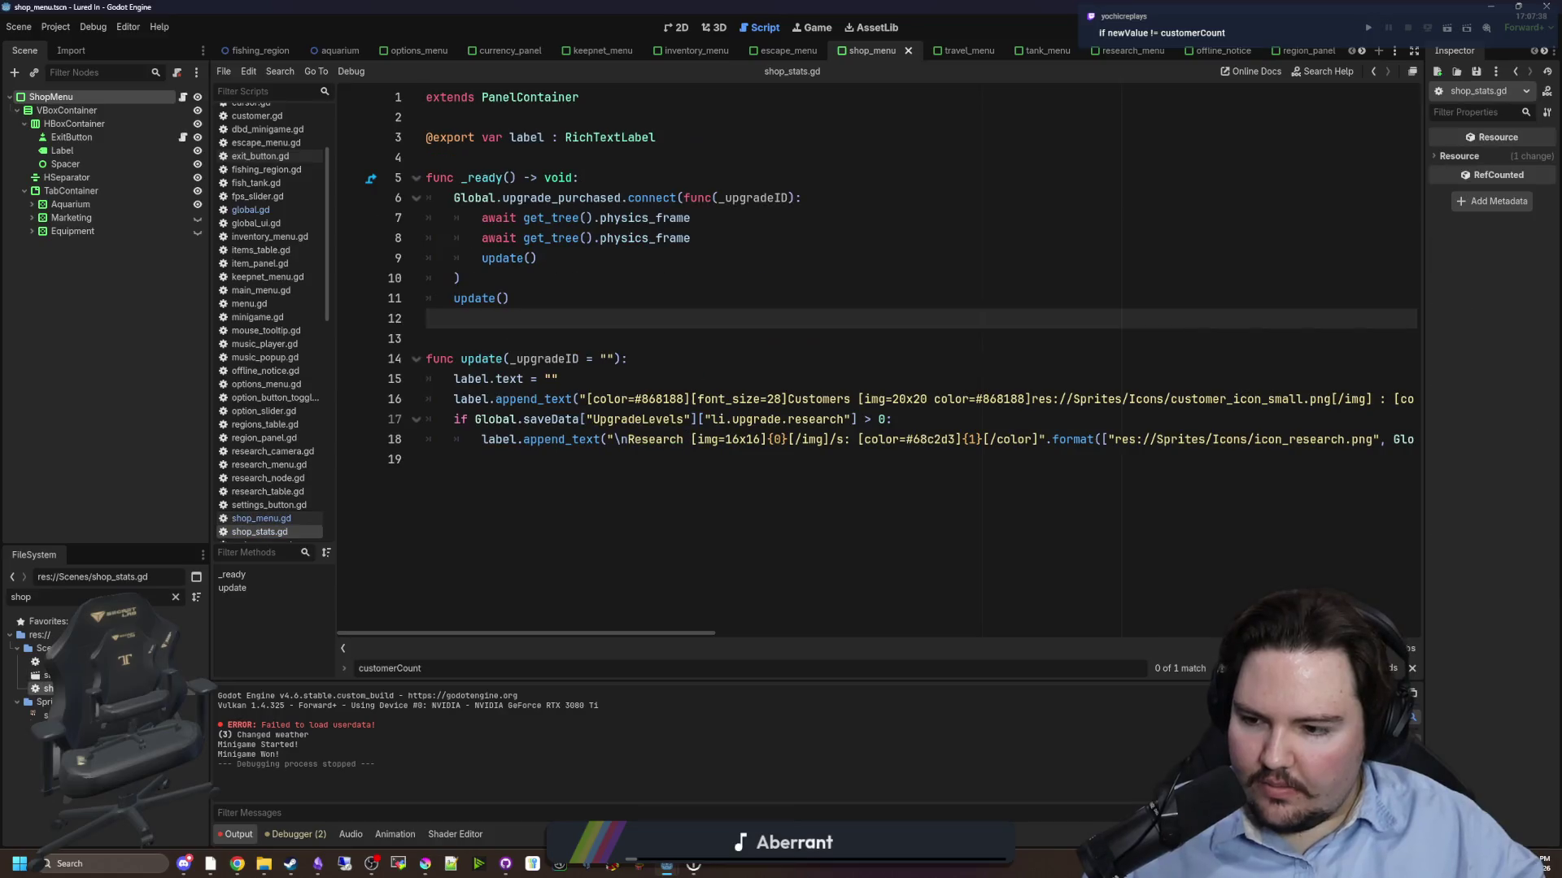
# - Replace the upgrade_purchased.connect block with var timer = Timer.new()
pyautogui.click(699, 291)
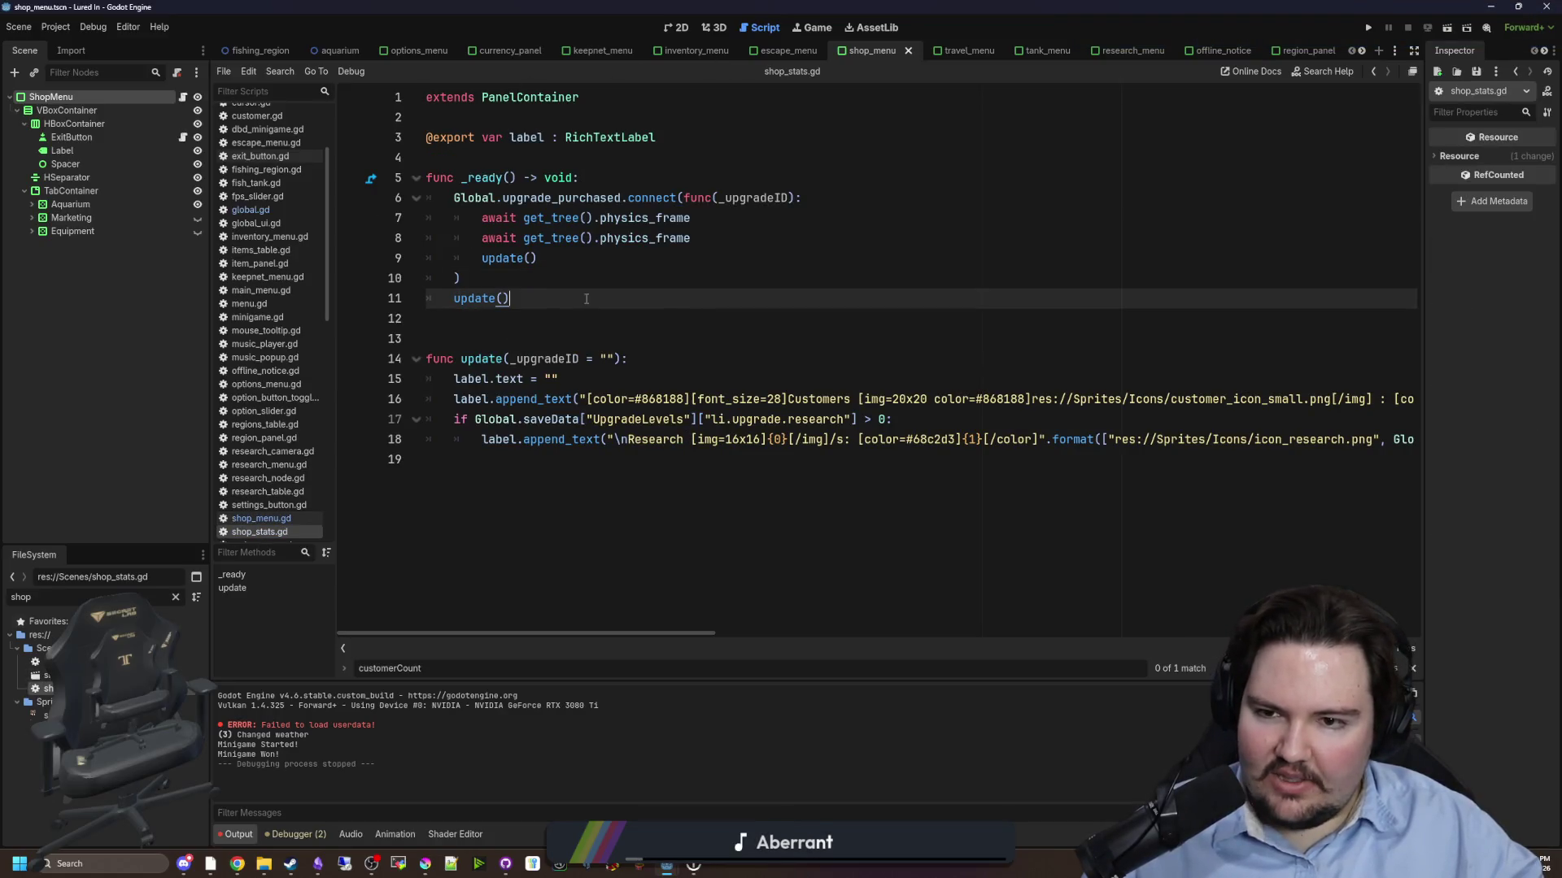
pyautogui.moveTo(585, 283)
pyautogui.mouseDown()
pyautogui.moveTo(471, 259)
pyautogui.moveTo(380, 202)
pyautogui.mouseUp()
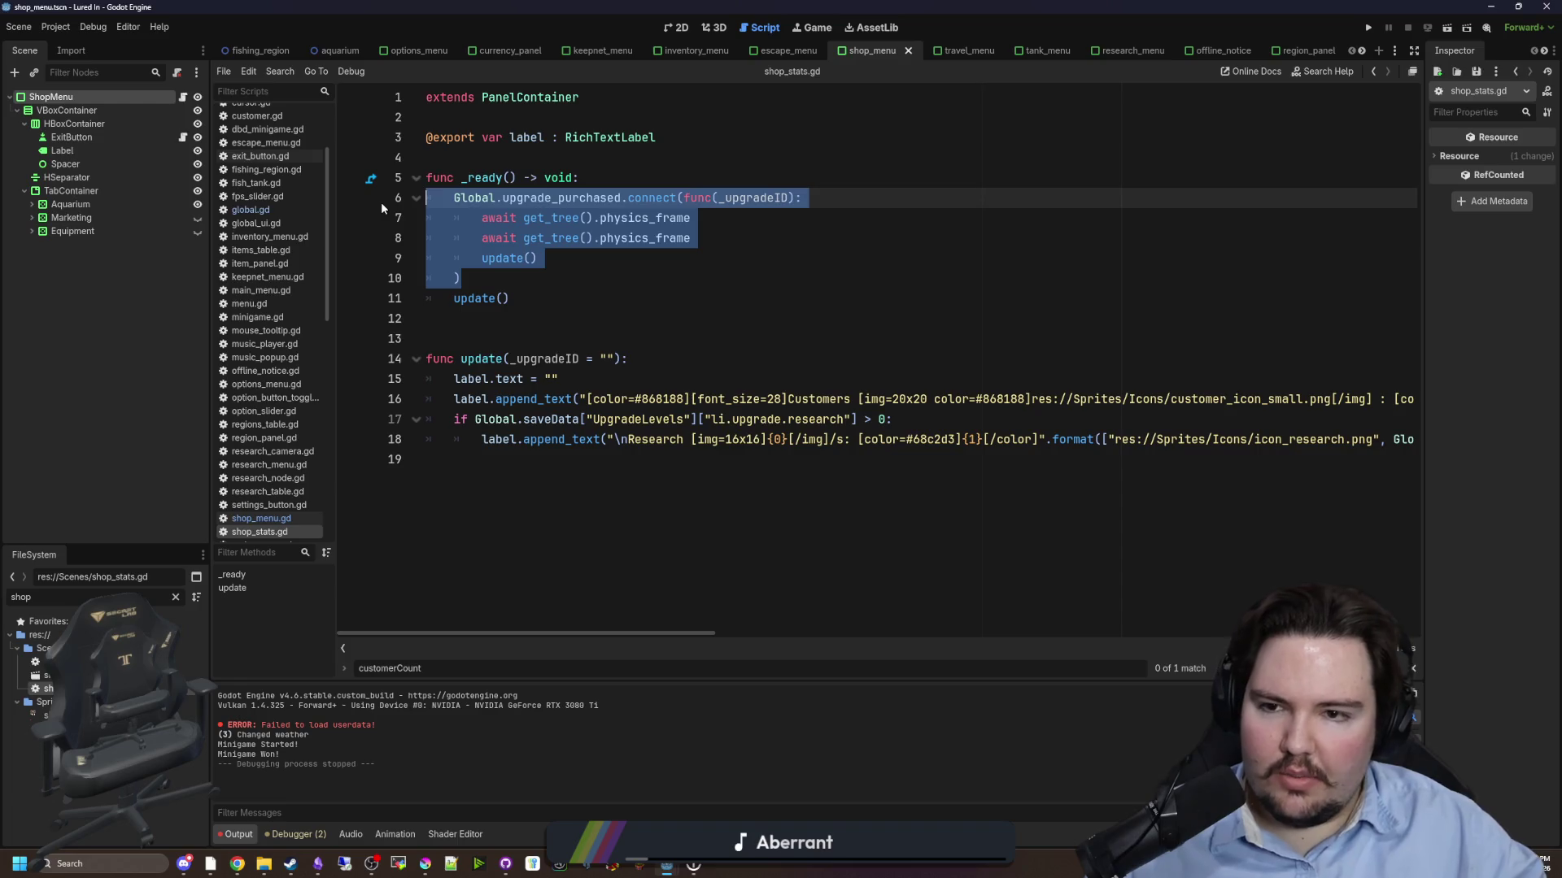
pyautogui.press('BackSpace')
pyautogui.write('Timer.new()')
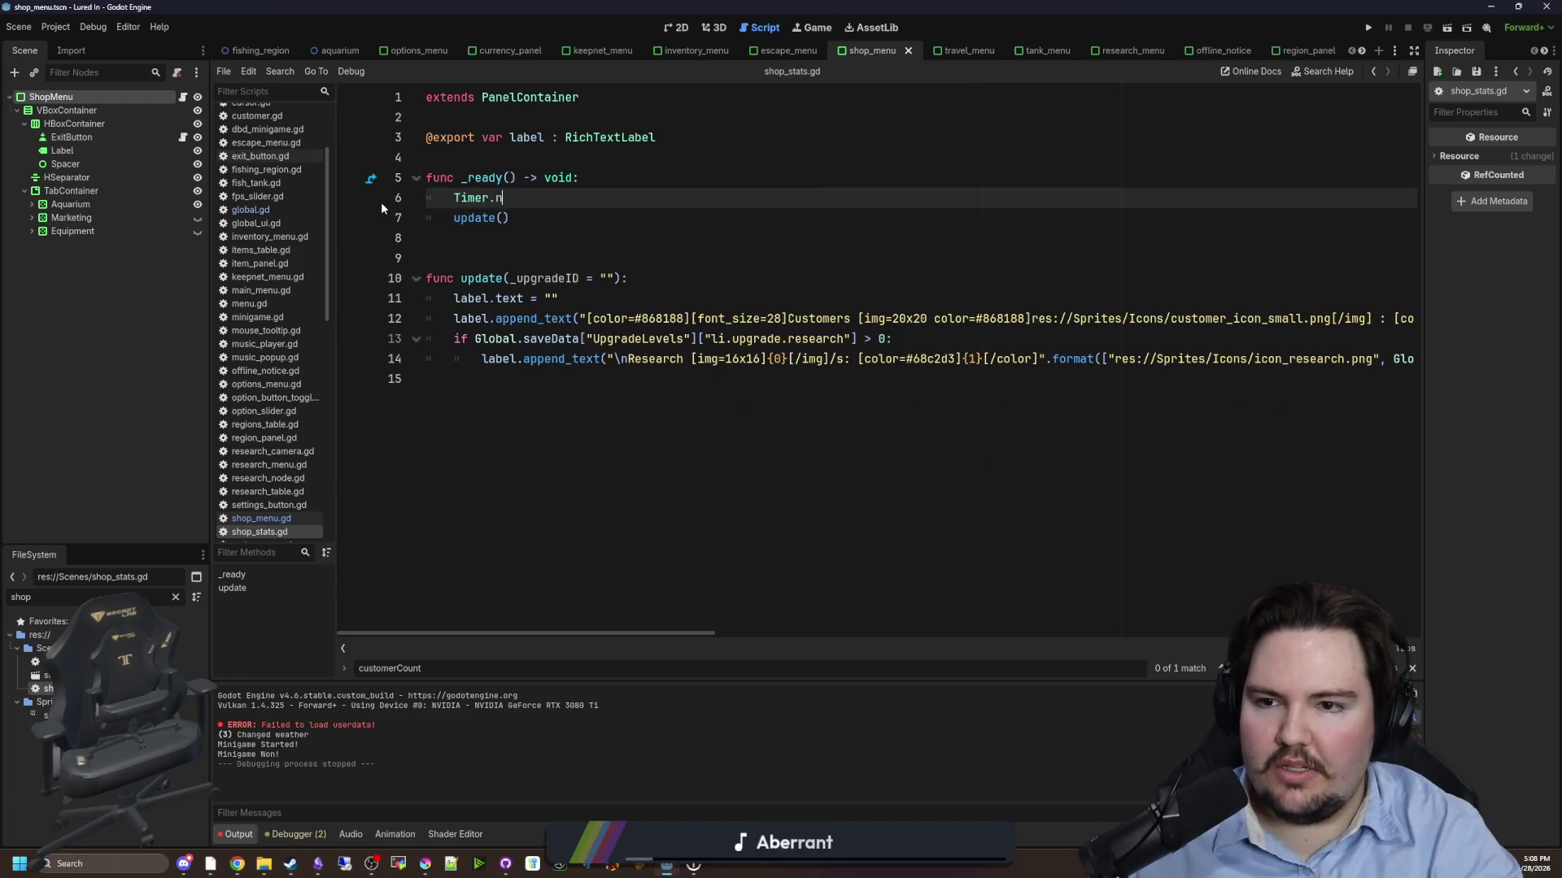
pyautogui.press('Return')
pyautogui.press('Up')
pyautogui.write('var timer =')
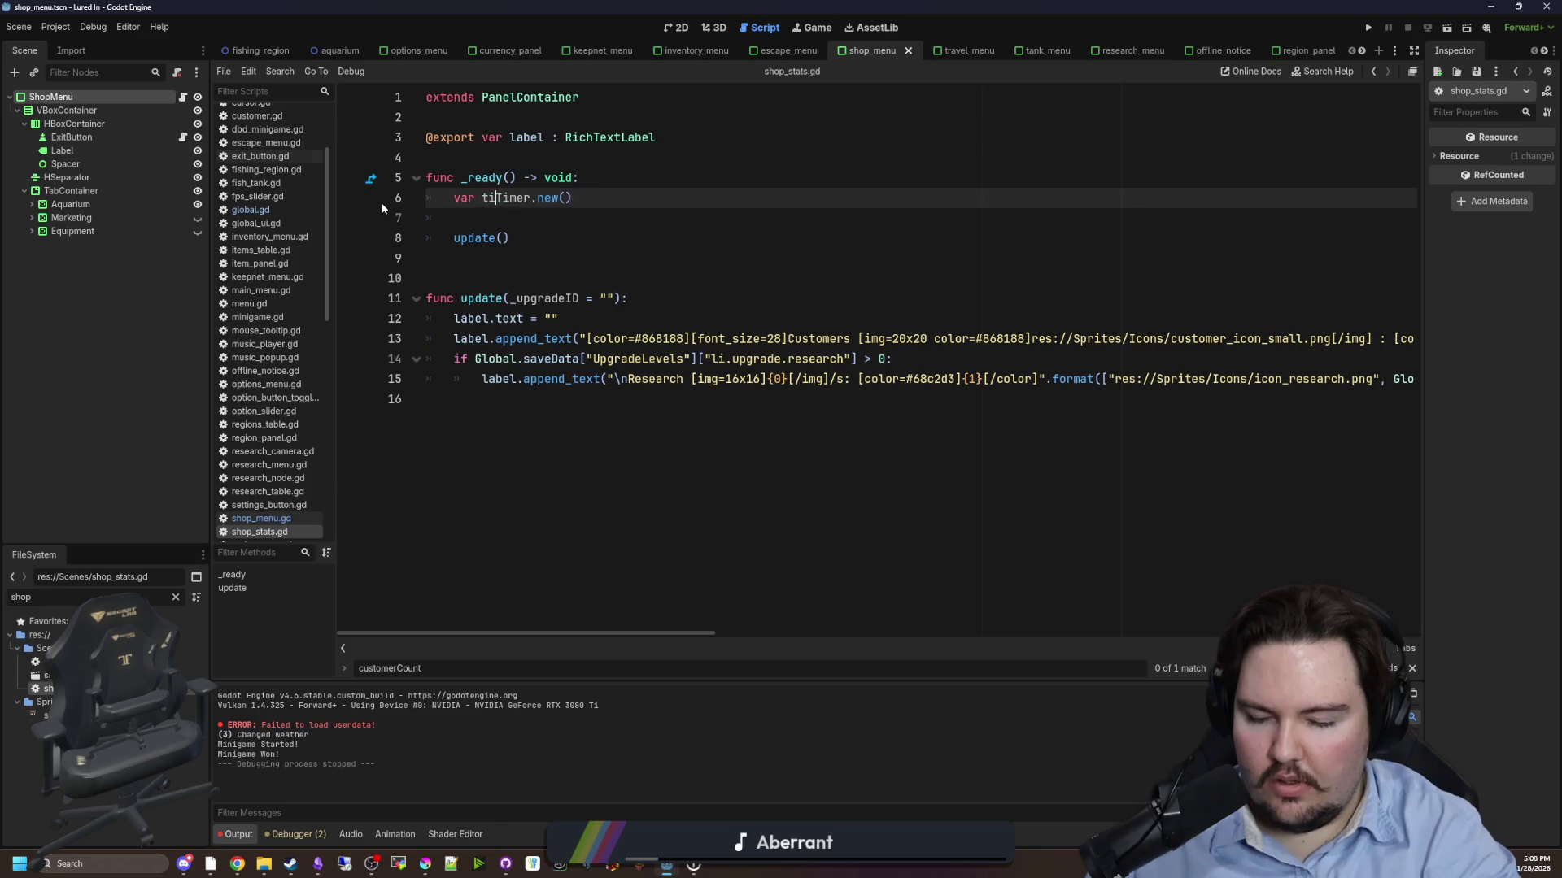
pyautogui.click(479, 210)
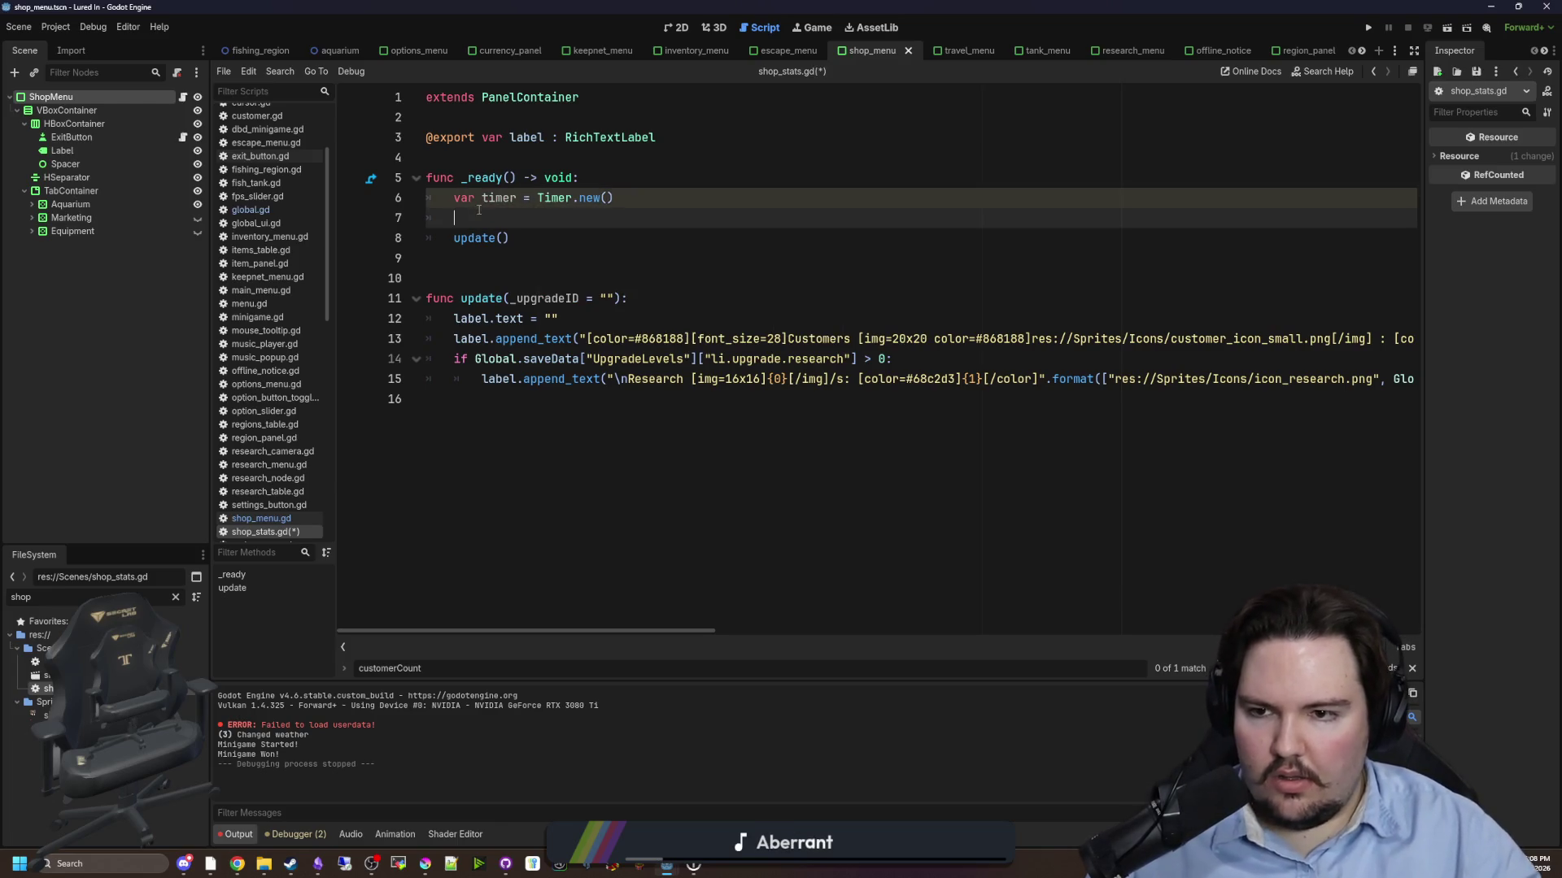
# - Add the timer with add_child(timer) and set its wait_time to 0.1
pyautogui.write('add_c')
pyautogui.press('Return')
pyautogui.write(')')
pyautogui.press('Return')
pyautogui.write('timer.wait_time = 0.1')
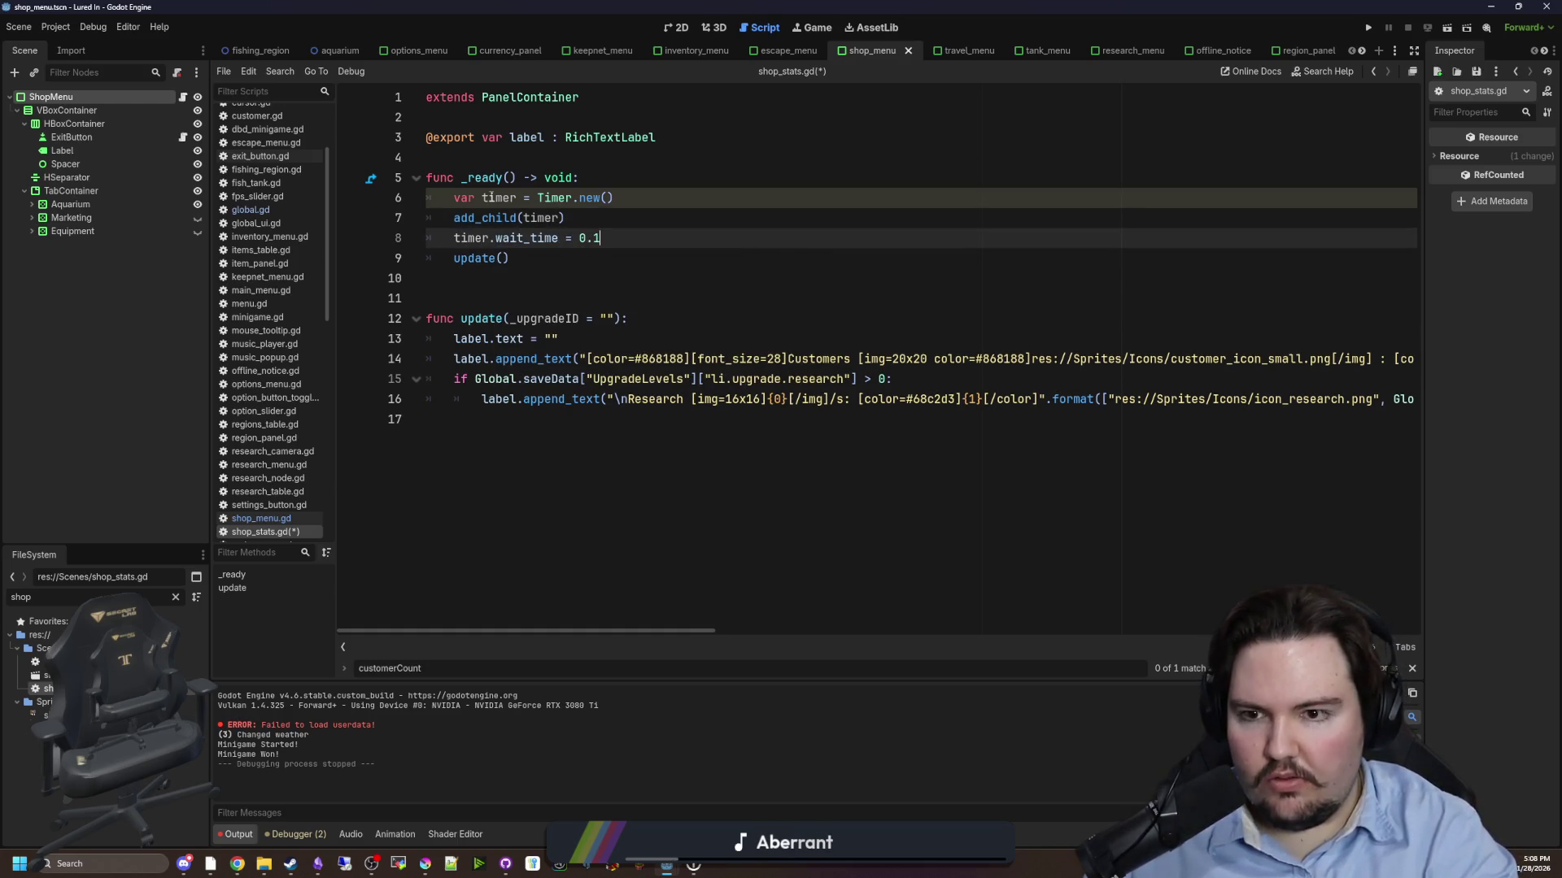
pyautogui.press('Return')
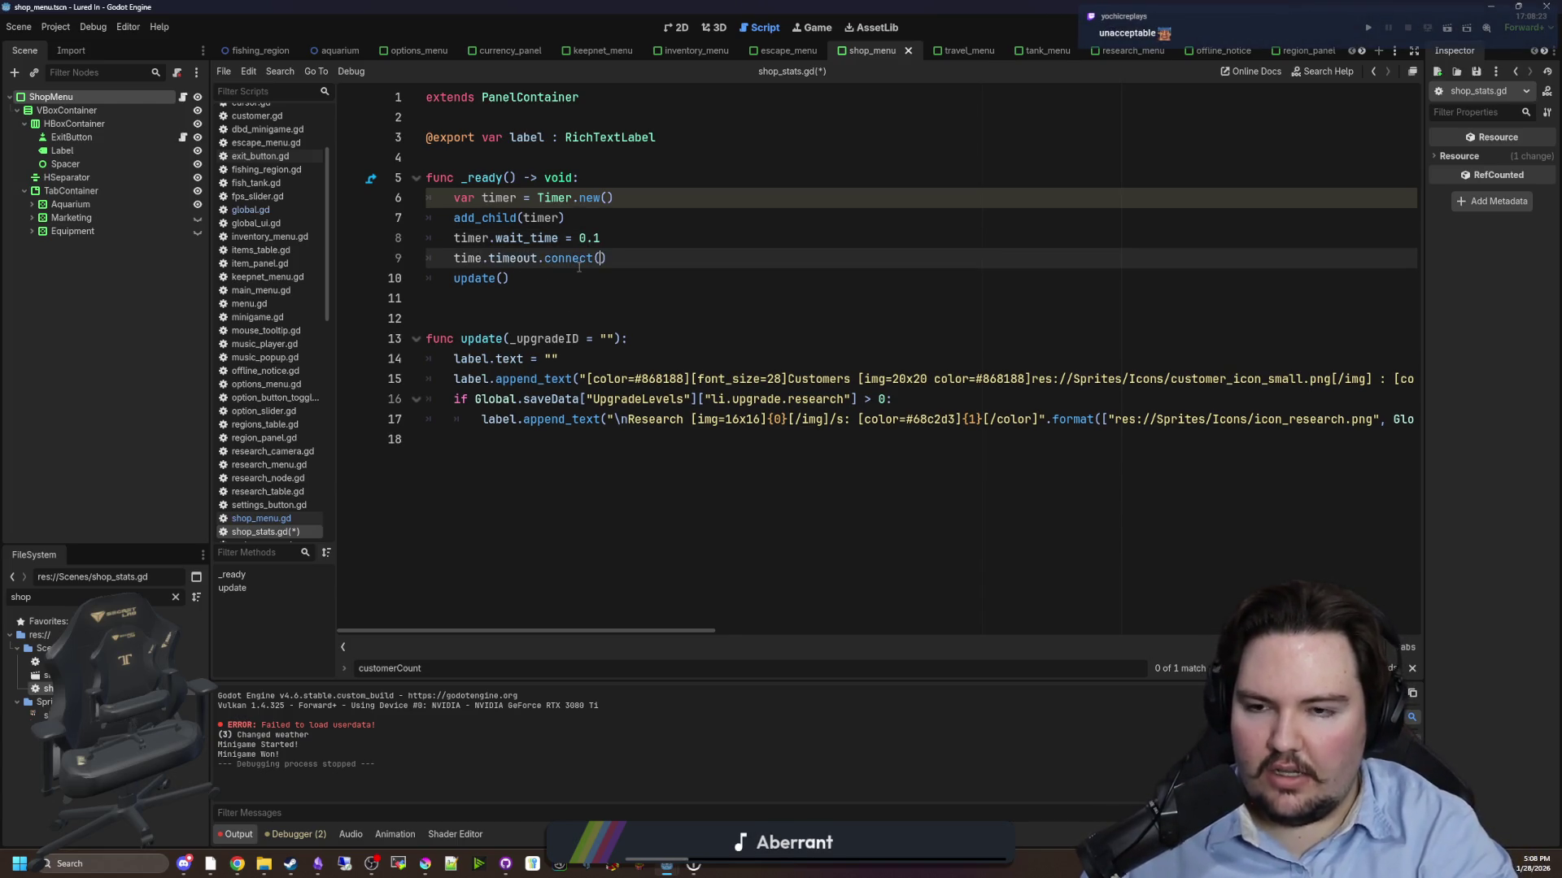
# - Remove the update() line, fix the misspelled wait_time, save the script and run the game
pyautogui.tripleClick(579, 276)
pyautogui.press('BackSpace')
pyautogui.click(684, 205)
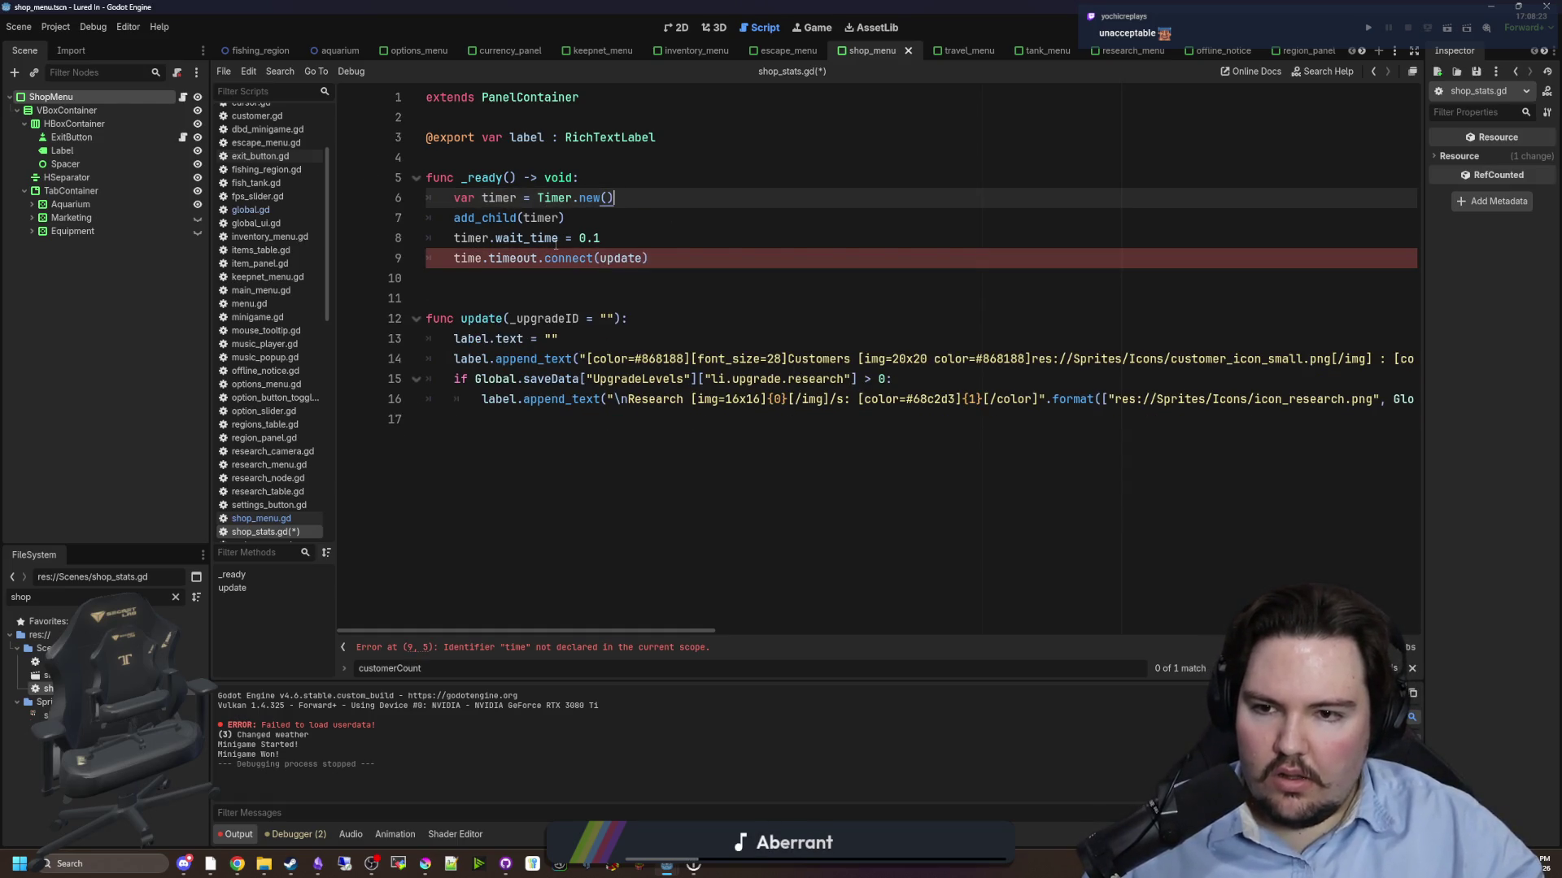
pyautogui.click(483, 259)
pyautogui.write('r')
pyautogui.press('Down')
pyautogui.hotkey('ctrl', 's')
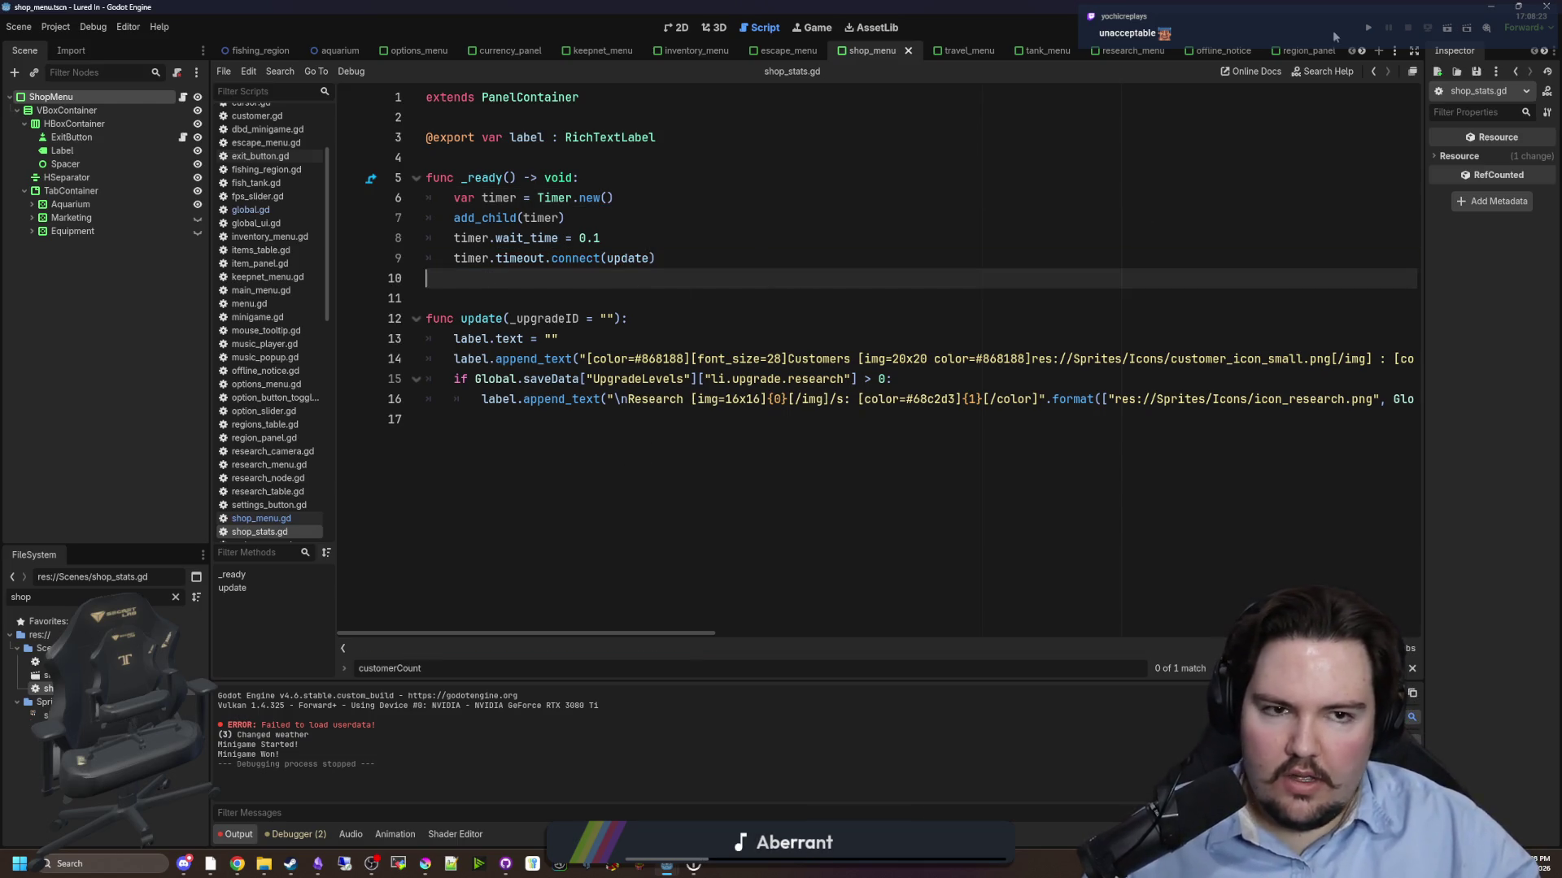
pyautogui.click(1366, 27)
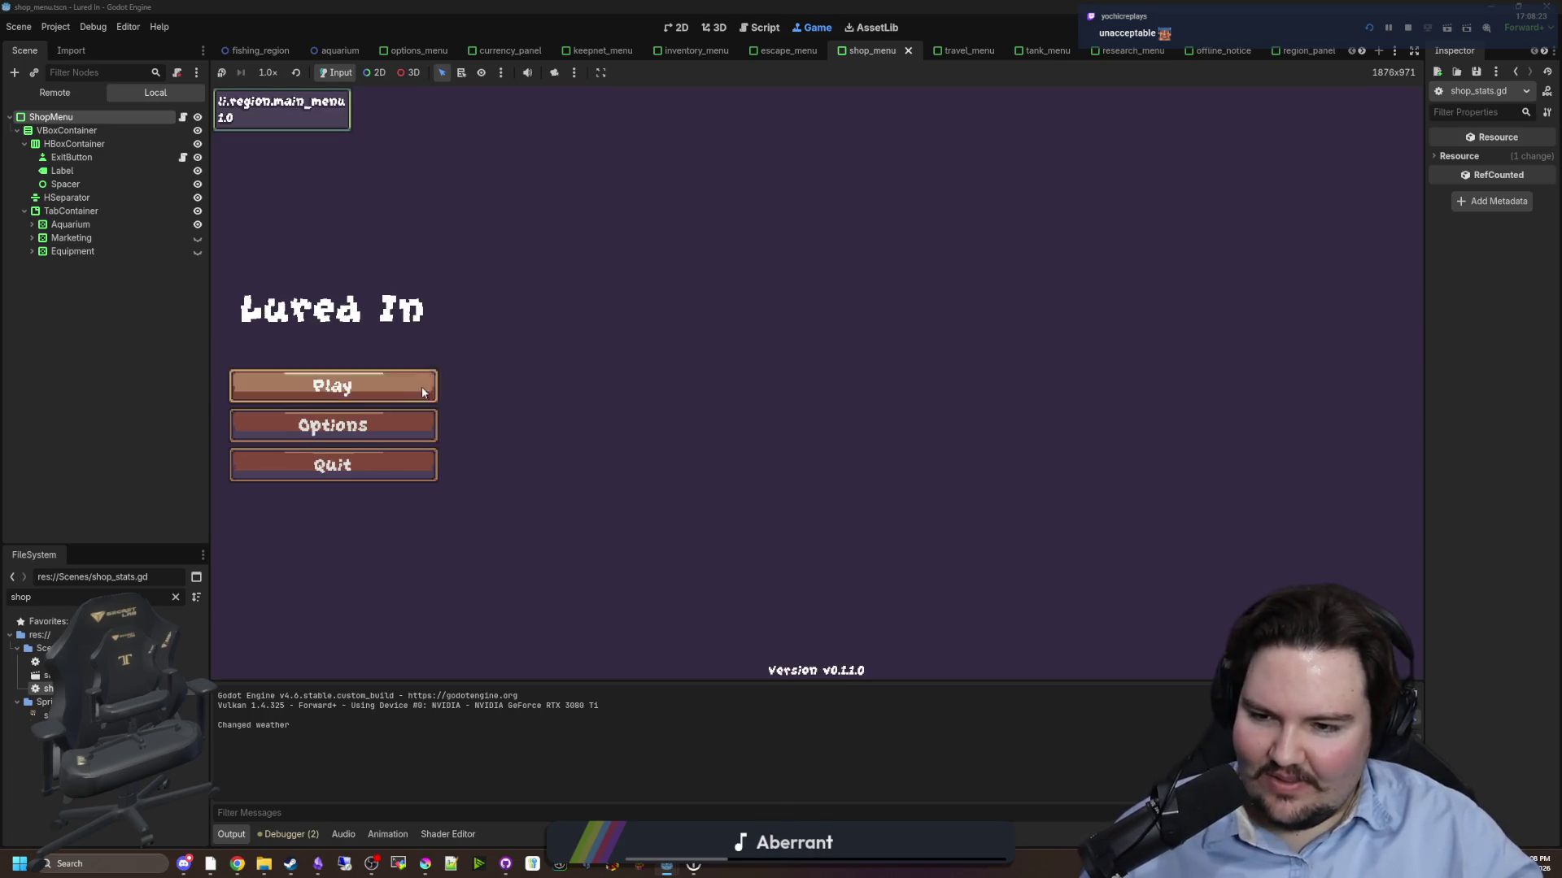
# - Change the wait_time line to timer.start(0.1) and save shop_stats.gd
pyautogui.click(382, 376)
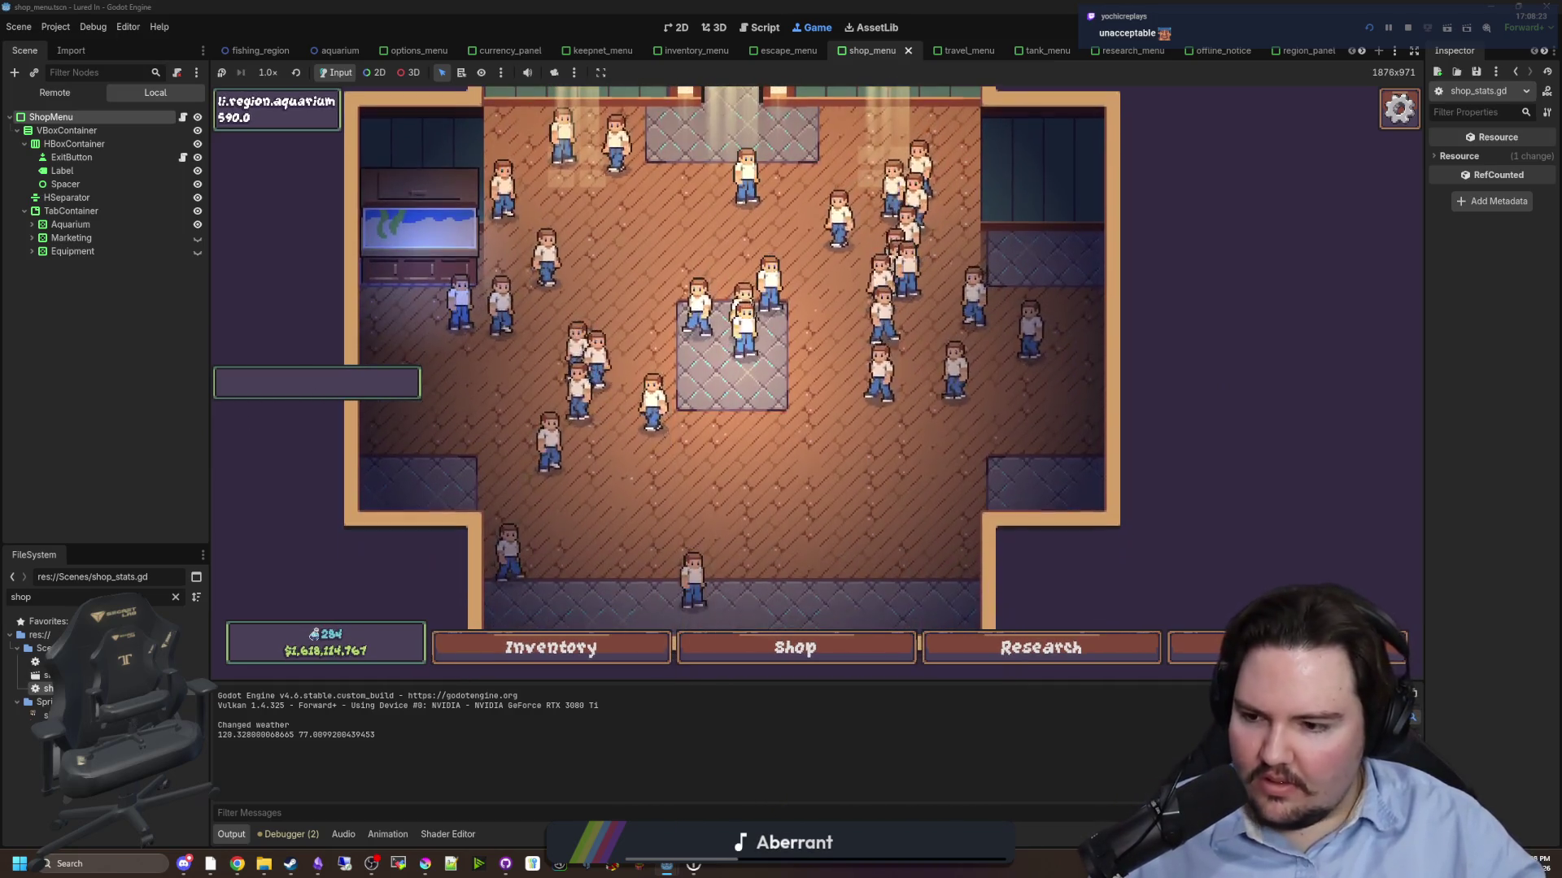
pyautogui.press('F8')
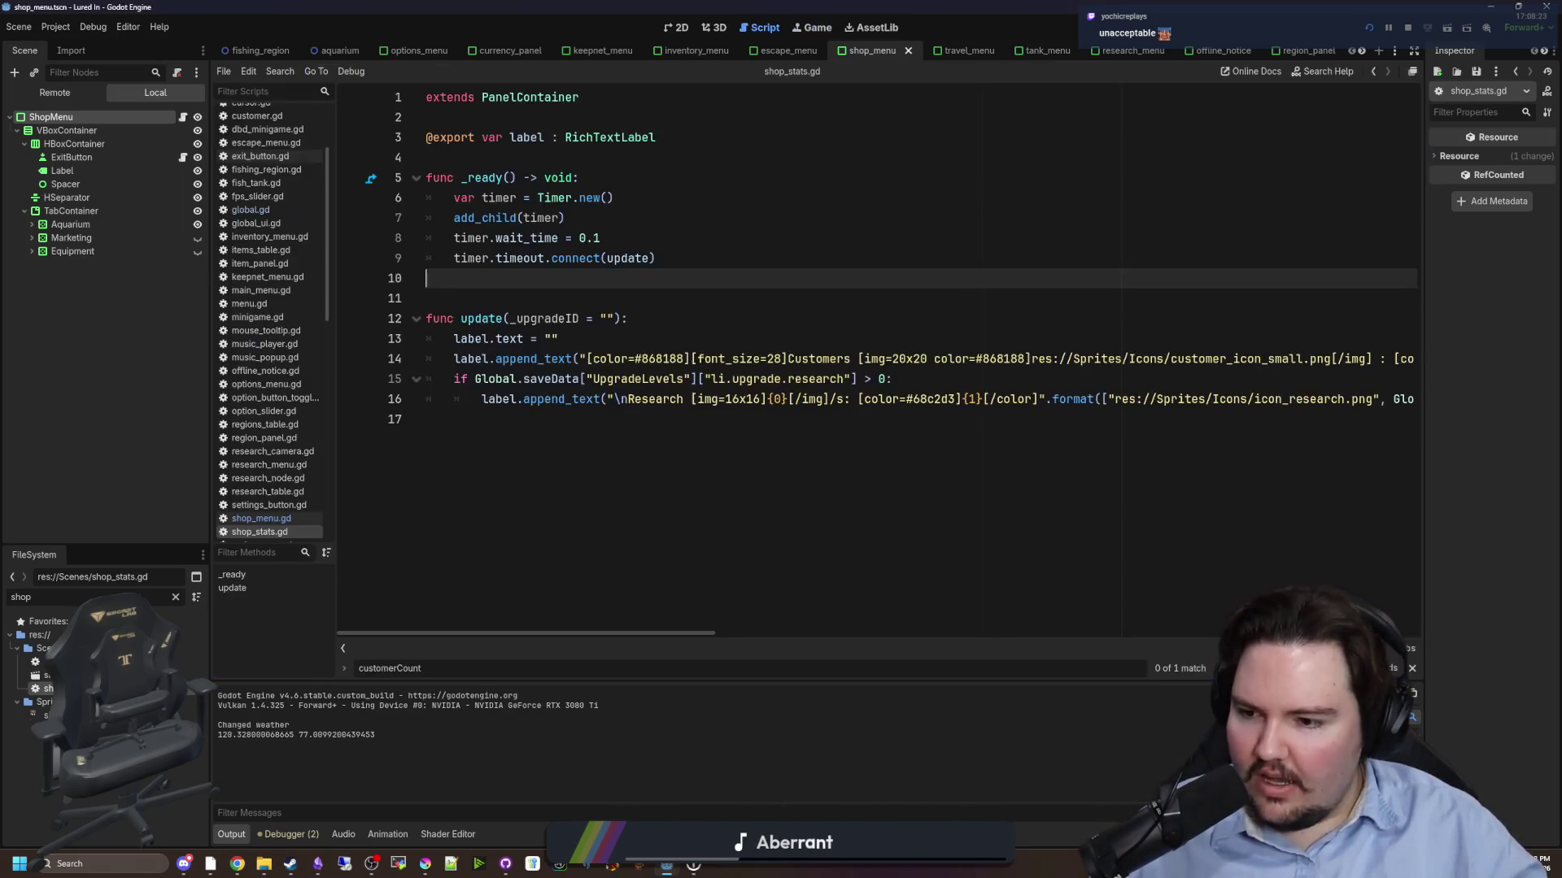
pyautogui.moveTo(600, 237); pyautogui.dragTo(445, 244)
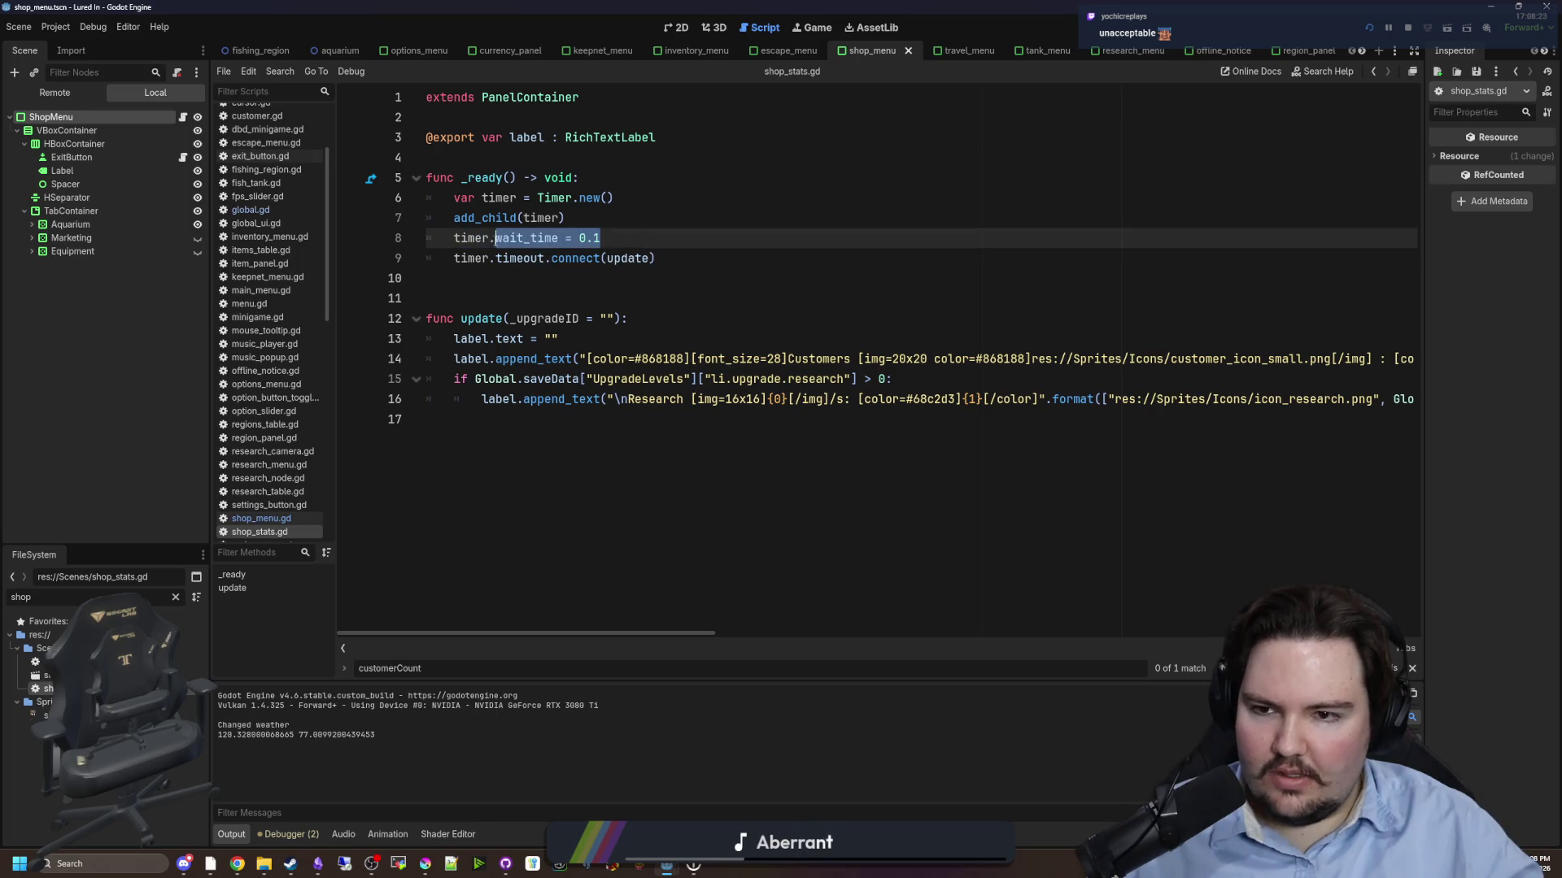
pyautogui.write('0.1')
pyautogui.click(618, 198)
pyautogui.hotkey('ctrl', 's')
# - Restart the game, start playing from the main menu, and show the debugger panel
pyautogui.click(1370, 28)
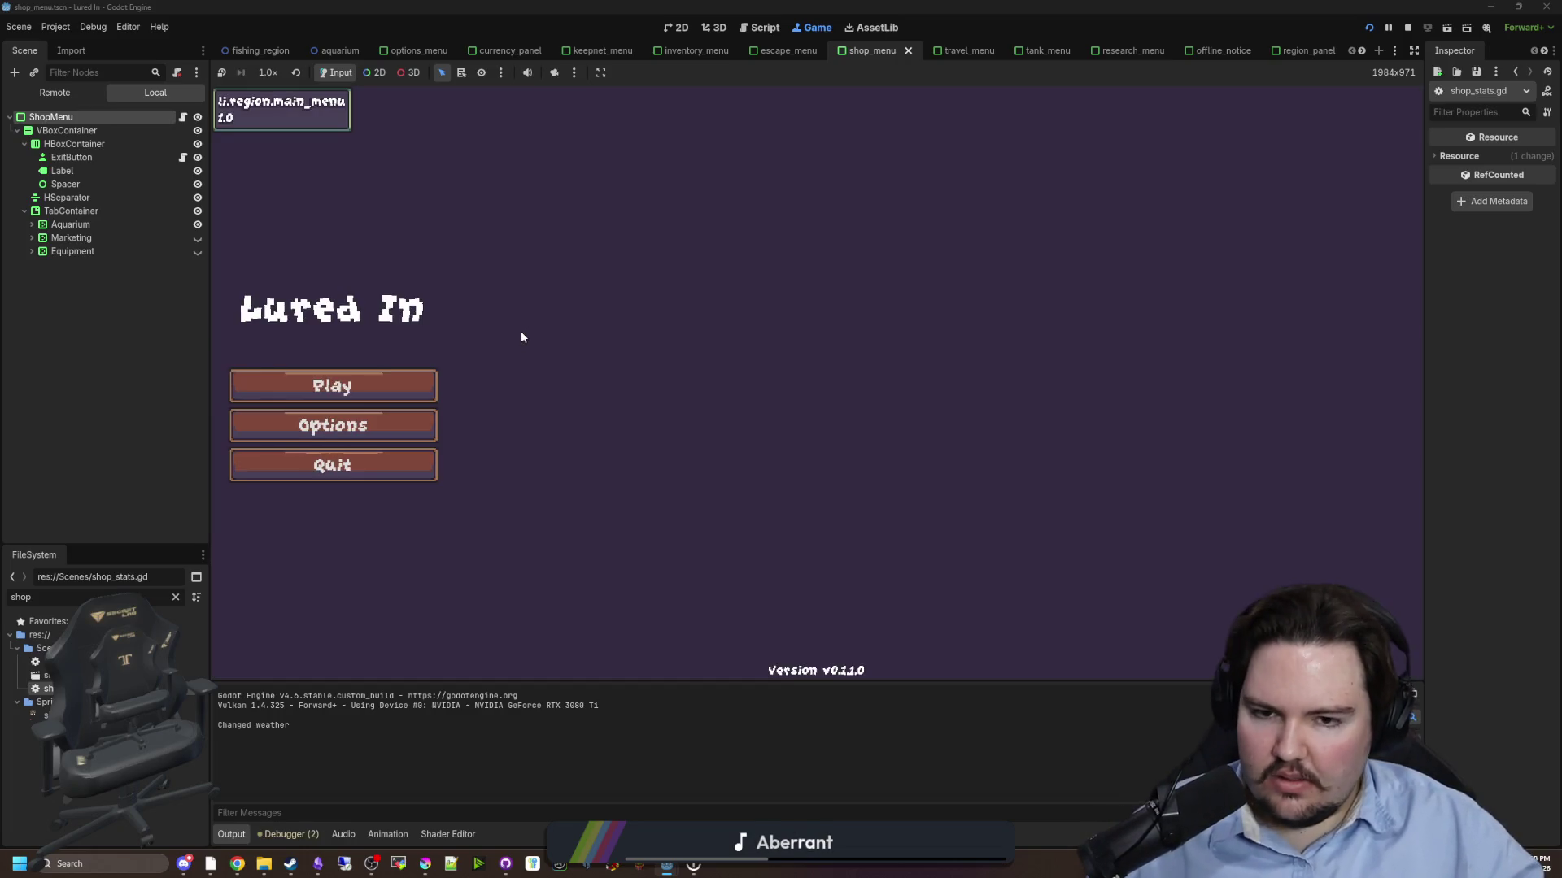
pyautogui.click(388, 384)
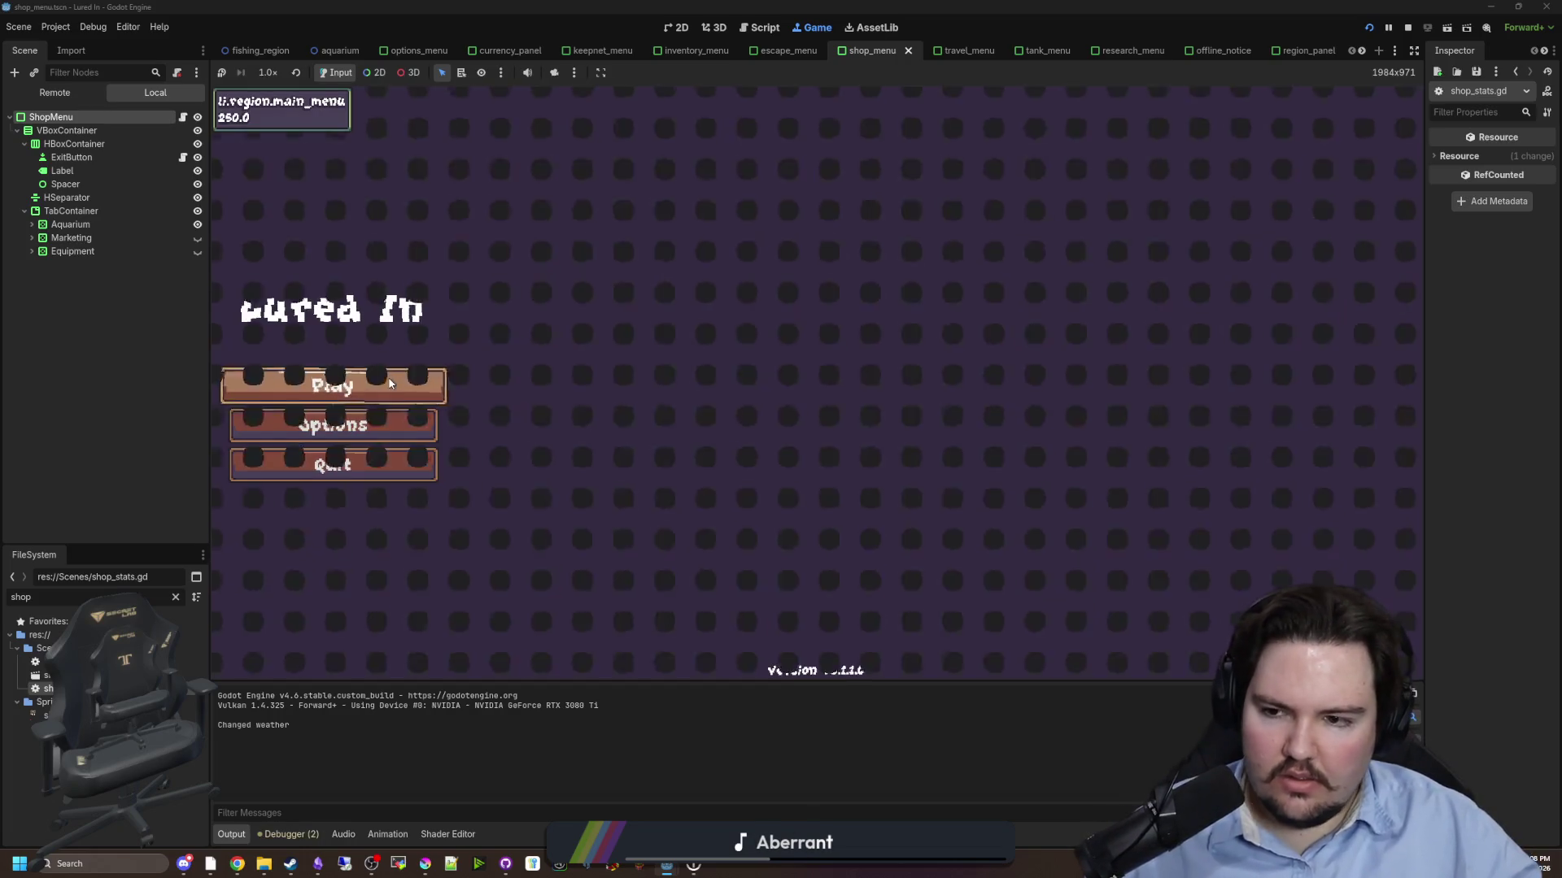
pyautogui.scroll(1, 481, 444)
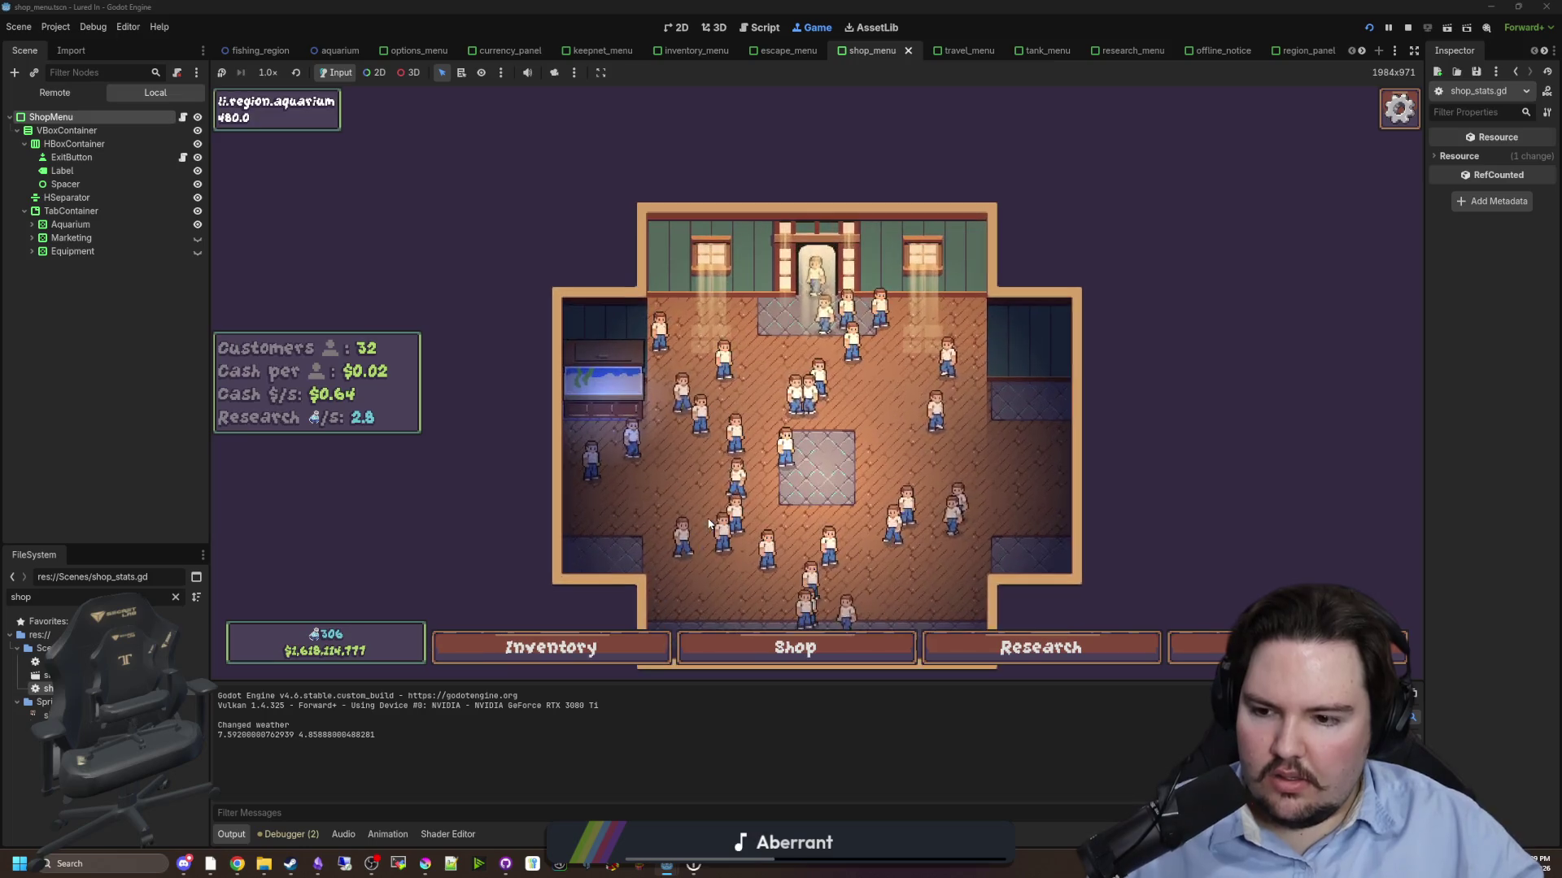
pyautogui.click(286, 833)
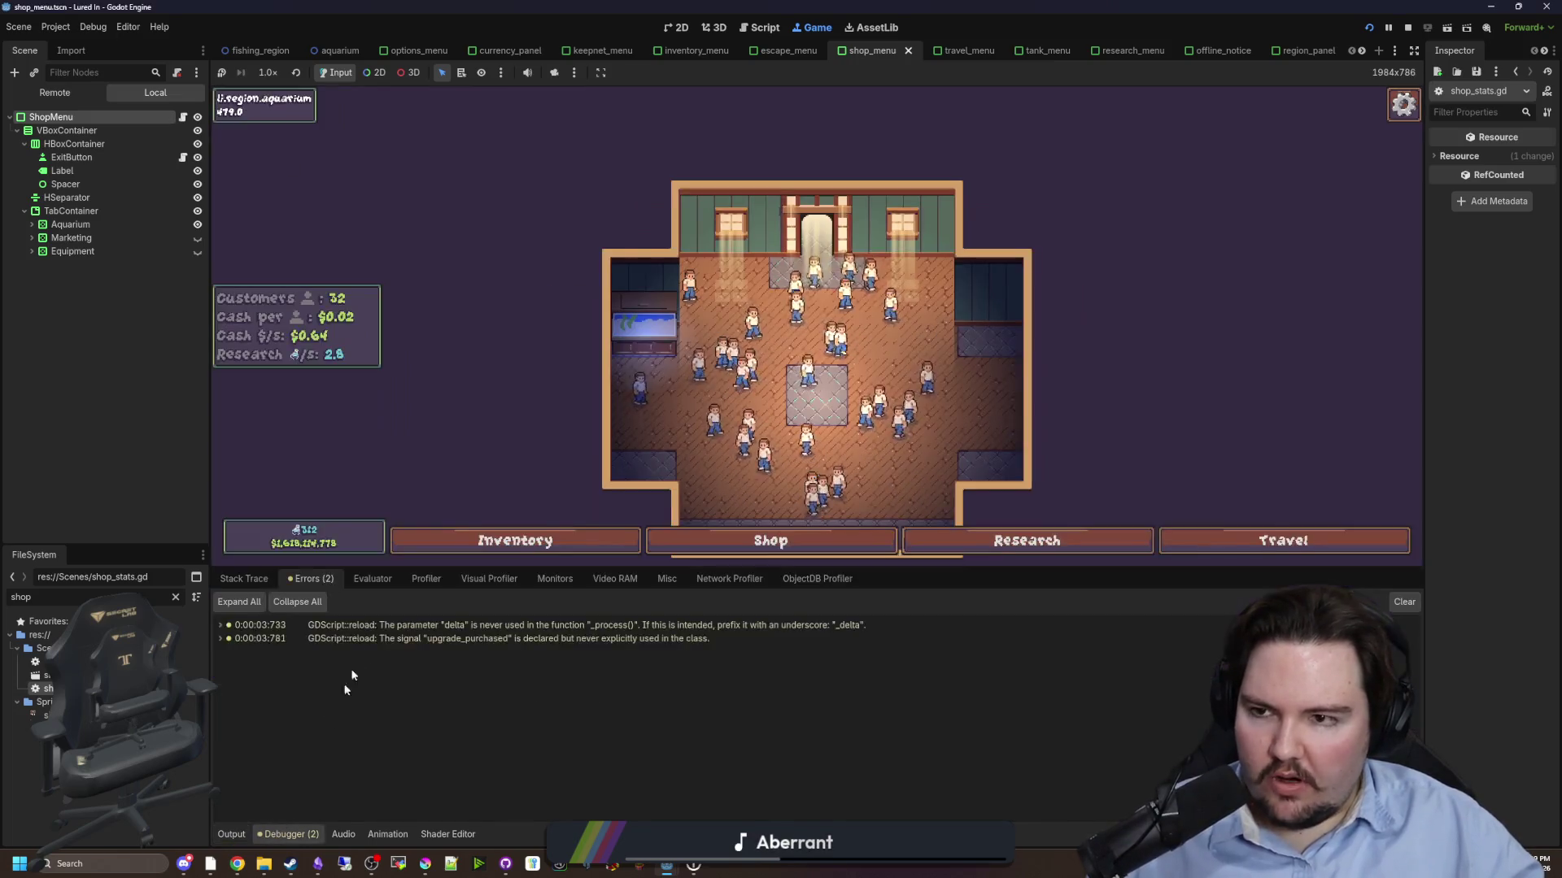
# - Run the Profiler on the running game for about seven seconds
pyautogui.click(426, 578)
pyautogui.click(253, 602)
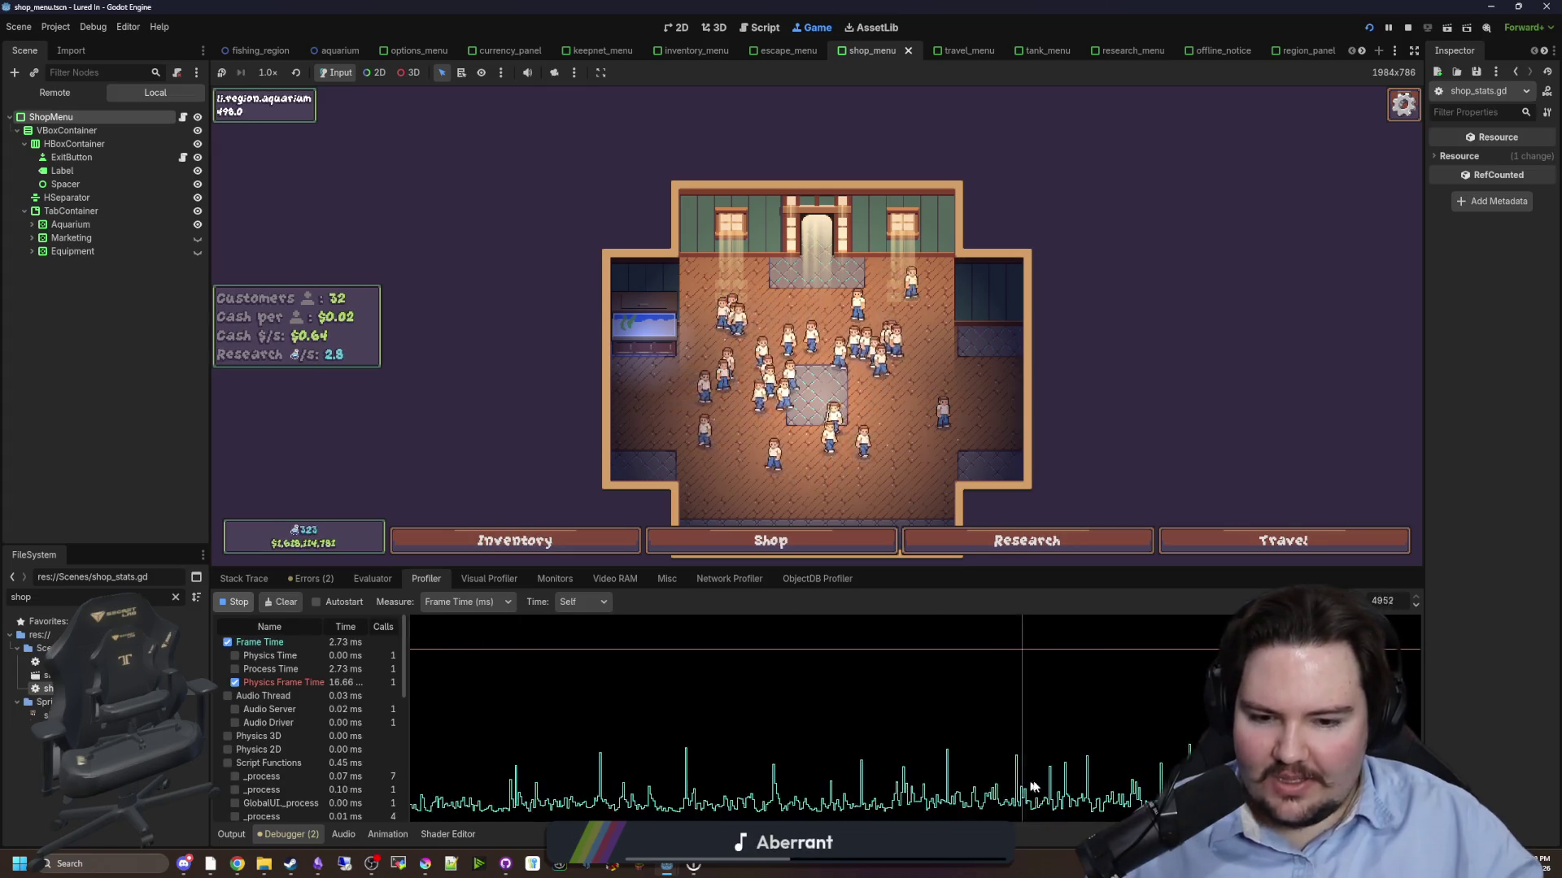
pyautogui.click(244, 603)
# - Review the captured script function timings and open the in-game Shop
pyautogui.moveTo(273, 783)
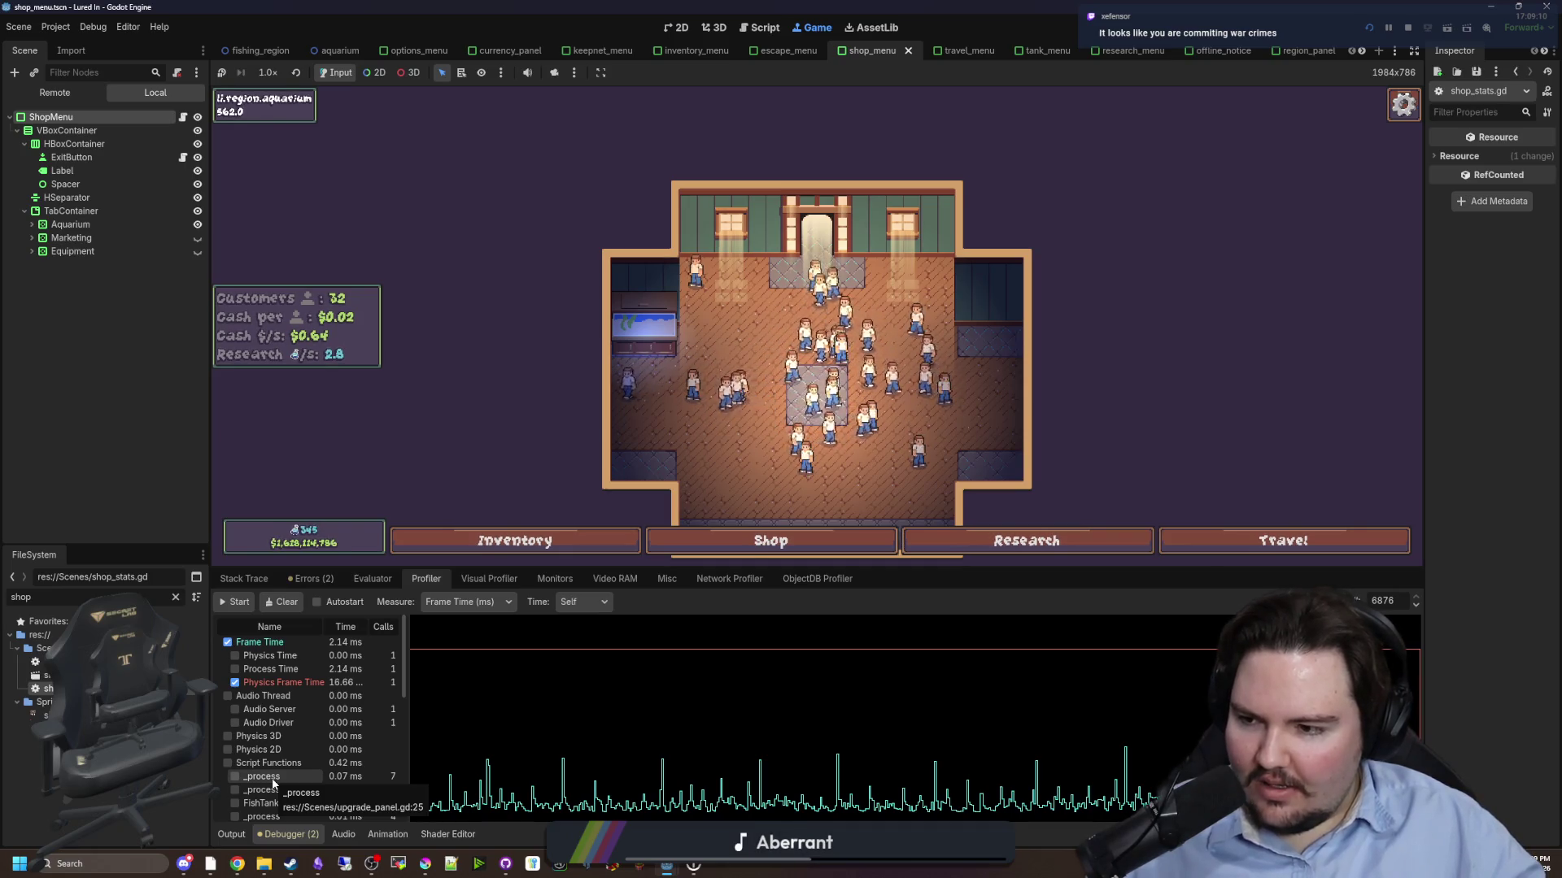
pyautogui.scroll(-1, 290, 773)
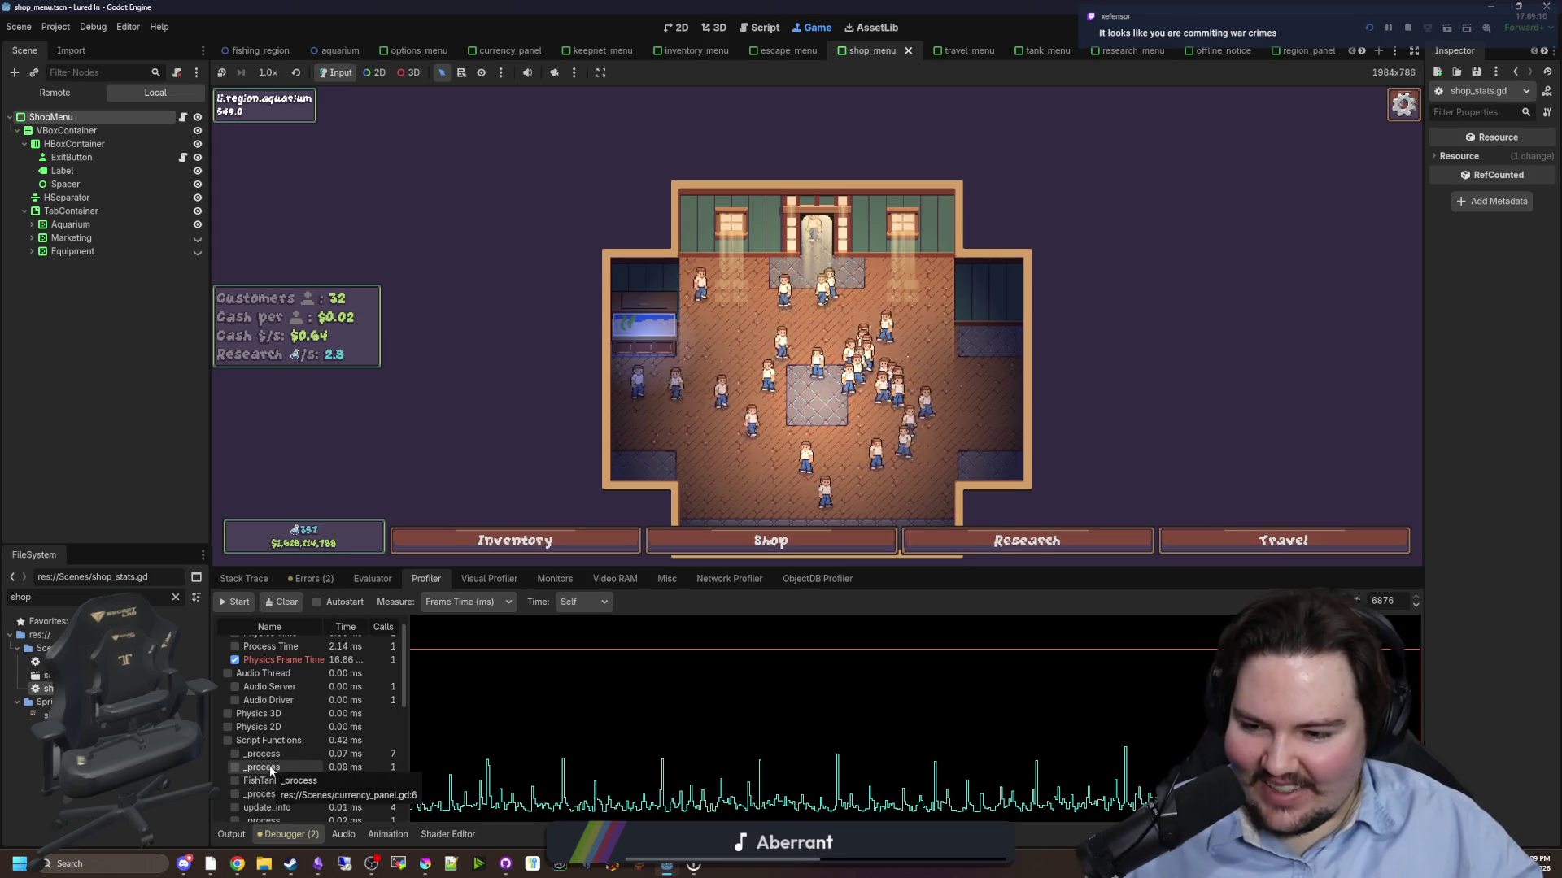
pyautogui.scroll(-5, 367, 794)
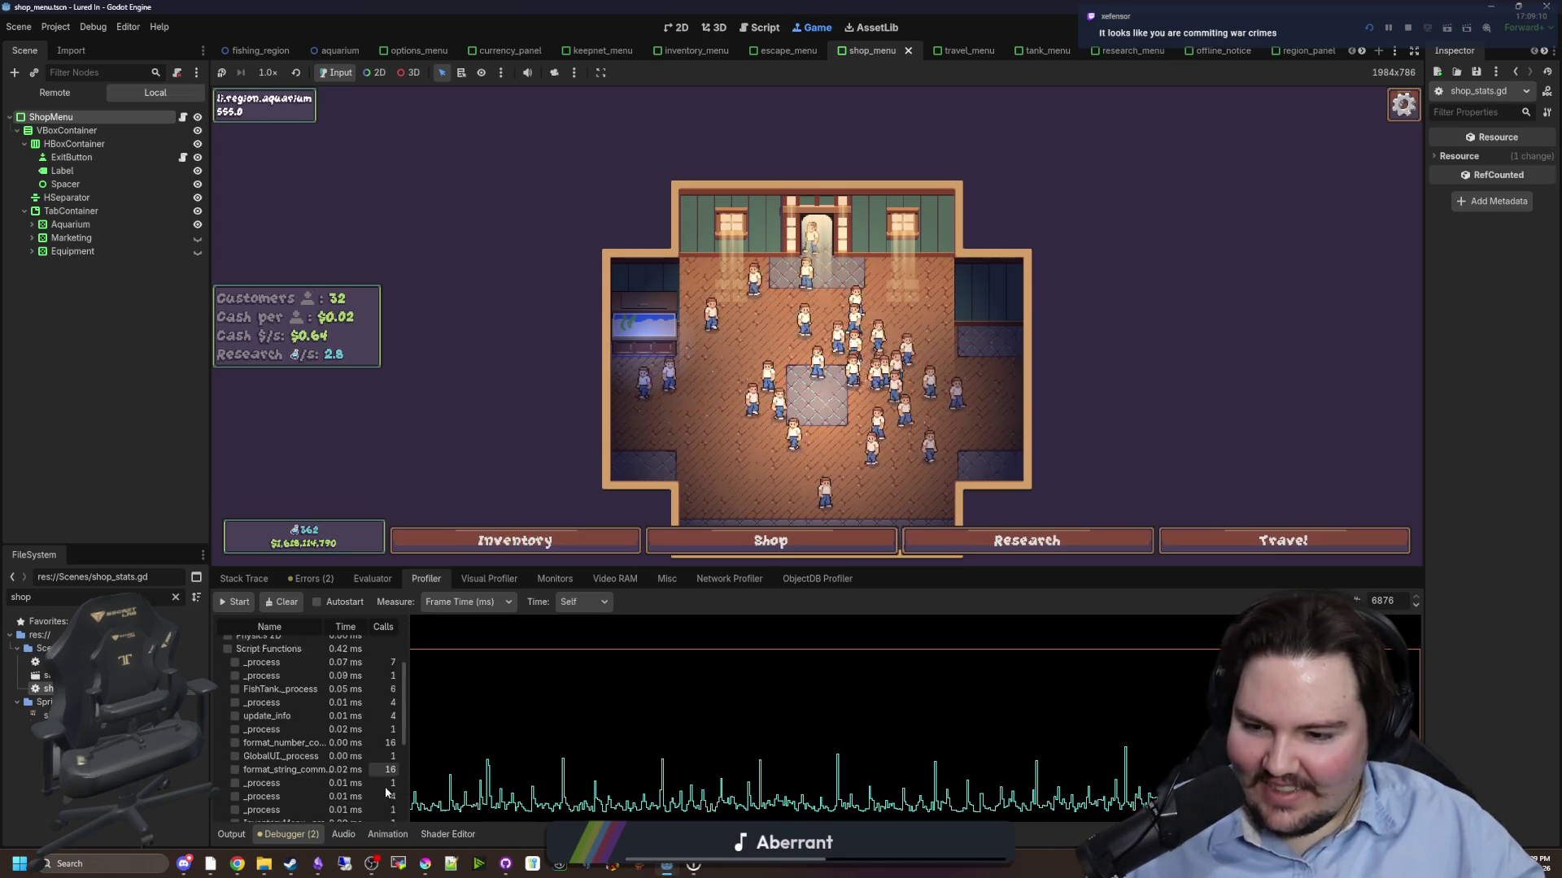
pyautogui.scroll(10, 353, 788)
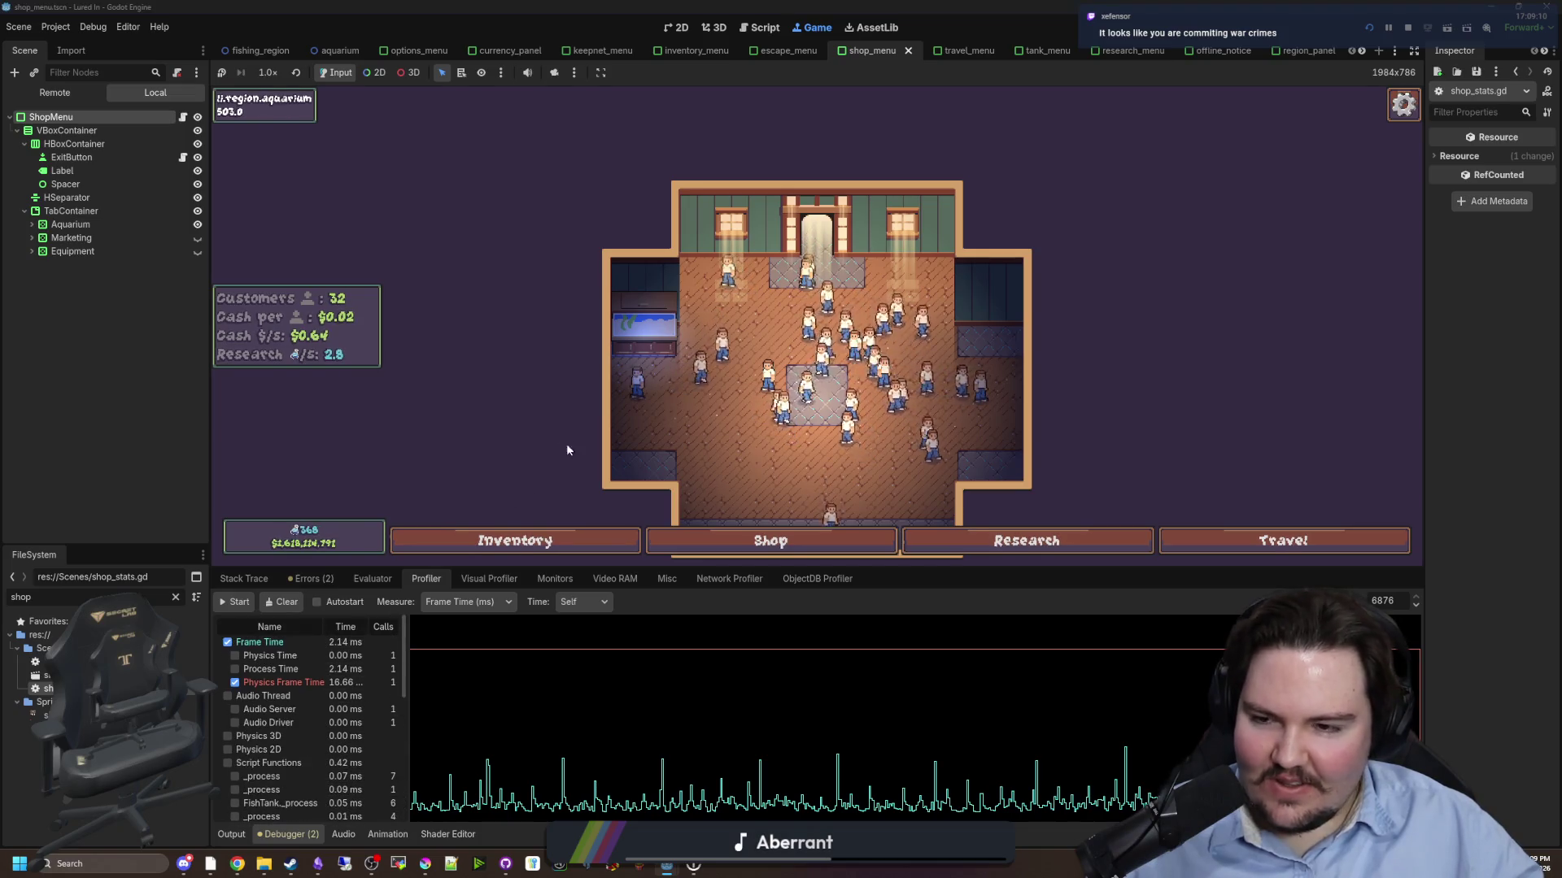
pyautogui.scroll(3, 537, 448)
pyautogui.click(732, 540)
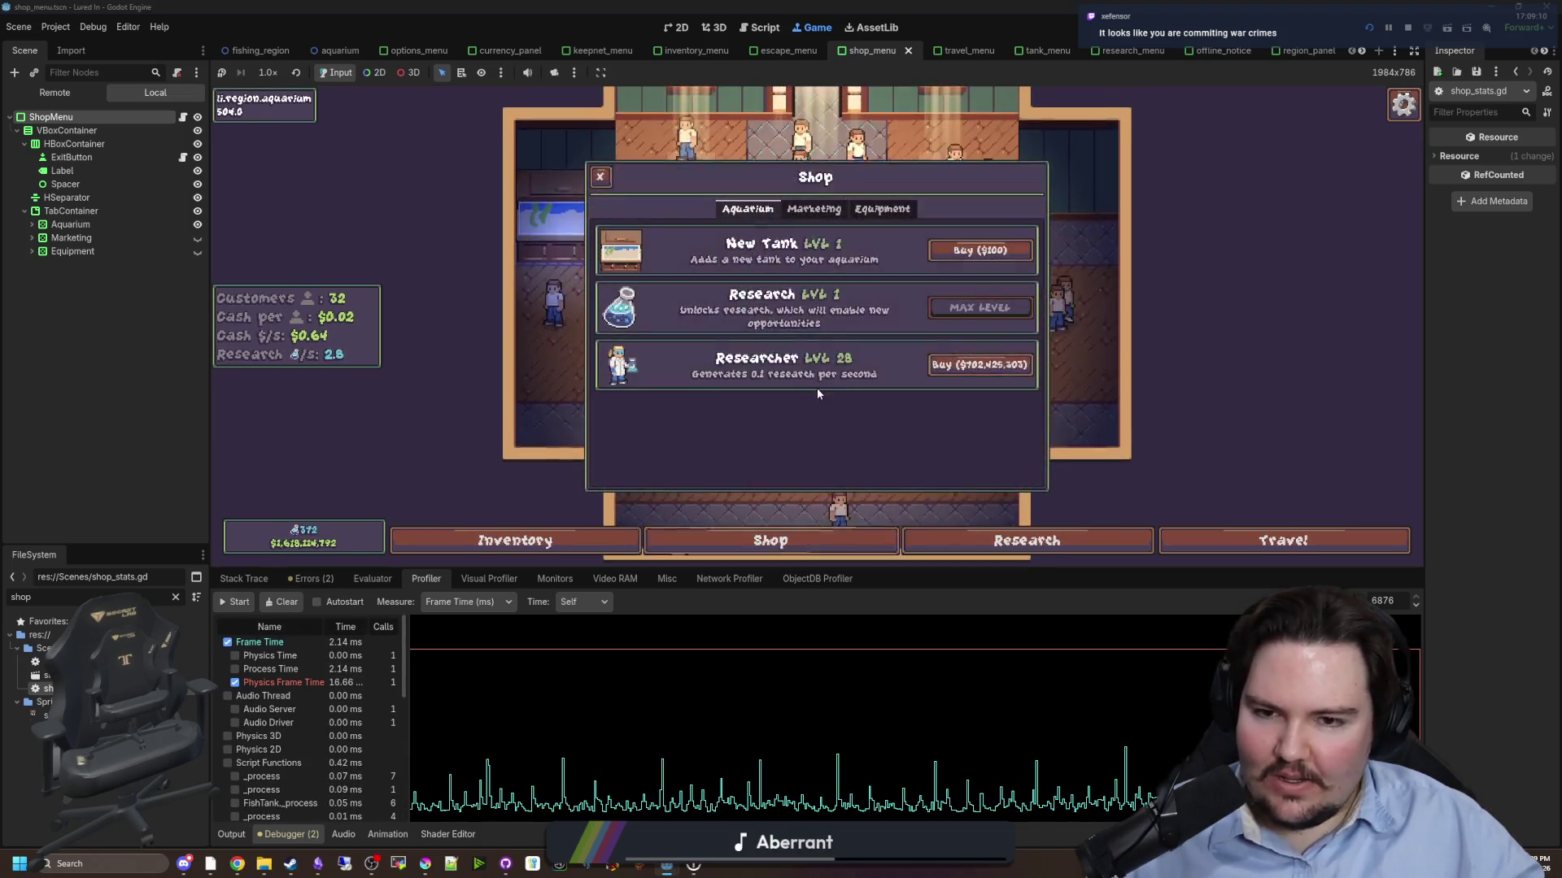
# - In the Marketing upgrades, buy Merchandise levels repeatedly up to about level 21
pyautogui.click(814, 209)
pyautogui.click(978, 308)
pyautogui.click(978, 308)
pyautogui.click(979, 307)
pyautogui.click(978, 307)
pyautogui.click(978, 308)
pyautogui.doubleClick(978, 307)
pyautogui.click(979, 308)
pyautogui.doubleClick(979, 307)
pyautogui.click(979, 307)
pyautogui.doubleClick(978, 308)
pyautogui.click(978, 308)
pyautogui.doubleClick(979, 307)
pyautogui.click(978, 307)
pyautogui.click(967, 309)
pyautogui.click(968, 309)
pyautogui.click(968, 309)
pyautogui.click(967, 309)
# - Raise Merchandise to level 28, close the Shop, and enlarge the game view
pyautogui.doubleClick(964, 309)
pyautogui.click(965, 309)
pyautogui.doubleClick(965, 309)
pyautogui.doubleClick(965, 309)
pyautogui.press('Escape')
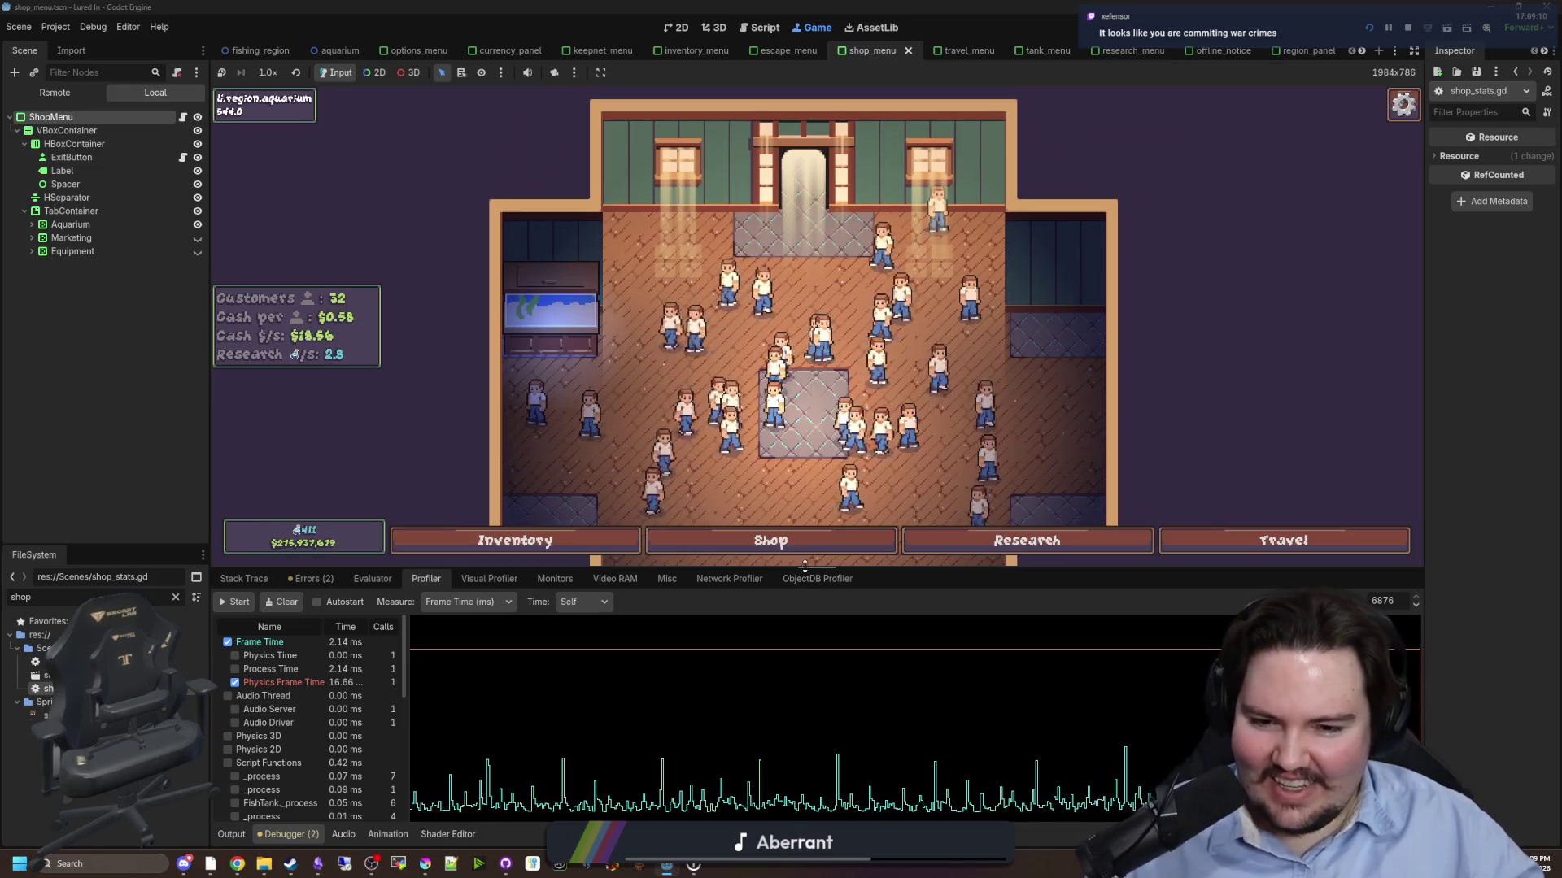
pyautogui.moveTo(814, 570); pyautogui.dragTo(813, 673)
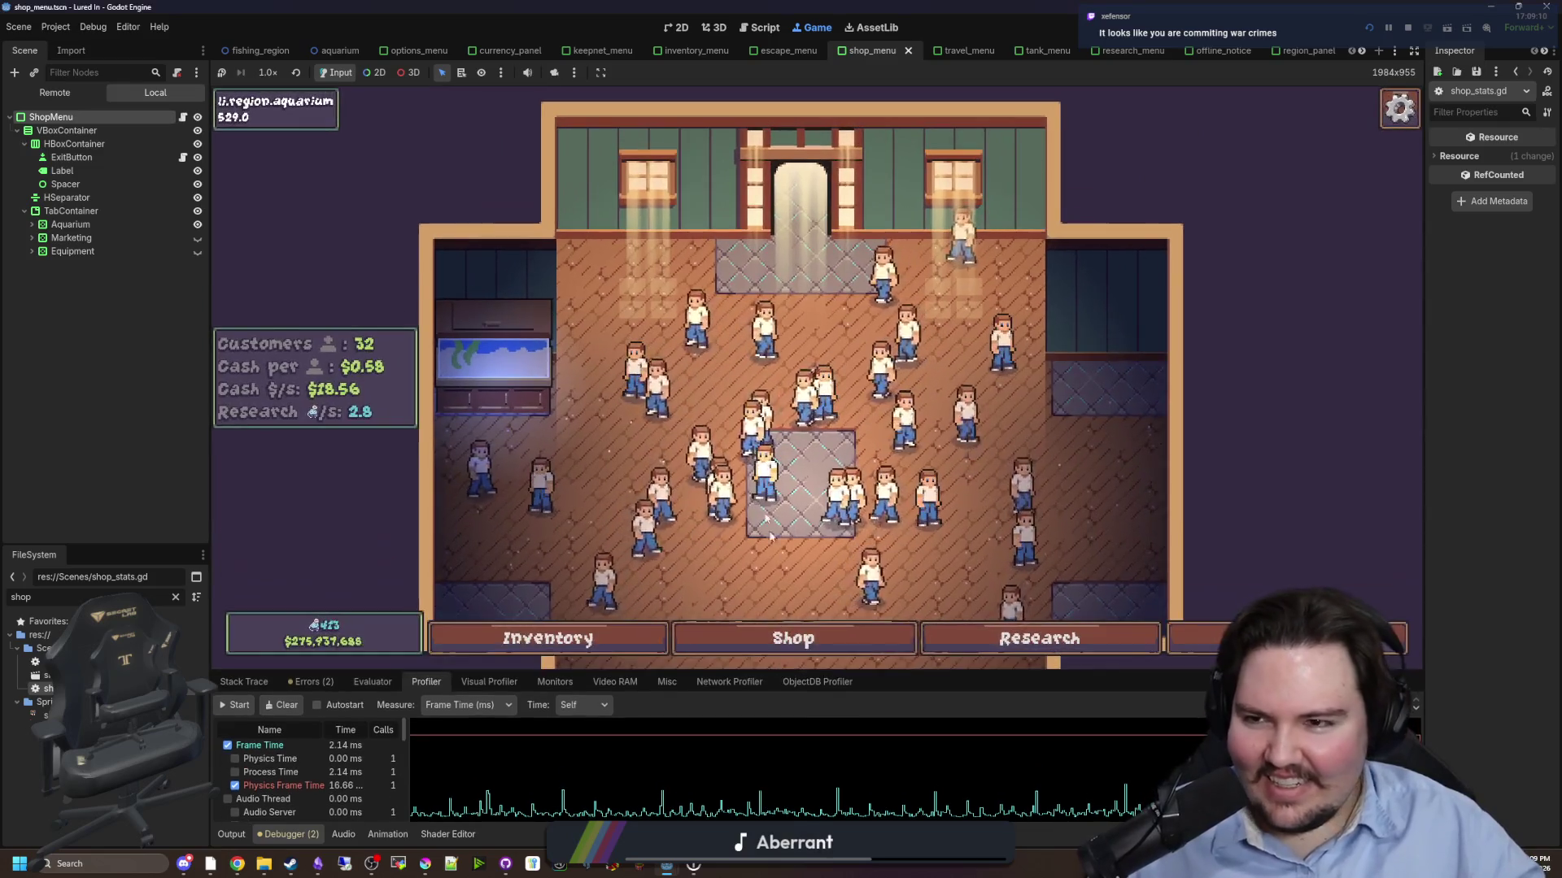
# - Set the game's FPS Limit to 60 in its Options menu
pyautogui.press('Escape')
pyautogui.click(828, 376)
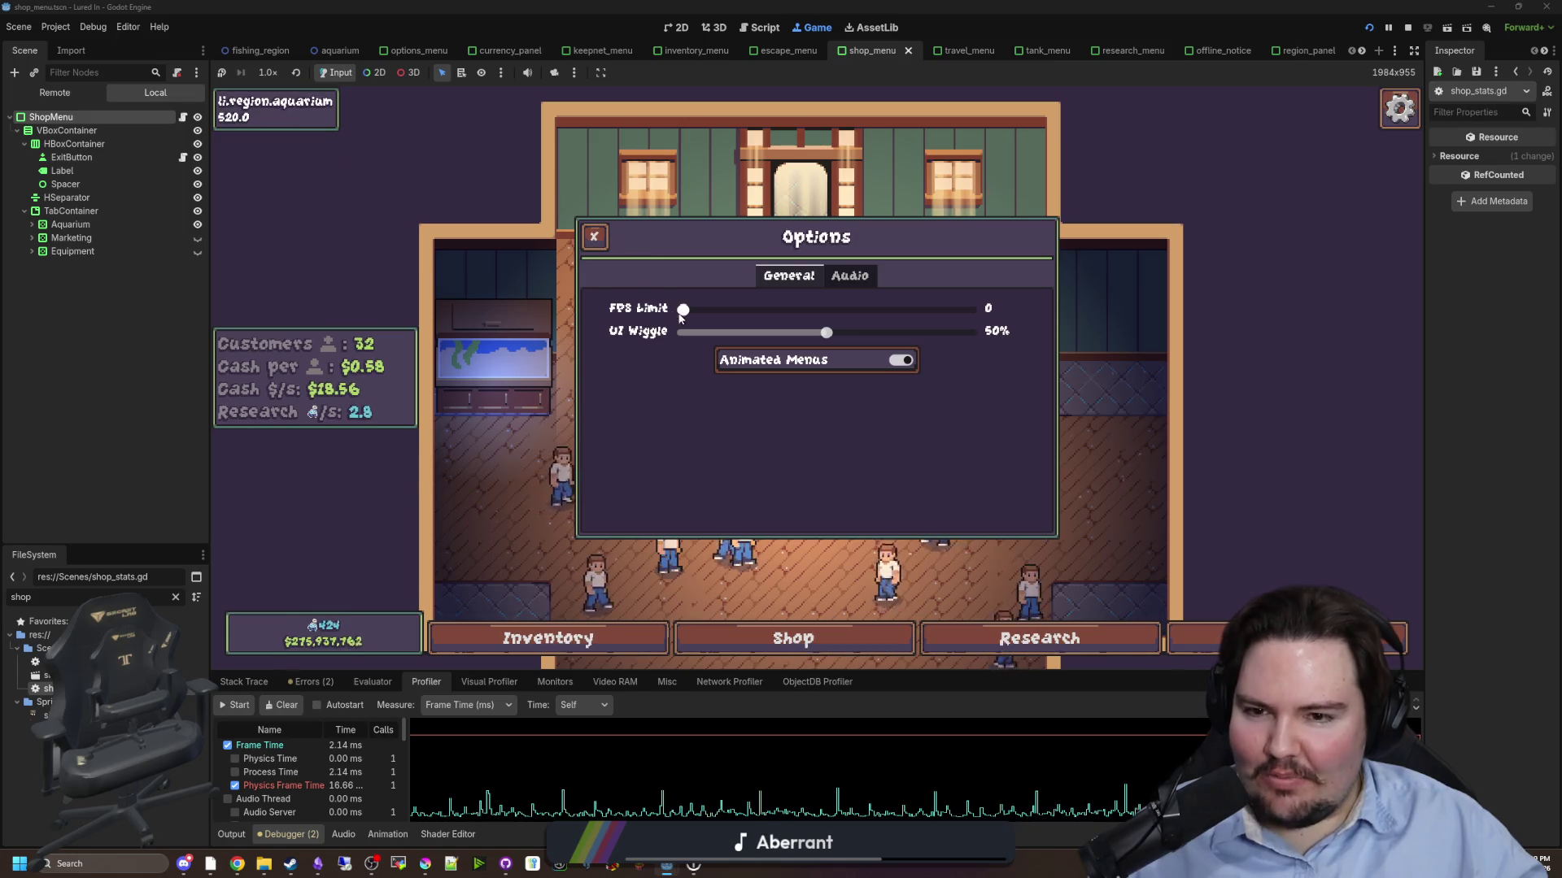
pyautogui.click(756, 311)
pyautogui.moveTo(759, 313)
pyautogui.mouseDown()
pyautogui.moveTo(1120, 349)
pyautogui.moveTo(691, 309)
pyautogui.moveTo(760, 311)
pyautogui.mouseUp()
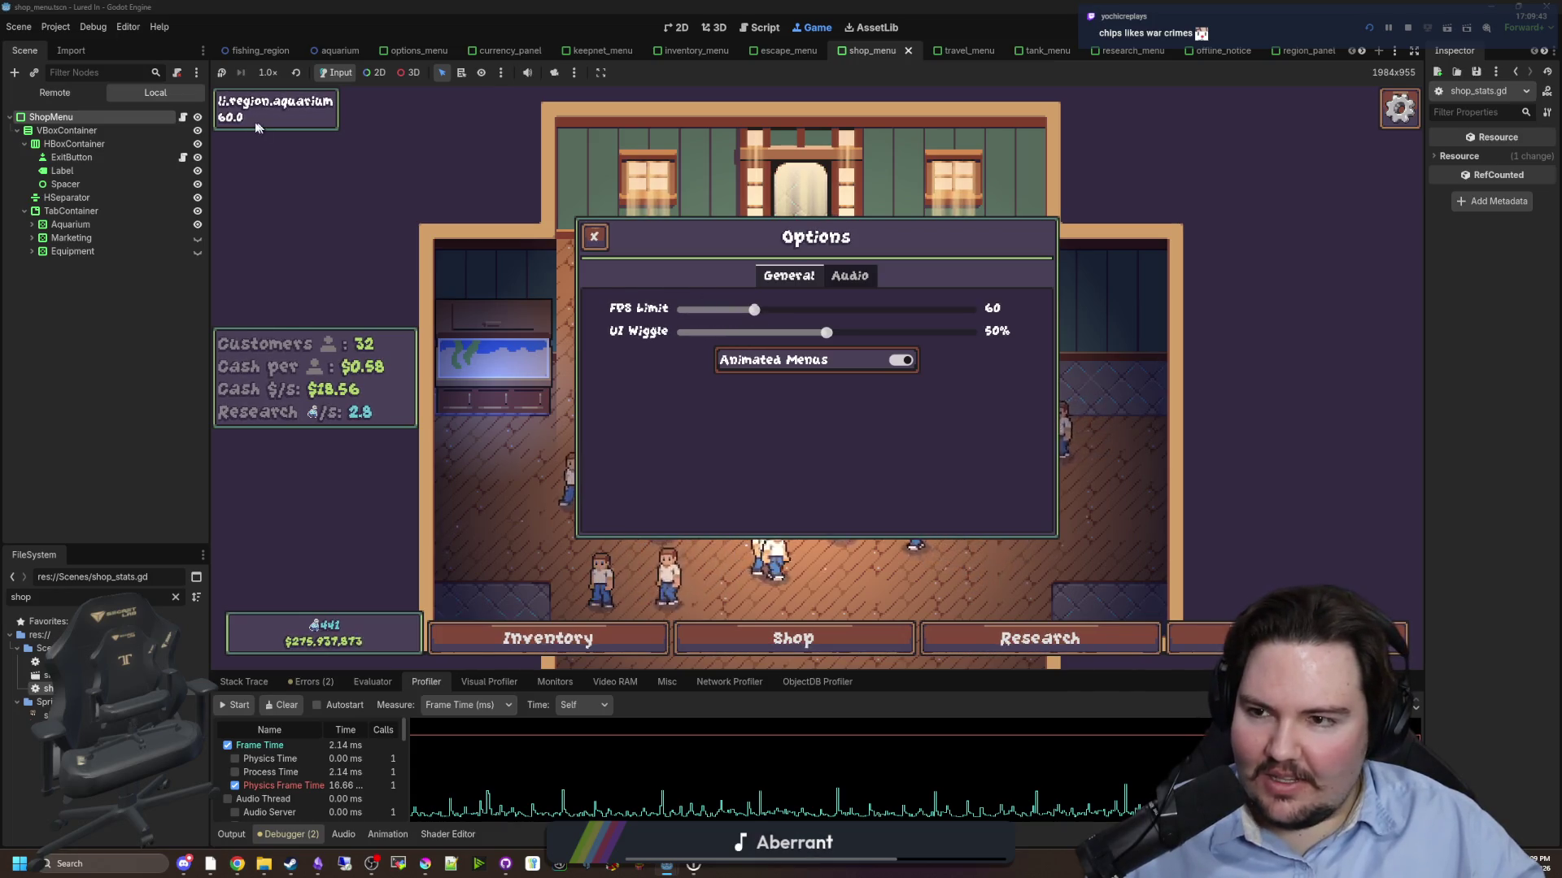
pyautogui.click(254, 163)
# - Clear the 'shop' filter so the FileSystem lists all project files
pyautogui.scroll(-3, 711, 477)
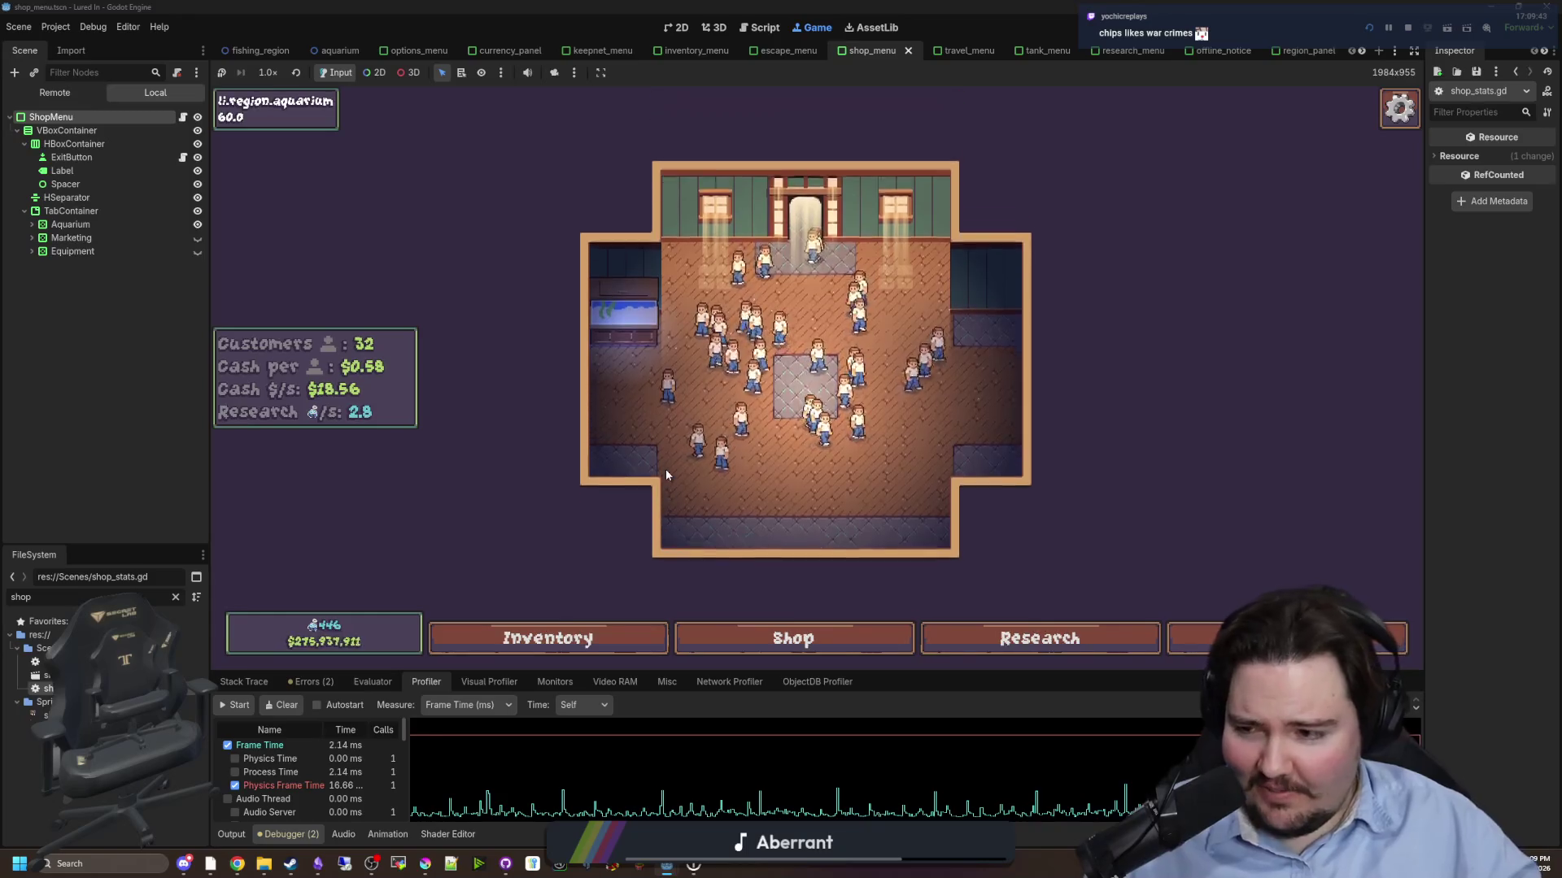
pyautogui.scroll(5, 736, 444)
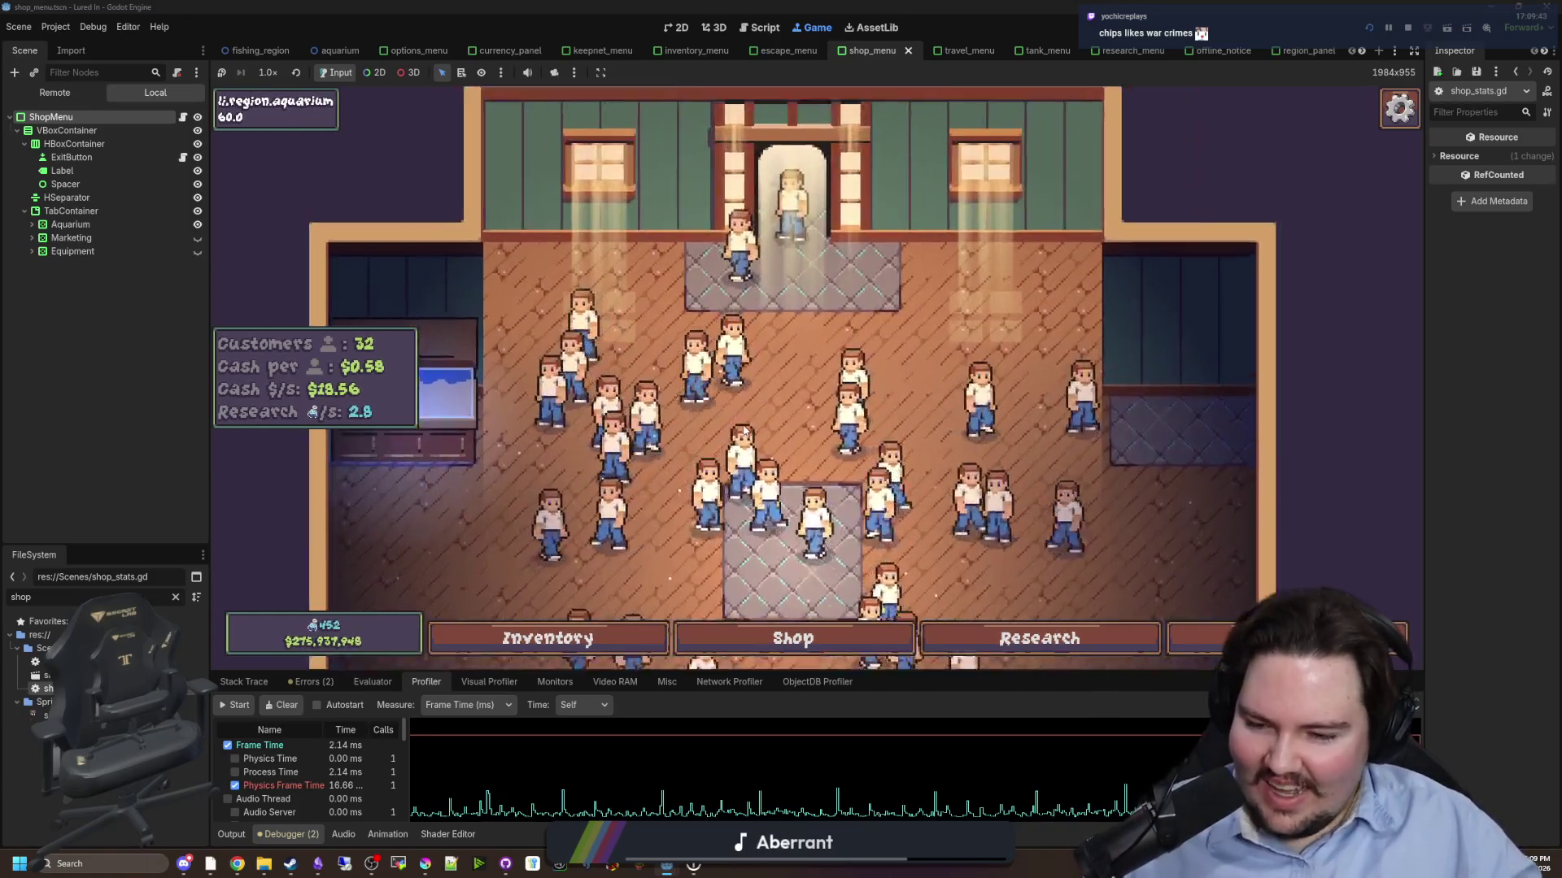
pyautogui.scroll(-6, 743, 429)
pyautogui.scroll(5, 743, 429)
pyautogui.scroll(-5, 743, 429)
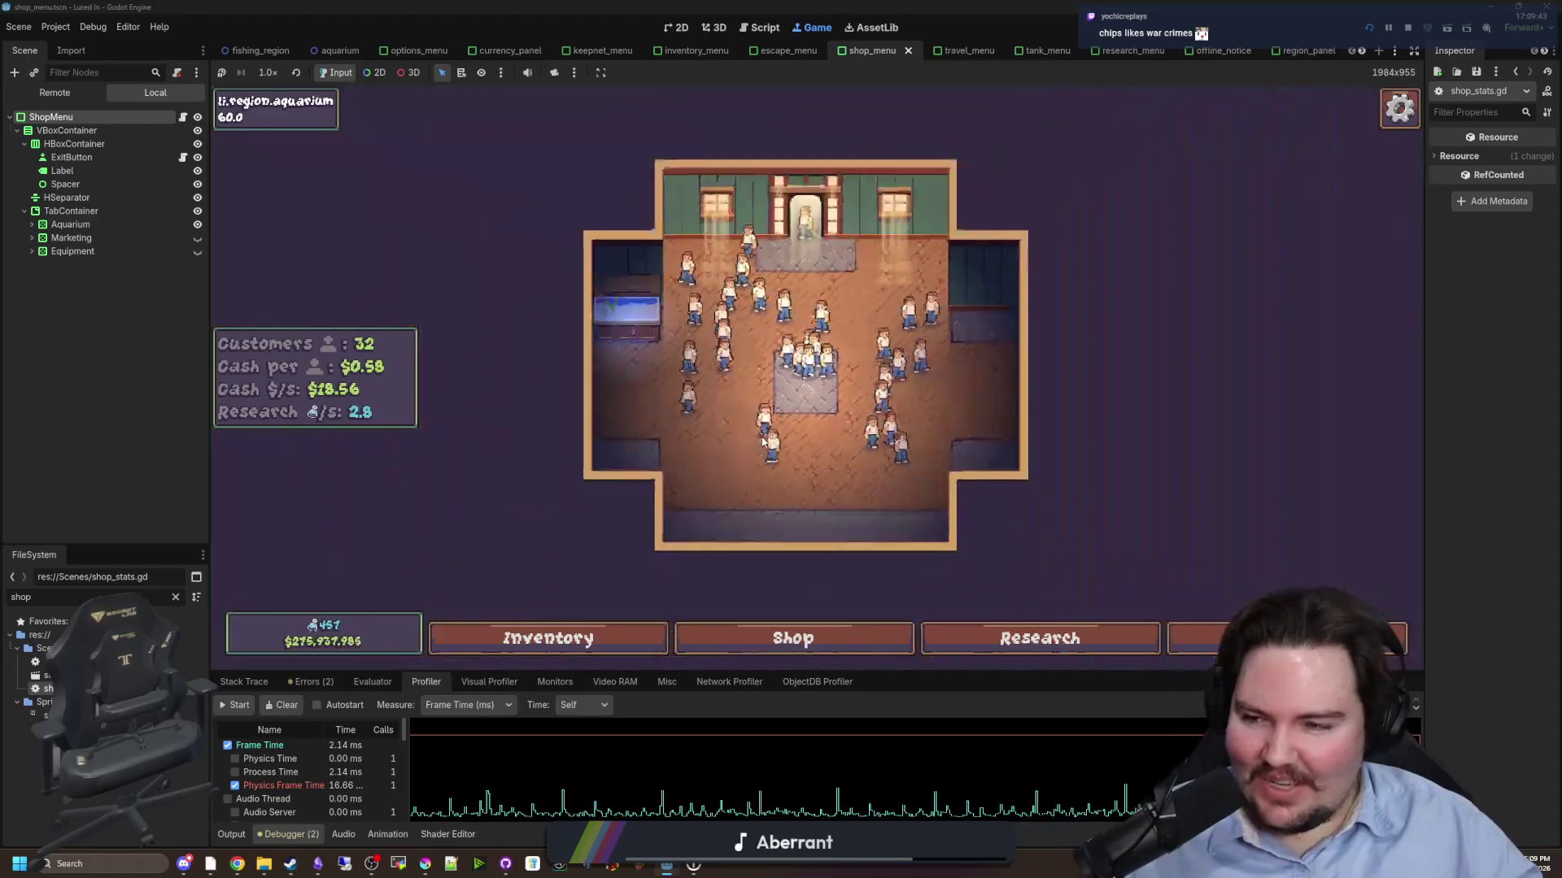
pyautogui.click(175, 597)
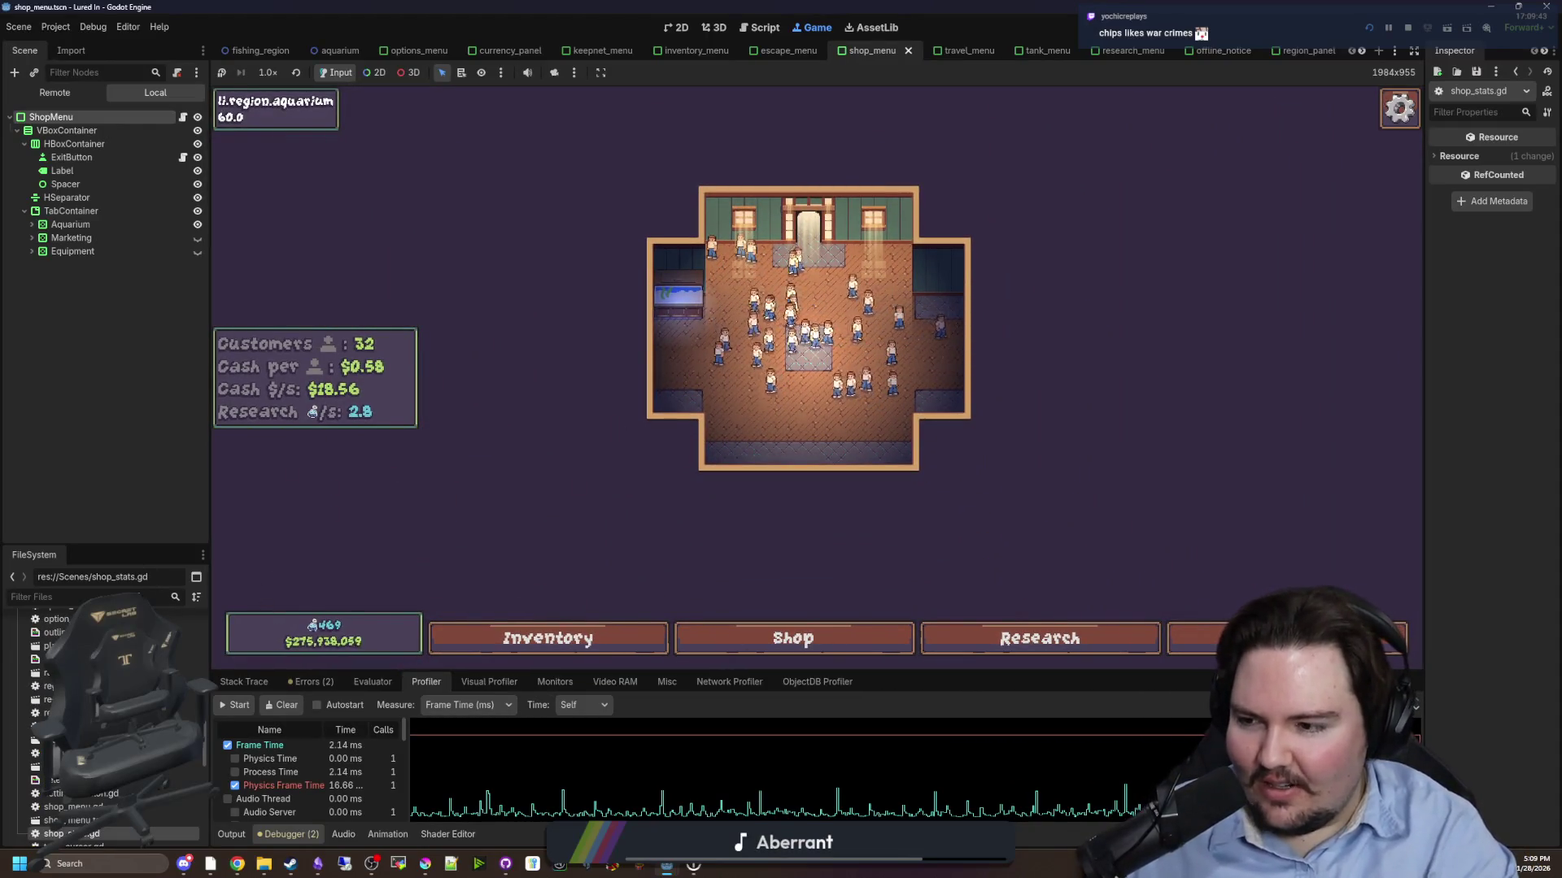
# - Open global.gd via a 'glob' filter and jump to the customerCount declaration
pyautogui.write('glob')
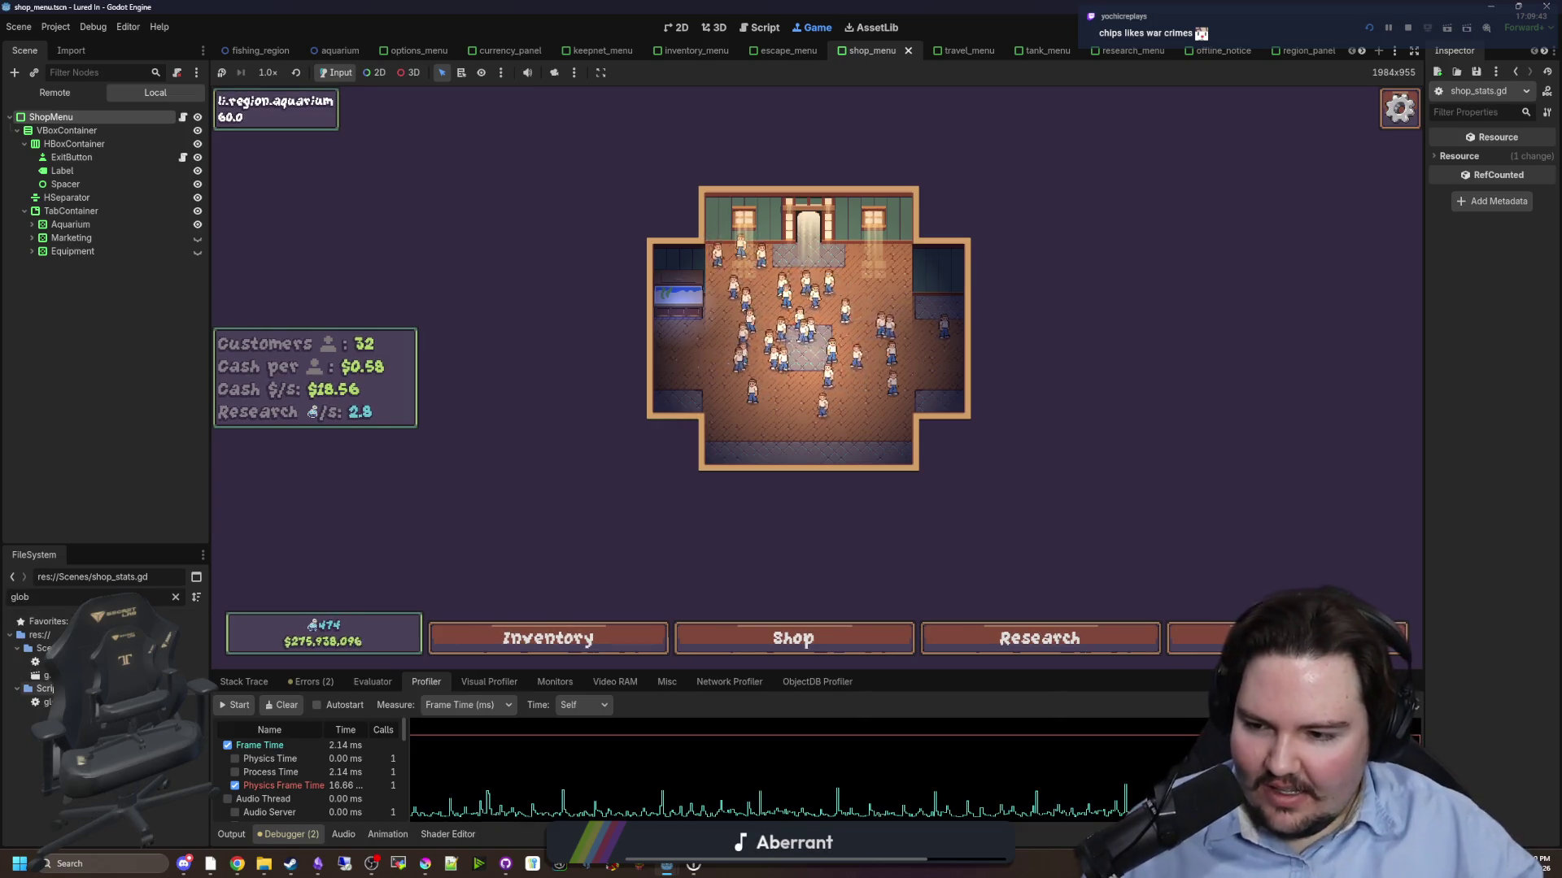
pyautogui.press('Return')
pyautogui.scroll(20, 661, 517)
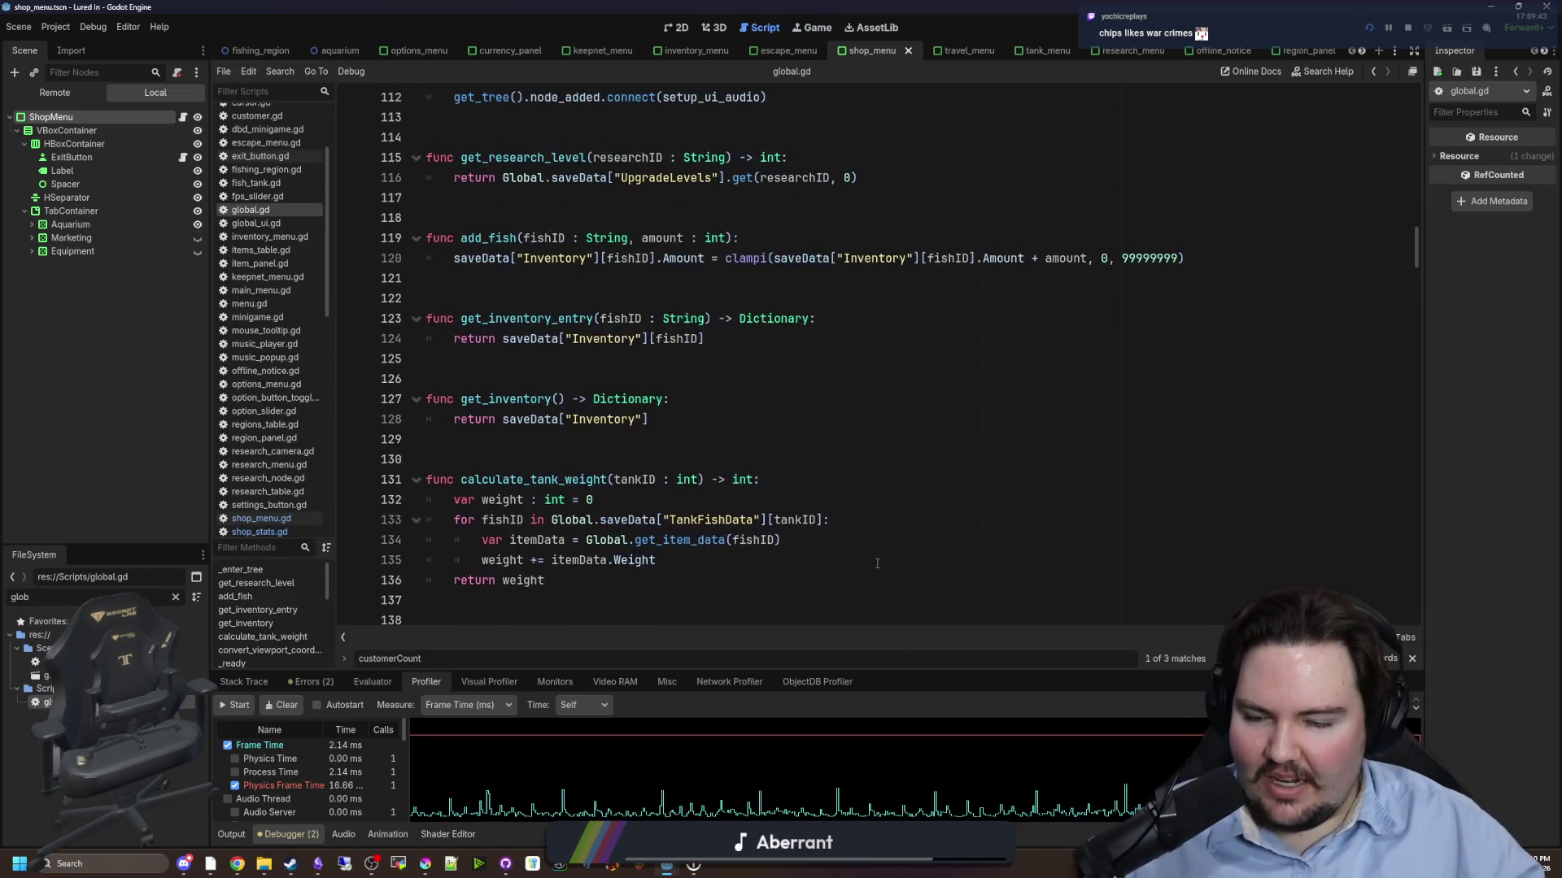
pyautogui.scroll(11, 660, 518)
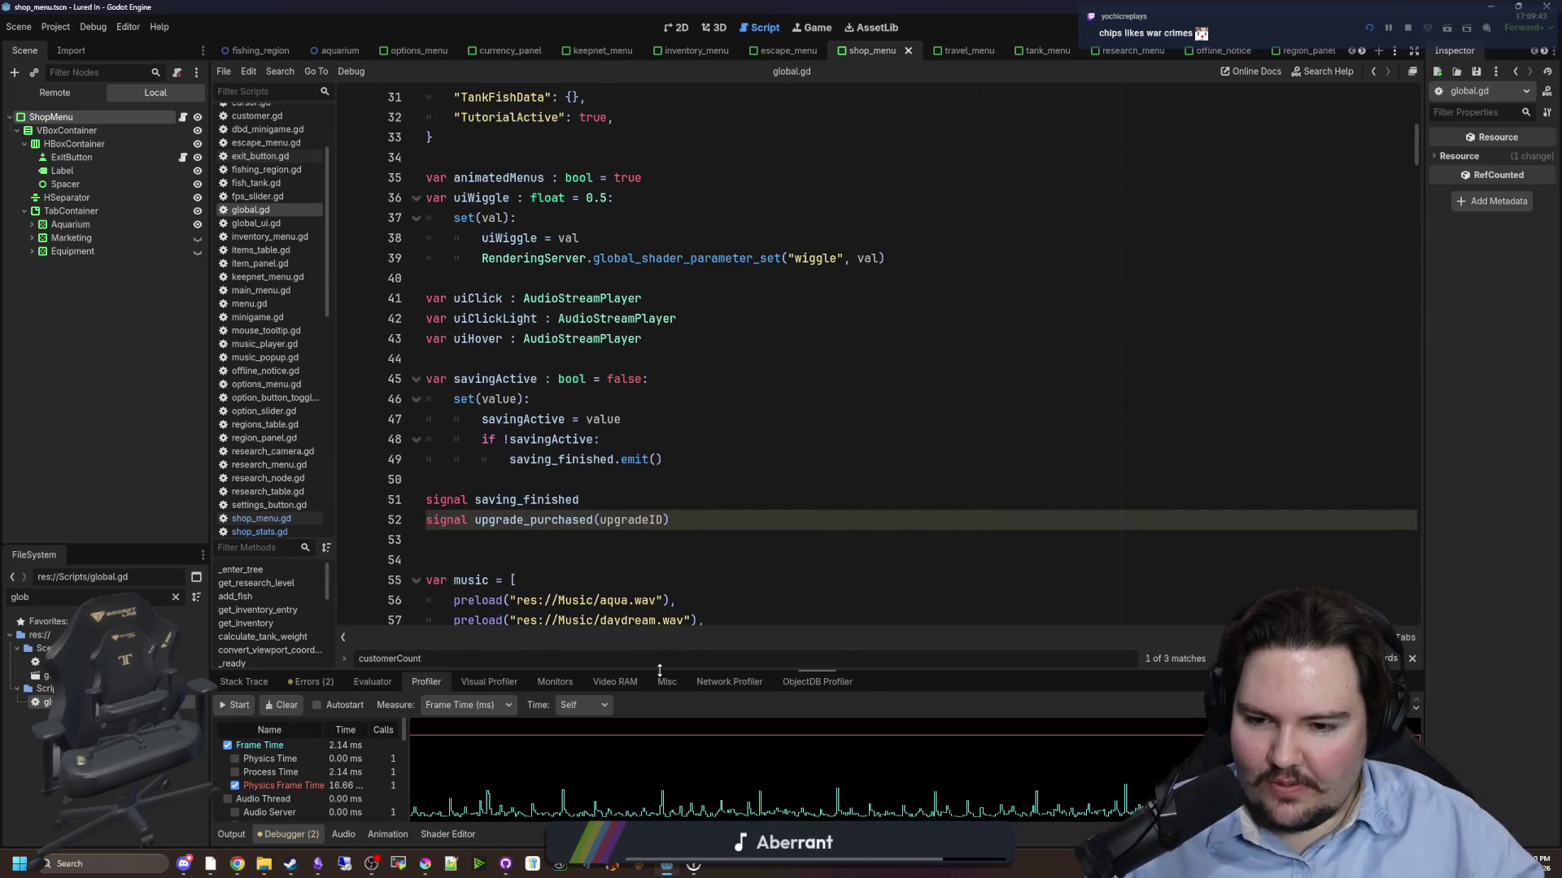
pyautogui.click(663, 651)
pyautogui.press('Return')
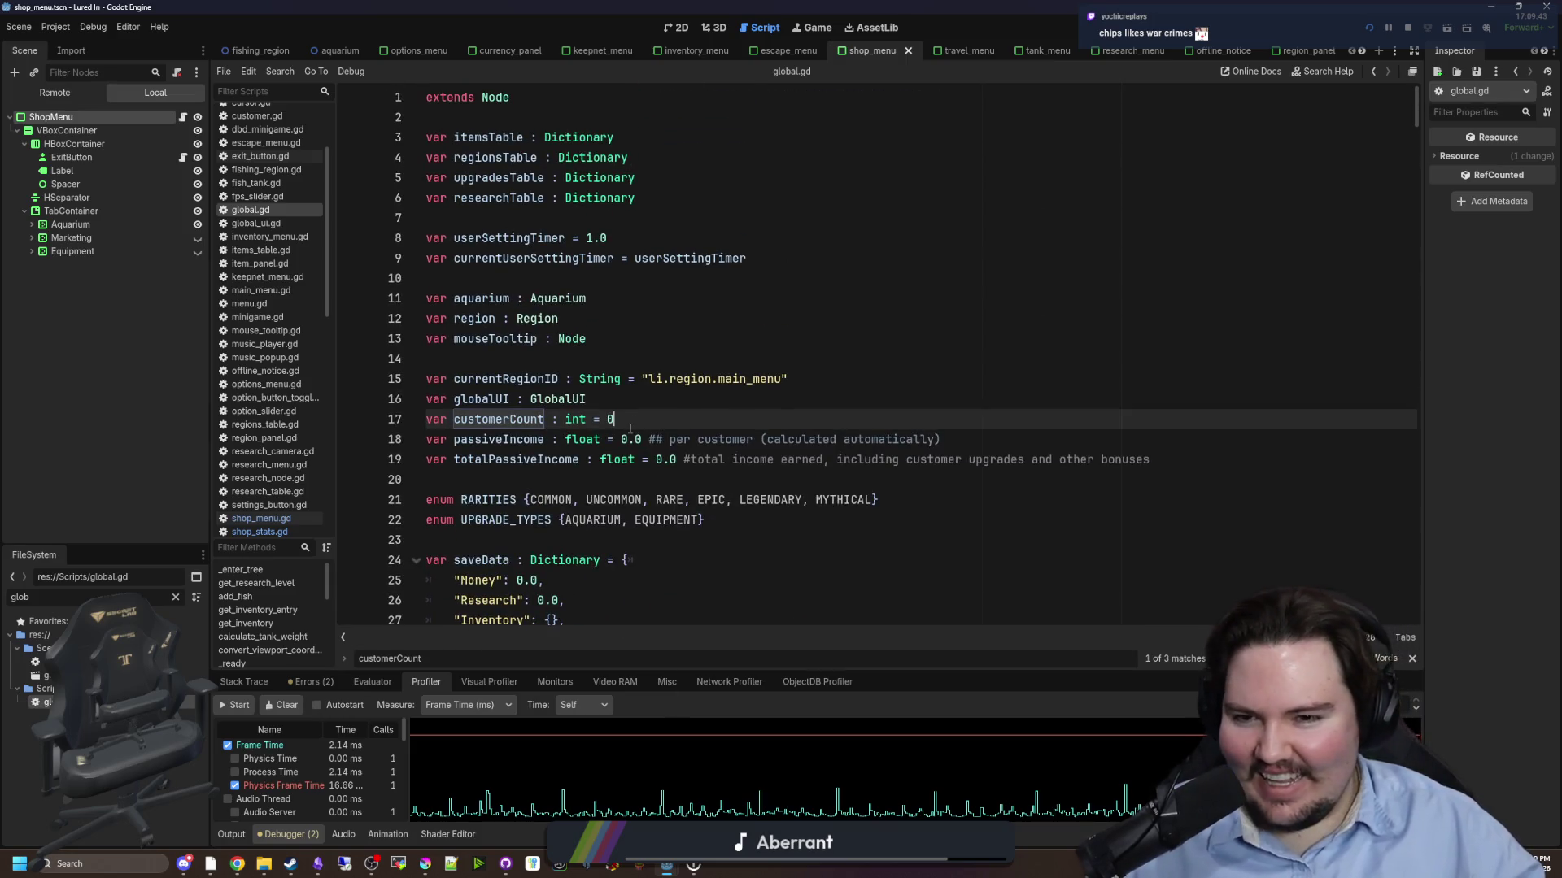
pyautogui.click(634, 338)
# - Review the customerCount and passiveIncome declarations on lines 17–18
pyautogui.click(640, 439)
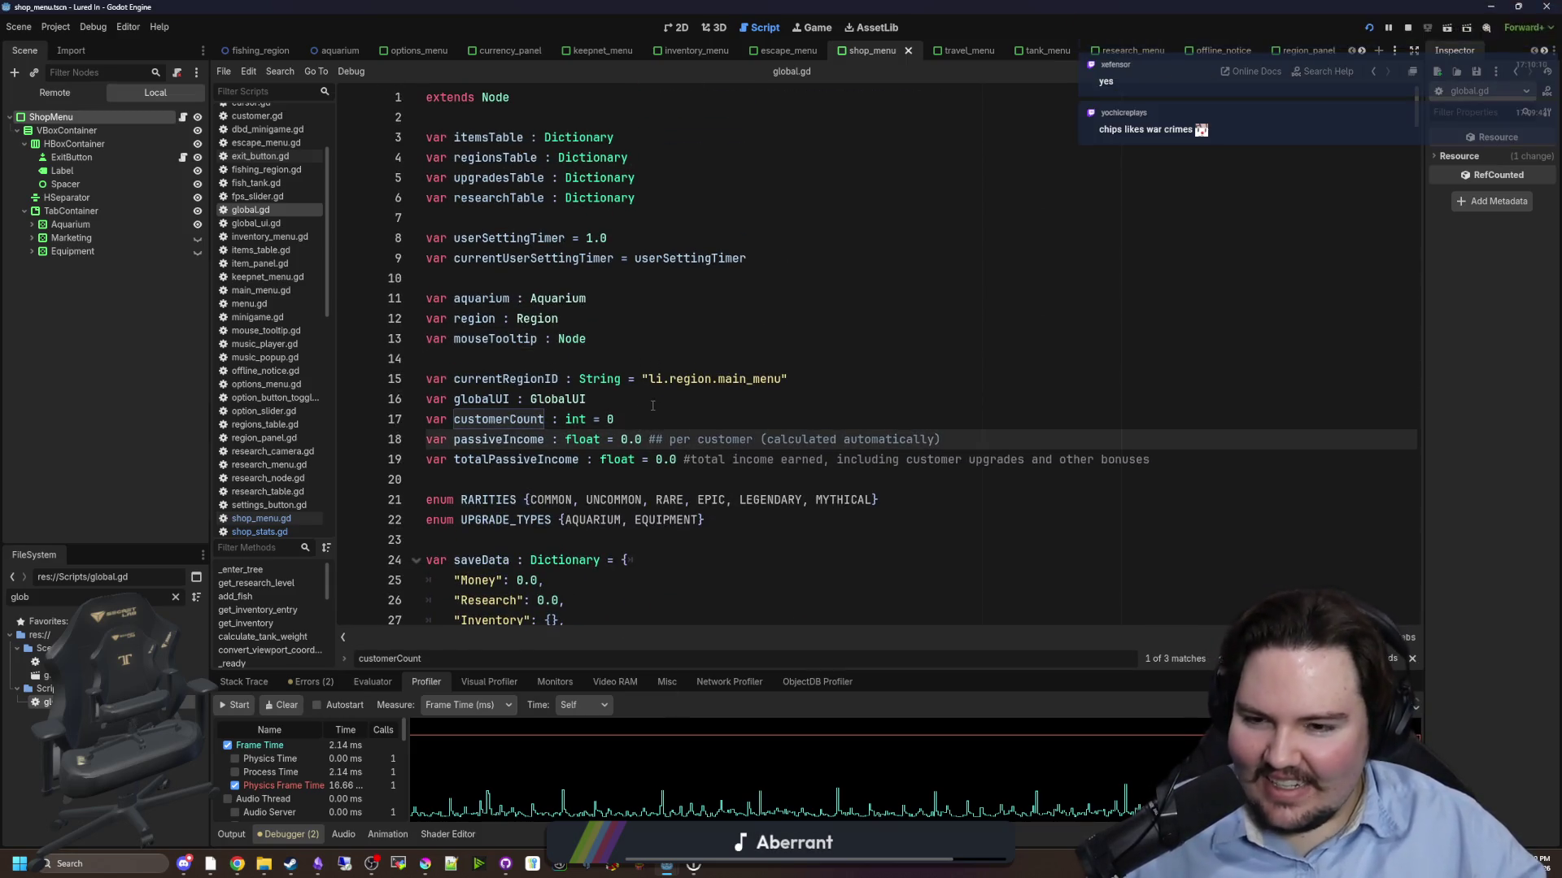
pyautogui.click(638, 421)
pyautogui.scroll(-1, 643, 416)
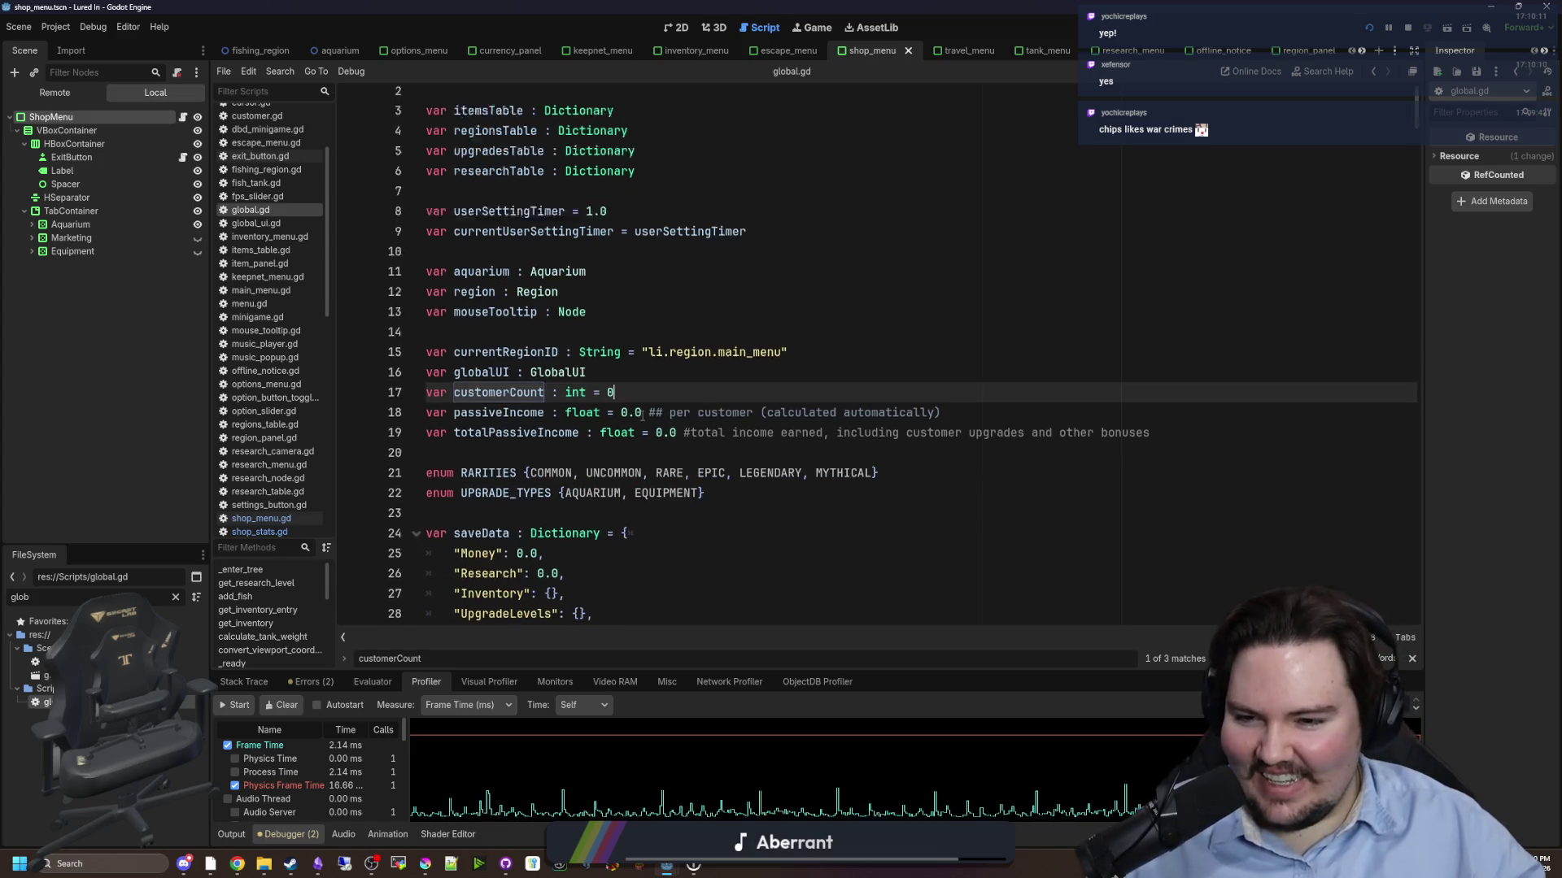
pyautogui.press('Down')
pyautogui.press('End')
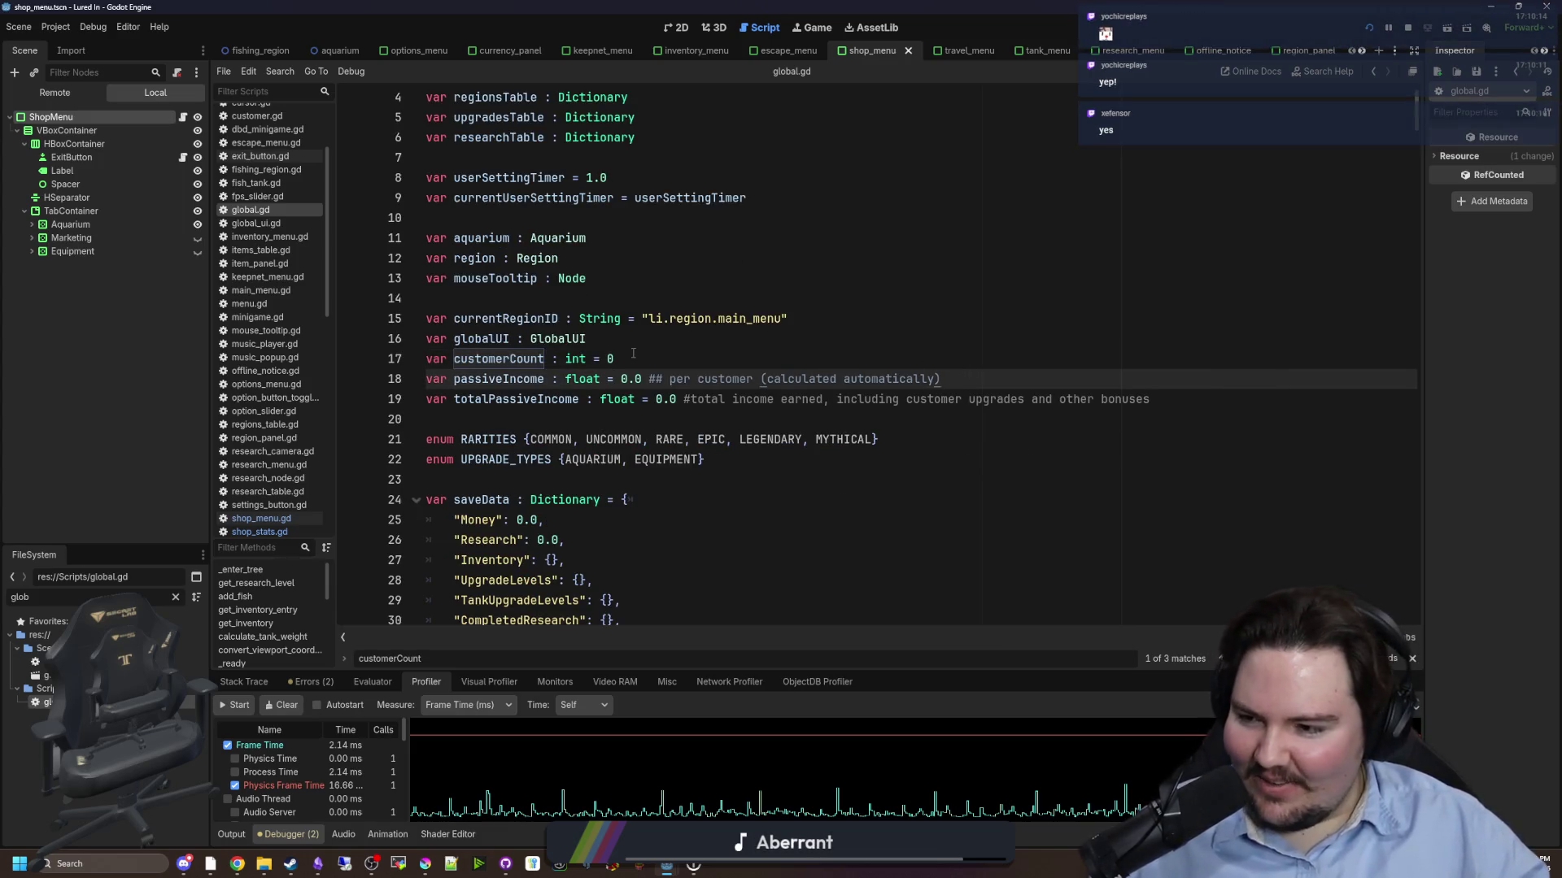
pyautogui.click(915, 359)
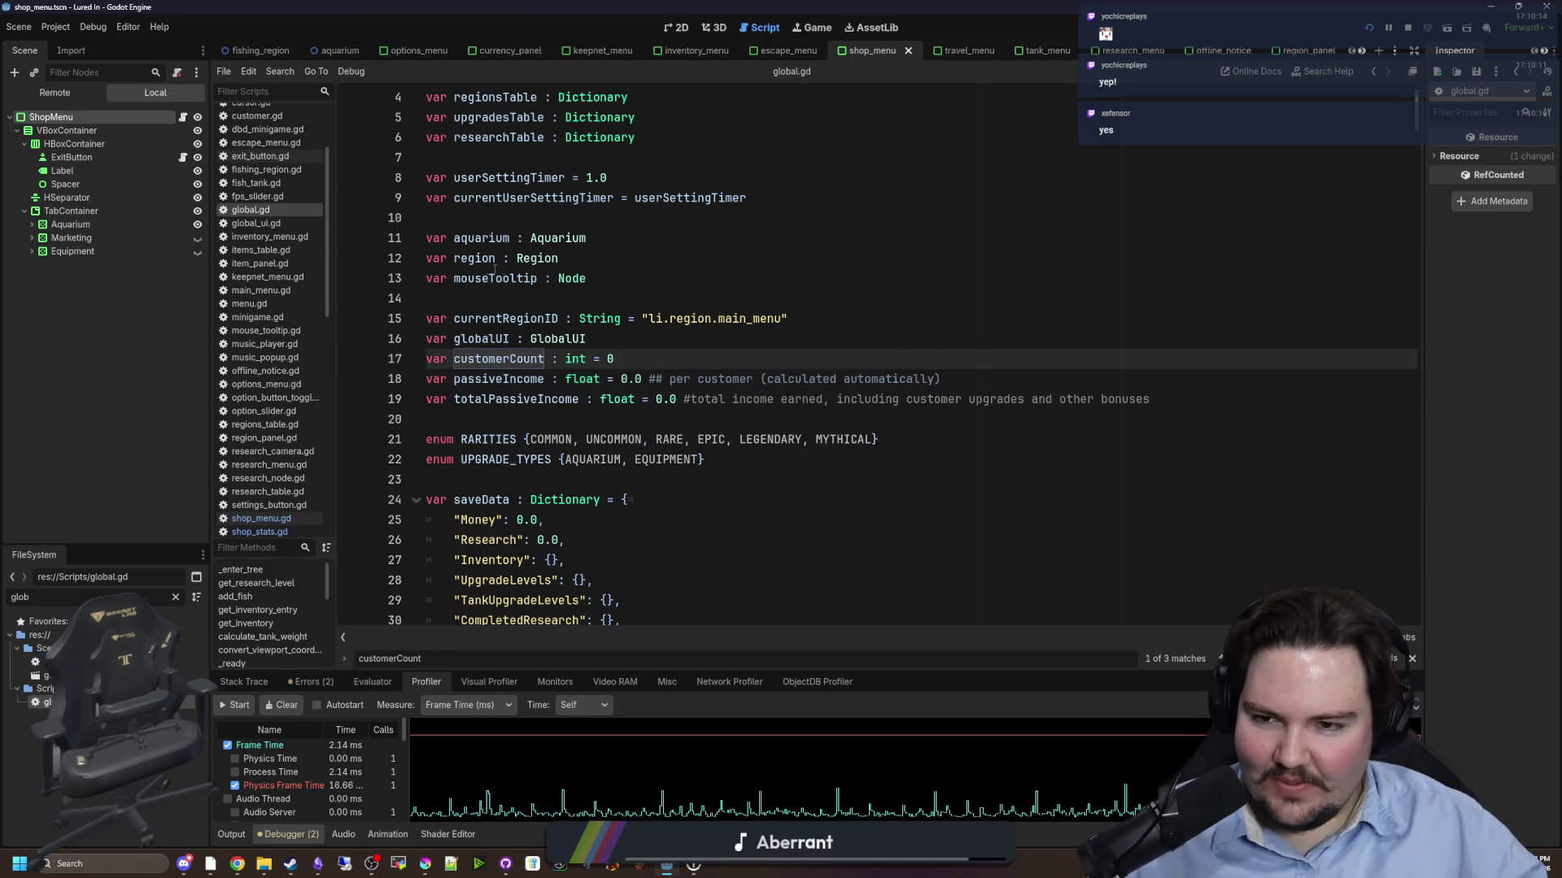
pyautogui.click(486, 296)
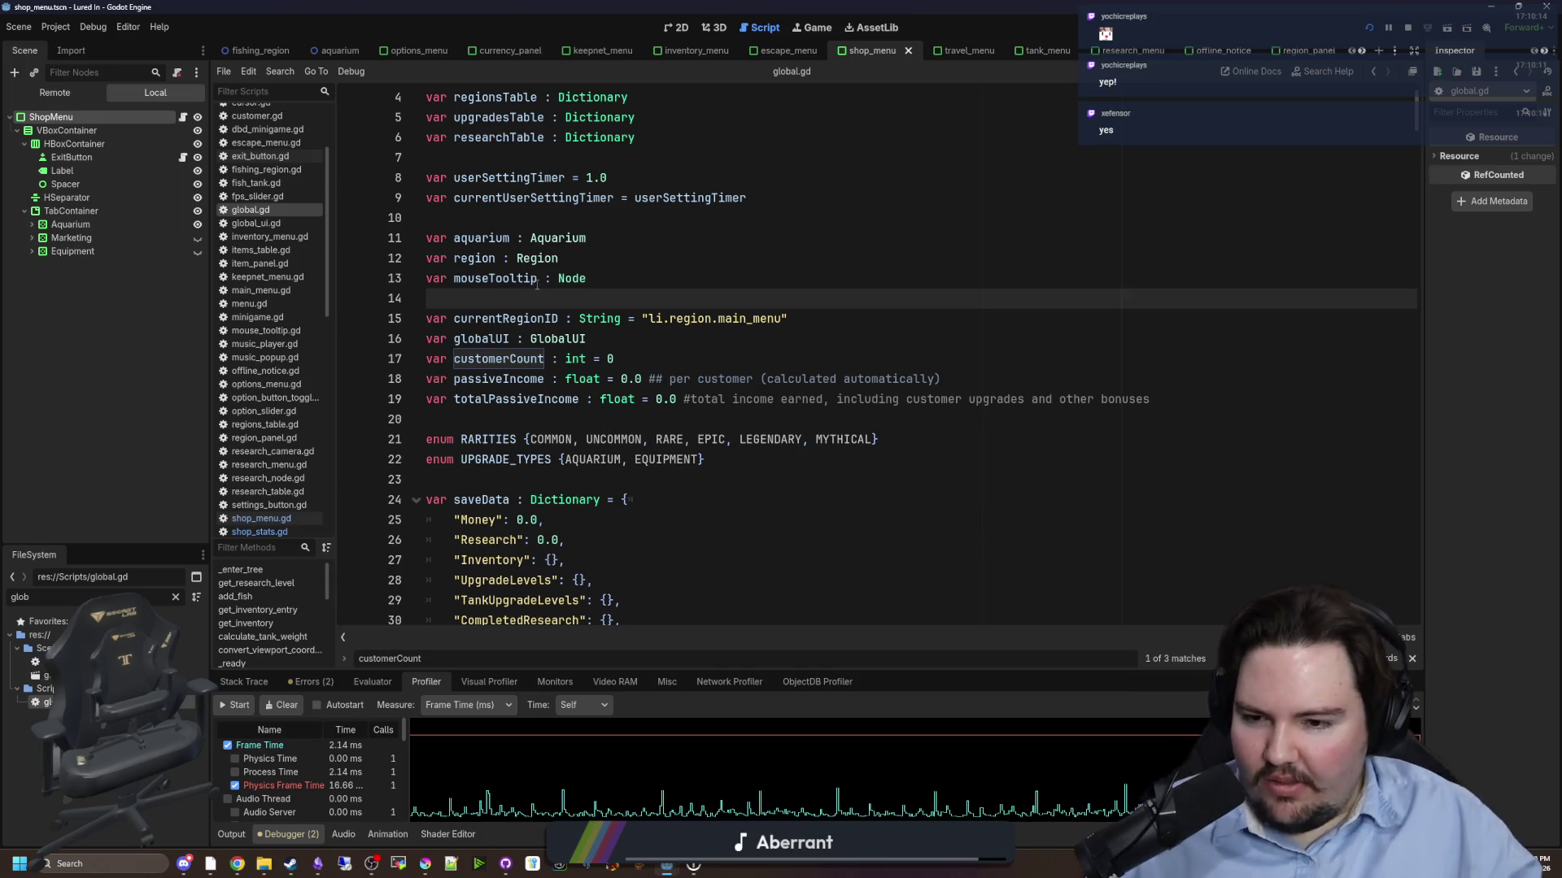
pyautogui.scroll(-3, 536, 284)
# - Select and inspect the saveData dictionary entries on lines 25–32
pyautogui.moveTo(683, 475)
pyautogui.mouseDown()
pyautogui.moveTo(455, 379)
pyautogui.moveTo(456, 338)
pyautogui.mouseUp()
pyautogui.click(579, 514)
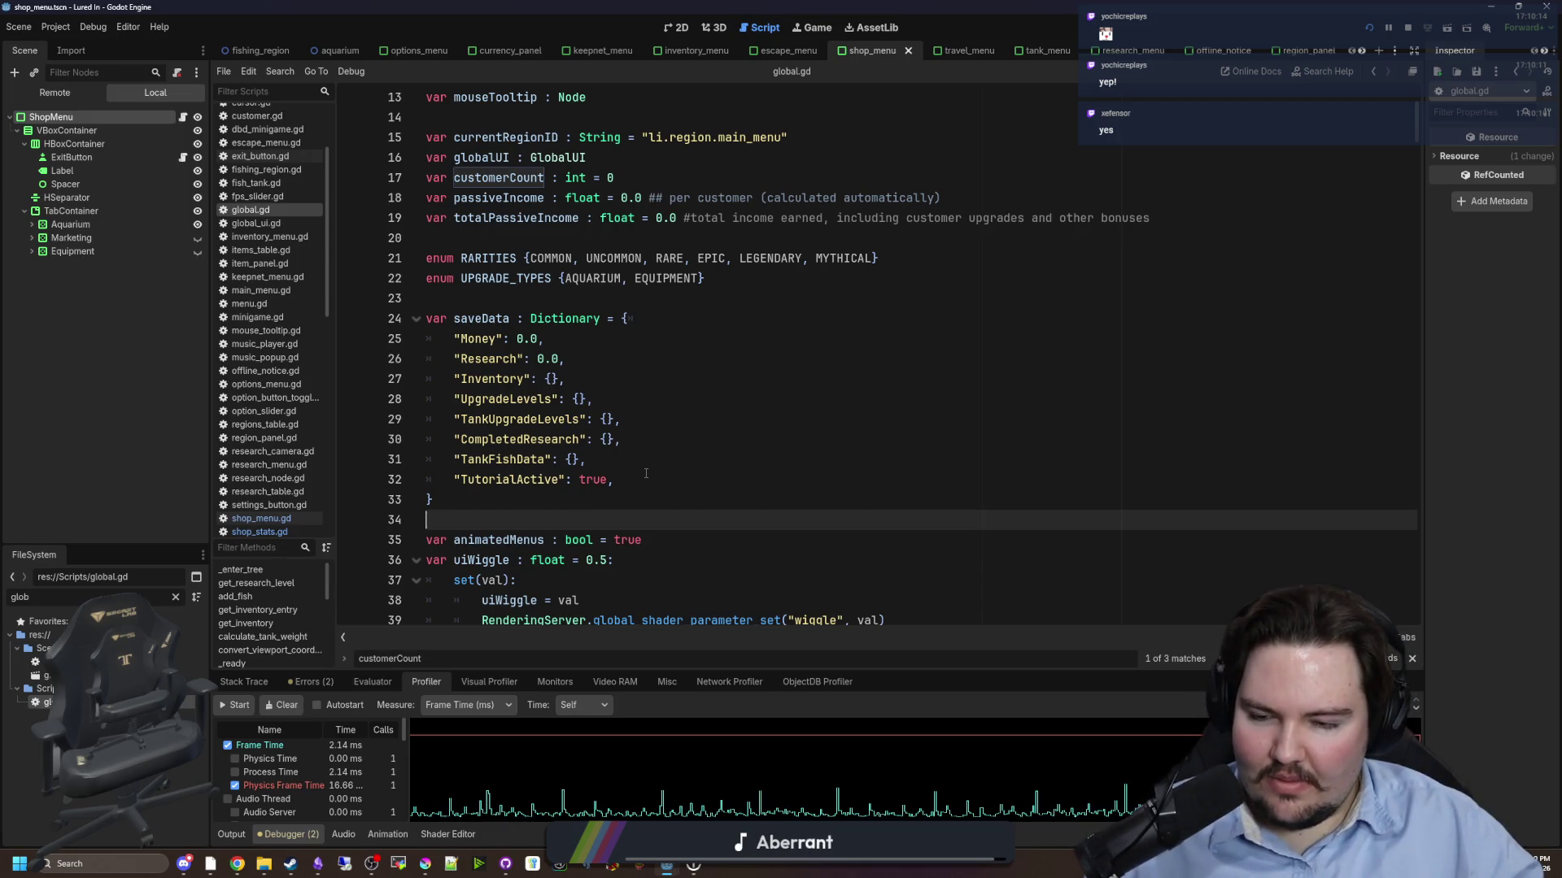
pyautogui.moveTo(643, 479)
pyautogui.mouseDown()
pyautogui.moveTo(373, 345)
pyautogui.moveTo(366, 419)
pyautogui.moveTo(347, 328)
pyautogui.moveTo(427, 339)
pyautogui.mouseUp()
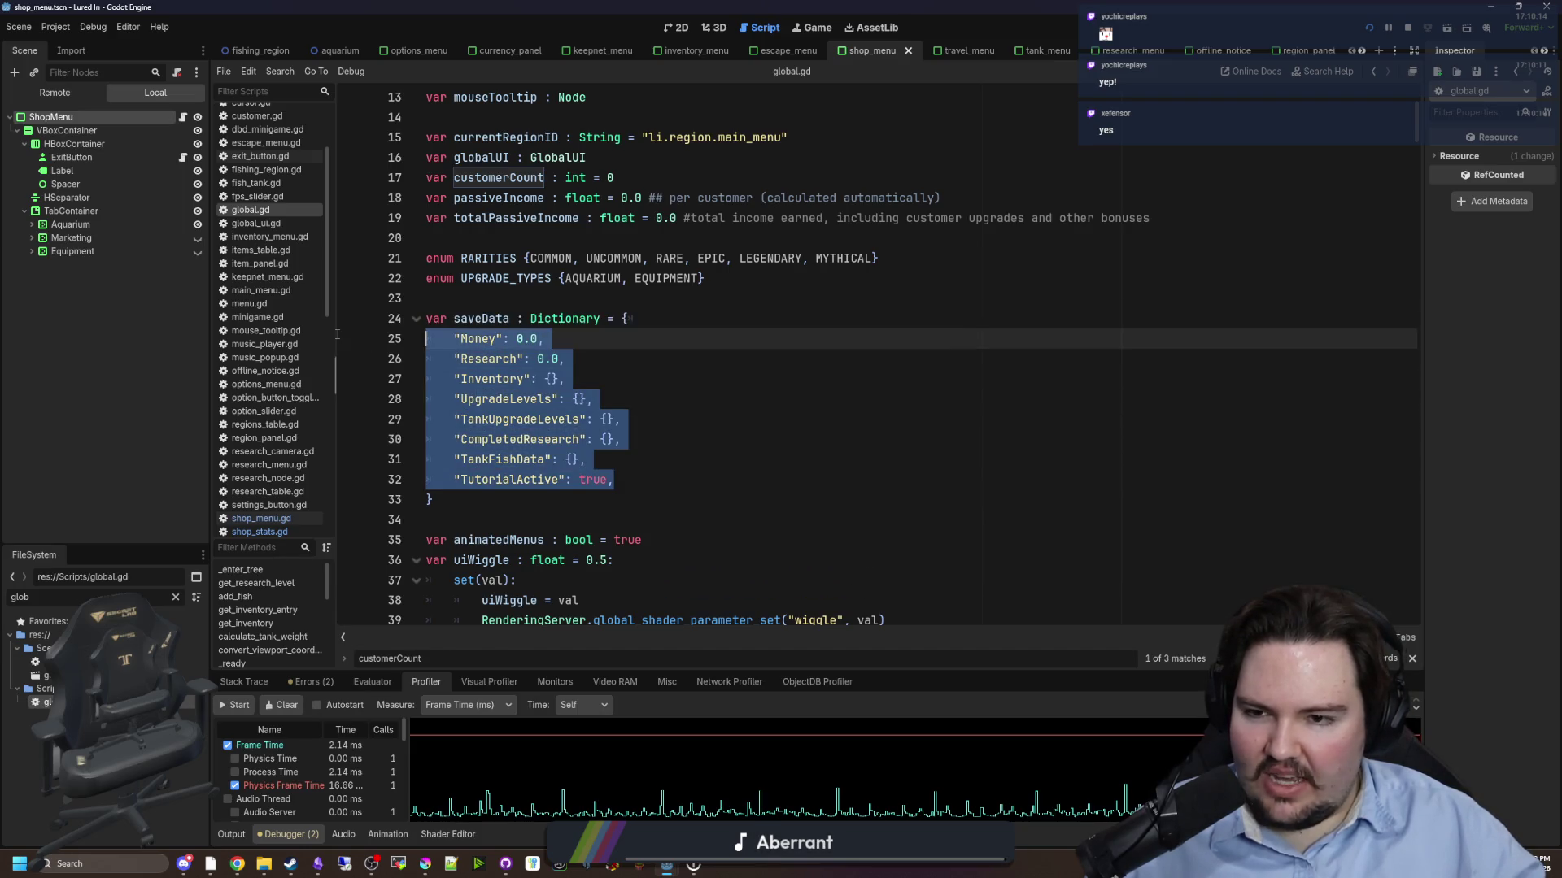
pyautogui.click(564, 399)
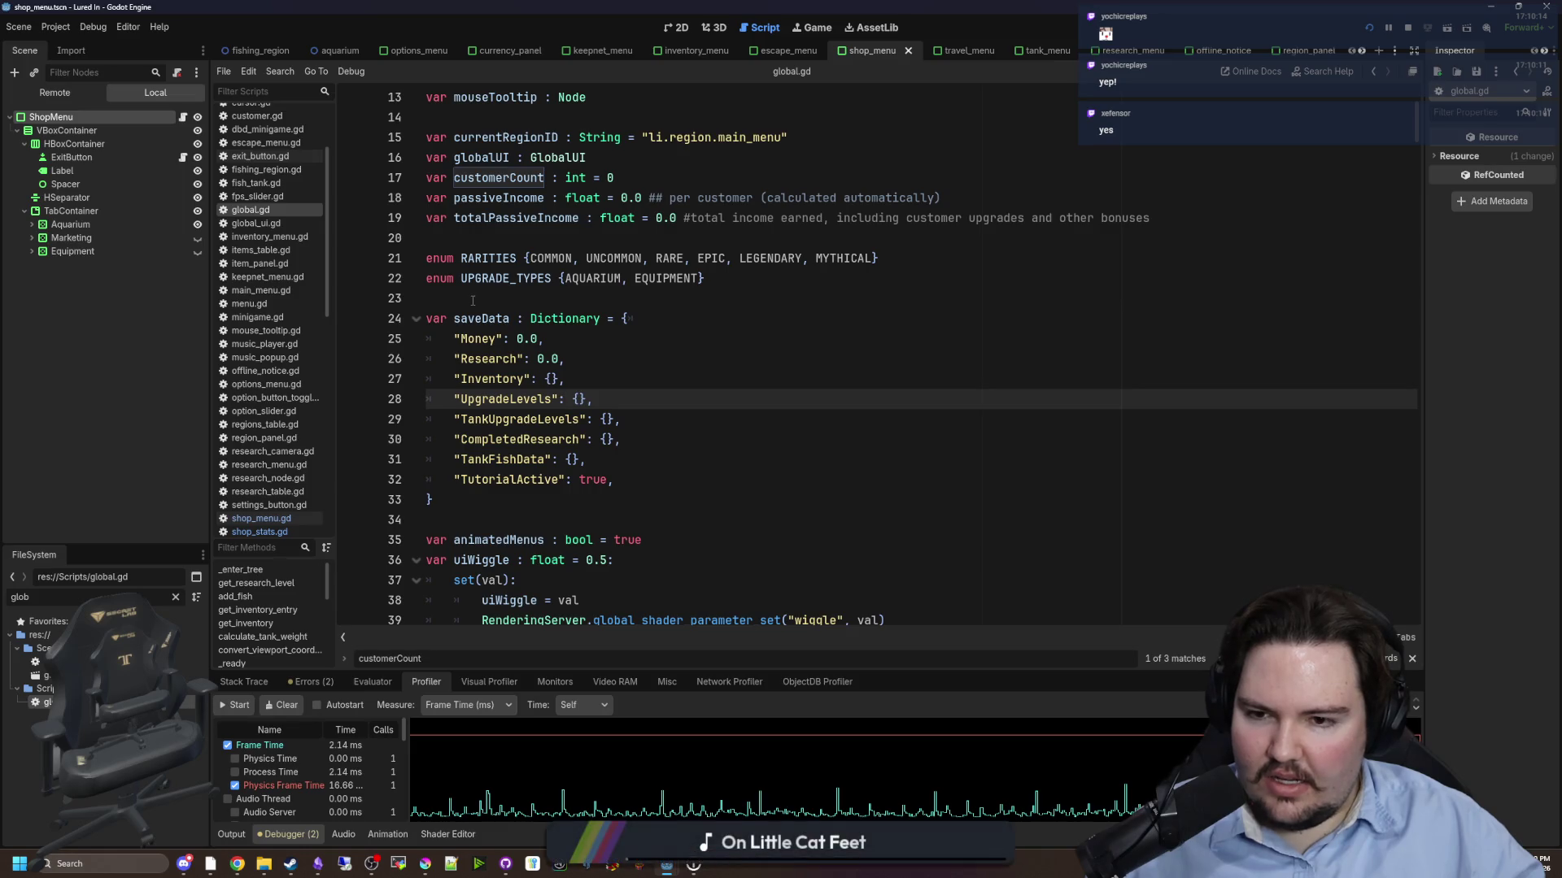
pyautogui.click(679, 320)
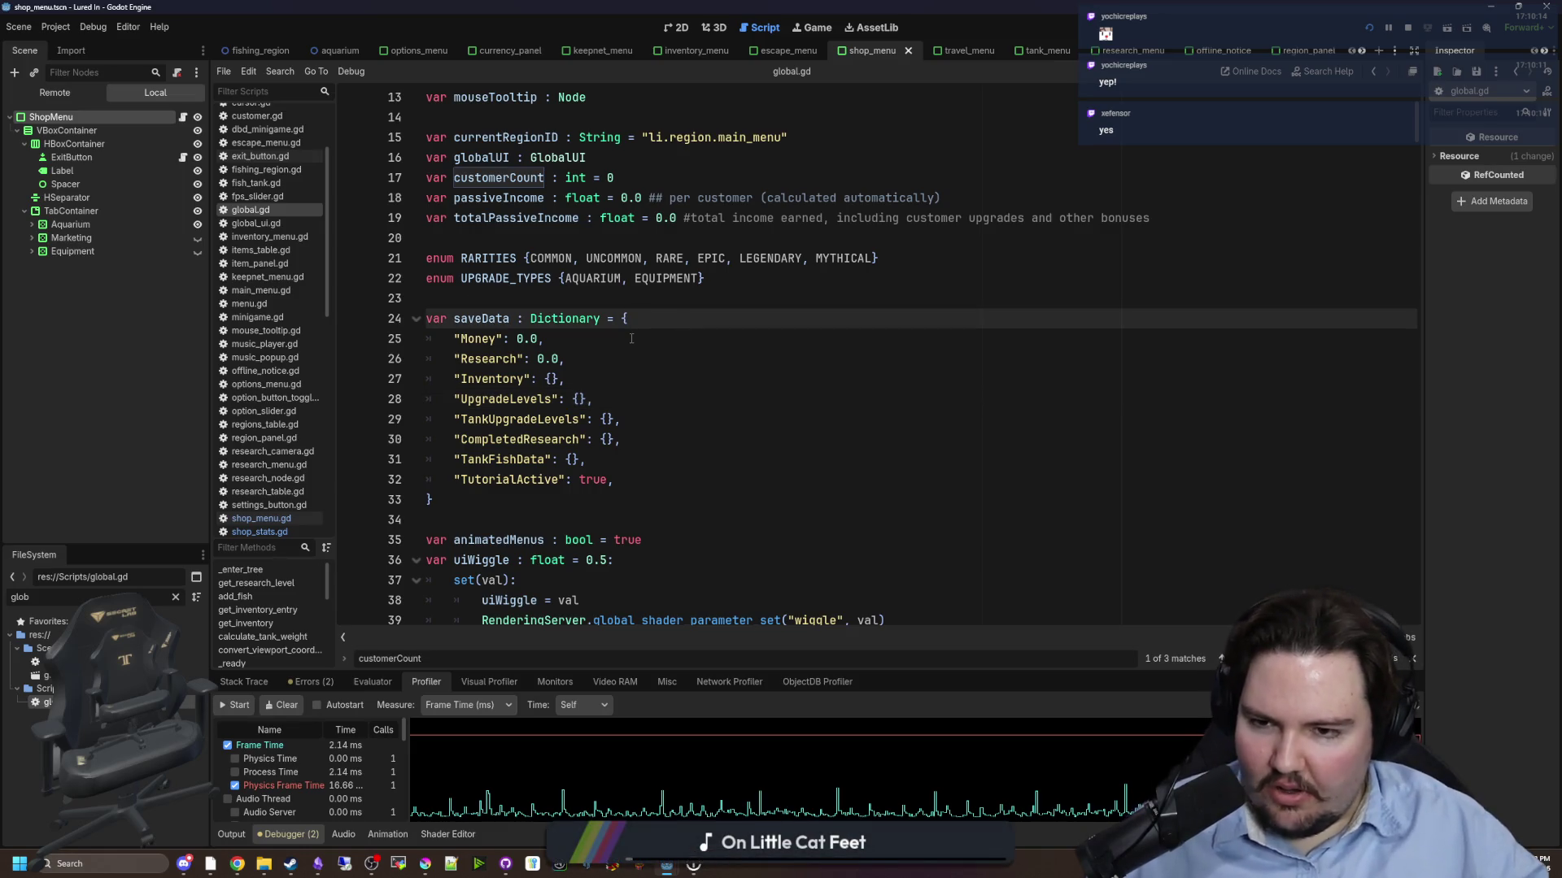
pyautogui.moveTo(617, 480); pyautogui.dragTo(342, 326)
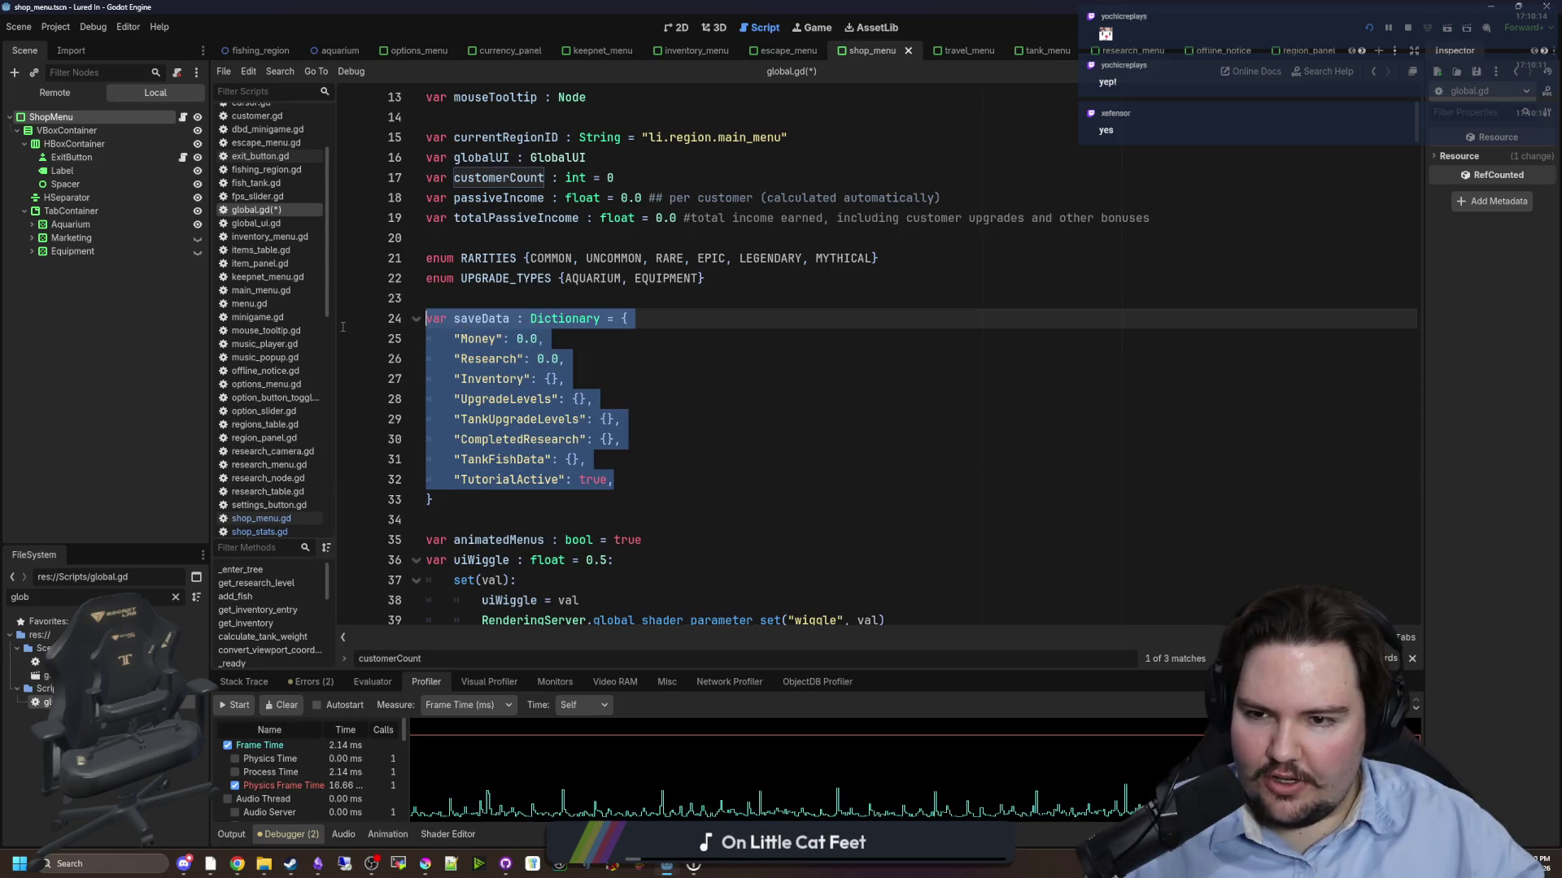
pyautogui.click(631, 405)
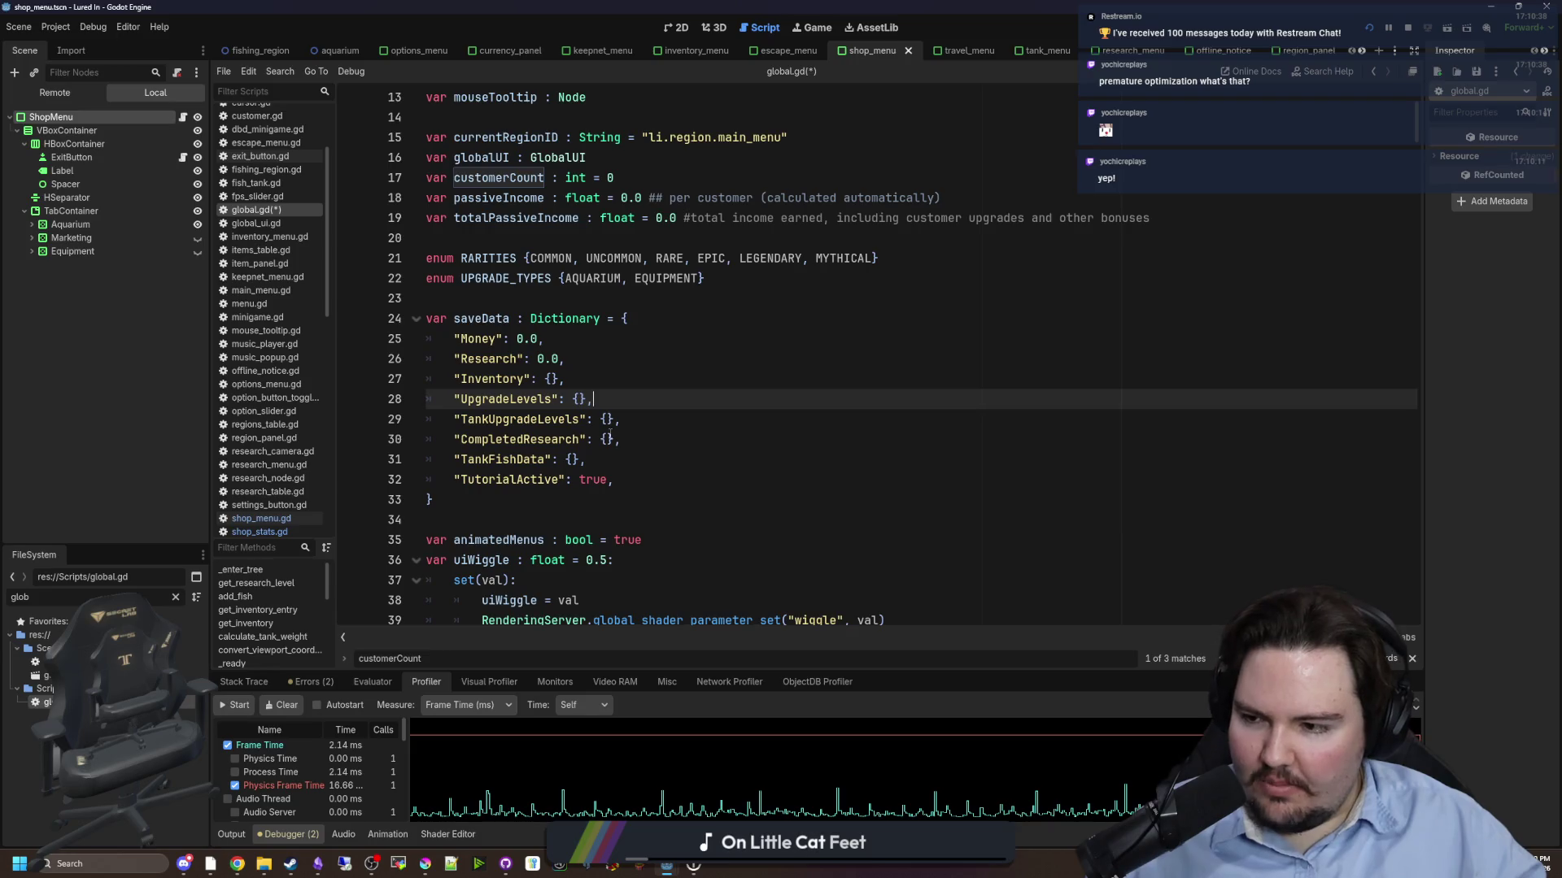
# - Examine the Money, Research and Inventory entries of saveData
pyautogui.moveTo(641, 477); pyautogui.dragTo(327, 336)
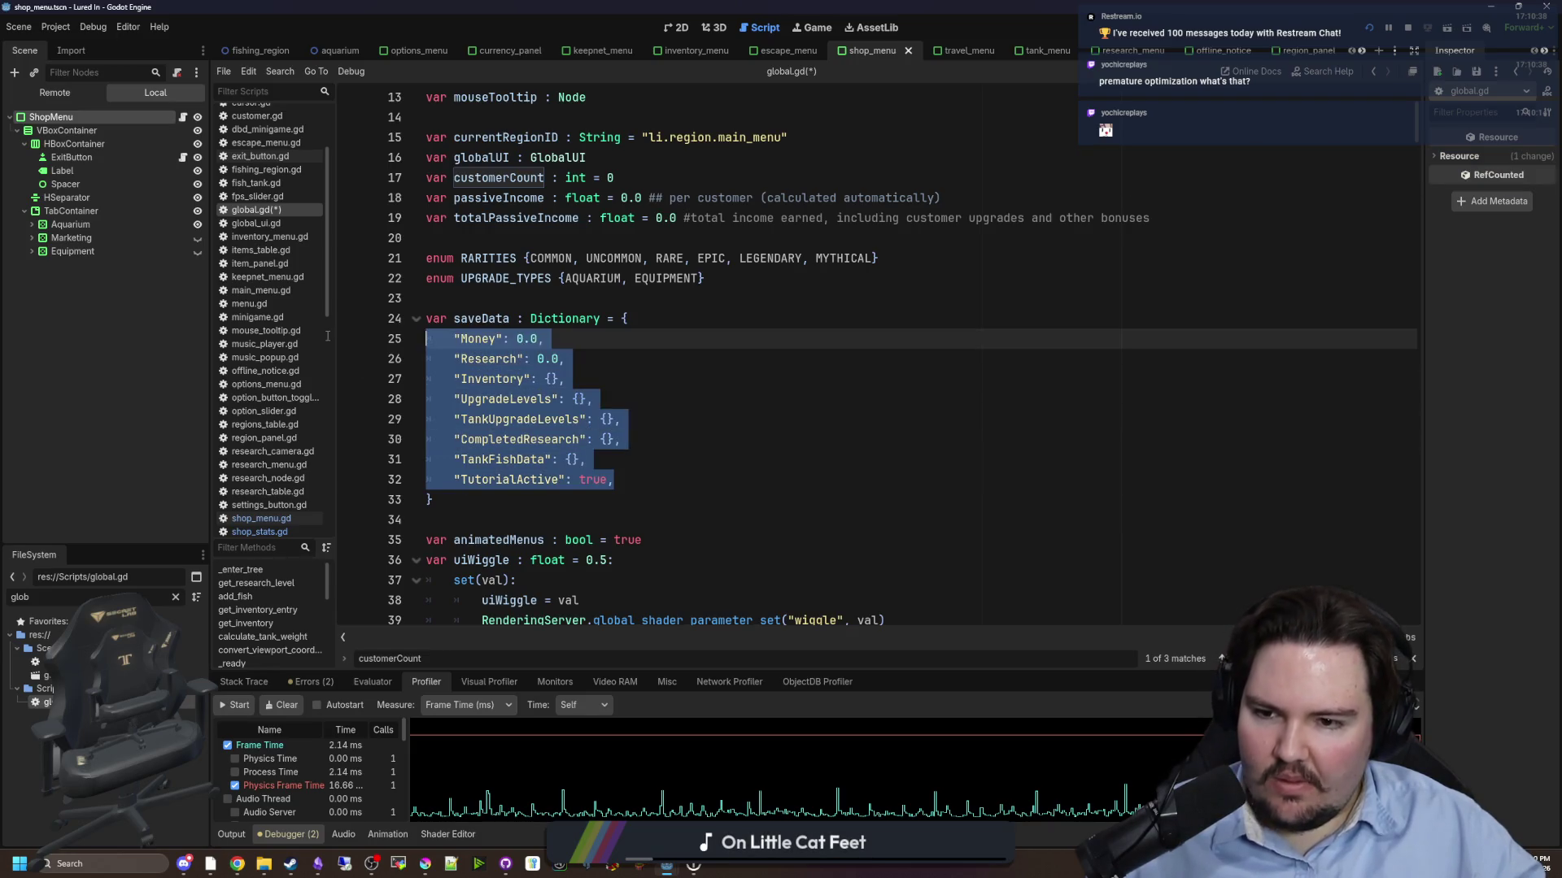
pyautogui.moveTo(454, 338)
pyautogui.mouseDown()
pyautogui.moveTo(561, 359)
pyautogui.moveTo(626, 342)
pyautogui.mouseUp()
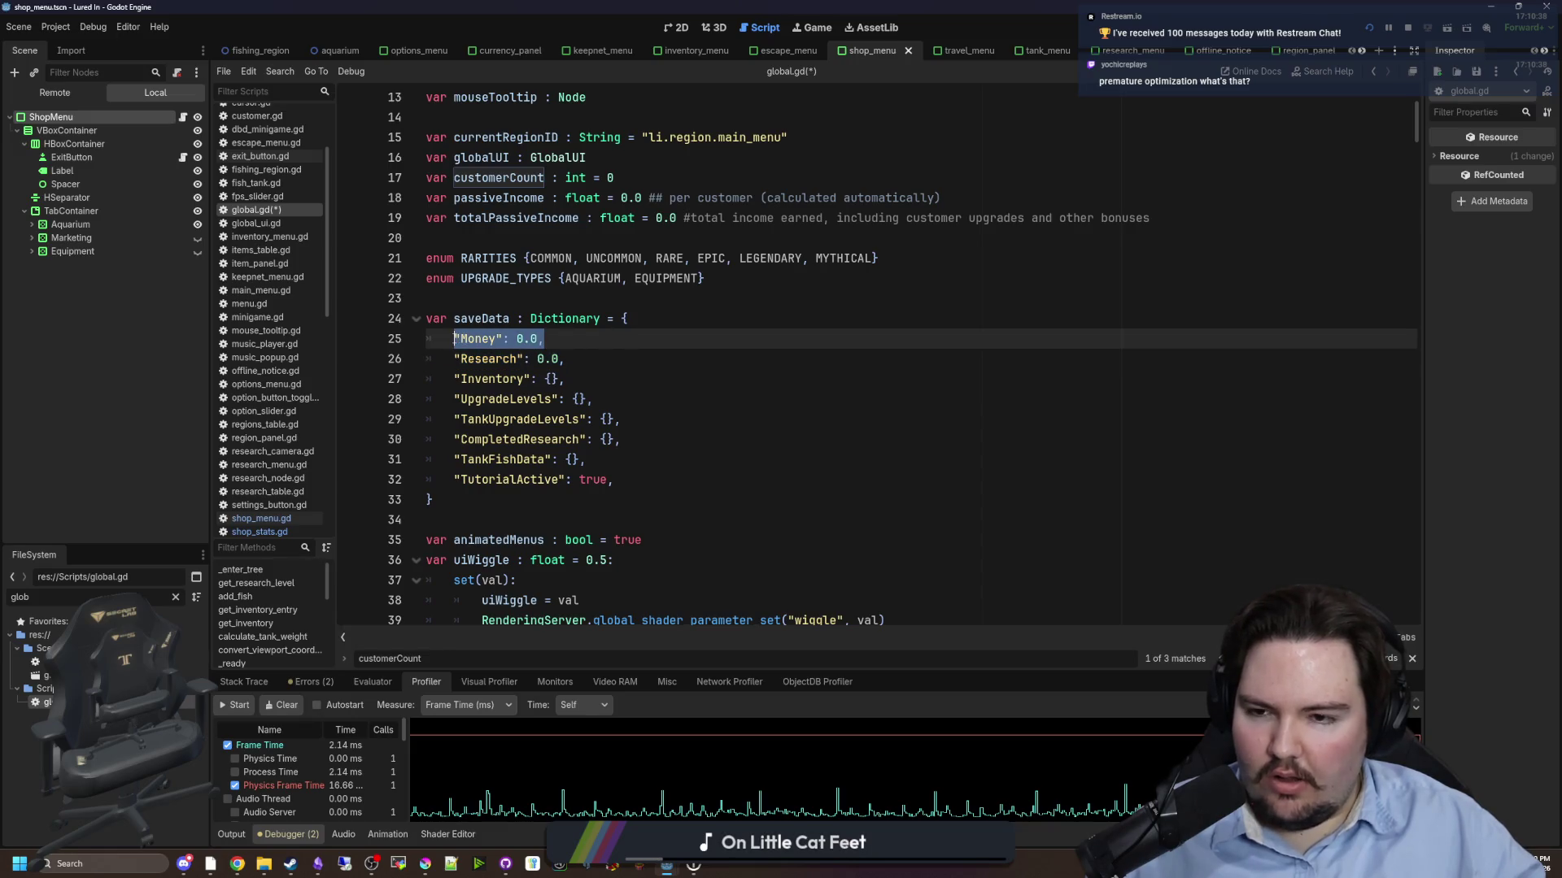
pyautogui.moveTo(455, 339)
pyautogui.mouseDown()
pyautogui.moveTo(600, 360)
pyautogui.moveTo(614, 381)
pyautogui.mouseUp()
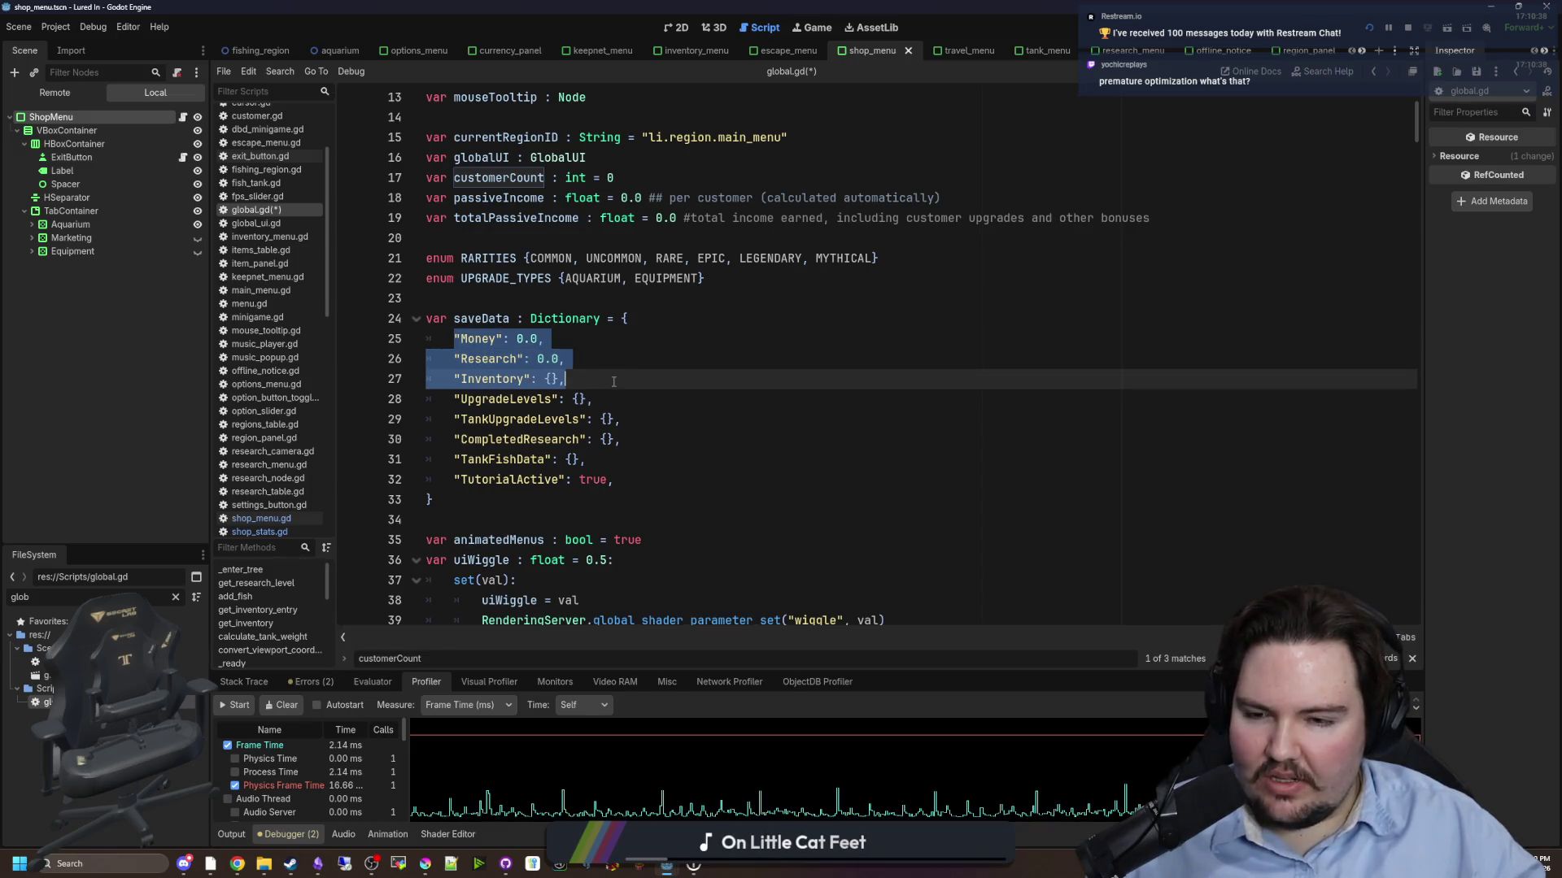
pyautogui.click(614, 381)
pyautogui.click(479, 520)
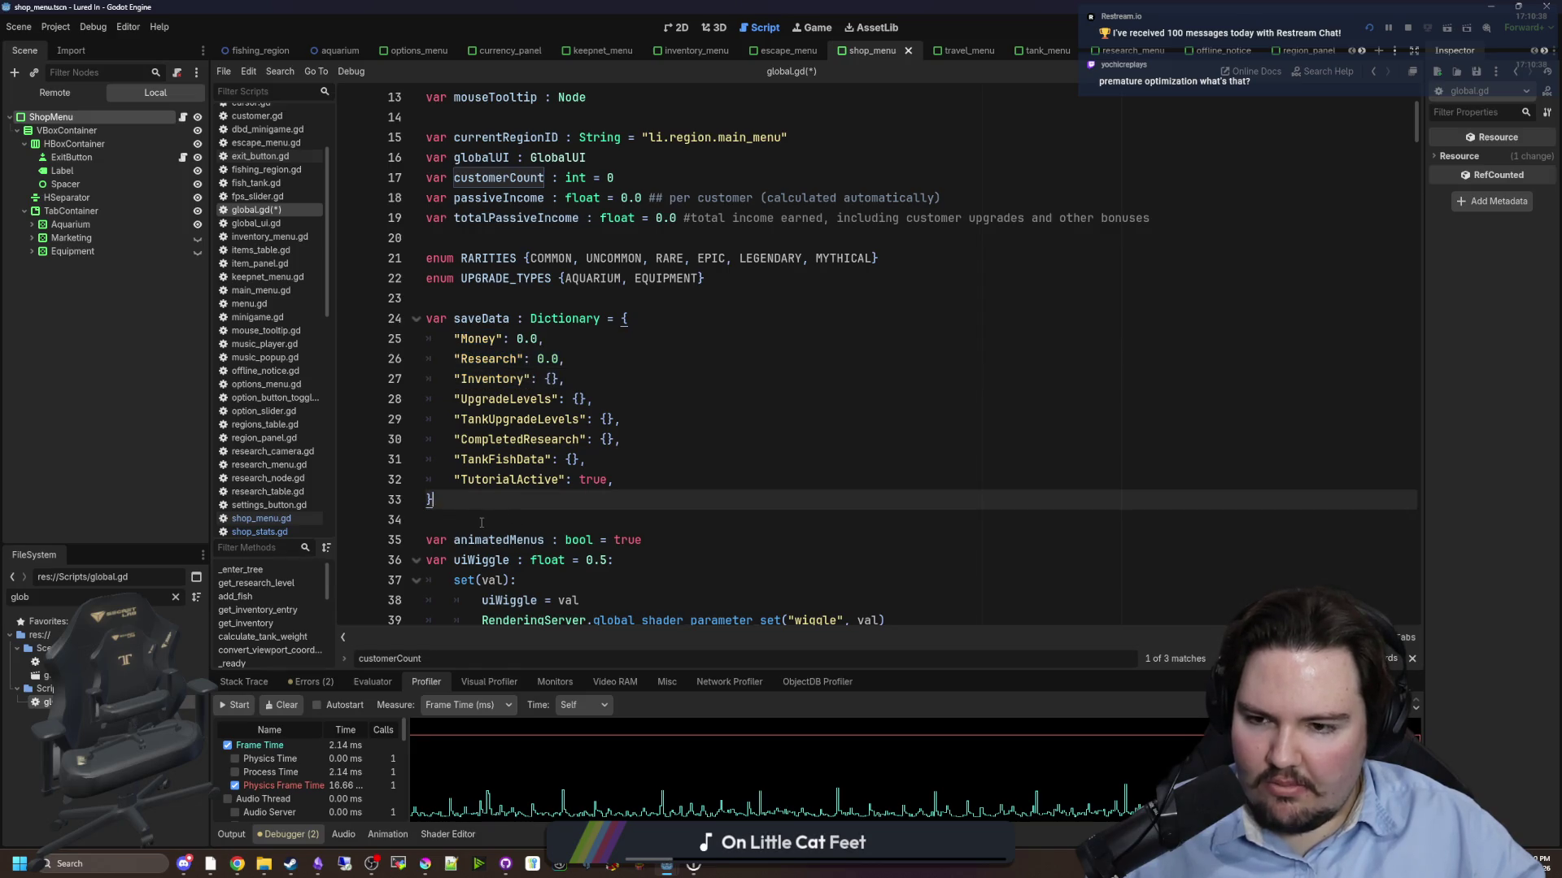
pyautogui.click(504, 500)
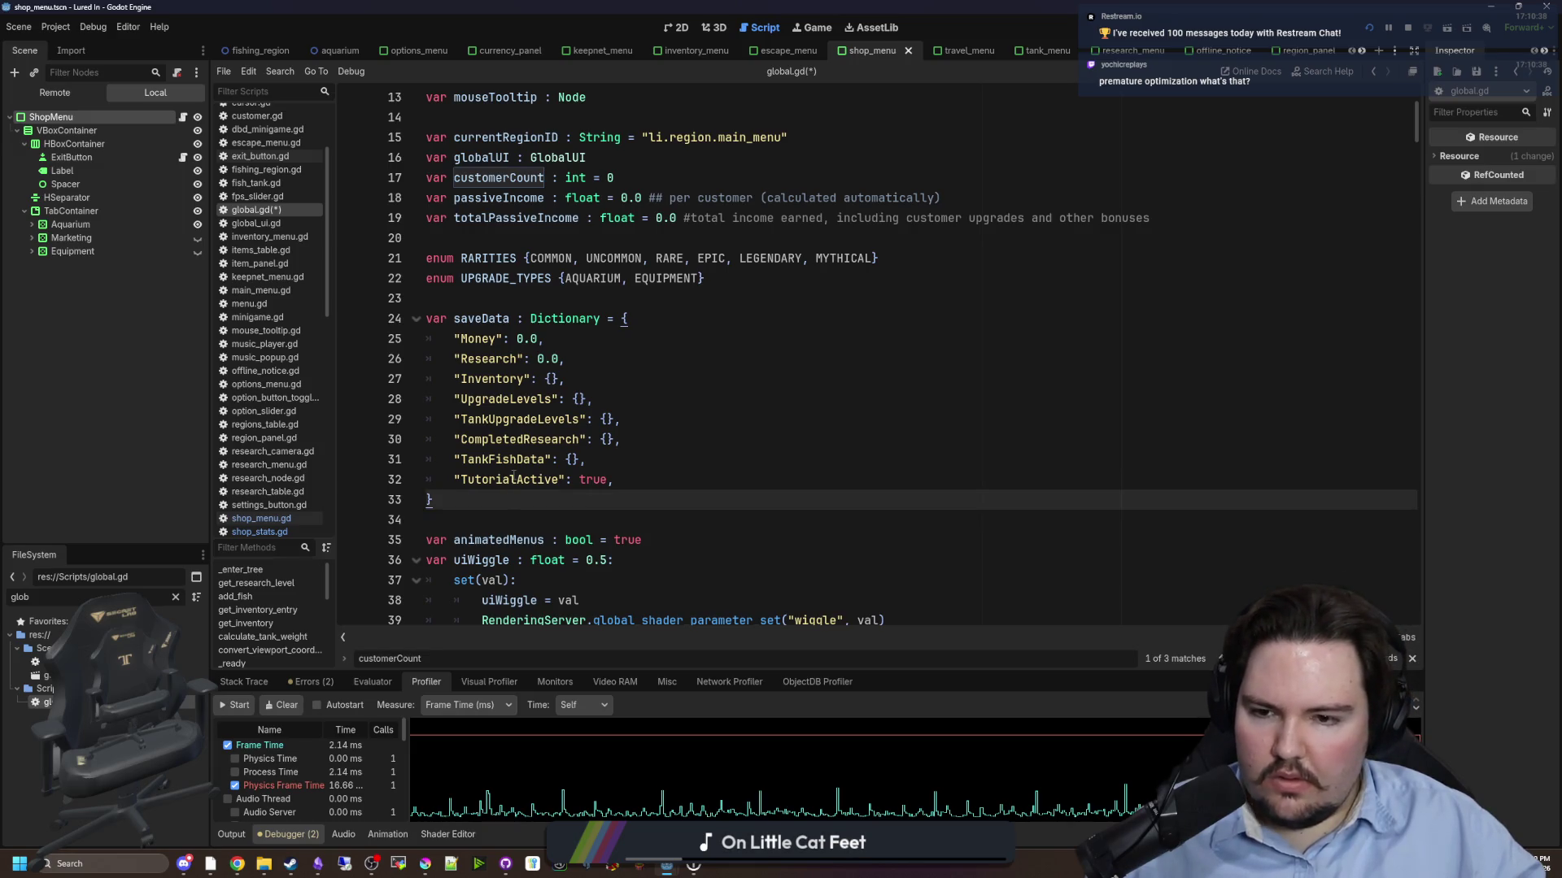
# - Start a Find in Files search across the project from line 34
pyautogui.scroll(-1, 513, 475)
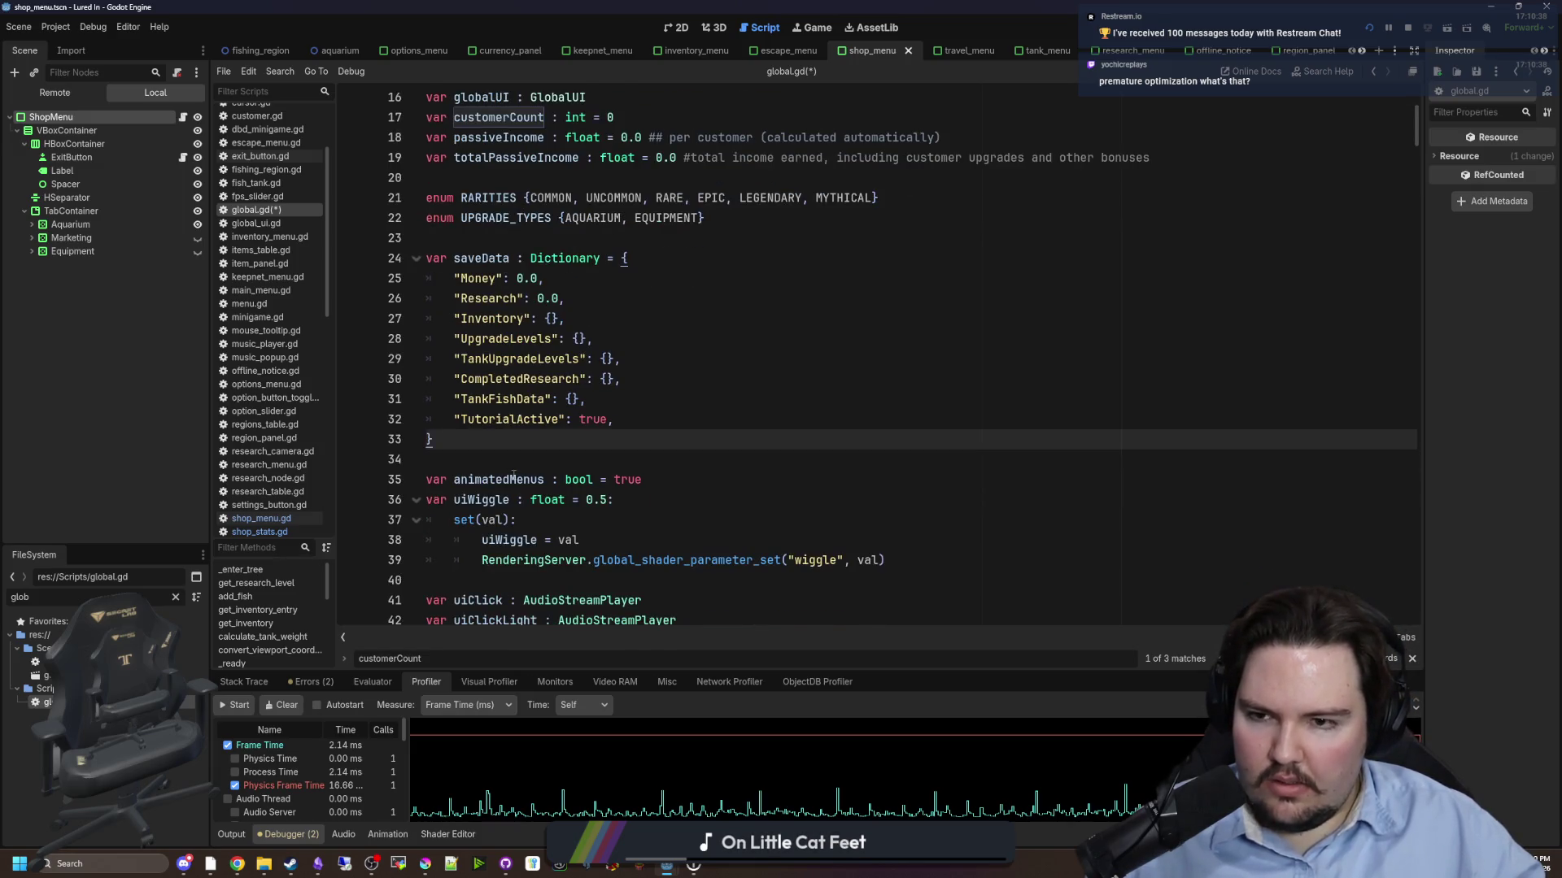
pyautogui.click(569, 459)
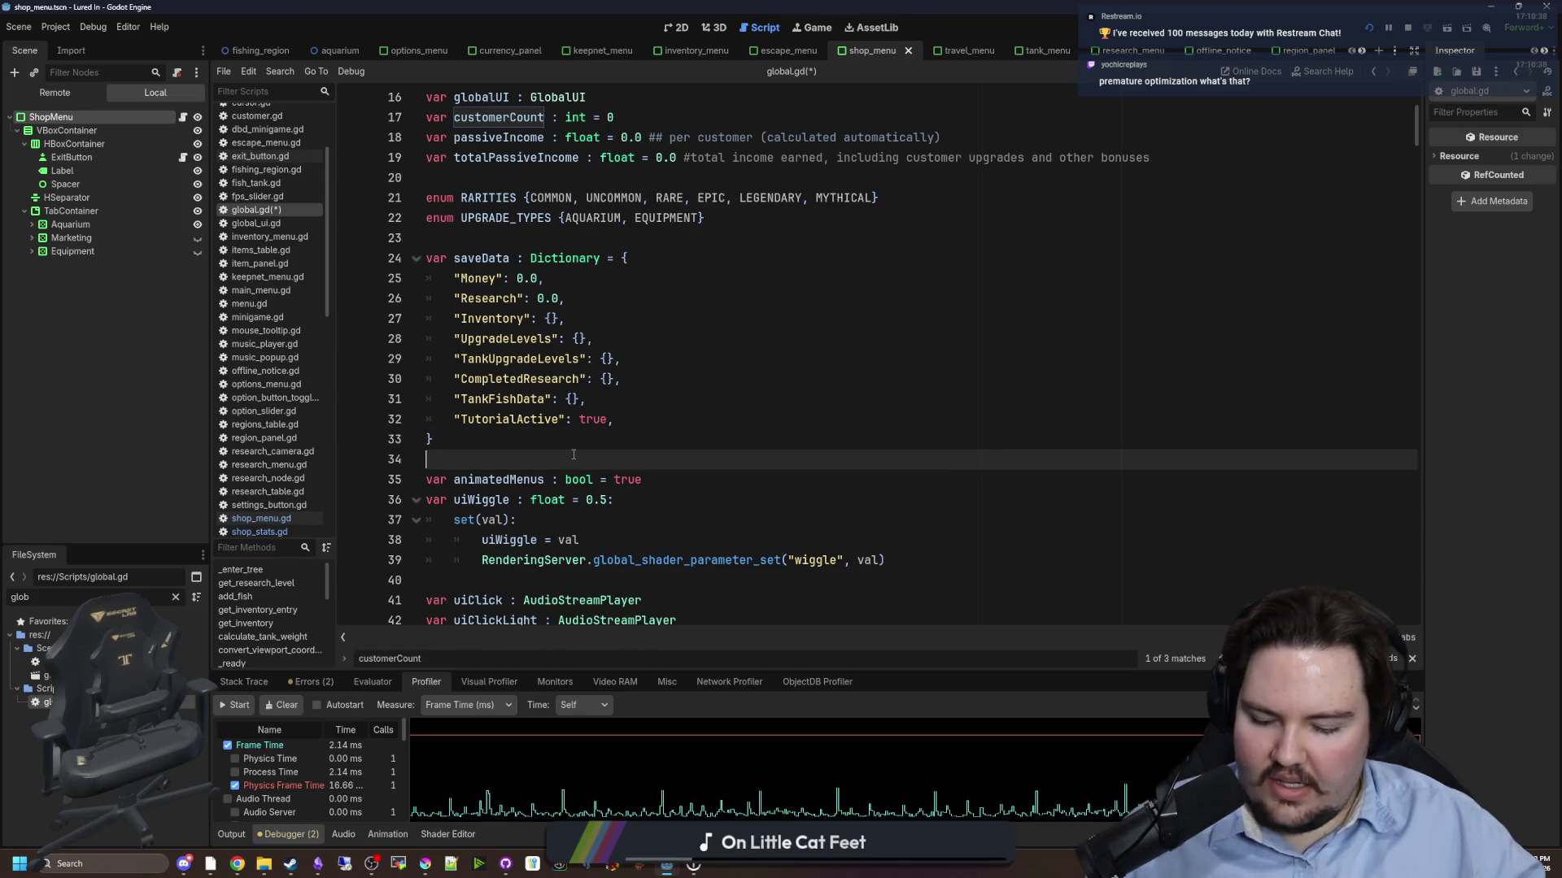
pyautogui.hotkey('ctrl', 'shift', 'f')
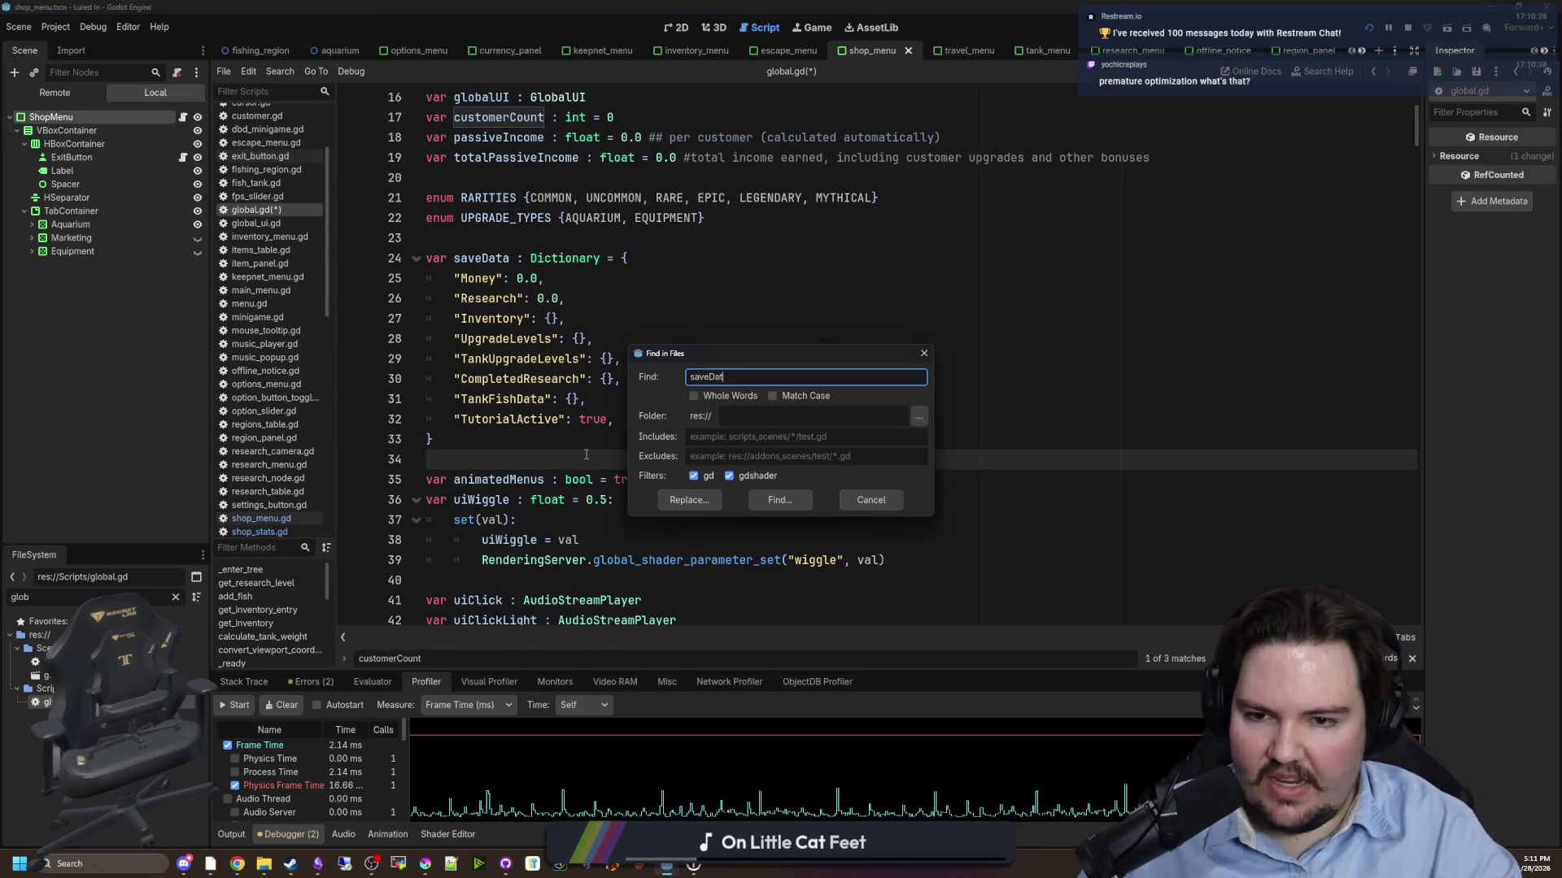
# - Run the saveData search and browse its 59 matches across 14 files
pyautogui.write('a')
pyautogui.press('Return')
pyautogui.moveTo(633, 694); pyautogui.dragTo(601, 517)
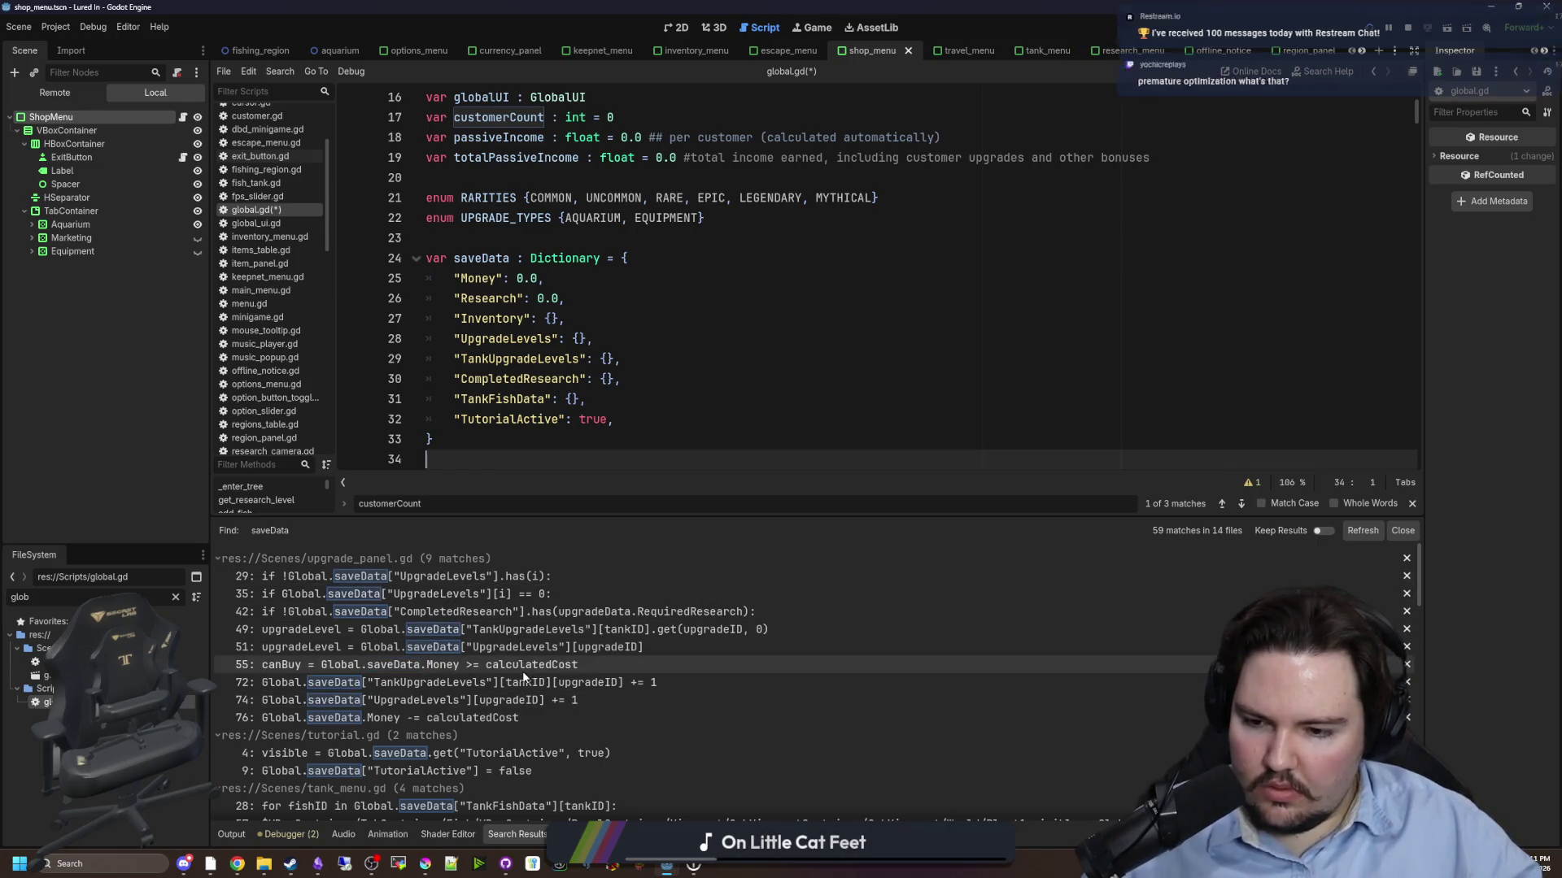
pyautogui.scroll(-3, 485, 716)
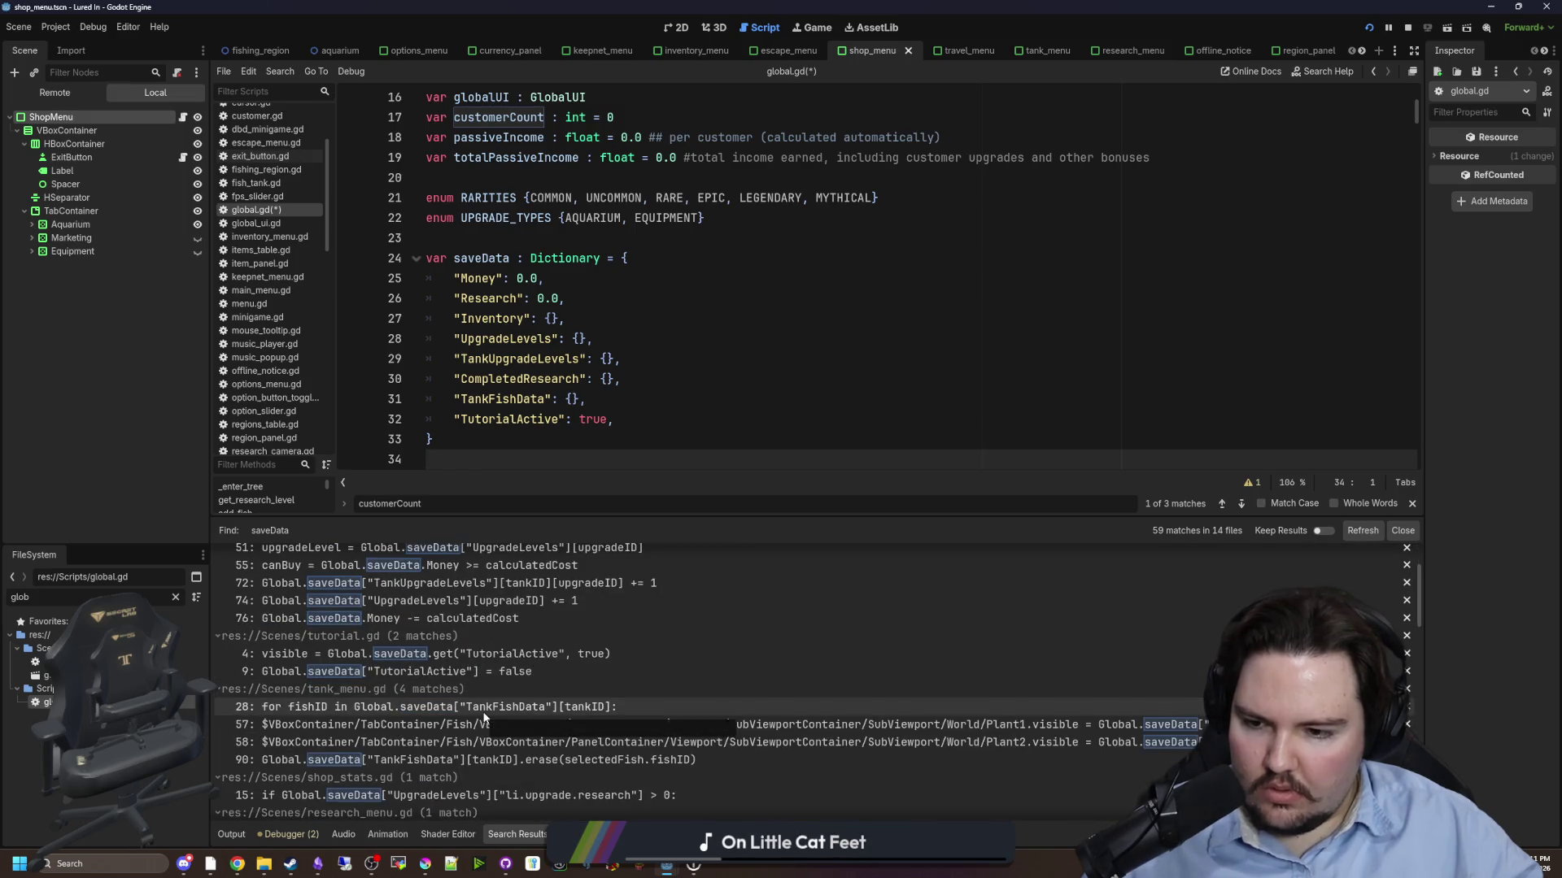
pyautogui.scroll(-10, 488, 720)
pyautogui.scroll(10, 519, 726)
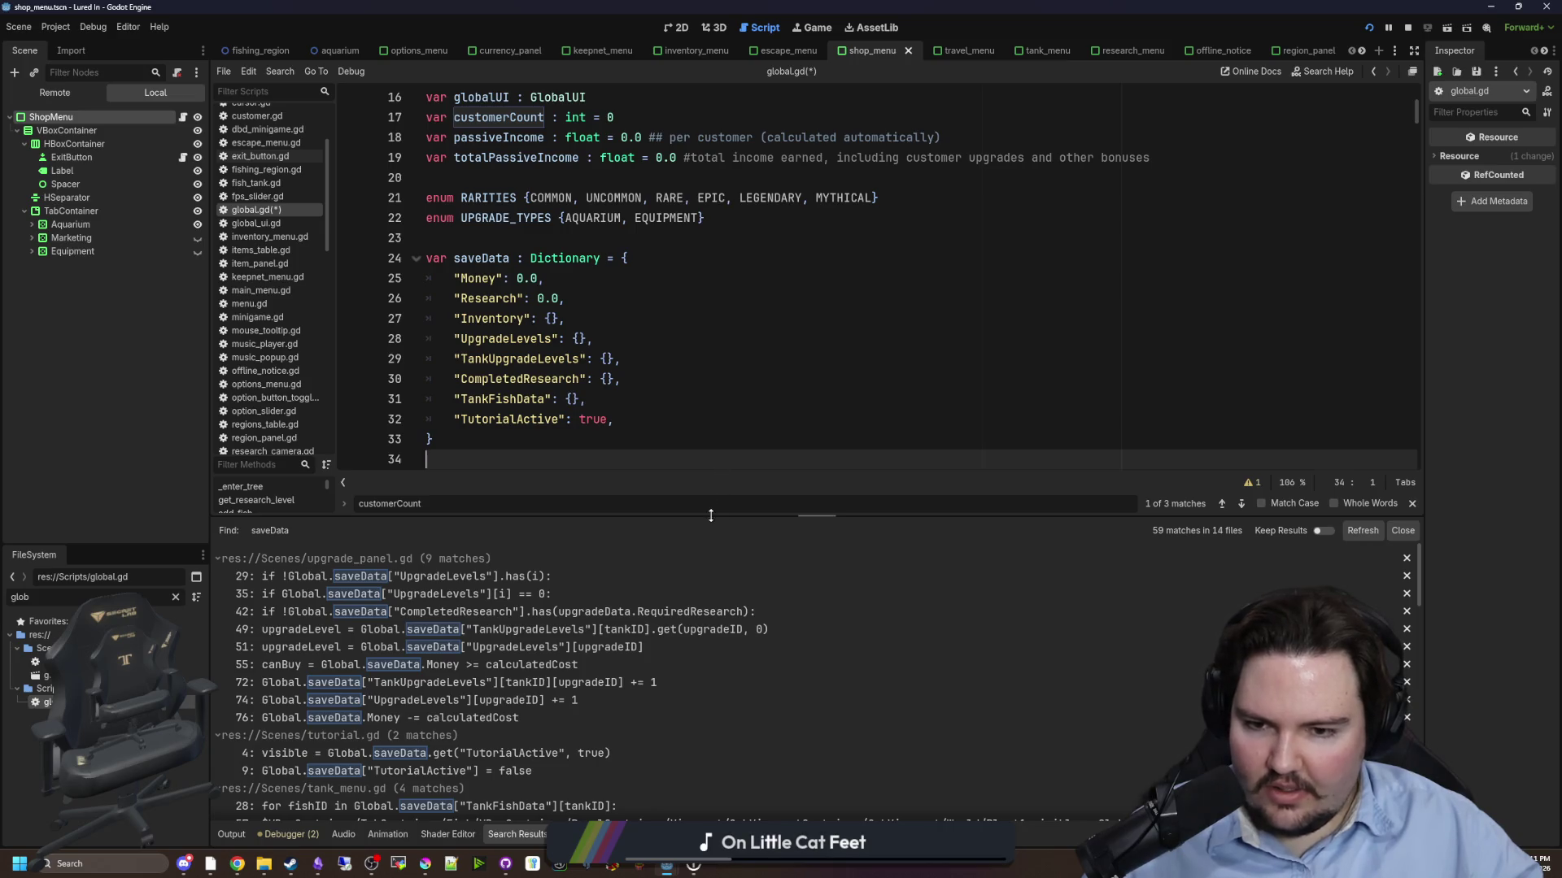
# - Shrink the search results back and save global.gd
pyautogui.moveTo(710, 515); pyautogui.dragTo(710, 695)
pyautogui.click(527, 440)
pyautogui.hotkey('ctrl', 's')
pyautogui.hotkey('ctrl', 's')
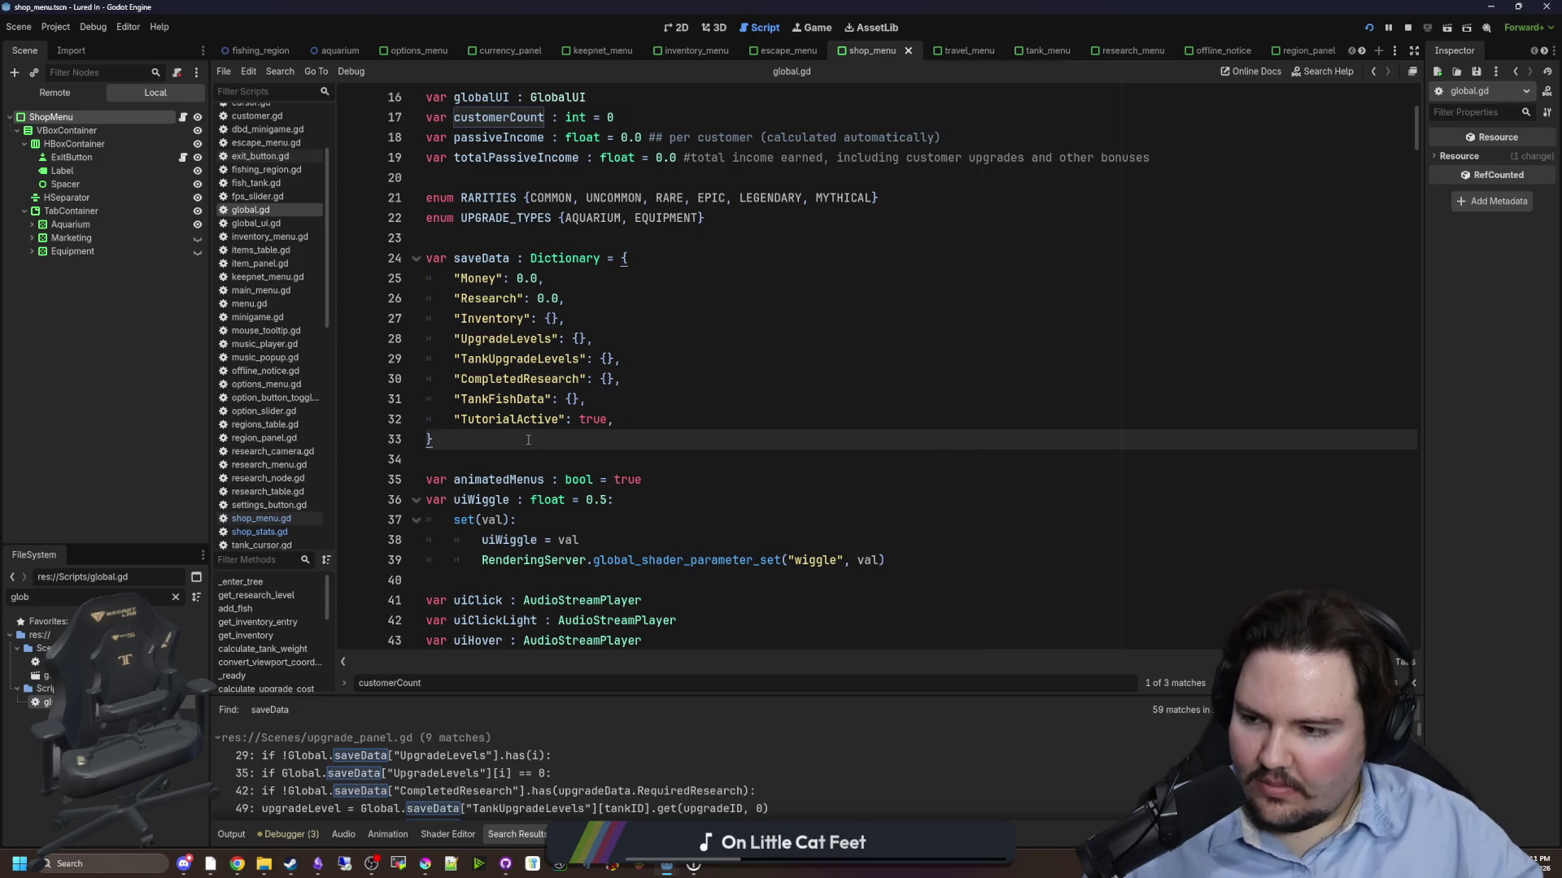
# - Search global.gd for save_user_data and jump to its definition
pyautogui.scroll(-2, 528, 439)
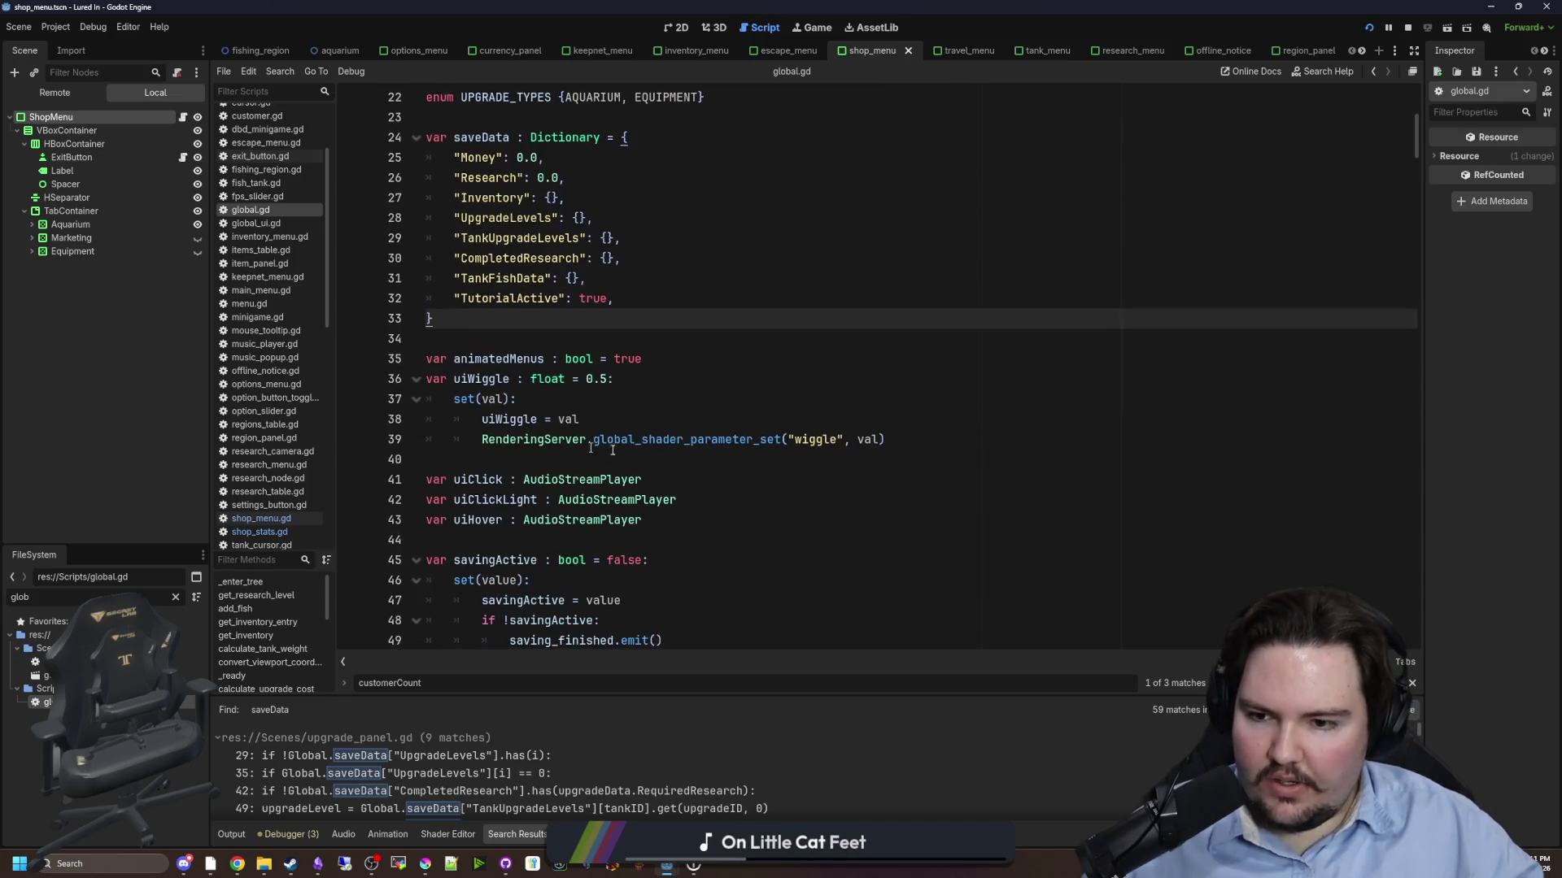
pyautogui.hotkey('ctrl', 'f')
pyautogui.write('save')
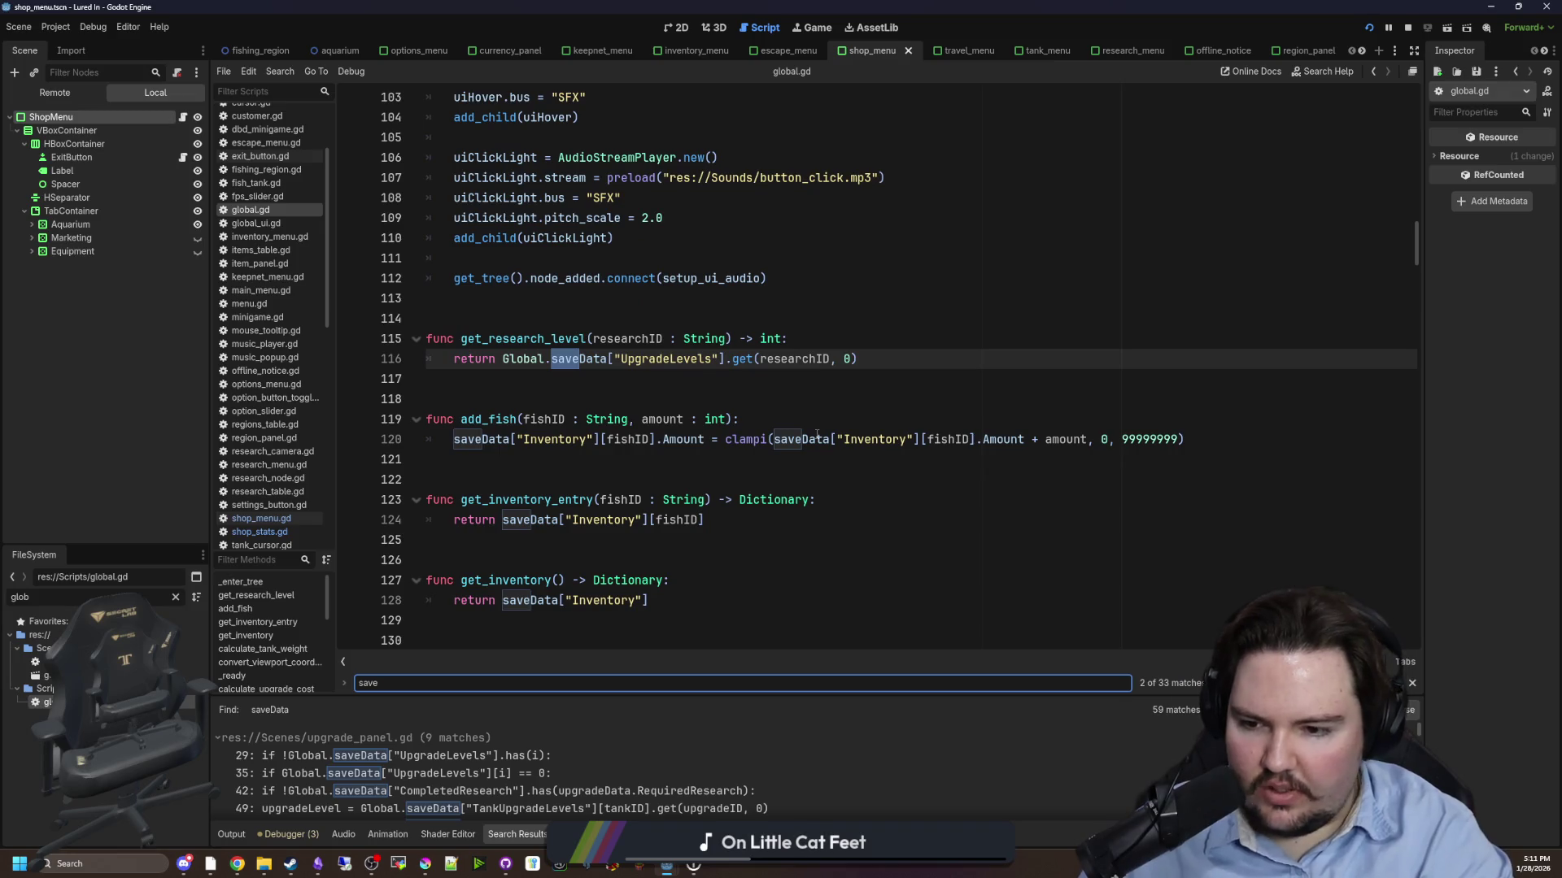
pyautogui.write('w_user_data')
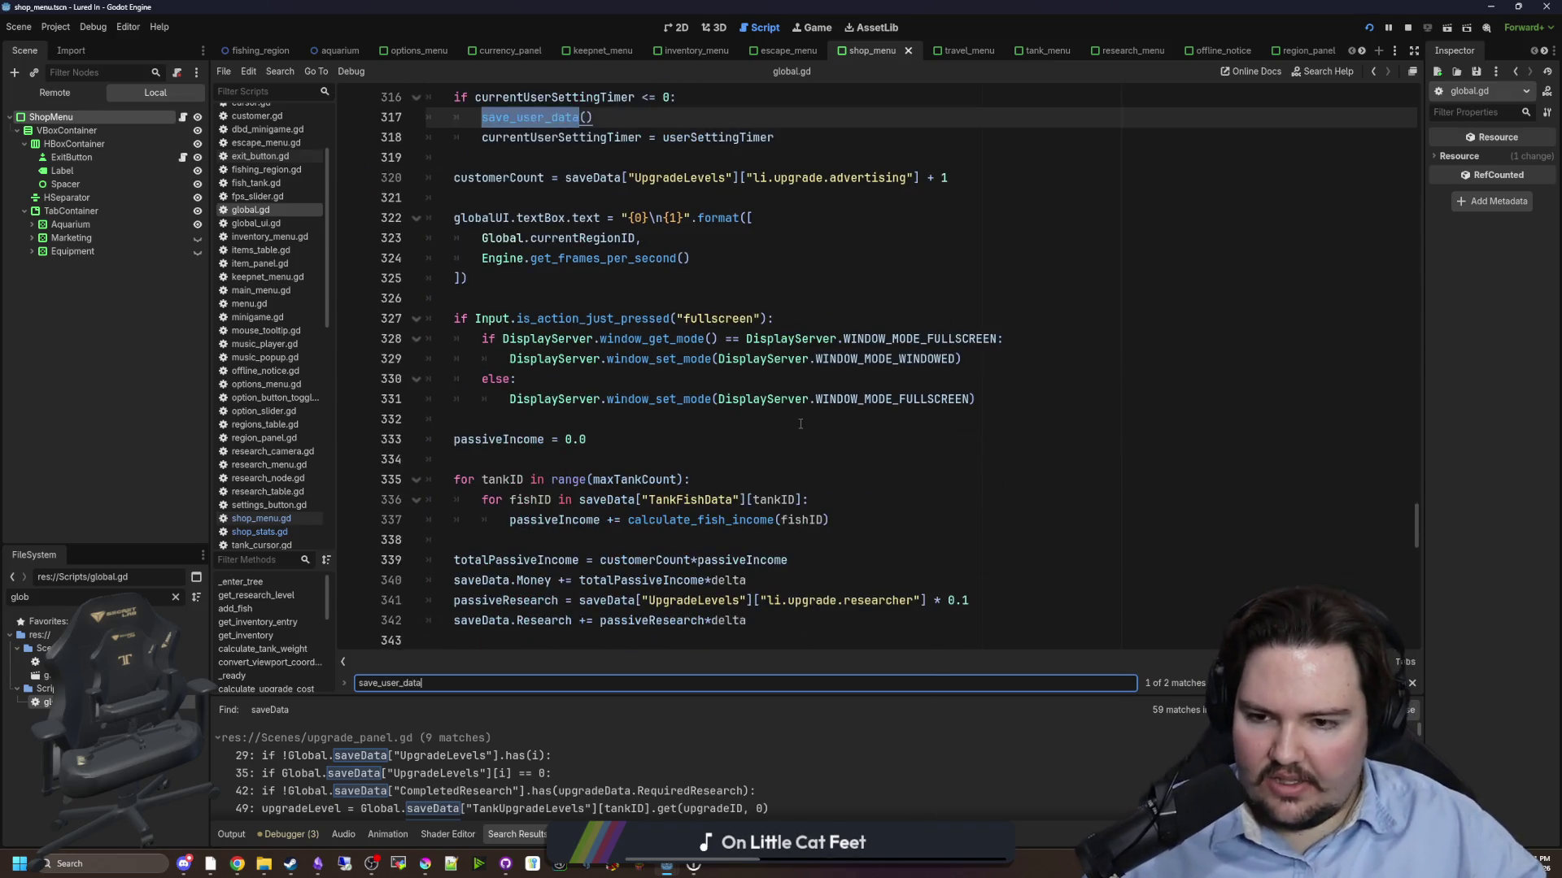
pyautogui.scroll(-3, 800, 424)
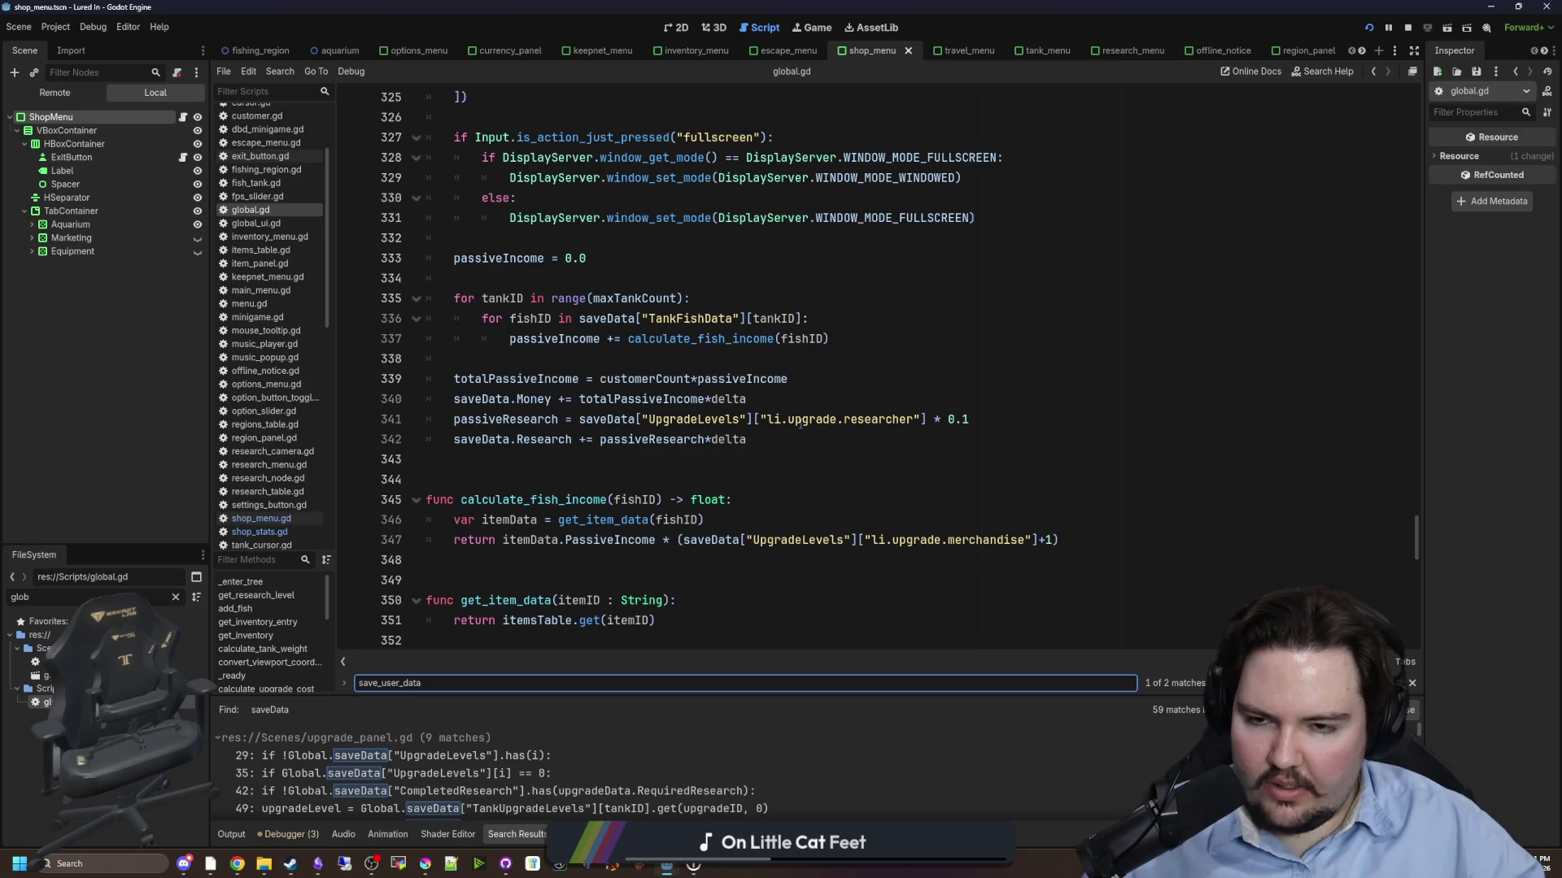
pyautogui.scroll(5, 801, 424)
pyautogui.keyDown('ctrl'); pyautogui.click(550, 236); pyautogui.keyUp('ctrl')
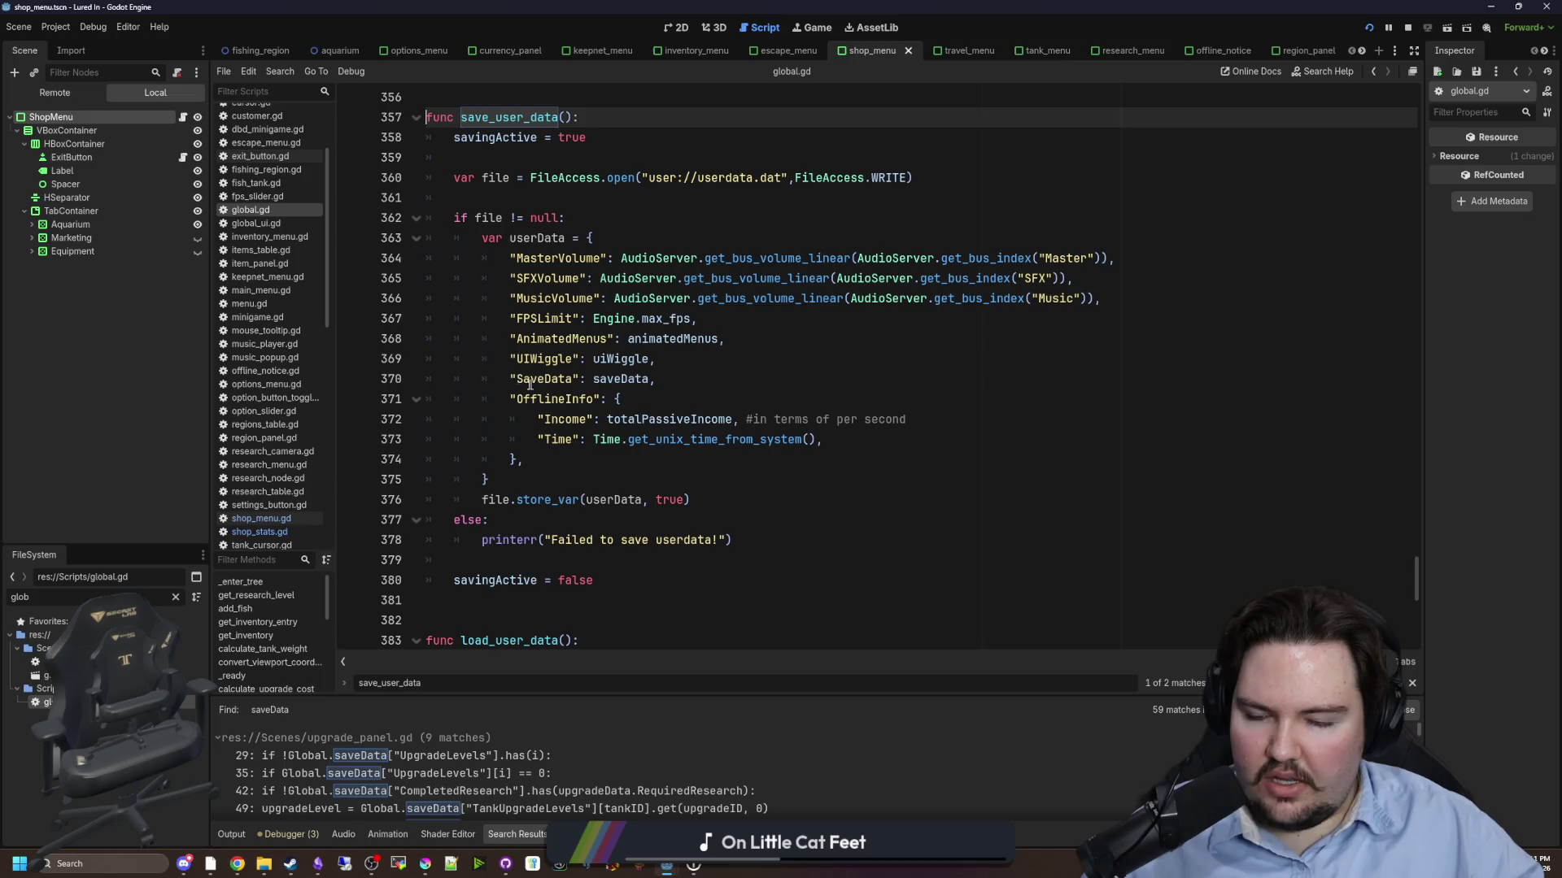
# - Inspect how SaveData is stored and merged back by load_user_data on line 393
pyautogui.click(530, 384)
pyautogui.scroll(-7, 529, 384)
pyautogui.click(648, 460)
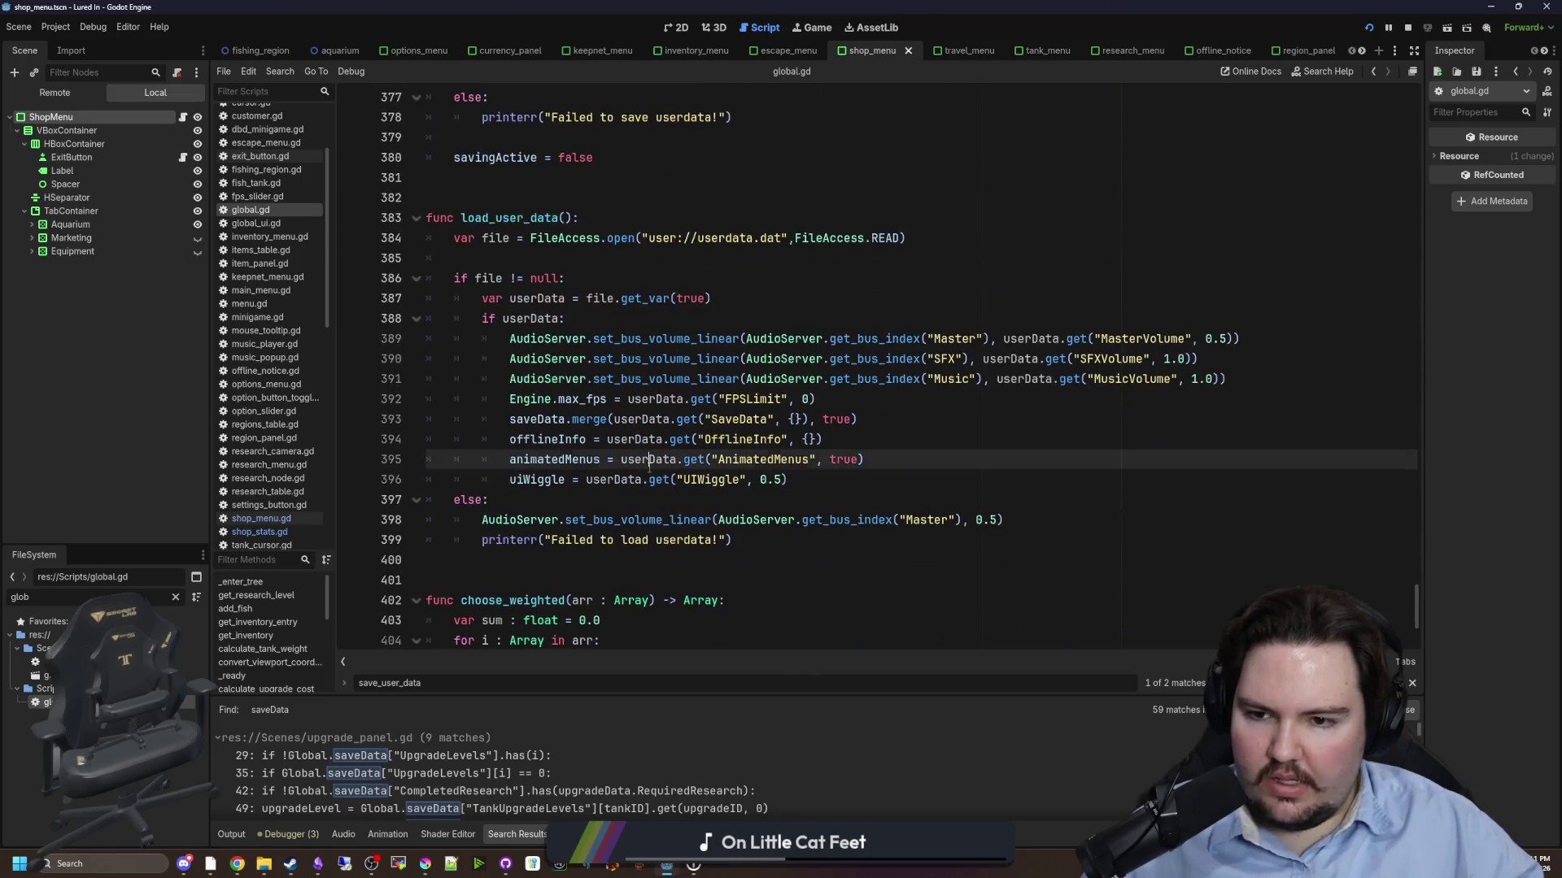
pyautogui.moveTo(520, 420); pyautogui.dragTo(895, 421)
pyautogui.click(923, 420)
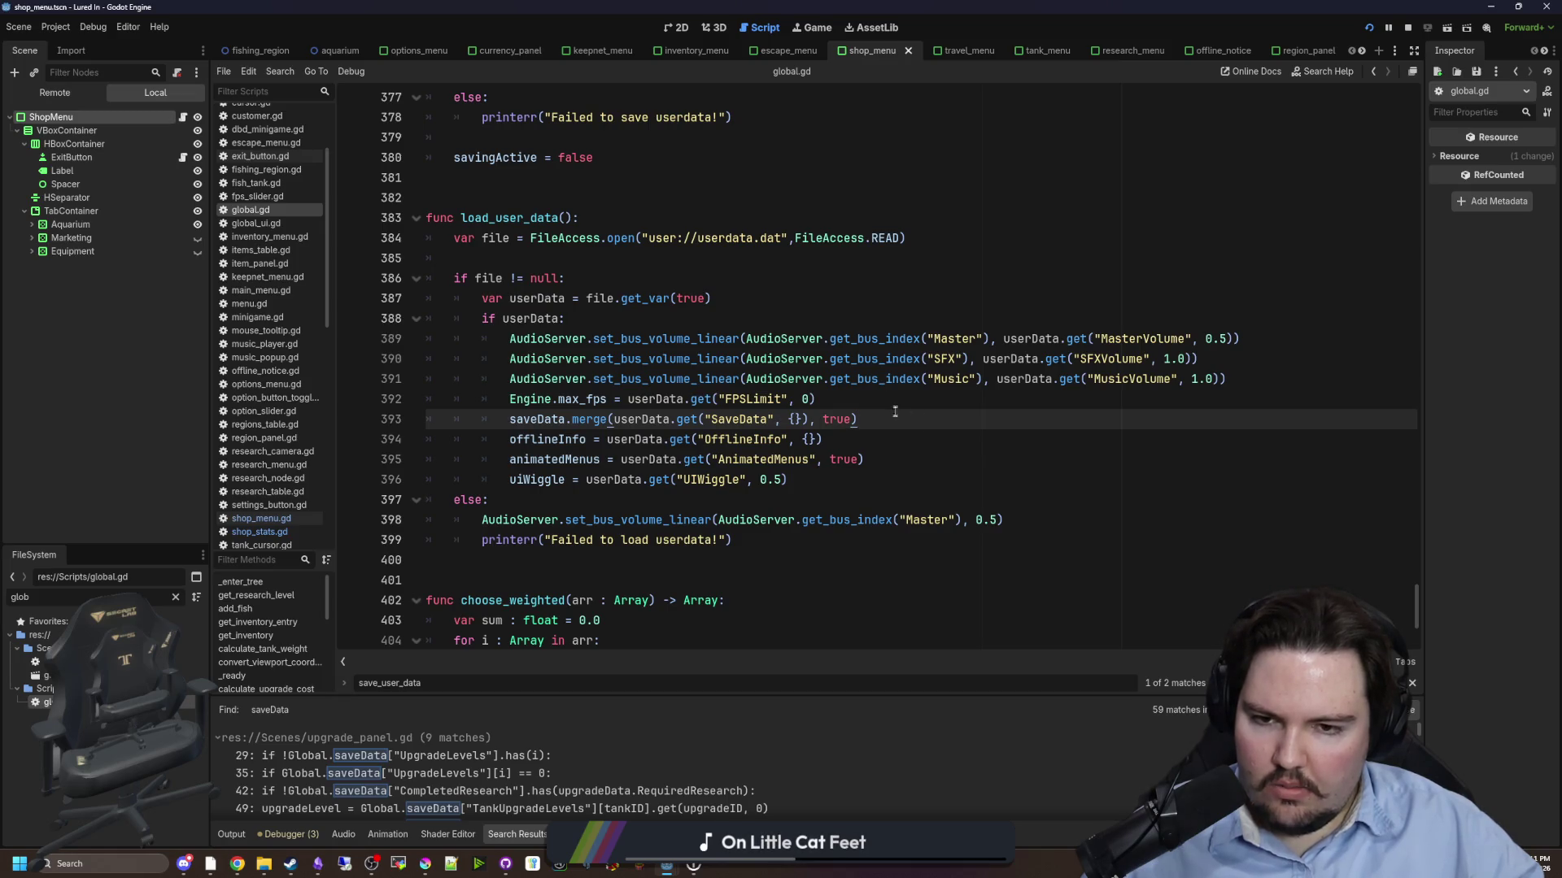
pyautogui.scroll(9, 894, 413)
# - Review the file-open code around line 361 in save_user_data
pyautogui.click(540, 302)
pyautogui.press('Down')
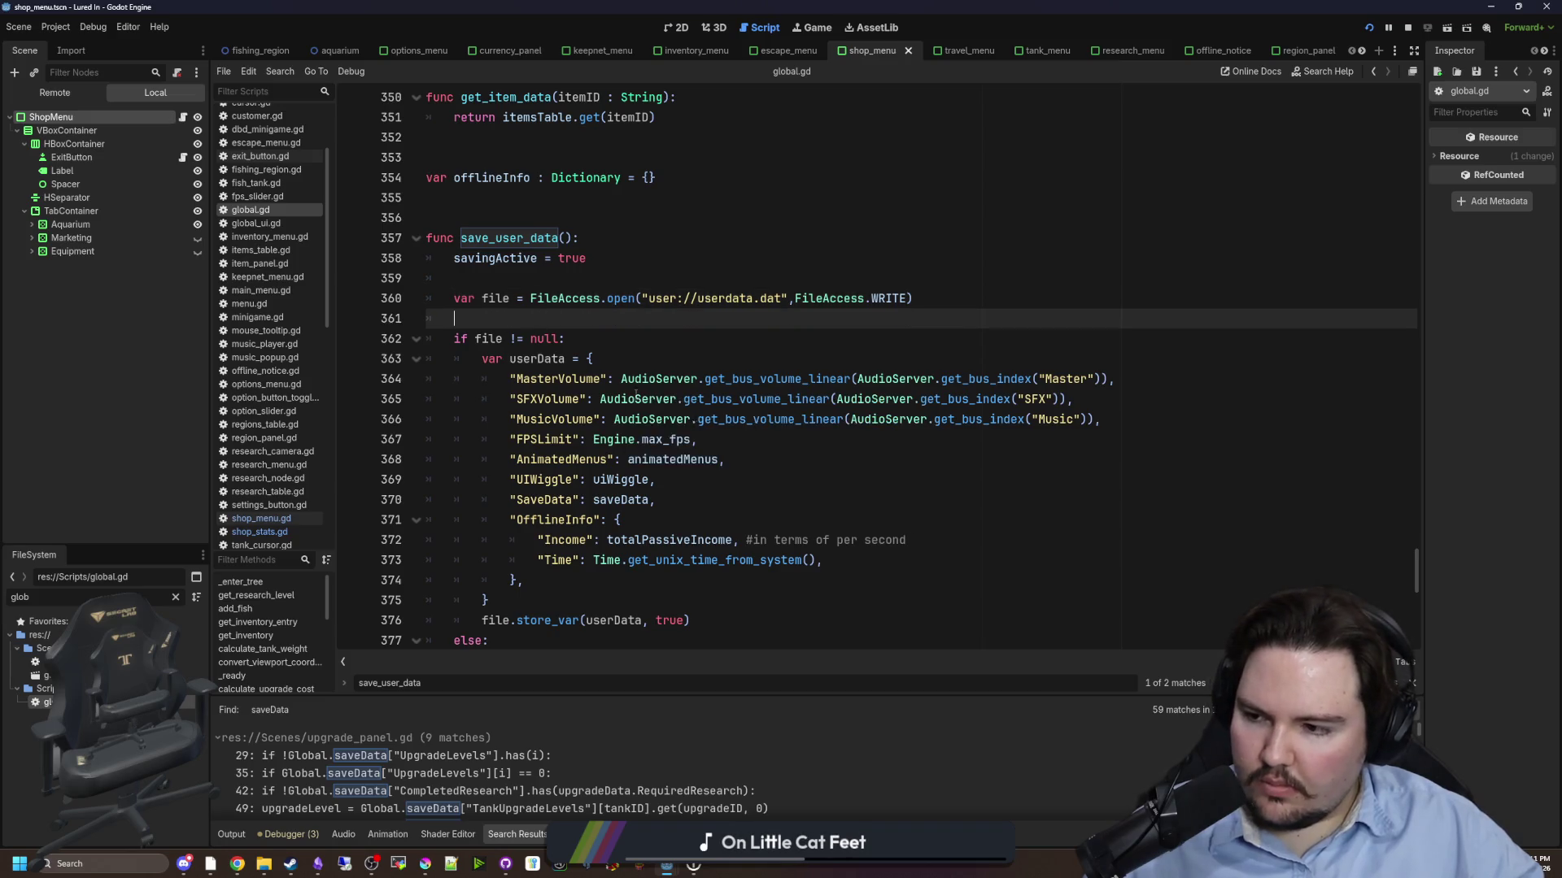
pyautogui.scroll(6, 728, 432)
pyautogui.scroll(-6, 677, 504)
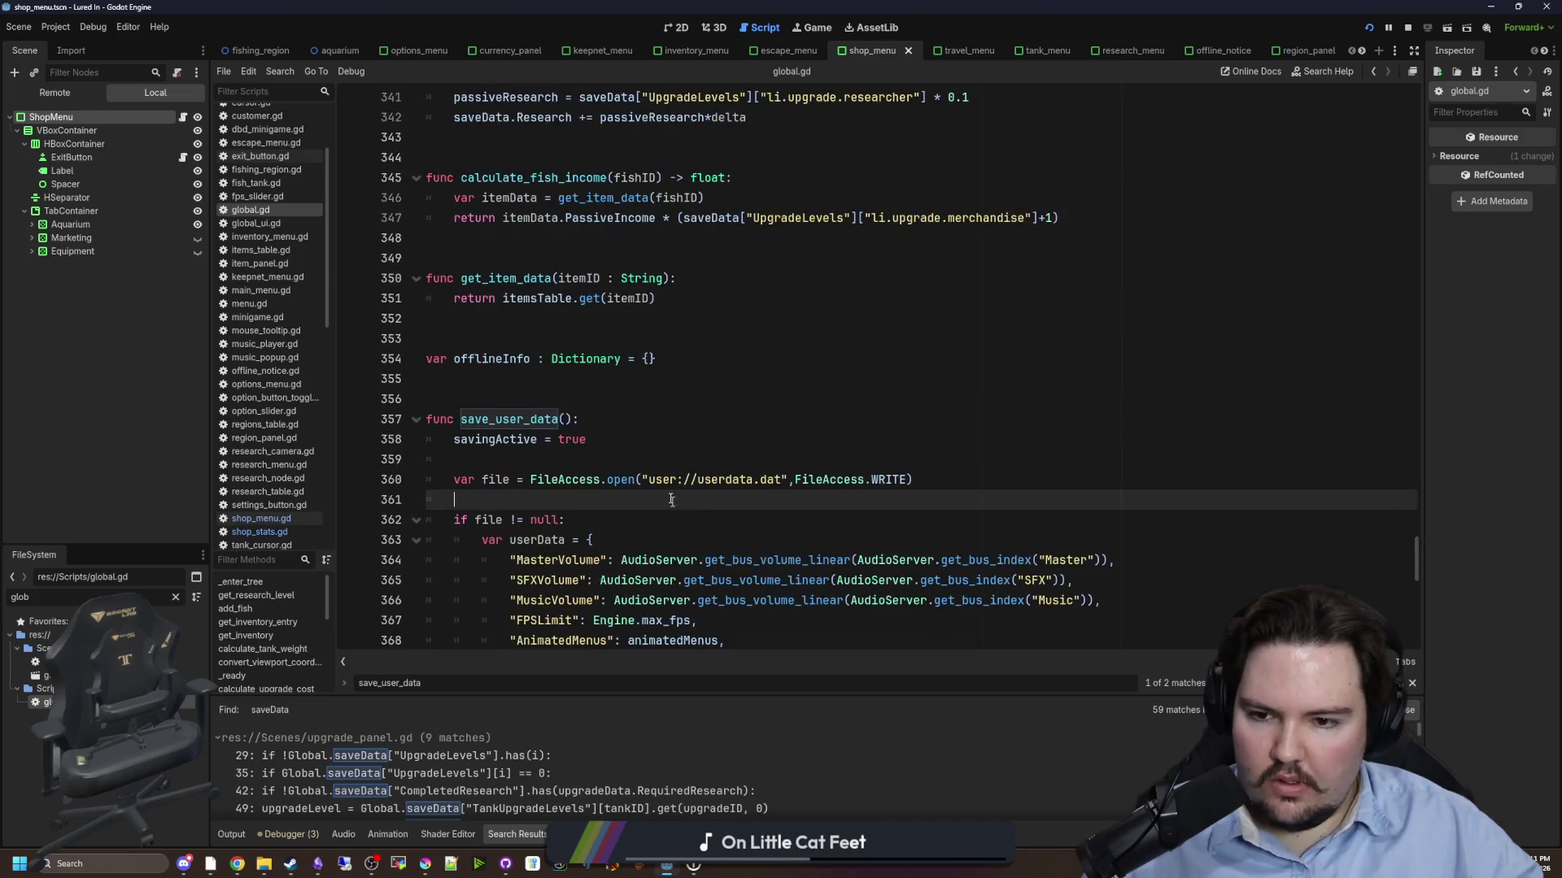
# - Check the Lured In user data folder, close Explorer, and restore the Deadlift scene editor
pyautogui.click(1491, 6)
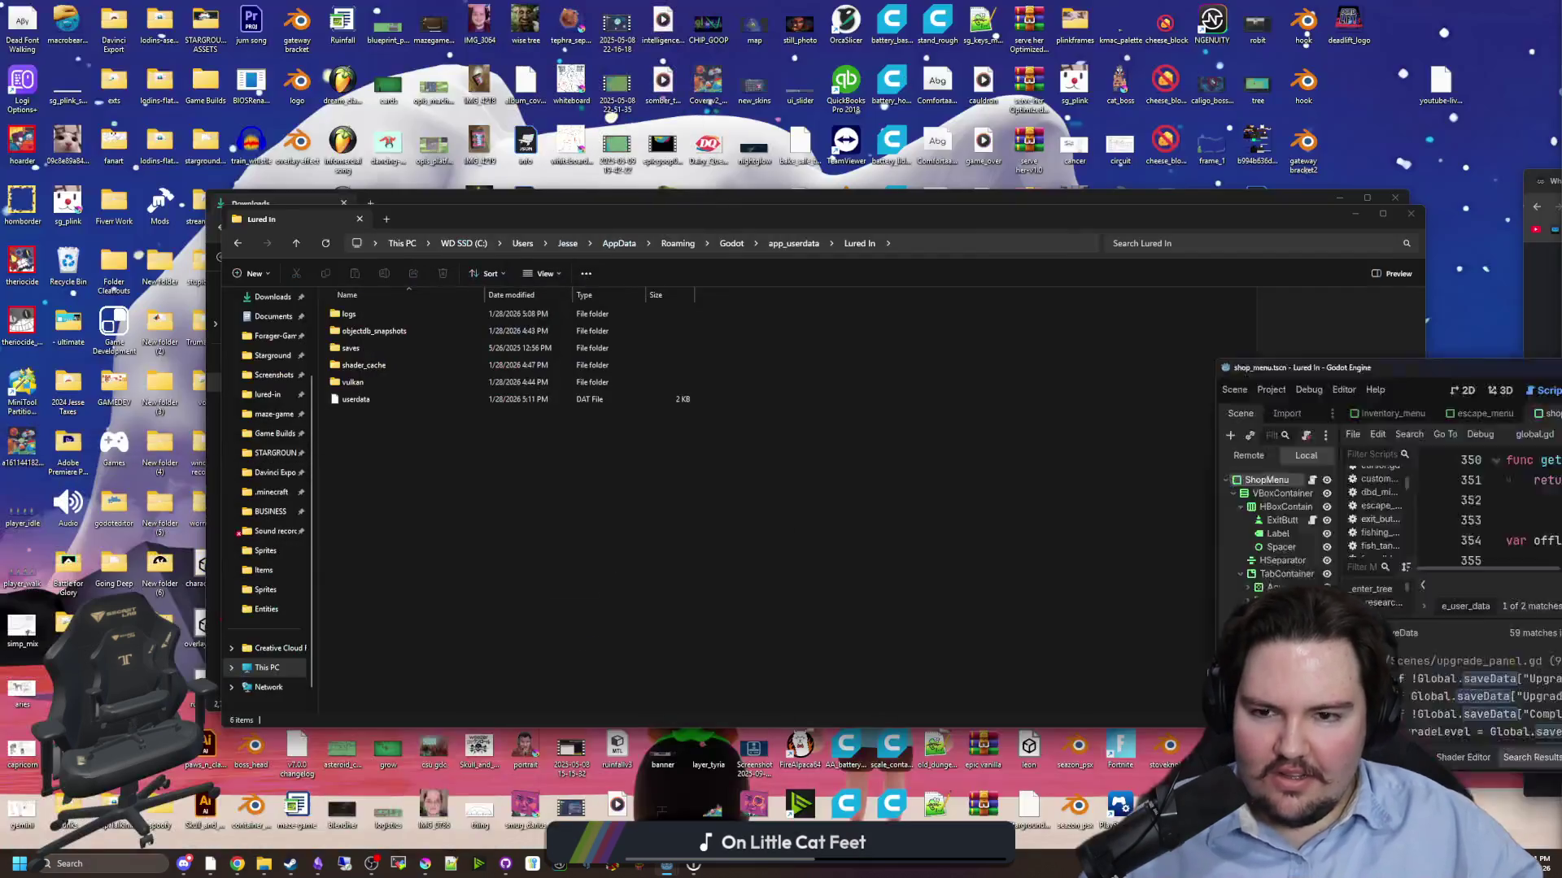
pyautogui.click(1410, 213)
pyautogui.click(1395, 198)
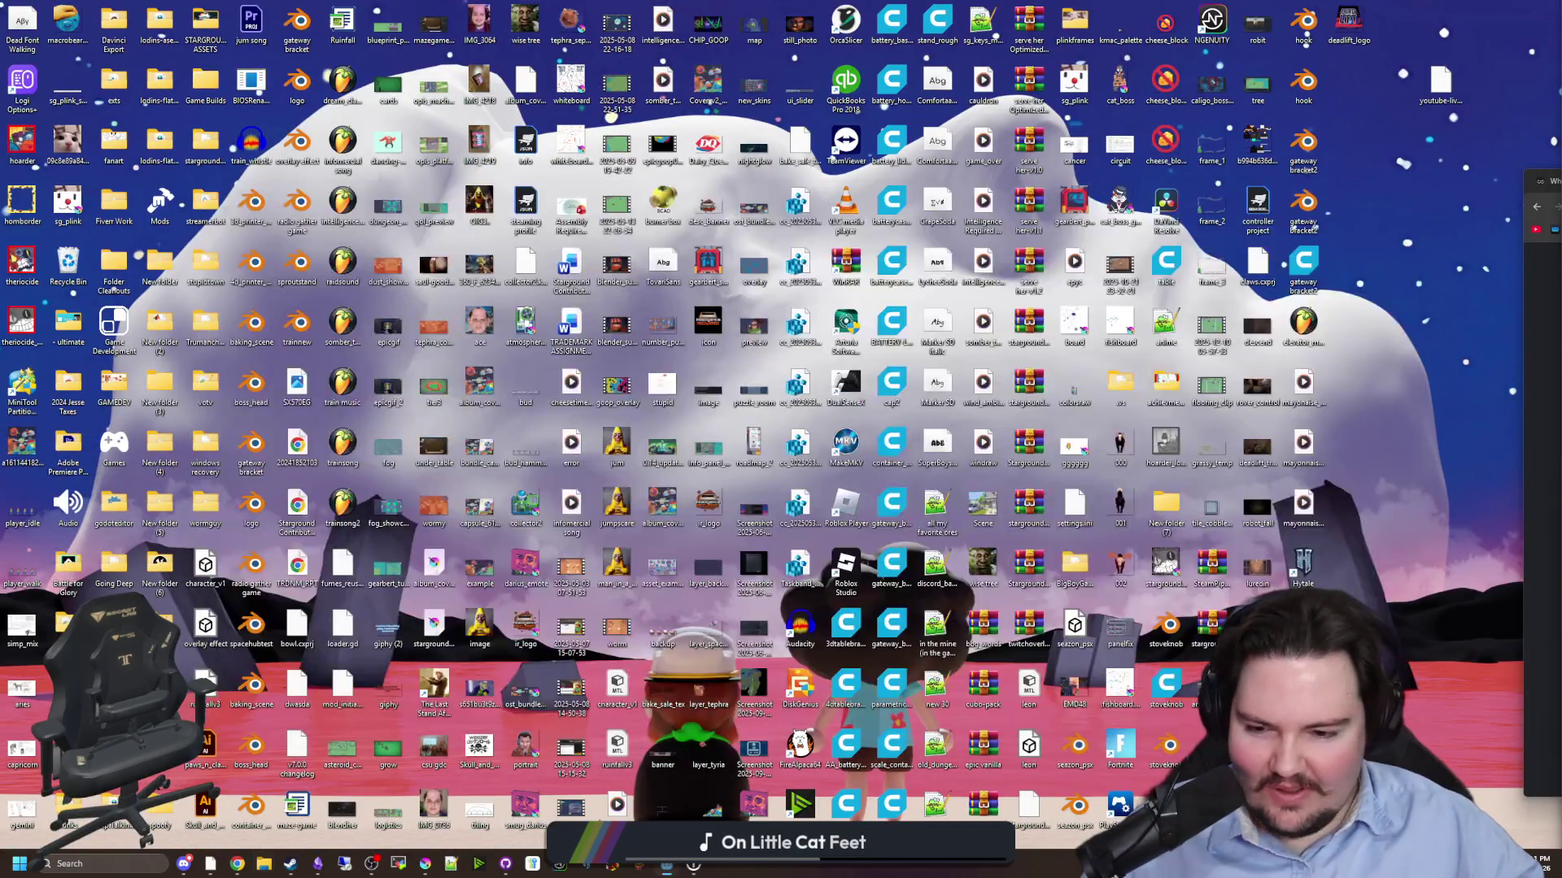
pyautogui.click(672, 868)
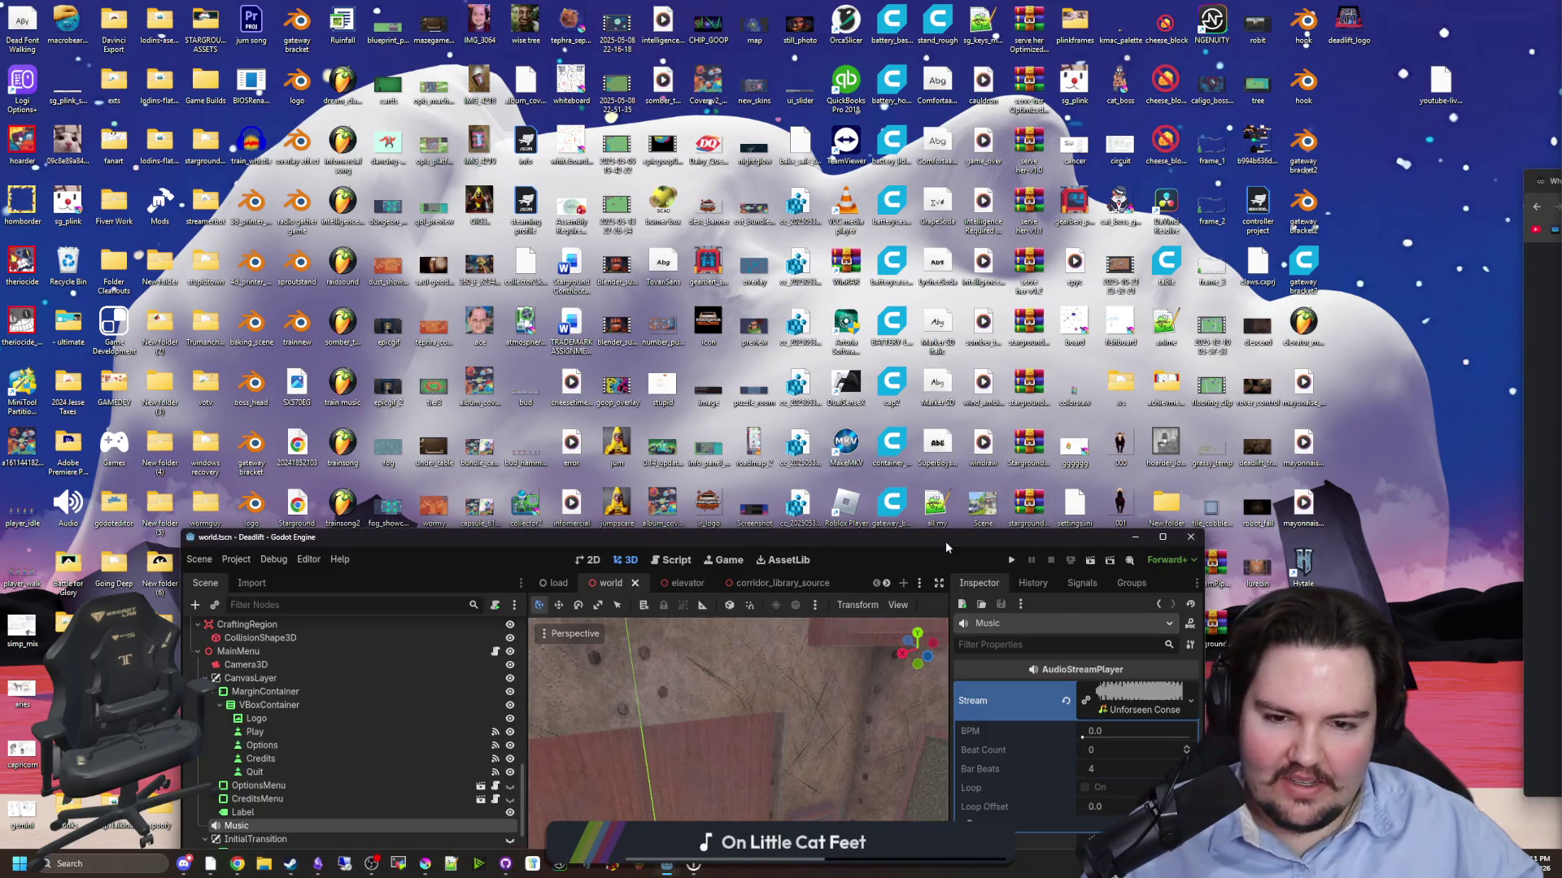
# - Maximize the Godot editor and fly the camera through the building, pipe and foggy trees
pyautogui.doubleClick(946, 547)
pyautogui.moveTo(919, 241)
pyautogui.mouseDown()
pyautogui.moveTo(895, 260)
pyautogui.moveTo(862, 244)
pyautogui.moveTo(845, 268)
pyautogui.moveTo(829, 252)
pyautogui.moveTo(813, 268)
pyautogui.moveTo(753, 264)
pyautogui.mouseUp()
pyautogui.scroll(-5, 825, 427)
pyautogui.scroll(4, 825, 427)
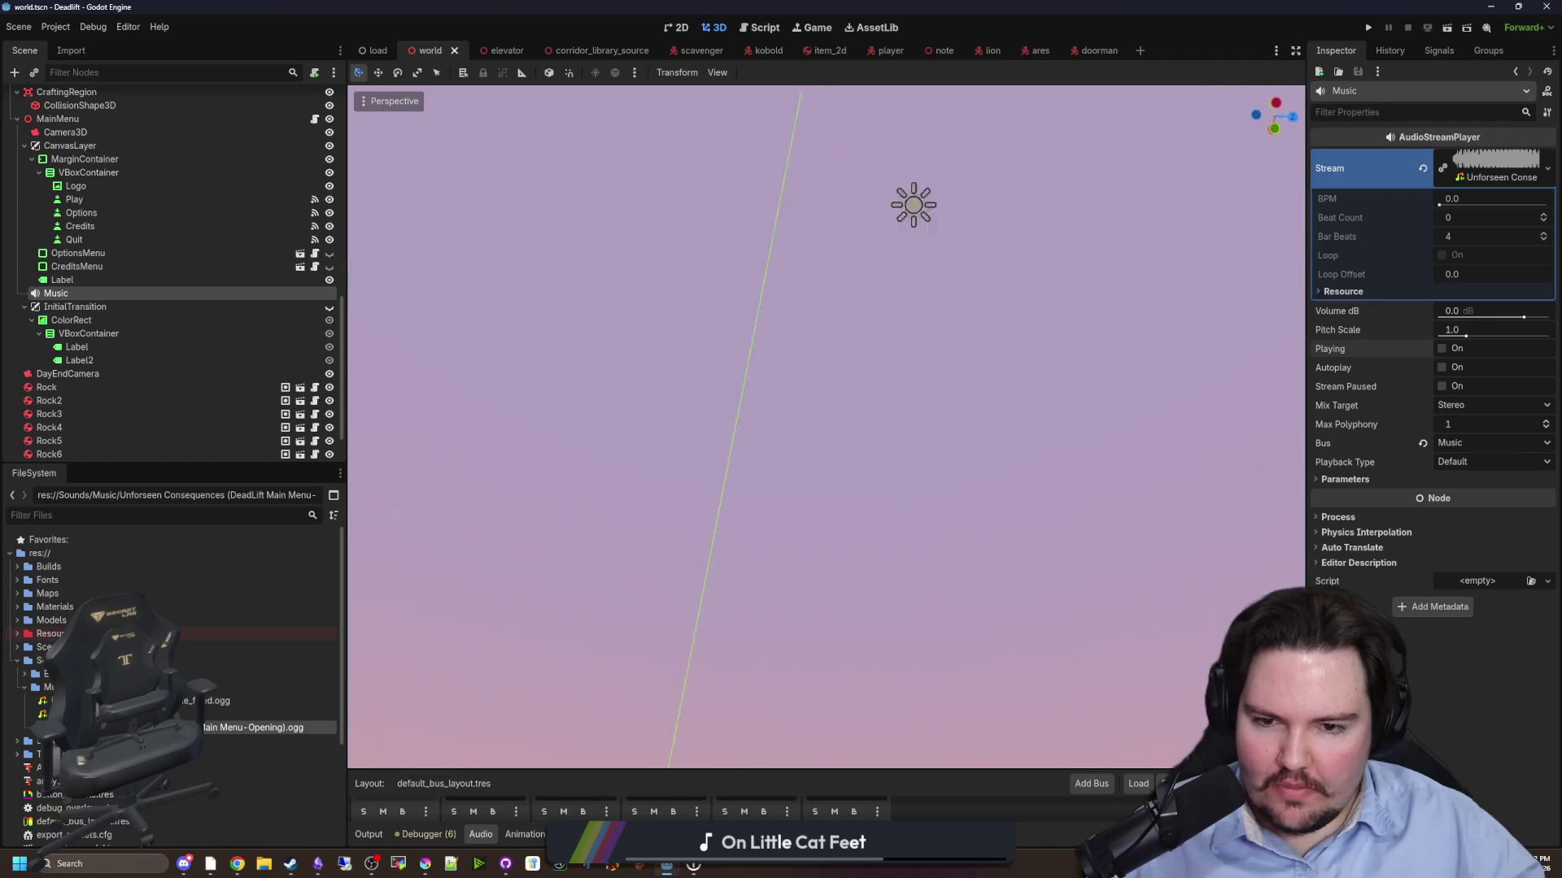
pyautogui.press('w')
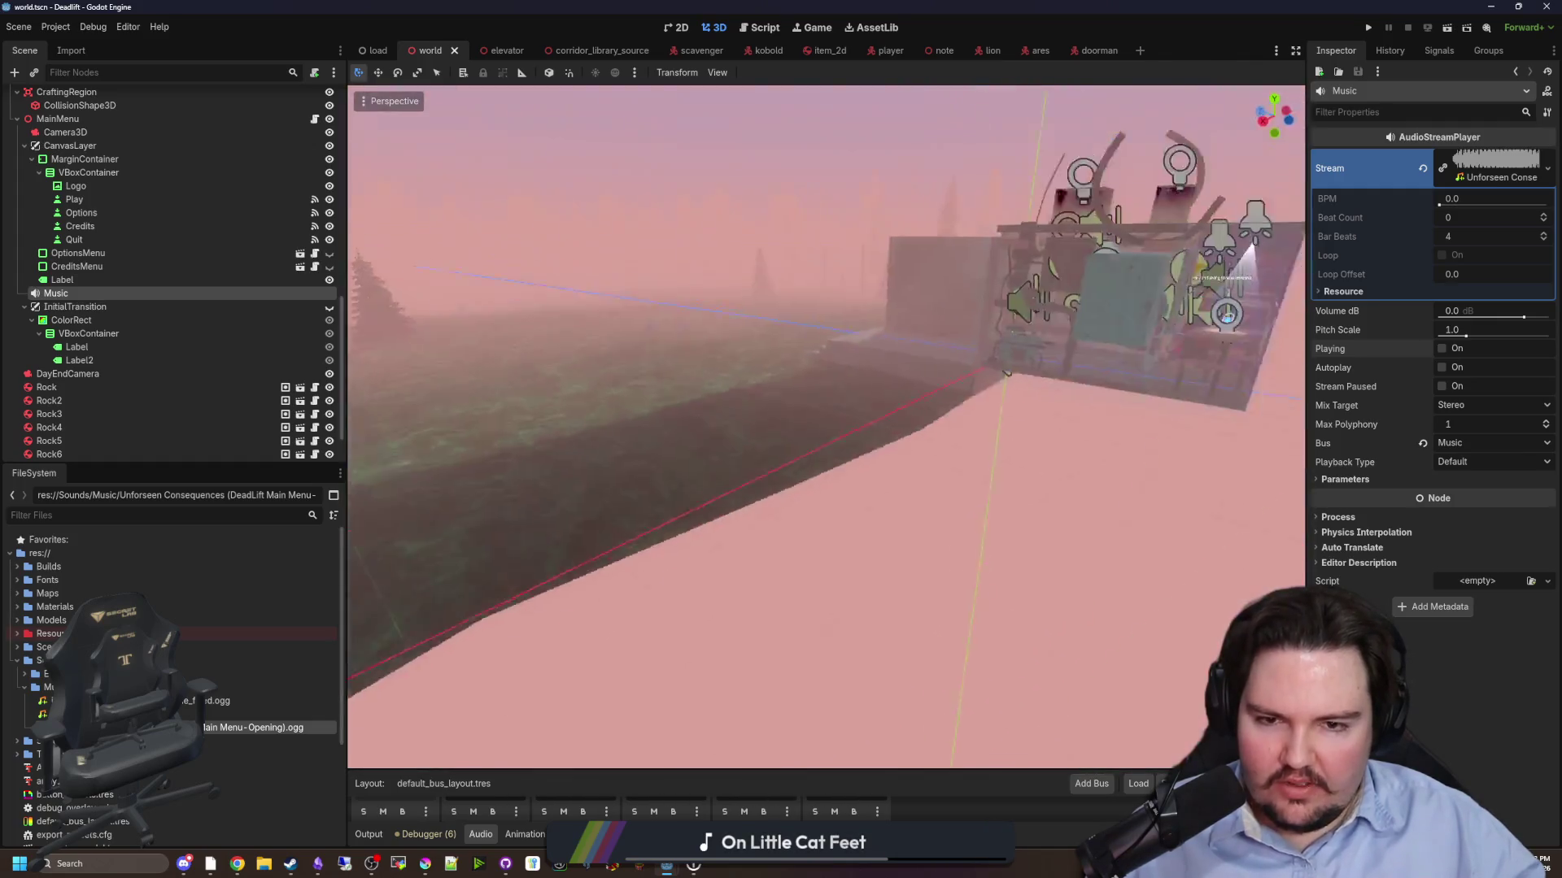
pyautogui.press('w')
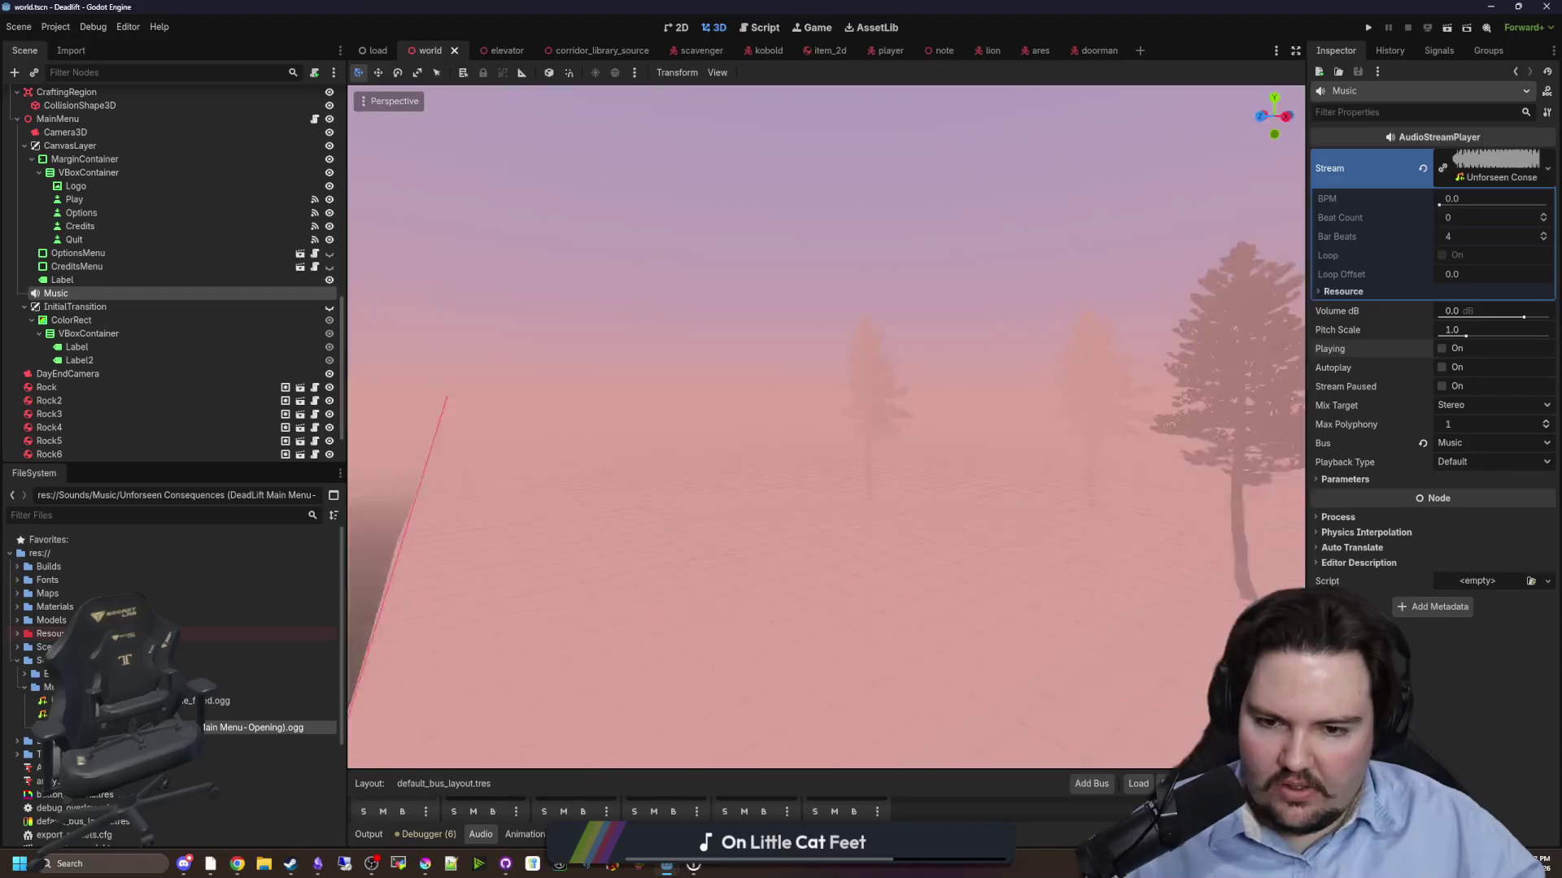
pyautogui.press('s')
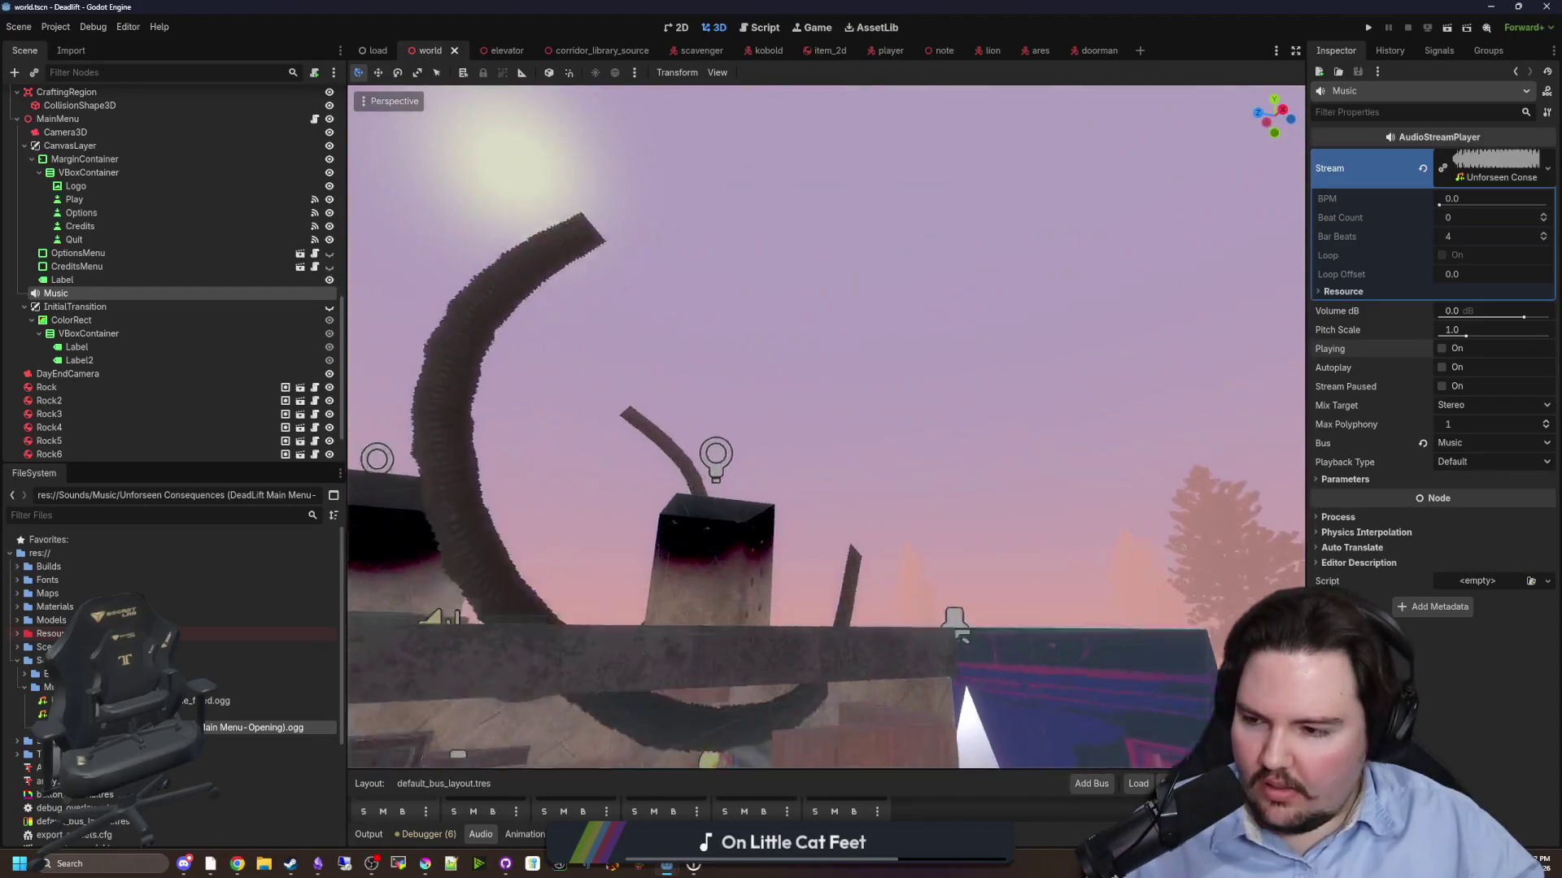
pyautogui.press('w')
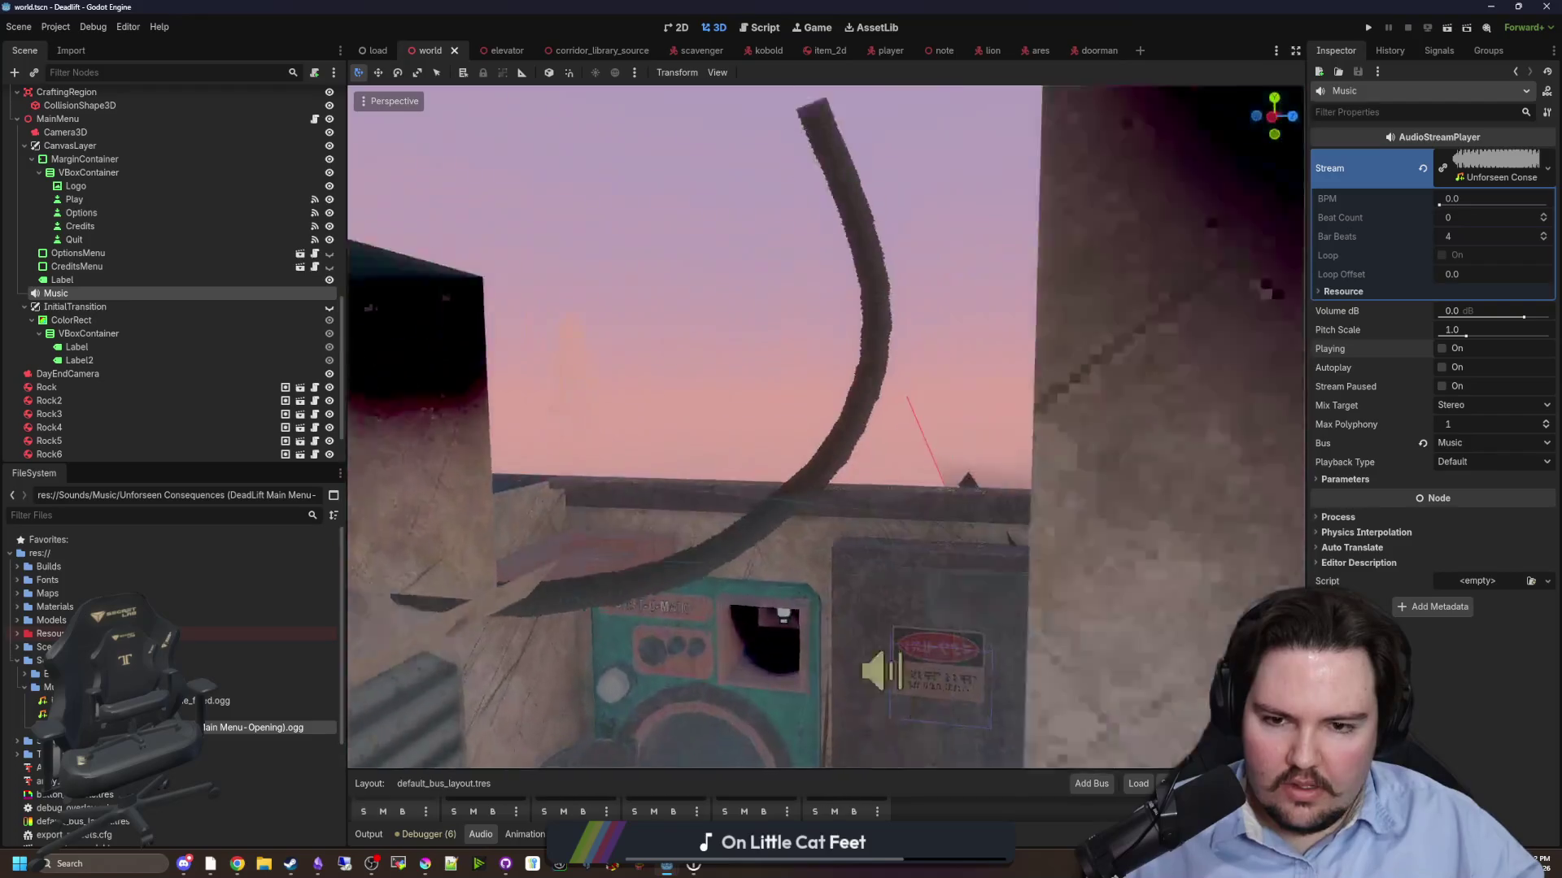
pyautogui.press('w')
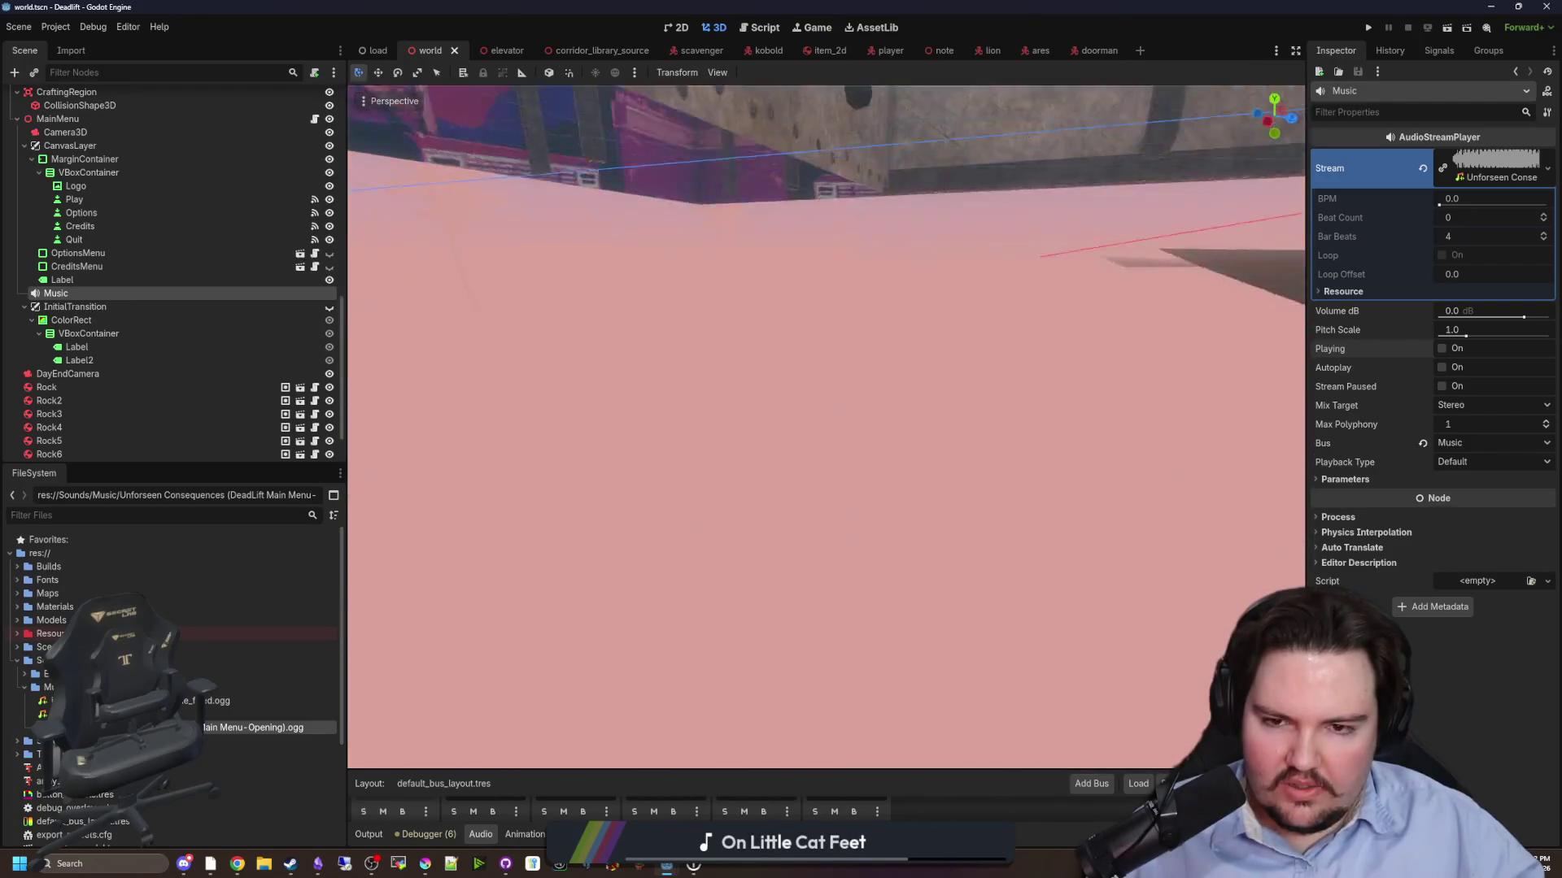
pyautogui.press('s')
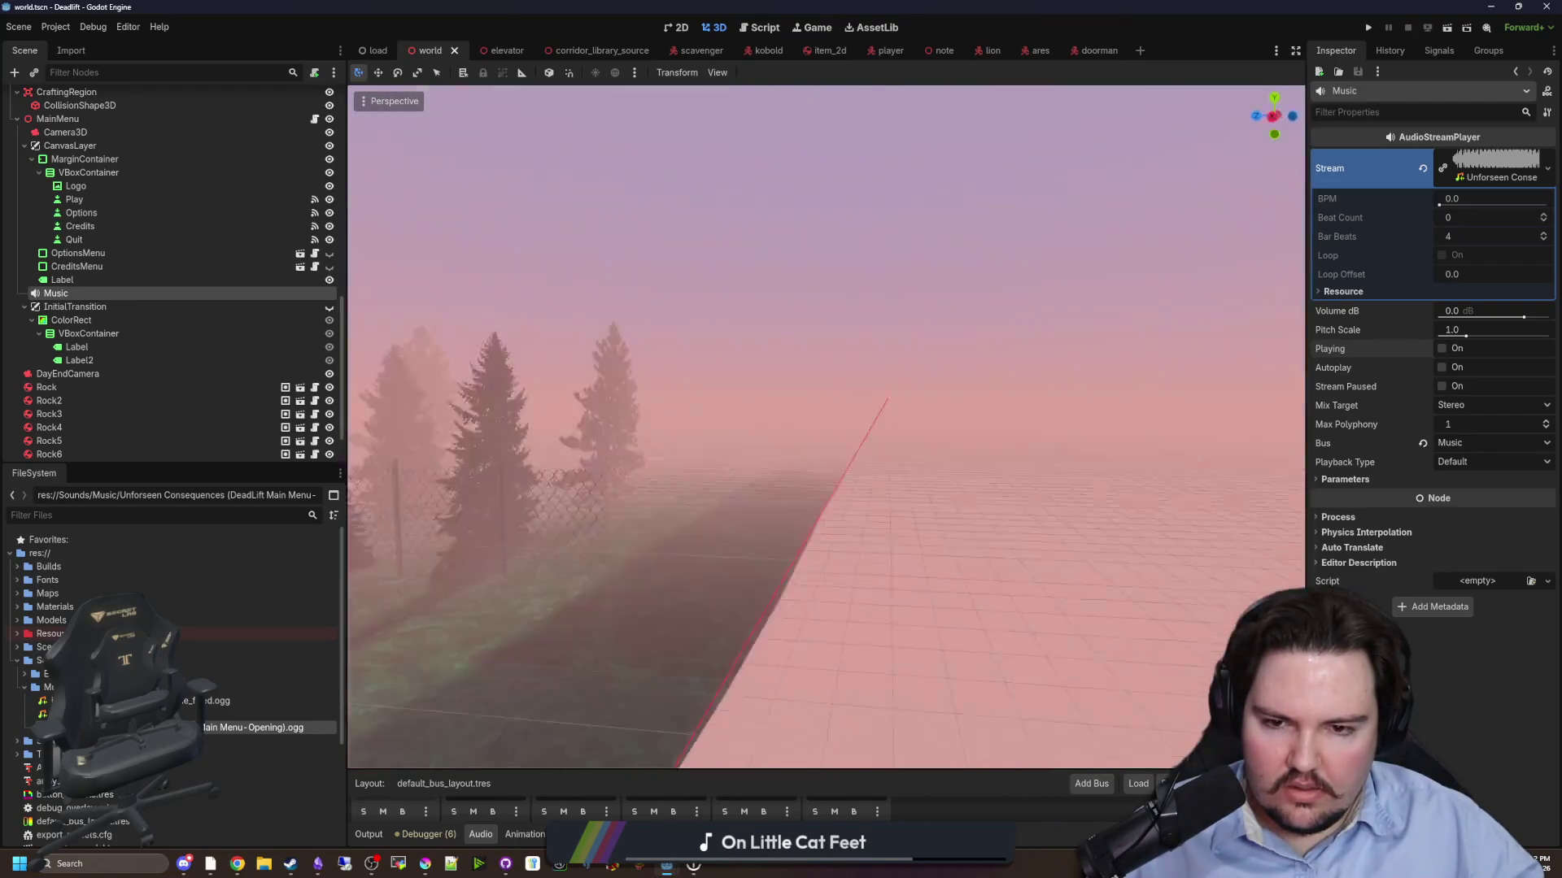
pyautogui.press('s')
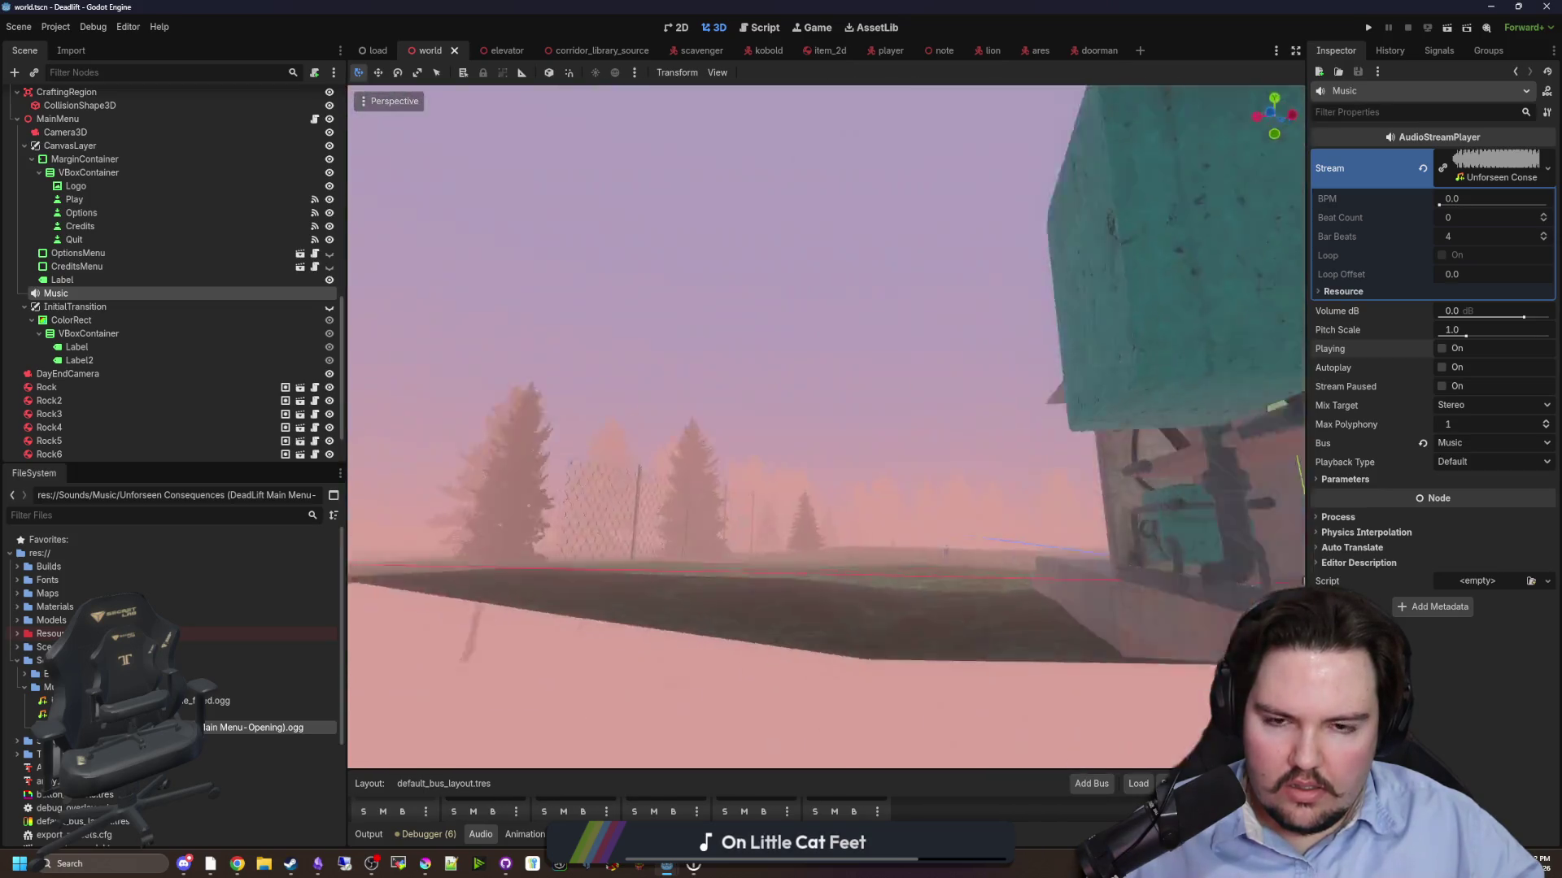
# - Fly over the ground, trees and structure for an overhead view, then switch to the Deadlift notes
pyautogui.press('w')
pyautogui.press('s')
pyautogui.press('w')
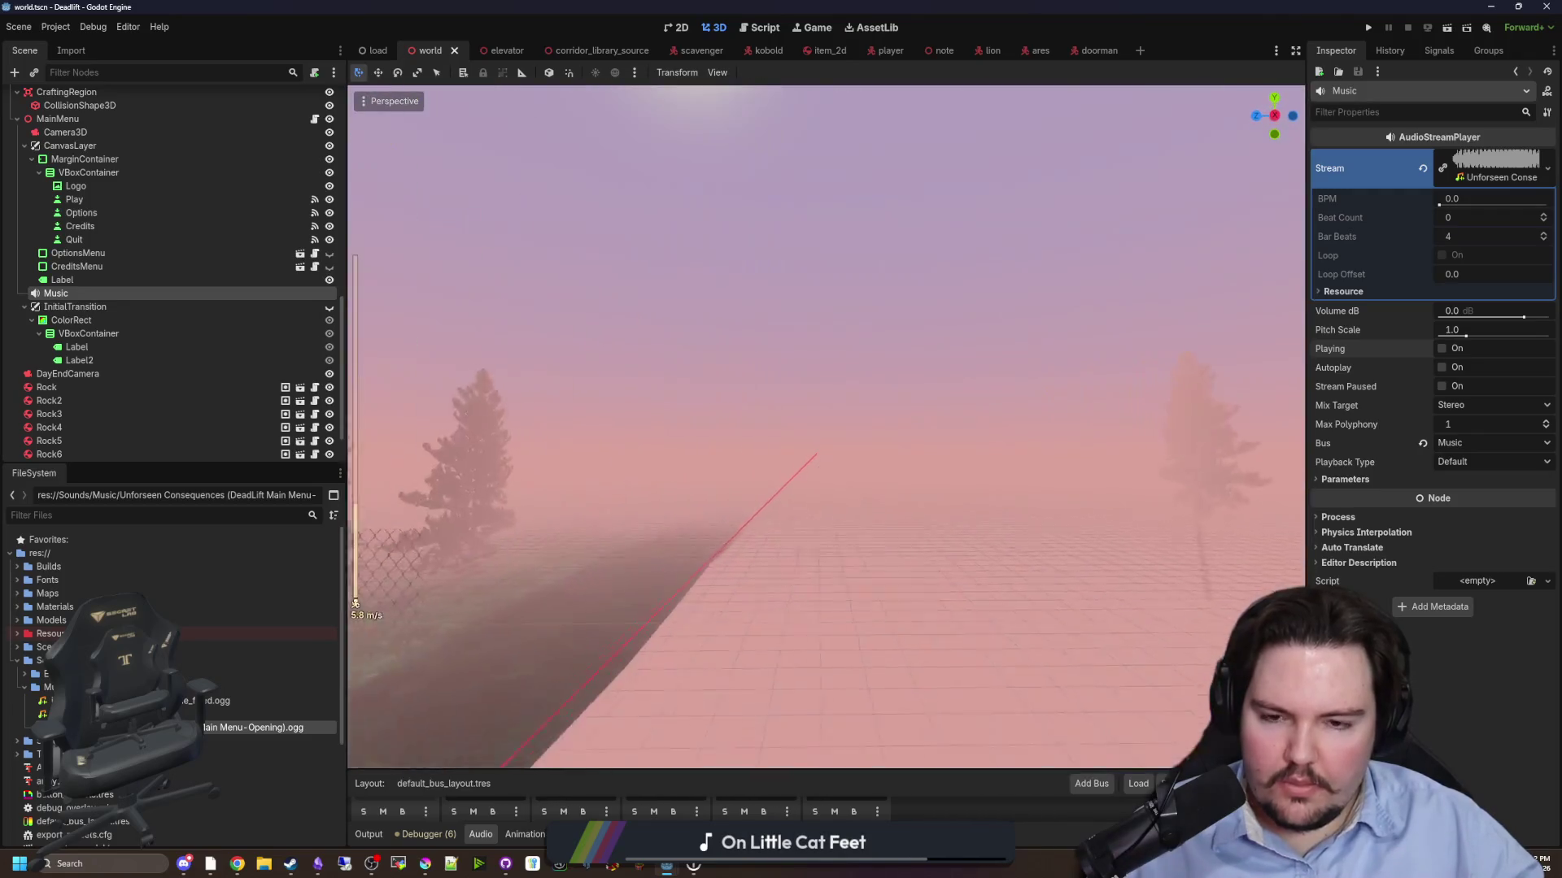
pyautogui.press('w')
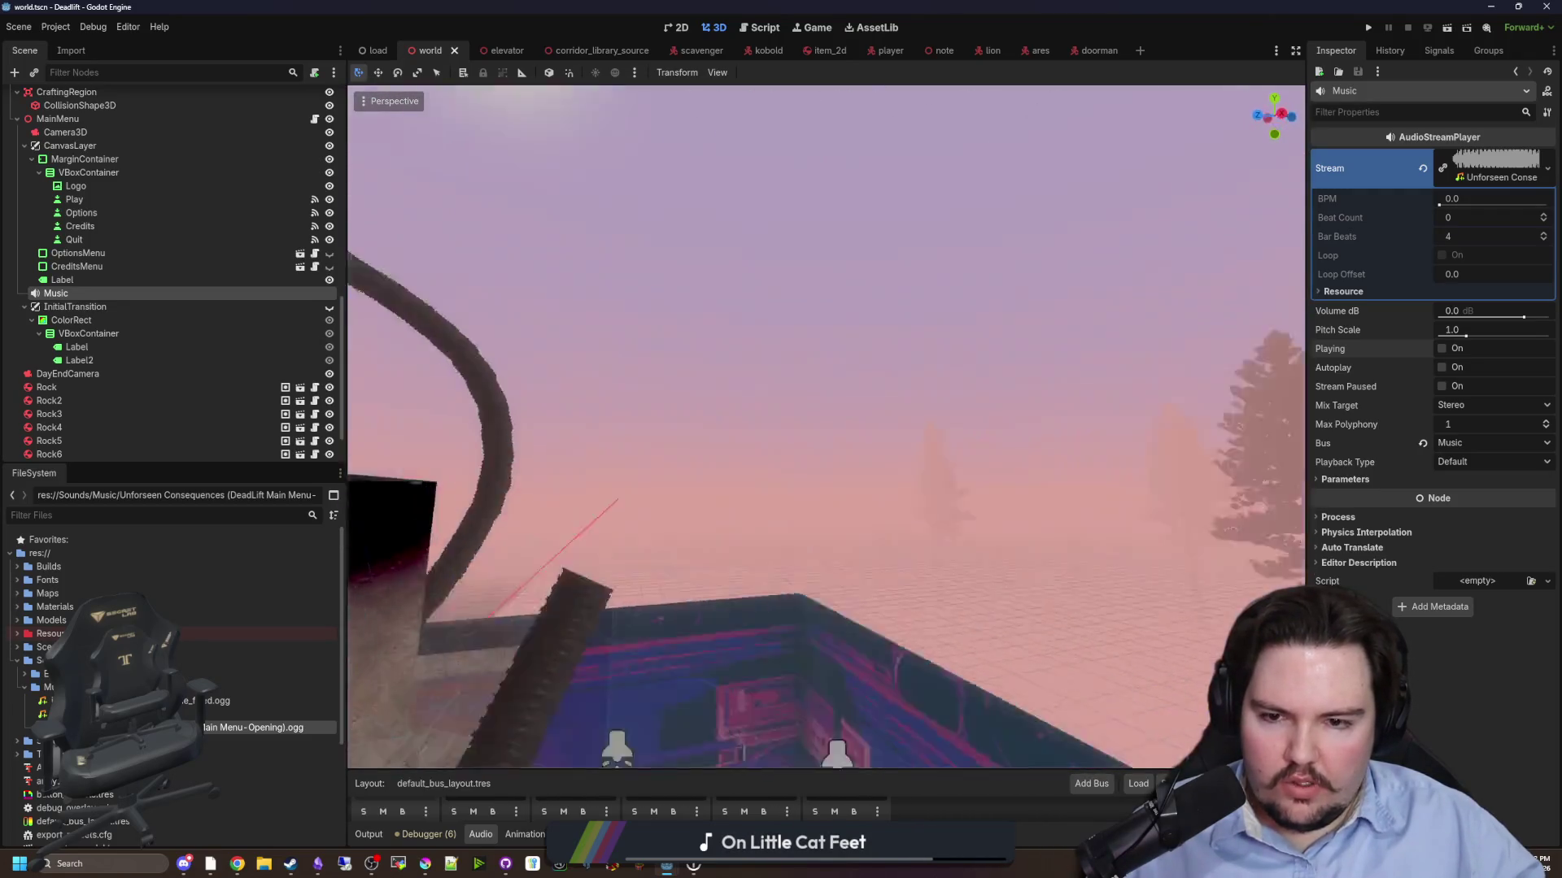
pyautogui.press('w')
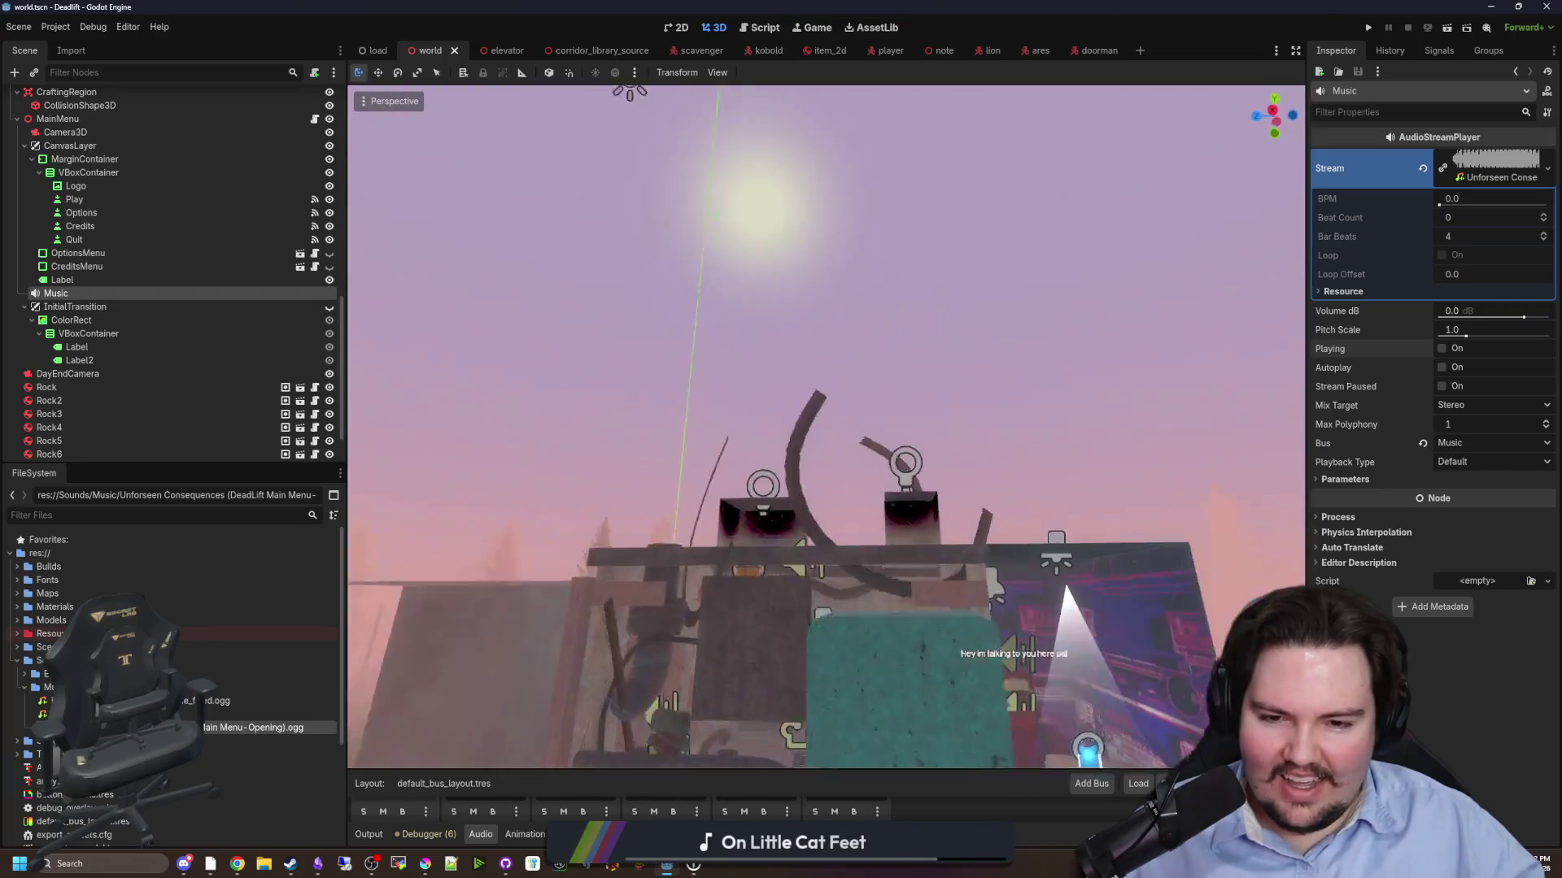
pyautogui.scroll(-3, 825, 427)
pyautogui.press('w')
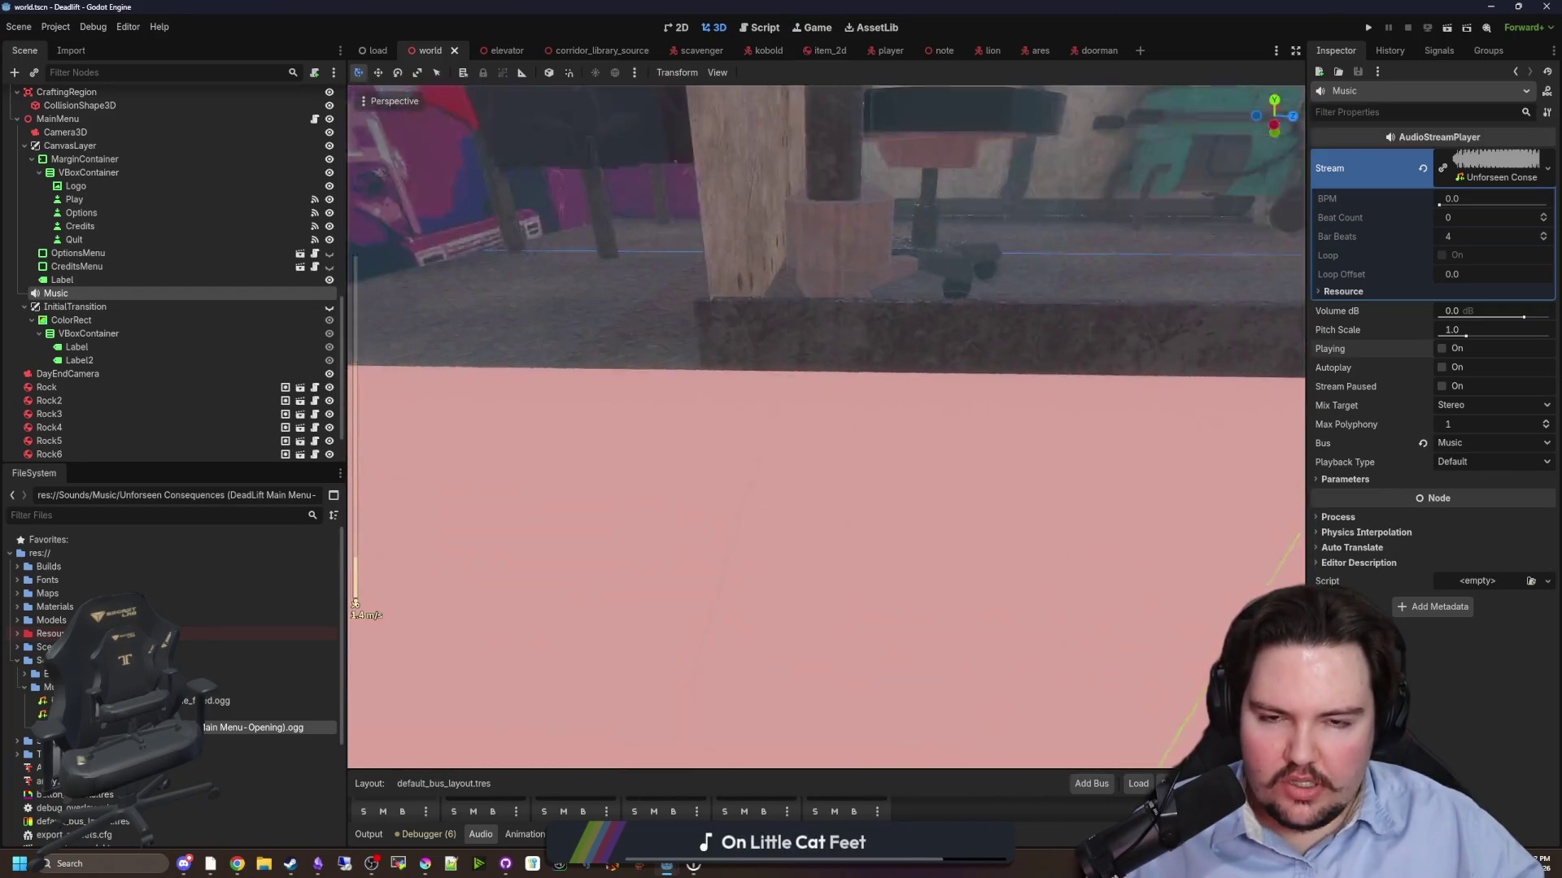
pyautogui.press('w')
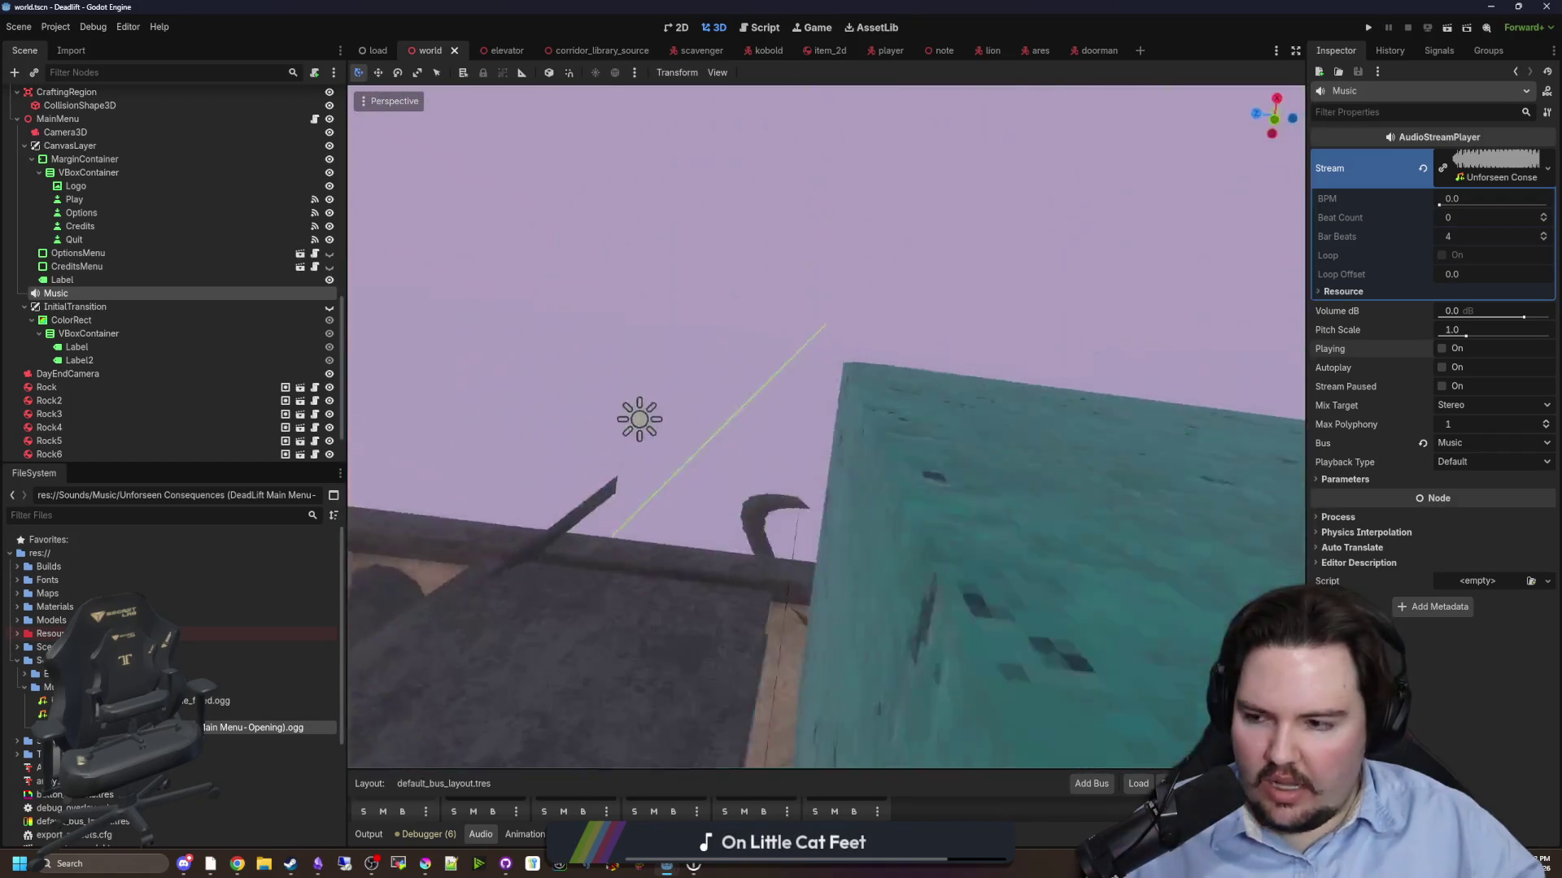
pyautogui.scroll(3, 861, 243)
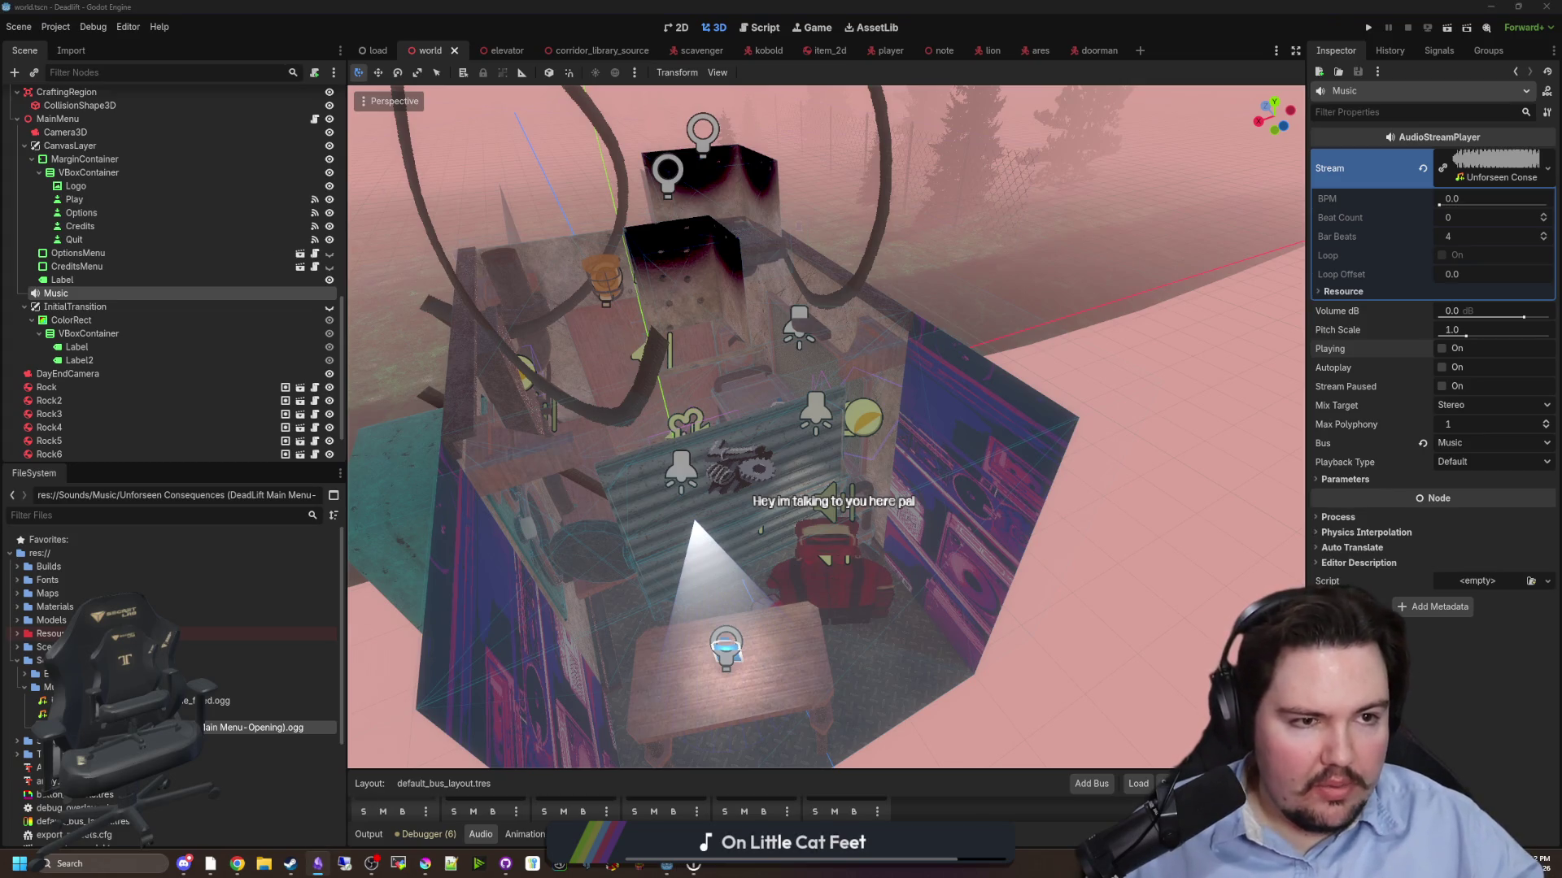
pyautogui.hotkey('alt', 'Tab')
pyautogui.scroll(15, 851, 512)
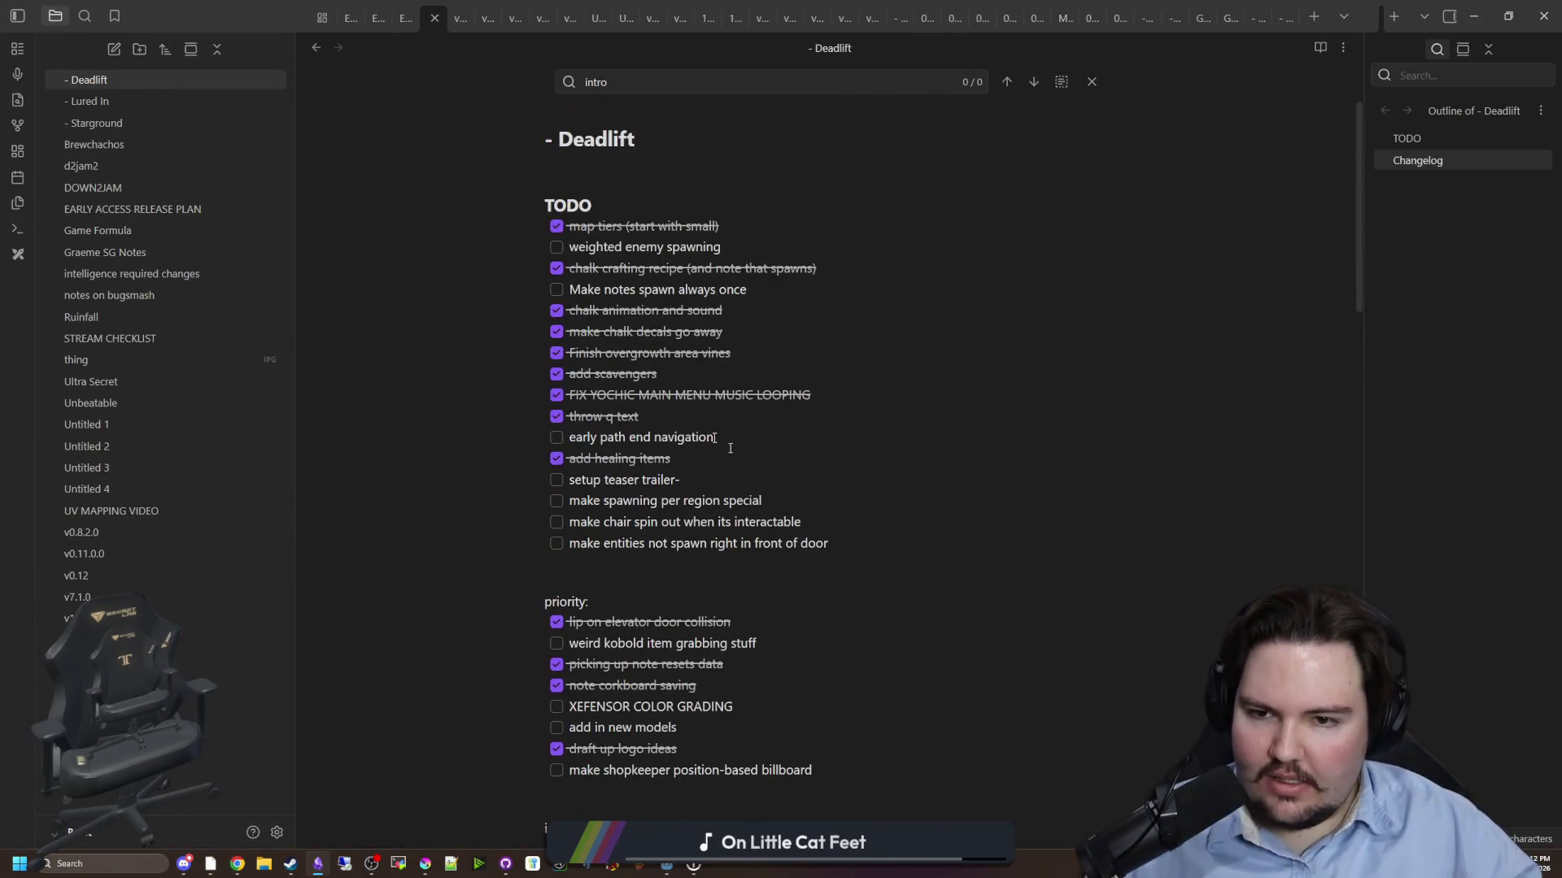
# - Add new checkbox items, including 'sensory system', to the Deadlift note's priority list
pyautogui.scroll(-2, 707, 415)
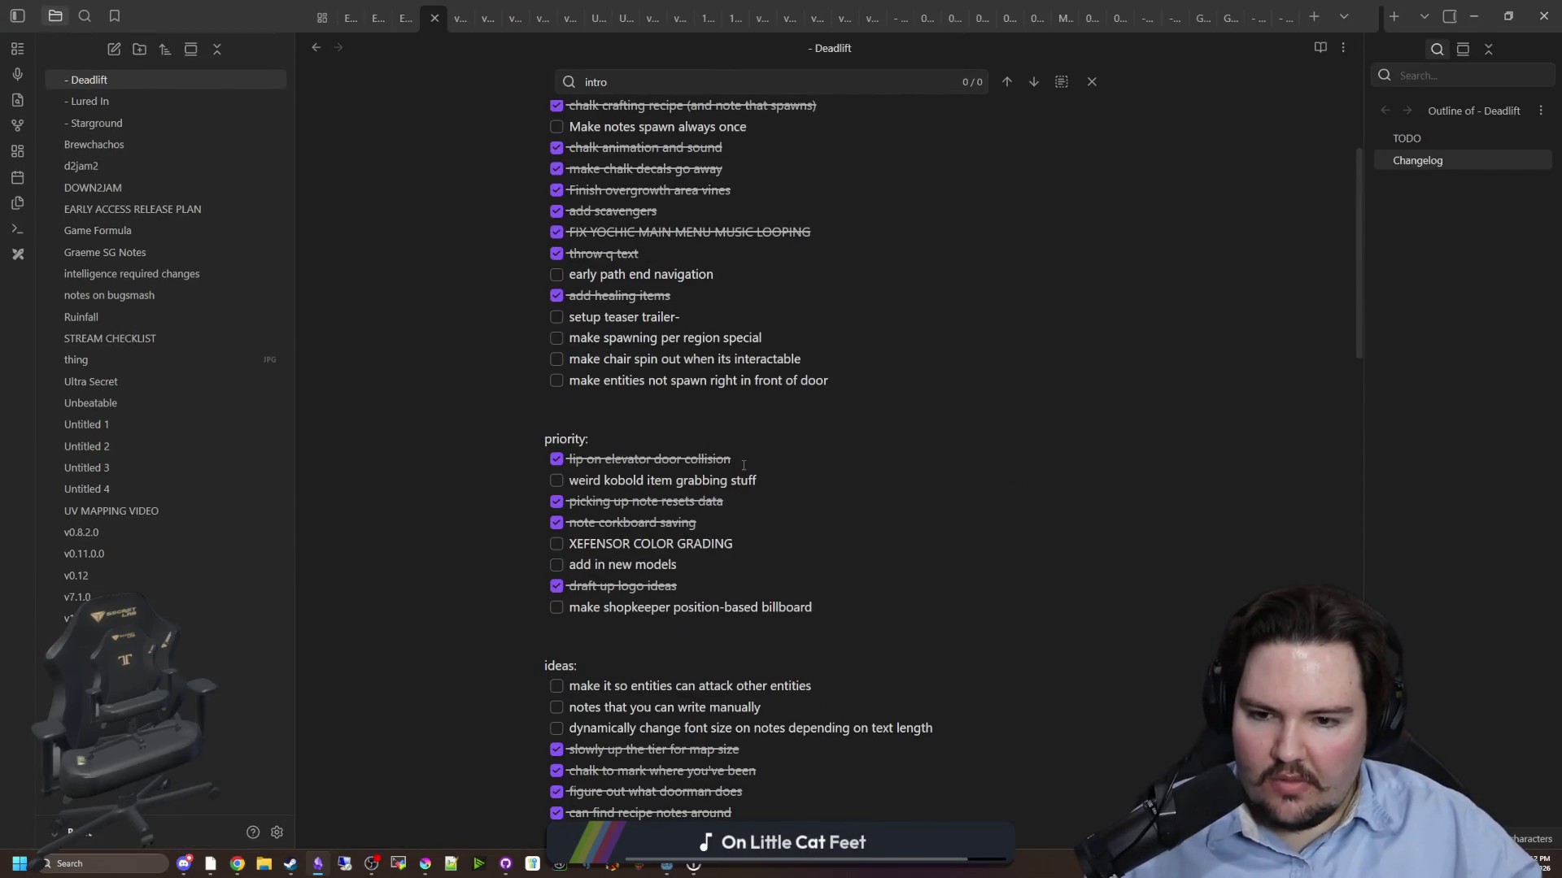
pyautogui.moveTo(875, 596)
pyautogui.mouseDown()
pyautogui.moveTo(822, 608)
pyautogui.moveTo(544, 474)
pyautogui.mouseUp()
pyautogui.click(842, 589)
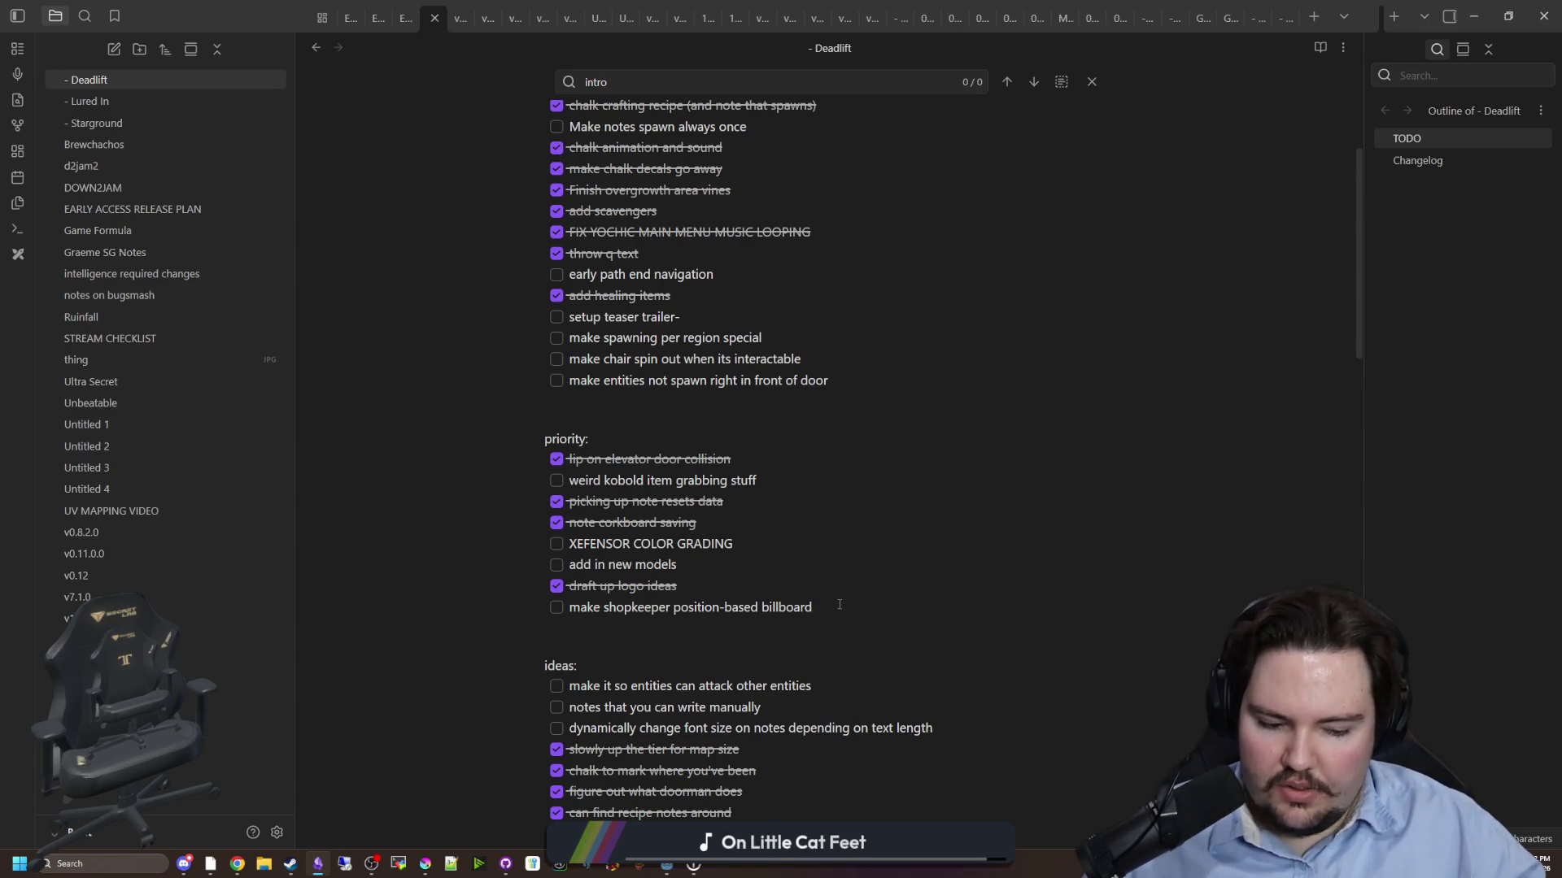
pyautogui.press('Return')
pyautogui.write('add sounds for doorma')
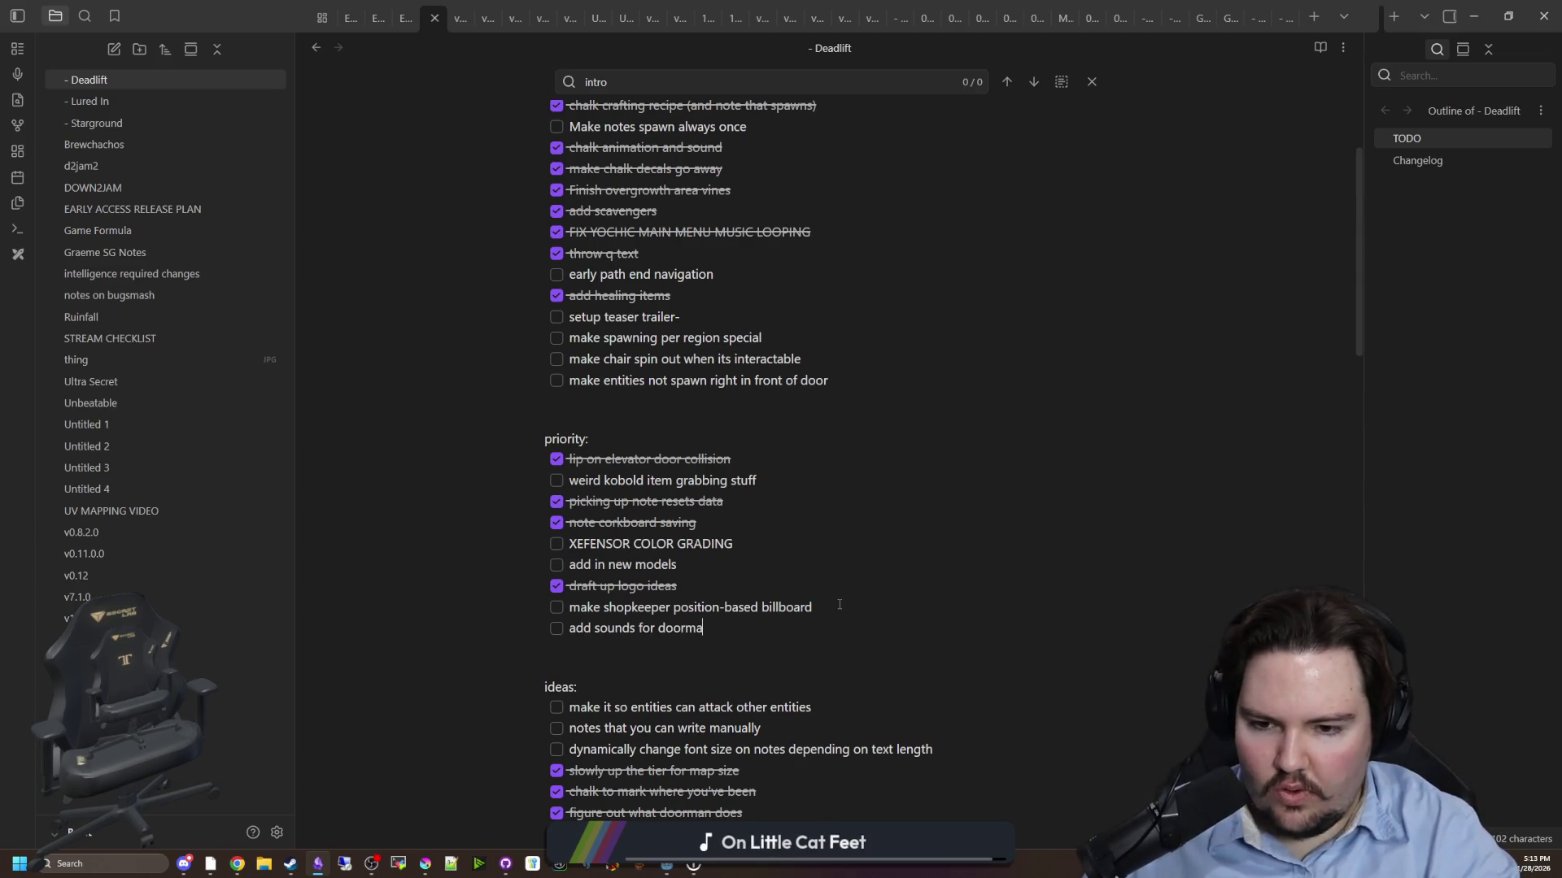
pyautogui.write('n')
pyautogui.press('Return')
pyautogui.write('item guarding for lion')
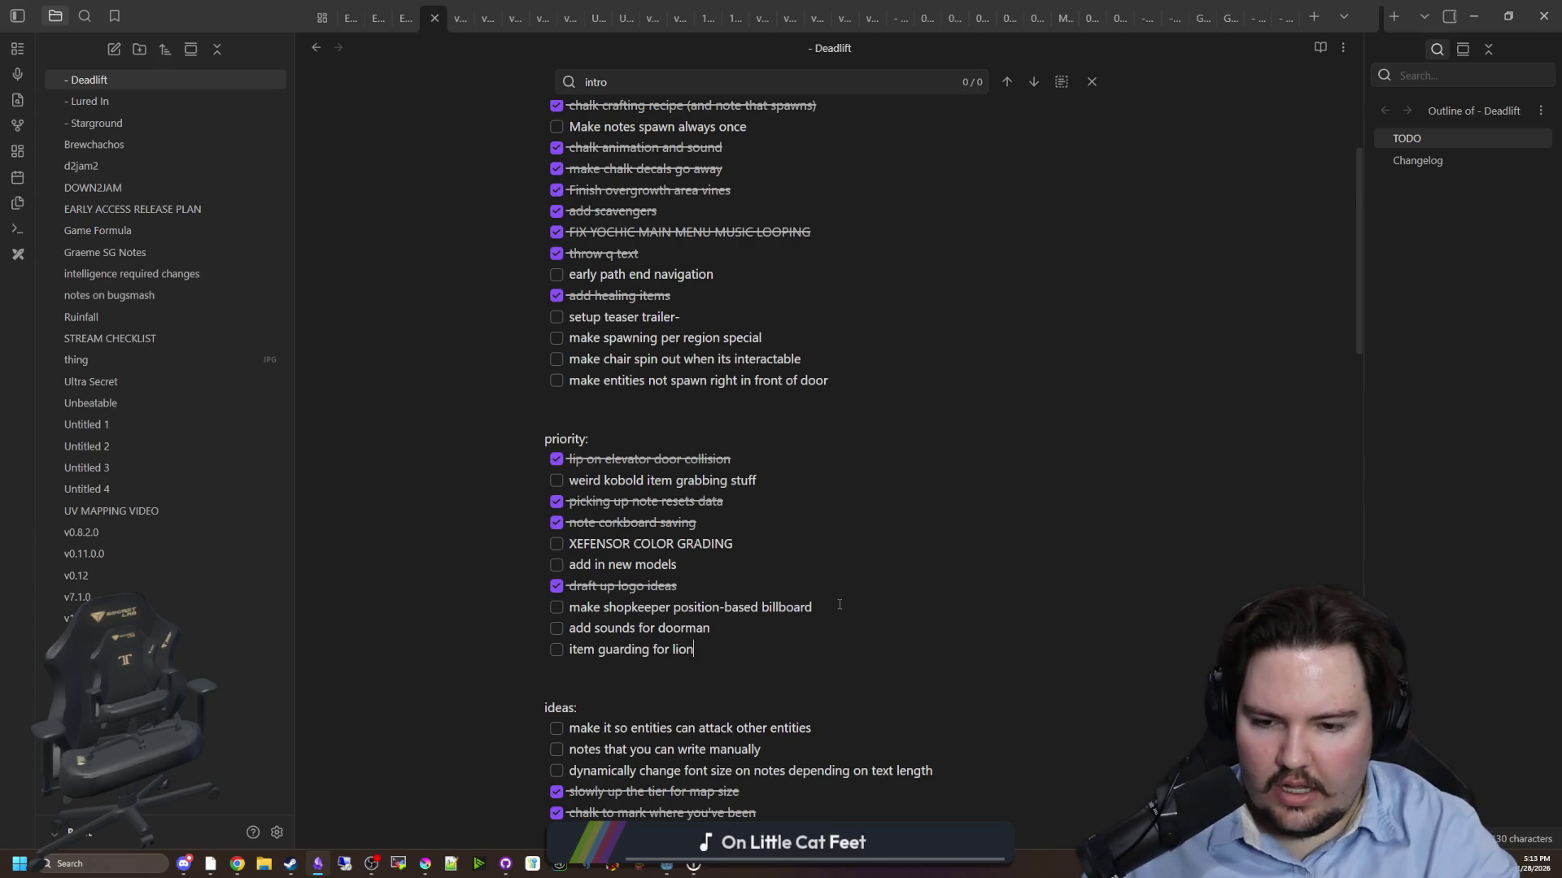
pyautogui.write('lion')
pyautogui.press('Return')
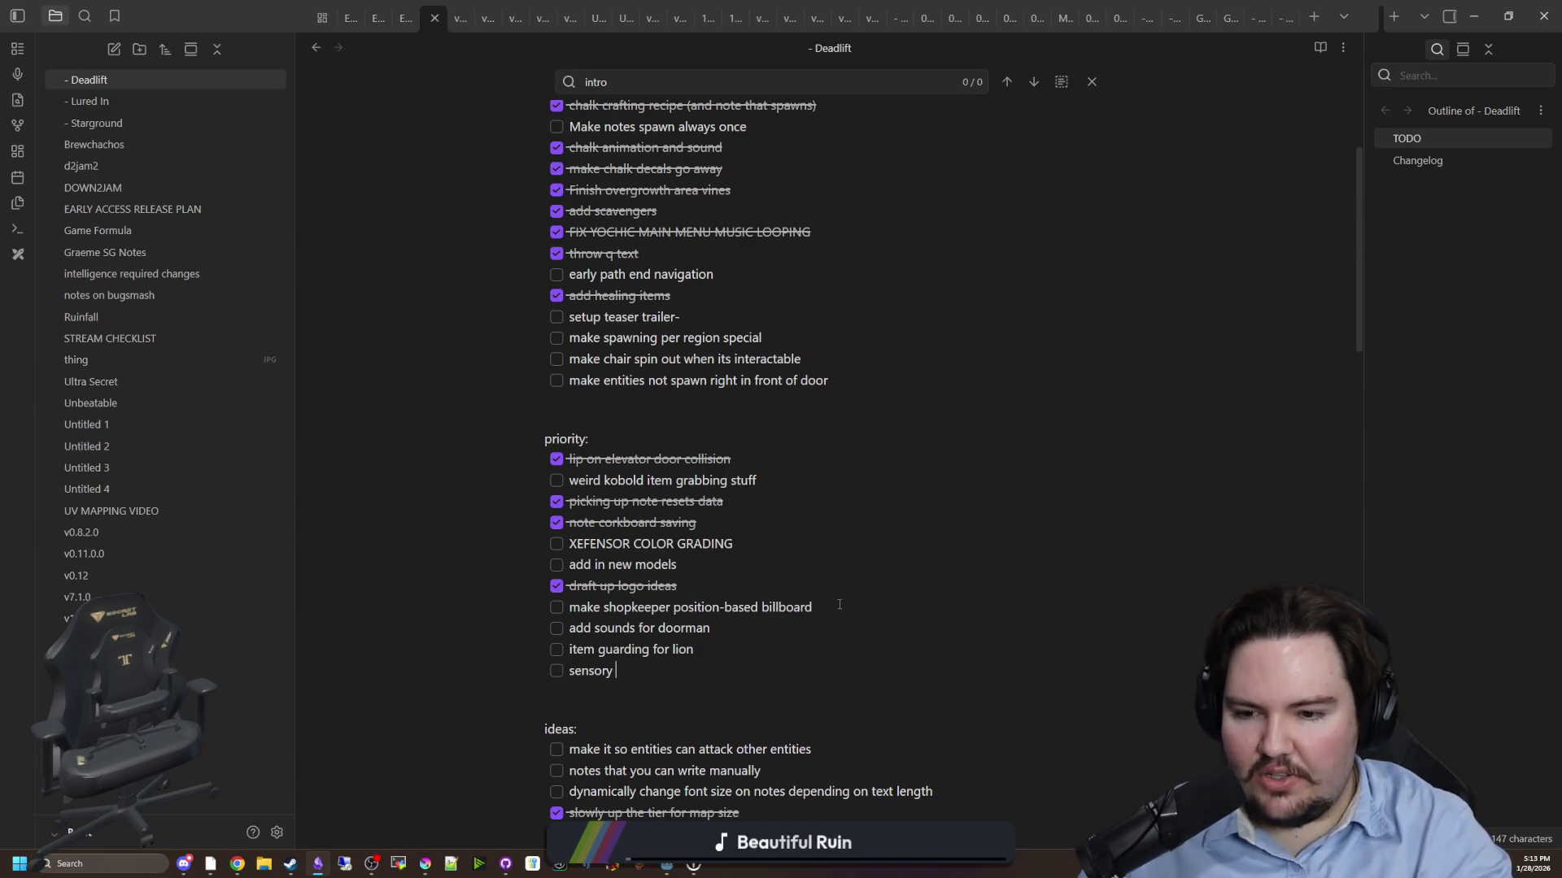
# - Scroll through the Deadlift note and return to the Godot editor
pyautogui.scroll(3, 840, 604)
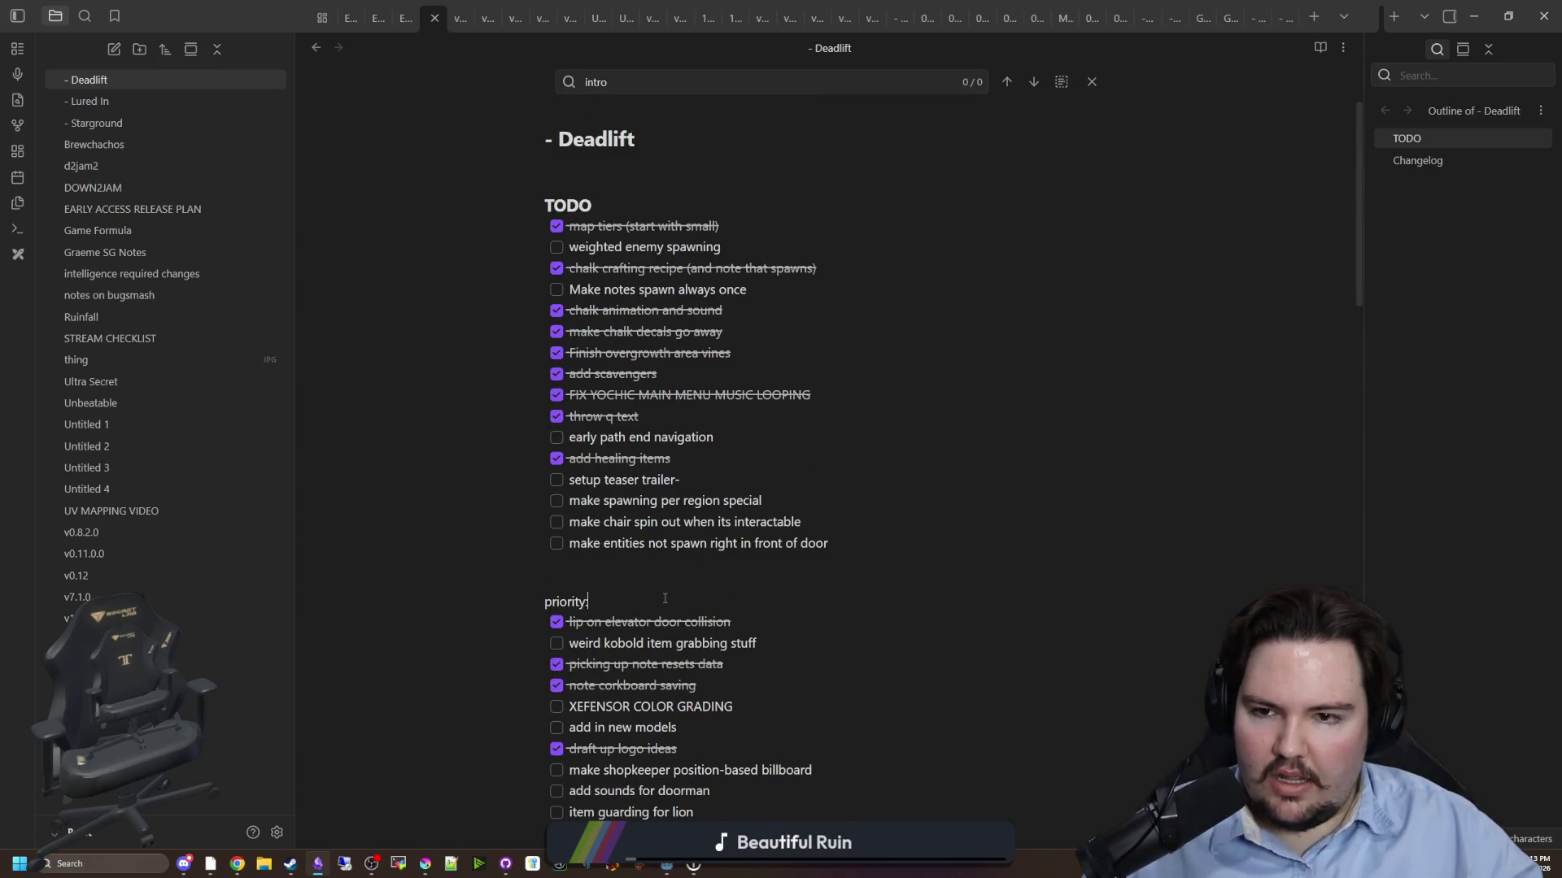
pyautogui.scroll(-3, 662, 601)
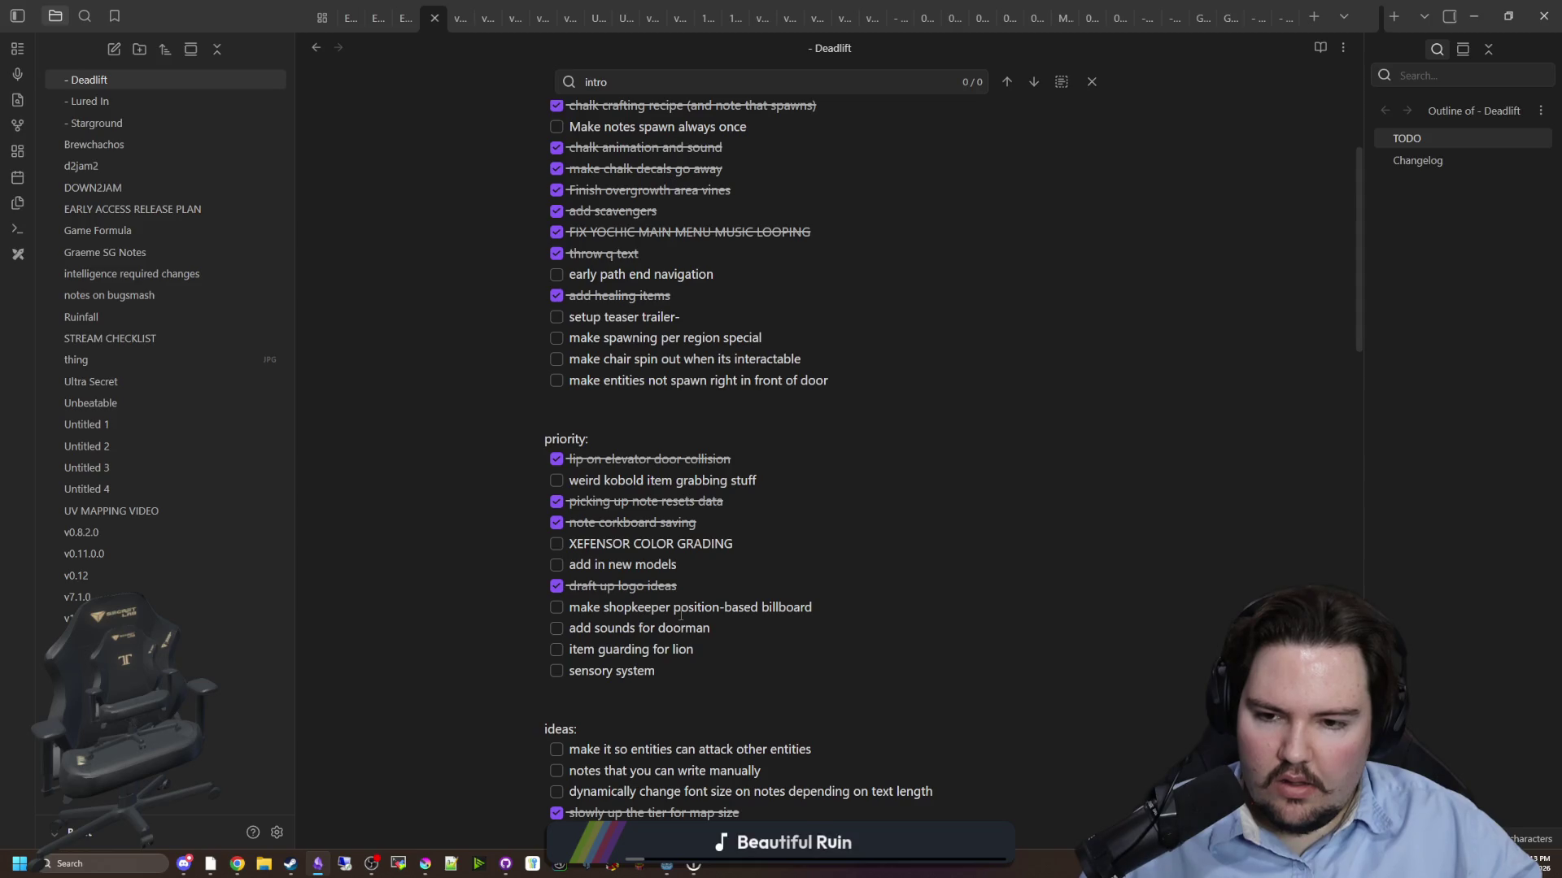
pyautogui.hotkey('alt', 'Tab')
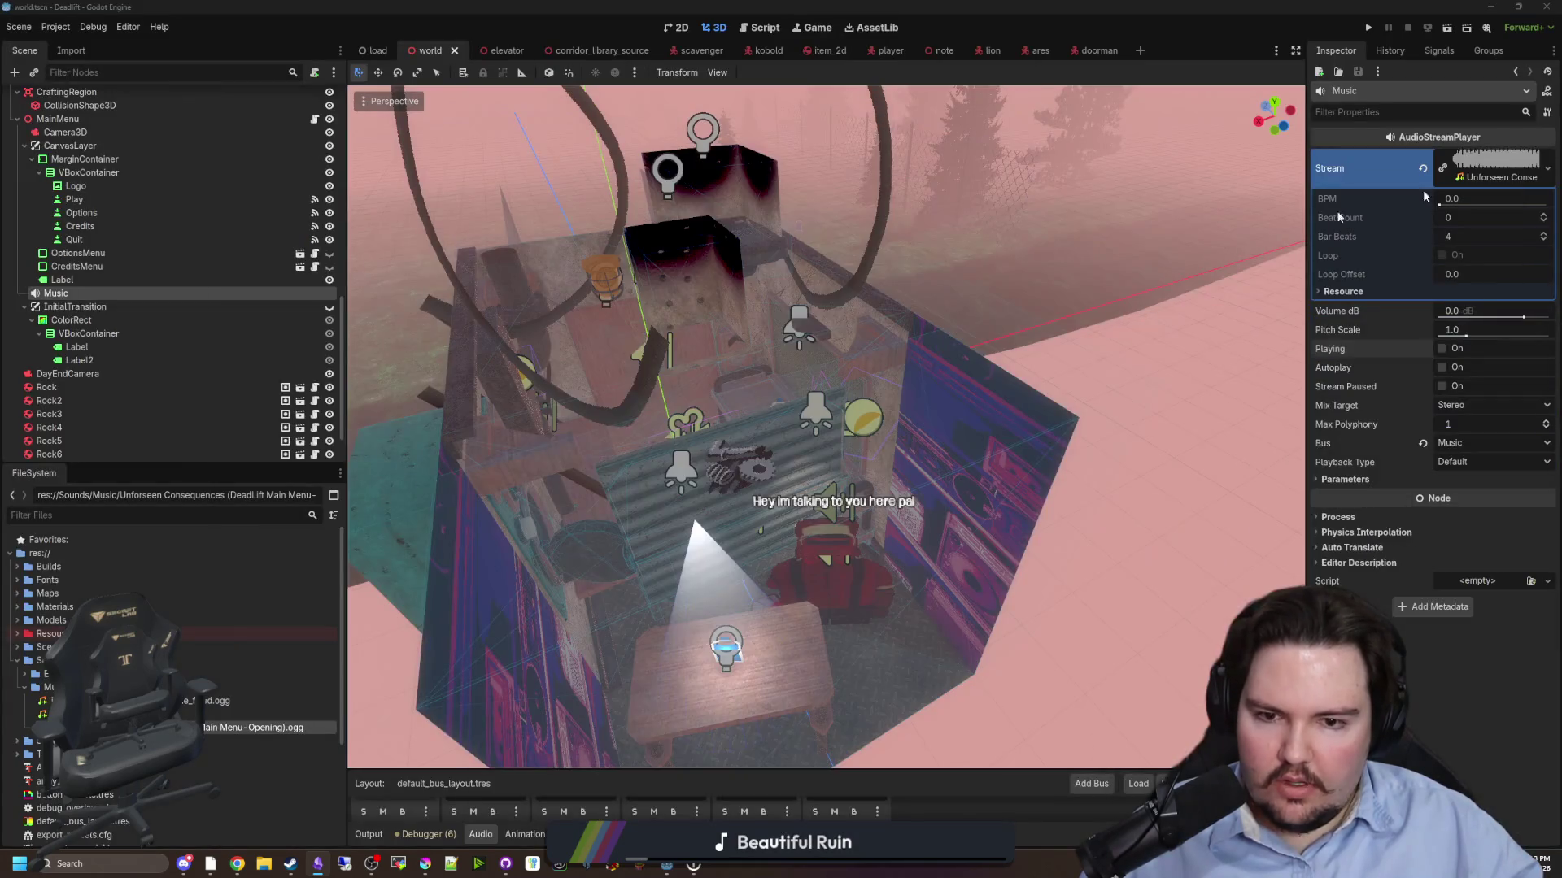
pyautogui.moveTo(1069, 340); pyautogui.dragTo(701, 462)
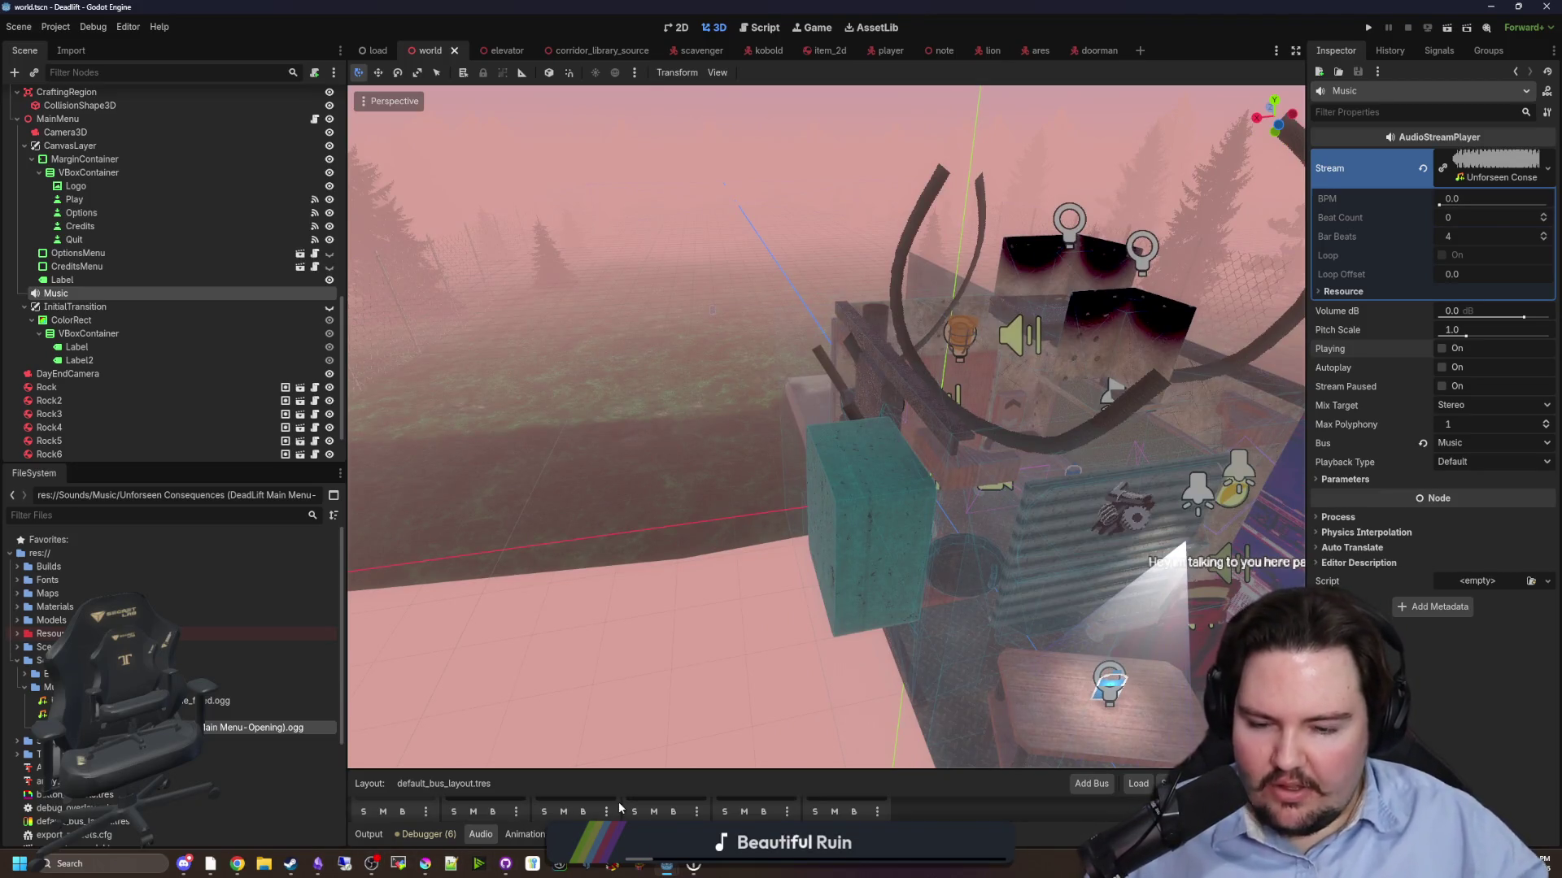
pyautogui.click(114, 863)
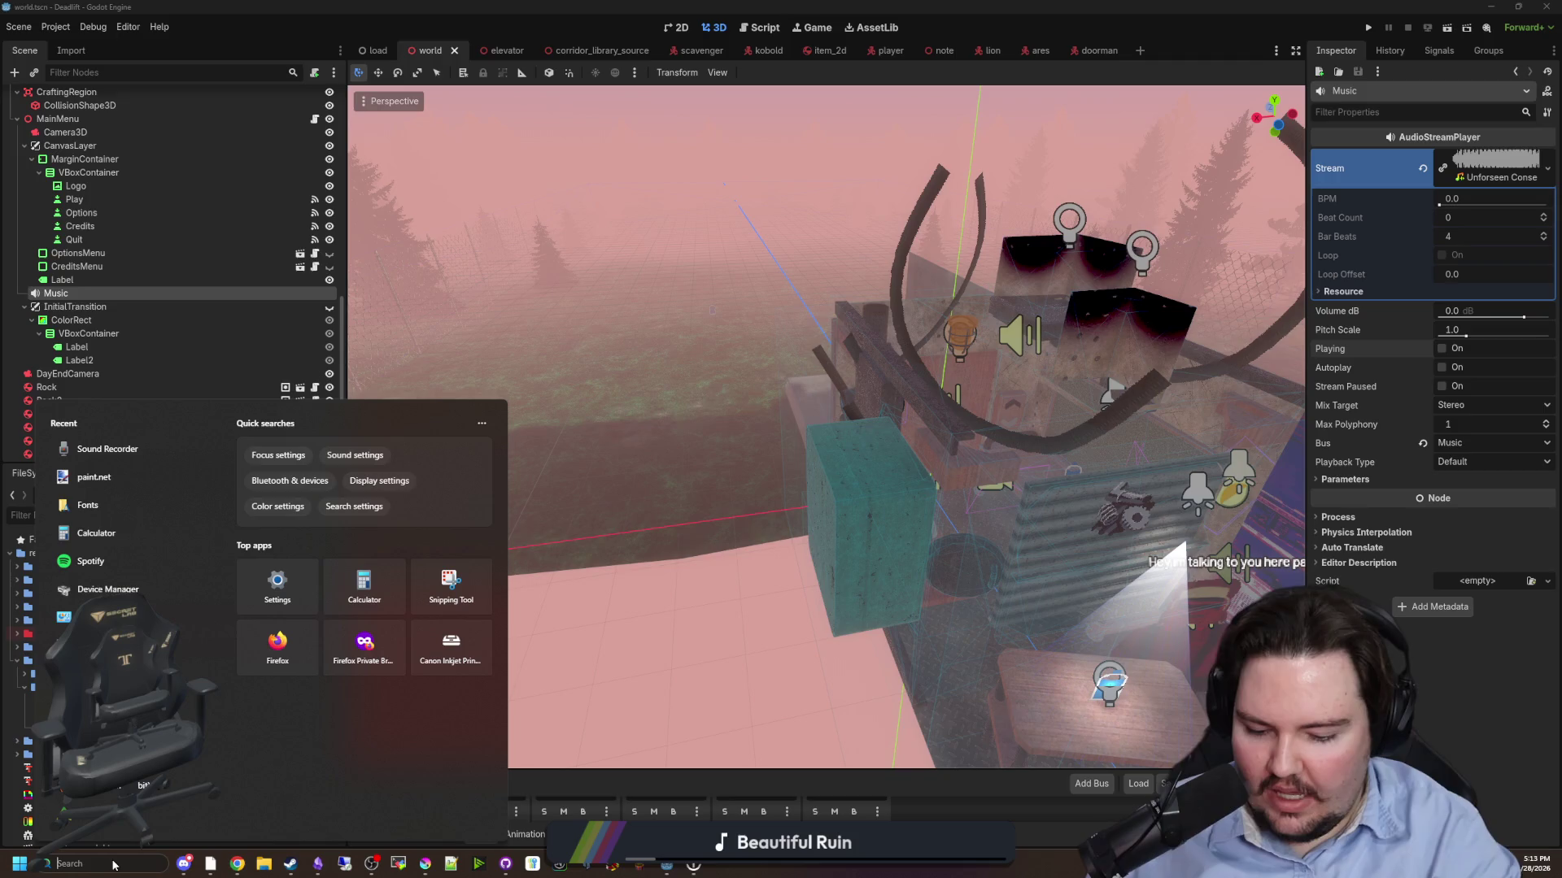
pyautogui.click(422, 862)
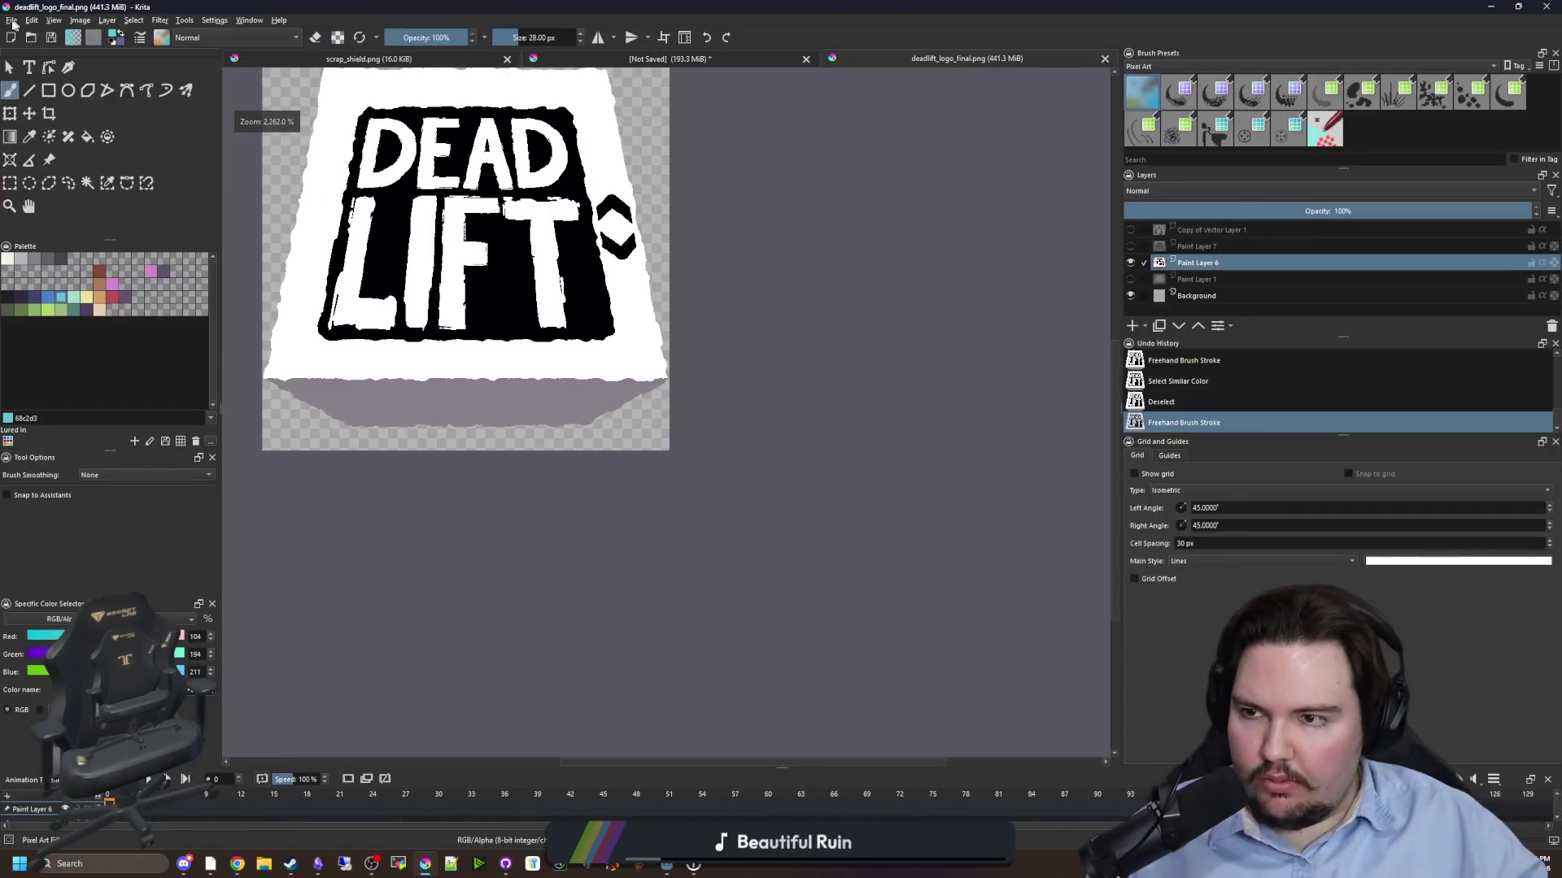
# - Browse the Maps/Easy files in Krita's Open Images dialog, cancelling a rename of map_3
pyautogui.click(11, 19)
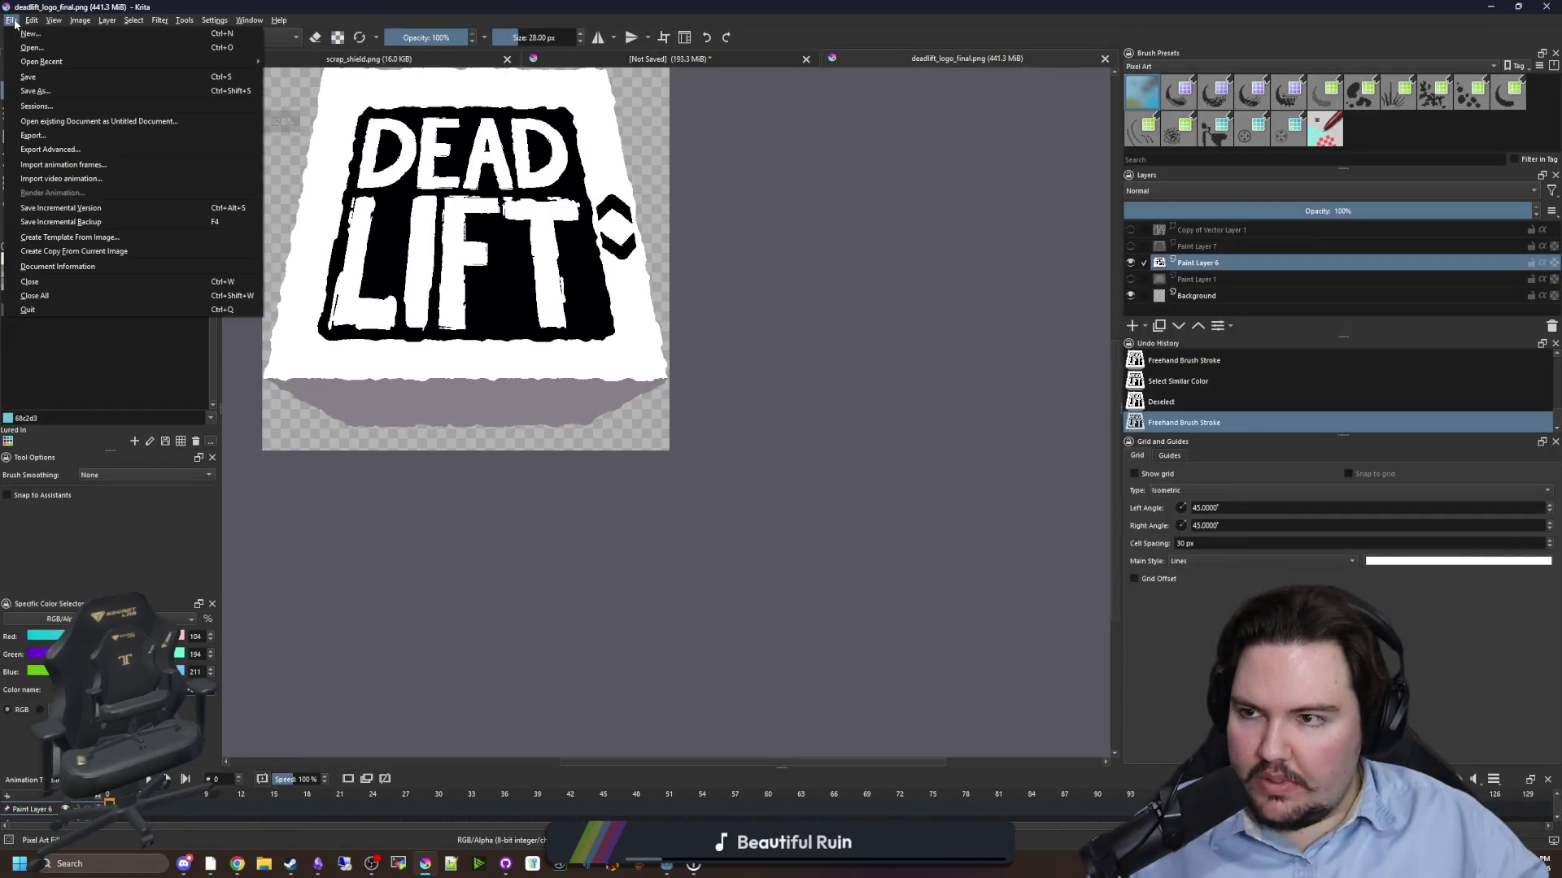
pyautogui.click(30, 49)
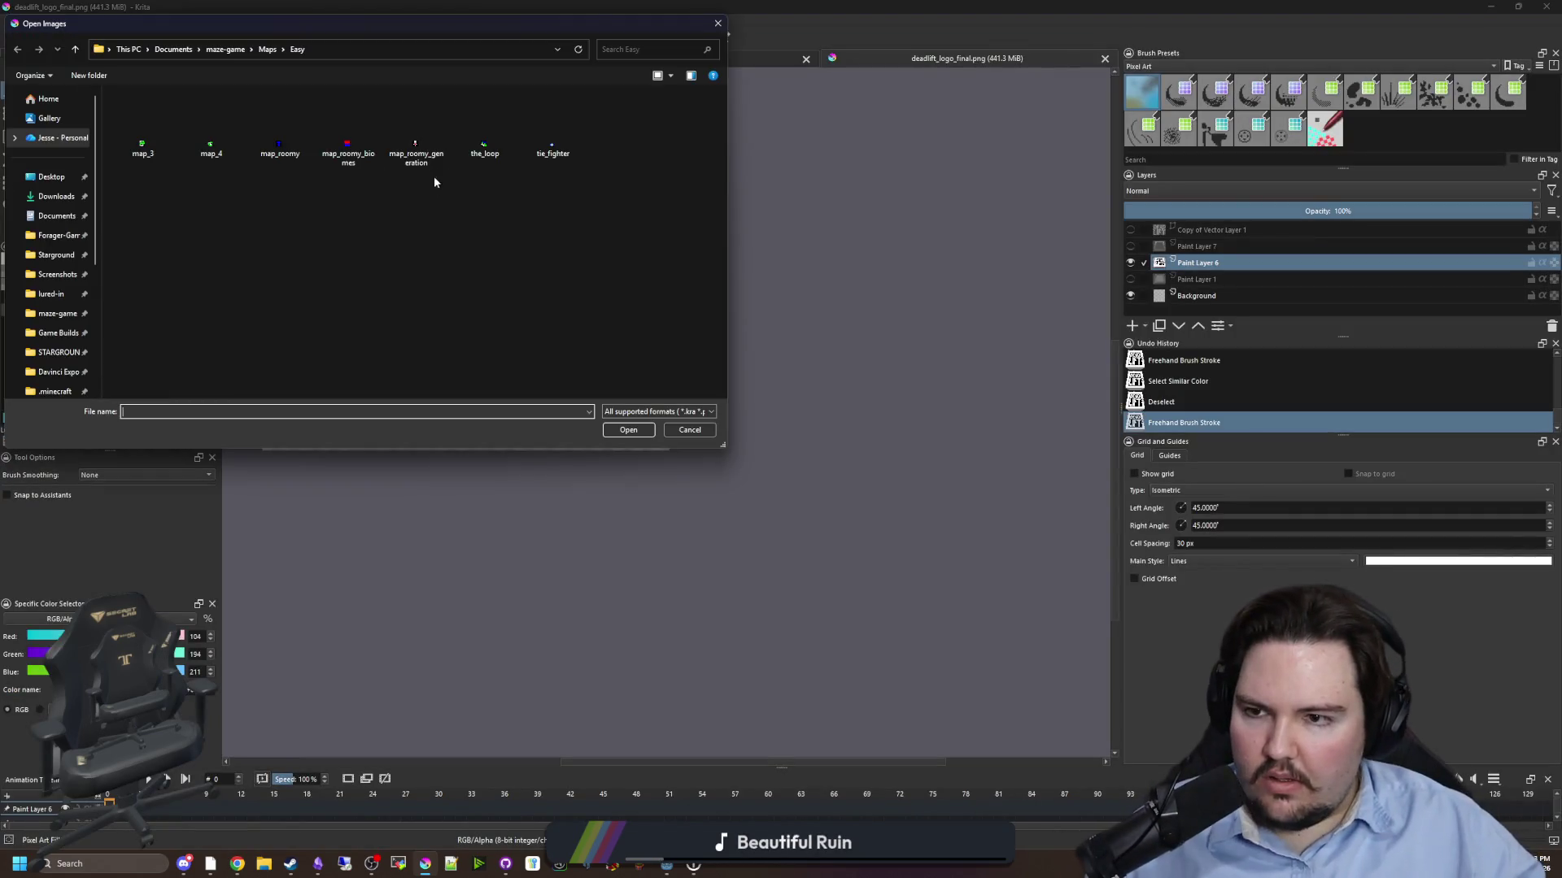
pyautogui.click(553, 130)
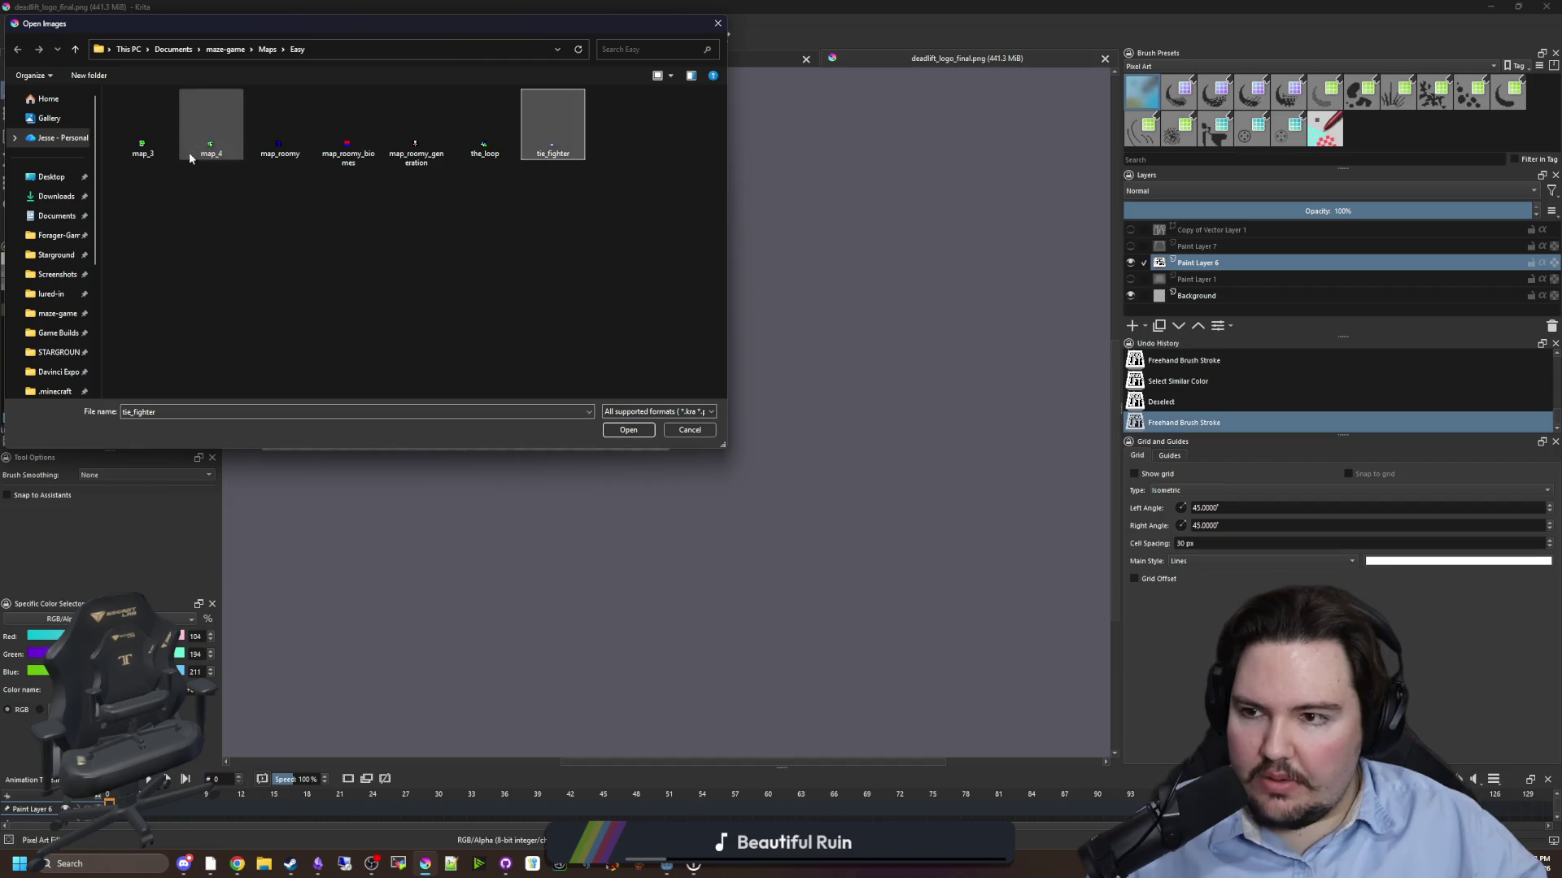
pyautogui.click(134, 122)
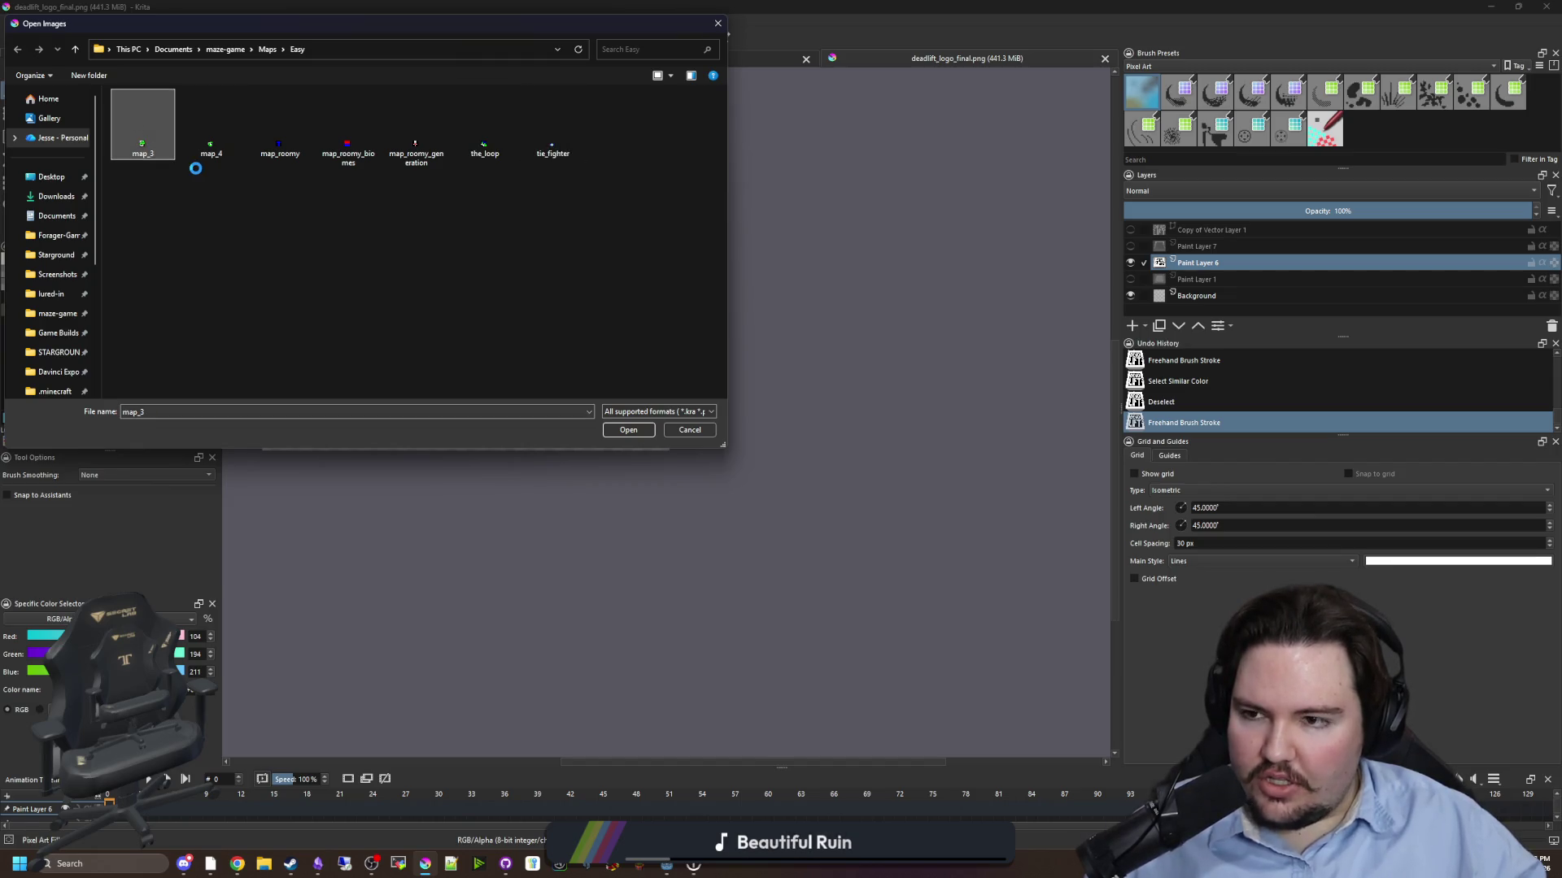
pyautogui.rightClick(140, 116)
pyautogui.click(186, 412)
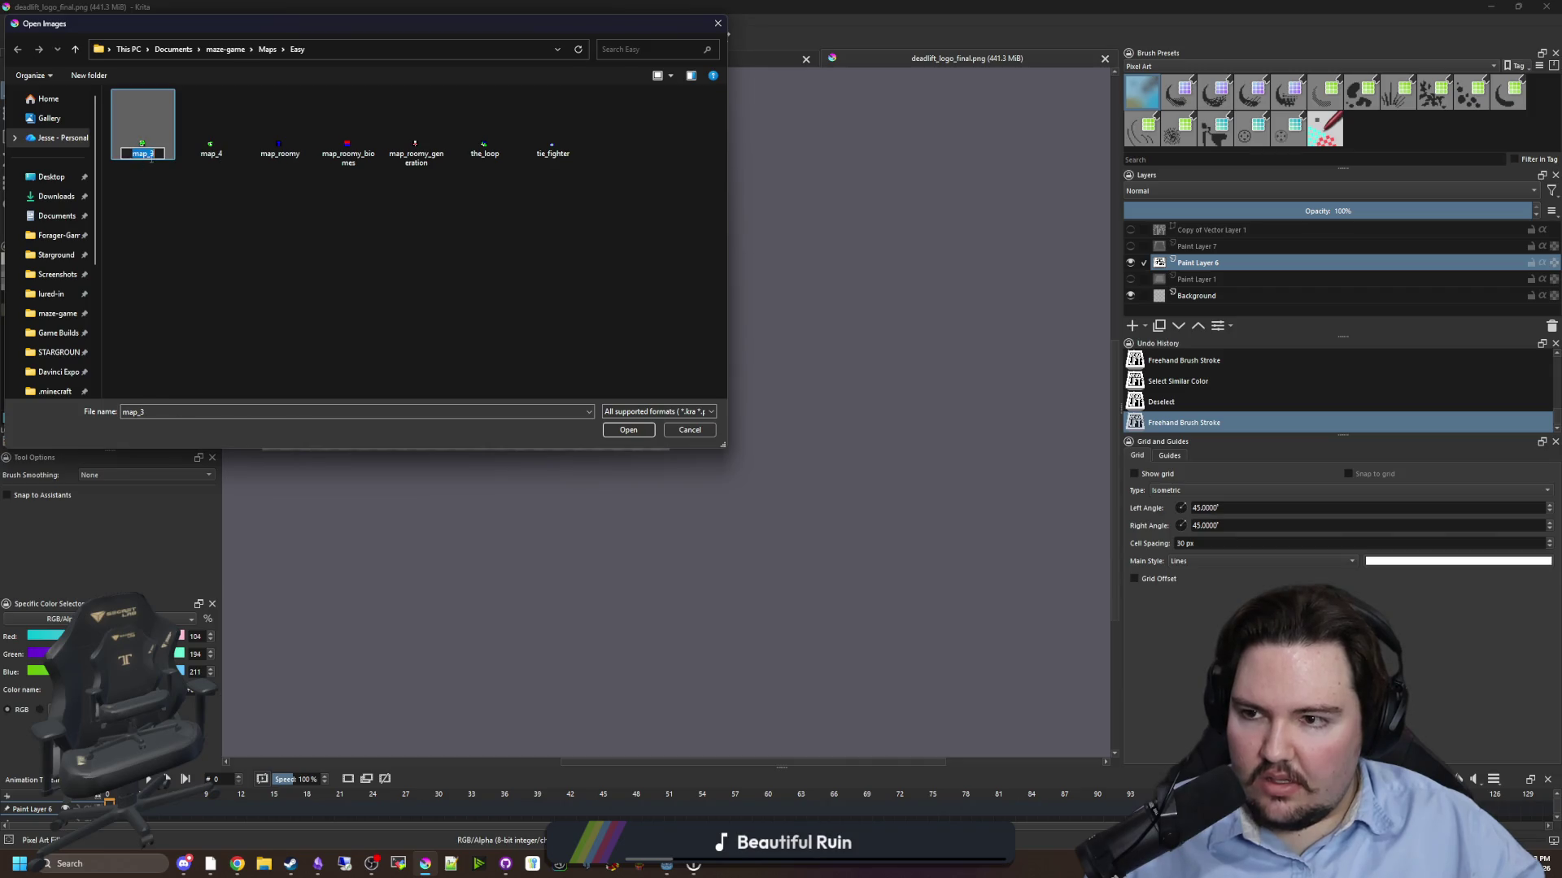
pyautogui.press('Escape')
pyautogui.click(525, 156)
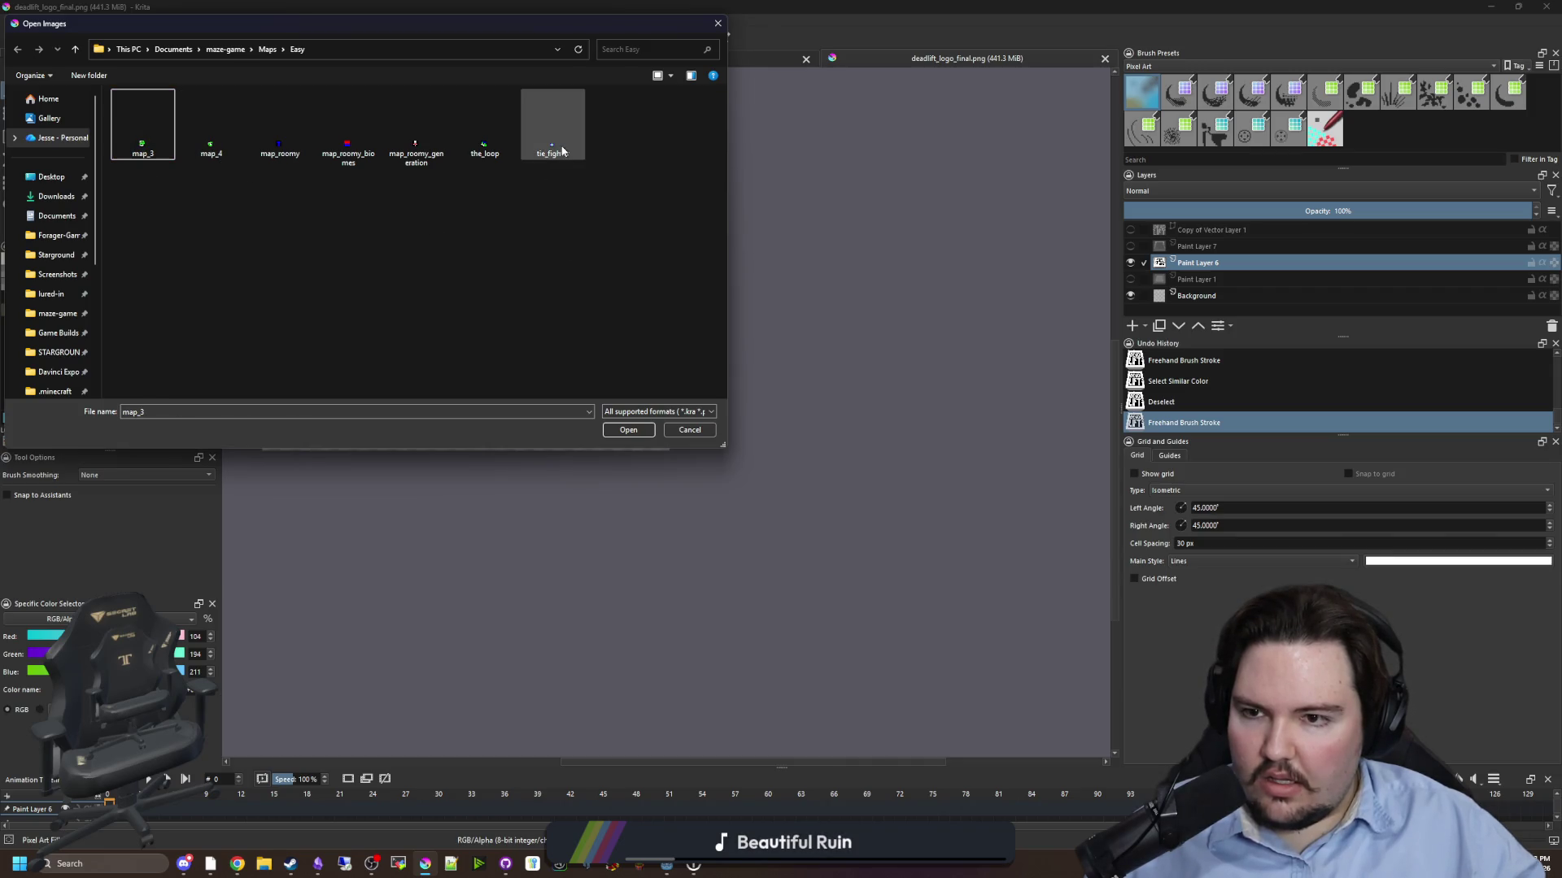
pyautogui.keyDown('shift'); pyautogui.click(142, 122); pyautogui.keyUp('shift')
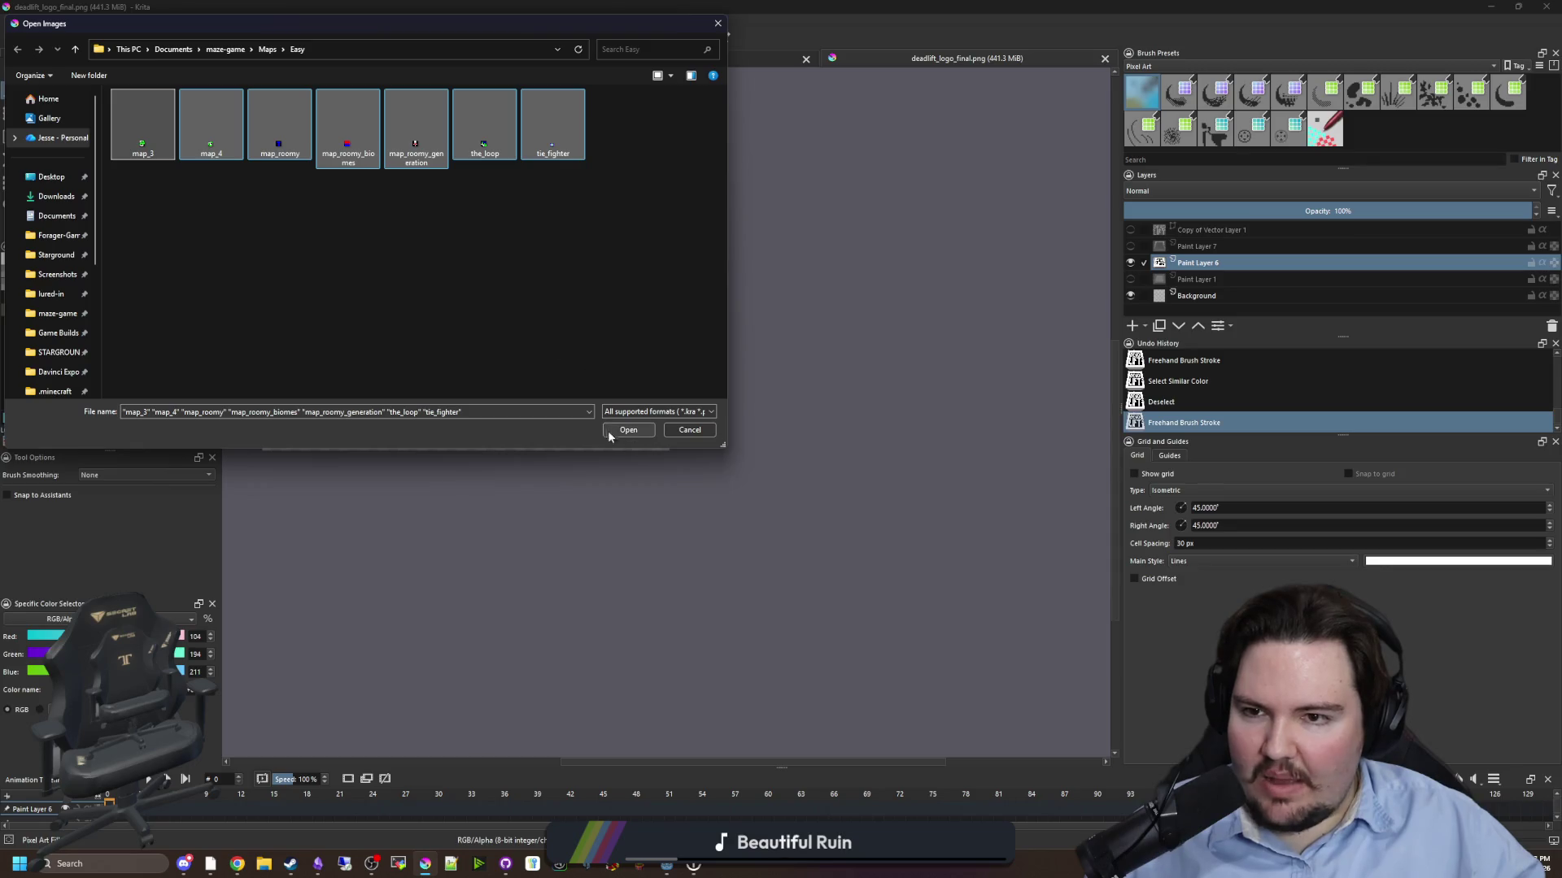
pyautogui.click(515, 257)
# - Delete the stale map_roomy file, then open map_3 and map_4 together
pyautogui.click(298, 135)
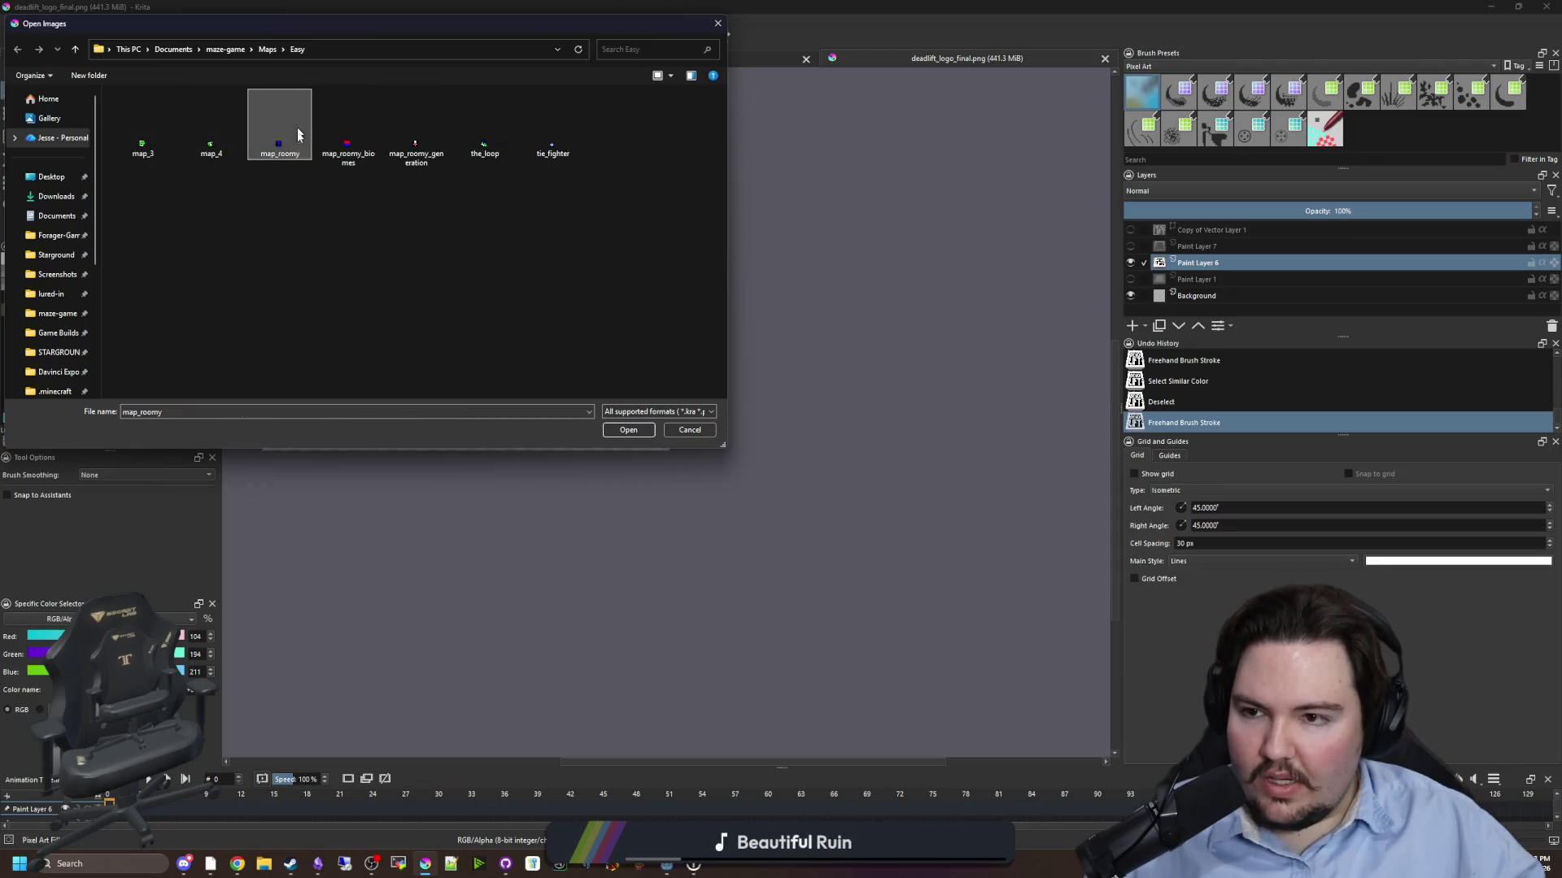
pyautogui.press('Delete')
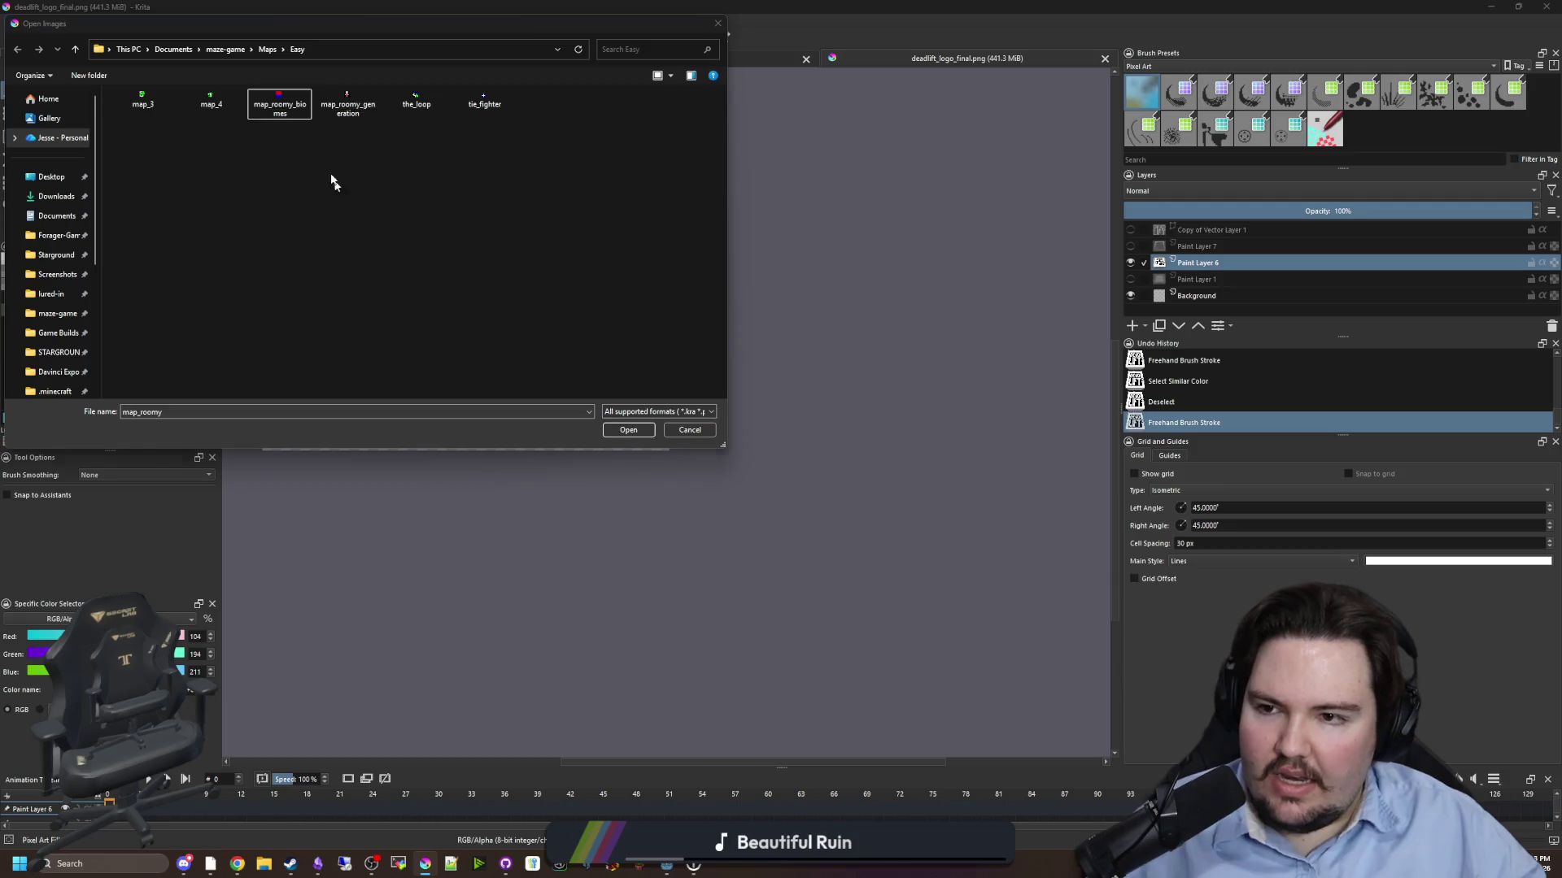
pyautogui.press('Left')
pyautogui.keyDown('ctrl'); pyautogui.click(149, 106); pyautogui.keyUp('ctrl')
pyautogui.click(616, 428)
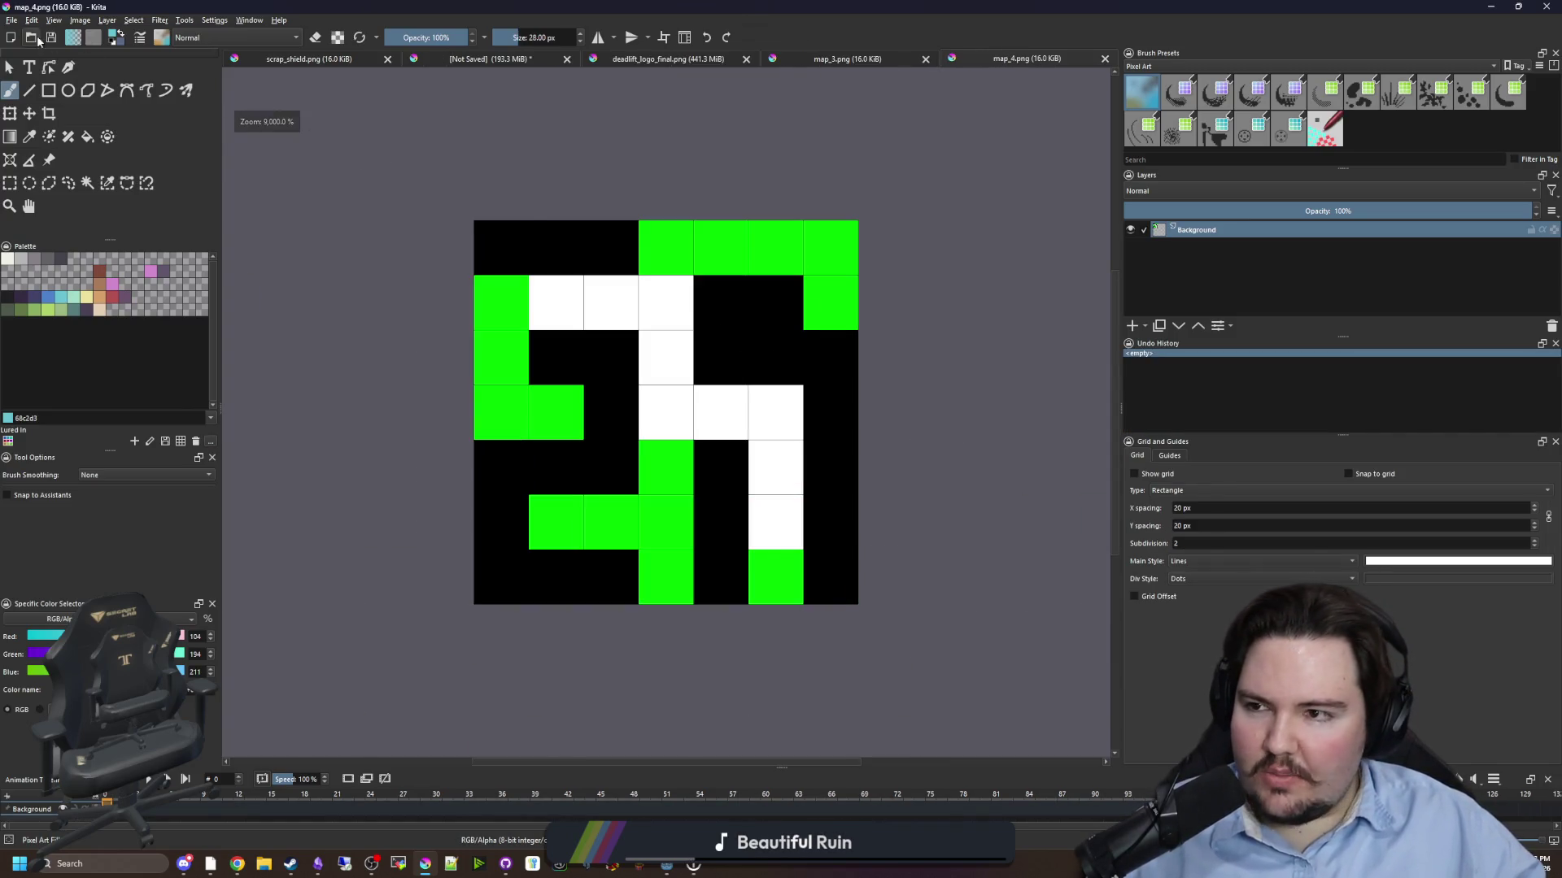
# - Save the maze map as map_plant.png with the default PNG options
pyautogui.click(12, 20)
pyautogui.click(36, 91)
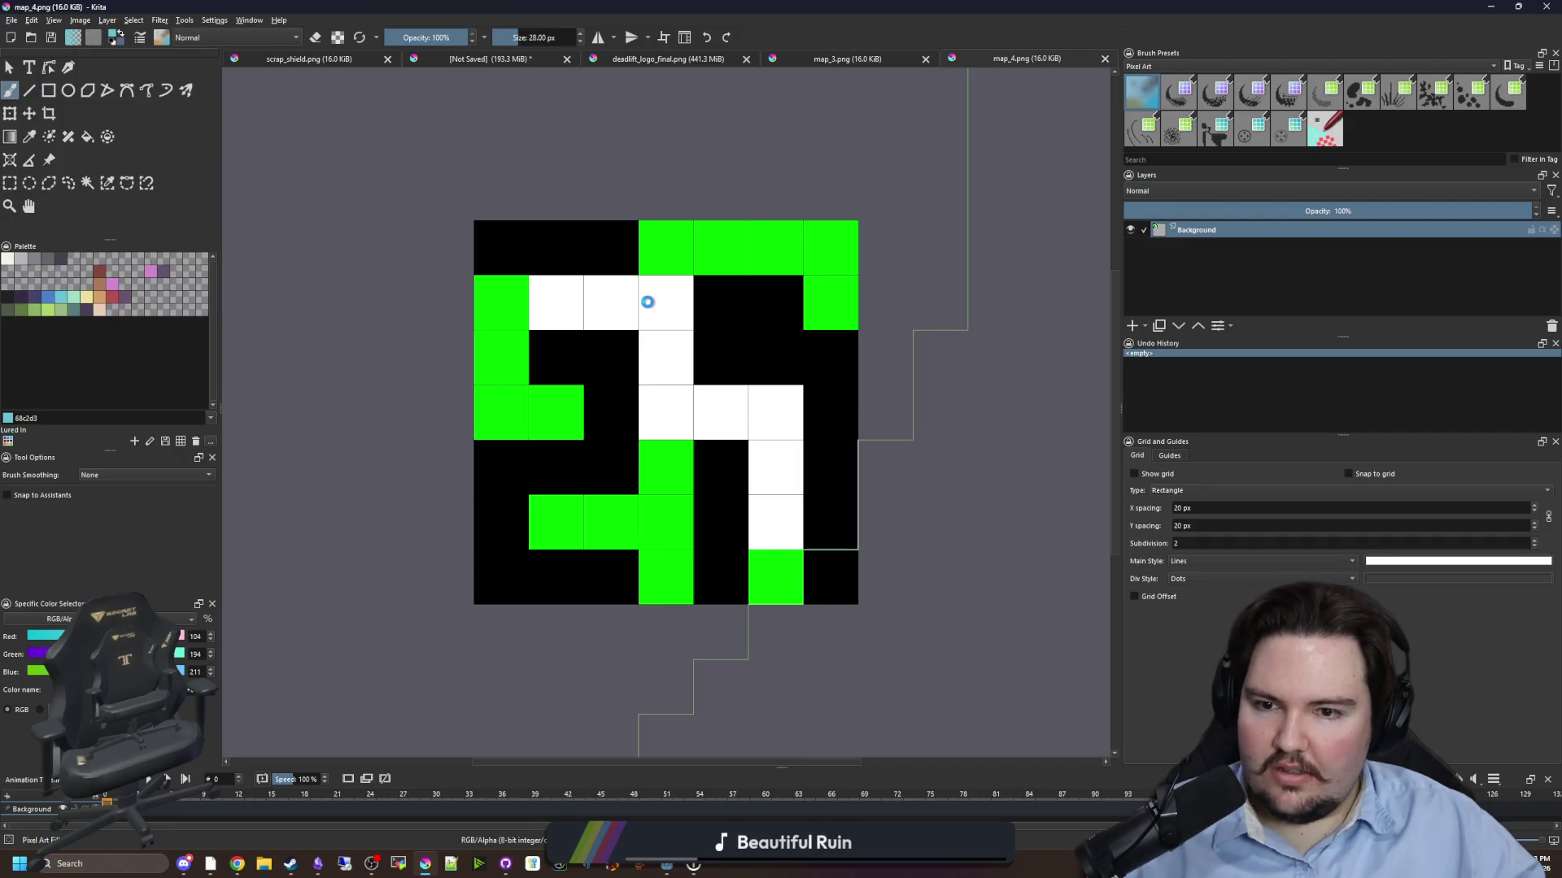
pyautogui.moveTo(553, 37)
pyautogui.mouseDown()
pyautogui.moveTo(1533, 171)
pyautogui.moveTo(1404, 171)
pyautogui.moveTo(1350, 196)
pyautogui.mouseUp()
pyautogui.write('map_plant')
pyautogui.click(1426, 588)
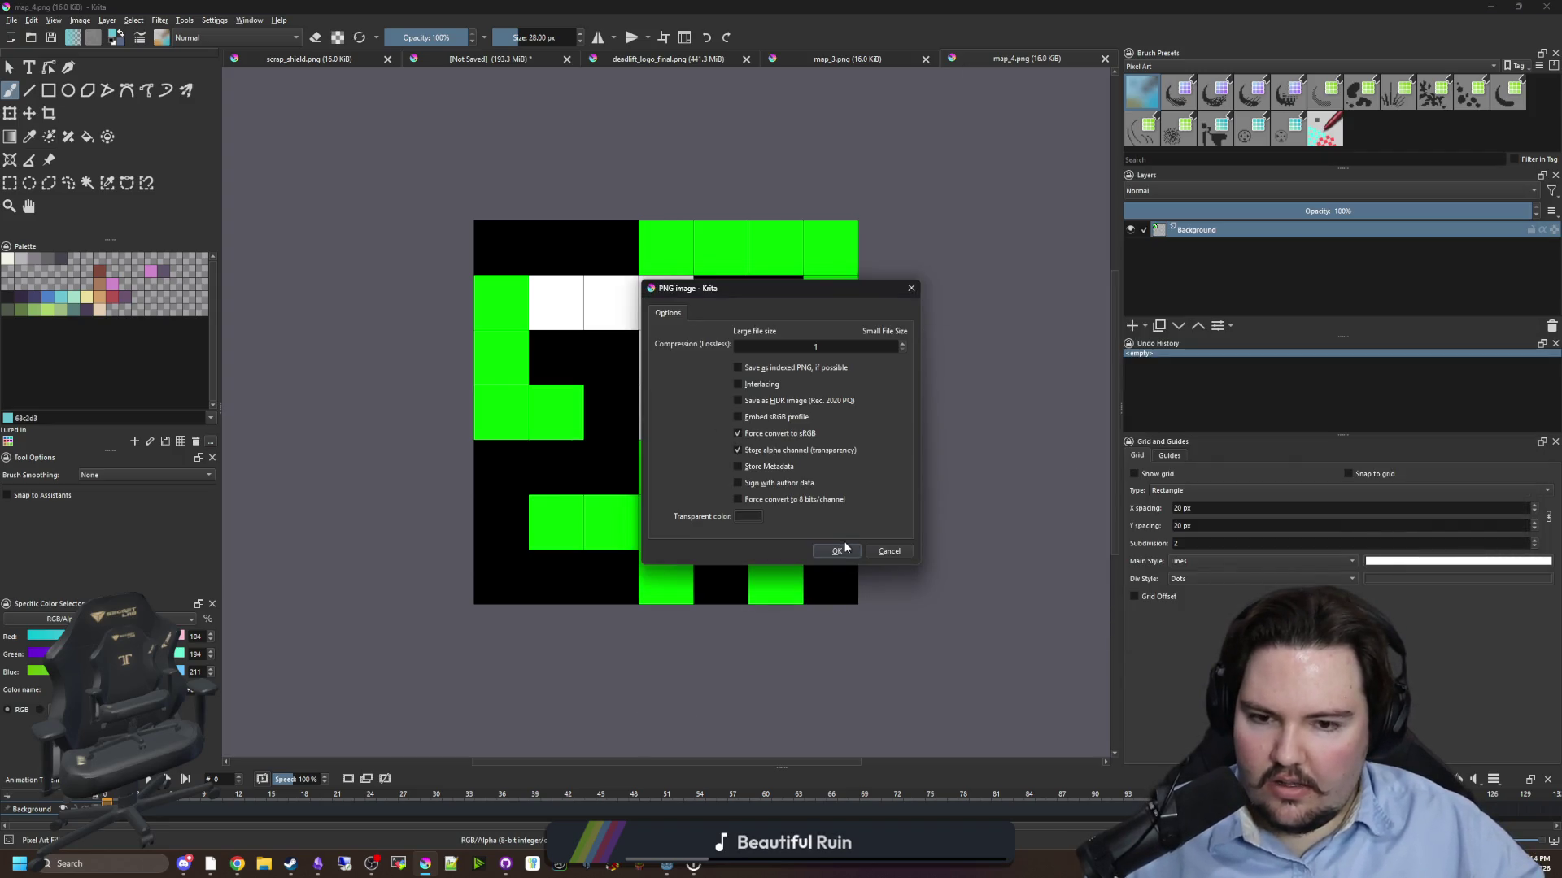
pyautogui.click(845, 548)
# - Save the maze map again as map_sprig.png with the default PNG options
pyautogui.click(13, 22)
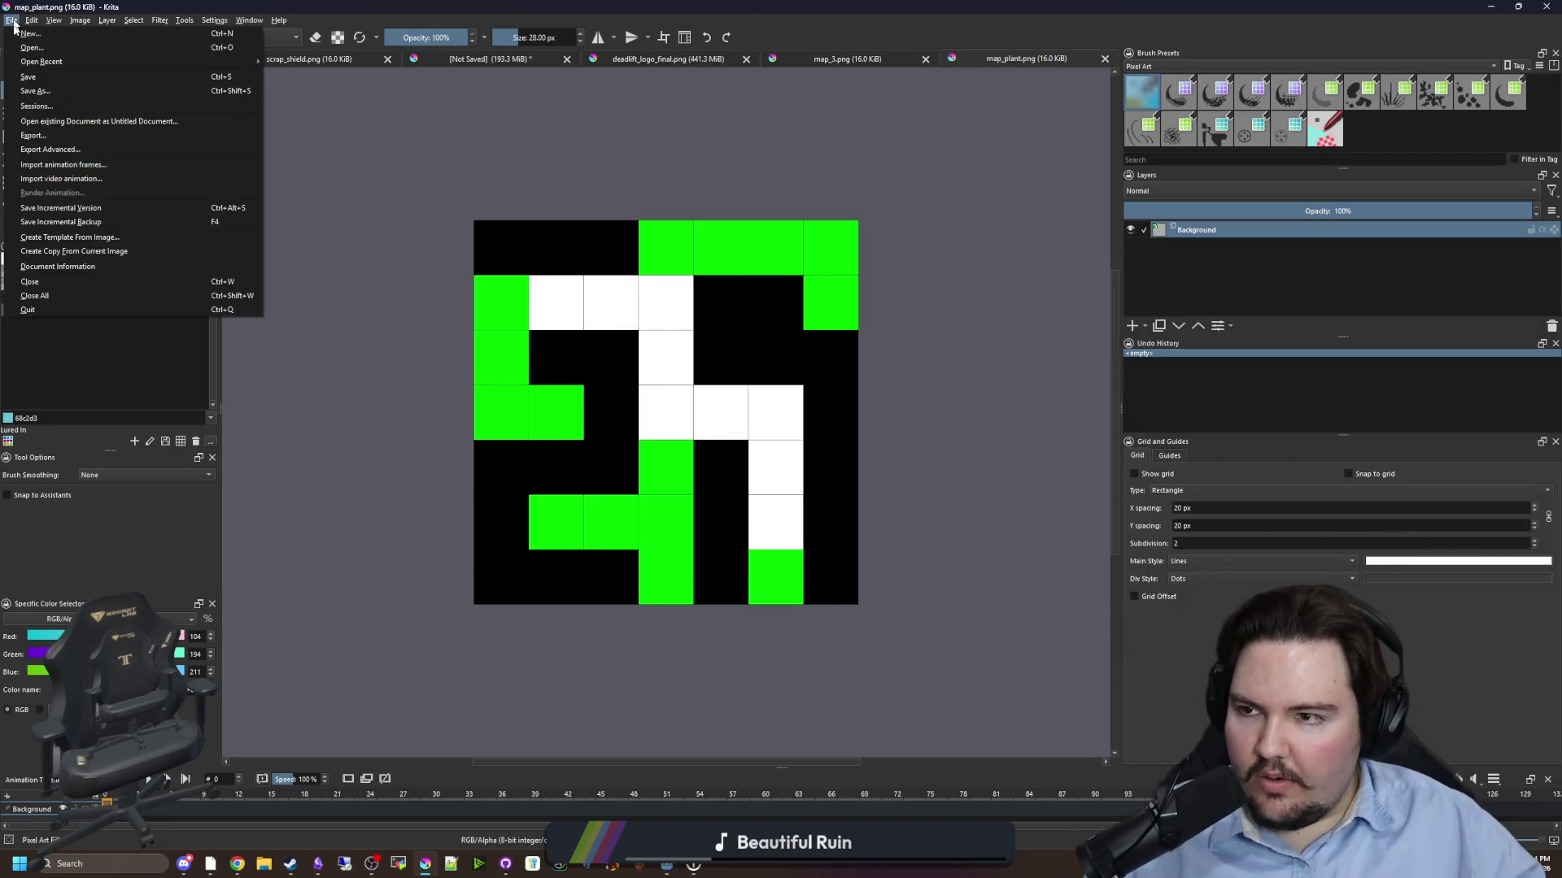
pyautogui.press('Escape')
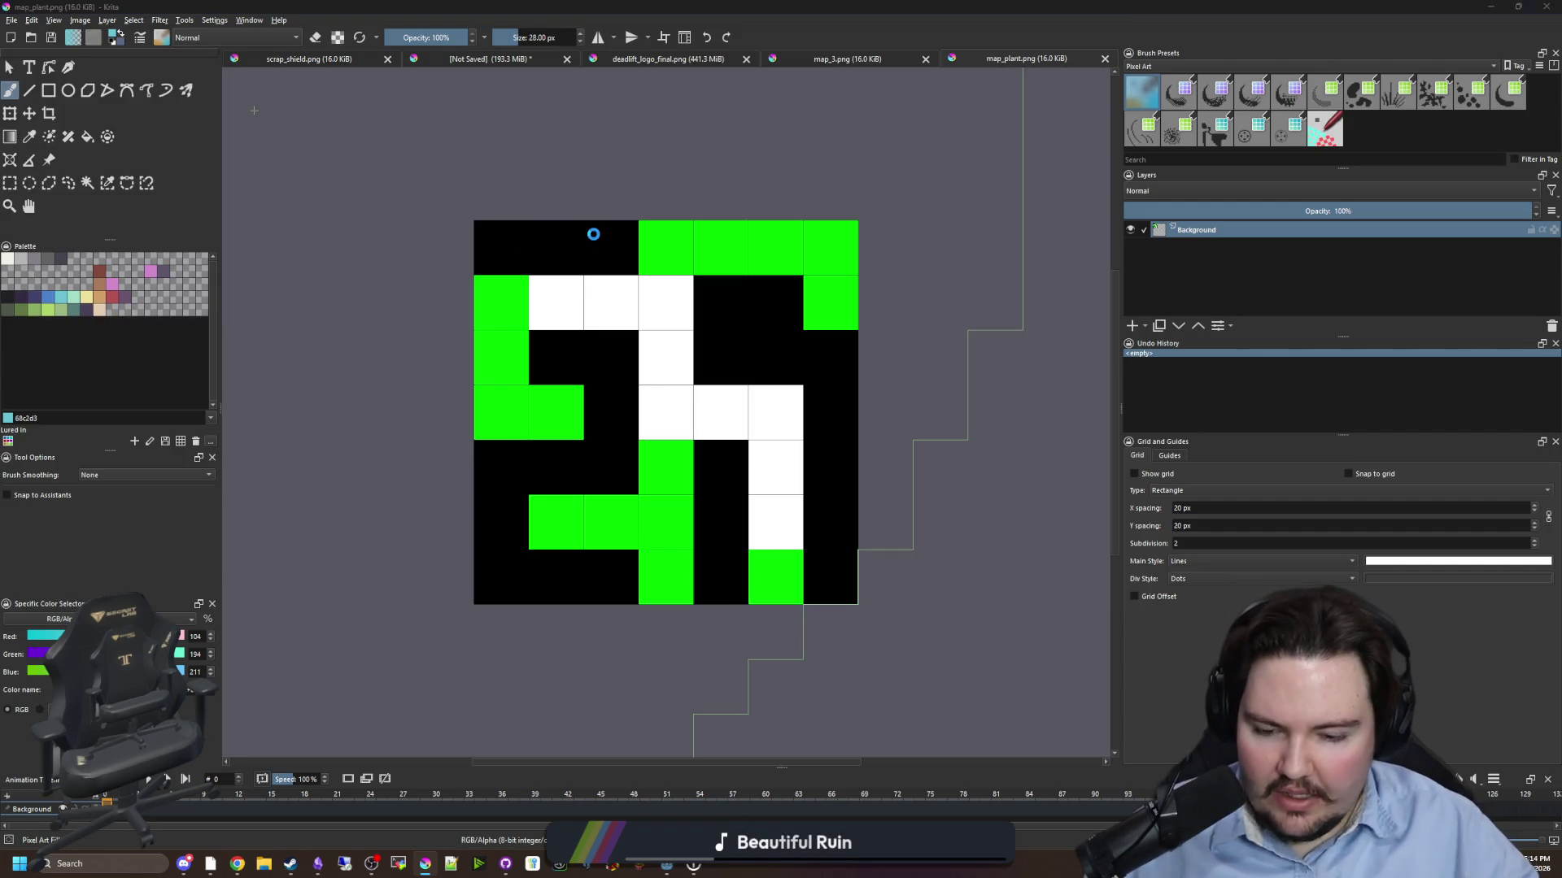
pyautogui.hotkey('ctrl', 'shift', 's')
pyautogui.write('map_sprig')
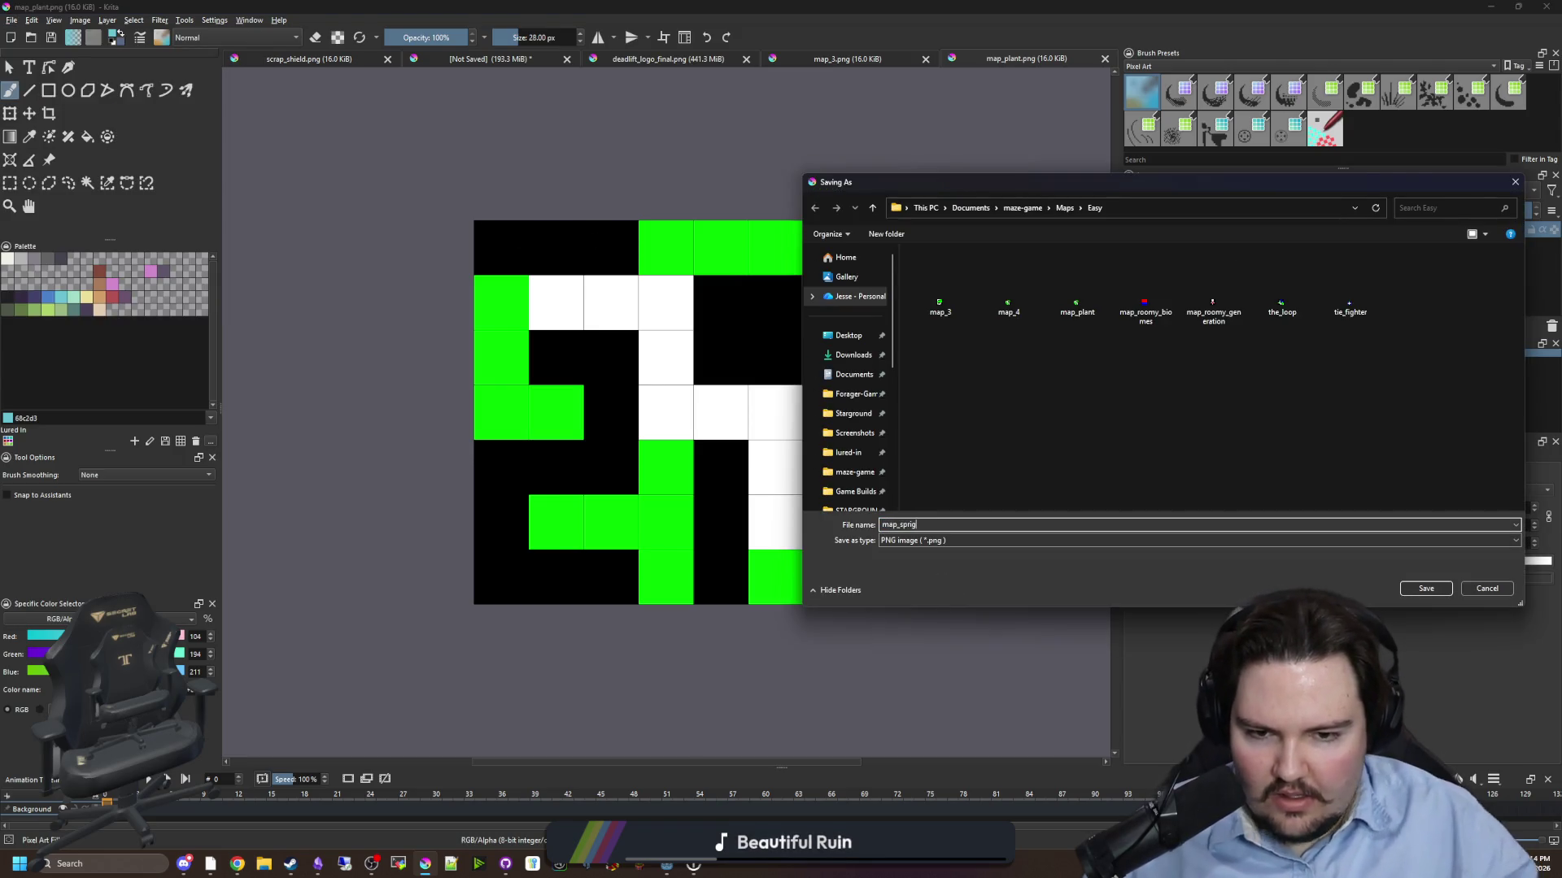
pyautogui.click(1426, 588)
pyautogui.click(836, 550)
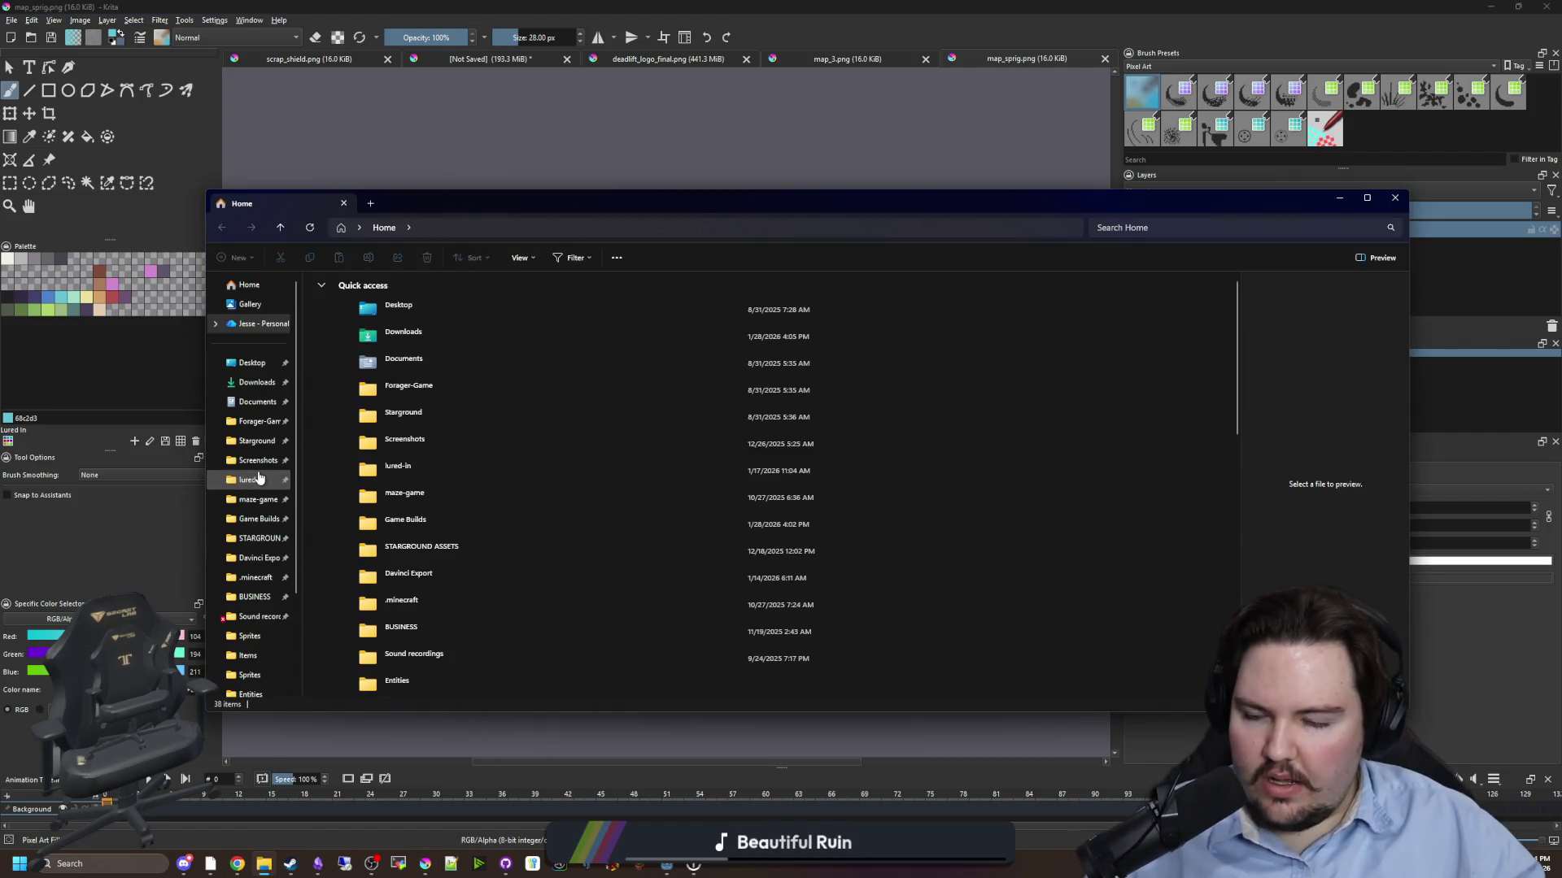
# - Navigate File Explorer to the maze-game project's Maps/Easy folder
pyautogui.click(259, 478)
pyautogui.doubleClick(343, 453)
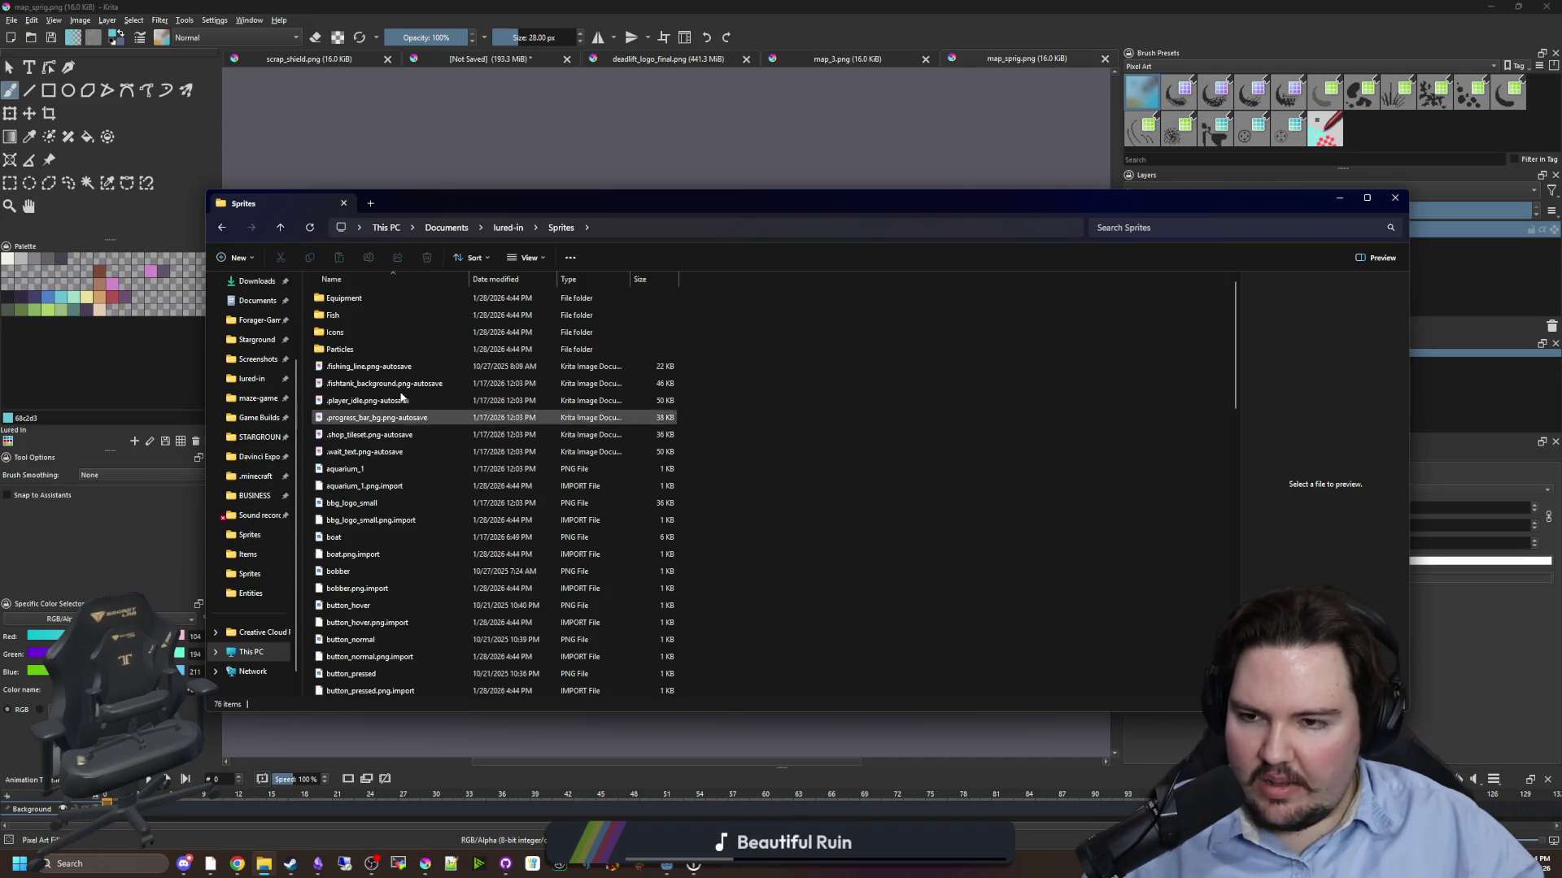
pyautogui.click(507, 227)
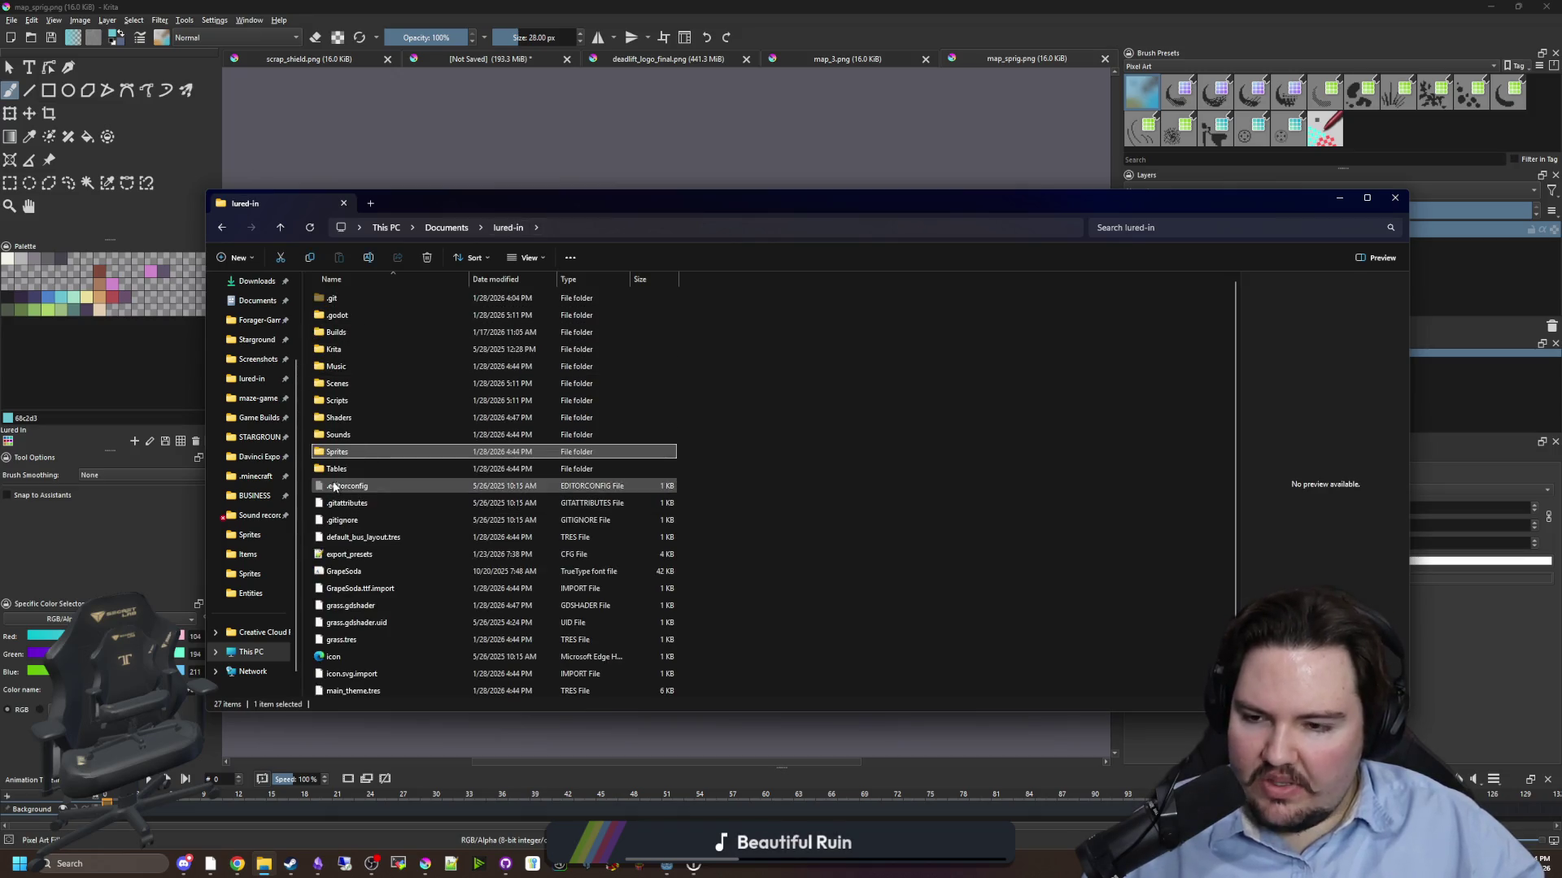
pyautogui.scroll(3, 230, 467)
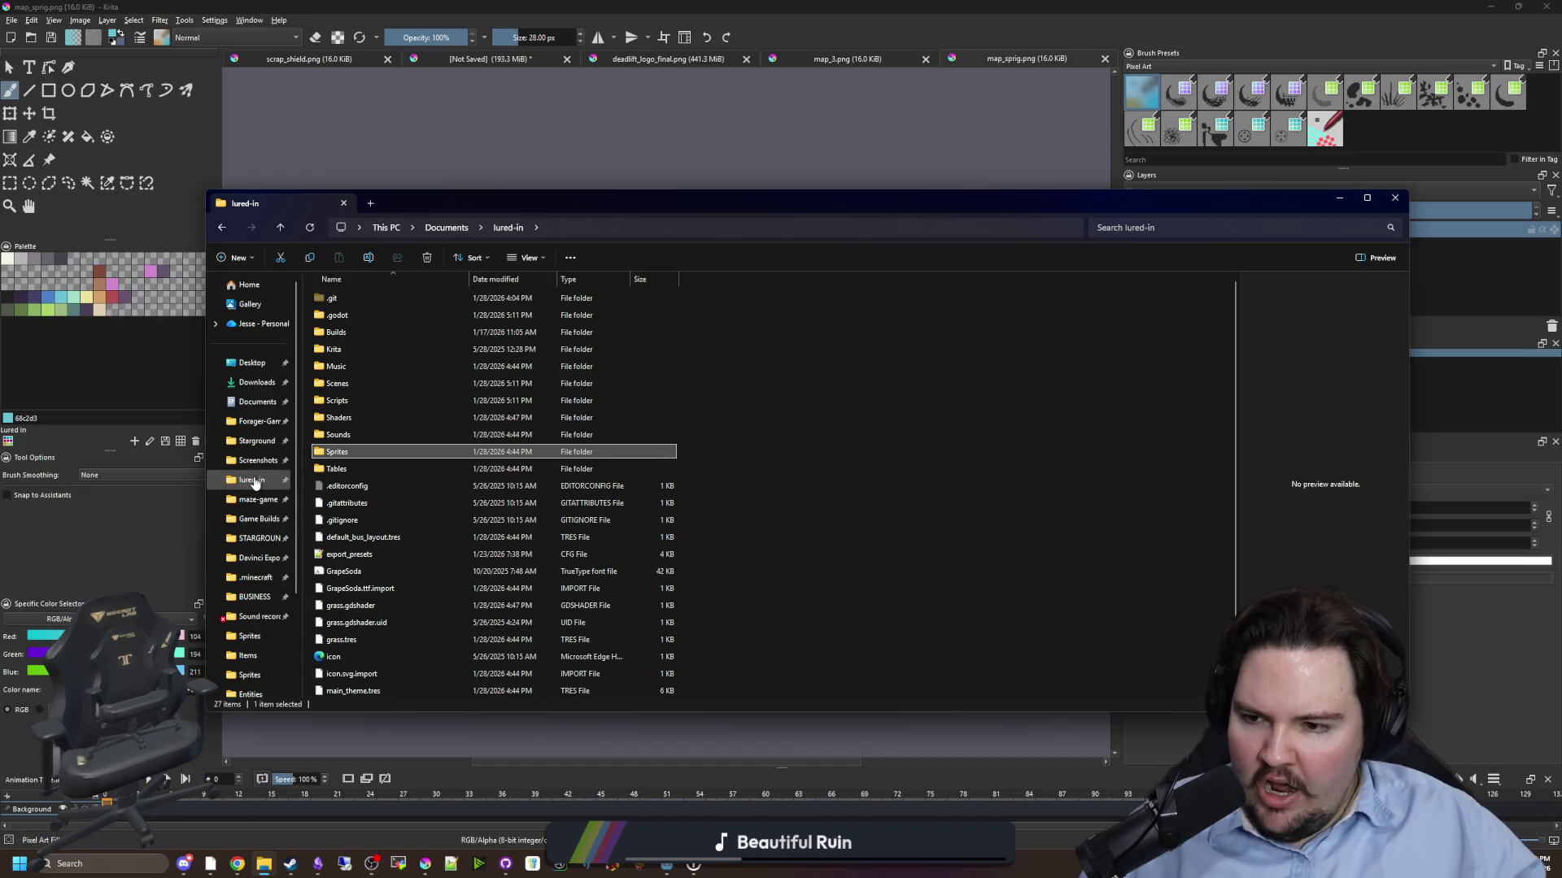
pyautogui.click(257, 499)
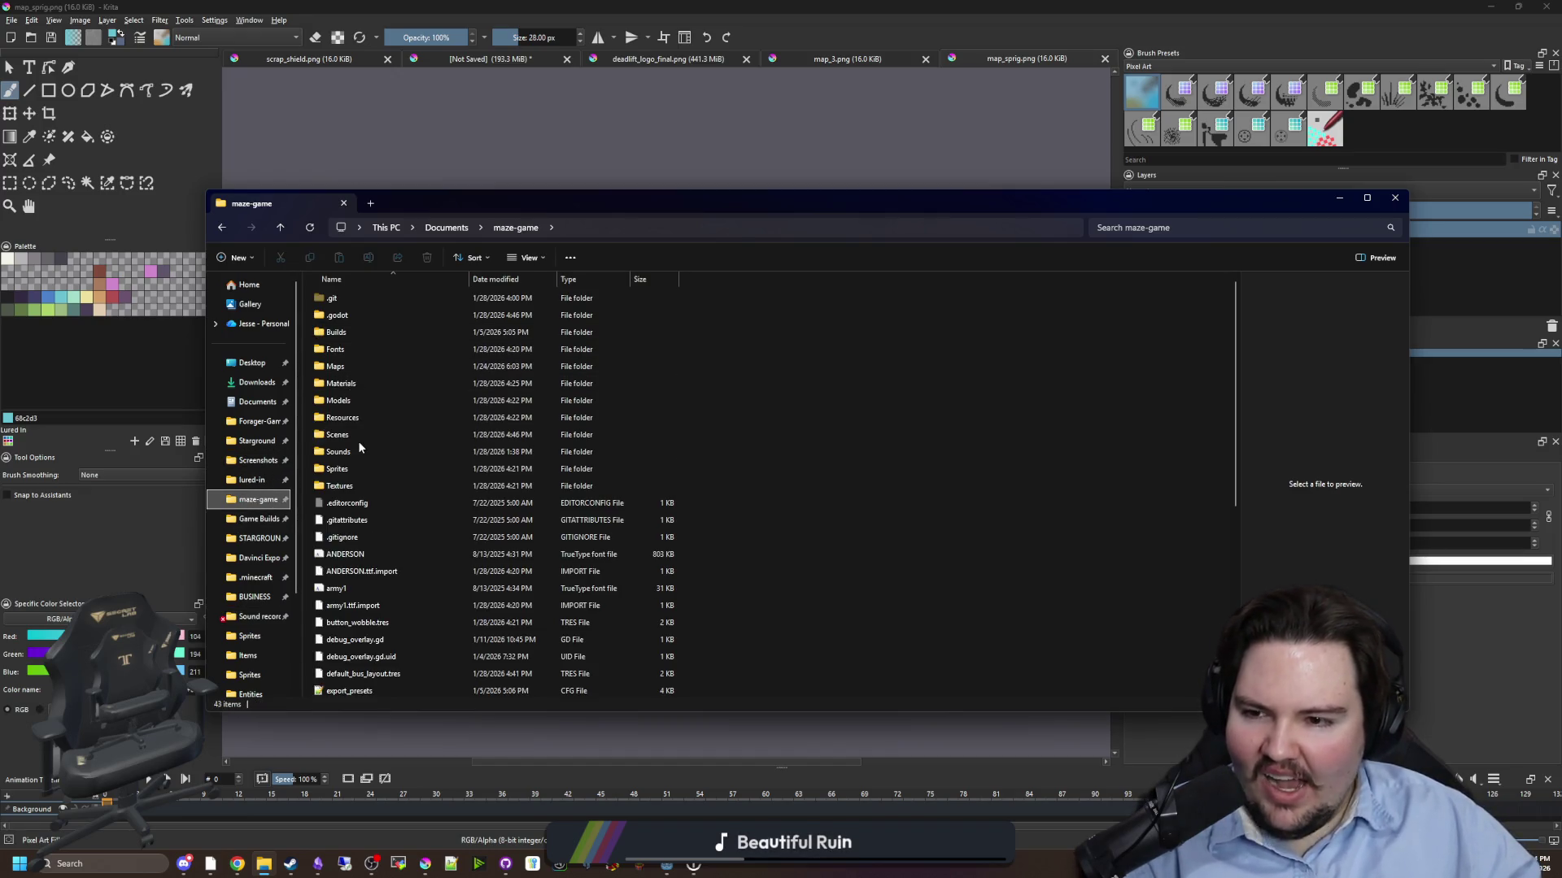
pyautogui.doubleClick(357, 468)
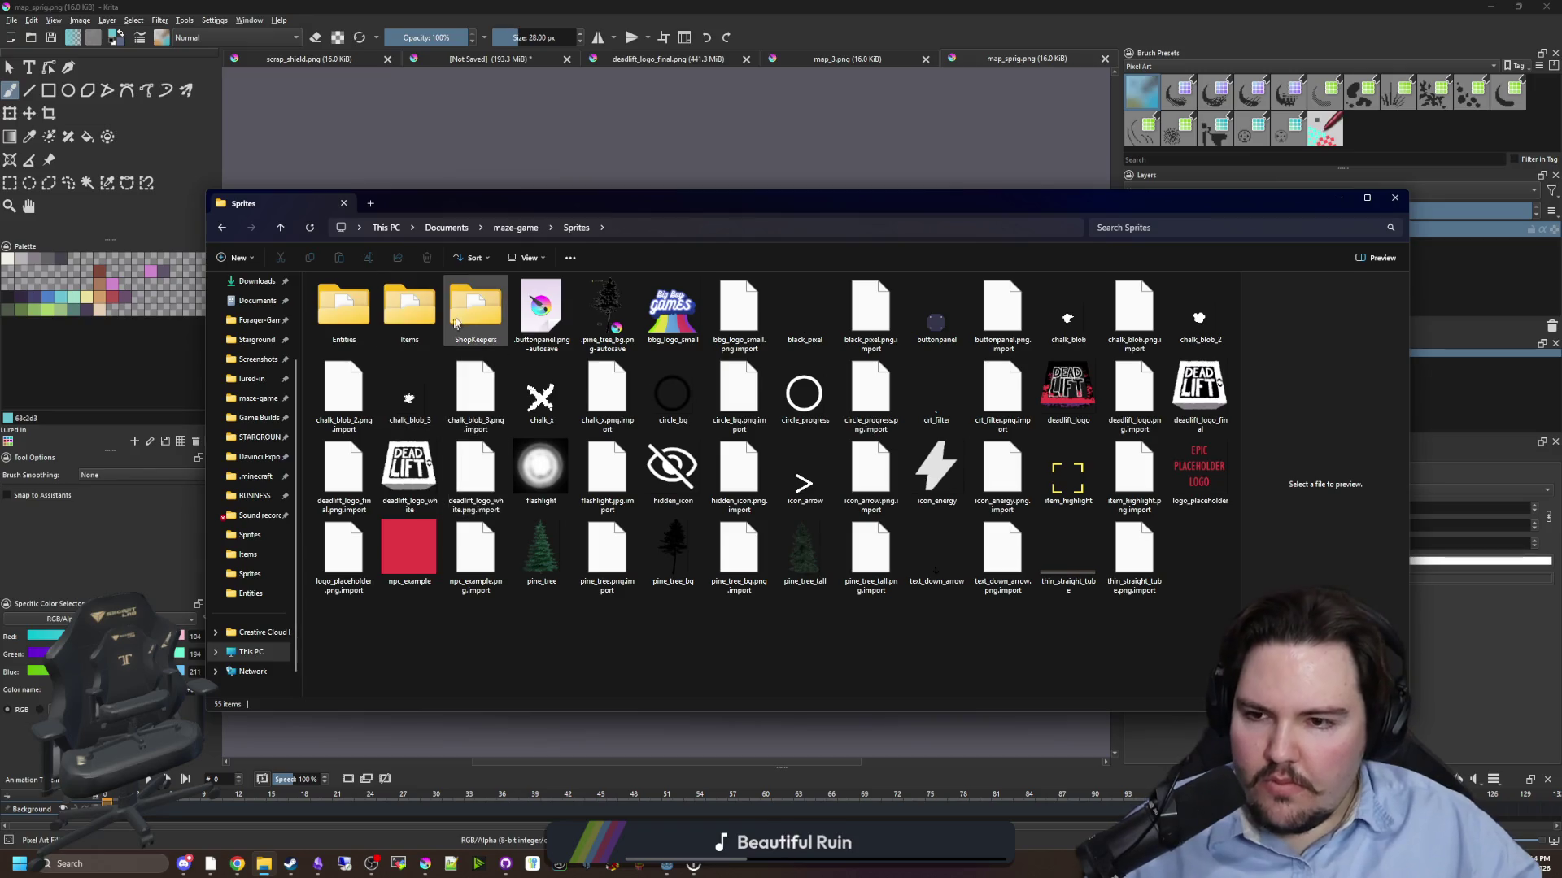
pyautogui.click(506, 227)
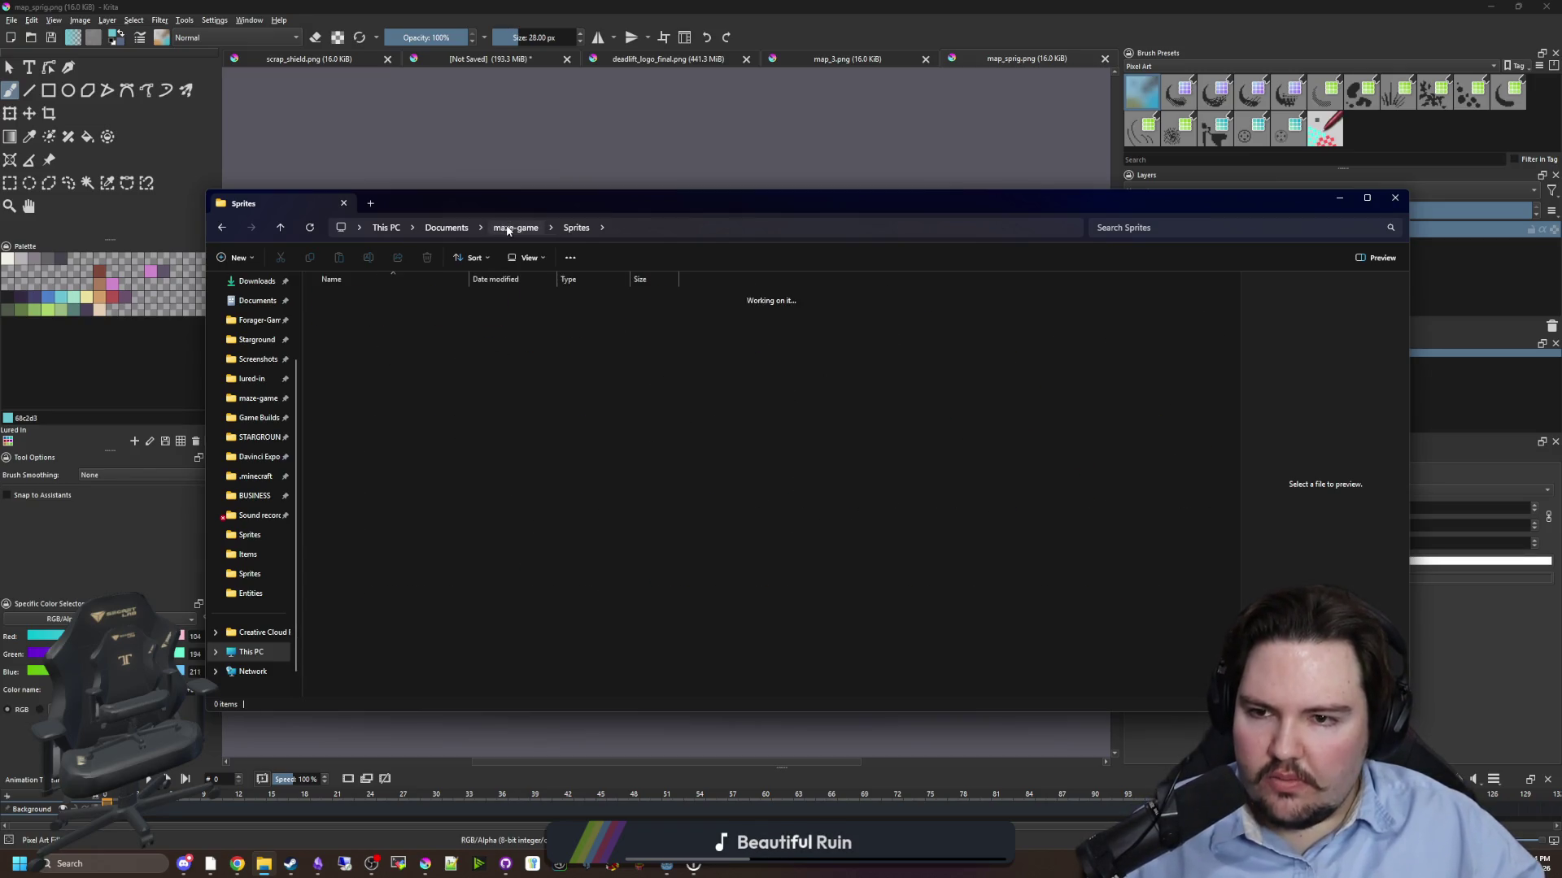
pyautogui.doubleClick(356, 366)
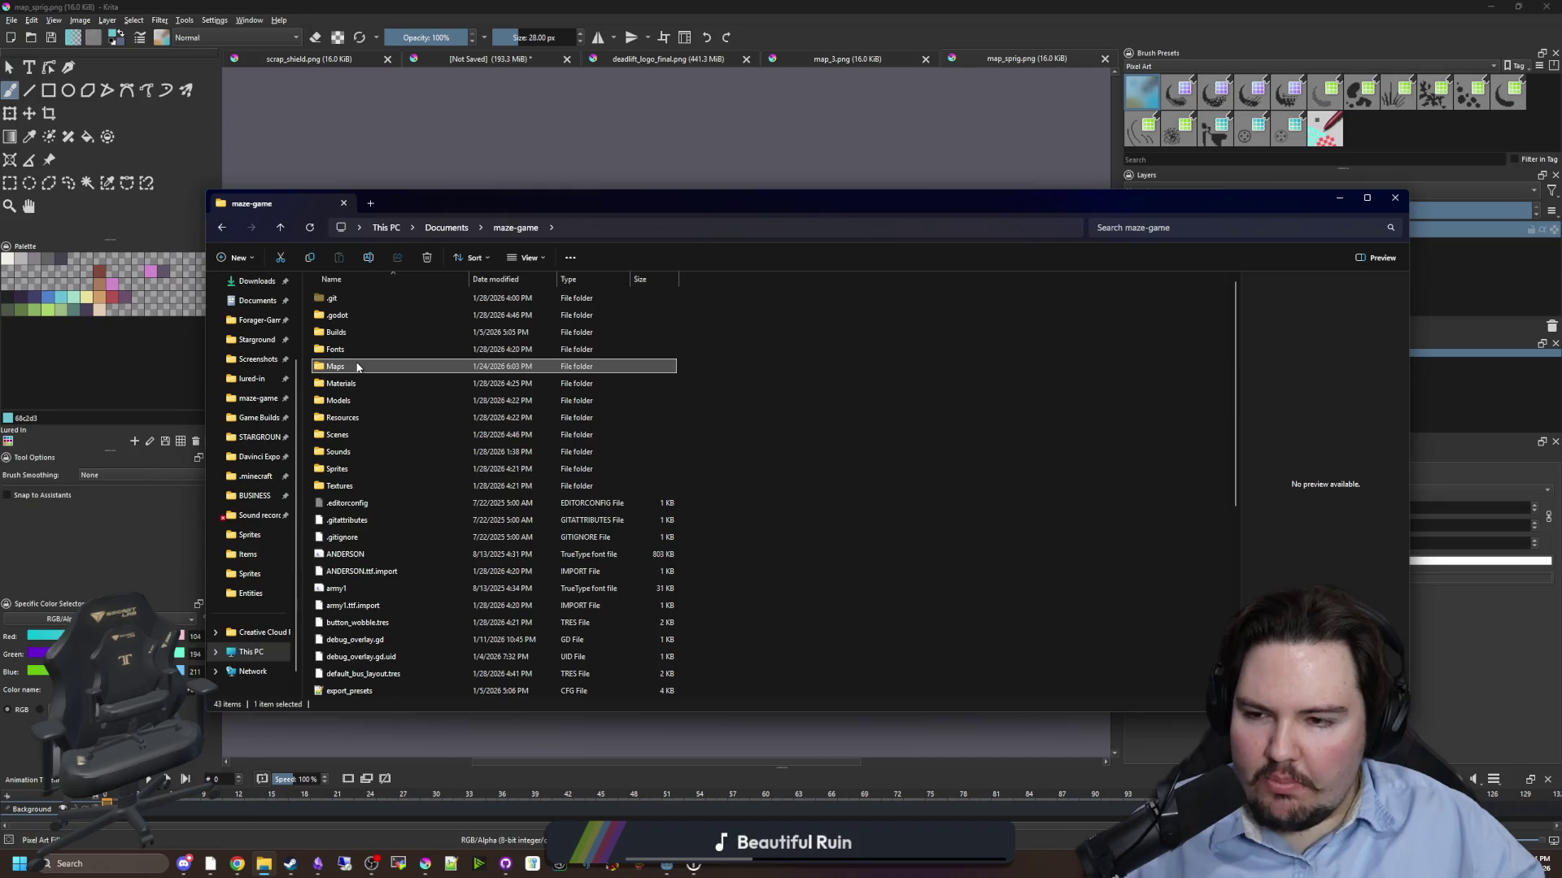
pyautogui.doubleClick(337, 303)
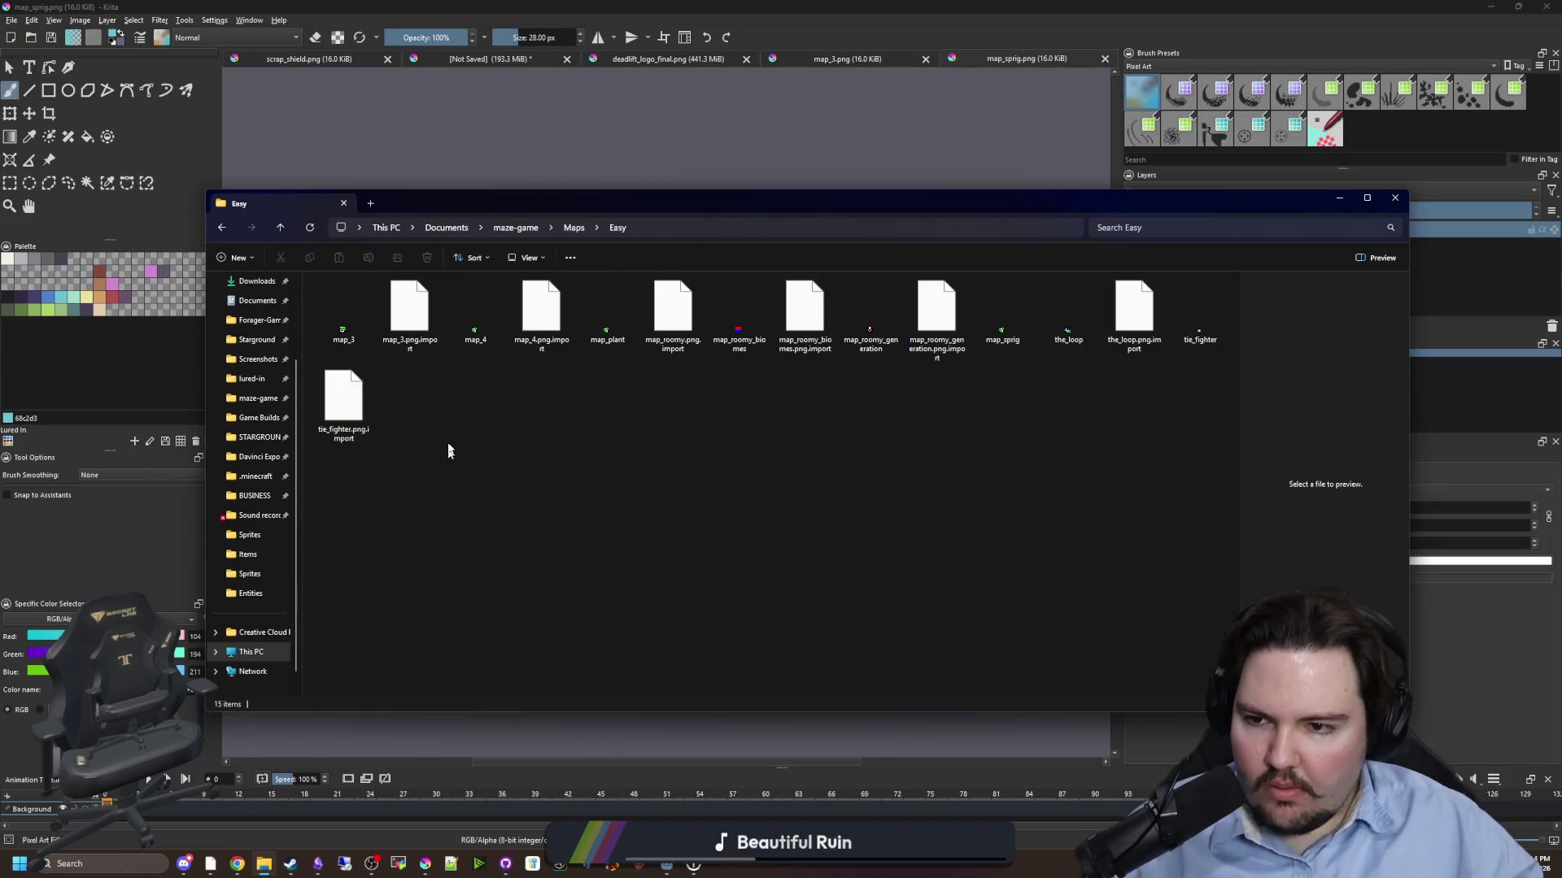
# - Delete map_3 and map_plant, check the remaining map files, then return to Krita's map_3.png
pyautogui.click(342, 313)
pyautogui.keyDown('ctrl'); pyautogui.click(606, 313); pyautogui.keyUp('ctrl')
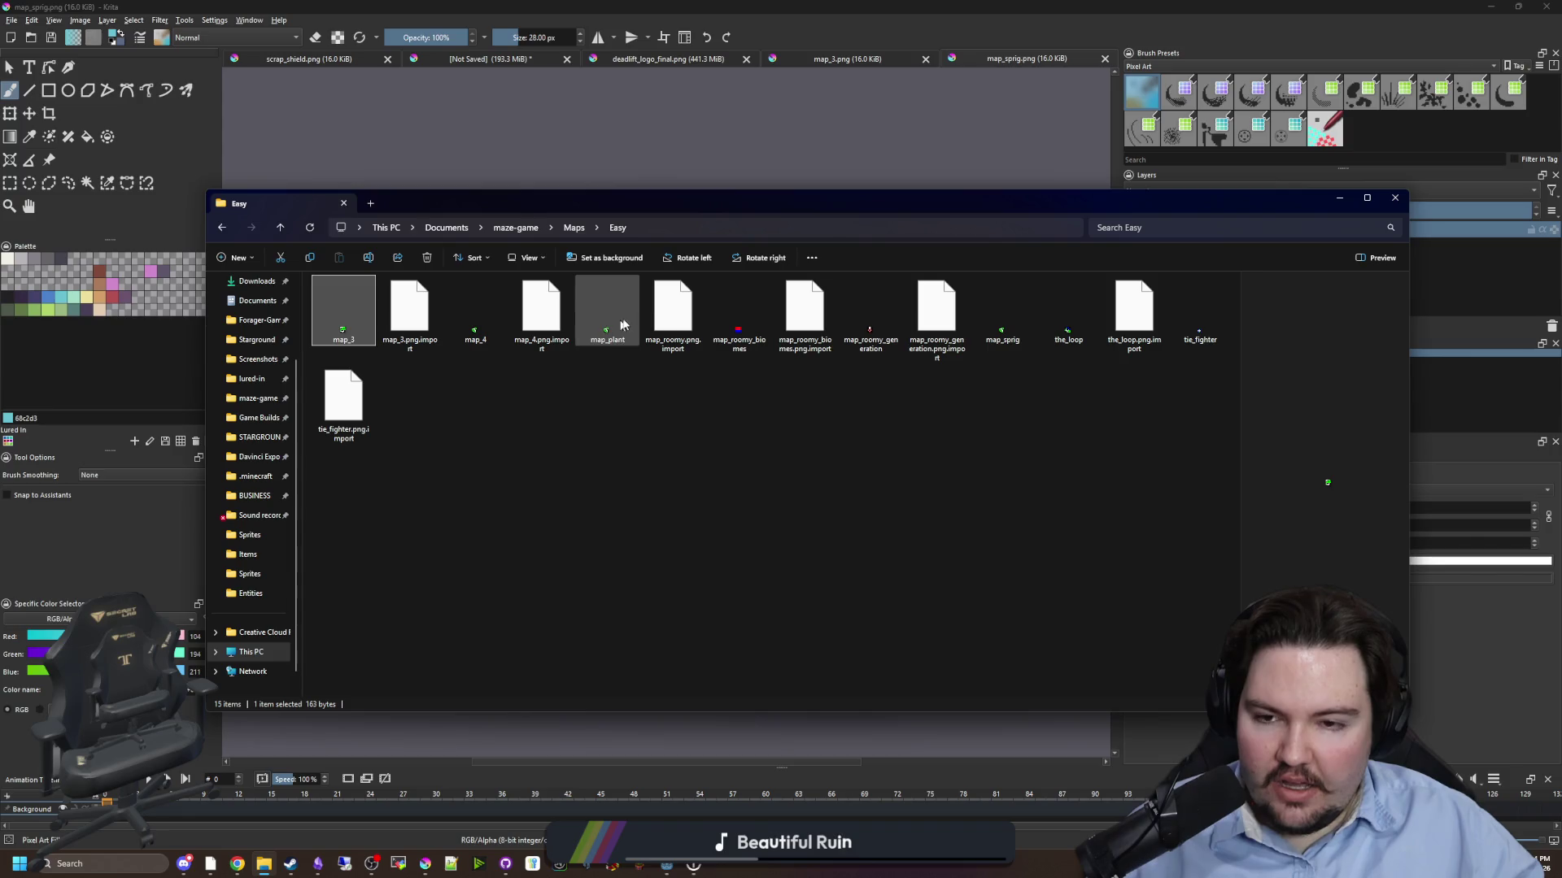
pyautogui.press('Delete')
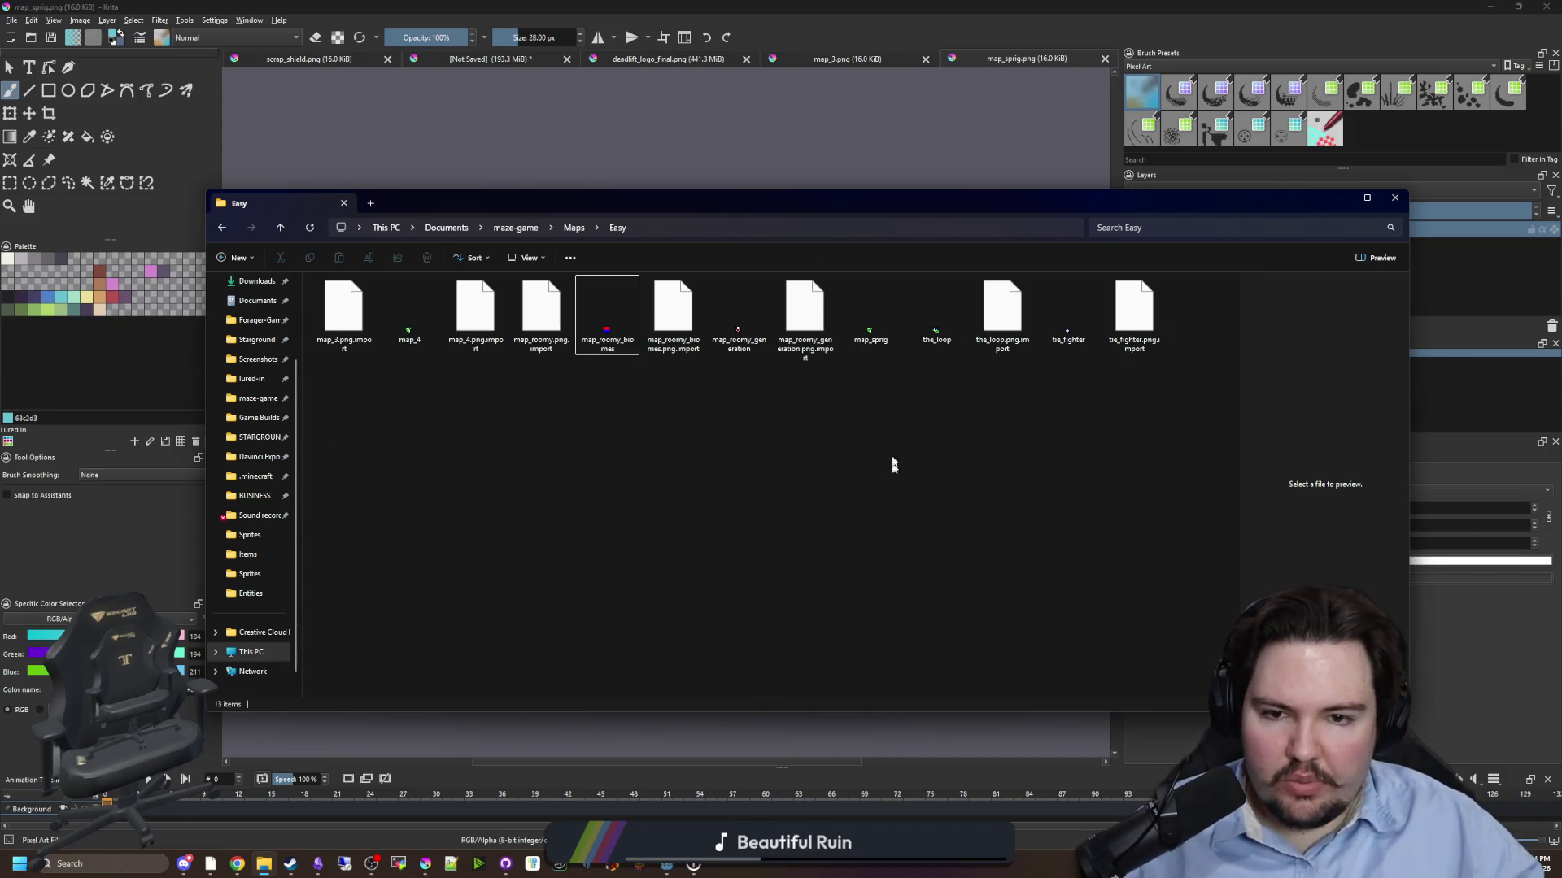
pyautogui.click(871, 313)
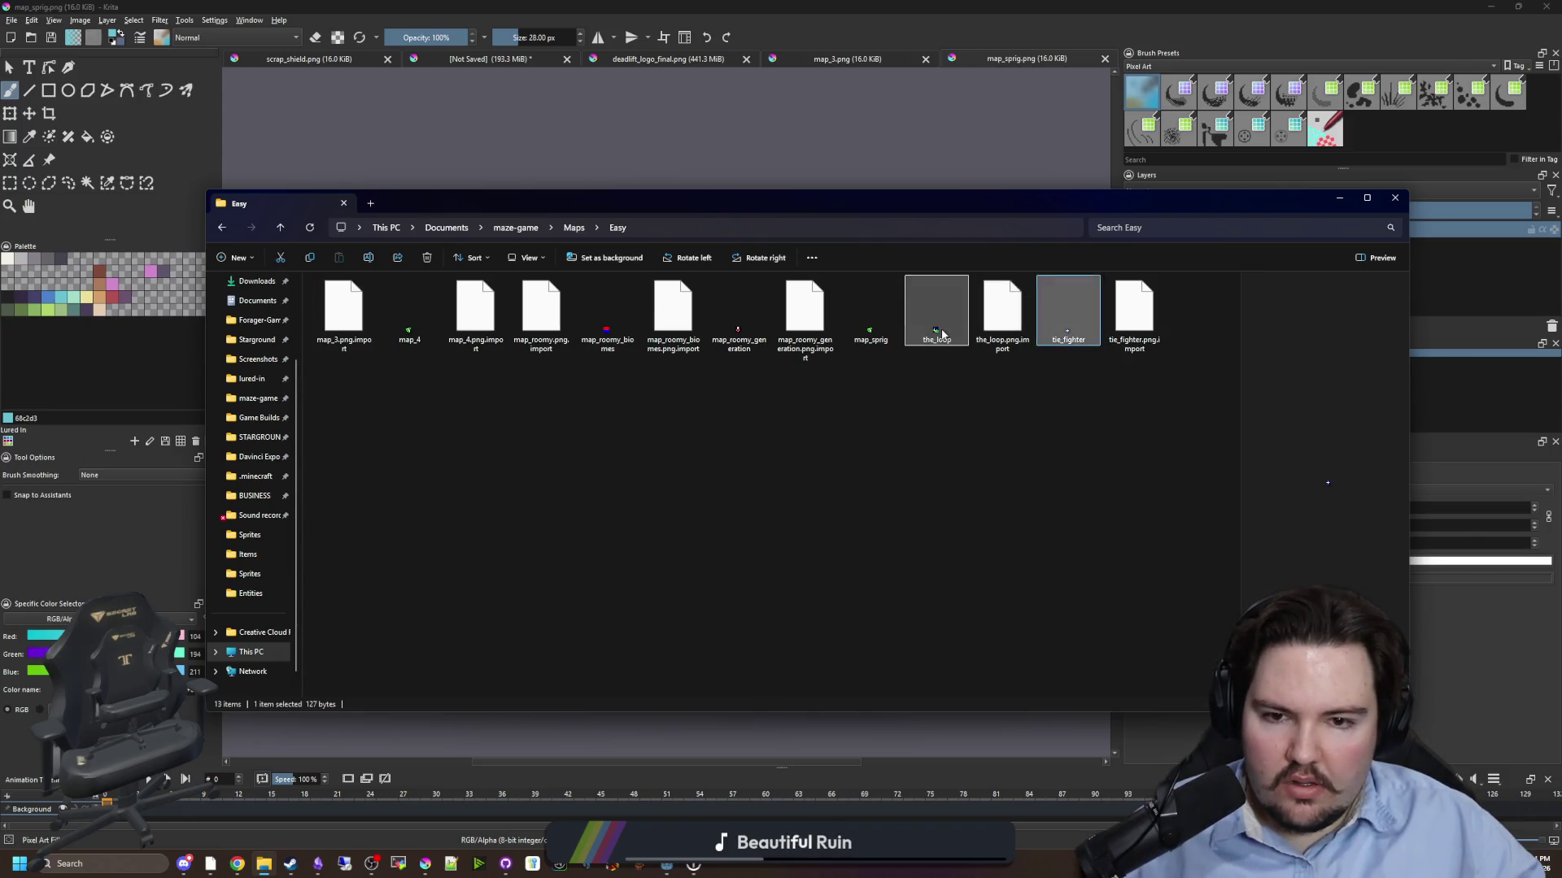
pyautogui.click(867, 343)
pyautogui.click(410, 342)
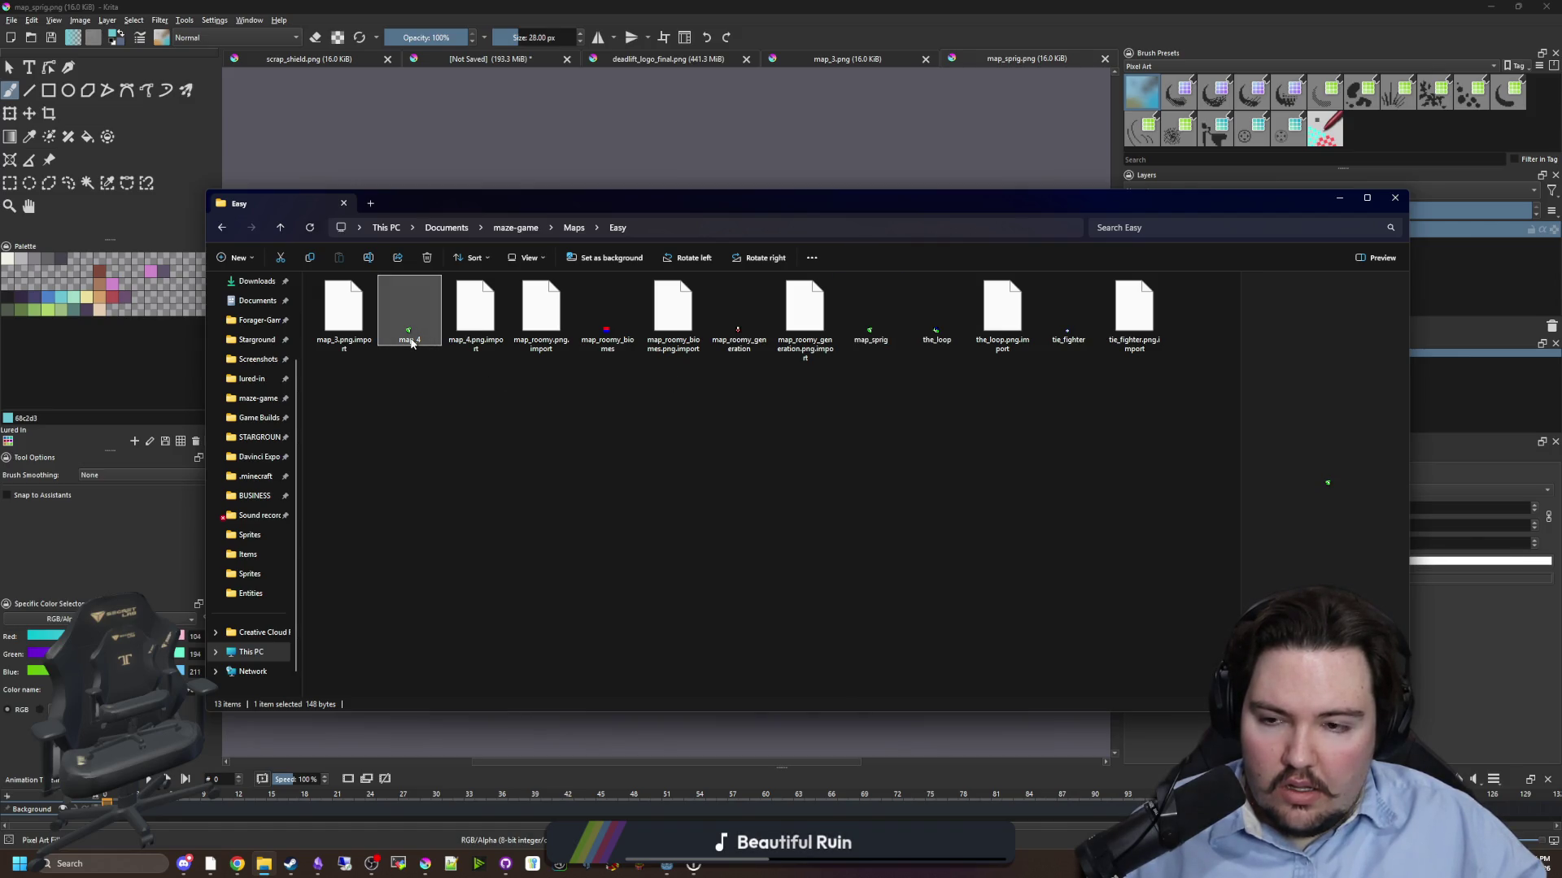
pyautogui.click(699, 391)
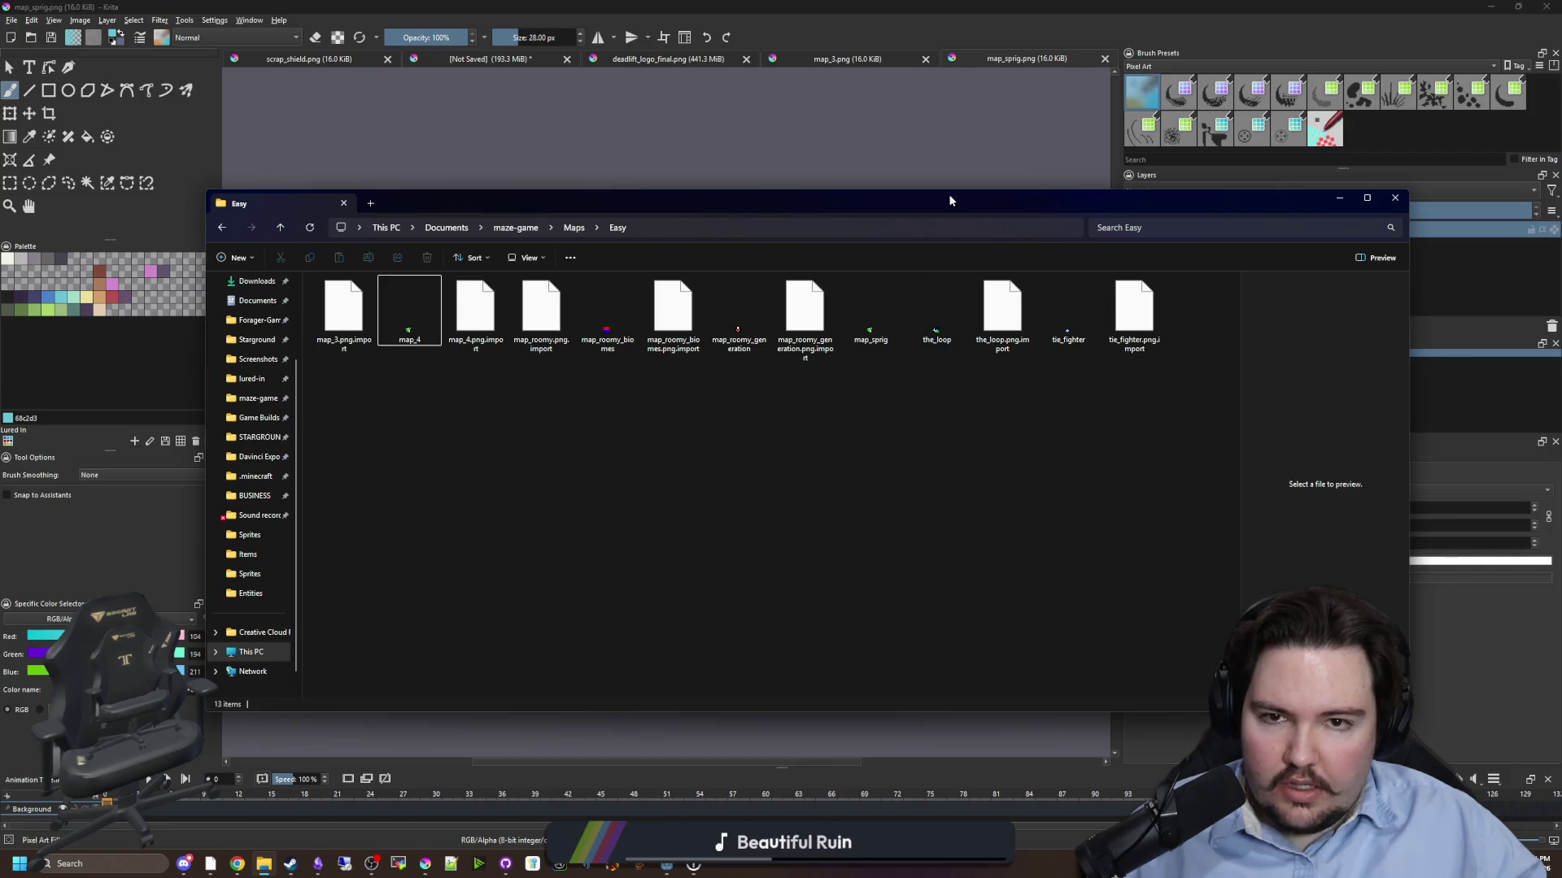
pyautogui.moveTo(949, 194); pyautogui.dragTo(4, 325)
pyautogui.click(847, 58)
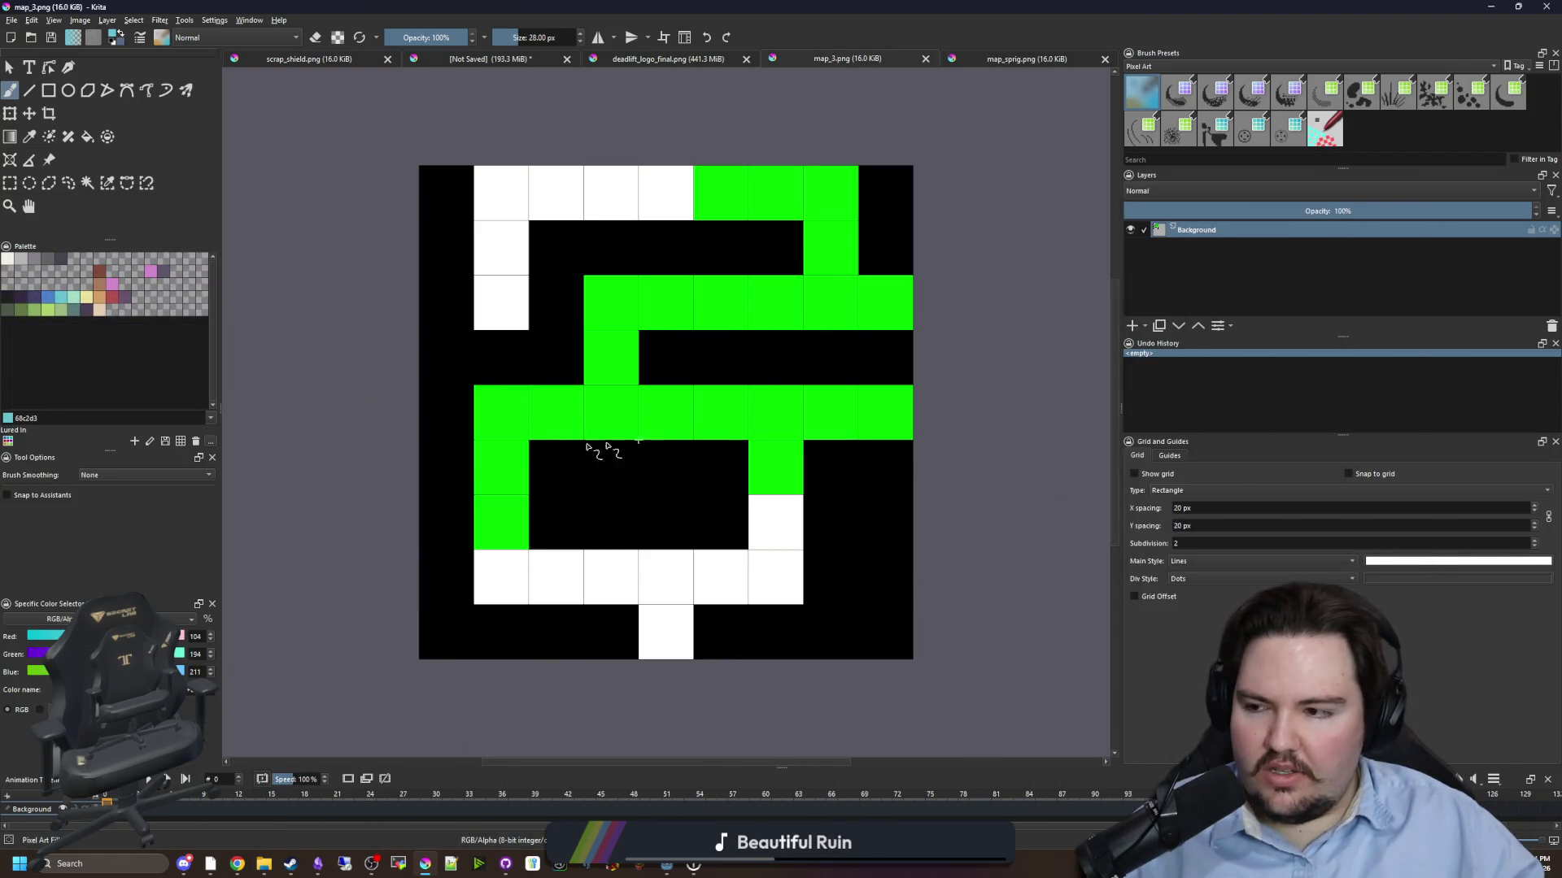
# - Reduce the brush size to 1 px
pyautogui.scroll(-4, 661, 445)
pyautogui.scroll(3, 699, 382)
pyautogui.scroll(-3, 714, 339)
pyautogui.scroll(3, 714, 338)
pyautogui.press('[')
pyautogui.press('[')
pyautogui.press('[')
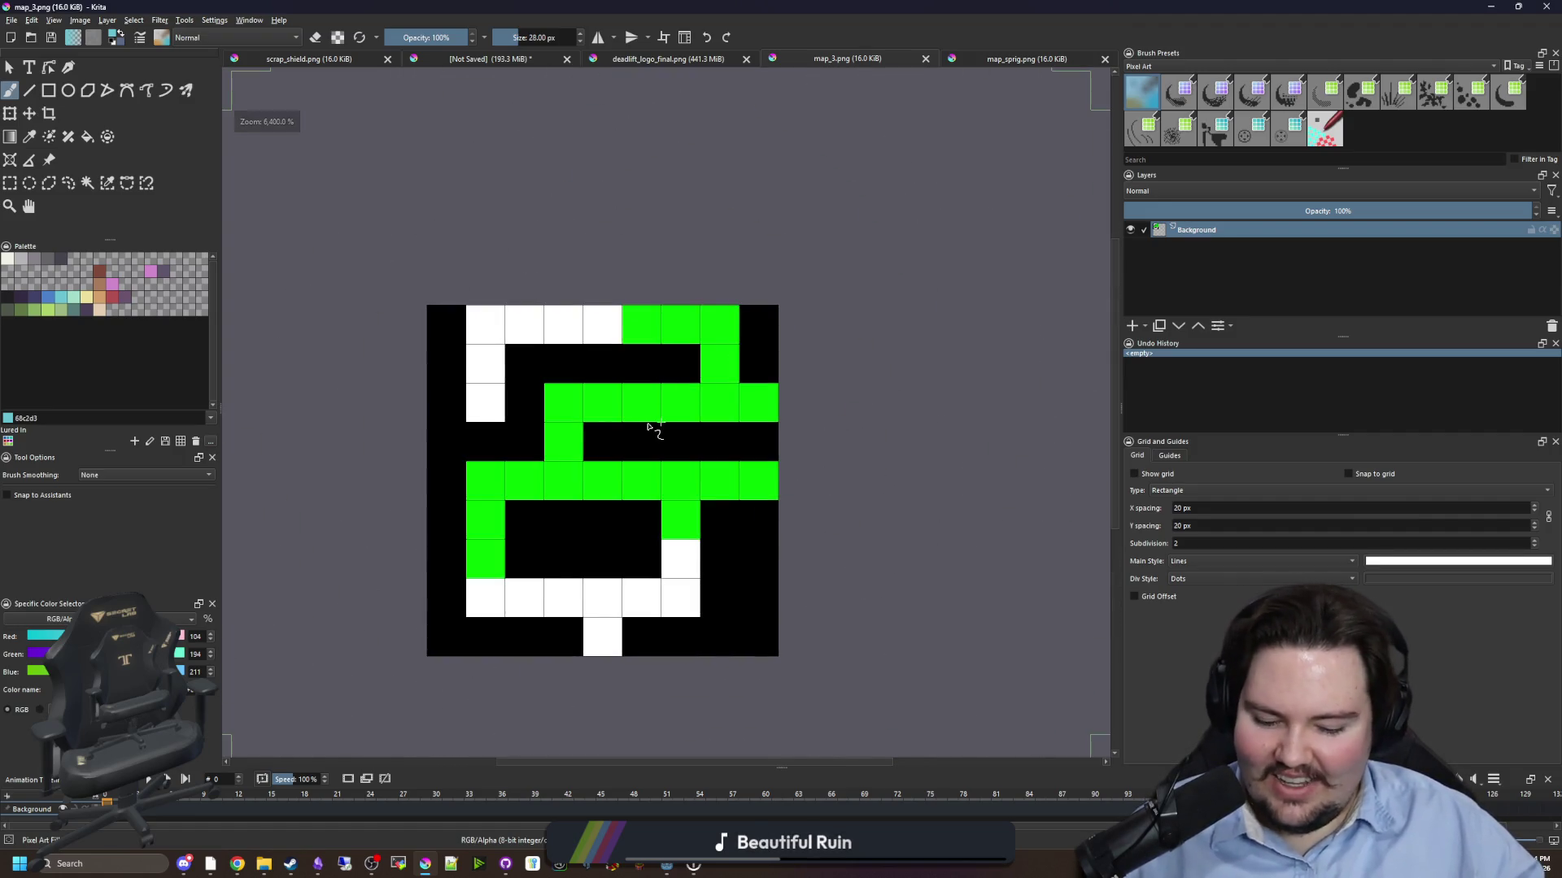
pyautogui.press('[')
pyautogui.press('[')
pyautogui.press('[')
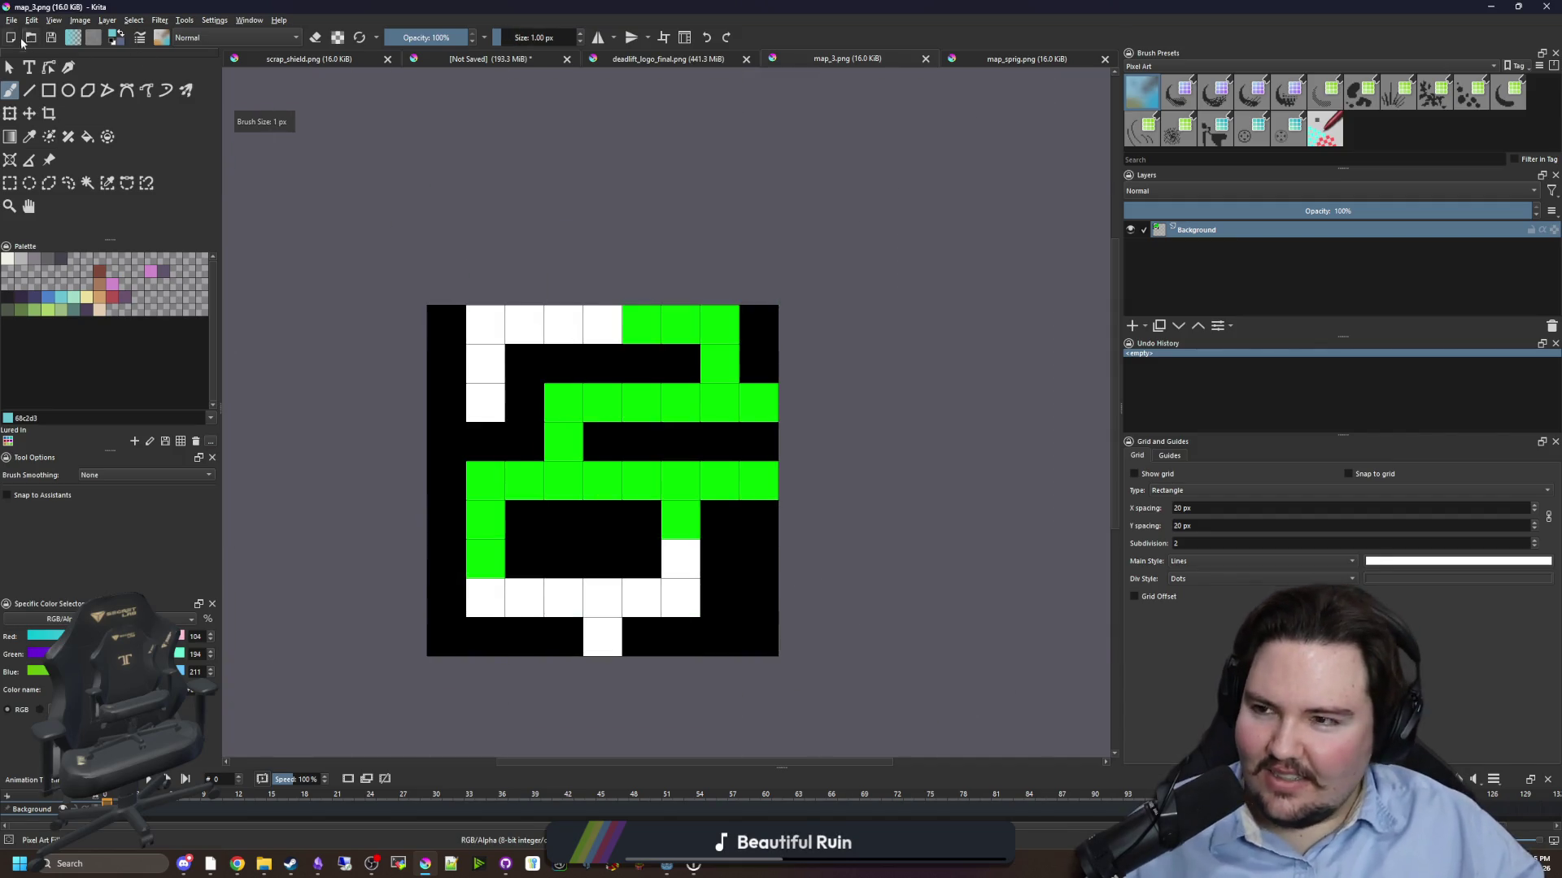
# - Save the map as map_duck.png, then close the map_duck and map_sprig tabs
pyautogui.click(11, 20)
pyautogui.click(32, 91)
pyautogui.write('map_duck')
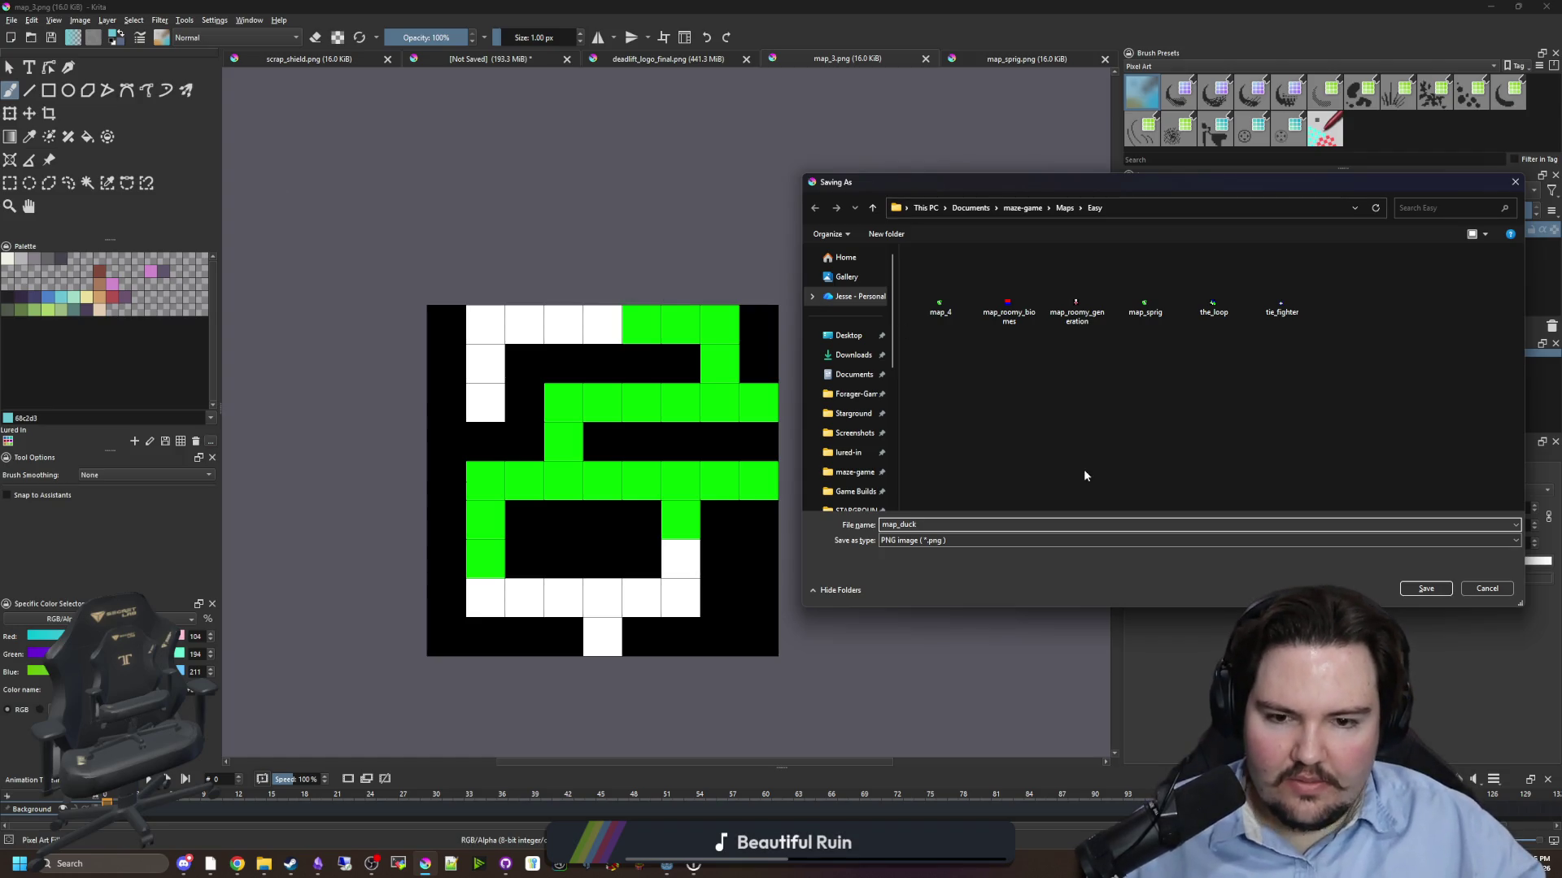
pyautogui.press('Return')
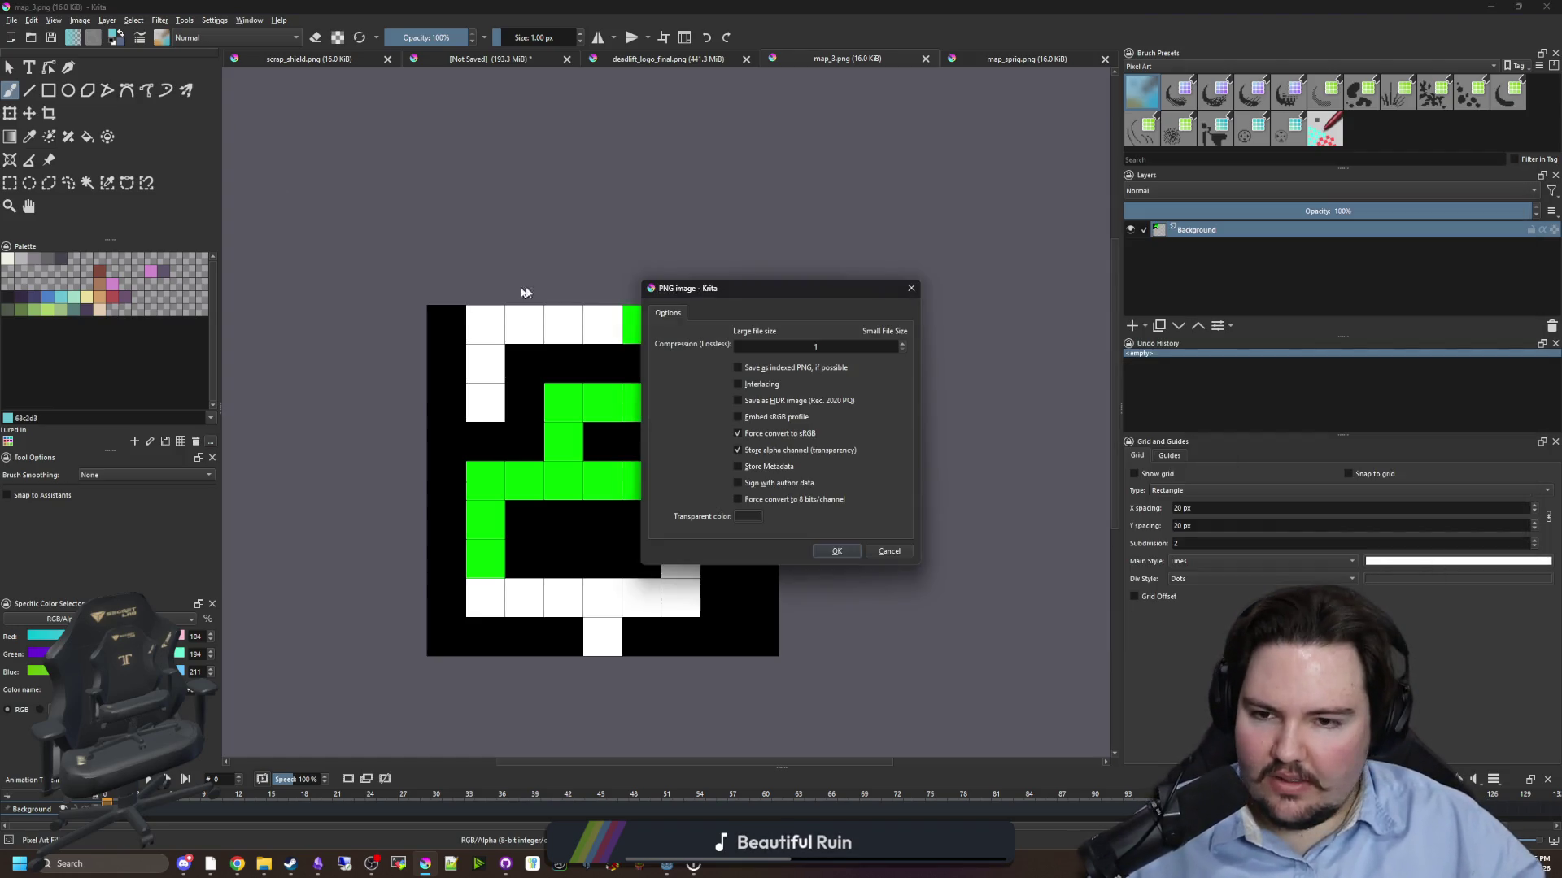
pyautogui.click(836, 552)
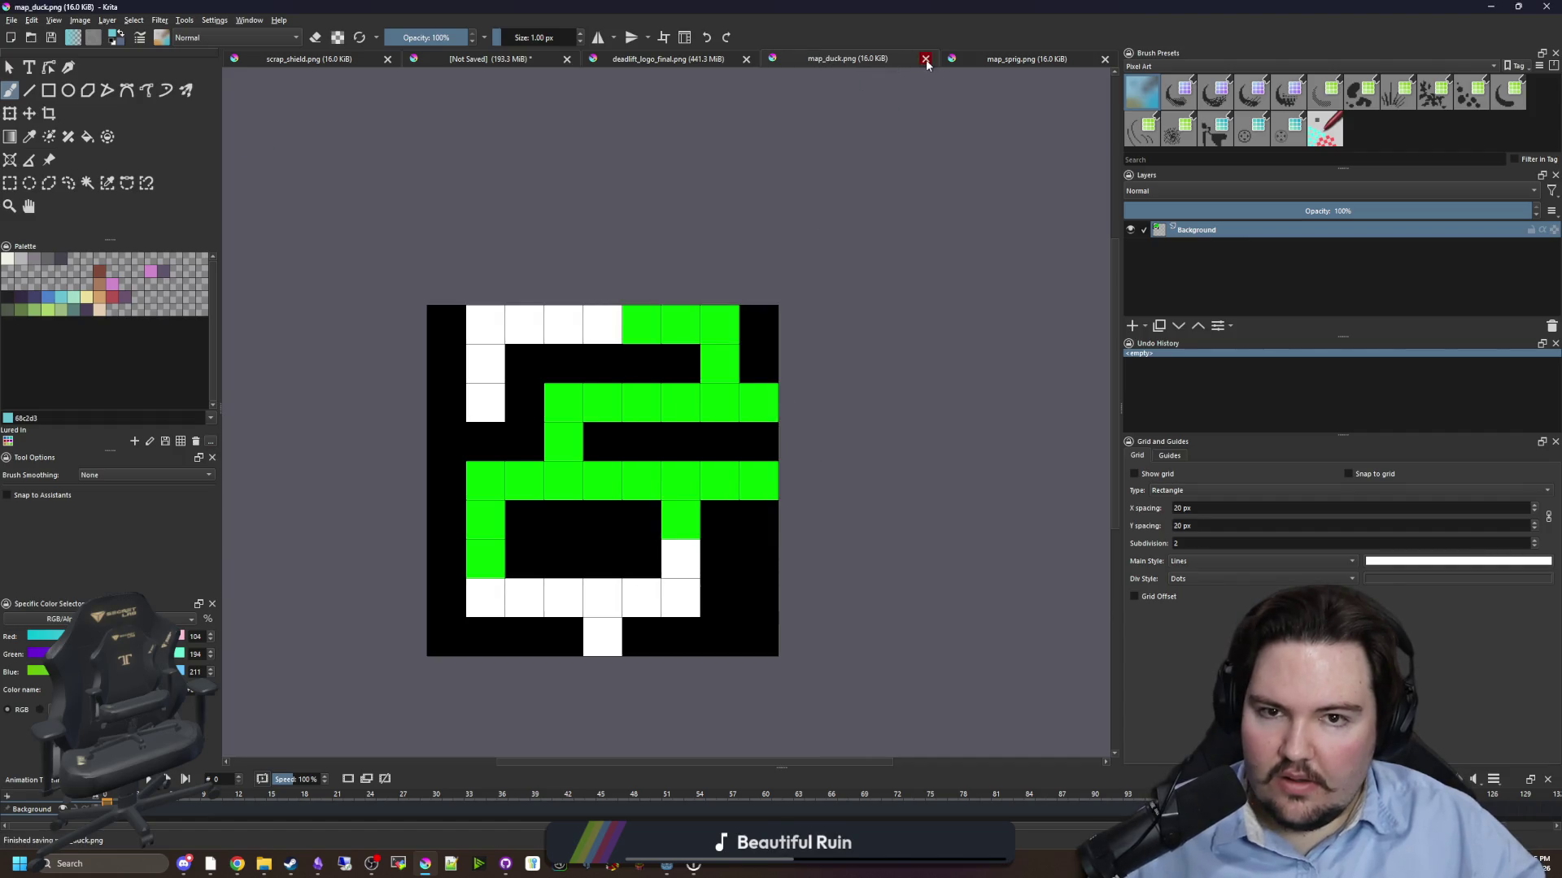
pyautogui.click(925, 60)
pyautogui.click(1104, 59)
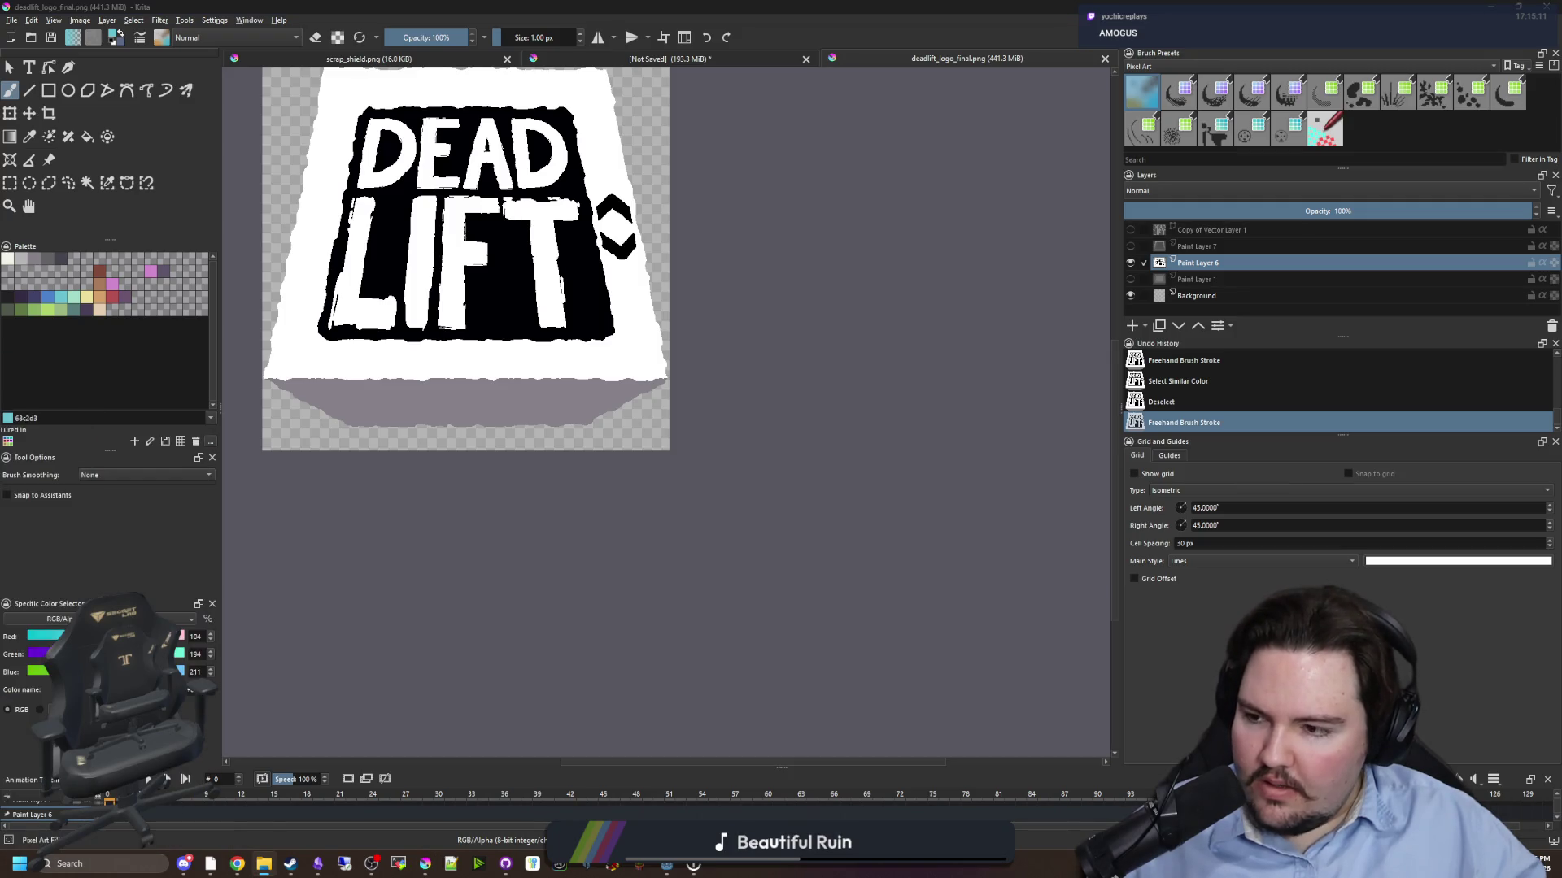
# - Select all seven Maps/Easy images from map_4 to tie_fighter and open them
pyautogui.click(30, 38)
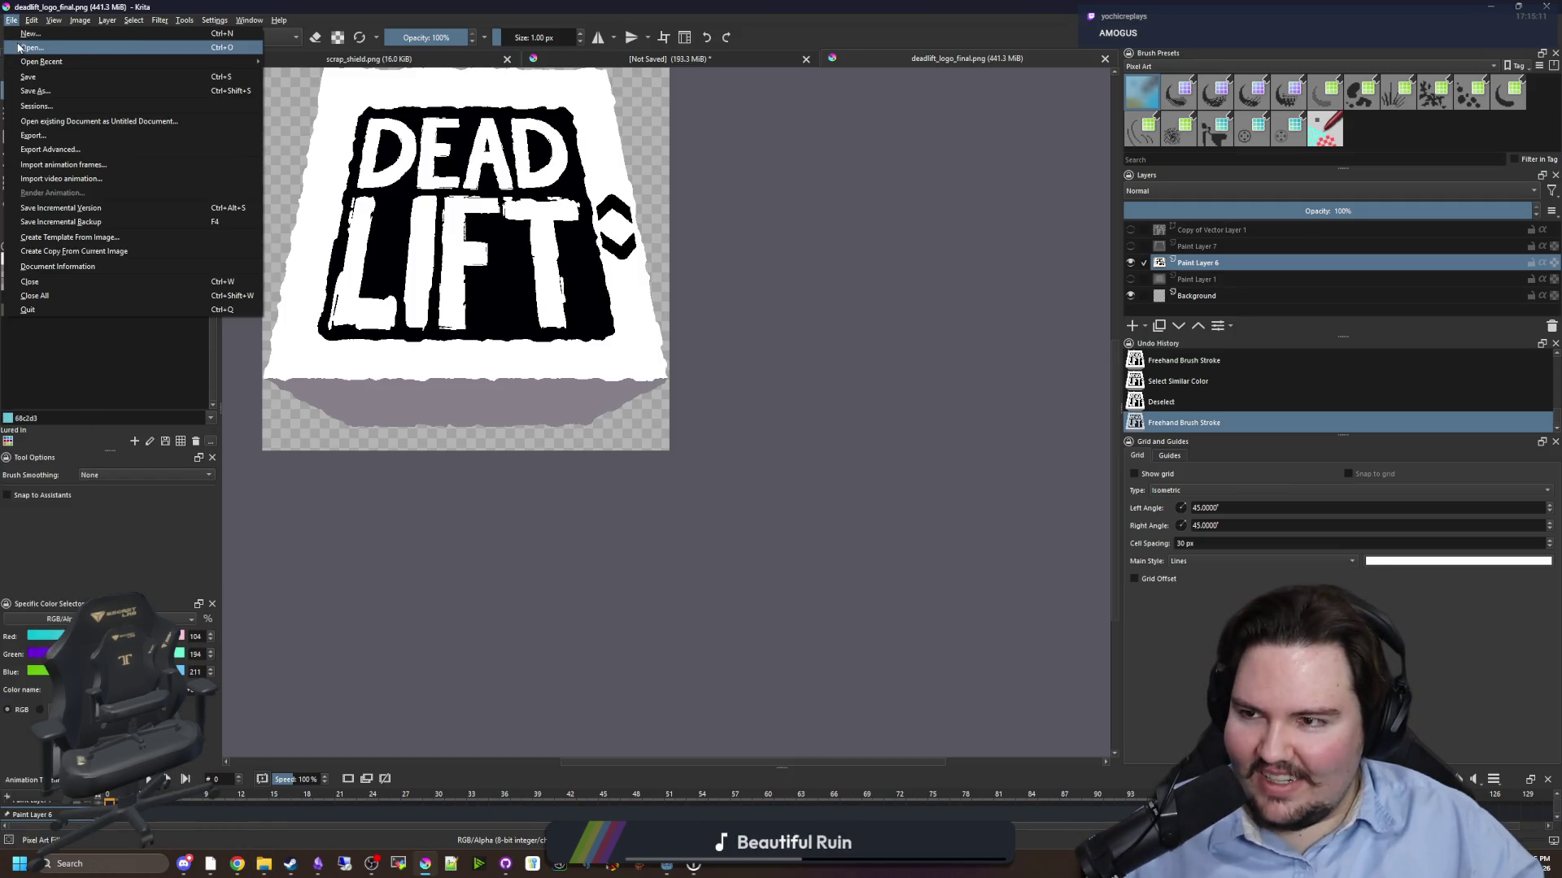
pyautogui.moveTo(1081, 184); pyautogui.dragTo(607, 289)
pyautogui.click(860, 417)
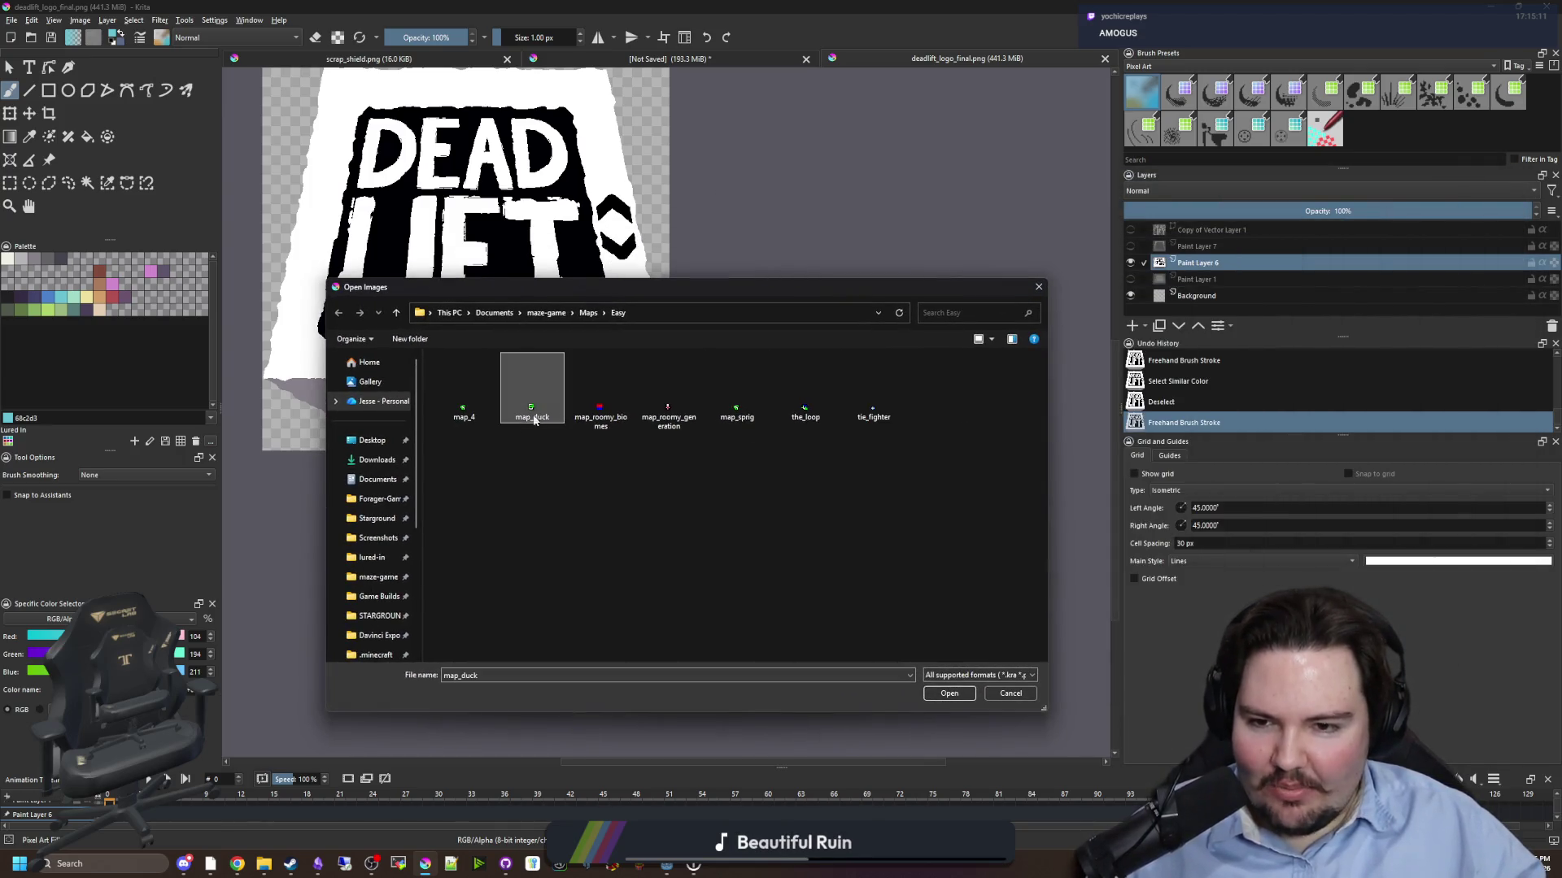
pyautogui.keyDown('shift'); pyautogui.click(432, 407); pyautogui.keyUp('shift')
pyautogui.click(949, 693)
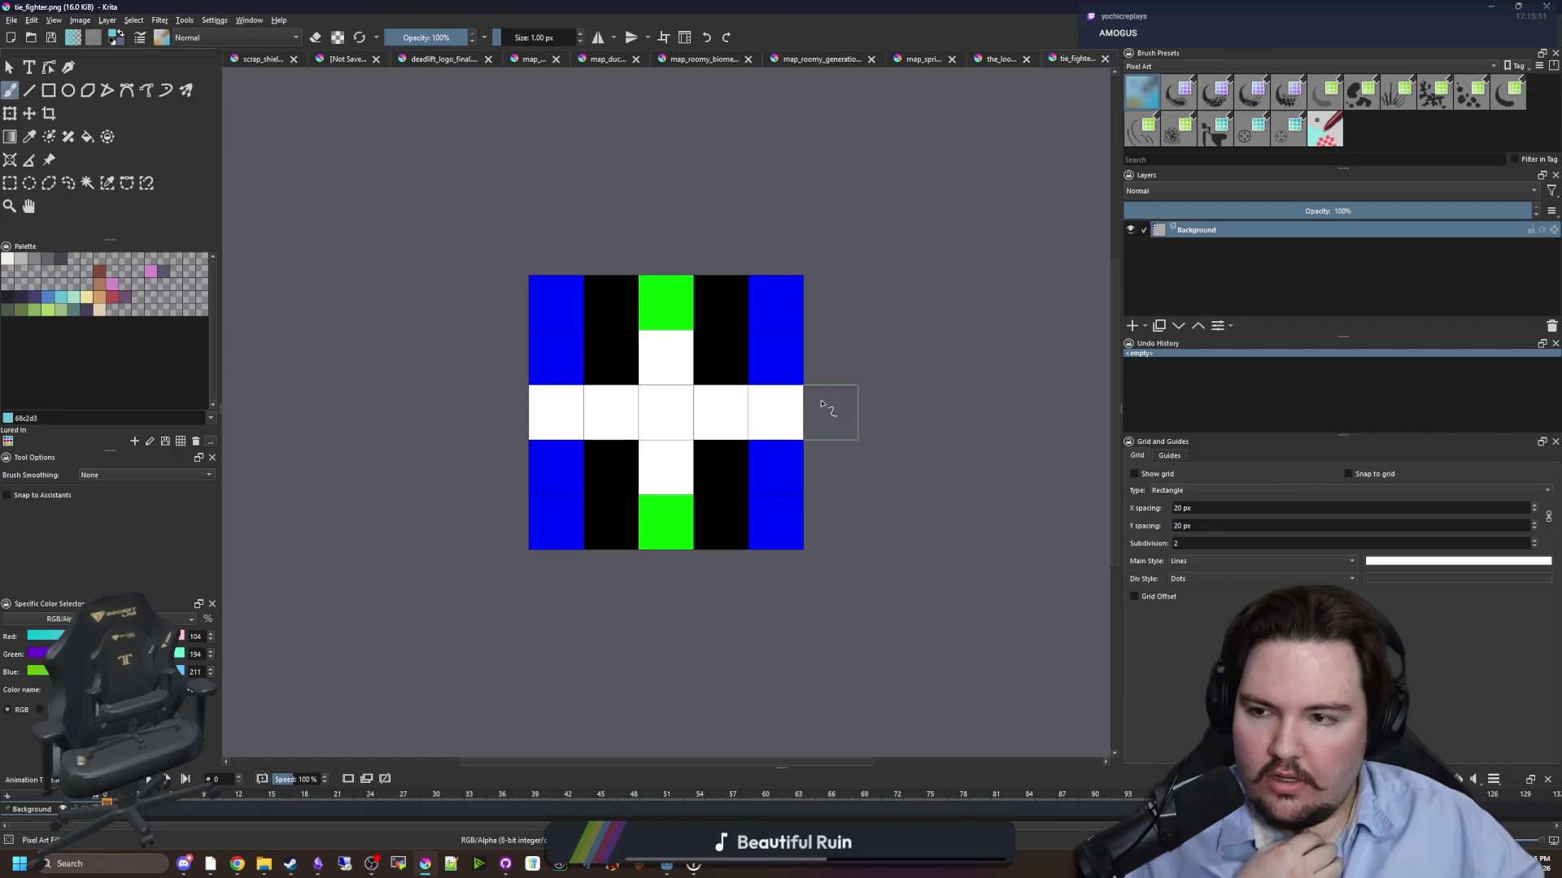
# - Pick pure red (green 0) and paint the middle-row, top-centre, side-column and lower-centre cells red
pyautogui.click(114, 298)
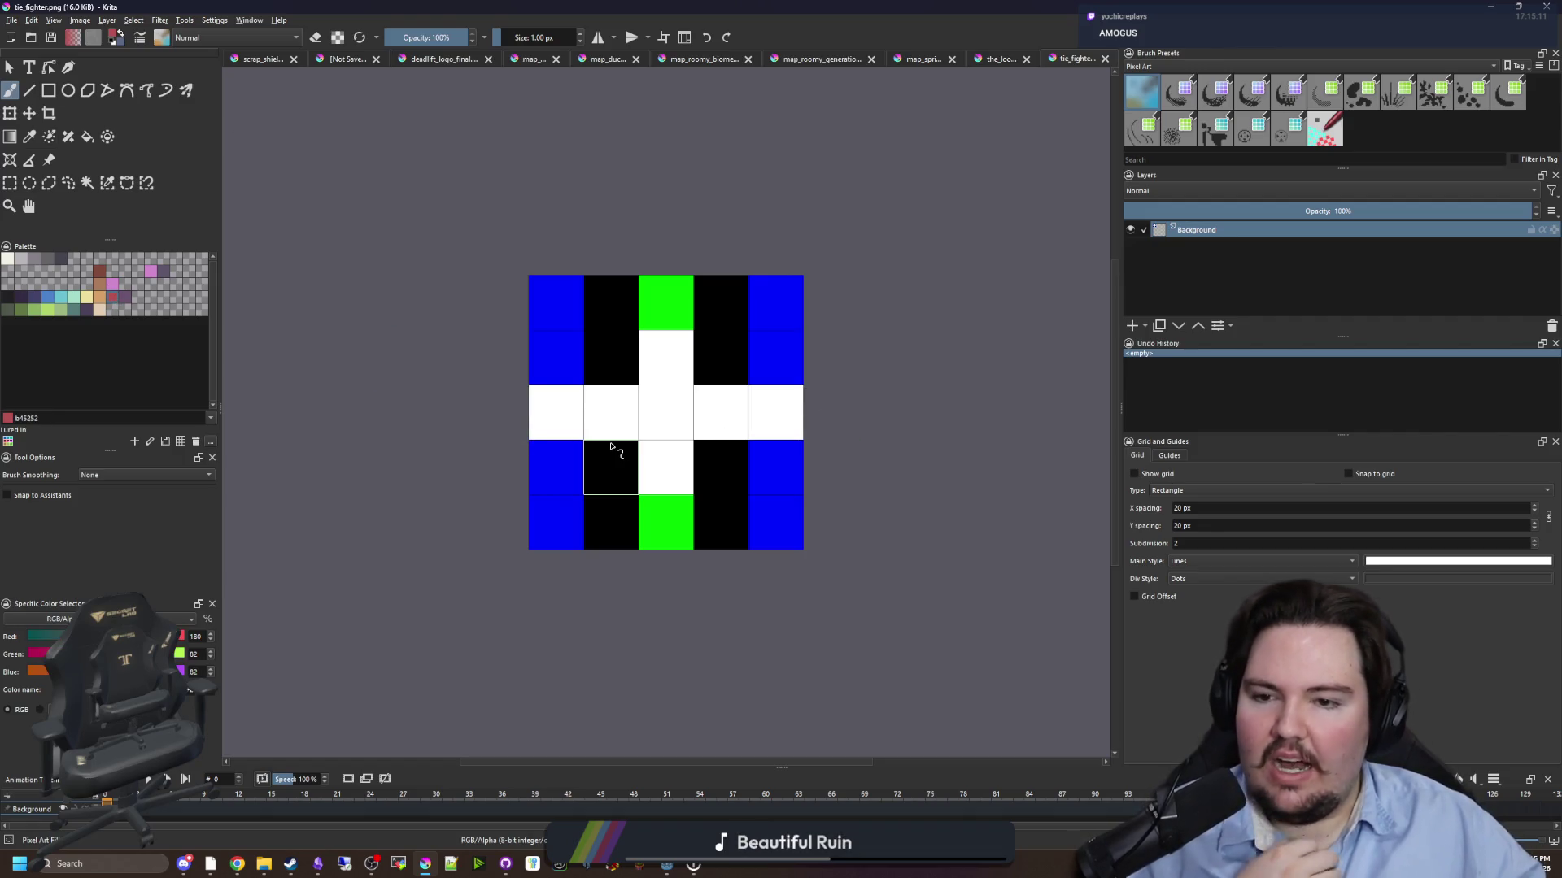
pyautogui.click(28, 654)
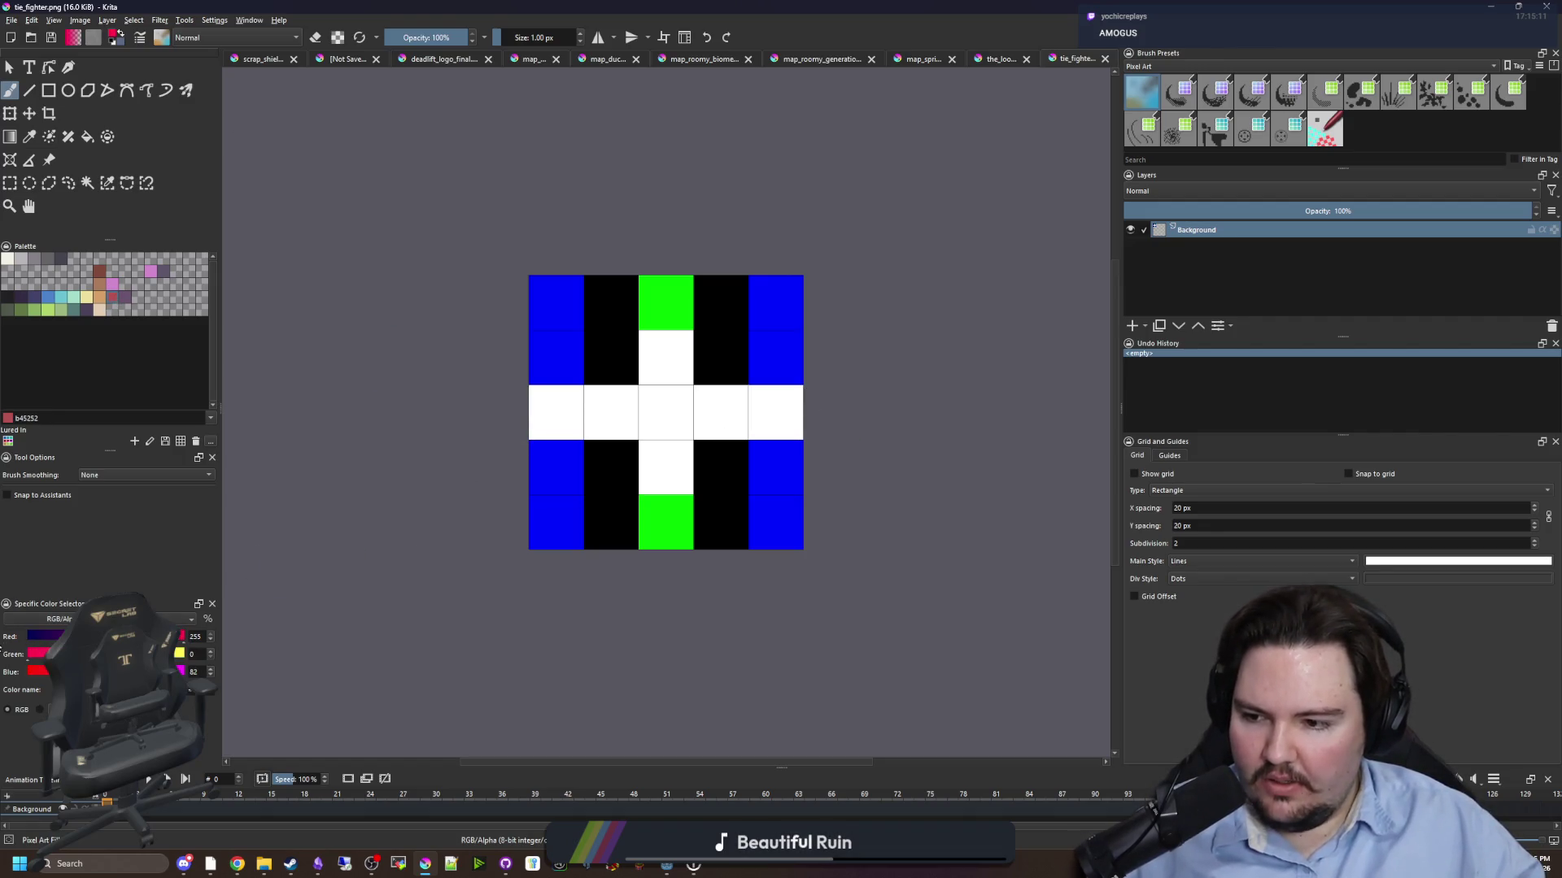
pyautogui.click(601, 410)
pyautogui.click(715, 413)
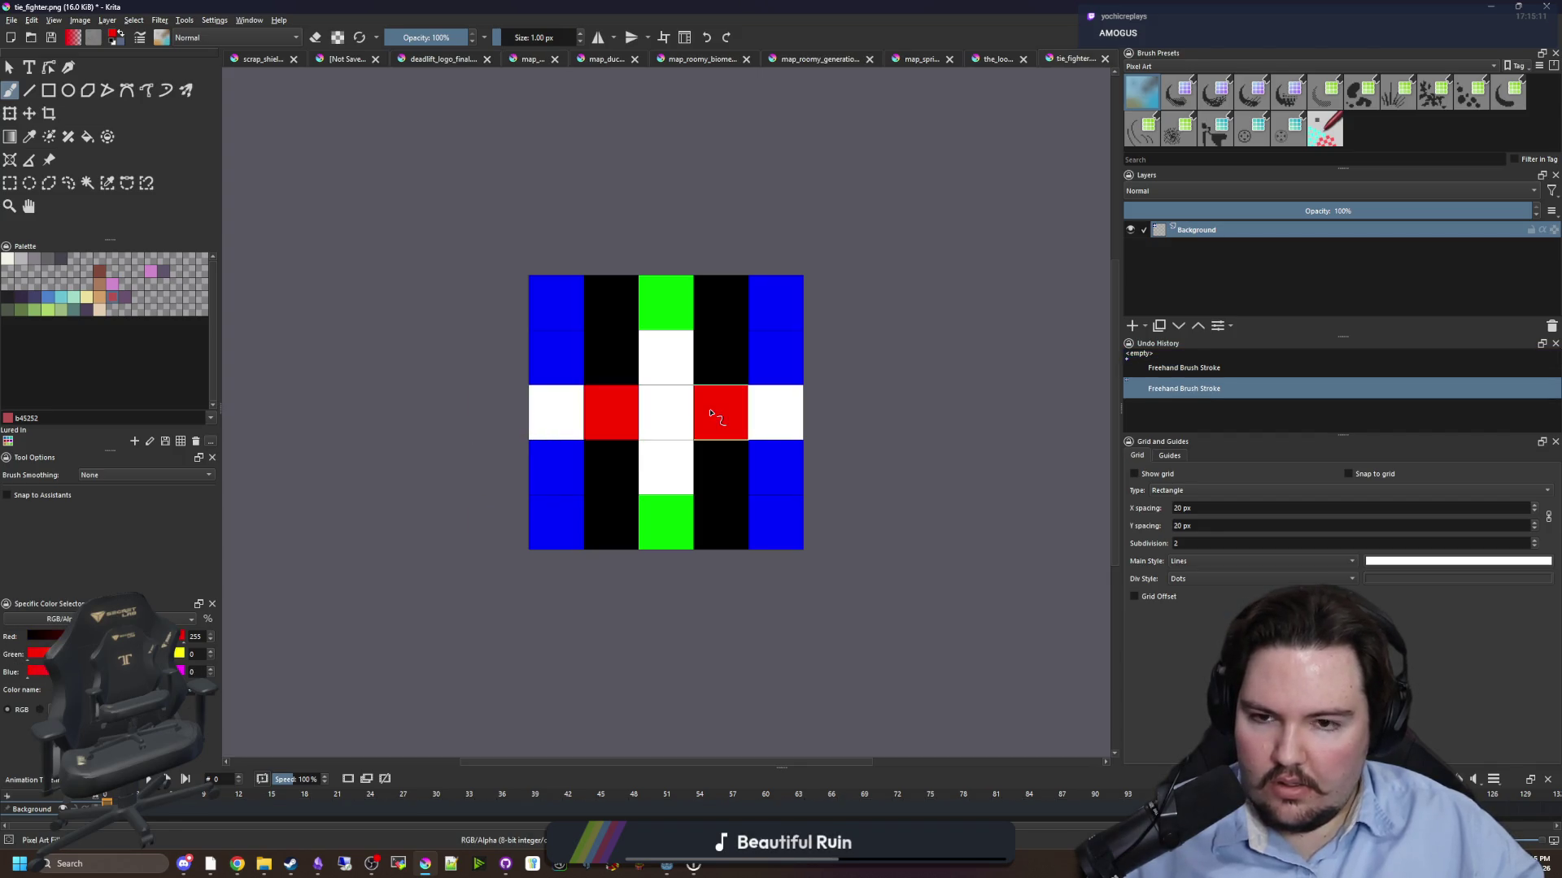
pyautogui.click(679, 336)
pyautogui.moveTo(679, 336); pyautogui.dragTo(677, 302)
pyautogui.moveTo(551, 471); pyautogui.dragTo(551, 522)
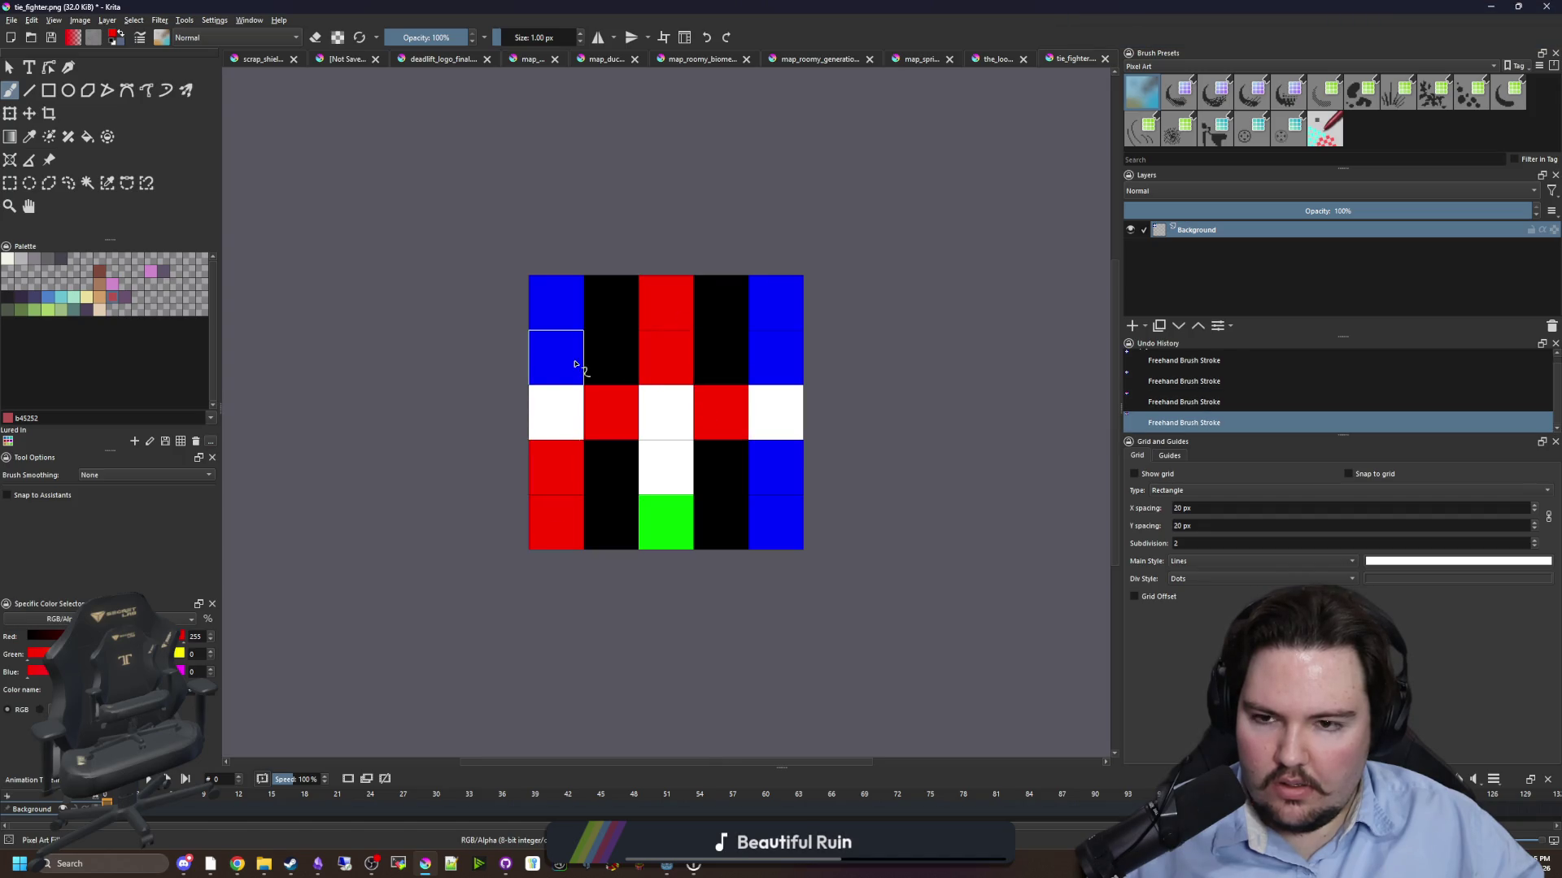
pyautogui.moveTo(561, 354); pyautogui.dragTo(557, 302)
pyautogui.moveTo(779, 471); pyautogui.dragTo(779, 522)
pyautogui.moveTo(781, 370); pyautogui.dragTo(778, 303)
pyautogui.moveTo(666, 468); pyautogui.dragTo(666, 520)
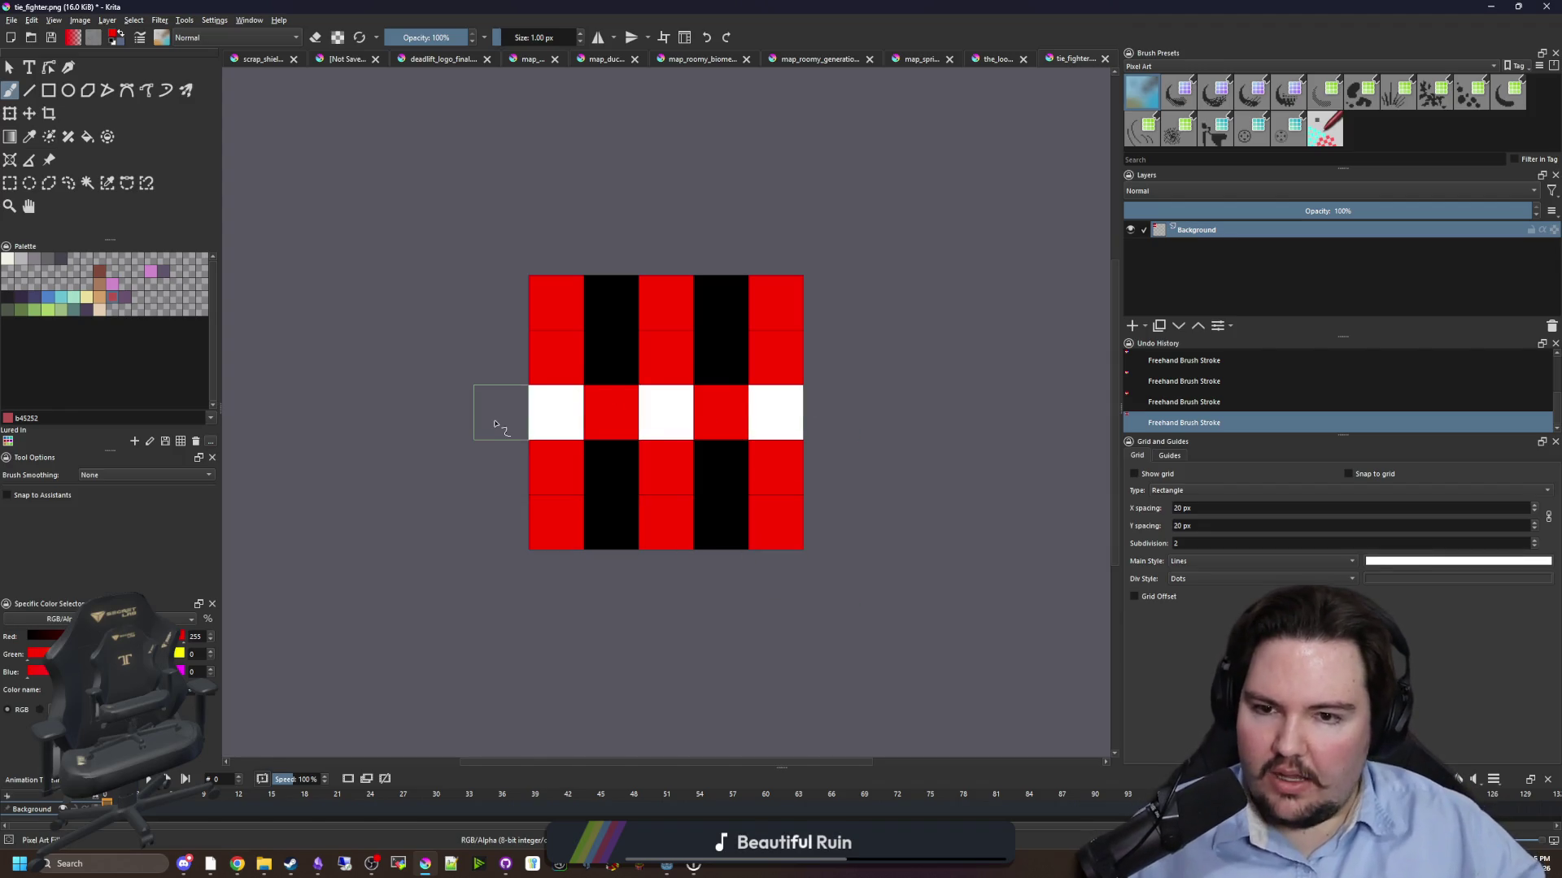
# - Try painting left-column cells white, then undo those white cells
pyautogui.keyDown('ctrl'); pyautogui.click(568, 418); pyautogui.keyUp('ctrl')
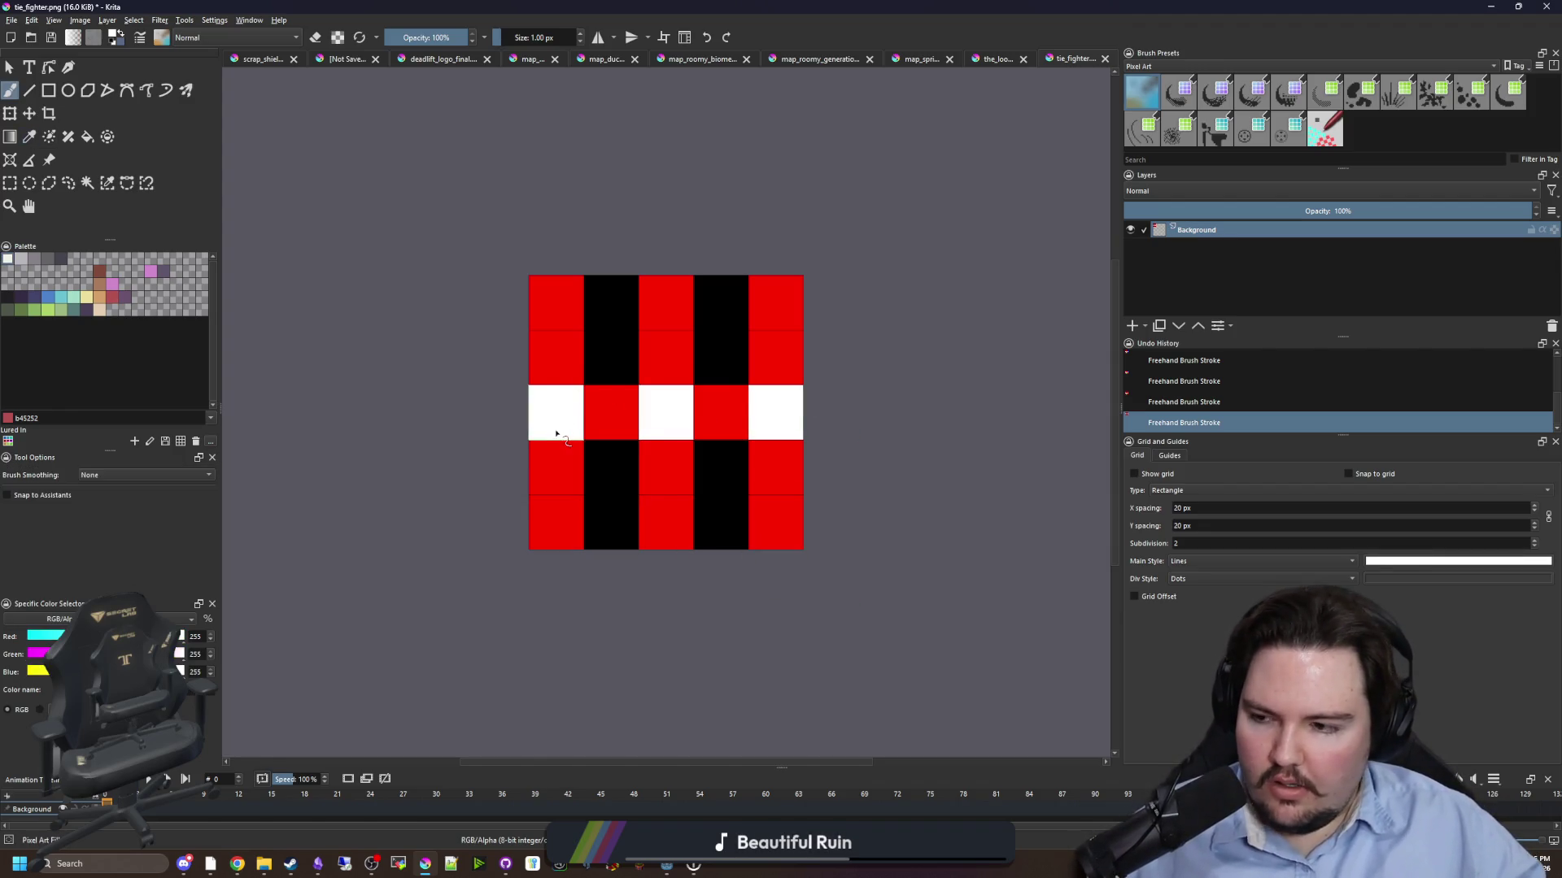
pyautogui.moveTo(564, 425); pyautogui.dragTo(560, 470)
pyautogui.click(552, 348)
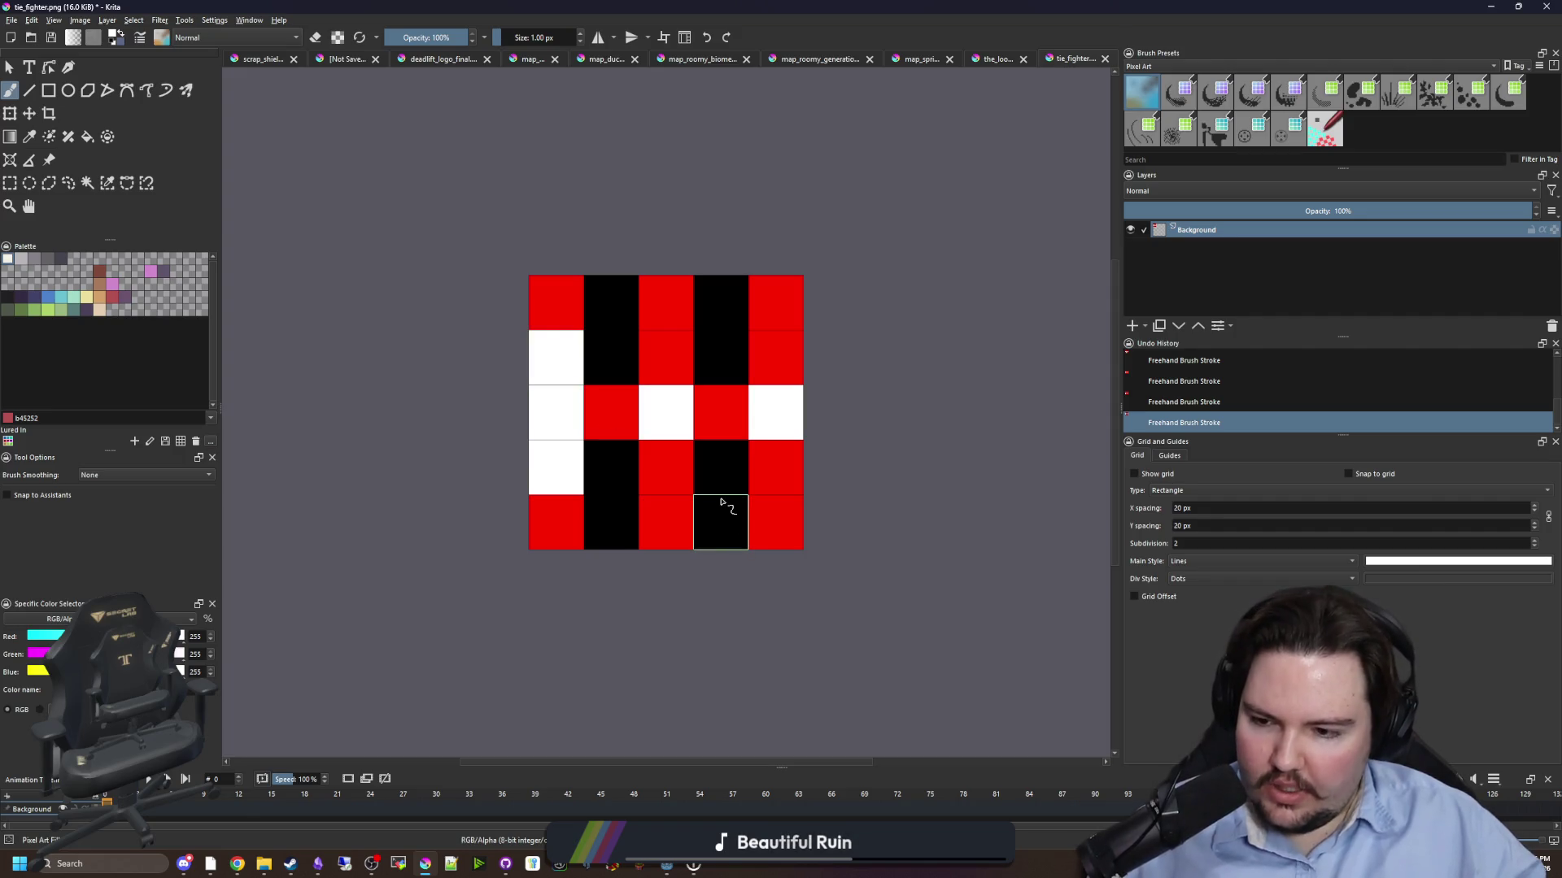
pyautogui.hotkey('ctrl', 'z')
pyautogui.hotkey('ctrl', 'z')
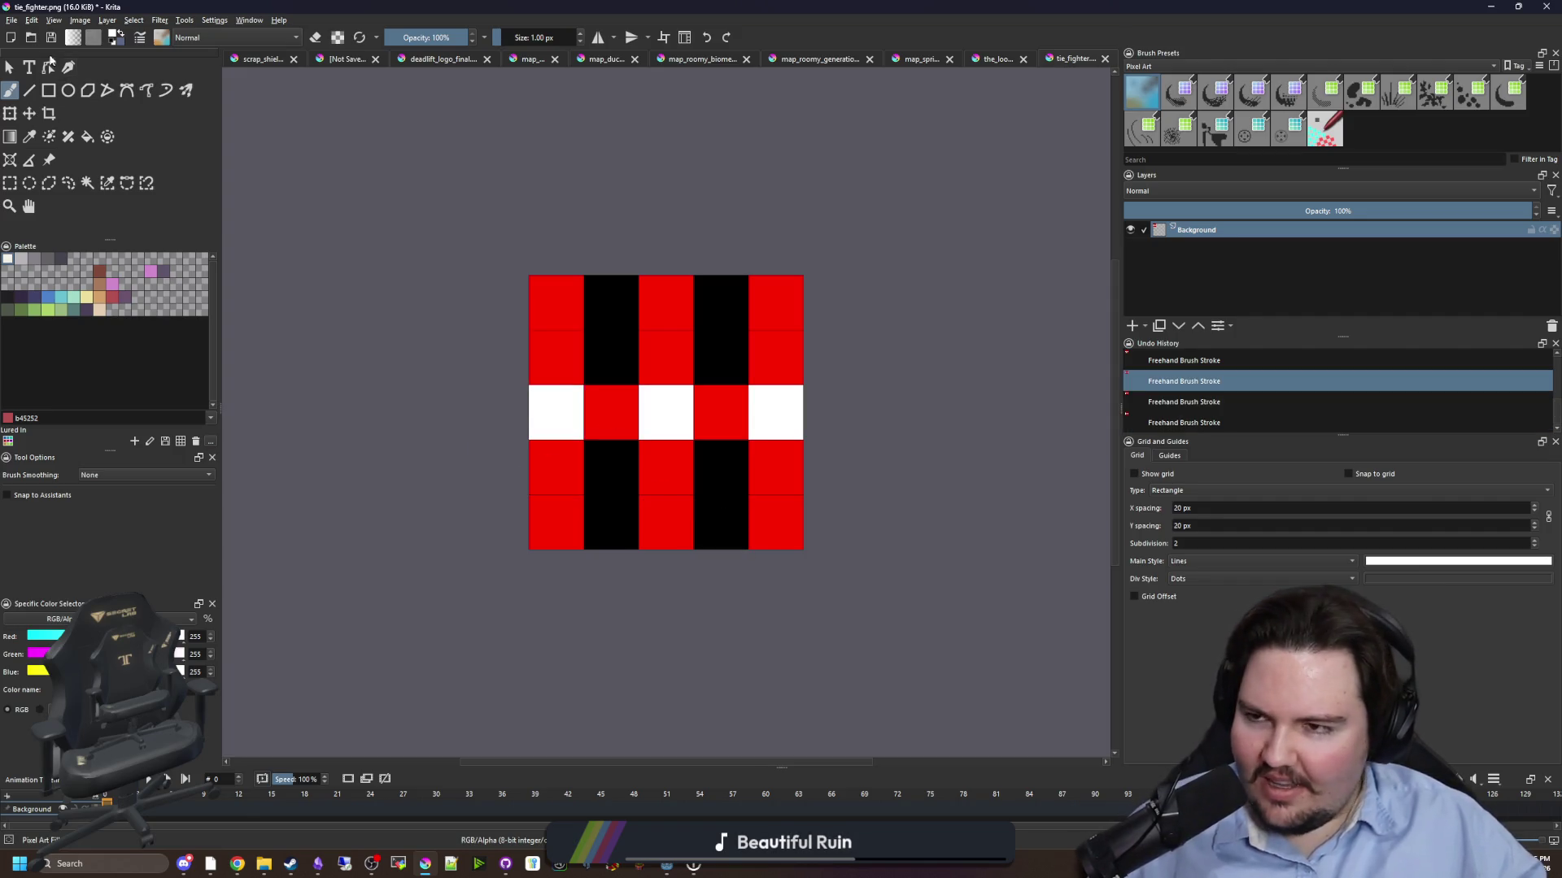
pyautogui.click(13, 20)
pyautogui.press('Escape')
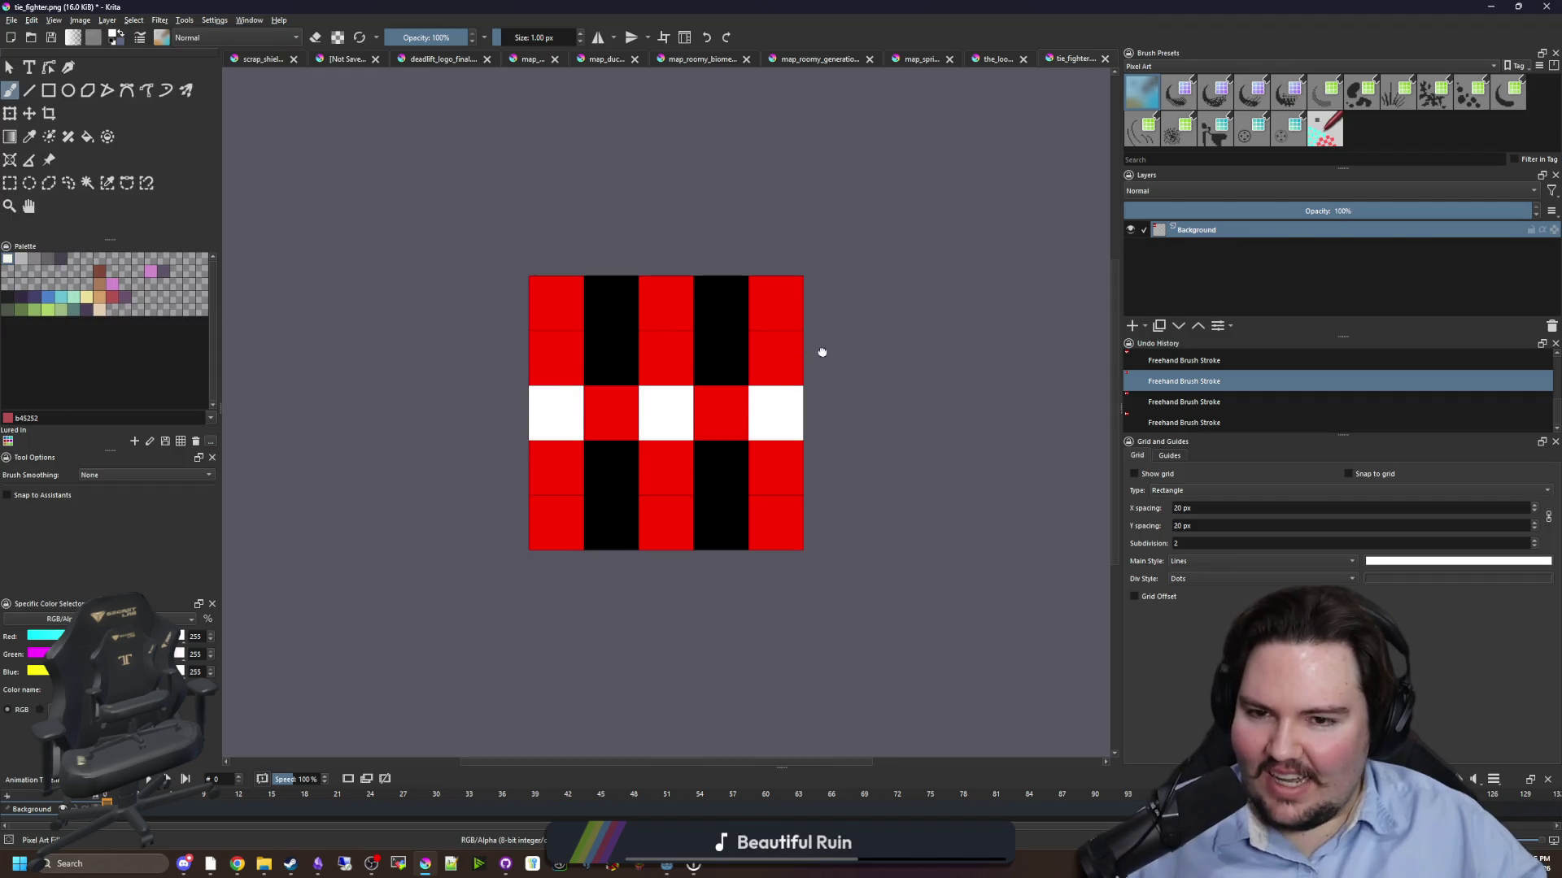
pyautogui.click(550, 346)
pyautogui.click(555, 486)
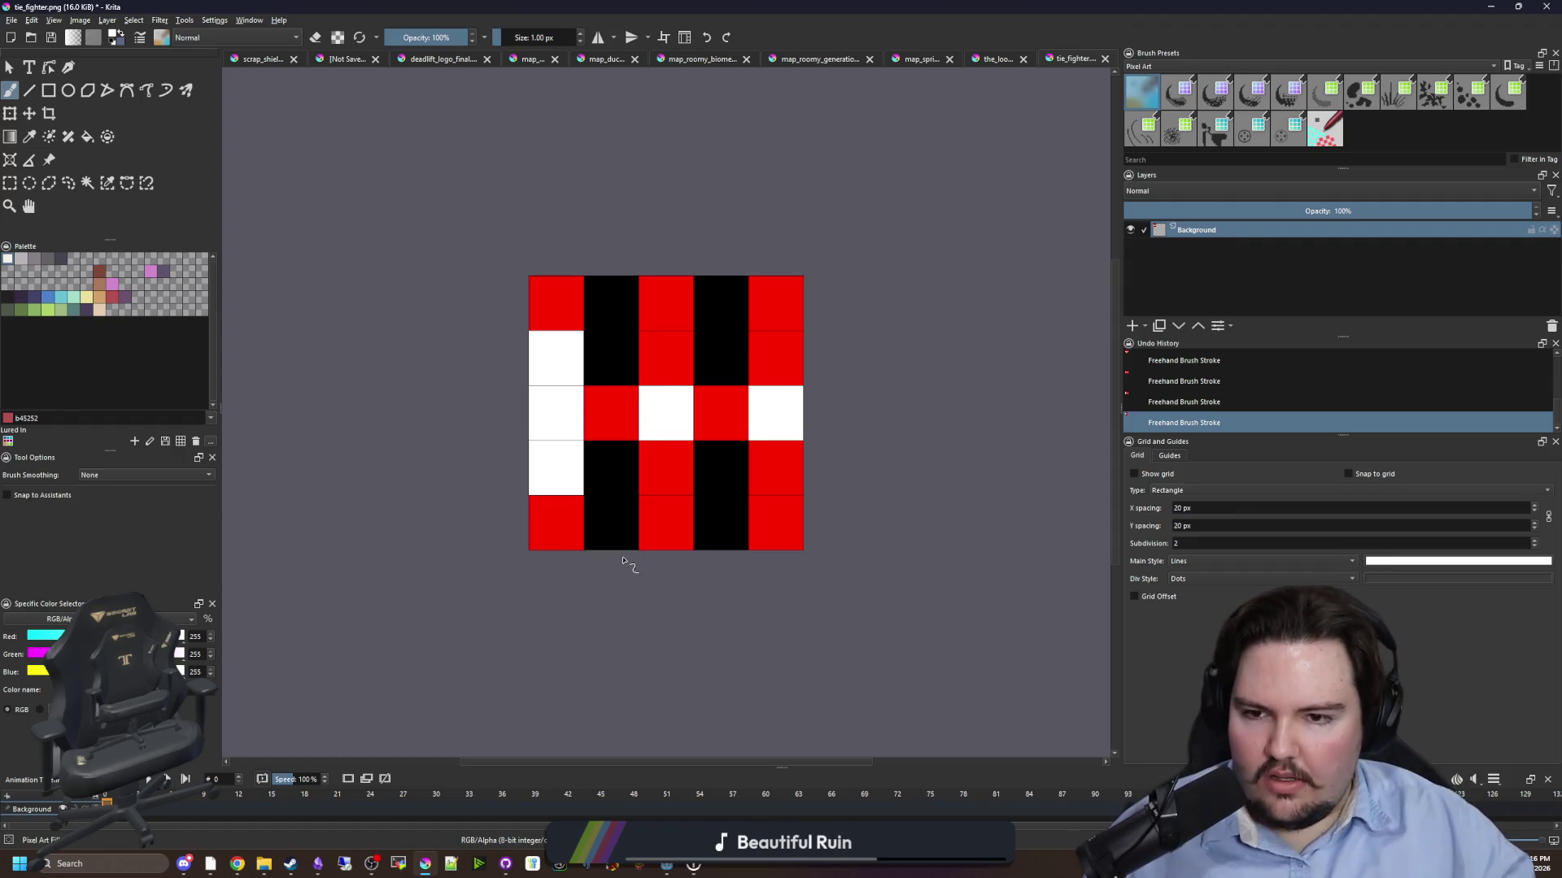
pyautogui.hotkey('ctrl', 'z')
pyautogui.hotkey('ctrl', 'z')
pyautogui.click(11, 20)
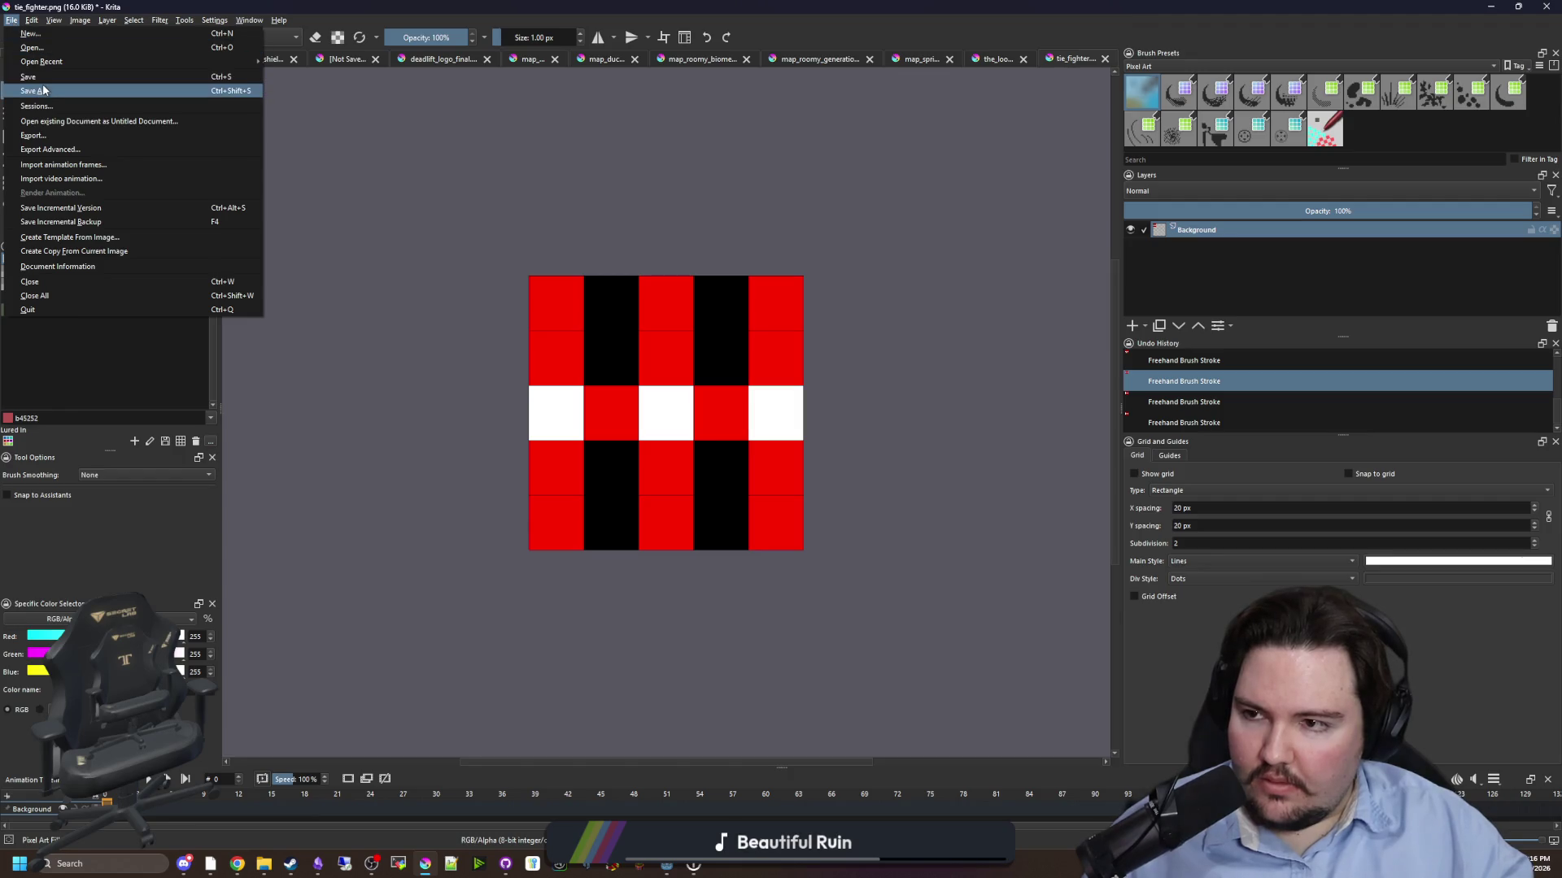
pyautogui.click(634, 356)
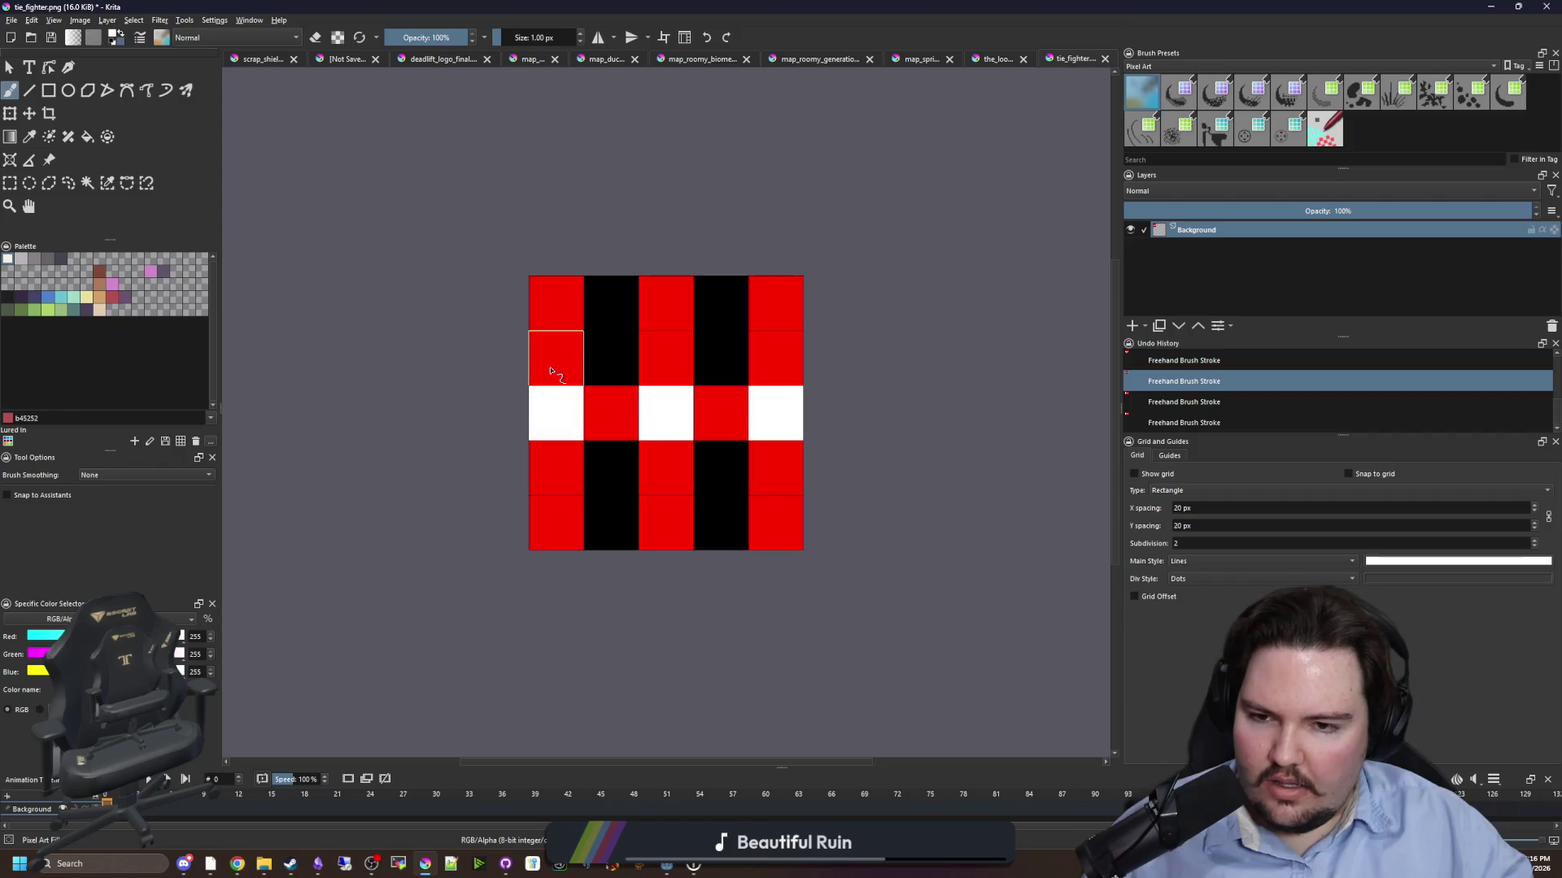
# - Sample colours from the canvas and paint the middle row's side cells and centre-column cells white
pyautogui.press('p')
pyautogui.click(663, 463)
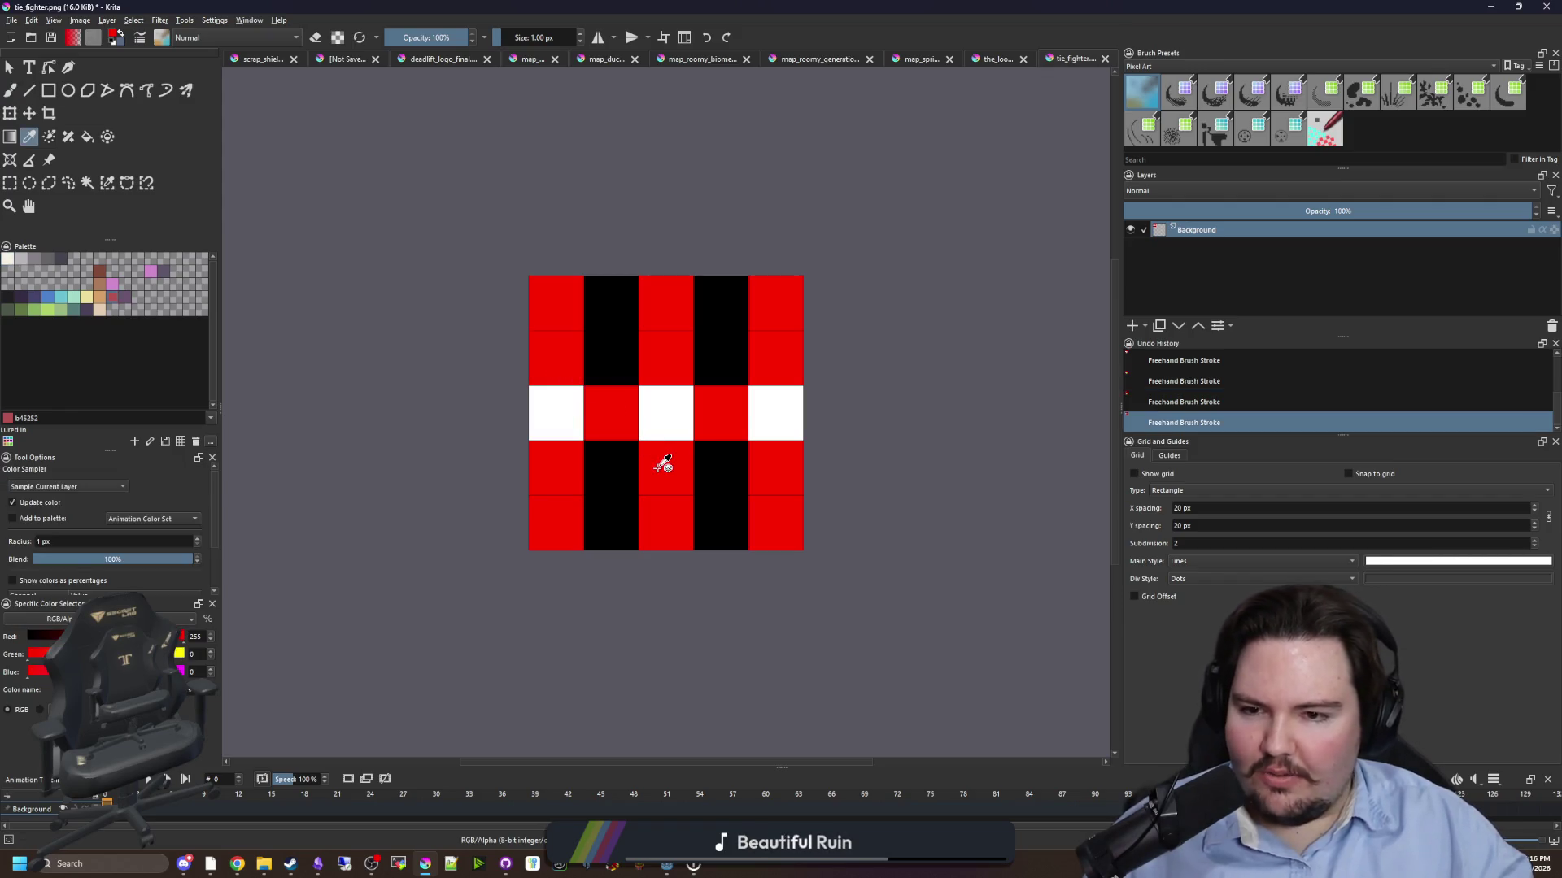
pyautogui.press('b')
pyautogui.click(561, 417)
pyautogui.click(775, 414)
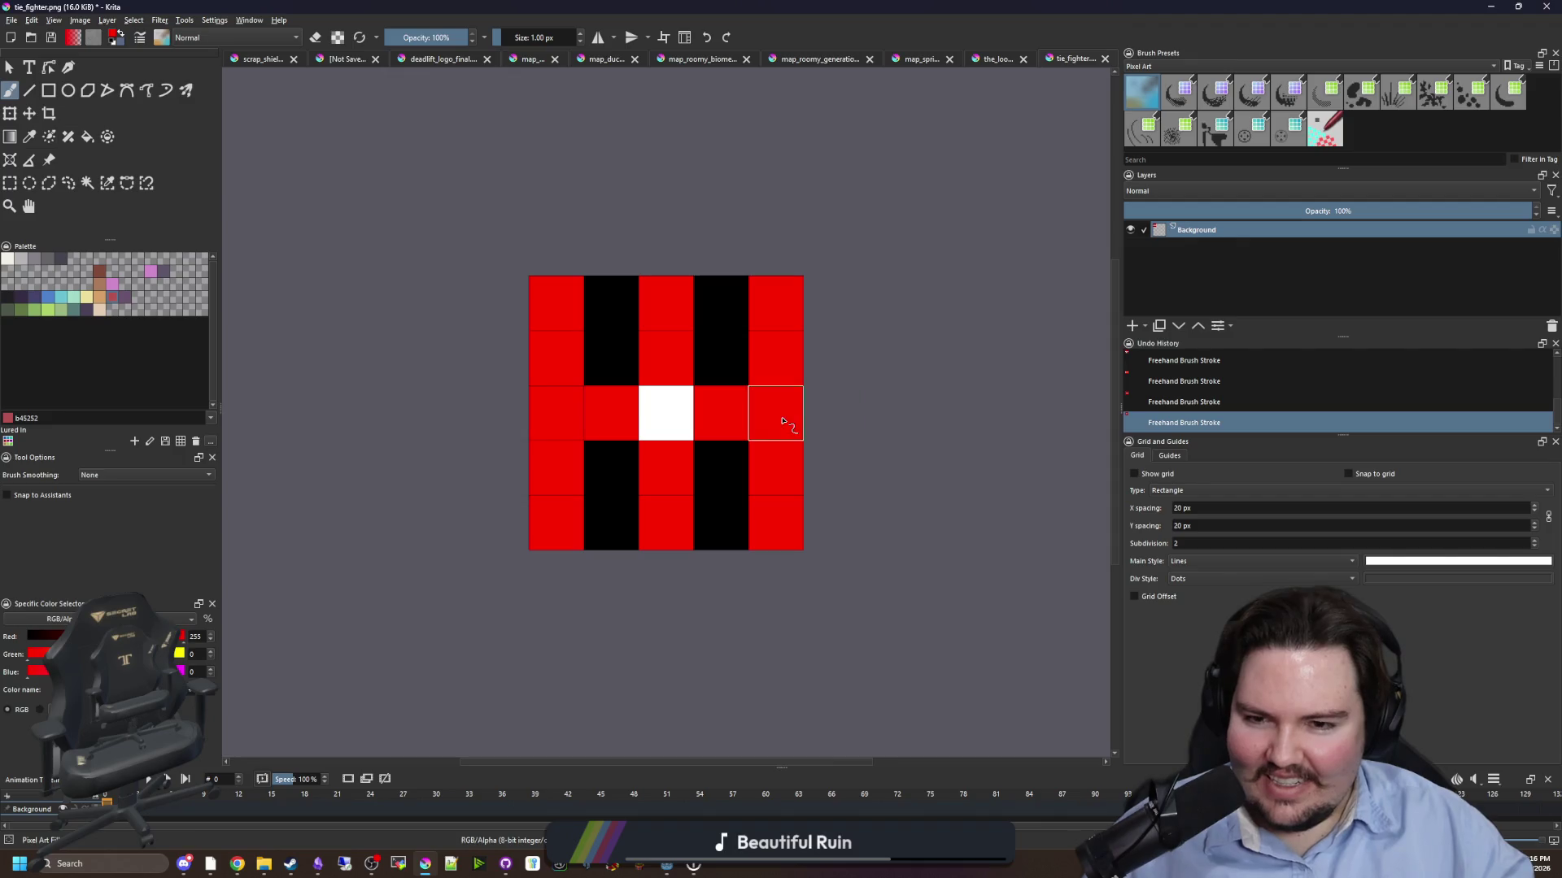
pyautogui.press('p')
pyautogui.click(683, 420)
pyautogui.press('b')
pyautogui.click(560, 425)
pyautogui.click(775, 415)
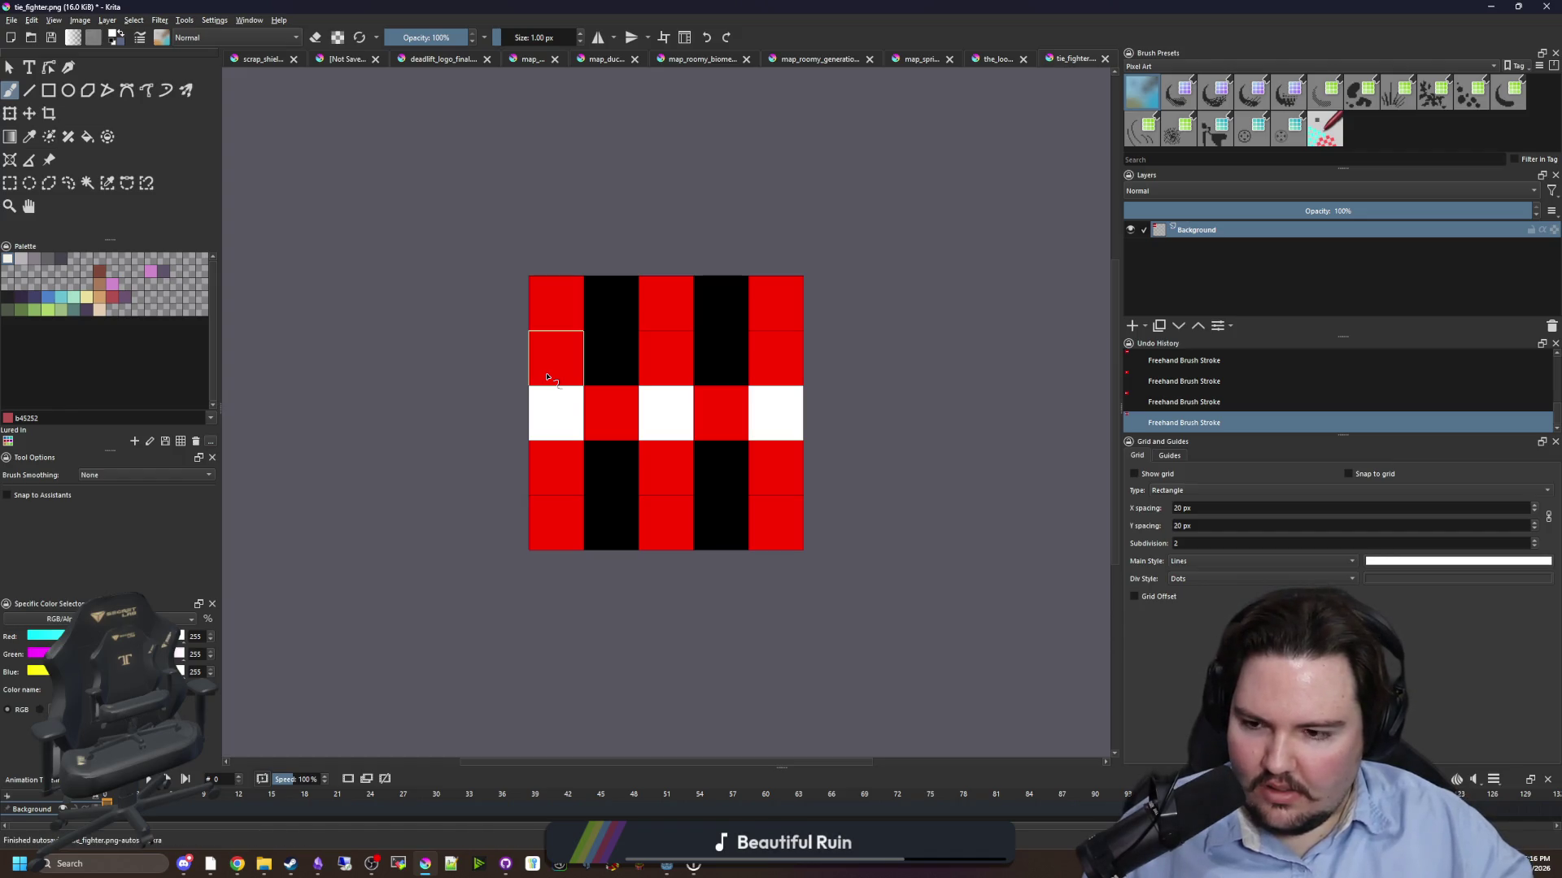
pyautogui.click(664, 465)
pyautogui.click(666, 359)
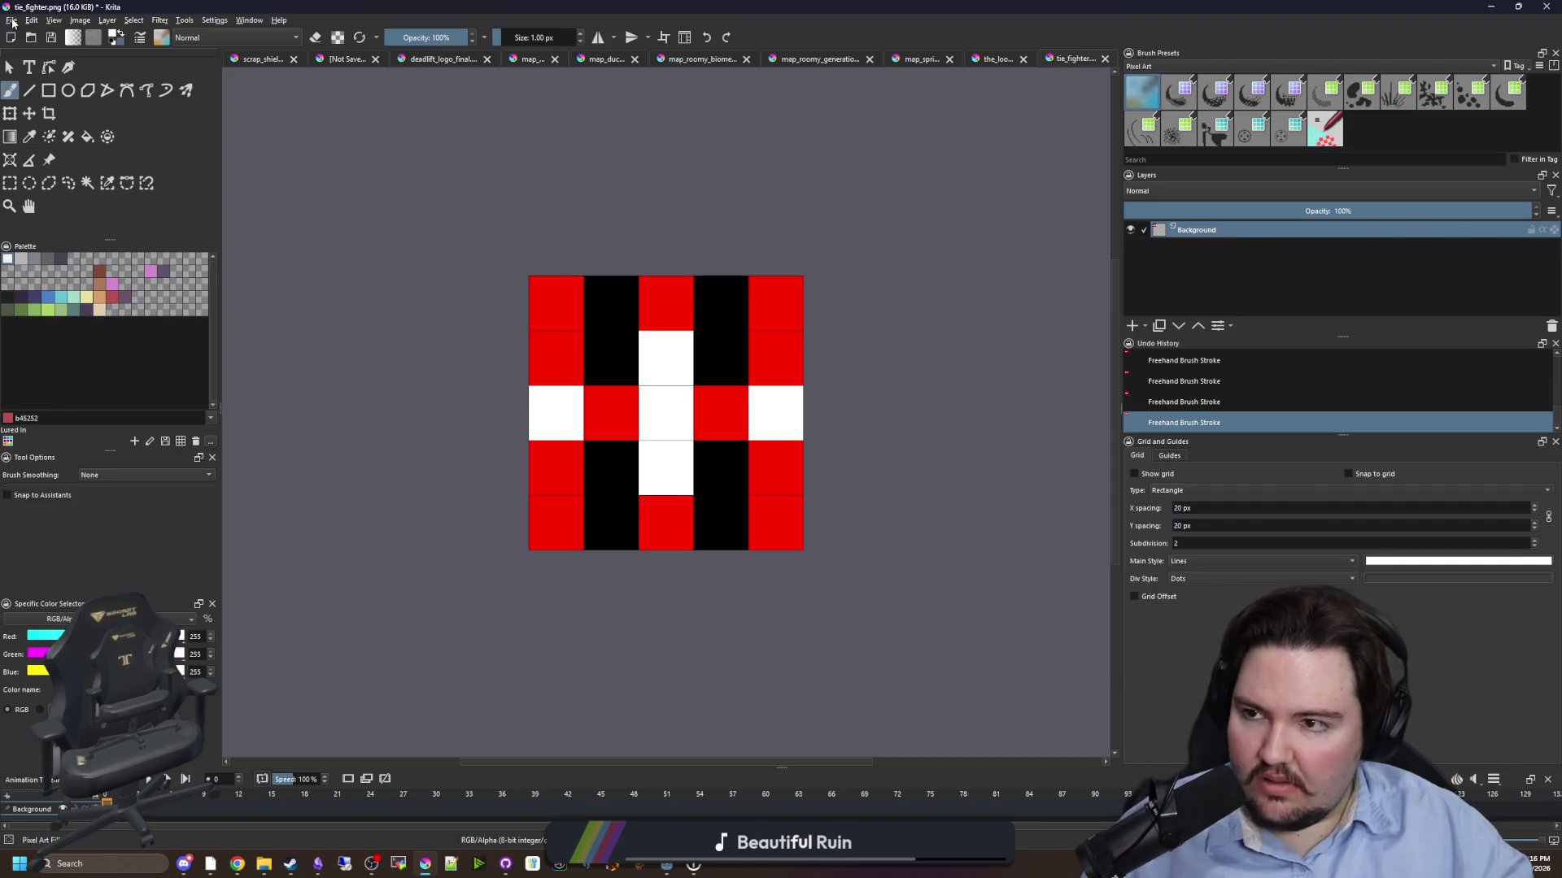
# - Save the map as tie_fighter_generation.png with the default PNG options
pyautogui.click(12, 23)
pyautogui.click(49, 93)
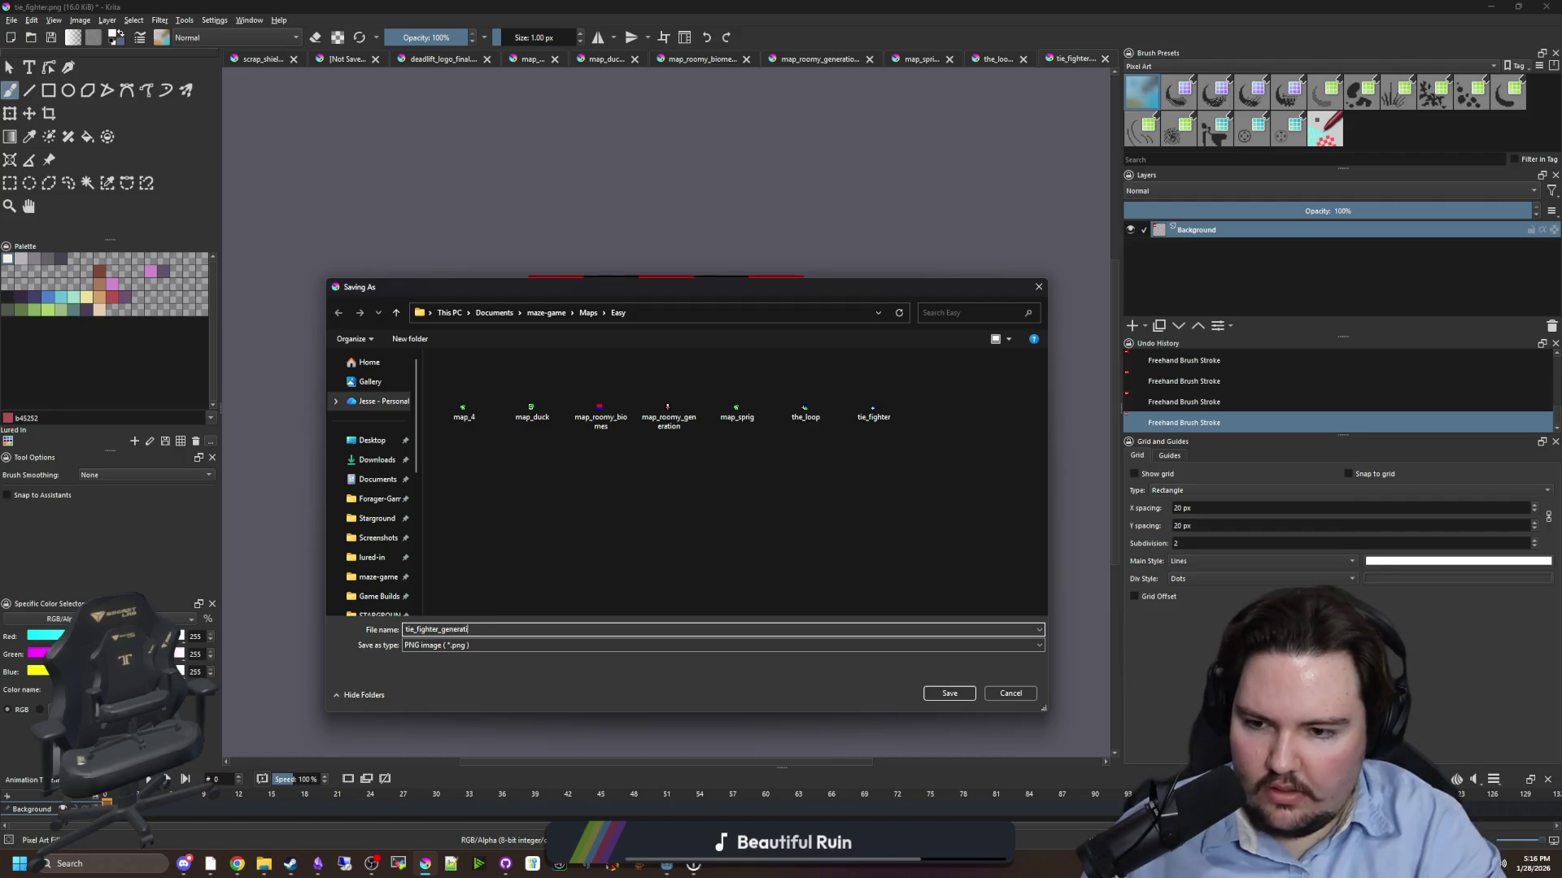
pyautogui.click(968, 697)
pyautogui.click(846, 558)
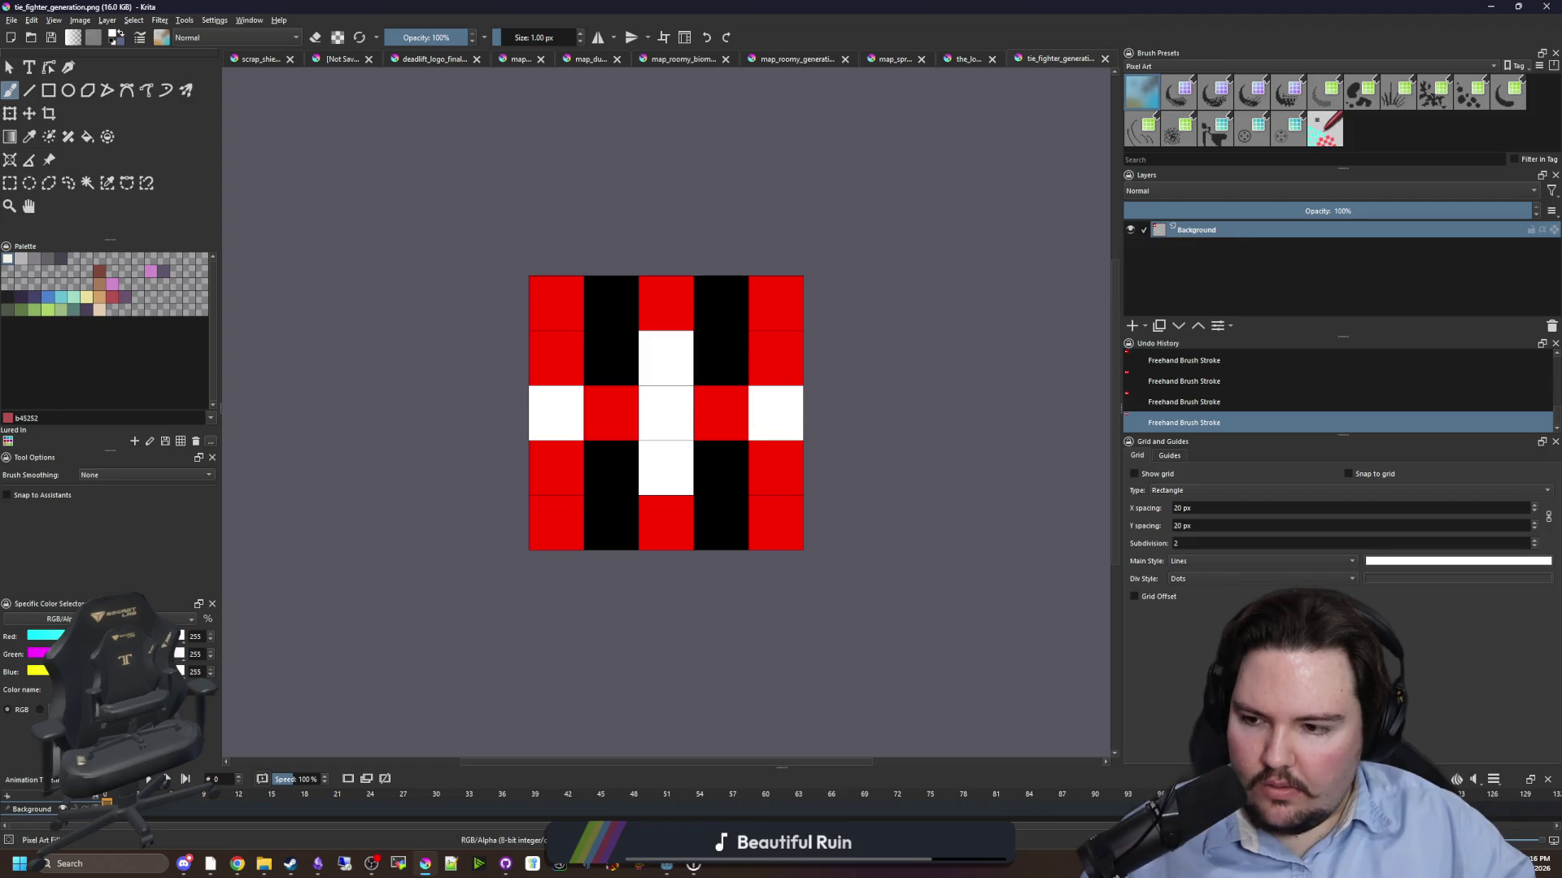
# - Paint the tie fighter map's red path cells pure green
pyautogui.click(48, 310)
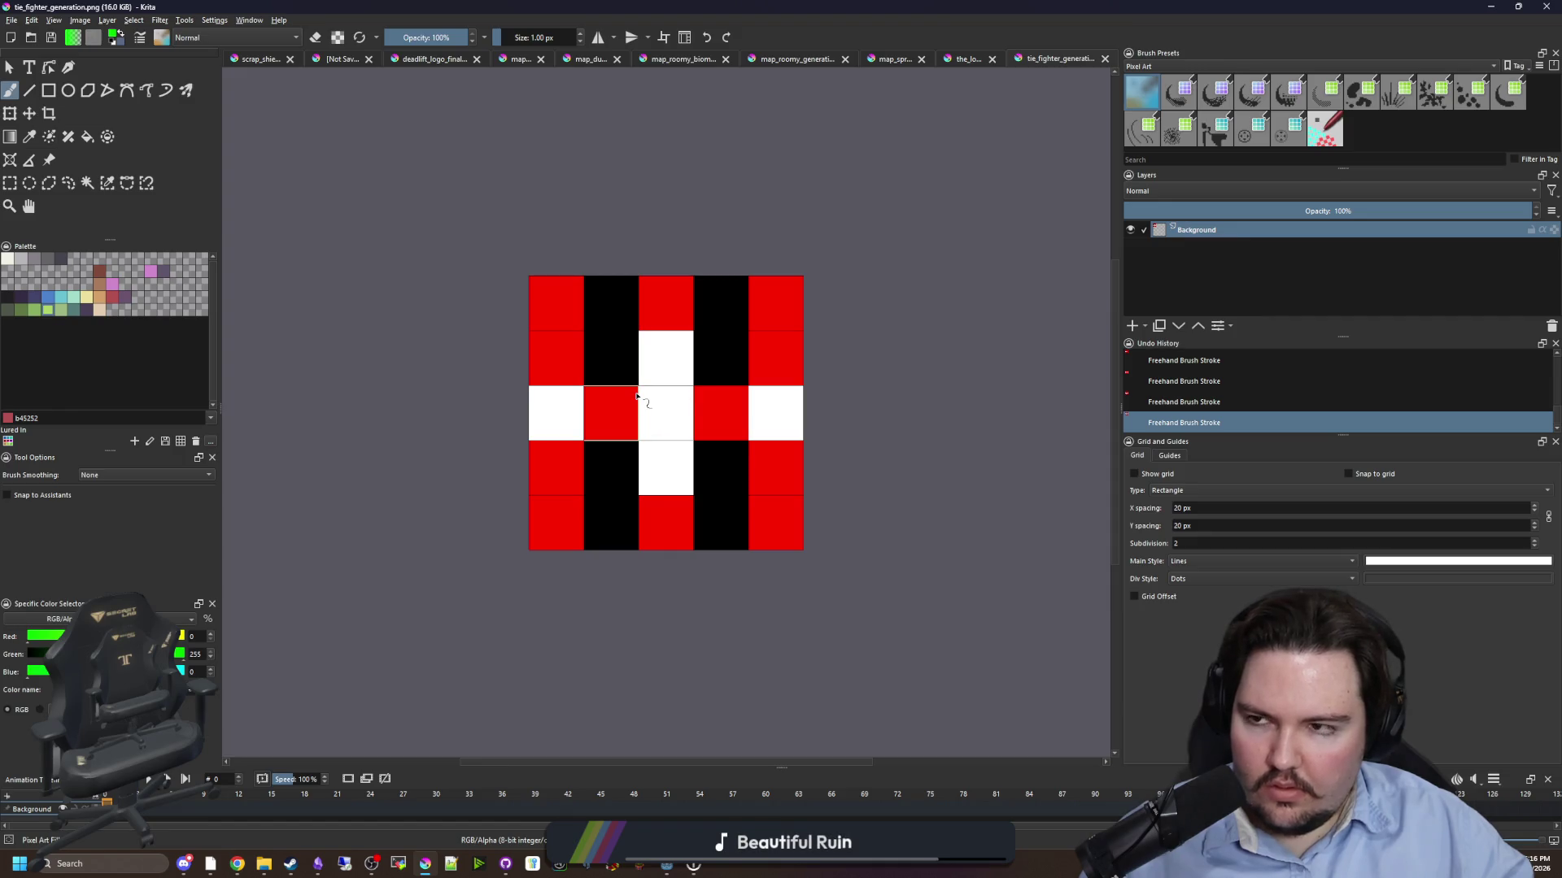
pyautogui.moveTo(610, 411)
pyautogui.mouseDown()
pyautogui.moveTo(556, 467)
pyautogui.moveTo(556, 301)
pyautogui.mouseUp()
pyautogui.moveTo(666, 358); pyautogui.dragTo(666, 520)
pyautogui.moveTo(775, 520); pyautogui.dragTo(775, 301)
pyautogui.moveTo(721, 413); pyautogui.dragTo(666, 301)
# - Repaint some path cells white, undoing the last brush stroke
pyautogui.moveTo(180, 672)
pyautogui.mouseDown()
pyautogui.moveTo(217, 678)
pyautogui.moveTo(217, 639)
pyautogui.mouseUp()
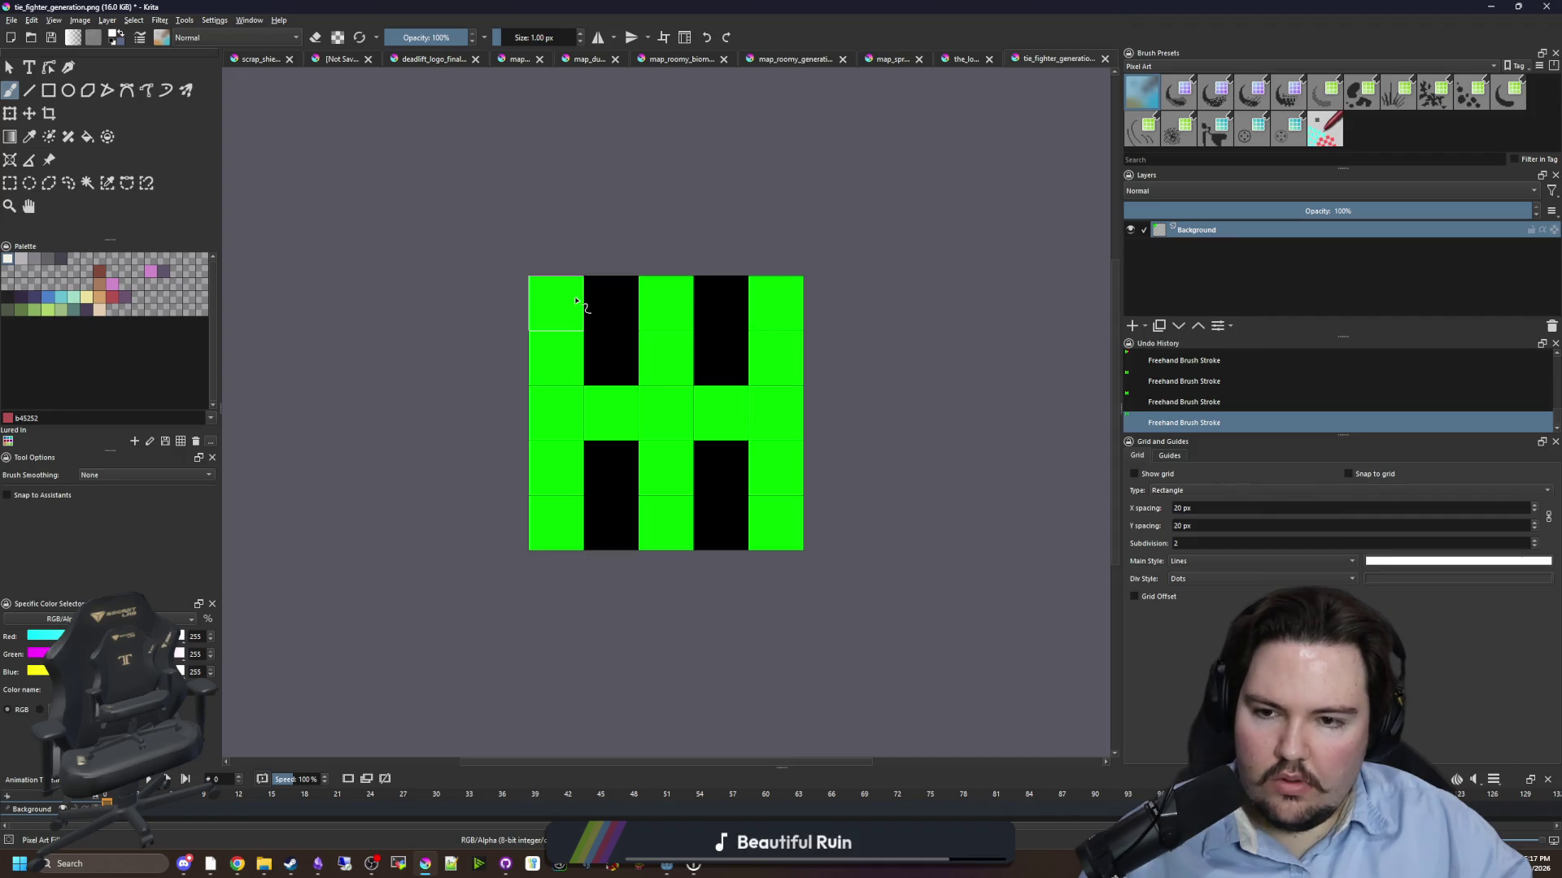
pyautogui.moveTo(593, 425); pyautogui.dragTo(555, 302)
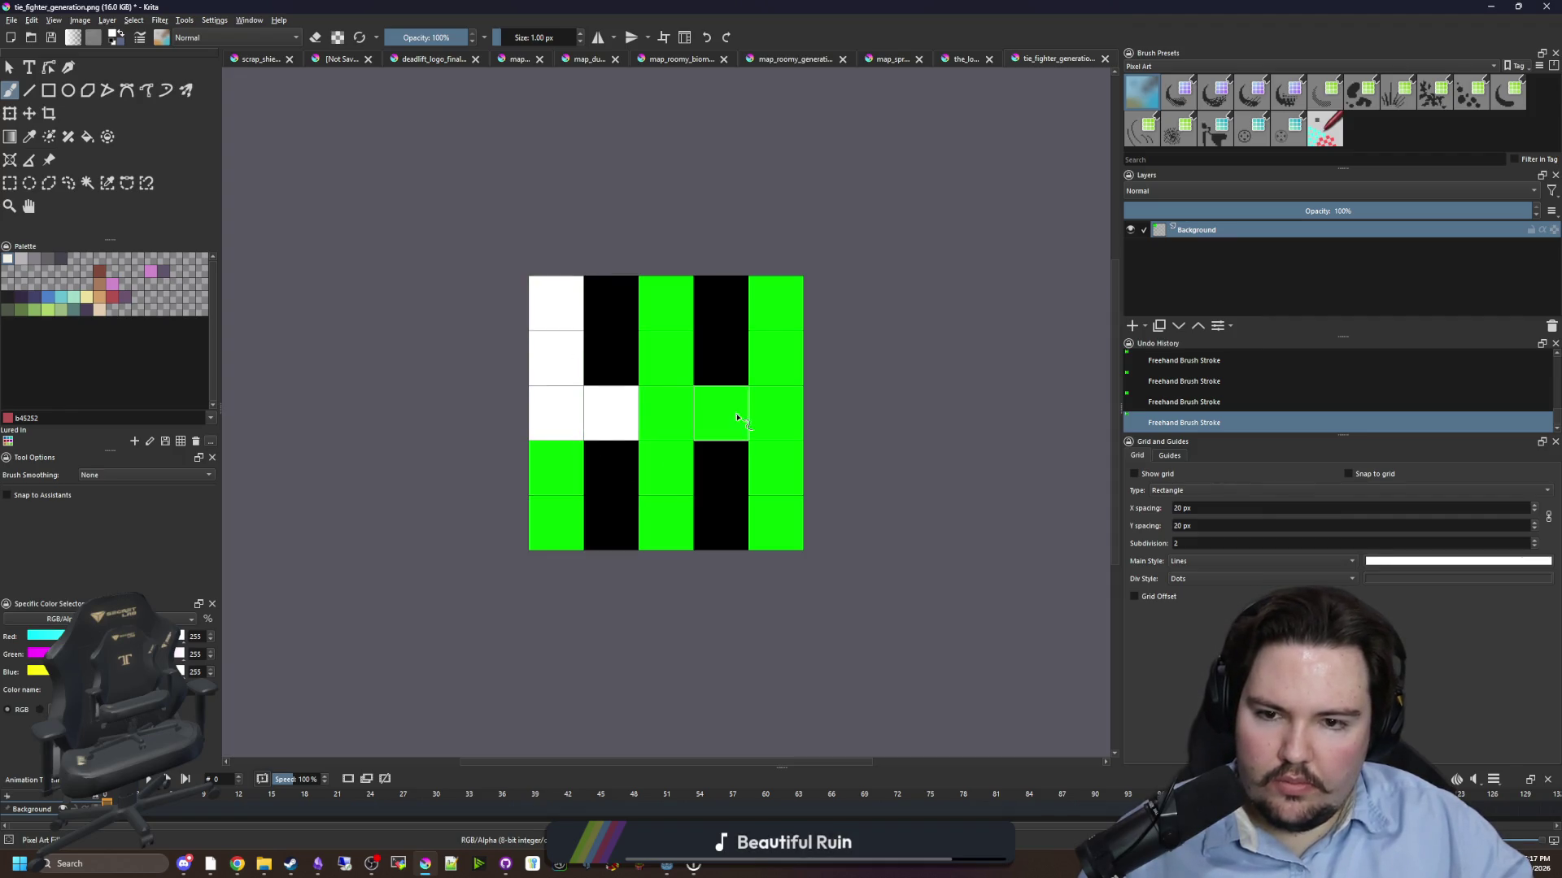
pyautogui.moveTo(774, 412); pyautogui.dragTo(780, 523)
pyautogui.click(775, 358)
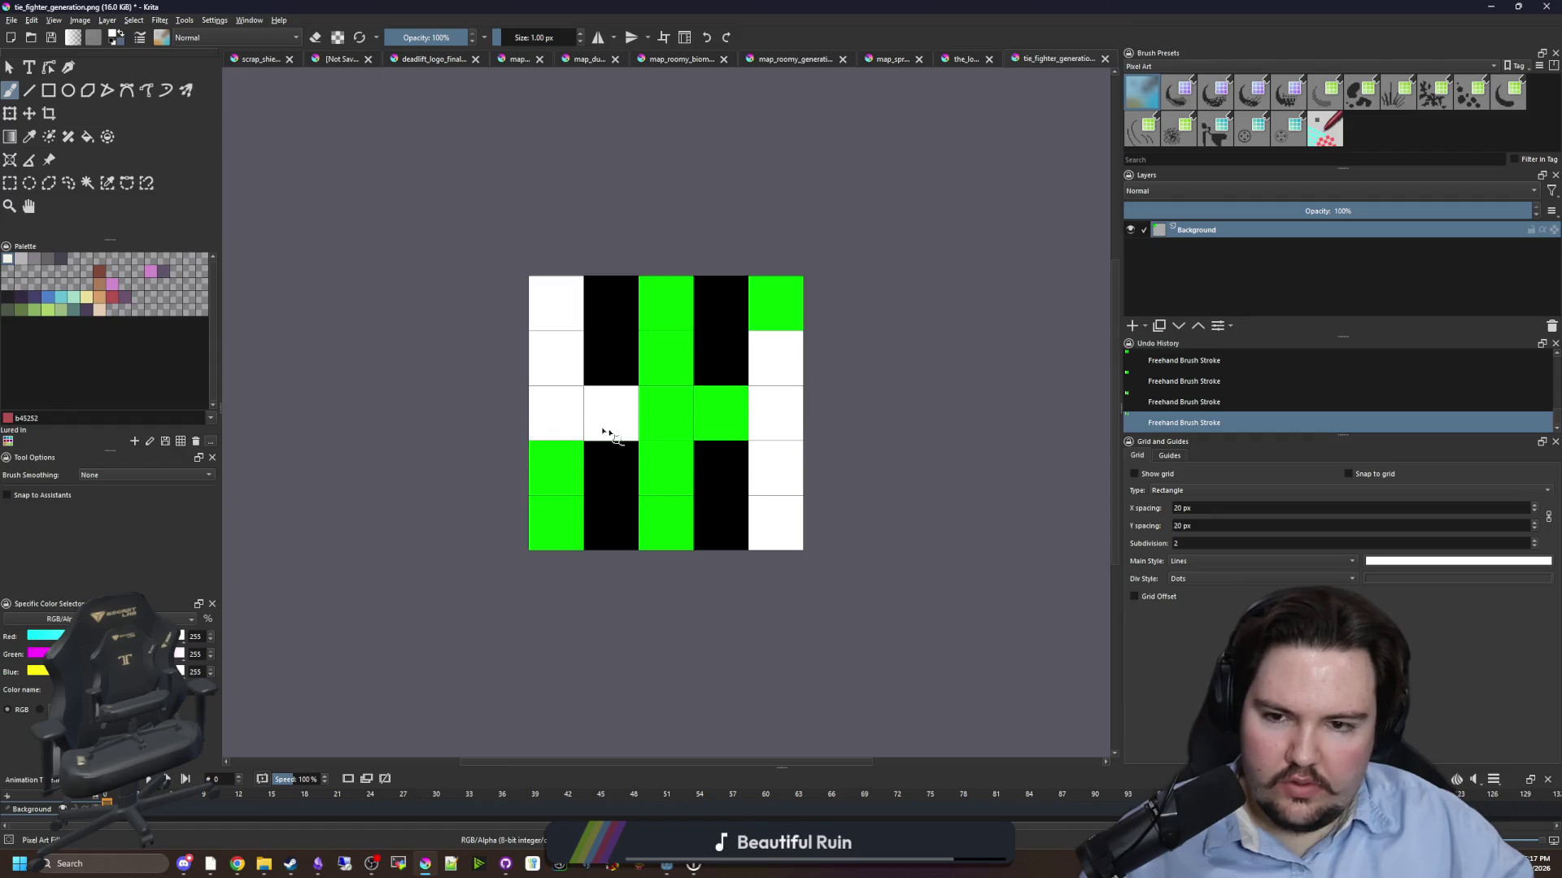
pyautogui.scroll(-5, 614, 439)
pyautogui.scroll(5, 615, 486)
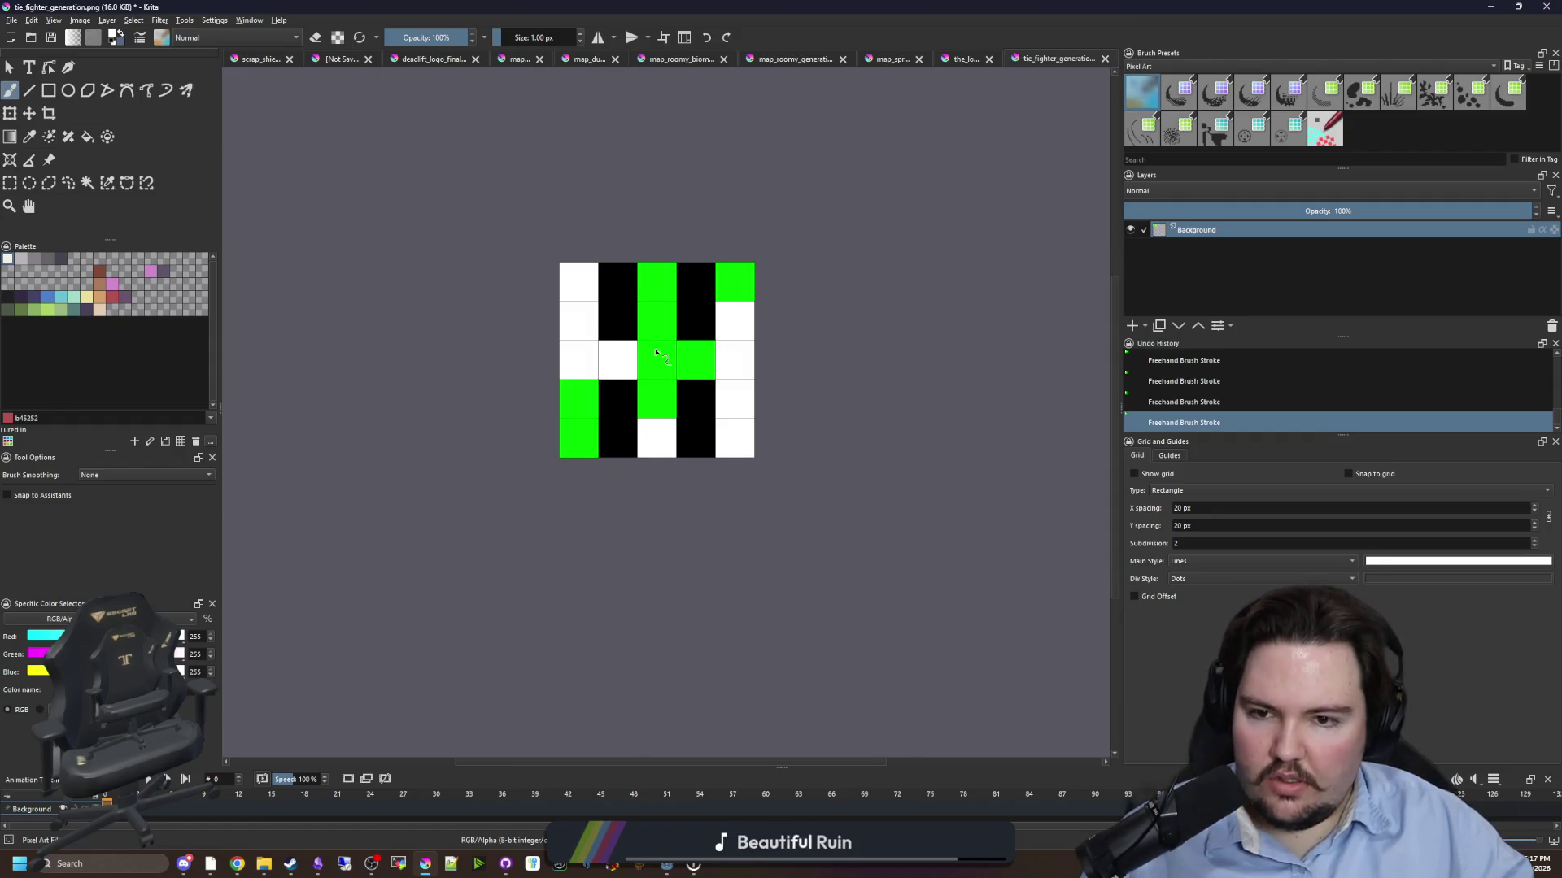
pyautogui.hotkey('ctrl', 'z')
# - Save the map as tie_fighter_biome.png, accepting the PNG export options
pyautogui.click(11, 19)
pyautogui.click(49, 93)
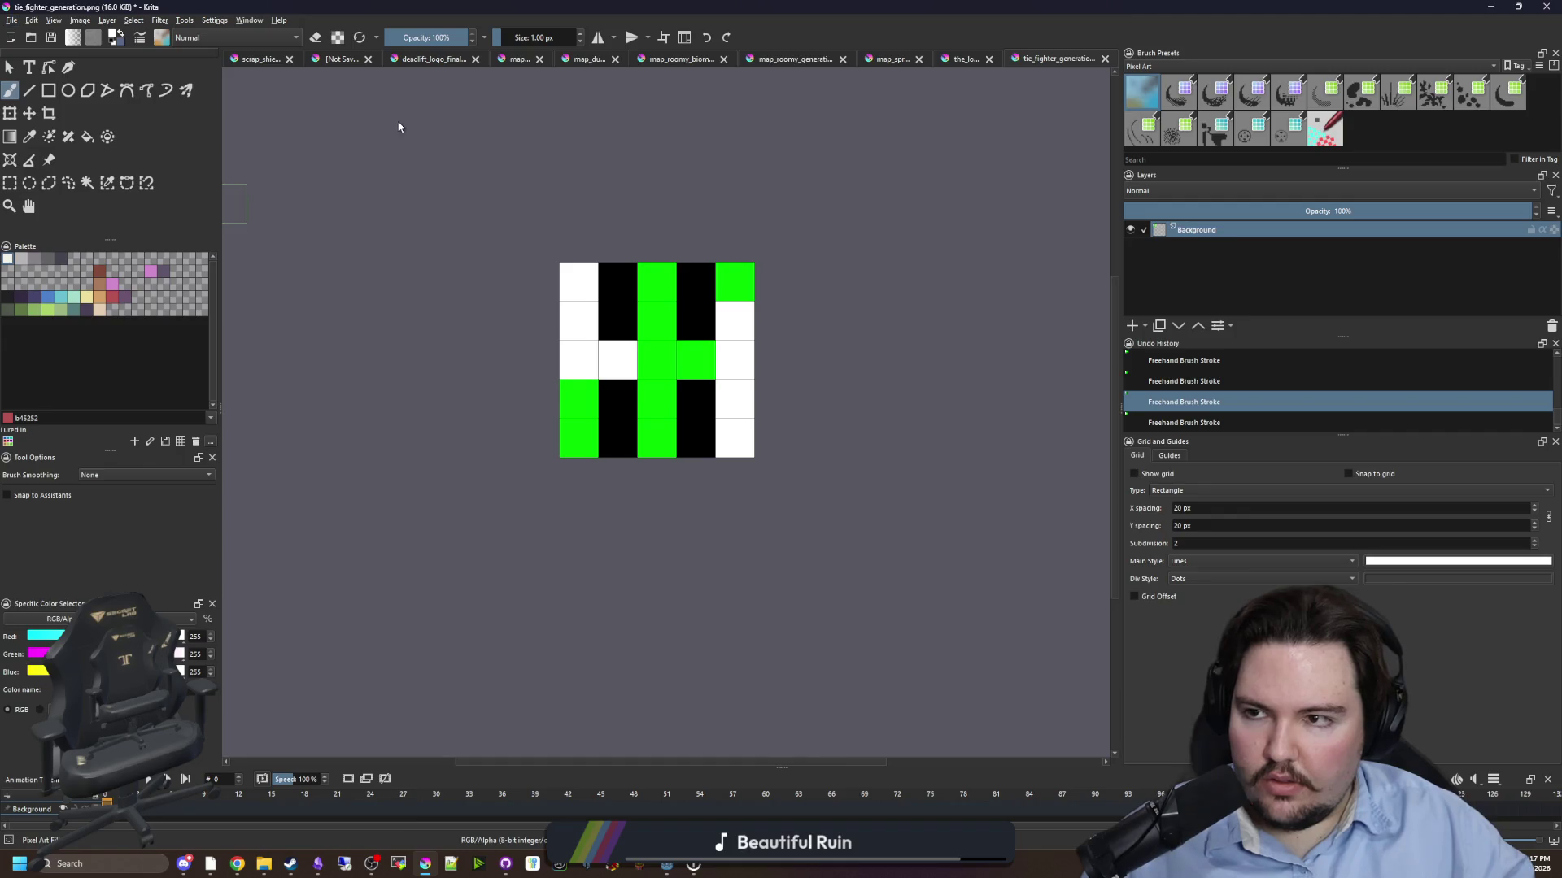
pyautogui.write('tie_fighter_g')
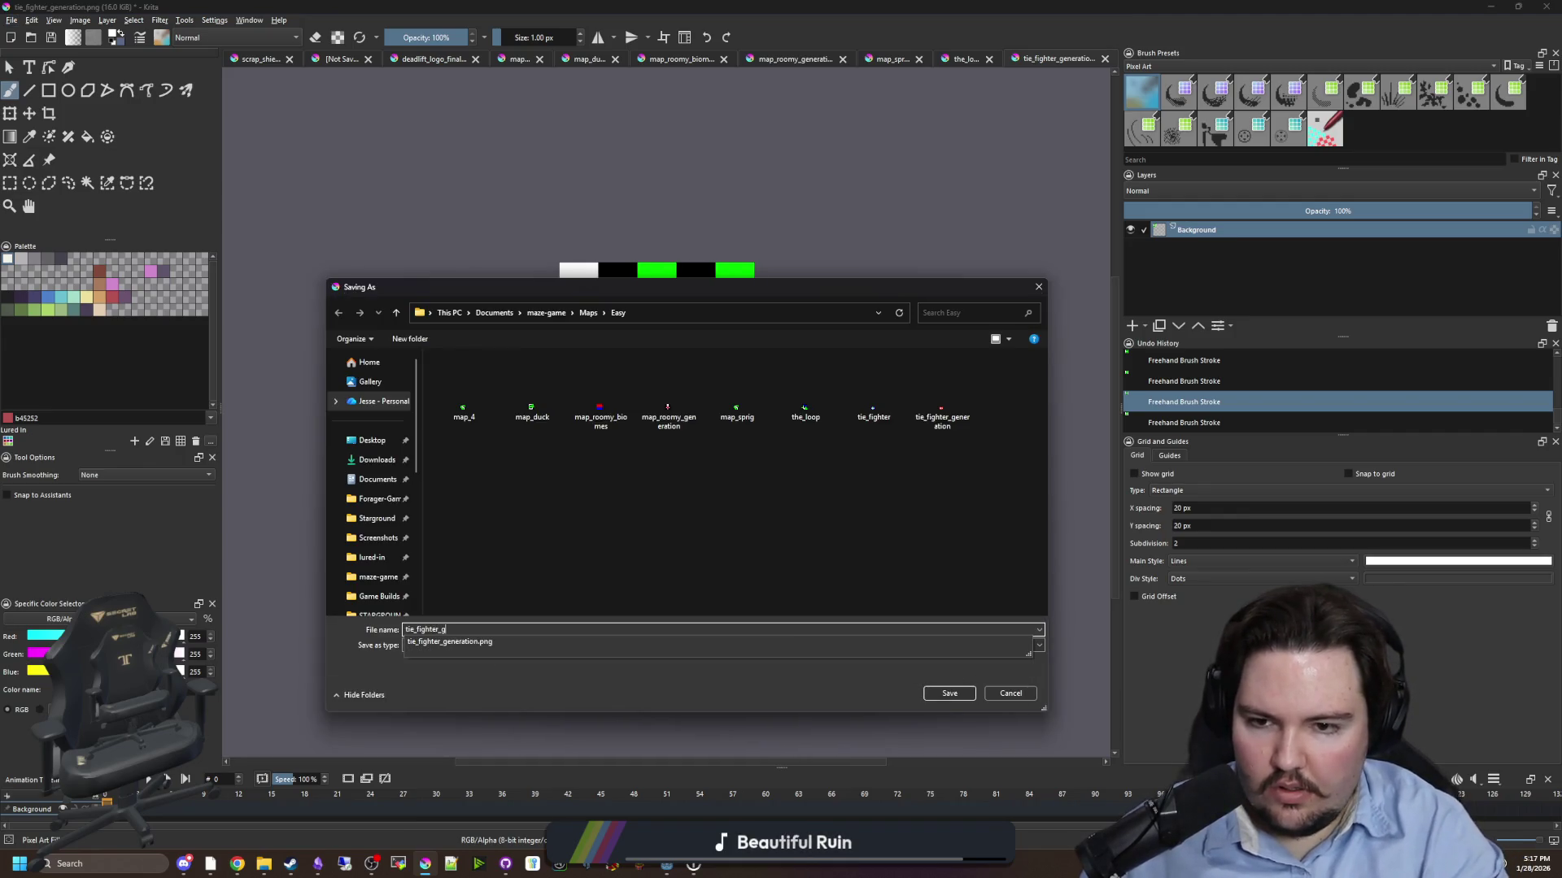
pyautogui.press('BackSpace')
pyautogui.write('biome')
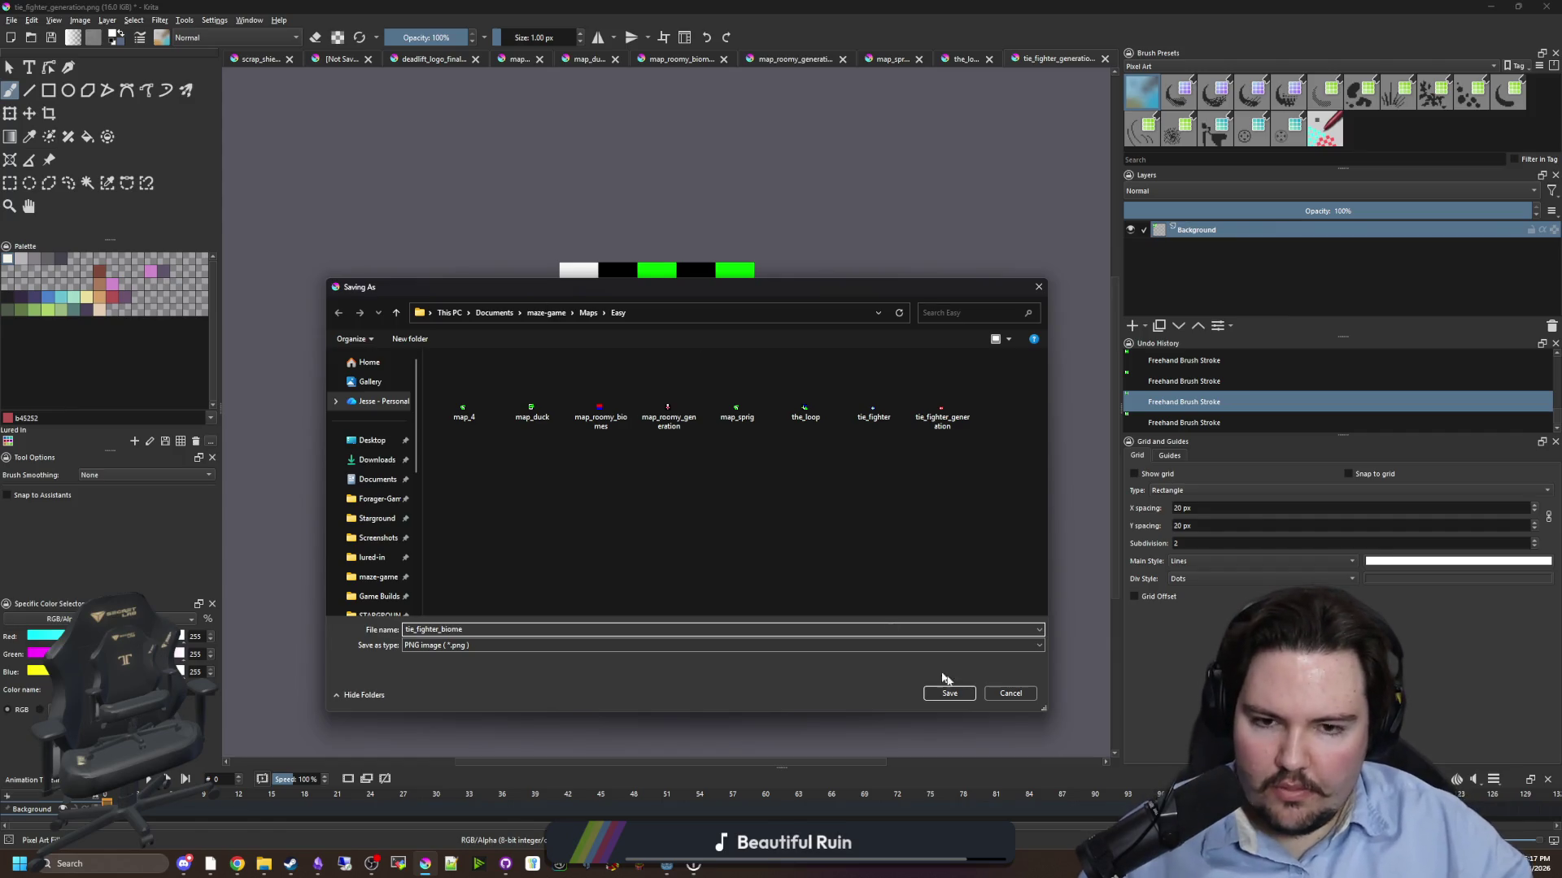
pyautogui.click(948, 692)
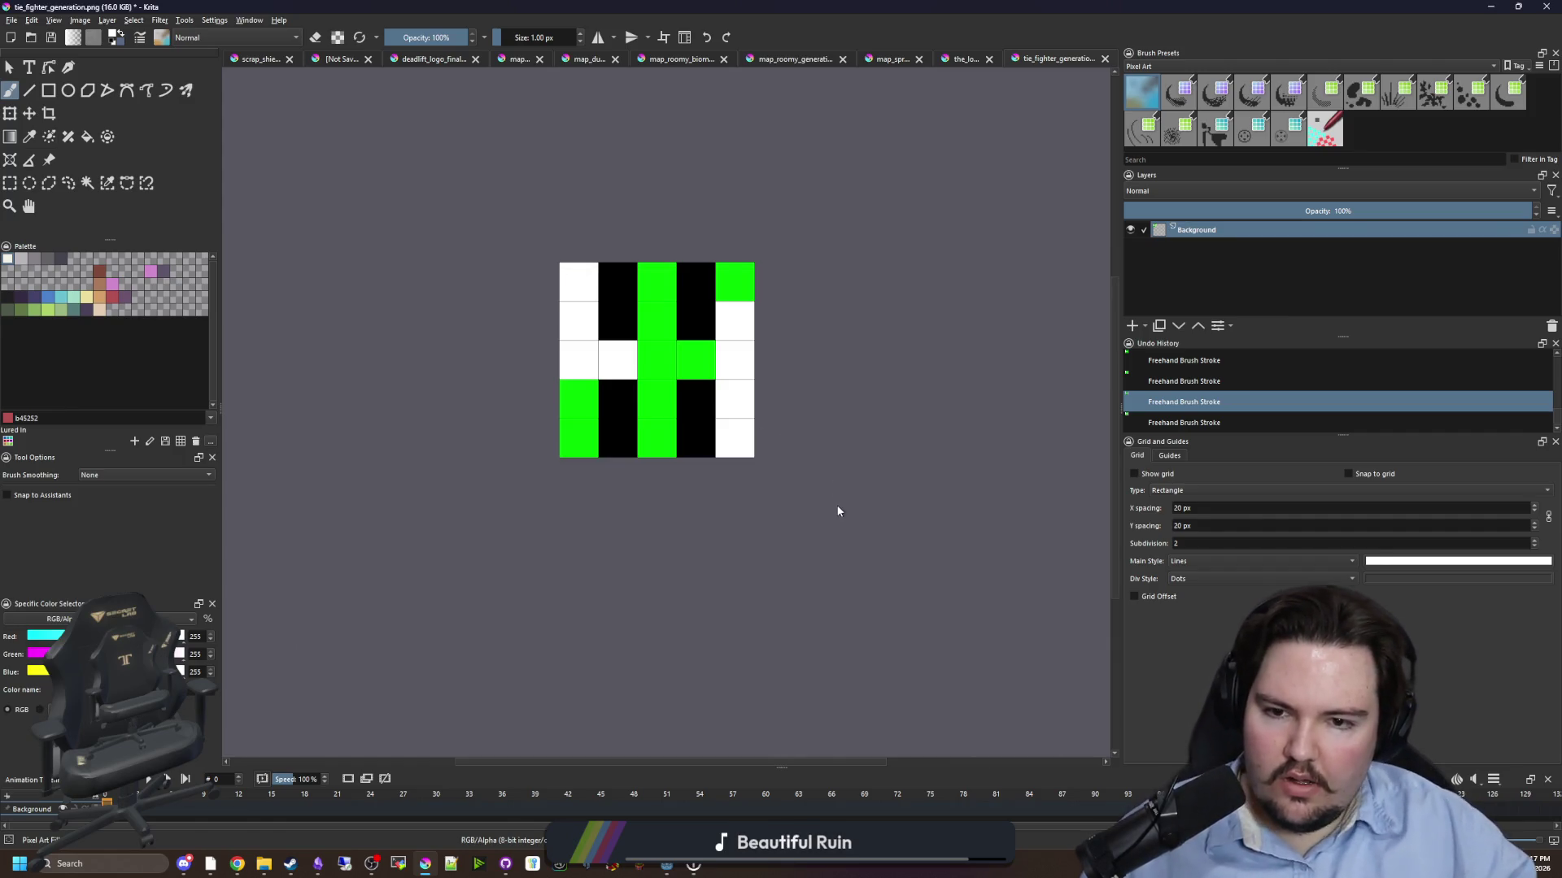
pyautogui.click(836, 551)
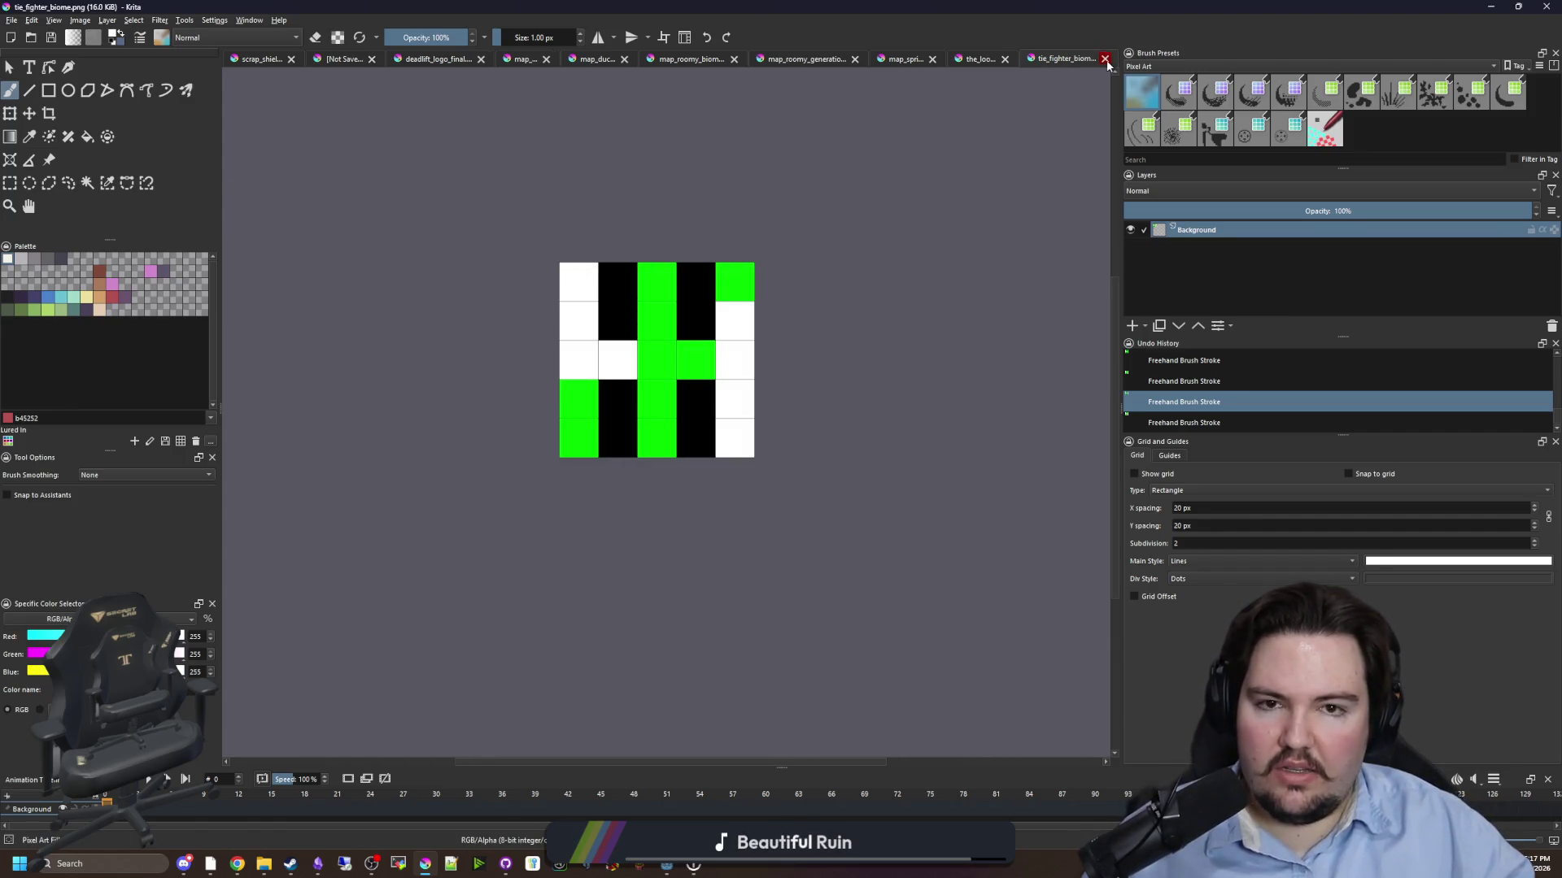
# - Close the tie fighter map and save the loop map as the_loop_biome.png
pyautogui.click(1104, 59)
pyautogui.click(17, 16)
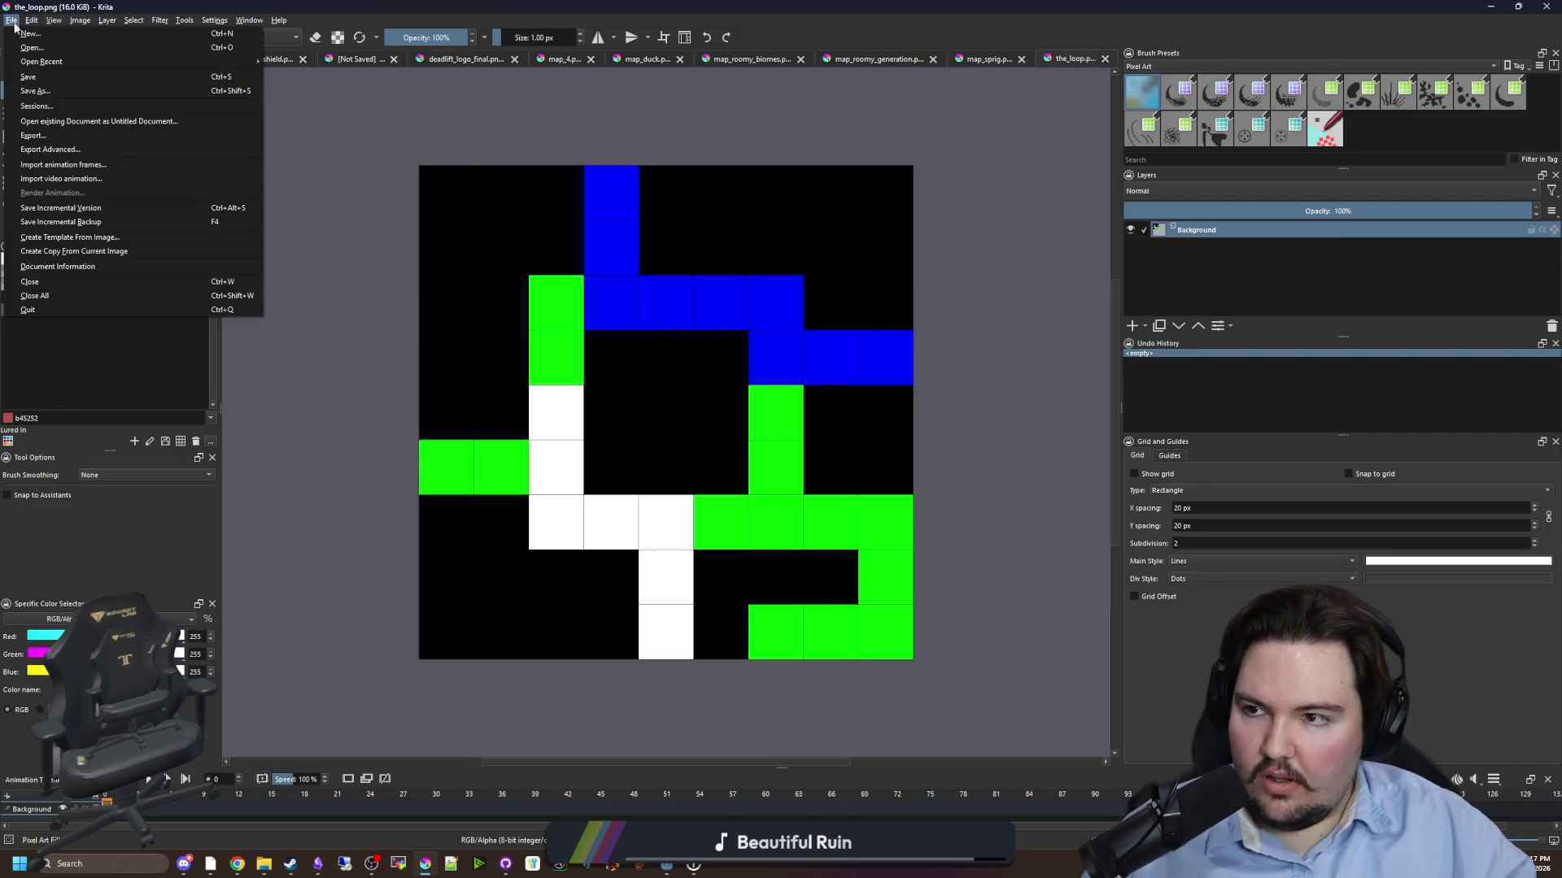
pyautogui.press('Escape')
pyautogui.hotkey('ctrl', 'shift', 's')
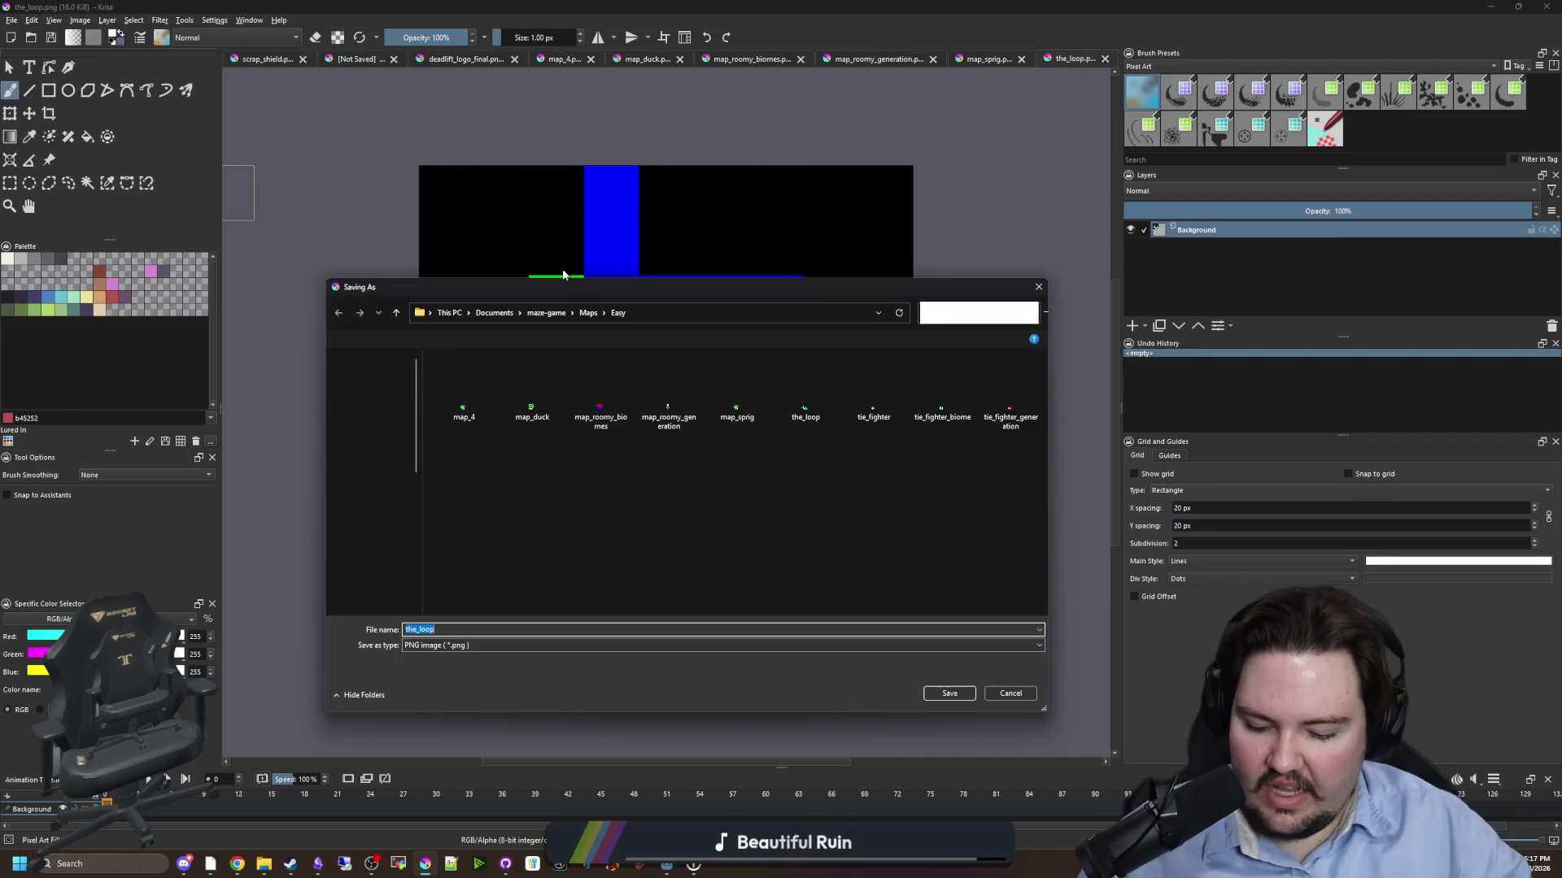
pyautogui.write('the_loop')
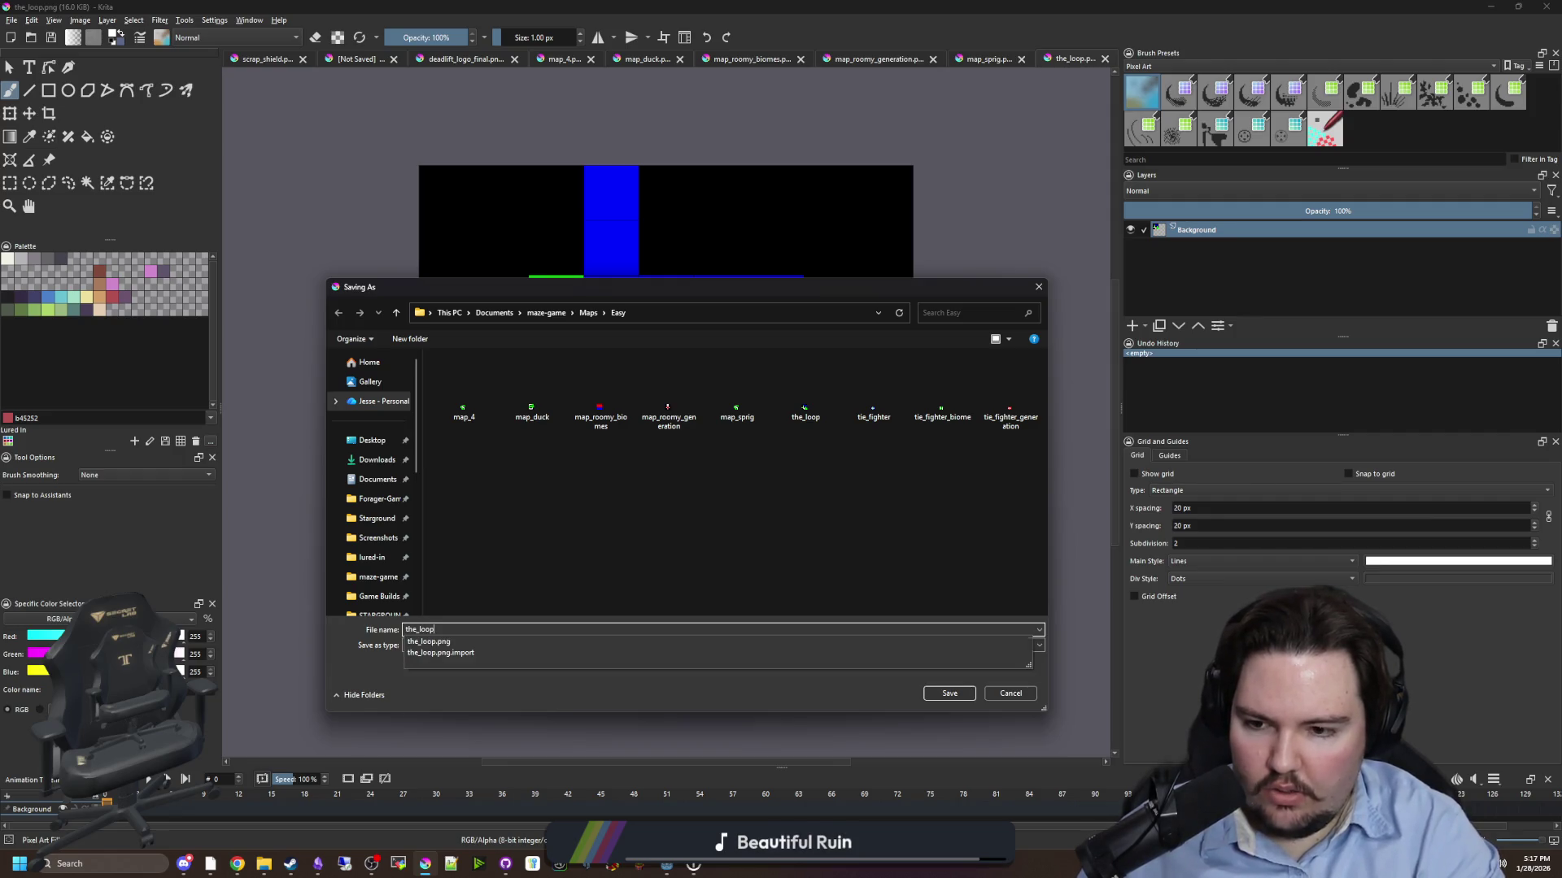
pyautogui.write('_nbiome')
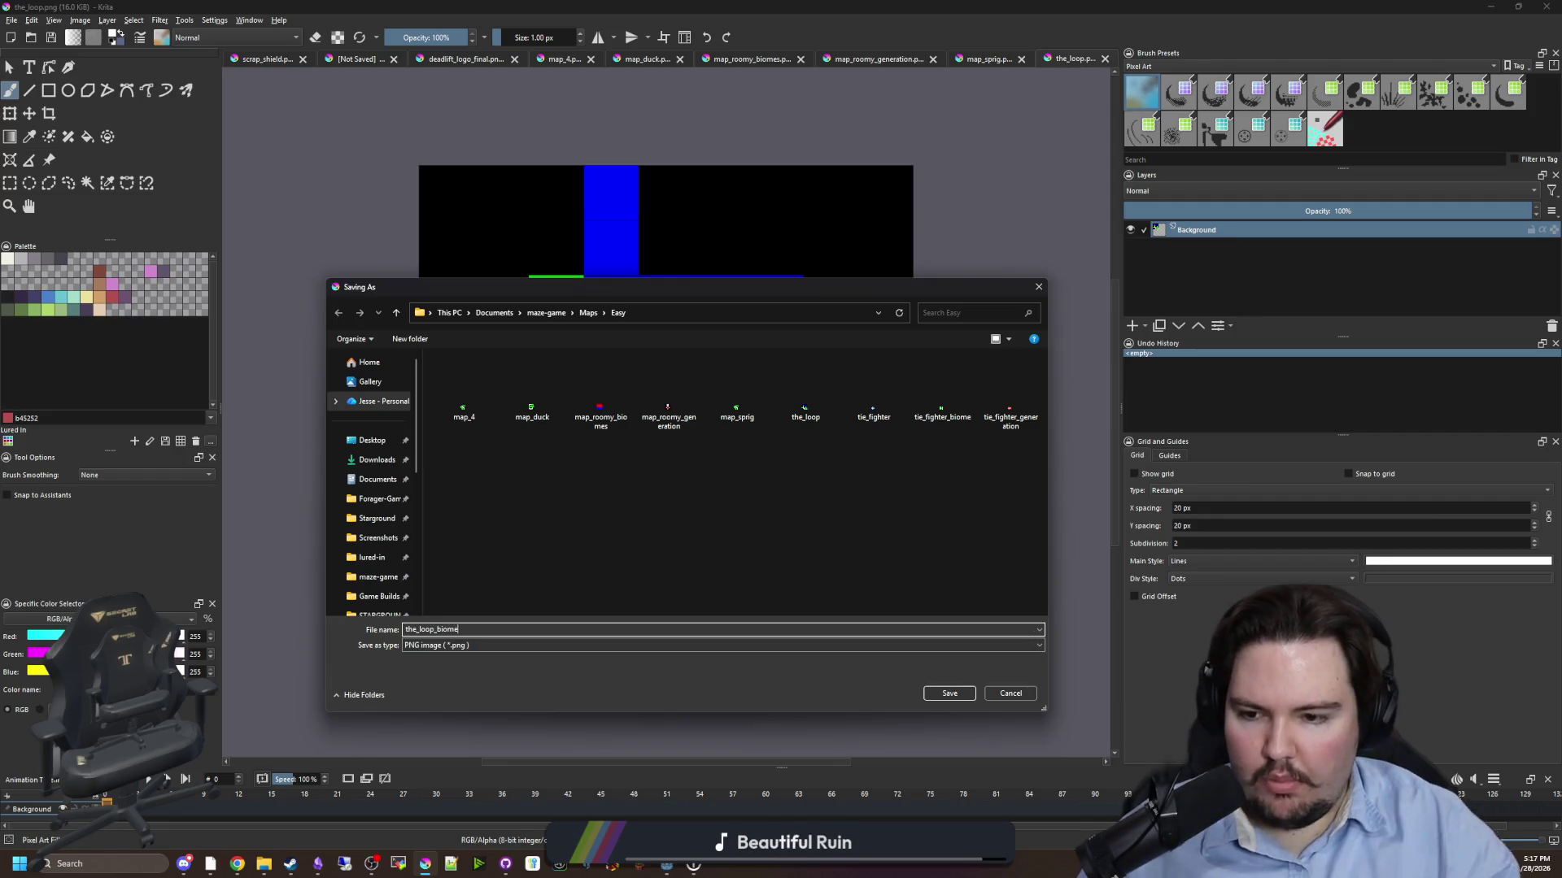
pyautogui.click(935, 692)
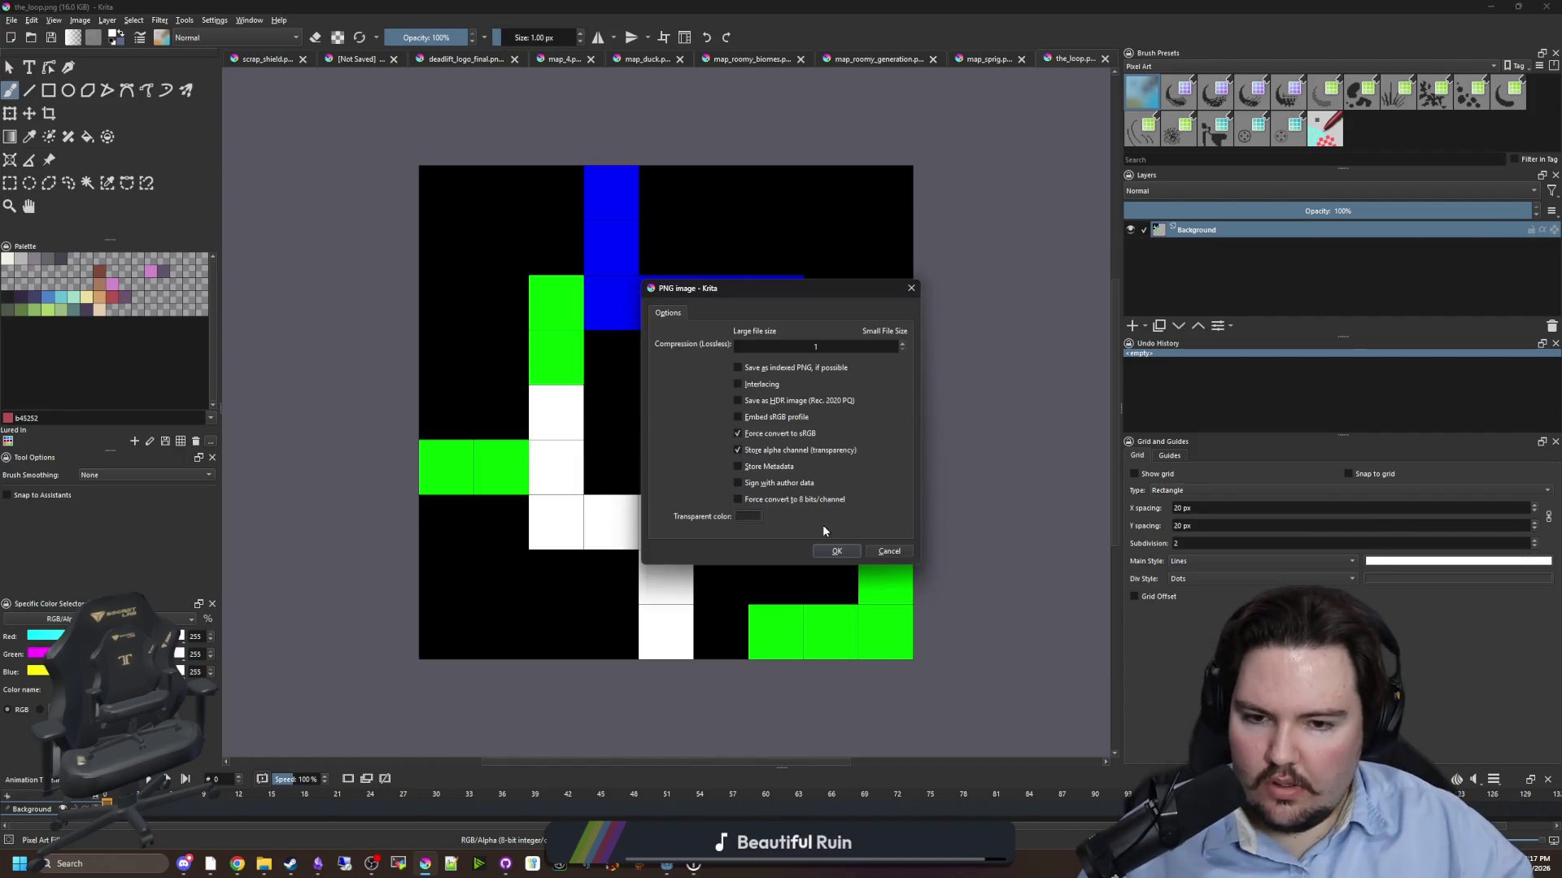
pyautogui.click(836, 558)
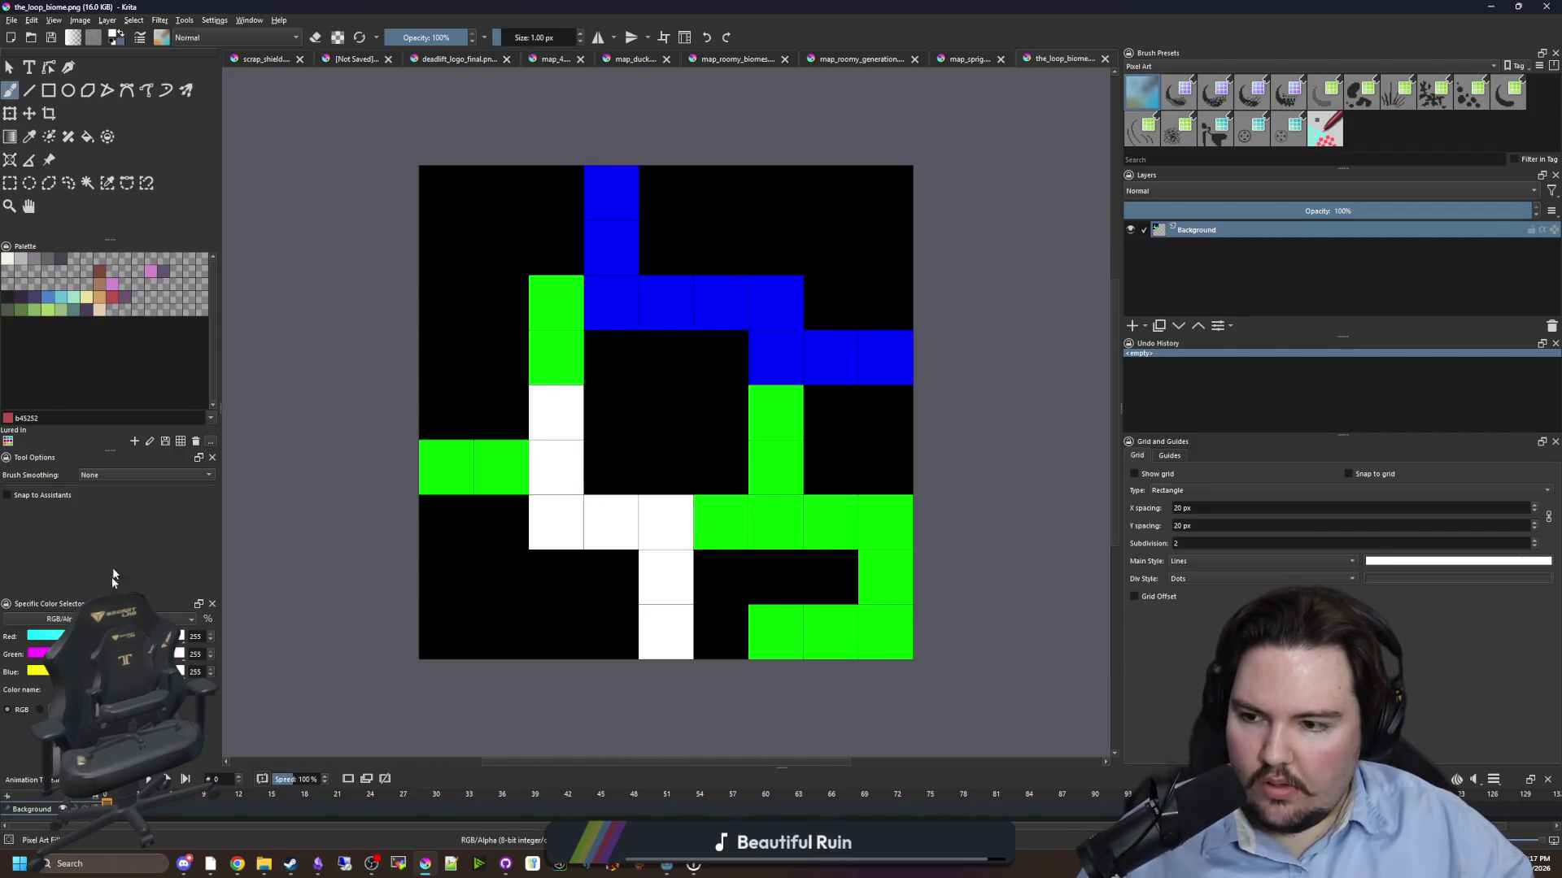
# - Paint the loop's path and remaining white, green and blue cells pure red
pyautogui.click(113, 297)
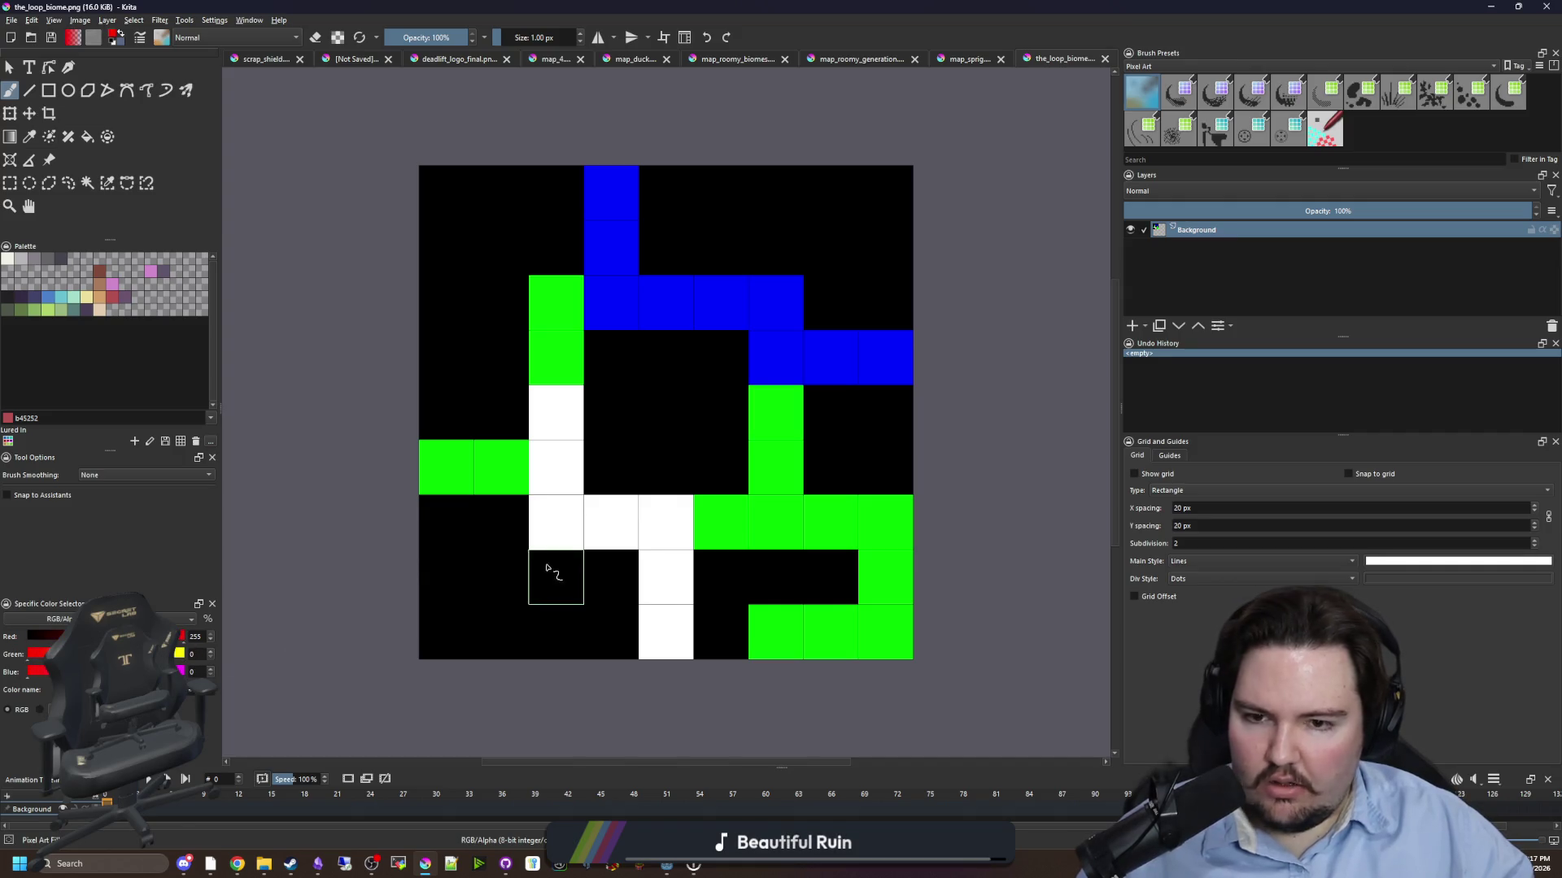
pyautogui.moveTo(769, 537)
pyautogui.mouseDown()
pyautogui.moveTo(647, 532)
pyautogui.moveTo(553, 305)
pyautogui.moveTo(768, 301)
pyautogui.moveTo(772, 483)
pyautogui.mouseUp()
pyautogui.moveTo(667, 569); pyautogui.dragTo(667, 634)
pyautogui.moveTo(830, 520)
pyautogui.mouseDown()
pyautogui.moveTo(889, 575)
pyautogui.moveTo(772, 634)
pyautogui.mouseUp()
pyautogui.click(885, 358)
pyautogui.moveTo(610, 248); pyautogui.dragTo(610, 191)
pyautogui.click(829, 358)
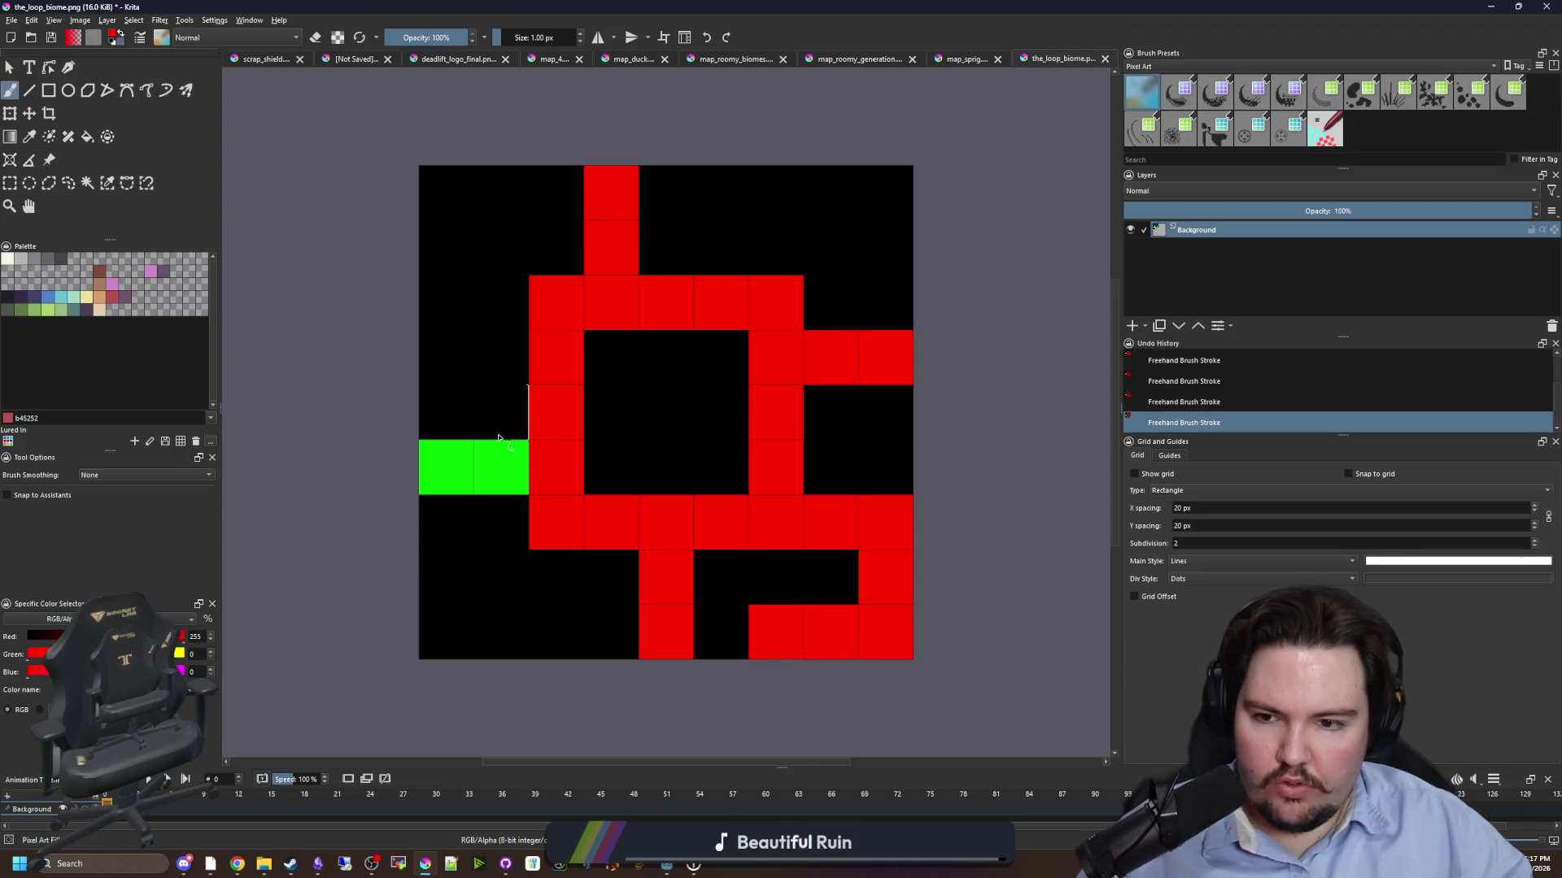
pyautogui.moveTo(500, 467); pyautogui.dragTo(445, 474)
# - Paint the path's edge cells and two lower middle cells near-white
pyautogui.click(6, 258)
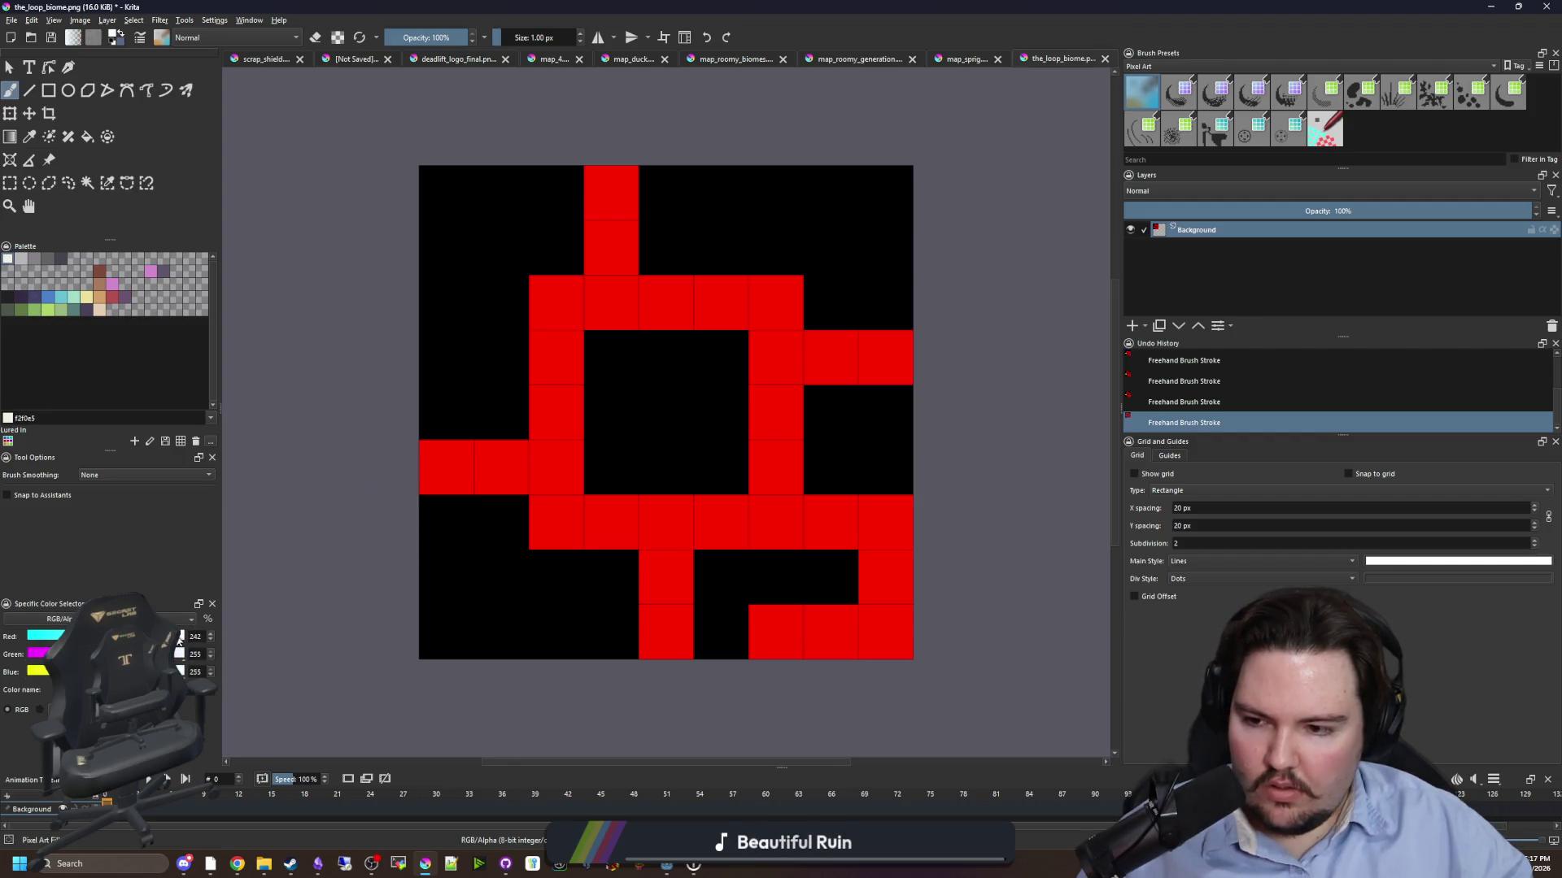
pyautogui.click(446, 468)
pyautogui.click(610, 192)
pyautogui.click(885, 357)
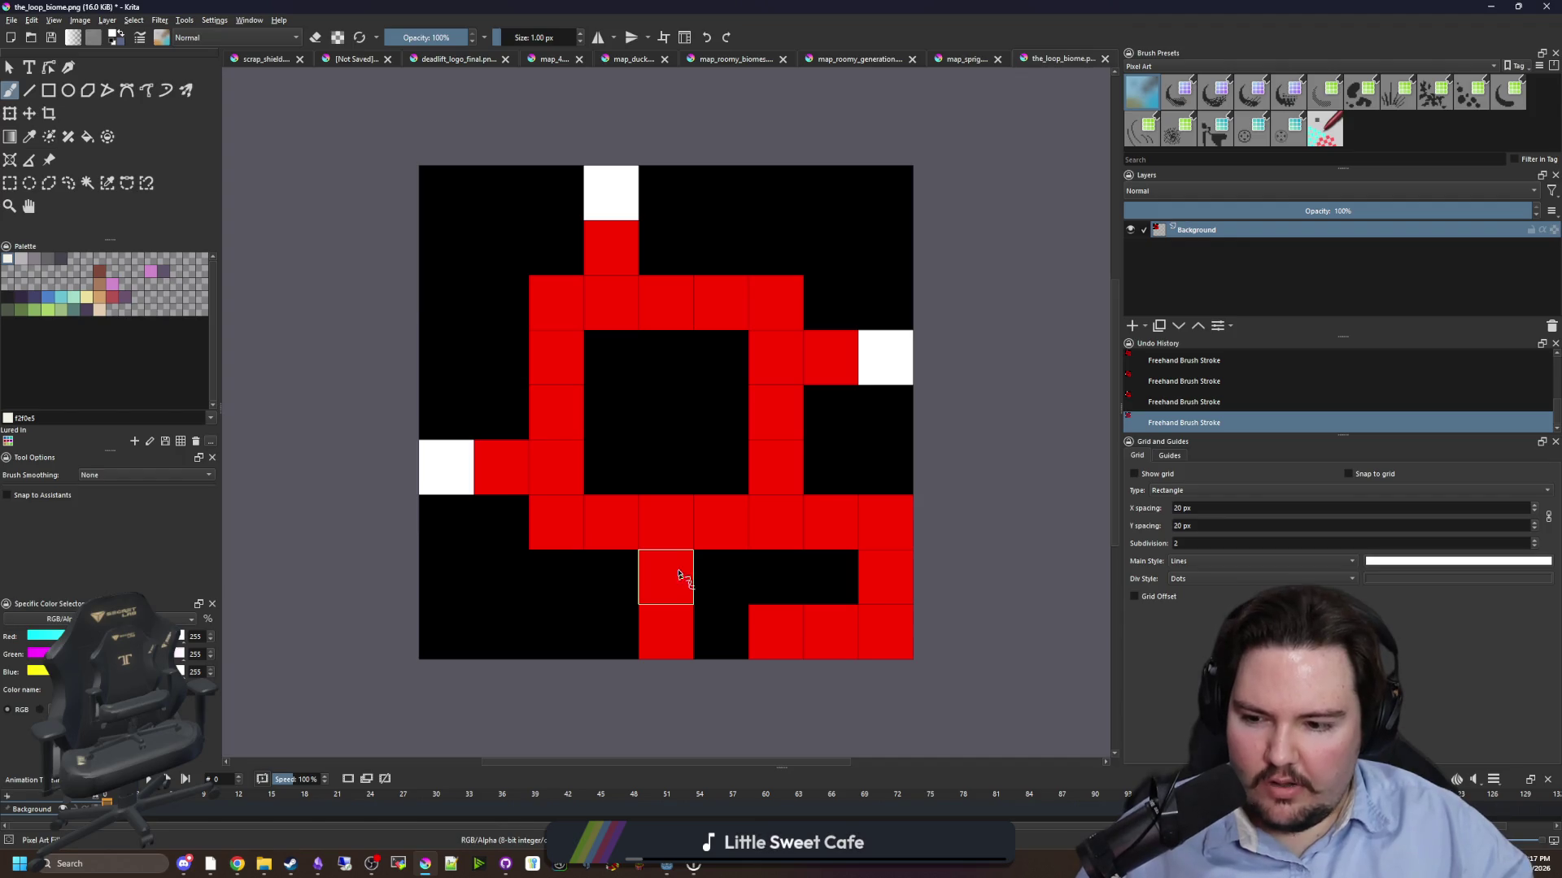
pyautogui.moveTo(662, 595); pyautogui.dragTo(665, 632)
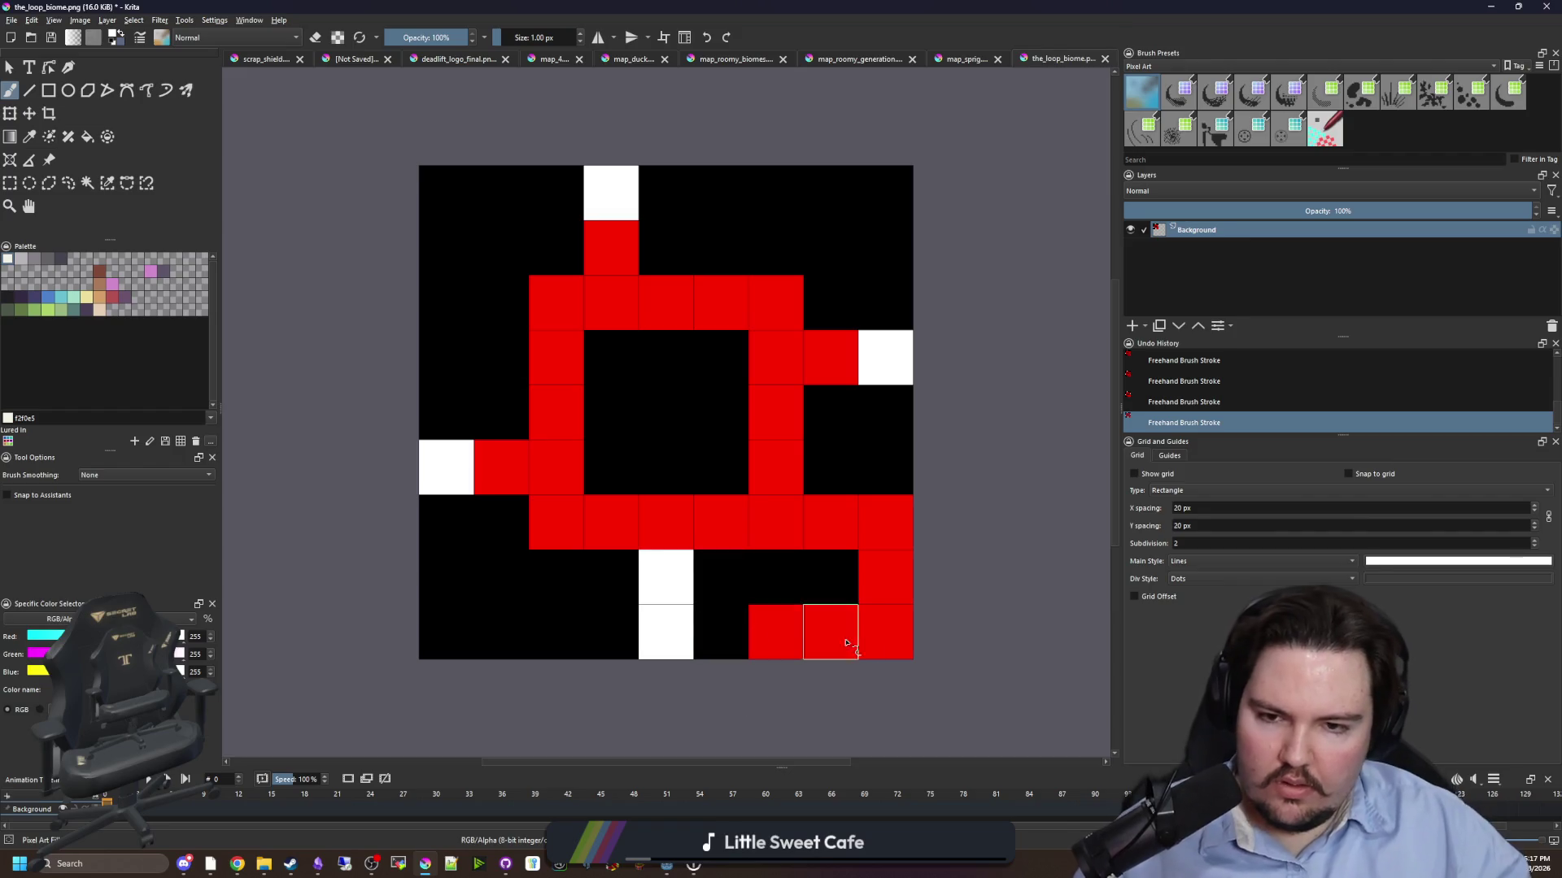
# - Save the map as the_loop_generation.png with default PNG options and close it
pyautogui.click(13, 20)
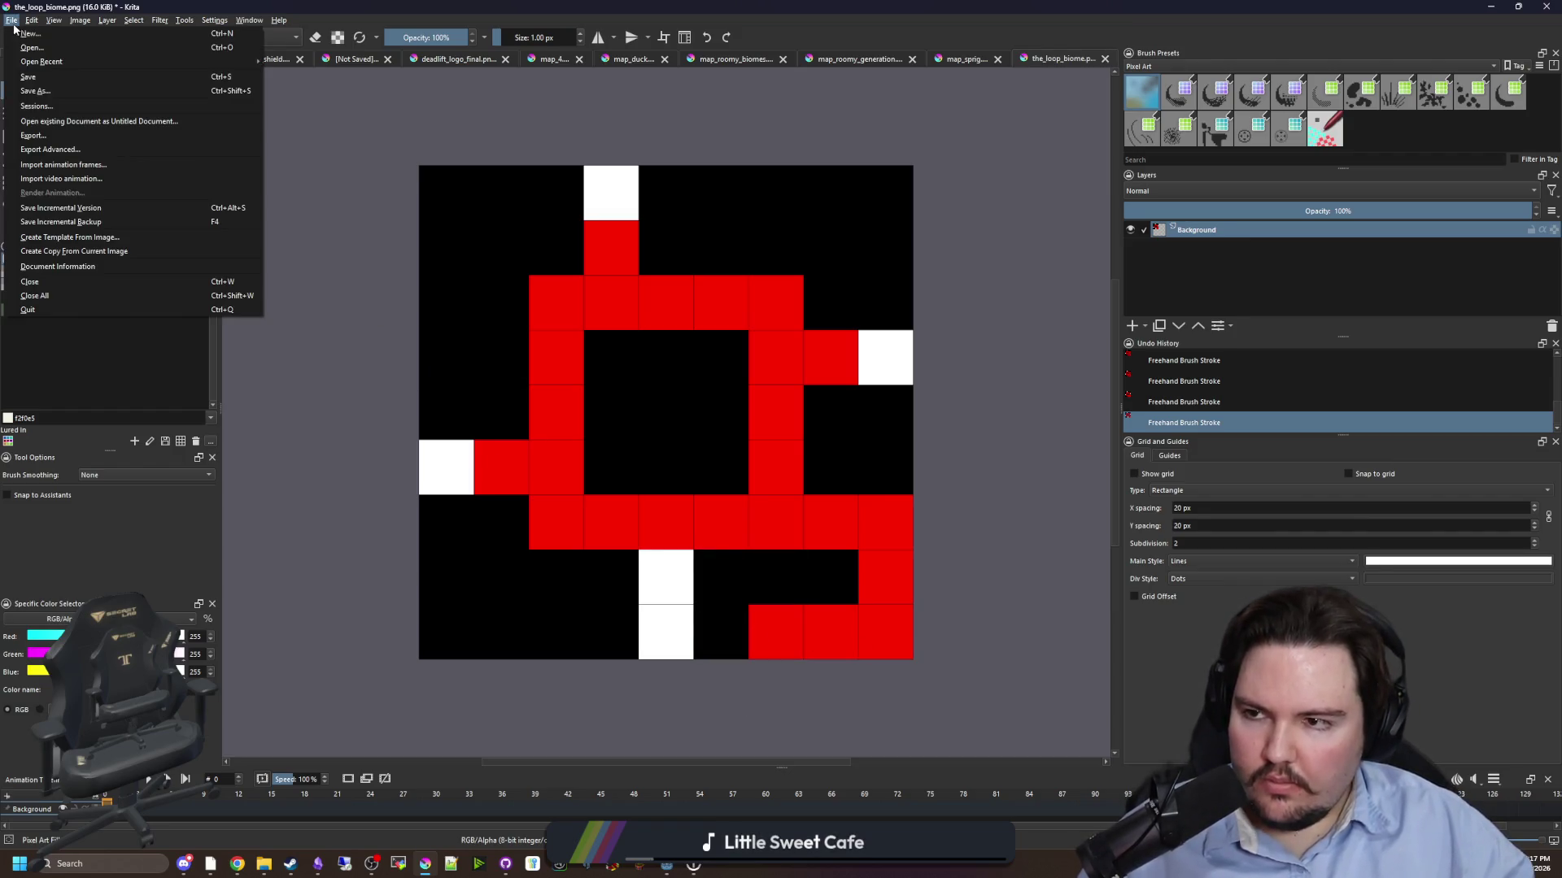
pyautogui.click(28, 98)
pyautogui.write('the_loop_generation')
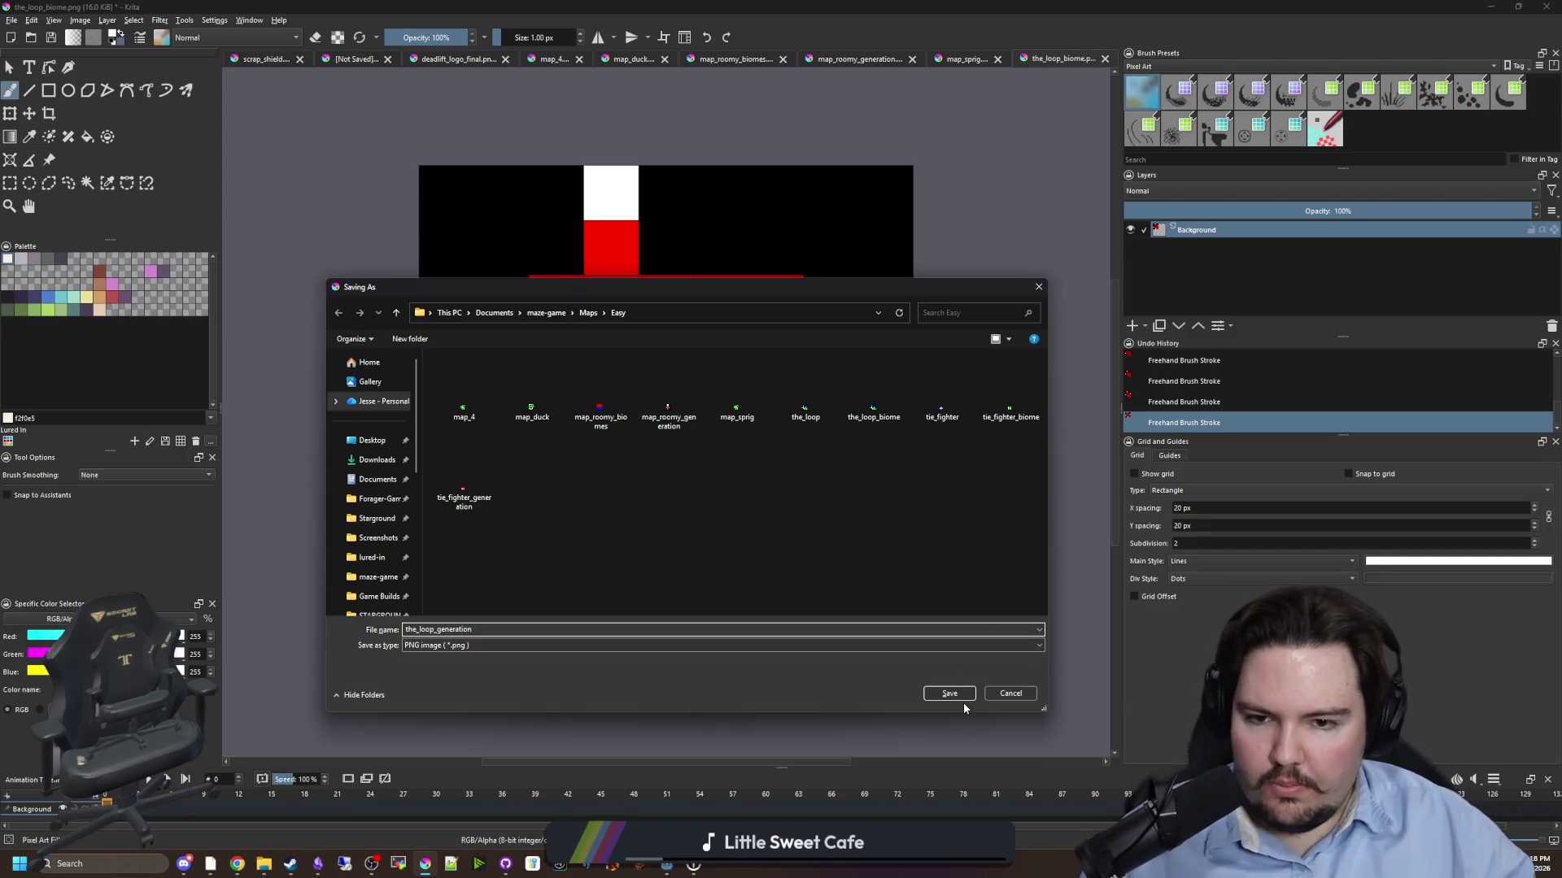
pyautogui.click(965, 693)
pyautogui.click(862, 554)
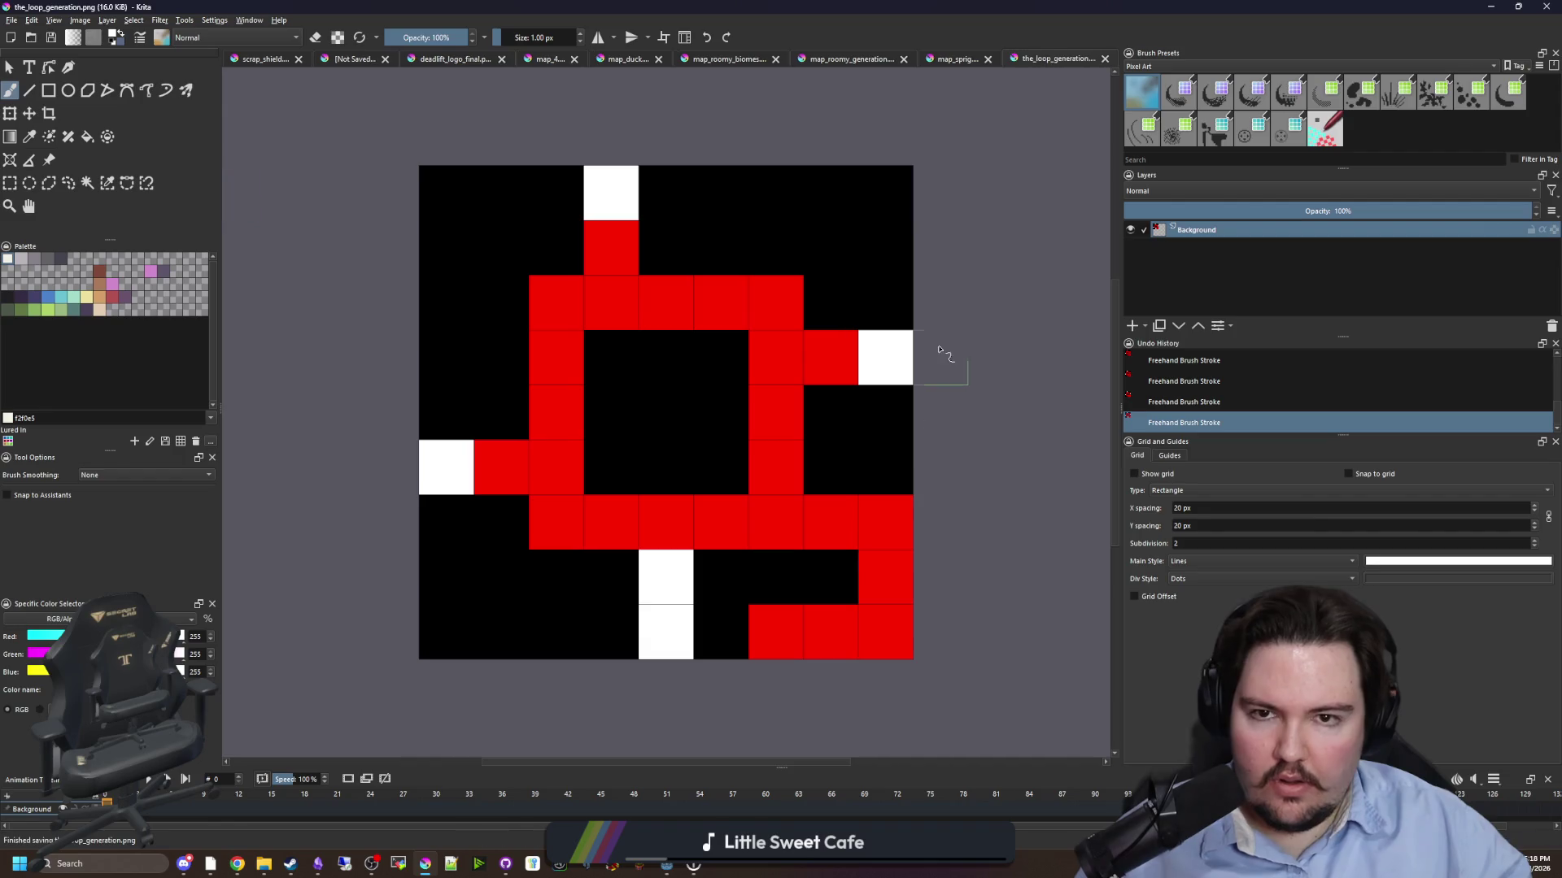
pyautogui.click(1105, 58)
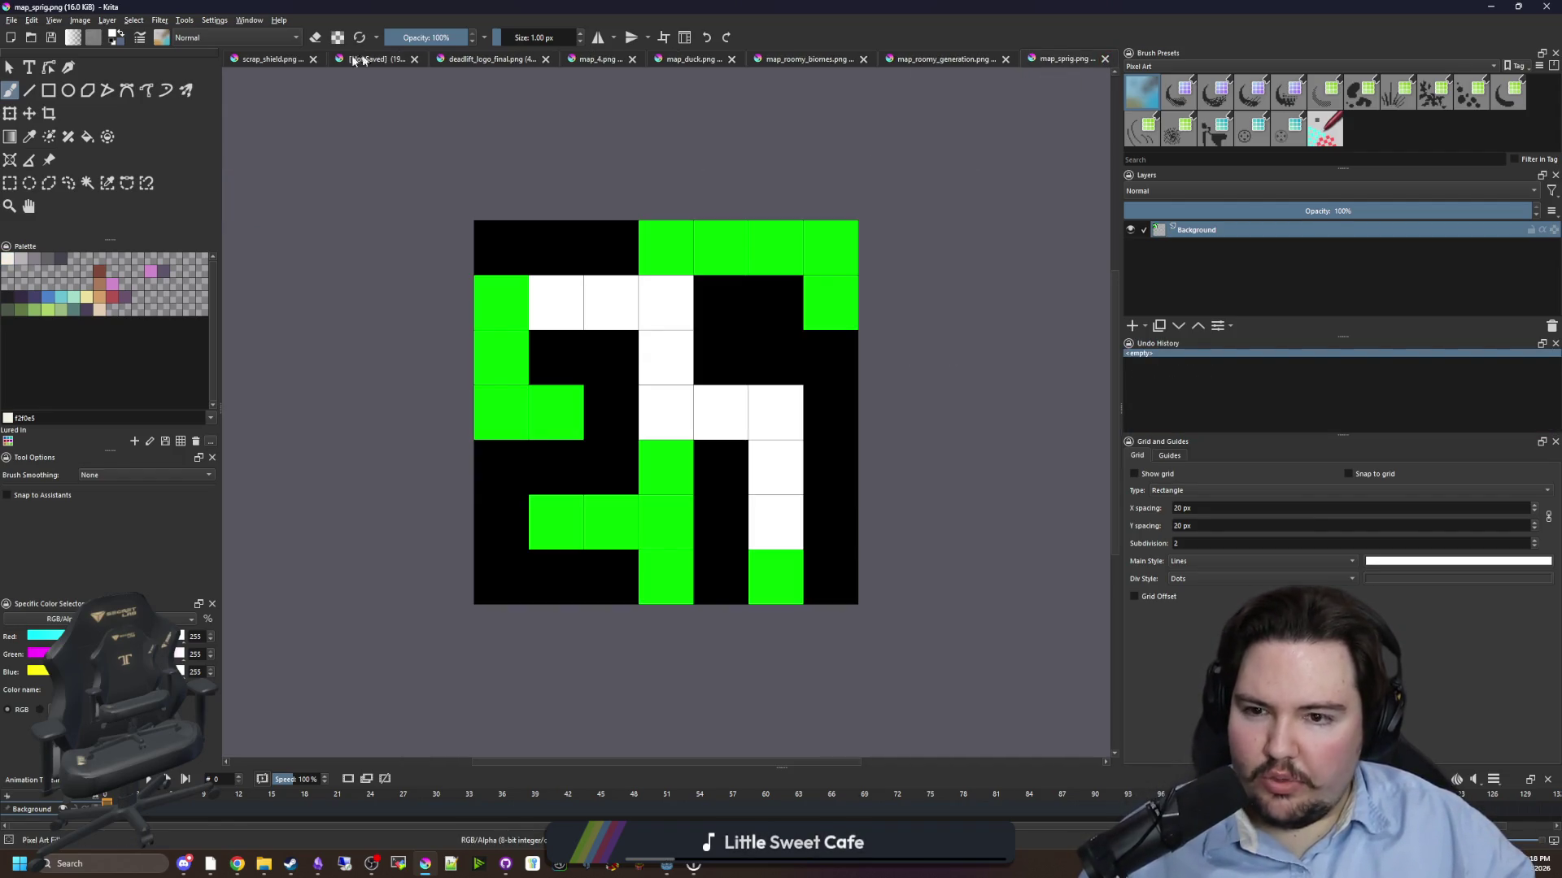
# - Save the green sprig maze as map_sprig_biome.png, confirming the PNG options
pyautogui.click(11, 20)
pyautogui.press('Escape')
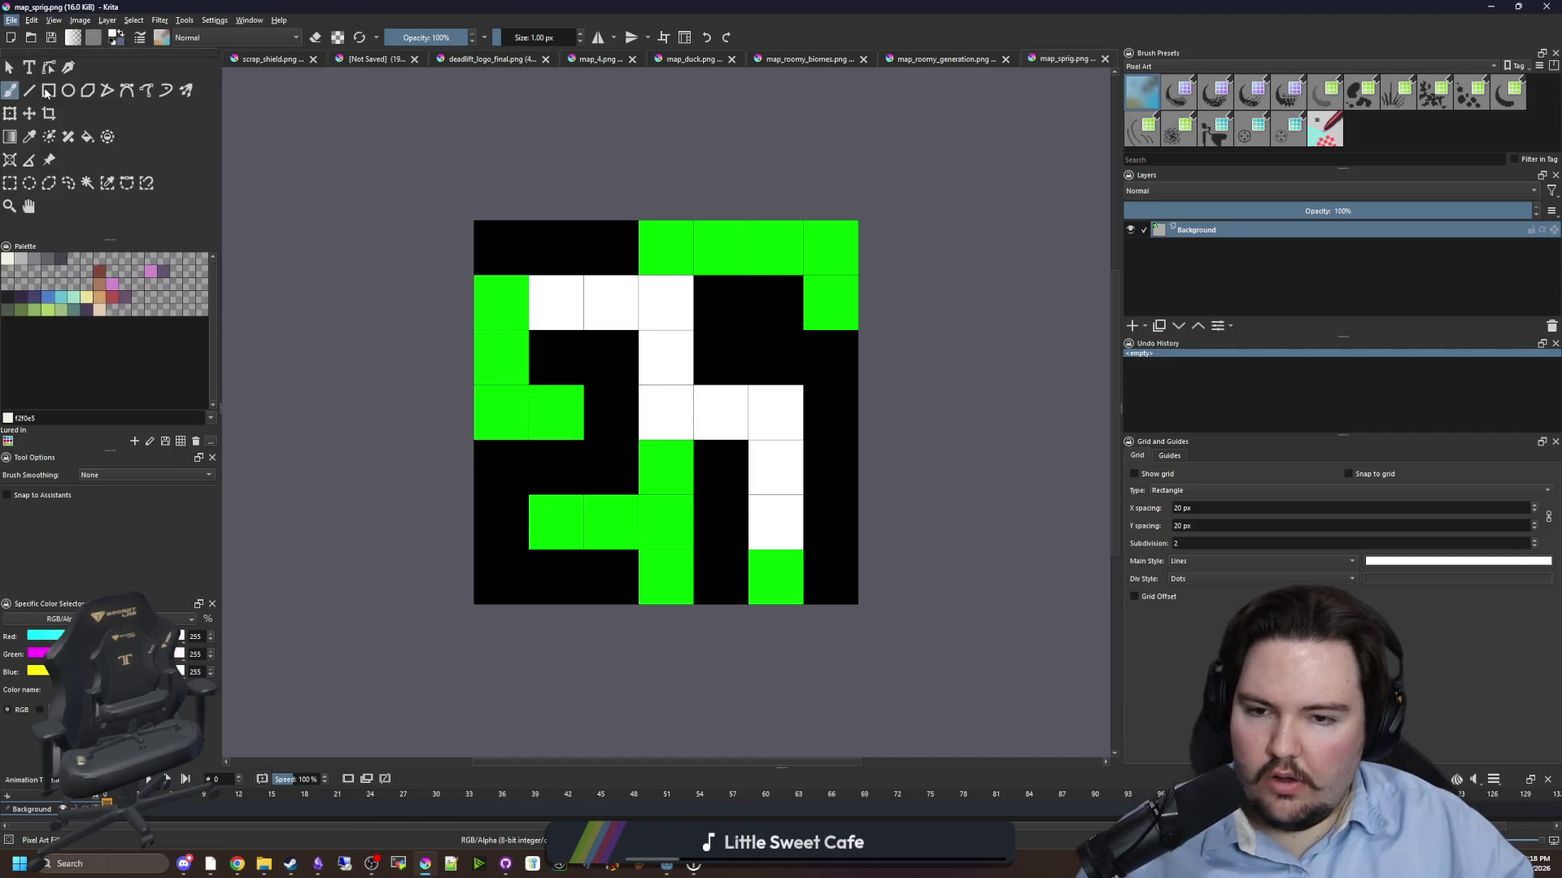
pyautogui.hotkey('ctrl', 'shift', 's')
pyautogui.write('map_sprig_biome')
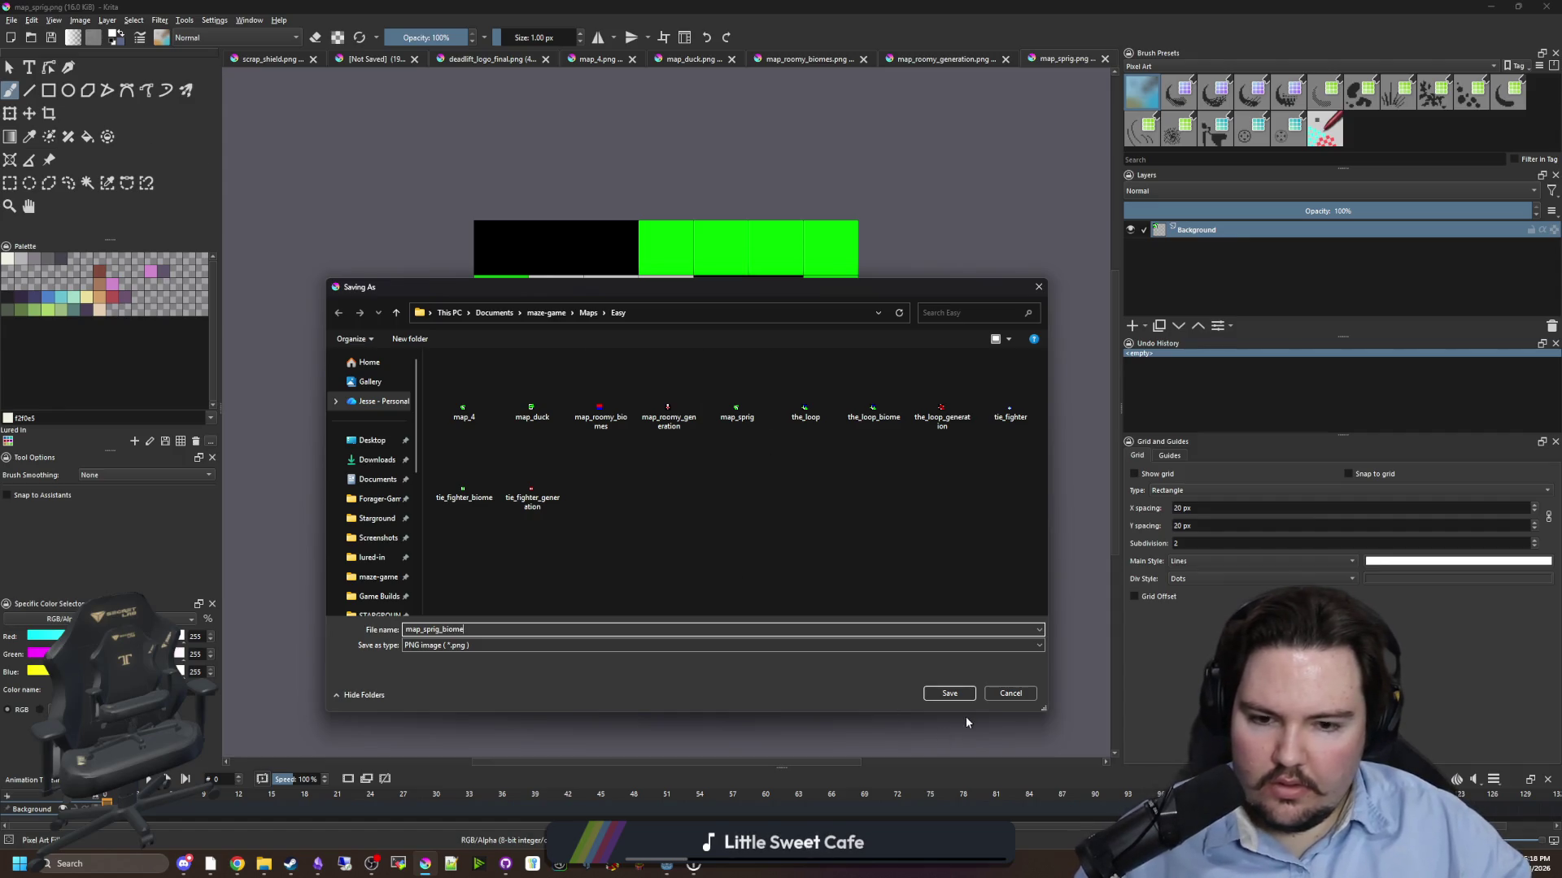
pyautogui.click(961, 693)
pyautogui.click(887, 550)
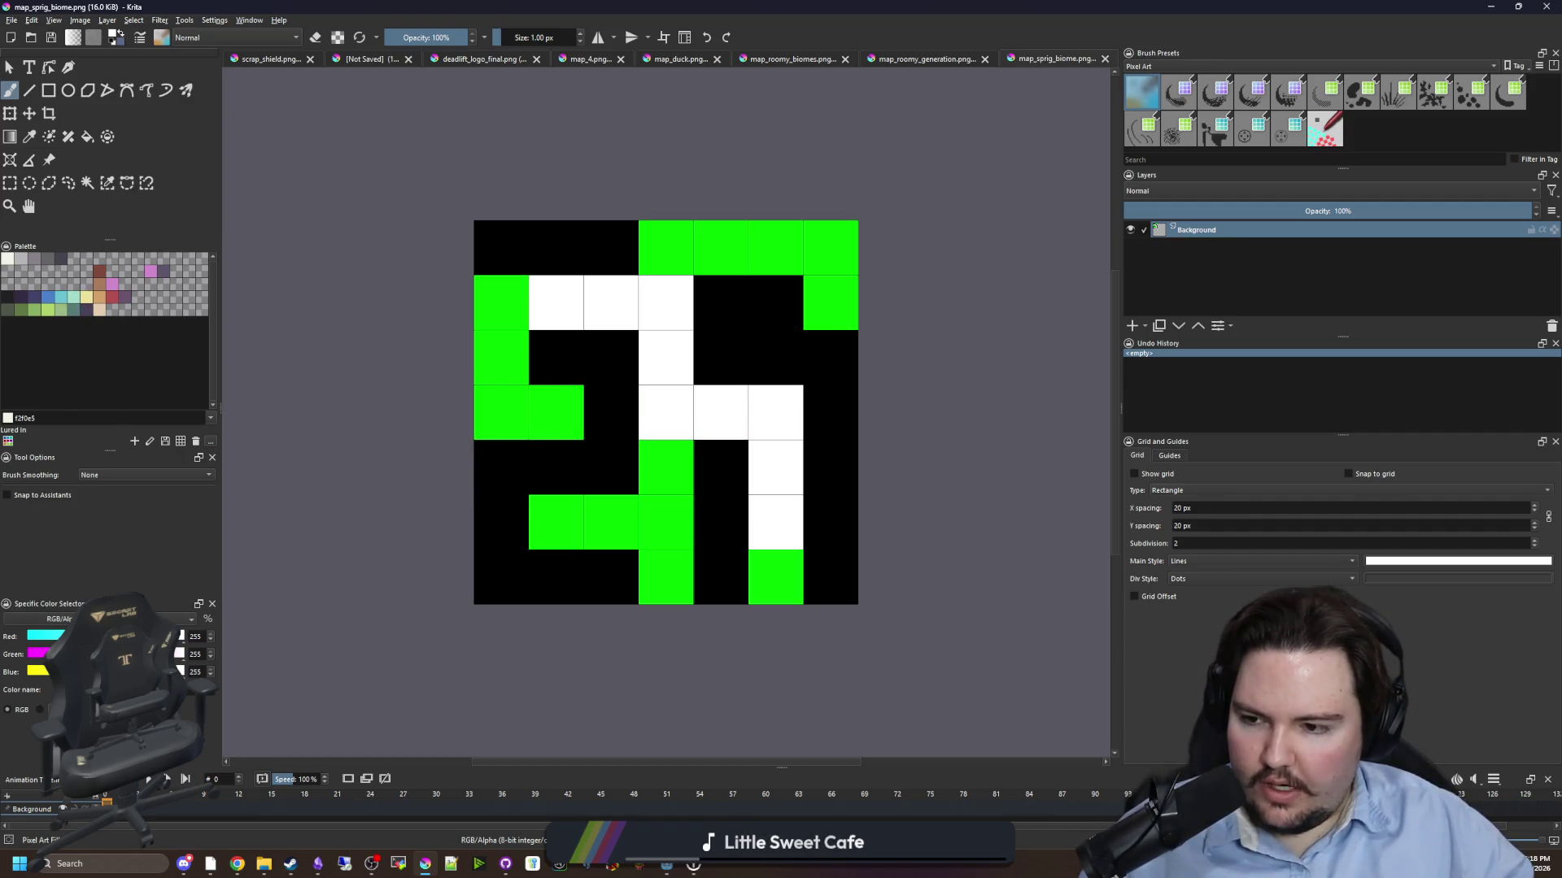
# - Flood-fill the four green regions with white
pyautogui.press('f')
pyautogui.click(585, 518)
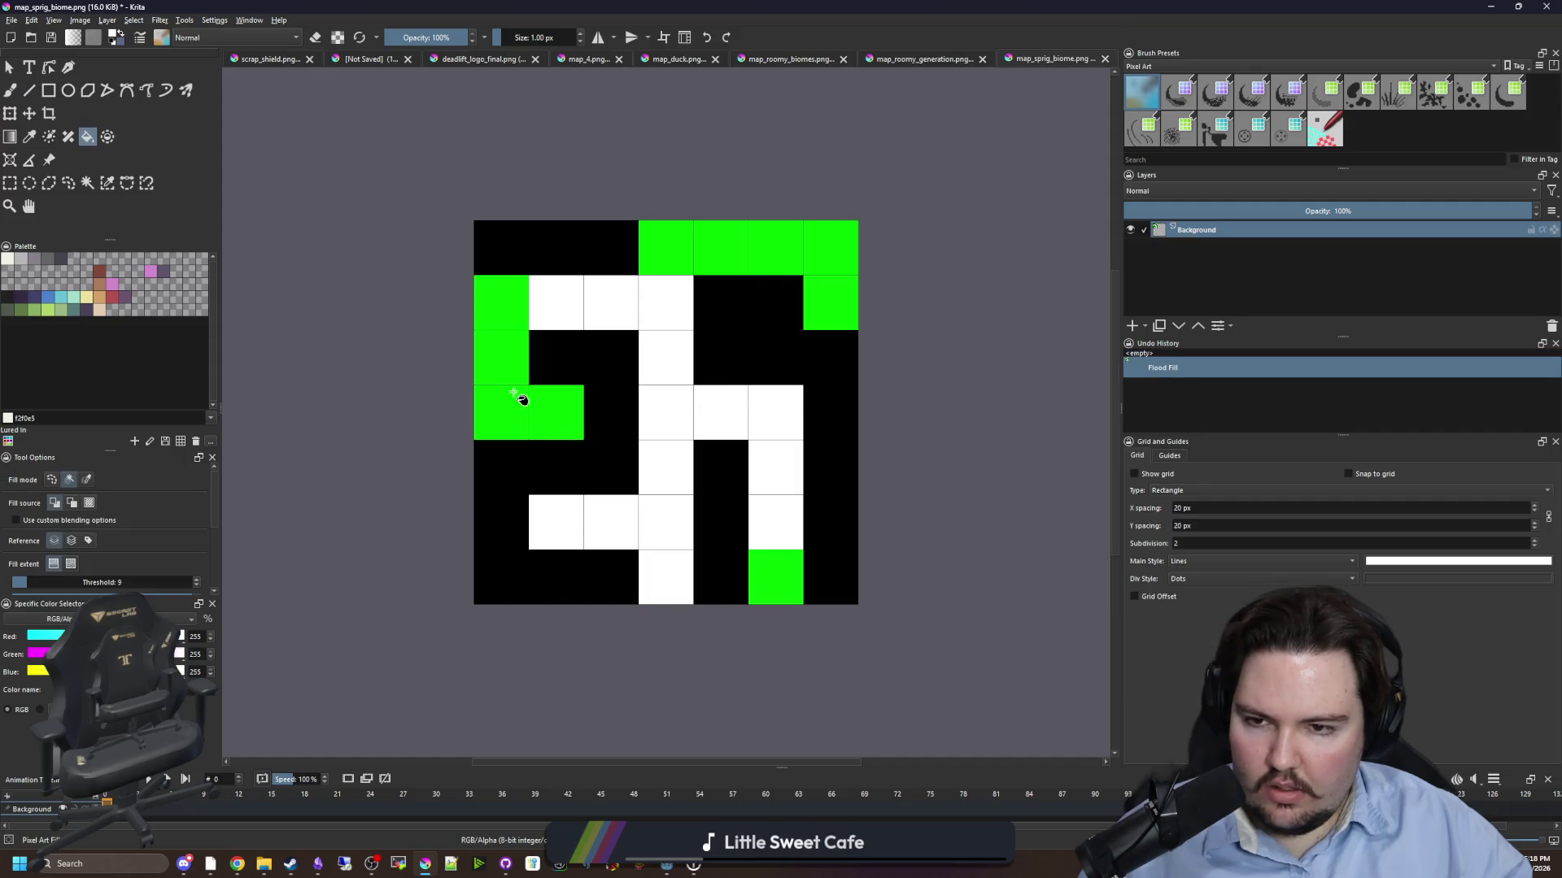
pyautogui.click(520, 398)
pyautogui.click(773, 244)
pyautogui.click(778, 582)
# - Set the colour to pure red and flood-fill the white paths red
pyautogui.press('b')
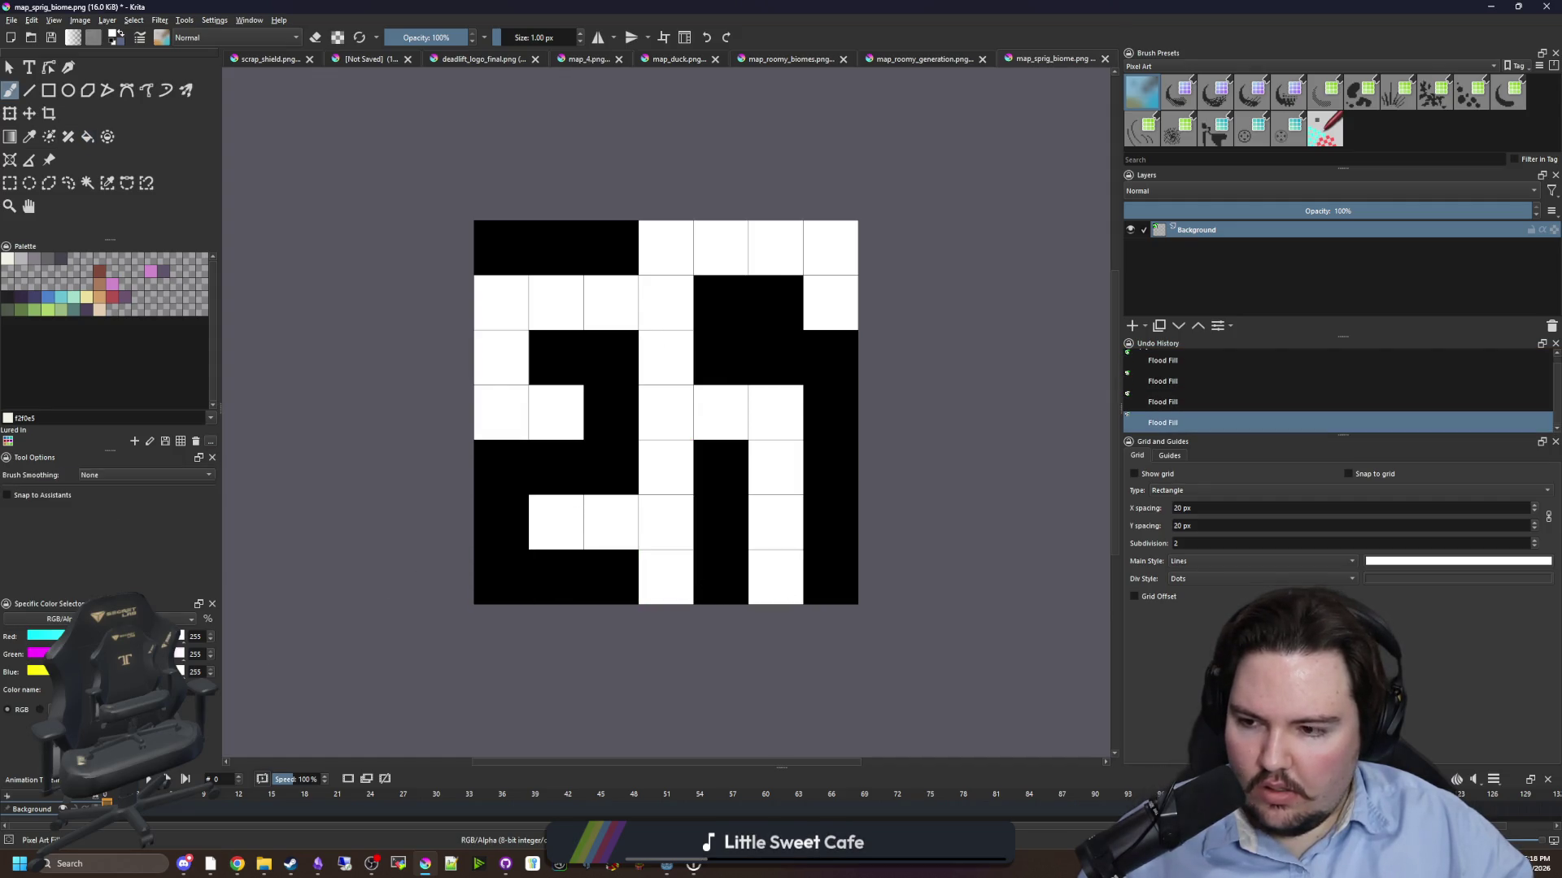
pyautogui.click(10, 654)
pyautogui.click(10, 673)
pyautogui.press('f')
pyautogui.click(662, 549)
# - Switch back to white and brush lower-left, top-right, left-side and three centre cells white
pyautogui.click(180, 656)
pyautogui.click(180, 672)
pyautogui.press('b')
pyautogui.click(573, 530)
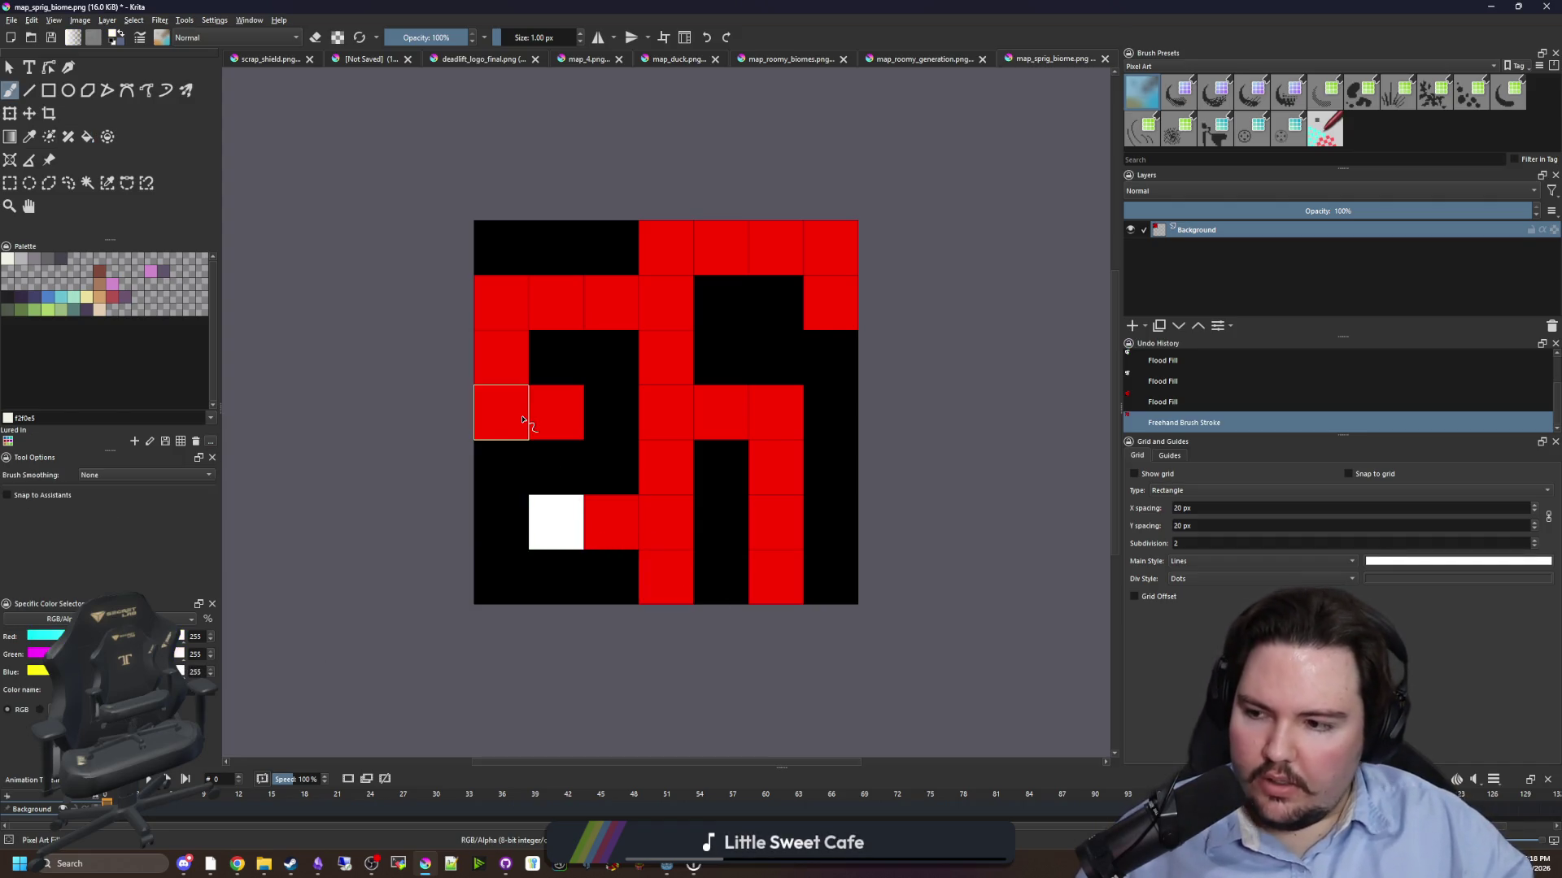
pyautogui.click(829, 303)
pyautogui.click(561, 419)
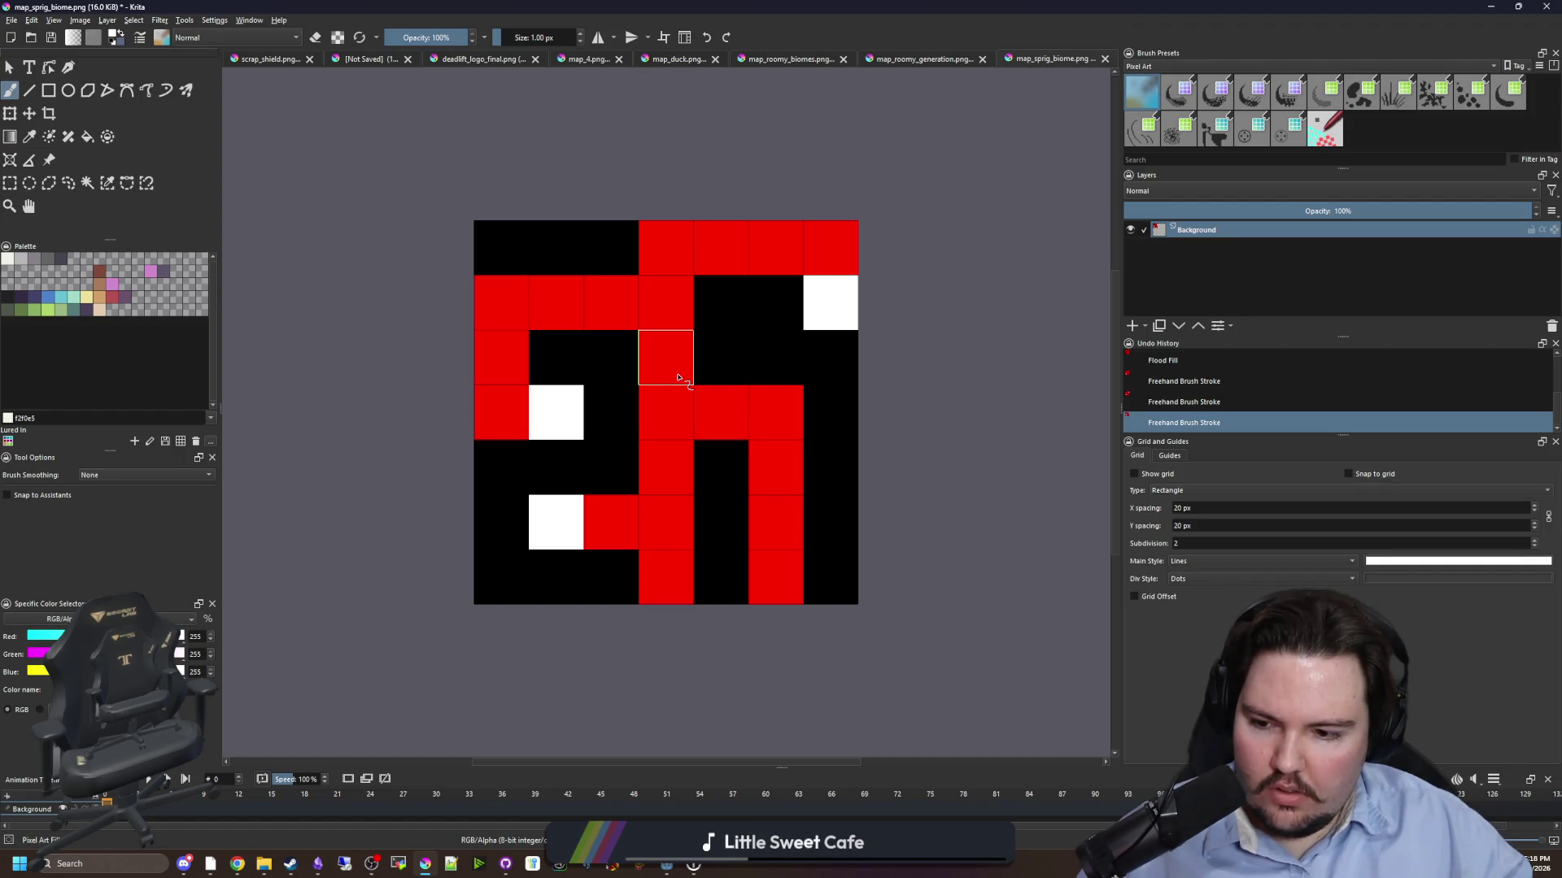
pyautogui.moveTo(678, 377); pyautogui.dragTo(675, 472)
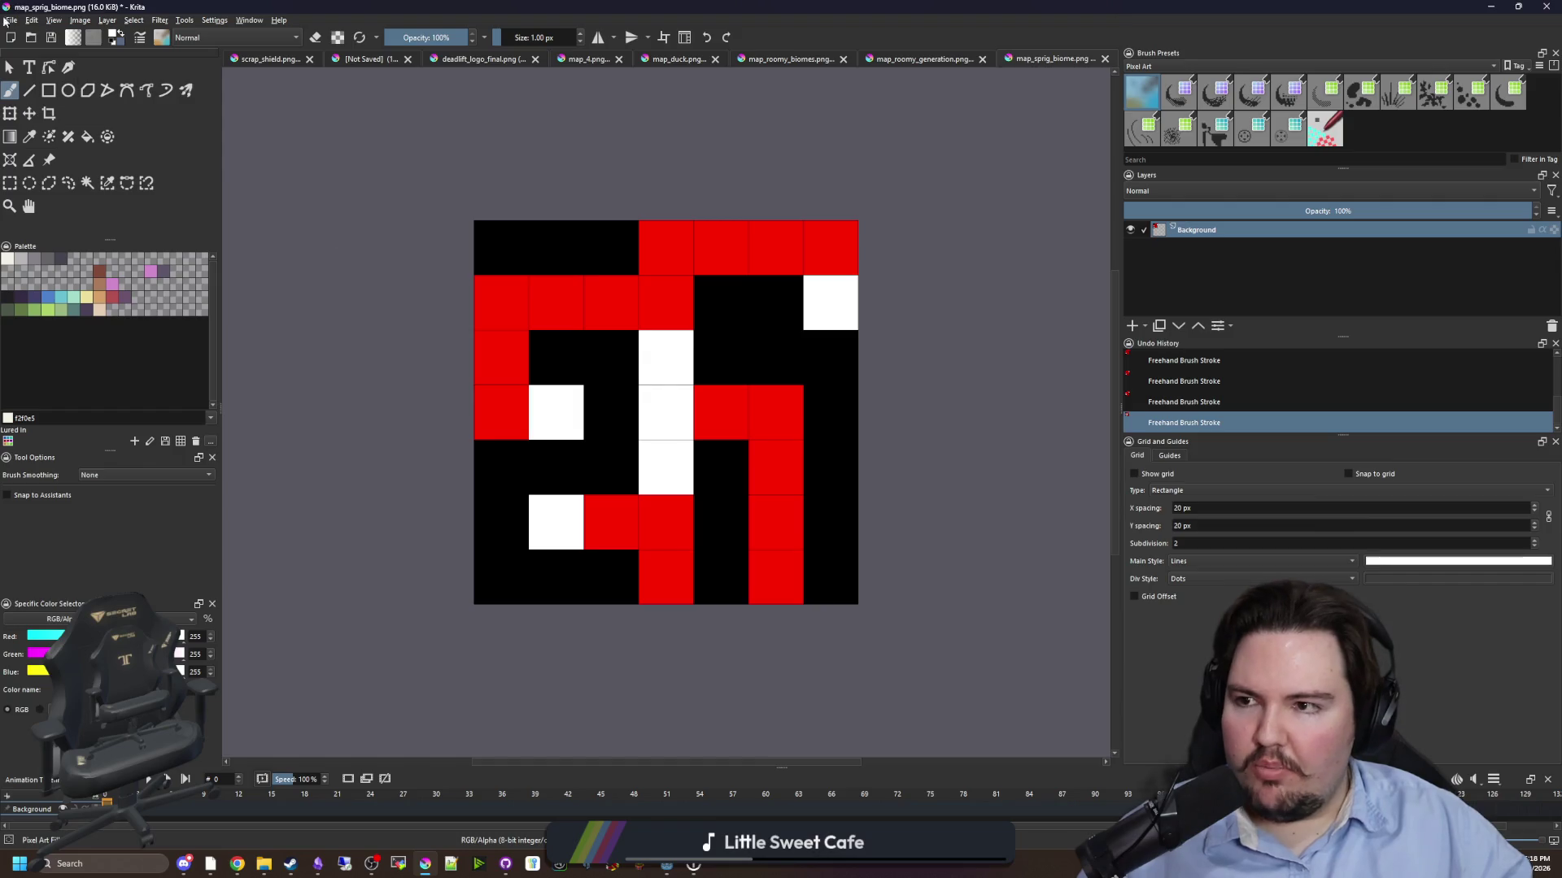
# - Save the map as map_sprig_generation.png, confirming the PNG options
pyautogui.click(11, 20)
pyautogui.click(35, 90)
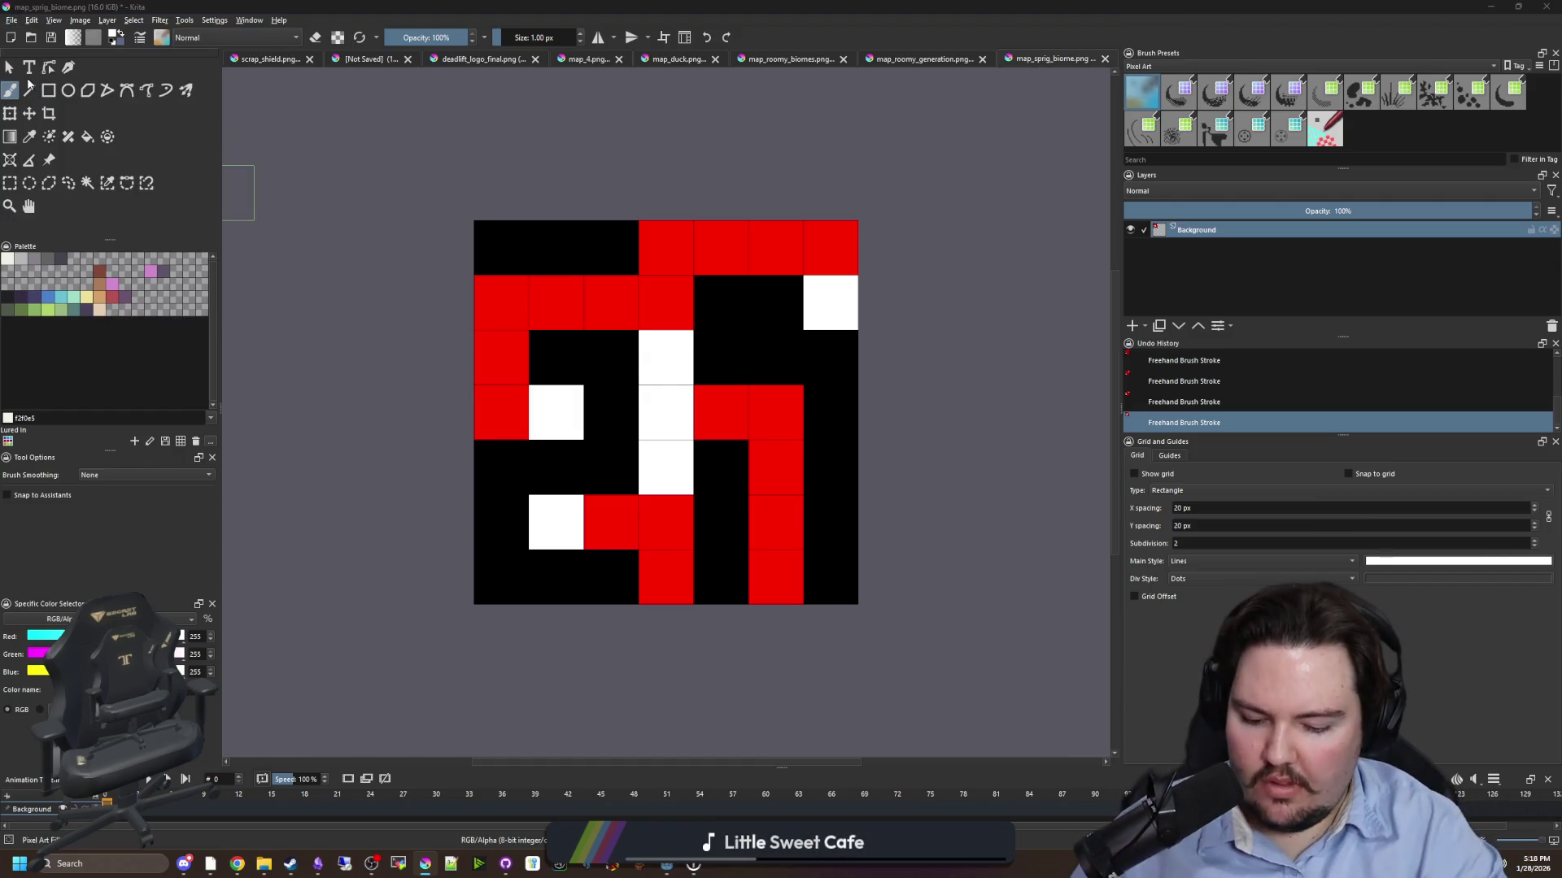
pyautogui.write('map_sprig_')
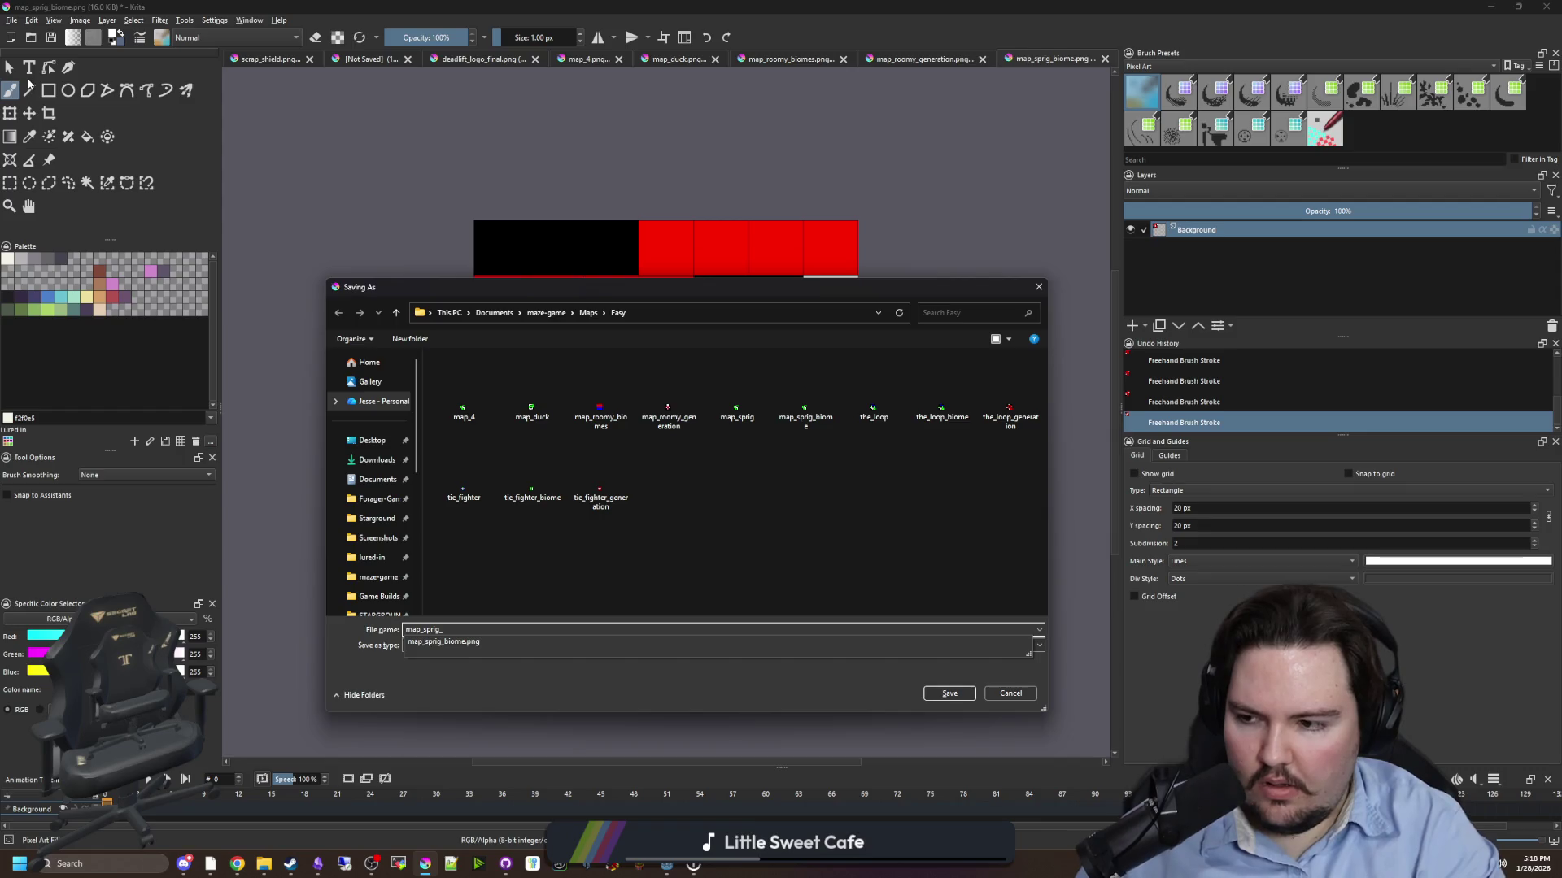
pyautogui.write('generation')
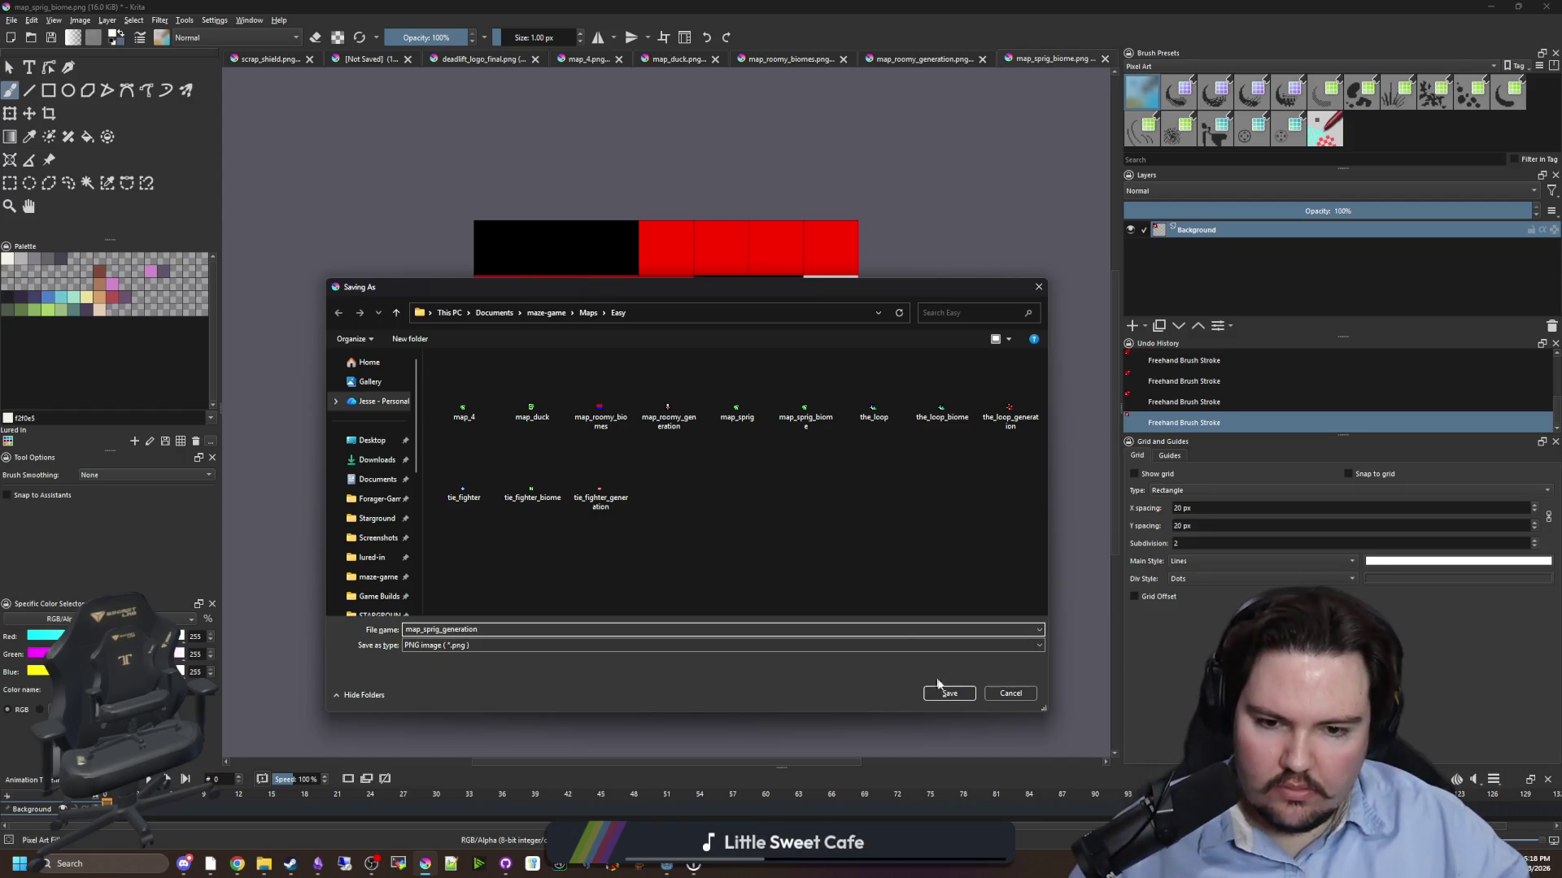
pyautogui.click(943, 691)
pyautogui.click(838, 552)
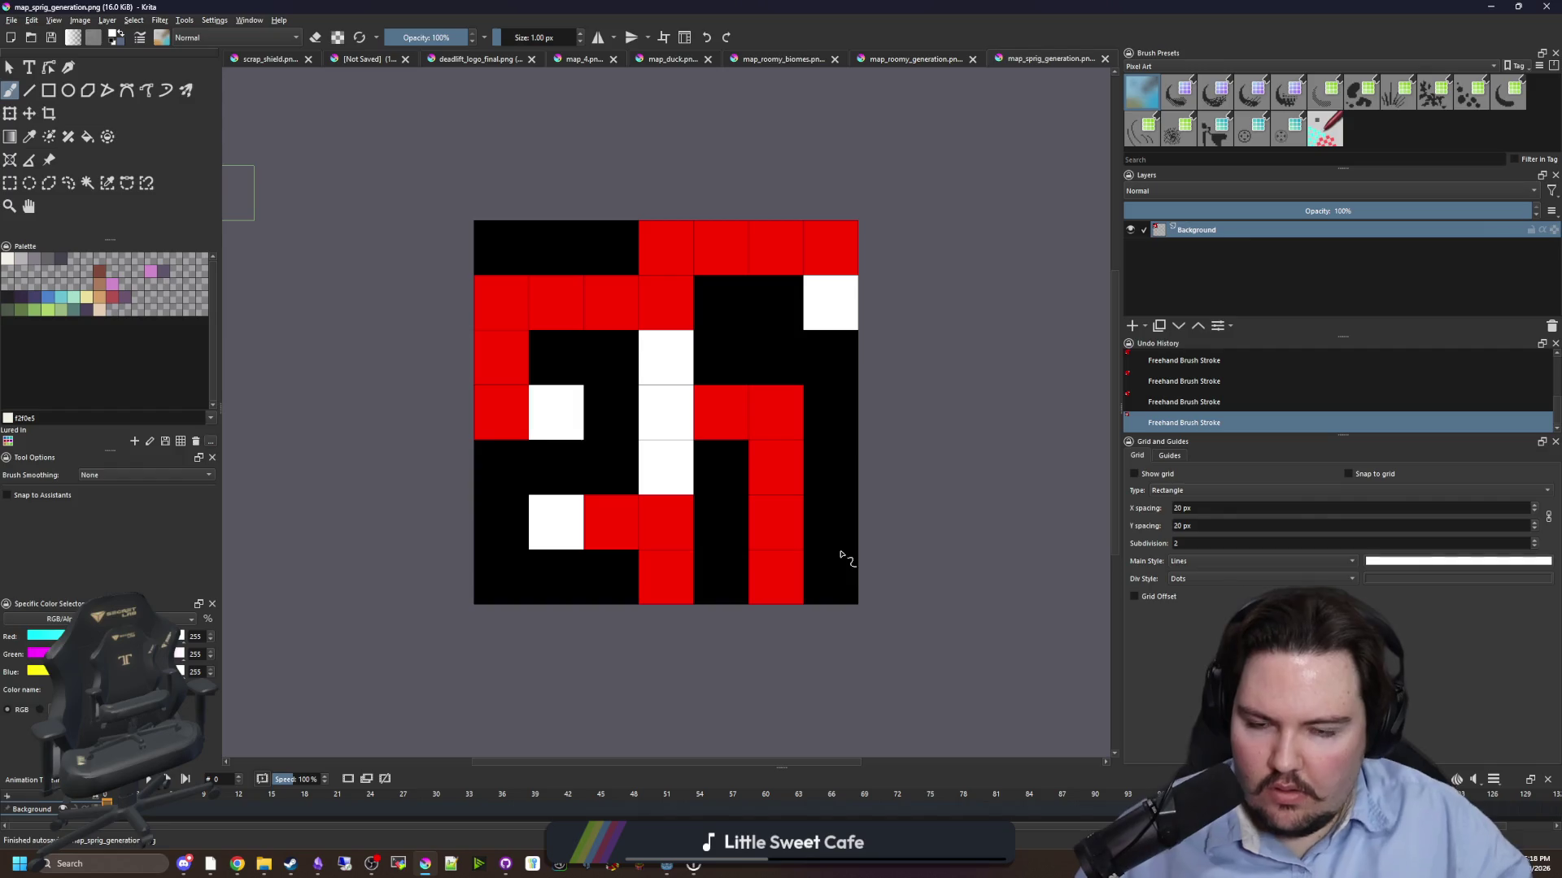
# - Close map_sprig_generation and bring up the map_roomy_biomes image
pyautogui.click(1103, 59)
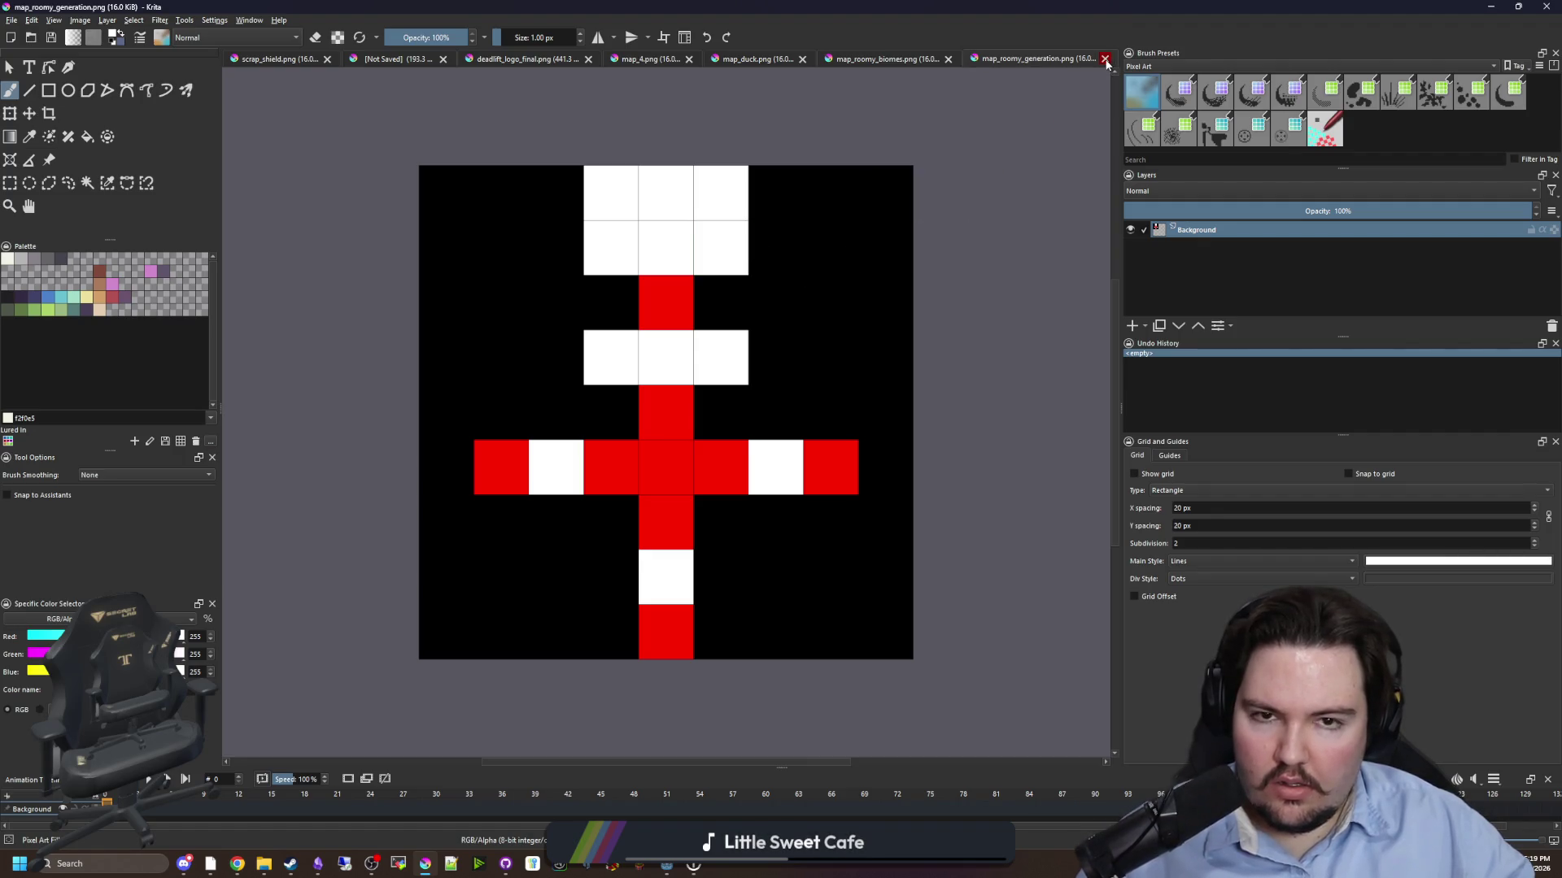
pyautogui.click(900, 62)
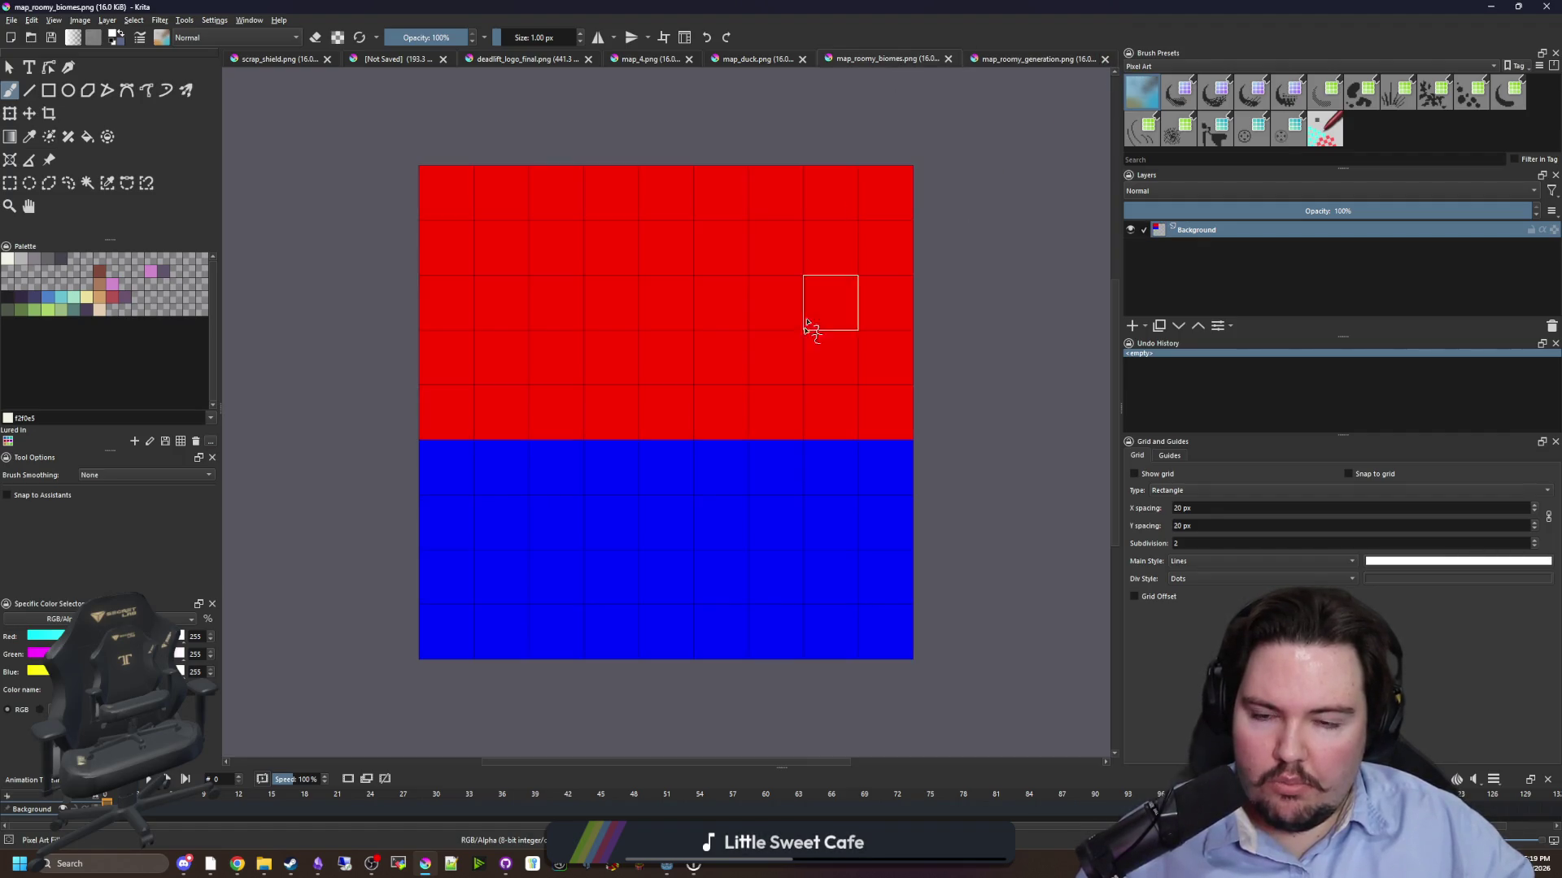
# - Pick green, then copy the whole map_roomy_generation maze and paste it into map_roomy_biomes
pyautogui.click(49, 312)
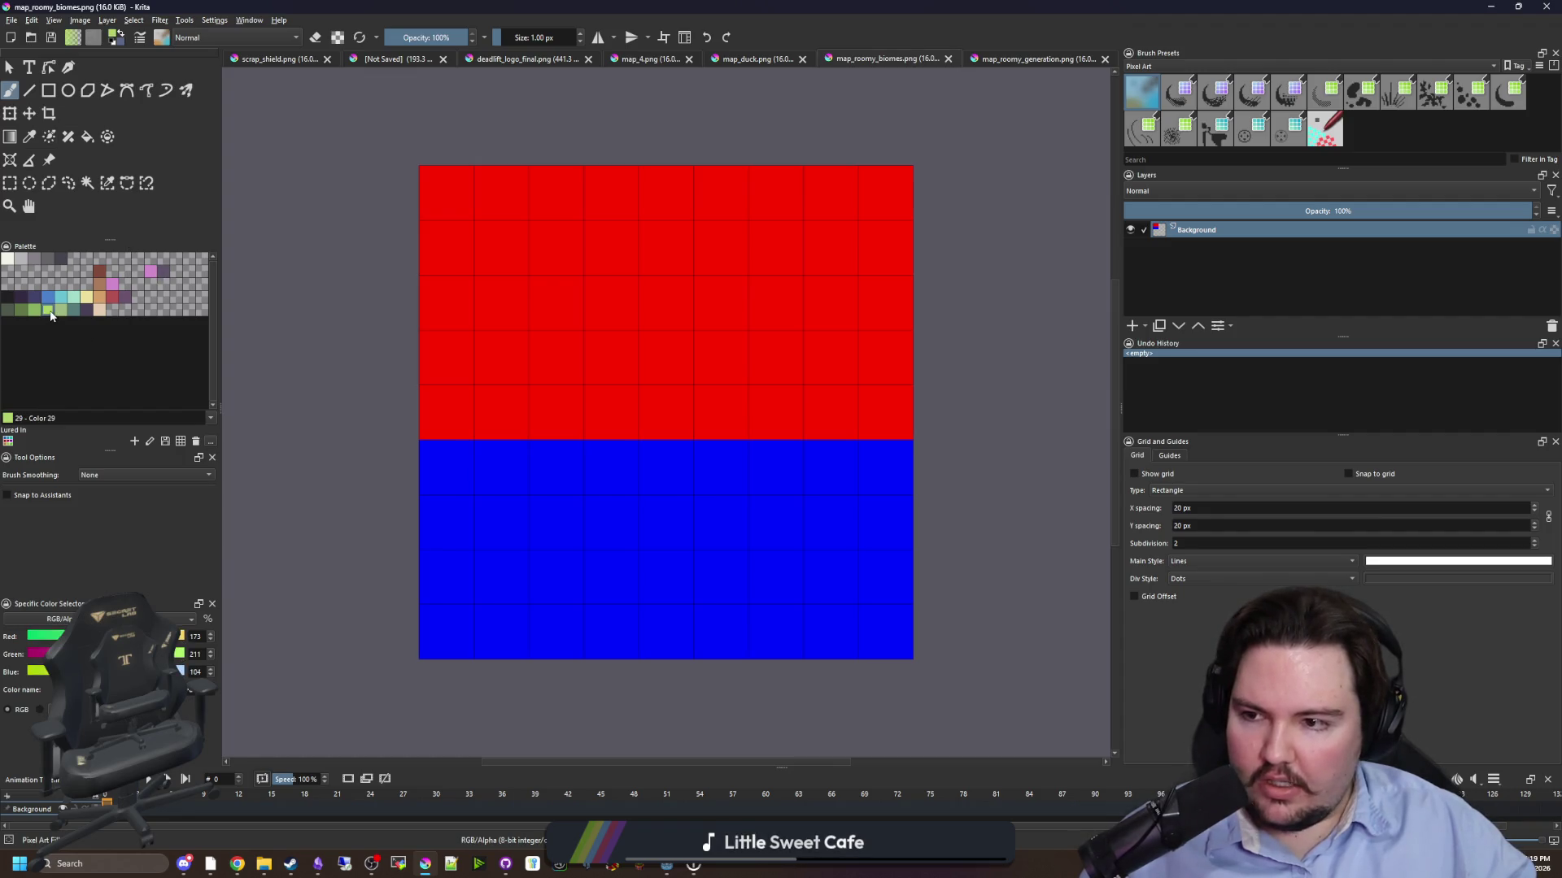
pyautogui.write('0')
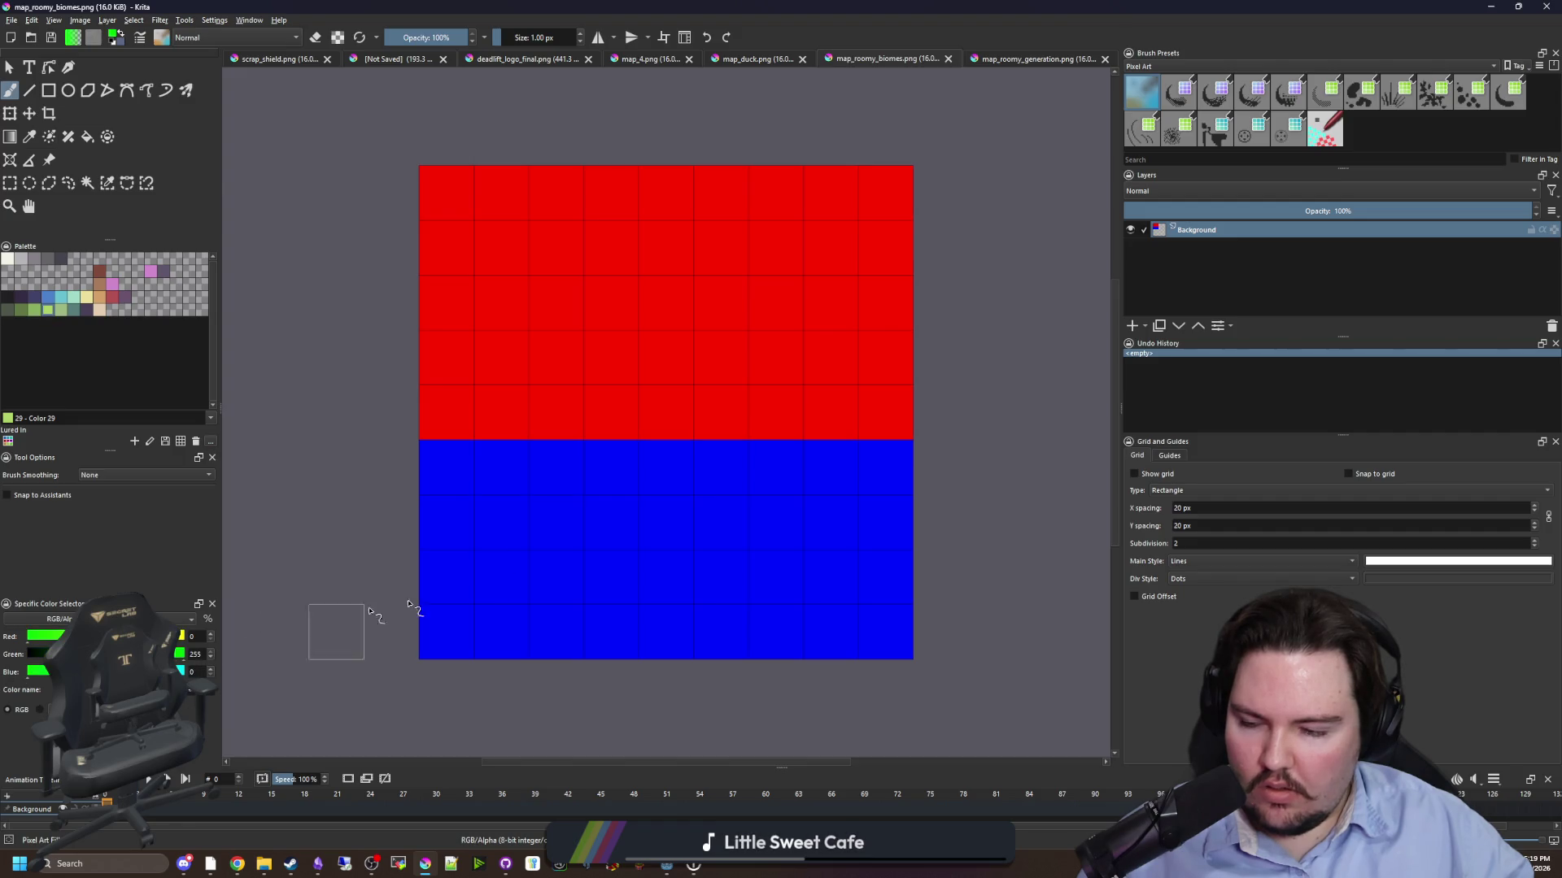
pyautogui.click(1037, 59)
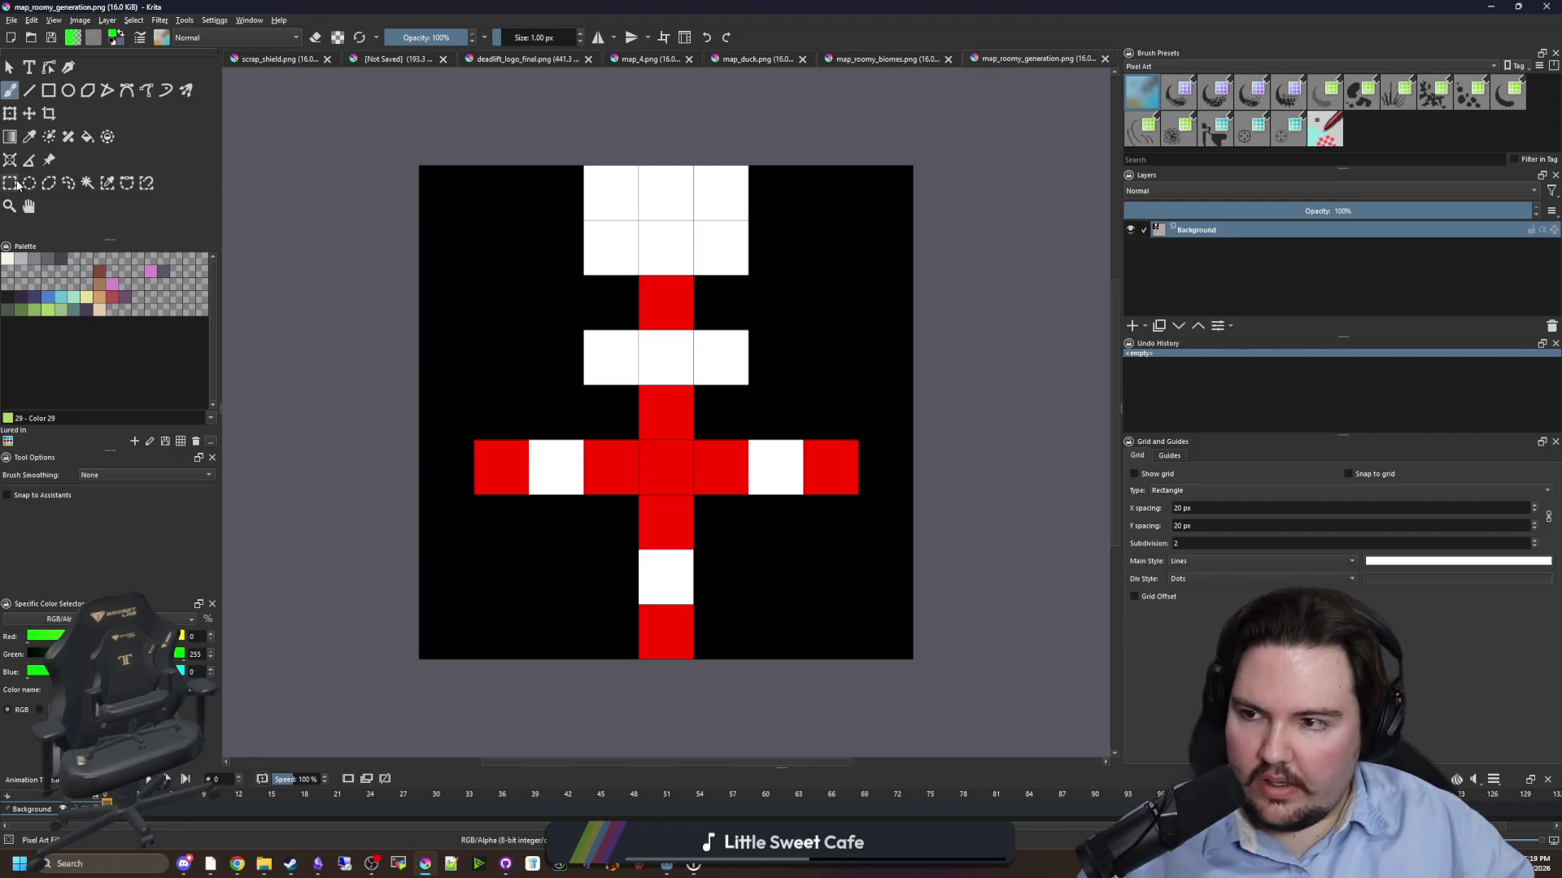
pyautogui.click(10, 183)
pyautogui.moveTo(914, 657)
pyautogui.mouseDown()
pyautogui.moveTo(522, 209)
pyautogui.moveTo(415, 163)
pyautogui.mouseUp()
pyautogui.hotkey('ctrl', 'c')
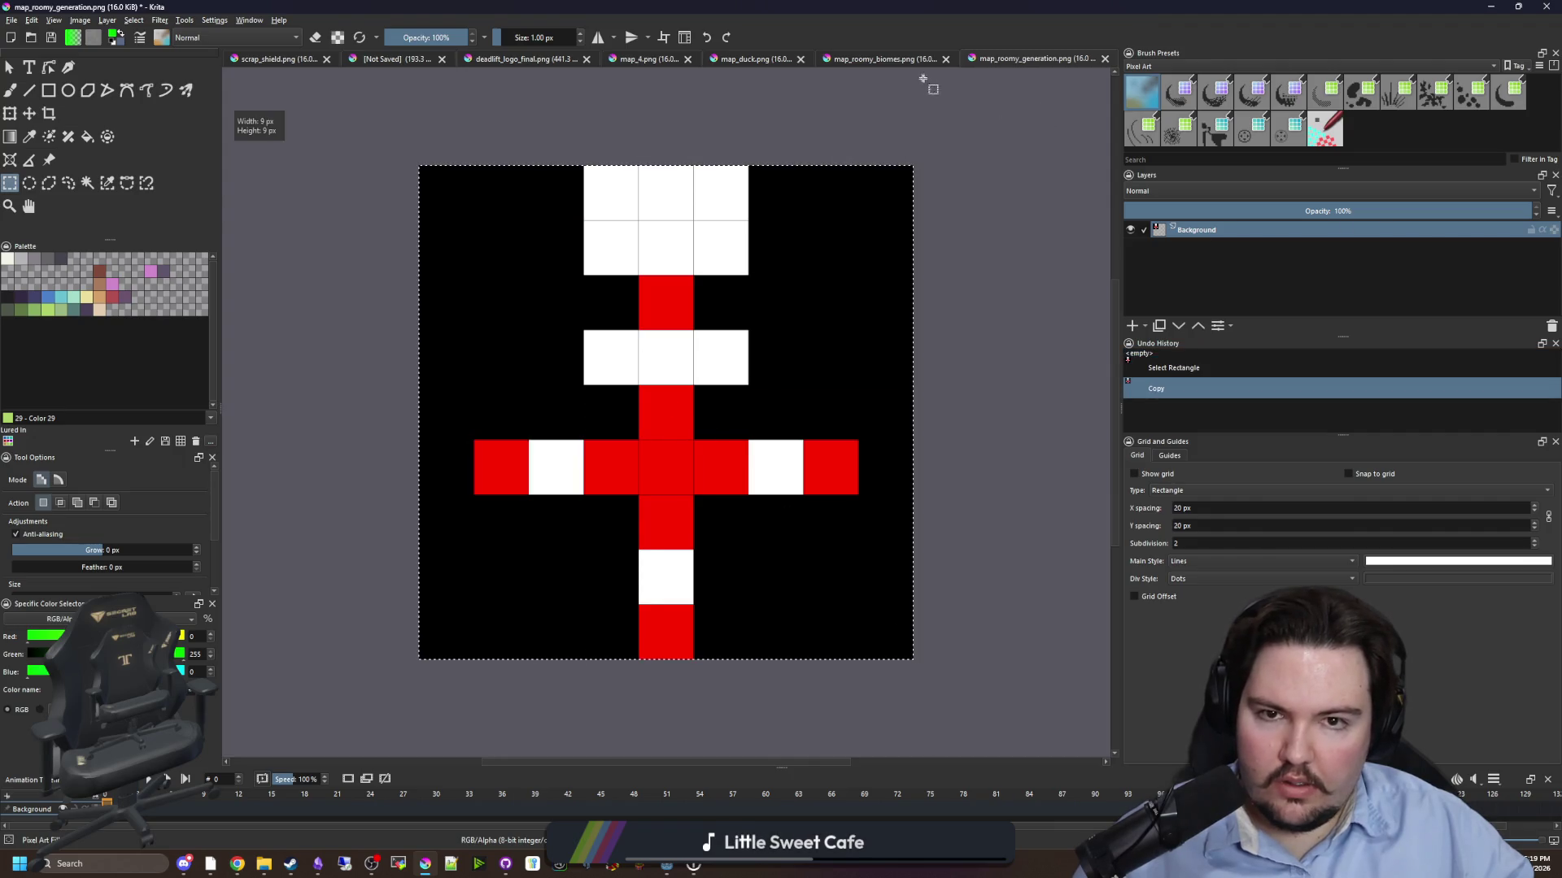
pyautogui.click(882, 58)
pyautogui.hotkey('ctrl', 'v')
pyautogui.hotkey('ctrl', 't')
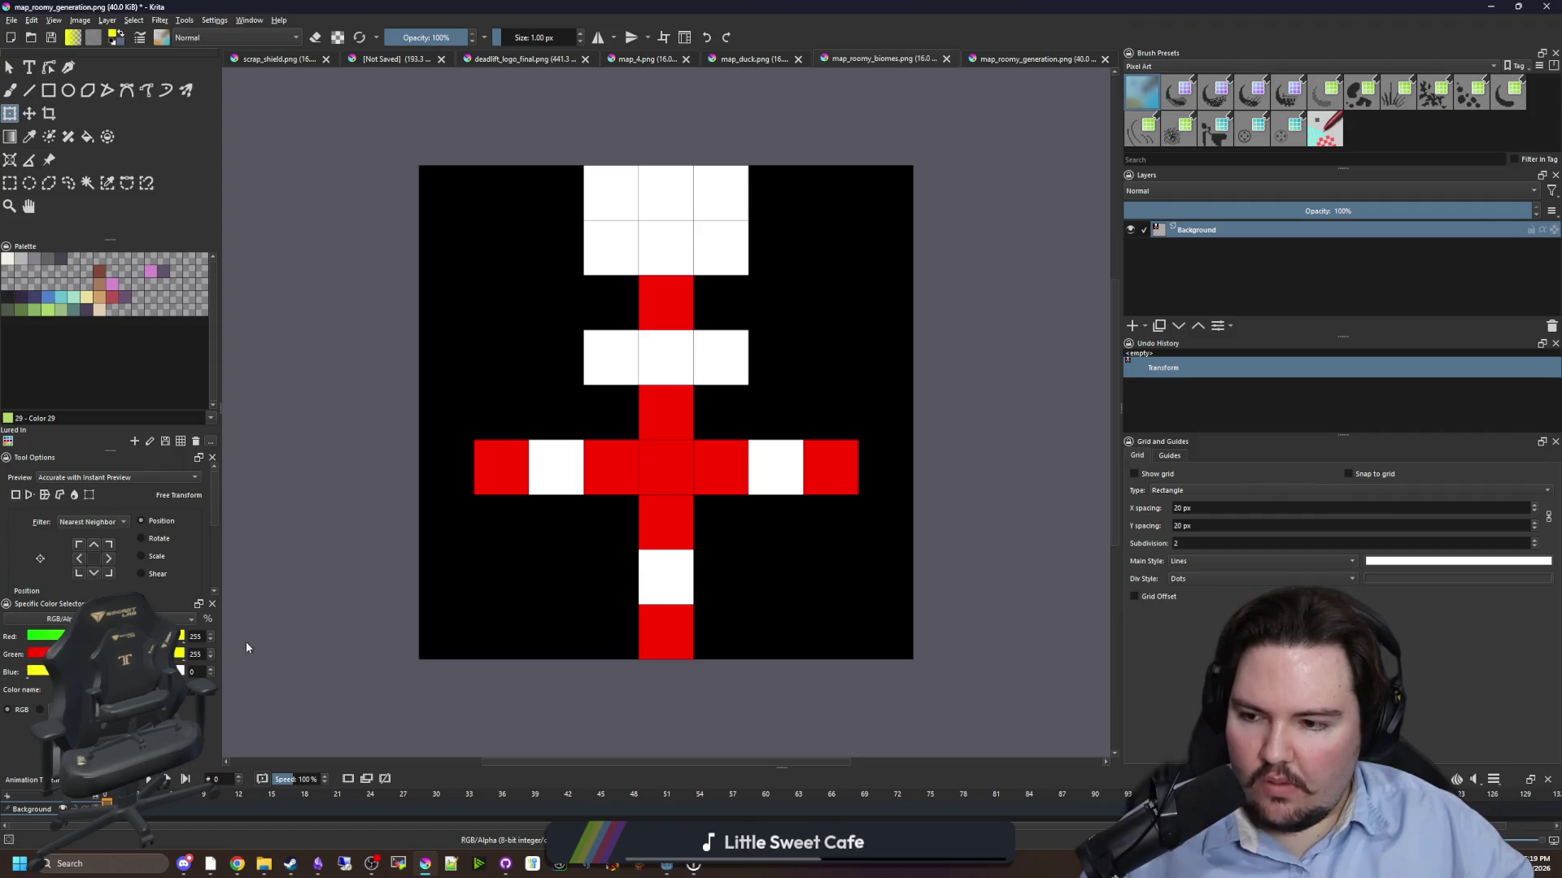
# - Brush the stem, cross arm and upper path cells green
pyautogui.press('b')
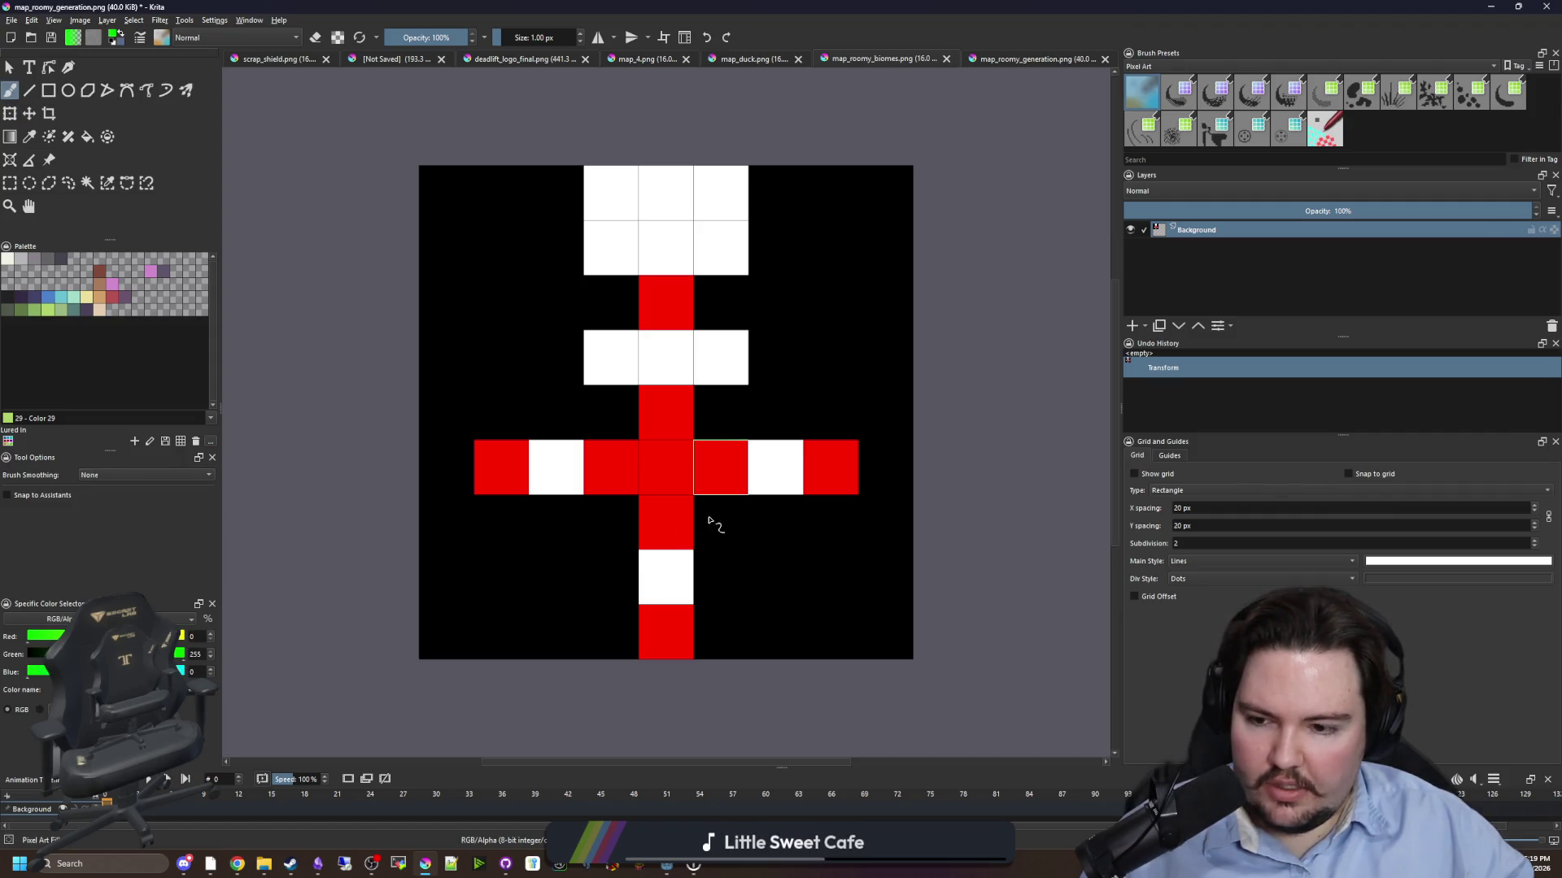
pyautogui.moveTo(653, 642)
pyautogui.mouseDown()
pyautogui.moveTo(666, 444)
pyautogui.moveTo(488, 468)
pyautogui.moveTo(846, 467)
pyautogui.mouseUp()
pyautogui.moveTo(669, 427)
pyautogui.mouseDown()
pyautogui.moveTo(665, 358)
pyautogui.moveTo(610, 358)
pyautogui.moveTo(710, 237)
pyautogui.moveTo(610, 192)
pyautogui.mouseUp()
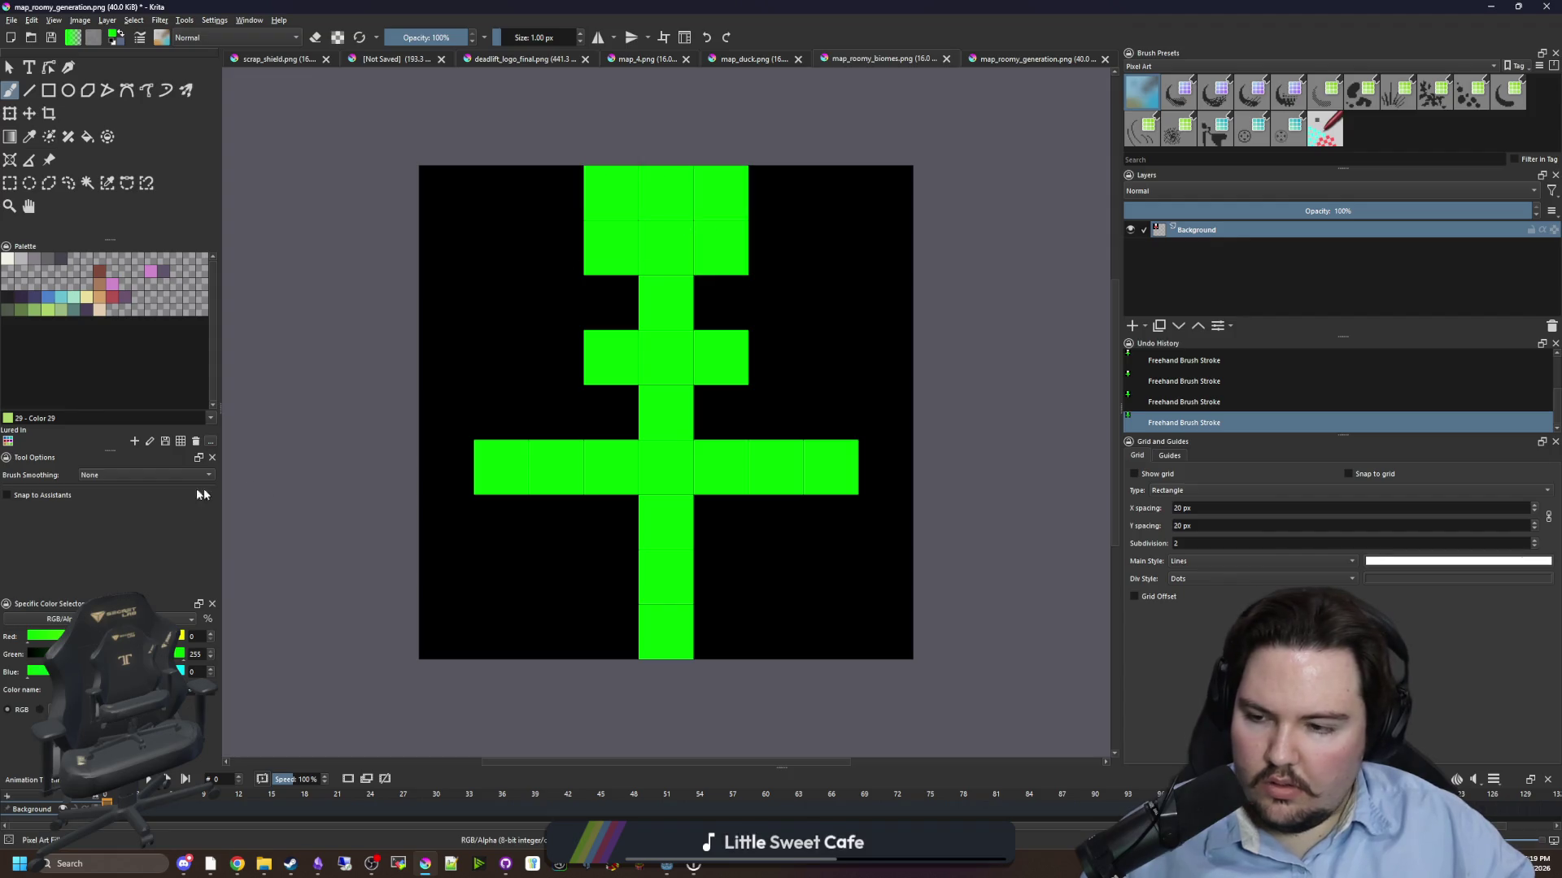
# - Repaint the lower stem, horizontal arm and the cell above it white
pyautogui.press('x')
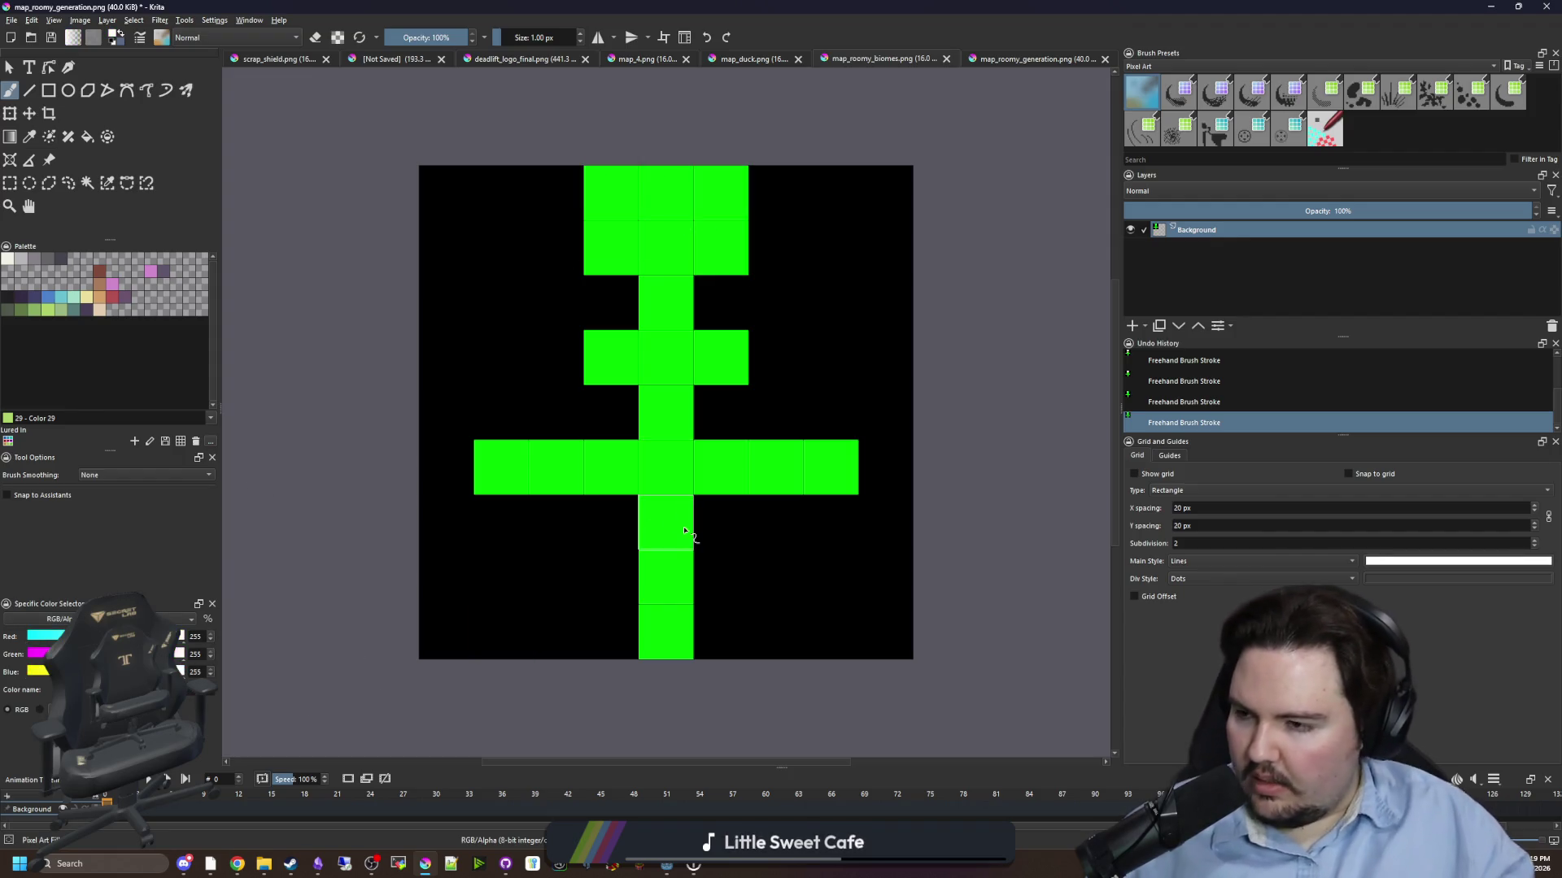
pyautogui.moveTo(666, 631); pyautogui.dragTo(673, 540)
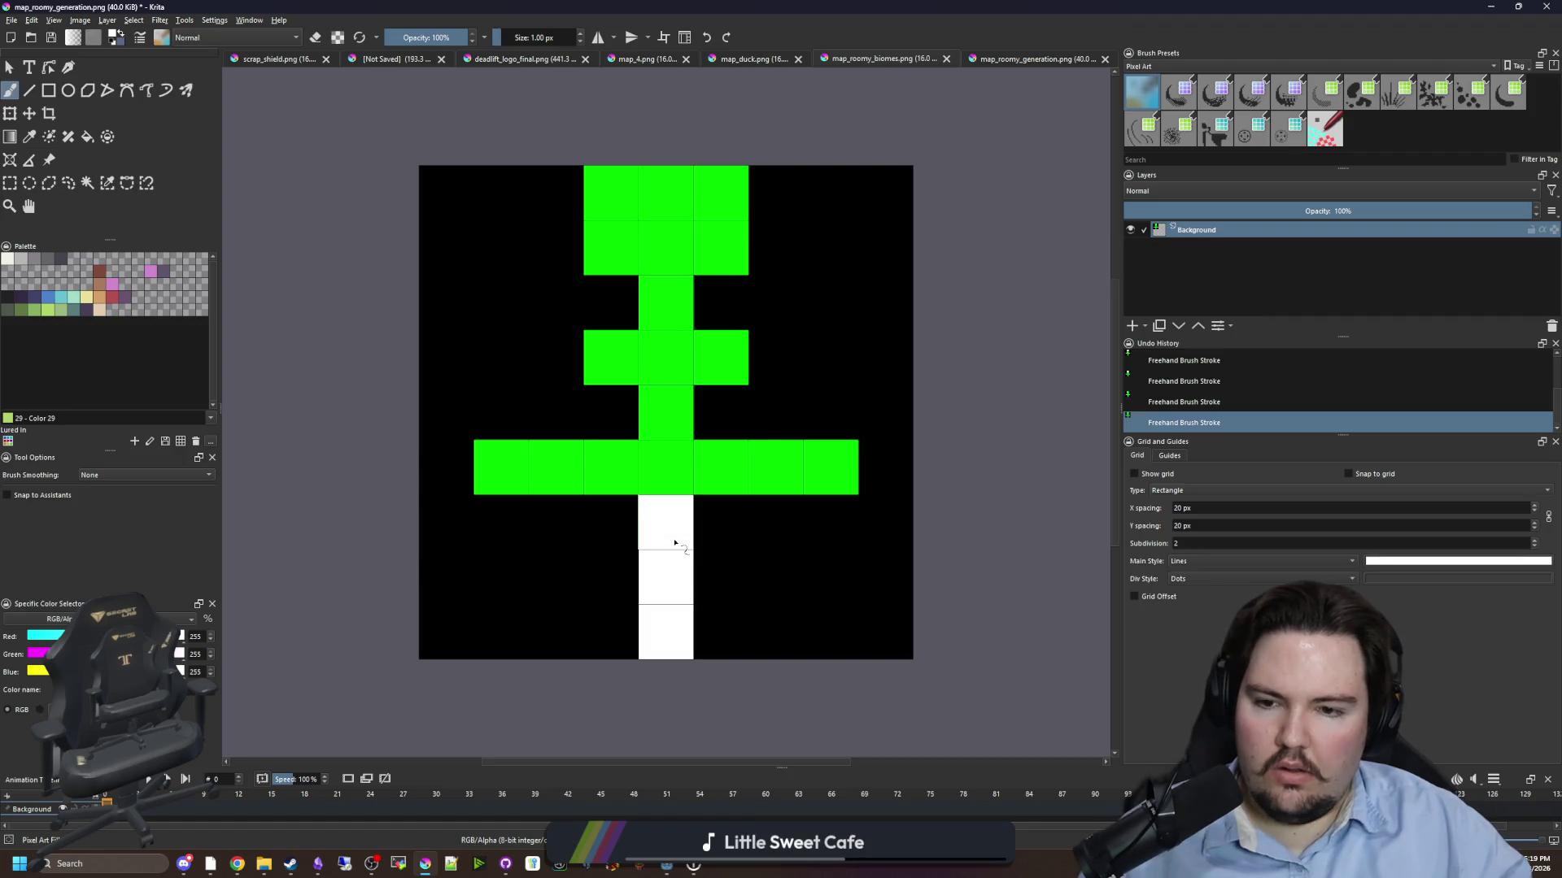
pyautogui.moveTo(680, 469)
pyautogui.mouseDown()
pyautogui.moveTo(515, 470)
pyautogui.moveTo(837, 470)
pyautogui.mouseUp()
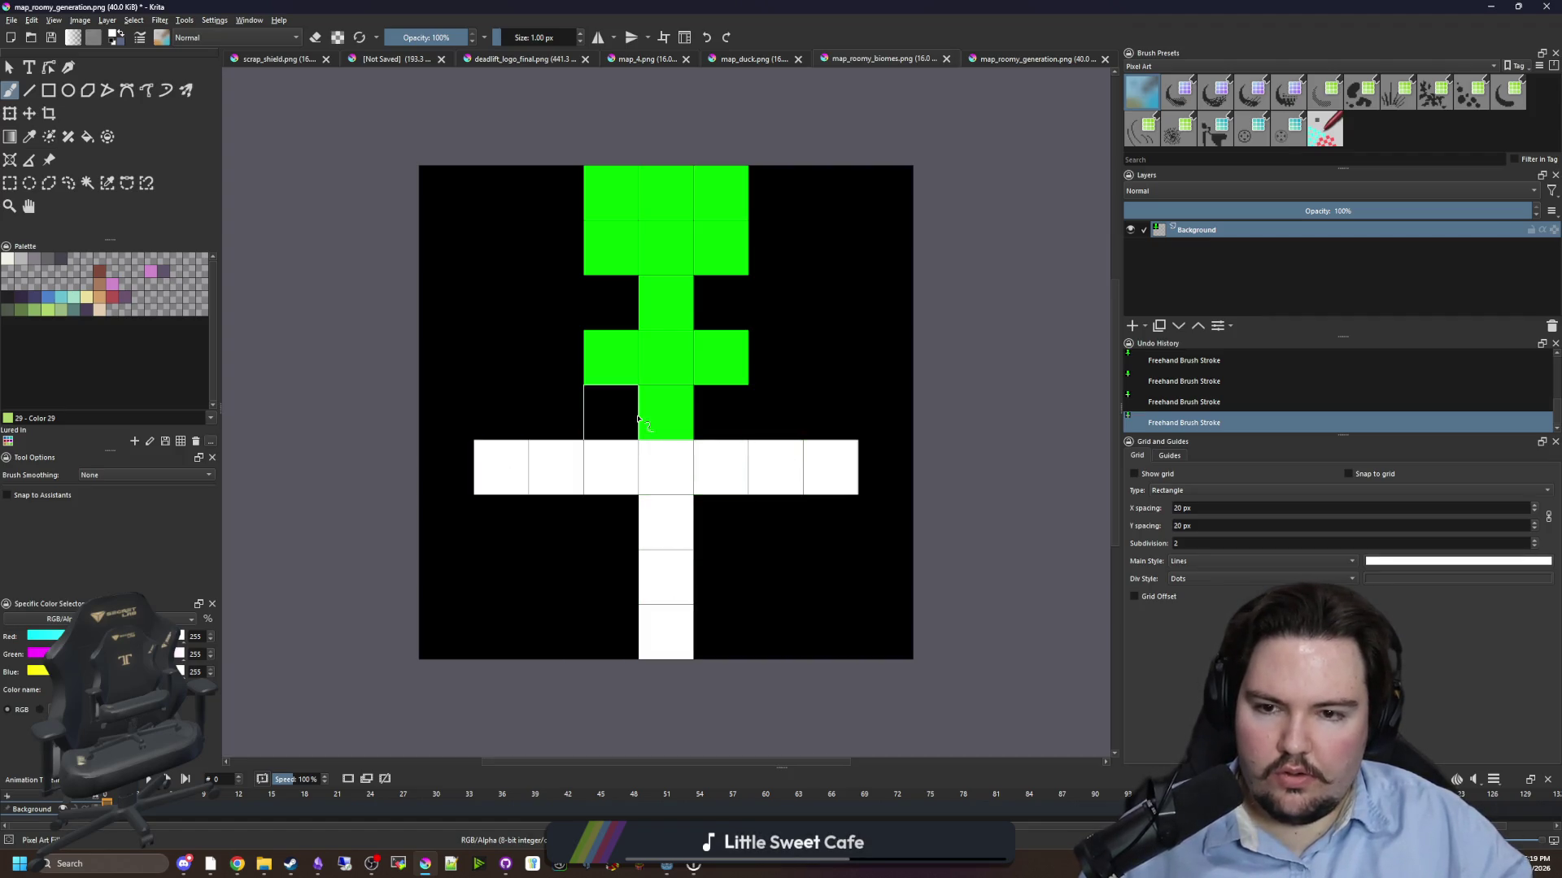
pyautogui.click(665, 428)
pyautogui.click(13, 20)
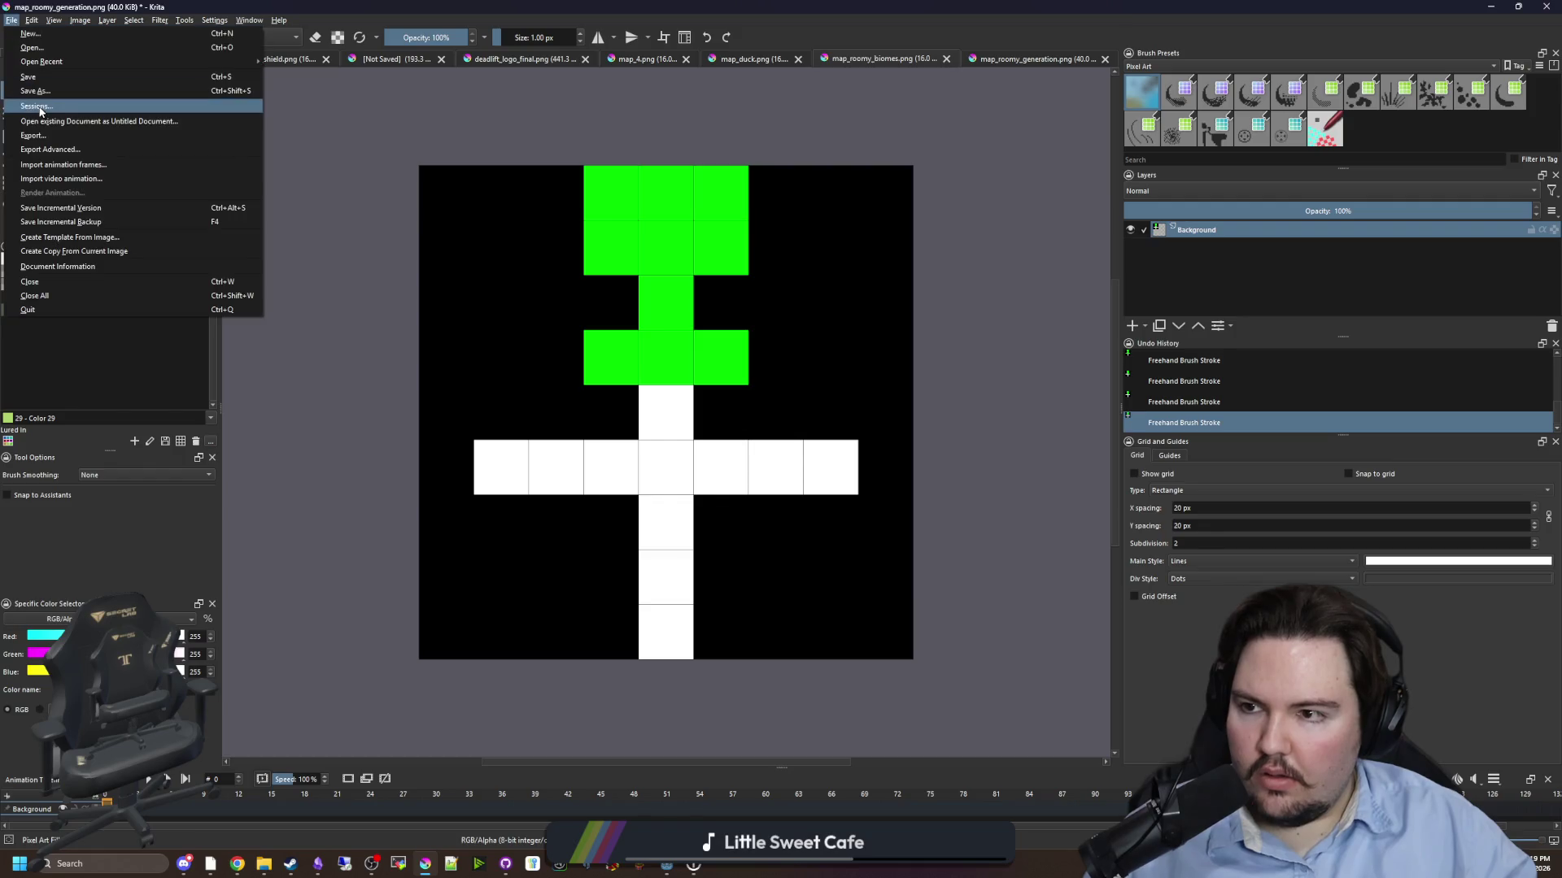
# - Save over map_roomy_biomes.png, confirming the replacement and PNG options
pyautogui.click(36, 105)
pyautogui.click(537, 632)
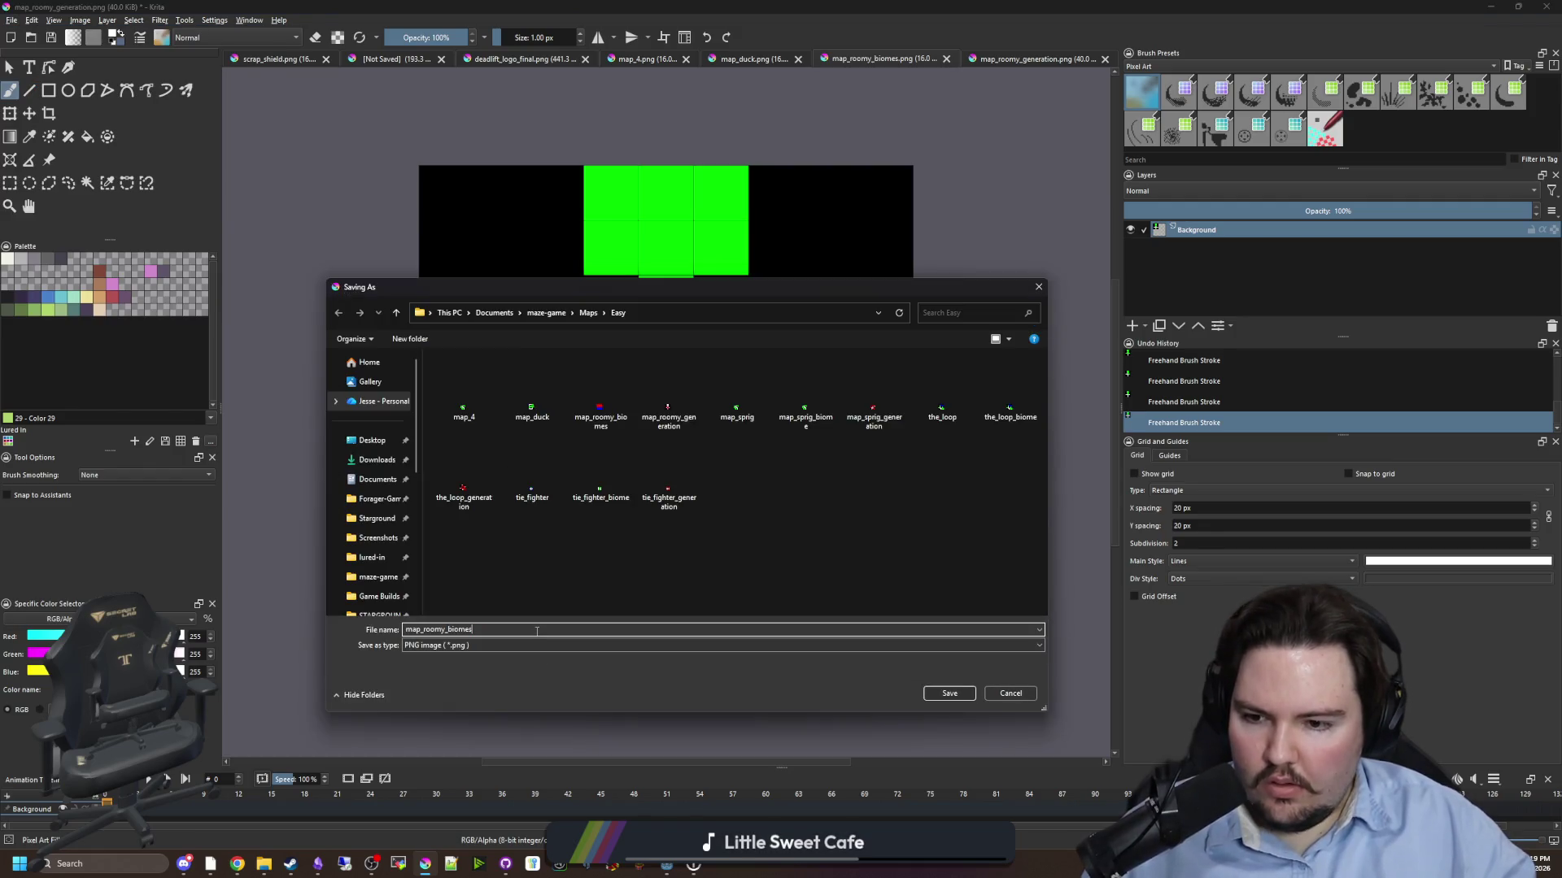
pyautogui.click(950, 693)
pyautogui.click(813, 432)
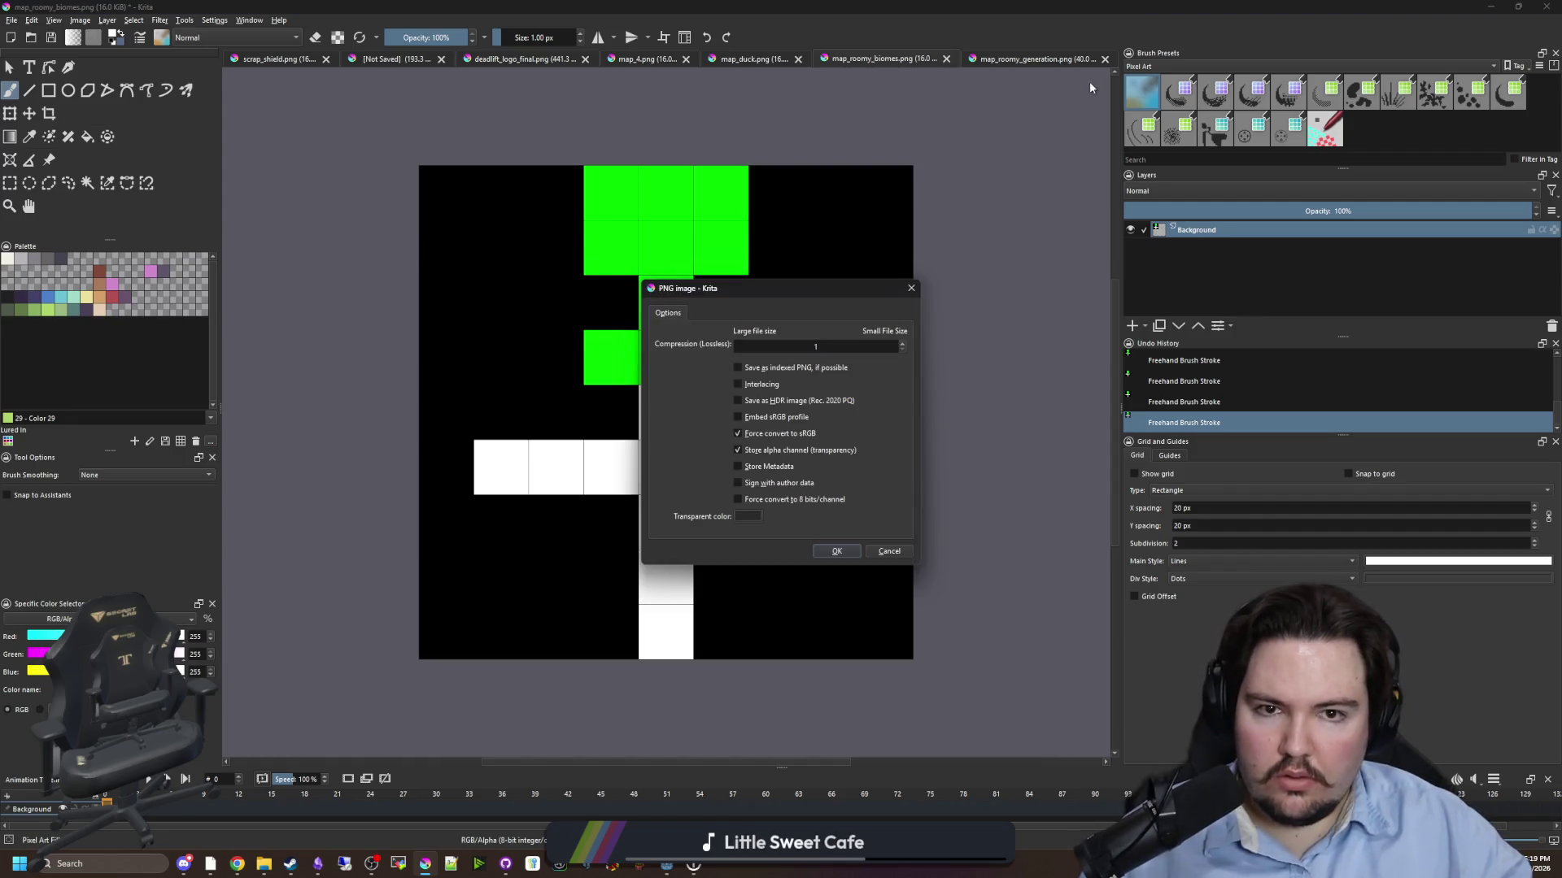
pyautogui.click(837, 554)
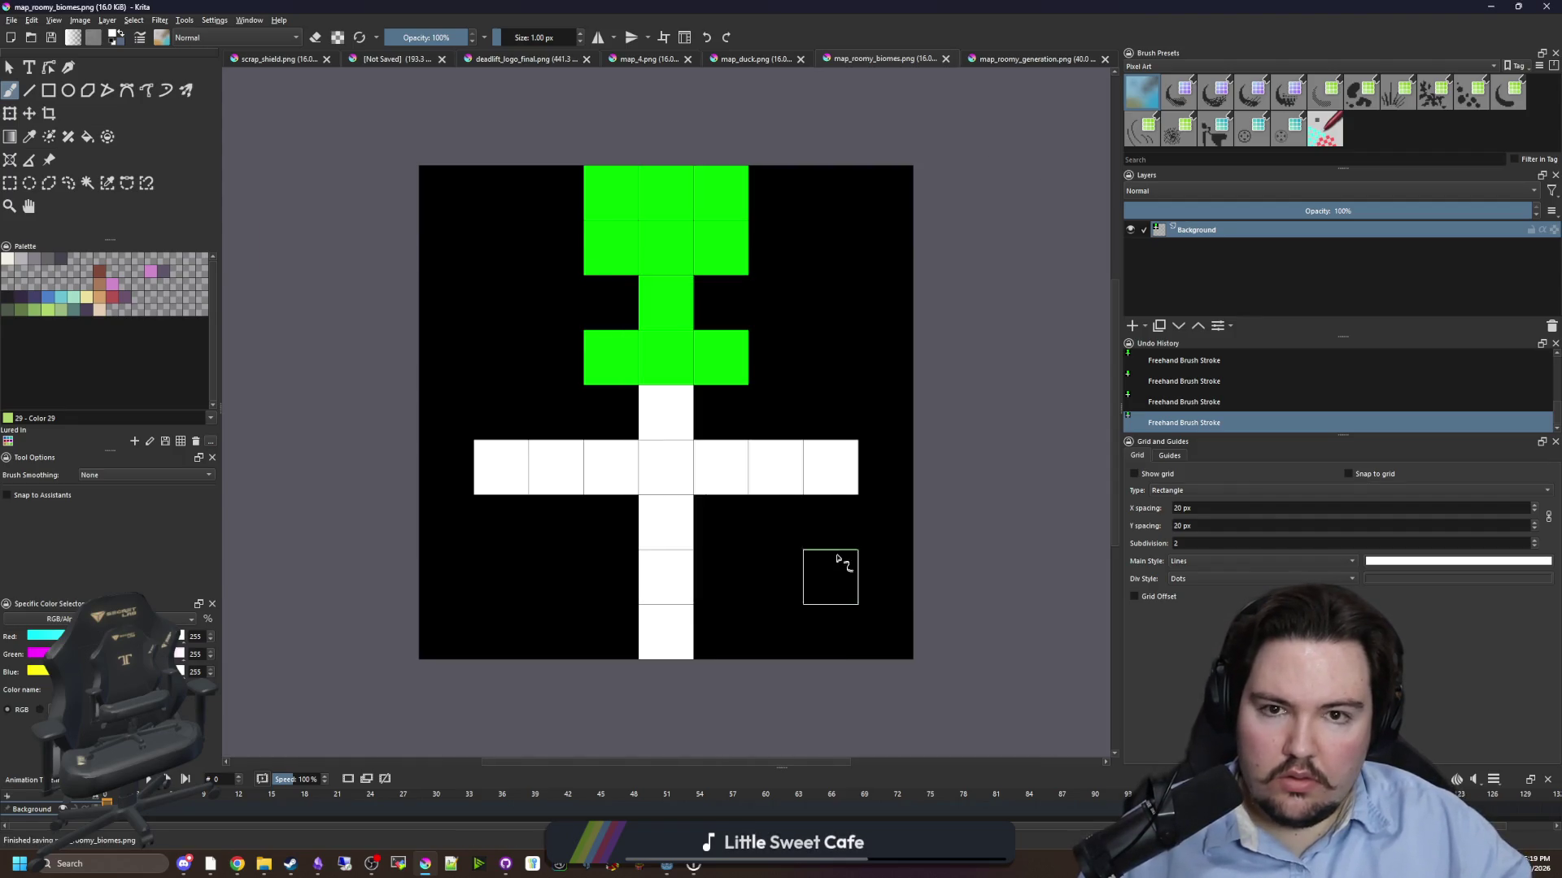
# - Close both roomy map documents, discarding map_roomy_generation's unsaved changes
pyautogui.click(944, 60)
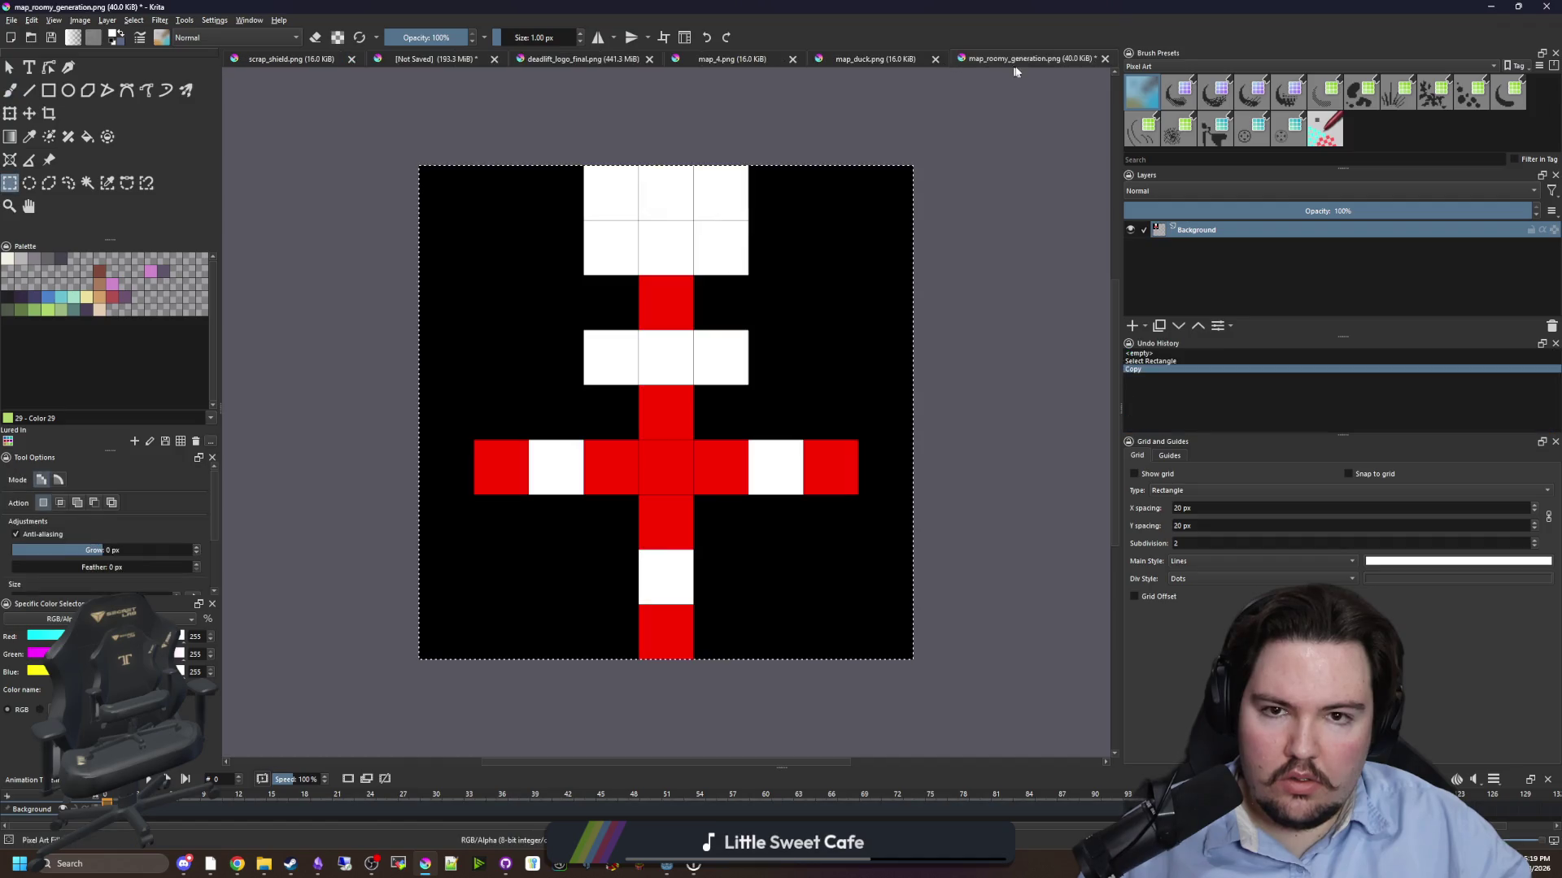
pyautogui.click(1106, 59)
pyautogui.click(847, 445)
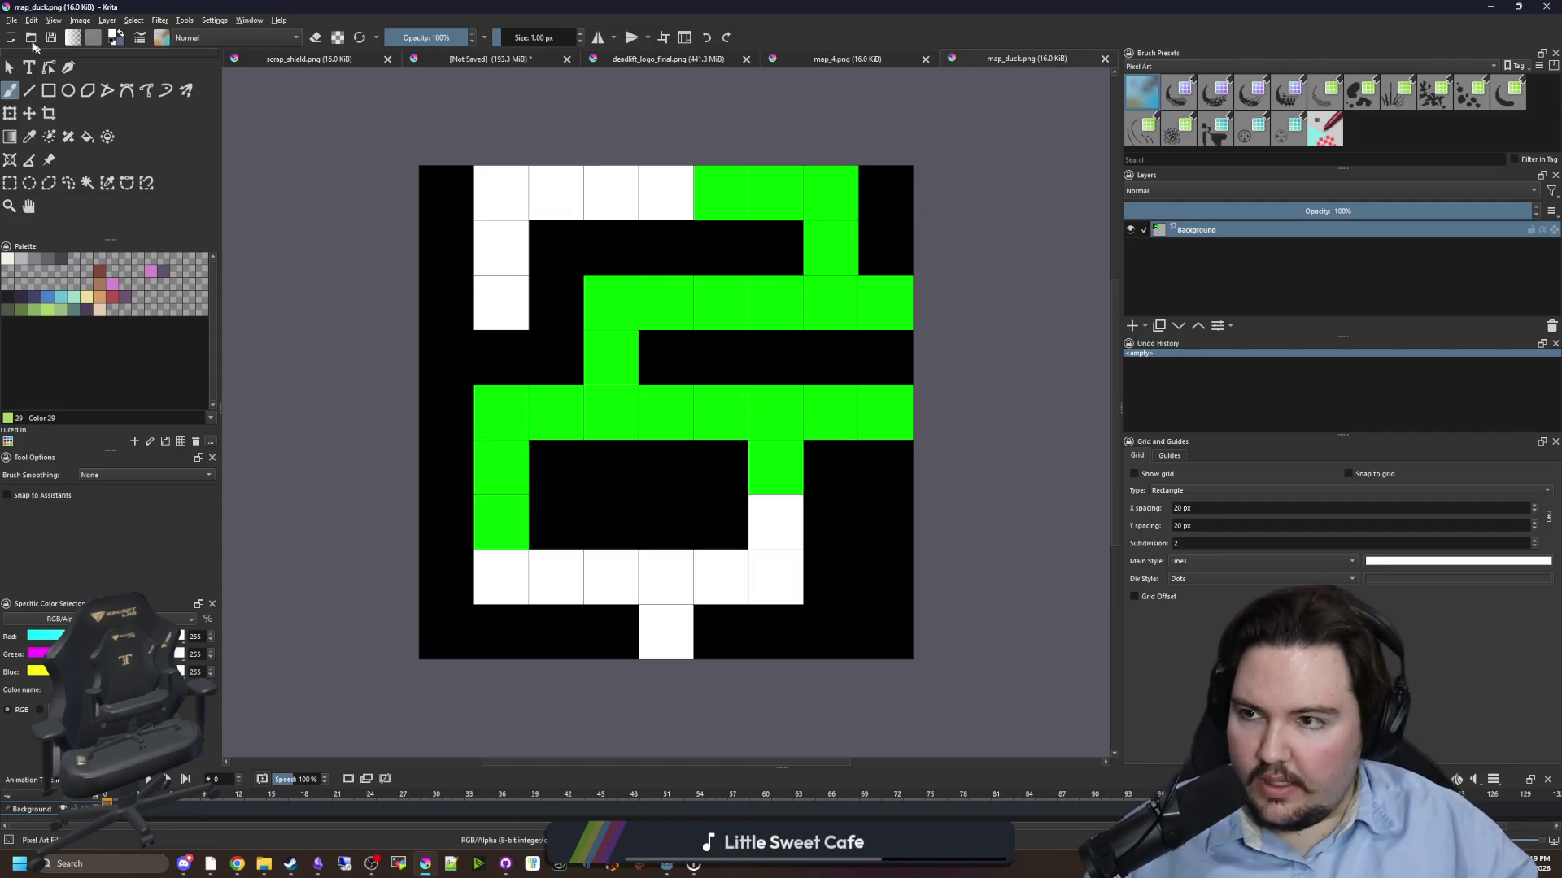
# - Save the duck maze as map_duck_biomes.png, accepting the PNG options
pyautogui.click(17, 23)
pyautogui.press('Escape')
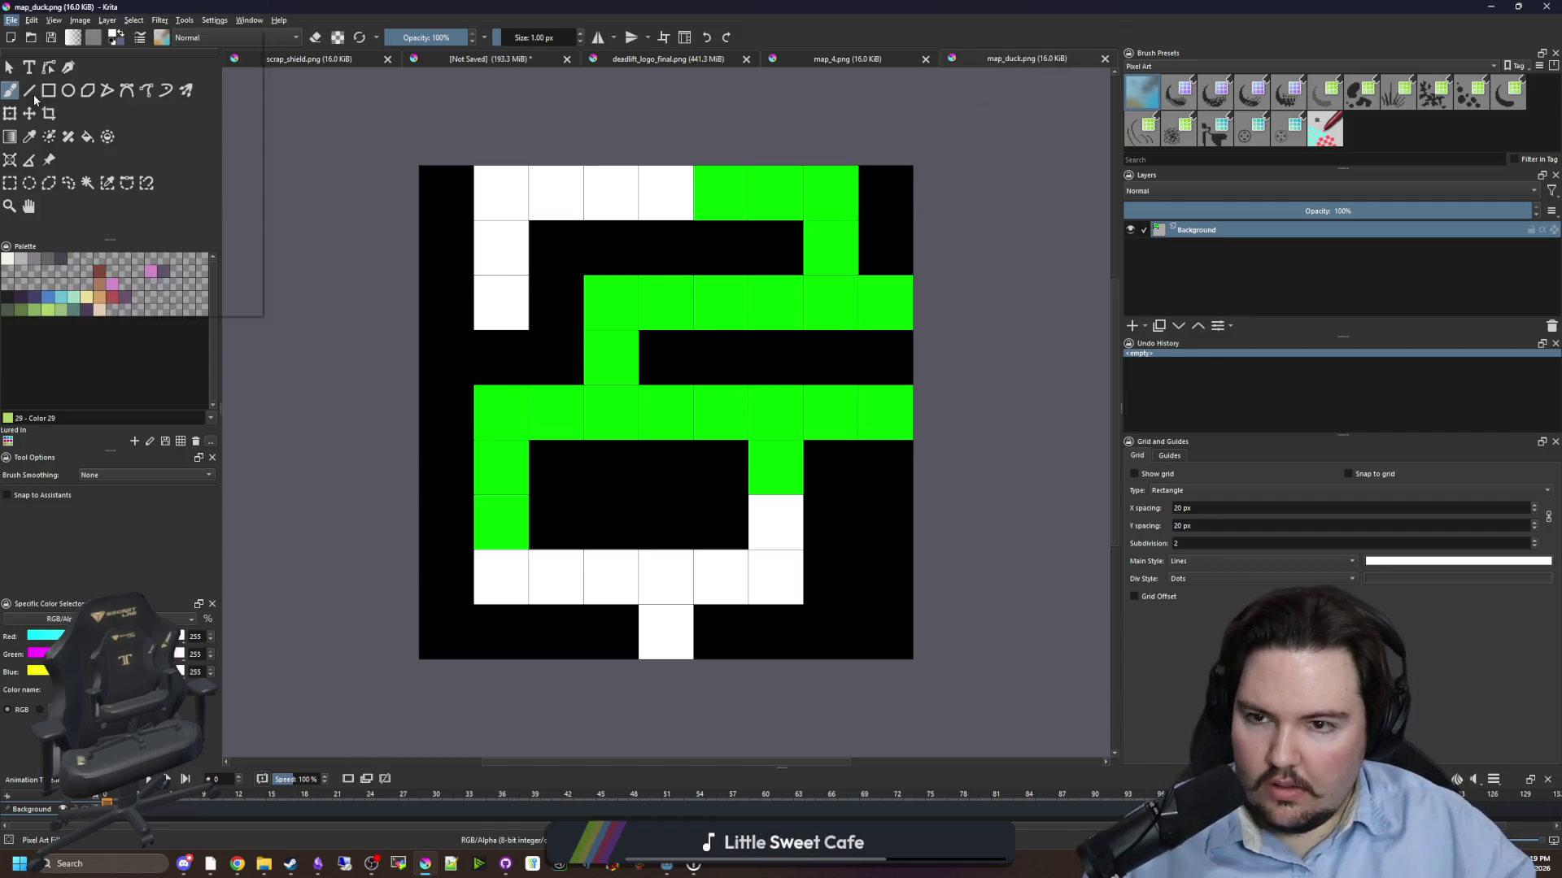
pyautogui.hotkey('ctrl', 'shift', 's')
pyautogui.write('map_duck_biomes')
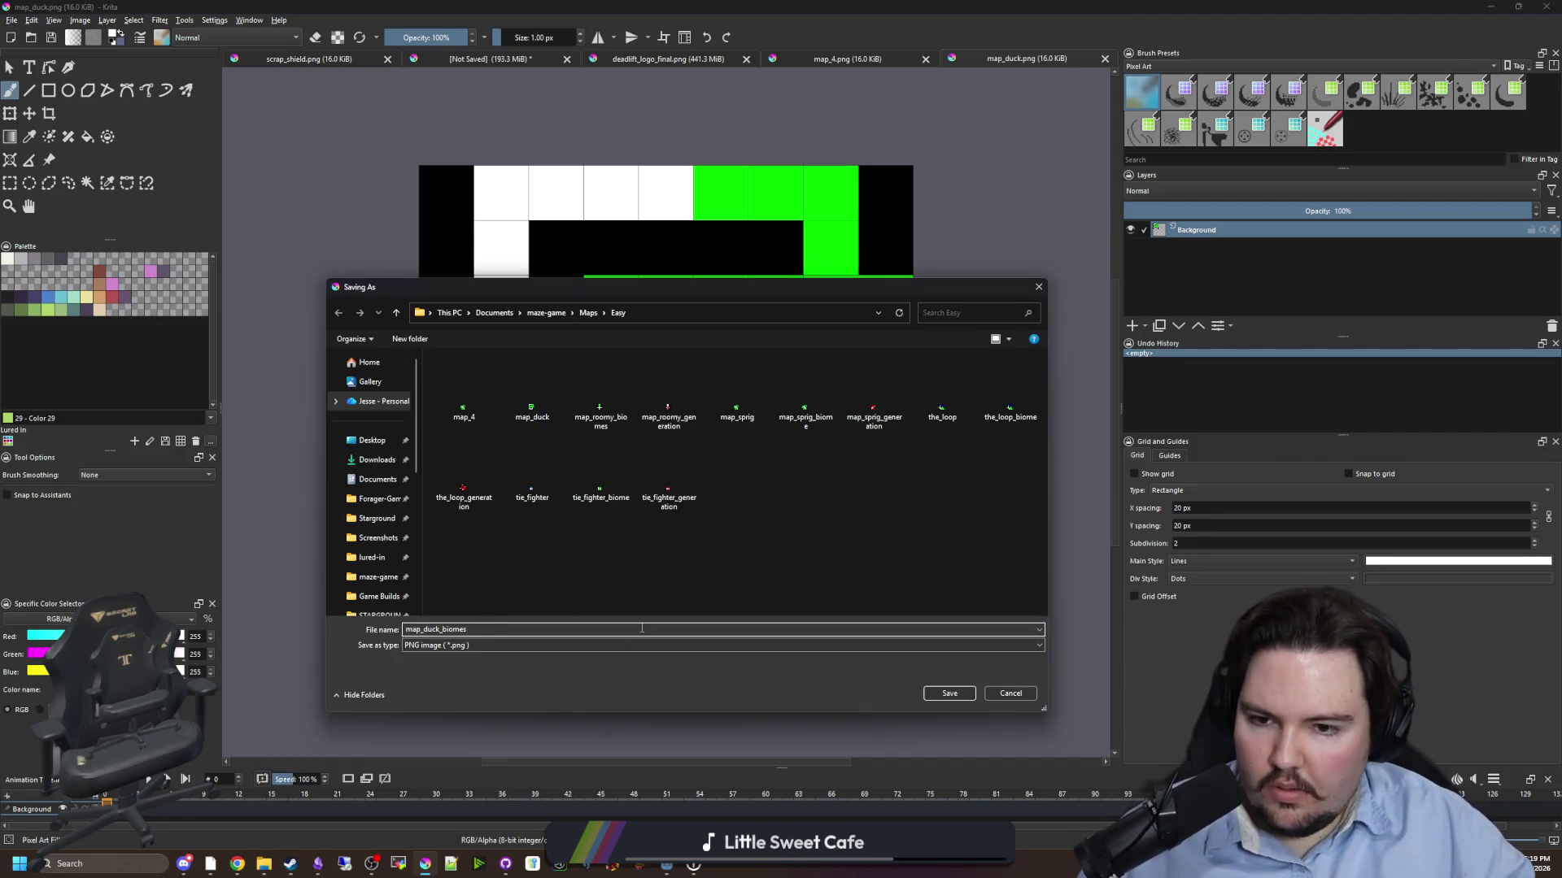
pyautogui.click(945, 692)
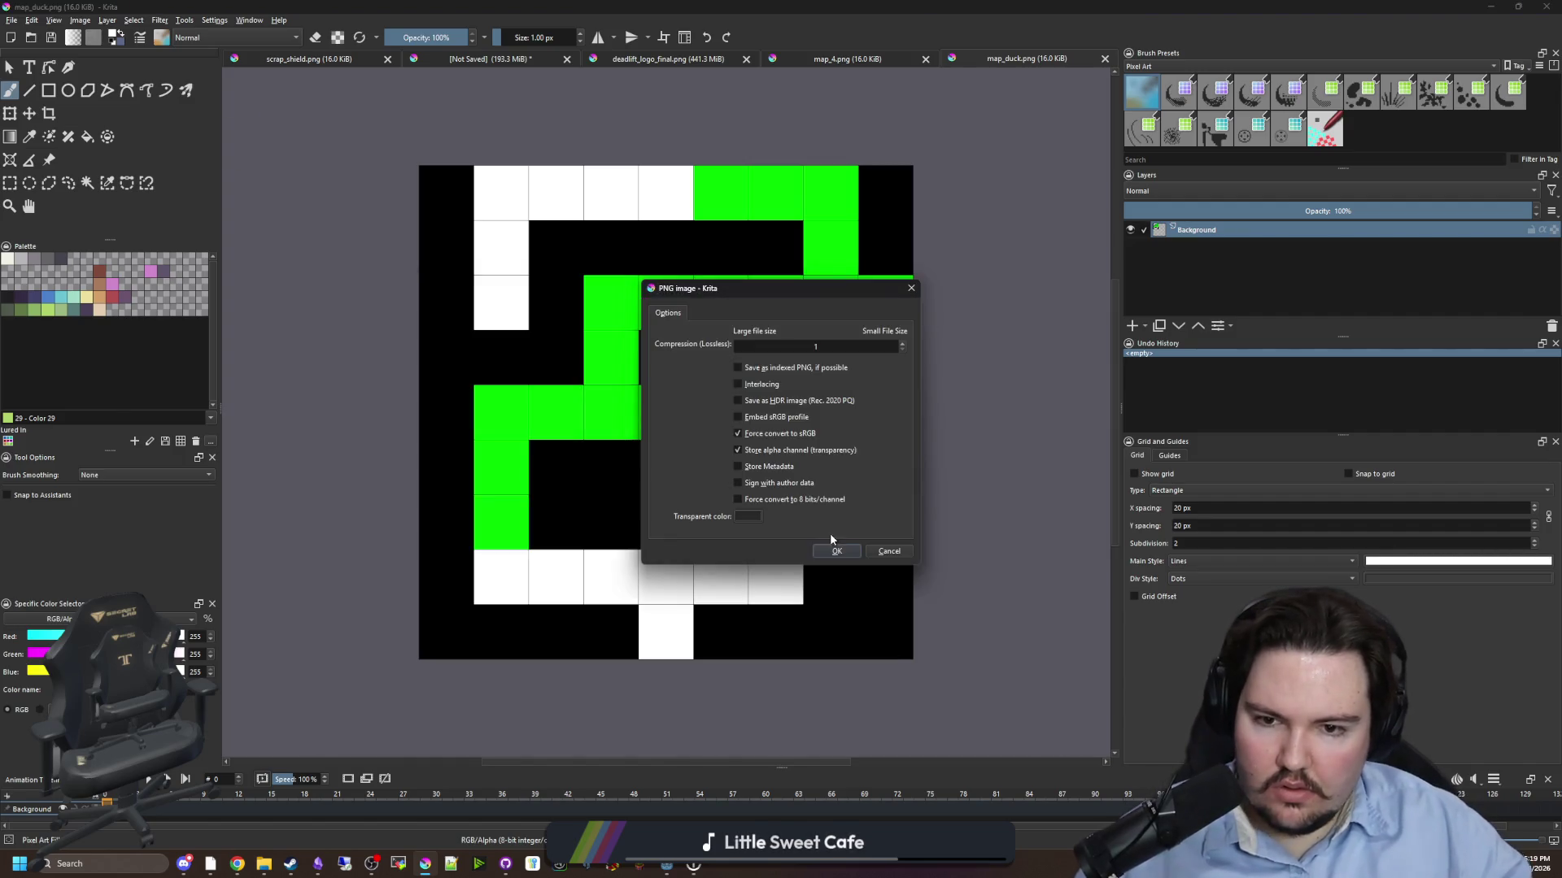
pyautogui.click(836, 551)
# - Paint several upper-left and right-edge maze cells off-white
pyautogui.click(9, 259)
pyautogui.moveTo(521, 304); pyautogui.dragTo(509, 192)
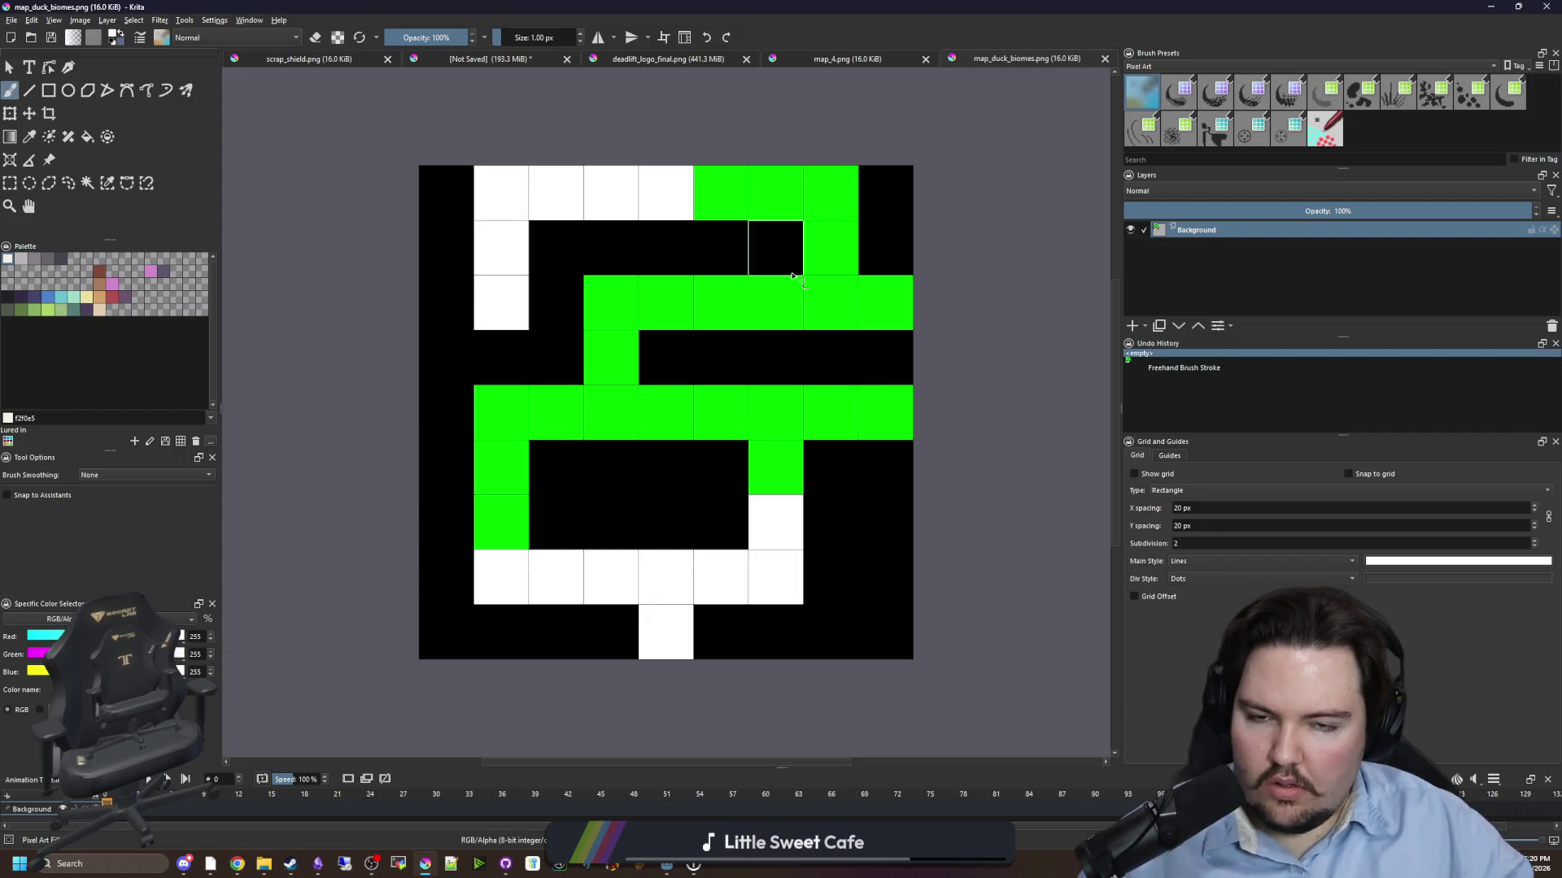
pyautogui.click(895, 297)
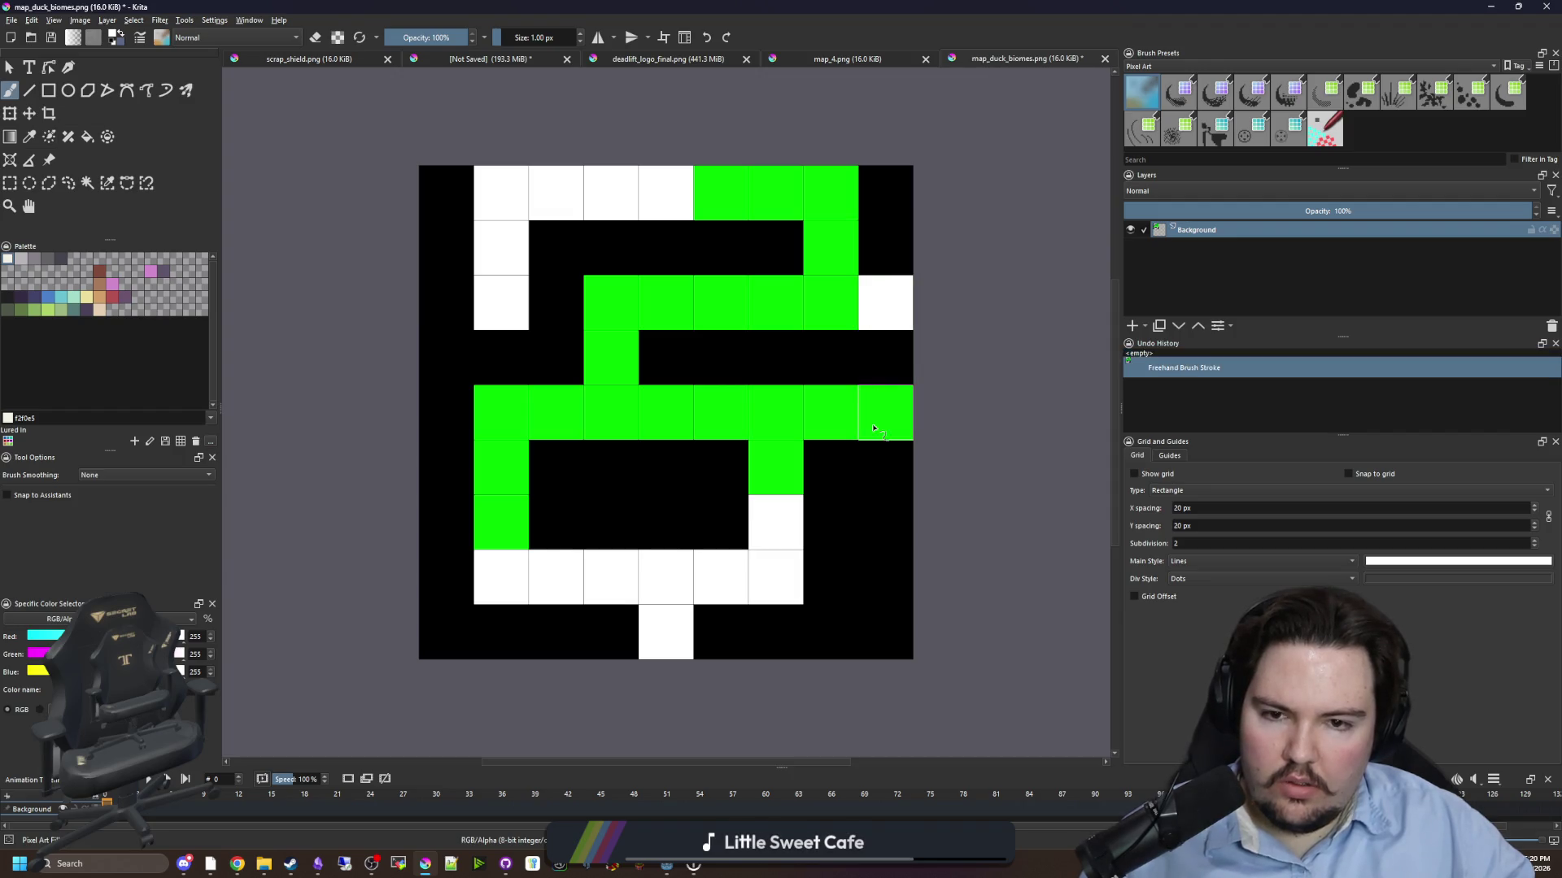
pyautogui.click(885, 412)
pyautogui.click(828, 422)
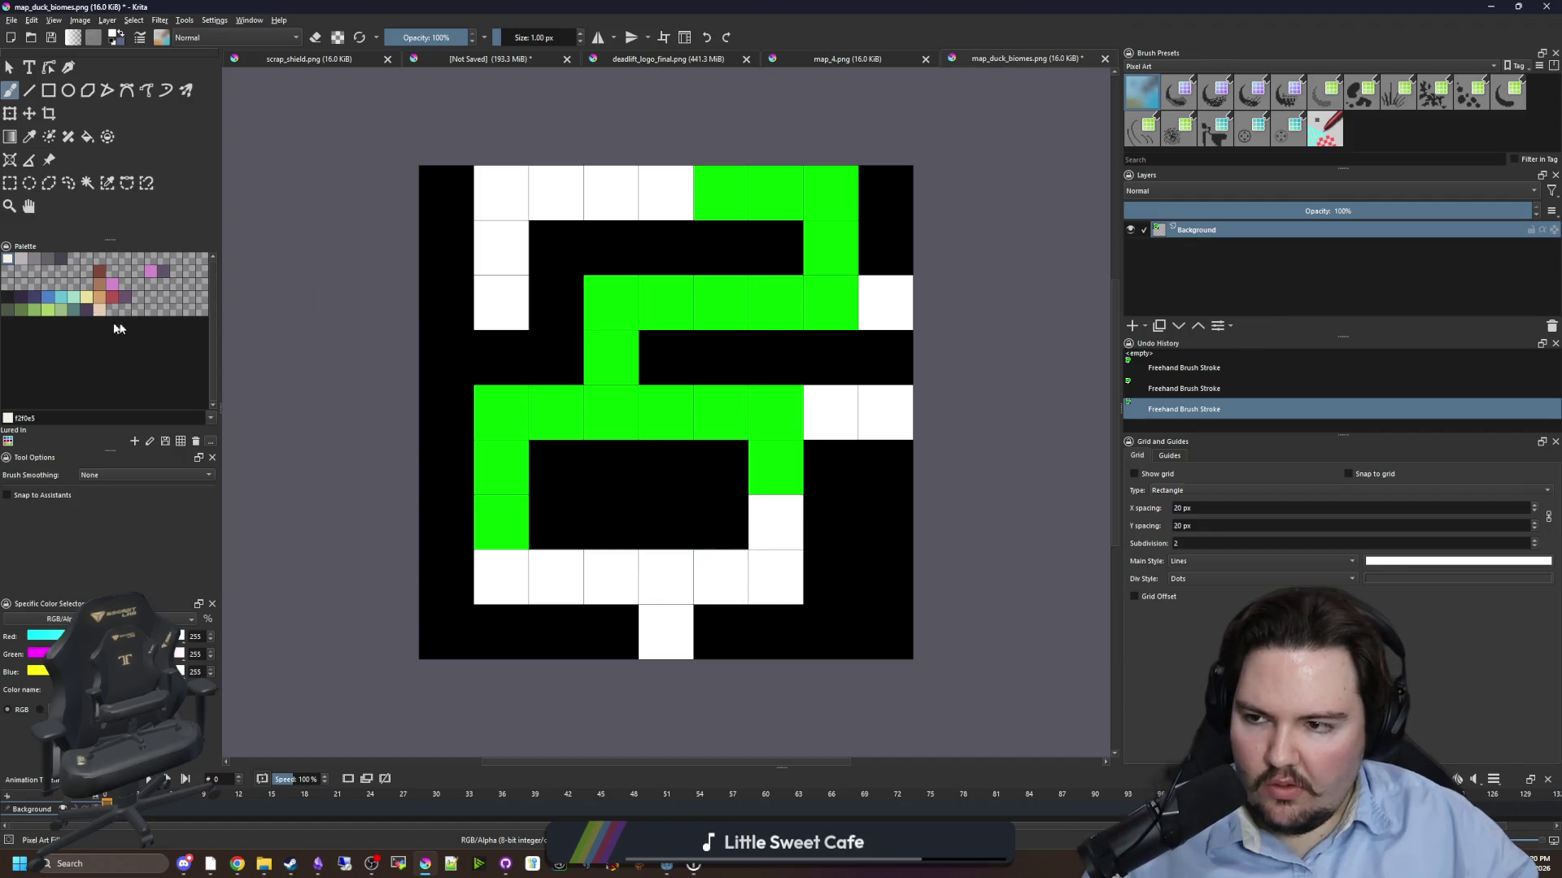
# - Set red, flood-fill the bottom and green paths, and brush the top row red
pyautogui.click(31, 671)
pyautogui.click(31, 654)
pyautogui.press('f')
pyautogui.click(779, 580)
pyautogui.click(766, 455)
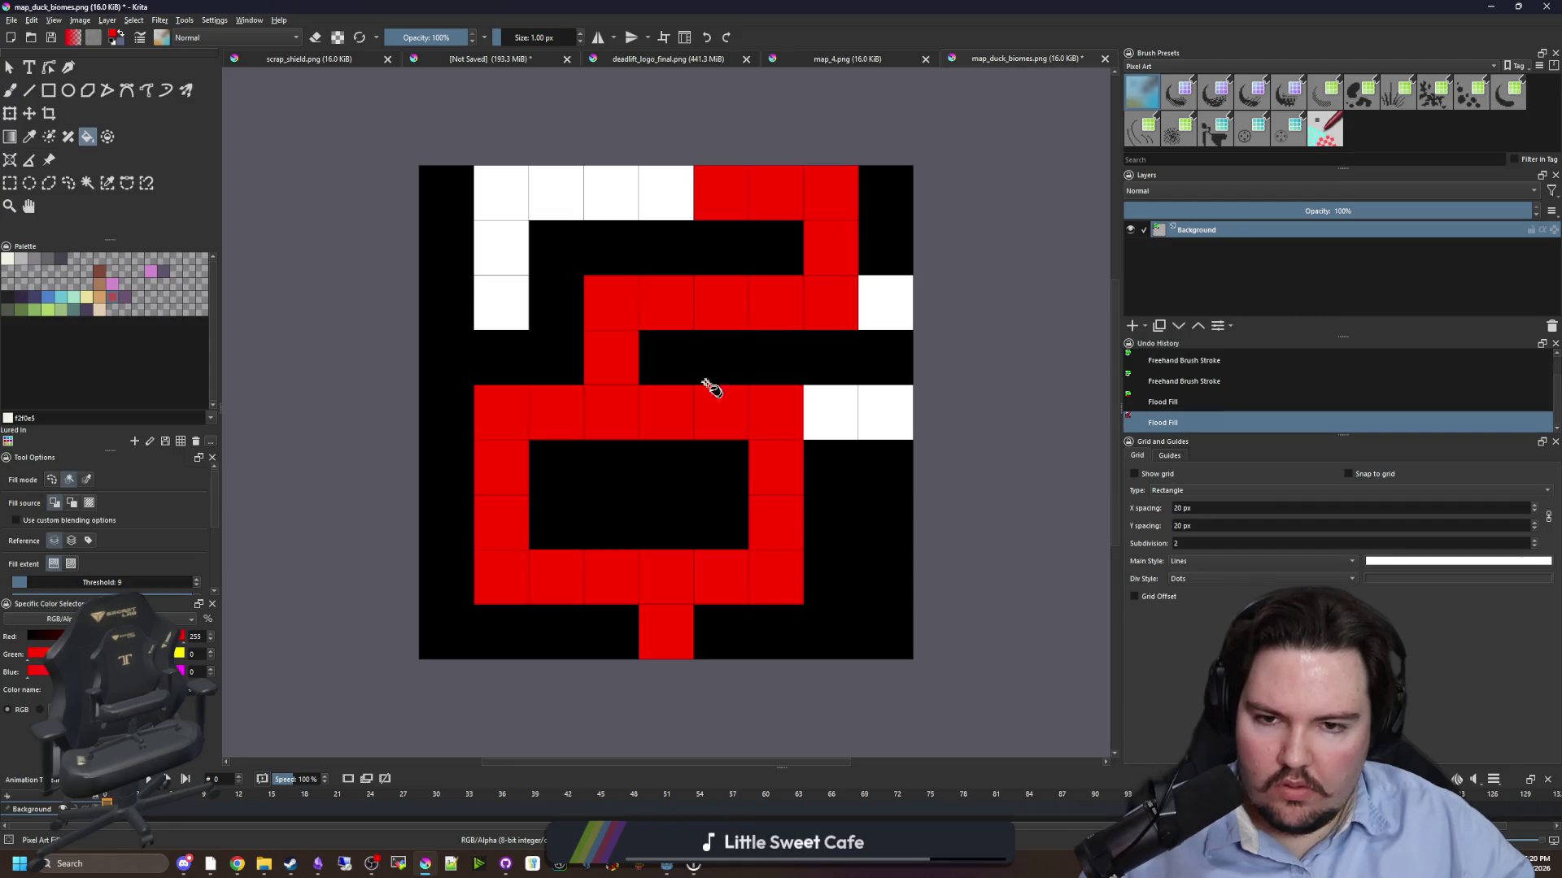
pyautogui.press('b')
pyautogui.moveTo(587, 216)
pyautogui.mouseDown()
pyautogui.moveTo(600, 191)
pyautogui.moveTo(502, 307)
pyautogui.mouseUp()
# - Sample white and paint two upper-left, the bottom-centre and a middle-path cell white
pyautogui.press('p')
pyautogui.click(838, 437)
pyautogui.press('b')
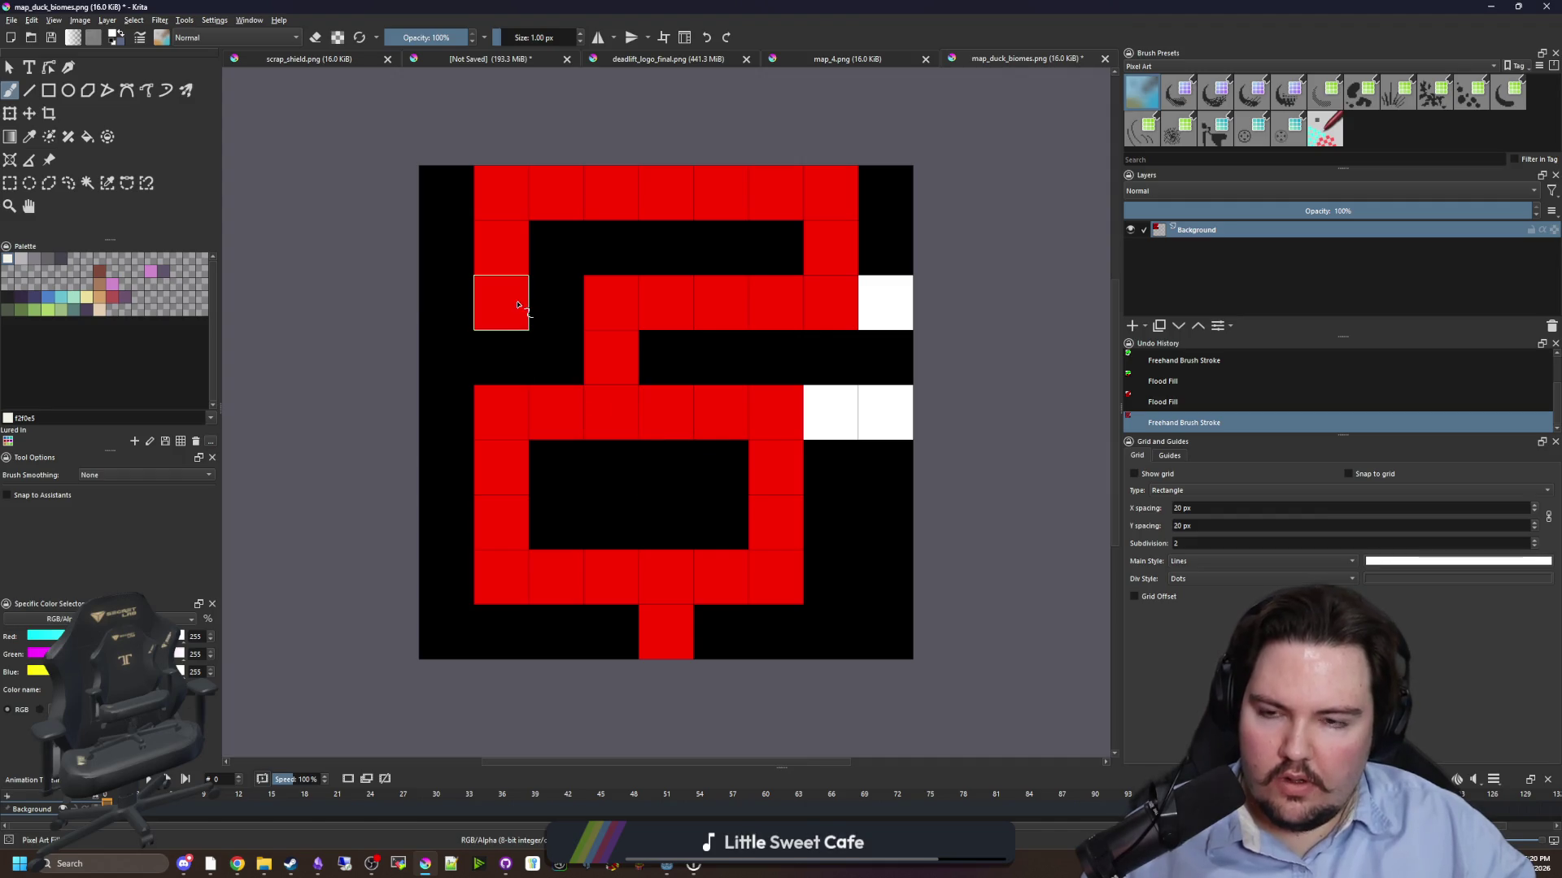
pyautogui.moveTo(518, 305); pyautogui.dragTo(501, 244)
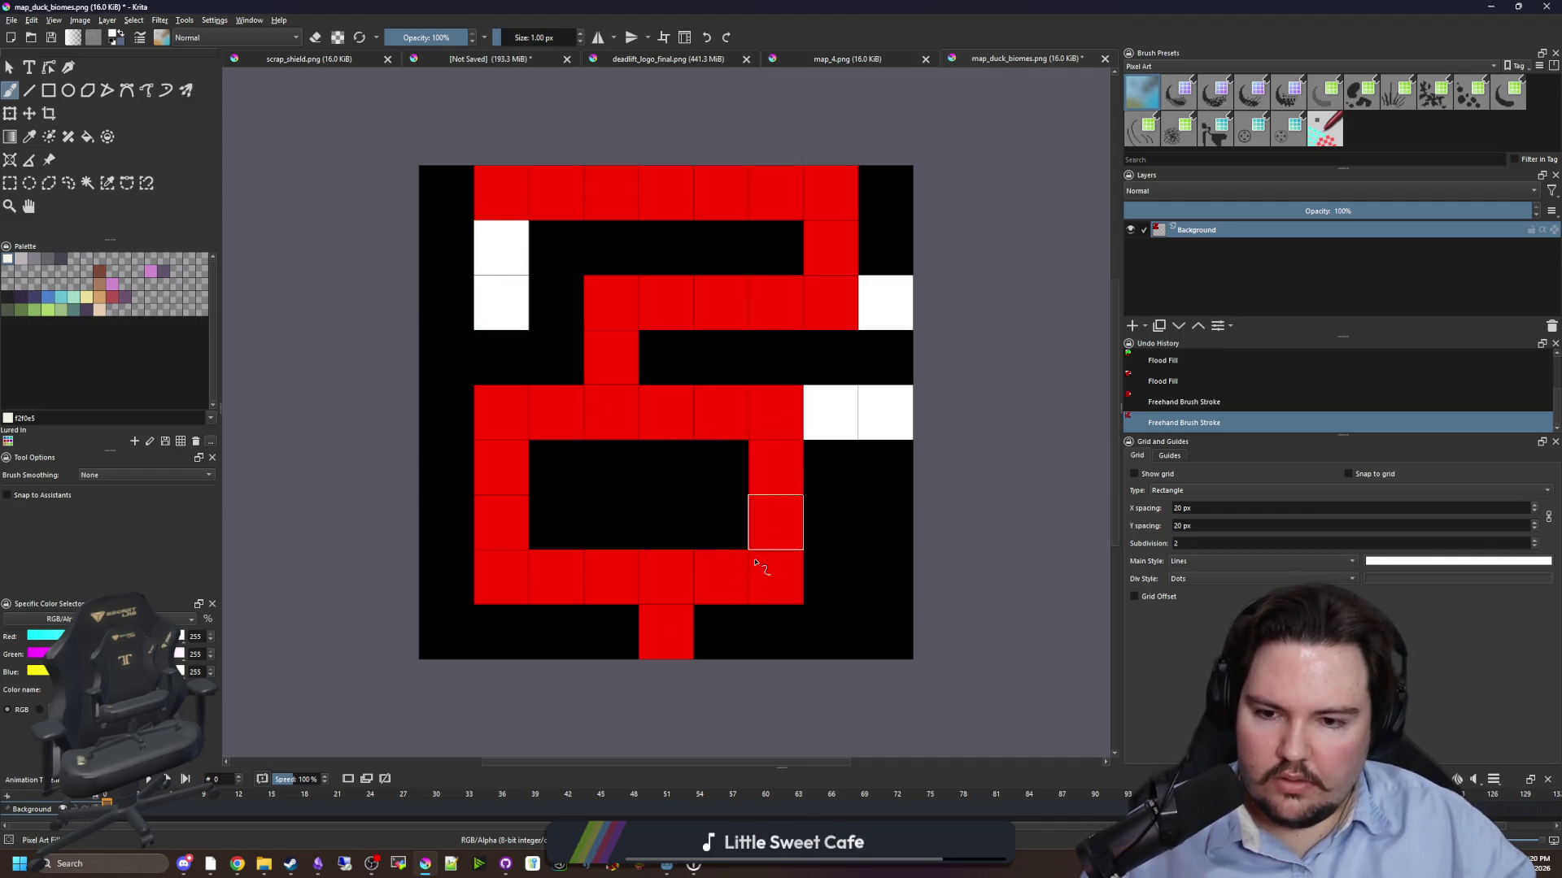
pyautogui.click(655, 632)
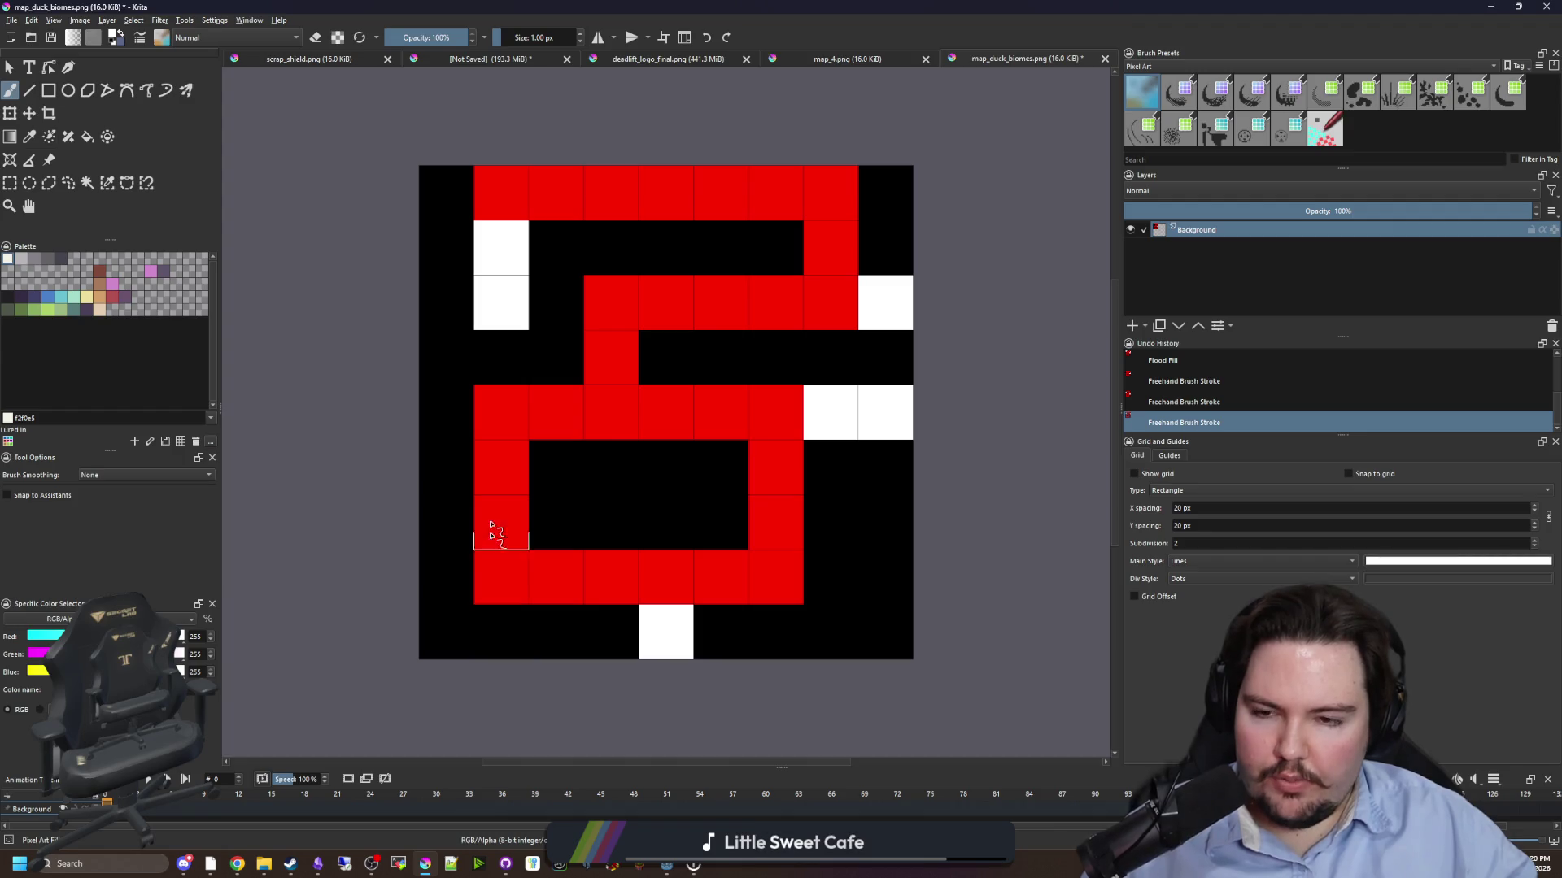
pyautogui.click(610, 354)
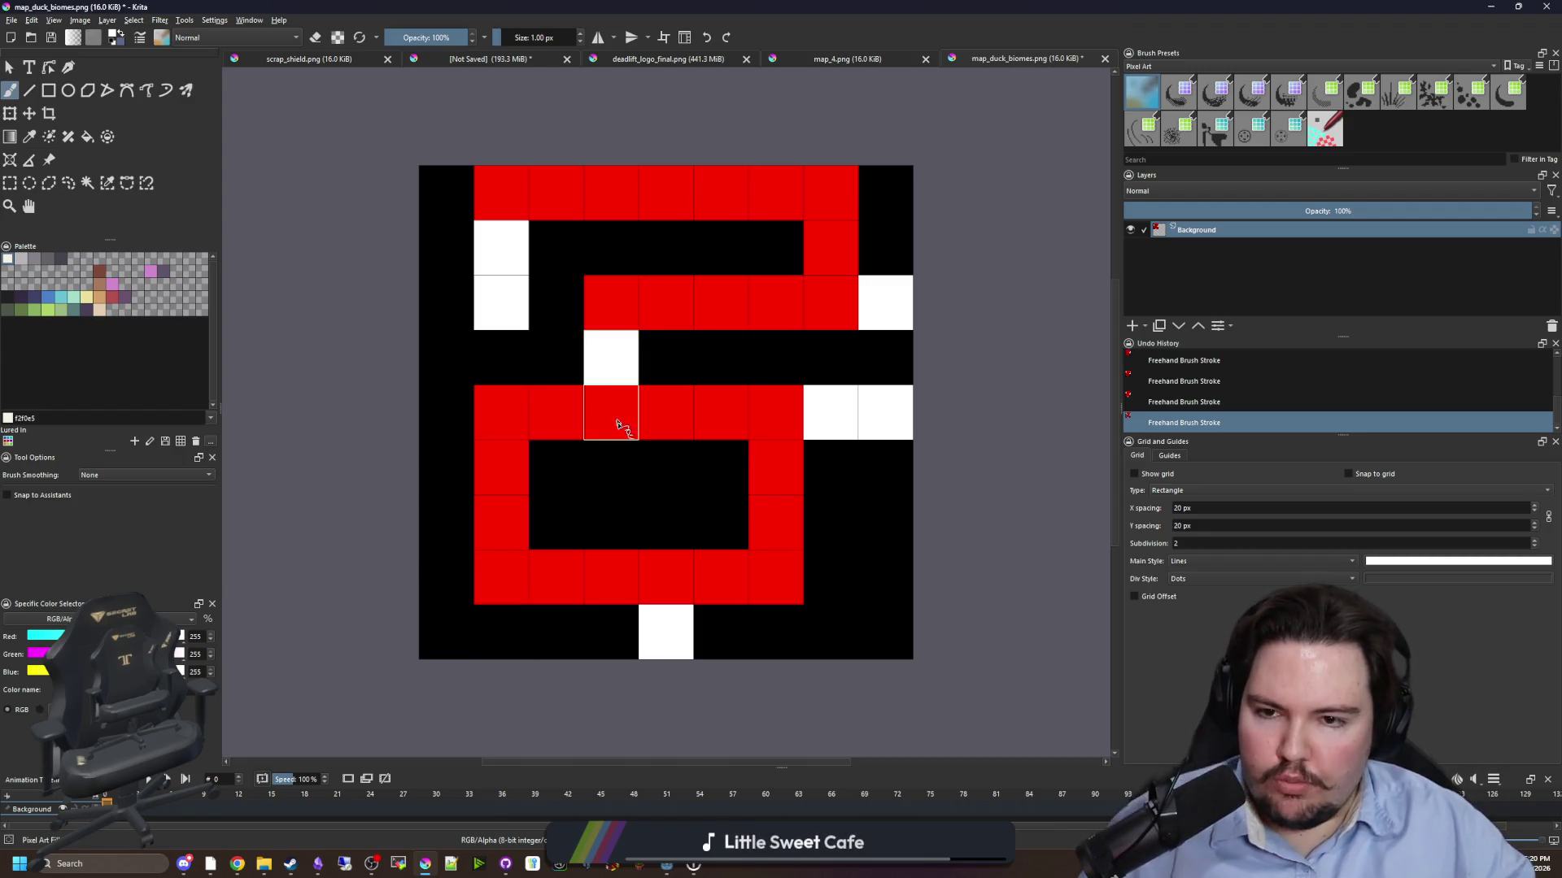
pyautogui.click(7, 21)
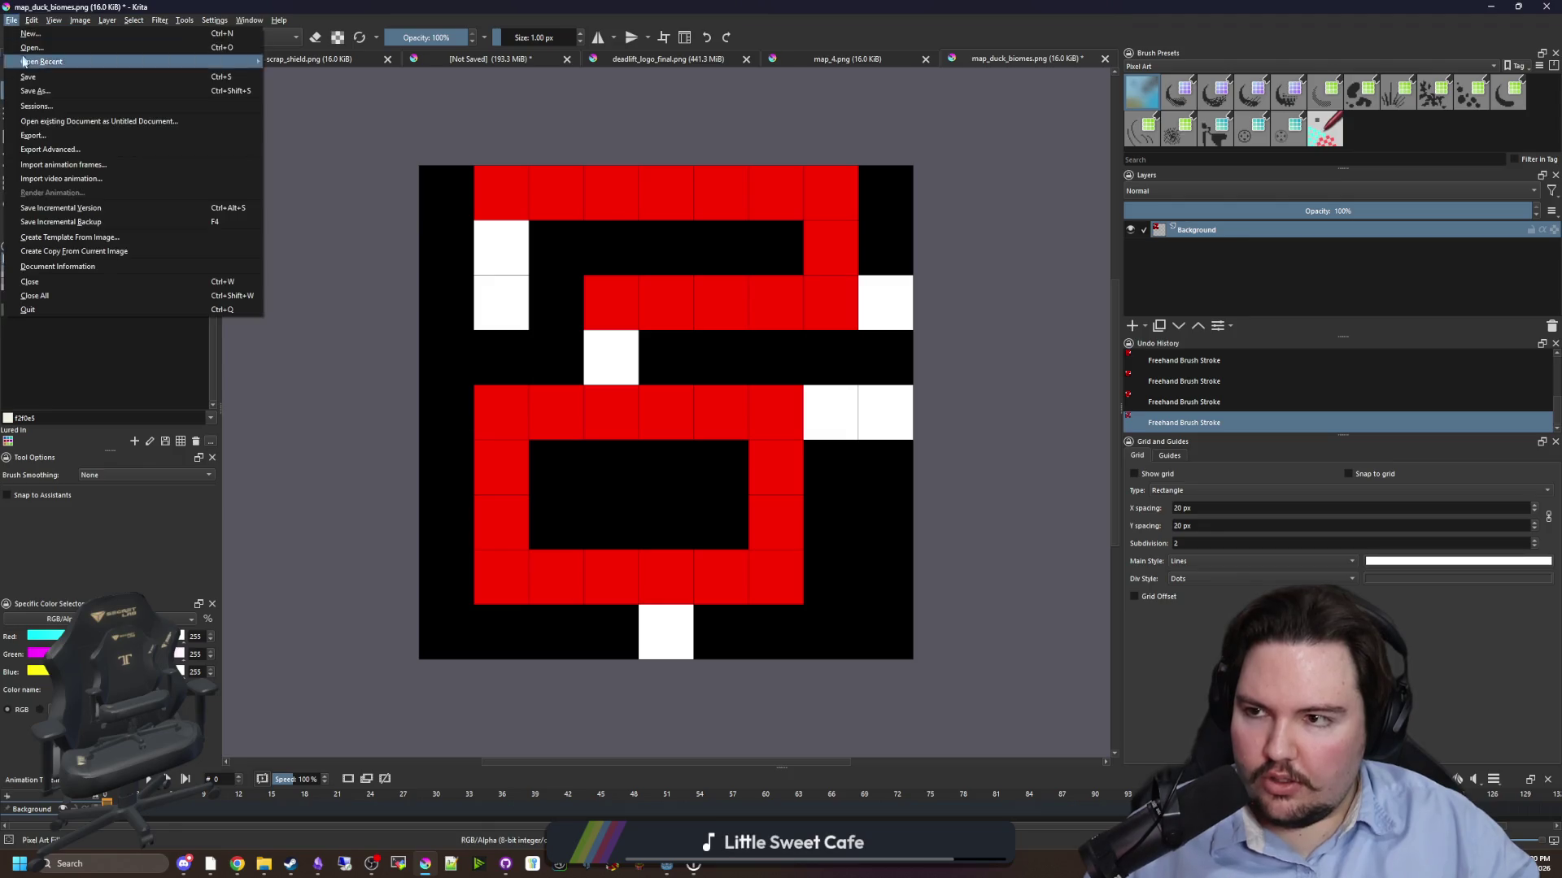
# - Save the maze as map_duck_generation.png, accepting the PNG options
pyautogui.click(41, 90)
pyautogui.write('map_duck_generation')
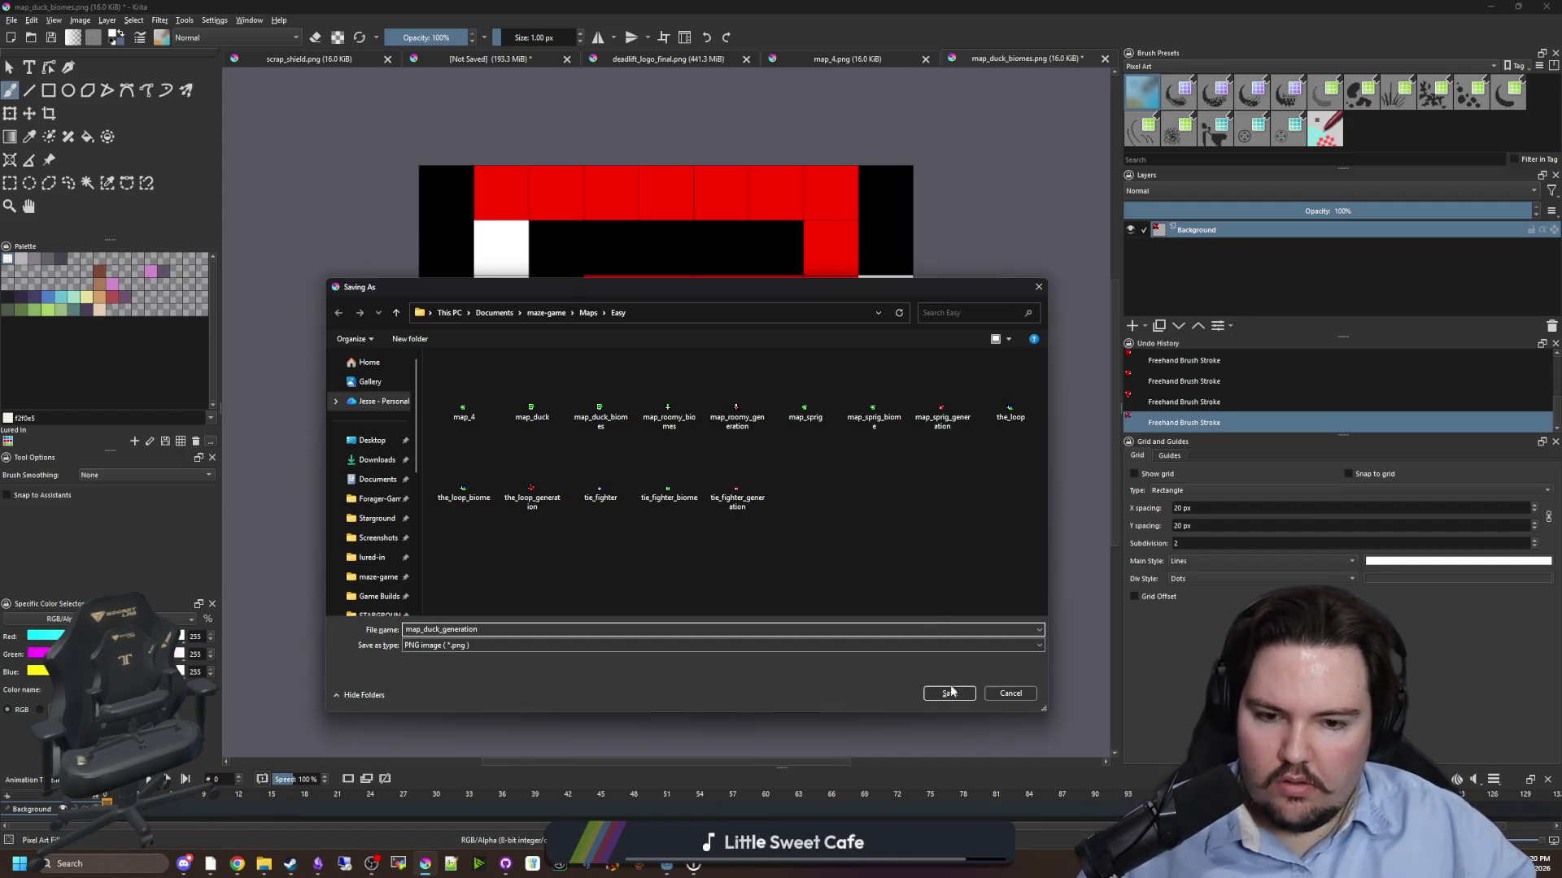
pyautogui.click(949, 693)
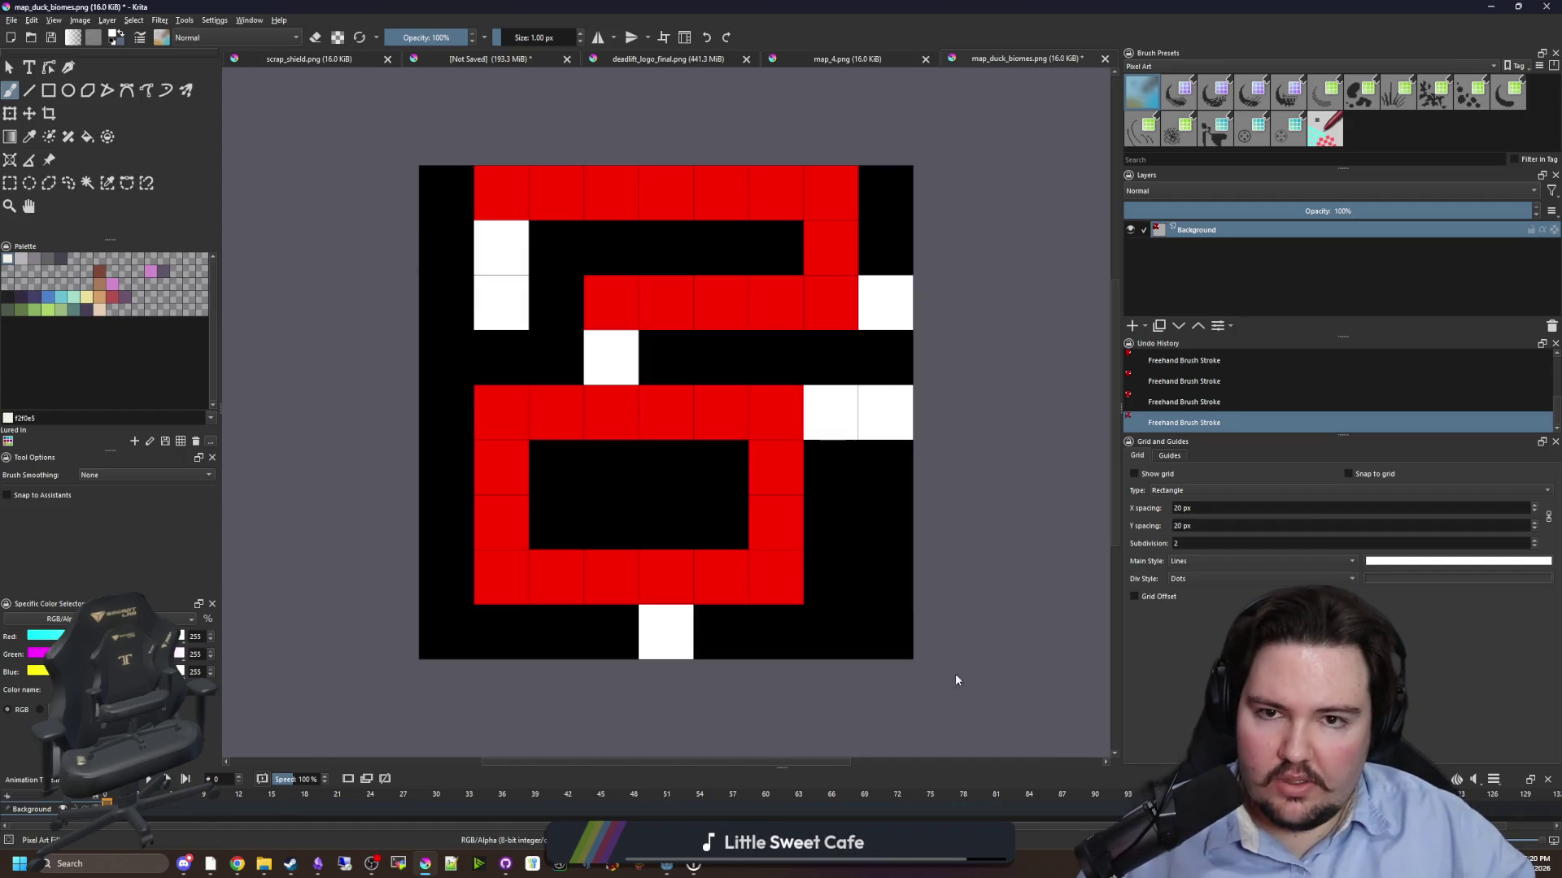
pyautogui.click(834, 551)
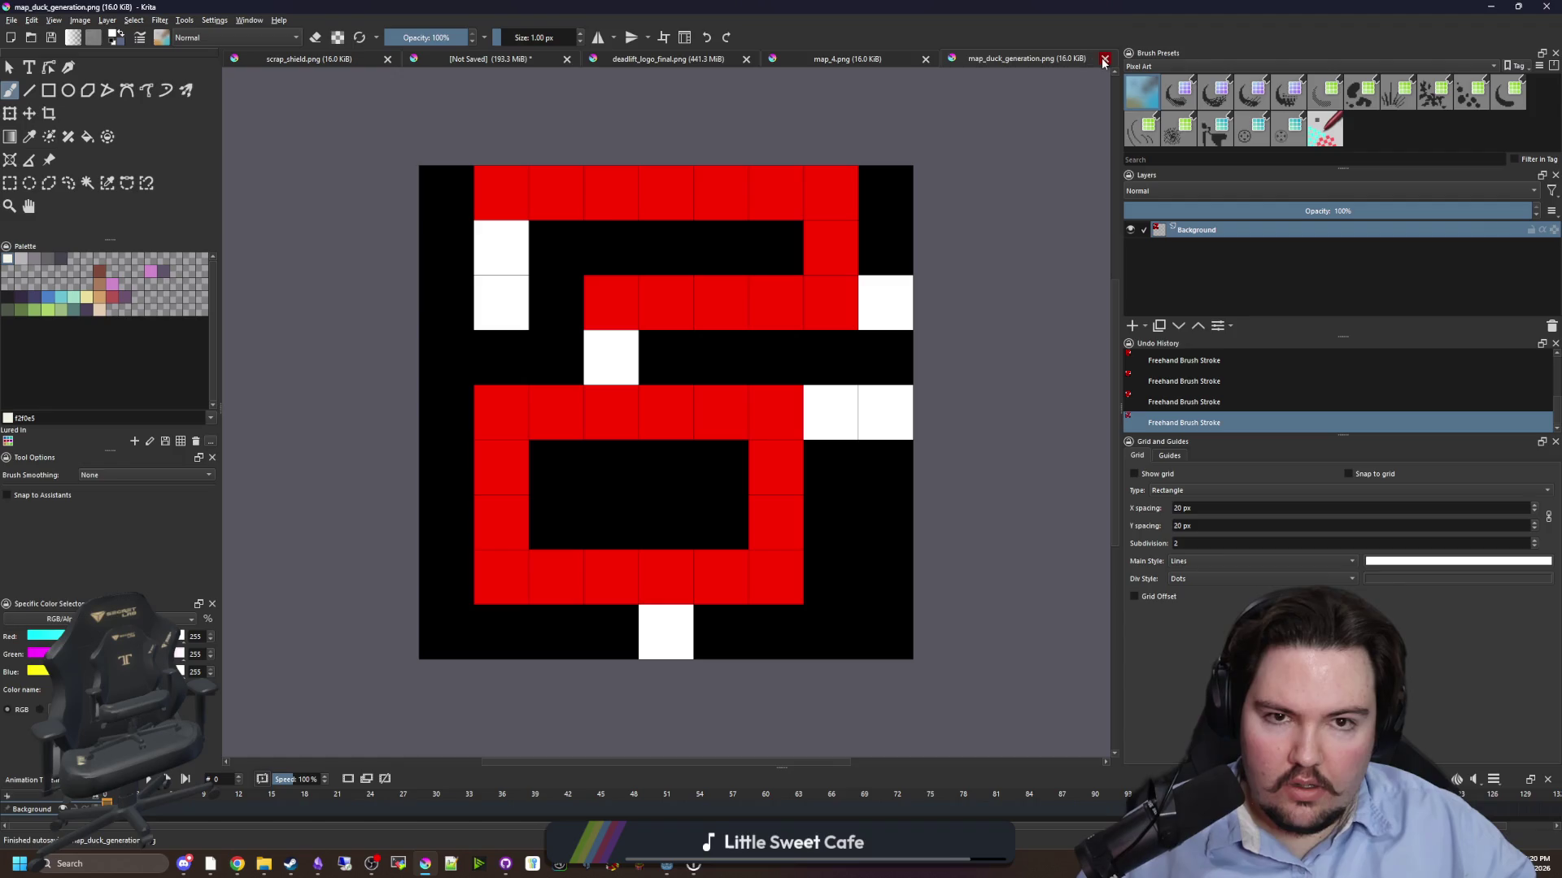
# - Close map_duck_generation and map_4.png, then switch to File Explorer
pyautogui.click(1103, 59)
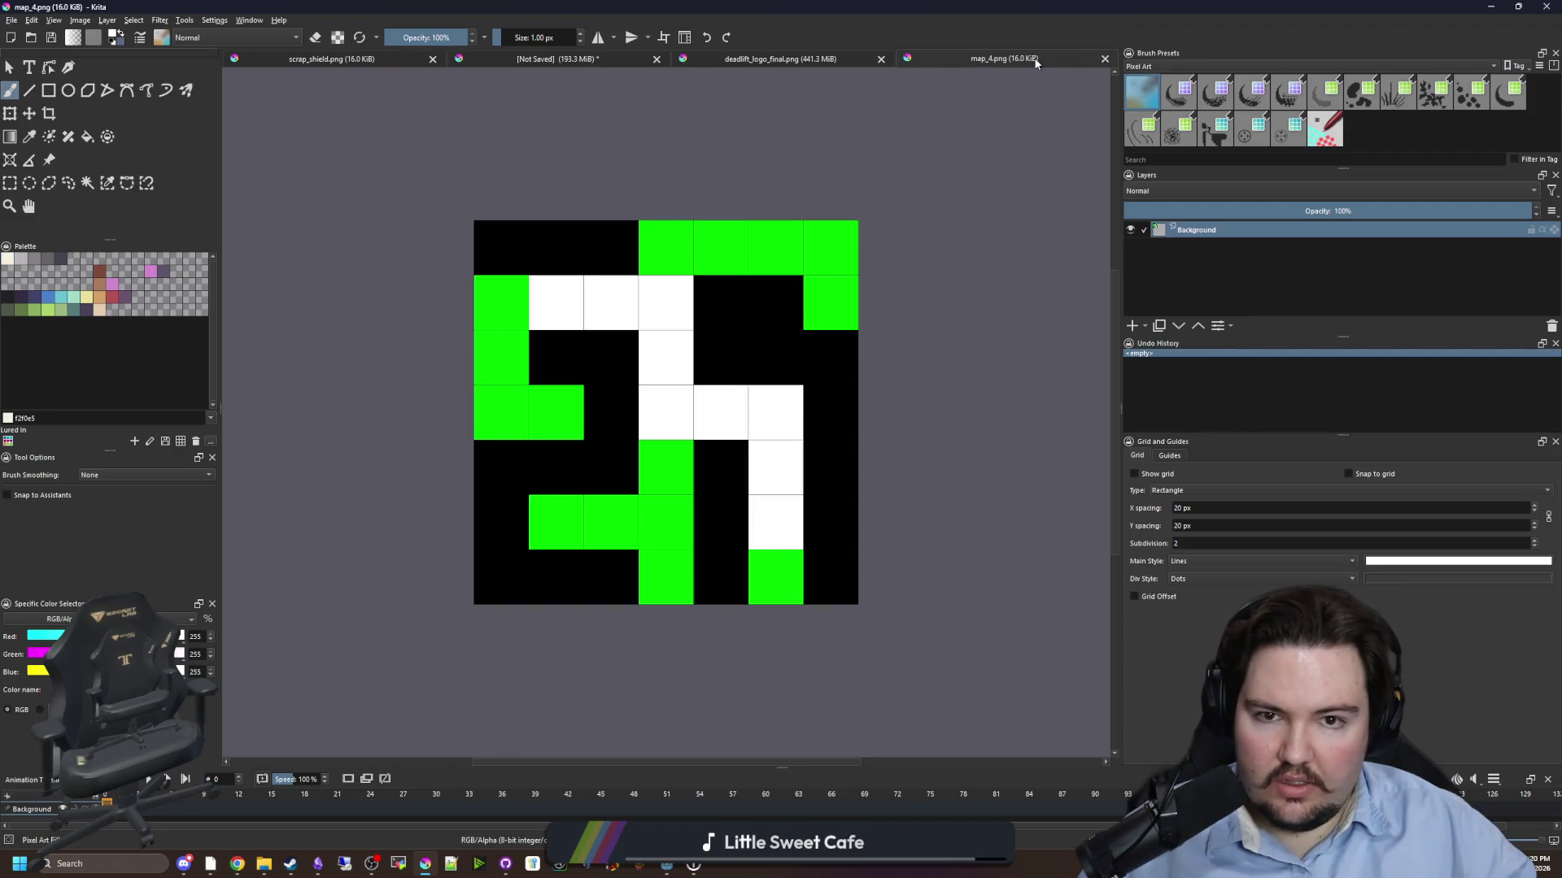
pyautogui.click(1104, 59)
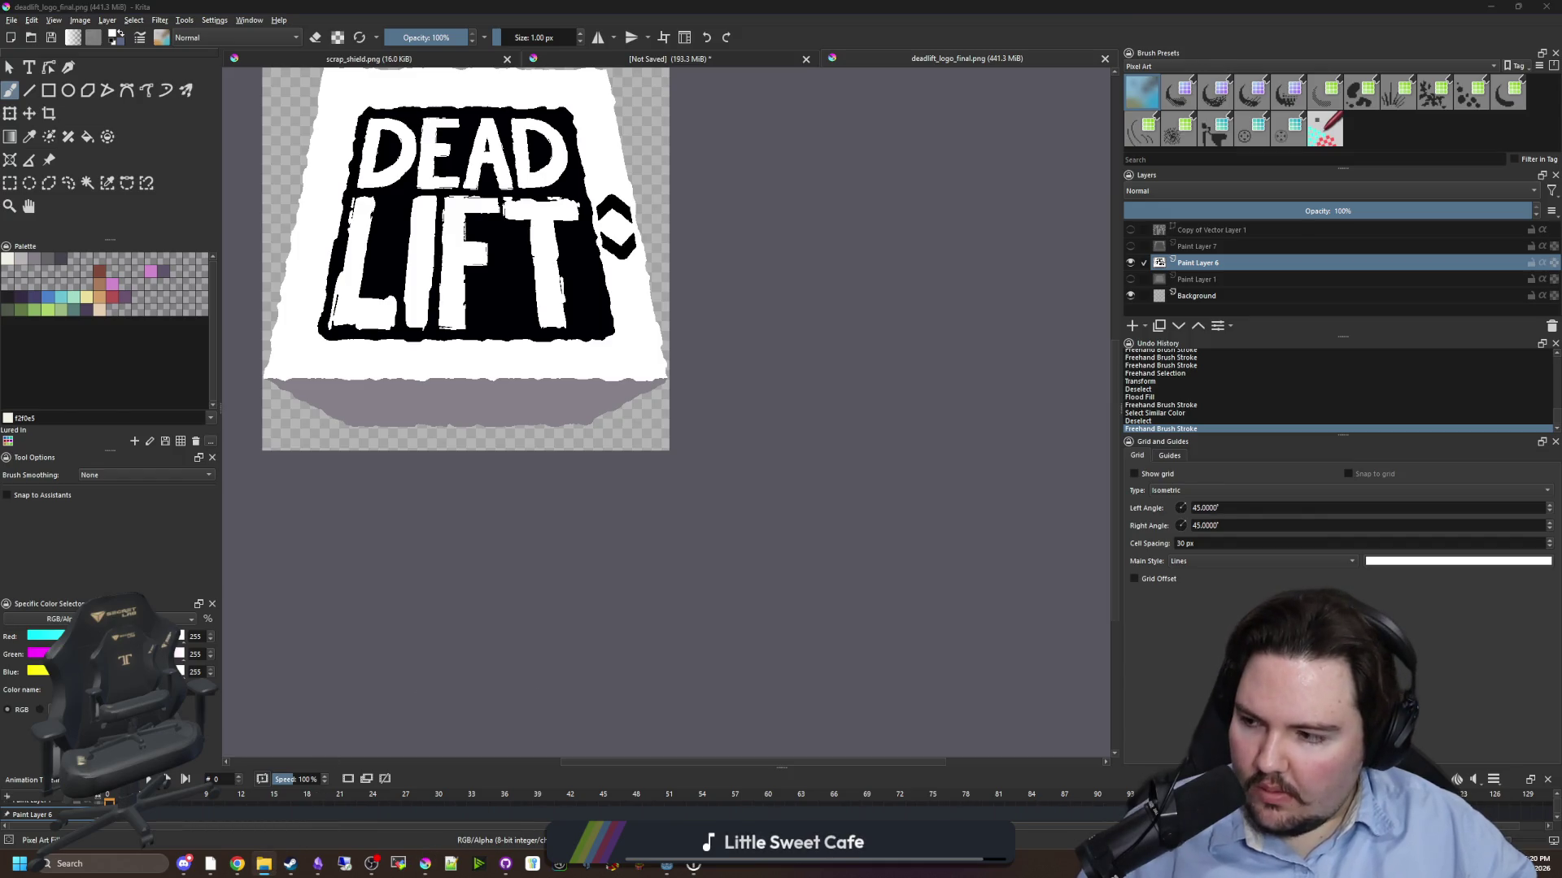
pyautogui.hotkey('alt', 'Tab')
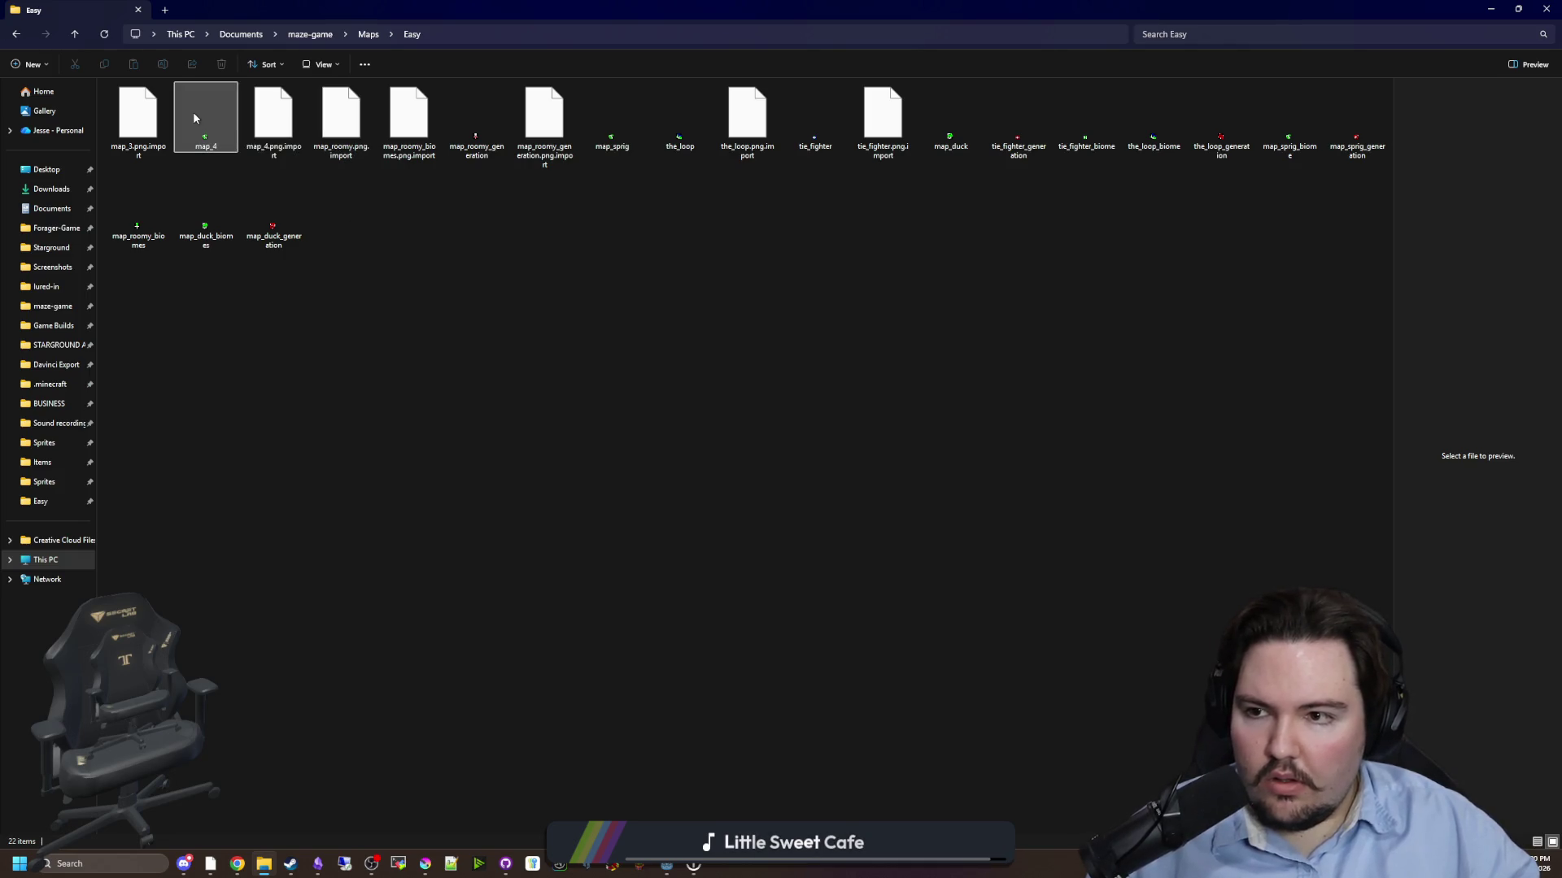
# - Delete the old map_4 and map_duck images and refresh the folder listing
pyautogui.click(213, 136)
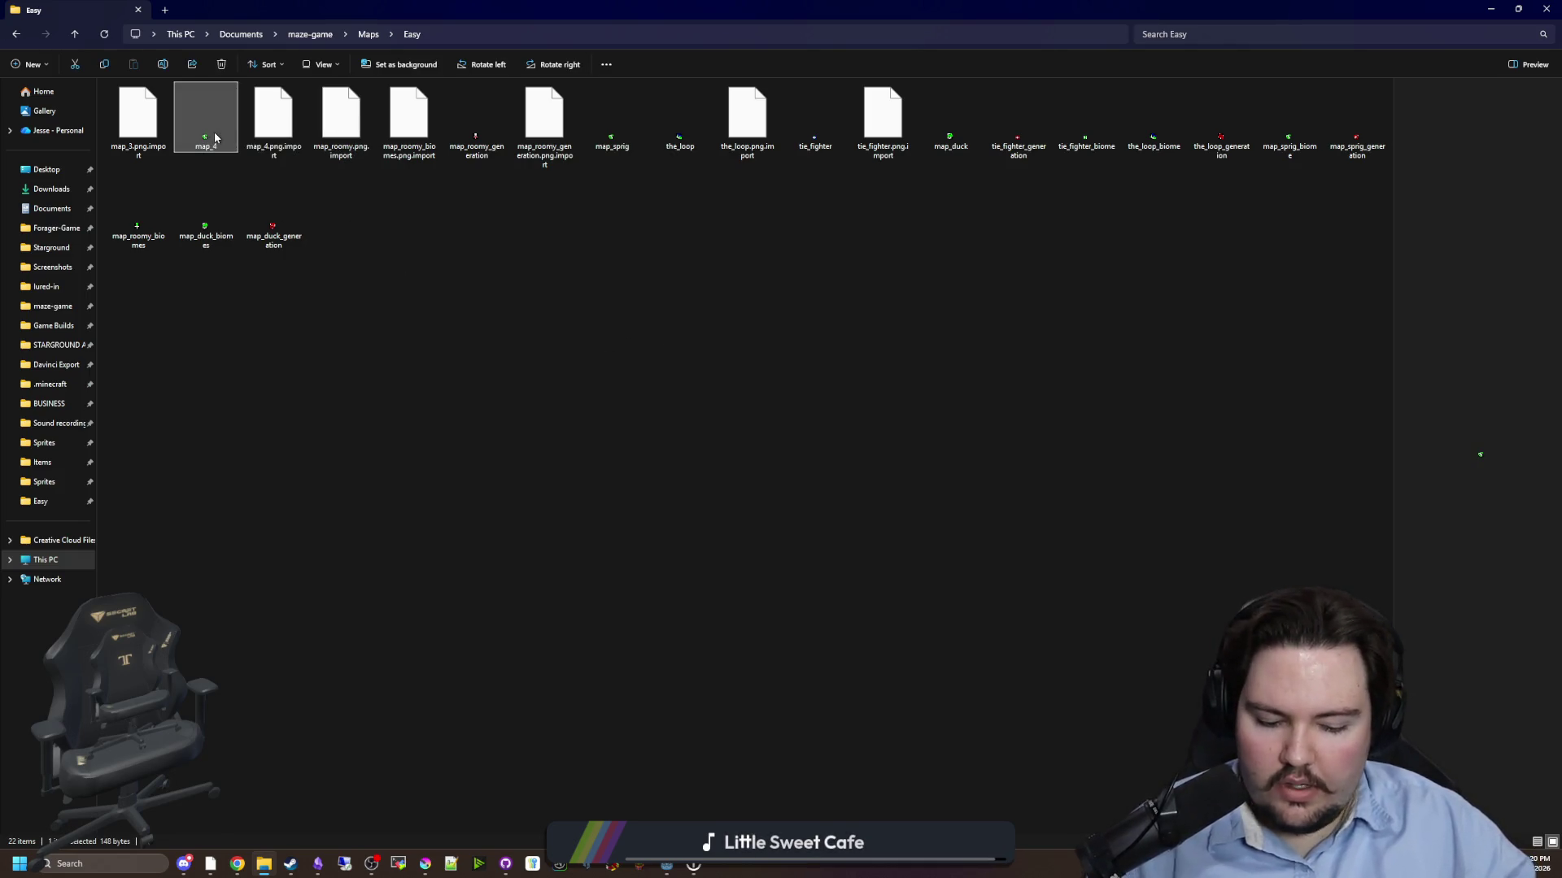
pyautogui.press('Delete')
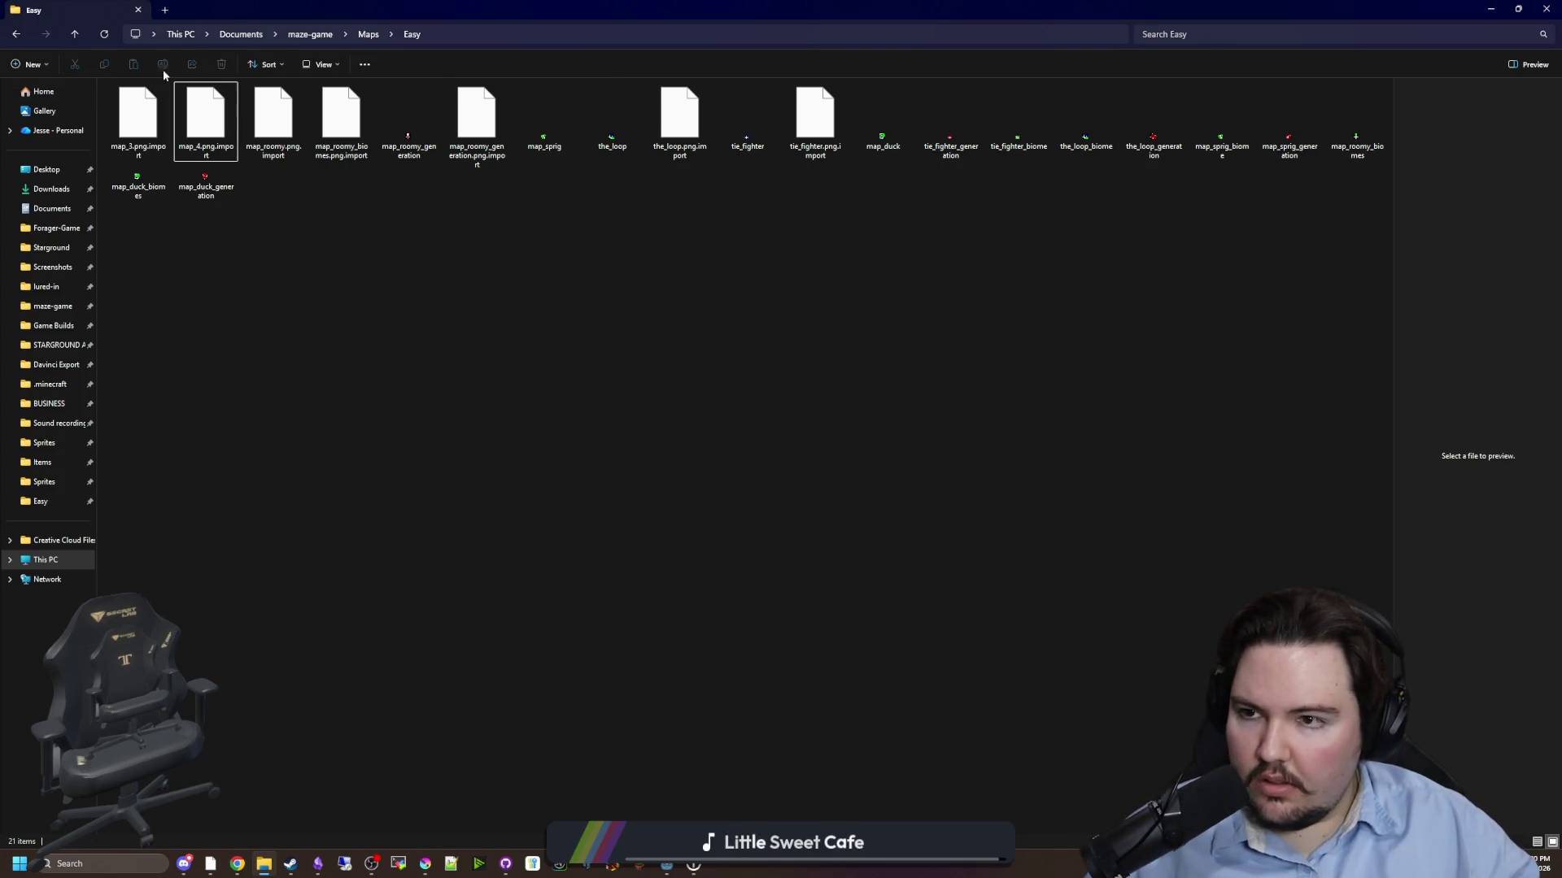
pyautogui.click(114, 39)
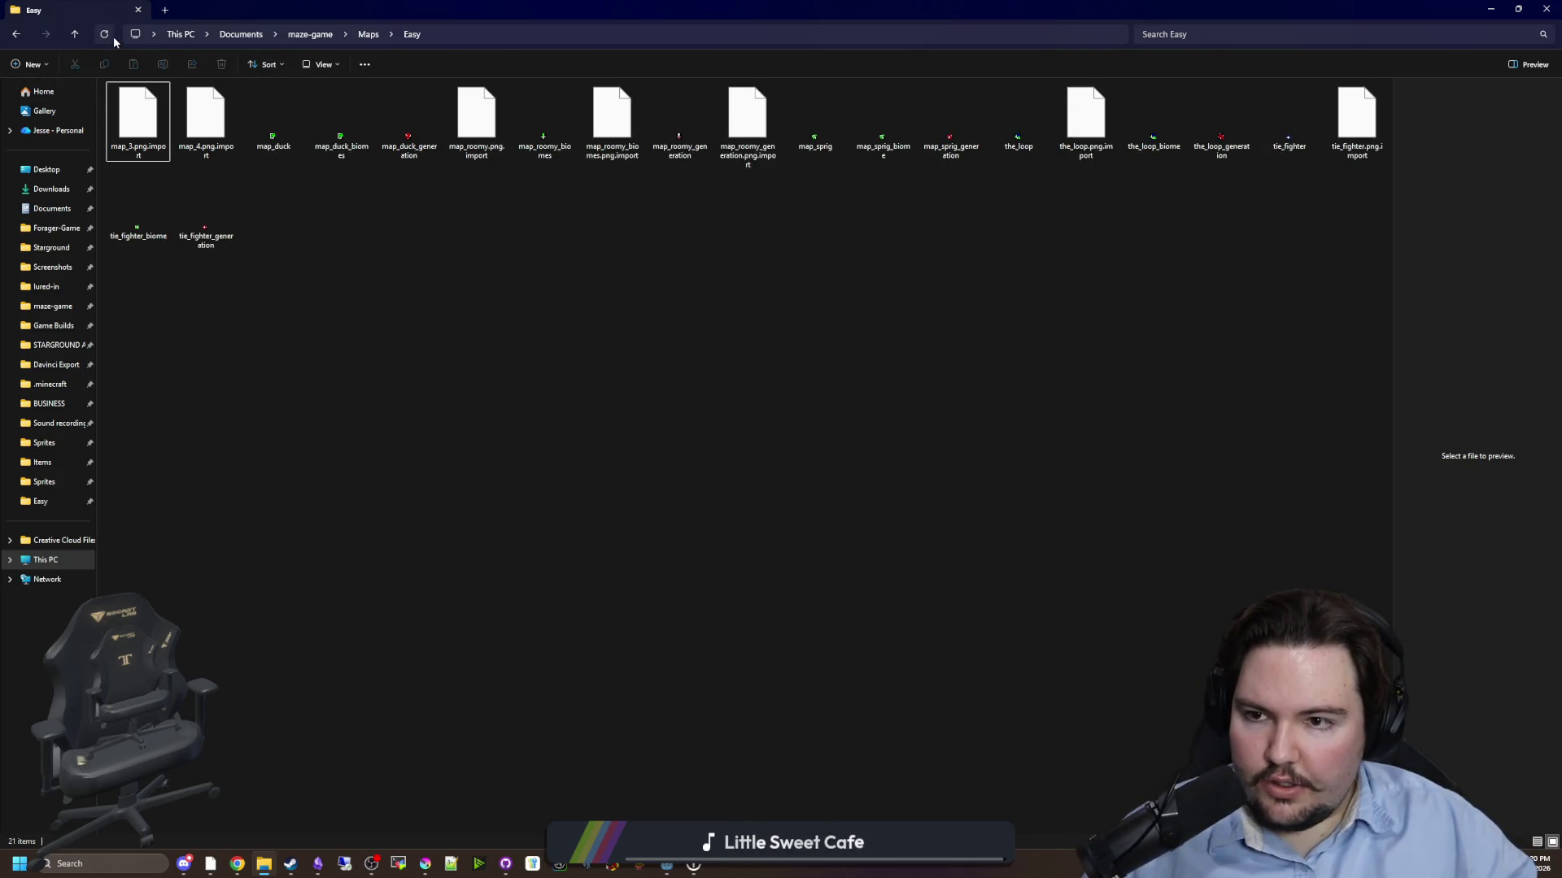
pyautogui.click(339, 138)
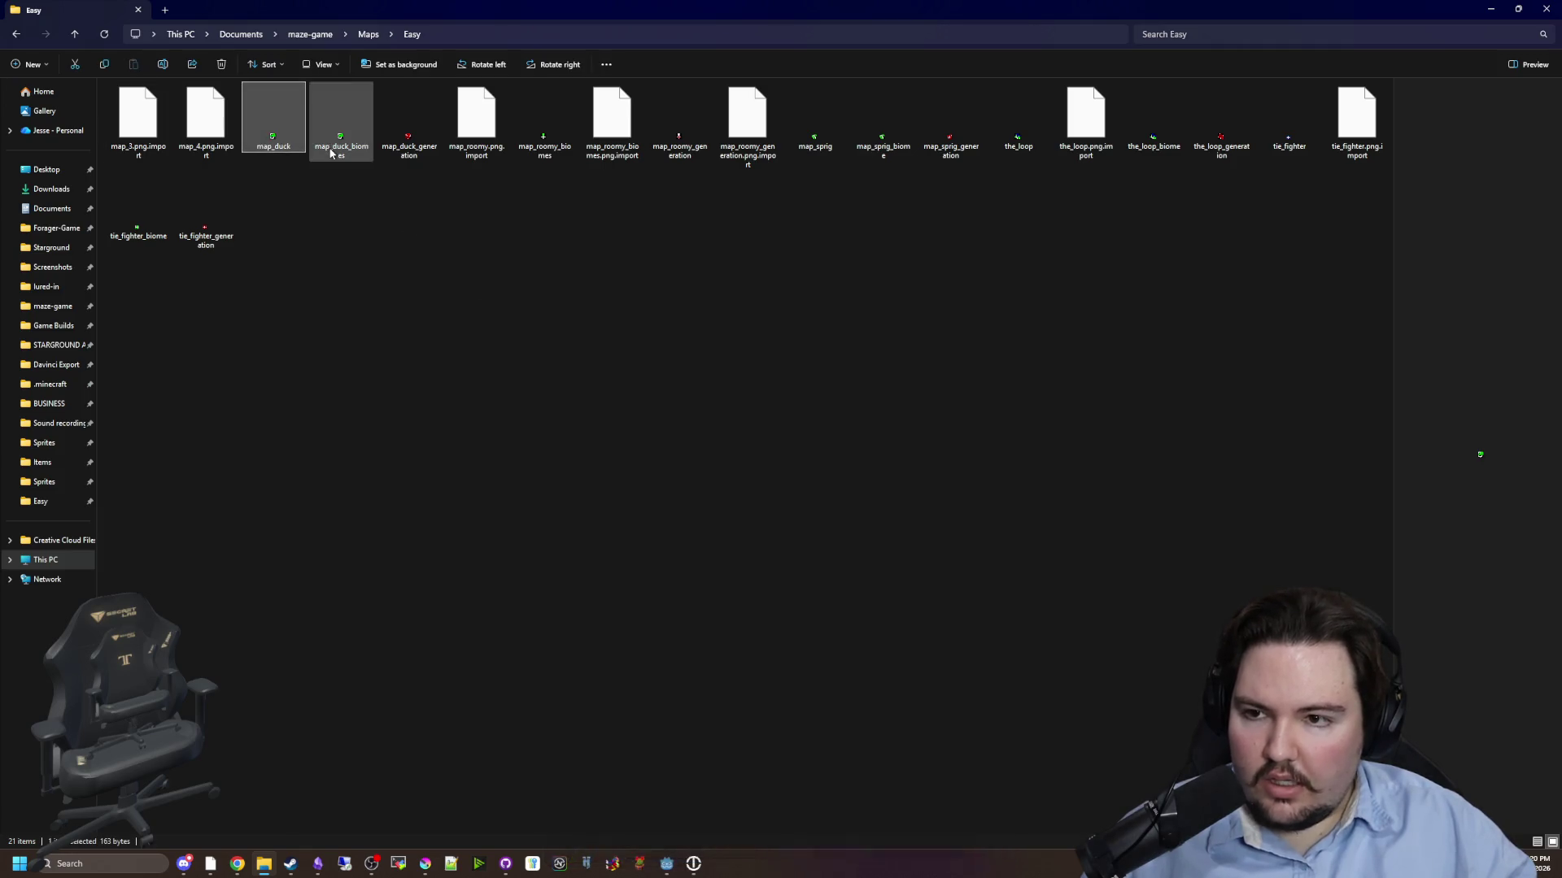
pyautogui.click(272, 145)
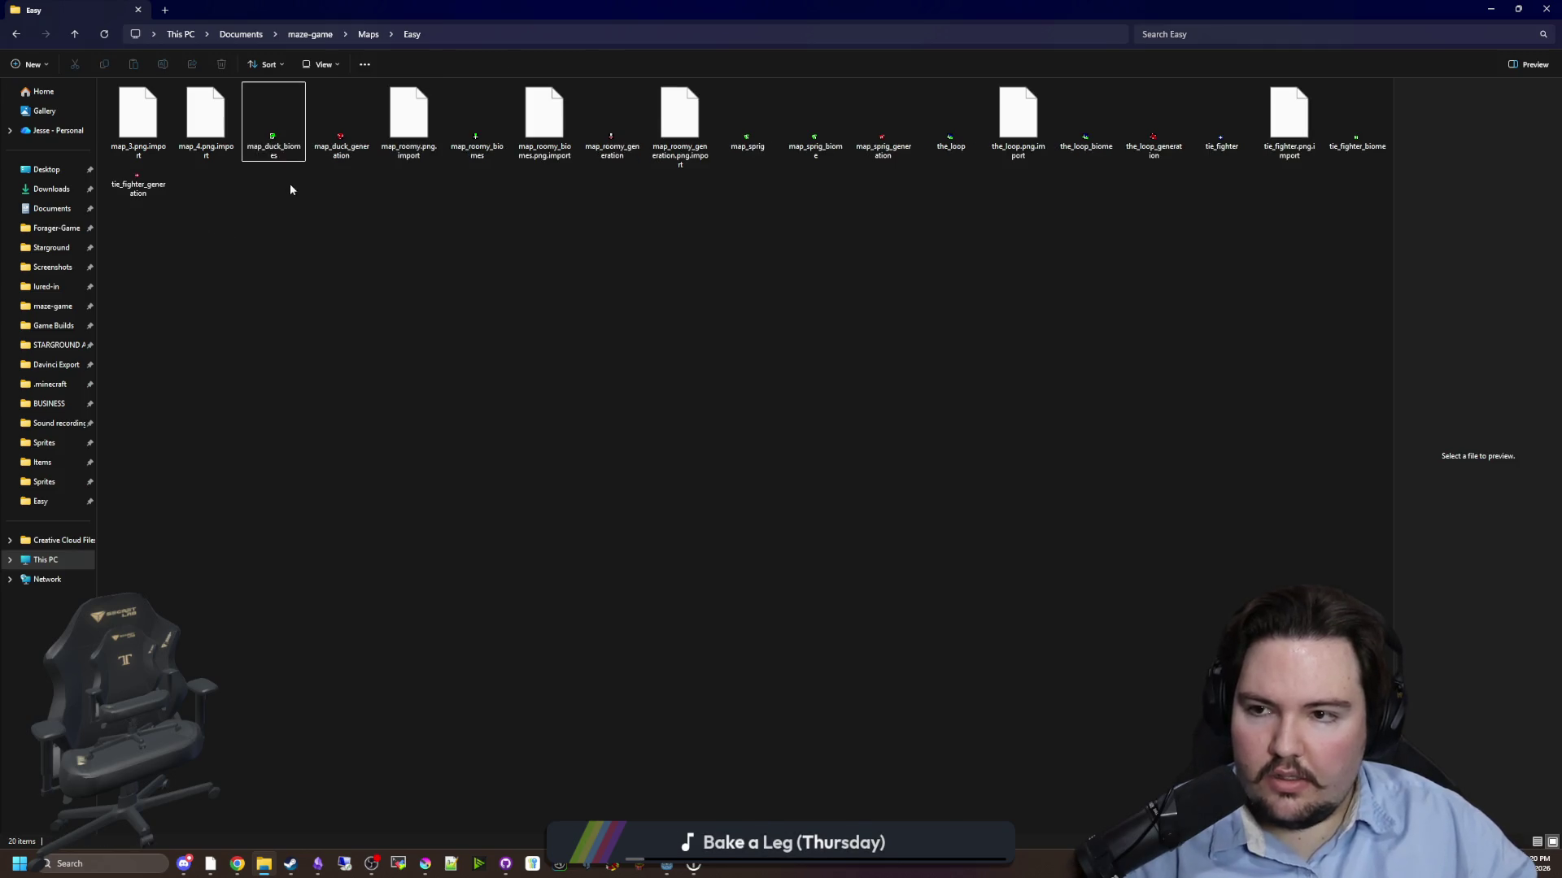
pyautogui.press('Delete')
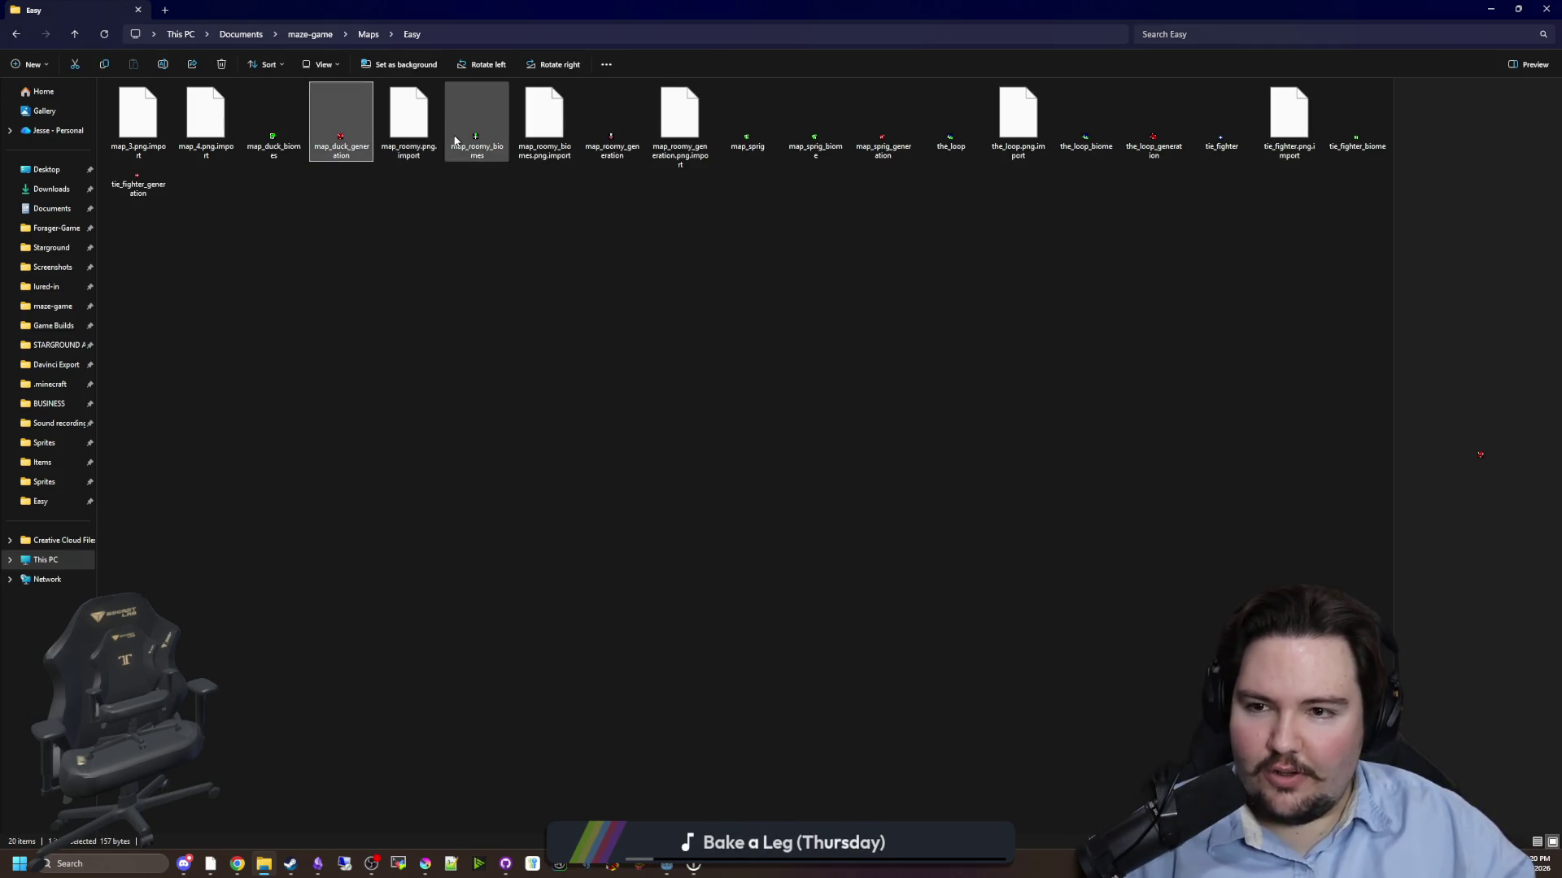
# - Compare the map_roomy and map_sprig variants, then delete the original map_sprig image
pyautogui.click(455, 140)
pyautogui.click(621, 155)
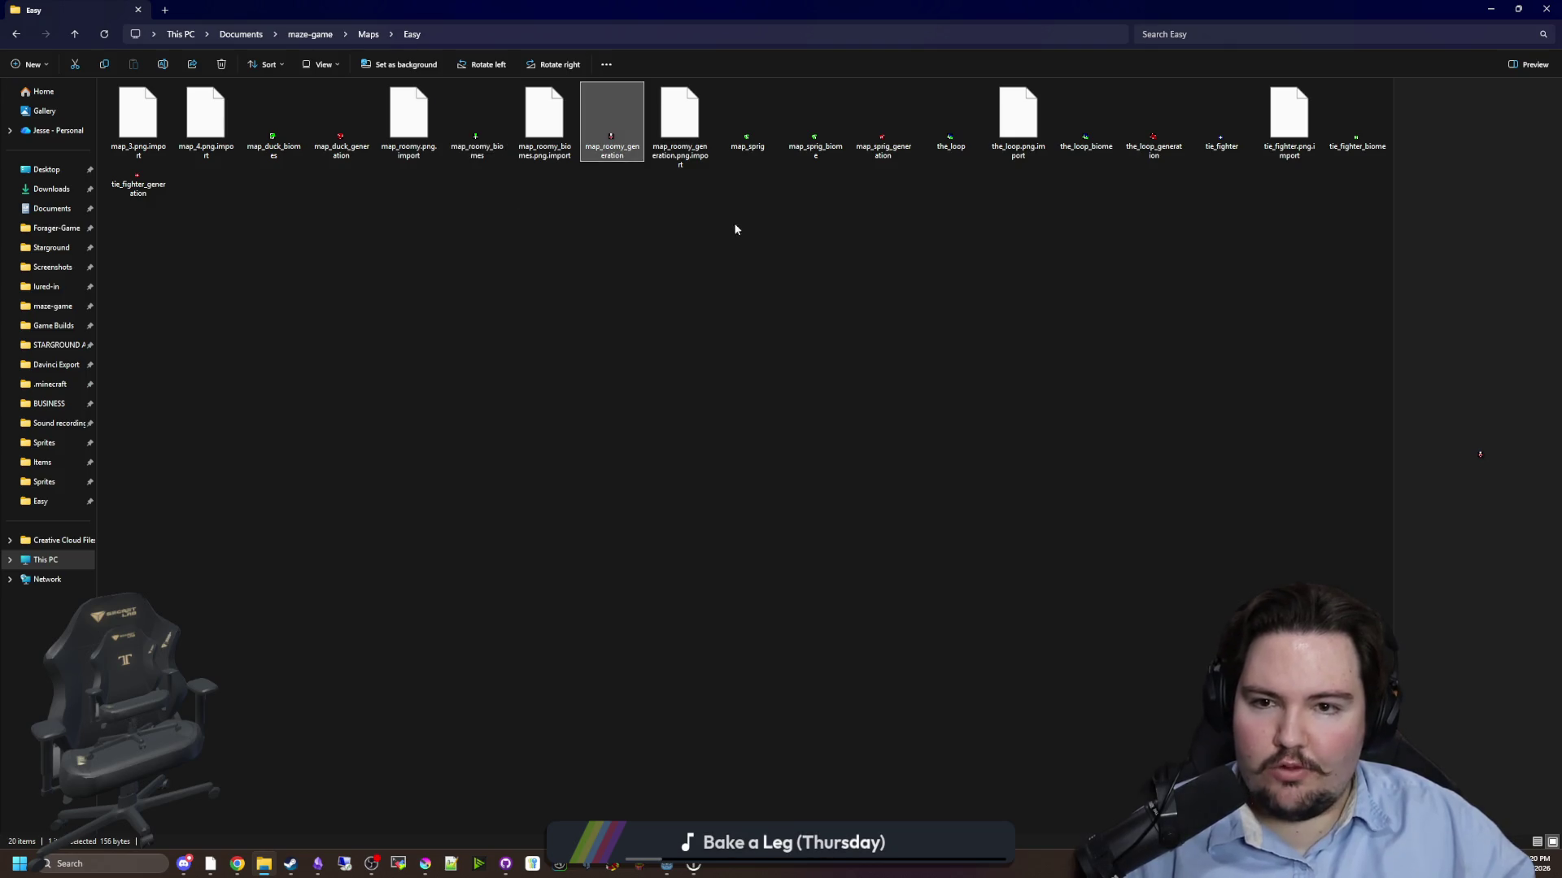
pyautogui.click(751, 154)
pyautogui.click(818, 151)
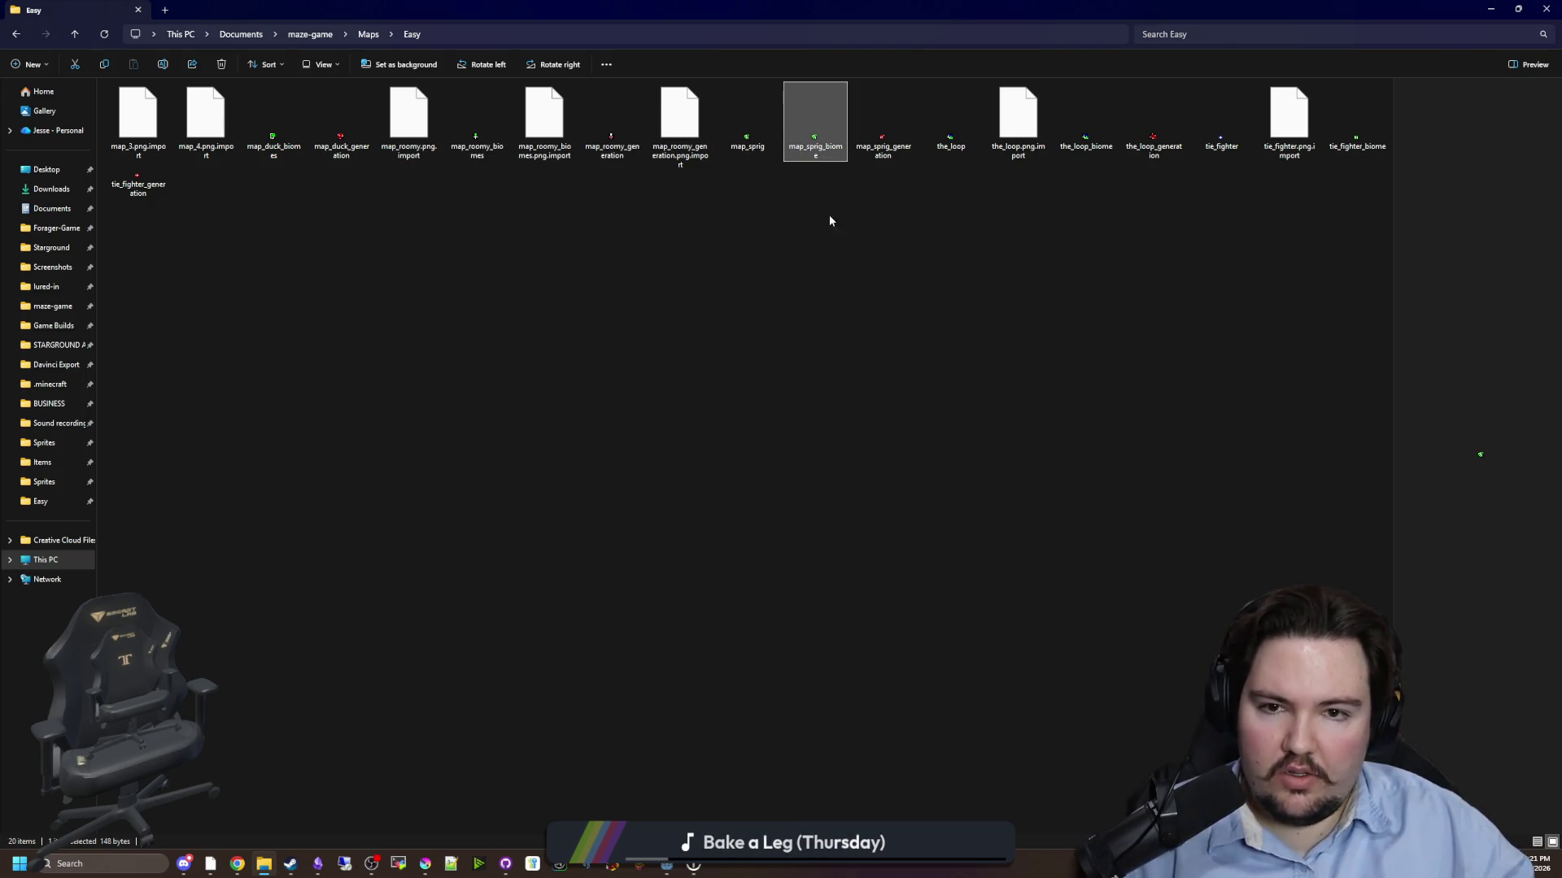
pyautogui.click(890, 151)
pyautogui.click(815, 146)
pyautogui.click(748, 146)
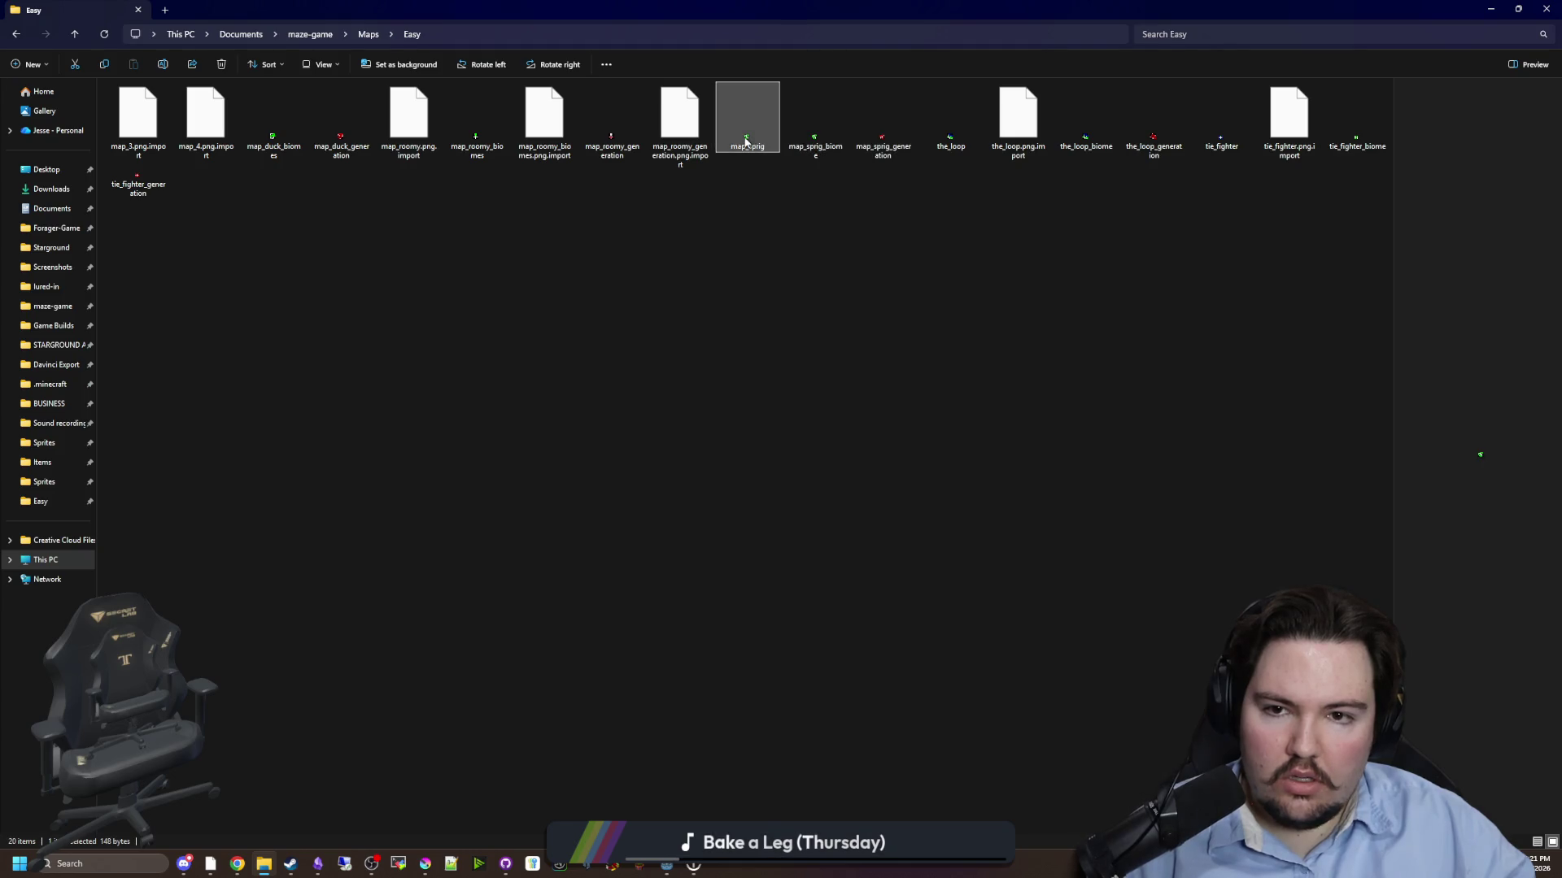
pyautogui.press('Delete')
# - Delete the original the_loop and tie_fighter images, leaving 17 items in the folder
pyautogui.click(876, 130)
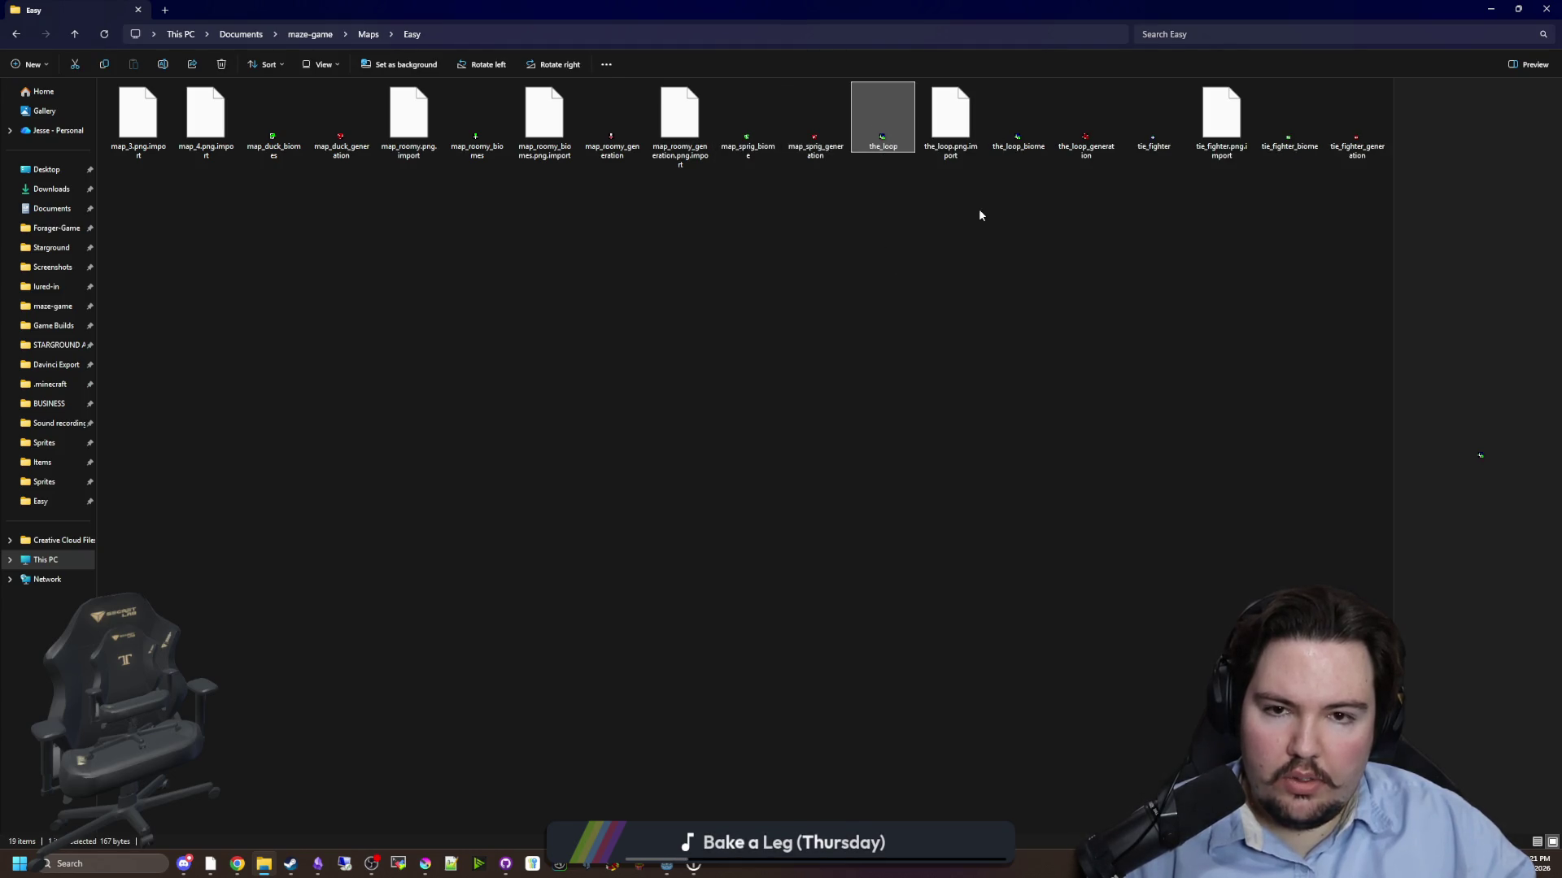
pyautogui.press('Delete')
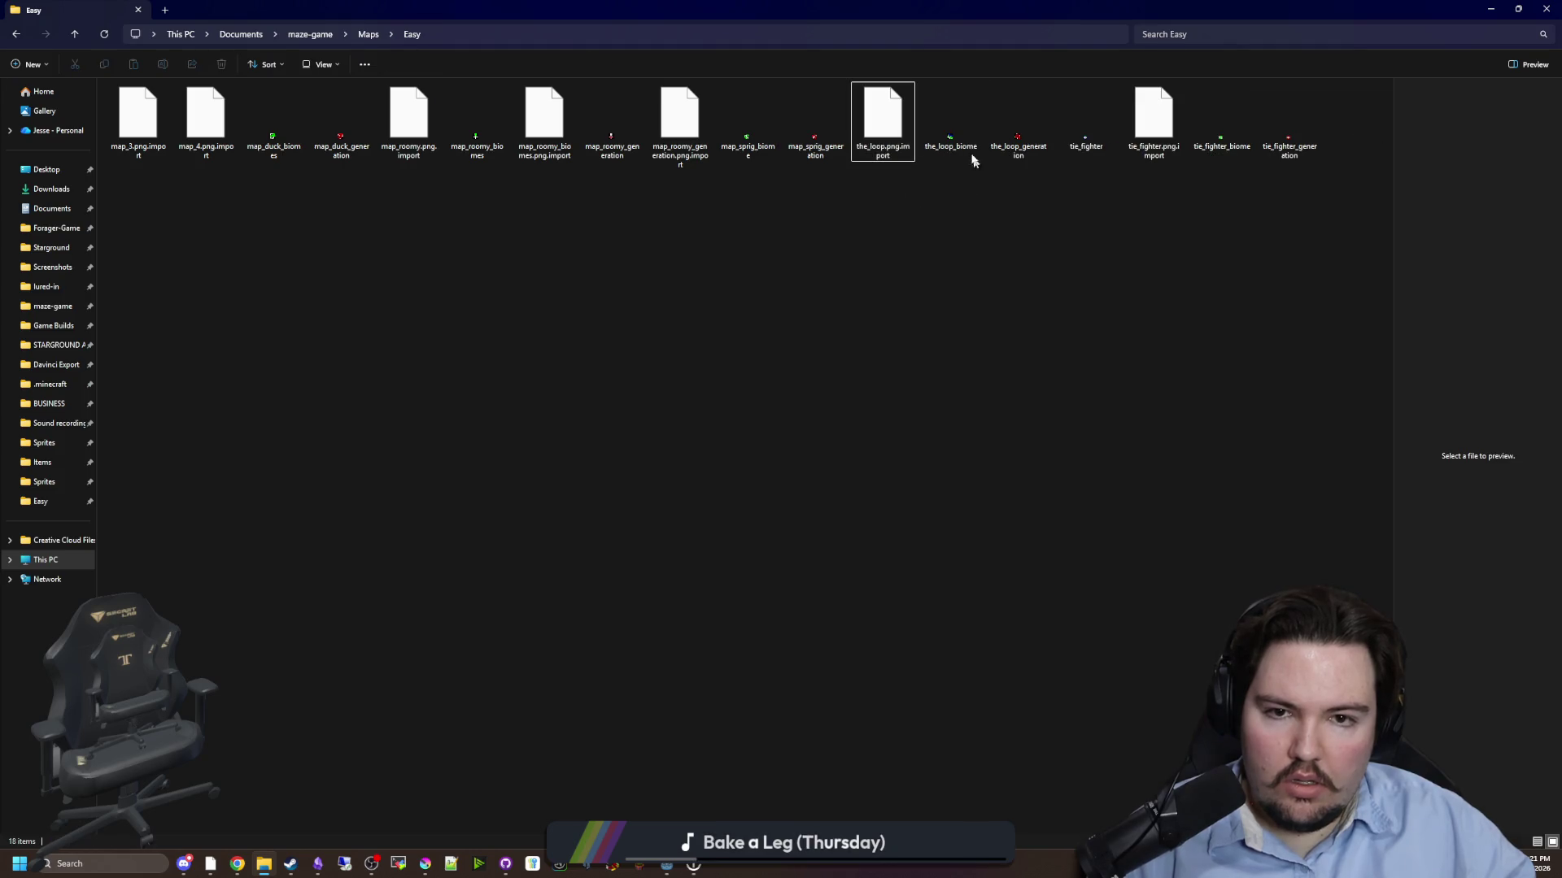
pyautogui.click(966, 148)
pyautogui.click(1019, 136)
pyautogui.click(1097, 137)
pyautogui.press('Delete')
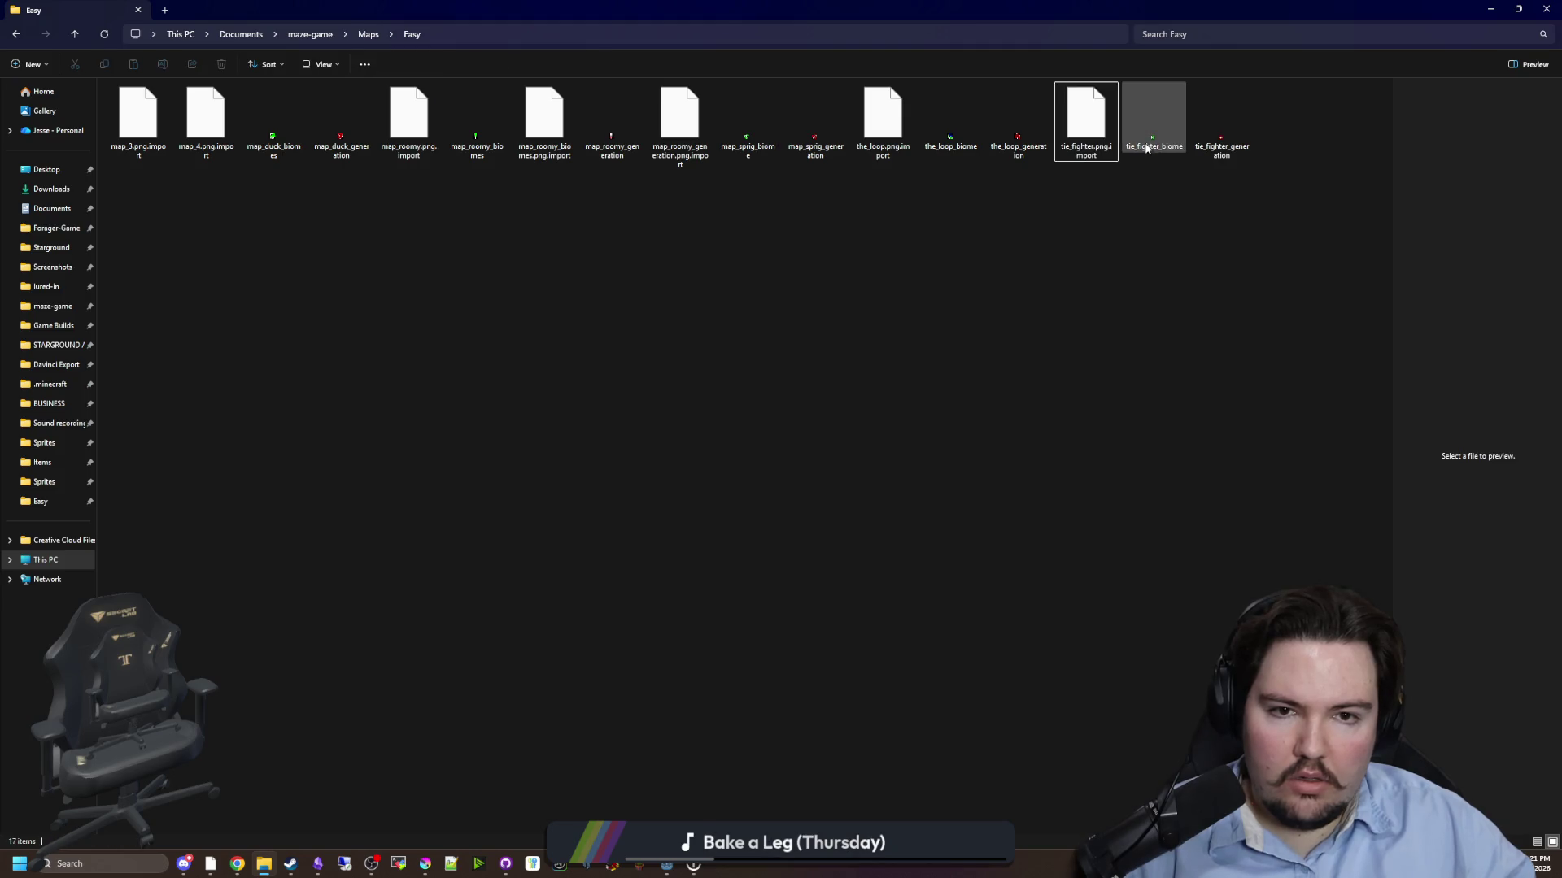
pyautogui.click(1053, 285)
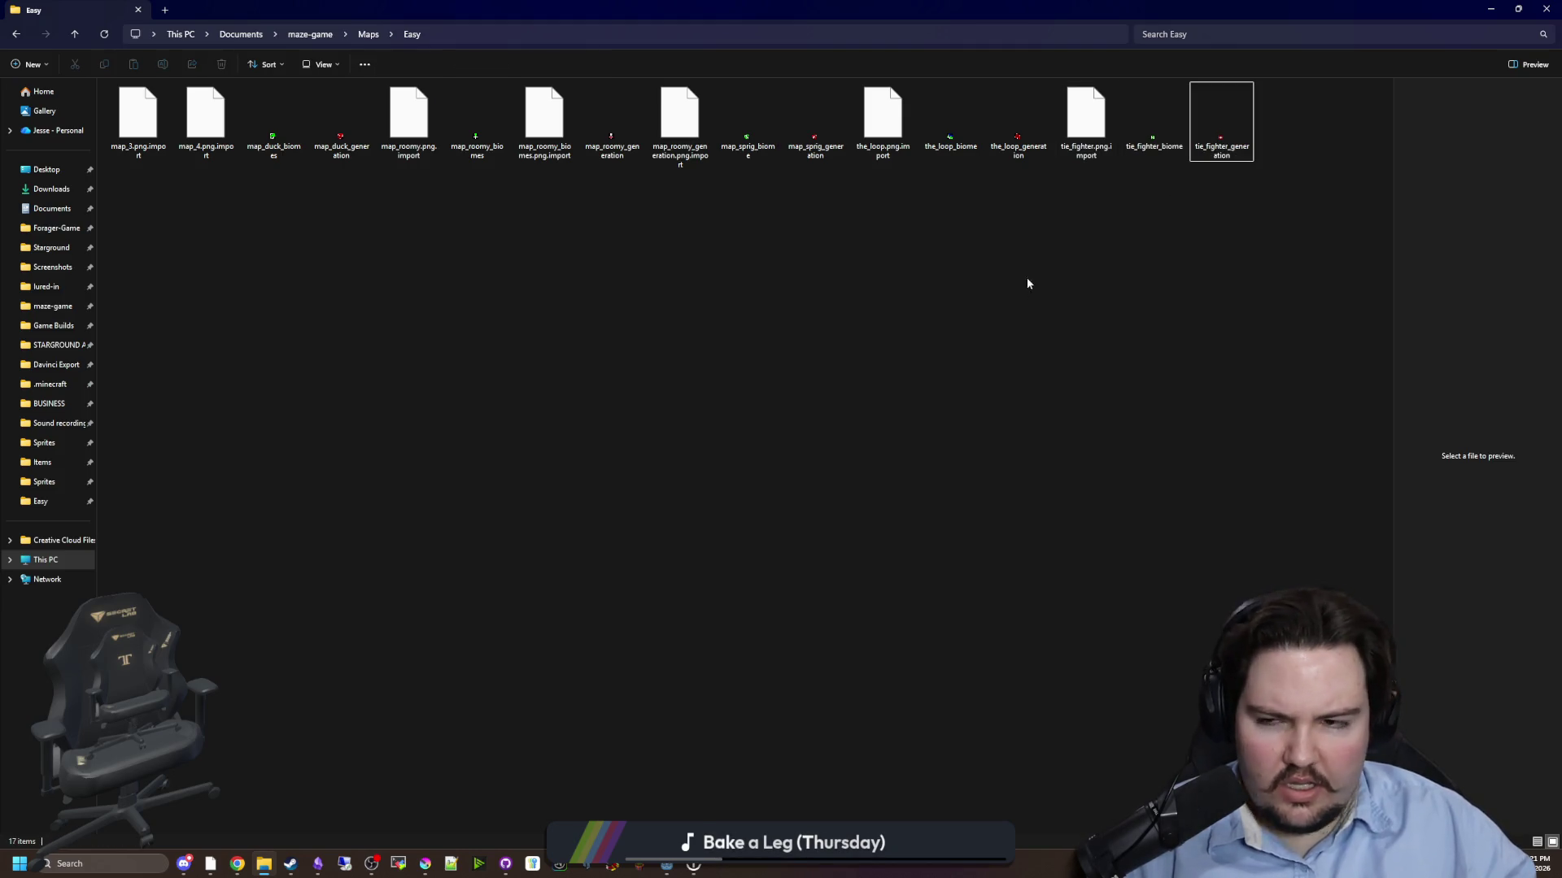
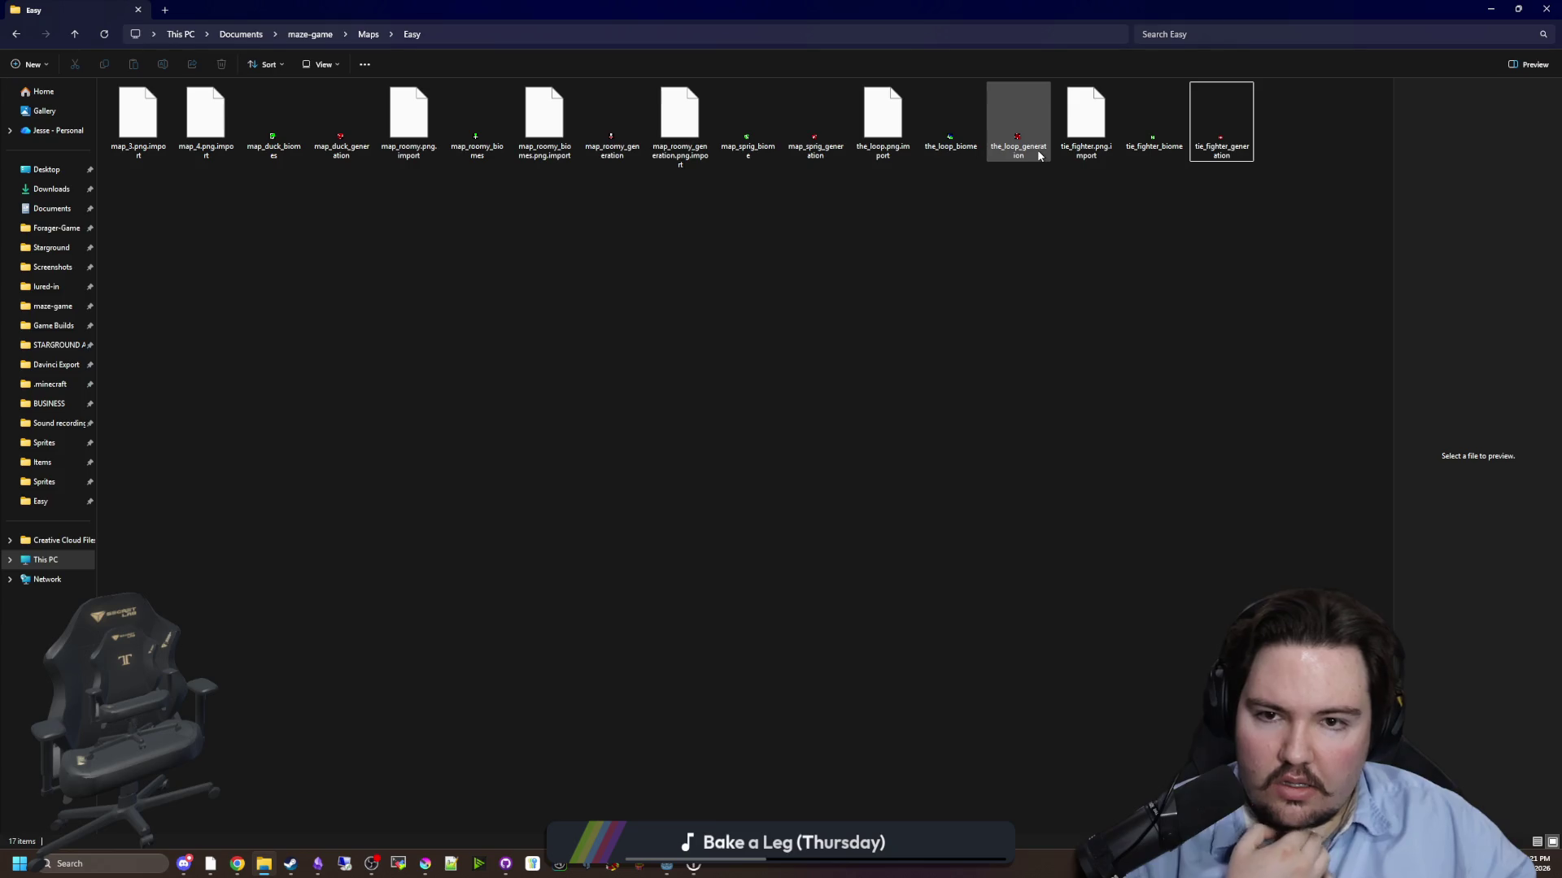
# - Restore down the Easy maps Explorer window and minimize Krita to reveal the Godot editor
pyautogui.moveTo(819, 5); pyautogui.dragTo(740, 620)
pyautogui.click(767, 488)
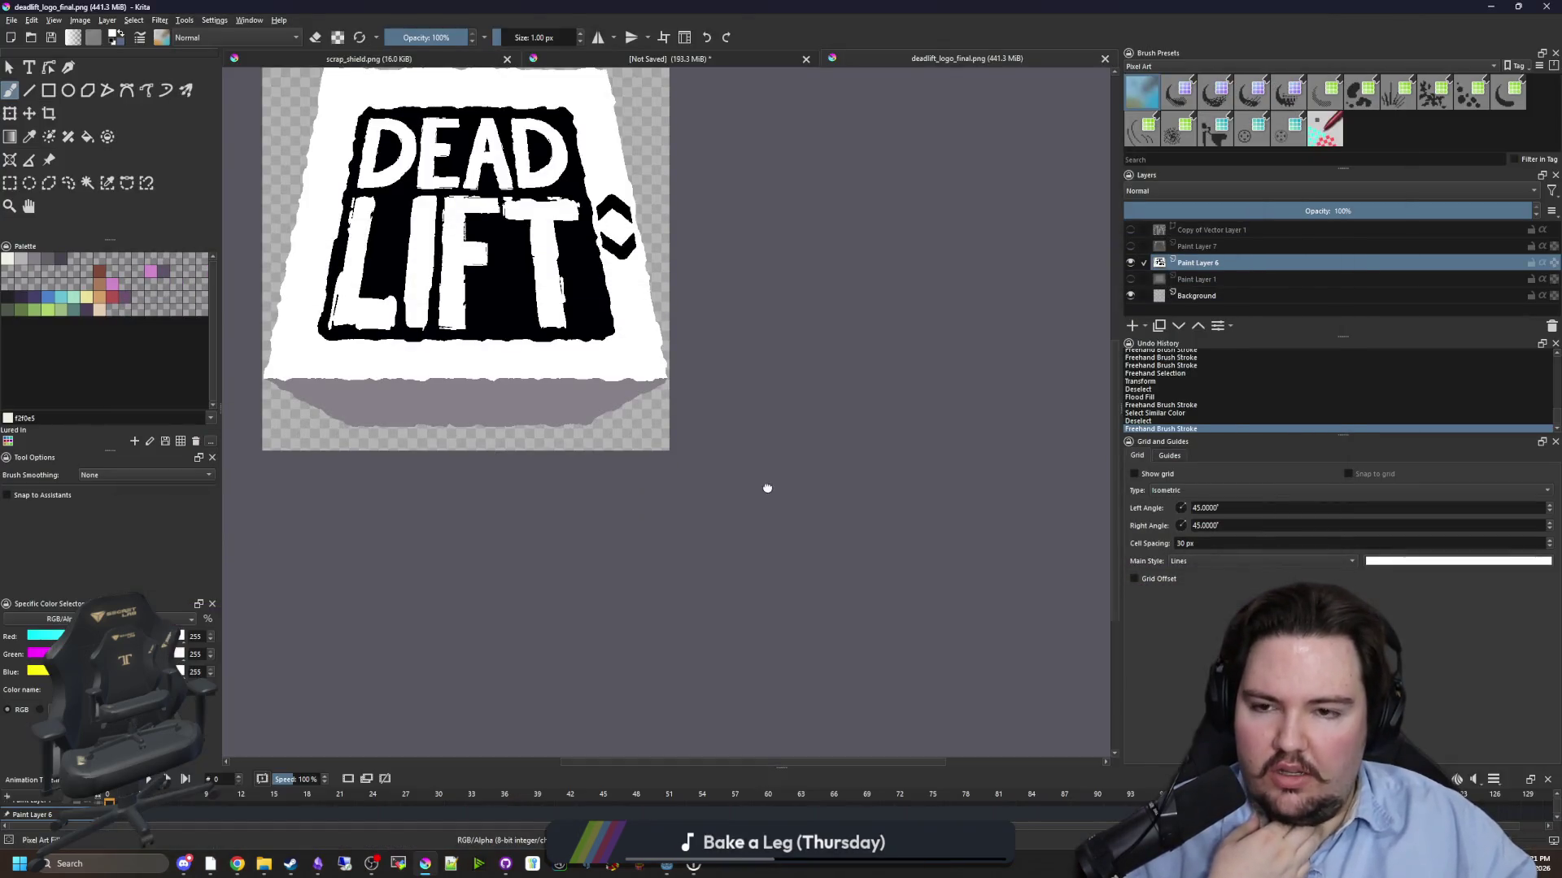
pyautogui.click(1479, 5)
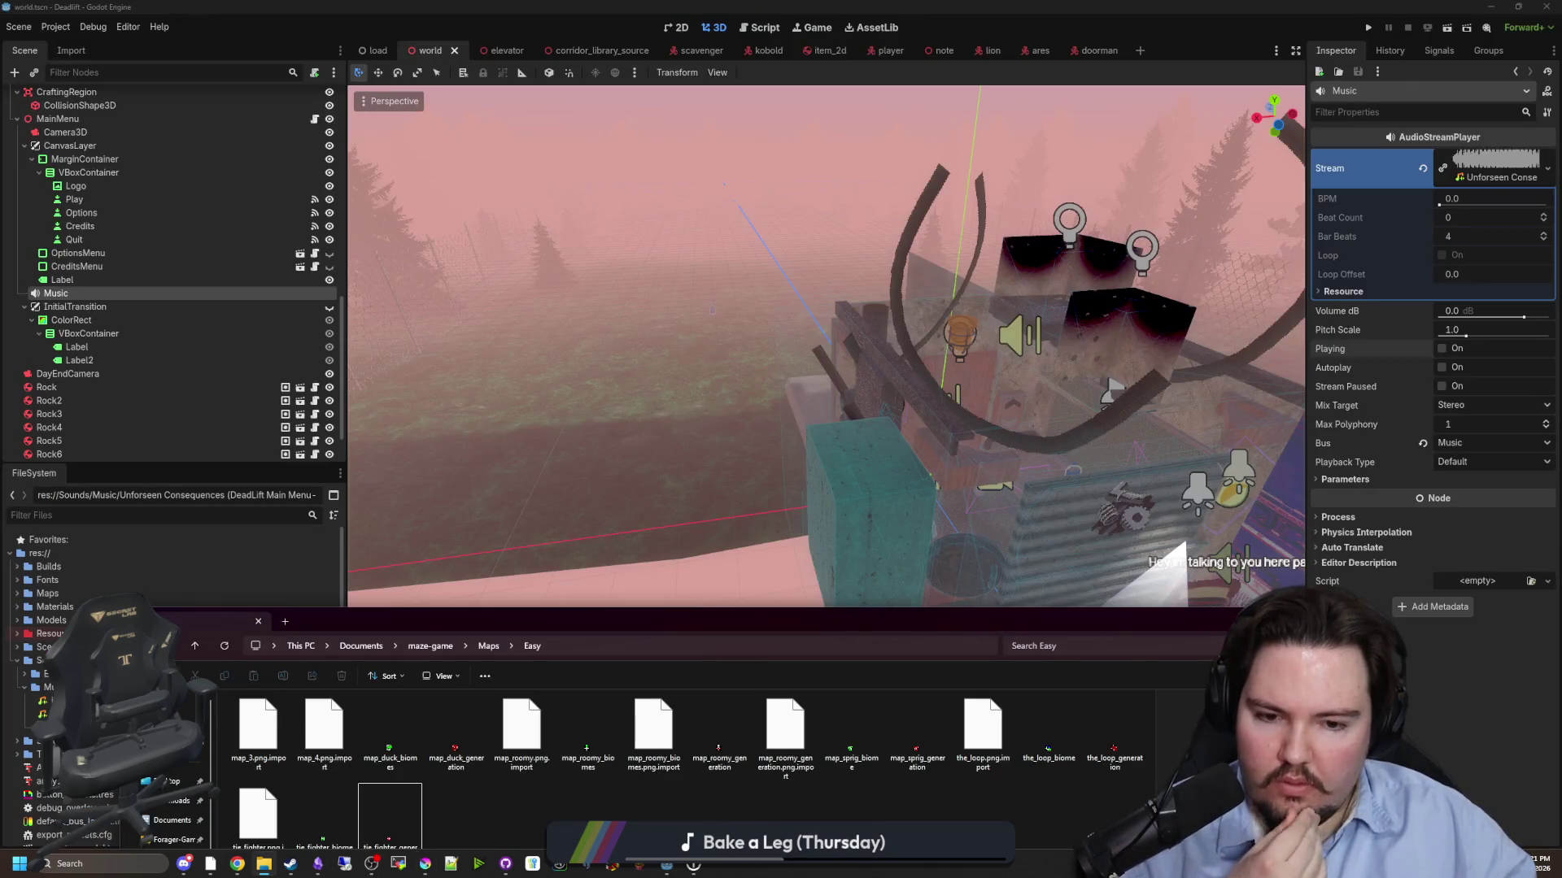
# - Open maps_table.gd from a 'maps' FileSystem filter, uncomment mg.map.3 and rename it mg.map.duck
pyautogui.click(273, 509)
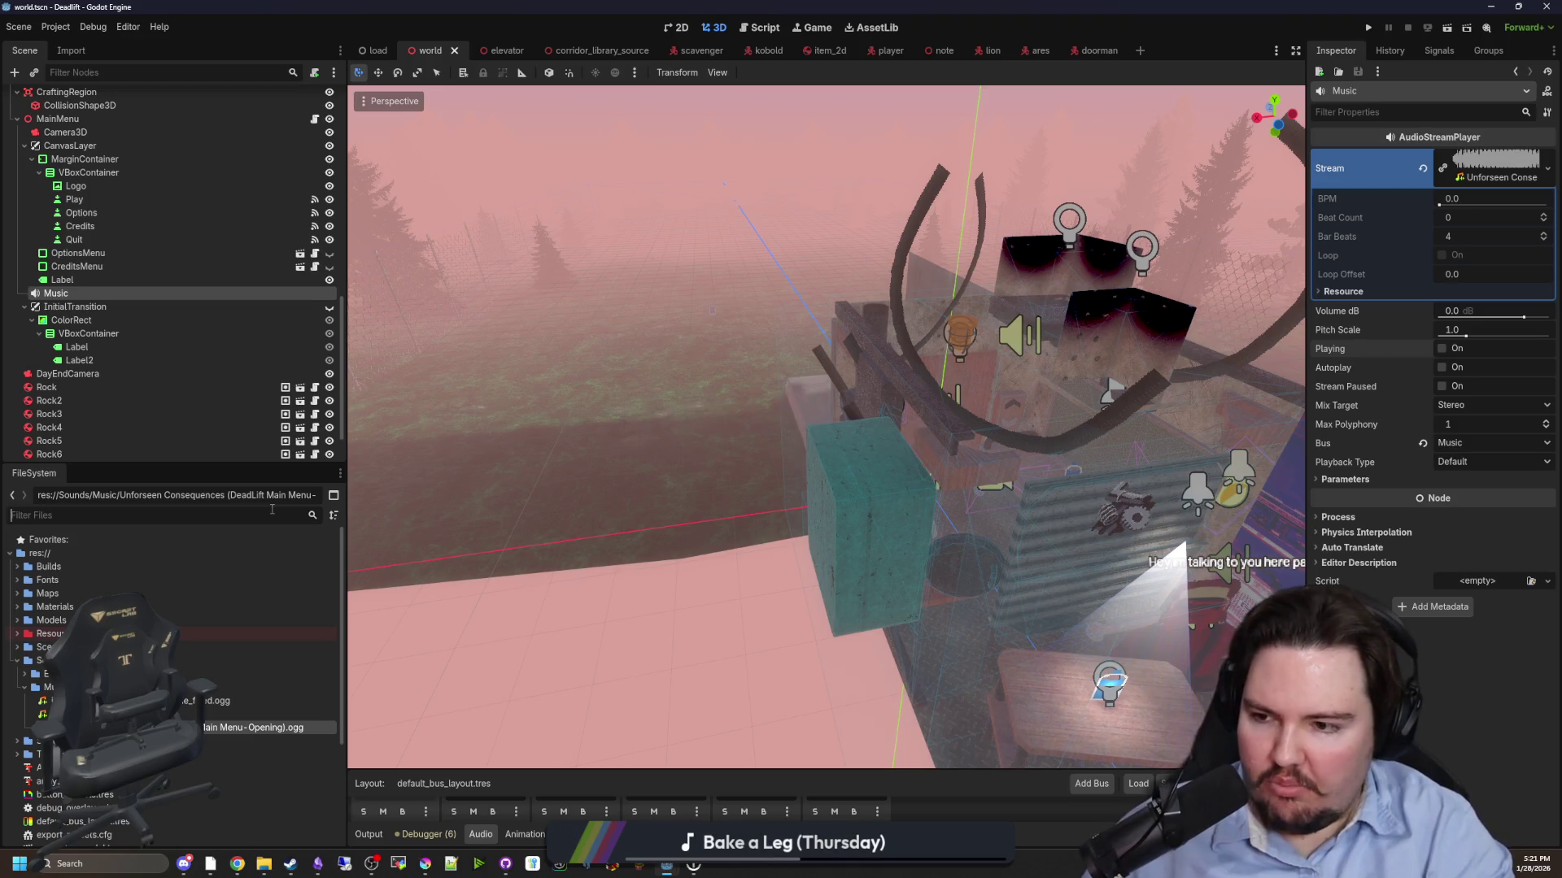
pyautogui.write('maps')
pyautogui.doubleClick(51, 594)
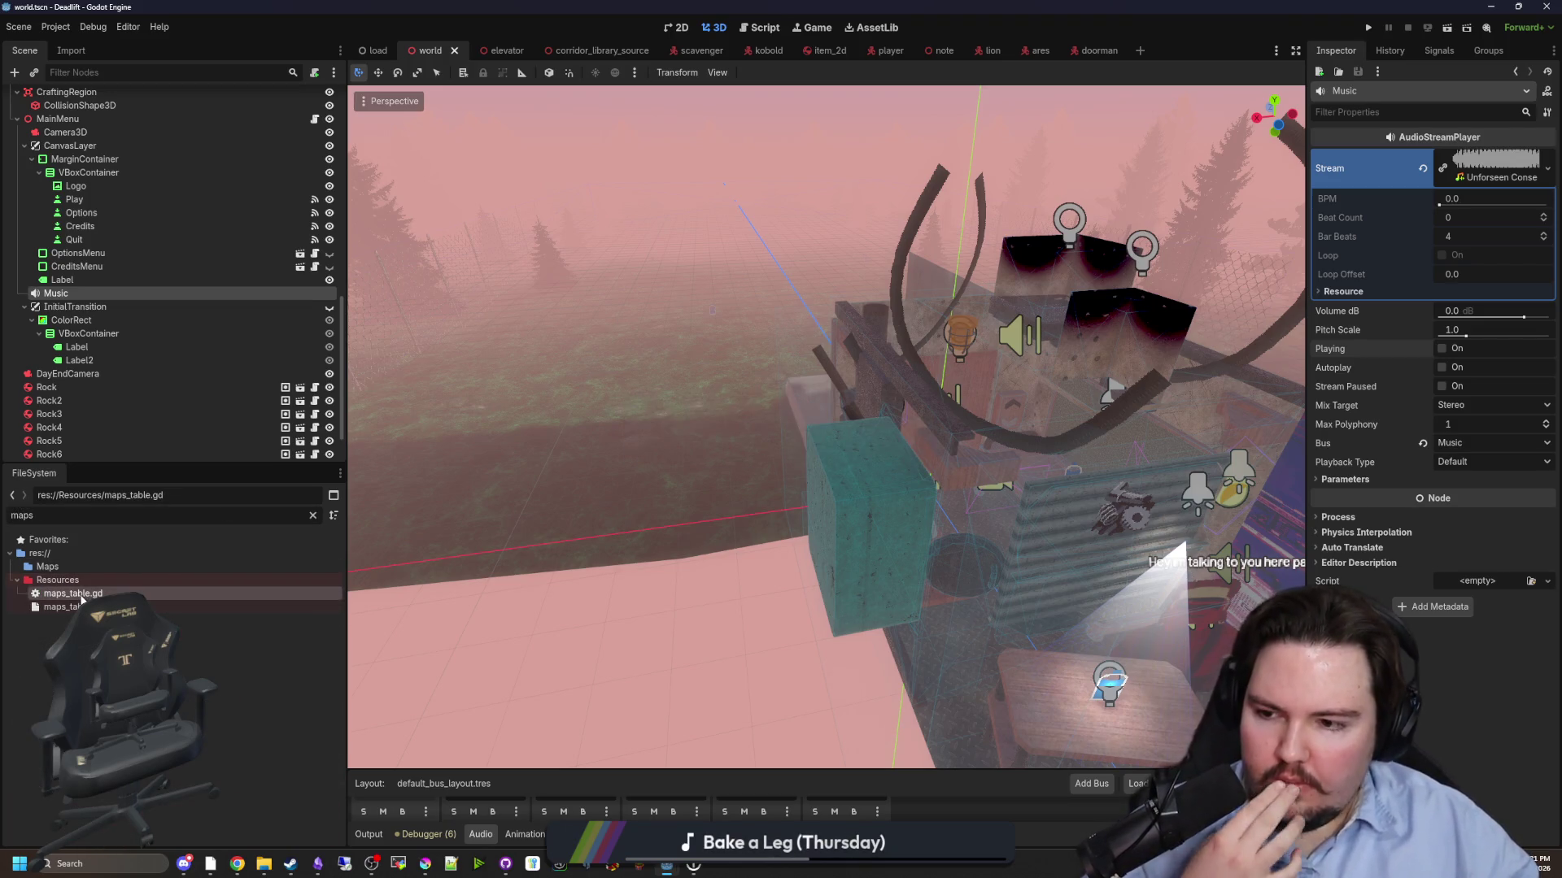
pyautogui.moveTo(675, 449); pyautogui.dragTo(555, 382)
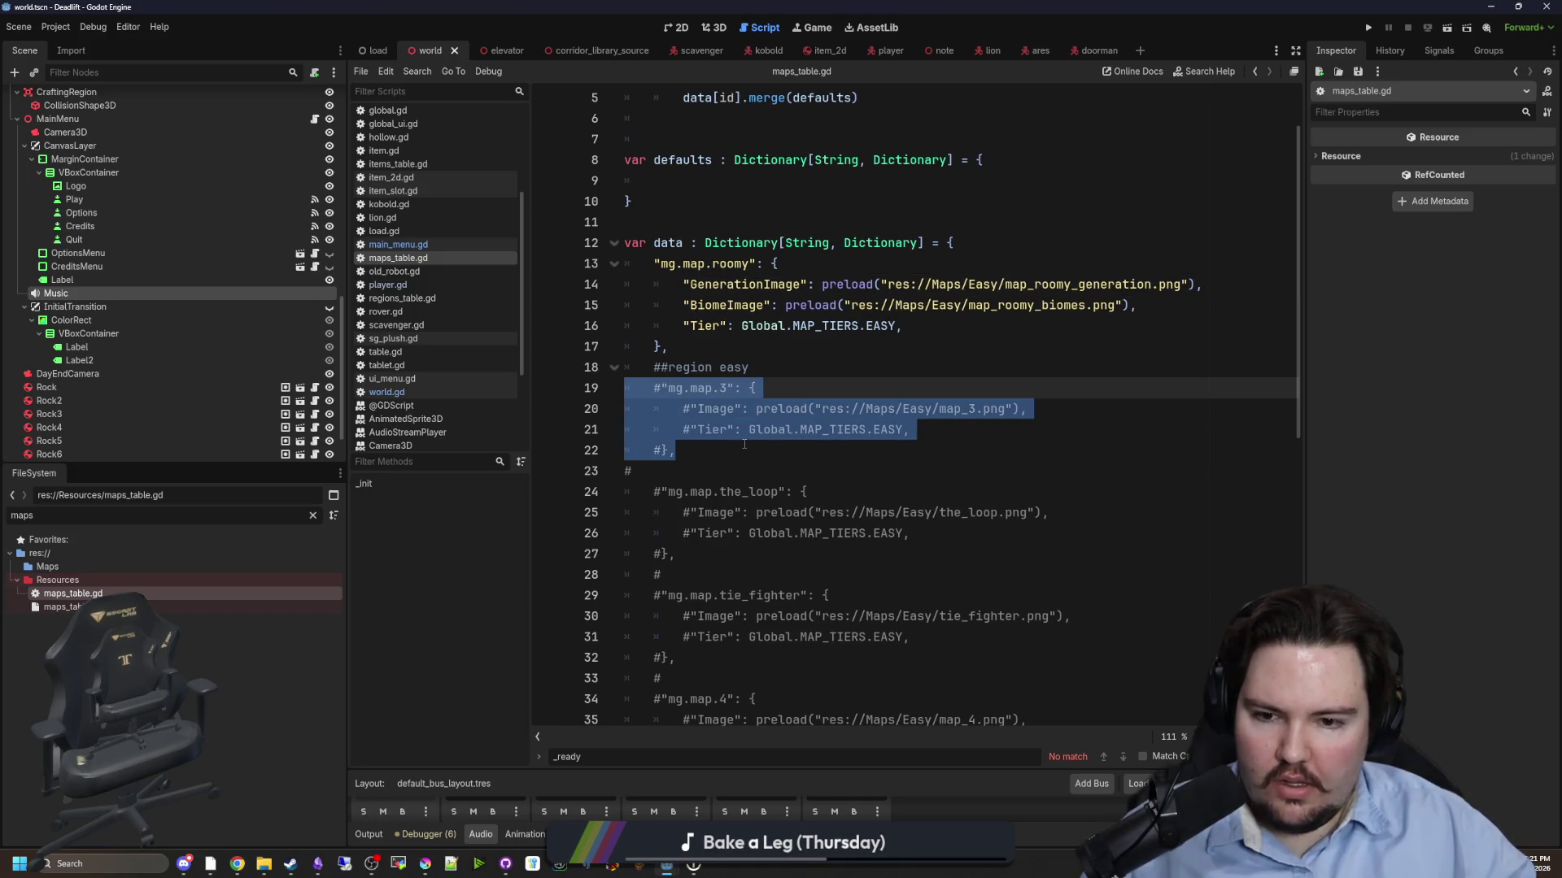
pyautogui.hotkey('ctrl', 'k')
pyautogui.doubleClick(717, 387)
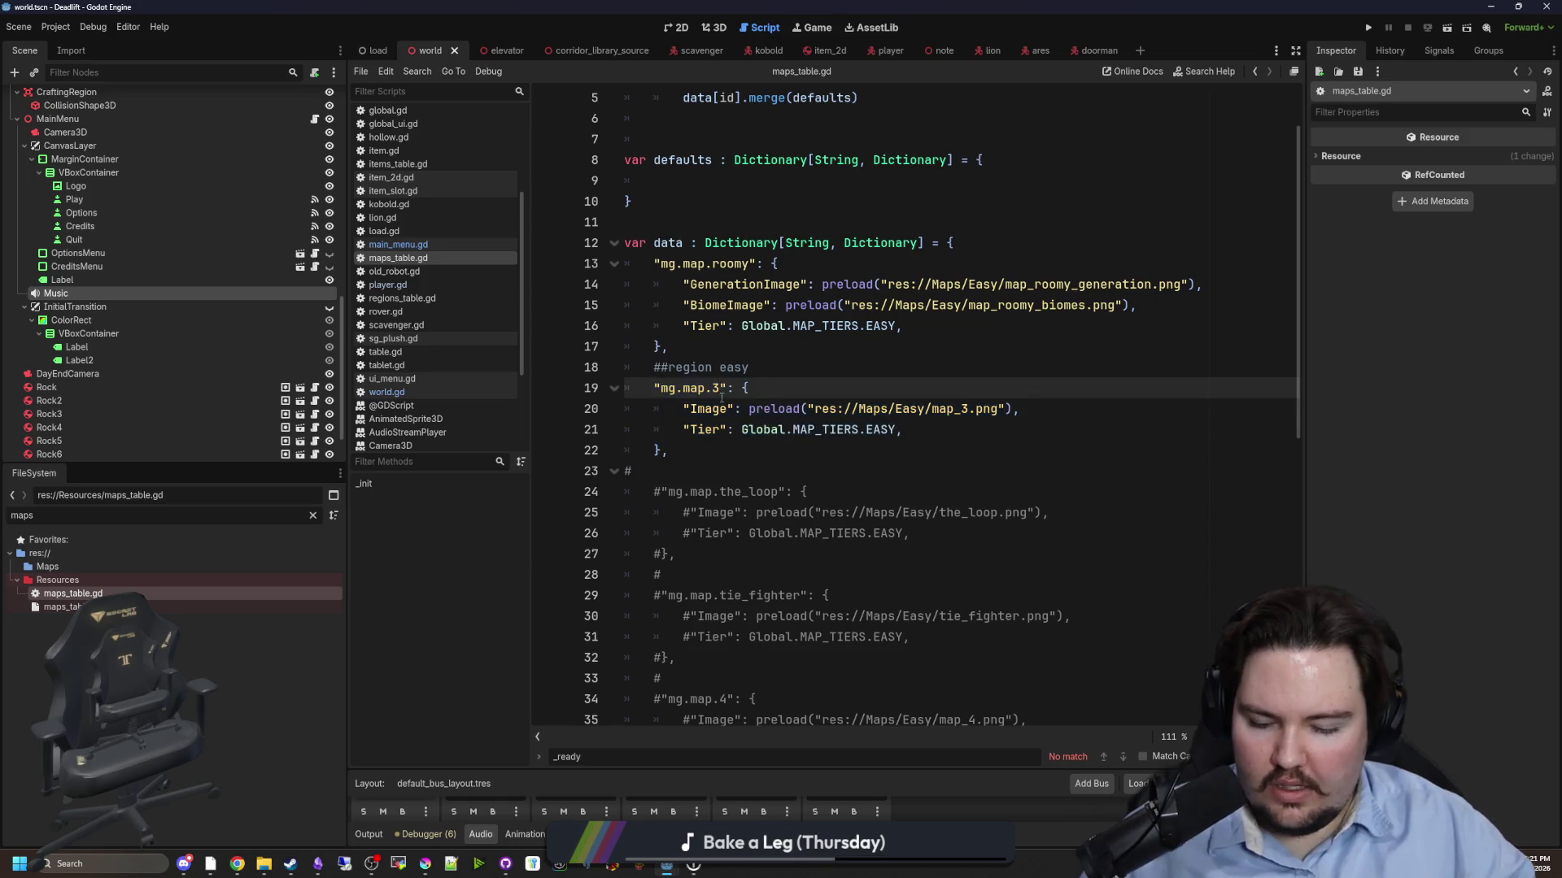
pyautogui.write('duck')
pyautogui.click(1003, 367)
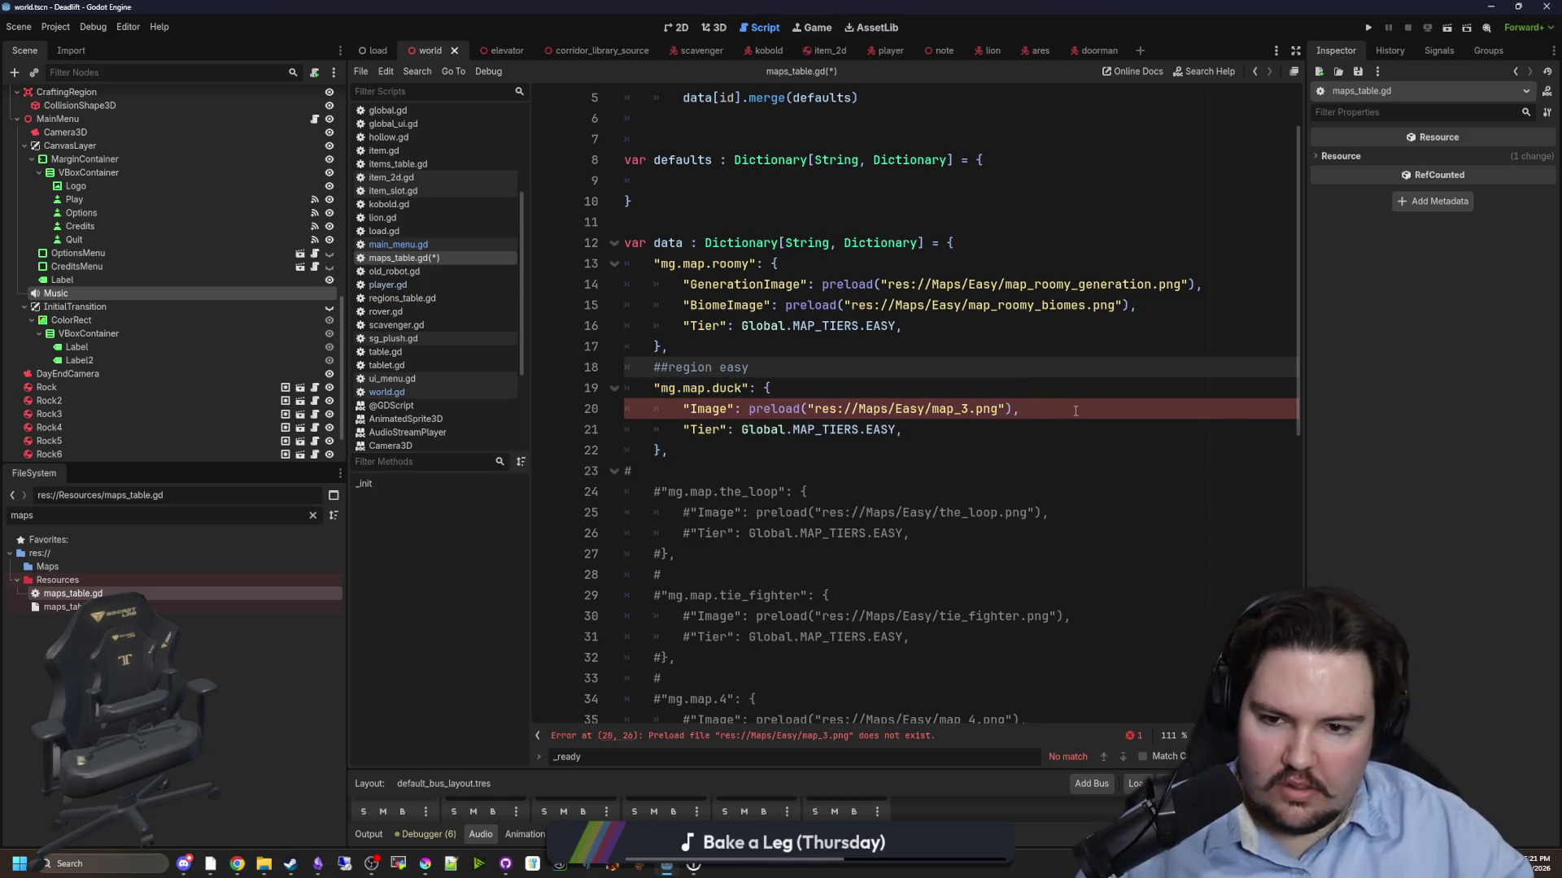
# - Paste the roomy entry's image lines into the duck entry, pointing generation to map_duck_generation.png
pyautogui.moveTo(1137, 305)
pyautogui.mouseDown()
pyautogui.moveTo(624, 306)
pyautogui.moveTo(625, 263)
pyautogui.moveTo(624, 285)
pyautogui.mouseUp()
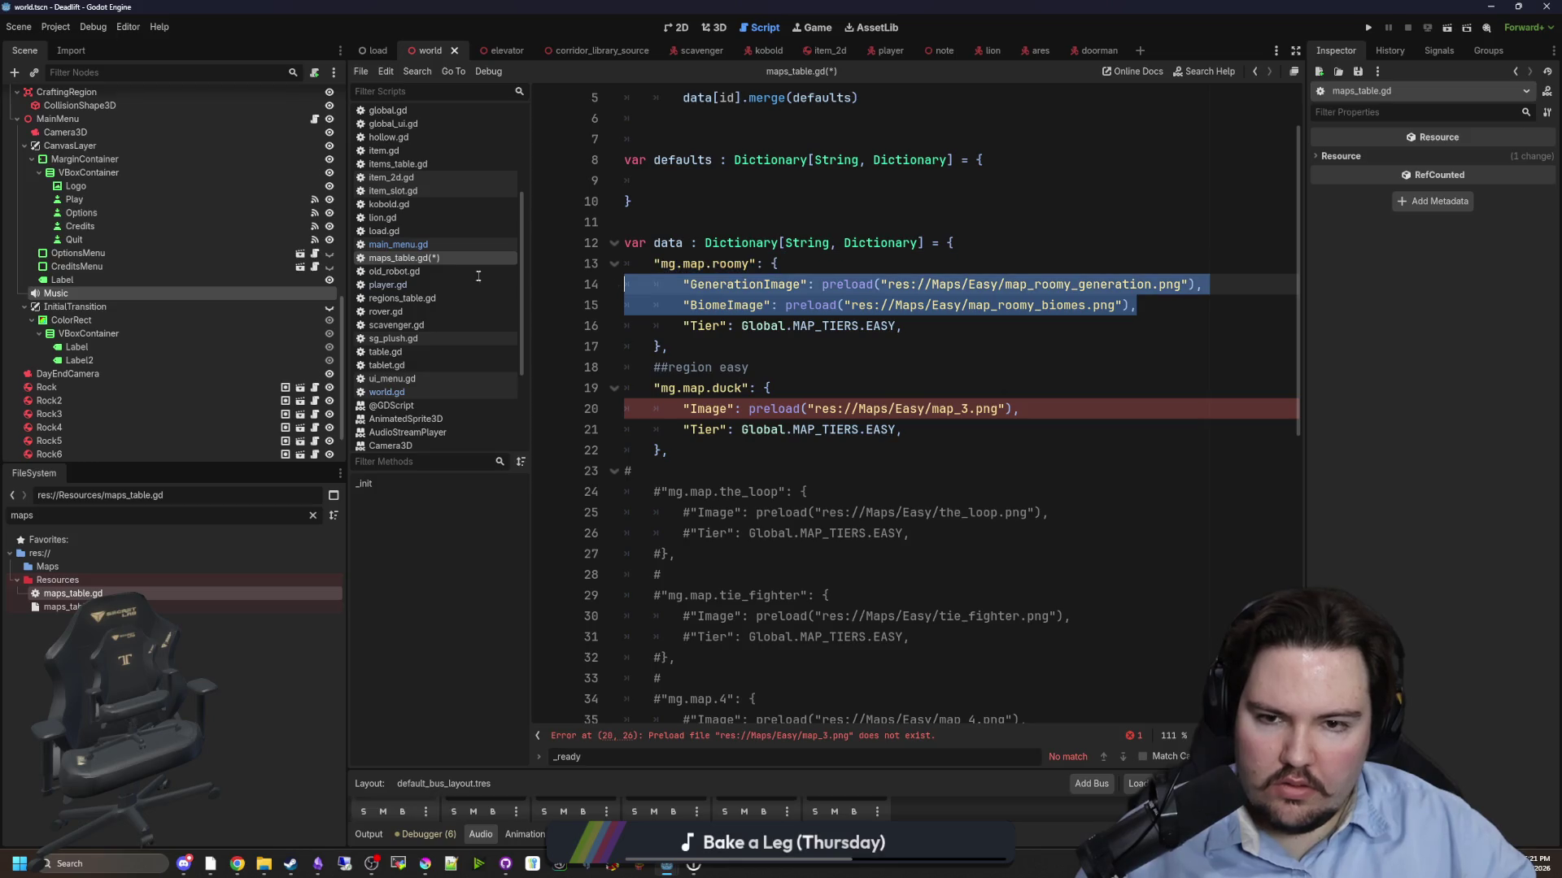
pyautogui.click(1016, 379)
pyautogui.moveTo(683, 409); pyautogui.dragTo(1018, 409)
pyautogui.write('"GenerationImage": preload("res://Maps/Easy/map_roomy_generation.png"), \t\t"BiomeImage": preload("res://Maps/Easy/map_roomy_biomes.png"),')
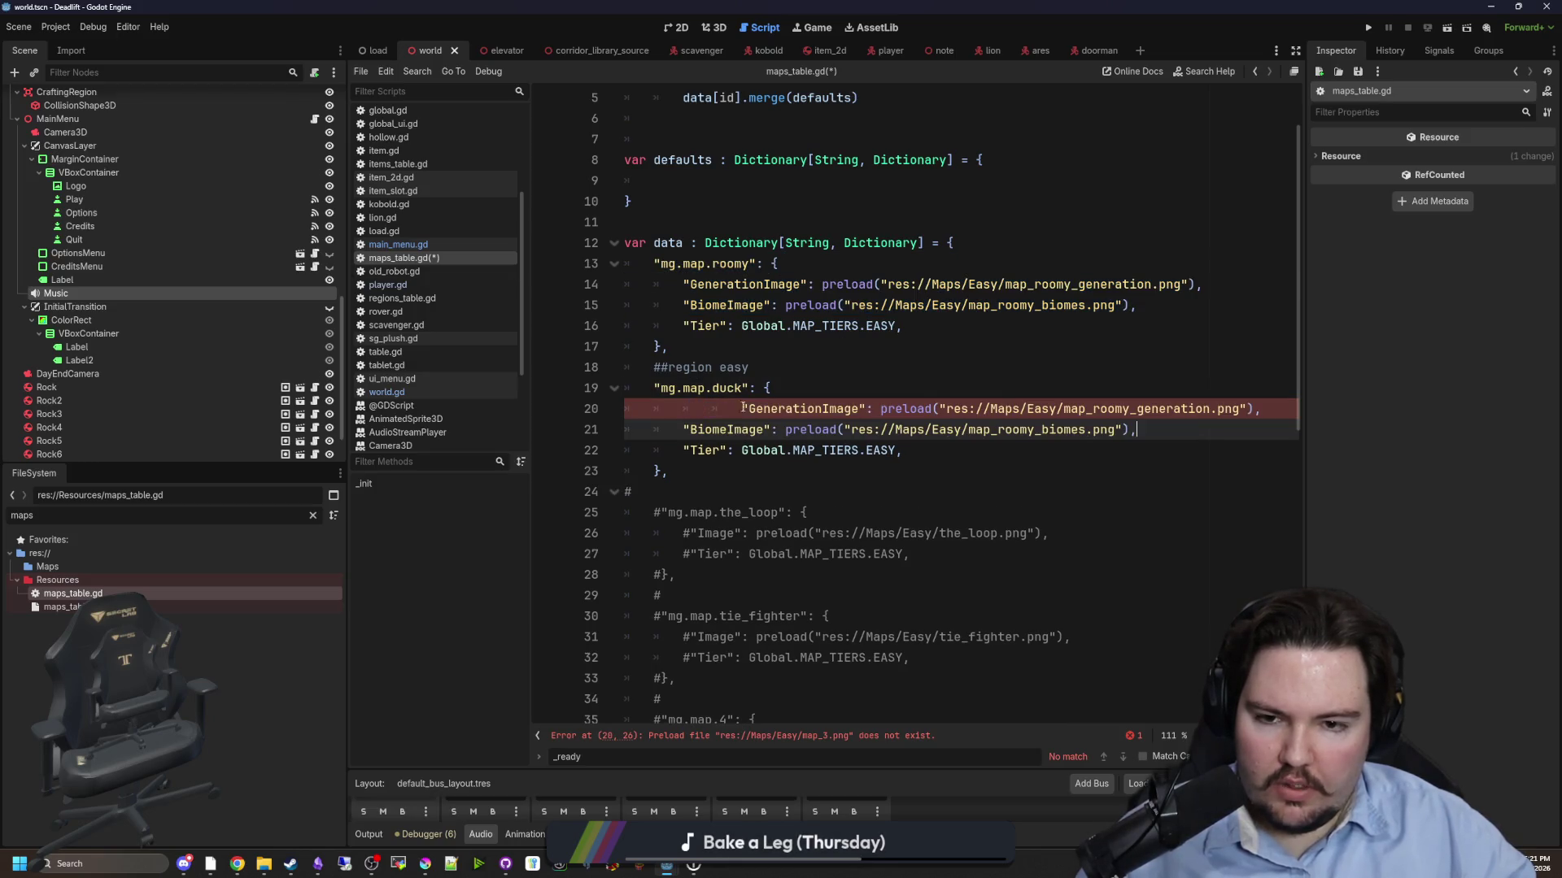
pyautogui.press('BackSpace')
pyautogui.moveTo(1151, 408); pyautogui.dragTo(1005, 408)
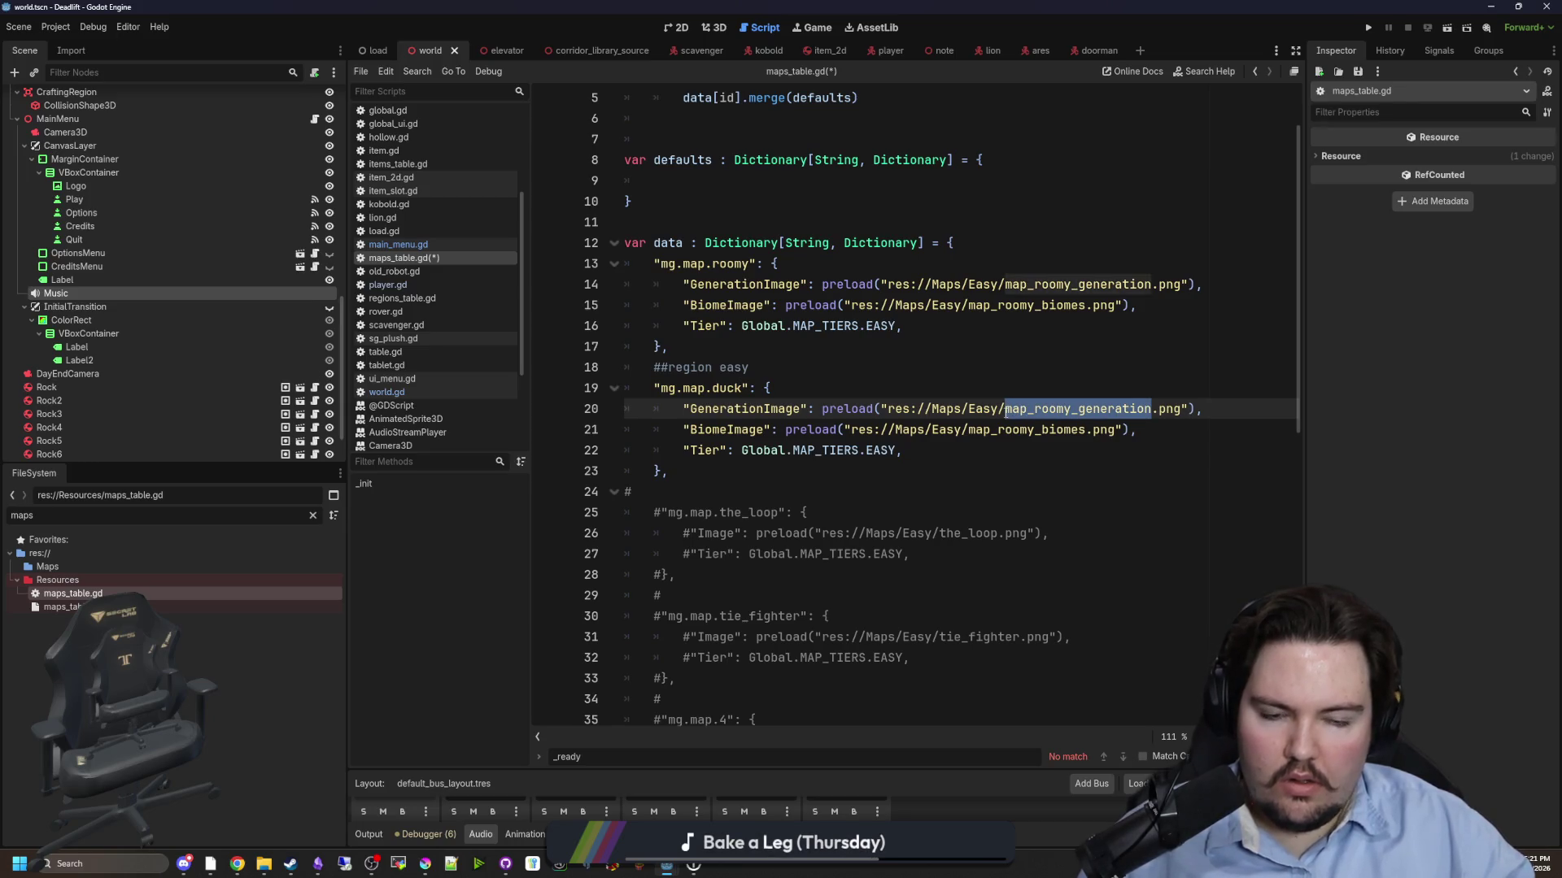
pyautogui.write('map_duc')
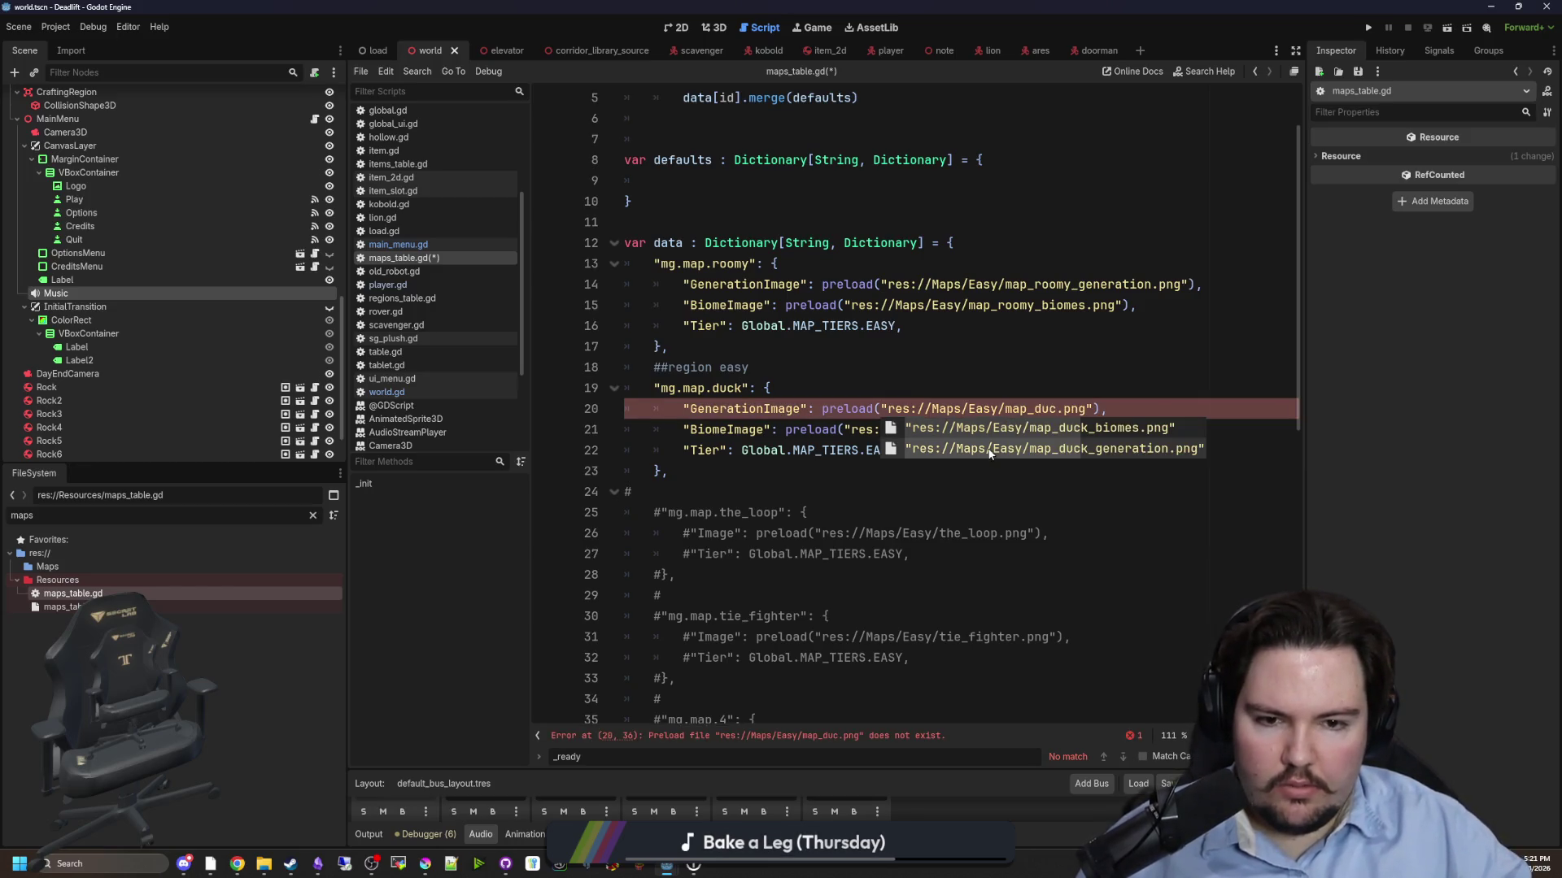
pyautogui.click(1106, 446)
pyautogui.press('Up')
pyautogui.press('Up')
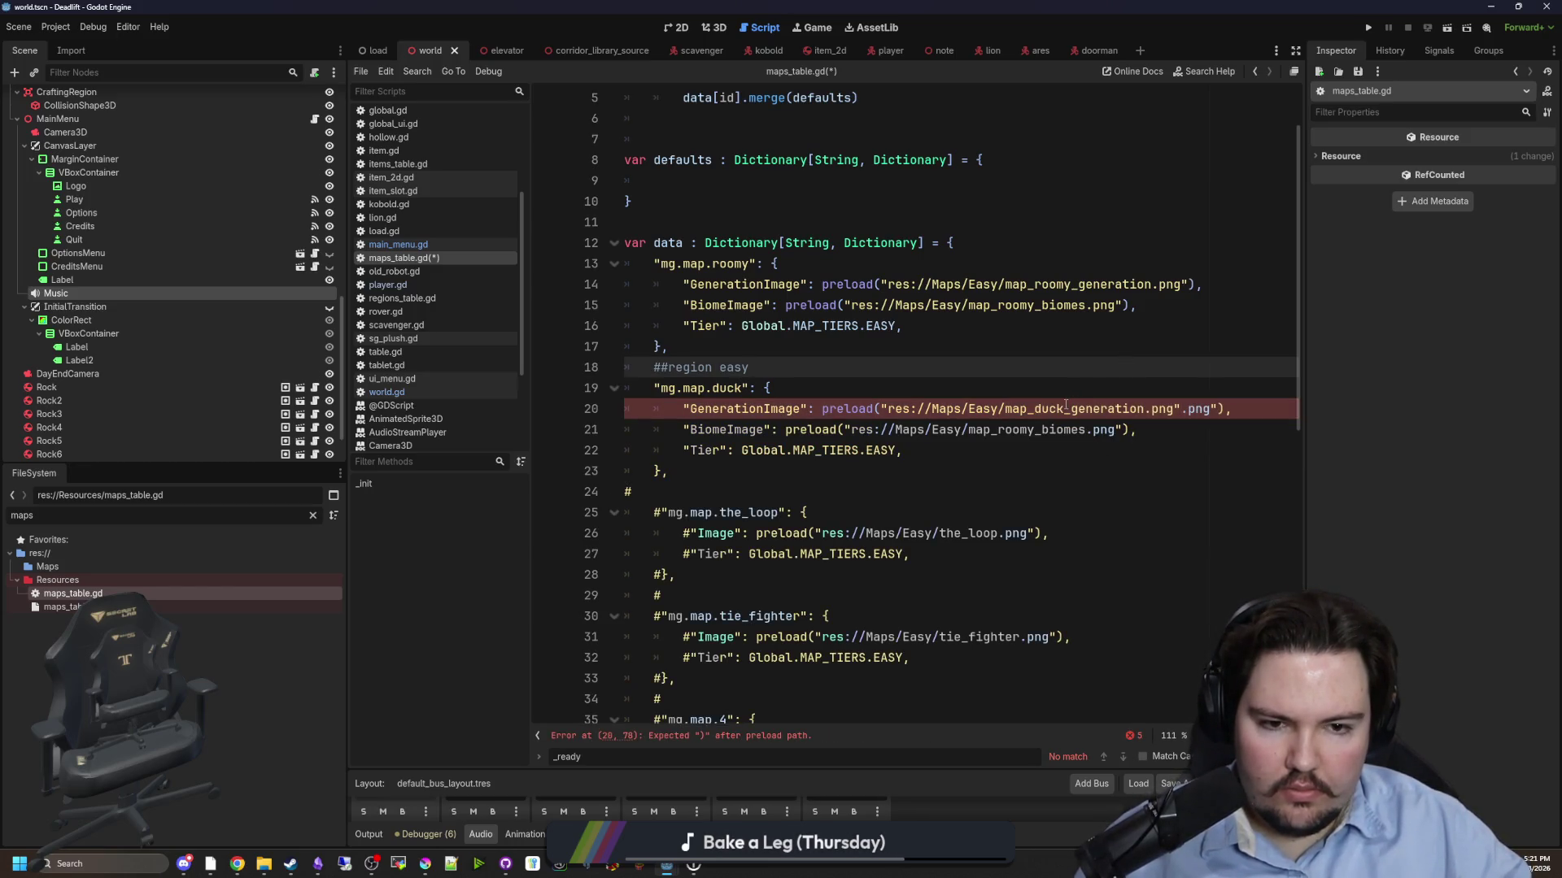
pyautogui.moveTo(1210, 411); pyautogui.dragTo(1173, 411)
pyautogui.press('BackSpace')
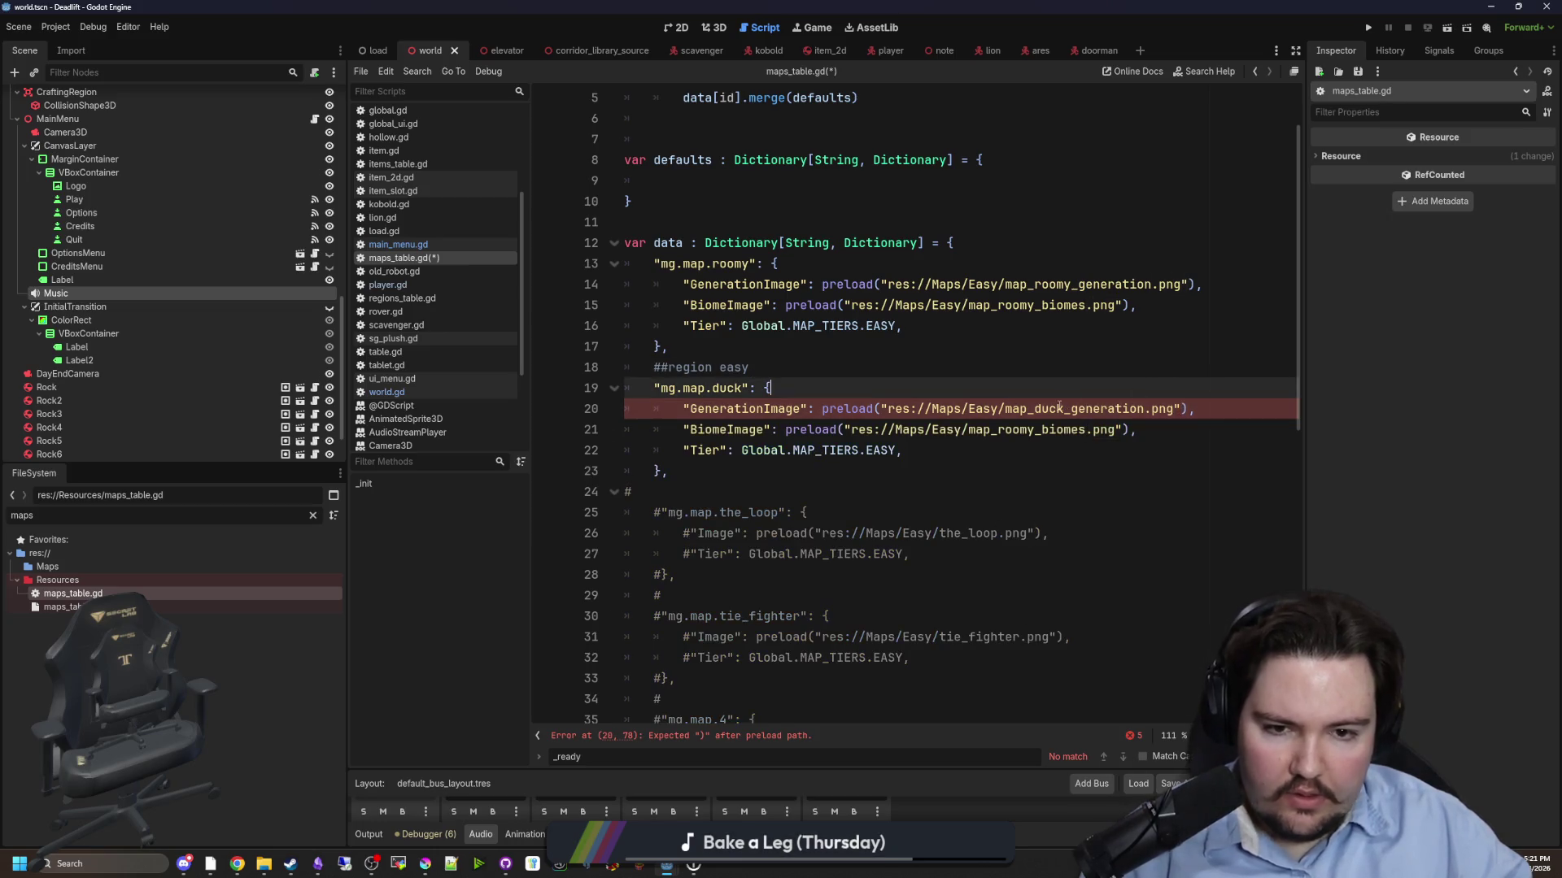
# - Change the duck biome path to map_duck_biomes.png and preview both duck images
pyautogui.moveTo(1064, 408)
pyautogui.mouseDown()
pyautogui.moveTo(895, 408)
pyautogui.moveTo(1020, 408)
pyautogui.mouseUp()
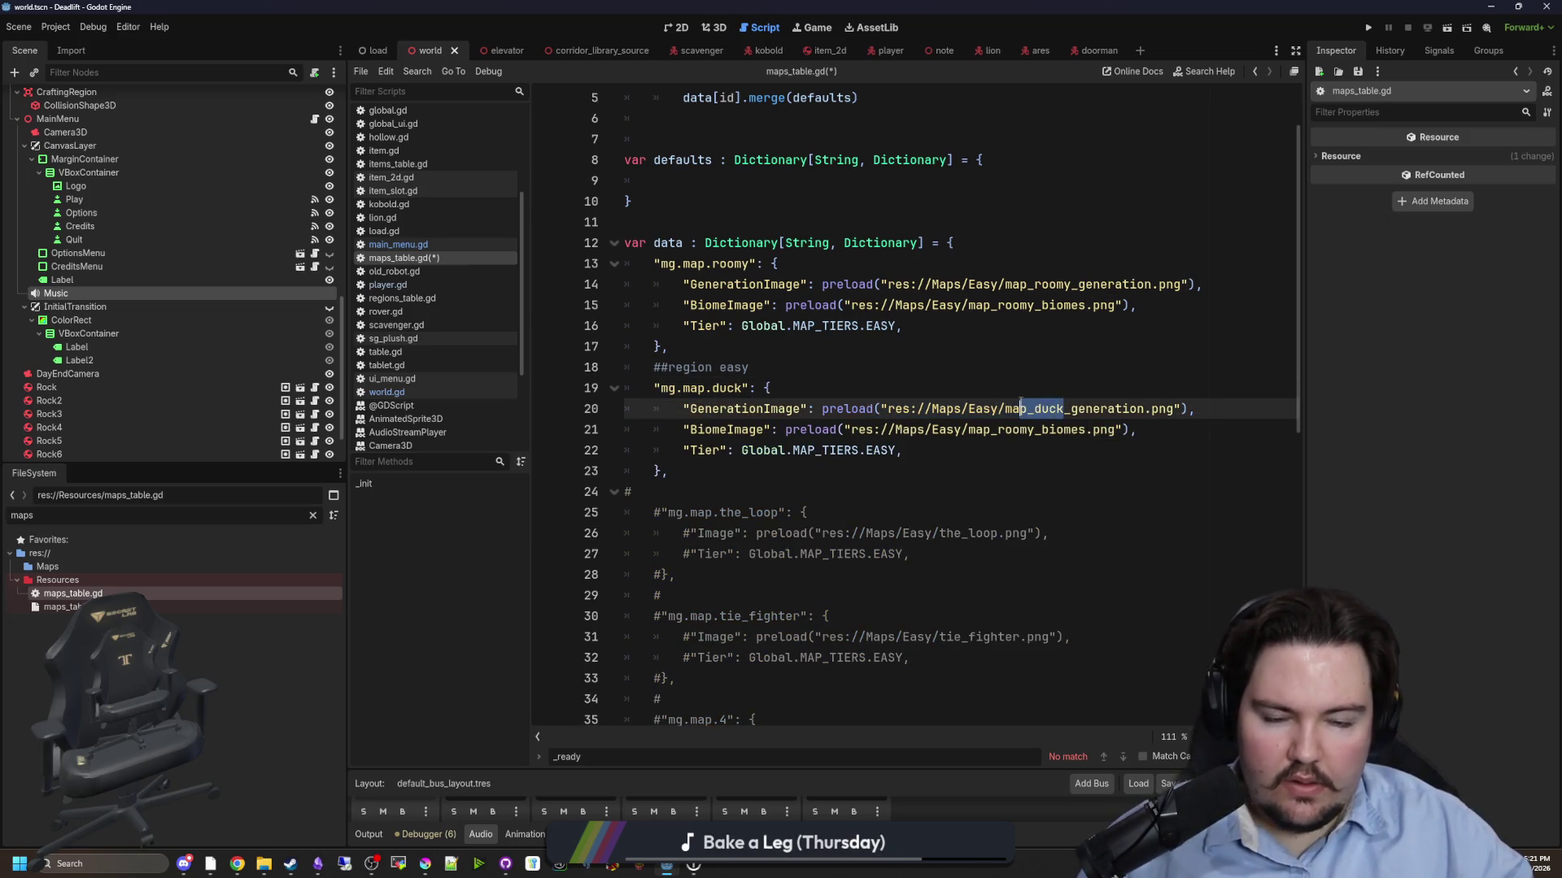
pyautogui.click(1029, 428)
pyautogui.click(1028, 445)
pyautogui.doubleClick(1021, 430)
pyautogui.write('duck')
pyautogui.keyDown('ctrl'); pyautogui.click(1017, 429); pyautogui.keyUp('ctrl')
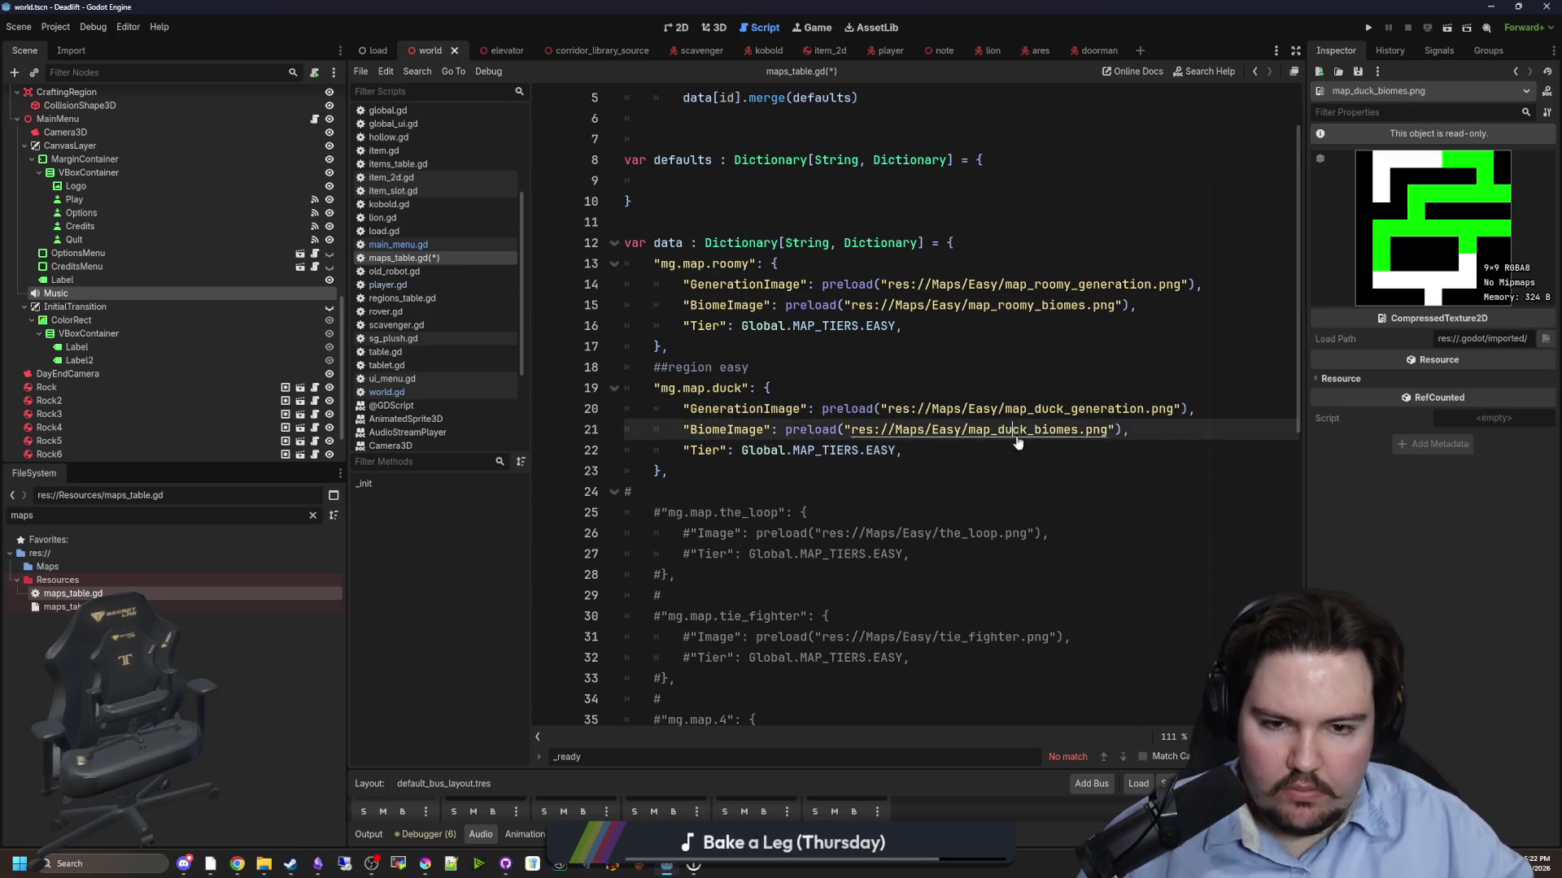
pyautogui.keyDown('ctrl'); pyautogui.click(1106, 411); pyautogui.keyUp('ctrl')
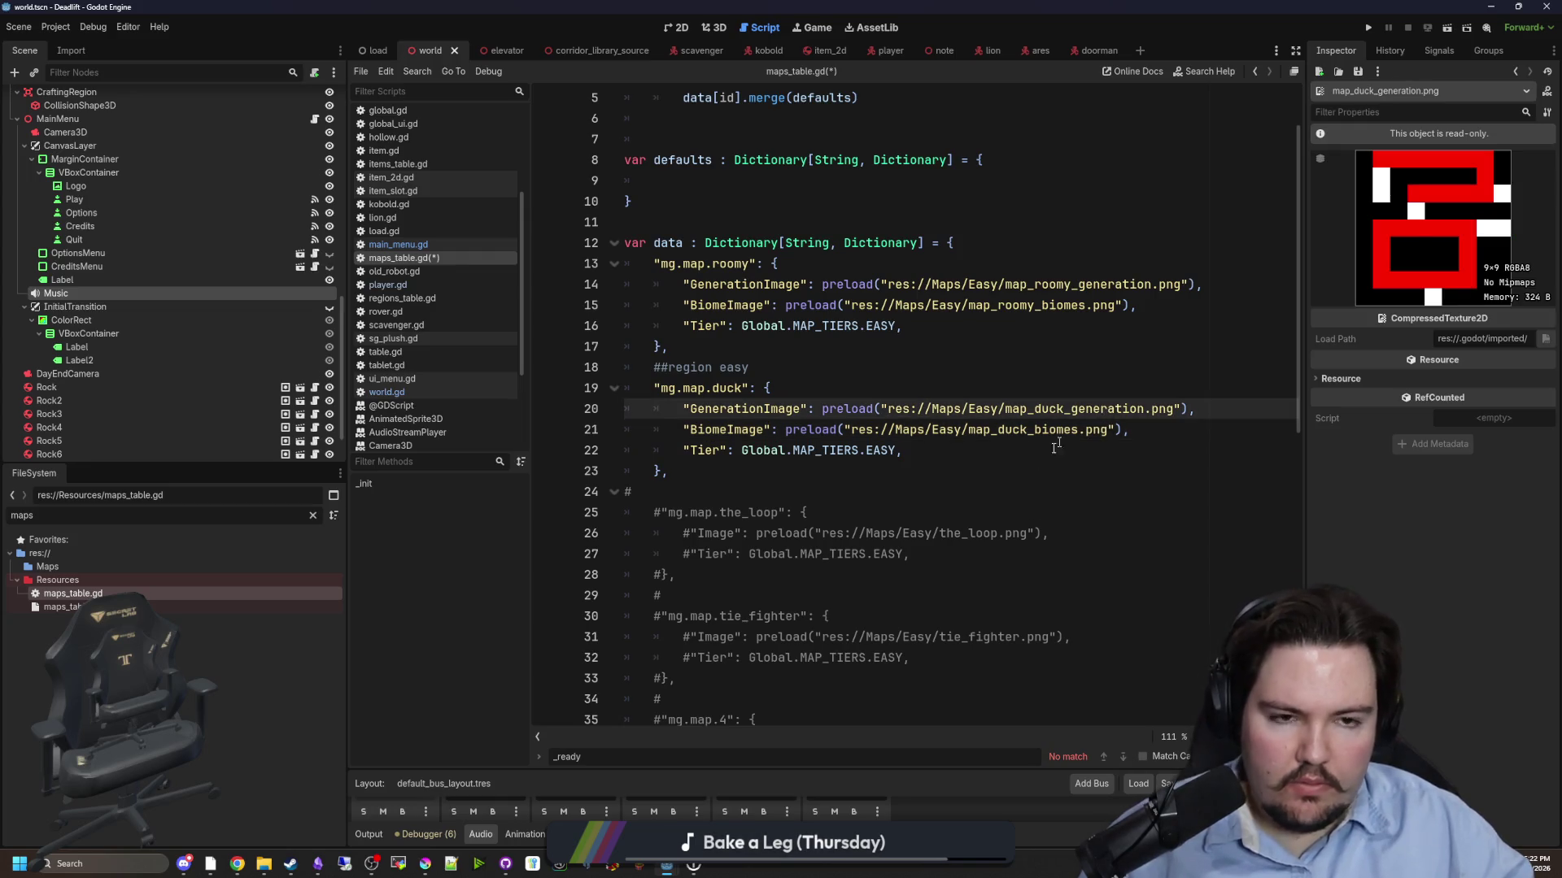
pyautogui.click(1028, 471)
# - Uncomment the the_loop, tie_fighter and map_4 map entries with Ctrl+K
pyautogui.scroll(-2, 775, 490)
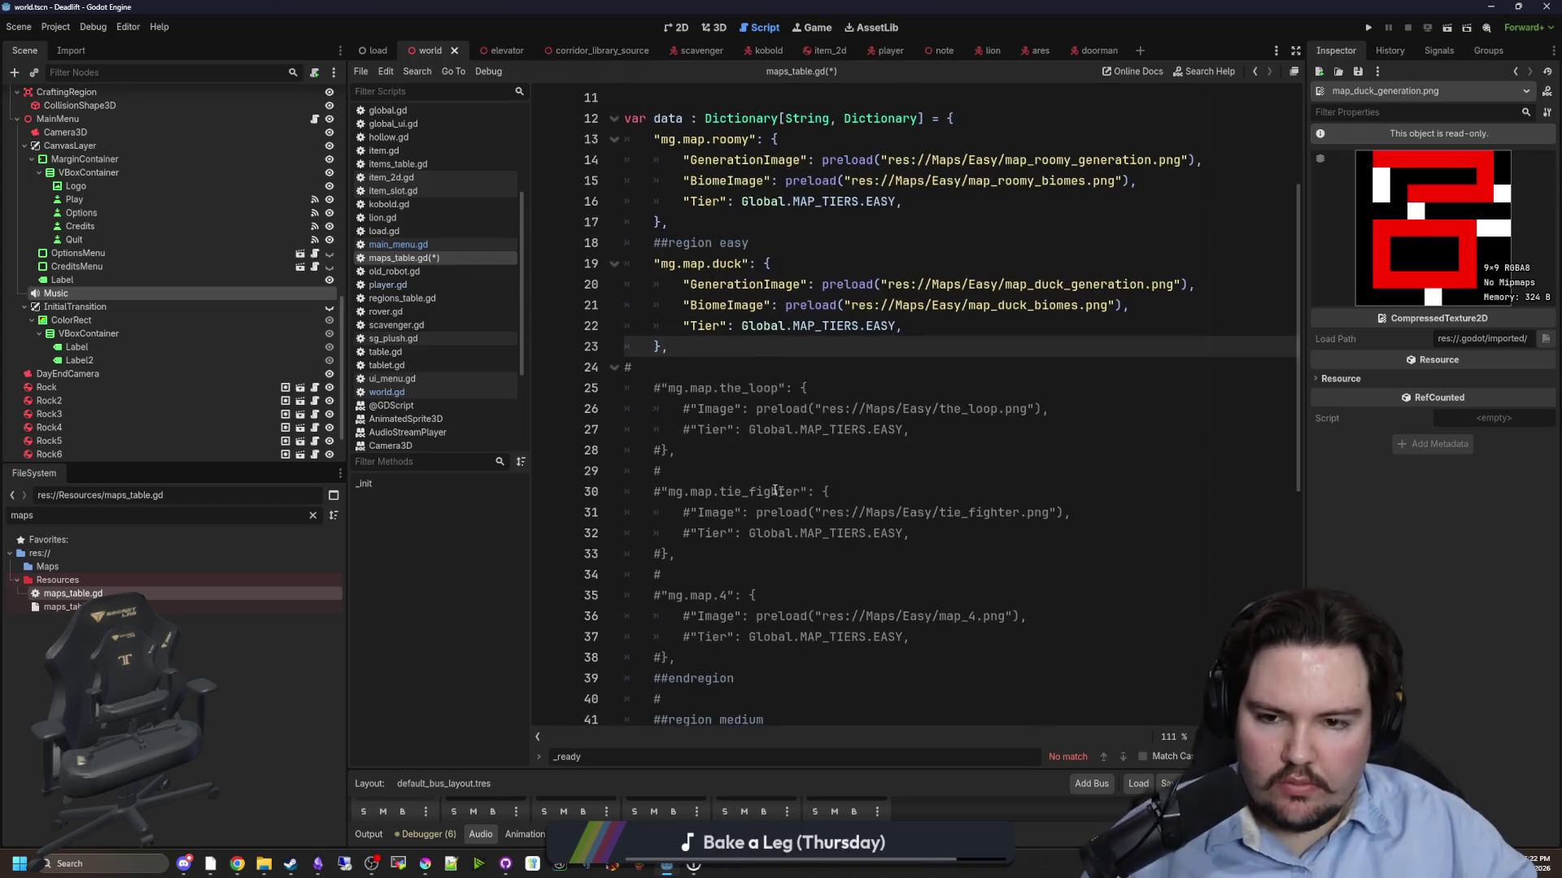
pyautogui.click(710, 472)
pyautogui.moveTo(711, 651); pyautogui.dragTo(551, 388)
pyautogui.hotkey('ctrl', 'k')
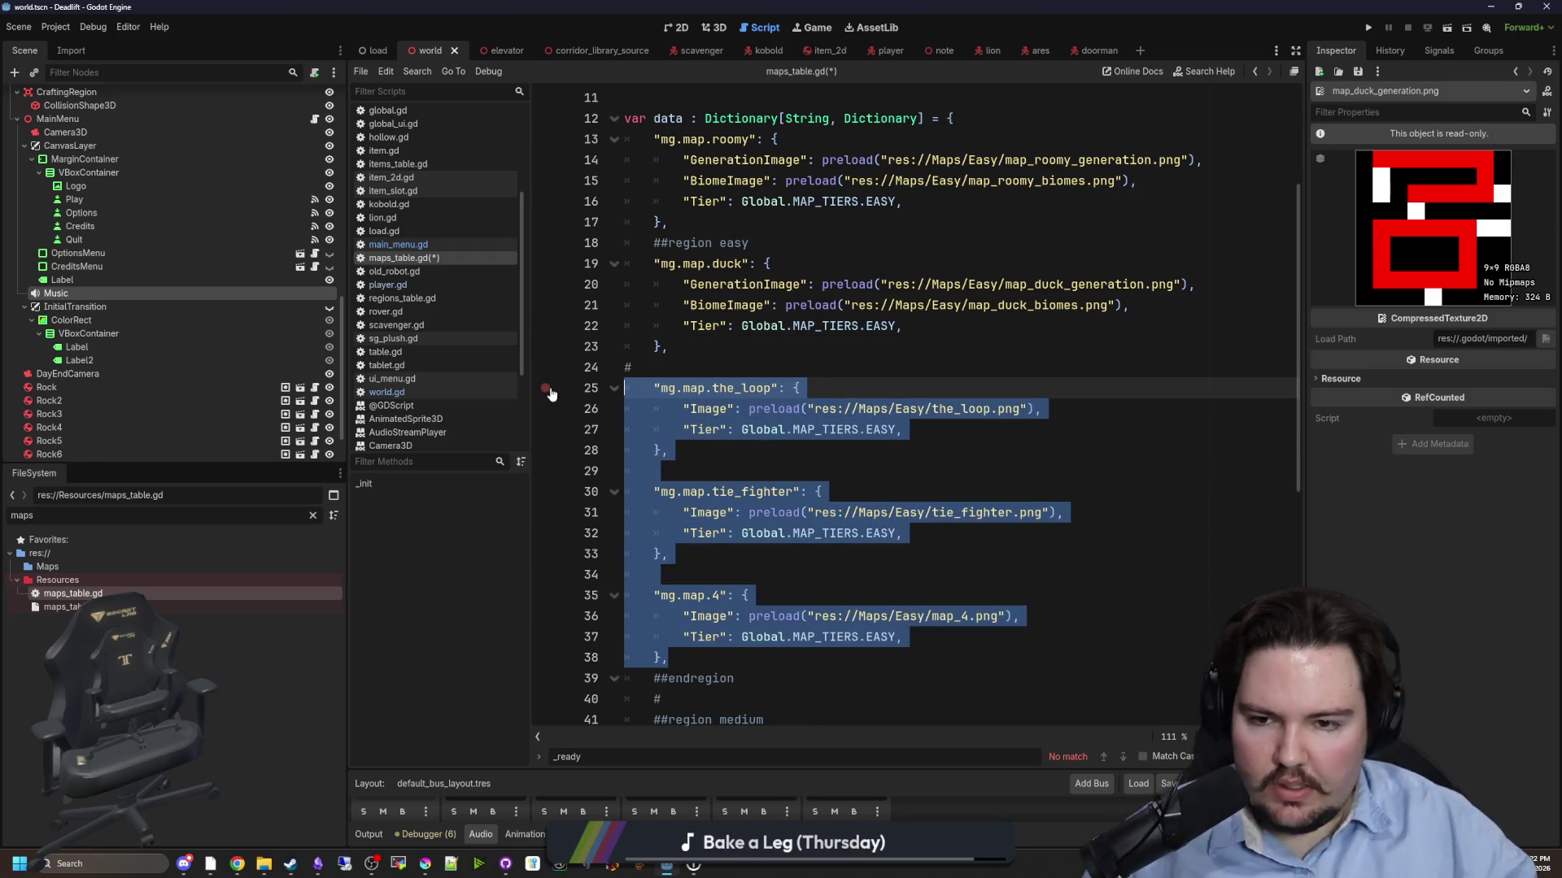
pyautogui.click(650, 374)
# - Delete the stray comment and move the '##region easy' marker to the dictionary's first line
pyautogui.press('BackSpace')
pyautogui.press('BackSpace')
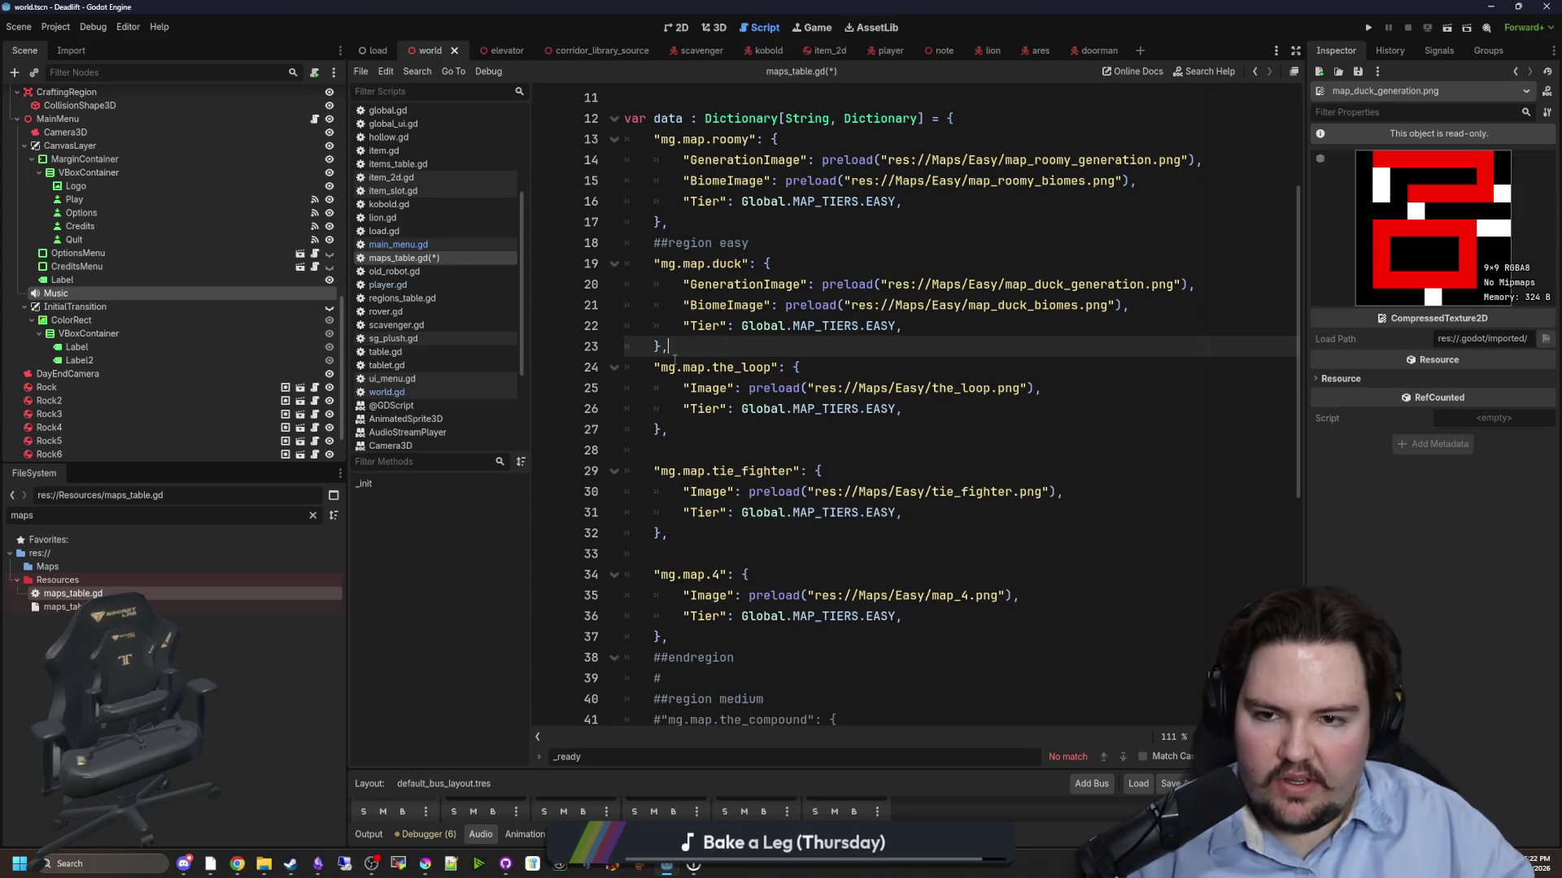
pyautogui.tripleClick(781, 239)
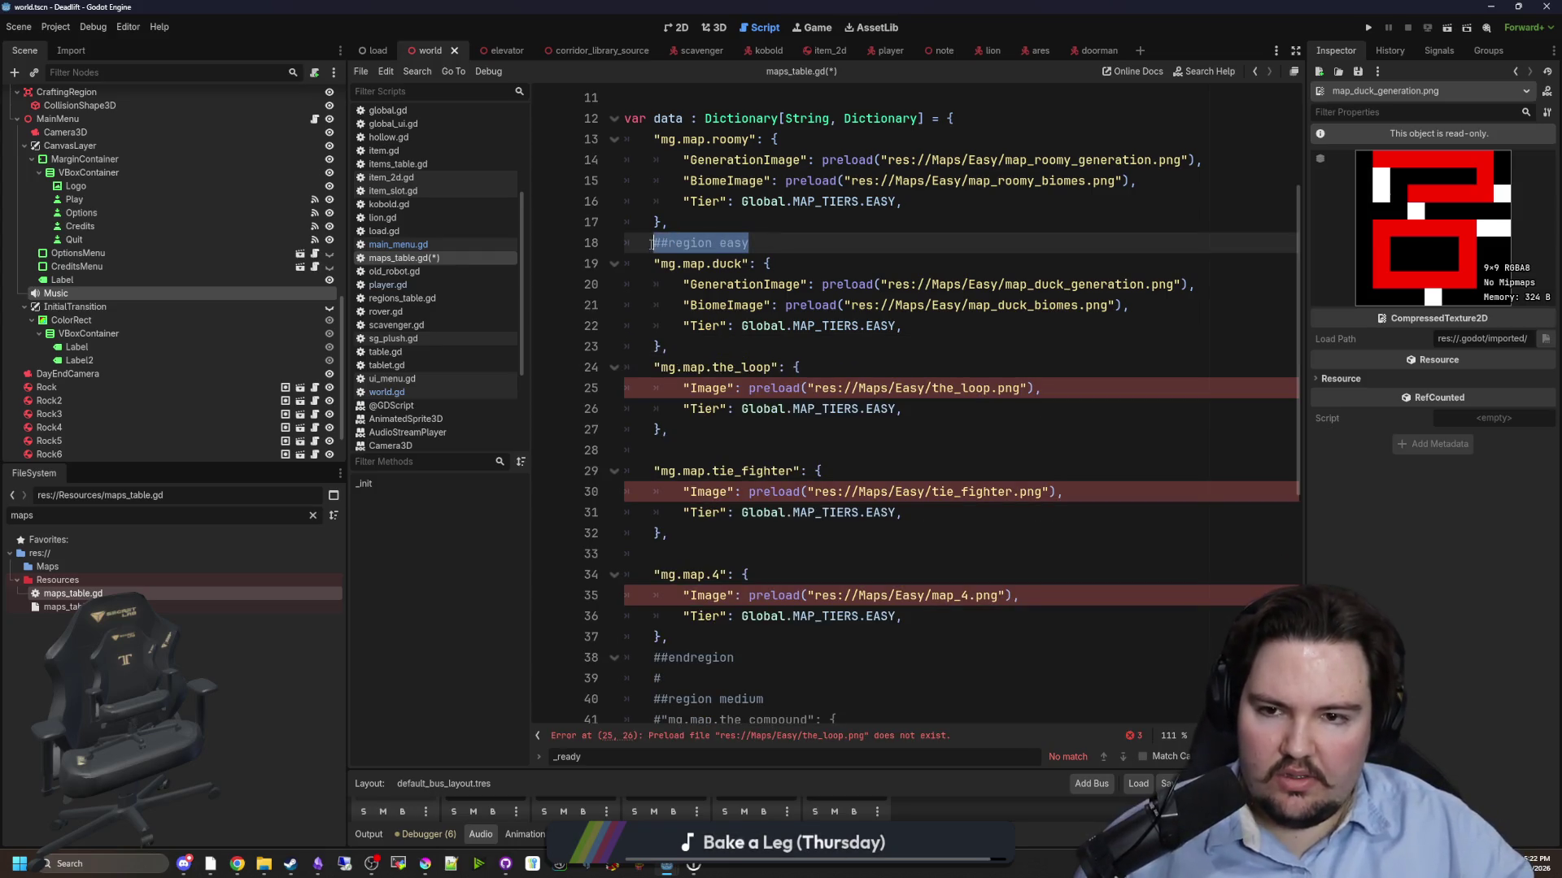
pyautogui.press('BackSpace')
pyautogui.press('BackSpace')
pyautogui.click(1006, 120)
pyautogui.press('Return')
pyautogui.write('##region easy')
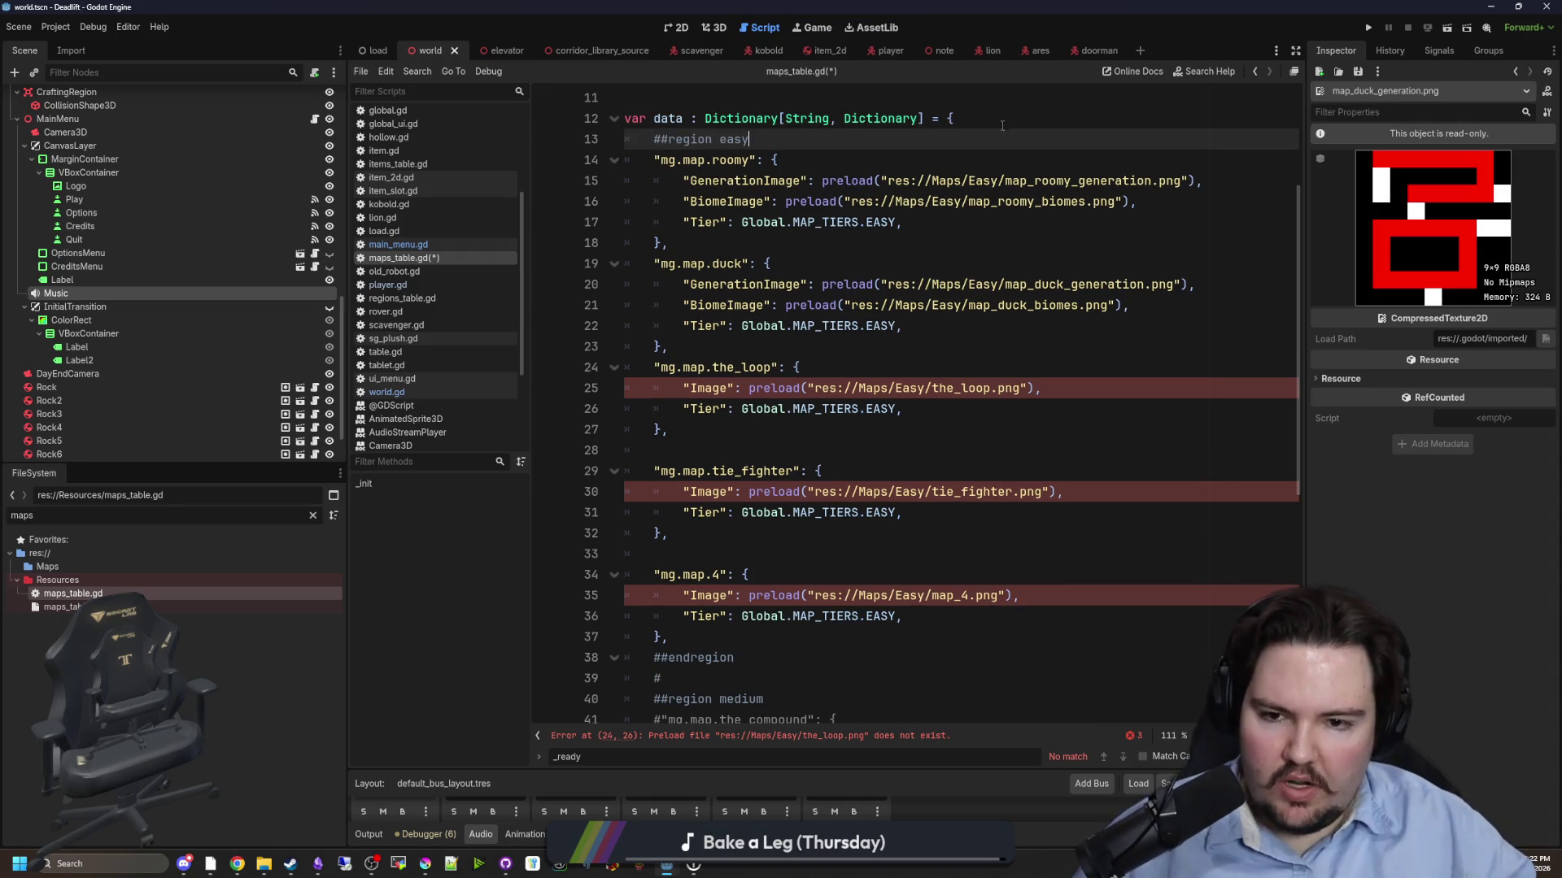
pyautogui.click(901, 355)
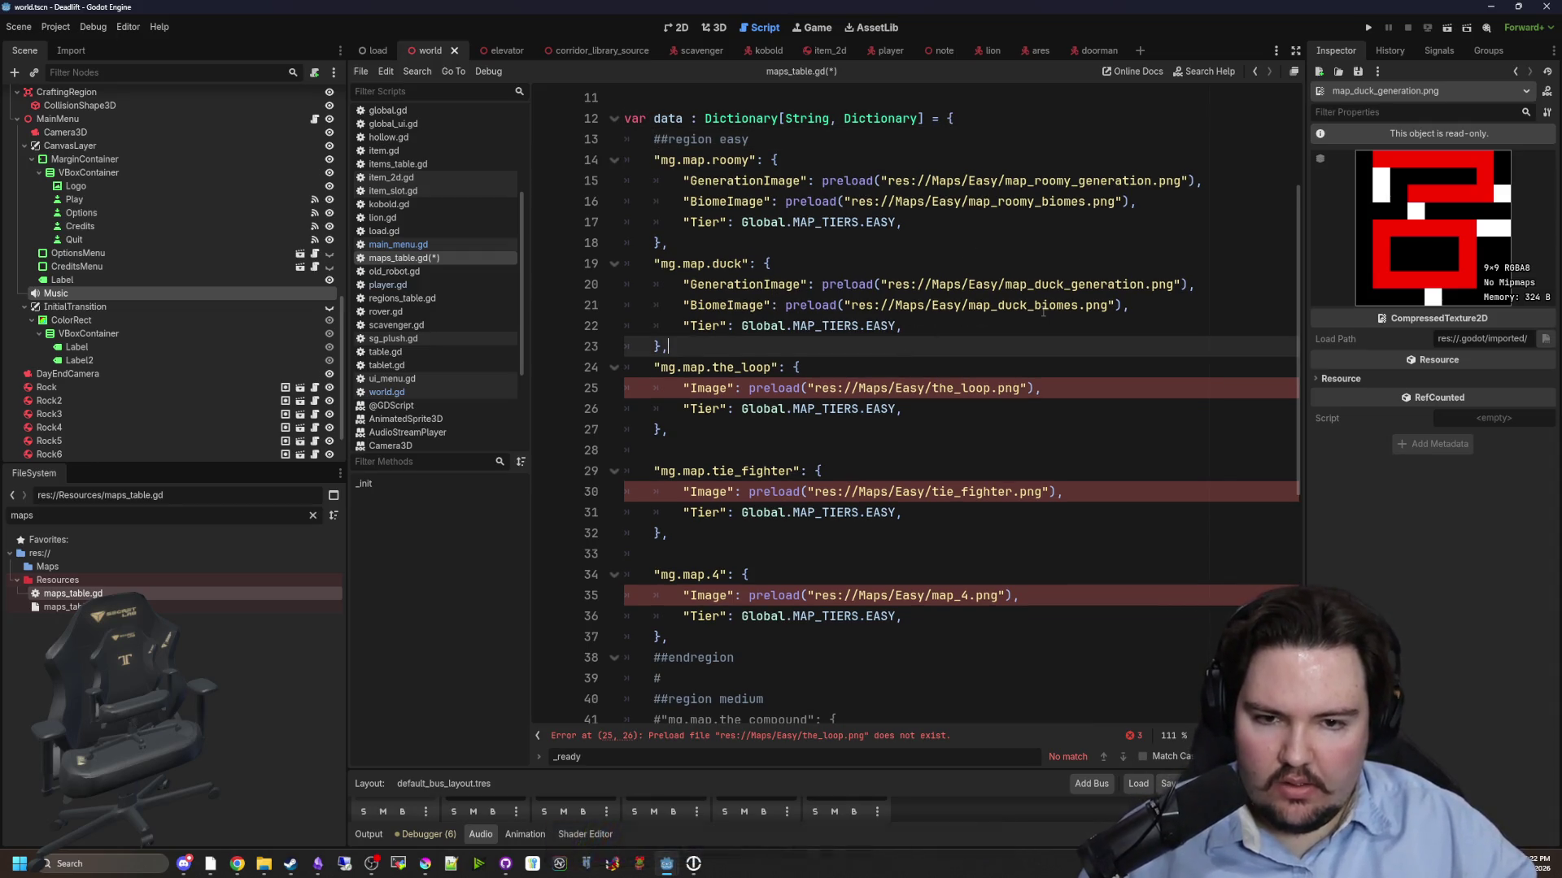
# - Copy the duck image lines into the the_loop, tie_fighter and map_4 entries
pyautogui.moveTo(1135, 316); pyautogui.dragTo(579, 286)
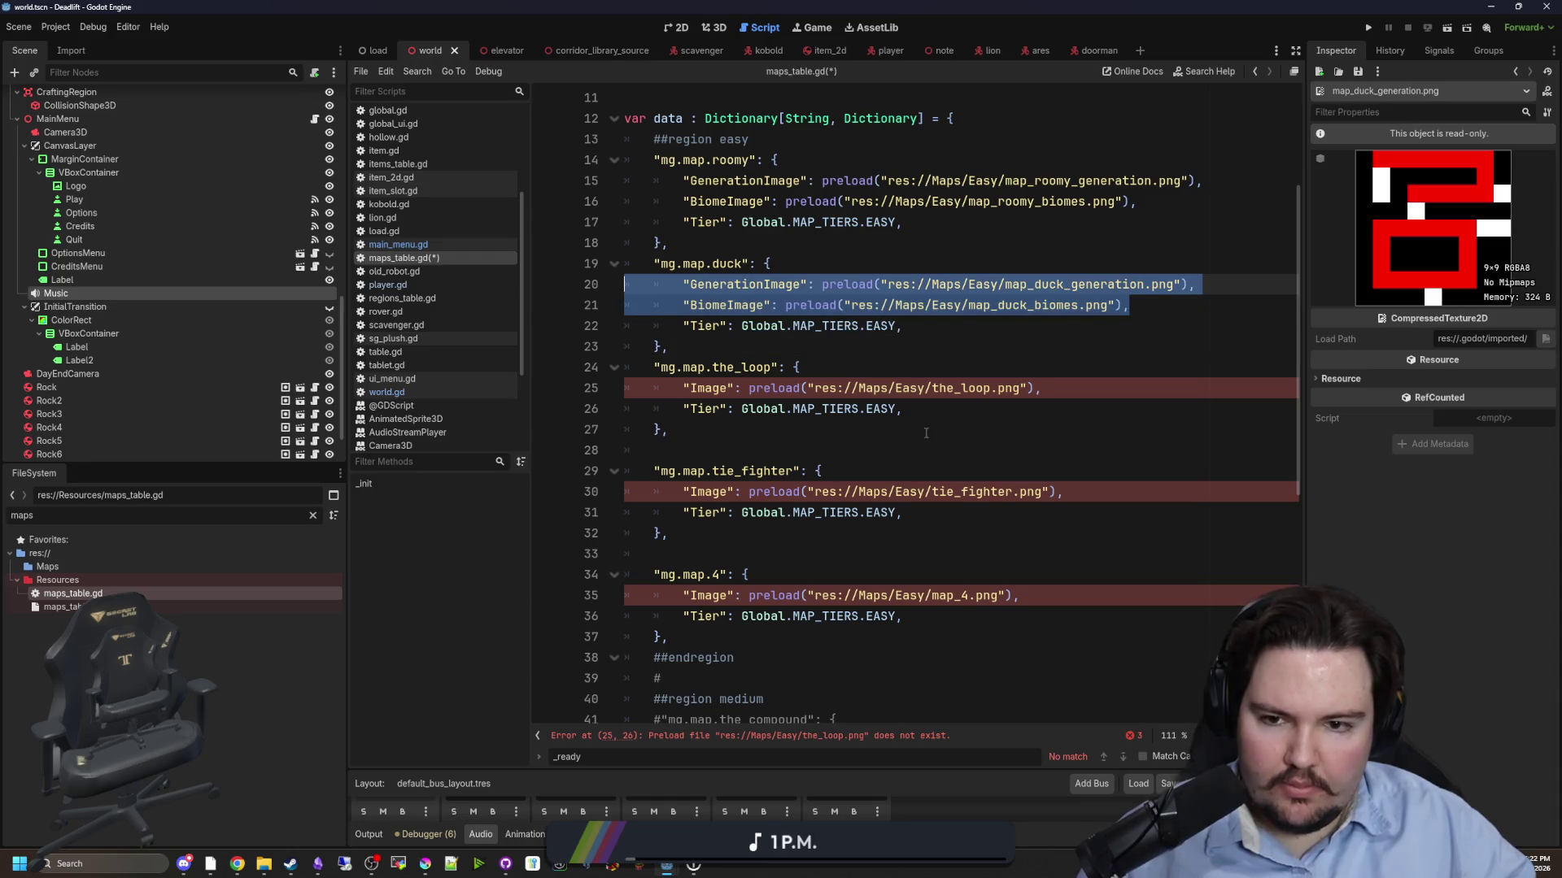
pyautogui.hotkey('ctrl', 'c')
pyautogui.moveTo(1041, 388); pyautogui.dragTo(683, 388)
pyautogui.hotkey('ctrl', 'v')
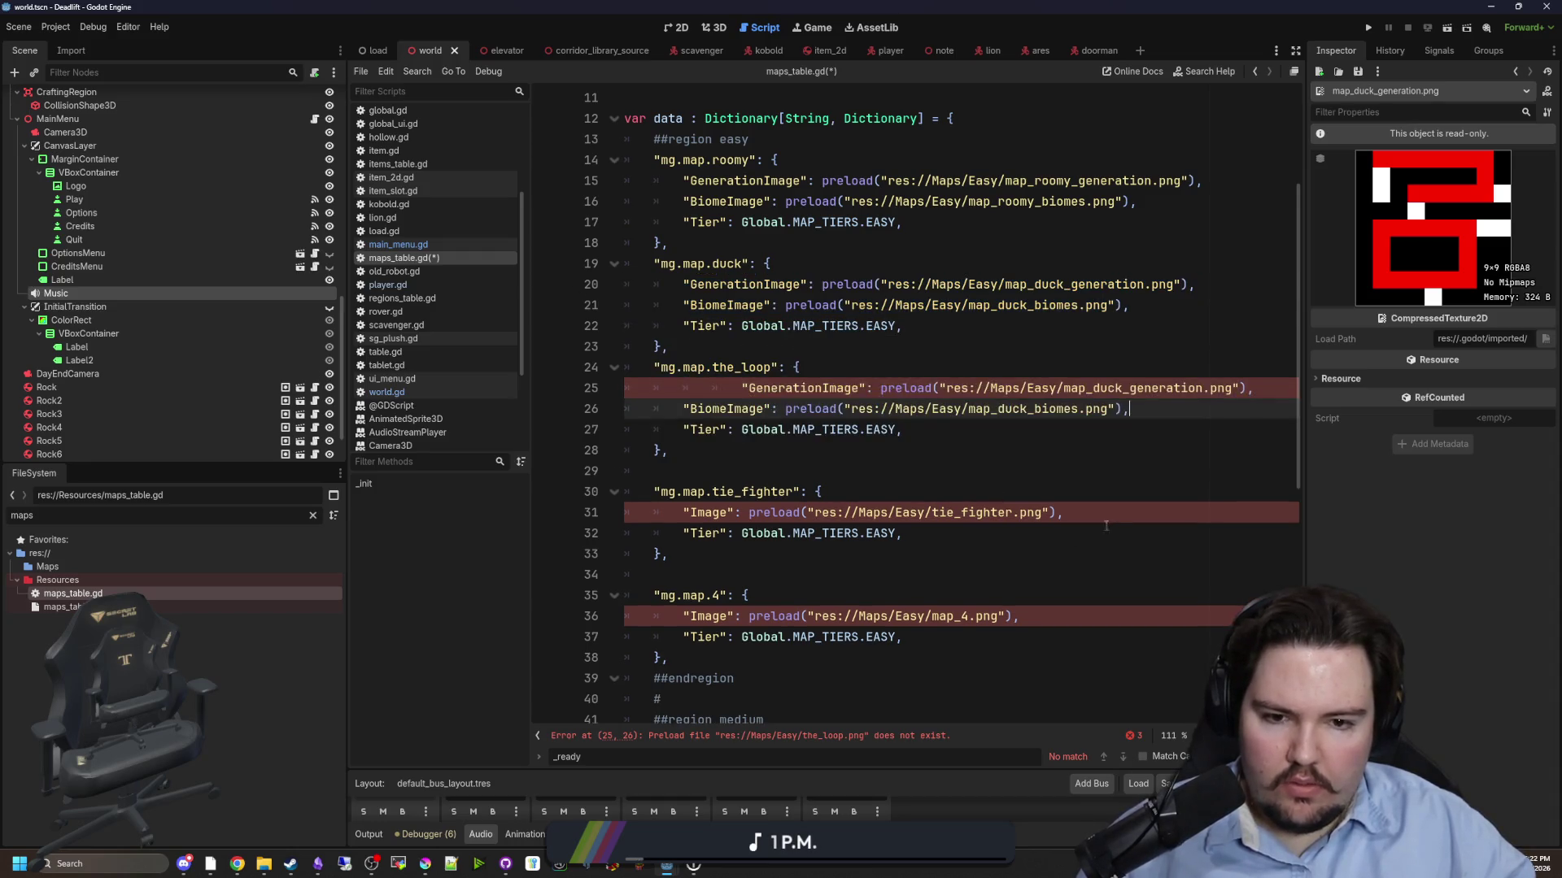
pyautogui.moveTo(1106, 520); pyautogui.dragTo(684, 512)
pyautogui.hotkey('ctrl', 'v')
pyautogui.moveTo(1022, 637); pyautogui.dragTo(680, 640)
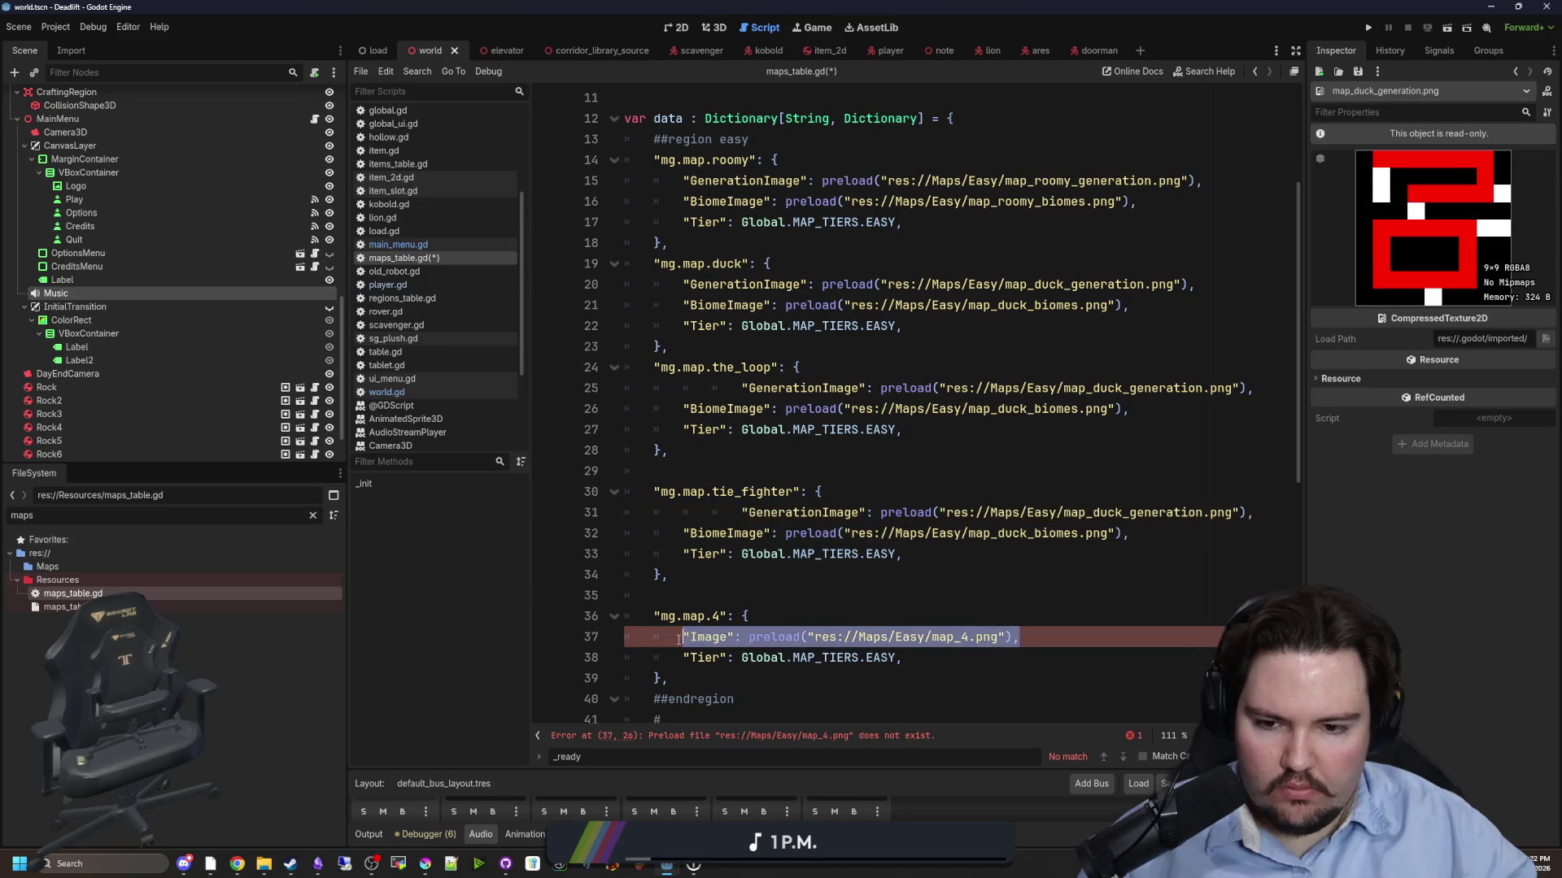
pyautogui.hotkey('ctrl', 'v')
# - Rename map_4 to sprig and remove the extra indents on the tie_fighter and the_loop lines
pyautogui.click(721, 616)
pyautogui.write('spri')
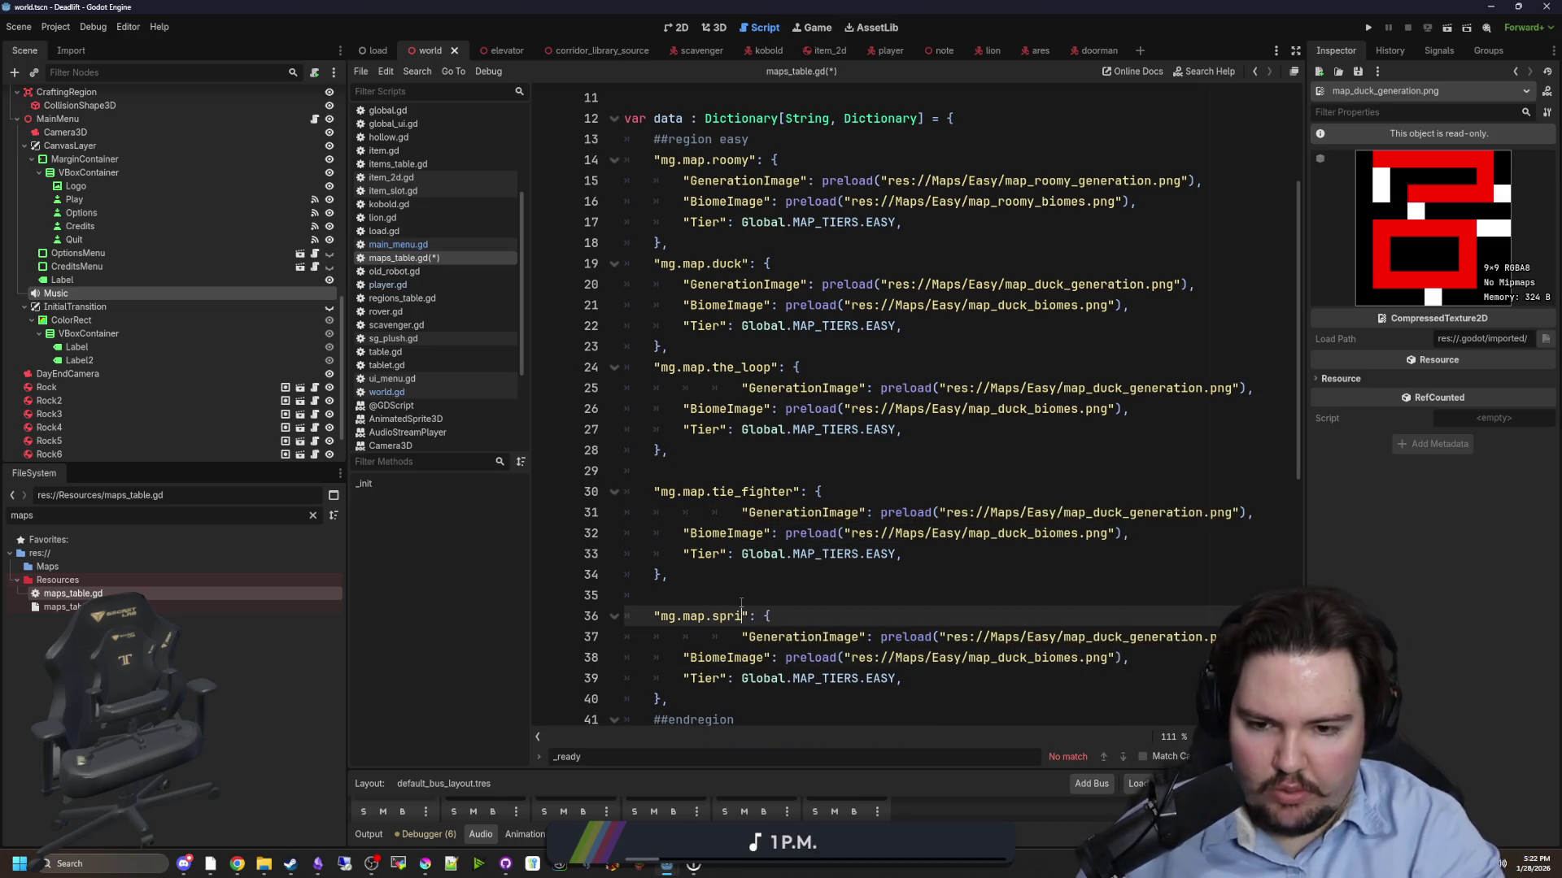
pyautogui.click(731, 513)
pyautogui.press('BackSpace')
pyautogui.press('BackSpace')
pyautogui.click(739, 388)
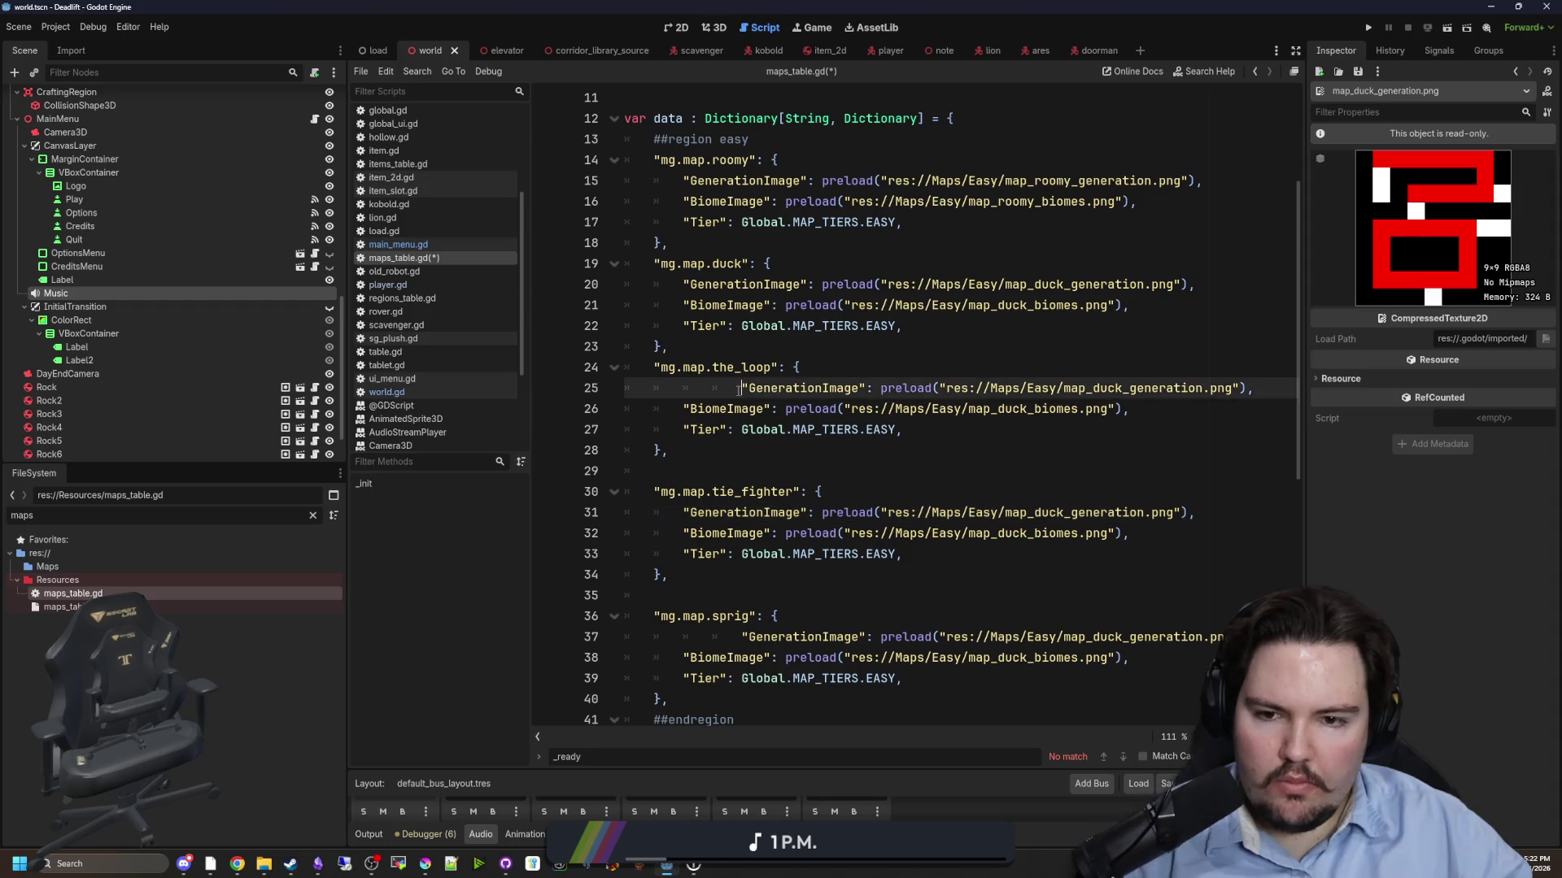
pyautogui.press('BackSpace')
pyautogui.press('BackSpace')
pyautogui.press('Down')
pyautogui.press('Down')
# - Replace duck with tie_fighter in the tie_fighter generation and biome image paths
pyautogui.doubleClick(763, 491)
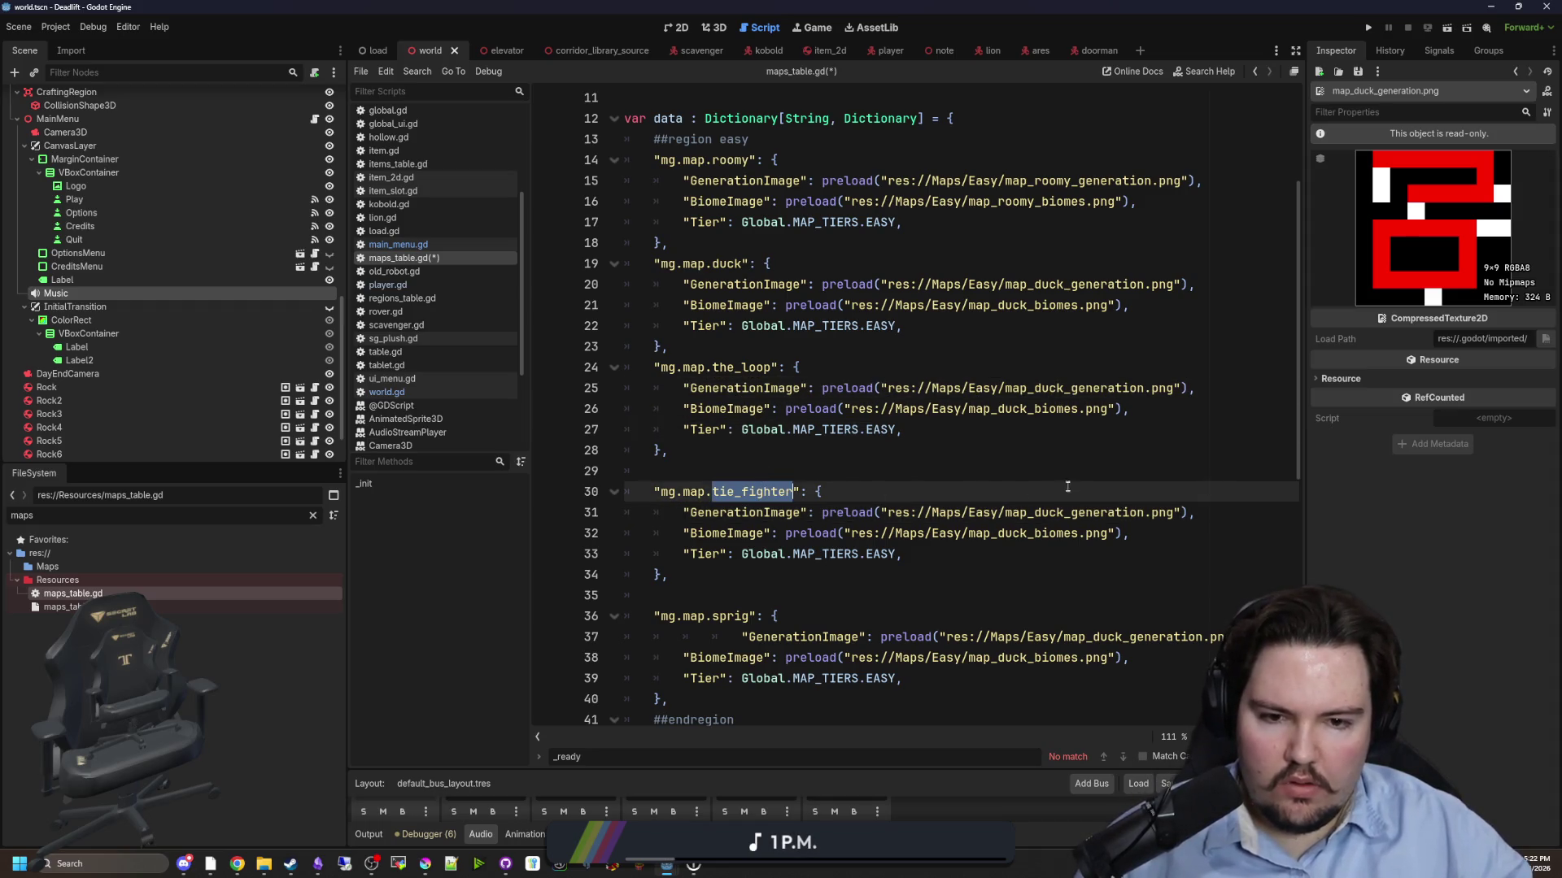
pyautogui.press('Up')
pyautogui.doubleClick(1045, 512)
pyautogui.hotkey('ctrl', 'v')
pyautogui.doubleClick(1014, 532)
pyautogui.hotkey('ctrl', 'v')
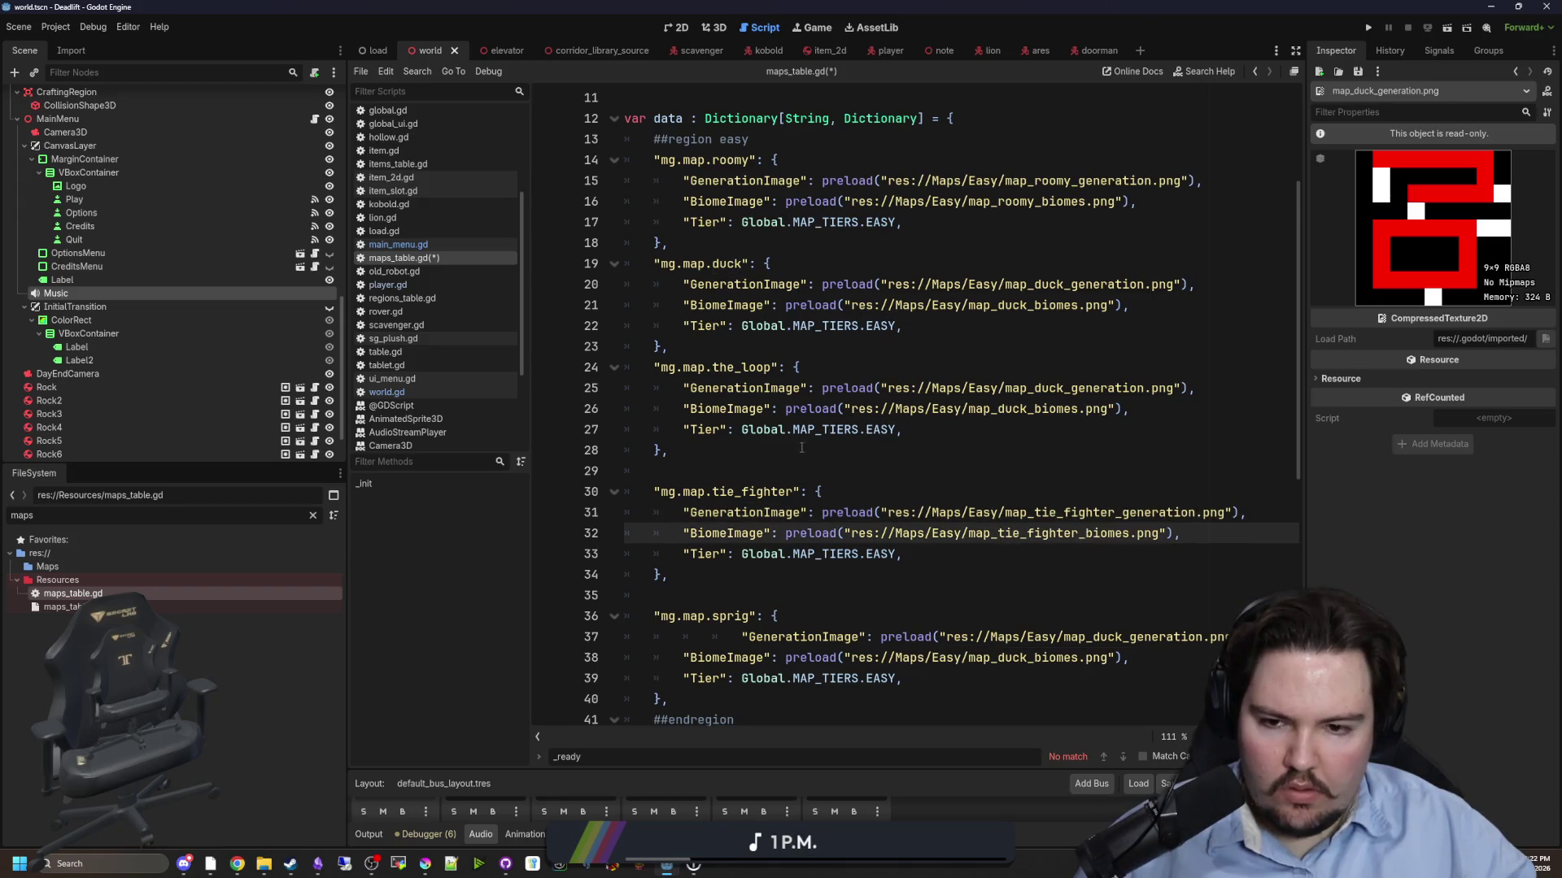
# - Replace duck with sprig in the sprig entry's generation and biome image paths
pyautogui.scroll(-1, 801, 448)
pyautogui.doubleClick(730, 554)
pyautogui.hotkey('ctrl', 'c')
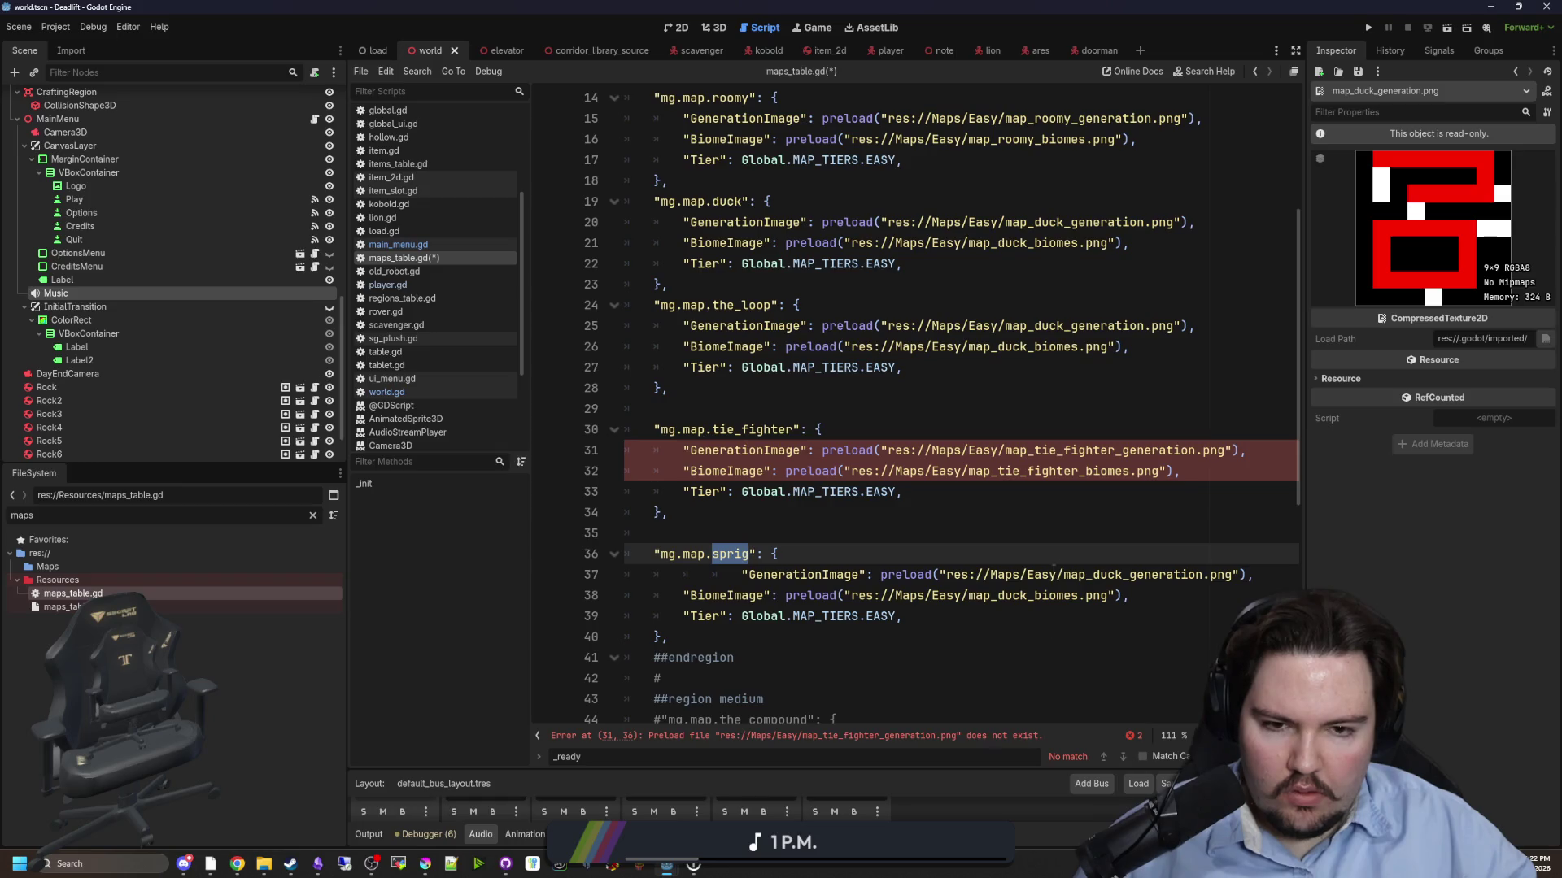
pyautogui.click(1047, 495)
pyautogui.doubleClick(1106, 575)
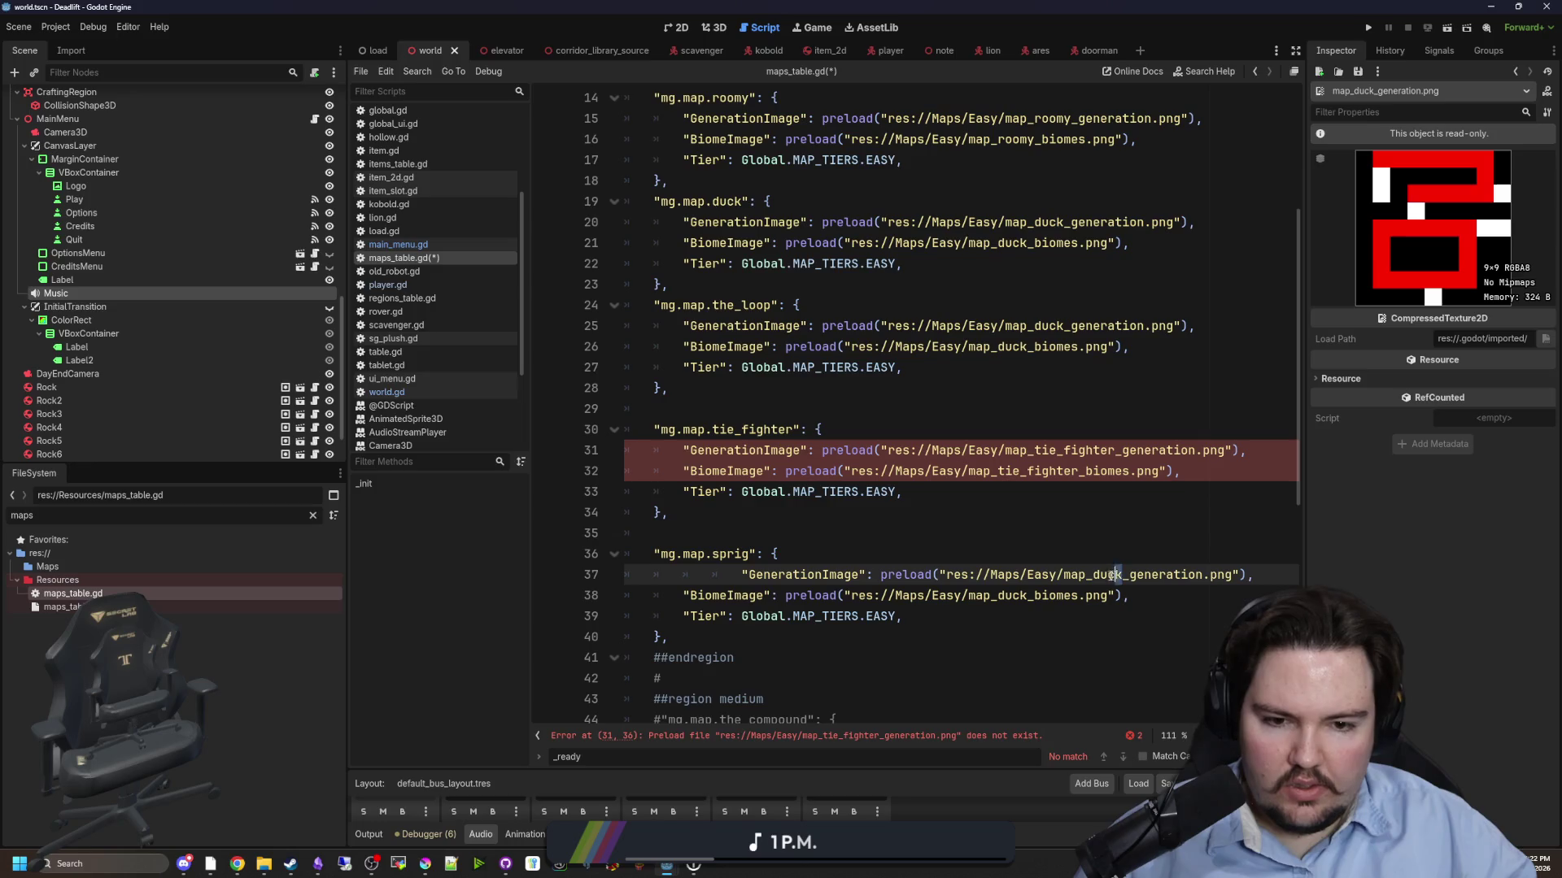
pyautogui.hotkey('ctrl', 'v')
pyautogui.doubleClick(1011, 595)
pyautogui.hotkey('ctrl', 'v')
# - Fix line 37's indentation and preview the map_sprig_generation.png image
pyautogui.click(741, 574)
pyautogui.press('BackSpace')
pyautogui.press('BackSpace')
pyautogui.click(1039, 535)
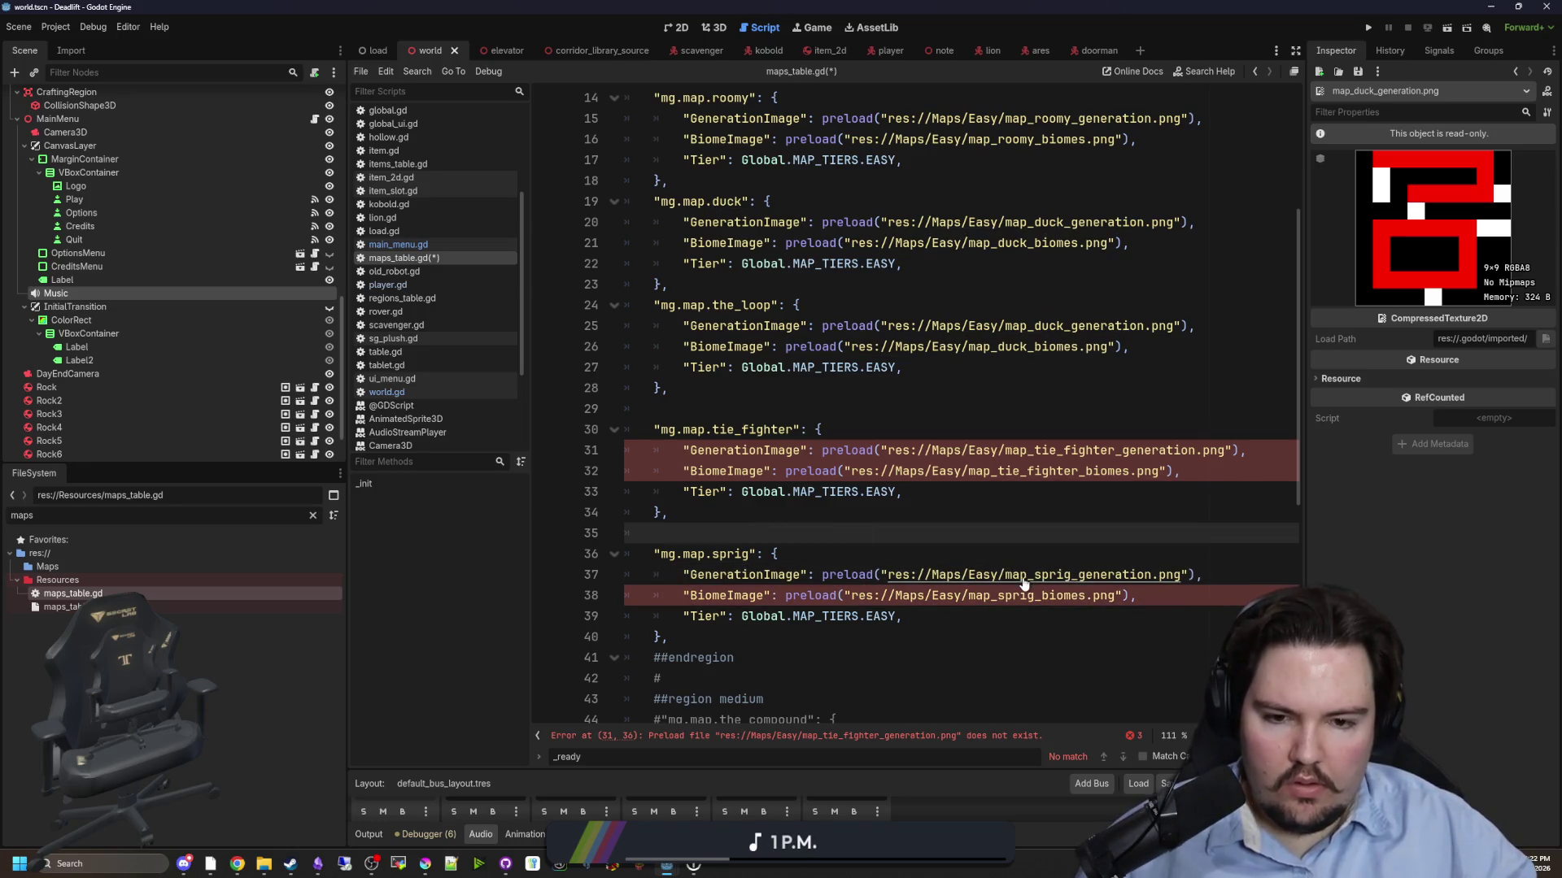
pyautogui.keyDown('ctrl'); pyautogui.click(1035, 576); pyautogui.keyUp('ctrl')
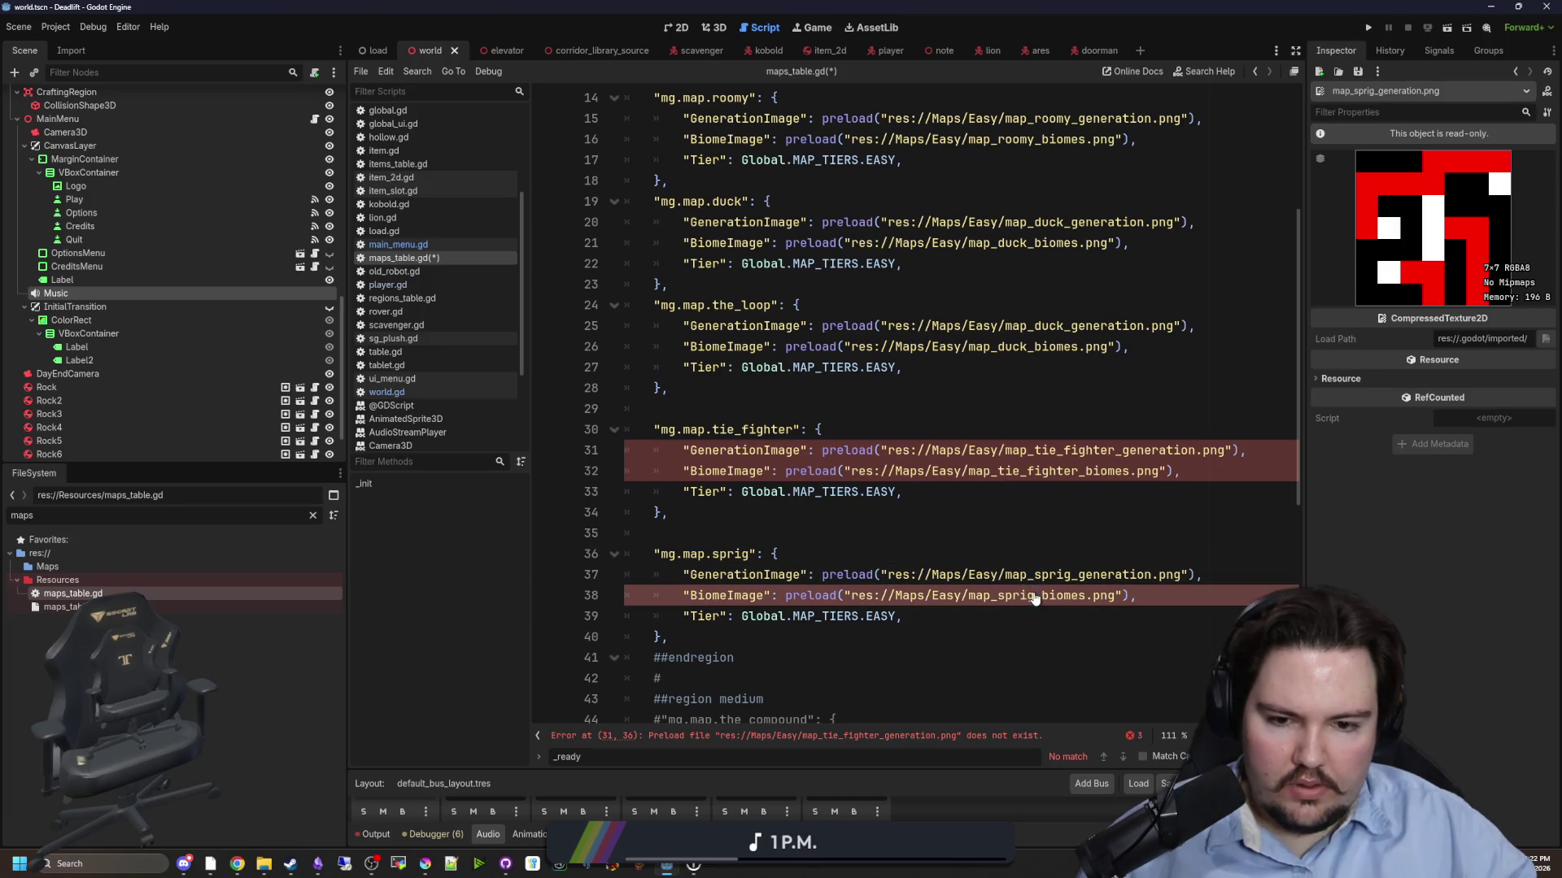
pyautogui.click(1058, 544)
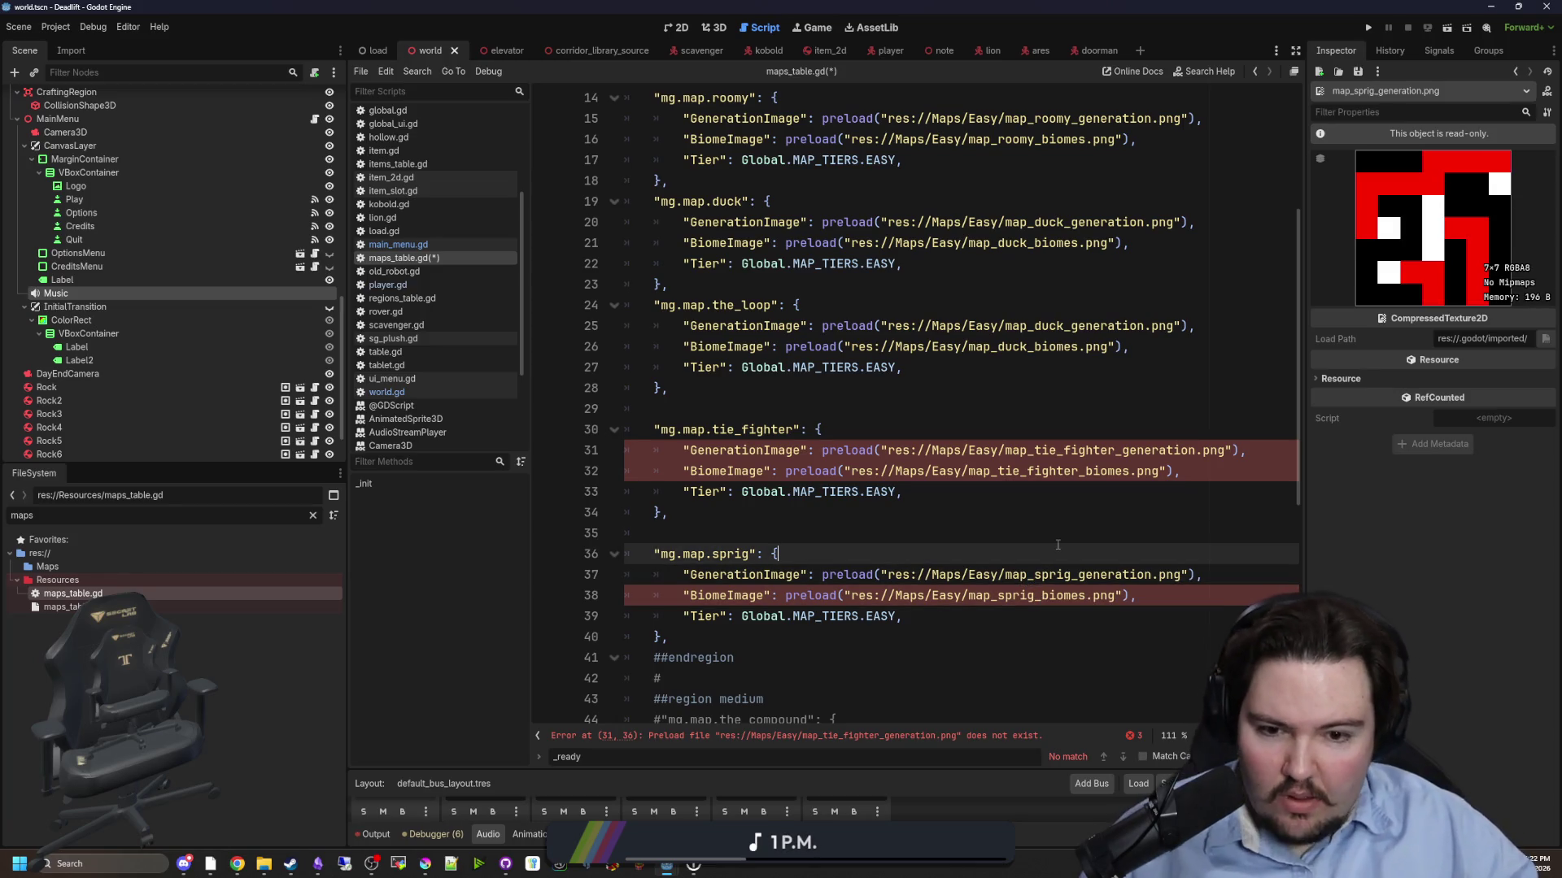
pyautogui.keyDown('ctrl'); pyautogui.click(1107, 602); pyautogui.keyUp('ctrl')
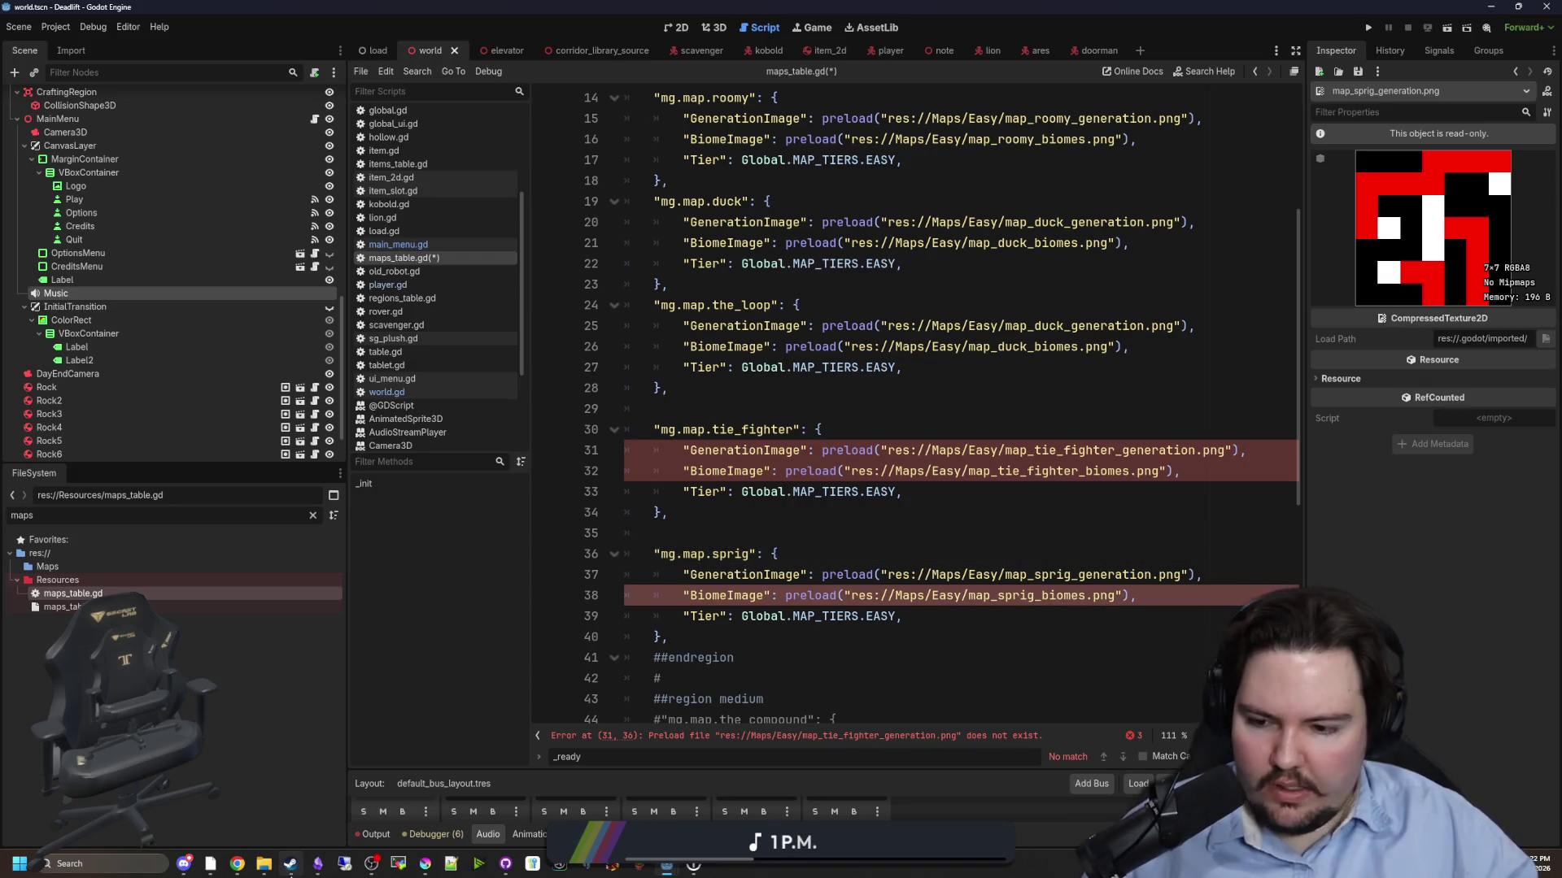
pyautogui.click(264, 864)
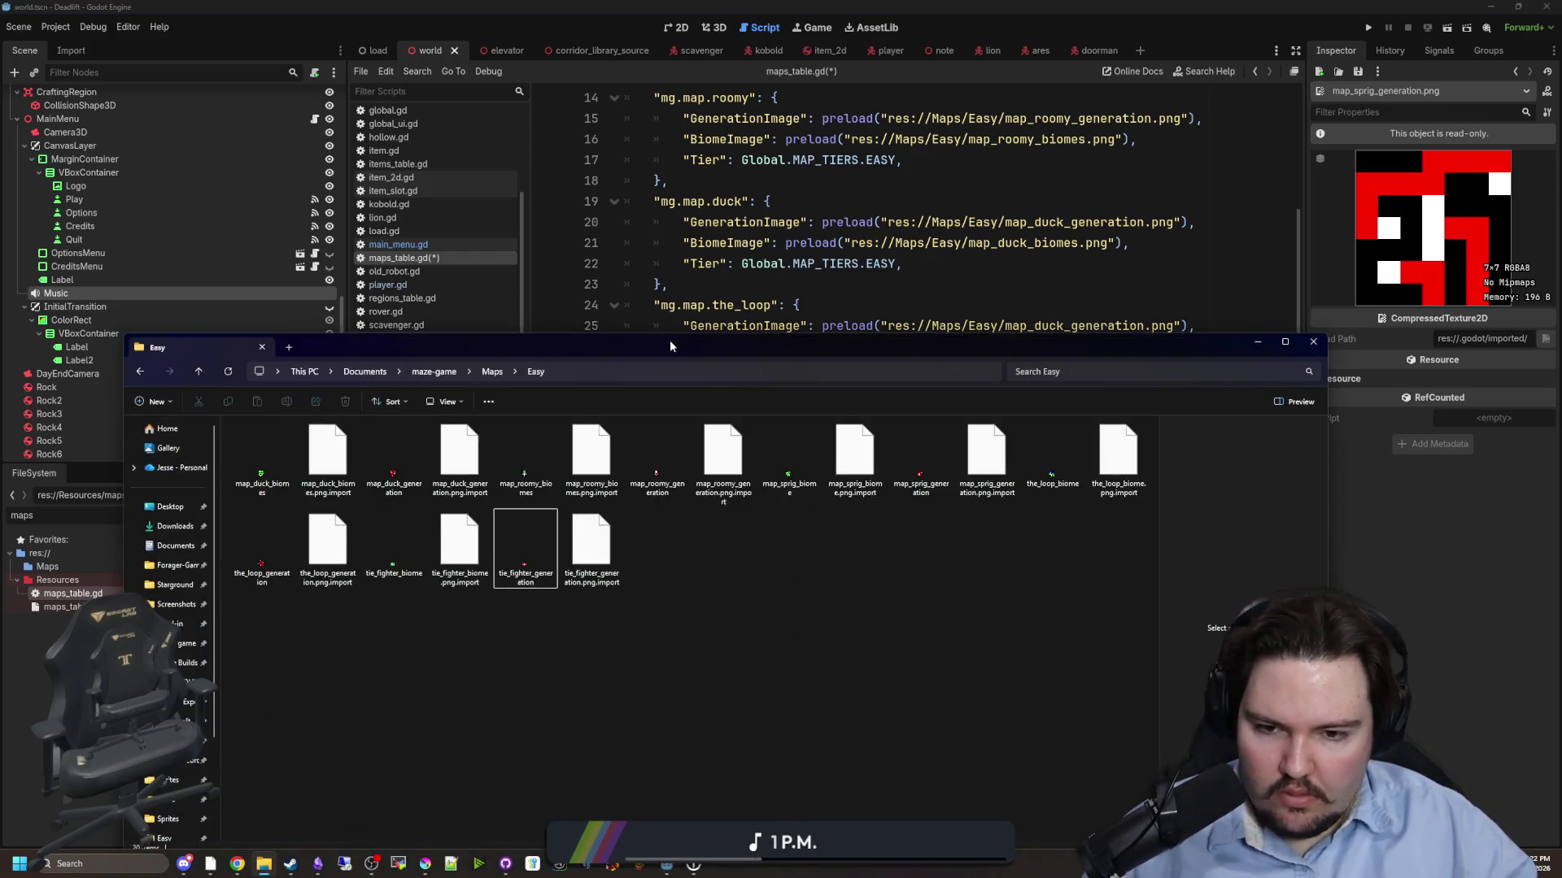
# - Rename map_sprig_biome to map_sprig_biomes in the Easy maps folder
pyautogui.click(795, 475)
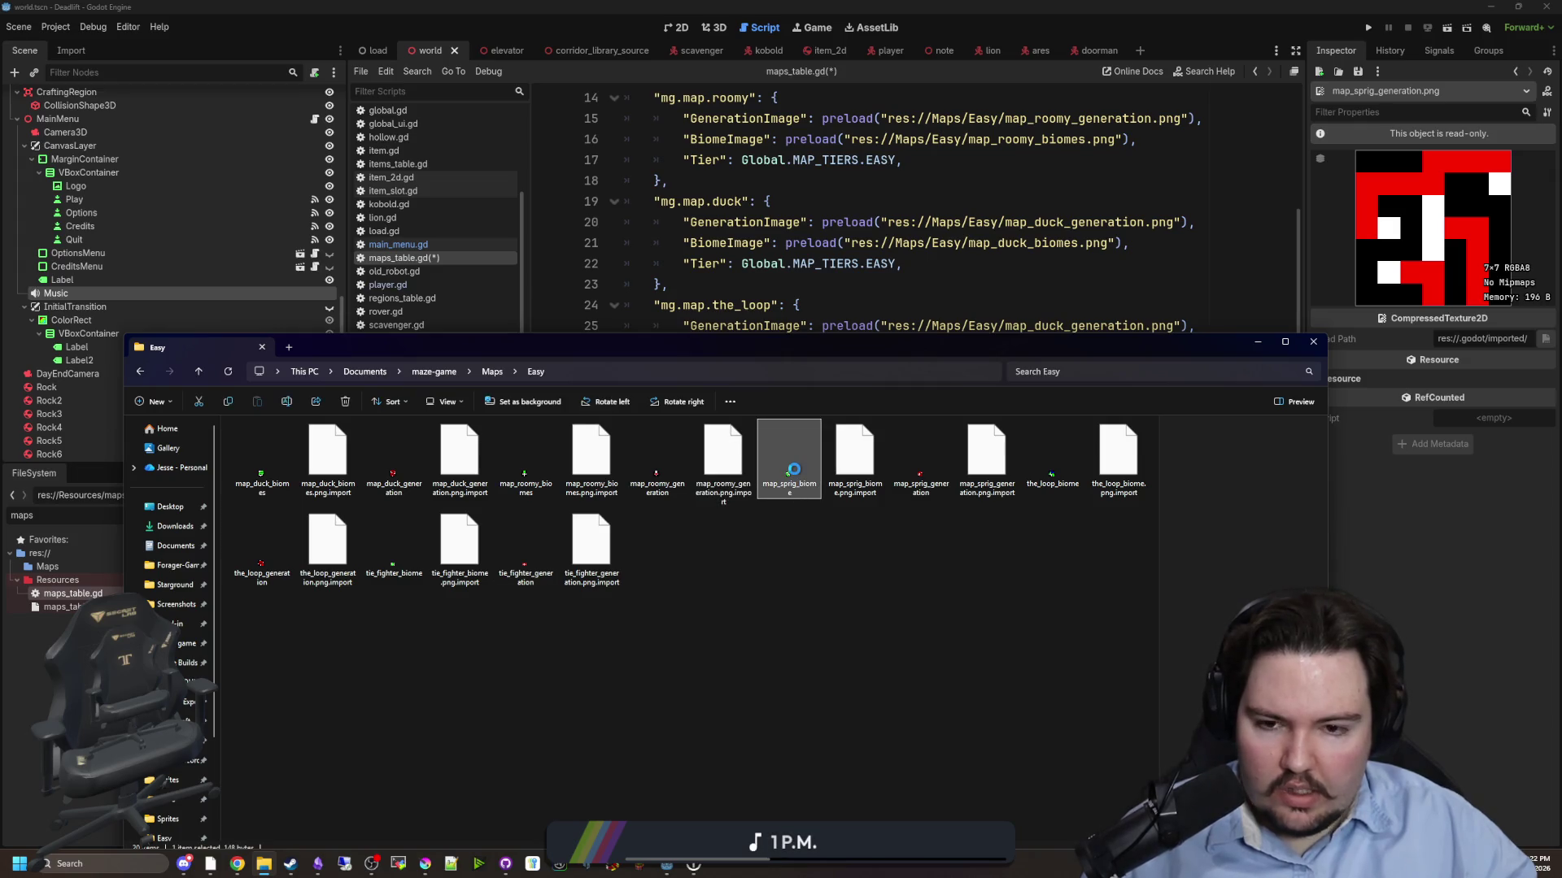
pyautogui.rightClick(793, 470)
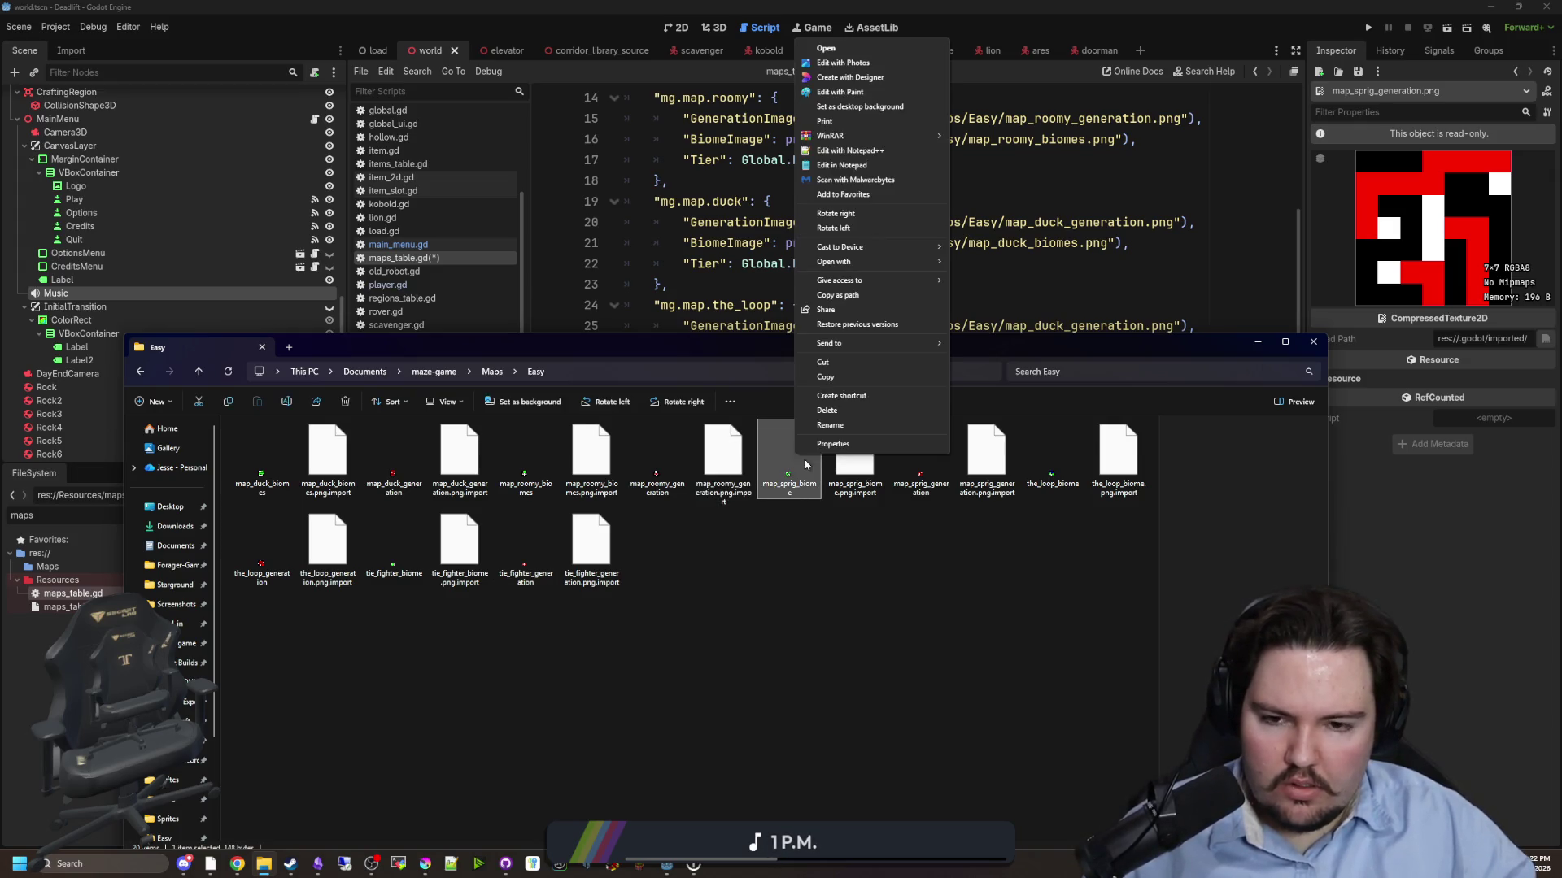
pyautogui.click(830, 431)
pyautogui.click(812, 485)
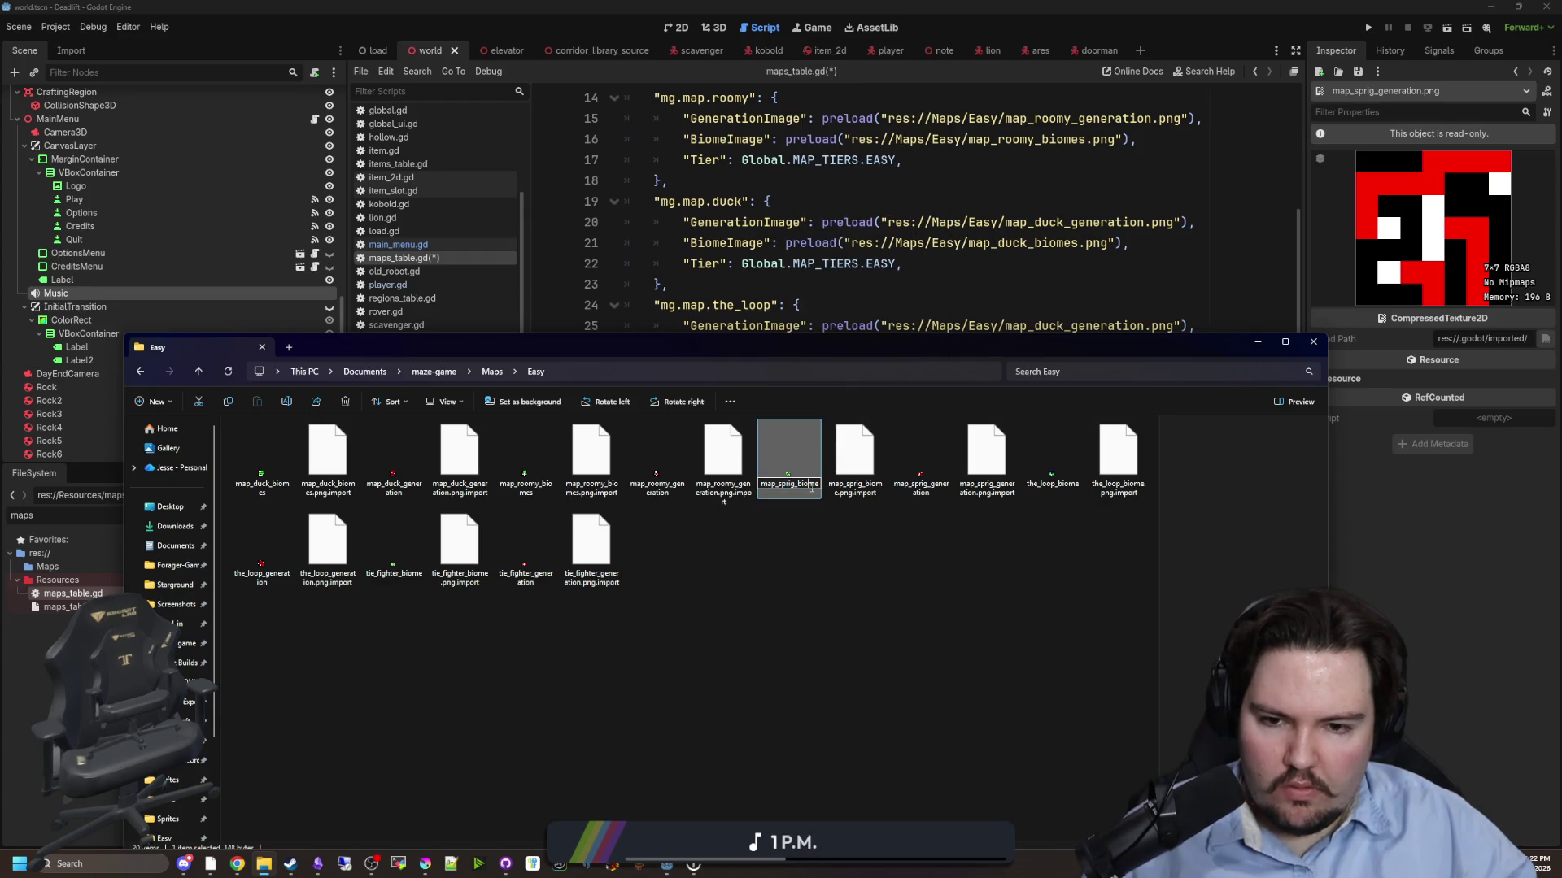
pyautogui.write('s')
pyautogui.press('Return')
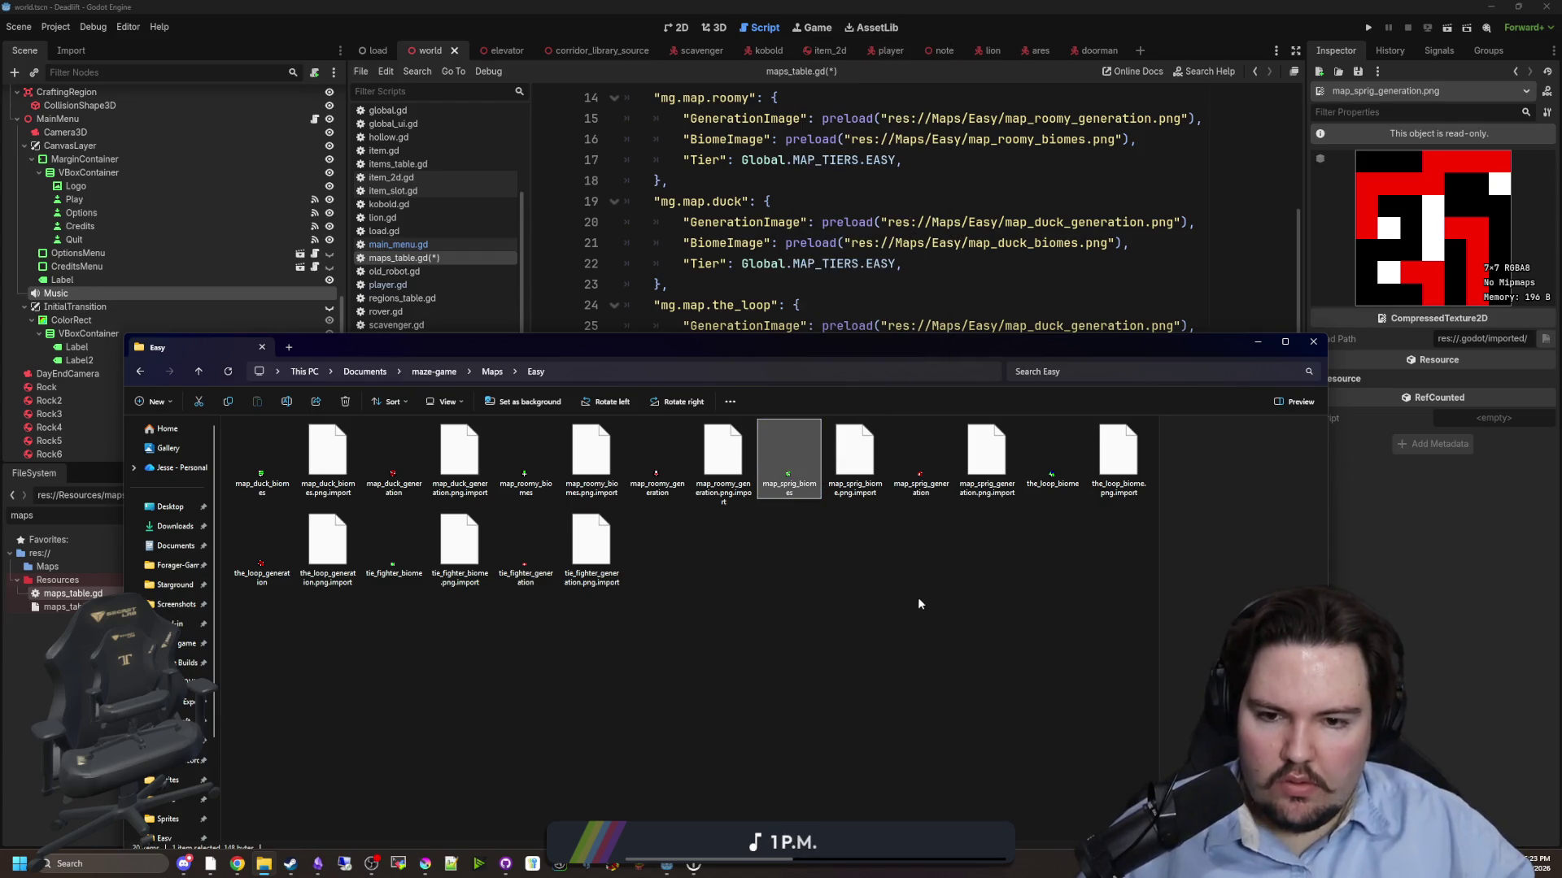
# - Add the map_ prefix to the tie_fighter biome image file
pyautogui.hotkey('alt', 'Tab')
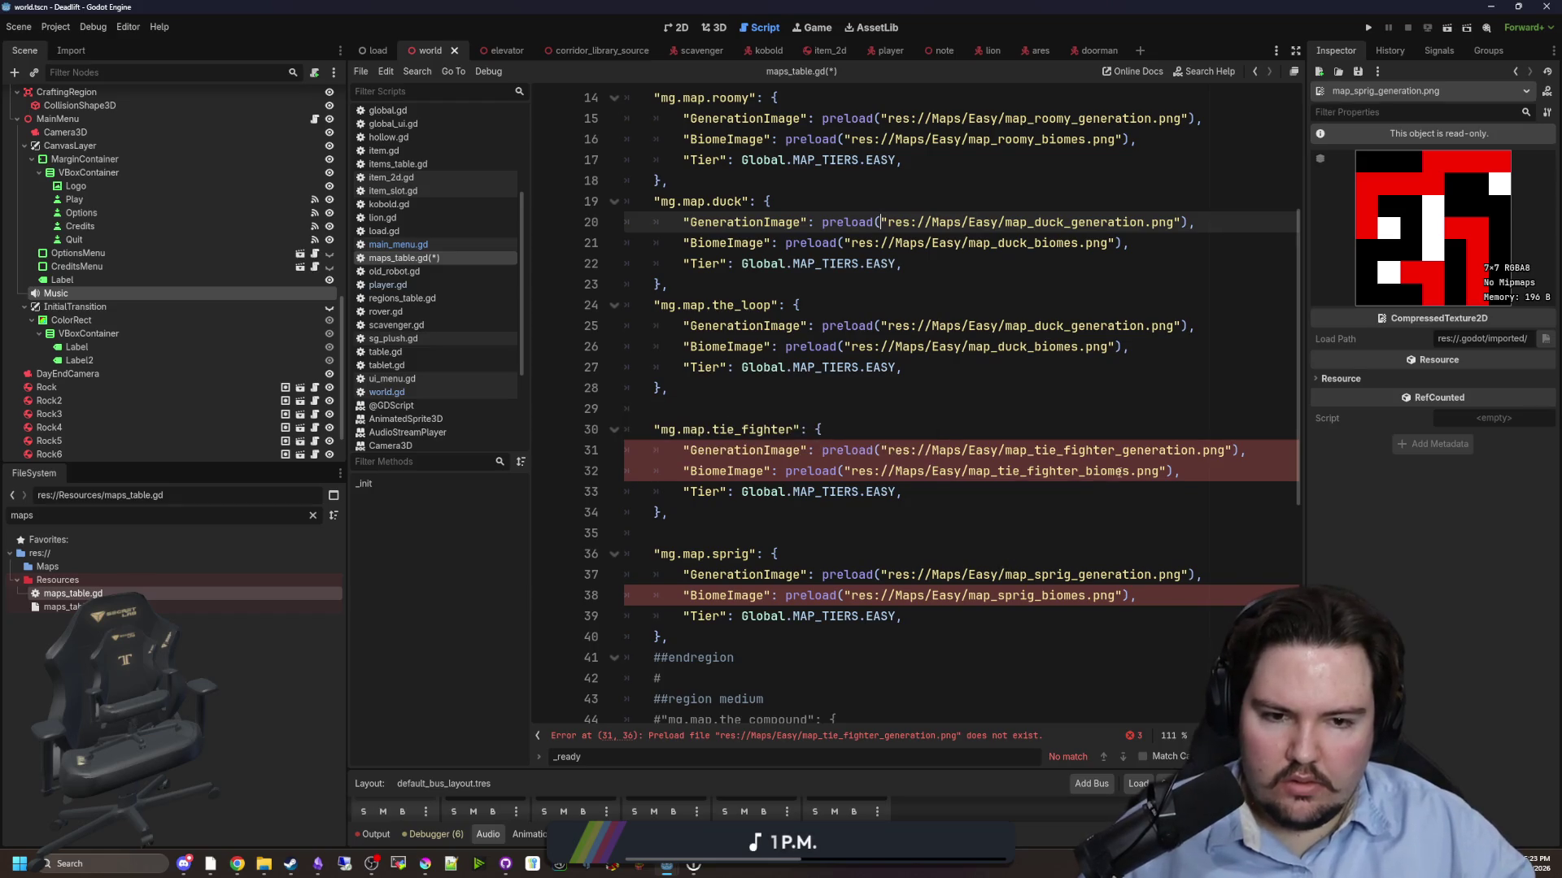
pyautogui.click(1122, 450)
pyautogui.click(265, 865)
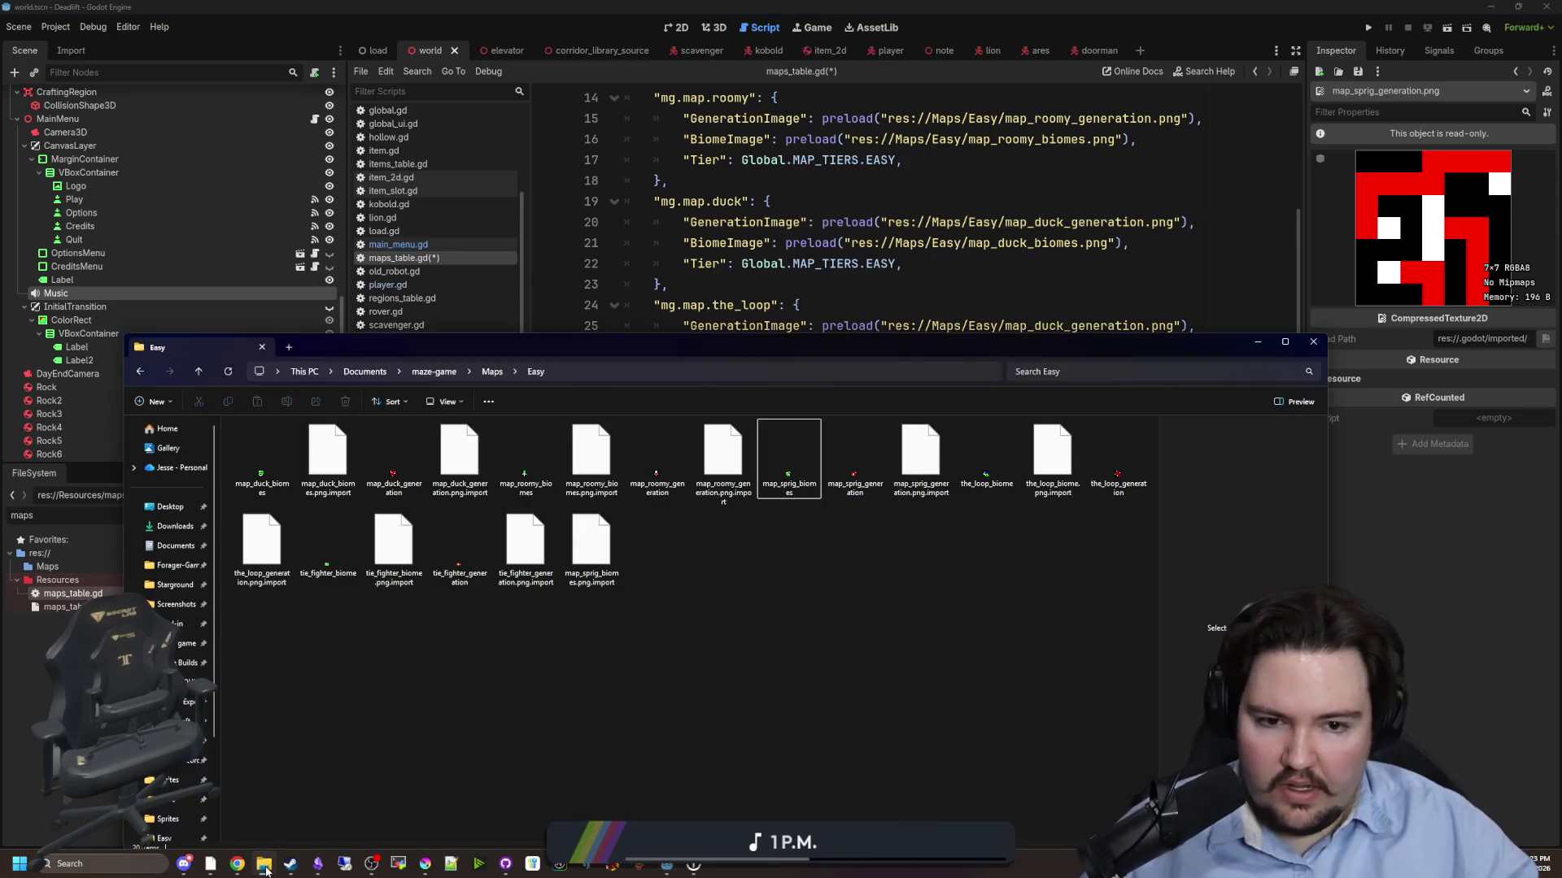
pyautogui.click(321, 558)
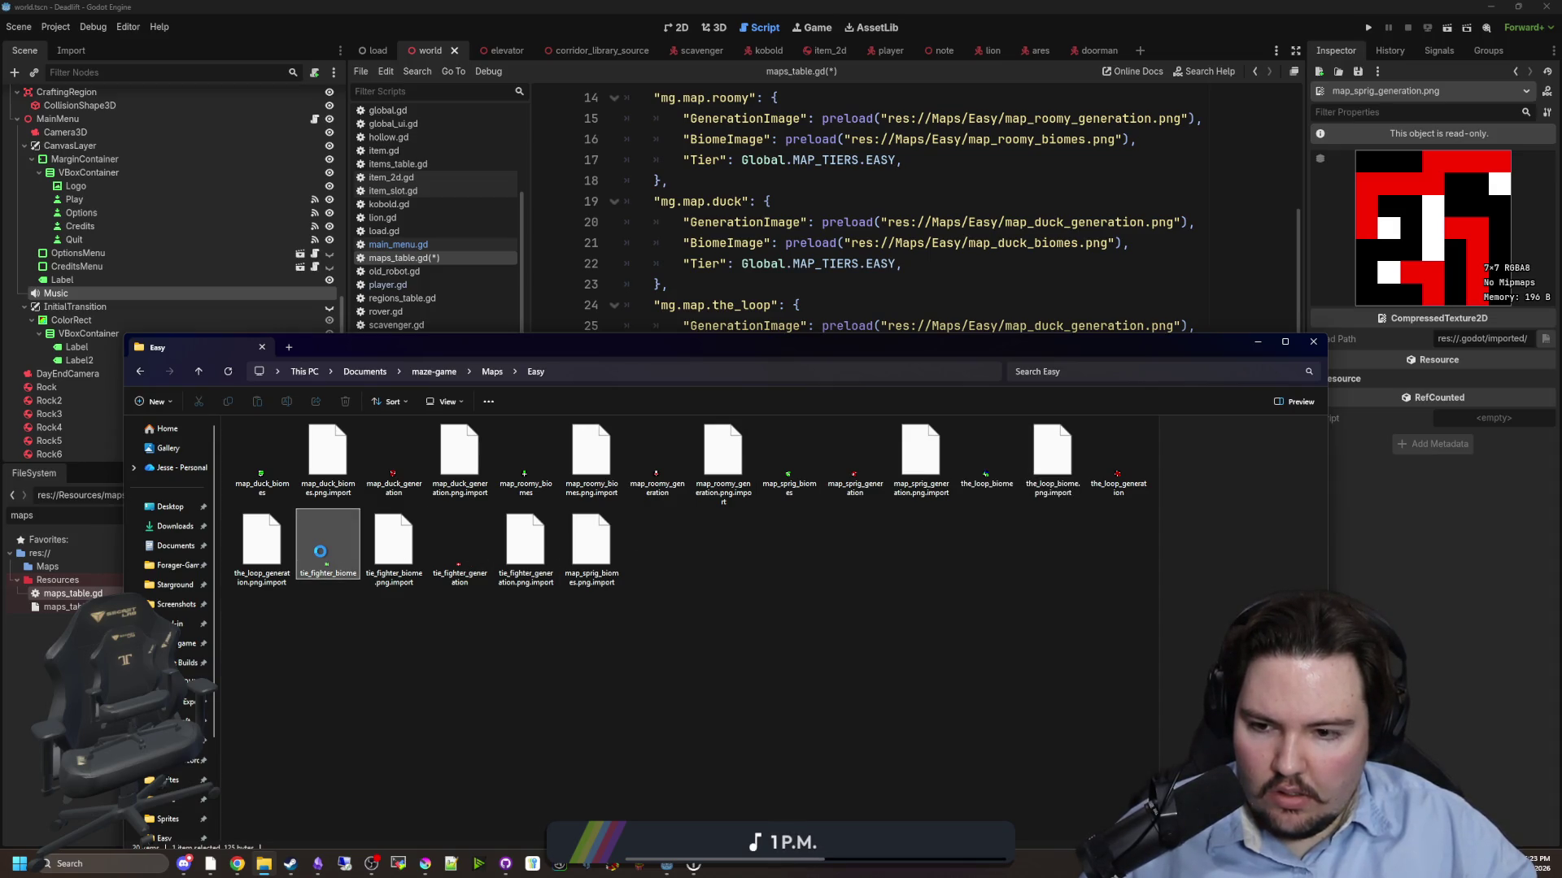
pyautogui.rightClick(322, 553)
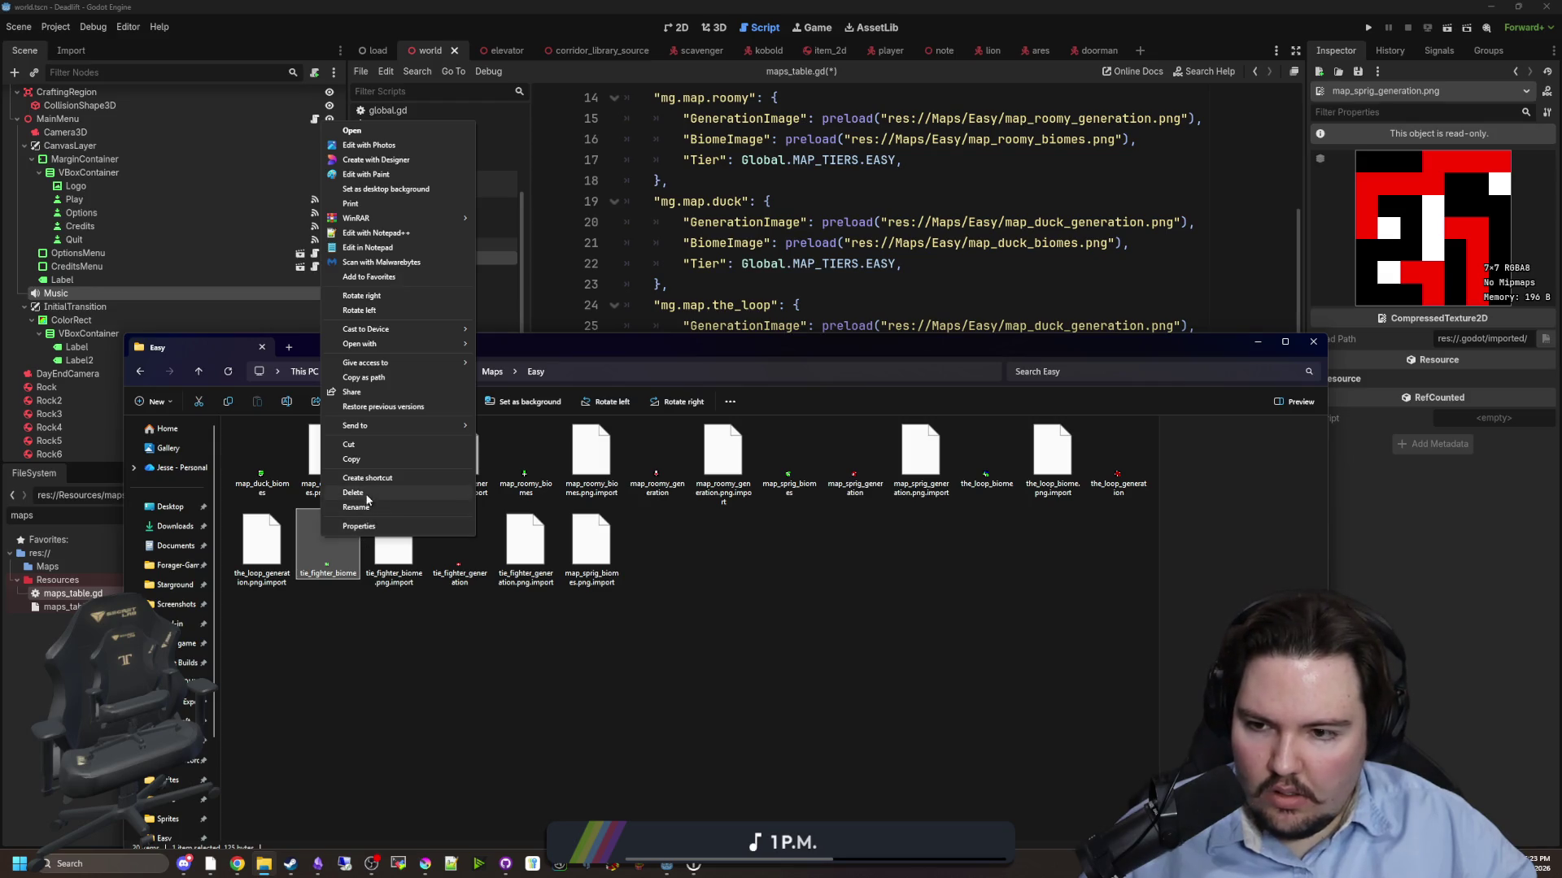
pyautogui.click(366, 507)
pyautogui.click(299, 573)
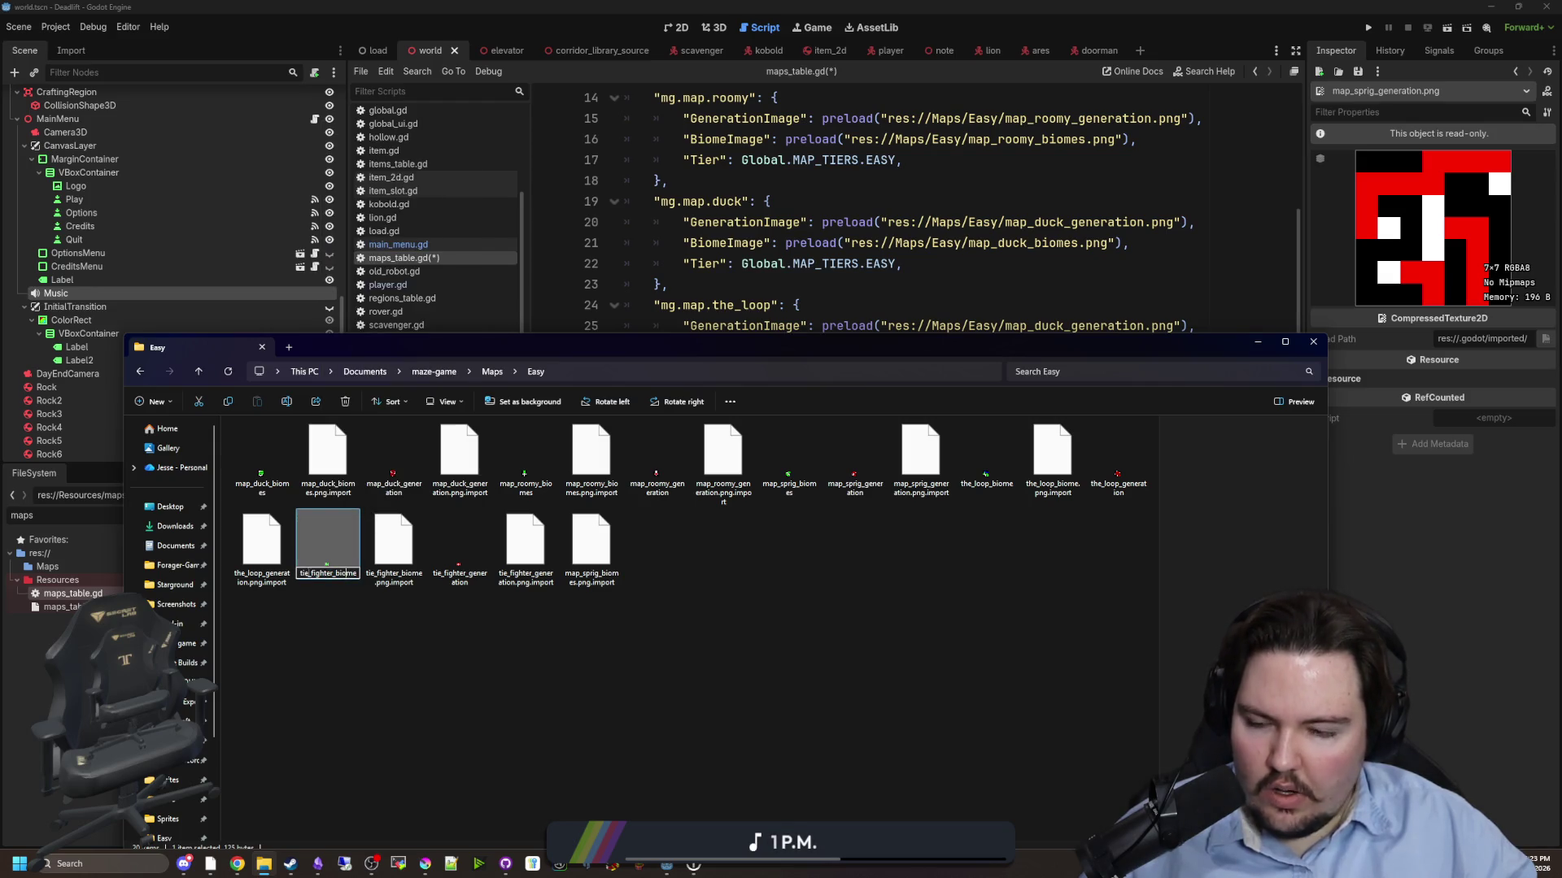
pyautogui.write('map_')
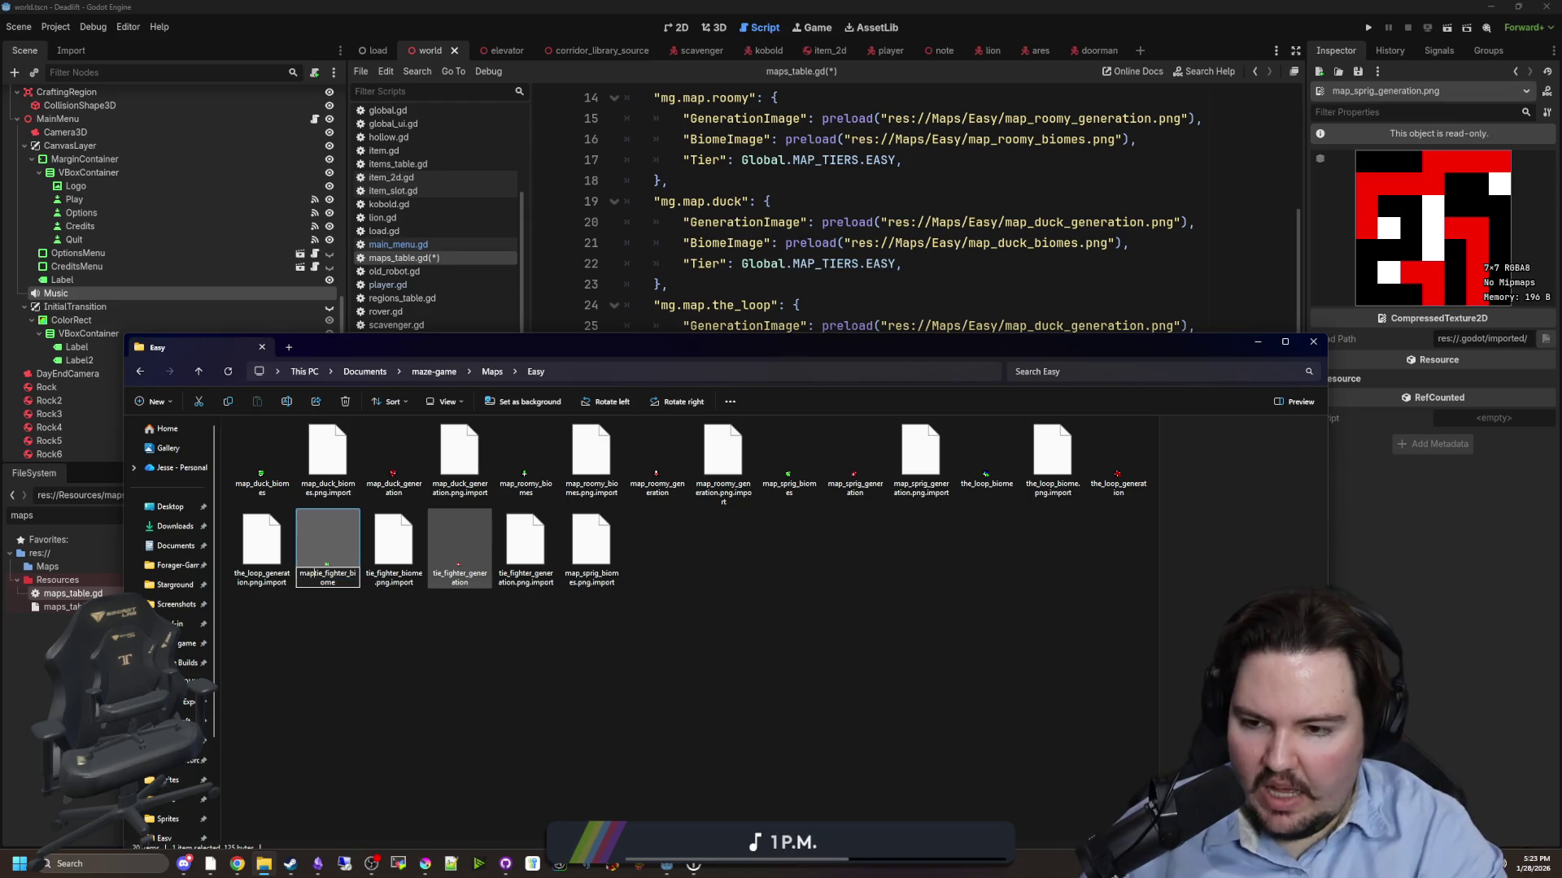
pyautogui.press('Return')
# - Rename tie_fighter_generation to map_tie_fighter_generation
pyautogui.click(478, 572)
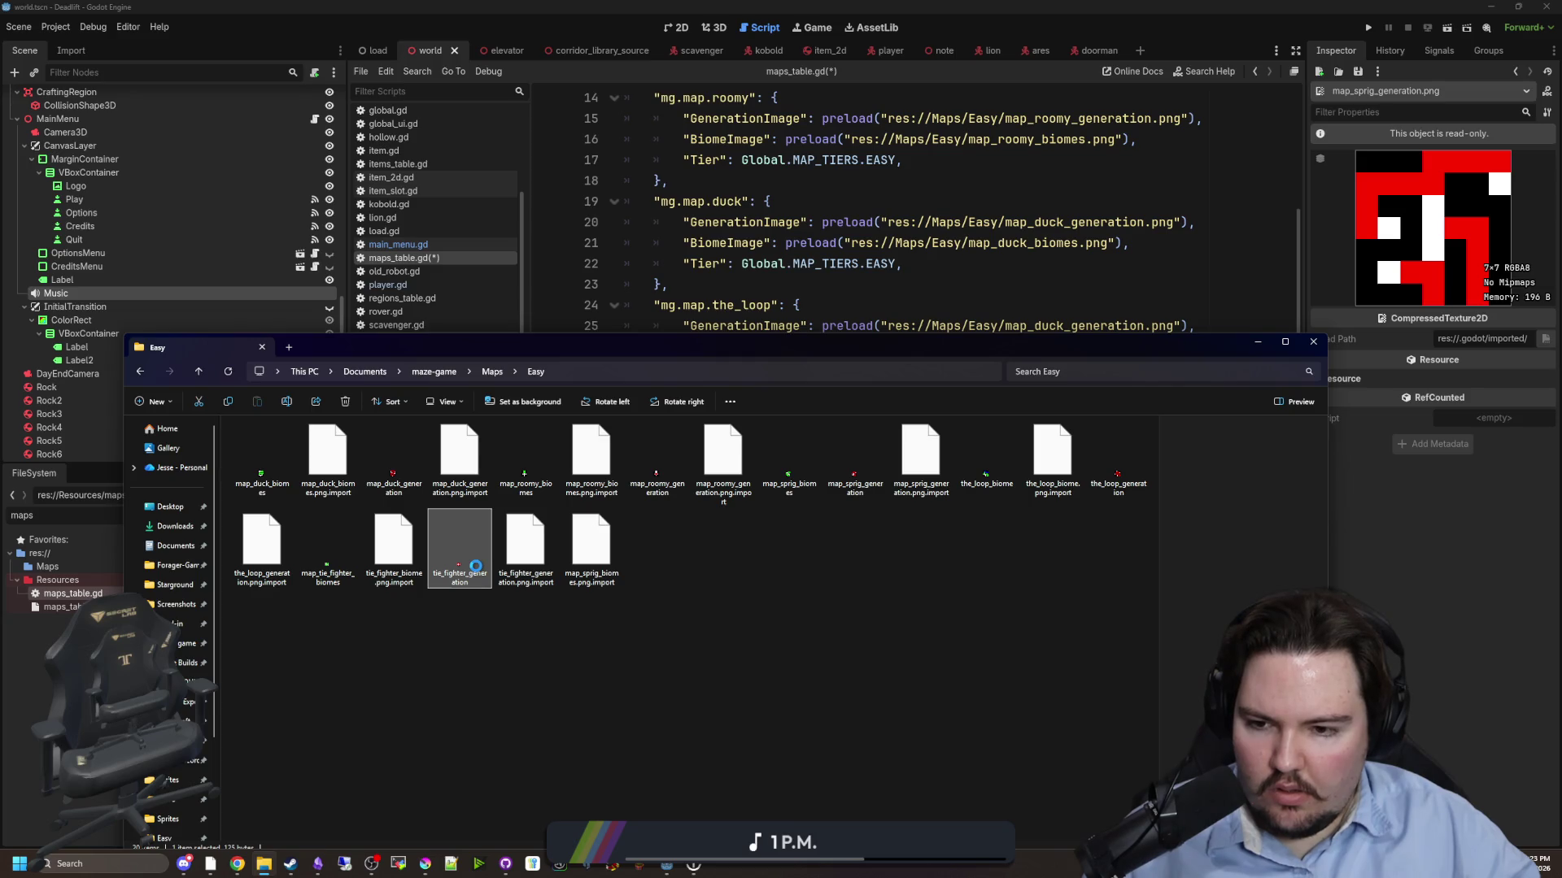
pyautogui.rightClick(476, 567)
pyautogui.click(521, 523)
pyautogui.press('Home')
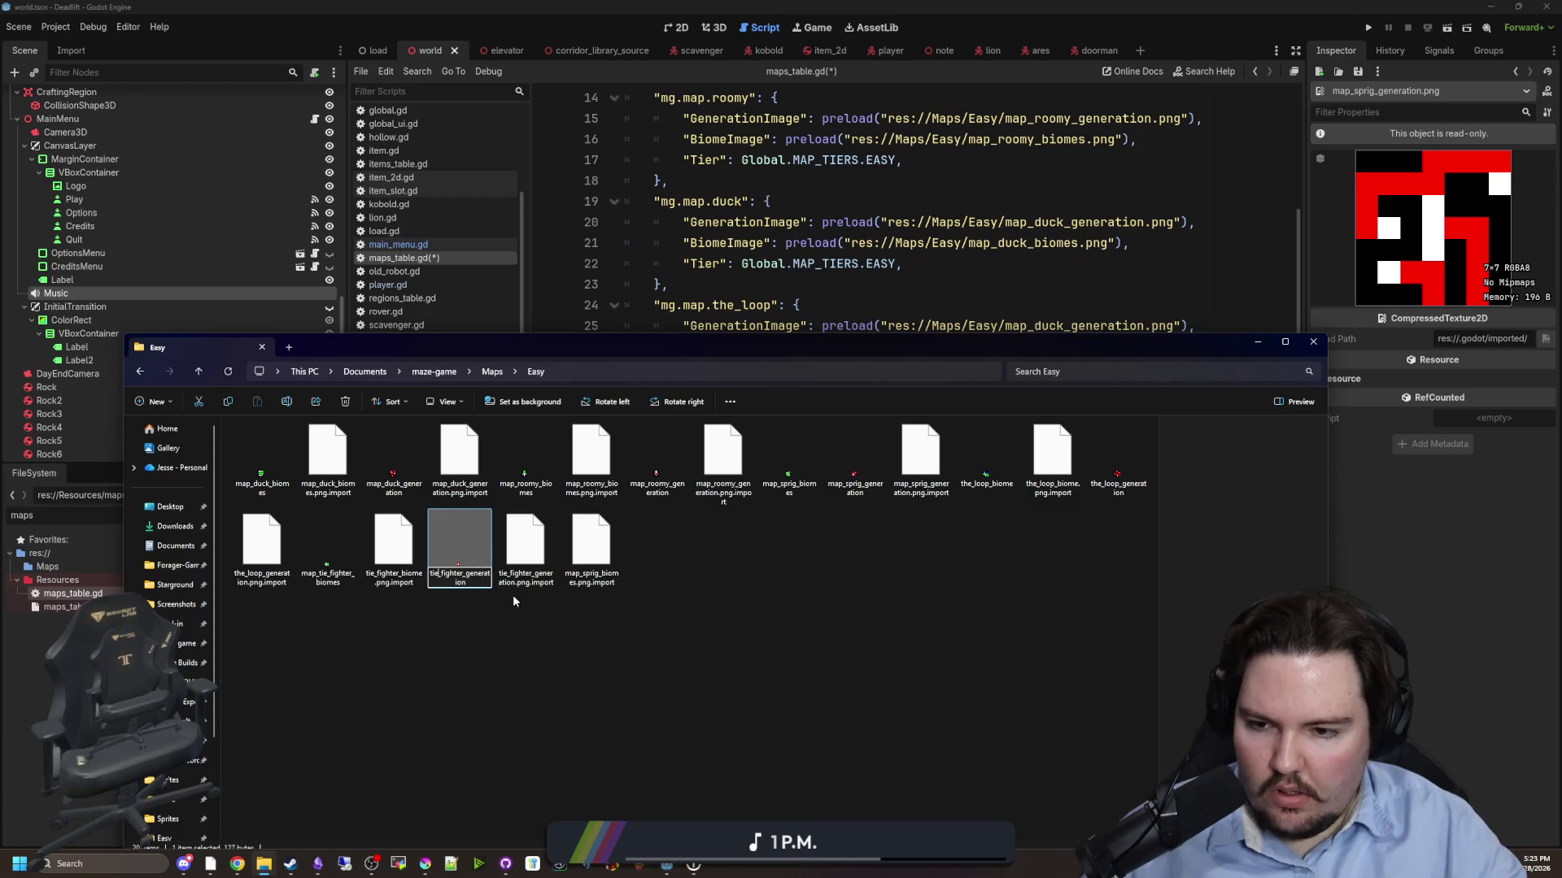
pyautogui.write('map_')
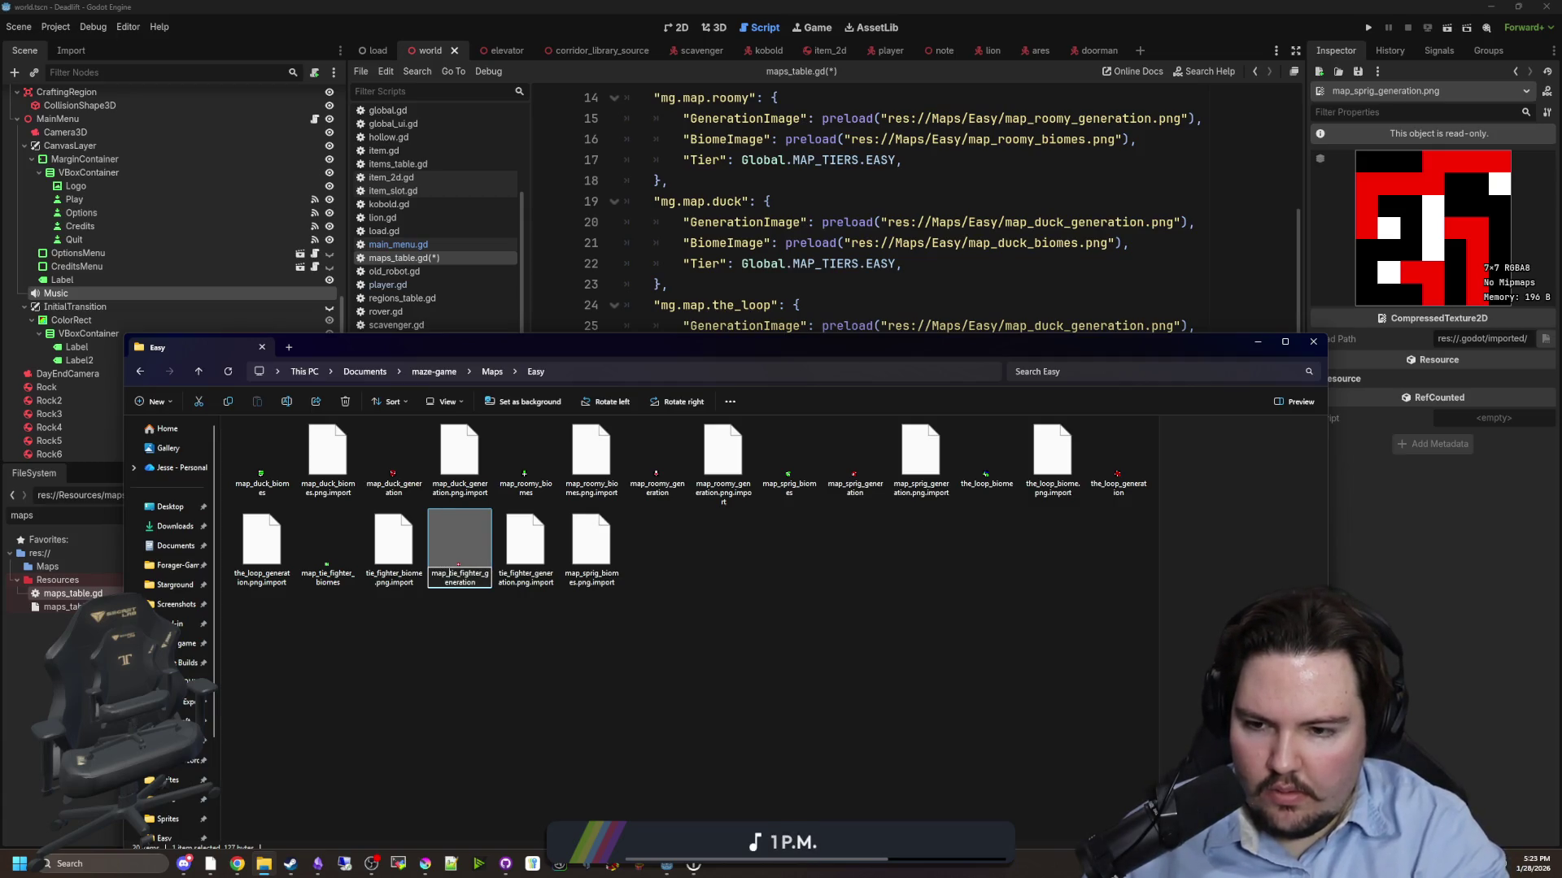
pyautogui.press('Return')
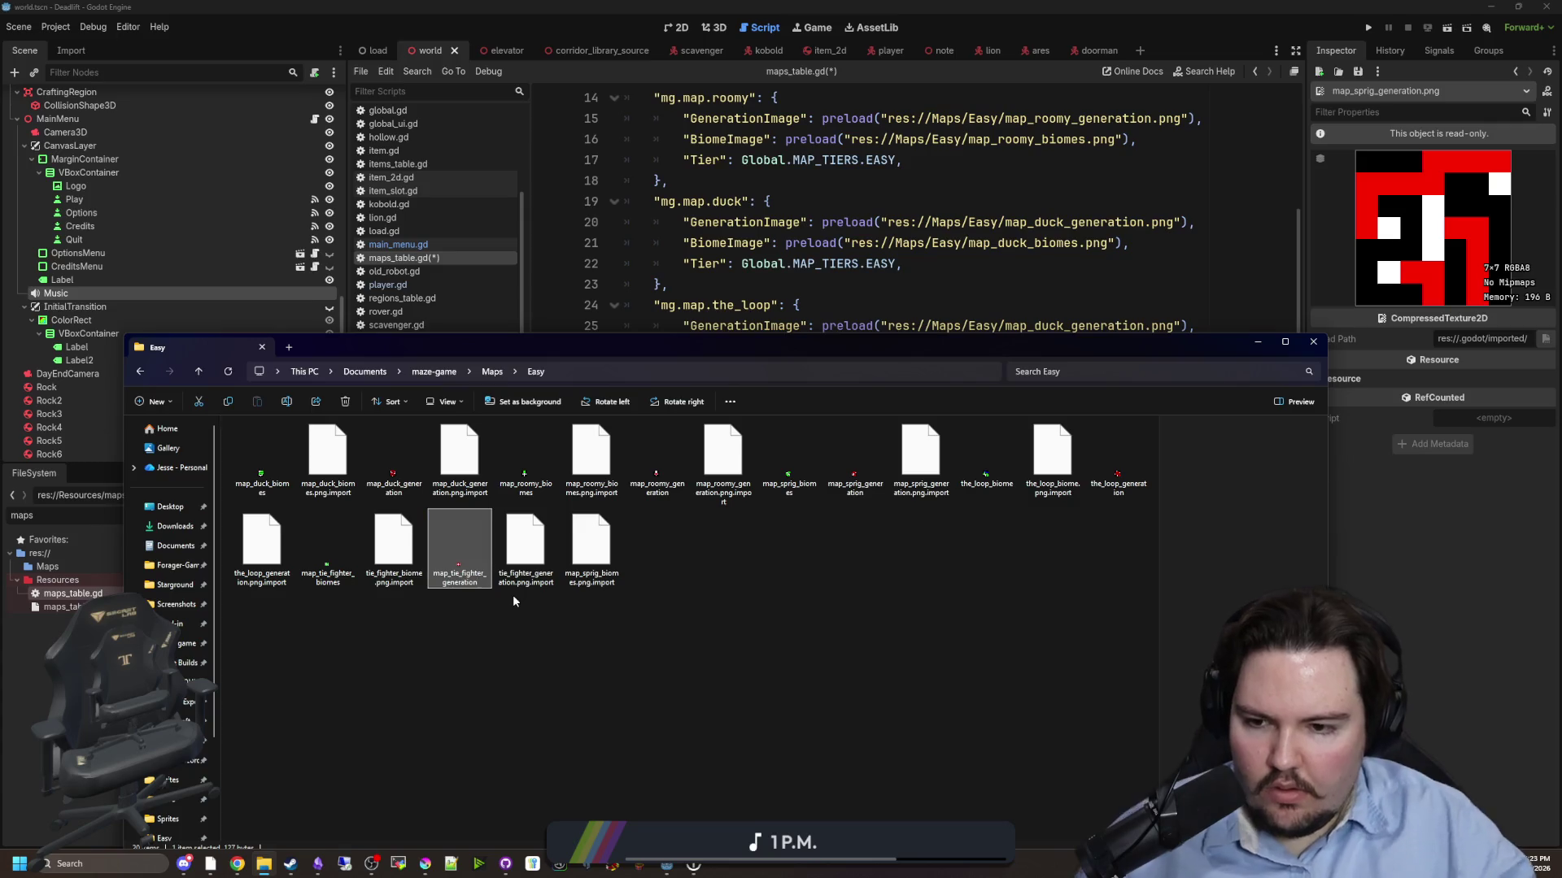
pyautogui.click(1223, 222)
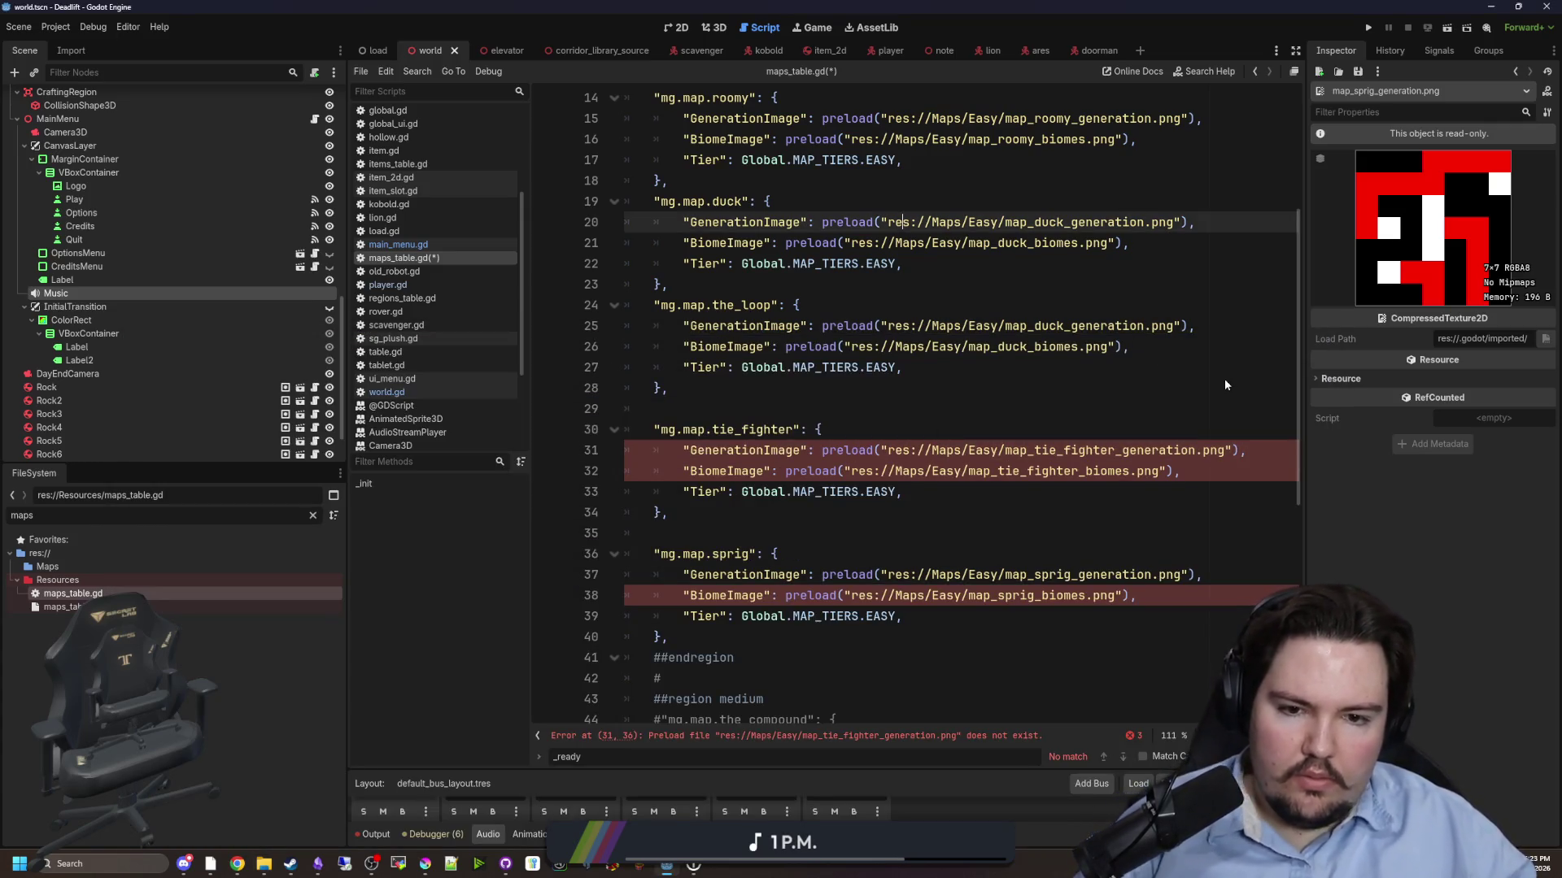
# - Cut and re-paste line 31's GenerationImage preload so the tie_fighter path resolves
pyautogui.keyDown('ctrl'); pyautogui.click(1079, 450); pyautogui.keyUp('ctrl')
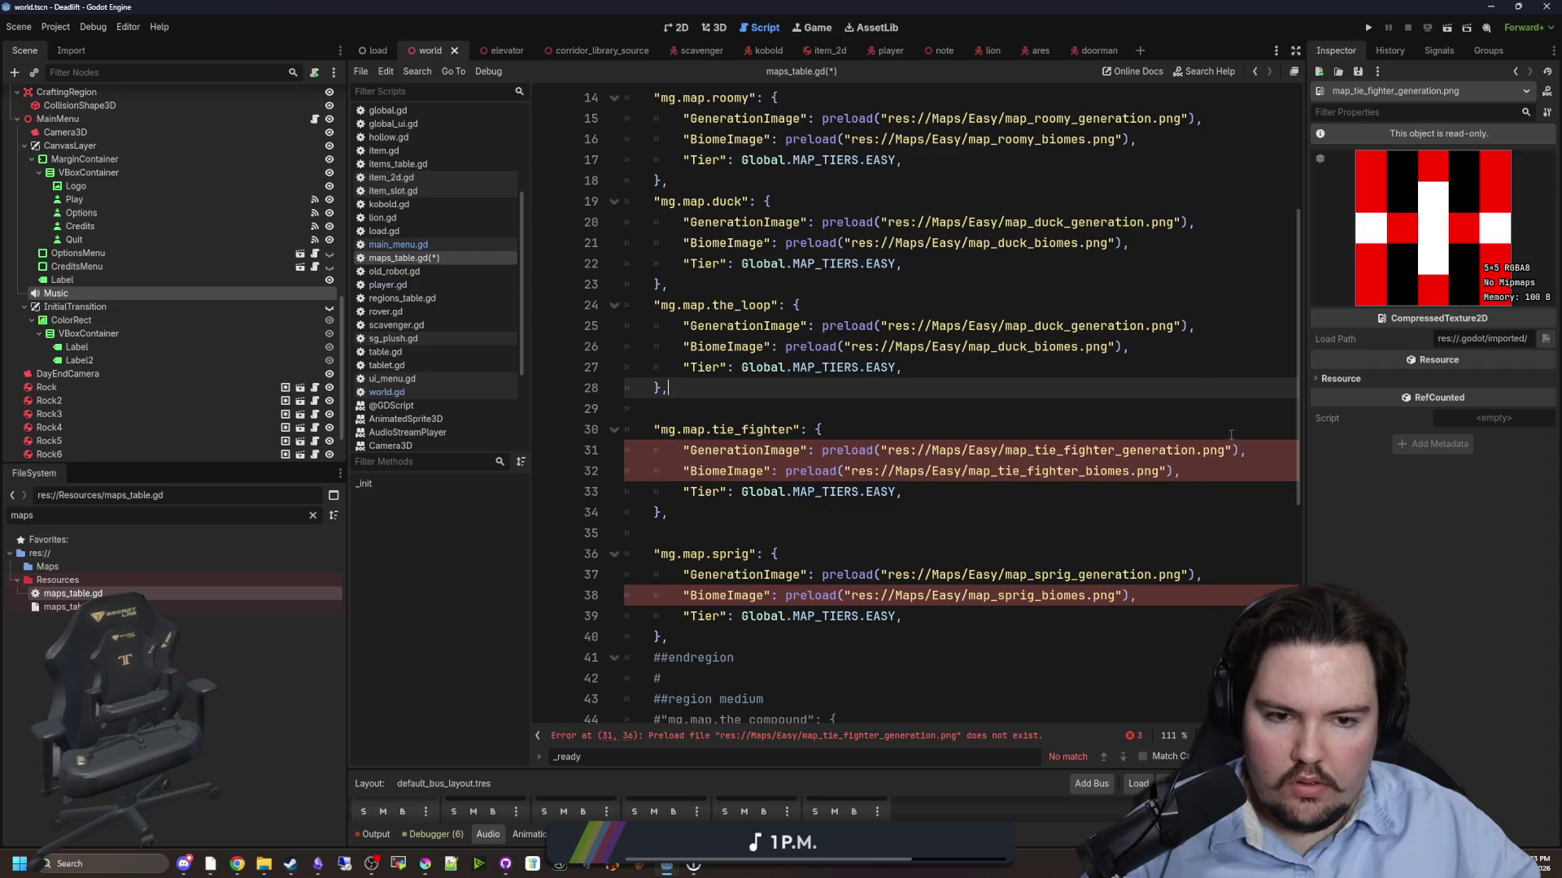
pyautogui.moveTo(1247, 450); pyautogui.dragTo(683, 452)
pyautogui.press('BackSpace')
pyautogui.write('"GenerationImage": preload("res://Maps/Easy/map_tie_fighter_generation.png"),')
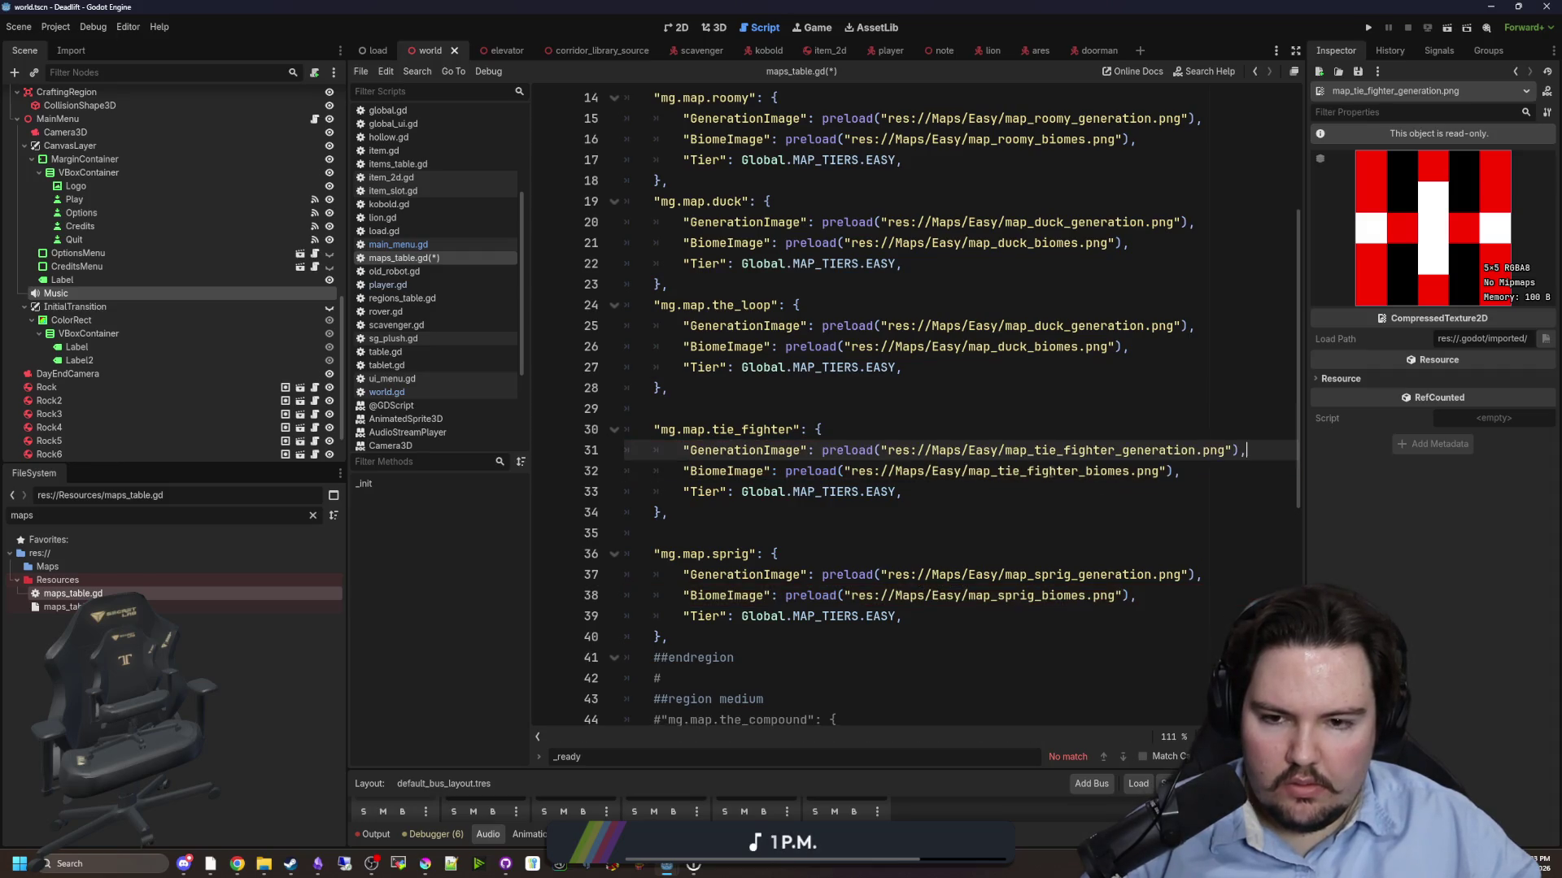
# - Replace duck with the_loop in the the_loop entry's image paths
pyautogui.click(1079, 387)
pyautogui.scroll(2, 934, 567)
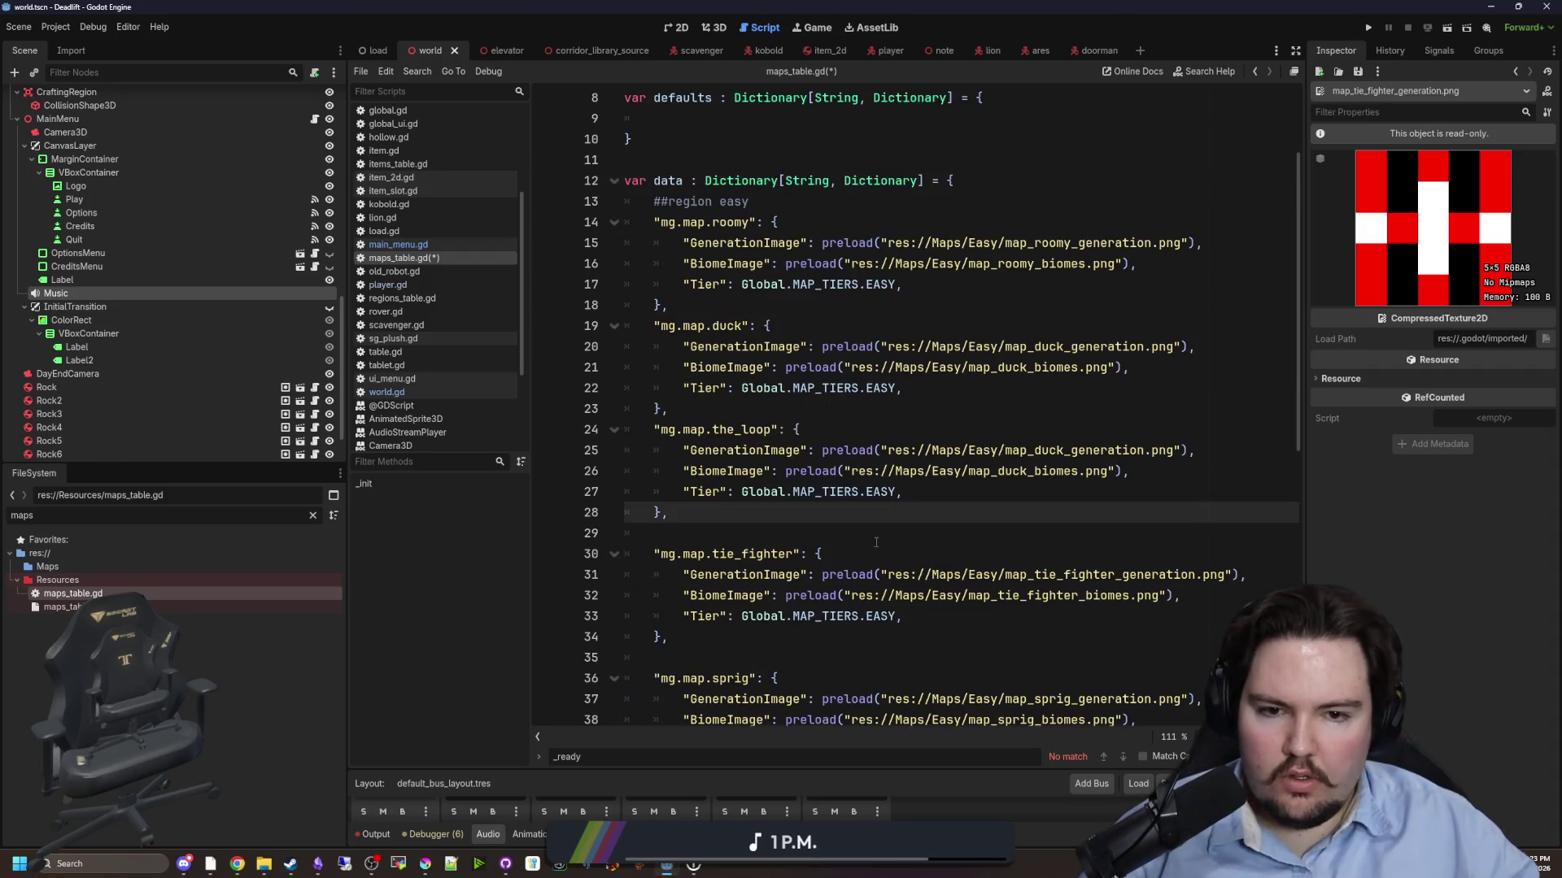
pyautogui.click(1017, 422)
pyautogui.doubleClick(740, 428)
pyautogui.hotkey('ctrl', 'c')
pyautogui.click(675, 408)
pyautogui.moveTo(1041, 450)
pyautogui.mouseDown()
pyautogui.moveTo(1063, 450)
pyautogui.moveTo(998, 471)
pyautogui.mouseUp()
pyautogui.hotkey('ctrl', 'v')
pyautogui.hotkey('ctrl', 'v')
pyautogui.click(992, 425)
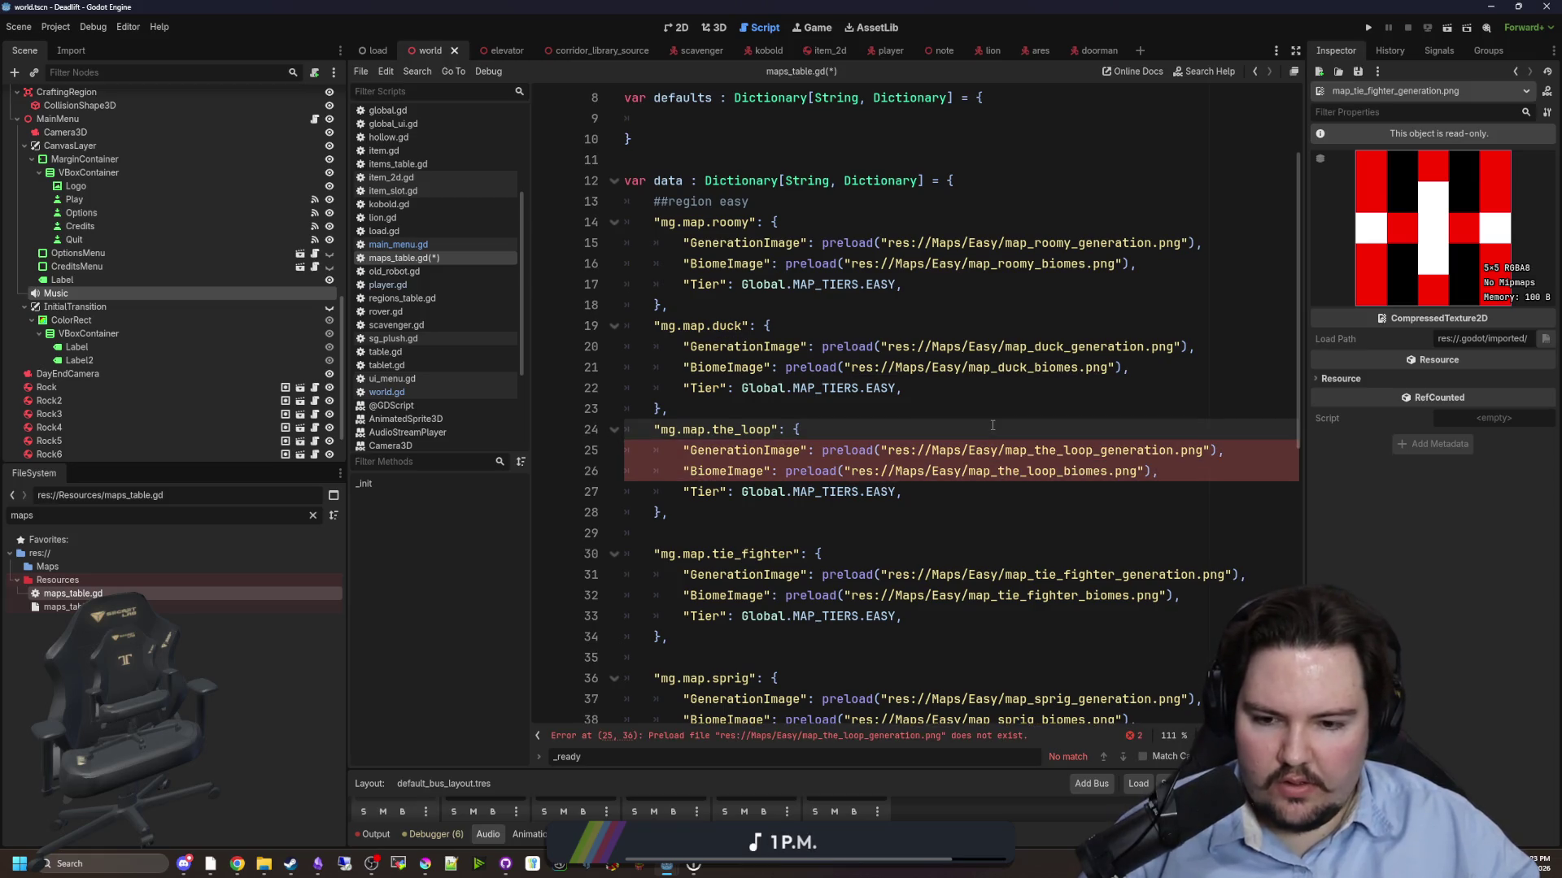
# - Rename map_duck_biomes and map_duck_generation in Maps\Easy to drop the map_ prefix
pyautogui.click(264, 864)
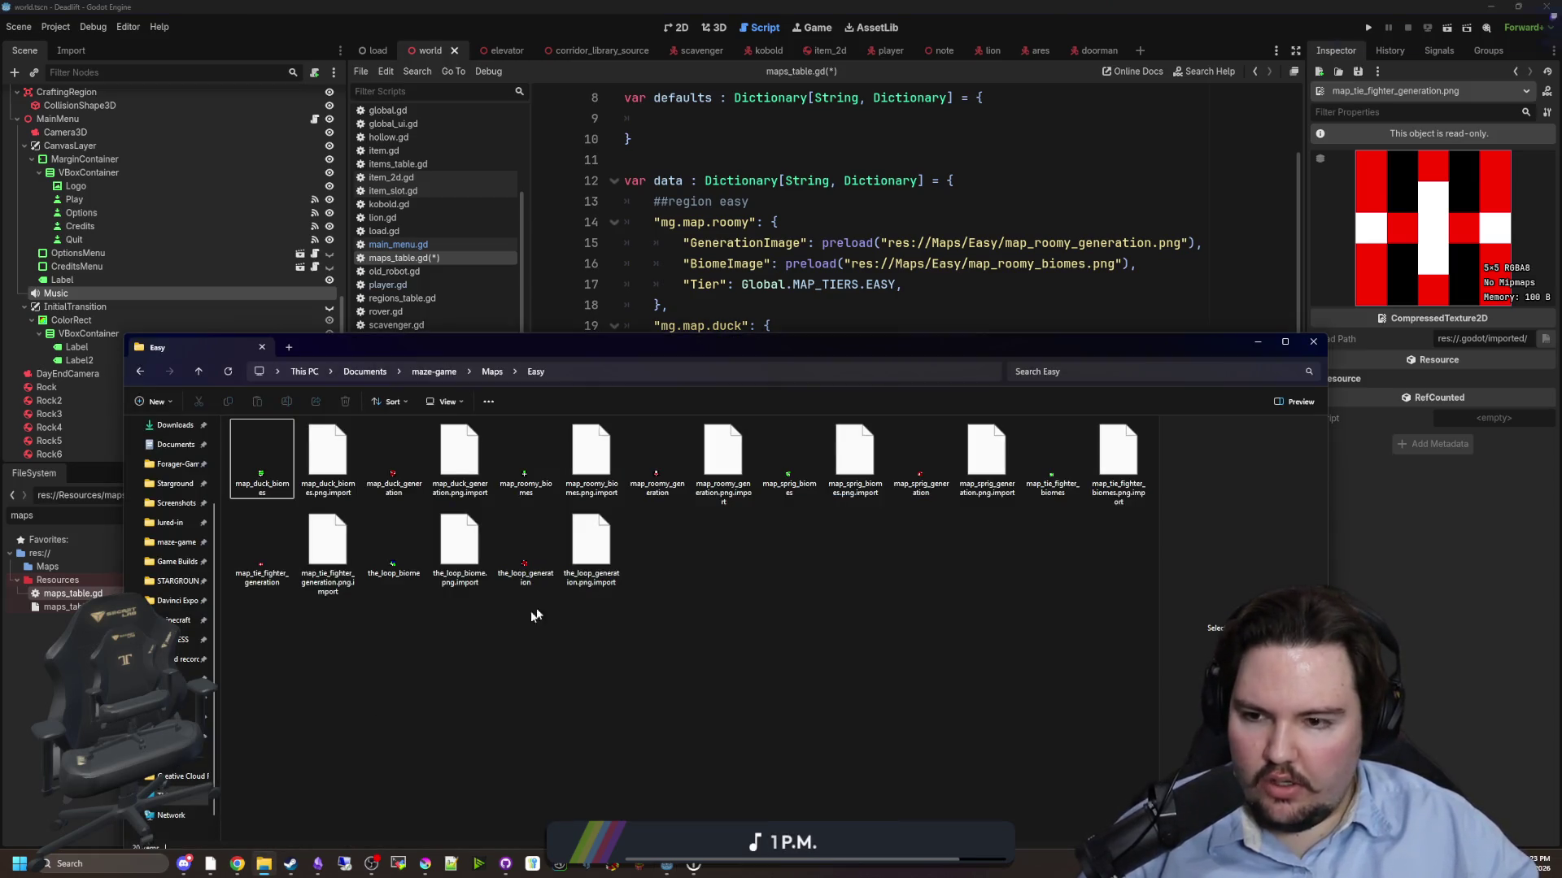
pyautogui.rightClick(255, 466)
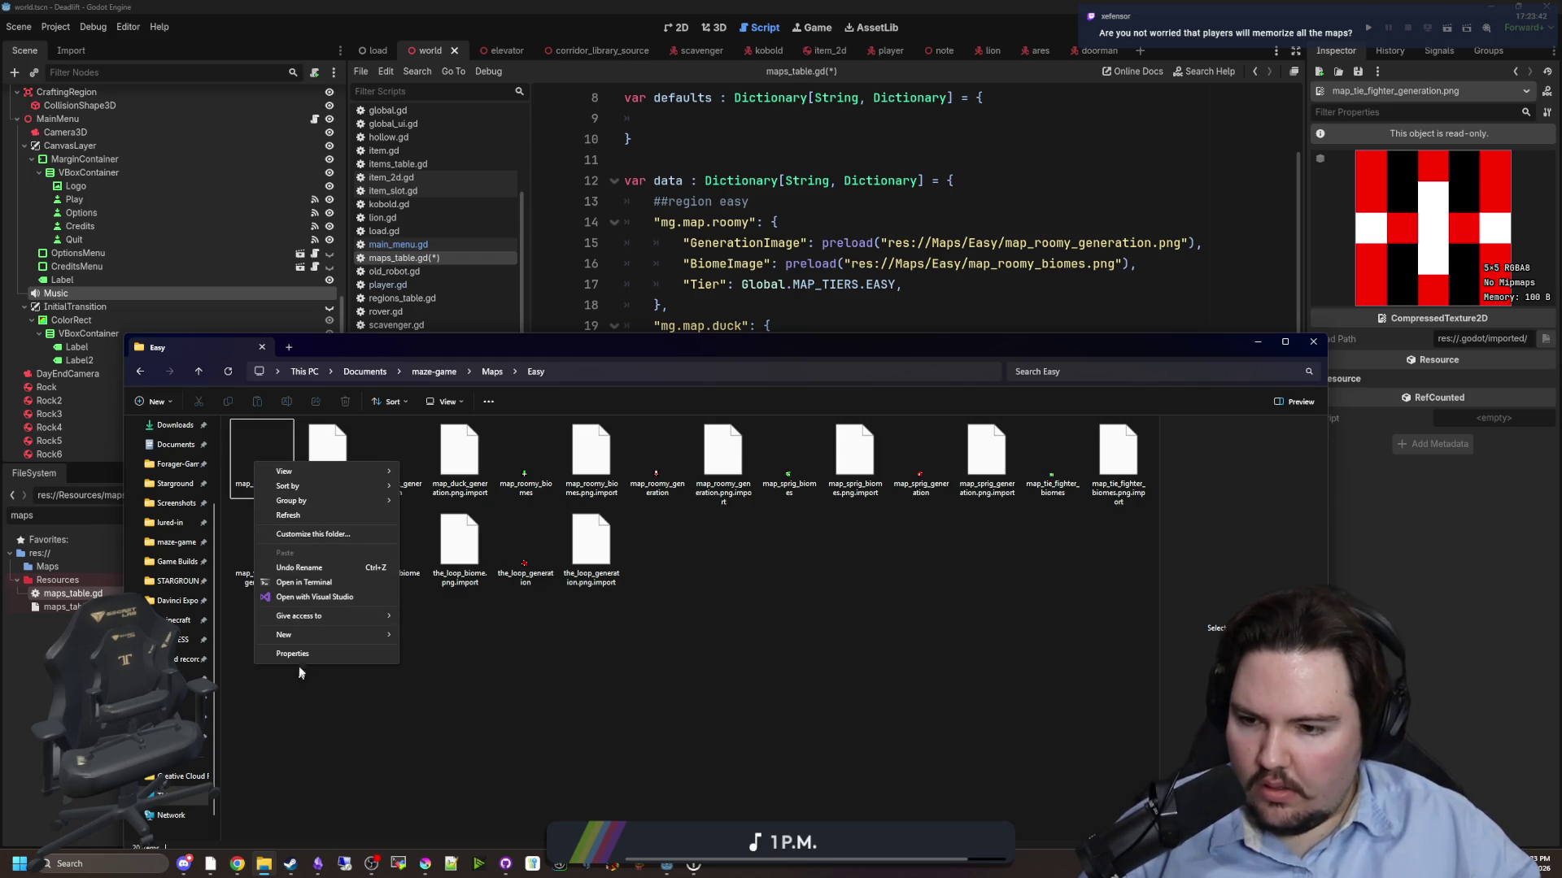
pyautogui.click(262, 439)
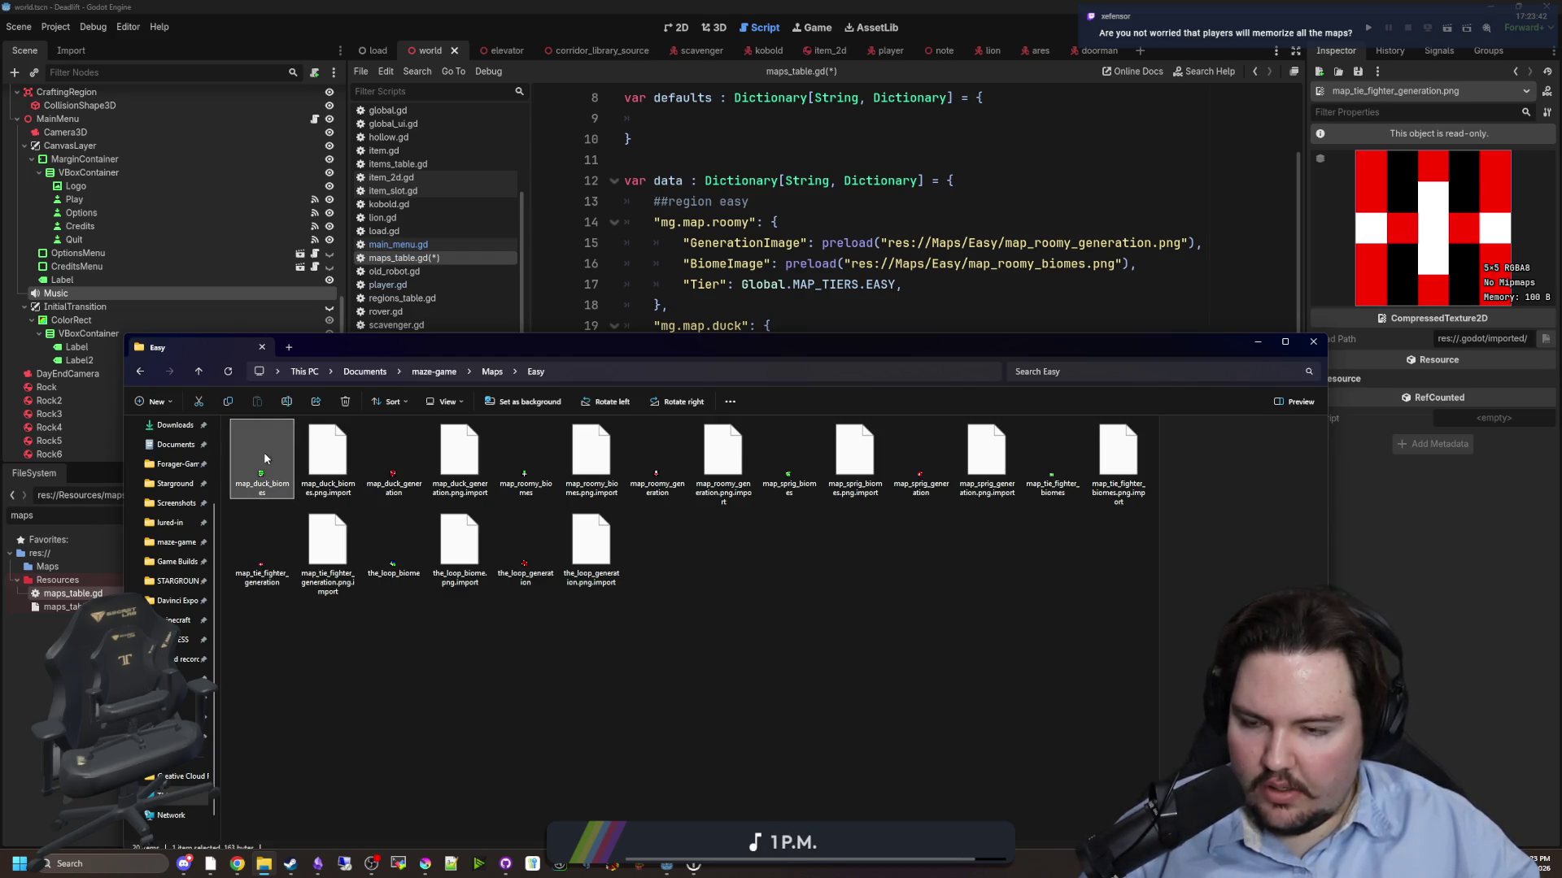
pyautogui.rightClick(264, 460)
pyautogui.click(329, 439)
pyautogui.press('BackSpace')
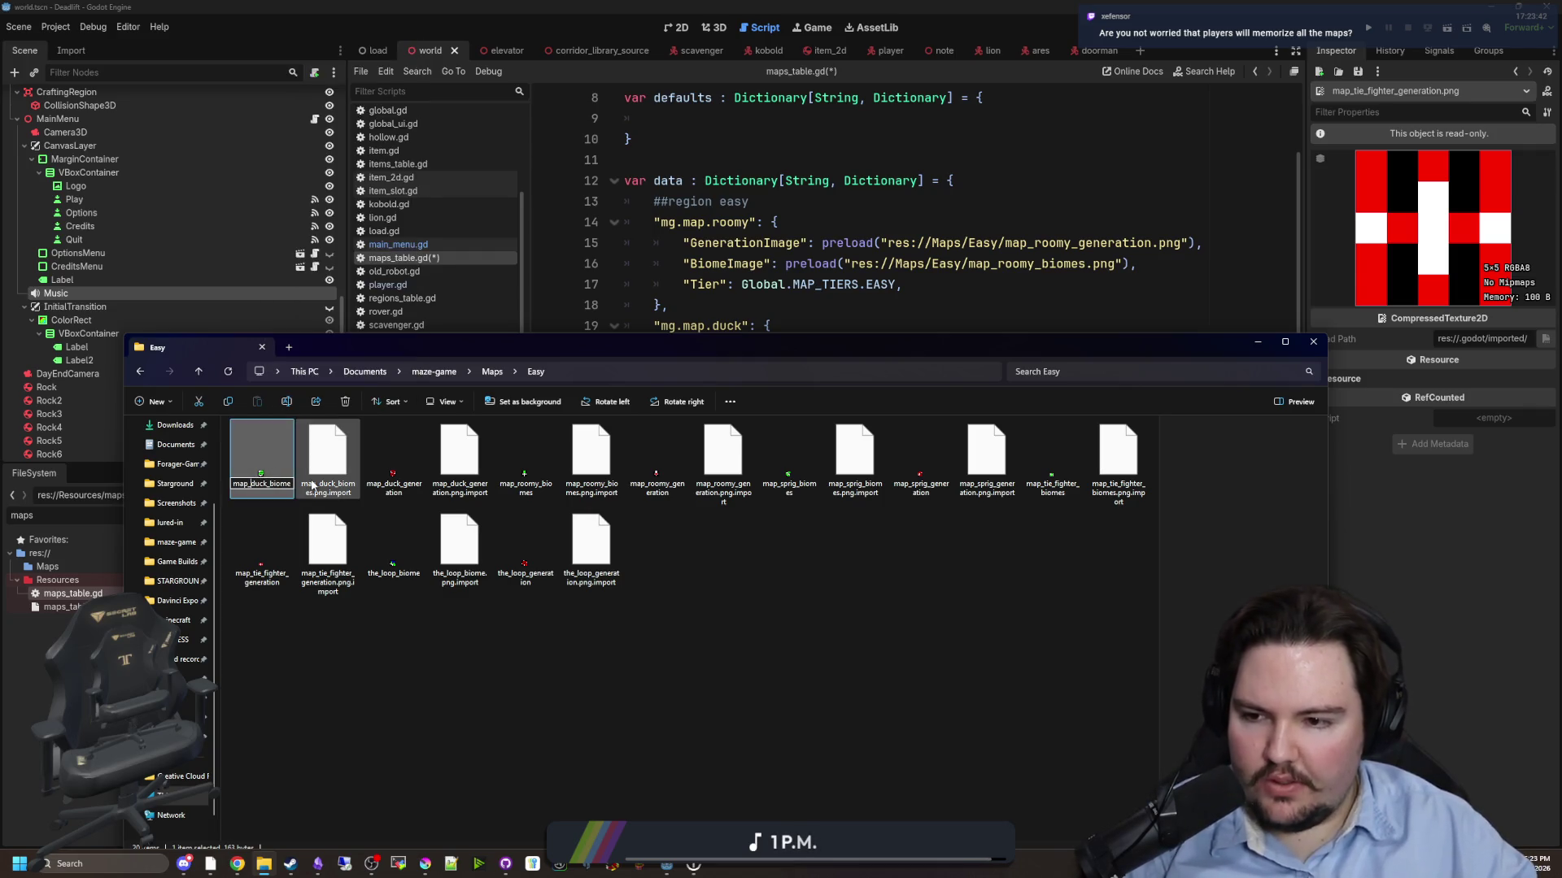
pyautogui.write('s')
pyautogui.press('Home')
pyautogui.press('Delete')
pyautogui.press('Delete')
pyautogui.press('Delete')
pyautogui.click(393, 455)
pyautogui.rightClick(390, 452)
pyautogui.click(423, 415)
pyautogui.press('Home')
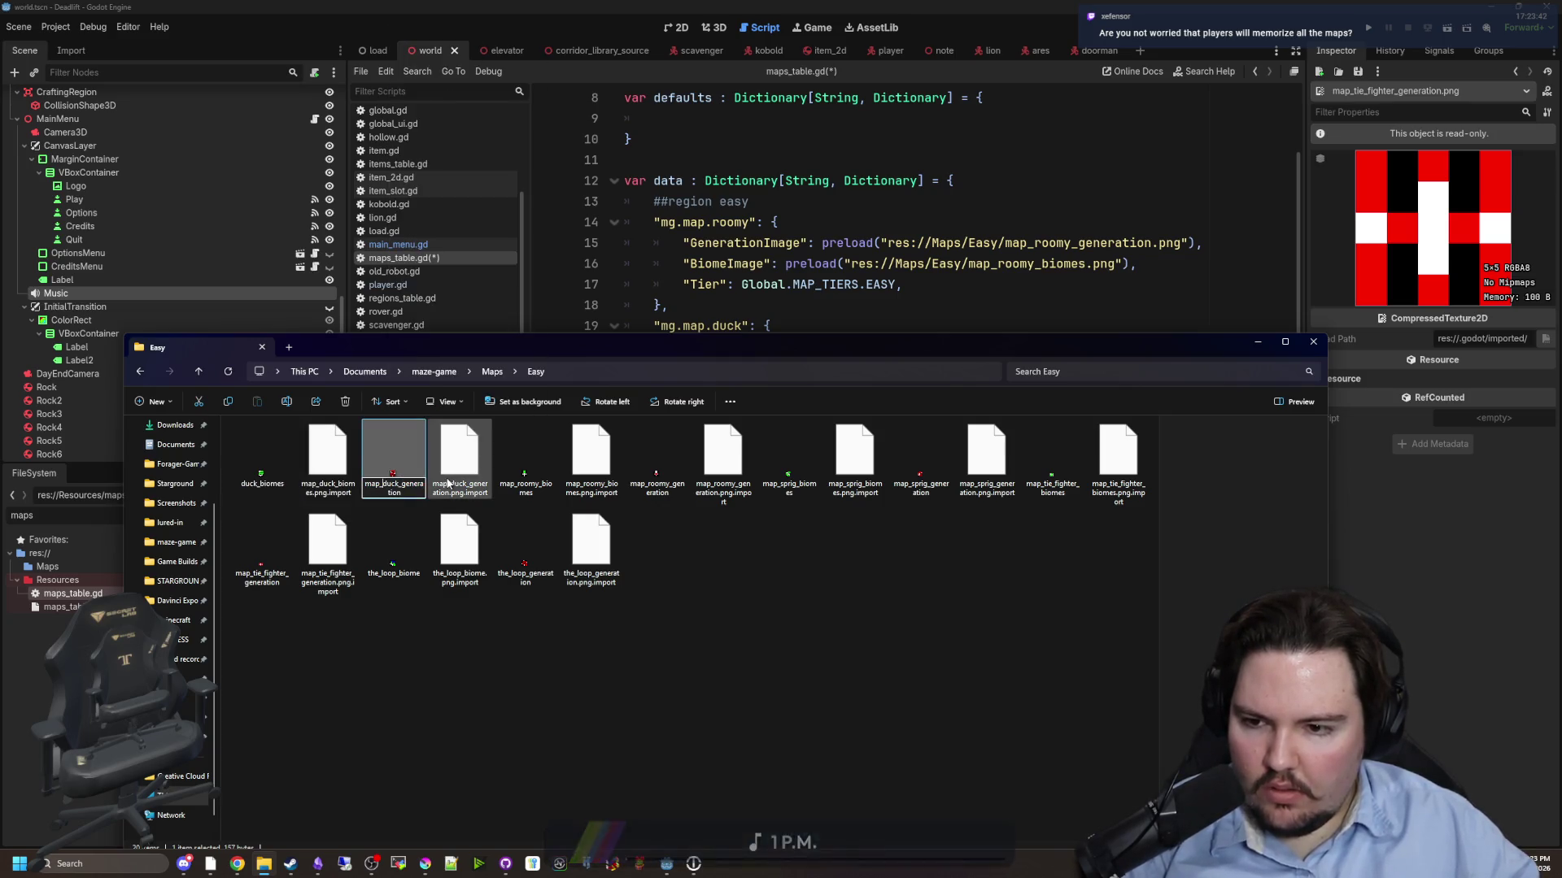
pyautogui.press('BackSpace')
pyautogui.press('BackSpace')
pyautogui.press('BackSpace')
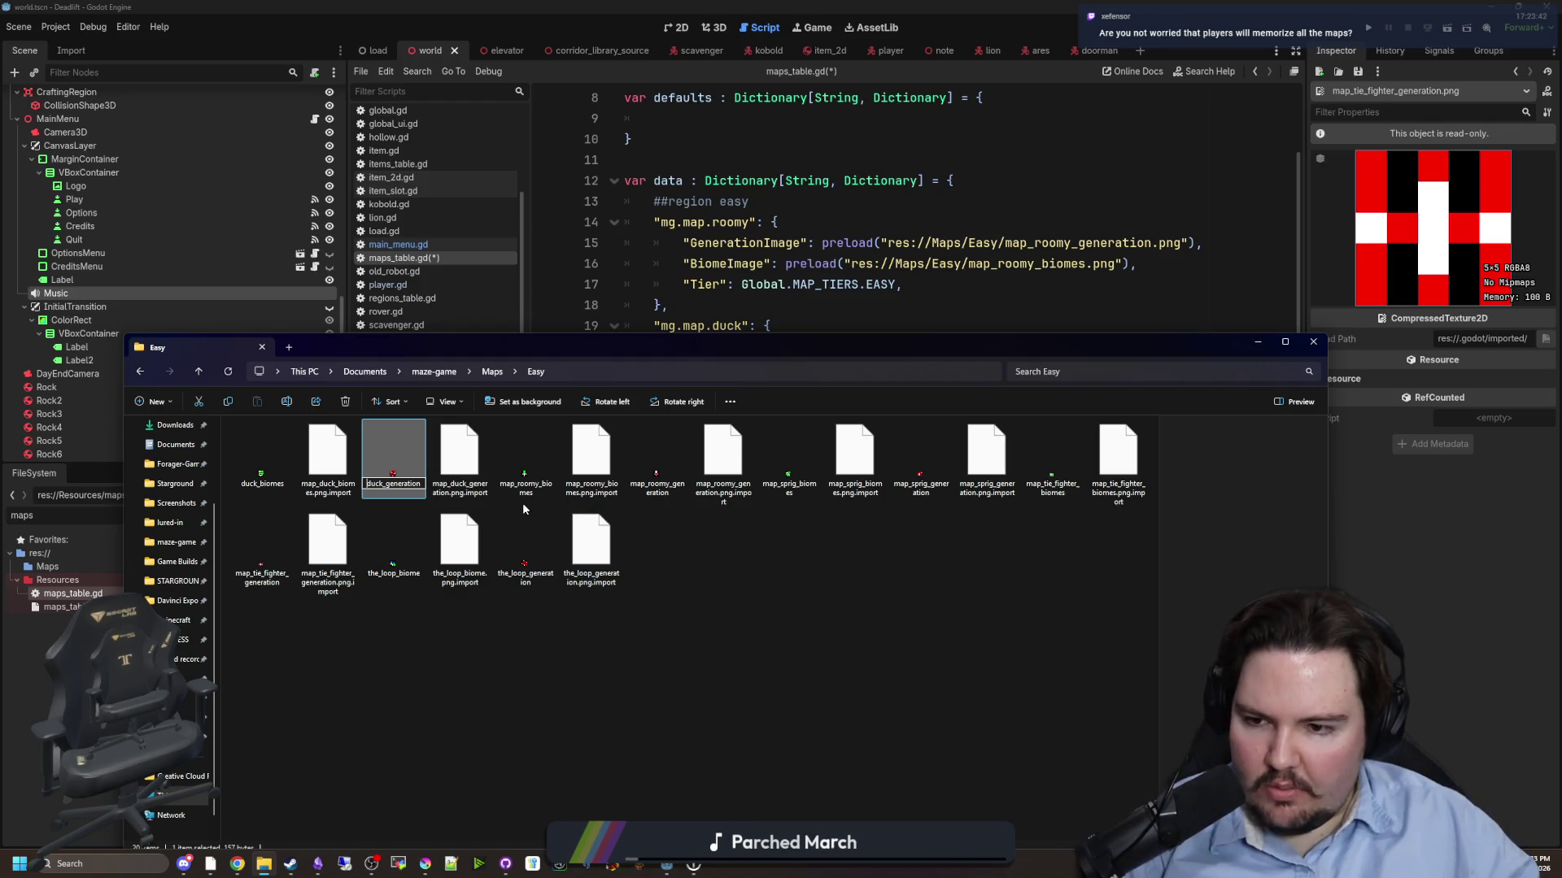
# - Rename map_roomy_biomes and map_roomy_generation to roomy_biomes and roomy_generation
pyautogui.rightClick(524, 454)
pyautogui.click(558, 415)
pyautogui.press('Home')
pyautogui.press('Delete')
pyautogui.press('Delete')
pyautogui.press('Delete')
pyautogui.press('Return')
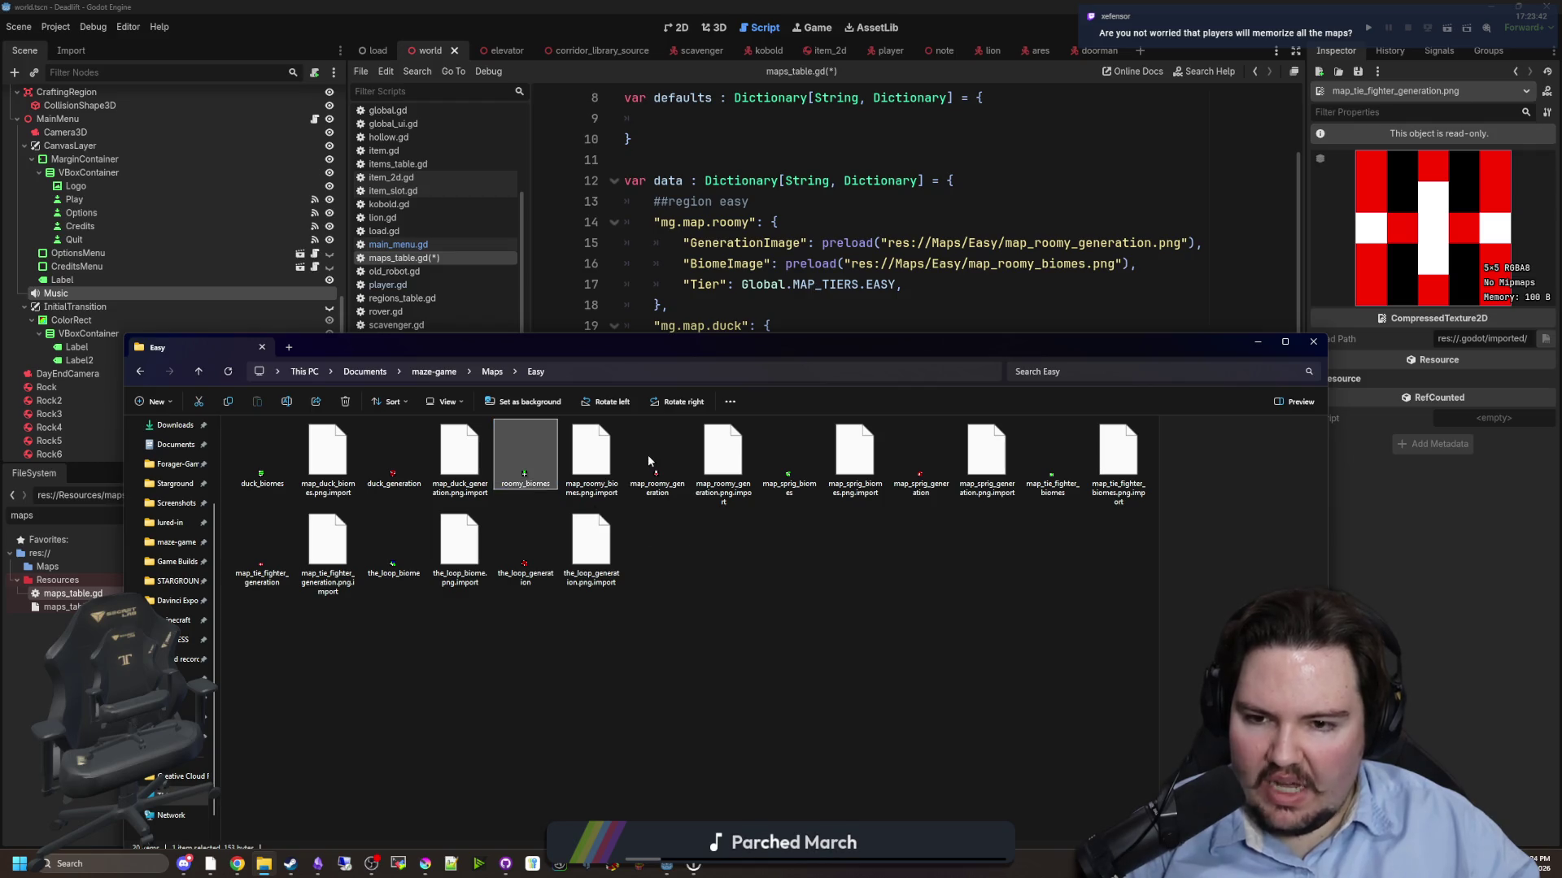
pyautogui.rightClick(647, 455)
pyautogui.click(683, 412)
pyautogui.press('Home')
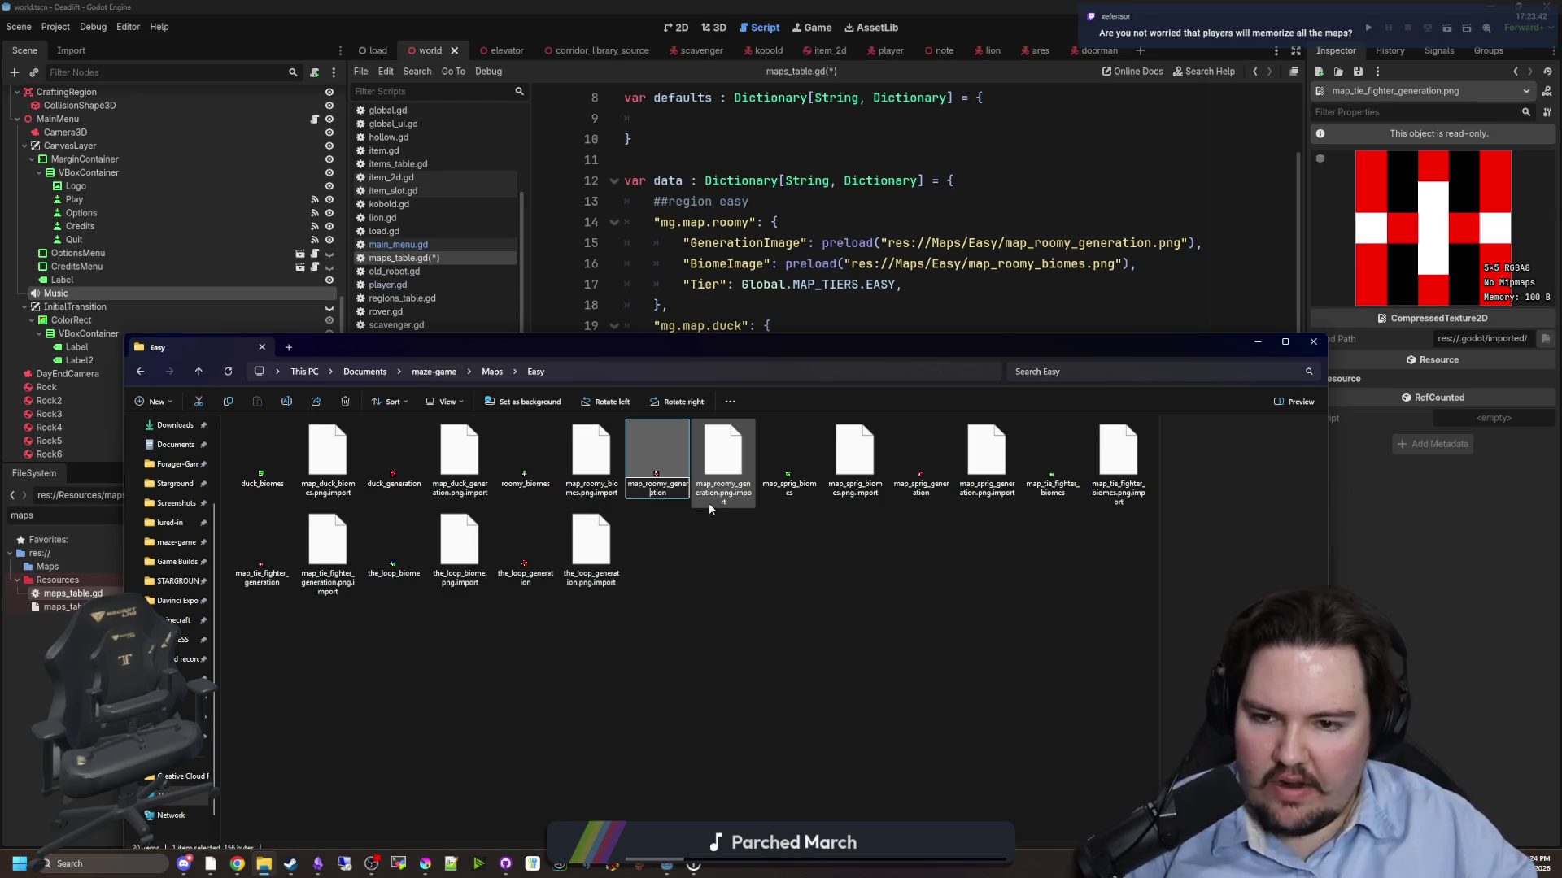
pyautogui.press('Delete')
pyautogui.press('Delete')
pyautogui.press('Delete')
pyautogui.press('Return')
# - Rename map_sprig_biomes and map_sprig_generation to sprig_biomes and sprig_generation
pyautogui.click(802, 454)
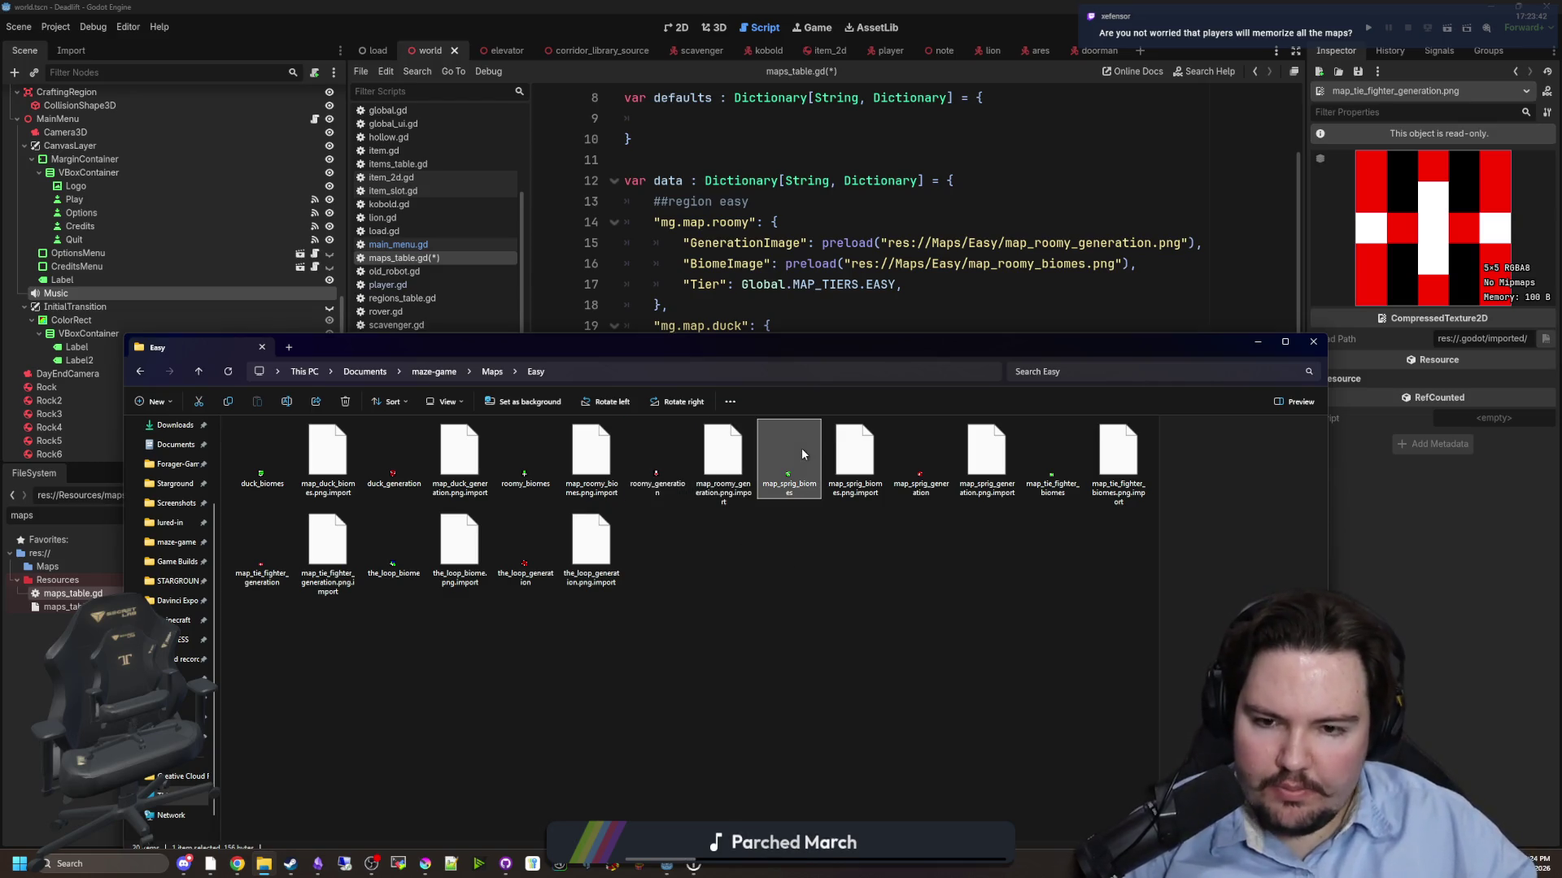
pyautogui.rightClick(802, 454)
pyautogui.click(850, 407)
pyautogui.press('Home')
pyautogui.press('Delete')
pyautogui.press('Delete')
pyautogui.press('Delete')
pyautogui.press('Return')
pyautogui.click(923, 472)
pyautogui.rightClick(923, 472)
pyautogui.click(948, 423)
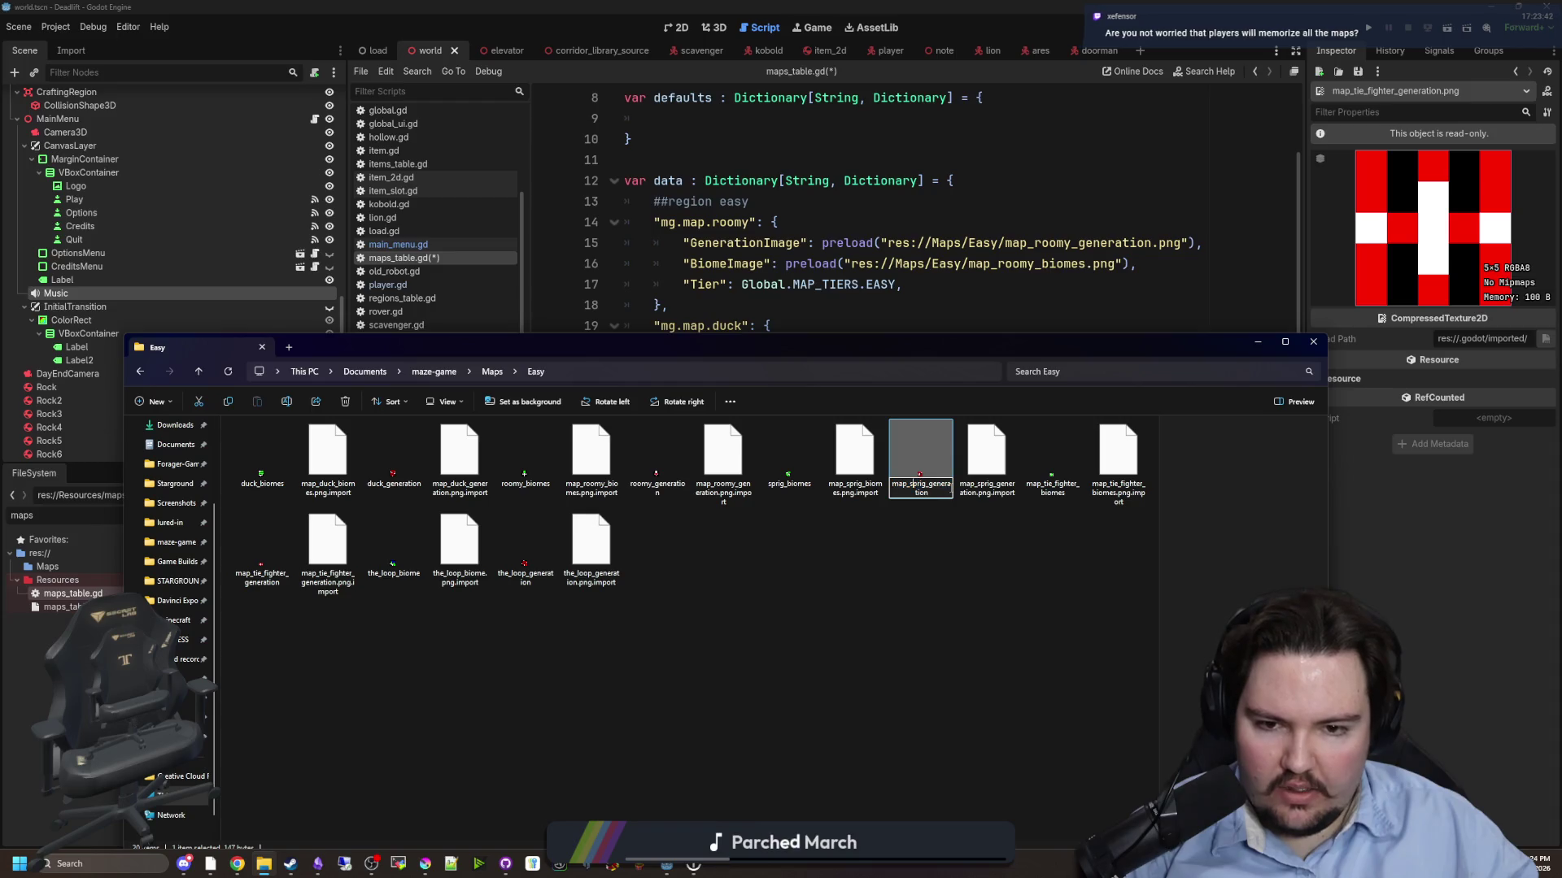
pyautogui.press('Home')
pyautogui.press('Delete')
pyautogui.press('Delete')
pyautogui.press('Delete')
pyautogui.press('Return')
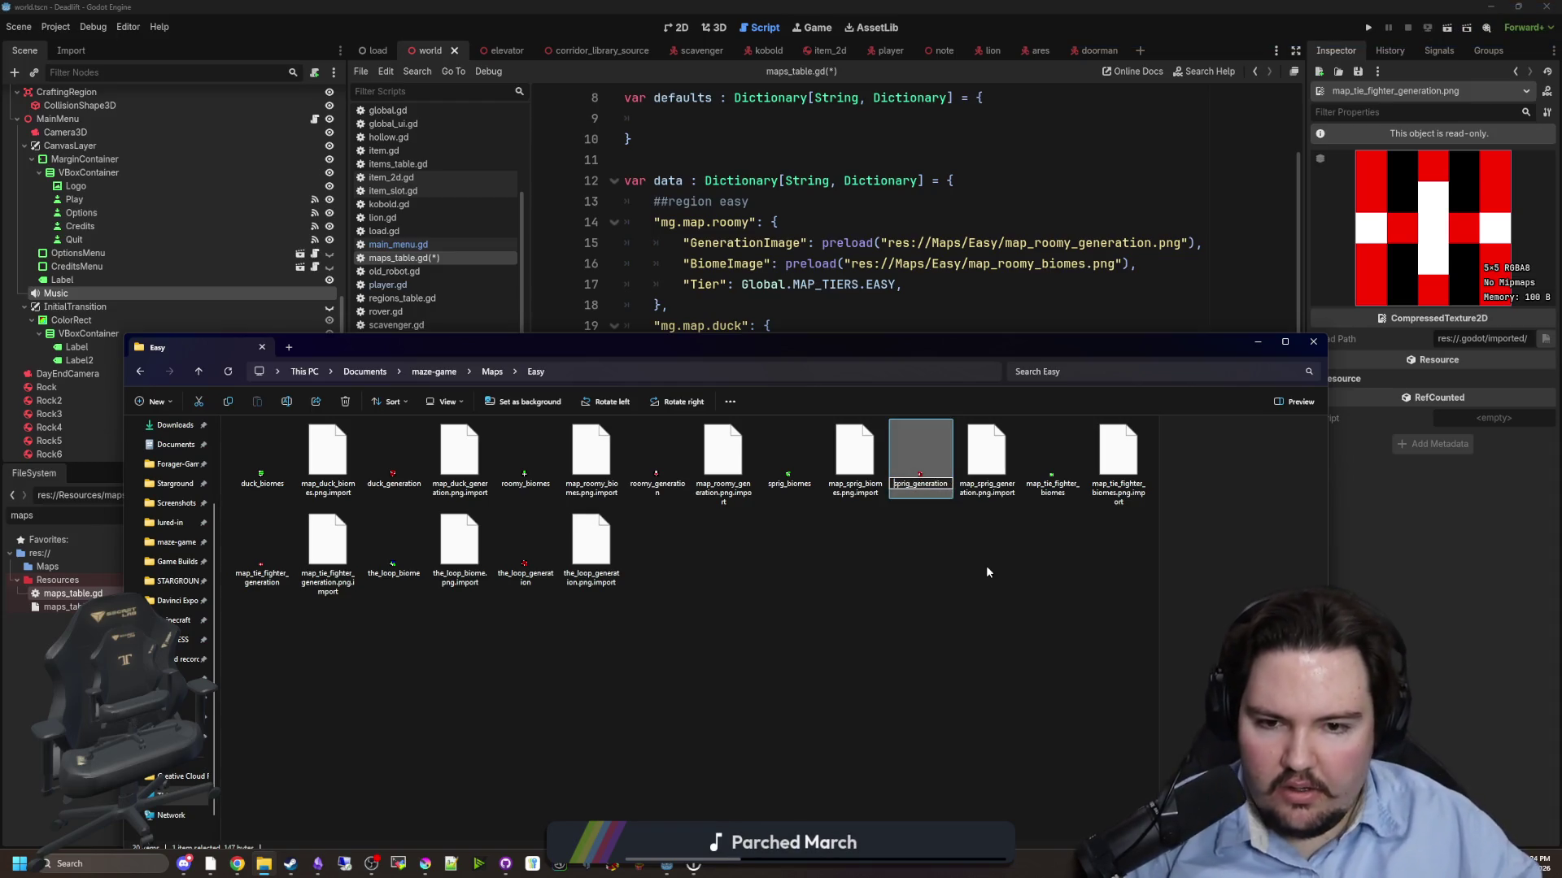
# - Rename map_tie_fighter_biomes and map_tie_fighter_generation to tie_fighter_biomes and tie_fighter_generation
pyautogui.click(1056, 456)
pyautogui.rightClick(1055, 456)
pyautogui.click(1100, 422)
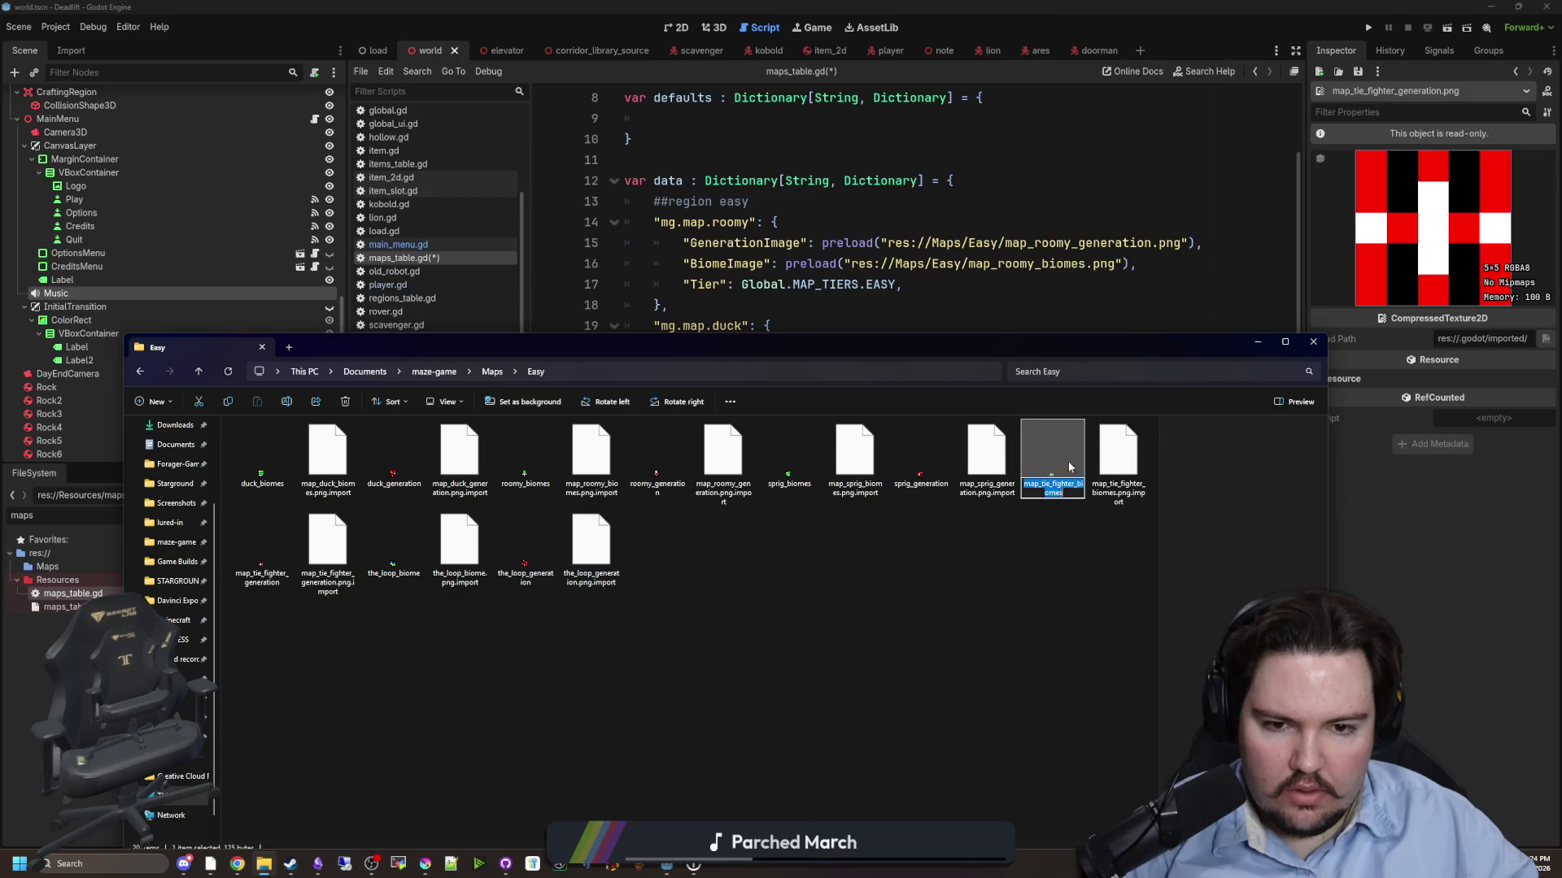
pyautogui.press('Home')
pyautogui.press('Delete')
pyautogui.press('Delete')
pyautogui.press('Delete')
pyautogui.press('Return')
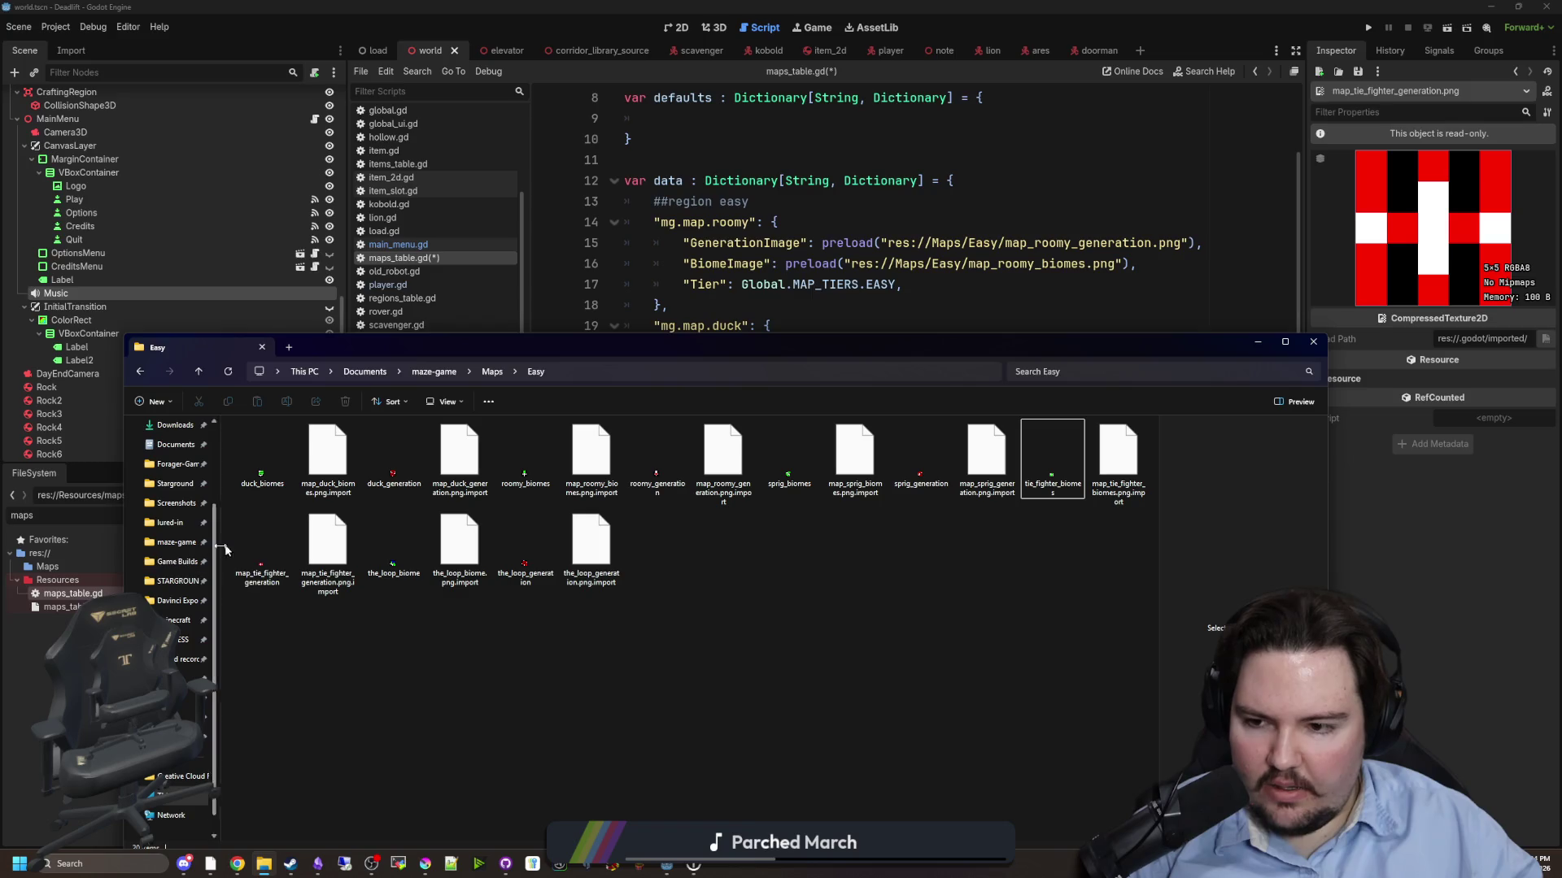
pyautogui.rightClick(260, 543)
pyautogui.click(295, 499)
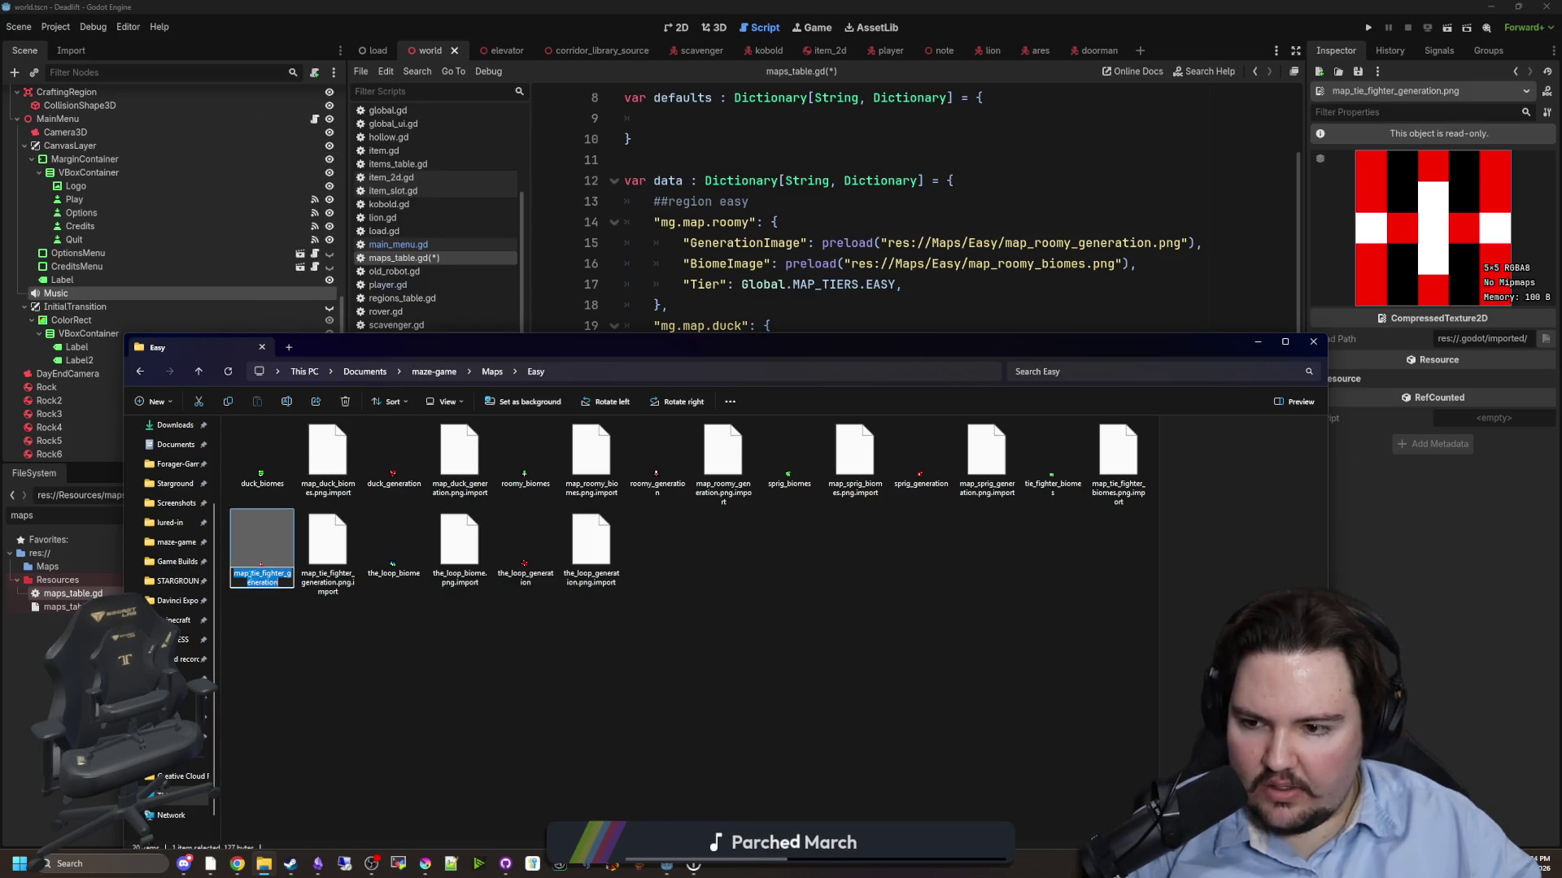
pyautogui.press('Home')
pyautogui.press('Right')
pyautogui.press('Right')
pyautogui.press('Right')
pyautogui.press('BackSpace')
pyautogui.press('BackSpace')
pyautogui.press('BackSpace')
pyautogui.press('Delete')
pyautogui.press('Return')
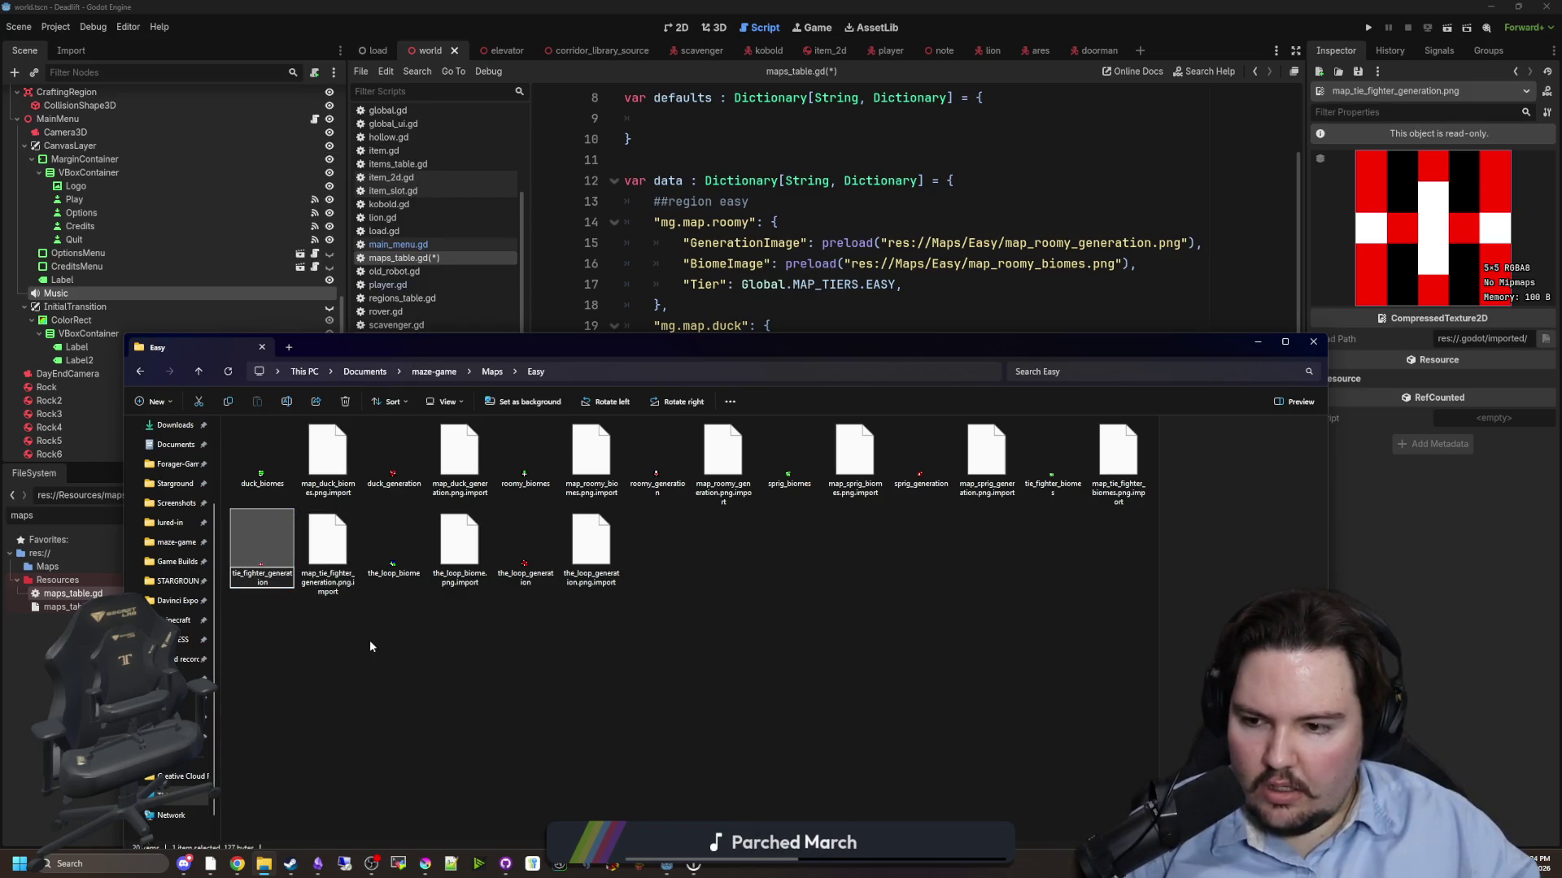
# - Start renaming the_loop_biome, abandon it, and return to the Godot script
pyautogui.rightClick(382, 544)
pyautogui.click(418, 499)
pyautogui.press('Home')
pyautogui.press('Right')
pyautogui.press('Right')
pyautogui.press('Right')
pyautogui.click(420, 641)
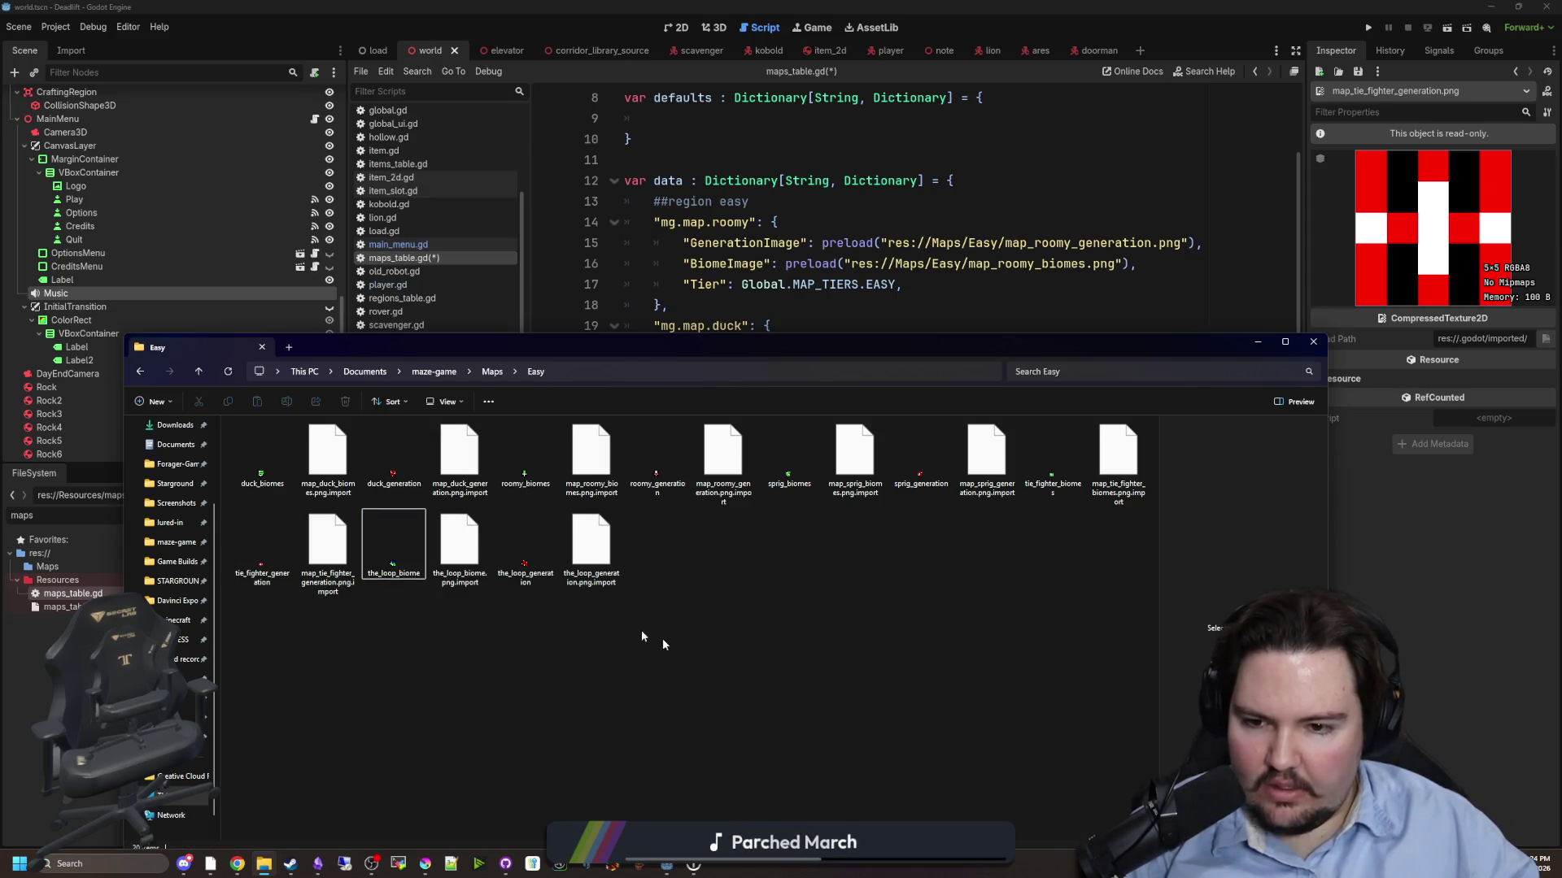
pyautogui.hotkey('alt', 'Tab')
# - Remove map_ from the roomy, duck and the_loop preload paths in maps_table.gd
pyautogui.click(1048, 315)
pyautogui.moveTo(1039, 243); pyautogui.dragTo(967, 263)
pyautogui.press('BackSpace')
pyautogui.press('BackSpace')
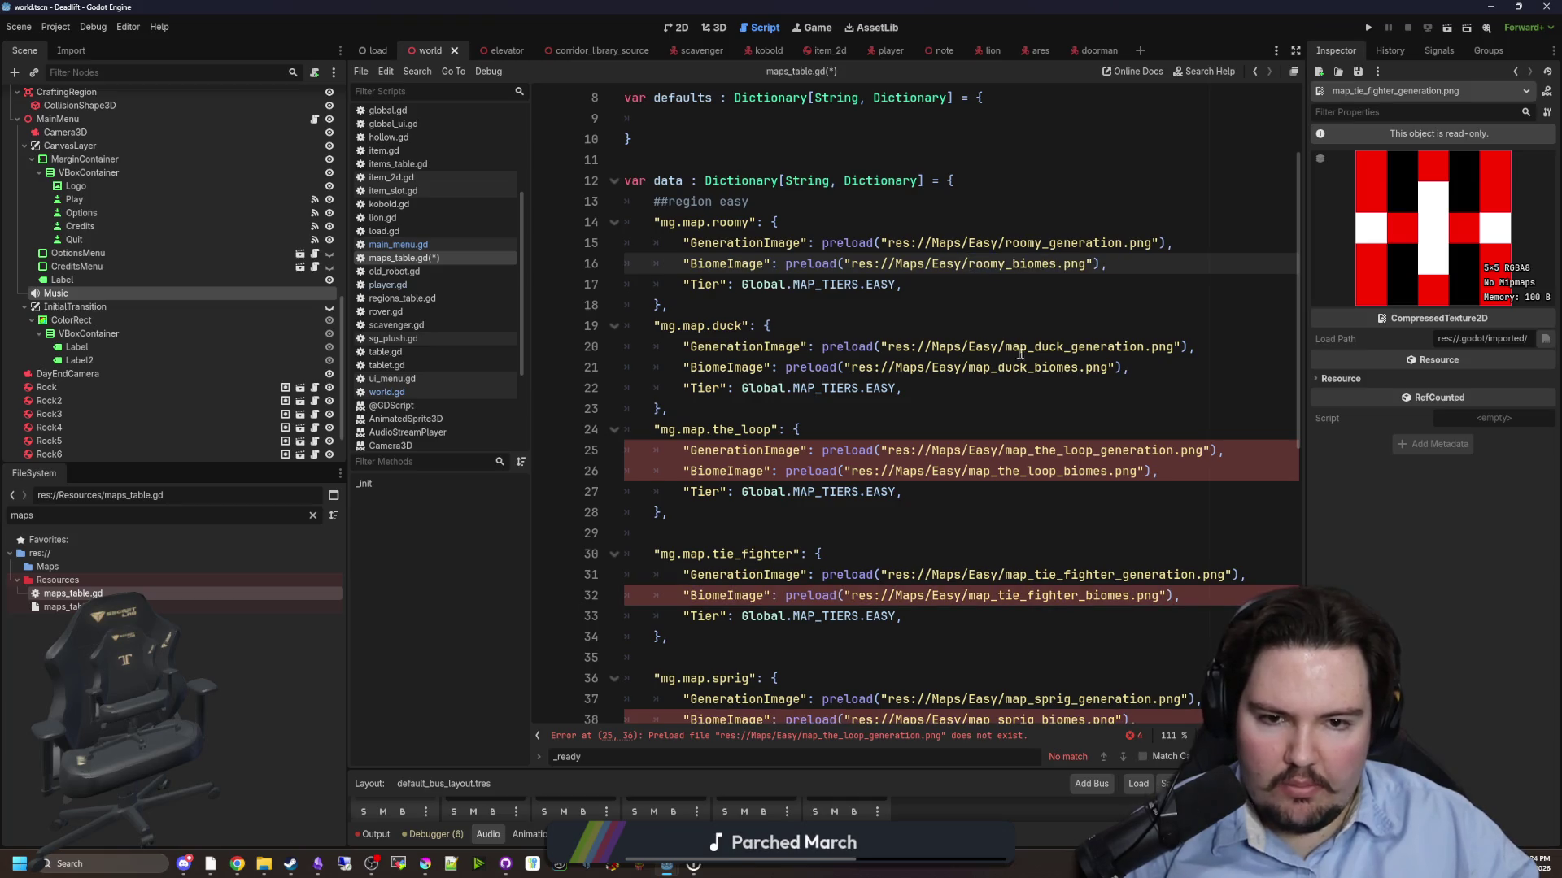
pyautogui.moveTo(1005, 346)
pyautogui.mouseDown()
pyautogui.moveTo(968, 347)
pyautogui.moveTo(968, 368)
pyautogui.mouseUp()
pyautogui.press('BackSpace')
pyautogui.press('BackSpace')
pyautogui.moveTo(1035, 450); pyautogui.dragTo(967, 472)
pyautogui.press('BackSpace')
pyautogui.write('/')
pyautogui.press('Escape')
pyautogui.press('BackSpace')
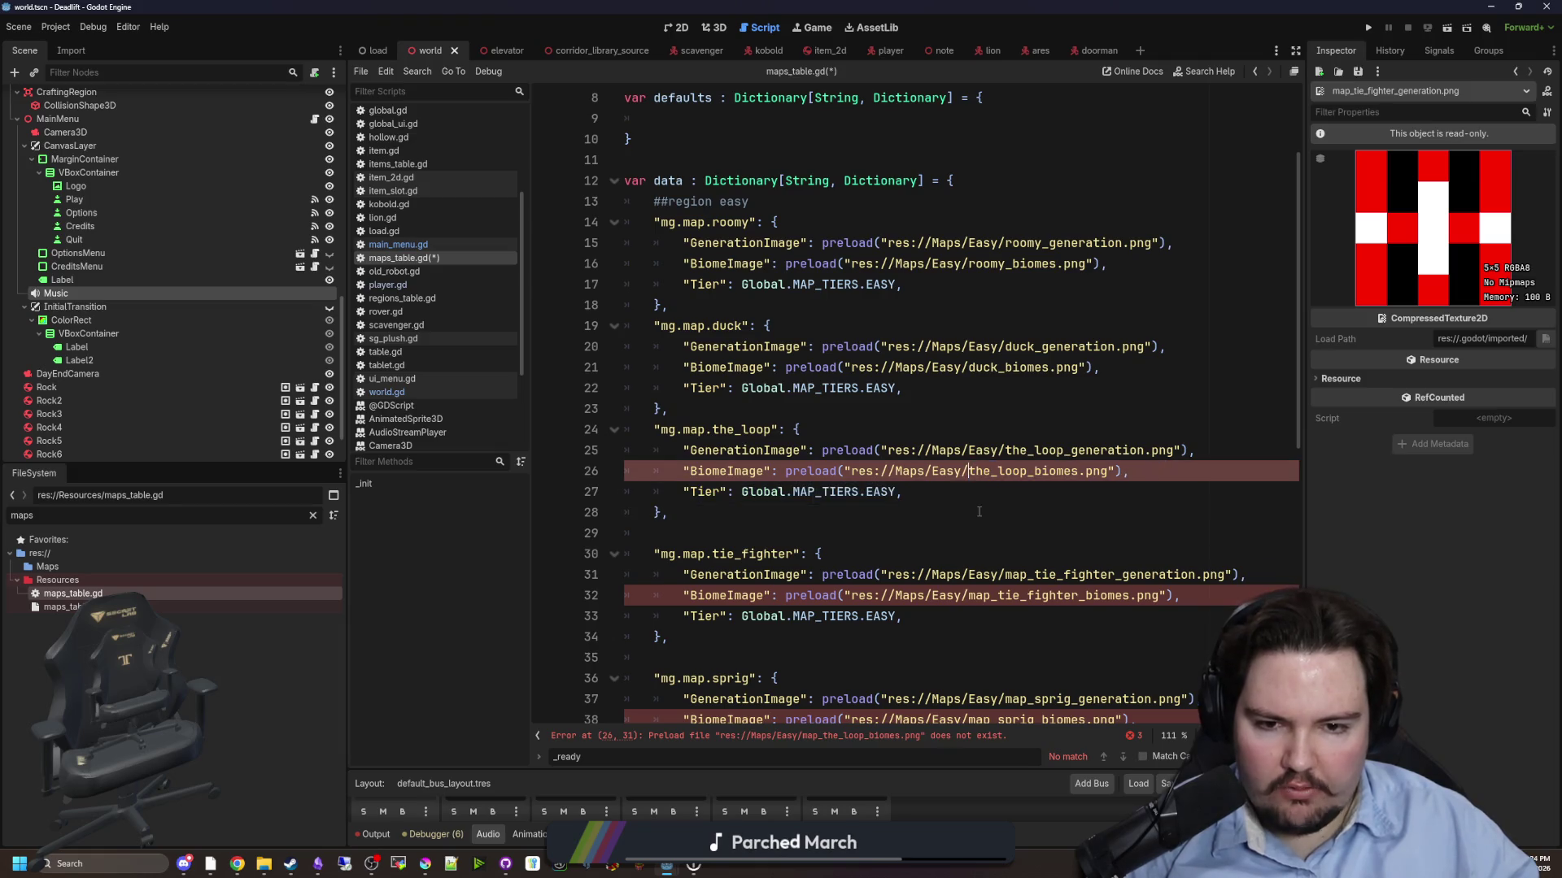
# - Remove map_ from the tie_fighter and sprig preload paths, then check the the_loop image paths
pyautogui.scroll(-1, 915, 513)
pyautogui.click(940, 453)
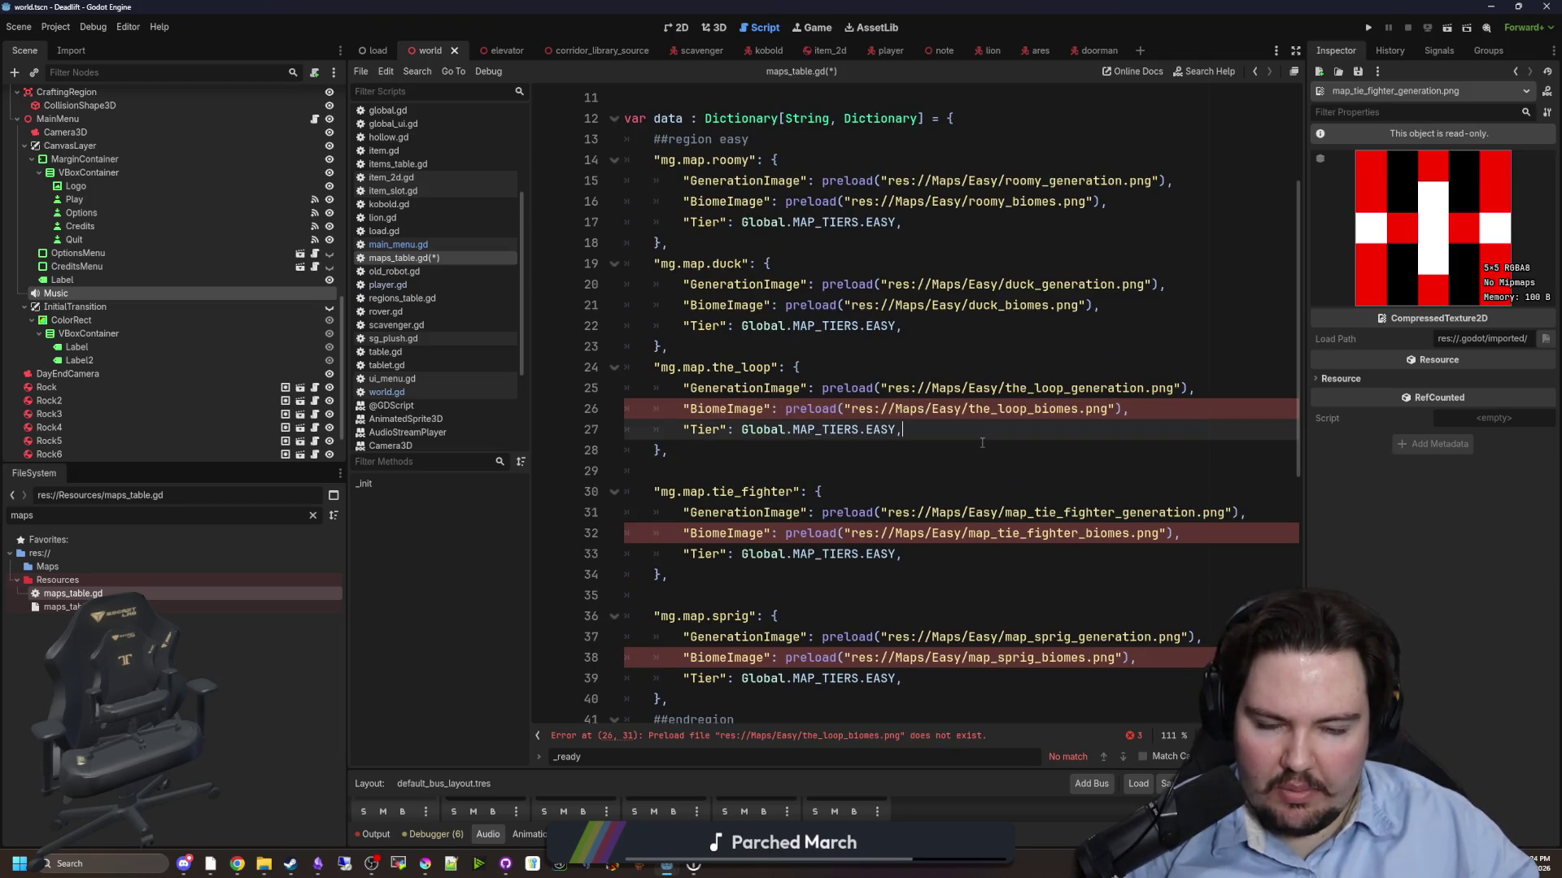
pyautogui.click(937, 567)
pyautogui.press('BackSpace')
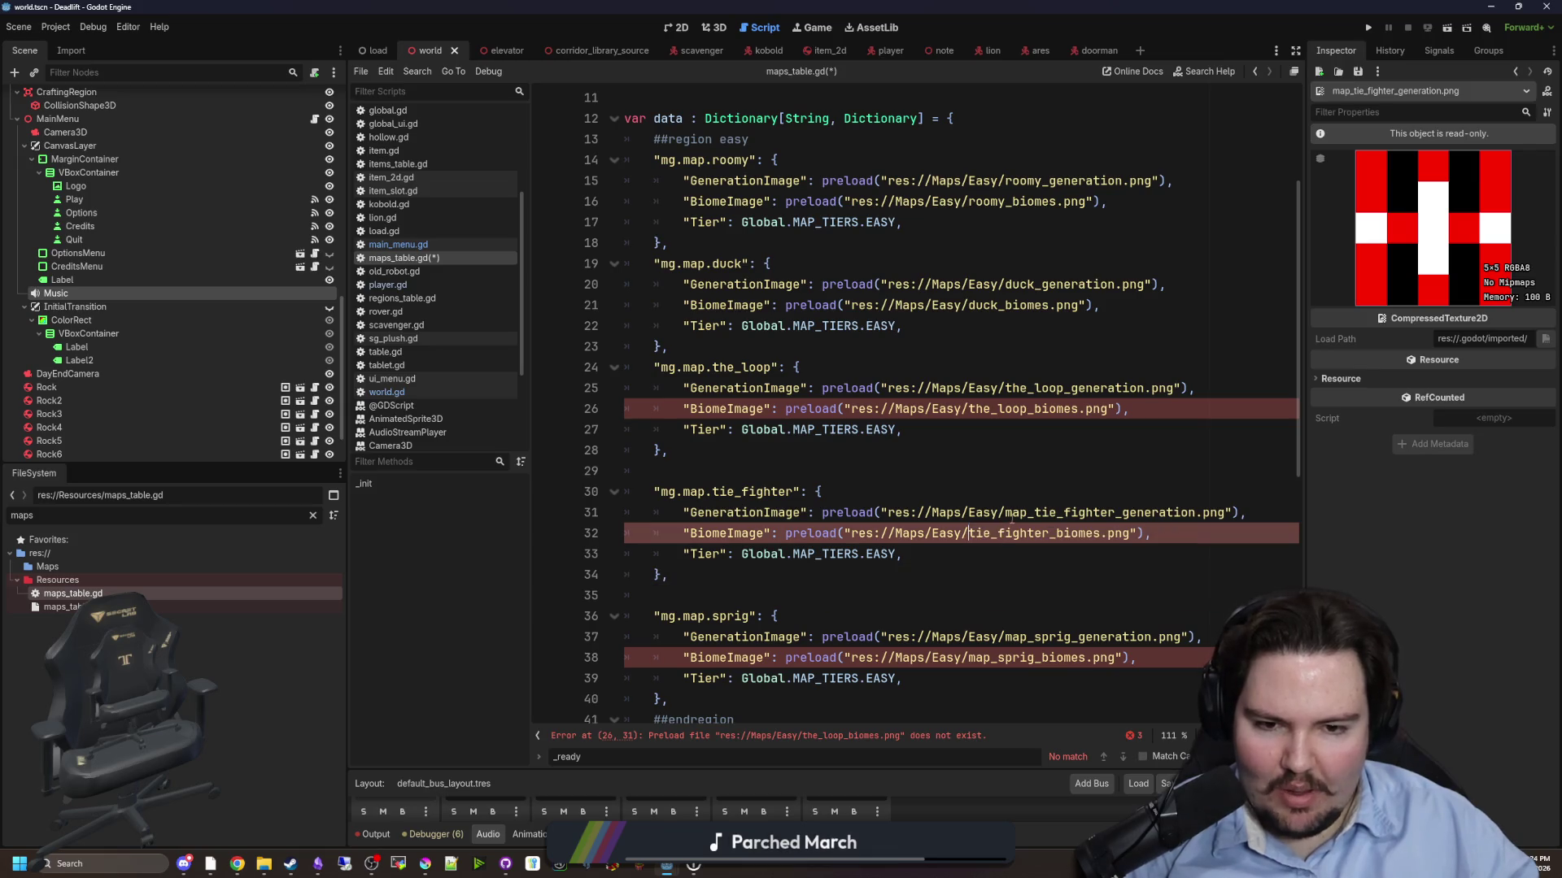
pyautogui.moveTo(1006, 512)
pyautogui.mouseDown()
pyautogui.moveTo(1042, 512)
pyautogui.moveTo(968, 533)
pyautogui.moveTo(1006, 512)
pyautogui.mouseUp()
pyautogui.press('BackSpace')
pyautogui.scroll(-2, 966, 492)
pyautogui.press('BackSpace')
pyautogui.press('BackSpace')
pyautogui.click(1010, 491)
pyautogui.click(976, 326)
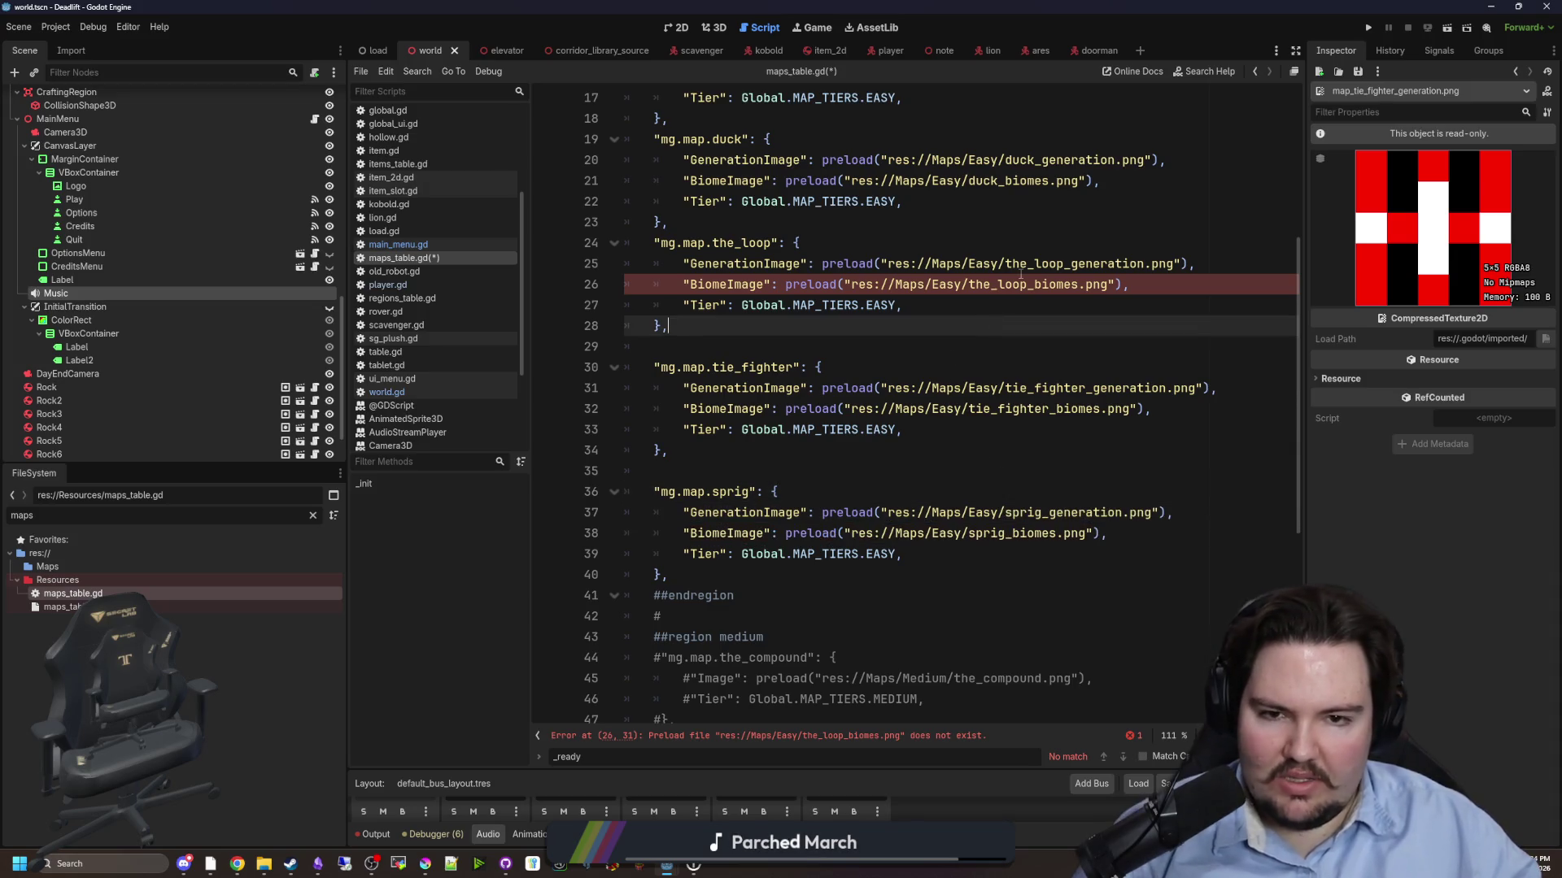
pyautogui.keyDown('ctrl'); pyautogui.click(1012, 291); pyautogui.keyUp('ctrl')
pyautogui.keyDown('ctrl'); pyautogui.click(1080, 265); pyautogui.keyUp('ctrl')
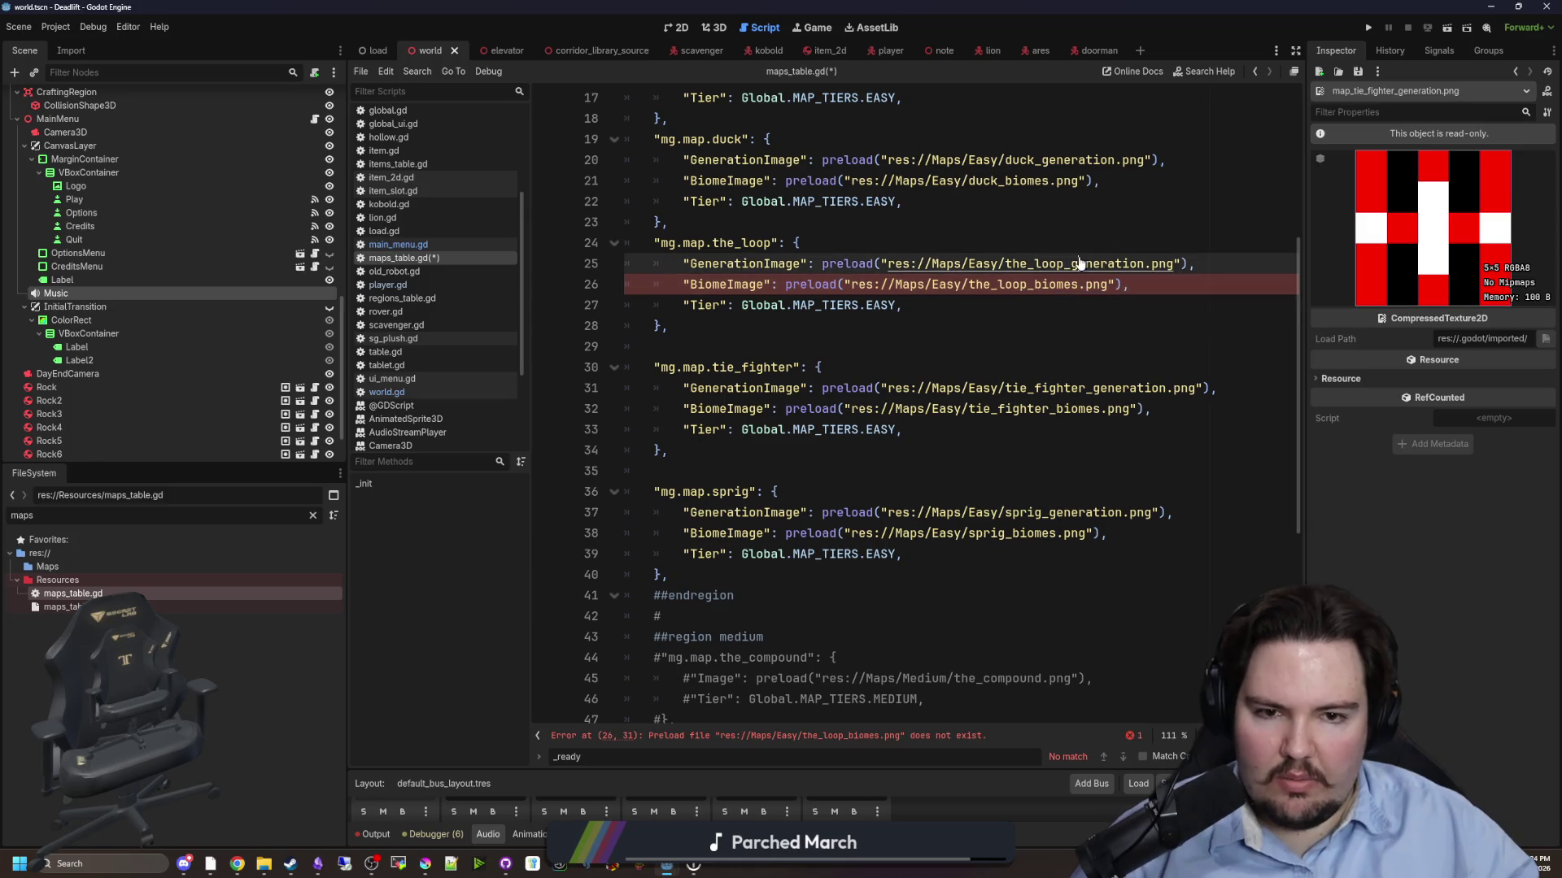
pyautogui.moveTo(269, 868)
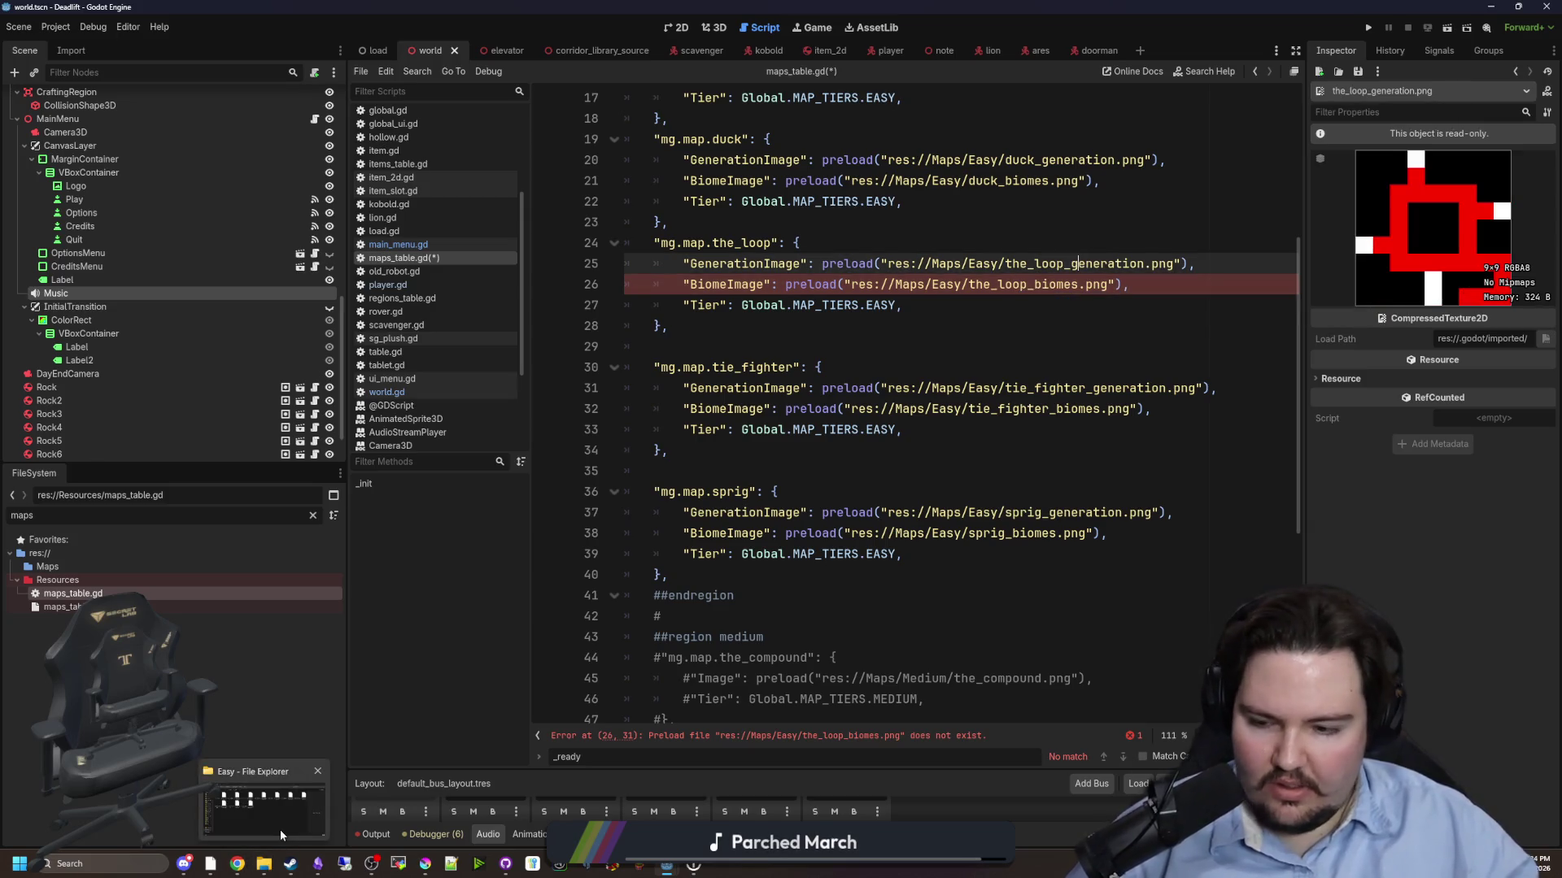
pyautogui.click(262, 801)
# - Rename the_loop_biome to the_loop_biomes in the Easy folder and return to Godot
pyautogui.click(1059, 464)
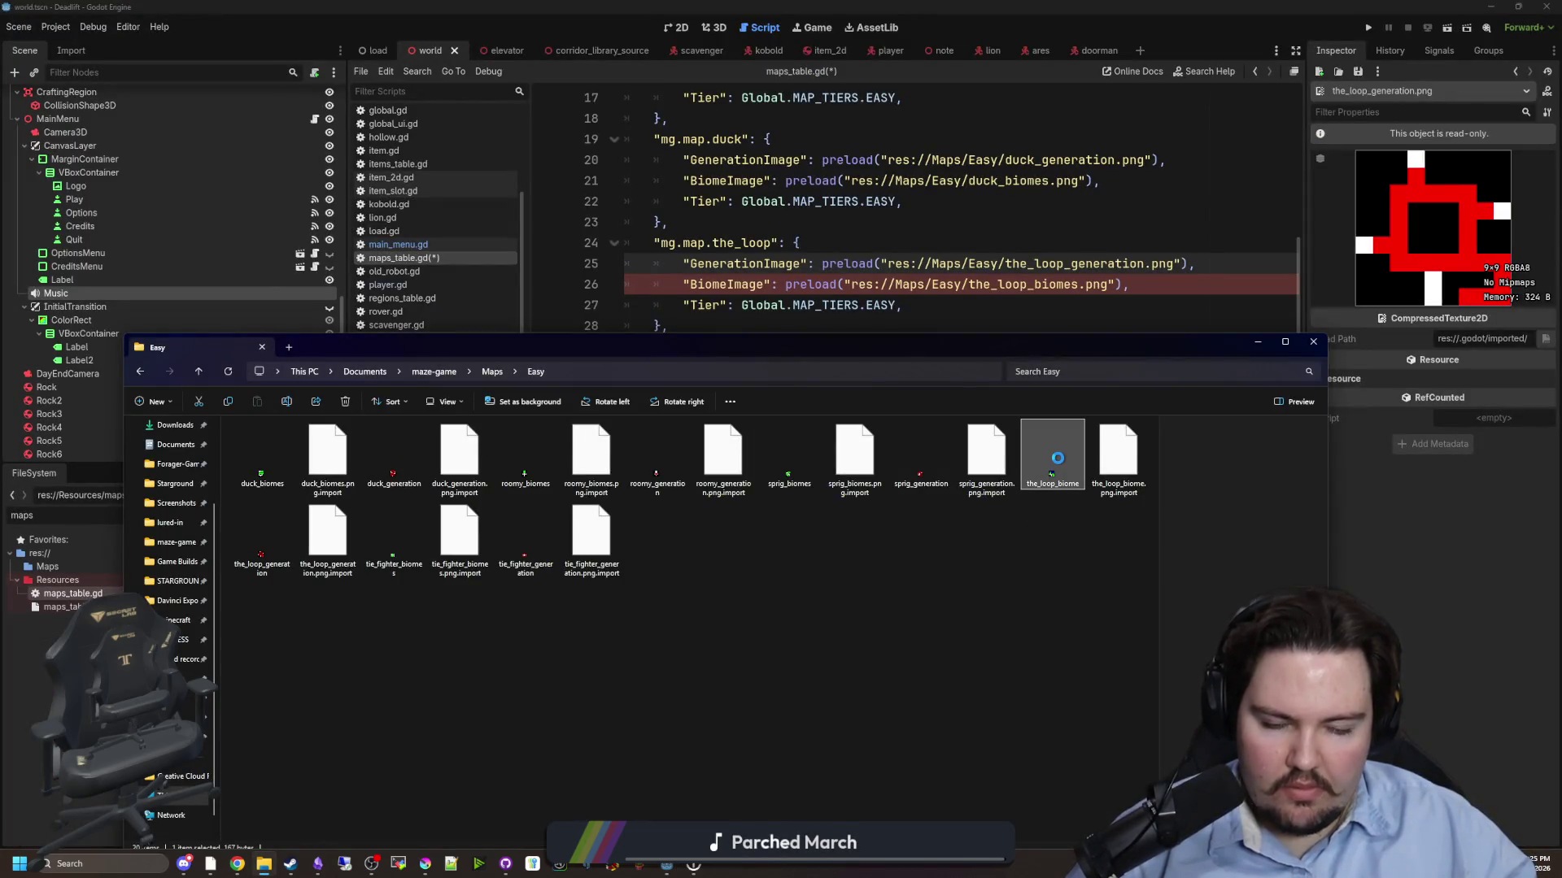
pyautogui.rightClick(1057, 458)
pyautogui.press('m')
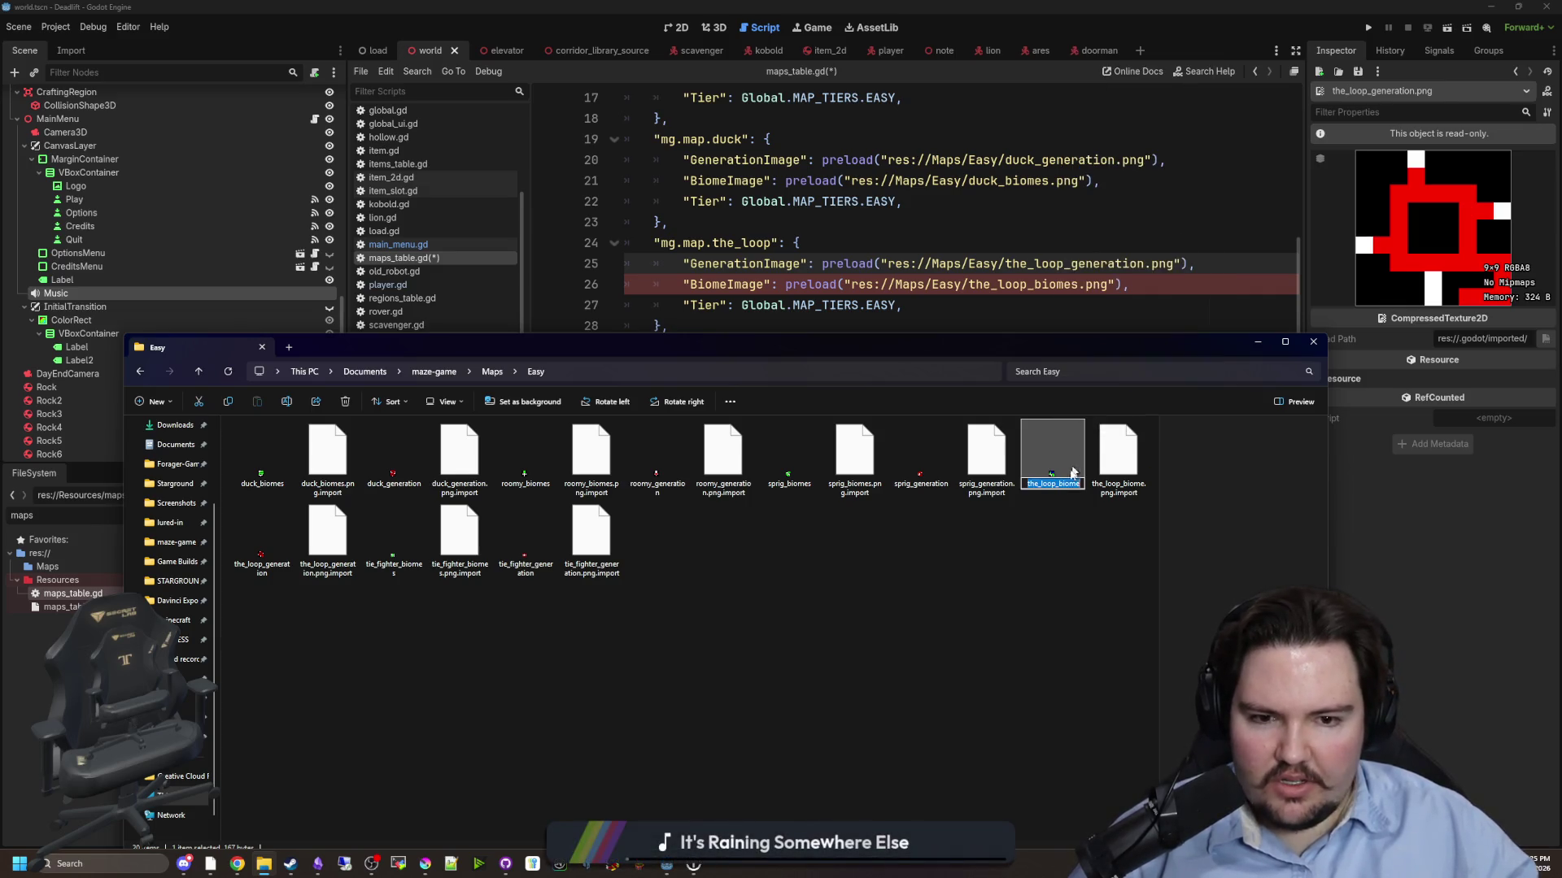
pyautogui.press('Return')
pyautogui.hotkey('alt', 'Tab')
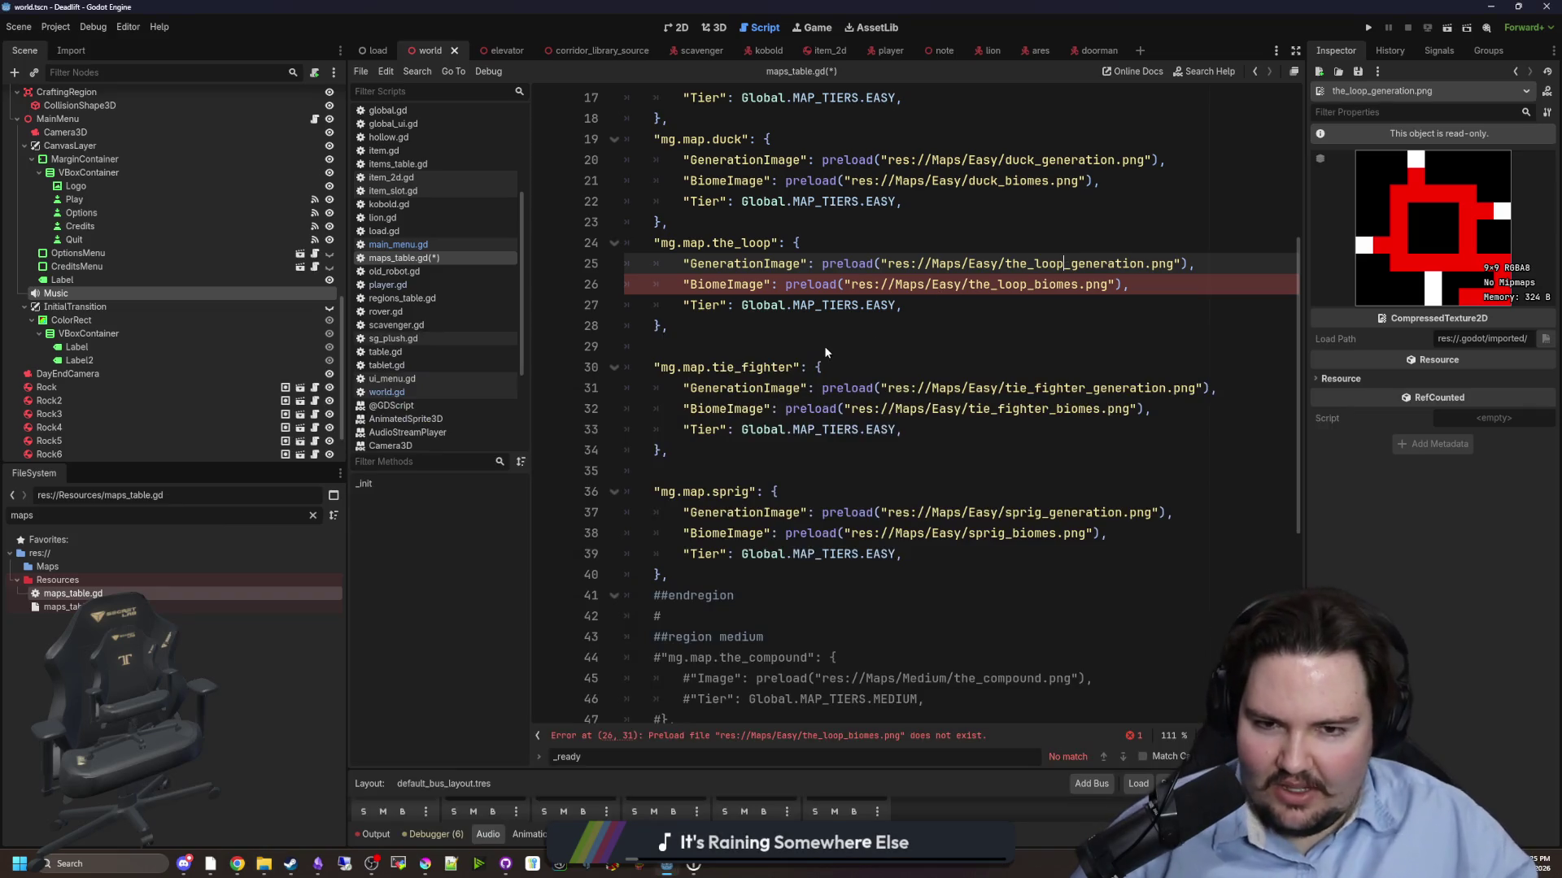
# - Review the top of maps_table.gd and save the script with Ctrl+S
pyautogui.click(975, 335)
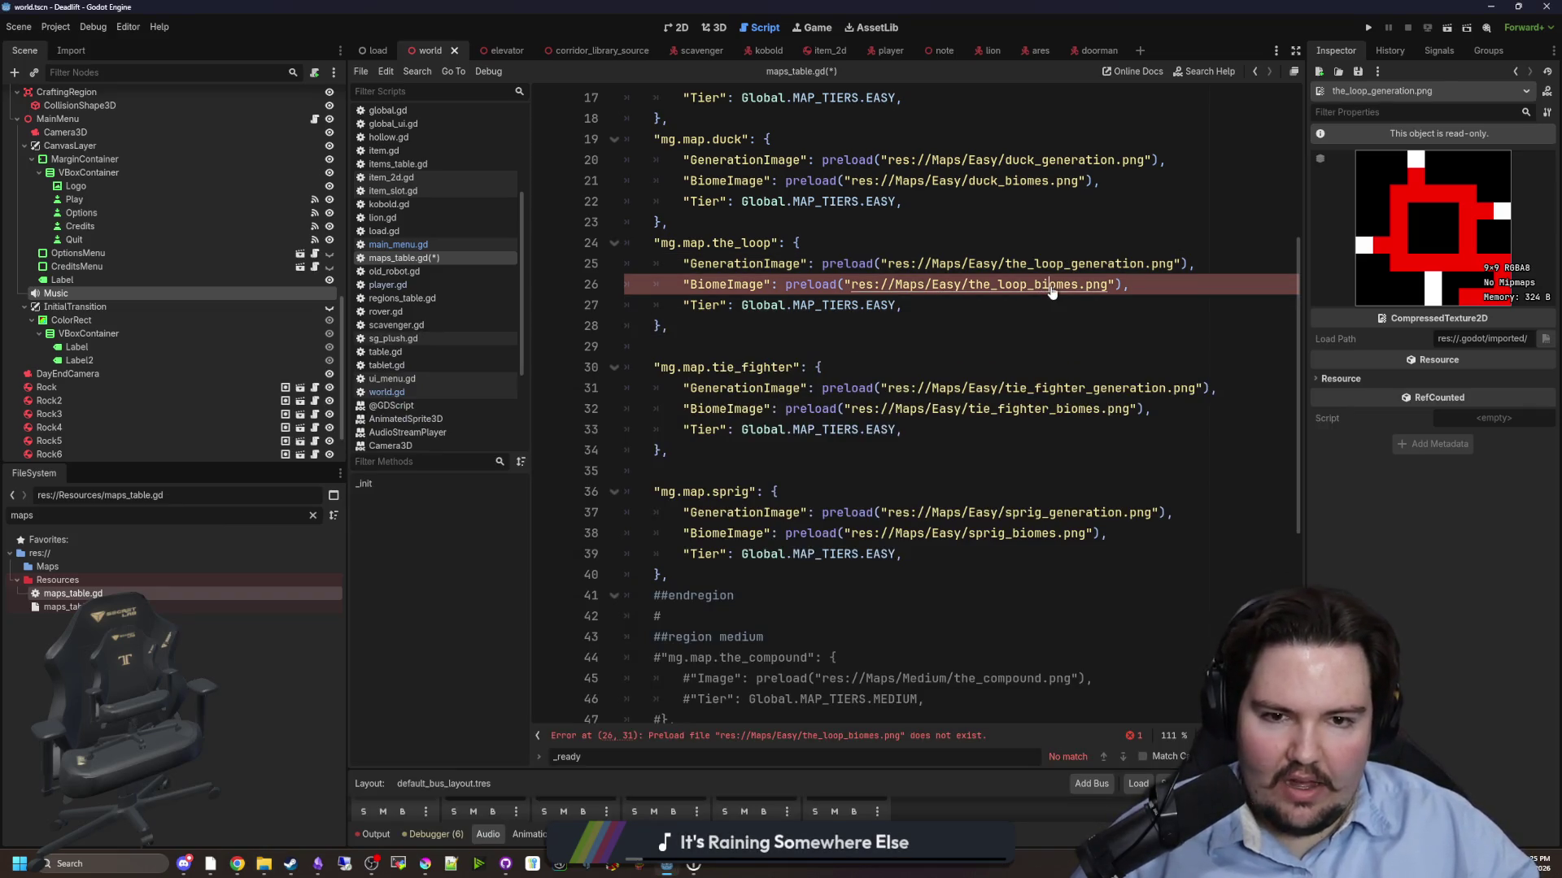
pyautogui.press('Down')
pyautogui.scroll(2, 941, 289)
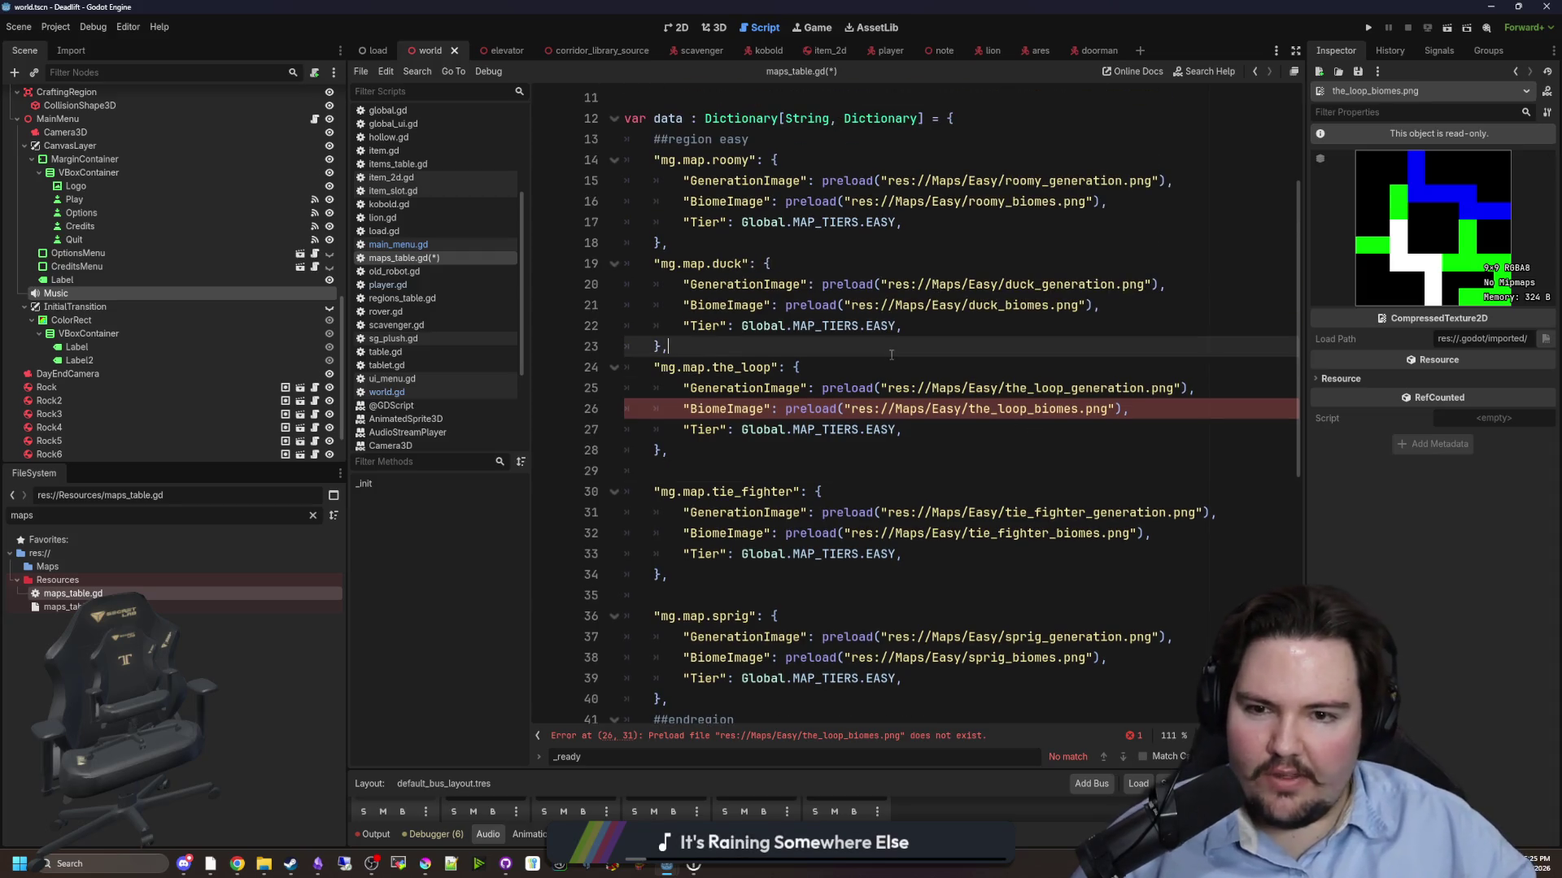
pyautogui.scroll(4, 895, 293)
pyautogui.click(781, 271)
pyautogui.scroll(-4, 780, 300)
pyautogui.moveTo(861, 628)
pyautogui.mouseDown()
pyautogui.moveTo(814, 642)
pyautogui.moveTo(667, 325)
pyautogui.moveTo(542, 305)
pyautogui.mouseUp()
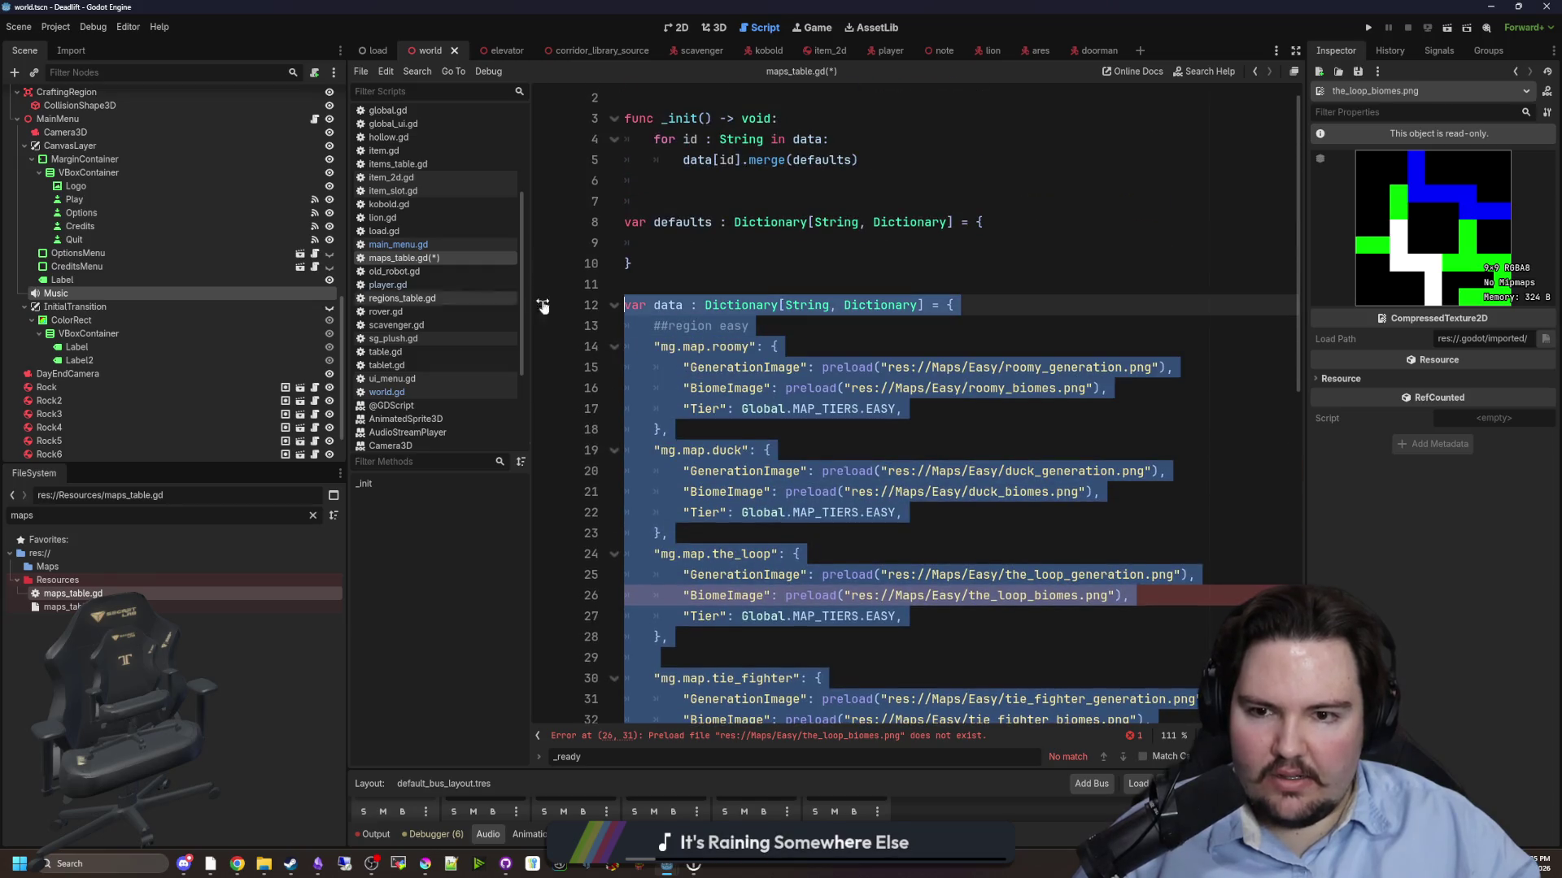
pyautogui.click(696, 270)
pyautogui.hotkey('ctrl', 's')
pyautogui.click(699, 284)
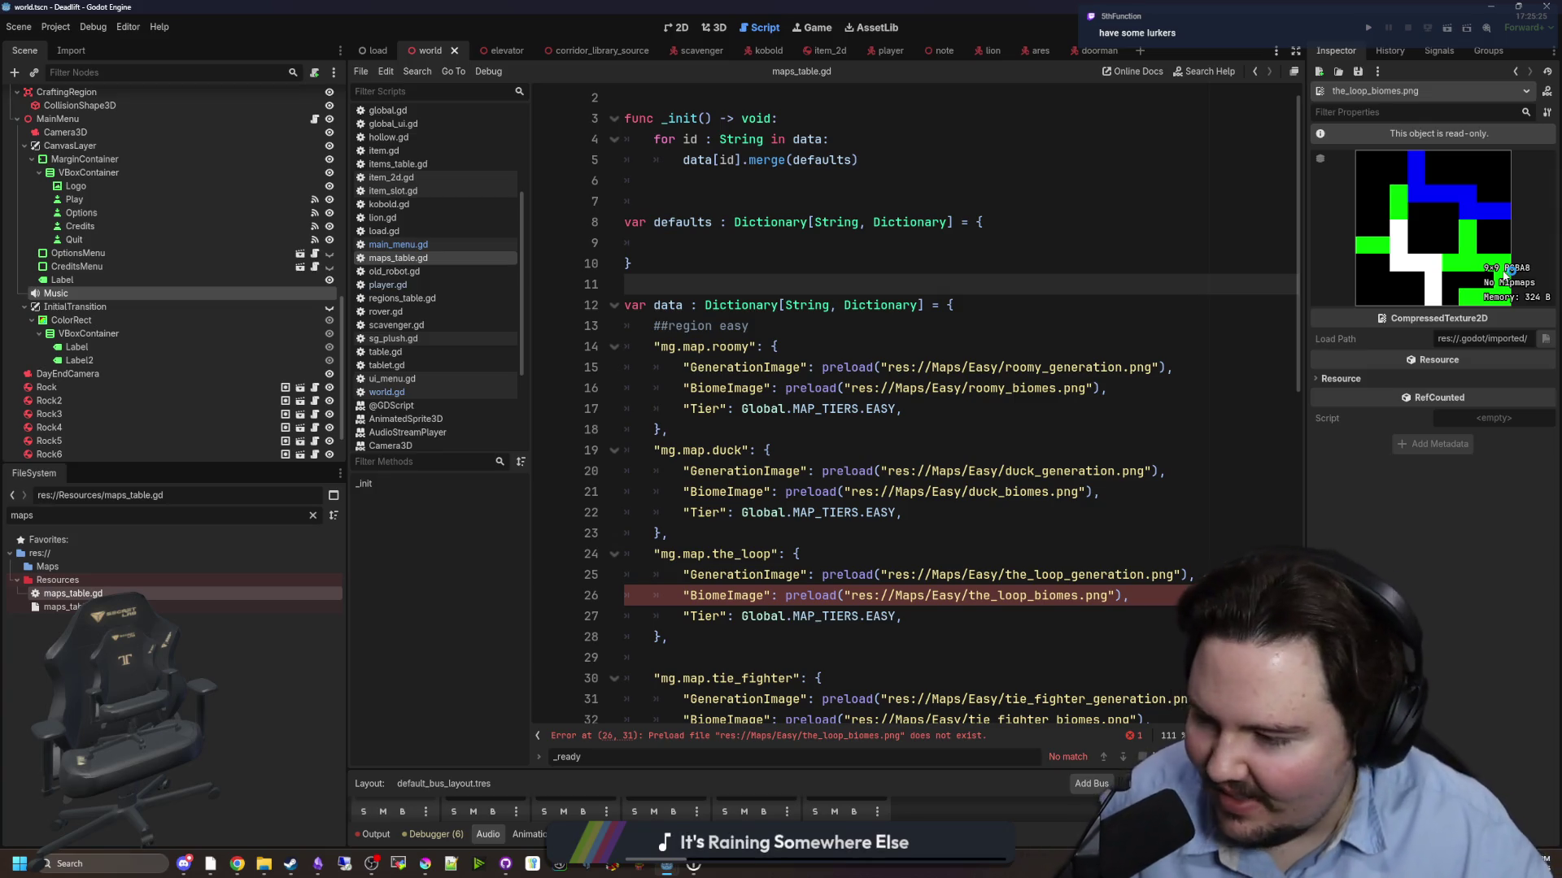
# - Cut and re-paste the the_loop biomes line to clear its missing-file error, then save
pyautogui.scroll(-2, 1220, 439)
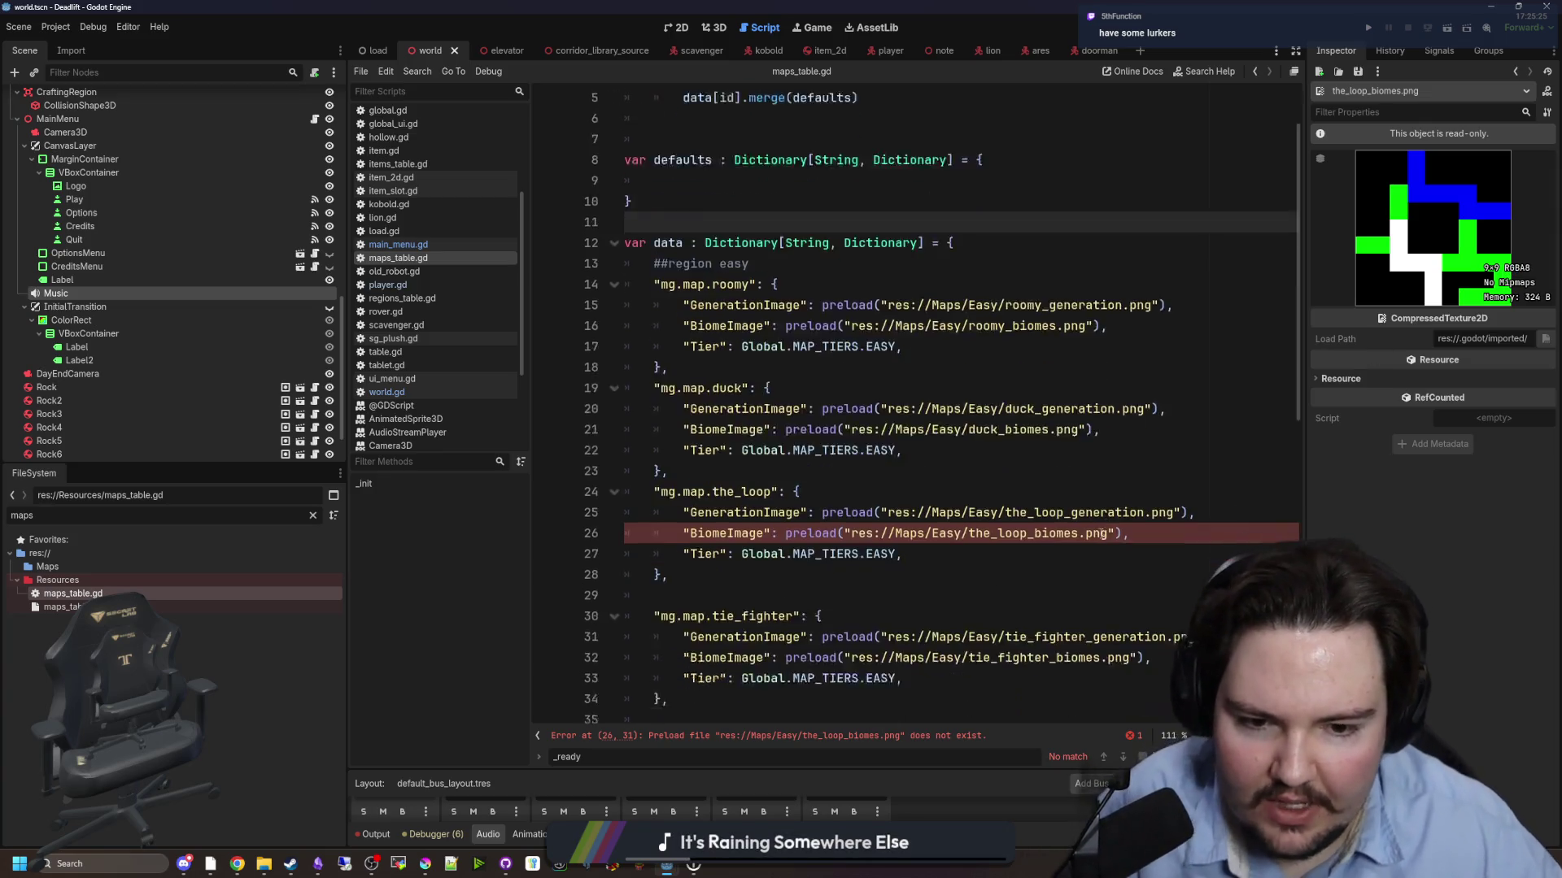
pyautogui.click(1035, 471)
pyautogui.hotkey('shift', 'Home')
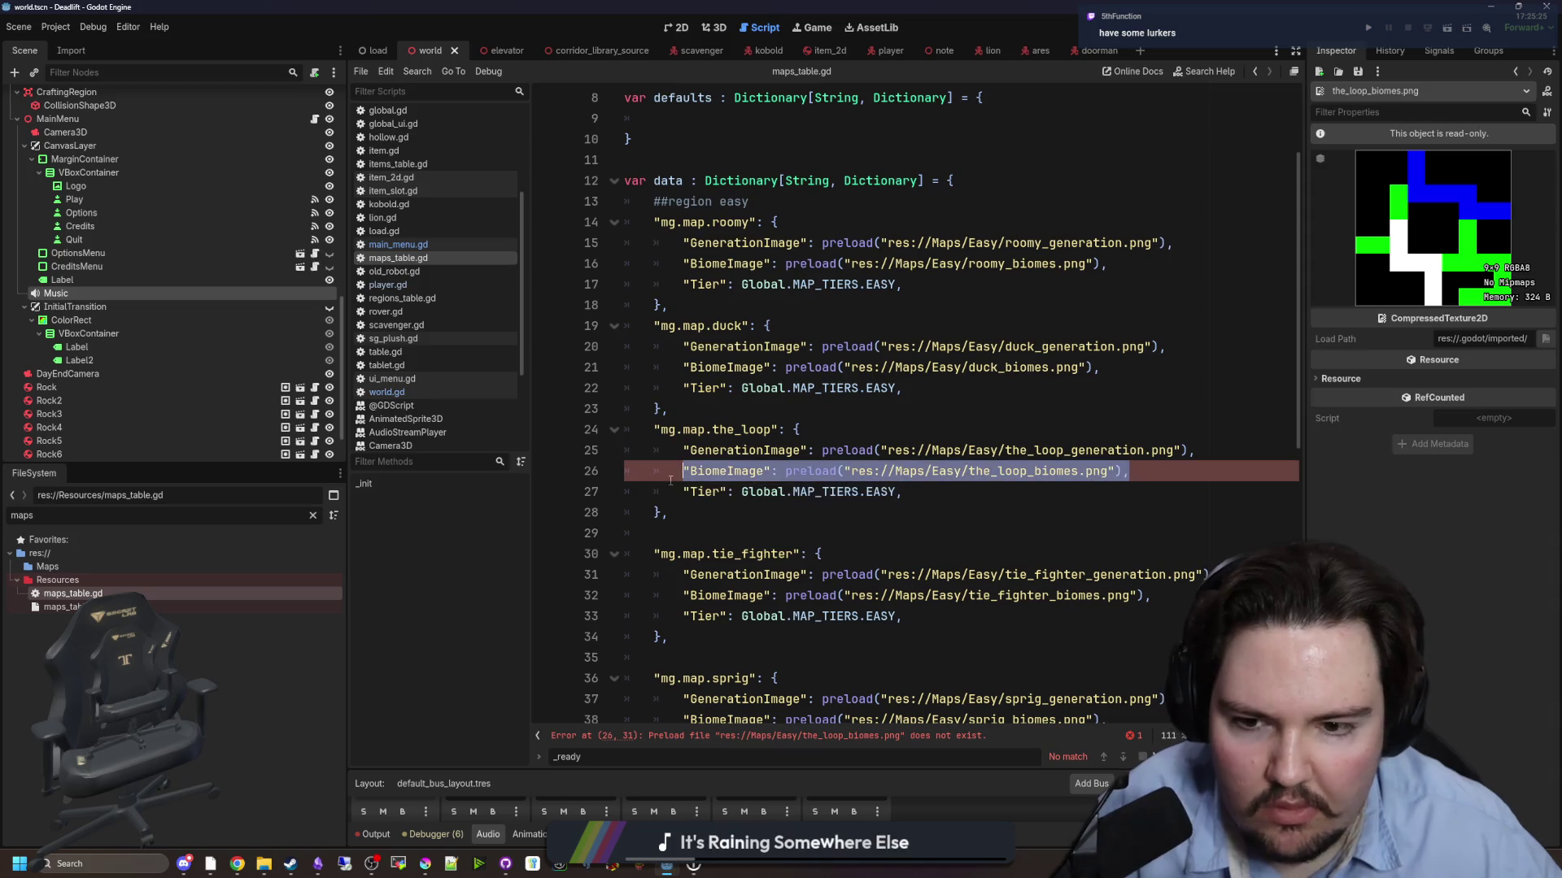
pyautogui.hotkey('ctrl', 'x')
pyautogui.hotkey('ctrl', 'v')
pyautogui.click(810, 393)
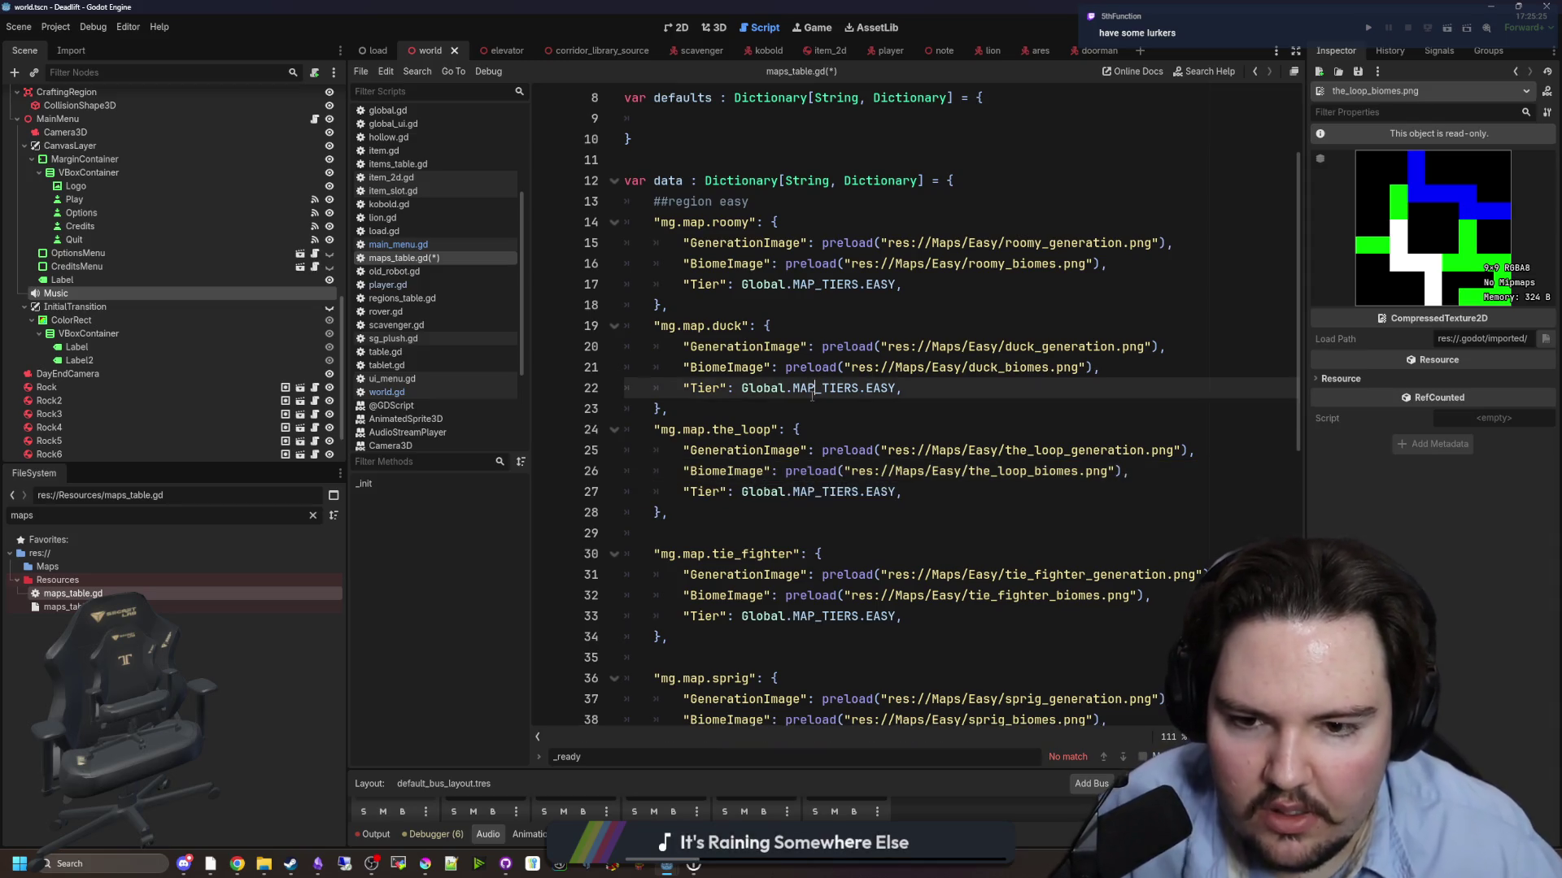
pyautogui.scroll(-2, 810, 394)
pyautogui.click(810, 393)
pyautogui.hotkey('ctrl', 's')
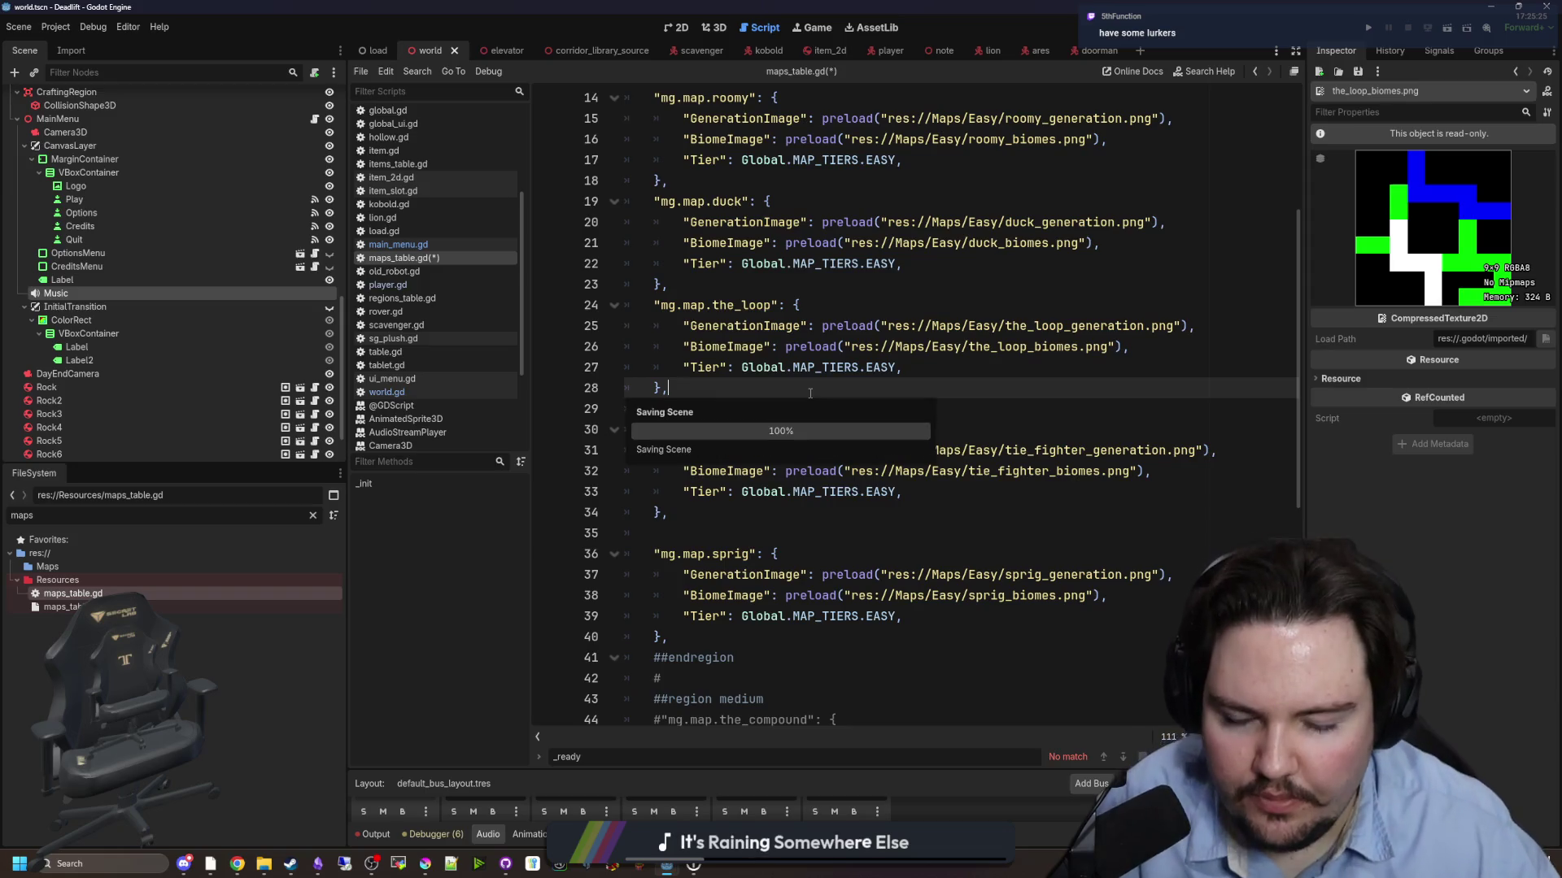
pyautogui.click(424, 863)
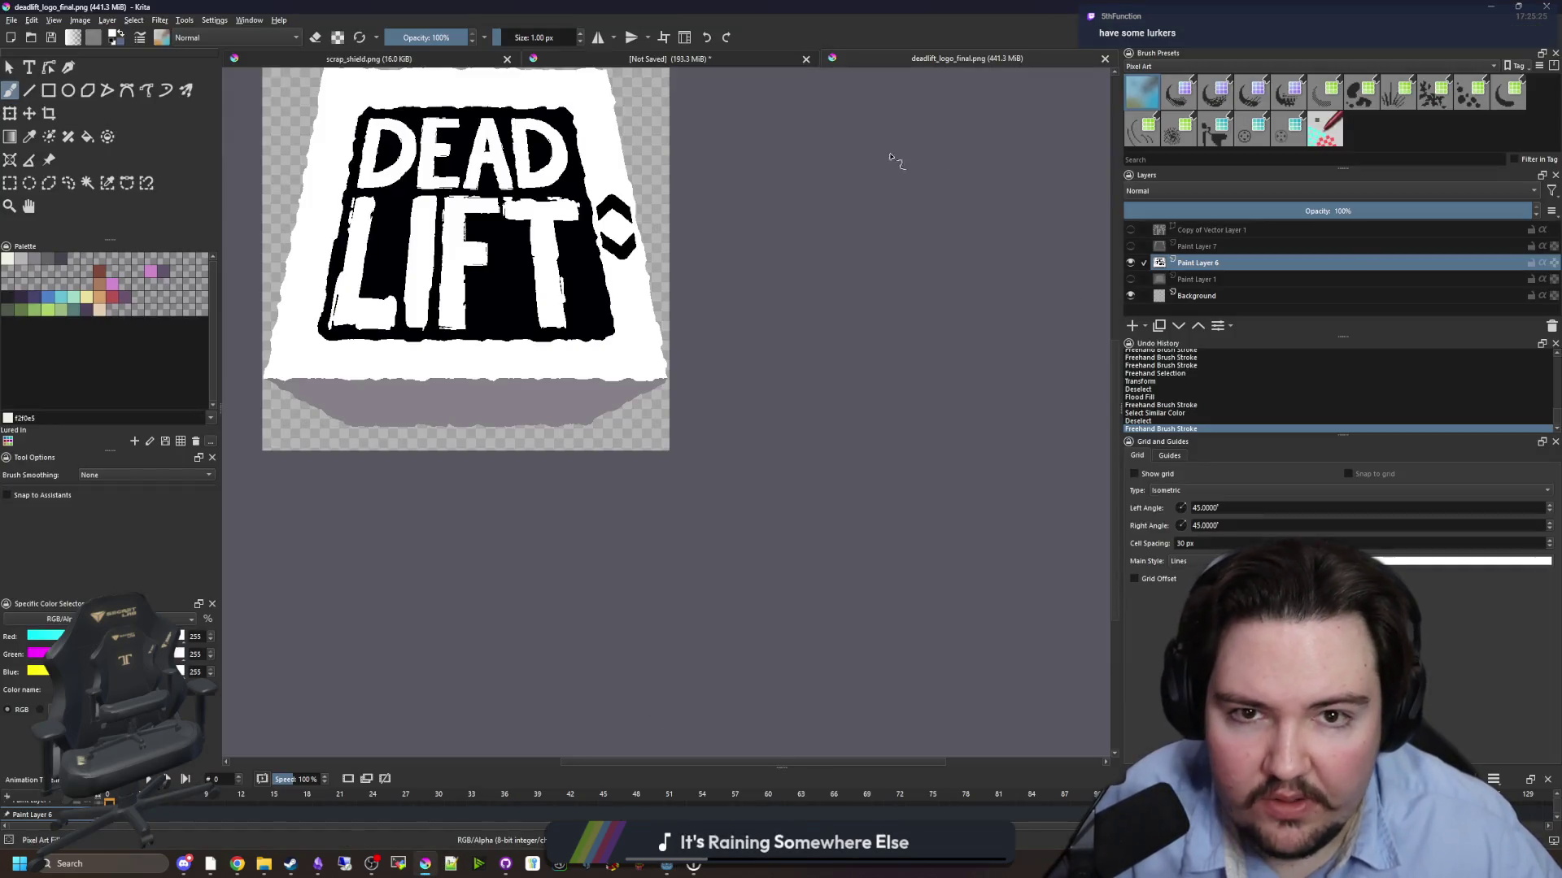
# - Minimize Krita, preview tie_fighter_generation.png and sprig_generation.png in the Inspector, and save
pyautogui.press('super+Down')
pyautogui.click(934, 539)
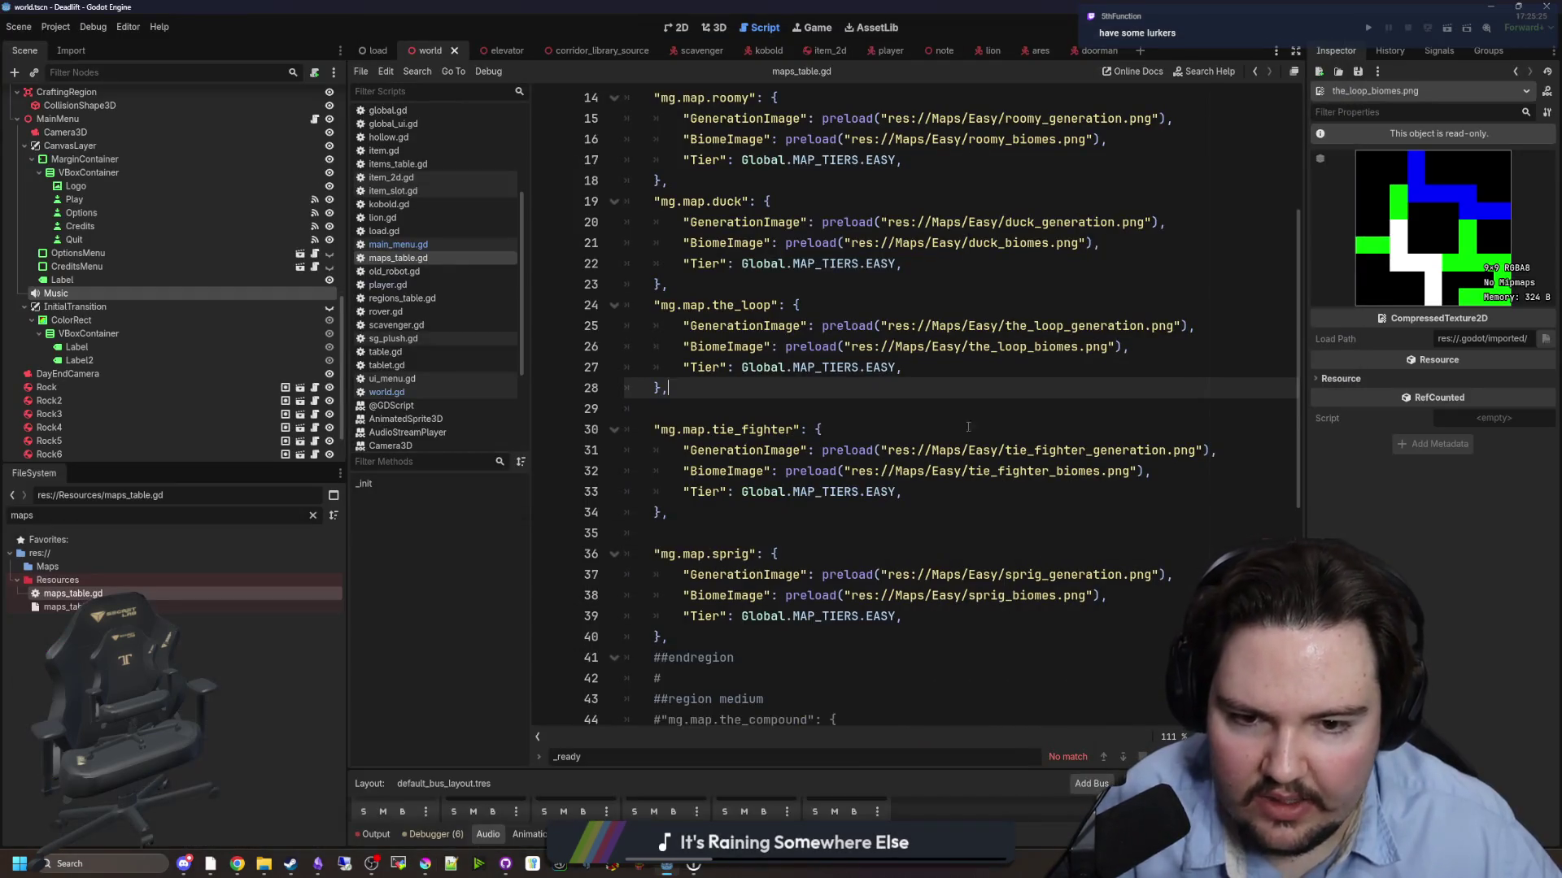
pyautogui.click(975, 406)
pyautogui.keyDown('ctrl'); pyautogui.click(1016, 452); pyautogui.keyUp('ctrl')
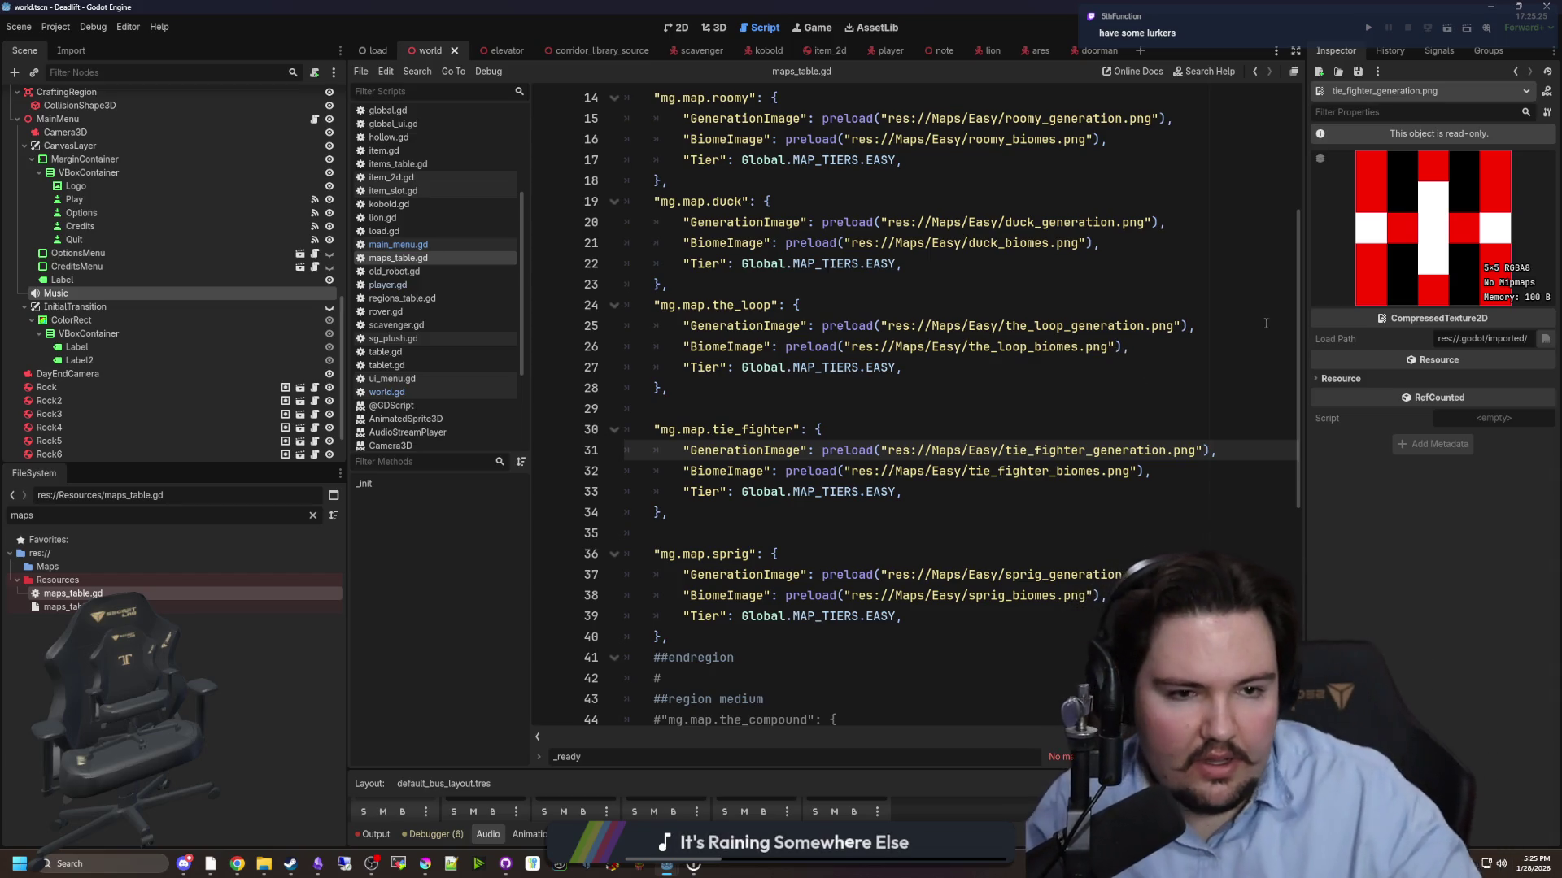
pyautogui.keyDown('ctrl'); pyautogui.click(1070, 575); pyautogui.keyUp('ctrl')
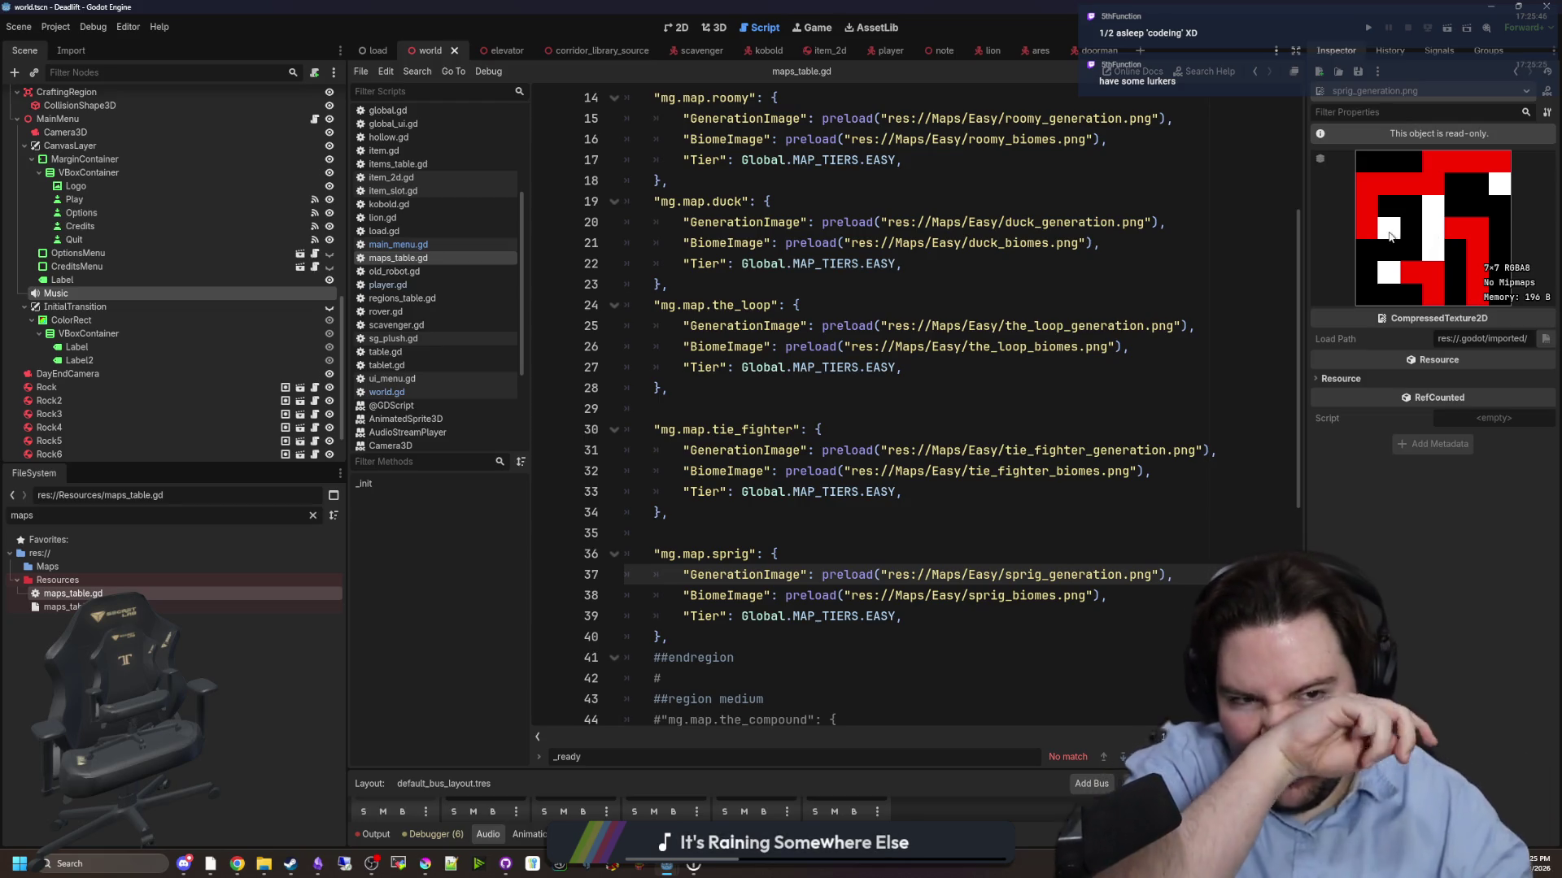
pyautogui.click(1197, 321)
pyautogui.hotkey('ctrl', 's')
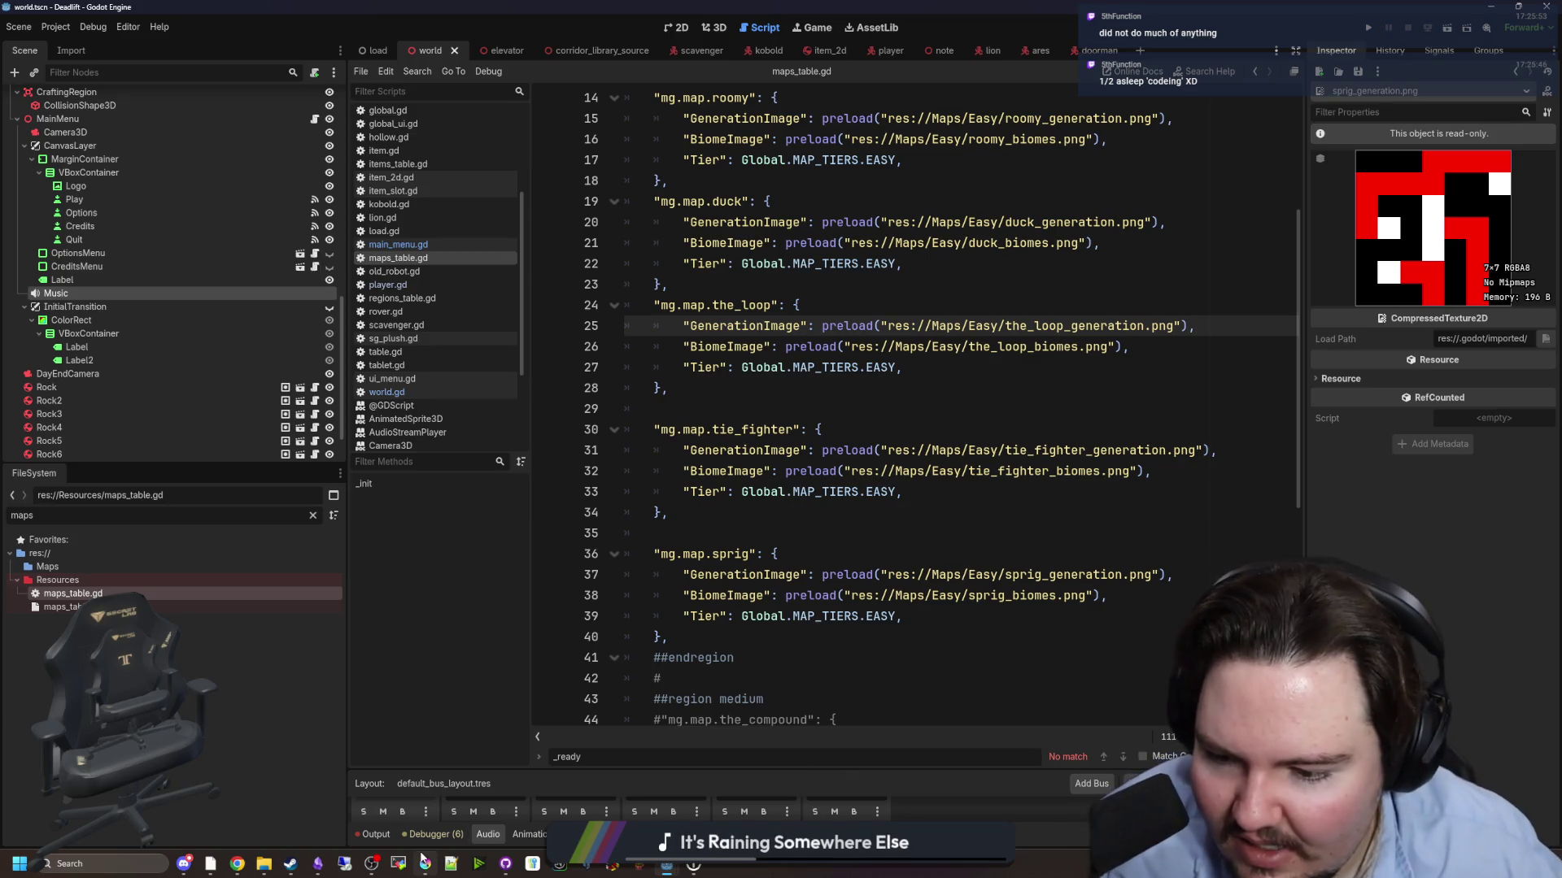
# - Launch Blender from the Steam library, then return to the Godot maps_table.gd window
pyautogui.click(293, 864)
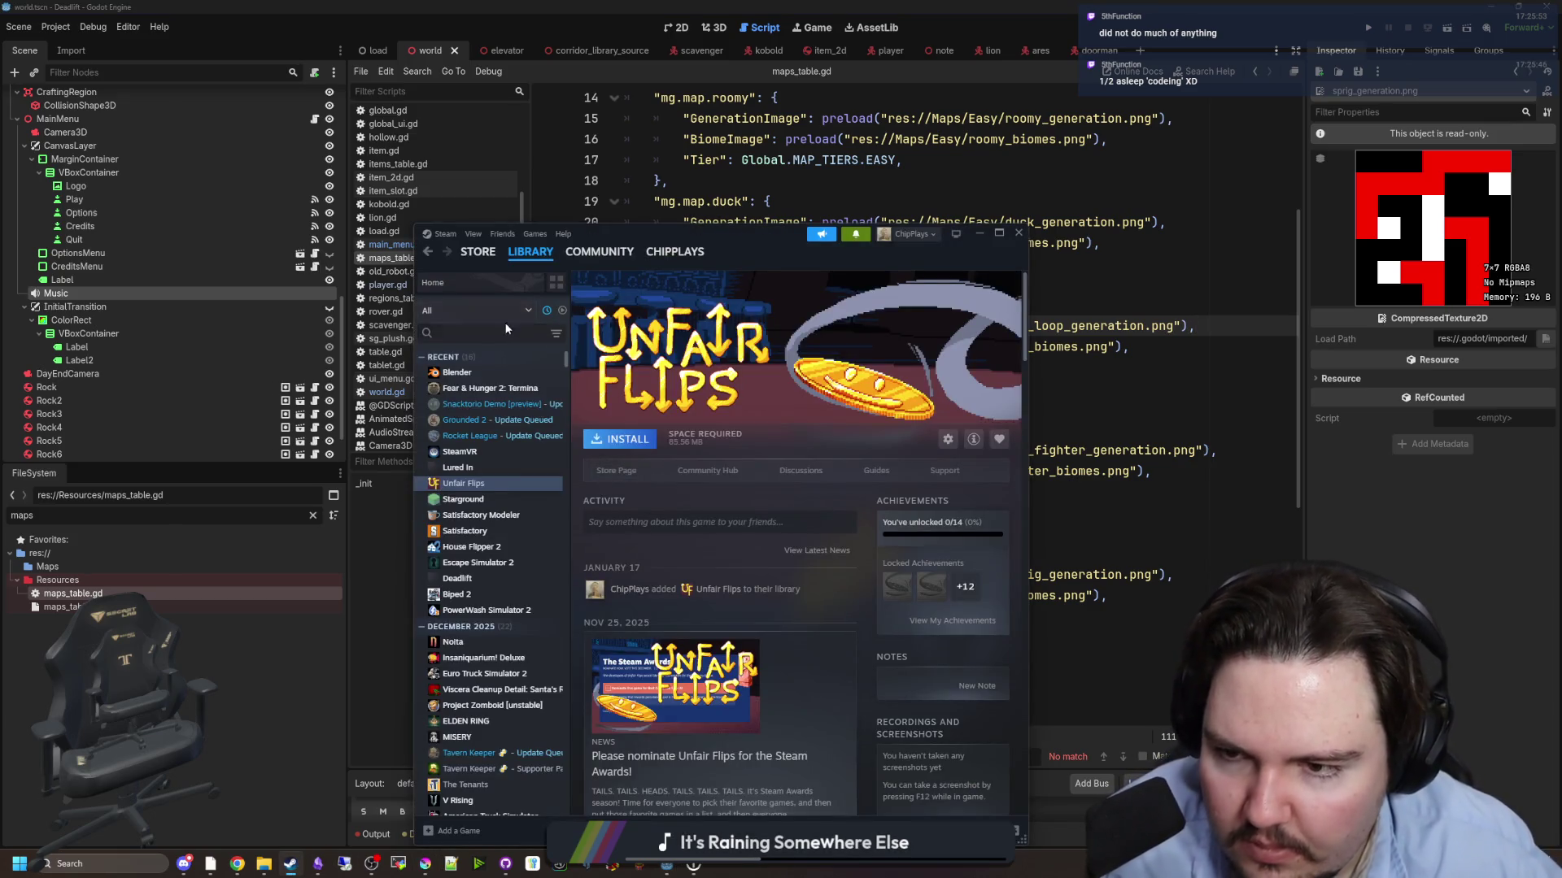
pyautogui.click(457, 372)
pyautogui.click(602, 438)
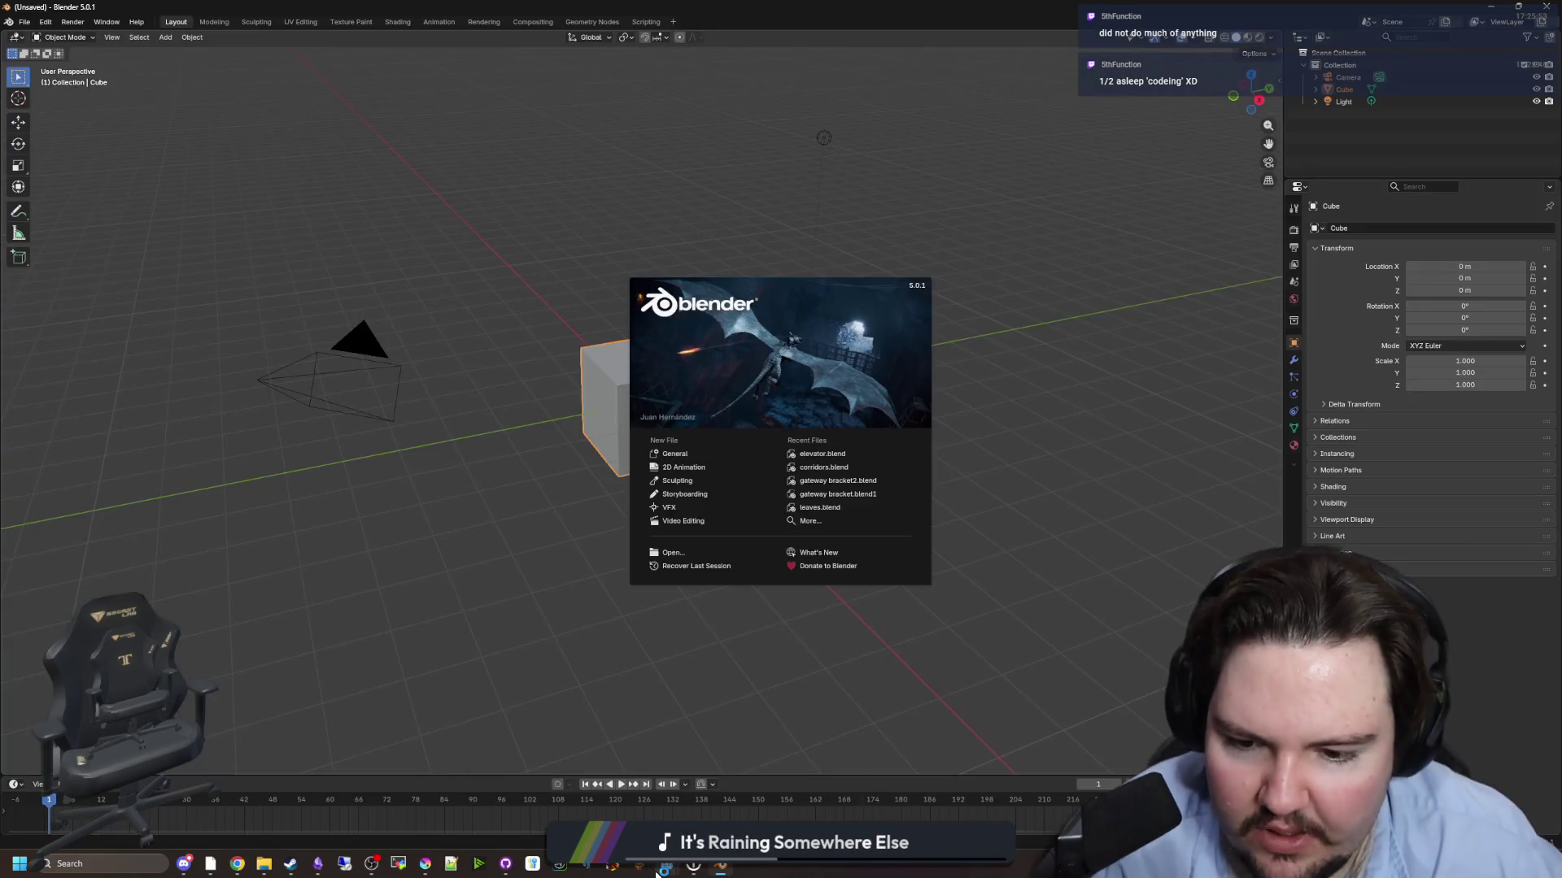
pyautogui.moveTo(666, 863)
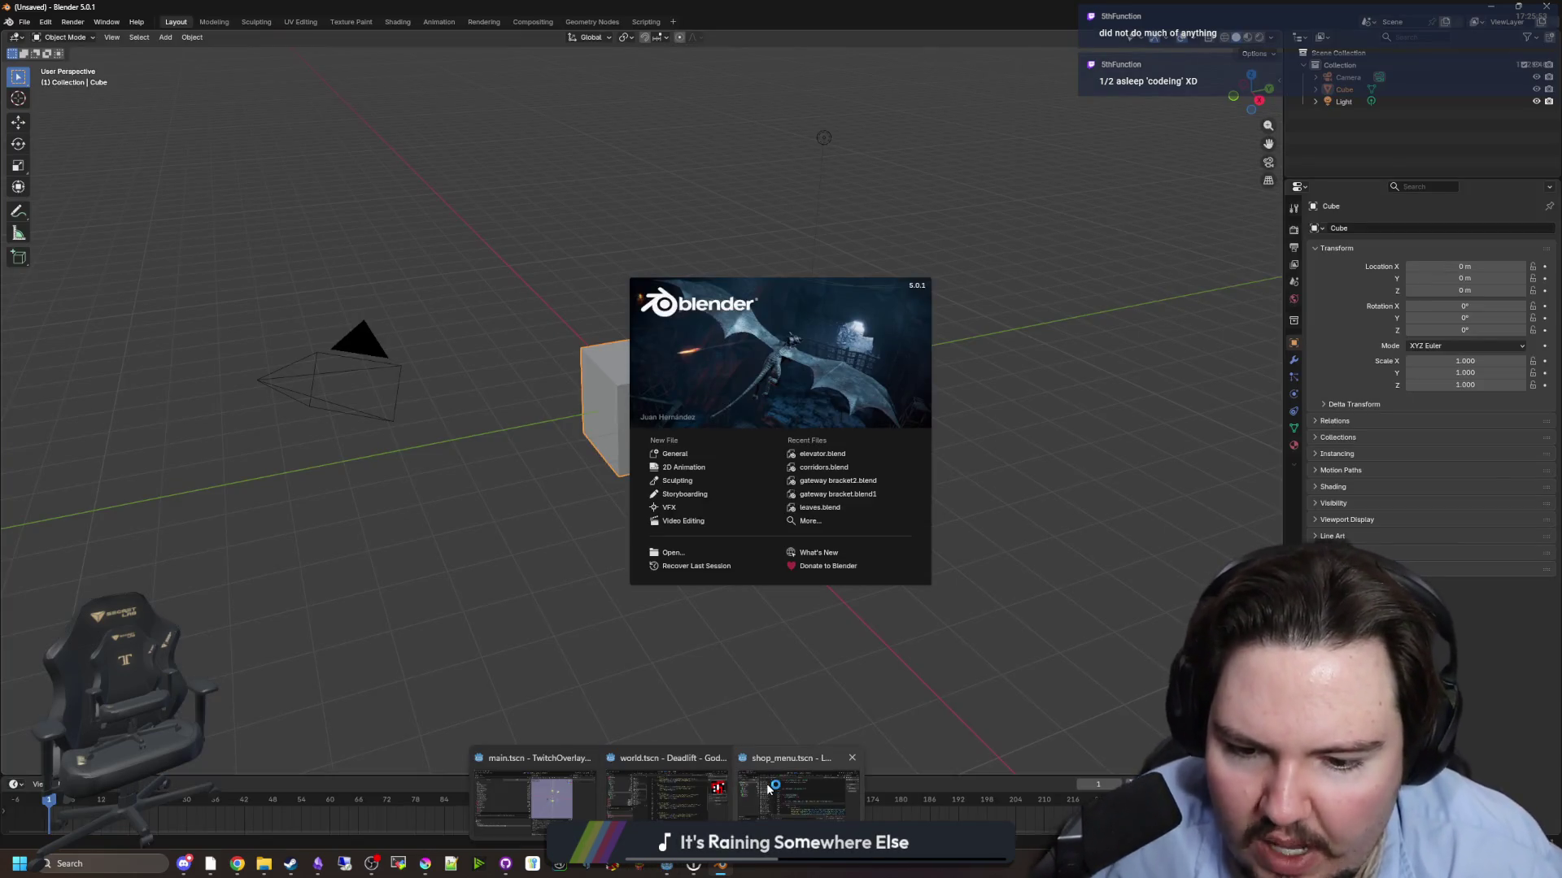
pyautogui.click(663, 797)
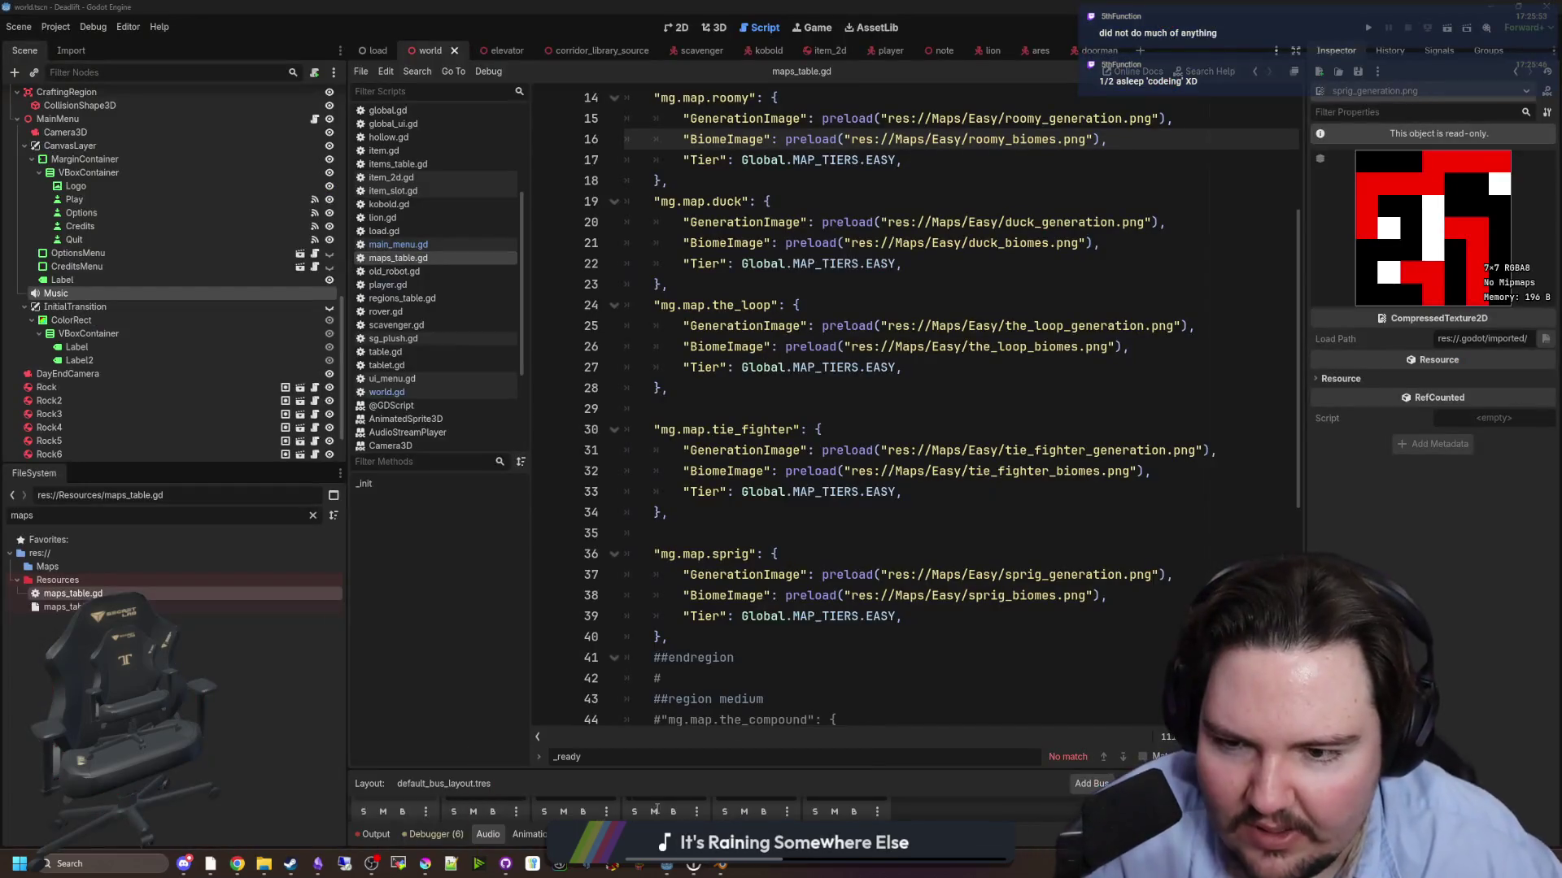
# - Close the find bar and look over the easy map entries on lines 18–29 of maps_table.gd
pyautogui.click(911, 383)
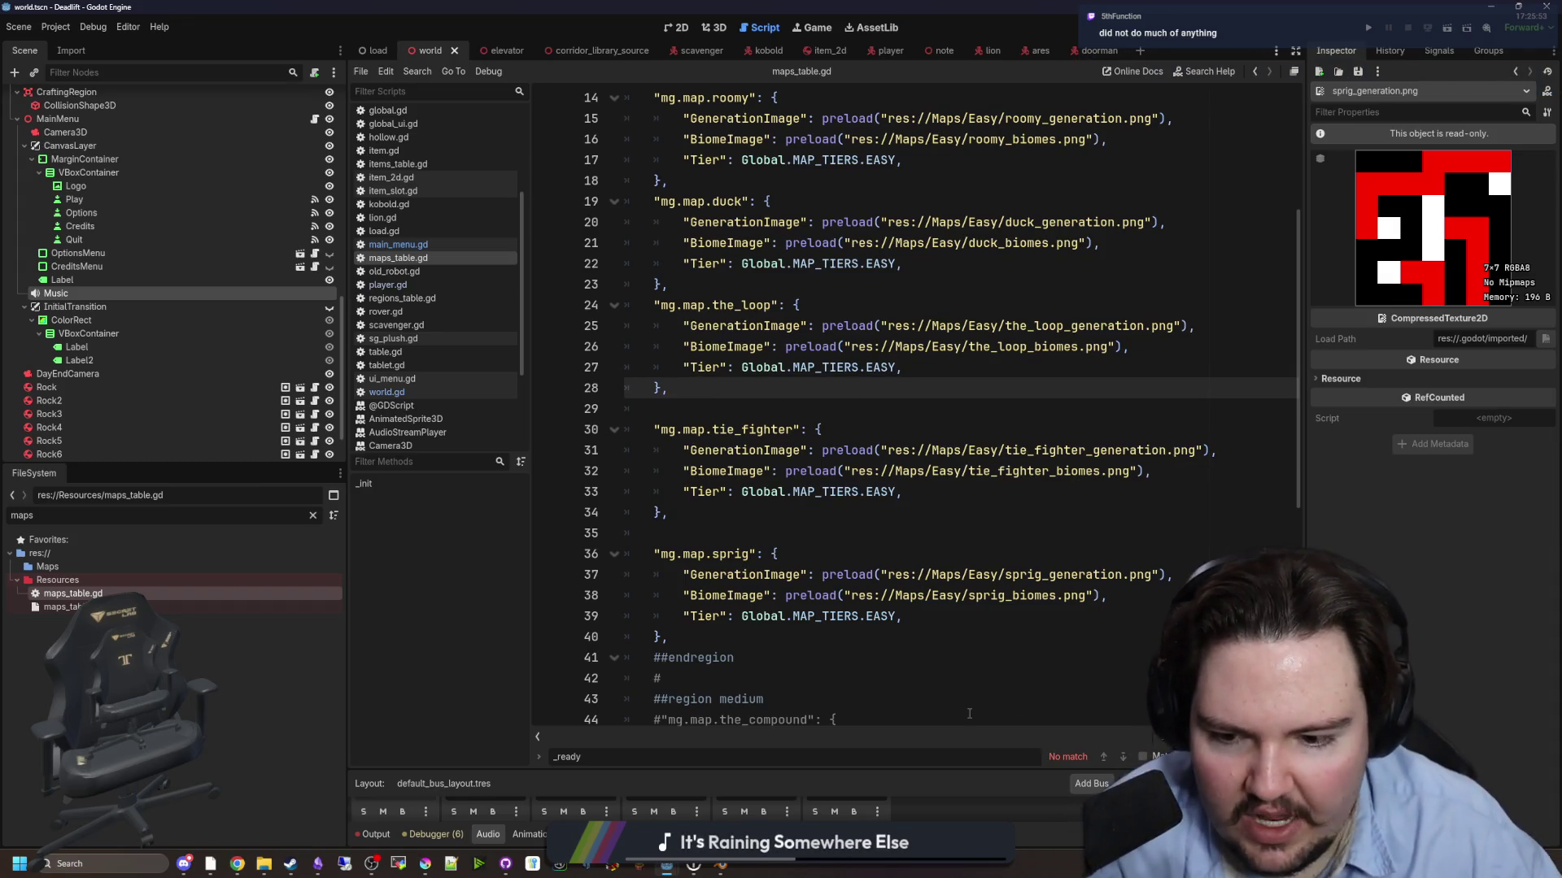
pyautogui.press('Escape')
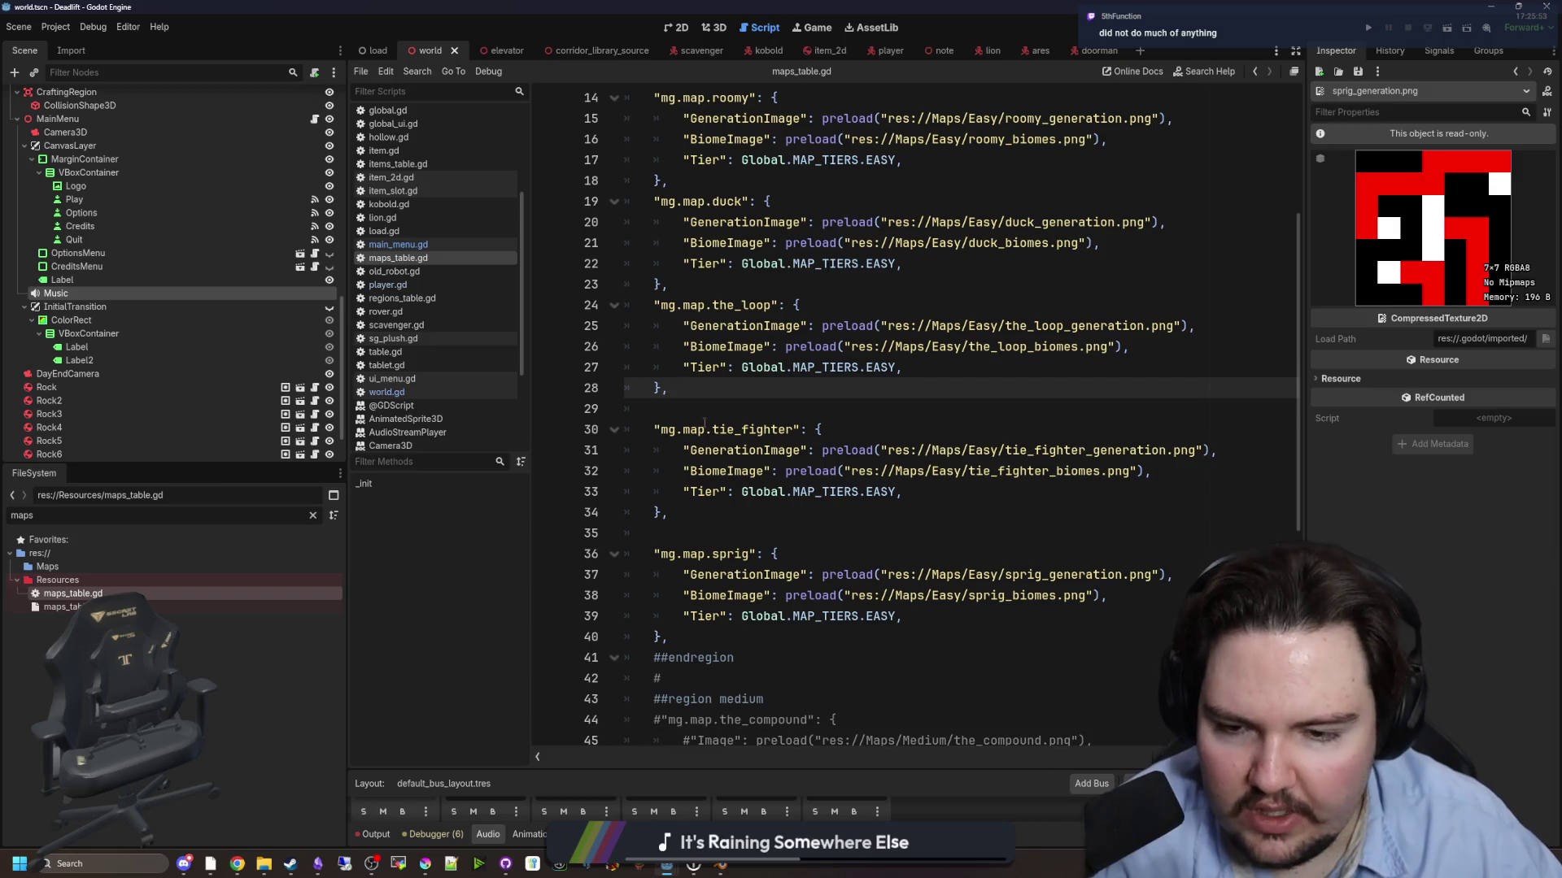
pyautogui.click(719, 408)
pyautogui.scroll(2, 719, 412)
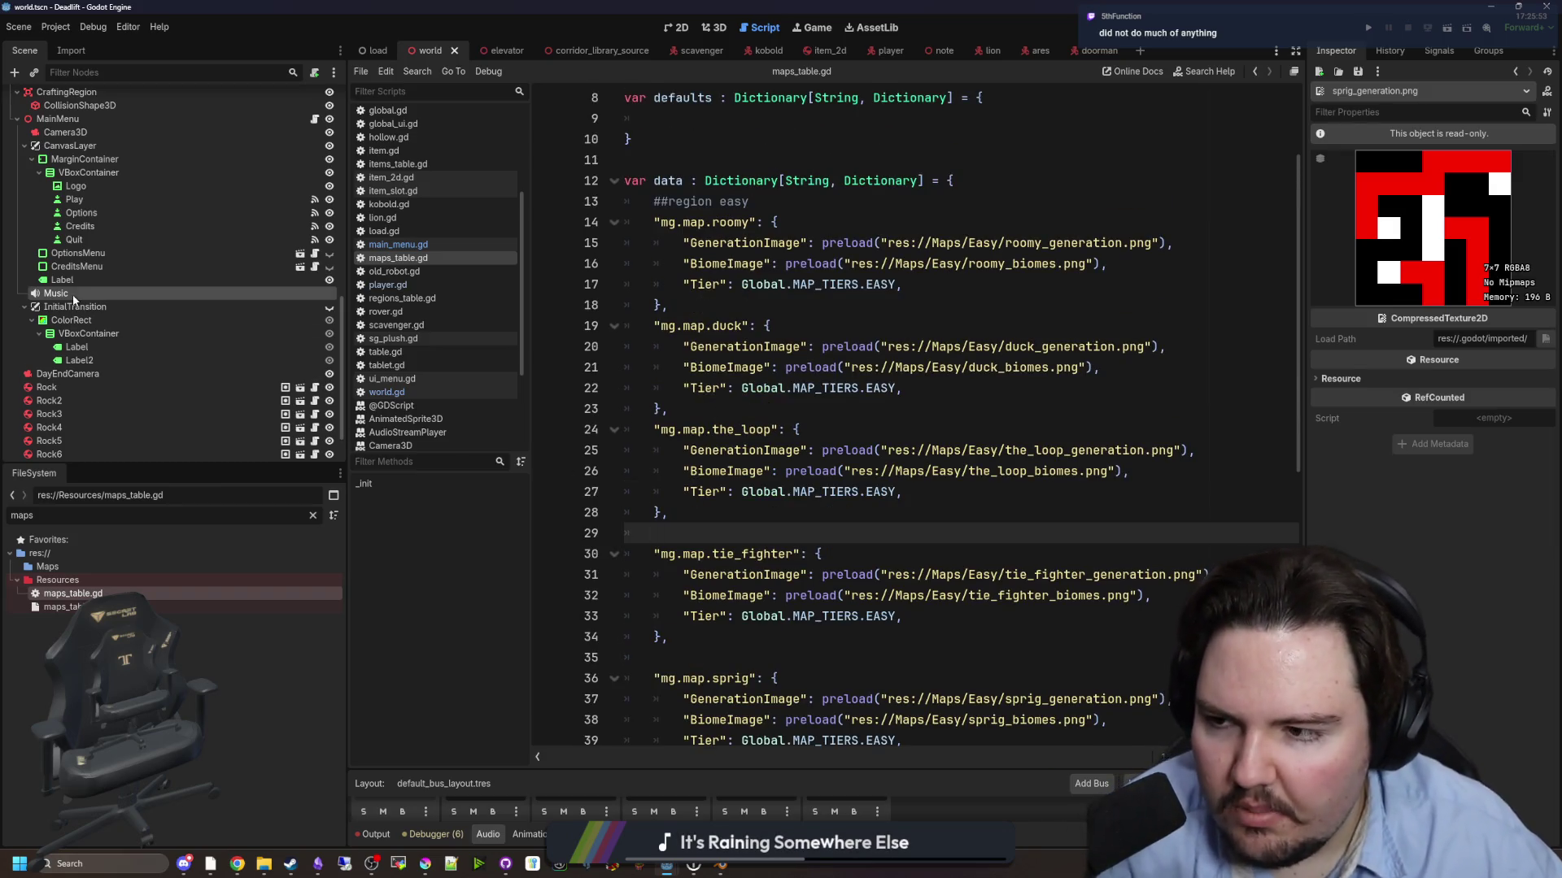
pyautogui.click(823, 405)
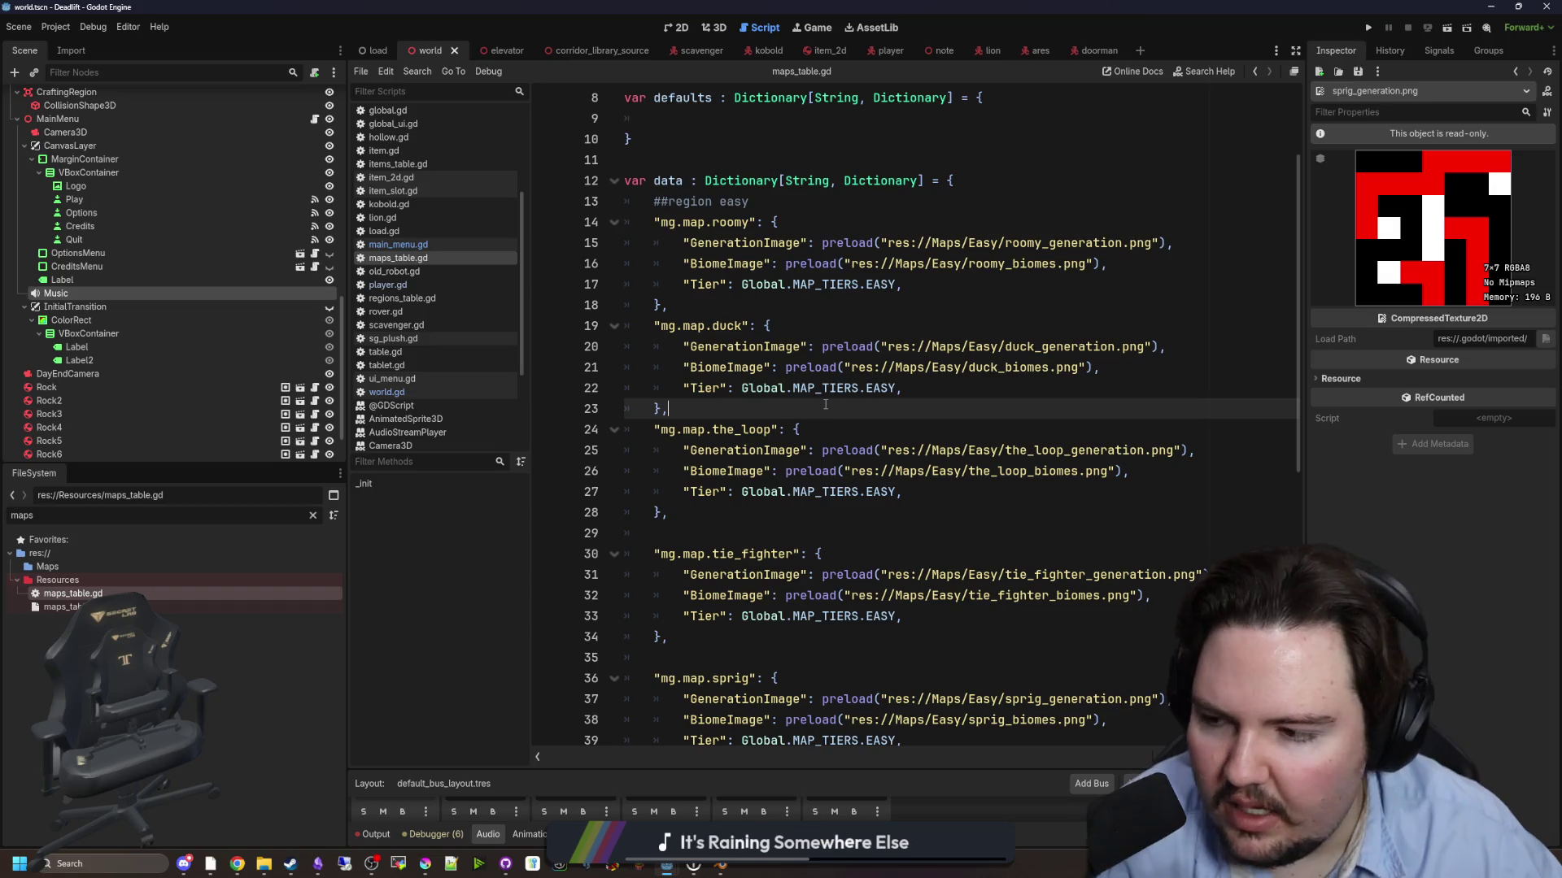
pyautogui.click(830, 307)
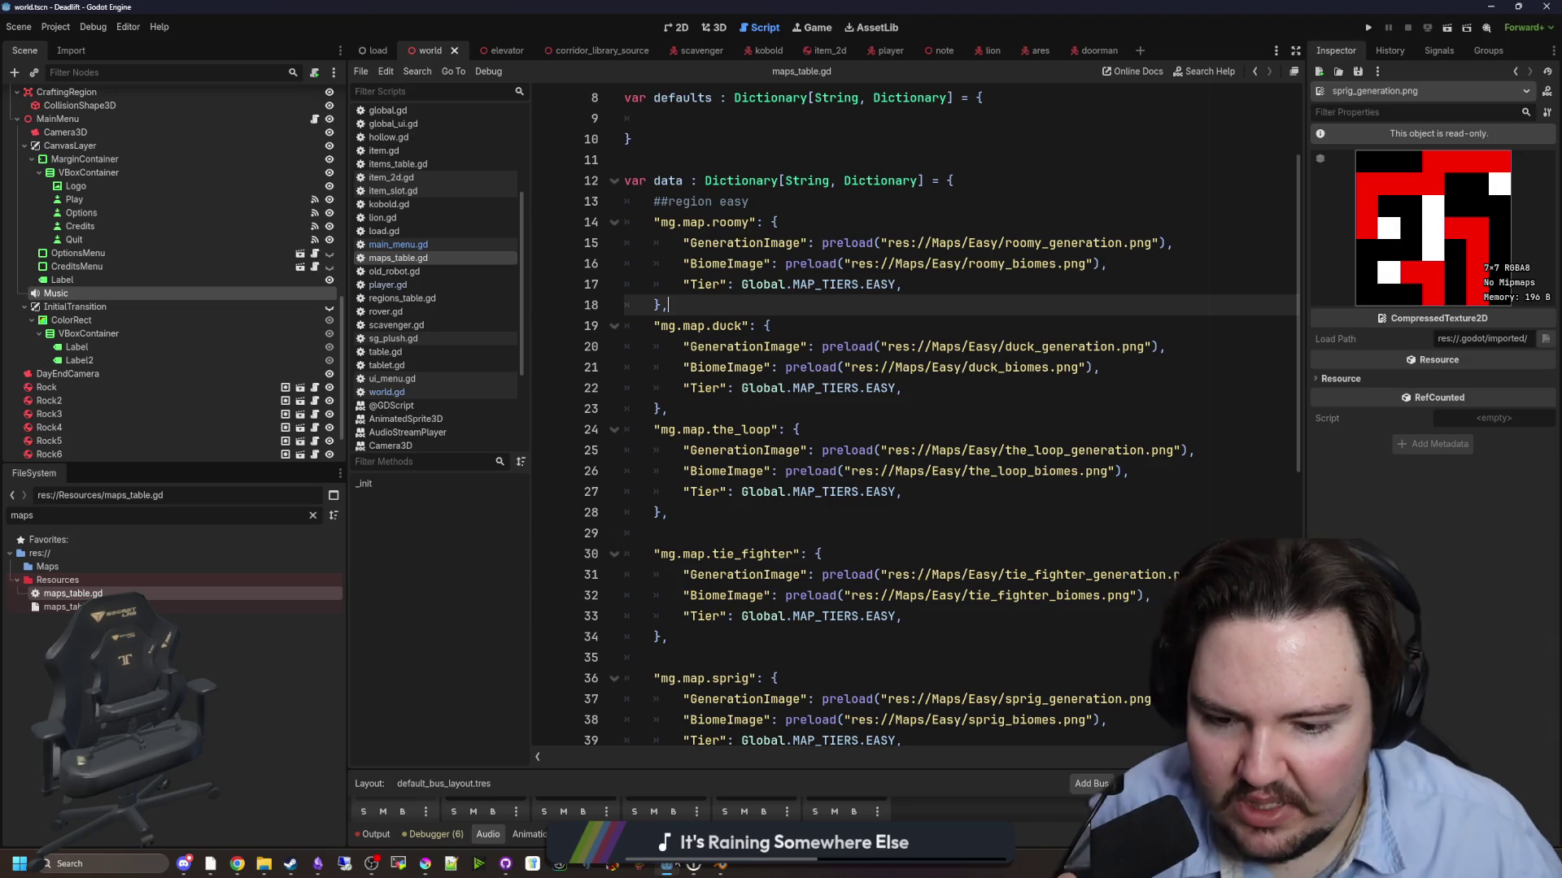
pyautogui.click(721, 864)
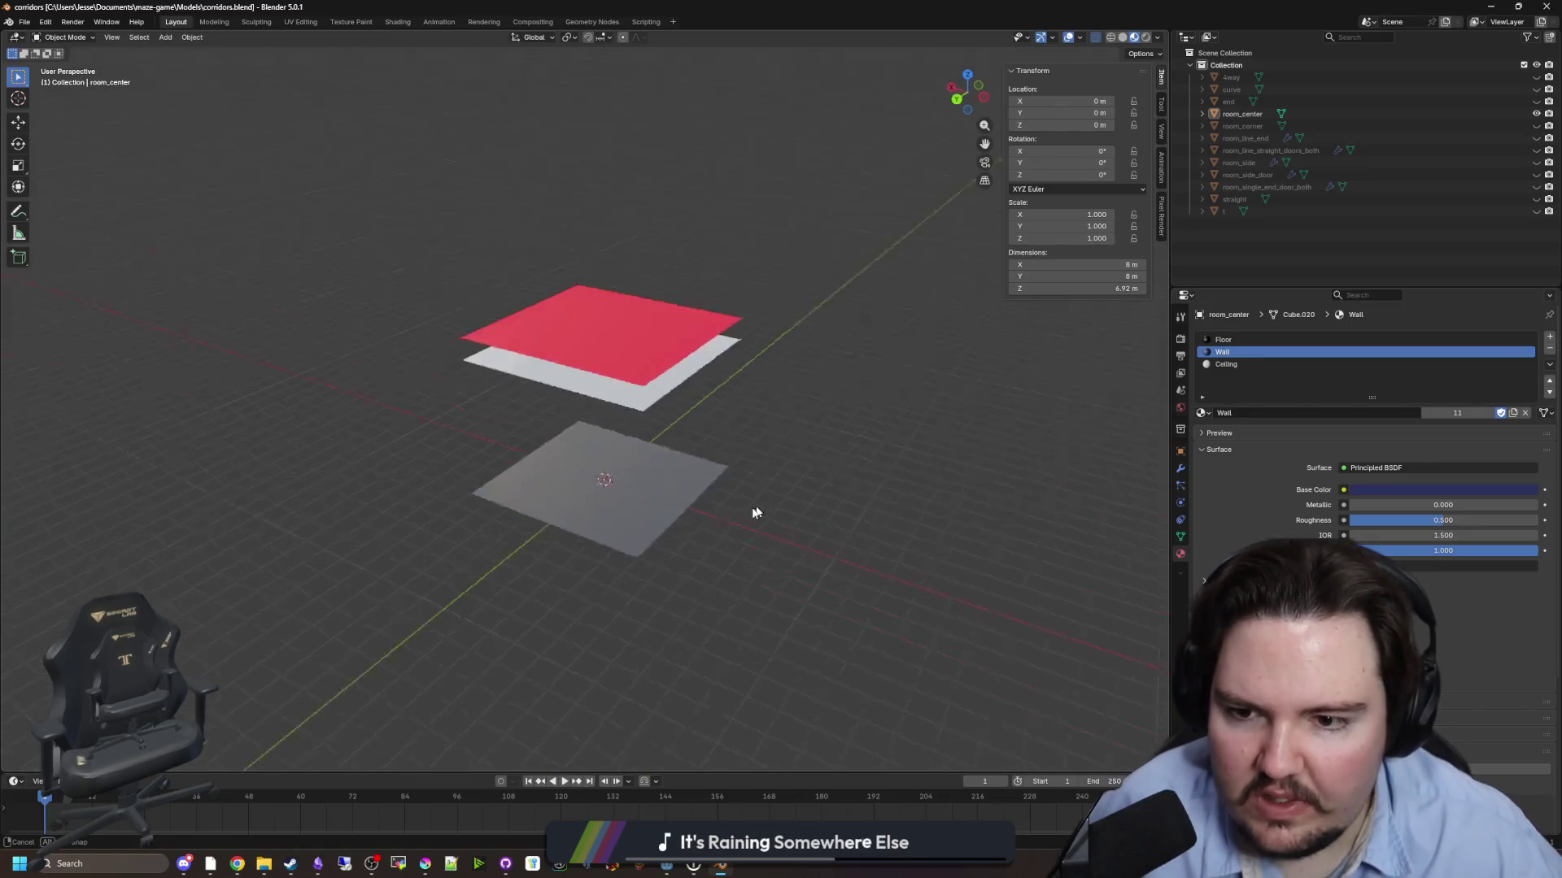
# - Hide room_center and bring up room_line_end and room_side to inspect them
pyautogui.click(1536, 114)
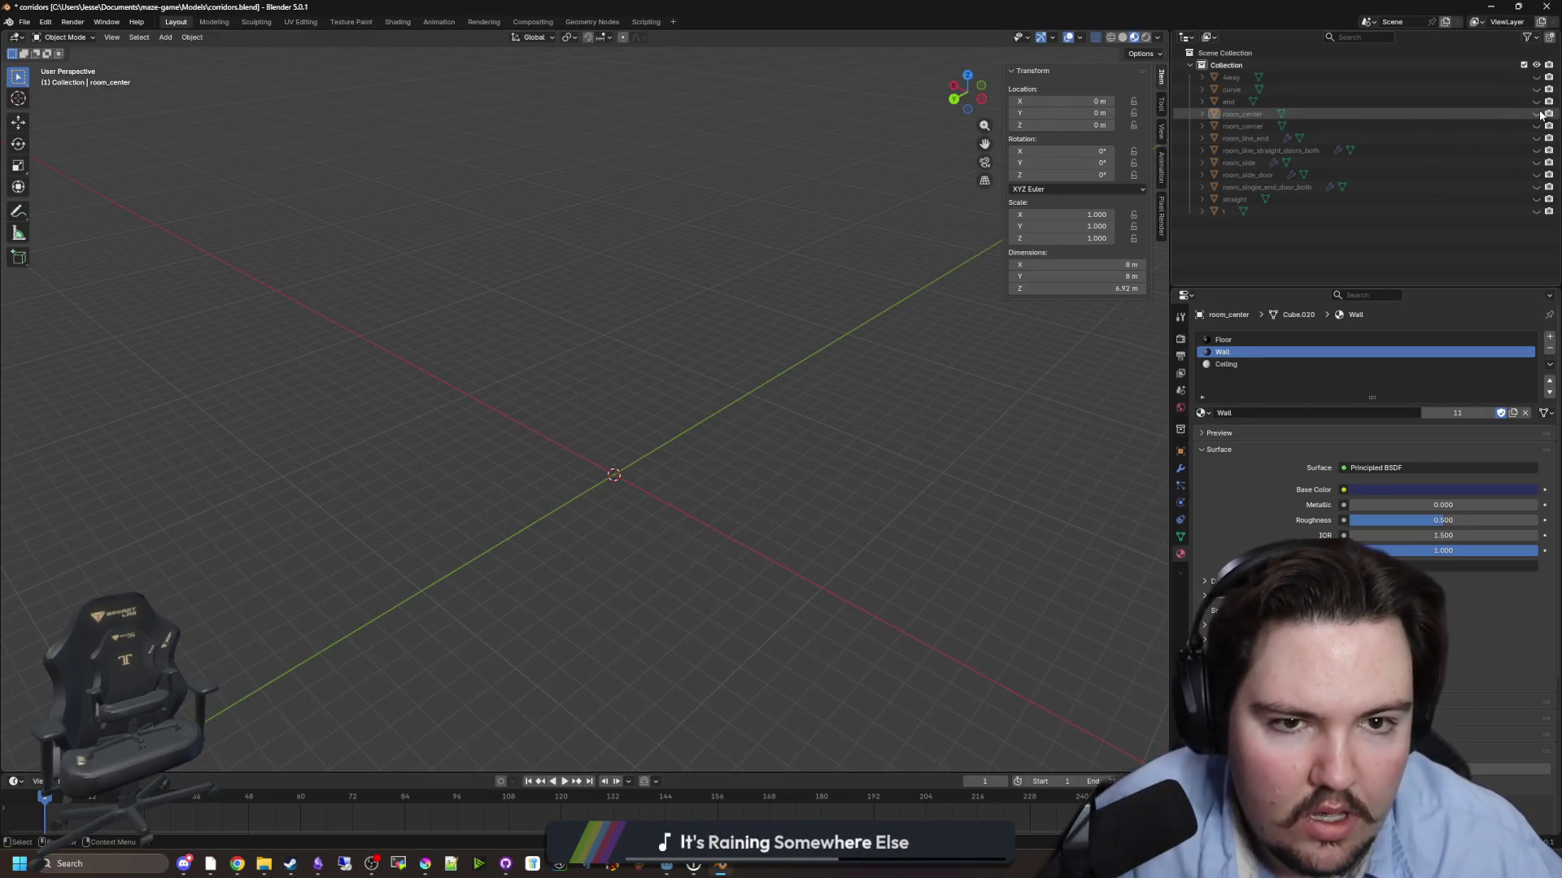
pyautogui.click(1495, 138)
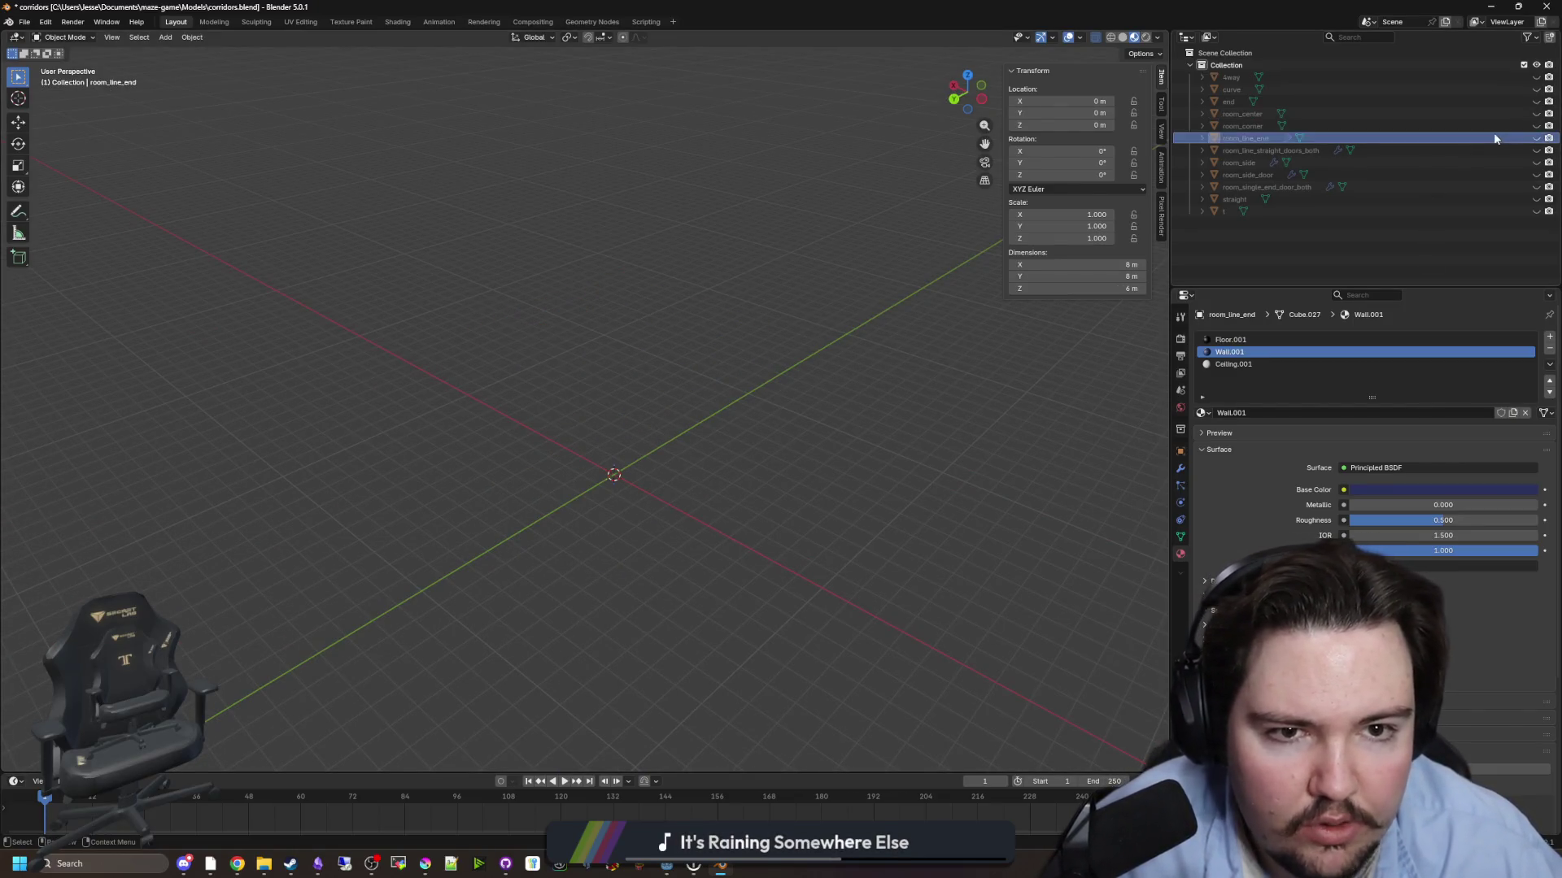
pyautogui.click(1536, 138)
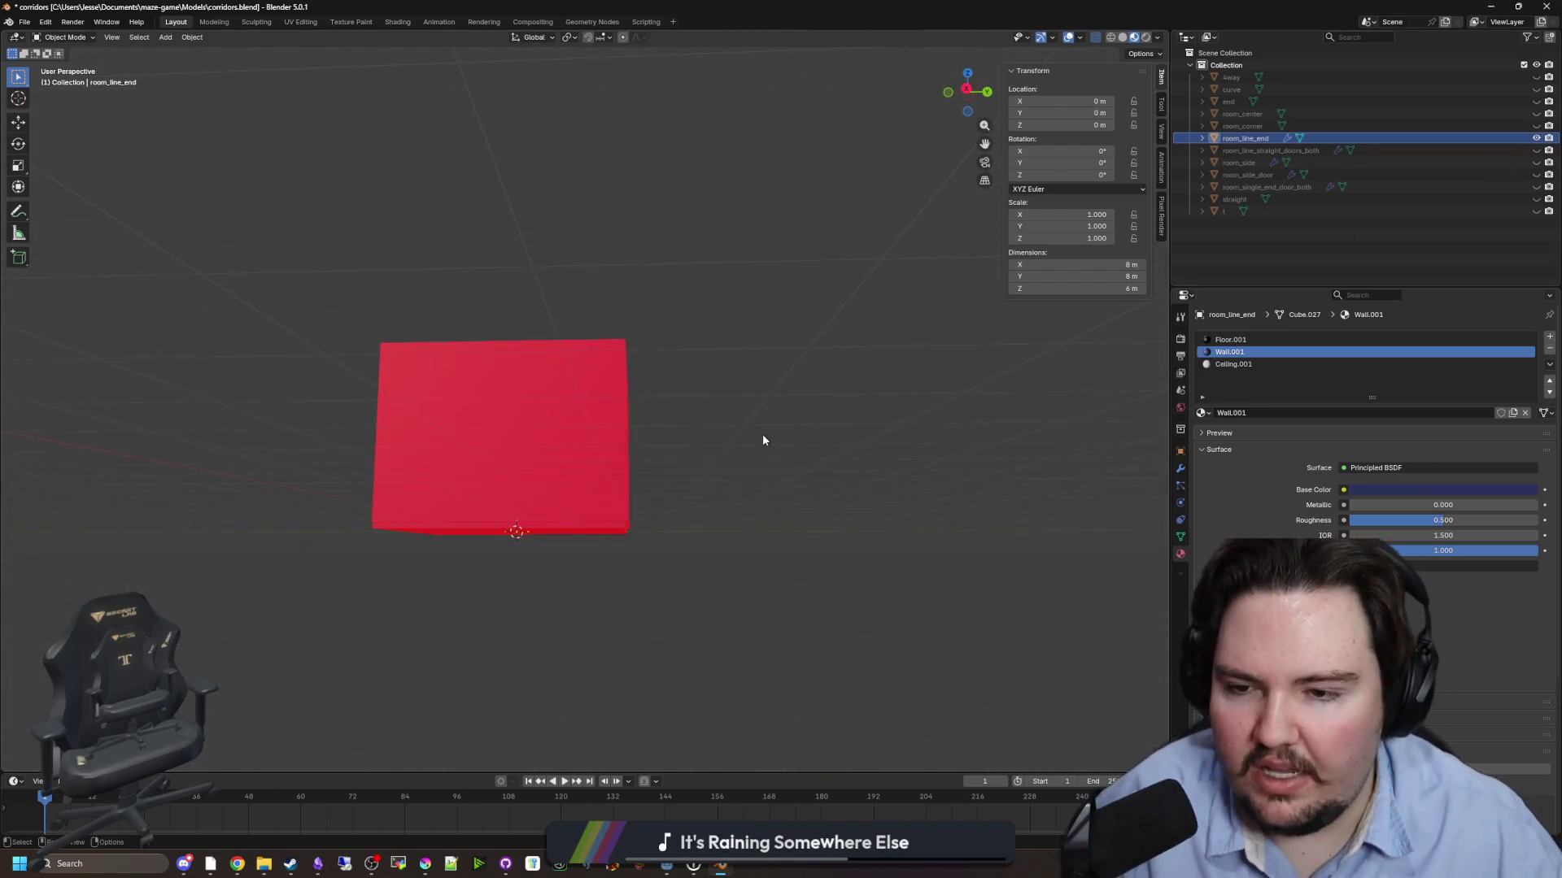
pyautogui.scroll(5, 600, 498)
pyautogui.click(605, 346)
pyautogui.click(949, 383)
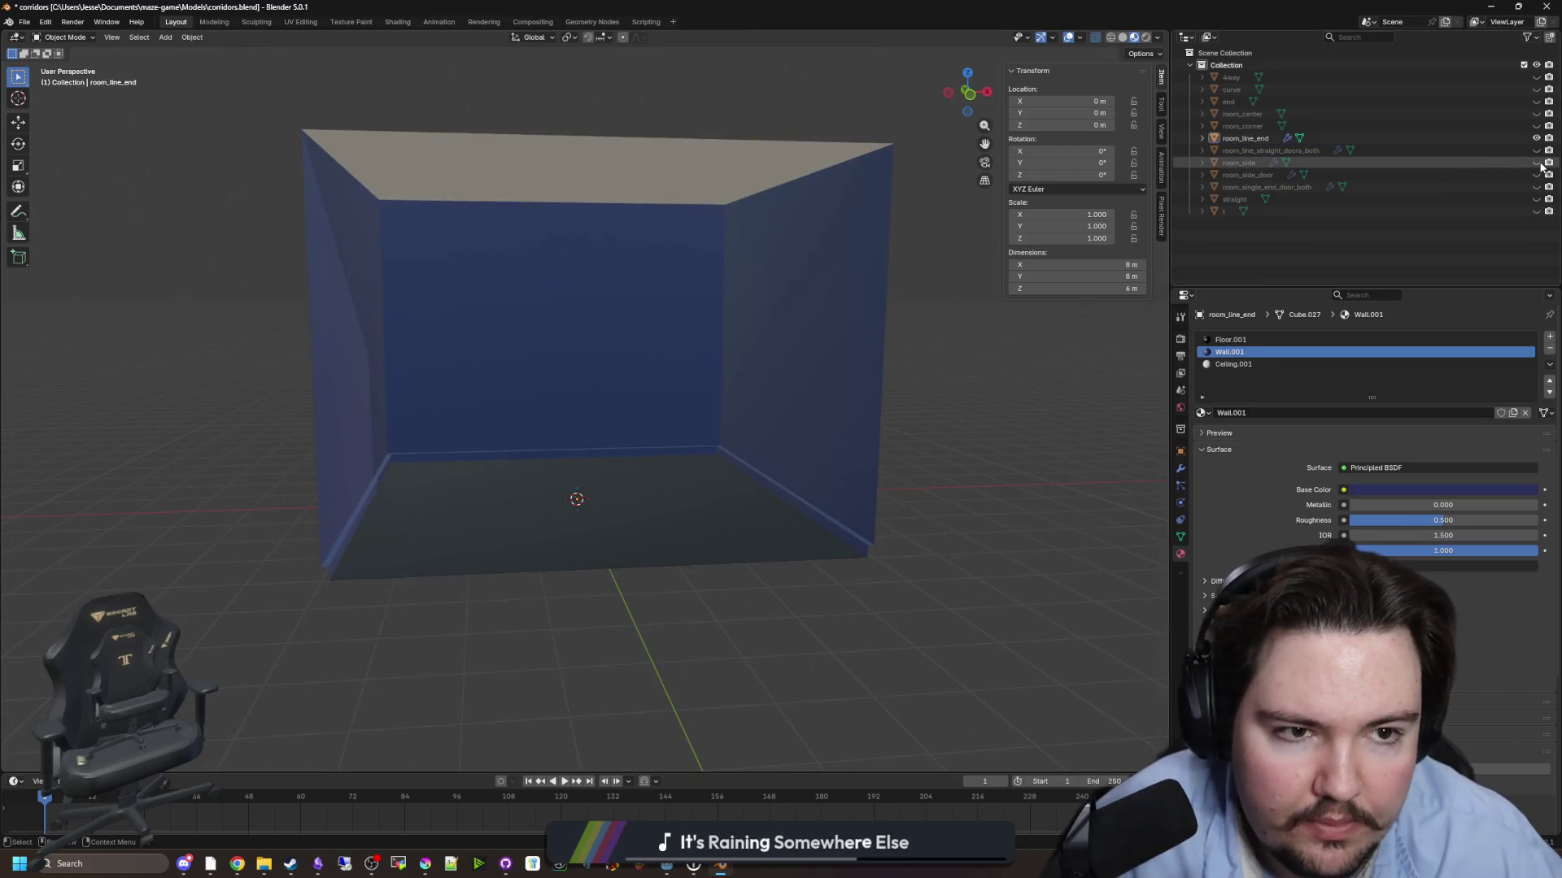
pyautogui.click(1238, 162)
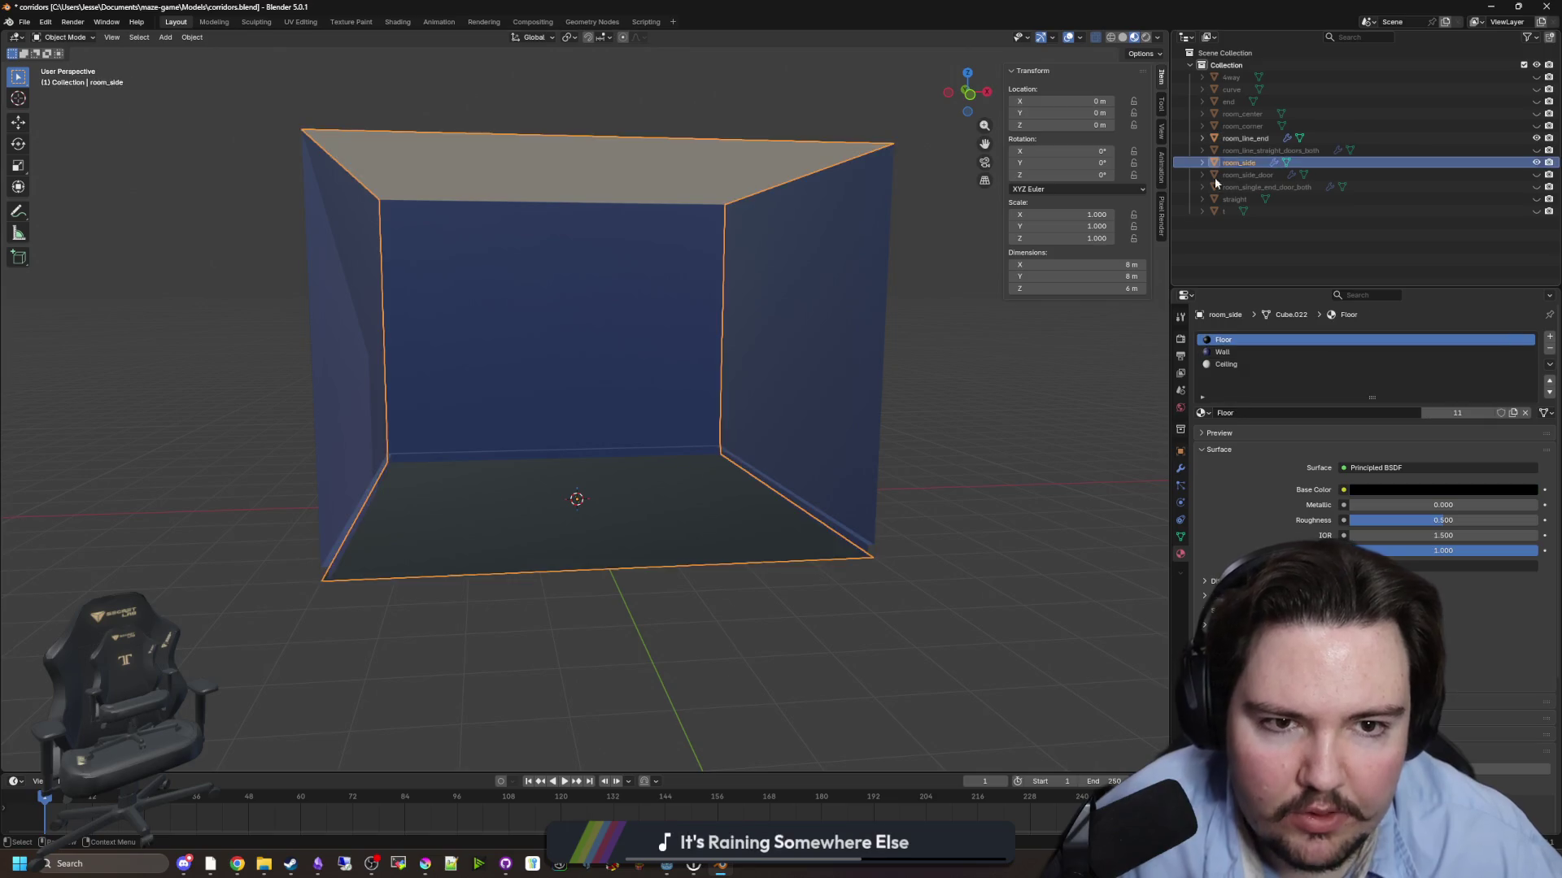
pyautogui.scroll(-3, 813, 309)
pyautogui.moveTo(813, 309)
pyautogui.mouseDown()
pyautogui.moveTo(602, 323)
pyautogui.moveTo(840, 342)
pyautogui.mouseUp()
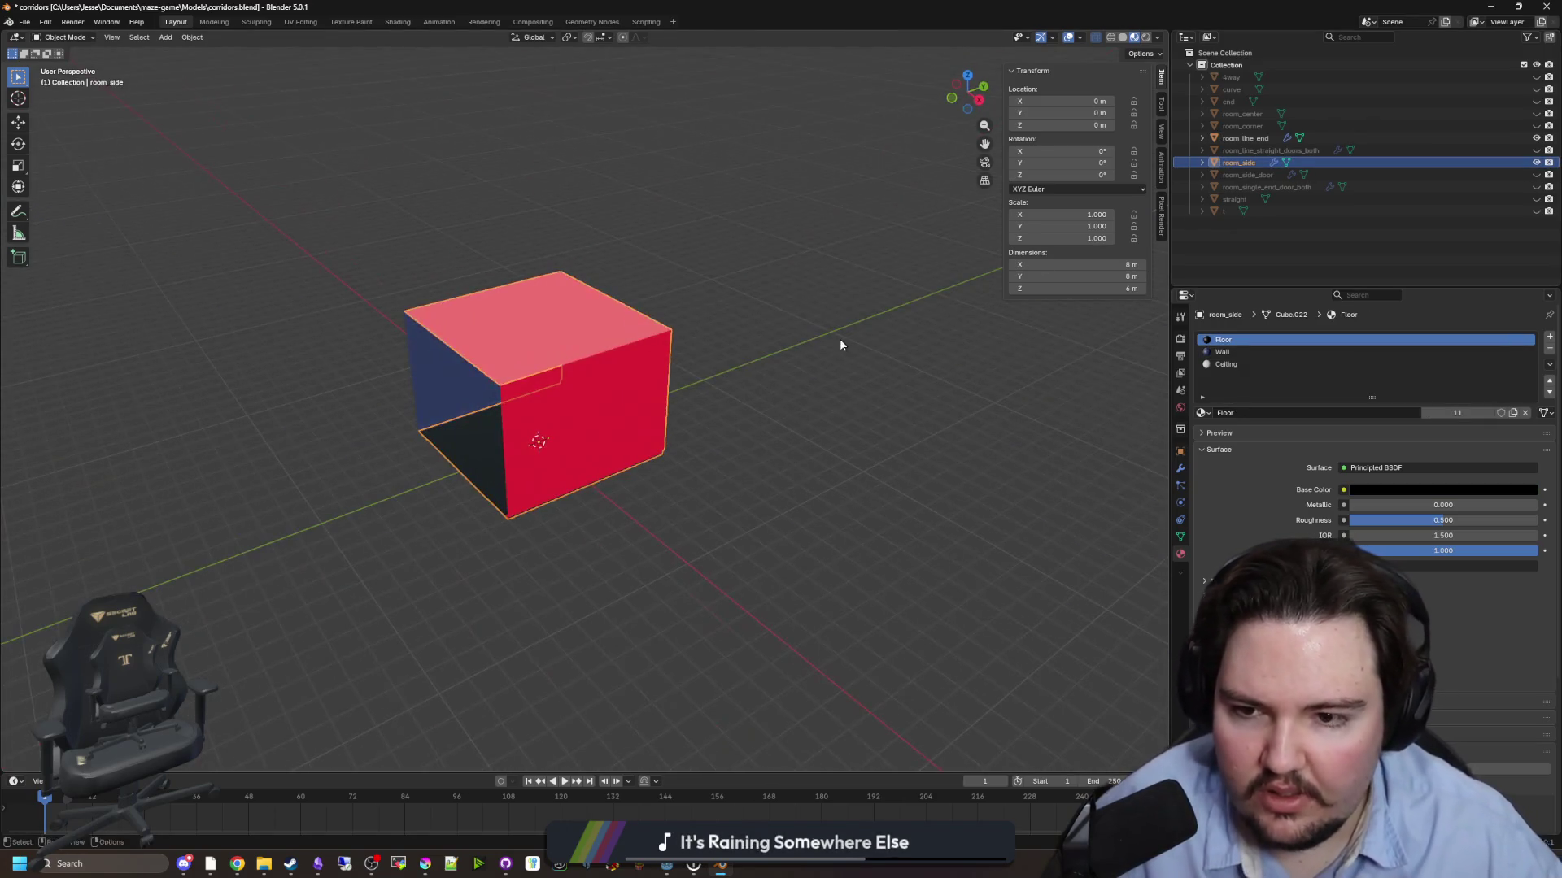
# - Duplicate room_side in place, then hide room_side and room_line_end
pyautogui.hotkey('shift', 'd')
pyautogui.click(840, 340)
pyautogui.moveTo(646, 411); pyautogui.dragTo(894, 366)
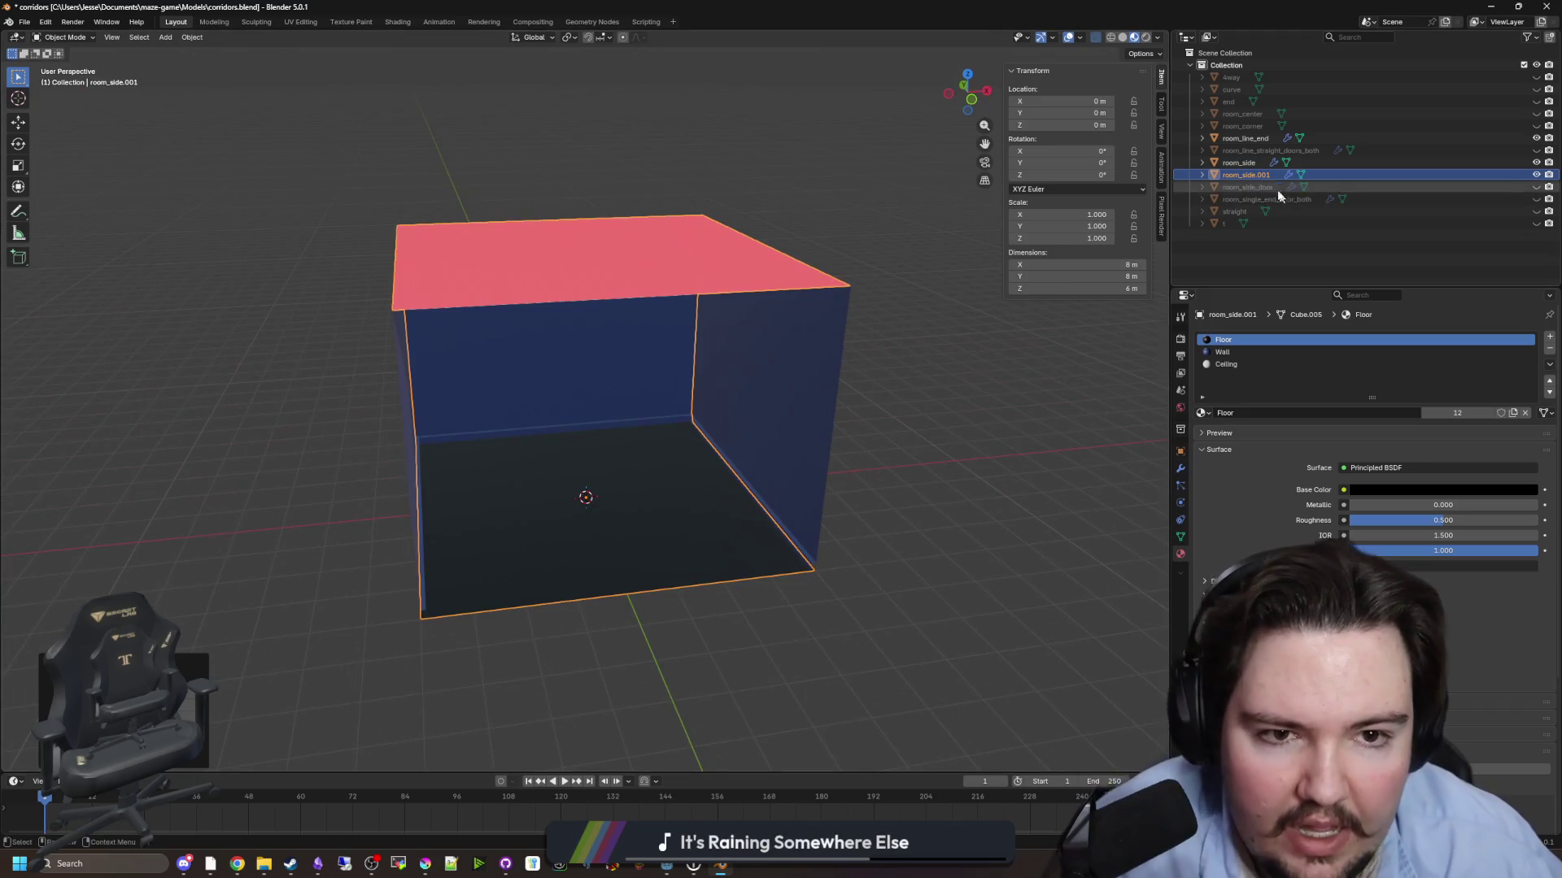
pyautogui.click(1301, 163)
pyautogui.click(1536, 162)
pyautogui.click(1525, 138)
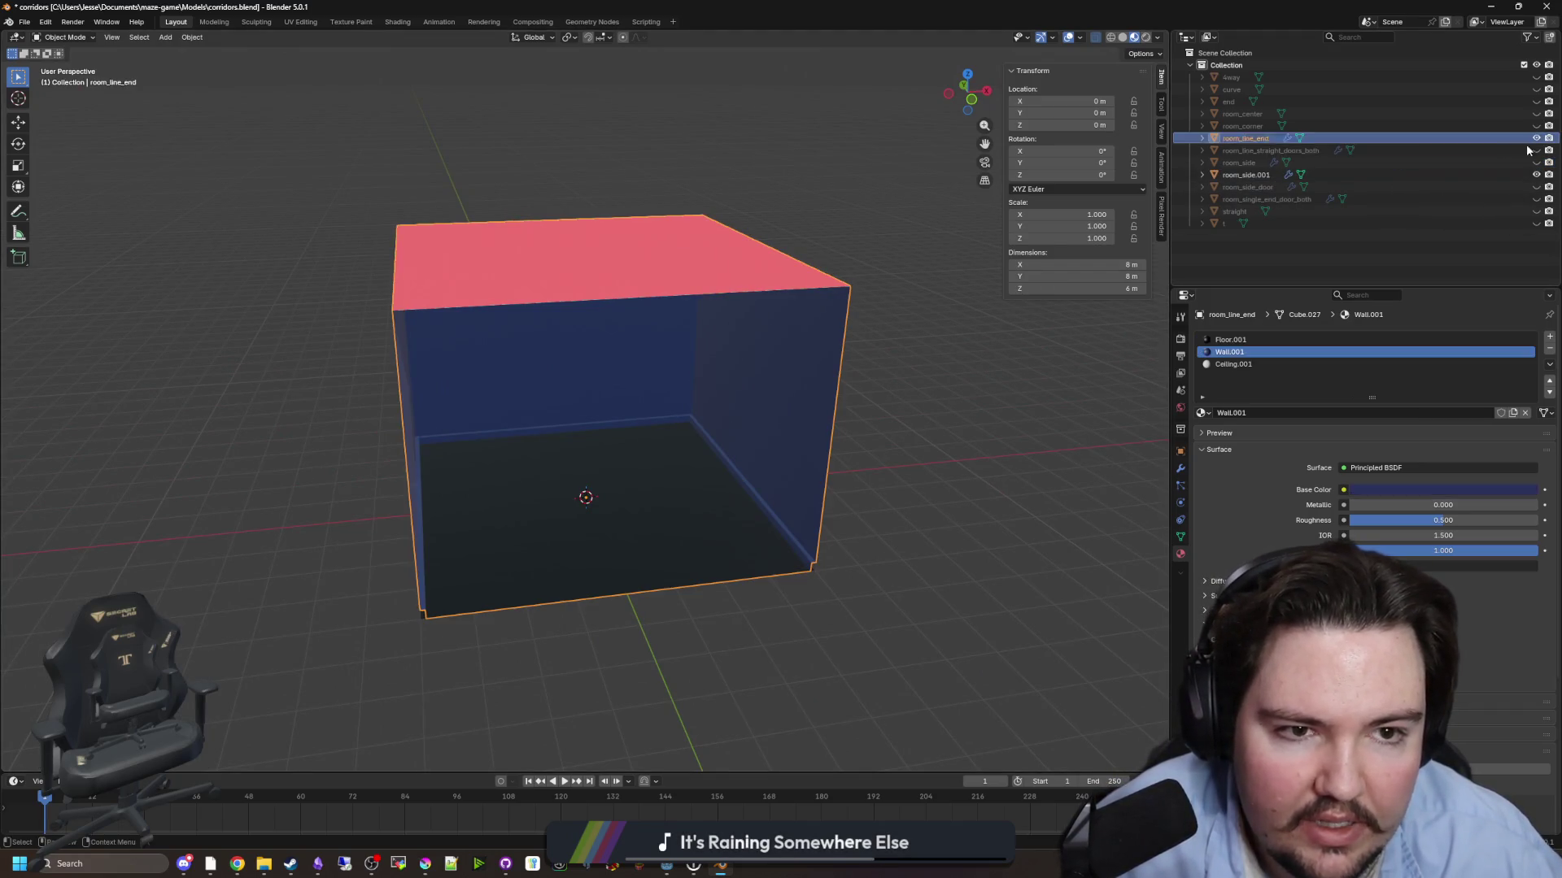
pyautogui.click(1536, 138)
# - Delete the trial room_side.001 copy and select room_side_door
pyautogui.moveTo(864, 338); pyautogui.dragTo(837, 304)
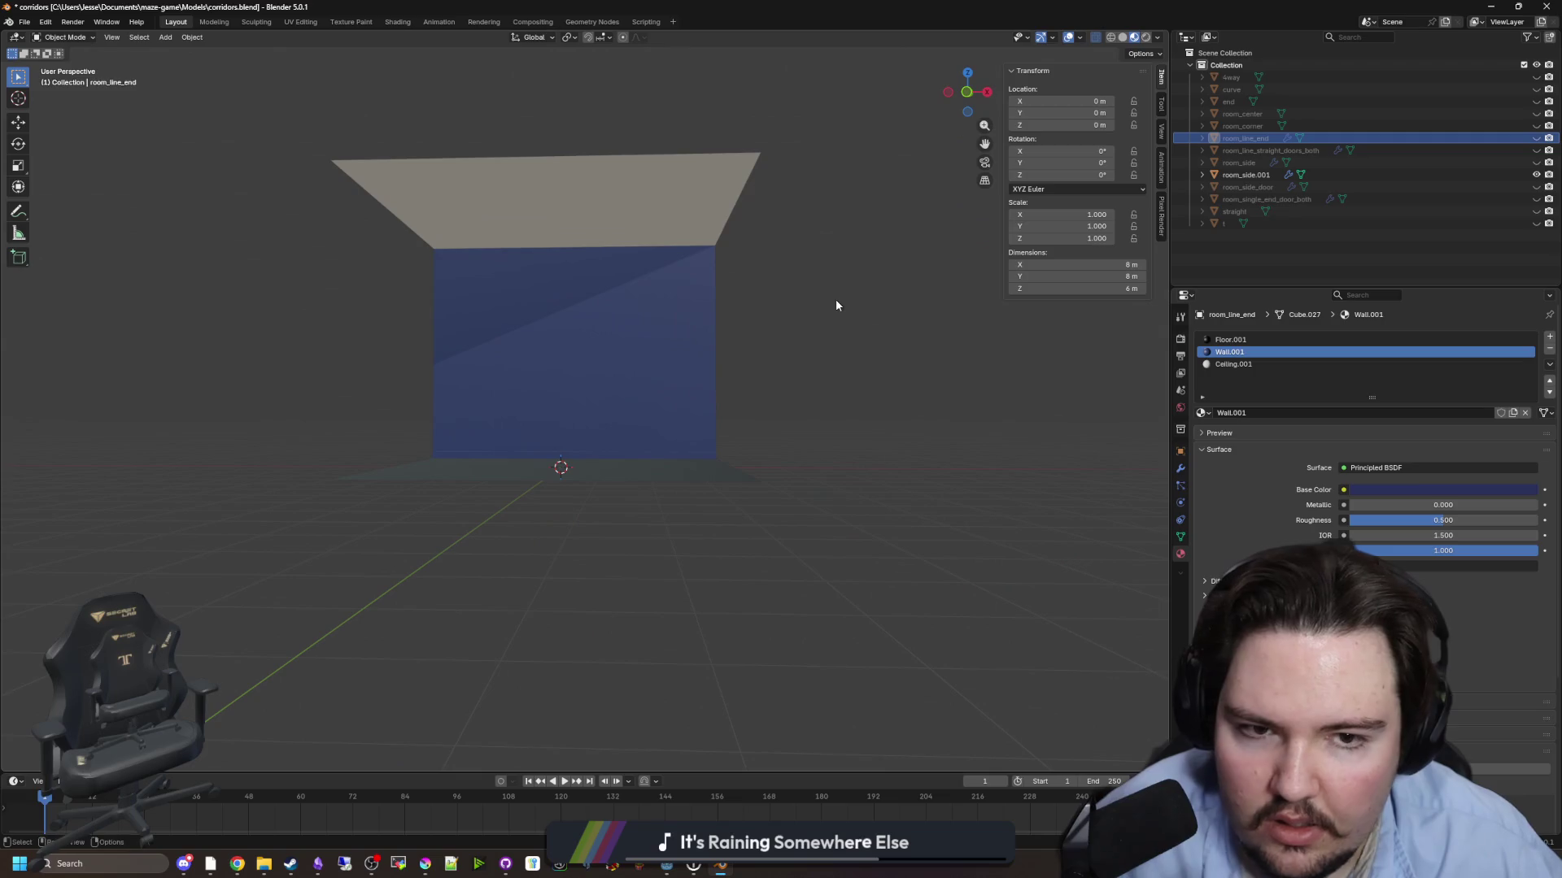
pyautogui.click(1249, 175)
pyautogui.press('Delete')
pyautogui.click(1247, 175)
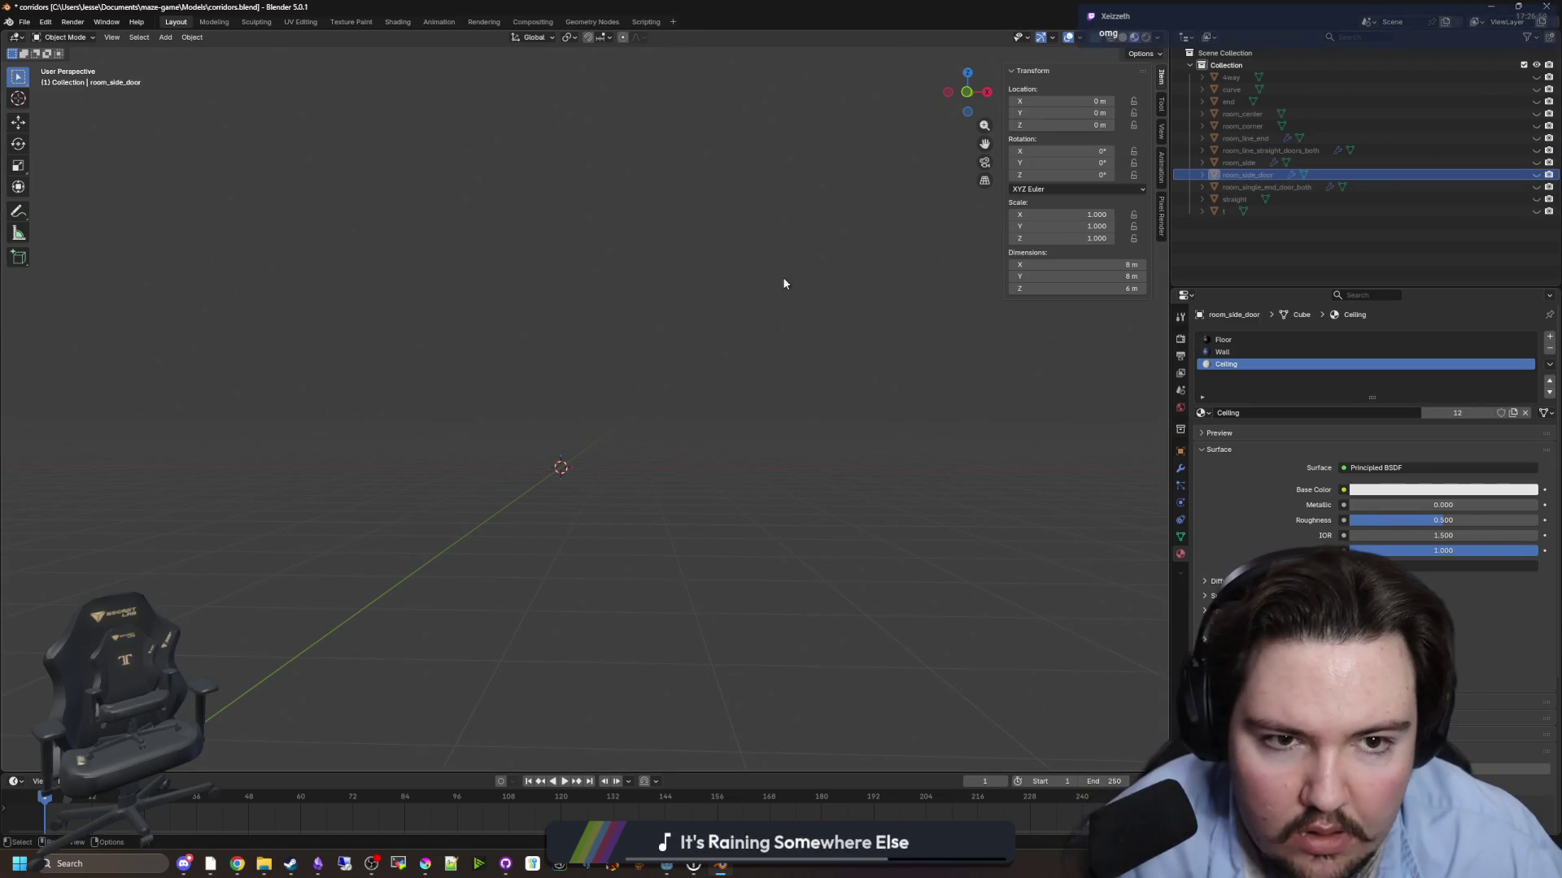
pyautogui.click(1536, 175)
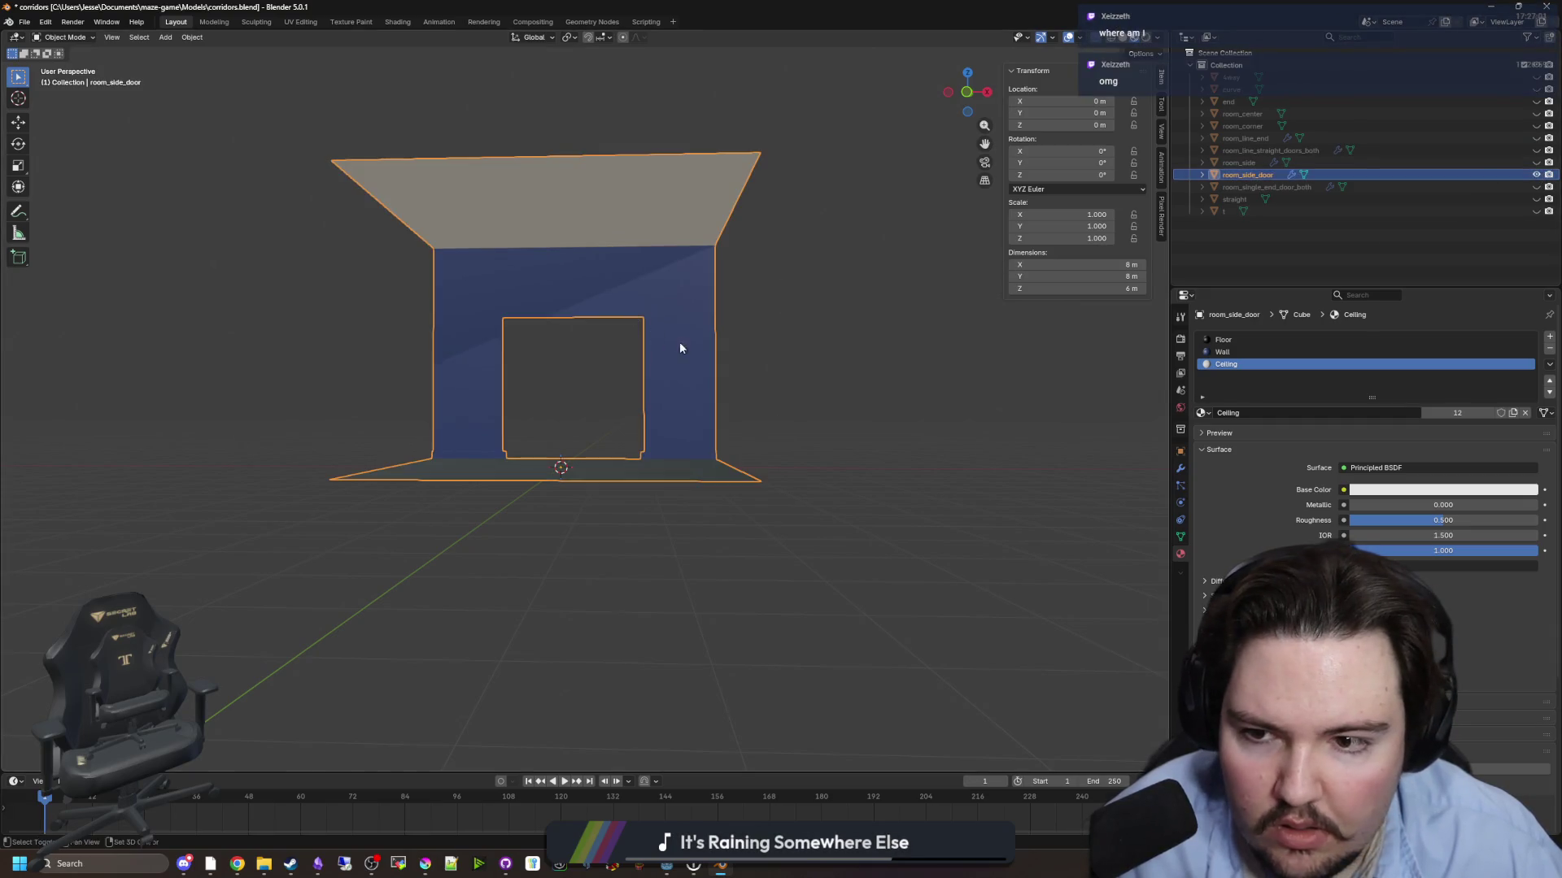
pyautogui.hotkey('shift', 'd')
pyautogui.press('Escape')
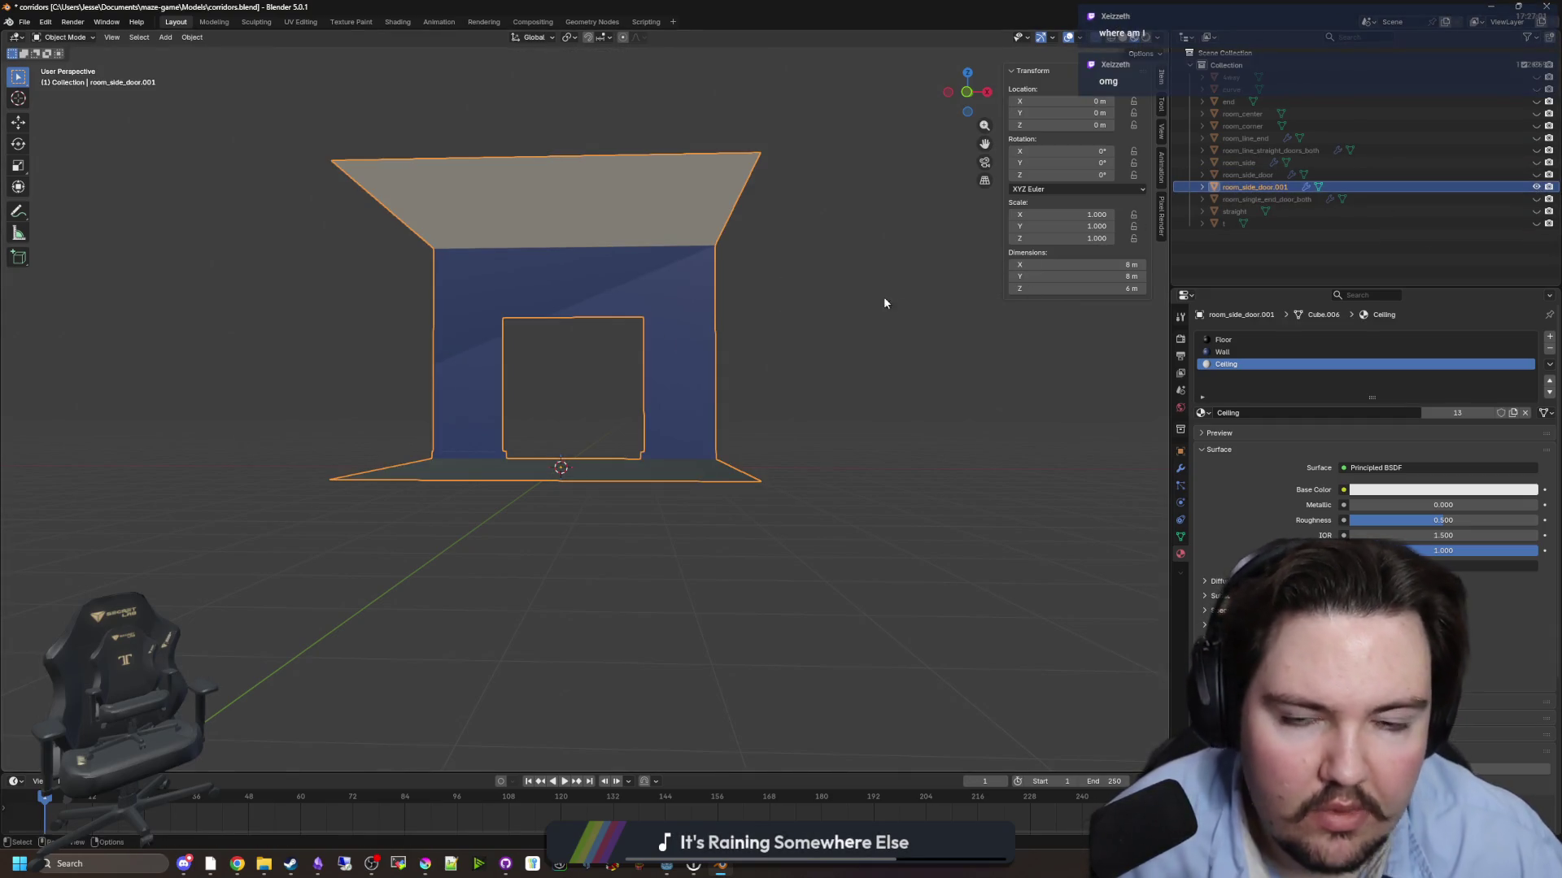
pyautogui.moveTo(885, 304); pyautogui.dragTo(896, 405)
pyautogui.click(617, 424)
pyautogui.click(617, 428)
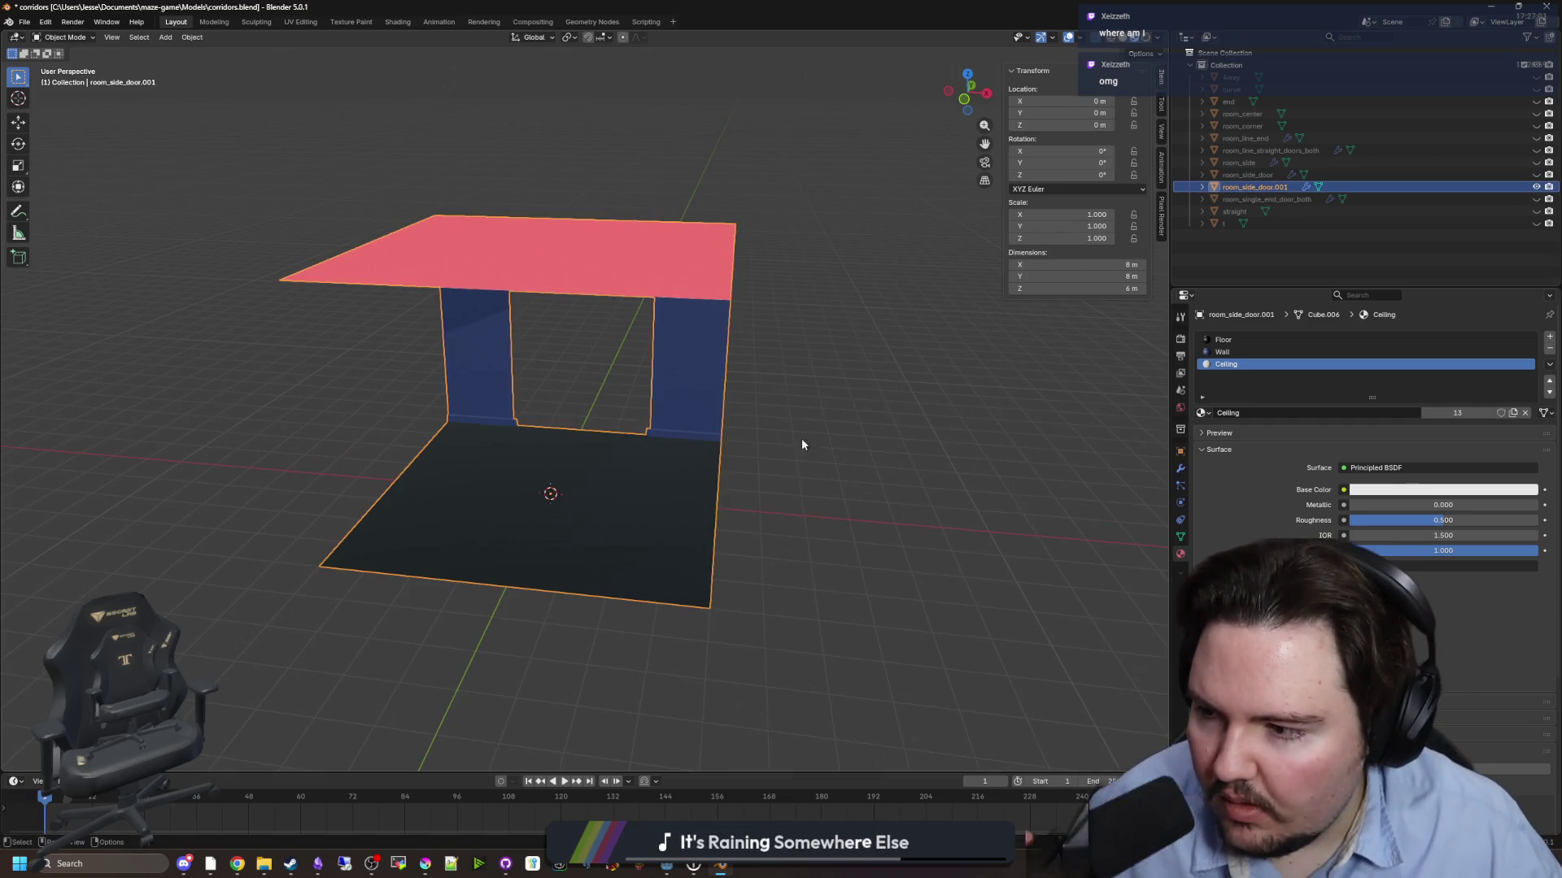
pyautogui.moveTo(694, 513)
pyautogui.mouseDown()
pyautogui.moveTo(652, 341)
pyautogui.moveTo(791, 426)
pyautogui.moveTo(467, 439)
pyautogui.moveTo(599, 411)
pyautogui.moveTo(688, 368)
pyautogui.moveTo(607, 425)
pyautogui.moveTo(771, 453)
pyautogui.moveTo(484, 439)
pyautogui.moveTo(426, 455)
pyautogui.moveTo(455, 452)
pyautogui.mouseUp()
pyautogui.scroll(3, 791, 426)
pyautogui.press('Tab')
pyautogui.scroll(2, 769, 440)
pyautogui.press('Tab')
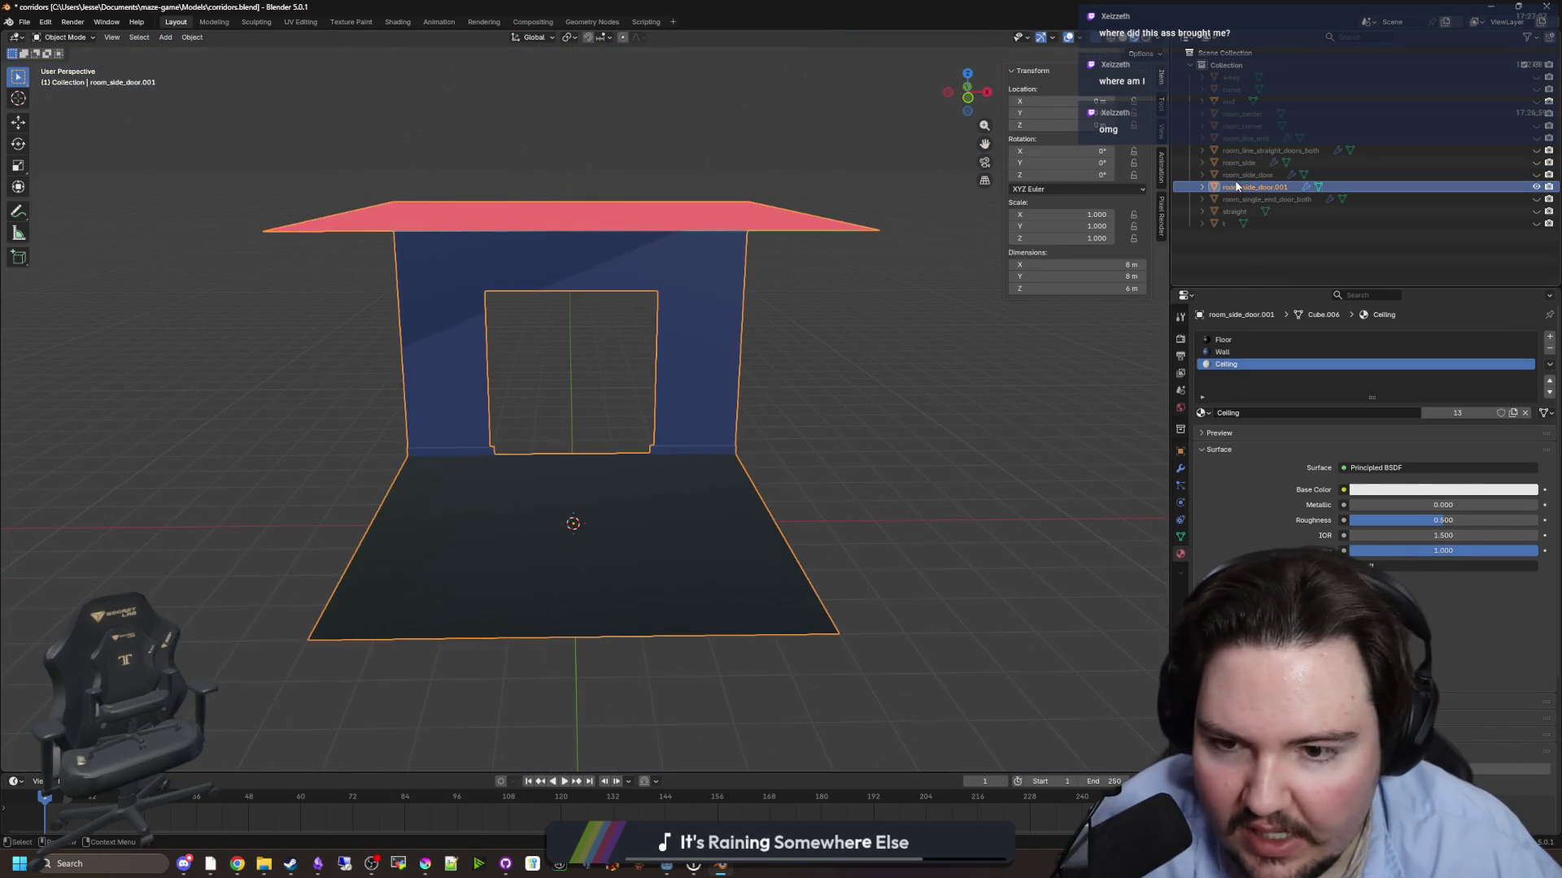
pyautogui.moveTo(1240, 188)
pyautogui.mouseDown()
pyautogui.moveTo(1256, 145)
pyautogui.moveTo(1291, 159)
pyautogui.moveTo(1280, 189)
pyautogui.mouseUp()
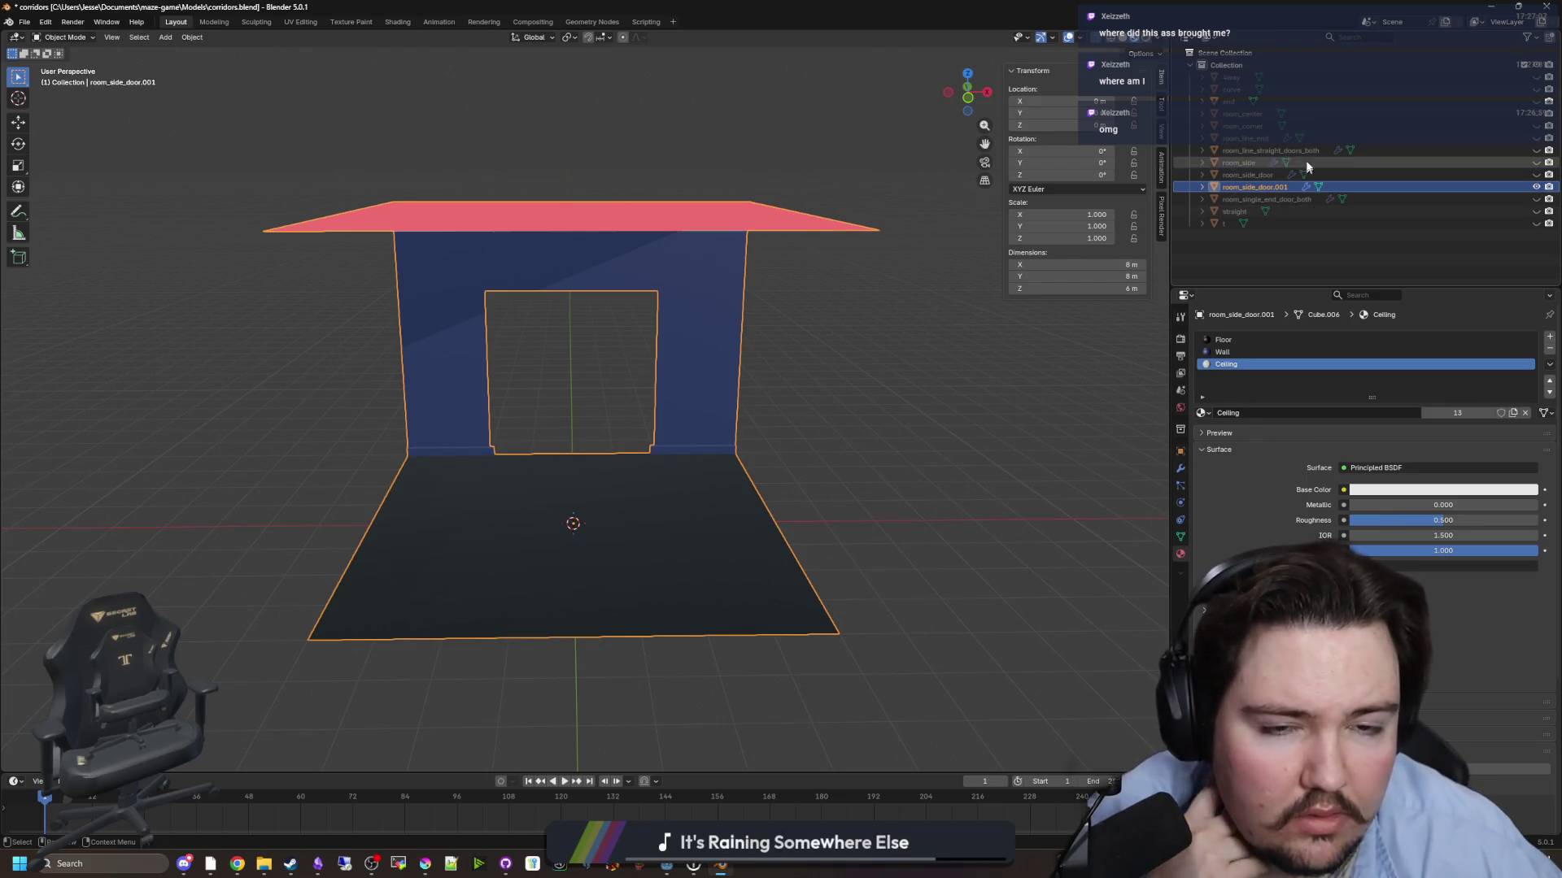
pyautogui.click(1536, 151)
pyautogui.click(1536, 150)
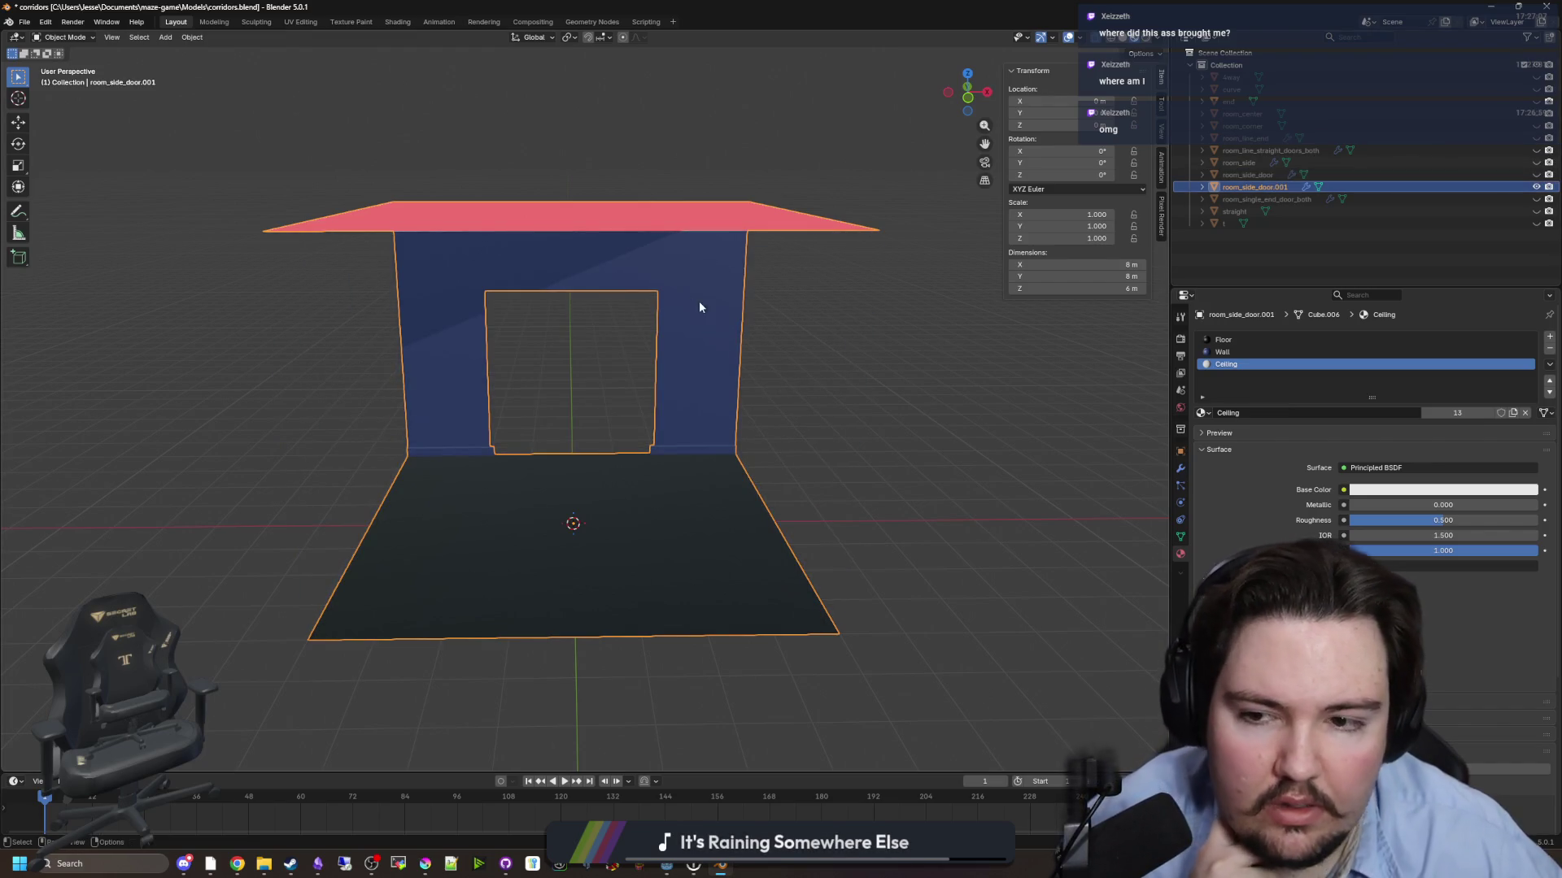
pyautogui.click(1535, 163)
pyautogui.click(1536, 163)
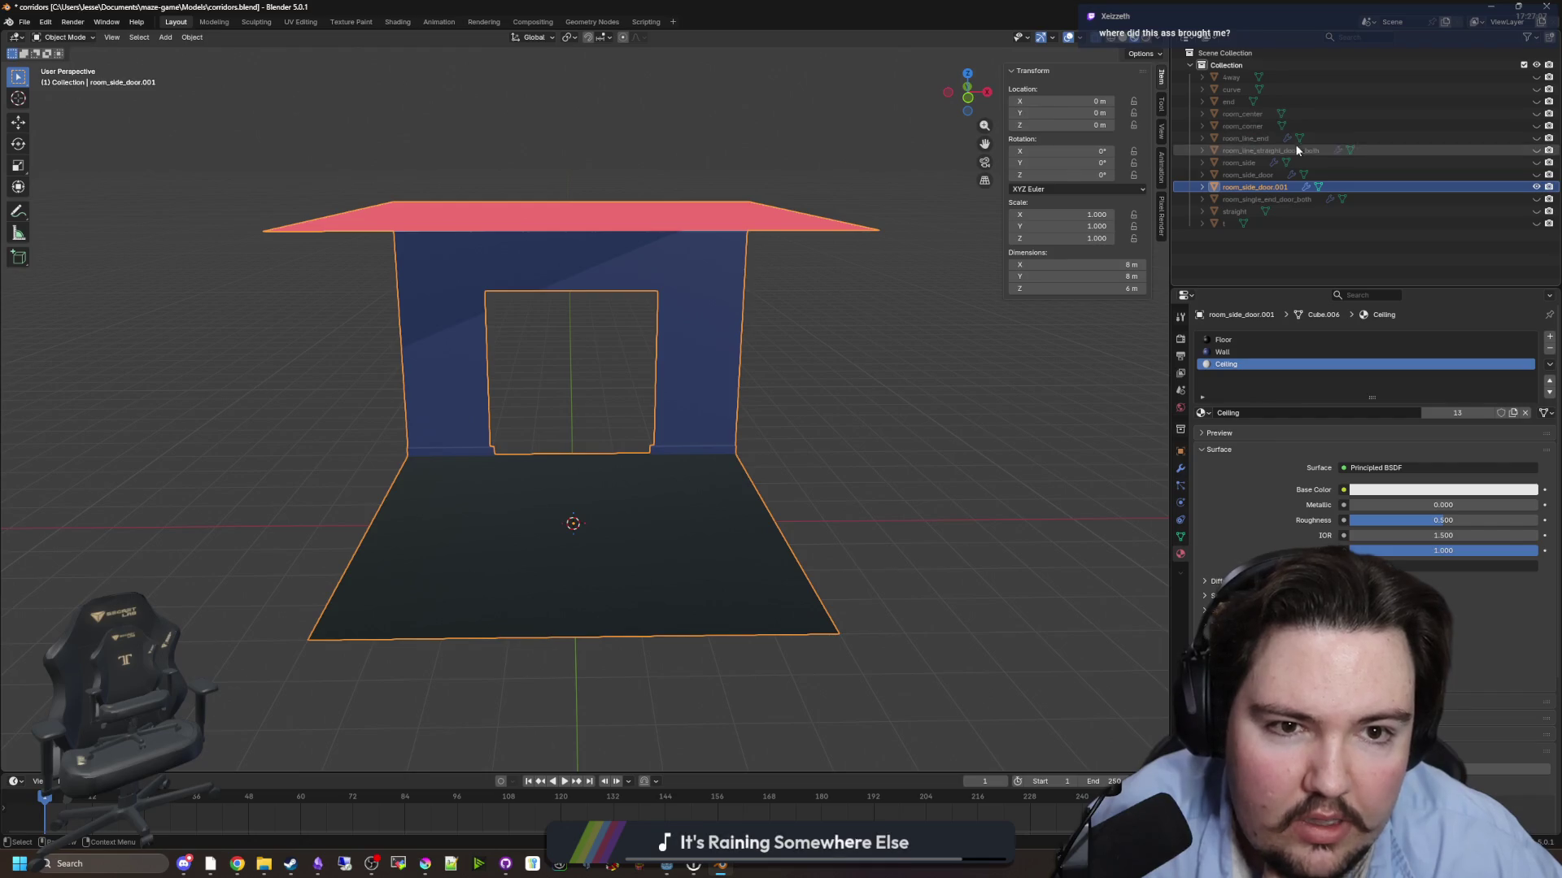
pyautogui.keyDown('ctrl'); pyautogui.click(1265, 188); pyautogui.keyUp('ctrl')
pyautogui.keyDown('ctrl'); pyautogui.click(1264, 188); pyautogui.keyUp('ctrl')
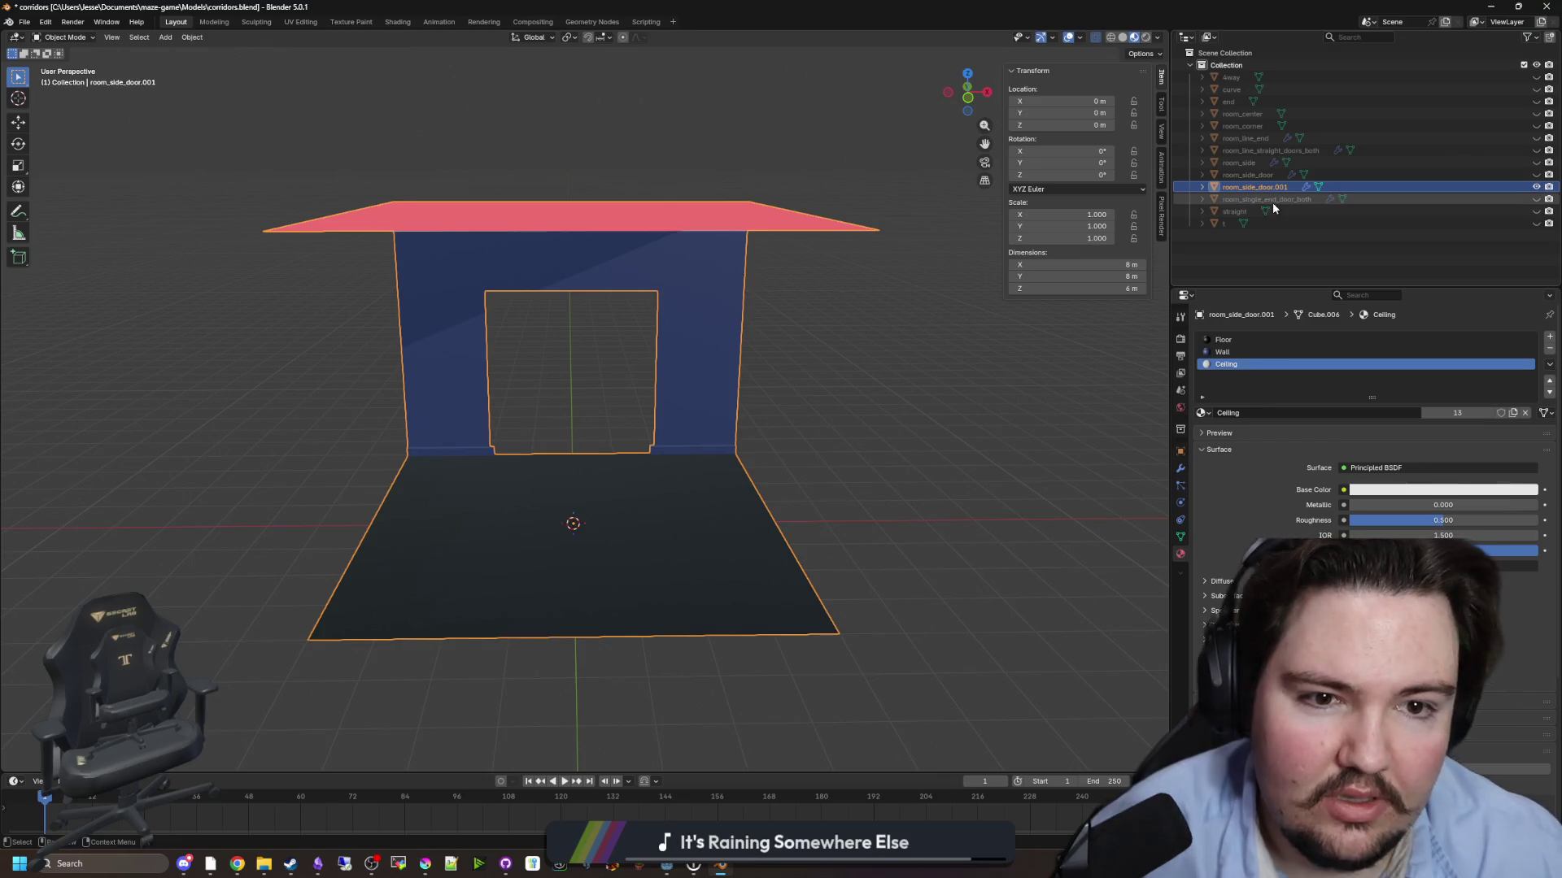
pyautogui.press('Tab')
# - Compare each room variant in turn, ending with only room_side_door.001 visible
pyautogui.moveTo(732, 391)
pyautogui.mouseDown()
pyautogui.moveTo(632, 394)
pyautogui.moveTo(593, 418)
pyautogui.moveTo(649, 399)
pyautogui.moveTo(739, 408)
pyautogui.moveTo(756, 429)
pyautogui.moveTo(780, 419)
pyautogui.mouseUp()
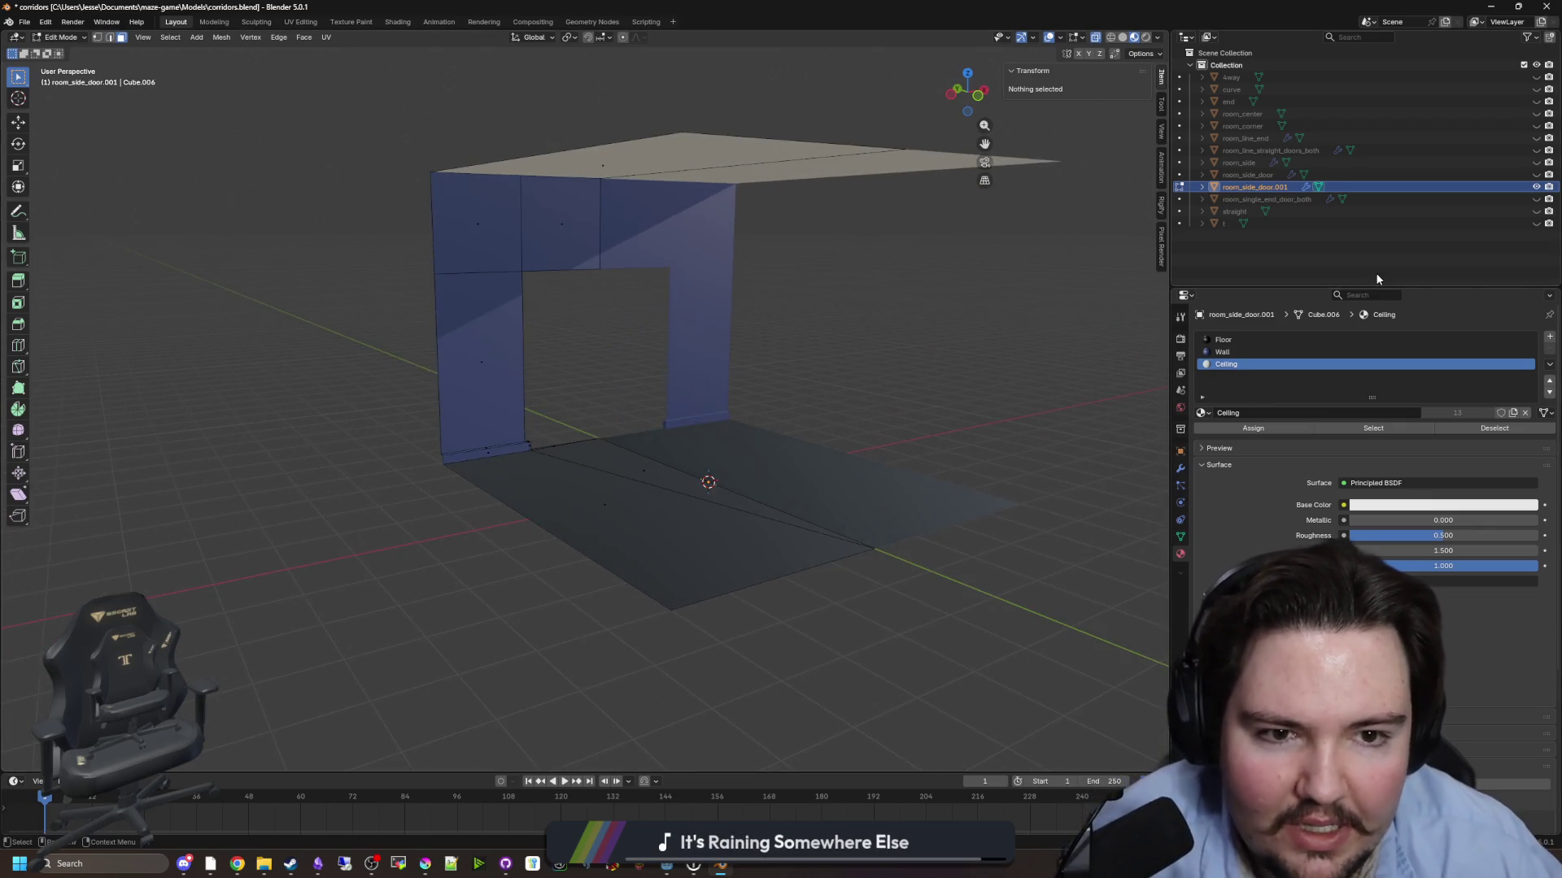
pyautogui.click(1535, 186)
pyautogui.click(1535, 199)
pyautogui.moveTo(1000, 344); pyautogui.dragTo(911, 326)
pyautogui.click(1535, 199)
pyautogui.click(1537, 211)
pyautogui.click(1536, 212)
pyautogui.click(1536, 163)
pyautogui.click(1536, 163)
pyautogui.click(1536, 151)
pyautogui.click(1536, 150)
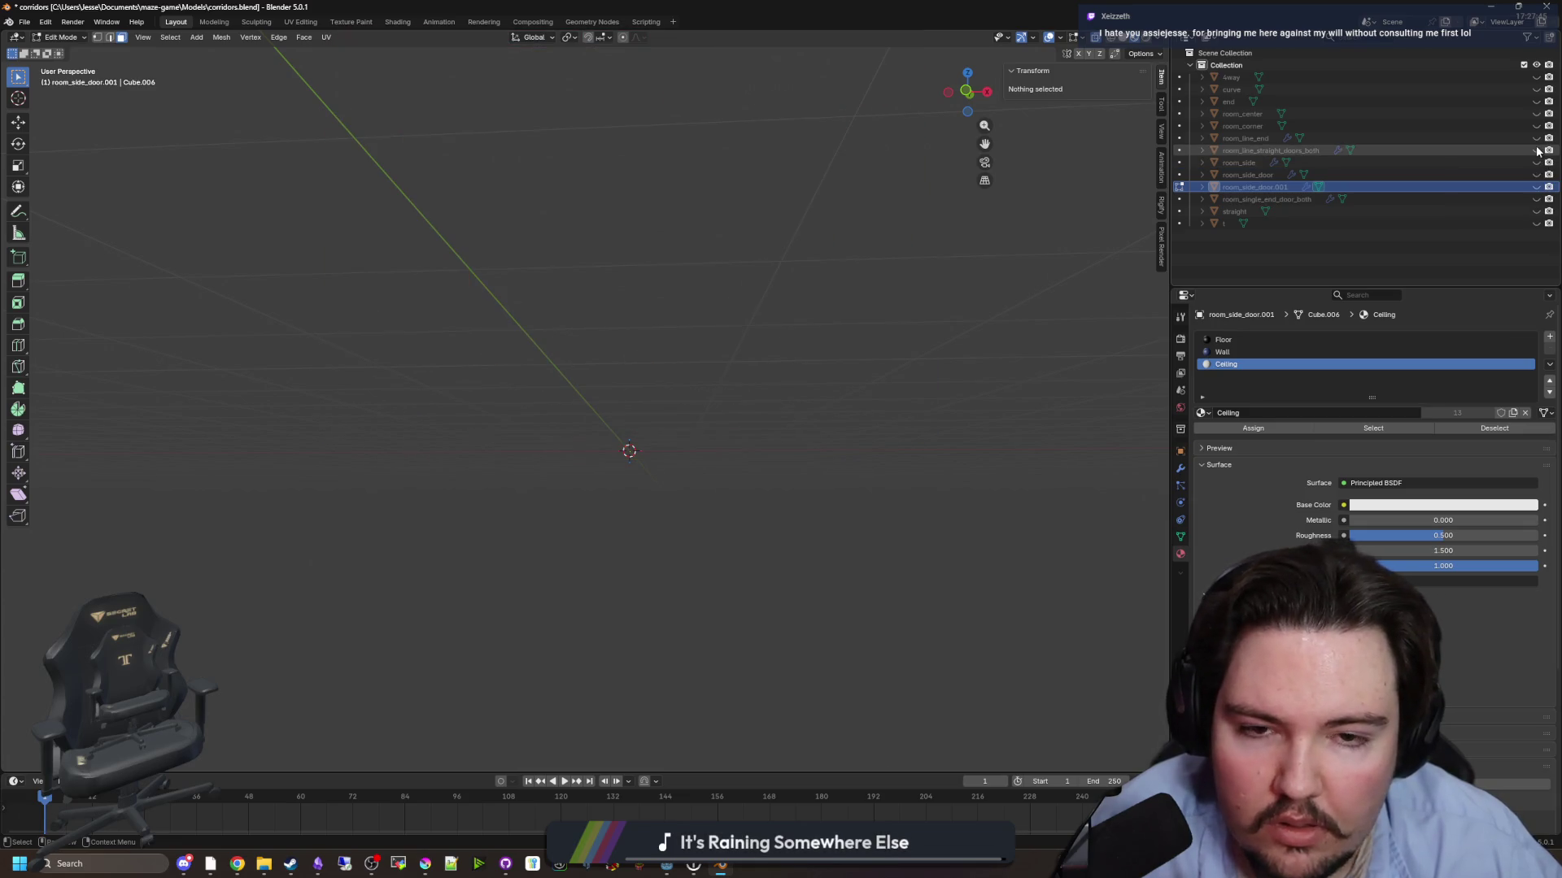
pyautogui.click(1536, 138)
pyautogui.click(1536, 138)
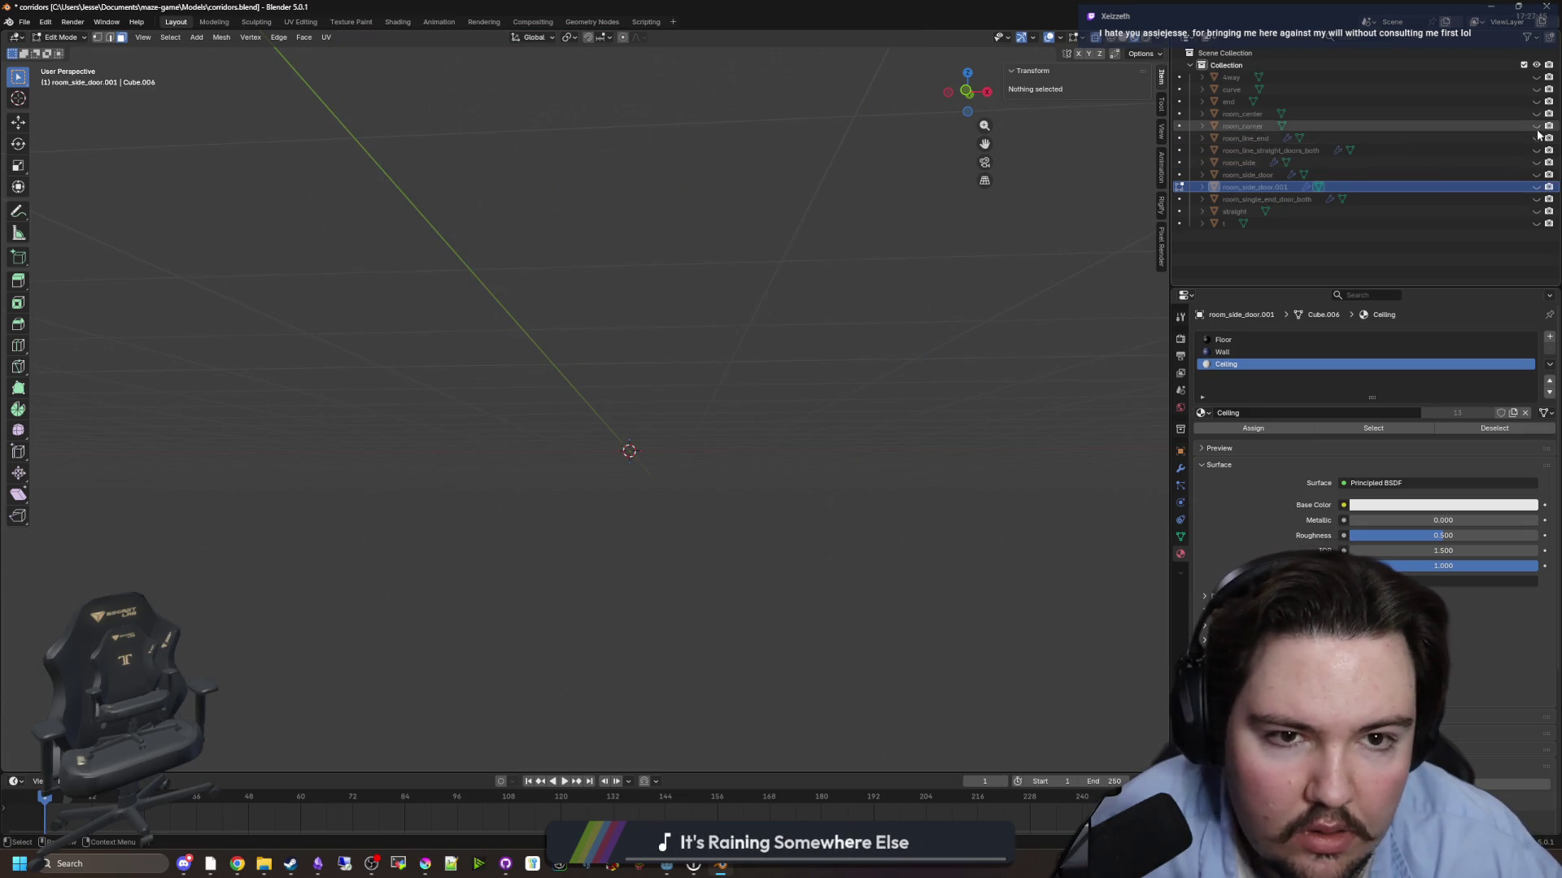
pyautogui.click(1537, 126)
pyautogui.click(1537, 126)
pyautogui.click(1537, 114)
pyautogui.click(1537, 114)
pyautogui.click(1537, 114)
pyautogui.click(1536, 114)
pyautogui.click(1537, 102)
pyautogui.click(1536, 102)
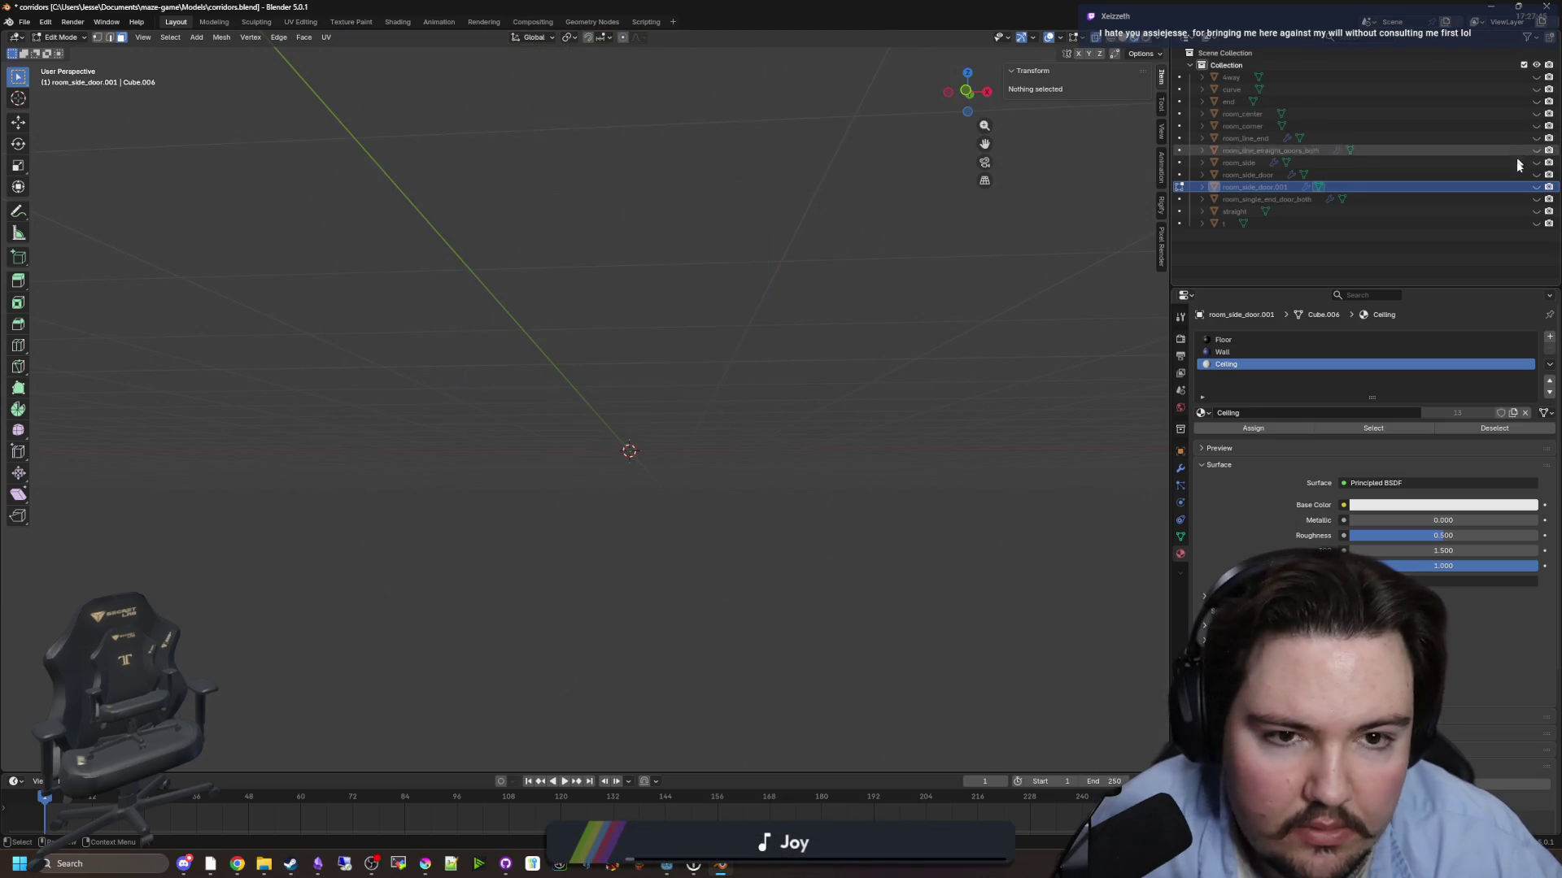
pyautogui.click(1536, 187)
# - Select the floor corner vertices and move that floor edge to -3.9 m X
pyautogui.moveTo(595, 386)
pyautogui.mouseDown()
pyautogui.moveTo(520, 467)
pyautogui.moveTo(668, 342)
pyautogui.mouseUp()
pyautogui.scroll(1, 438, 216)
pyautogui.scroll(3, 390, 293)
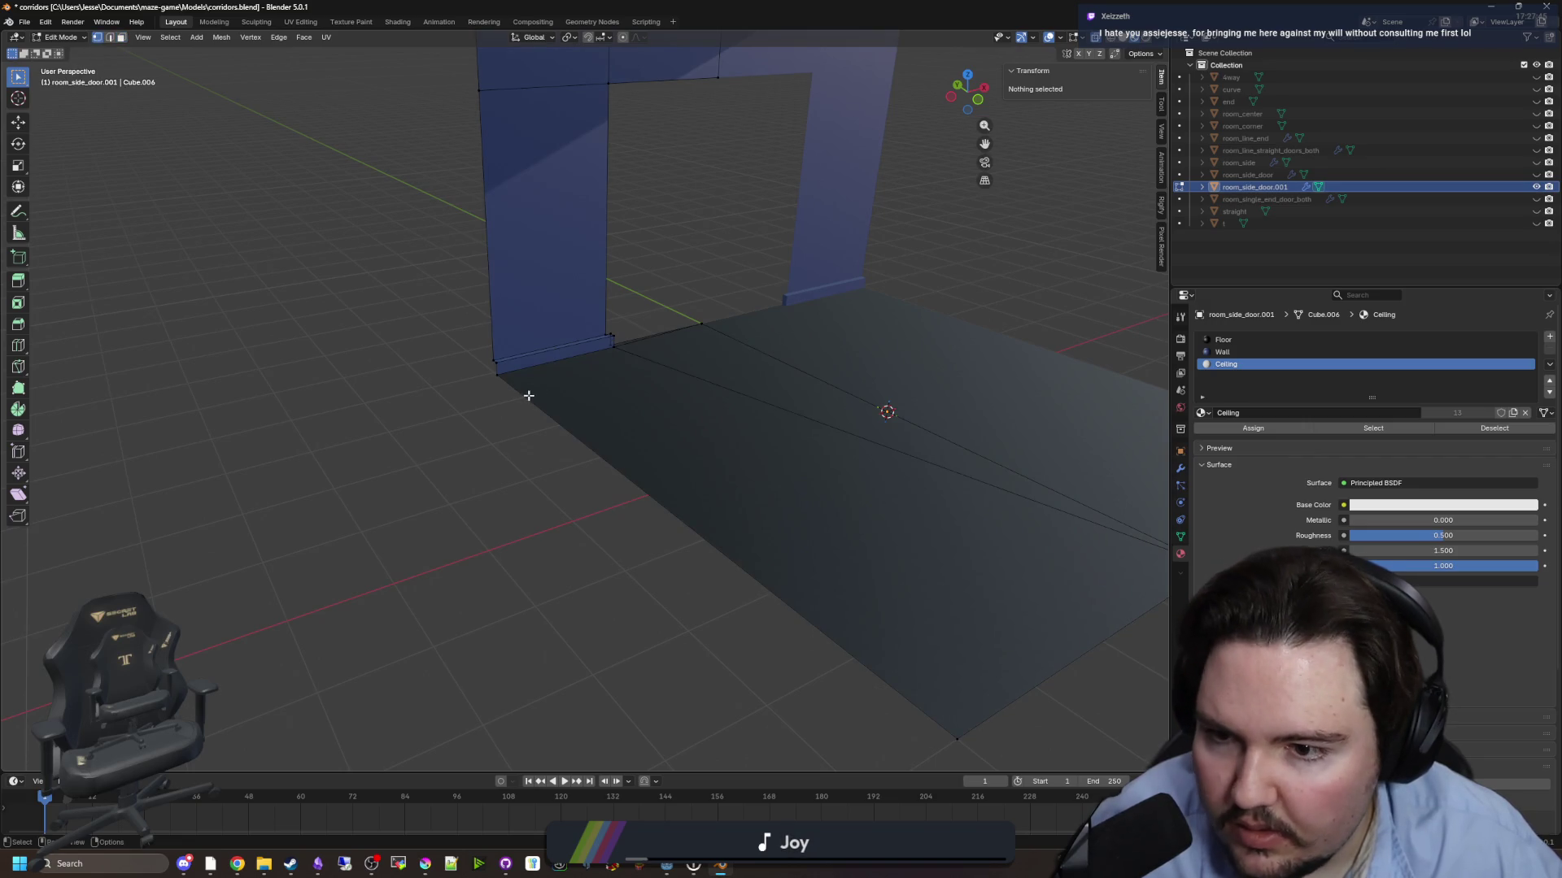
pyautogui.click(524, 395)
pyautogui.moveTo(425, 436); pyautogui.dragTo(490, 454)
pyautogui.scroll(4, 476, 385)
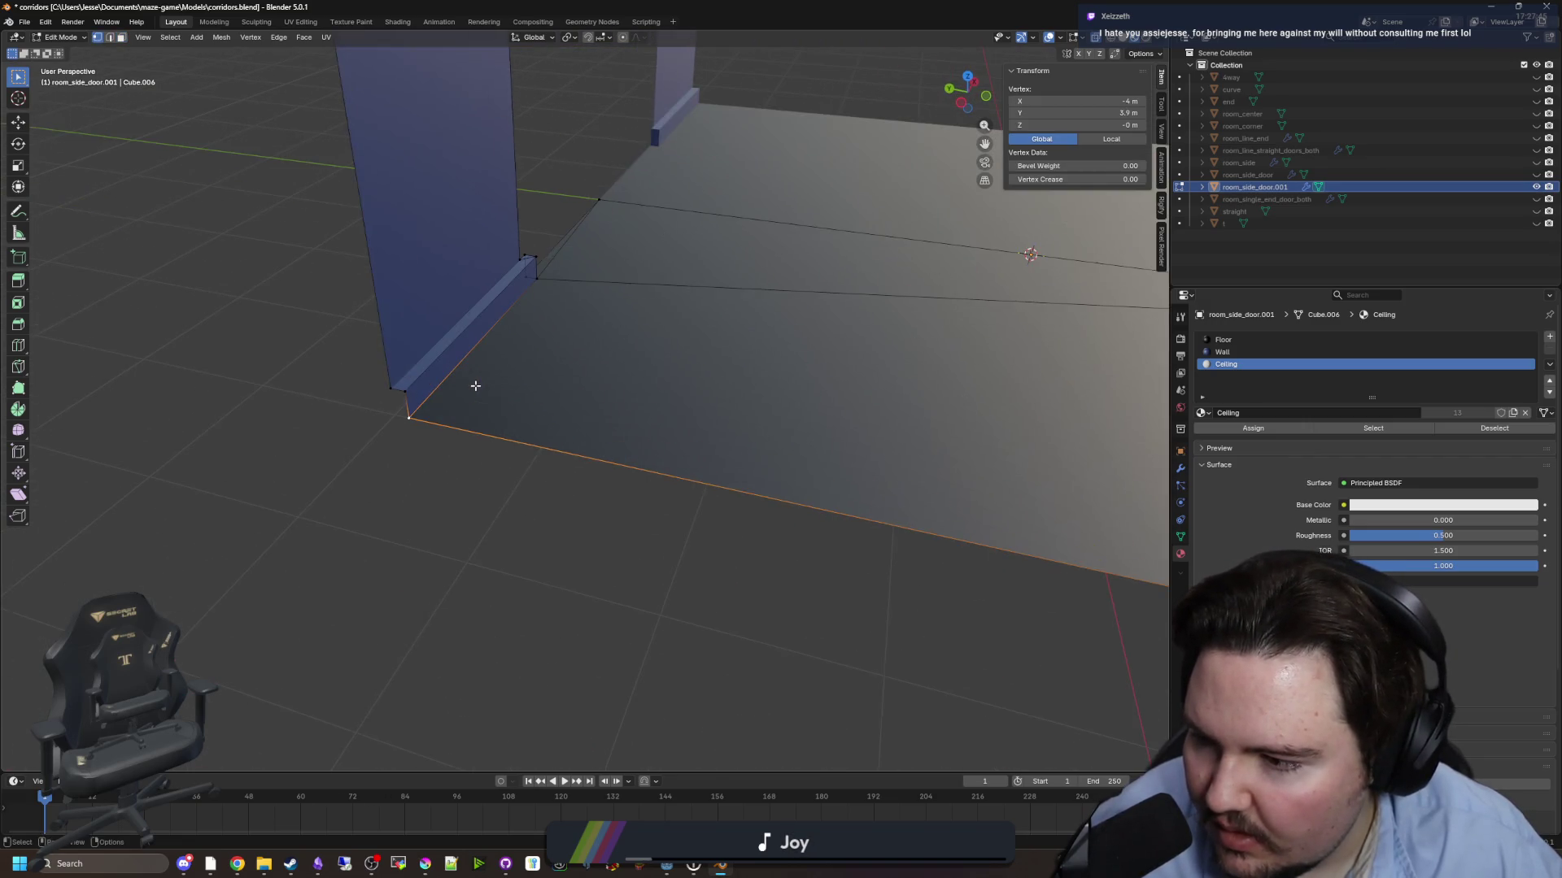
pyautogui.moveTo(456, 362); pyautogui.dragTo(526, 390)
pyautogui.scroll(2, 444, 452)
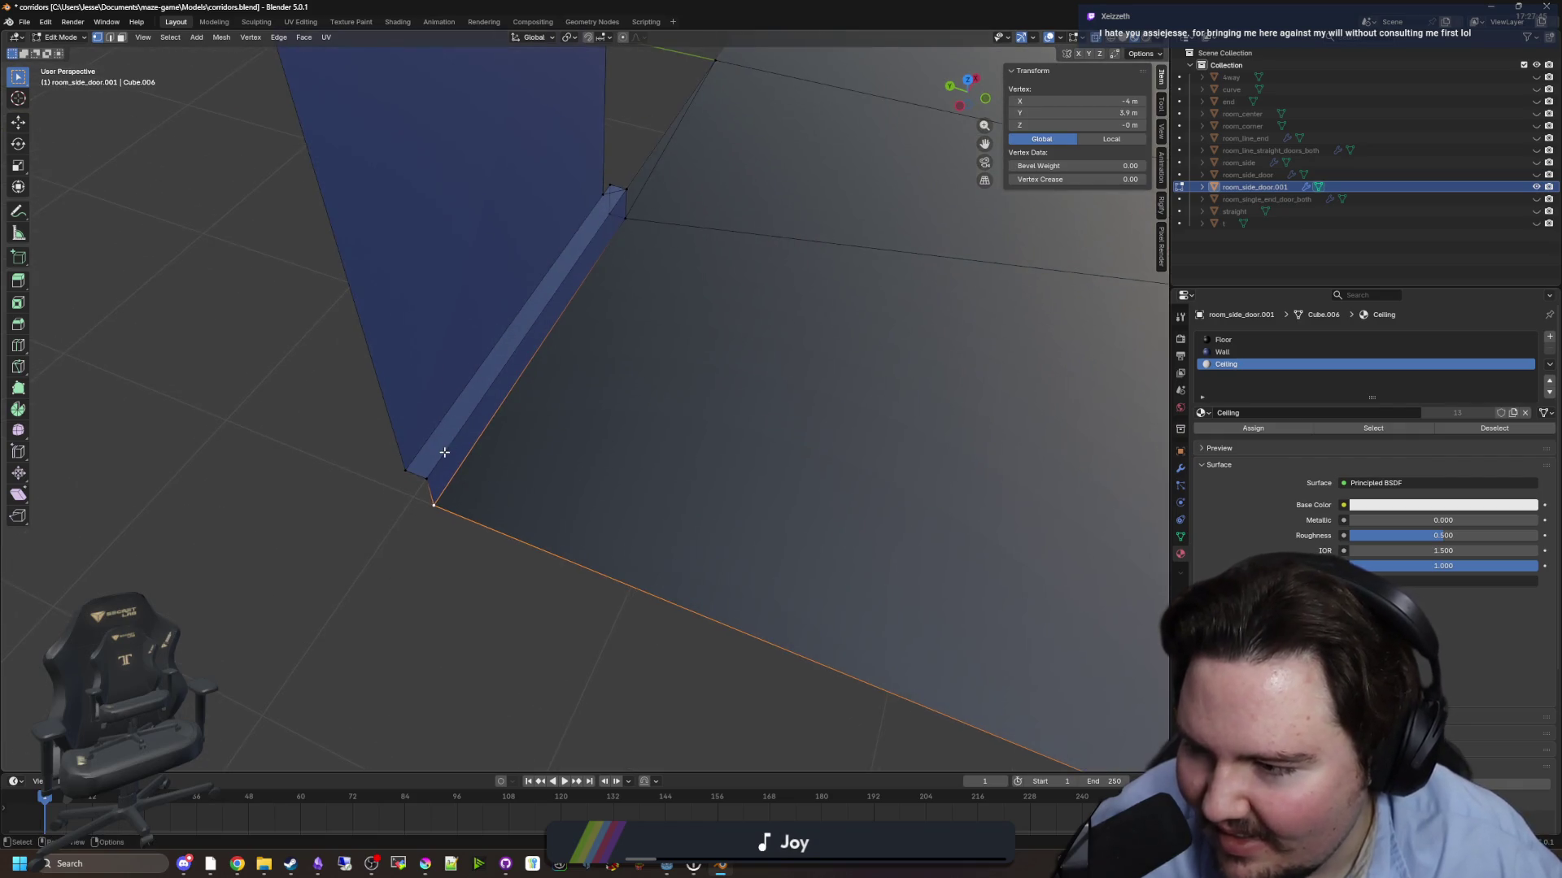
pyautogui.keyDown('shift'); pyautogui.click(428, 481); pyautogui.keyUp('shift')
pyautogui.moveTo(432, 482)
pyautogui.mouseDown()
pyautogui.moveTo(631, 495)
pyautogui.moveTo(675, 520)
pyautogui.mouseUp()
pyautogui.keyDown('shift'); pyautogui.click(675, 521); pyautogui.keyUp('shift')
pyautogui.press('g')
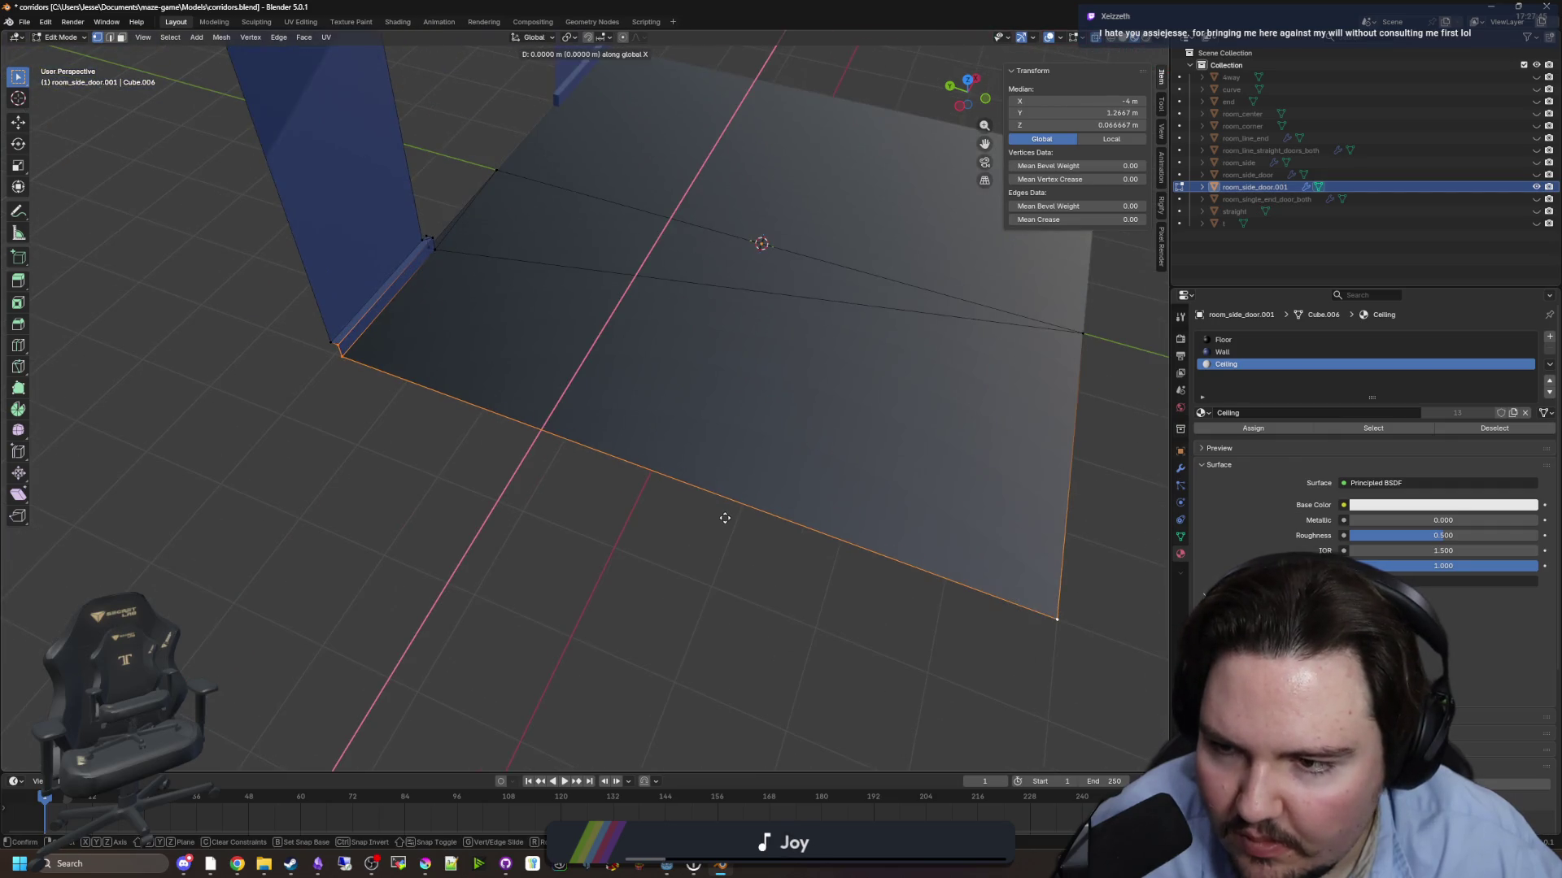
pyautogui.click(723, 513)
pyautogui.click(187, 697)
# - Raise a floor corner vertex slightly on Z and move it to about -4 m X
pyautogui.scroll(3, 471, 457)
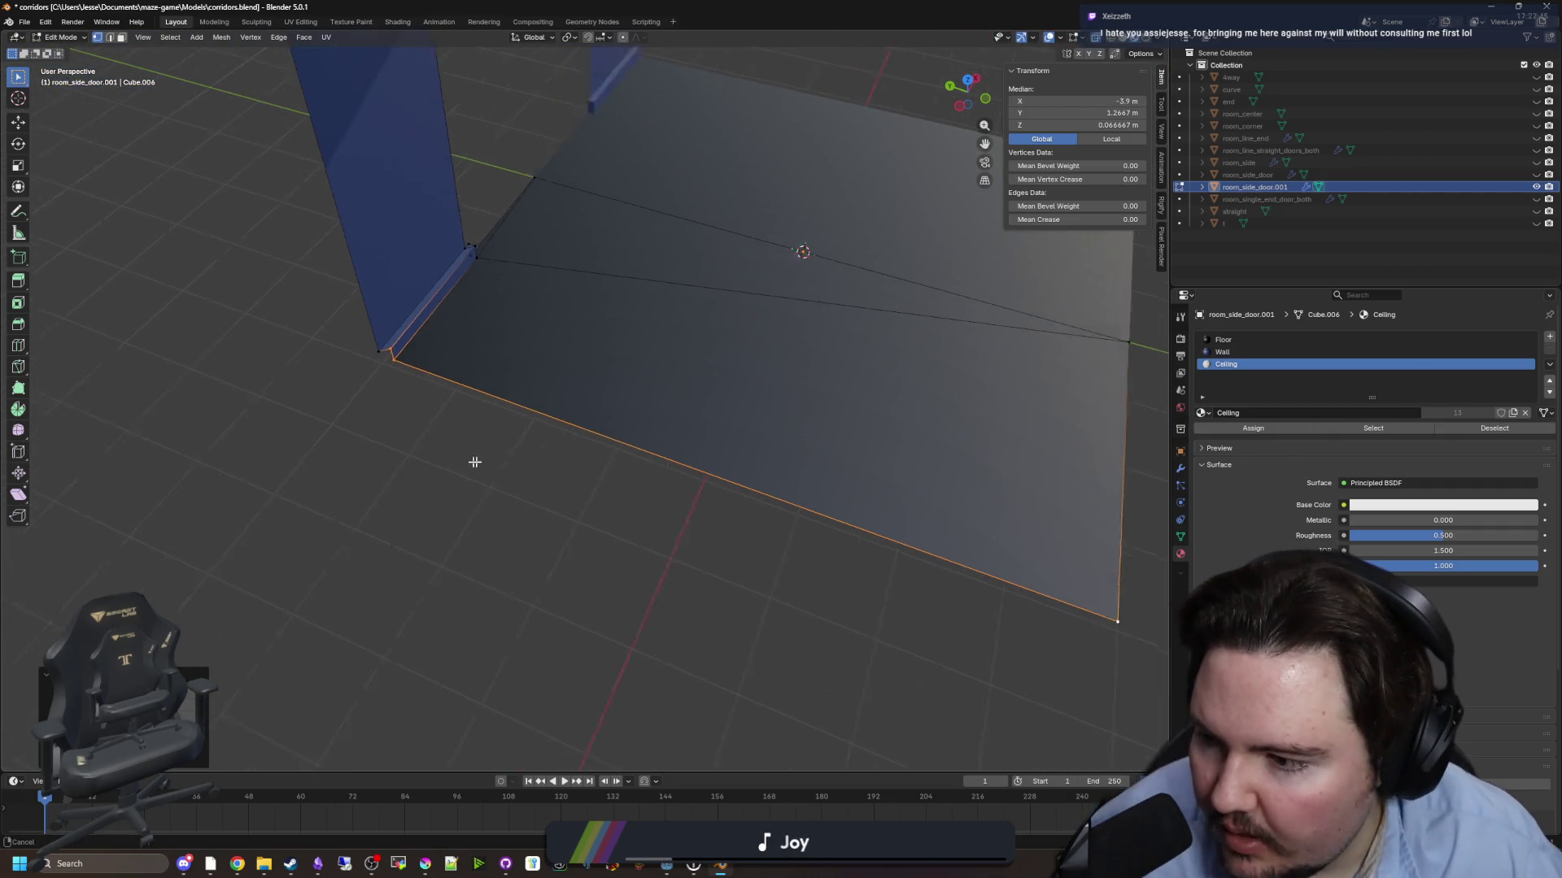
pyautogui.click(433, 443)
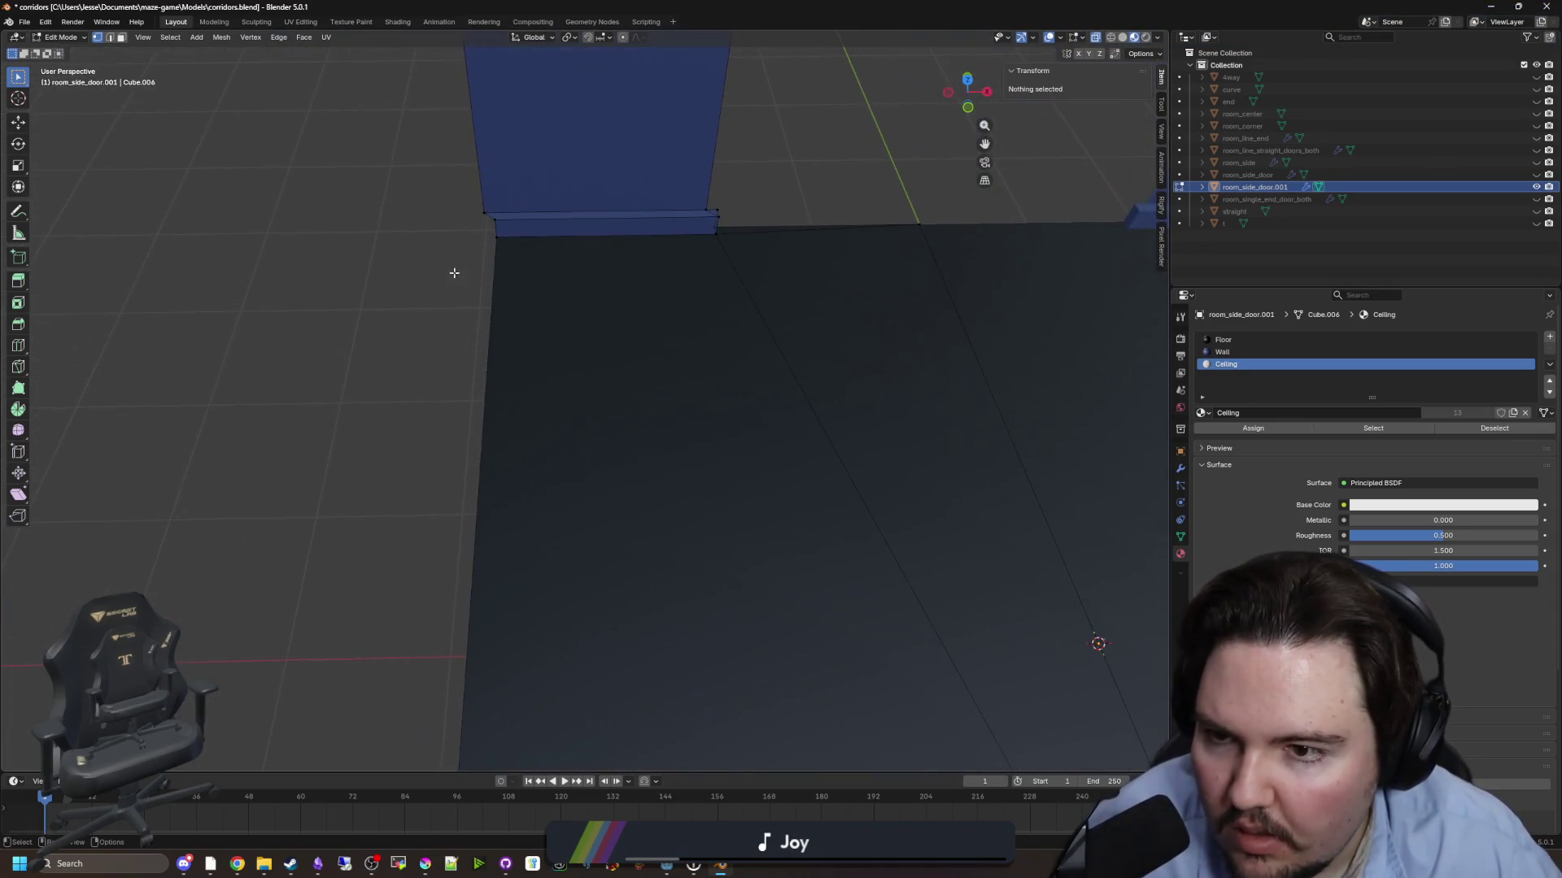
pyautogui.click(456, 313)
pyautogui.press('g')
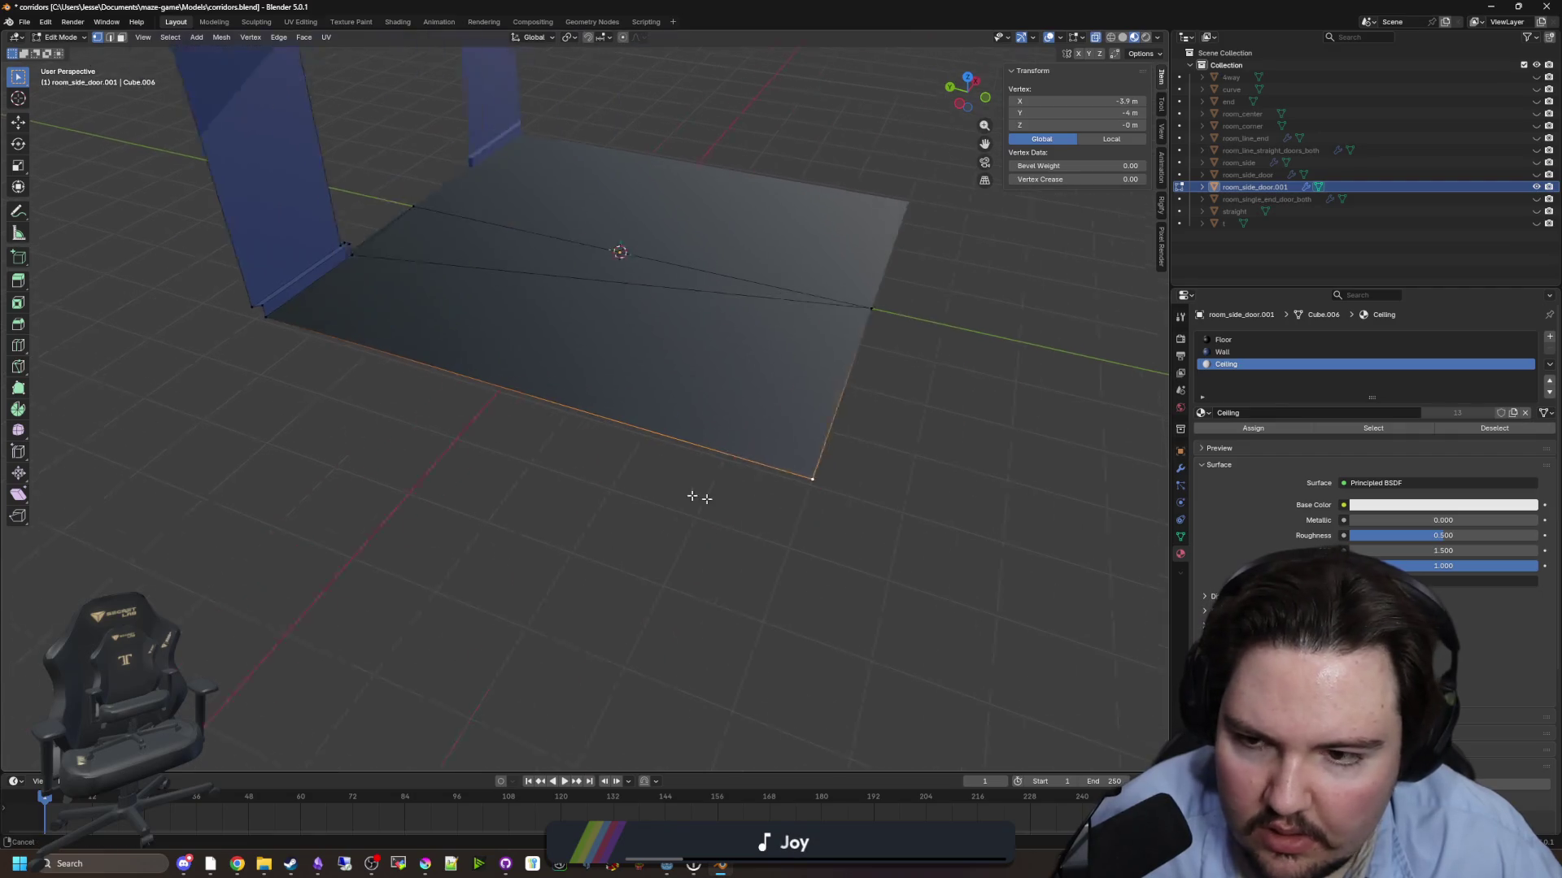
pyautogui.press('z')
pyautogui.click(398, 571)
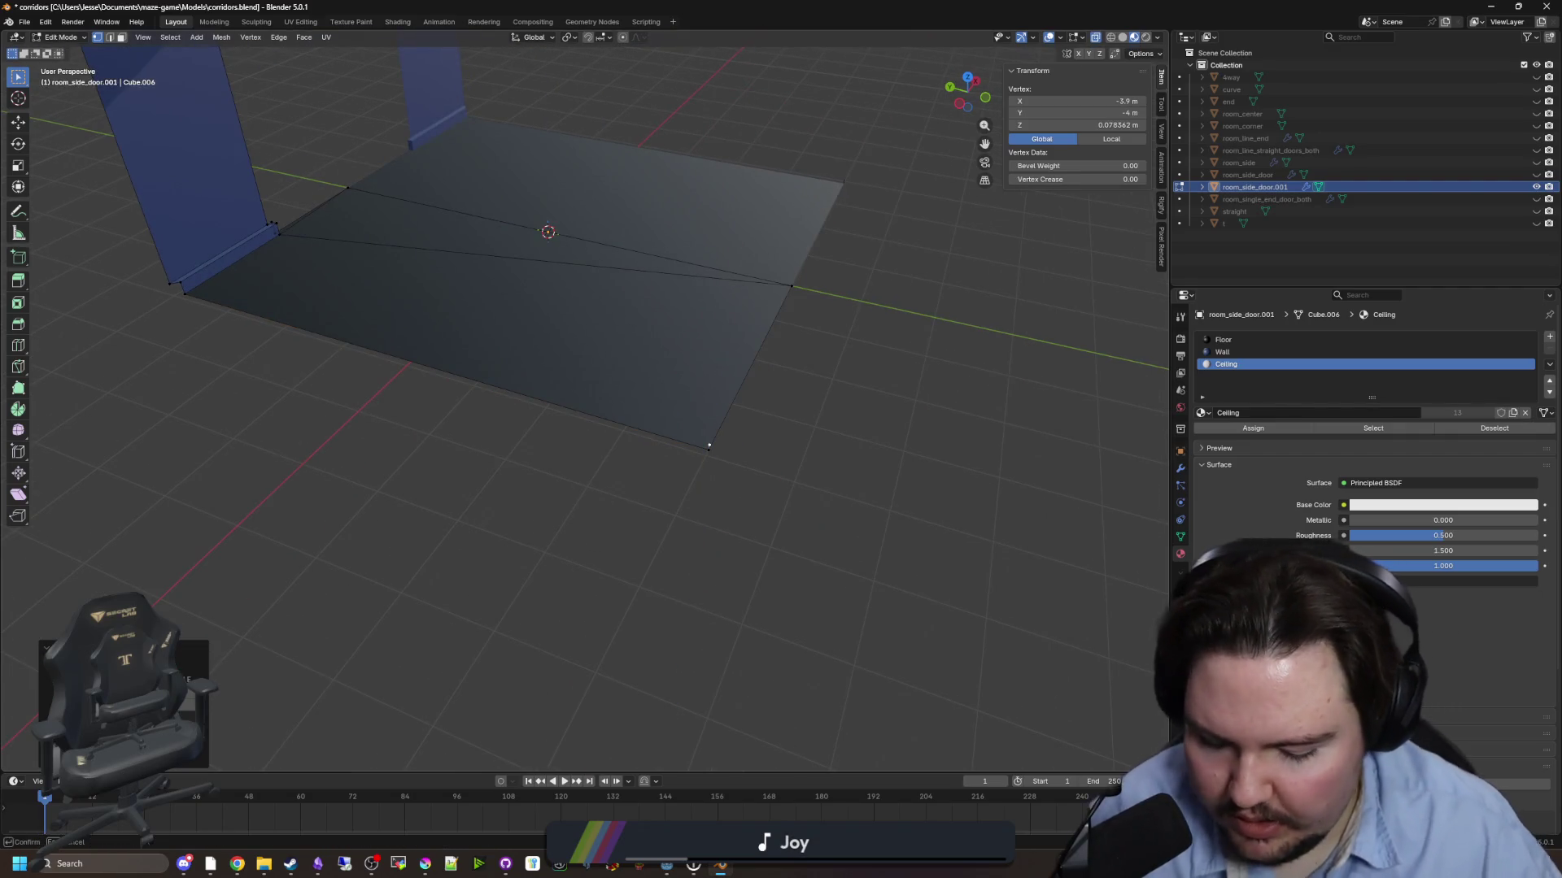
pyautogui.press('g')
pyautogui.press('x')
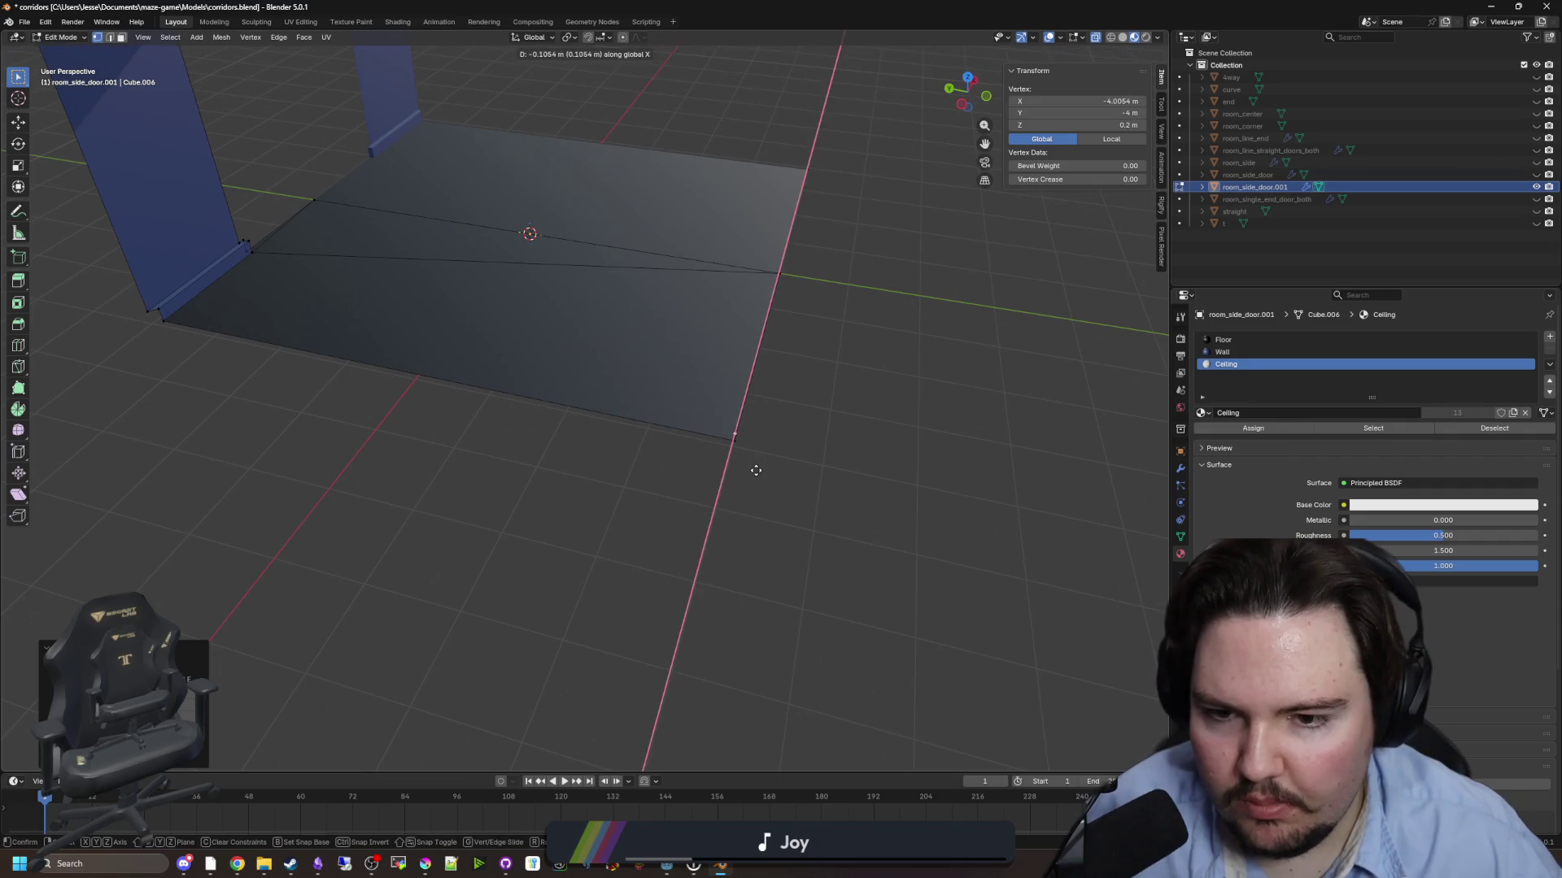
pyautogui.click(756, 463)
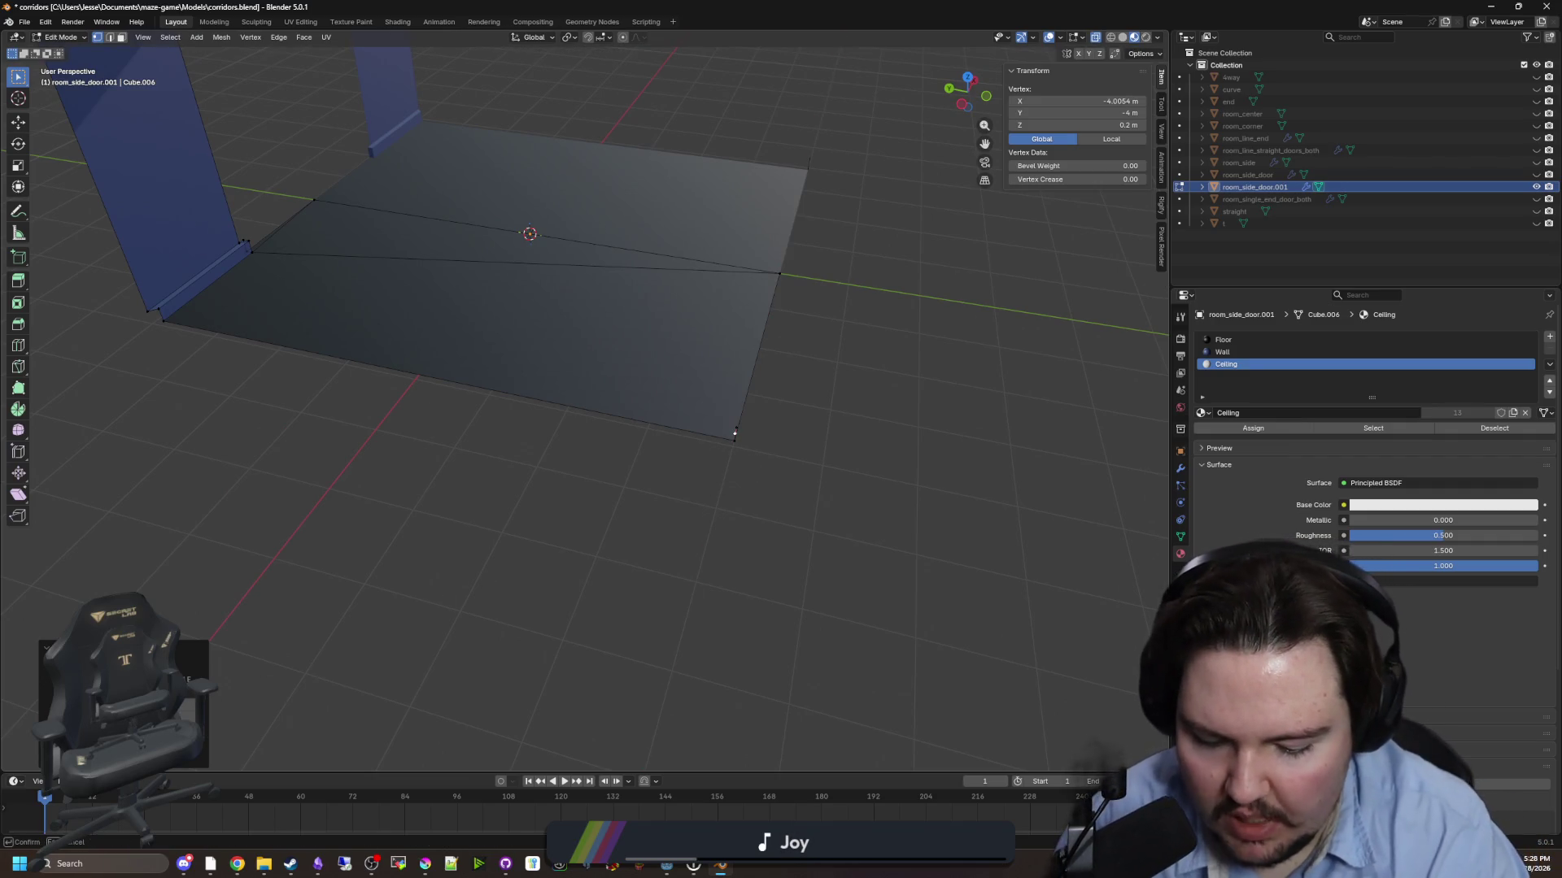
# - Select the front floor corner vertices that form the baseboard strip
pyautogui.click(232, 388)
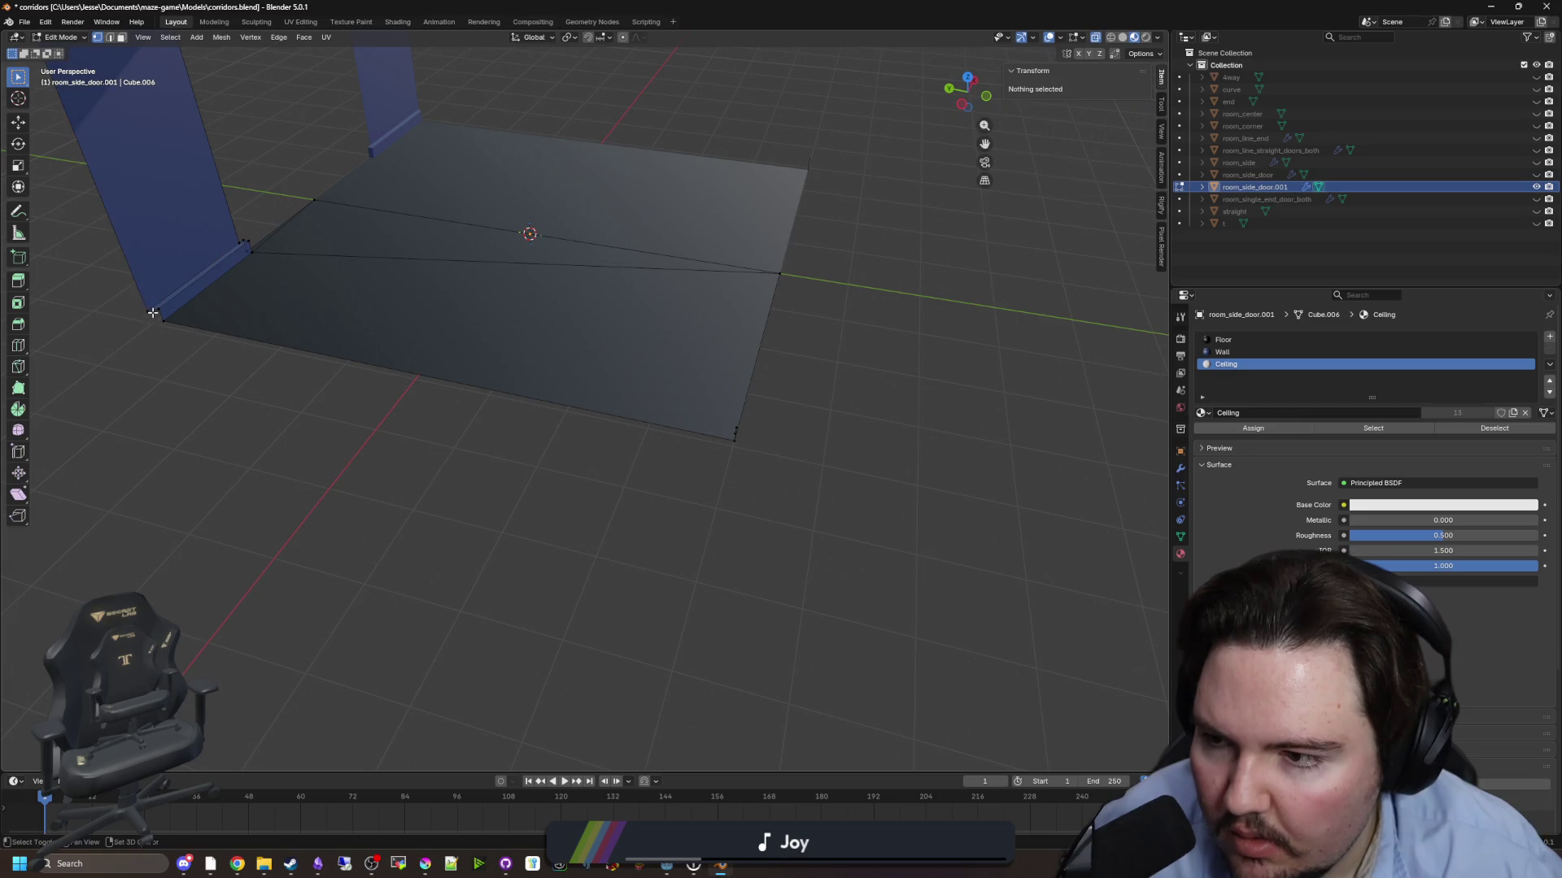
pyautogui.click(158, 307)
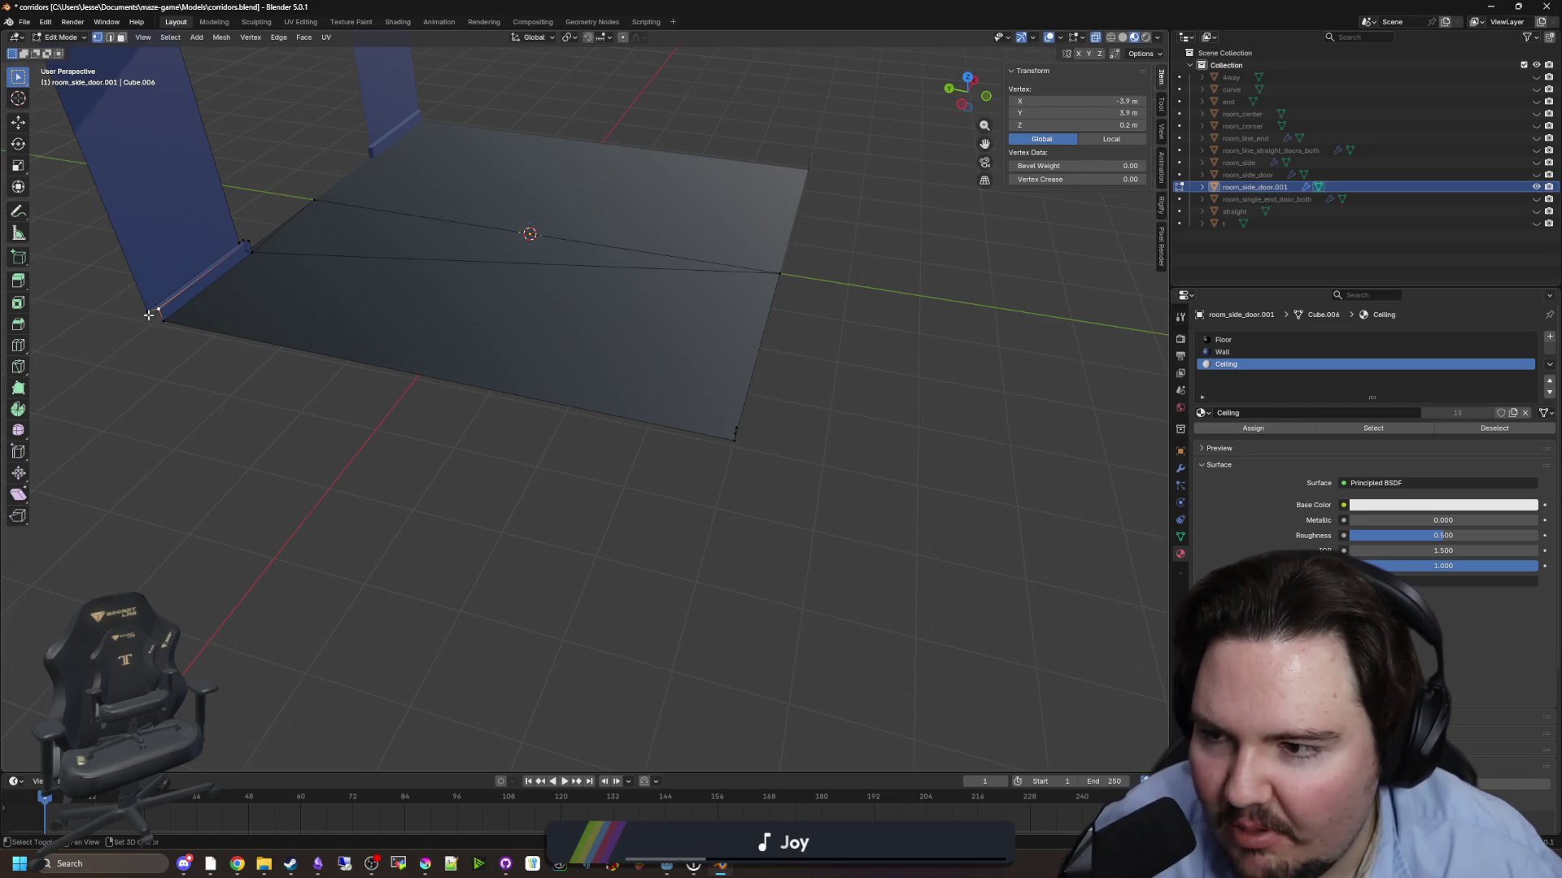
pyautogui.keyDown('shift'); pyautogui.click(735, 424); pyautogui.keyUp('shift')
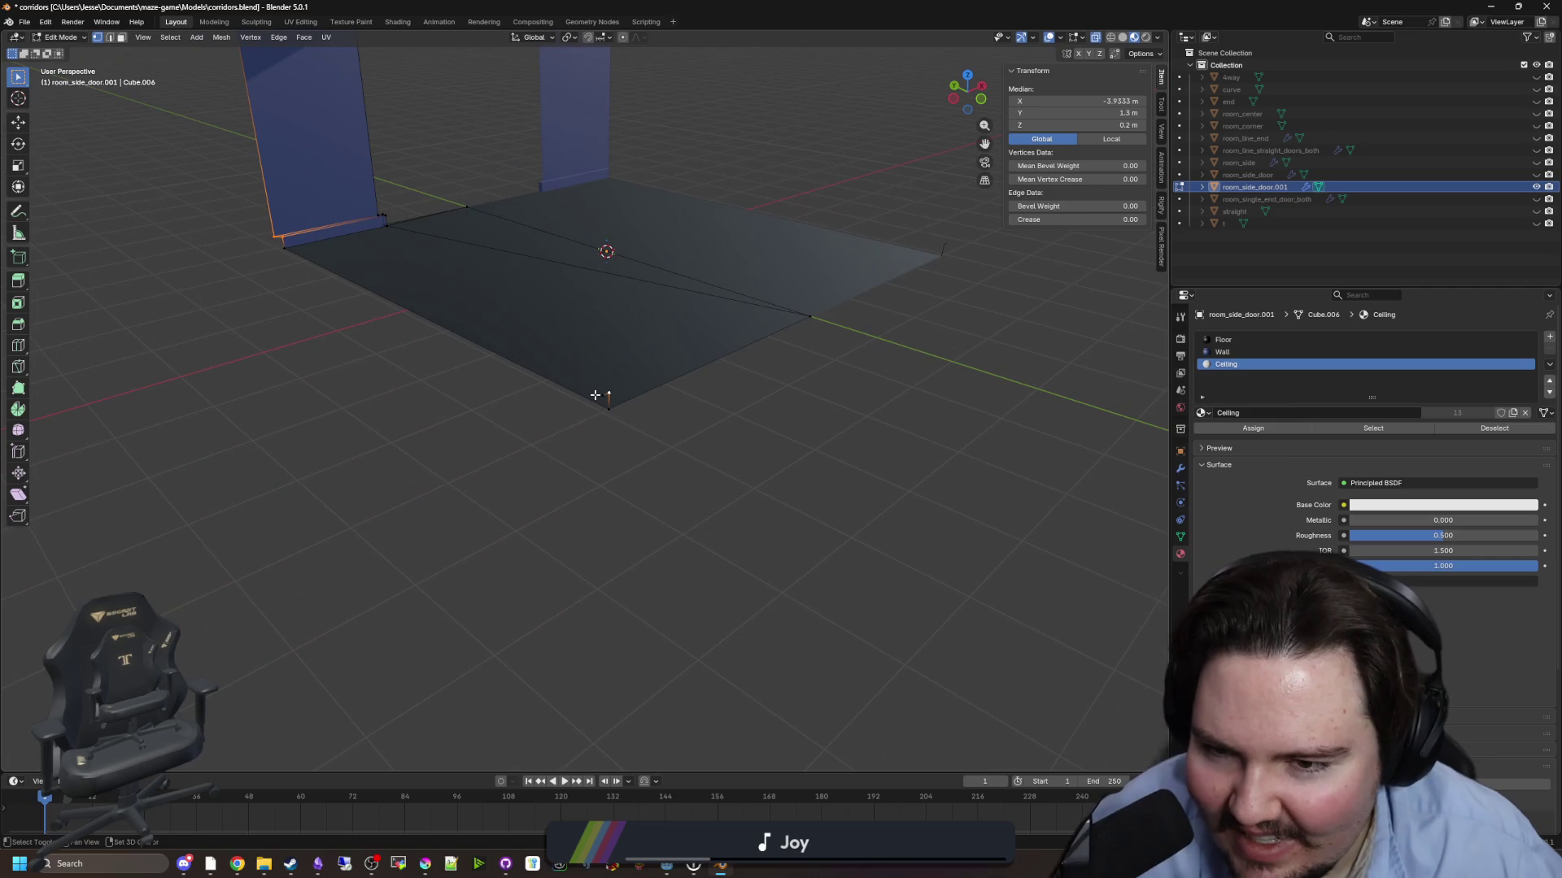
pyautogui.click(604, 432)
pyautogui.click(610, 392)
pyautogui.moveTo(610, 392); pyautogui.dragTo(255, 323)
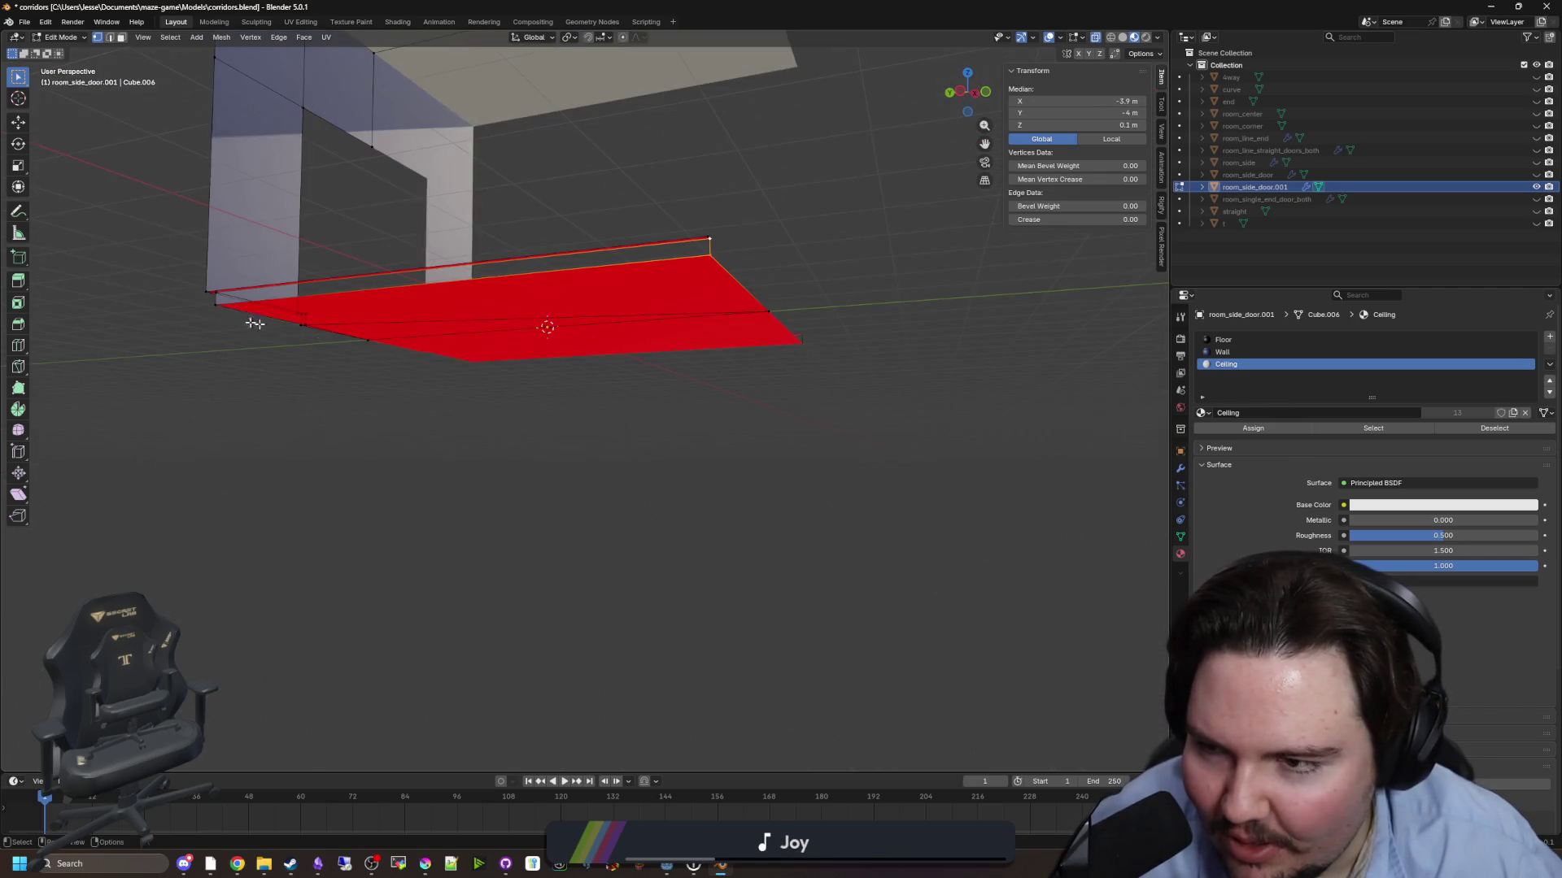
pyautogui.click(141, 318)
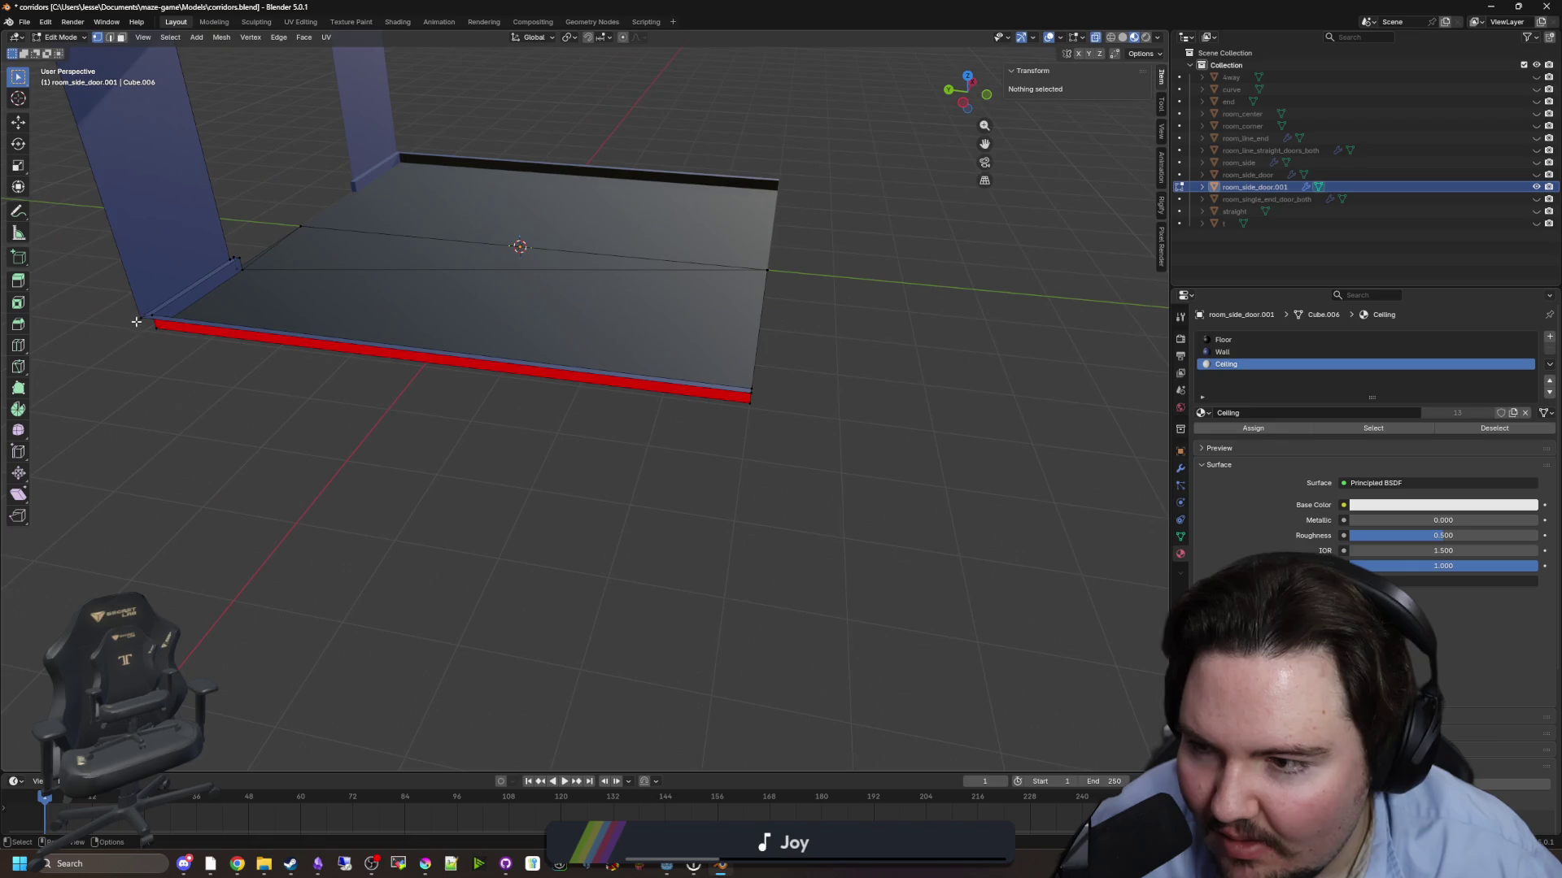
pyautogui.keyDown('shift'); pyautogui.click(752, 396); pyautogui.keyUp('shift')
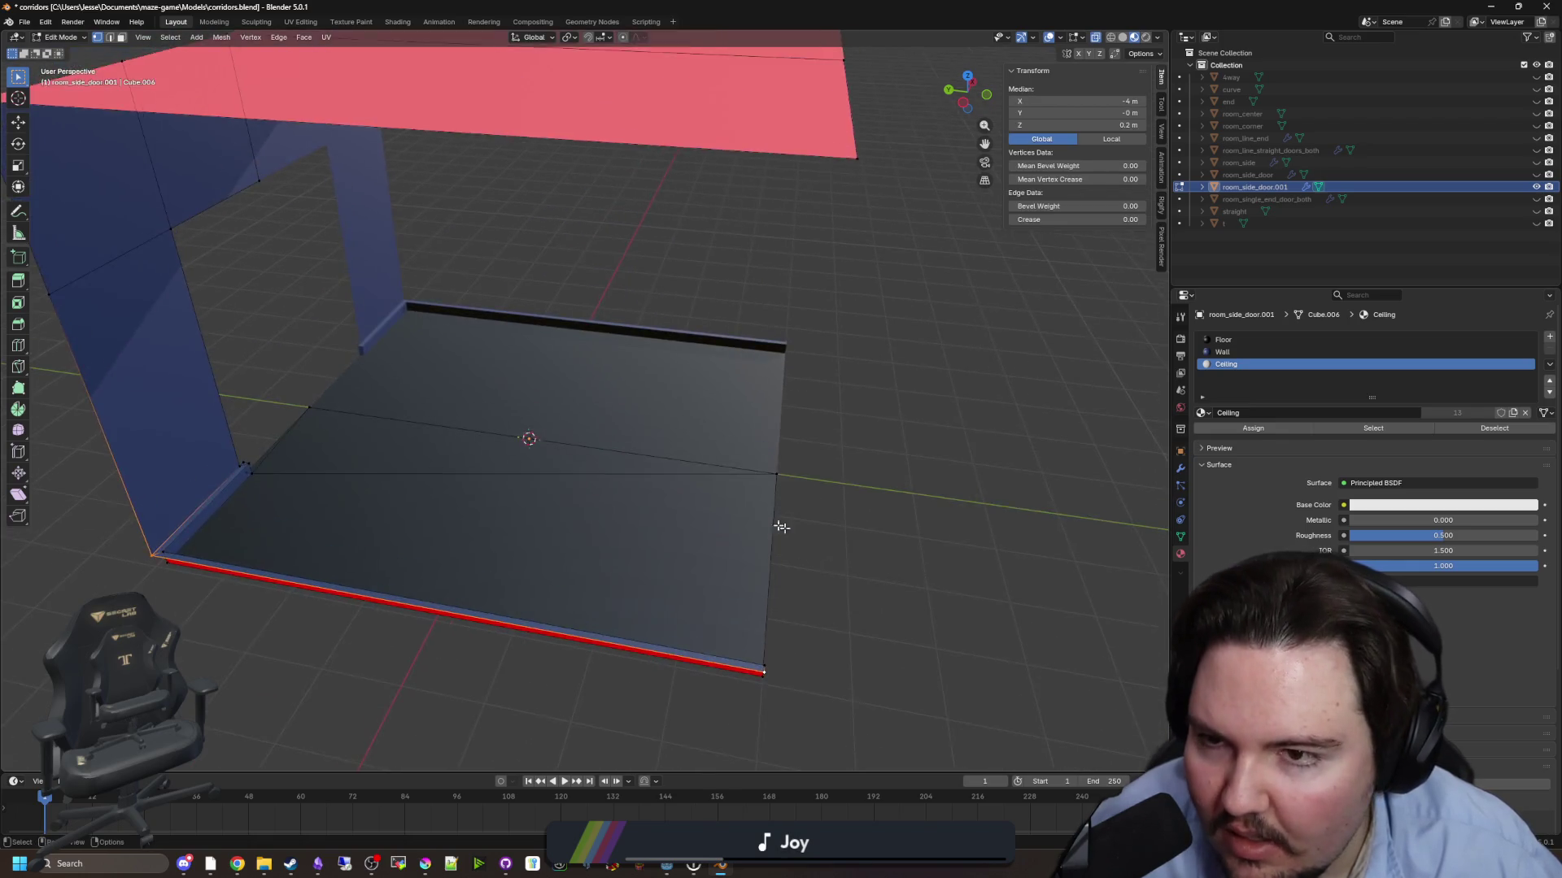
pyautogui.moveTo(254, 319)
pyautogui.mouseDown()
pyautogui.moveTo(714, 461)
pyautogui.moveTo(773, 494)
pyautogui.moveTo(568, 565)
pyautogui.moveTo(613, 542)
pyautogui.mouseUp()
# - Assign the Wall material slot to the baseboard faces
pyautogui.press('Tab')
pyautogui.scroll(3, 613, 542)
pyautogui.click(646, 443)
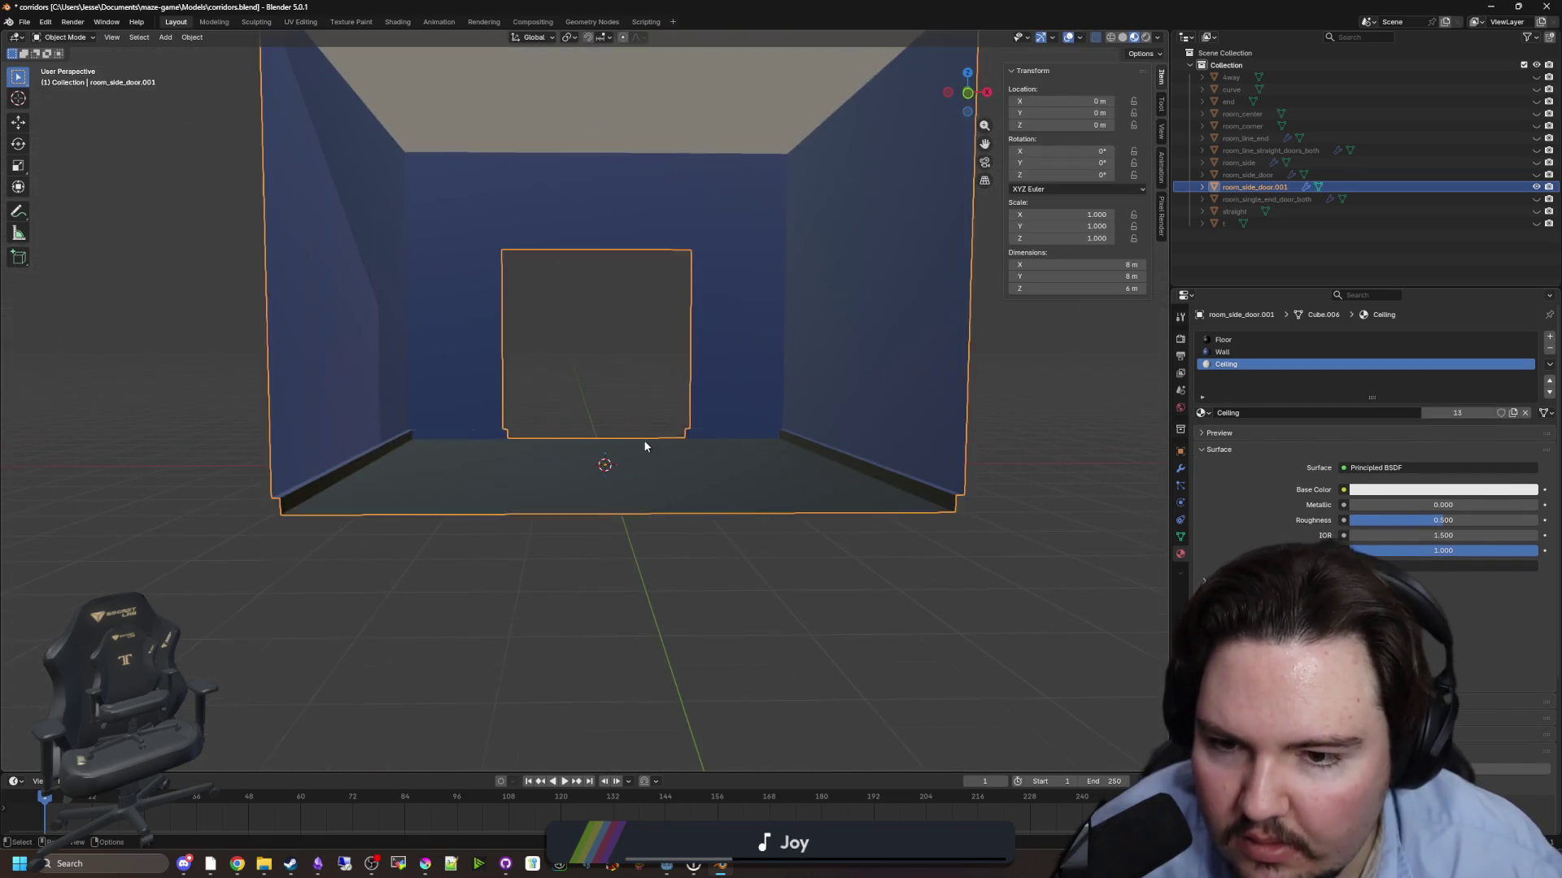
pyautogui.press('Tab')
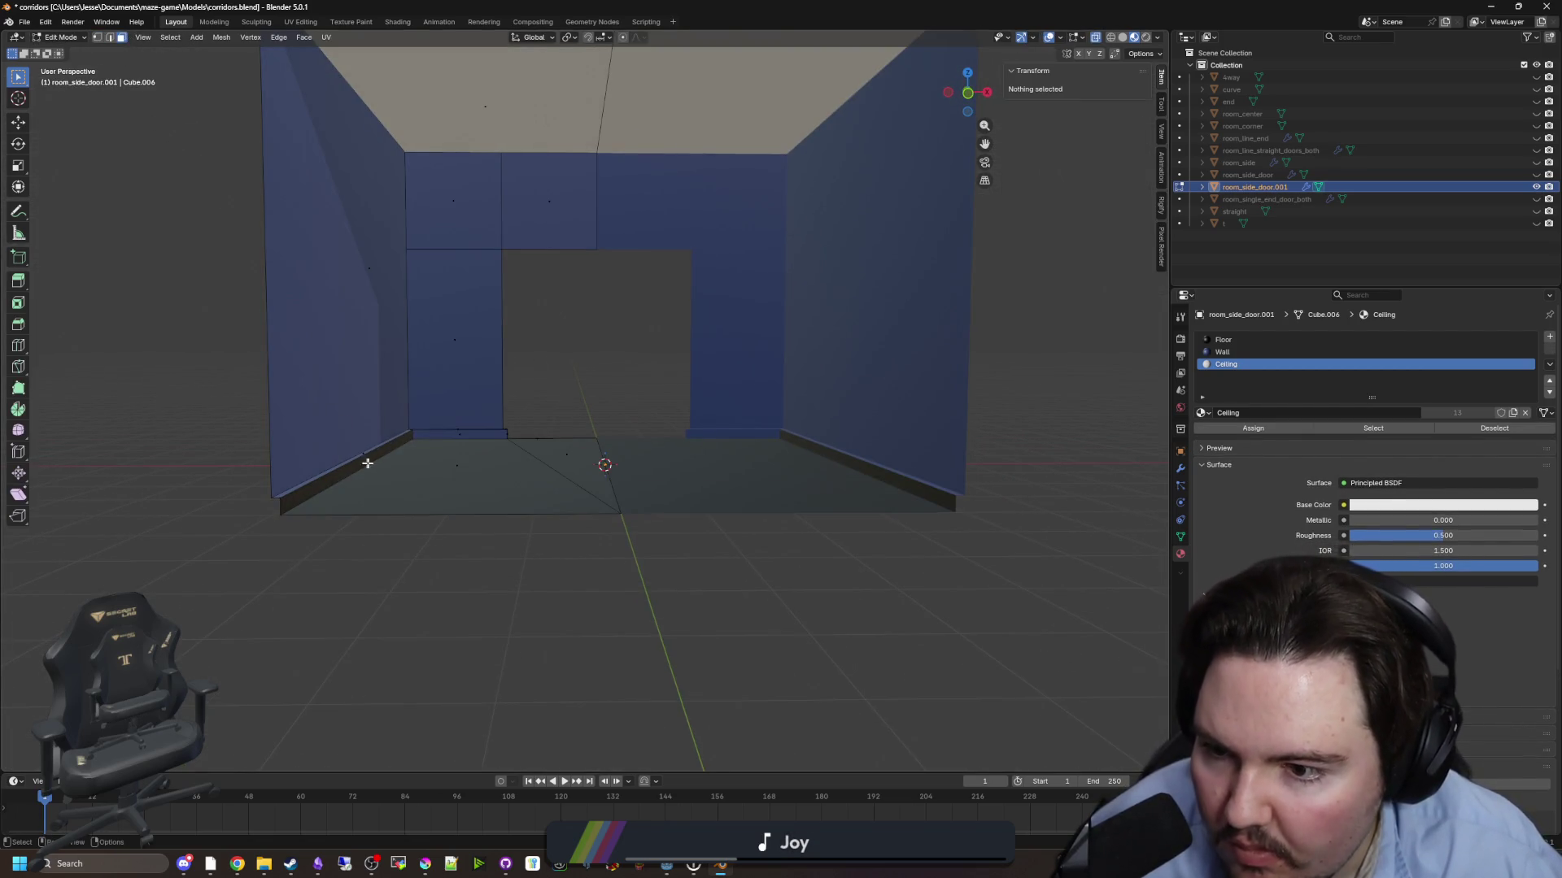
pyautogui.click(368, 463)
pyautogui.click(1224, 339)
pyautogui.click(1221, 351)
pyautogui.click(1252, 427)
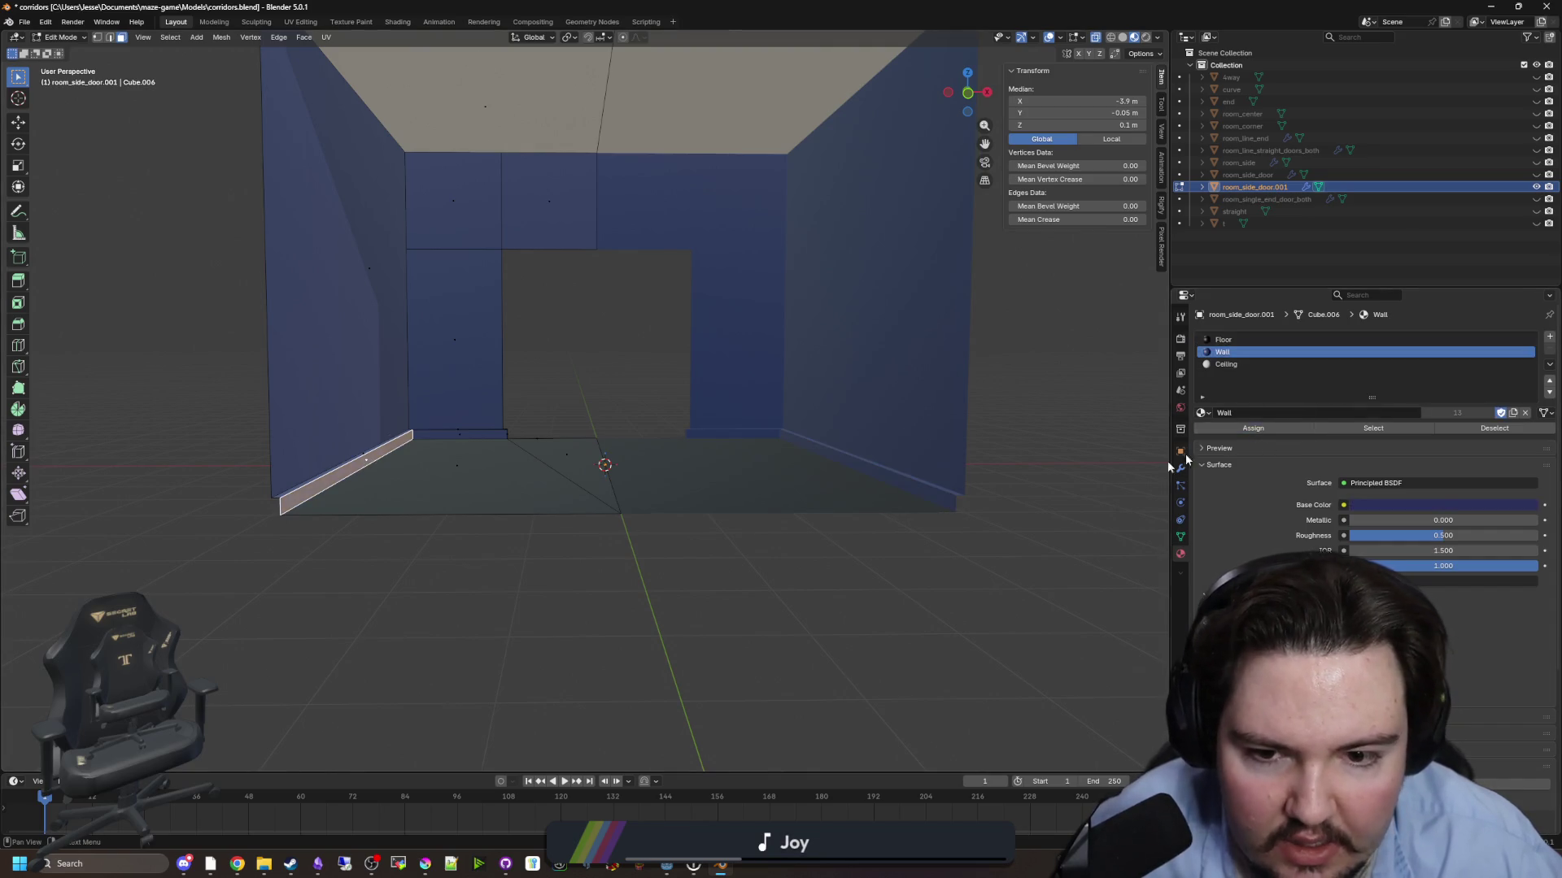
pyautogui.press('Tab')
# - Rename room_side_door.001 to room_line_end_door
pyautogui.hotkey('alt', 'a')
pyautogui.click(1253, 187)
pyautogui.doubleClick(1253, 187)
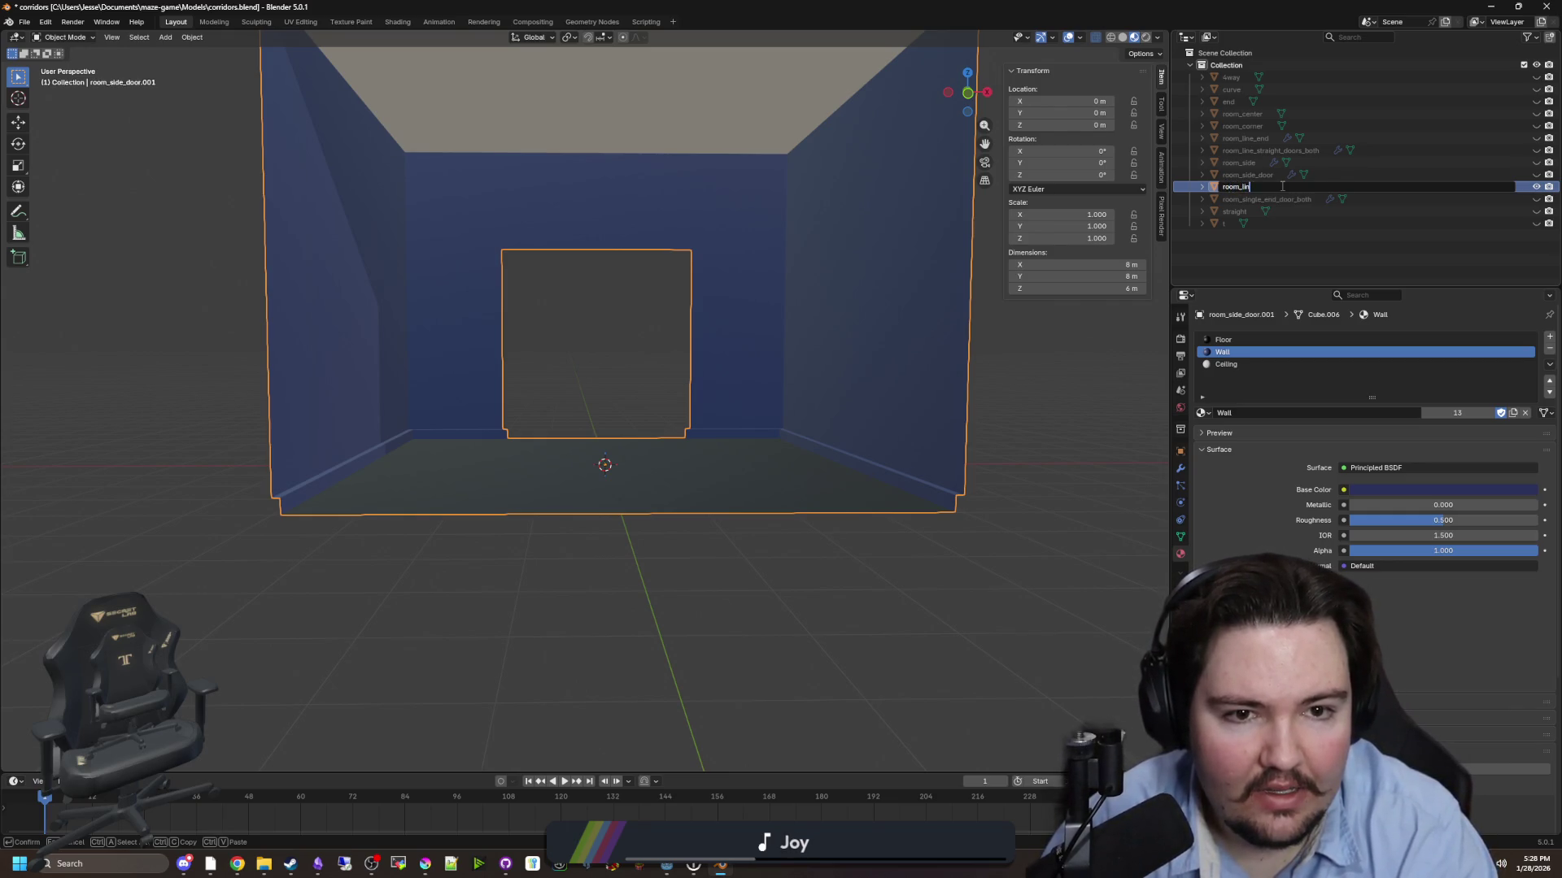
pyautogui.write('e_end_door')
pyautogui.press('Return')
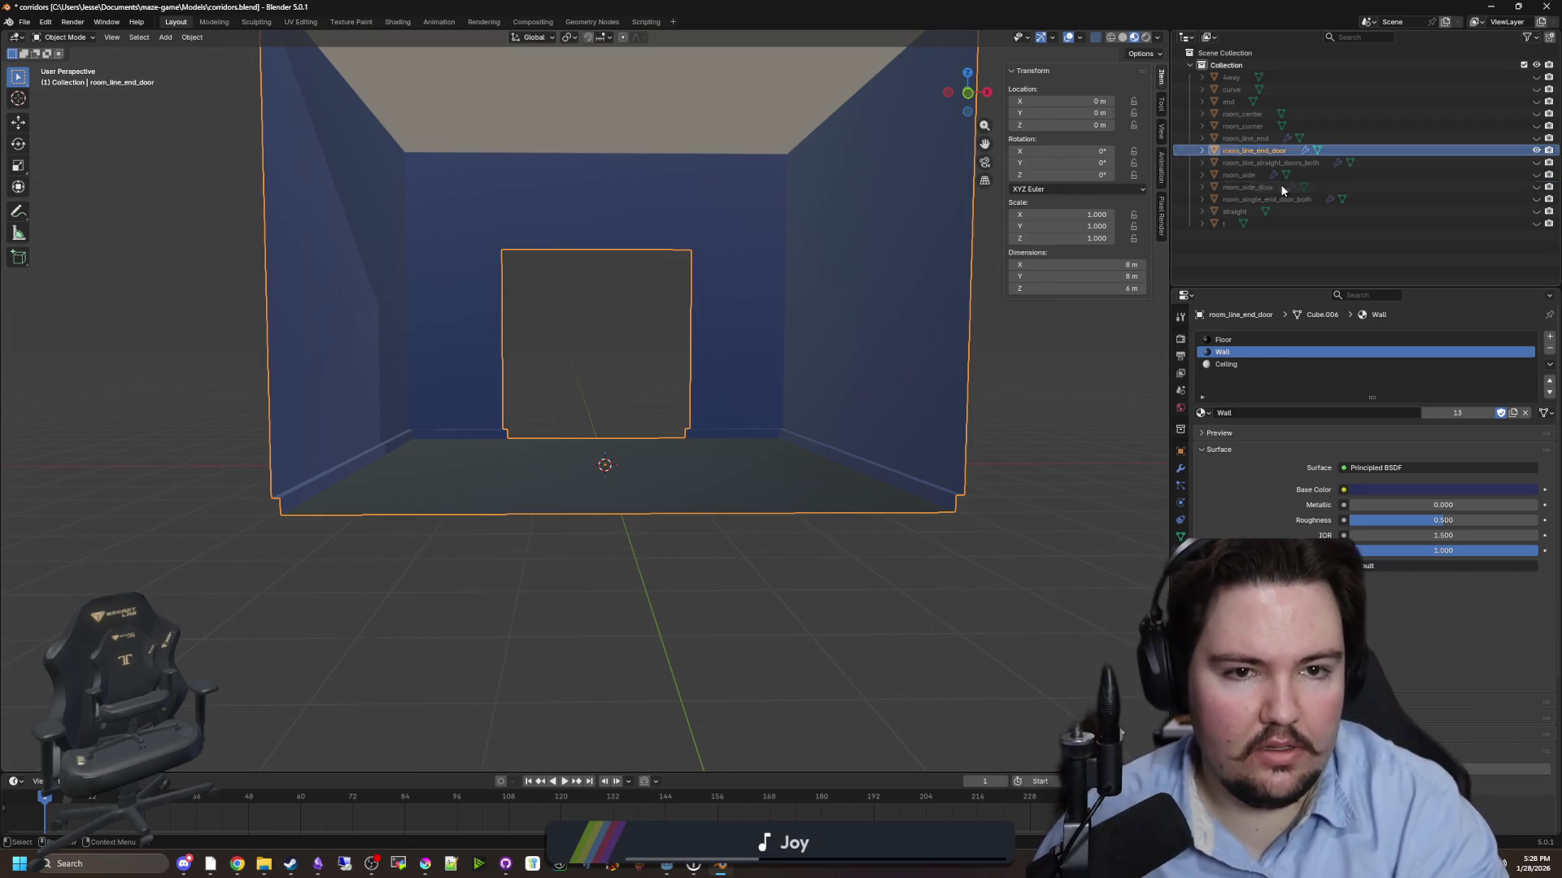
# - Hide the room_line_end_door mesh
pyautogui.hotkey('alt', 'a')
pyautogui.scroll(-4, 792, 581)
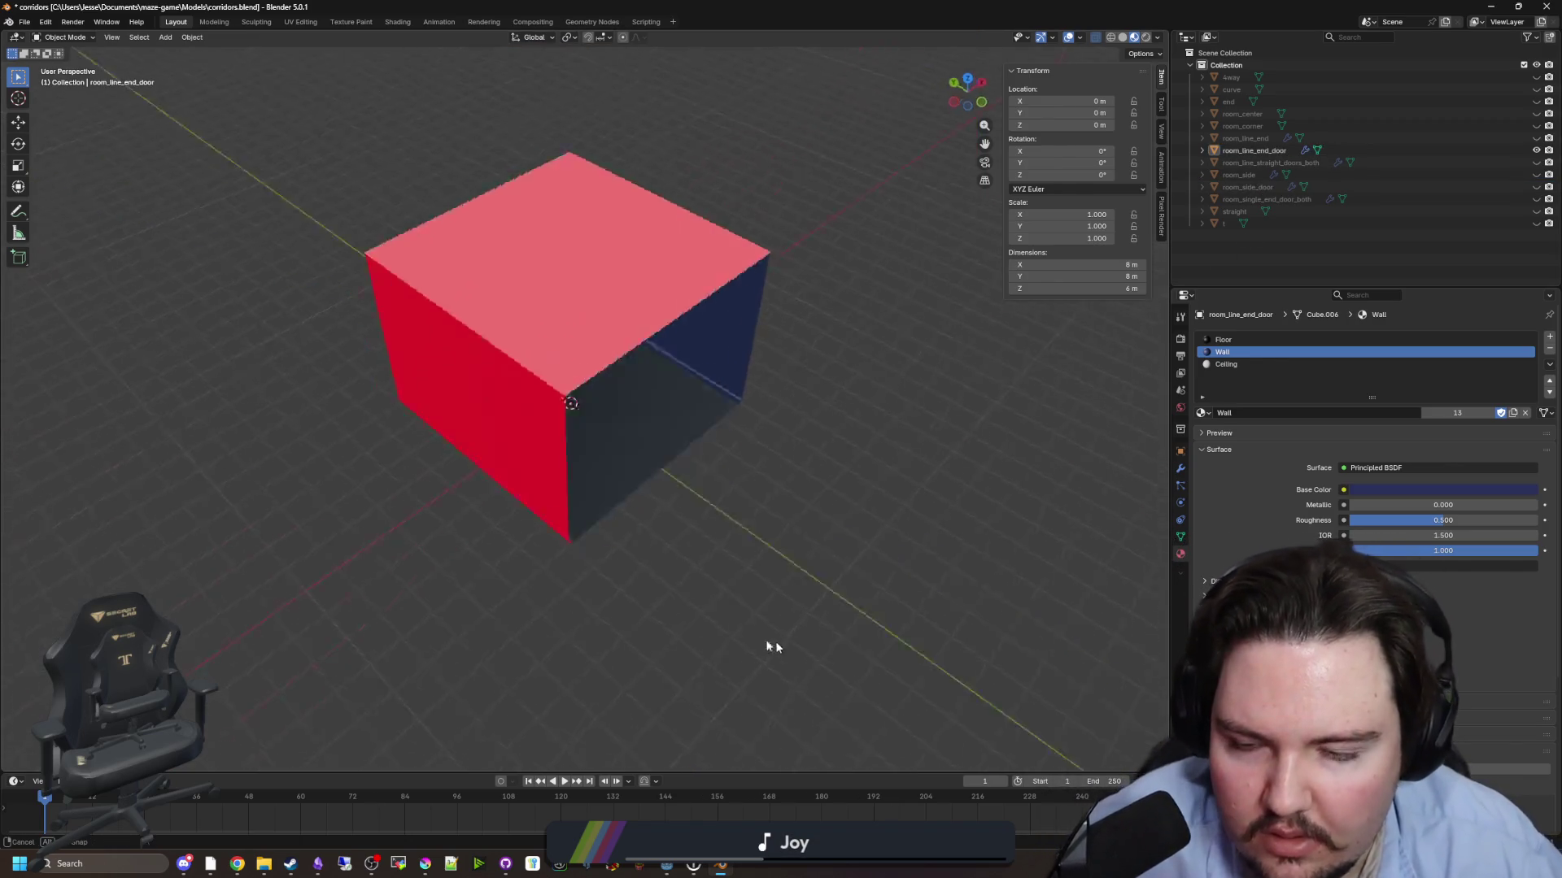
pyautogui.scroll(4, 685, 453)
pyautogui.click(704, 329)
pyautogui.click(747, 500)
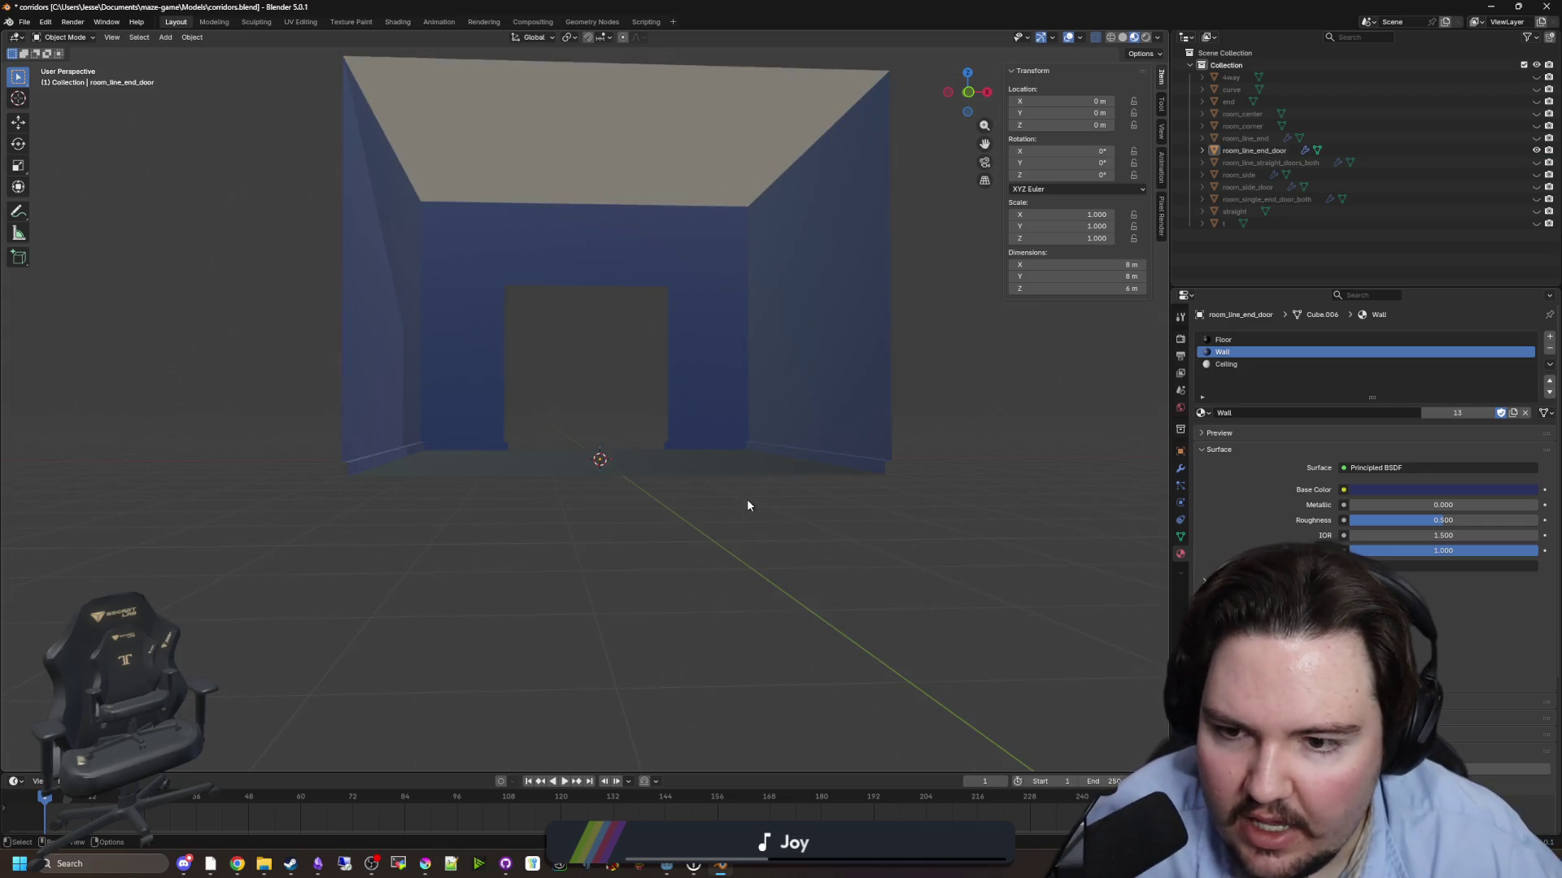
pyautogui.scroll(-3, 745, 437)
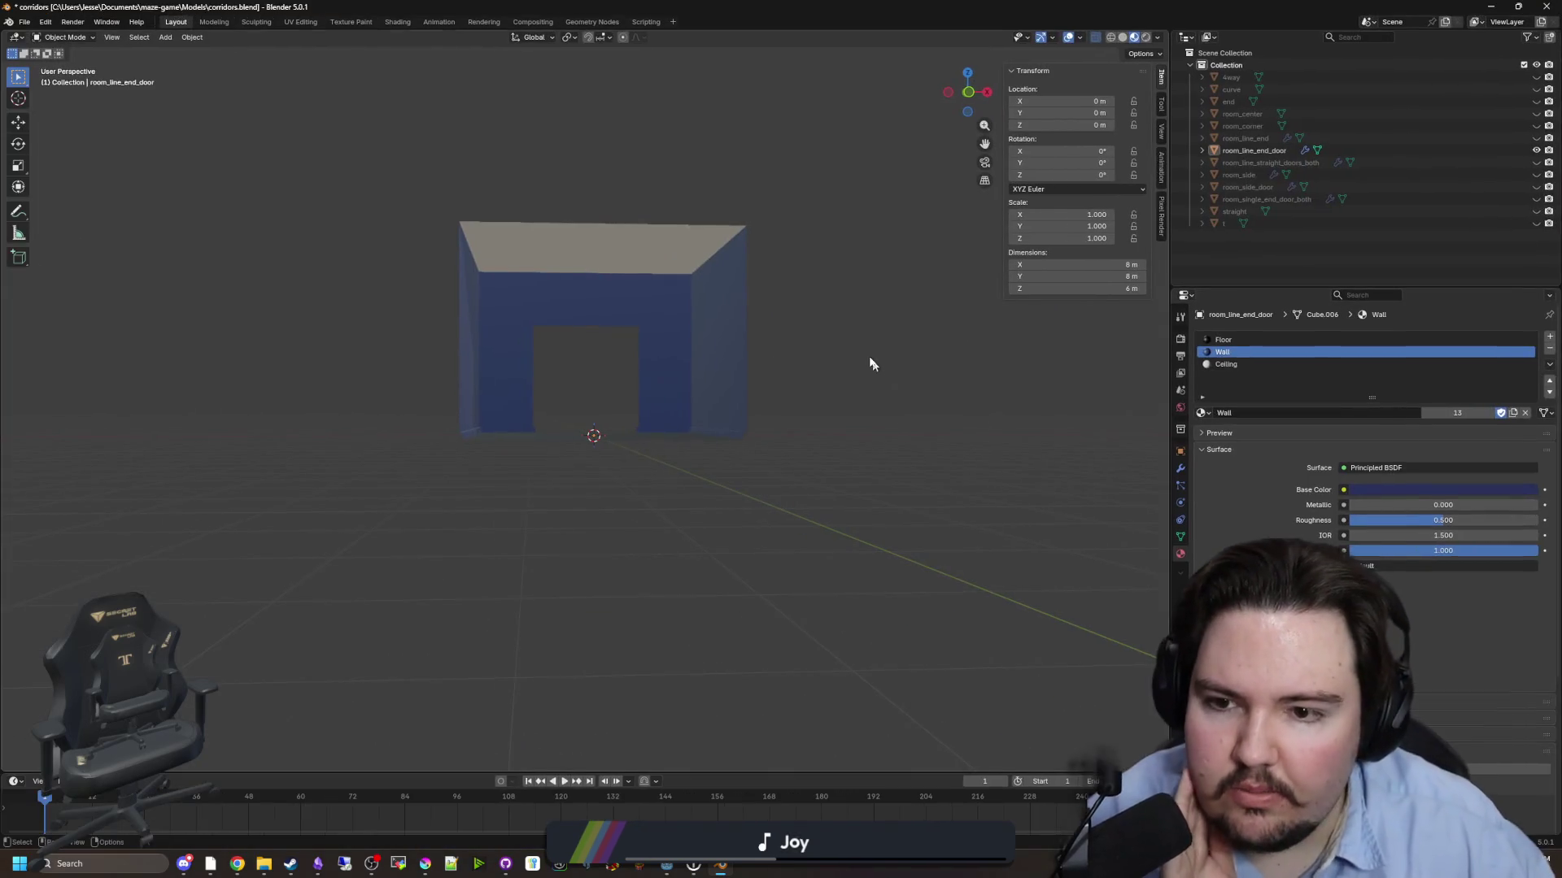
pyautogui.click(692, 332)
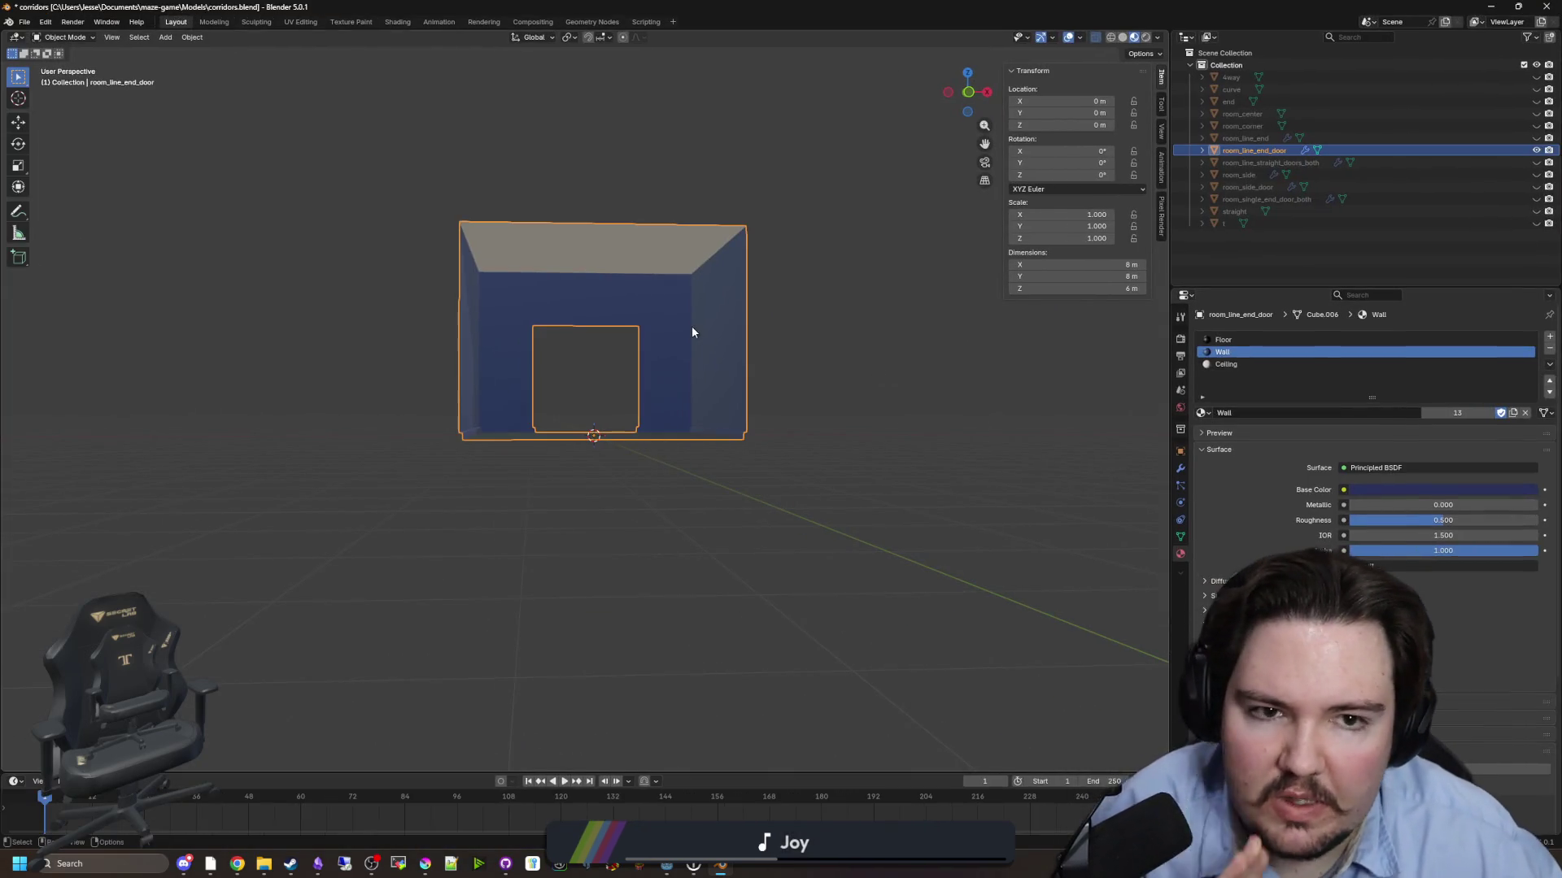
pyautogui.click(1536, 150)
# - Glance at room_line_straight_doors_both, then hide it and show and select room_single_end_door_both
pyautogui.click(1498, 163)
pyautogui.click(1536, 163)
pyautogui.moveTo(753, 342)
pyautogui.mouseDown()
pyautogui.moveTo(638, 376)
pyautogui.moveTo(884, 318)
pyautogui.mouseUp()
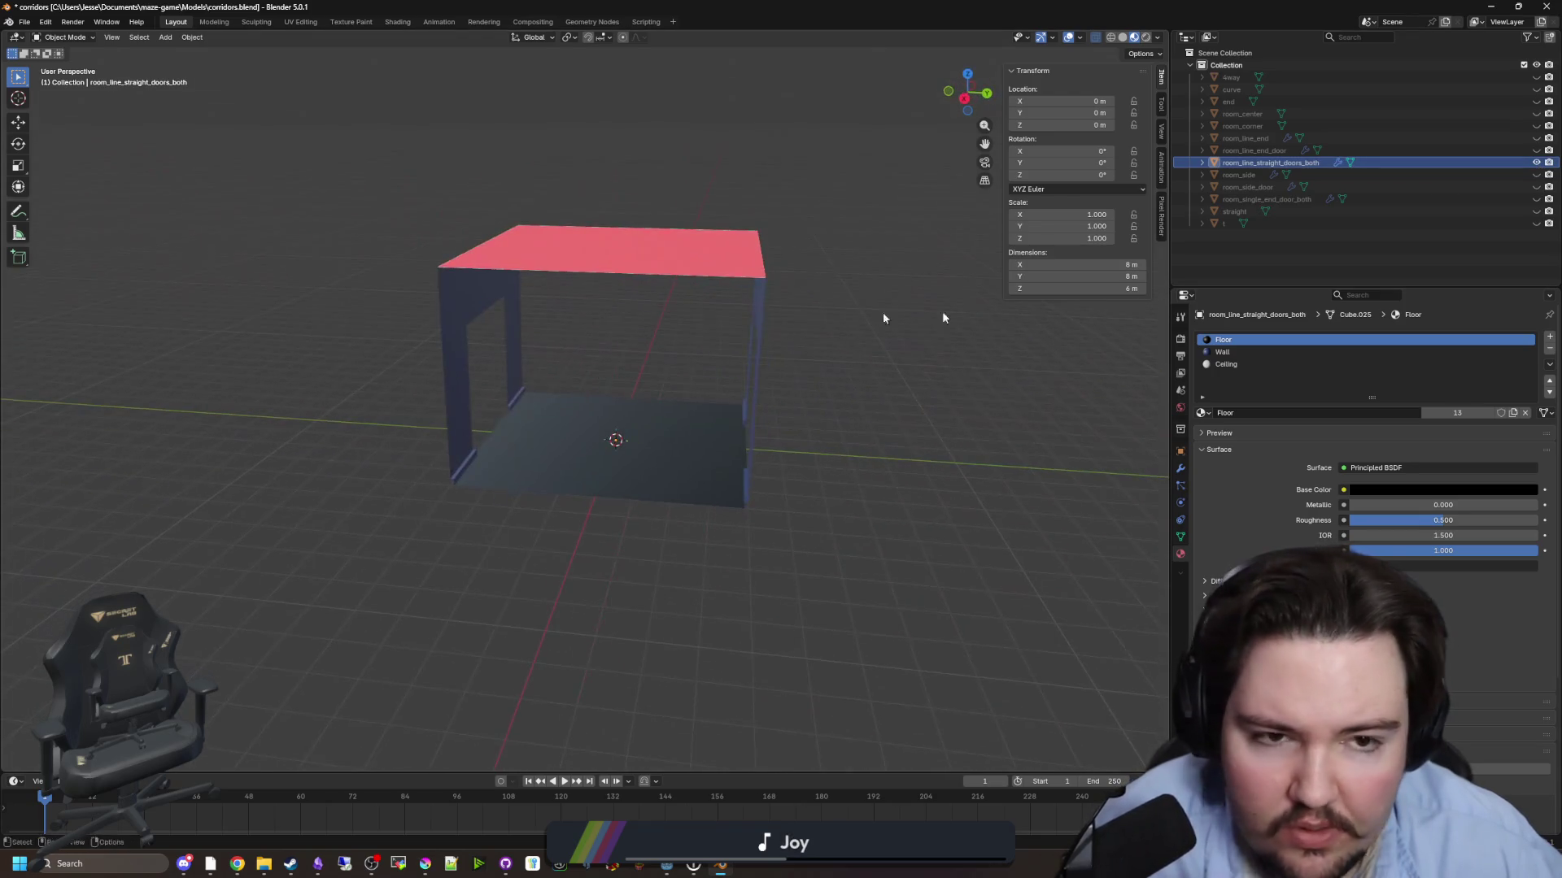
pyautogui.click(1536, 163)
pyautogui.click(1536, 199)
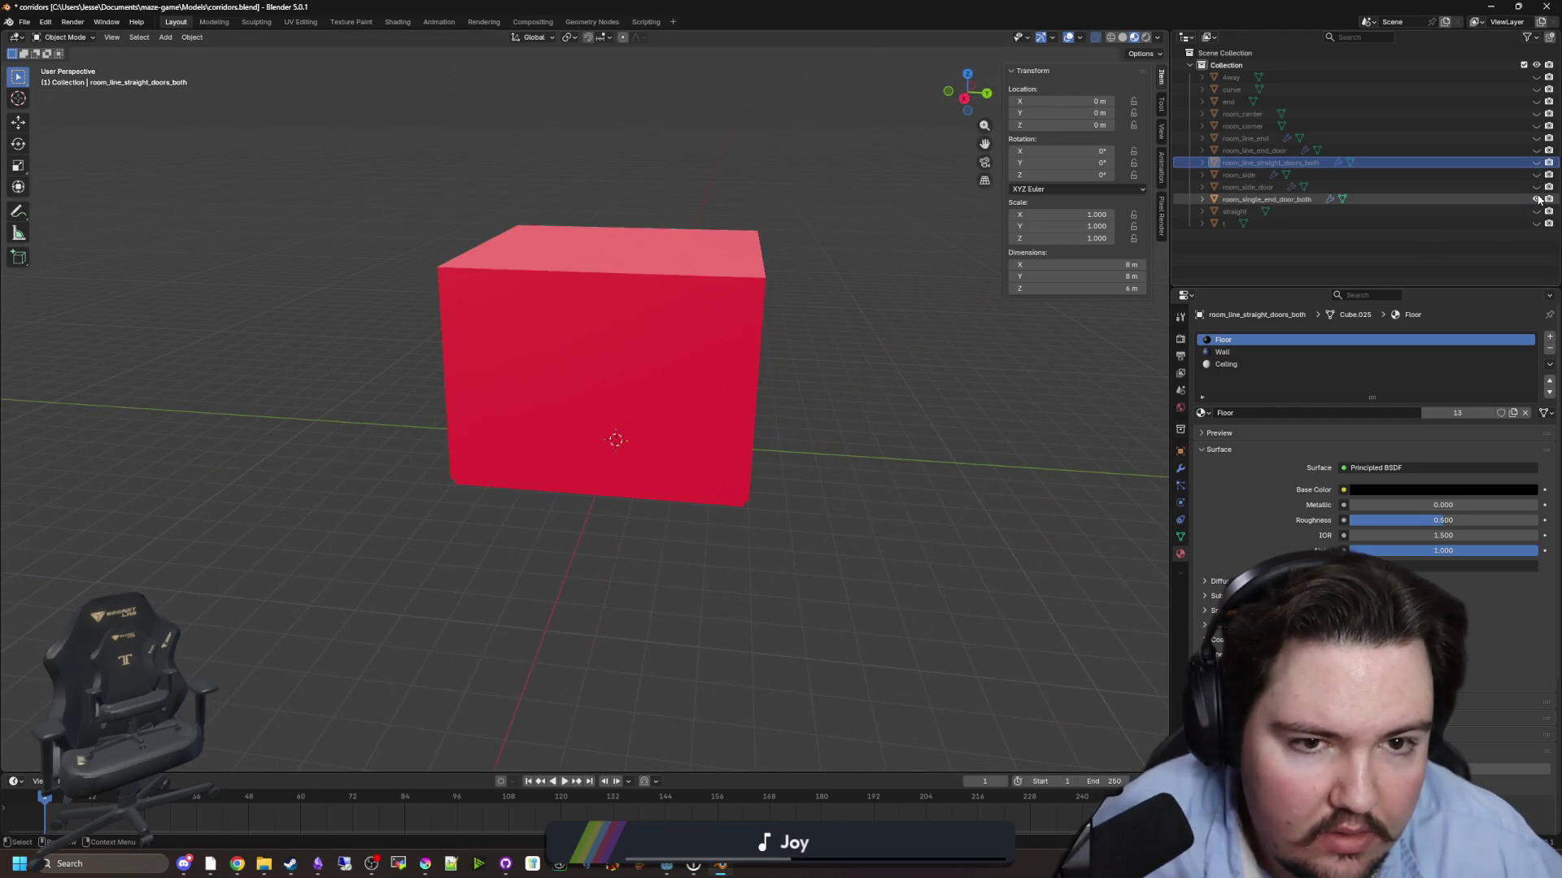
pyautogui.moveTo(594, 335)
pyautogui.mouseDown()
pyautogui.moveTo(758, 307)
pyautogui.moveTo(712, 323)
pyautogui.mouseUp()
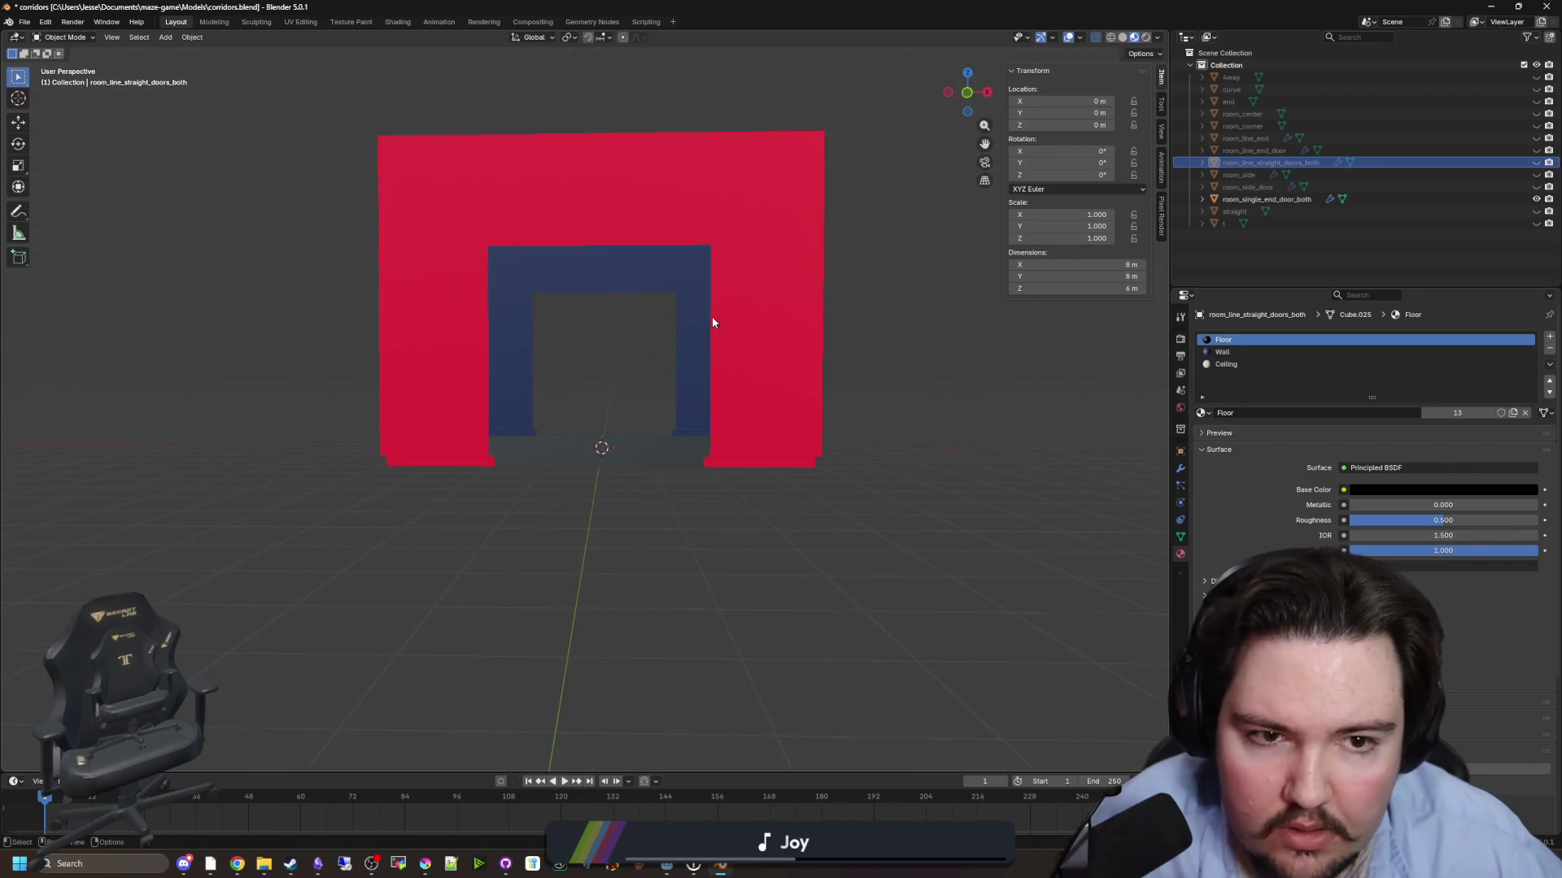
pyautogui.scroll(4, 713, 323)
pyautogui.click(792, 369)
pyautogui.scroll(-4, 792, 369)
pyautogui.moveTo(792, 369)
pyautogui.mouseDown()
pyautogui.moveTo(735, 411)
pyautogui.moveTo(432, 530)
pyautogui.moveTo(721, 484)
pyautogui.moveTo(837, 515)
pyautogui.moveTo(700, 450)
pyautogui.moveTo(721, 446)
pyautogui.mouseUp()
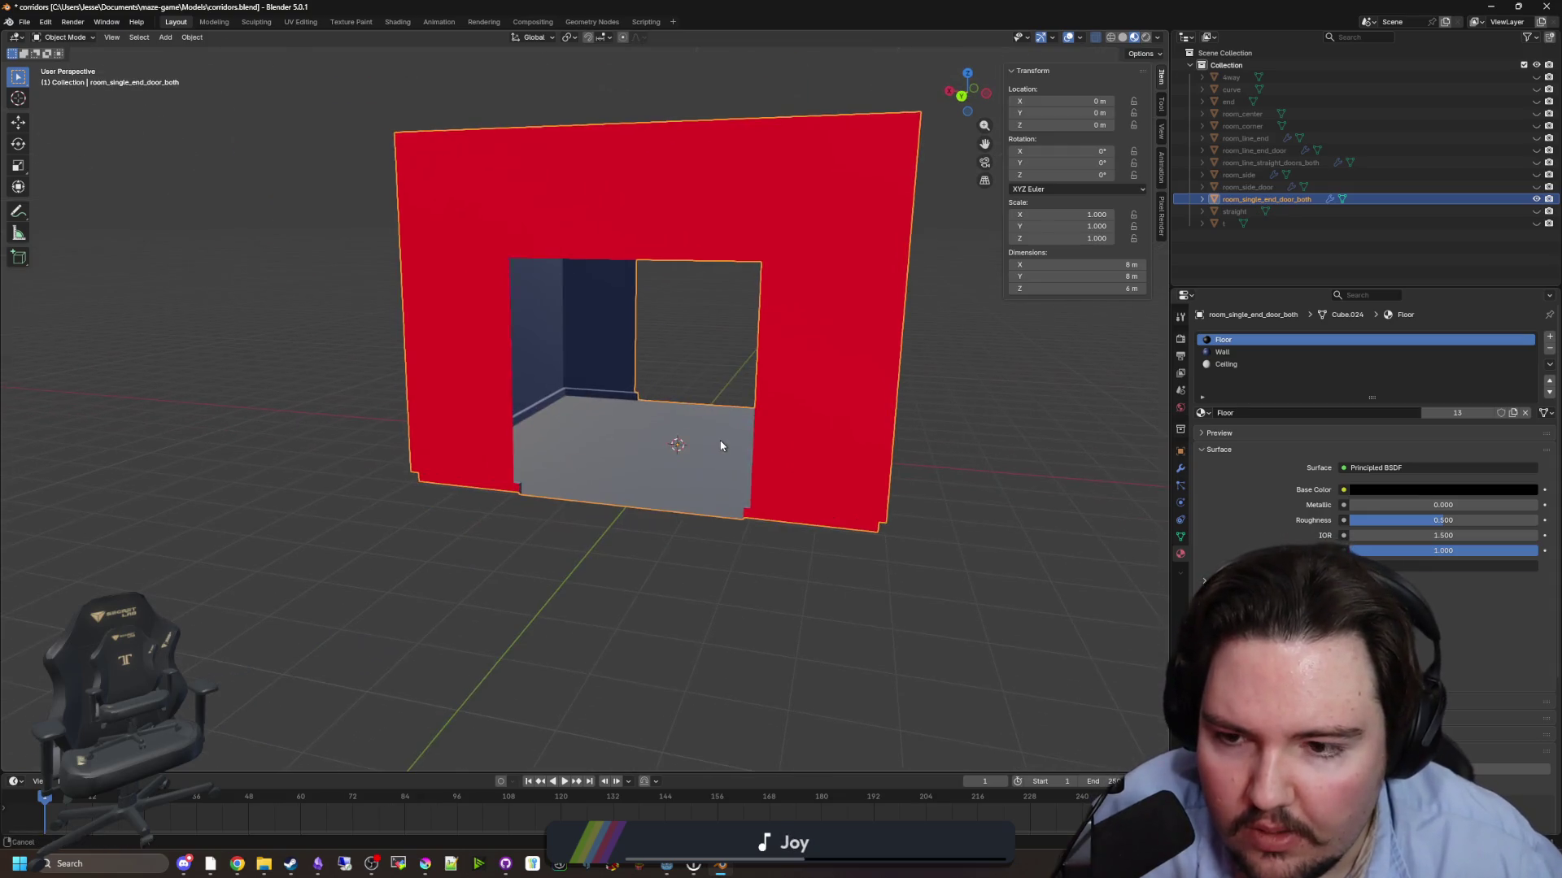
pyautogui.press('Tab')
pyautogui.press('KP_8')
pyautogui.press('KP_6')
pyautogui.press('KP_6')
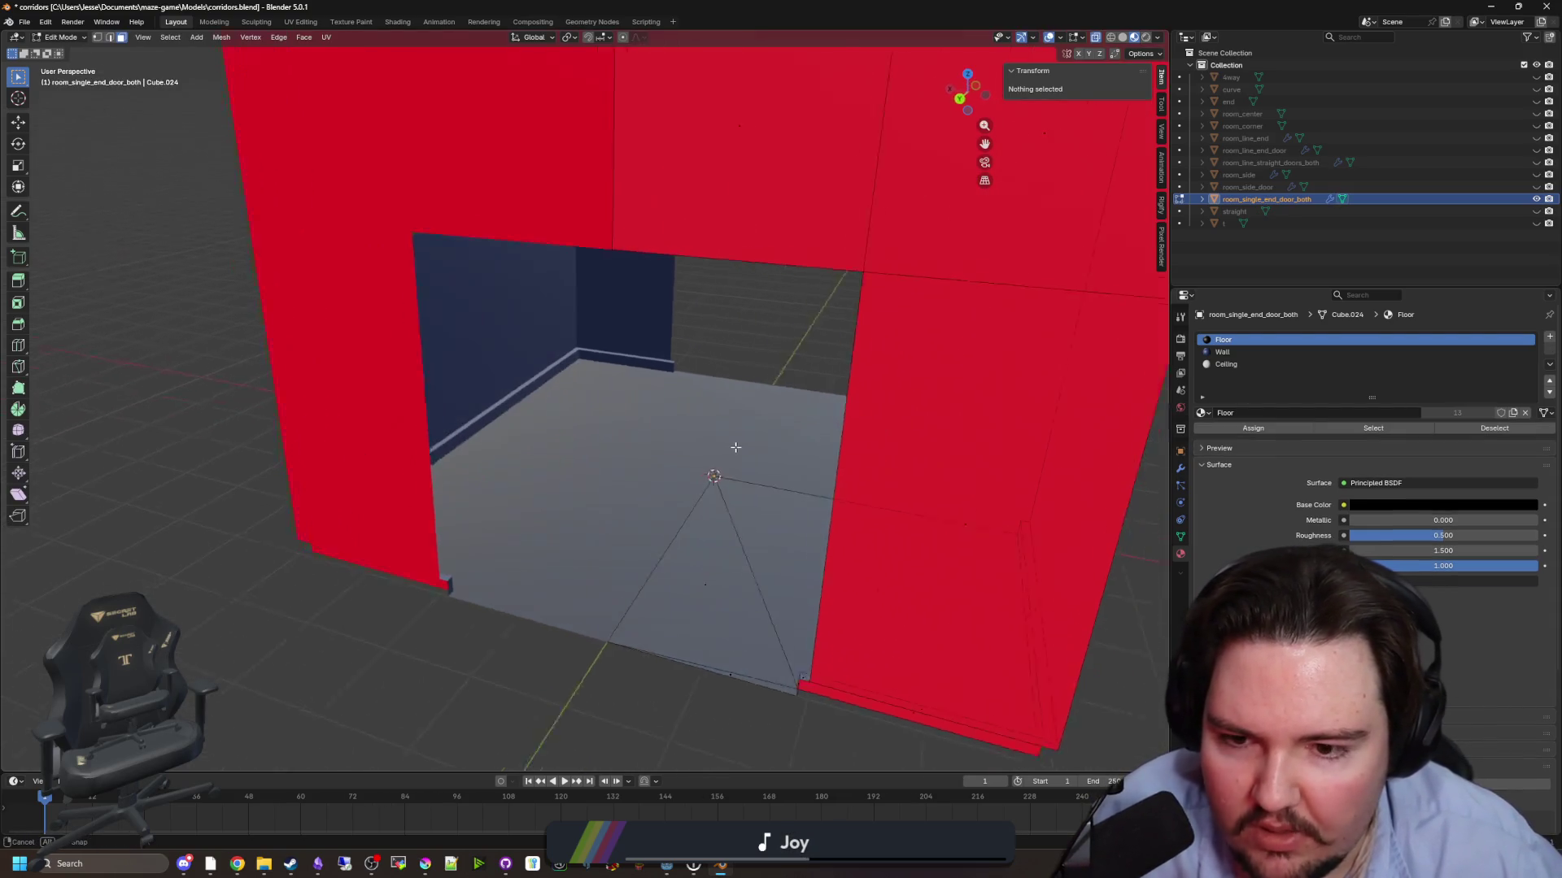
pyautogui.moveTo(732, 448)
pyautogui.mouseDown()
pyautogui.moveTo(675, 452)
pyautogui.moveTo(687, 481)
pyautogui.moveTo(666, 485)
pyautogui.moveTo(798, 463)
pyautogui.moveTo(778, 380)
pyautogui.moveTo(667, 423)
pyautogui.moveTo(783, 458)
pyautogui.moveTo(673, 477)
pyautogui.moveTo(778, 477)
pyautogui.moveTo(776, 458)
pyautogui.mouseUp()
pyautogui.press('Tab')
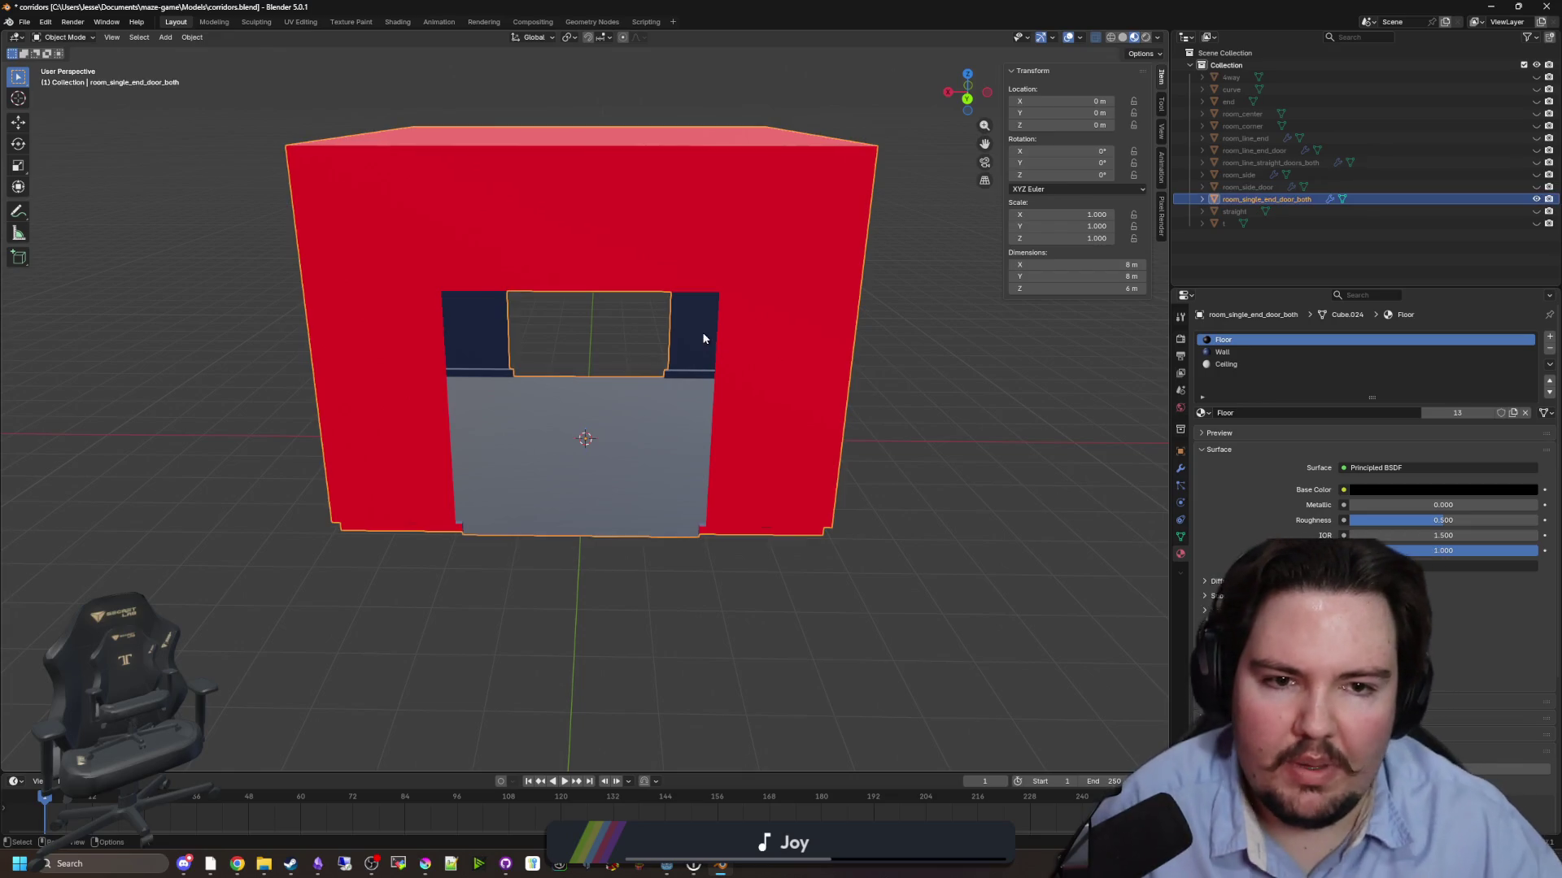
pyautogui.hotkey('shift', 'd')
pyautogui.rightClick(939, 325)
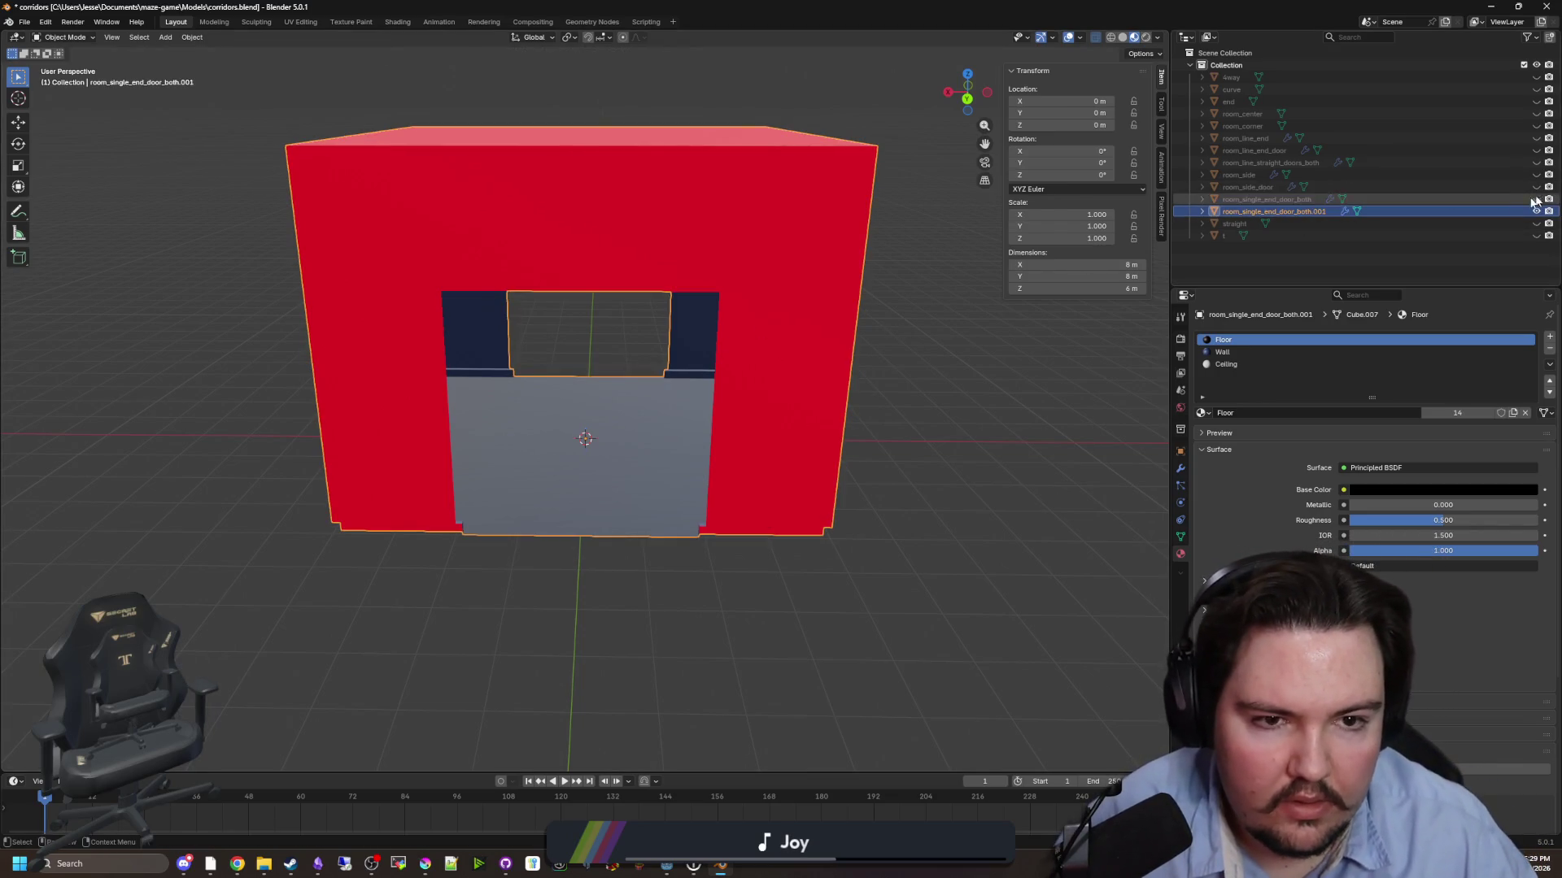
# - Duplicate the room again and rotate the .002 copy -90° around Z
pyautogui.moveTo(944, 368); pyautogui.dragTo(916, 413)
pyautogui.hotkey('shift', 'd')
pyautogui.press('r')
pyautogui.press('z')
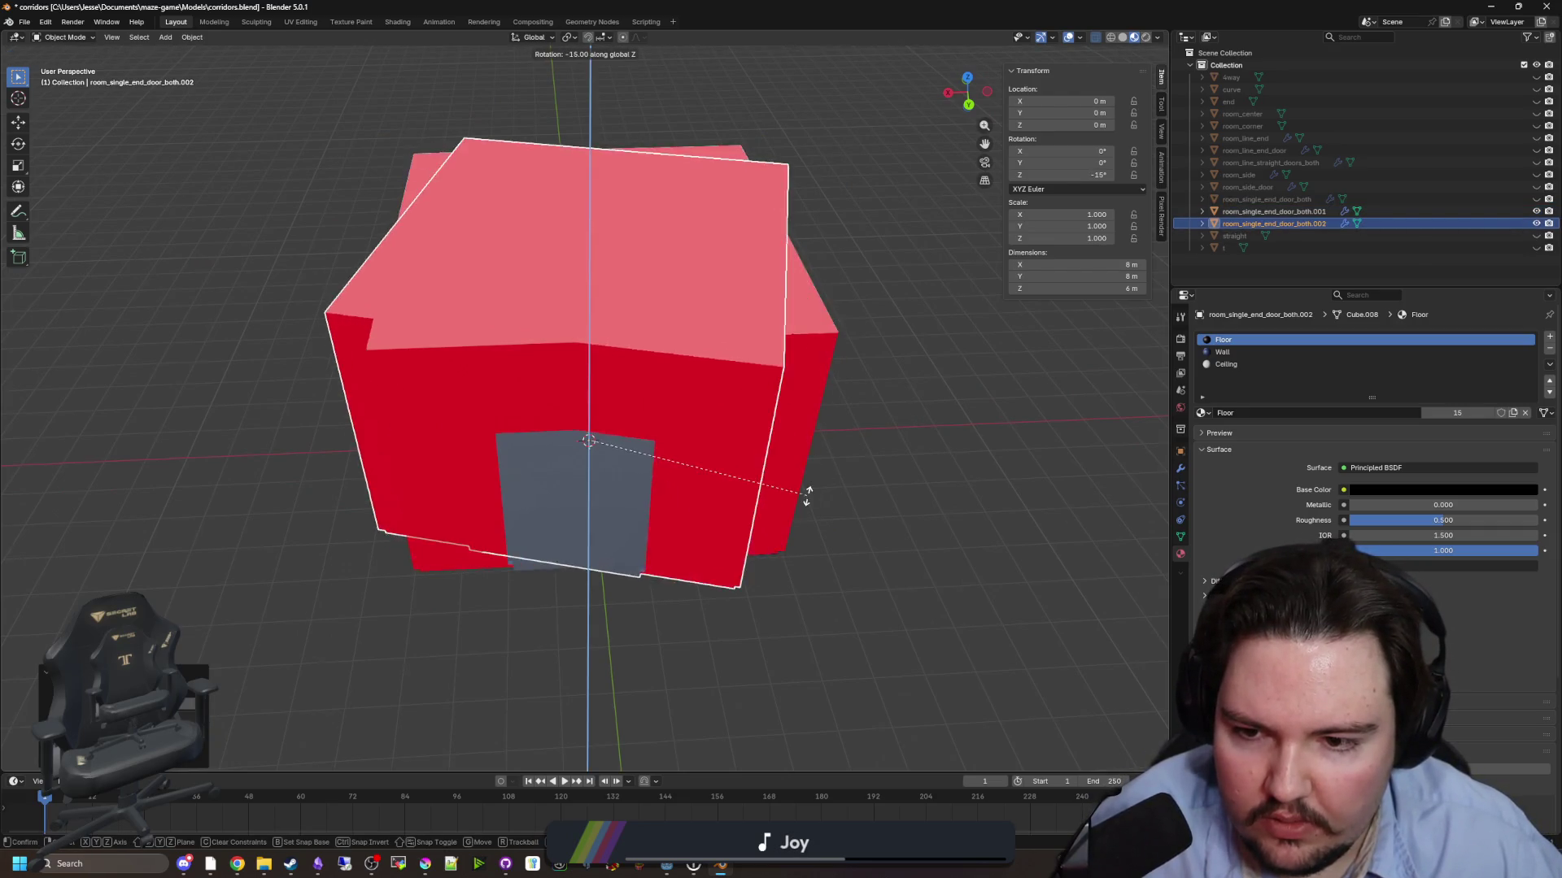
pyautogui.click(586, 568)
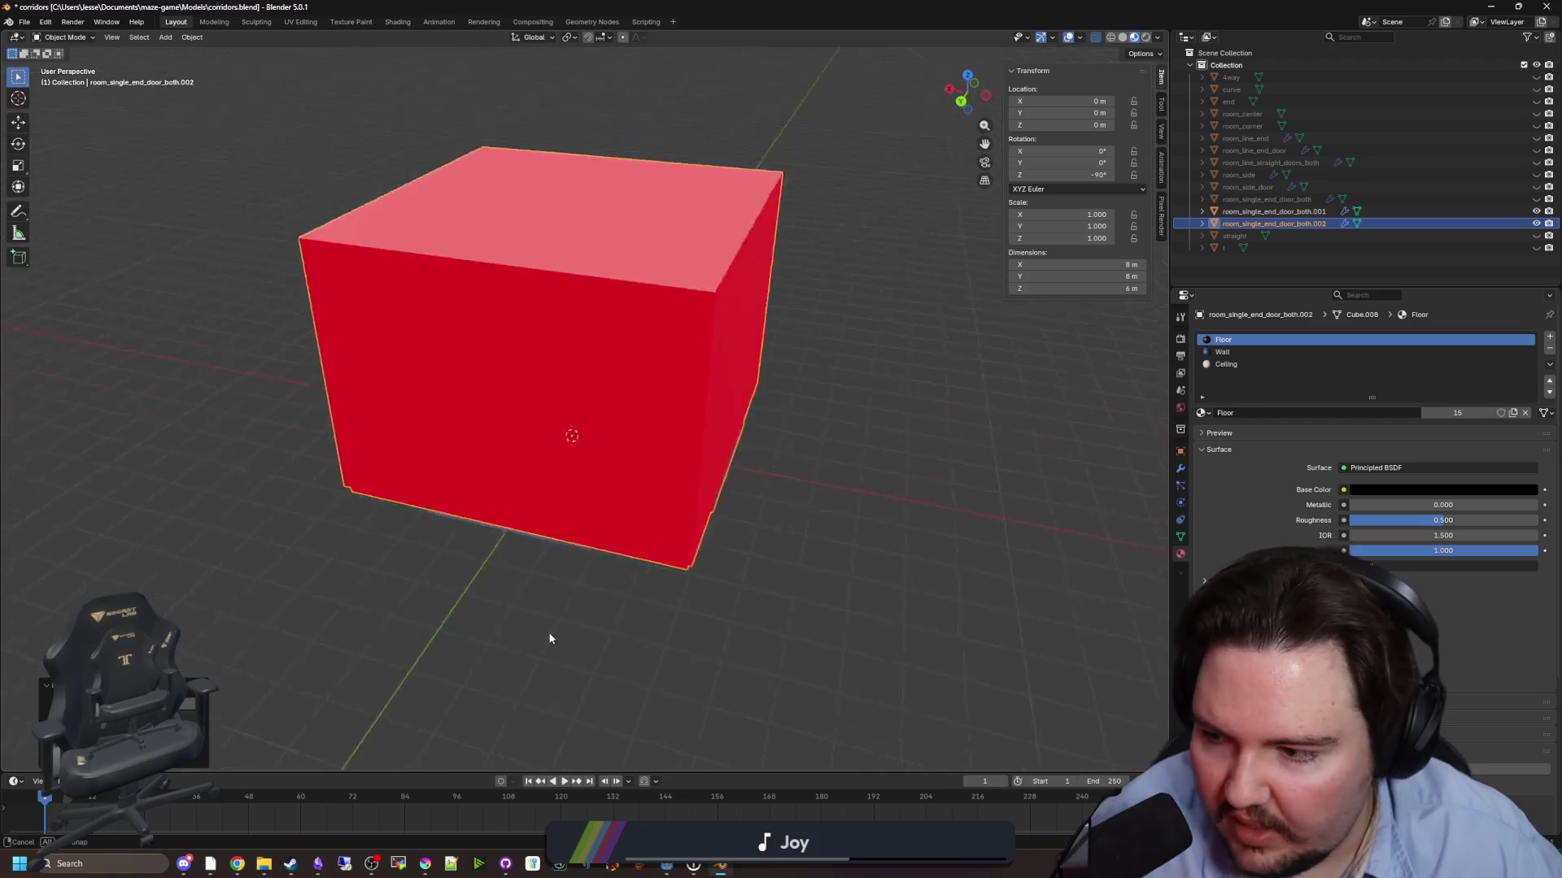
pyautogui.click(903, 548)
# - Remove the Mirror modifier from room_single_end_door_both.001
pyautogui.click(1285, 212)
pyautogui.keyDown('shift'); pyautogui.click(1285, 223); pyautogui.keyUp('shift')
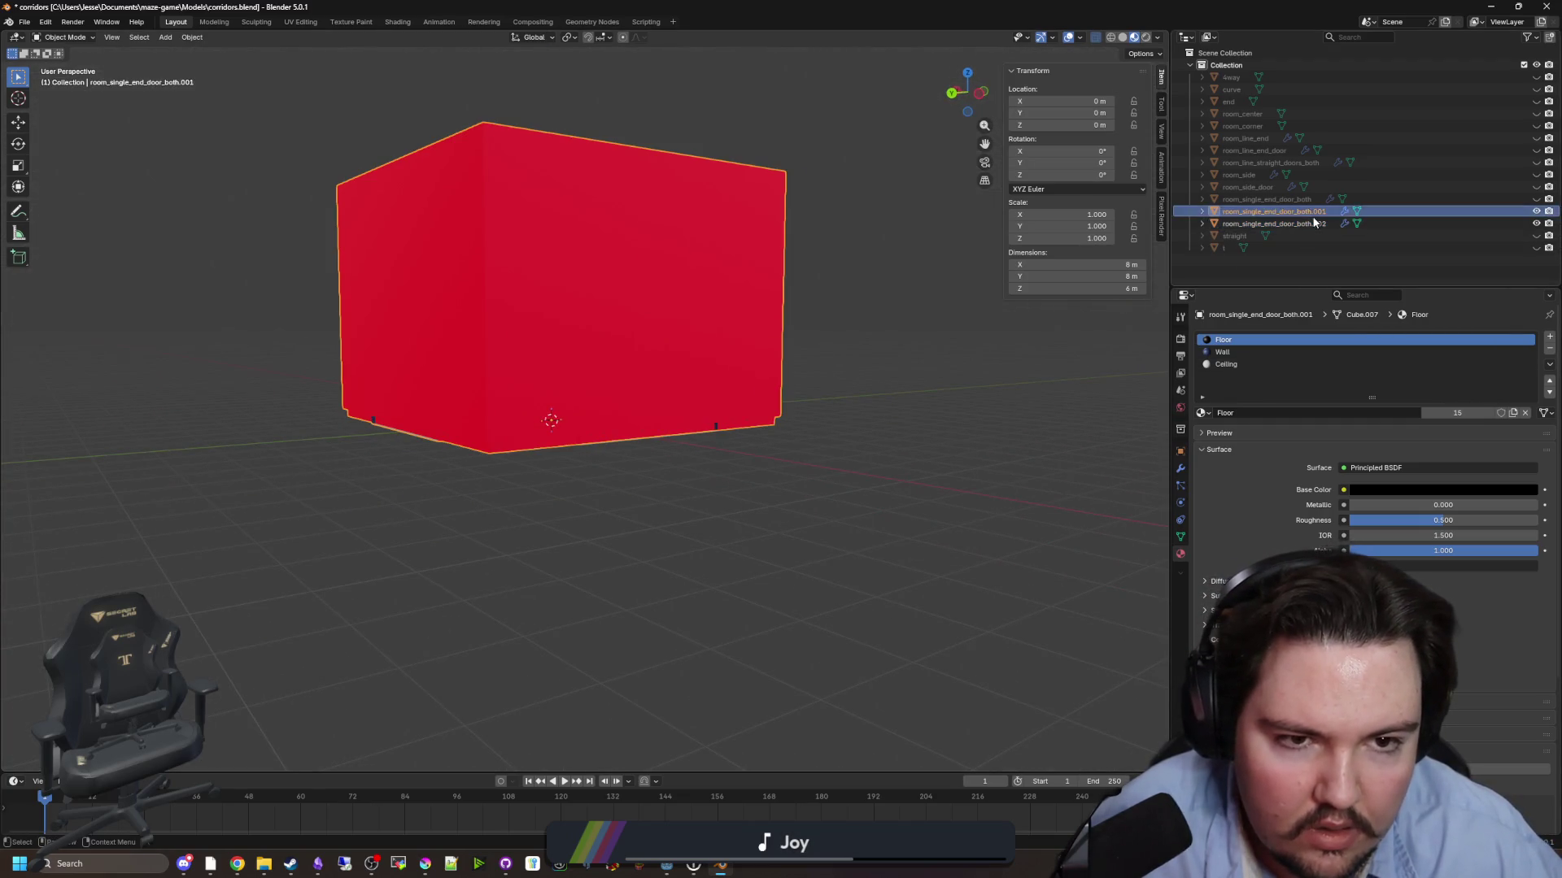
pyautogui.click(1180, 468)
pyautogui.click(1513, 359)
pyautogui.click(1442, 371)
# - Hide the .001 copy and enter Edit Mode on the rotated .002 copy
pyautogui.click(860, 426)
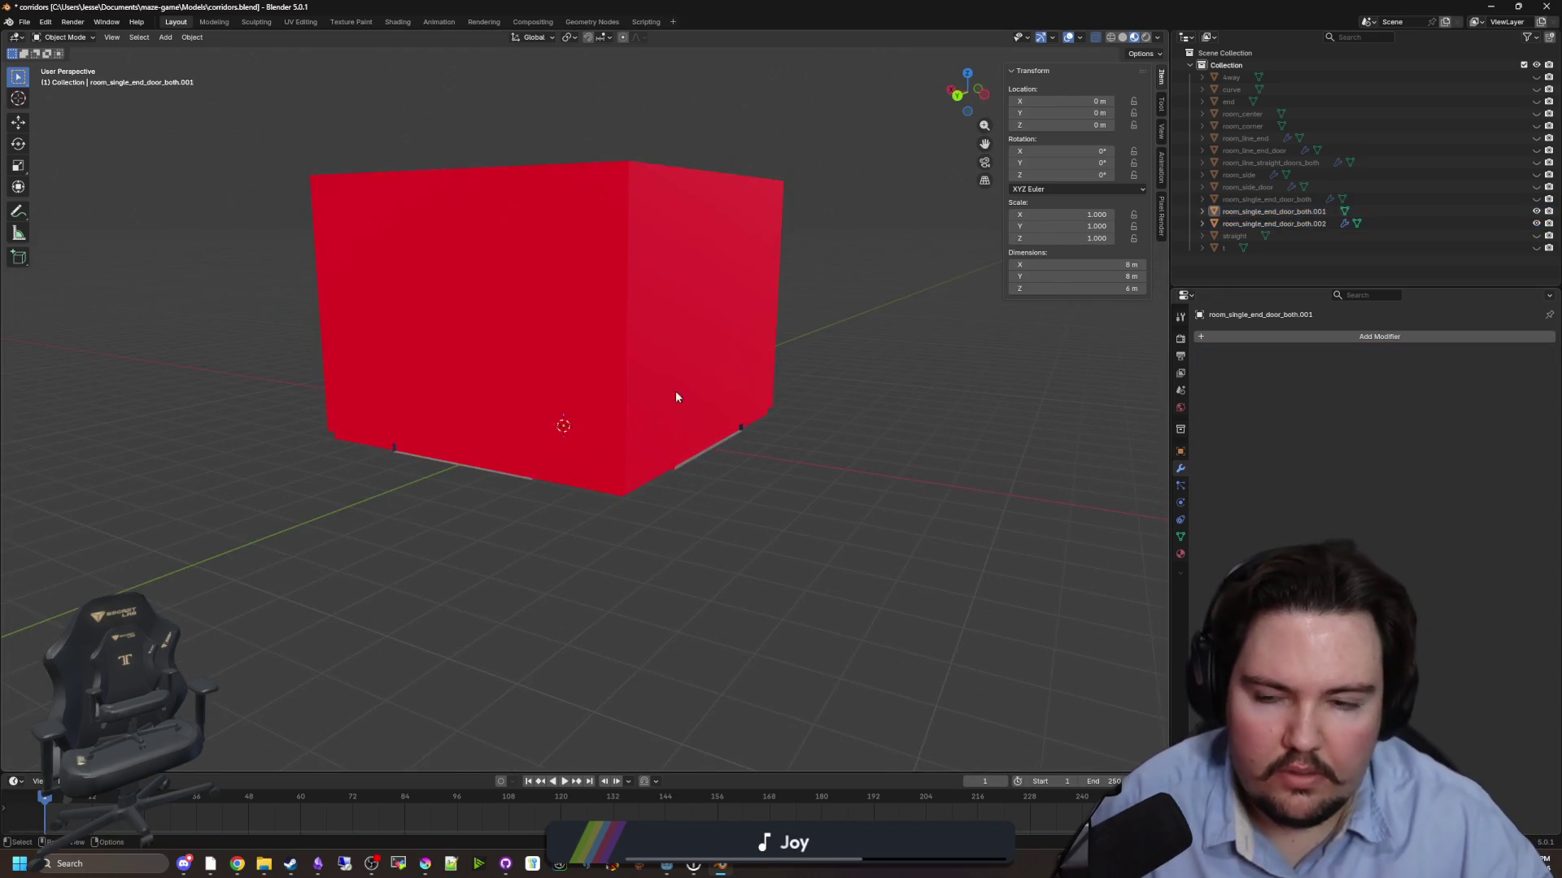
pyautogui.click(676, 401)
pyautogui.moveTo(846, 456); pyautogui.dragTo(847, 422)
pyautogui.click(1339, 260)
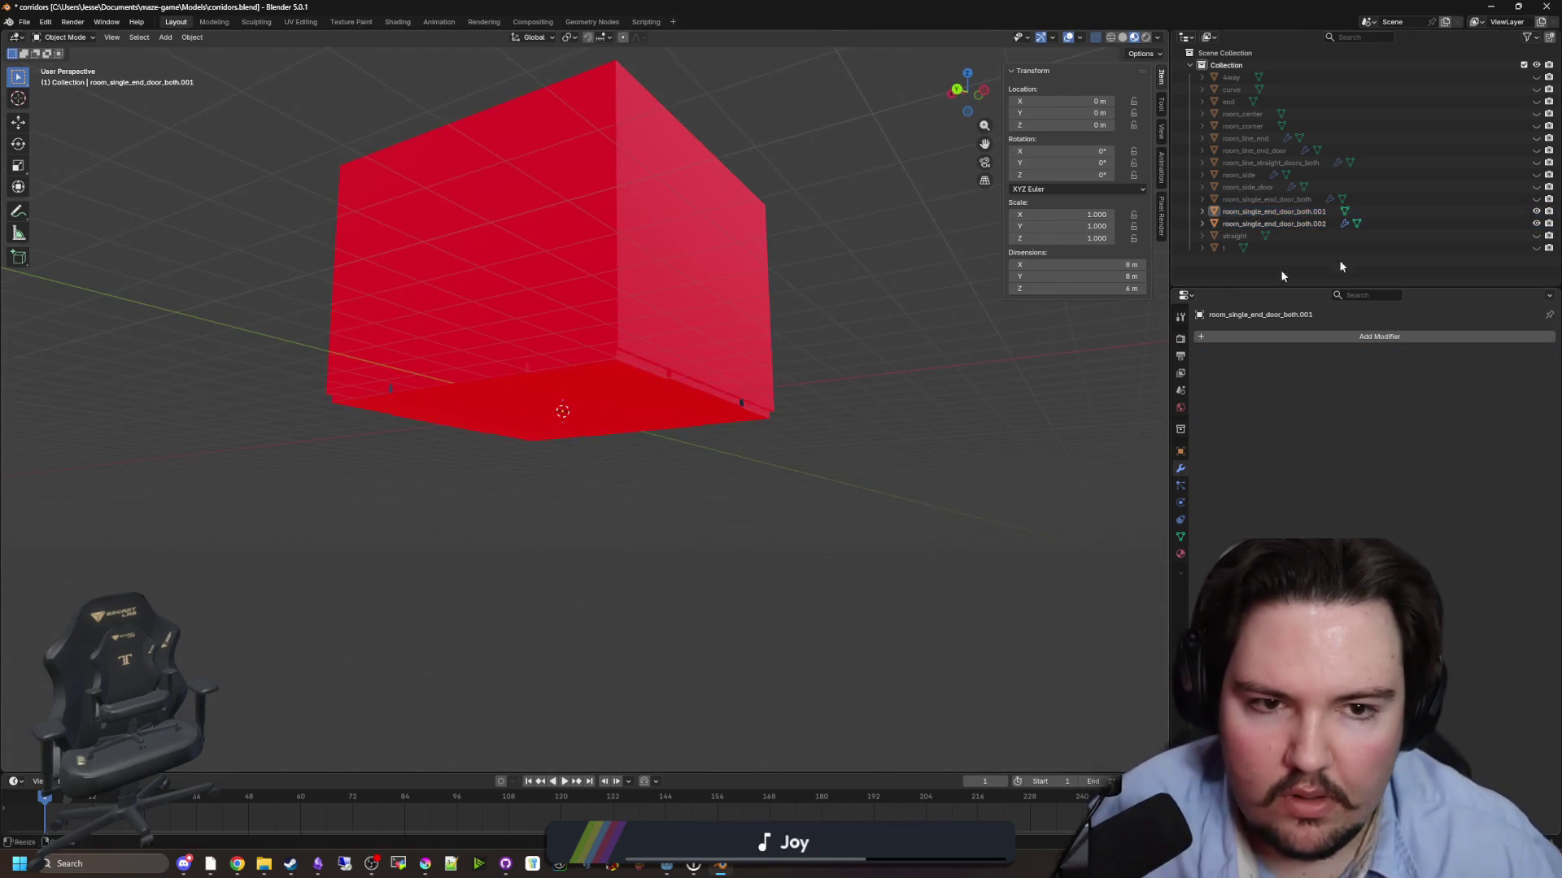
pyautogui.click(1537, 212)
pyautogui.moveTo(781, 366); pyautogui.dragTo(606, 375)
pyautogui.click(642, 322)
pyautogui.press('Tab')
pyautogui.moveTo(642, 322)
pyautogui.mouseDown()
pyautogui.moveTo(493, 309)
pyautogui.moveTo(383, 325)
pyautogui.moveTo(1307, 372)
pyautogui.mouseUp()
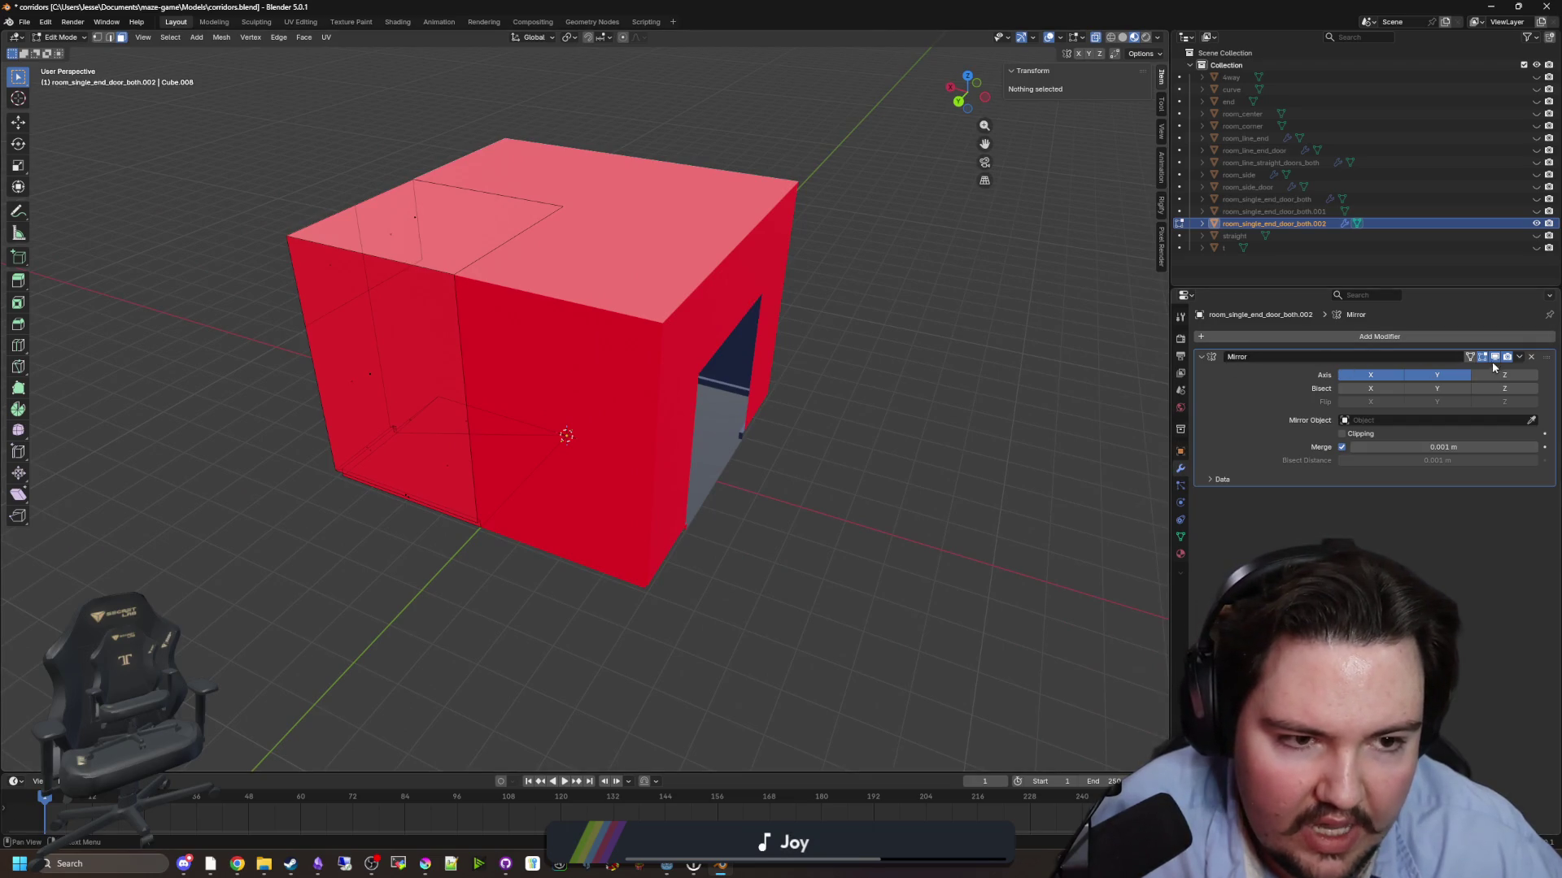
# - Apply the Mirror modifier on the rotated copy .002
pyautogui.click(1517, 358)
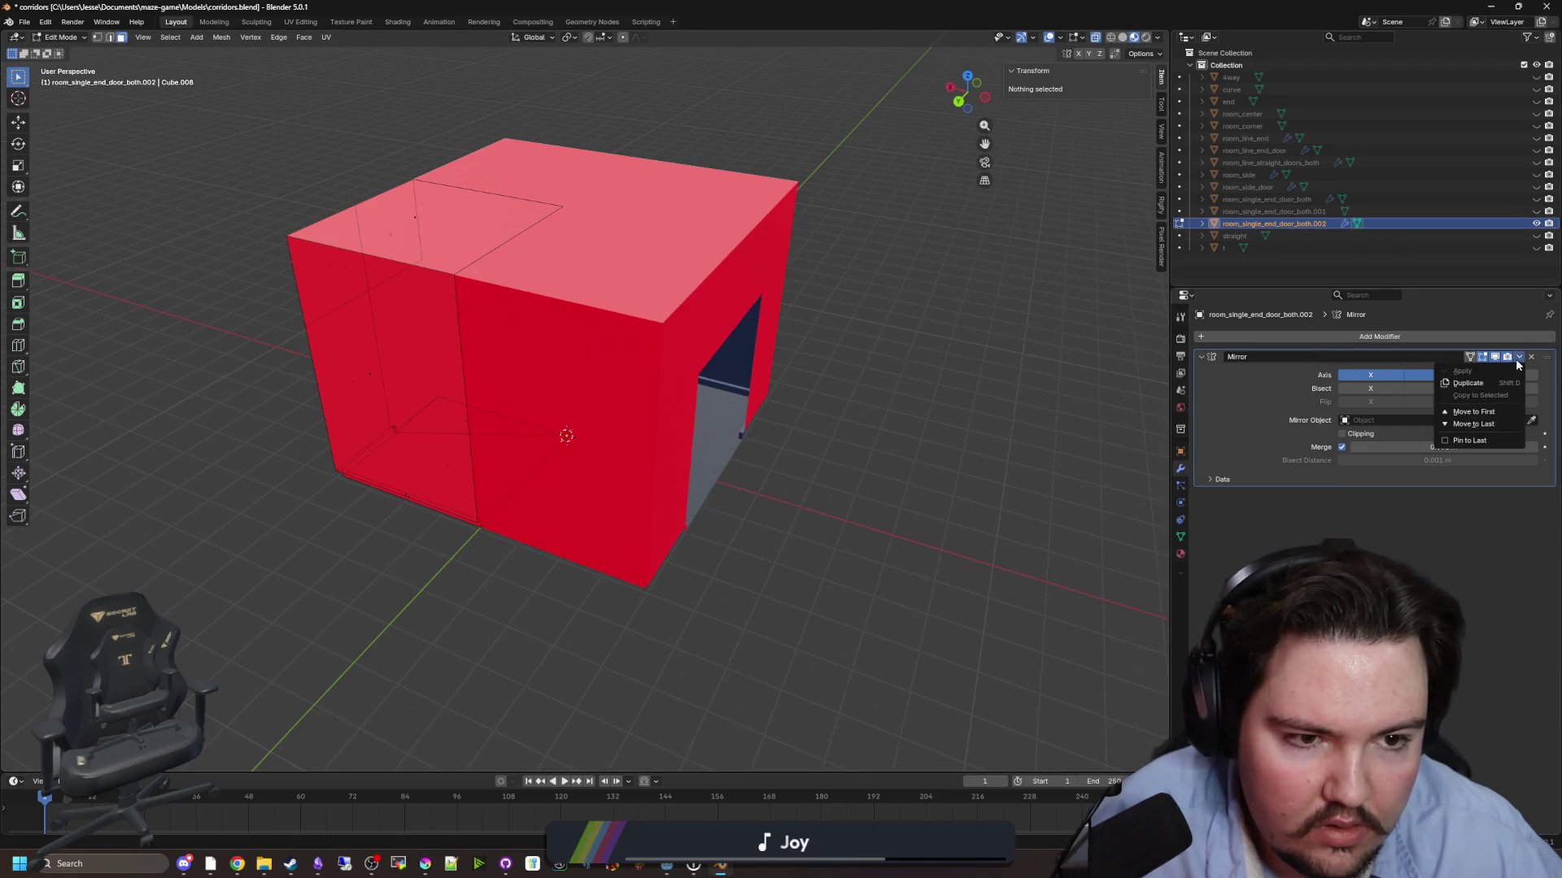
pyautogui.press('Tab')
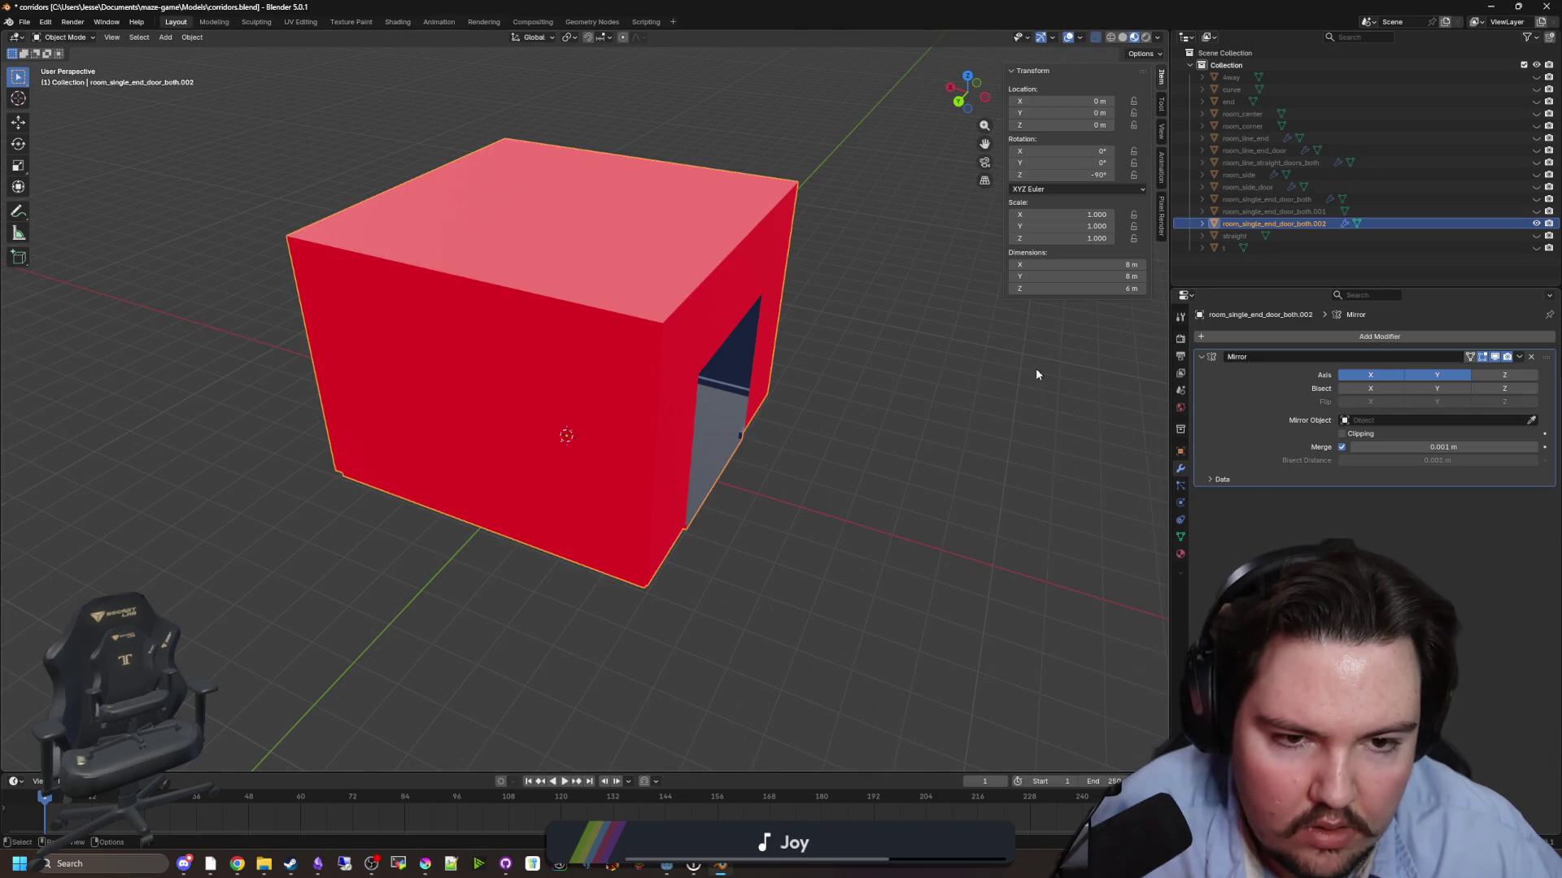
pyautogui.click(1518, 358)
pyautogui.click(1462, 371)
# - Delete the left half and the other faces, leaving only the doorway wall
pyautogui.press('Tab')
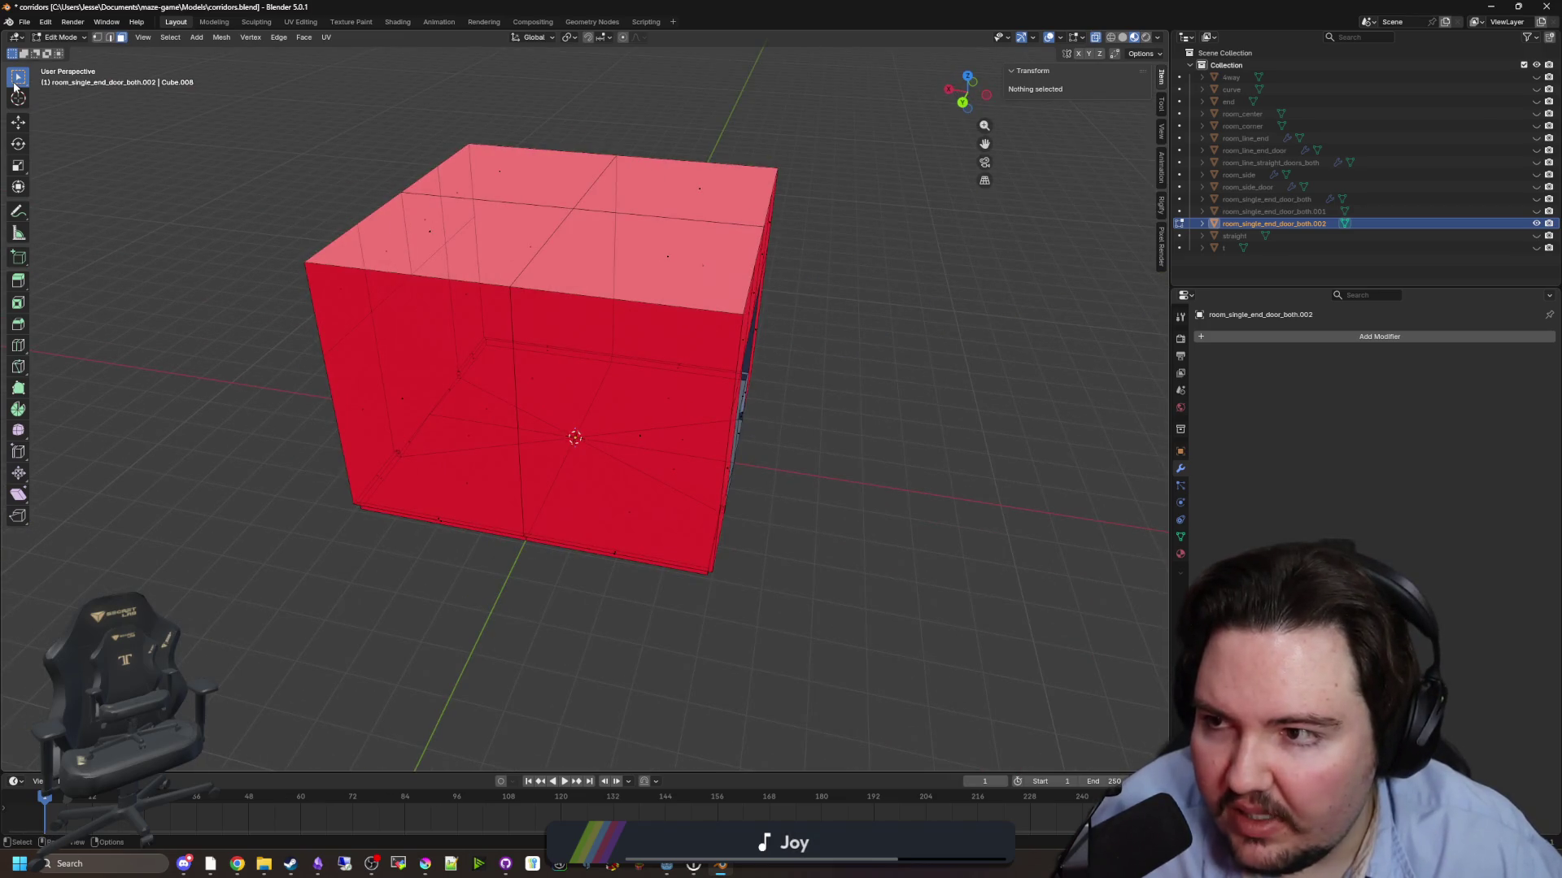
pyautogui.scroll(-3, 569, 407)
pyautogui.moveTo(327, 85); pyautogui.dragTo(646, 559)
pyautogui.press('x')
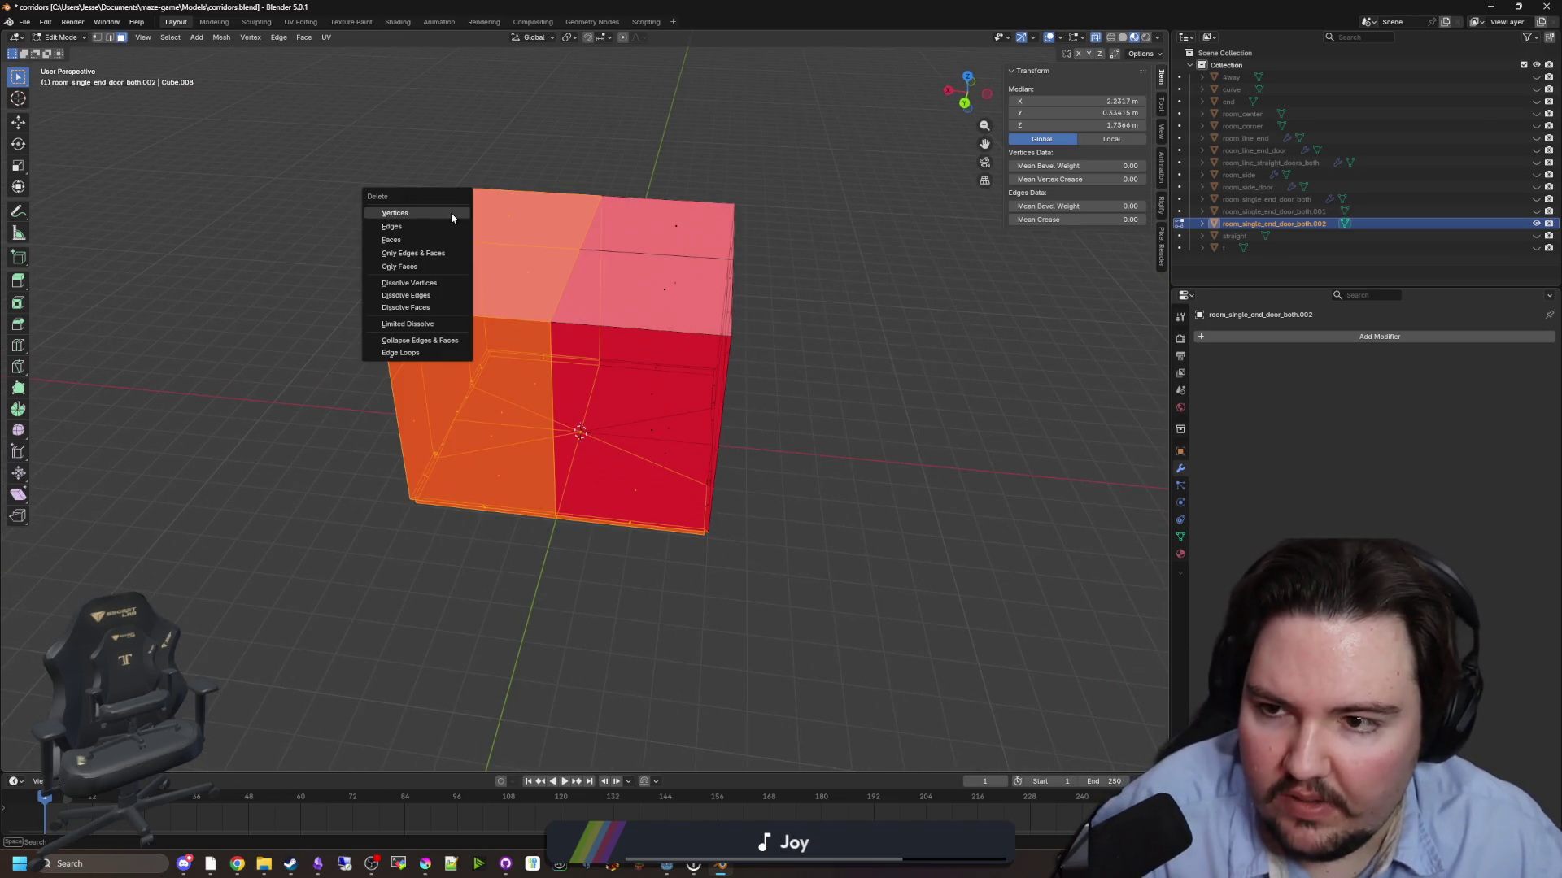
pyautogui.click(416, 249)
pyautogui.moveTo(679, 473); pyautogui.dragTo(623, 183)
pyautogui.press('x')
pyautogui.click(623, 183)
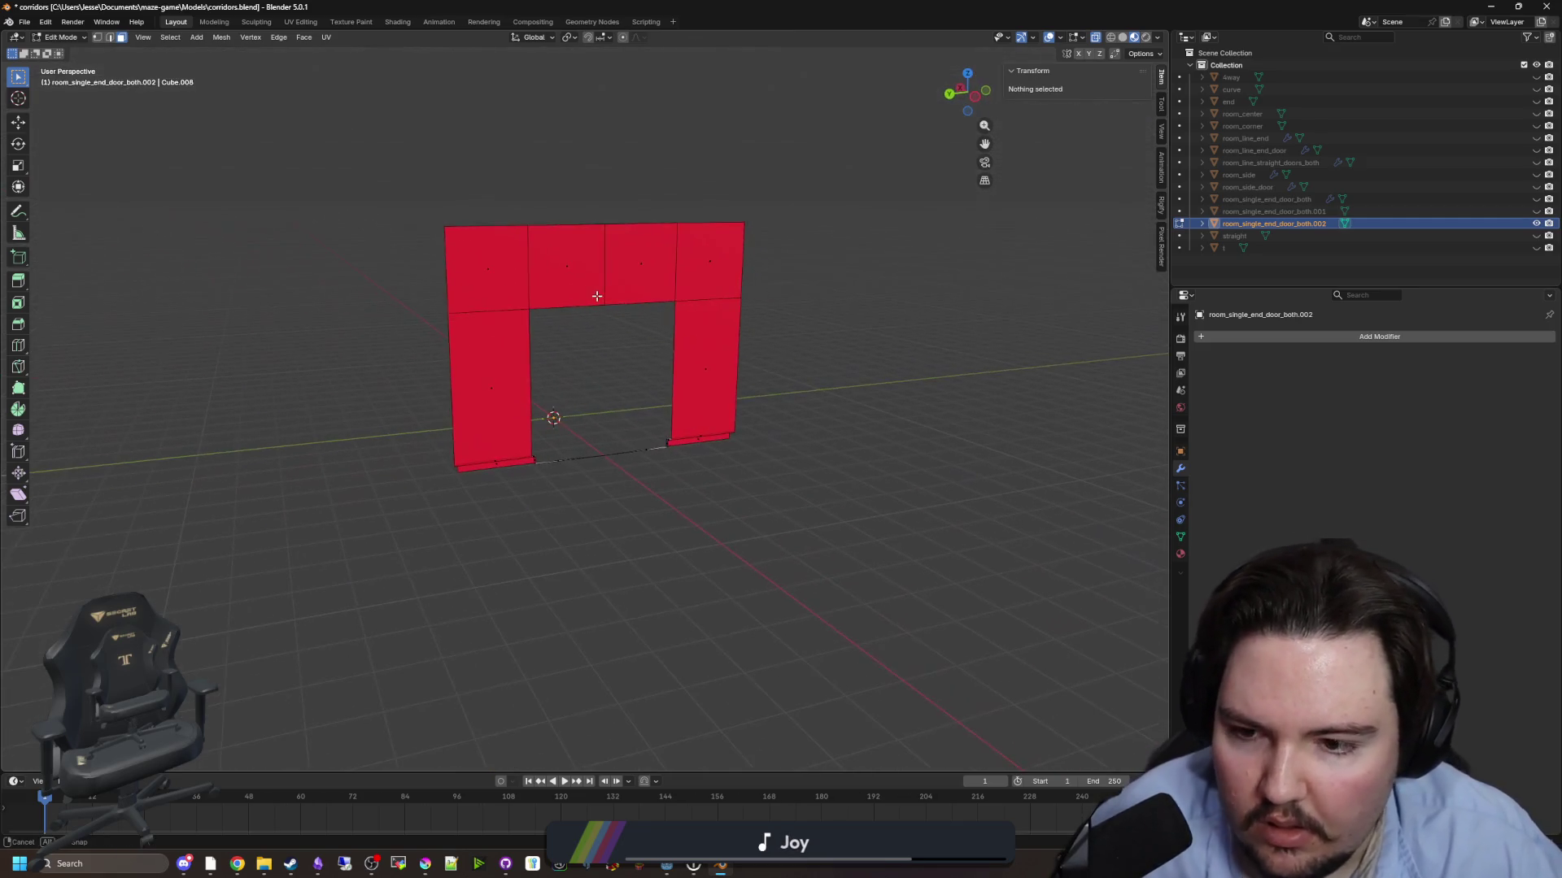
# - Delete the bottom edge across the doorway gap
pyautogui.scroll(4, 643, 366)
pyautogui.moveTo(486, 496)
pyautogui.mouseDown()
pyautogui.moveTo(667, 540)
pyautogui.moveTo(657, 530)
pyautogui.moveTo(708, 482)
pyautogui.mouseUp()
pyautogui.press('x')
pyautogui.click(703, 466)
# - Back in Object Mode, unhide the first copy .001 and select it
pyautogui.scroll(-3, 651, 547)
pyautogui.press('Tab')
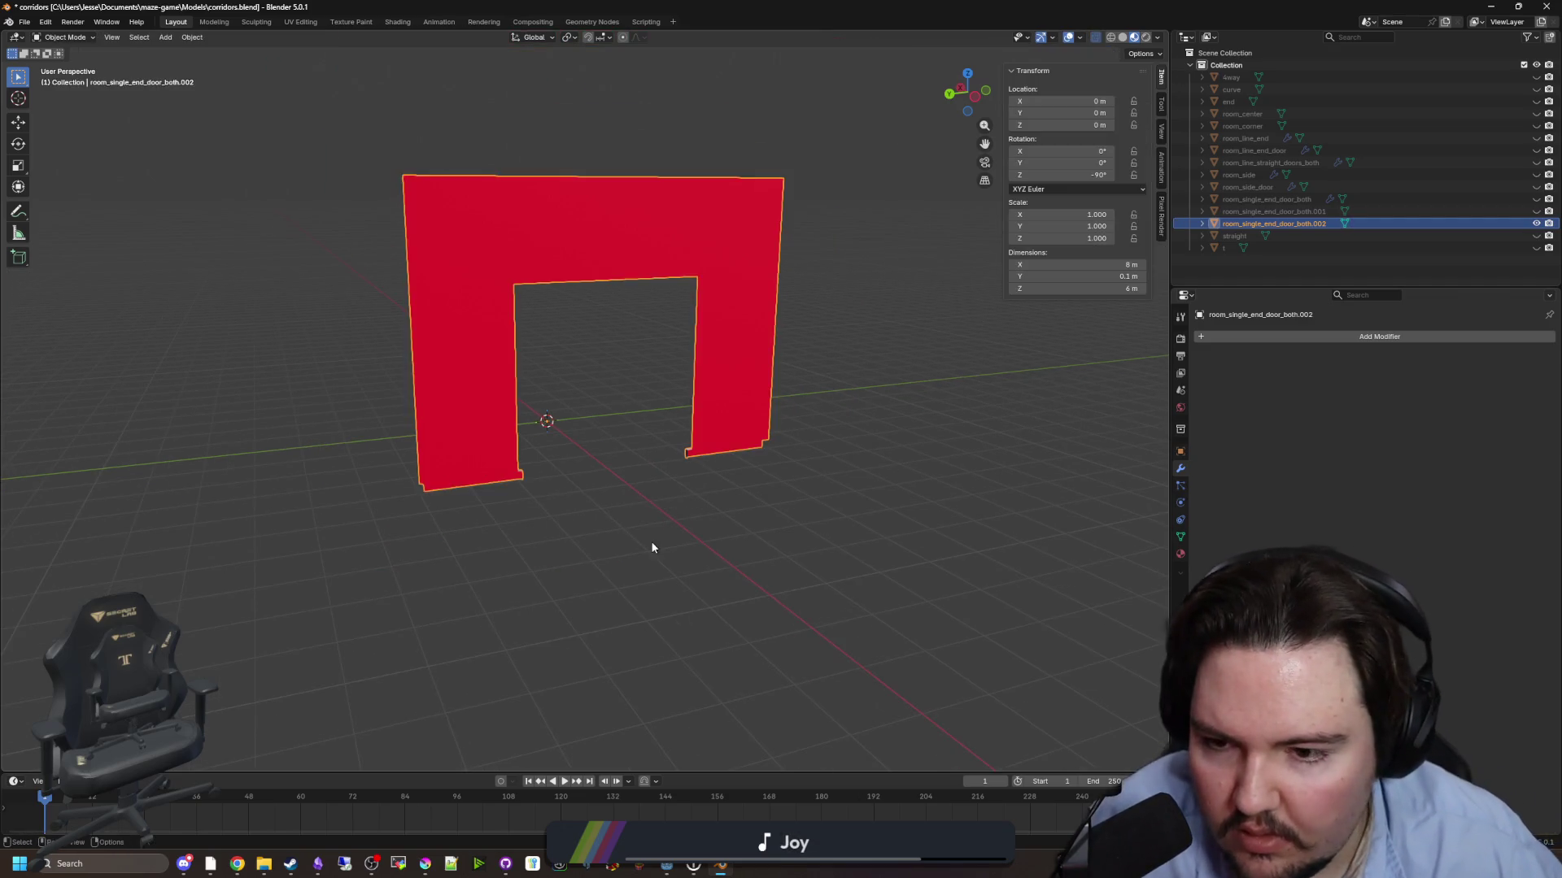
pyautogui.click(652, 547)
pyautogui.click(1536, 211)
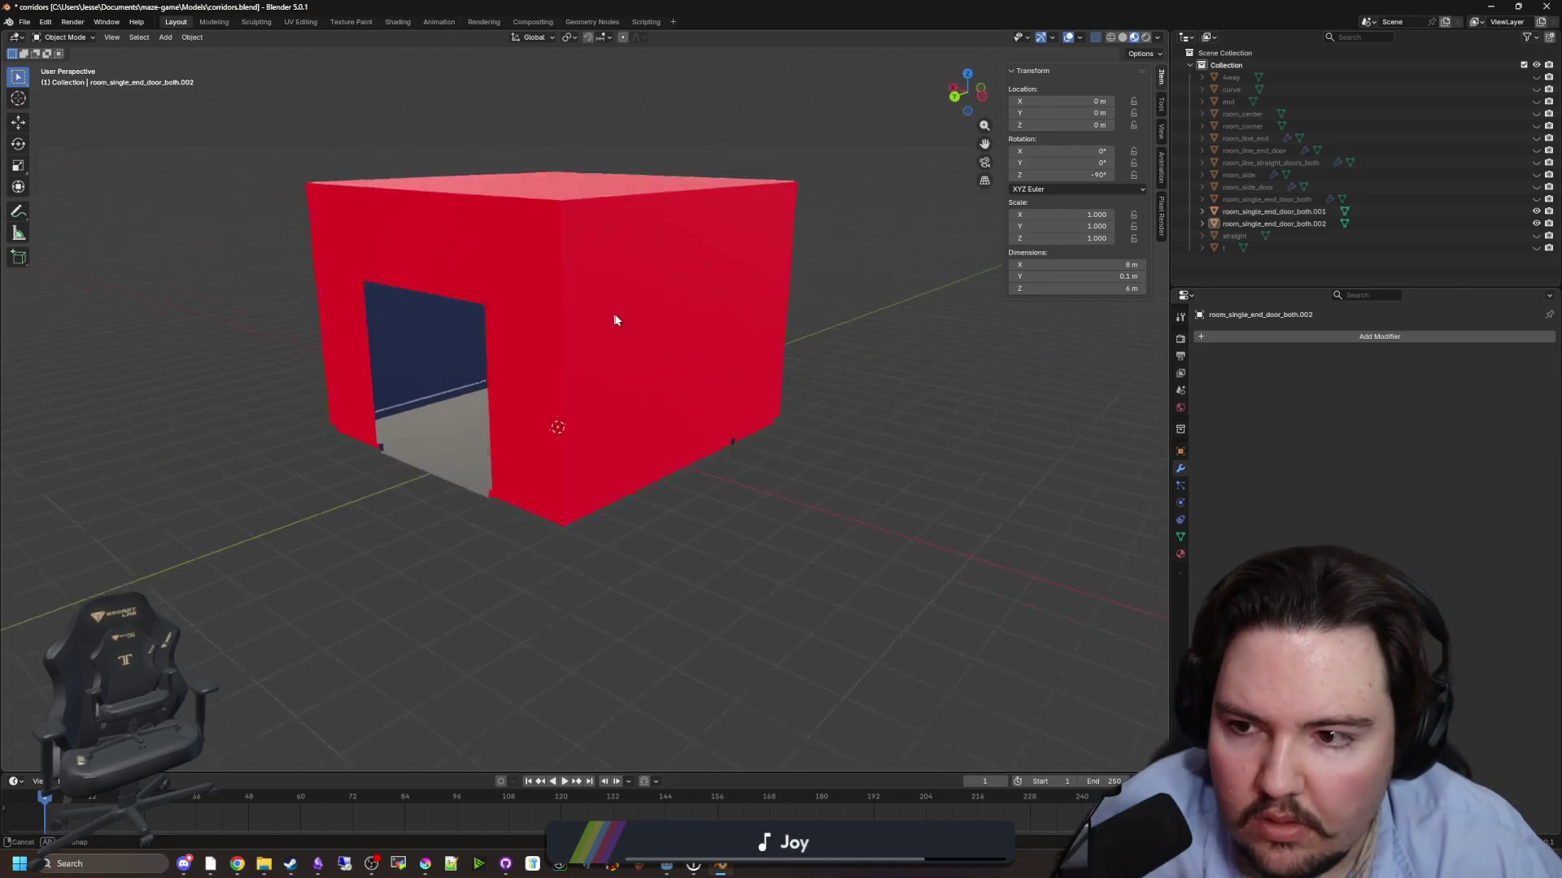
pyautogui.click(726, 340)
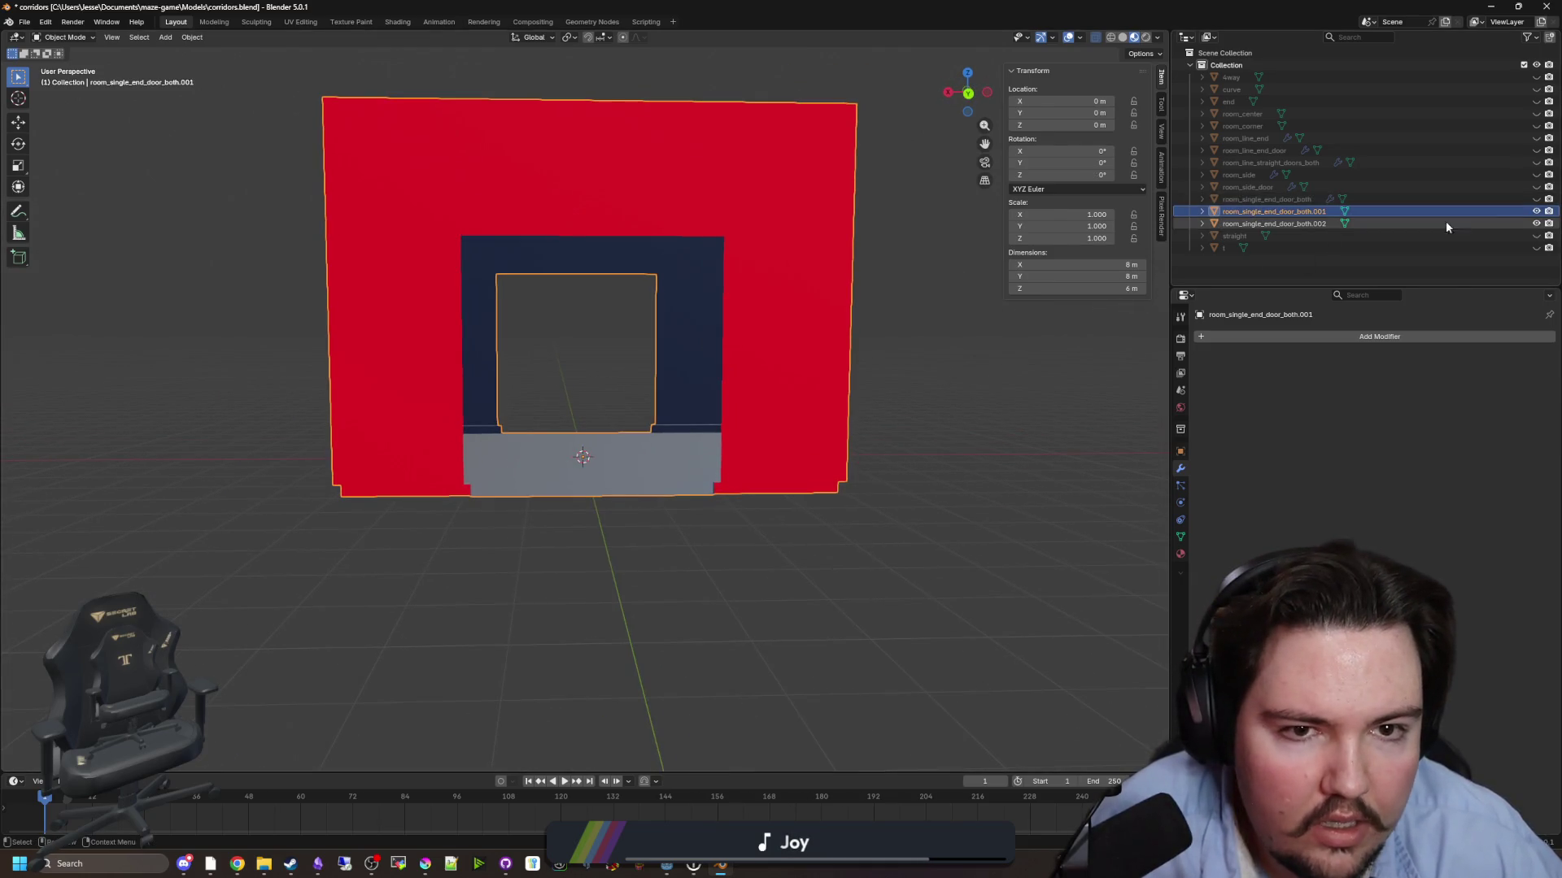
# - Inspect the T-shaped room t alone, then show the .001 and .002 copies again
pyautogui.click(1535, 212)
pyautogui.click(1536, 224)
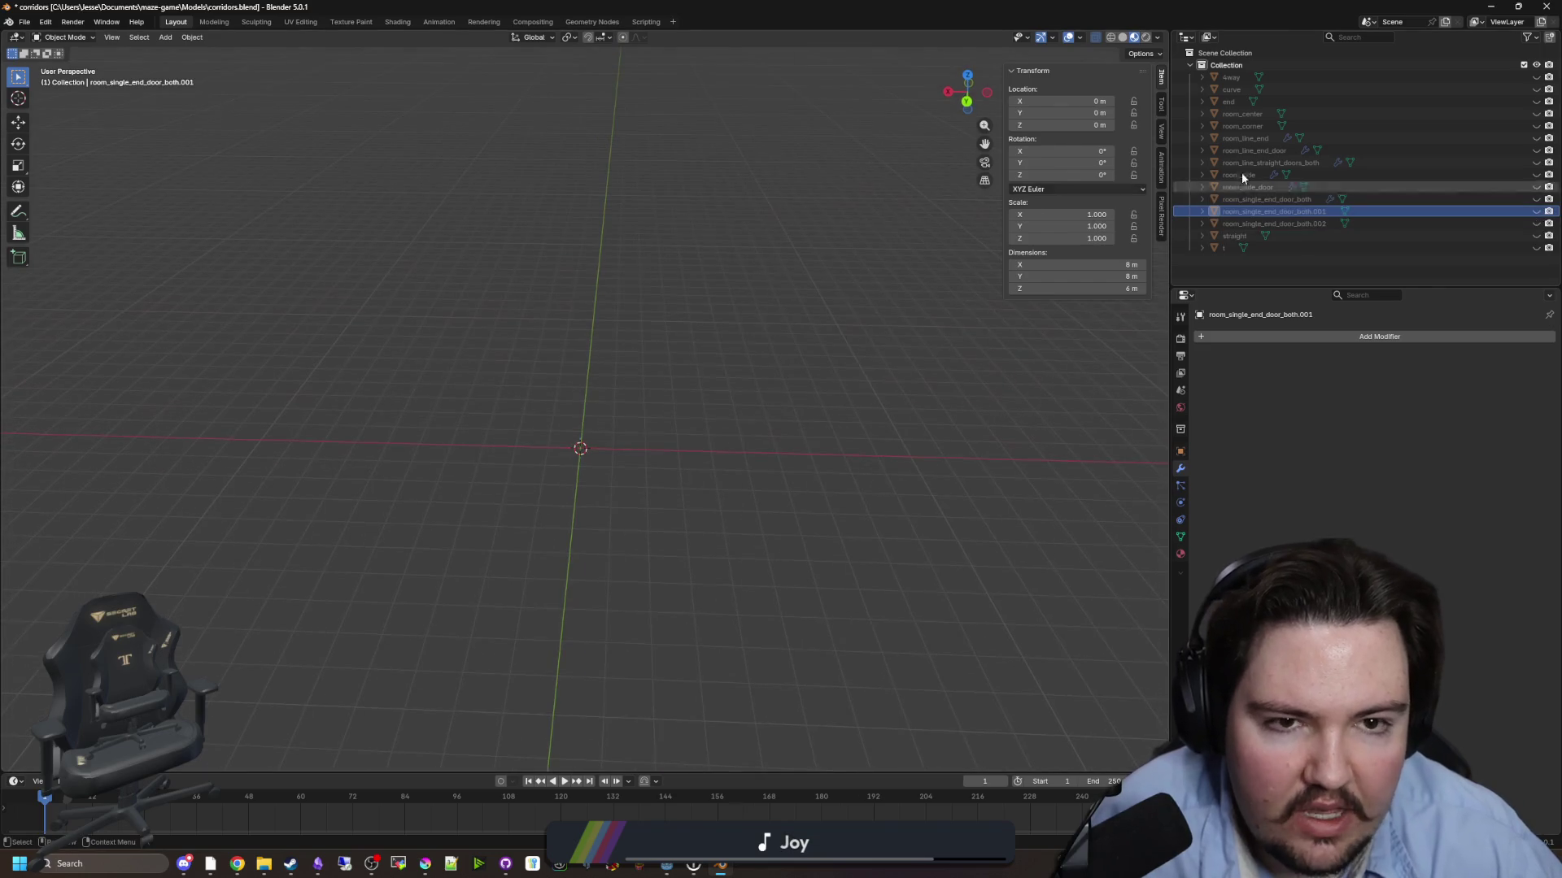
pyautogui.click(1537, 248)
pyautogui.moveTo(935, 334)
pyautogui.mouseDown()
pyautogui.moveTo(871, 314)
pyautogui.moveTo(943, 370)
pyautogui.mouseUp()
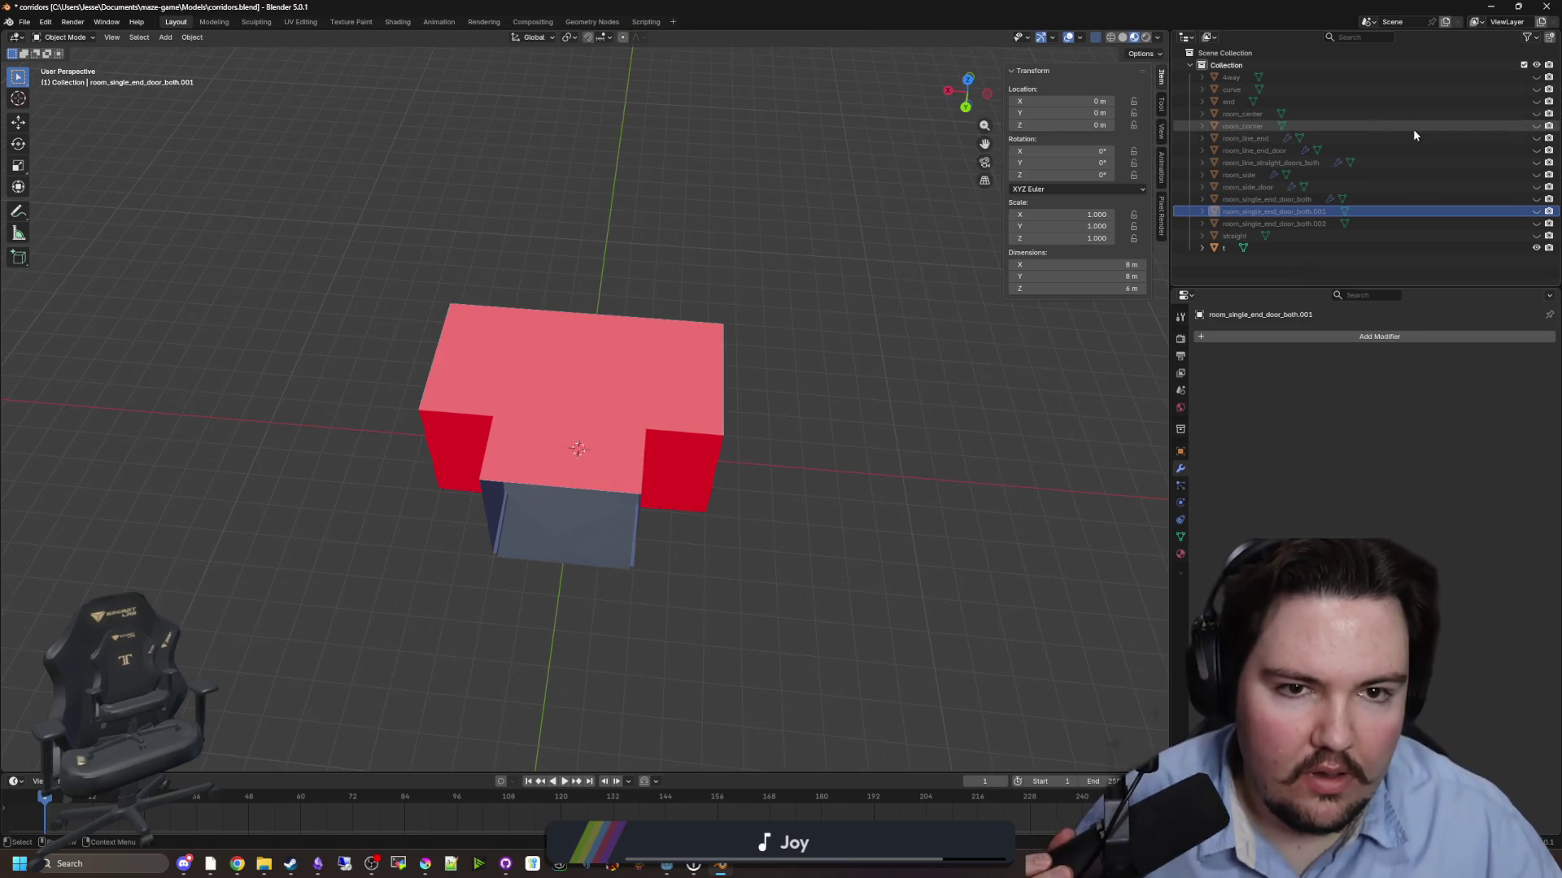
pyautogui.click(1536, 248)
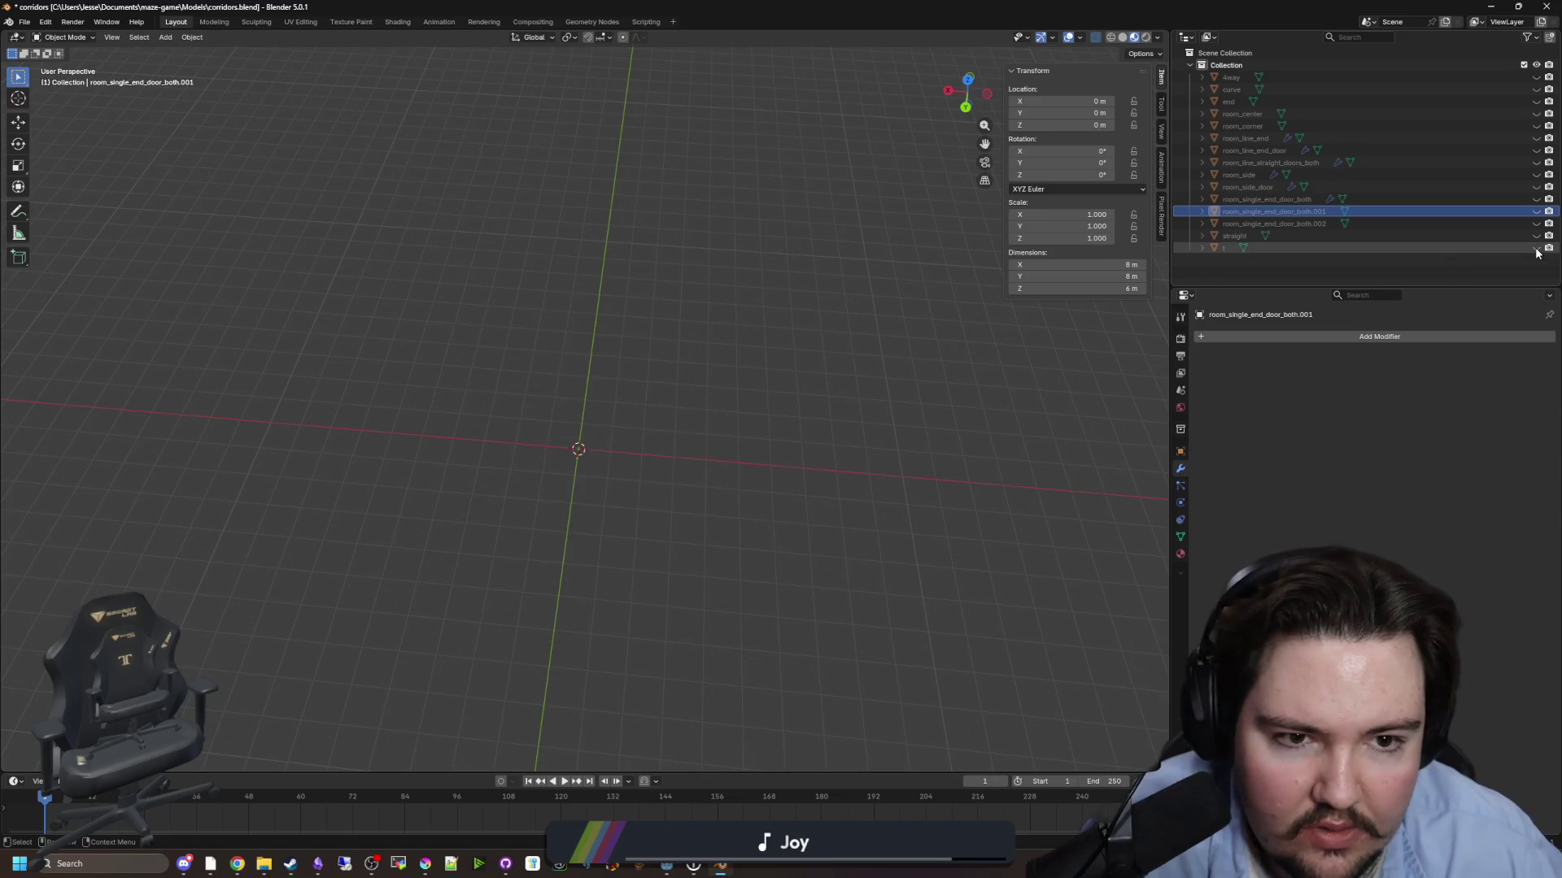
pyautogui.click(1536, 212)
pyautogui.click(1537, 223)
pyautogui.moveTo(850, 403)
pyautogui.mouseDown()
pyautogui.moveTo(797, 325)
pyautogui.moveTo(847, 349)
pyautogui.moveTo(743, 394)
pyautogui.moveTo(606, 379)
pyautogui.moveTo(669, 381)
pyautogui.mouseUp()
# - Delete the thin bottom strip faces on the room's left and right walls
pyautogui.press('Tab')
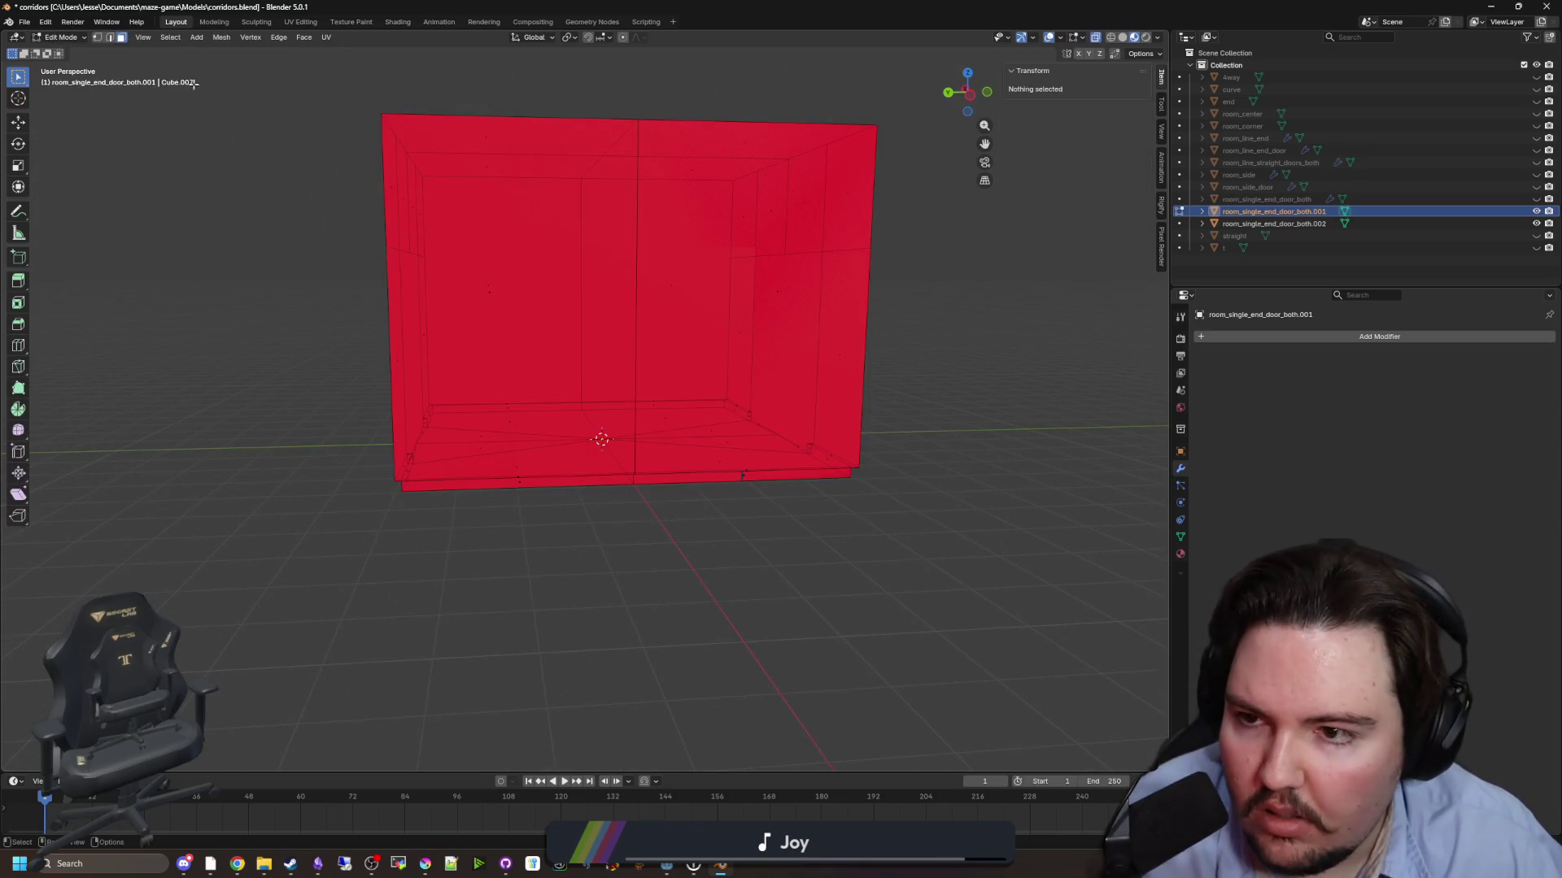
pyautogui.click(504, 303)
pyautogui.moveTo(504, 303); pyautogui.dragTo(987, 291)
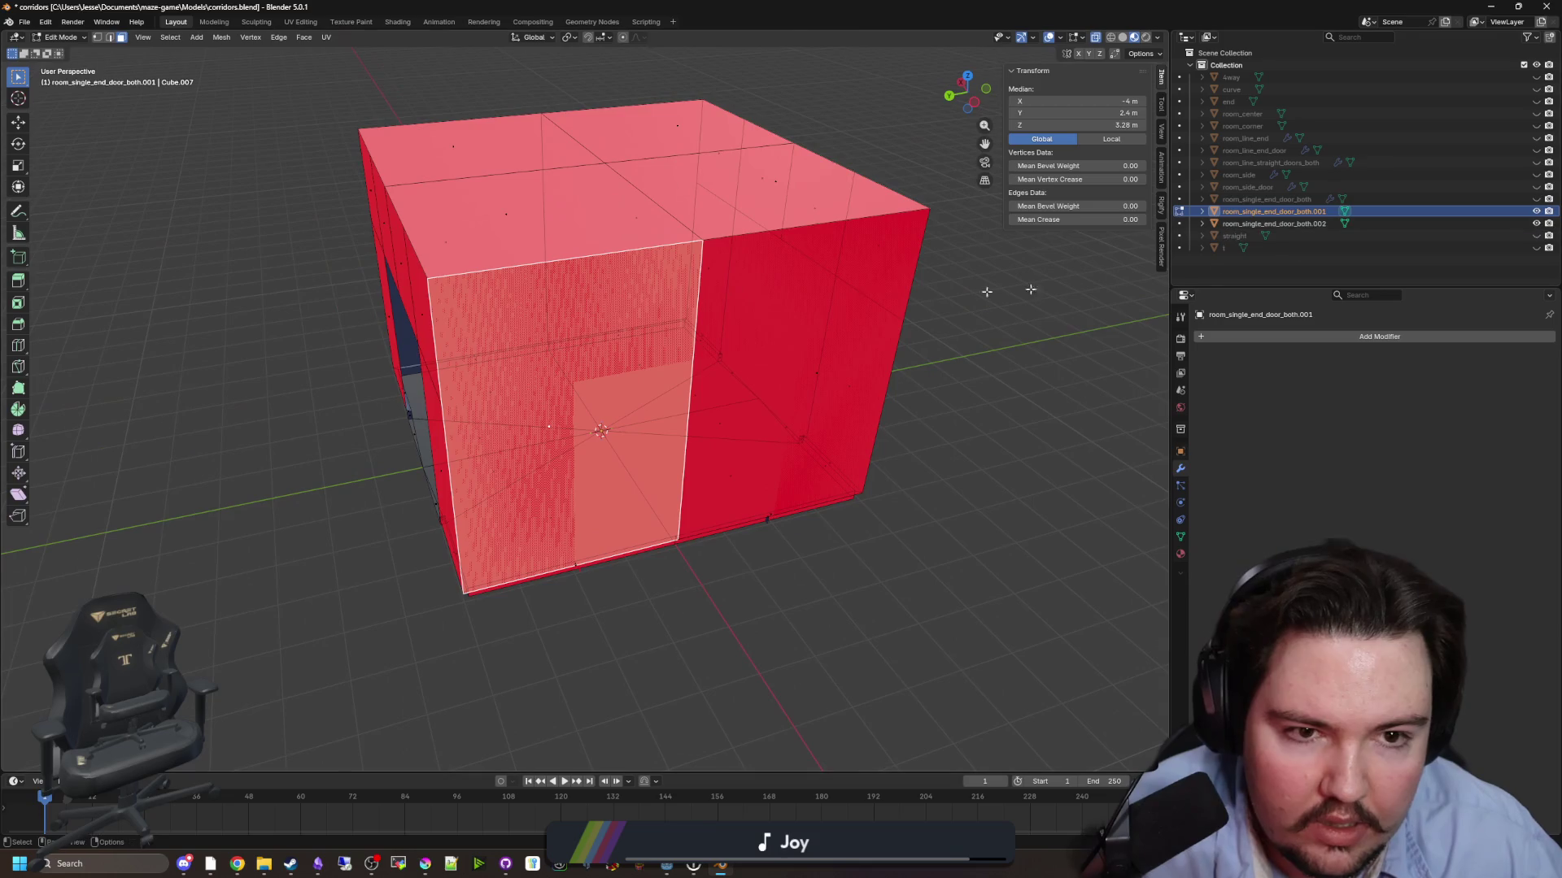
pyautogui.keyDown('shift'); pyautogui.click(807, 358); pyautogui.keyUp('shift')
pyautogui.press('KP_Decimal')
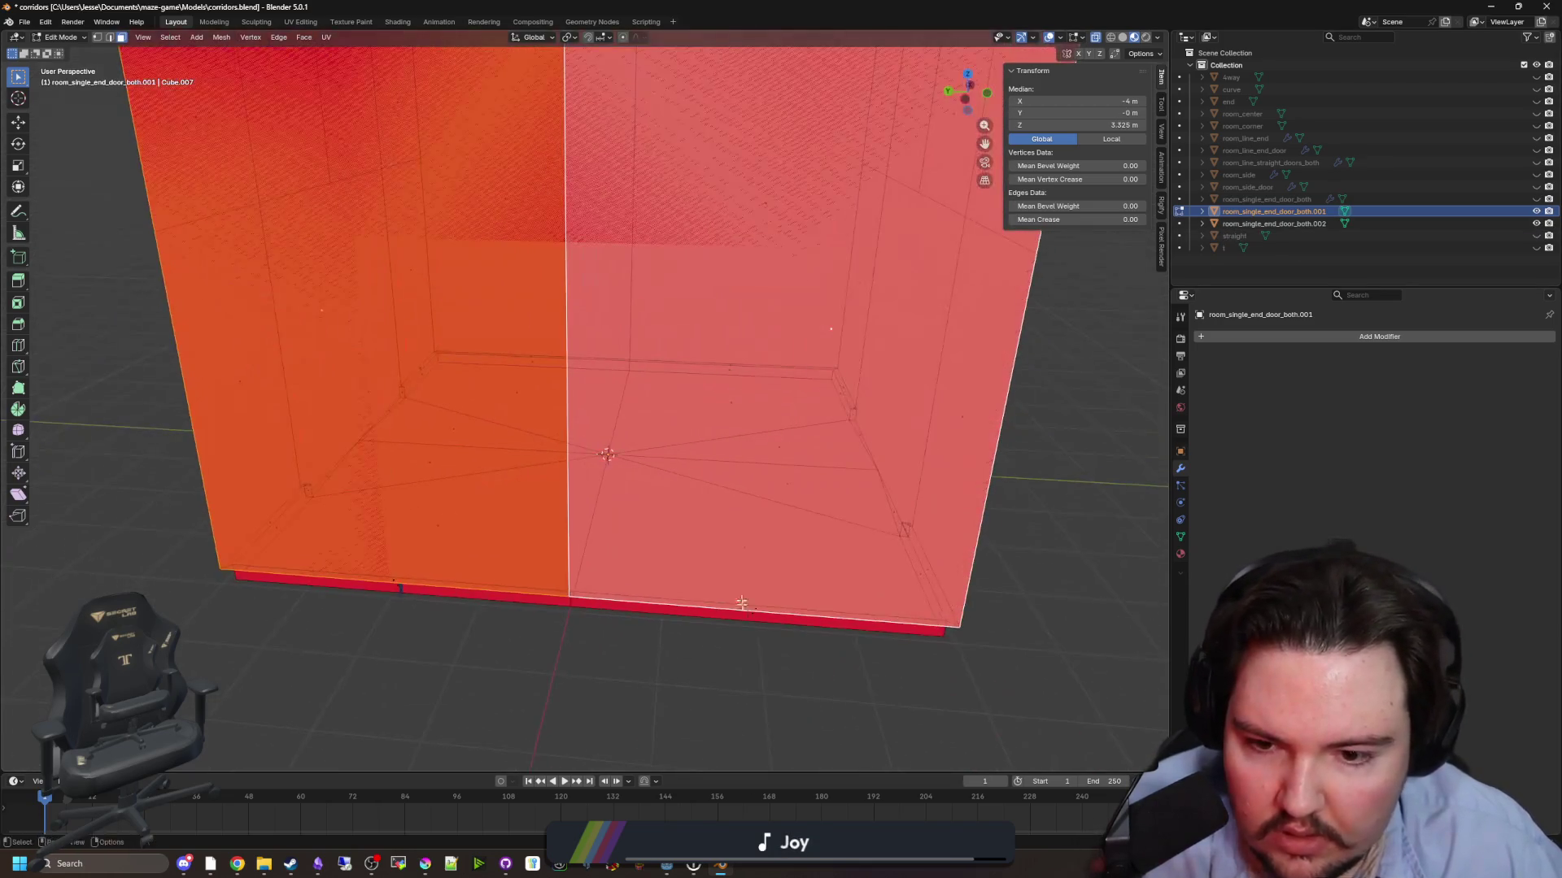
pyautogui.click(754, 616)
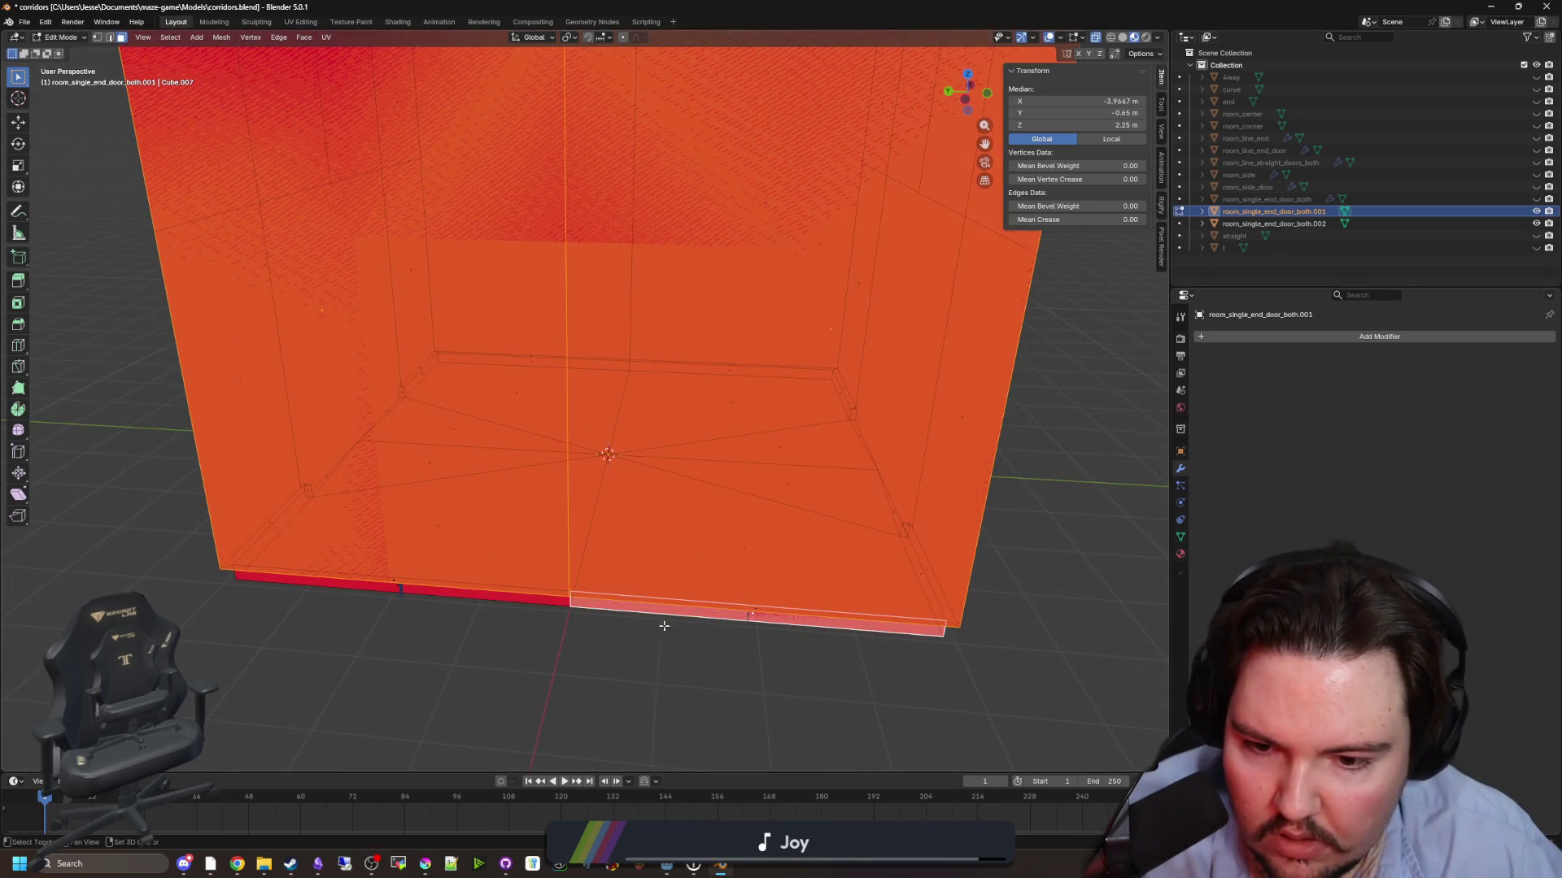
pyautogui.keyDown('shift'); pyautogui.click(404, 584); pyautogui.keyUp('shift')
pyautogui.press('x')
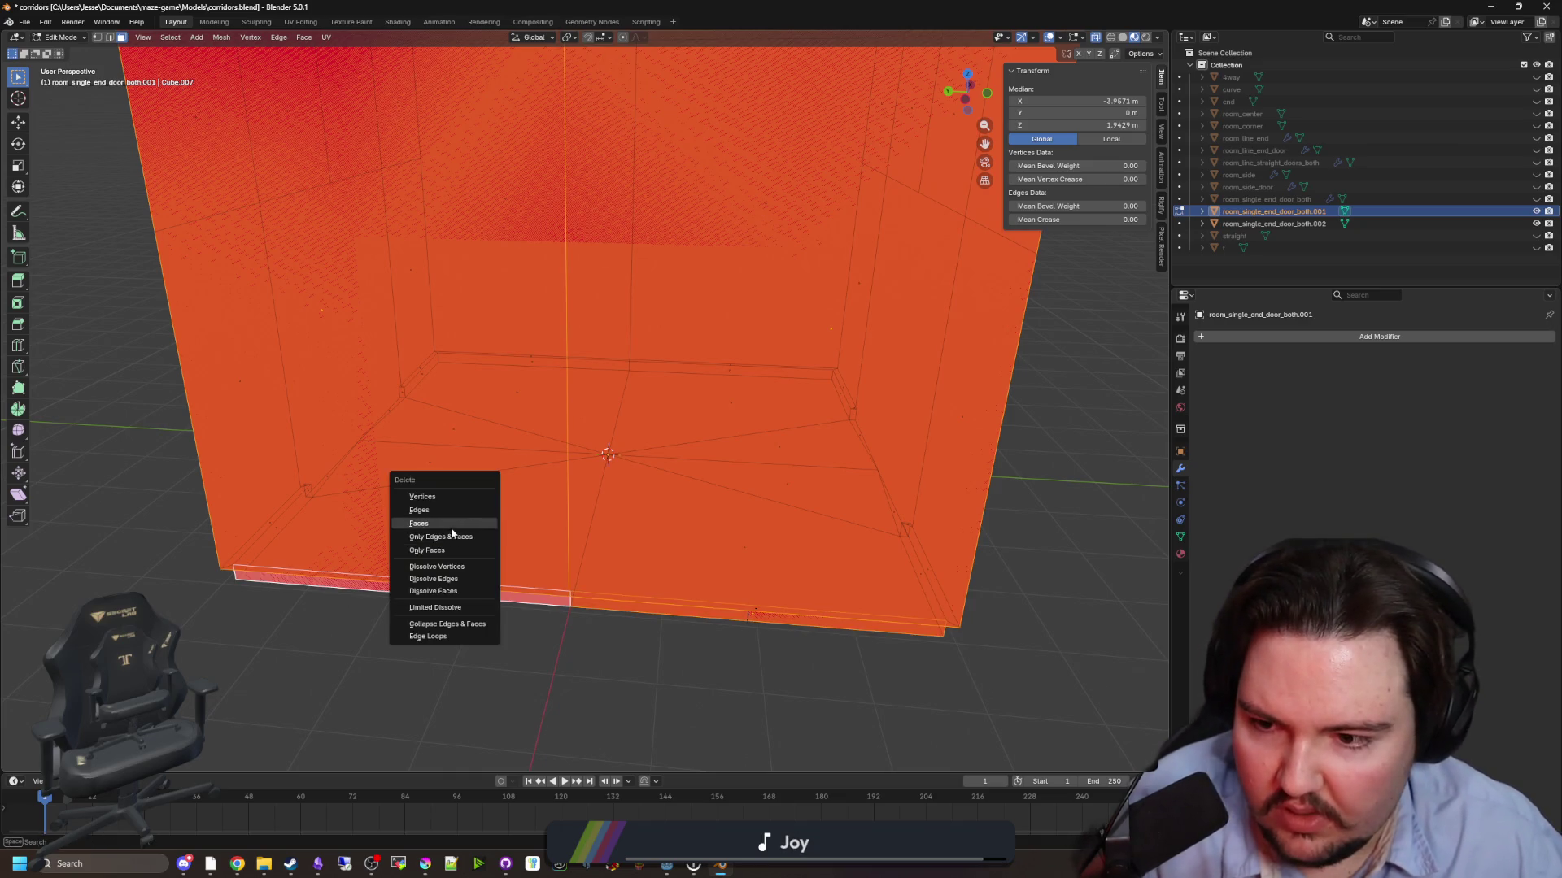
pyautogui.click(452, 527)
# - Delete the remaining thin bottom strip faces
pyautogui.moveTo(714, 586)
pyautogui.mouseDown()
pyautogui.moveTo(621, 561)
pyautogui.moveTo(656, 439)
pyautogui.mouseUp()
pyautogui.click(659, 437)
pyautogui.keyDown('shift'); pyautogui.click(413, 617); pyautogui.keyUp('shift')
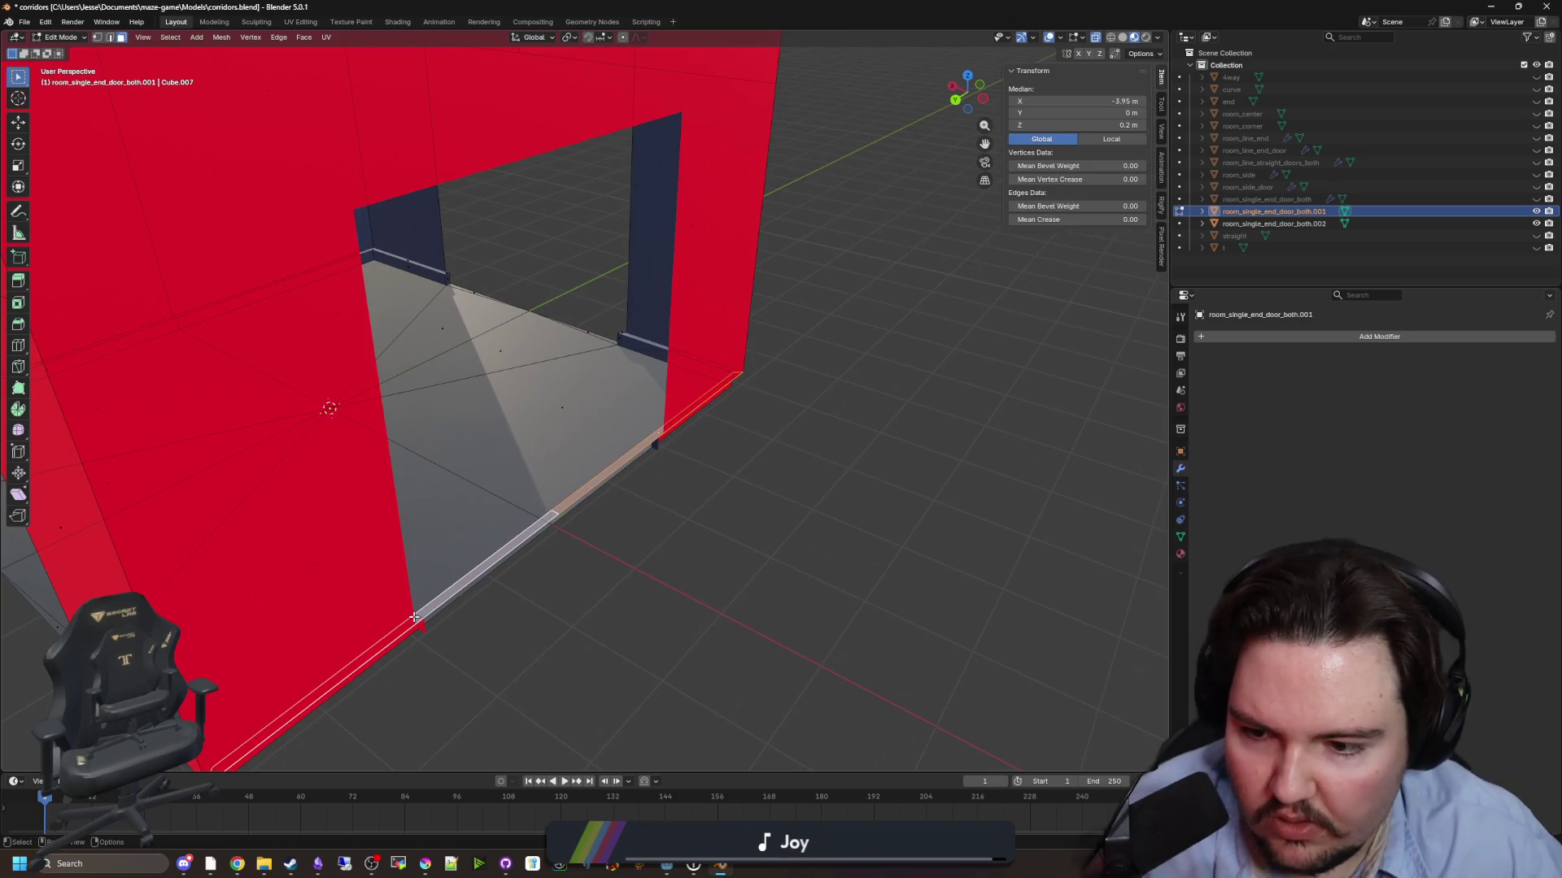
pyautogui.press('x')
pyautogui.click(413, 616)
# - Check the room and door wall separately, then select the door wall with the room
pyautogui.click(1535, 212)
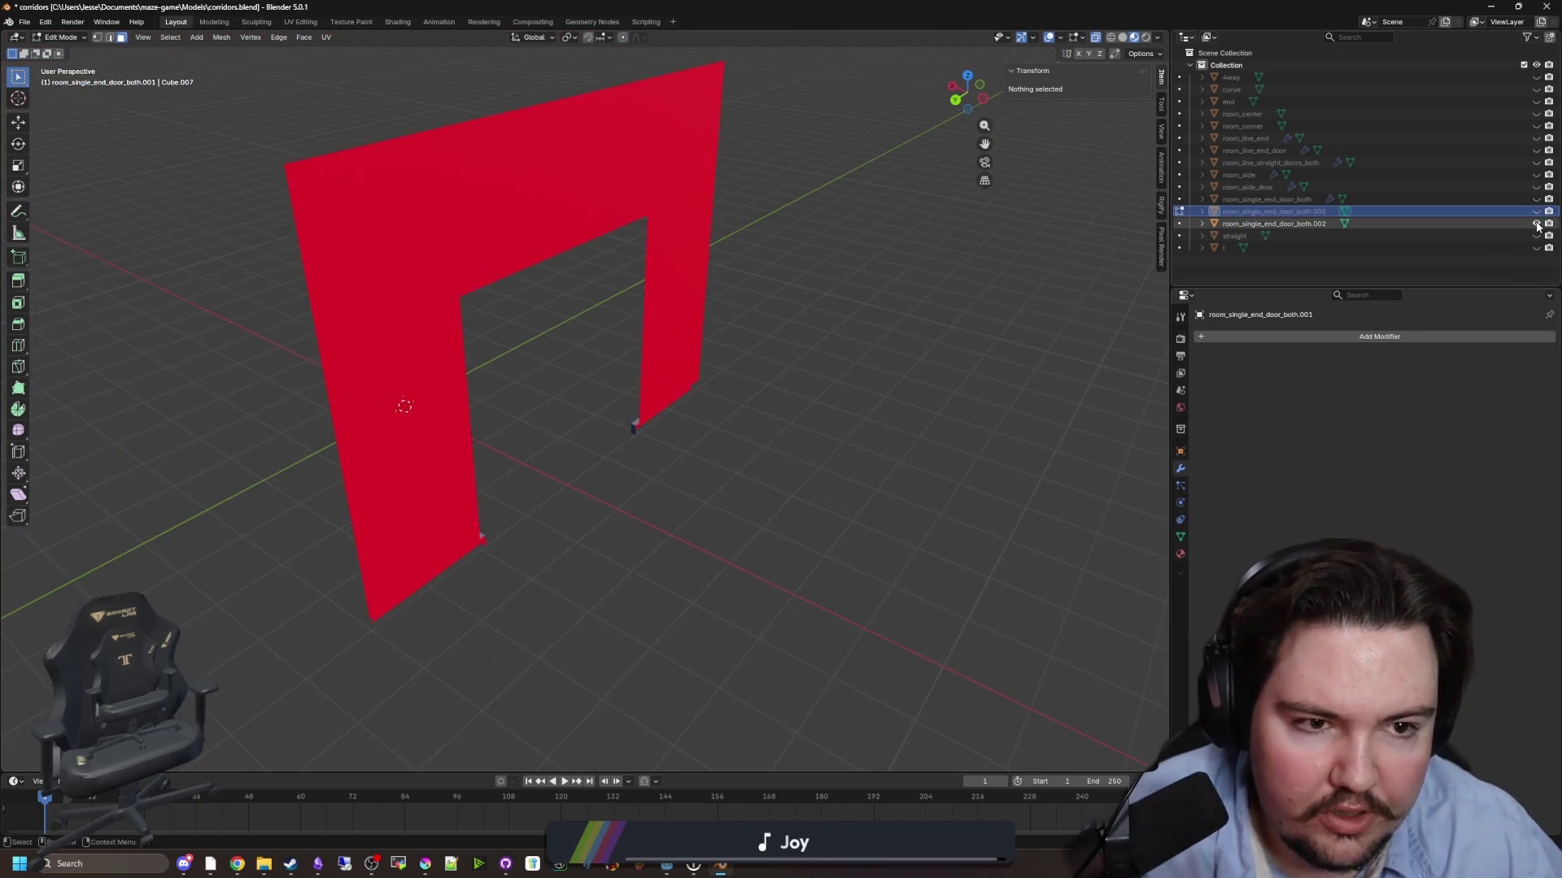
pyautogui.click(1536, 224)
pyautogui.click(1536, 211)
pyautogui.moveTo(680, 485)
pyautogui.mouseDown()
pyautogui.moveTo(663, 464)
pyautogui.moveTo(663, 502)
pyautogui.moveTo(710, 466)
pyautogui.mouseUp()
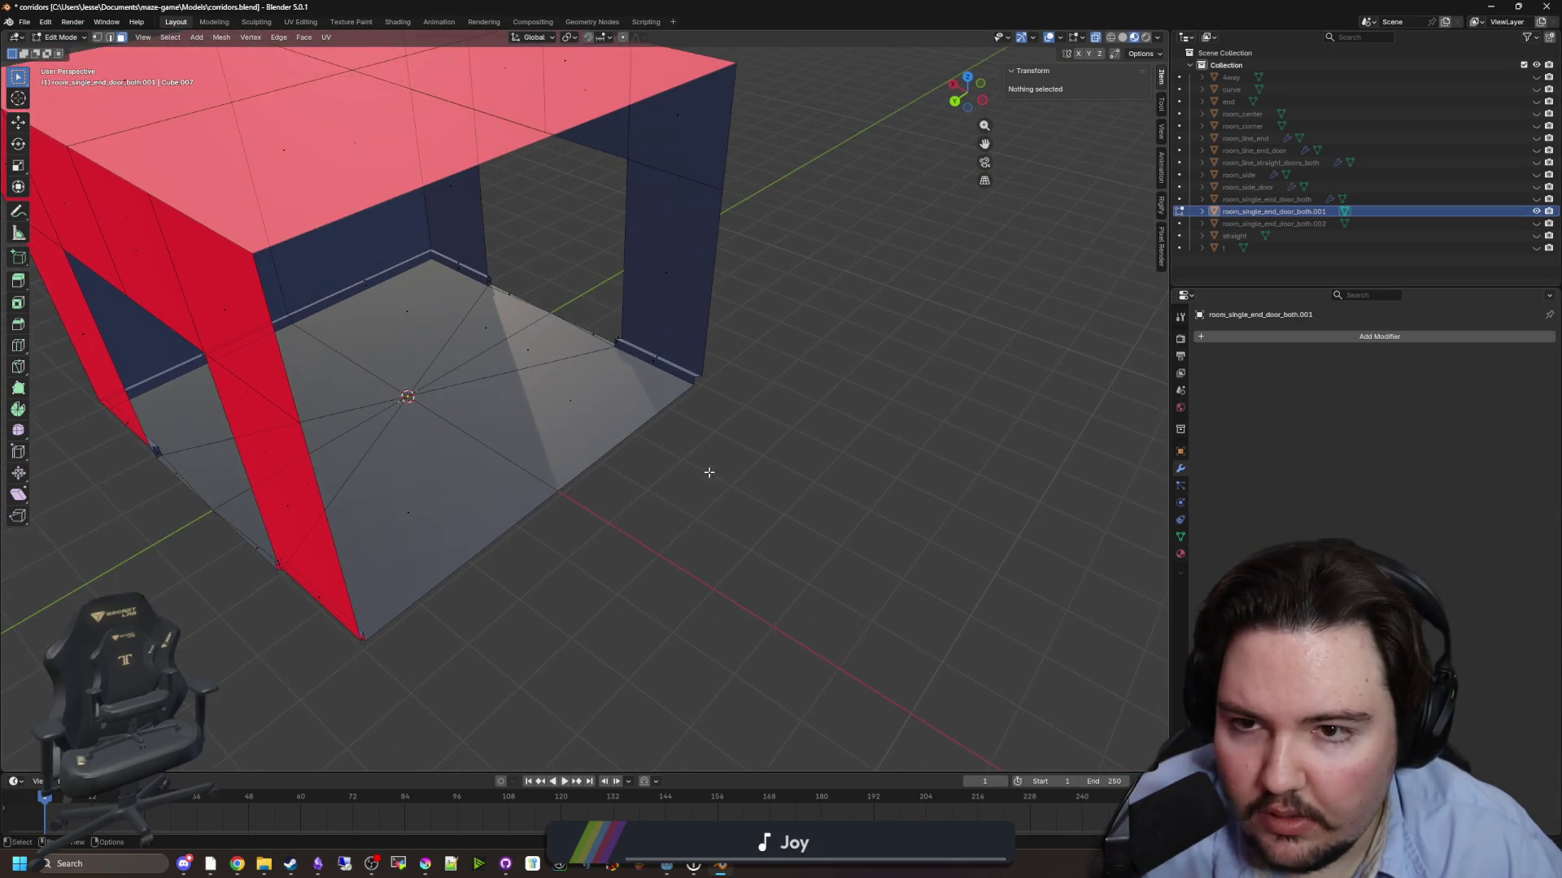
pyautogui.click(1536, 224)
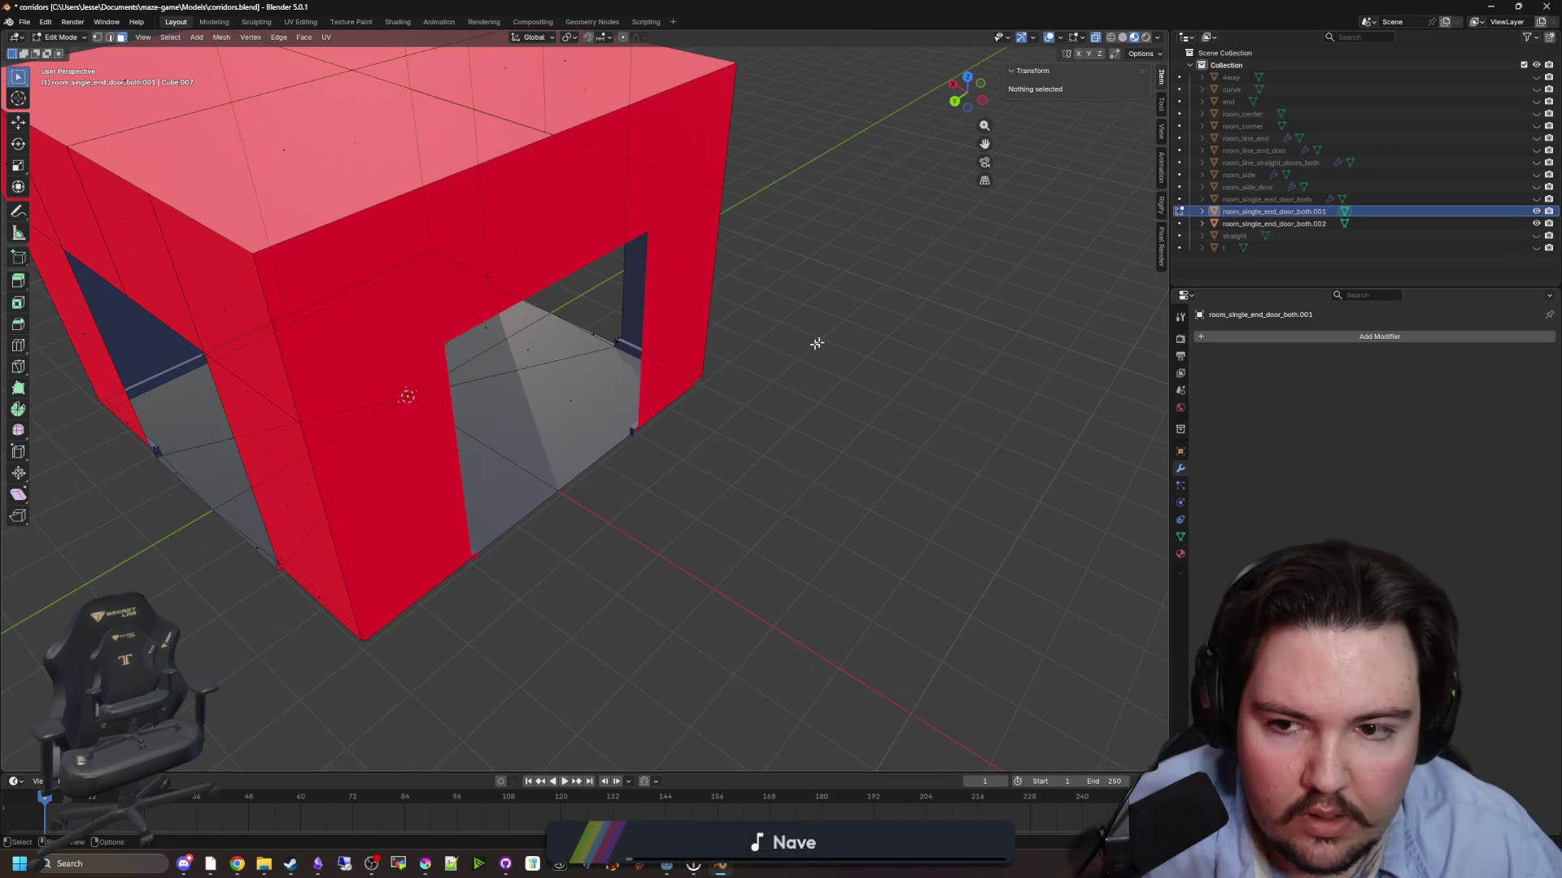
pyautogui.keyDown('ctrl'); pyautogui.click(1256, 221); pyautogui.keyUp('ctrl')
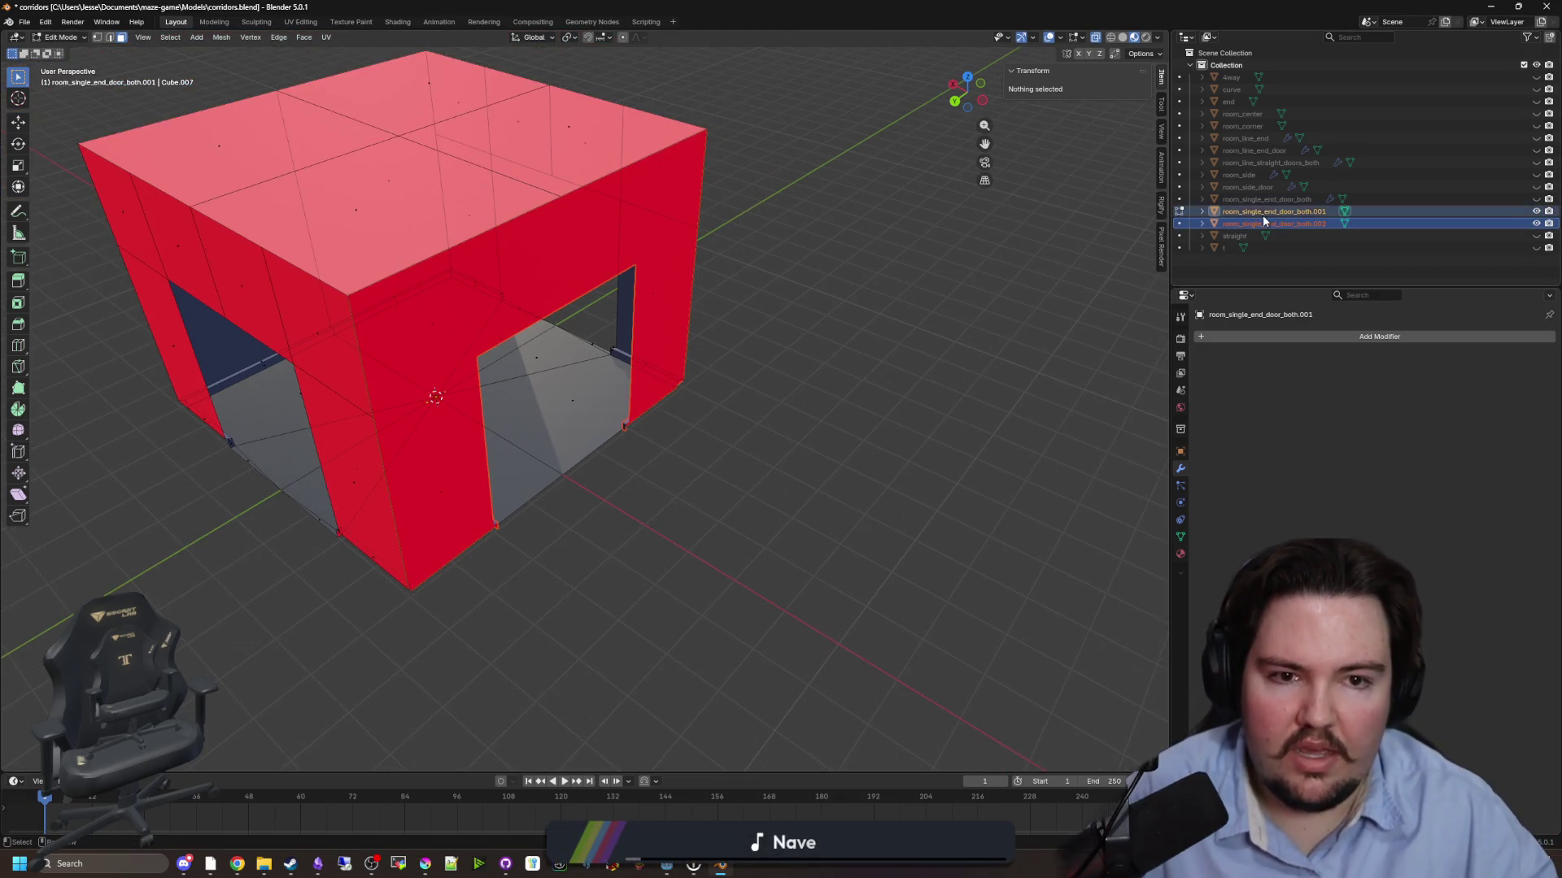
# - Join door wall .002 into room .001 with Ctrl+J and Merge by Distance all vertices
pyautogui.press('Tab')
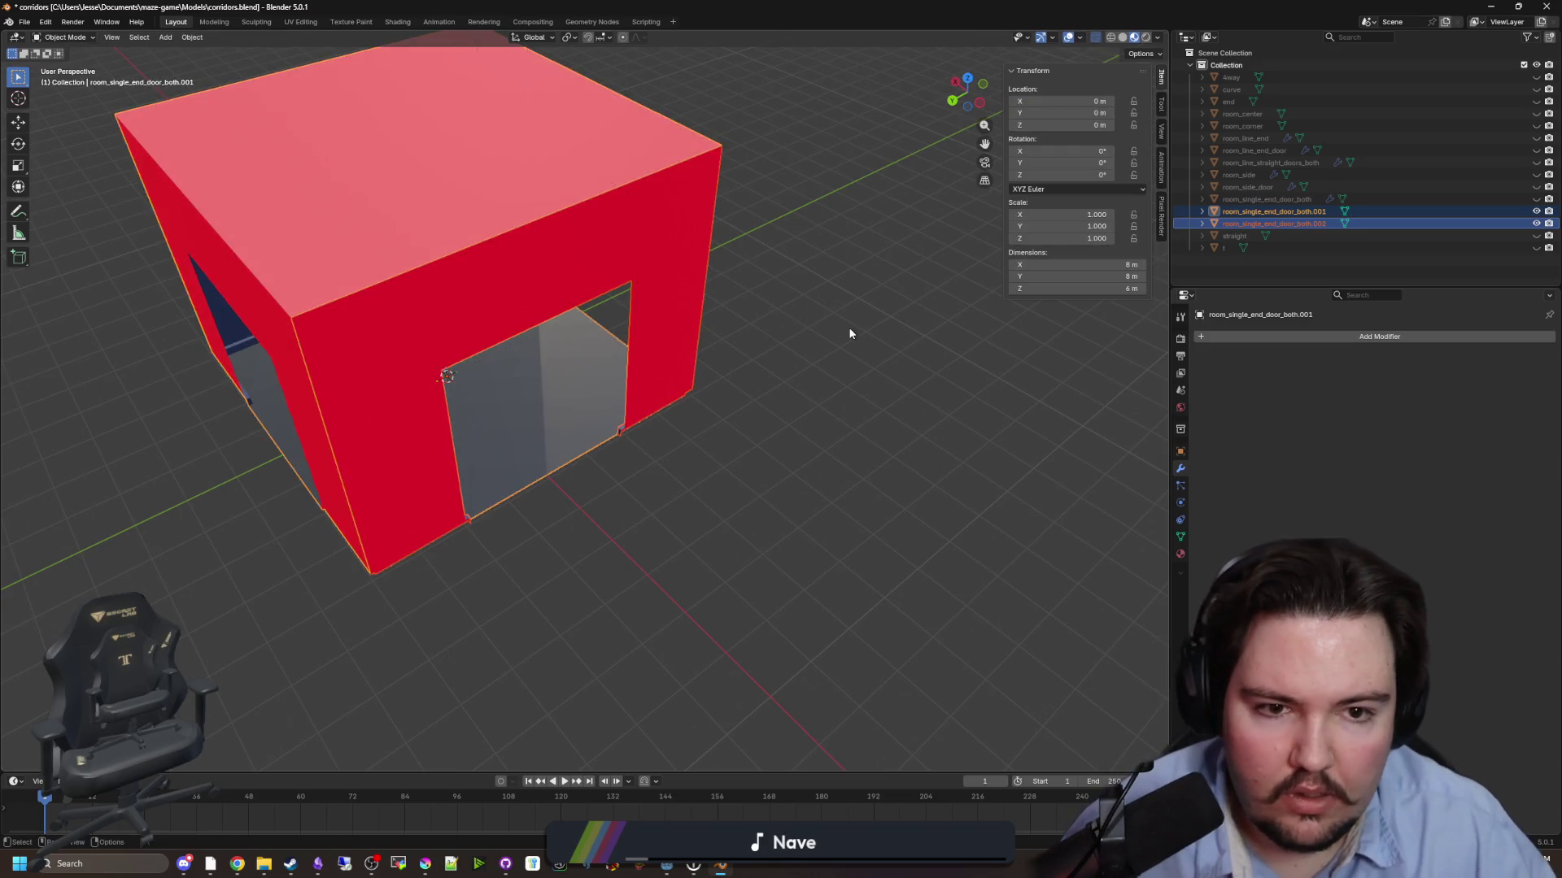
pyautogui.moveTo(746, 355); pyautogui.dragTo(819, 364)
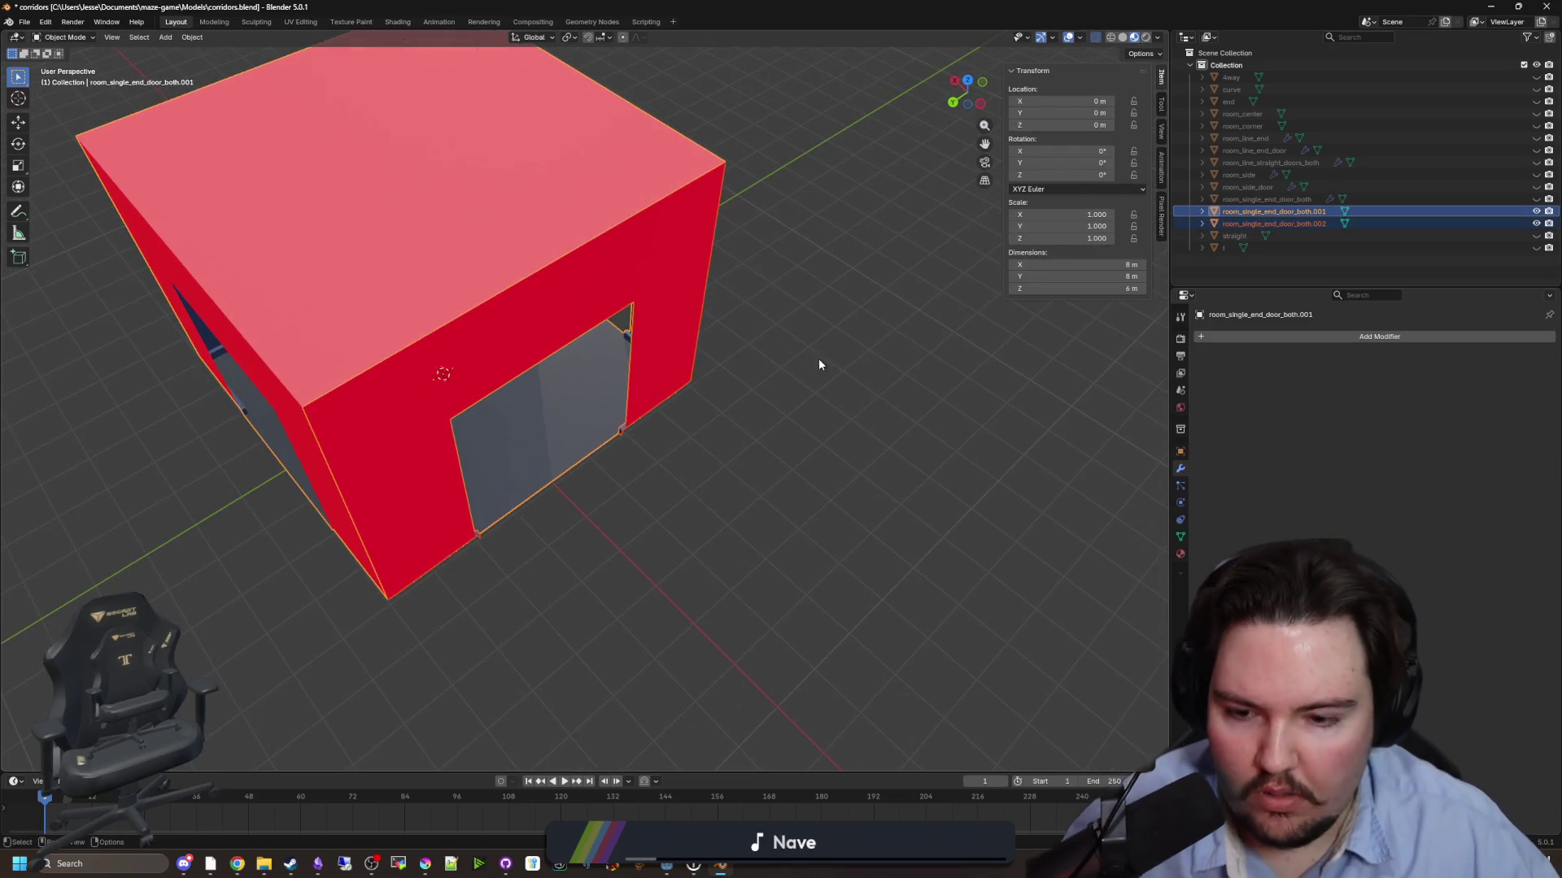
pyautogui.hotkey('ctrl', 'p')
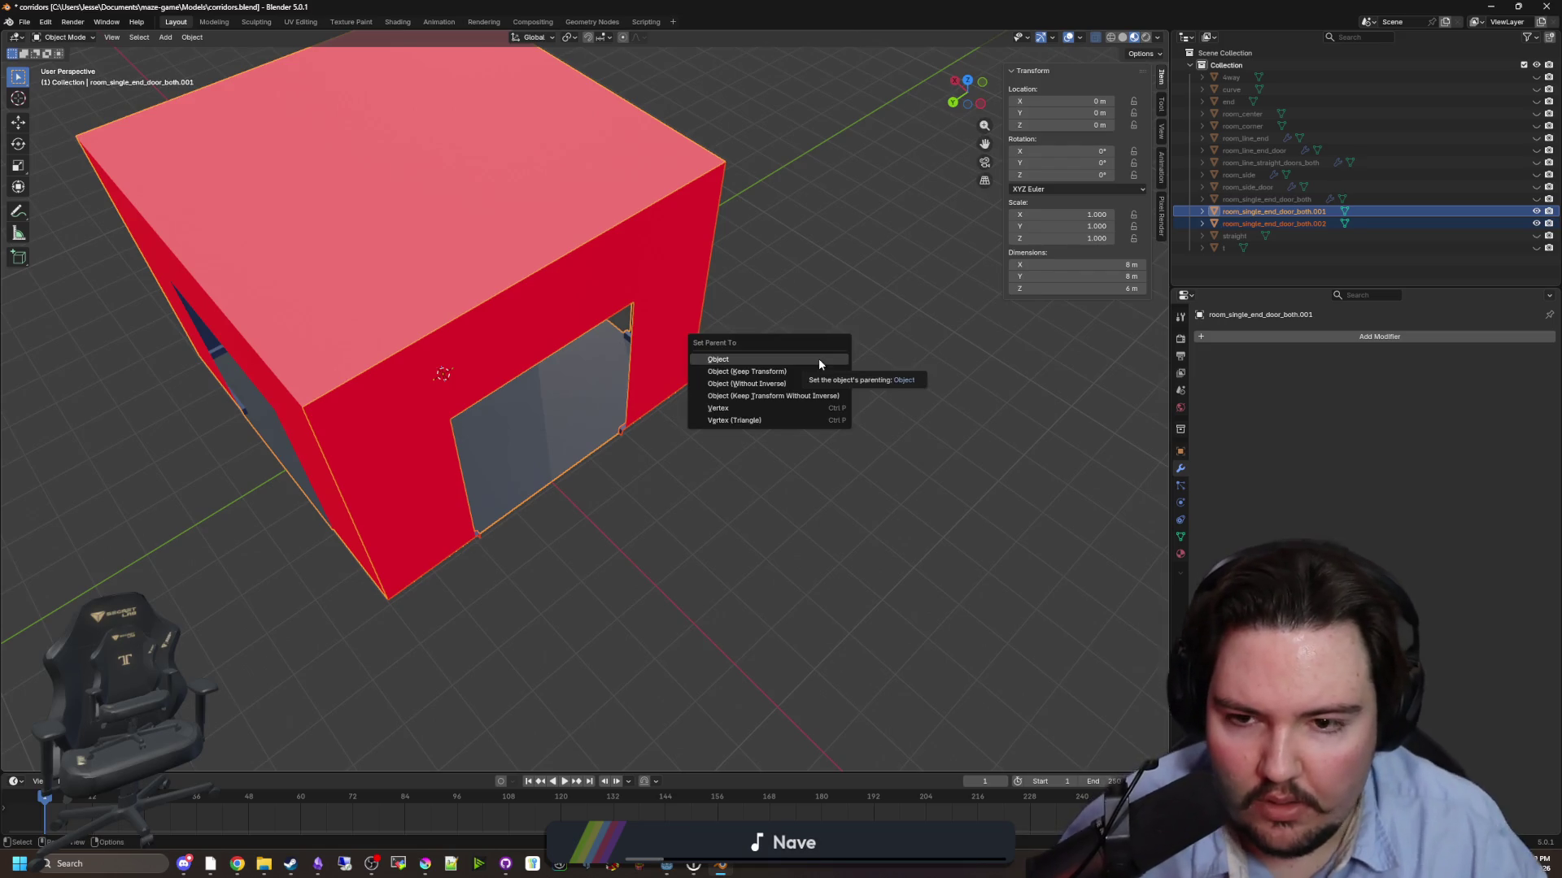
pyautogui.hotkey('ctrl', 'j')
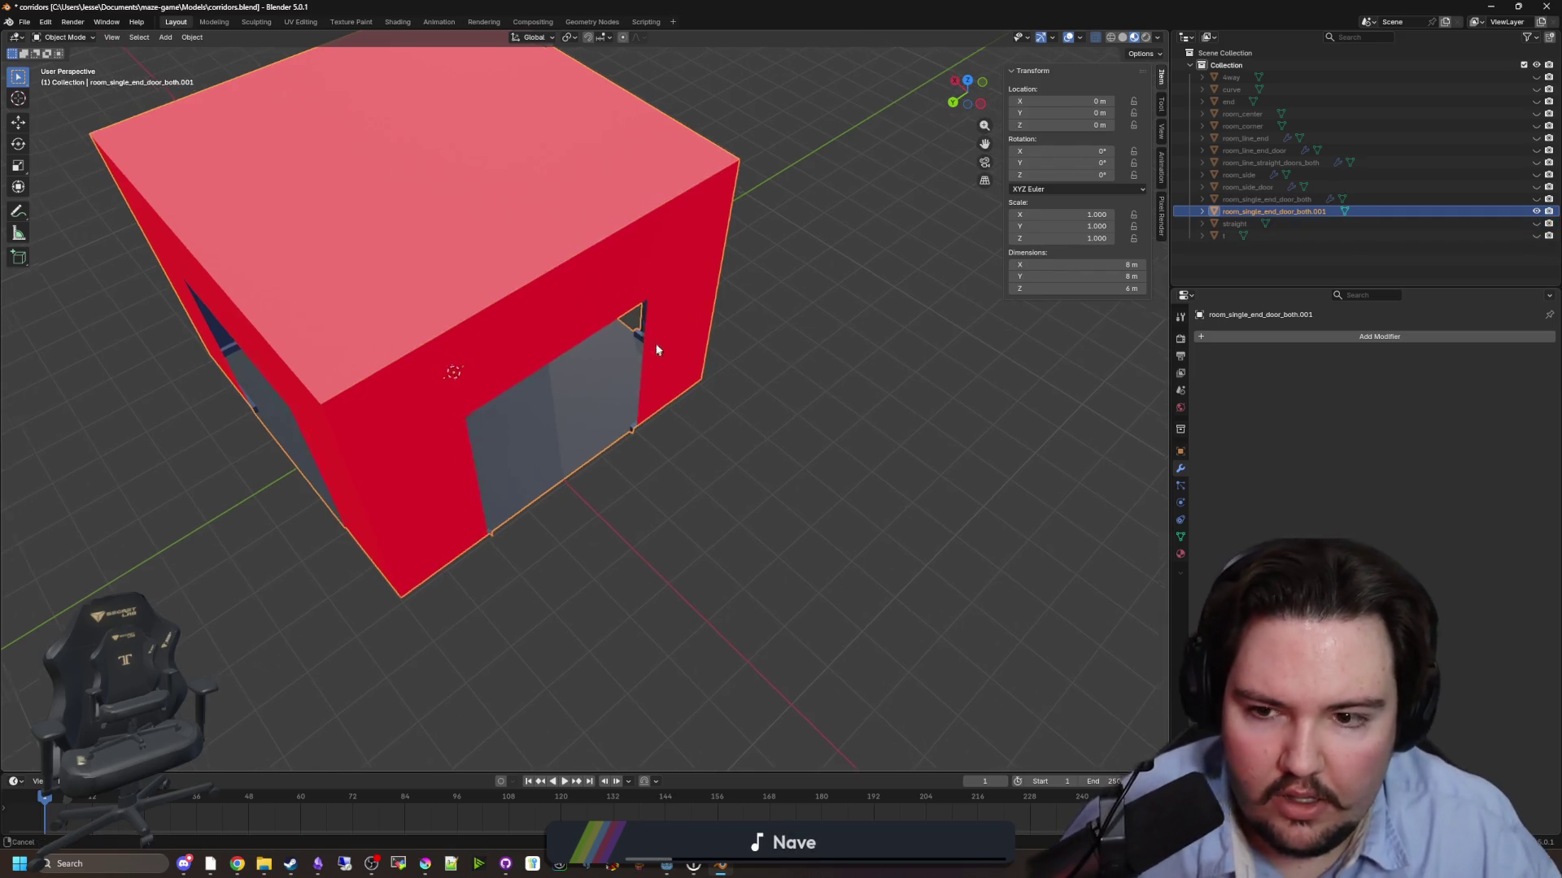
pyautogui.press('Tab')
pyautogui.press('a')
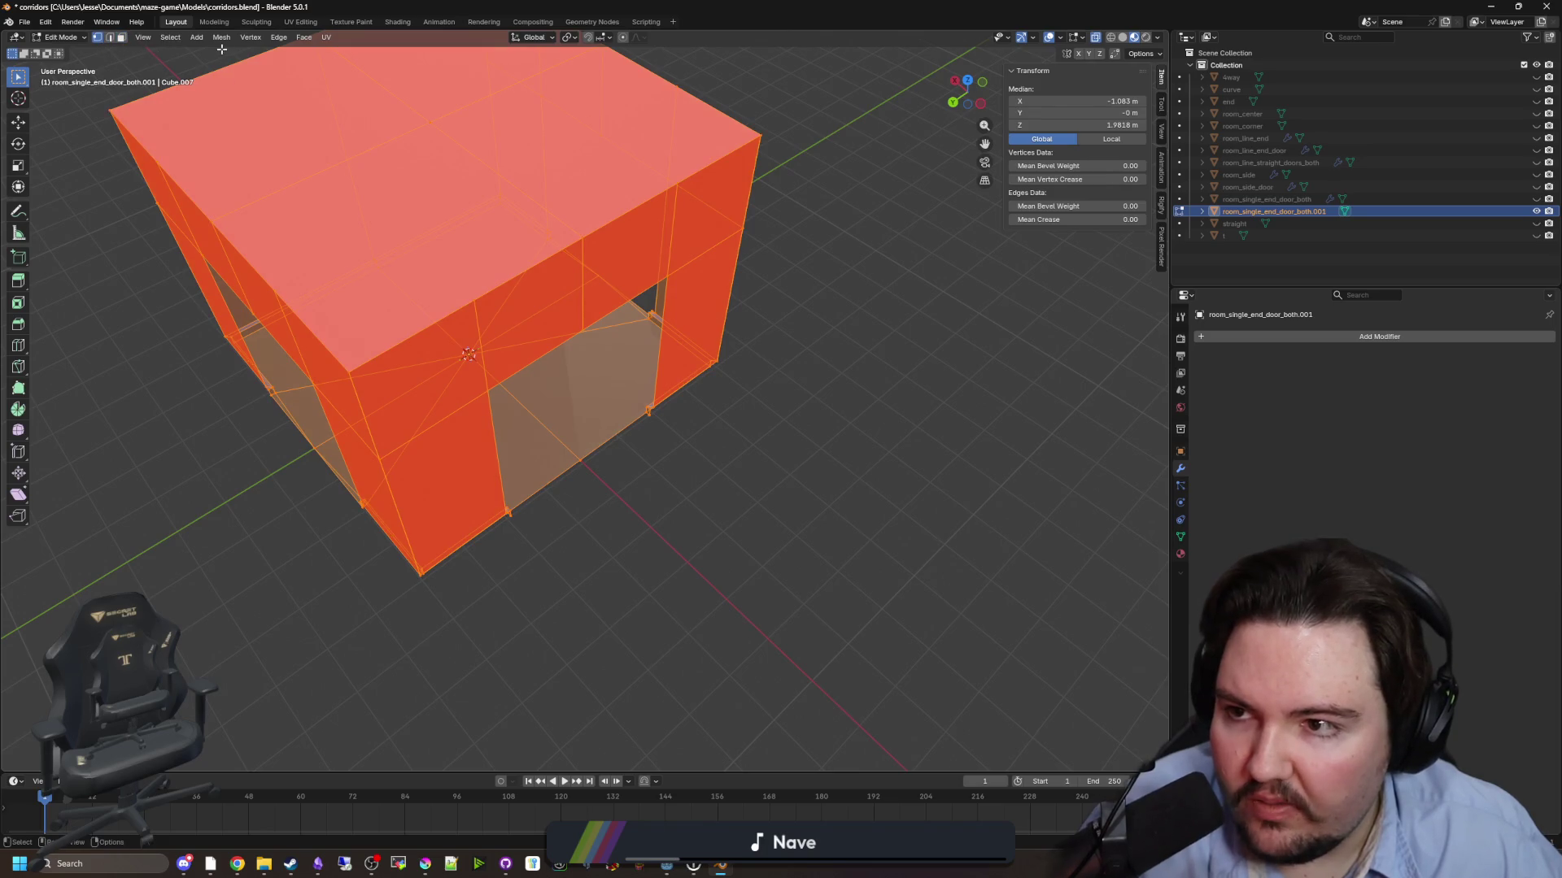
pyautogui.click(221, 38)
pyautogui.moveTo(262, 335)
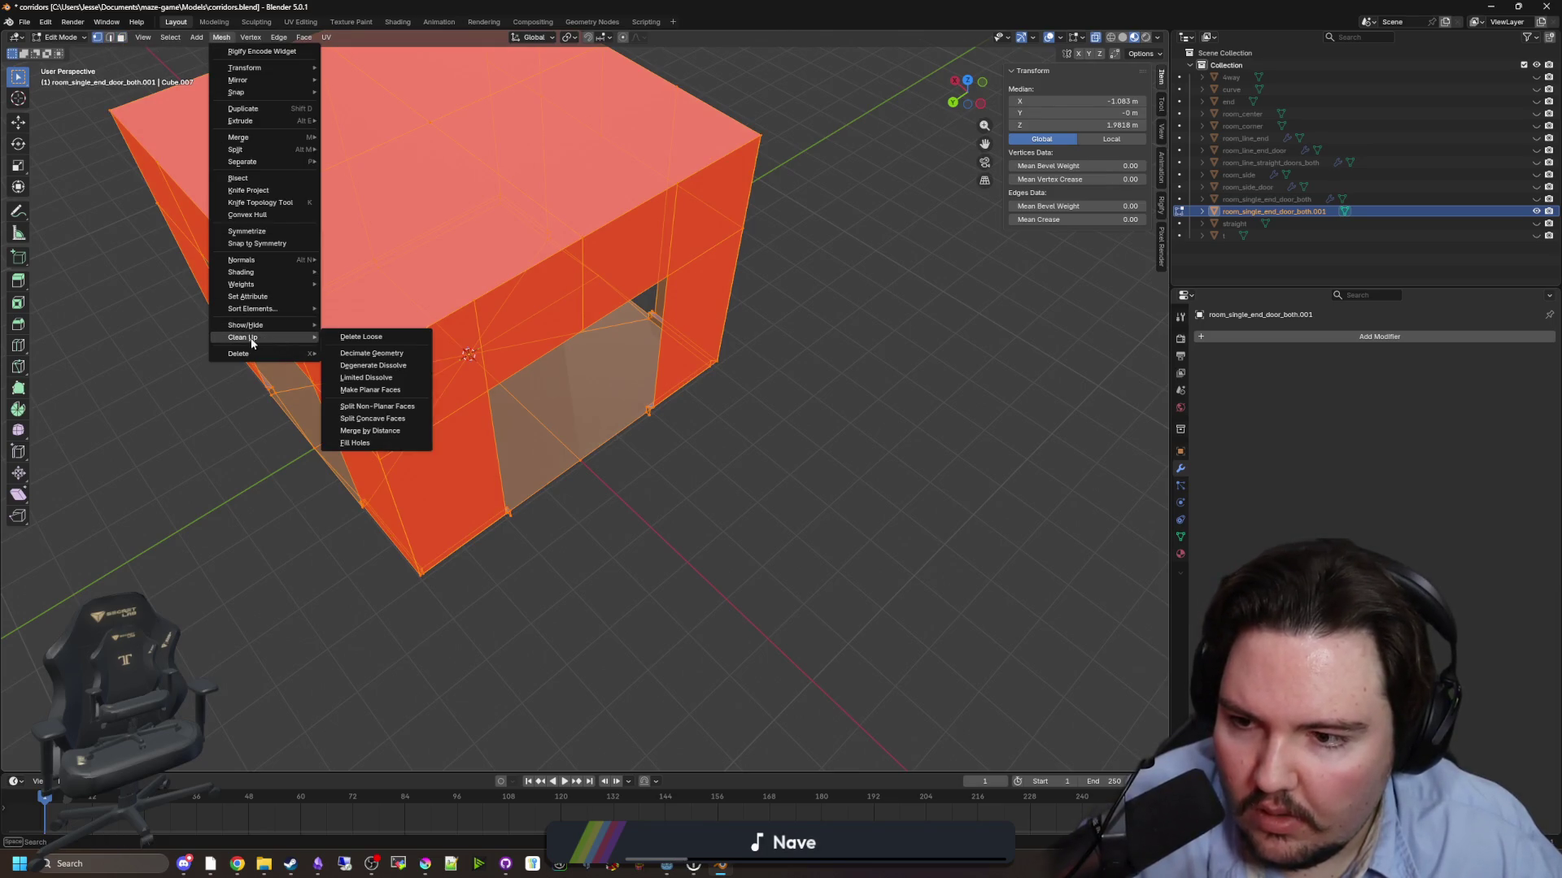
pyautogui.click(370, 430)
pyautogui.hotkey('alt', 'a')
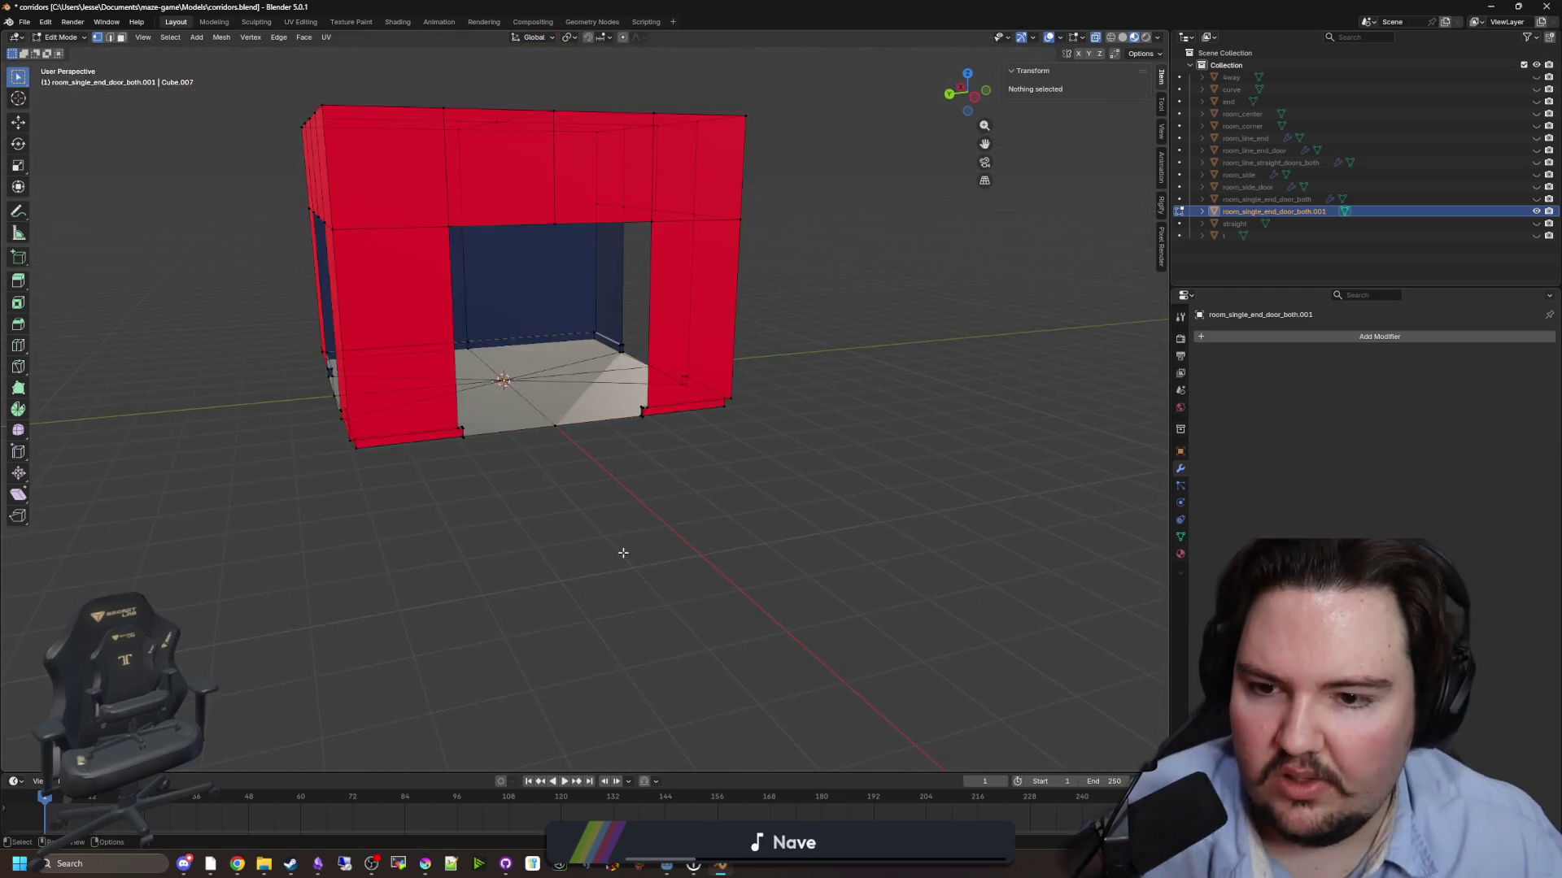
# - In Edit Mode, select the floor vertex beneath the new doorway
pyautogui.press('Tab')
pyautogui.scroll(6, 701, 539)
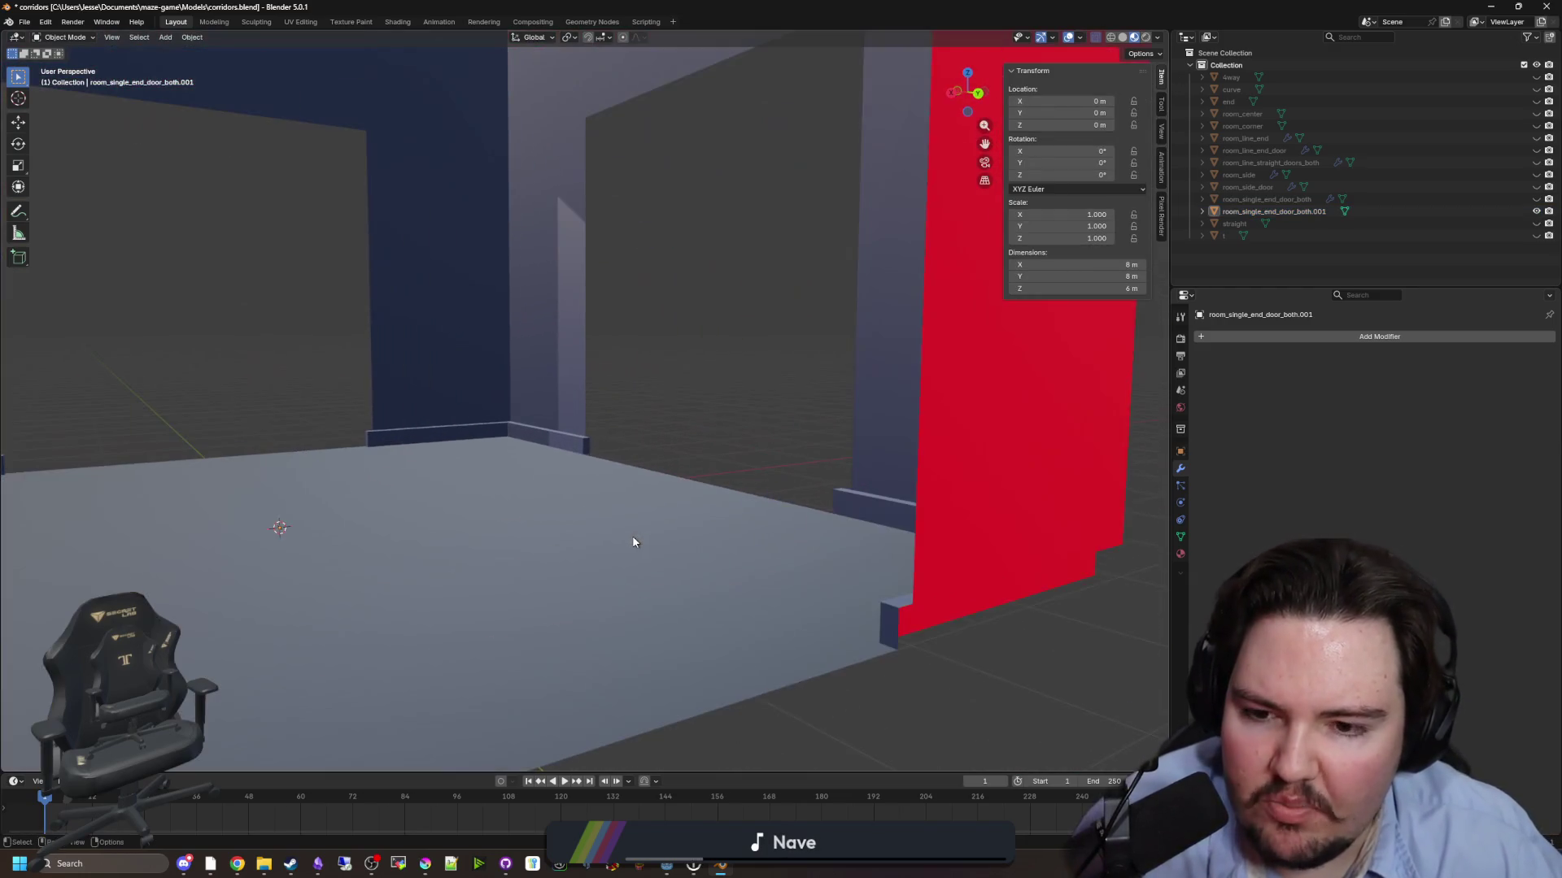
pyautogui.scroll(-10, 633, 542)
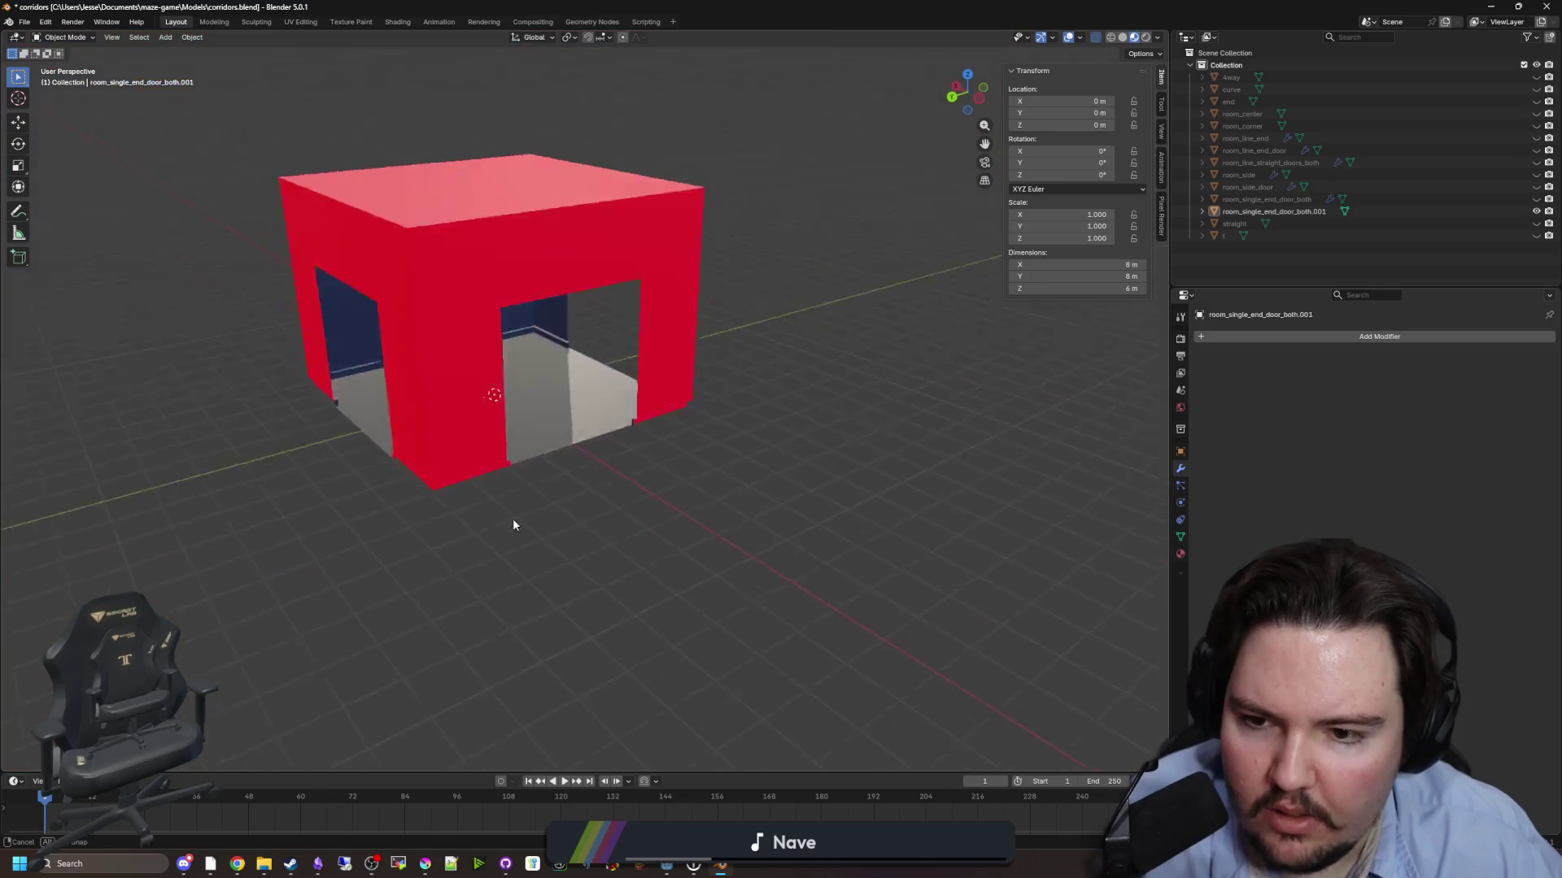
pyautogui.scroll(5, 537, 537)
pyautogui.press('Tab')
pyautogui.scroll(5, 586, 505)
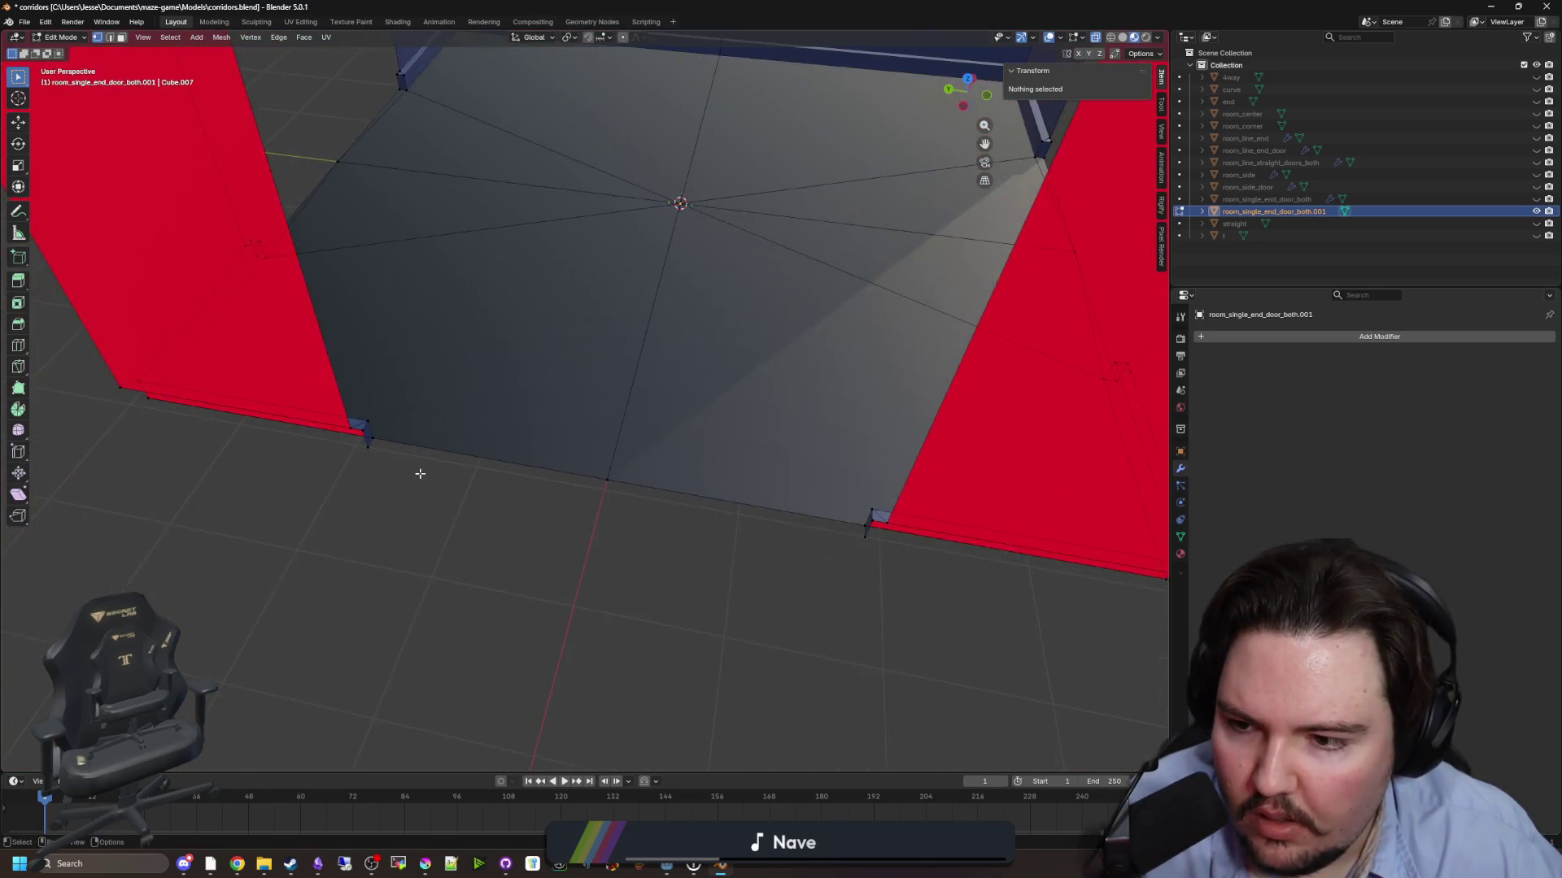
pyautogui.scroll(1, 419, 473)
pyautogui.click(341, 453)
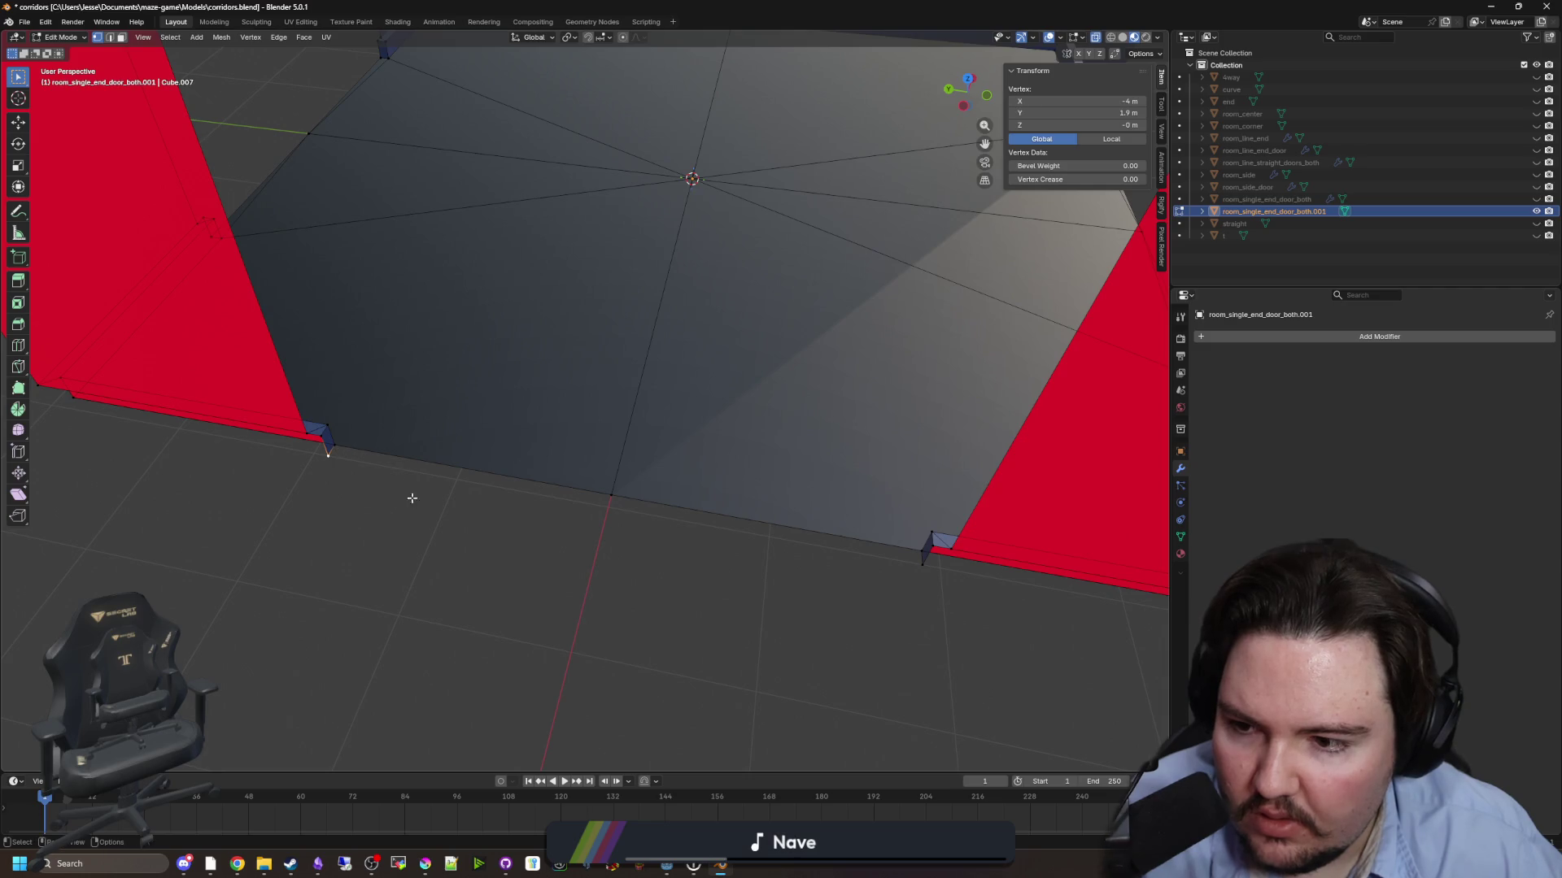
pyautogui.click(559, 506)
pyautogui.click(618, 491)
pyautogui.scroll(2, 645, 498)
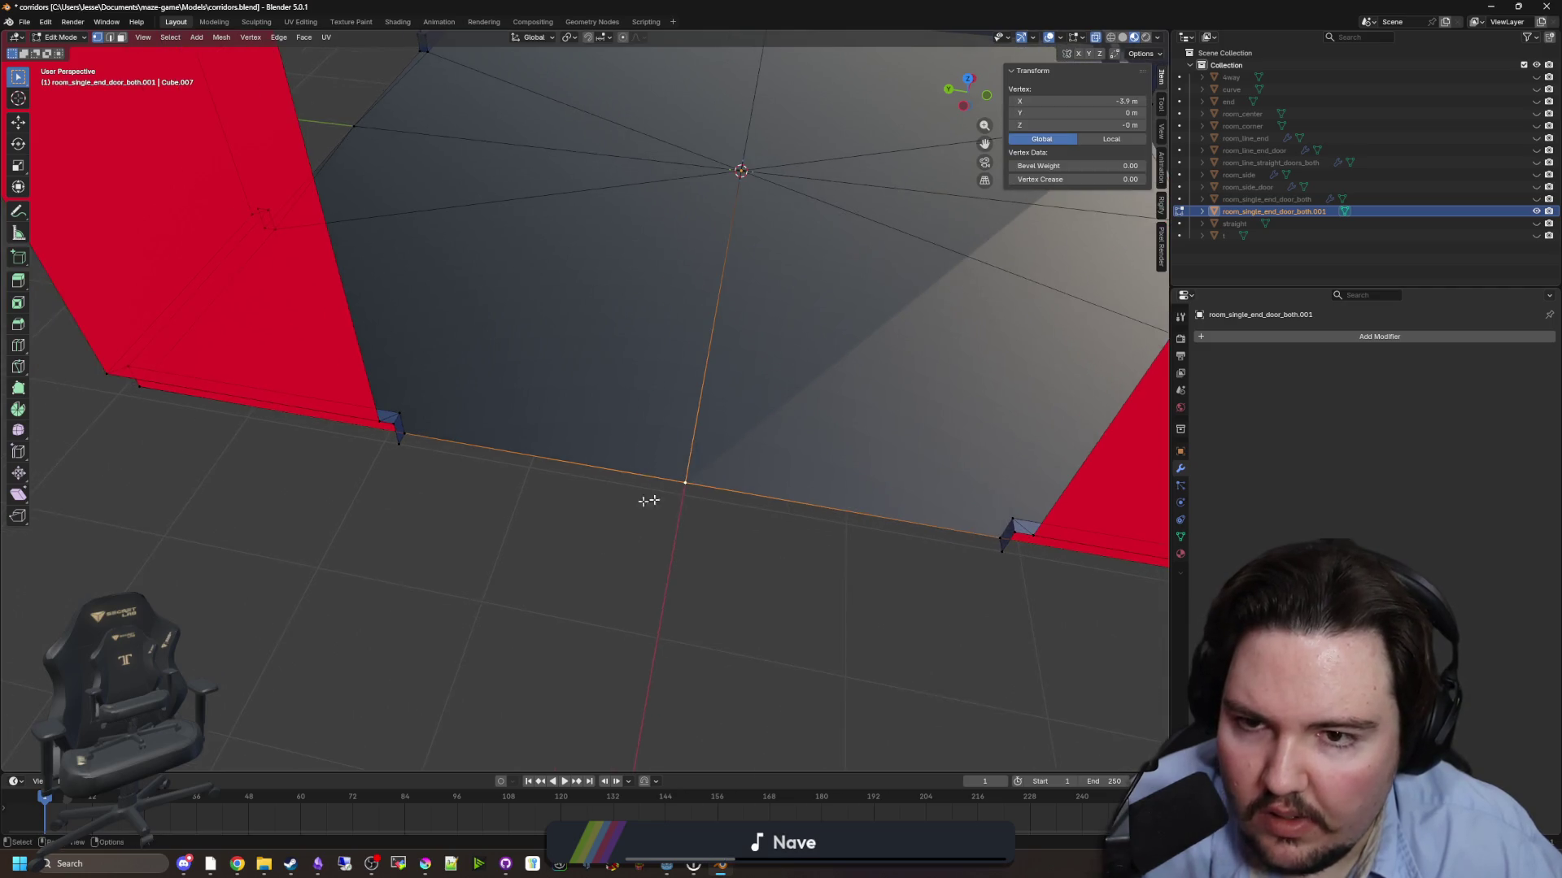
# - Delete the floor vertex under the doorway
pyautogui.press('KP_6')
pyautogui.press('KP_6')
pyautogui.press('KP_6')
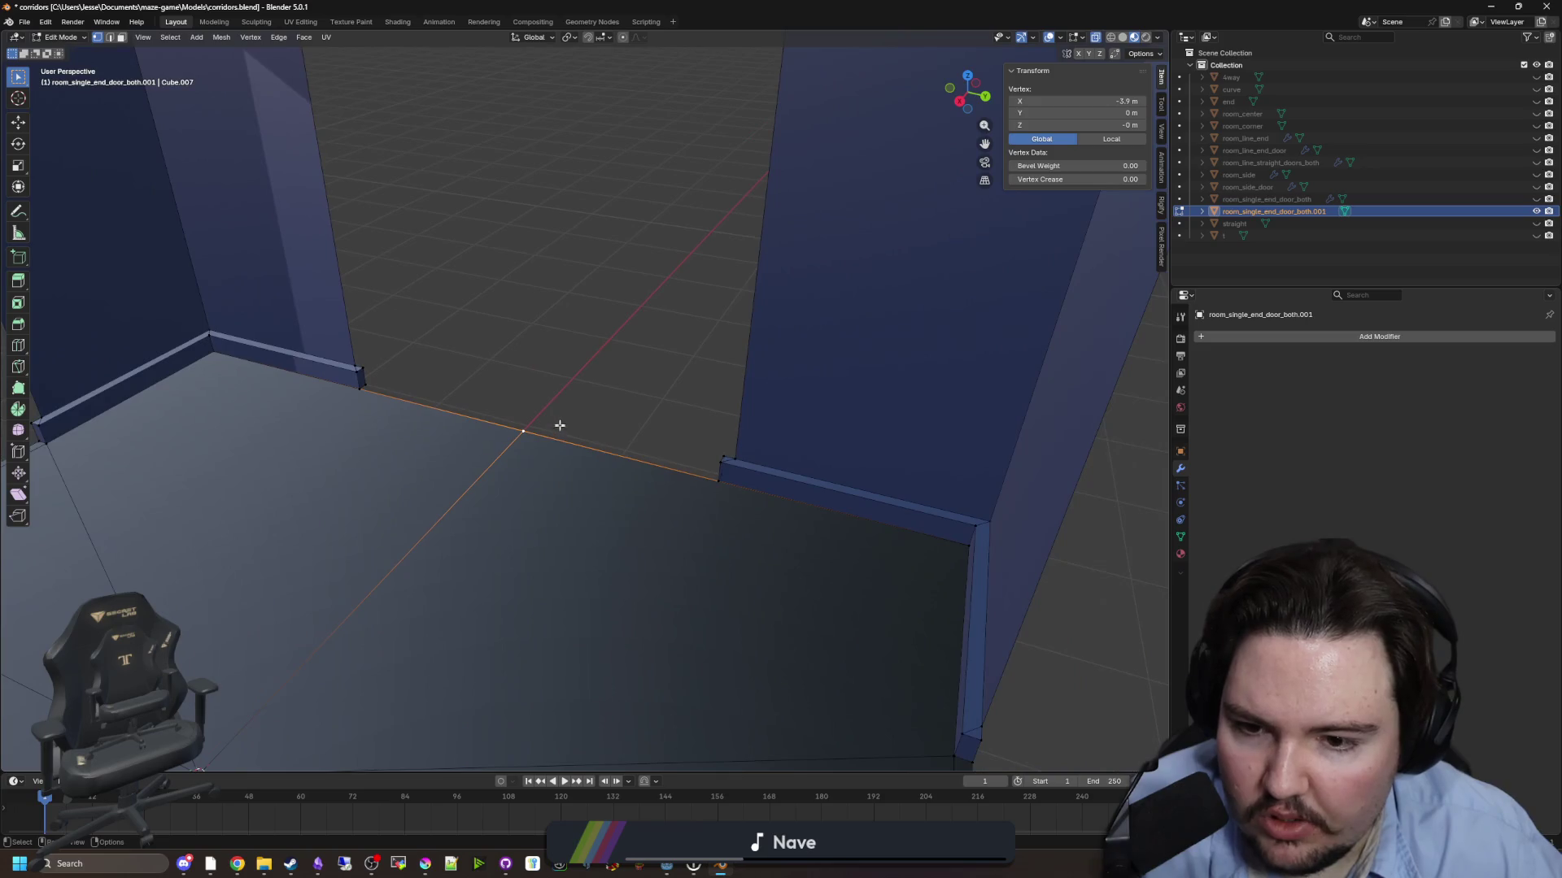
pyautogui.moveTo(560, 415); pyautogui.dragTo(597, 414)
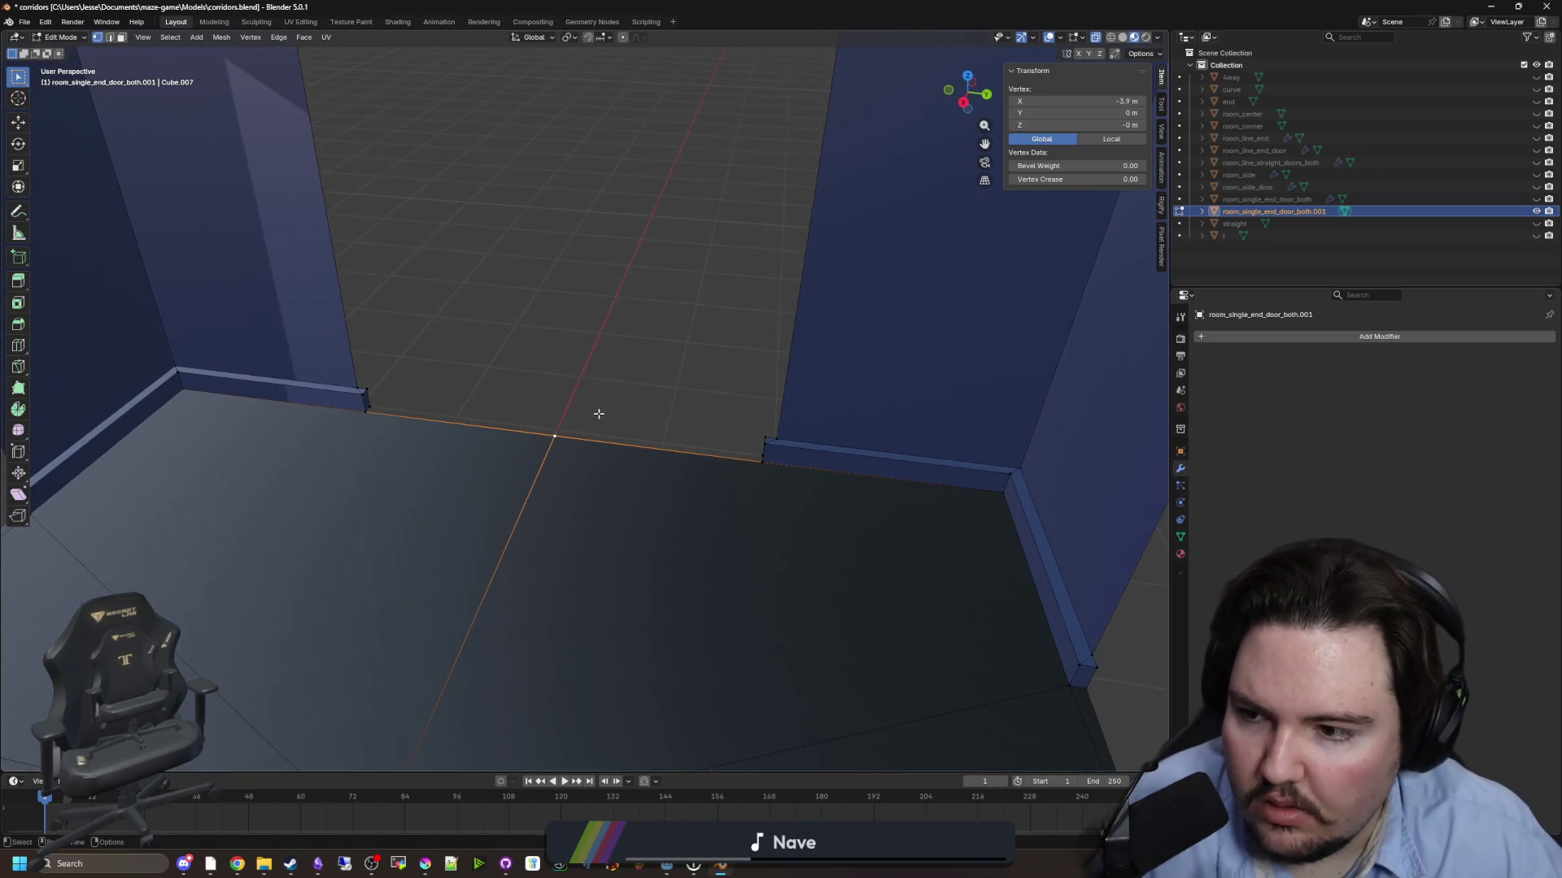
pyautogui.moveTo(440, 375); pyautogui.dragTo(457, 425)
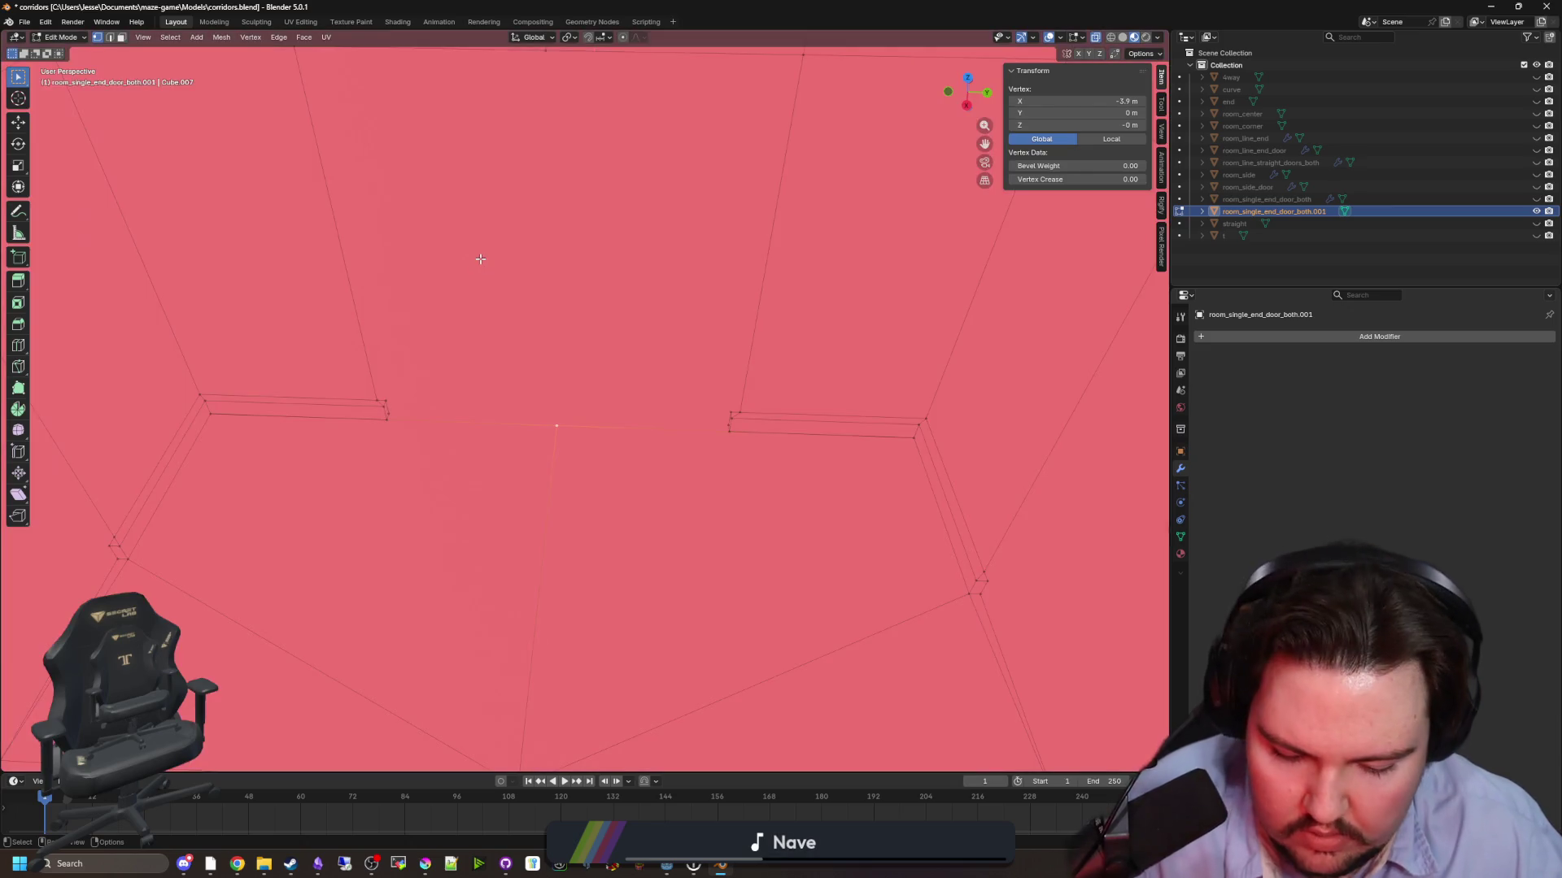
pyautogui.rightClick(479, 259)
pyautogui.click(494, 270)
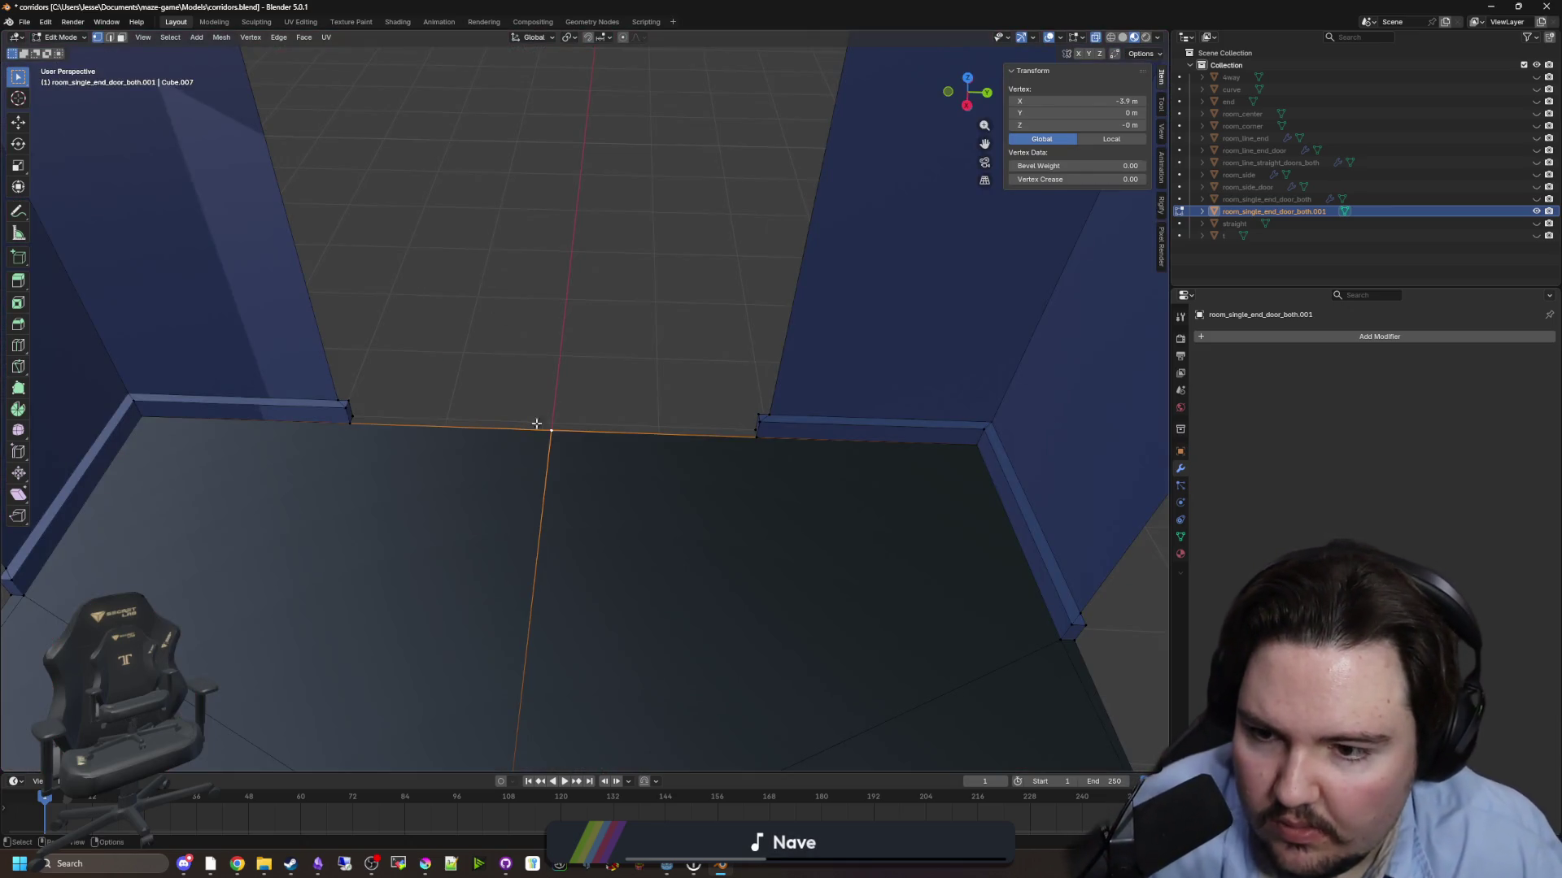
pyautogui.press('x')
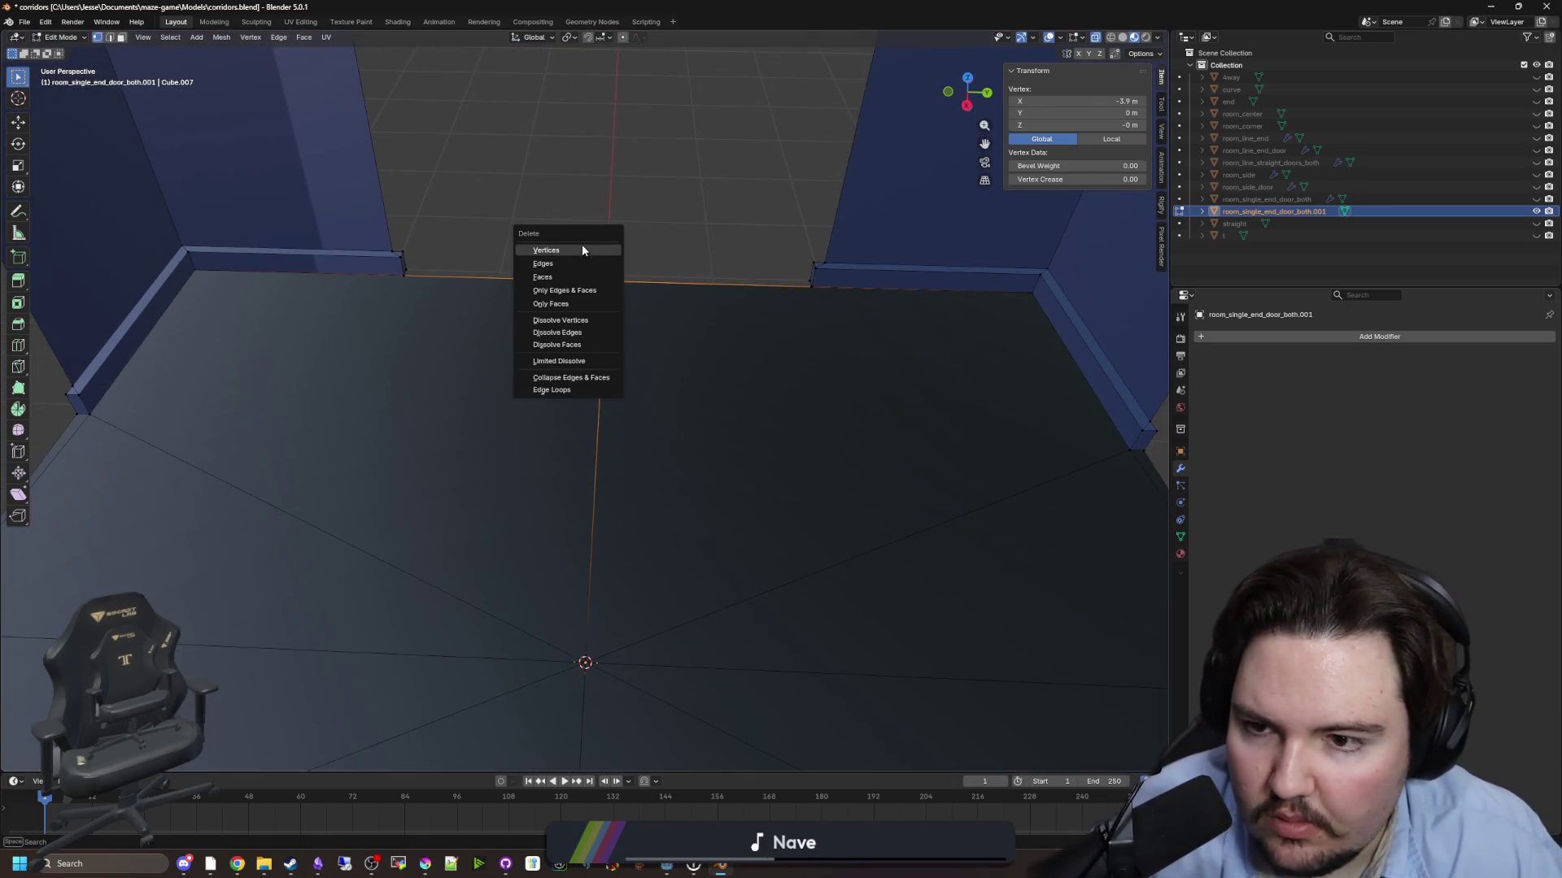
pyautogui.click(583, 249)
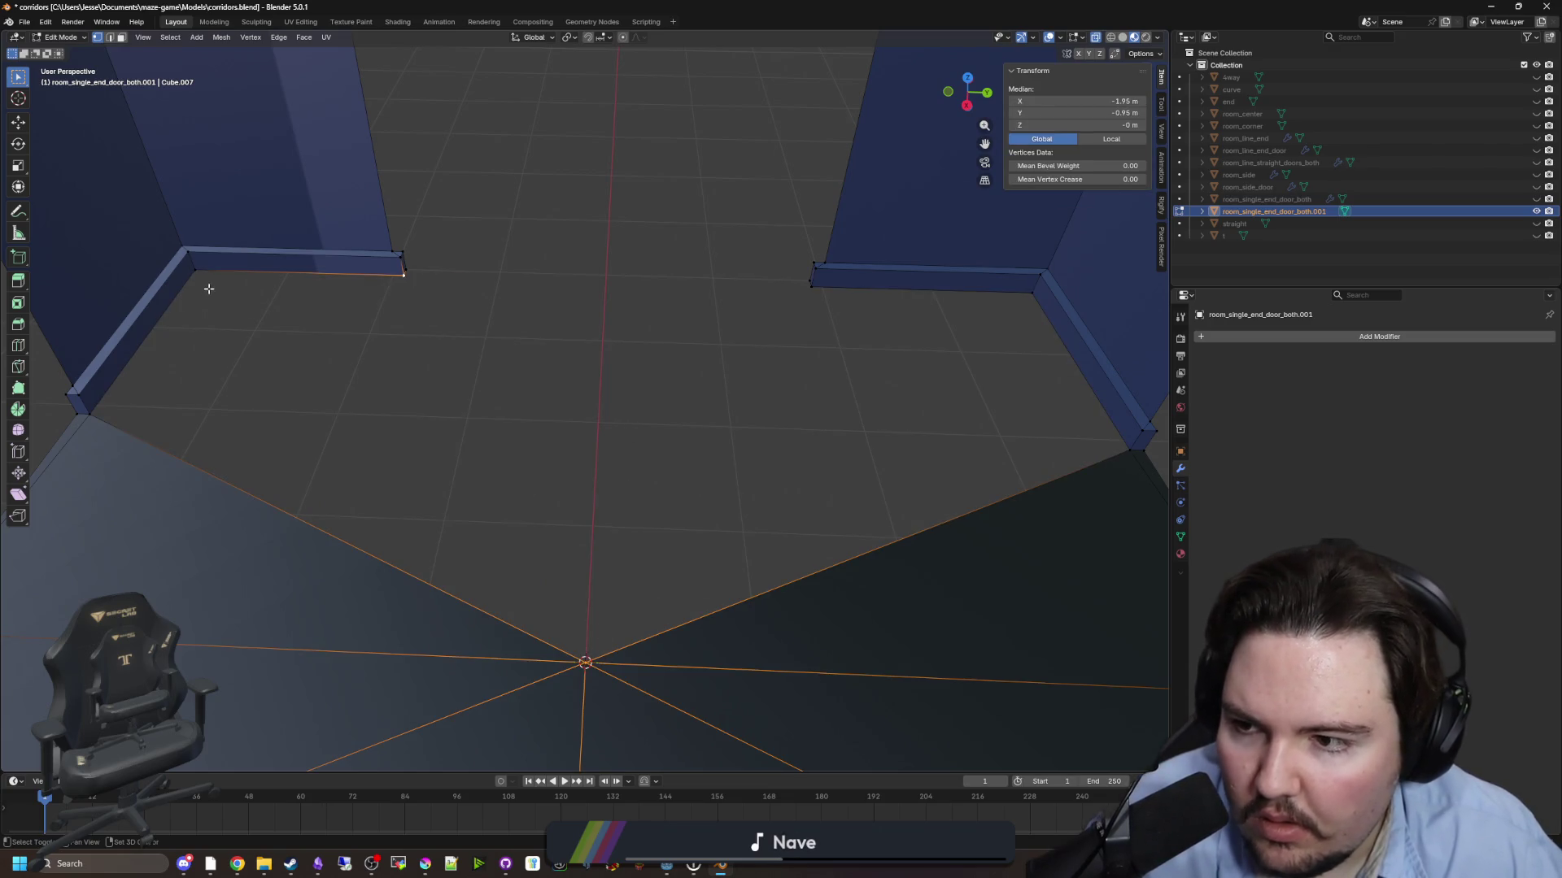
# - Fill the floor gap with three new faces between the wall bases and centre vertex
pyautogui.keyDown('shift'); pyautogui.click(109, 420); pyautogui.keyUp('shift')
pyautogui.press('f')
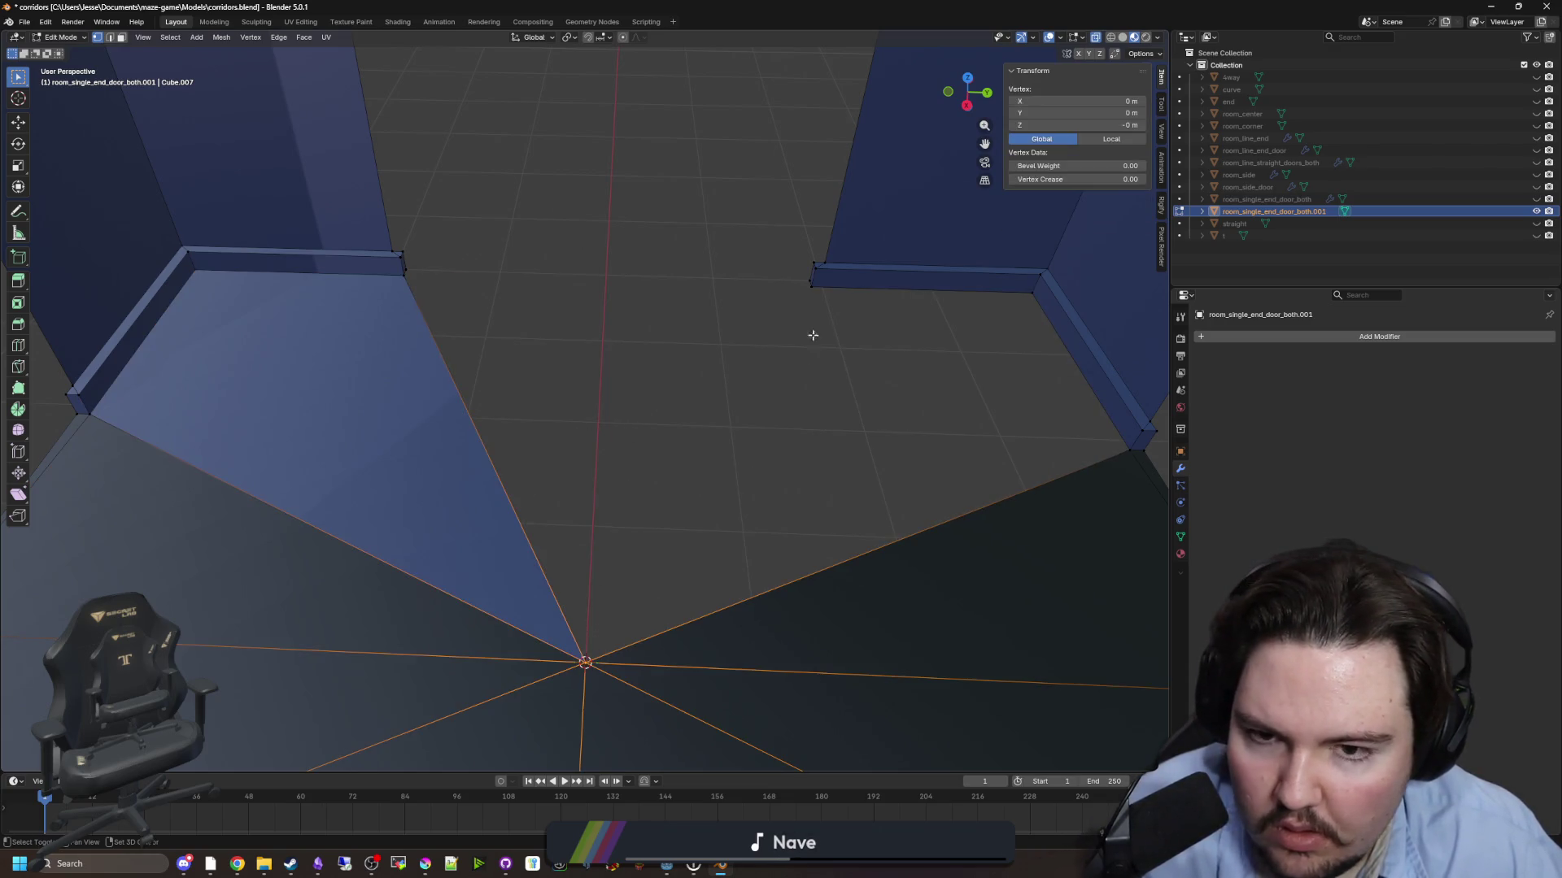
pyautogui.press('f')
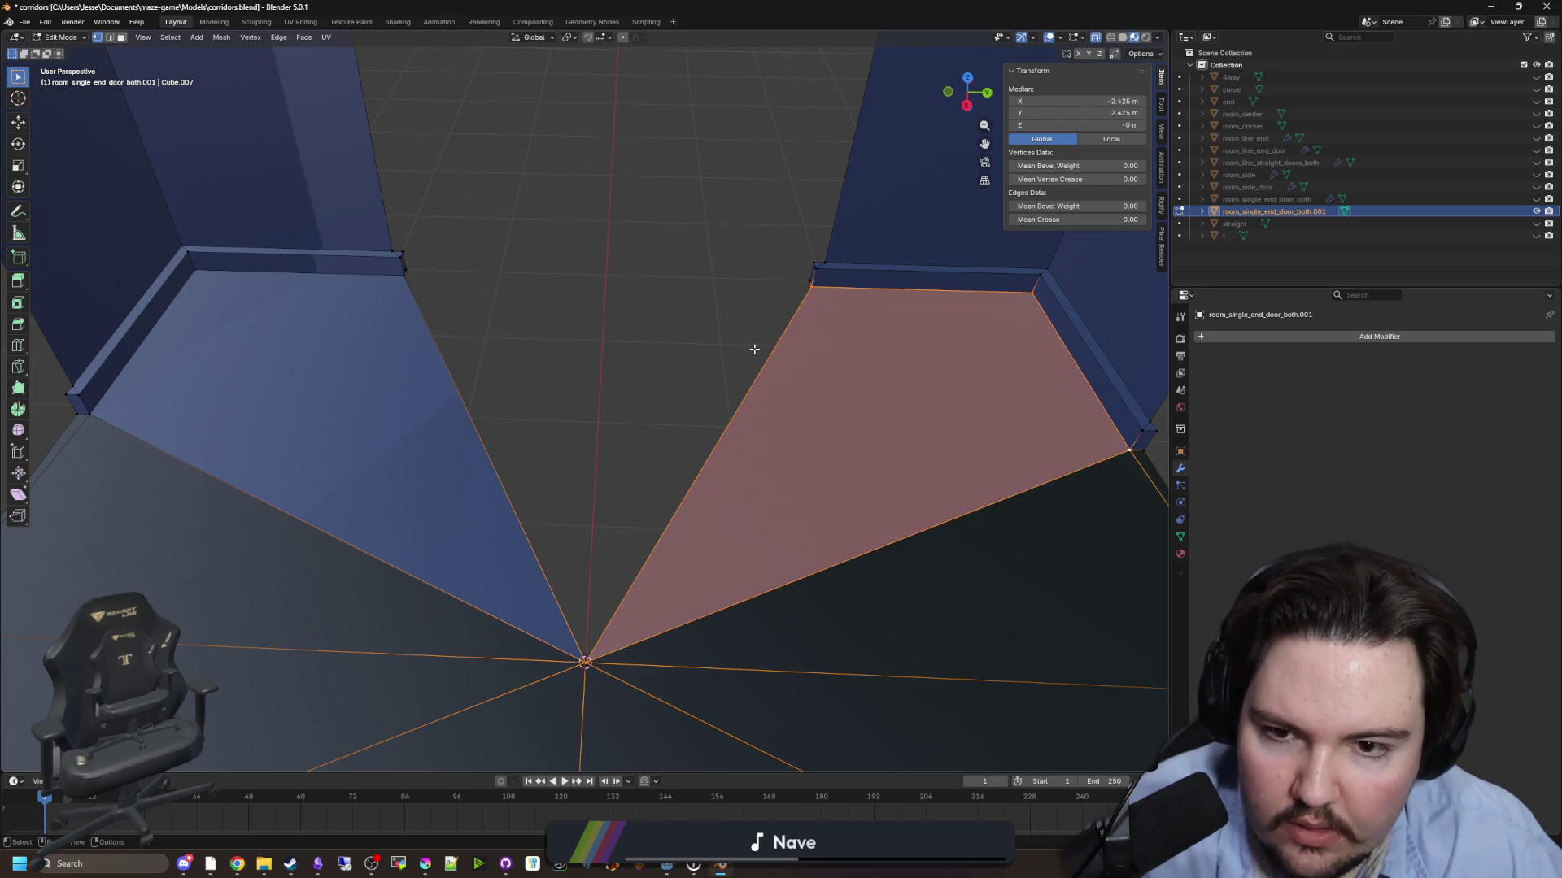
pyautogui.click(809, 290)
pyautogui.keyDown('shift'); pyautogui.click(584, 663); pyautogui.keyUp('shift')
pyautogui.keyDown('shift'); pyautogui.click(399, 276); pyautogui.keyUp('shift')
pyautogui.press('f')
pyautogui.click(414, 273)
pyautogui.keyDown('shift'); pyautogui.click(783, 287); pyautogui.keyUp('shift')
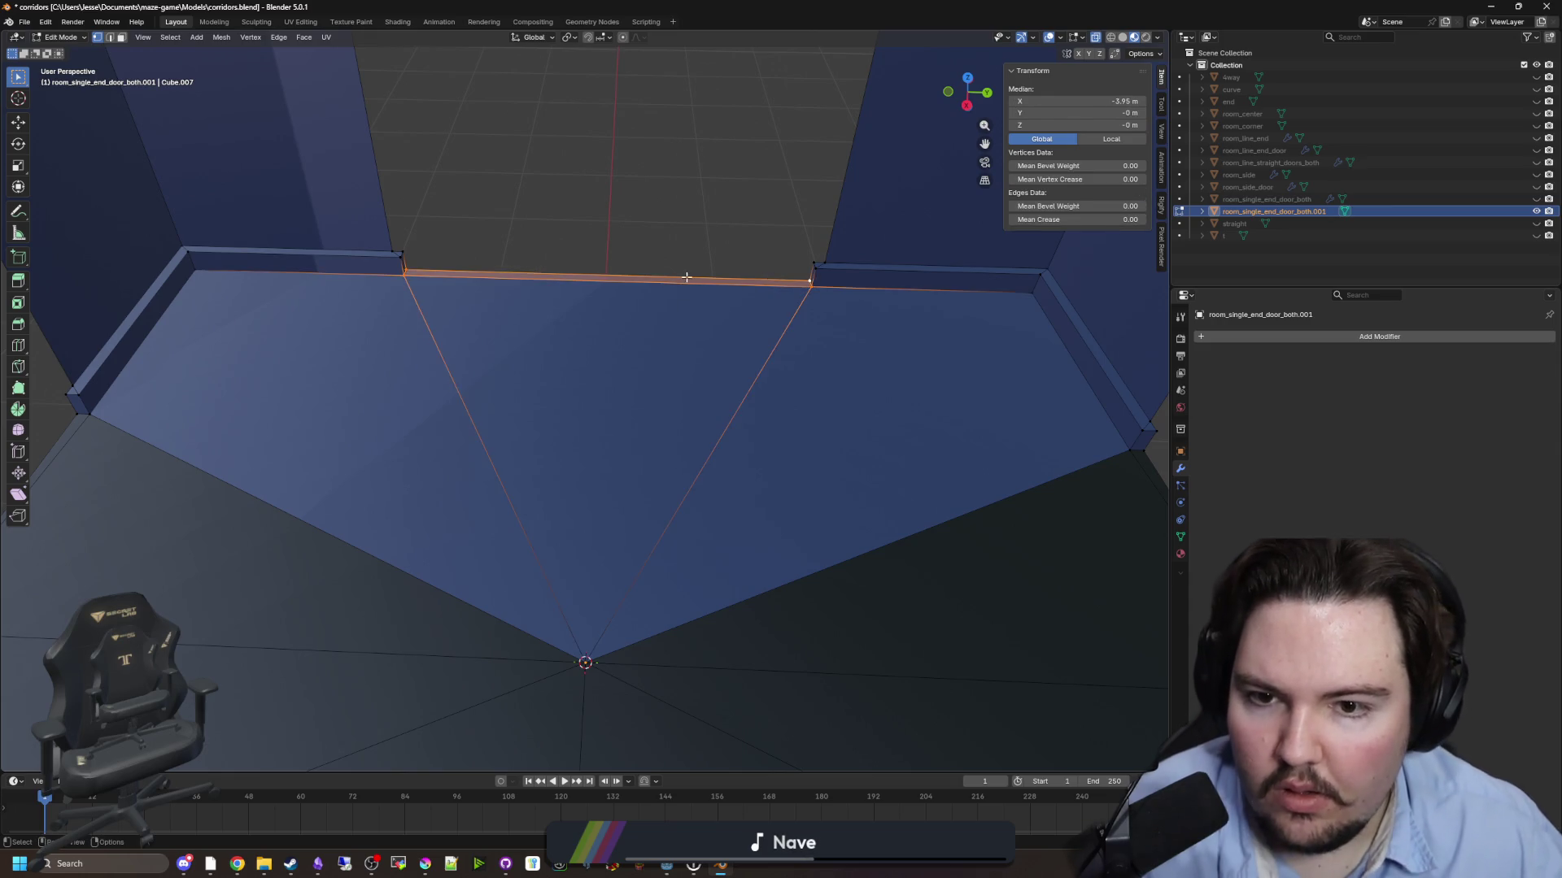
# - Assign the Floor material to the three new floor faces and return to Object Mode
pyautogui.hotkey('alt', 'a')
pyautogui.press('3')
pyautogui.click(311, 368)
pyautogui.keyDown('shift'); pyautogui.moveTo(582, 387); pyautogui.dragTo(666, 276); pyautogui.keyUp('shift')
pyautogui.keyDown('shift'); pyautogui.click(937, 389); pyautogui.keyUp('shift')
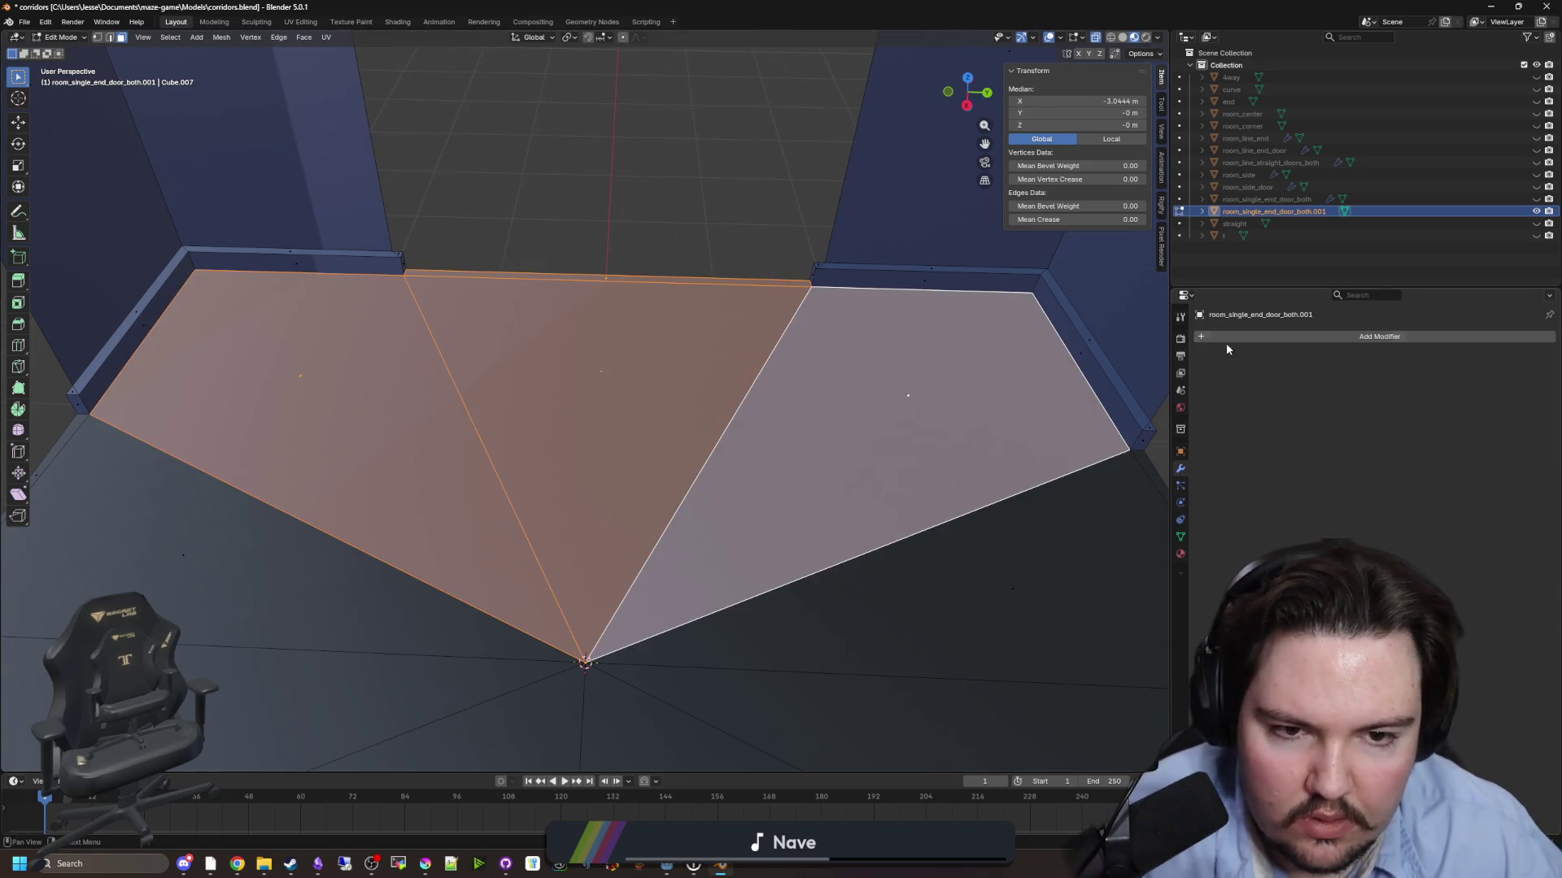
pyautogui.click(1180, 554)
pyautogui.click(1223, 339)
pyautogui.click(1252, 428)
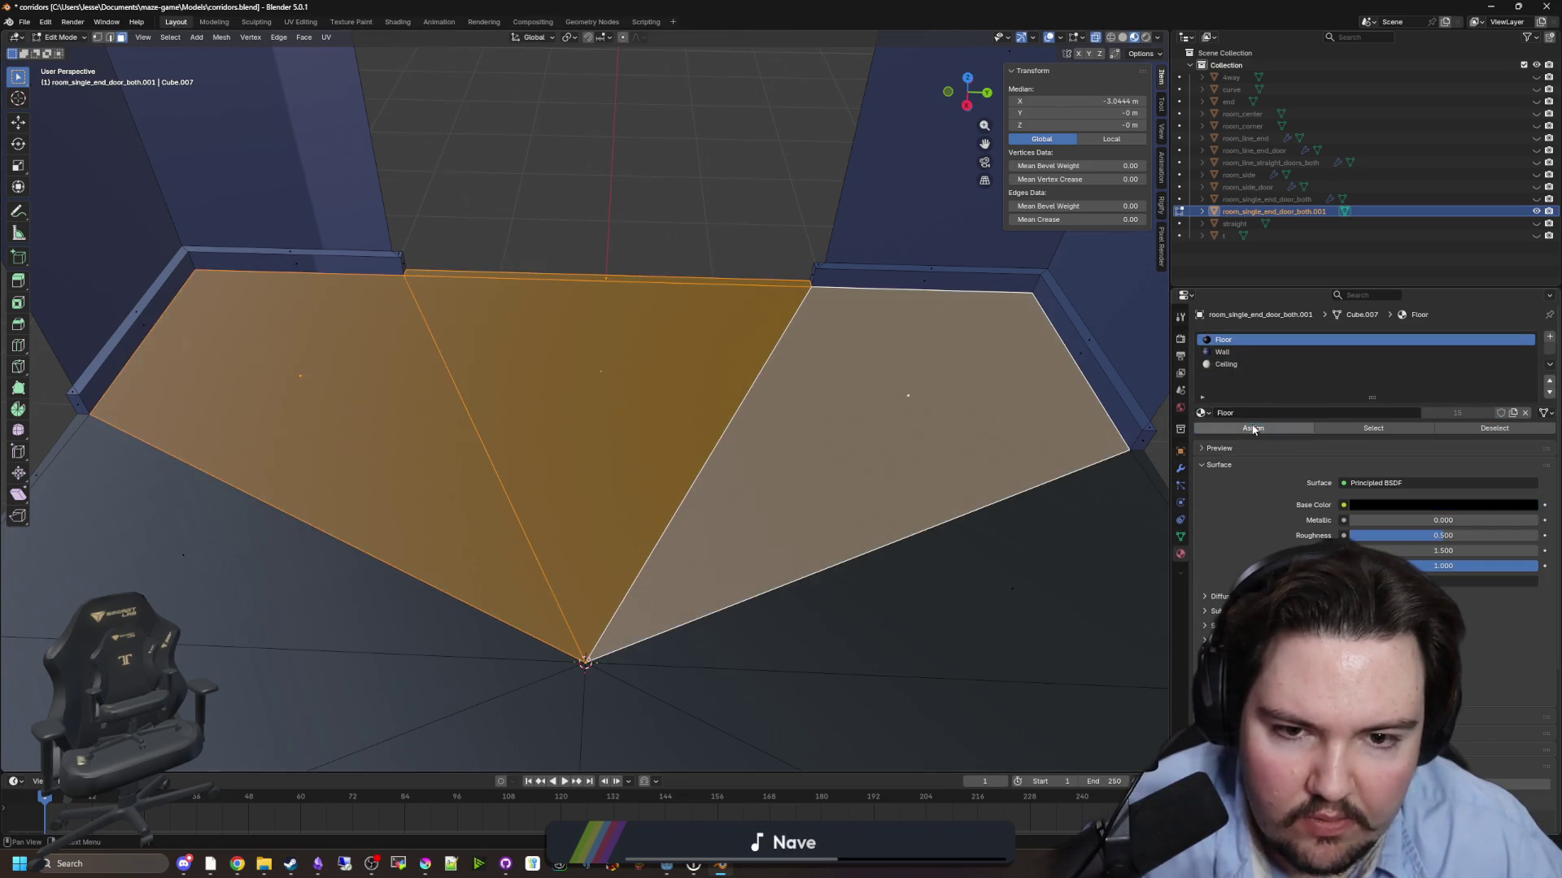
pyautogui.hotkey('alt', 'a')
pyautogui.scroll(-8, 606, 214)
pyautogui.press('Tab')
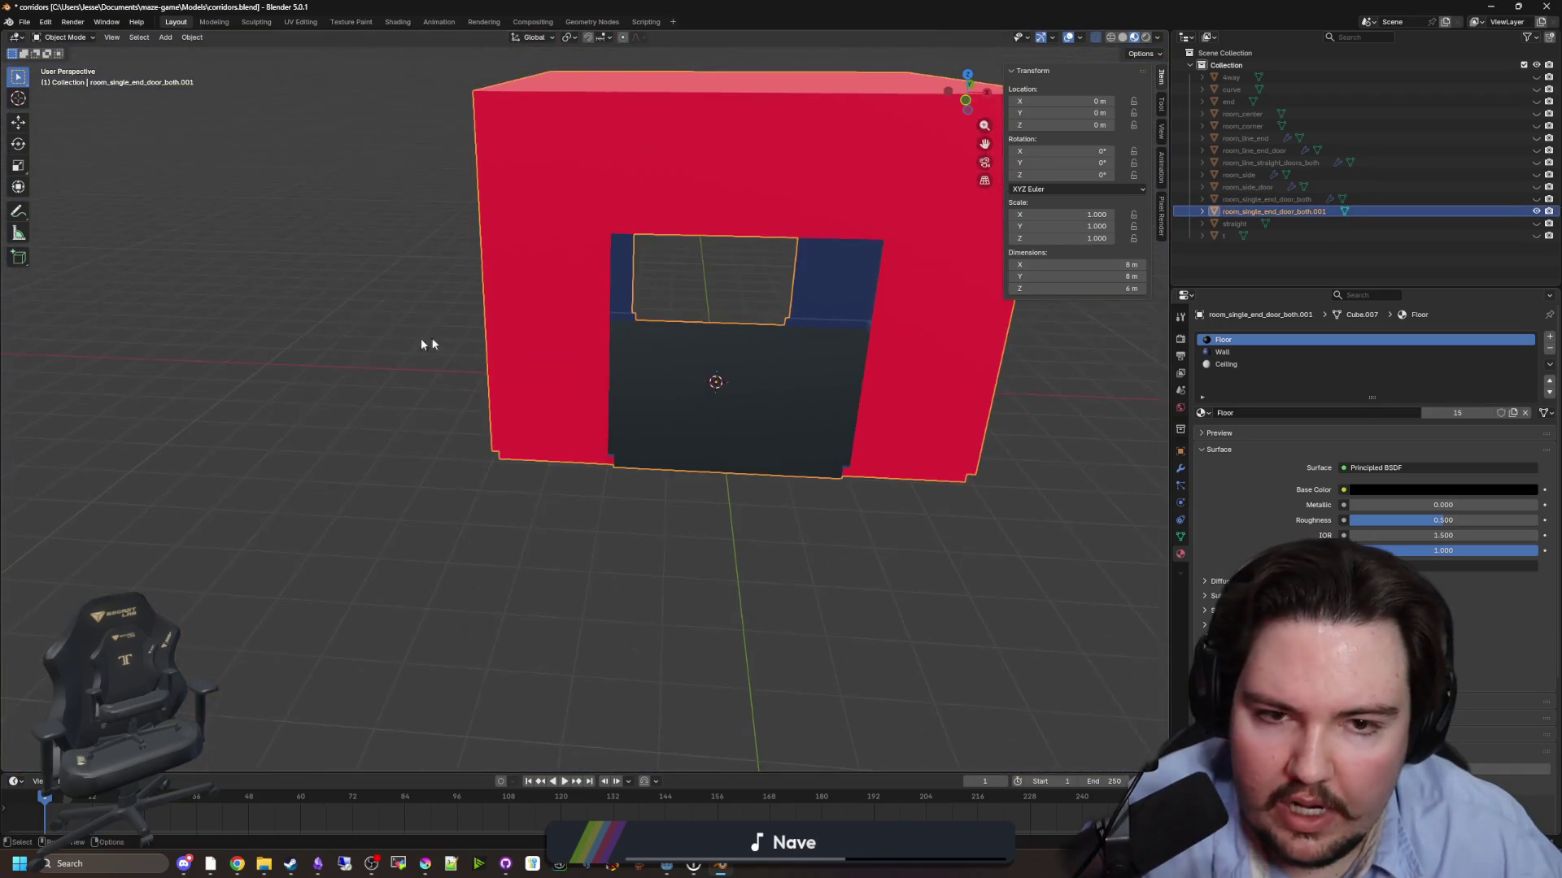
# - Rename room_single_end_door_both.001 to room_single_t
pyautogui.doubleClick(1308, 211)
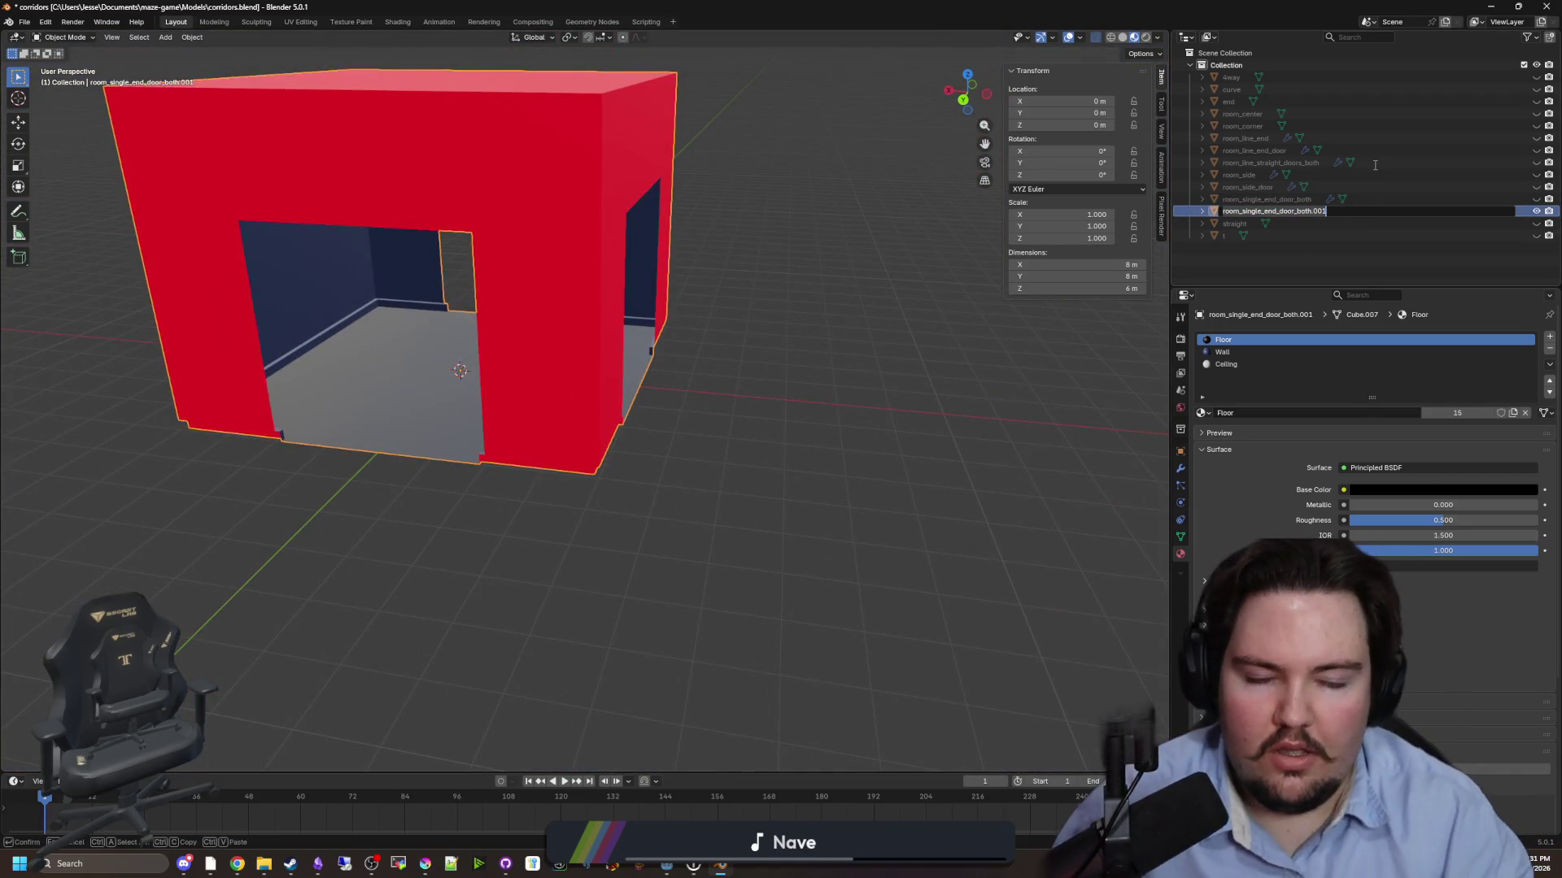
pyautogui.write('room_single_')
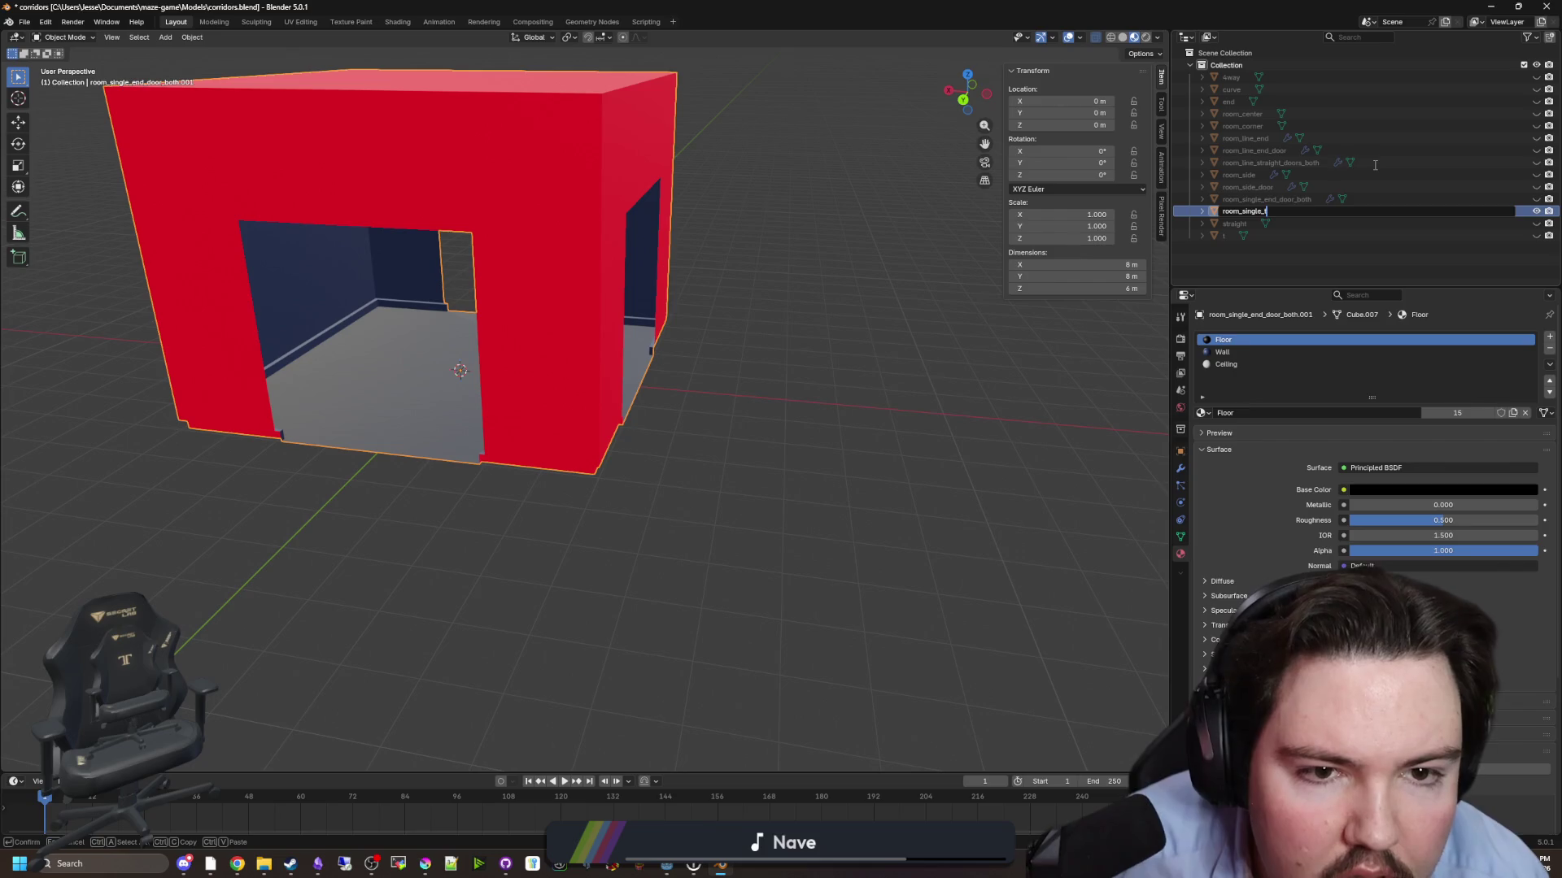
pyautogui.press('Return')
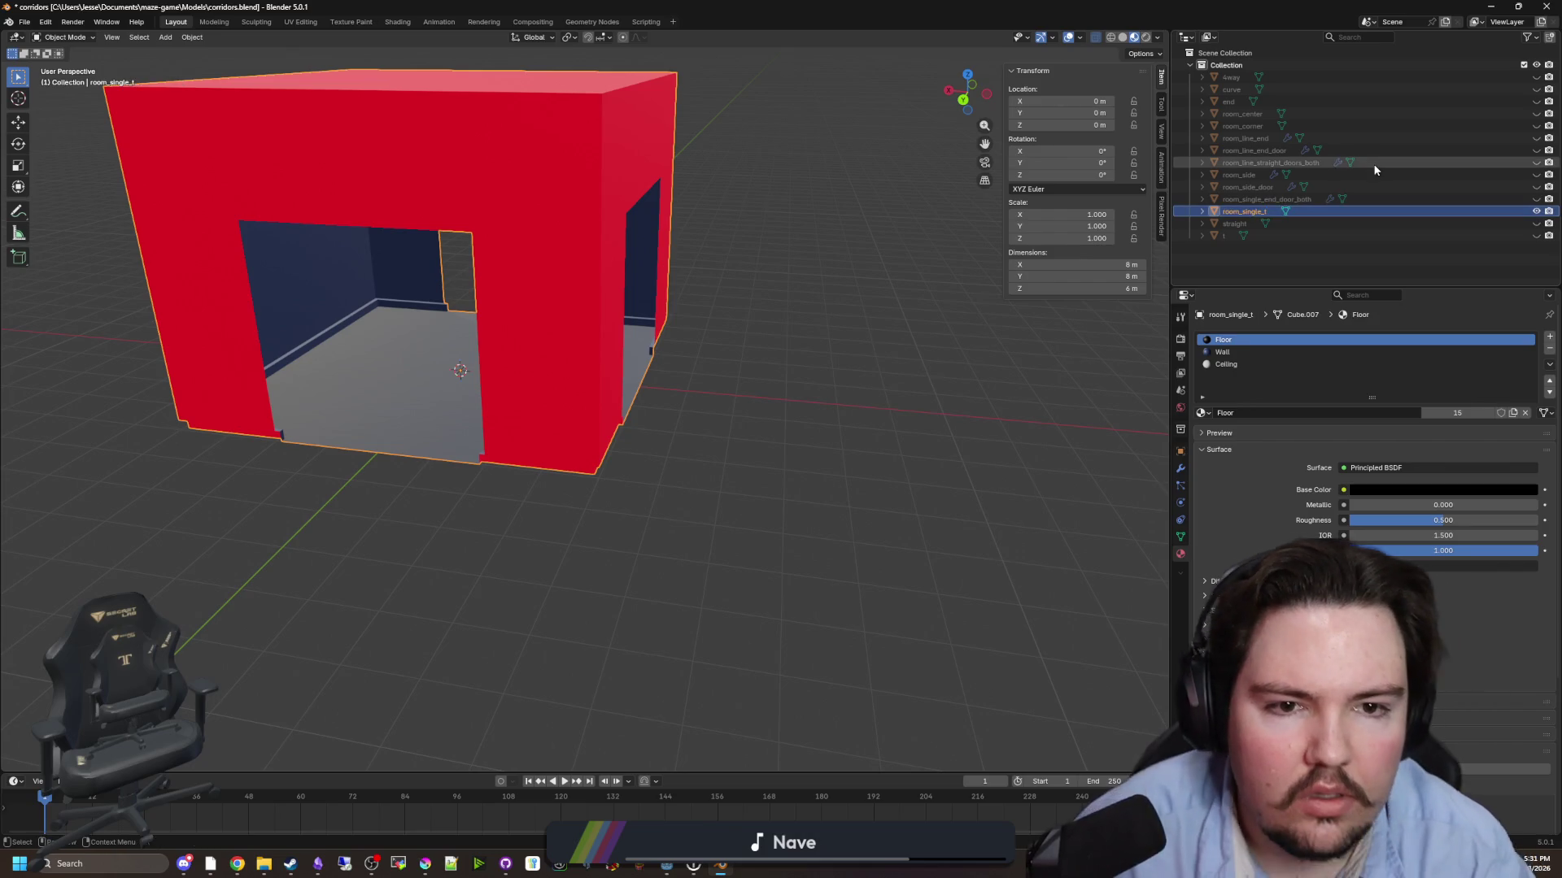
pyautogui.scroll(-3, 722, 389)
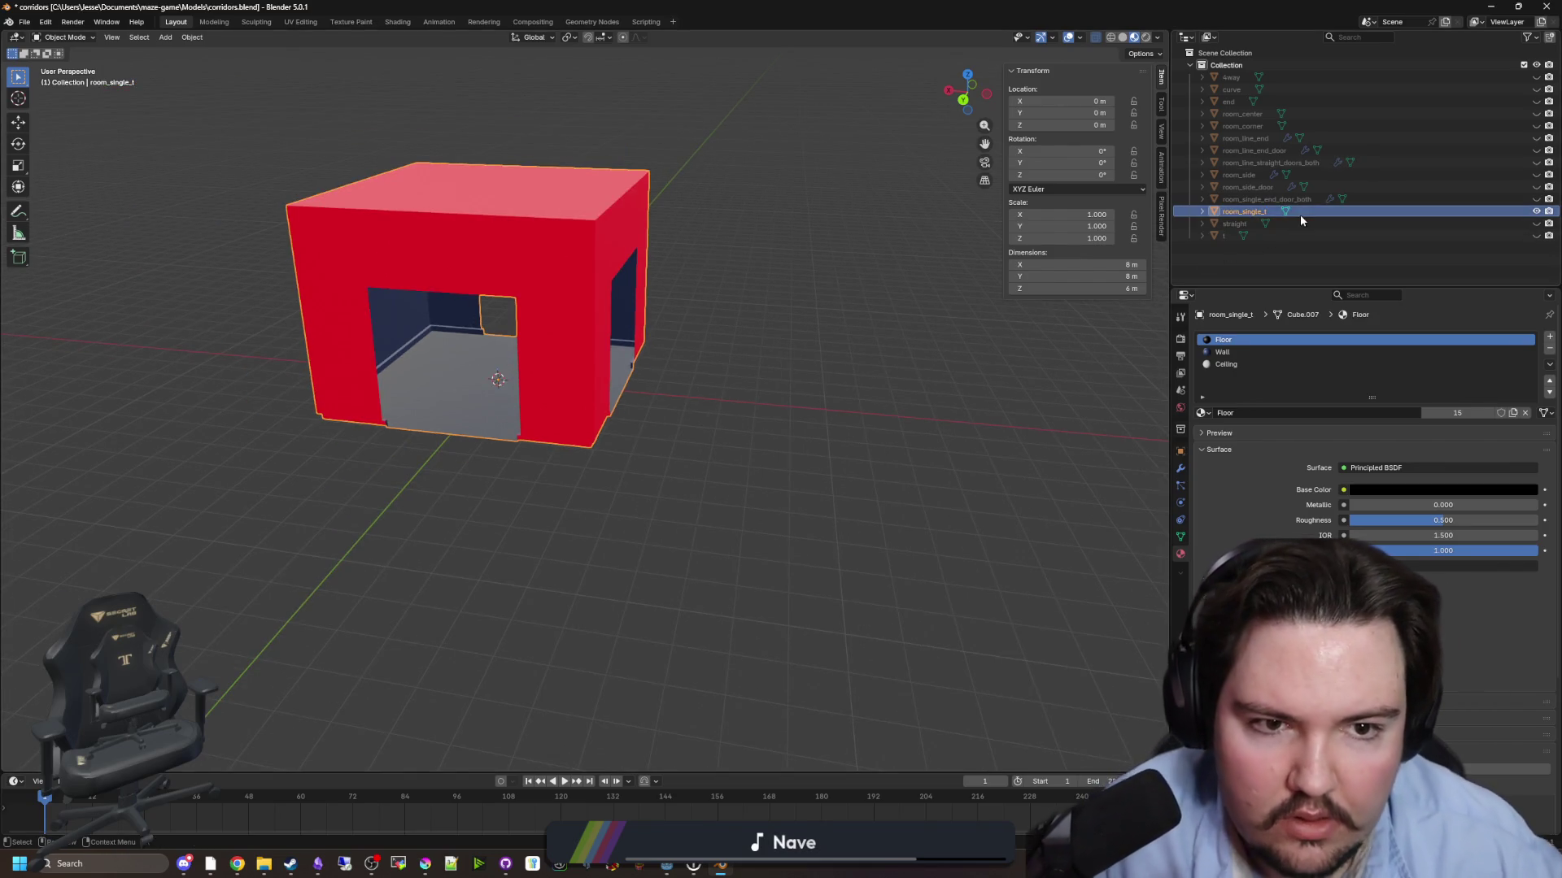
pyautogui.moveTo(976, 341)
pyautogui.mouseDown()
pyautogui.moveTo(881, 349)
pyautogui.moveTo(954, 357)
pyautogui.mouseUp()
pyautogui.scroll(3, 930, 355)
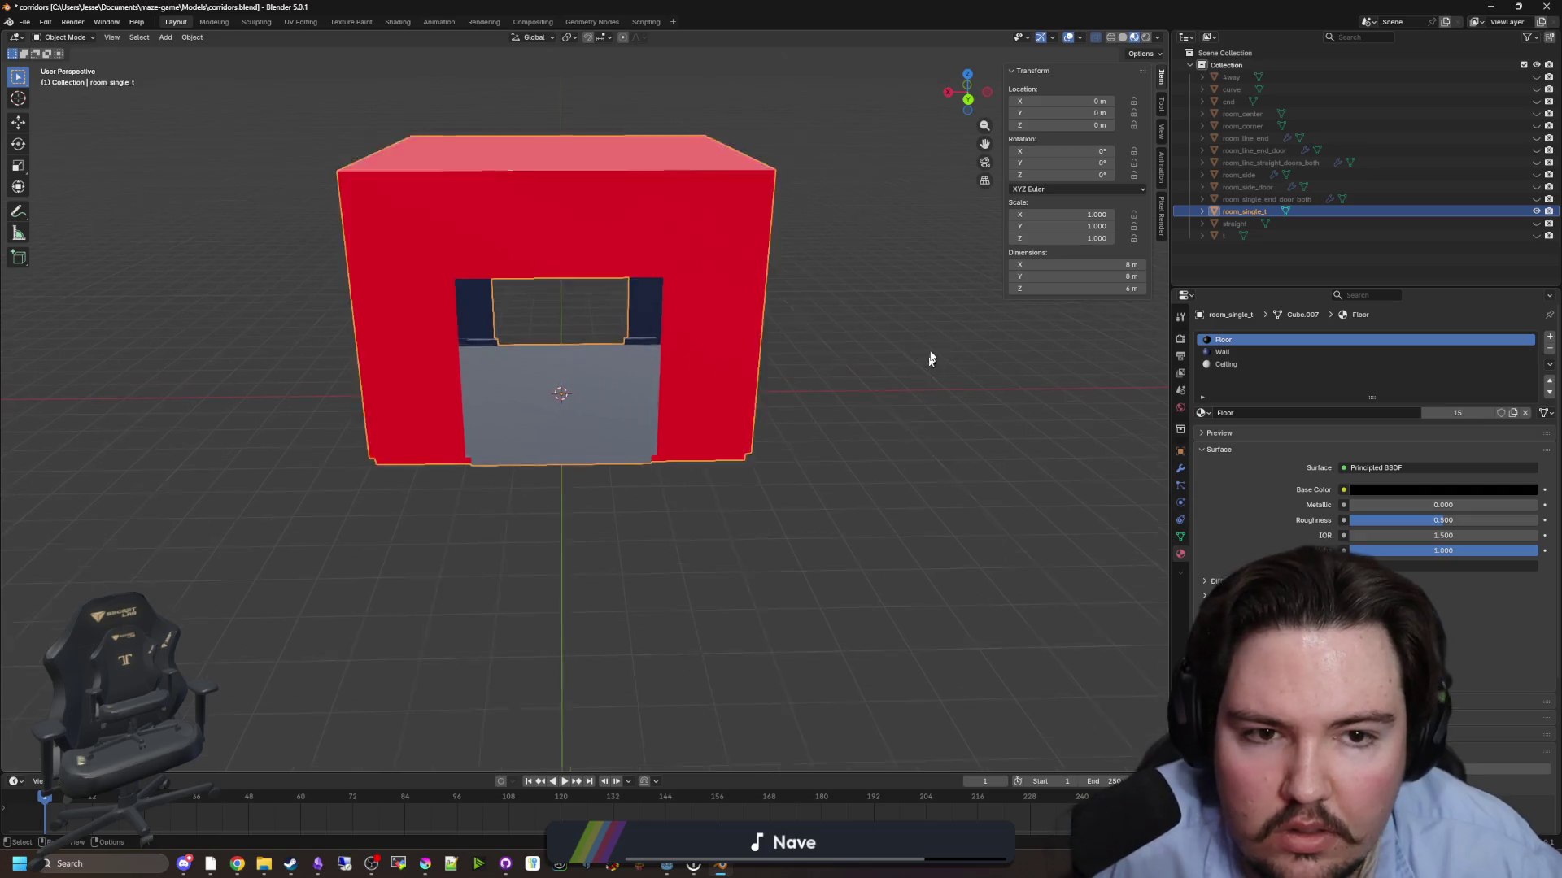
# - Rename room_single_end_door_both to room_single_straight
pyautogui.click(1300, 200)
pyautogui.doubleClick(1308, 200)
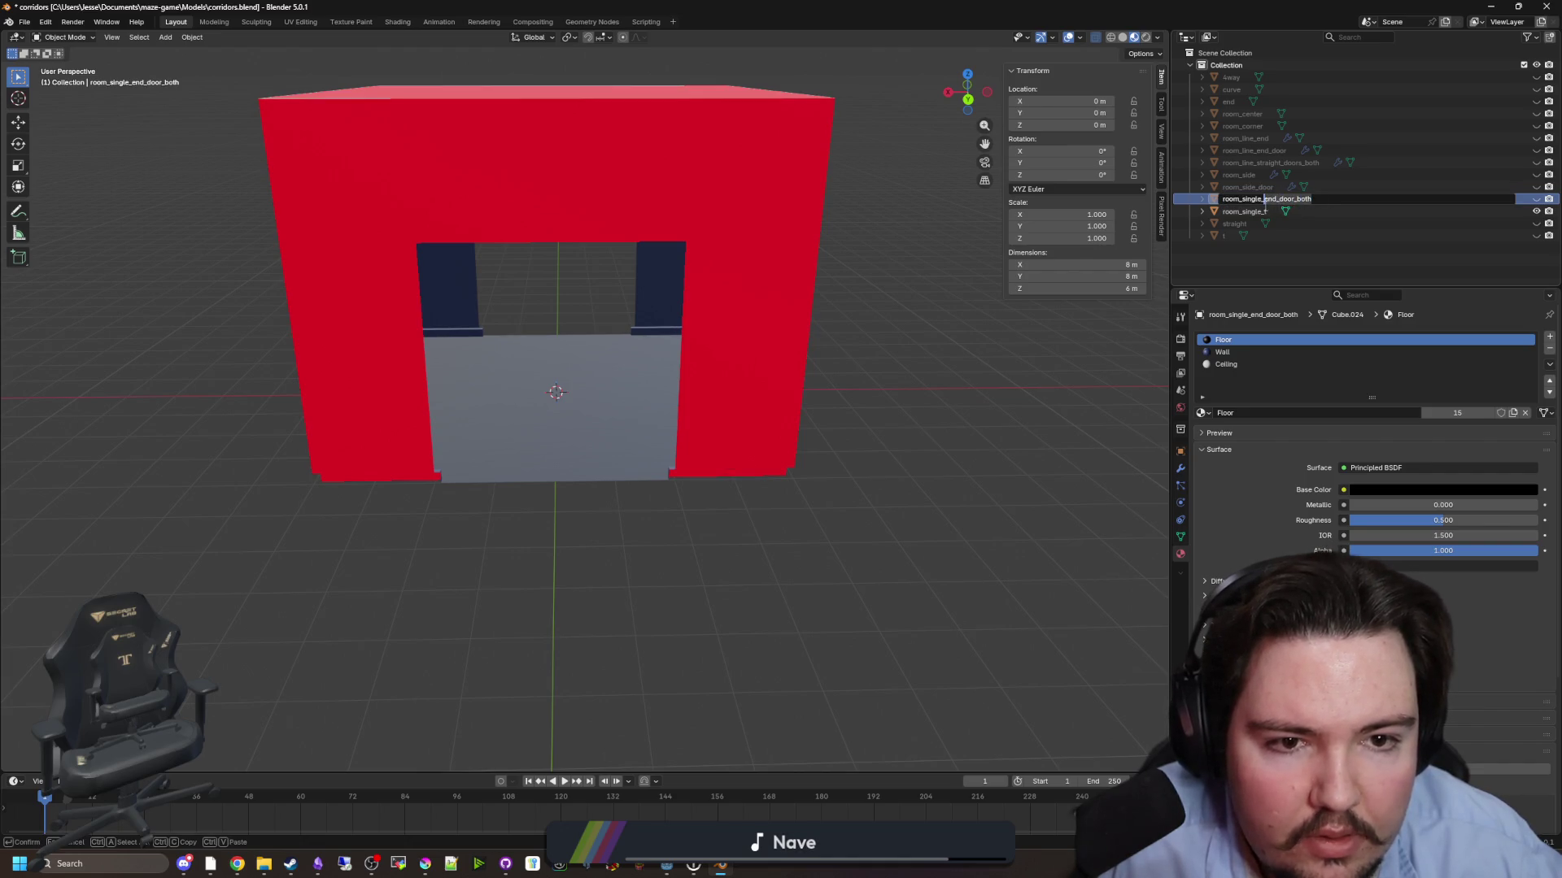
pyautogui.hotkey('shift', 'End')
pyautogui.write('straight')
pyautogui.press('Return')
# - Toggle visibility to compare room_single_straight and room_single_t
pyautogui.click(1535, 210)
pyautogui.click(1536, 199)
pyautogui.click(1535, 199)
pyautogui.click(1536, 211)
pyautogui.moveTo(1058, 317)
pyautogui.mouseDown()
pyautogui.moveTo(998, 313)
pyautogui.moveTo(1021, 324)
pyautogui.mouseUp()
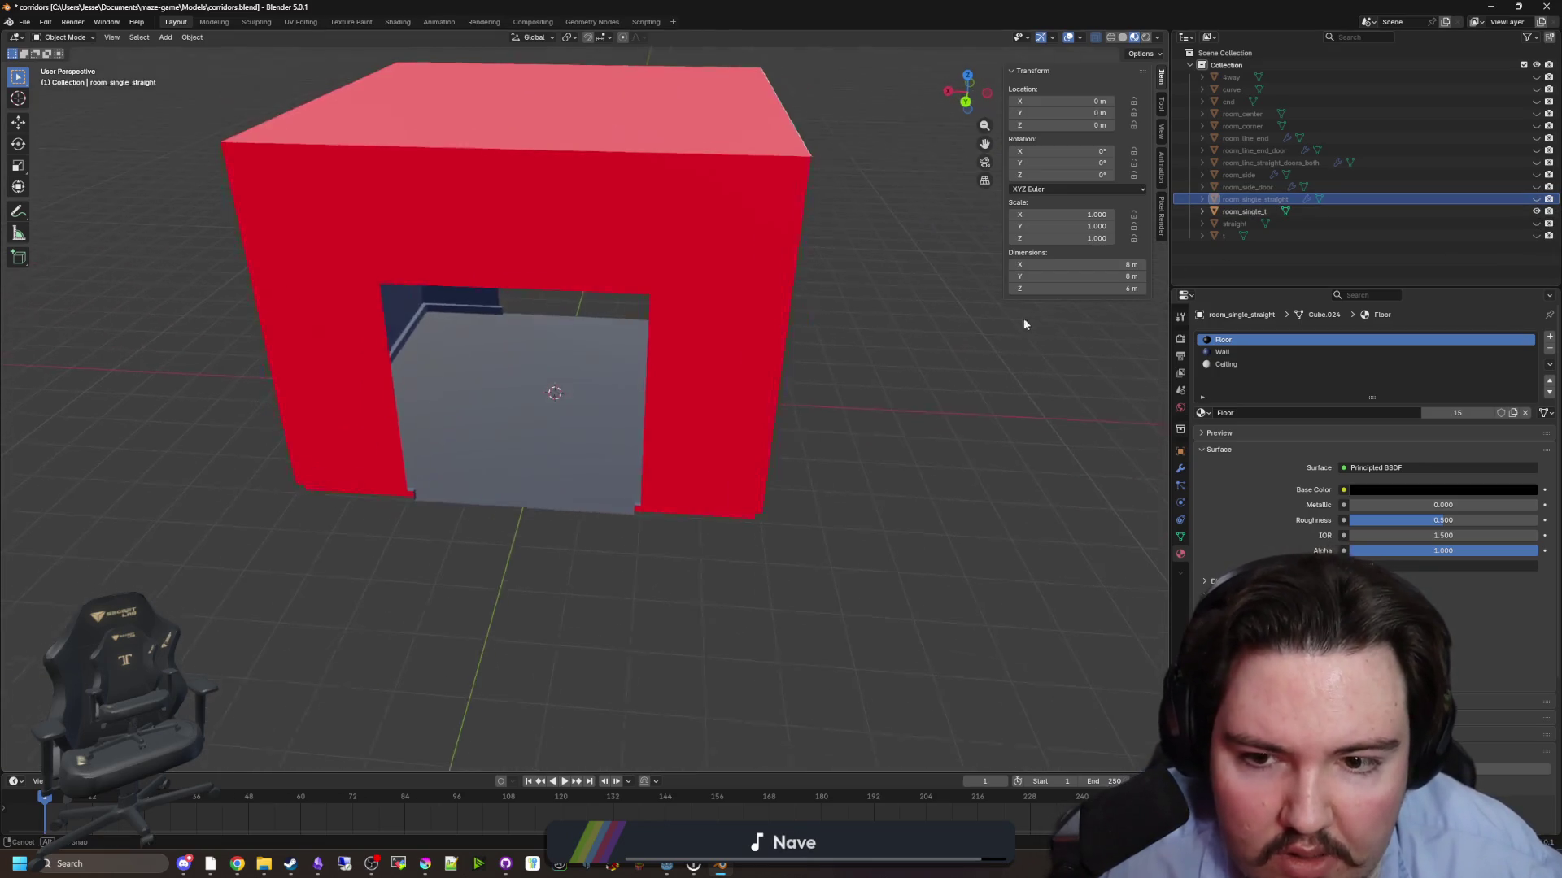
# - Rotate room_single_t -90° about Z and apply the rotation
pyautogui.click(1535, 213)
pyautogui.scroll(-3, 814, 292)
pyautogui.press('r')
pyautogui.press('z')
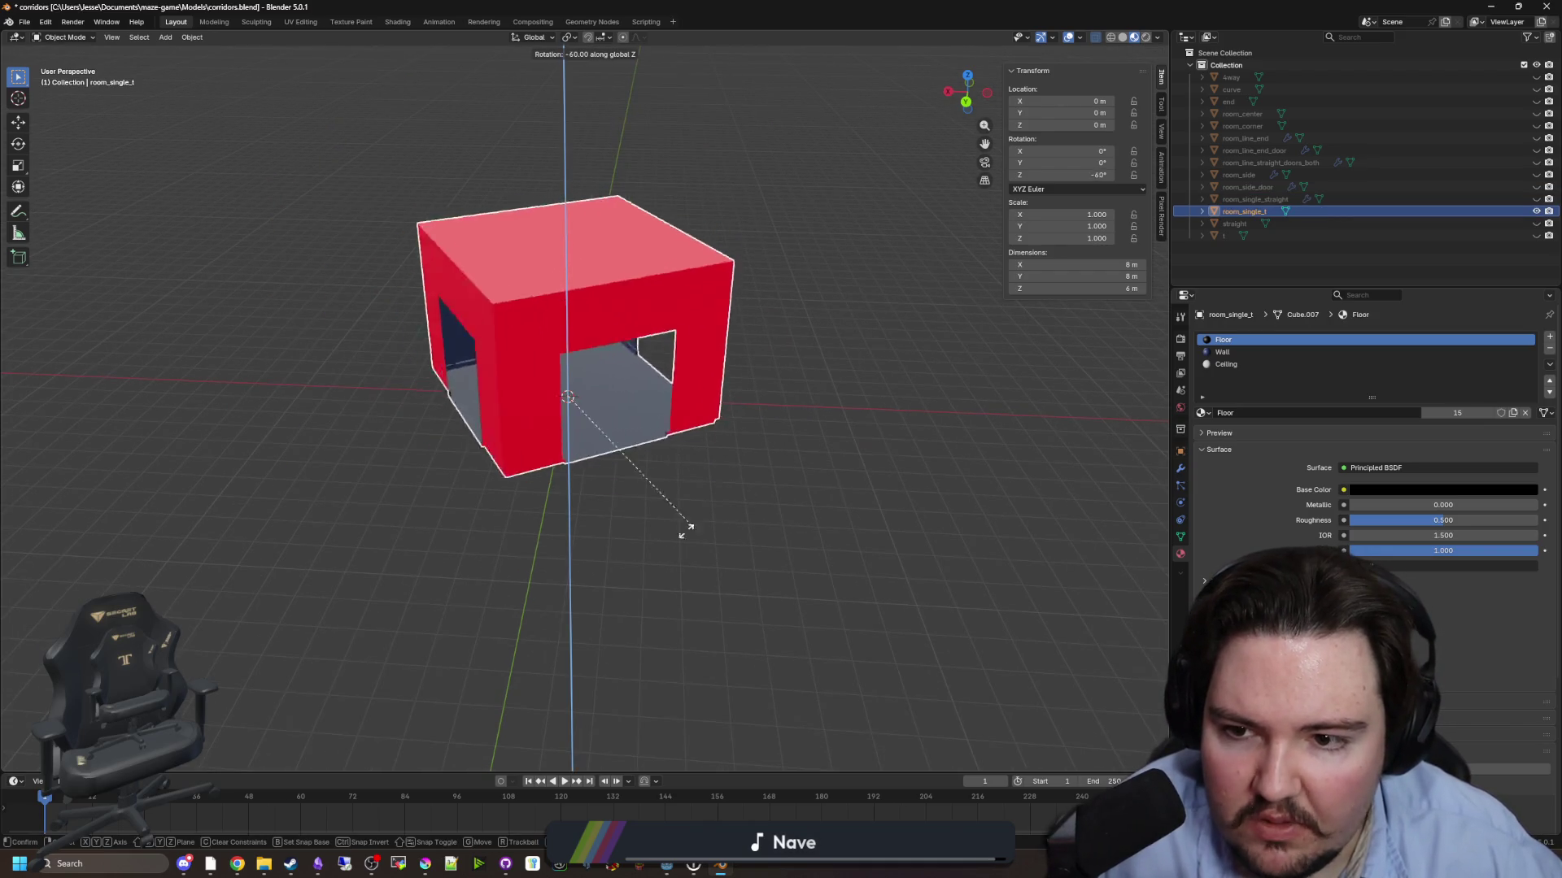
pyautogui.click(586, 583)
pyautogui.press('r')
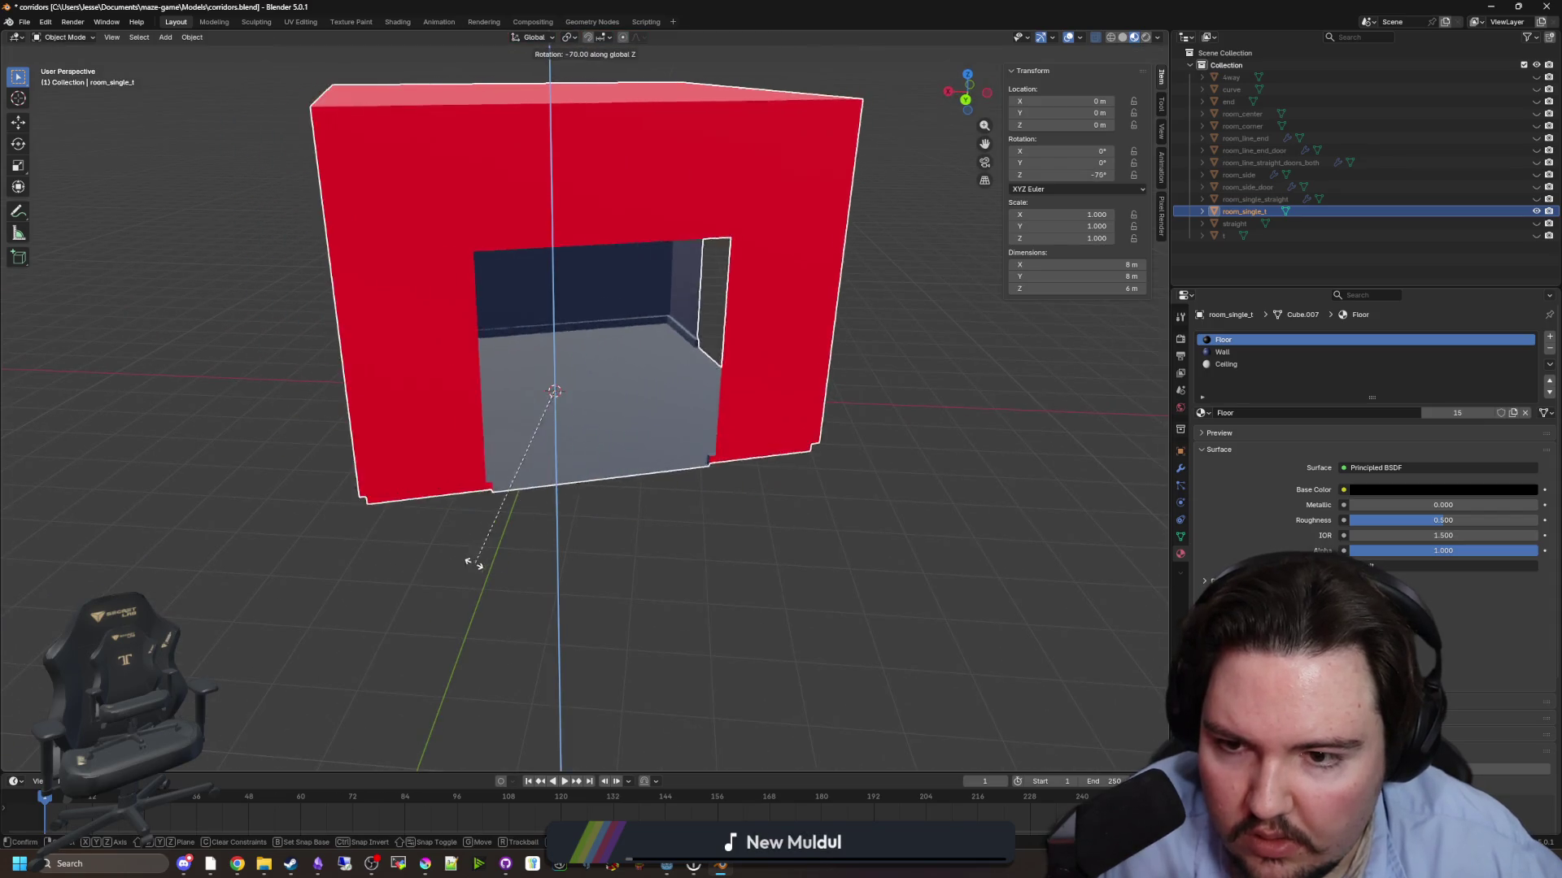
pyautogui.click(407, 559)
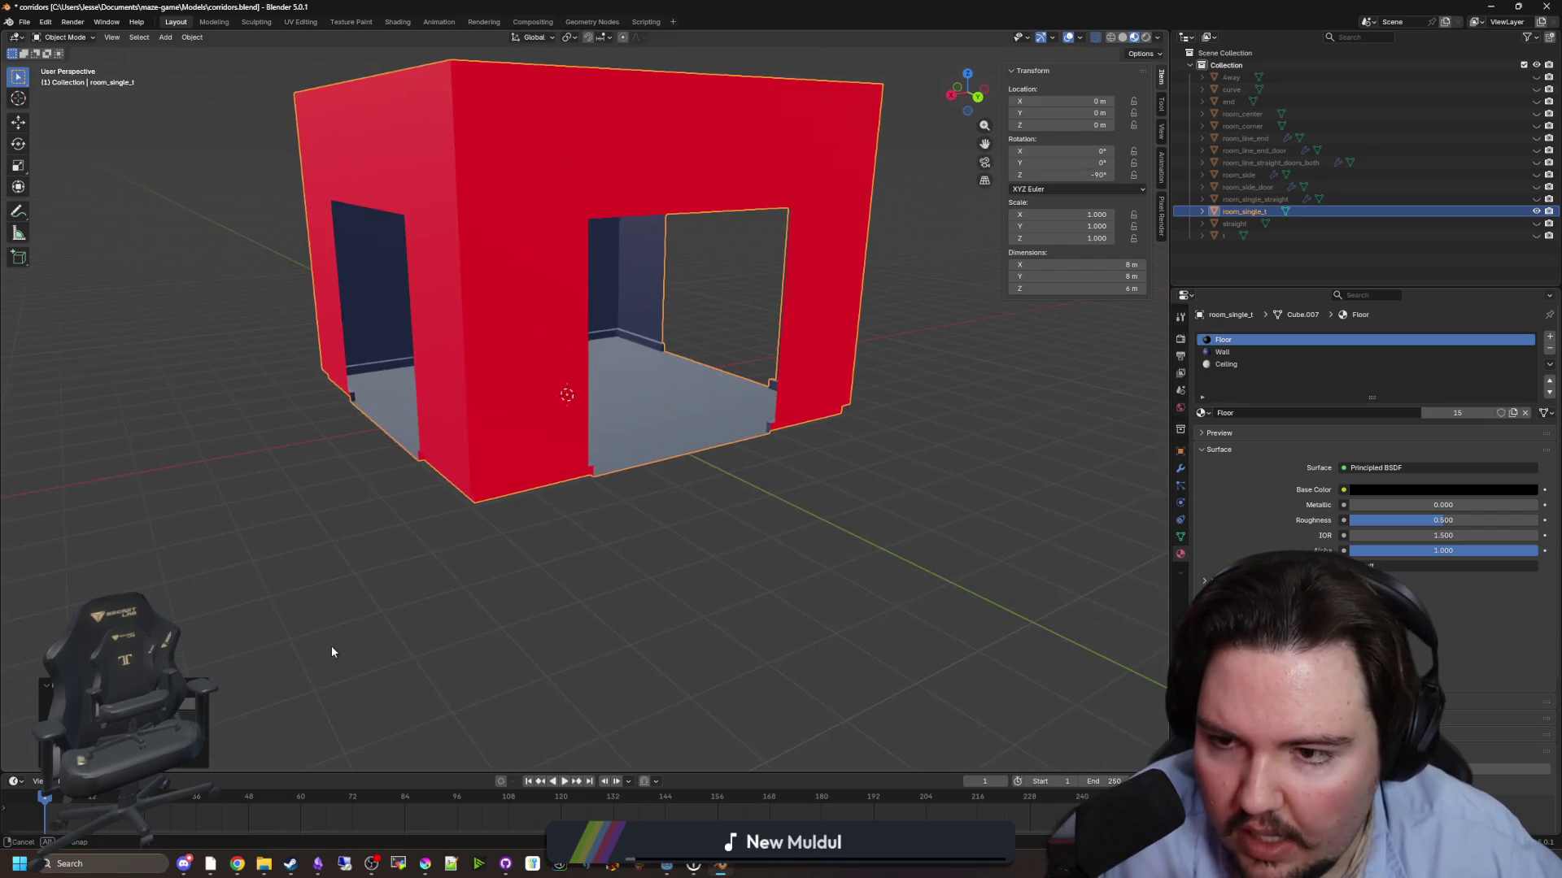
pyautogui.hotkey('ctrl', 'a')
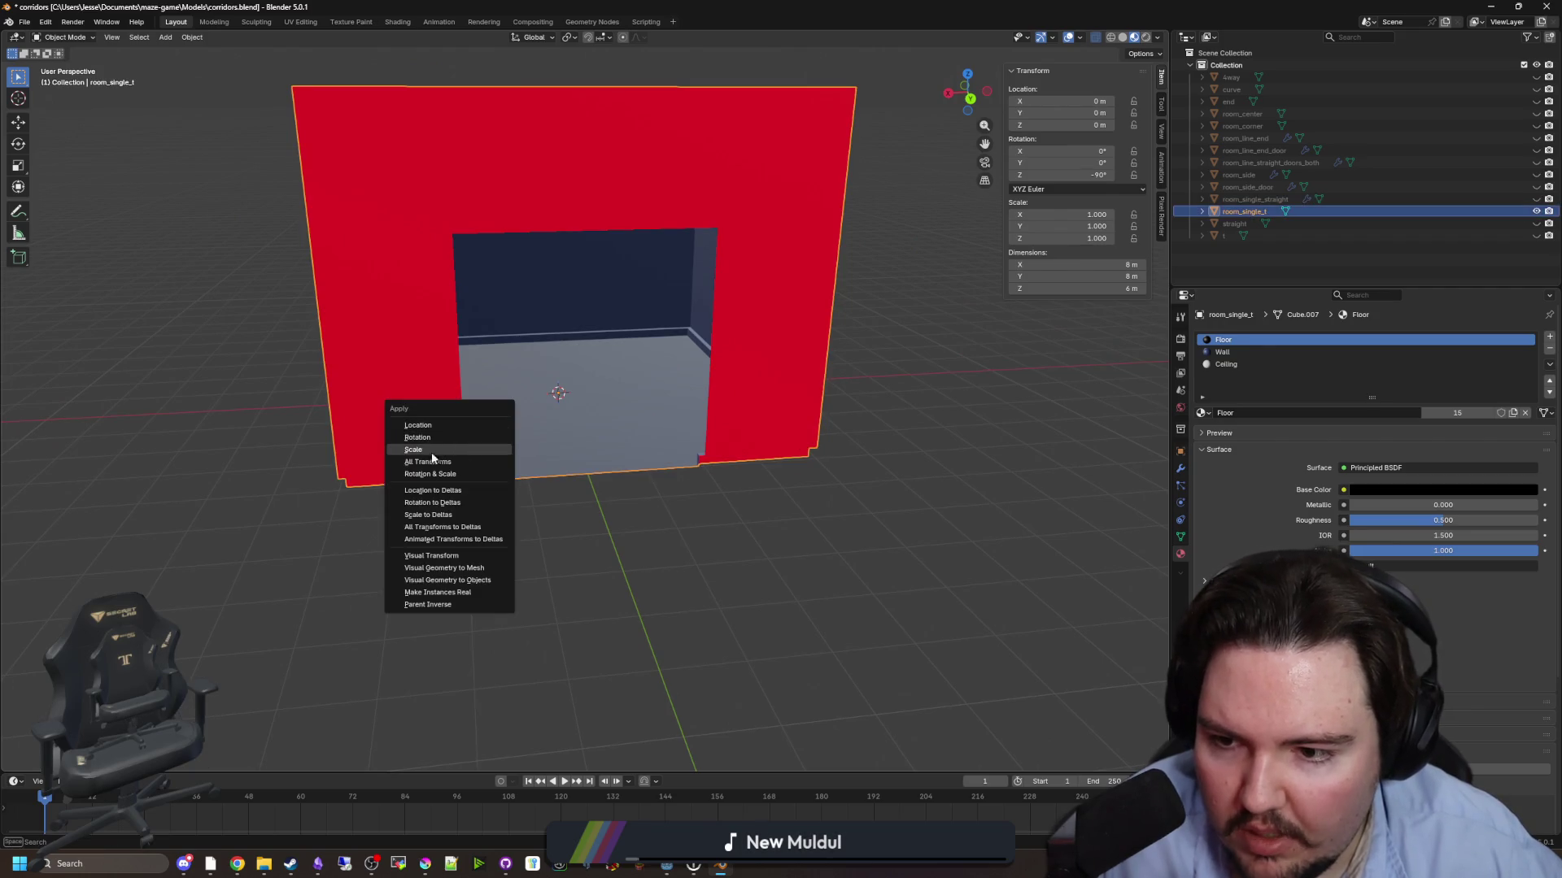
pyautogui.click(439, 437)
# - Compare room_single_straight and room_single_t by toggling their visibility
pyautogui.click(1001, 476)
pyautogui.scroll(-3, 1001, 476)
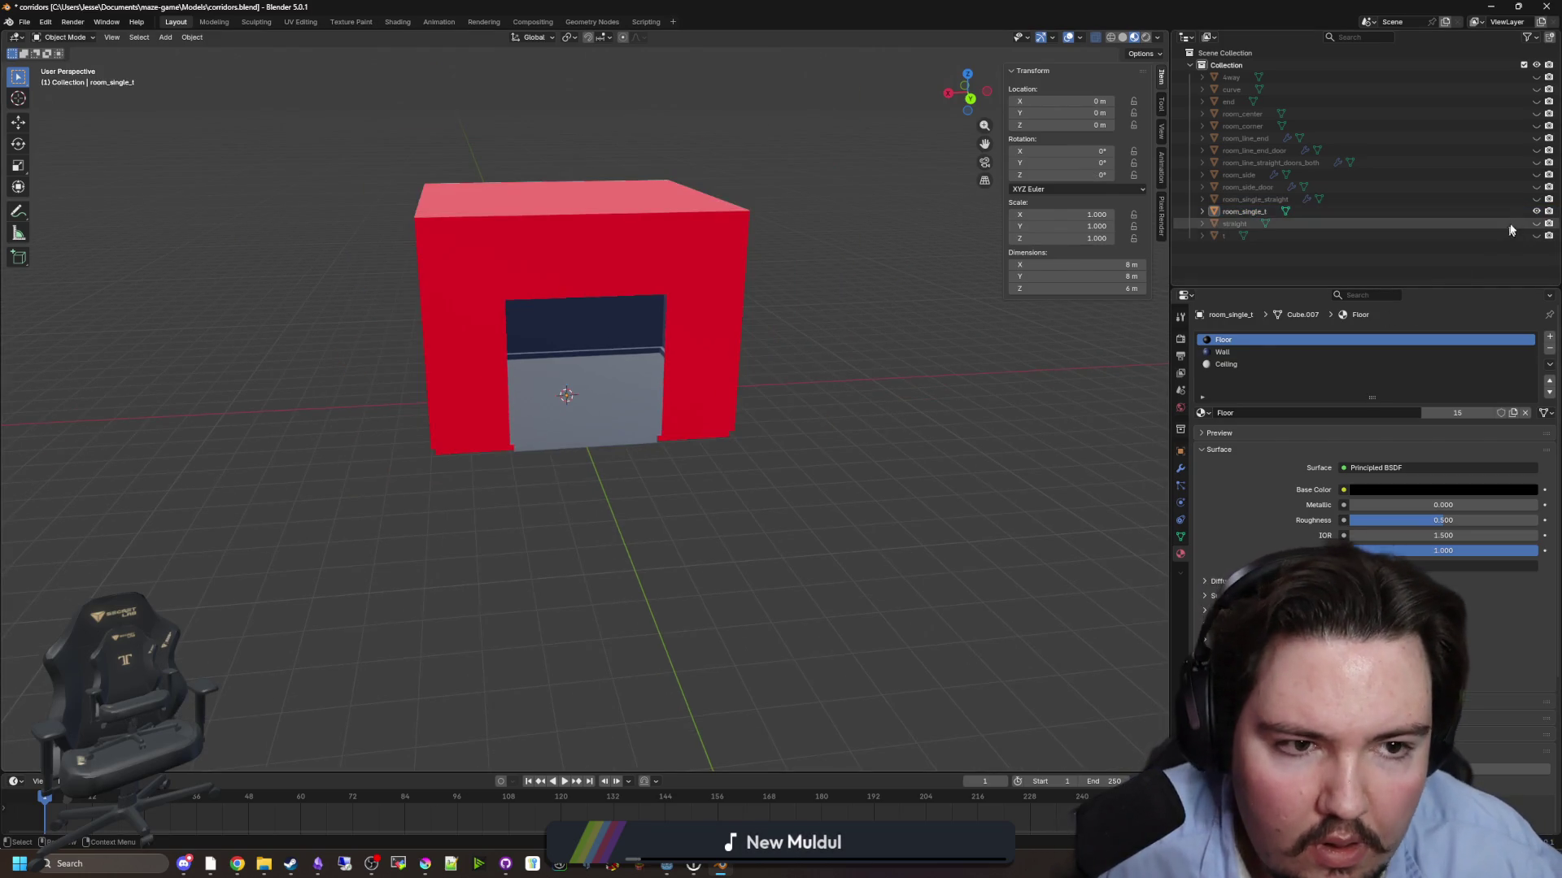
pyautogui.click(1536, 211)
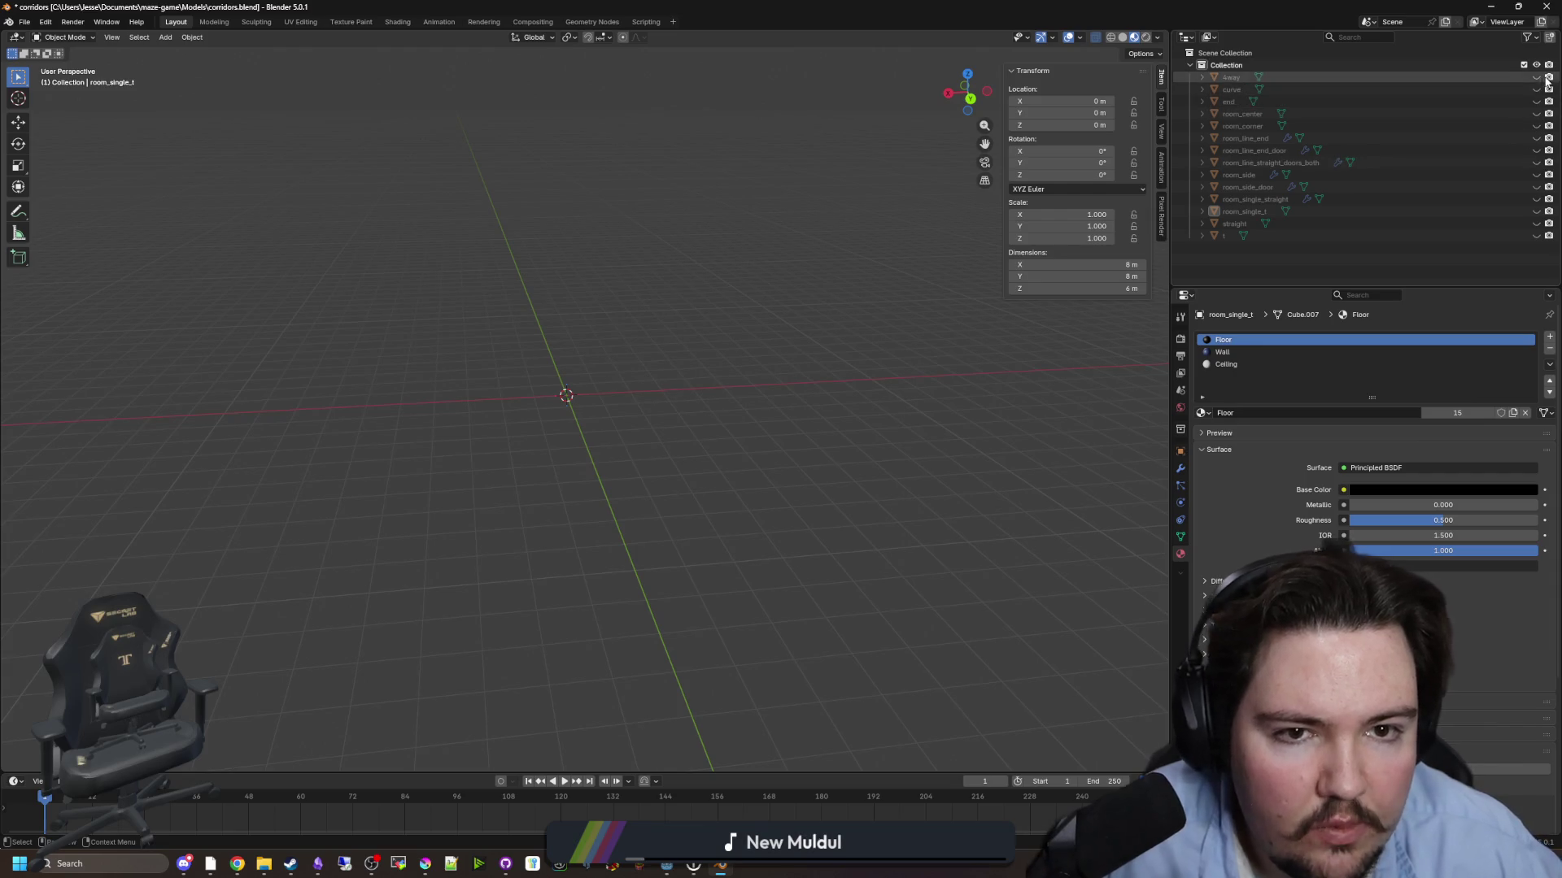
pyautogui.click(1536, 224)
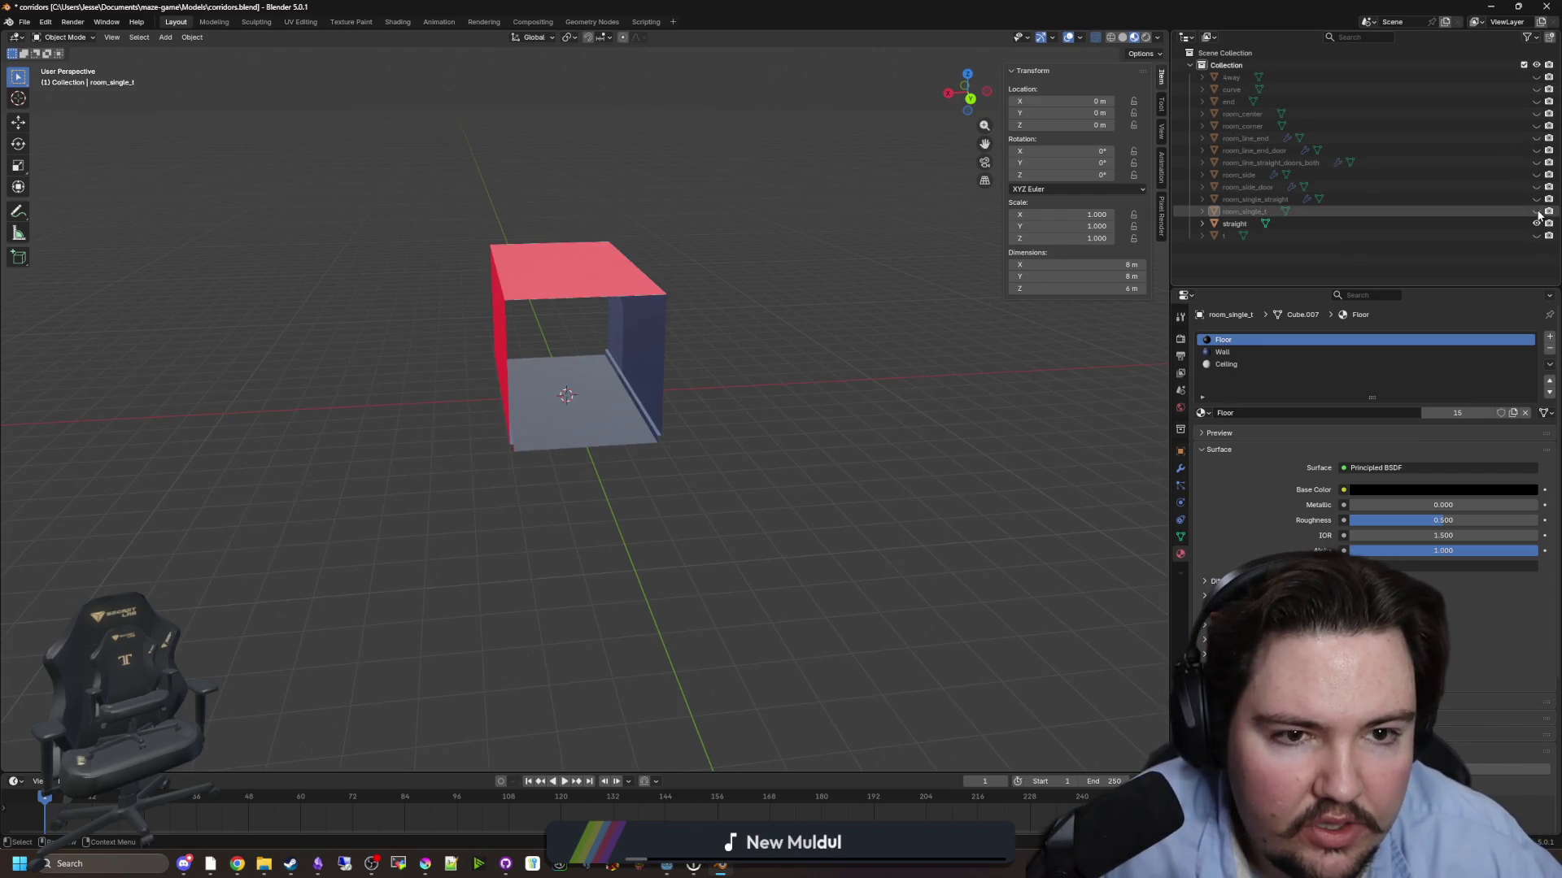
pyautogui.click(1536, 200)
pyautogui.moveTo(936, 341)
pyautogui.mouseDown()
pyautogui.moveTo(862, 309)
pyautogui.moveTo(813, 313)
pyautogui.mouseUp()
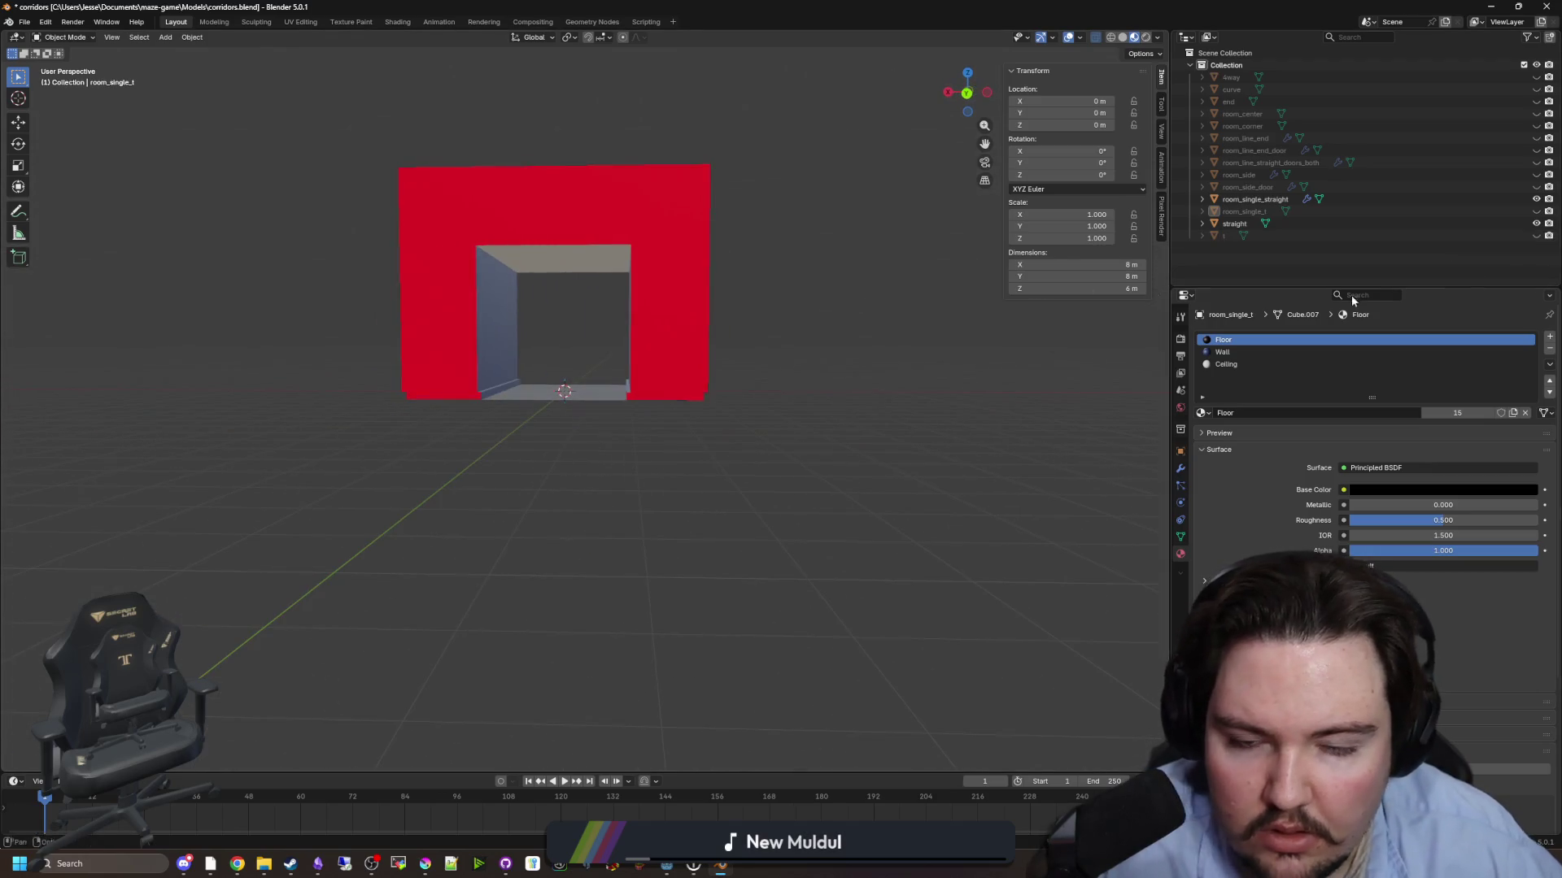
pyautogui.click(1536, 223)
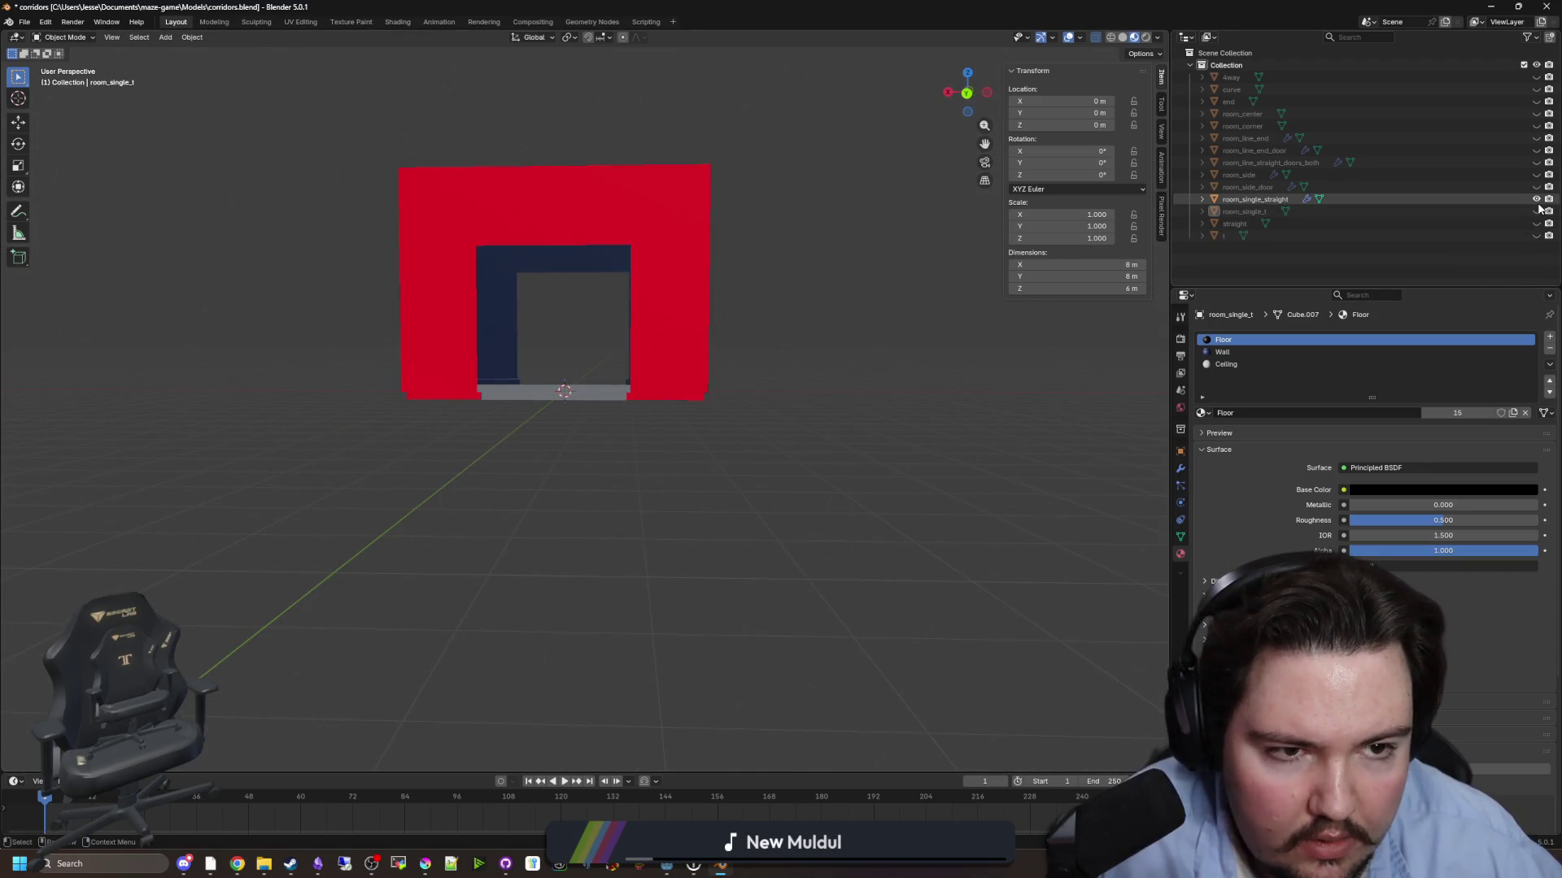
pyautogui.click(1537, 200)
pyautogui.click(1536, 212)
# - Compare room_single_t's openings with the t object, then hide all room pieces
pyautogui.moveTo(896, 296); pyautogui.dragTo(650, 325)
pyautogui.click(1536, 236)
pyautogui.moveTo(895, 293)
pyautogui.mouseDown()
pyautogui.moveTo(906, 251)
pyautogui.moveTo(787, 275)
pyautogui.mouseUp()
pyautogui.click(1536, 236)
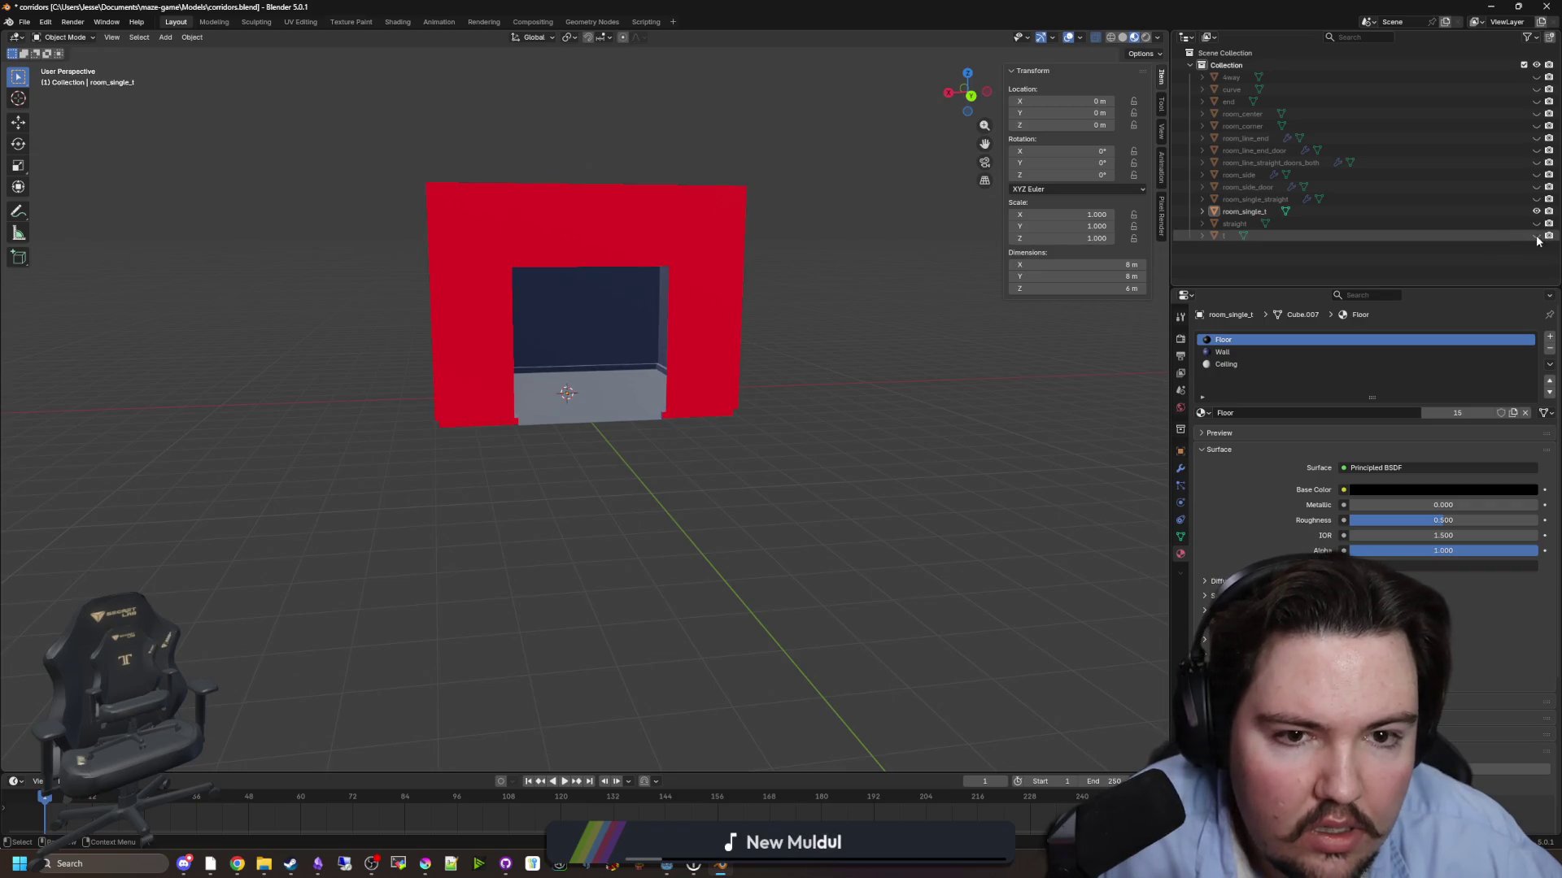
pyautogui.click(1537, 211)
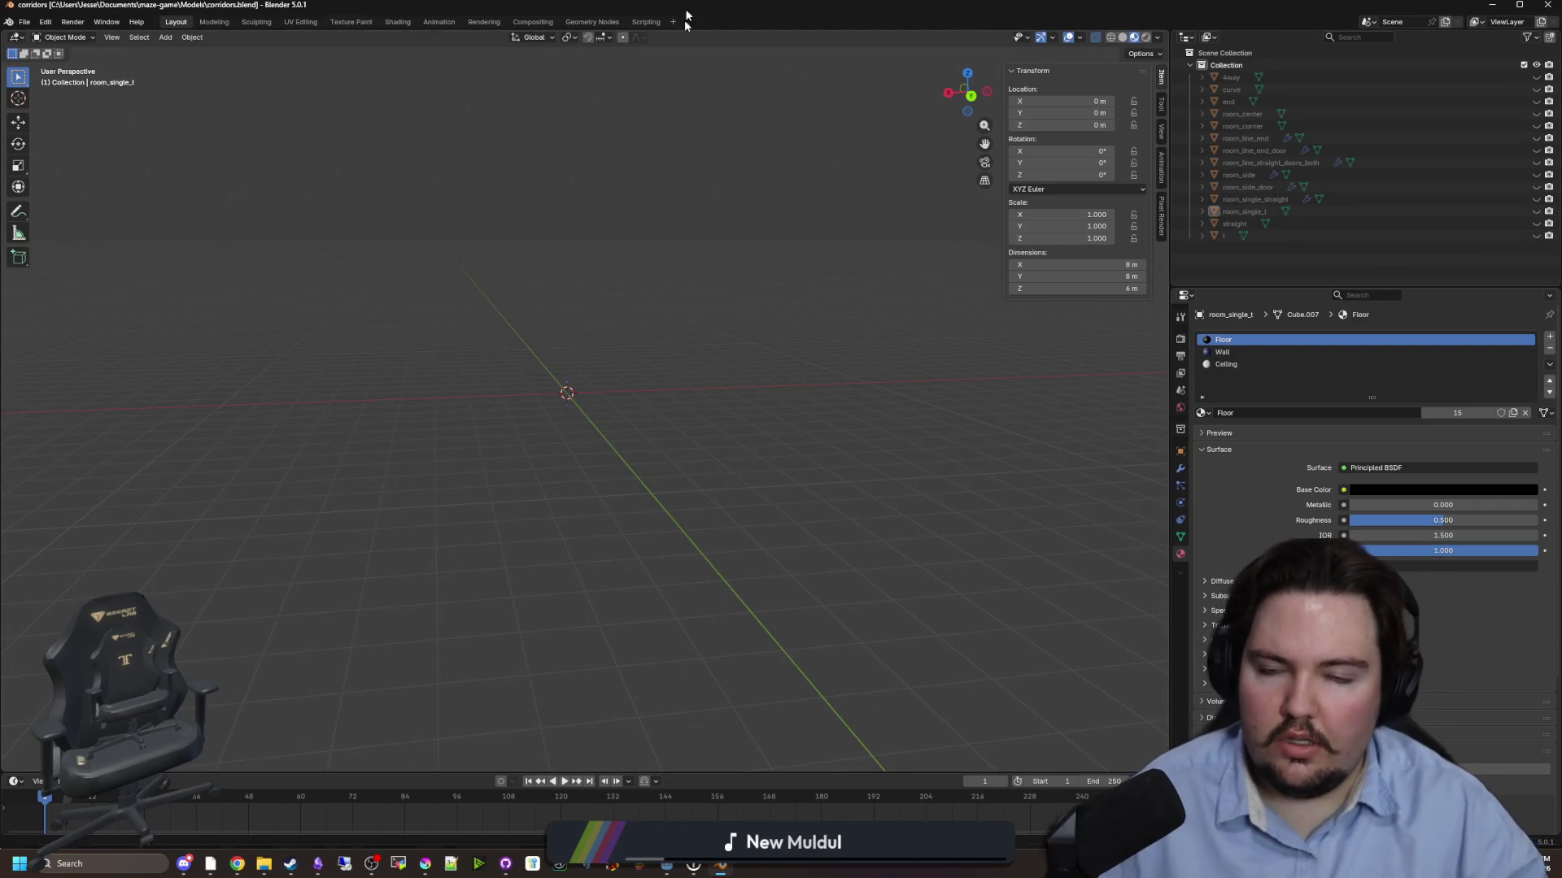
pyautogui.hotkey('alt', 'Tab')
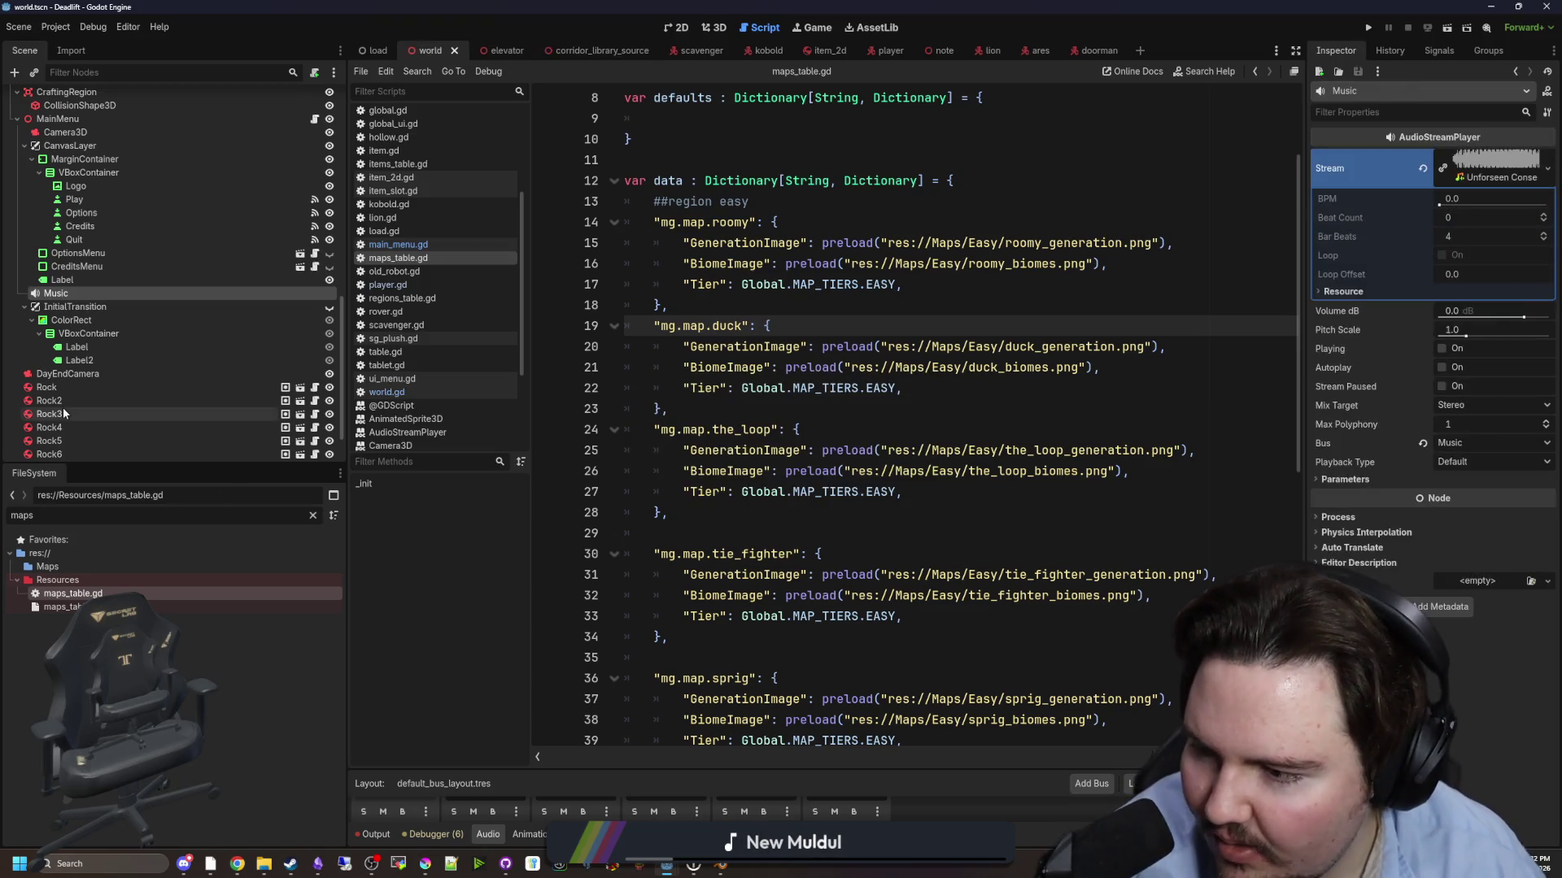
# - Filter the FileSystem by 'corri' and open corridor_library_source.tscn in the 3D view
pyautogui.click(973, 349)
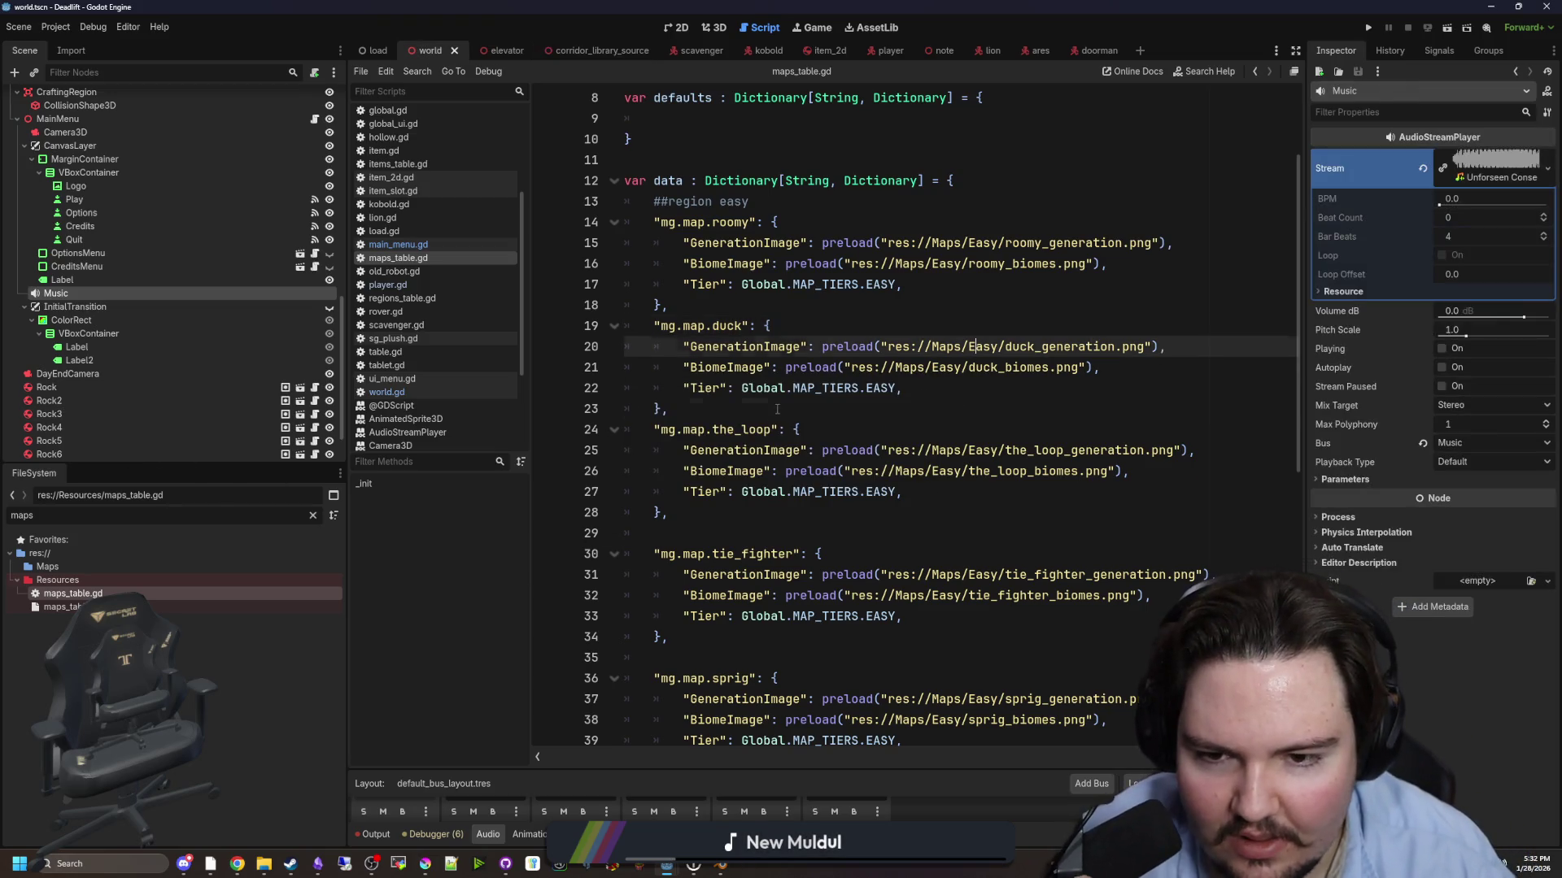
pyautogui.click(968, 408)
pyautogui.scroll(5, 212, 437)
pyautogui.scroll(3, 214, 415)
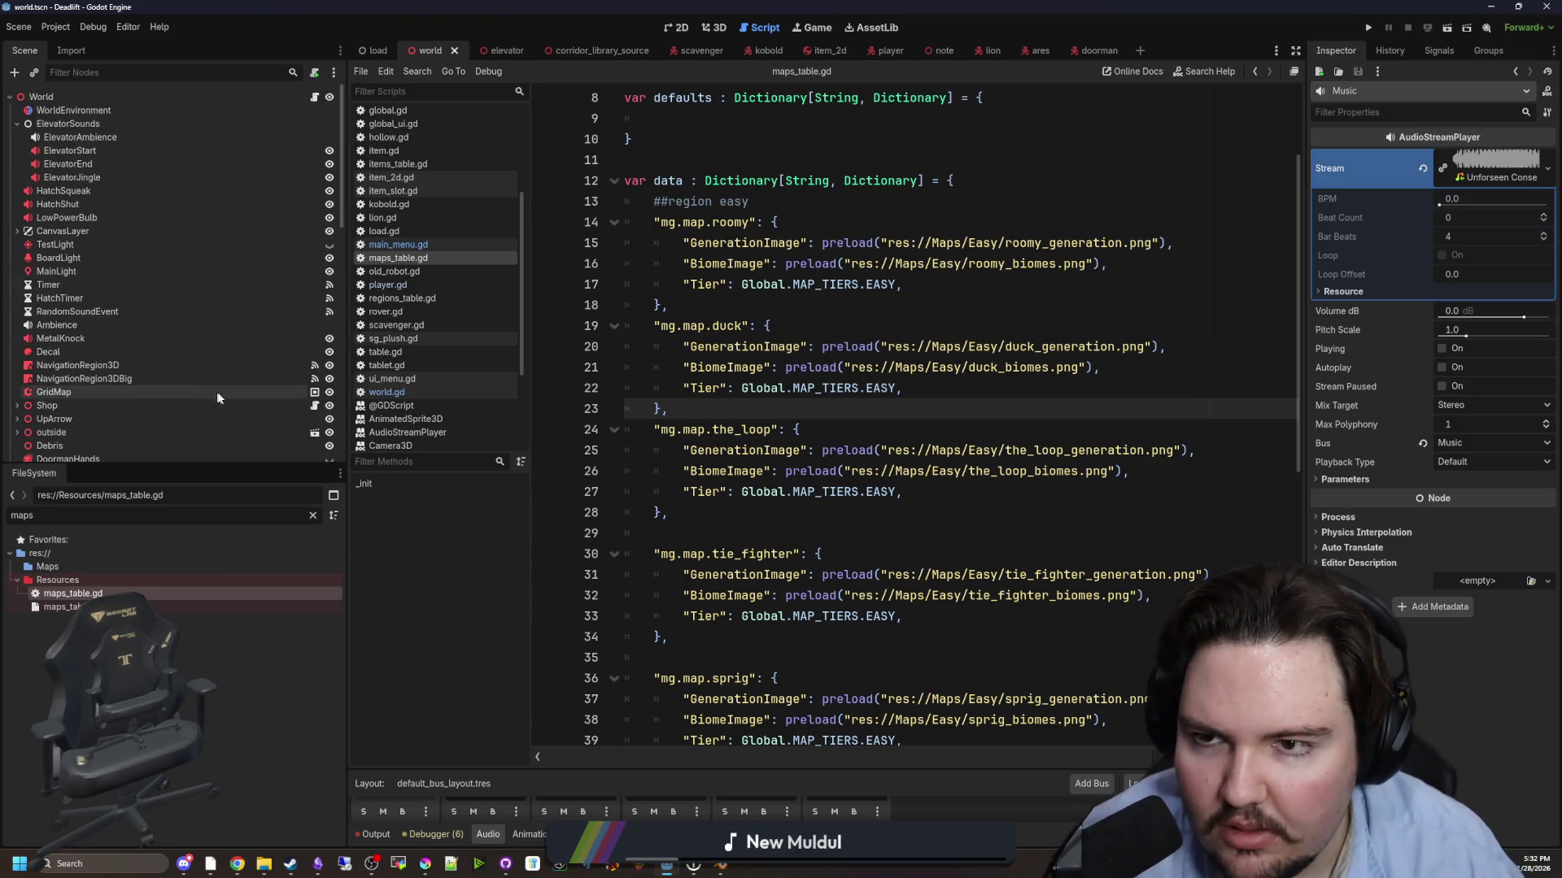
pyautogui.doubleClick(297, 516)
pyautogui.write('corrid')
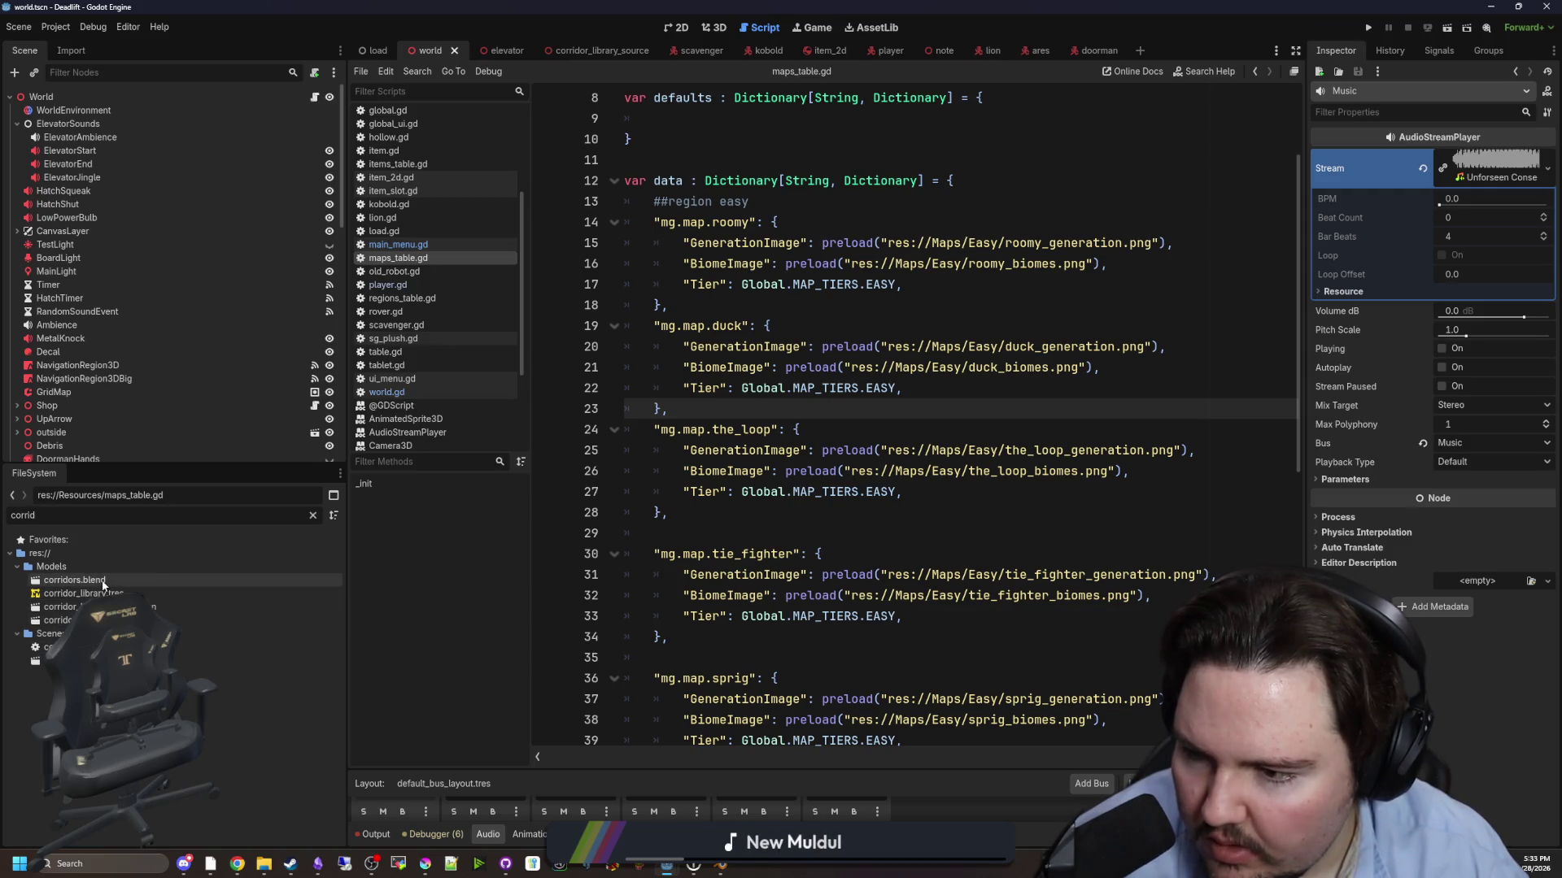
pyautogui.doubleClick(82, 606)
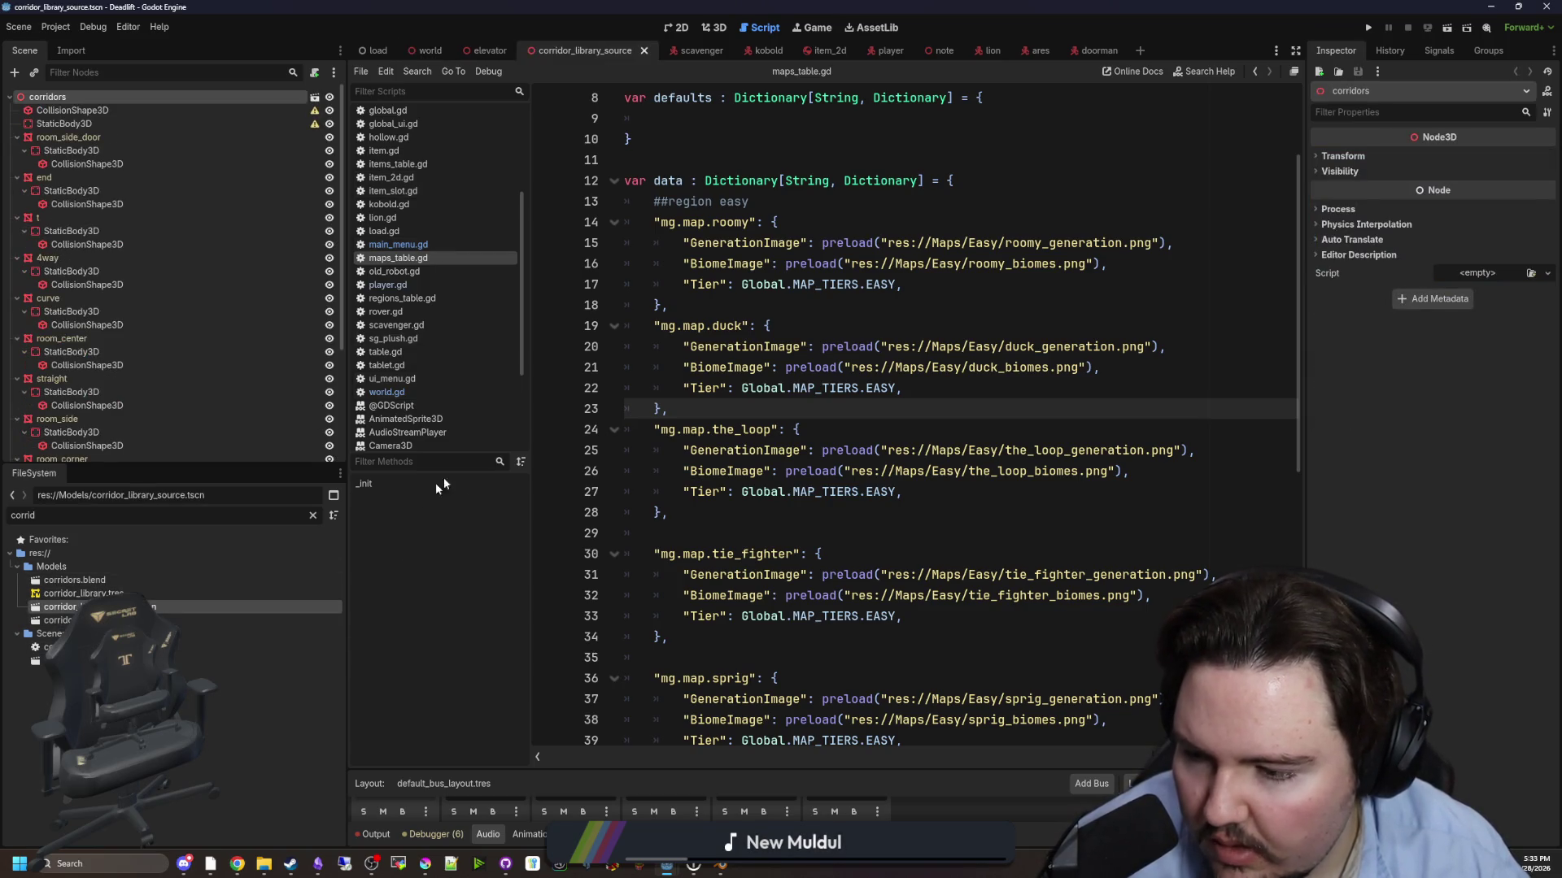
pyautogui.click(719, 30)
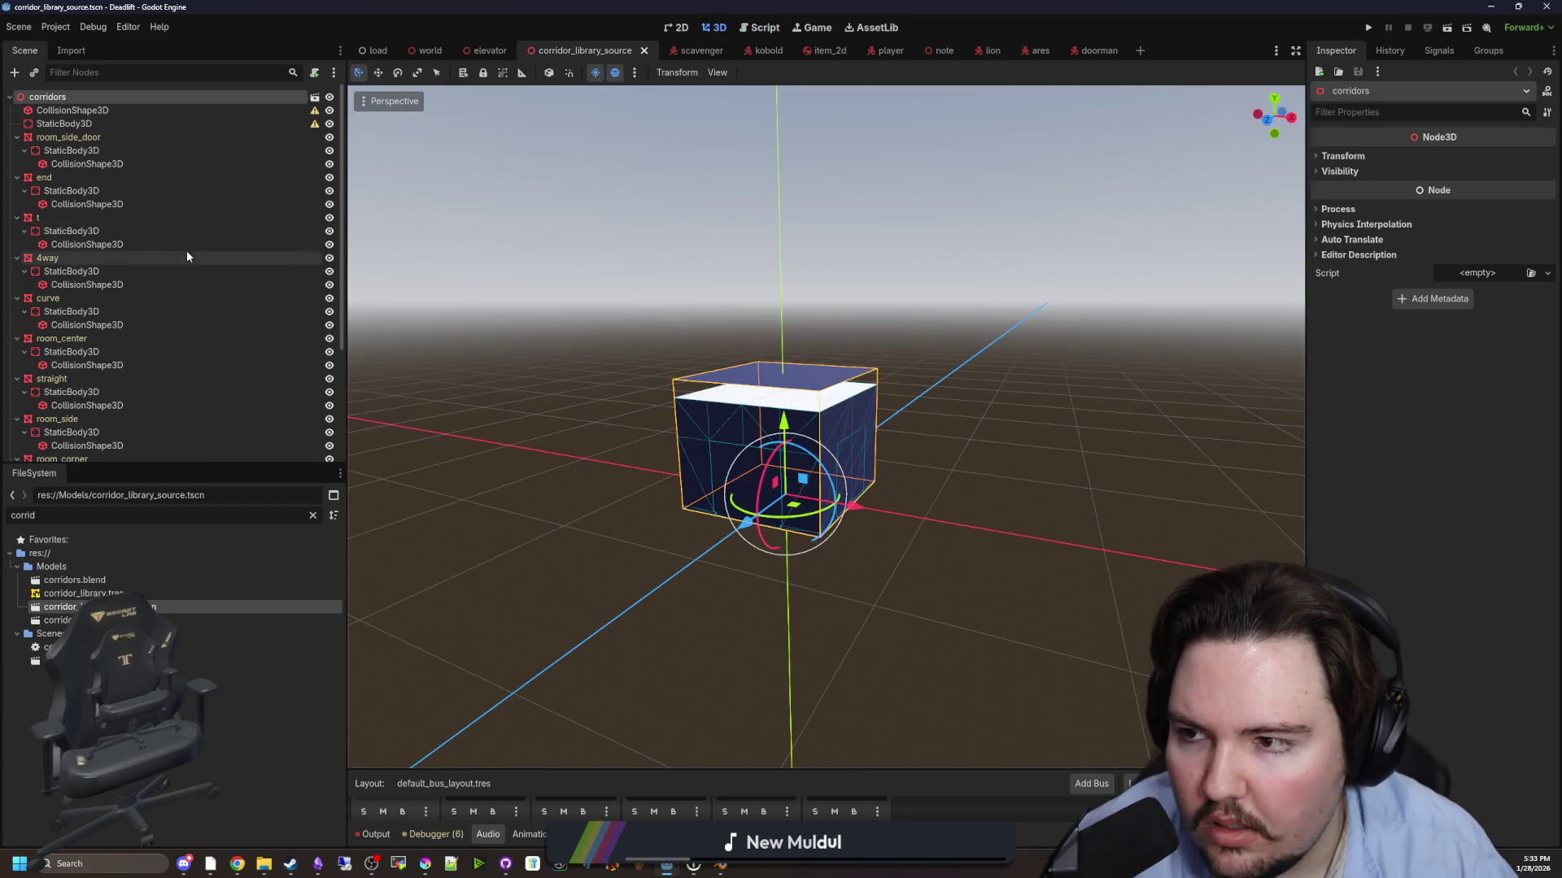
# - Delete the stray top-level StaticBody3D and CollisionShape3D nodes, then select room_single_straight
pyautogui.click(51, 124)
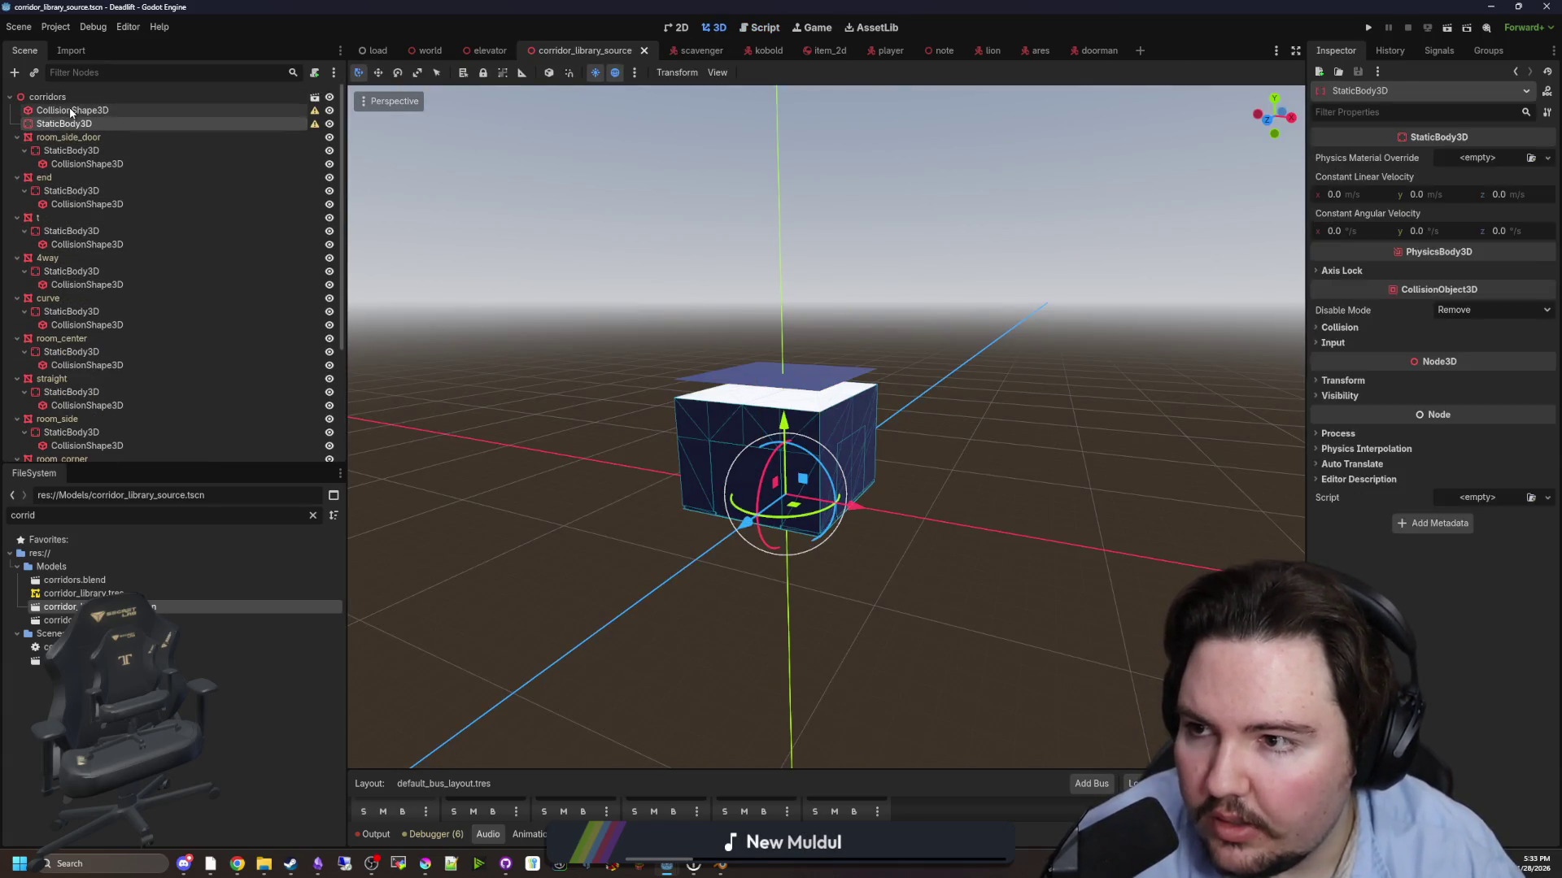
pyautogui.keyDown('shift'); pyautogui.click(72, 111); pyautogui.keyUp('shift')
pyautogui.press('Delete')
pyautogui.click(745, 462)
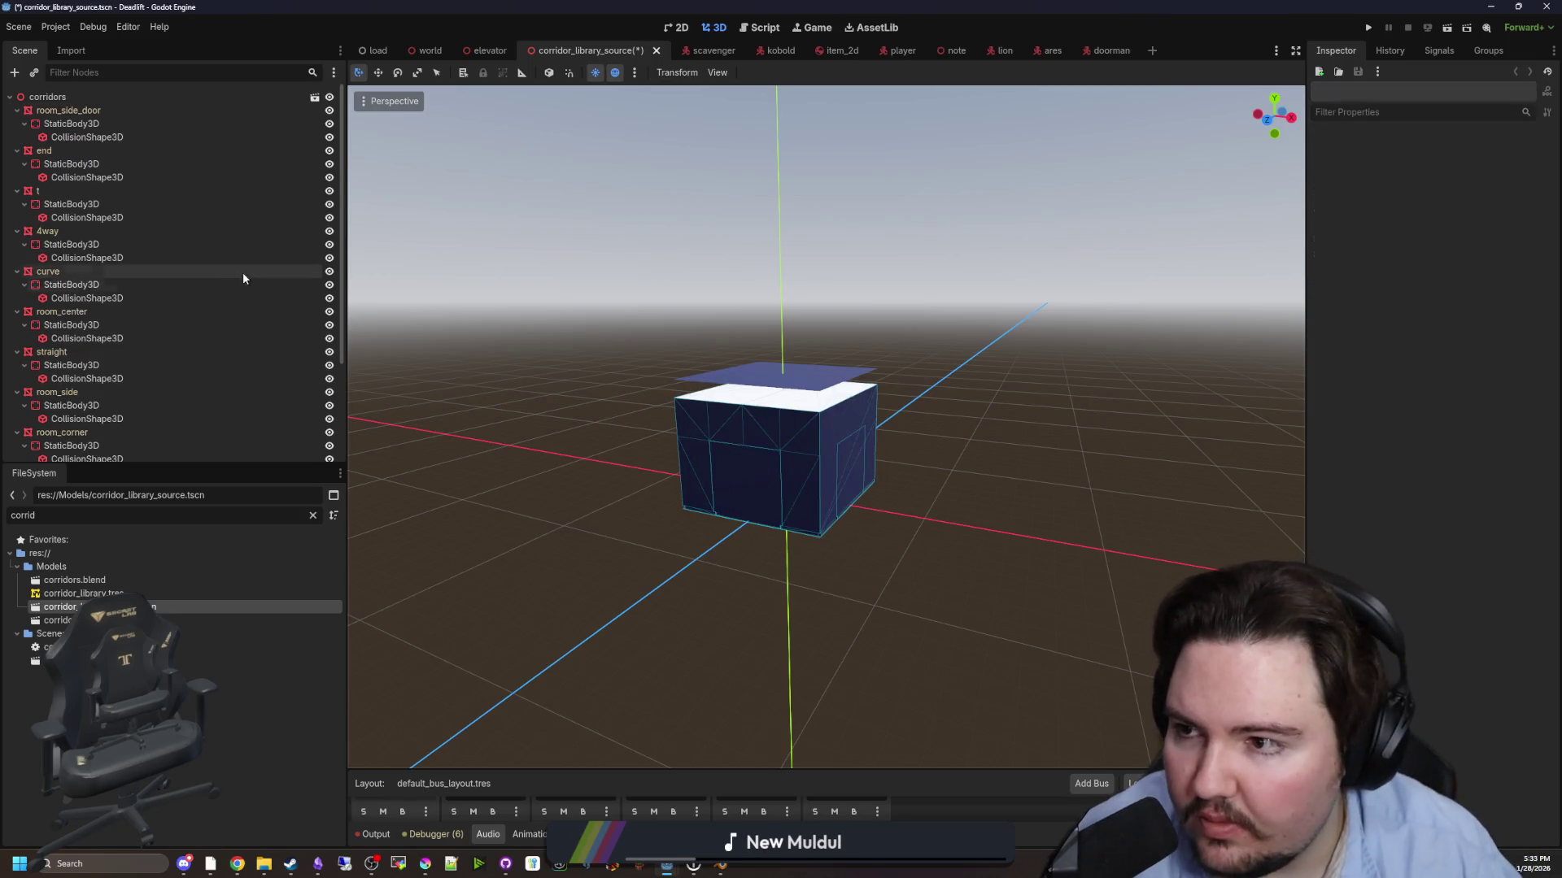
pyautogui.scroll(-3, 244, 342)
pyautogui.click(102, 345)
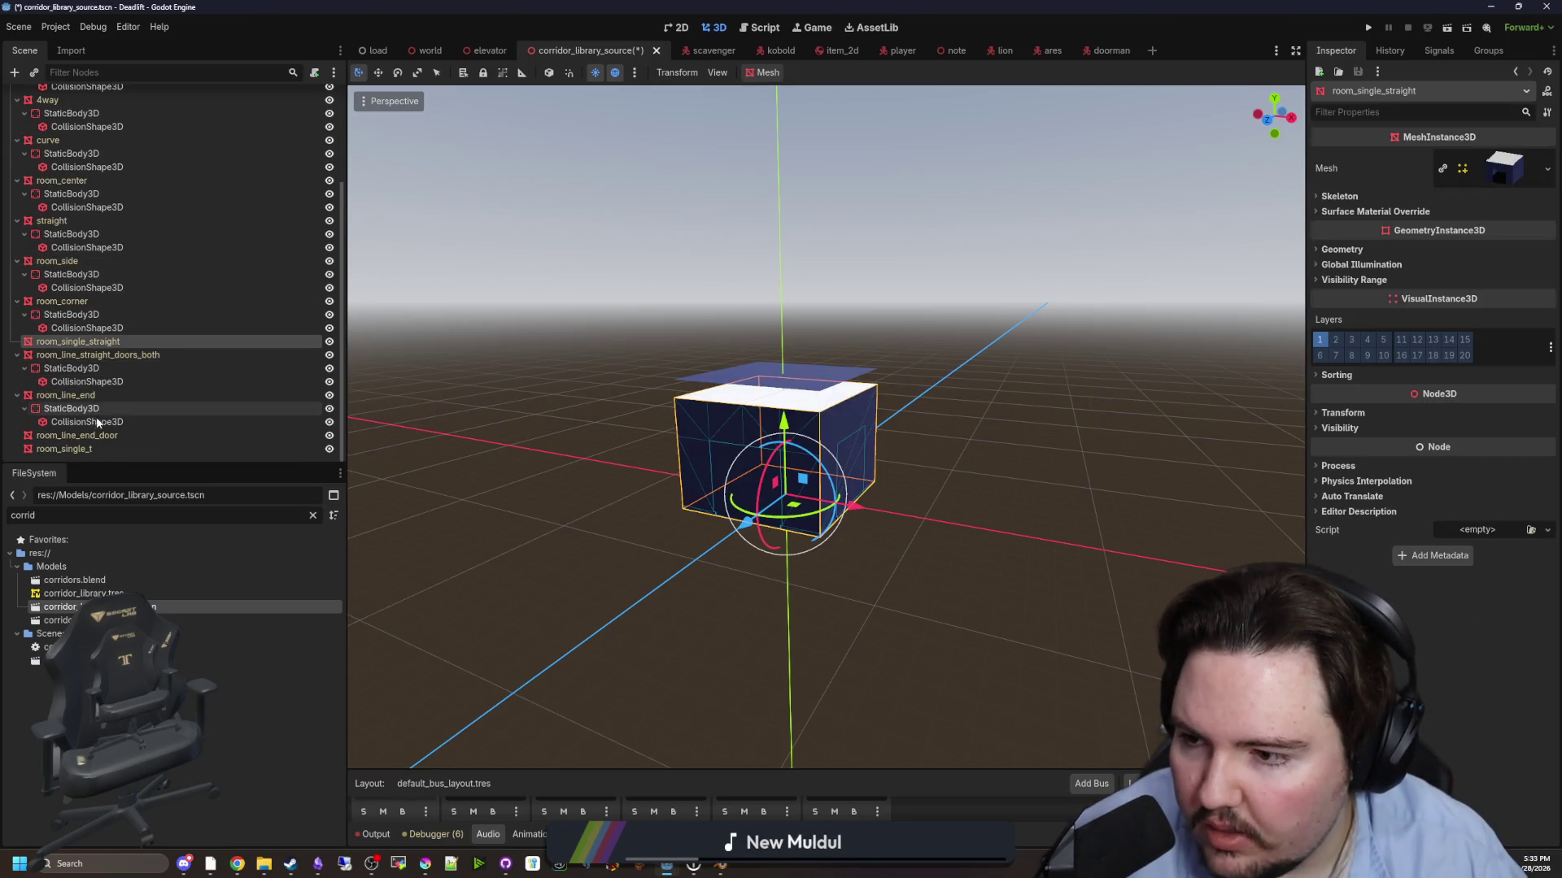
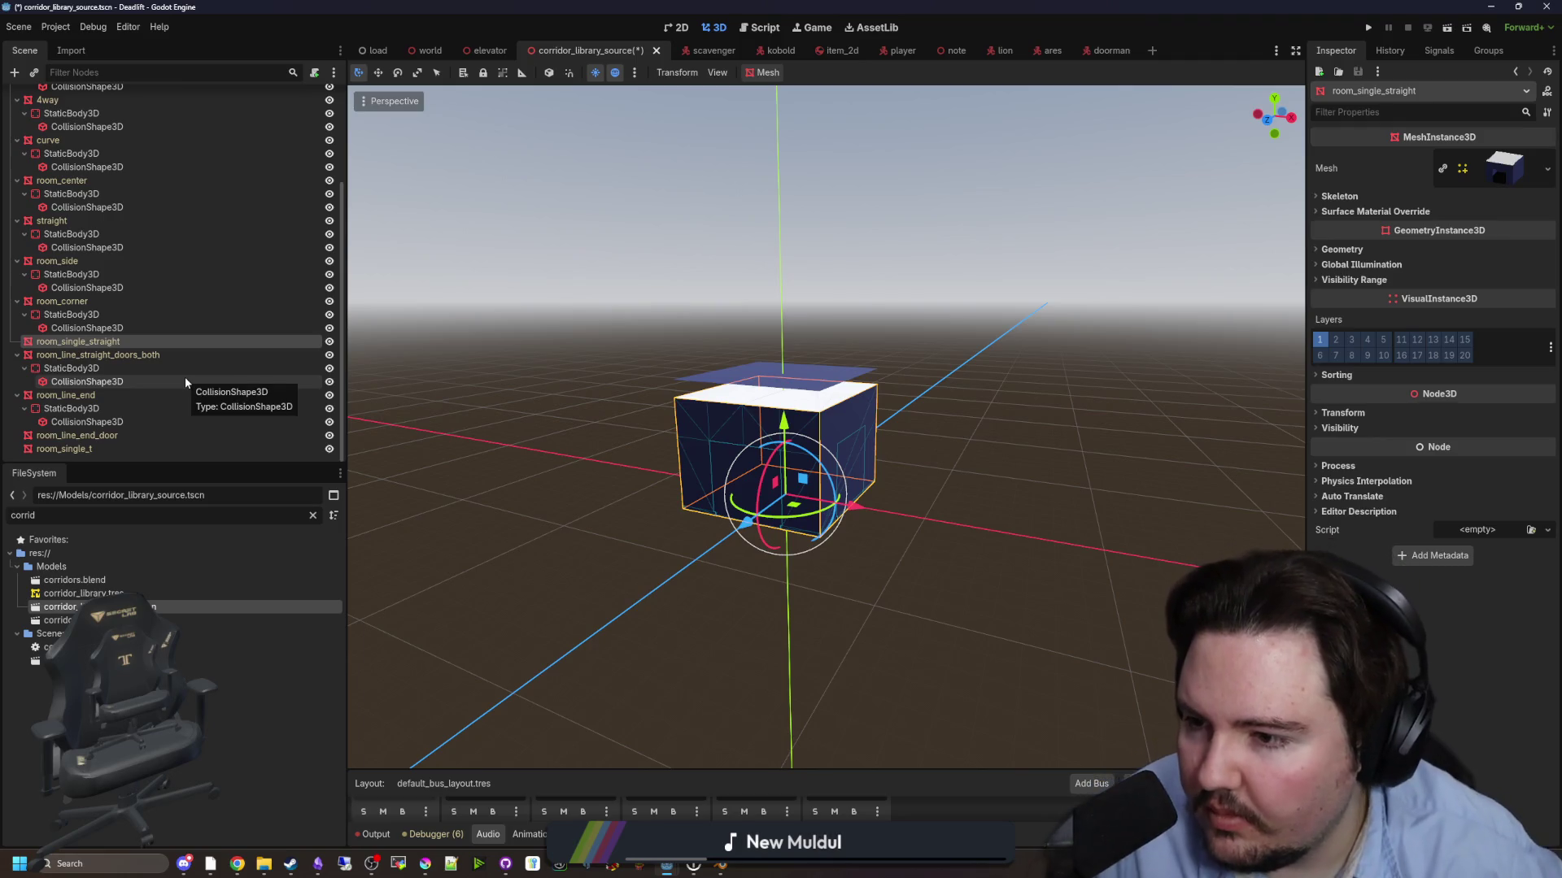
# - Add trimesh collision shapes under Static Body children to the room_single_straight, room_line_end_door and room_single_t meshes
pyautogui.keyDown('ctrl'); pyautogui.click(74, 436); pyautogui.keyUp('ctrl')
pyautogui.keyDown('ctrl'); pyautogui.click(73, 450); pyautogui.keyUp('ctrl')
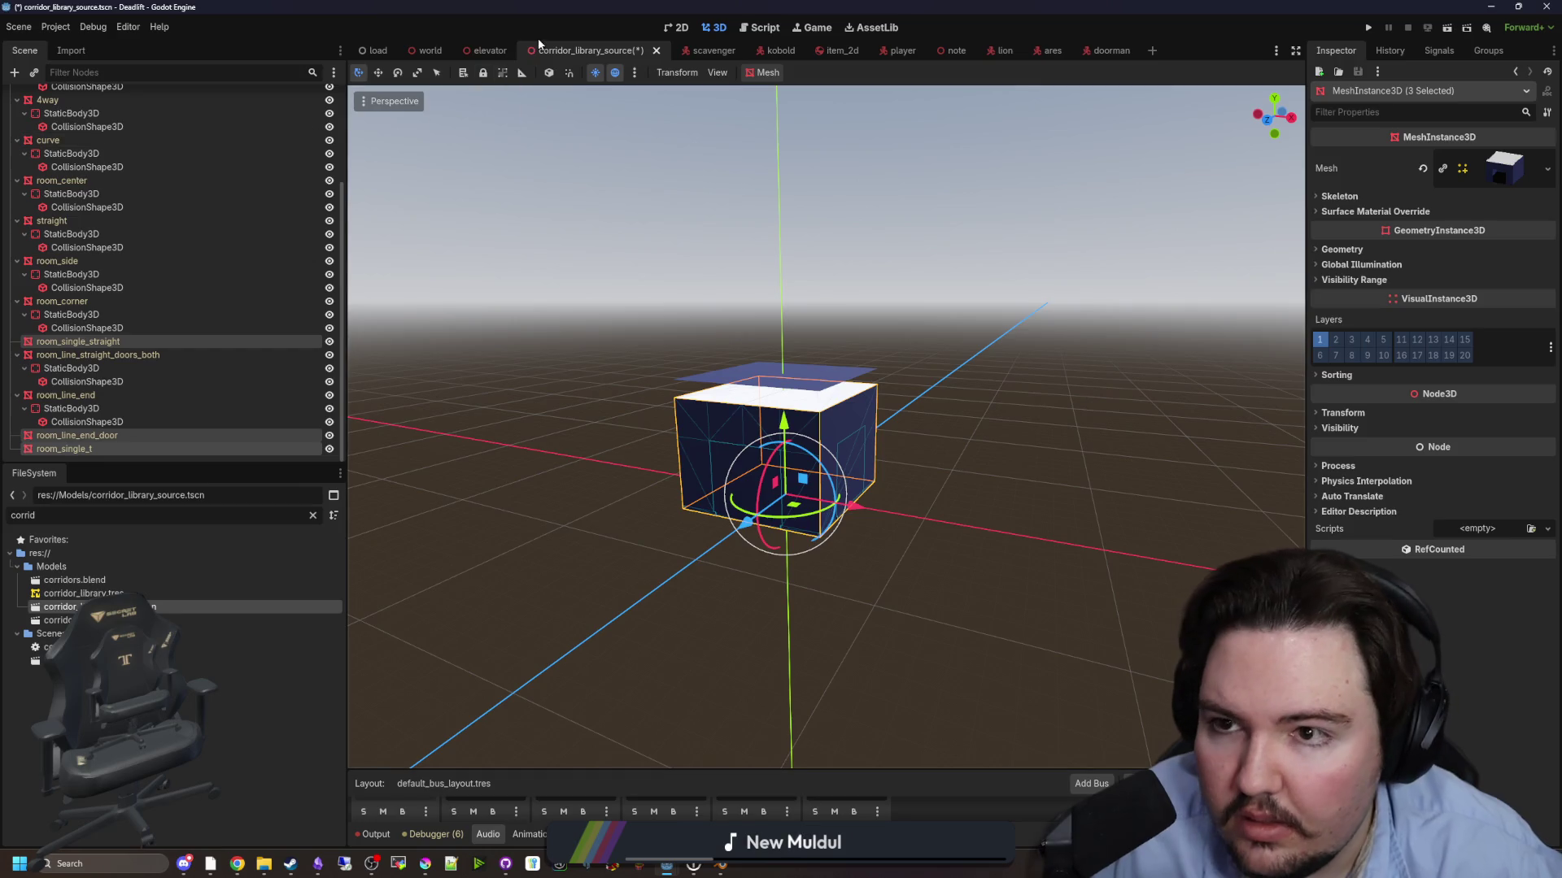
pyautogui.click(766, 74)
pyautogui.click(806, 93)
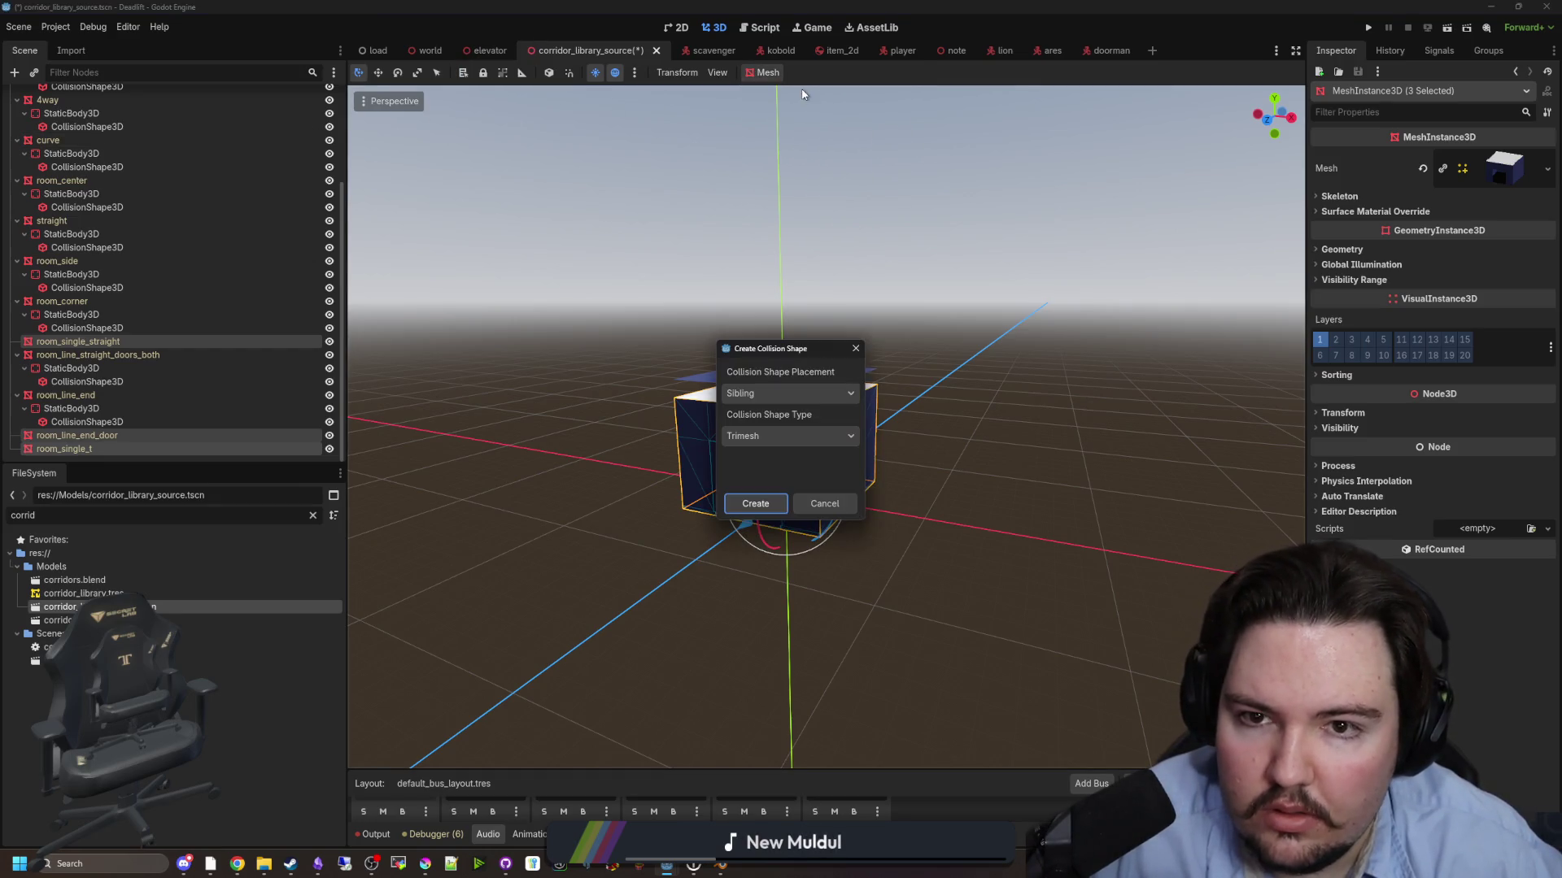
pyautogui.click(785, 393)
pyautogui.click(769, 428)
pyautogui.click(755, 504)
pyautogui.scroll(-3, 135, 371)
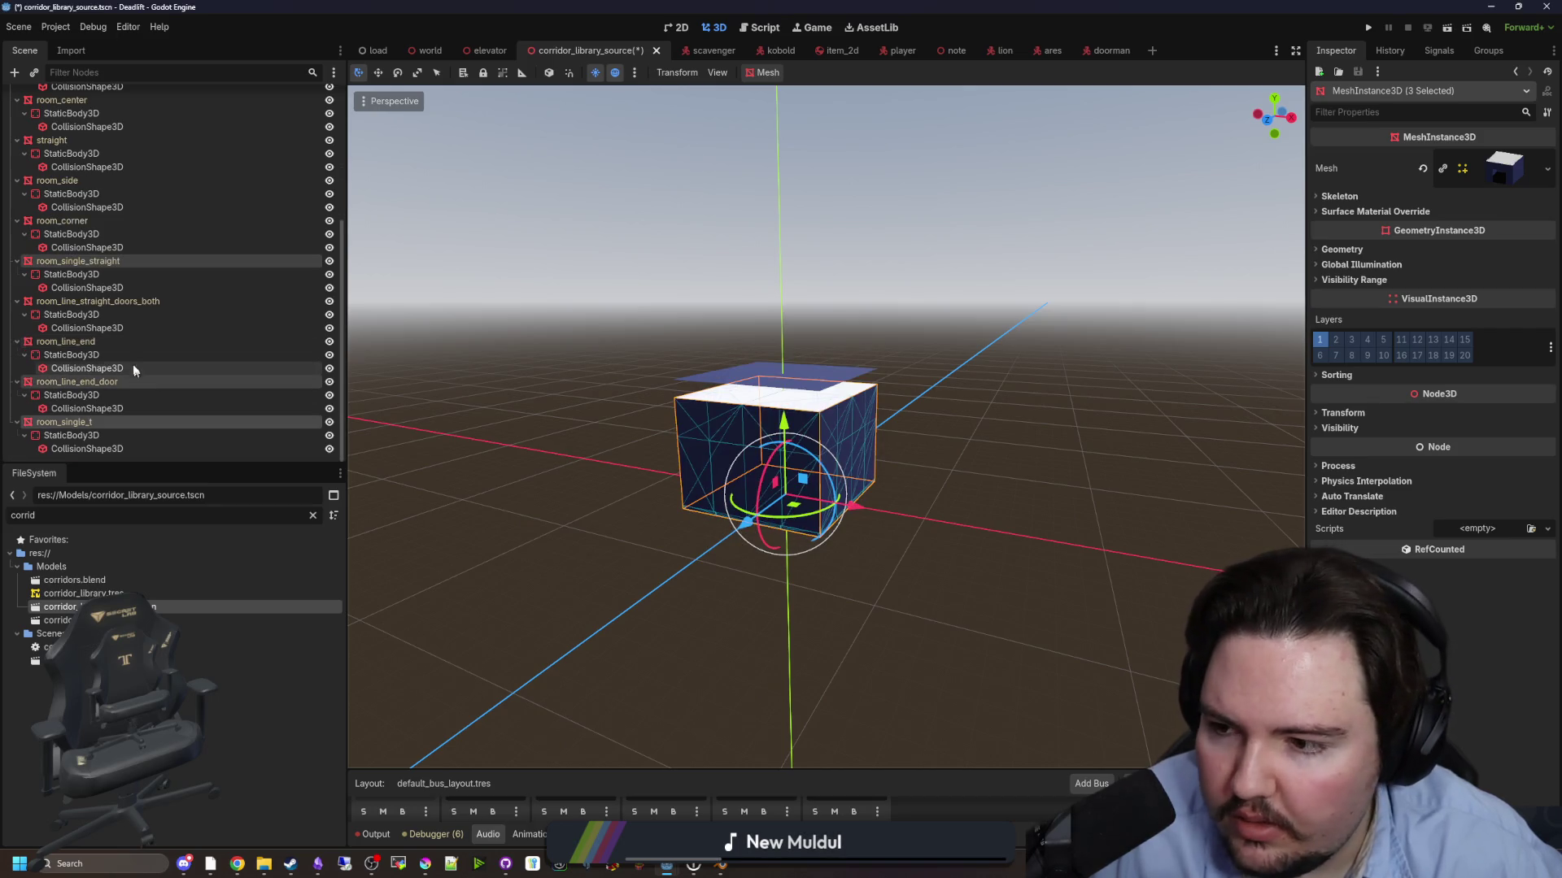
# - Deselect the meshes, save corridor_library_source.tscn, and clear the FileSystem filter
pyautogui.click(549, 450)
pyautogui.scroll(-3, 895, 590)
pyautogui.hotkey('ctrl', 's')
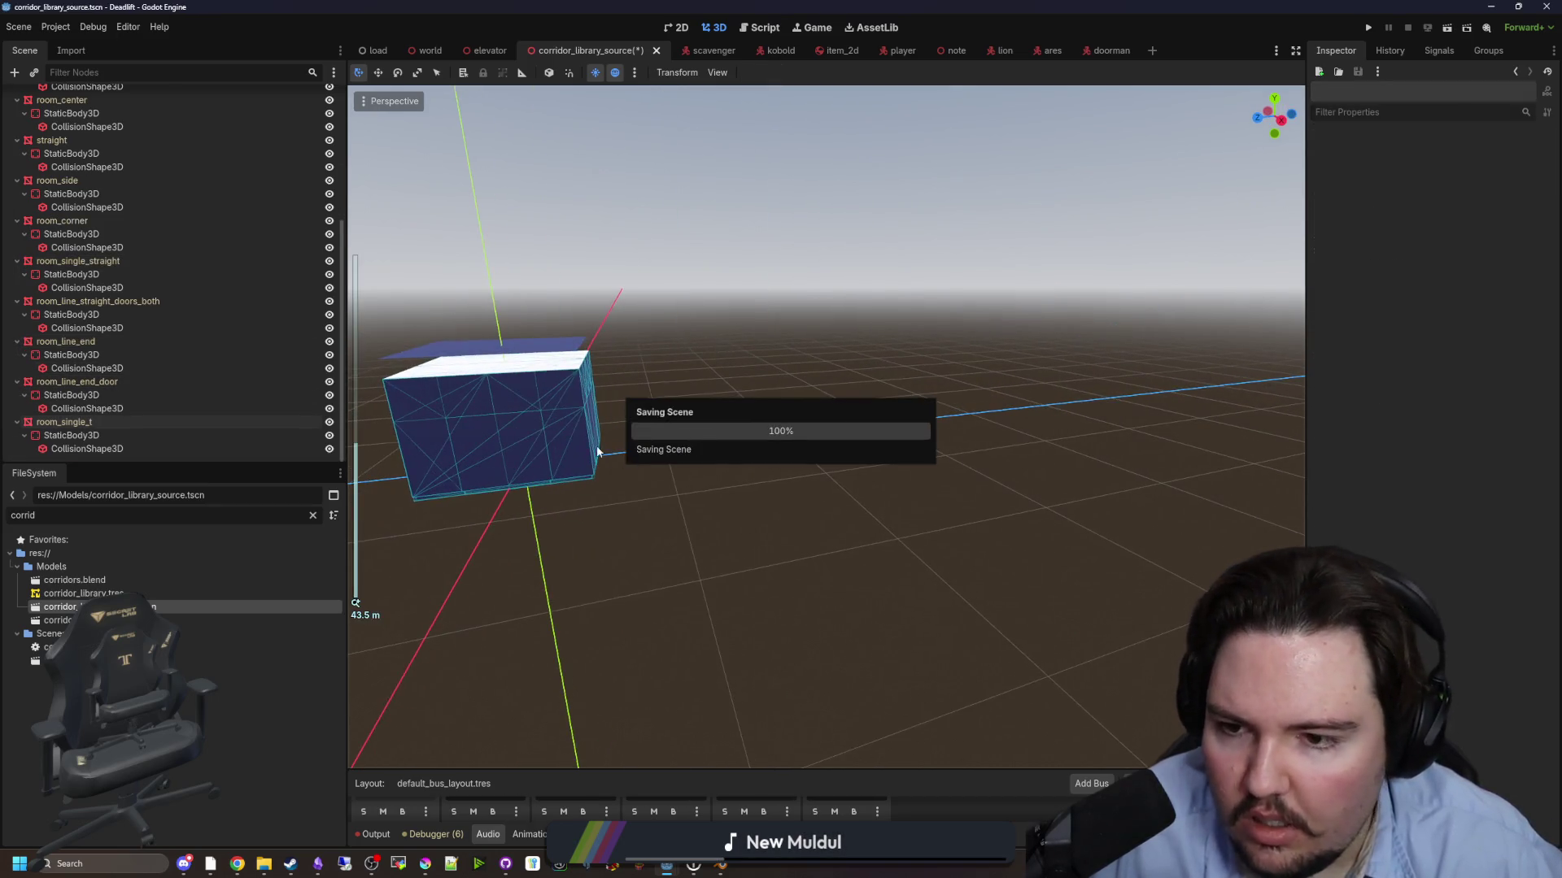
pyautogui.click(313, 516)
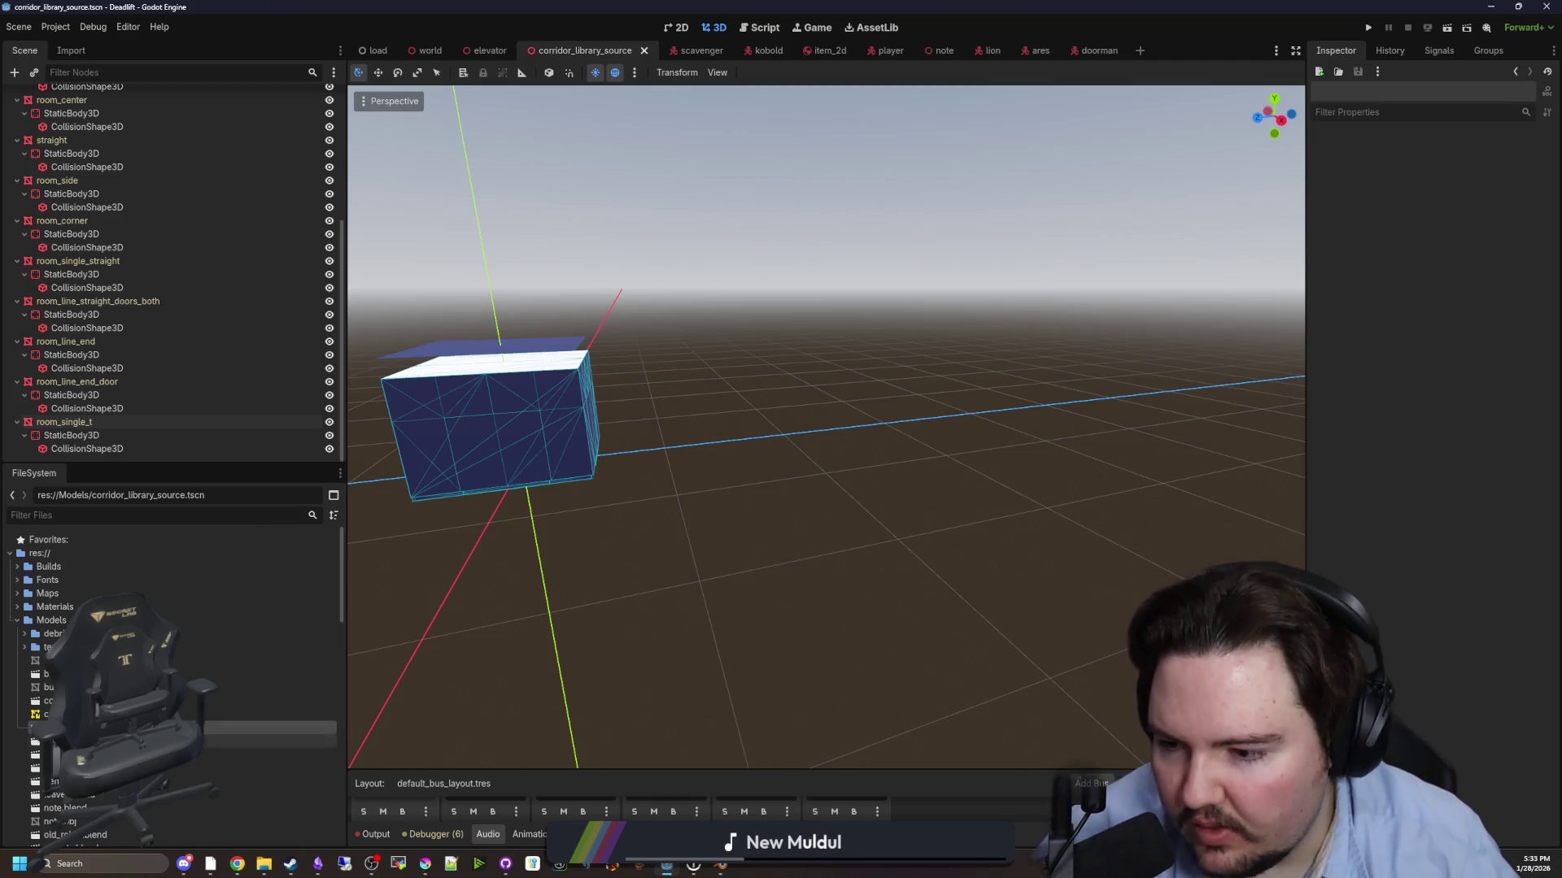
# - Export the scene as a MeshLibrary overwriting Models/corridor_library.tres, then filter for 'world' and select world.gd
pyautogui.click(18, 27)
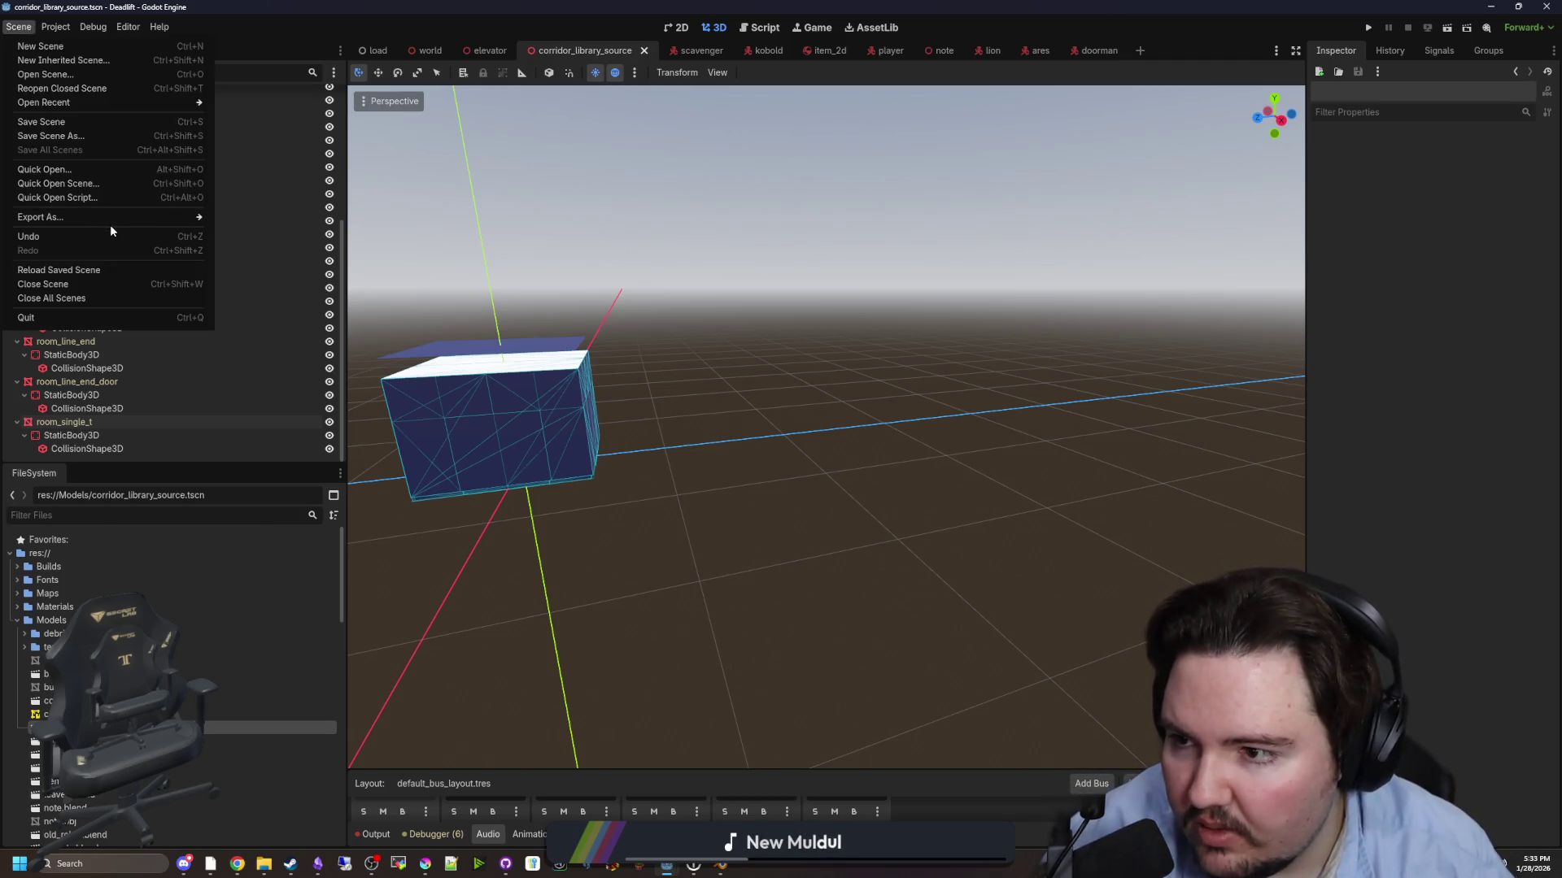
pyautogui.moveTo(120, 217)
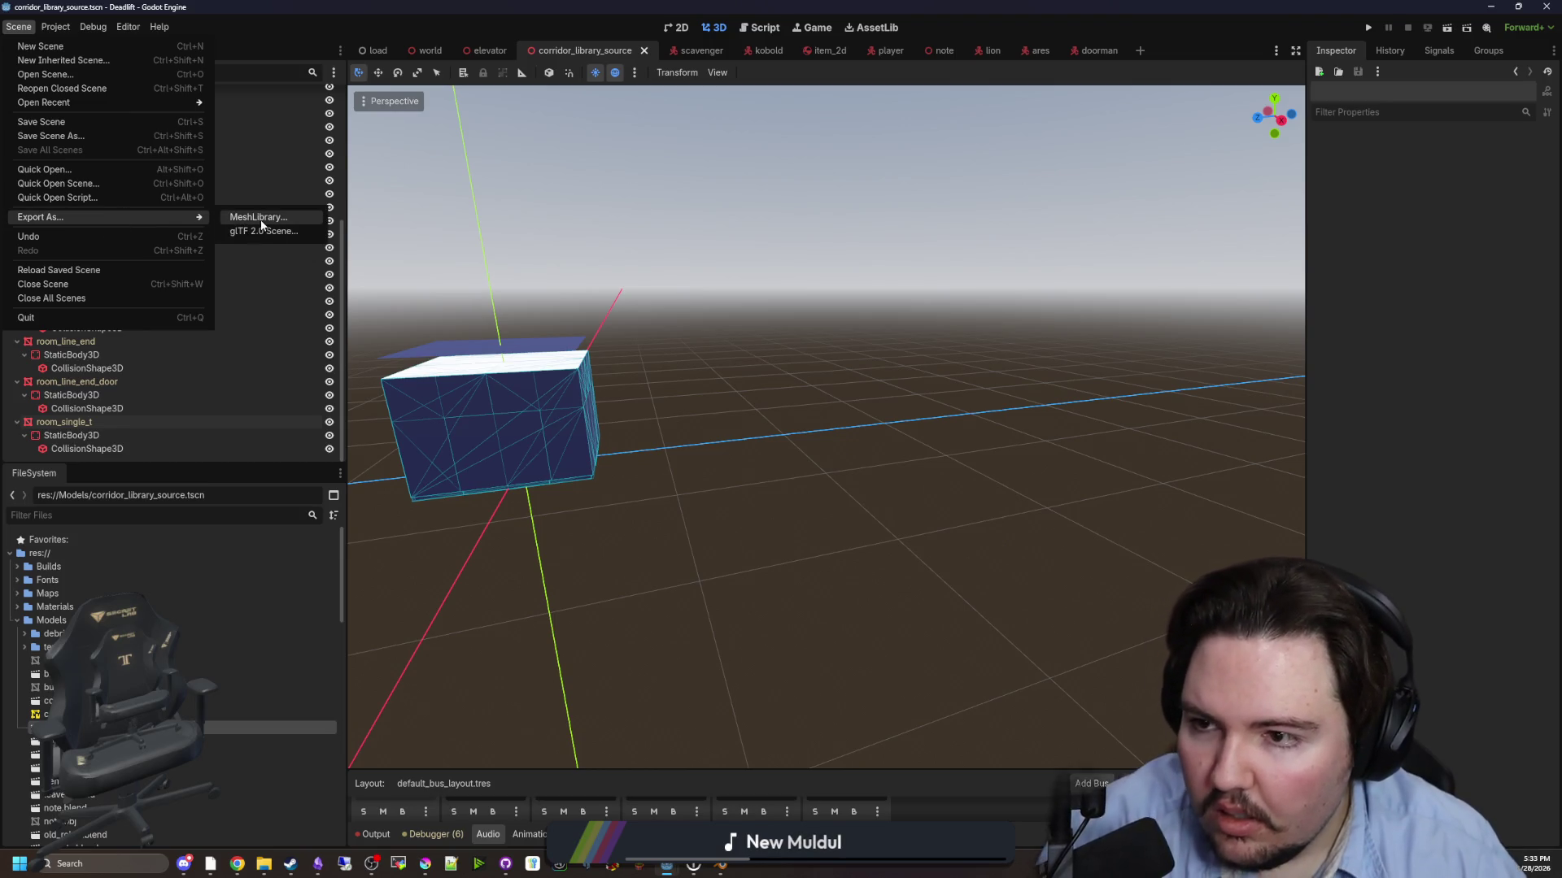
pyautogui.click(261, 217)
pyautogui.doubleClick(829, 313)
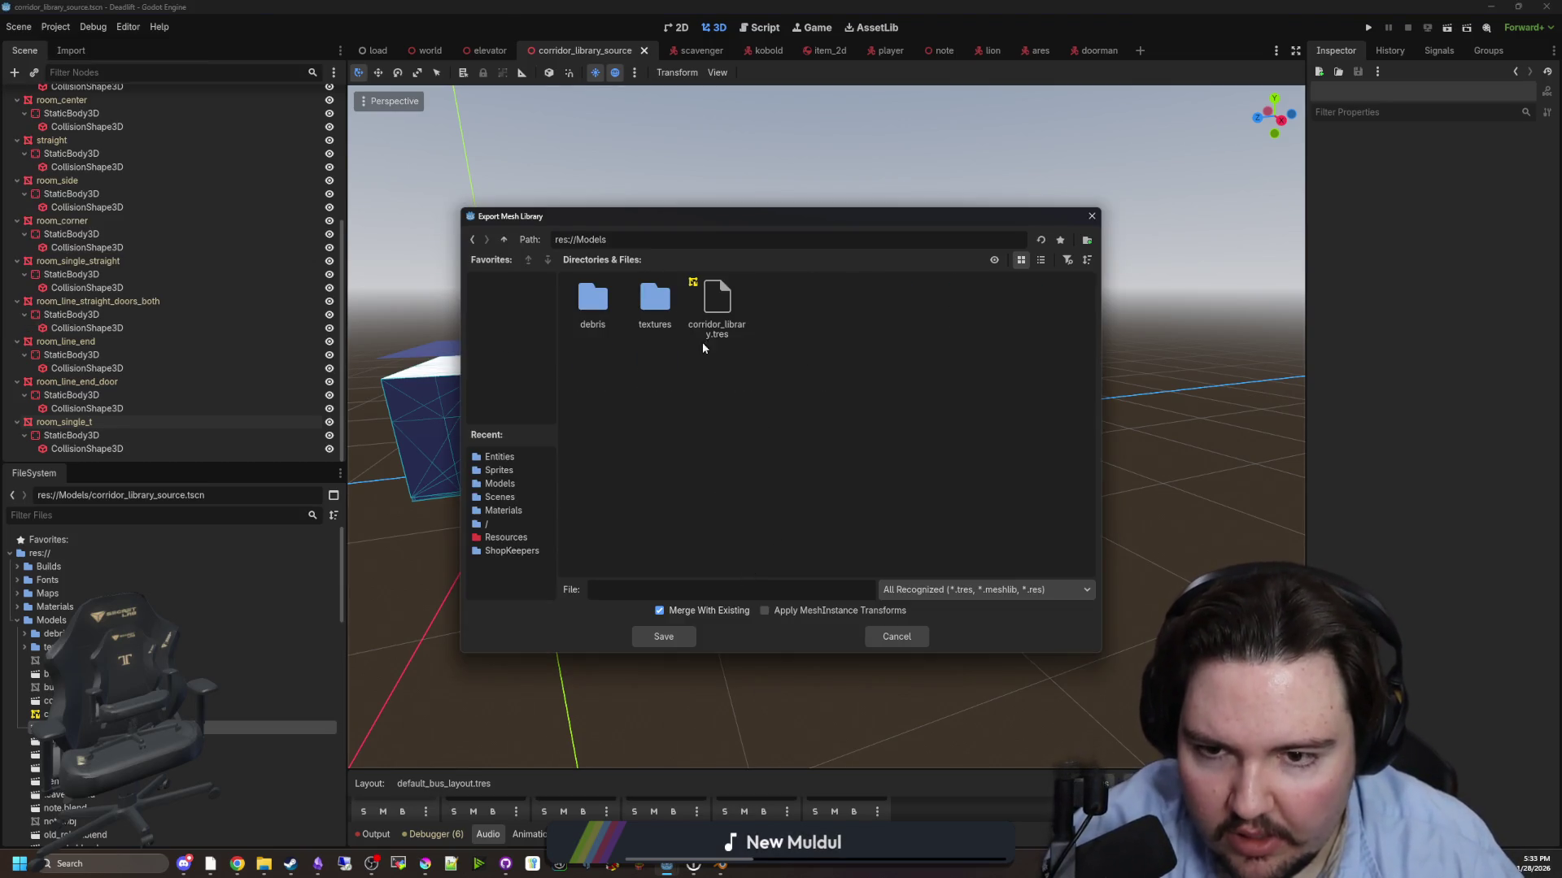
pyautogui.click(675, 639)
pyautogui.click(732, 457)
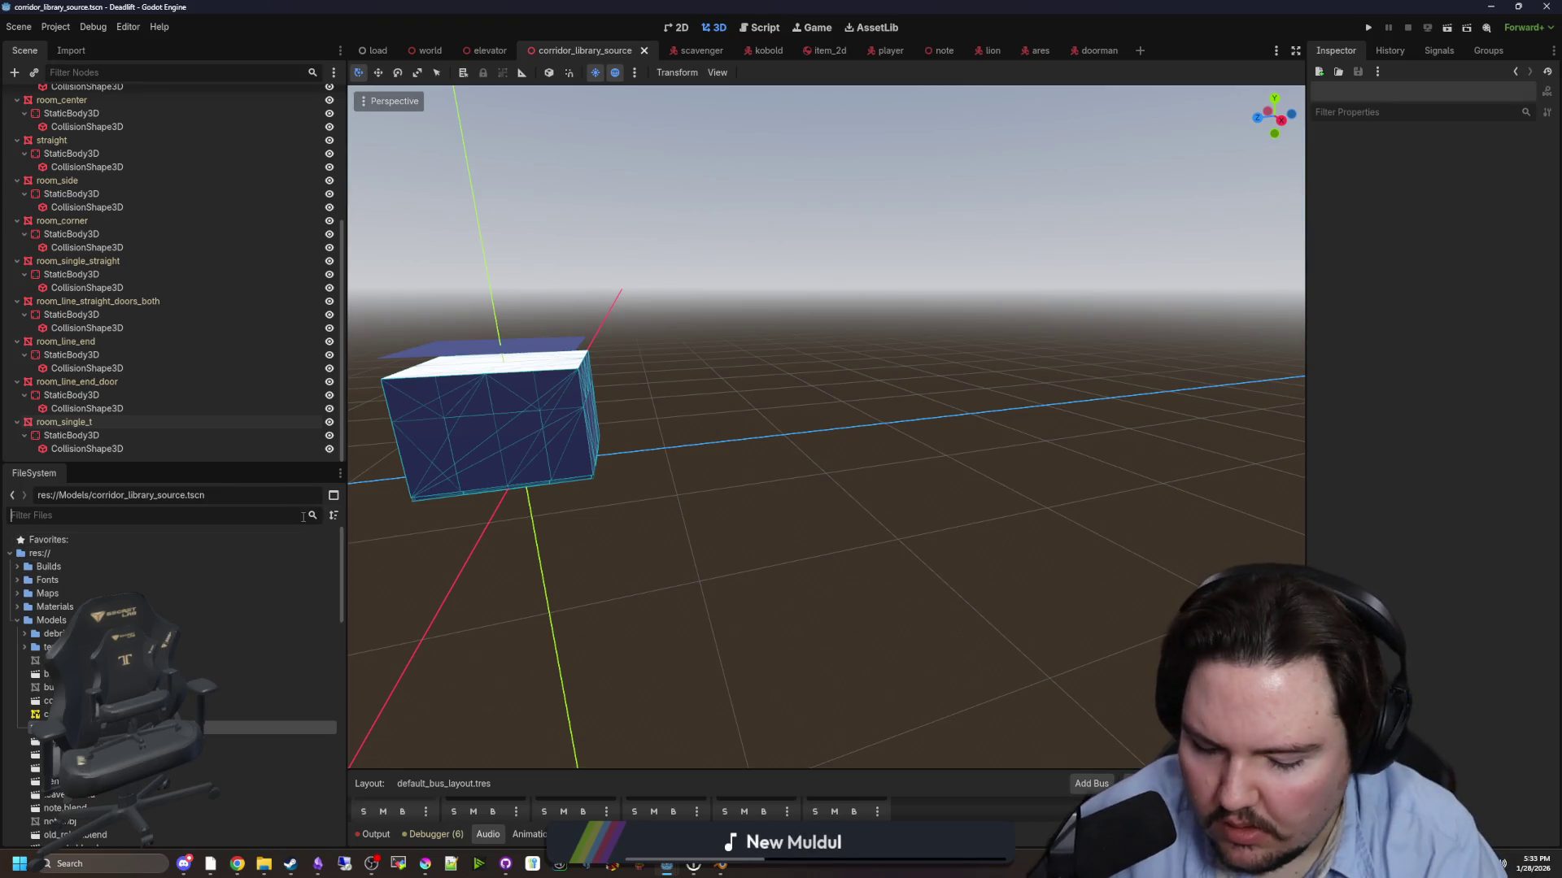
pyautogui.write('world')
pyautogui.click(89, 584)
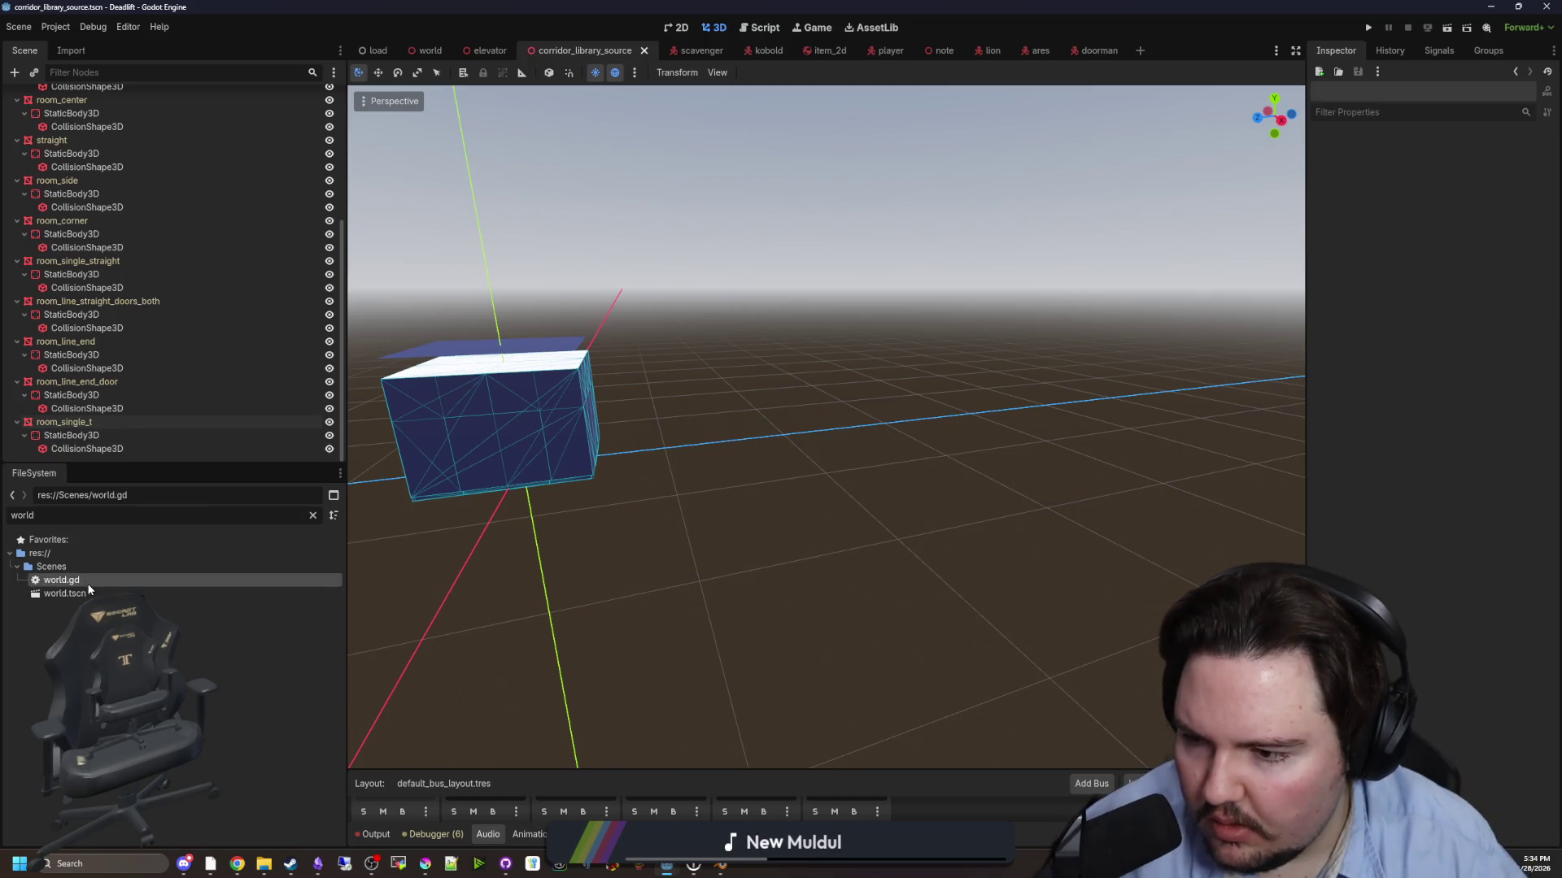
# - Open world.gd and search for the generate_maze call
pyautogui.doubleClick(89, 584)
pyautogui.hotkey('ctrl', 'f')
pyautogui.write('genera')
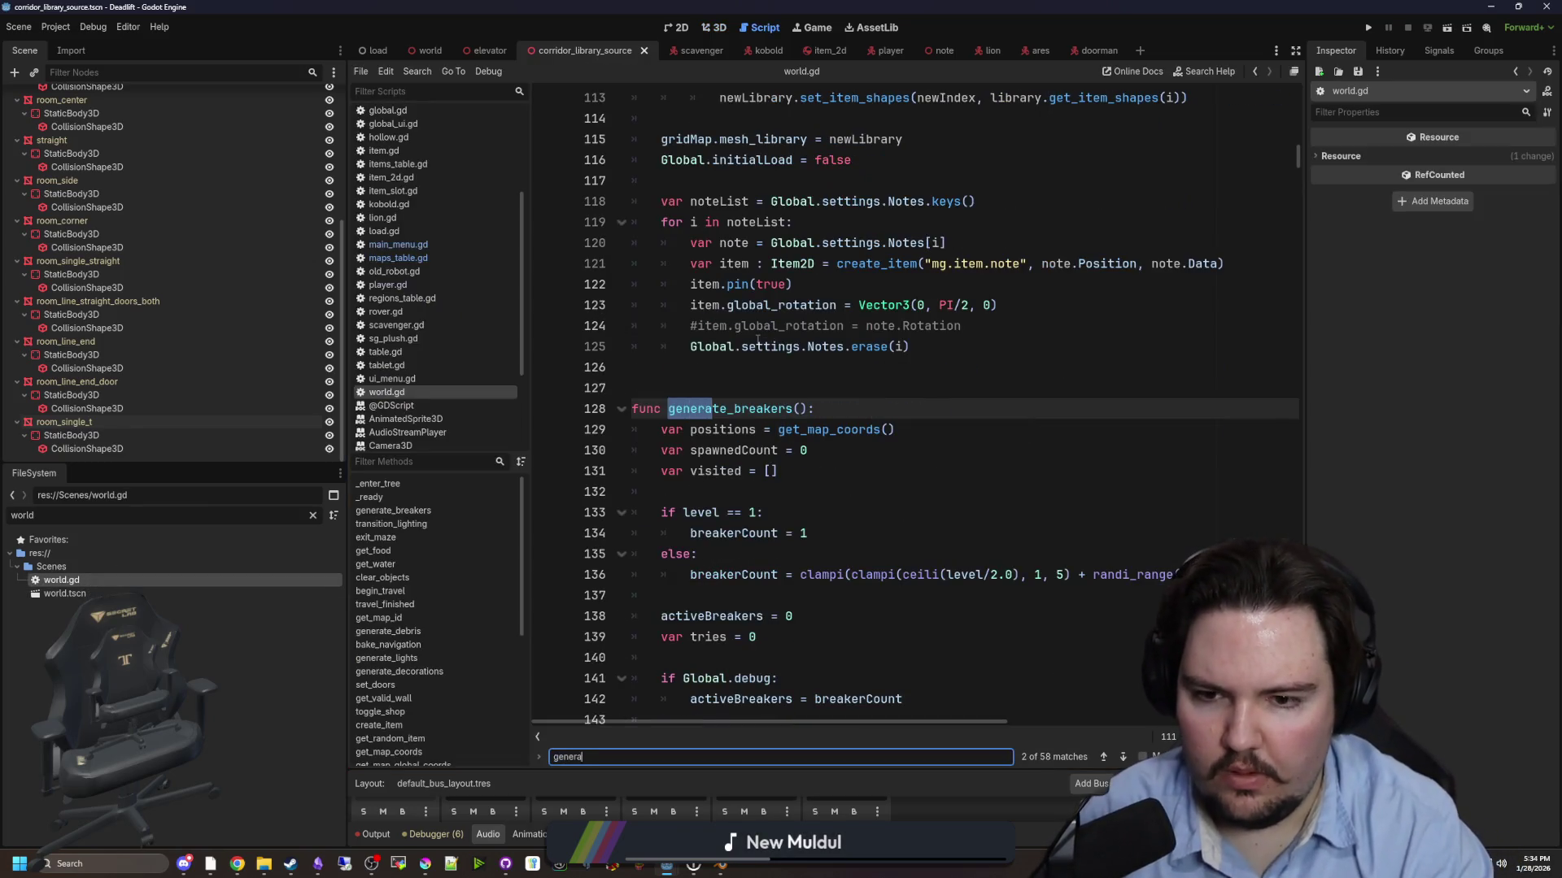
pyautogui.write('te_maze')
pyautogui.click(757, 345)
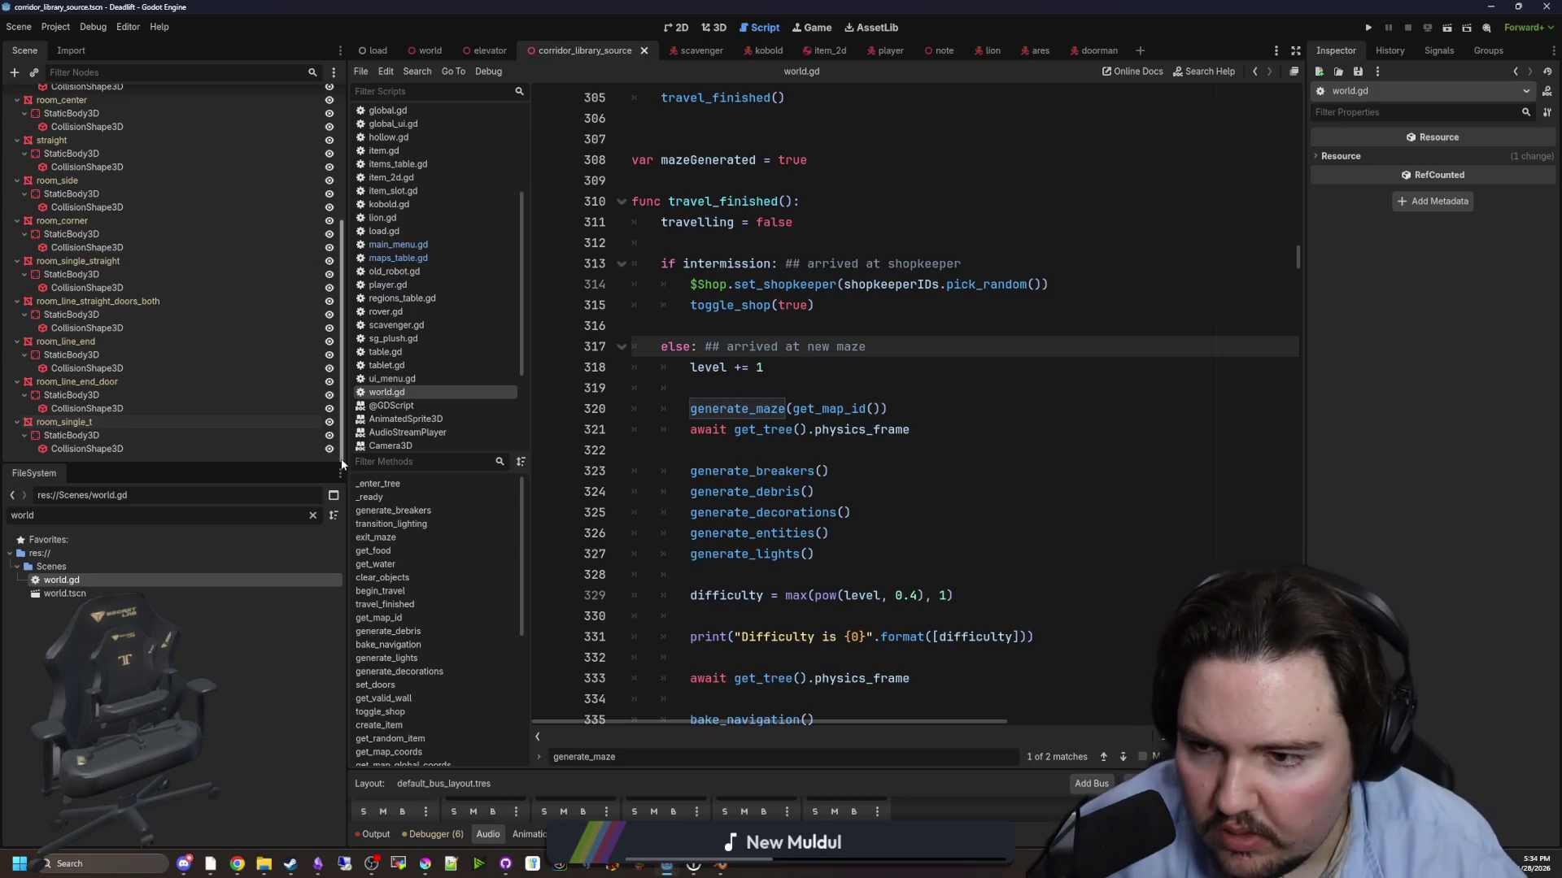
# - In maps_table.gd, comment out the sprig, roomy, duck and the_loop entries with Ctrl+K and save
pyautogui.click(390, 258)
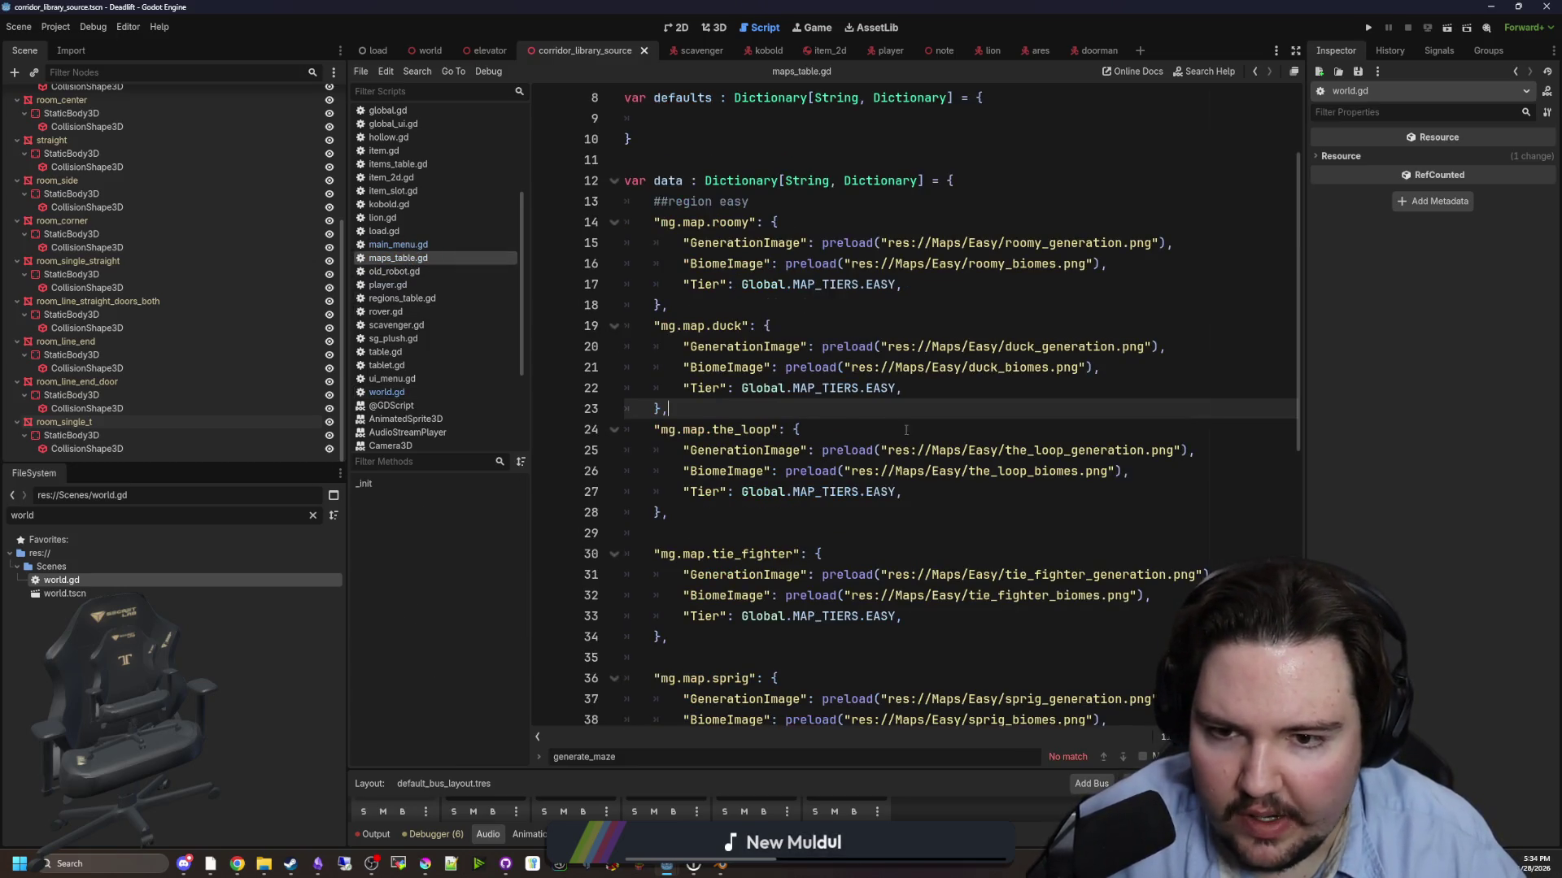
pyautogui.scroll(-2, 905, 429)
pyautogui.moveTo(702, 629); pyautogui.dragTo(561, 541)
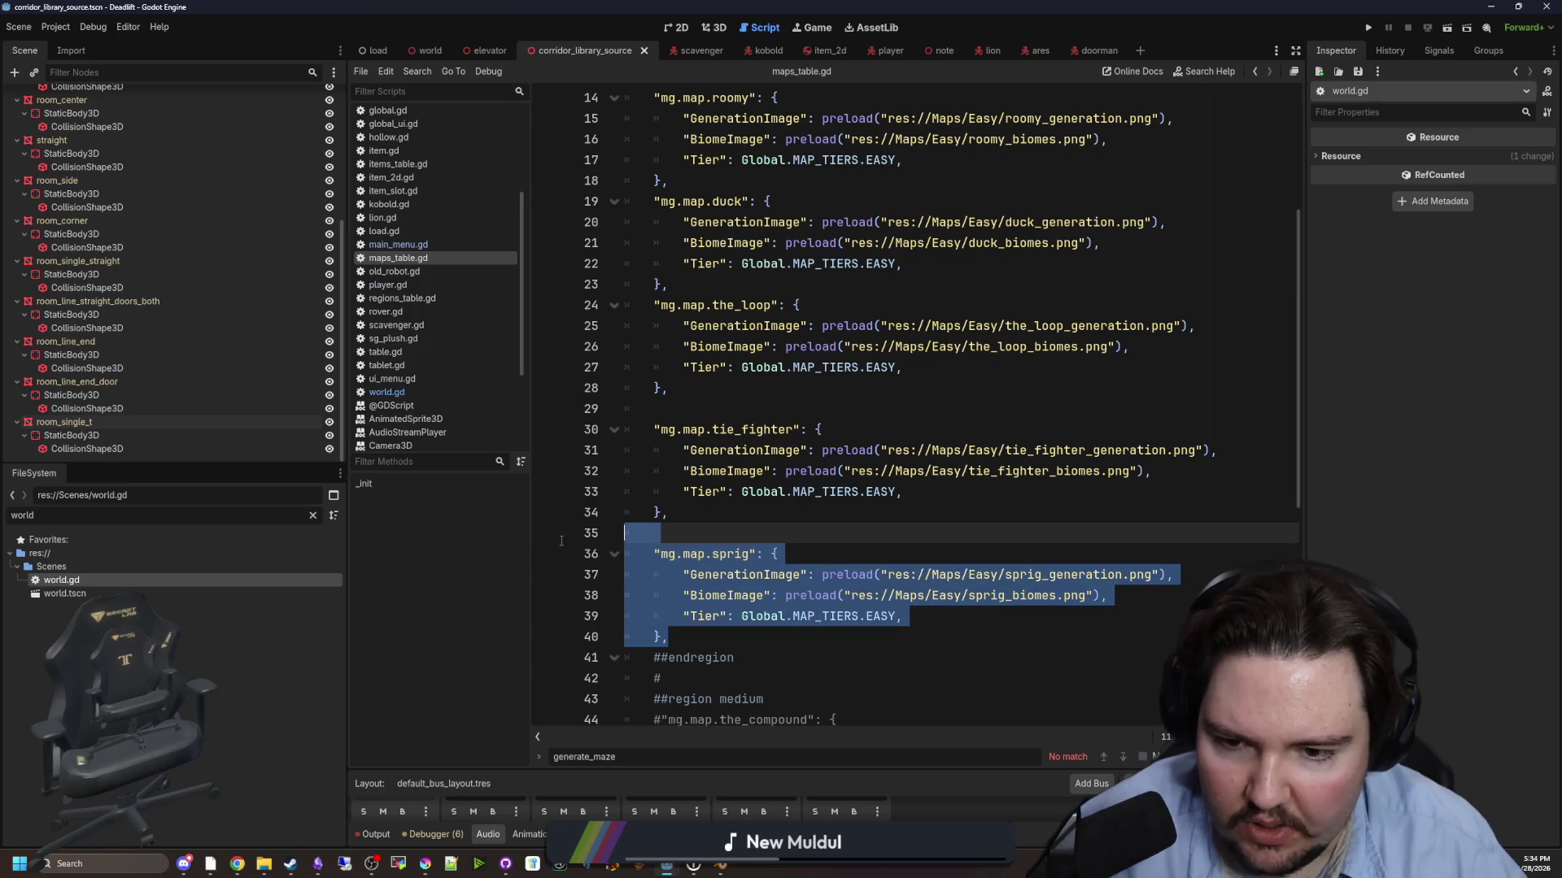
pyautogui.hotkey('ctrl', 'k')
pyautogui.scroll(1, 561, 541)
pyautogui.moveTo(668, 450)
pyautogui.mouseDown()
pyautogui.moveTo(570, 319)
pyautogui.moveTo(541, 163)
pyautogui.mouseUp()
pyautogui.hotkey('ctrl', 'k')
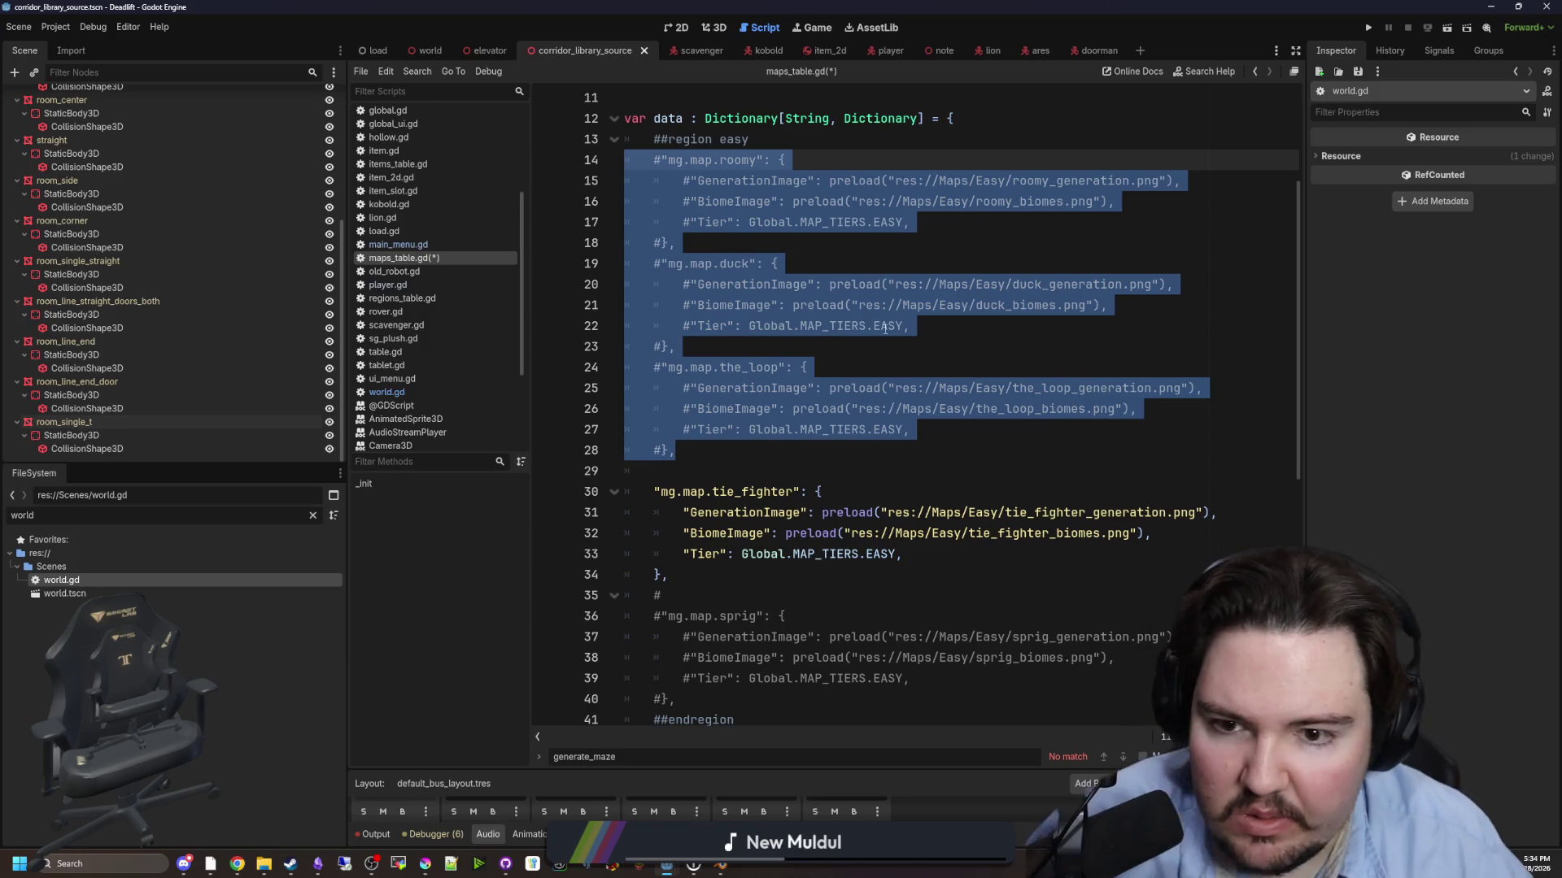
pyautogui.click(885, 327)
pyautogui.hotkey('ctrl', 's')
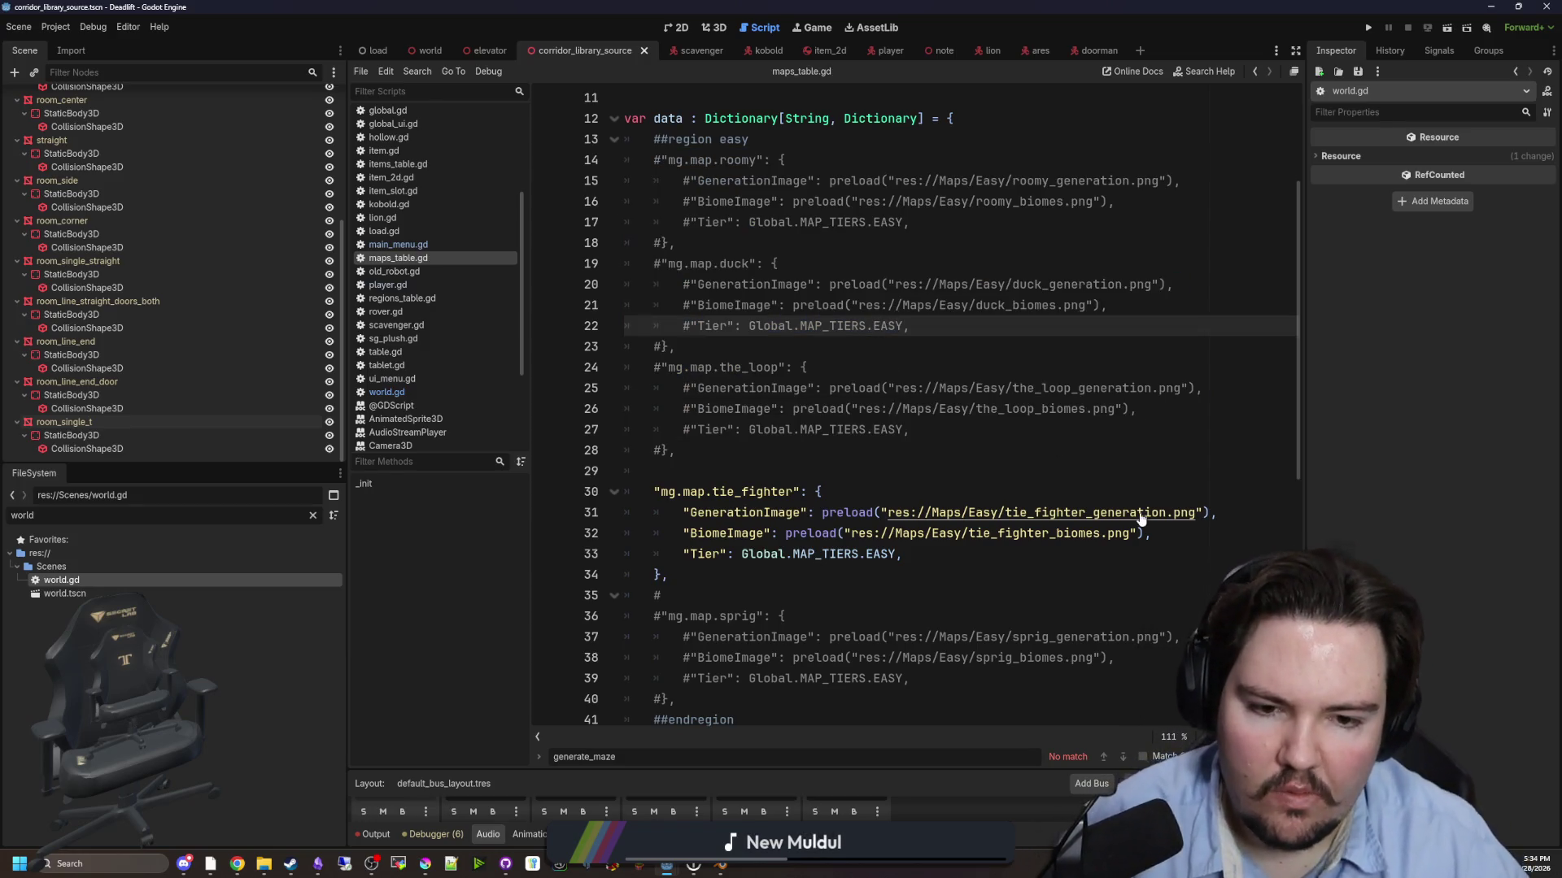
pyautogui.keyDown('ctrl'); pyautogui.click(1141, 519); pyautogui.keyUp('ctrl')
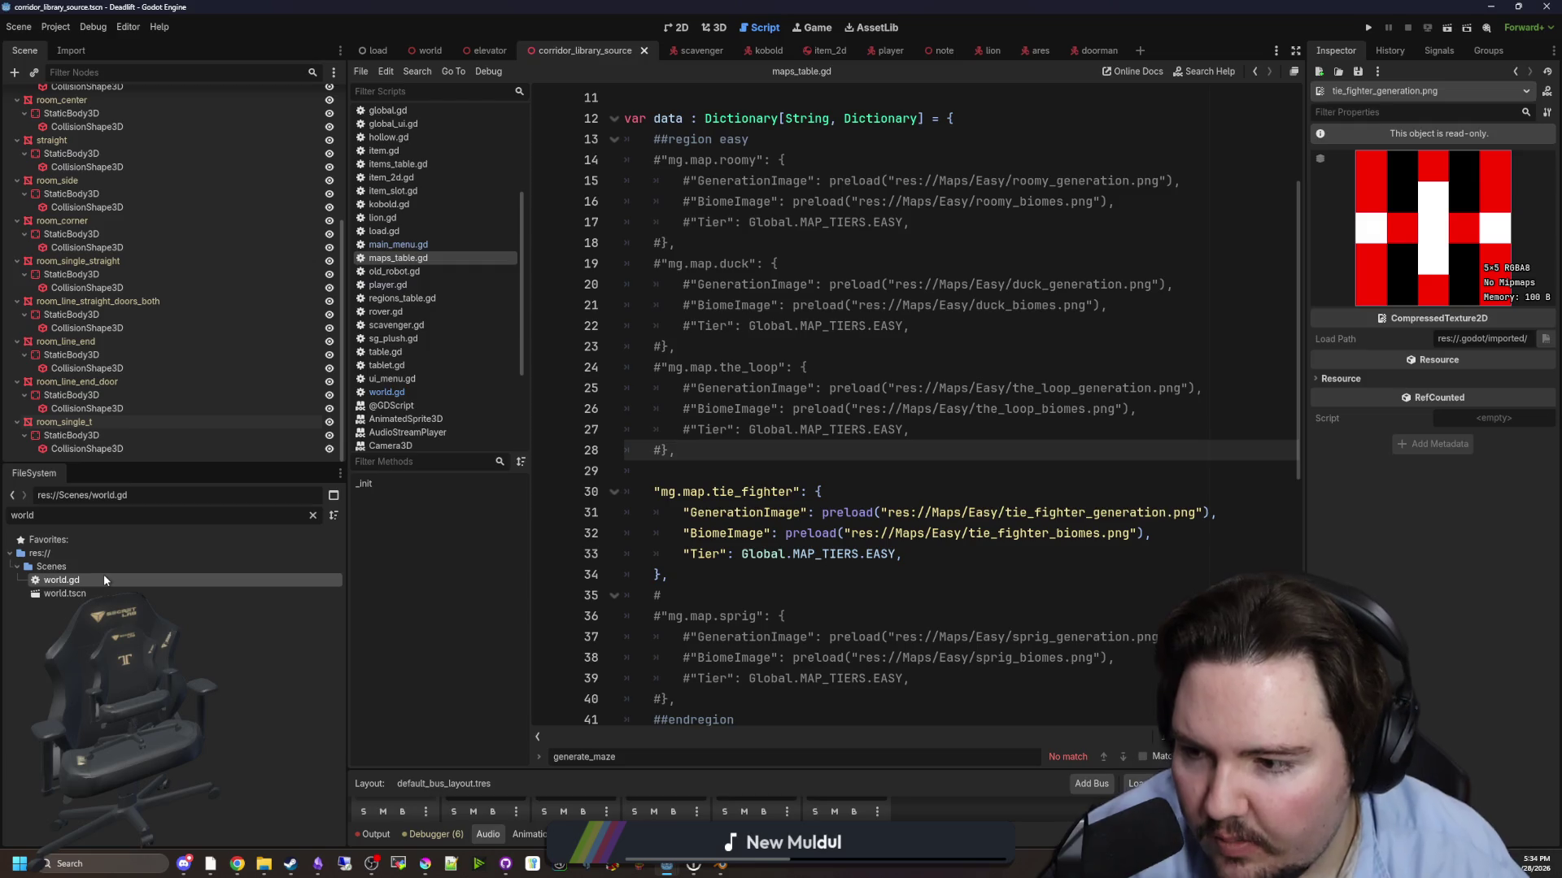
# - Reopen world.gd and jump to the generate_maze function definition, widening the code area
pyautogui.doubleClick(104, 579)
pyautogui.scroll(-5, 905, 393)
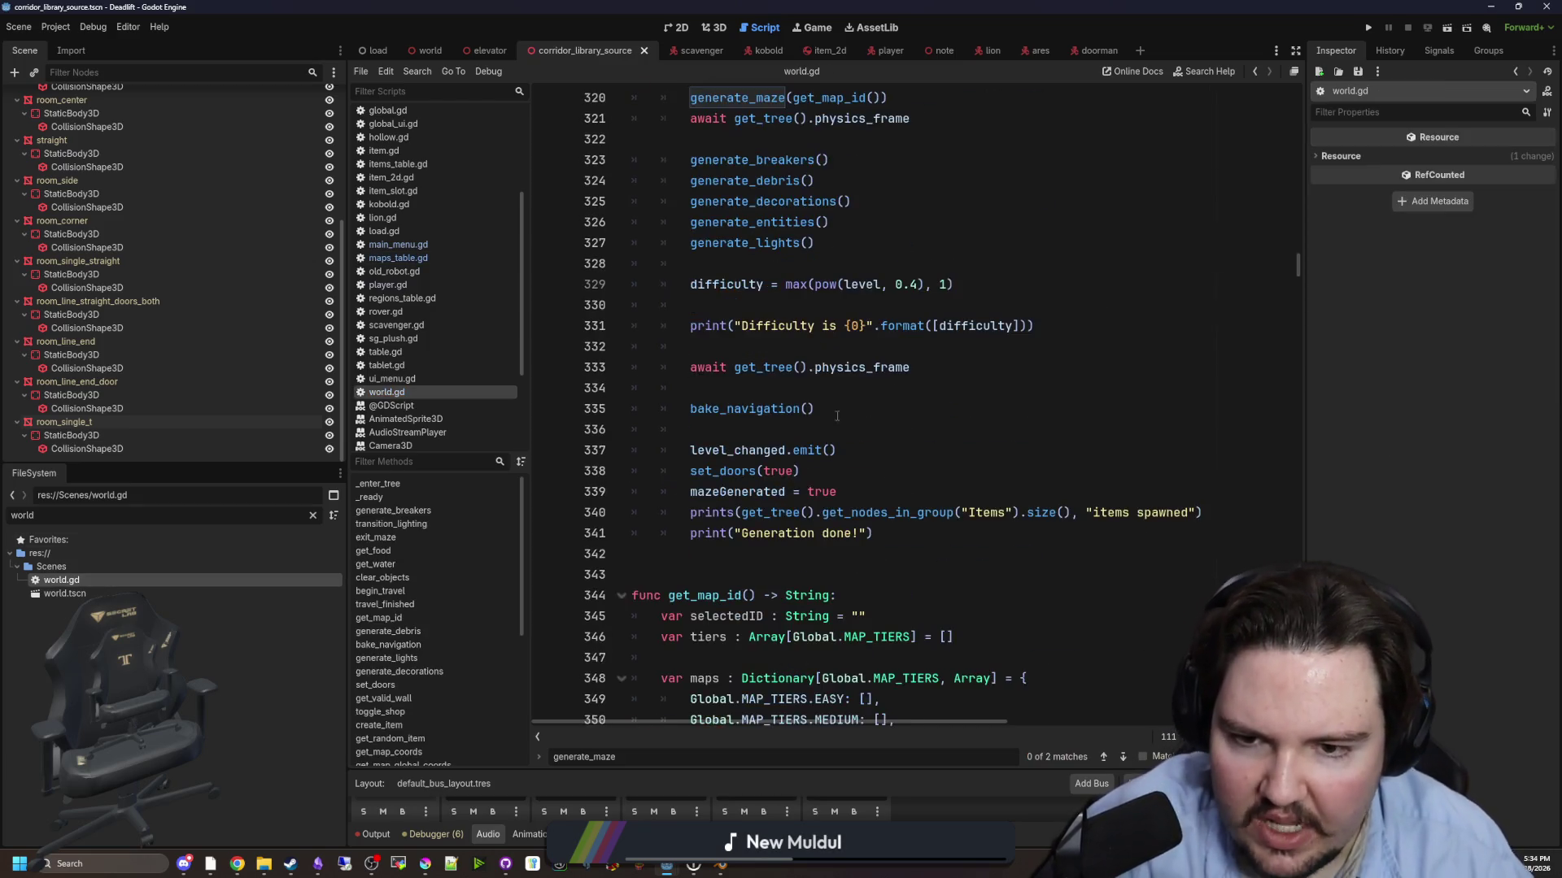
pyautogui.scroll(3, 911, 366)
pyautogui.click(917, 347)
pyautogui.keyDown('ctrl'); pyautogui.click(743, 294); pyautogui.keyUp('ctrl')
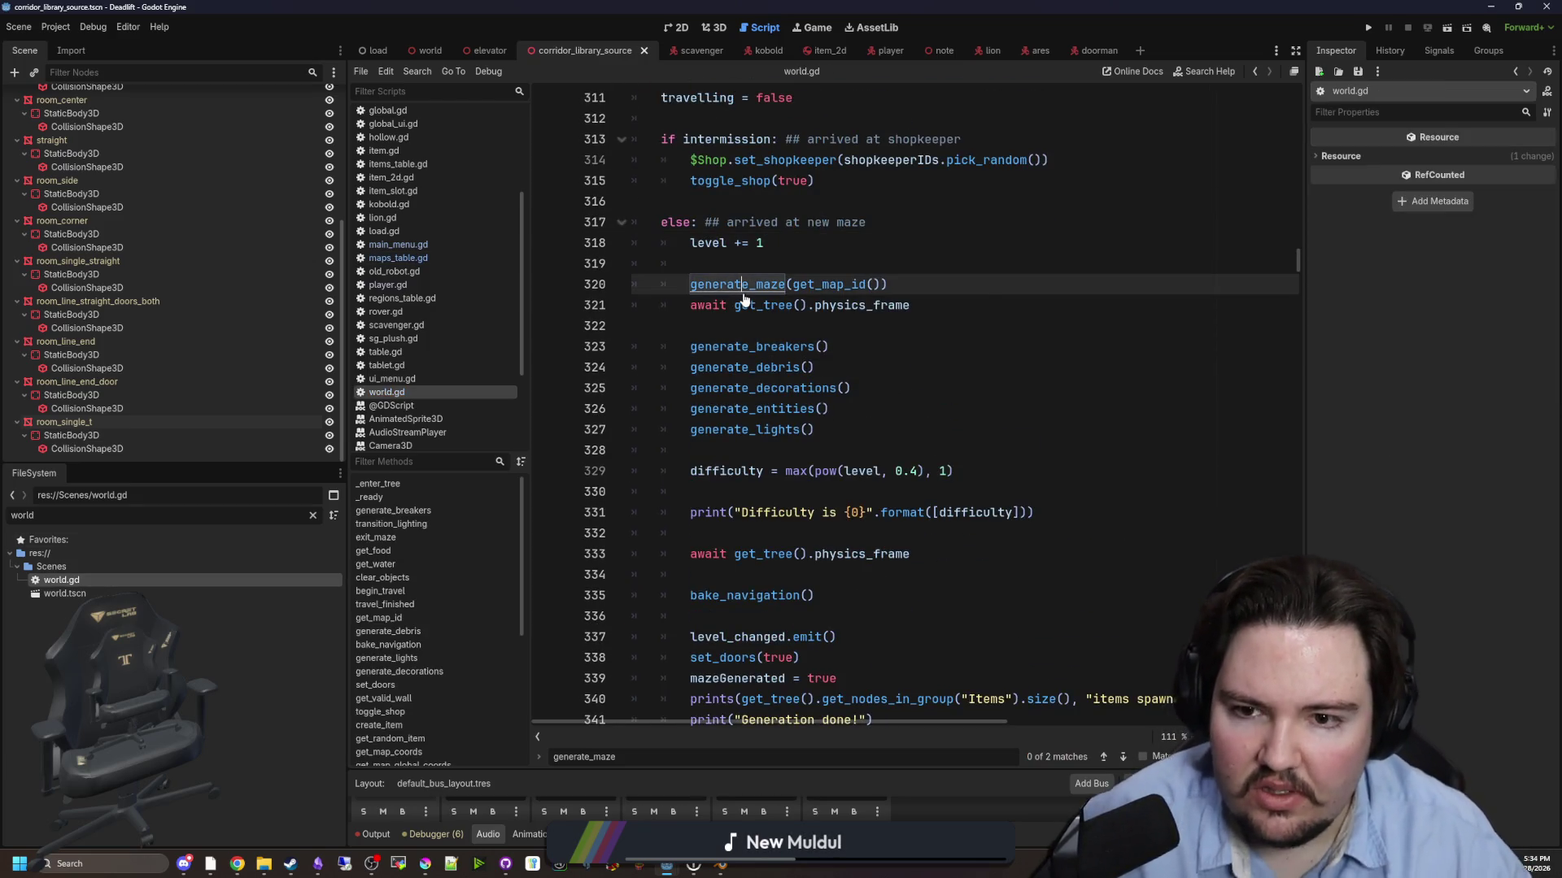
pyautogui.moveTo(348, 504); pyautogui.dragTo(235, 505)
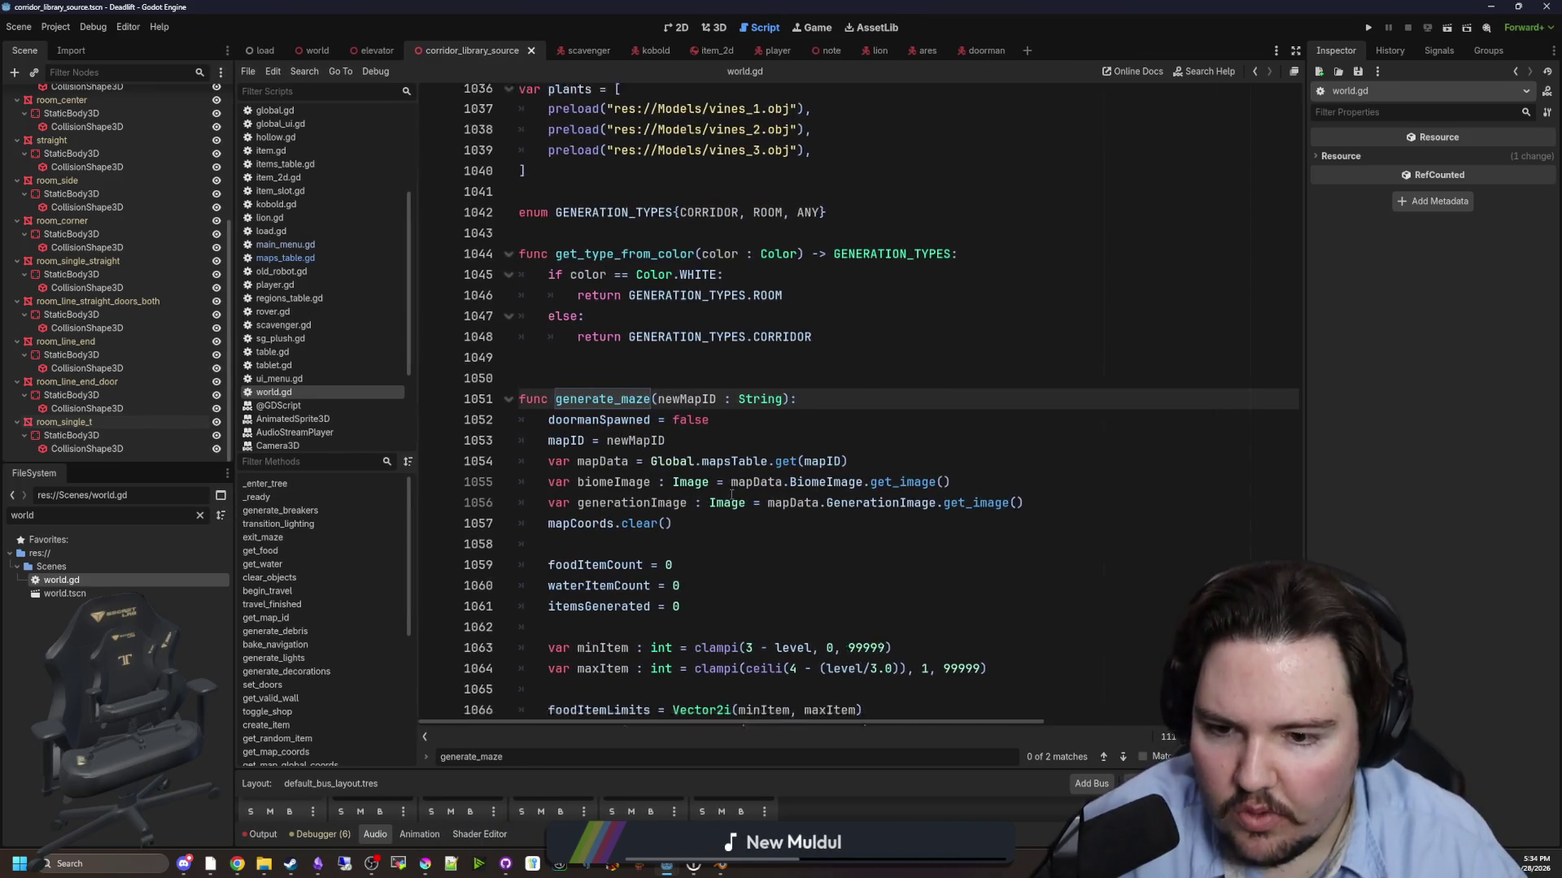
# - Scroll to the end-room code in generate_maze and inspect the _room_line_end lookup on line 1132
pyautogui.scroll(-15, 732, 486)
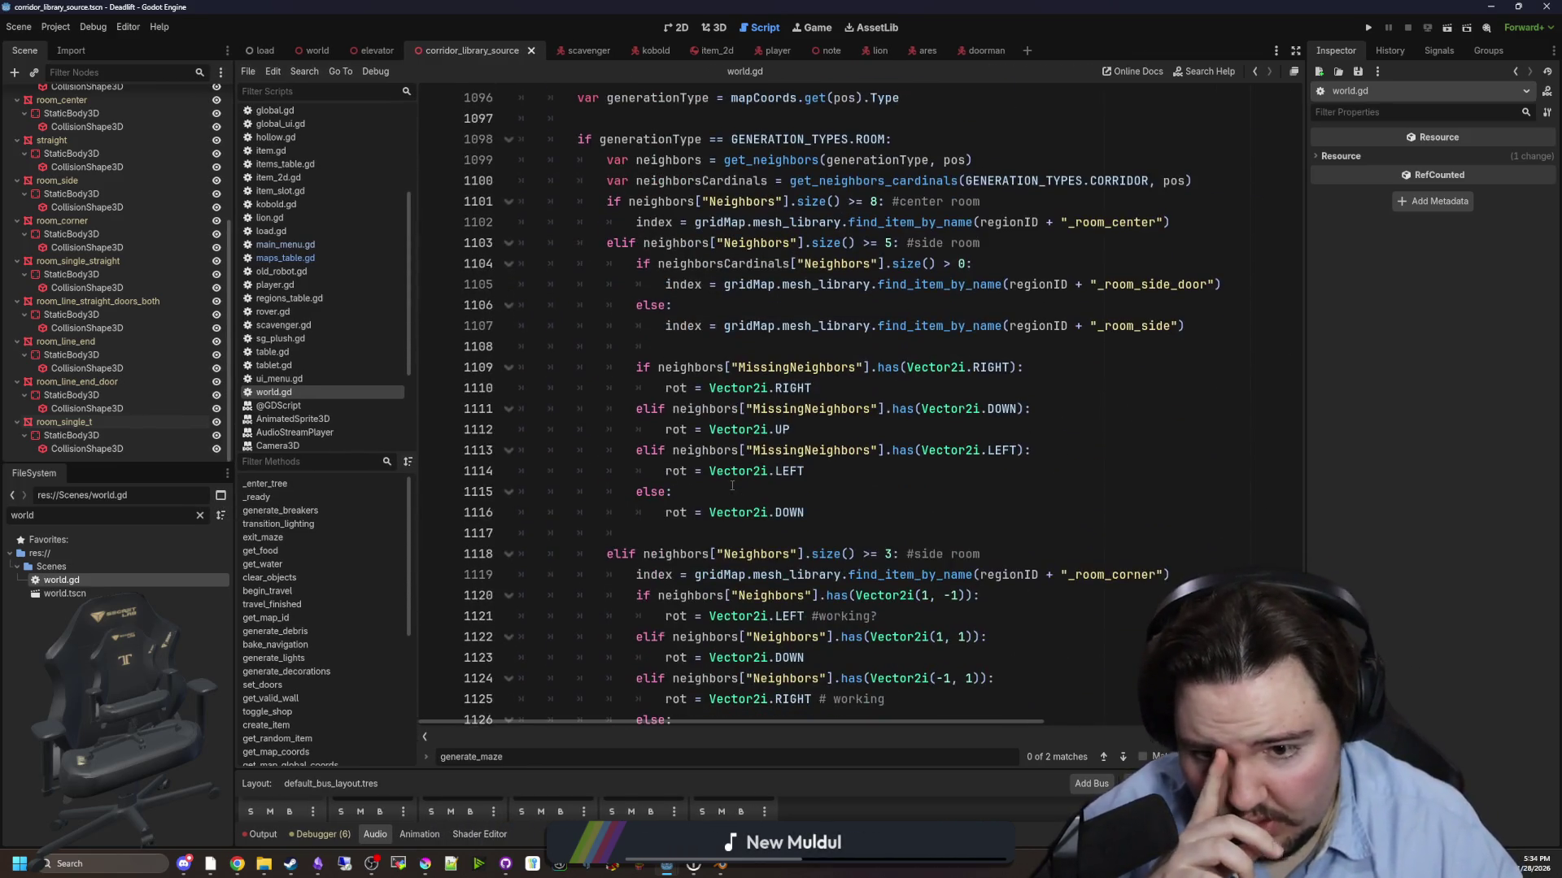
pyautogui.scroll(-2, 732, 485)
pyautogui.scroll(-5, 732, 485)
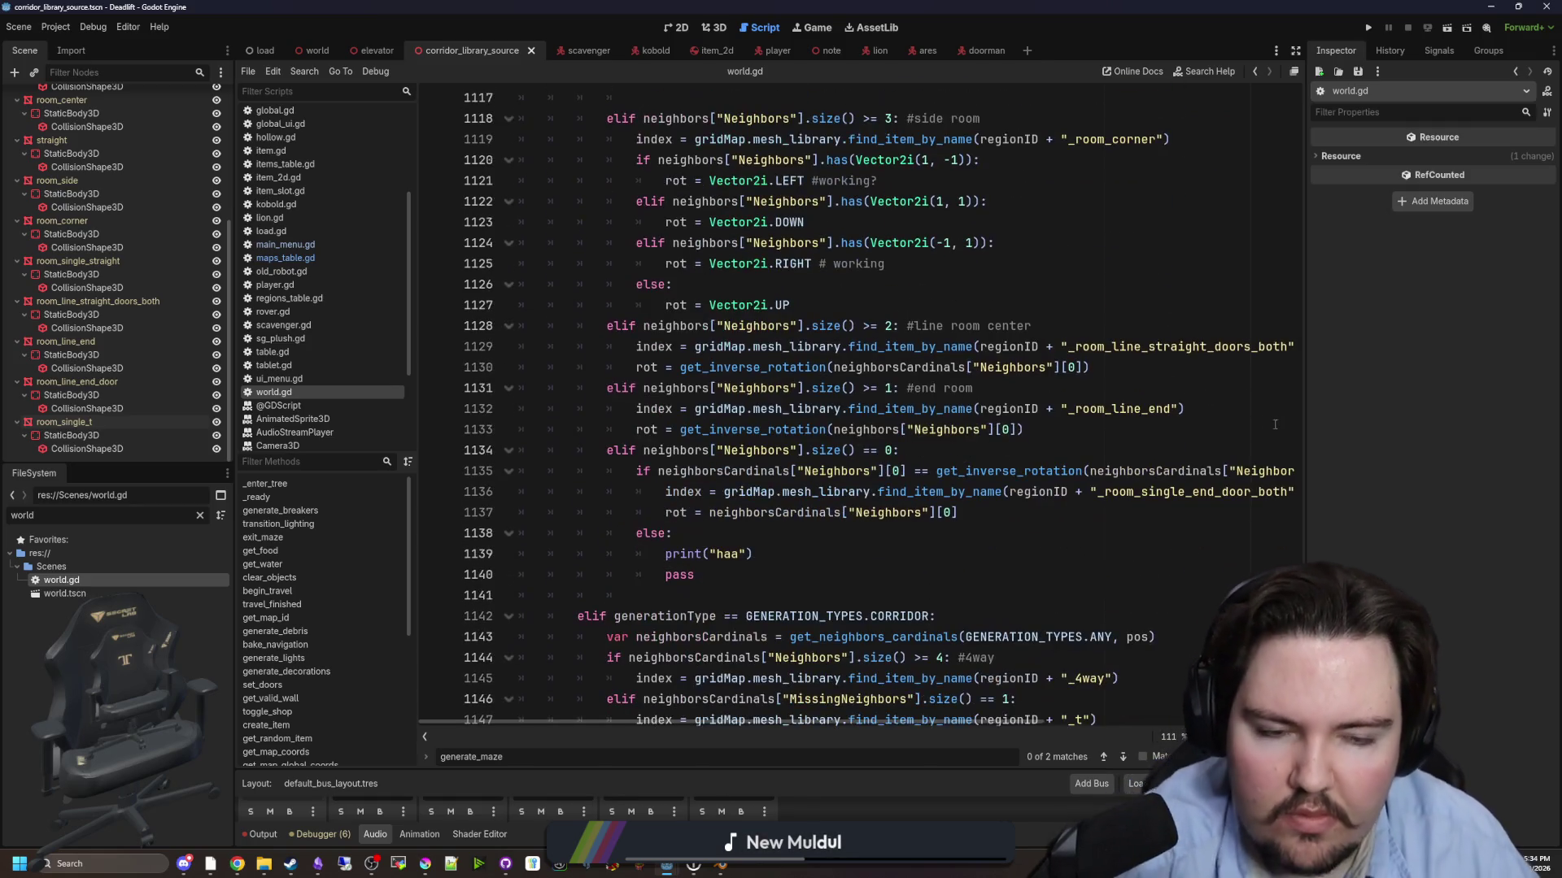
pyautogui.moveTo(1306, 435); pyautogui.dragTo(1423, 436)
pyautogui.moveTo(231, 466); pyautogui.dragTo(194, 466)
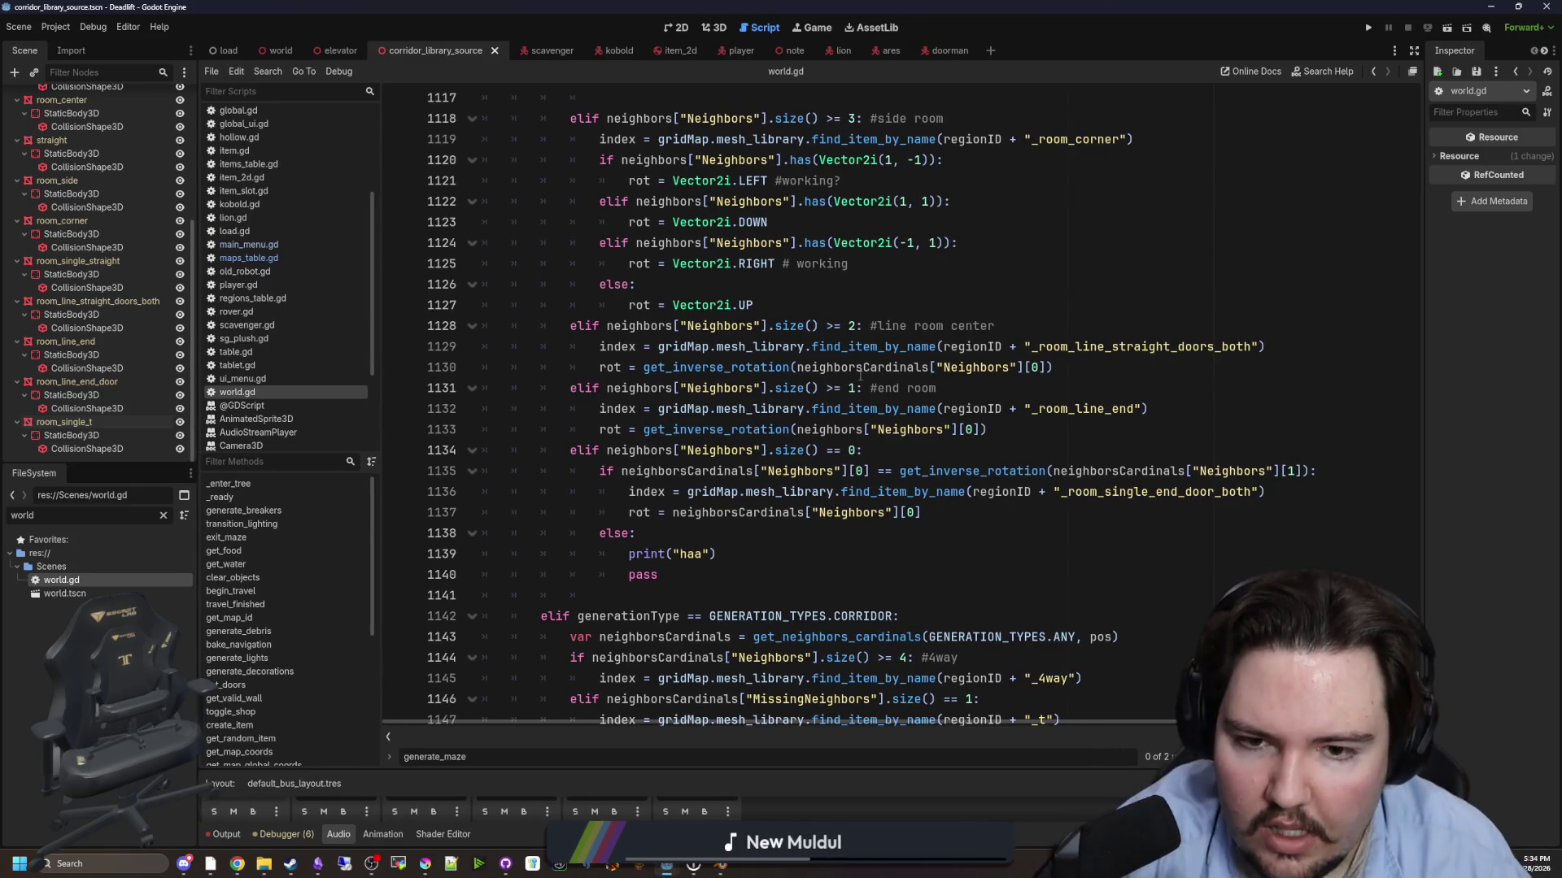
pyautogui.click(943, 311)
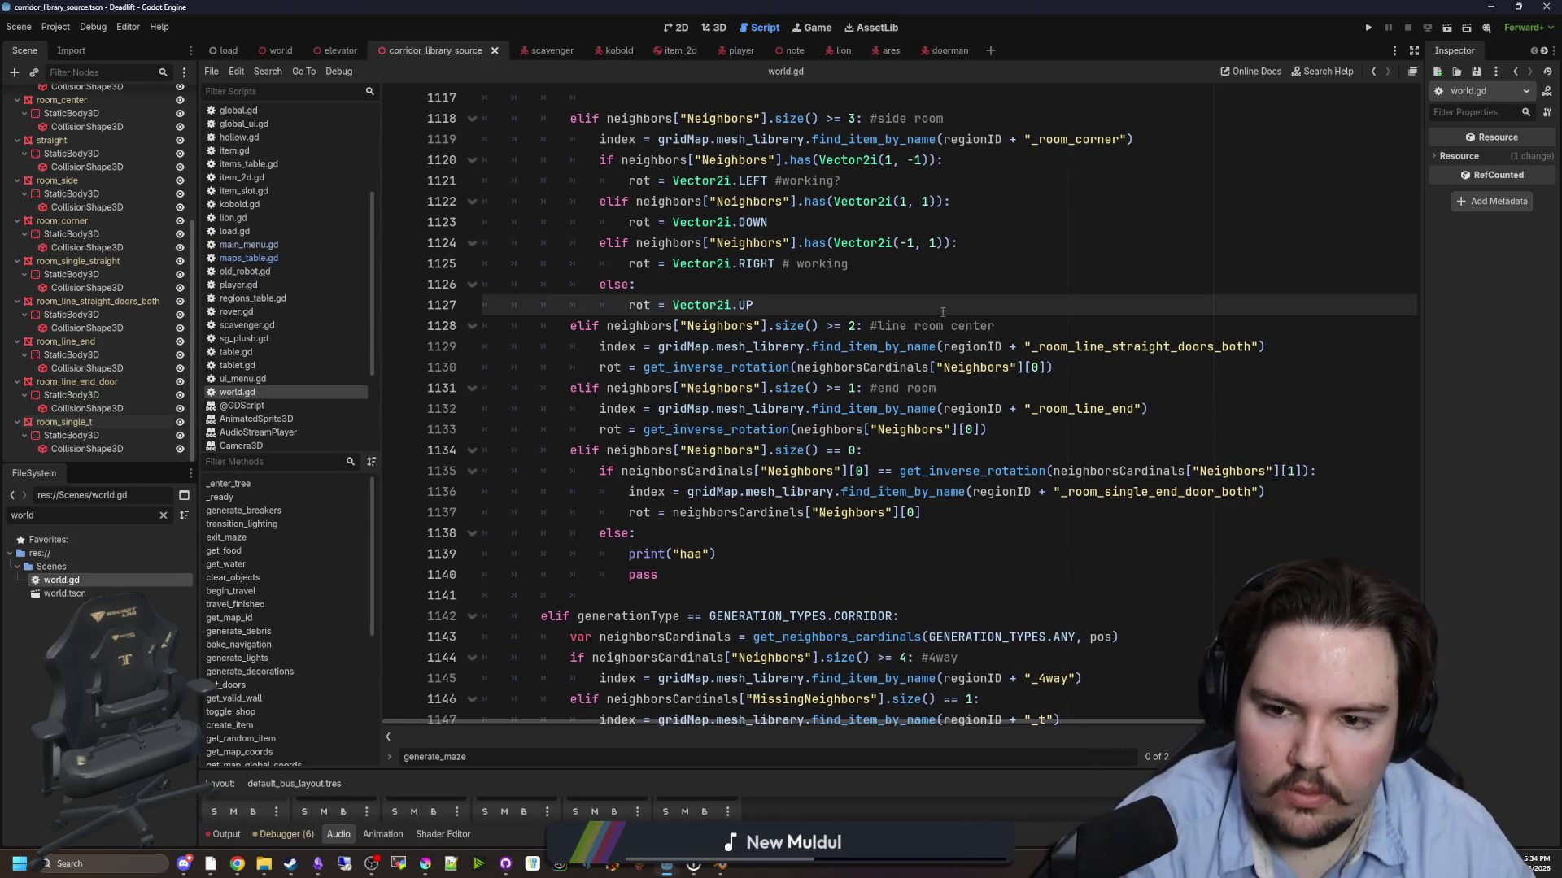
pyautogui.click(966, 388)
pyautogui.moveTo(1148, 408); pyautogui.dragTo(597, 410)
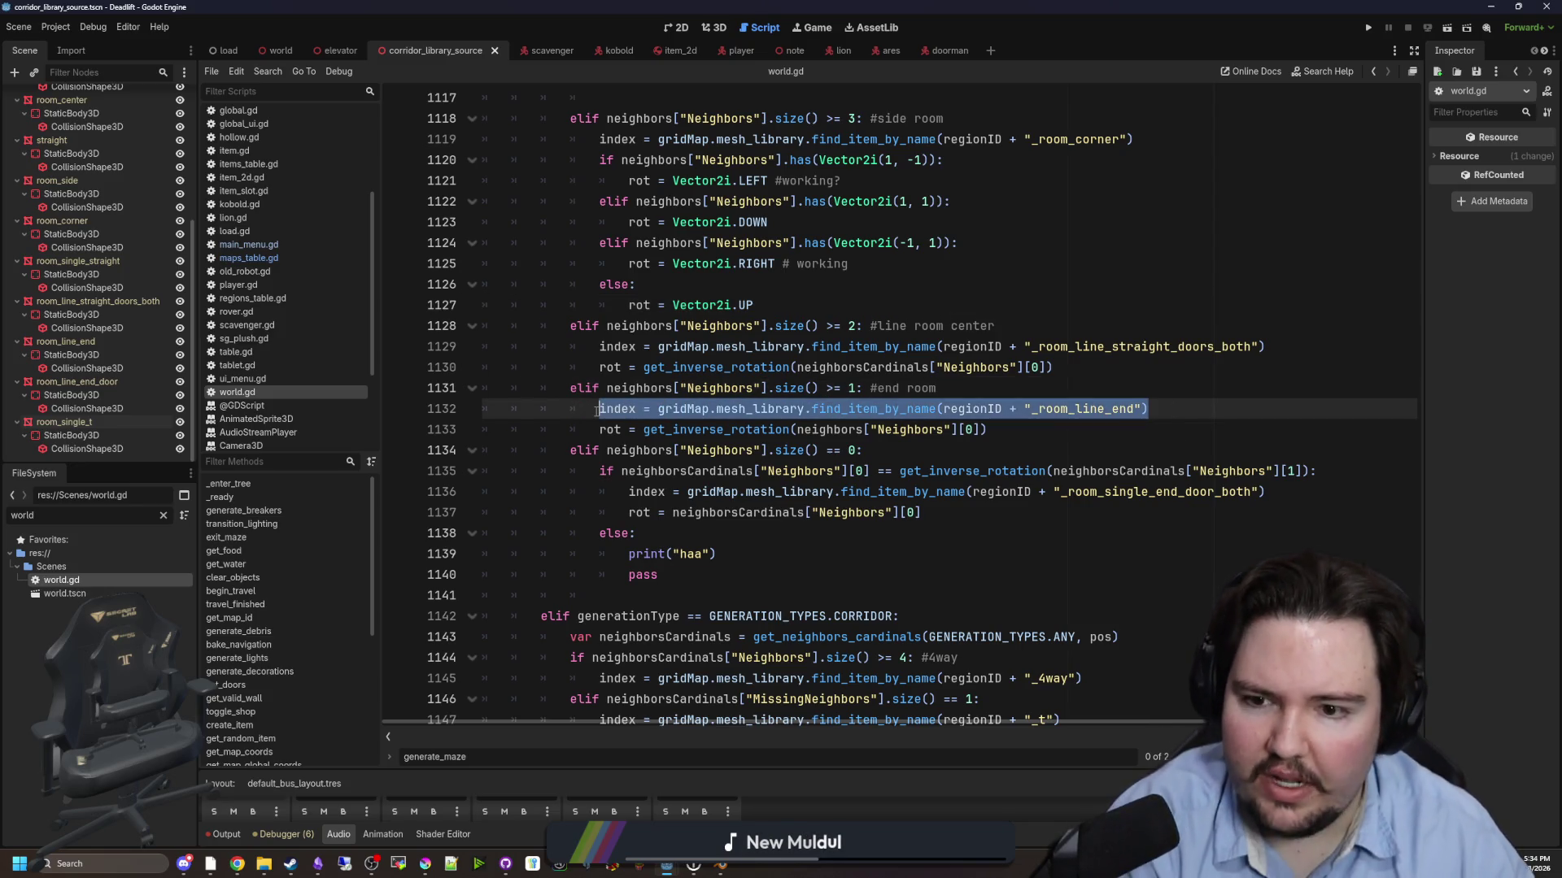
pyautogui.click(1118, 459)
pyautogui.moveTo(1149, 408); pyautogui.dragTo(598, 408)
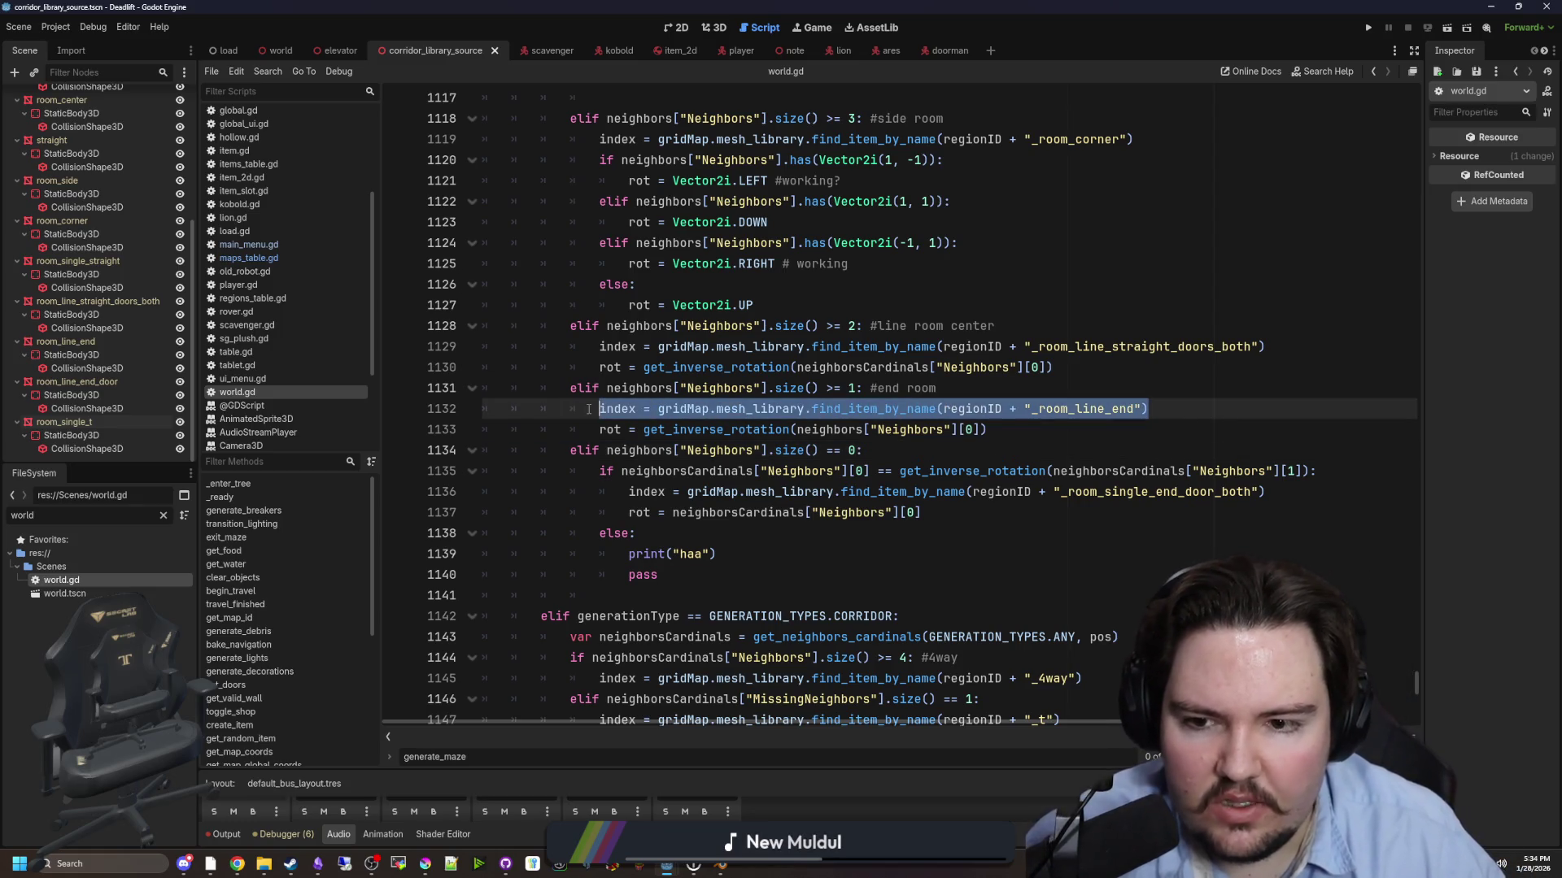
pyautogui.click(1043, 409)
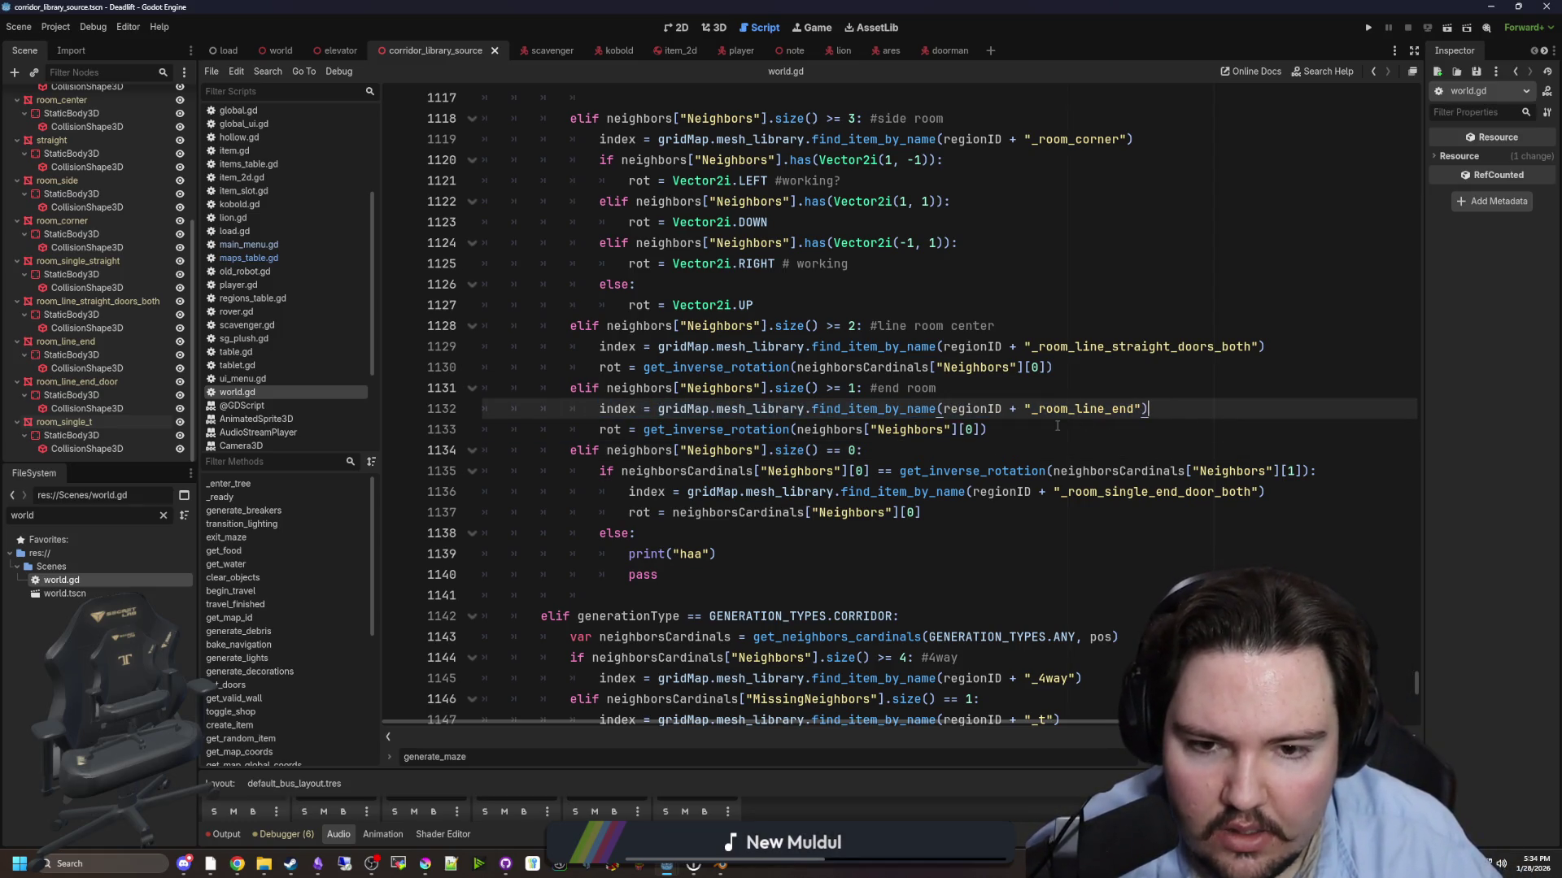
pyautogui.press('Down')
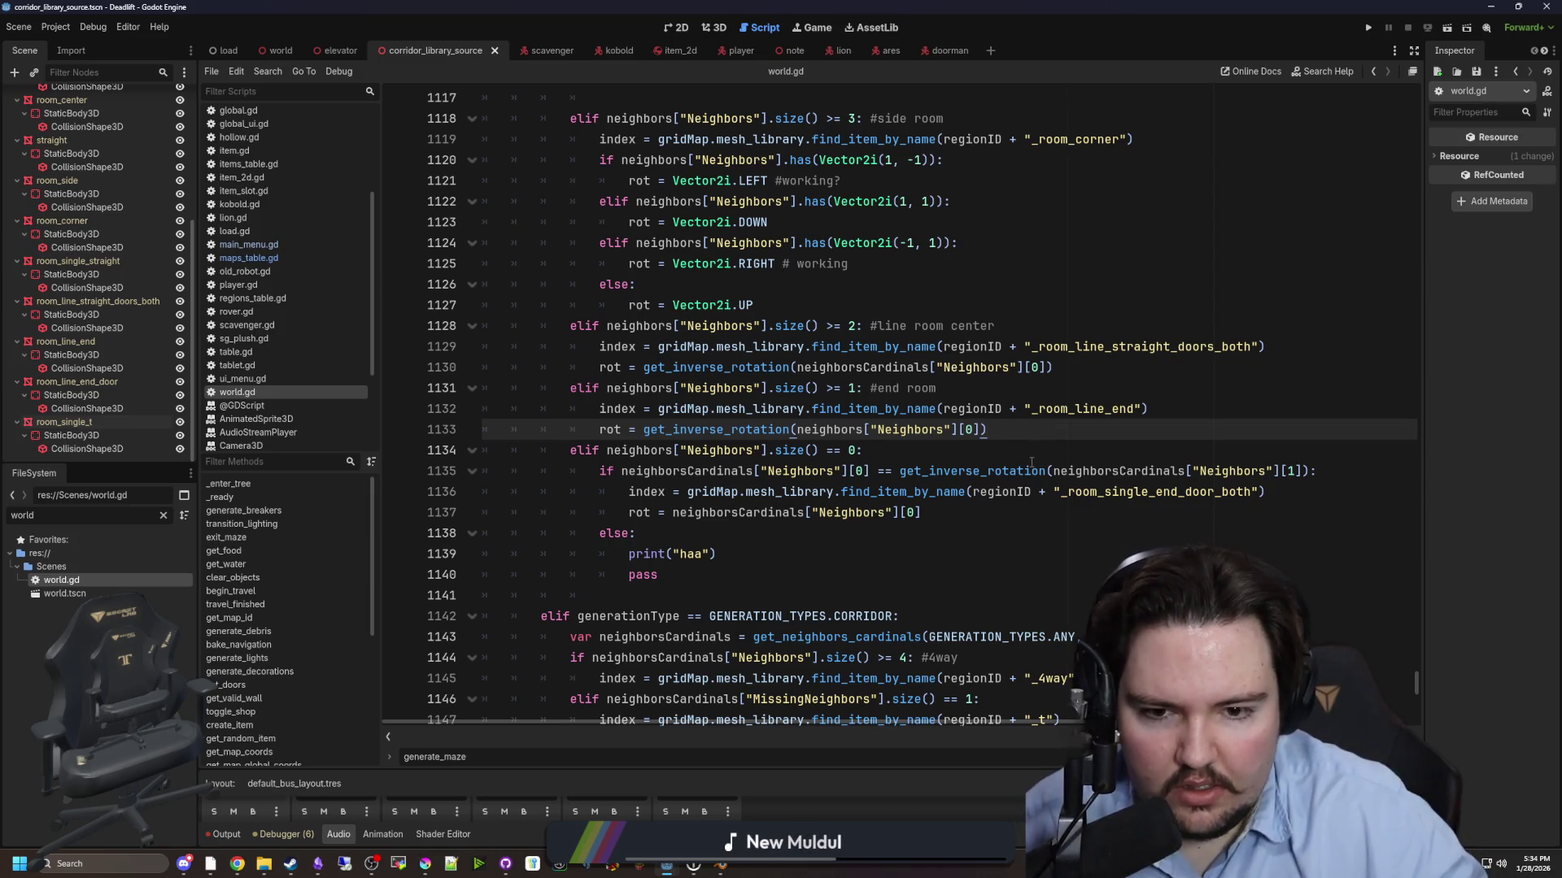
# - Select the single-end-door condition on line 1135, then insert a new line after the end-room rotation line
pyautogui.click(993, 519)
pyautogui.moveTo(1350, 470); pyautogui.dragTo(598, 492)
pyautogui.moveTo(593, 483); pyautogui.dragTo(598, 471)
pyautogui.hotkey('ctrl', 'c')
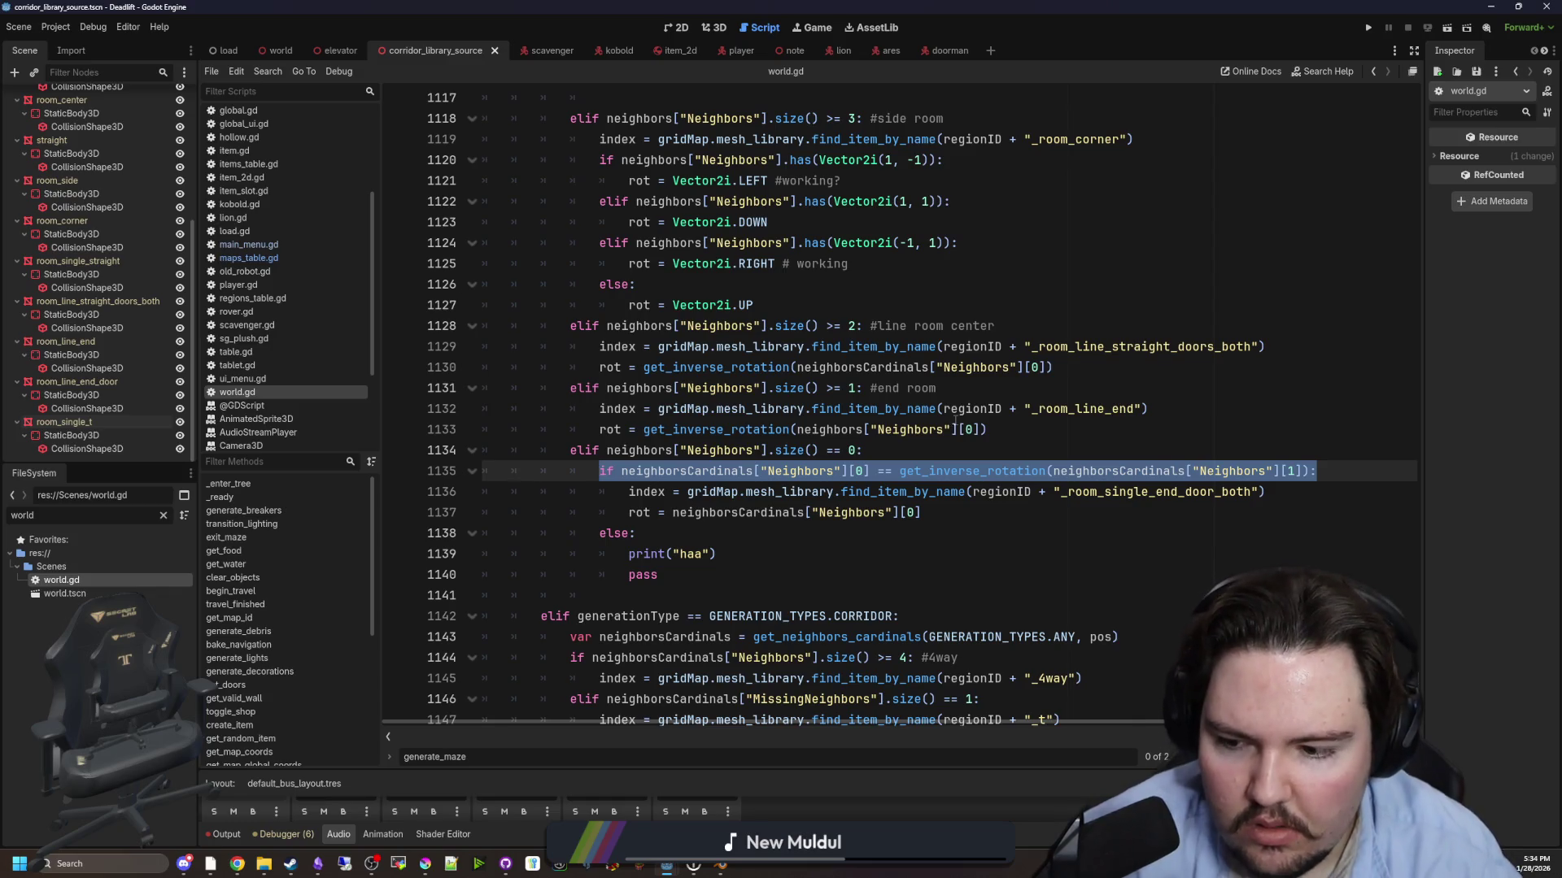
pyautogui.click(989, 429)
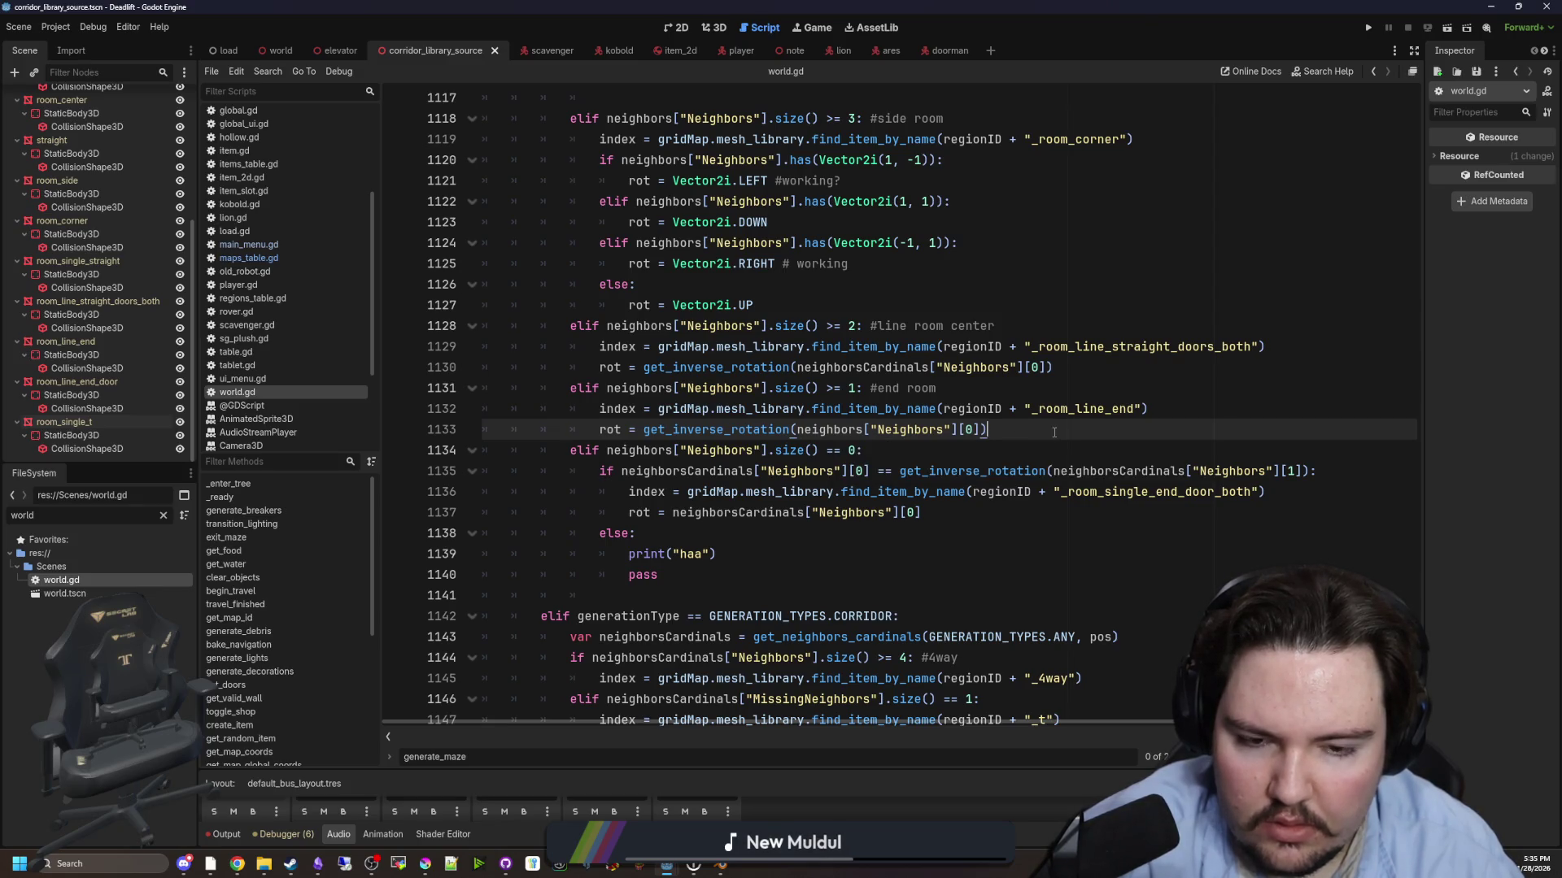
pyautogui.press('Return')
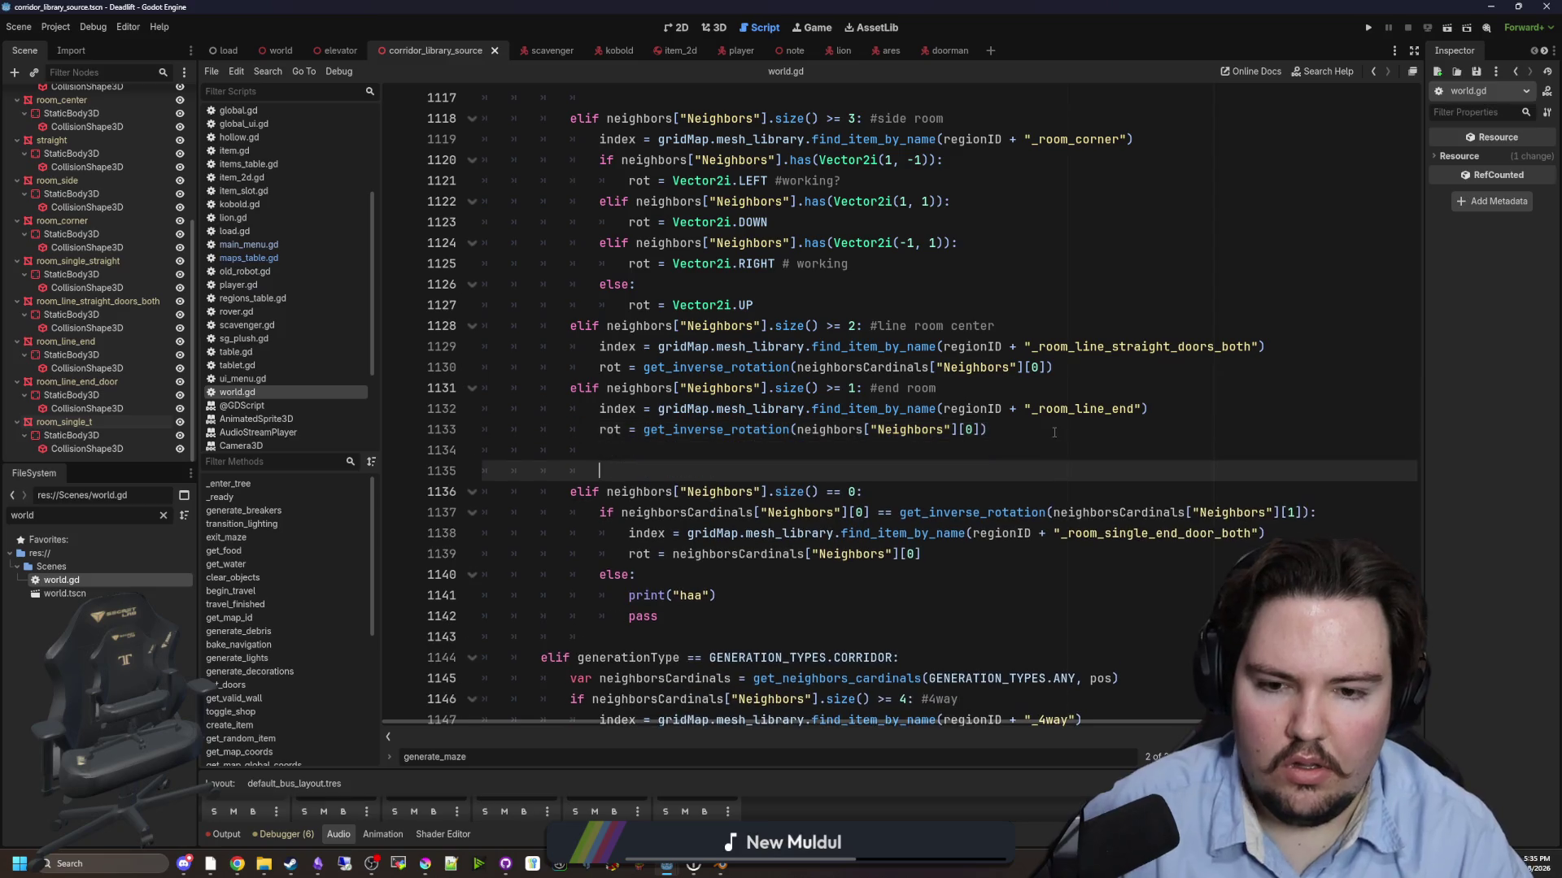
pyautogui.hotkey('ctrl', 'v')
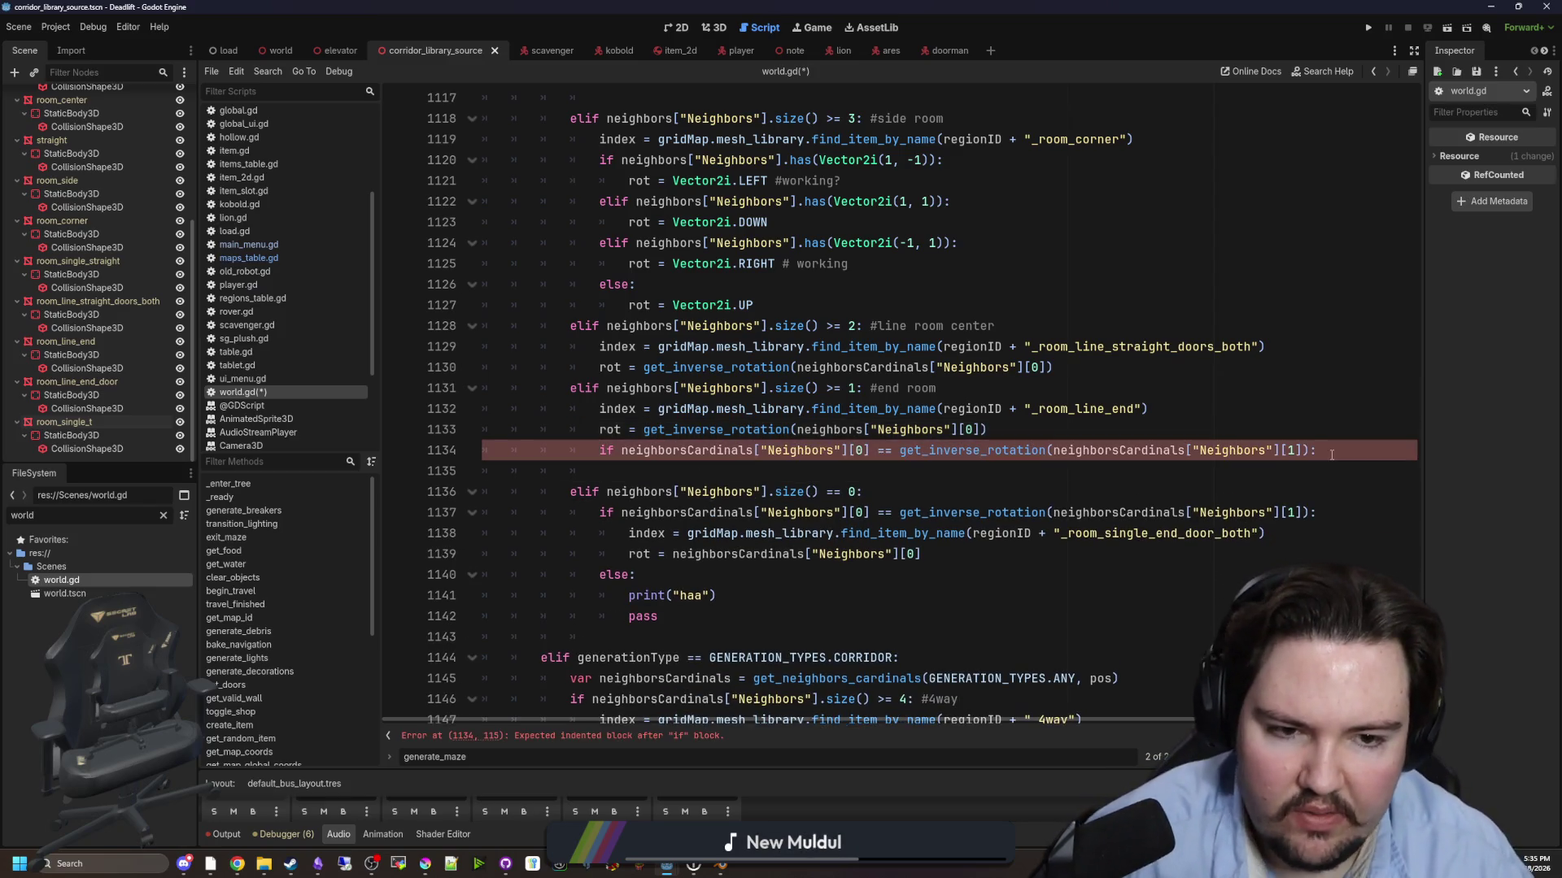
pyautogui.moveTo(1309, 450); pyautogui.dragTo(878, 450)
pyautogui.press('BackSpace')
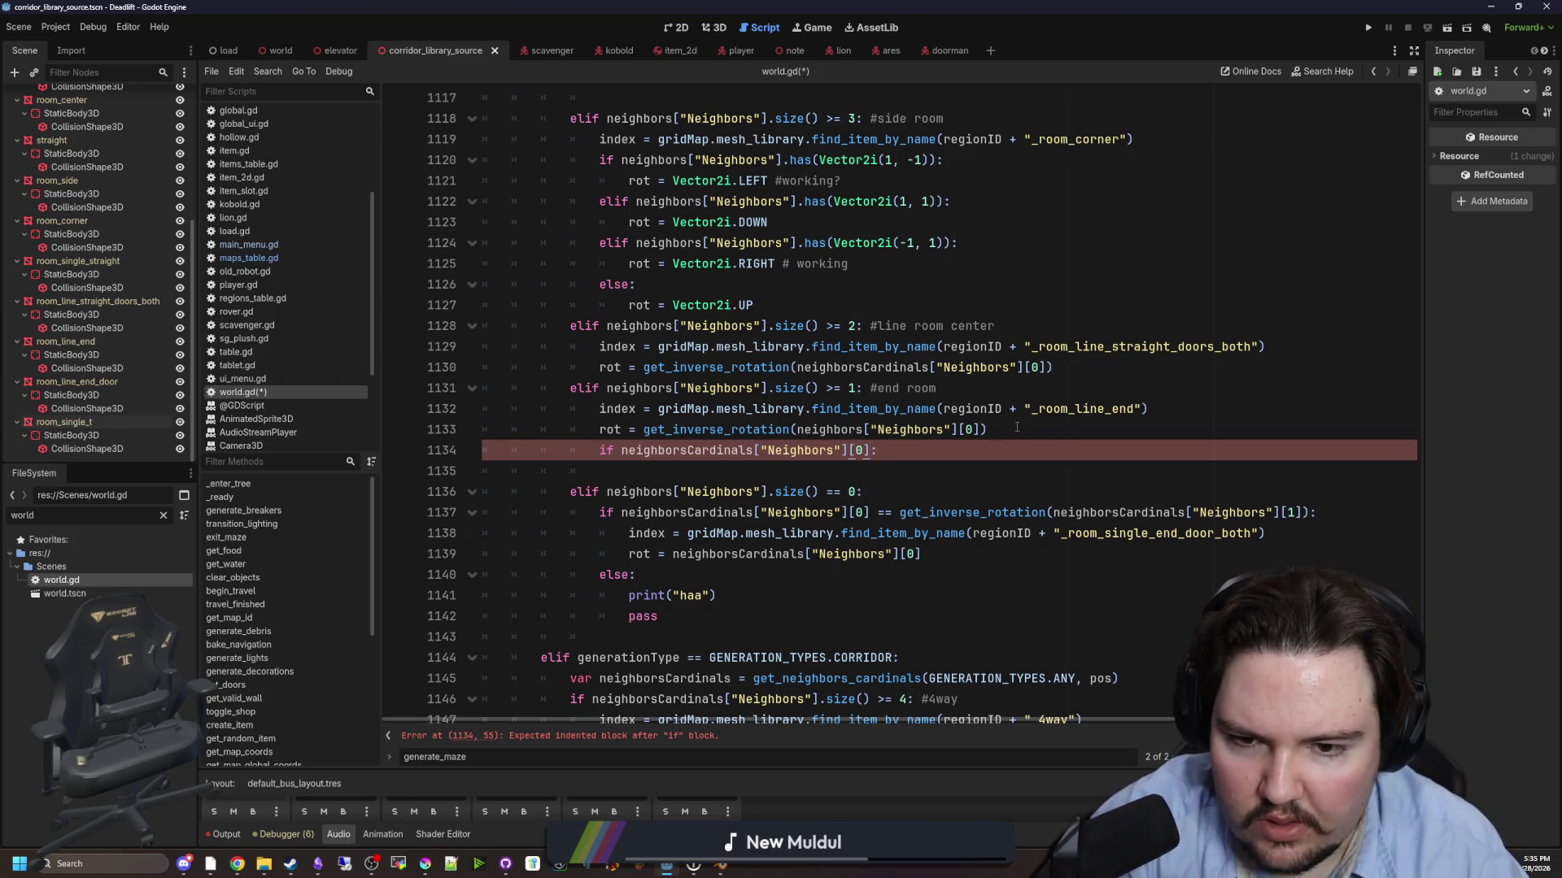
pyautogui.press('BackSpace')
pyautogui.press('BackSpace')
pyautogui.press('BackSpace')
pyautogui.write('.has(')
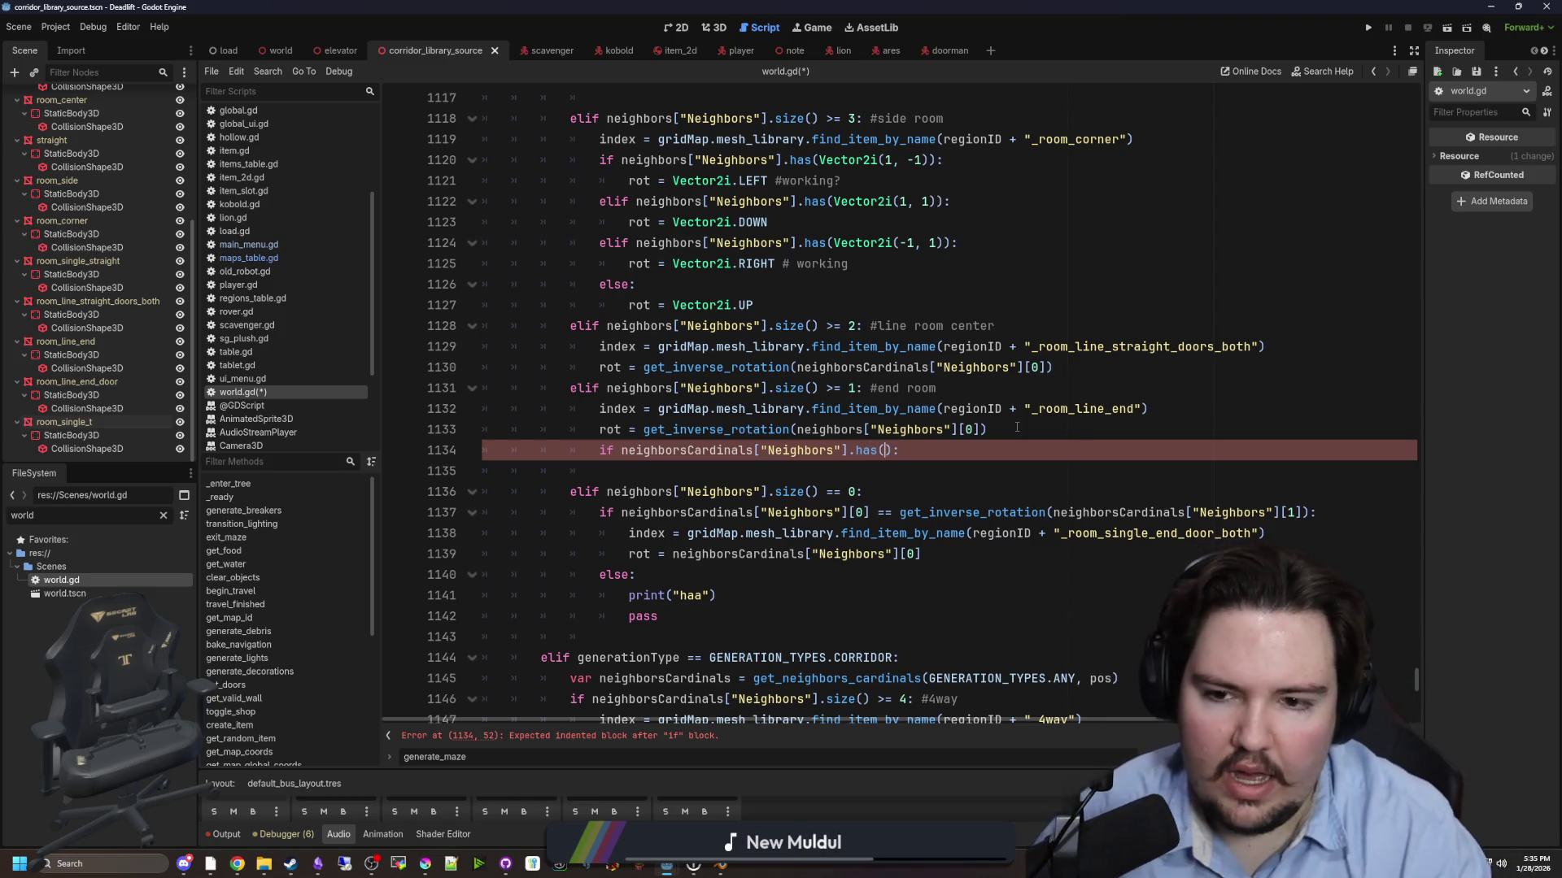
pyautogui.click(1037, 415)
pyautogui.press('Down')
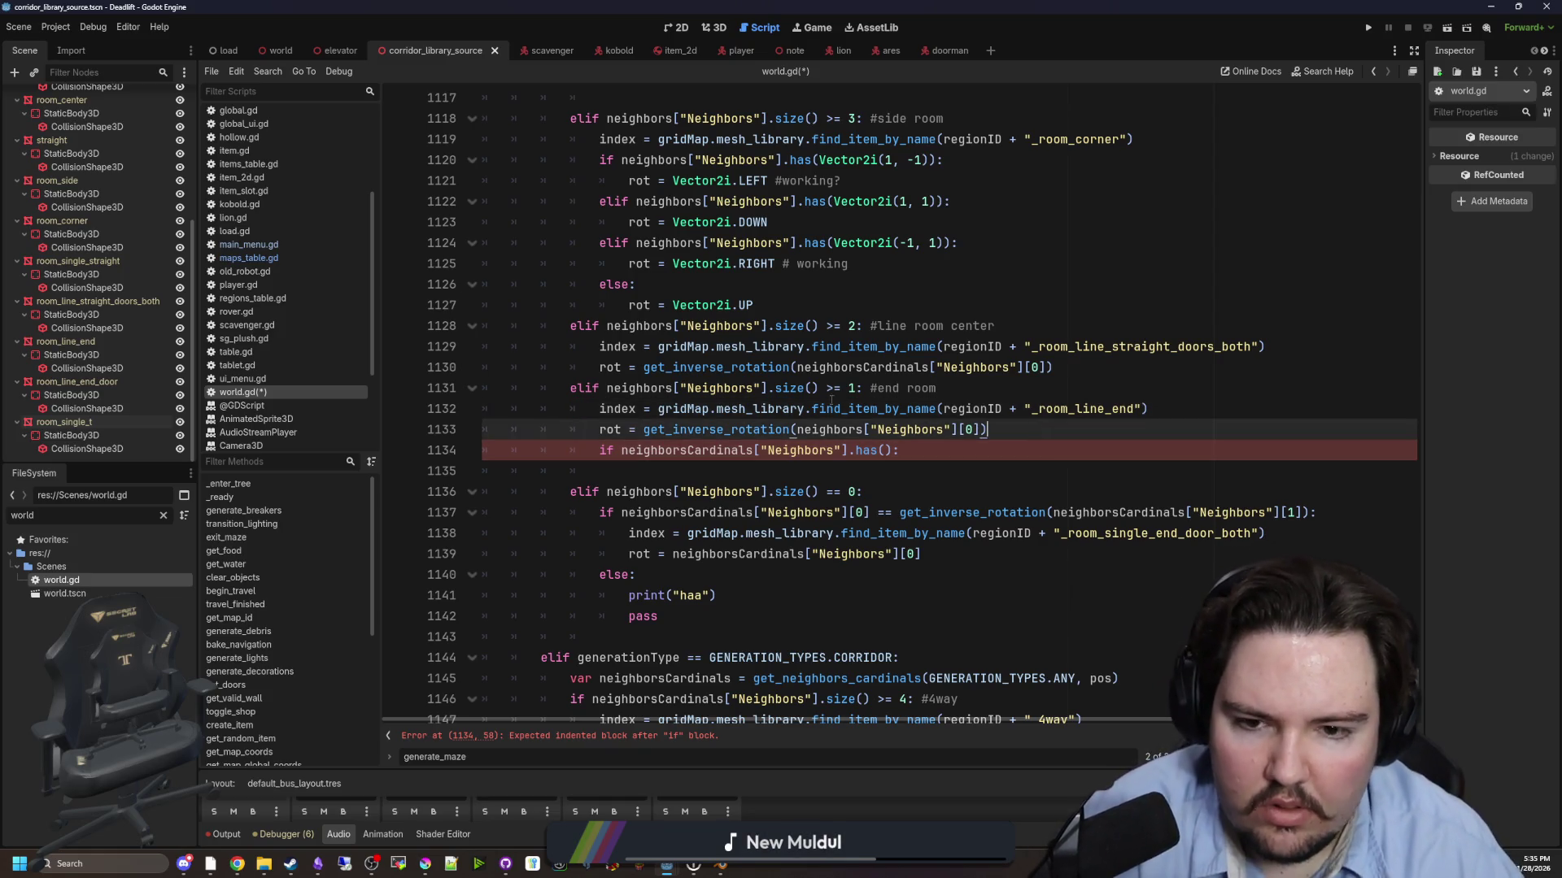
pyautogui.moveTo(767, 388); pyautogui.dragTo(605, 388)
pyautogui.hotkey('ctrl', 'c')
pyautogui.click(887, 451)
pyautogui.hotkey('ctrl', 'v')
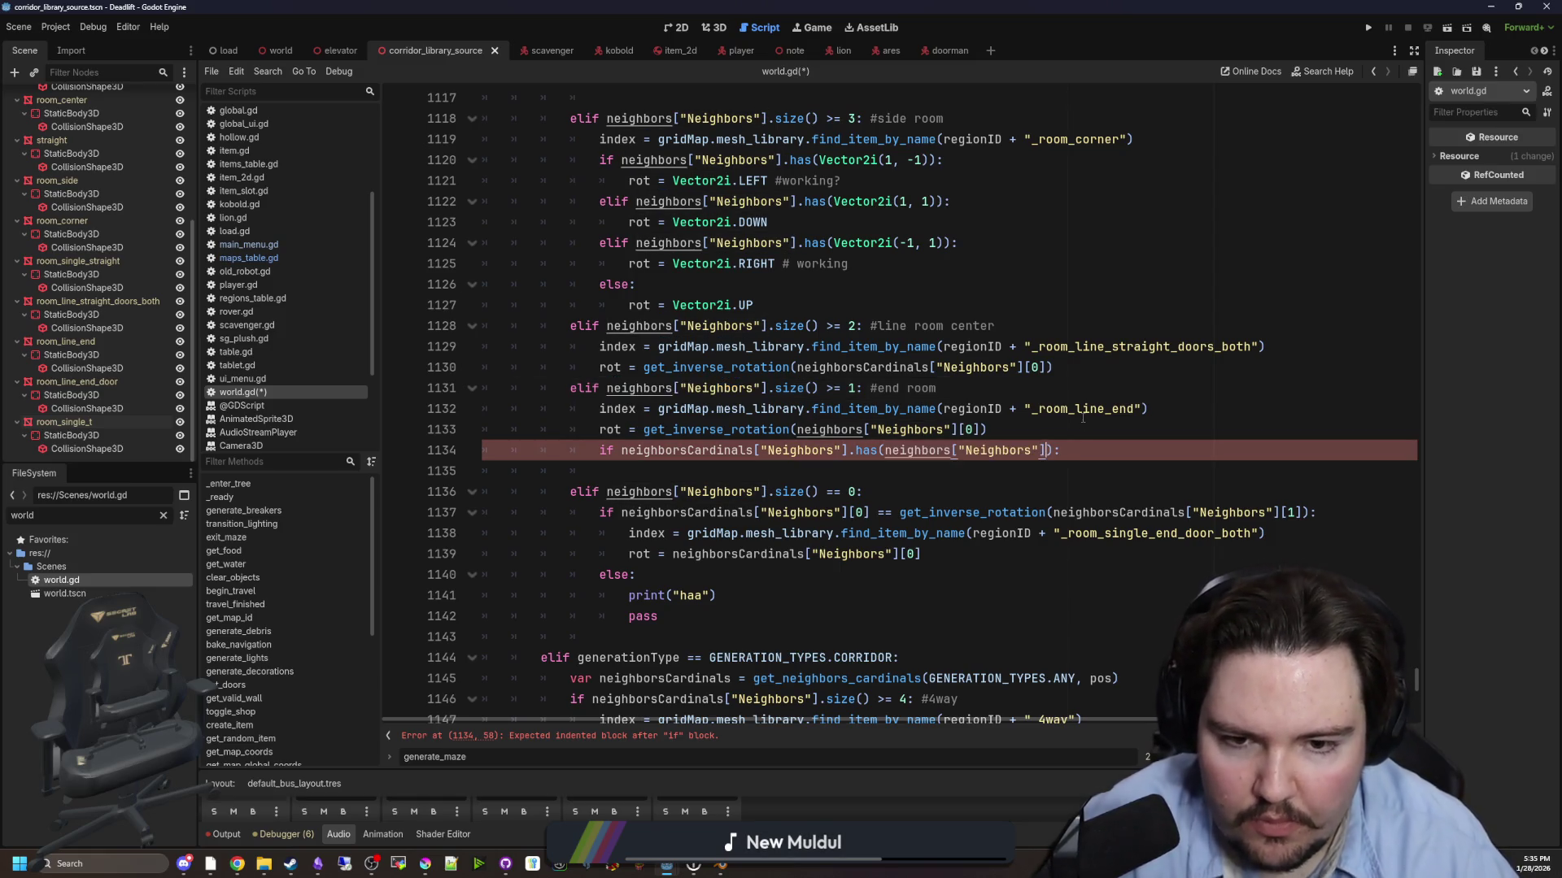
pyautogui.write('[0]')
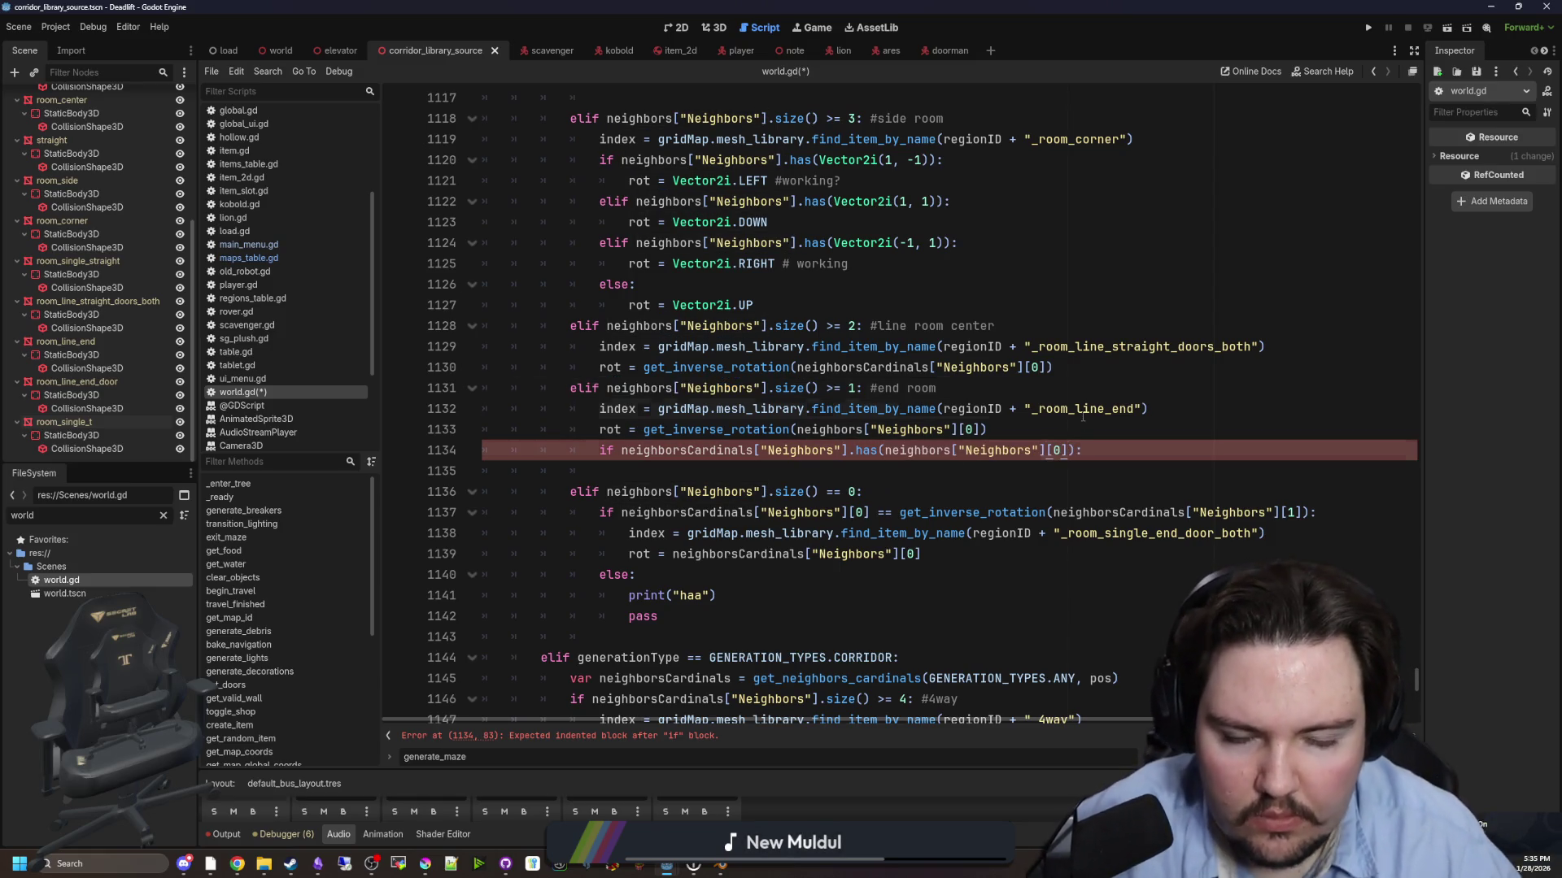
pyautogui.click(1112, 458)
pyautogui.press('Return')
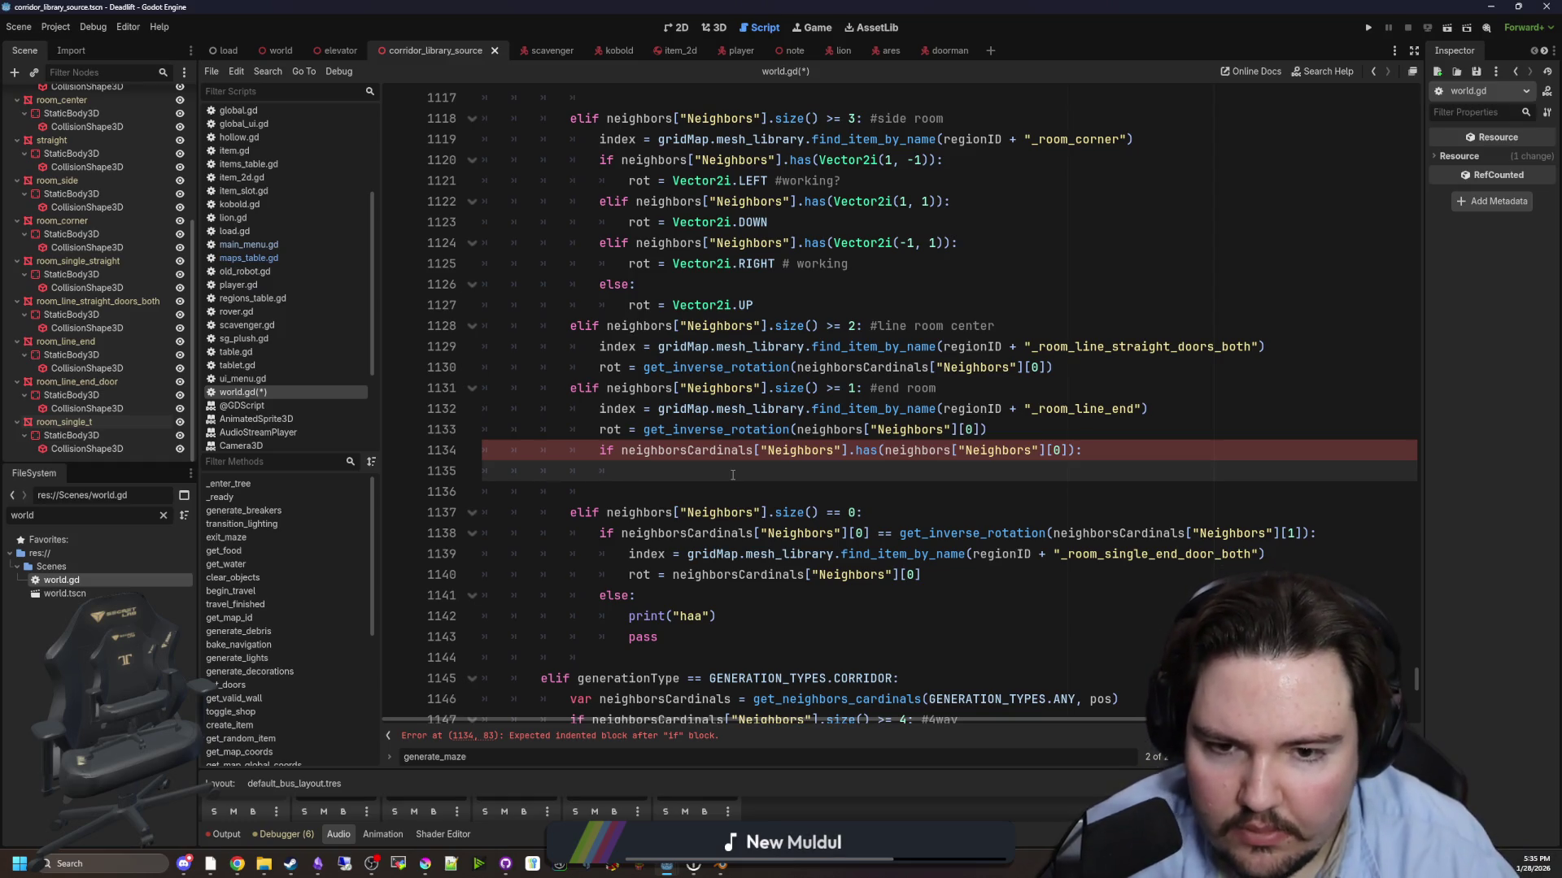
pyautogui.moveTo(1145, 408); pyautogui.dragTo(600, 408)
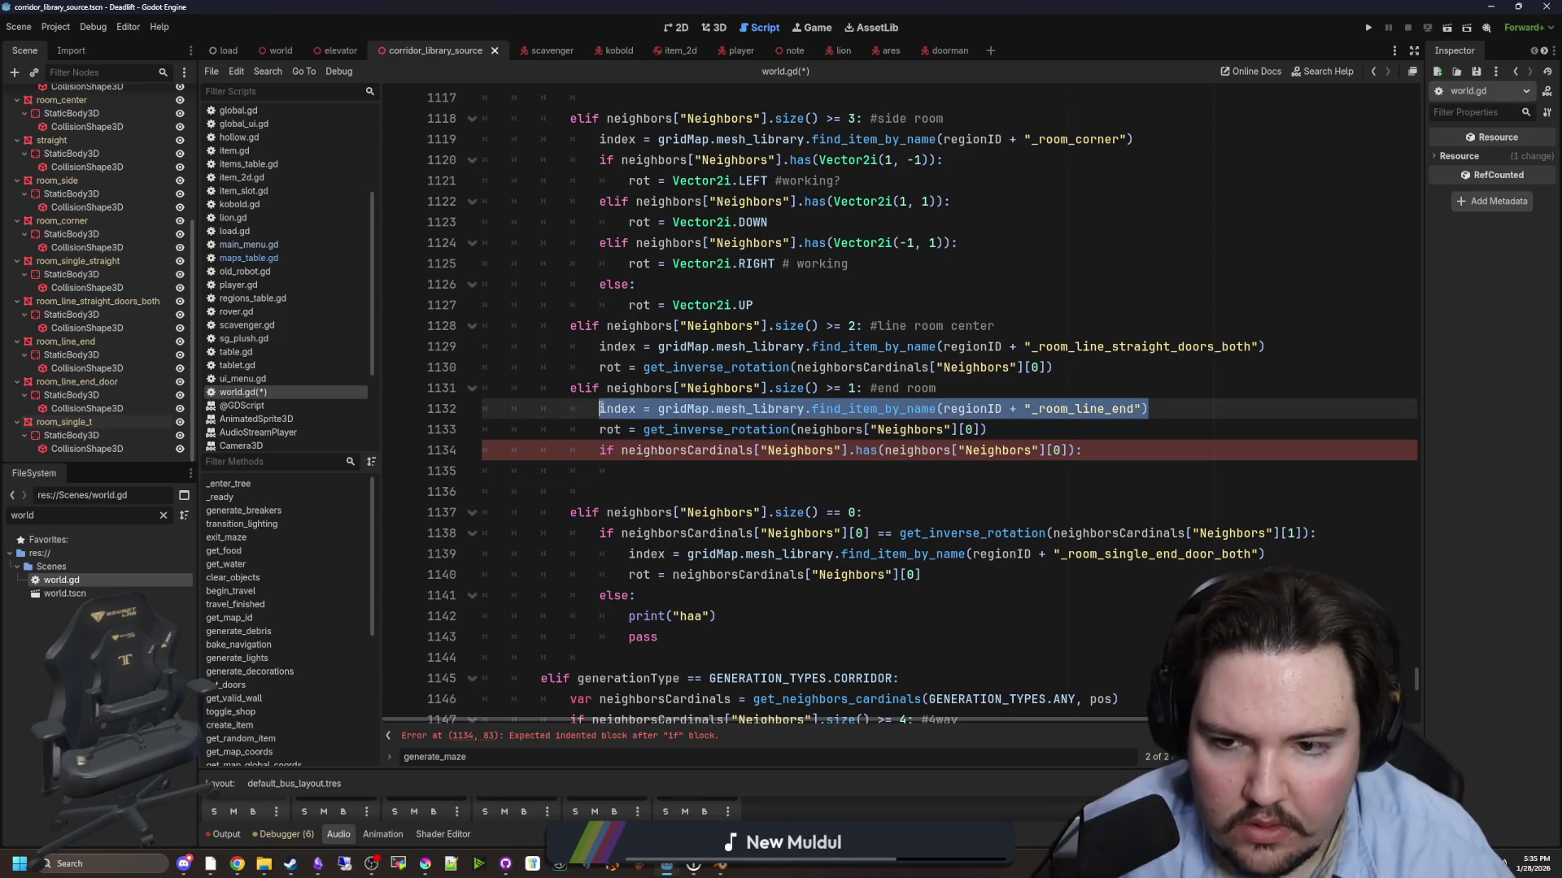
pyautogui.moveTo(986, 430); pyautogui.dragTo(599, 429)
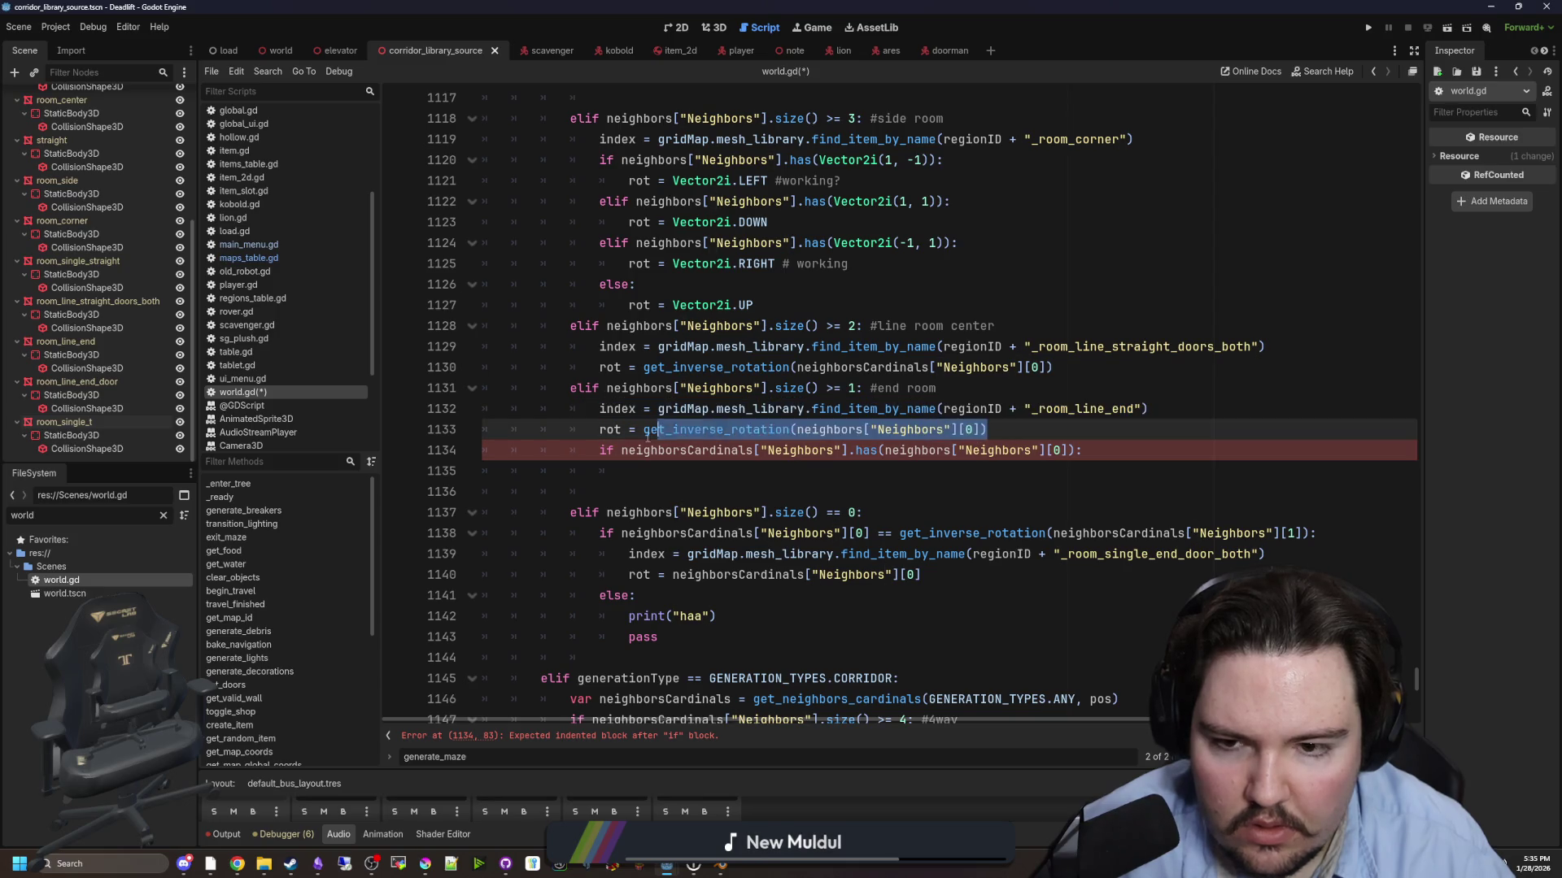
pyautogui.hotkey('ctrl', 'x')
pyautogui.click(630, 469)
pyautogui.hotkey('ctrl', 'v')
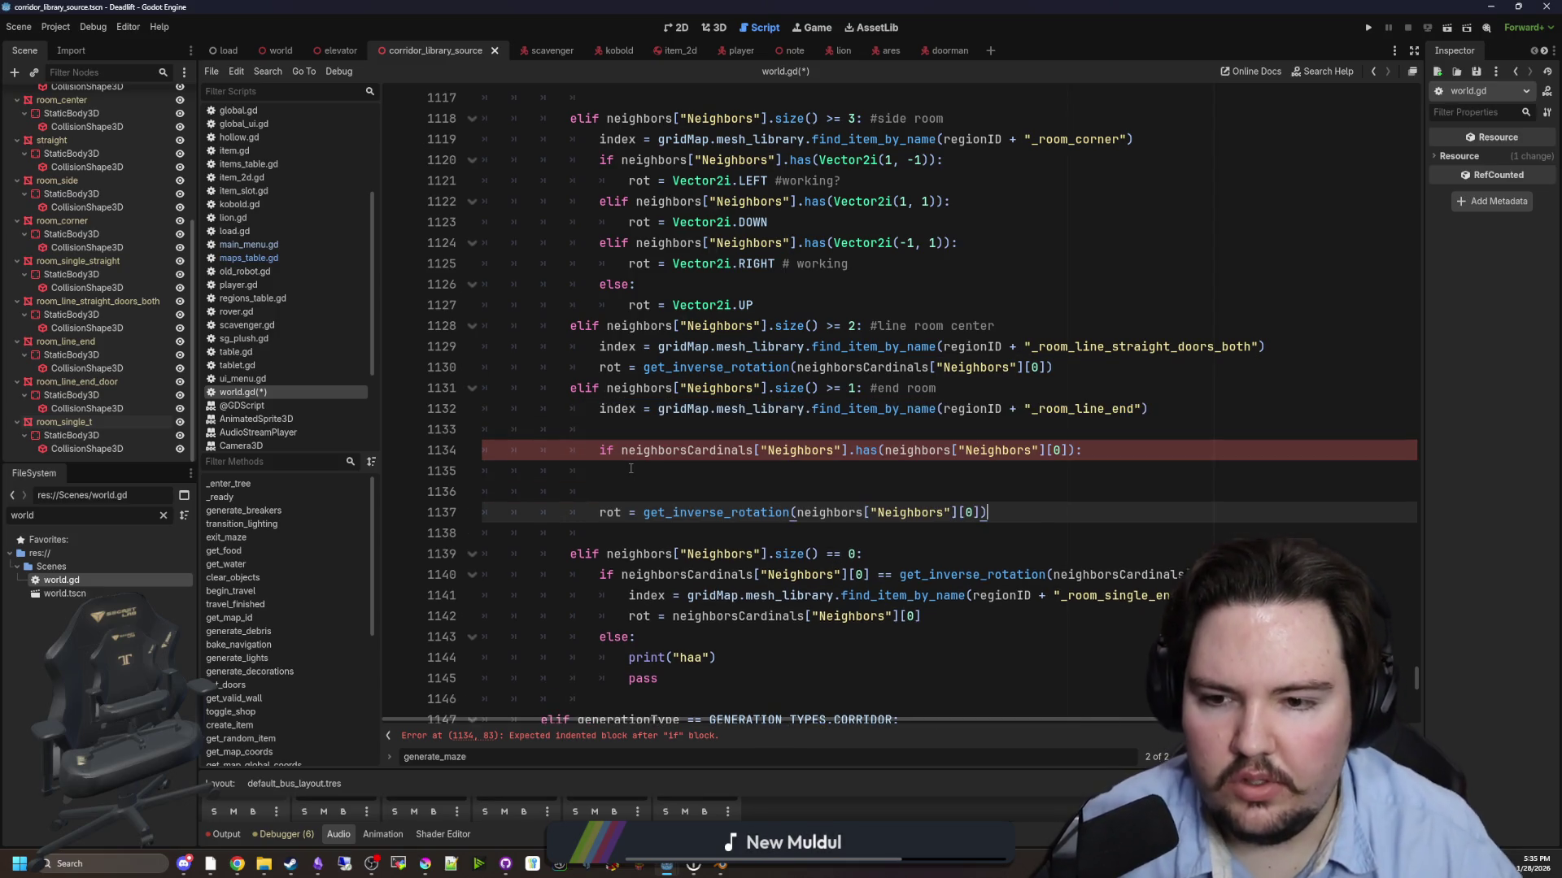
pyautogui.moveTo(1185, 415)
pyautogui.mouseDown()
pyautogui.moveTo(597, 416)
pyautogui.moveTo(599, 447)
pyautogui.mouseUp()
pyautogui.hotkey('ctrl', 'x')
pyautogui.press('BackSpace')
pyautogui.click(644, 422)
pyautogui.press('Return')
pyautogui.write('else:')
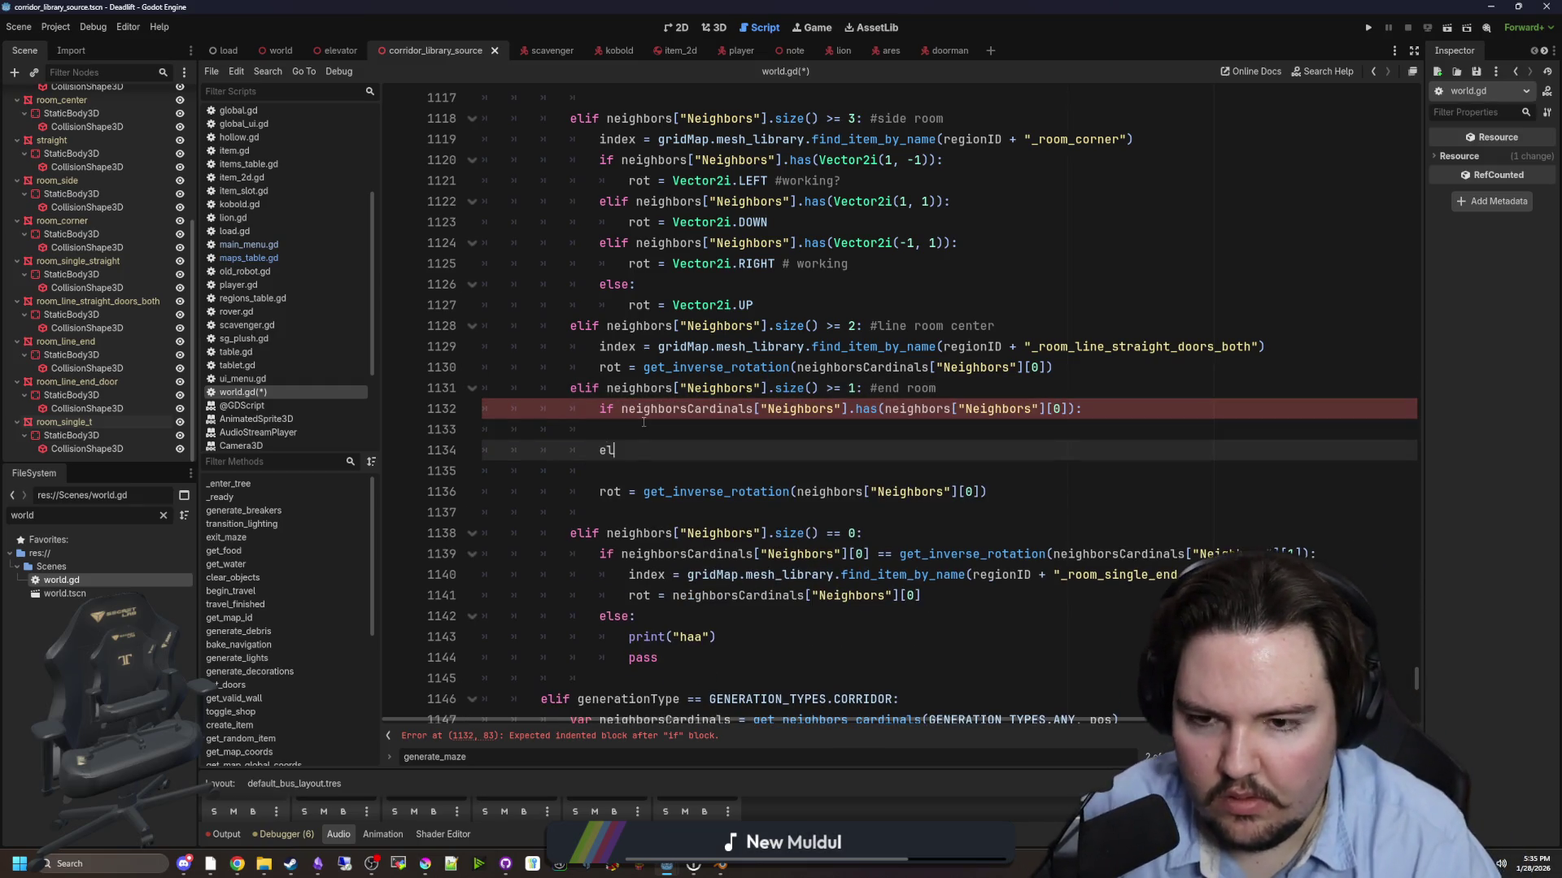
pyautogui.press('Return')
pyautogui.hotkey('ctrl', 'v')
pyautogui.click(643, 422)
pyautogui.hotkey('ctrl', 'v')
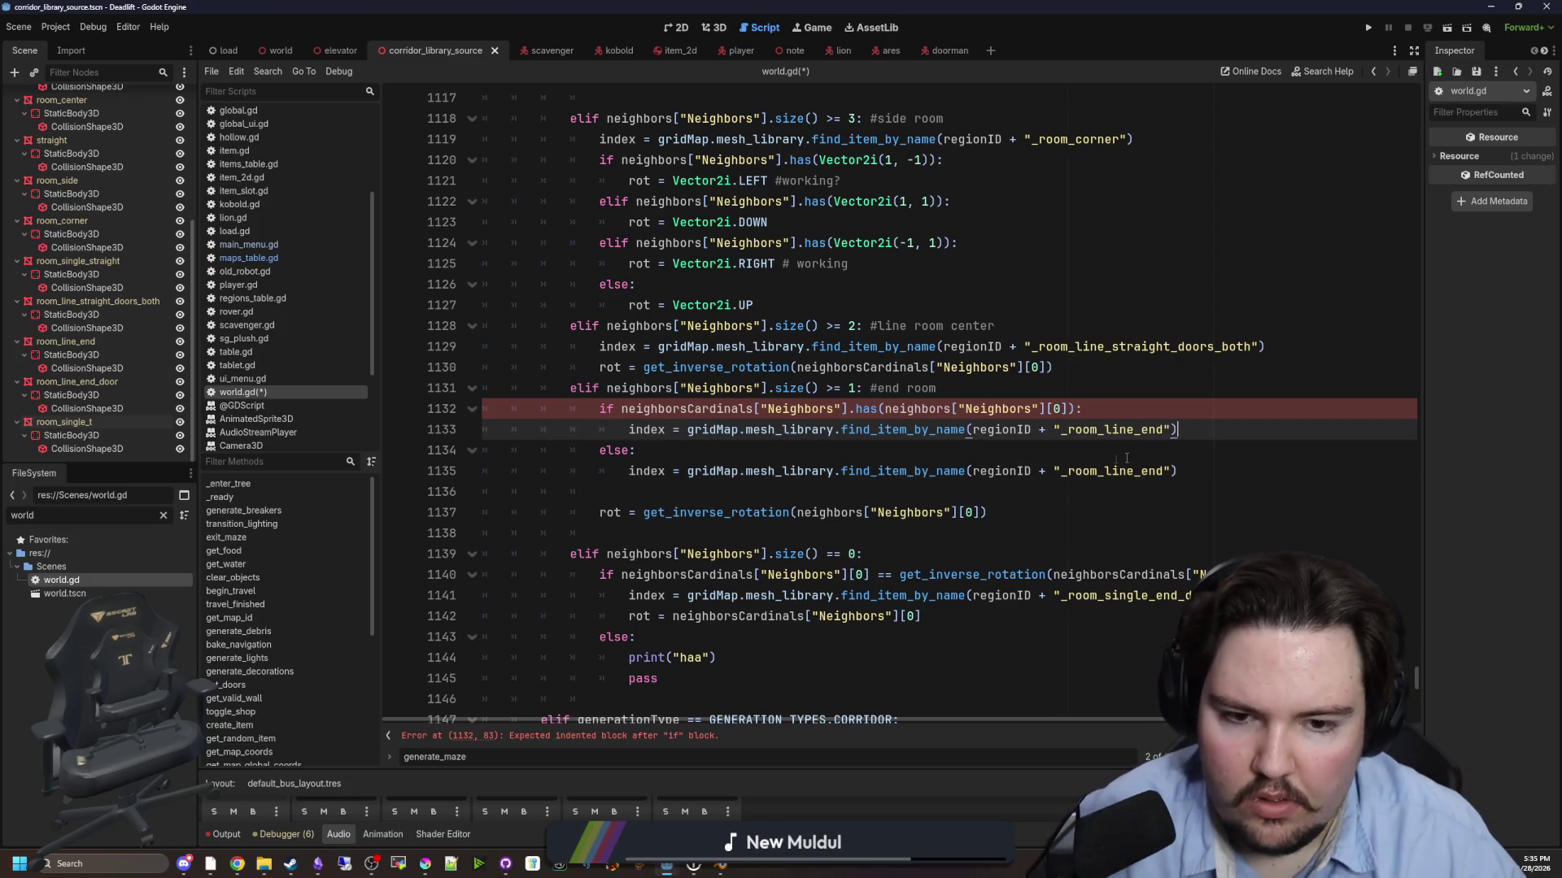
pyautogui.moveTo(1163, 471); pyautogui.dragTo(1106, 471)
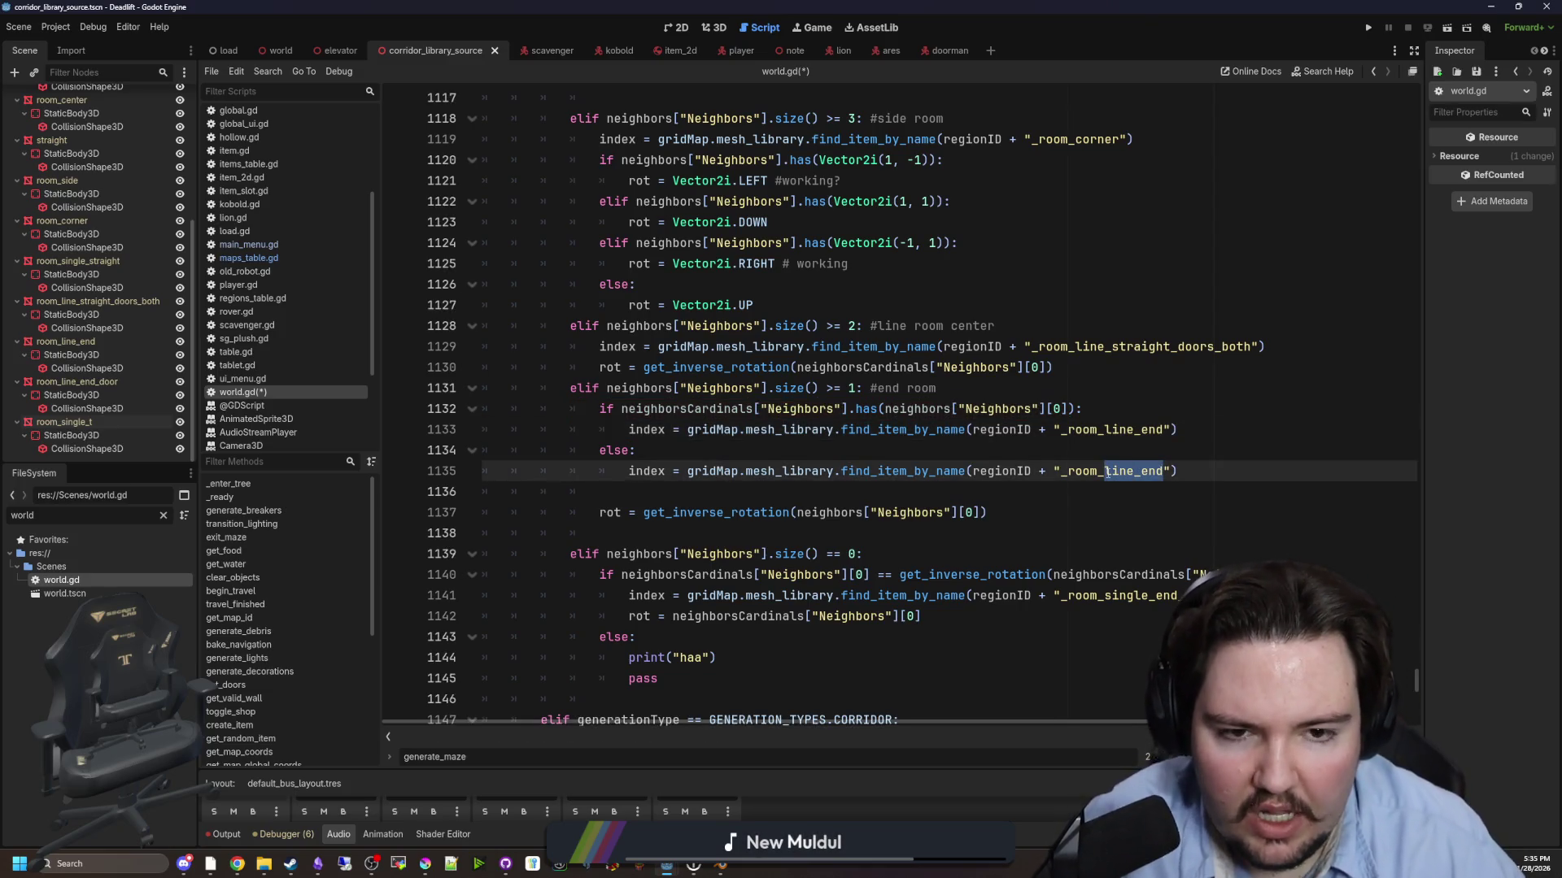
pyautogui.click(1164, 430)
pyautogui.write('_door')
pyautogui.click(1101, 407)
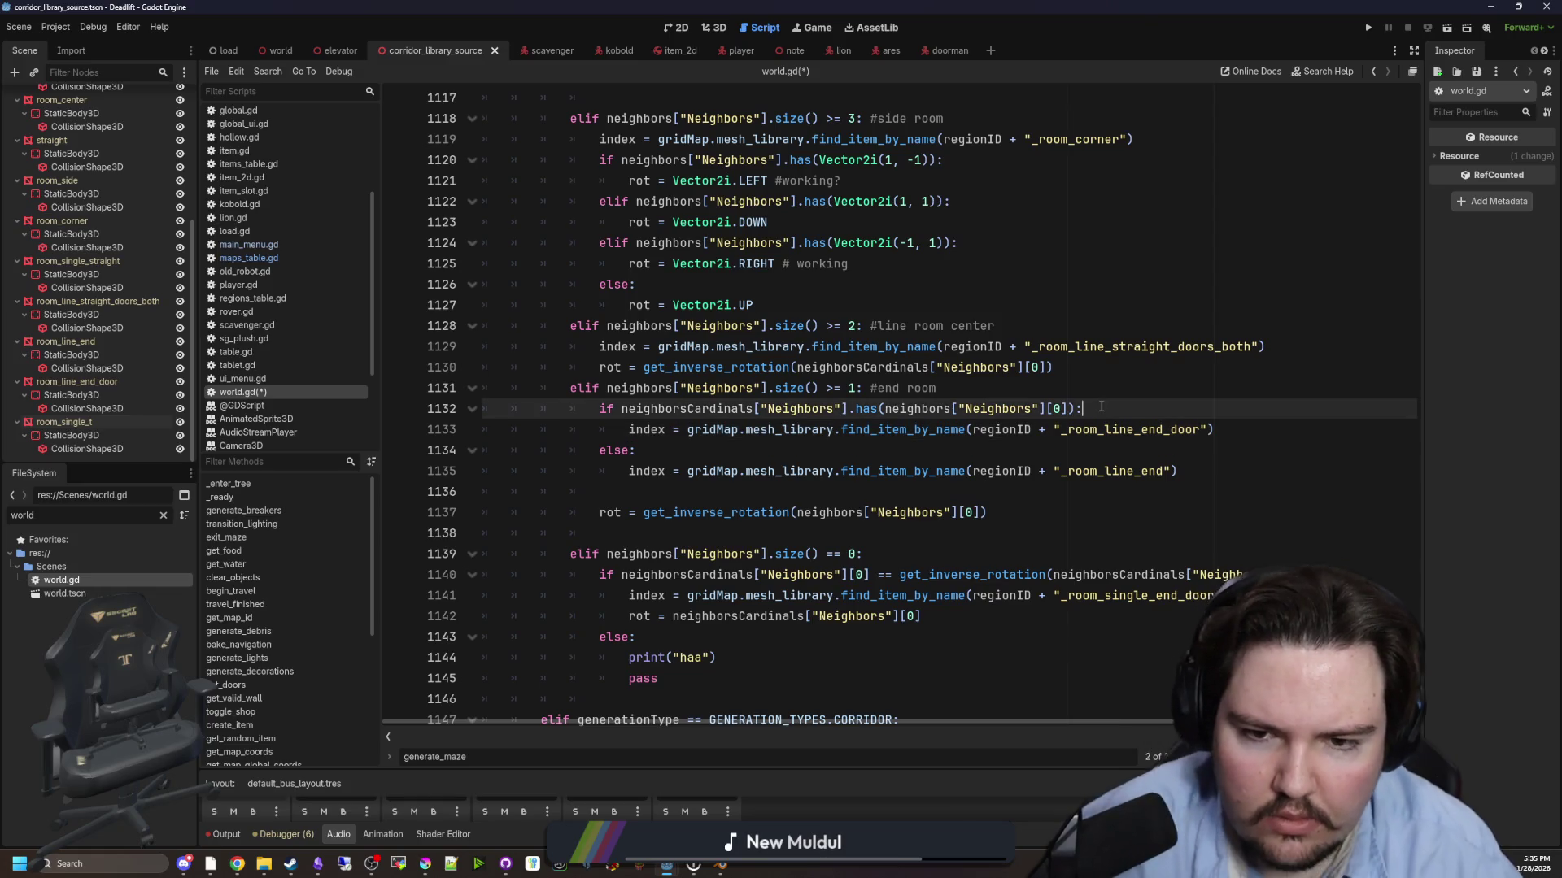
pyautogui.click(1080, 395)
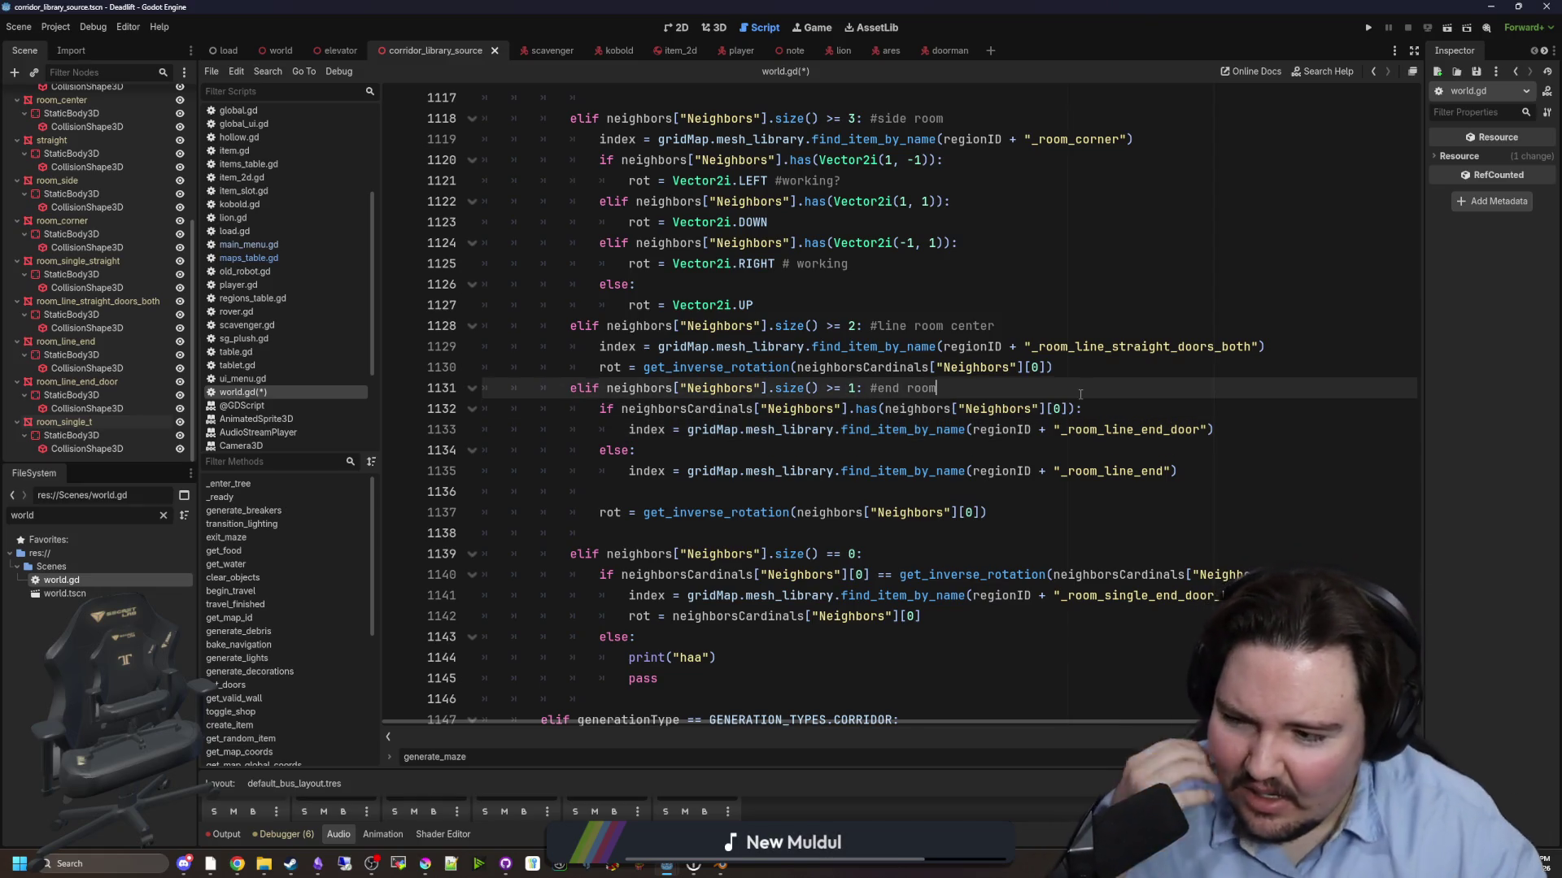
pyautogui.click(949, 451)
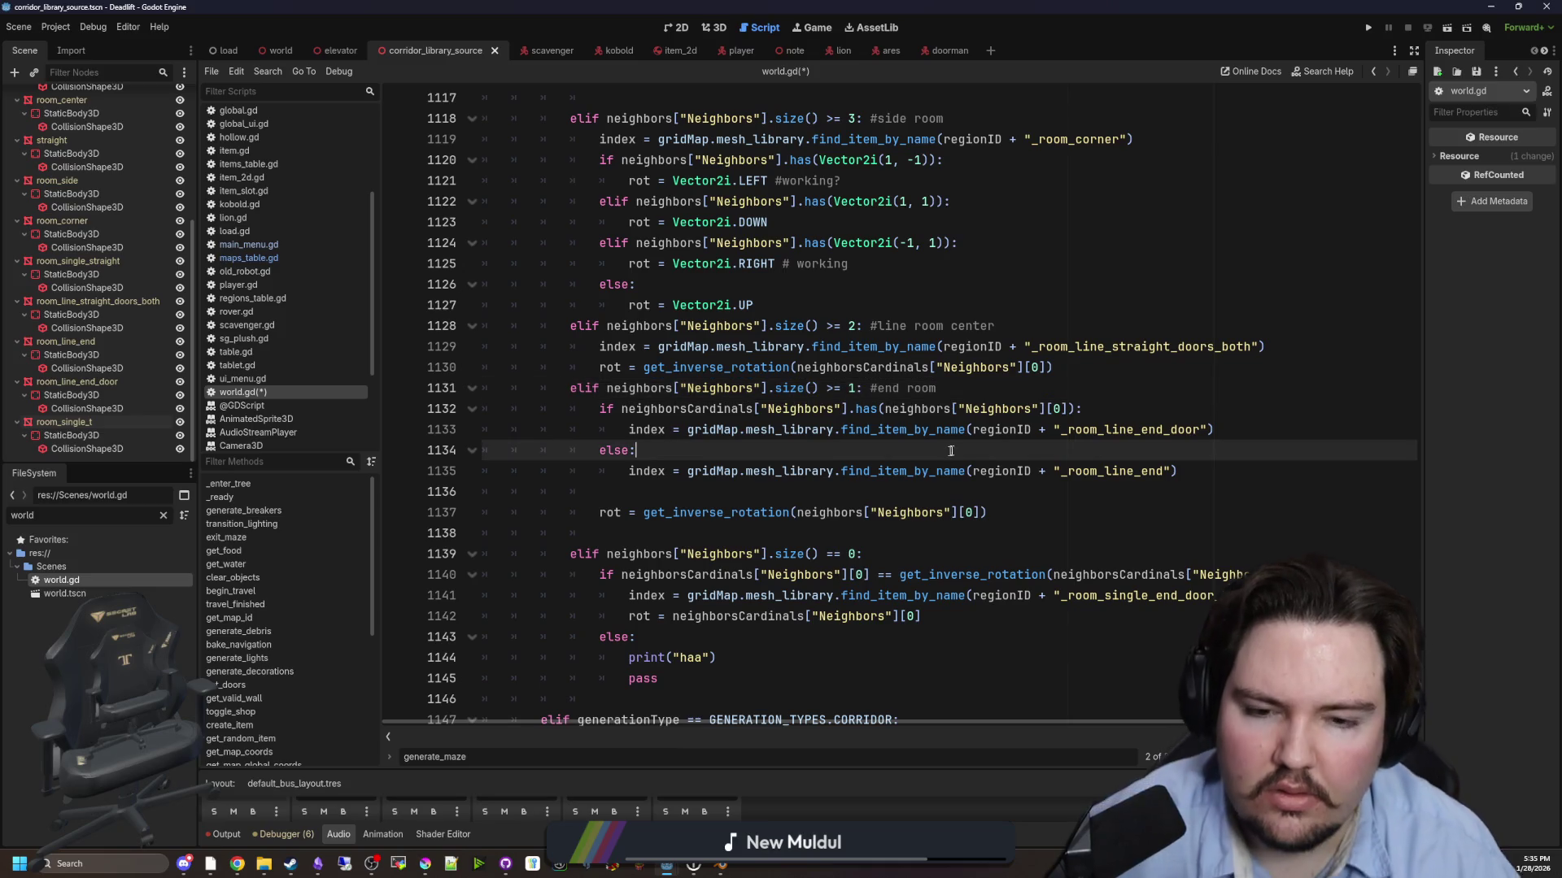
pyautogui.hotkey('ctrl', 's')
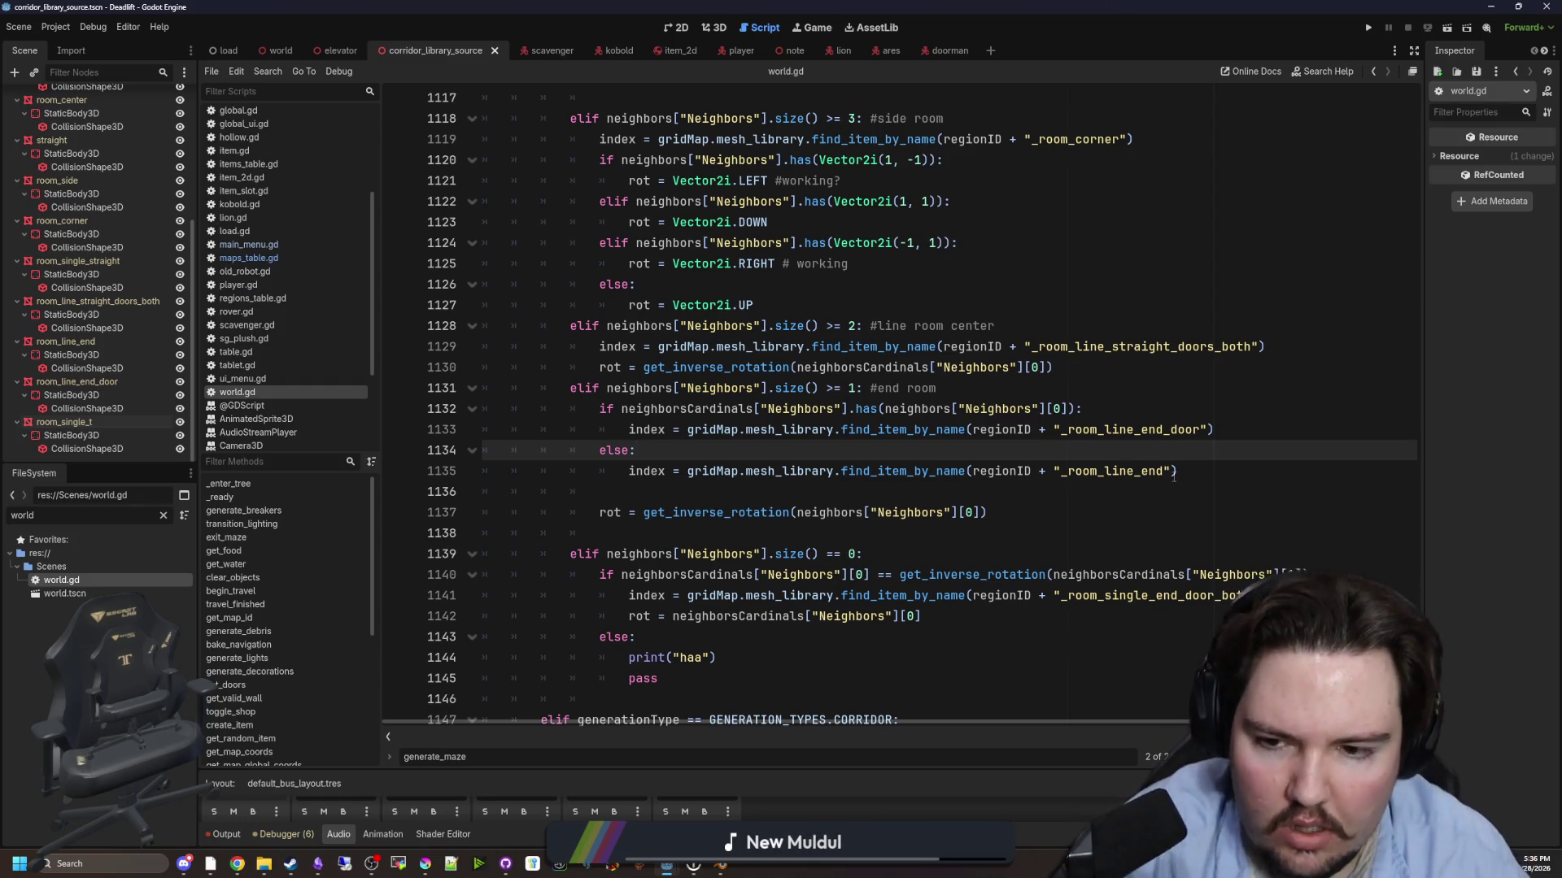
pyautogui.click(1209, 472)
pyautogui.scroll(7, 1209, 473)
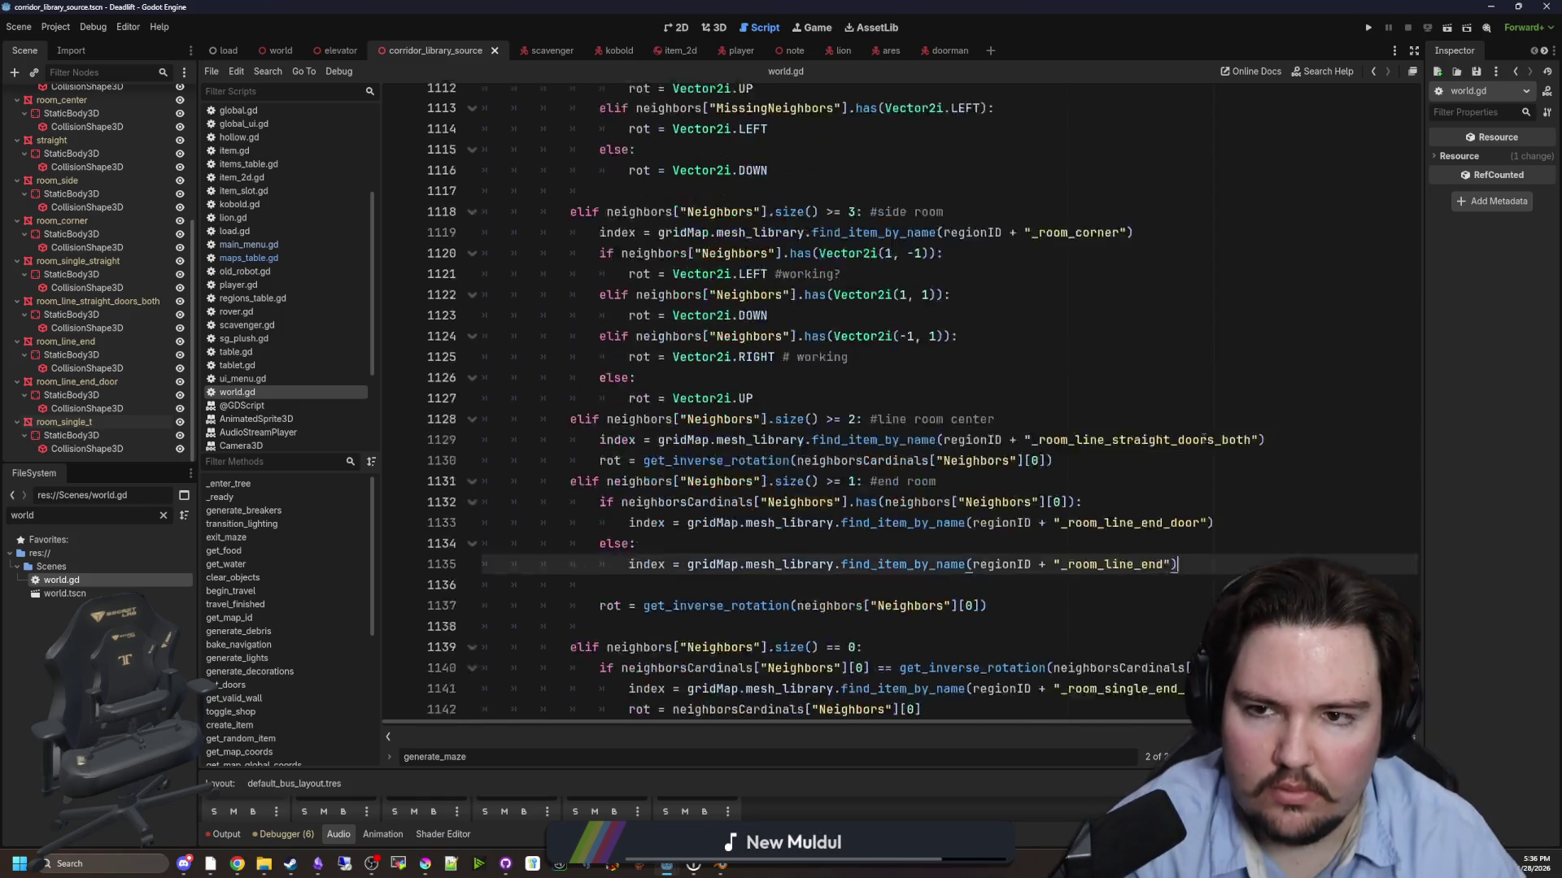
pyautogui.scroll(-6, 1089, 443)
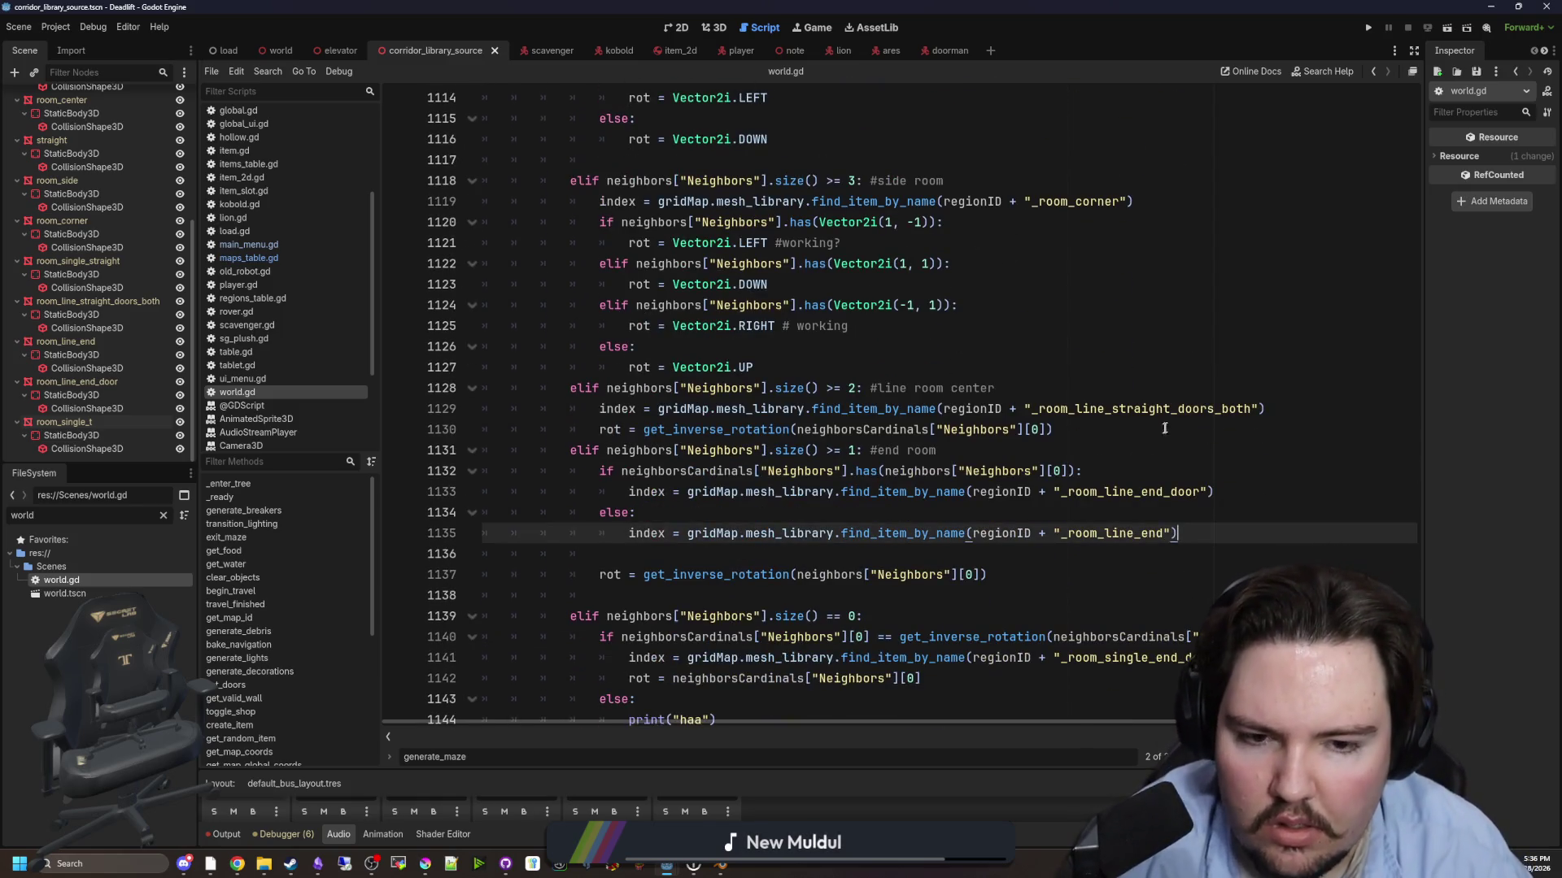
pyautogui.scroll(5, 1131, 423)
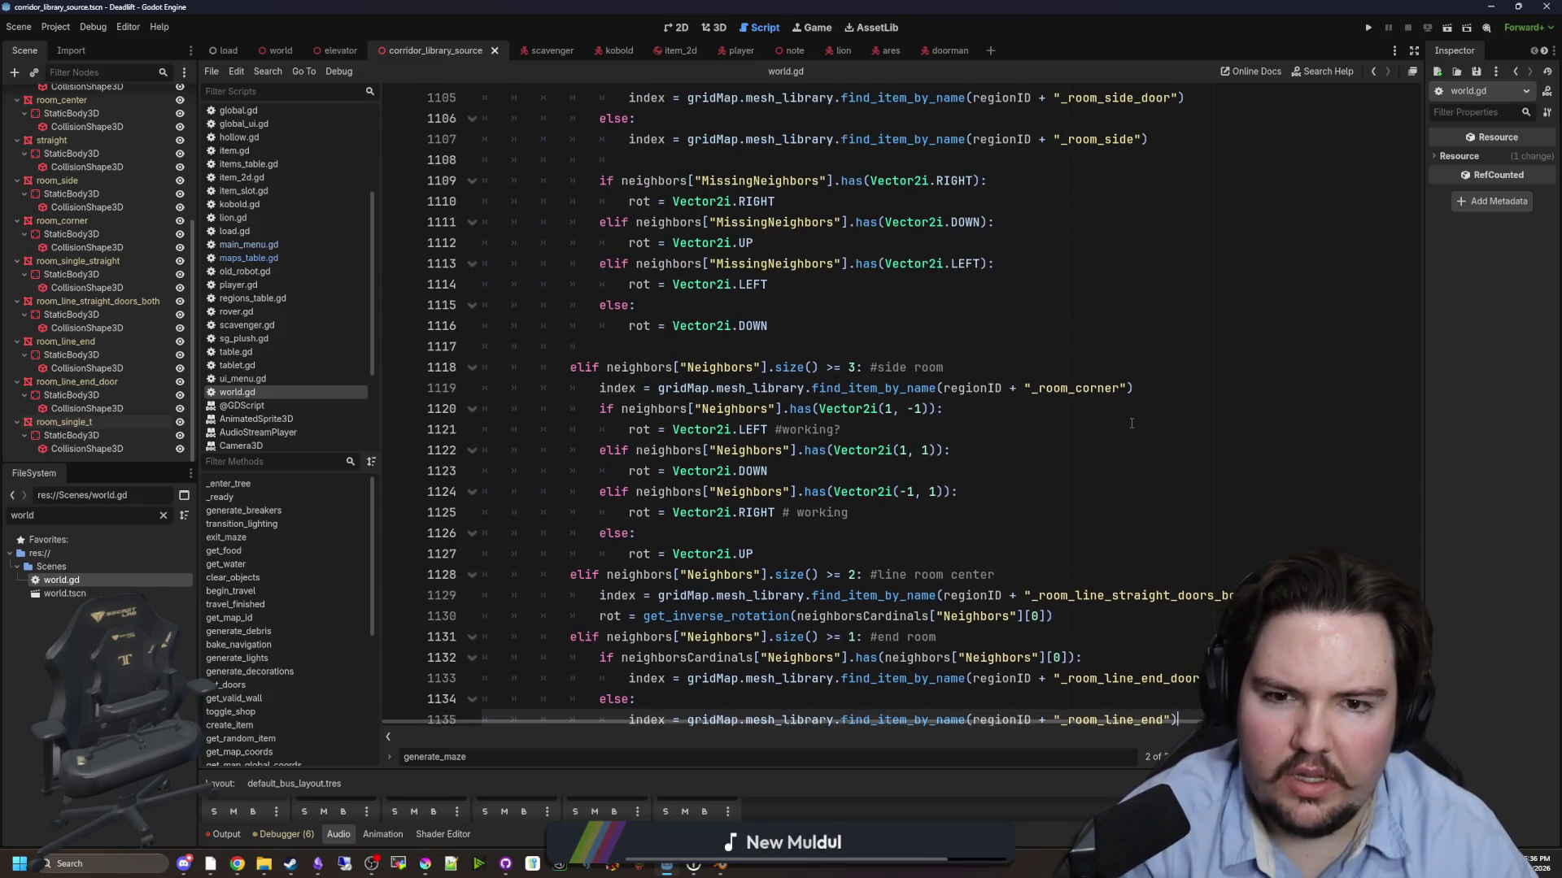
pyautogui.scroll(-8, 1127, 488)
pyautogui.click(1137, 513)
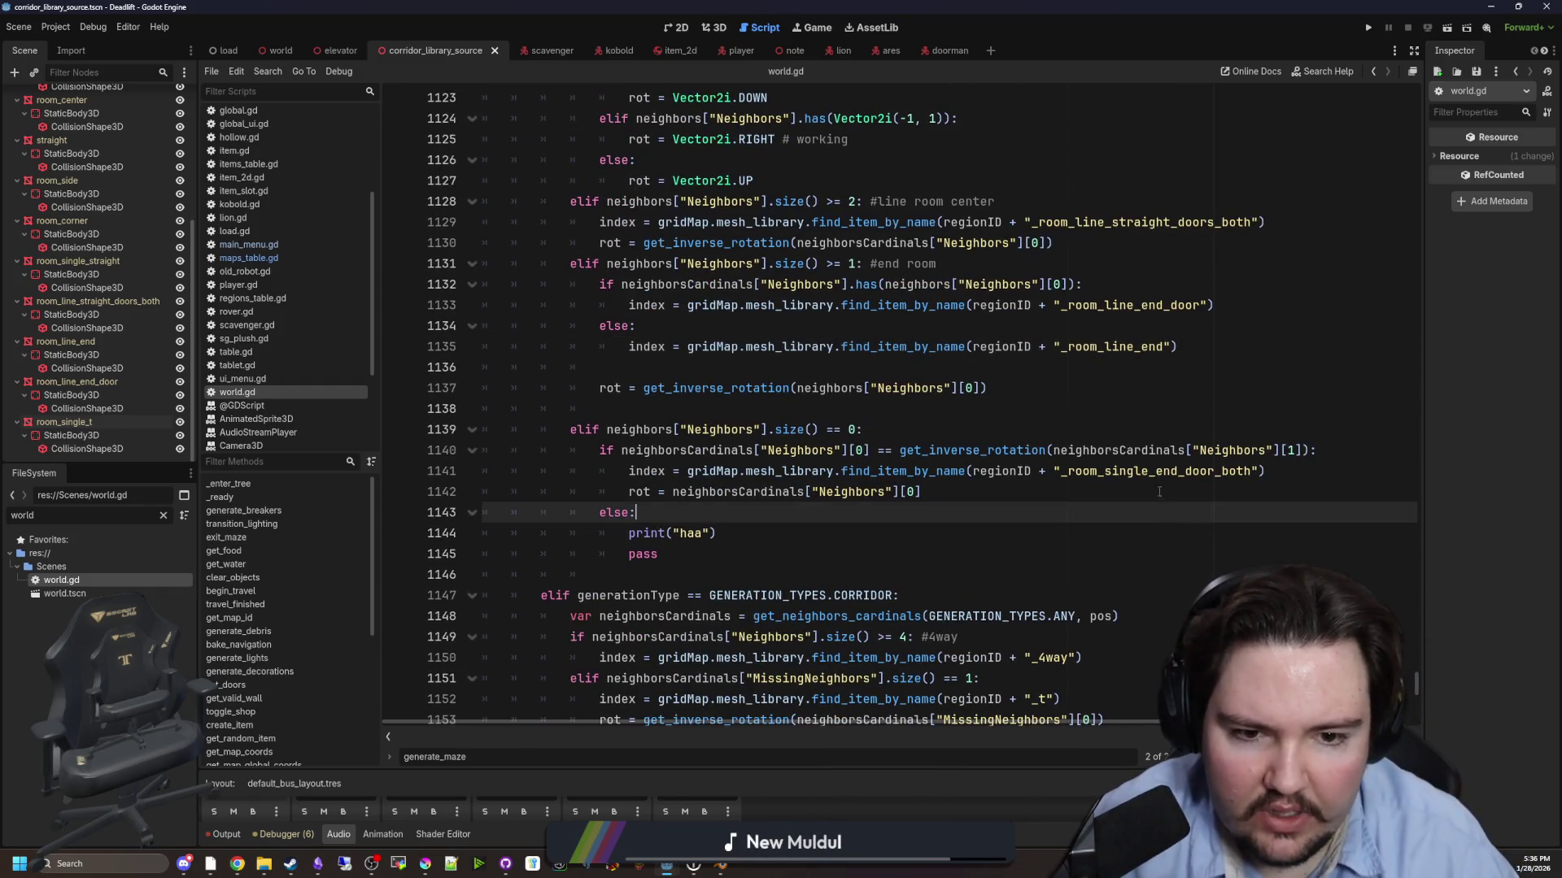
pyautogui.moveTo(1251, 472); pyautogui.dragTo(1155, 472)
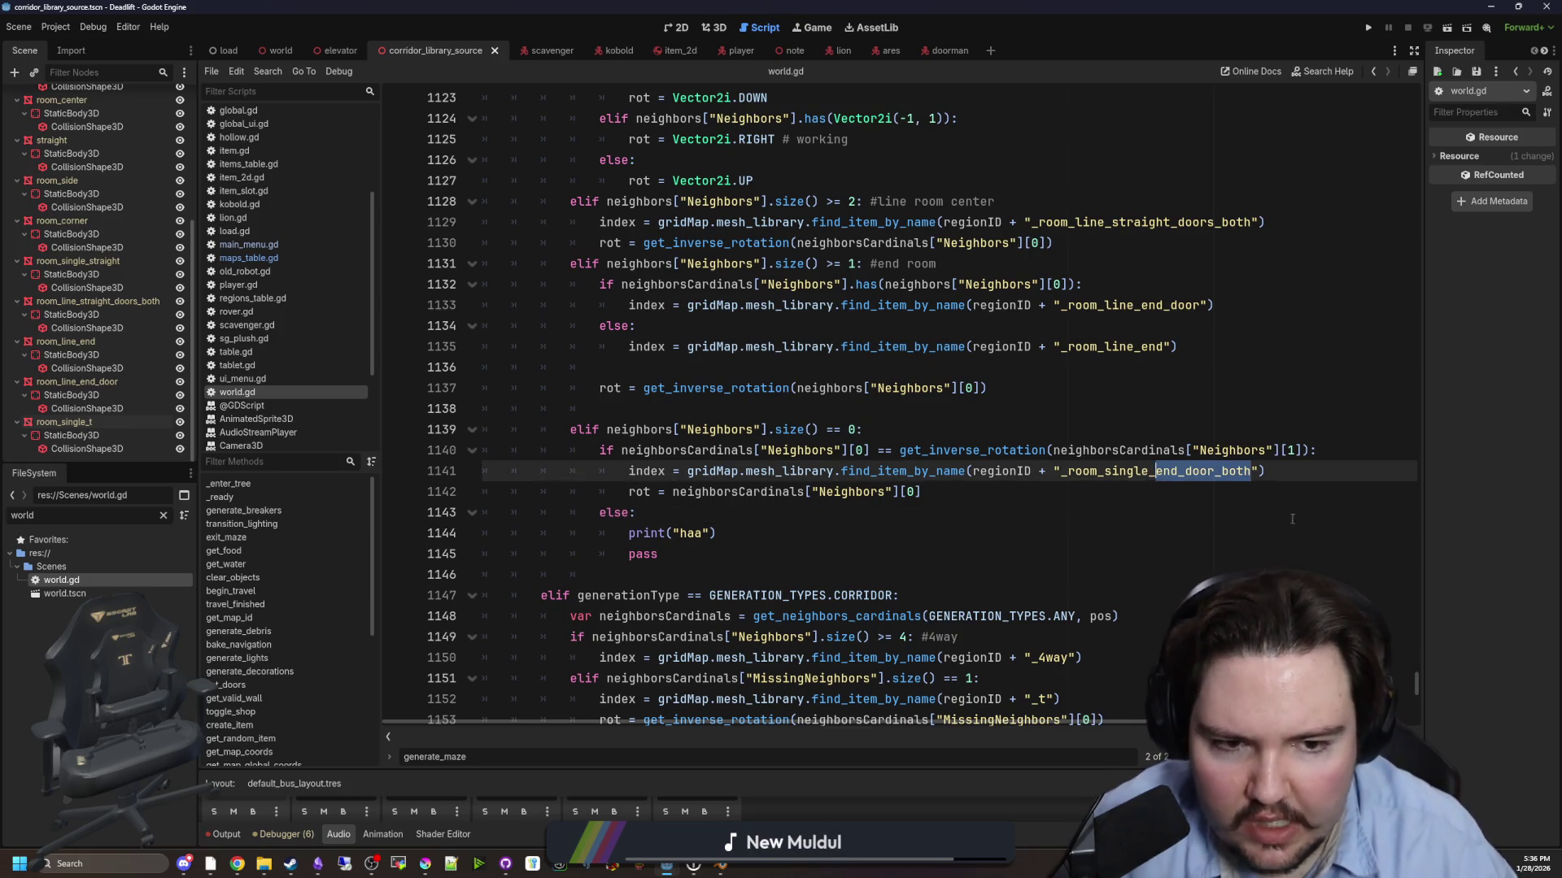
pyautogui.write('straight')
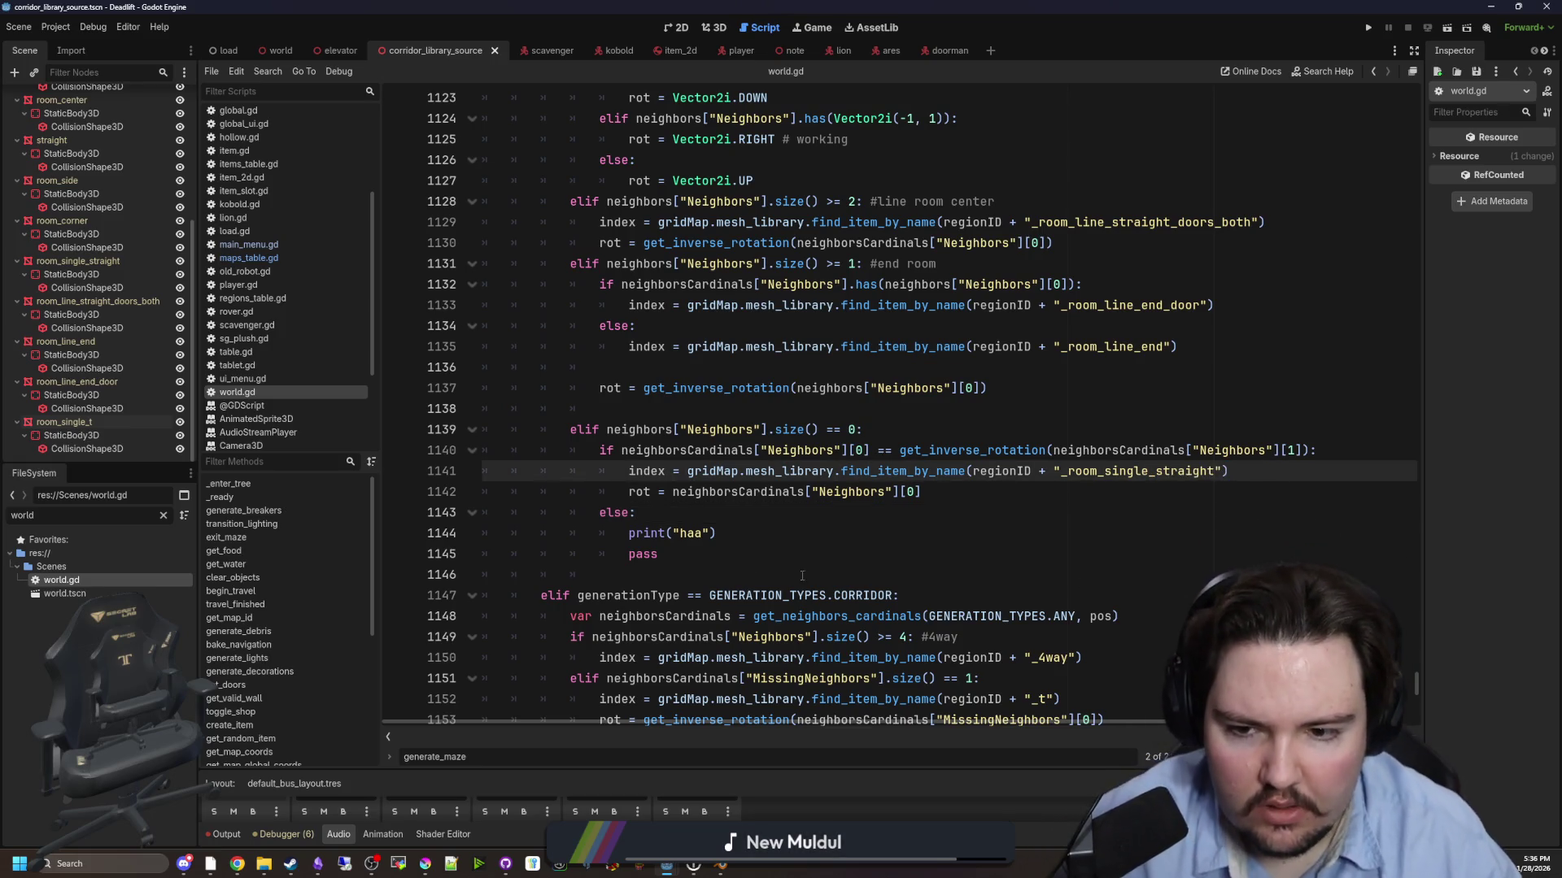
pyautogui.click(790, 514)
pyautogui.press('Down')
pyautogui.press('Down')
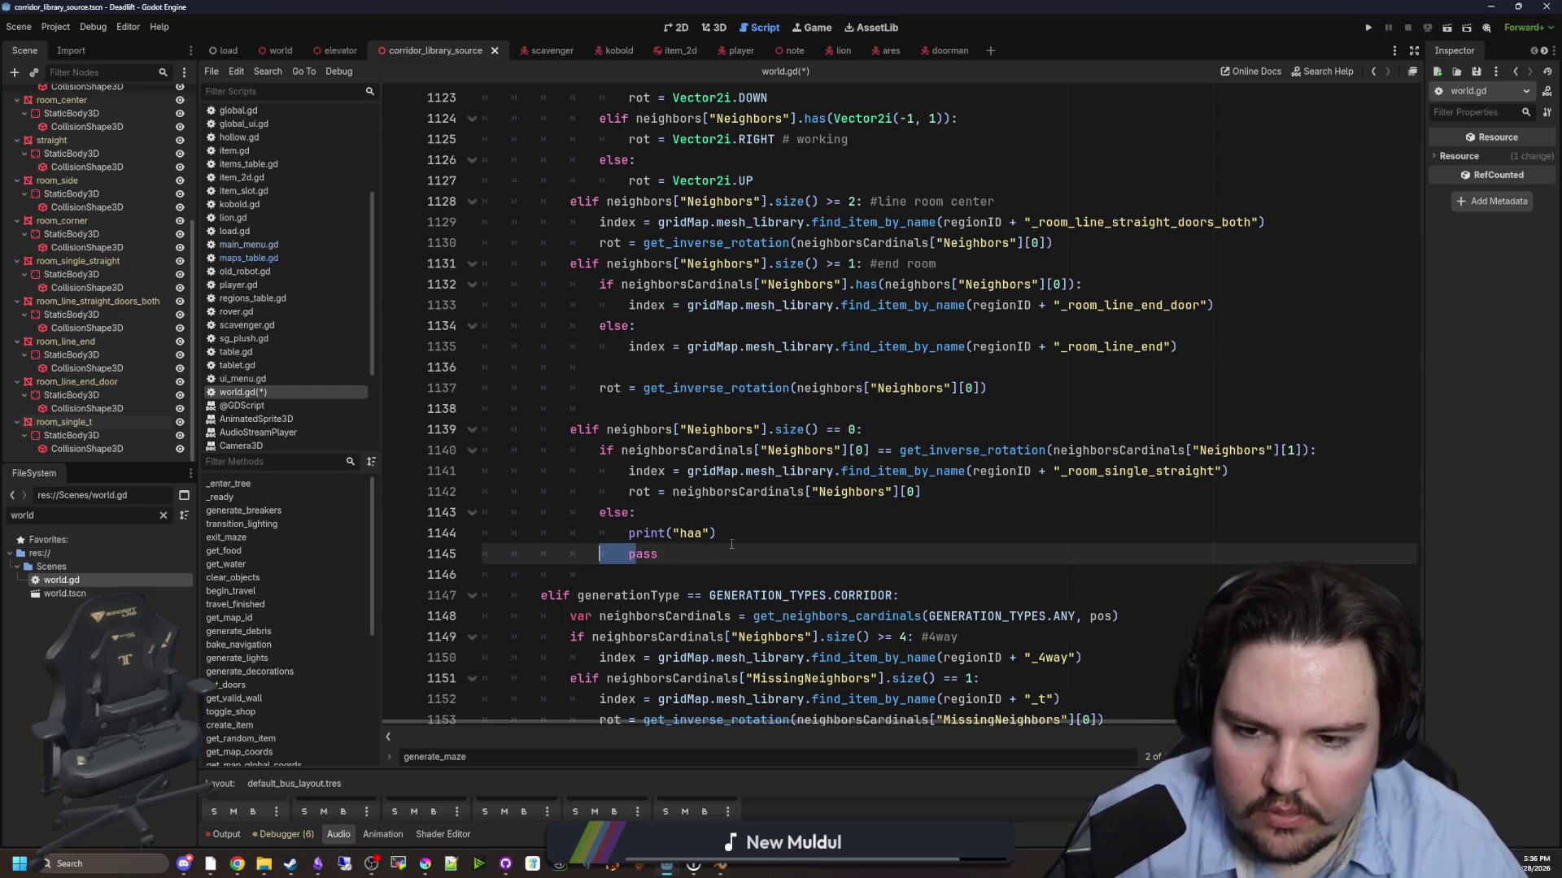
pyautogui.press('Up')
pyautogui.press('Up')
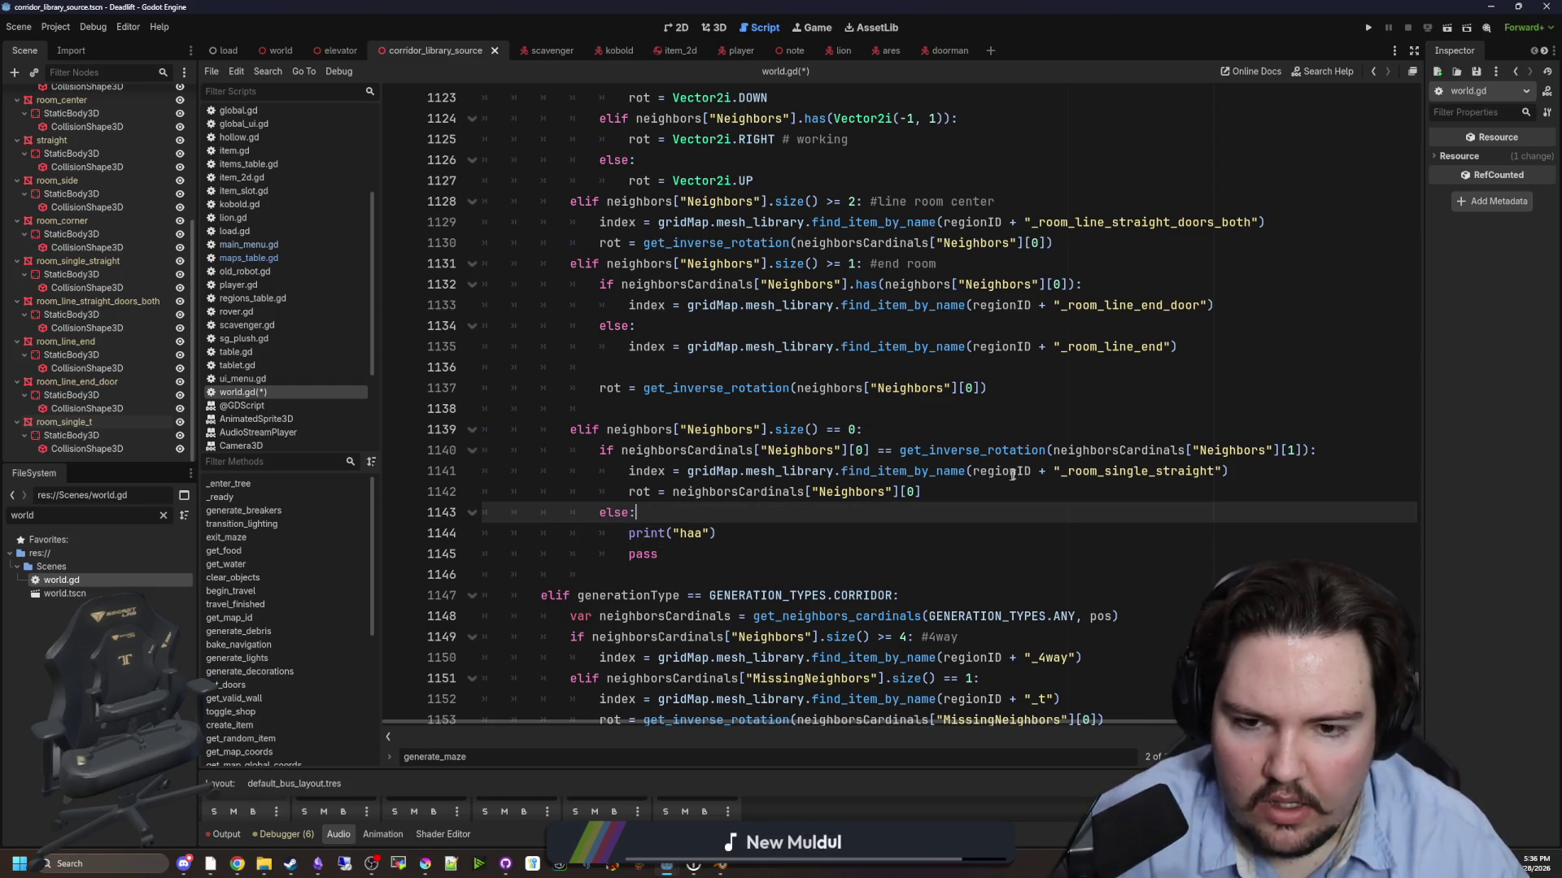
pyautogui.moveTo(869, 450); pyautogui.dragTo(620, 450)
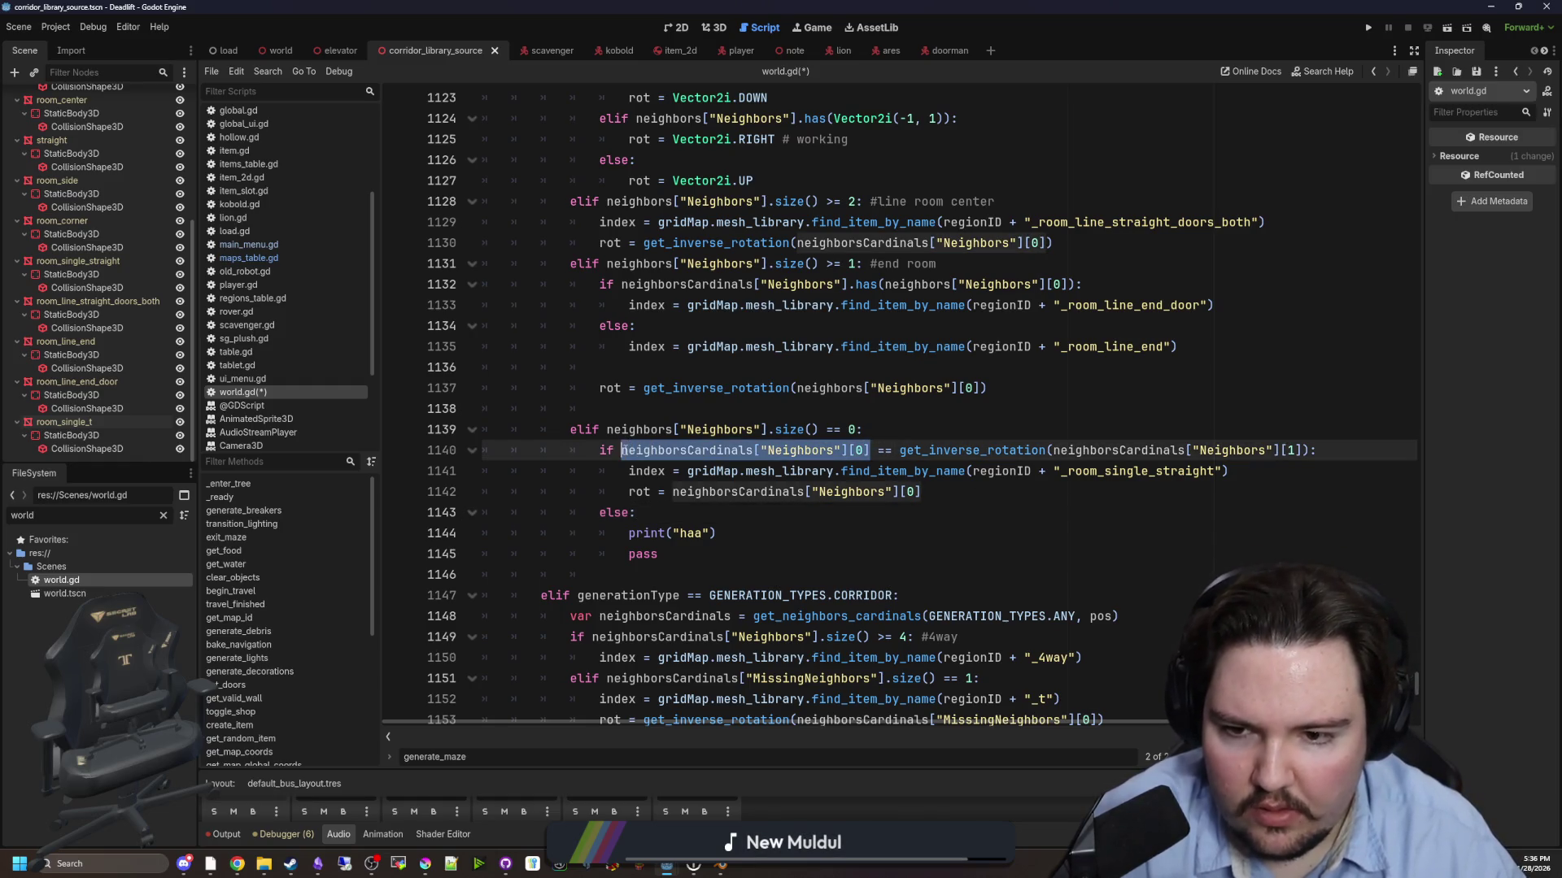
pyautogui.scroll(-4, 716, 546)
pyautogui.scroll(-2, 820, 547)
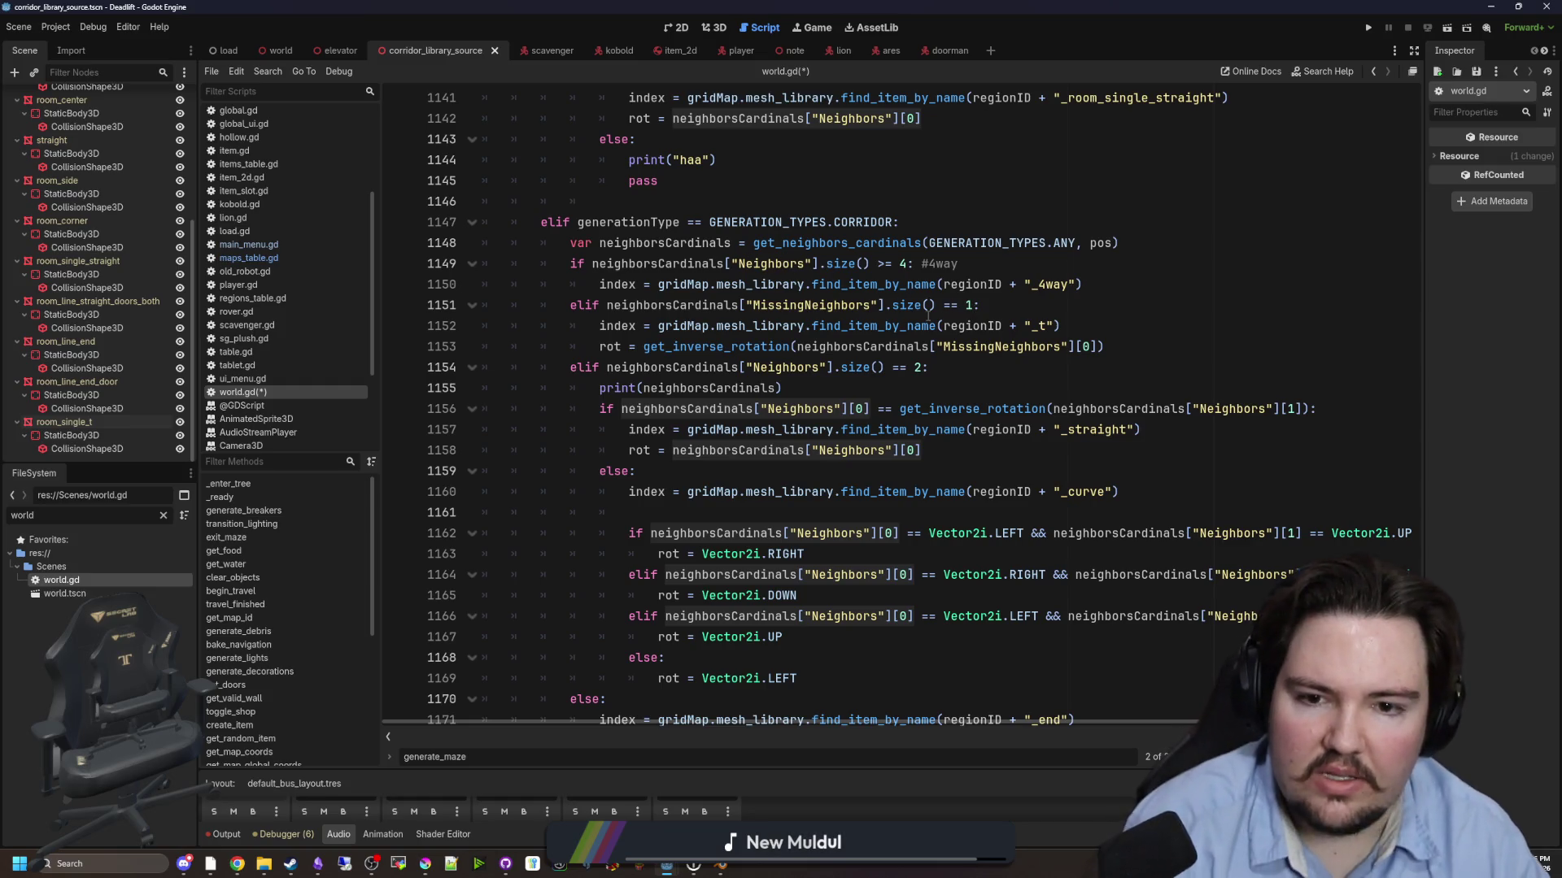
pyautogui.scroll(1, 846, 368)
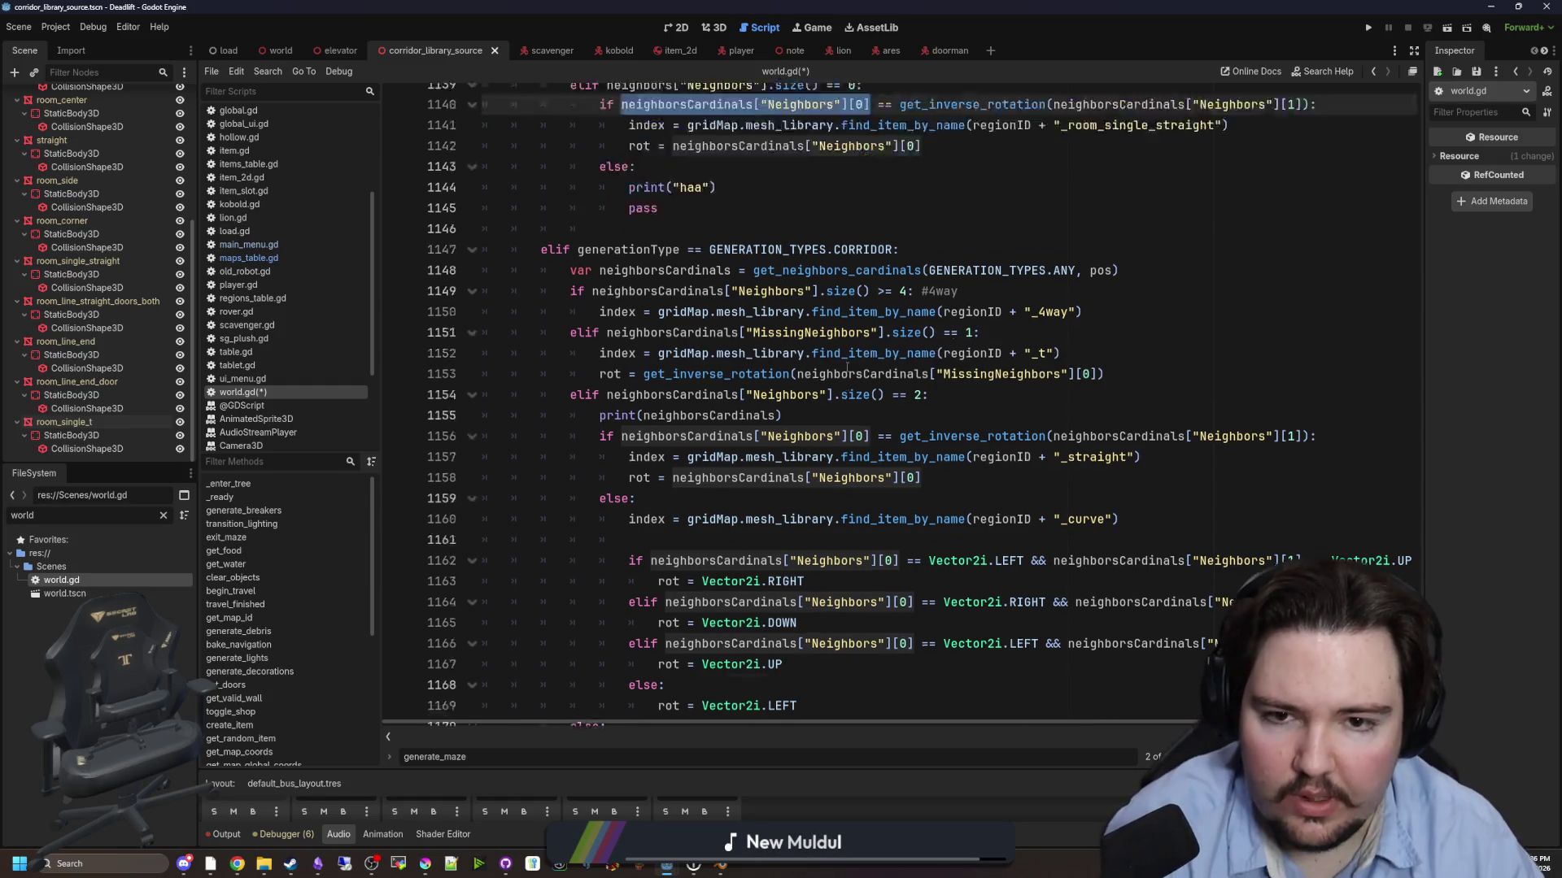
pyautogui.scroll(2, 846, 368)
pyautogui.click(855, 427)
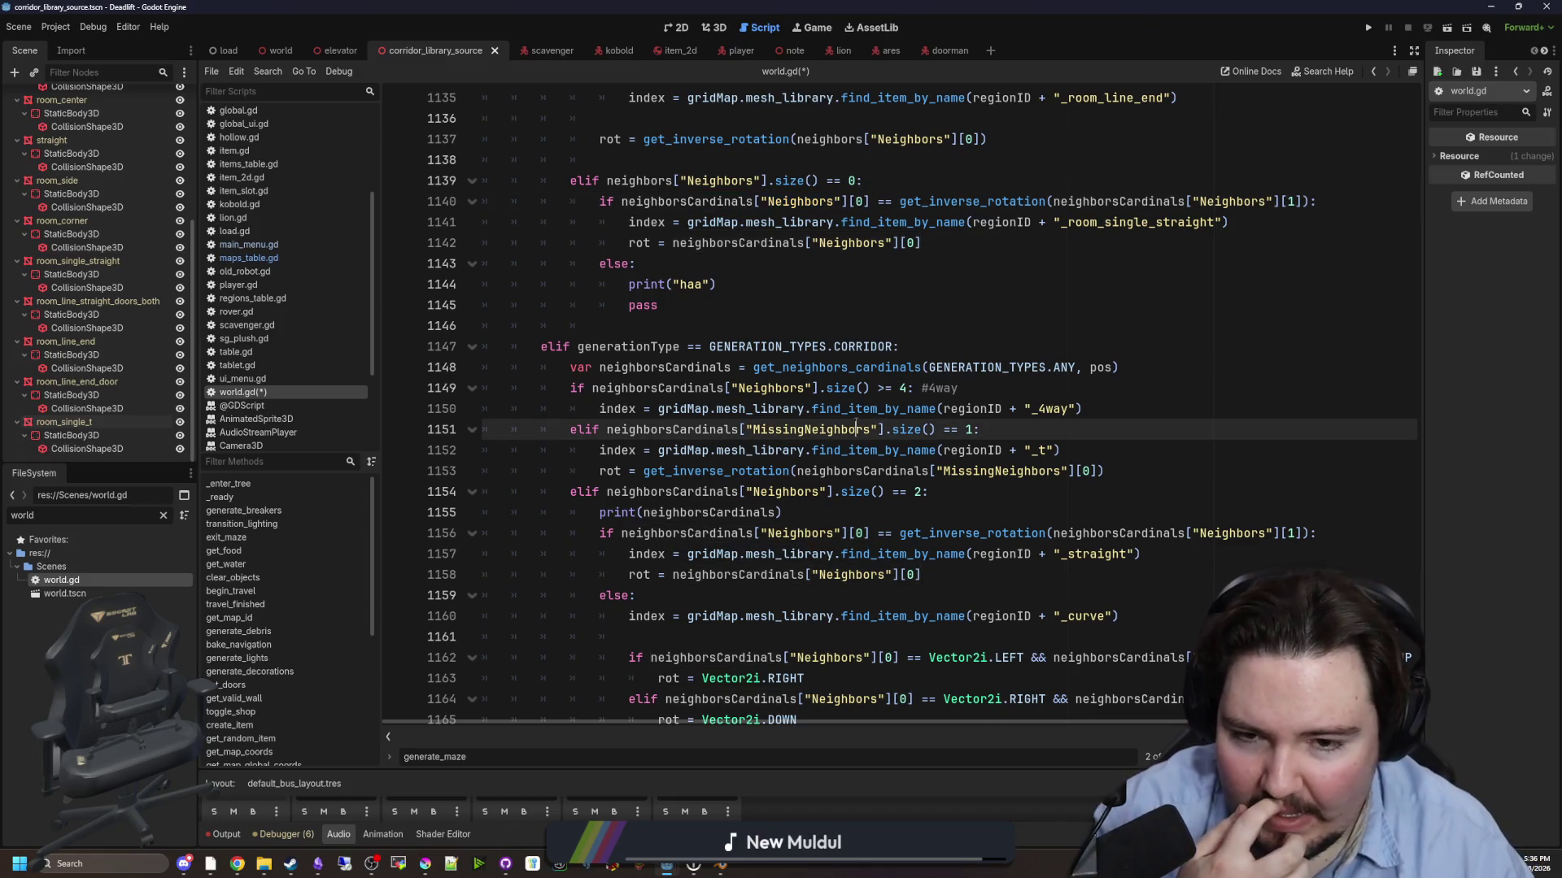
pyautogui.moveTo(996, 429); pyautogui.dragTo(606, 428)
pyautogui.hotkey('ctrl', 'c')
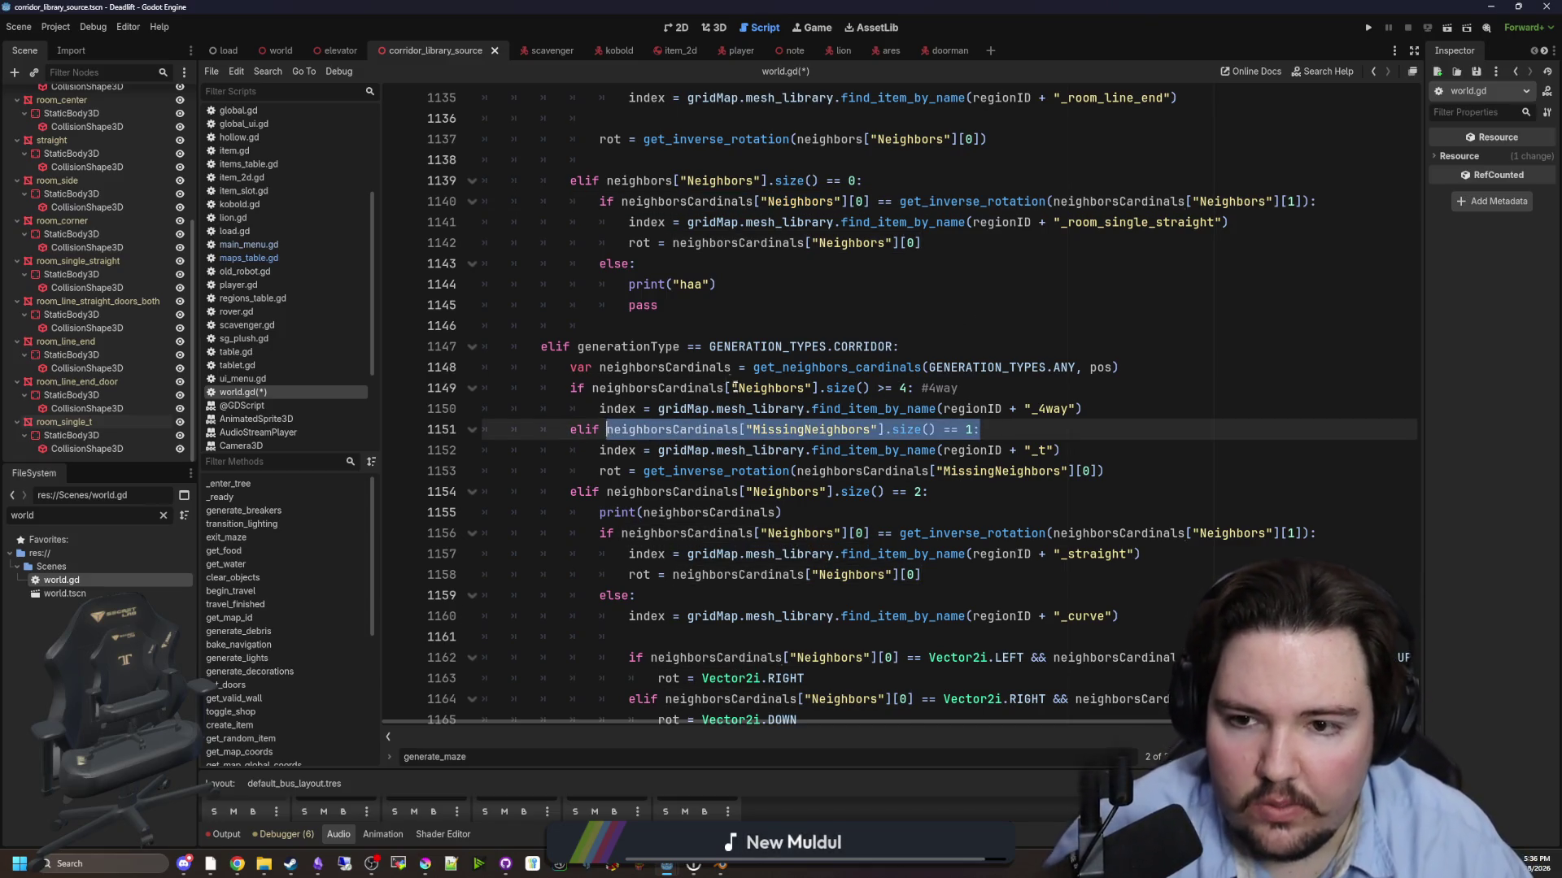
pyautogui.scroll(4, 734, 388)
pyautogui.click(902, 426)
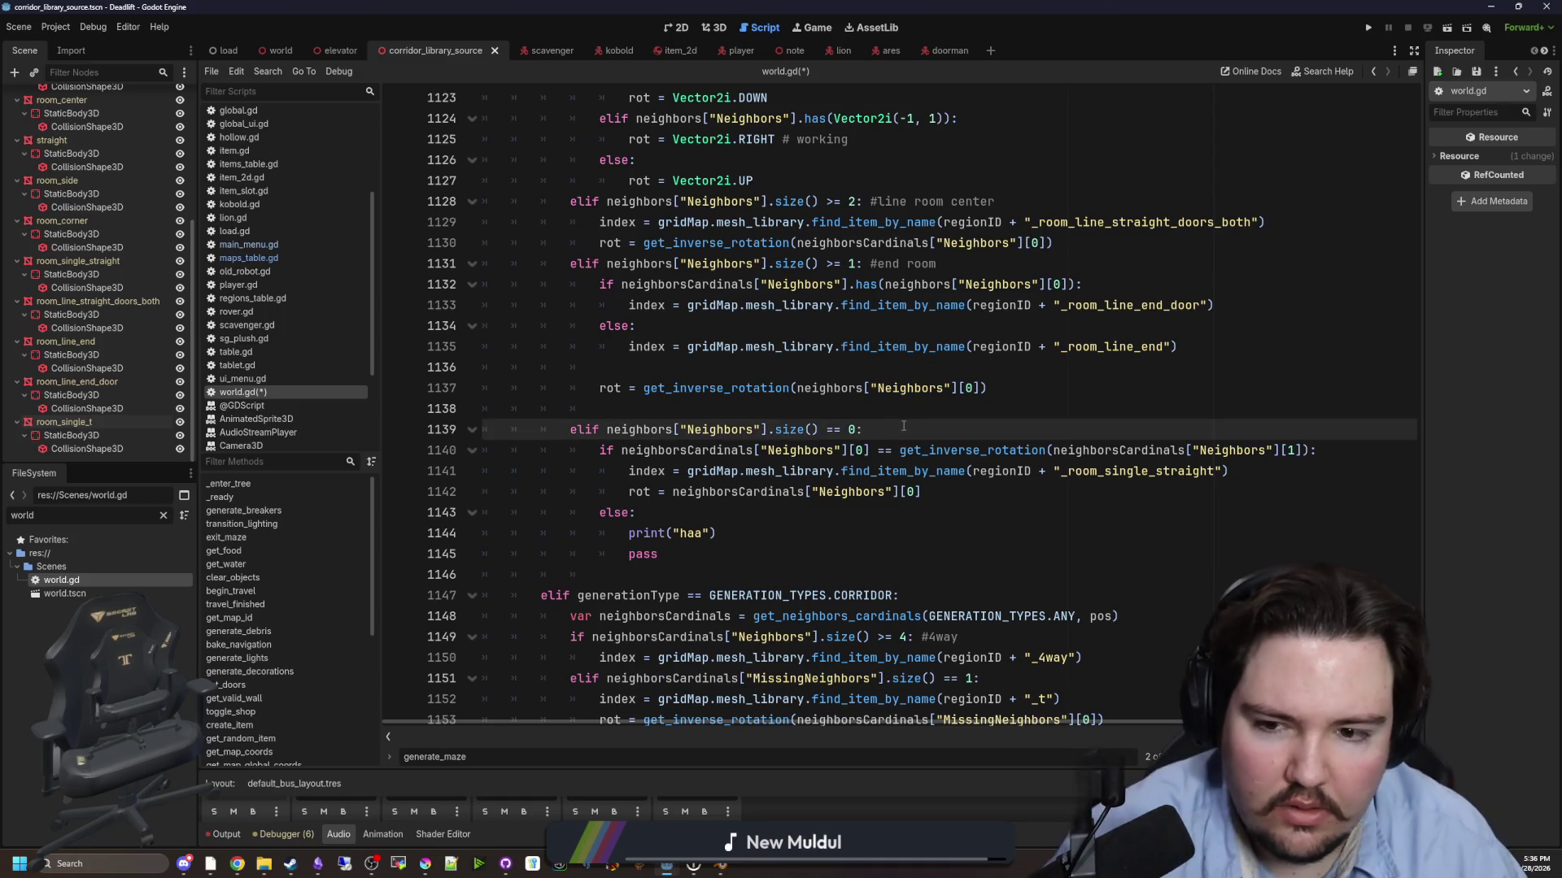
# - Paste the MissingNeighbors condition as a new if branch with an indented empty body line
pyautogui.press('Return')
pyautogui.hotkey('ctrl', 'v')
pyautogui.press('Return')
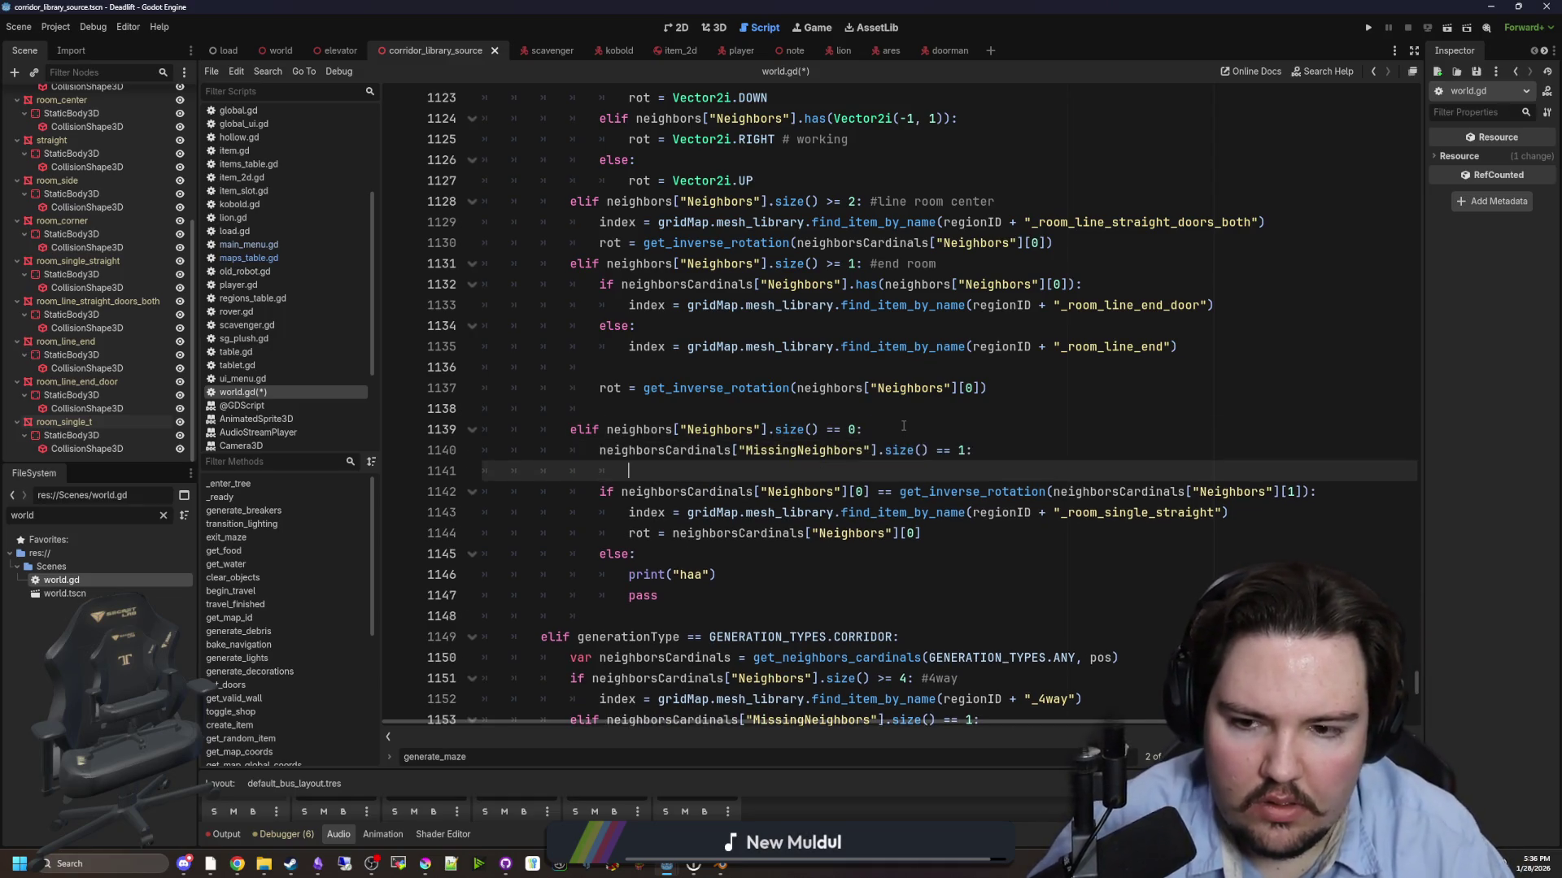
pyautogui.click(598, 450)
pyautogui.write('if')
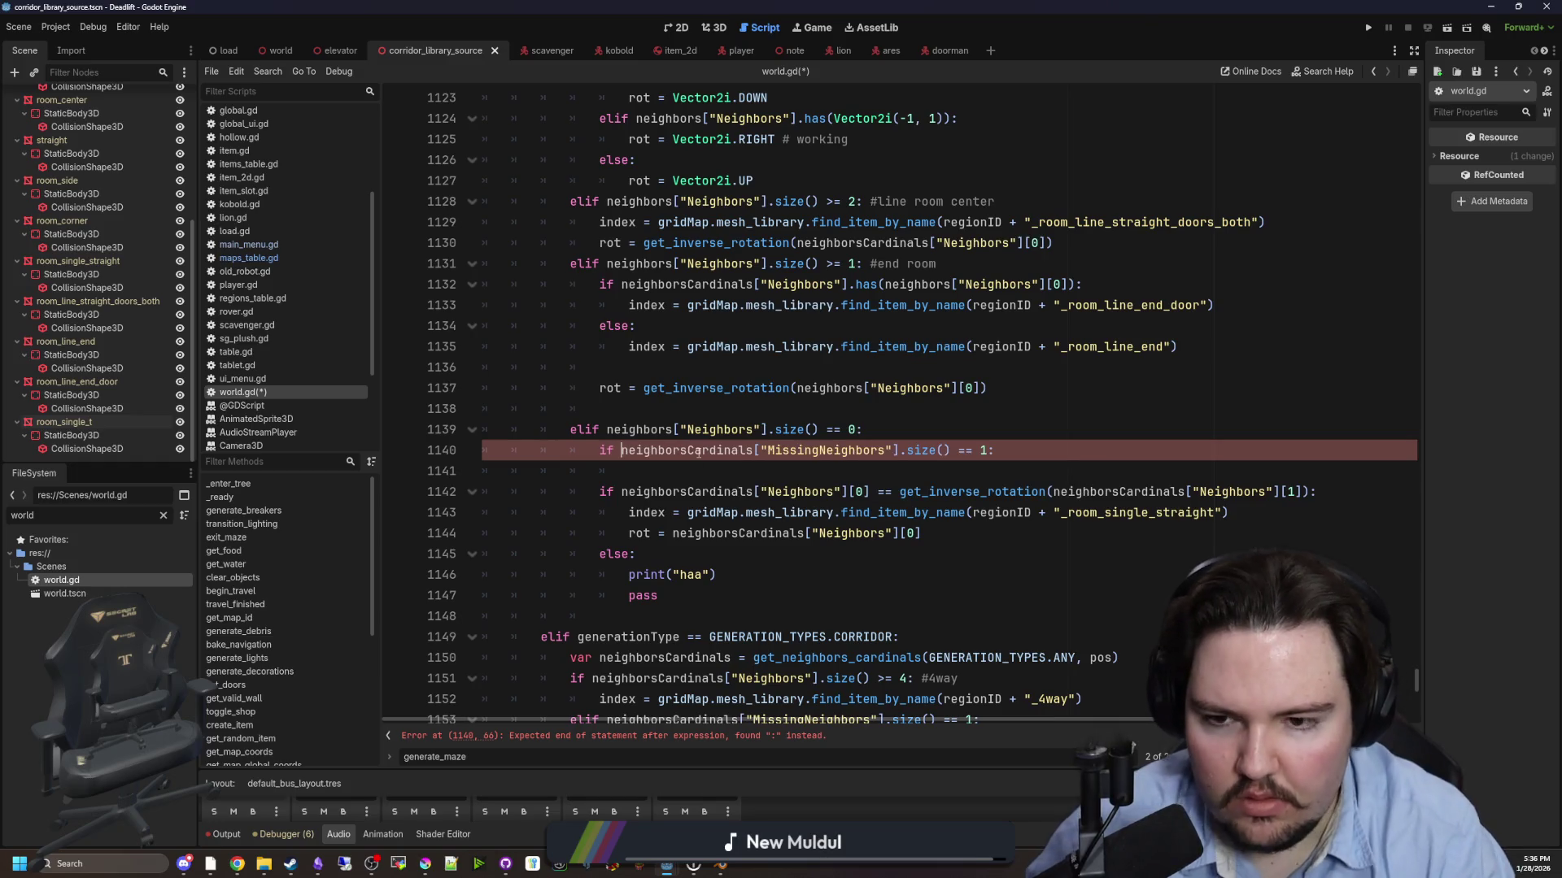
pyautogui.press('Up')
pyautogui.press('Up')
pyautogui.click(1004, 450)
pyautogui.click(660, 478)
pyautogui.press('Tab')
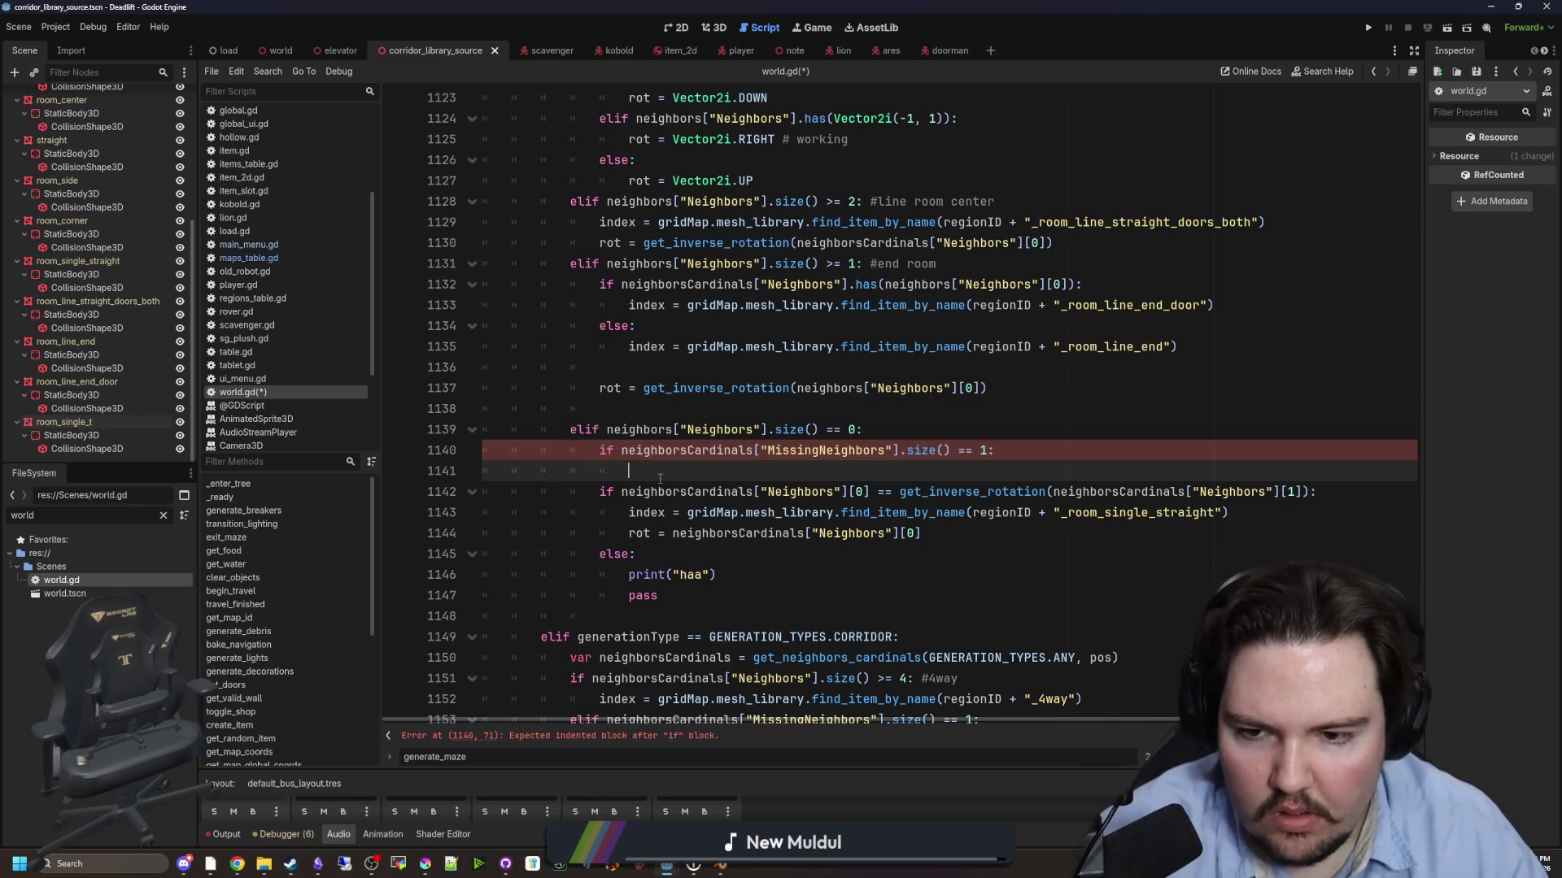
pyautogui.press('Return')
pyautogui.write('el')
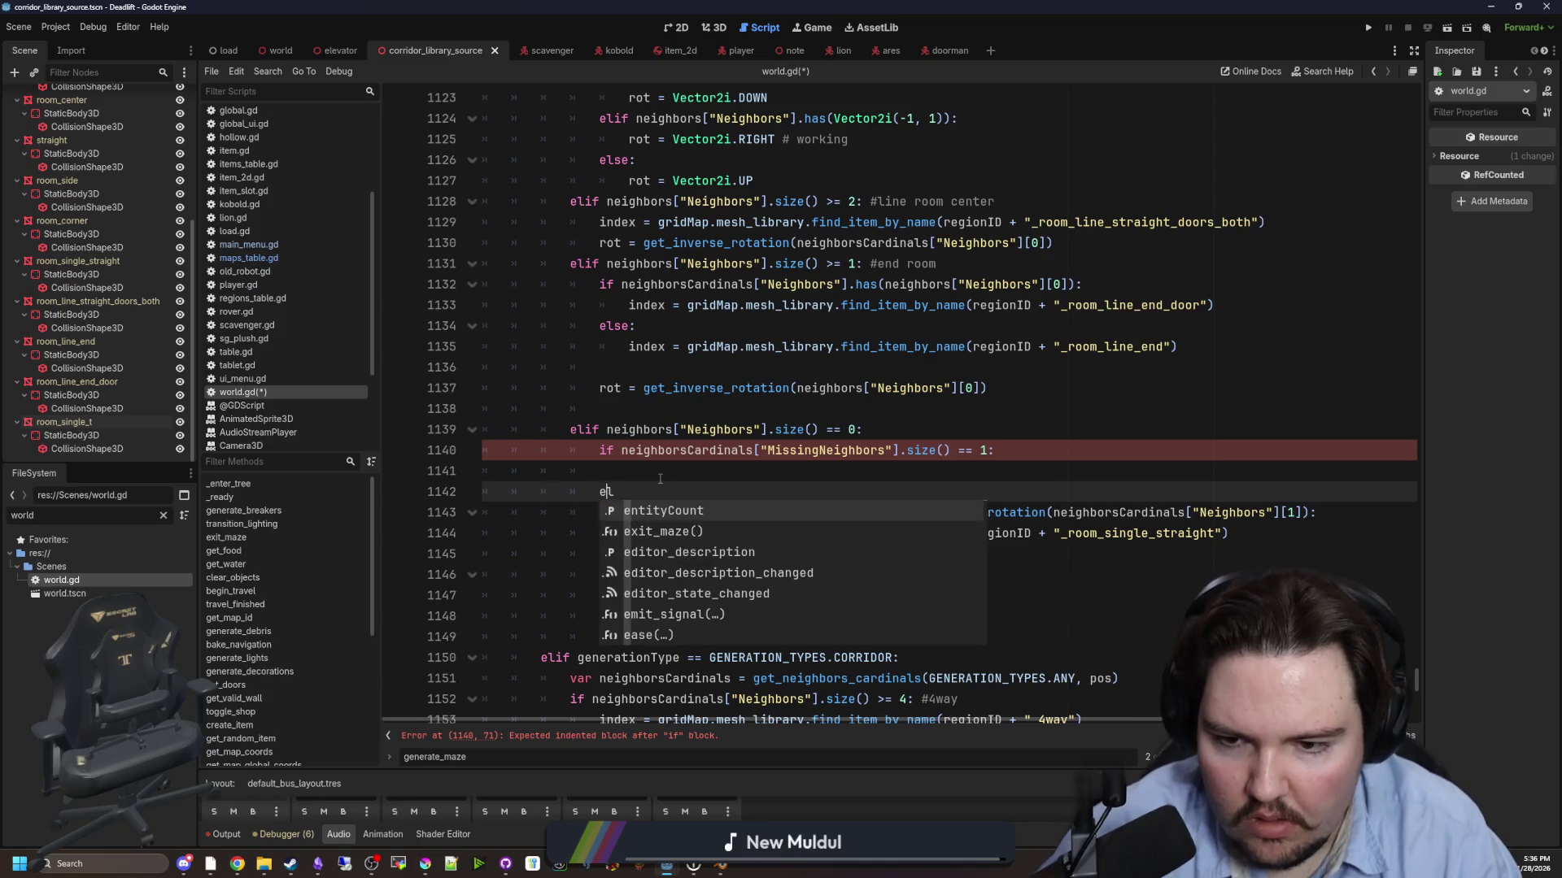
pyautogui.press('Escape')
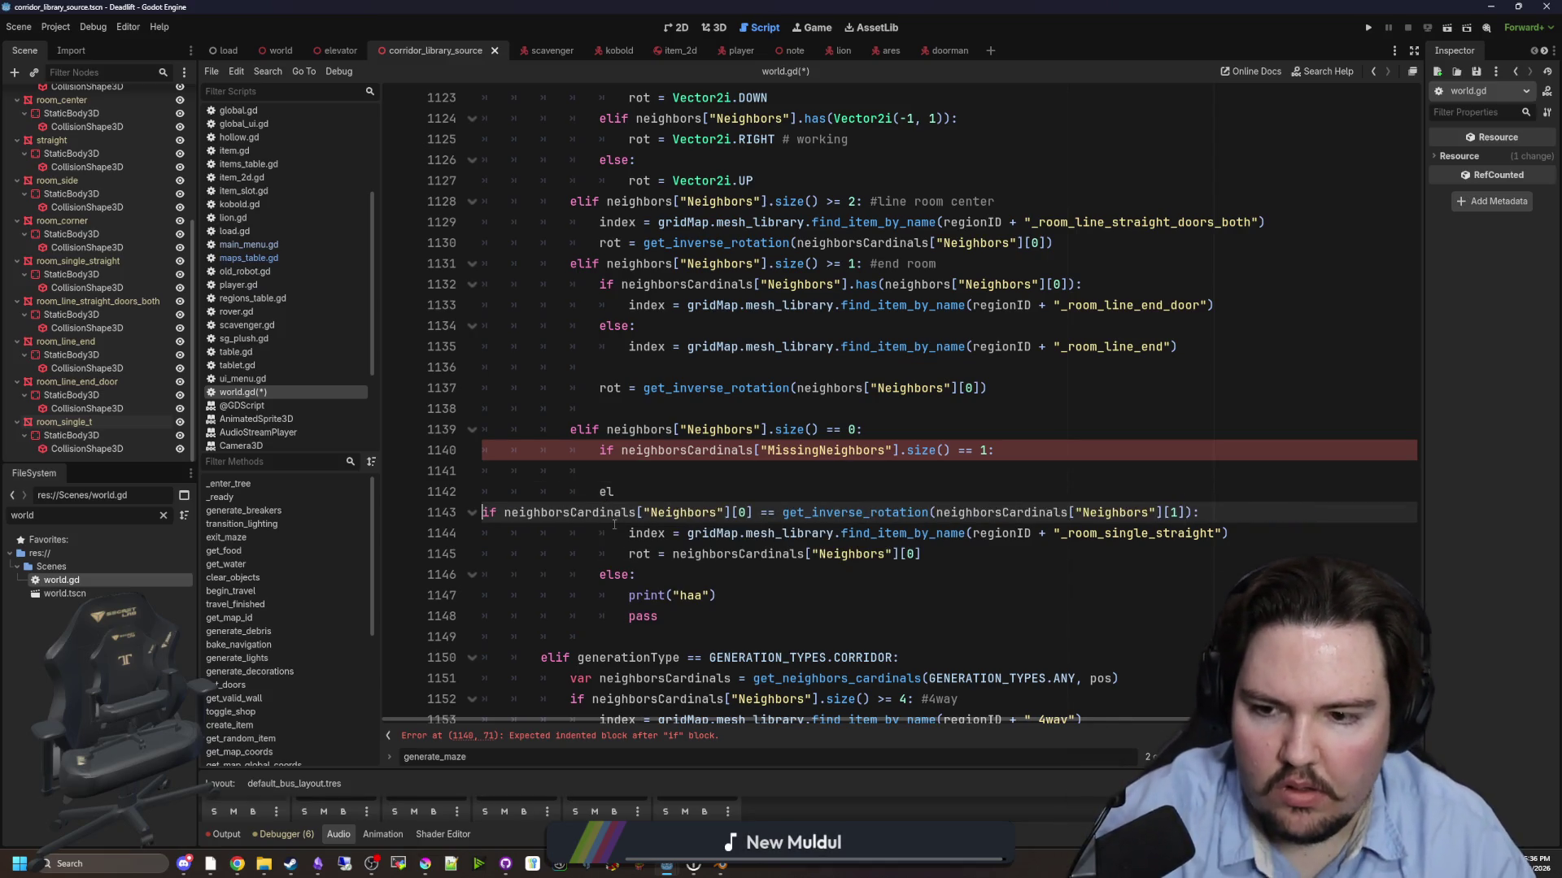
# - Turn the straight-room if into elif and copy its index and rot lines into the new branch as _room_single_t
pyautogui.hotkey('ctrl', 'shift', 'k')
pyautogui.click(655, 557)
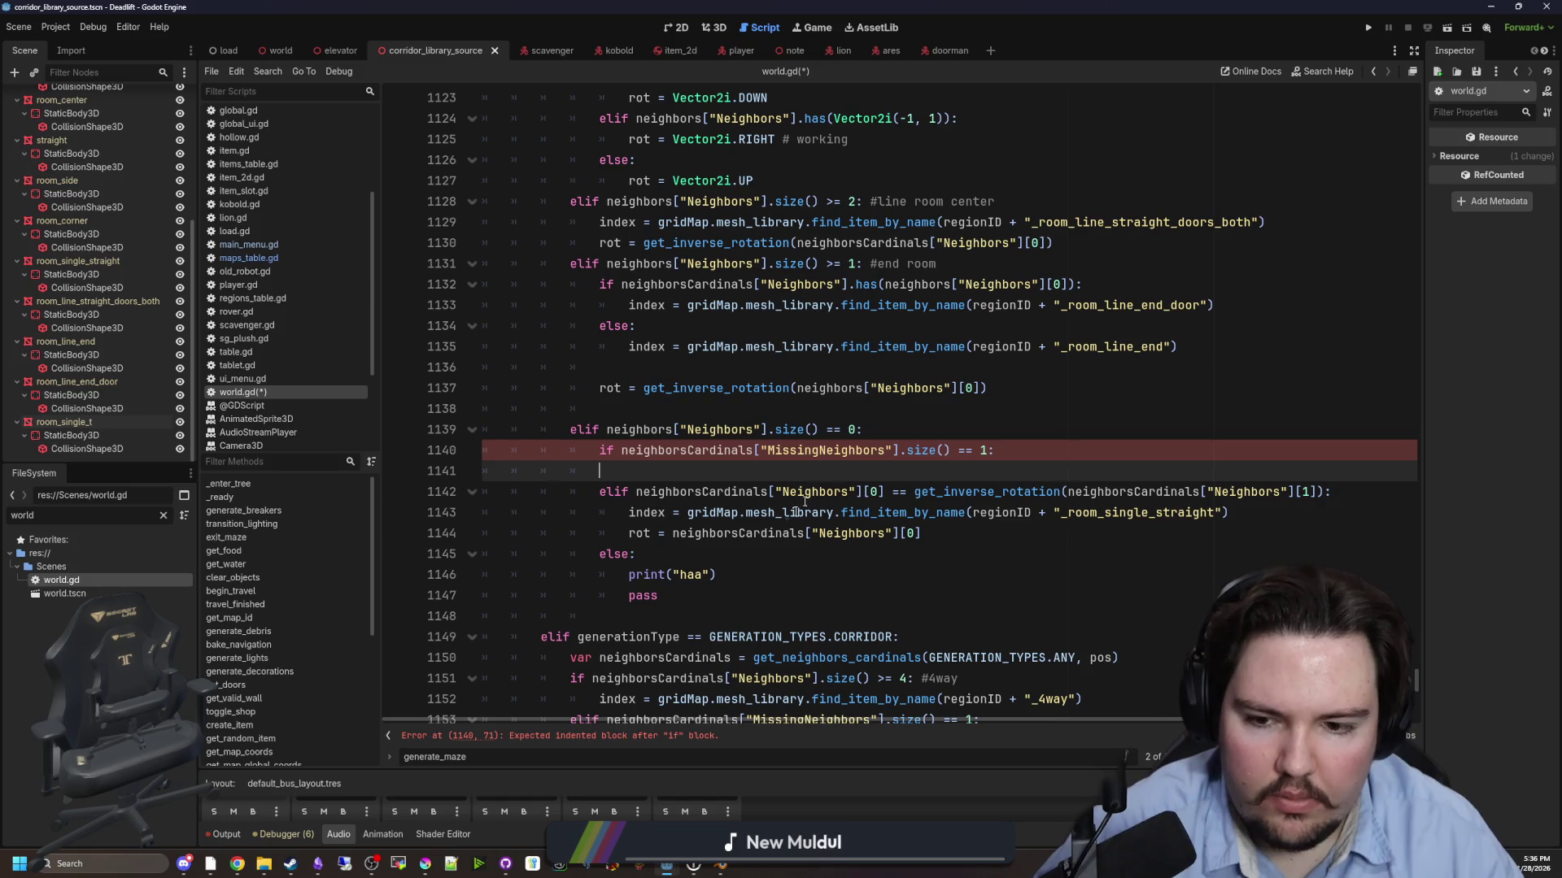
pyautogui.press('Up')
pyautogui.press('Up')
pyautogui.press('Up')
pyautogui.press('Down')
pyautogui.press('Down')
pyautogui.press('Down')
pyautogui.moveTo(925, 527); pyautogui.dragTo(484, 513)
pyautogui.hotkey('ctrl', 'c')
pyautogui.click(659, 472)
pyautogui.hotkey('ctrl', 'v')
pyautogui.click(746, 471)
pyautogui.press('BackSpace')
pyautogui.press('BackSpace')
pyautogui.press('BackSpace')
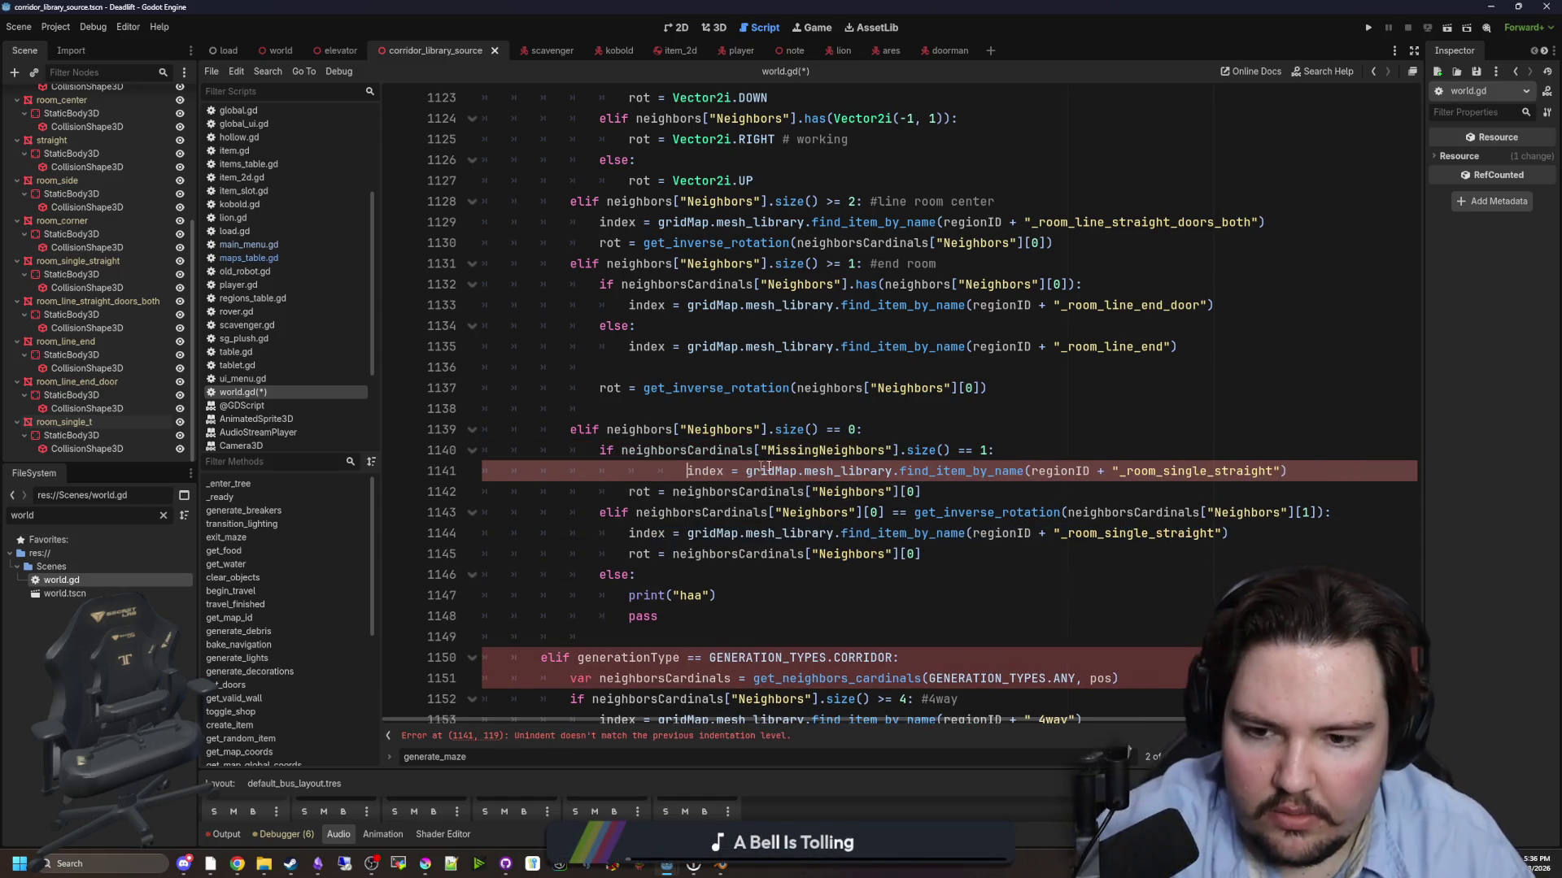
pyautogui.moveTo(1219, 471); pyautogui.dragTo(1155, 471)
pyautogui.write('t')
# - Compare the new branch's rot line with the corridor straight-piece rotation code
pyautogui.scroll(-1, 1152, 485)
pyautogui.press('Up')
pyautogui.scroll(-6, 1152, 485)
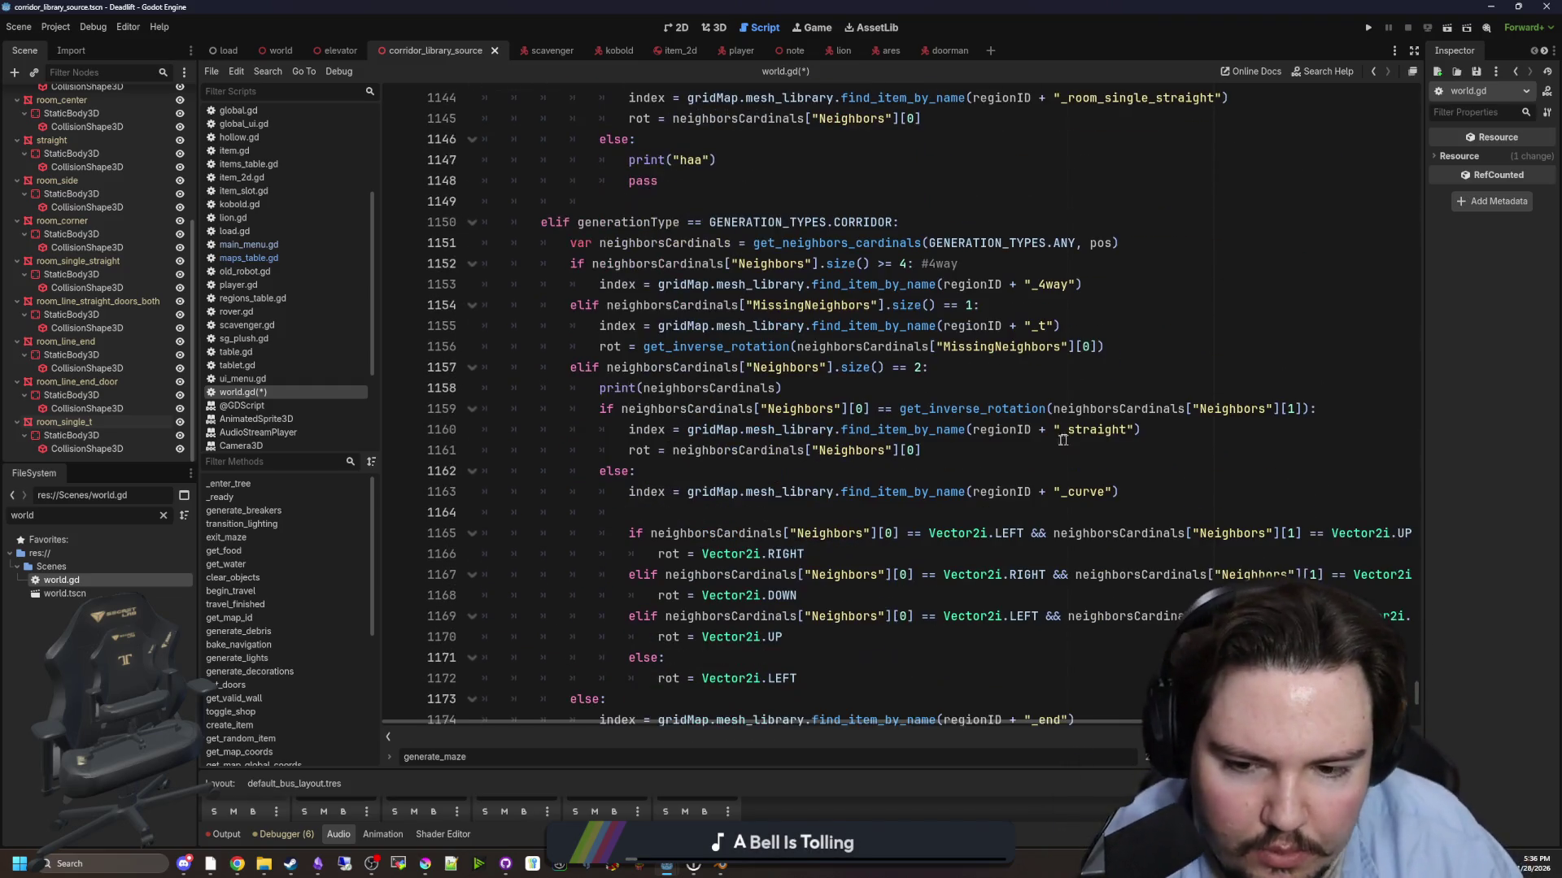
pyautogui.scroll(-3, 963, 419)
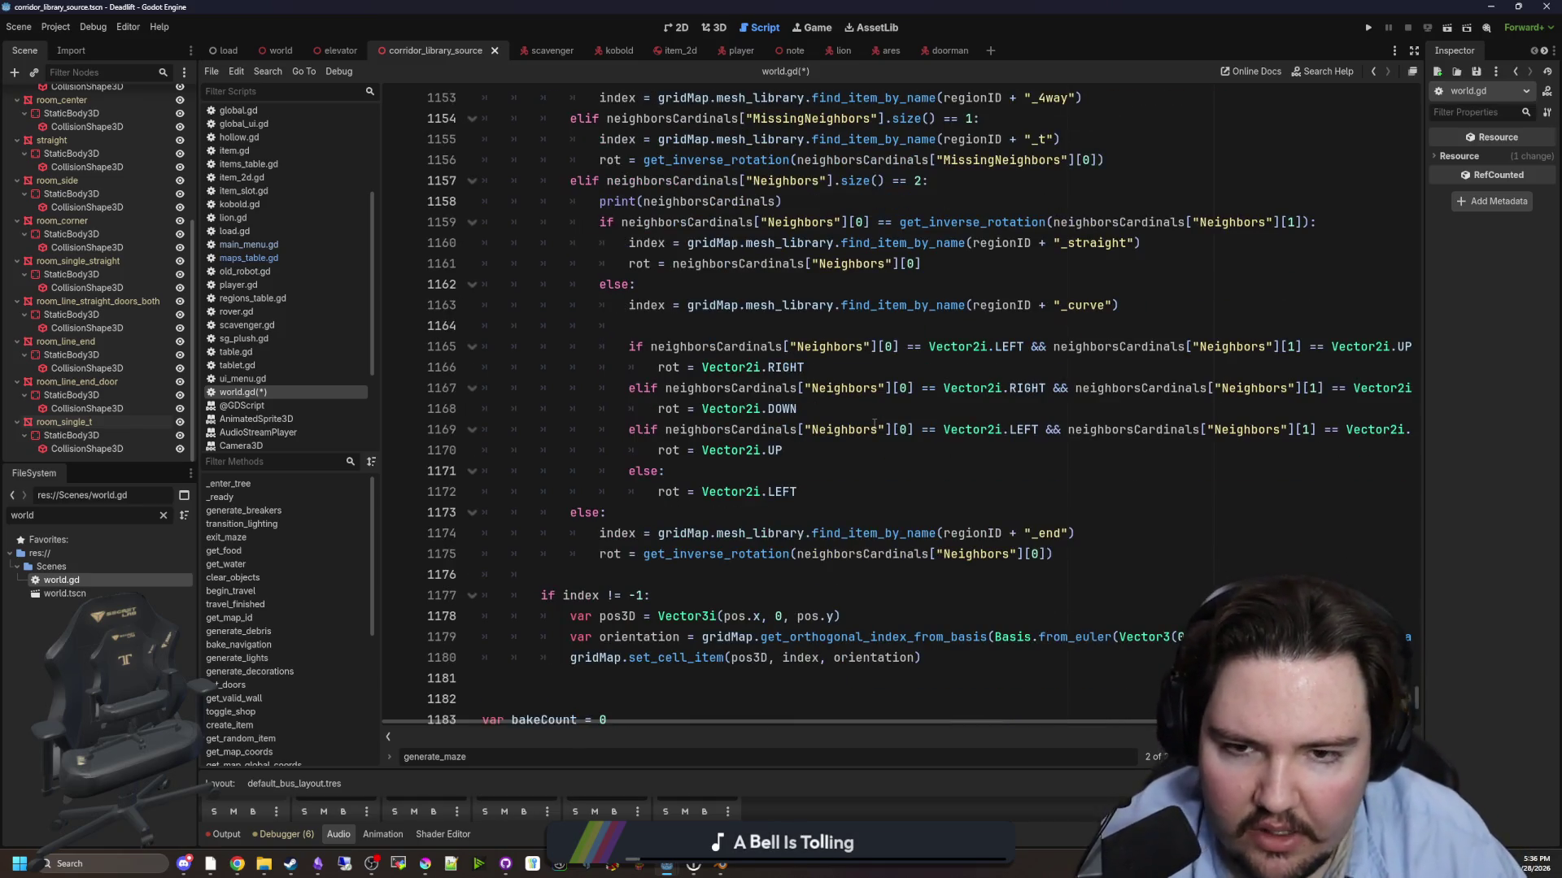
pyautogui.scroll(2, 874, 424)
pyautogui.moveTo(942, 388); pyautogui.dragTo(619, 390)
pyautogui.scroll(7, 618, 390)
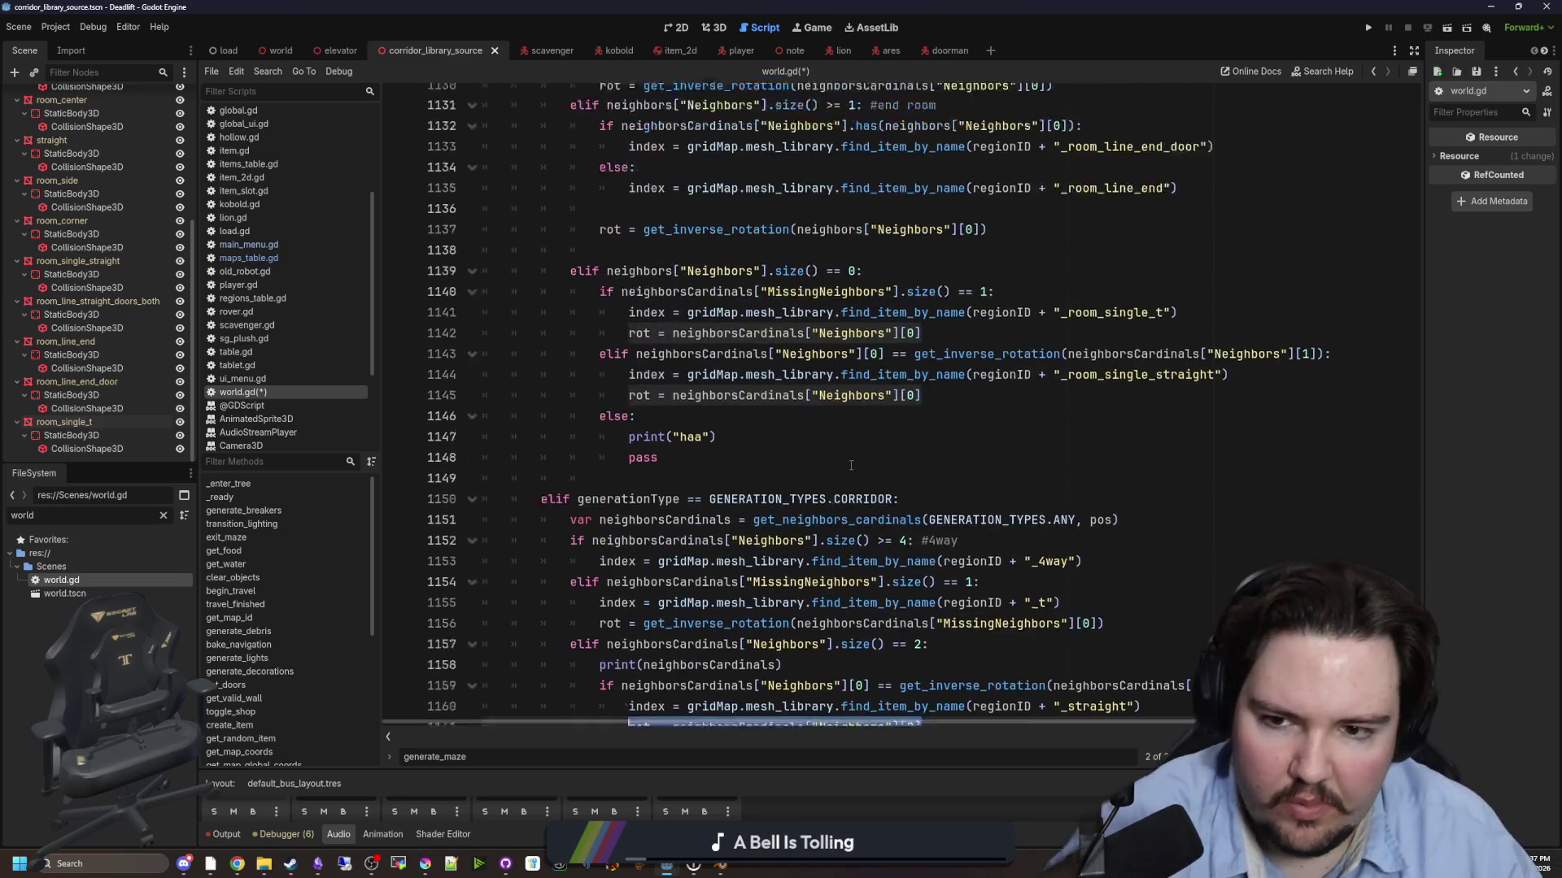
pyautogui.click(636, 513)
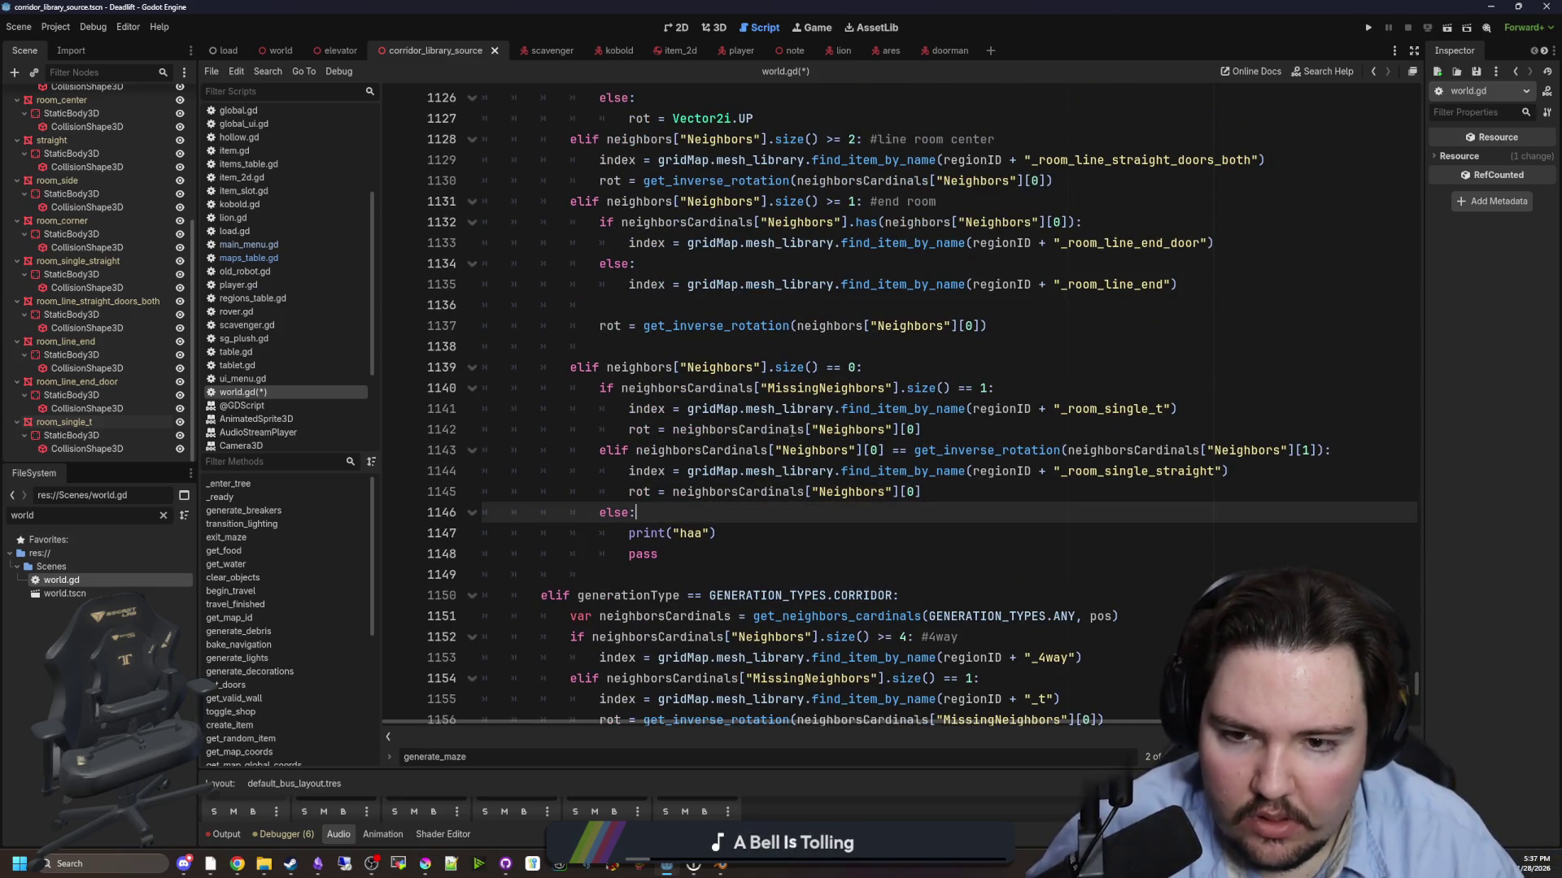
pyautogui.click(939, 368)
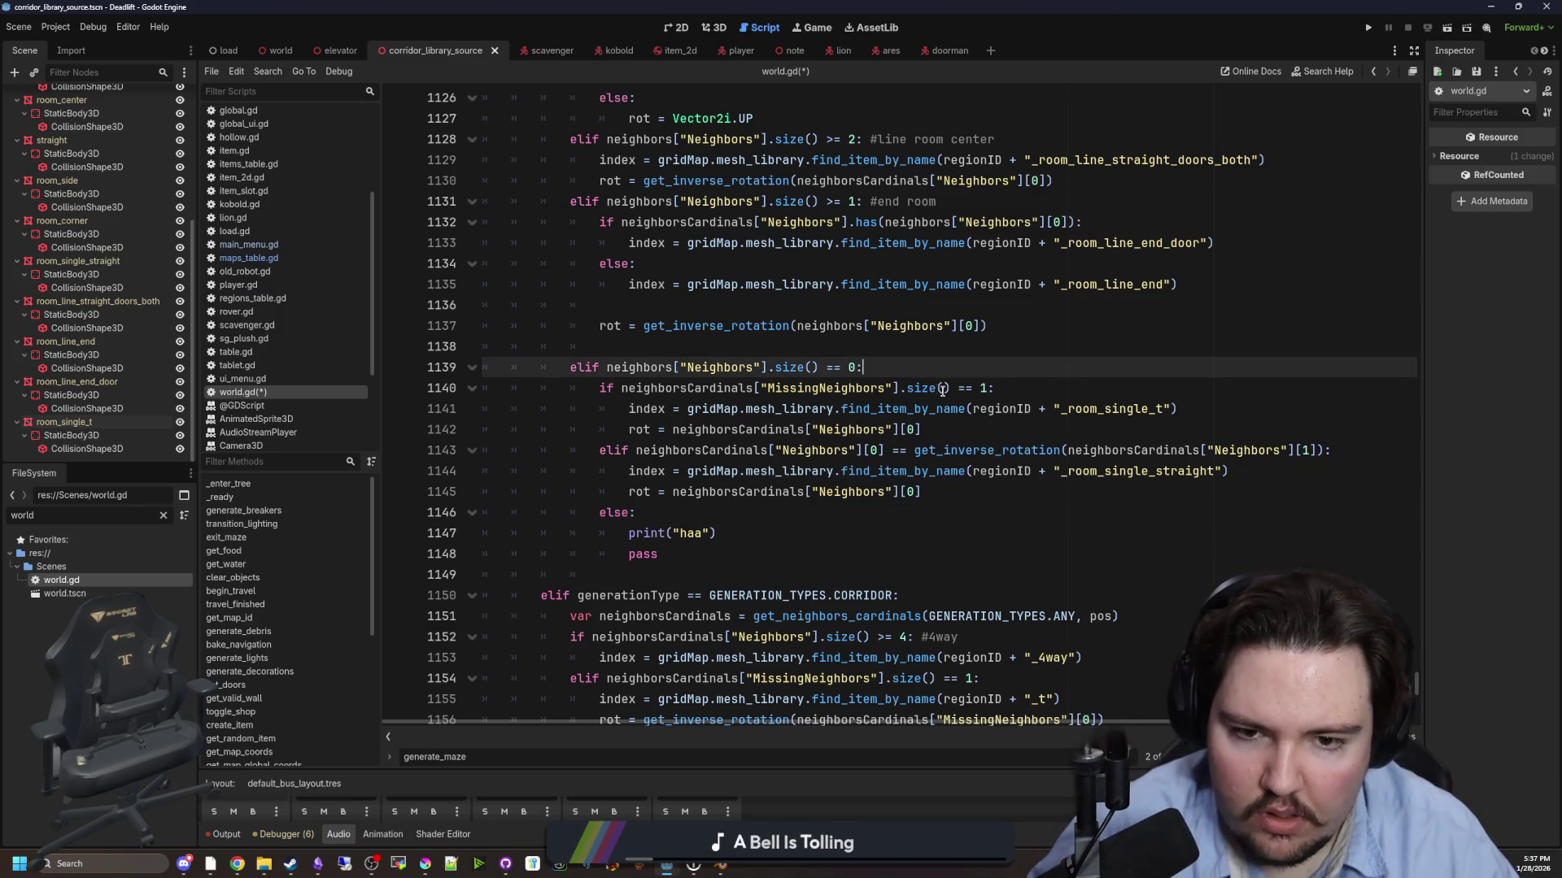
pyautogui.moveTo(737, 429); pyautogui.dragTo(922, 430)
pyautogui.click(922, 430)
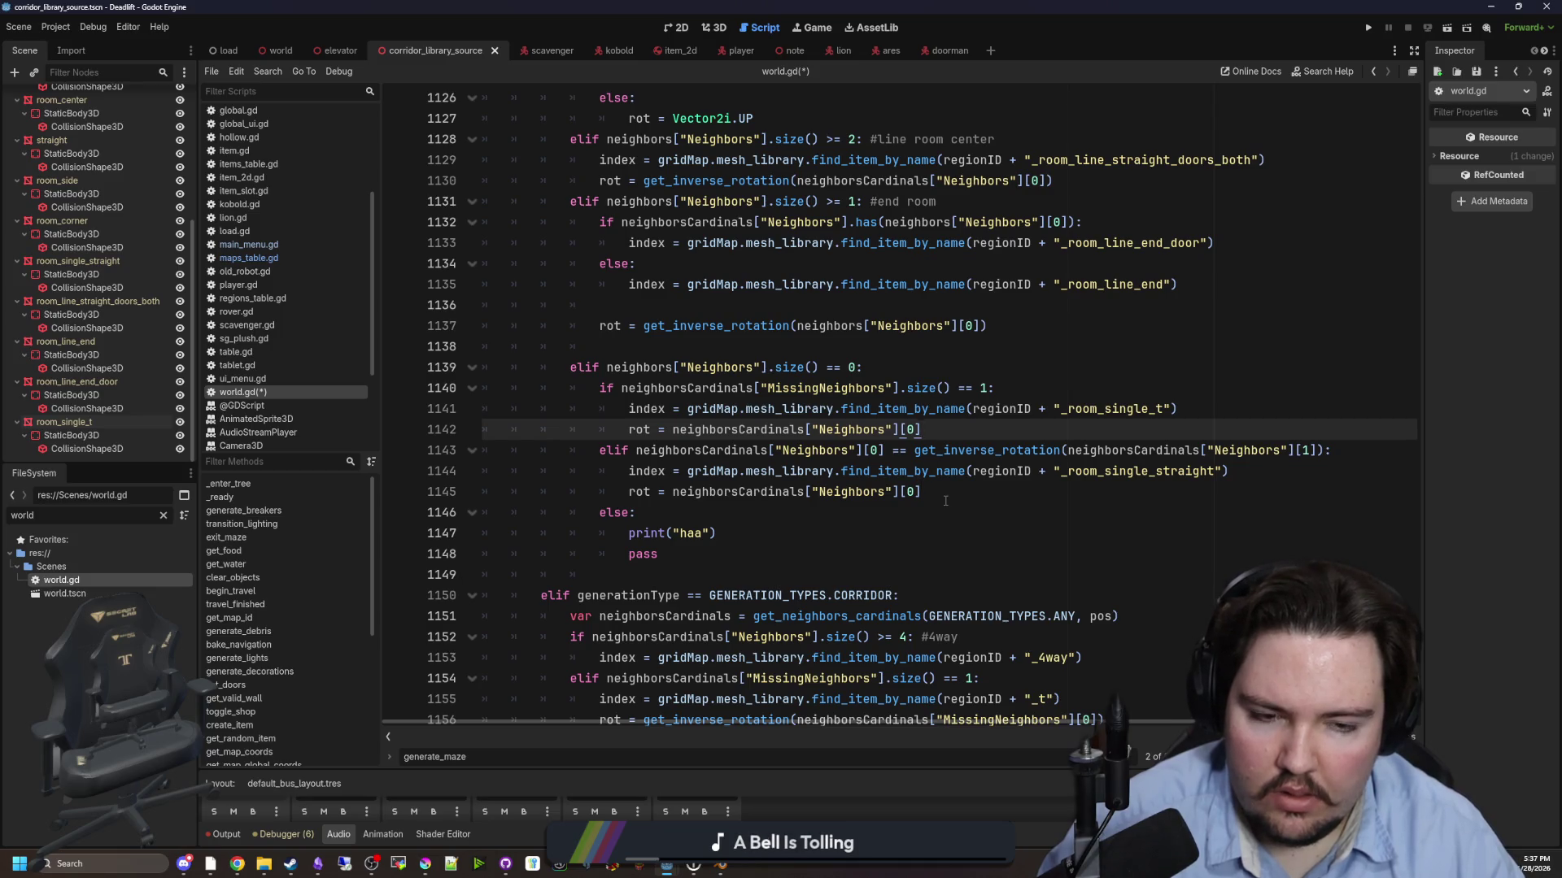
pyautogui.scroll(-6, 941, 499)
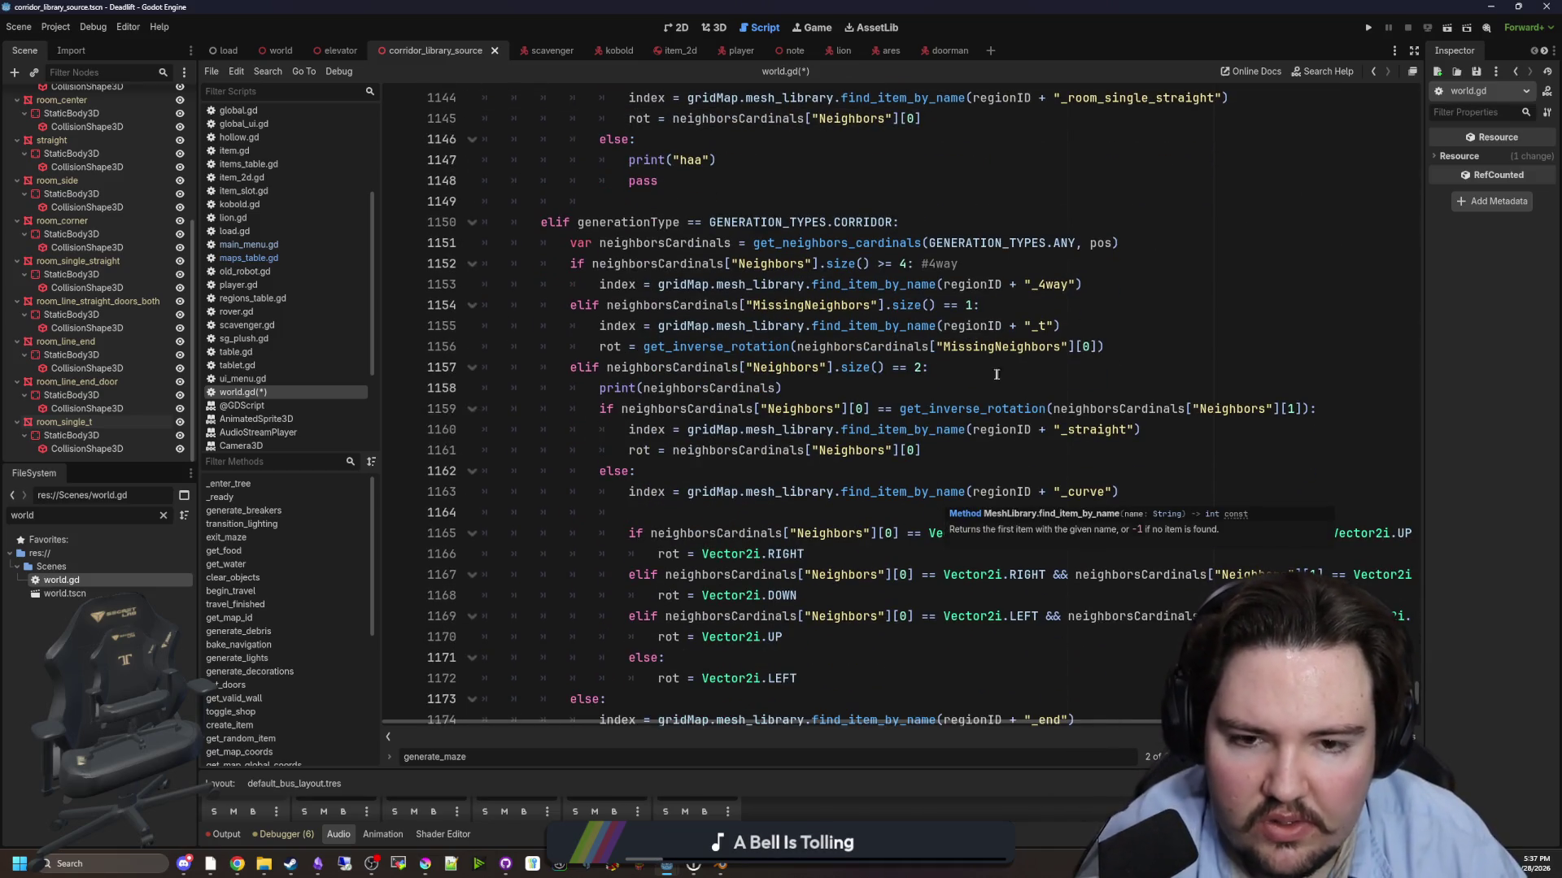
pyautogui.moveTo(927, 452); pyautogui.dragTo(631, 452)
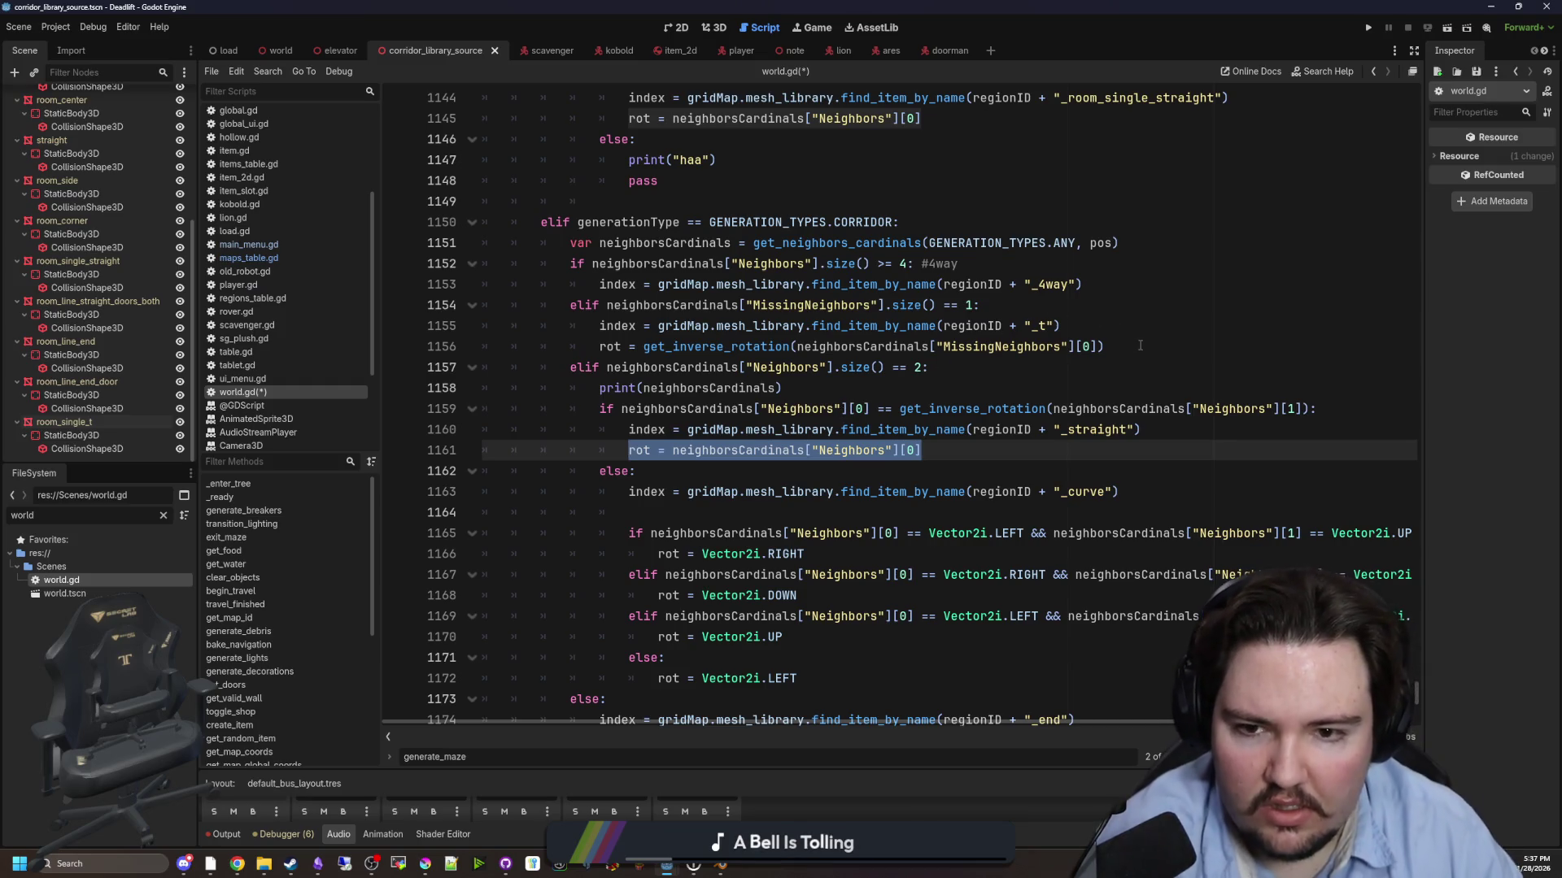
# - Replace the new branch's rot line with the corridor T-piece get_inverse_rotation expression
pyautogui.moveTo(1144, 347); pyautogui.dragTo(599, 346)
pyautogui.scroll(6, 917, 462)
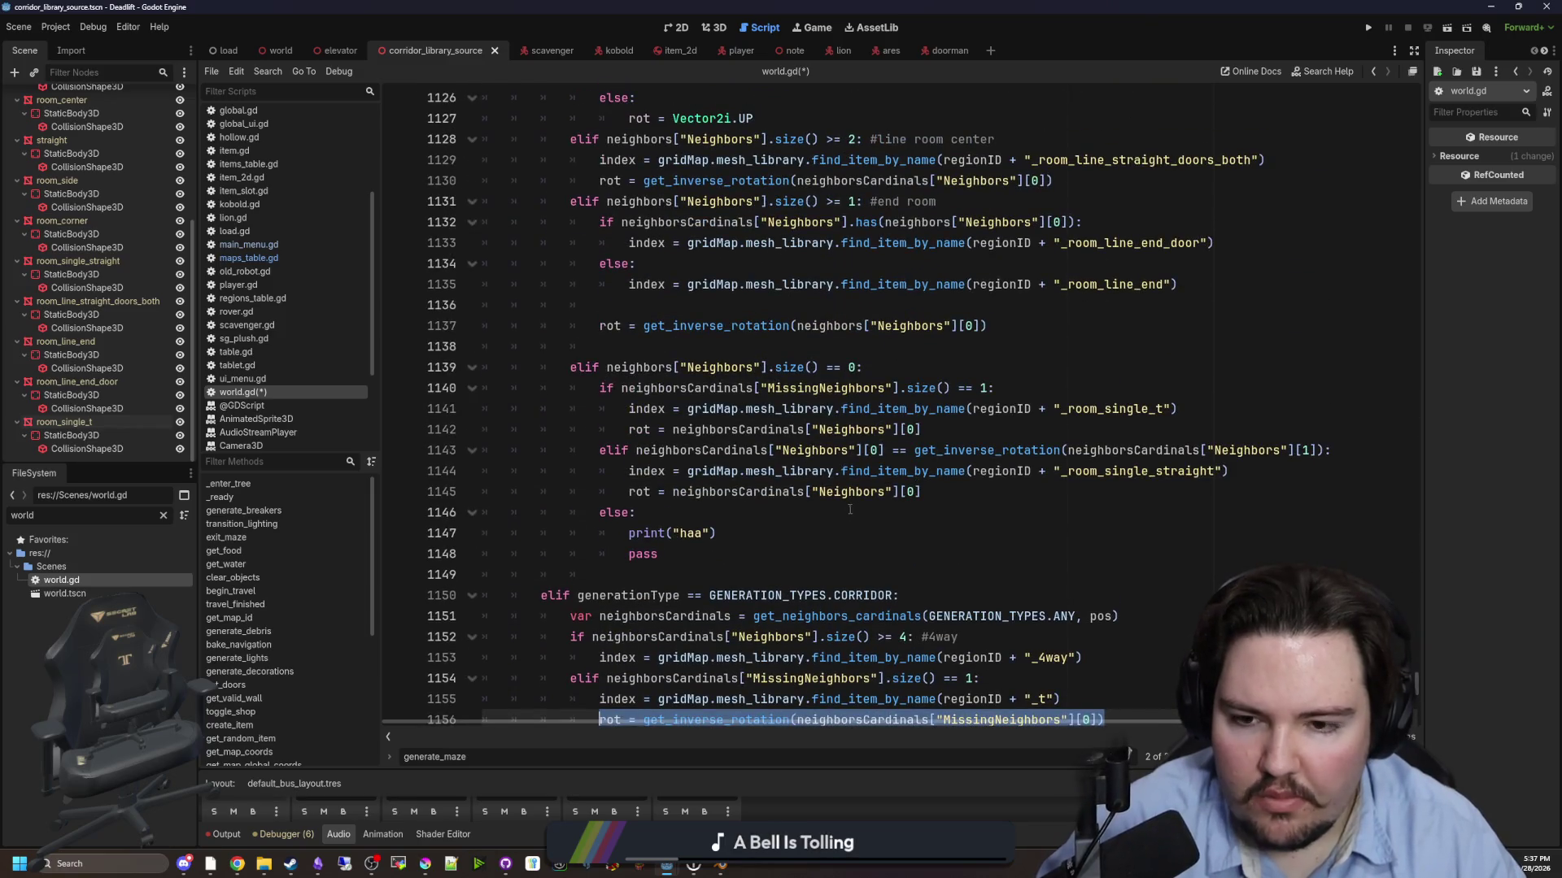
pyautogui.click(779, 514)
pyautogui.click(927, 430)
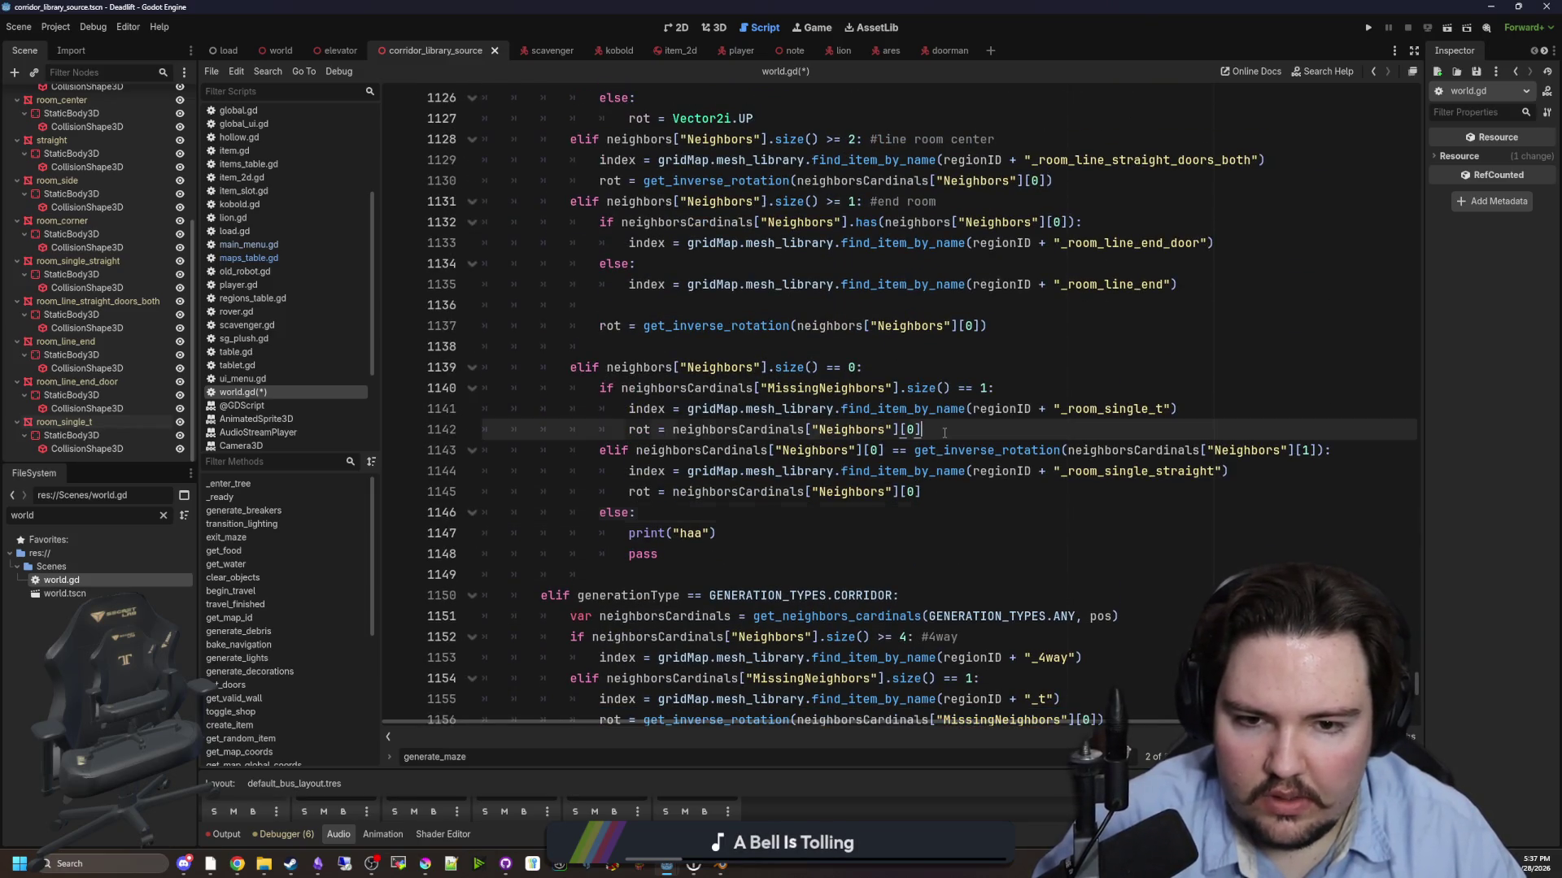
pyautogui.moveTo(927, 430); pyautogui.dragTo(637, 433)
pyautogui.write('rot = get_inverse_rotation(neighborsCardinals["MissingNeighbors"][0])')
# - Review the new _room_single_t branch lines and save world.gd
pyautogui.click(945, 533)
pyautogui.click(1109, 374)
pyautogui.click(1078, 389)
pyautogui.click(801, 355)
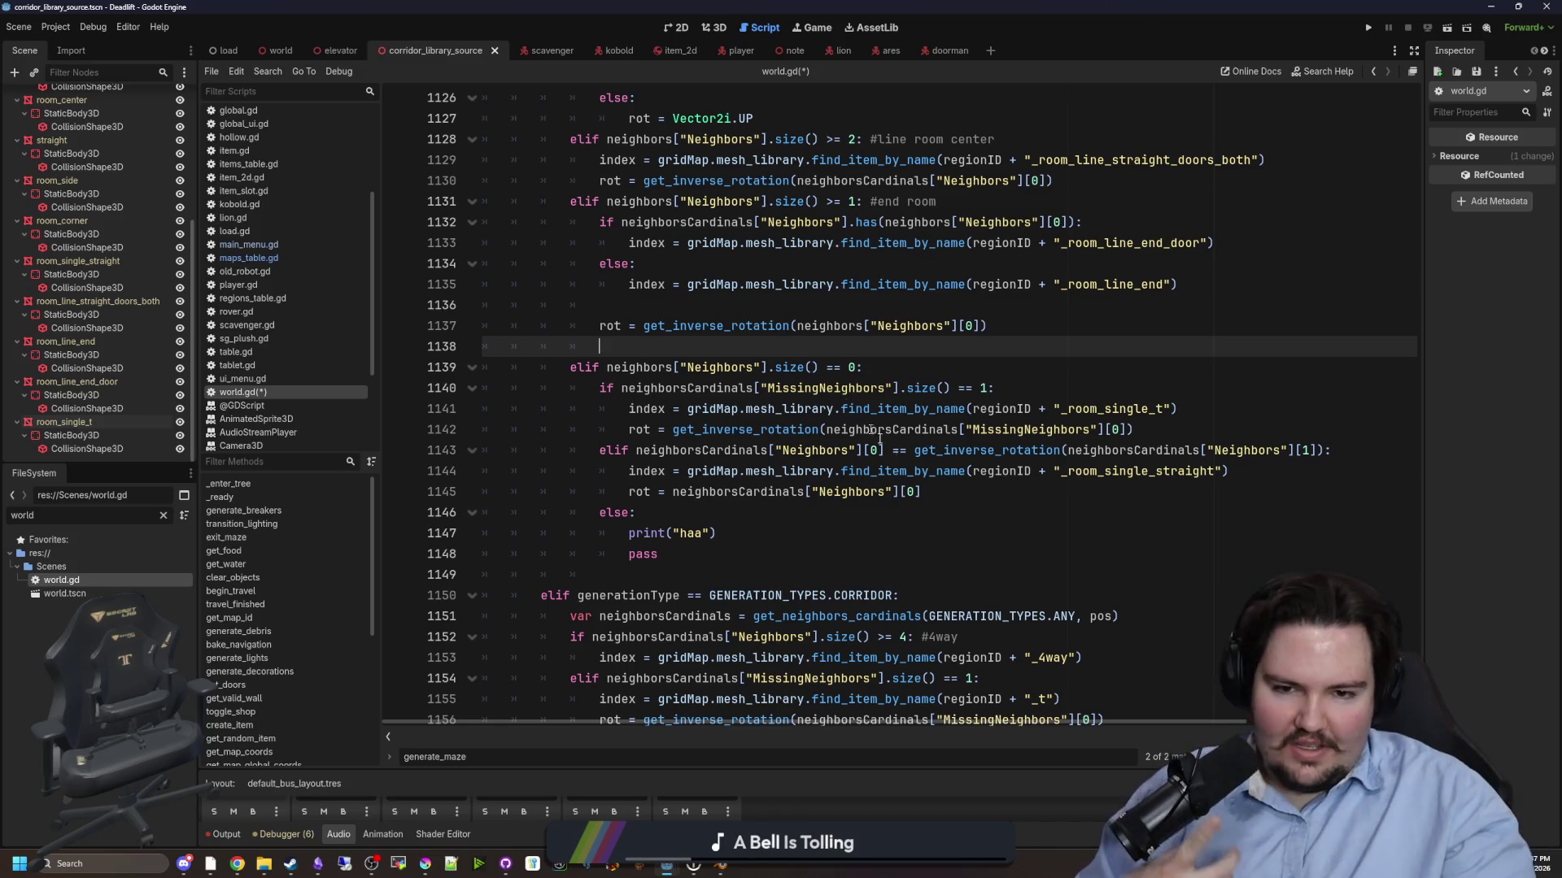
pyautogui.click(856, 516)
pyautogui.hotkey('ctrl', 's')
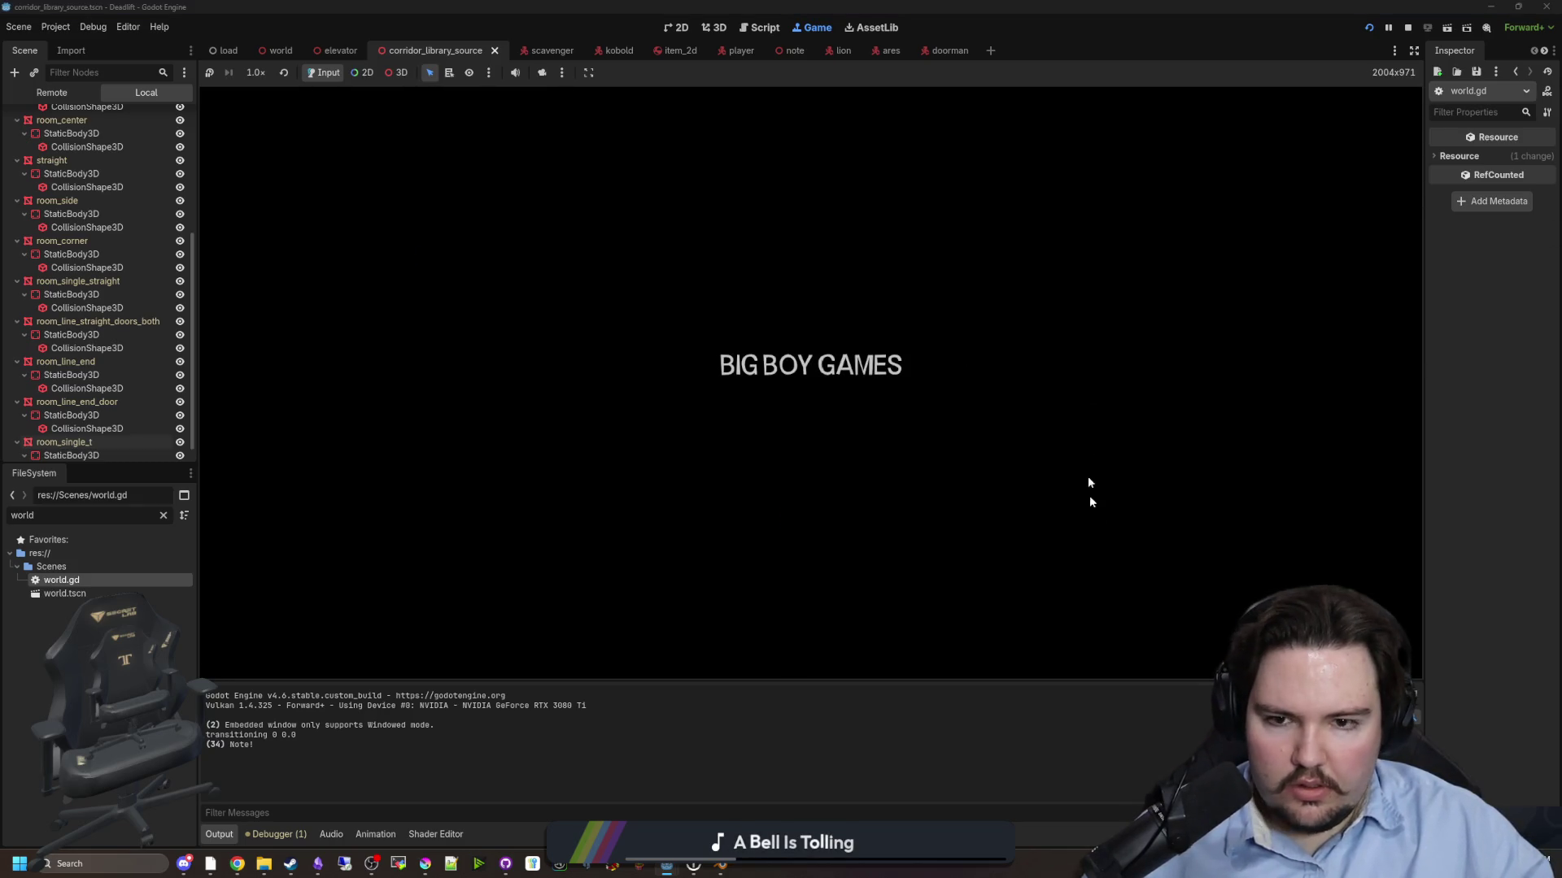
# - Start playing from the main menu and ride the elevator down to the next level
pyautogui.write('dwasdwa')
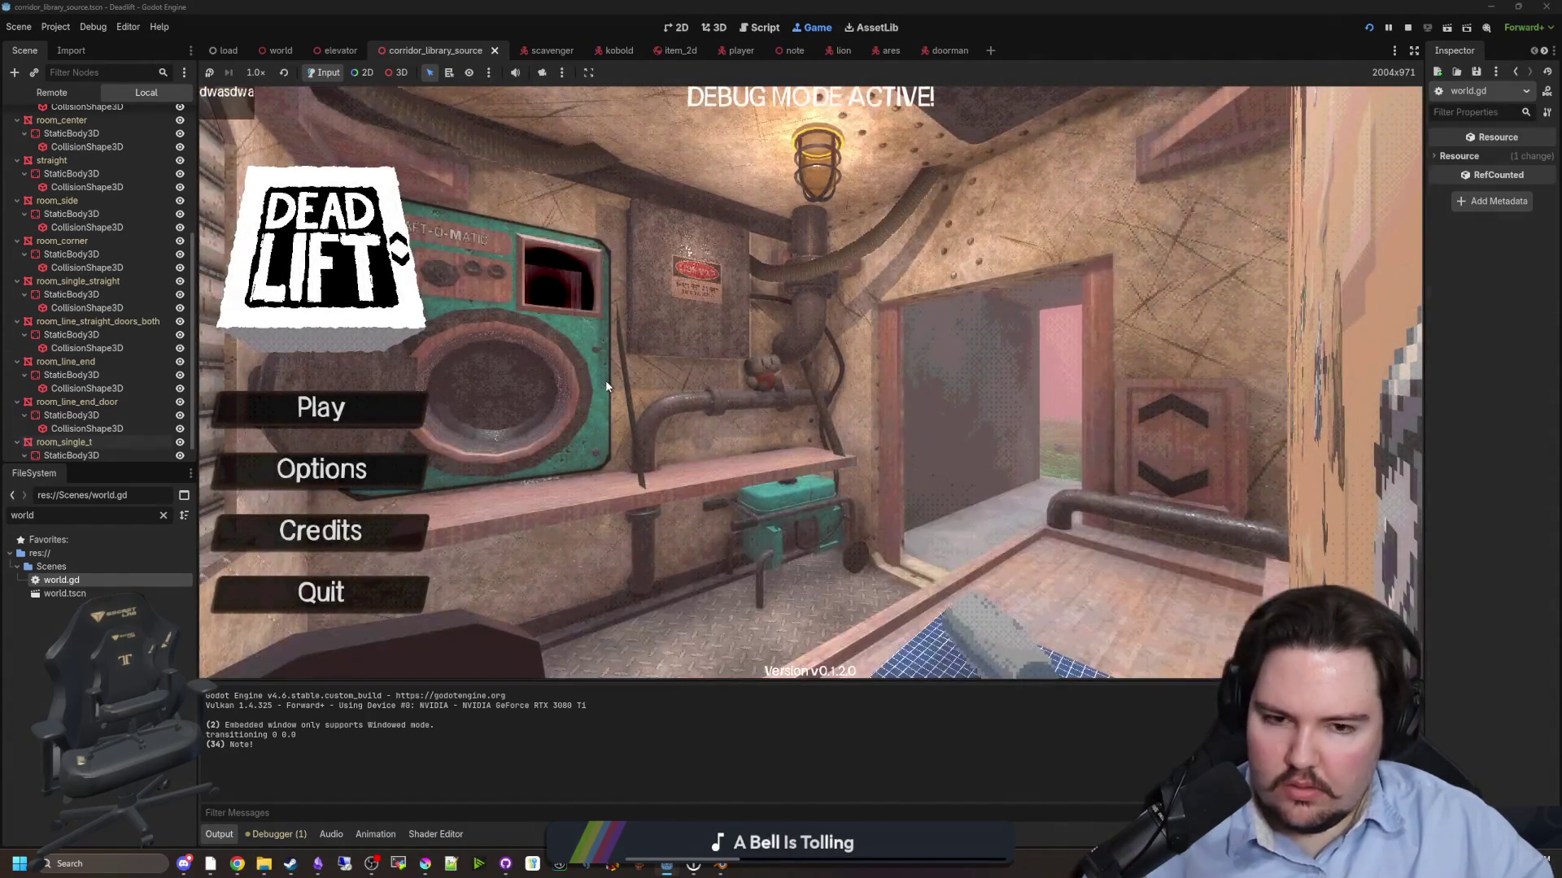
pyautogui.click(366, 408)
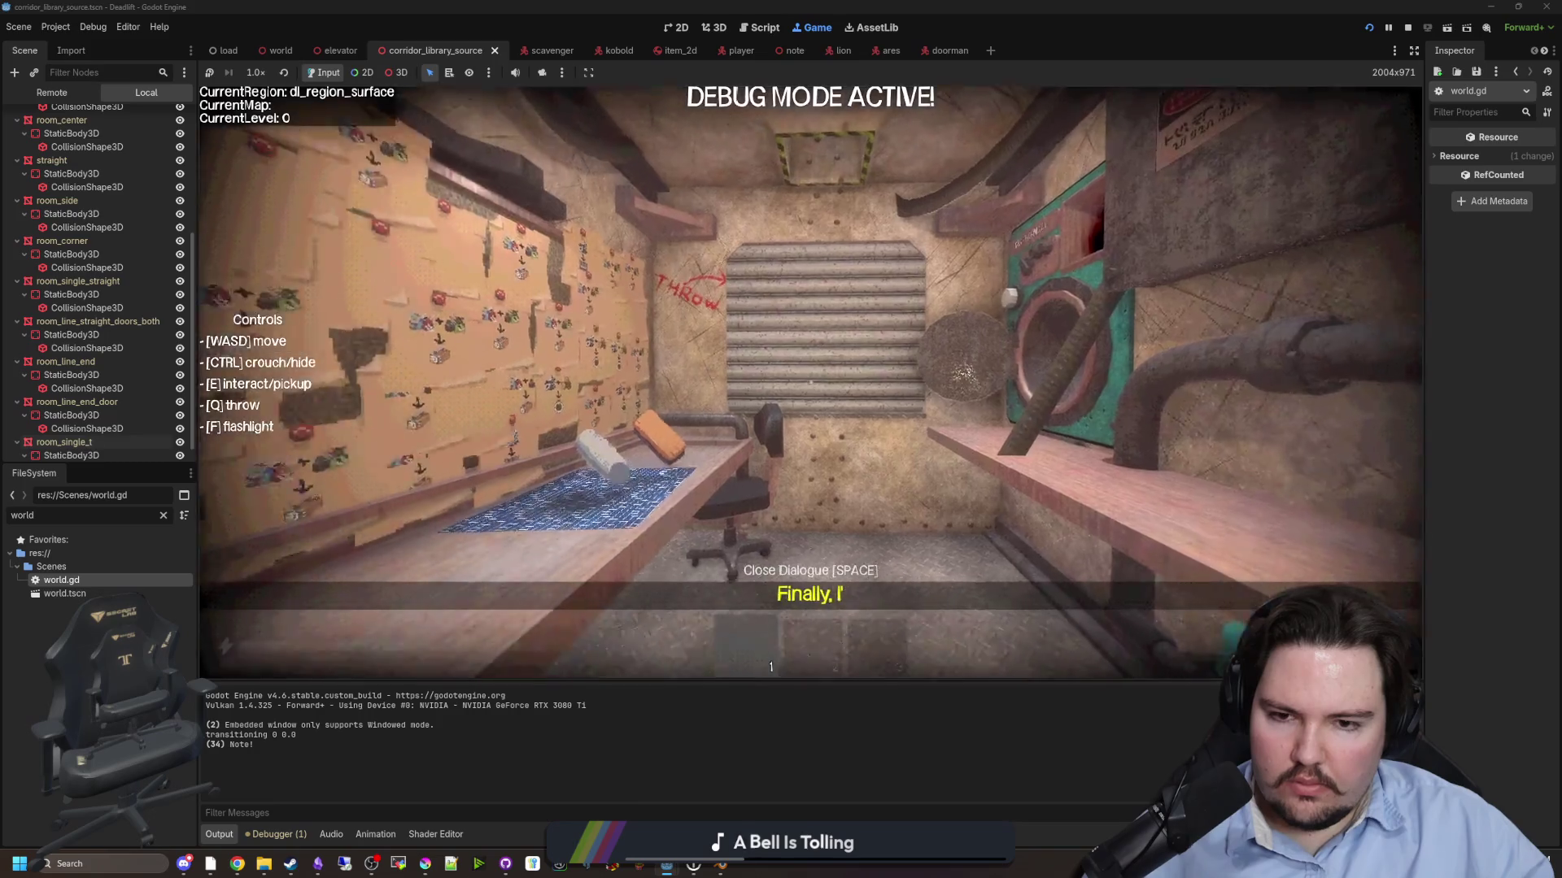
pyautogui.moveTo(810, 382)
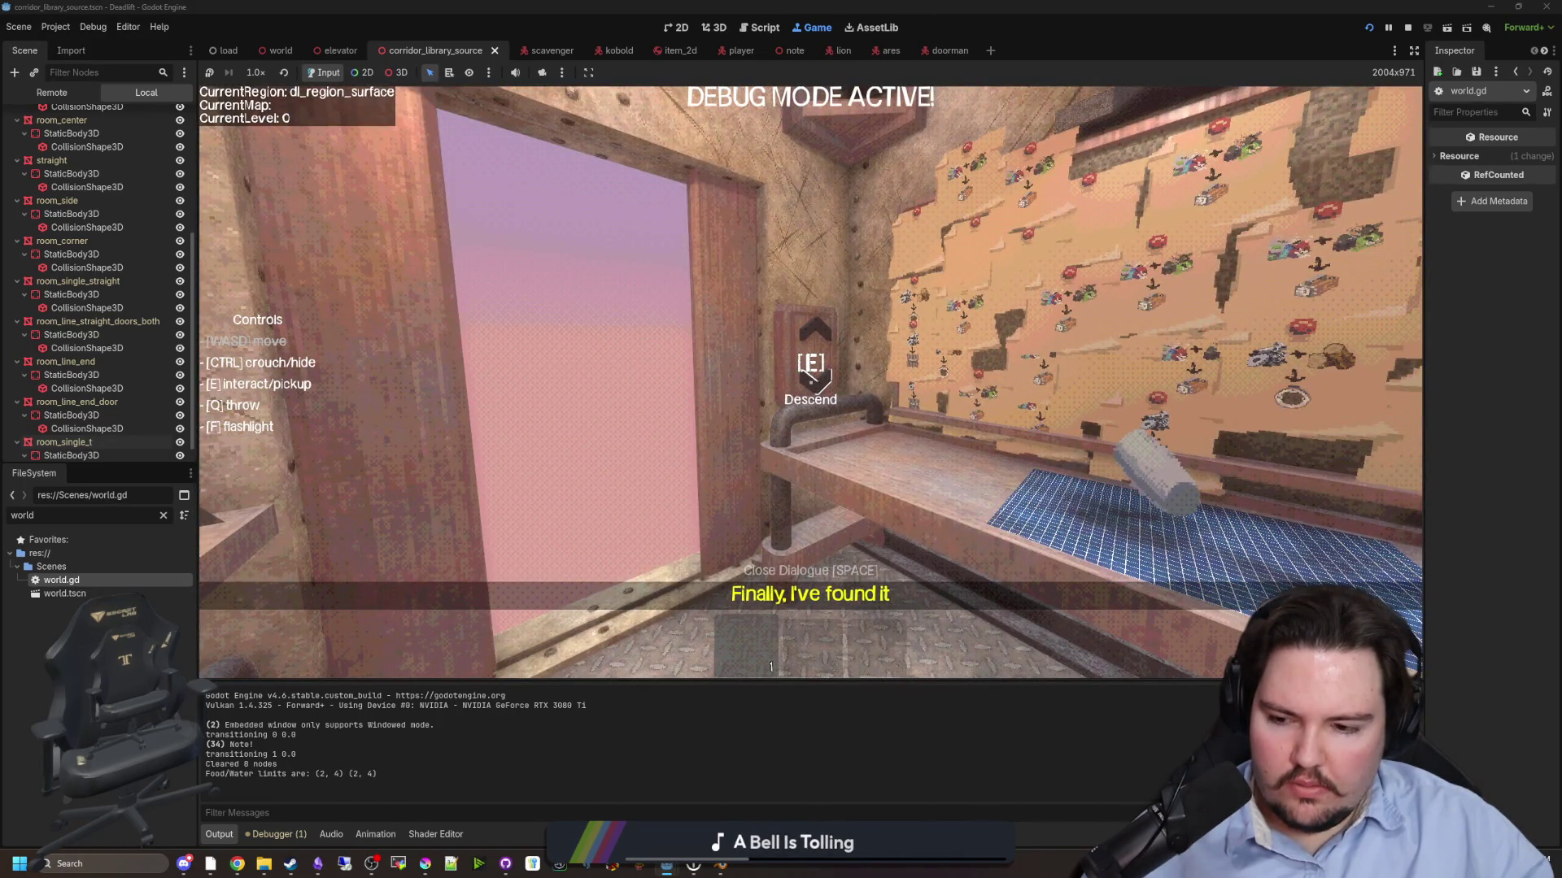
pyautogui.press('e')
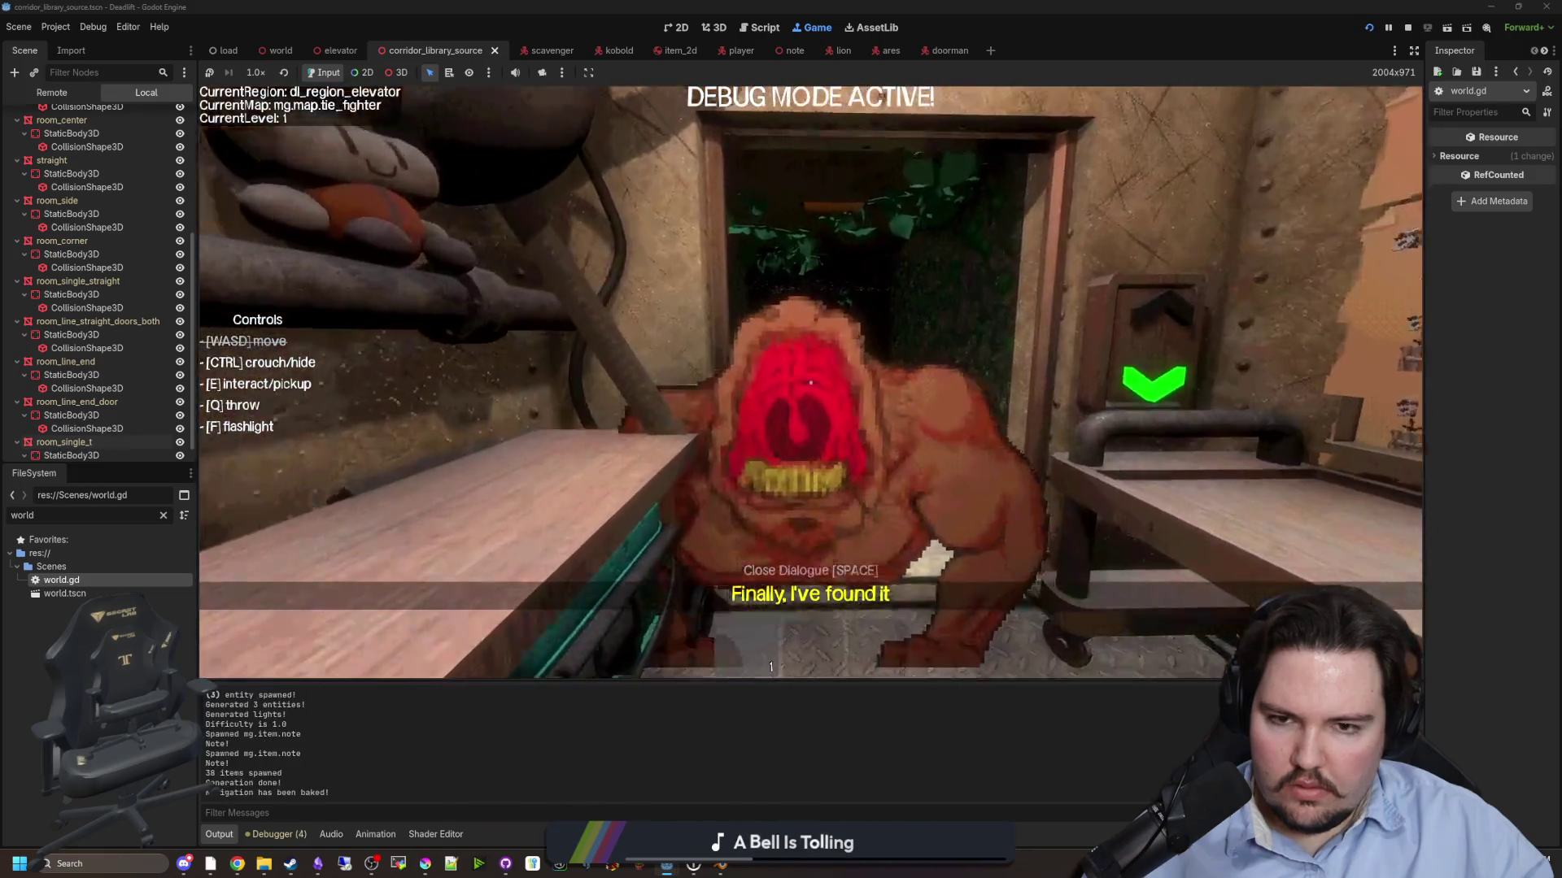
# - Walk down the overgrown corridor past the table into the room with the monsters
pyautogui.press('w')
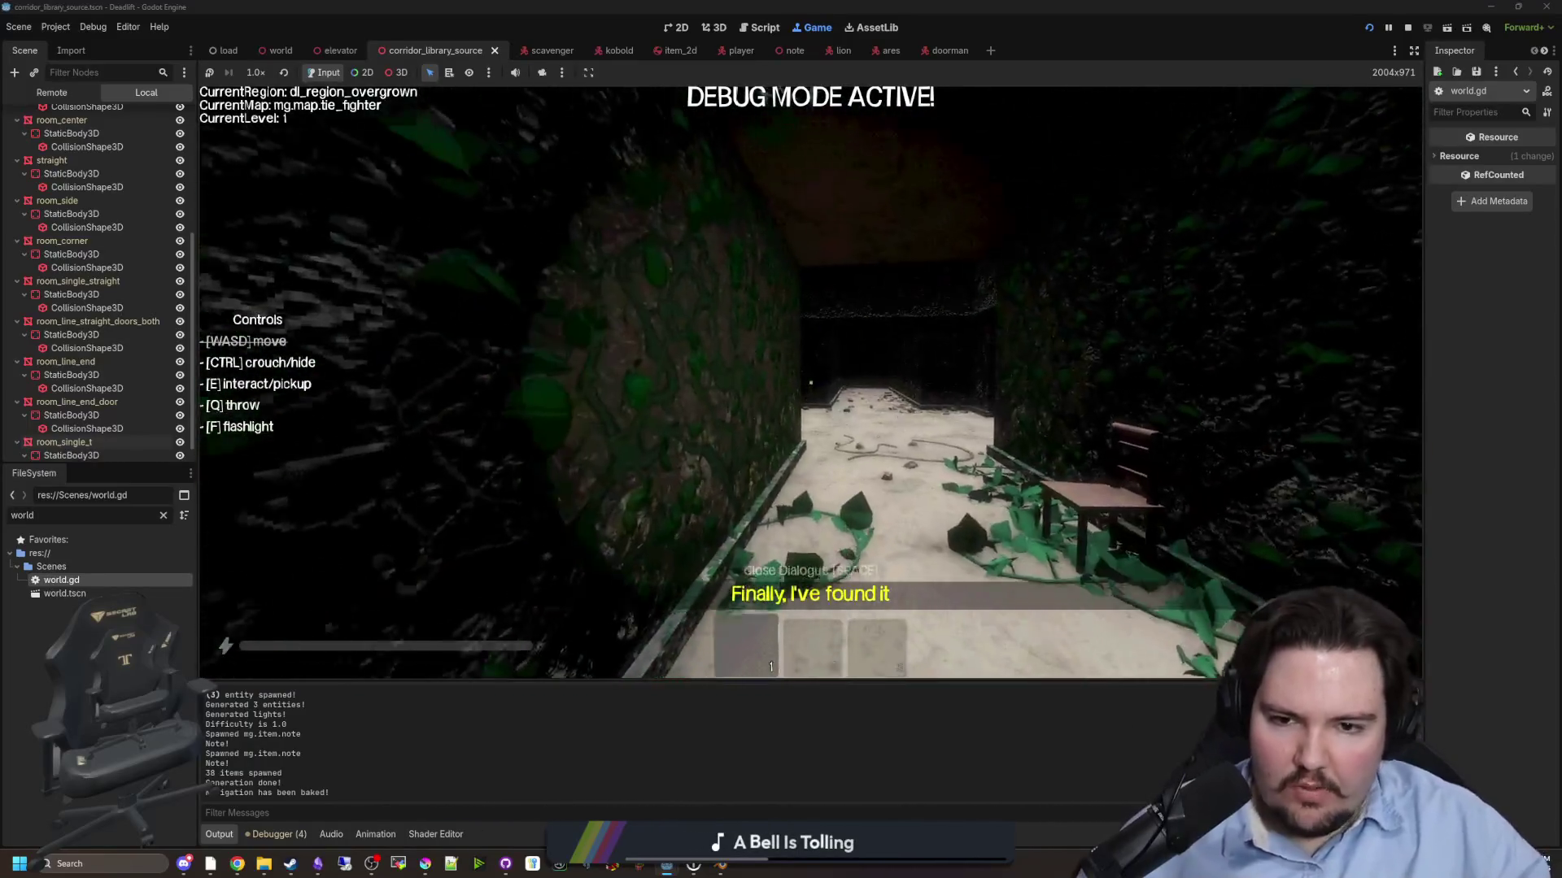
pyautogui.press('w')
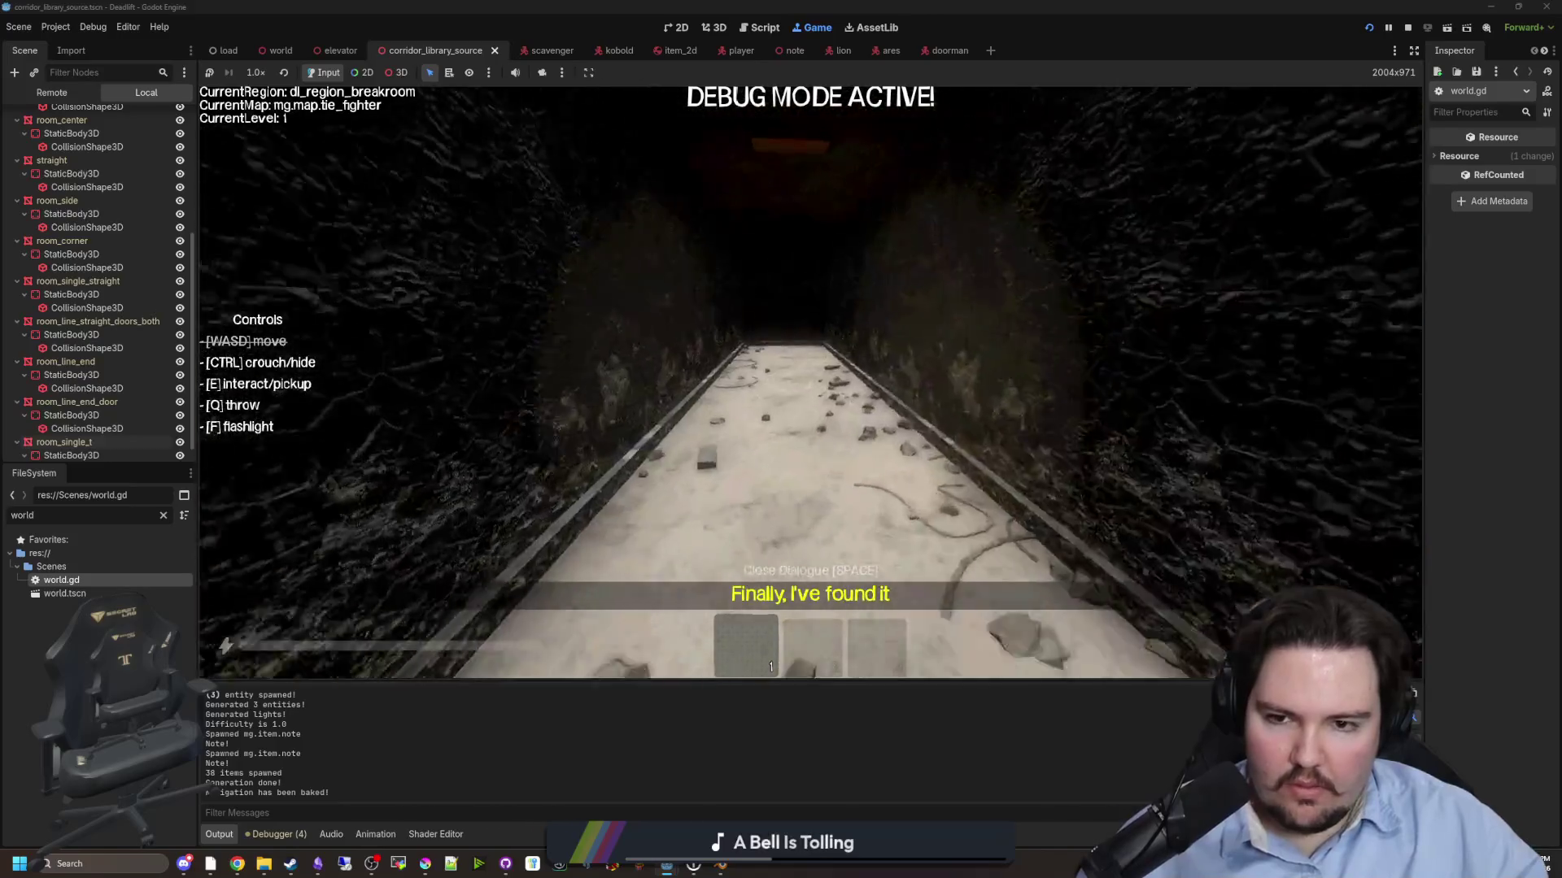
pyautogui.press('w')
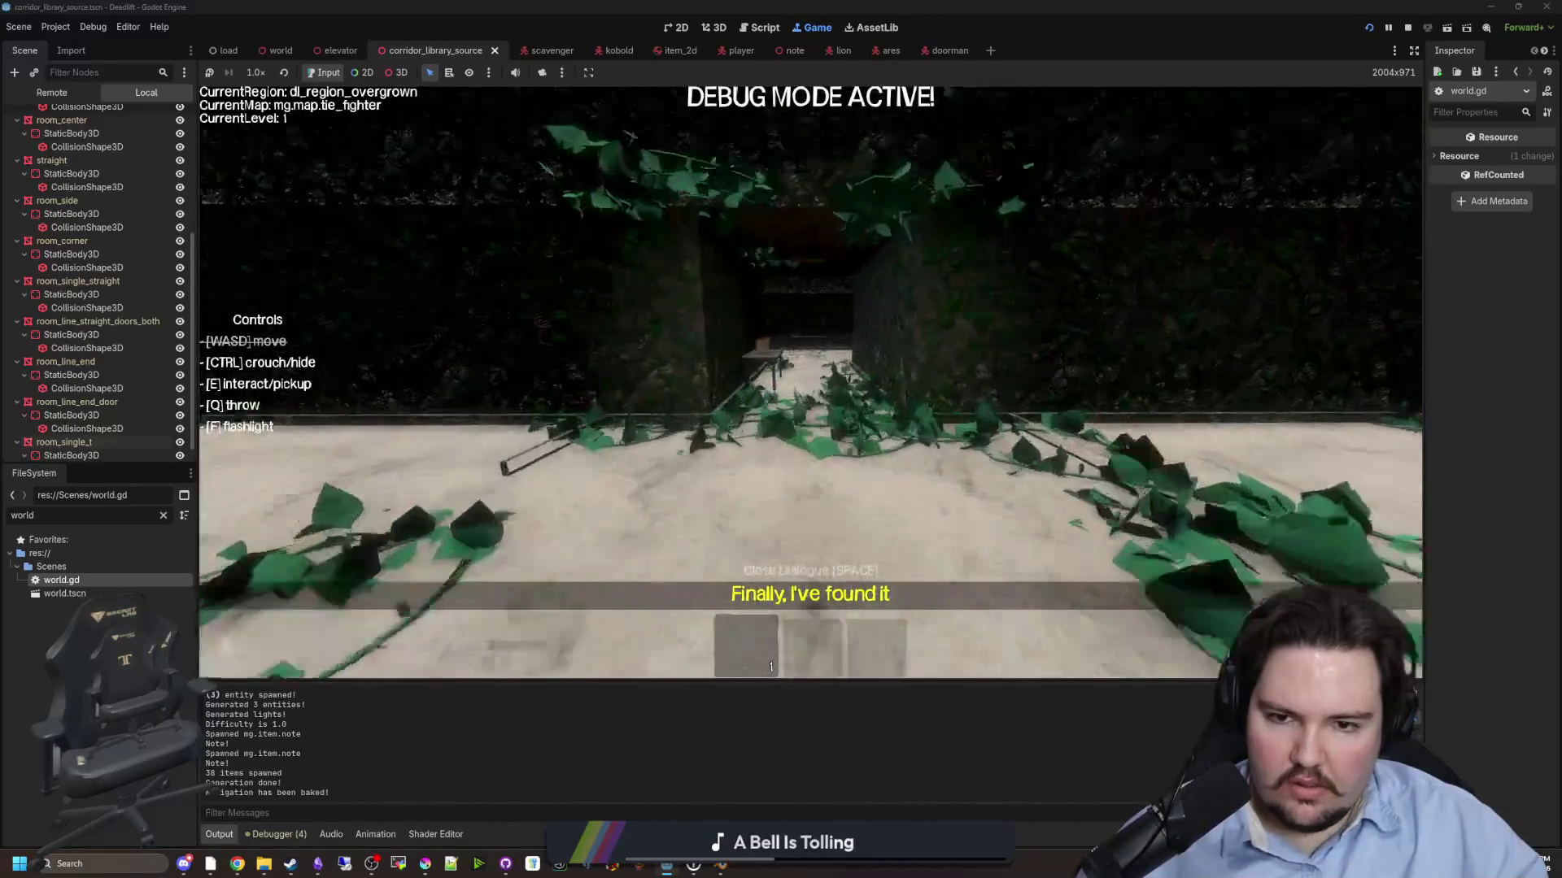
pyautogui.press('w')
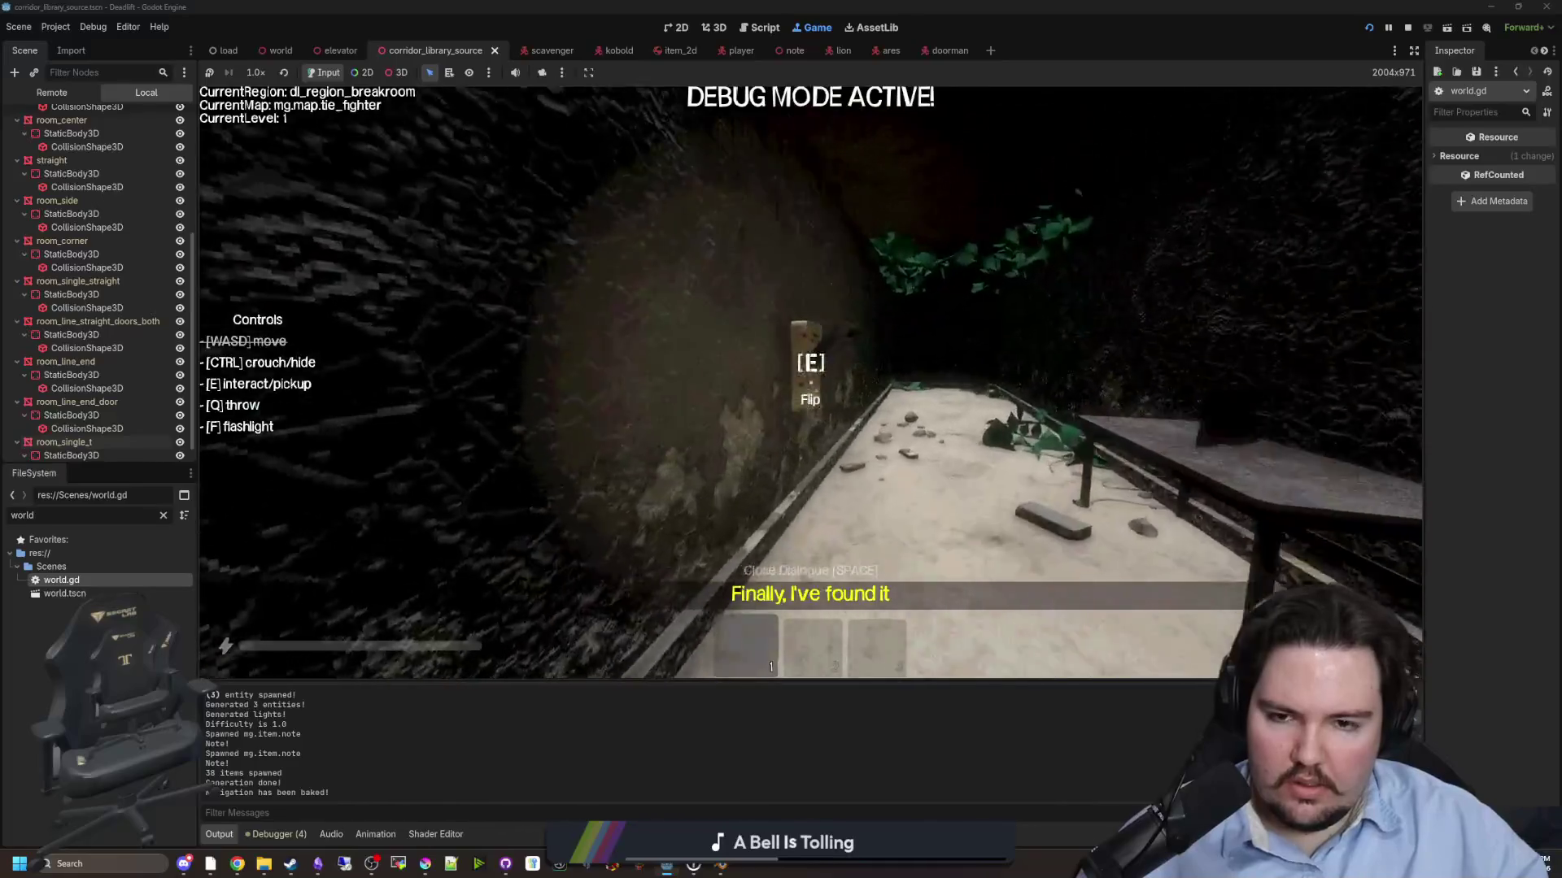
pyautogui.press('w')
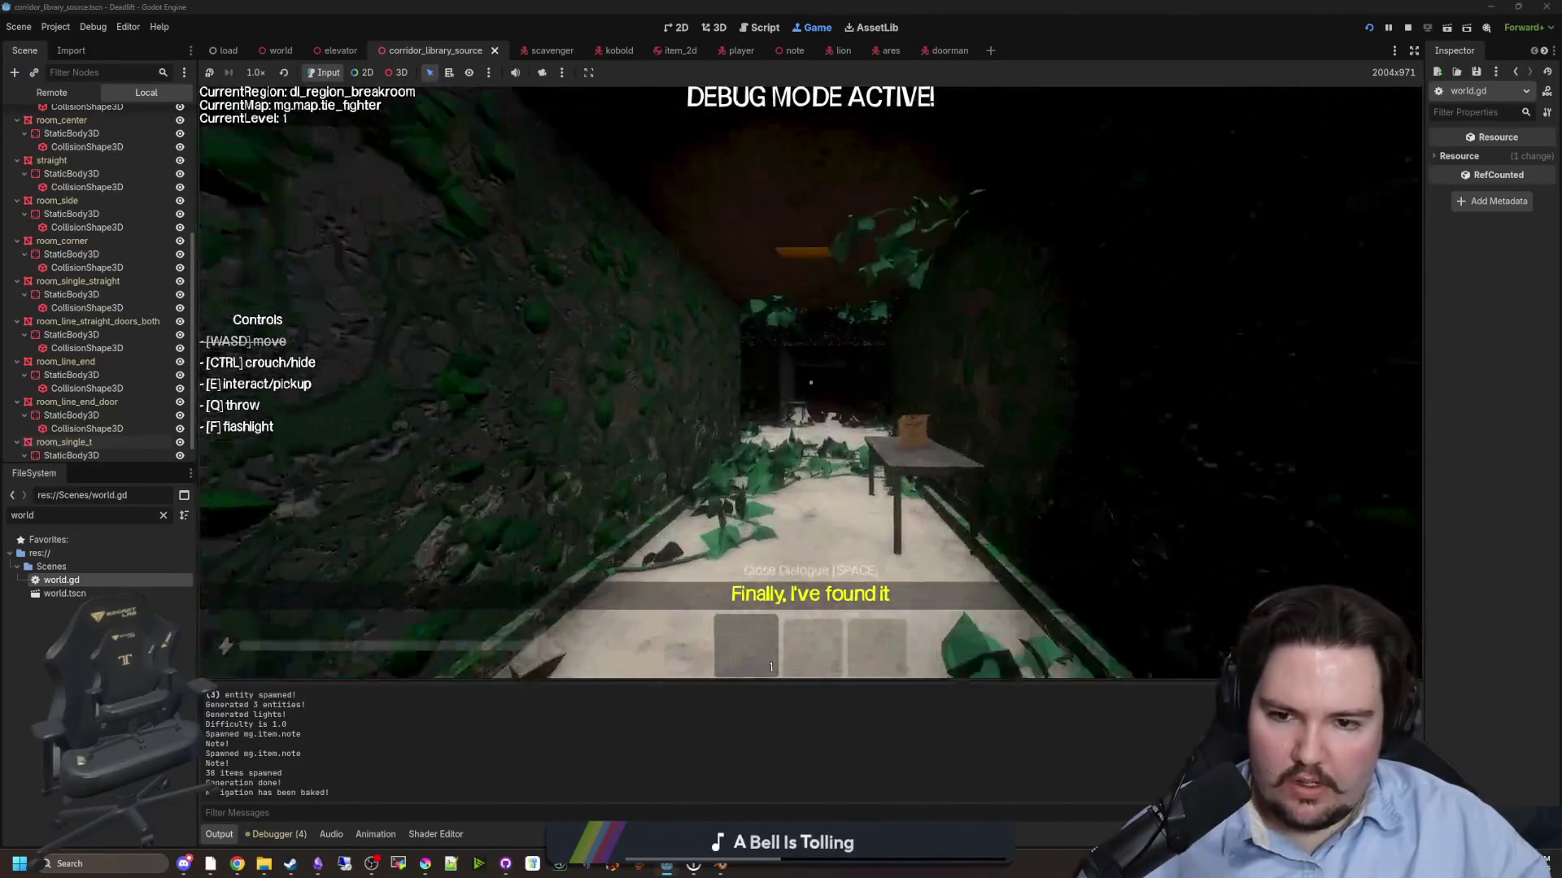
pyautogui.press('w')
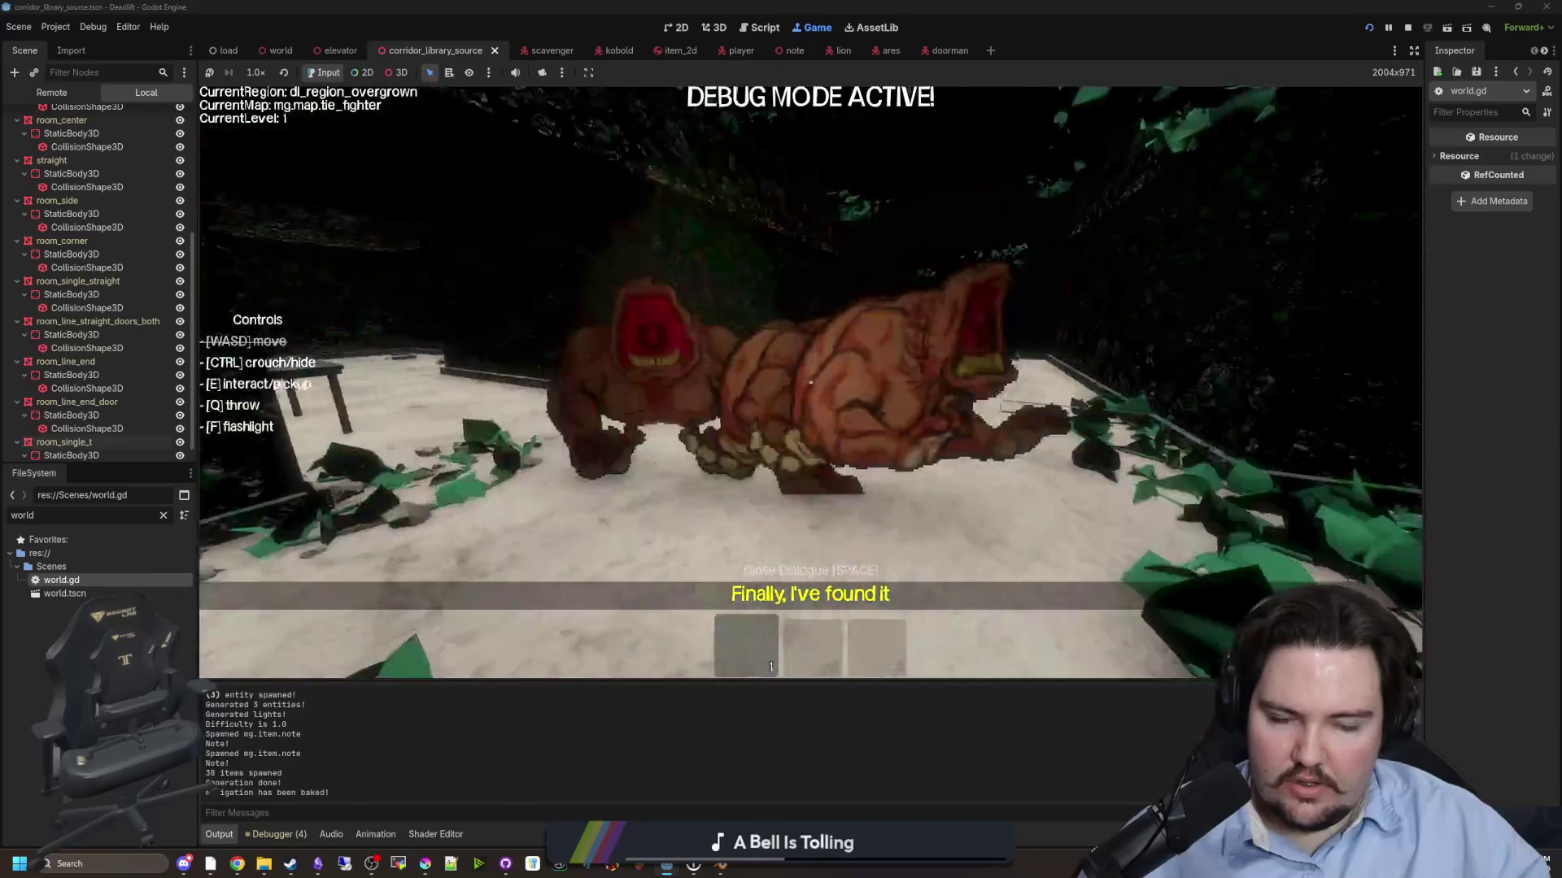
pyautogui.press('w')
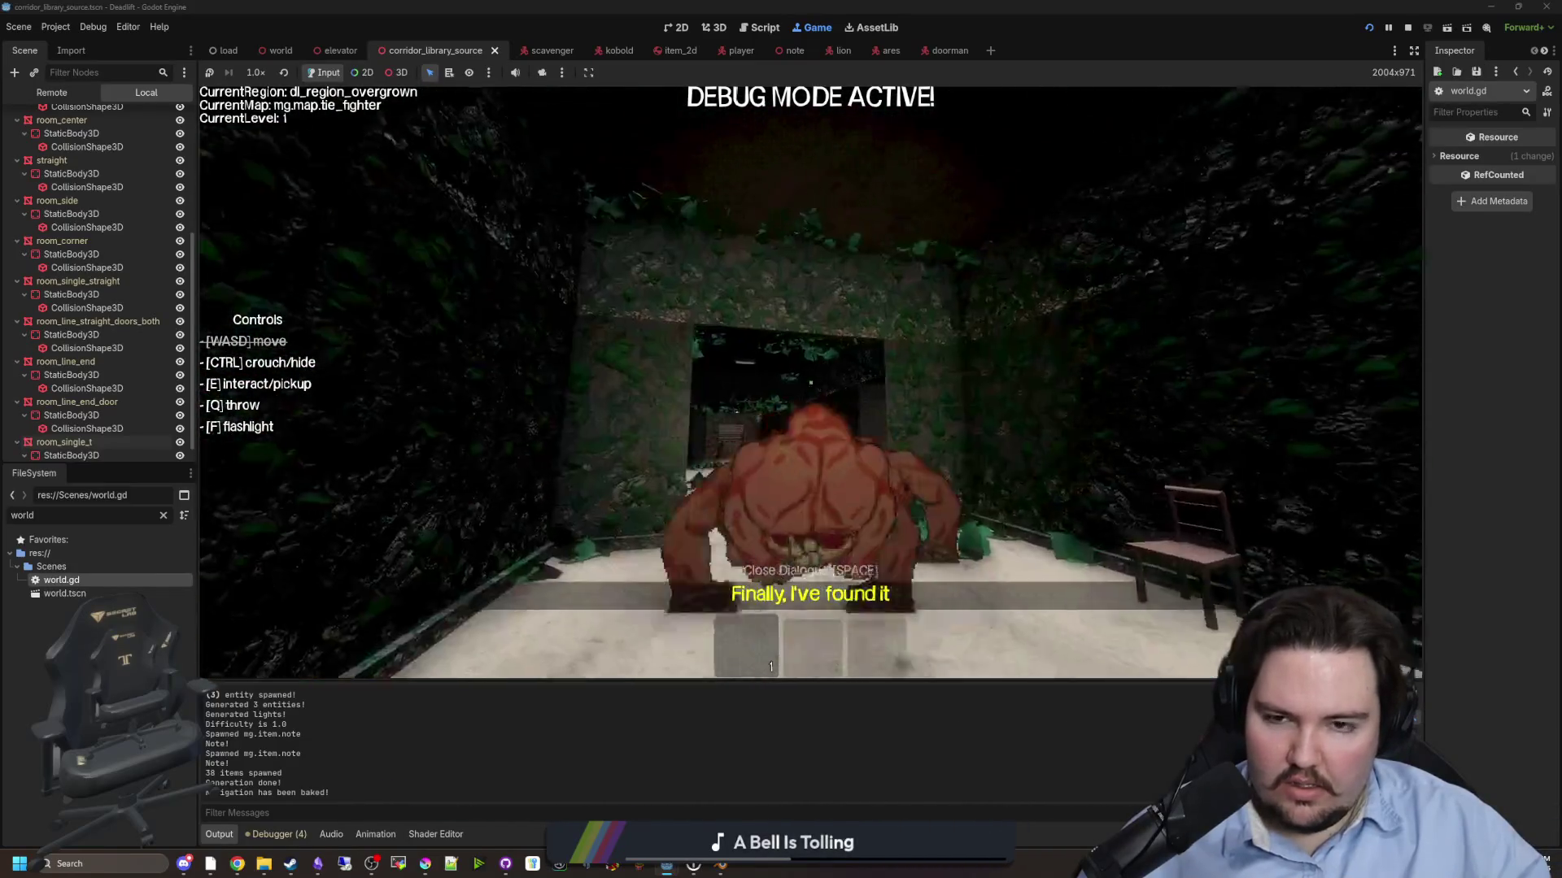
# - Pause the game, open world.gd in the script editor, and switch to Blender
pyautogui.press('Escape')
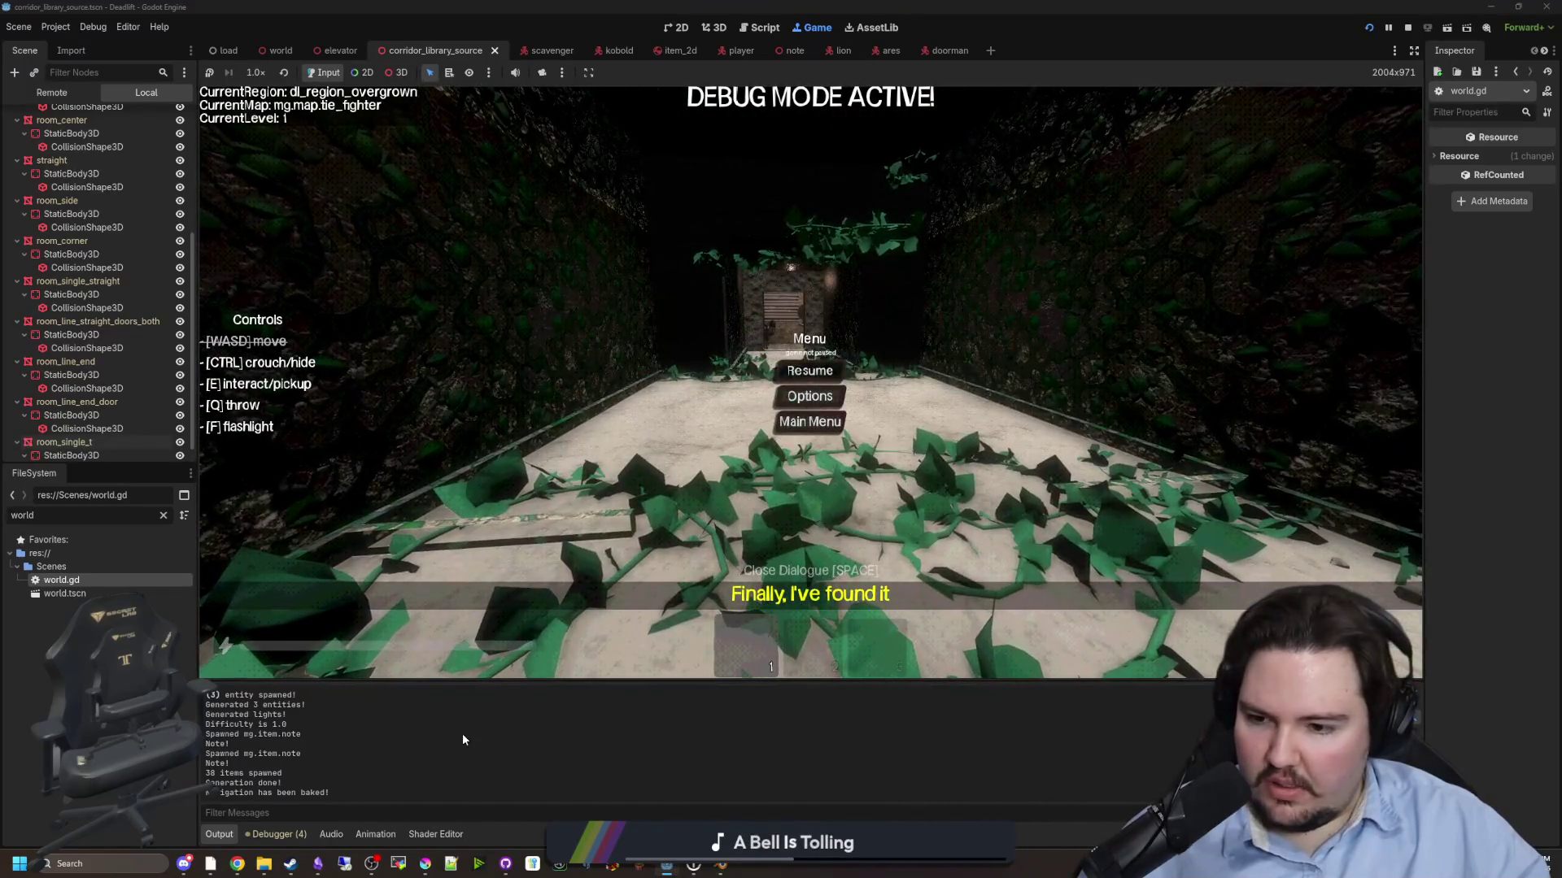
pyautogui.scroll(5, 126, 213)
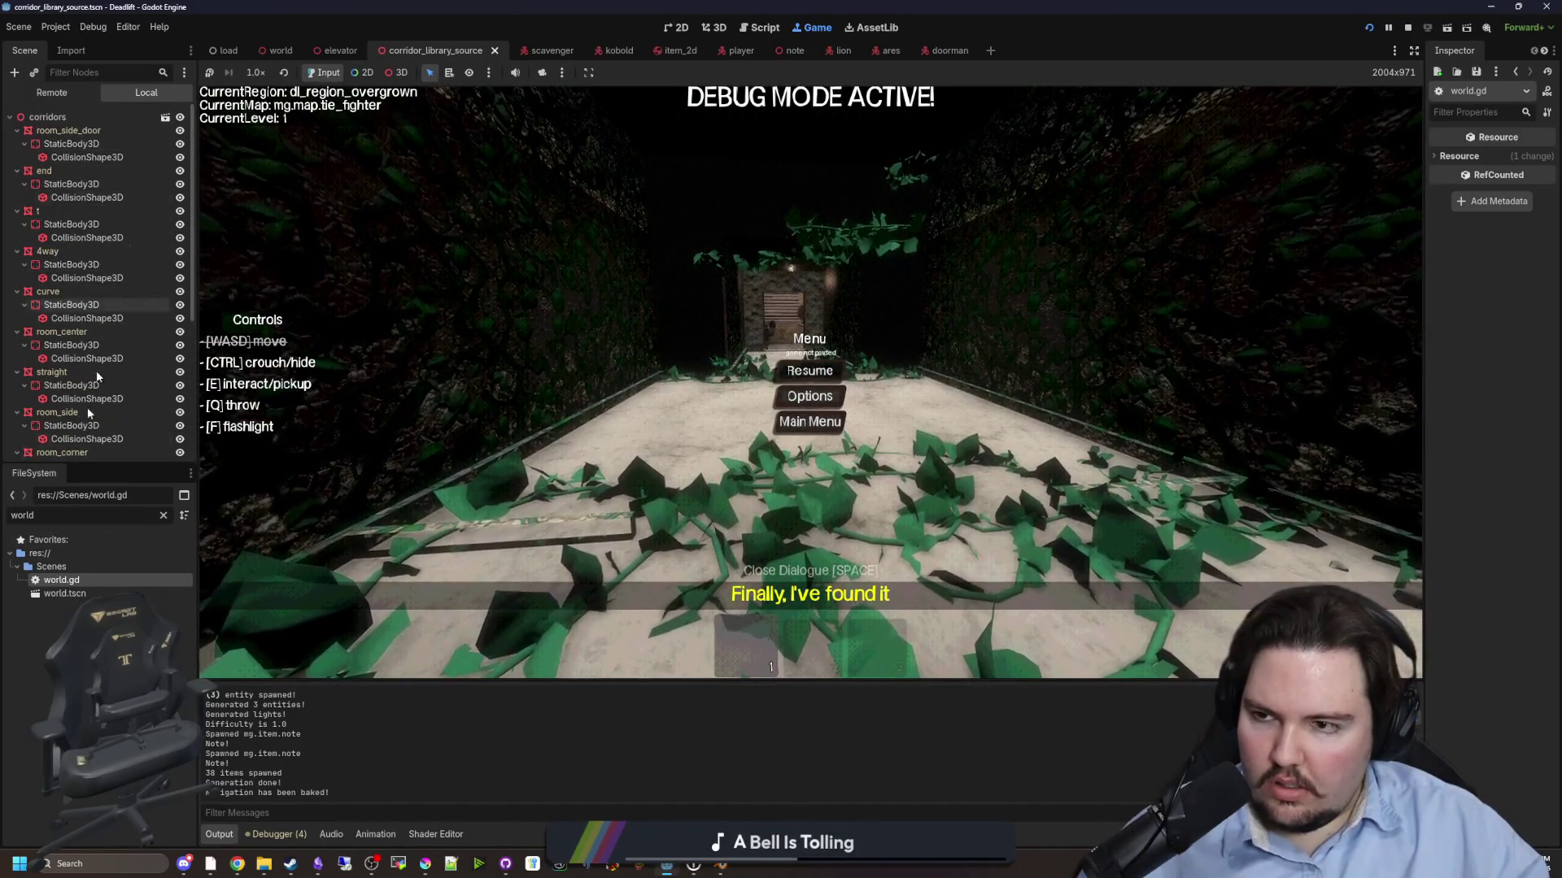
pyautogui.doubleClick(61, 580)
pyautogui.hotkey('alt', 'Tab')
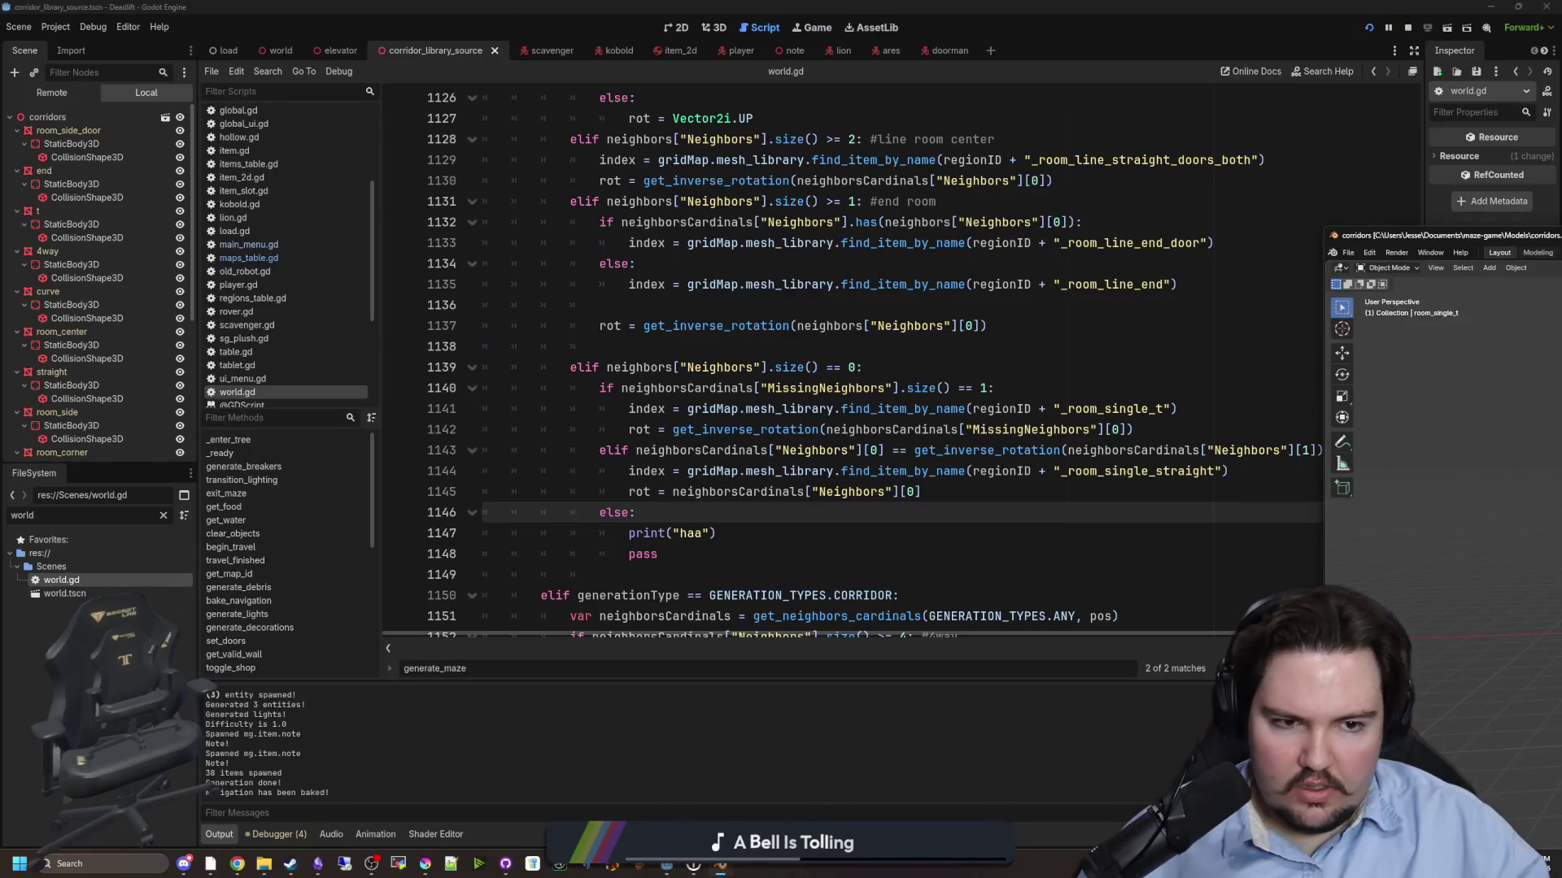
# - Maximize Blender and briefly show, then hide, the end room model
pyautogui.doubleClick(1525, 236)
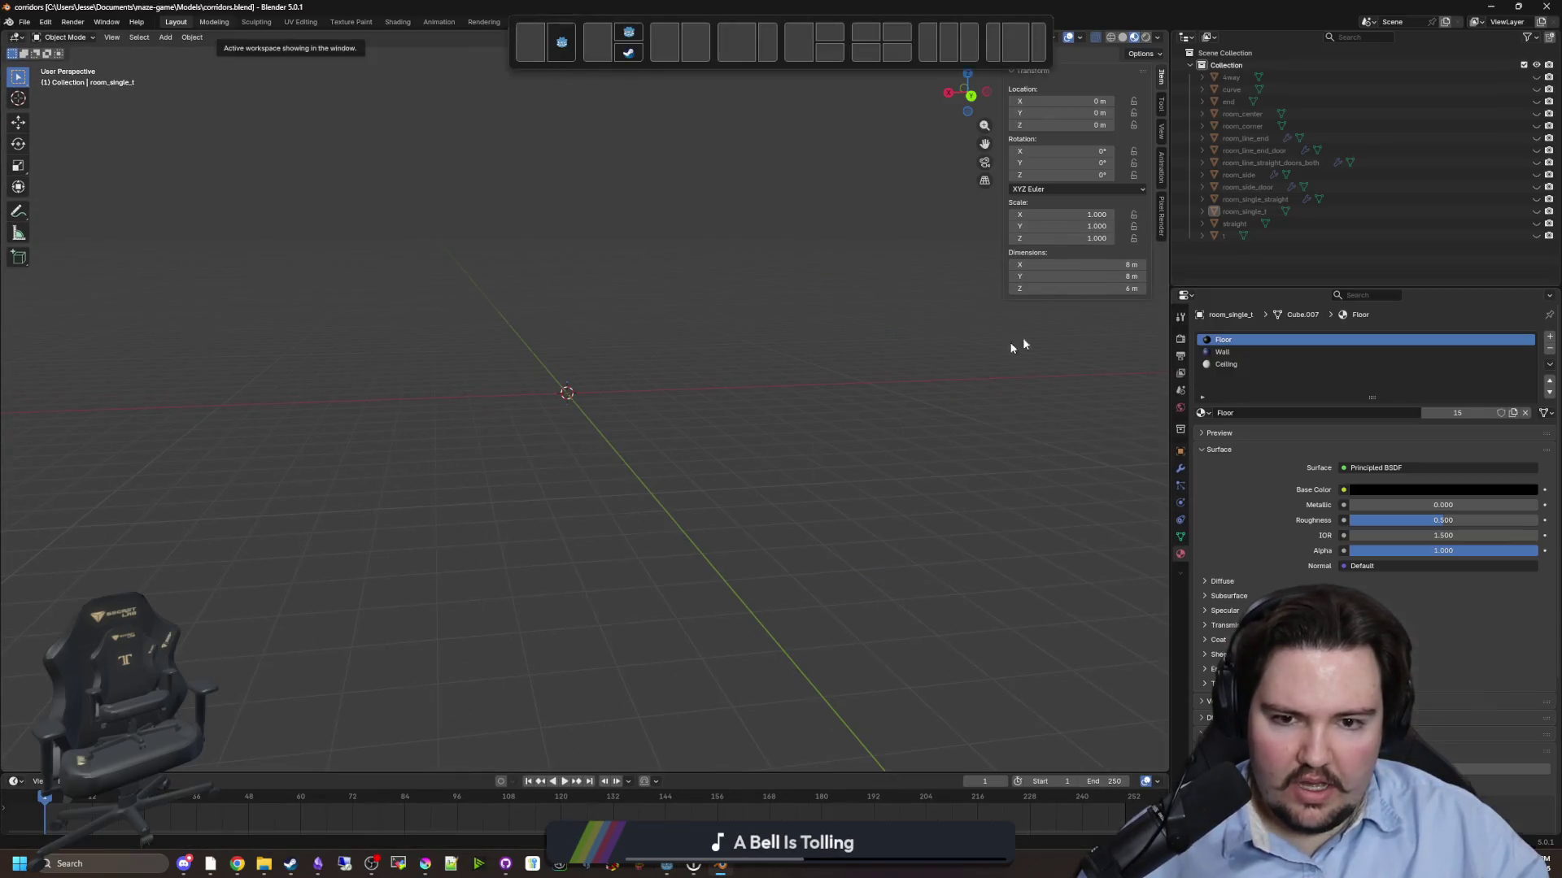
pyautogui.click(1536, 101)
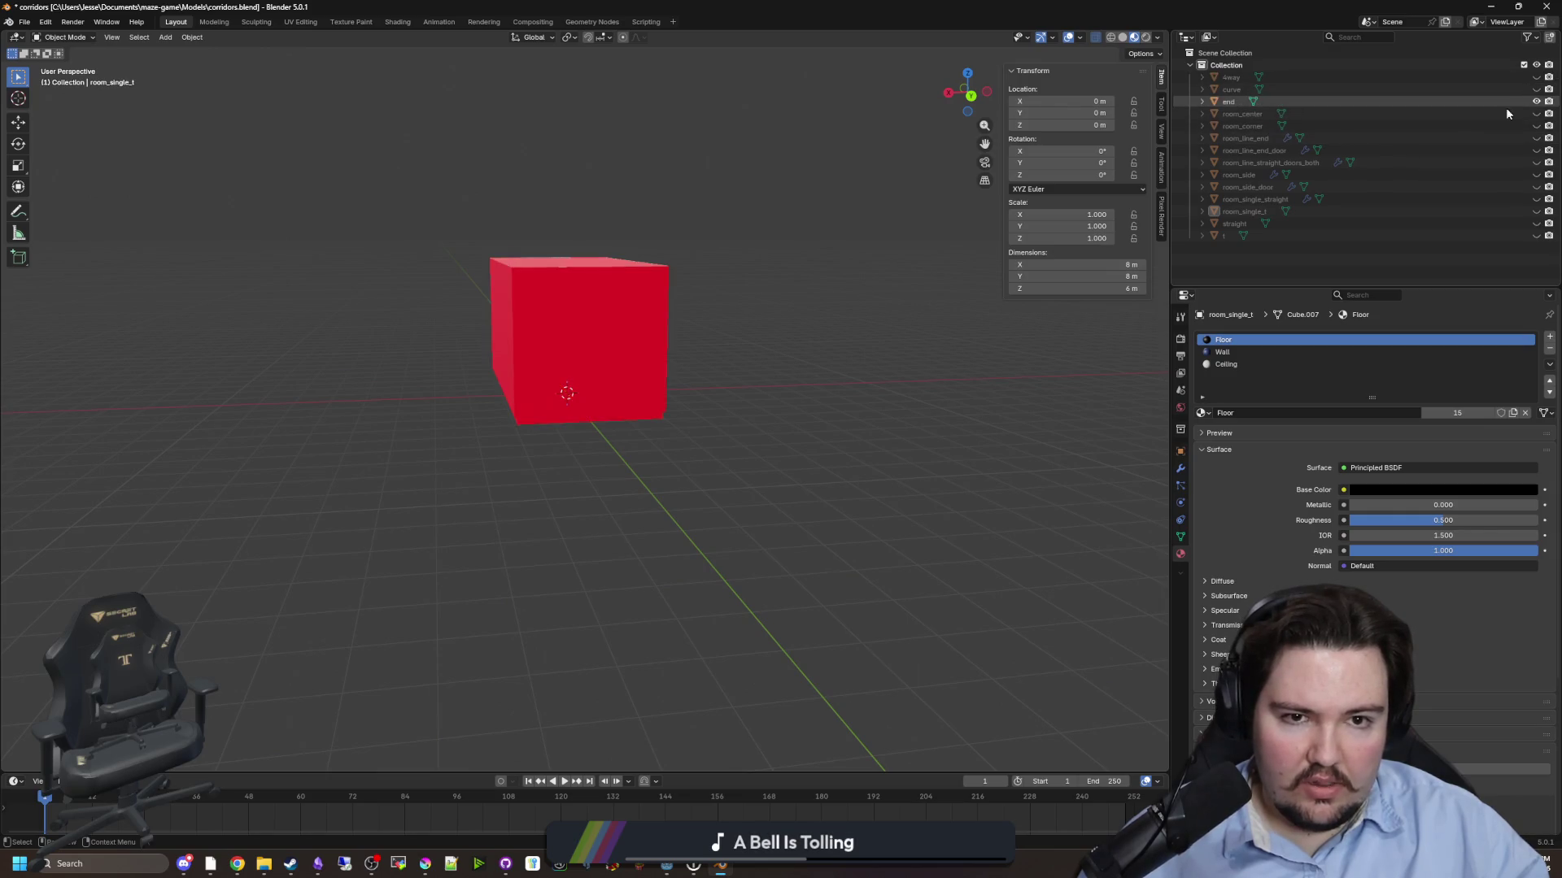
pyautogui.scroll(3, 652, 314)
pyautogui.click(1535, 101)
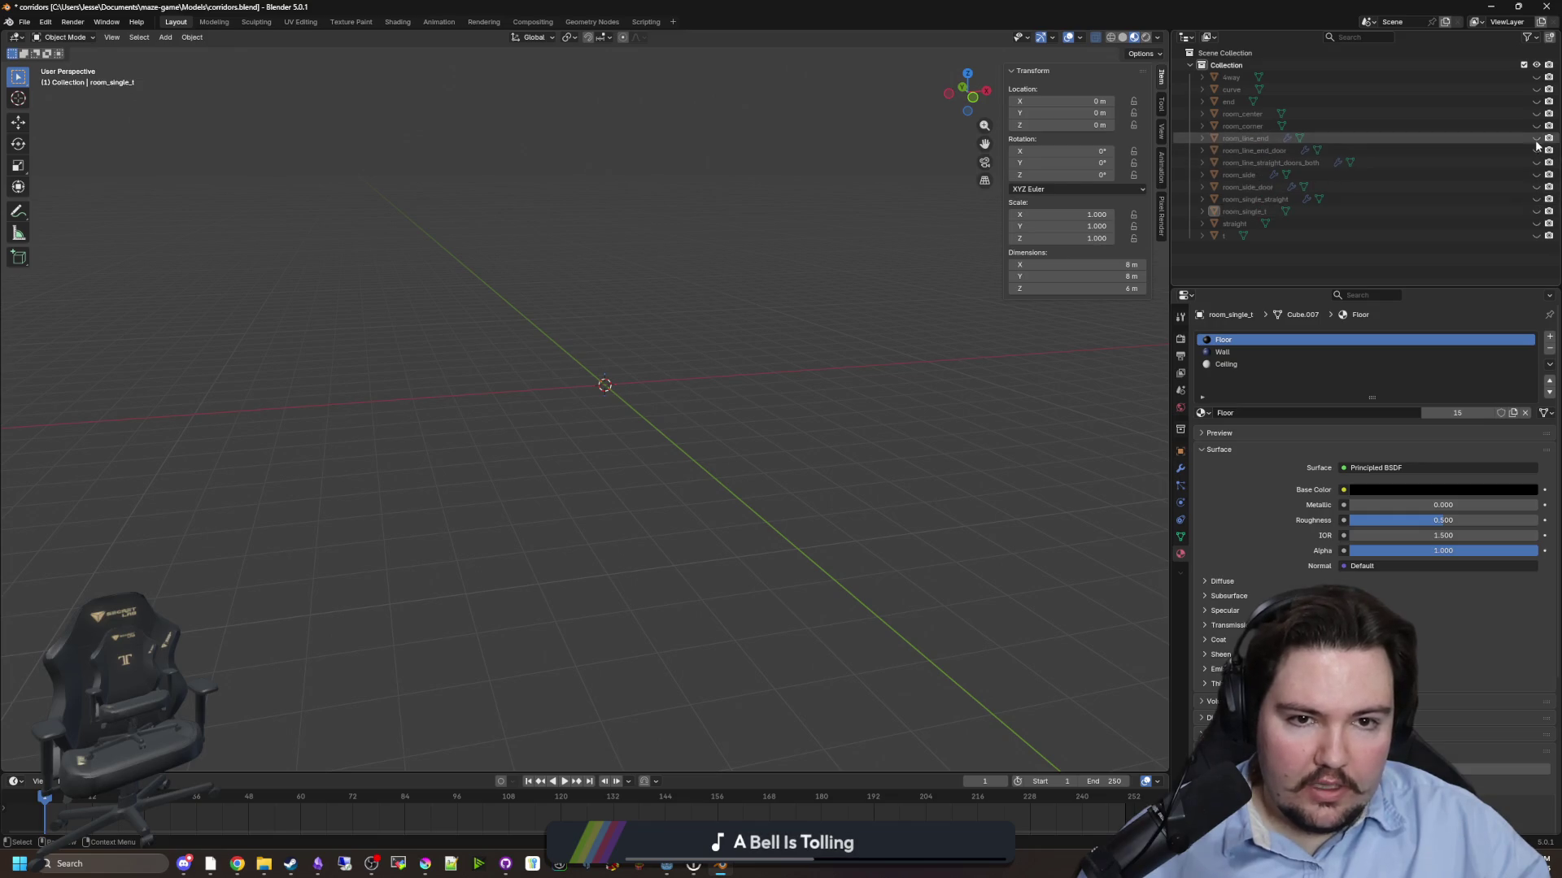
# - Toggle room_line_end to compare its door opening, hide it, save corridors.blend, and return to Godot
pyautogui.click(1536, 138)
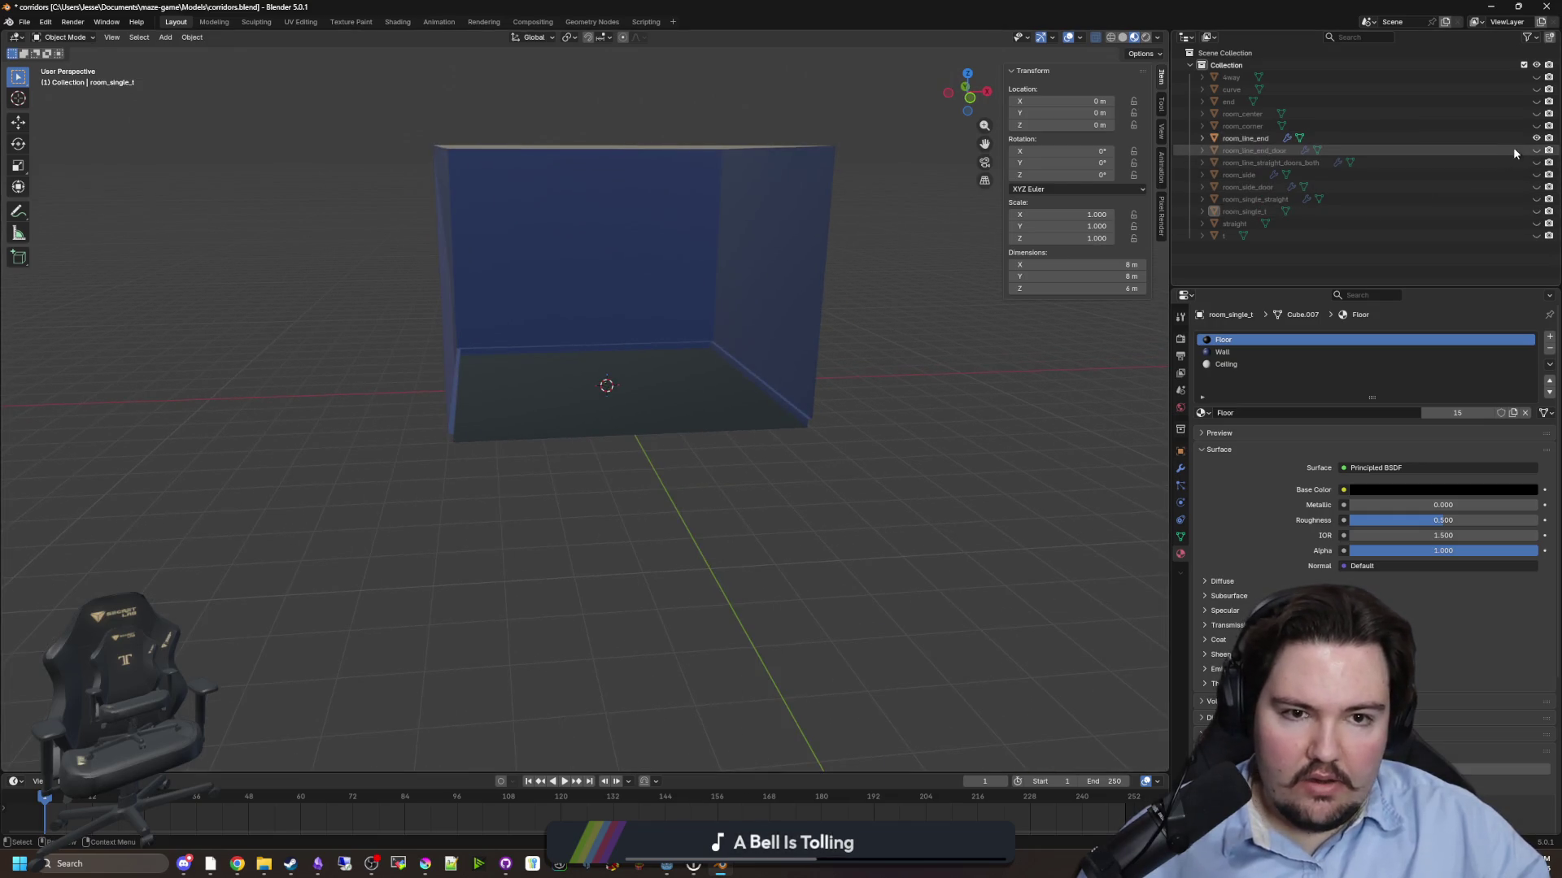
pyautogui.click(1537, 139)
pyautogui.click(1537, 139)
pyautogui.click(1537, 139)
pyautogui.click(1538, 139)
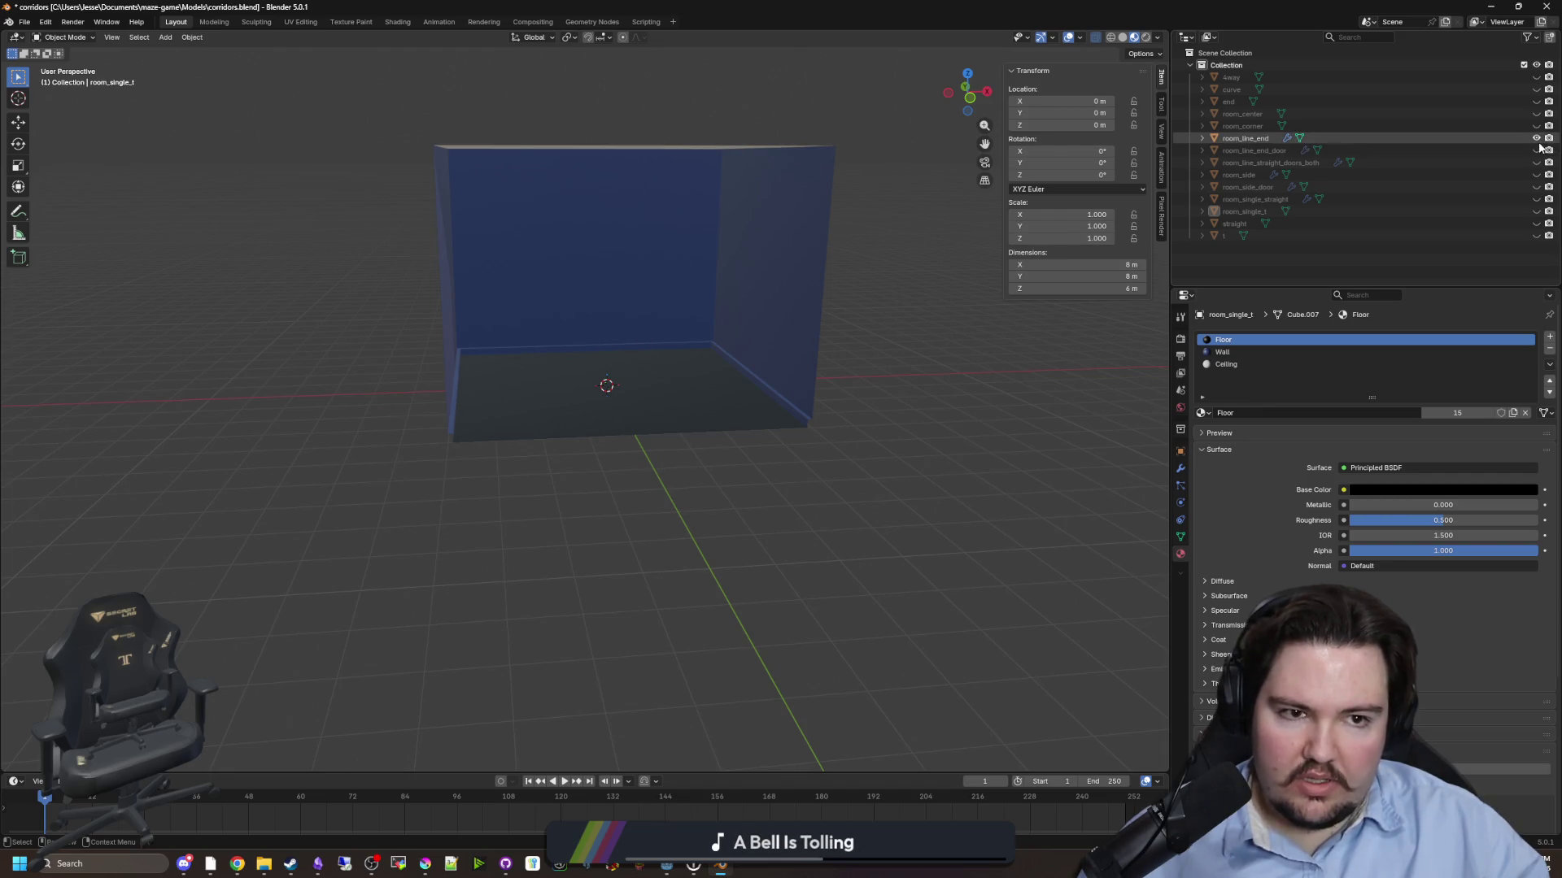
pyautogui.click(1537, 139)
pyautogui.hotkey('alt', 'Tab')
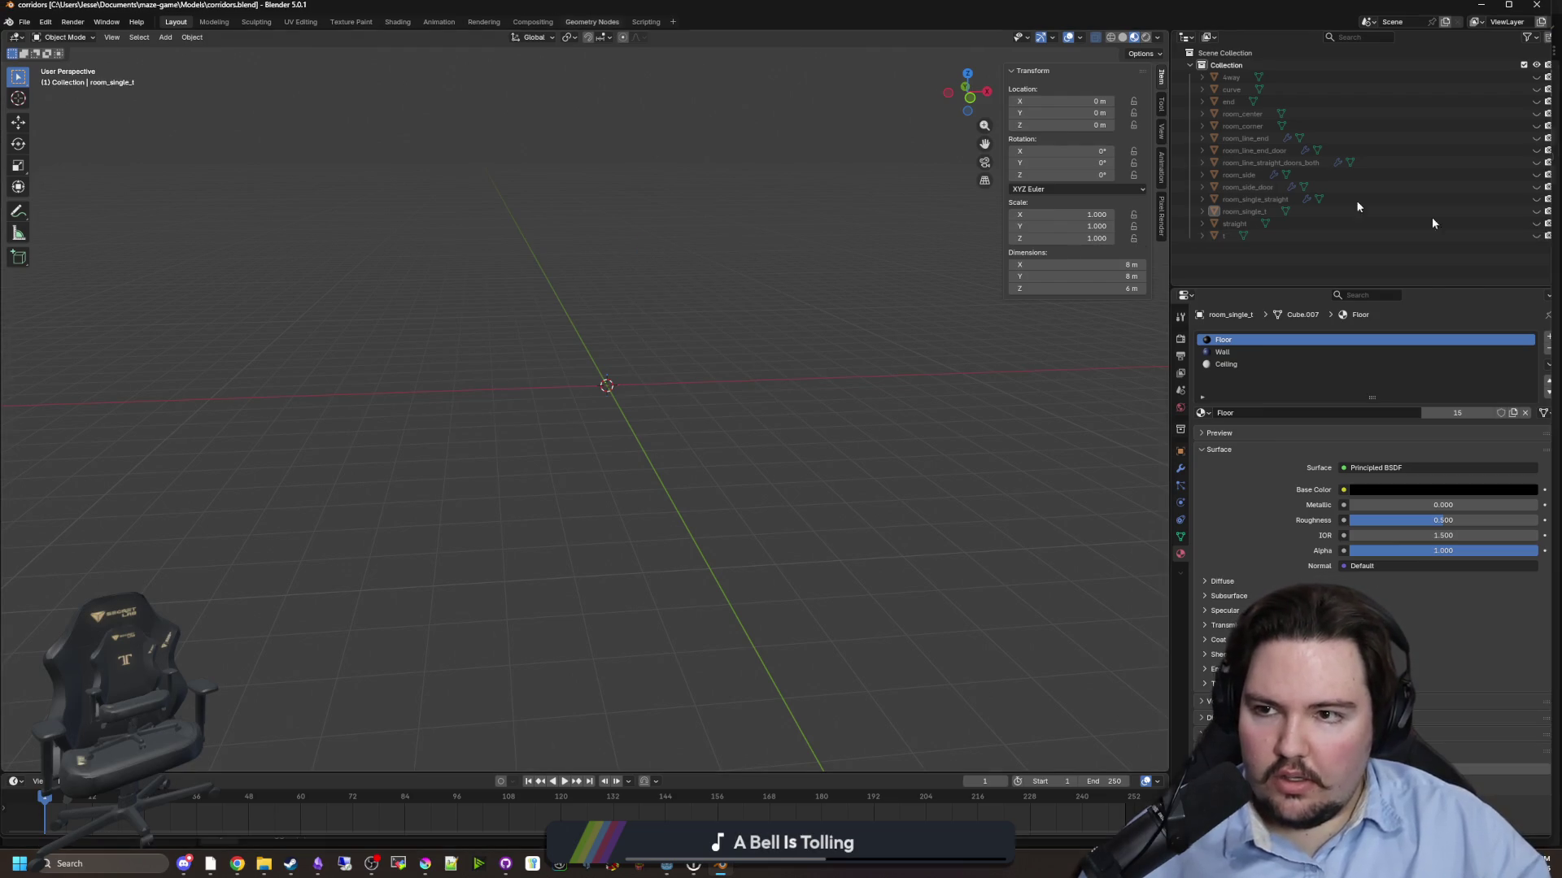
pyautogui.click(901, 348)
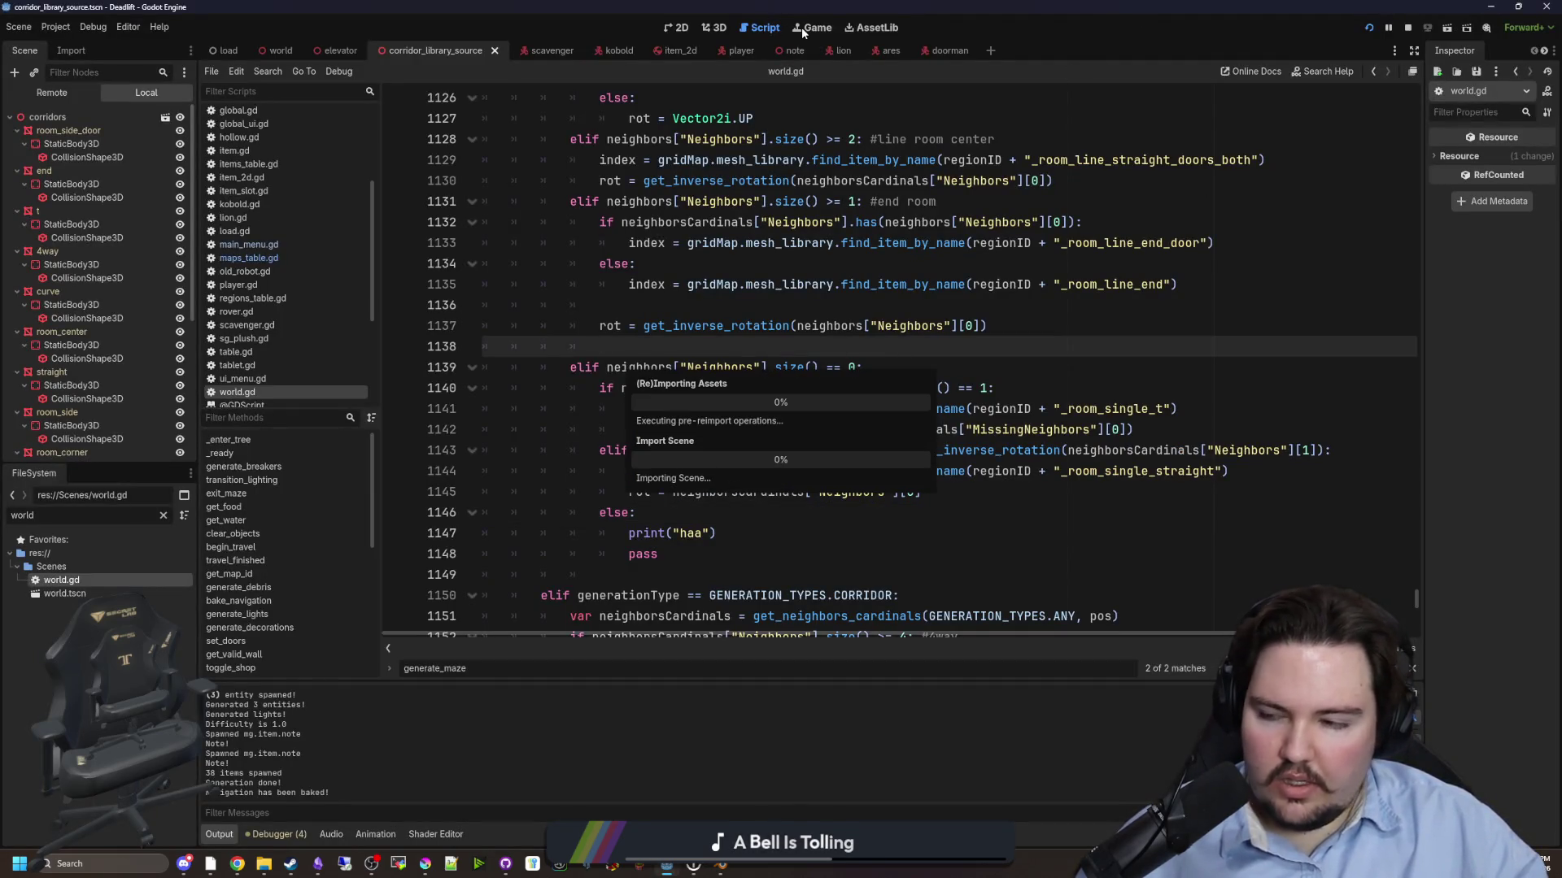
# - While the corridor models reimport, place the caret after the else on line 1134, then show the Game view
pyautogui.click(895, 311)
pyautogui.scroll(2, 895, 313)
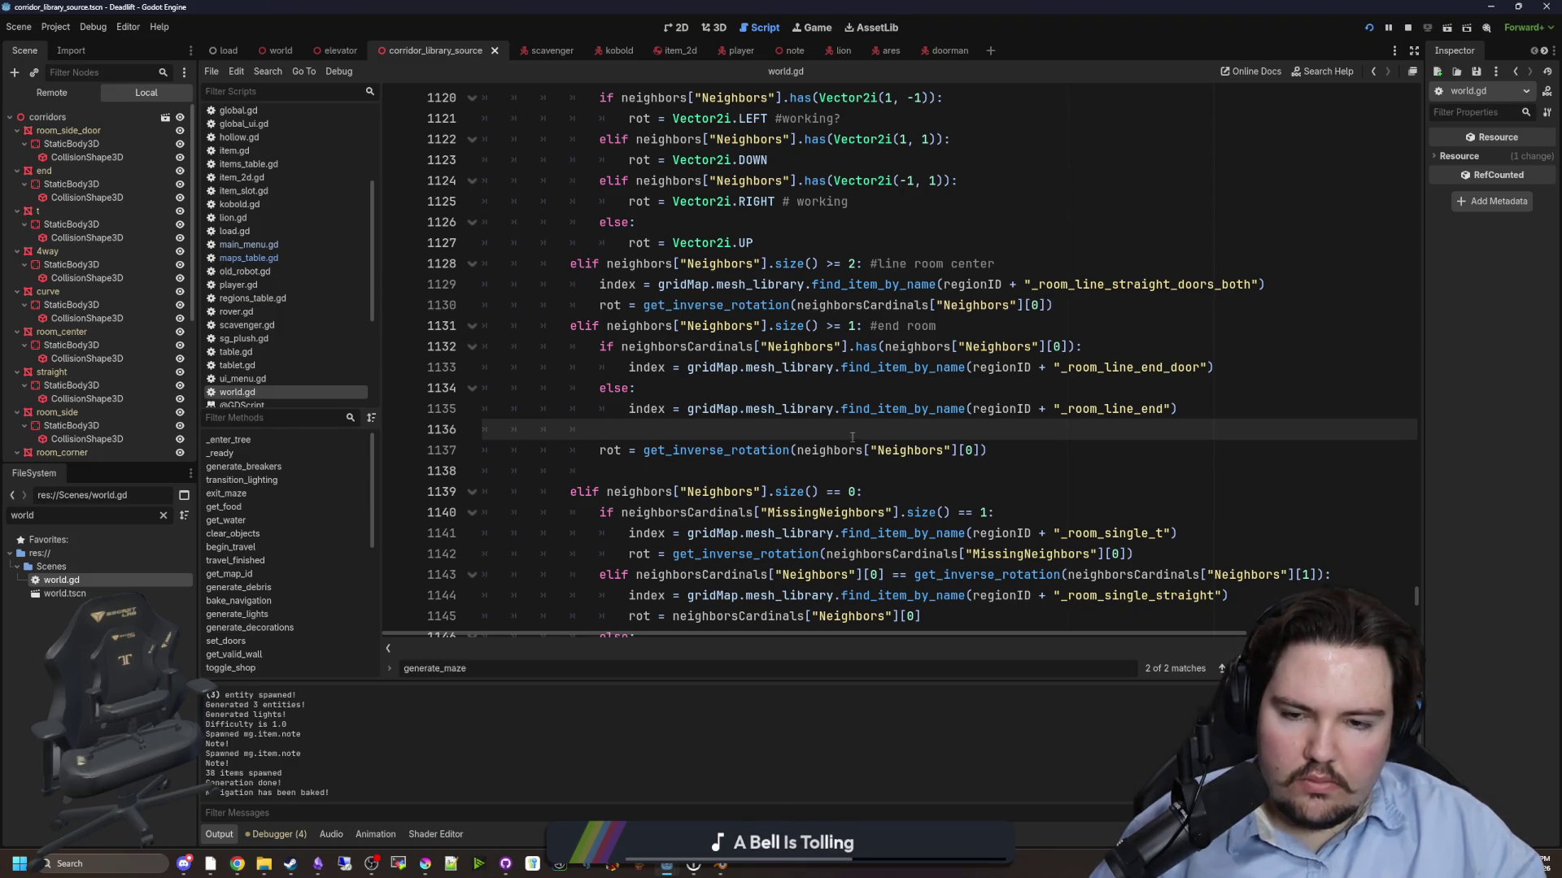
pyautogui.click(912, 387)
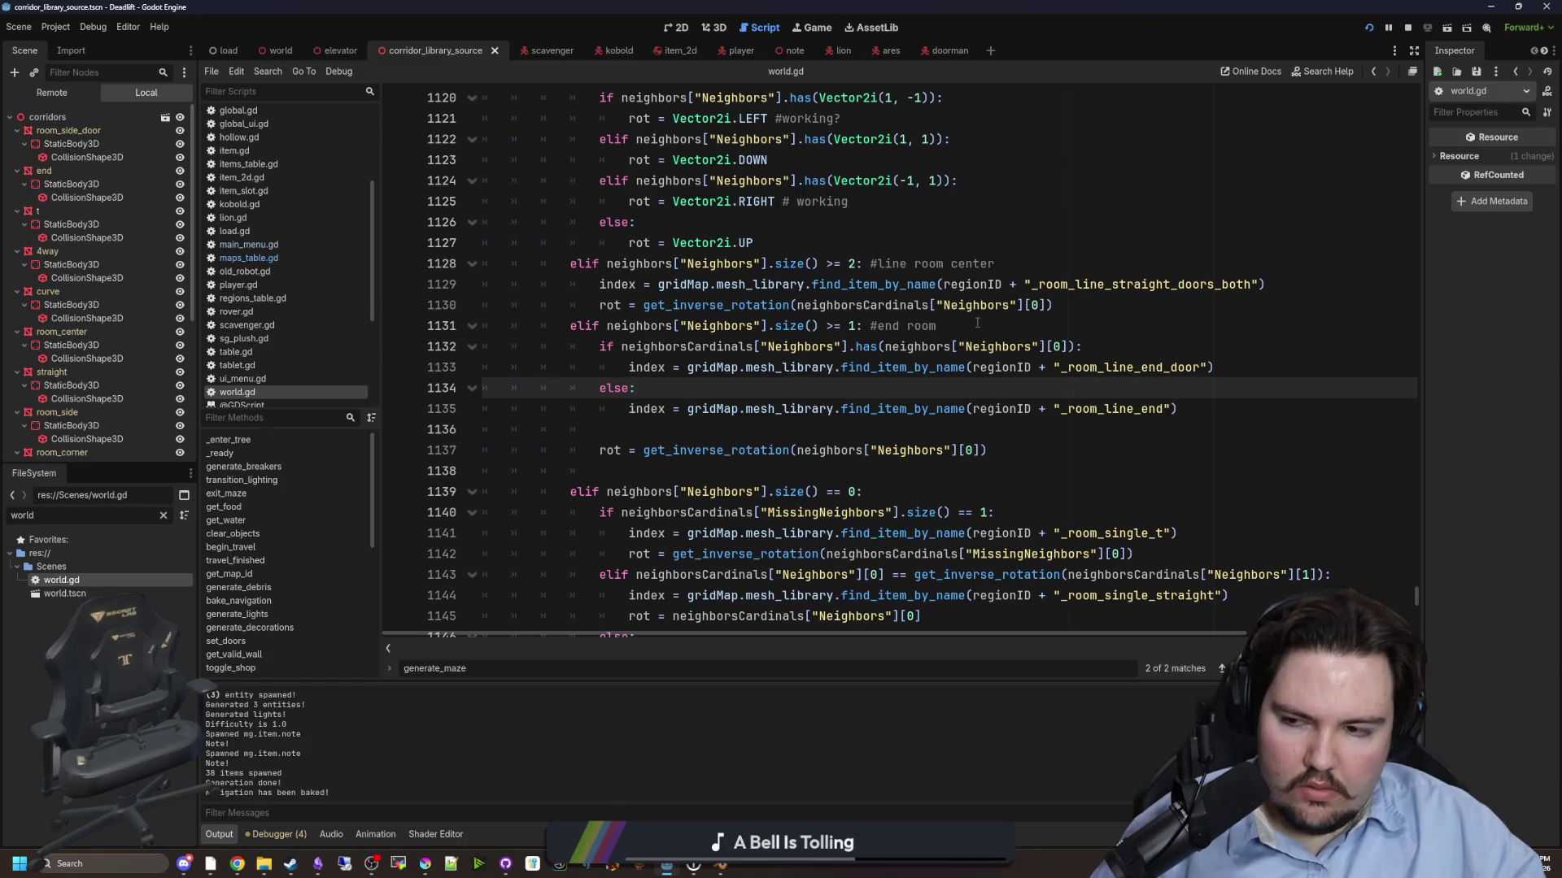
pyautogui.click(830, 27)
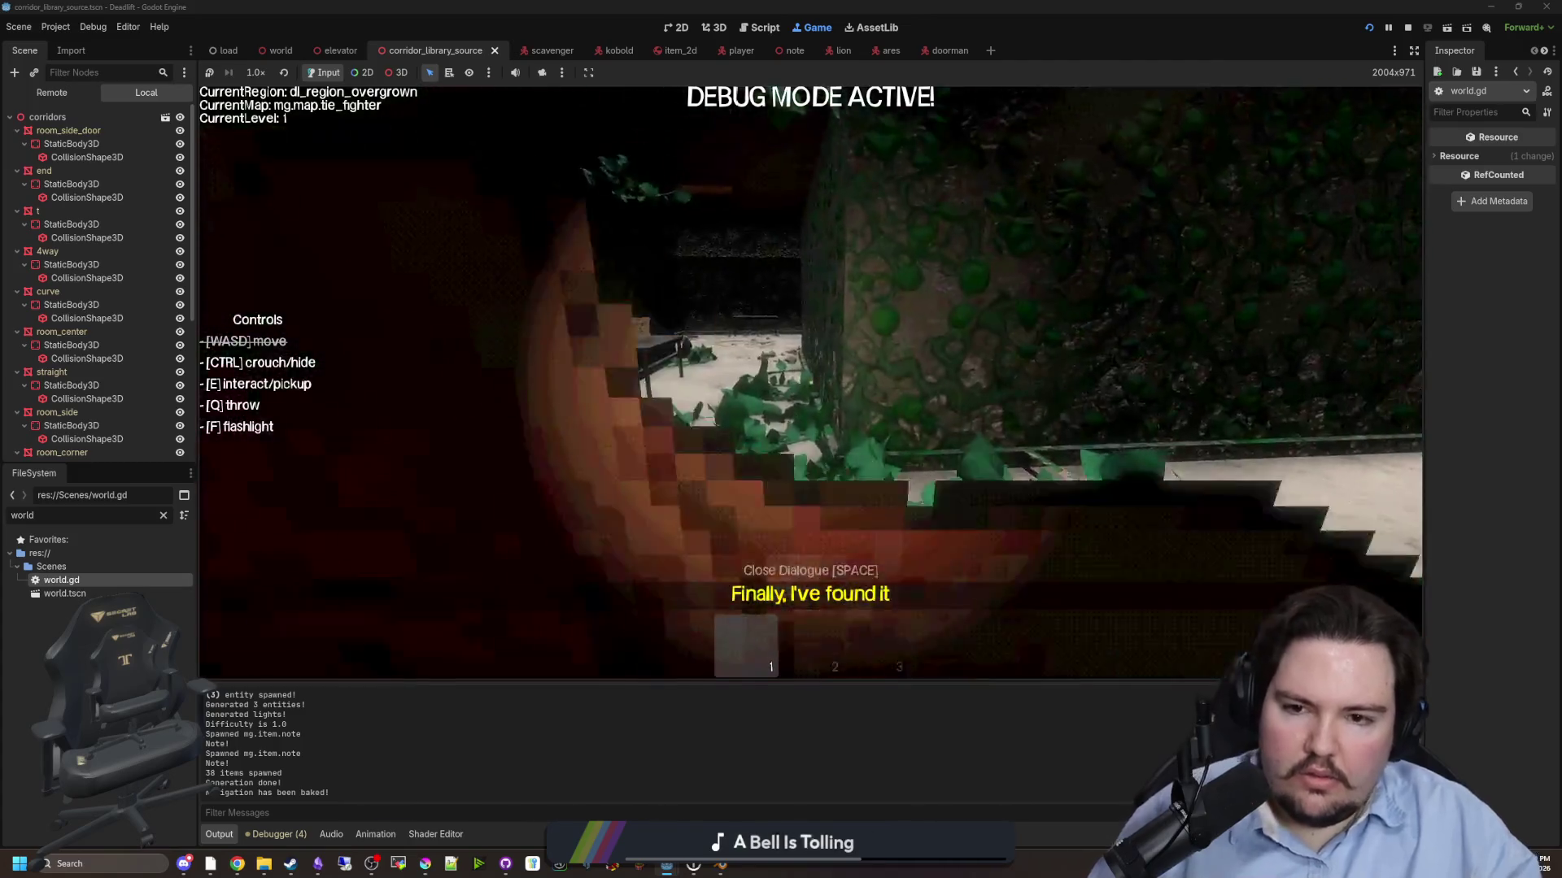
# - Walk through the overgrown tie_fighter rooms, pause the game, and reopen world.gd
pyautogui.press('w')
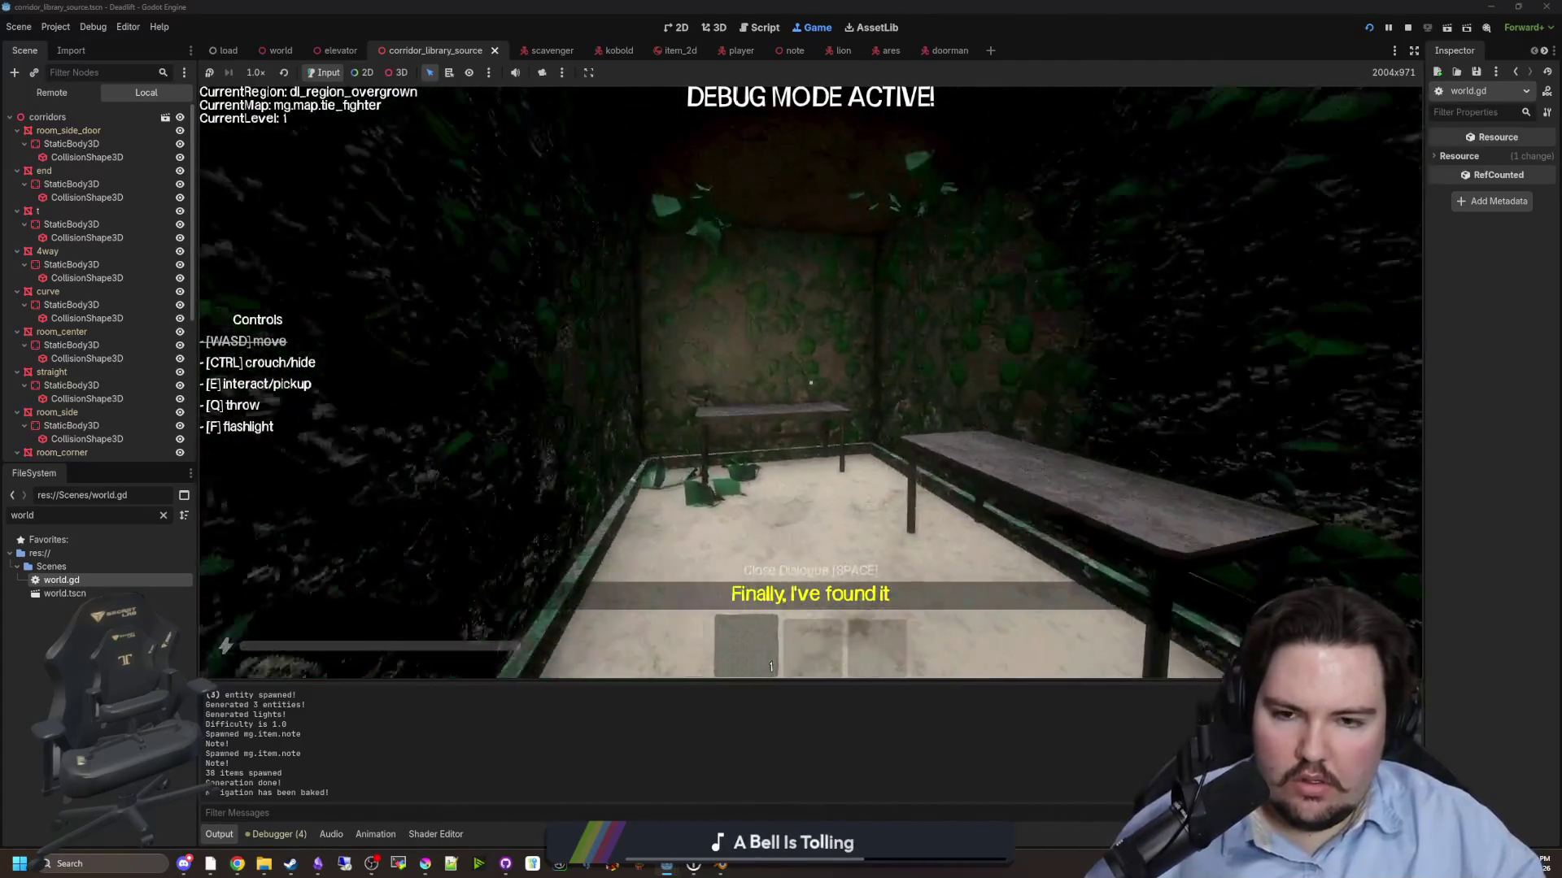
pyautogui.press('w')
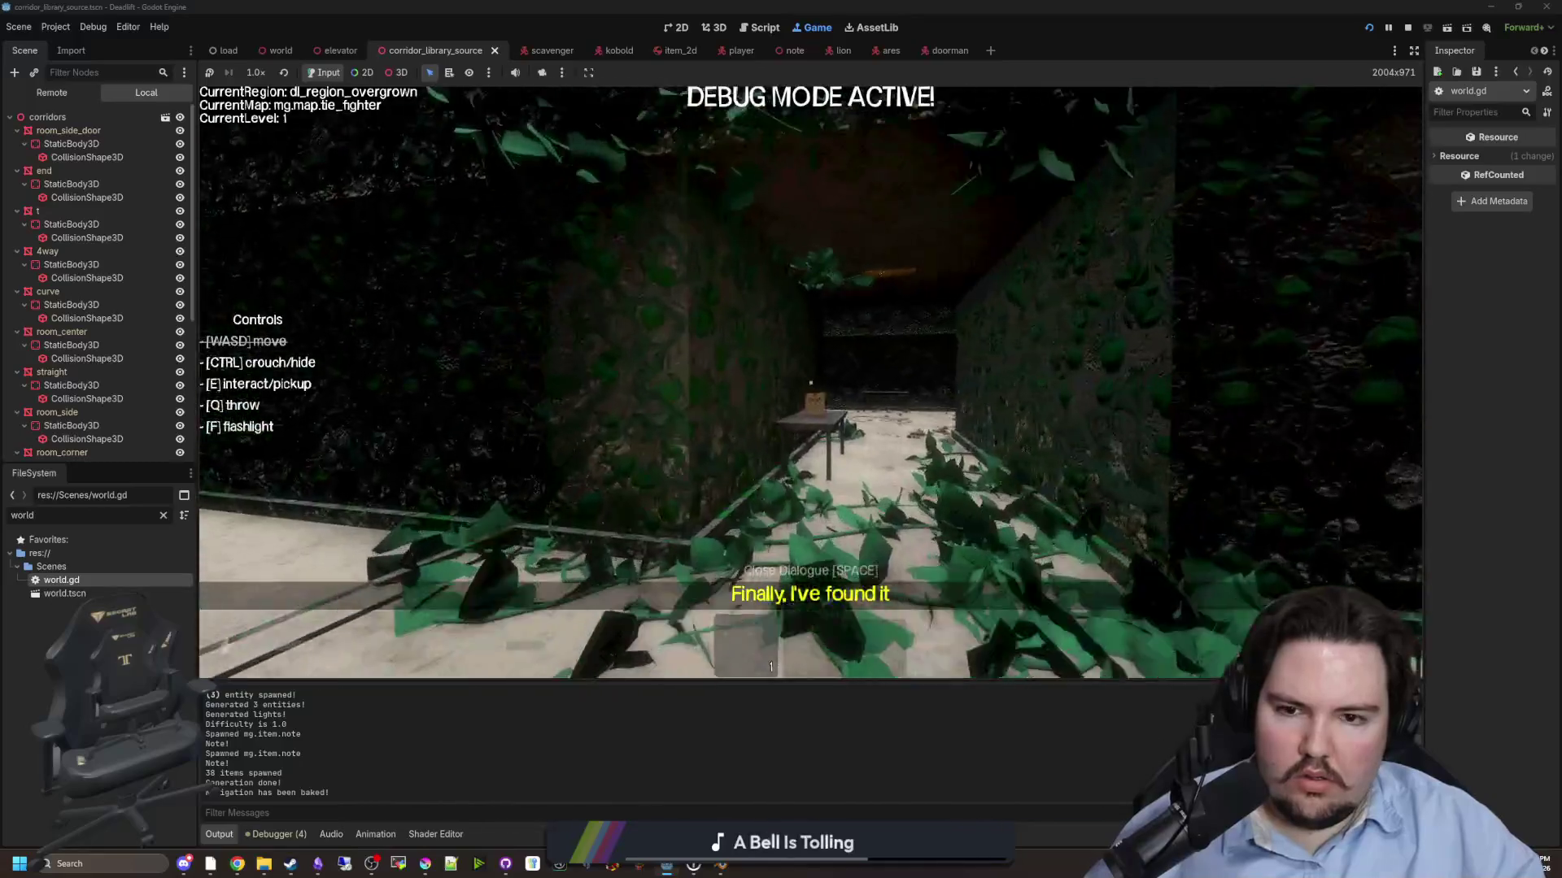
pyautogui.press('w')
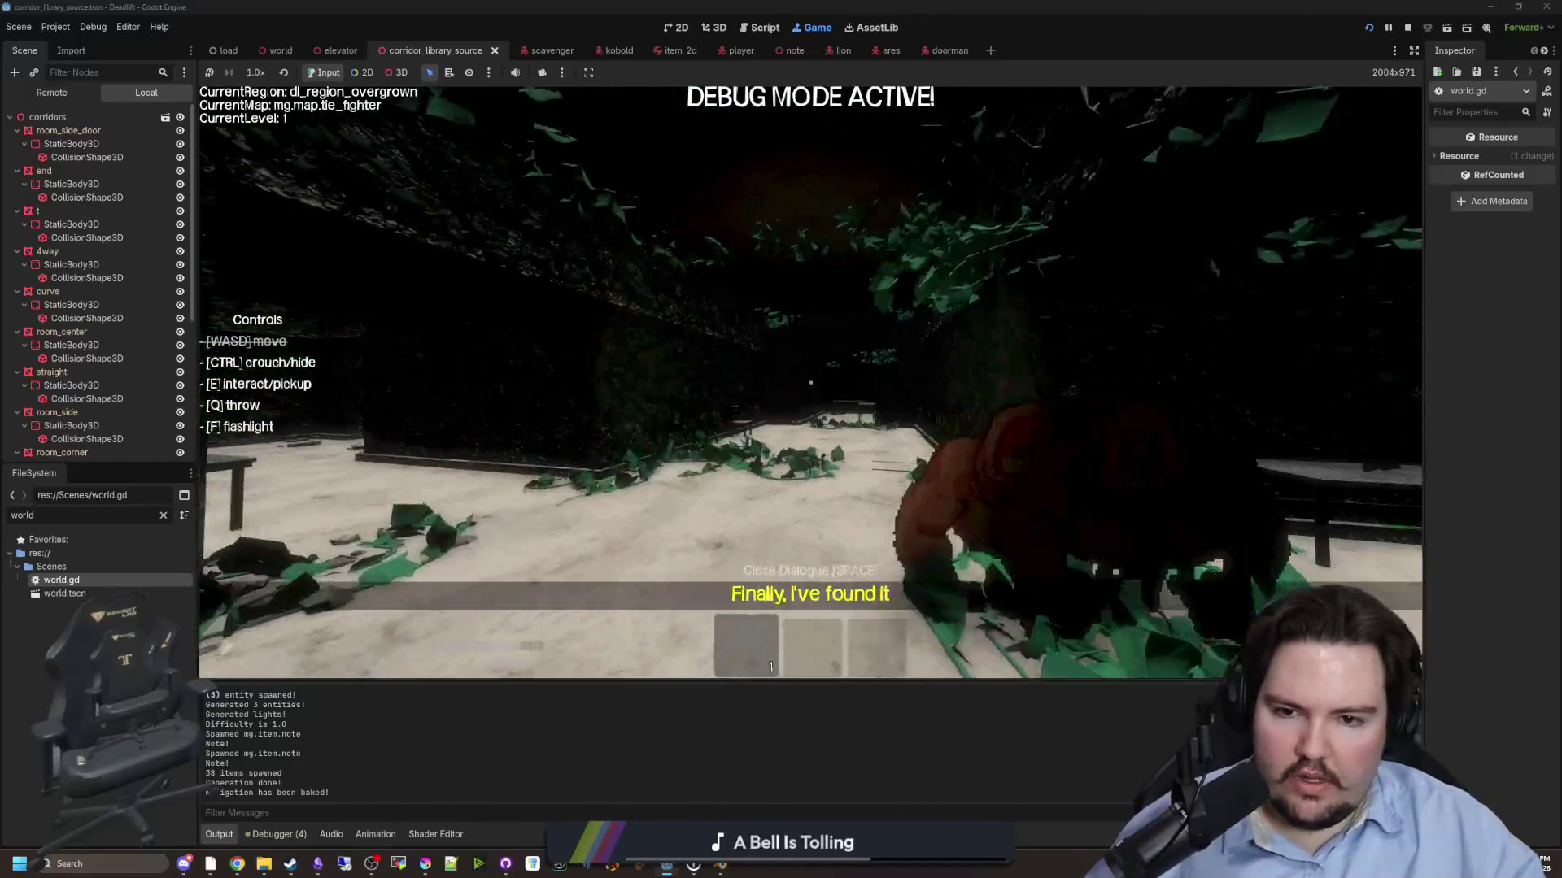
pyautogui.press('w')
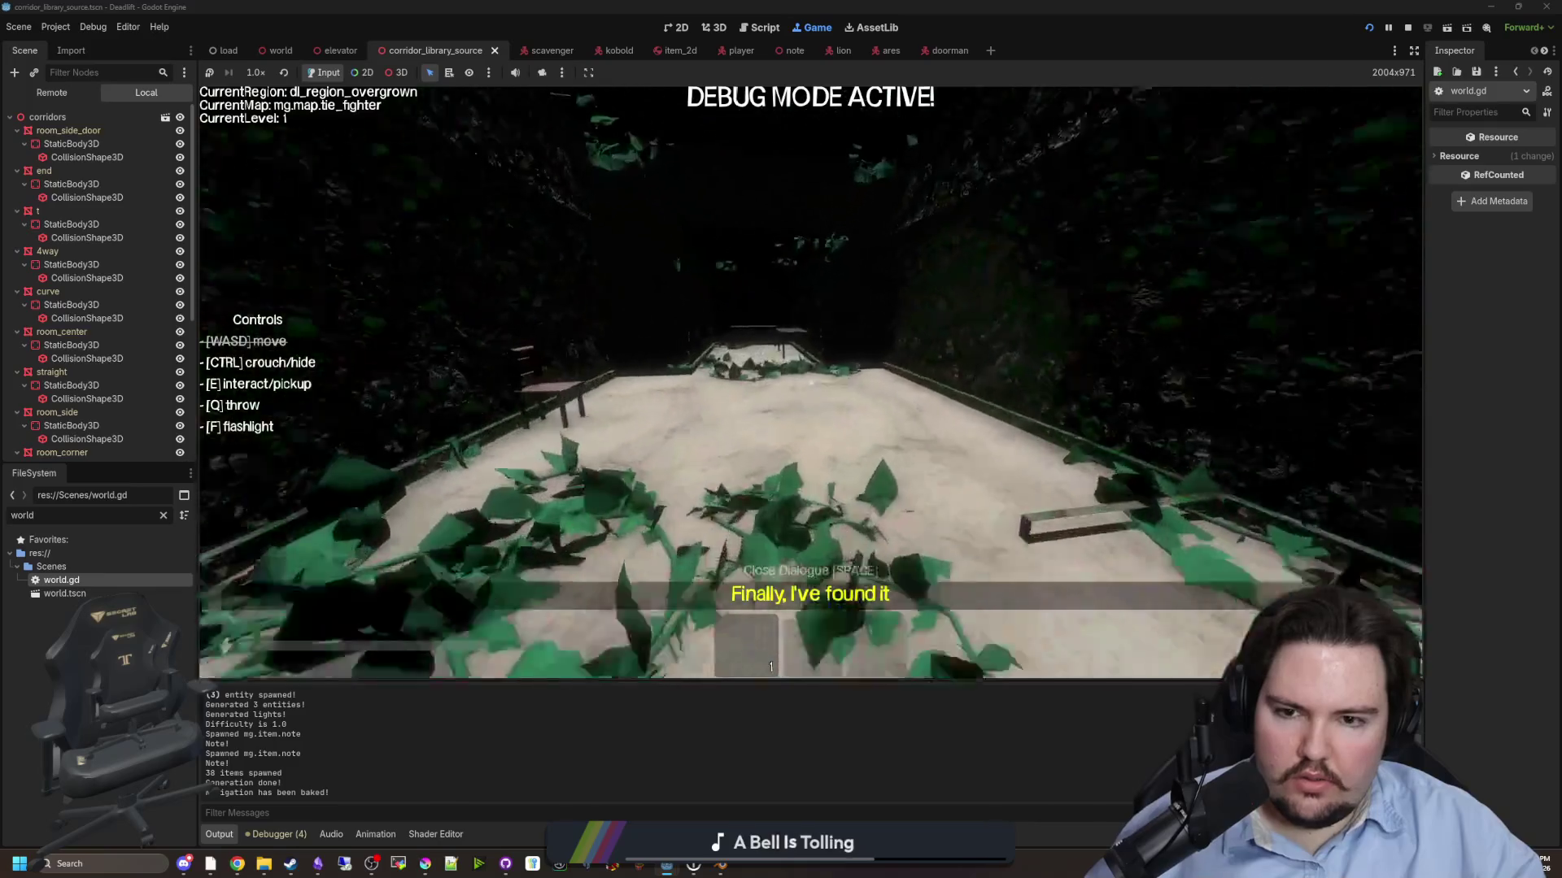
pyautogui.press('w')
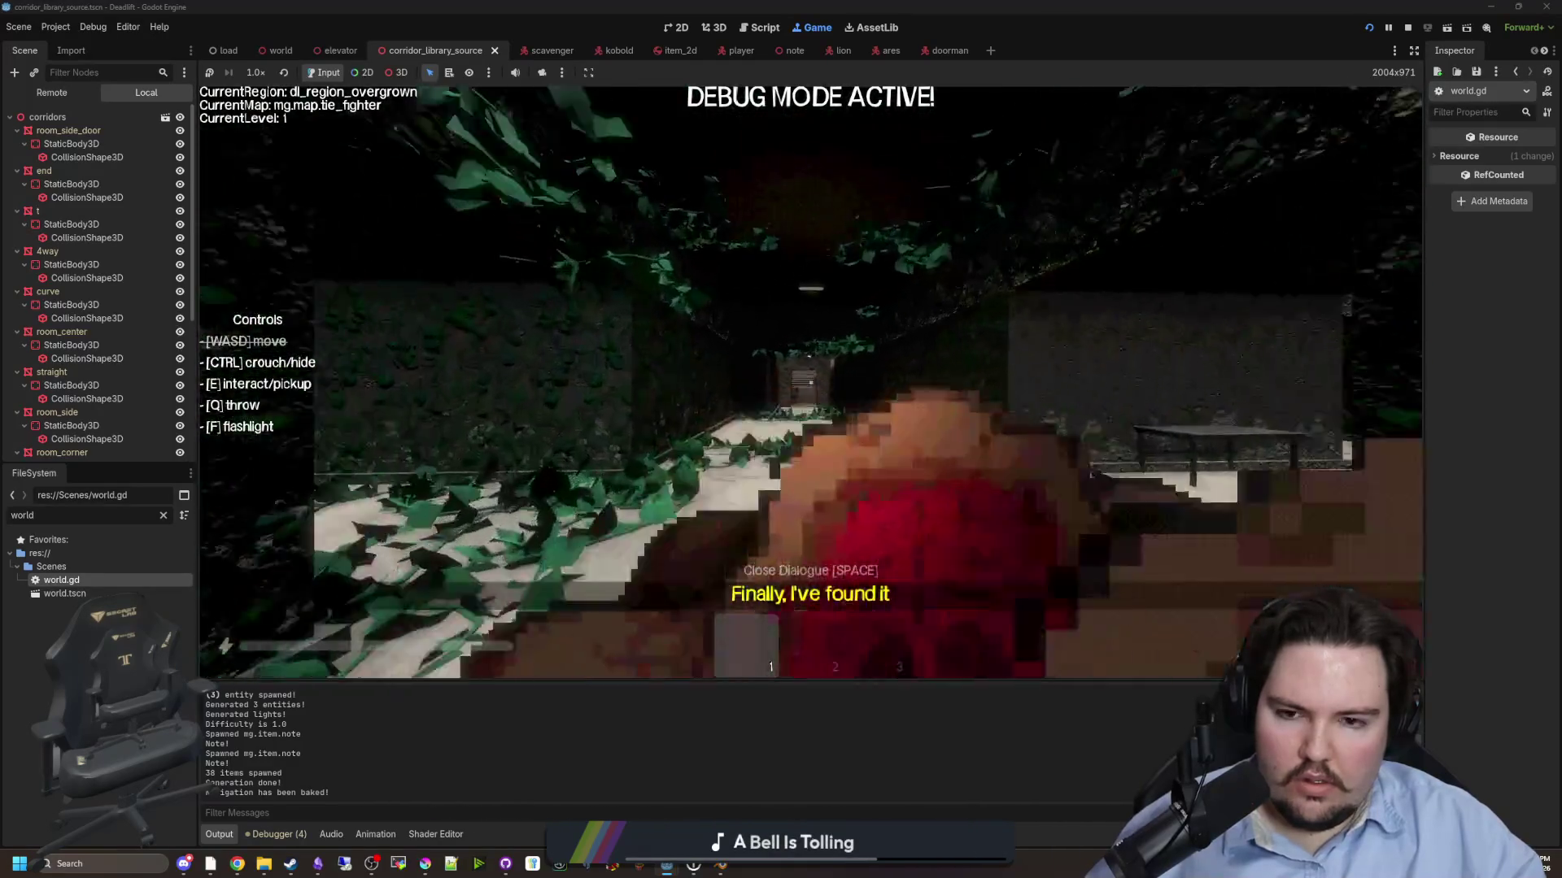
pyautogui.press('w')
pyautogui.press('Escape')
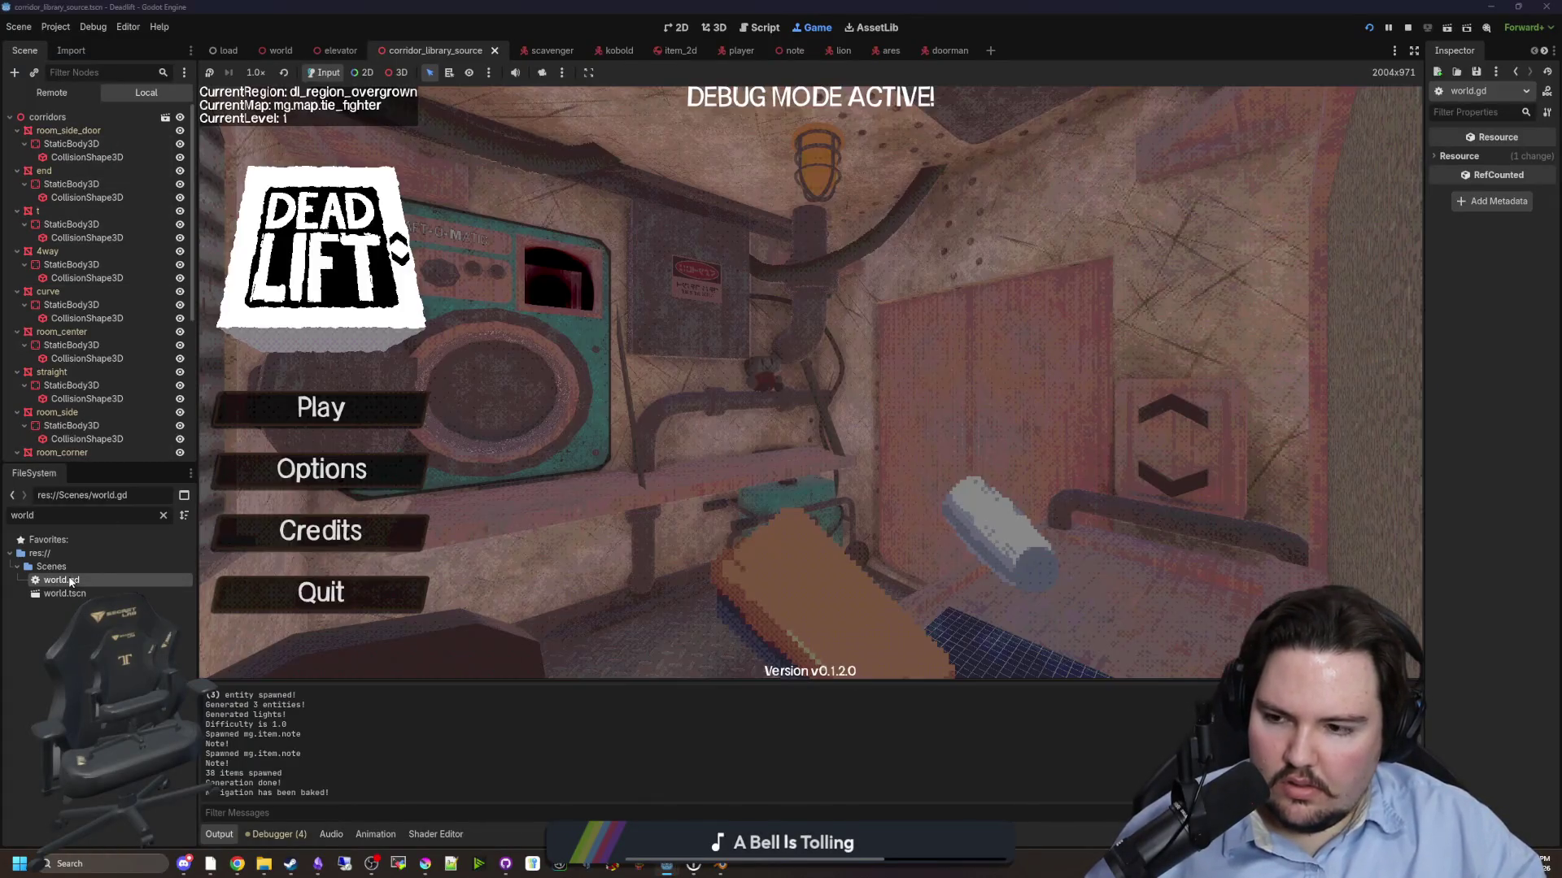
pyautogui.doubleClick(71, 581)
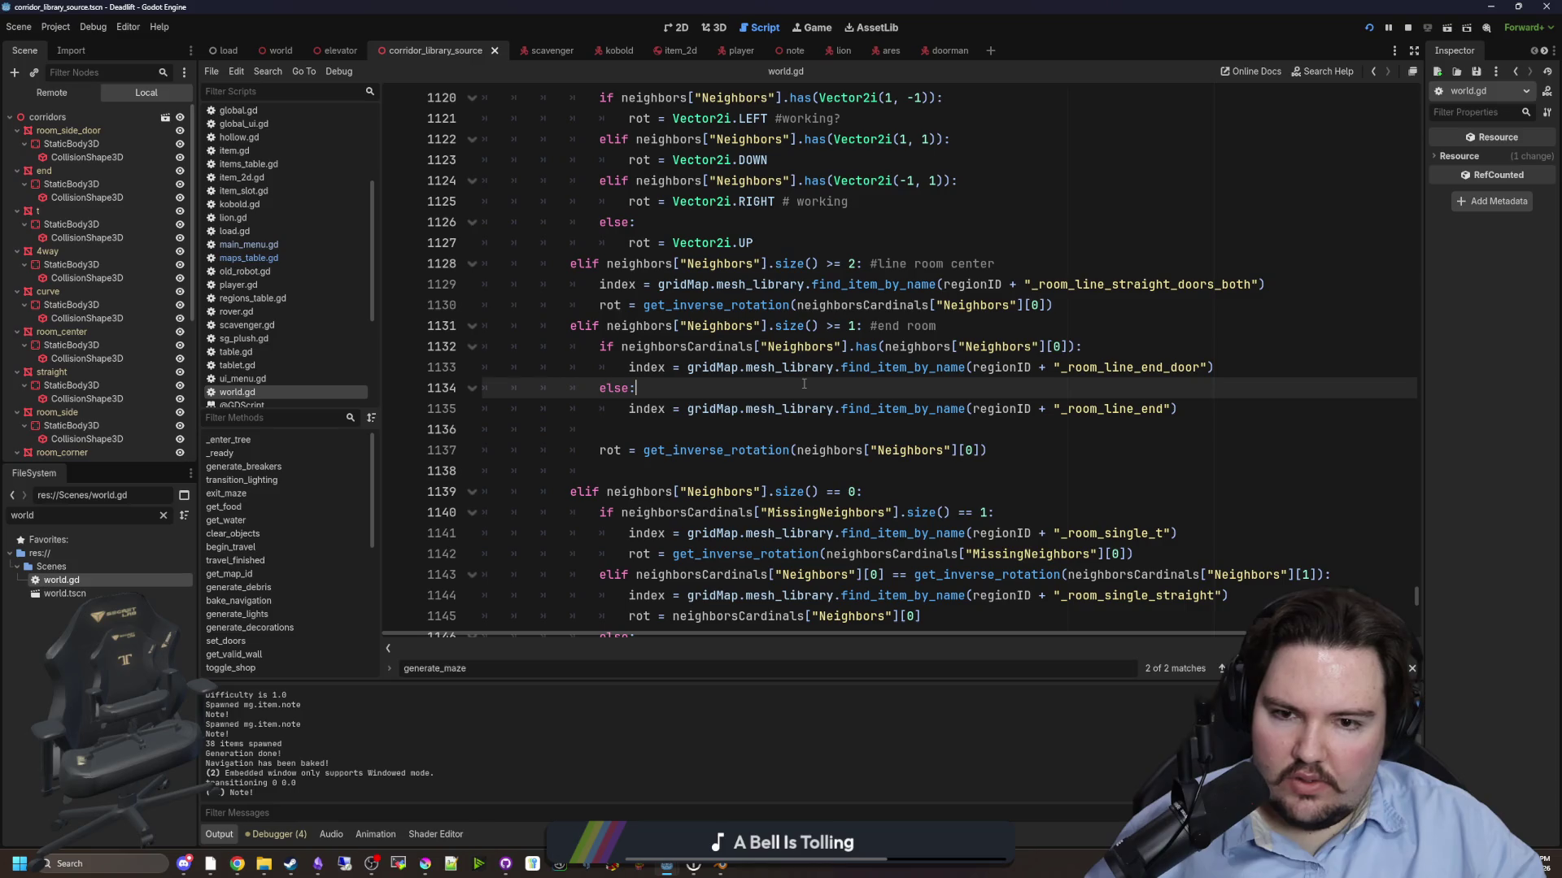
# - Save the scene and check the get_inverse_rotation definition called on line 1137
pyautogui.hotkey('ctrl', 's')
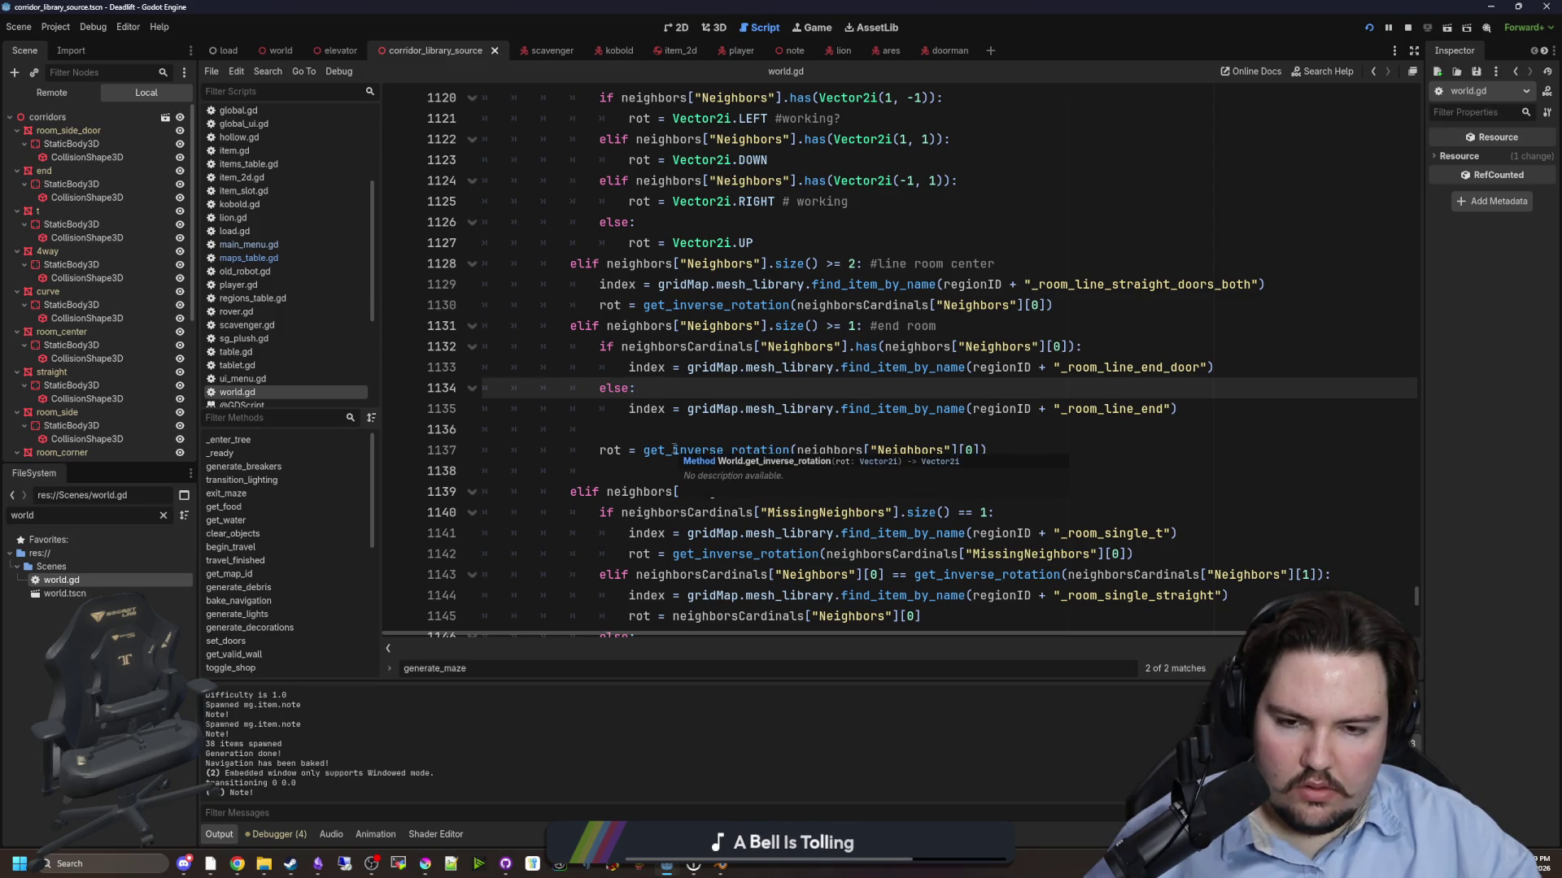
pyautogui.click(724, 428)
pyautogui.click(692, 450)
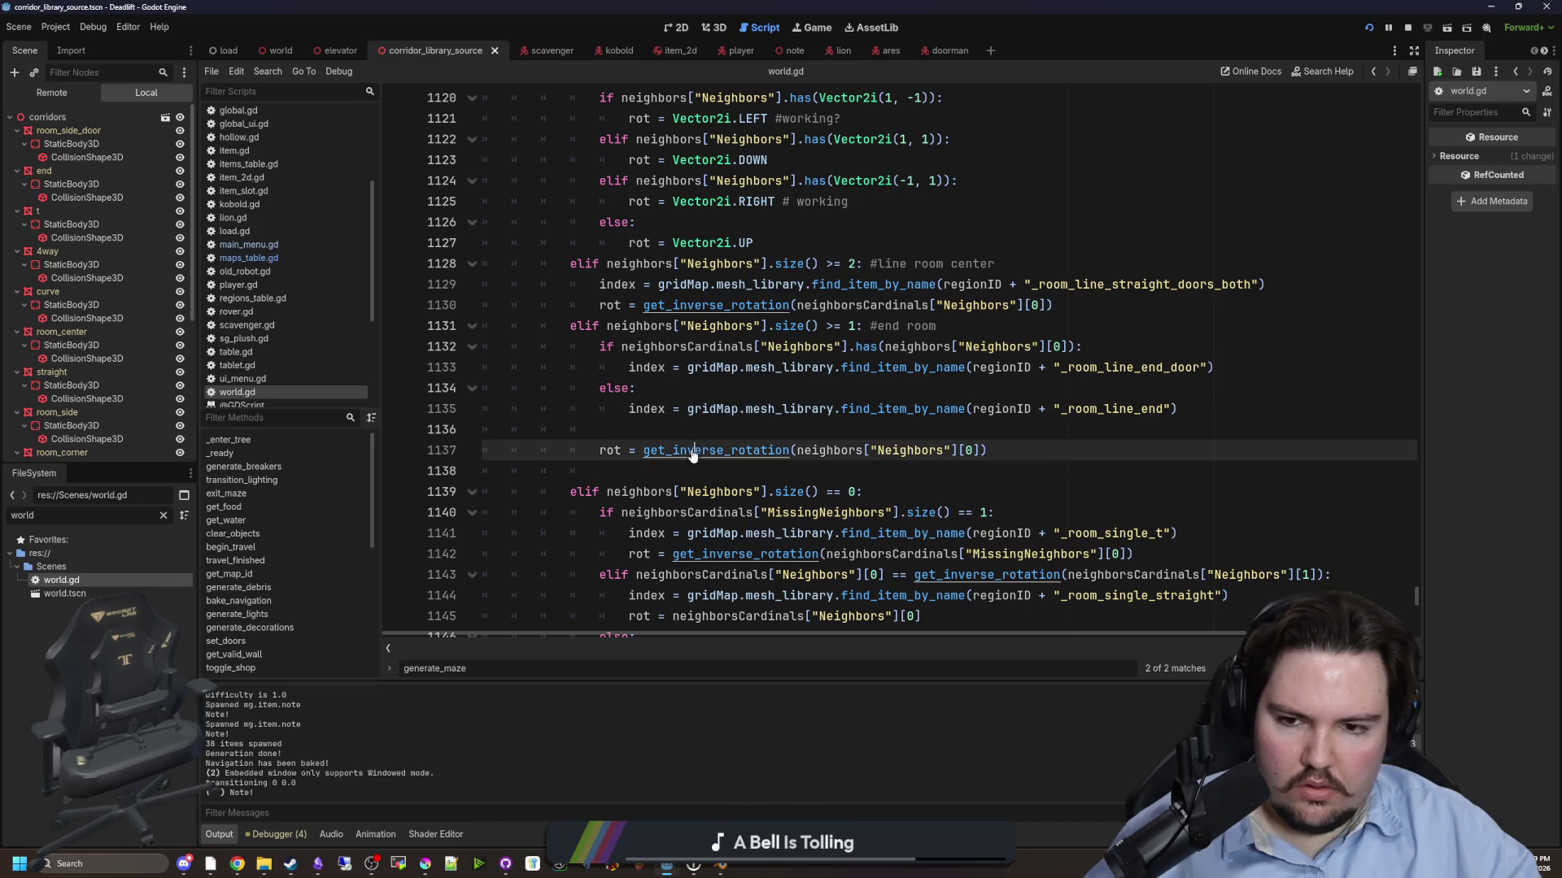
pyautogui.keyDown('ctrl'); pyautogui.click(692, 450); pyautogui.keyUp('ctrl')
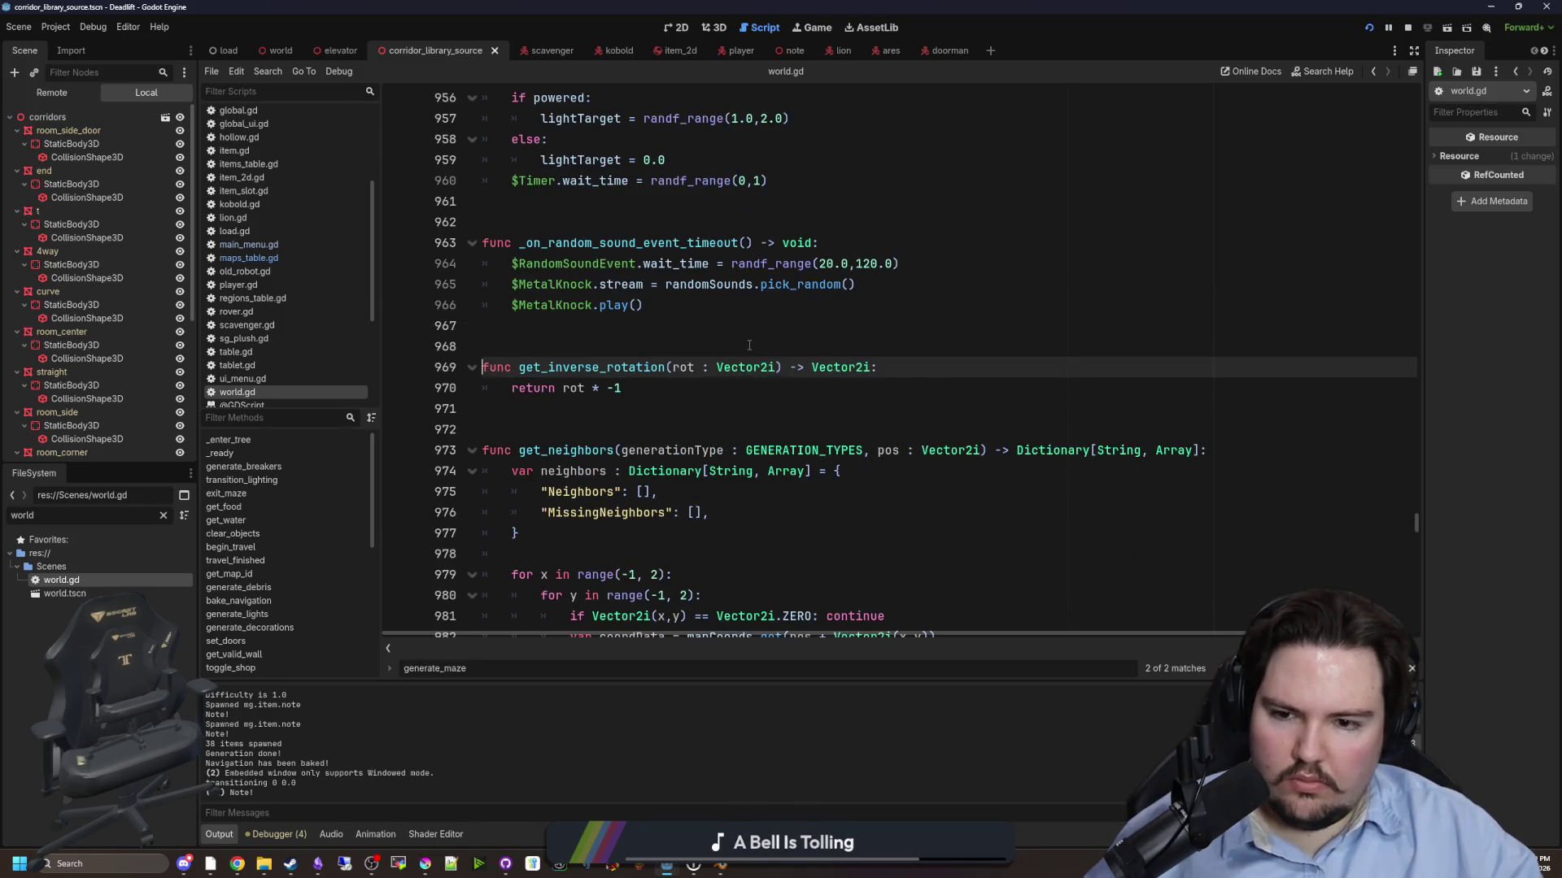
pyautogui.hotkey('alt', 'Left')
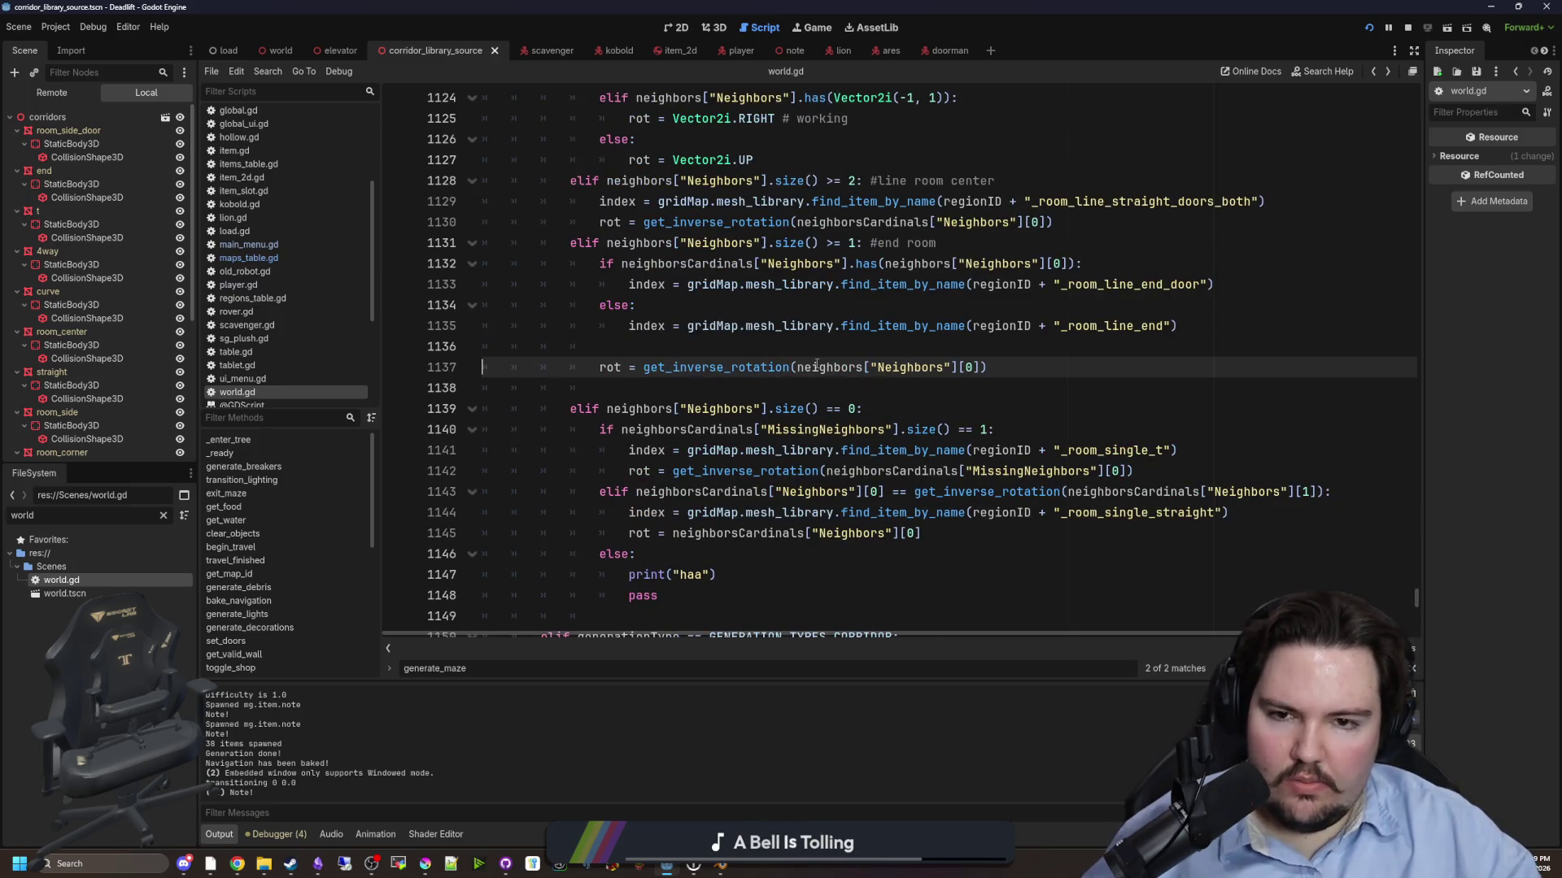
# - Review end-room lines 1131–1134, then bring up old_robot.gd
pyautogui.scroll(2, 978, 404)
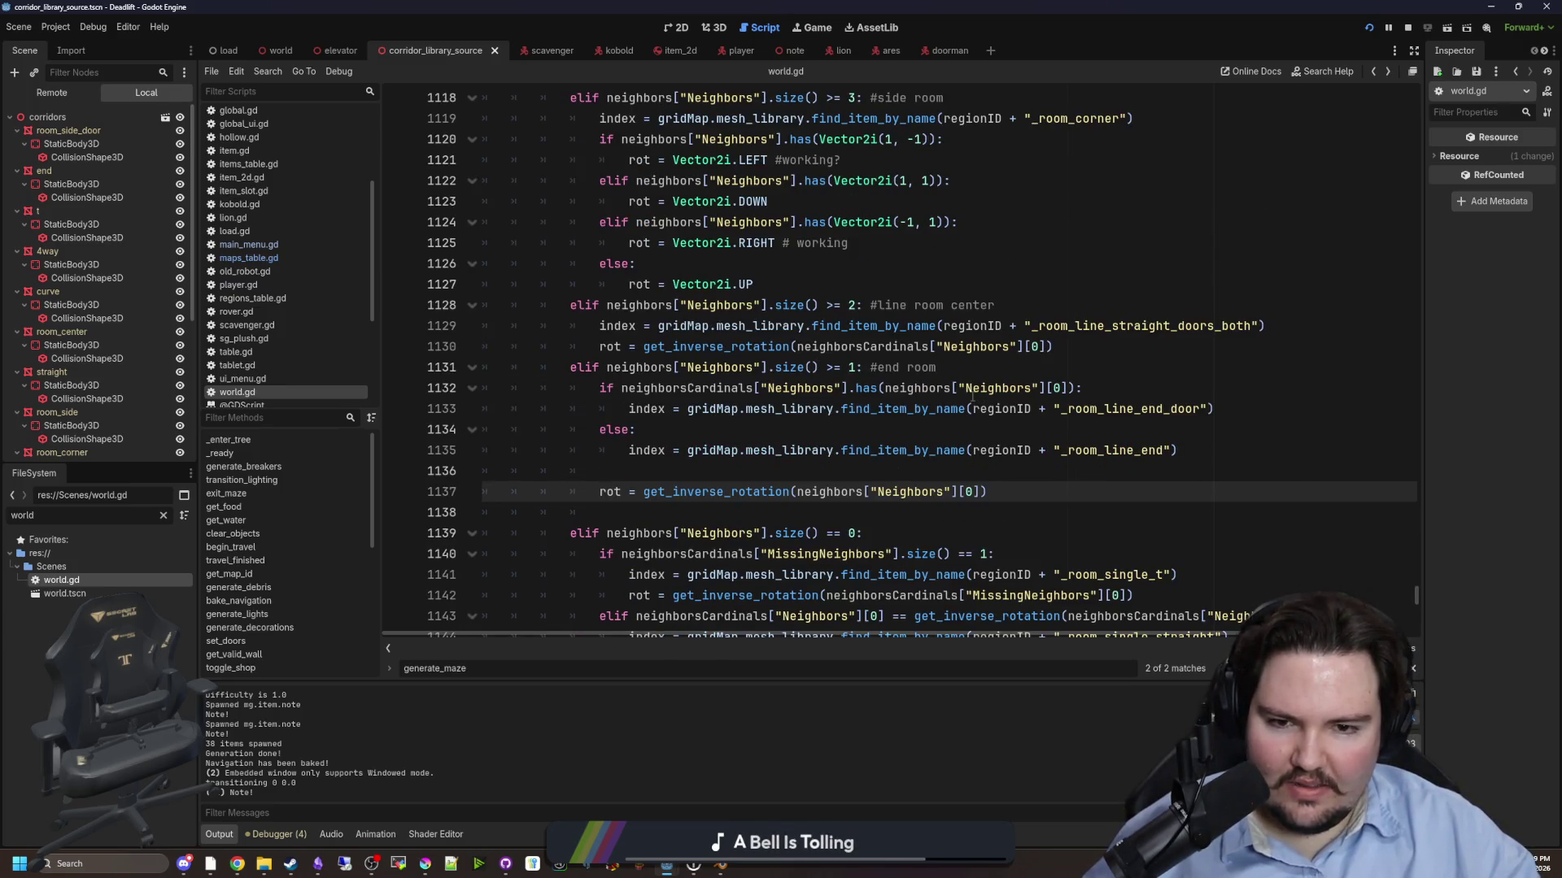
pyautogui.click(870, 431)
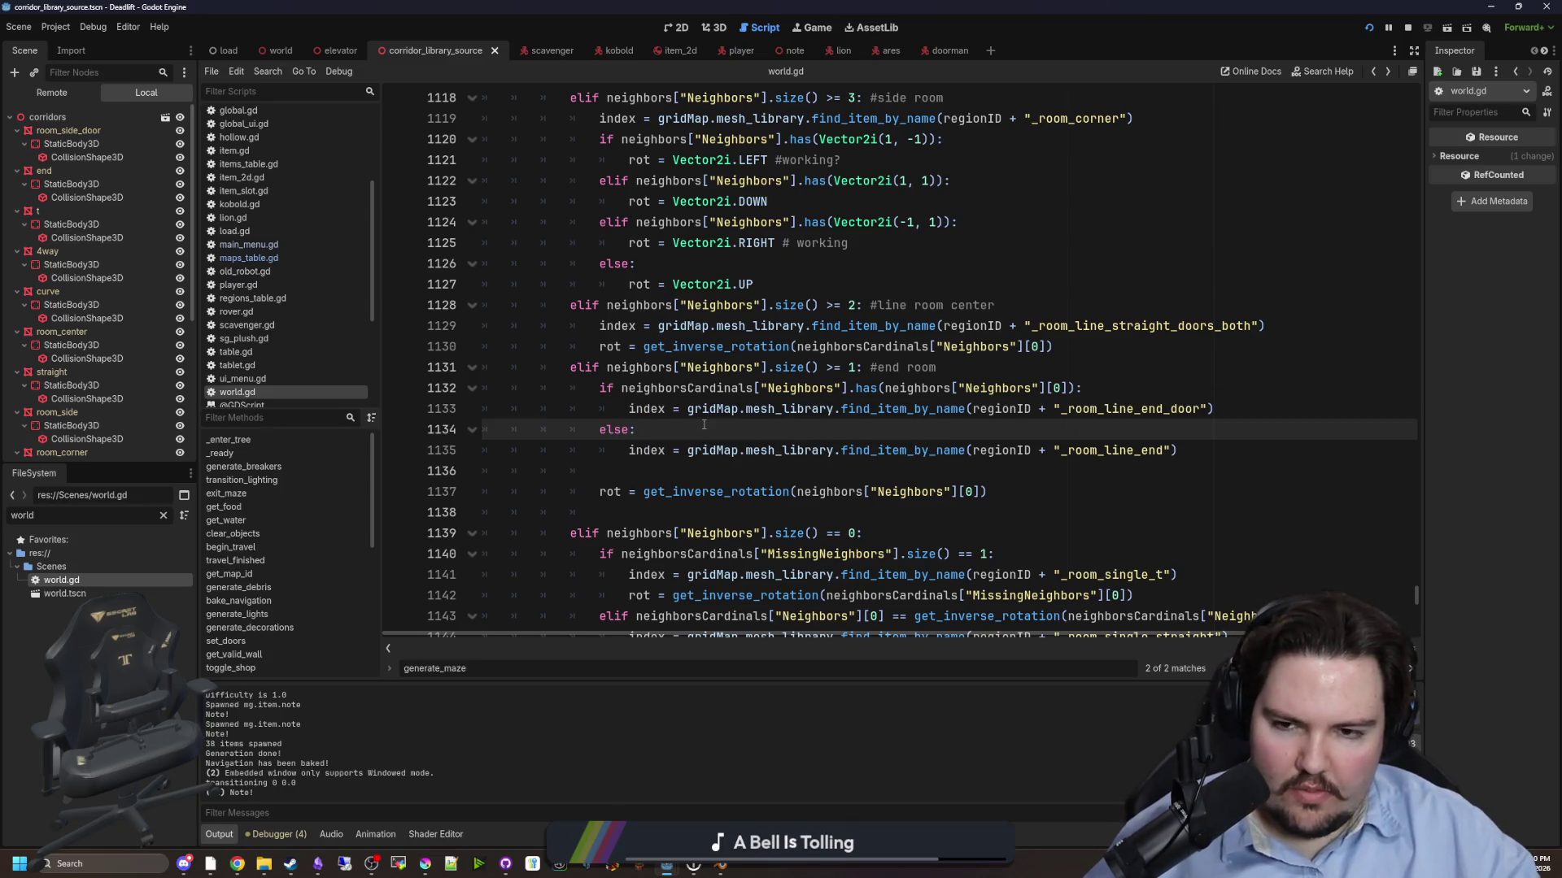
pyautogui.click(1035, 363)
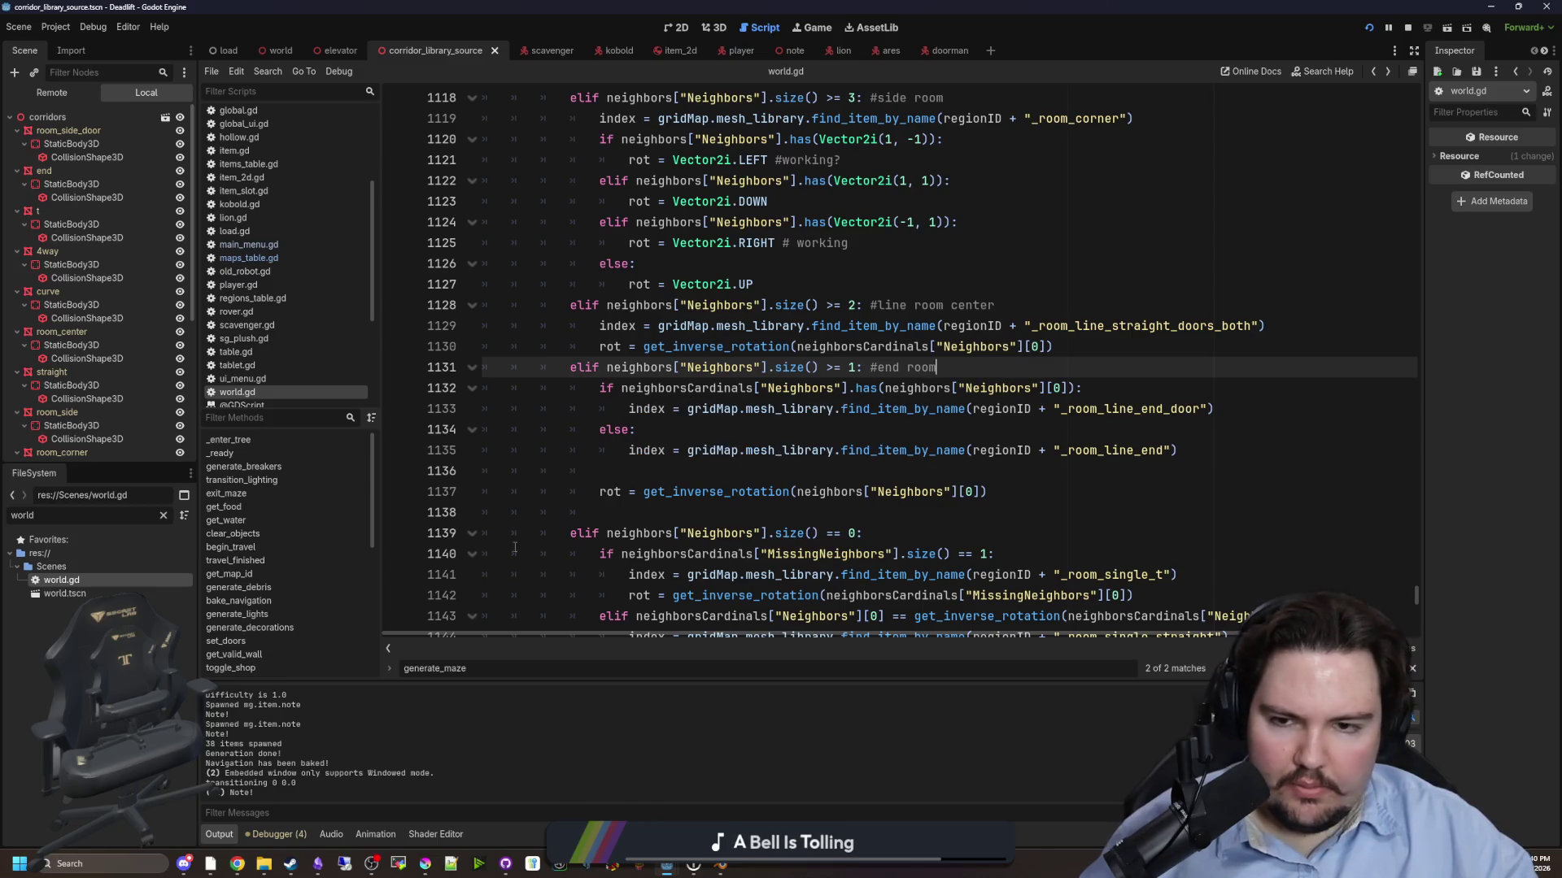
pyautogui.moveTo(425, 863)
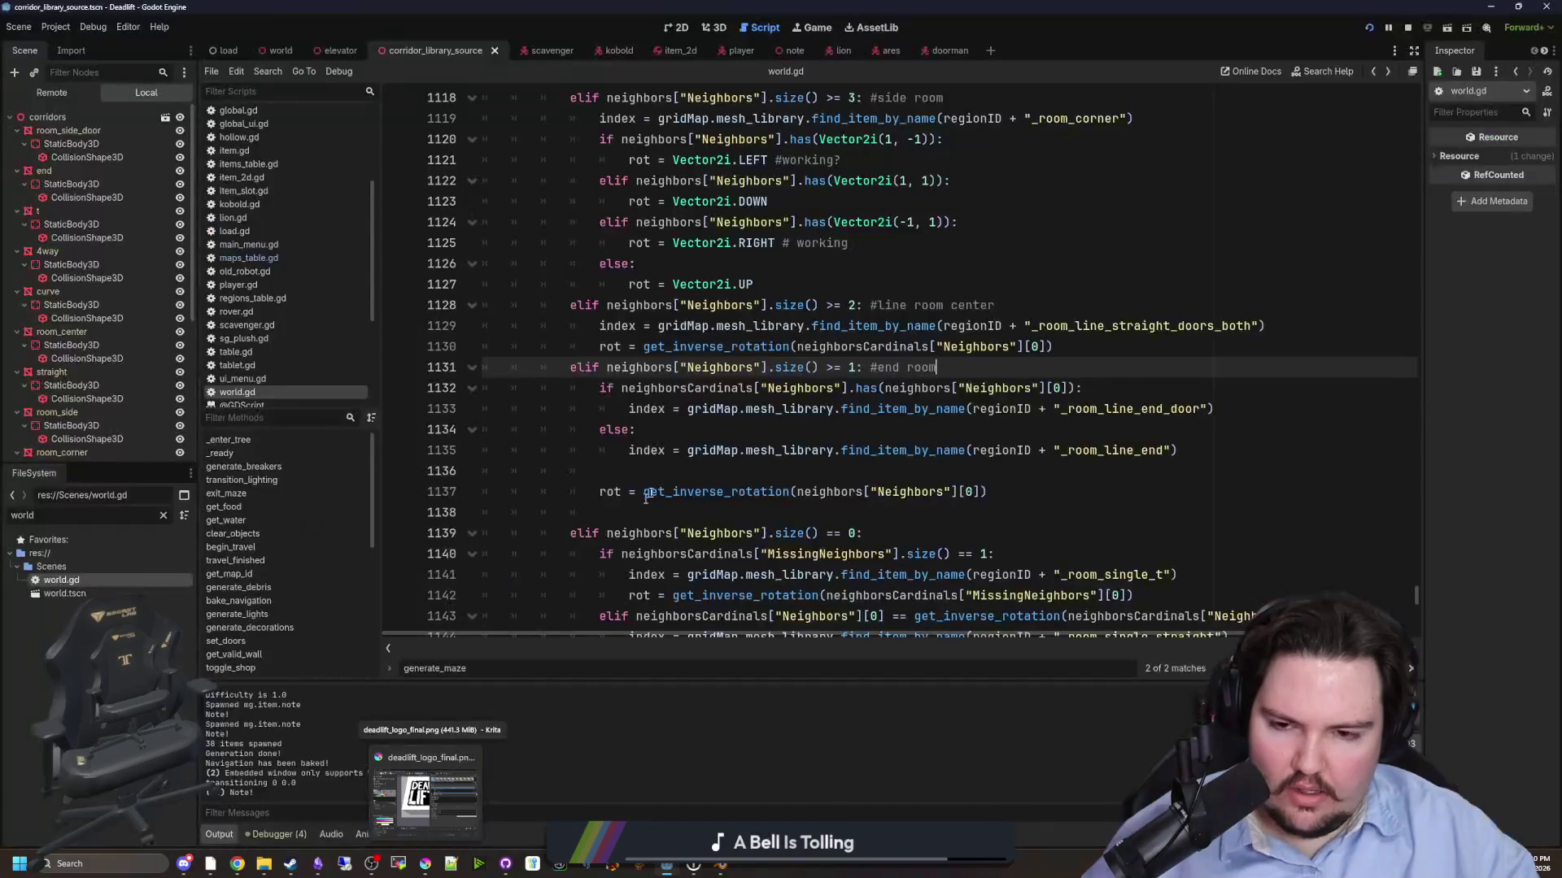
pyautogui.click(314, 271)
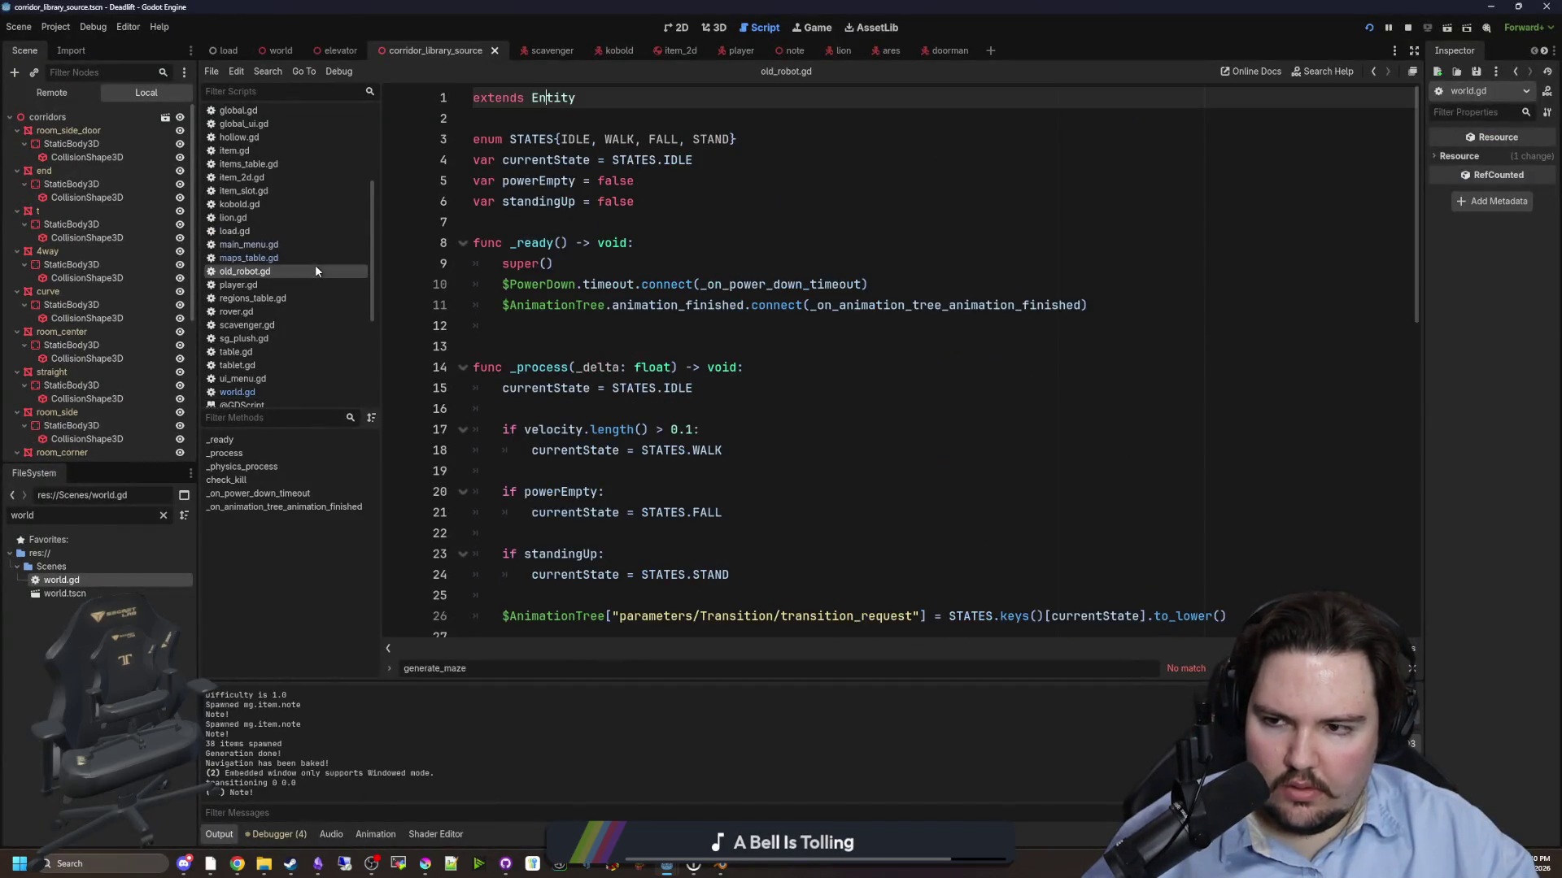
# - In maps_table.gd, uncomment the mg.map.roomy block on lines 14–18
pyautogui.click(316, 258)
pyautogui.moveTo(562, 243)
pyautogui.mouseDown()
pyautogui.moveTo(488, 183)
pyautogui.moveTo(401, 154)
pyautogui.mouseUp()
pyautogui.hotkey('ctrl', 'k')
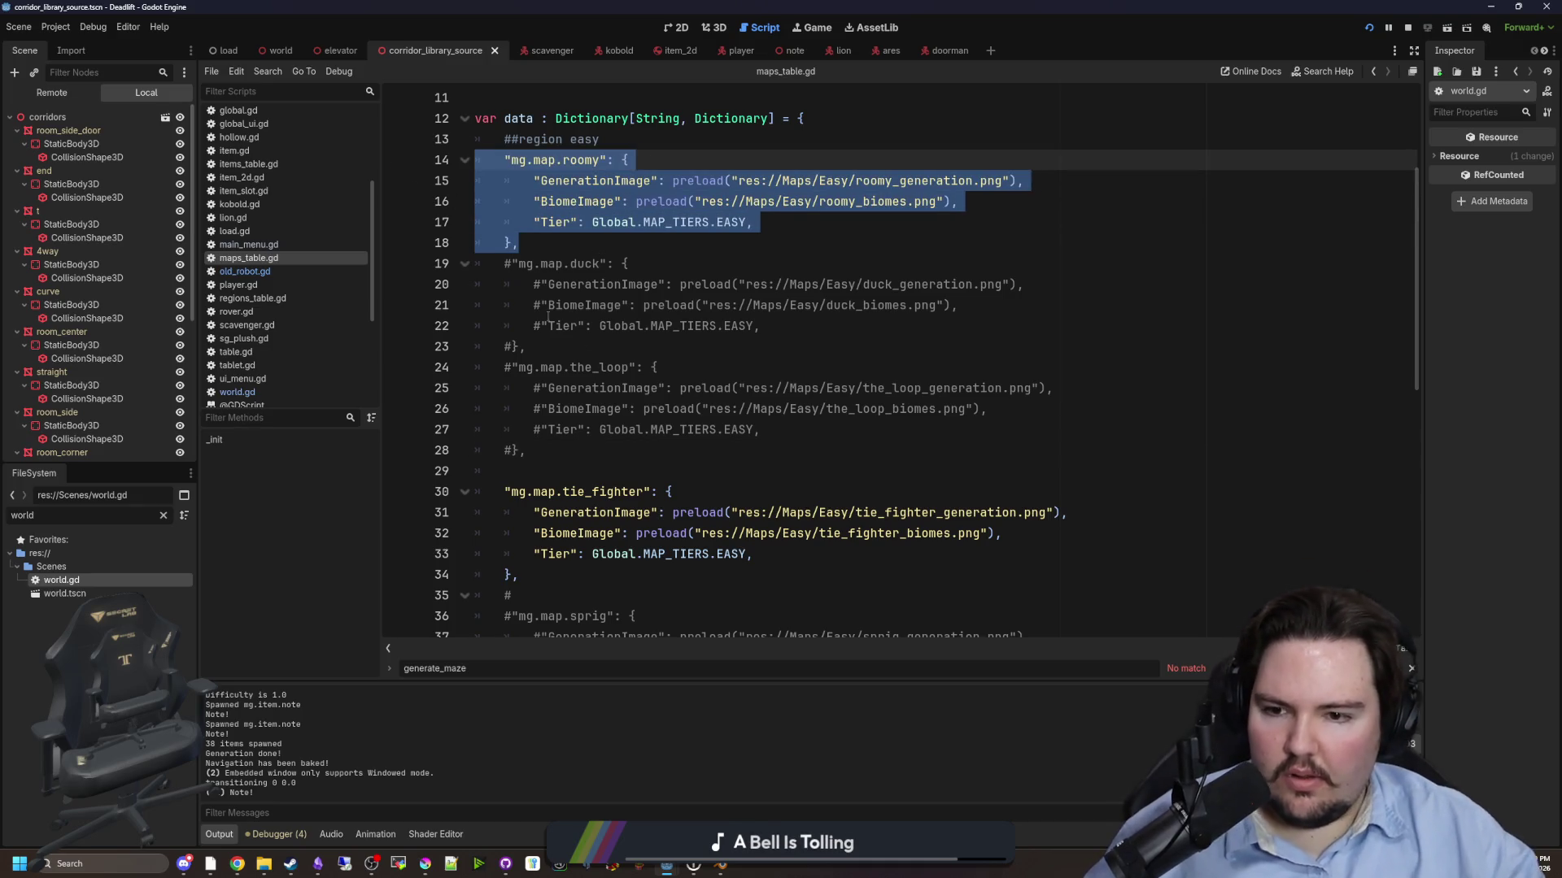
# - Comment out the tie_fighter map block, then save and run the project
pyautogui.scroll(-1, 548, 318)
pyautogui.moveTo(520, 512); pyautogui.dragTo(393, 439)
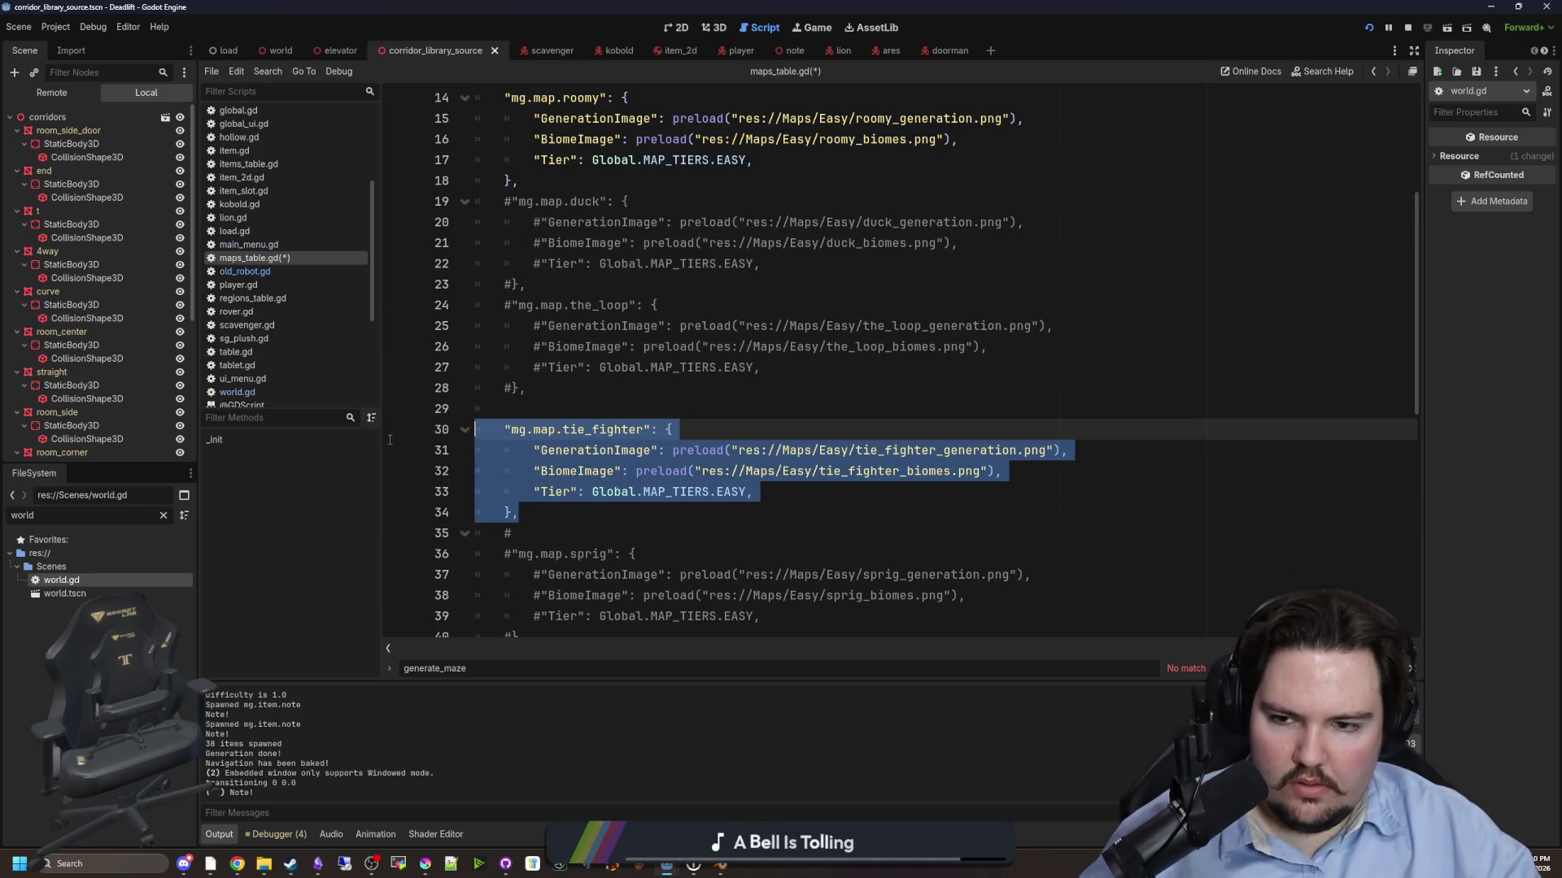
pyautogui.hotkey('ctrl', 'k')
pyautogui.click(886, 383)
pyautogui.press('F5')
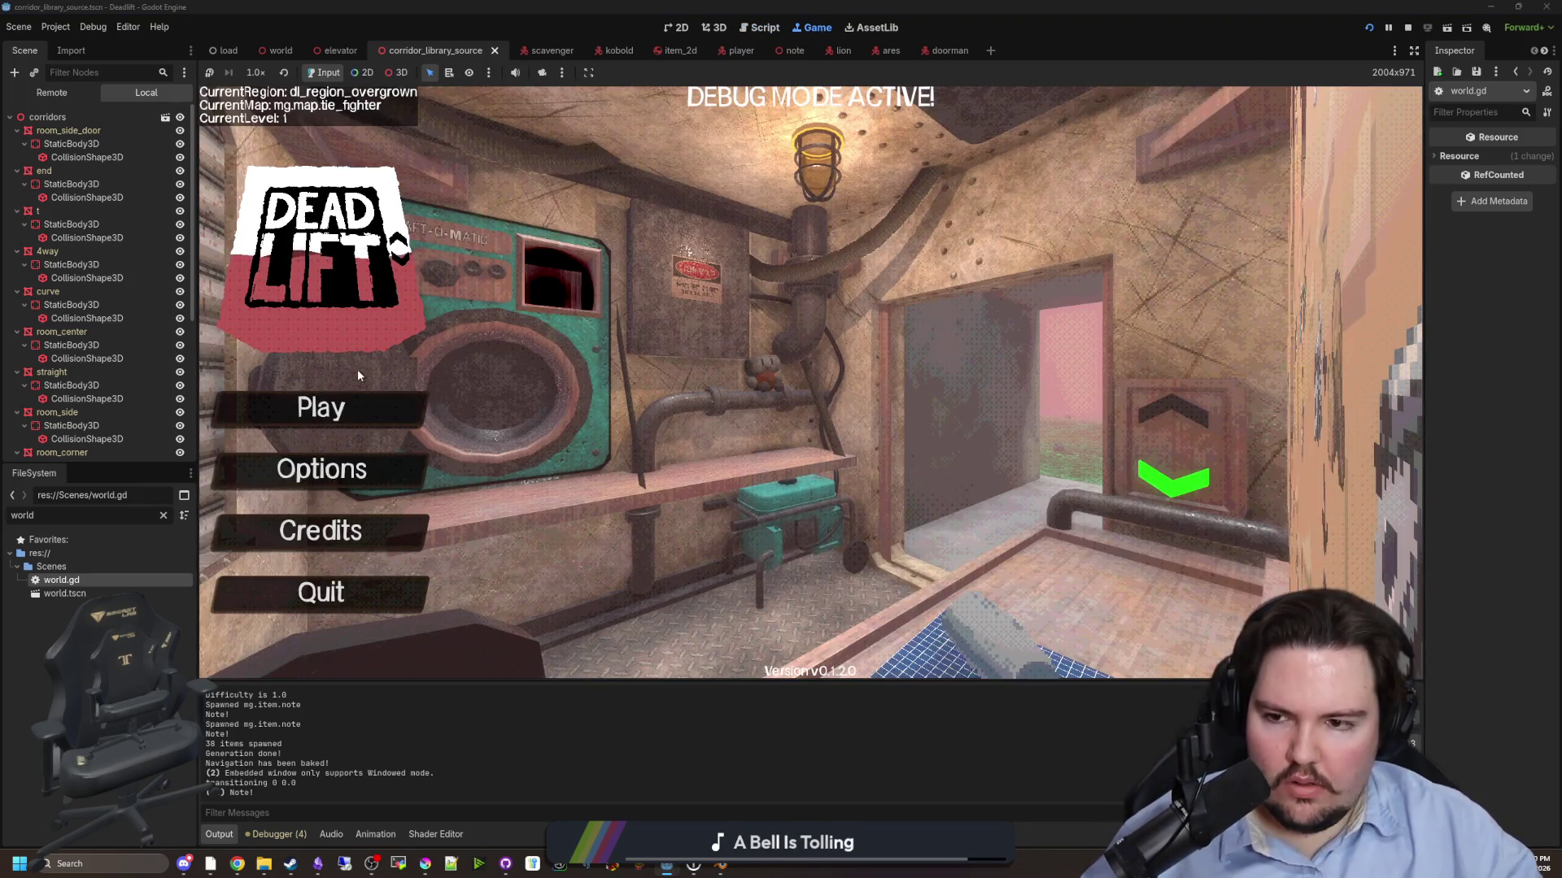
# - Restart the game, enter the 'dwasdwa' debug code, and start playing
pyautogui.click(1408, 27)
pyautogui.click(1370, 28)
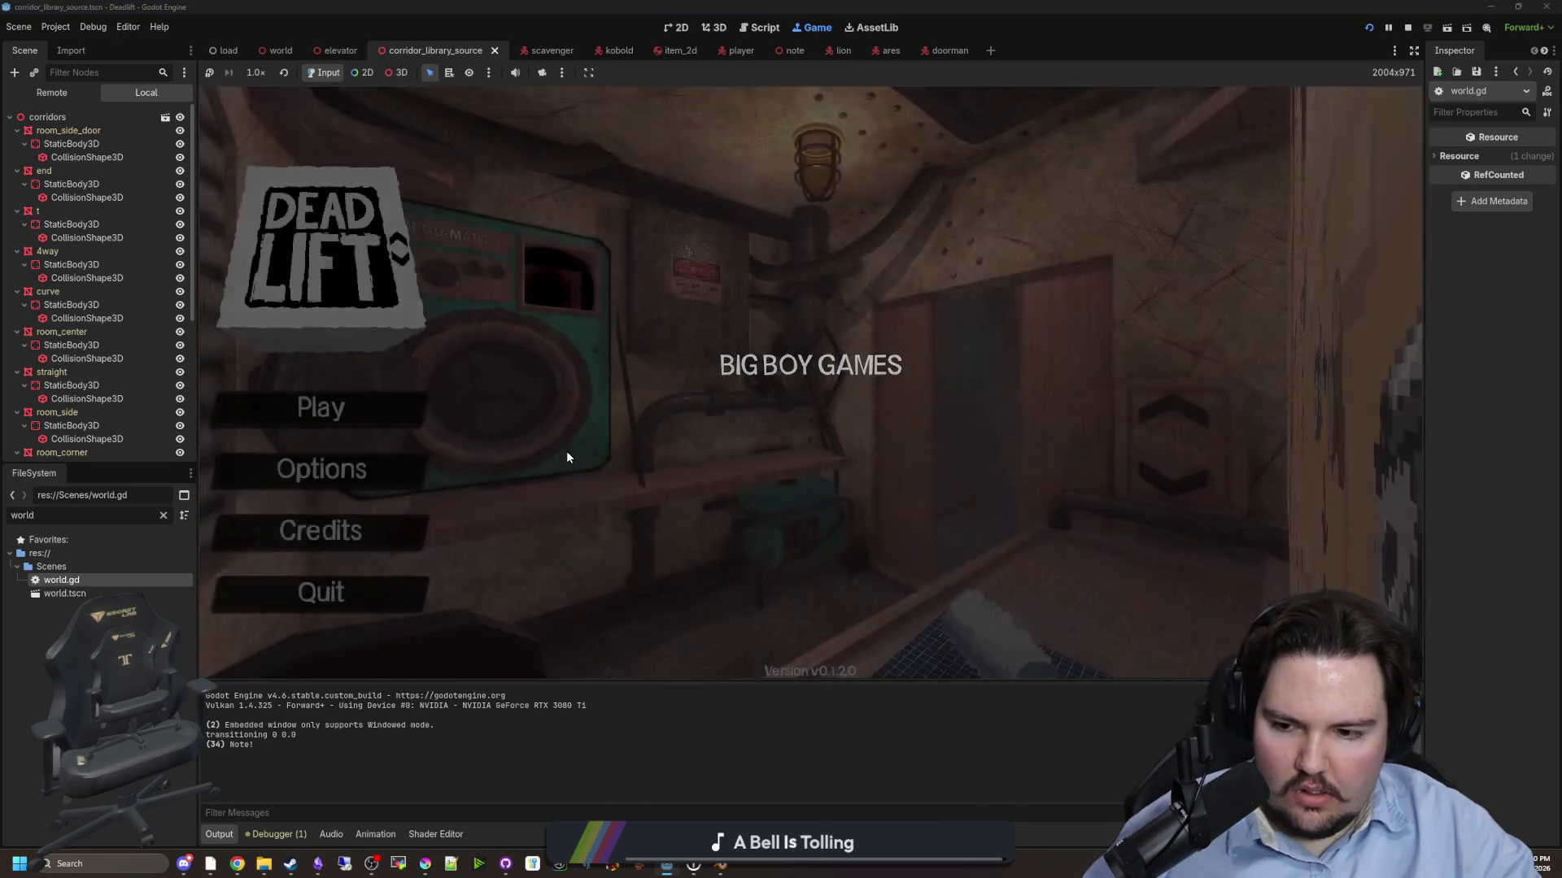
pyautogui.write('dwasdwa')
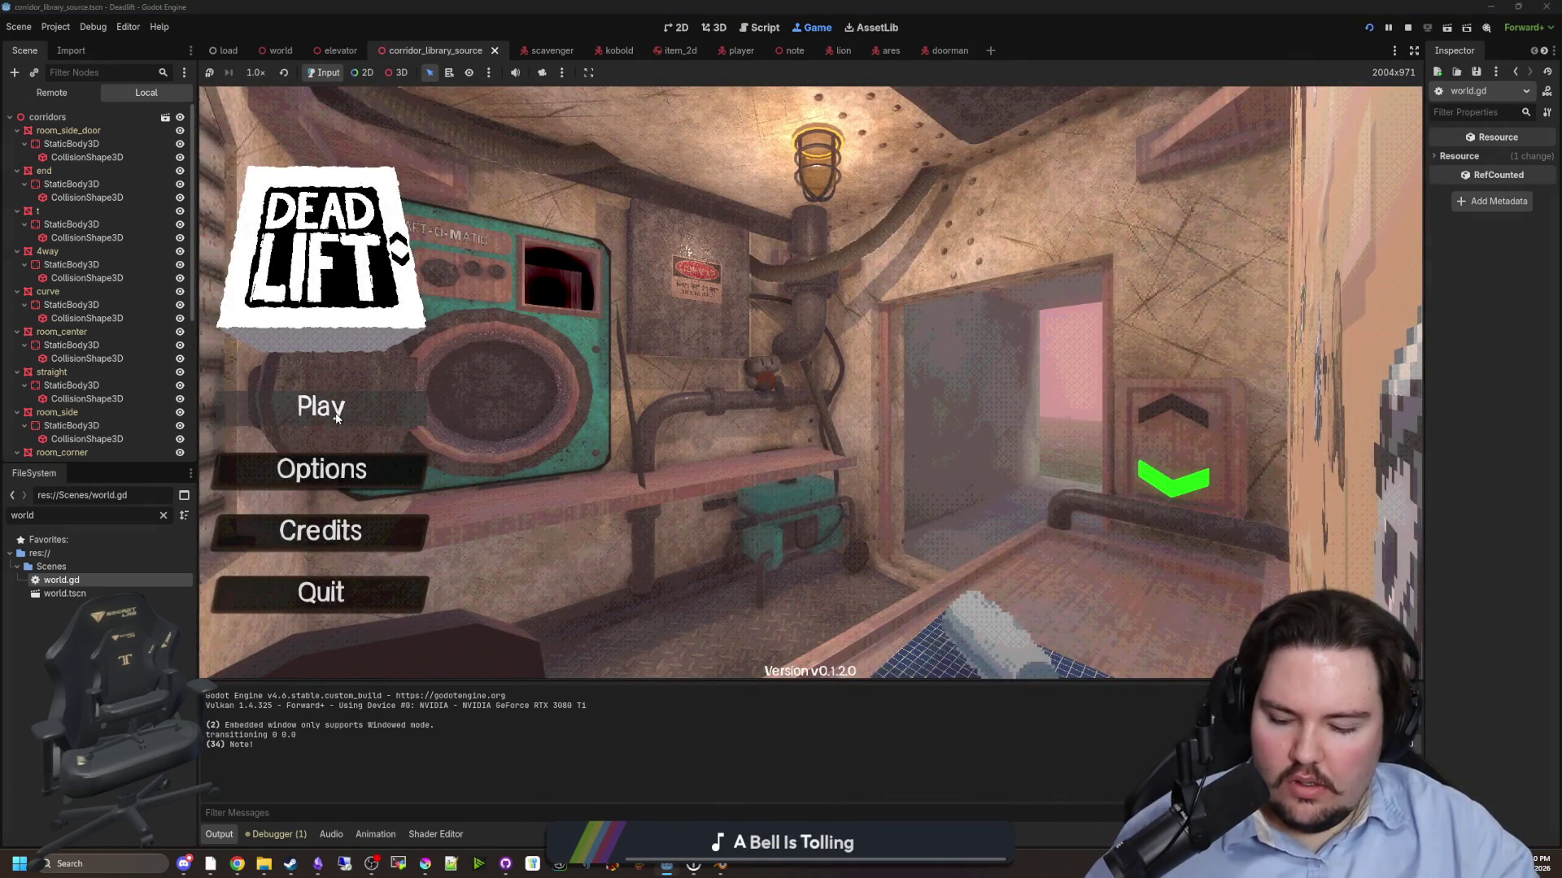
pyautogui.click(338, 418)
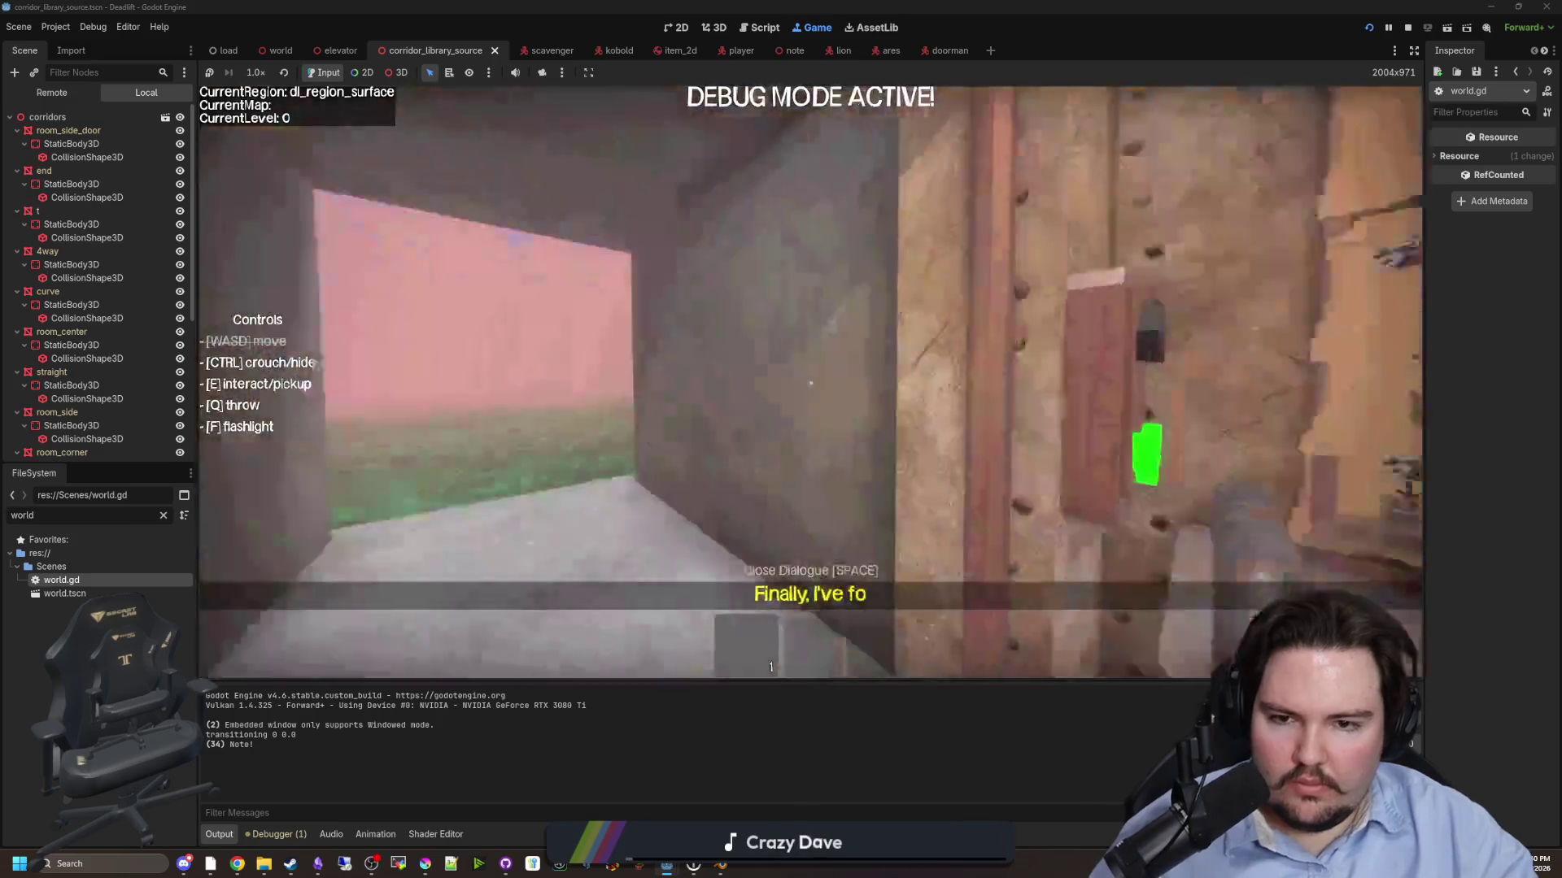
# - Descend to a new roomy-map level, walk a corridor, then pause and head to the title screen
pyautogui.press('e')
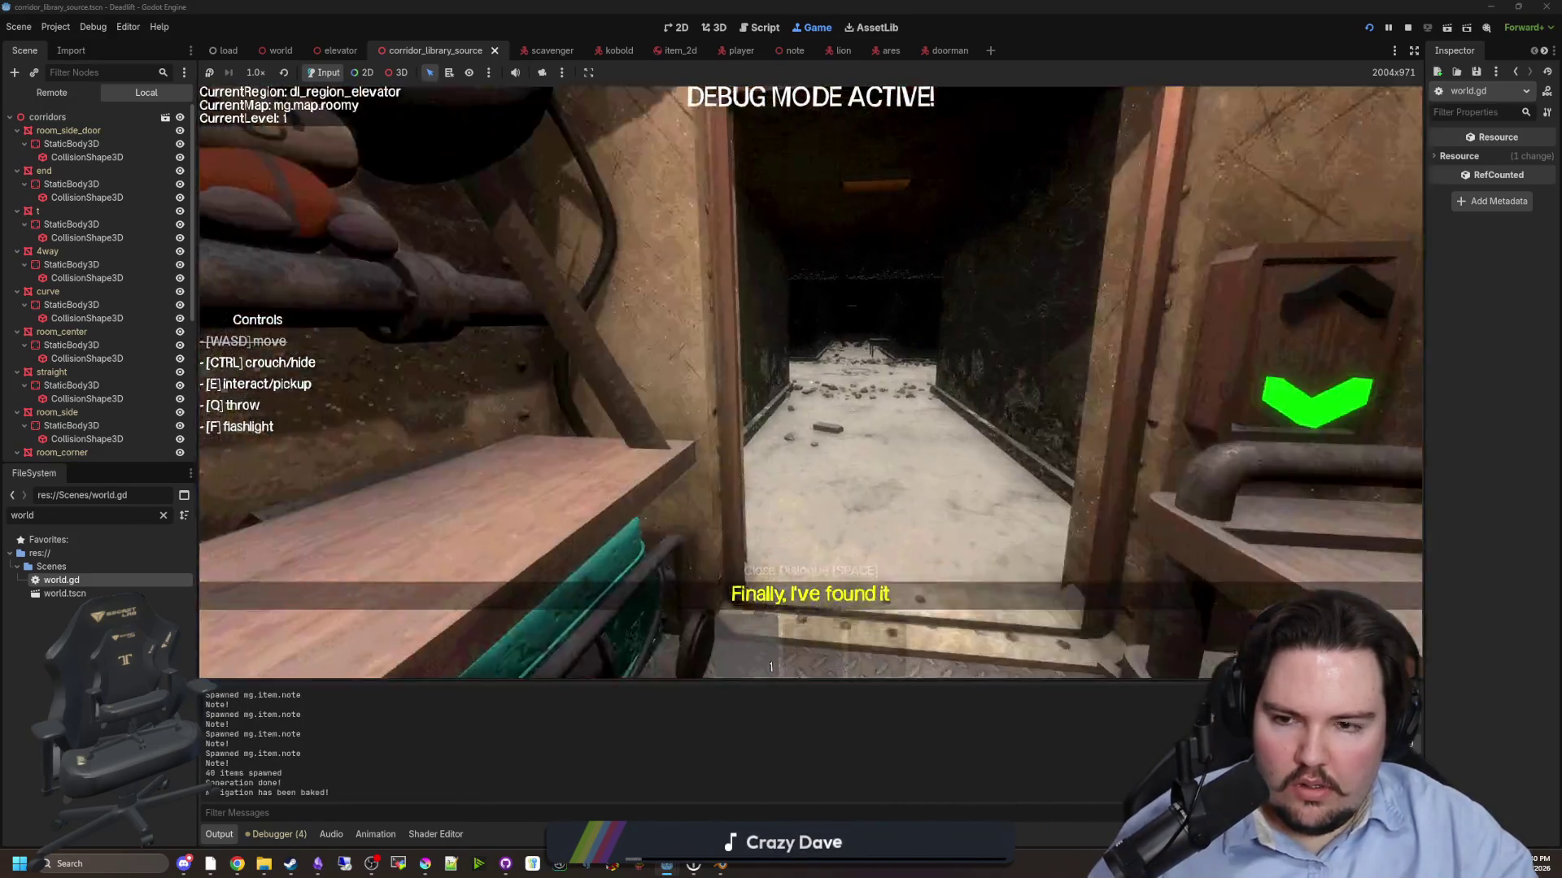
pyautogui.press('w')
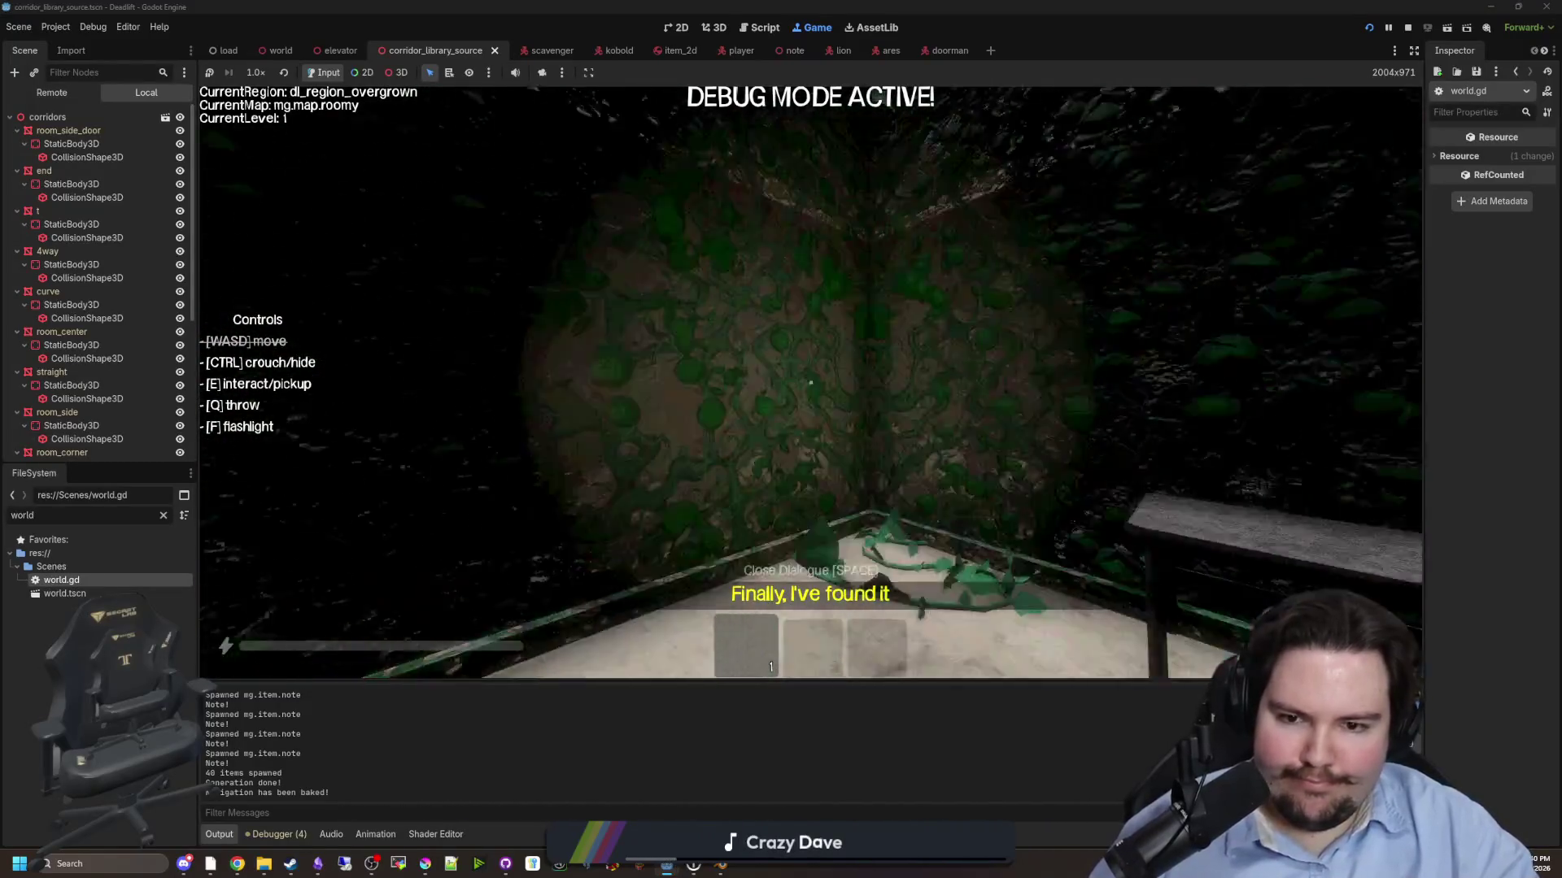
pyautogui.press('Escape')
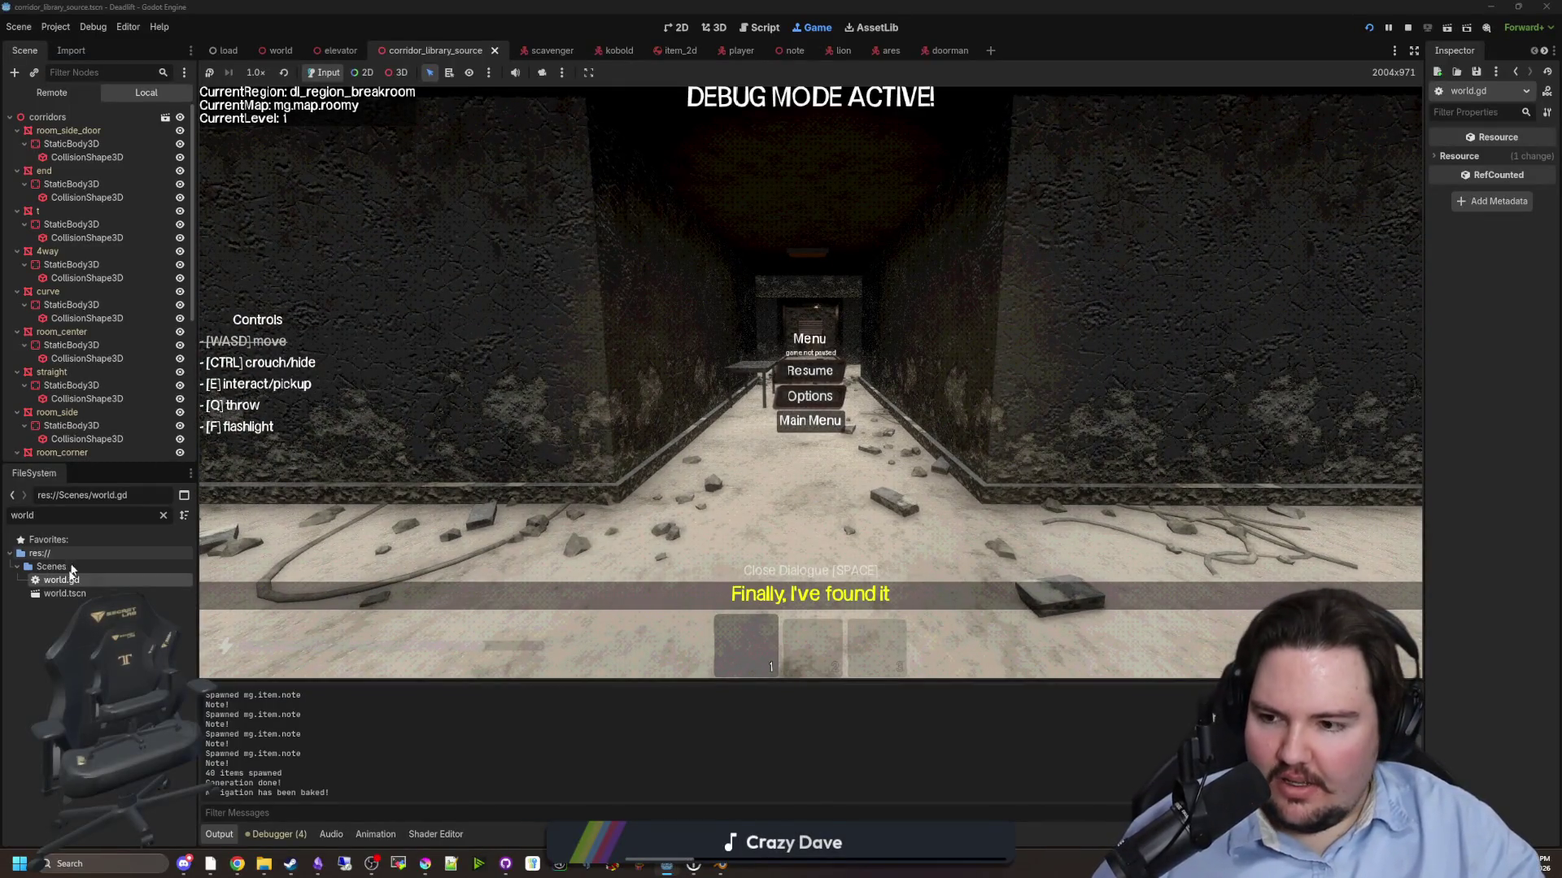
pyautogui.press('F5')
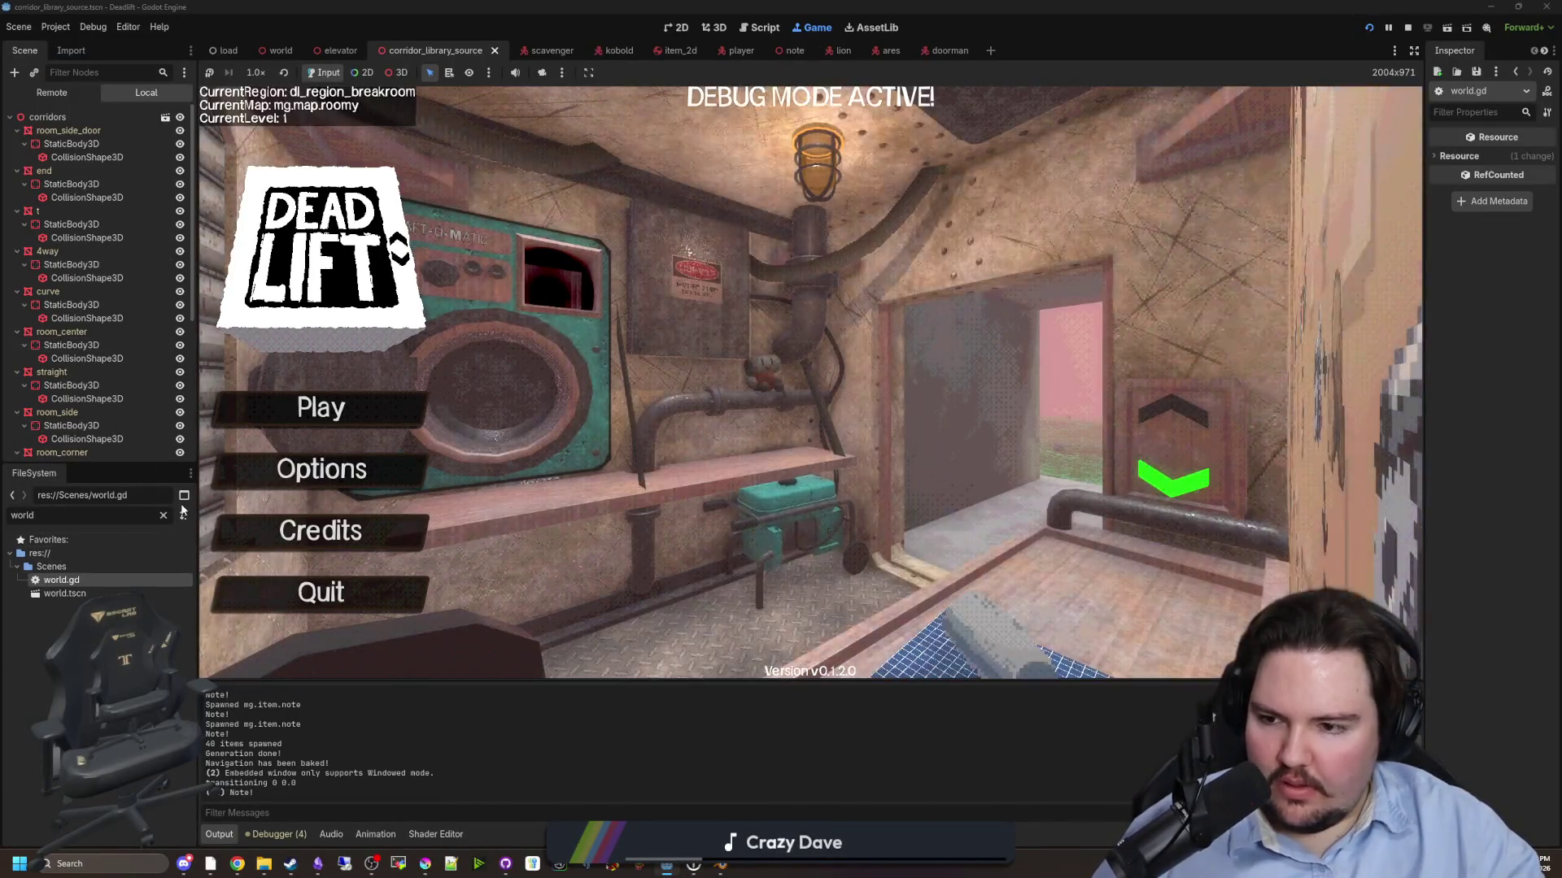
# - Filter FileSystem for 'maps', open maps_table.gd, and comment out the roomy block
pyautogui.doubleClick(130, 515)
pyautogui.write('maps')
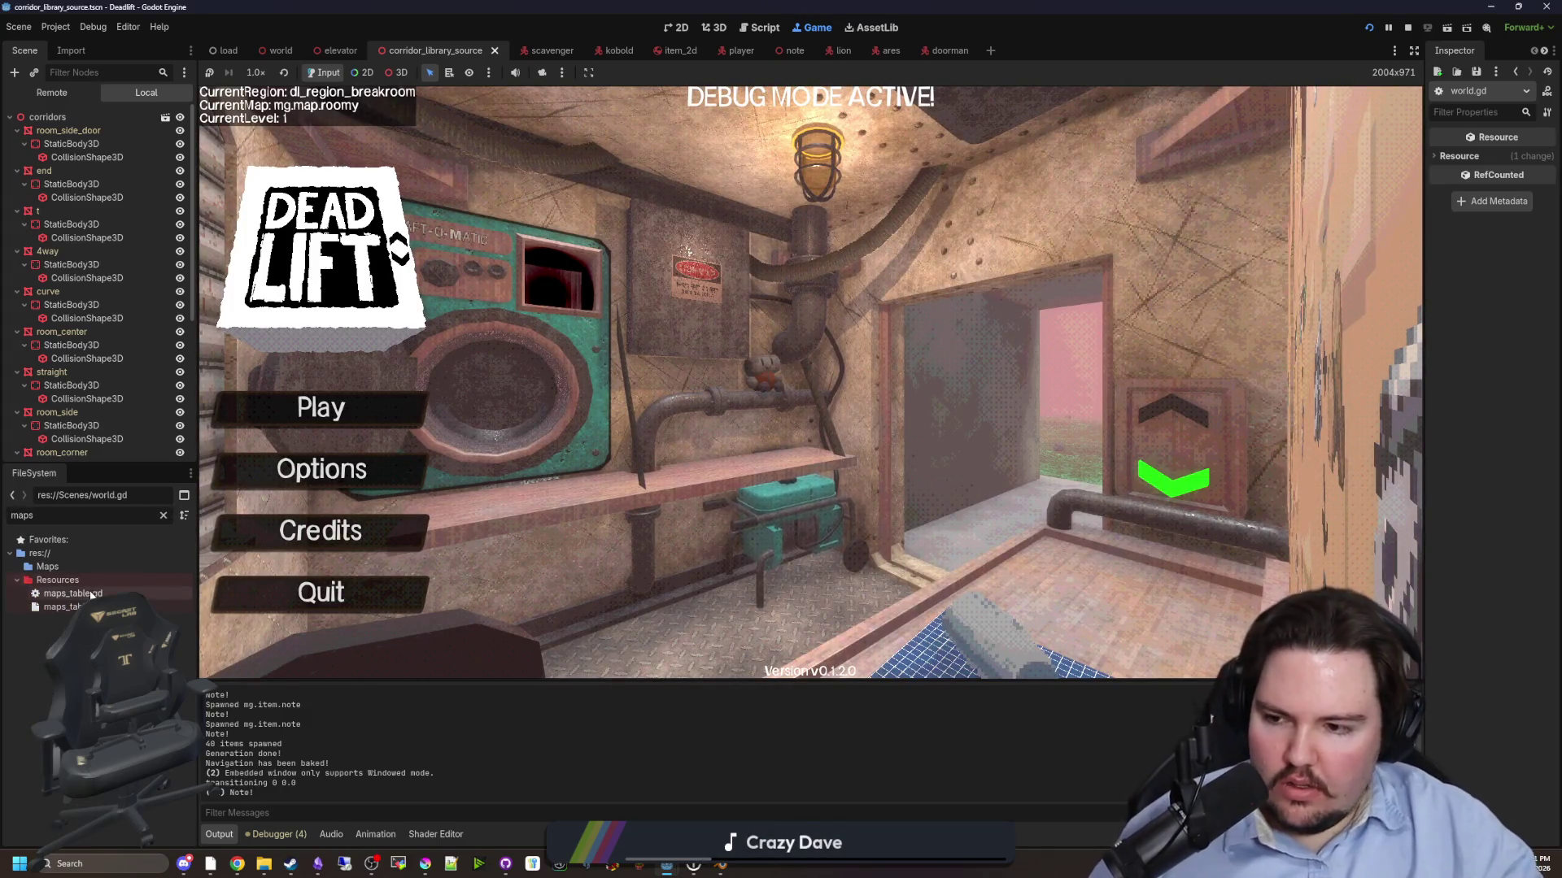
pyautogui.doubleClick(92, 595)
pyautogui.scroll(3, 608, 394)
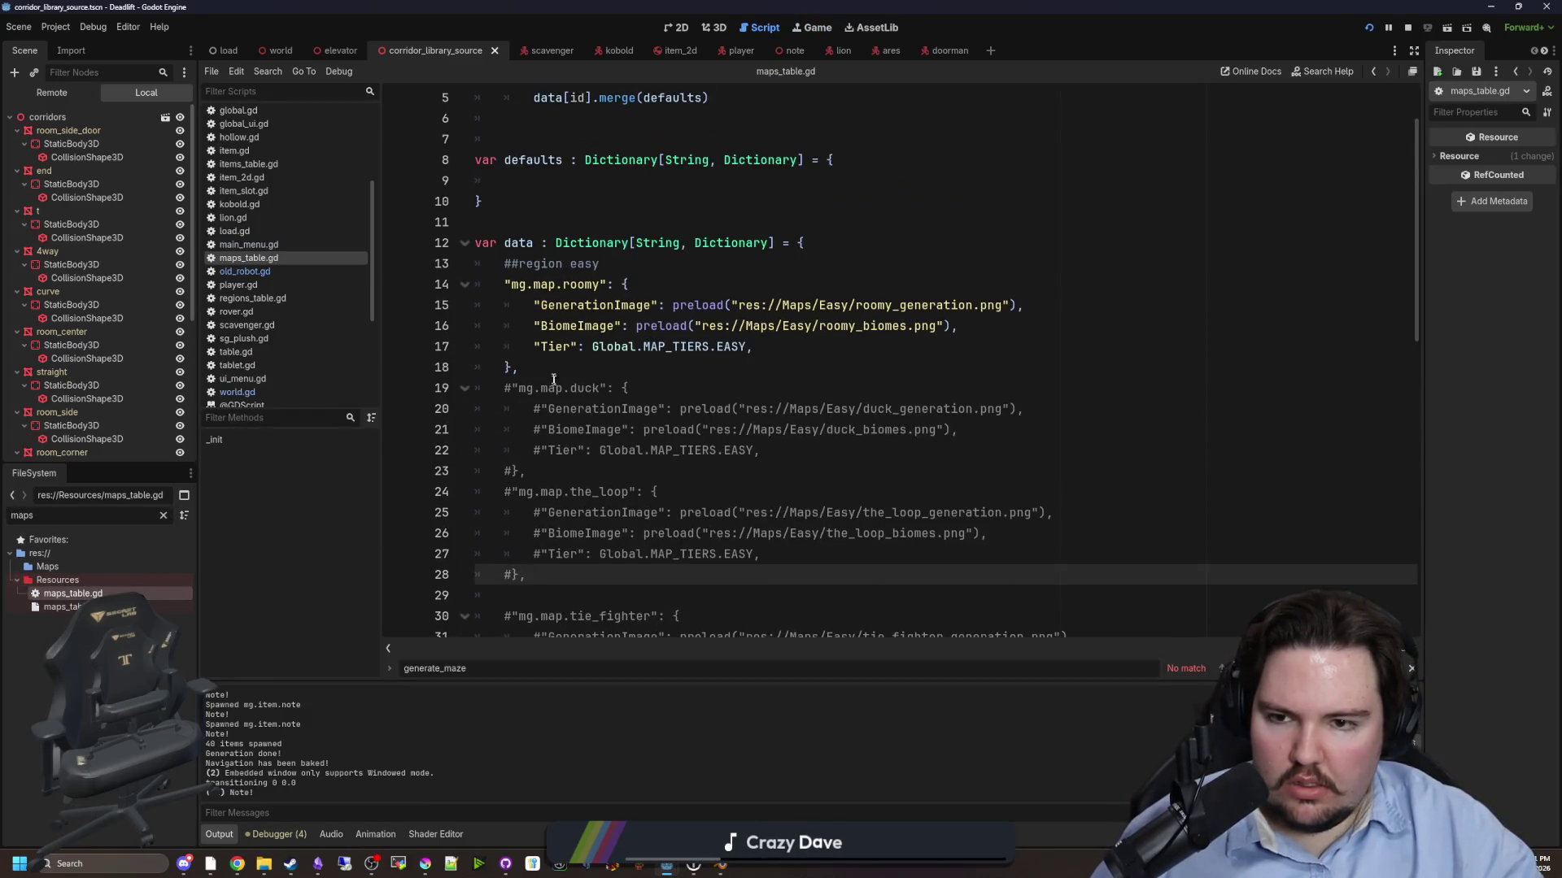
pyautogui.moveTo(553, 374); pyautogui.dragTo(410, 294)
pyautogui.hotkey('ctrl', 'k')
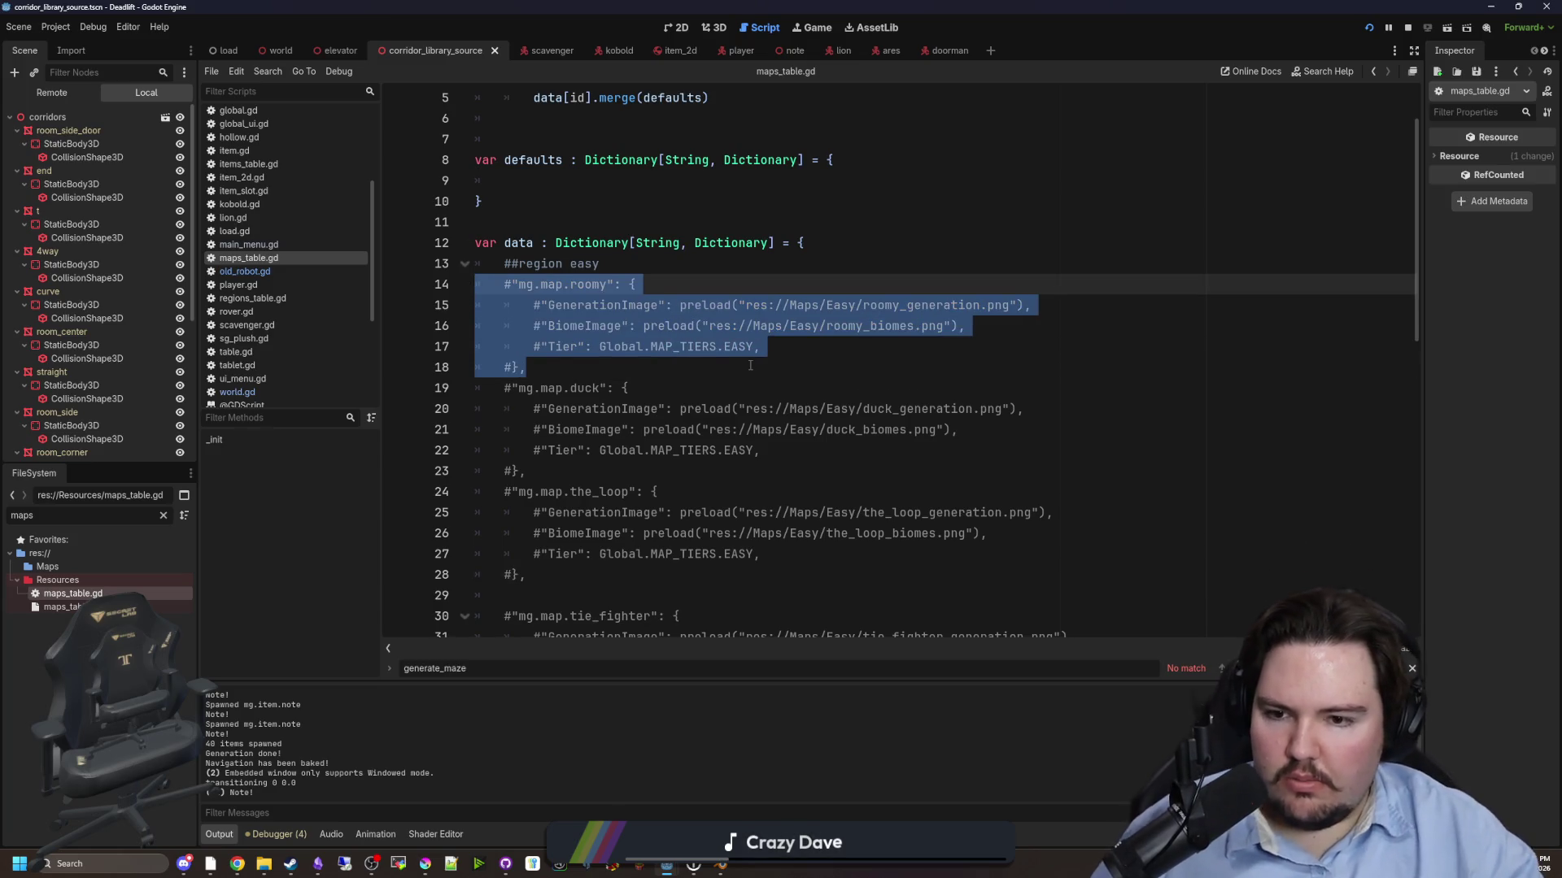
# - Uncomment the tie_fighter block on lines 29–34, save, and return to world.gd
pyautogui.scroll(-5, 594, 489)
pyautogui.click(594, 489)
pyautogui.moveTo(527, 389)
pyautogui.mouseDown()
pyautogui.moveTo(675, 366)
pyautogui.moveTo(387, 291)
pyautogui.mouseUp()
pyautogui.hotkey('ctrl', 'k')
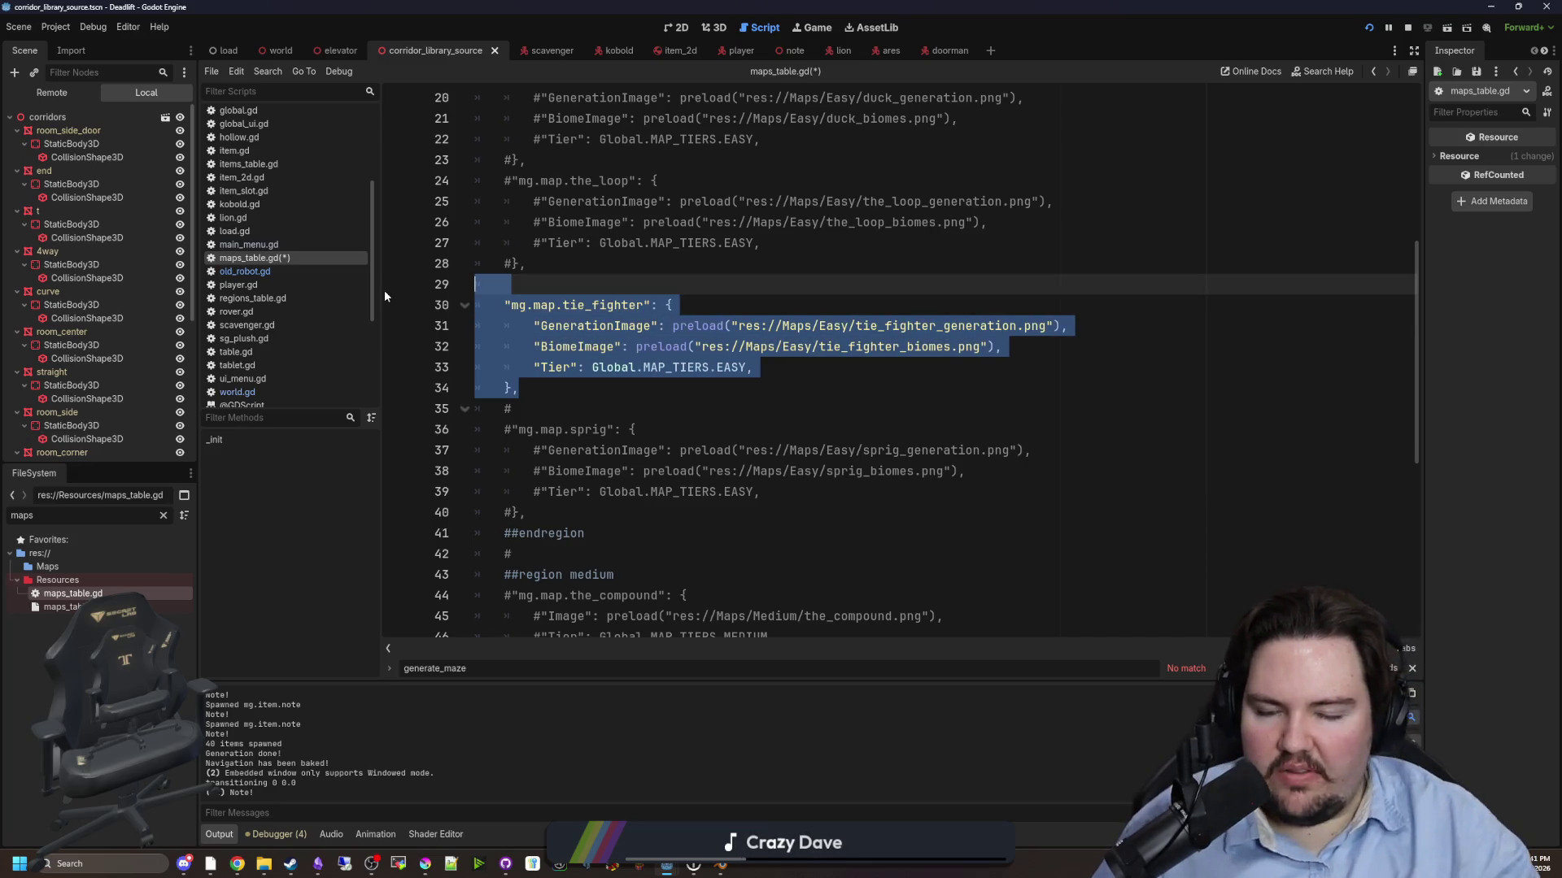
pyautogui.click(652, 245)
pyautogui.hotkey('ctrl', 's')
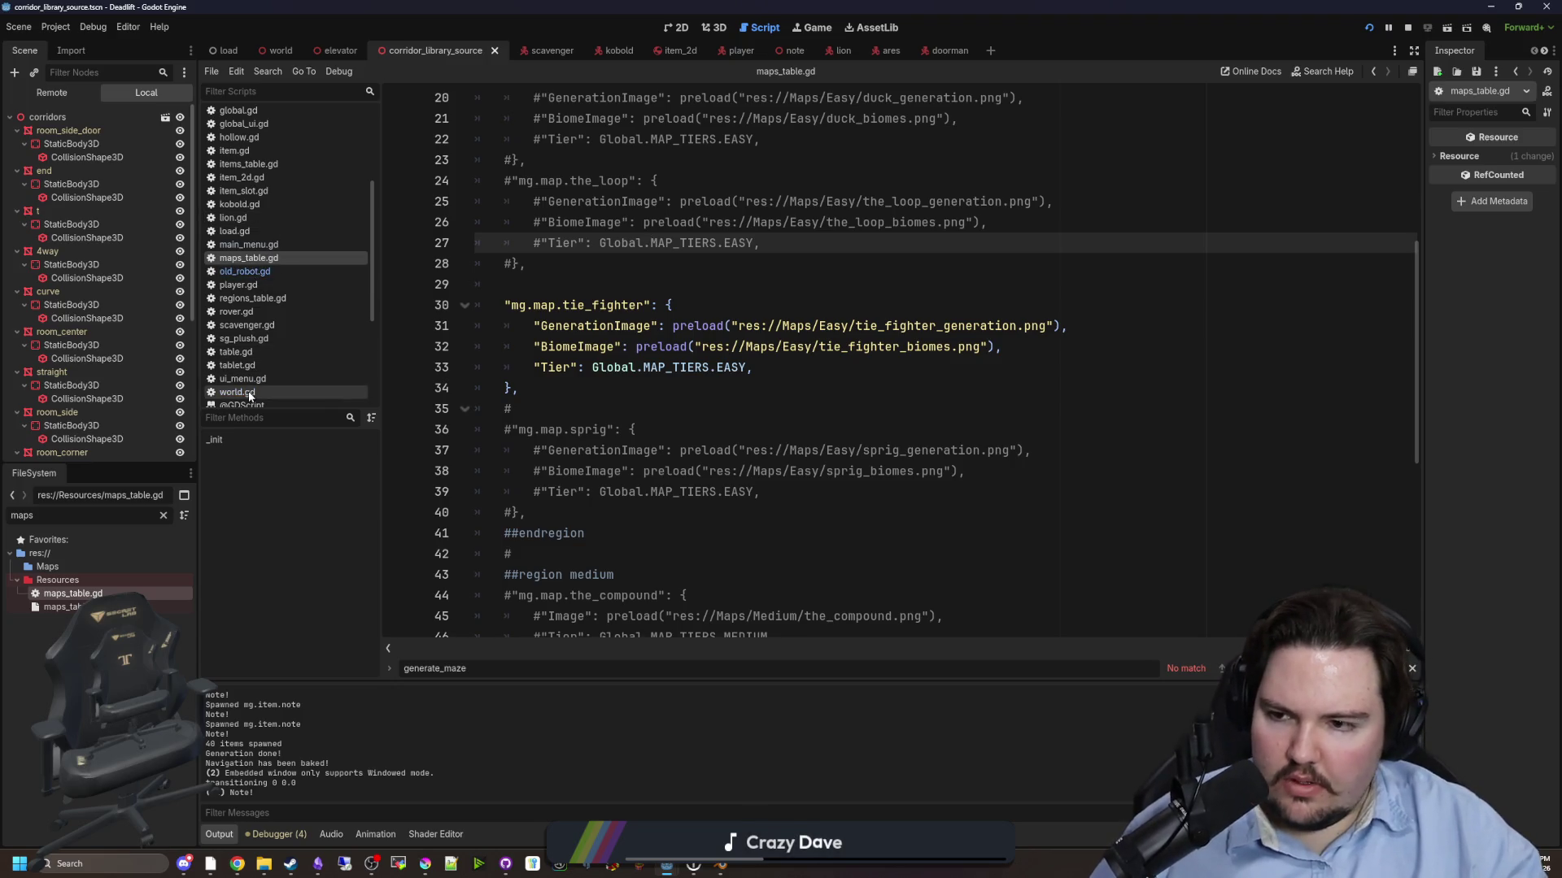
pyautogui.click(237, 392)
pyautogui.hotkey('ctrl', 's')
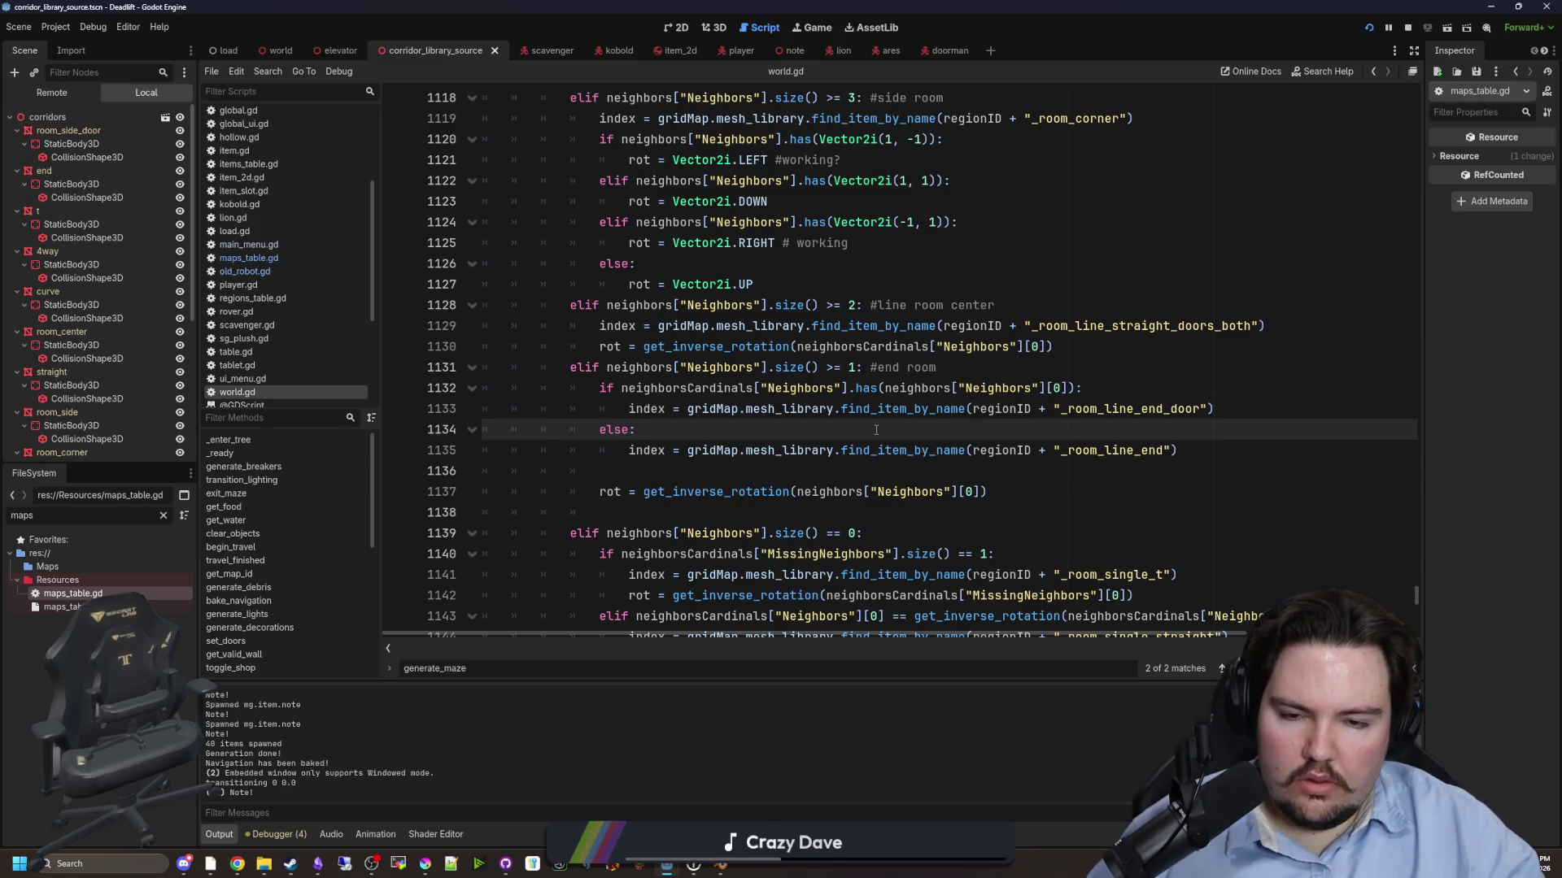
# - Review end-room lines 1131–1148 and look up where neighborsCardinals is declared
pyautogui.scroll(-2, 876, 429)
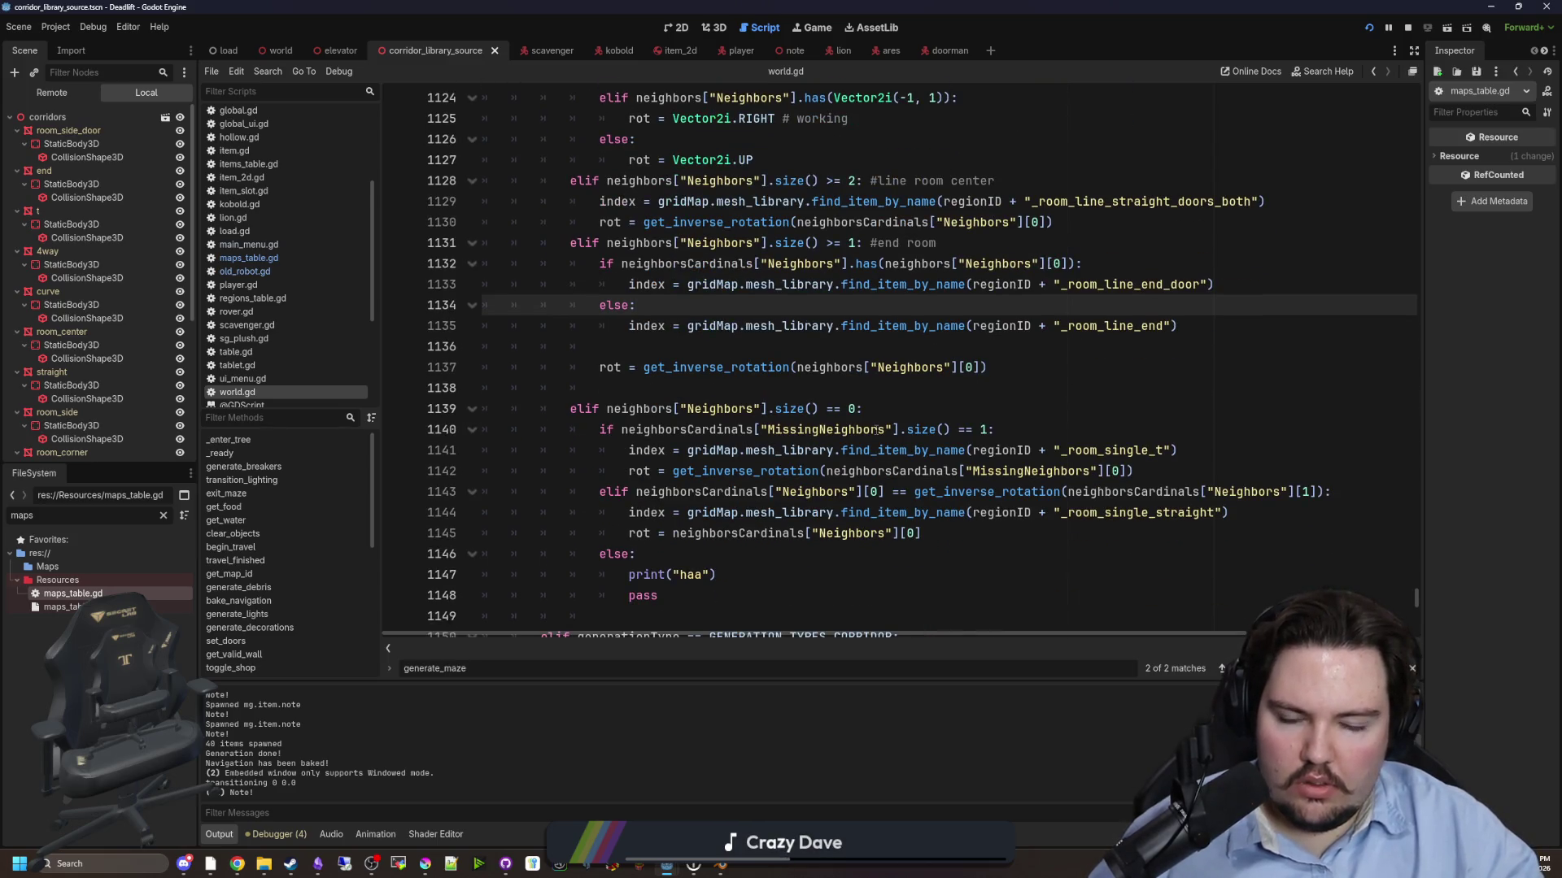
pyautogui.moveTo(675, 596); pyautogui.dragTo(488, 408)
pyautogui.click(781, 450)
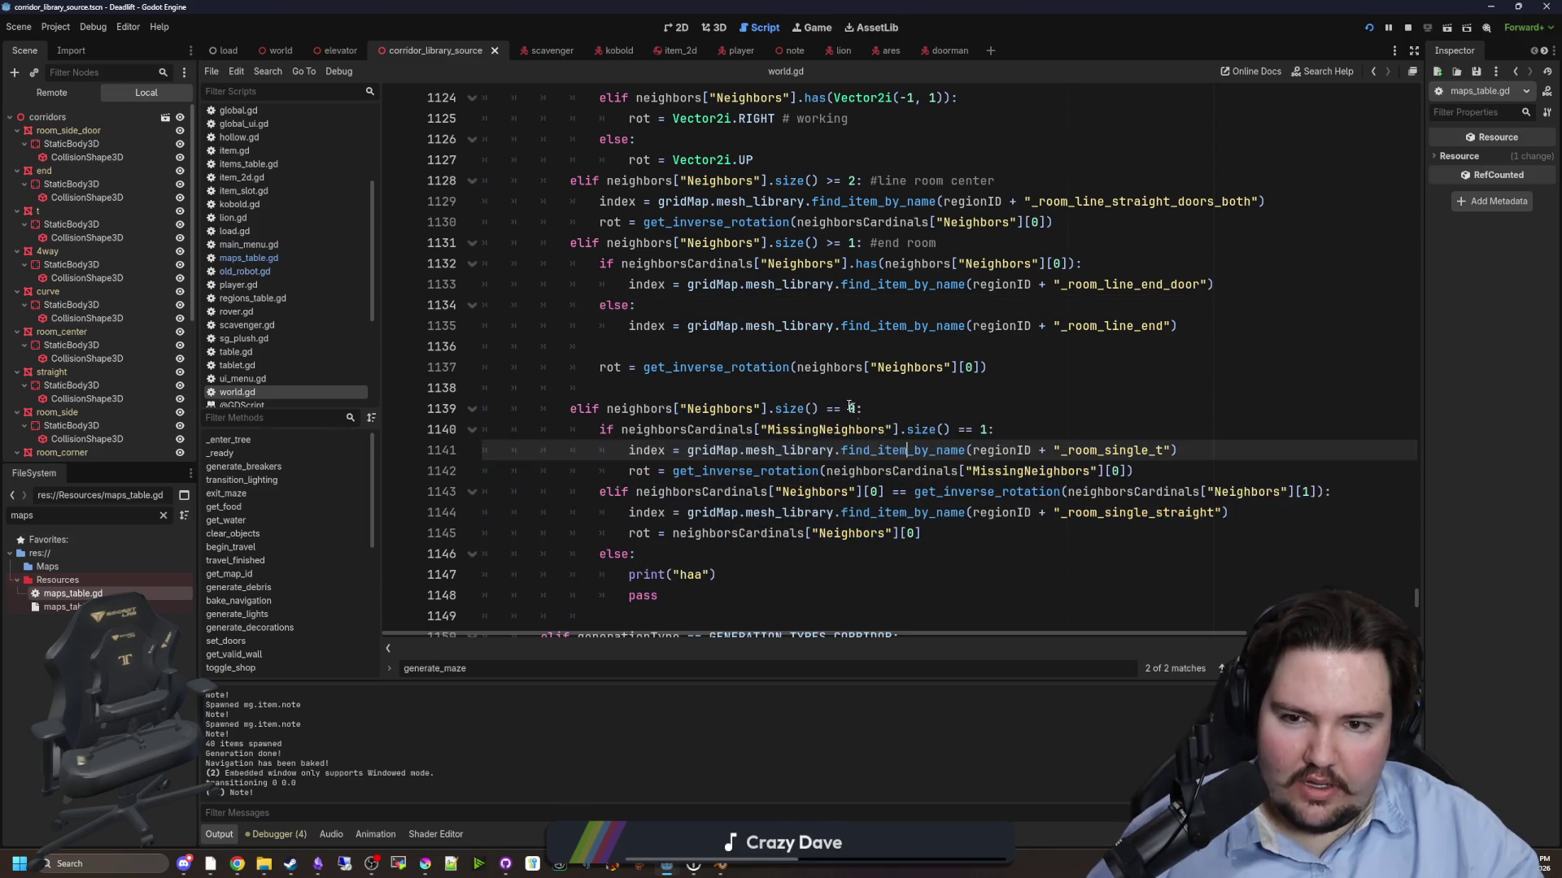
pyautogui.scroll(2, 780, 452)
pyautogui.click(841, 409)
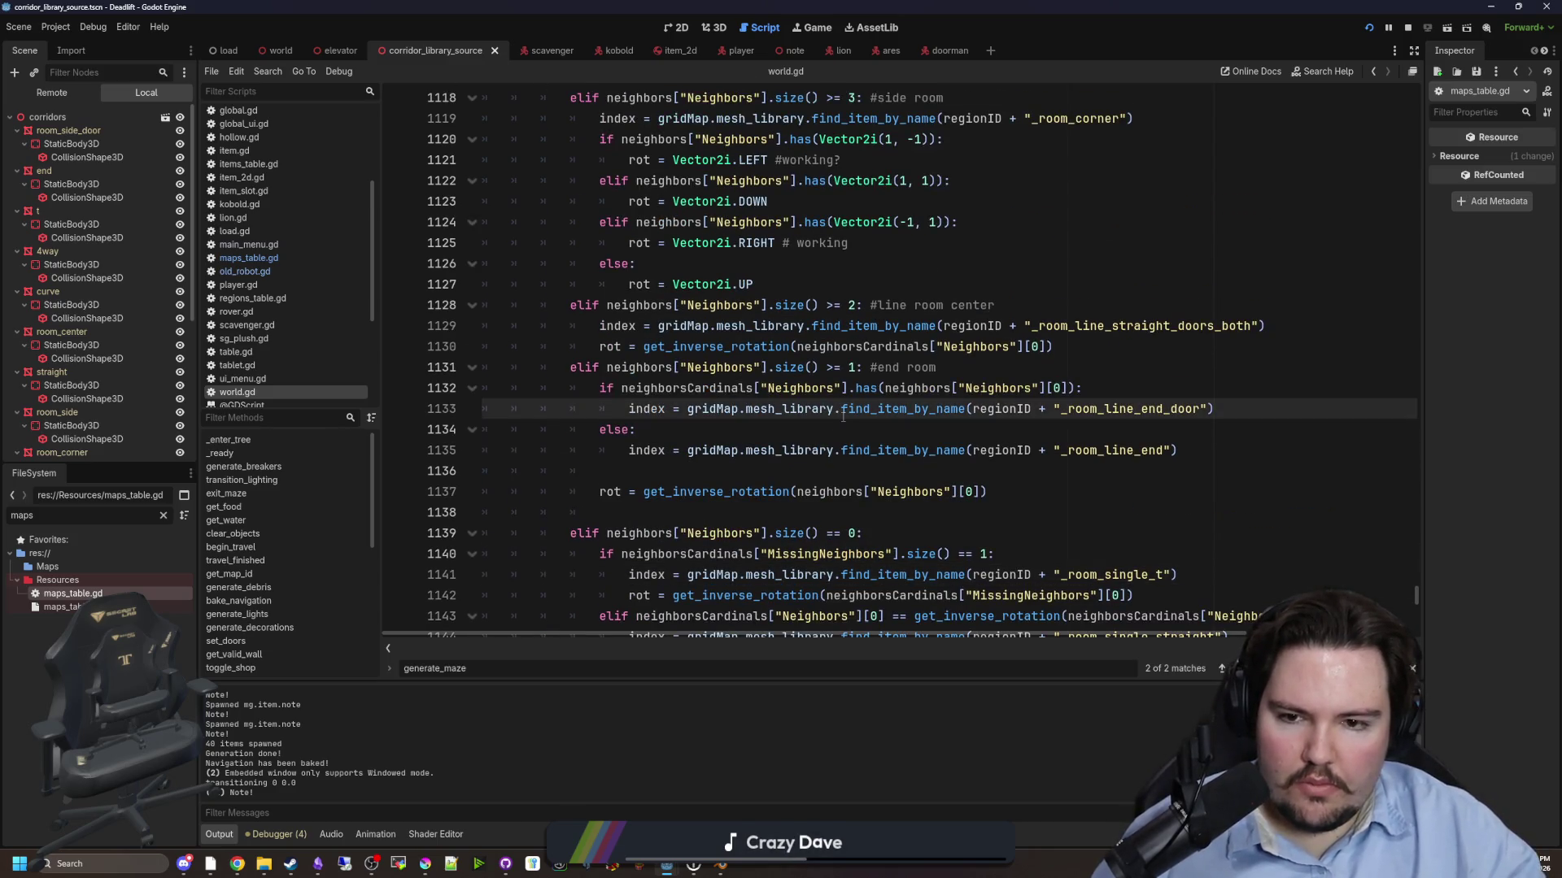
pyautogui.click(806, 428)
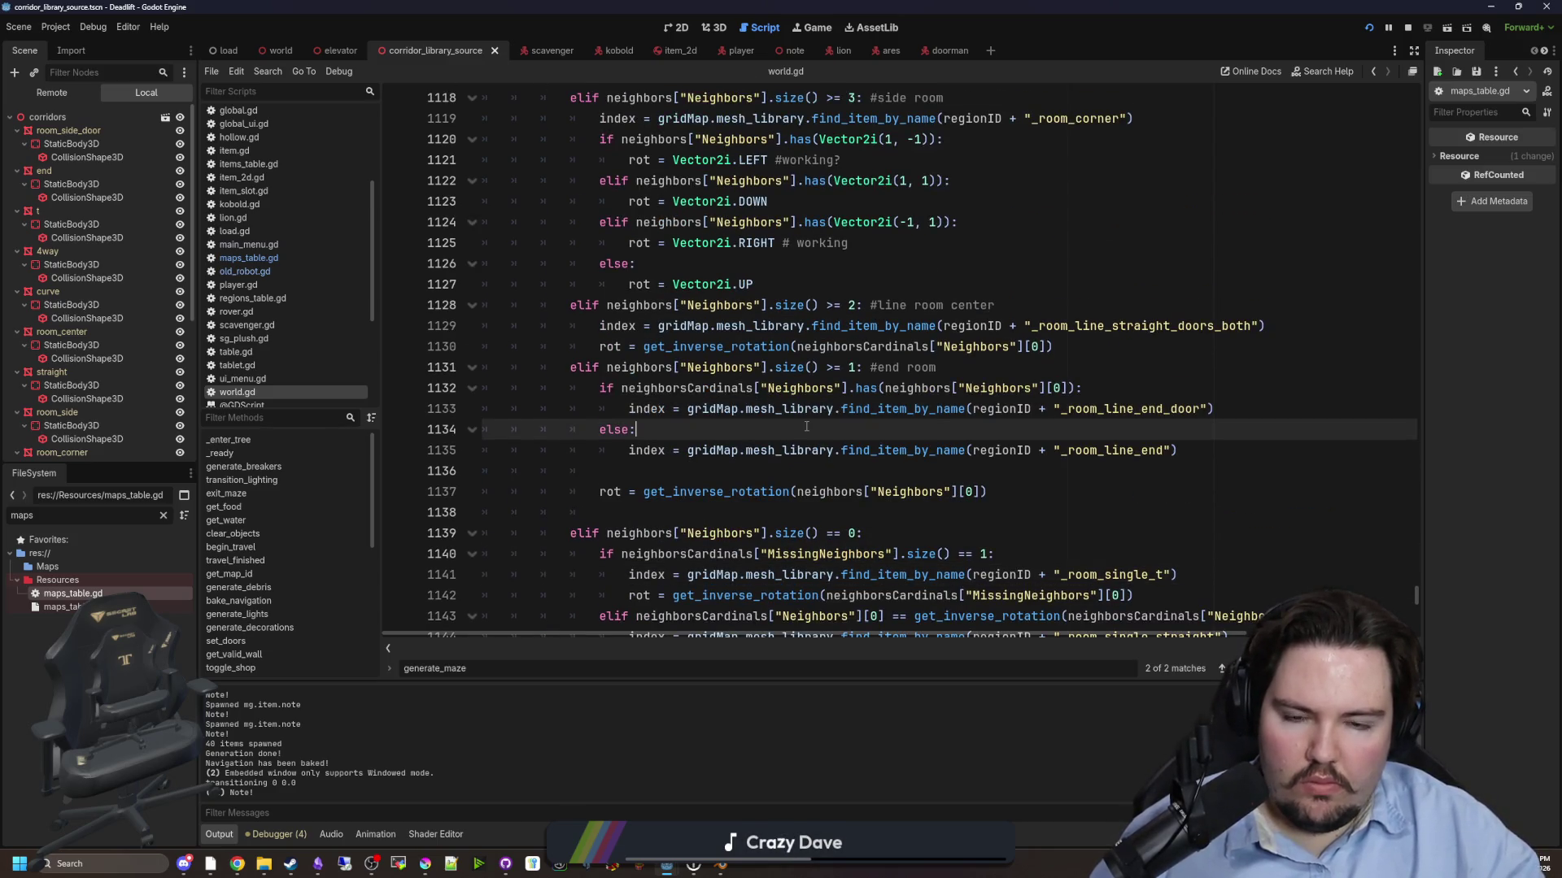
pyautogui.click(702, 390)
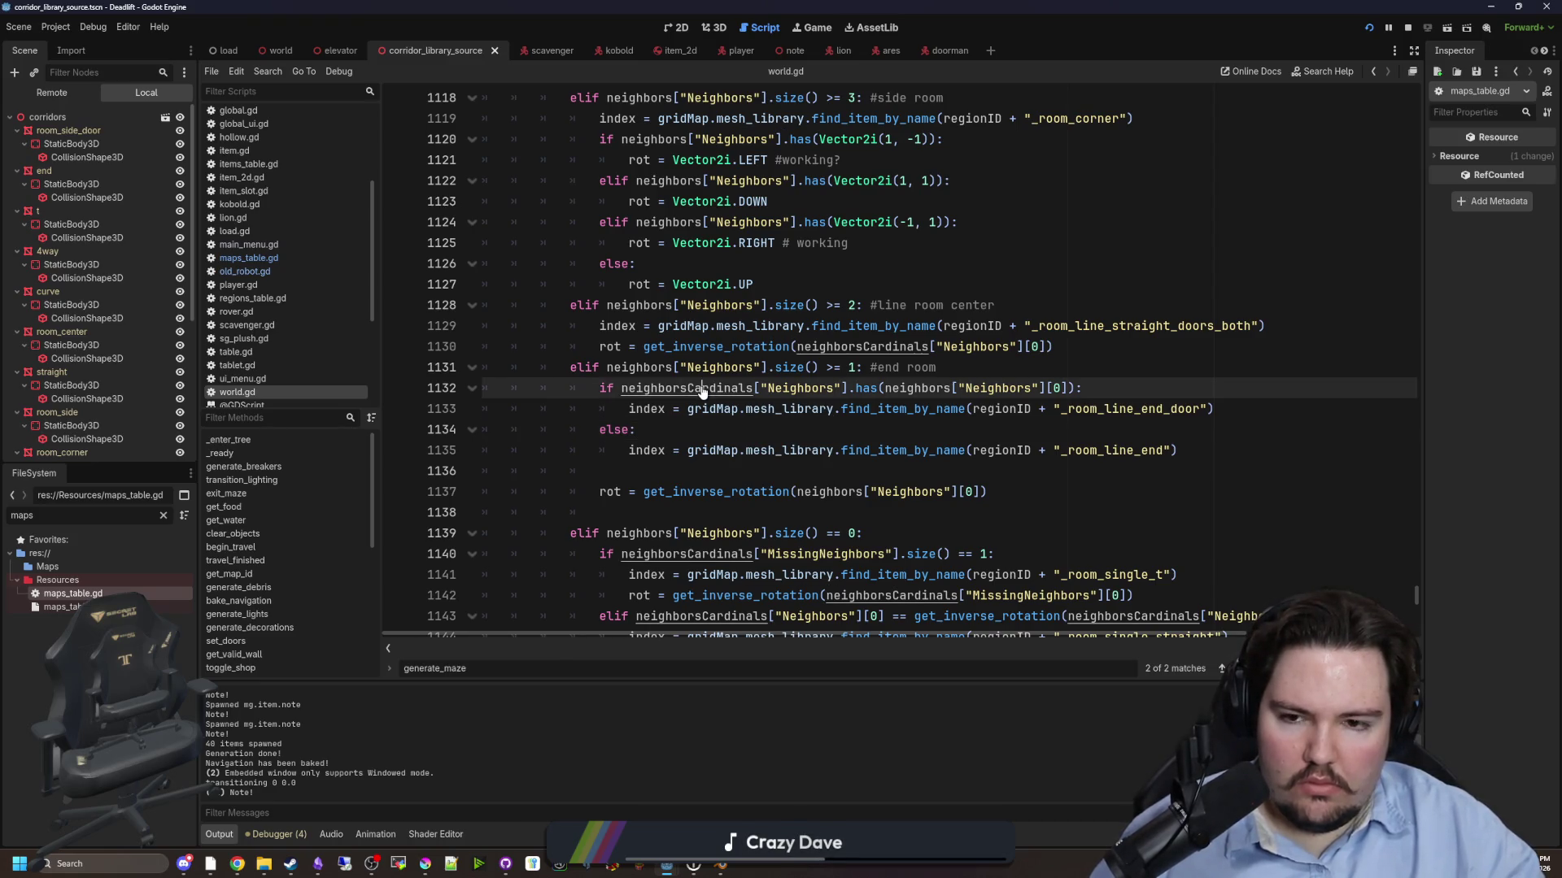
pyautogui.keyDown('ctrl'); pyautogui.click(702, 391); pyautogui.keyUp('ctrl')
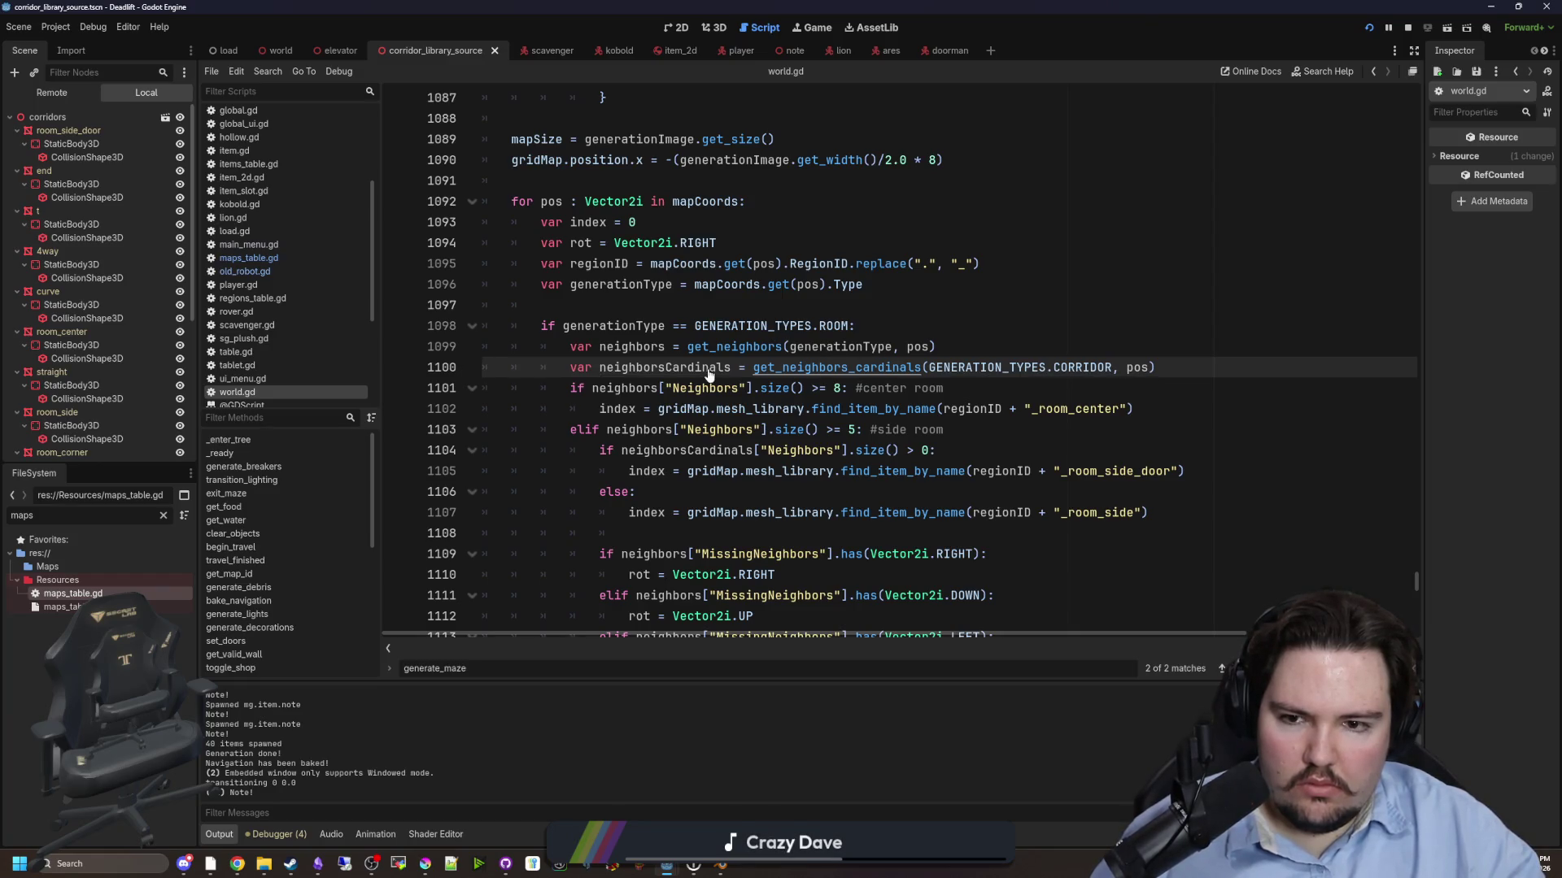
# - Inspect the get_neighbors_cardinals function definition and save the scene
pyautogui.keyDown('ctrl'); pyautogui.click(818, 370); pyautogui.keyUp('ctrl')
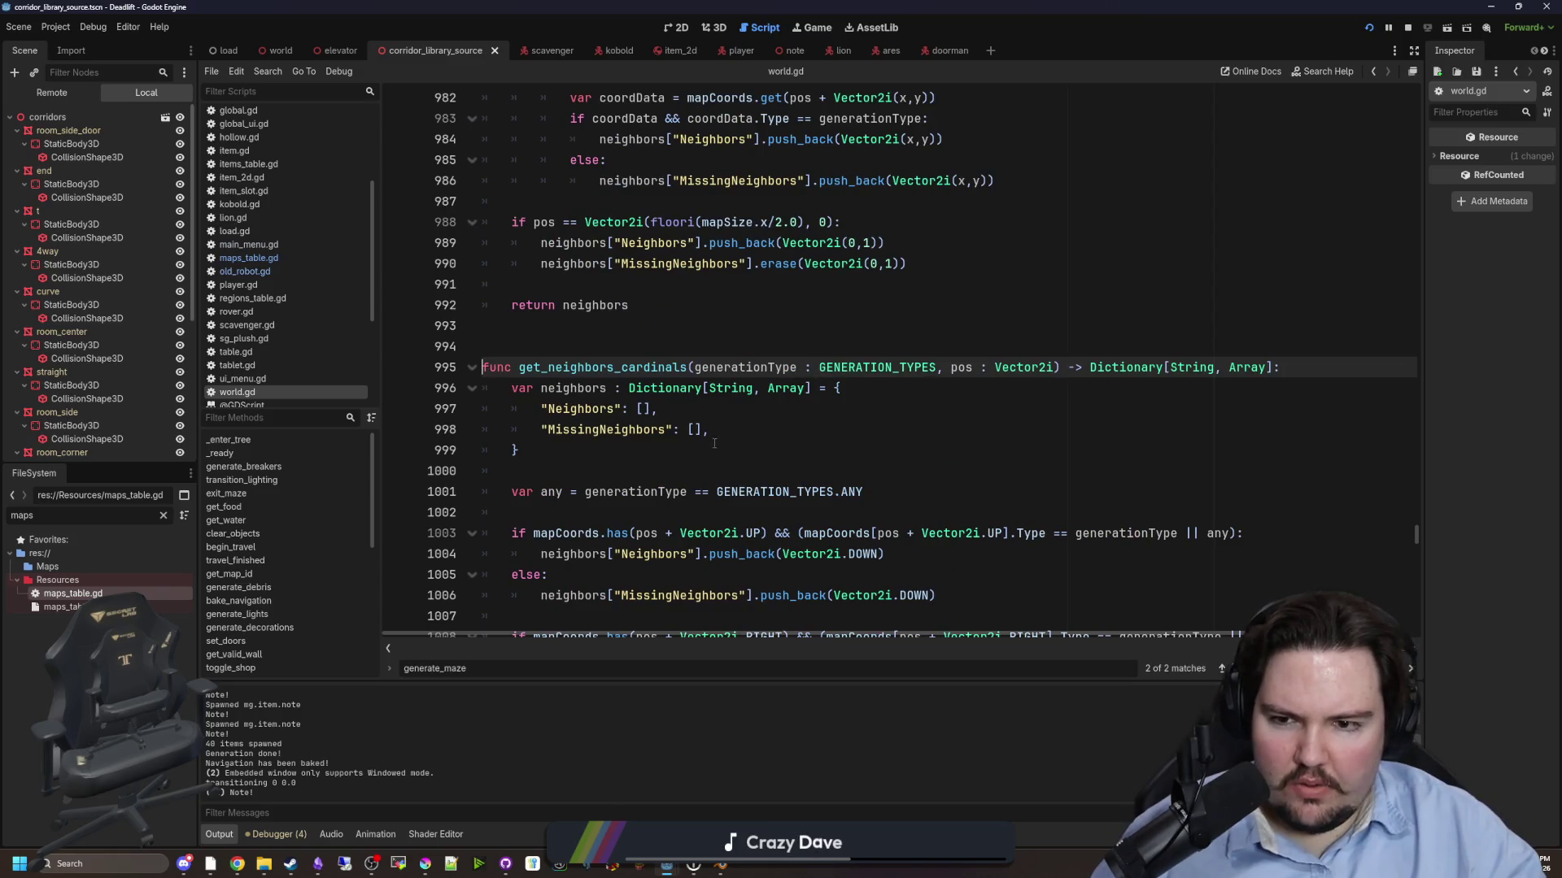
pyautogui.scroll(-5, 728, 394)
pyautogui.scroll(-2, 728, 394)
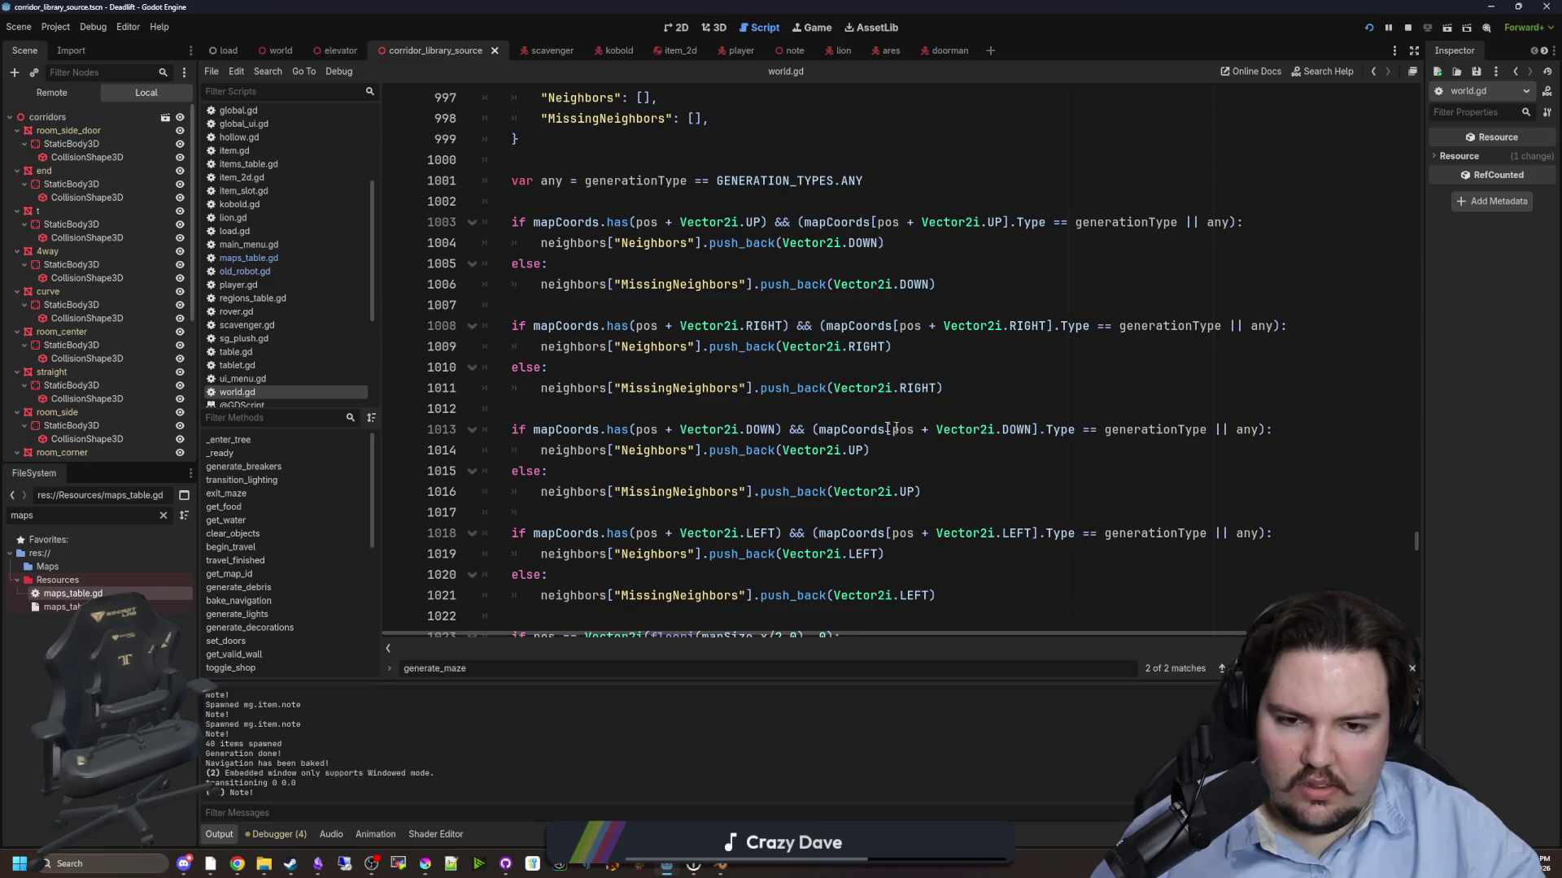
pyautogui.moveTo(1040, 502); pyautogui.dragTo(488, 450)
pyautogui.click(621, 416)
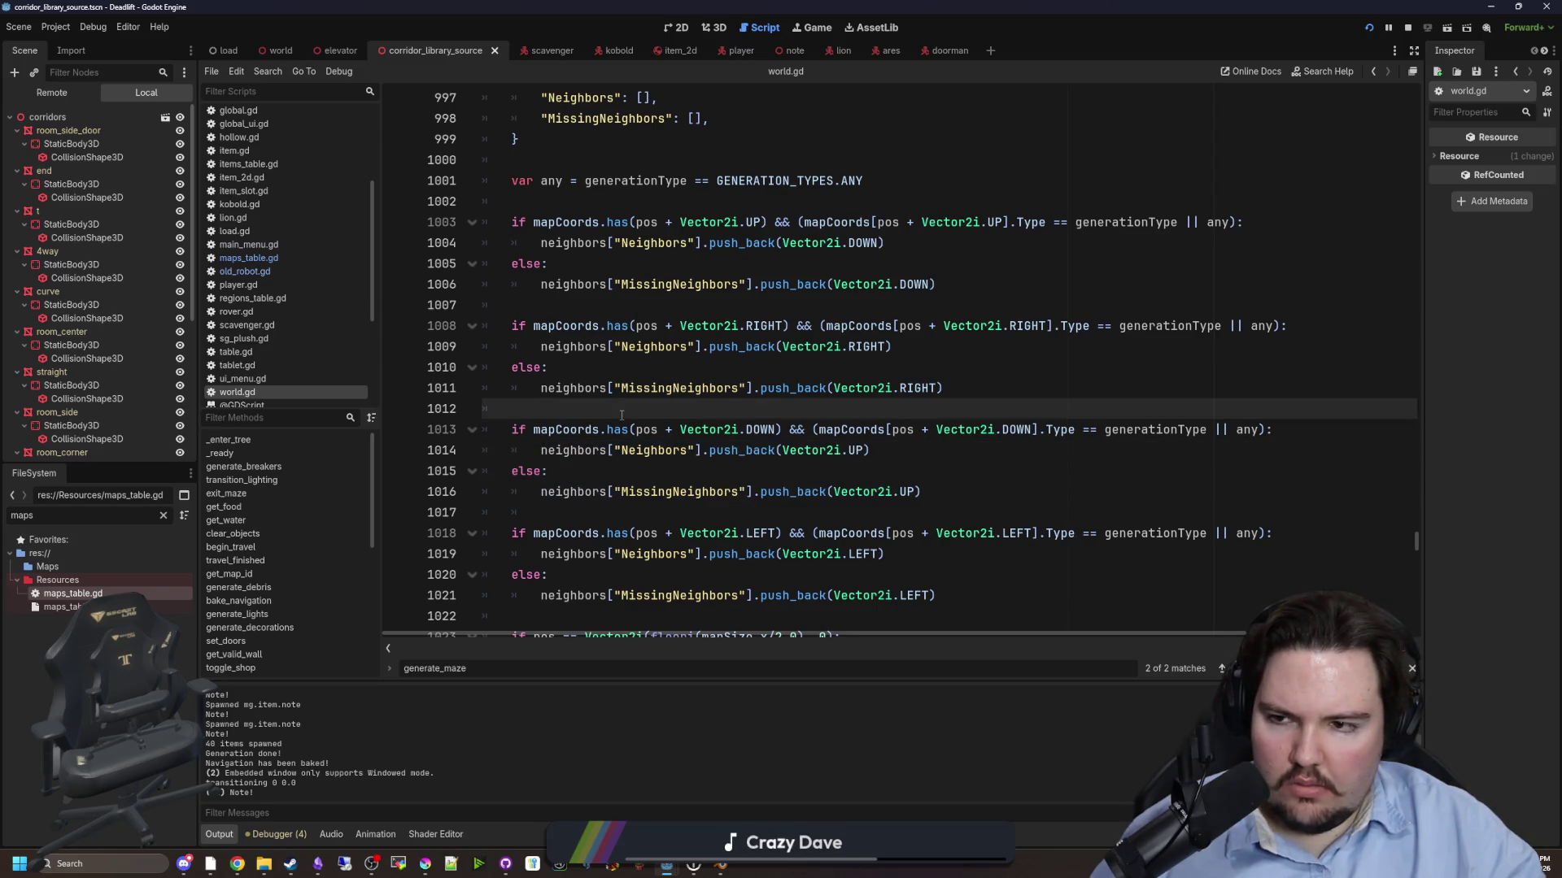
pyautogui.scroll(5, 622, 415)
pyautogui.click(681, 320)
pyautogui.hotkey('ctrl', 's')
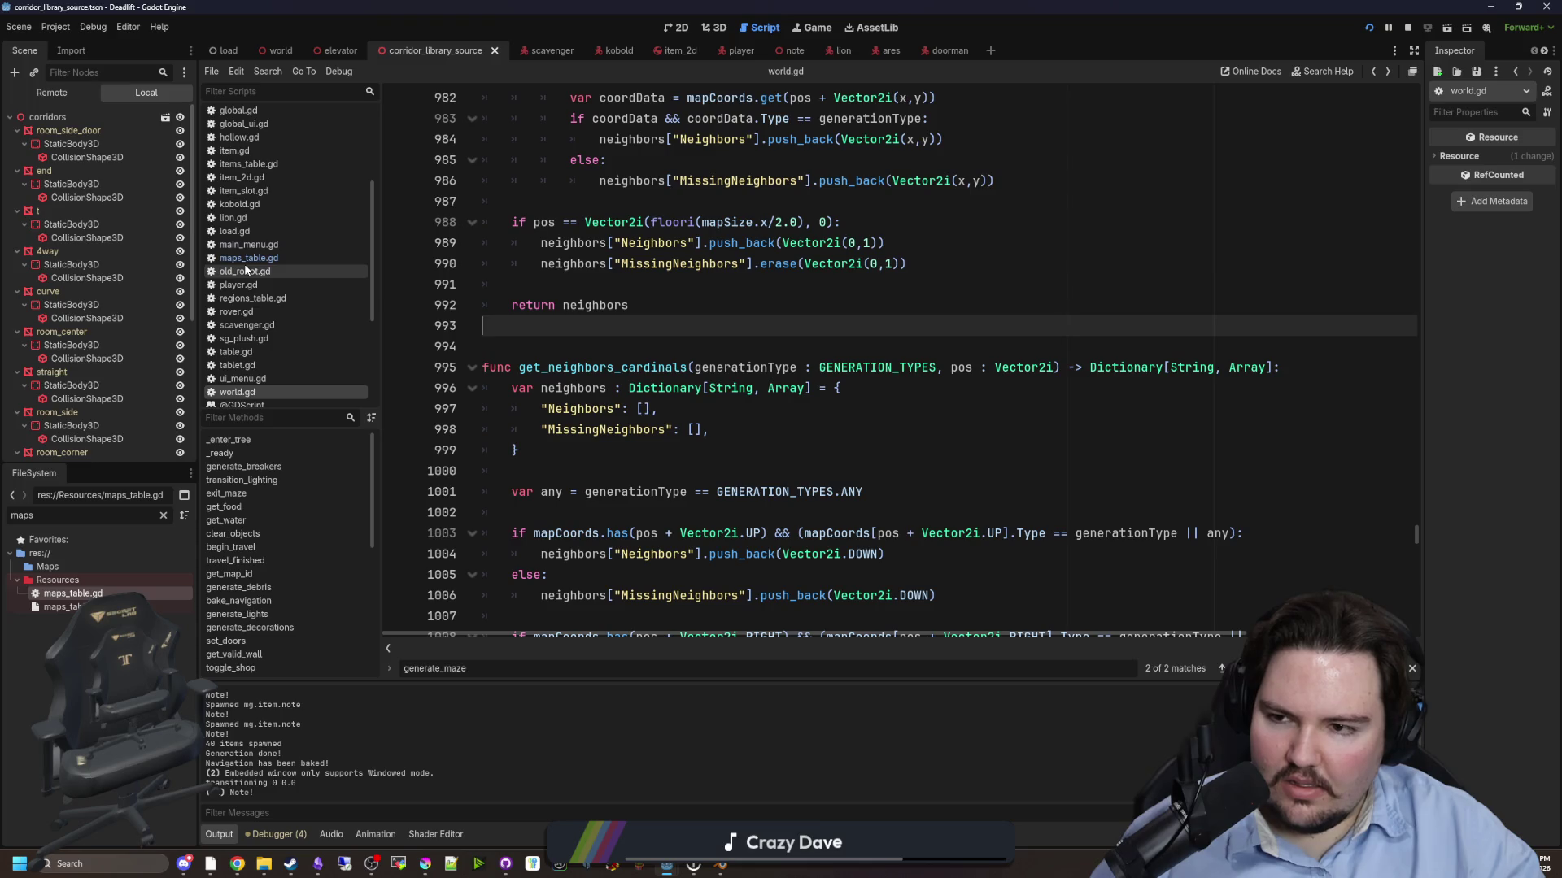
# - Bring the get_inverse_rotation and get_neighbors helpers into view and open the script search
pyautogui.scroll(-2, 636, 358)
pyautogui.scroll(-2, 636, 358)
pyautogui.scroll(11, 742, 309)
pyautogui.click(743, 309)
pyautogui.hotkey('ctrl', 'f')
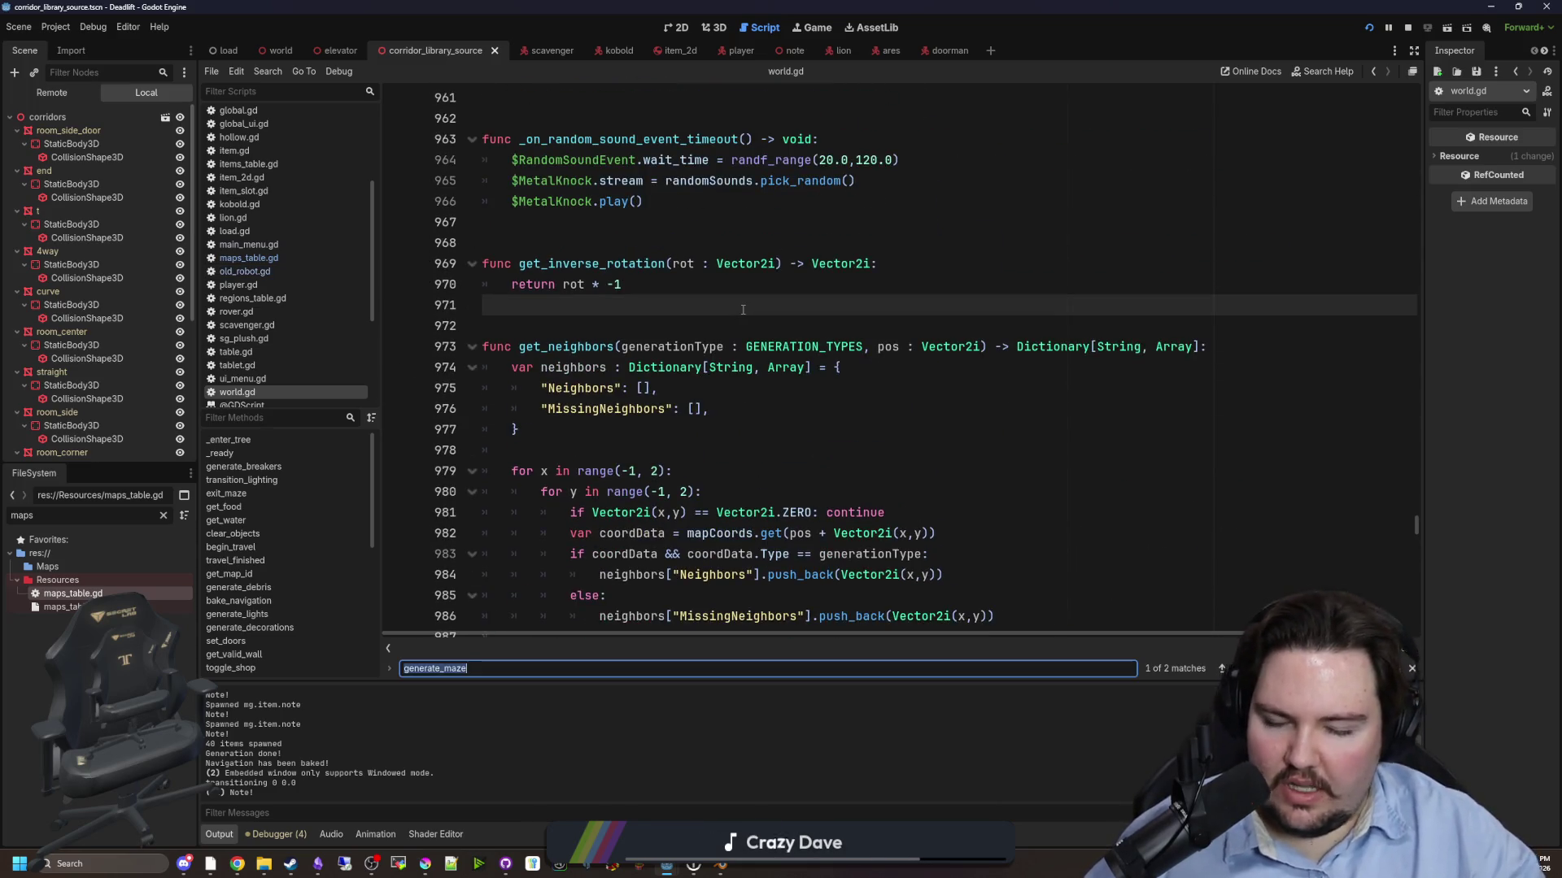
# - Search for generate_maze and scroll through its room rotation branches around lines 1139–1146
pyautogui.write('generate_maze')
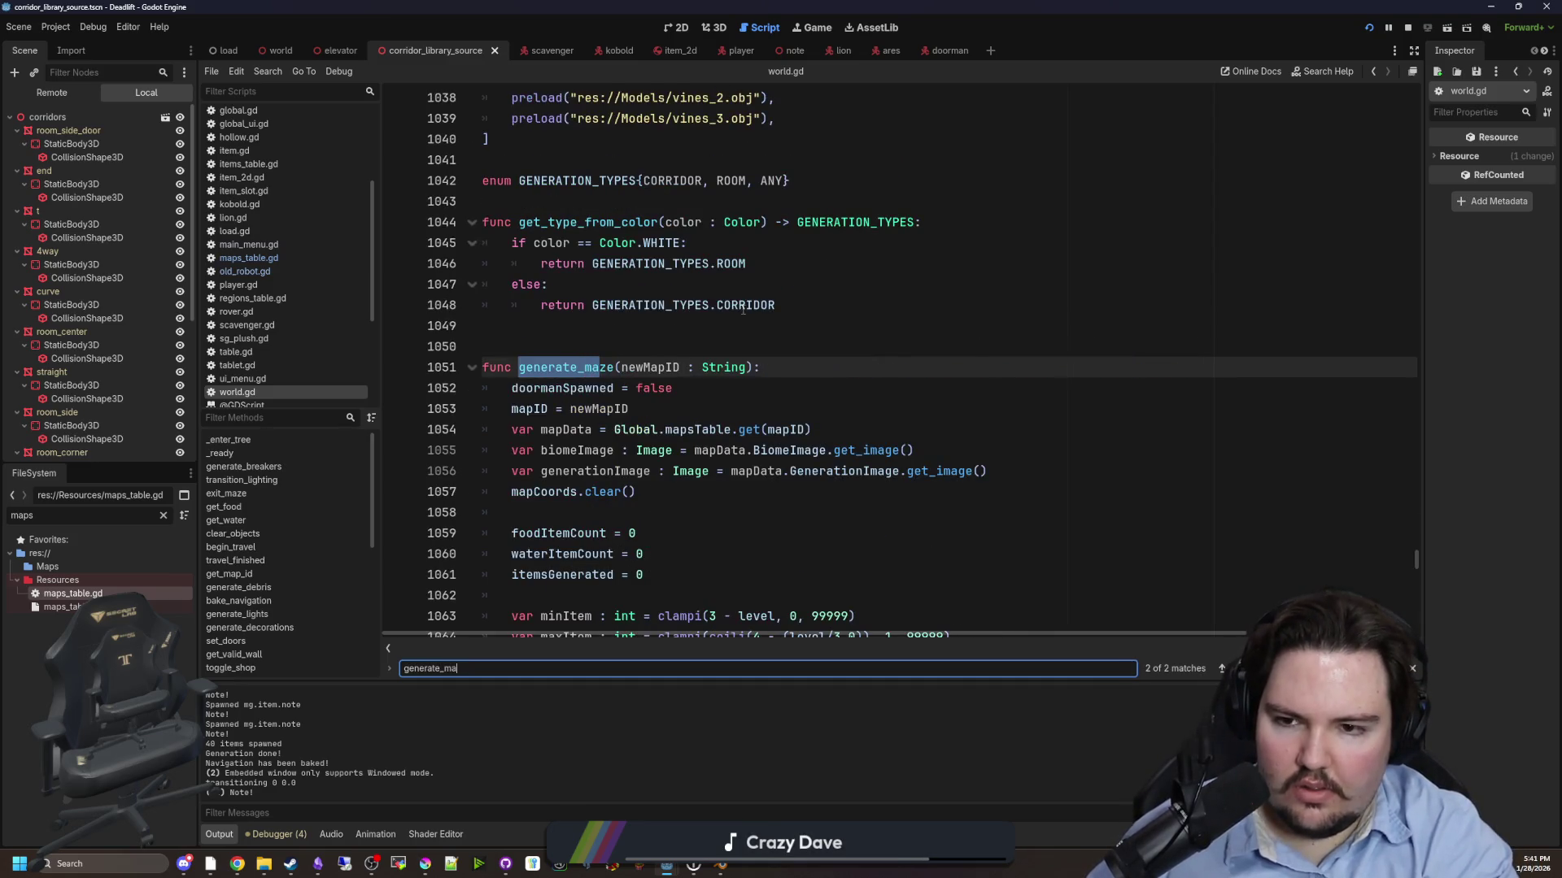
pyautogui.scroll(-7, 900, 393)
pyautogui.scroll(-7, 900, 393)
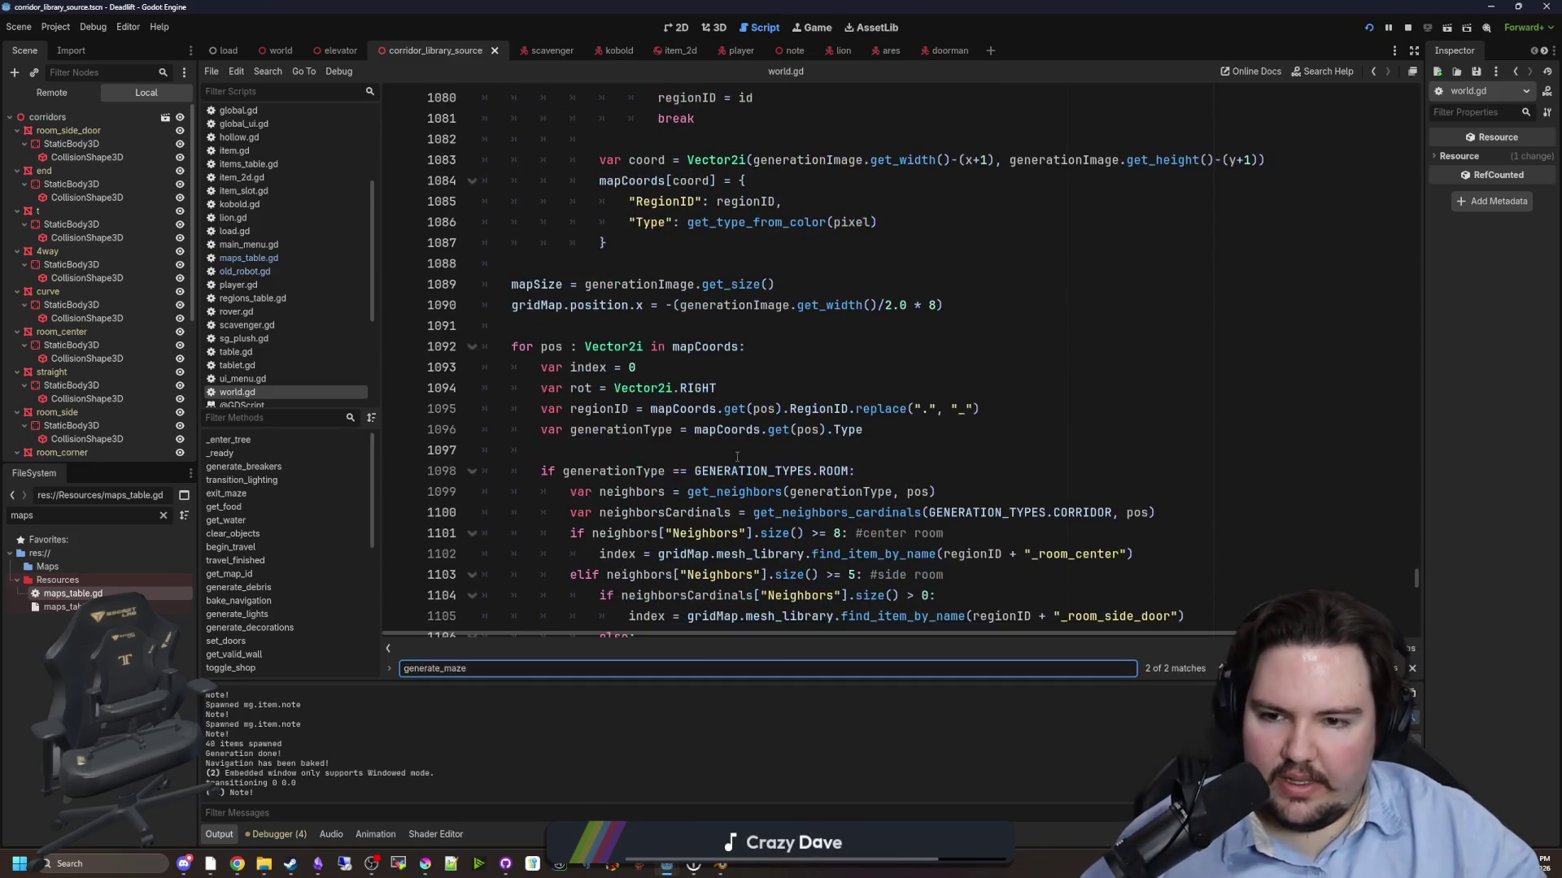
pyautogui.click(712, 429)
pyautogui.scroll(-5, 711, 426)
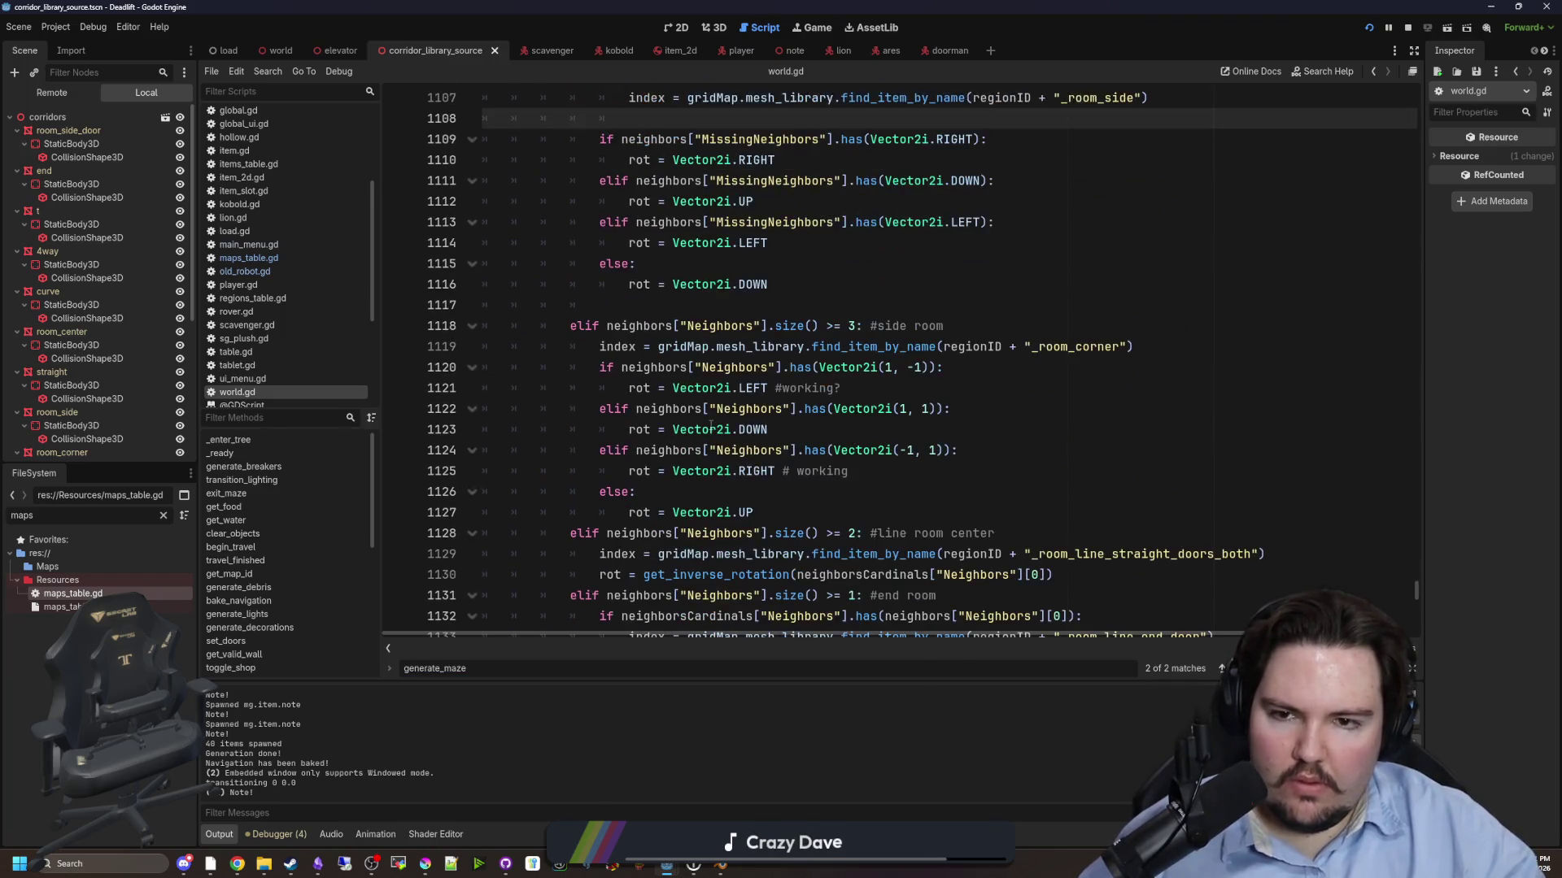
pyautogui.scroll(-8, 711, 425)
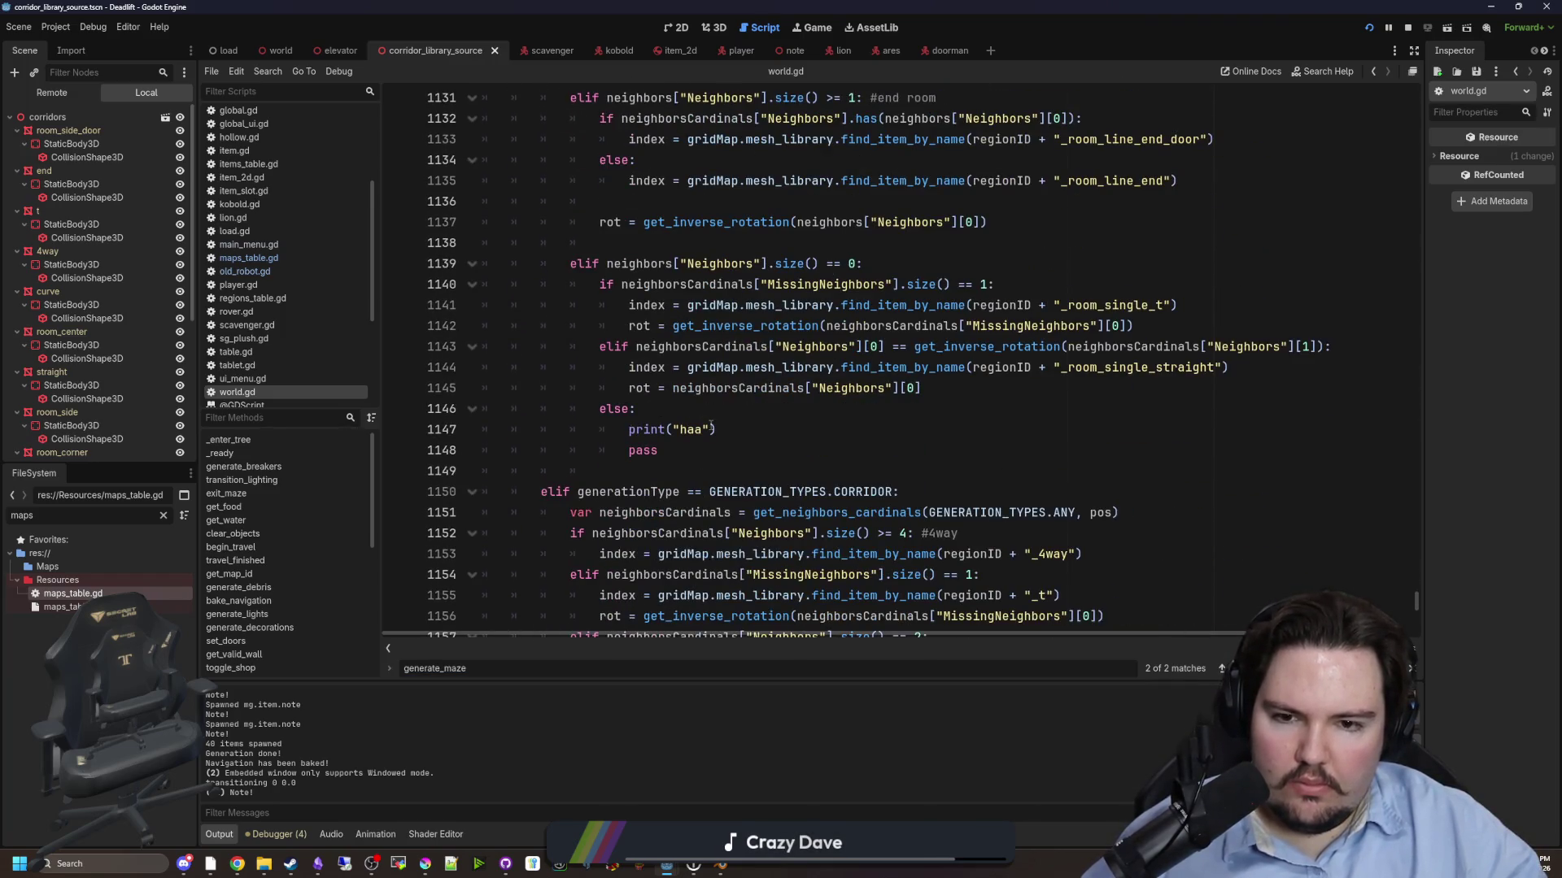
pyautogui.click(784, 415)
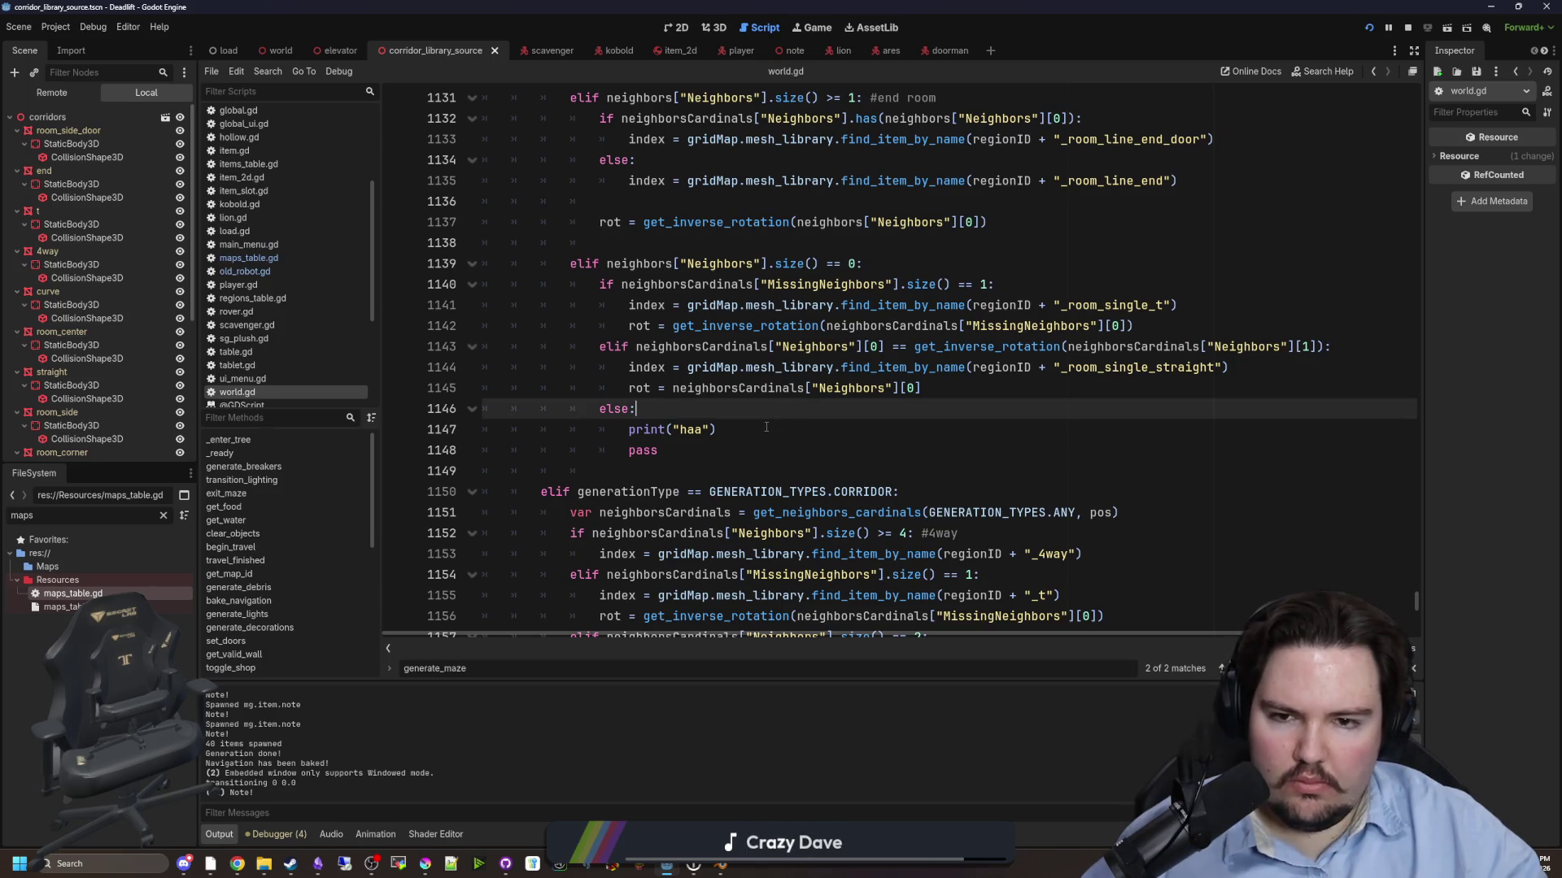
pyautogui.scroll(2, 766, 427)
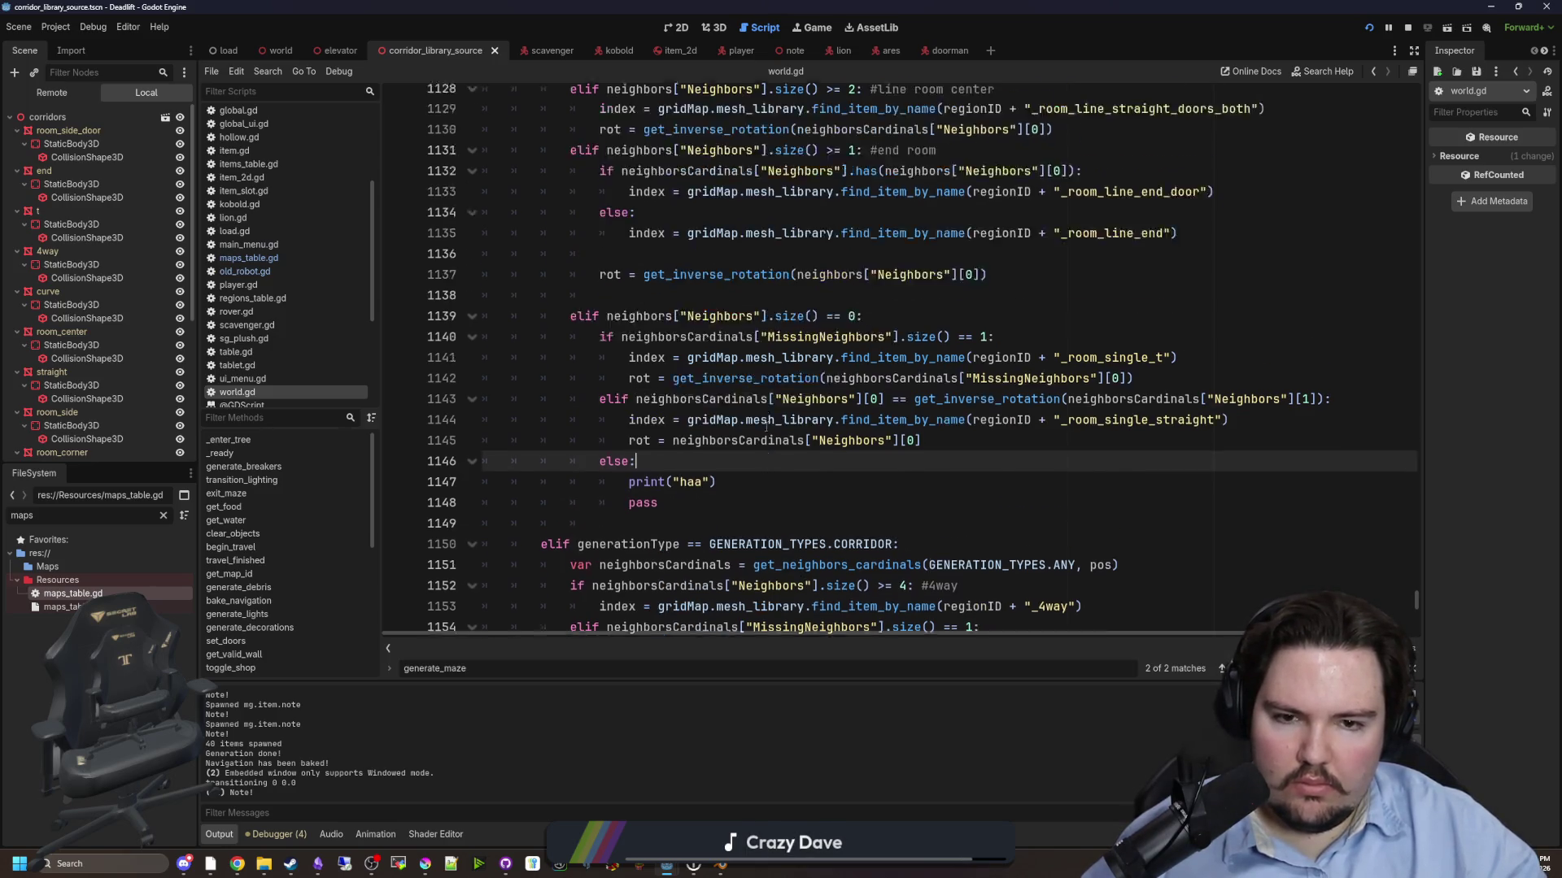
pyautogui.click(1000, 387)
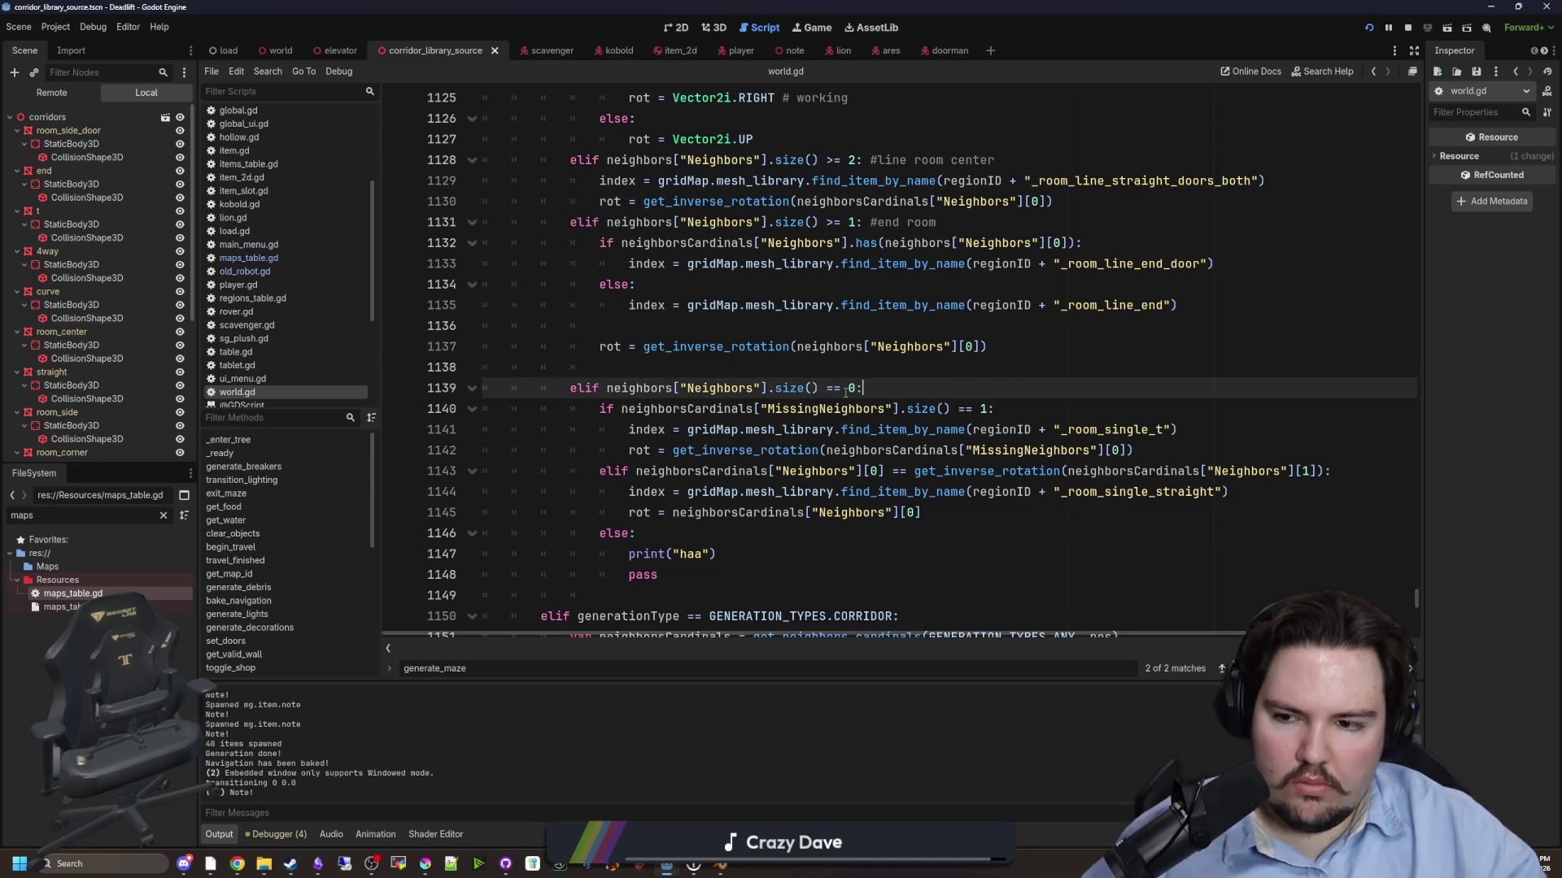
# - Examine the end-room block on lines 1131–1137, including the end-door index assignment
pyautogui.scroll(2, 806, 395)
pyautogui.moveTo(1005, 465)
pyautogui.mouseDown()
pyautogui.moveTo(569, 467)
pyautogui.moveTo(569, 348)
pyautogui.moveTo(1216, 388)
pyautogui.moveTo(1166, 368)
pyautogui.mouseUp()
pyautogui.click(635, 409)
pyautogui.click(1166, 367)
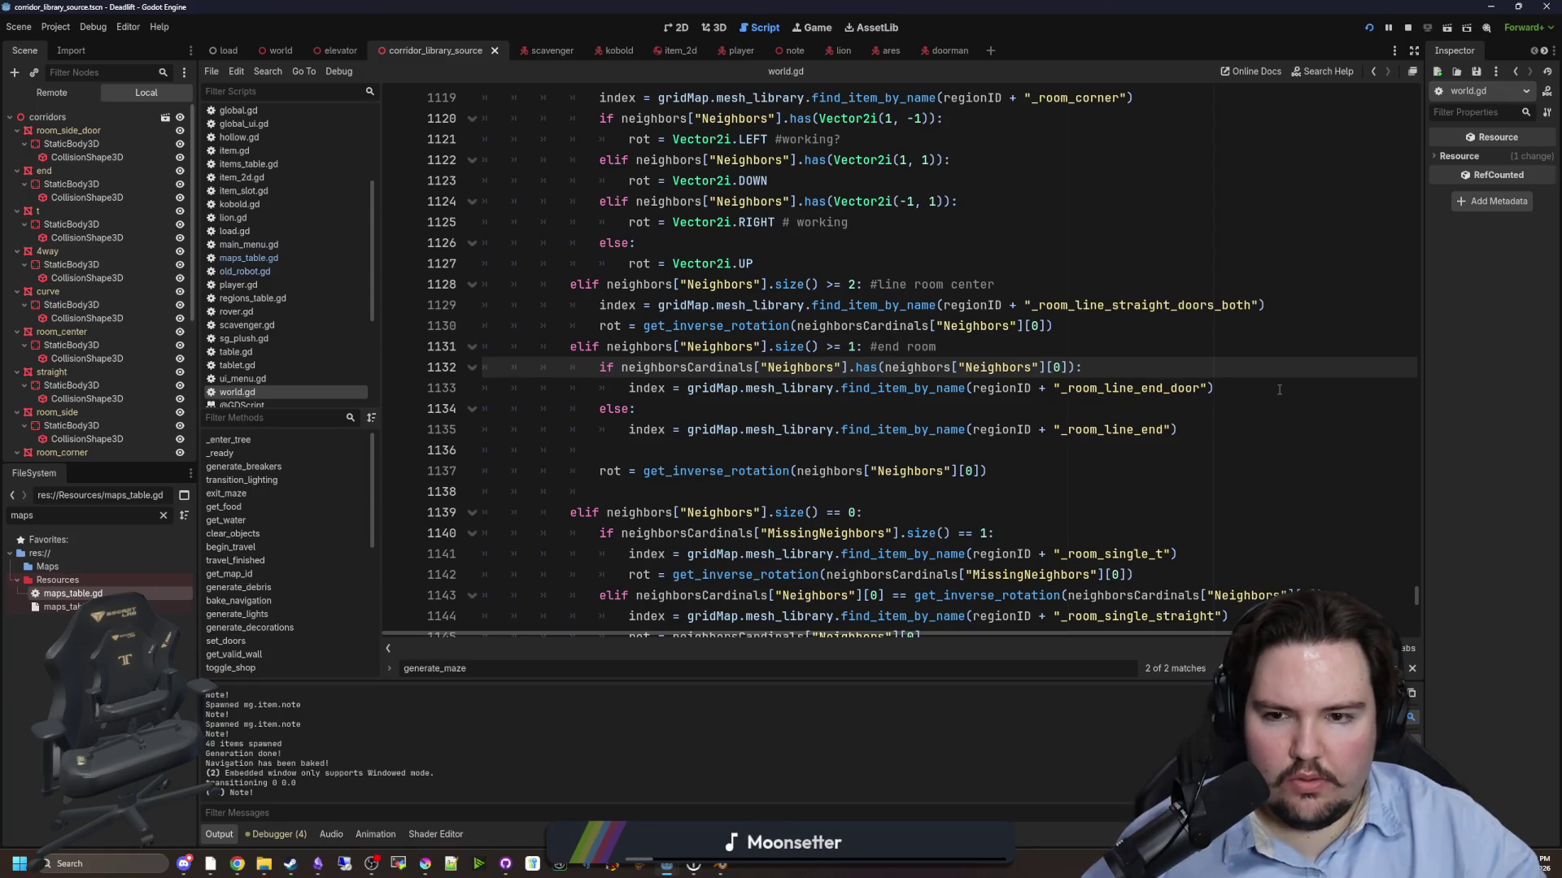
pyautogui.moveTo(1278, 389); pyautogui.dragTo(629, 388)
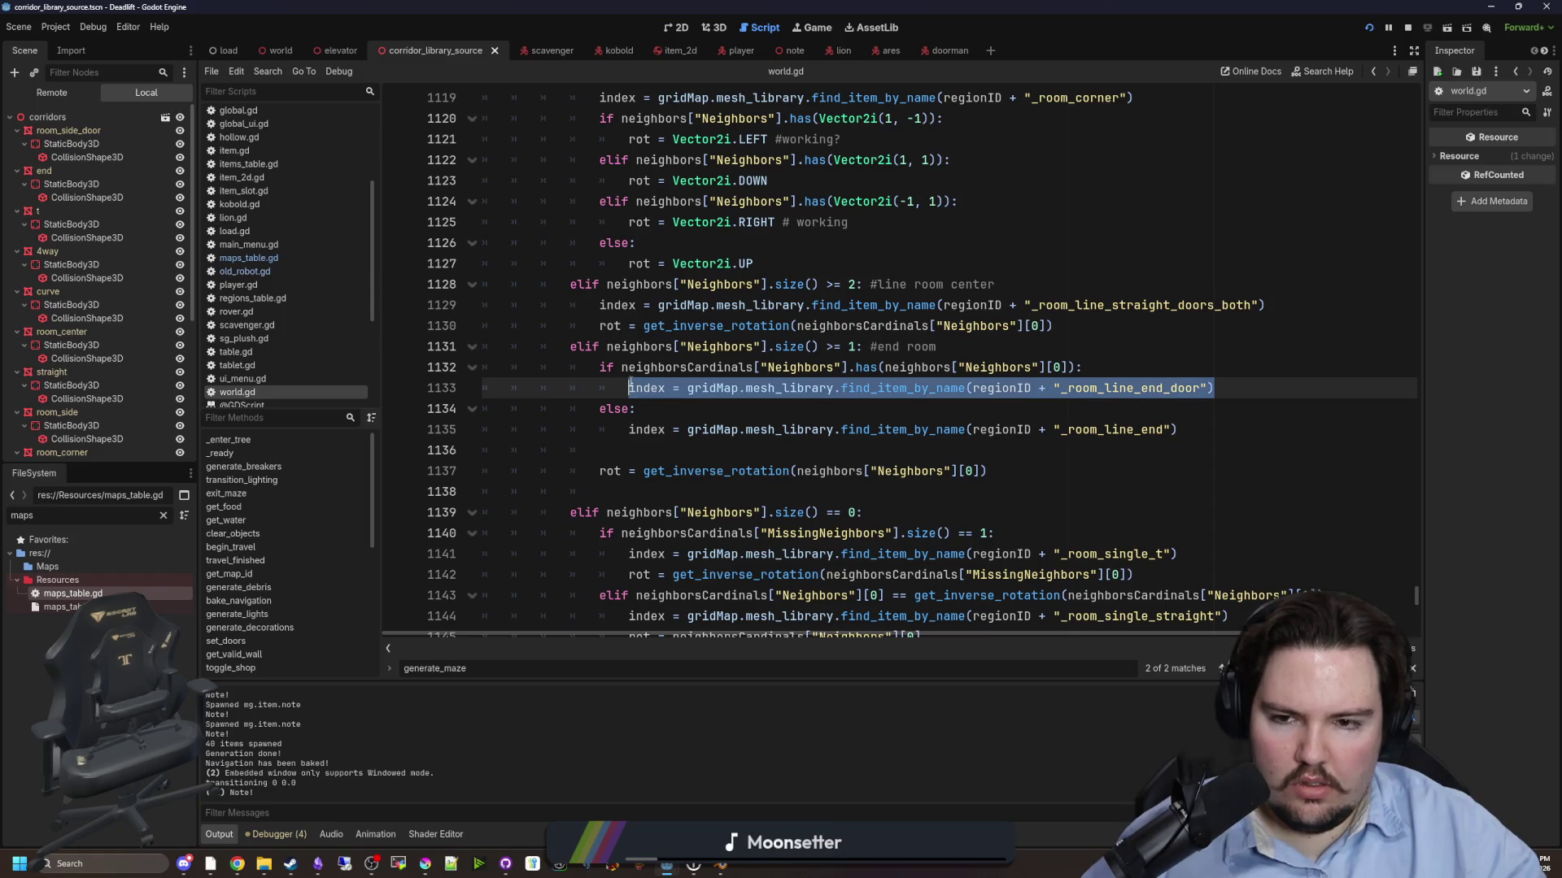
pyautogui.click(835, 409)
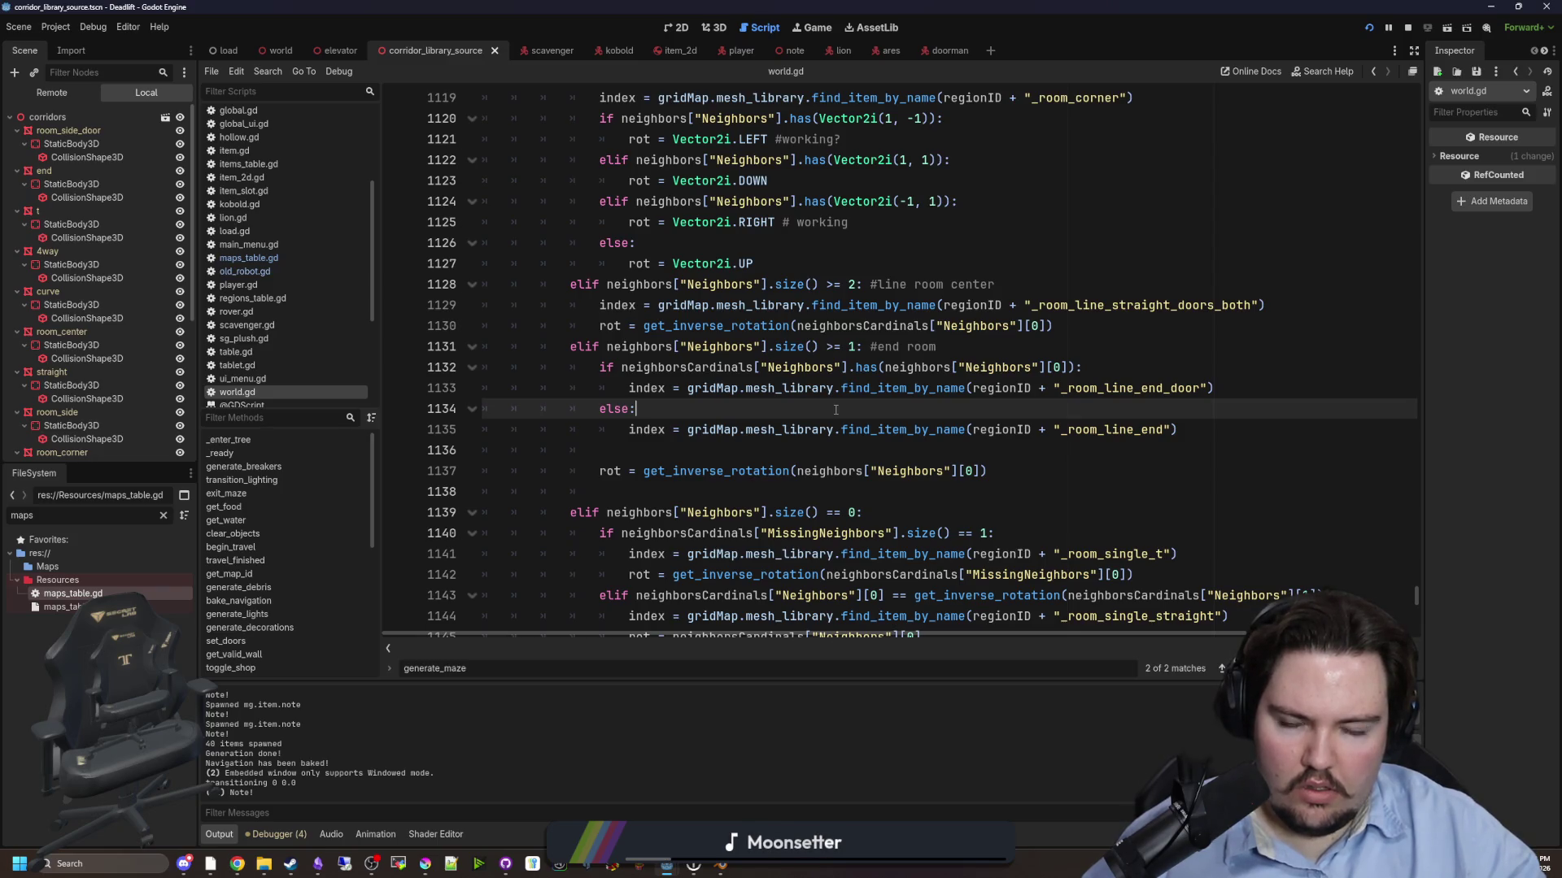
# - Jump to the neighborsCardinals declaration and return to the no-neighbours branch near line 1145
pyautogui.keyDown('ctrl'); pyautogui.click(687, 370); pyautogui.keyUp('ctrl')
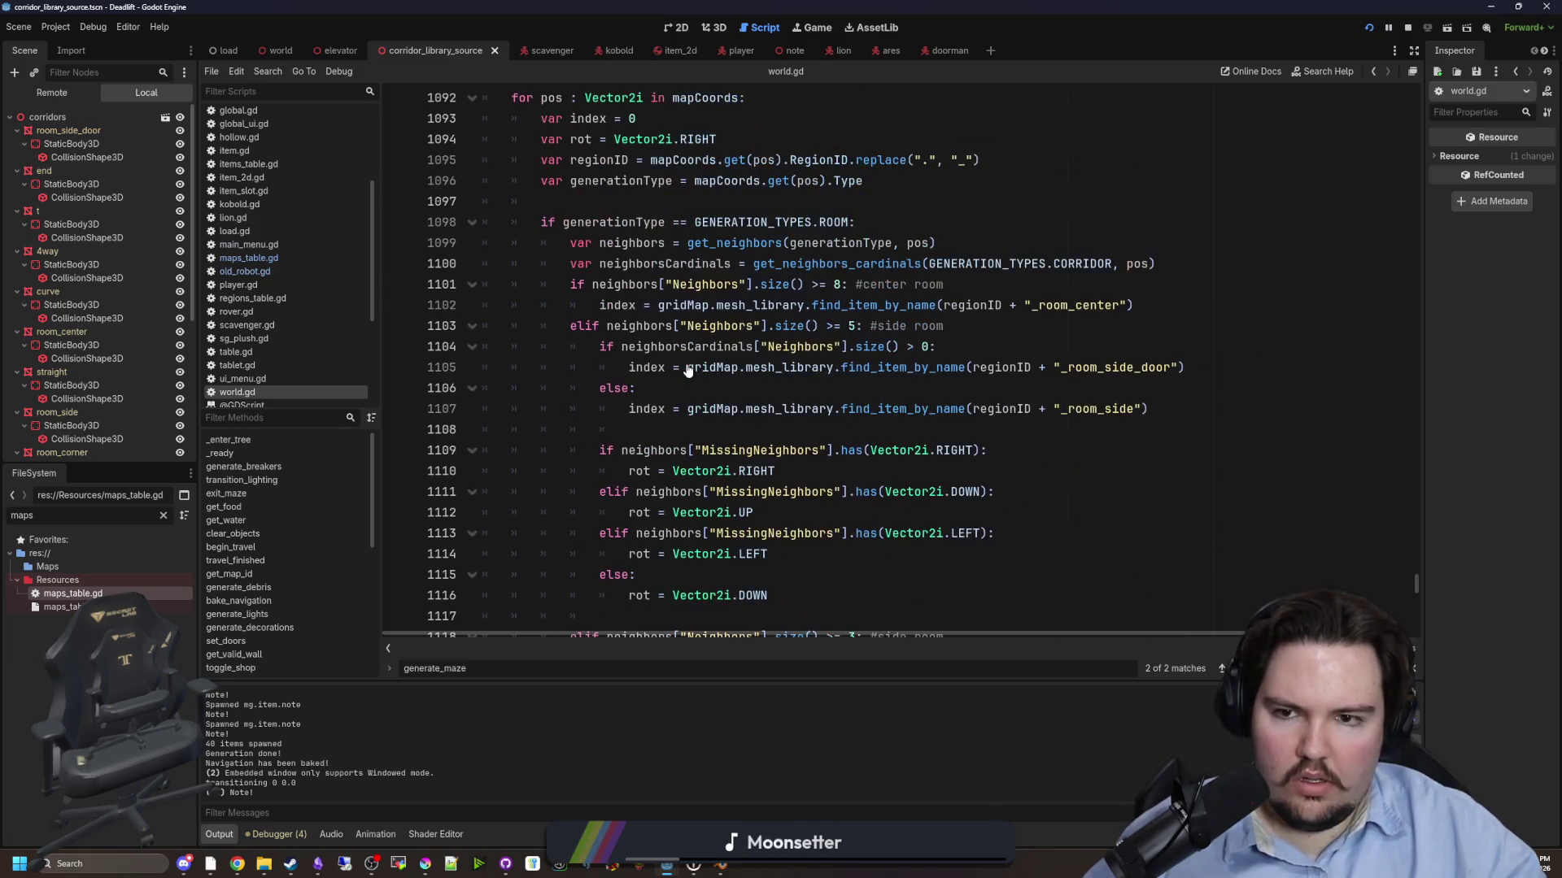
pyautogui.scroll(-12, 1040, 257)
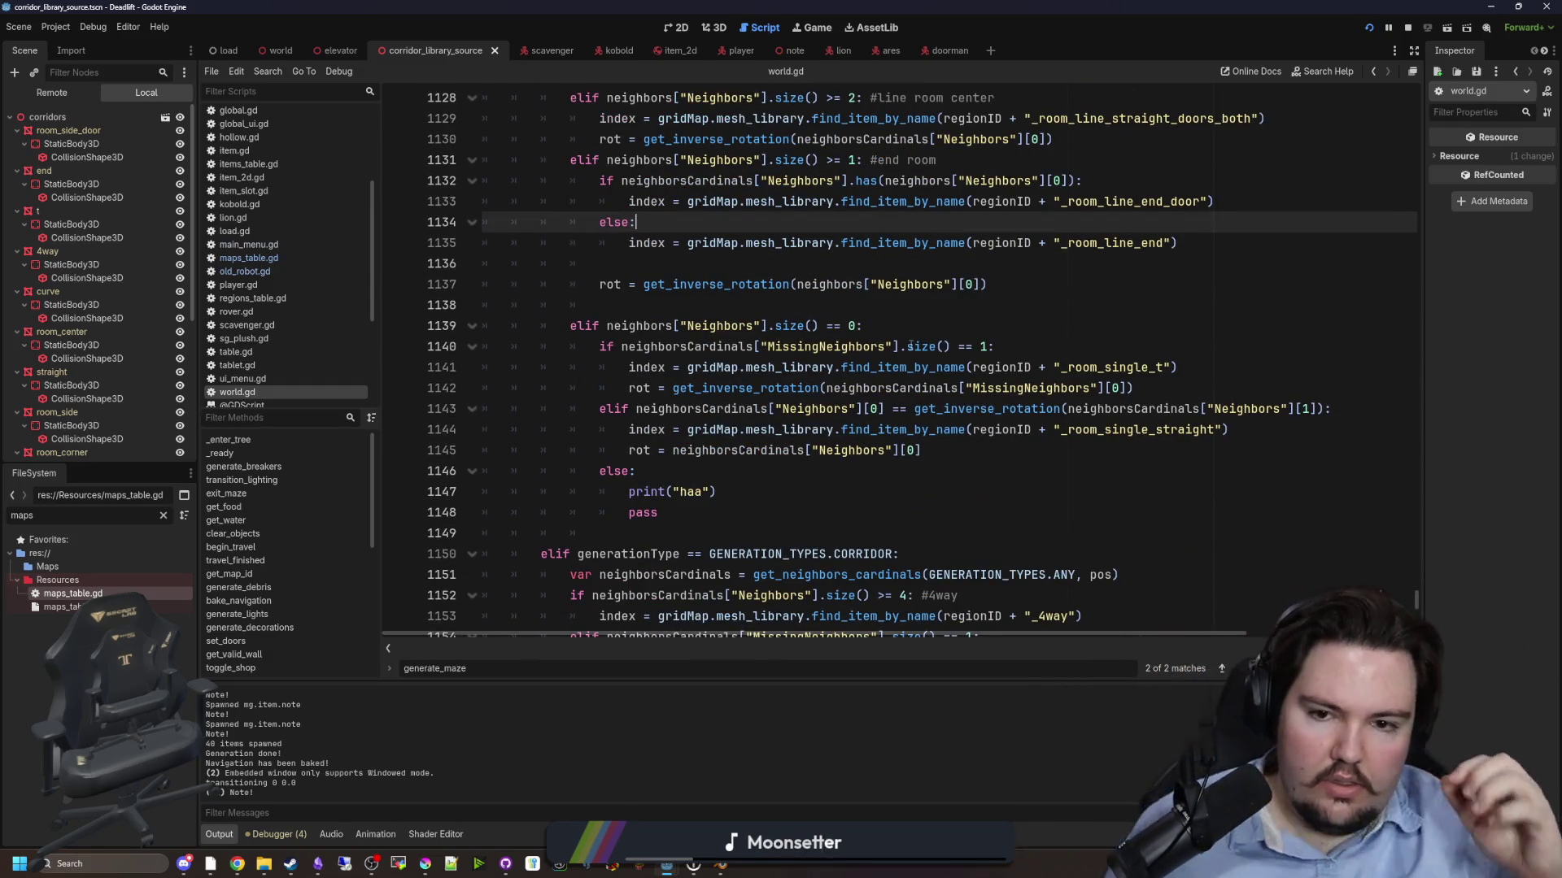
pyautogui.click(996, 456)
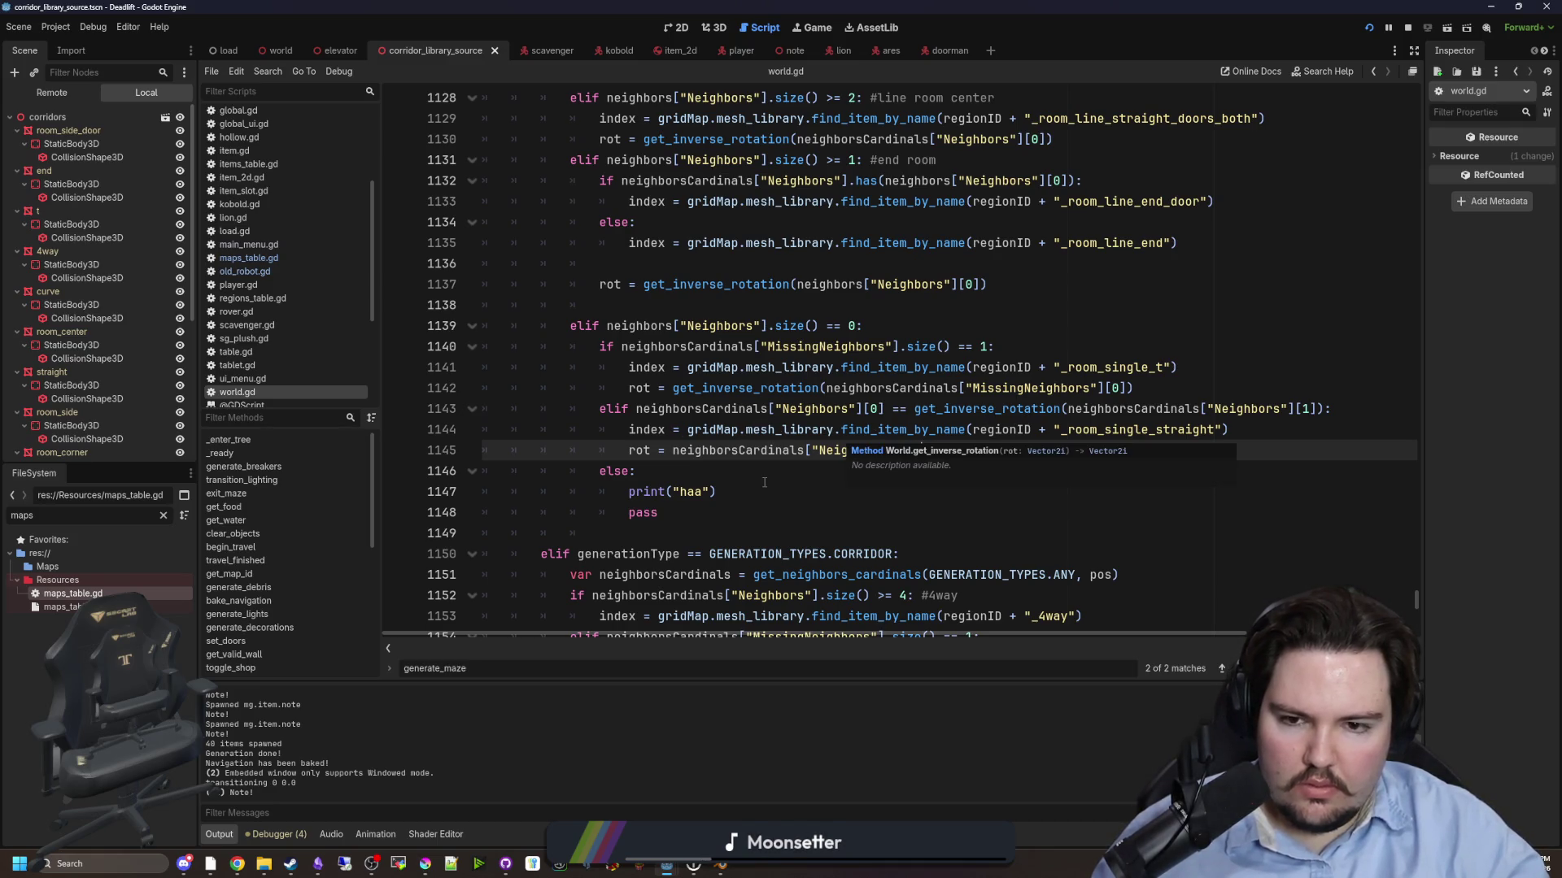
pyautogui.click(727, 464)
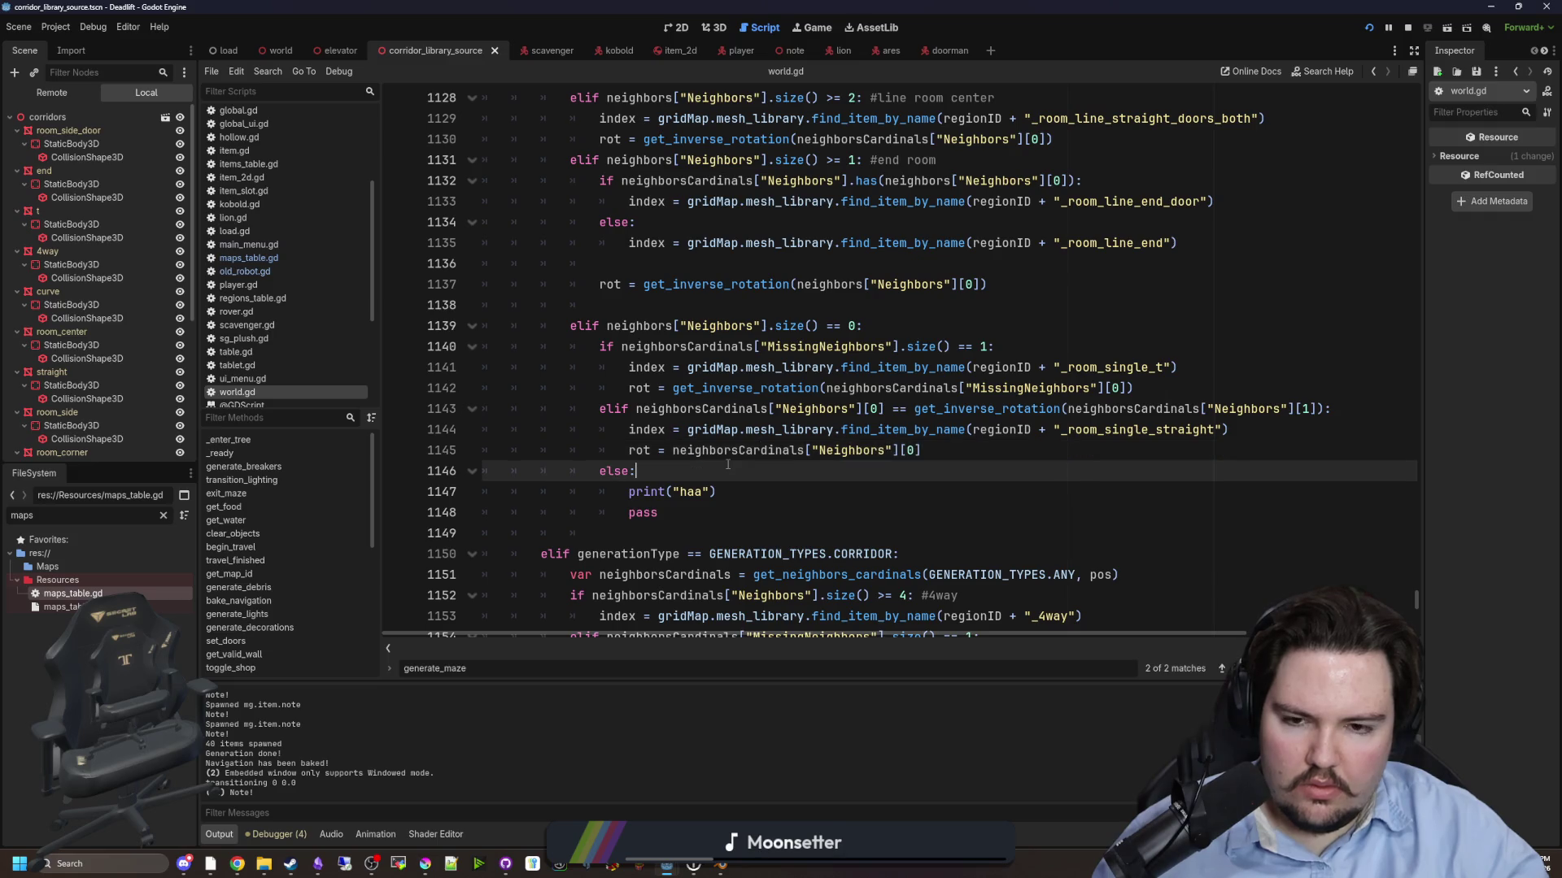
pyautogui.click(1057, 450)
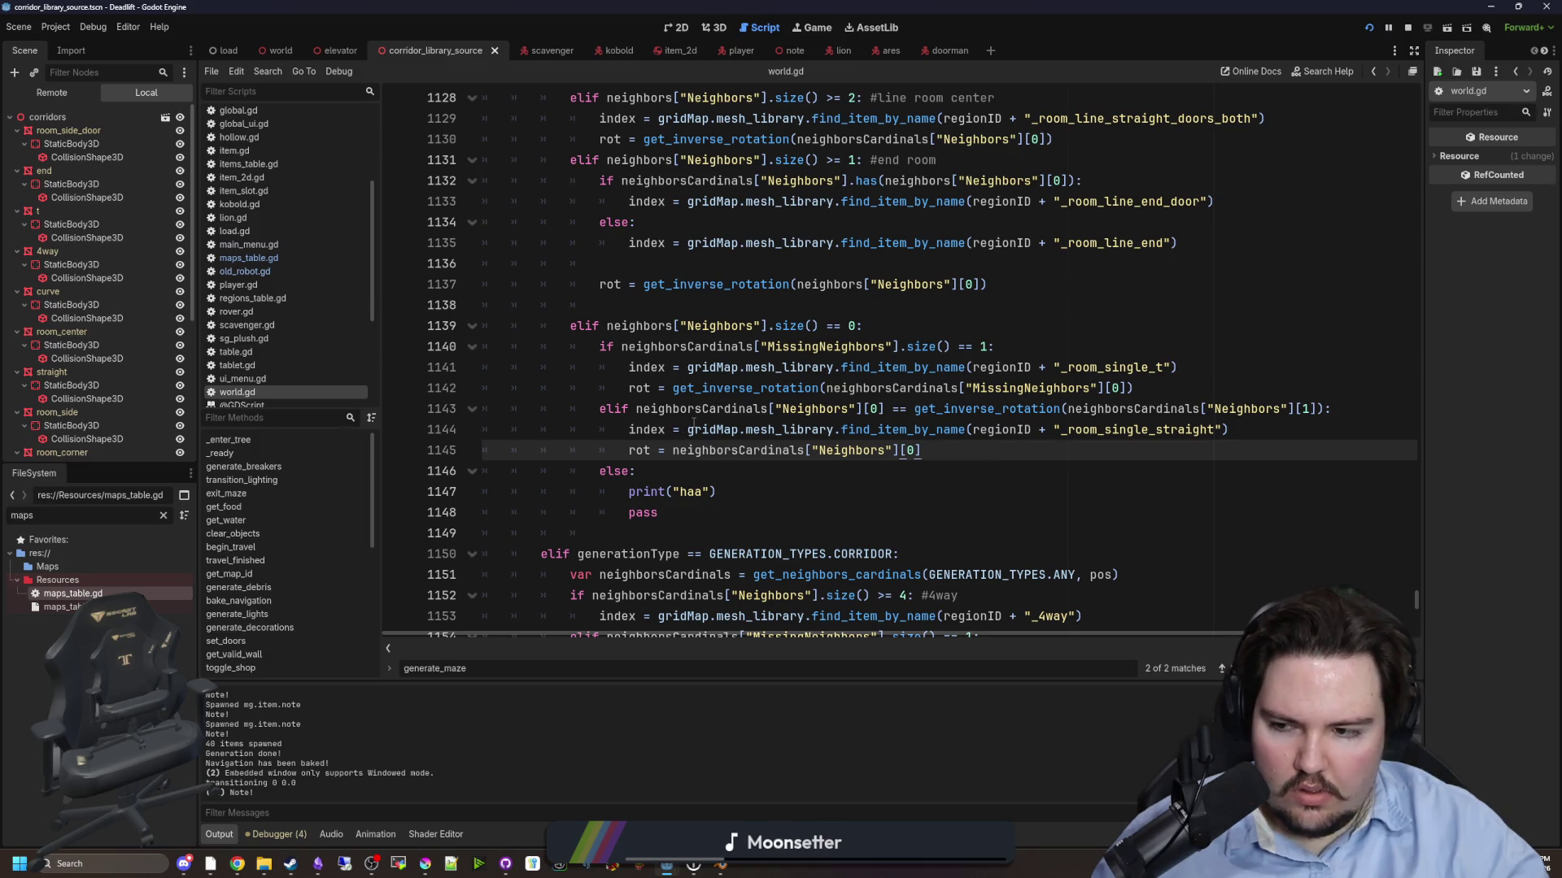
pyautogui.scroll(-13, 693, 422)
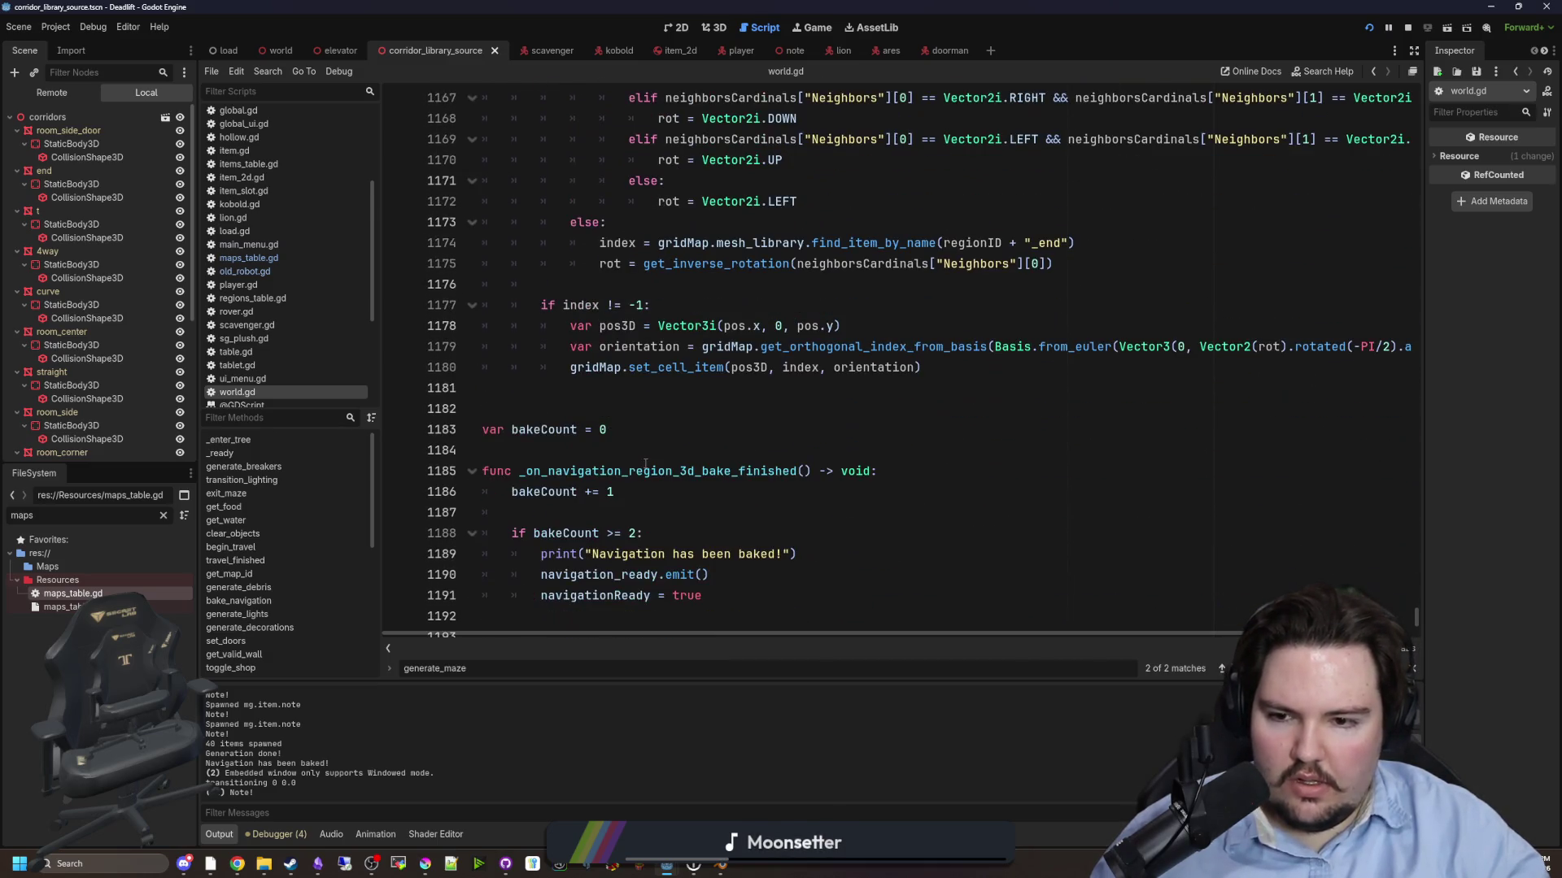
# - Add a new function vertical_convert(input : Vector2i) after line 1181
pyautogui.click(521, 381)
pyautogui.press('Return')
pyautogui.press('Return')
pyautogui.press('Return')
pyautogui.press('Up')
pyautogui.write('f')
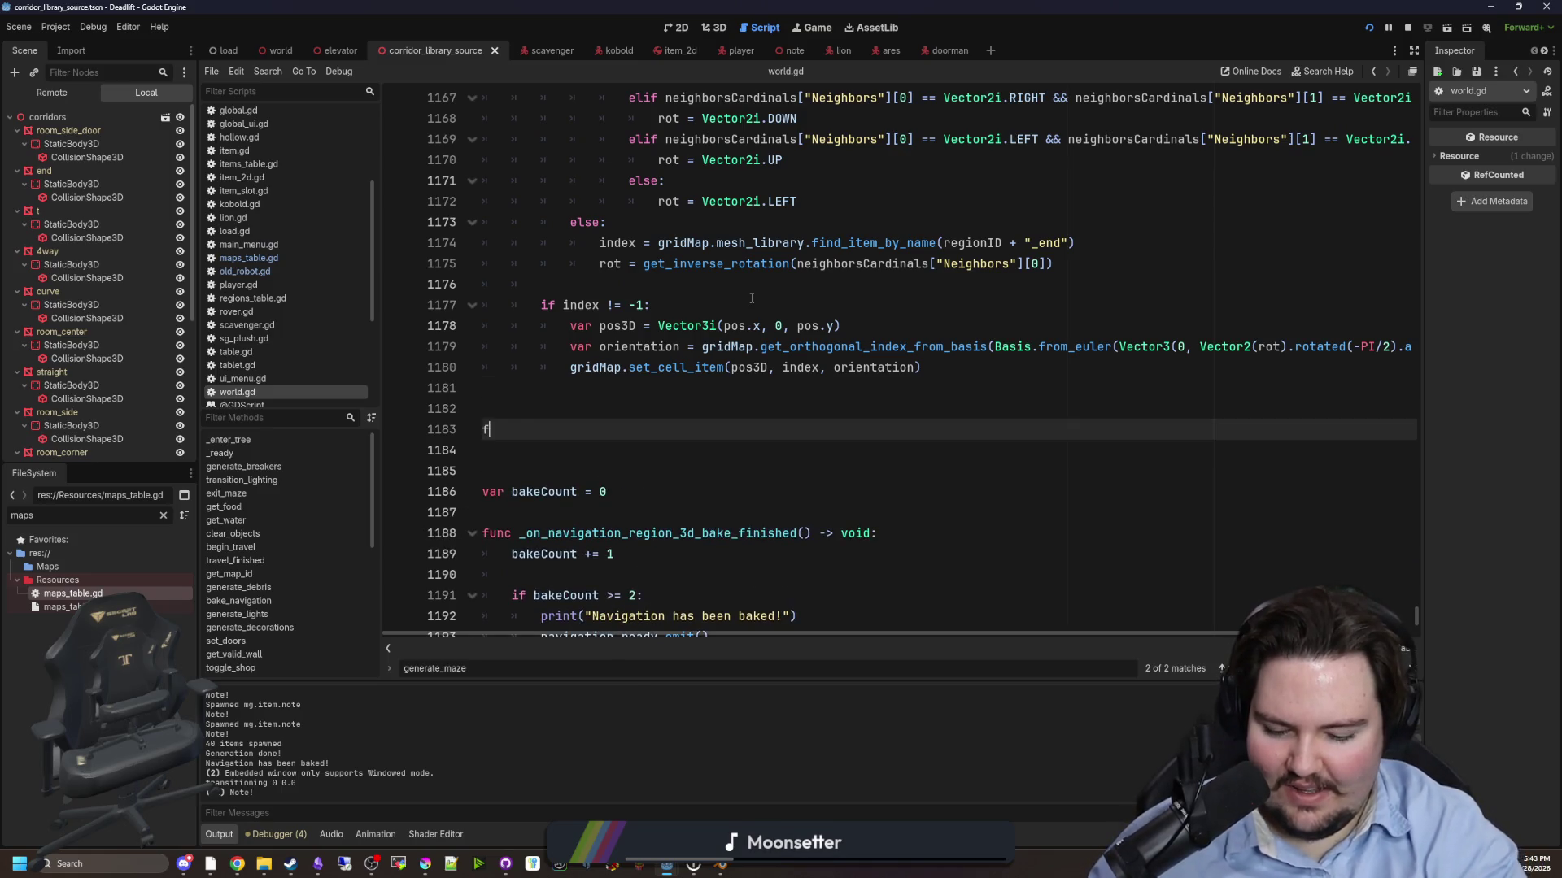
pyautogui.write('unc vertical_conert')
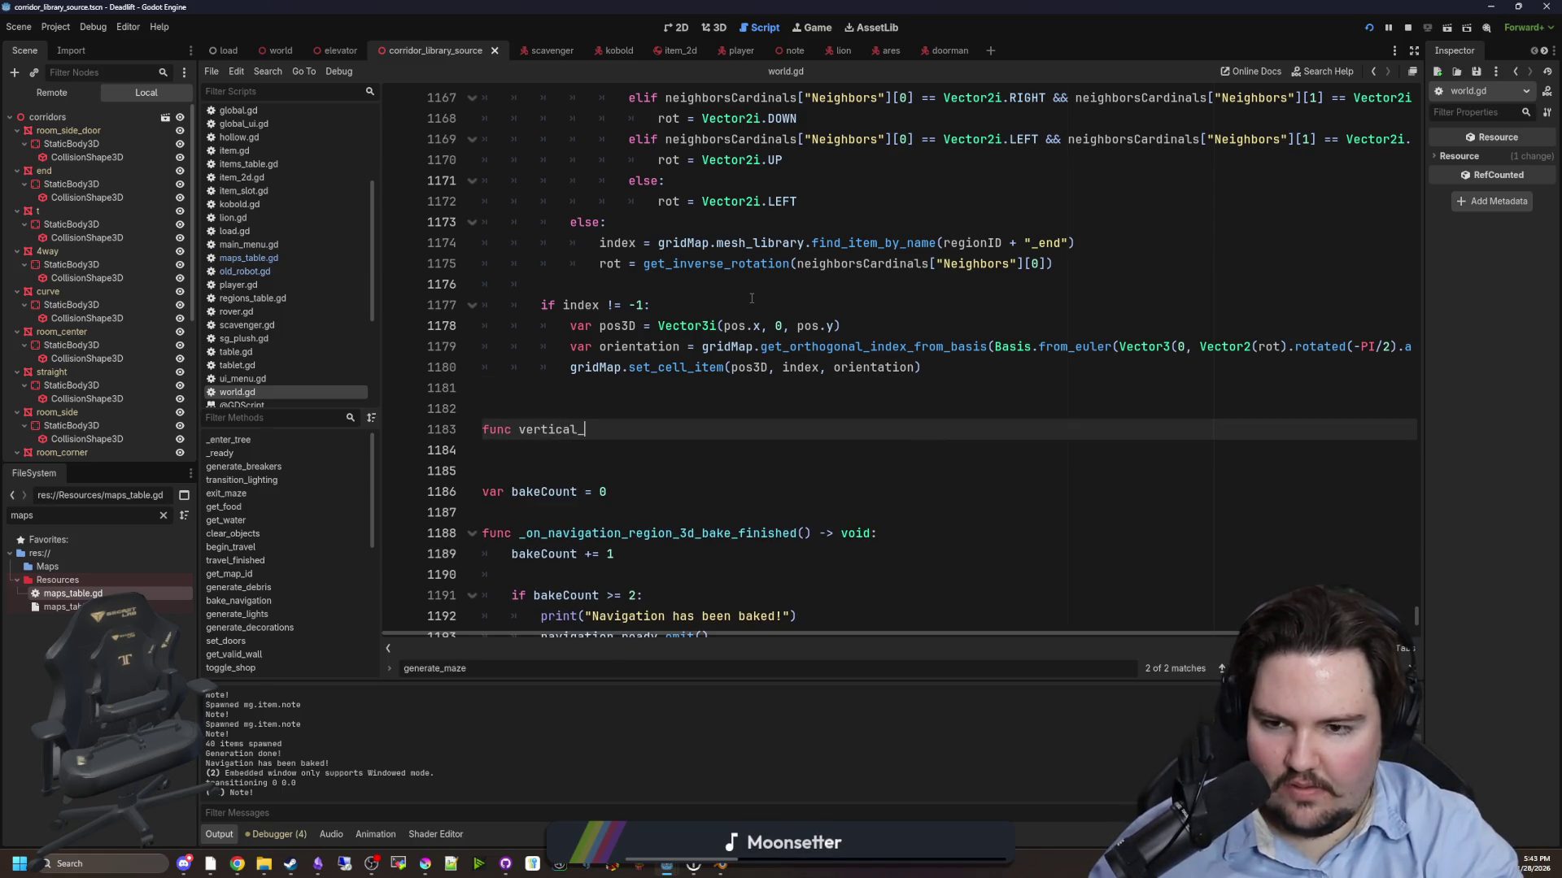
pyautogui.press('BackSpace')
pyautogui.press('BackSpace')
pyautogui.press('BackSpace')
pyautogui.write('vert')
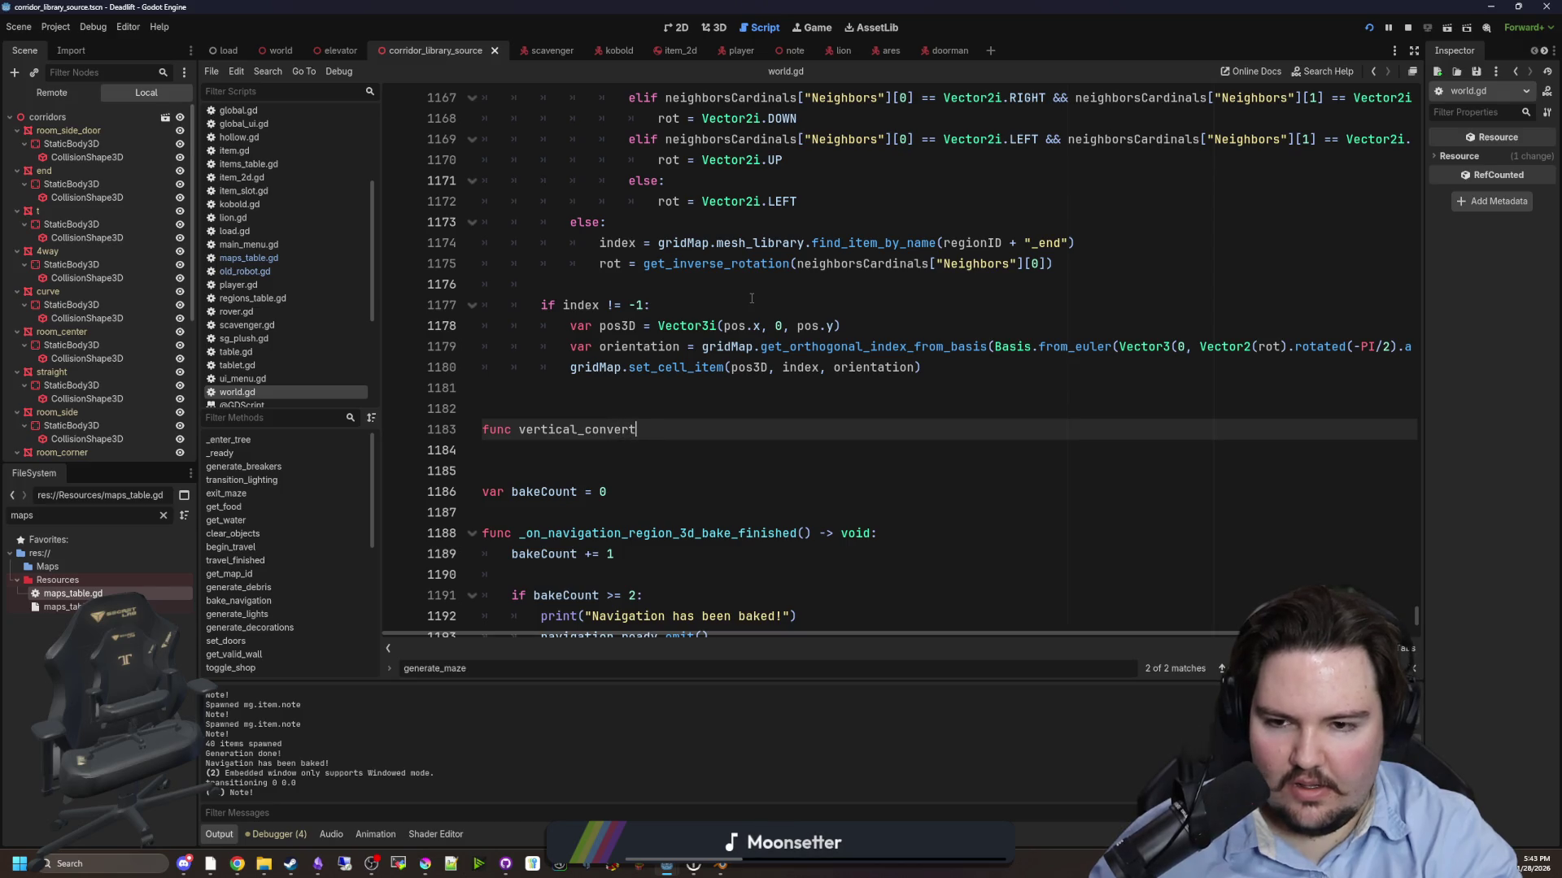
pyautogui.write('():')
pyautogui.press('Return')
pyautogui.write('return')
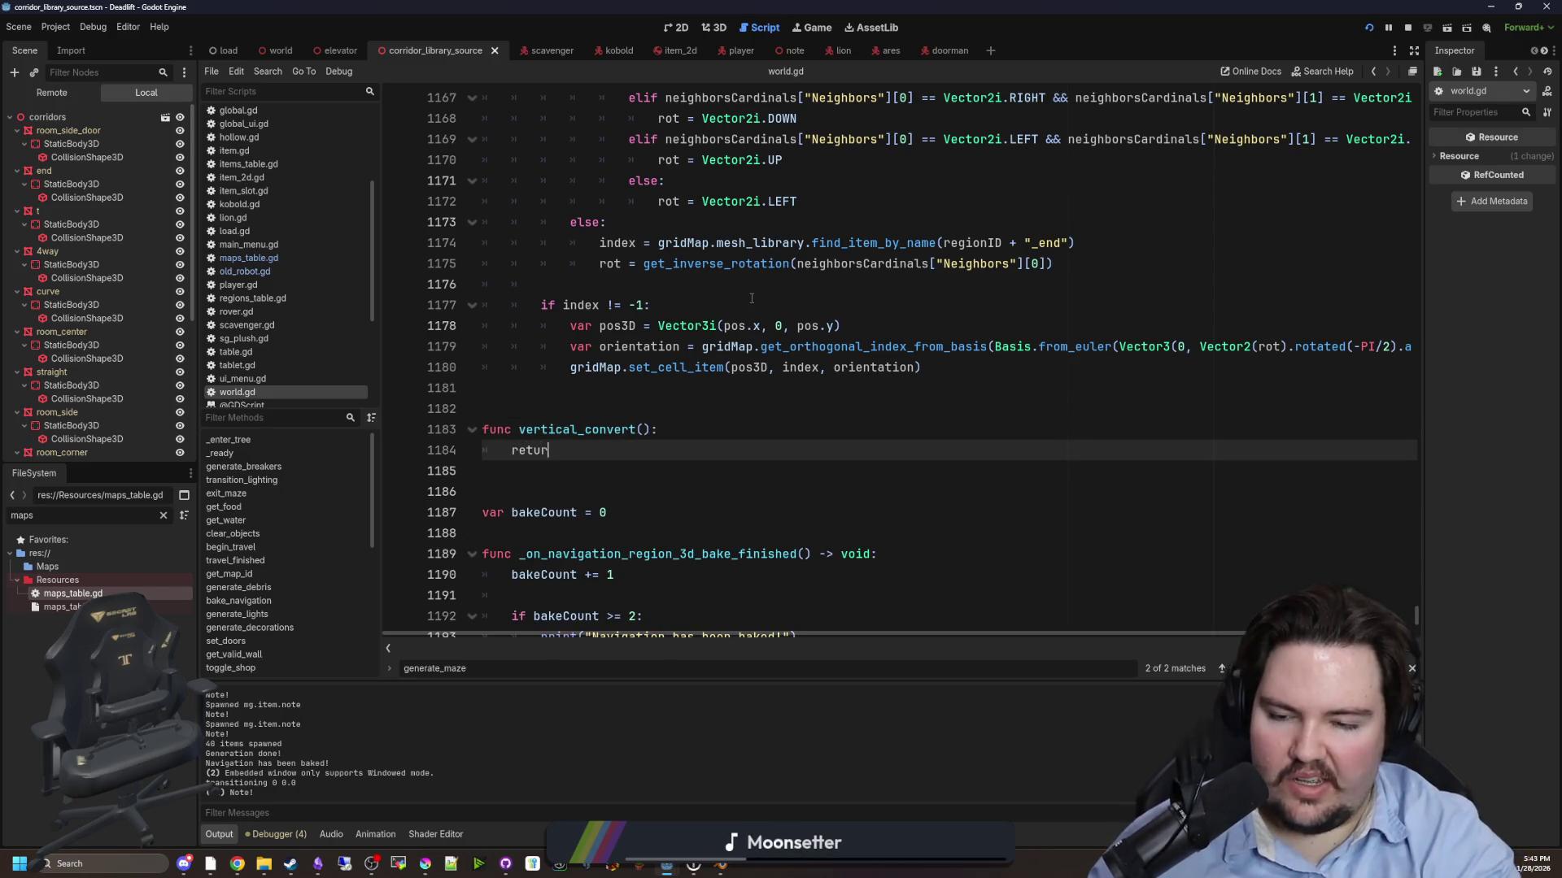
pyautogui.press('Up')
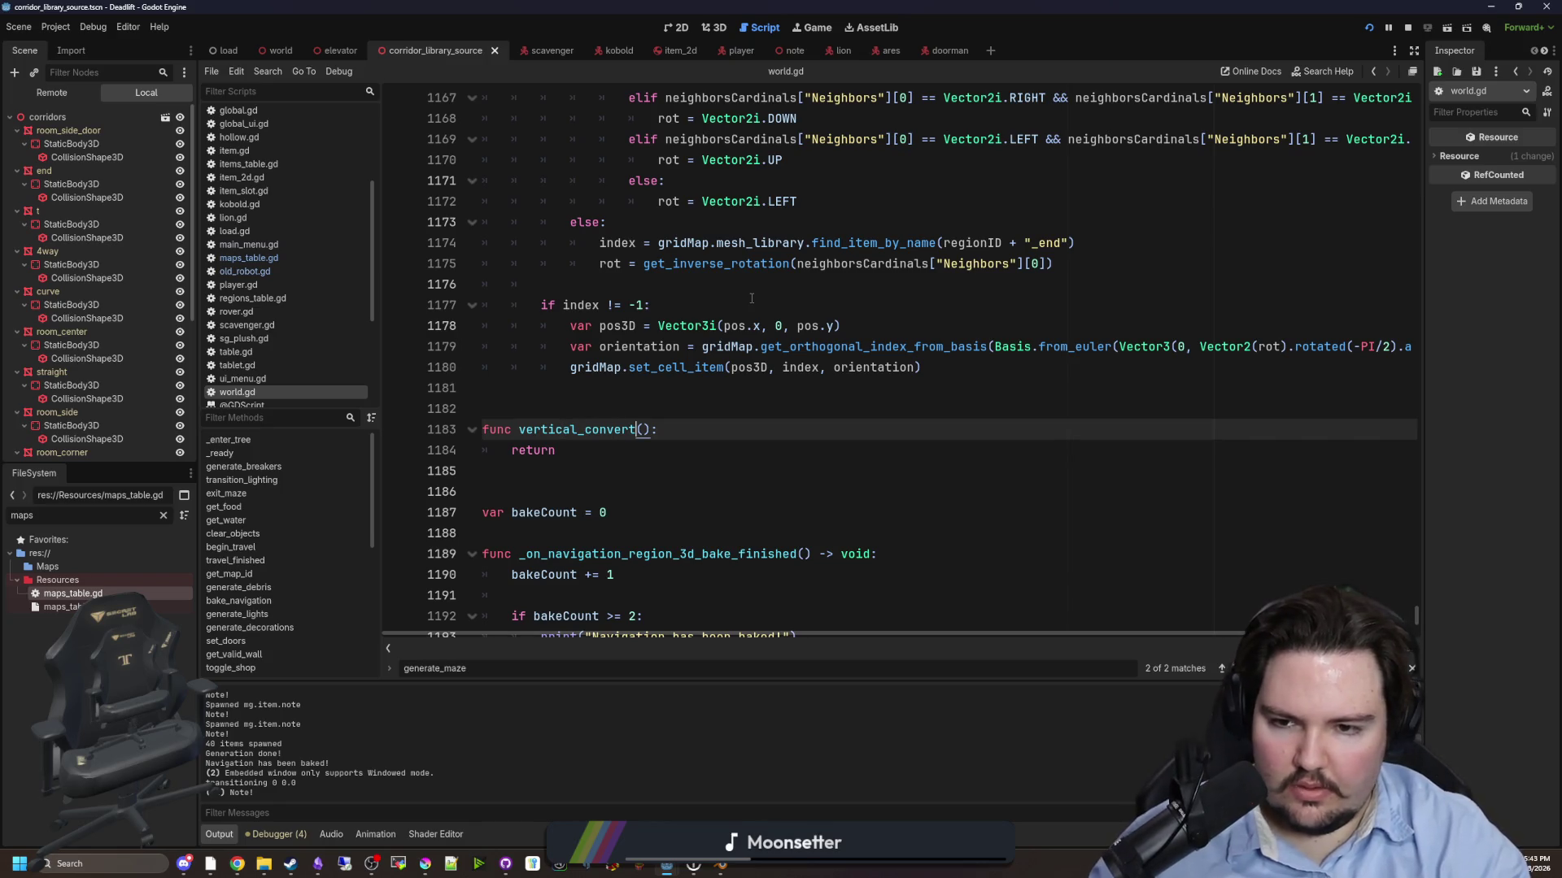
pyautogui.press('Right')
pyautogui.write('input : ')
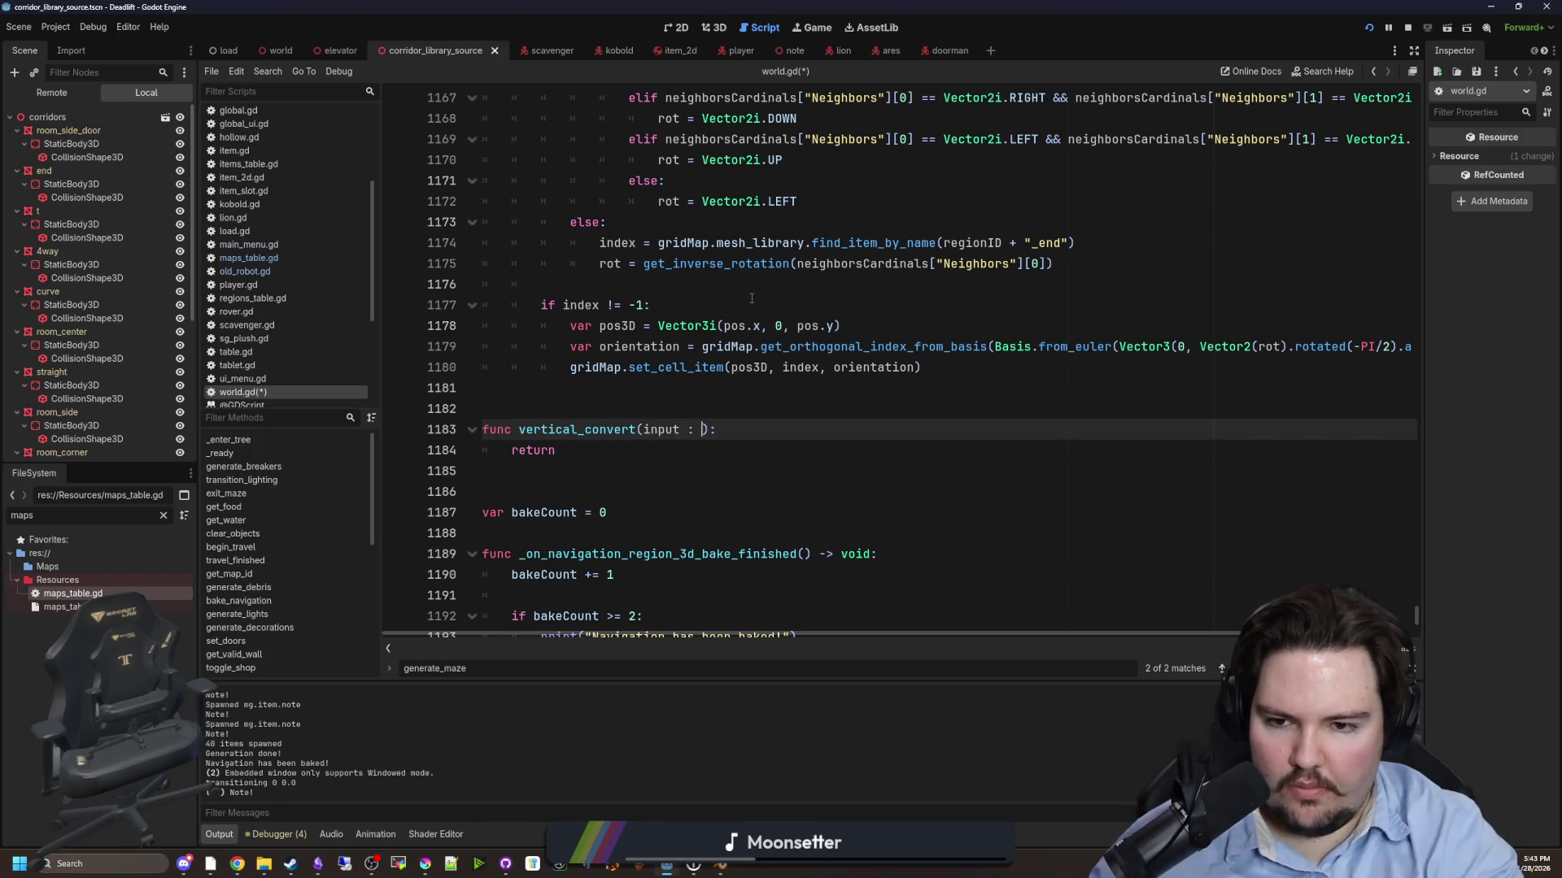
pyautogui.write('Vector2io')
pyautogui.press('BackSpace')
pyautogui.press('Down')
pyautogui.press('BackSpace')
pyautogui.press('BackSpace')
pyautogui.press('BackSpace')
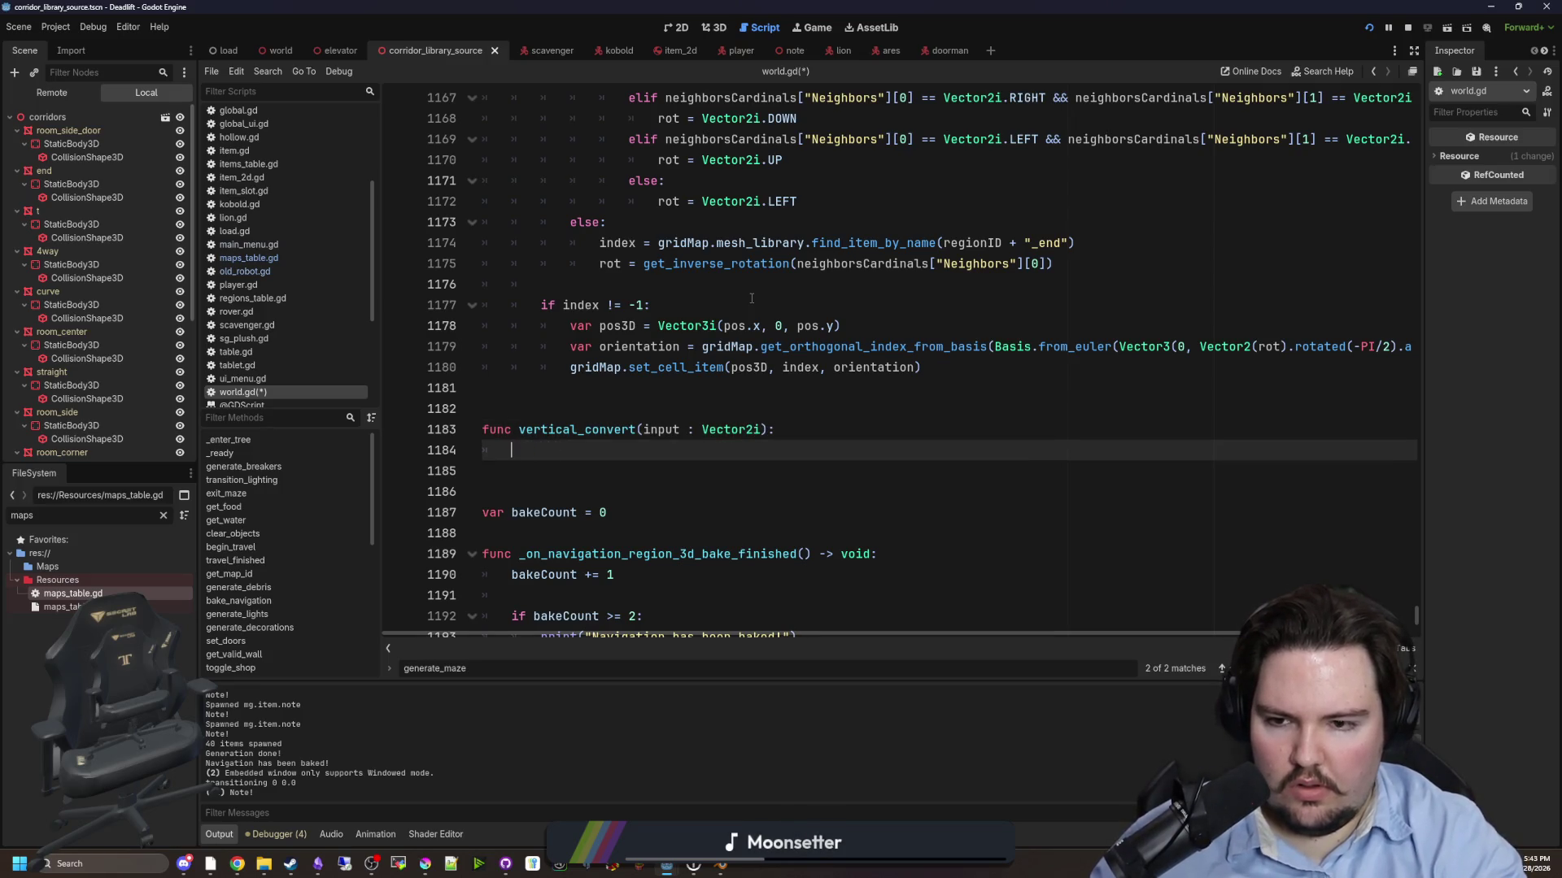
# - Write the first branch: if input == Vector2i.UP, return Vector2i.DOWN
pyautogui.write('if input ==')
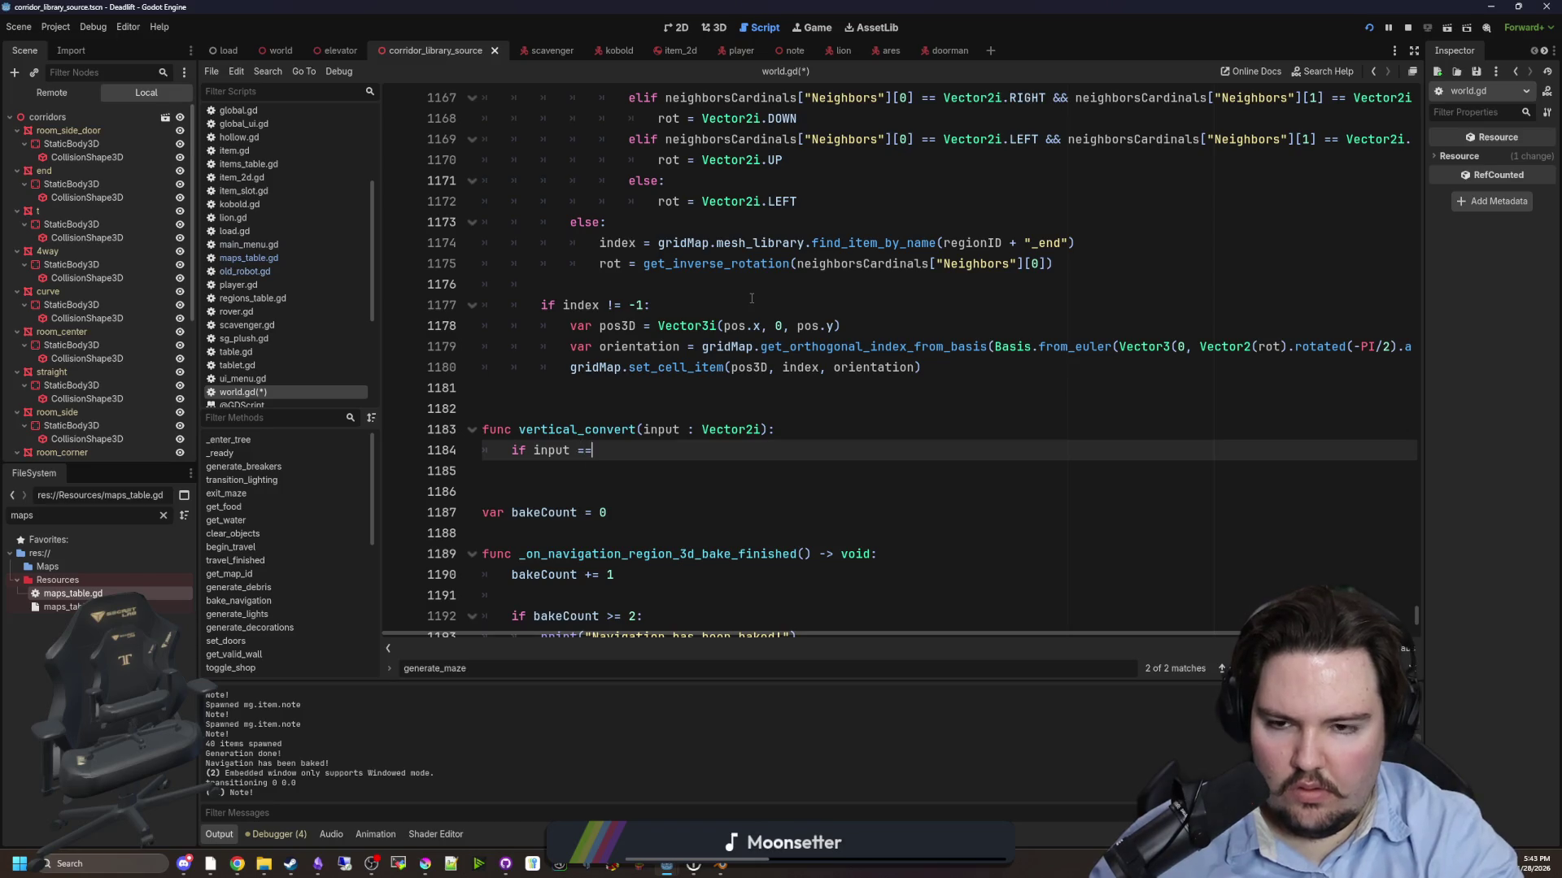
pyautogui.write(' Vector2.UP: return Vector2i.DOWN')
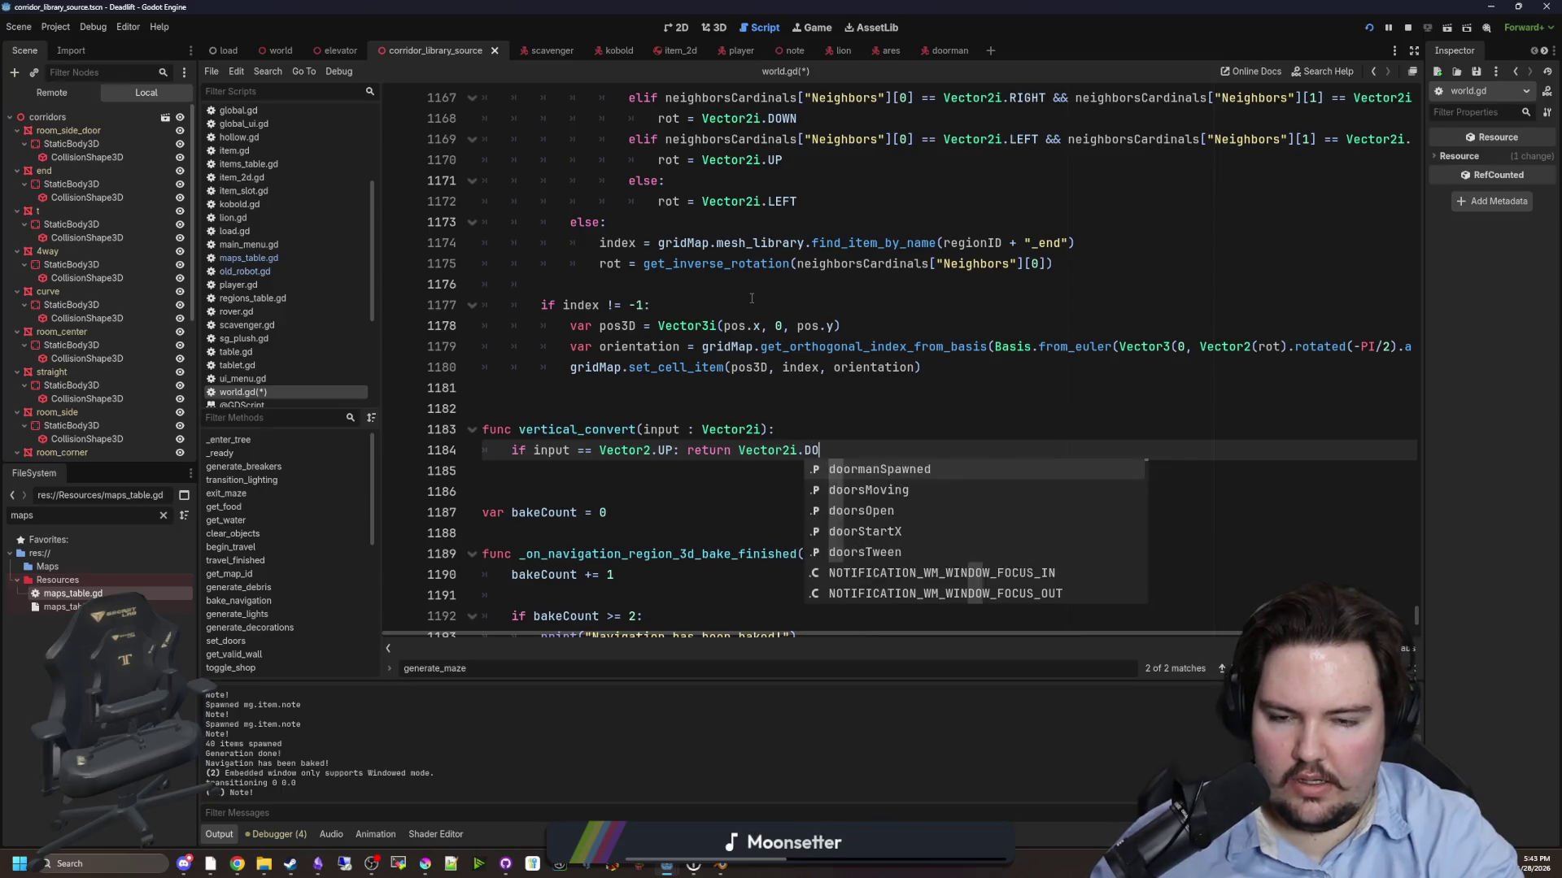
pyautogui.press('Left')
pyautogui.press('Left')
pyautogui.press('Left')
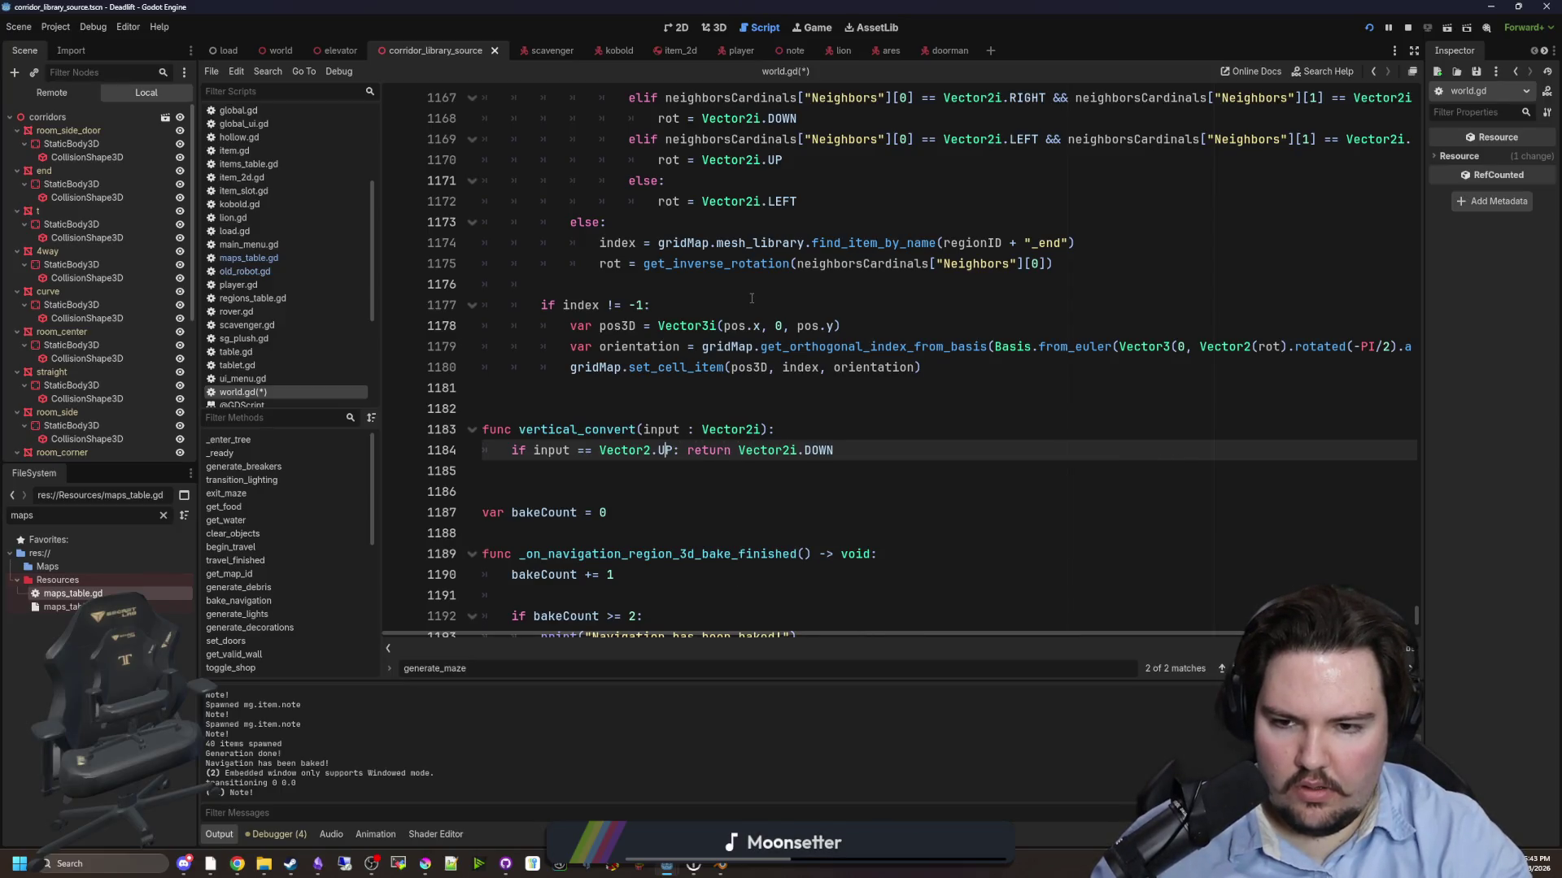
pyautogui.press('Left')
pyautogui.press('Left')
pyautogui.write('I')
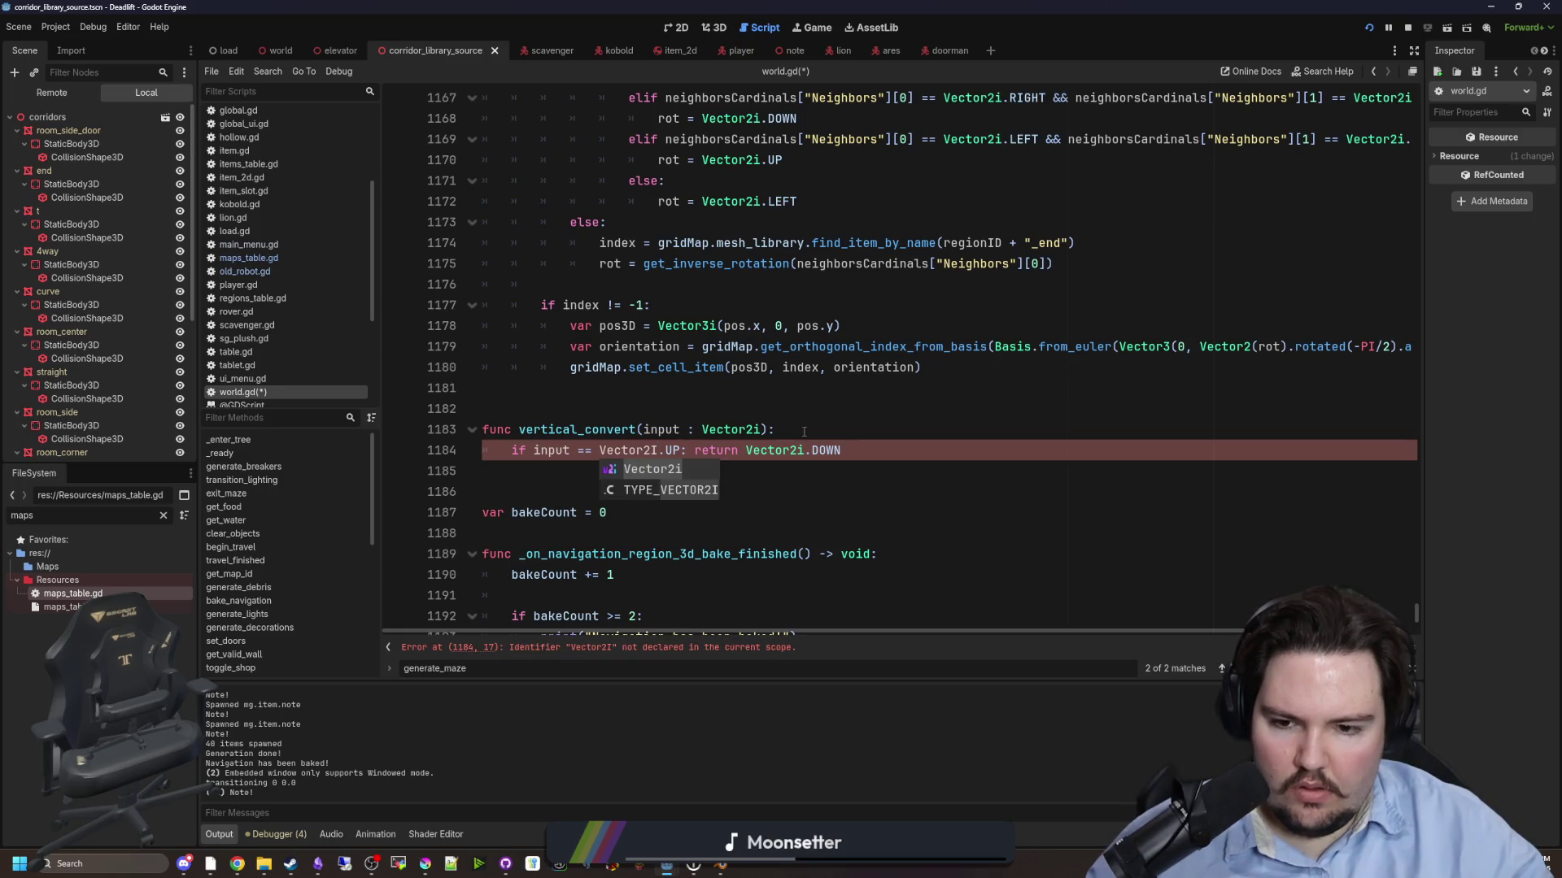
pyautogui.click(803, 431)
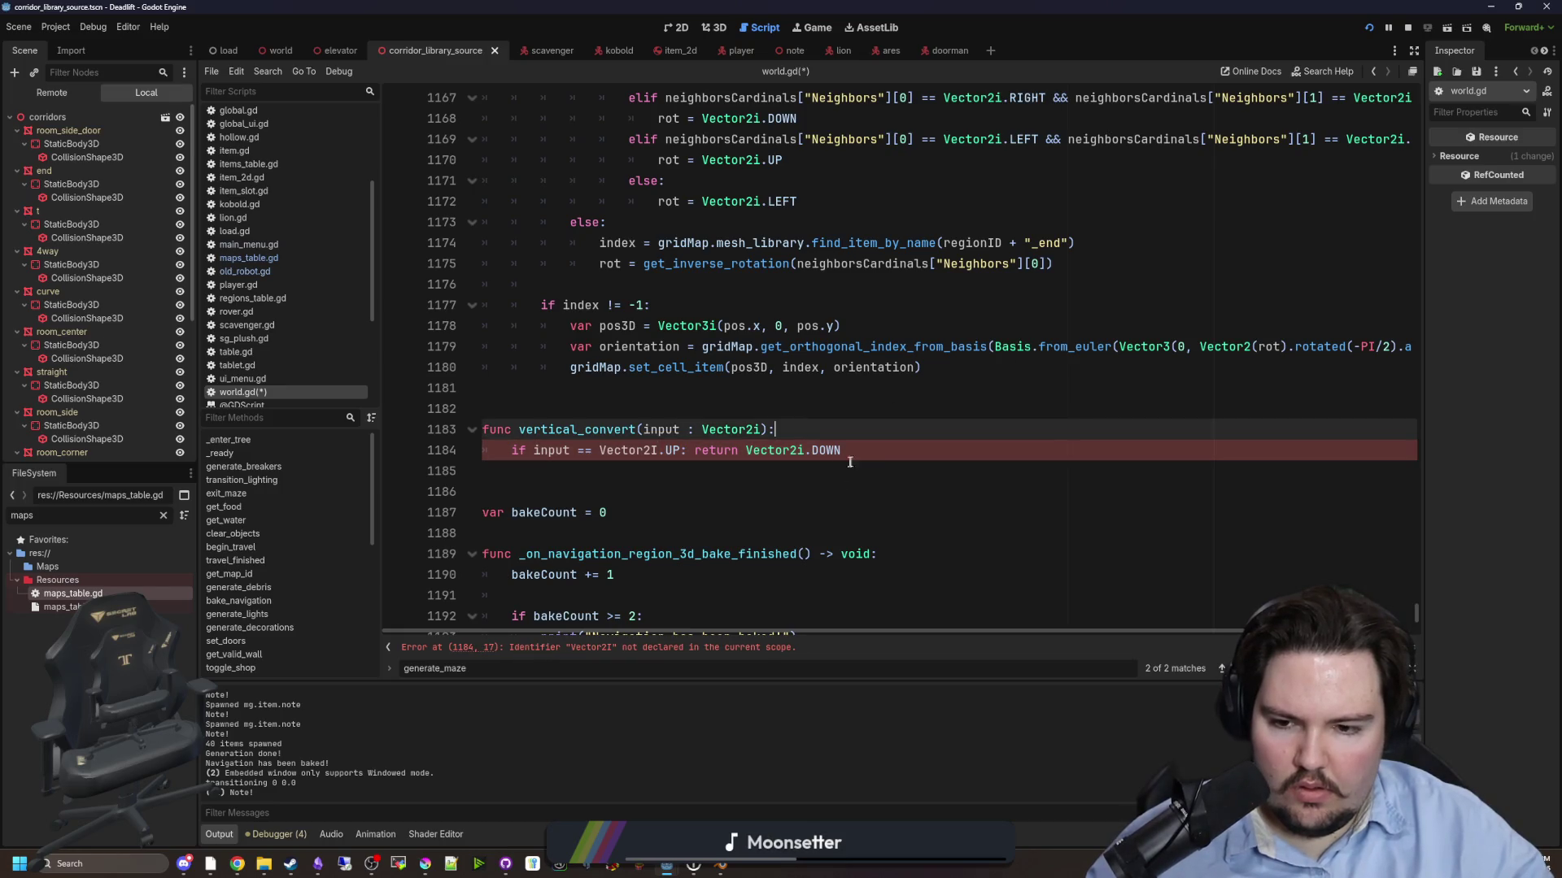
pyautogui.click(659, 450)
pyautogui.press('Escape')
pyautogui.write('i')
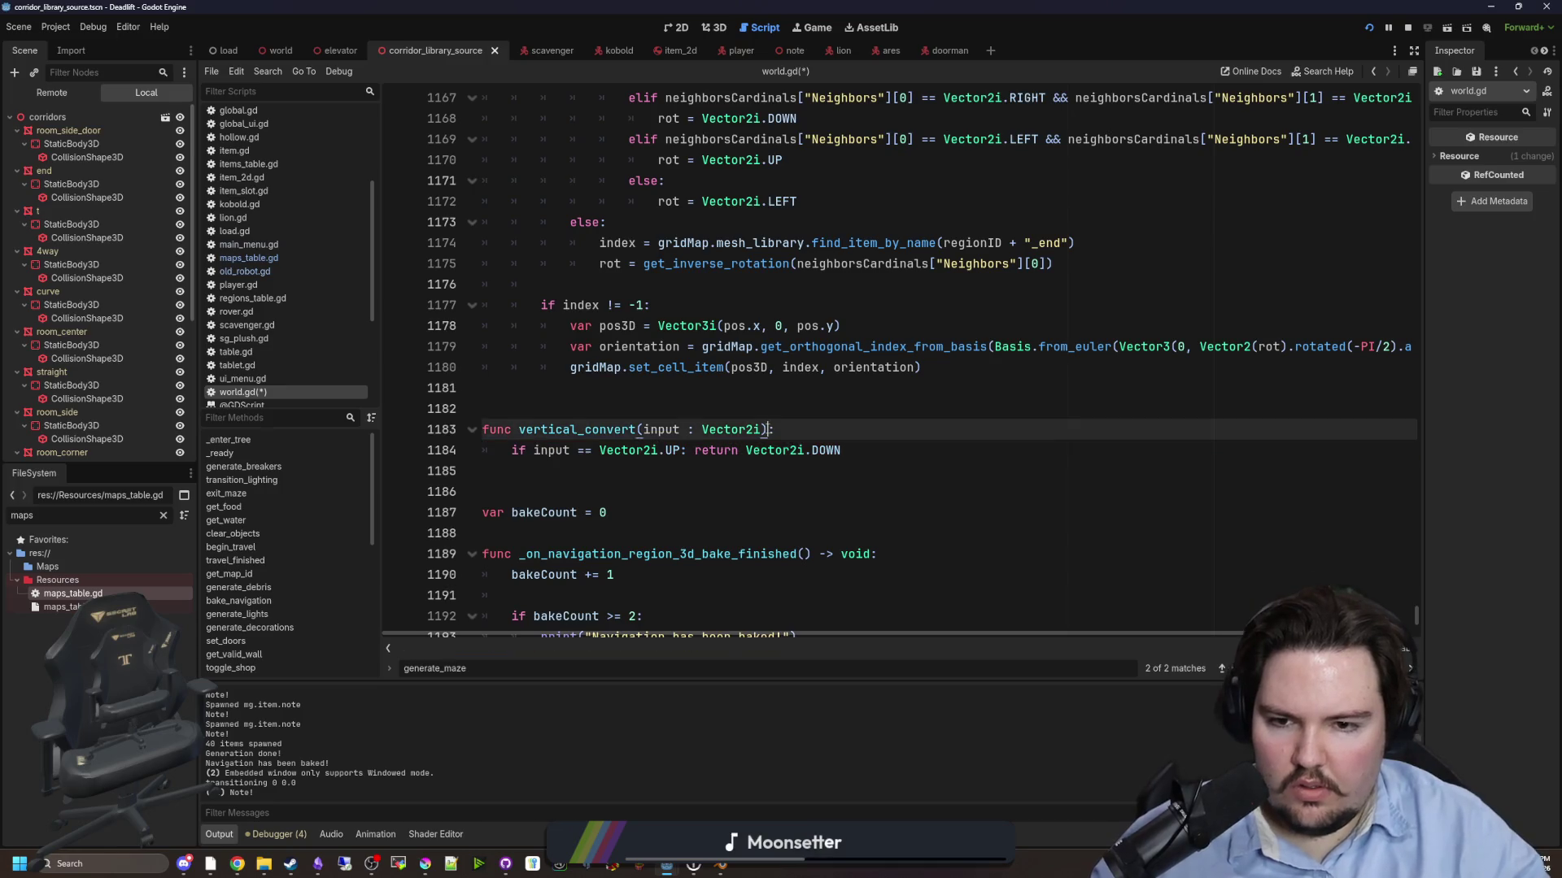
pyautogui.moveTo(843, 450); pyautogui.dragTo(491, 453)
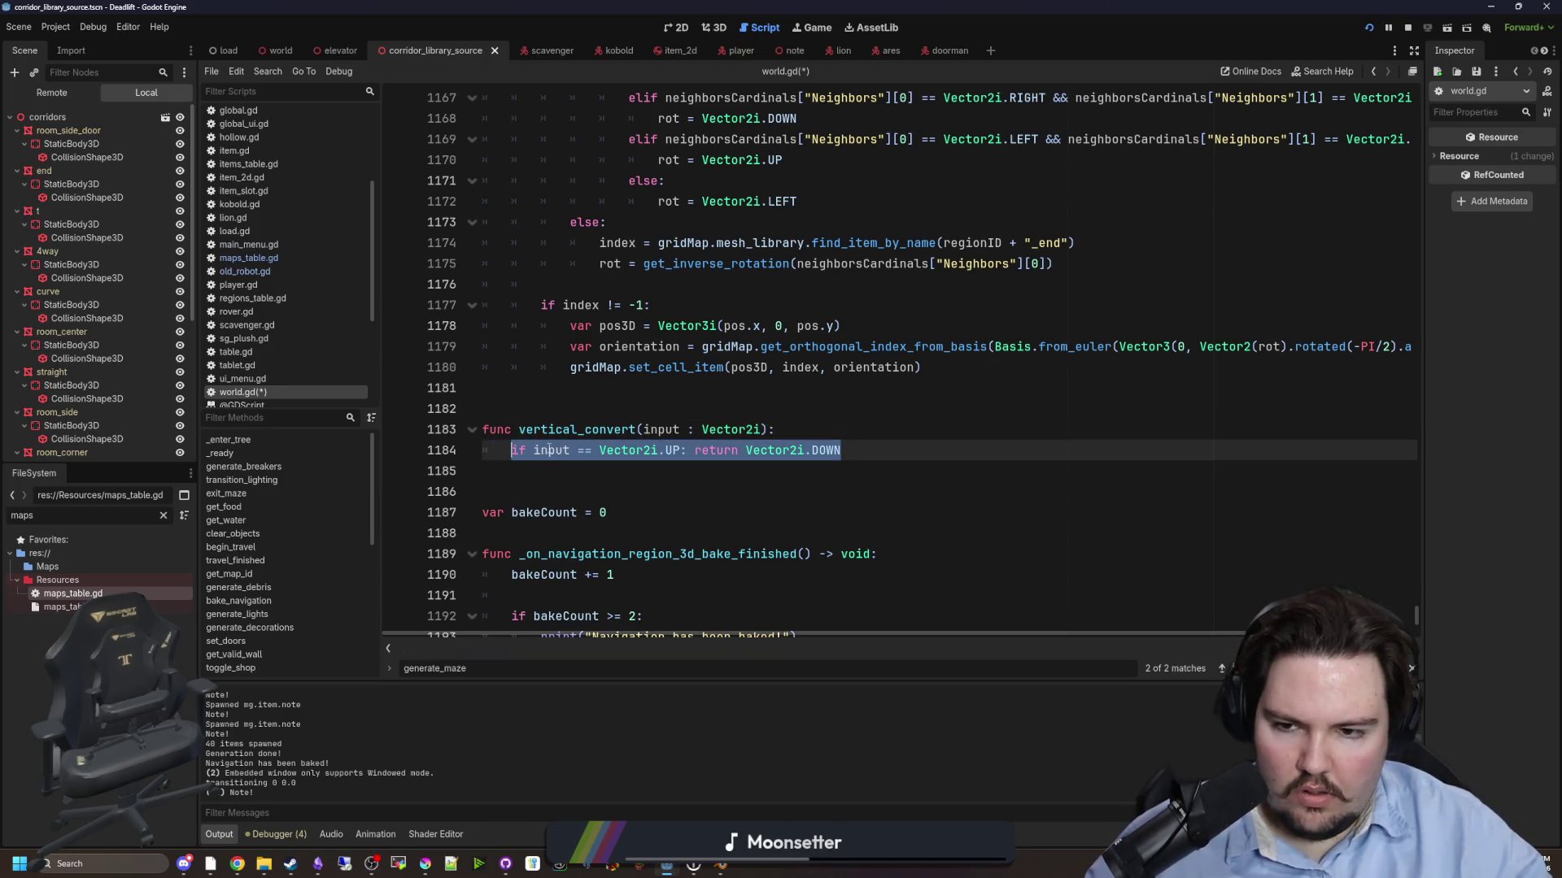
pyautogui.click(884, 460)
# - Duplicate that line to map Vector2i.DOWN to UP, then finish with 'return input'
pyautogui.hotkey('ctrl', 'shift', 'd')
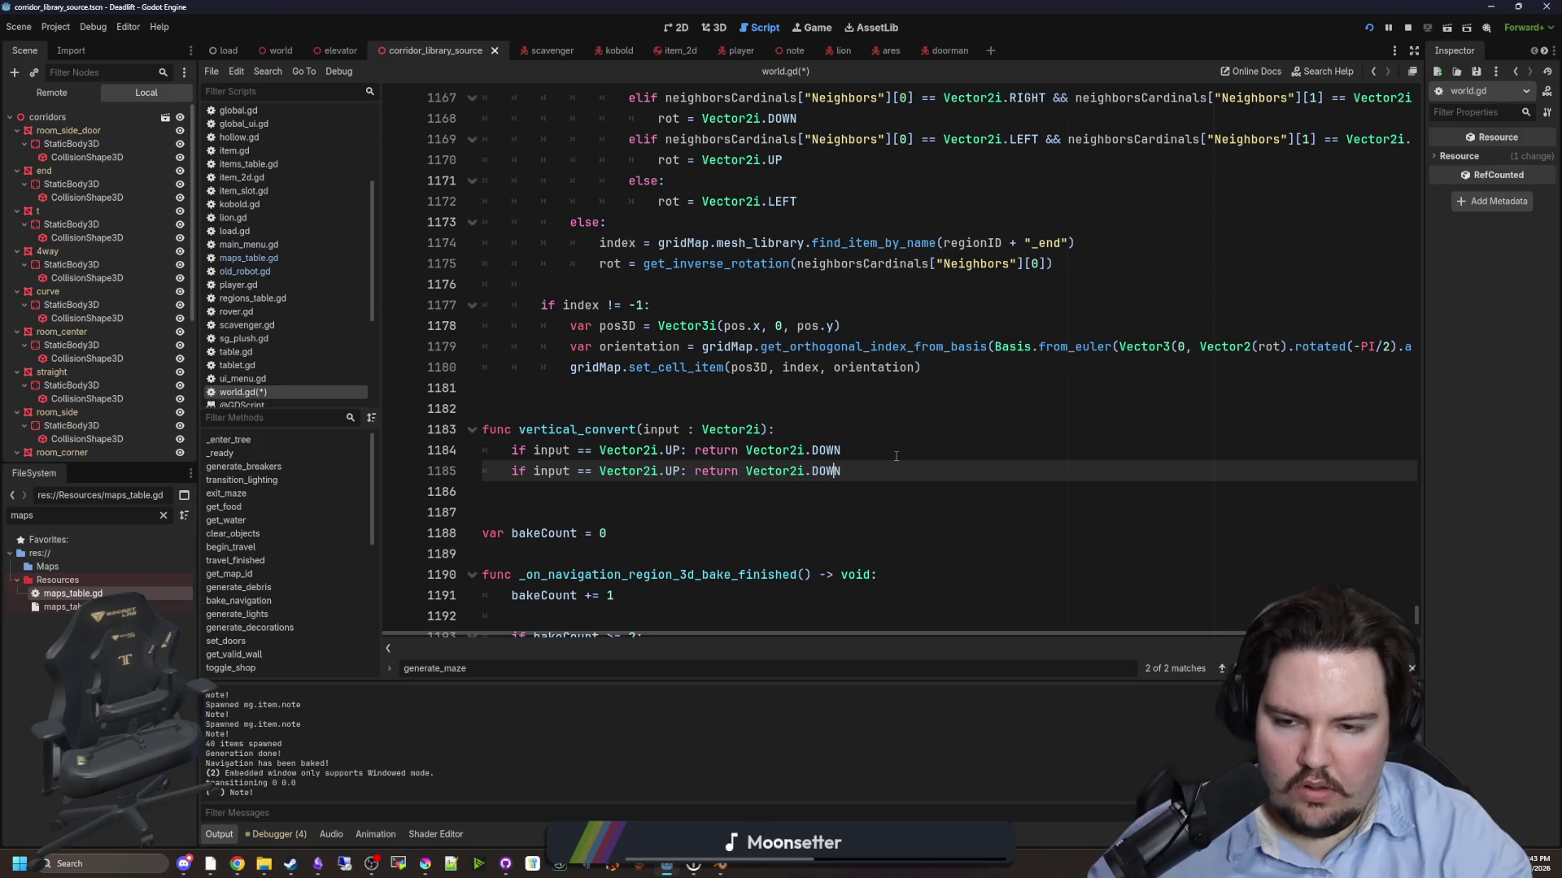
pyautogui.press('BackSpace')
pyautogui.press('BackSpace')
pyautogui.press('BackSpace')
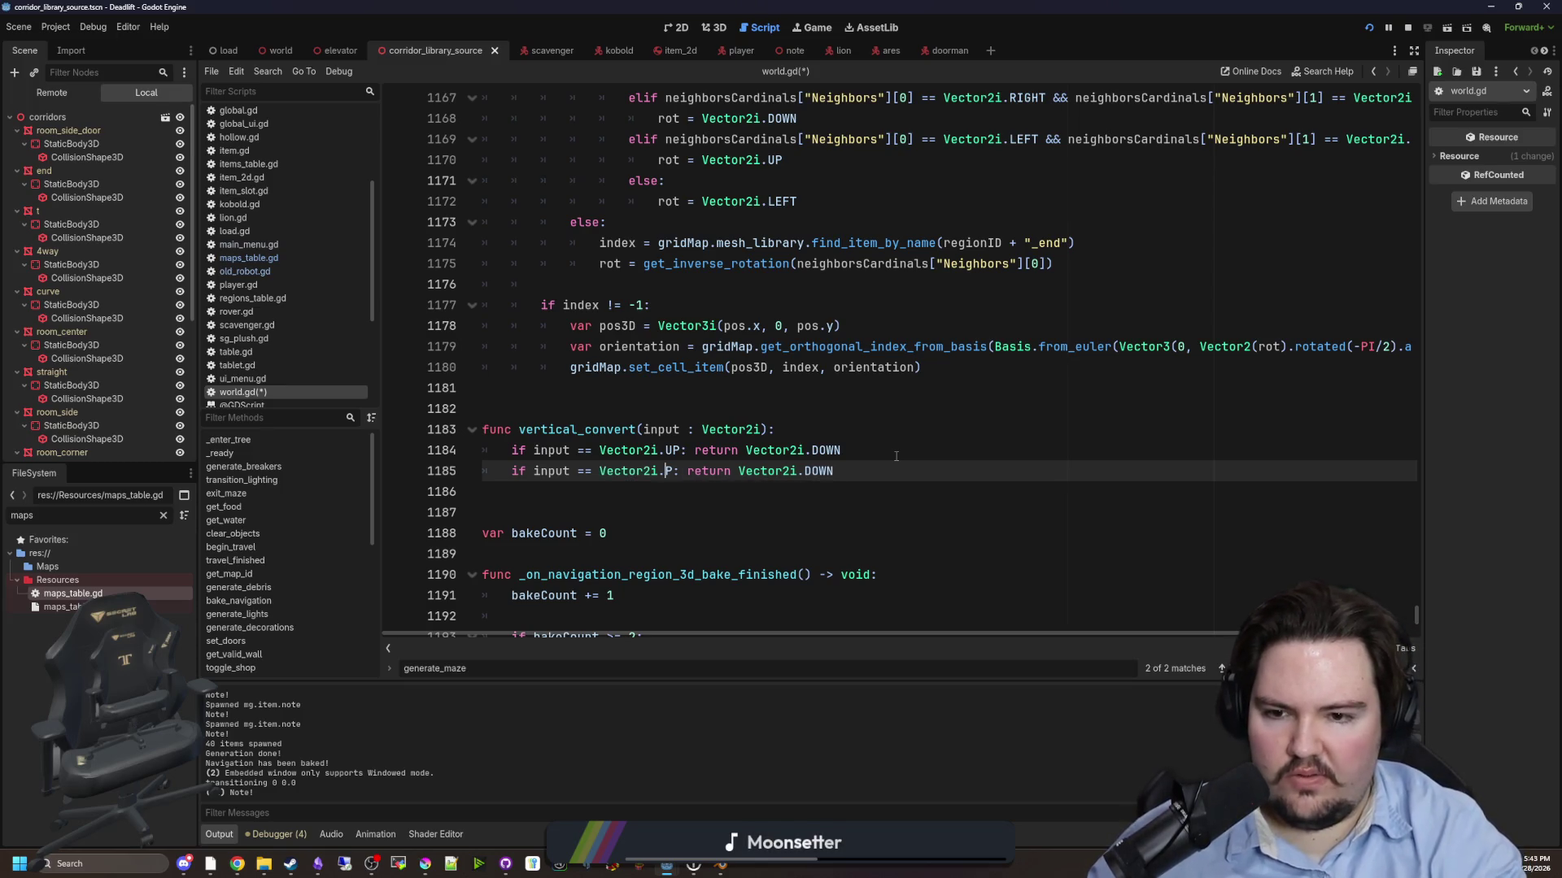
pyautogui.press('BackSpace')
pyautogui.write('i.DOWN')
pyautogui.doubleClick(836, 471)
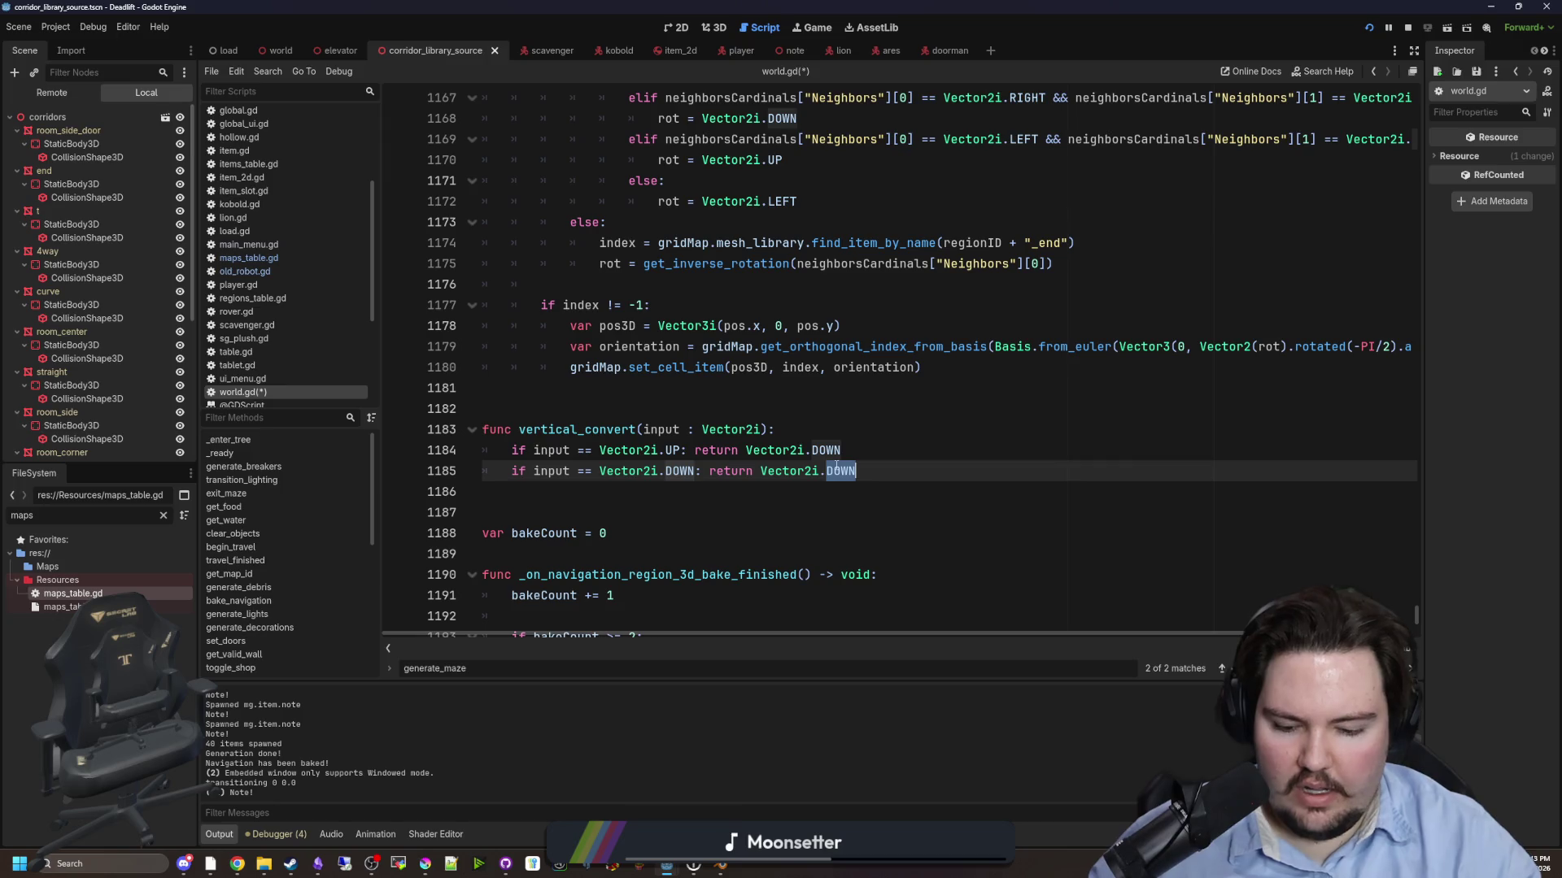
pyautogui.write('UP')
pyautogui.press('Return')
pyautogui.write('return input')
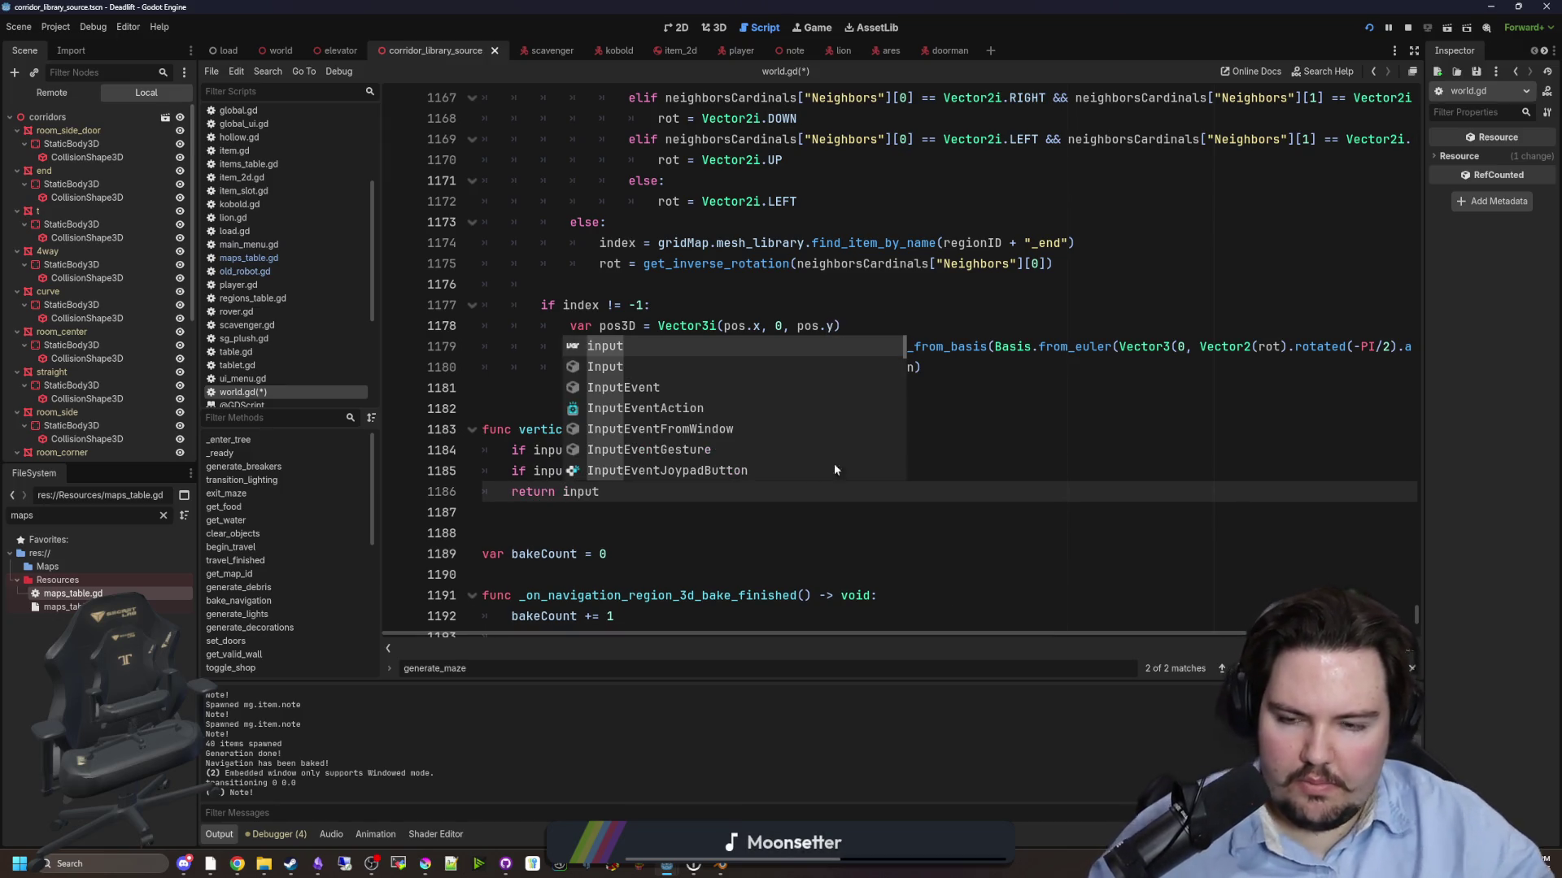
pyautogui.click(506, 391)
pyautogui.doubleClick(630, 429)
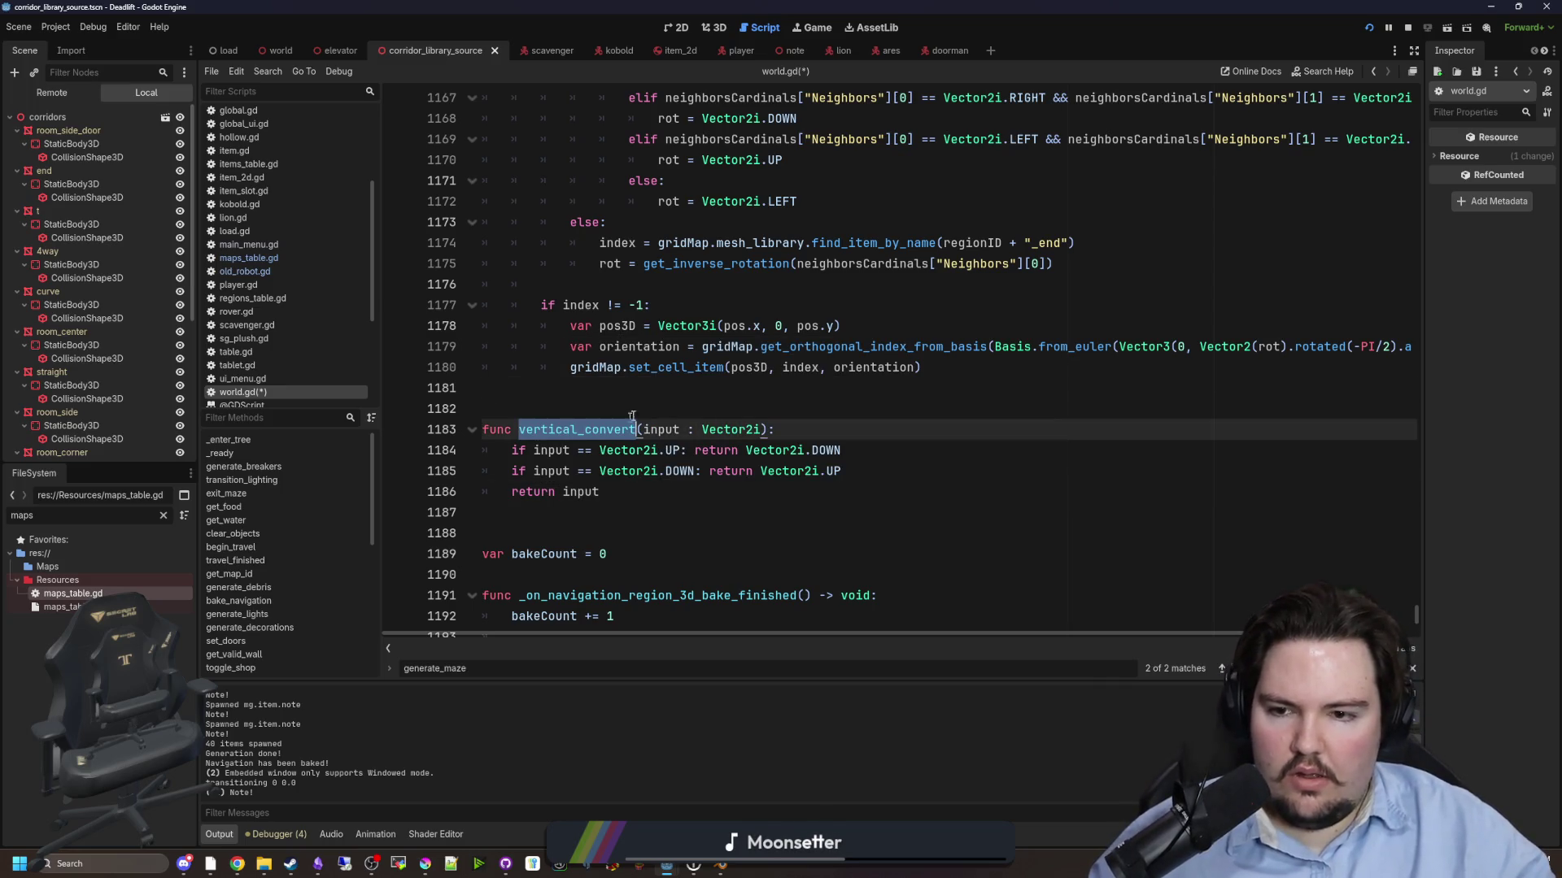
pyautogui.scroll(7, 734, 337)
pyautogui.scroll(7, 735, 337)
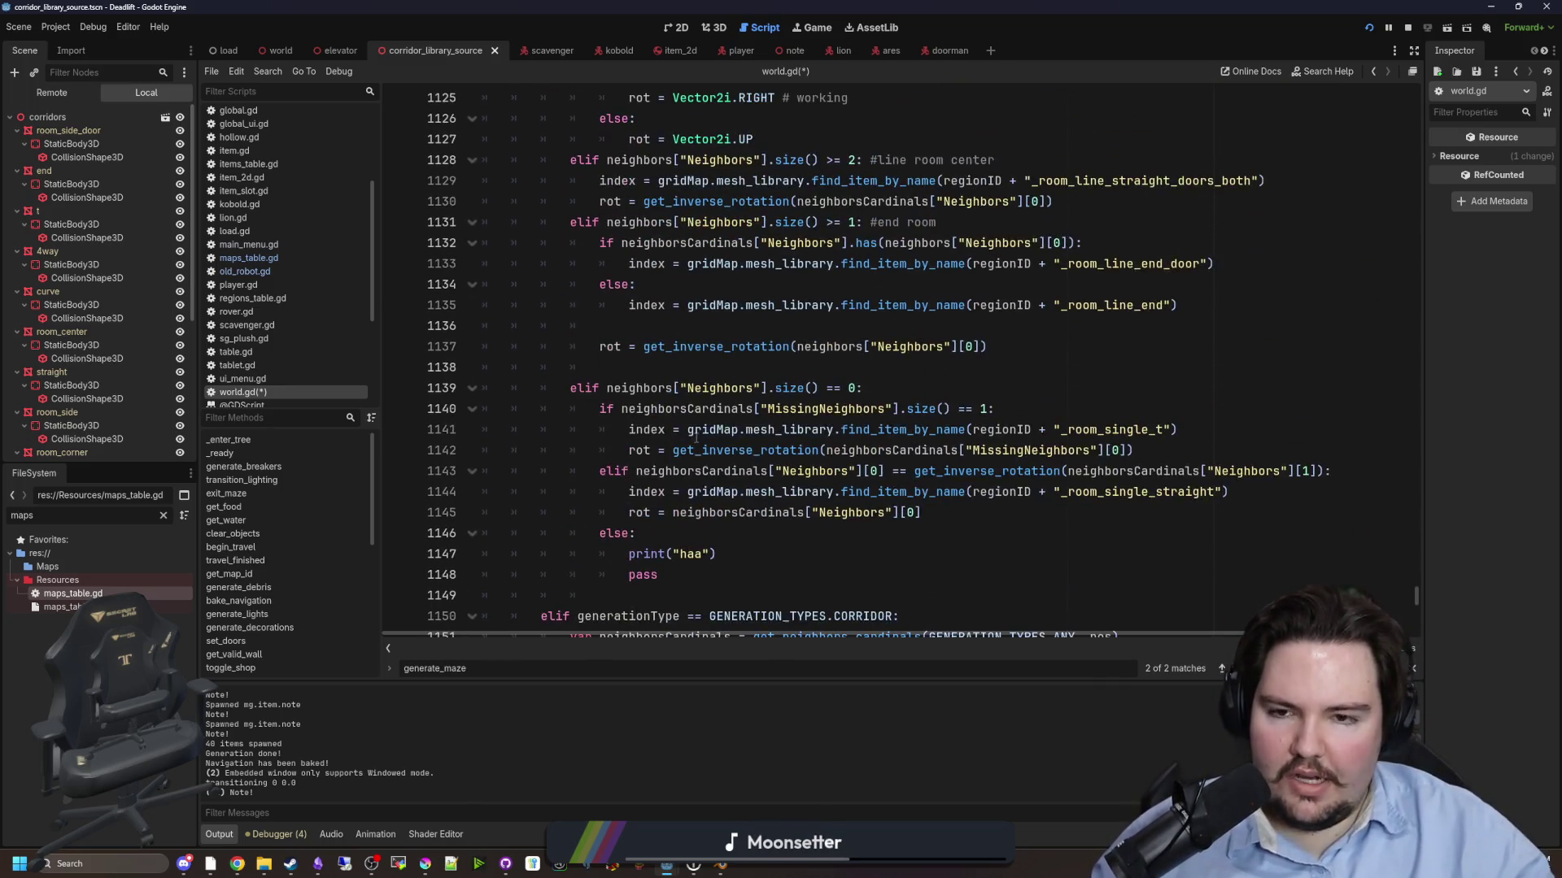
# - Wrap line 1137's get_inverse_rotation call in vertical_convert(), save world.gd, and run the game
pyautogui.scroll(-1, 696, 439)
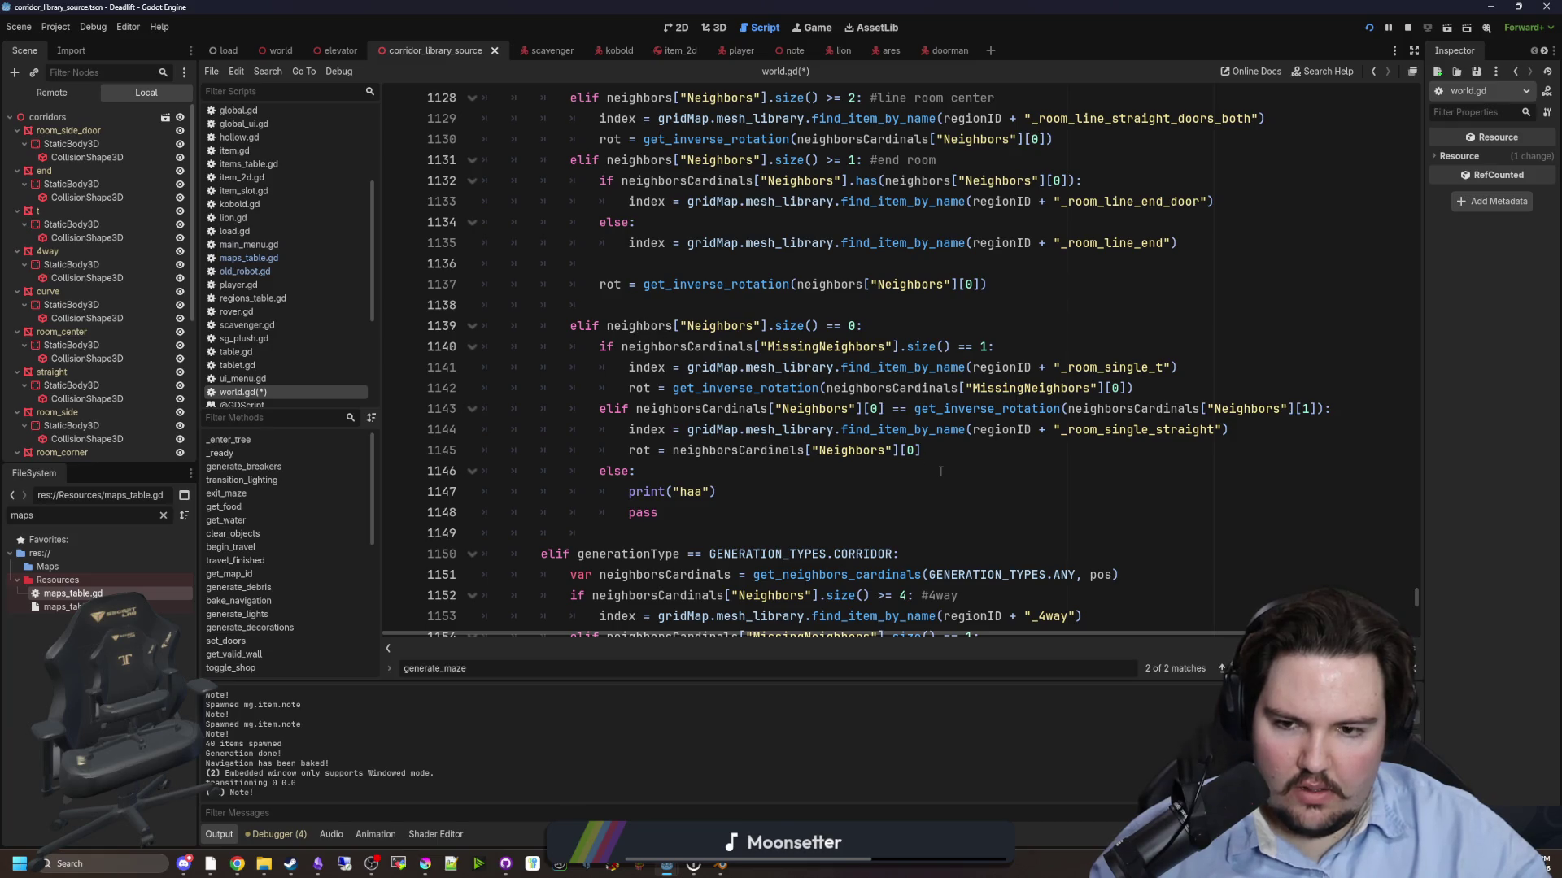
pyautogui.scroll(3, 1035, 429)
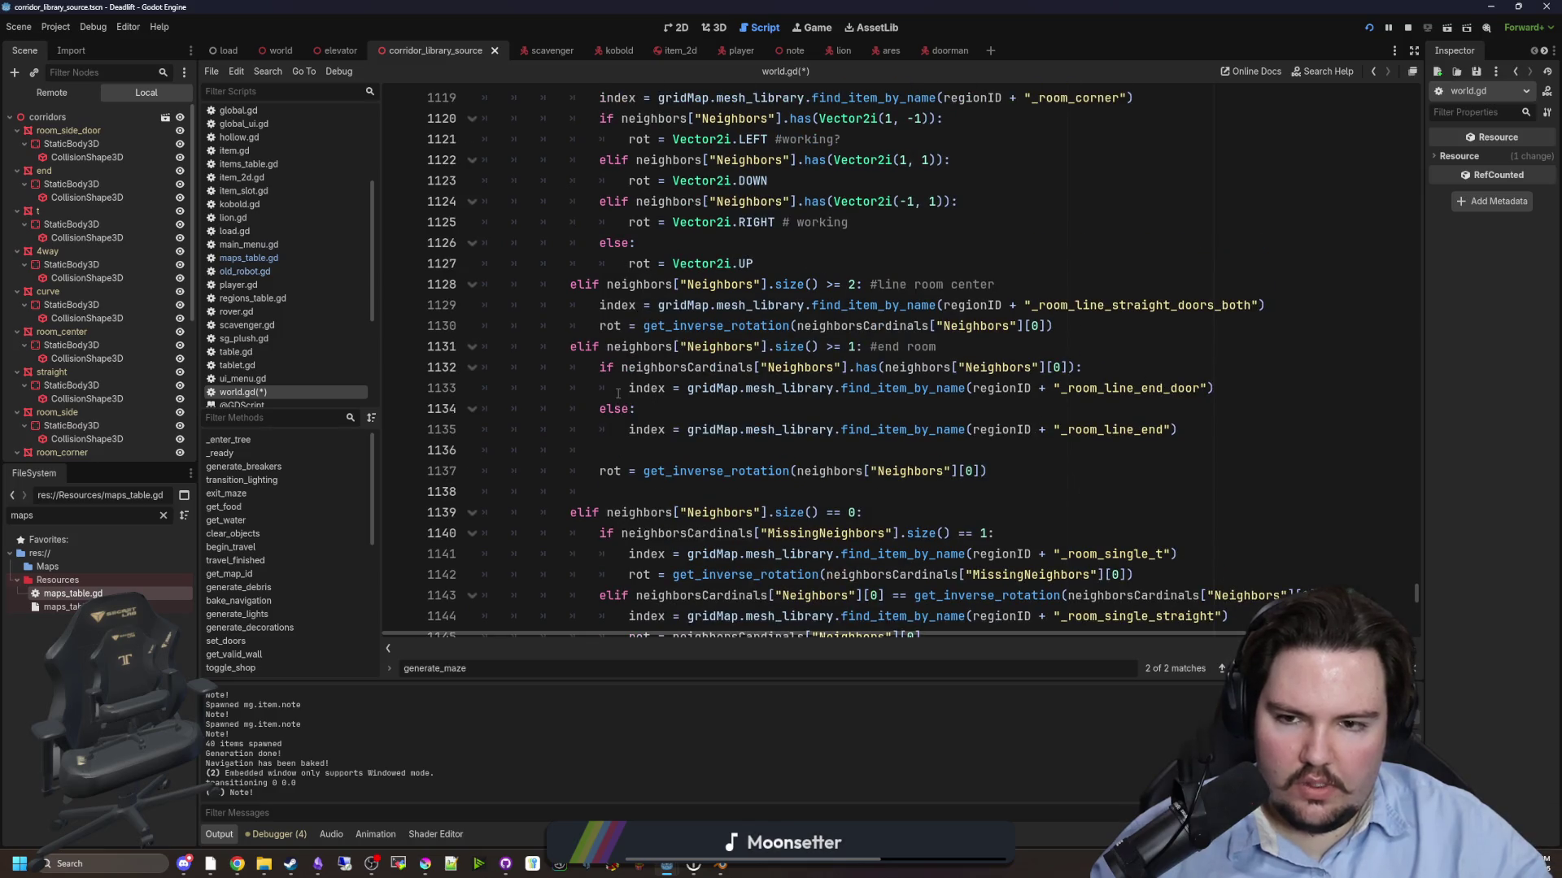
pyautogui.click(620, 390)
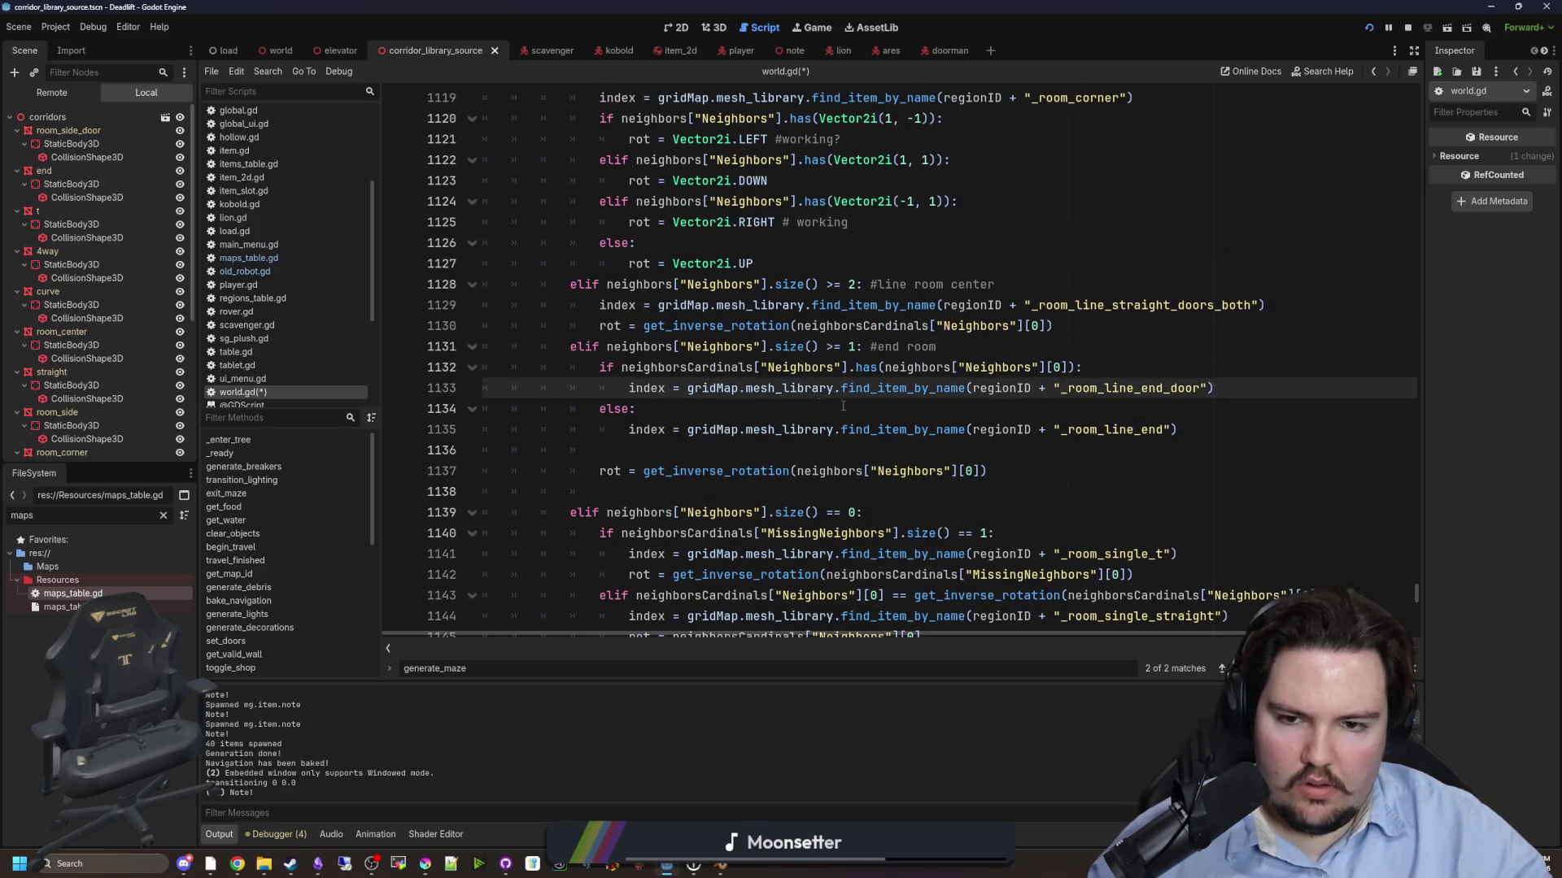
pyautogui.click(645, 472)
pyautogui.write('vertical_convert(')
pyautogui.click(1125, 470)
pyautogui.write(')')
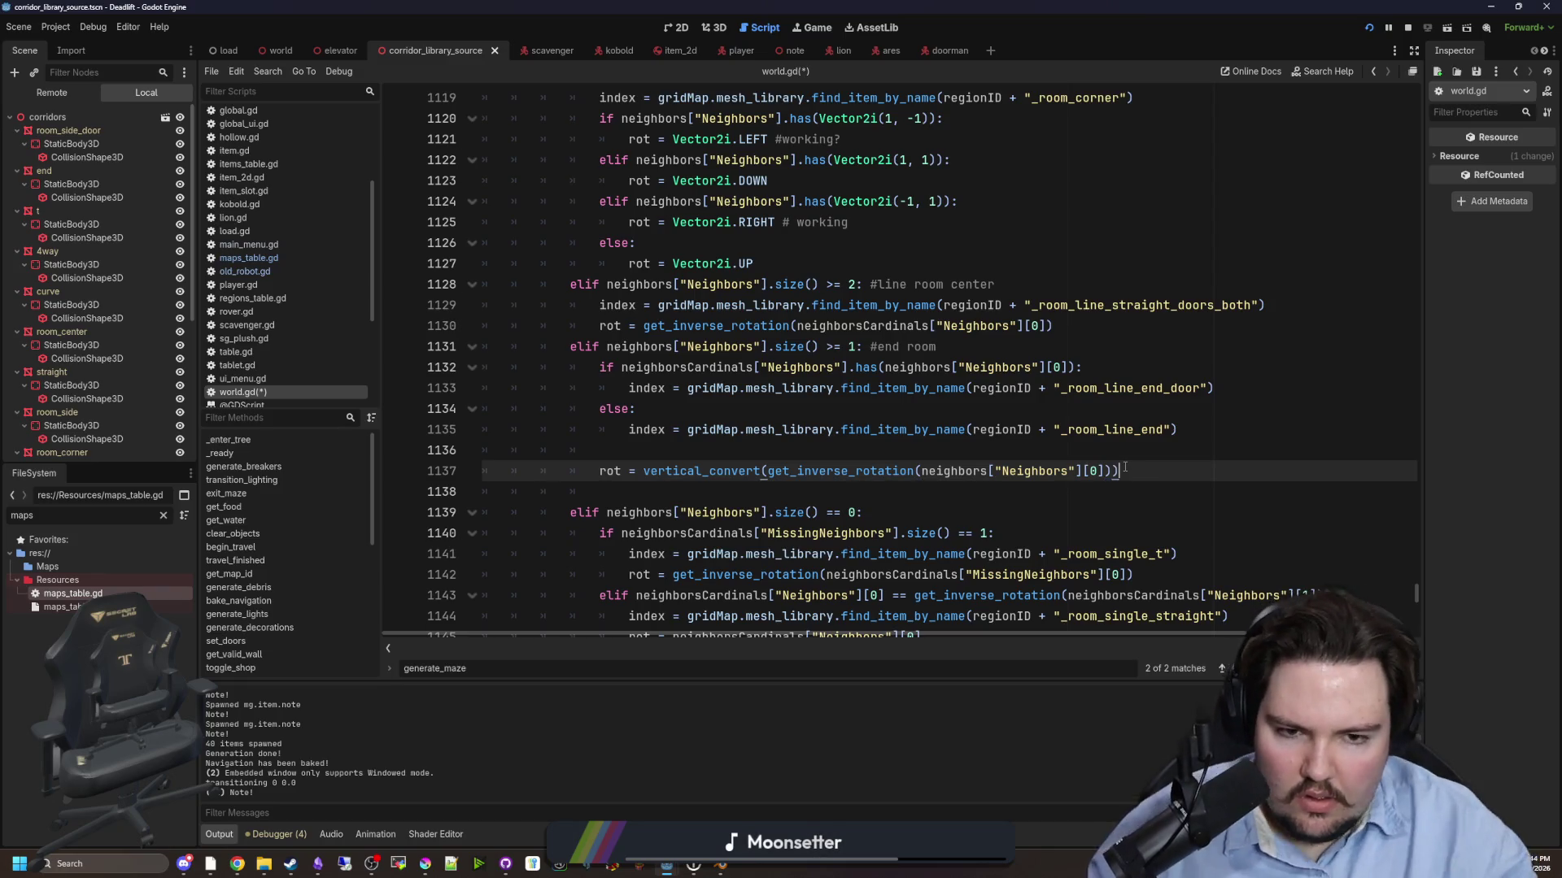
pyautogui.click(1067, 452)
pyautogui.hotkey('ctrl', 's')
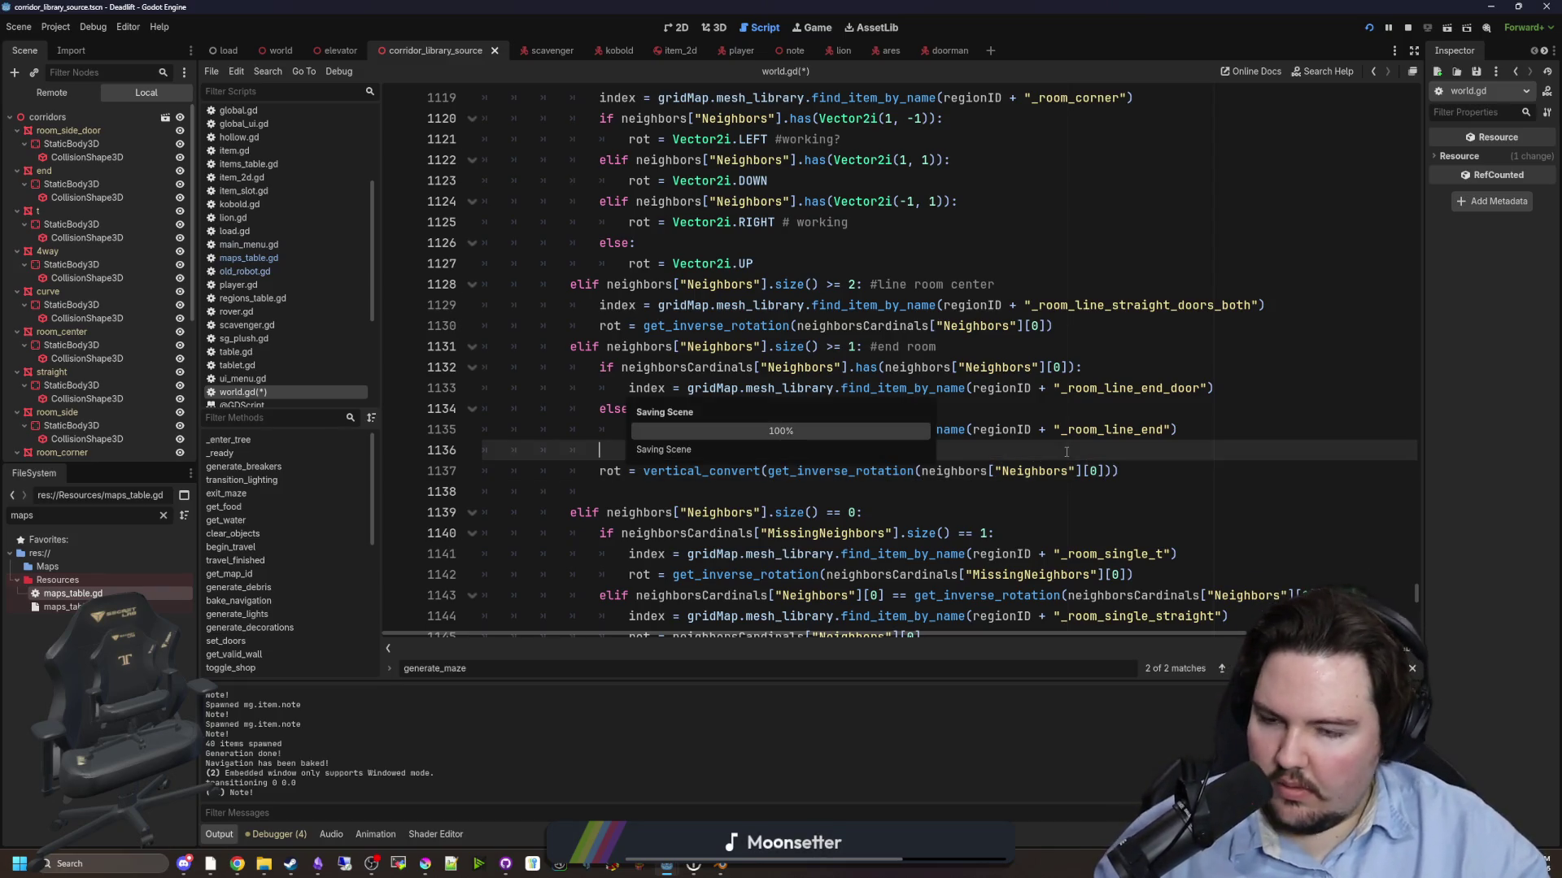
pyautogui.click(1371, 28)
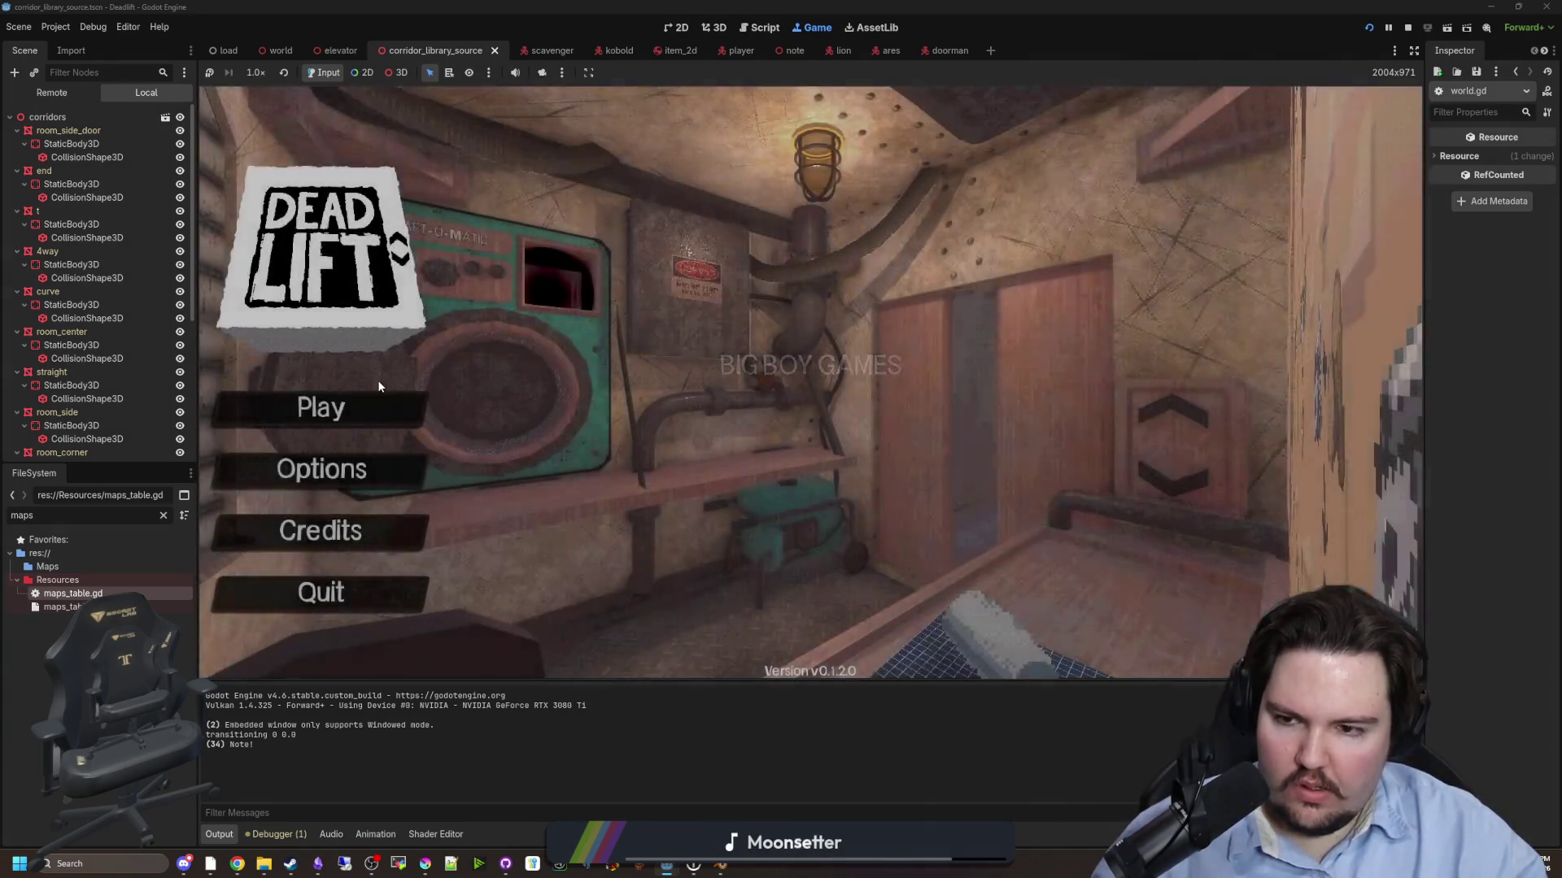
# - Enter the 'dwasdwa' debug code at the main menu and start a new game
pyautogui.write('dwasdwa')
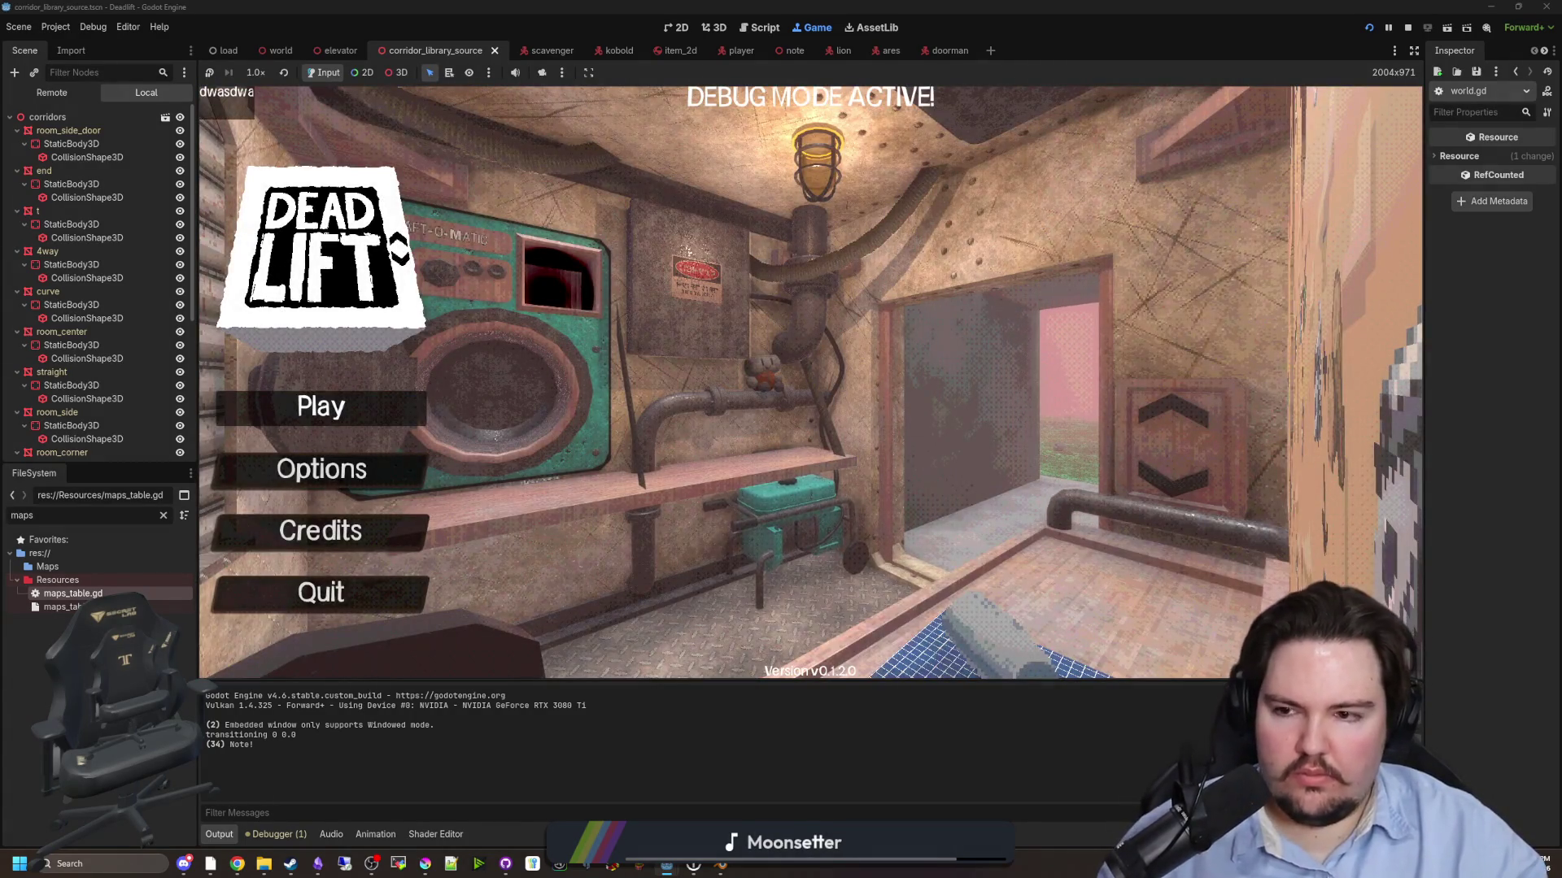
pyautogui.click(291, 419)
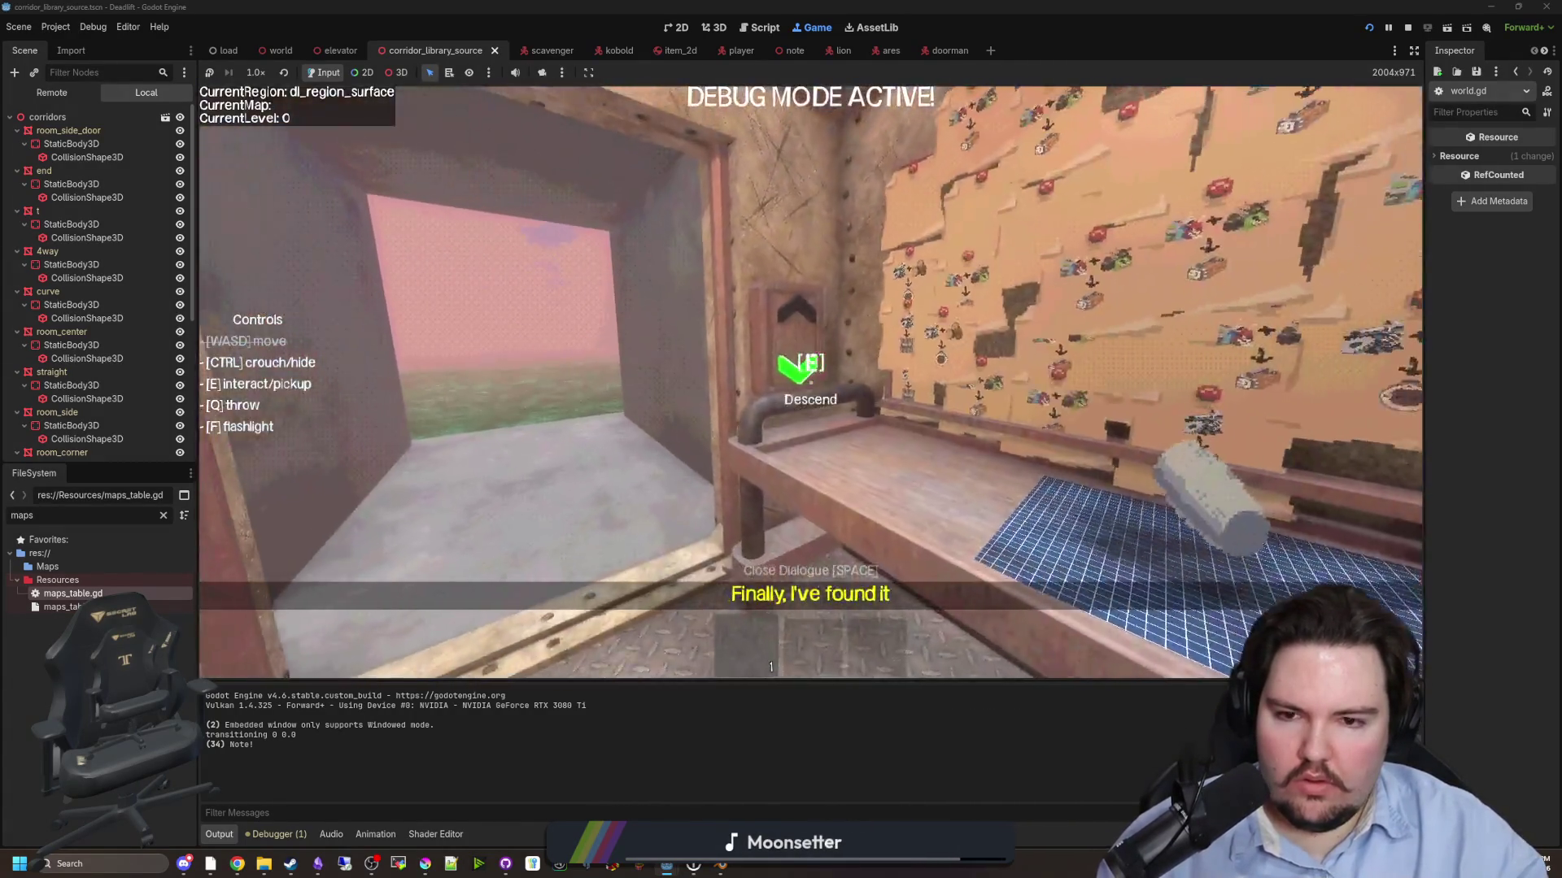
# - Descend to level 1 and walk through the leafy corridor and dark room into the breakroom
pyautogui.press('e')
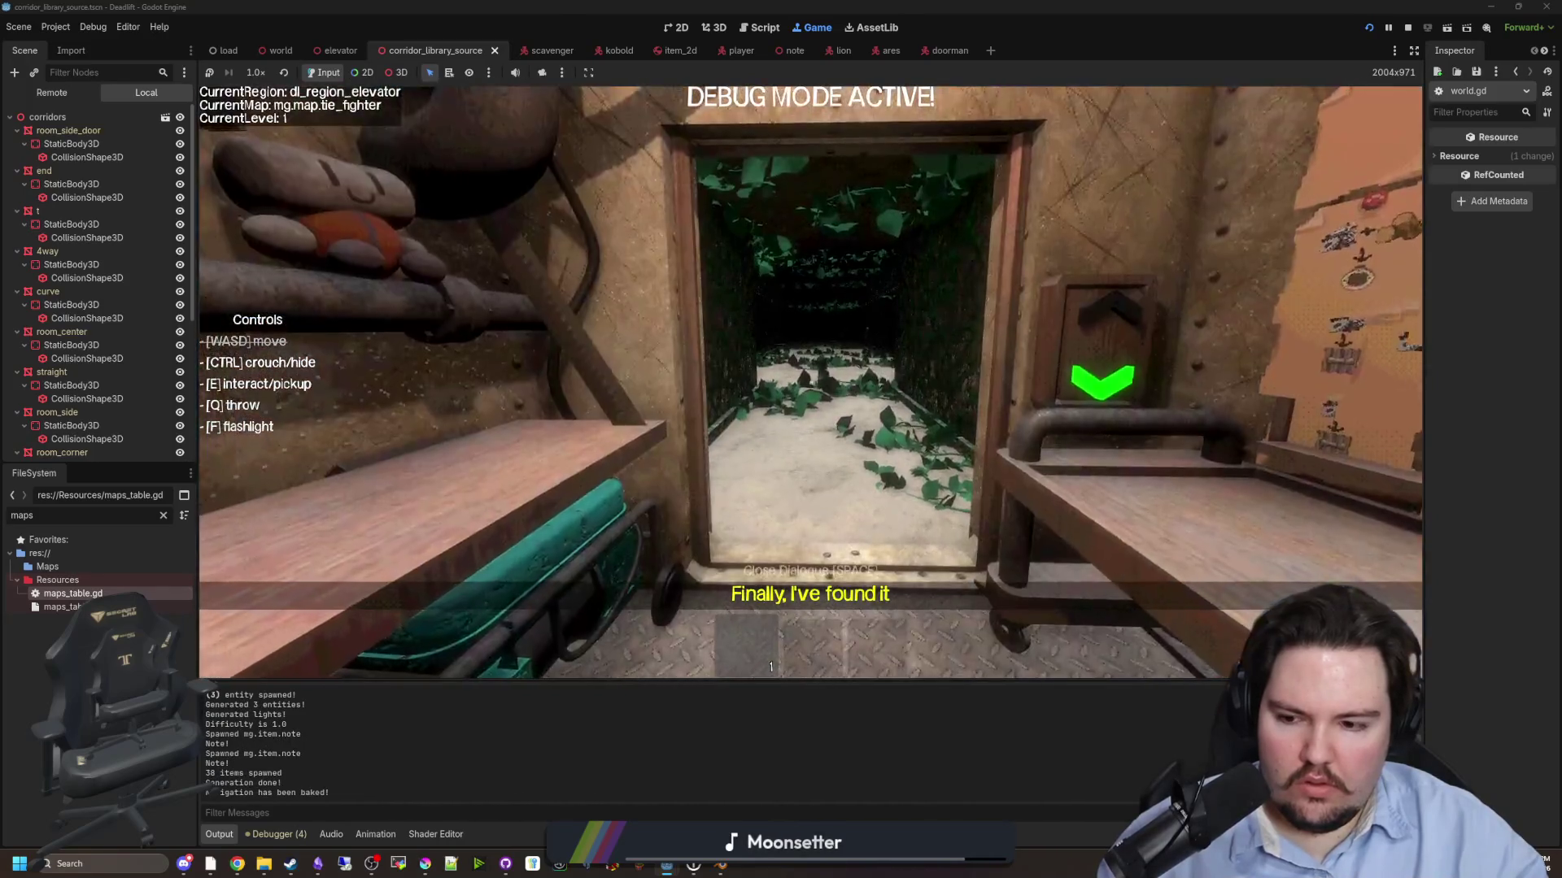
pyautogui.press('w')
pyautogui.press('w')
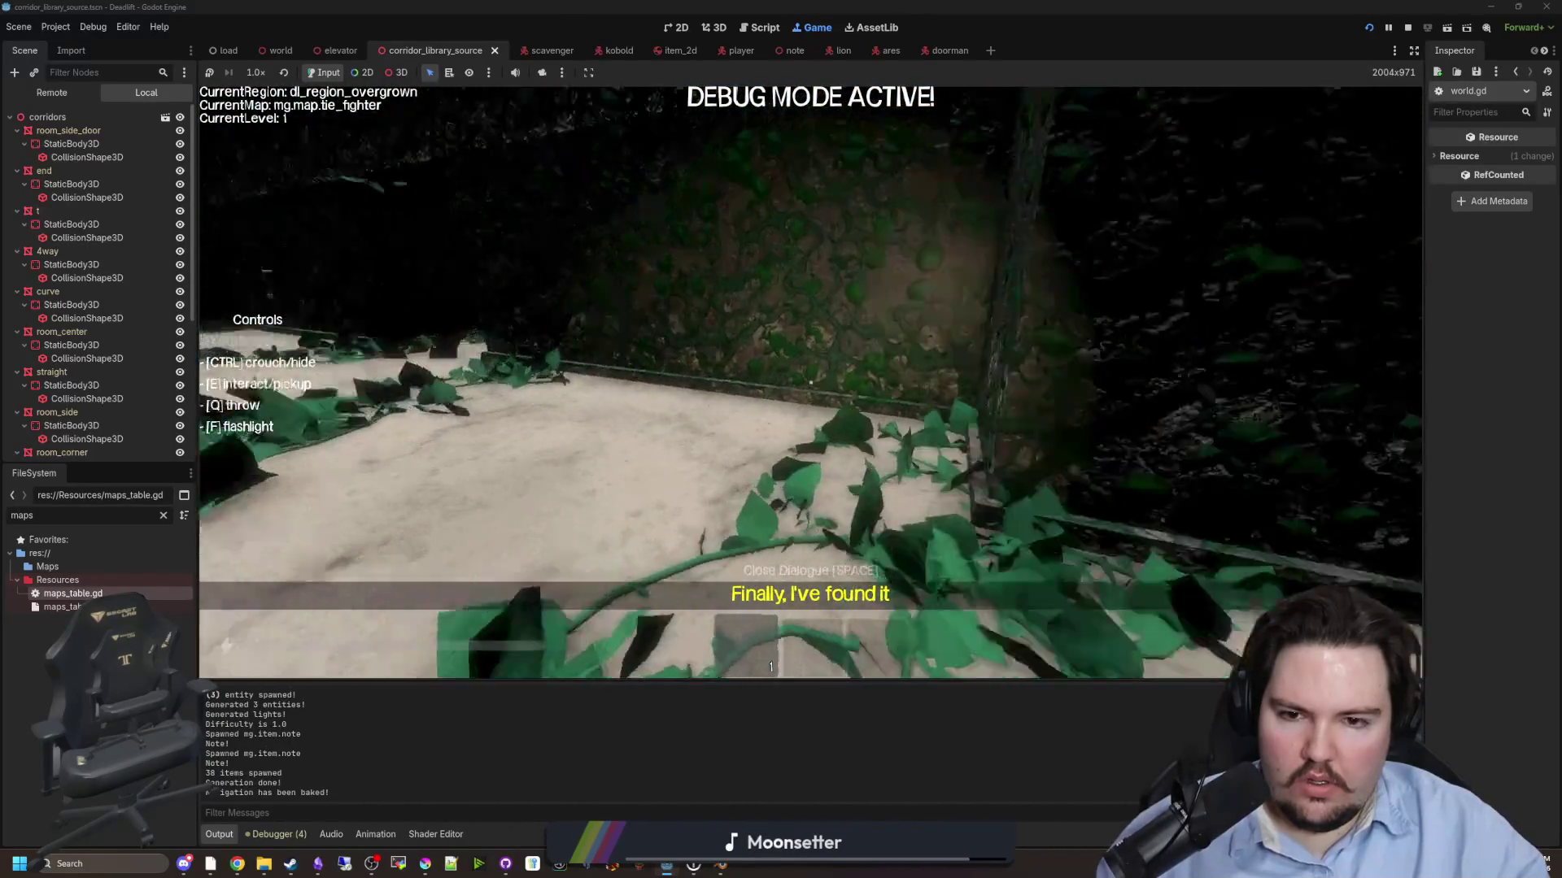
pyautogui.press('w')
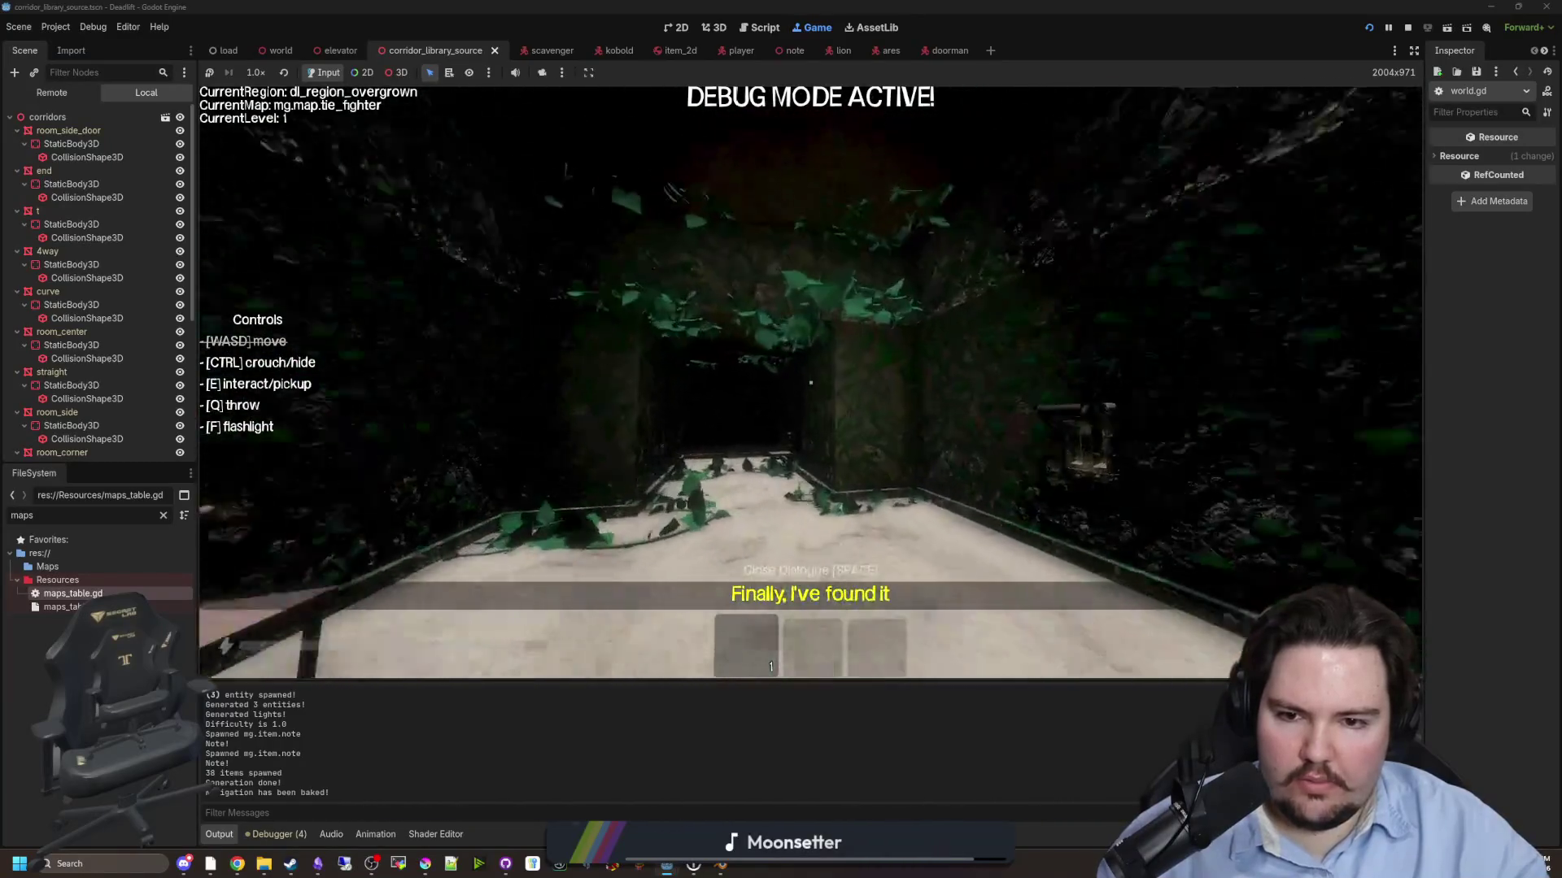
pyautogui.press('w')
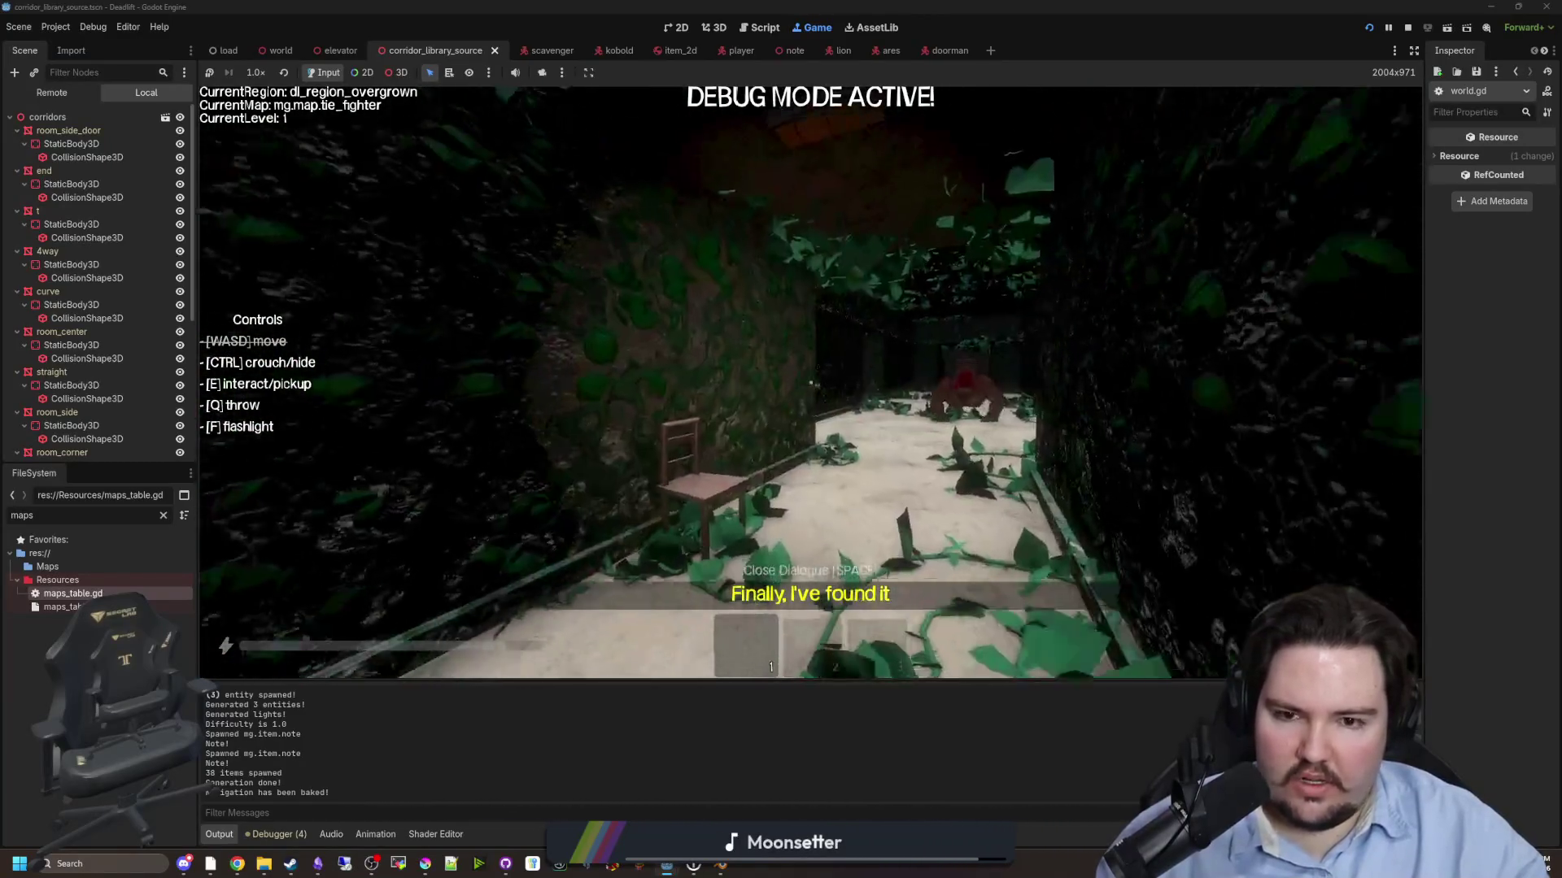
pyautogui.press('w')
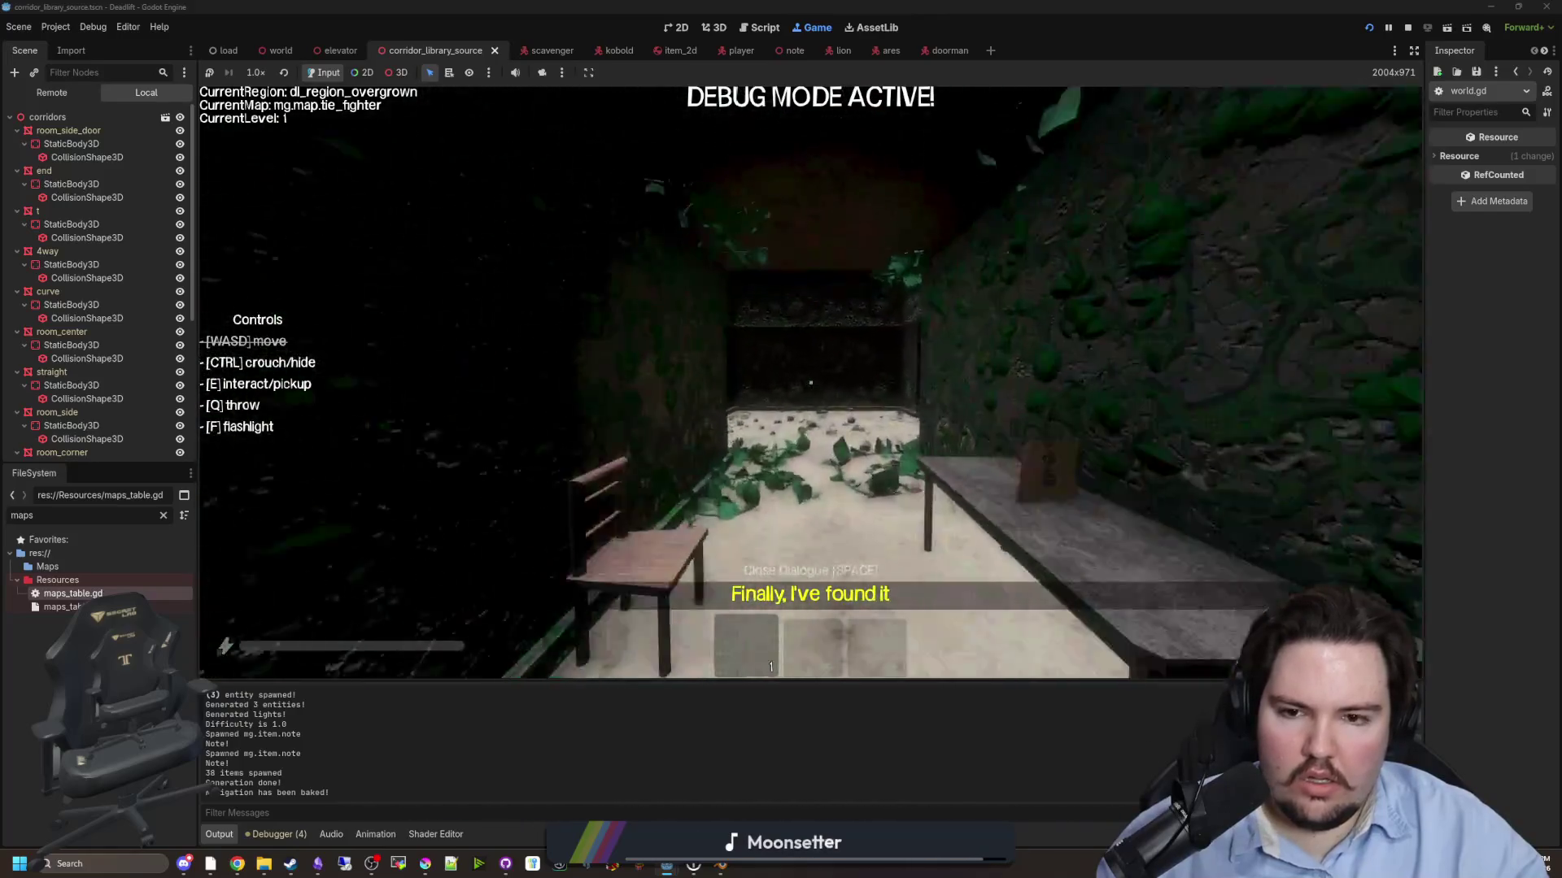
pyautogui.press('w')
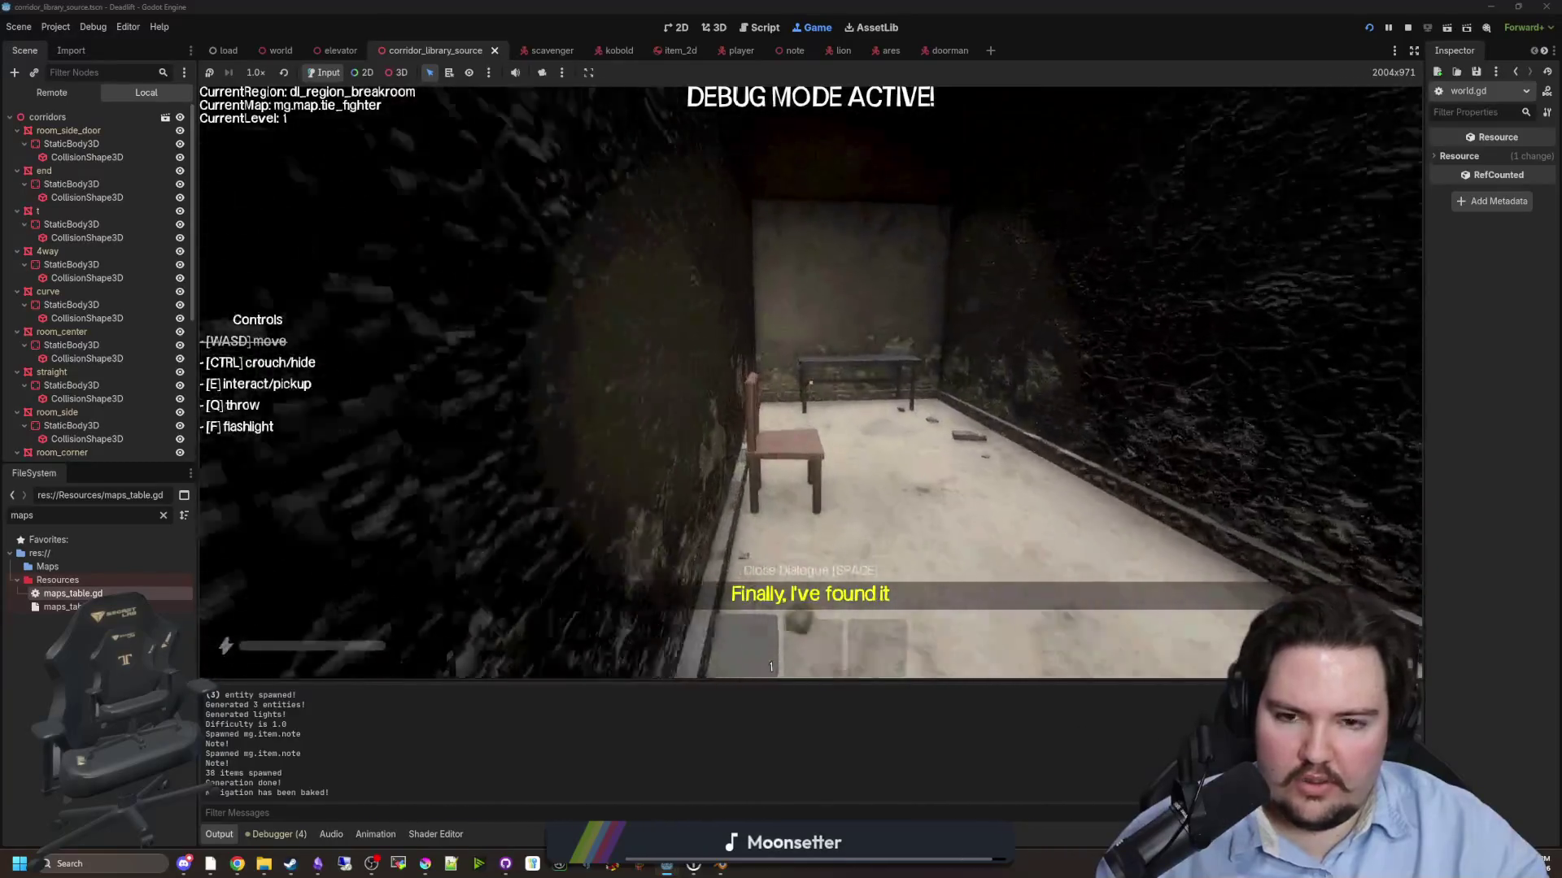
pyautogui.press('w')
pyautogui.press('w')
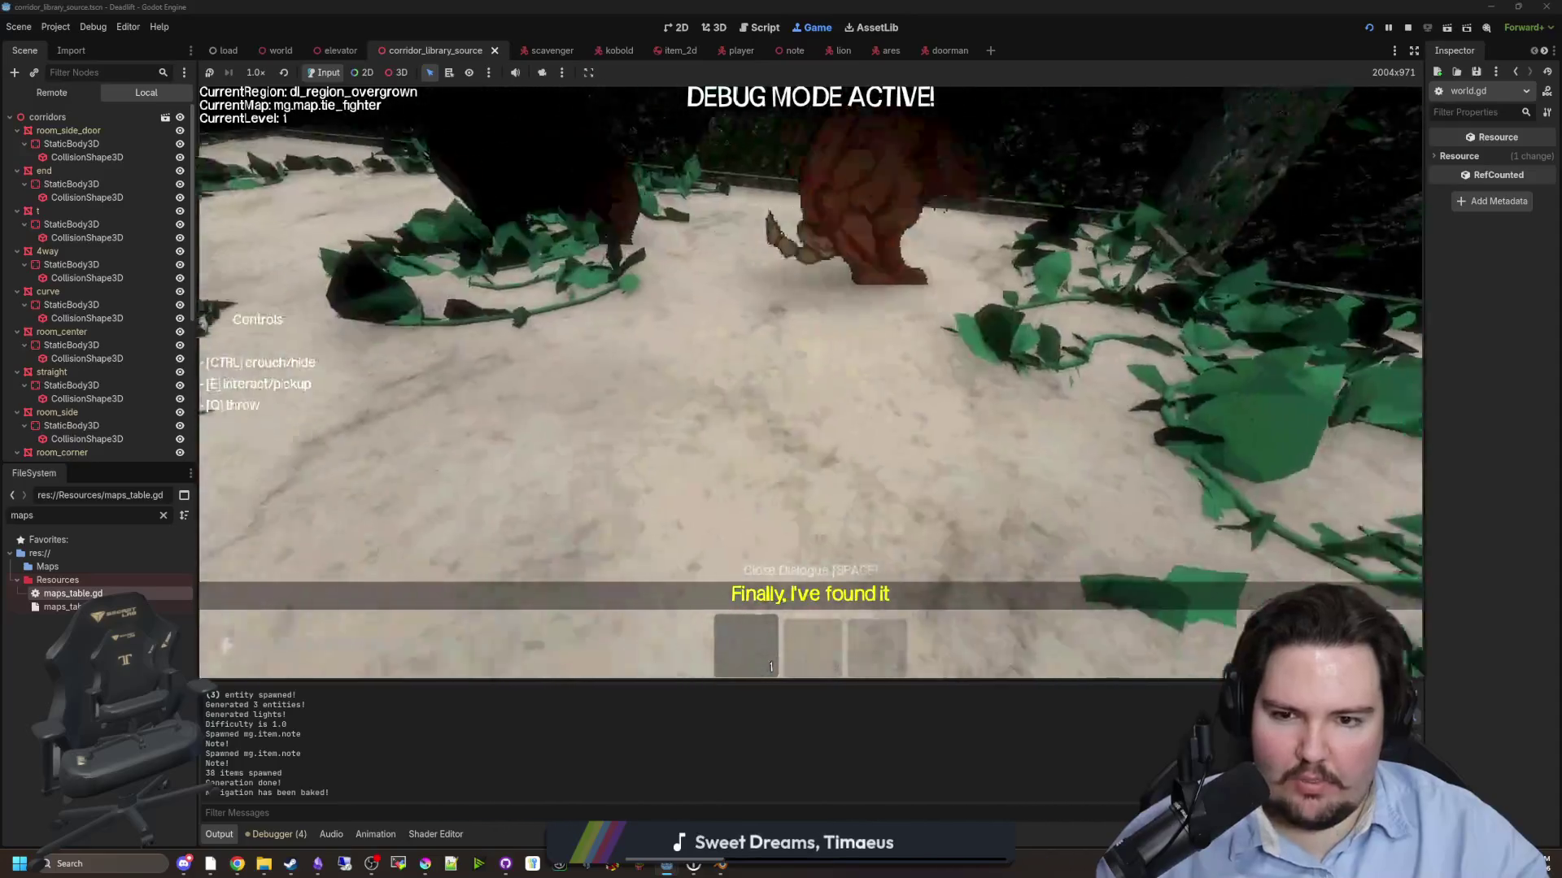
# - Continue past the chair corridor and the vine-covered corridor into the elevator room
pyautogui.press('w')
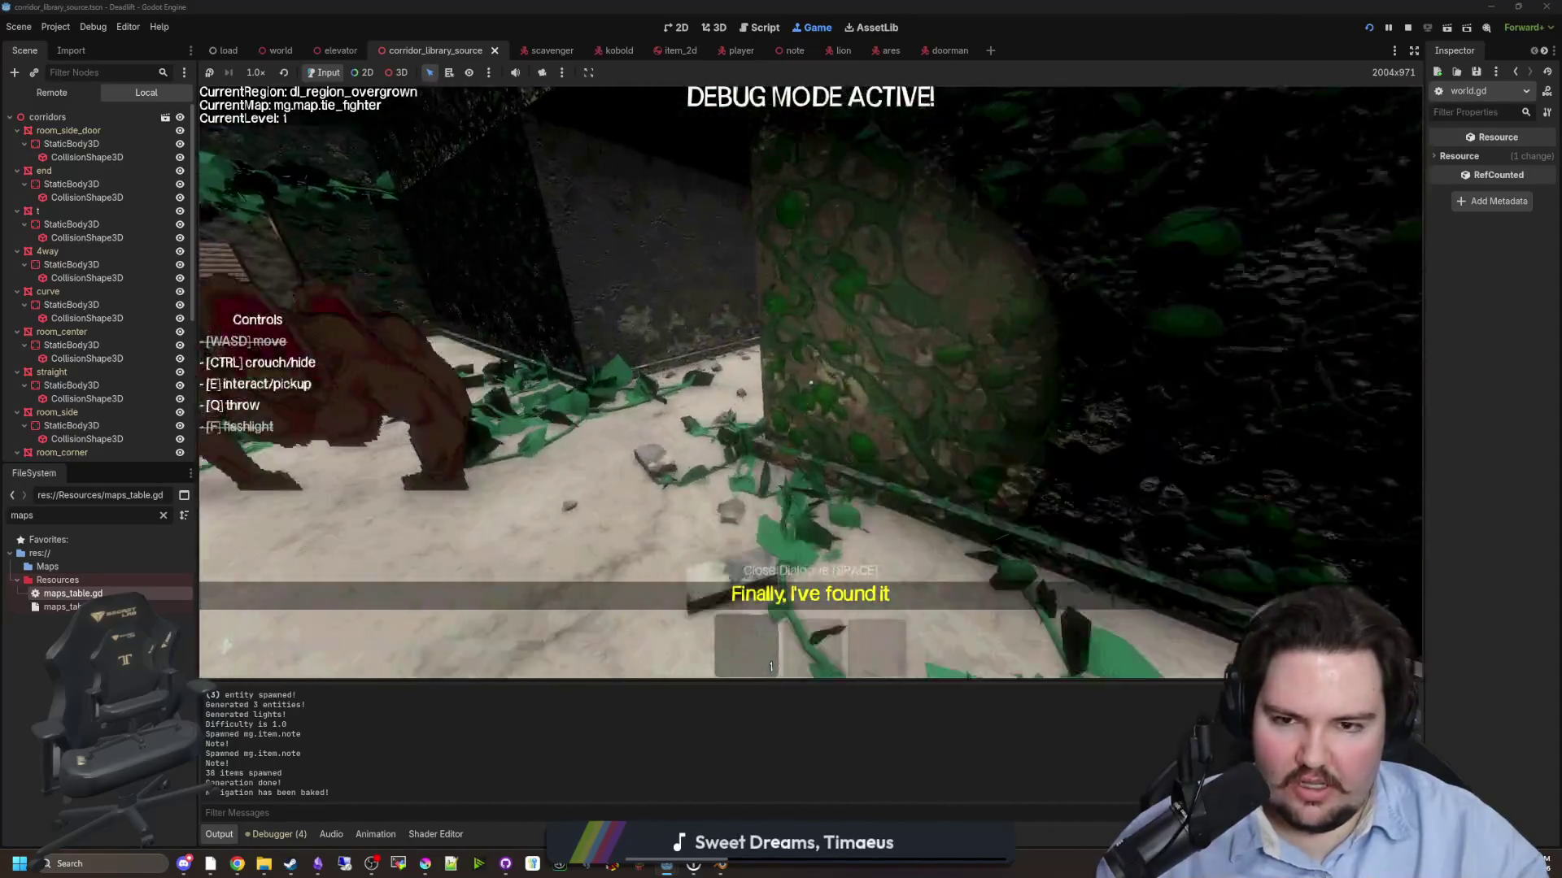
pyautogui.press('w')
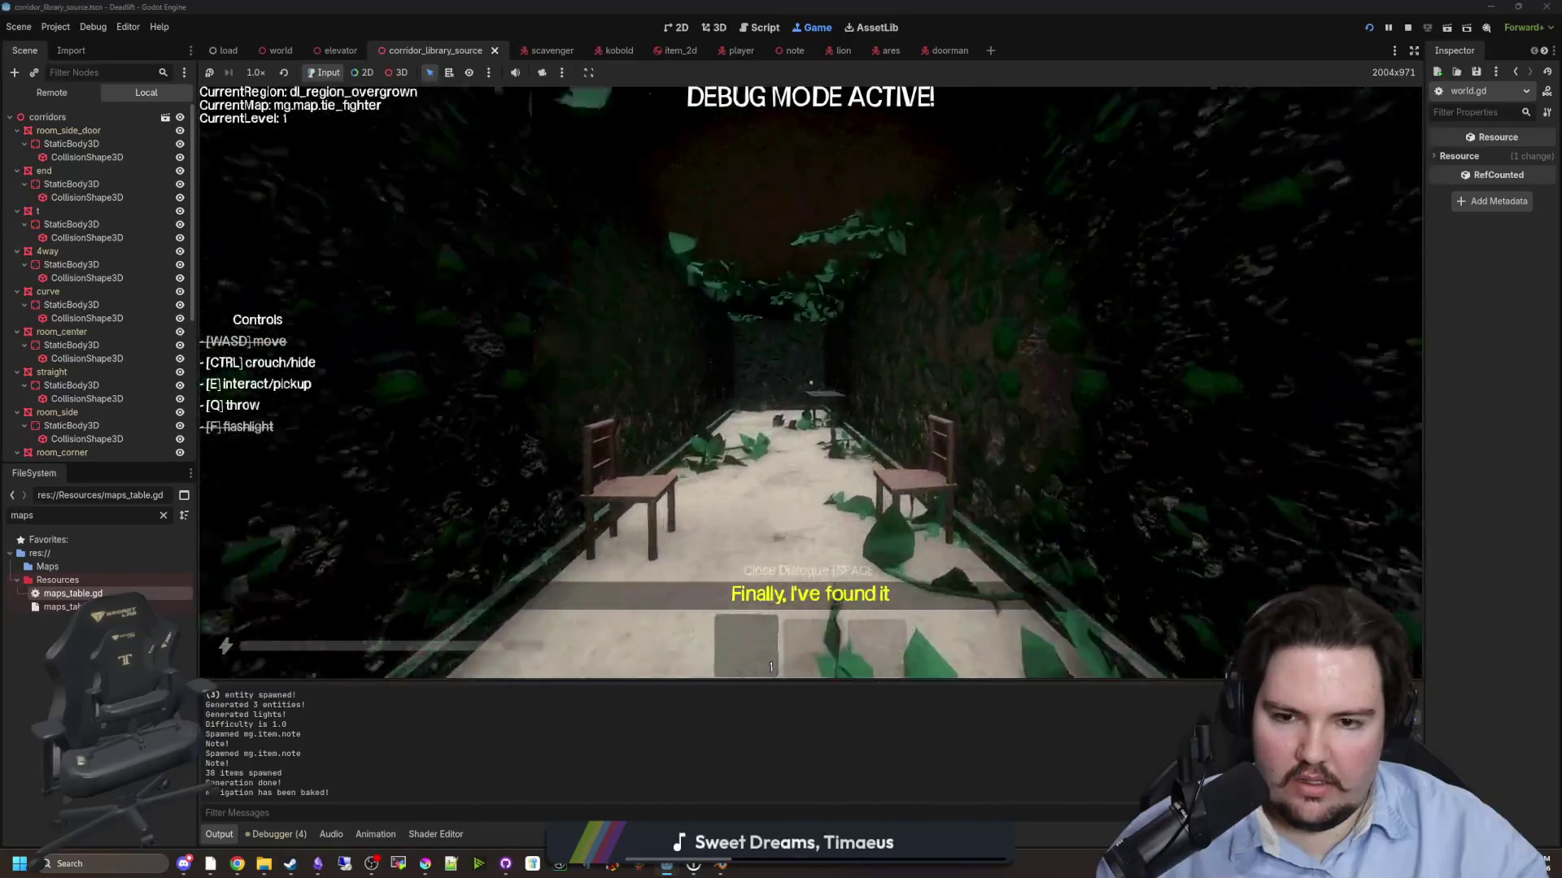
pyautogui.press('w')
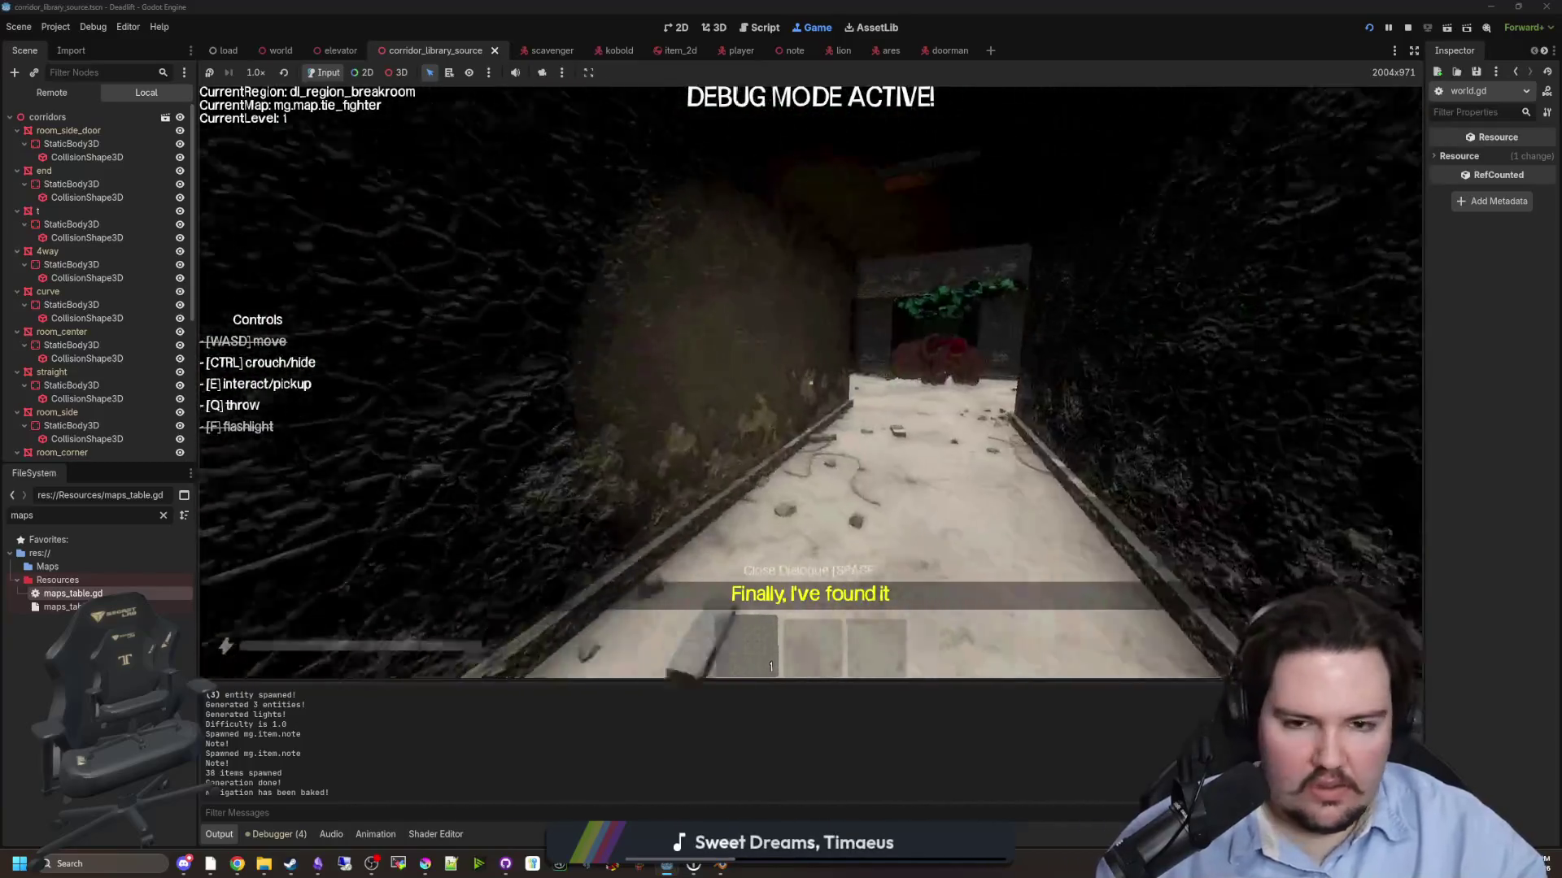
pyautogui.press('w')
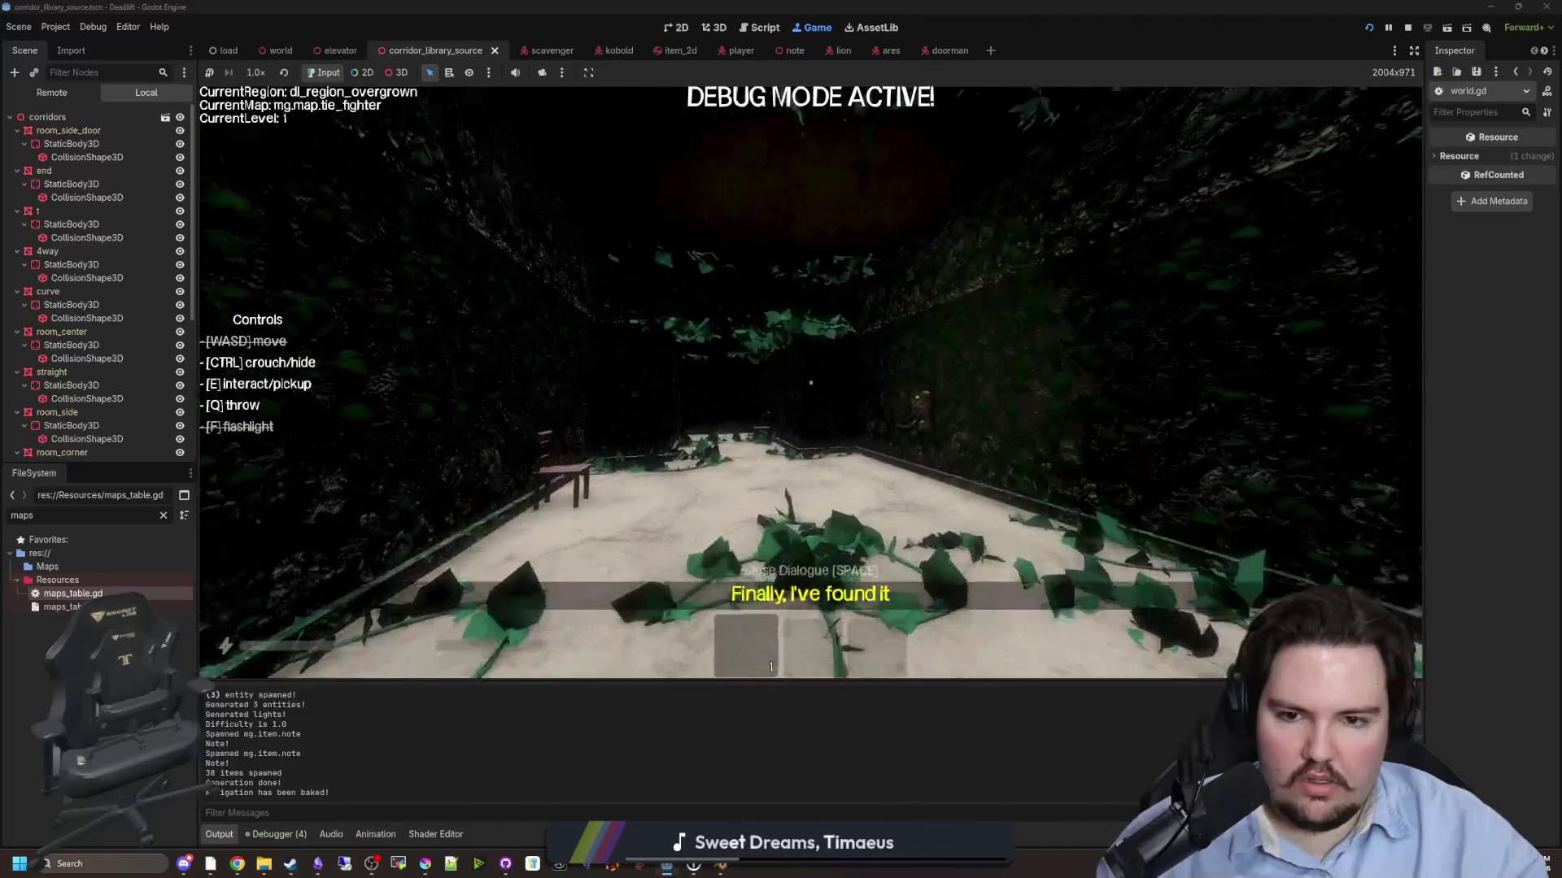
pyautogui.press('w')
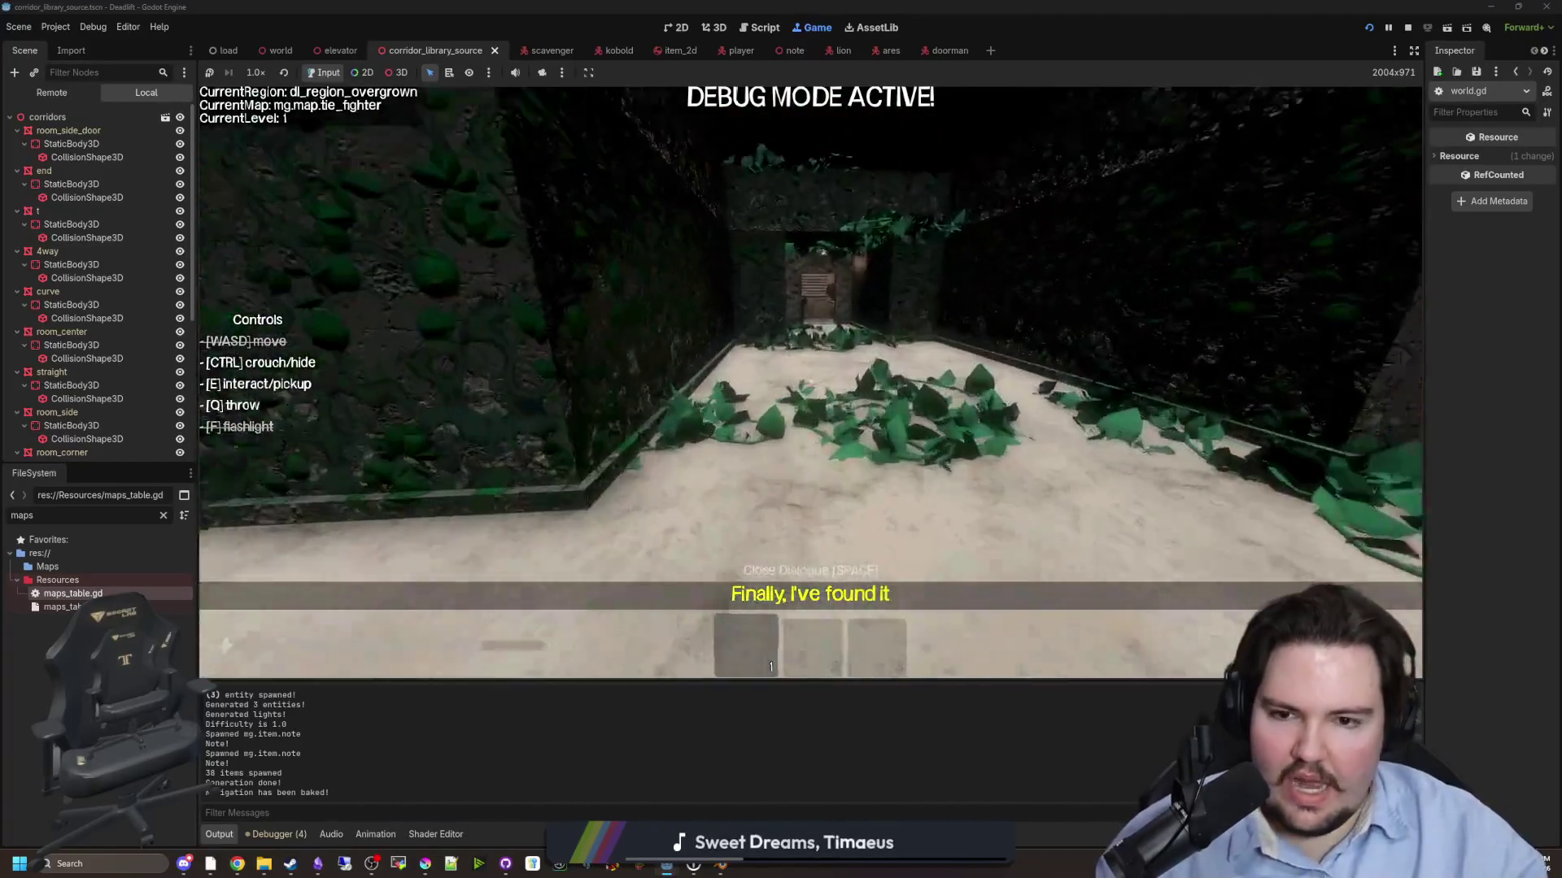
pyautogui.press('w')
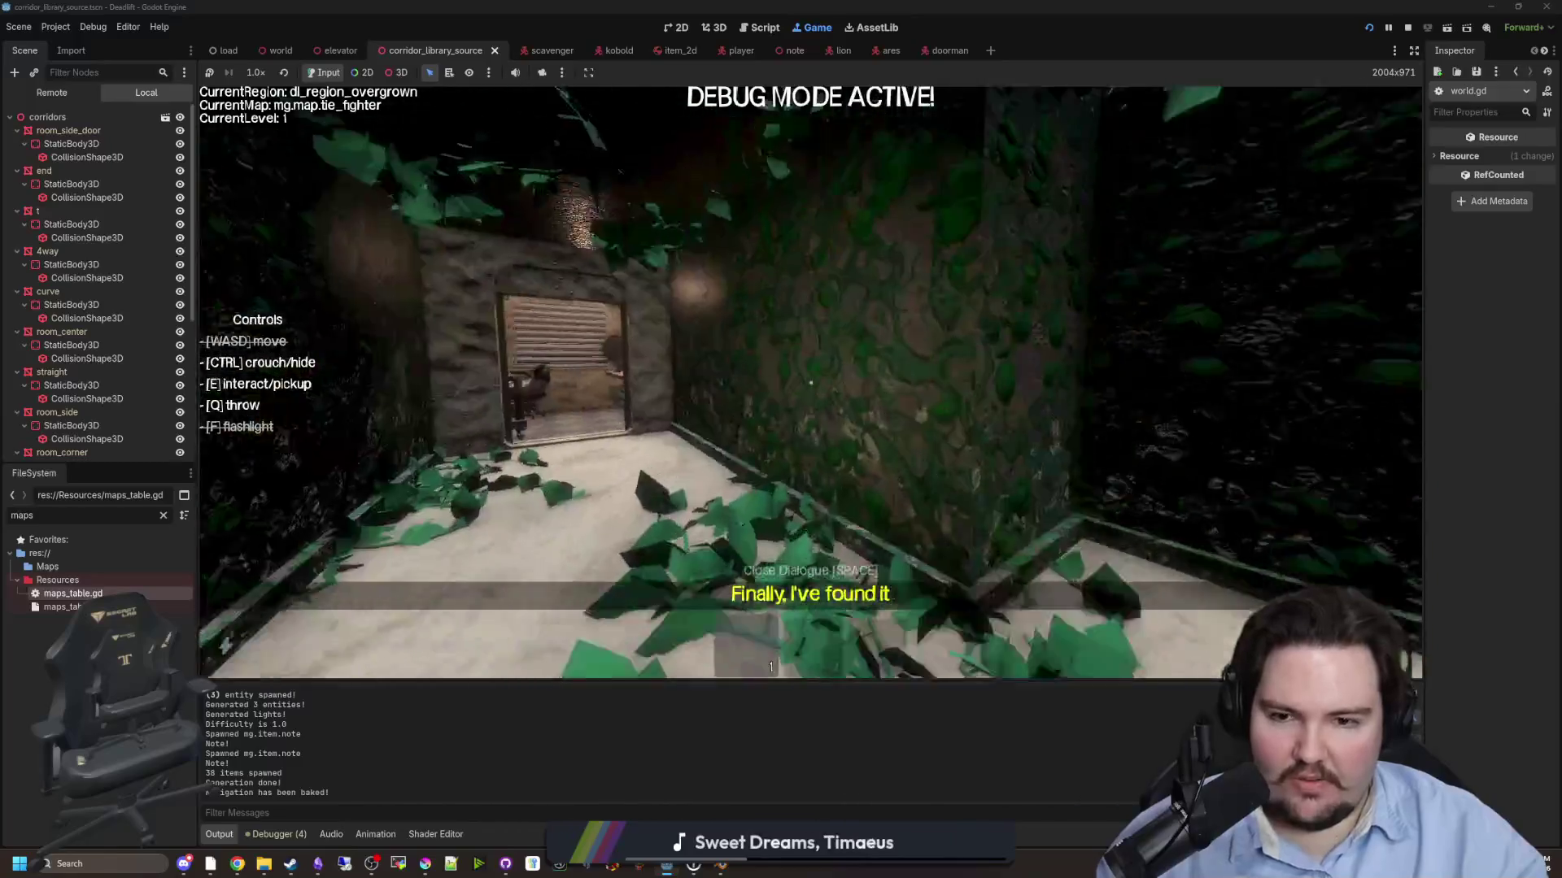
pyautogui.press('s')
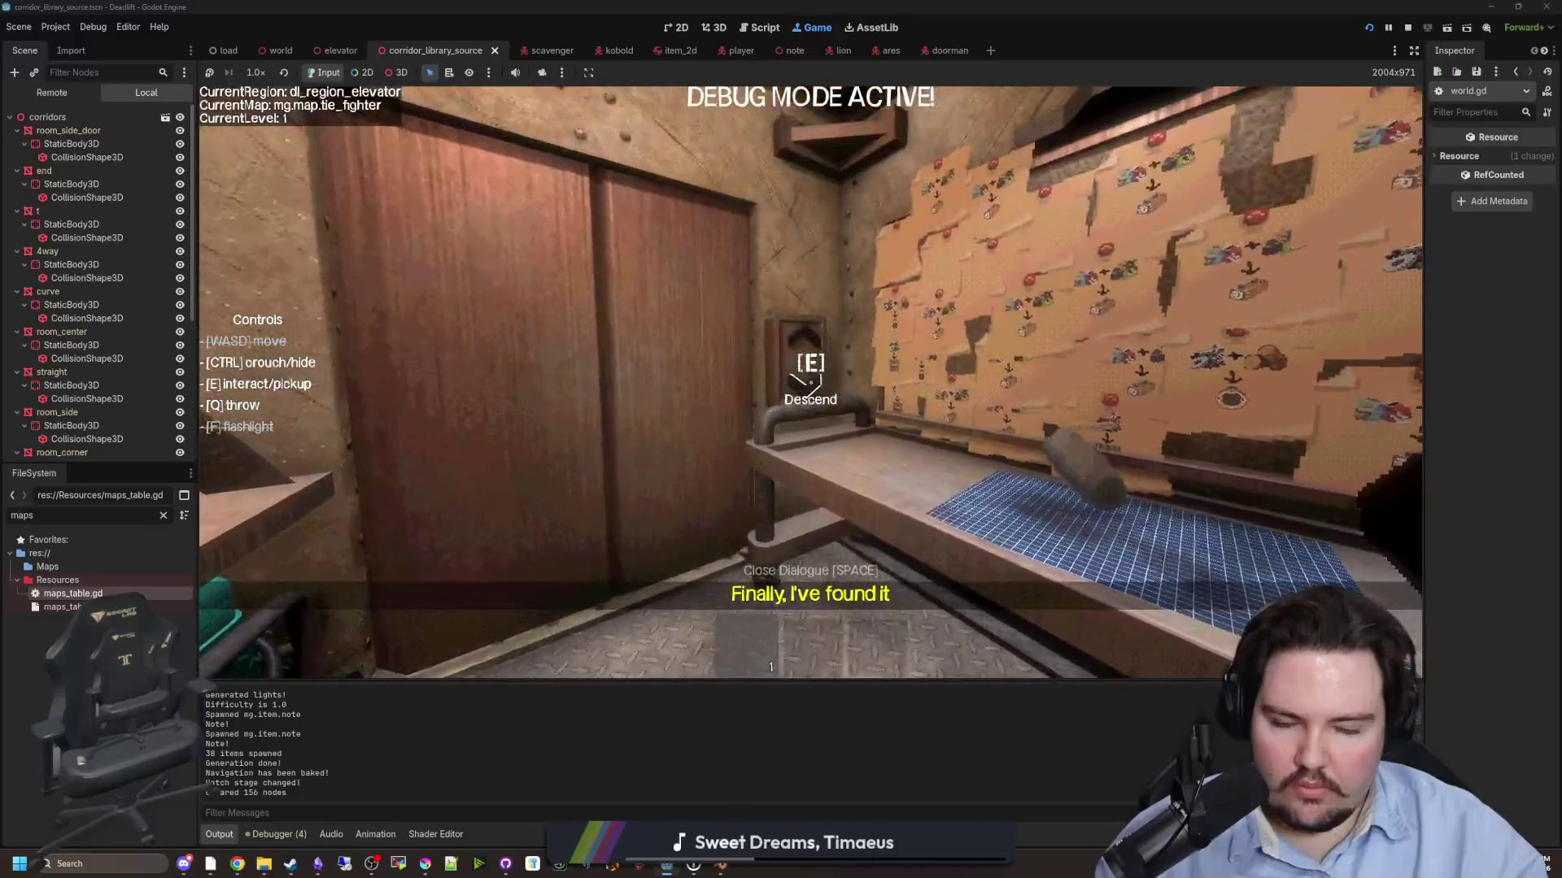
# - Descend to level 2 and walk its overgrown and debris-strewn corridors back toward the elevator
pyautogui.press('e')
pyautogui.press('w')
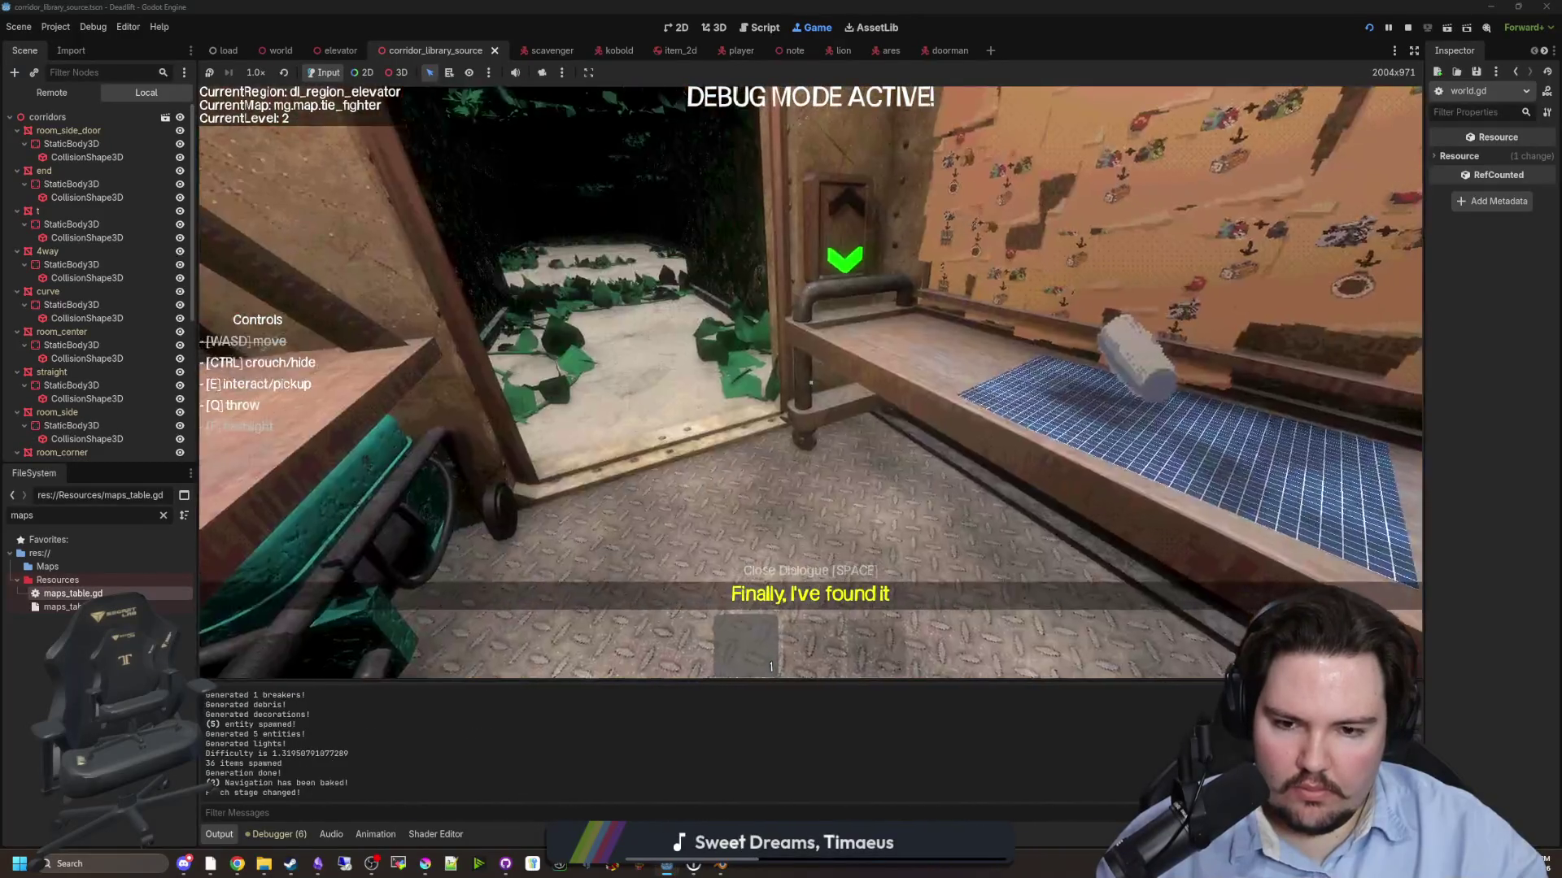
pyautogui.press('w')
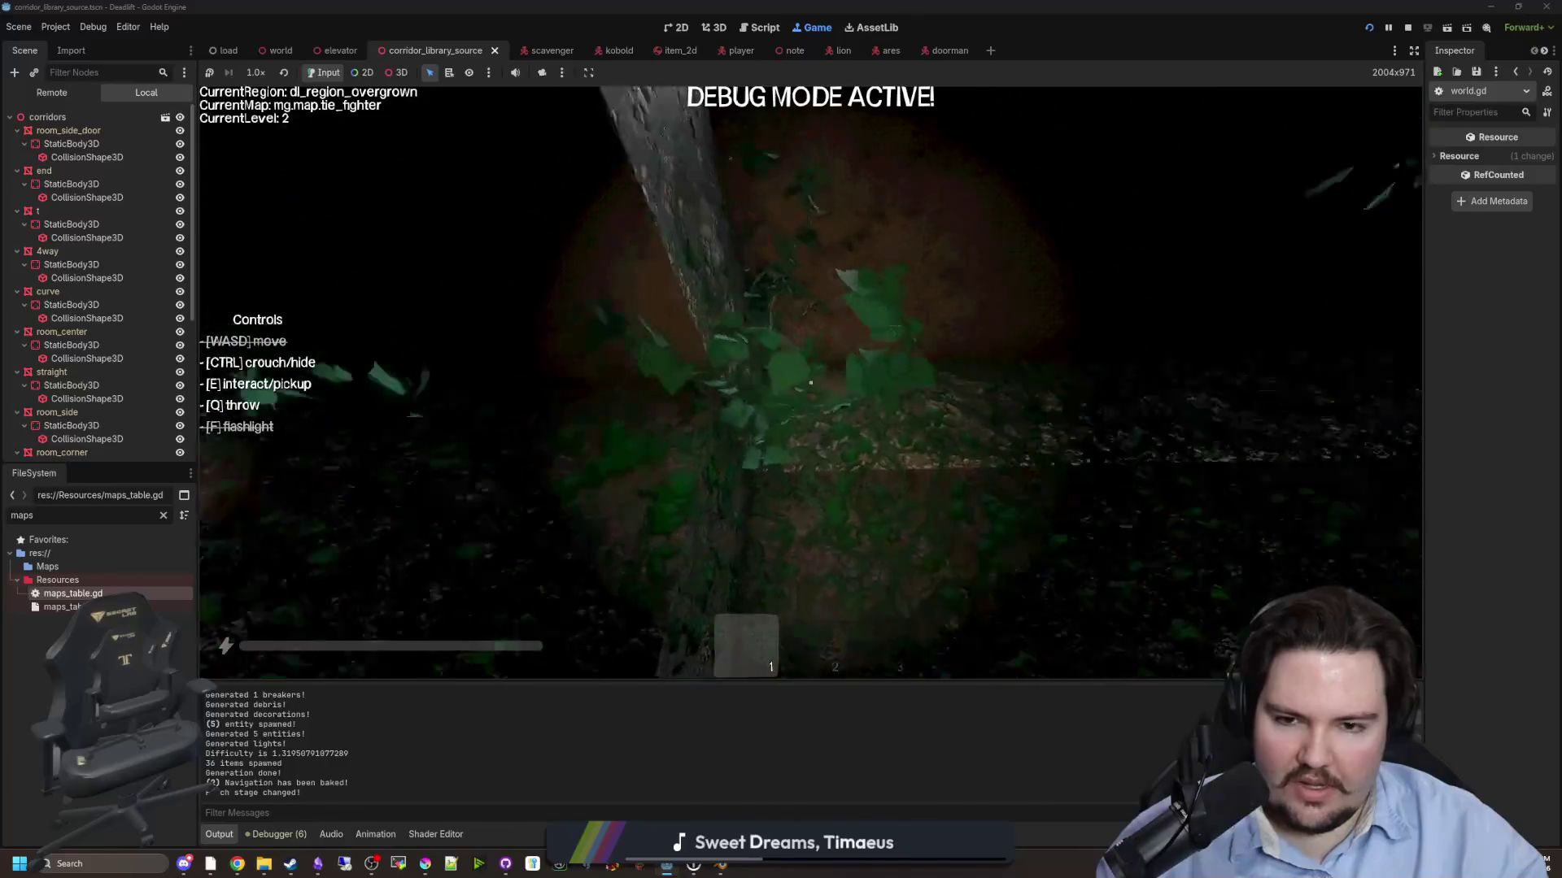
pyautogui.press('w')
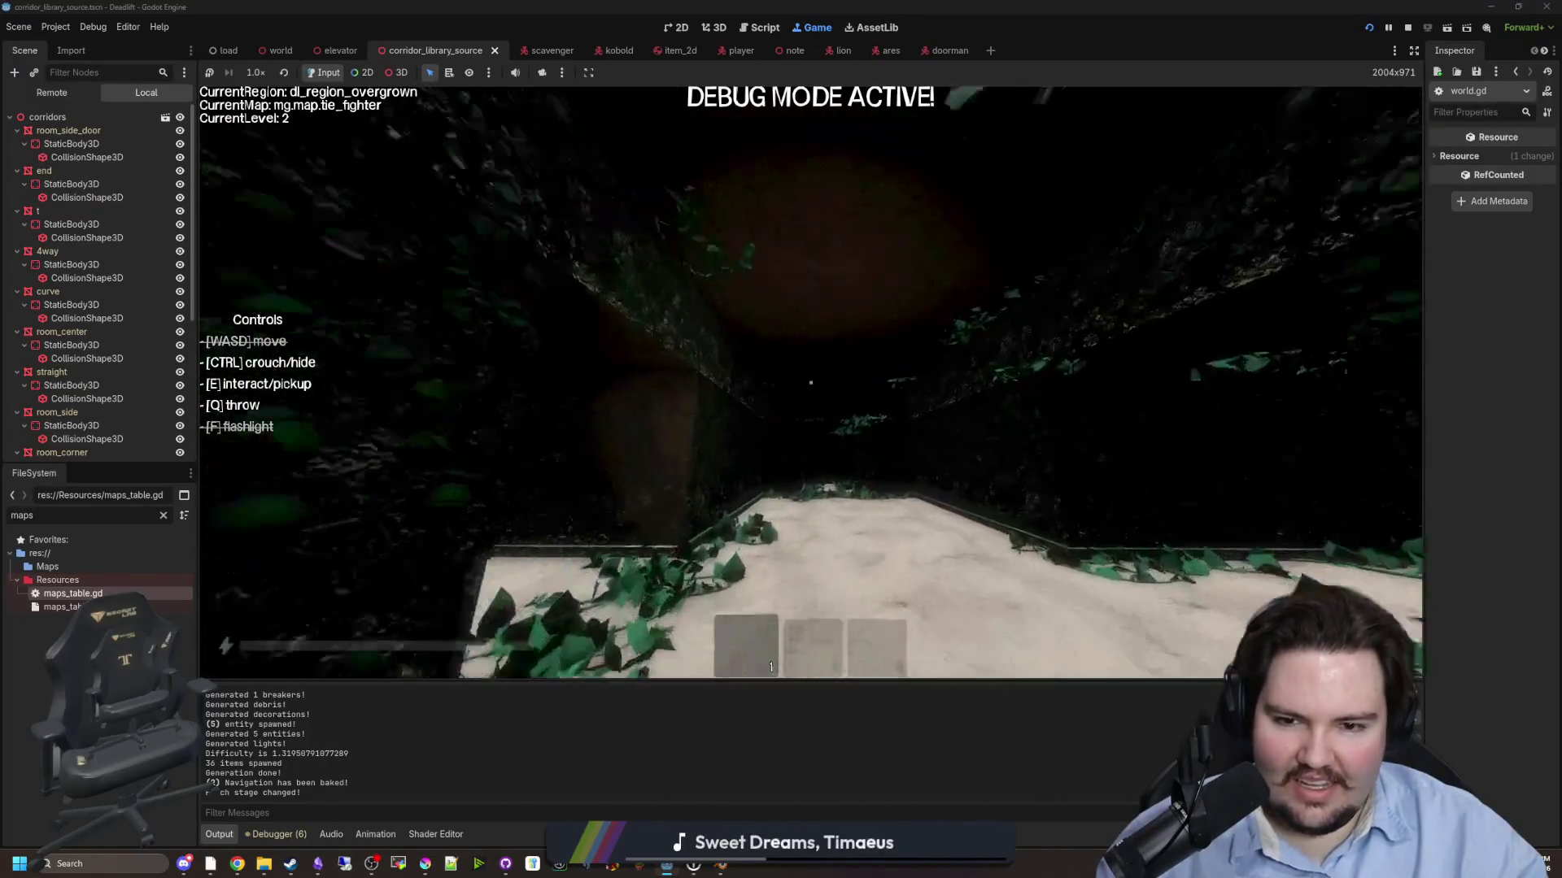
pyautogui.press('w')
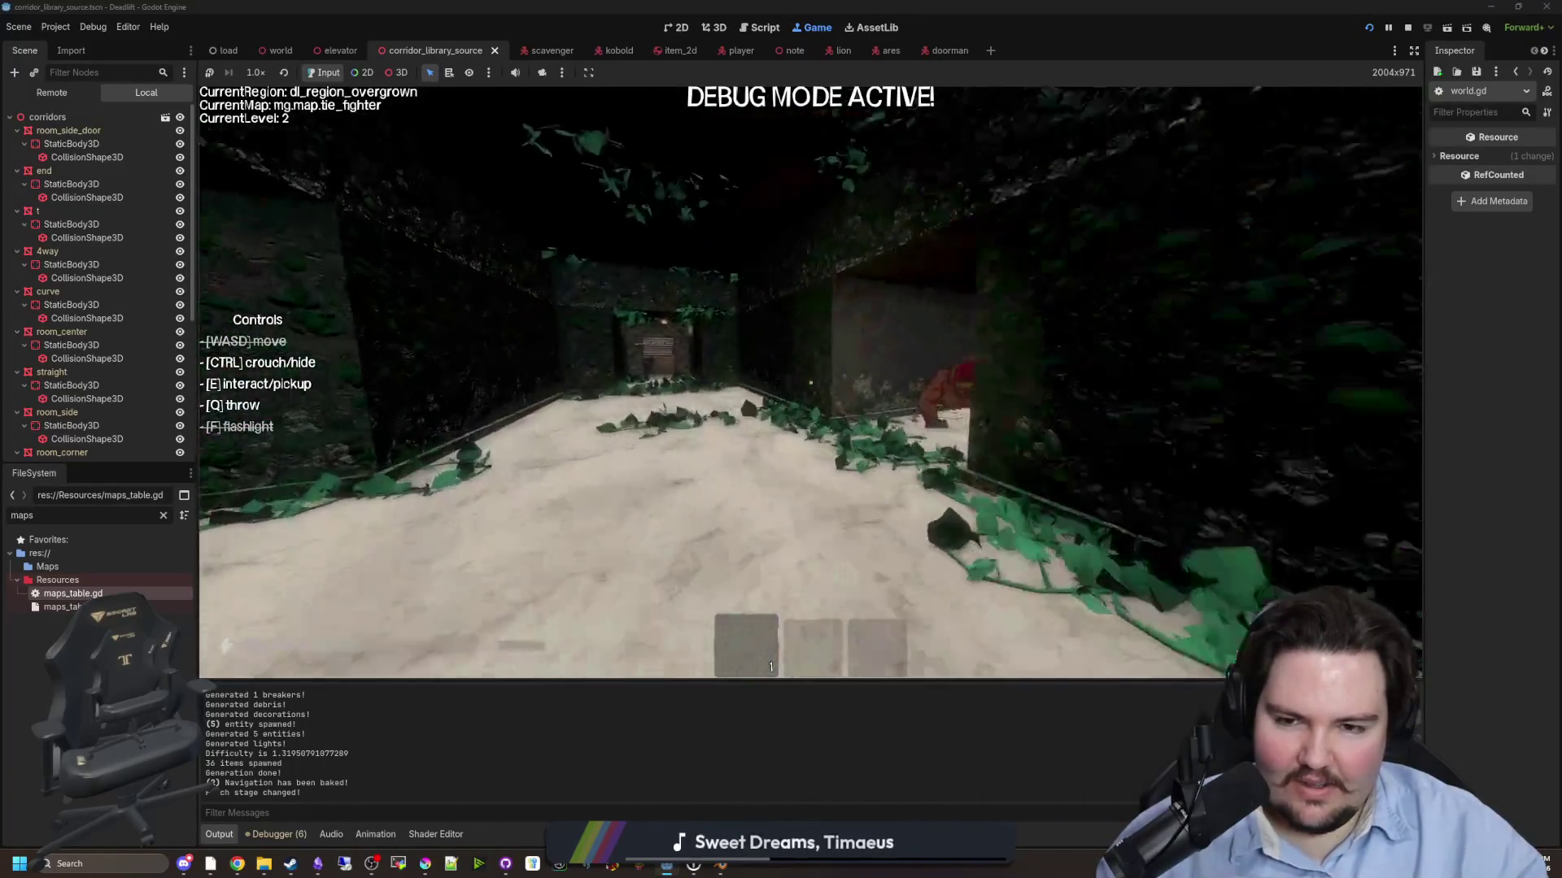
pyautogui.press('w')
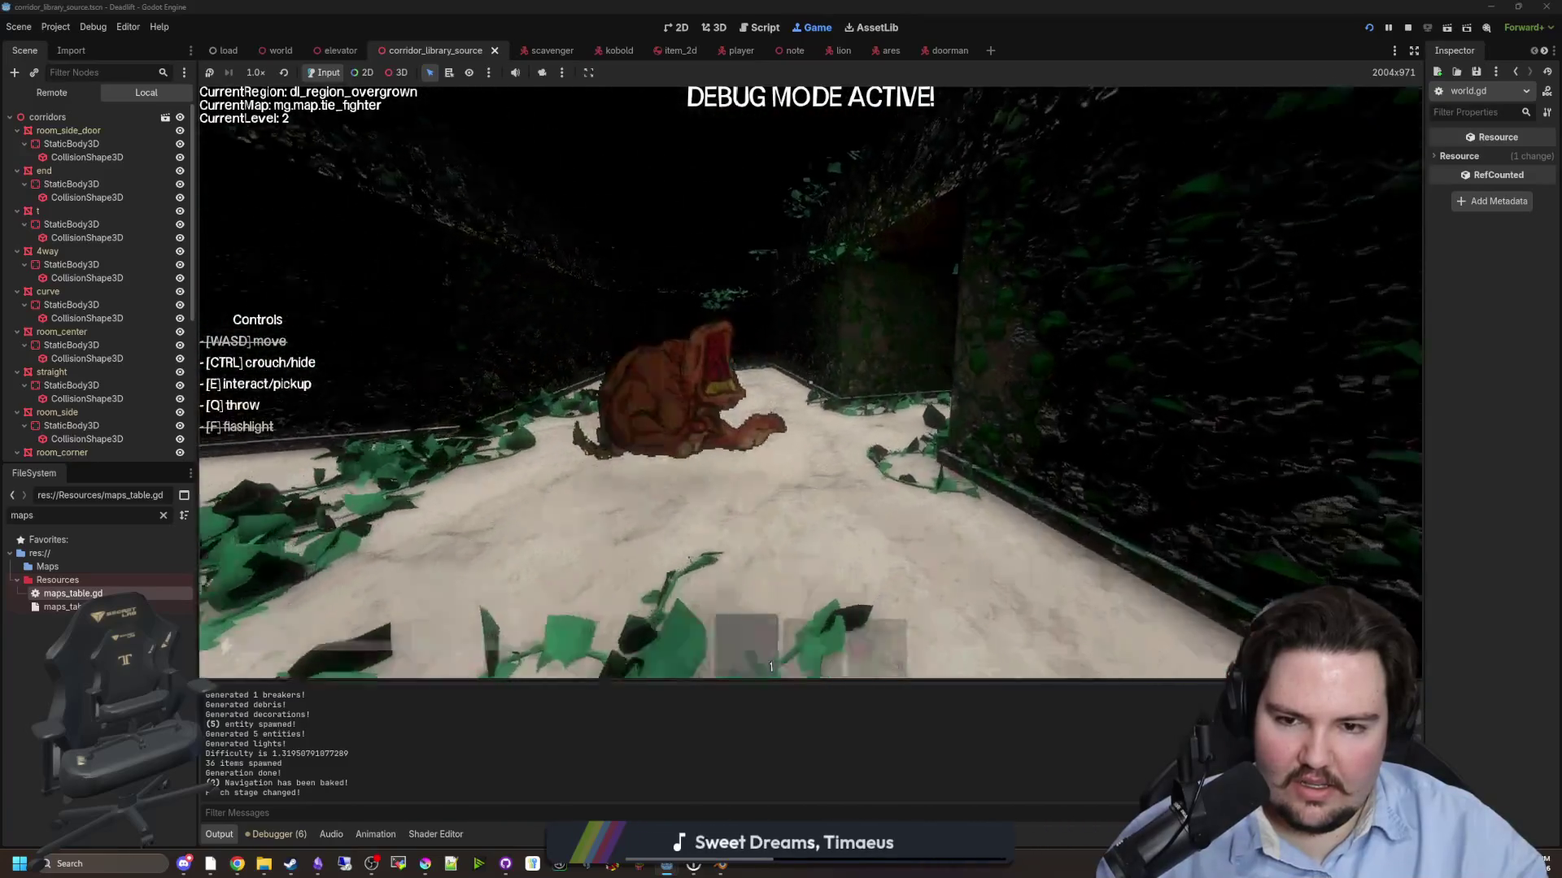
pyautogui.press('w')
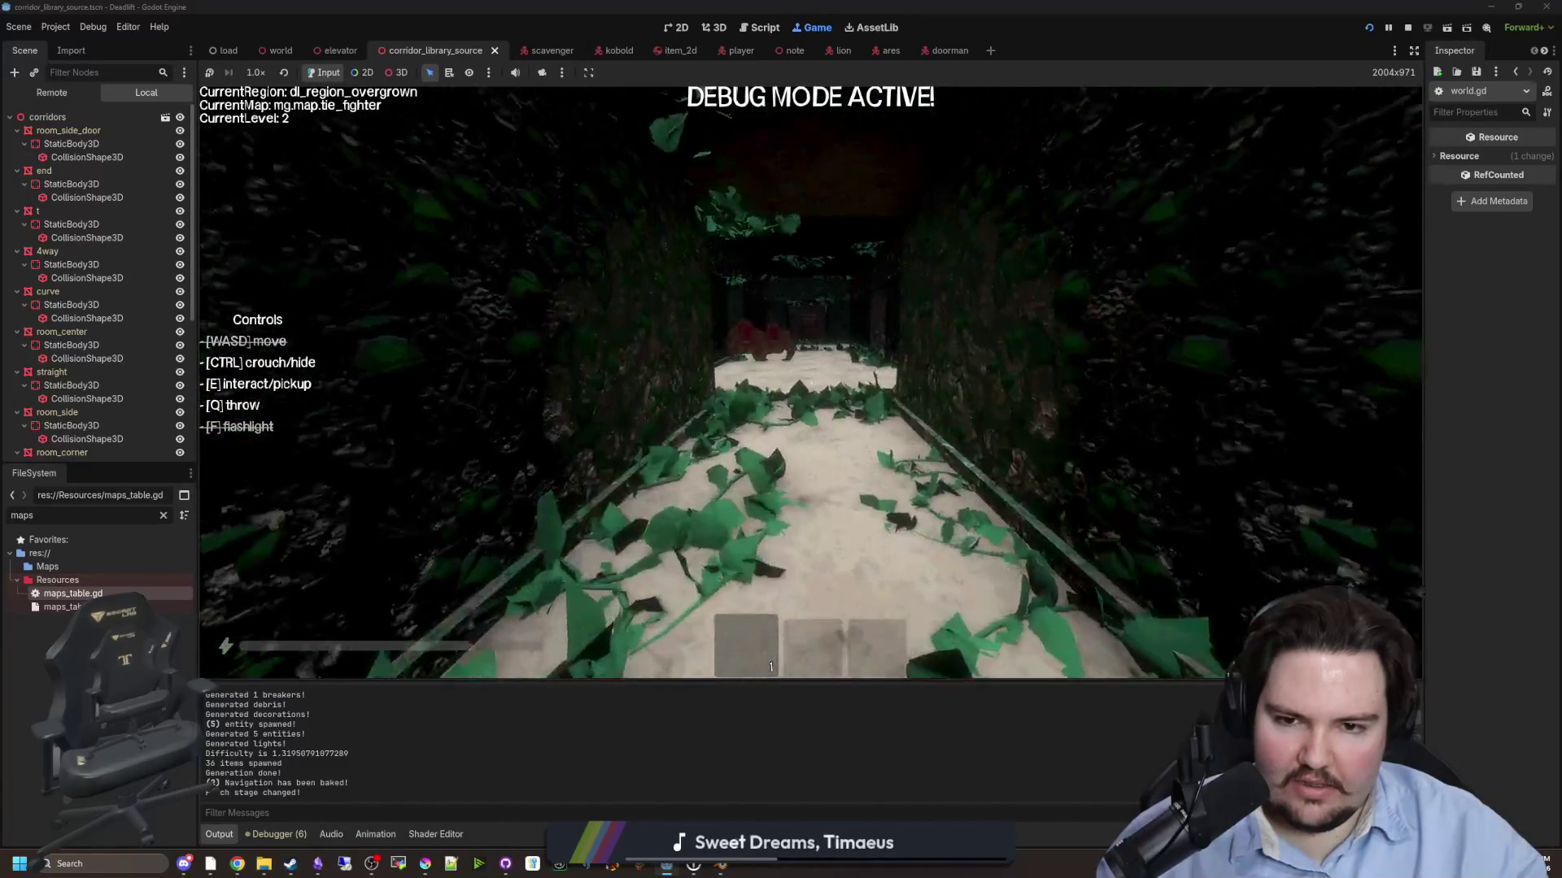
pyautogui.press('w')
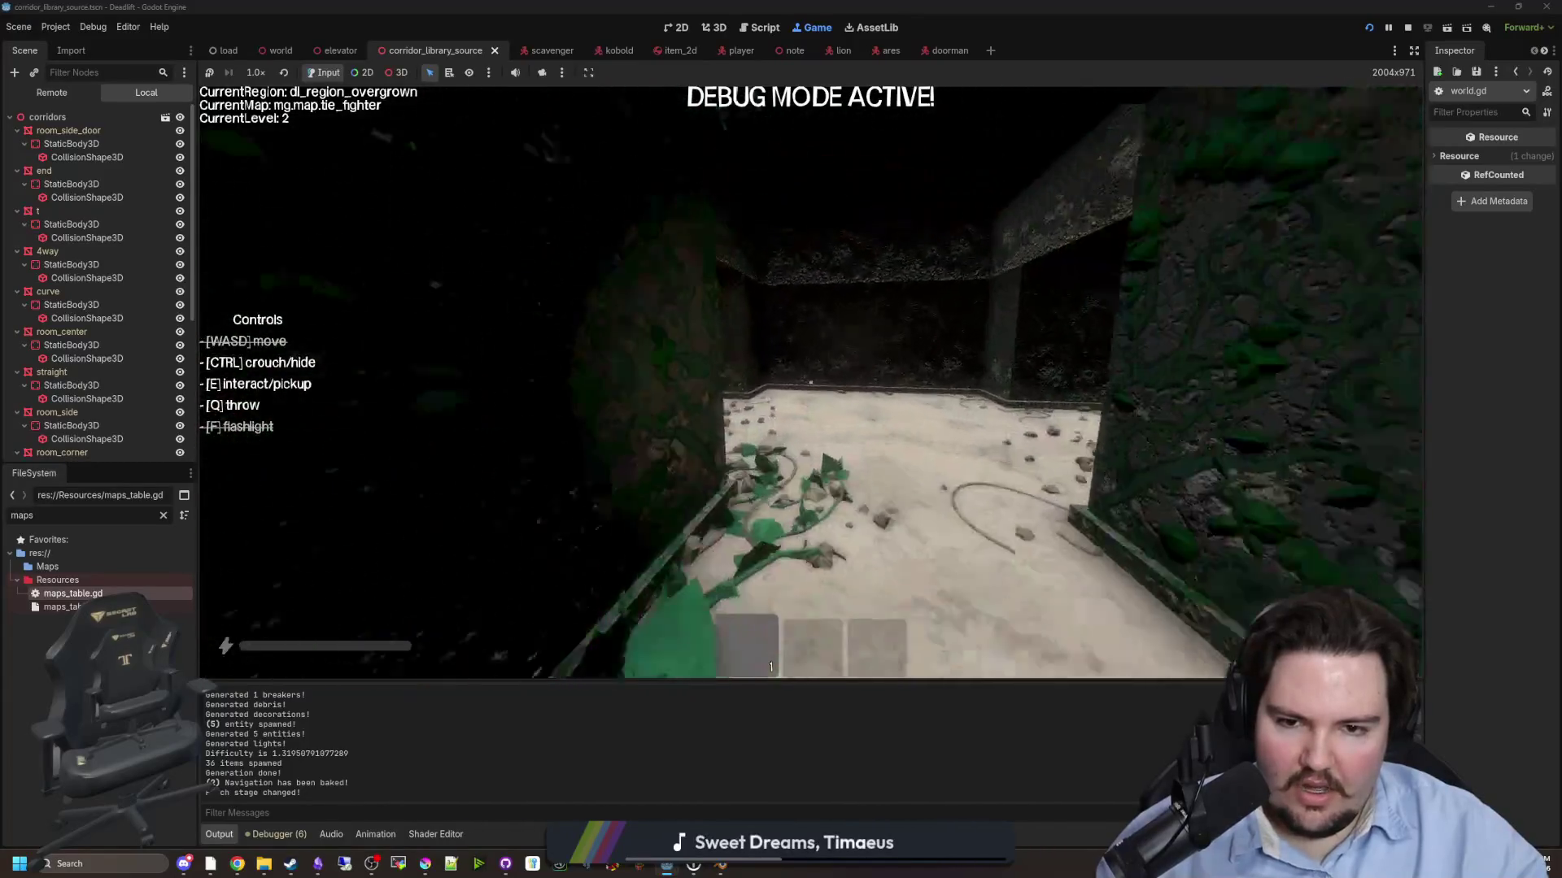
pyautogui.press('w')
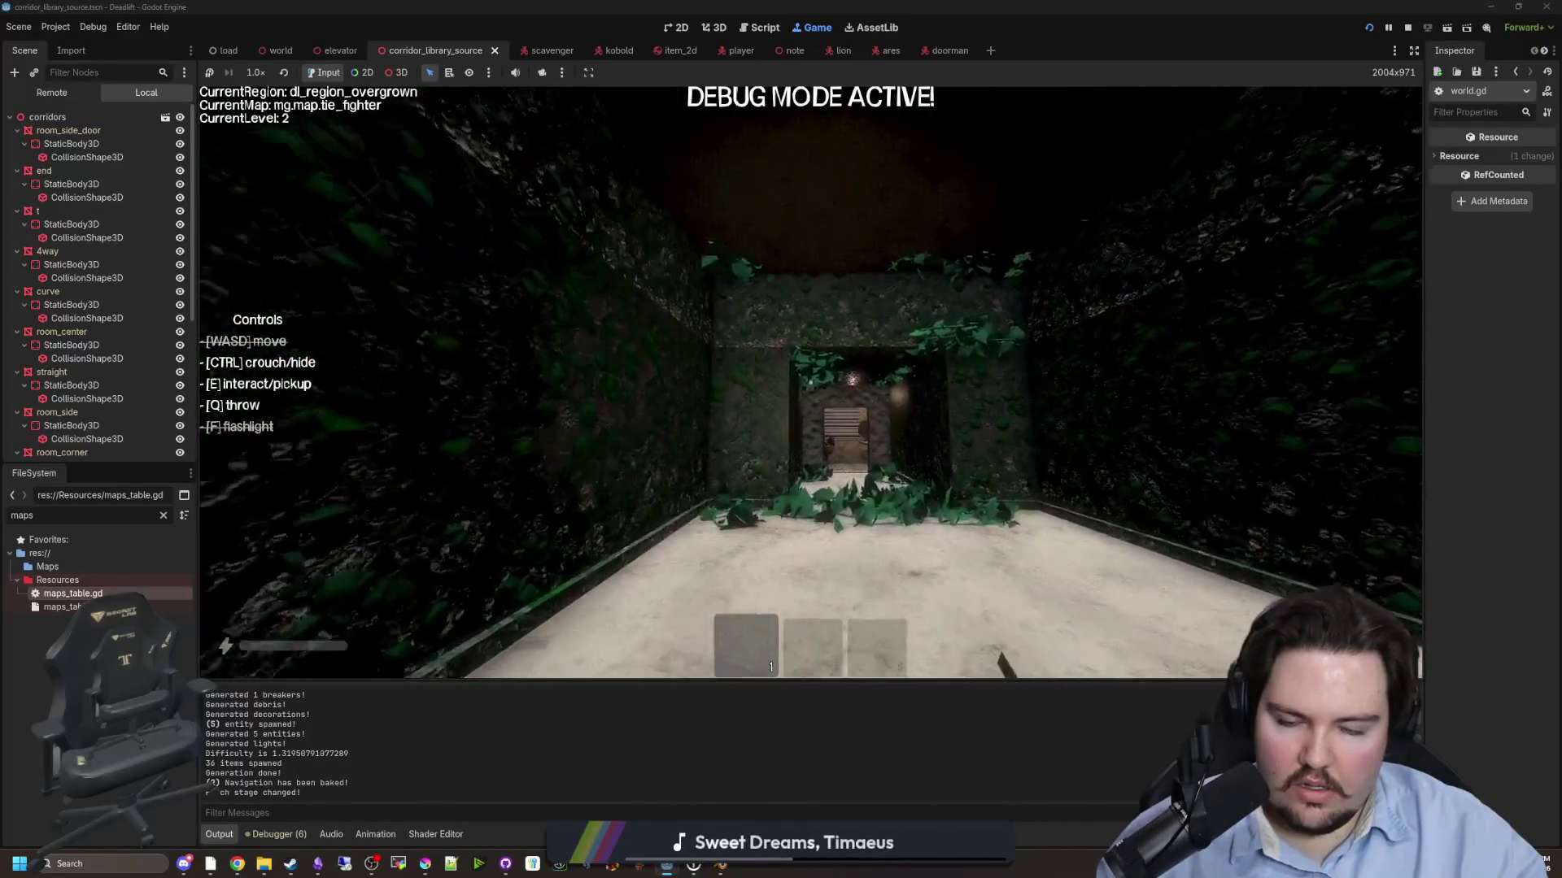
pyautogui.press('w')
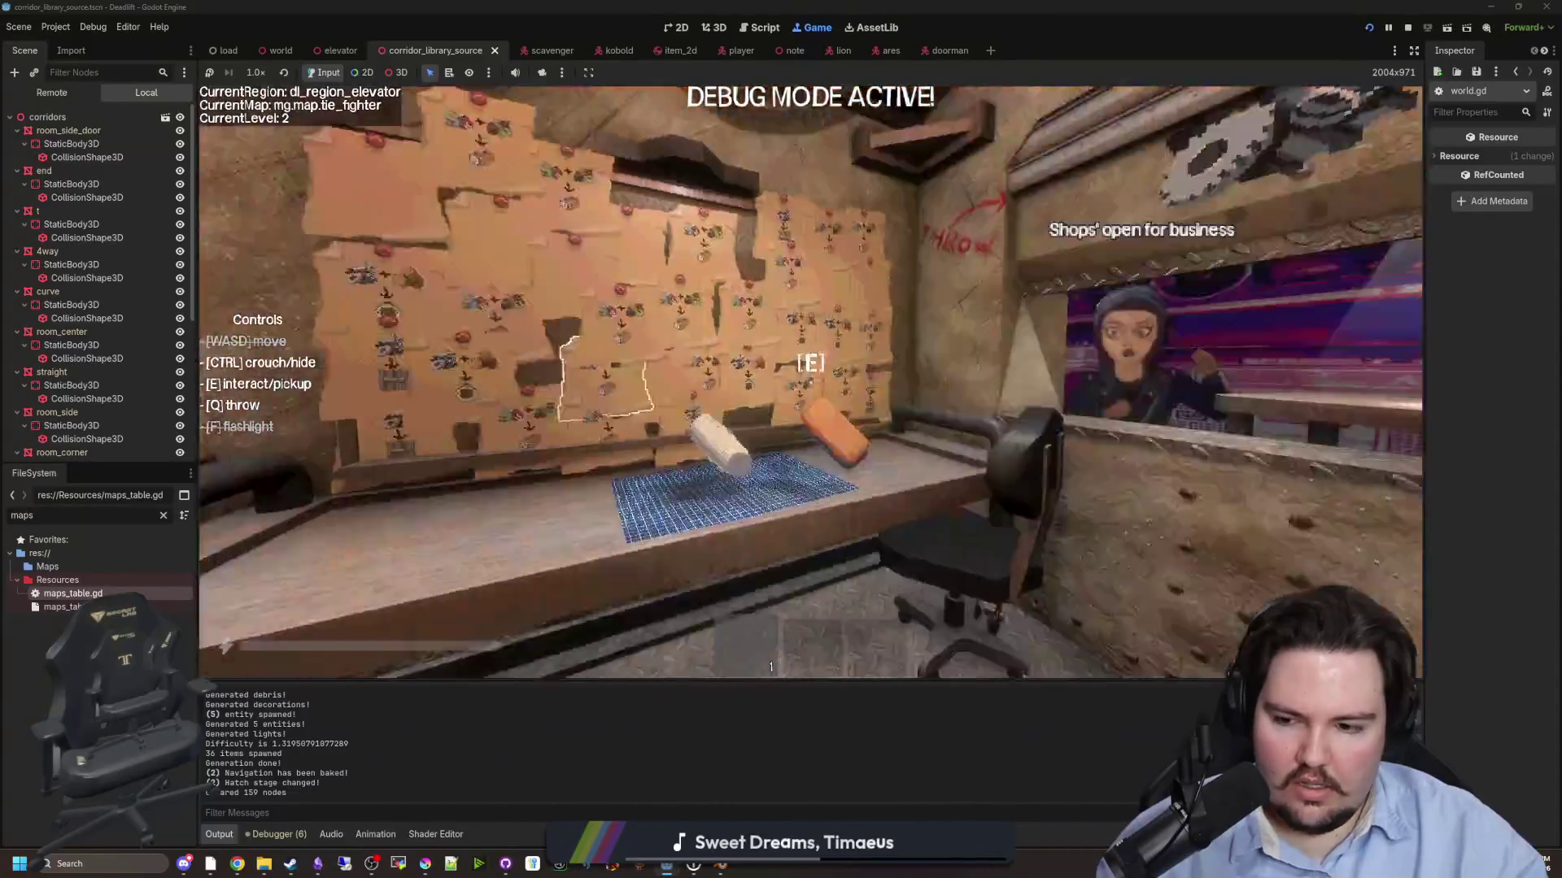
# - Pick up, drop and throw the chalk from the workbench, then pause the game
pyautogui.moveTo(810, 383)
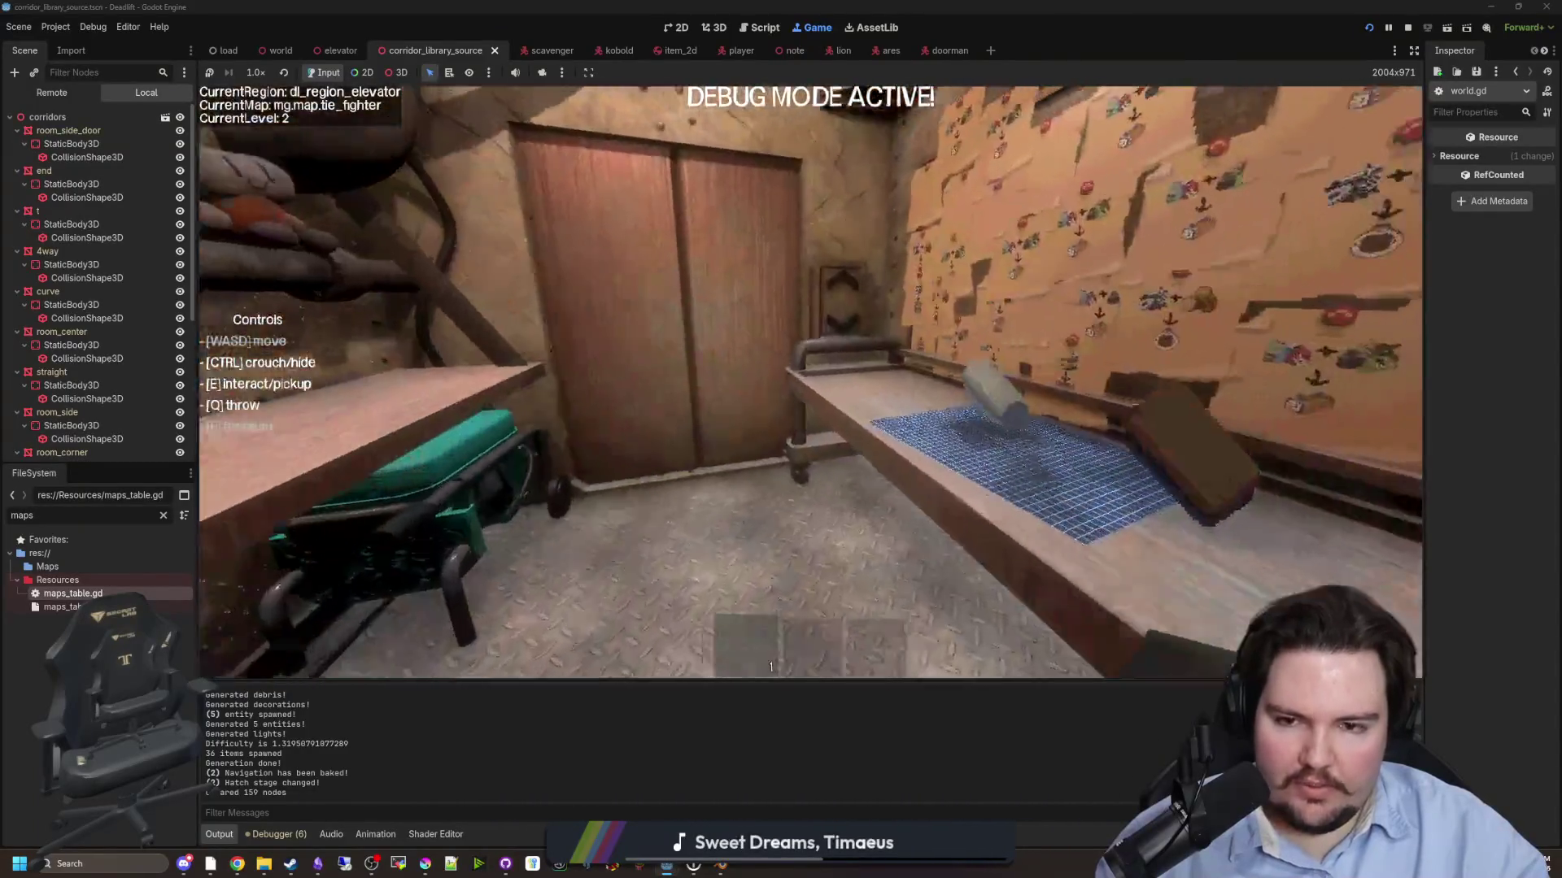
pyautogui.press('e')
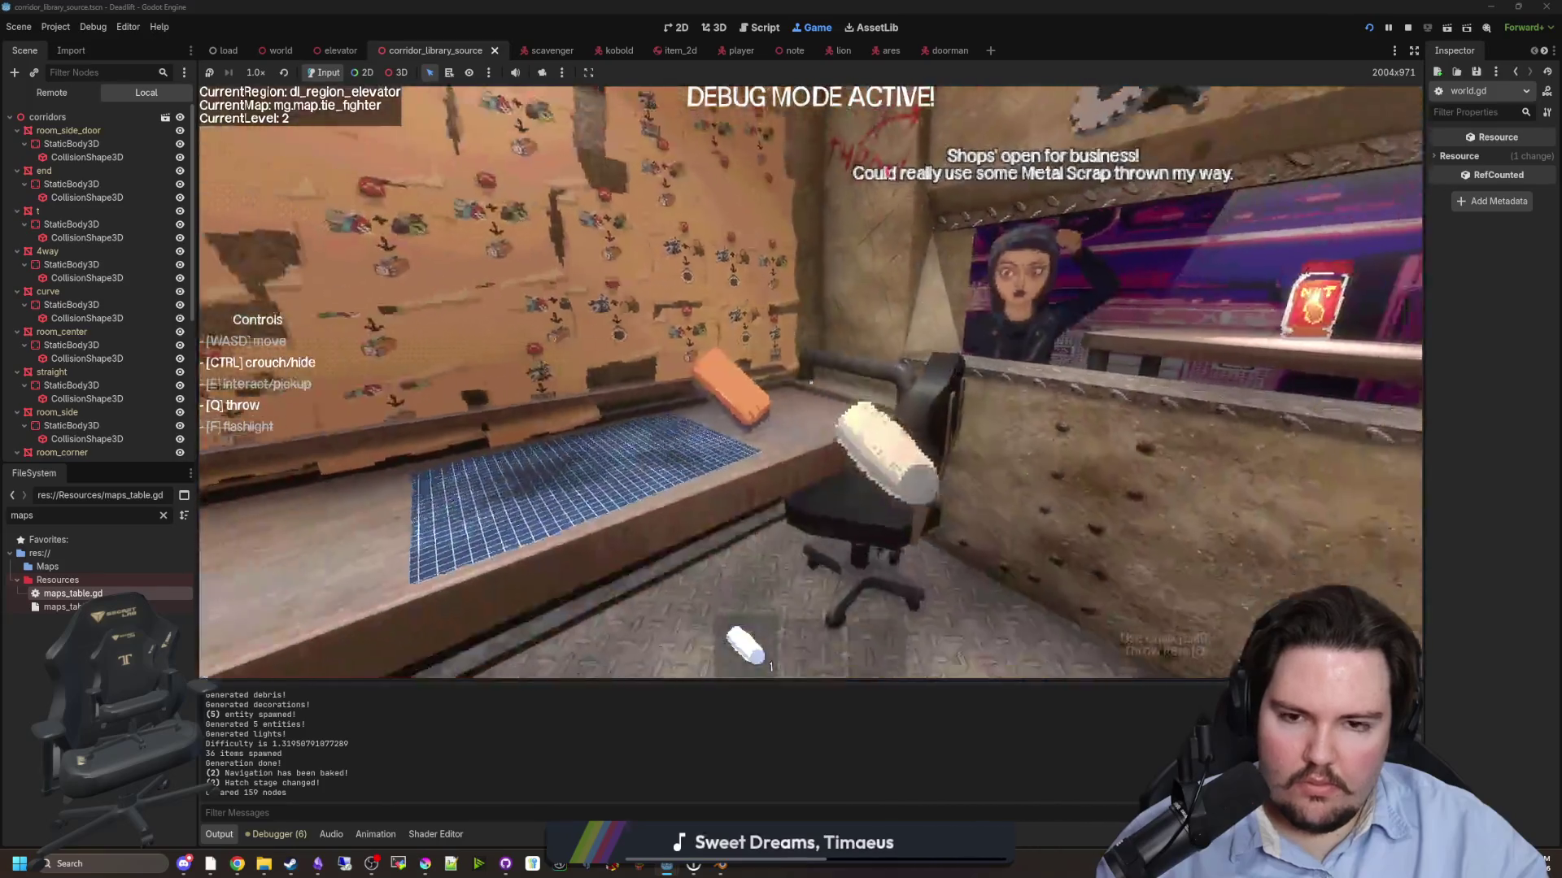
pyautogui.press('q')
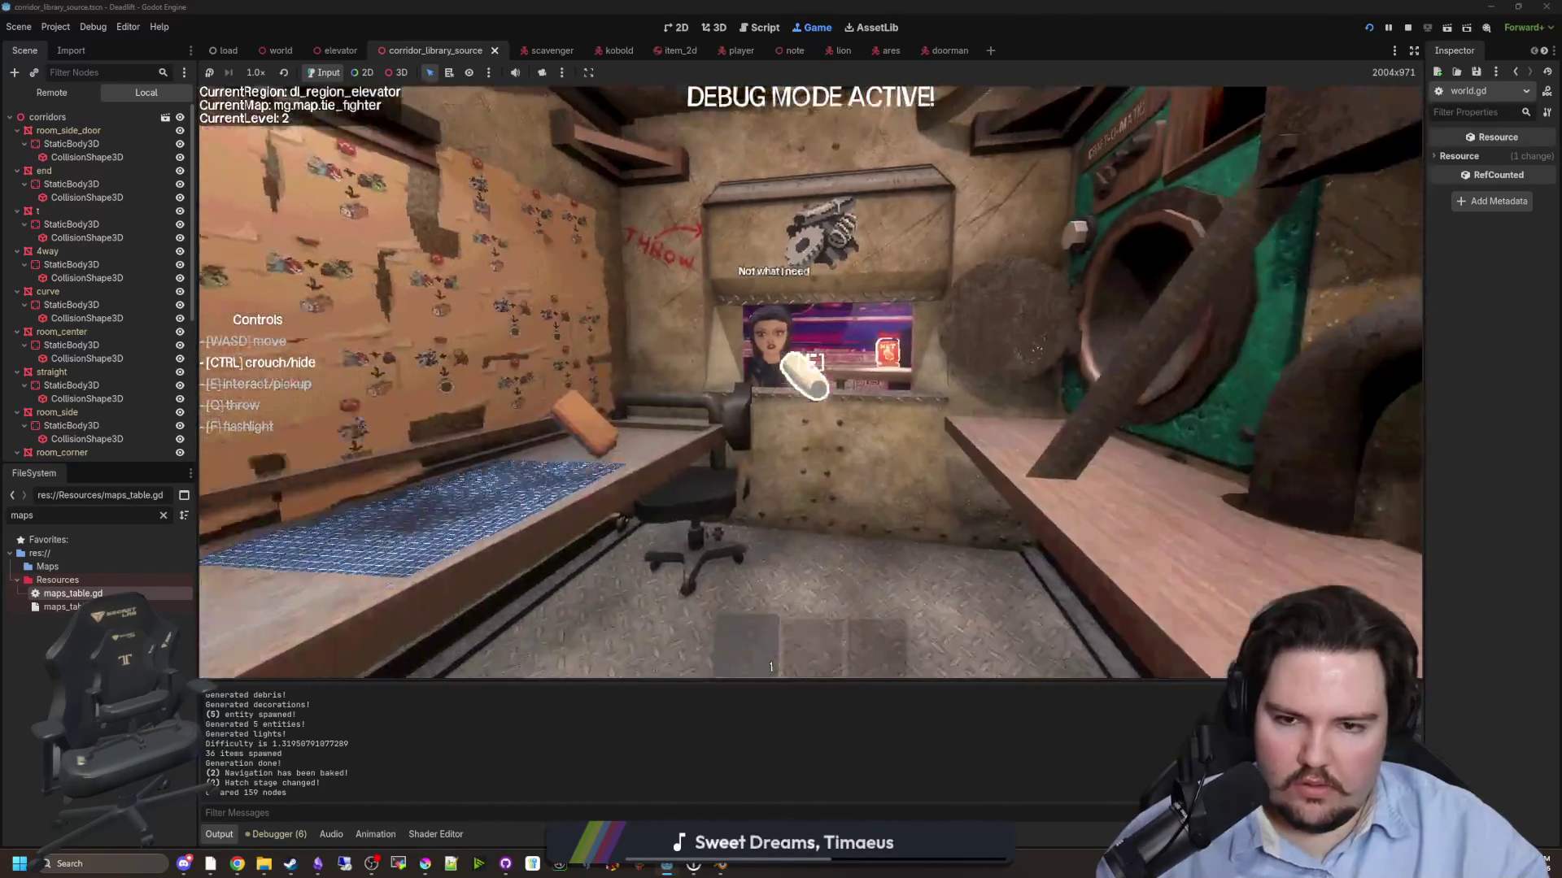
pyautogui.press('e')
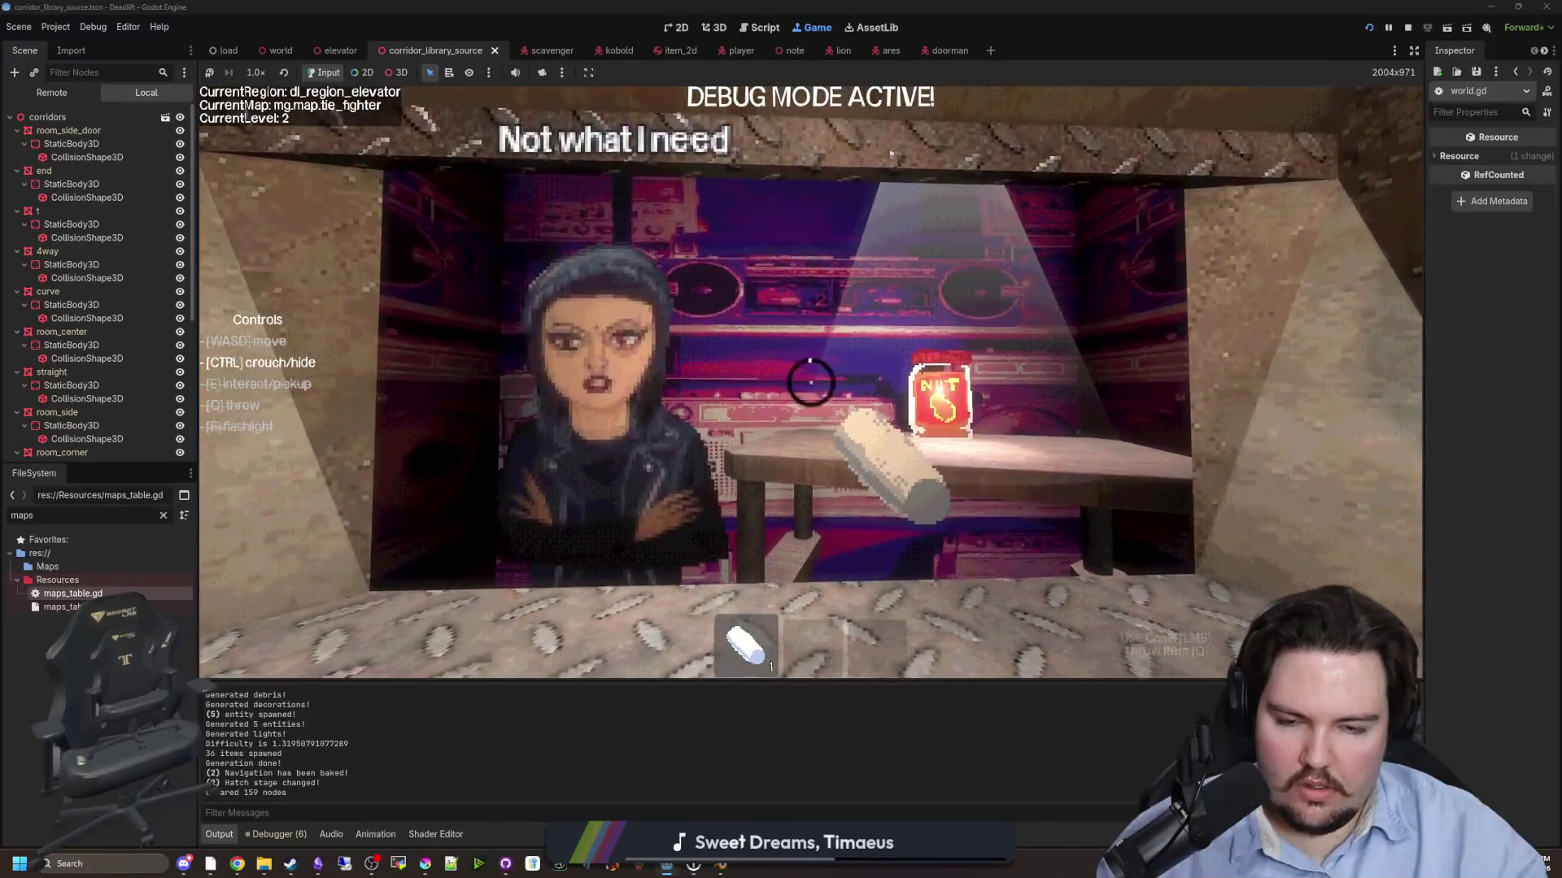
pyautogui.press('s')
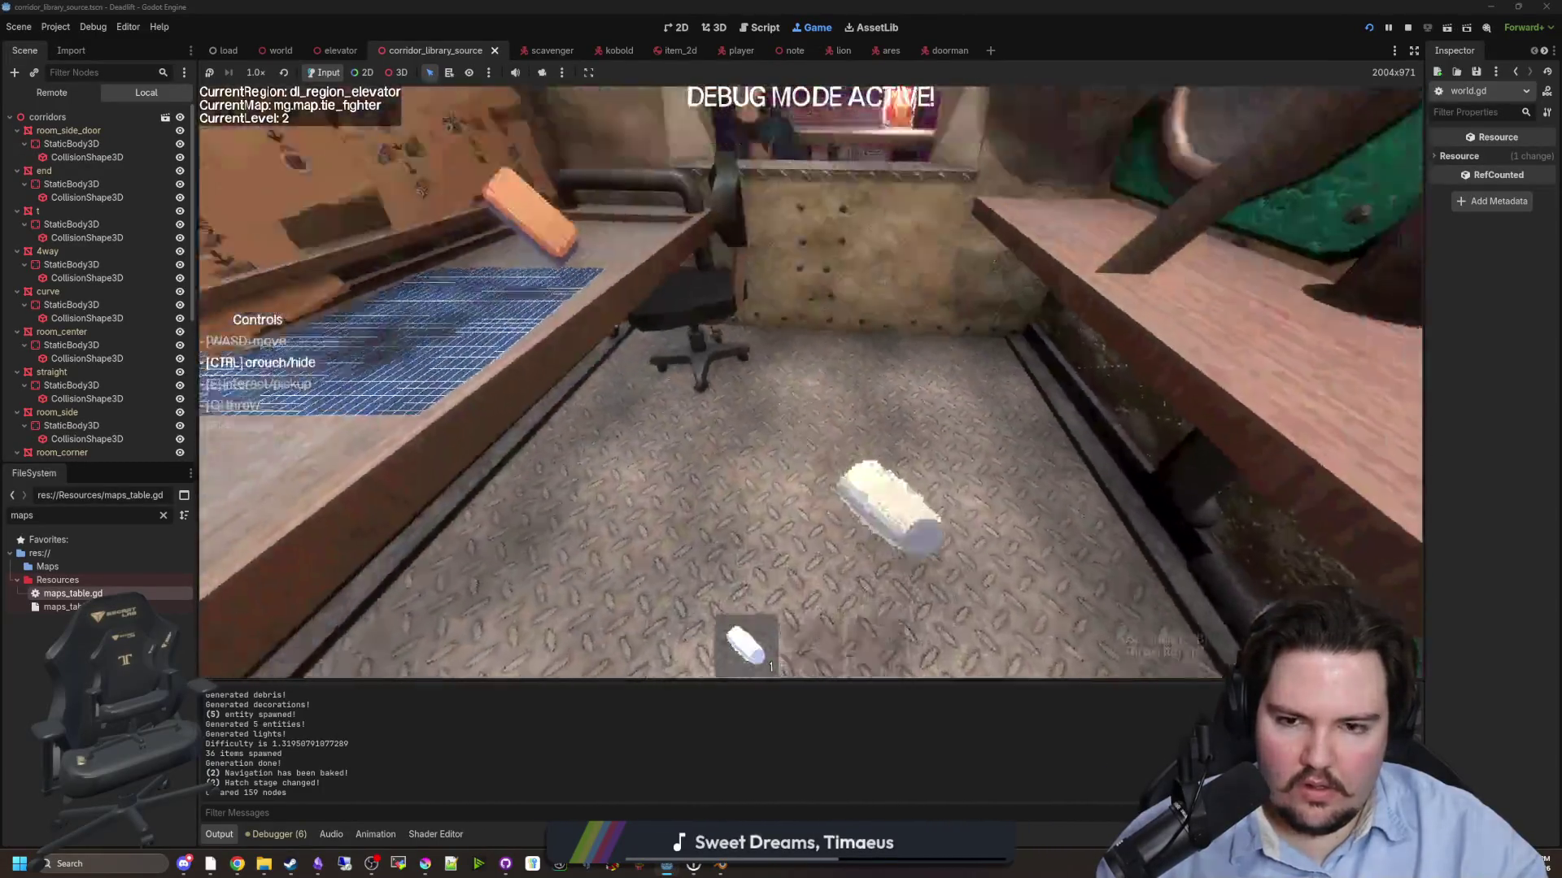
pyautogui.press('w')
pyautogui.press('s')
pyautogui.press('w')
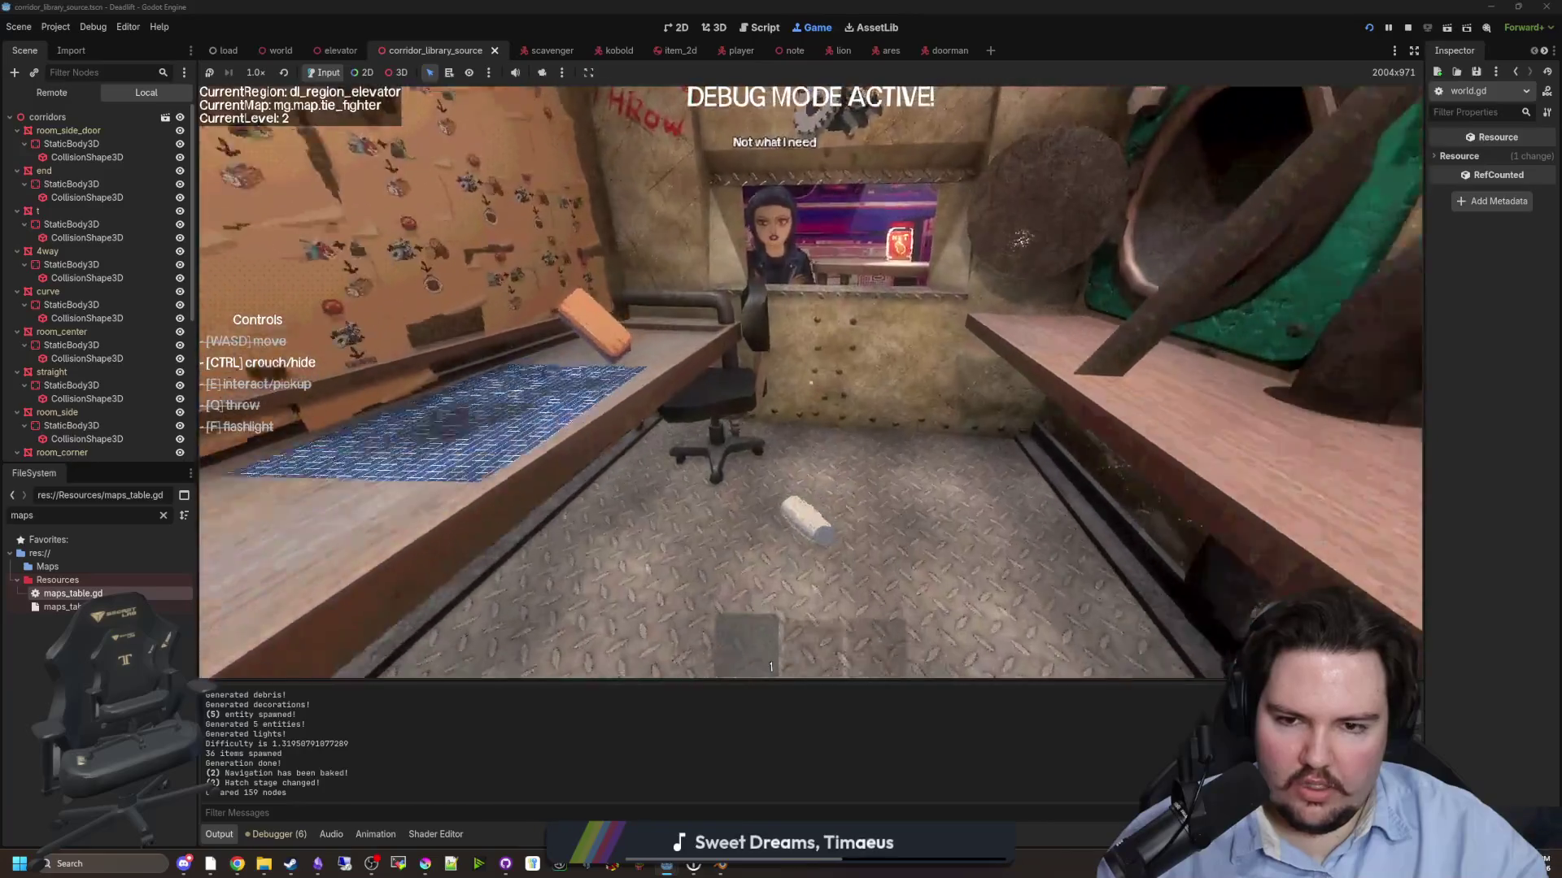
pyautogui.press('q')
pyautogui.press('s')
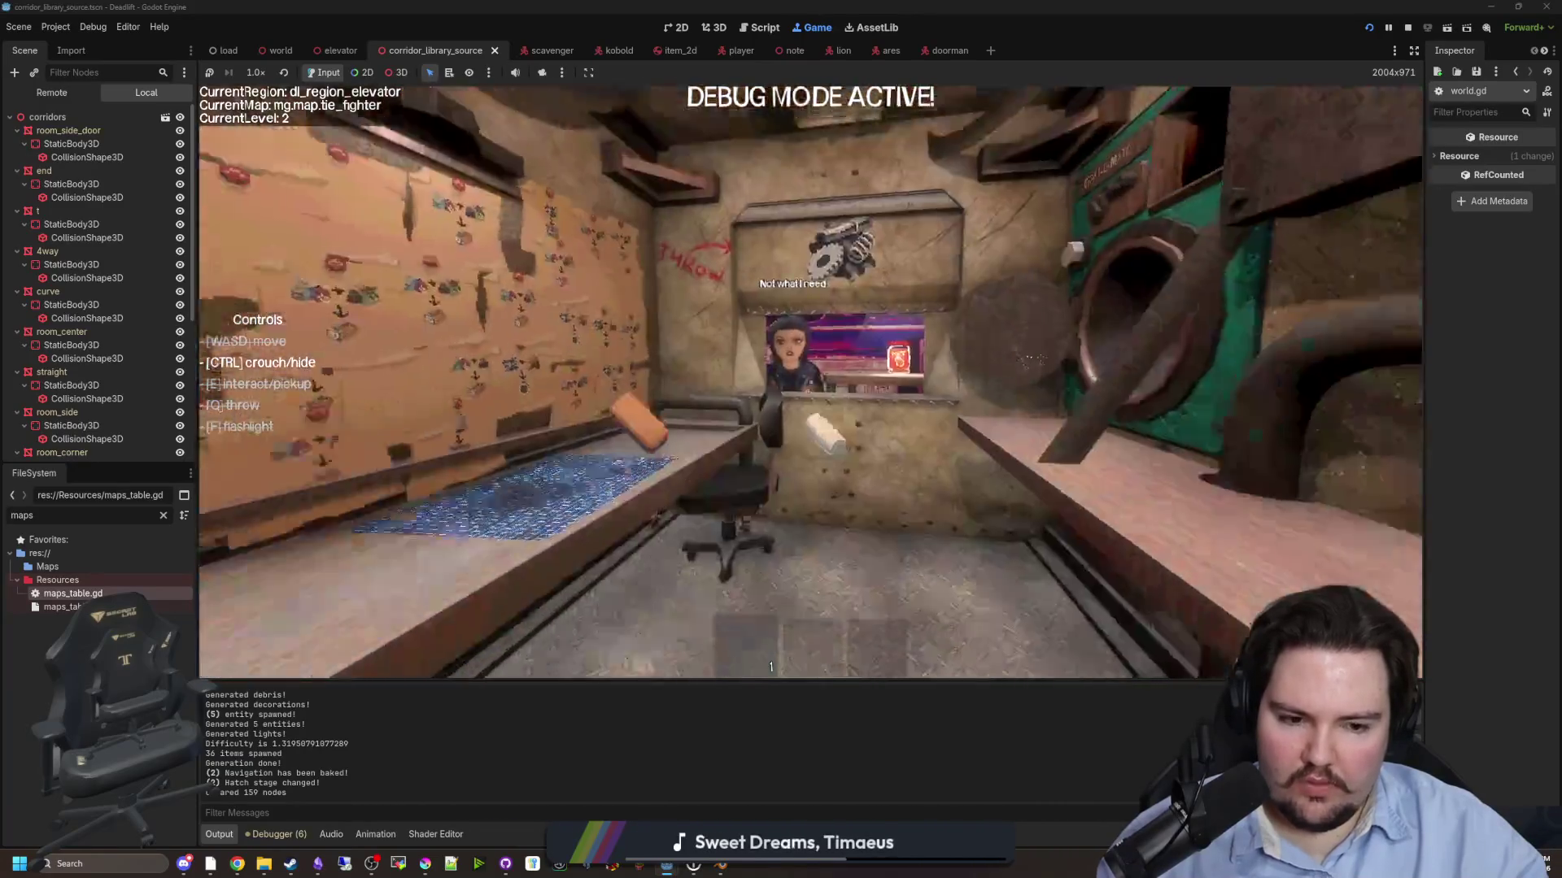
pyautogui.press('Escape')
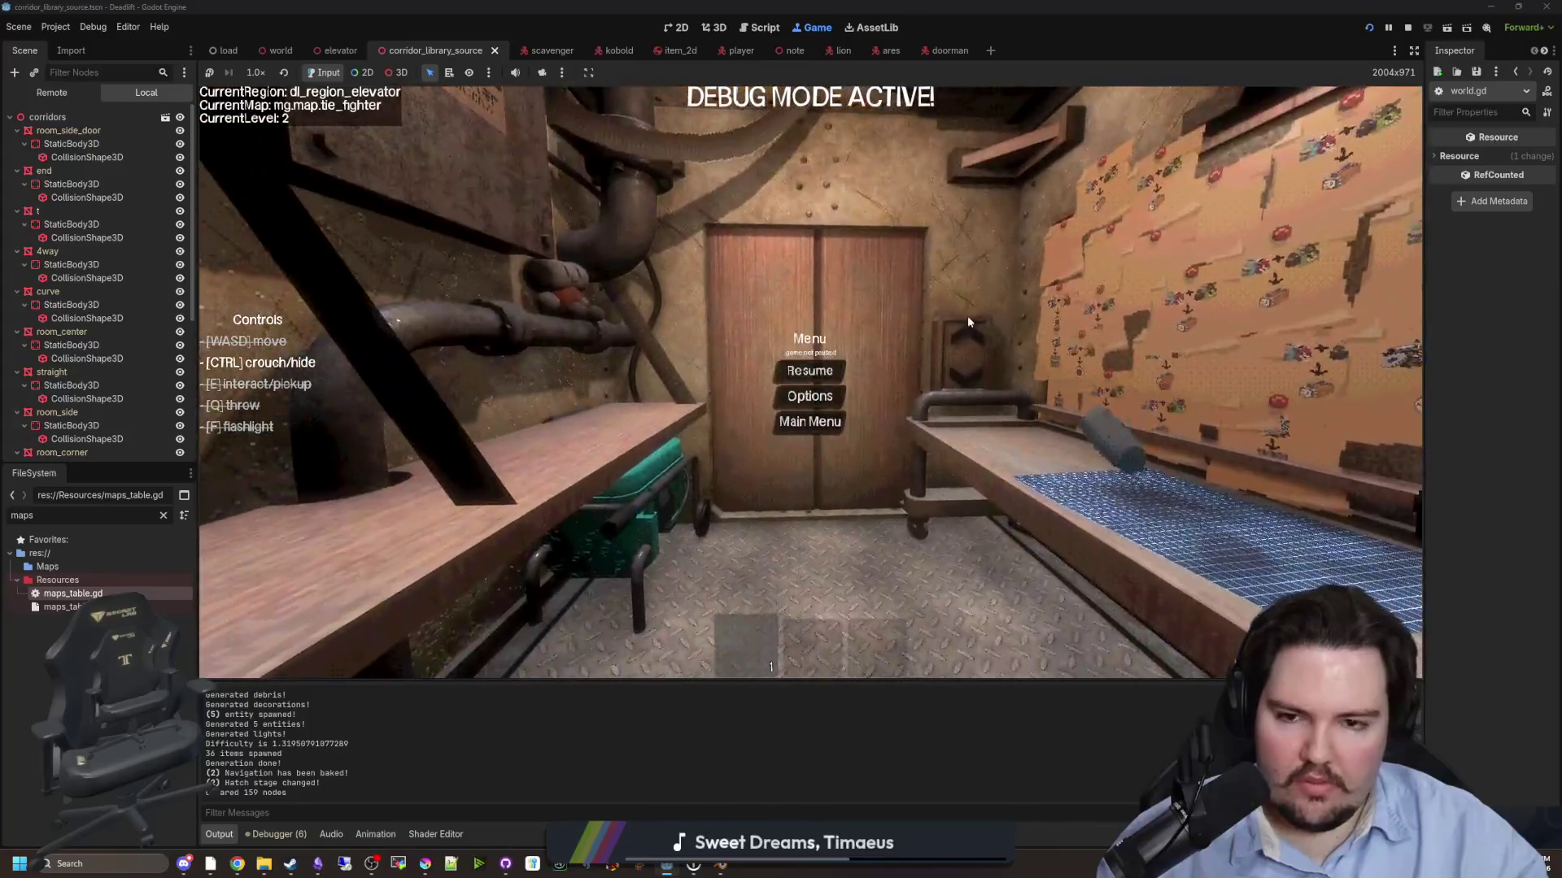
# - Stop the running game and bring up maps_table.gd in the script editor
pyautogui.click(1408, 27)
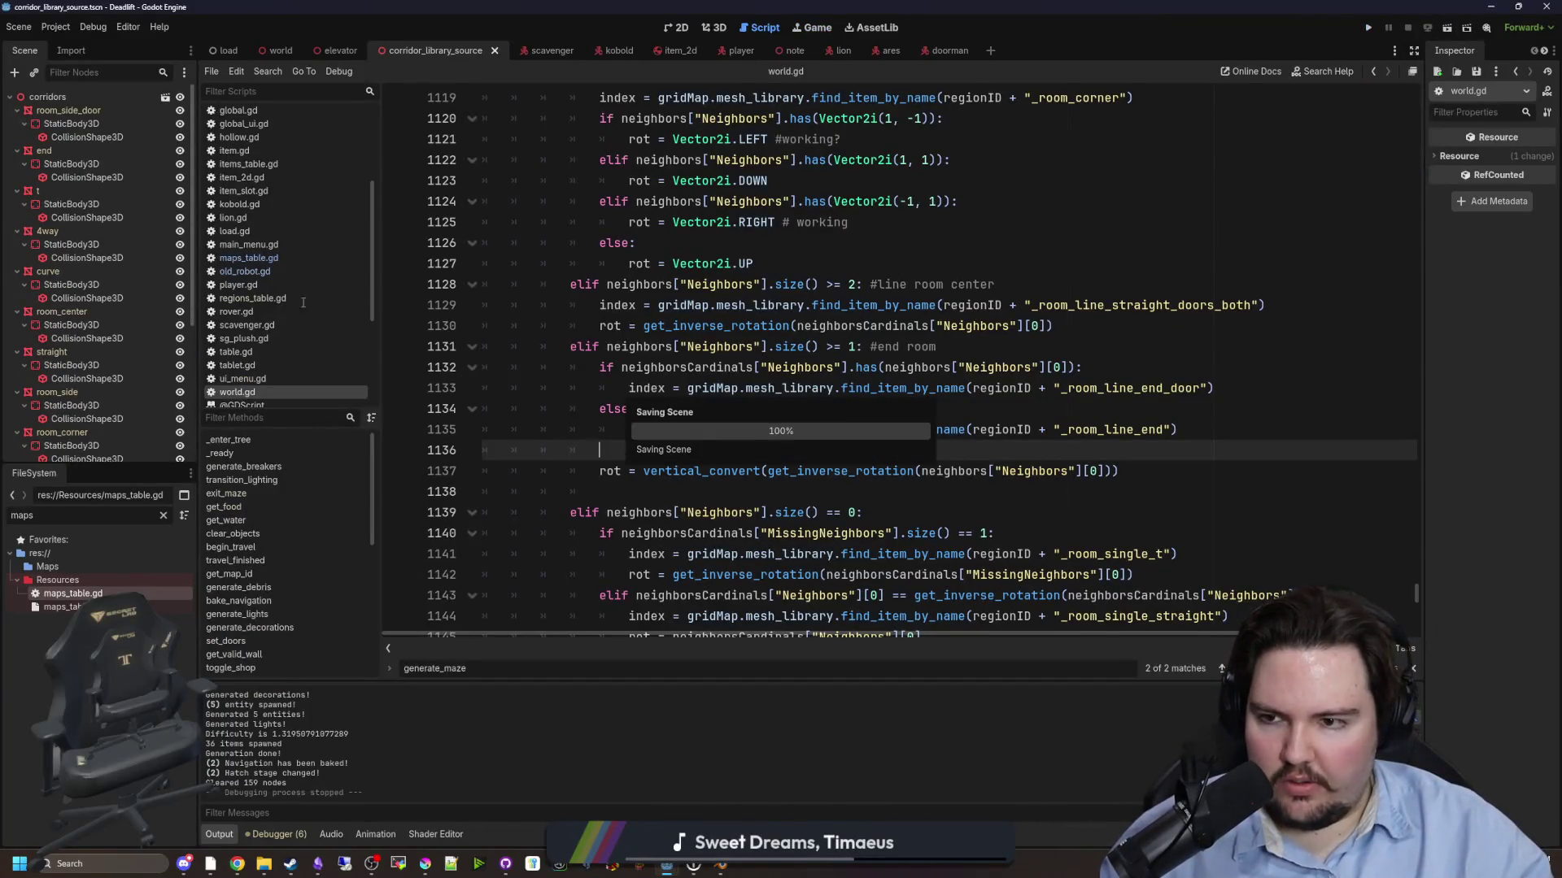
pyautogui.click(275, 269)
pyautogui.click(283, 259)
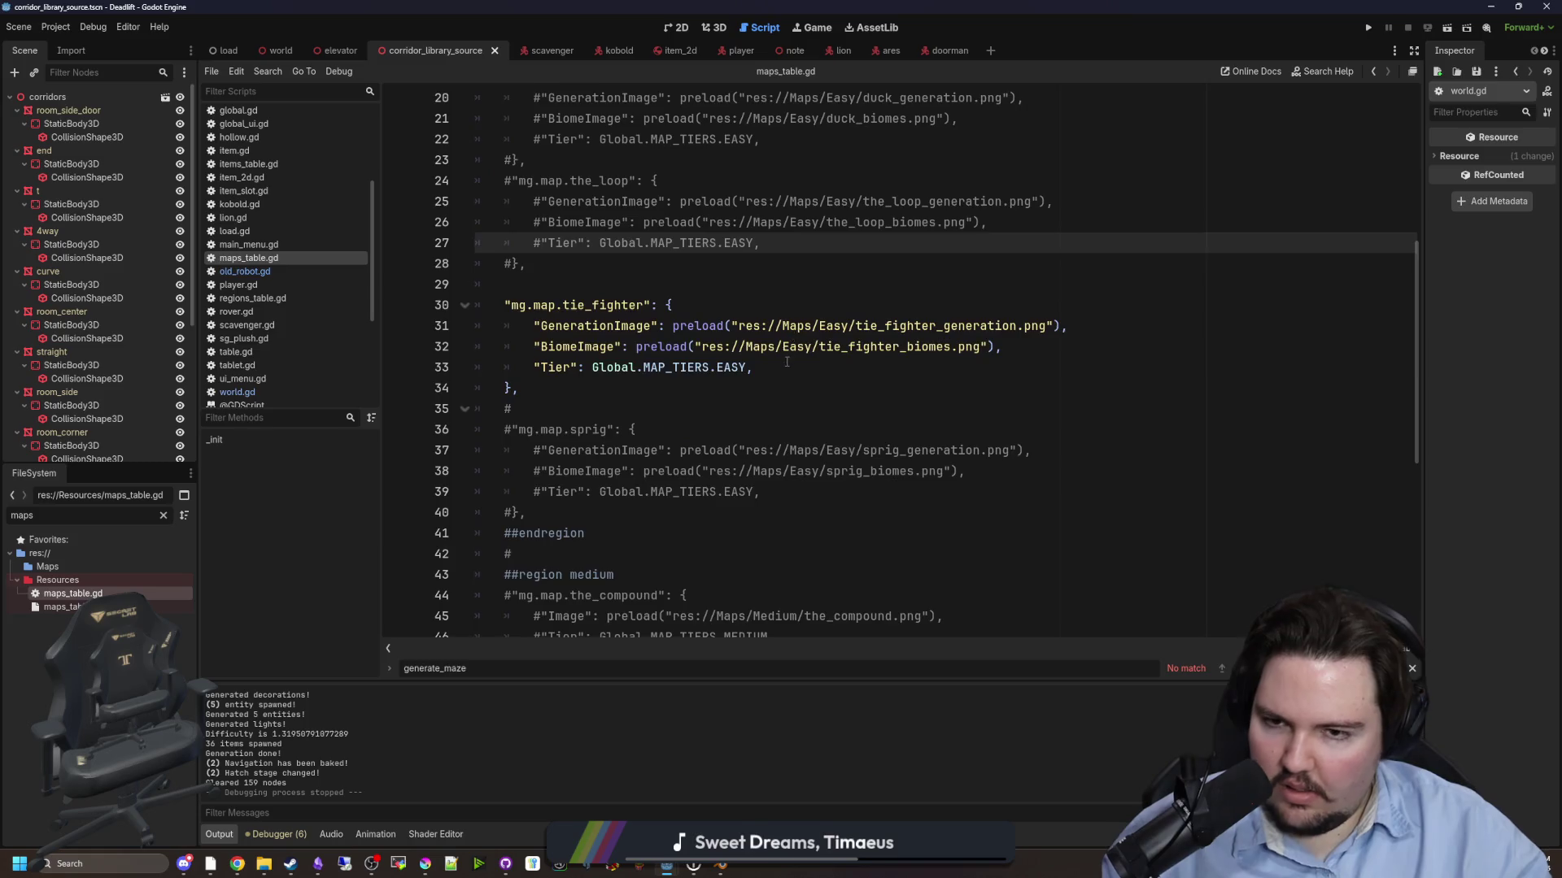
pyautogui.scroll(2, 506, 410)
# - Uncomment the duck map block in maps_table.gd with Ctrl+K
pyautogui.click(561, 389)
pyautogui.scroll(2, 577, 489)
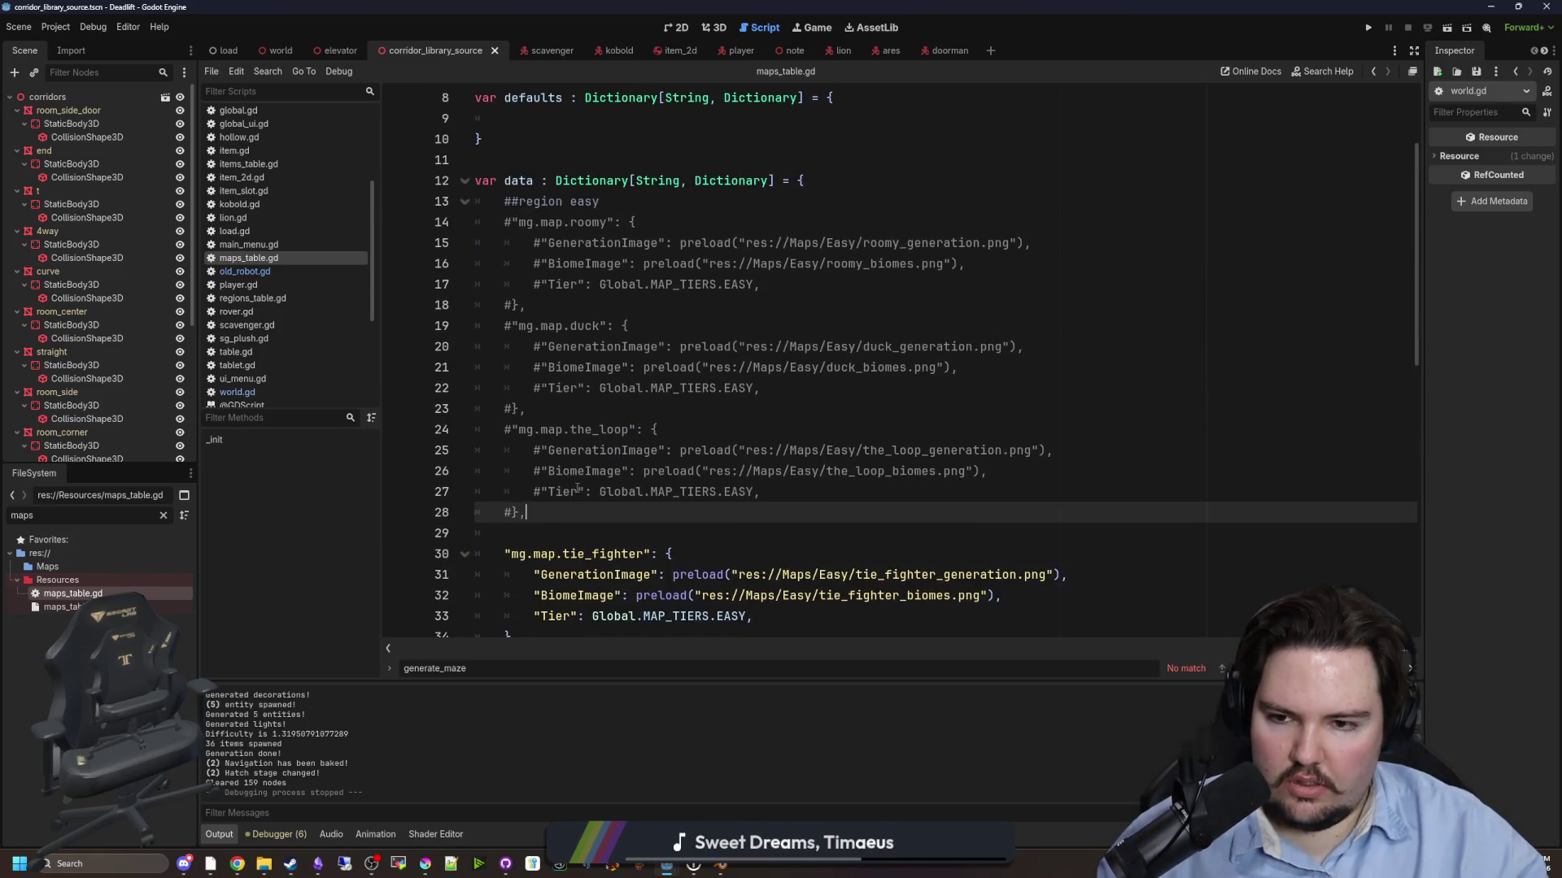
pyautogui.moveTo(573, 304); pyautogui.dragTo(413, 222)
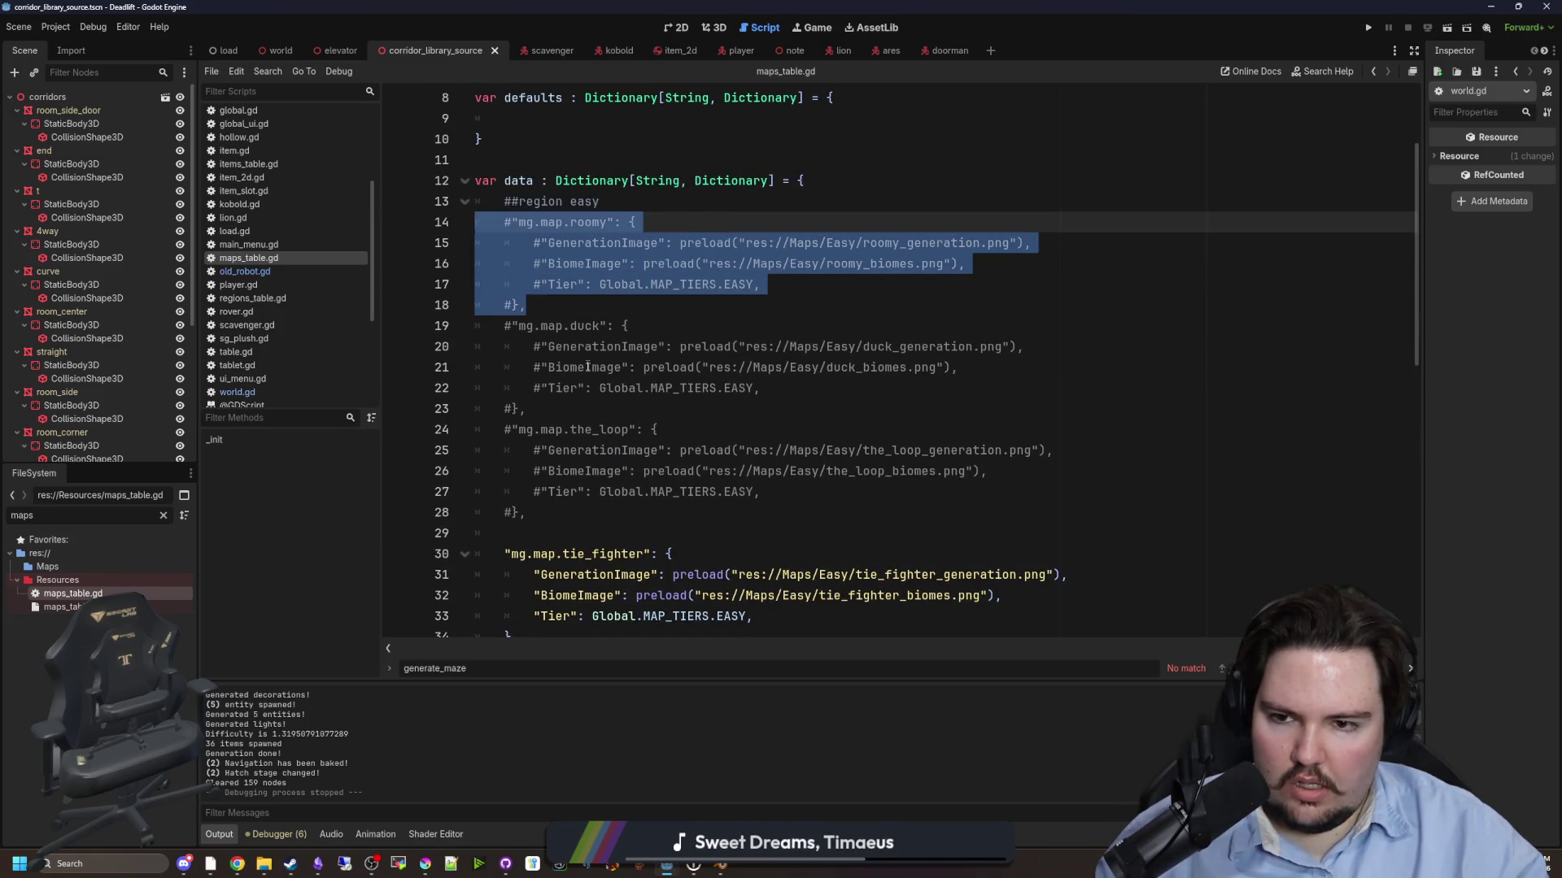
pyautogui.moveTo(528, 408); pyautogui.dragTo(432, 329)
pyautogui.hotkey('ctrl', 'k')
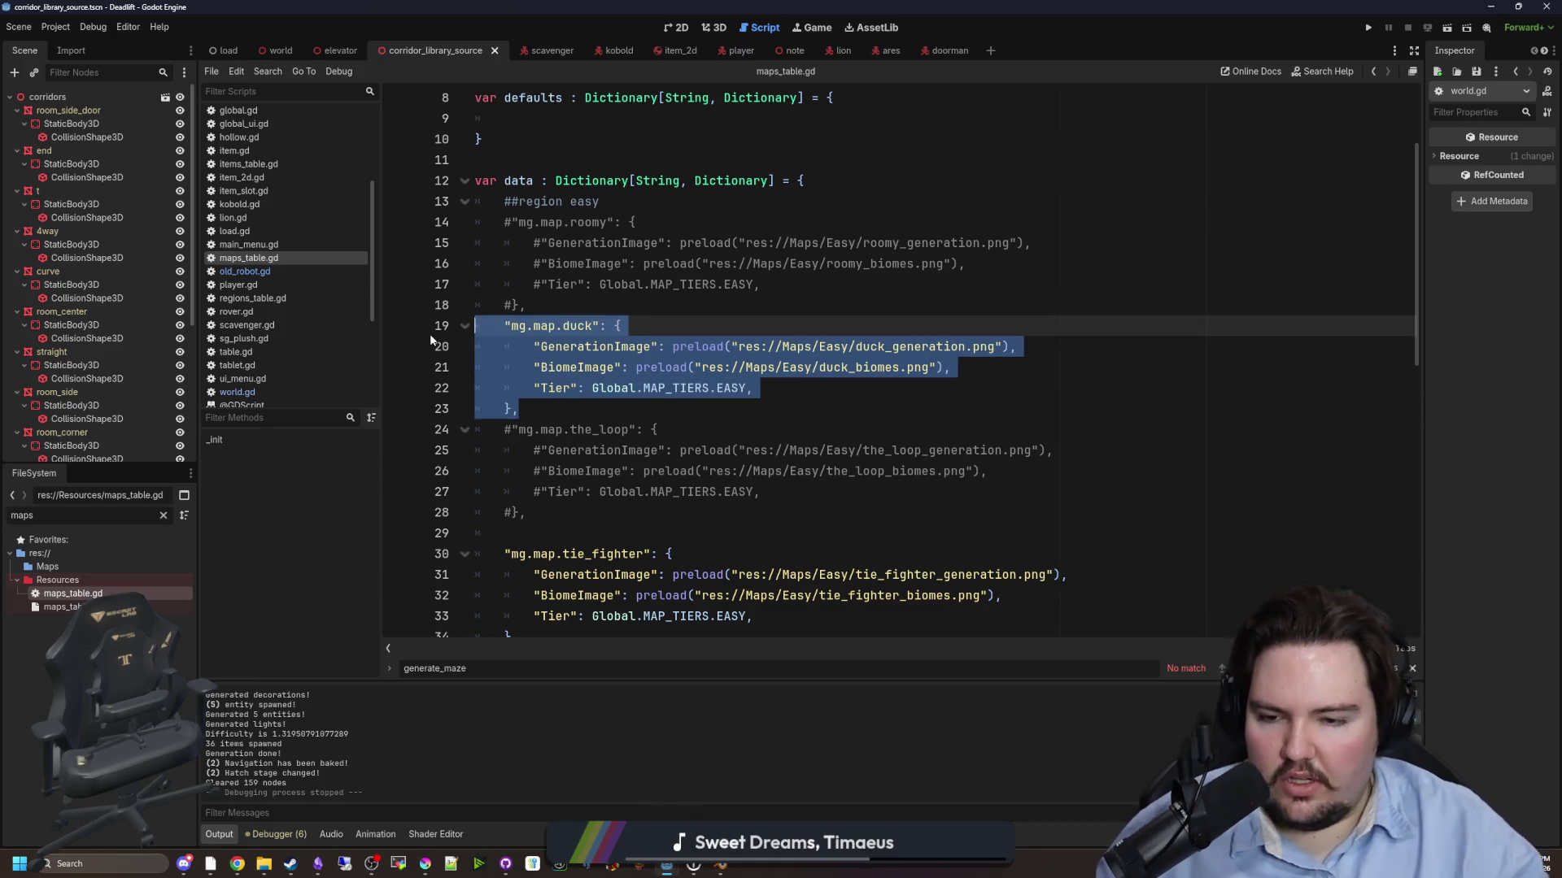
# - Comment out the tie_fighter map block, save maps_table.gd, and run the game
pyautogui.scroll(-2, 607, 587)
pyautogui.moveTo(548, 517); pyautogui.dragTo(412, 427)
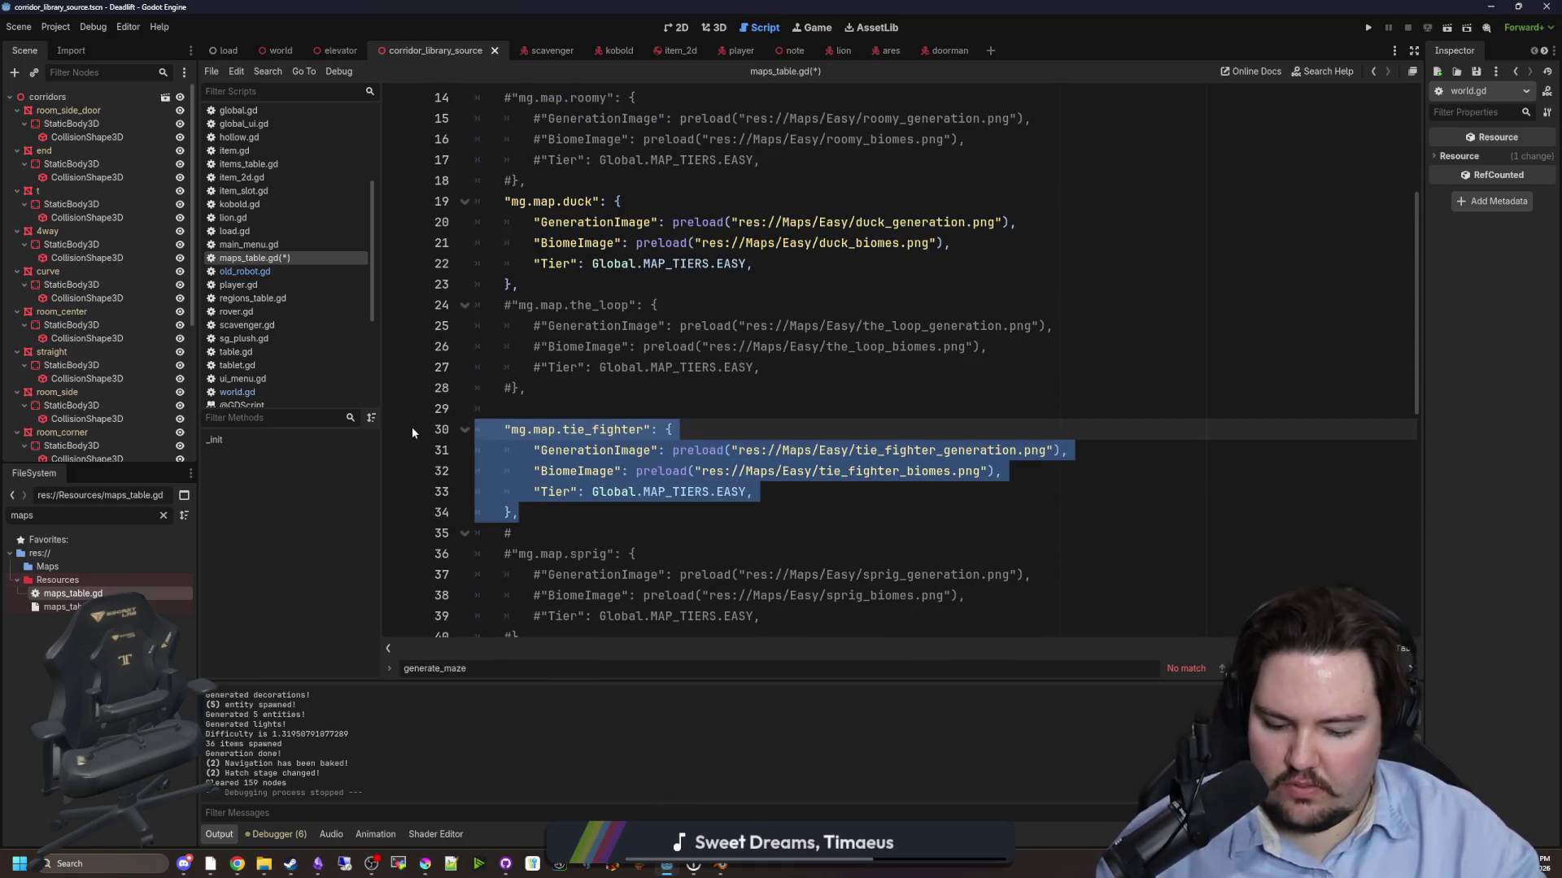
pyautogui.hotkey('ctrl', 'k')
pyautogui.click(567, 379)
pyautogui.hotkey('ctrl', 's')
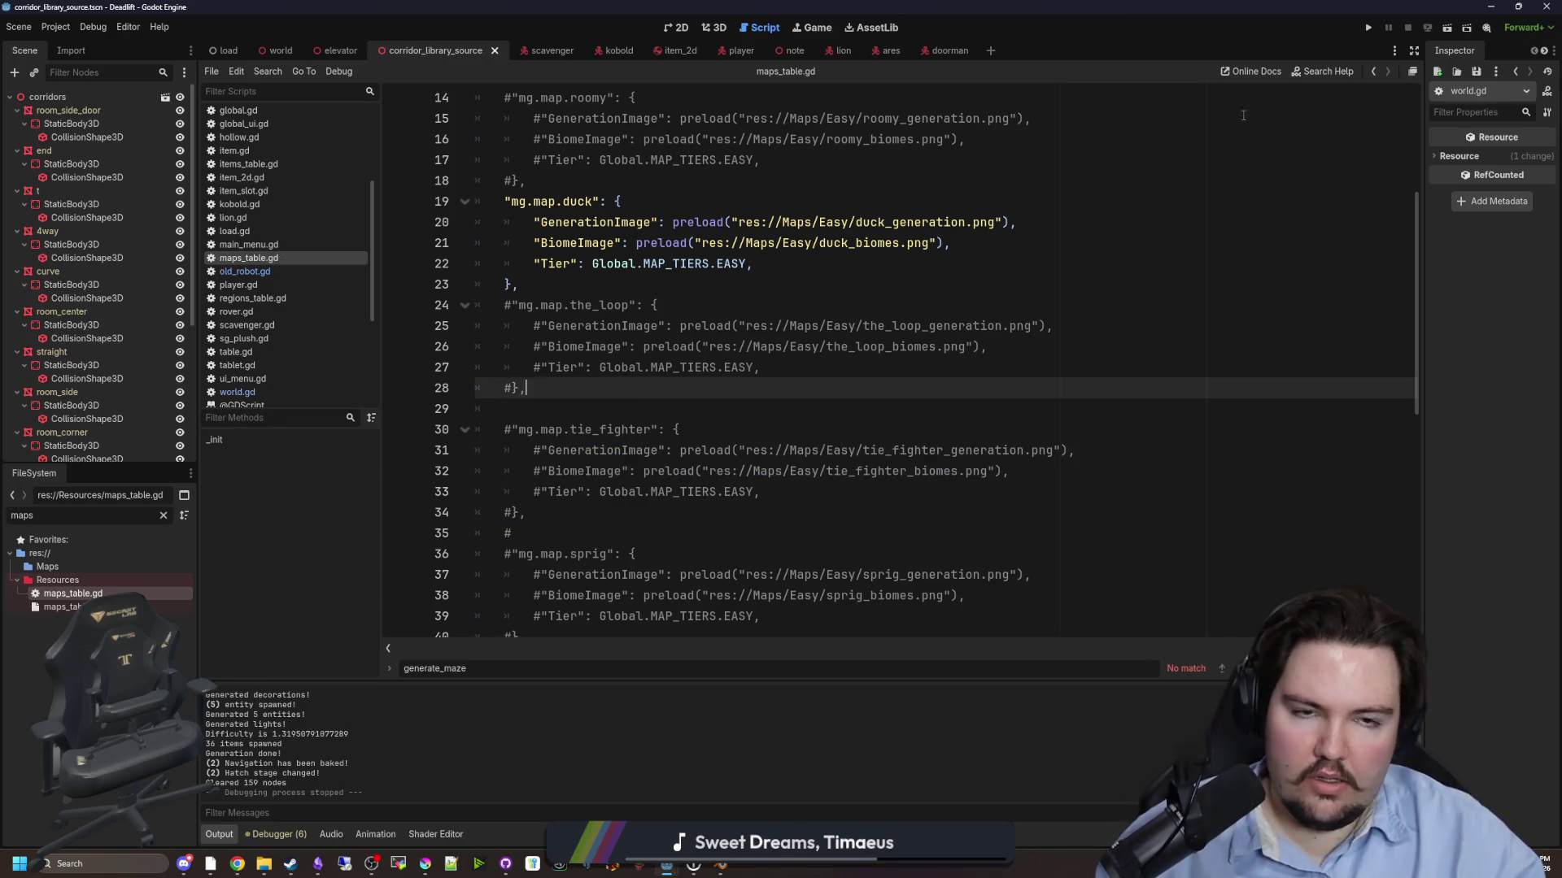
pyautogui.click(1368, 30)
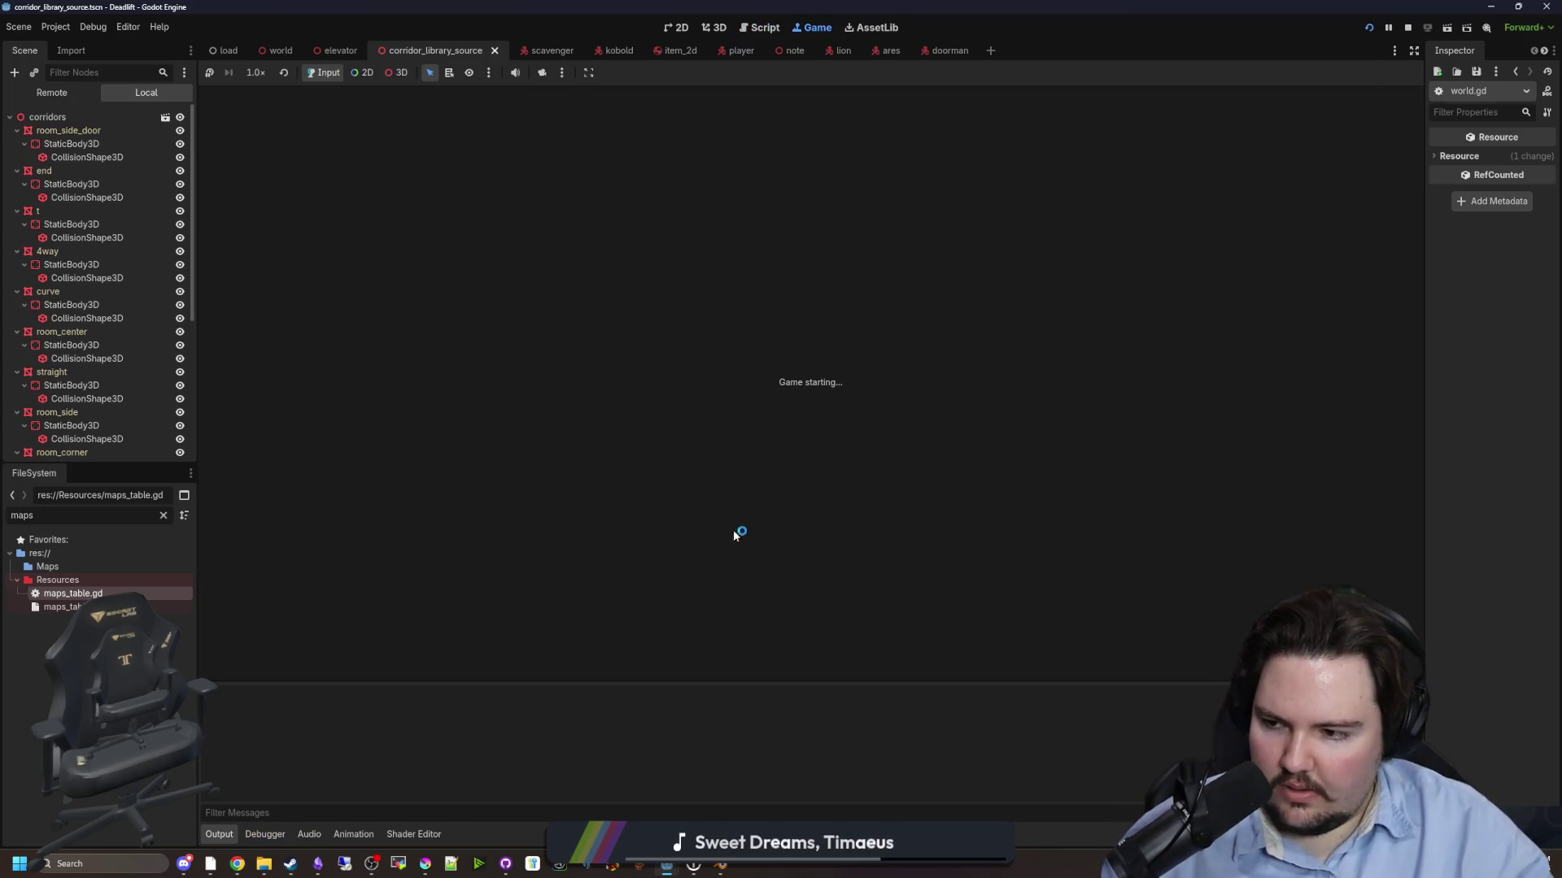
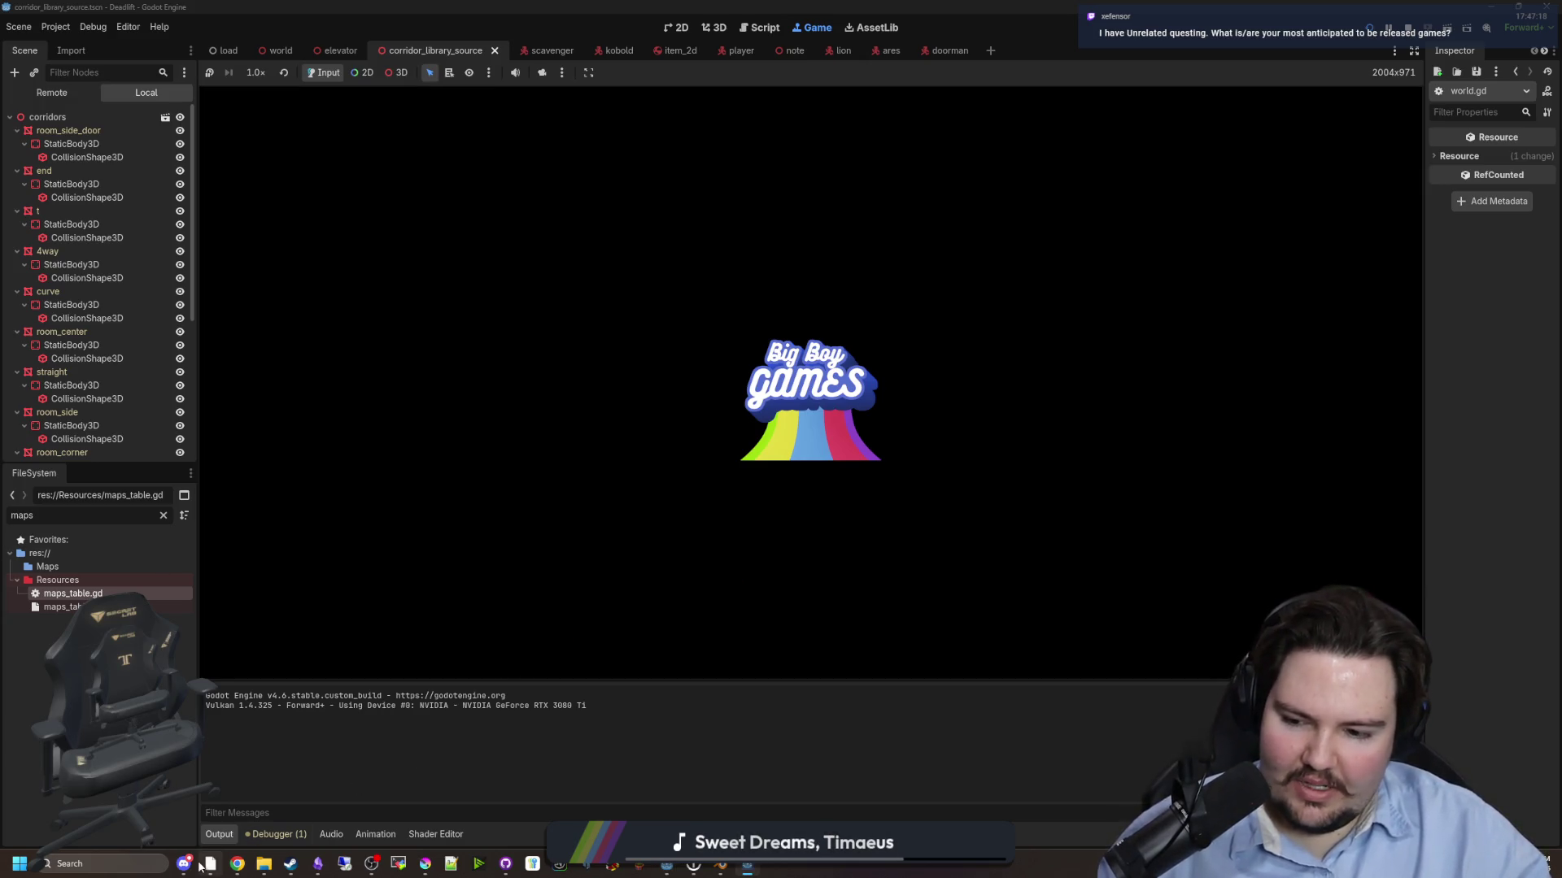
# - Start Deadlift from its main menu and use the Descend door, hitting the world.gd line 1143 crash
pyautogui.moveTo(233, 867)
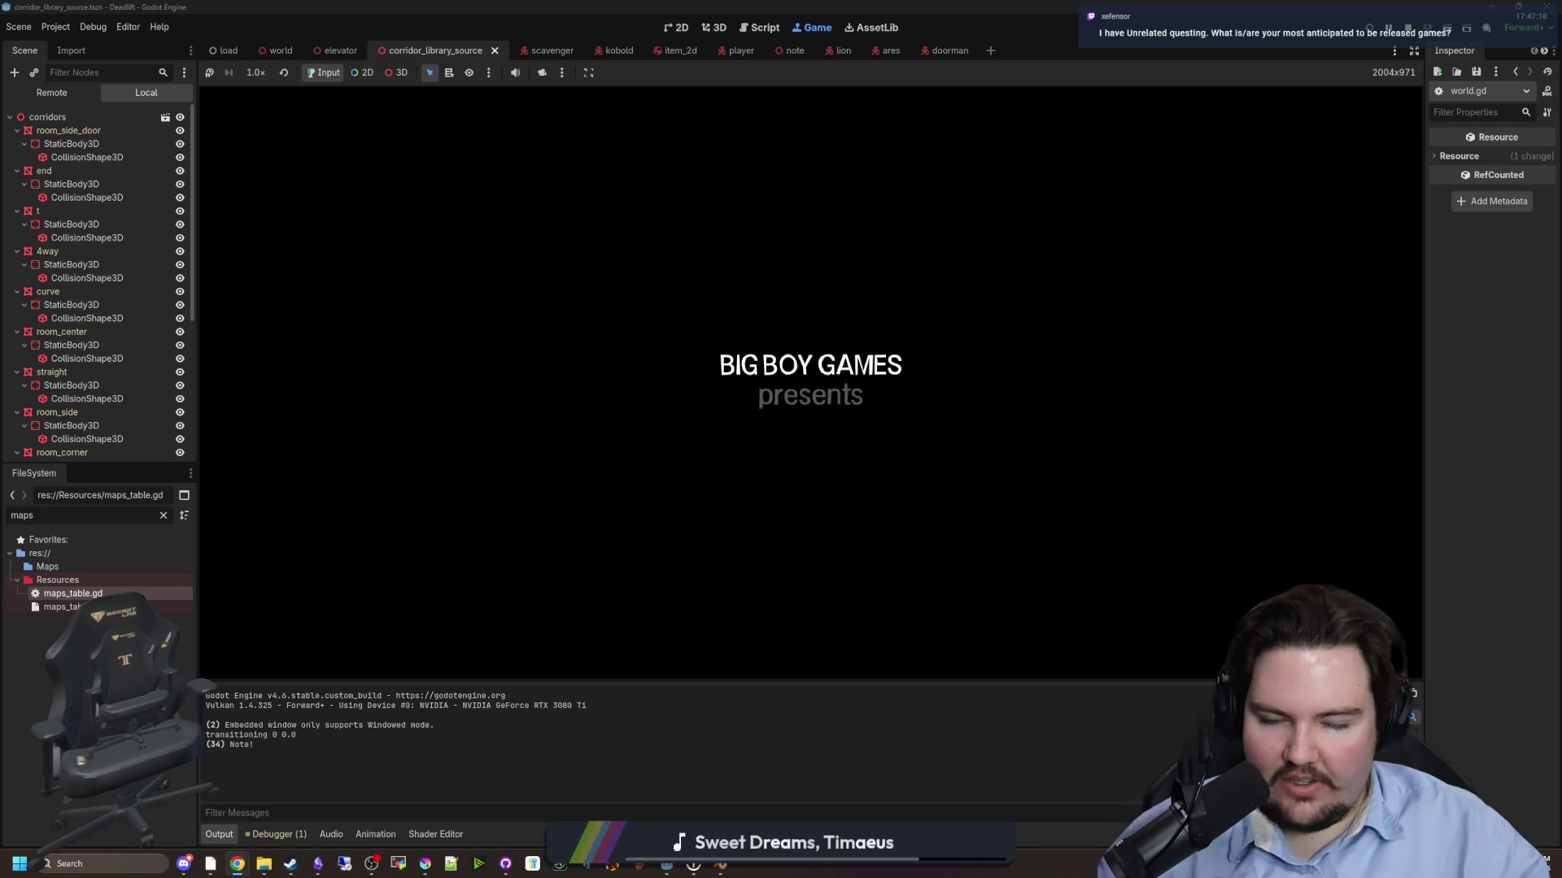
pyautogui.write('dwasdwa')
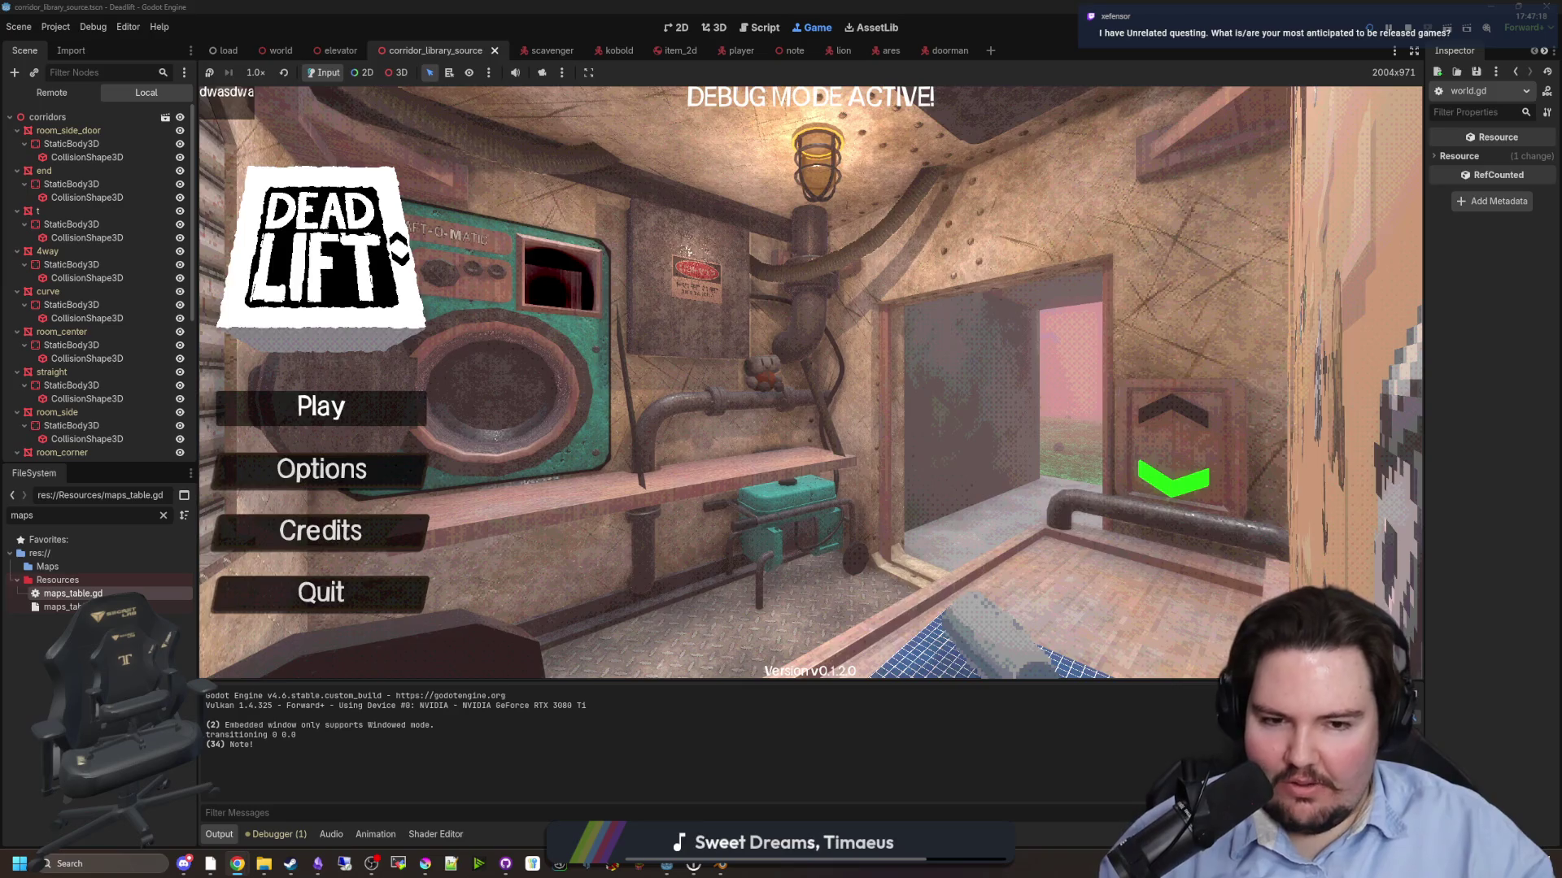
pyautogui.press('Return')
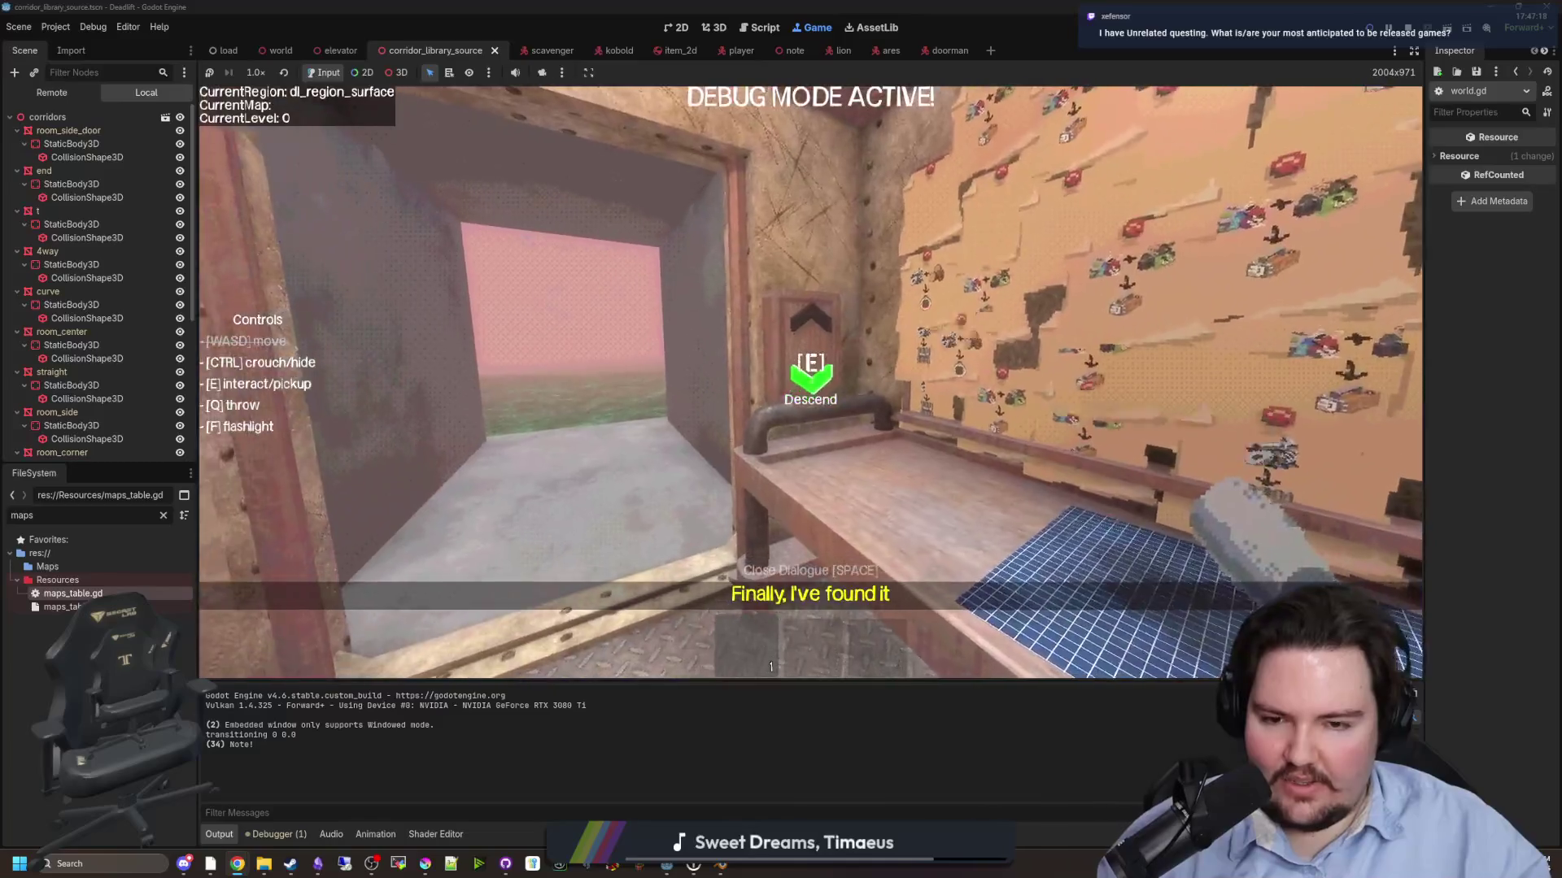
pyautogui.press('e')
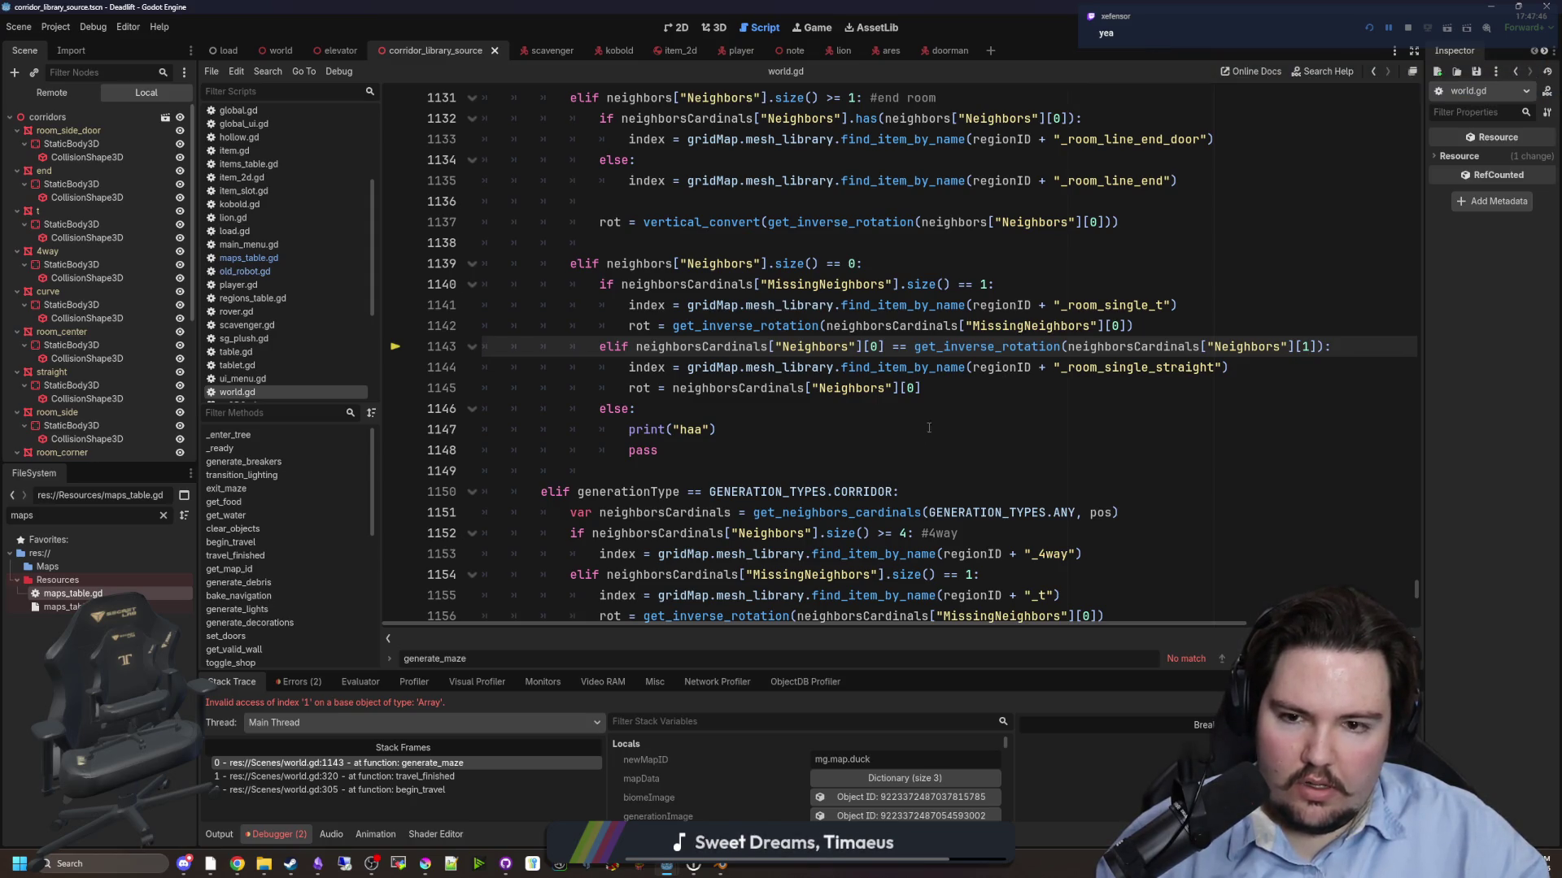
# - Find line 1143 in world.gd and select the neighborsCardinals name to reuse it
pyautogui.scroll(1, 929, 427)
pyautogui.click(1037, 447)
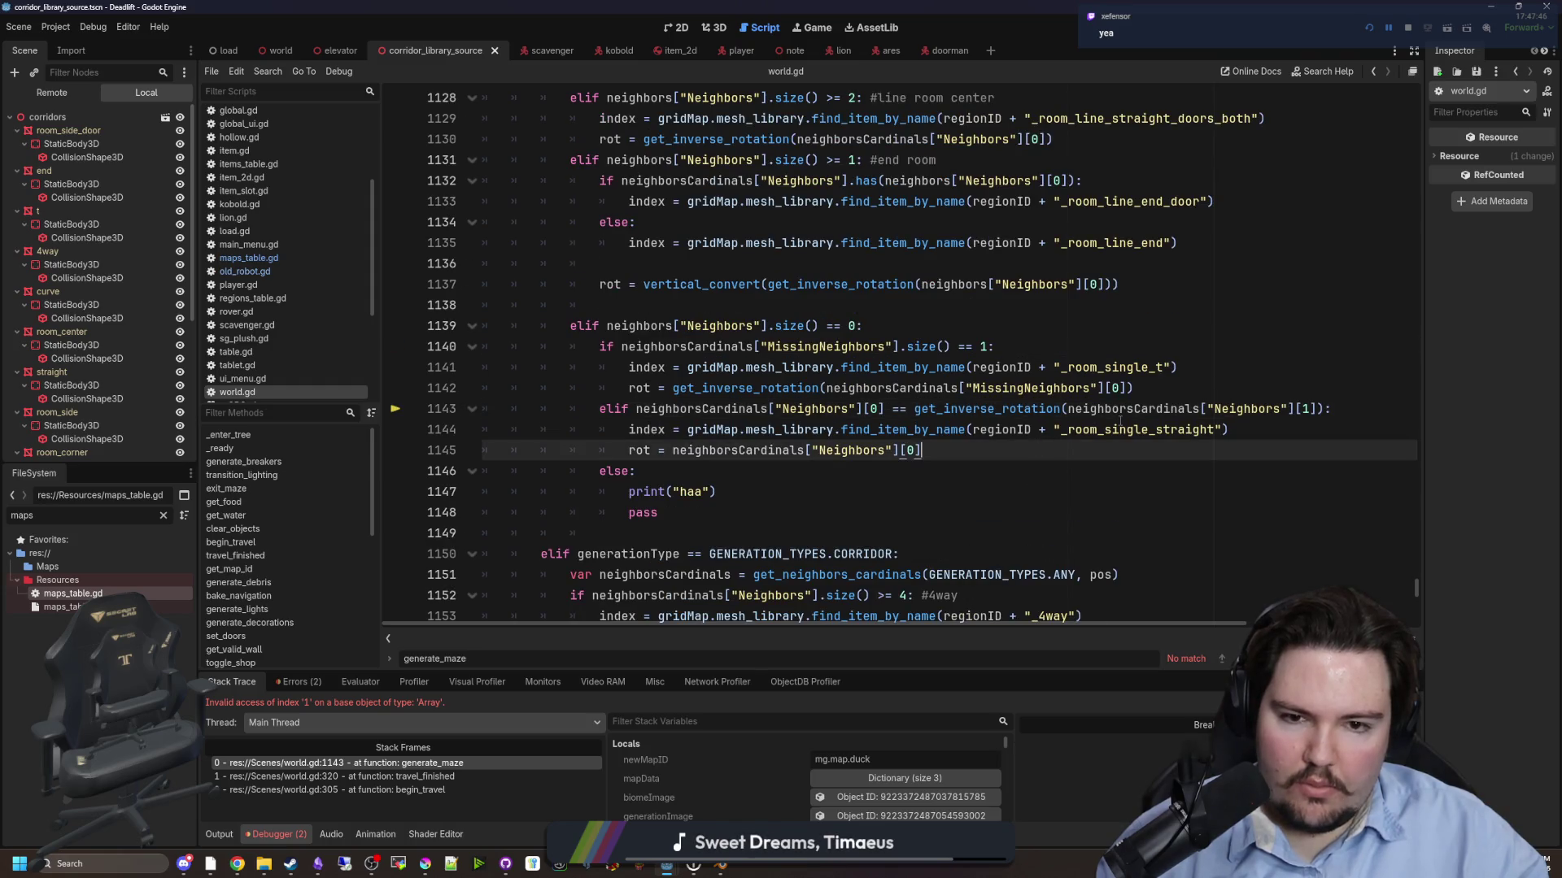
pyautogui.moveTo(1133, 409)
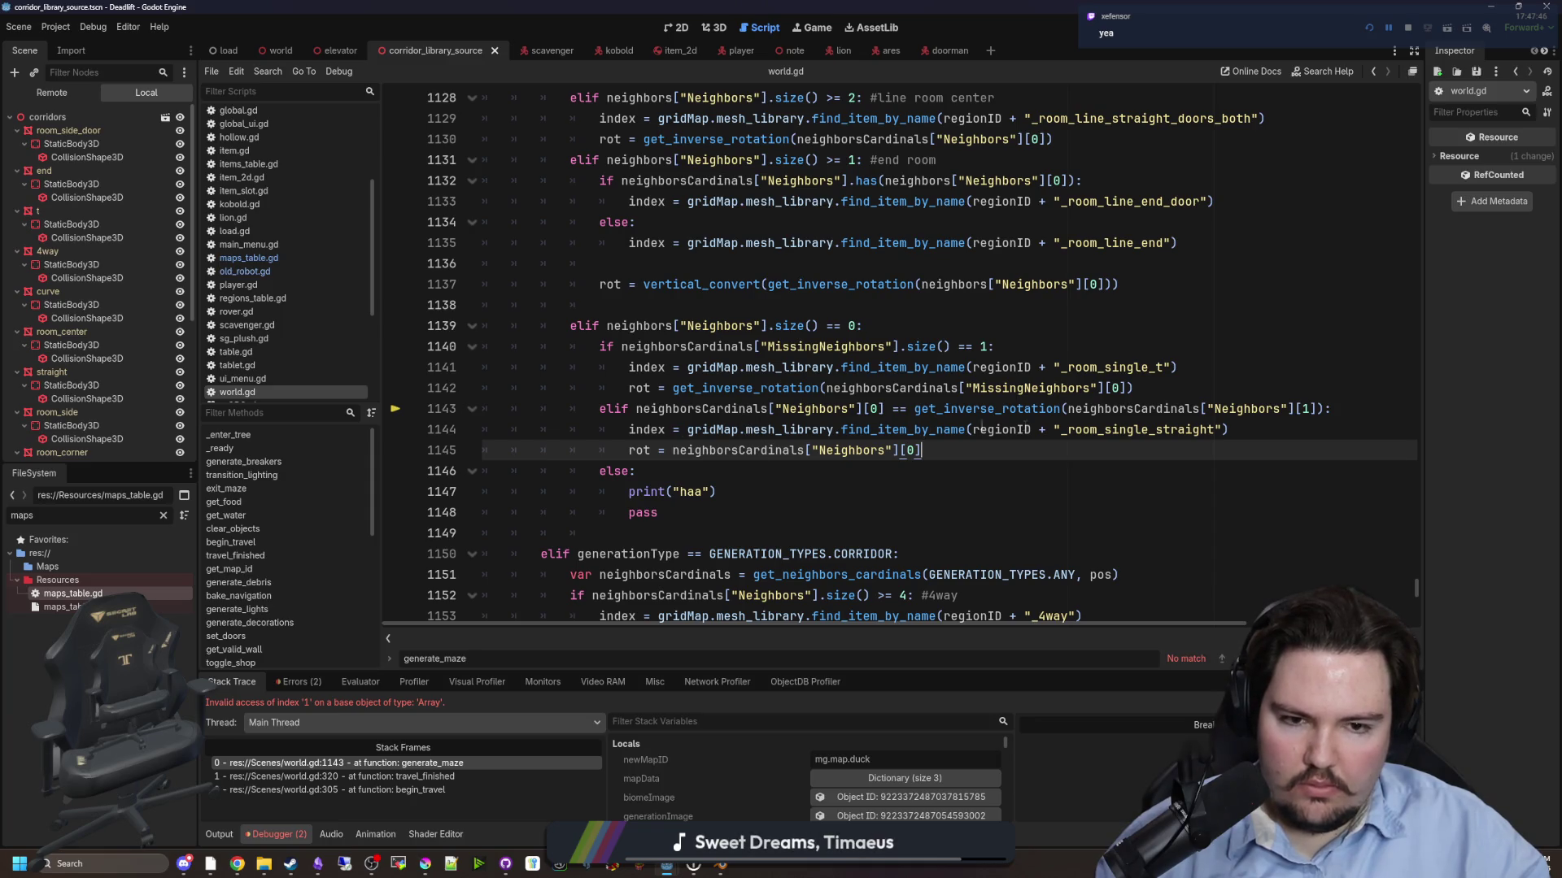
pyautogui.click(1231, 391)
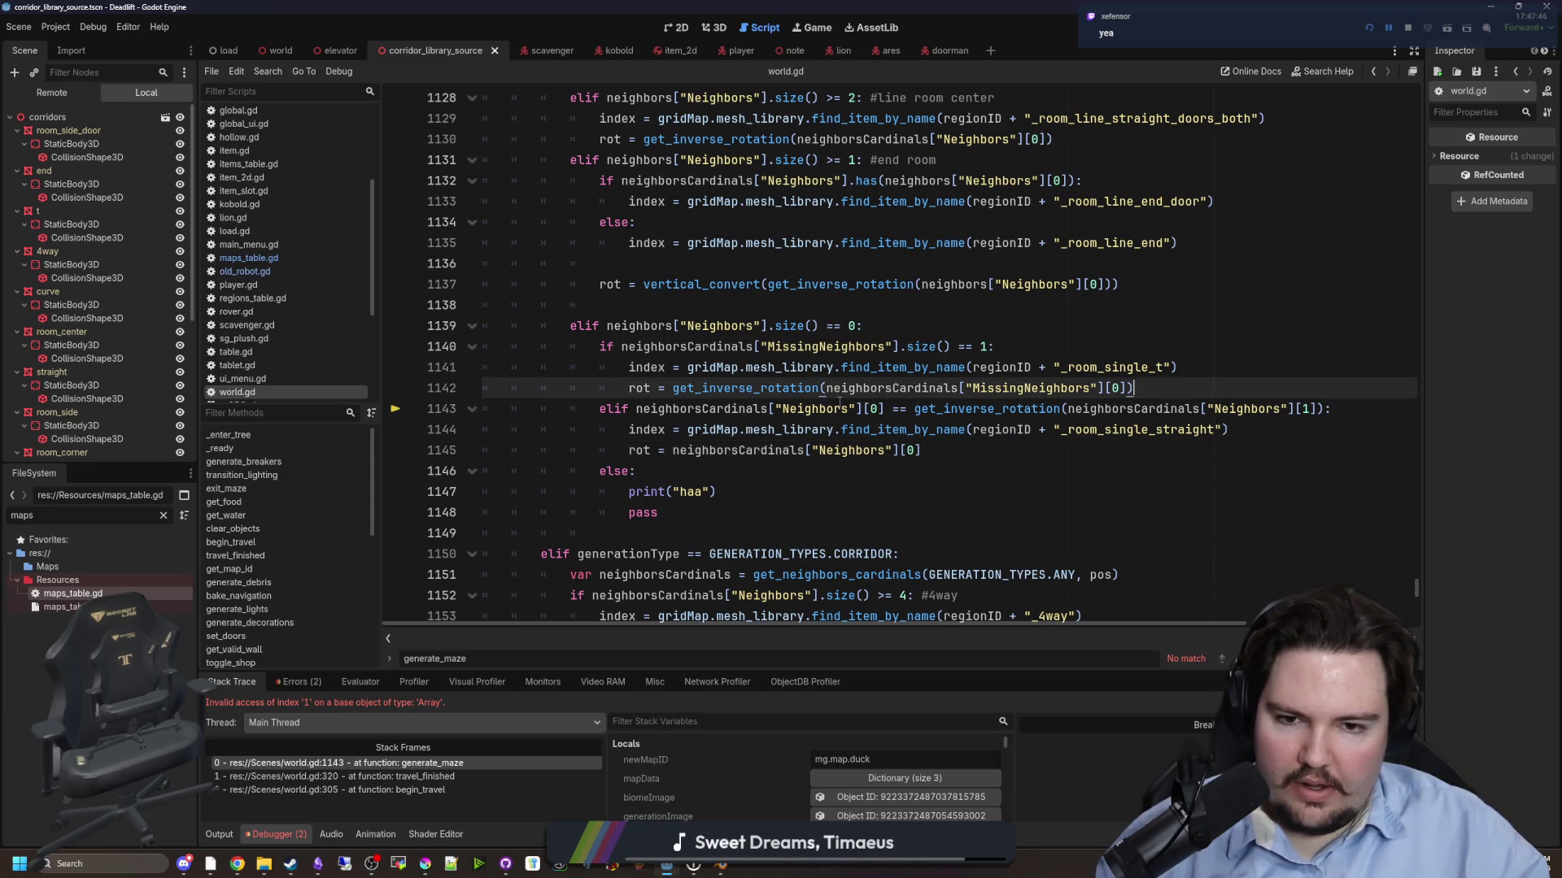
pyautogui.doubleClick(1090, 407)
pyautogui.hotkey('ctrl', 'c')
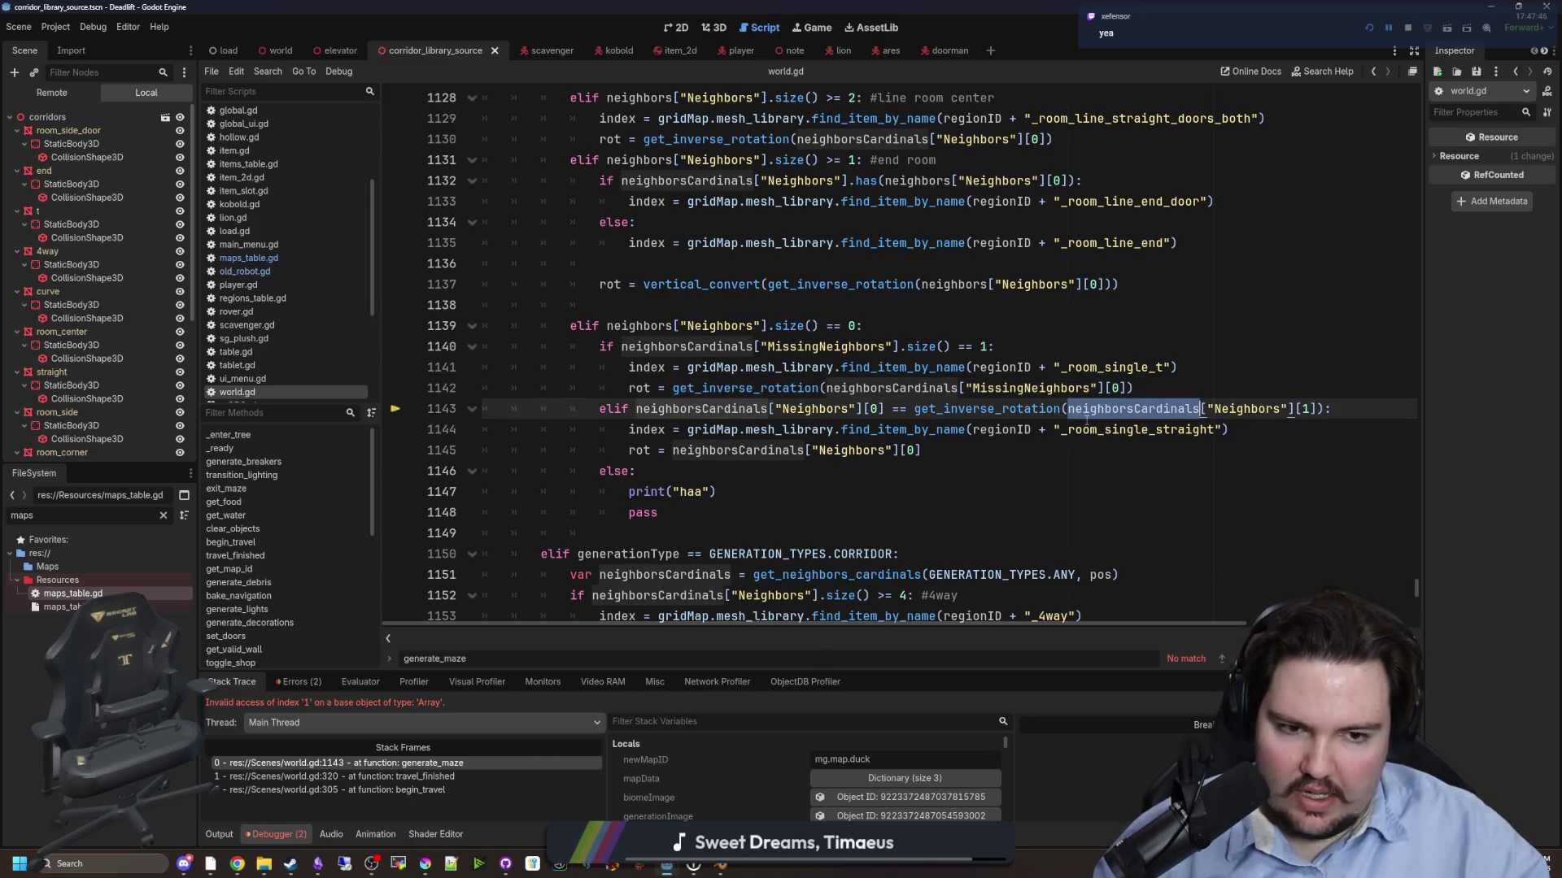
# - Prefix the line 1143 elif condition with neighborsCardinals["Neighbors"].size() &&
pyautogui.click(634, 414)
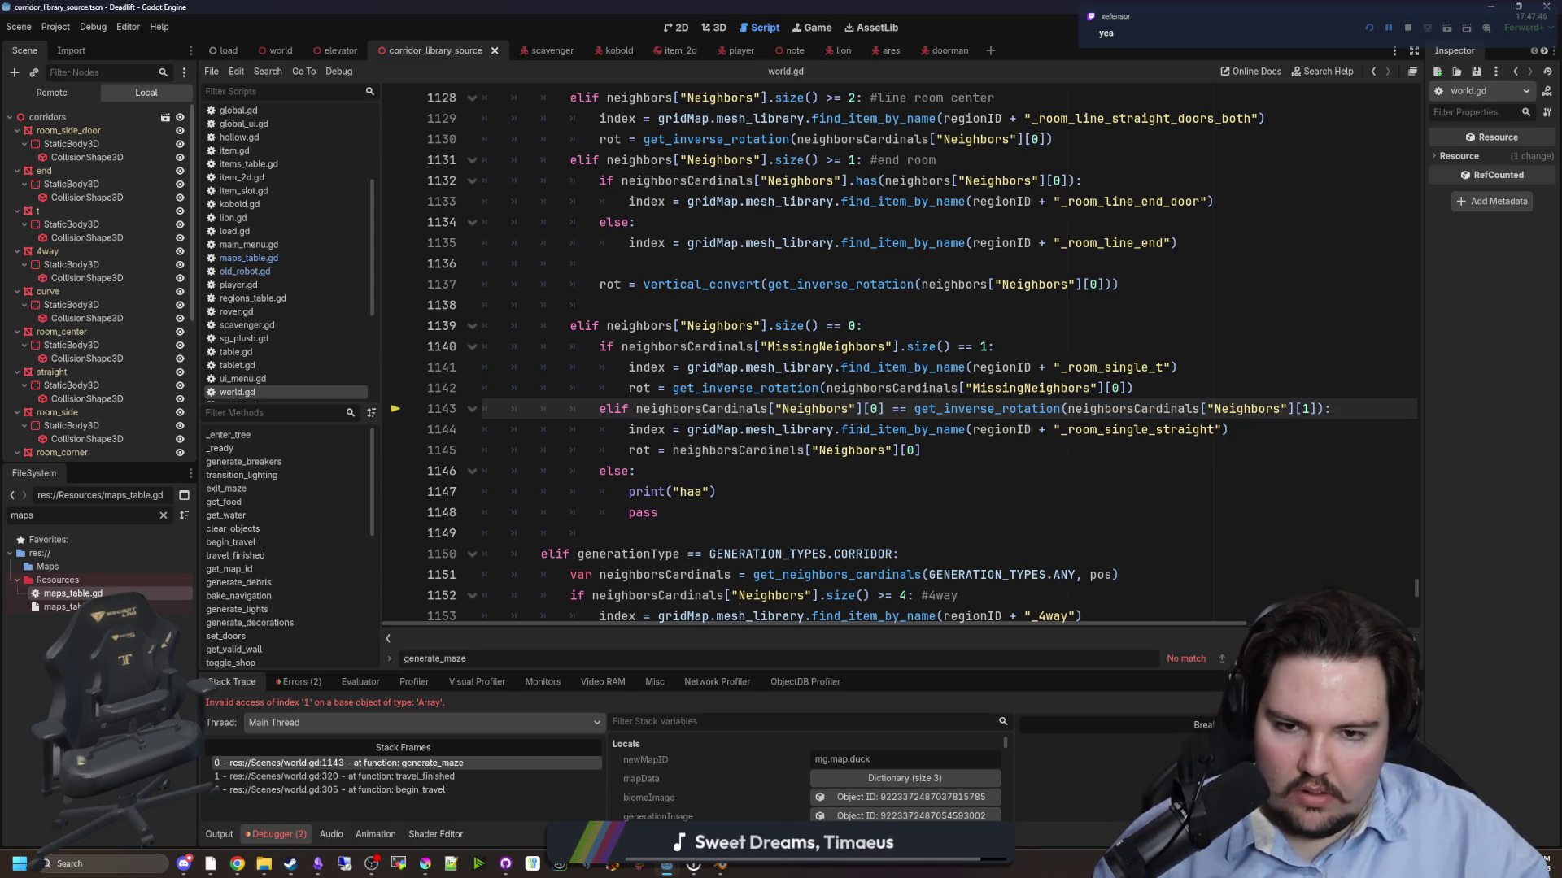
pyautogui.hotkey('ctrl', 'v')
pyautogui.write('.size')
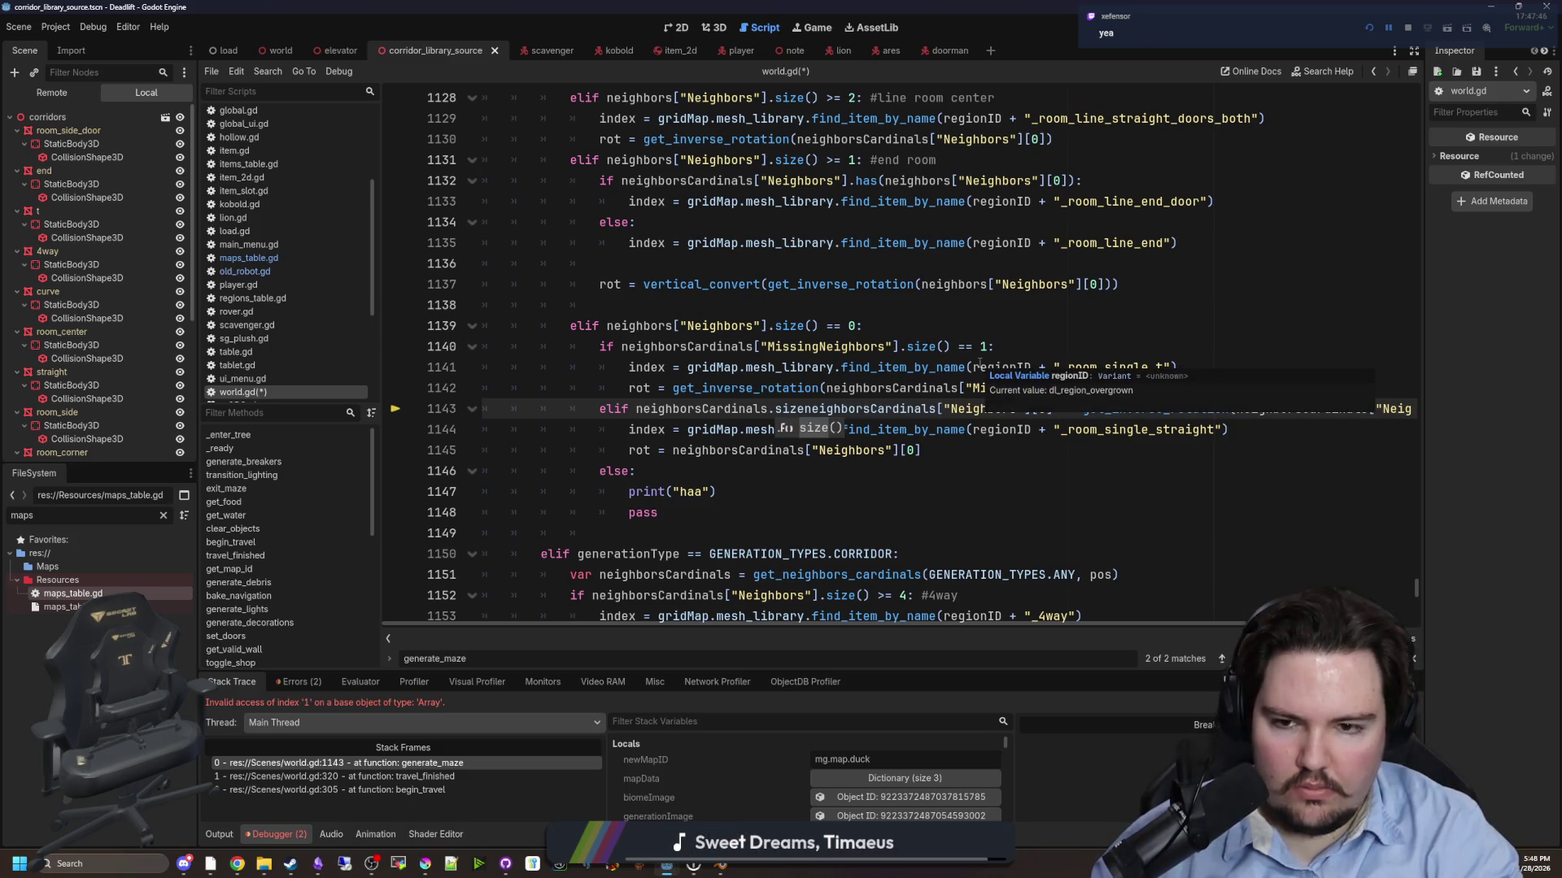
pyautogui.press('BackSpace')
pyautogui.press('BackSpace')
pyautogui.press('BackSpace')
pyautogui.write('["Neighbors"')
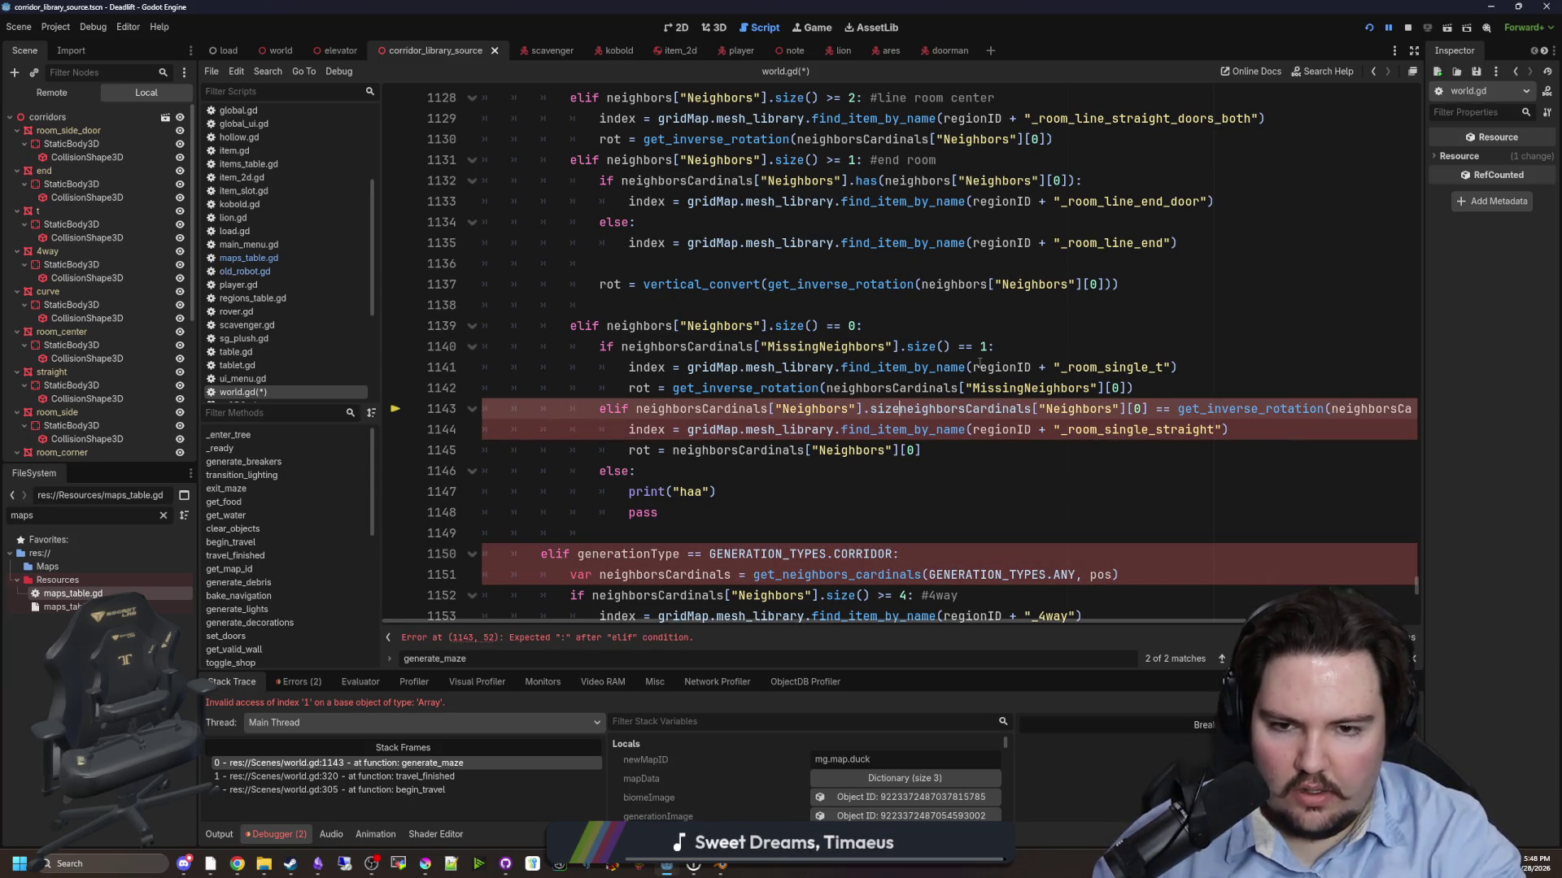
pyautogui.write('() &&')
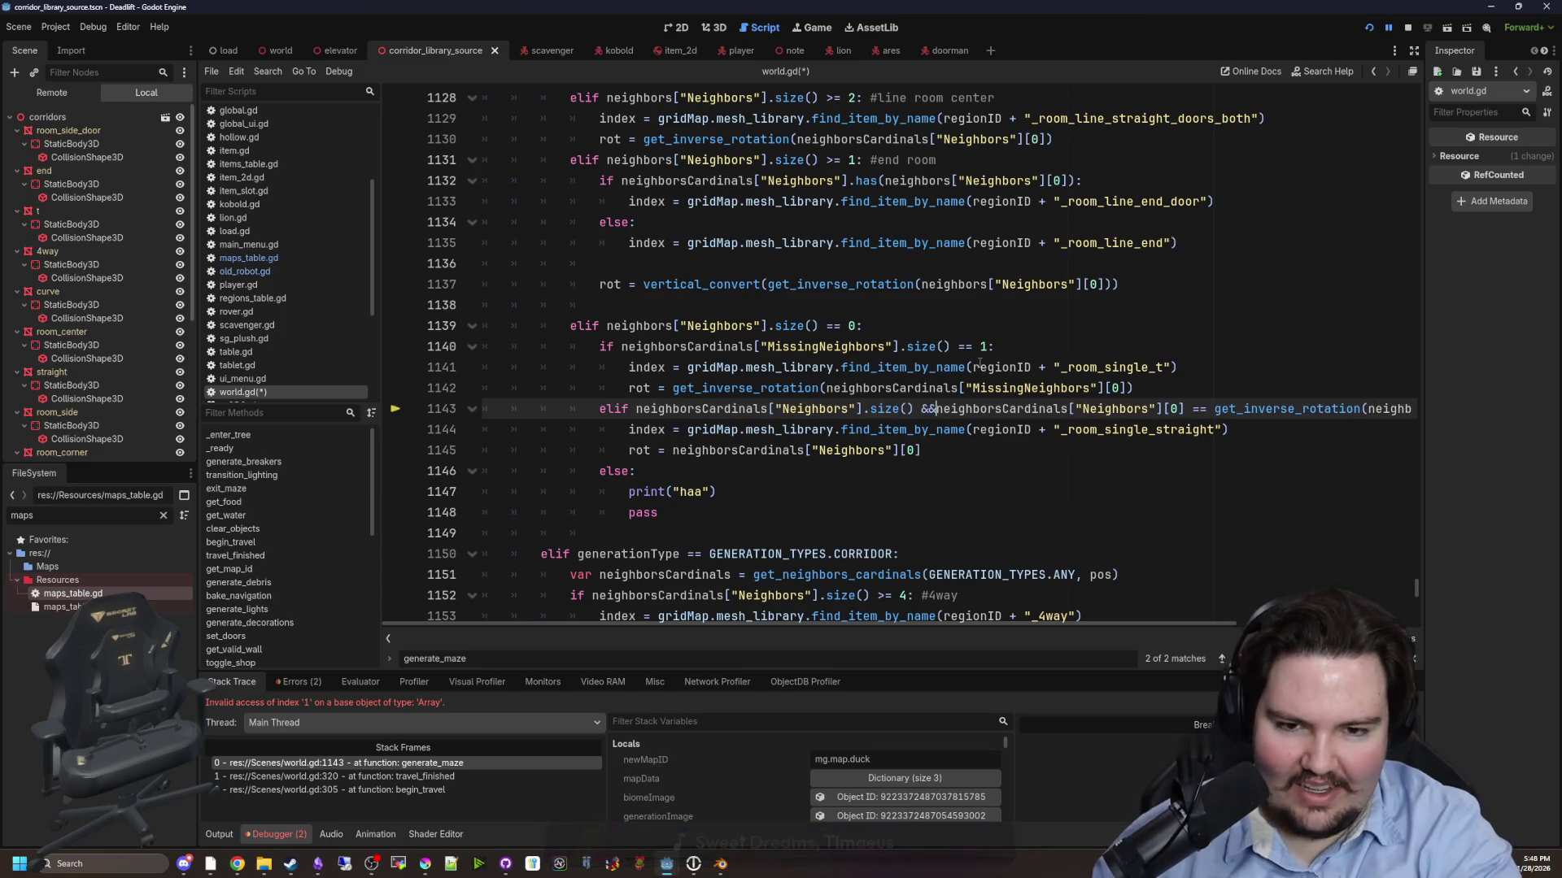
# - Save world.gd and resume the game from the debugger break
pyautogui.click(927, 472)
pyautogui.hotkey('ctrl', 's')
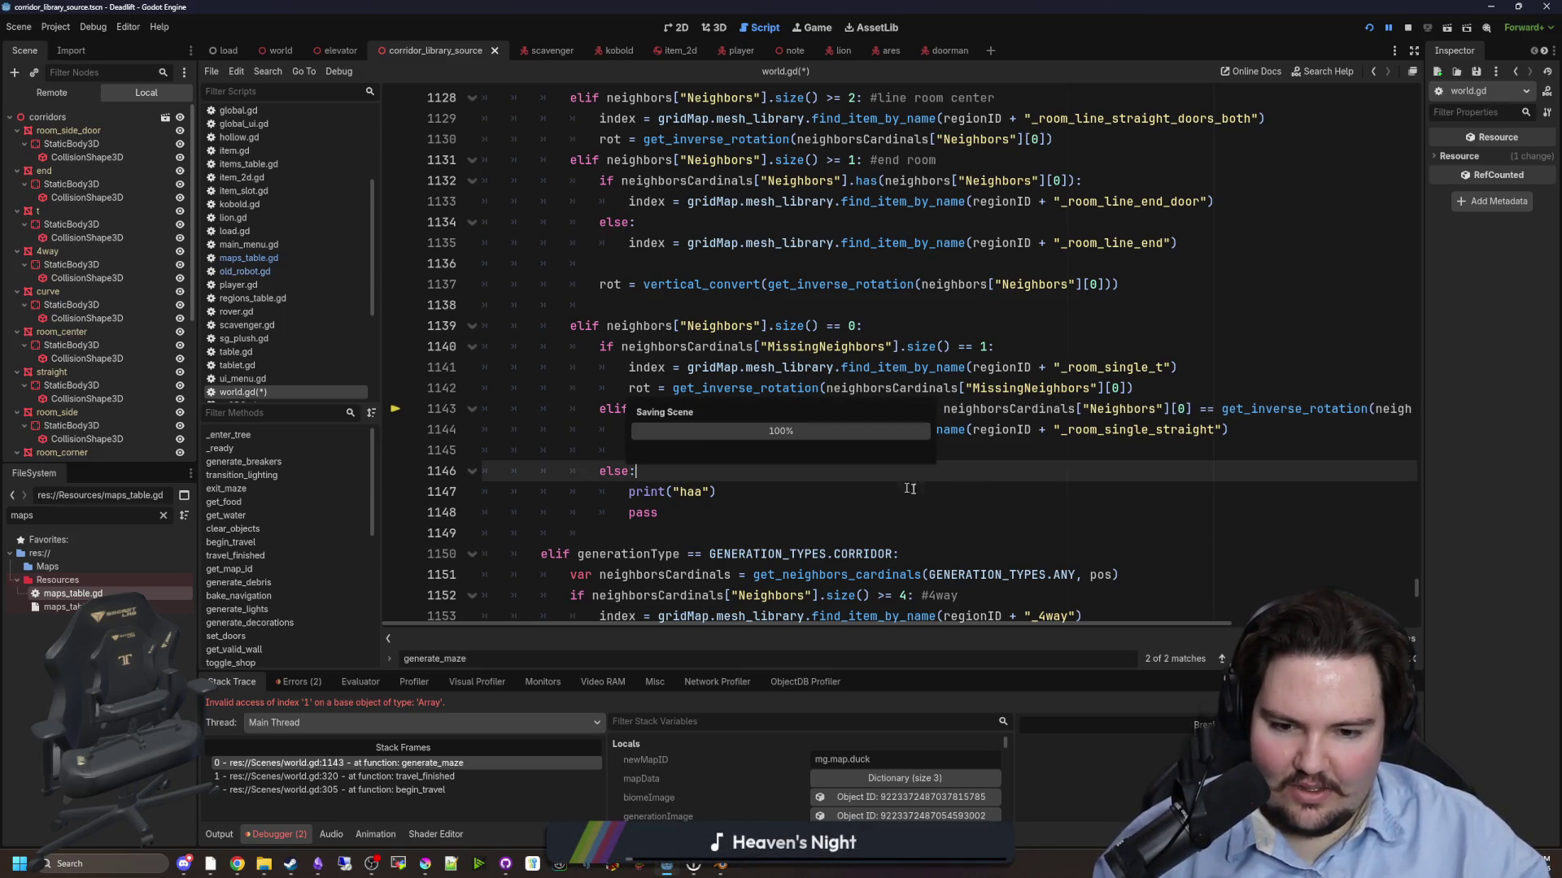
pyautogui.press('F12')
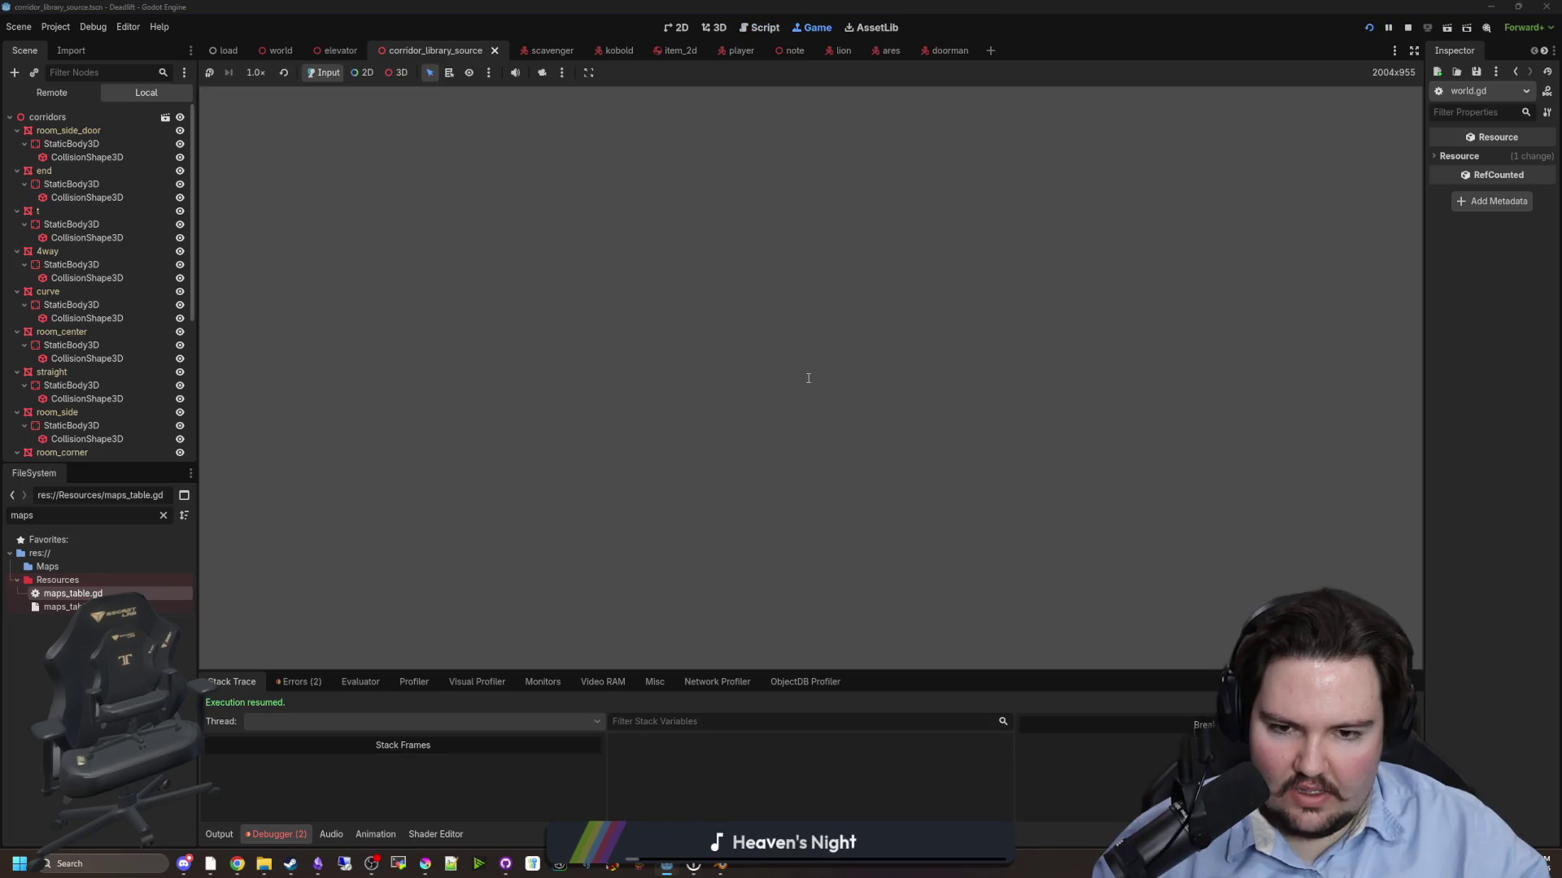
# - Pause the game, switch to Steam, and open the wishlist from the account menu
pyautogui.press('Escape')
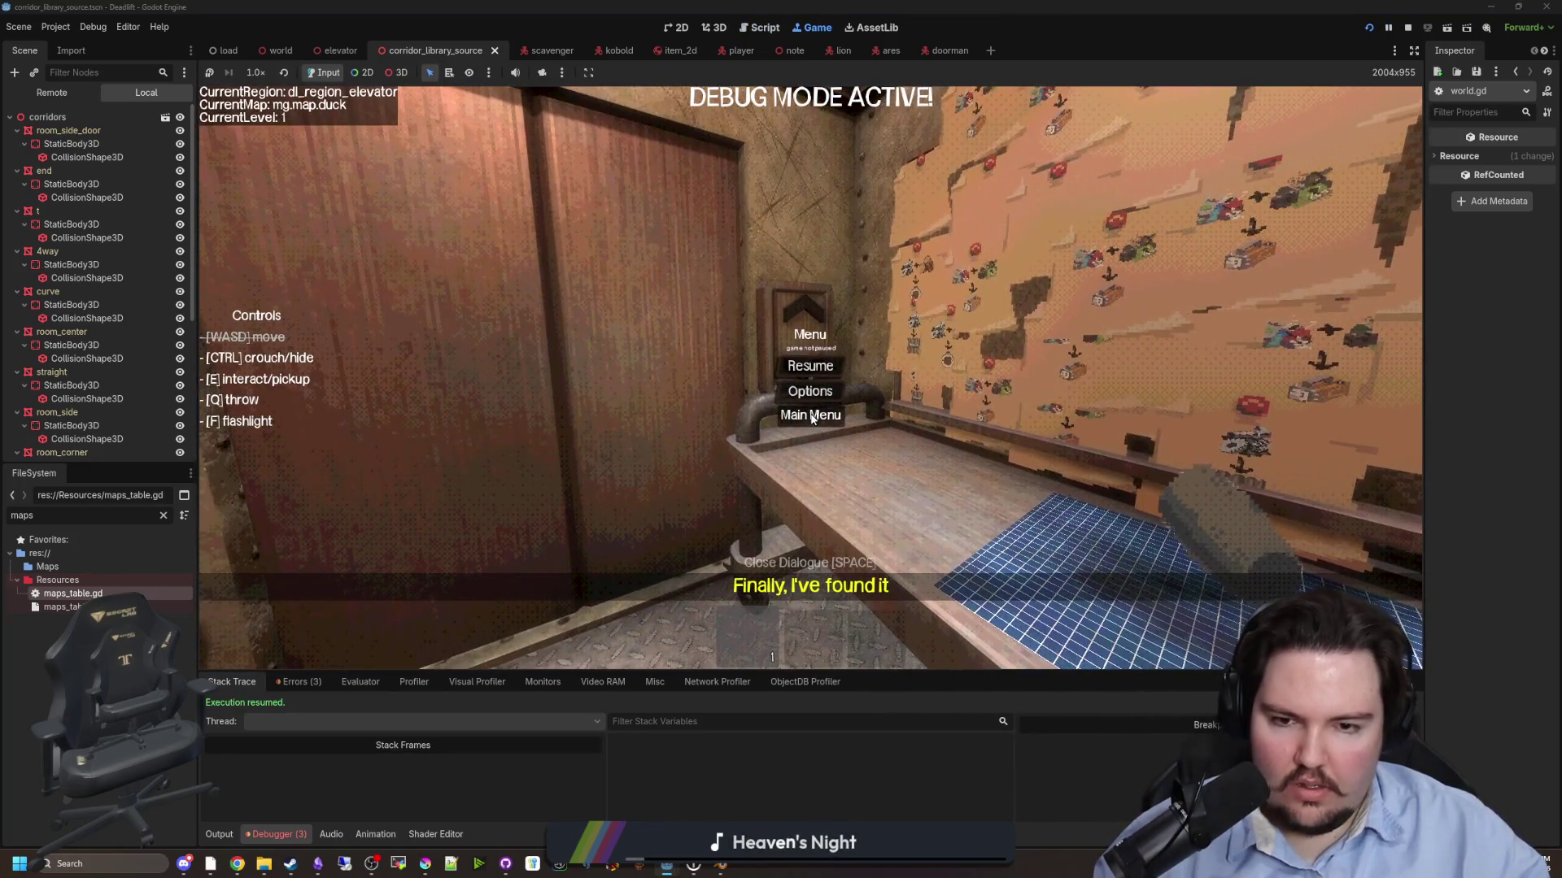
pyautogui.click(292, 867)
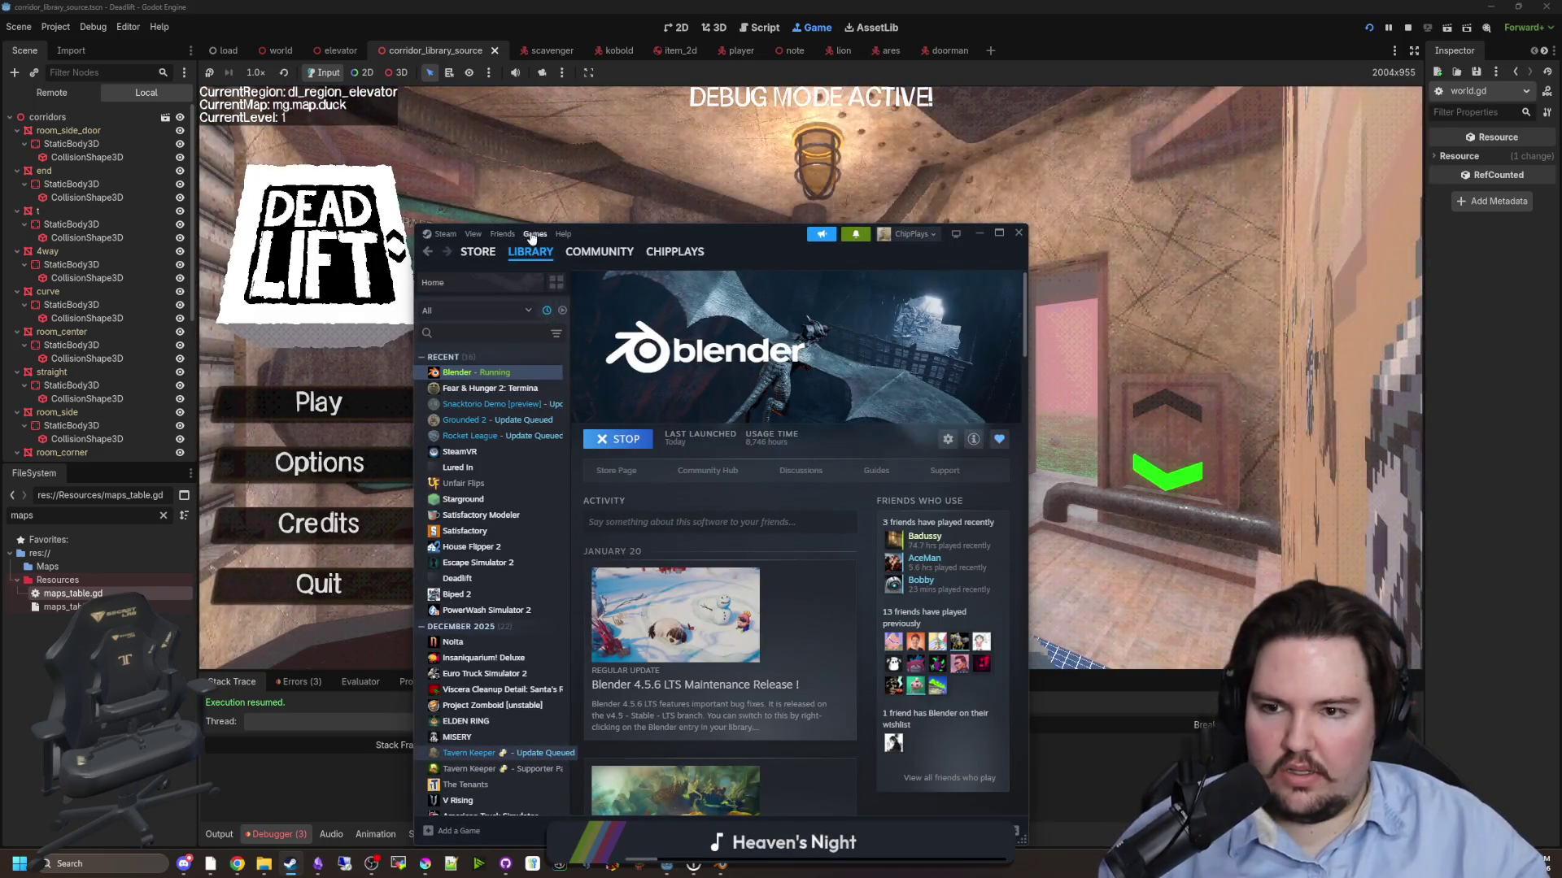
pyautogui.click(534, 233)
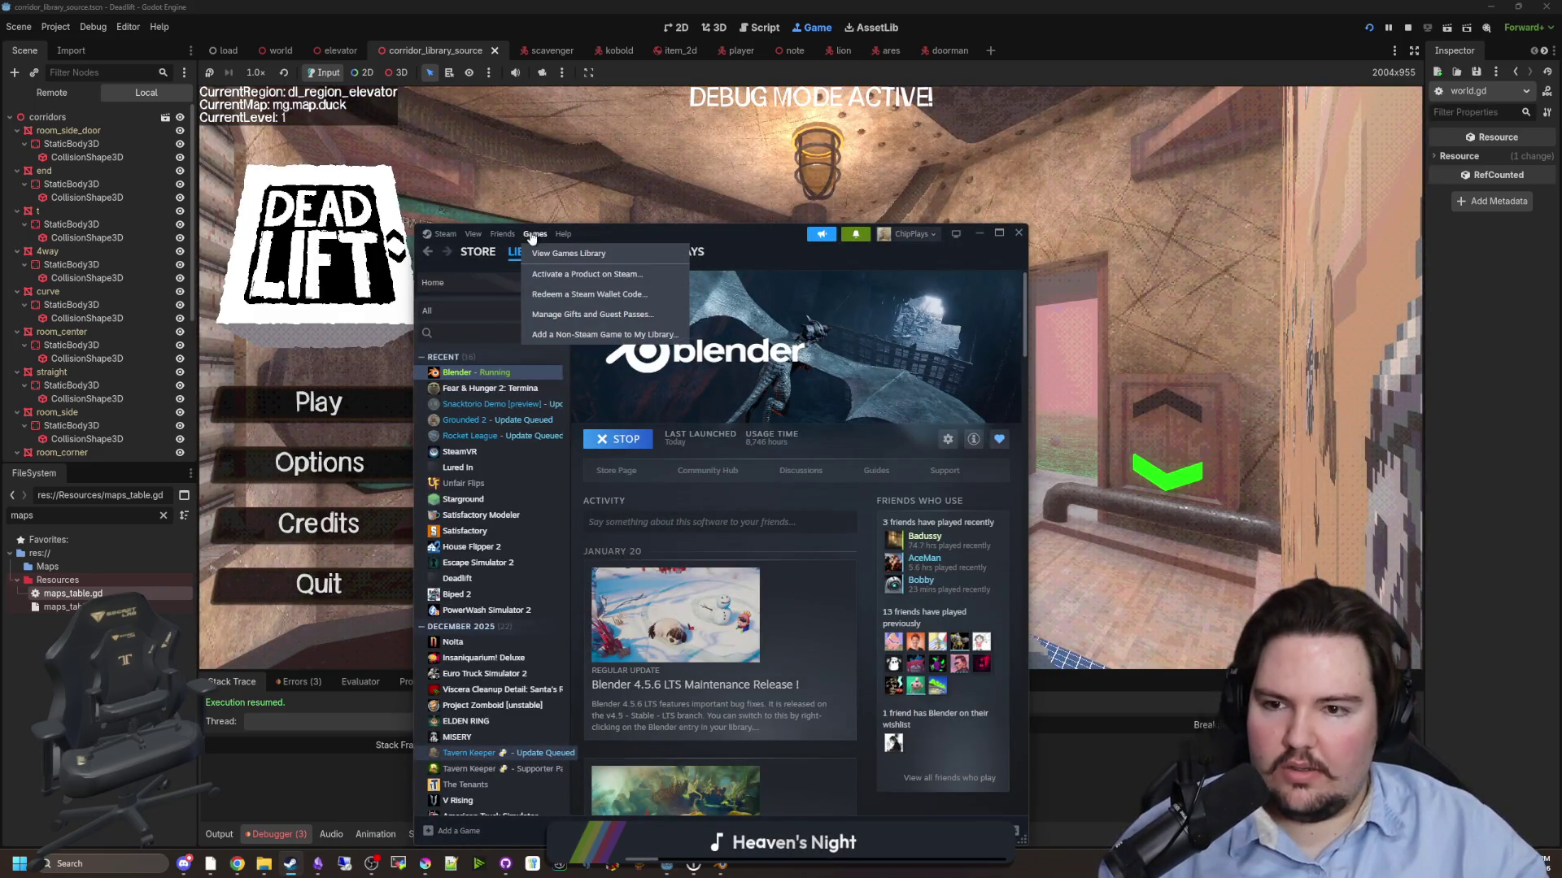
pyautogui.click(440, 237)
pyautogui.moveTo(472, 235)
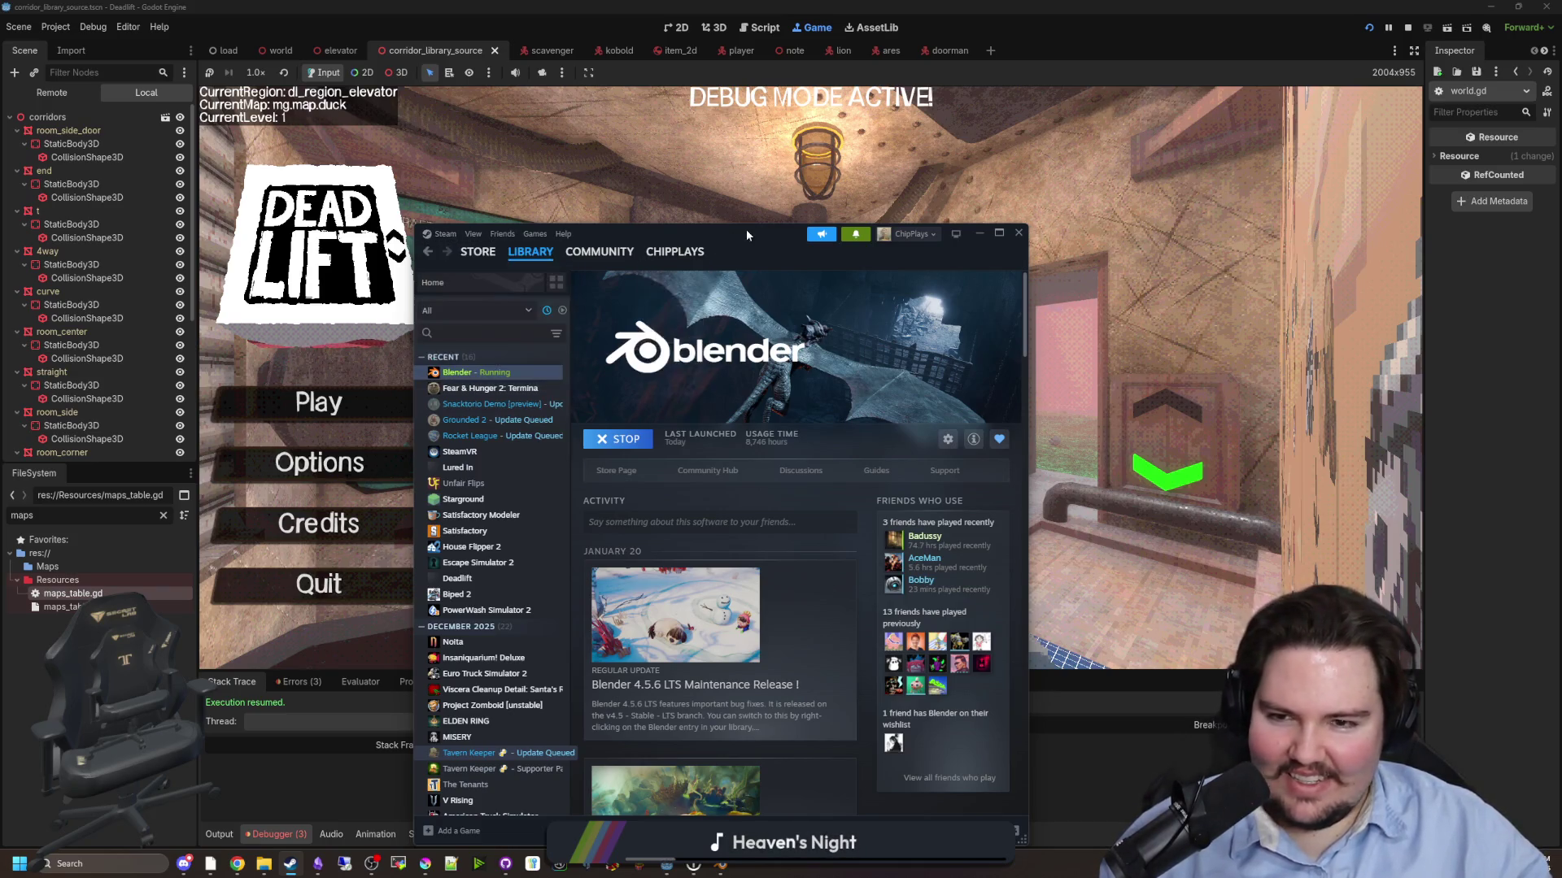
pyautogui.click(480, 313)
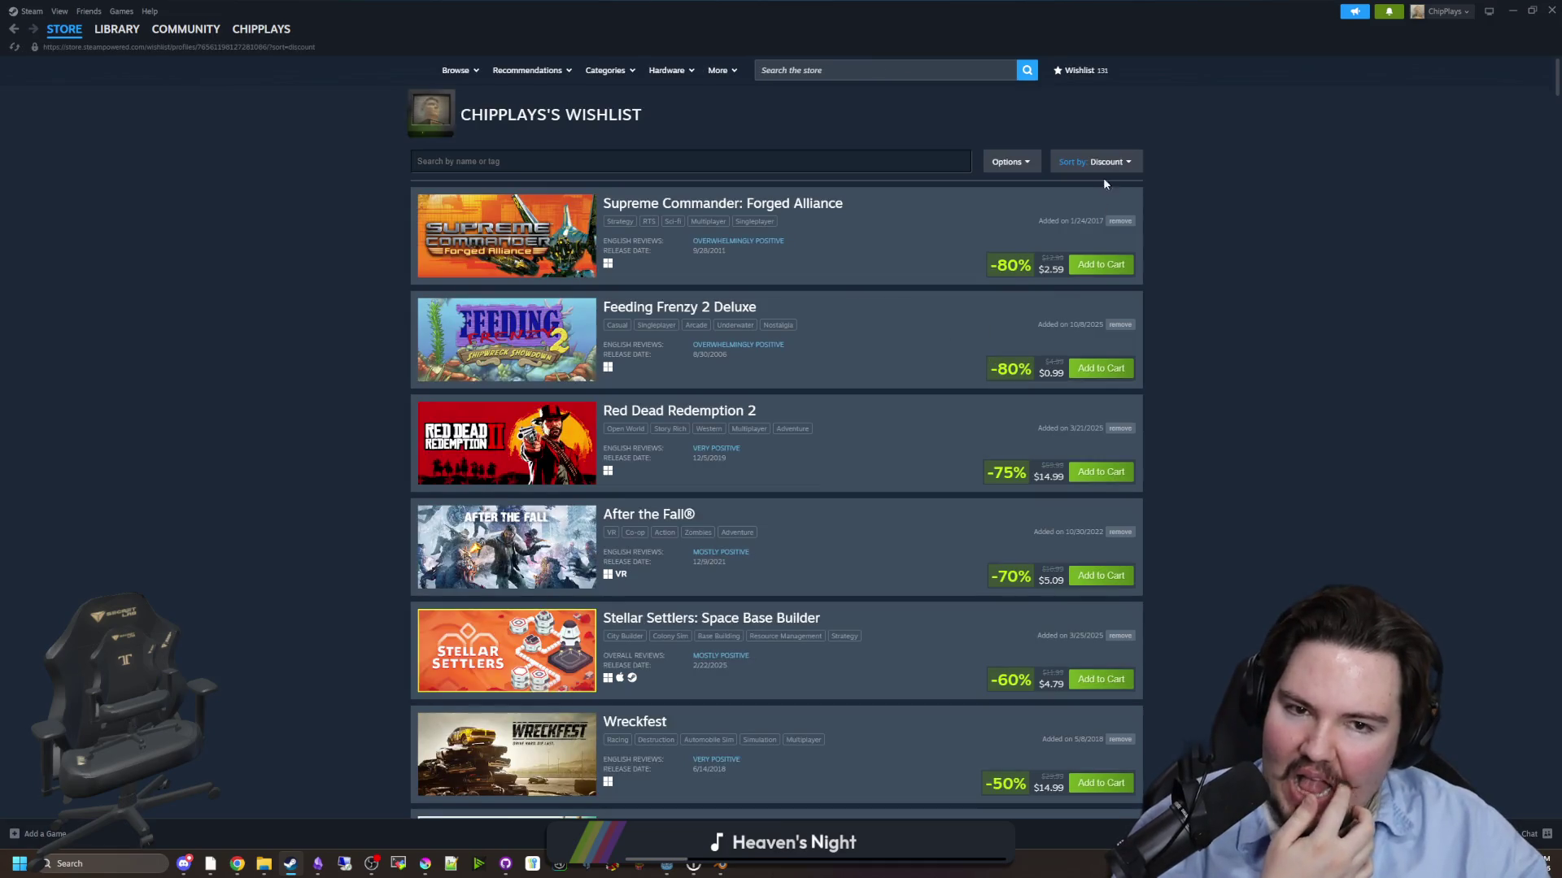
# - Sort the wishlist by Date Added and open the Dandelion Void store page
pyautogui.click(1106, 163)
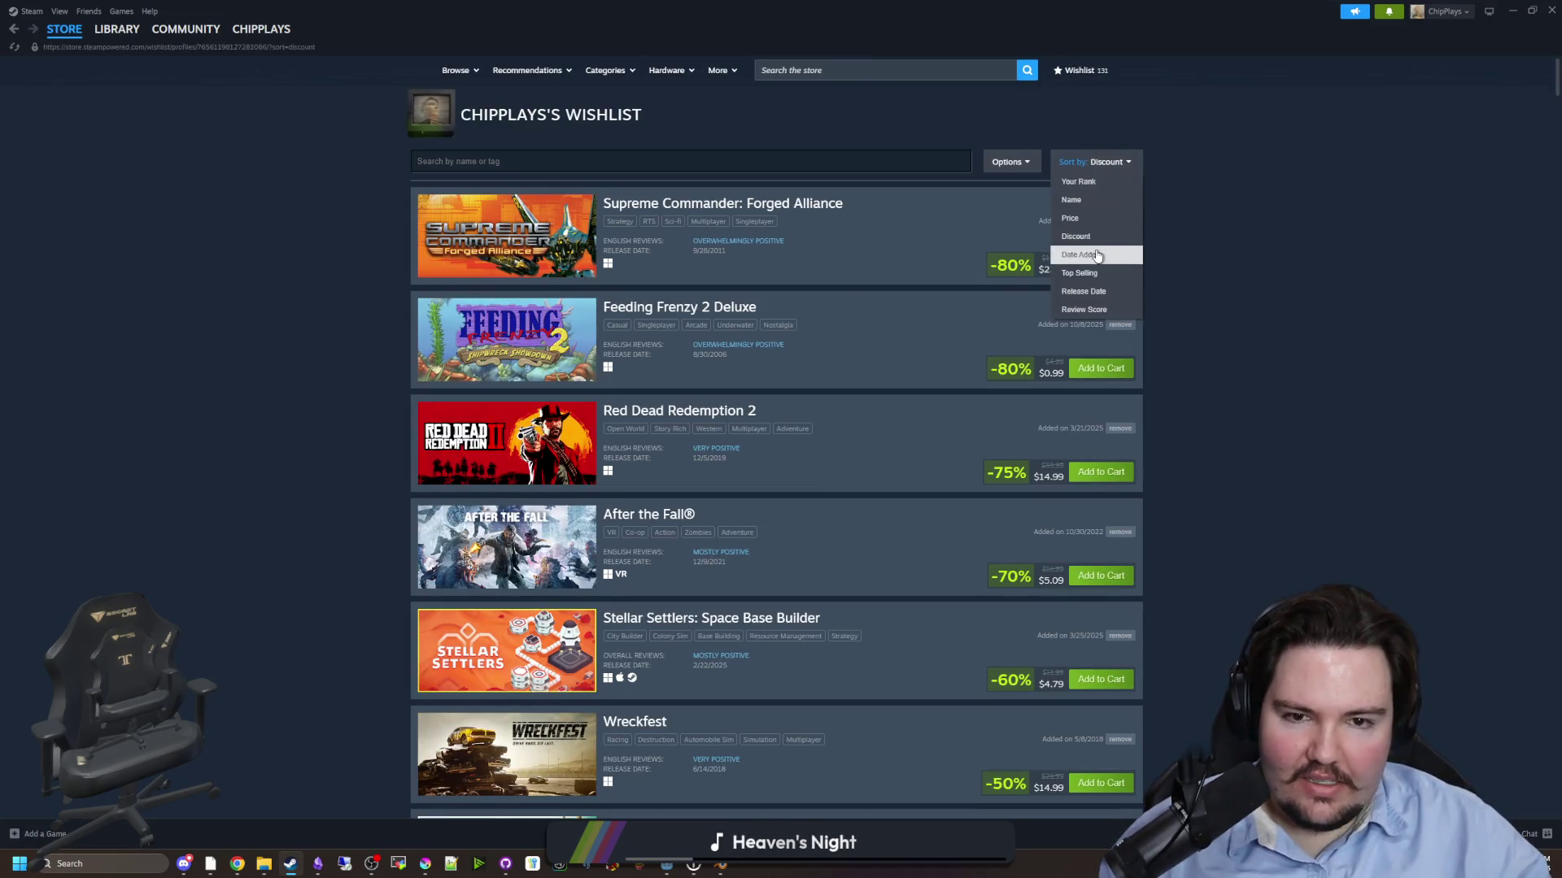
pyautogui.click(1082, 255)
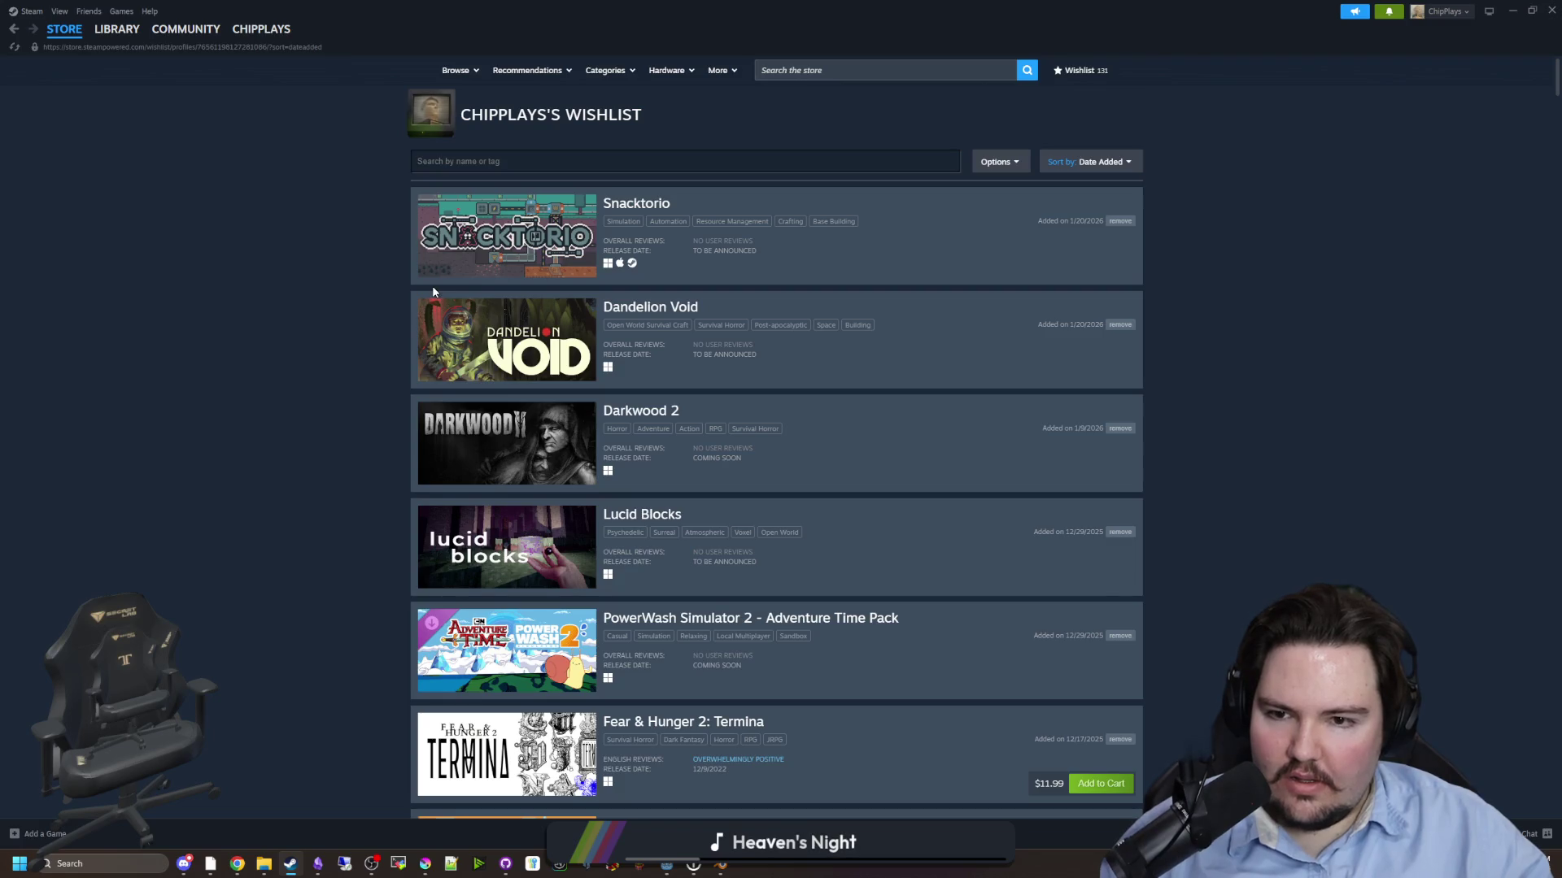
pyautogui.click(550, 357)
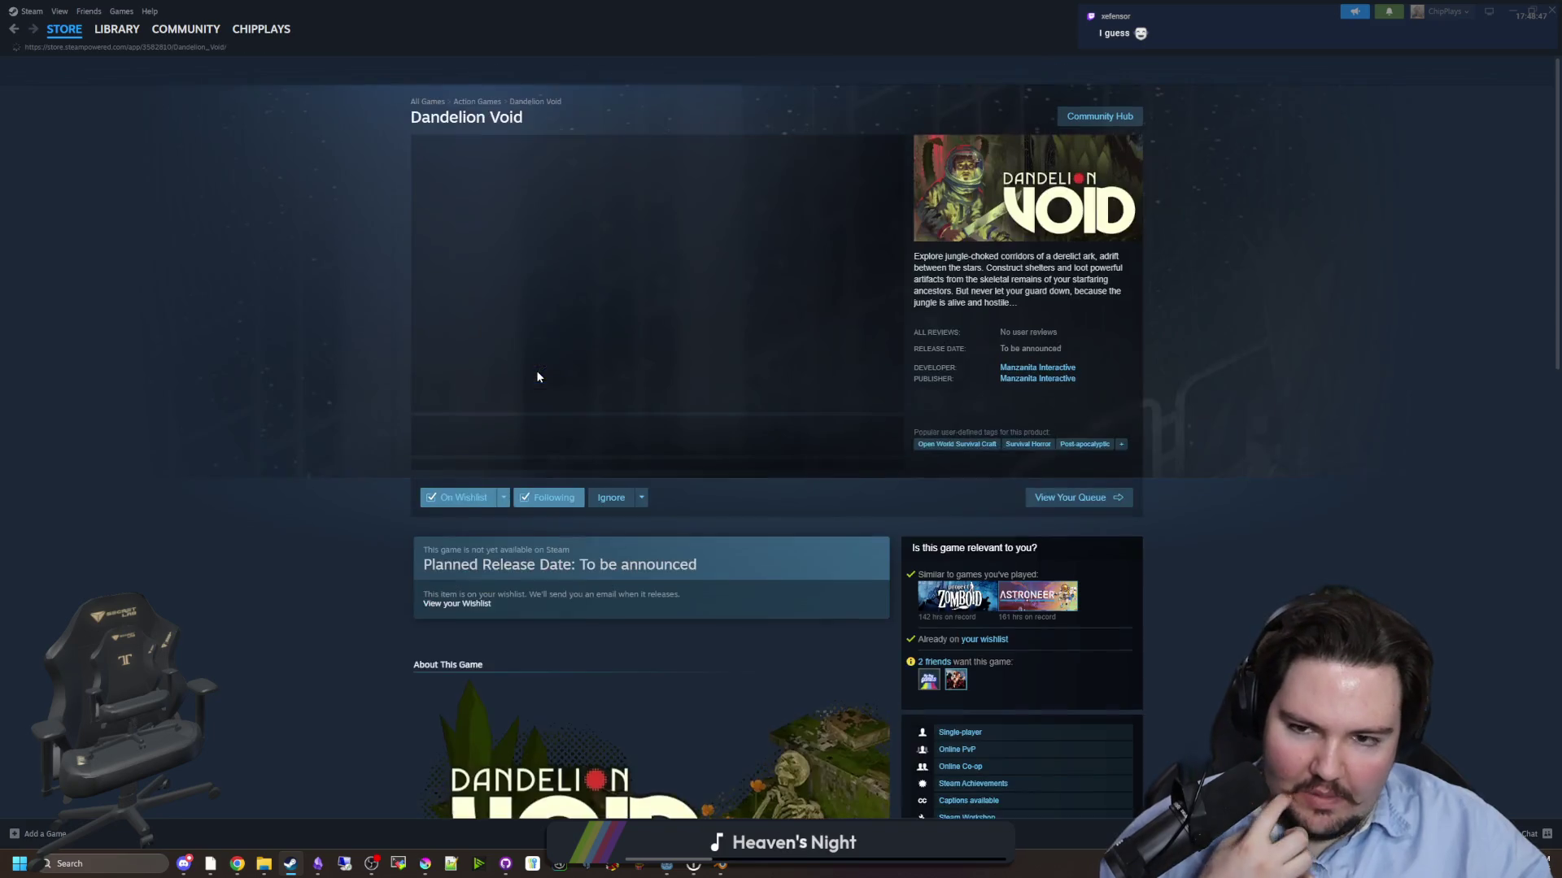
# - View the Dandelion Void screenshots full size, paging to the last one
pyautogui.click(498, 447)
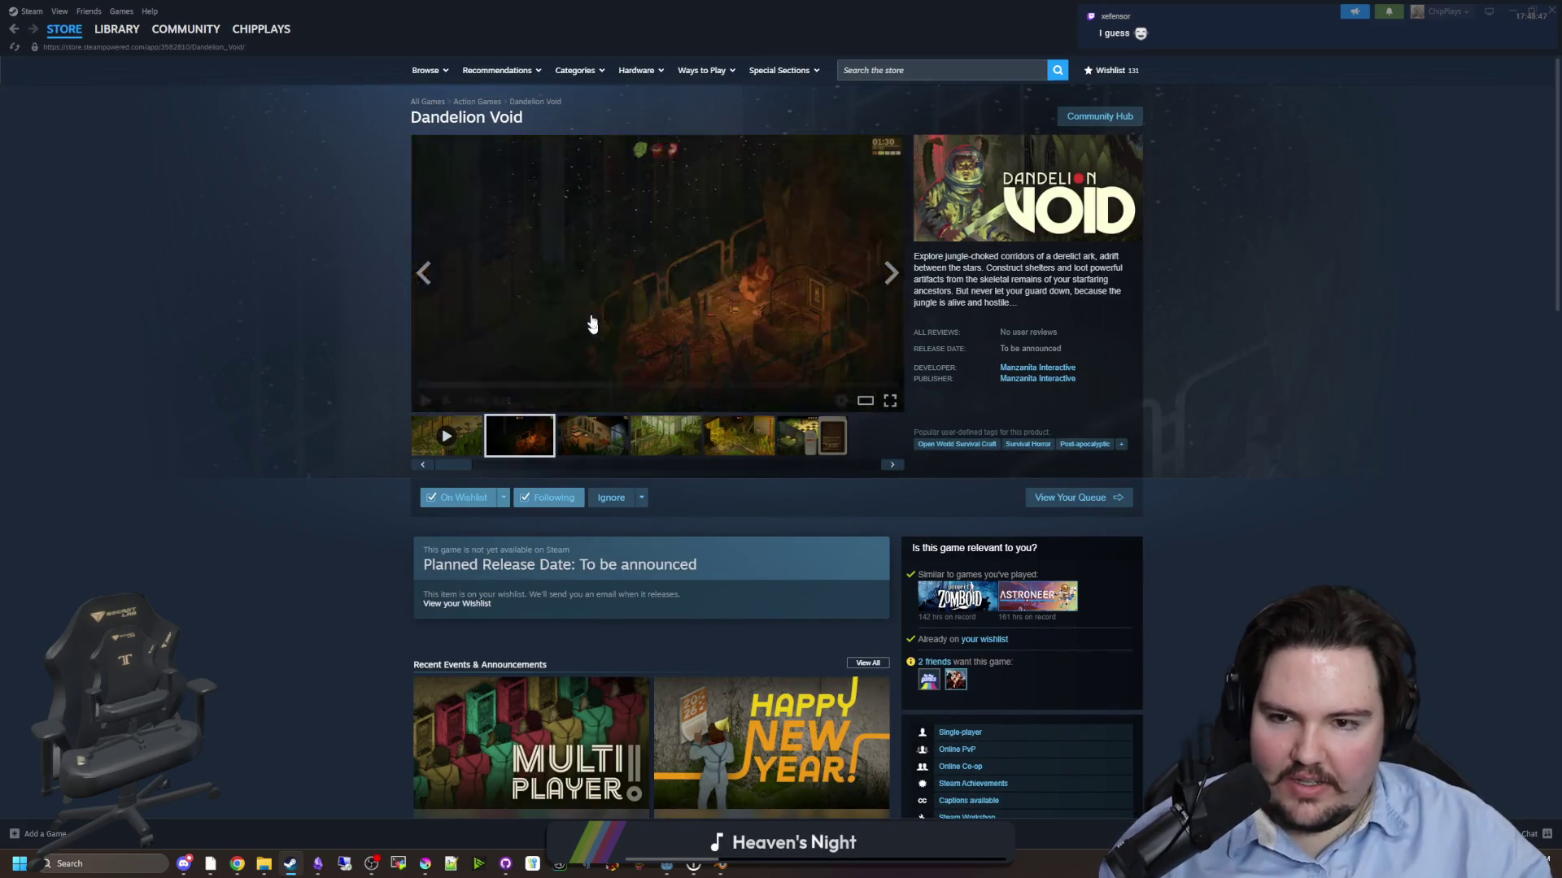
pyautogui.click(616, 341)
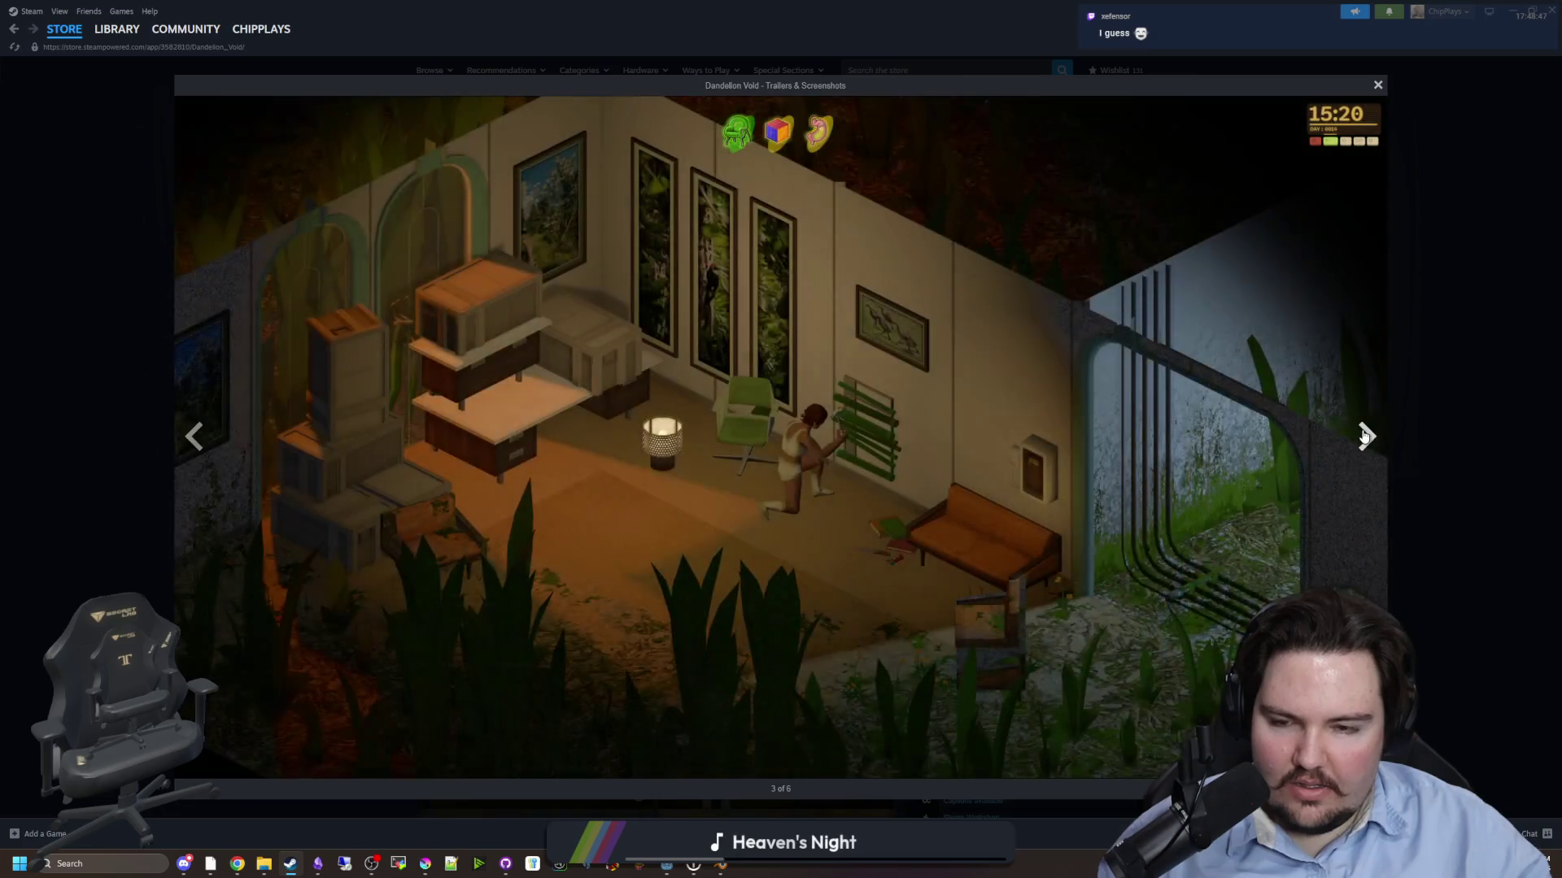
pyautogui.click(1365, 436)
pyautogui.click(1365, 437)
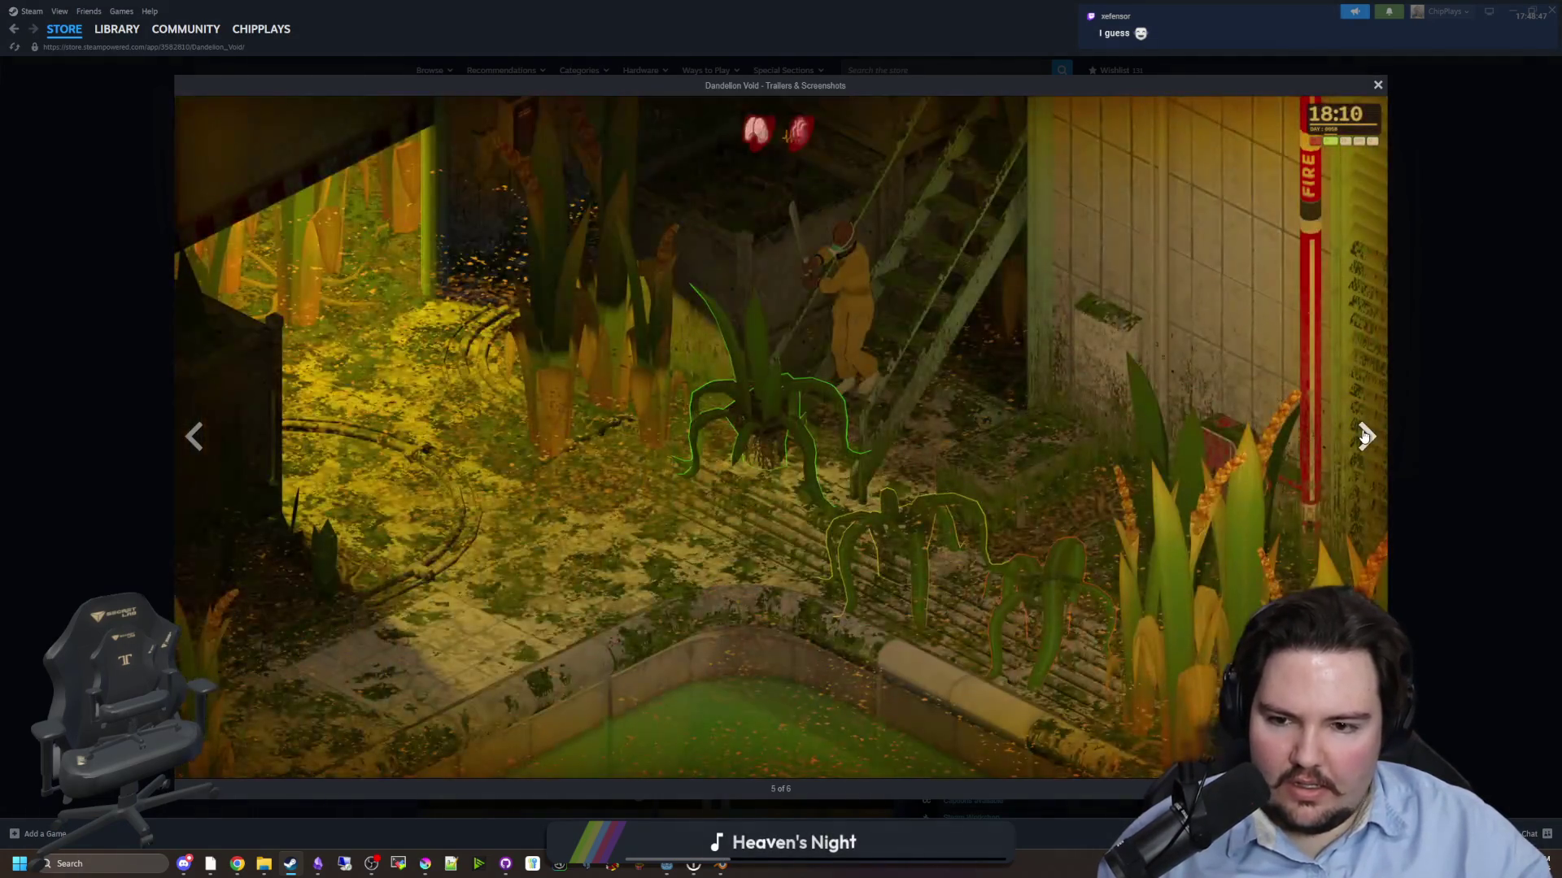
pyautogui.click(1365, 437)
pyautogui.press('Escape')
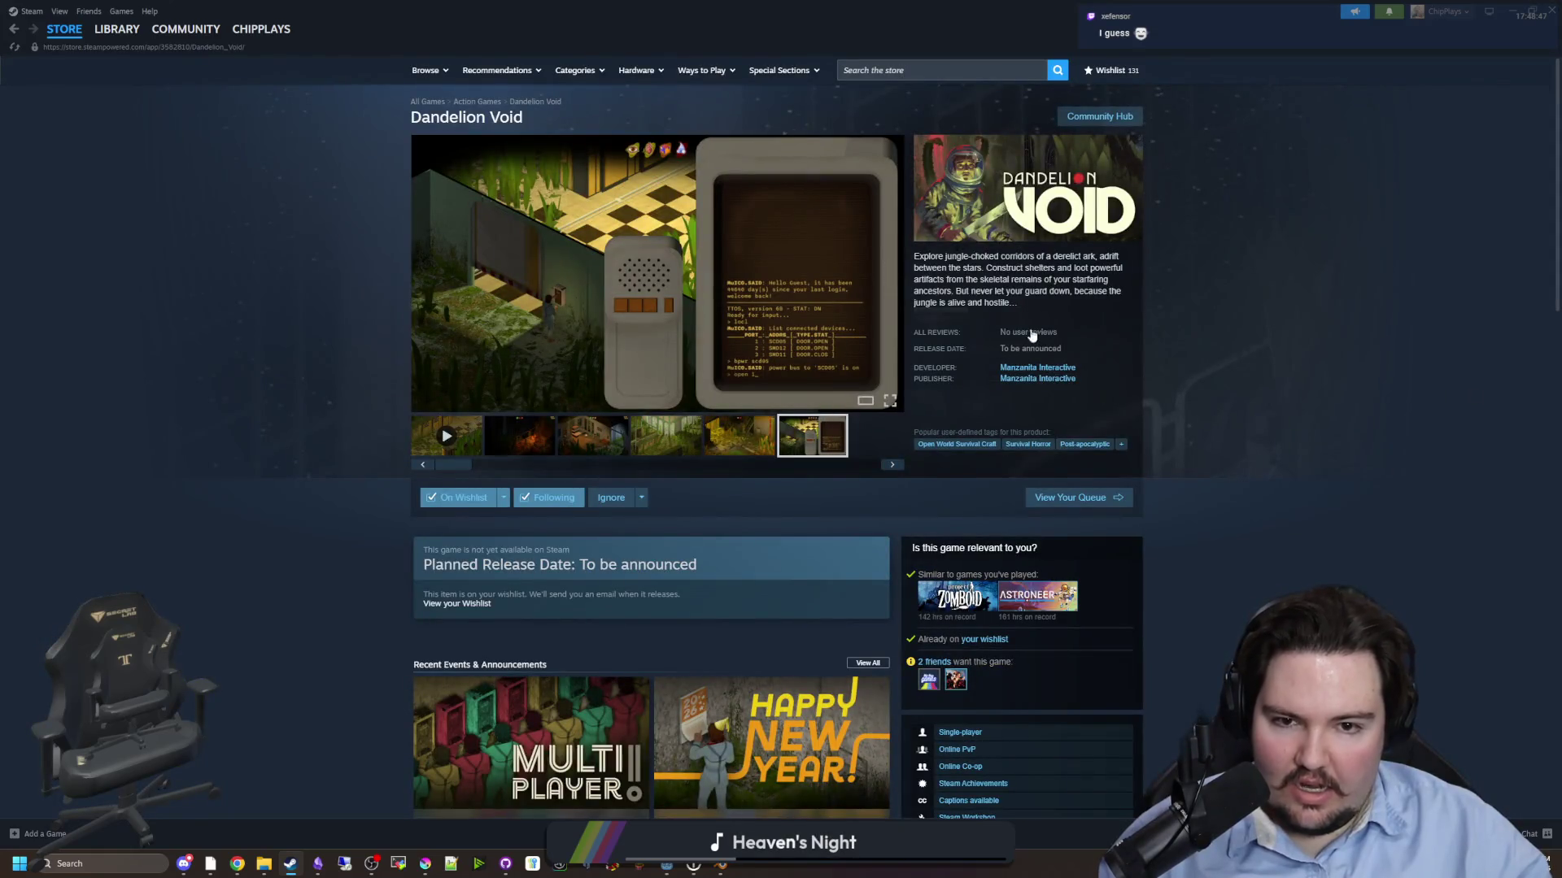
# - Reopen the gallery, cycle through the trailers and screenshots, then return to the wishlist
pyautogui.click(774, 307)
pyautogui.click(1364, 435)
pyautogui.click(1363, 433)
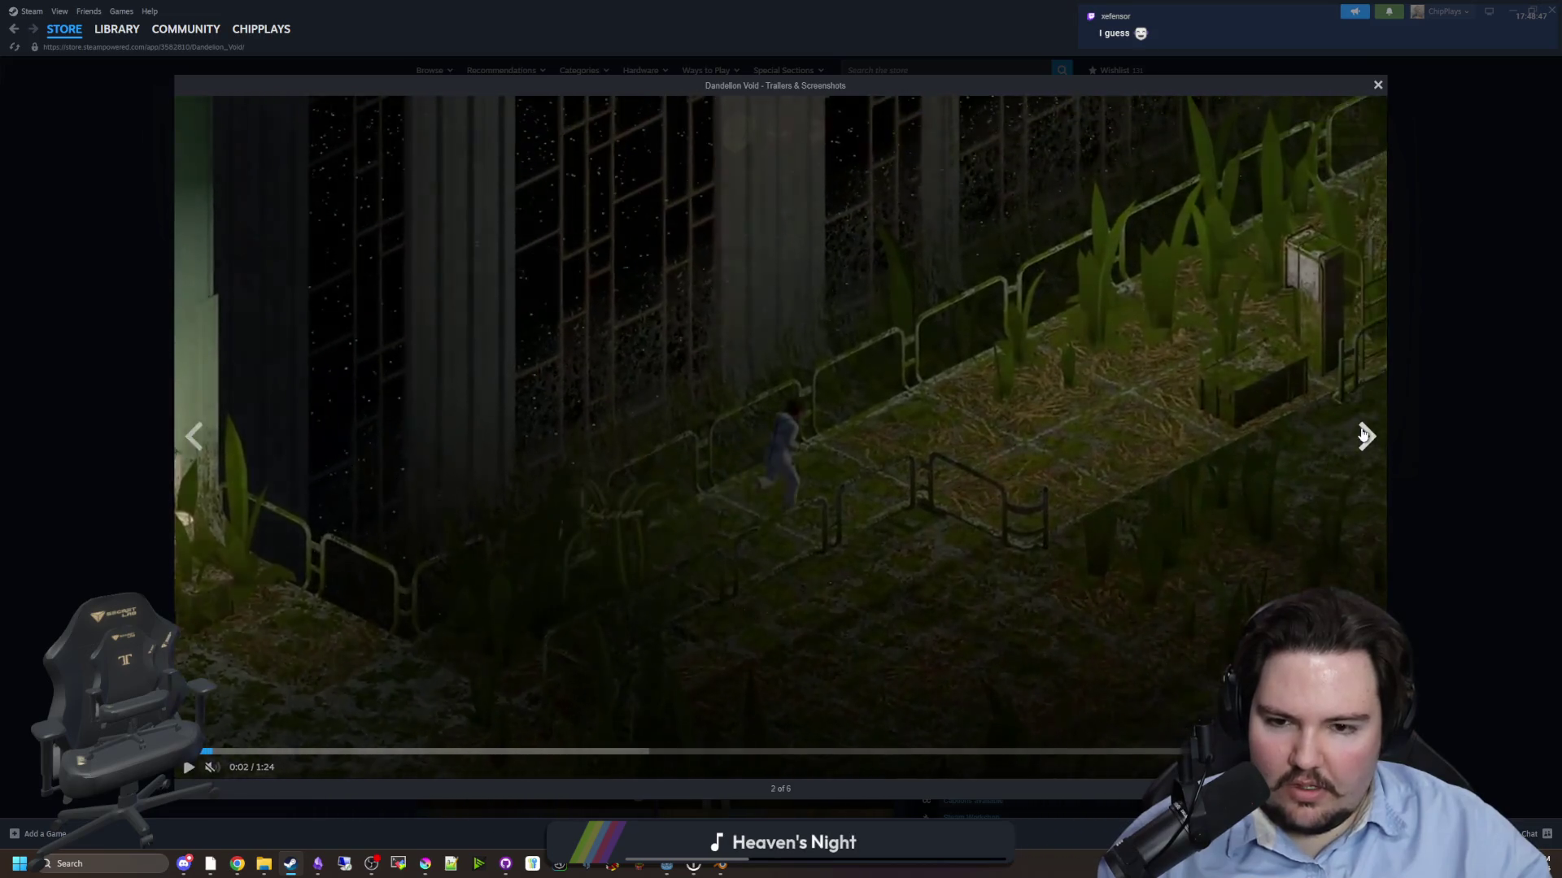
pyautogui.click(1364, 433)
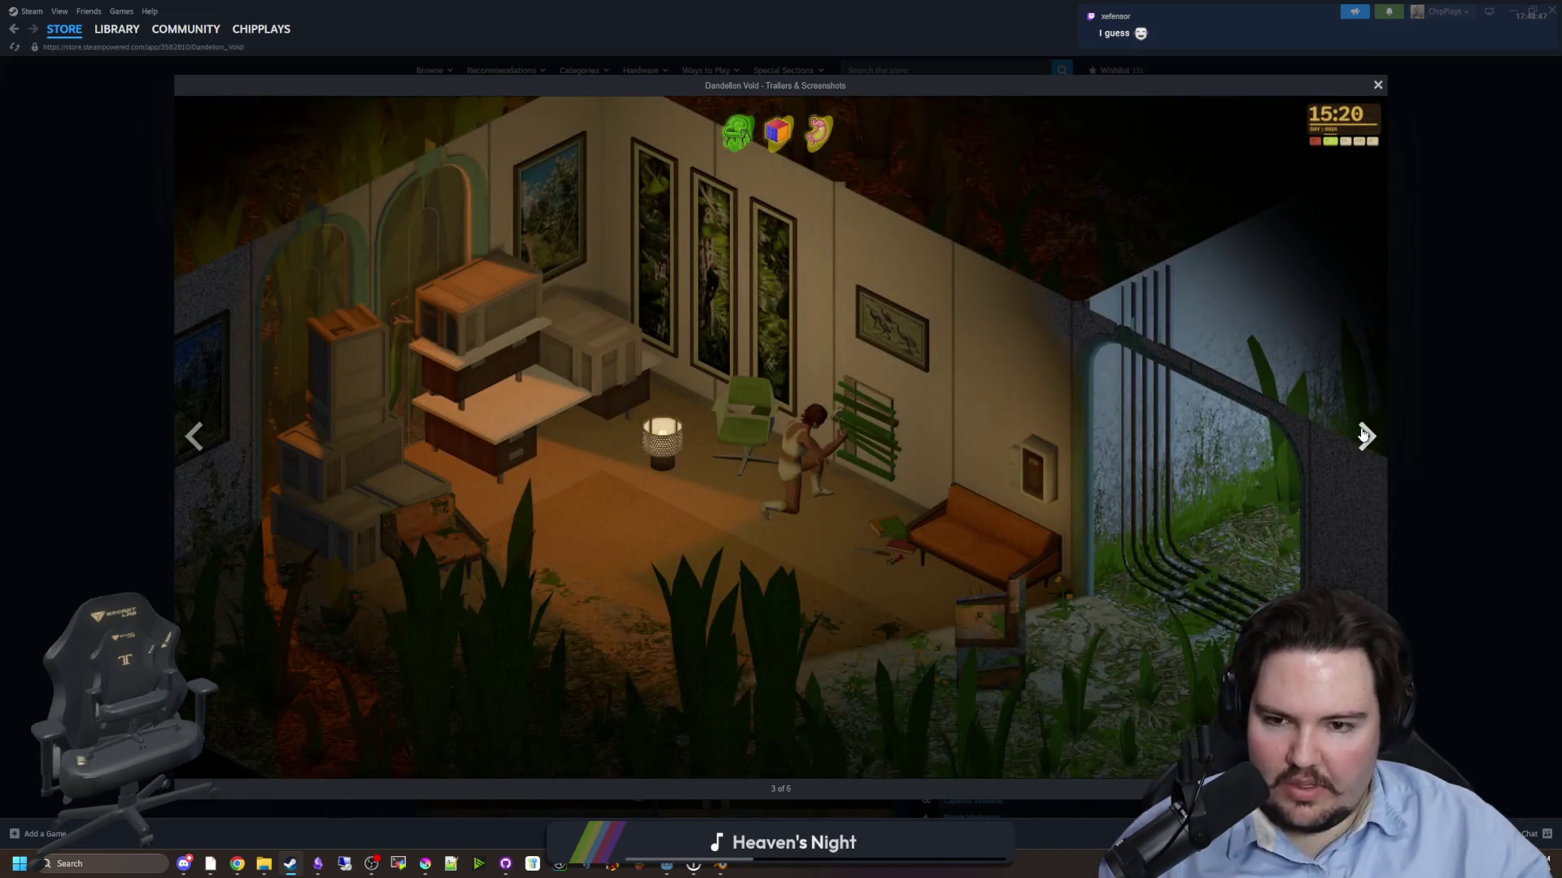
pyautogui.click(1363, 433)
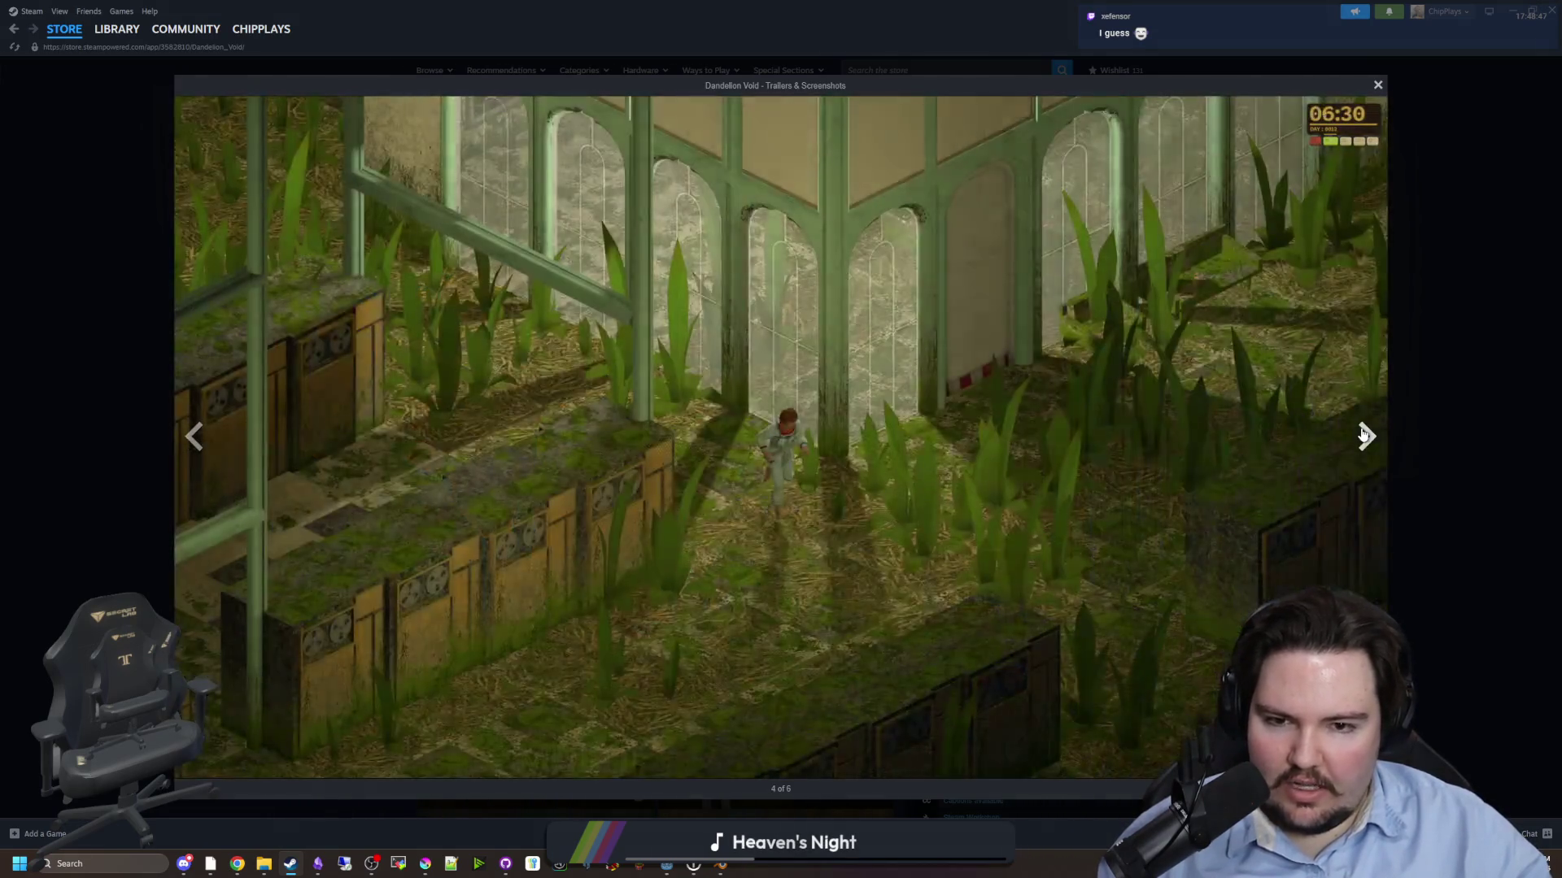
pyautogui.click(1363, 433)
pyautogui.click(1363, 434)
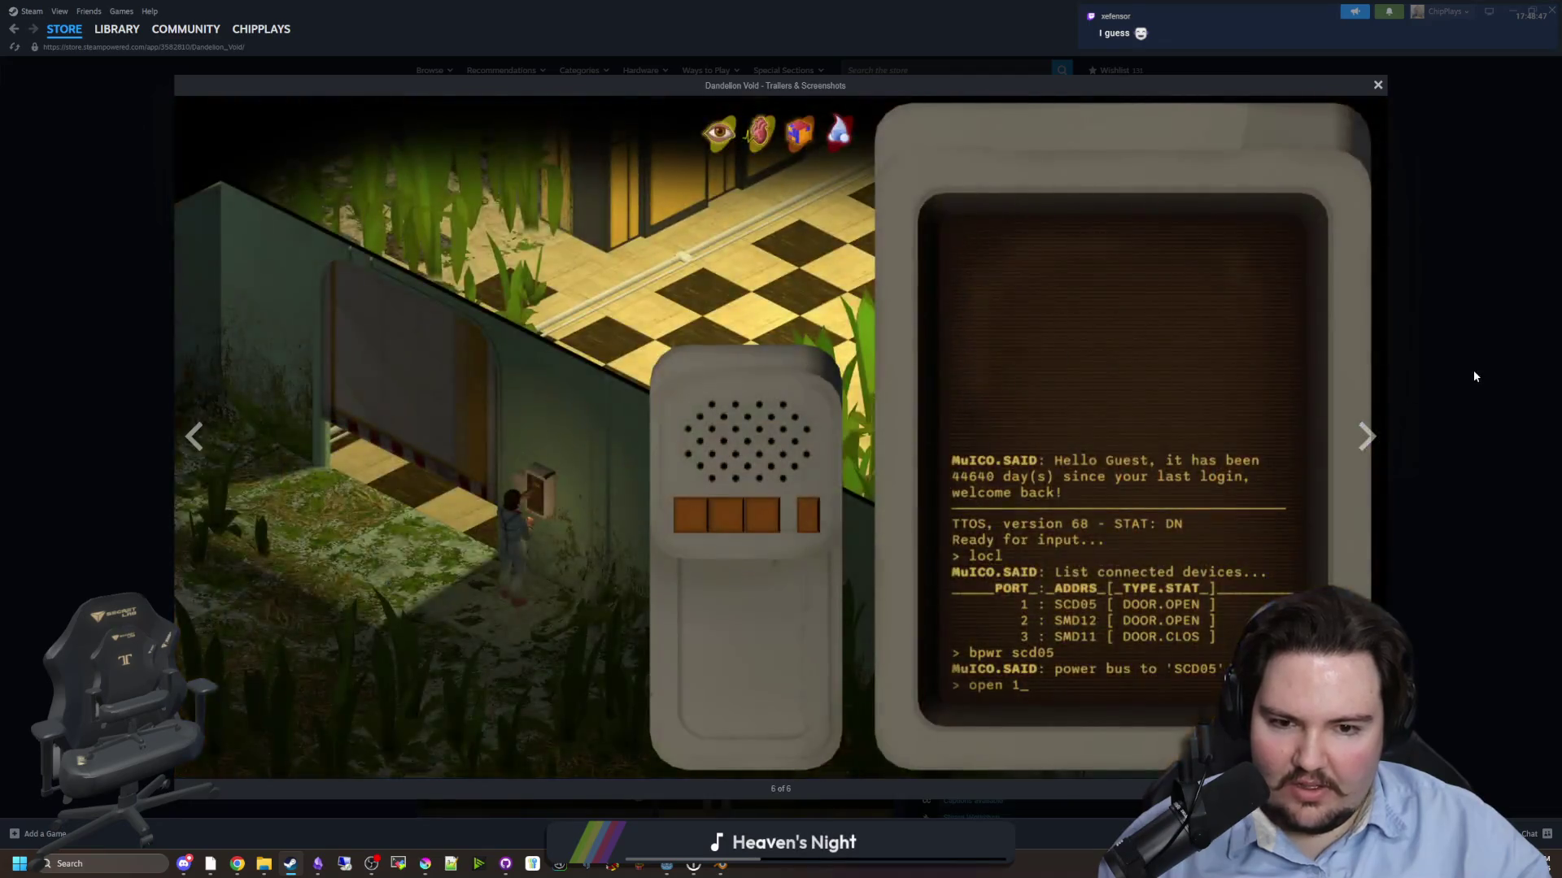
pyautogui.click(1474, 376)
pyautogui.hotkey('alt', 'Left')
# - Open the Lucid Blocks store page, view its bee screenshot, then return to the wishlist
pyautogui.moveTo(507, 439)
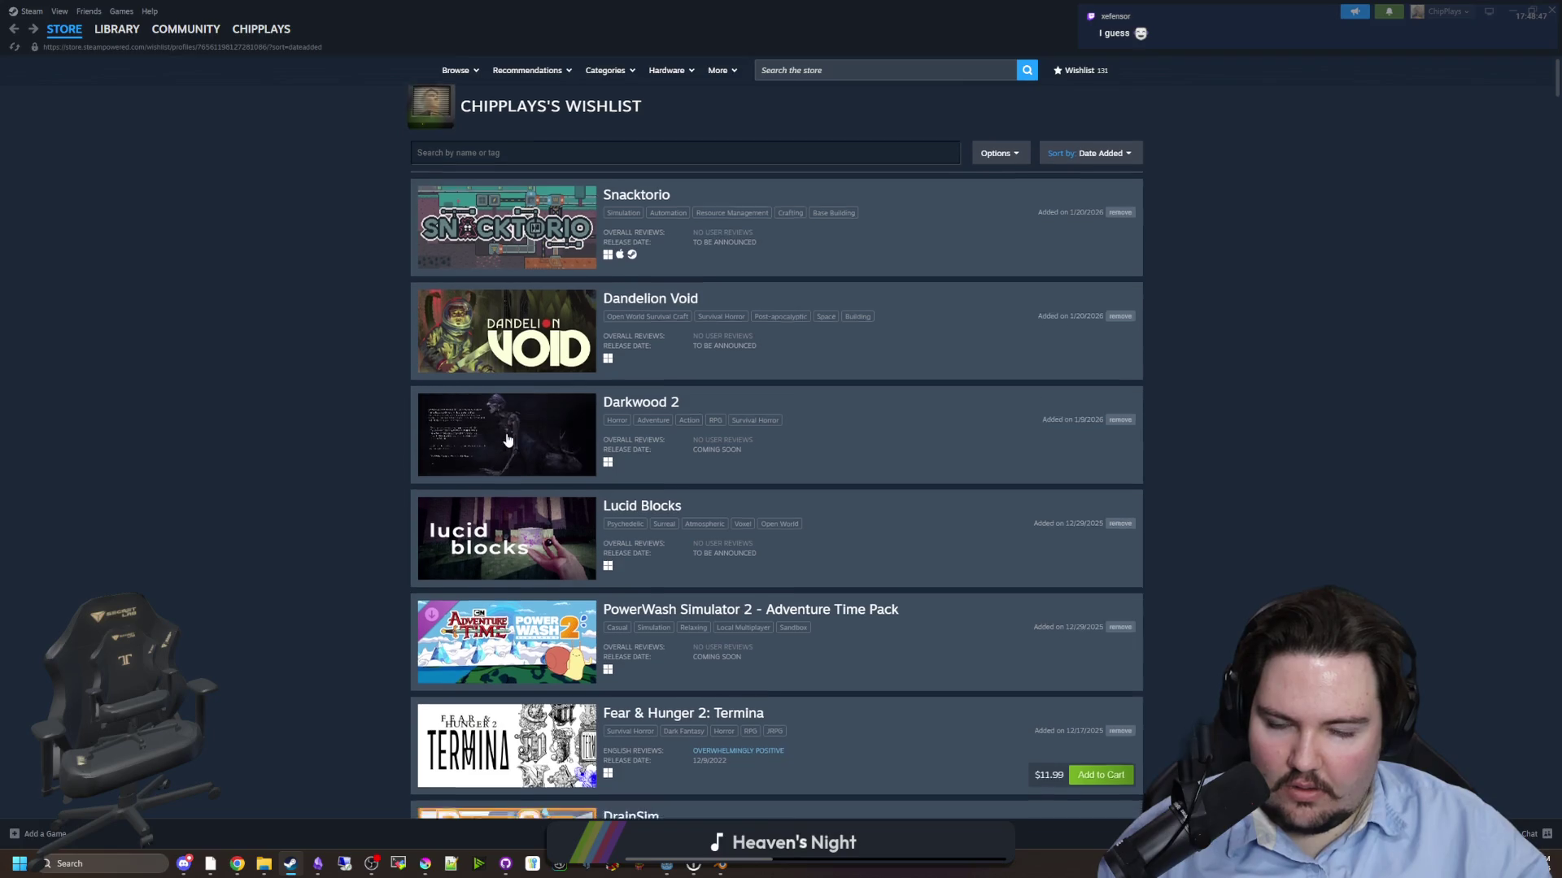
pyautogui.scroll(-2, 508, 439)
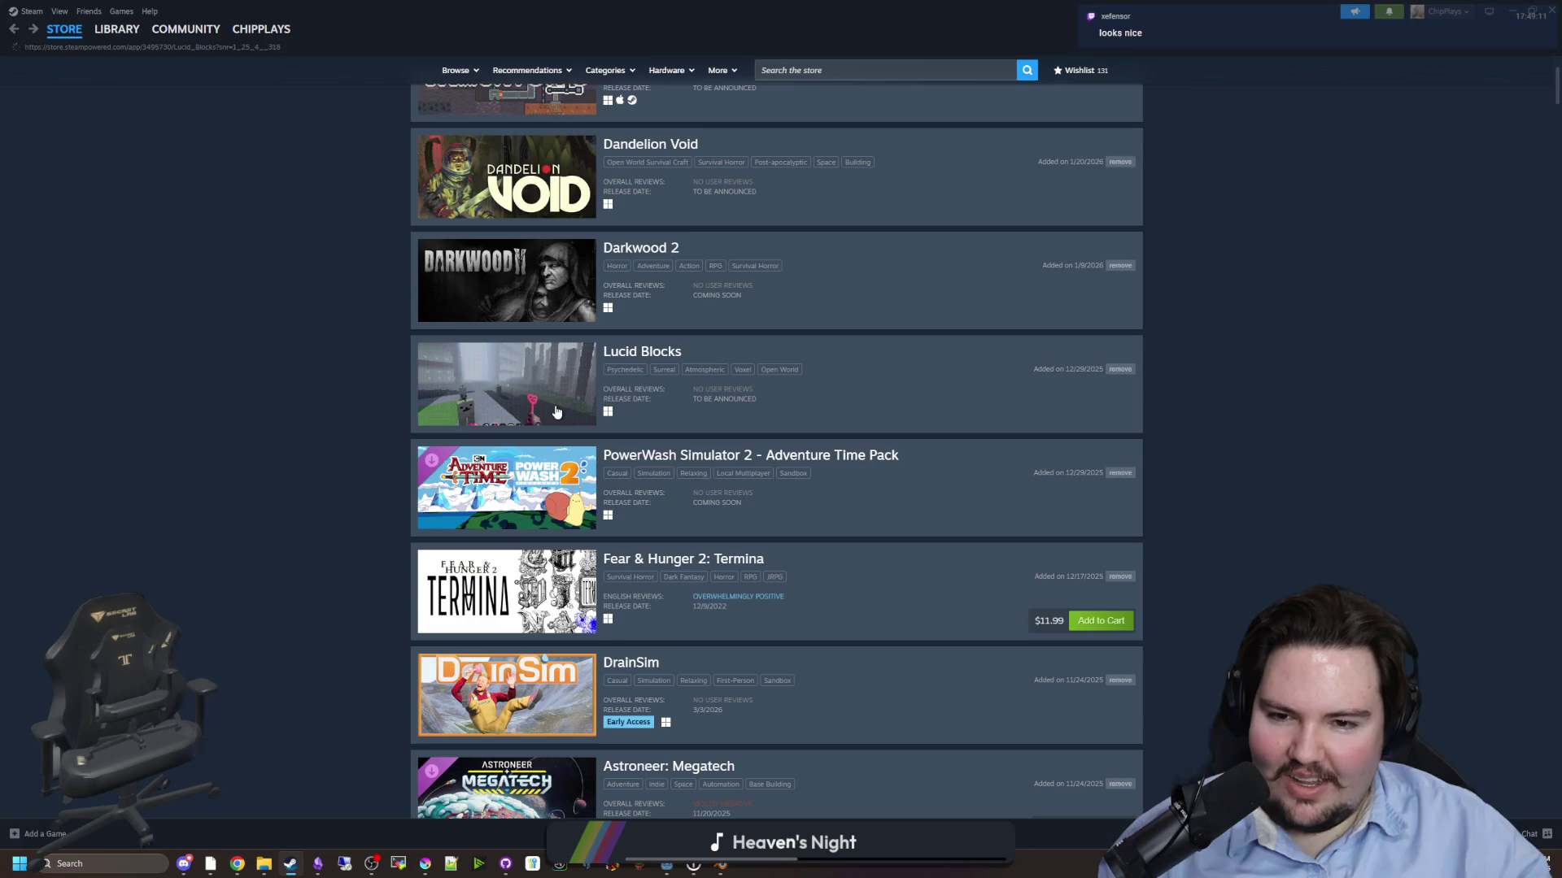
pyautogui.click(875, 383)
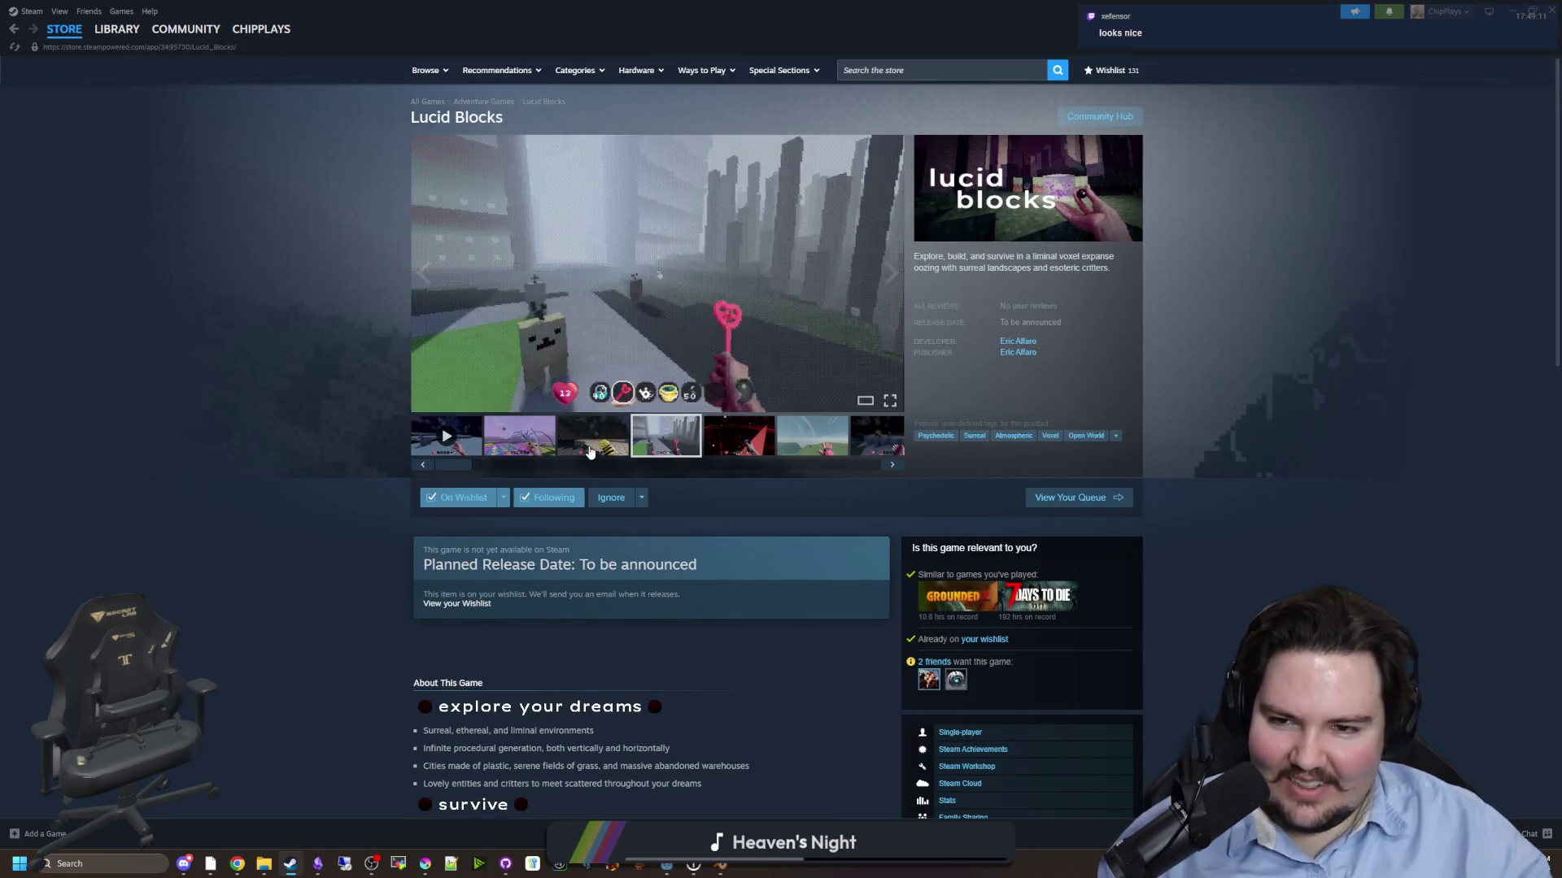
pyautogui.click(591, 453)
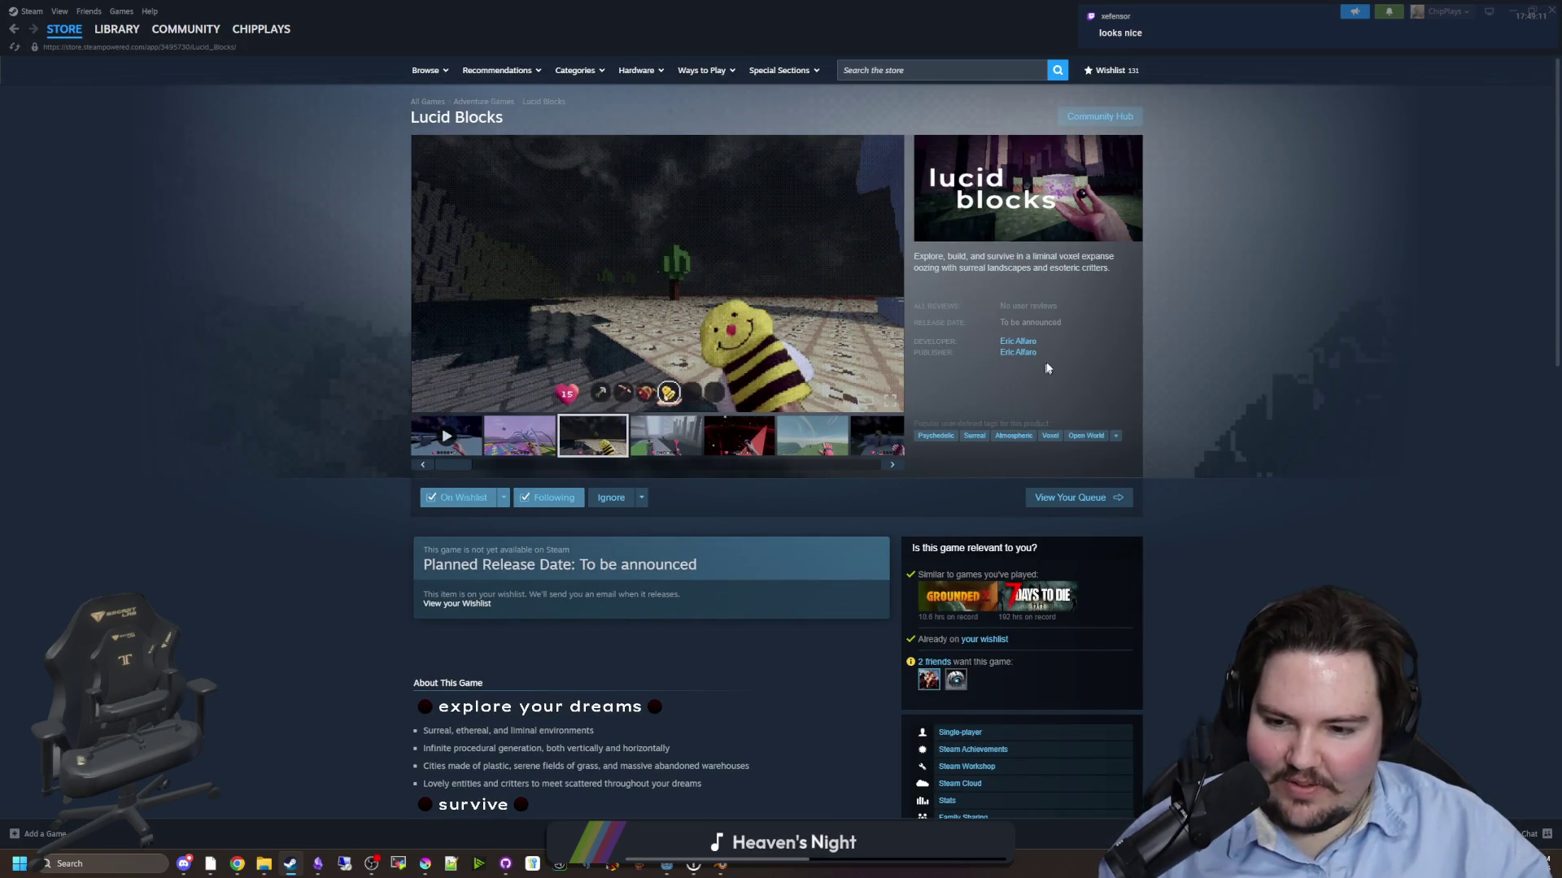
pyautogui.hotkey('alt', 'Left')
# - Scroll down the wishlist to Subnautica 2 and open its store page
pyautogui.scroll(-2, 593, 396)
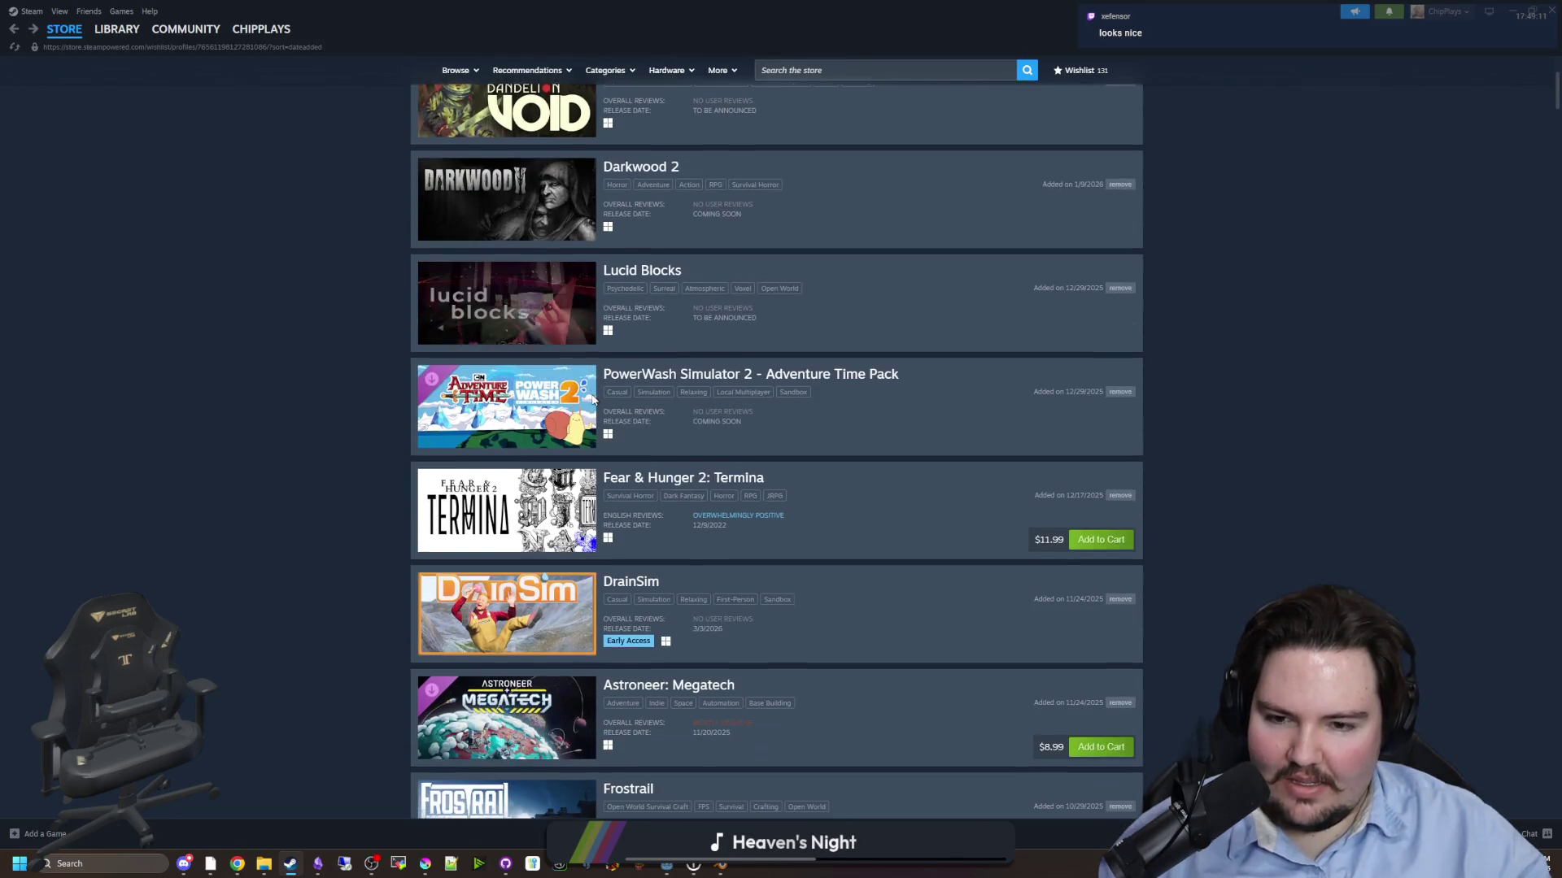
pyautogui.scroll(-2, 301, 513)
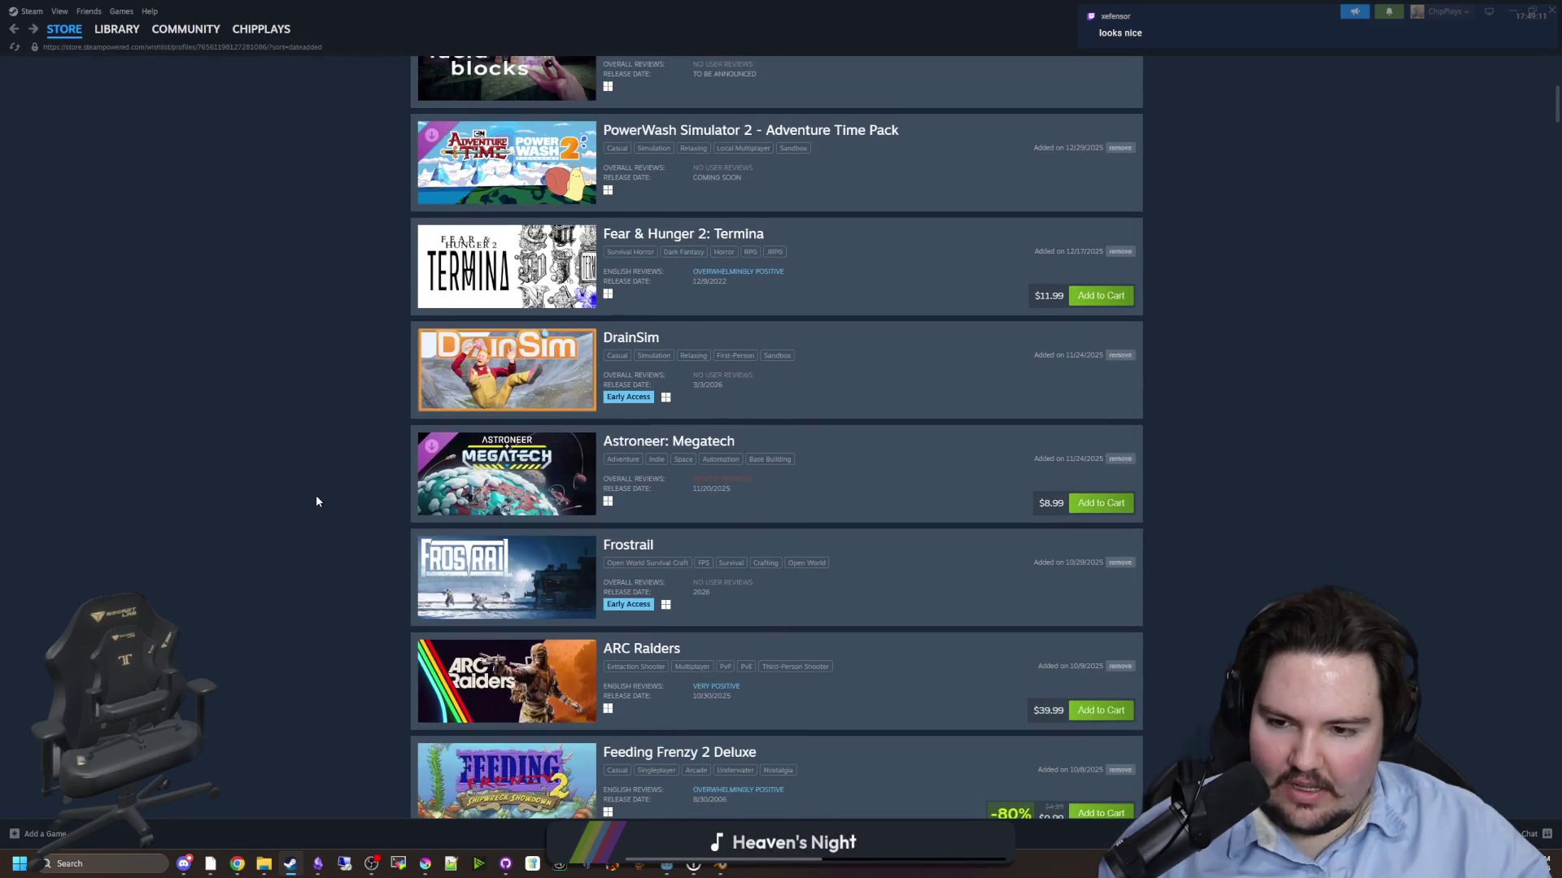
pyautogui.scroll(-2, 327, 500)
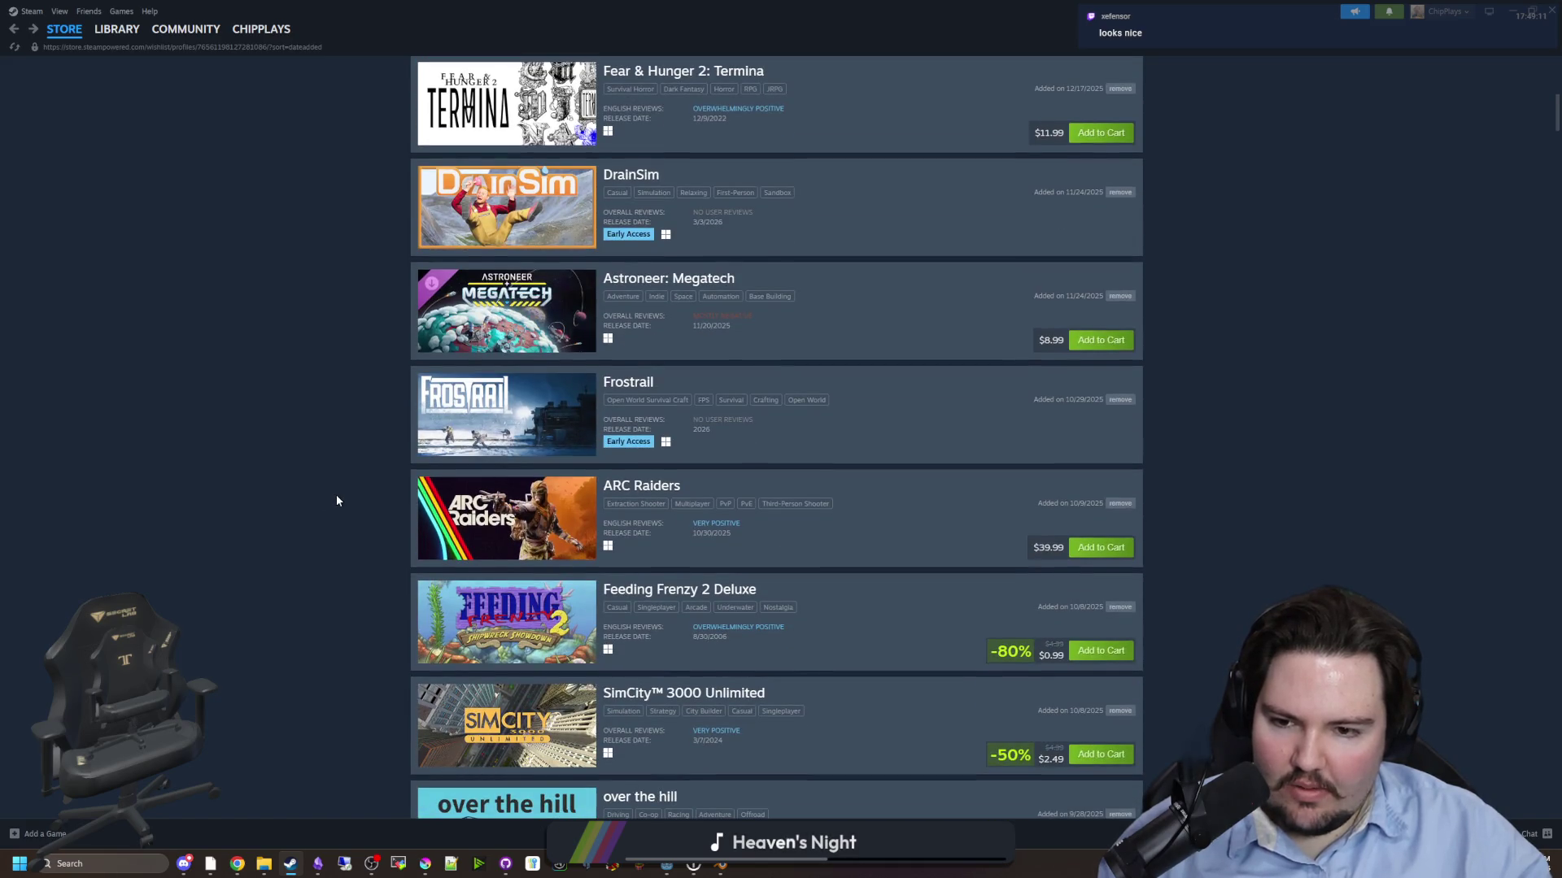
pyautogui.scroll(-2, 337, 500)
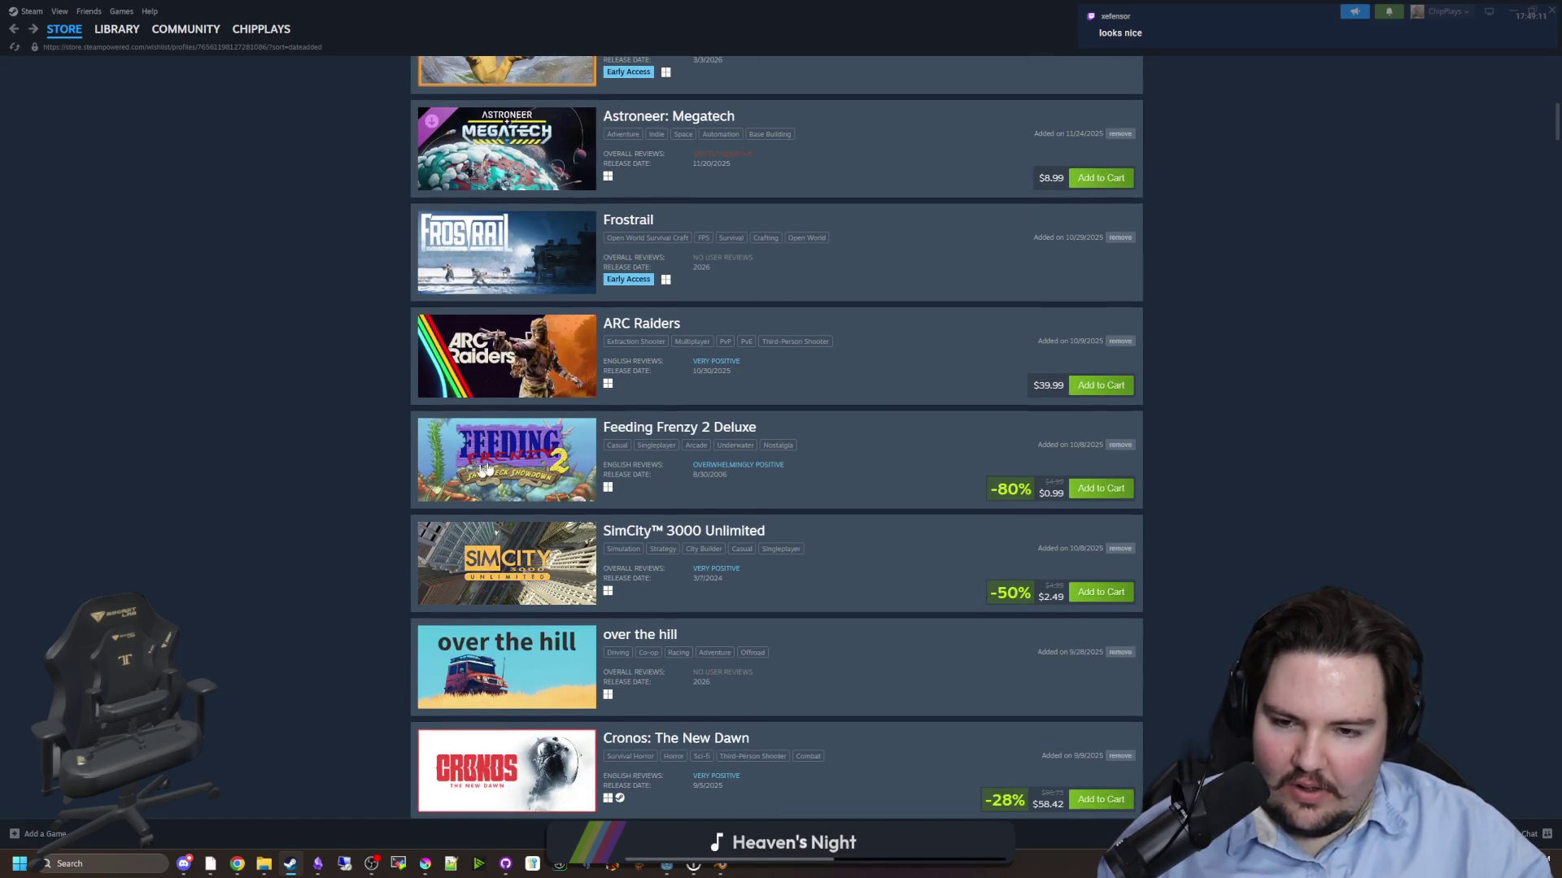
pyautogui.scroll(-1, 353, 502)
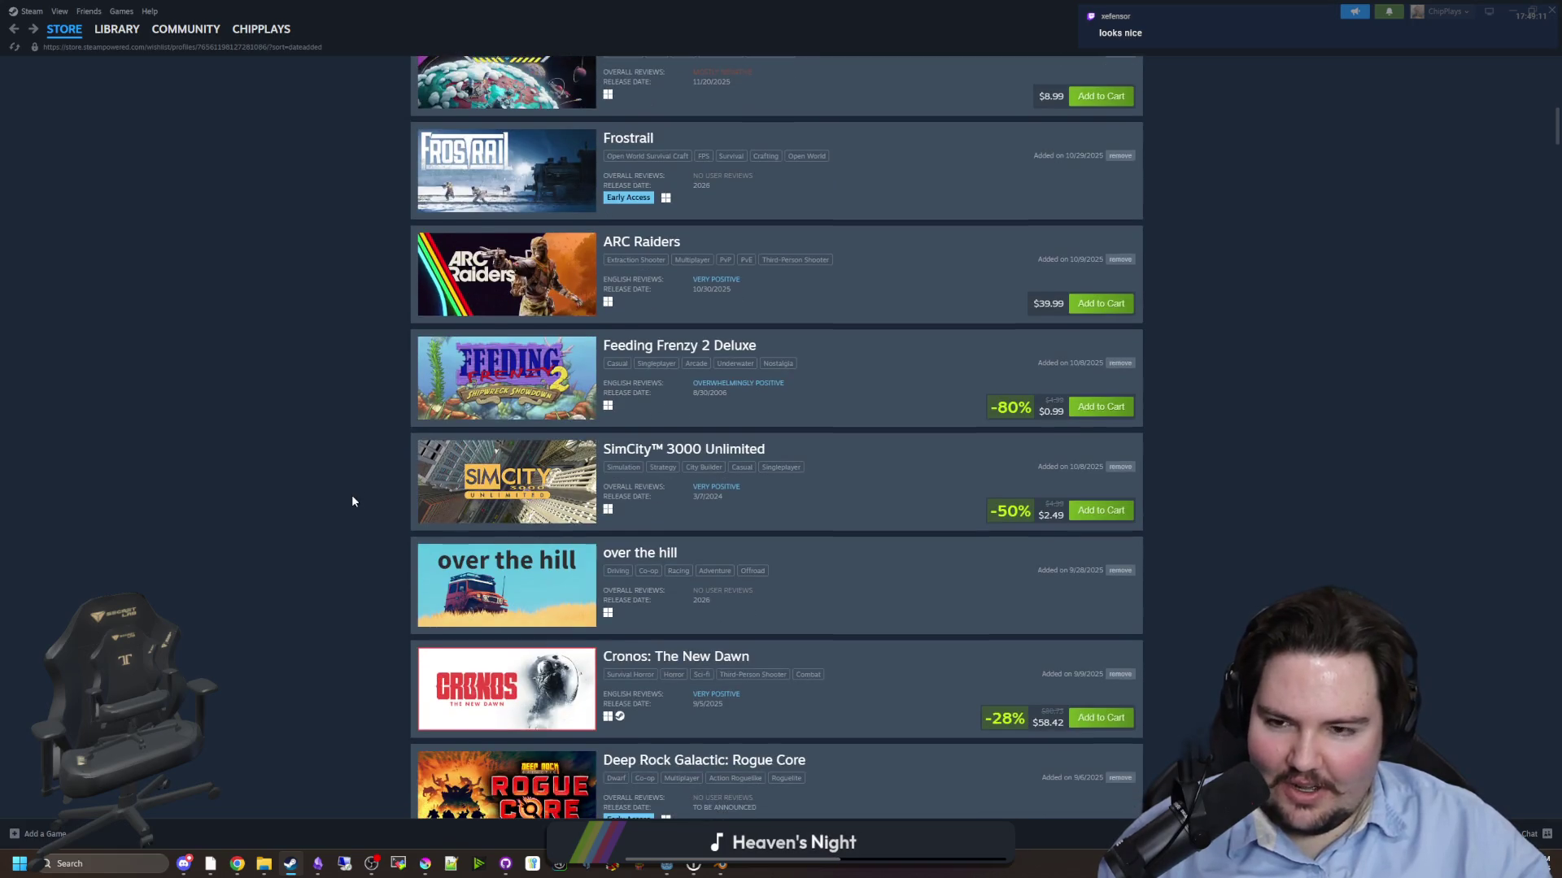
pyautogui.scroll(-2, 352, 498)
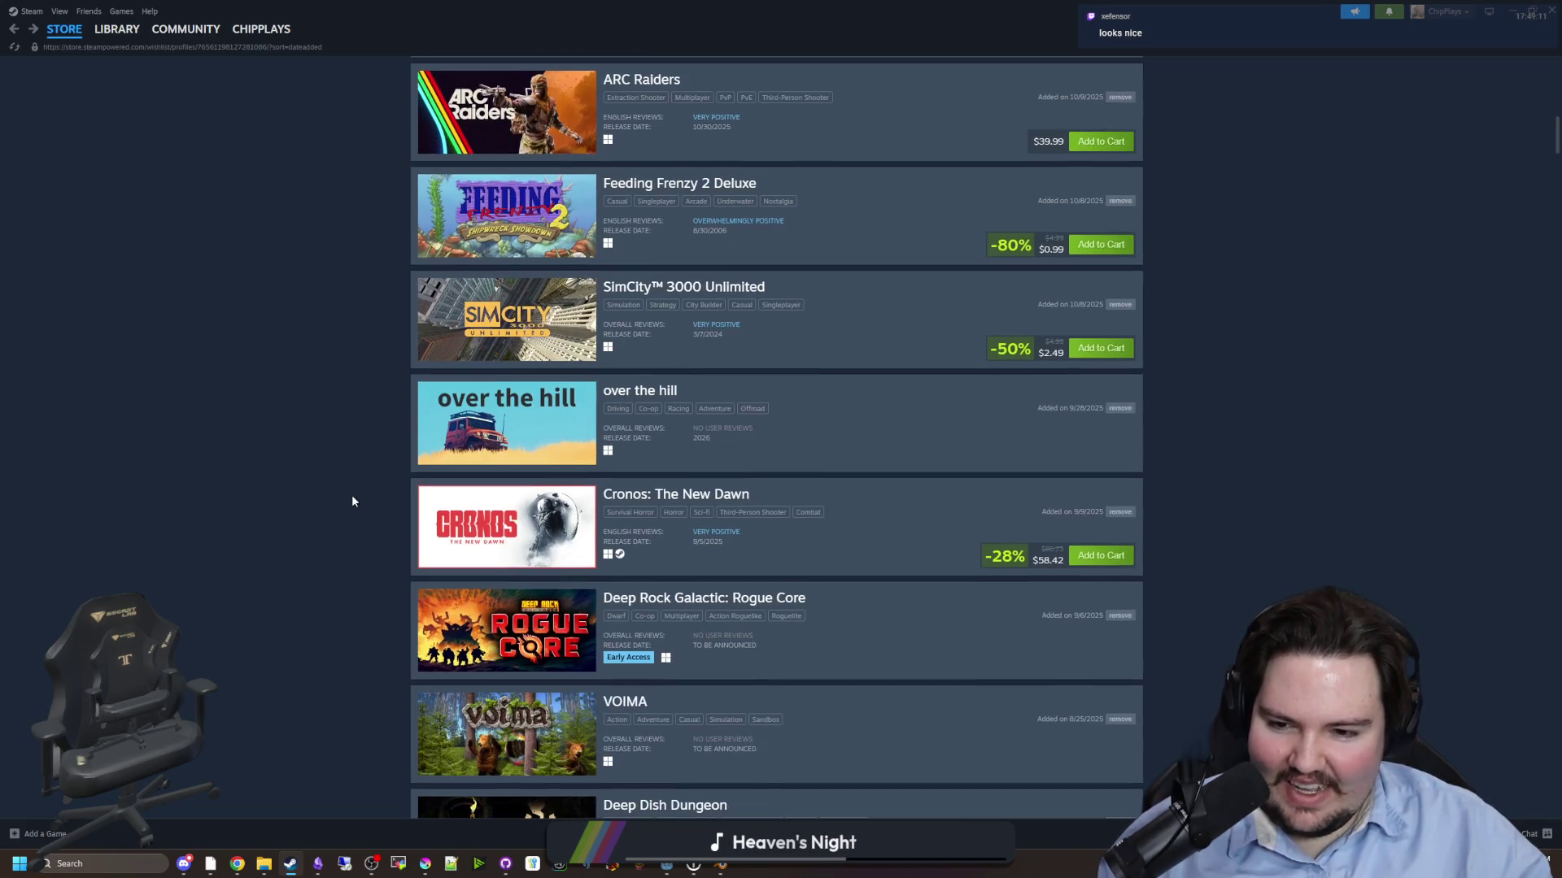
pyautogui.scroll(-3, 352, 501)
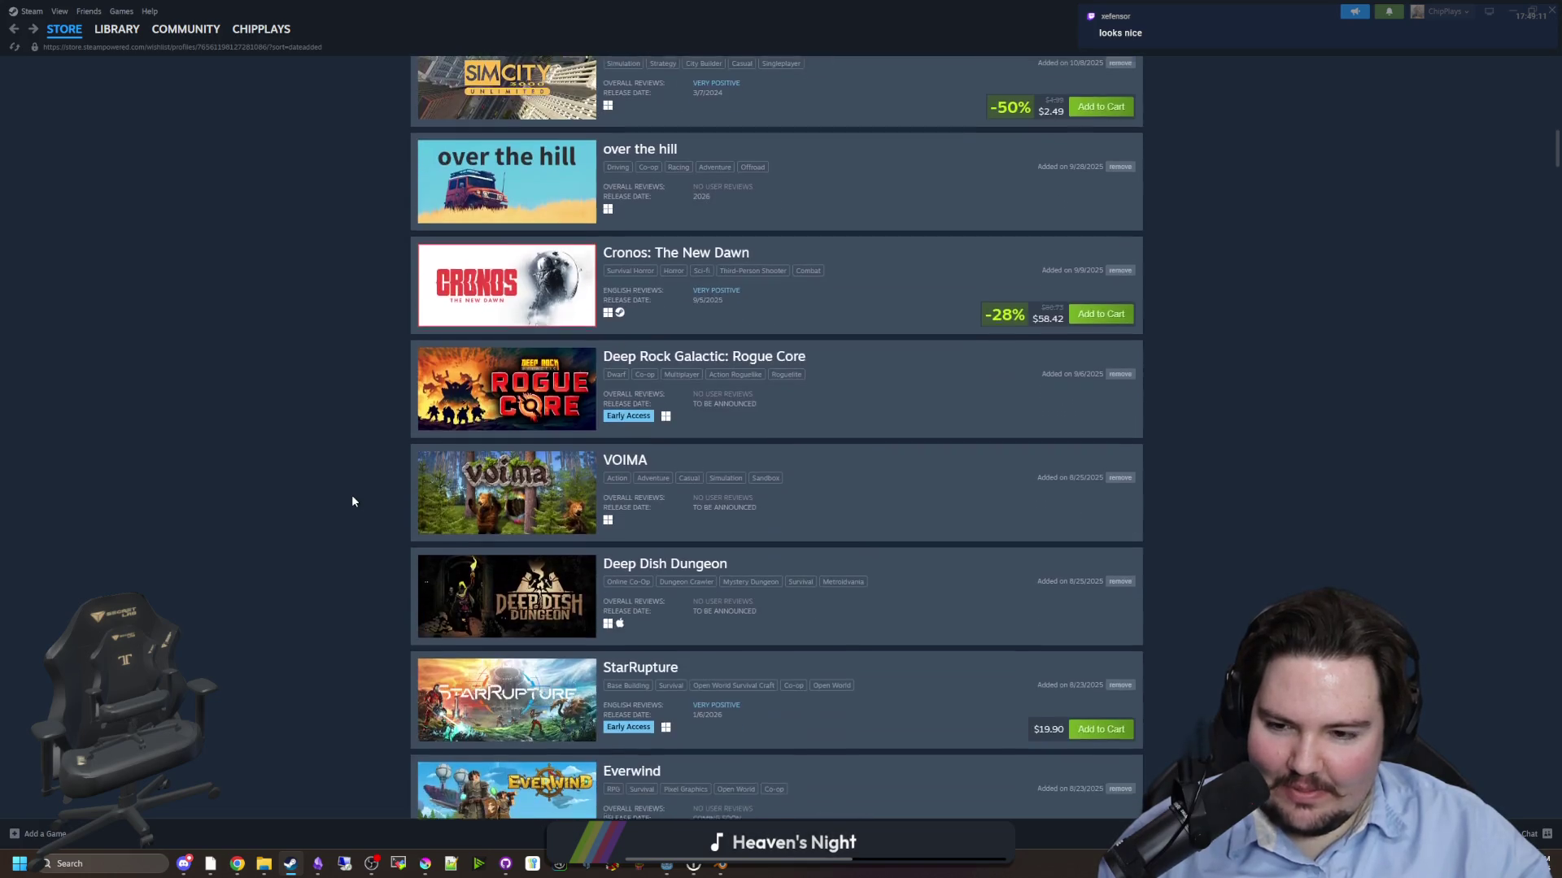
pyautogui.scroll(-1, 353, 501)
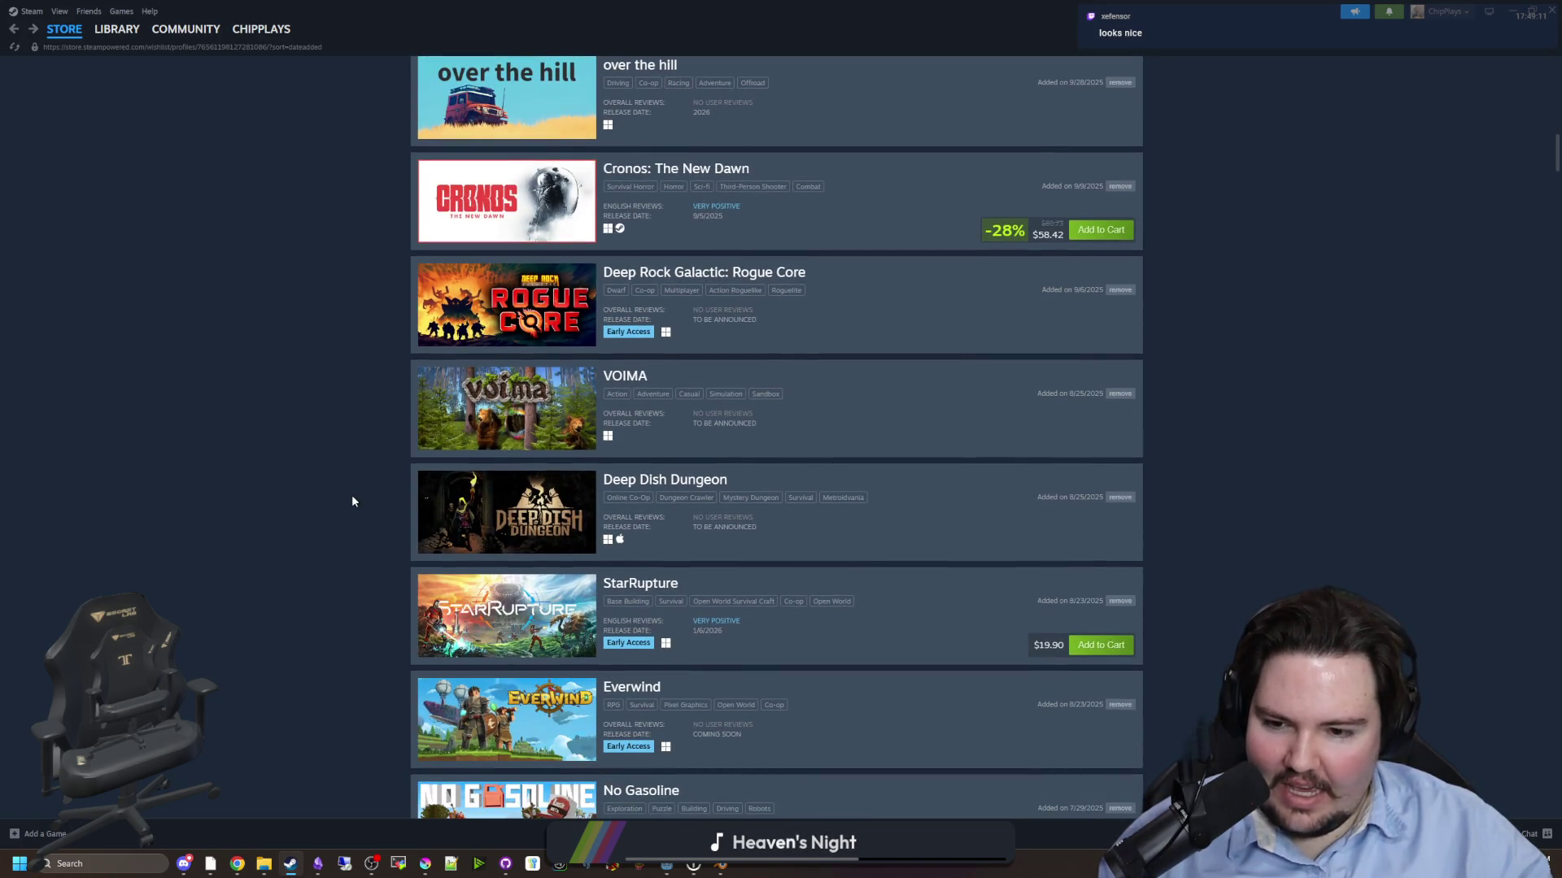
pyautogui.scroll(-2, 352, 501)
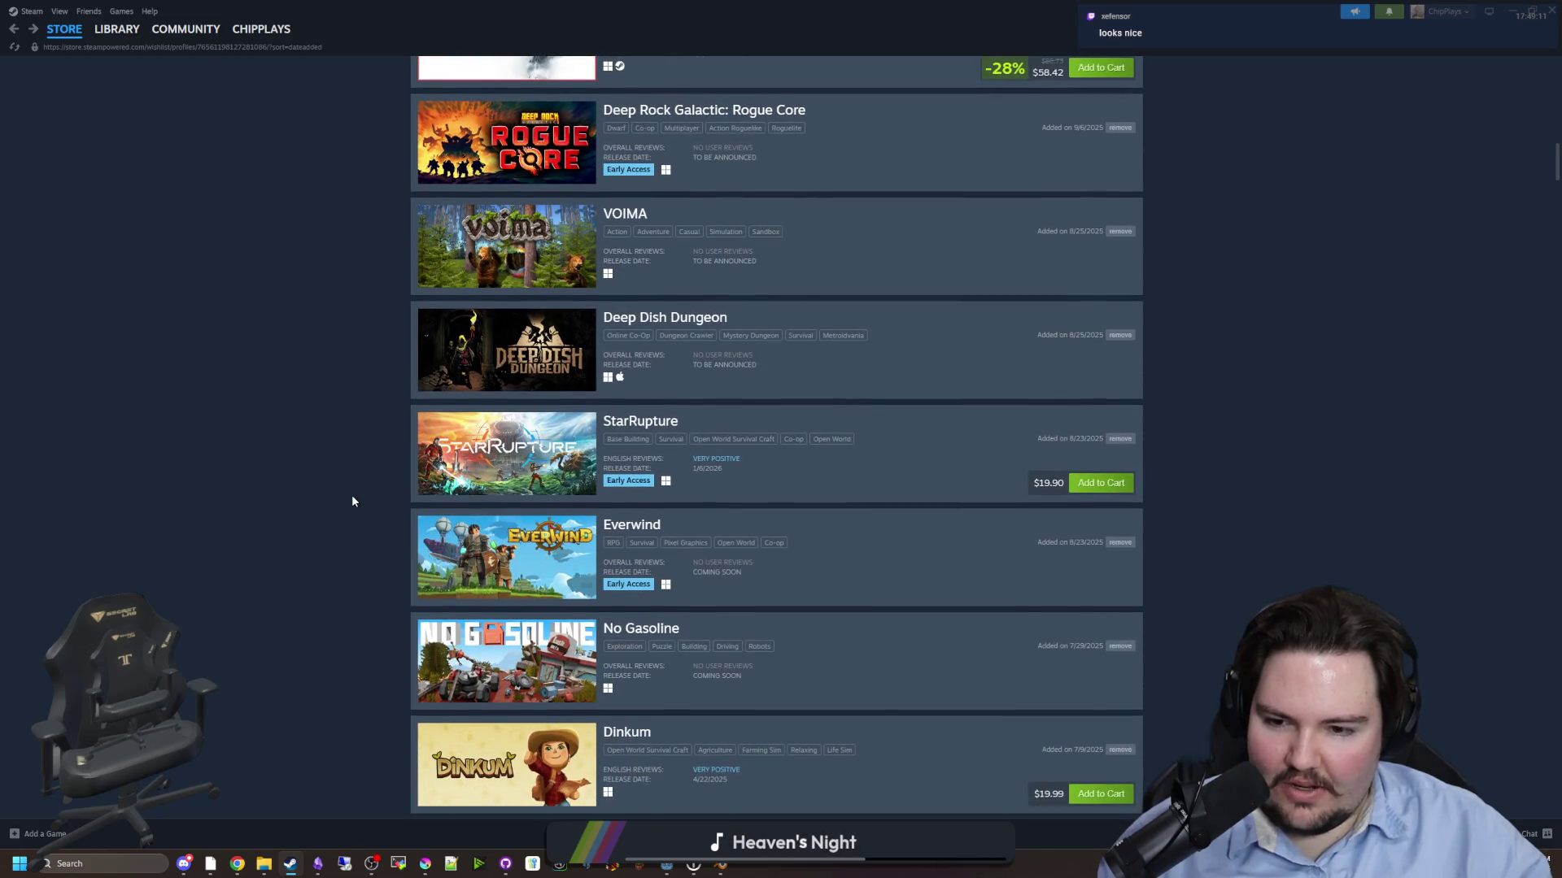
pyautogui.scroll(-1, 352, 501)
pyautogui.scroll(-2, 352, 501)
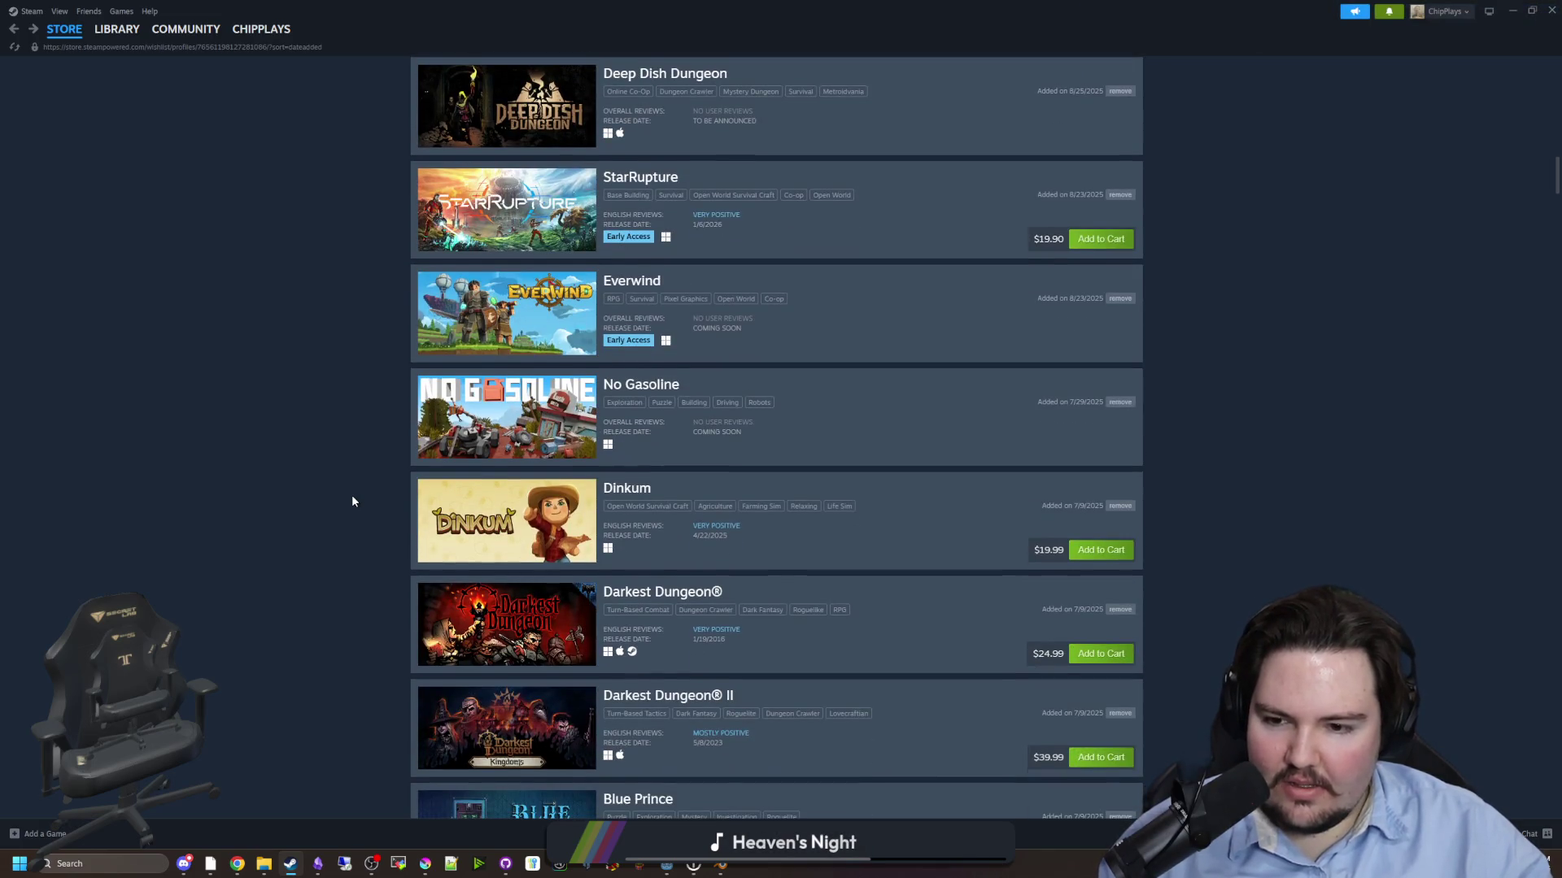
pyautogui.scroll(-3, 352, 501)
pyautogui.scroll(-2, 352, 501)
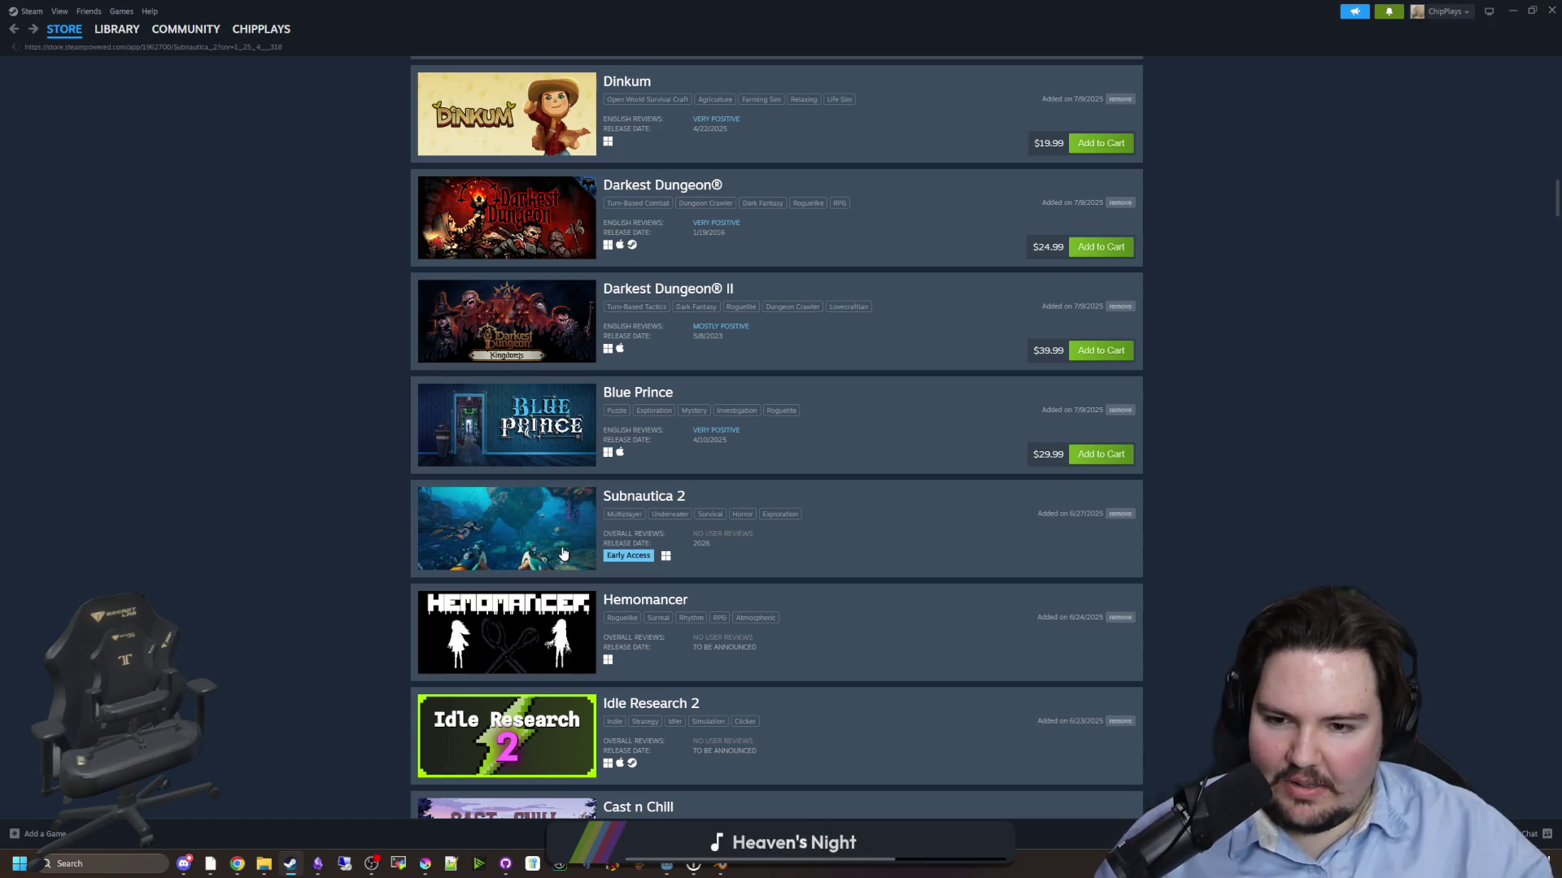
pyautogui.click(563, 553)
# - Page through the Subnautica 2 screenshots and teaser full size, then return to the wishlist
pyautogui.click(543, 437)
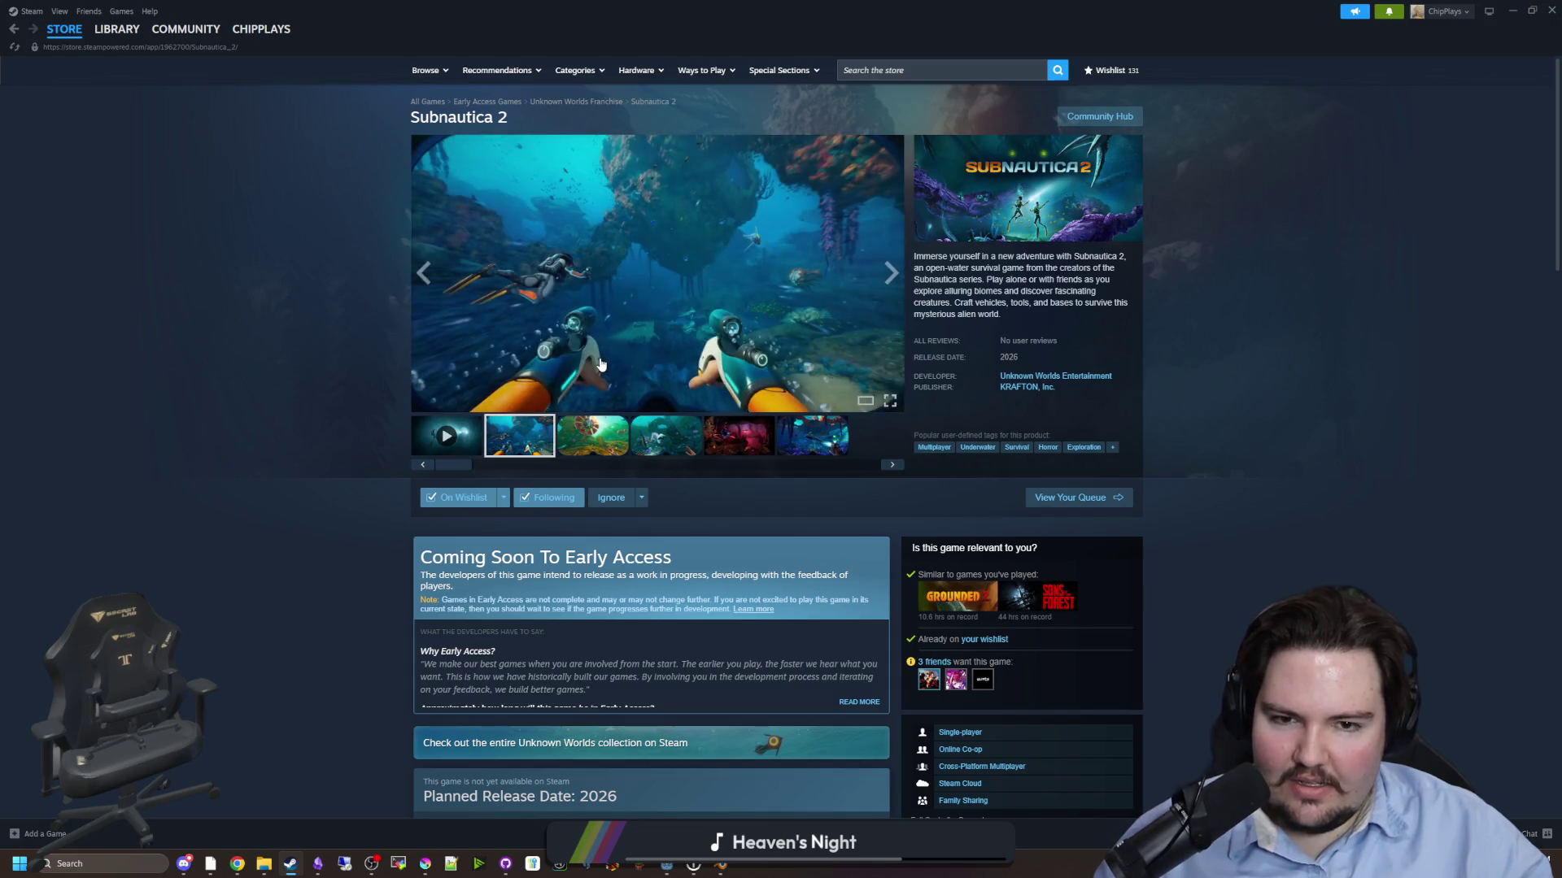
pyautogui.click(727, 364)
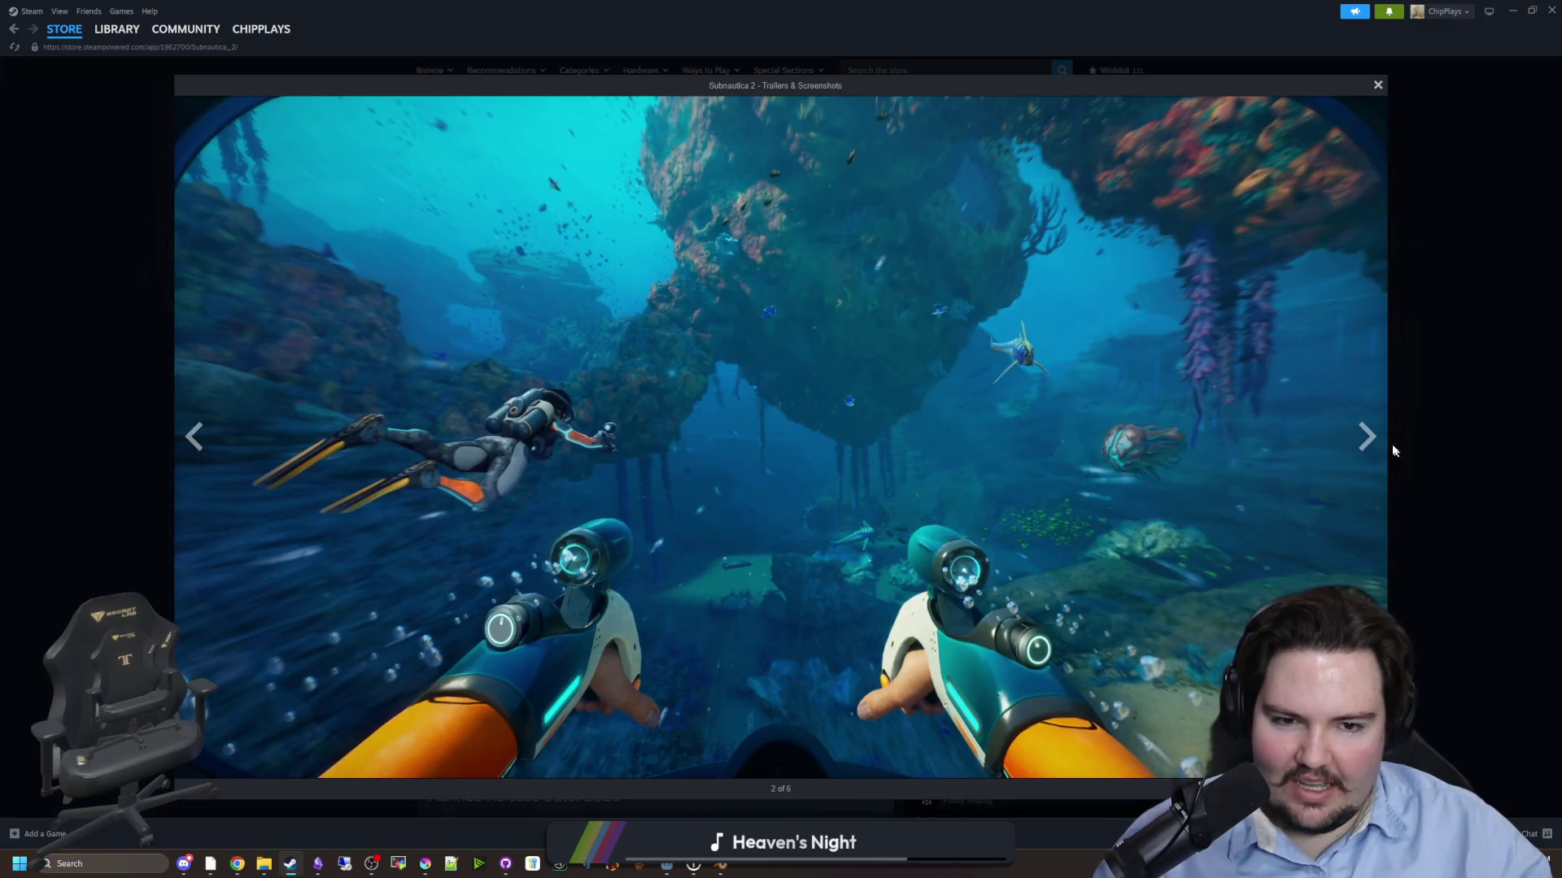
pyautogui.click(1368, 437)
pyautogui.click(1370, 437)
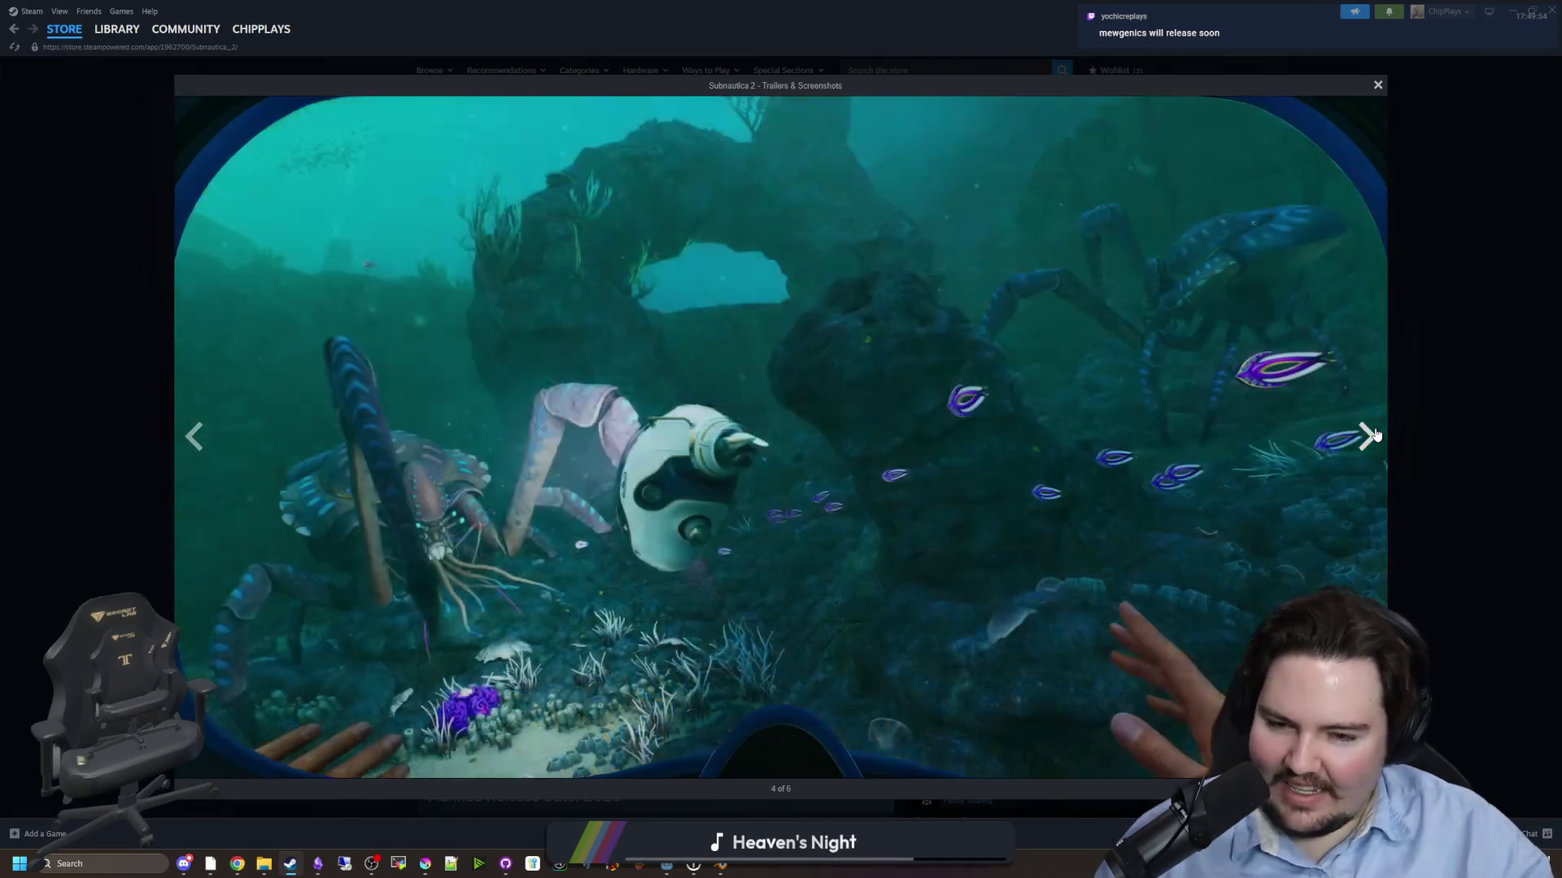
pyautogui.click(1370, 436)
pyautogui.click(1370, 437)
pyautogui.click(1370, 437)
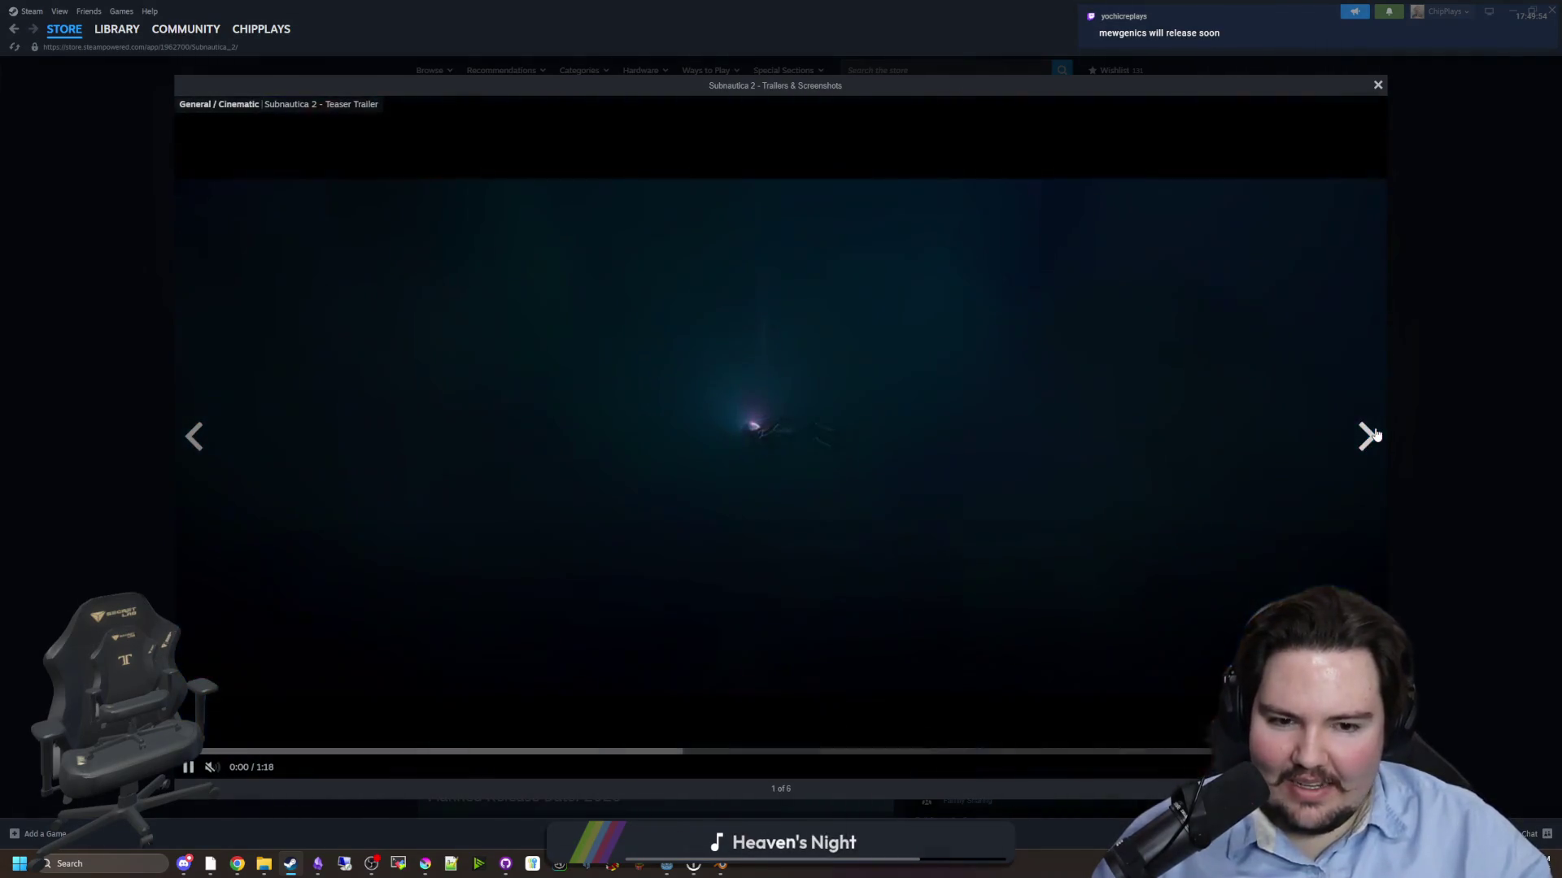
pyautogui.click(1369, 437)
pyautogui.click(1370, 437)
pyautogui.click(1369, 437)
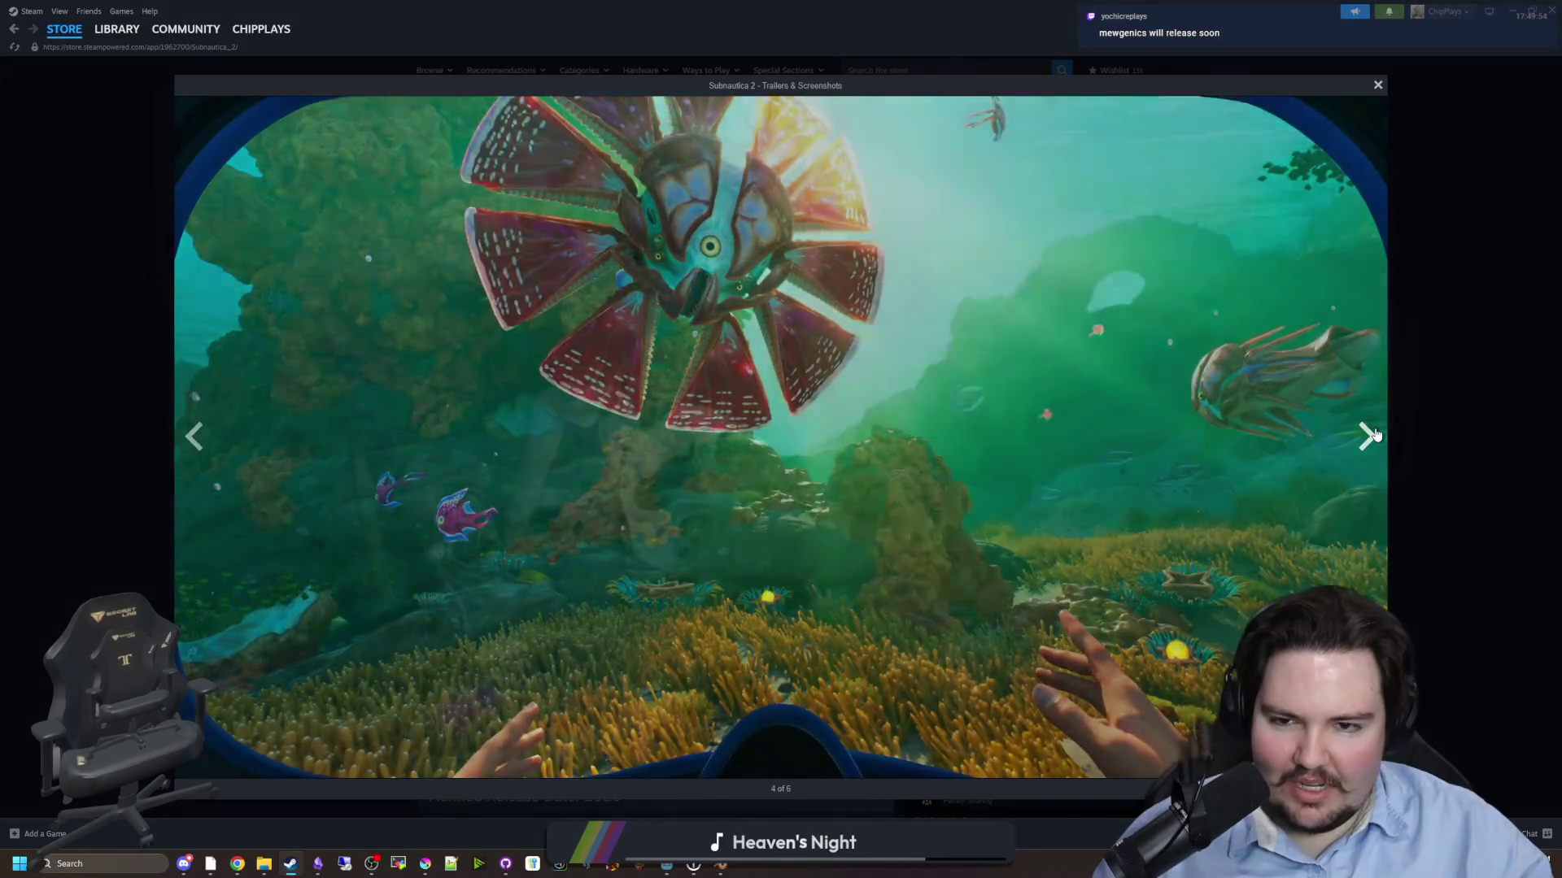
pyautogui.click(1373, 435)
pyautogui.click(1372, 435)
pyautogui.click(1431, 409)
pyautogui.hotkey('alt', 'Left')
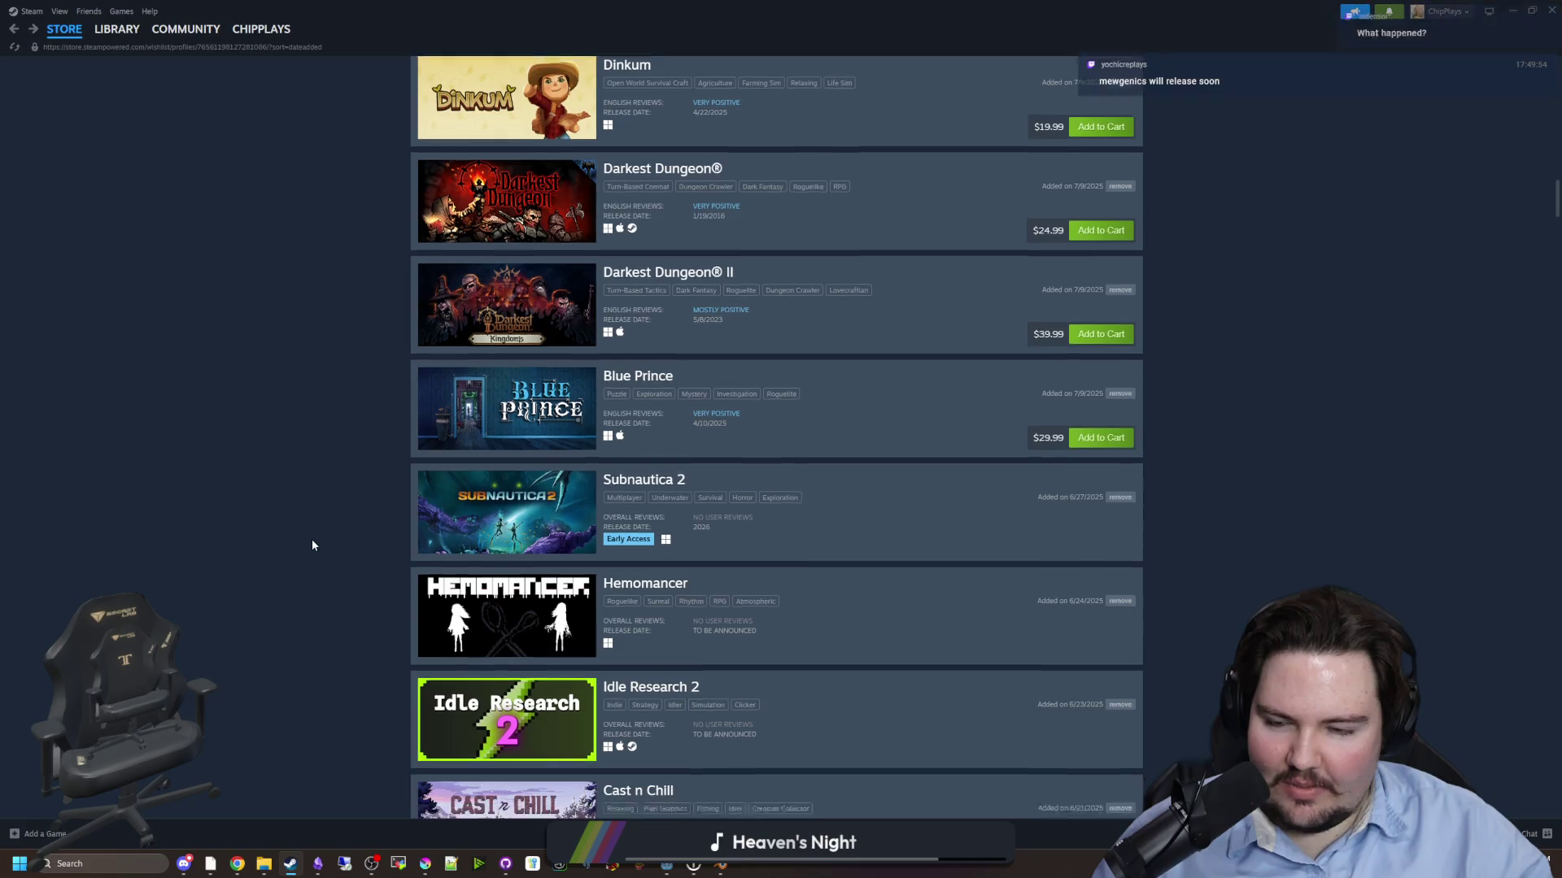
pyautogui.scroll(-2, 312, 545)
pyautogui.scroll(-2, 312, 545)
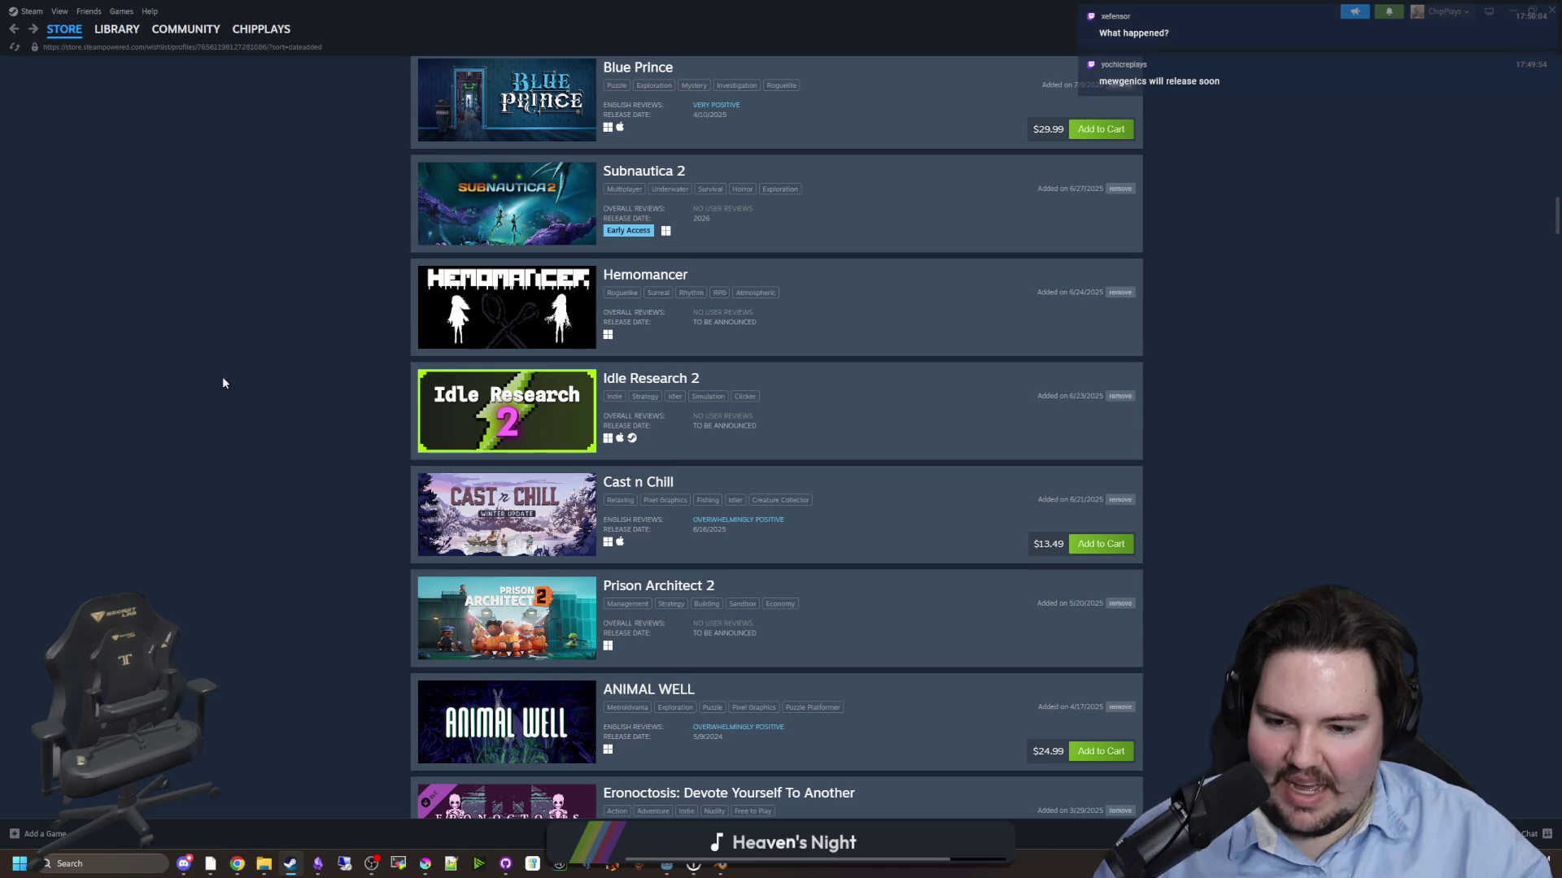
pyautogui.scroll(2, 222, 376)
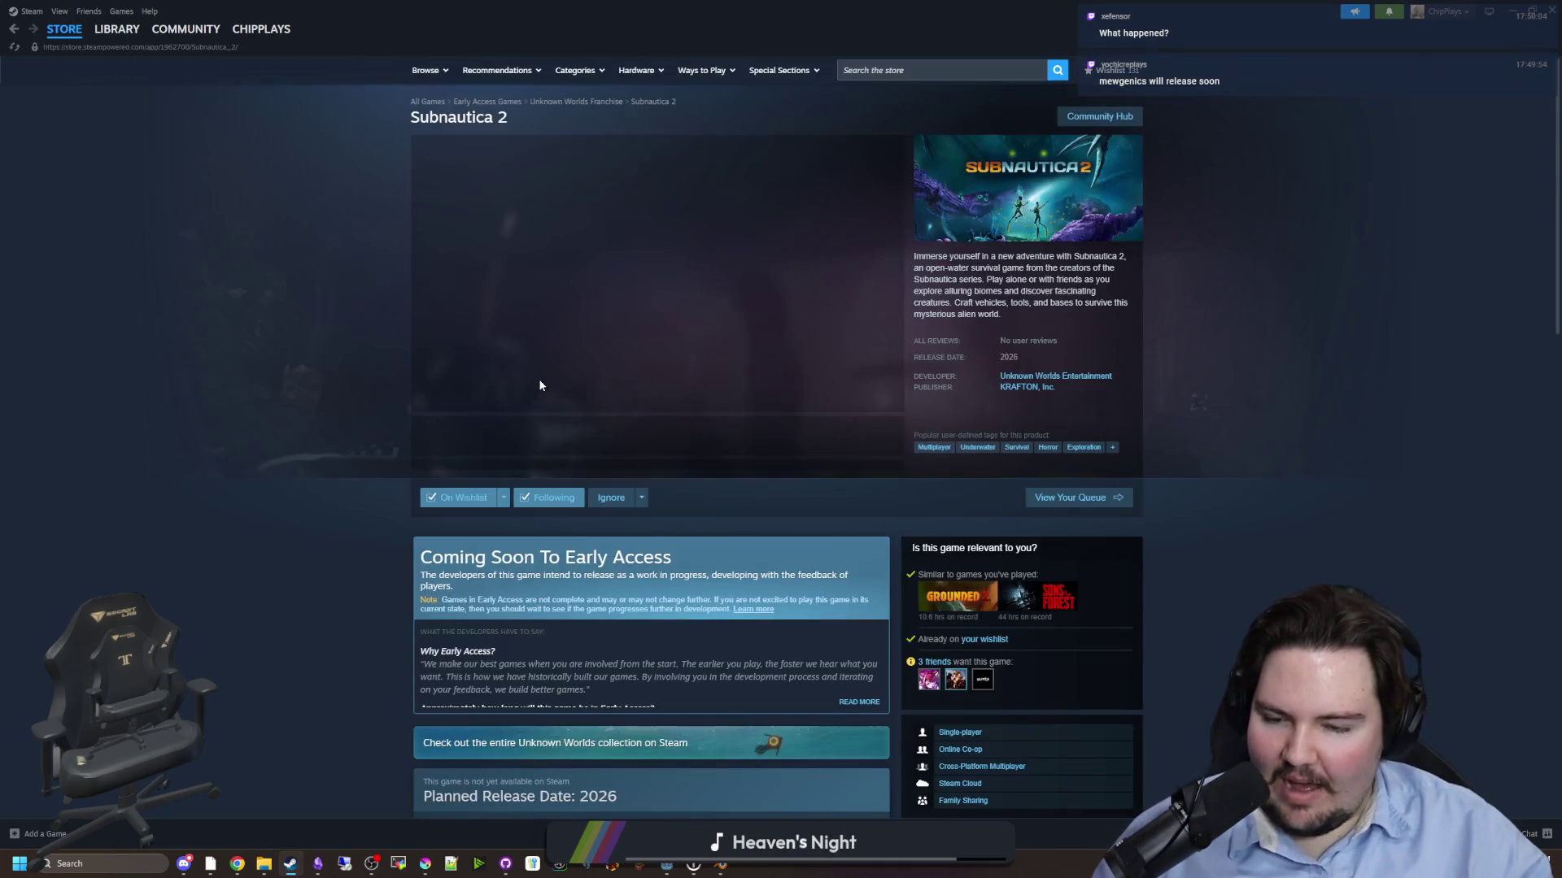
# - Reopen the Subnautica 2 media and page forward past the teaser to the last screenshot
pyautogui.click(600, 324)
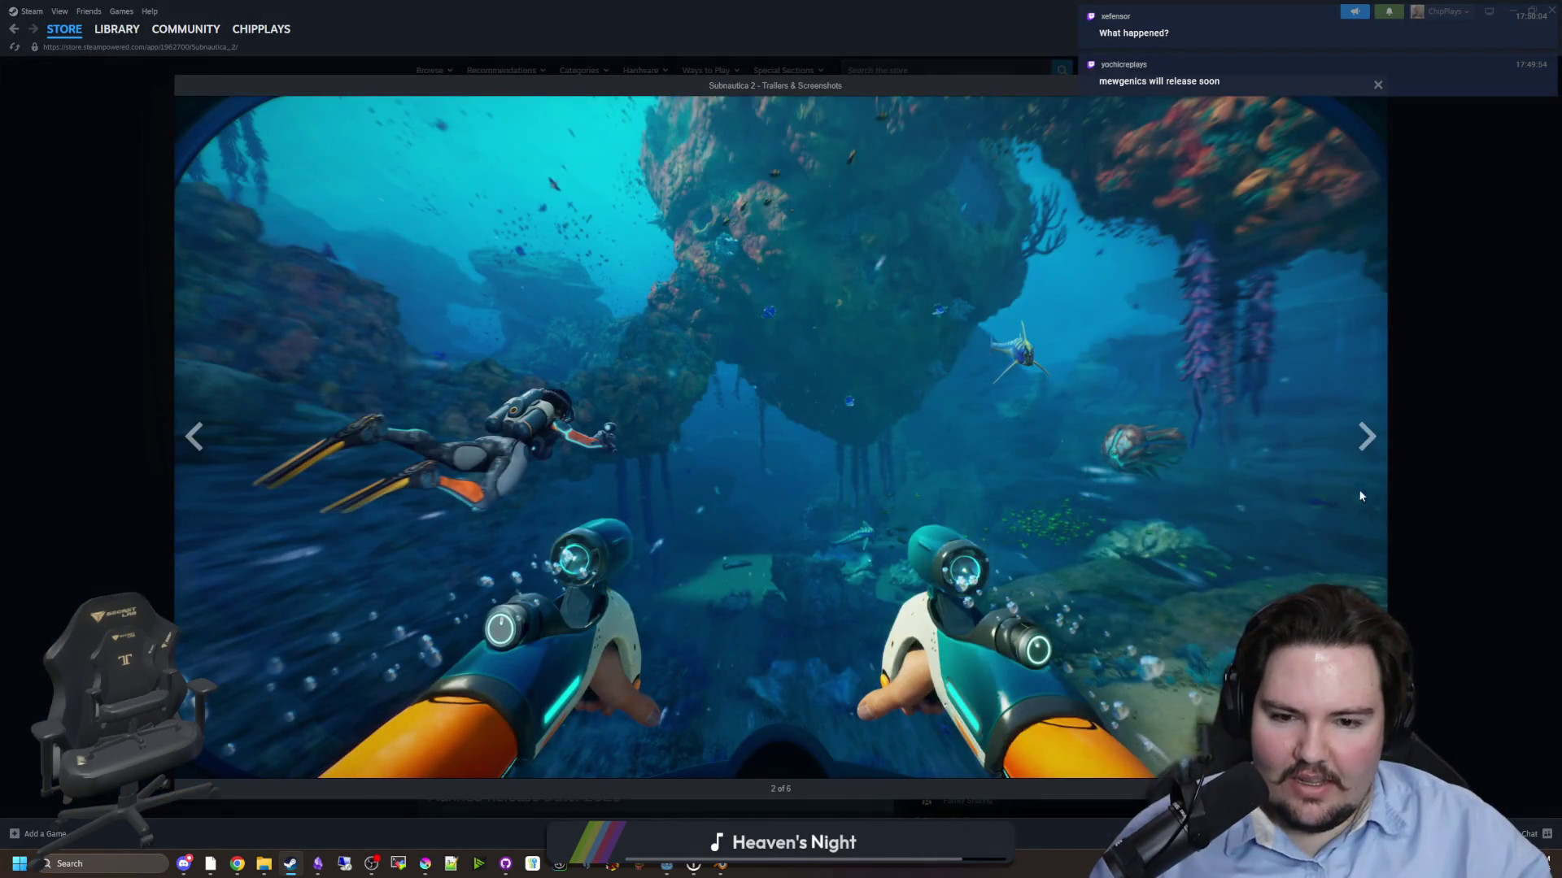
pyautogui.click(1376, 444)
pyautogui.click(1376, 440)
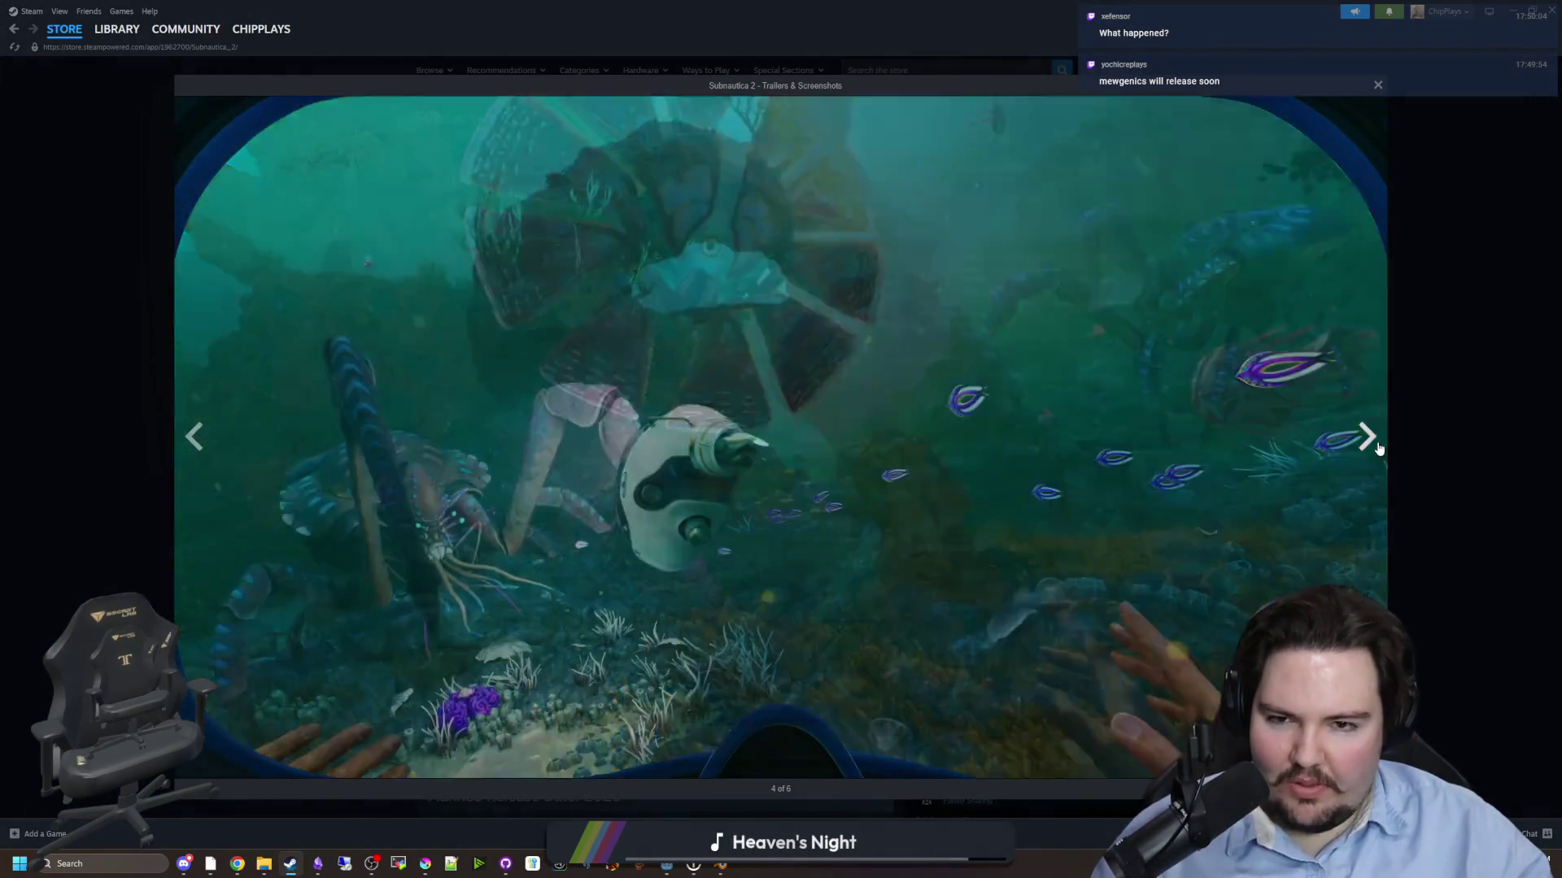
pyautogui.click(1376, 437)
pyautogui.click(1376, 437)
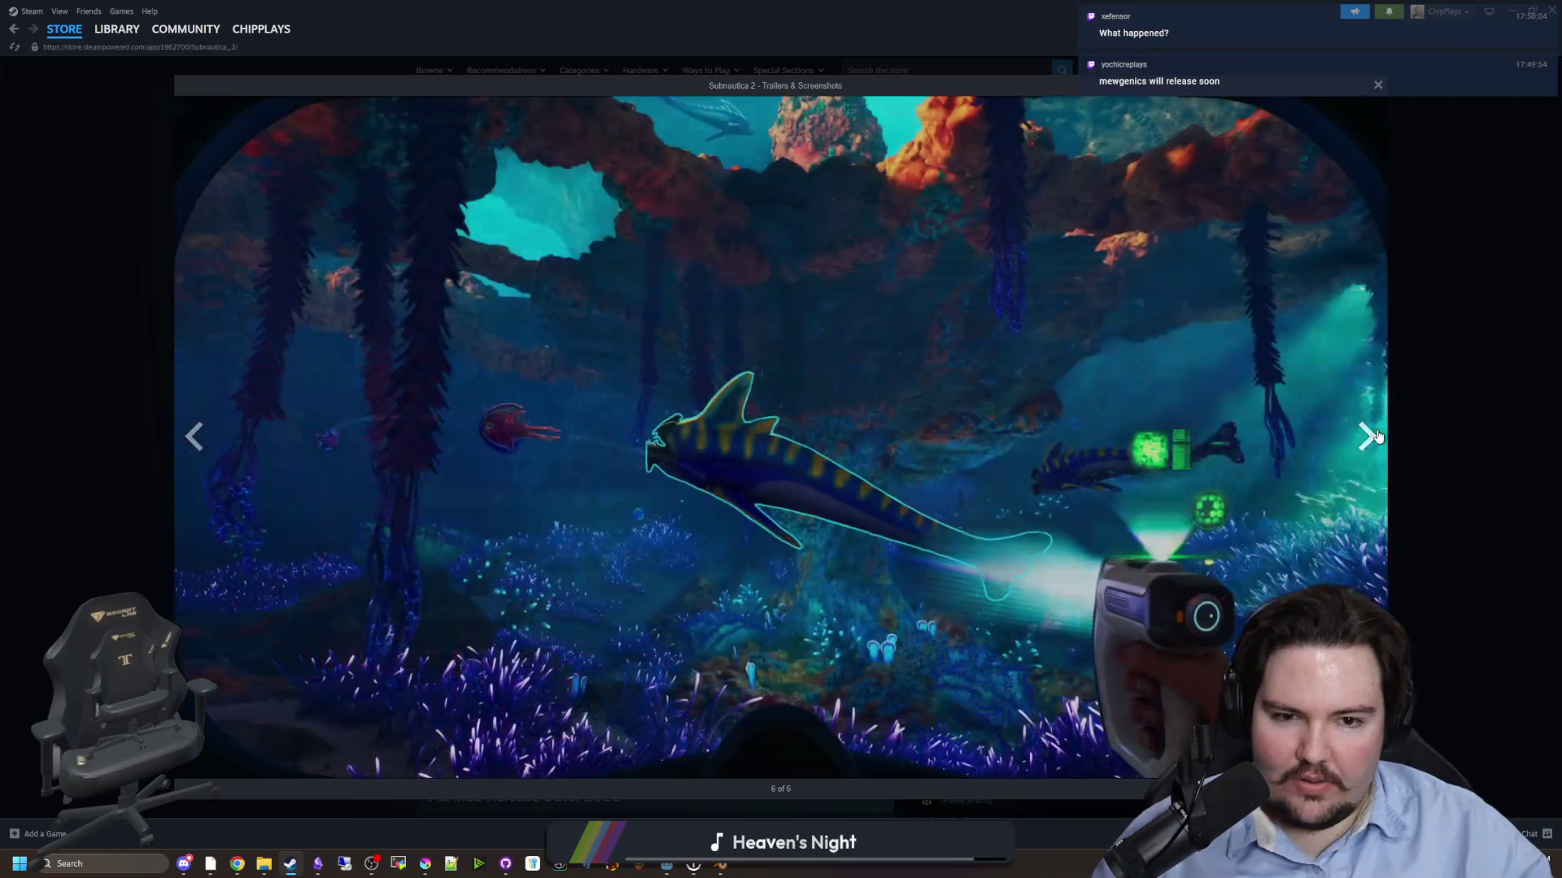
pyautogui.click(1374, 439)
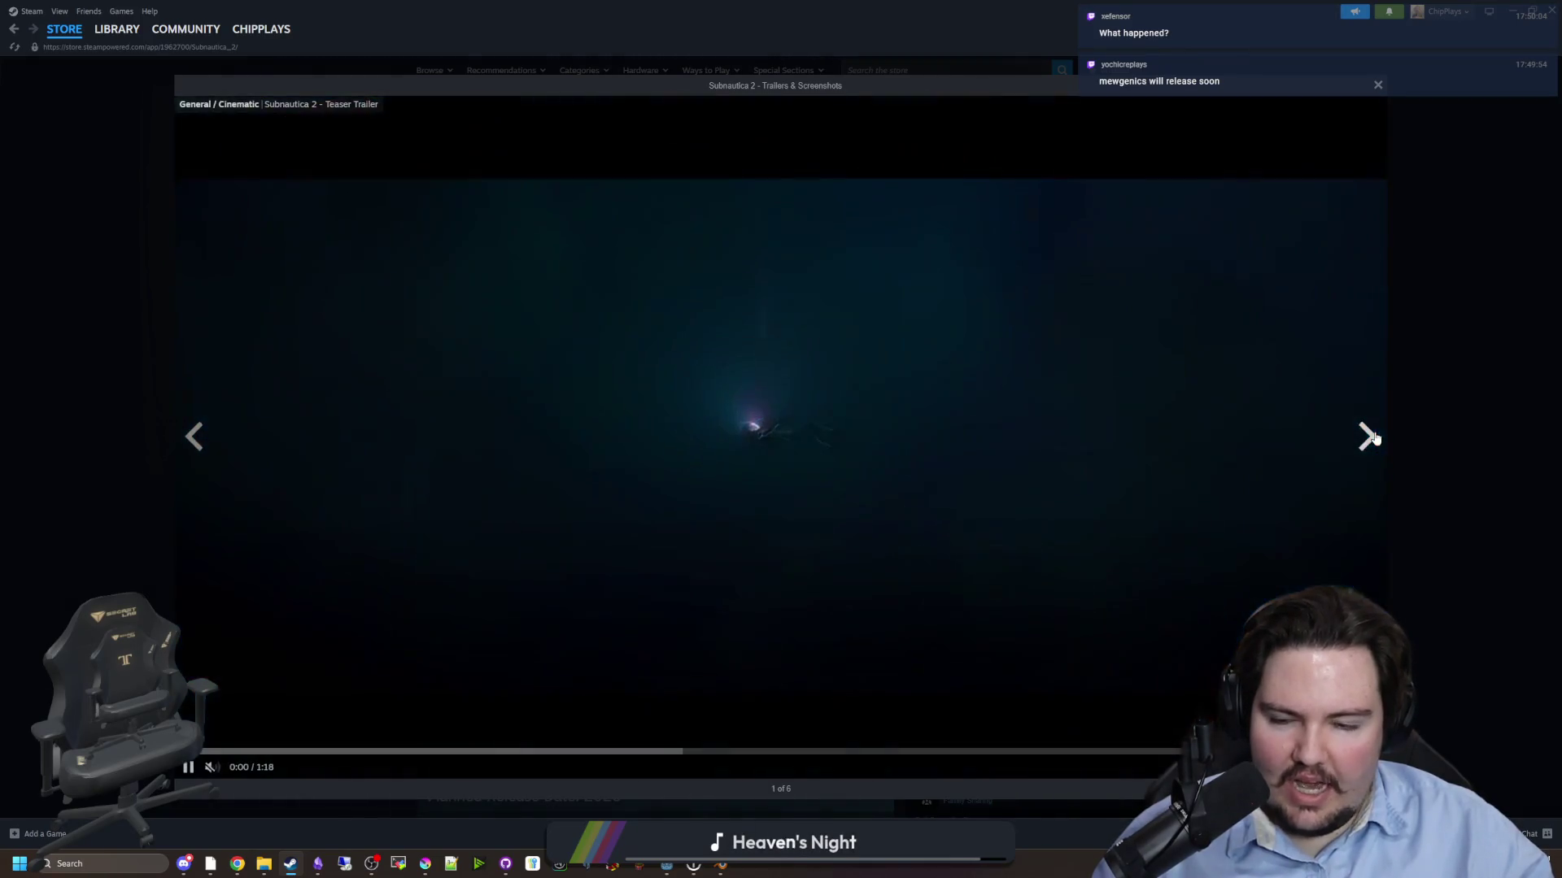
pyautogui.click(1375, 439)
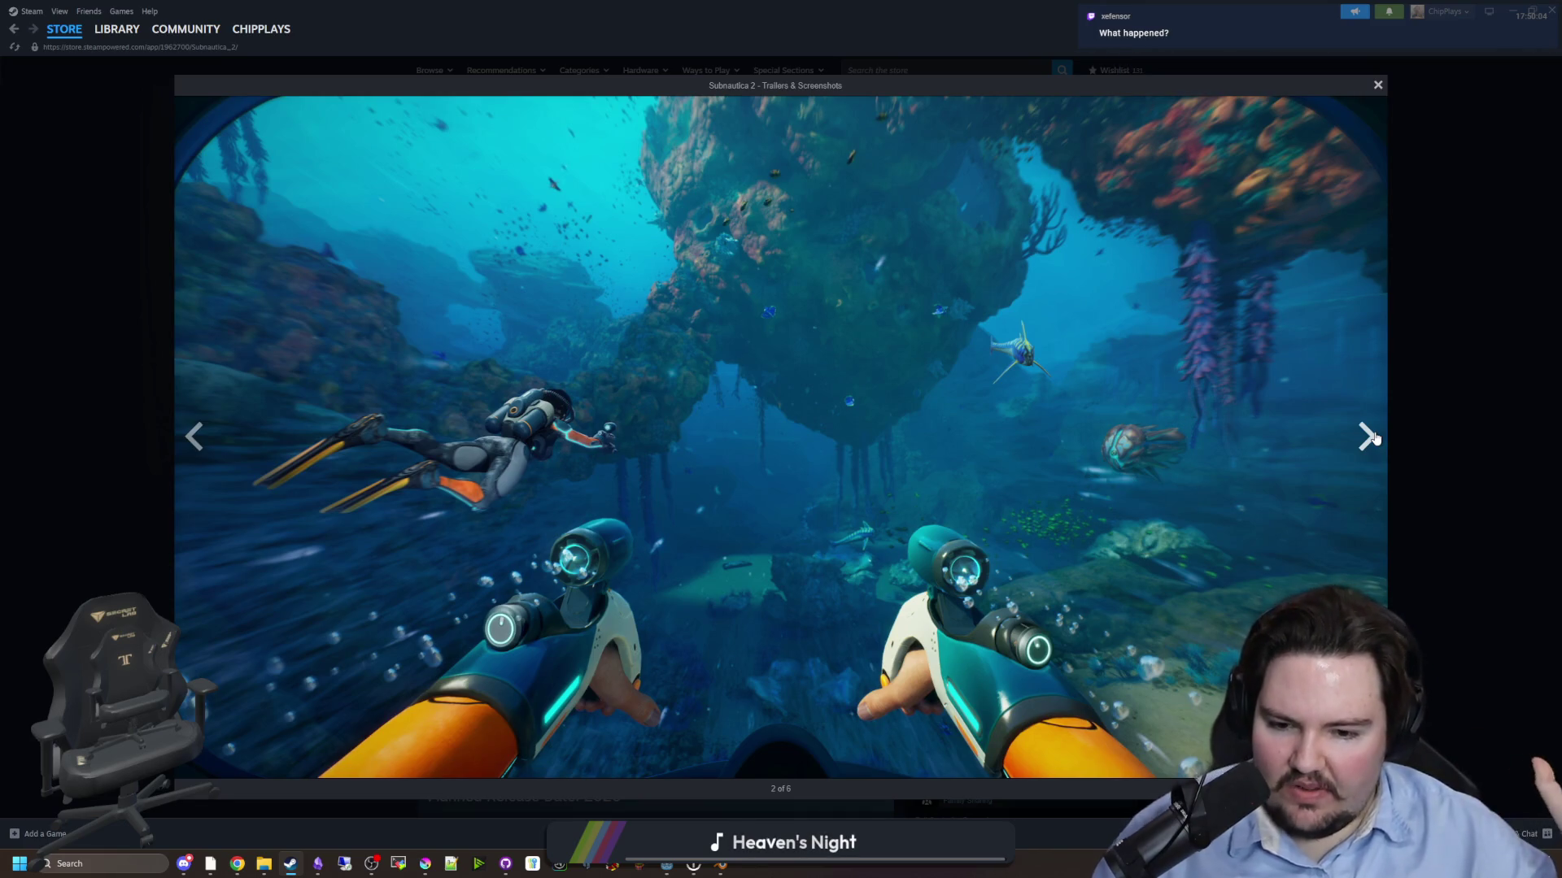
pyautogui.click(1374, 439)
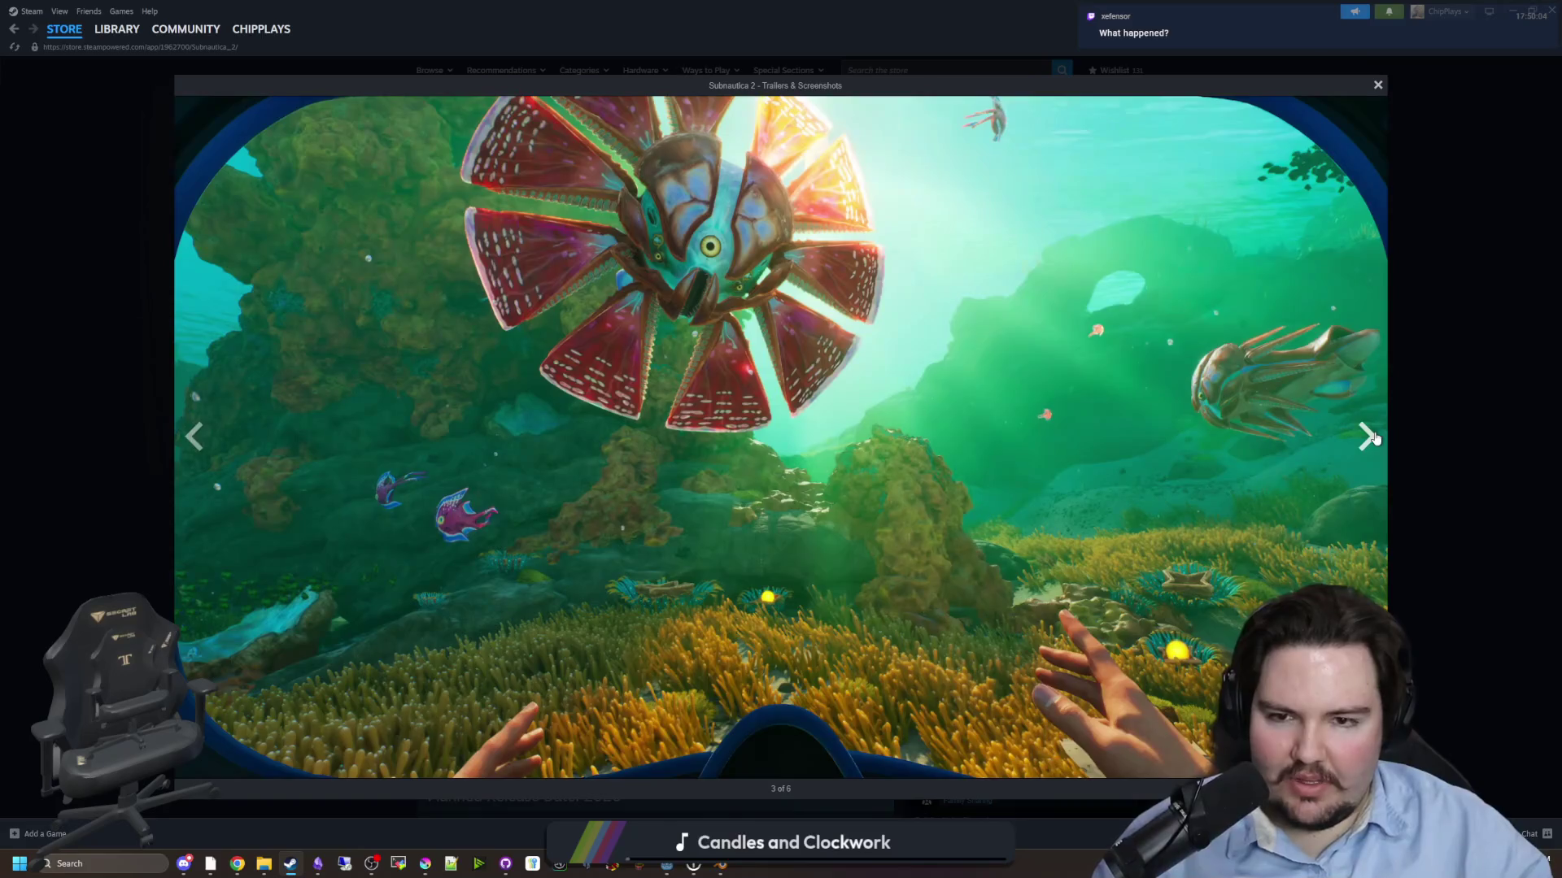
pyautogui.click(1374, 439)
pyautogui.click(1374, 439)
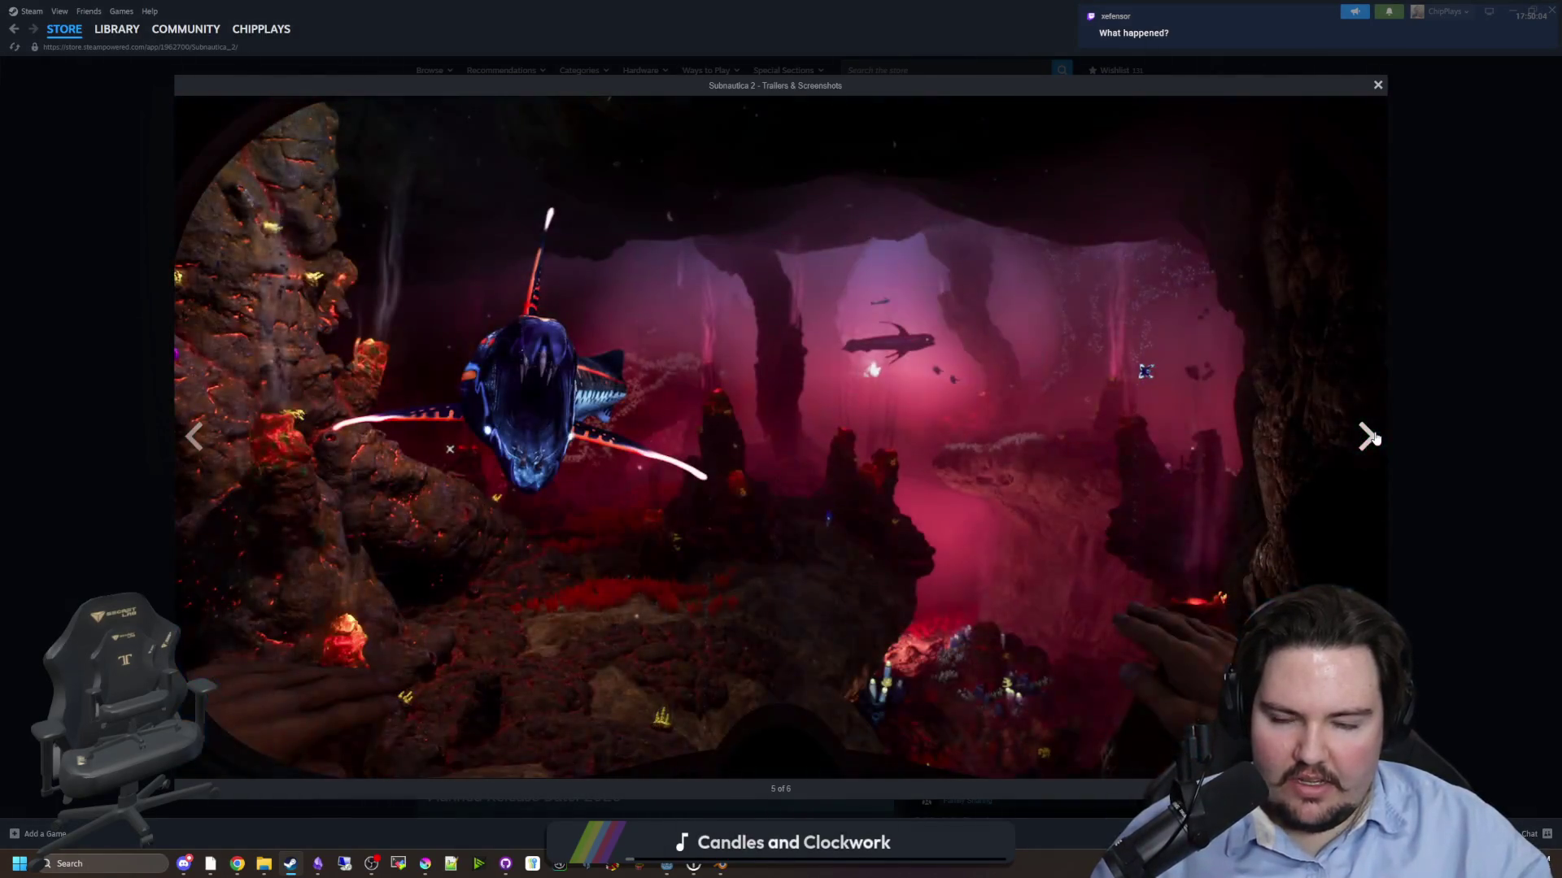
pyautogui.click(1374, 439)
# - Keep cycling the Subnautica 2 gallery for several laps through the teaser and six screenshots
pyautogui.click(1374, 439)
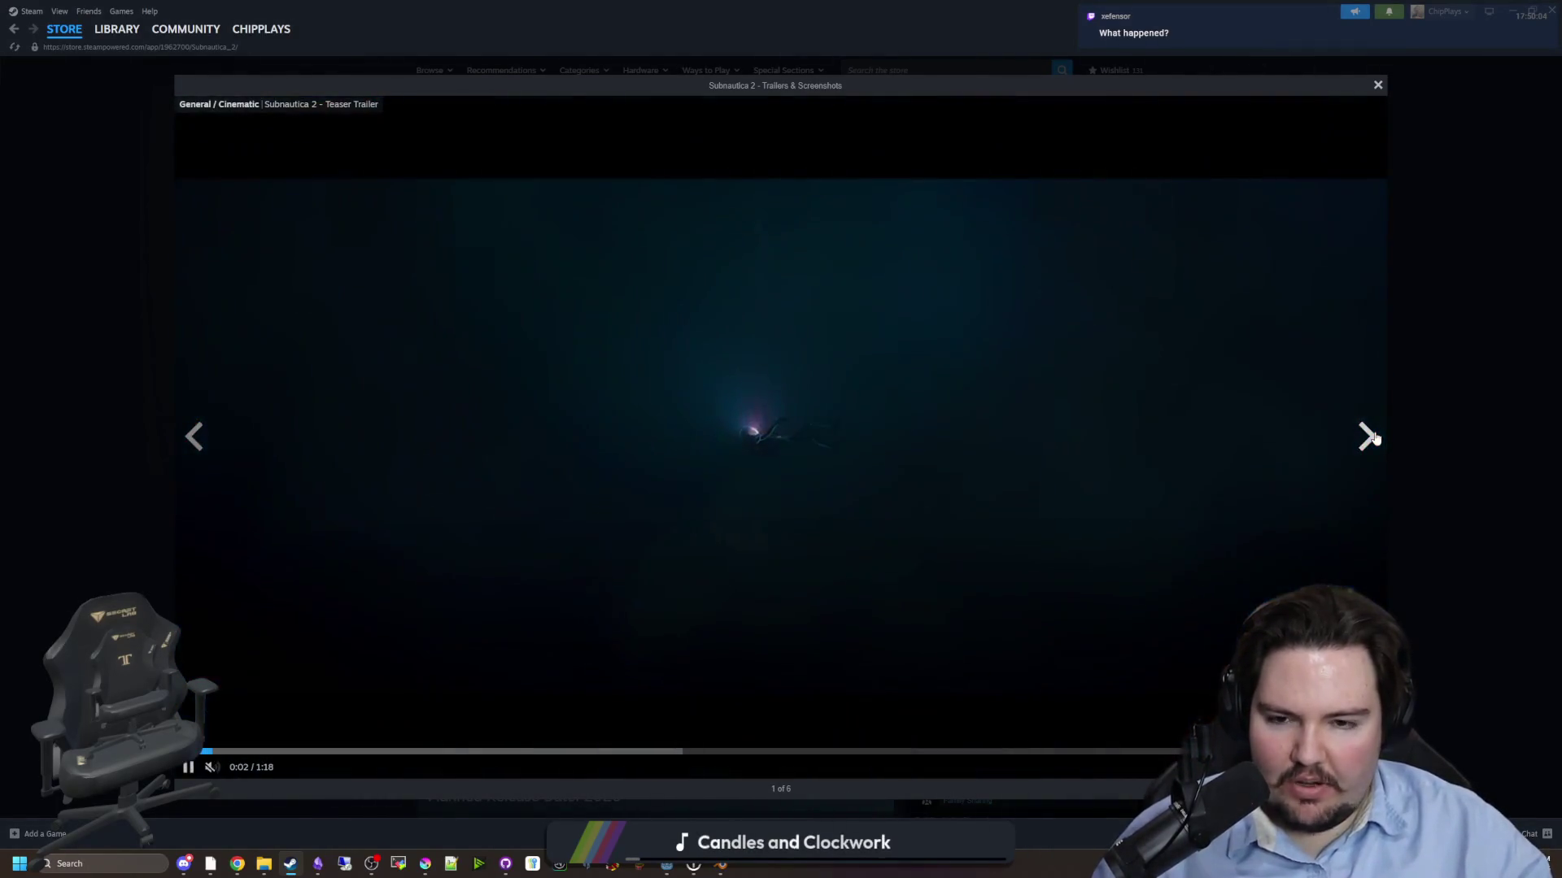
pyautogui.click(1375, 439)
pyautogui.click(1374, 439)
pyautogui.click(1374, 439)
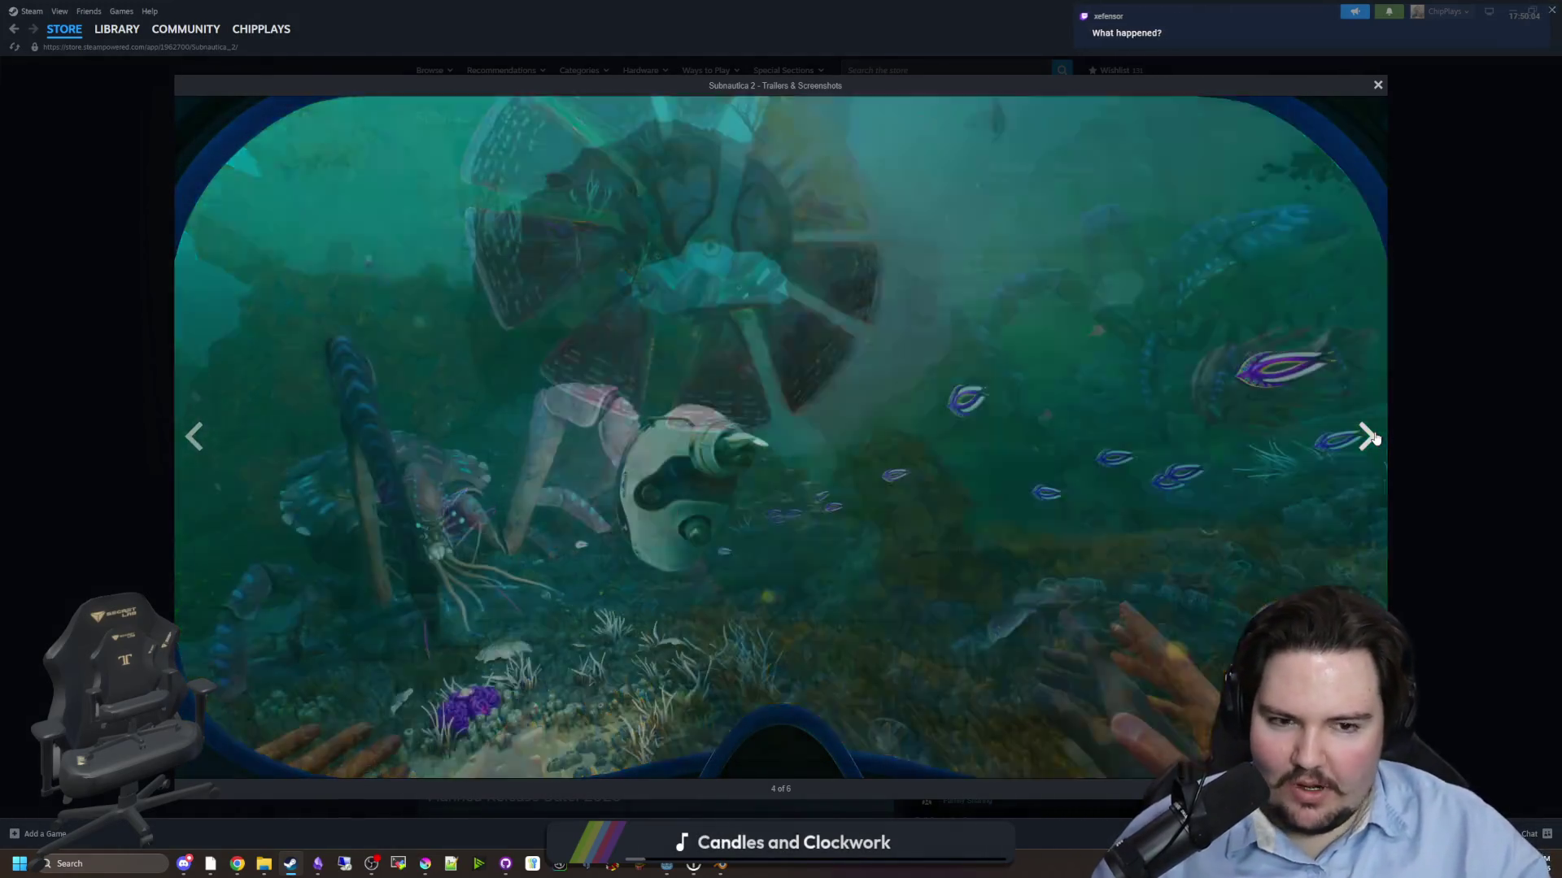
pyautogui.click(1375, 439)
pyautogui.click(1374, 440)
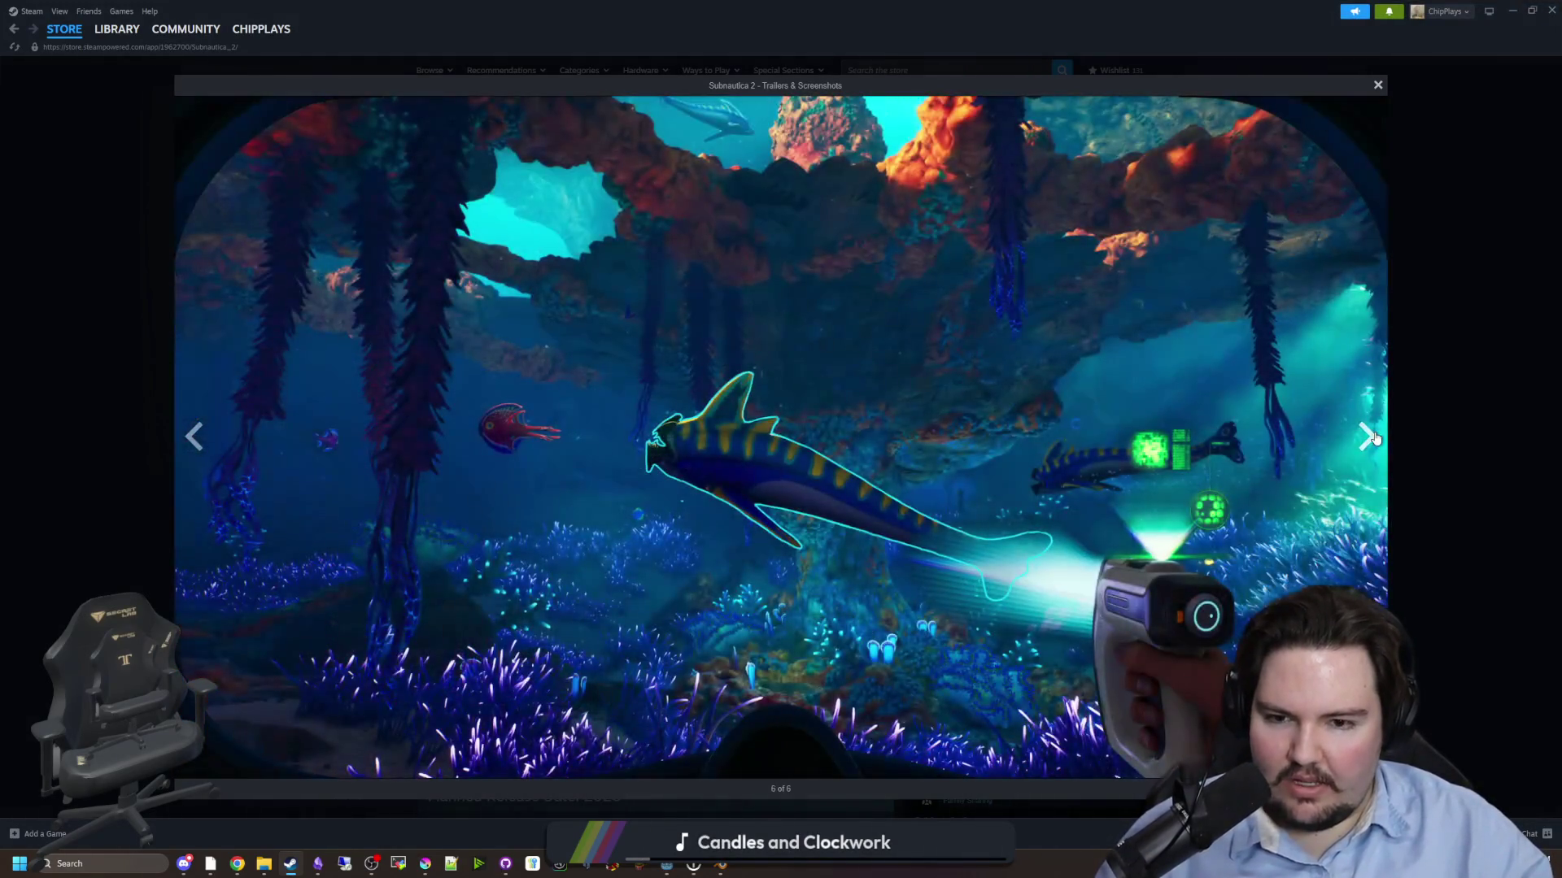
pyautogui.click(1374, 440)
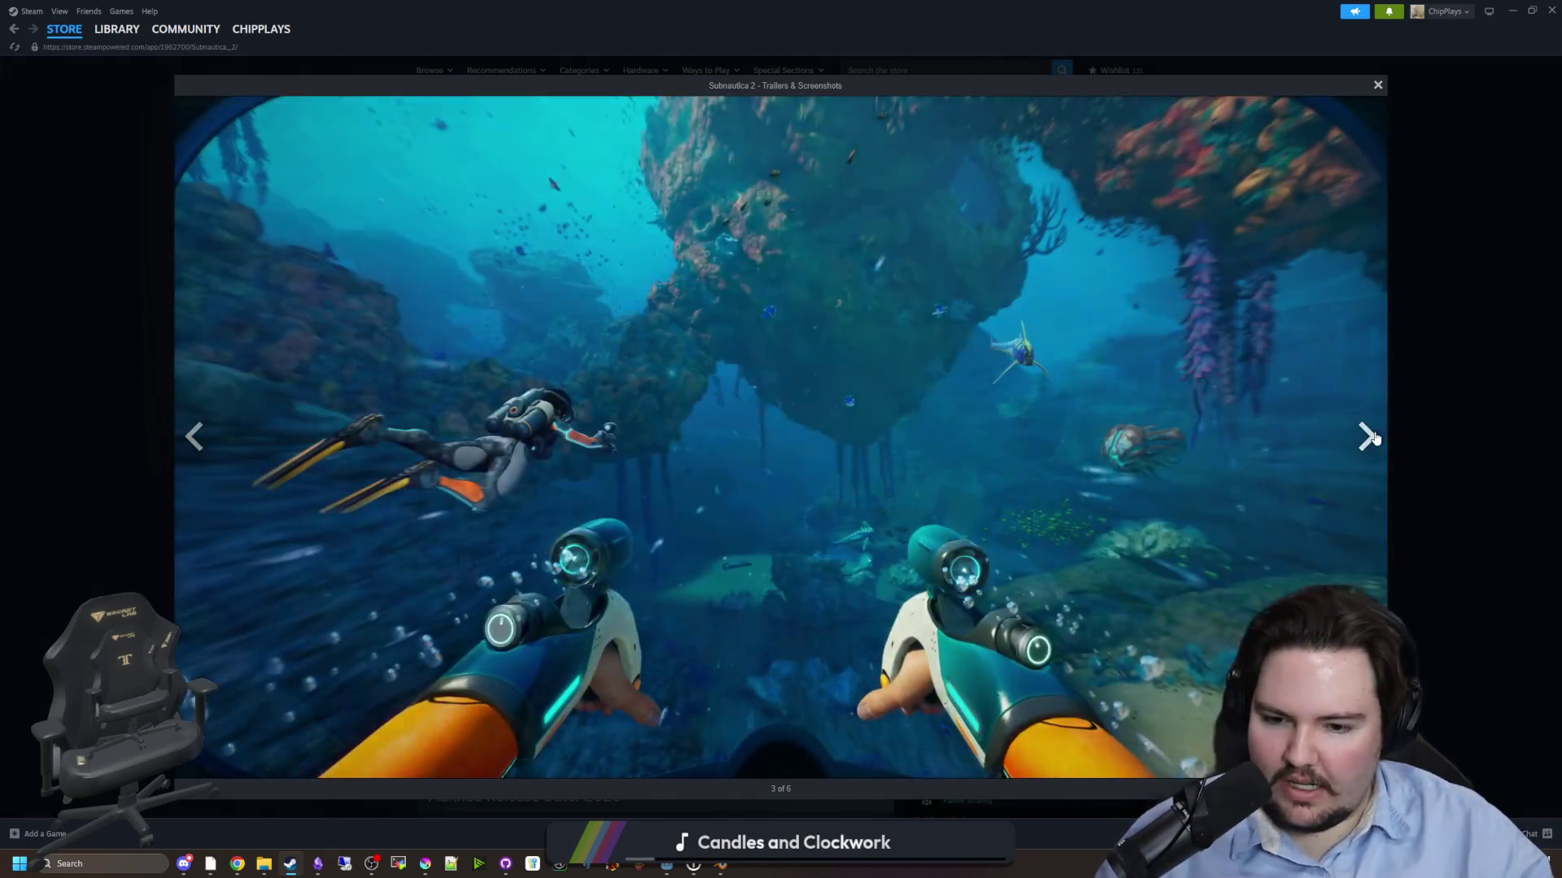
pyautogui.click(1374, 439)
pyautogui.click(1374, 439)
pyautogui.click(1375, 439)
pyautogui.click(1374, 439)
pyautogui.click(1374, 440)
pyautogui.click(1375, 440)
pyautogui.click(1374, 439)
pyautogui.click(1375, 440)
pyautogui.click(1366, 440)
pyautogui.click(1366, 439)
pyautogui.click(1366, 439)
pyautogui.click(1367, 439)
pyautogui.click(1366, 440)
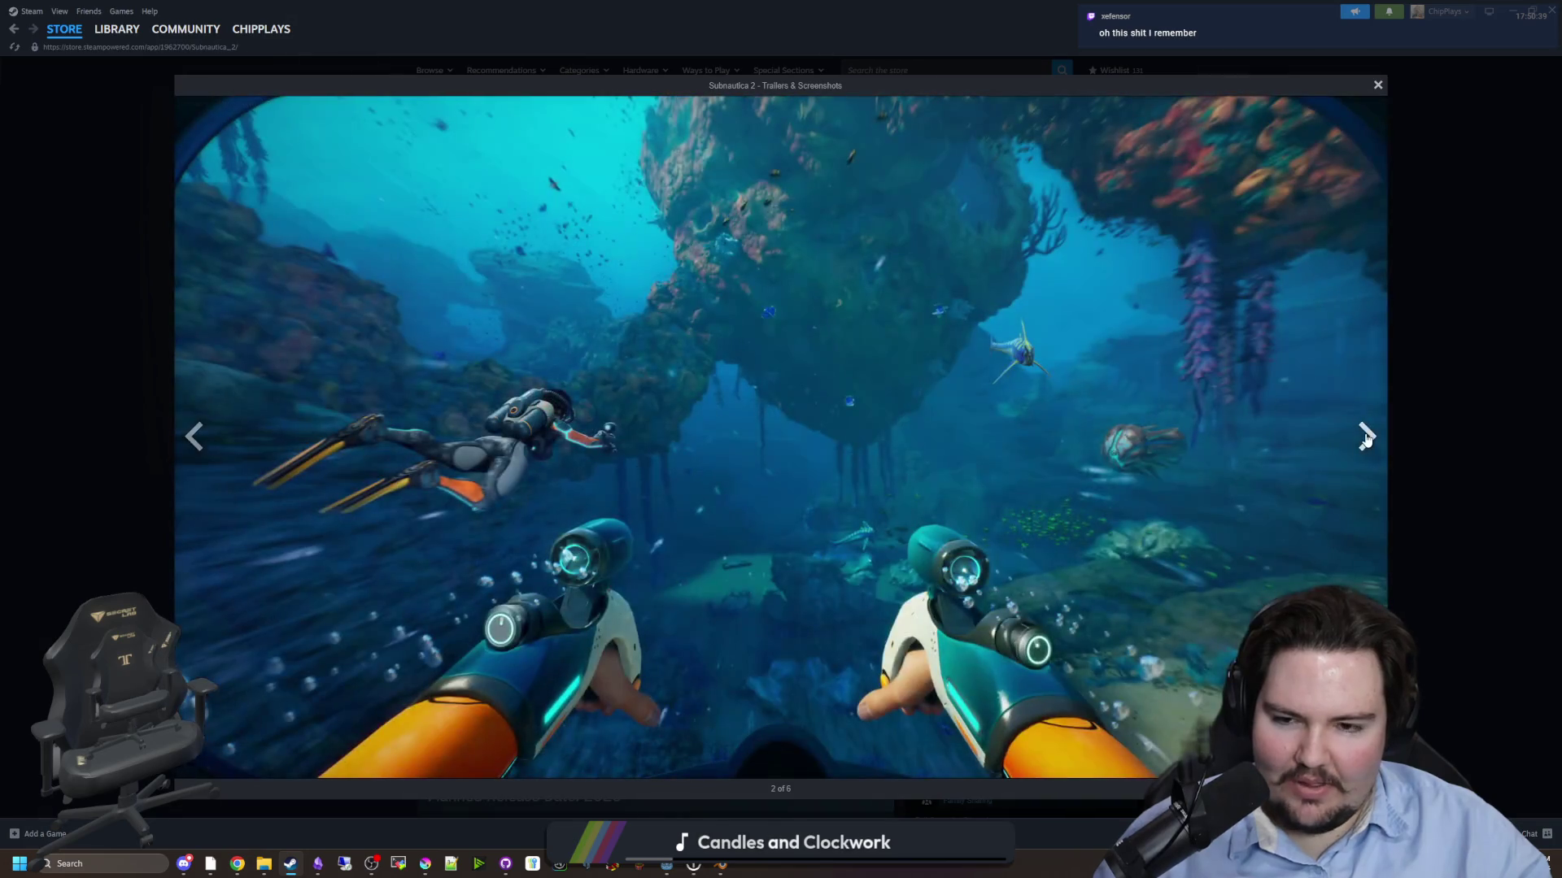
pyautogui.click(1366, 439)
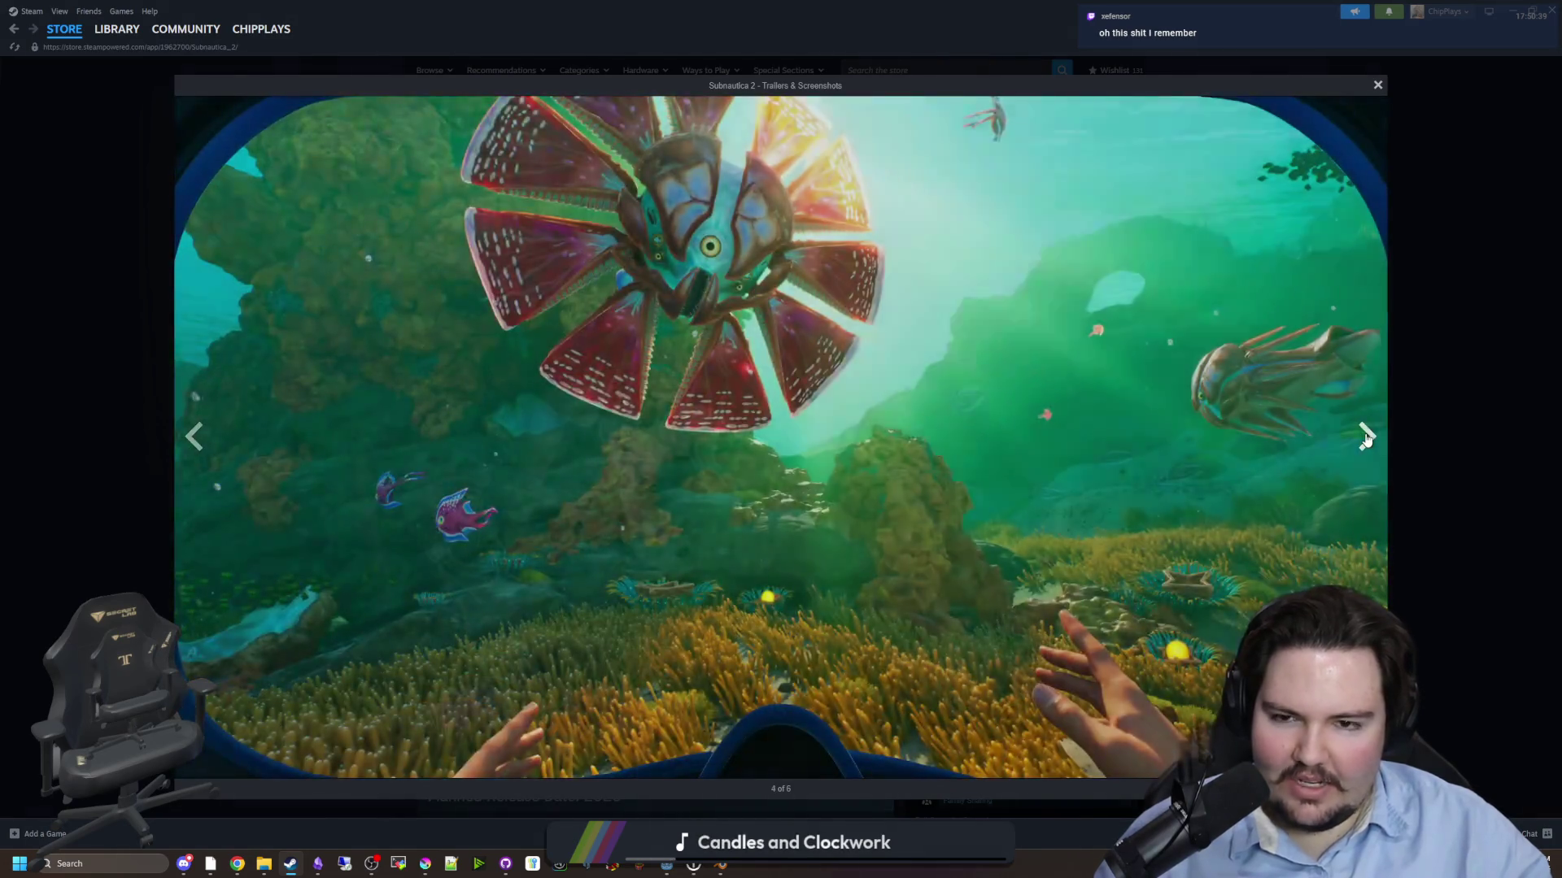
pyautogui.click(1367, 439)
pyautogui.click(1366, 439)
pyautogui.click(1367, 439)
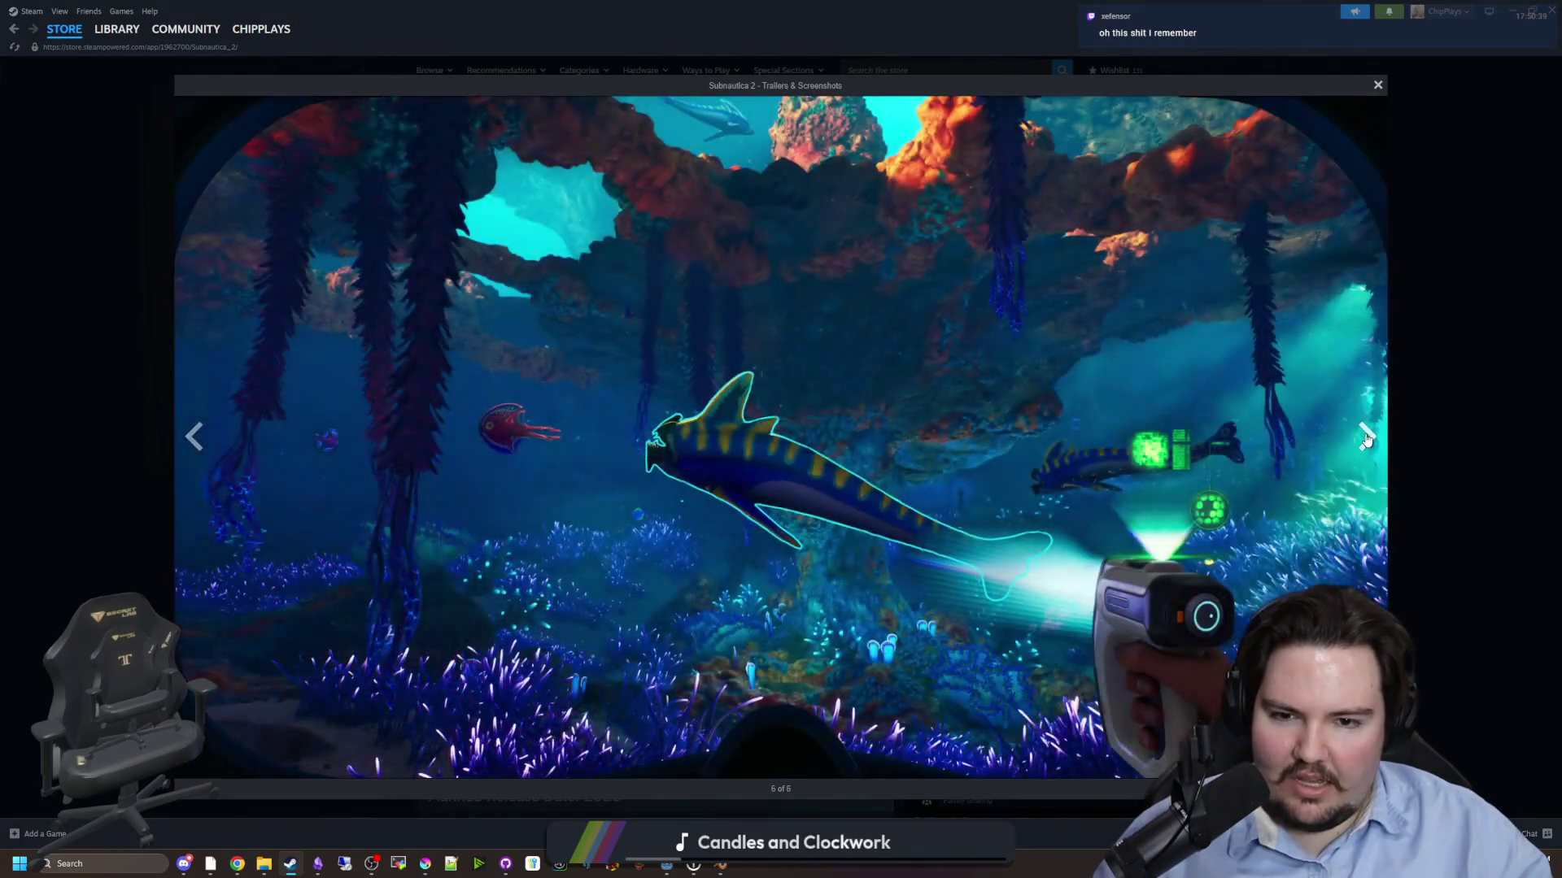
pyautogui.click(1366, 439)
pyautogui.click(1366, 439)
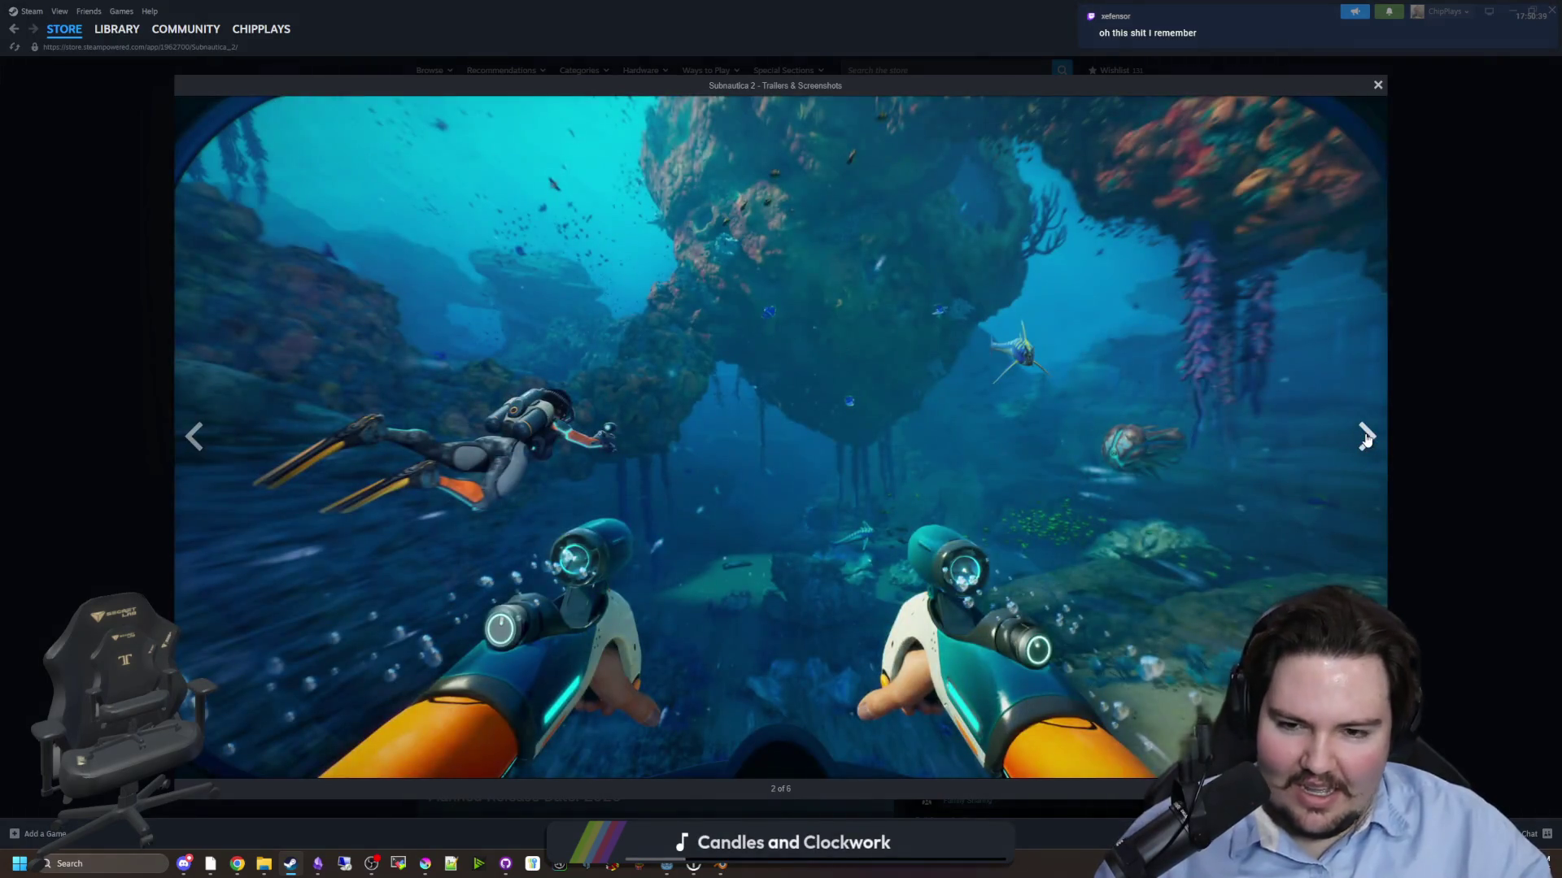
pyautogui.click(1366, 439)
# - Step back one item, cycle a few more laps, then close the viewer to the store page
pyautogui.click(192, 442)
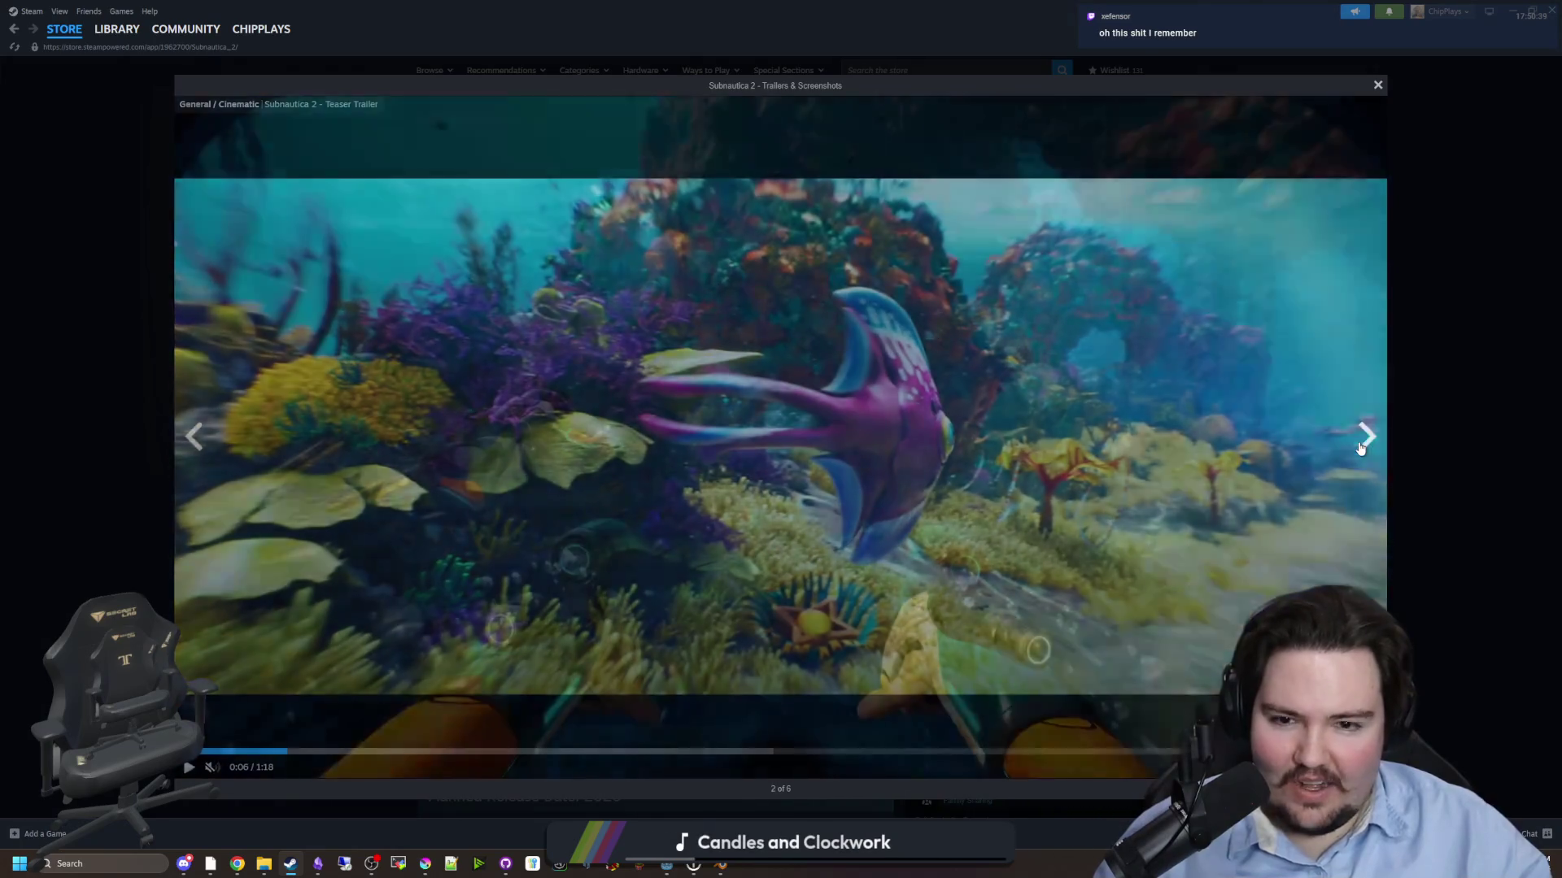
pyautogui.click(1365, 439)
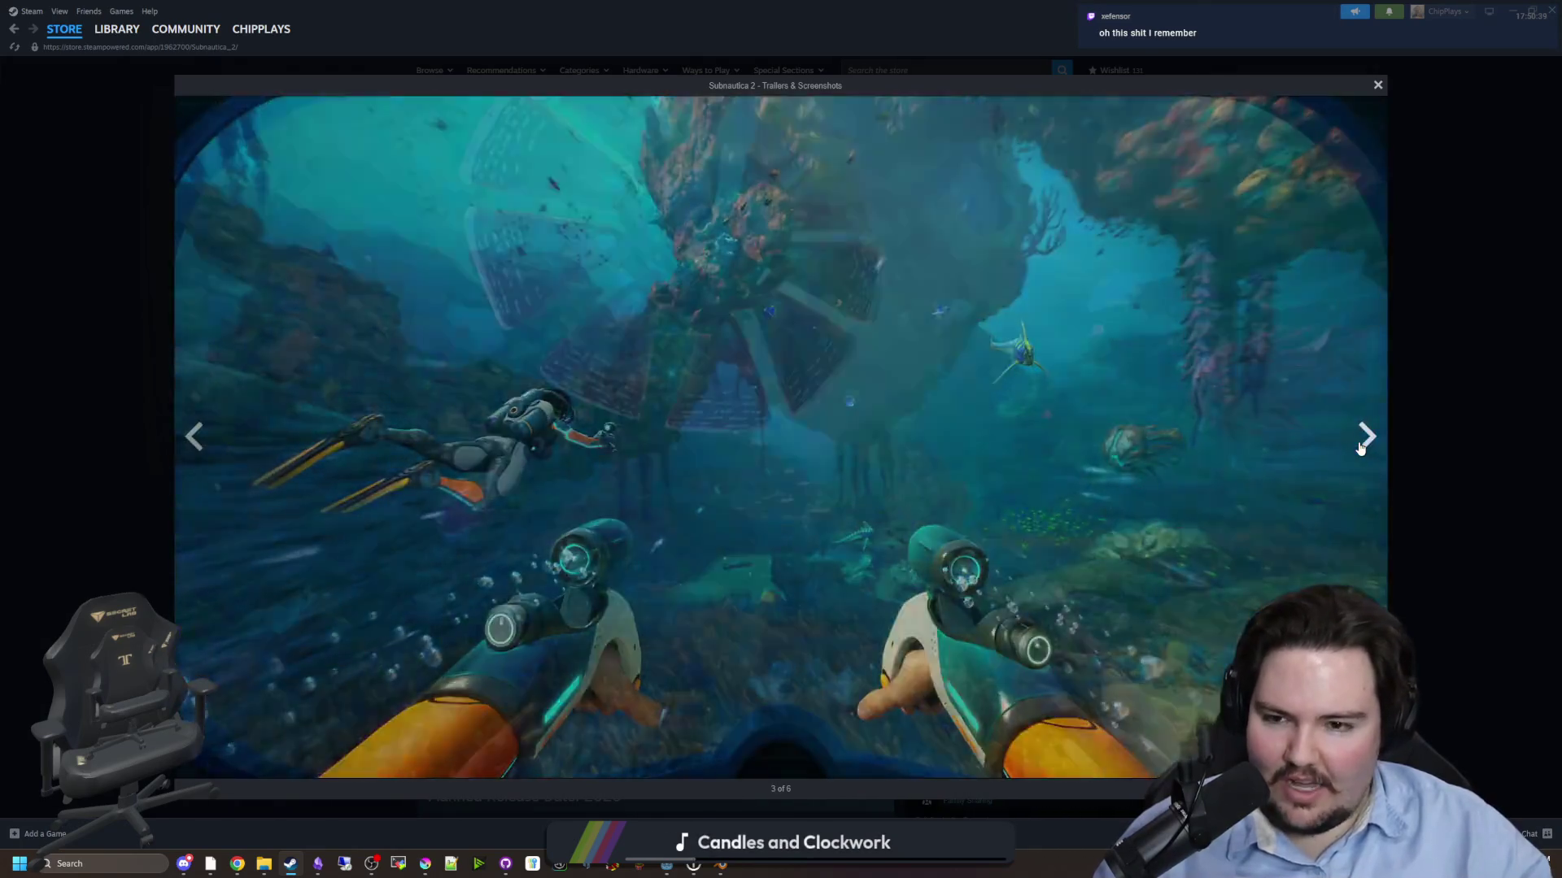
pyautogui.click(1365, 439)
pyautogui.click(1365, 439)
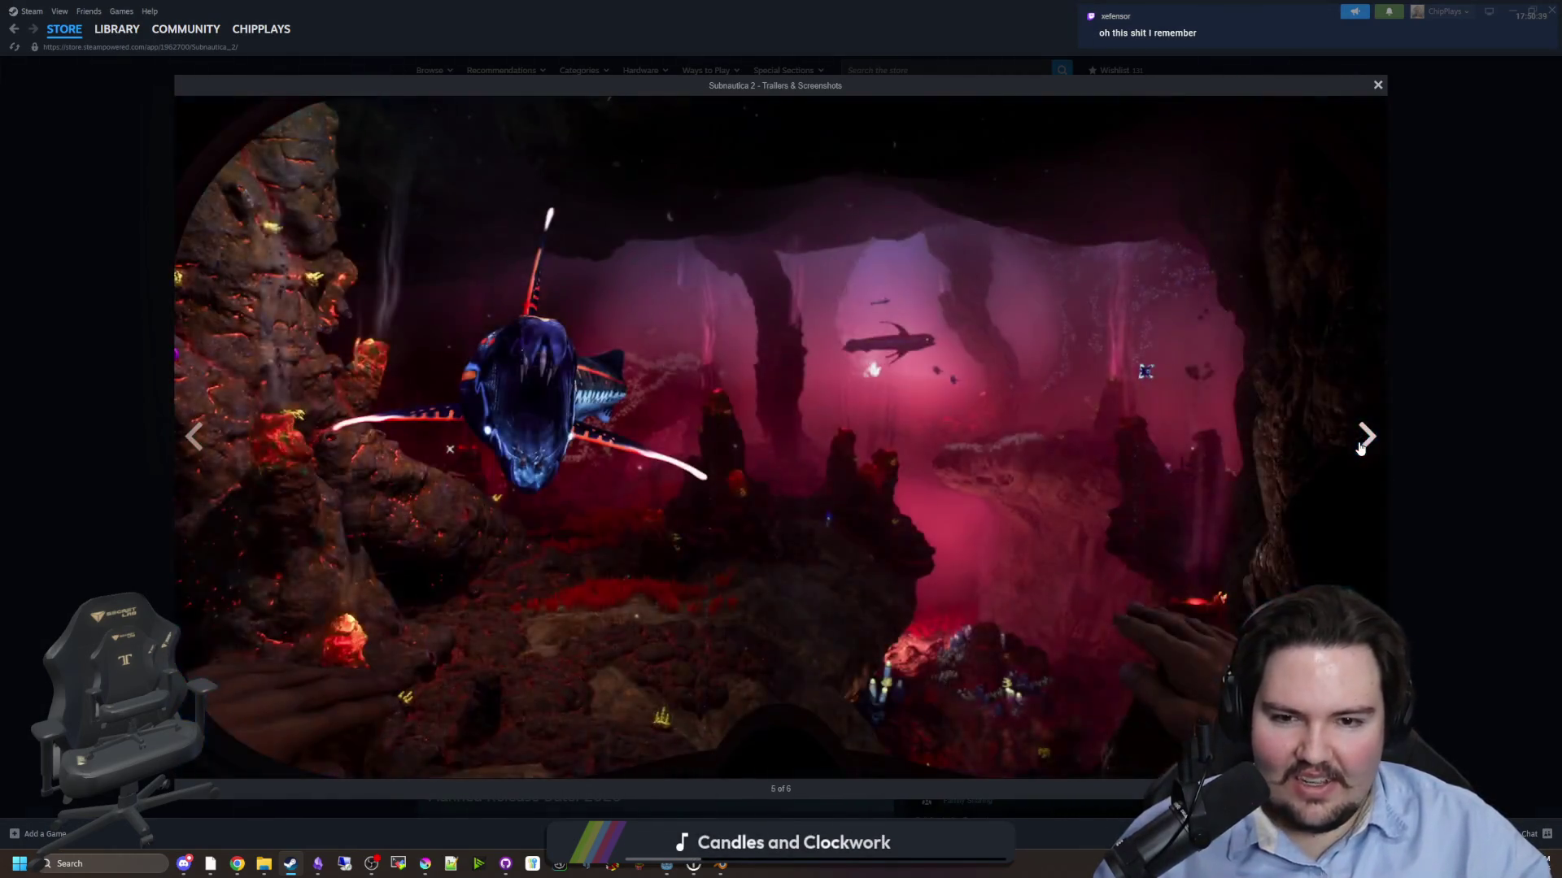
pyautogui.click(1365, 439)
pyautogui.click(1364, 439)
pyautogui.click(1365, 439)
pyautogui.click(1360, 447)
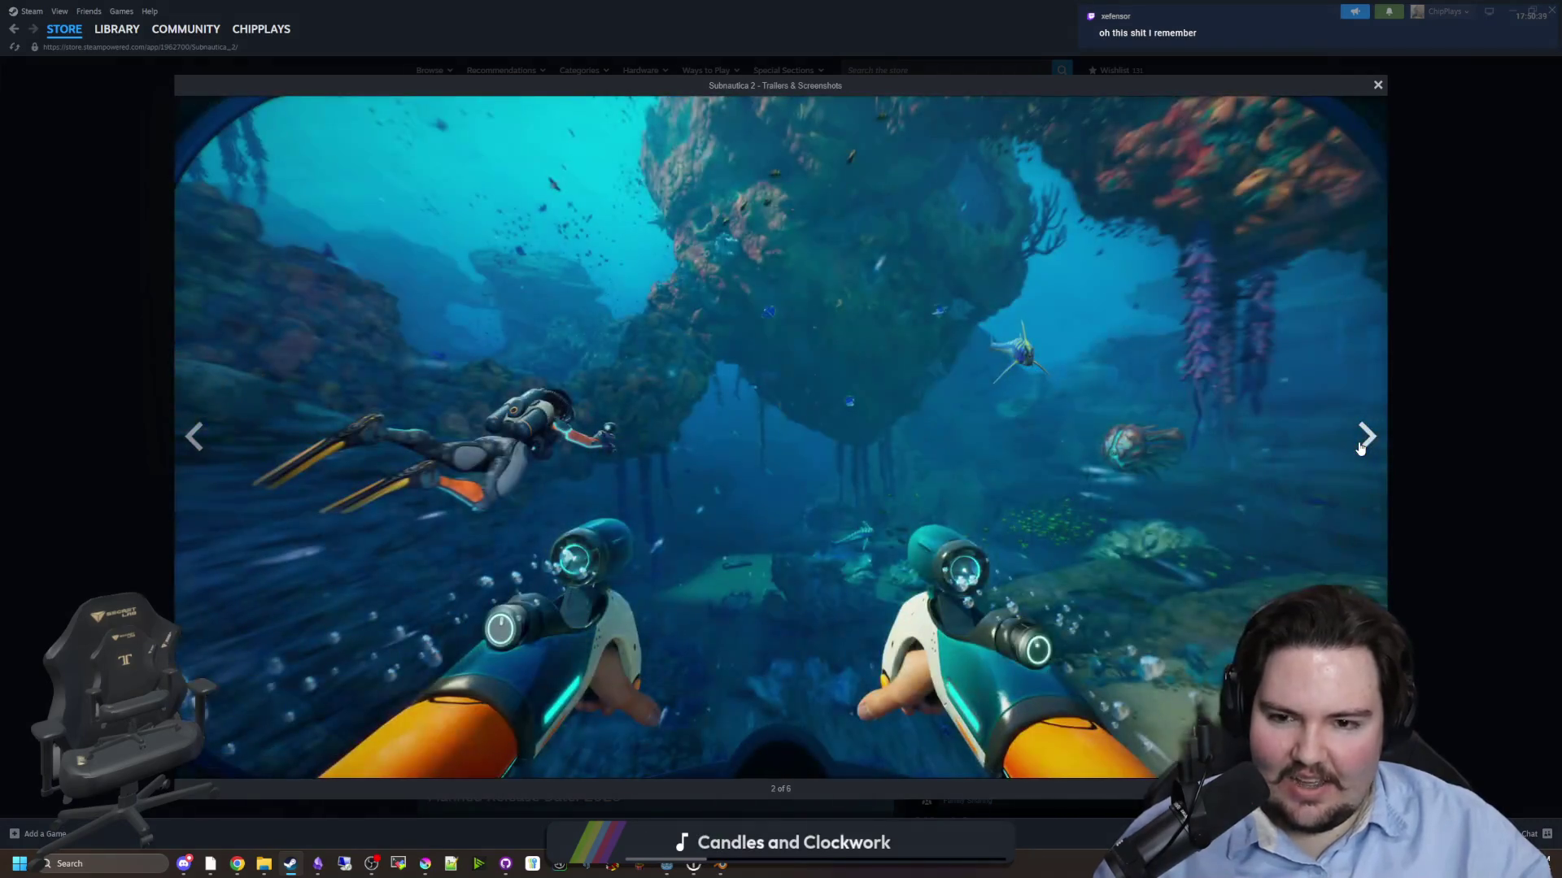
pyautogui.click(1361, 447)
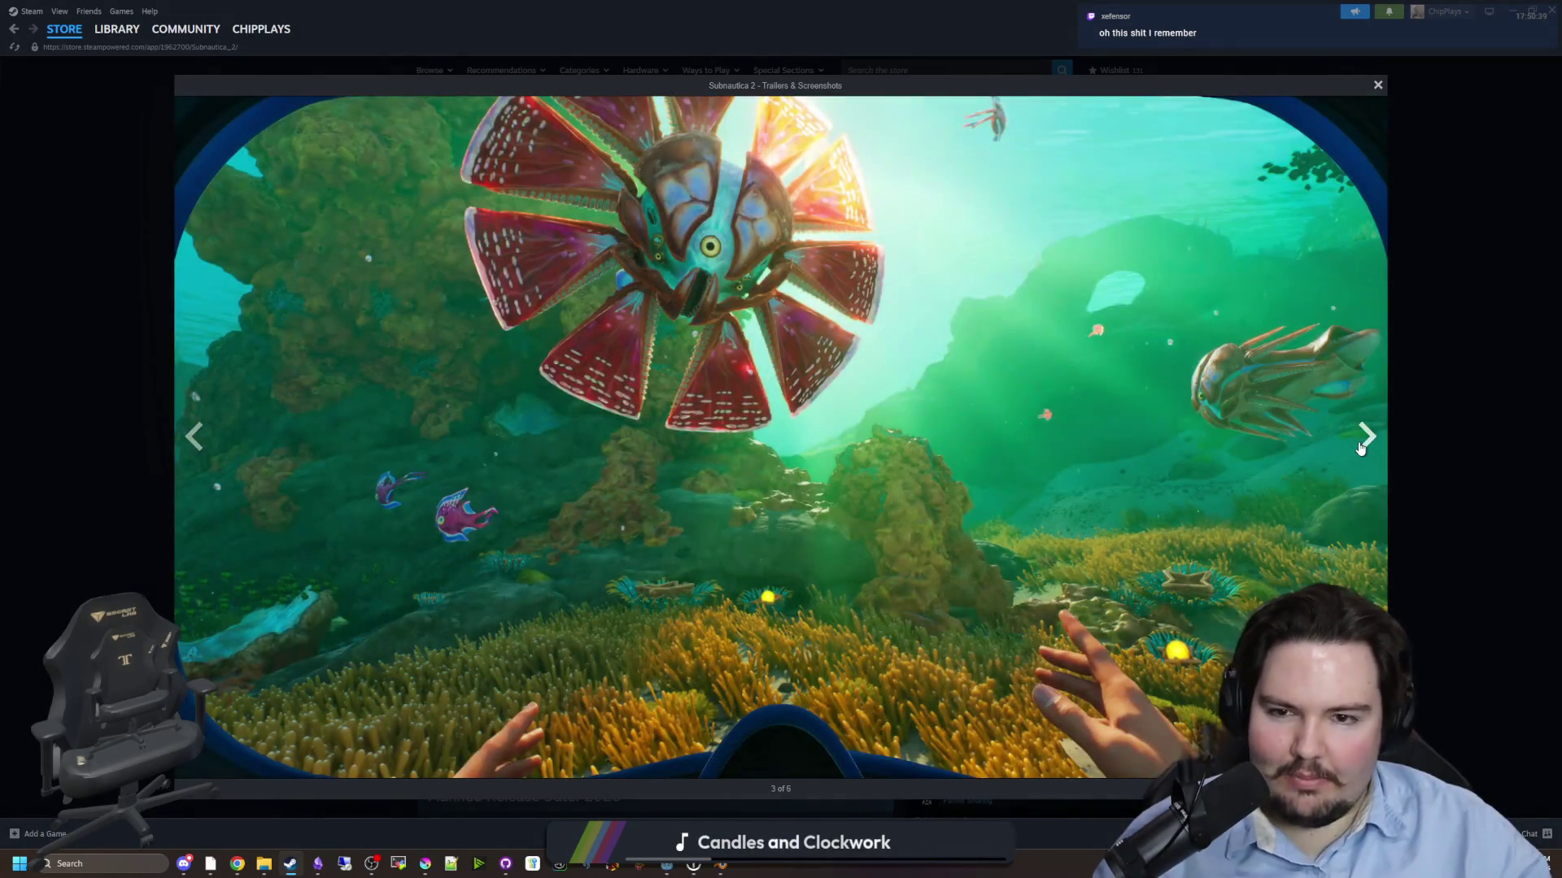
pyautogui.click(1361, 447)
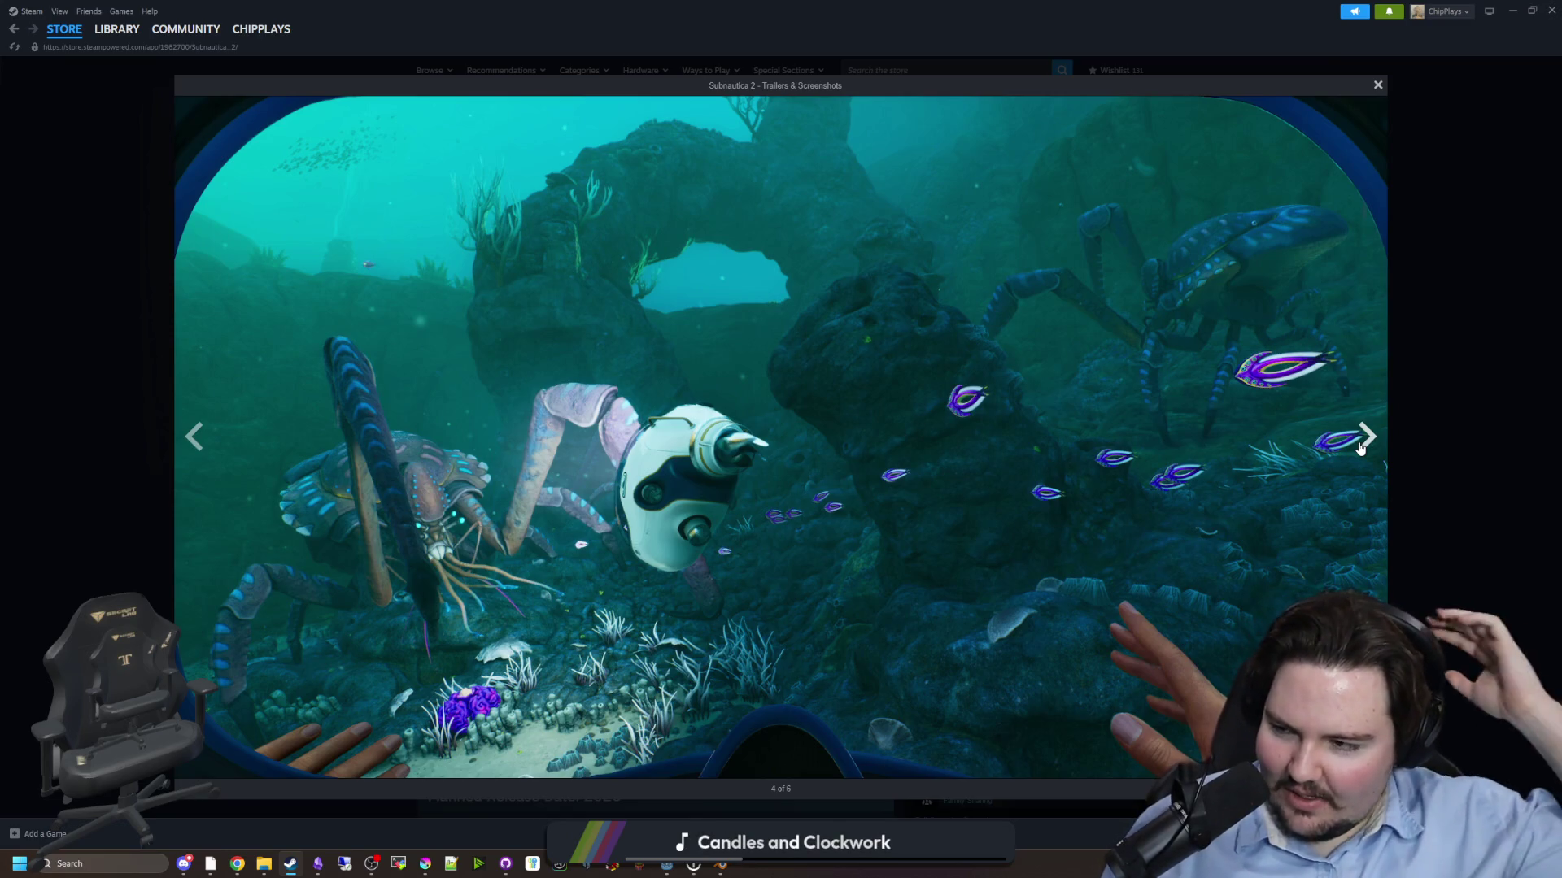
pyautogui.click(1361, 448)
pyautogui.click(1361, 448)
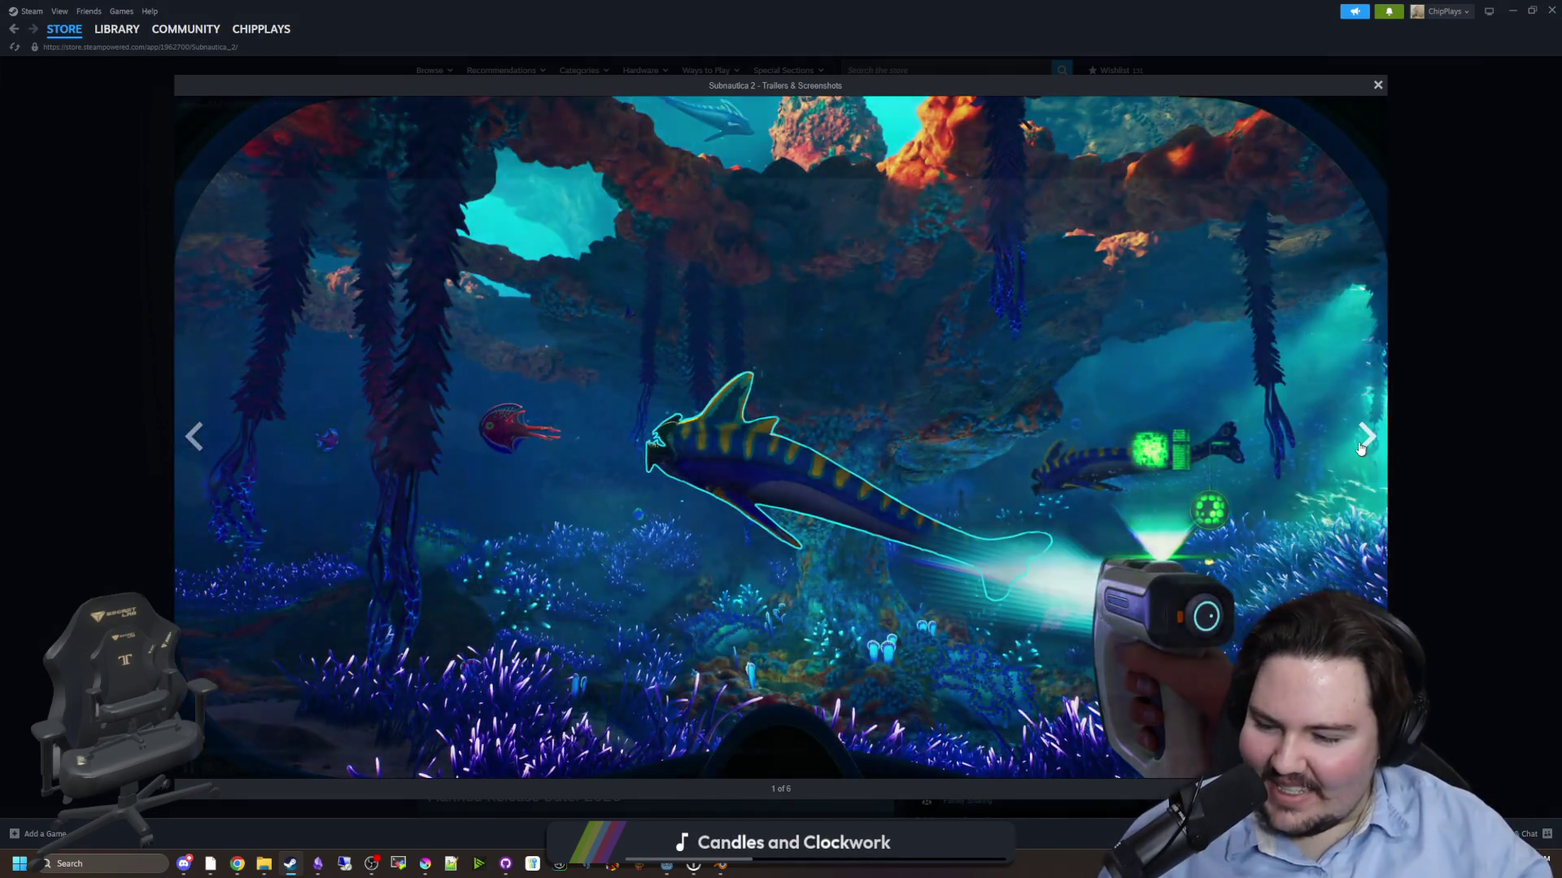
pyautogui.click(1361, 448)
pyautogui.click(1361, 448)
pyautogui.click(1361, 448)
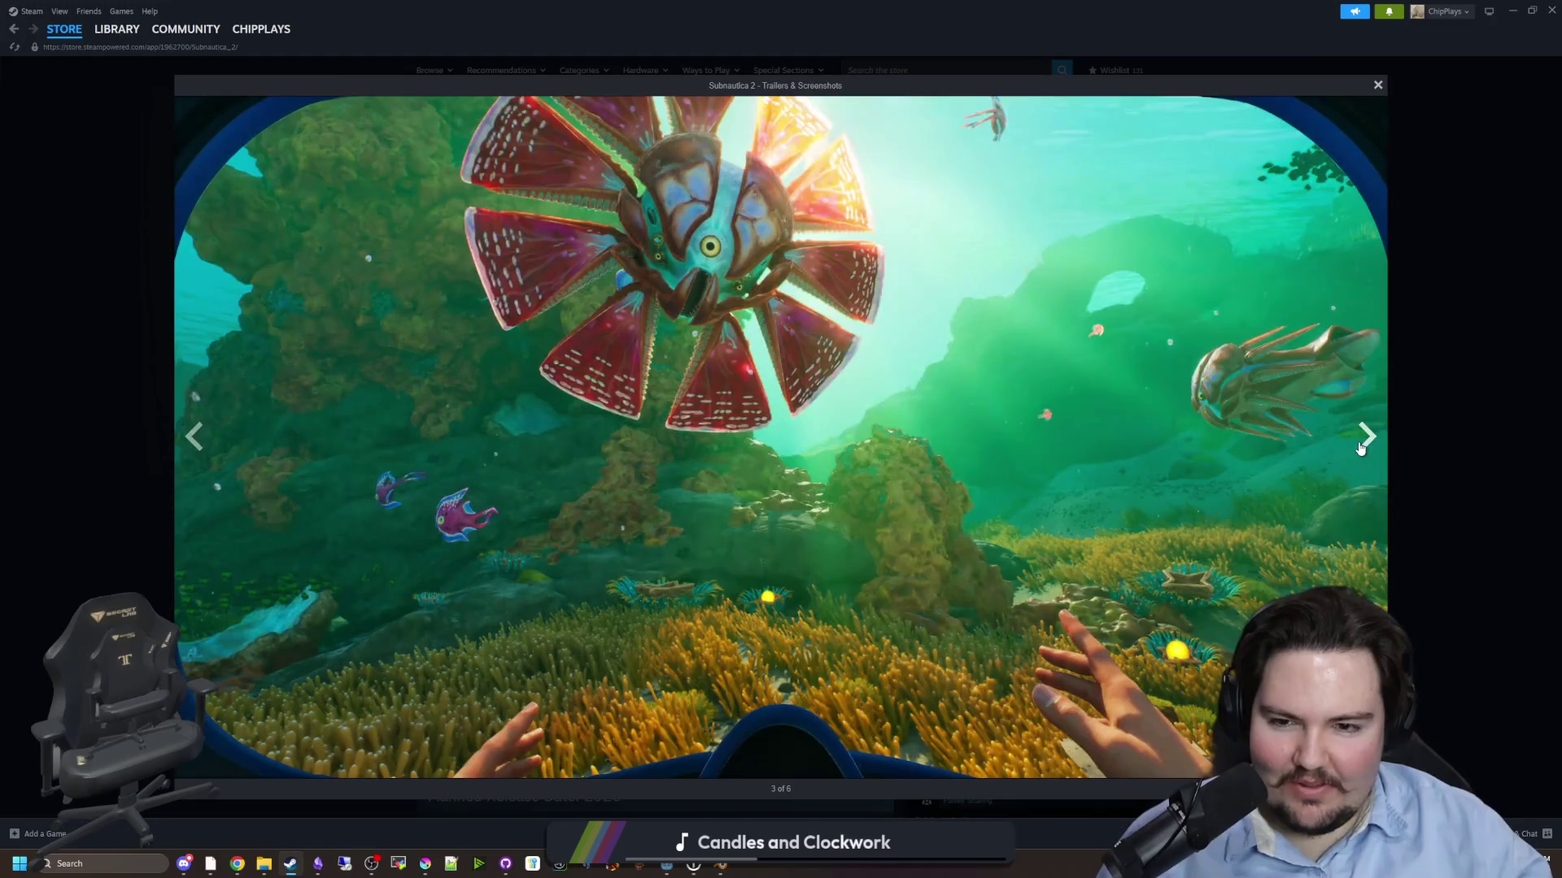
pyautogui.click(1361, 448)
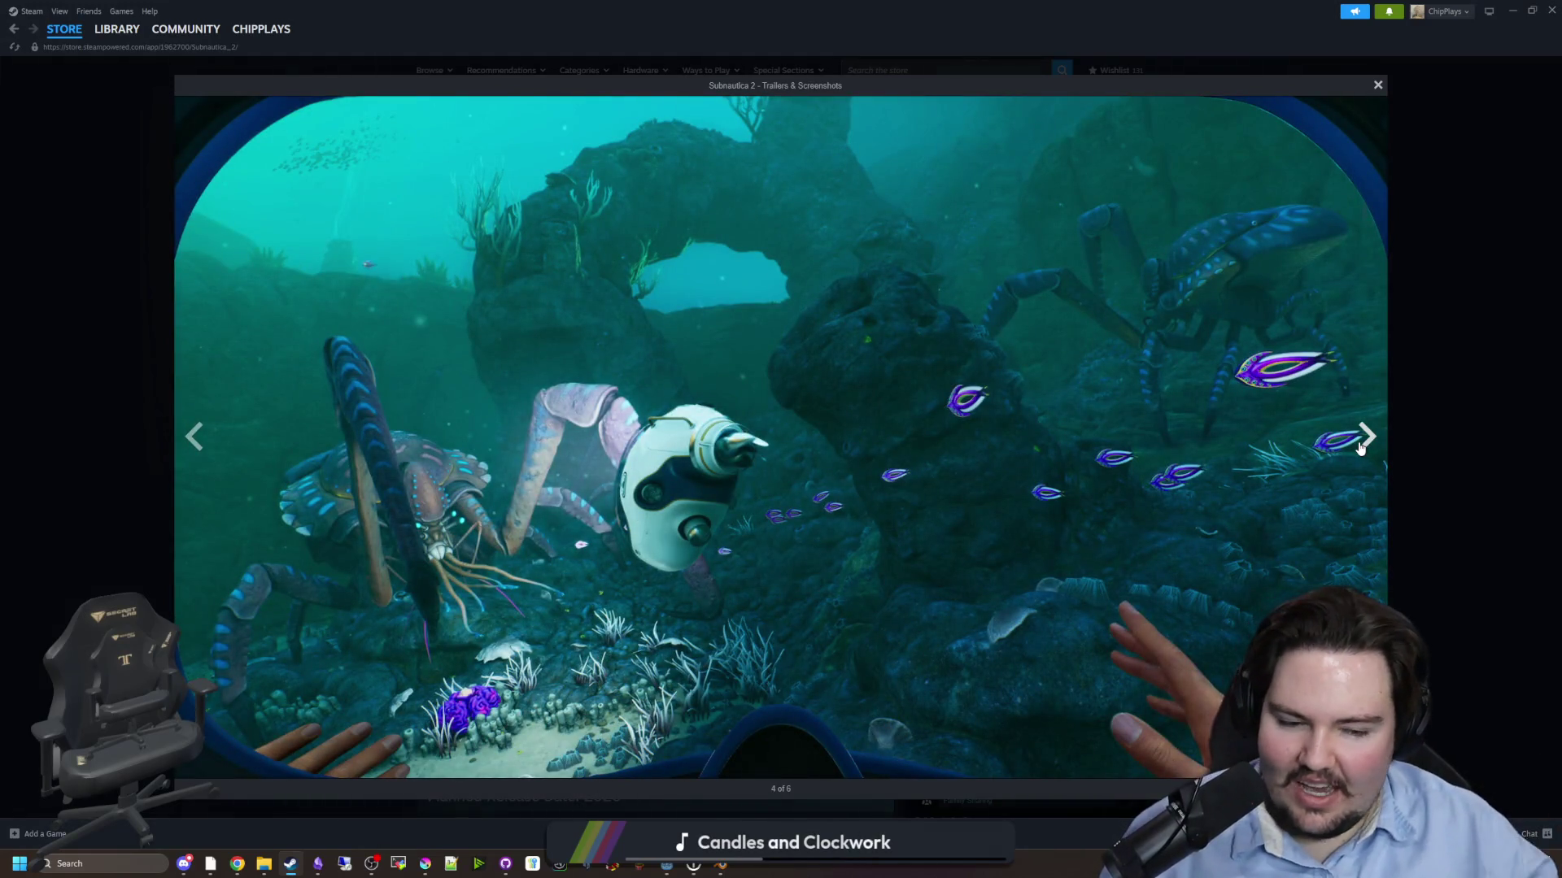
pyautogui.click(1361, 449)
pyautogui.click(1361, 449)
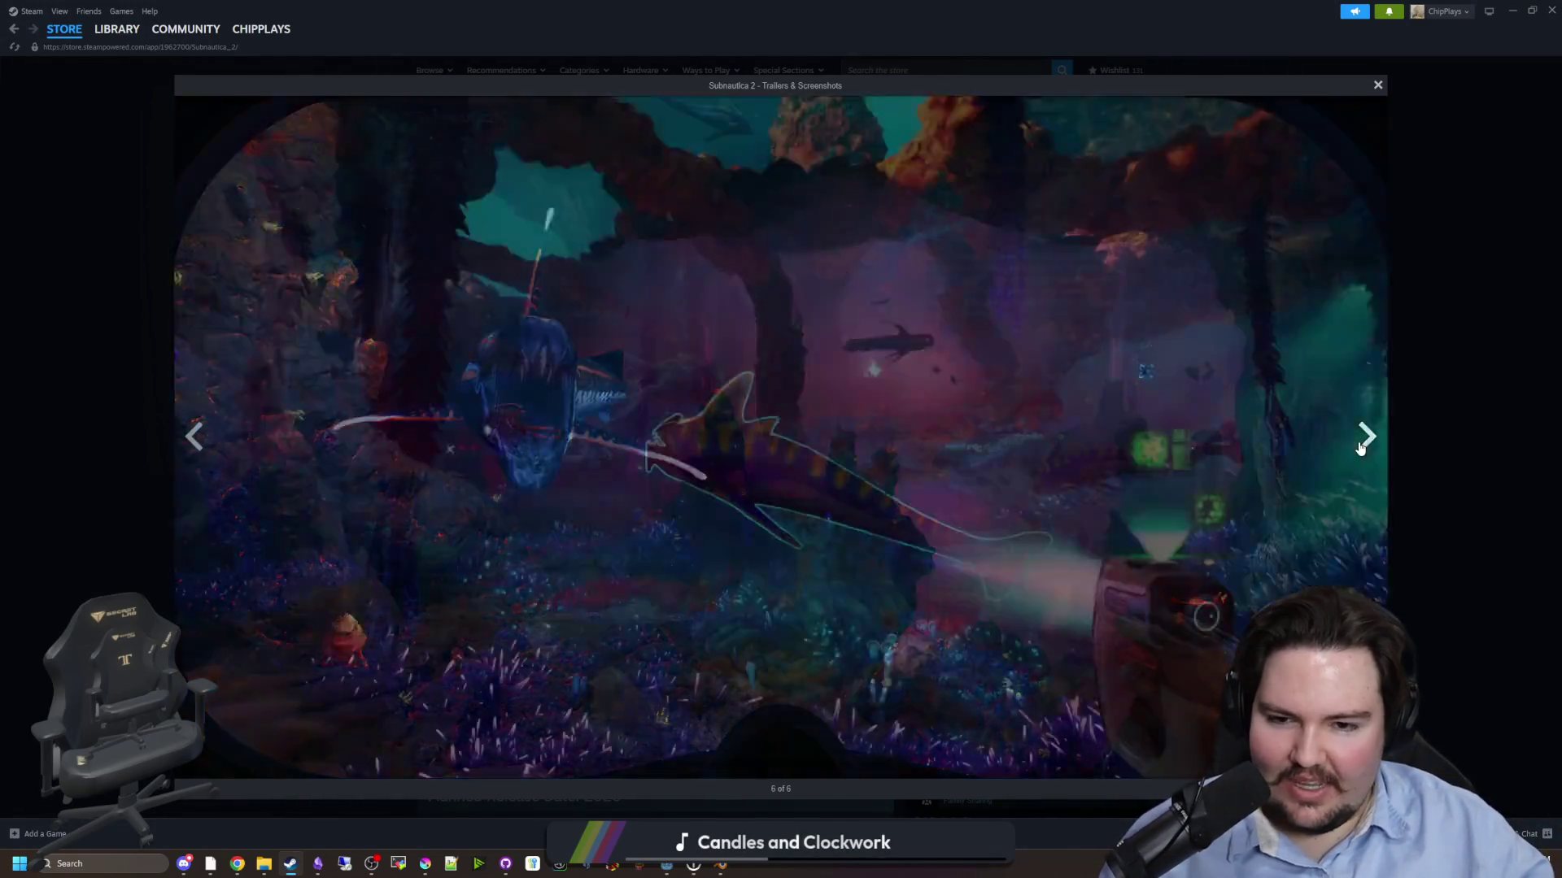
pyautogui.click(1361, 448)
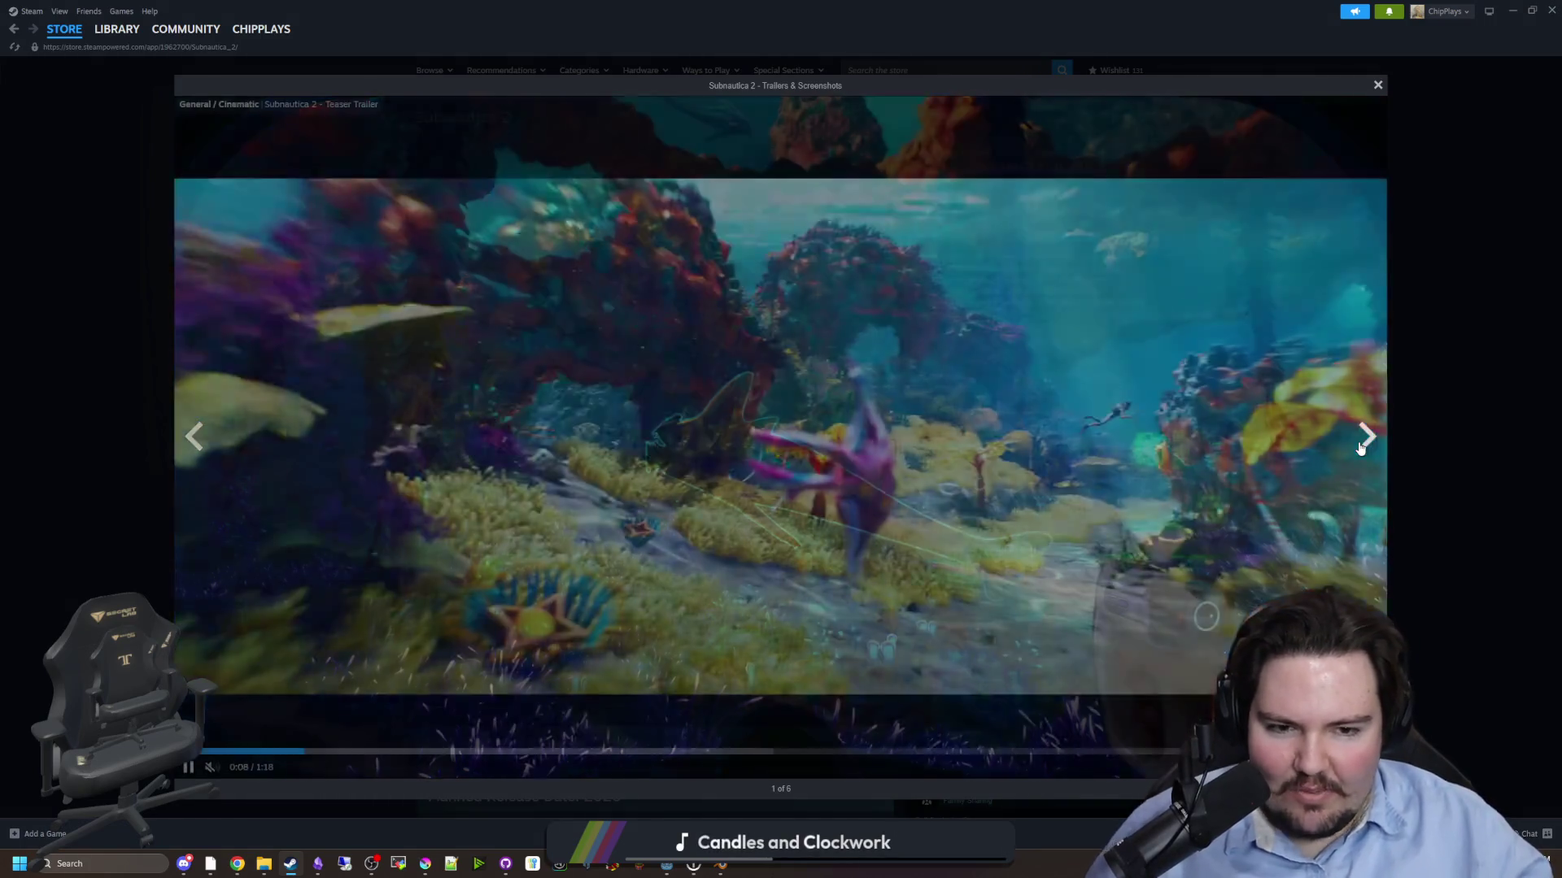
pyautogui.click(1361, 448)
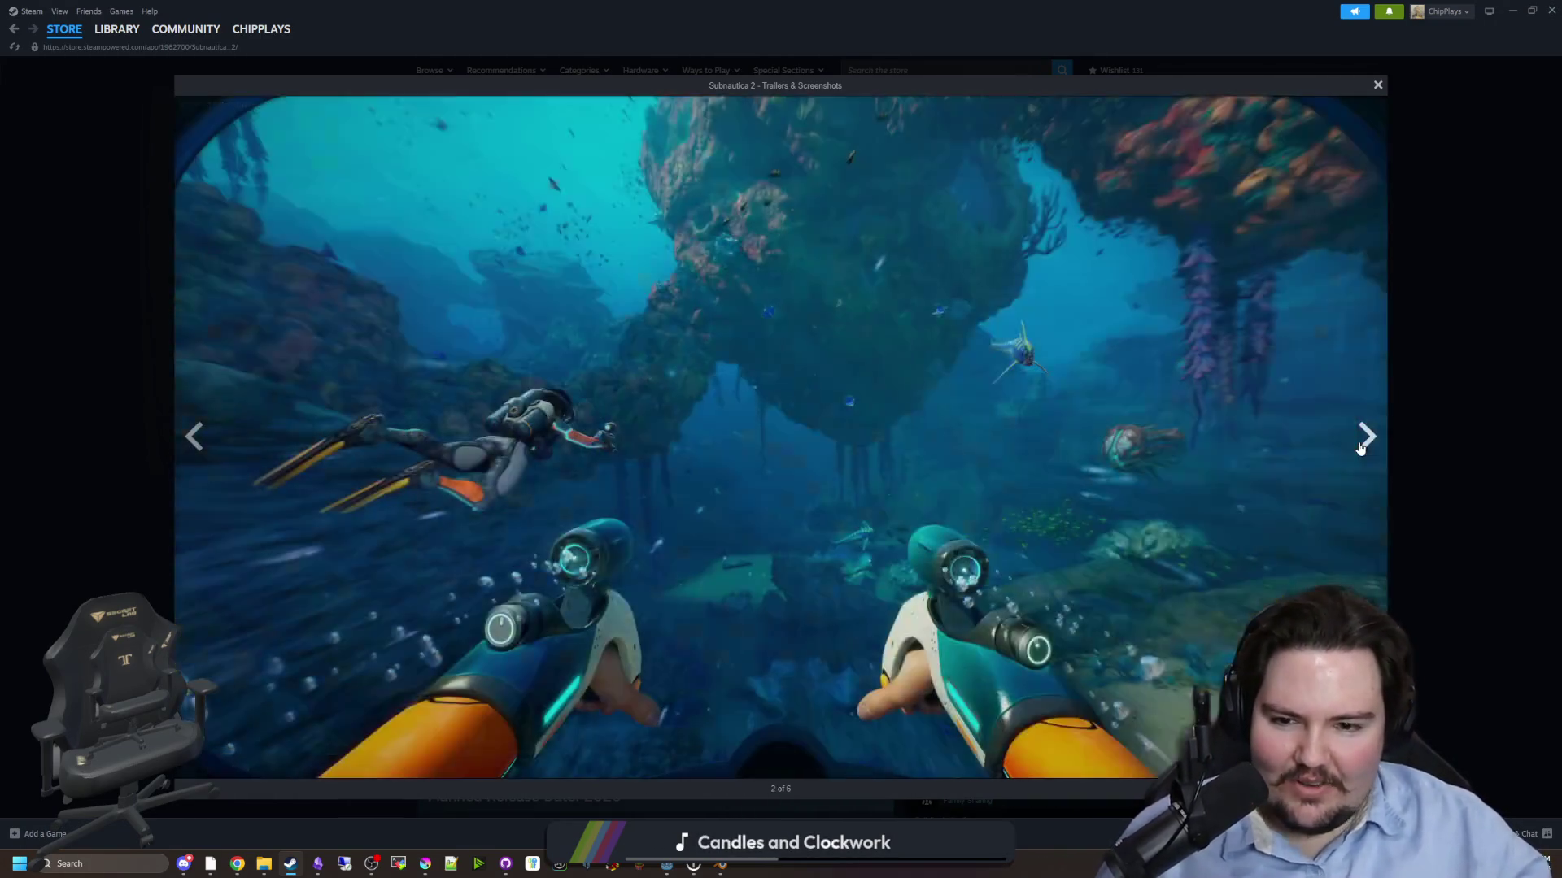
pyautogui.click(1360, 448)
pyautogui.click(1360, 448)
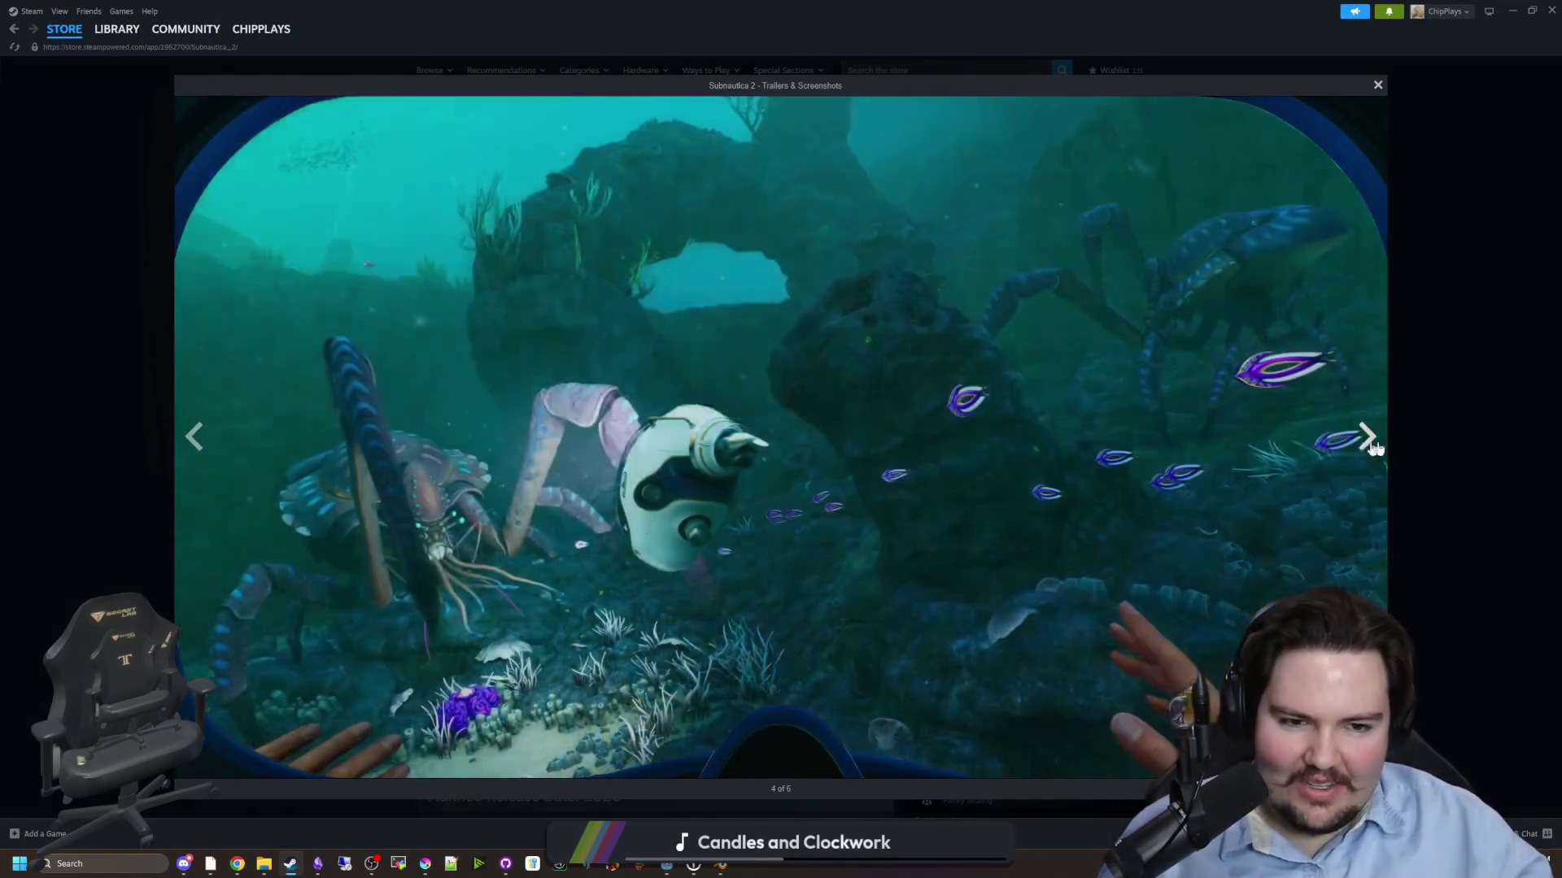
pyautogui.press('Escape')
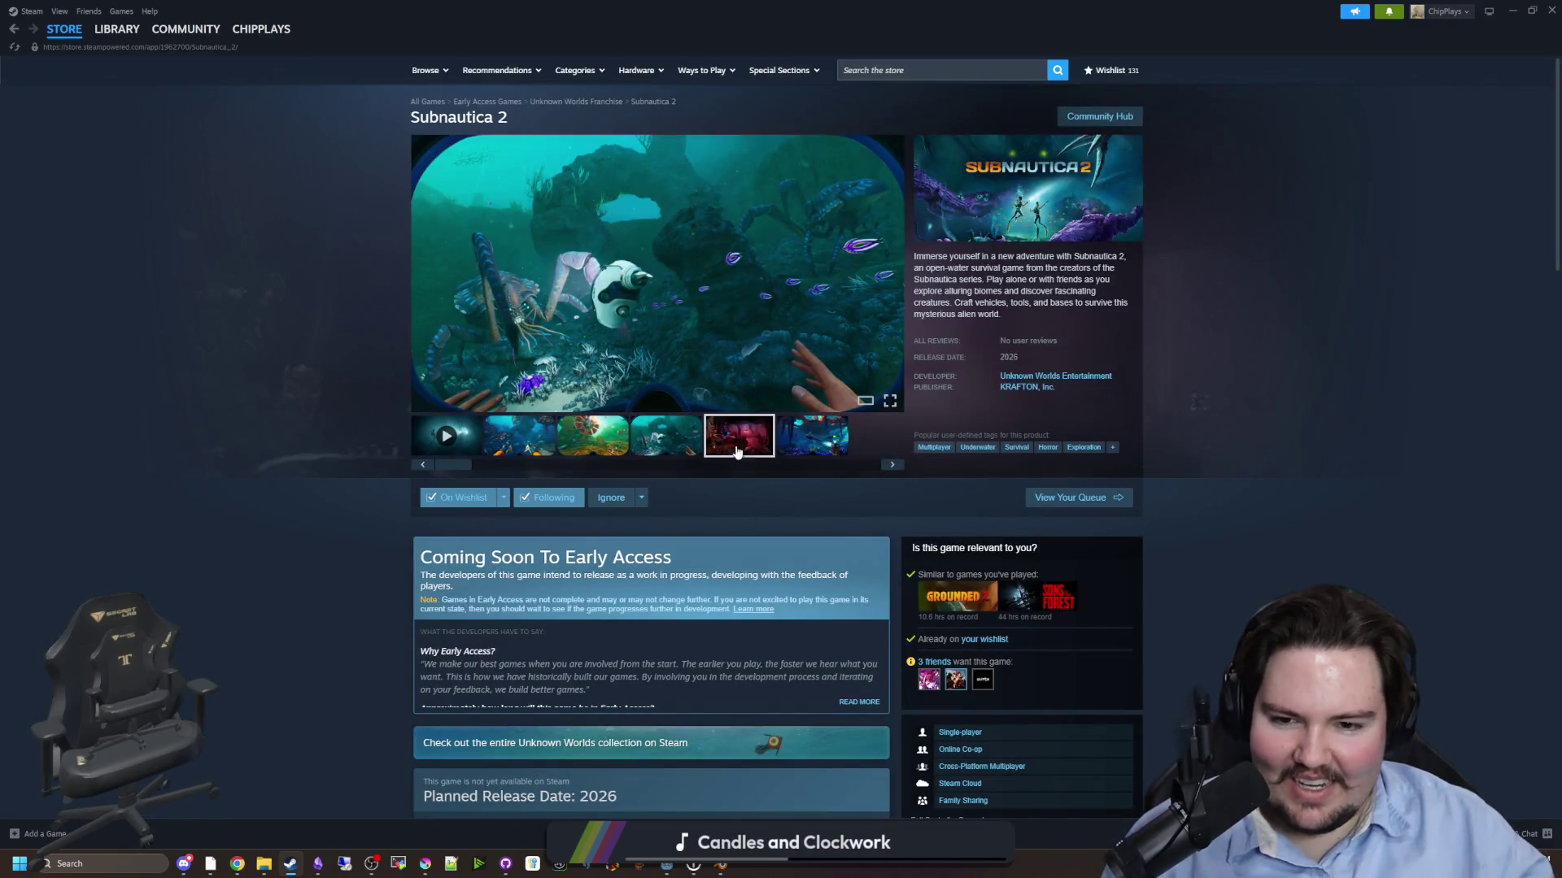
# - Step the Subnautica 2 media preview to the divers shot and browse screenshots full size
pyautogui.click(892, 464)
pyautogui.click(892, 465)
pyautogui.click(892, 464)
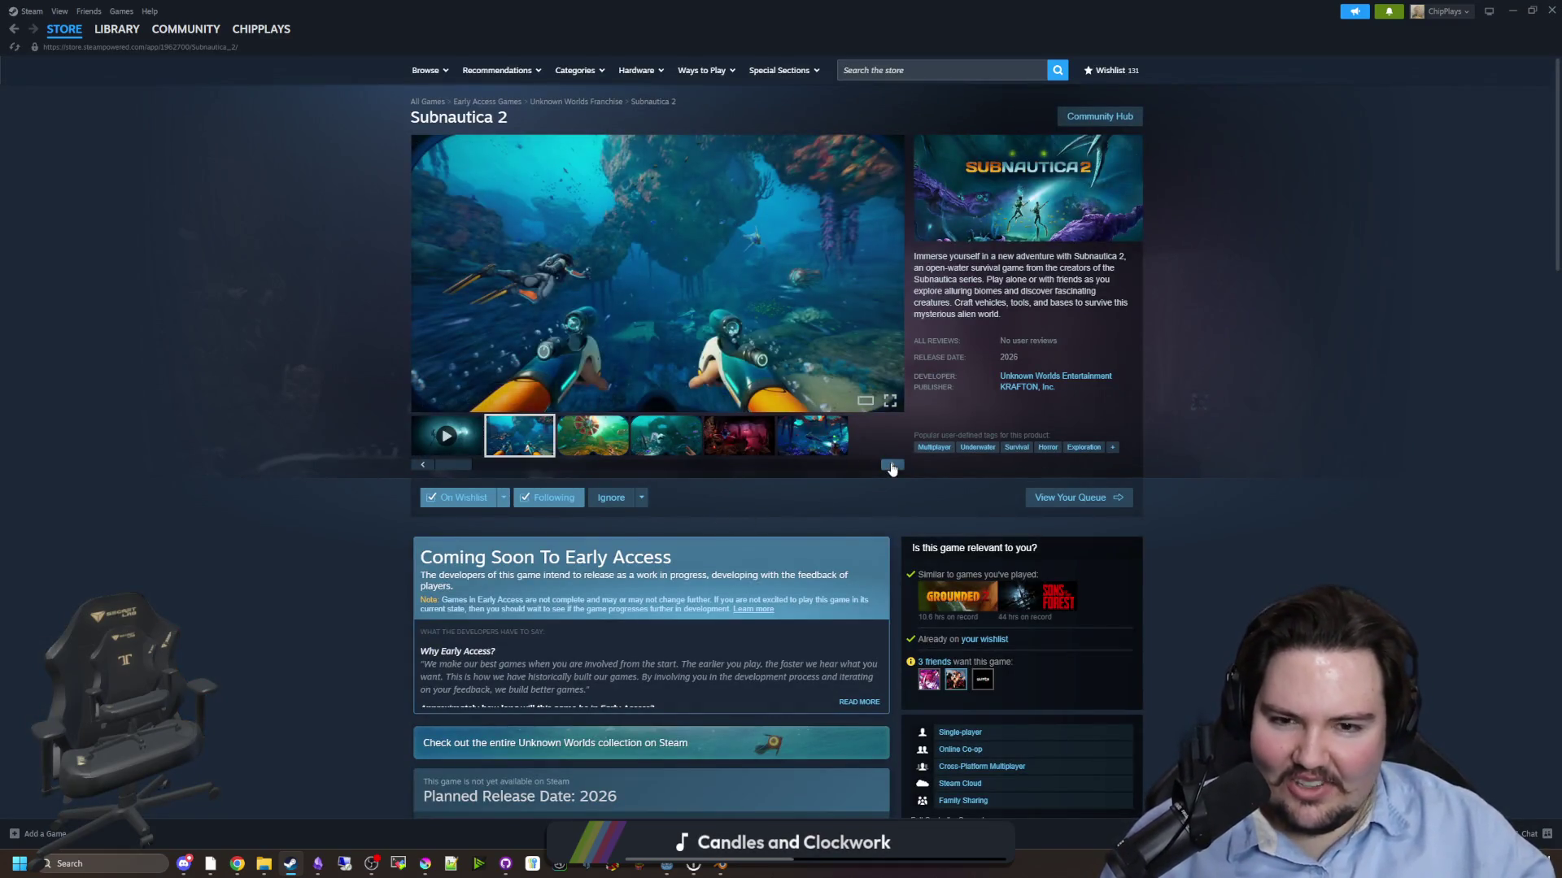
pyautogui.click(710, 301)
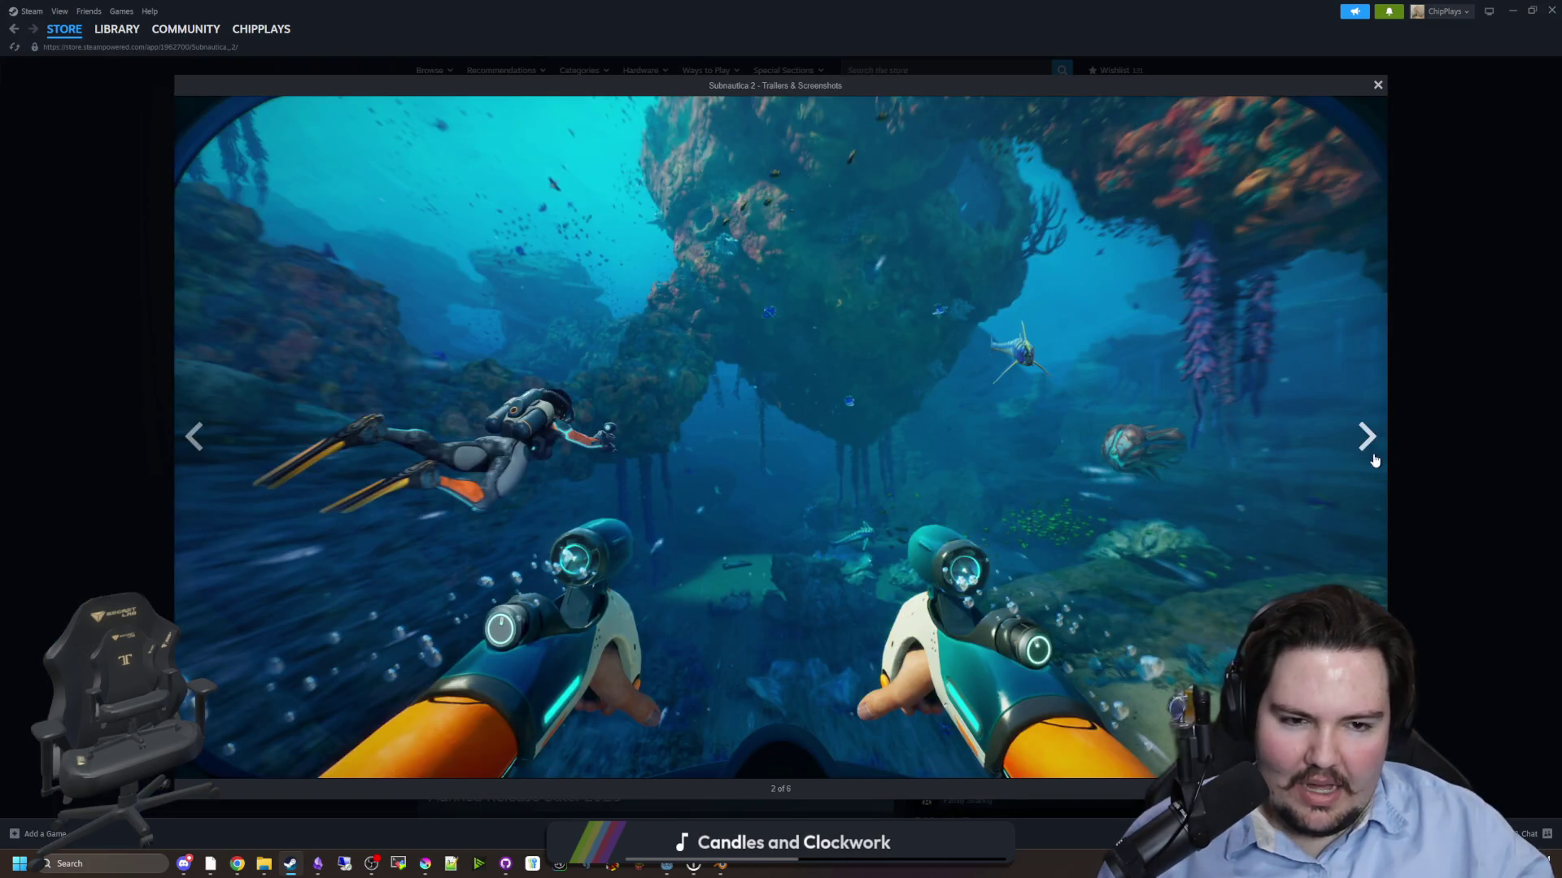
pyautogui.click(1373, 461)
pyautogui.click(1373, 460)
pyautogui.click(1423, 452)
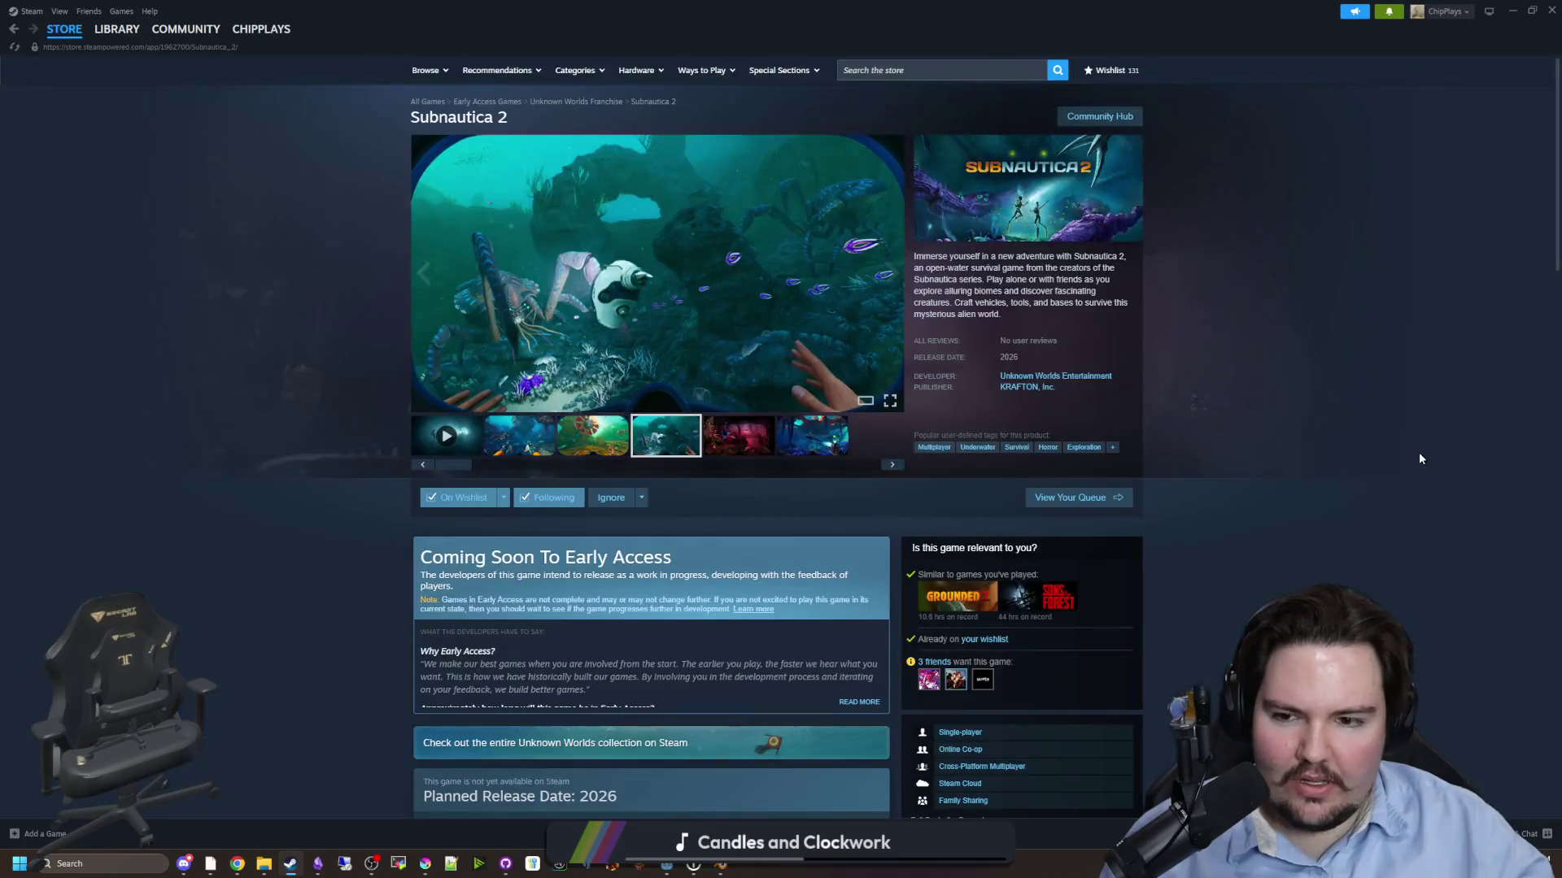
# - Expand the full Why Early Access text and scroll through the rest of the page
pyautogui.scroll(-3, 688, 508)
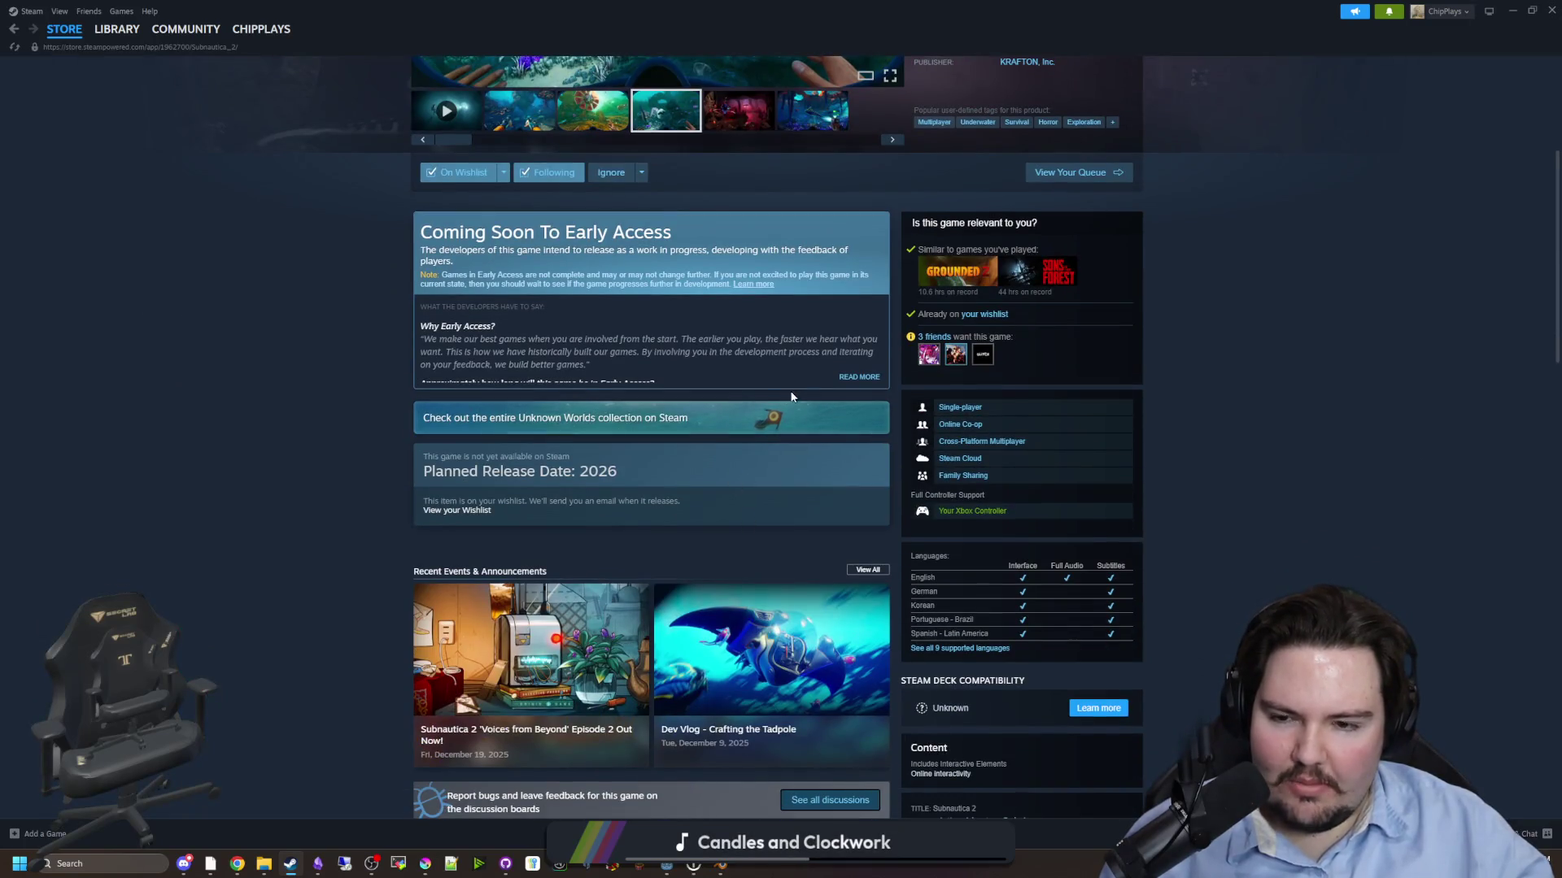
pyautogui.click(859, 379)
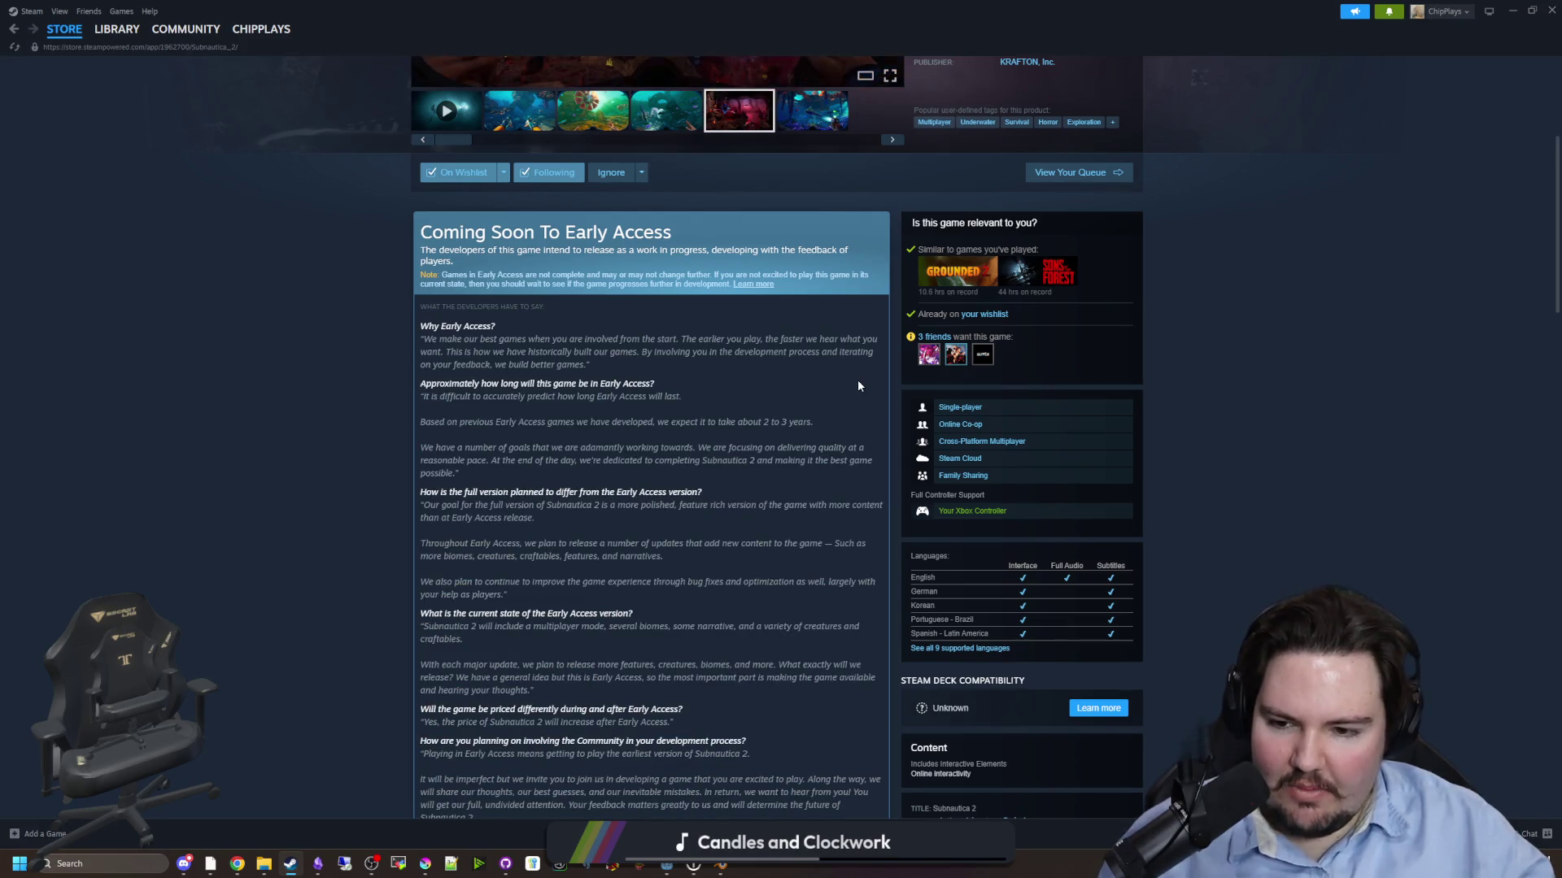
pyautogui.scroll(-8, 630, 384)
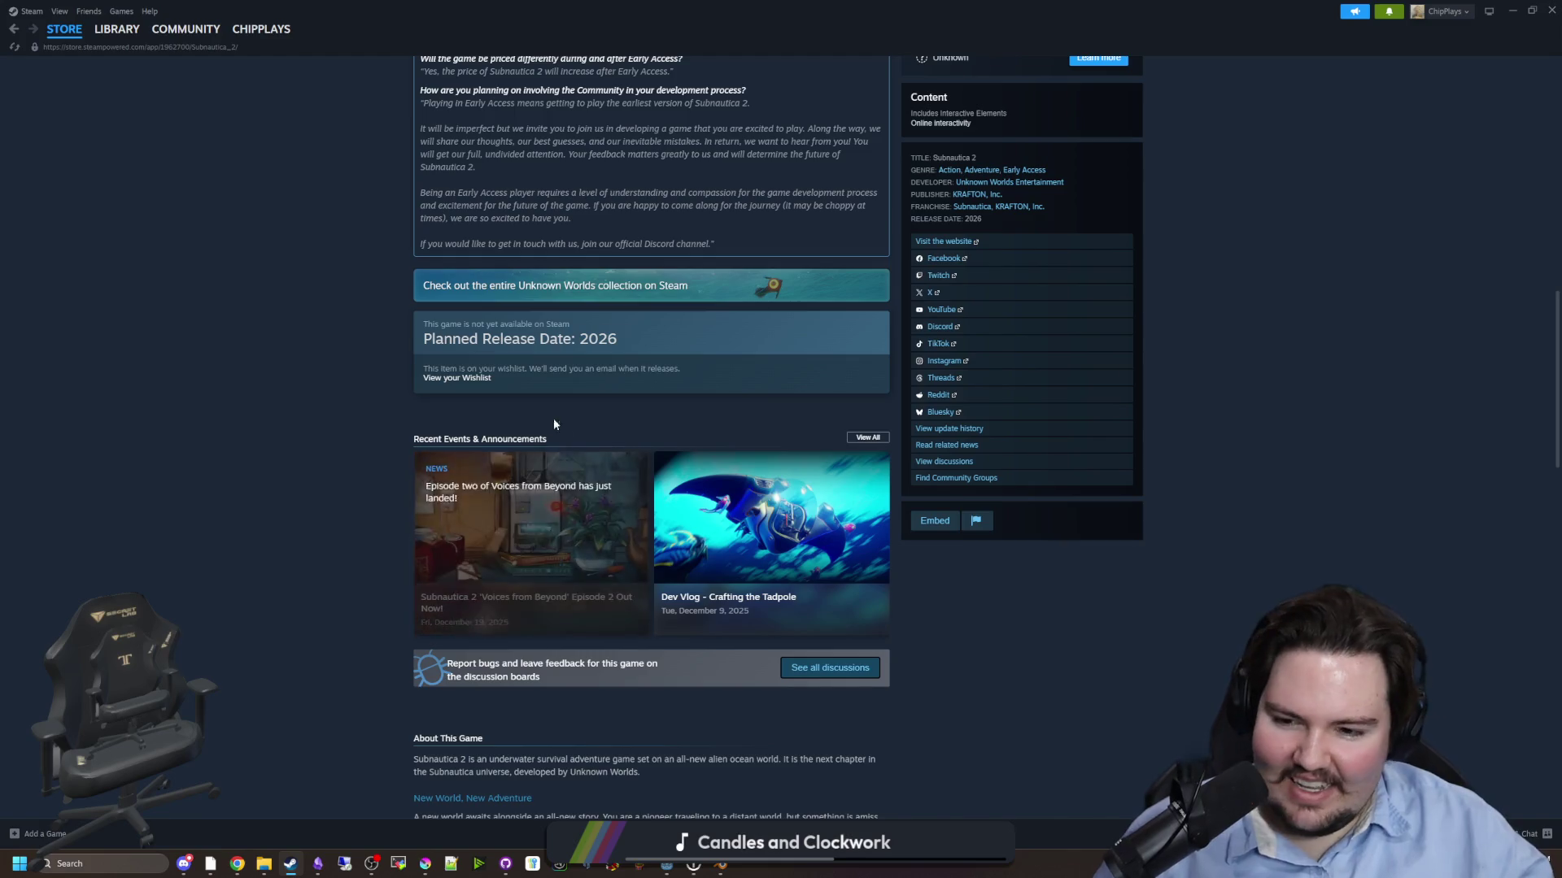
pyautogui.scroll(-2, 431, 428)
pyautogui.scroll(-3, 308, 443)
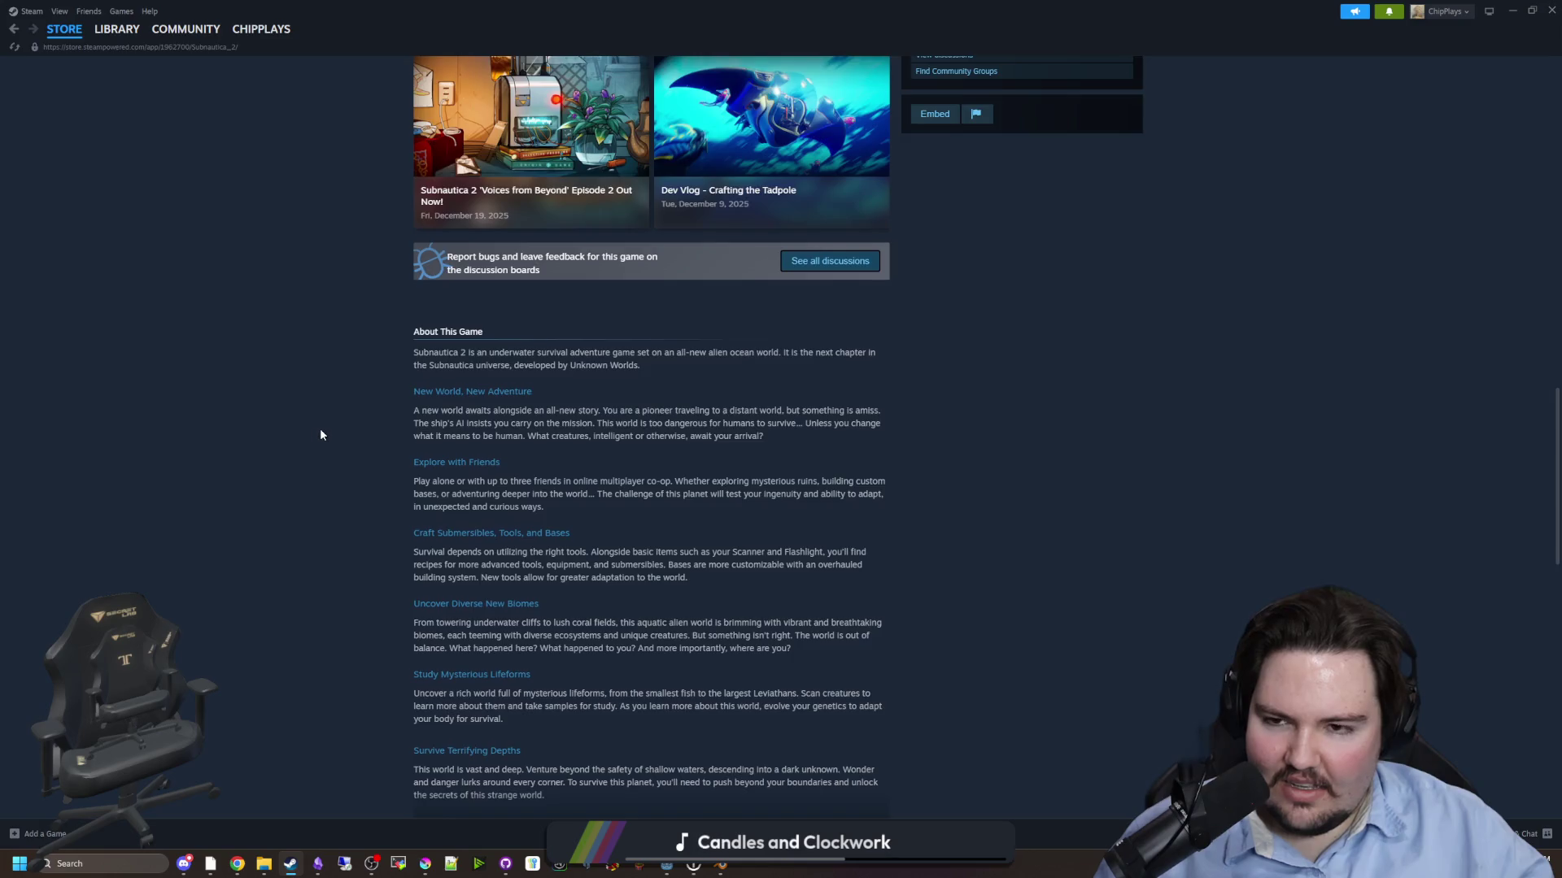
pyautogui.scroll(4, 320, 434)
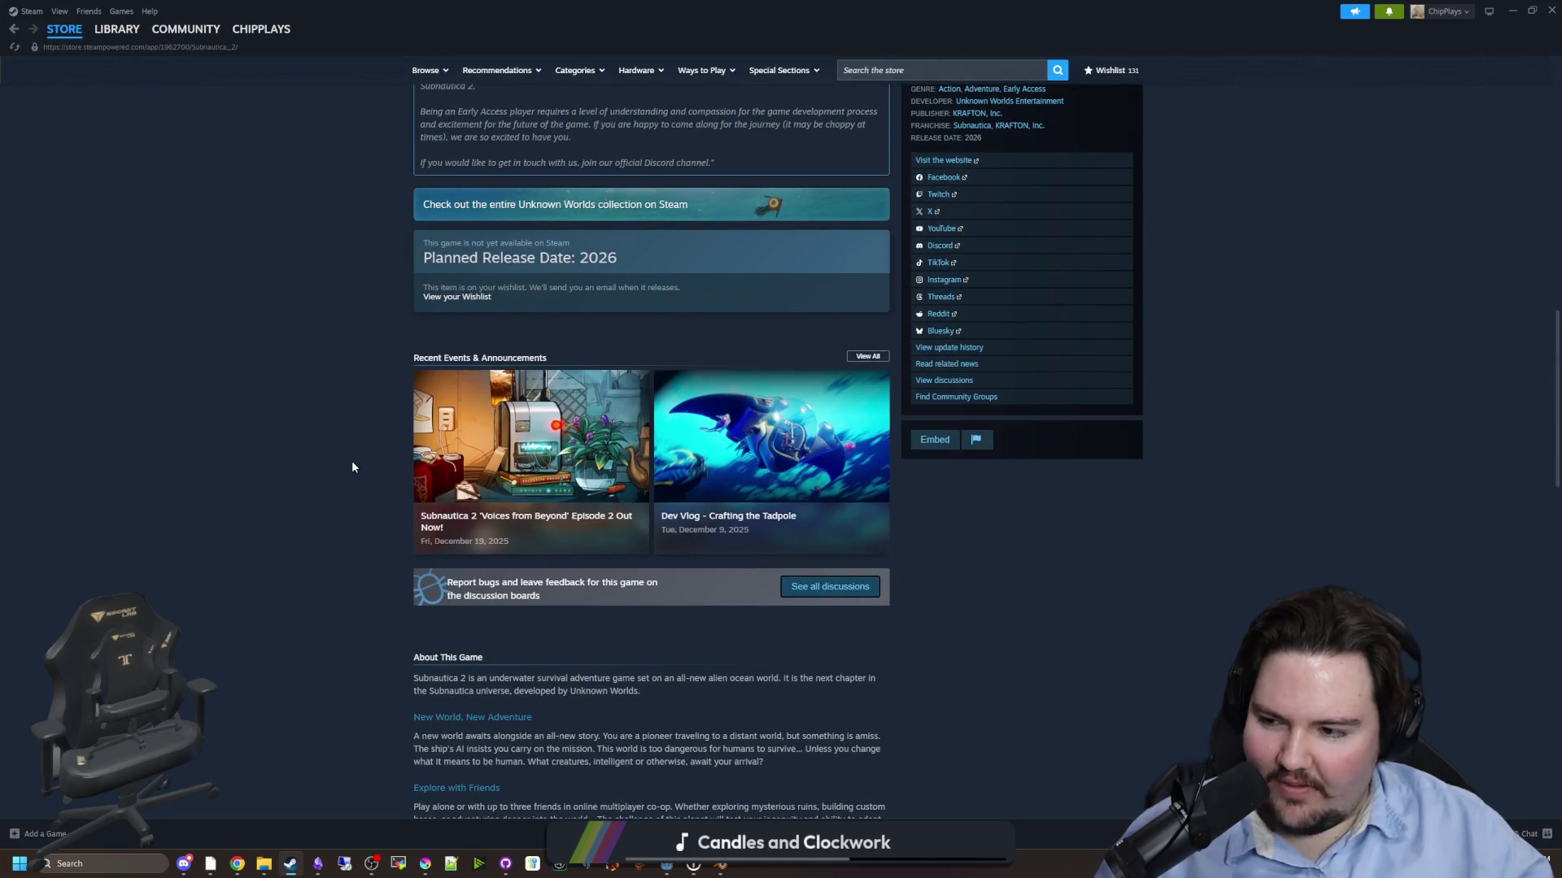
pyautogui.scroll(8, 352, 465)
pyautogui.scroll(3, 351, 467)
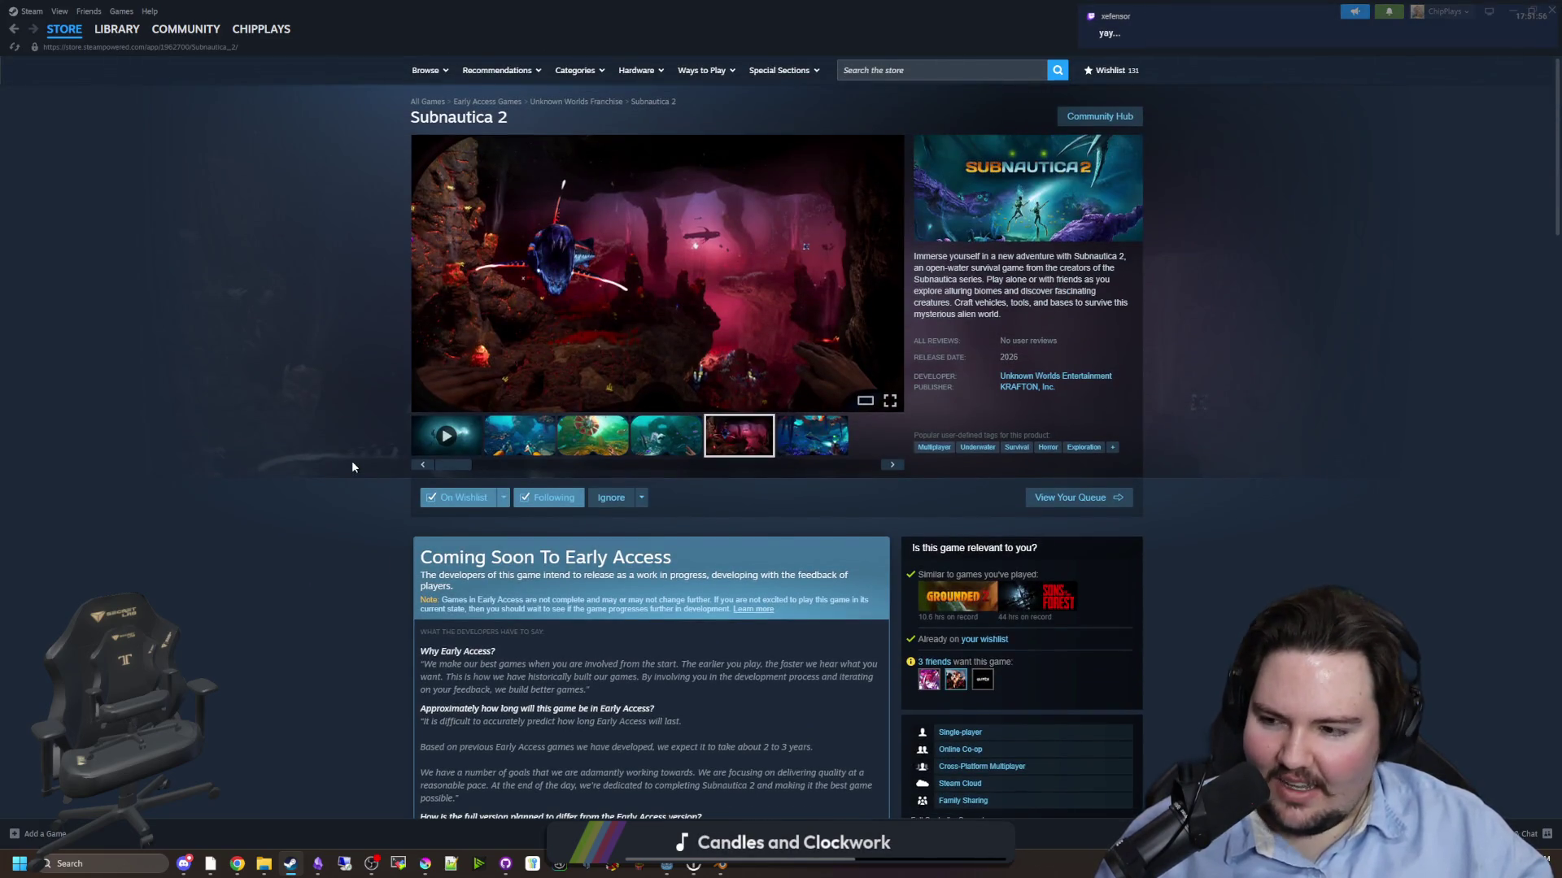
# - Step the Subnautica 2 carousel past the trailer to the green screenshot and view it fullscreen
pyautogui.click(892, 465)
pyautogui.click(892, 464)
pyautogui.click(892, 465)
pyautogui.click(892, 464)
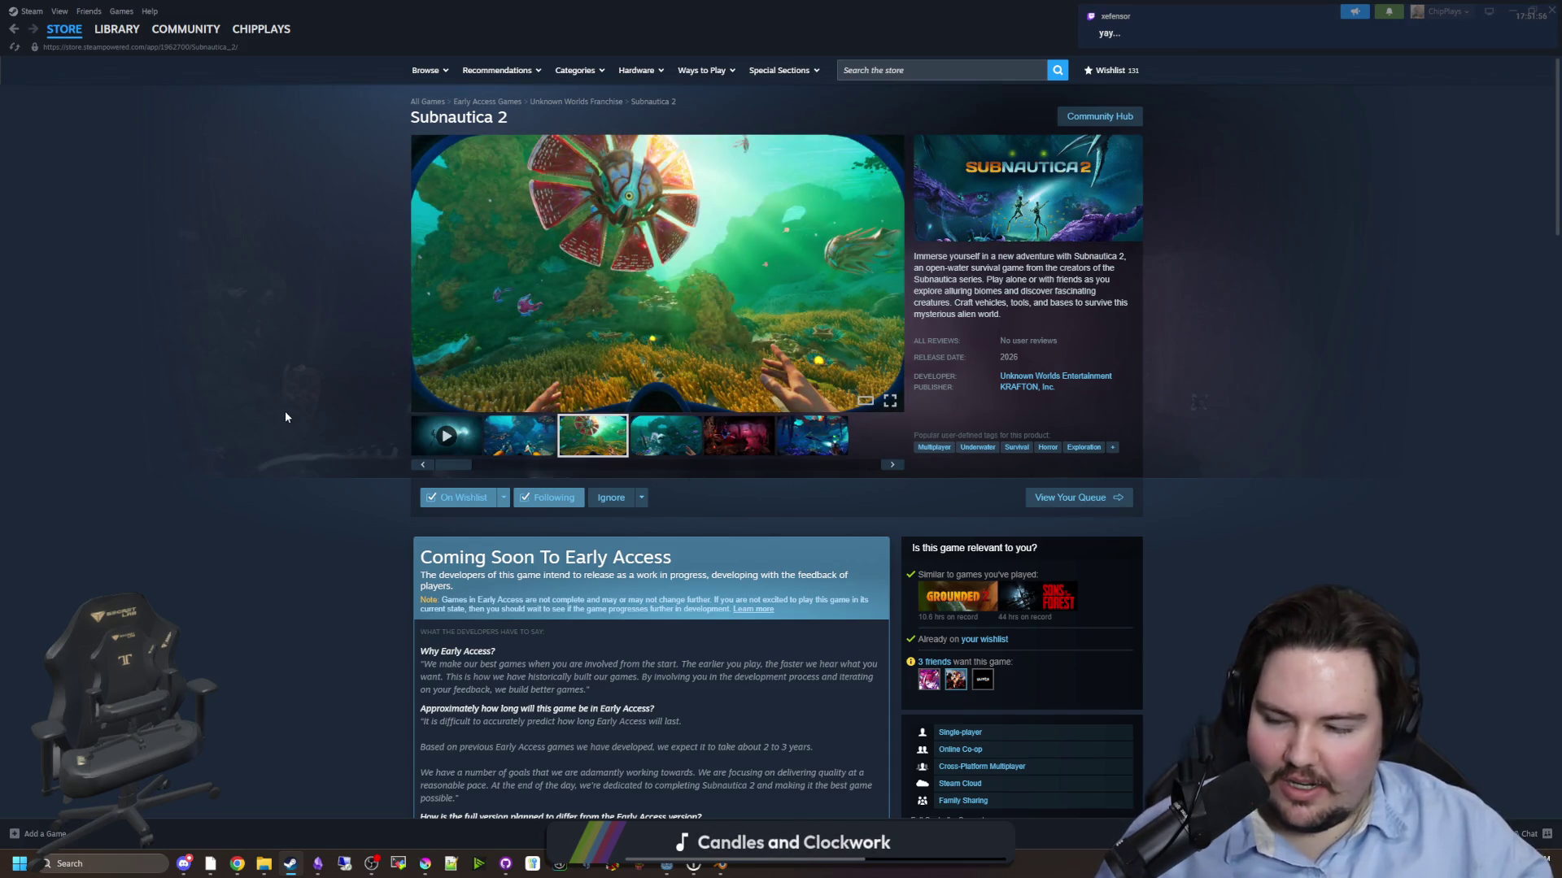
pyautogui.click(656, 377)
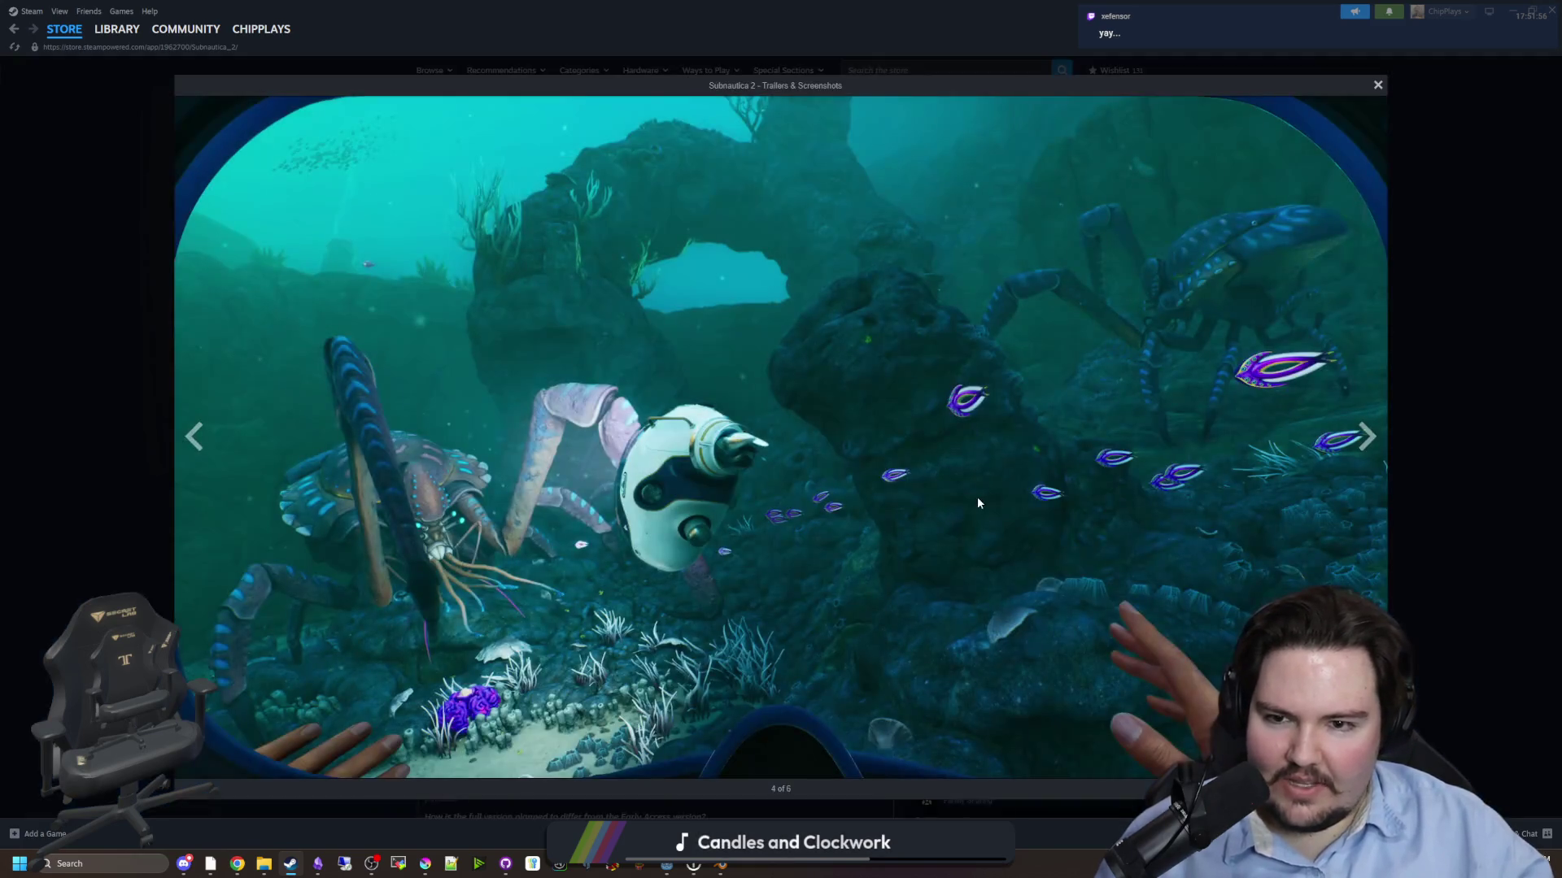
# - Cycle twice through all six screenshots and the teaser trailer, then go back to the wishlist
pyautogui.click(1365, 437)
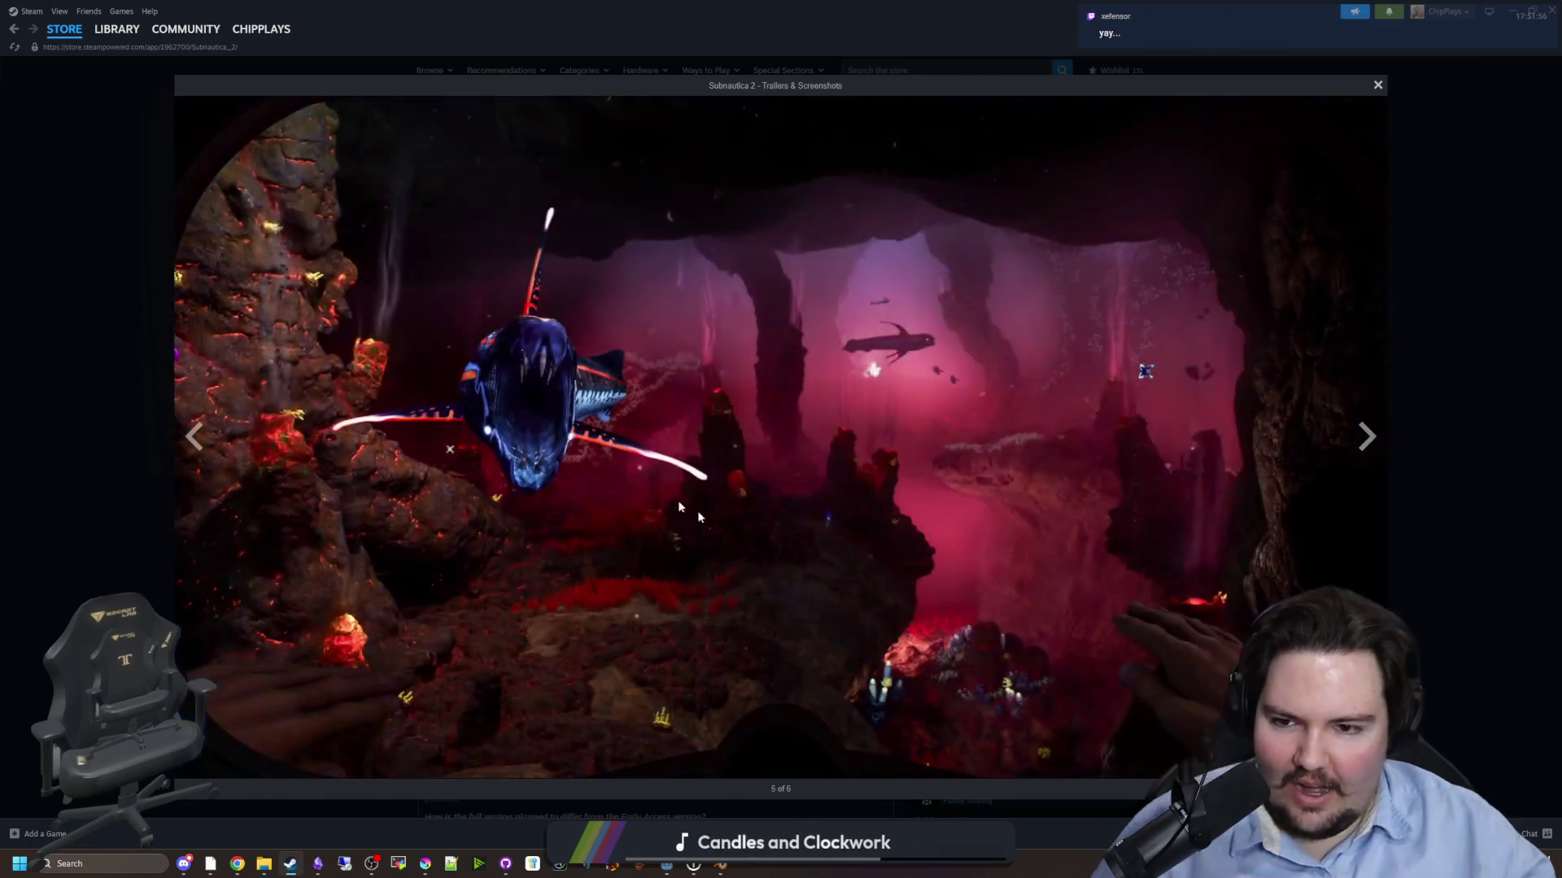
pyautogui.click(1367, 439)
pyautogui.click(1368, 439)
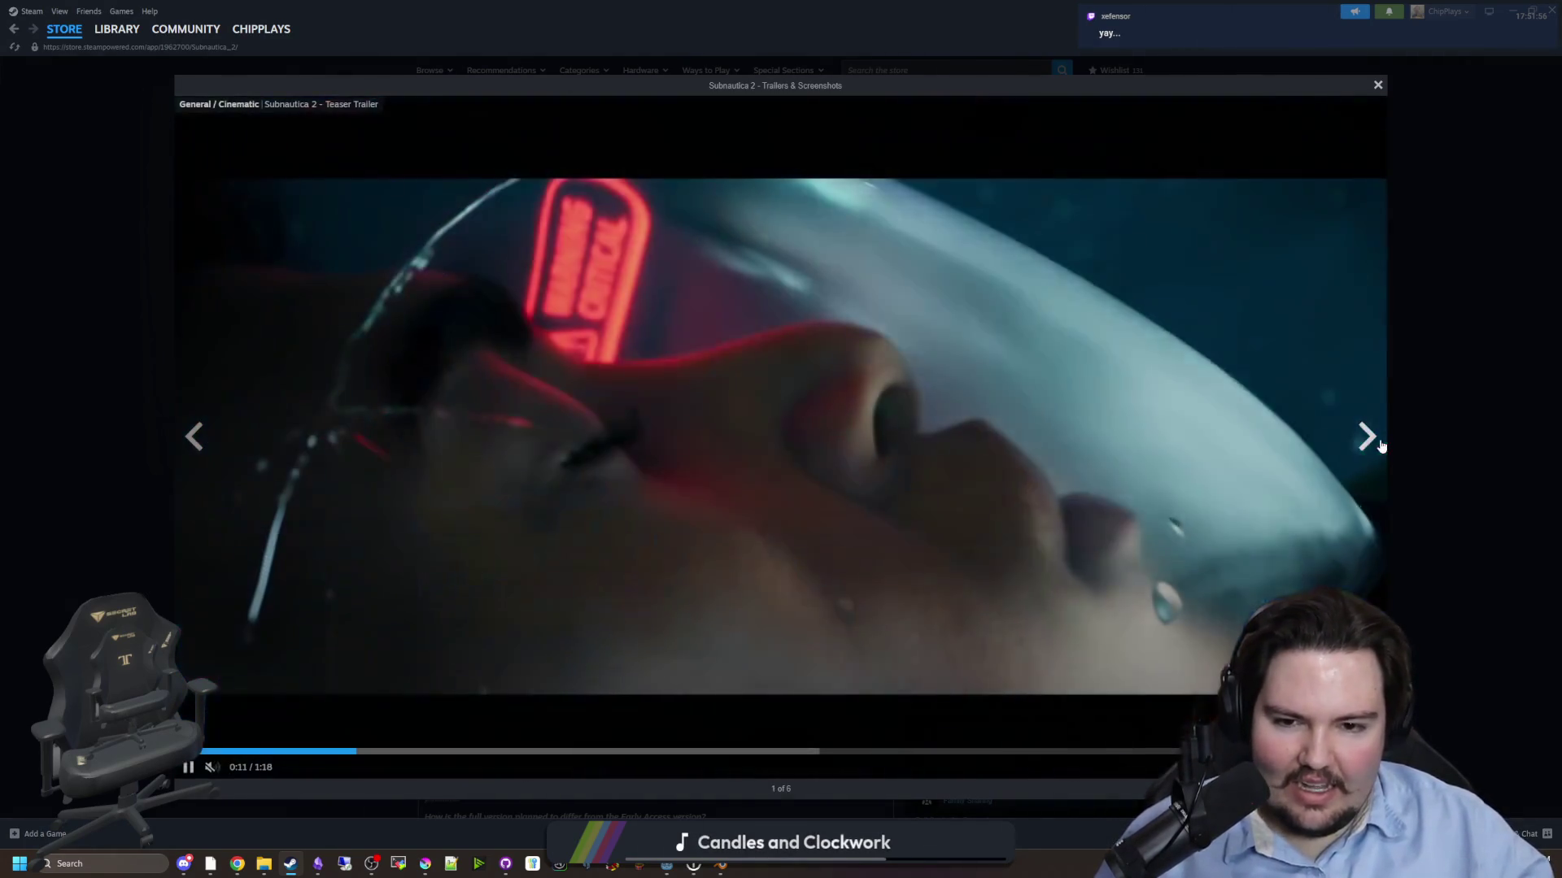
pyautogui.click(1381, 445)
pyautogui.click(1380, 446)
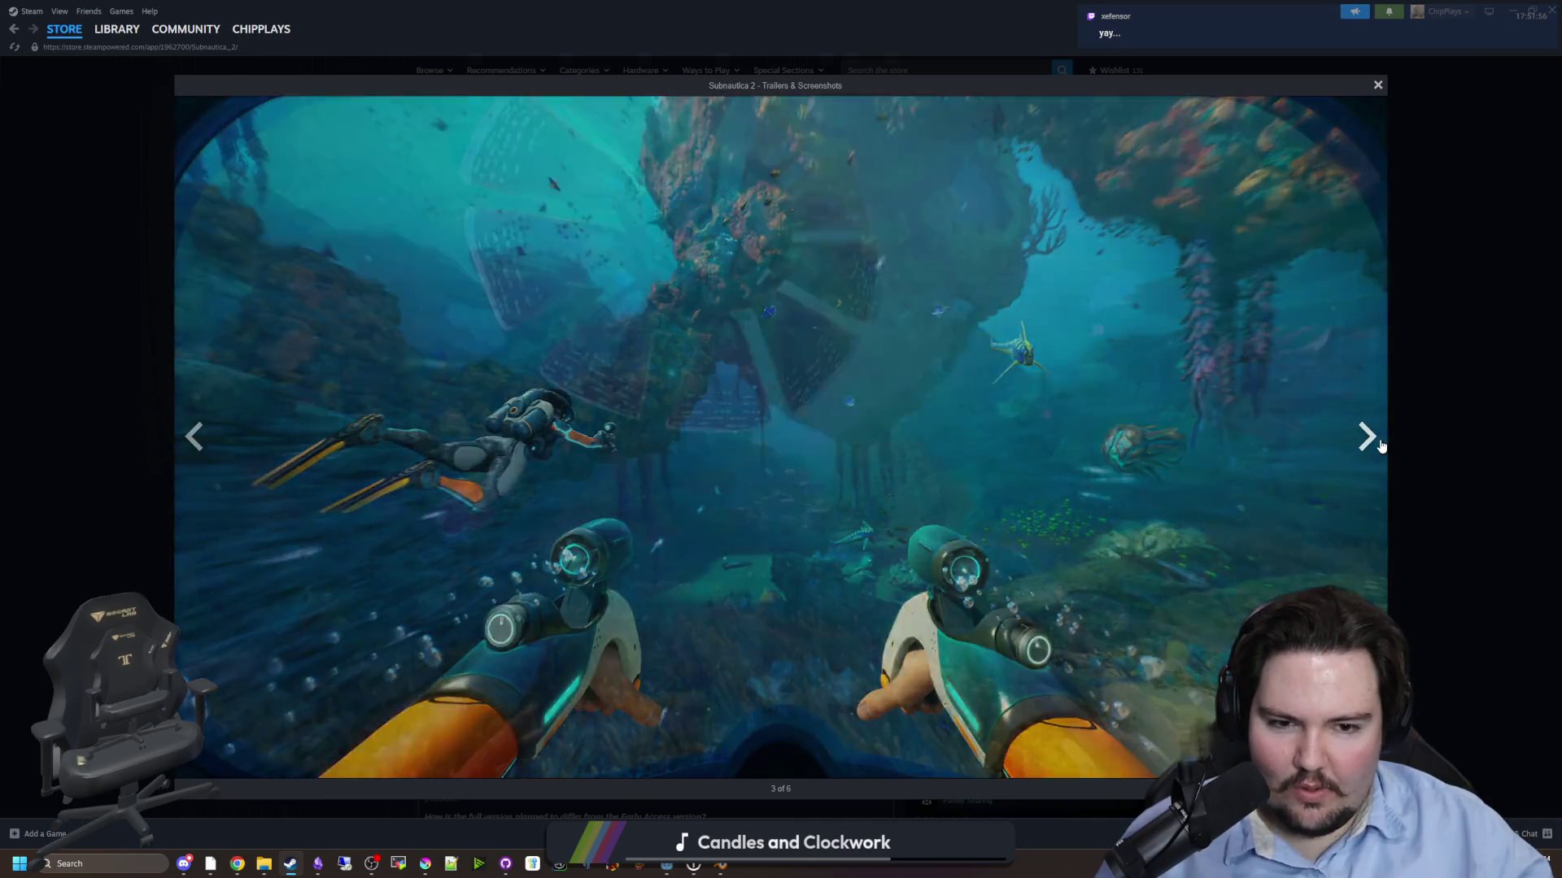
pyautogui.click(1380, 446)
pyautogui.click(1380, 445)
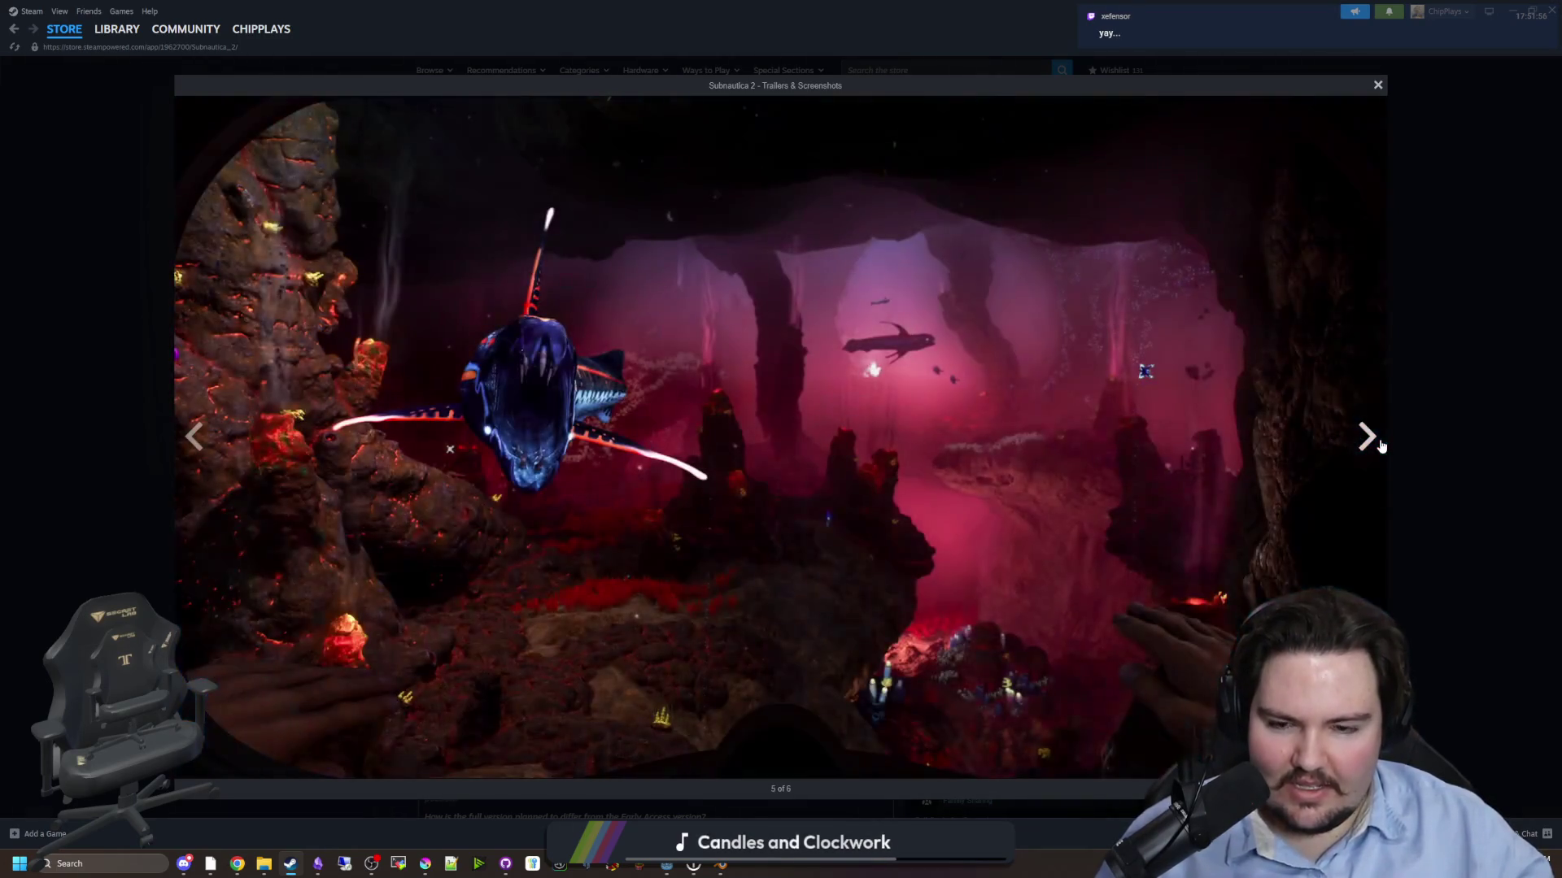
pyautogui.click(1380, 446)
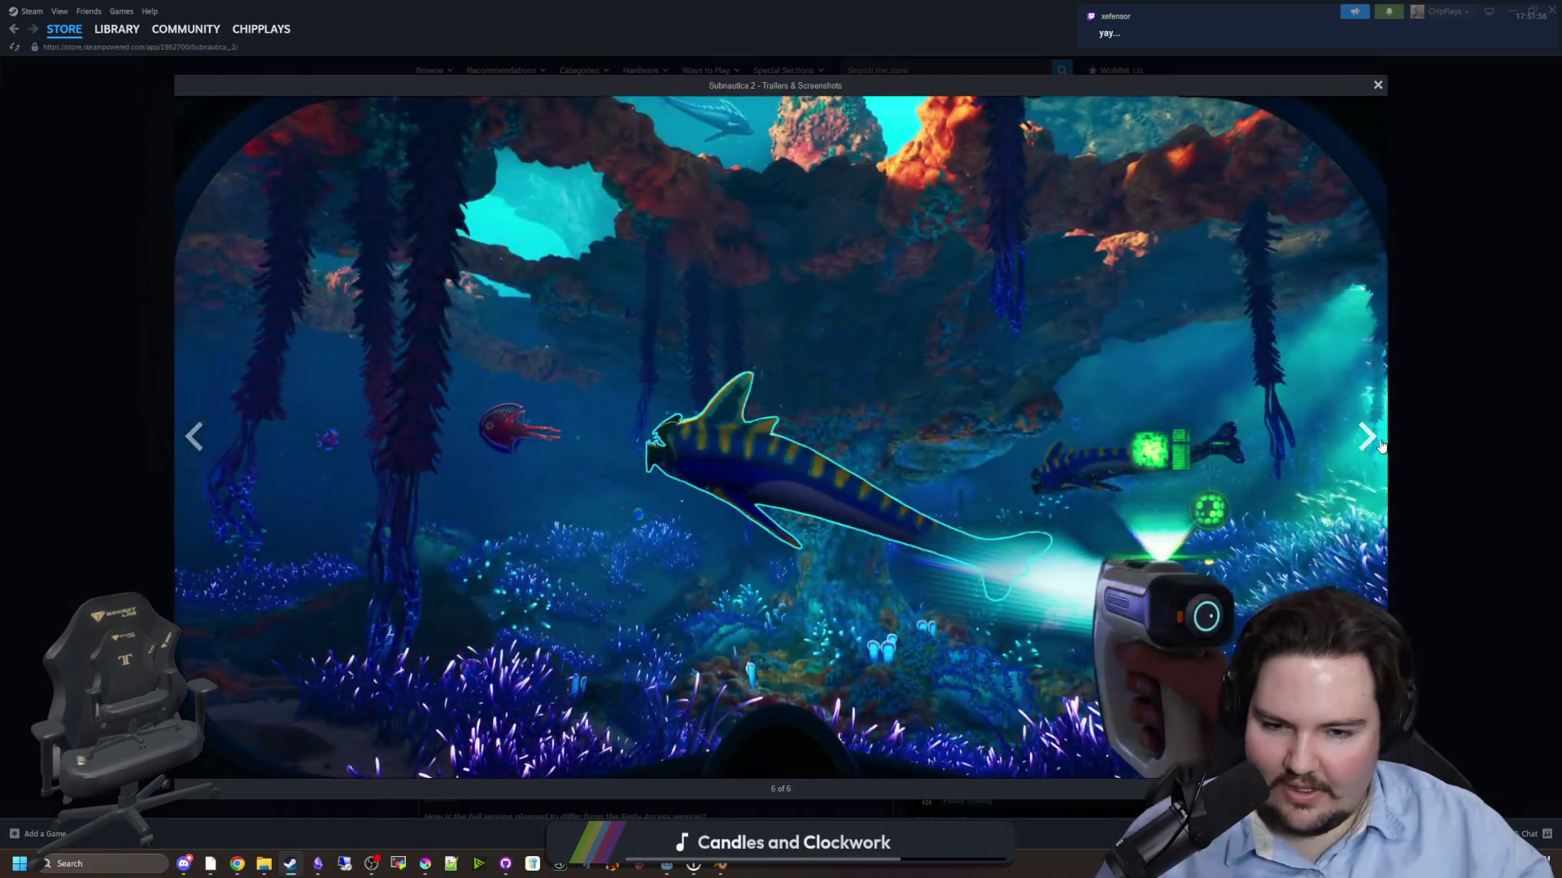
pyautogui.click(1381, 445)
pyautogui.click(1380, 445)
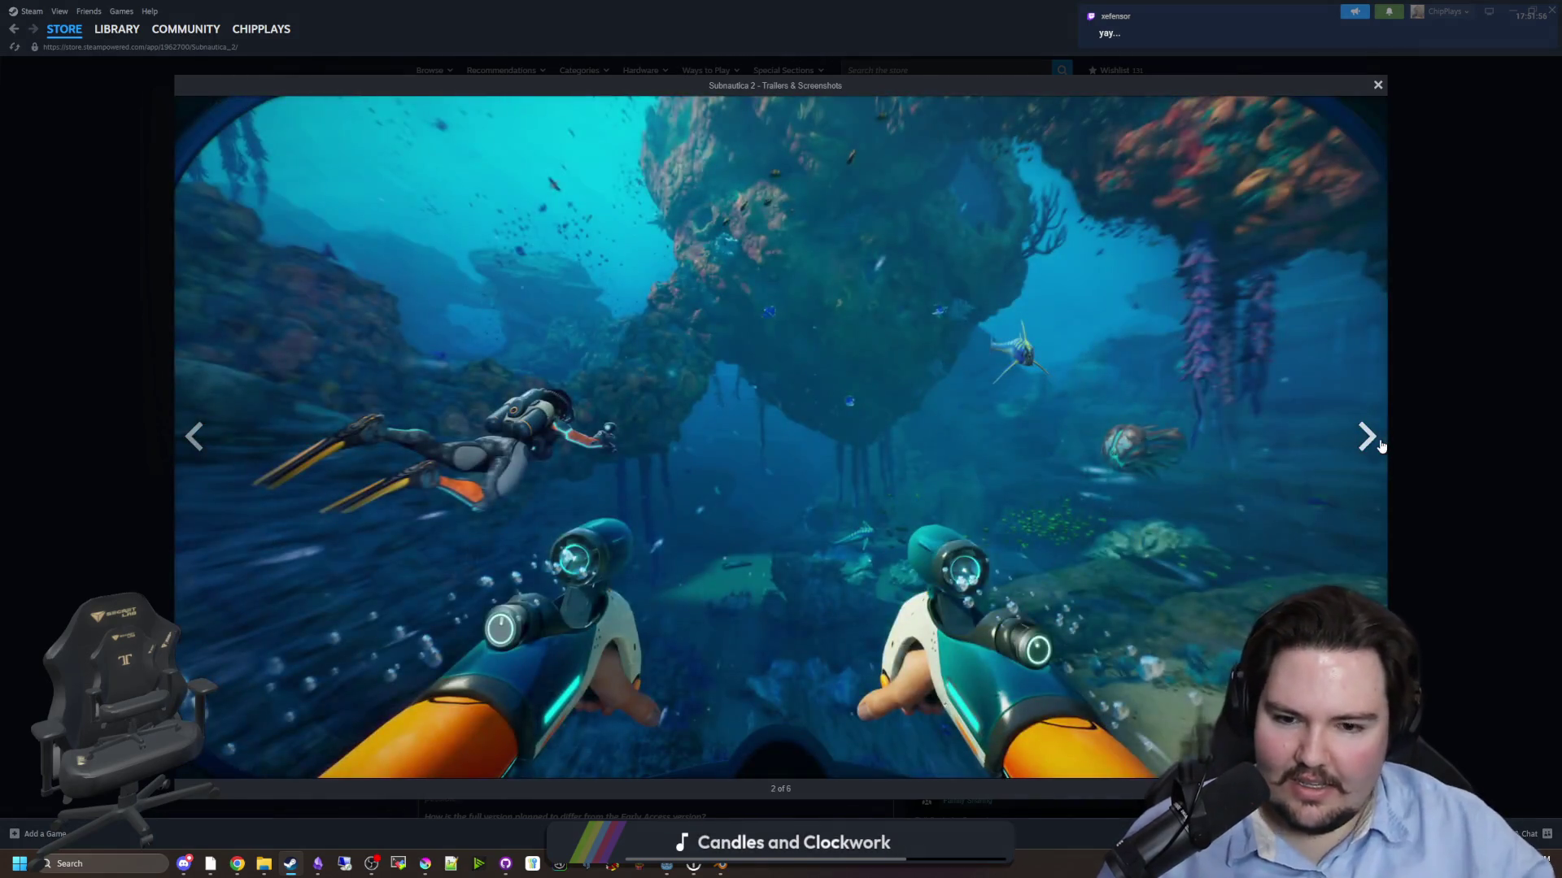
pyautogui.click(1381, 446)
pyautogui.click(1380, 445)
pyautogui.click(1380, 446)
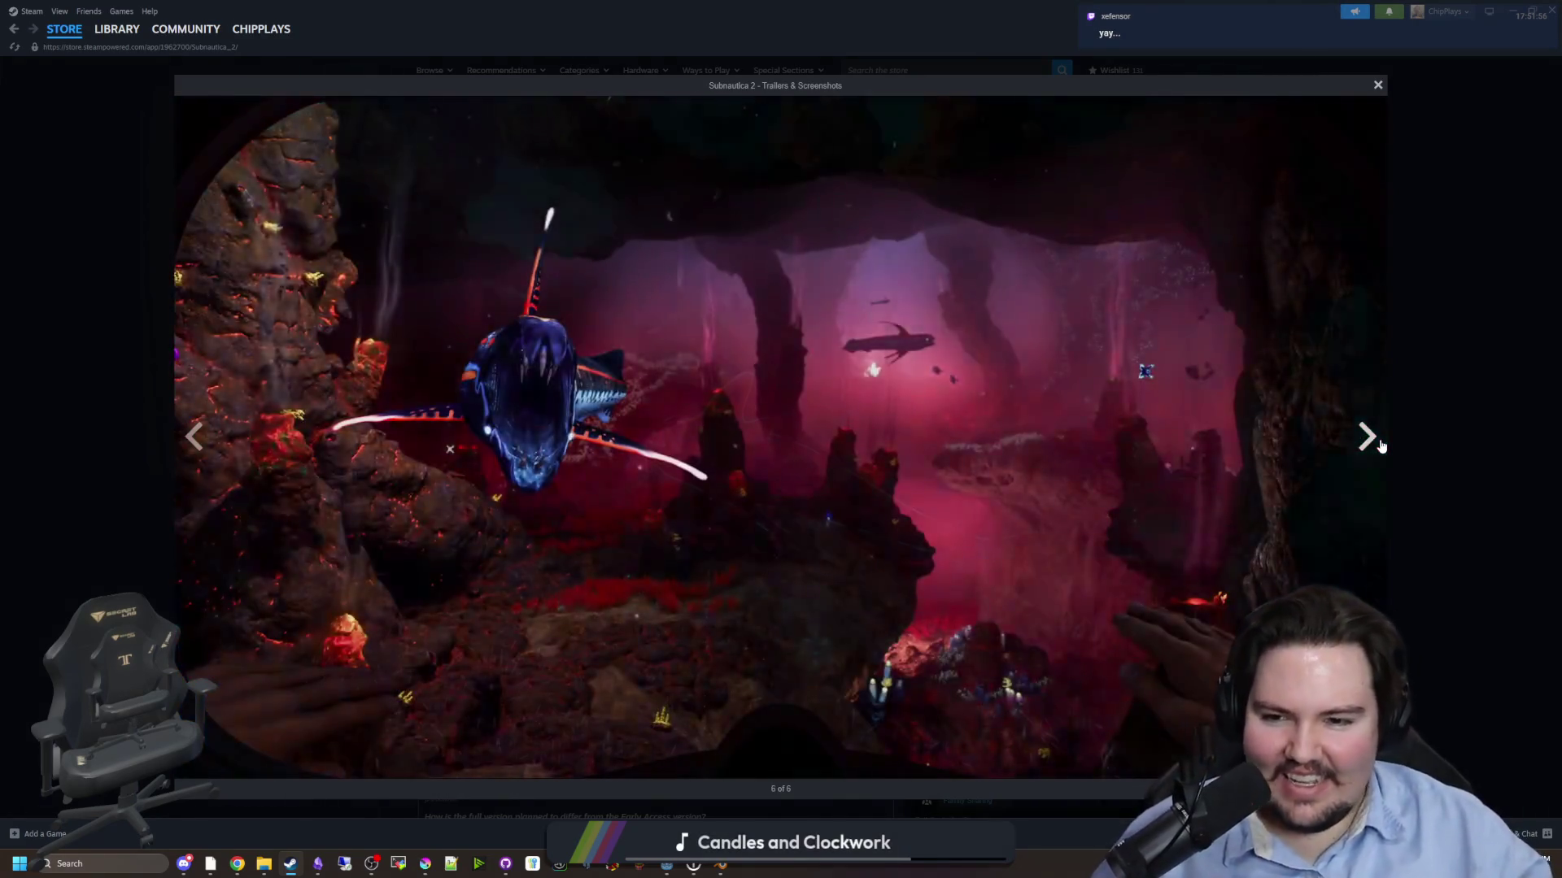
pyautogui.click(1380, 446)
pyautogui.click(1425, 426)
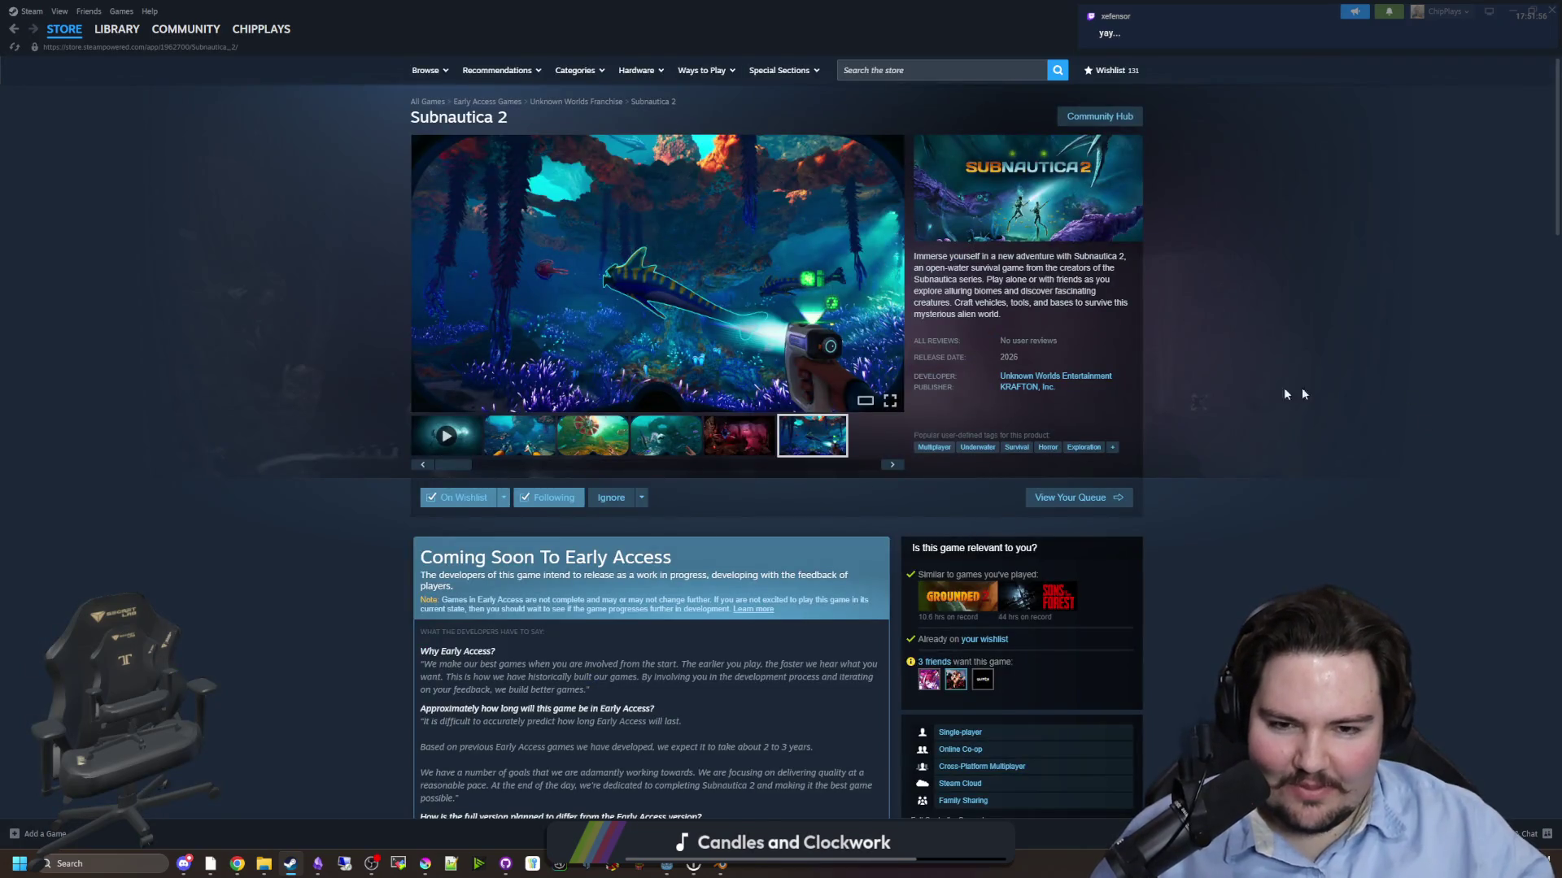
pyautogui.hotkey('alt', 'Left')
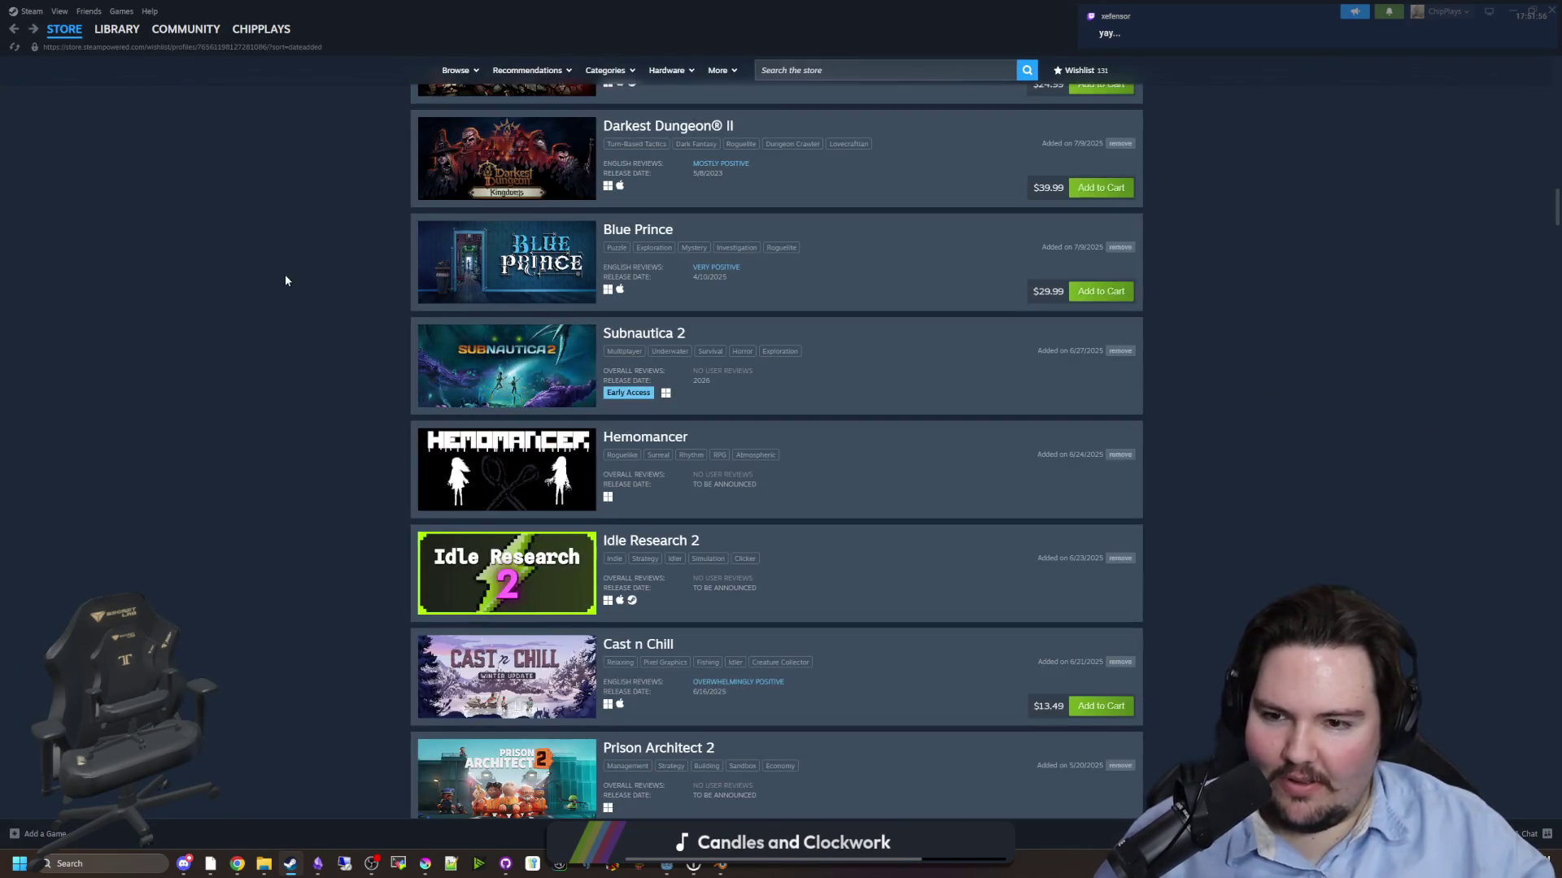
# - Search the store for Mewgenics and open its store page
pyautogui.scroll(-2, 286, 284)
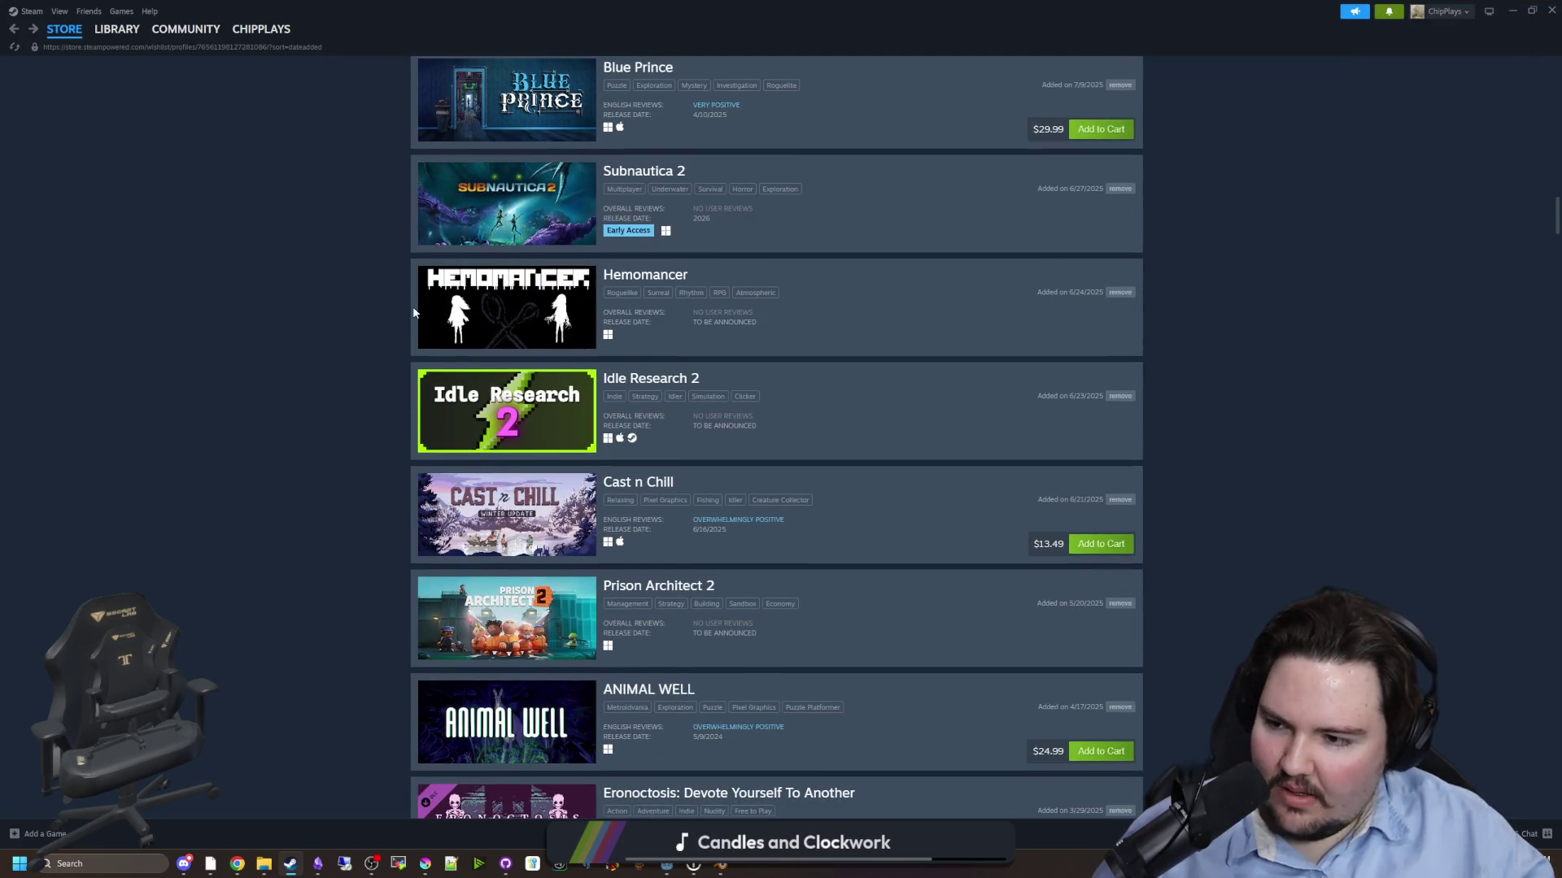
pyautogui.scroll(15, 802, 244)
pyautogui.click(817, 70)
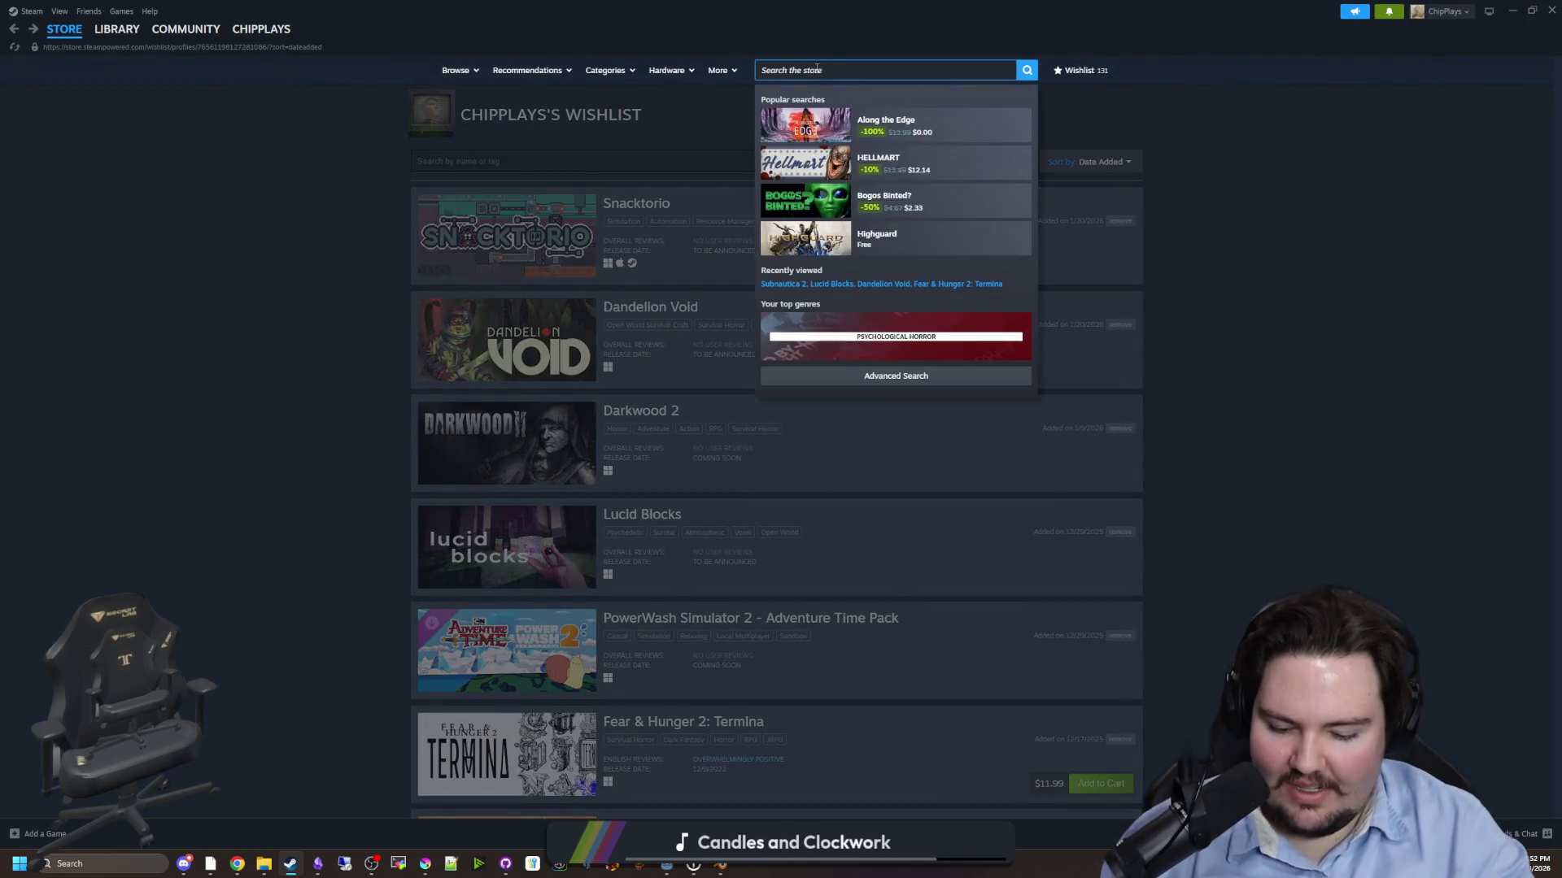
pyautogui.write('mewgenics')
pyautogui.click(824, 122)
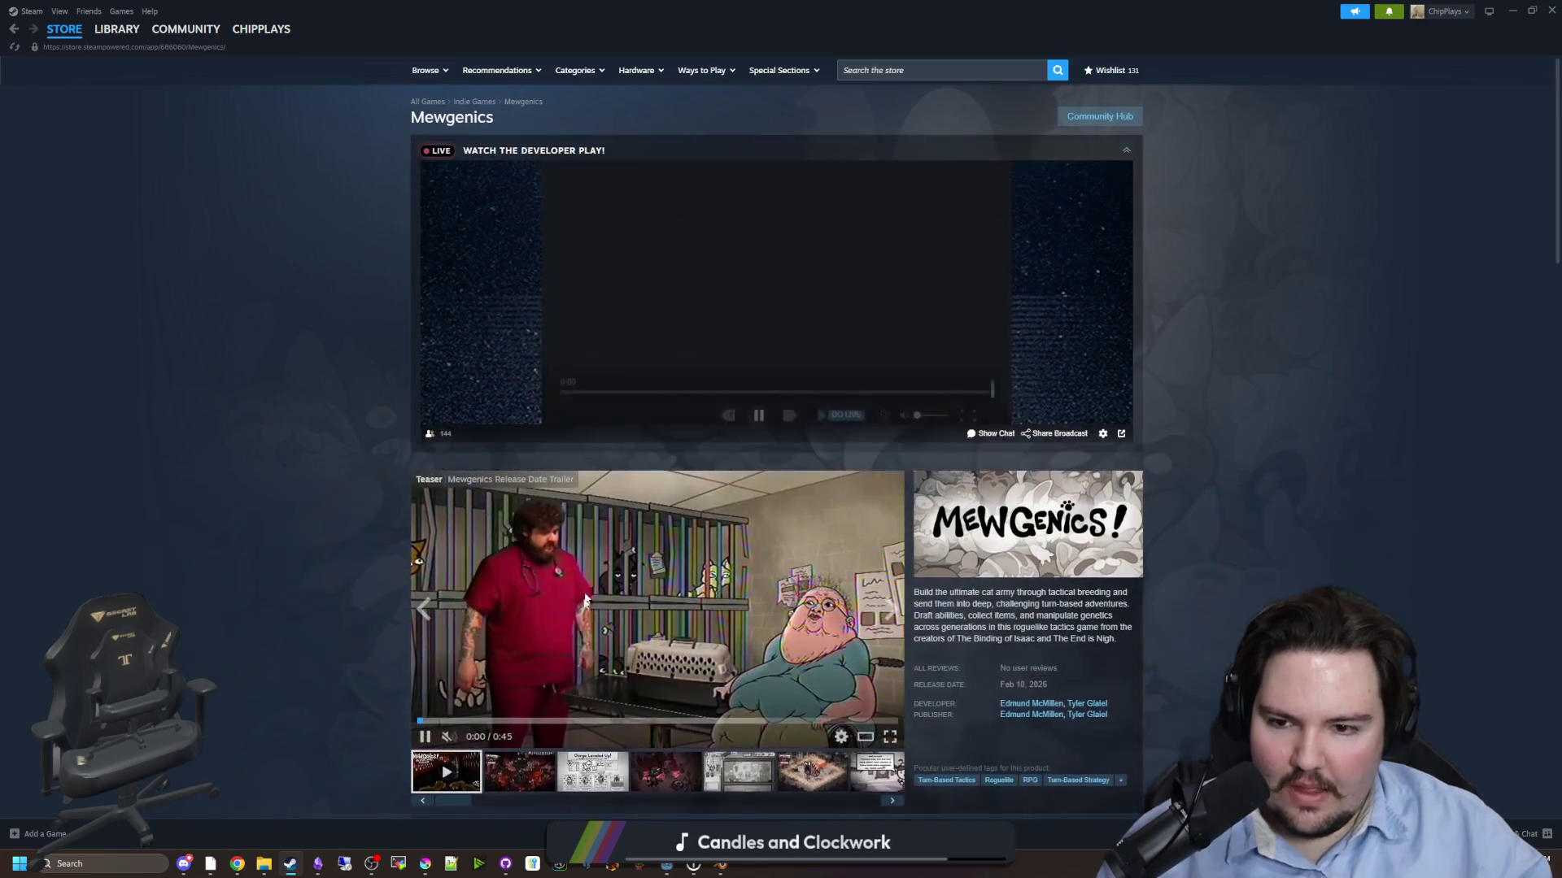
# - Browse the Mewgenics screenshots, including the Pyrophina, shop and battle shots
pyautogui.scroll(-1, 631, 669)
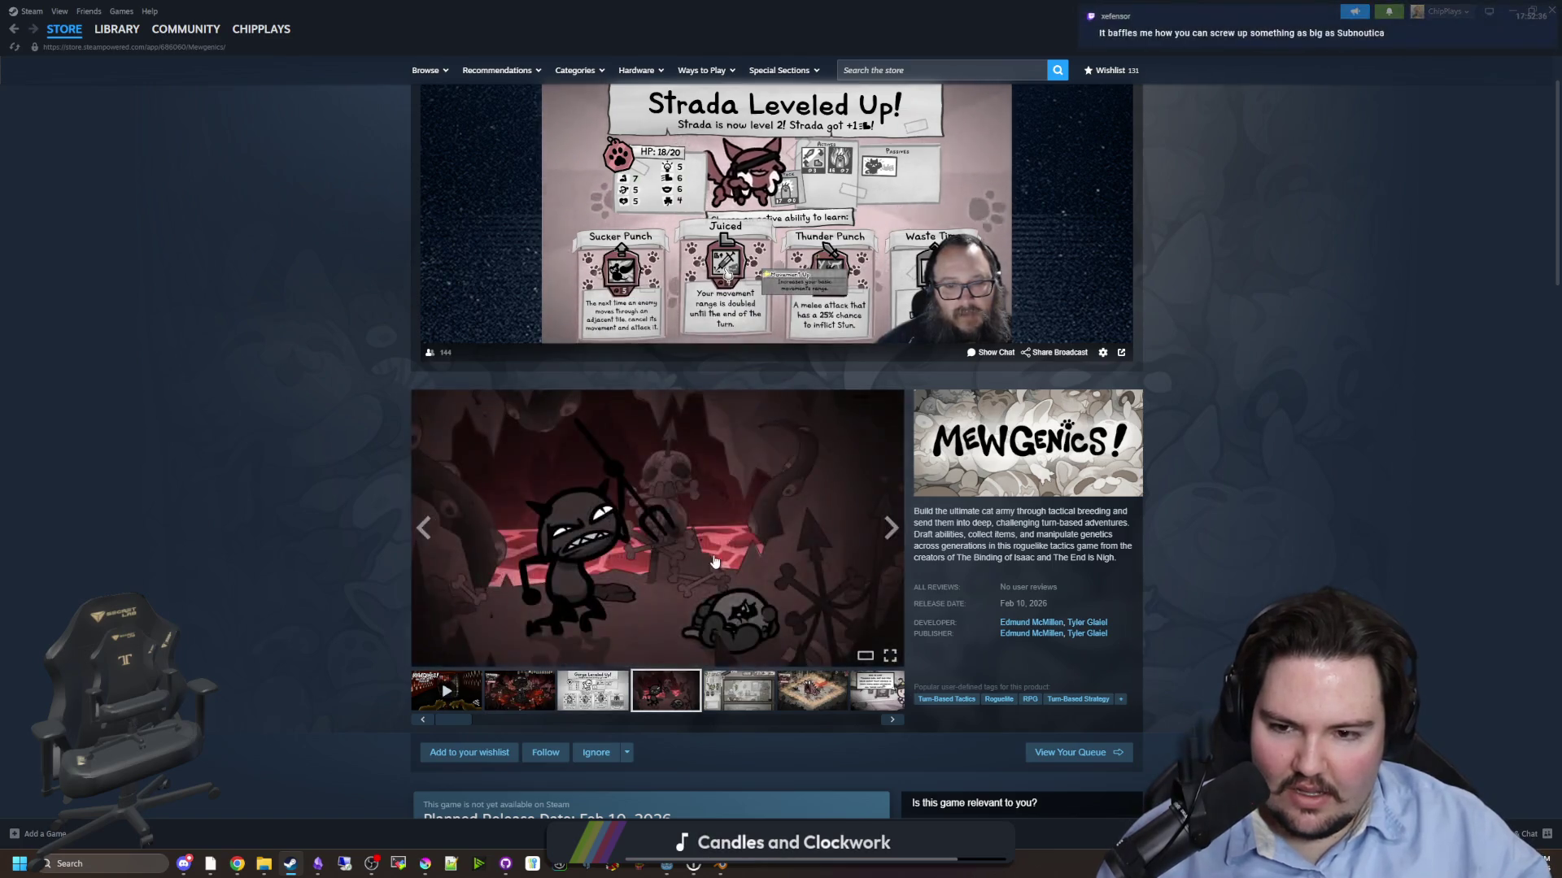
pyautogui.click(832, 405)
pyautogui.click(1367, 437)
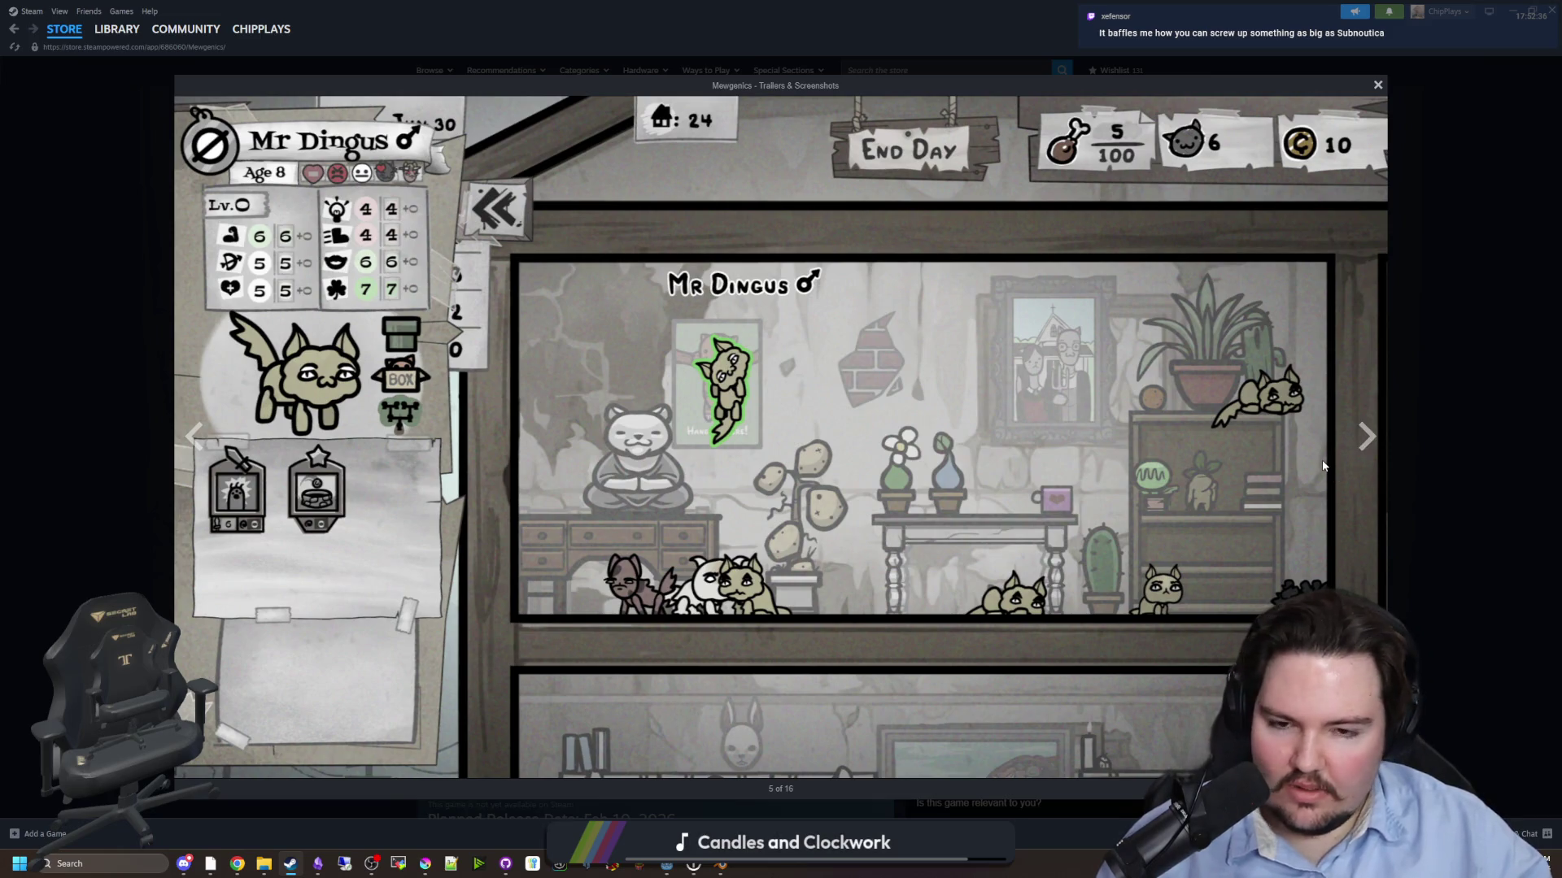
pyautogui.click(1361, 447)
pyautogui.press('Escape')
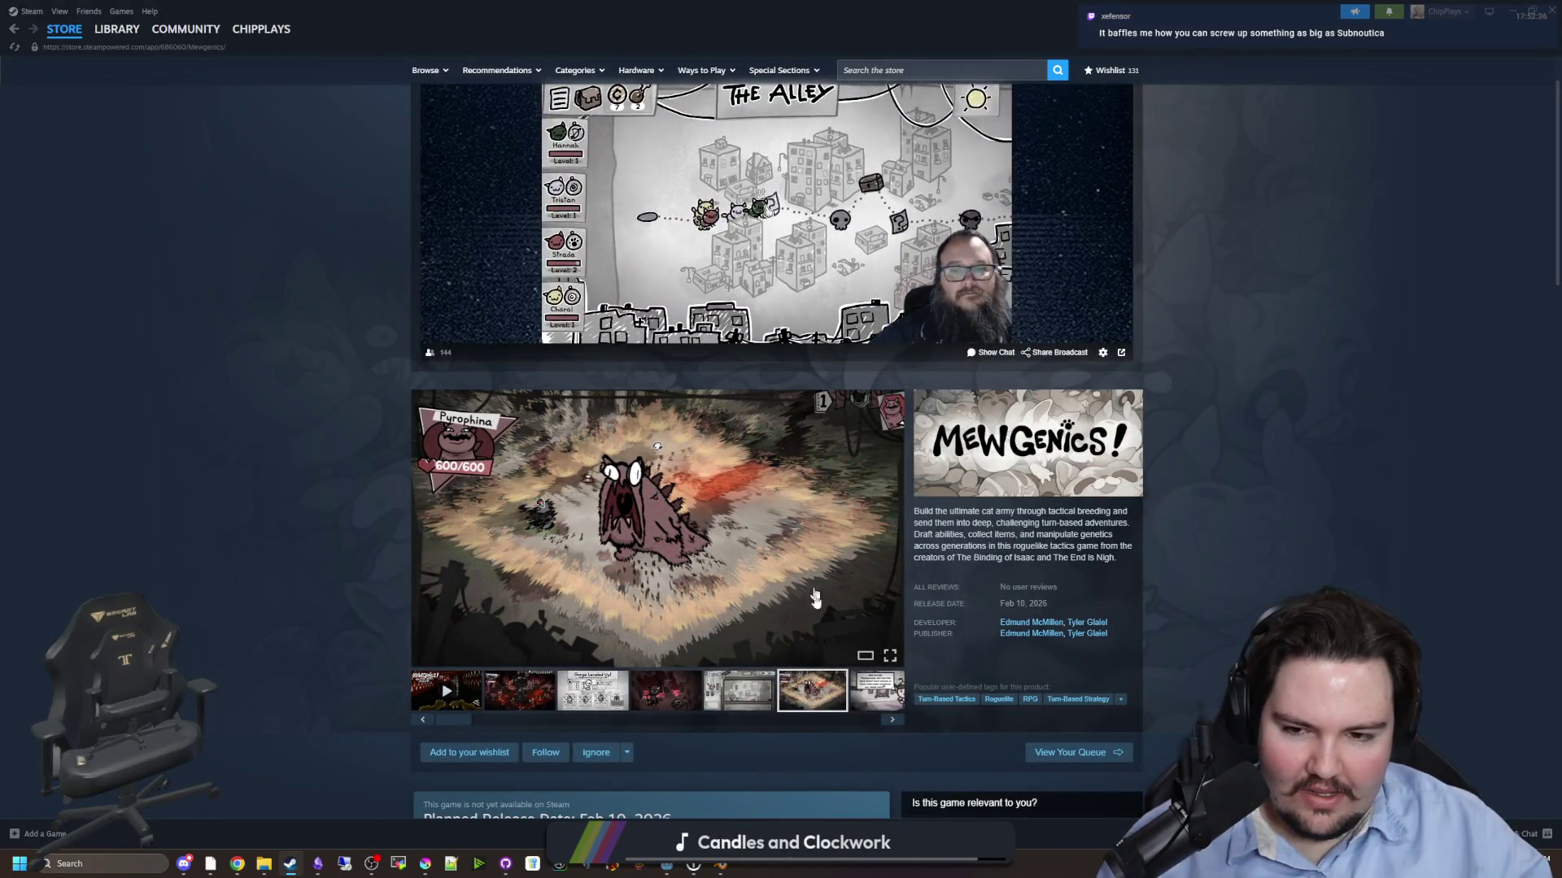
pyautogui.click(890, 720)
pyautogui.click(890, 720)
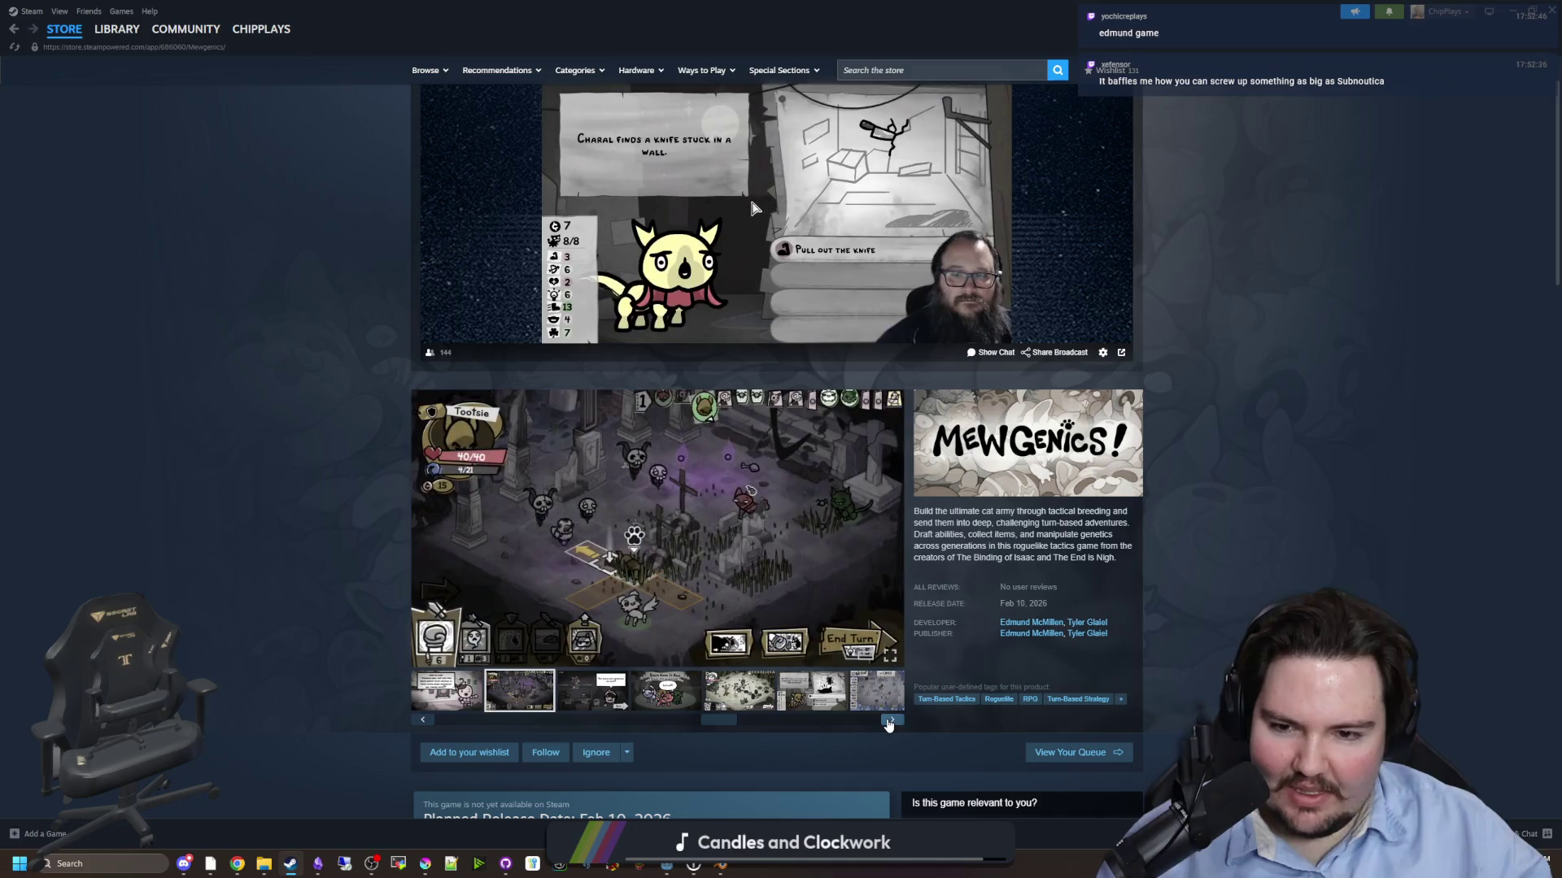
pyautogui.click(891, 720)
pyautogui.click(890, 721)
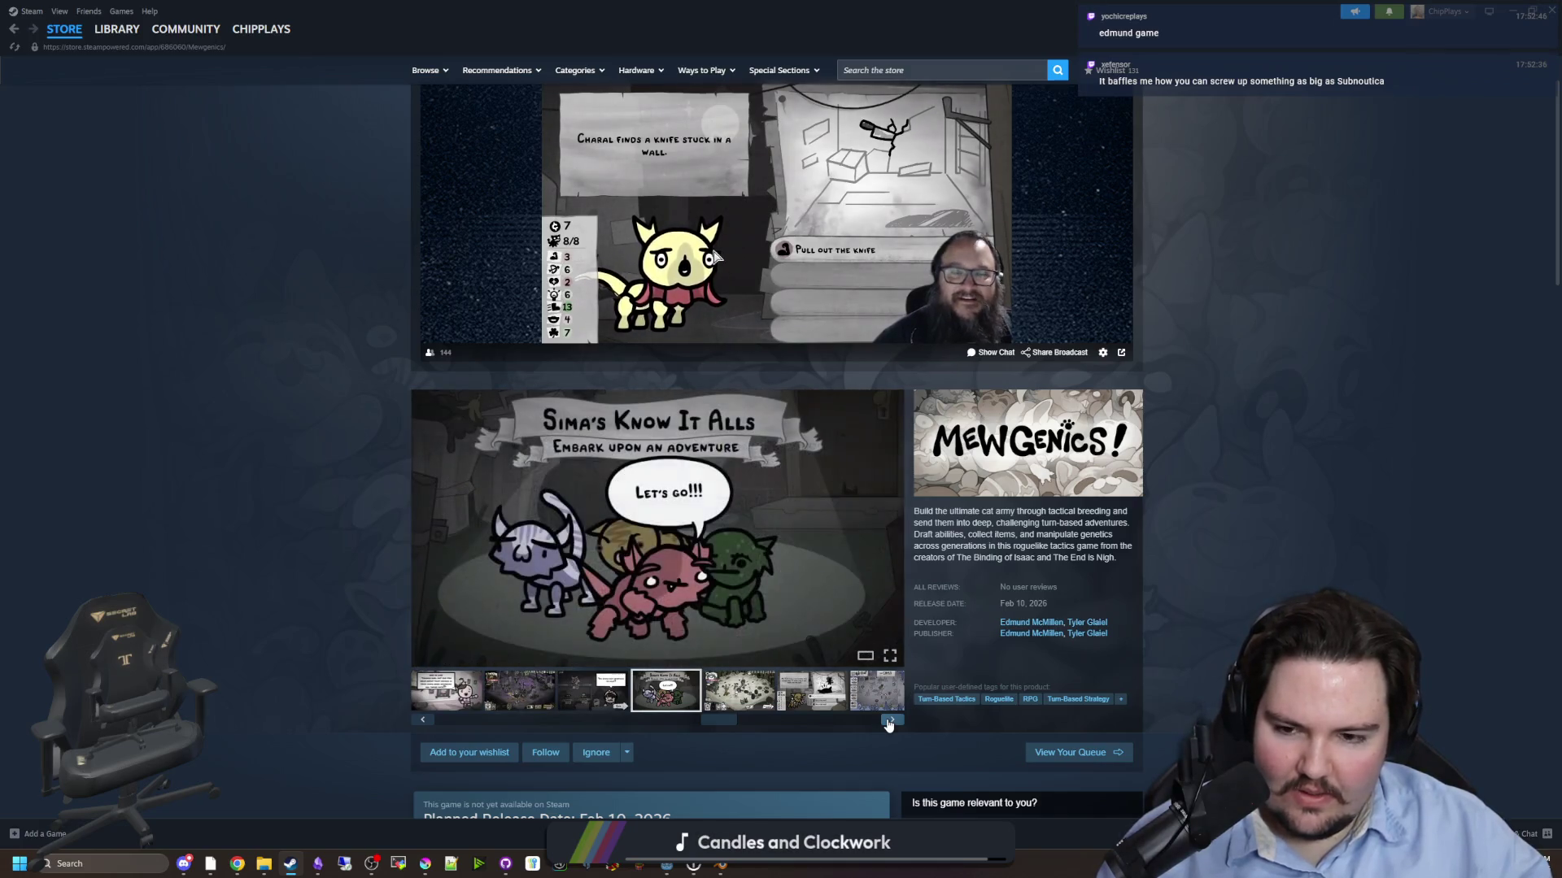
pyautogui.click(890, 720)
# - Follow Mewgenics, add it to the wishlist, and open its developer's other games
pyautogui.scroll(-2, 814, 691)
pyautogui.click(553, 590)
pyautogui.click(452, 591)
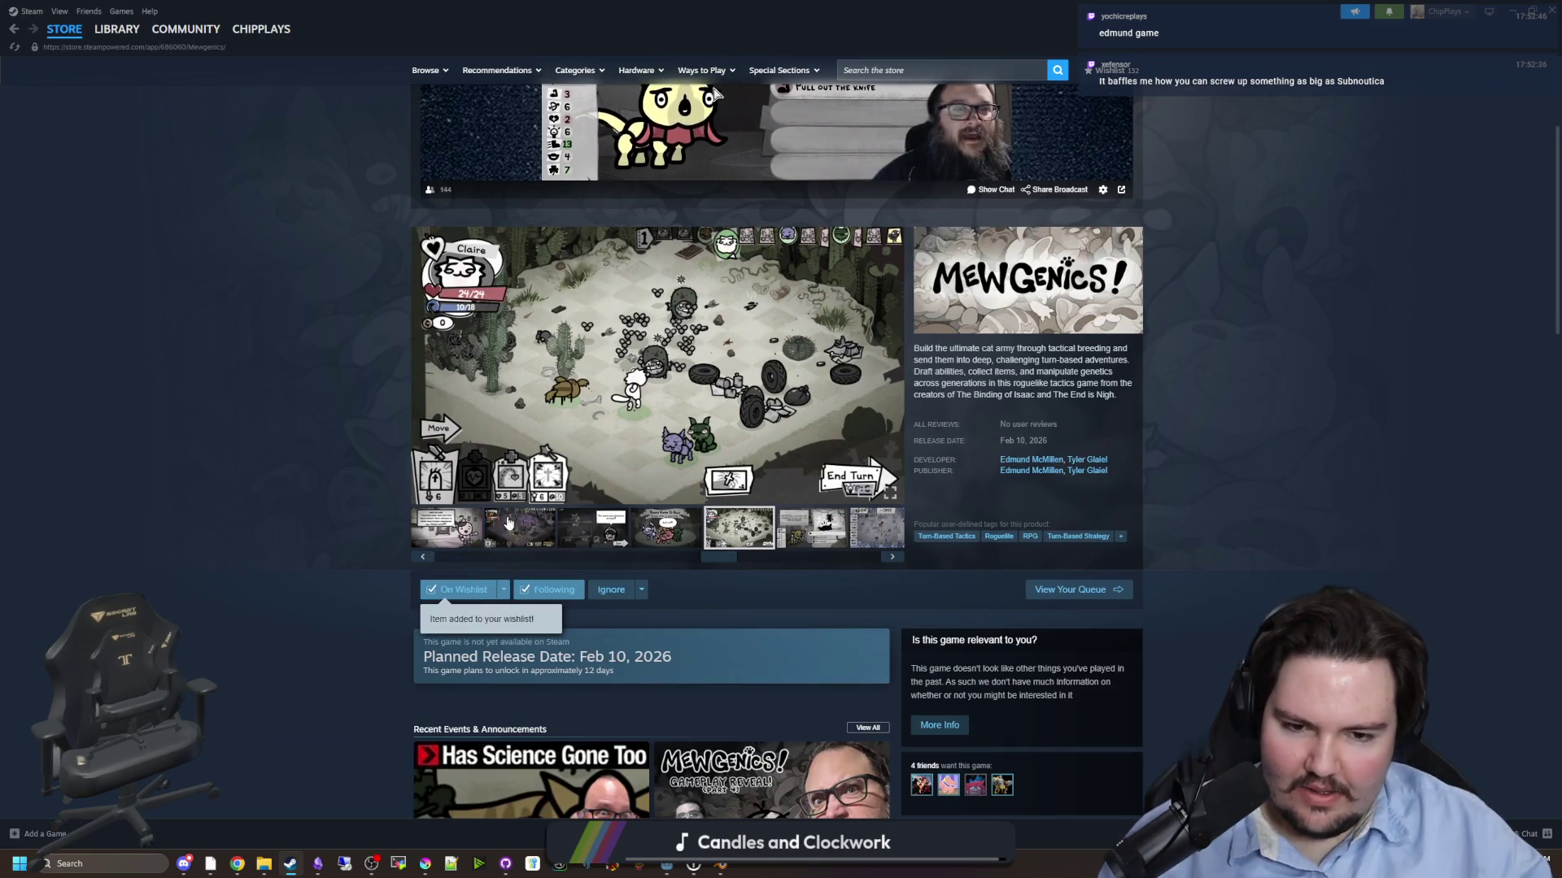
pyautogui.click(1032, 461)
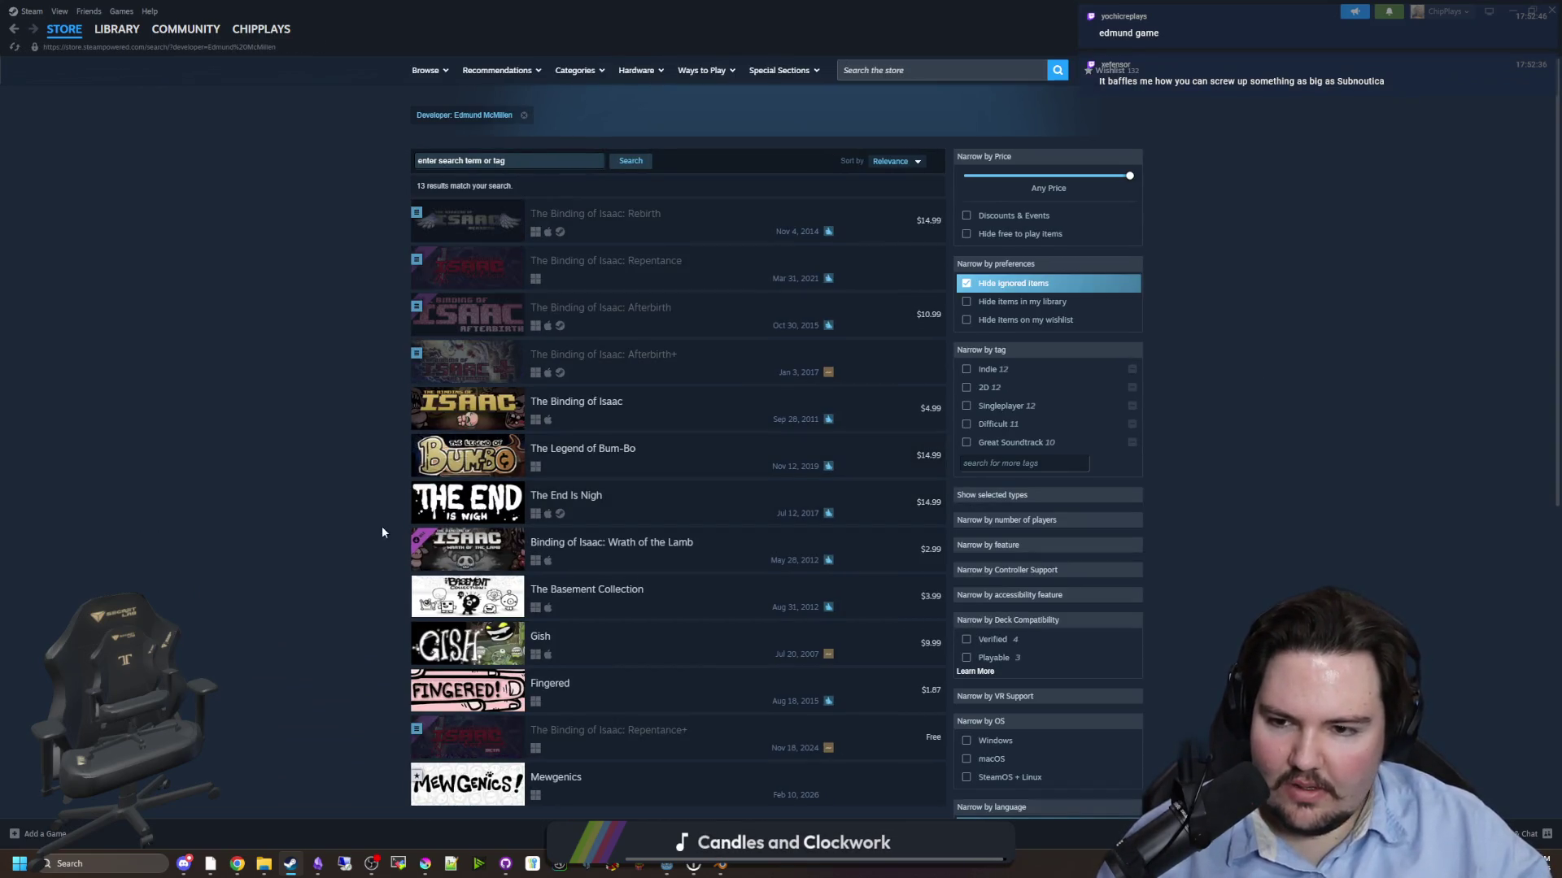
# - Go back to the wishlist and open the Subnautica 2 entry further down the list
pyautogui.hotkey('alt', 'Left')
pyautogui.hotkey('alt', 'Left')
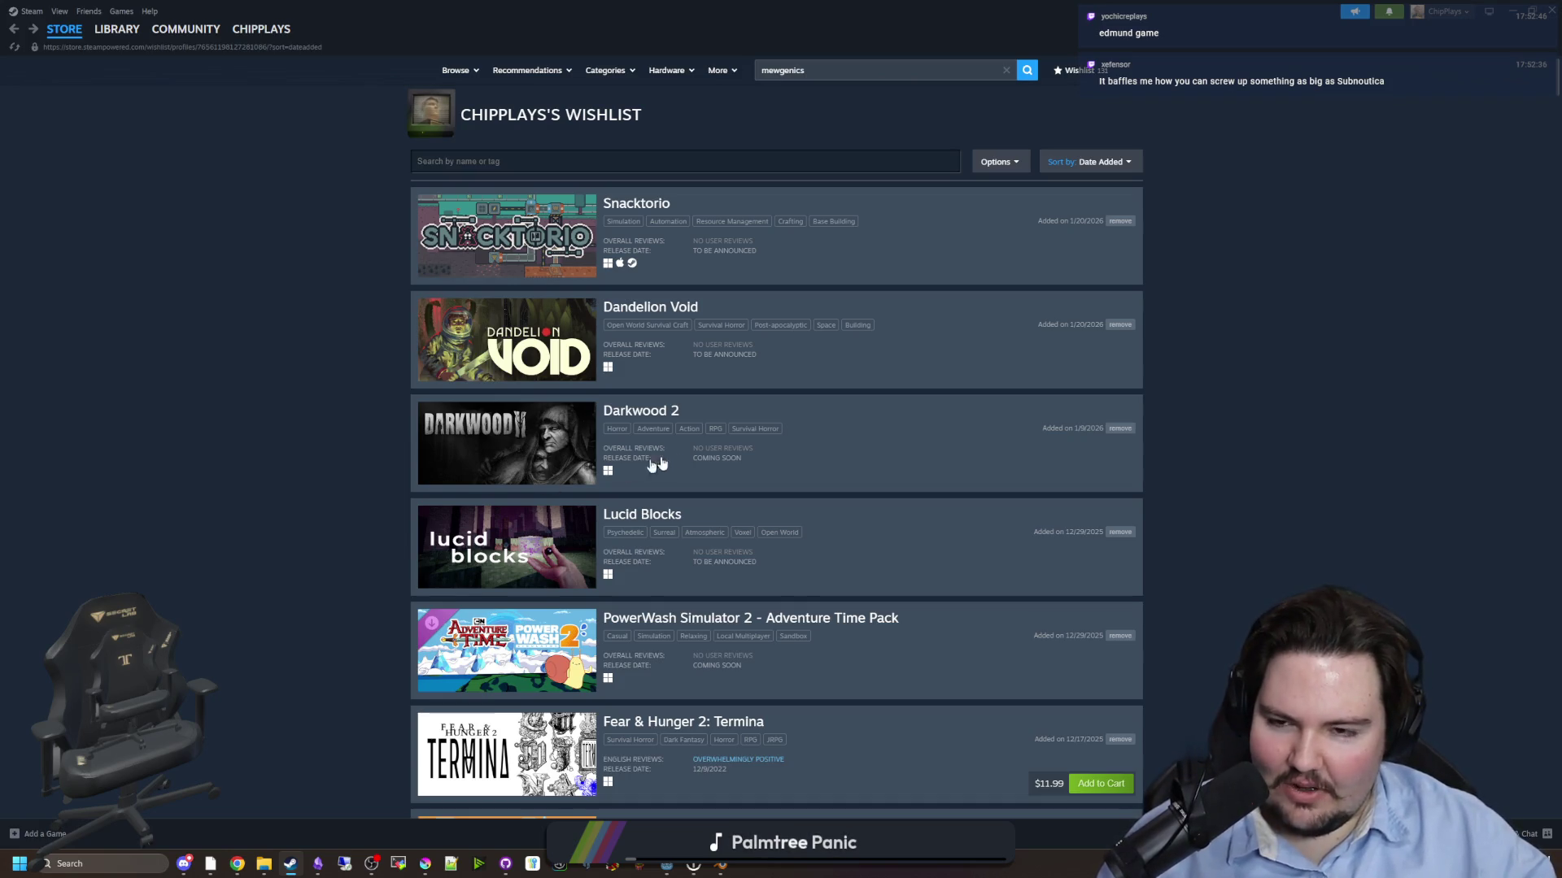
pyautogui.scroll(-10, 672, 457)
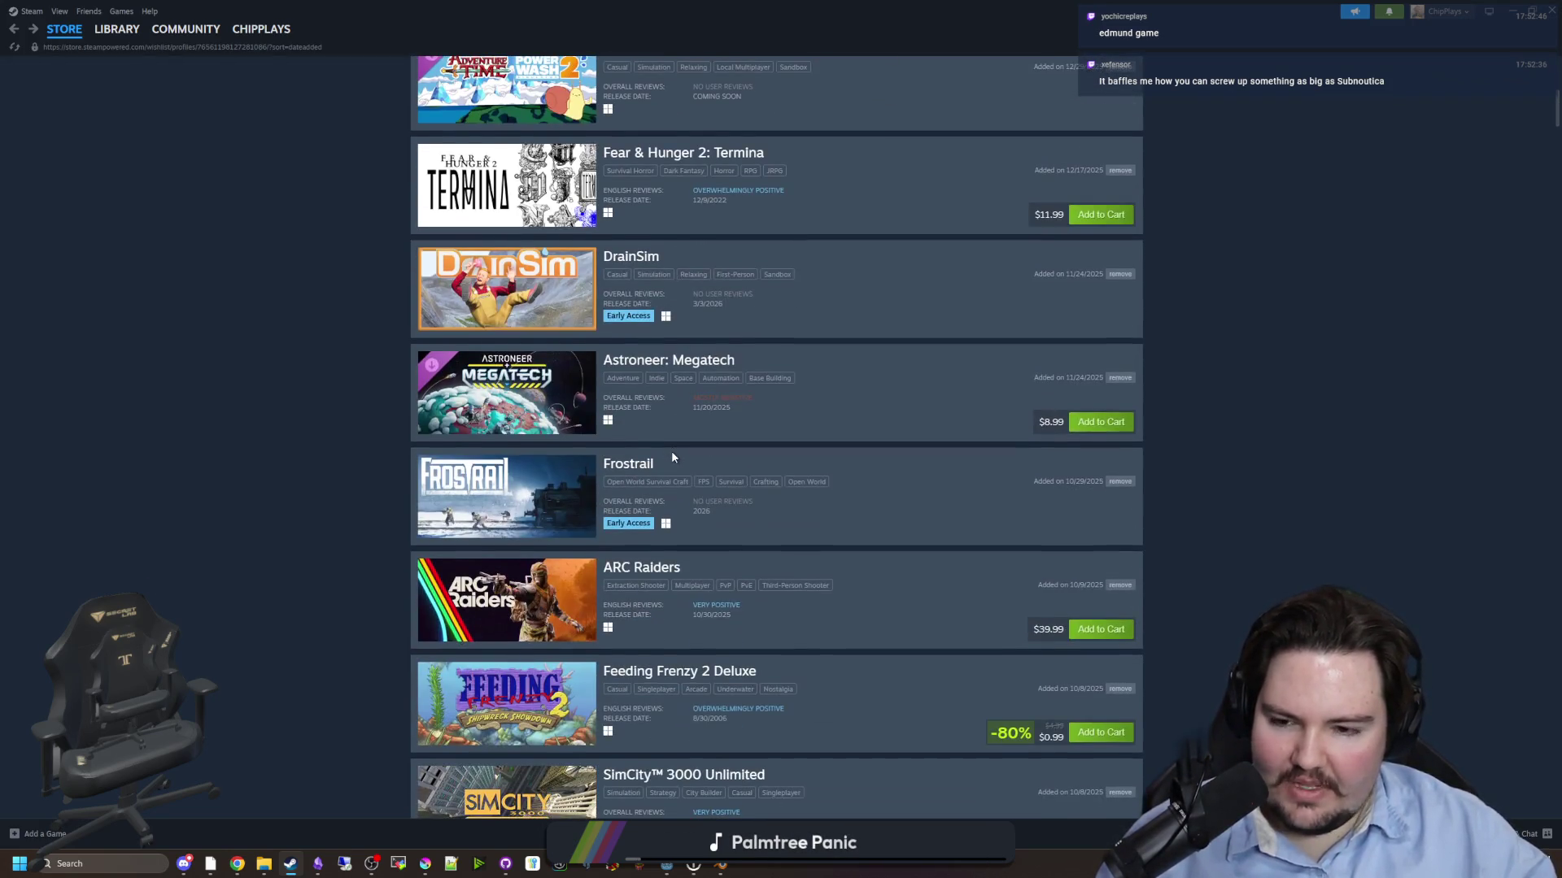
pyautogui.scroll(-6, 671, 457)
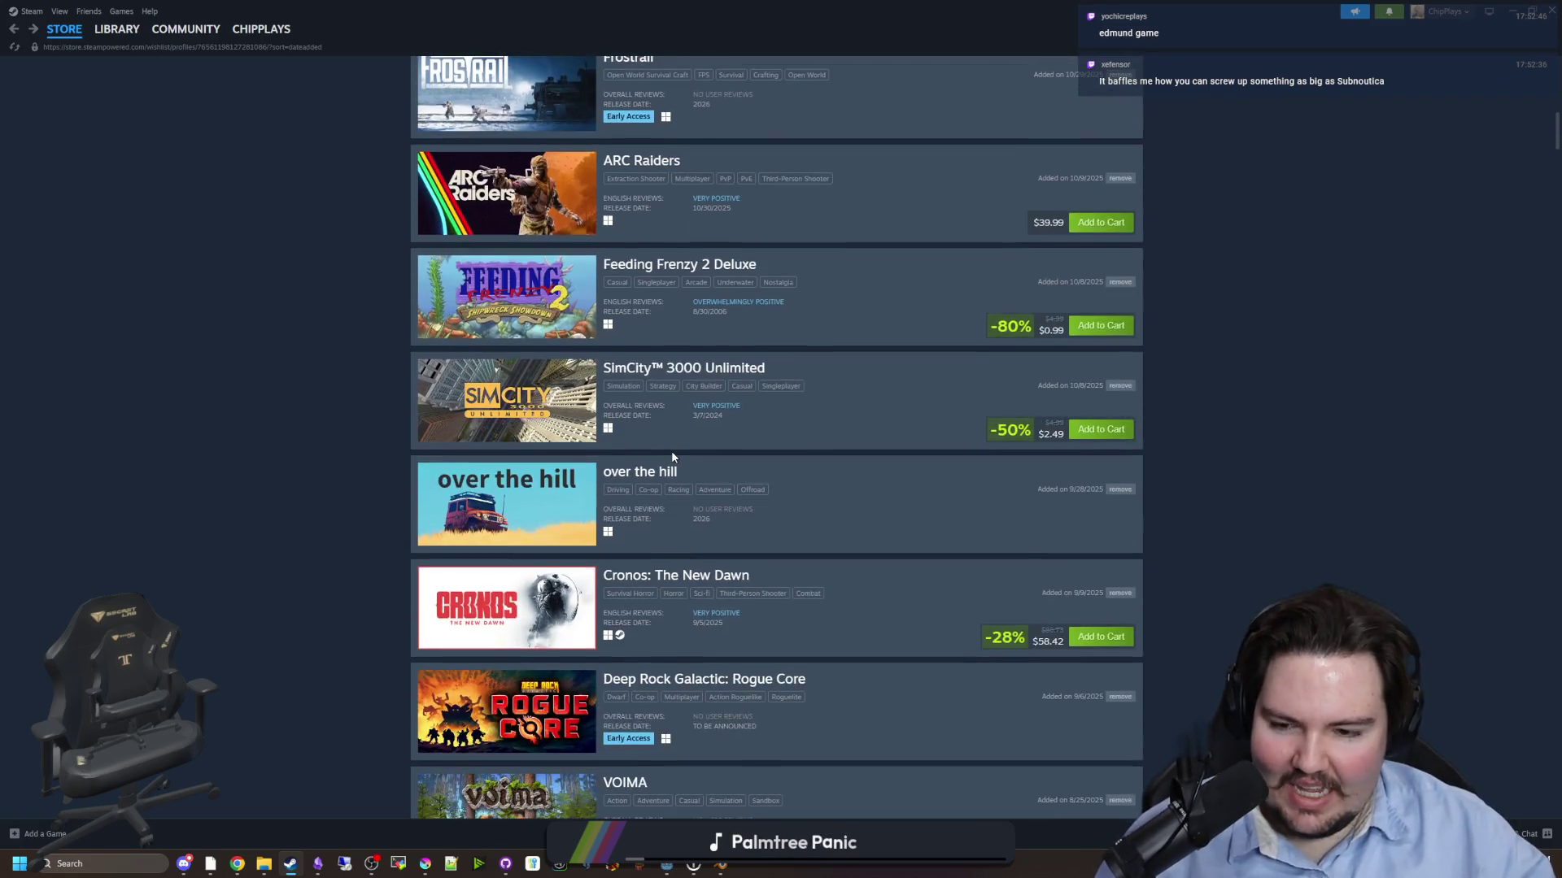
pyautogui.scroll(-3, 664, 439)
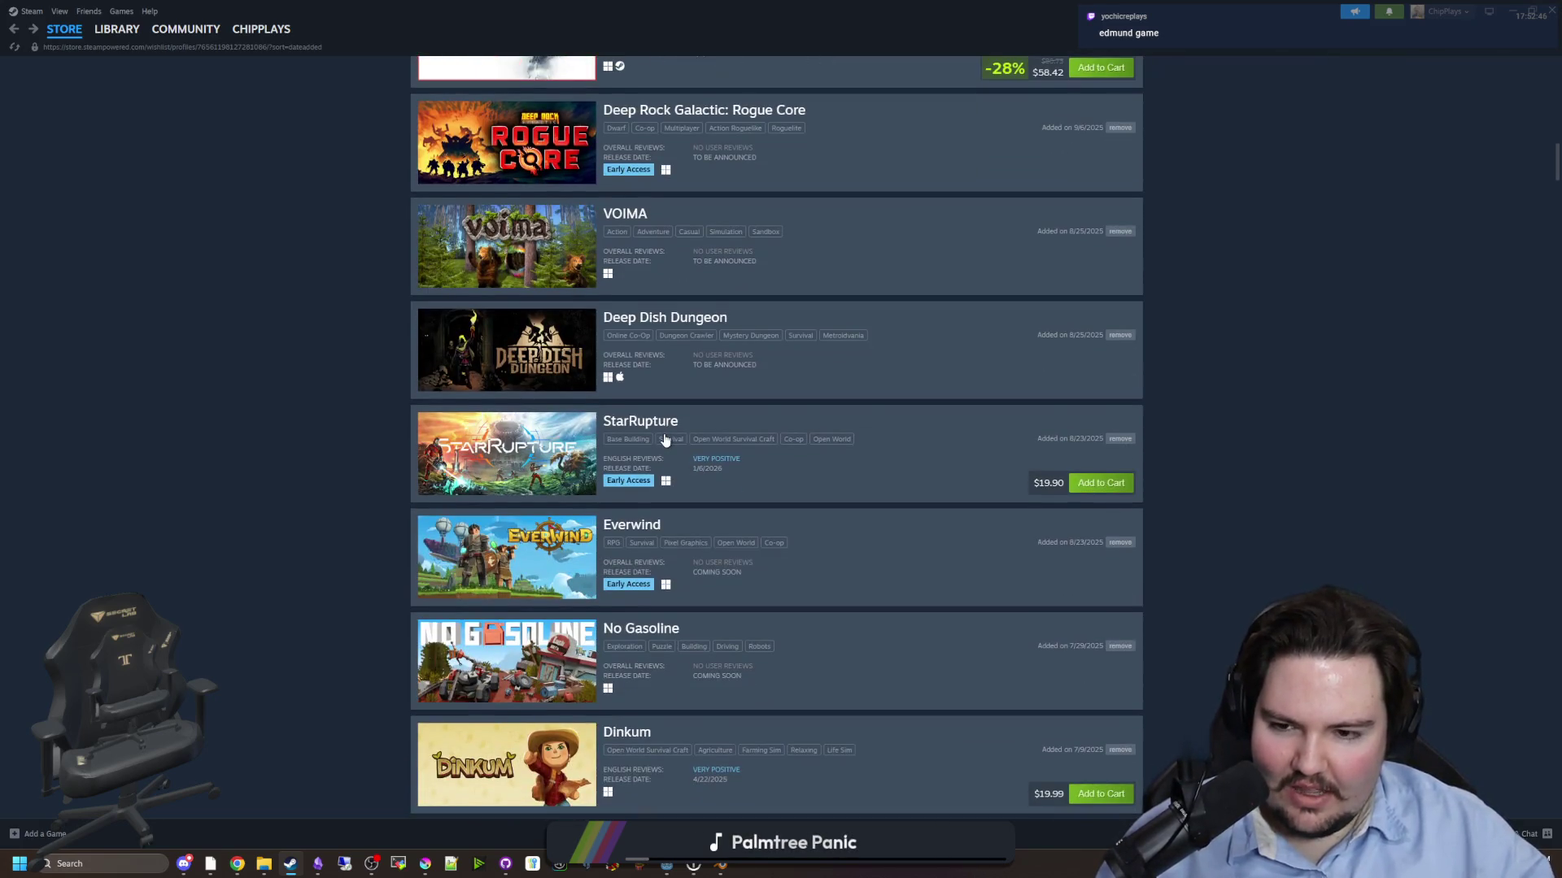
pyautogui.scroll(-5, 665, 439)
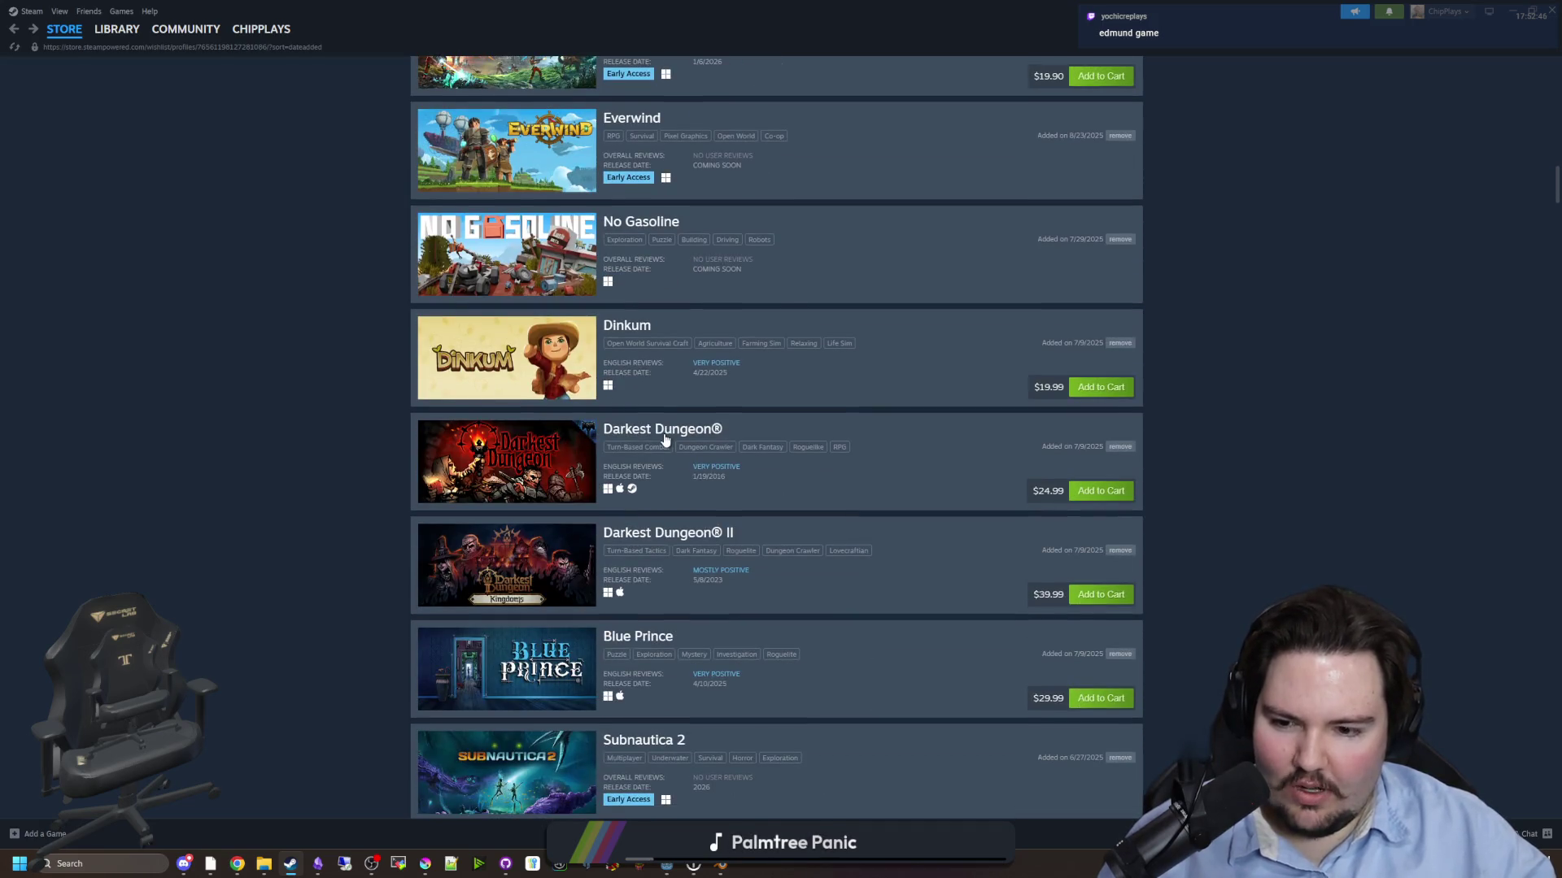
pyautogui.scroll(-2, 664, 439)
pyautogui.click(511, 645)
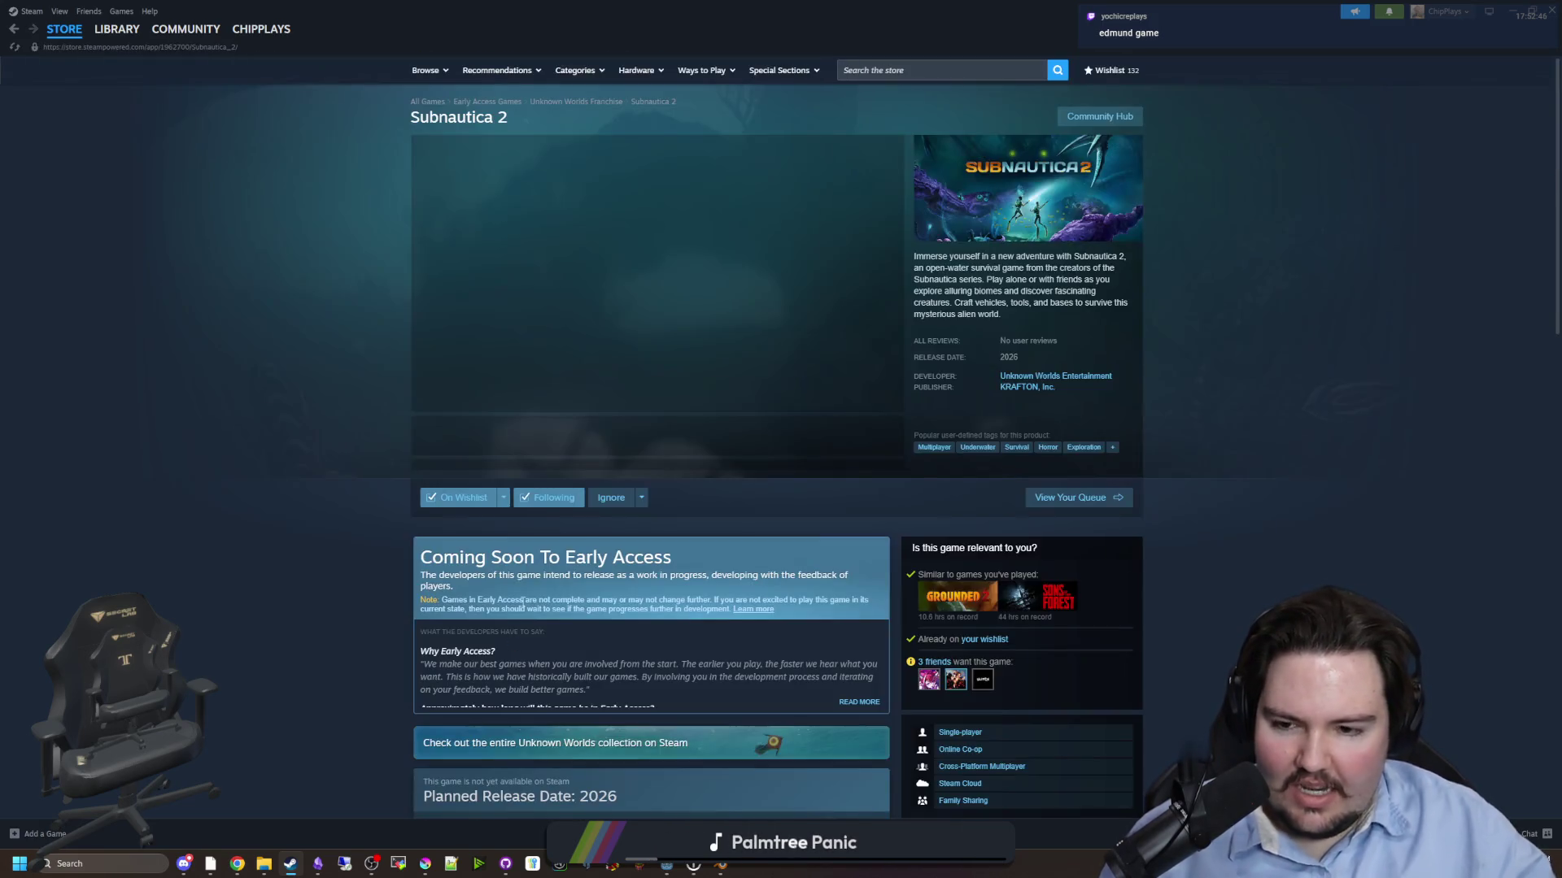
# - Scroll to What Curators Say on the Subnautica 2 page and open the reviewing curators list
pyautogui.click(521, 437)
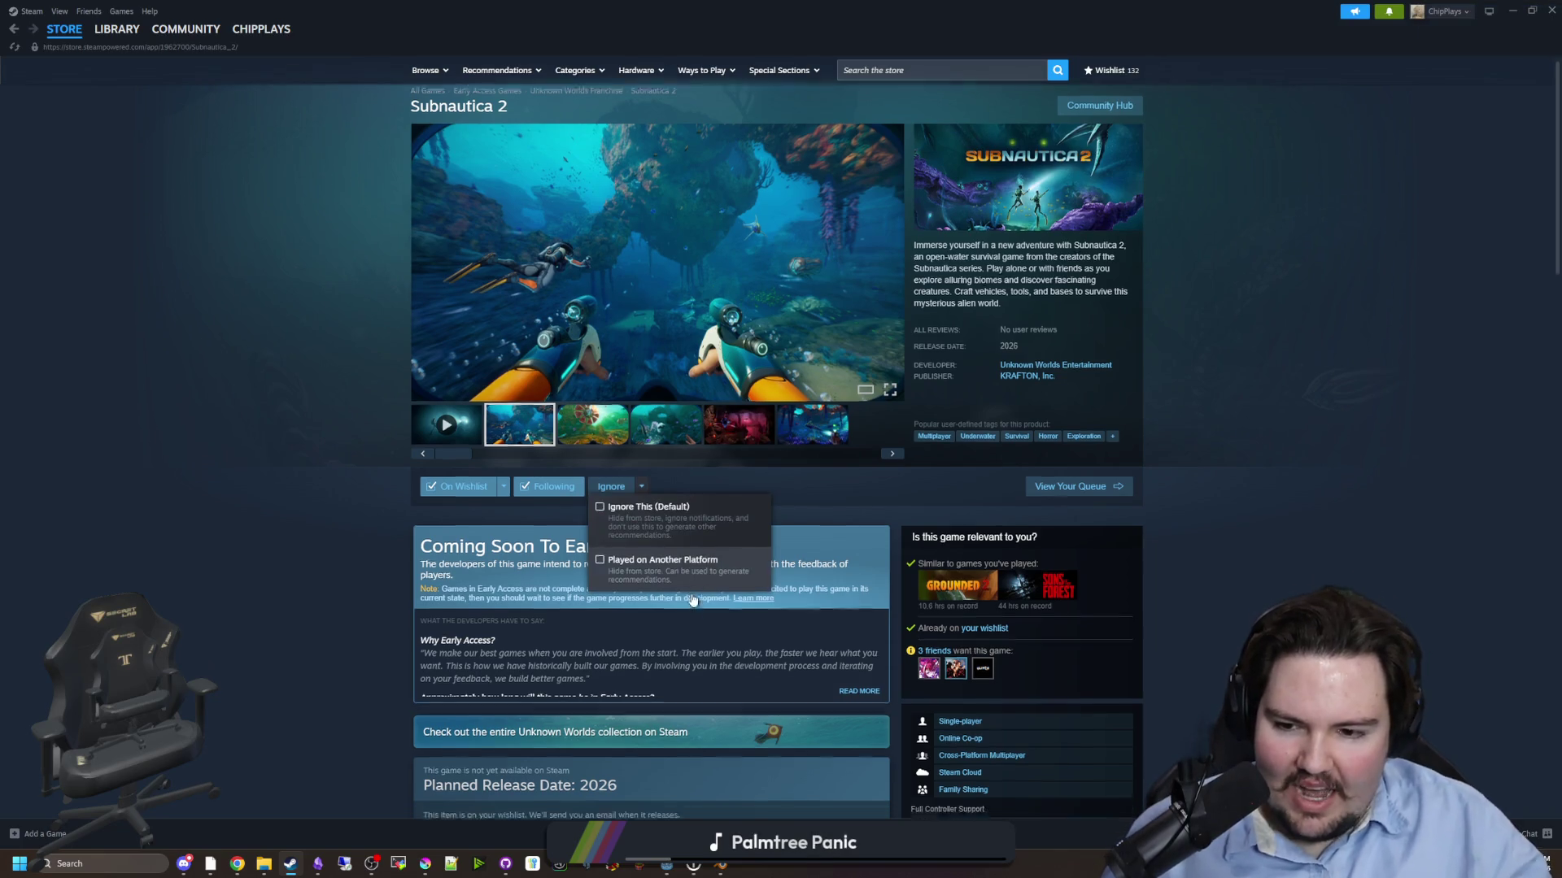
pyautogui.scroll(-2, 409, 538)
pyautogui.scroll(-5, 408, 538)
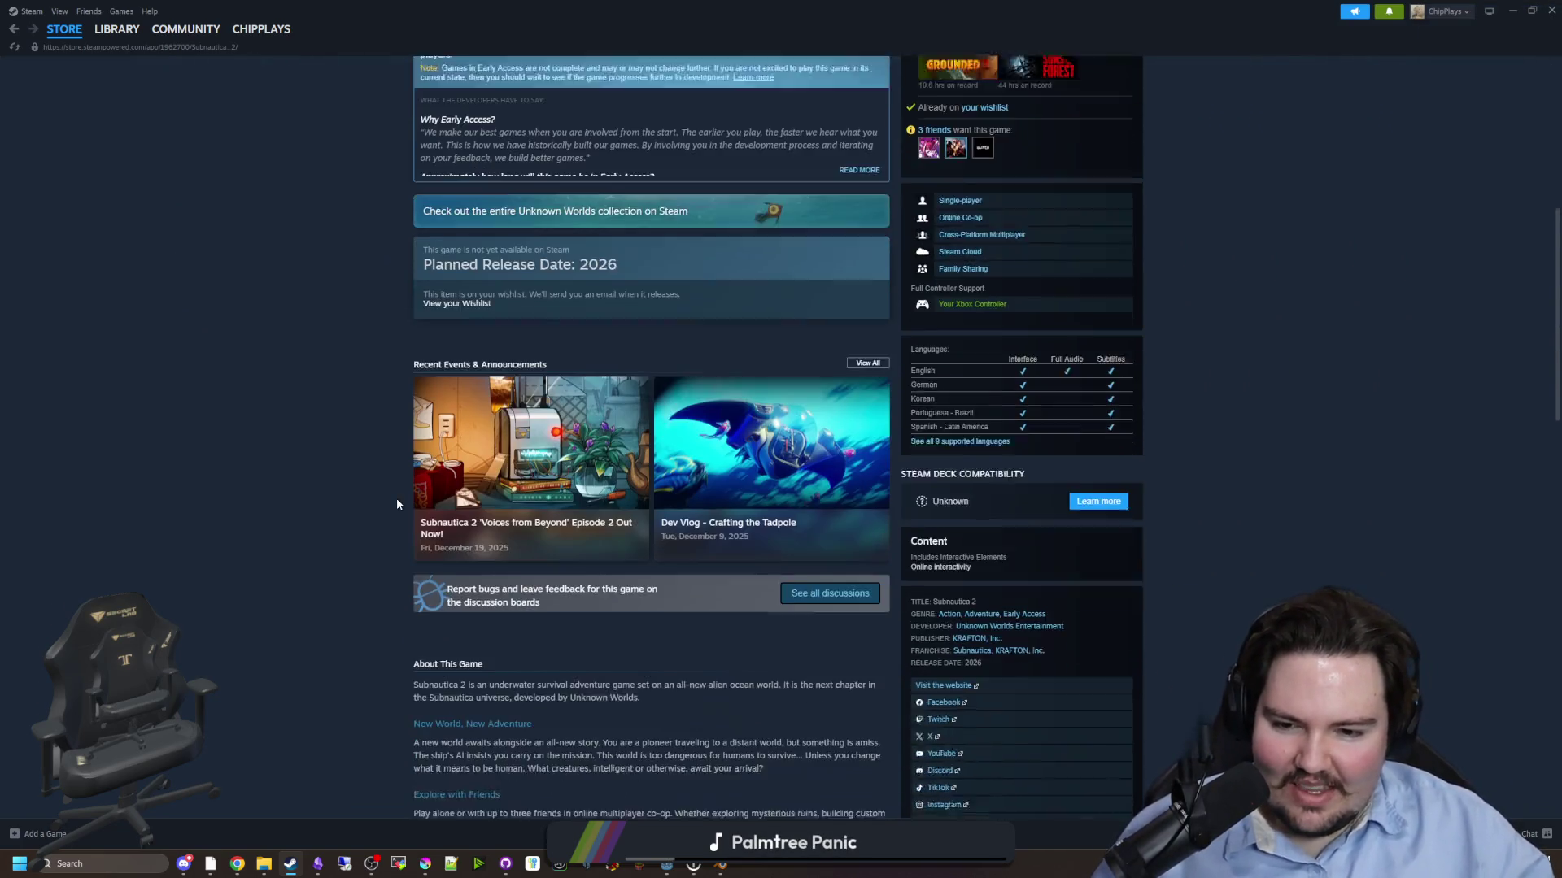
pyautogui.scroll(-2, 397, 498)
pyautogui.scroll(-4, 397, 498)
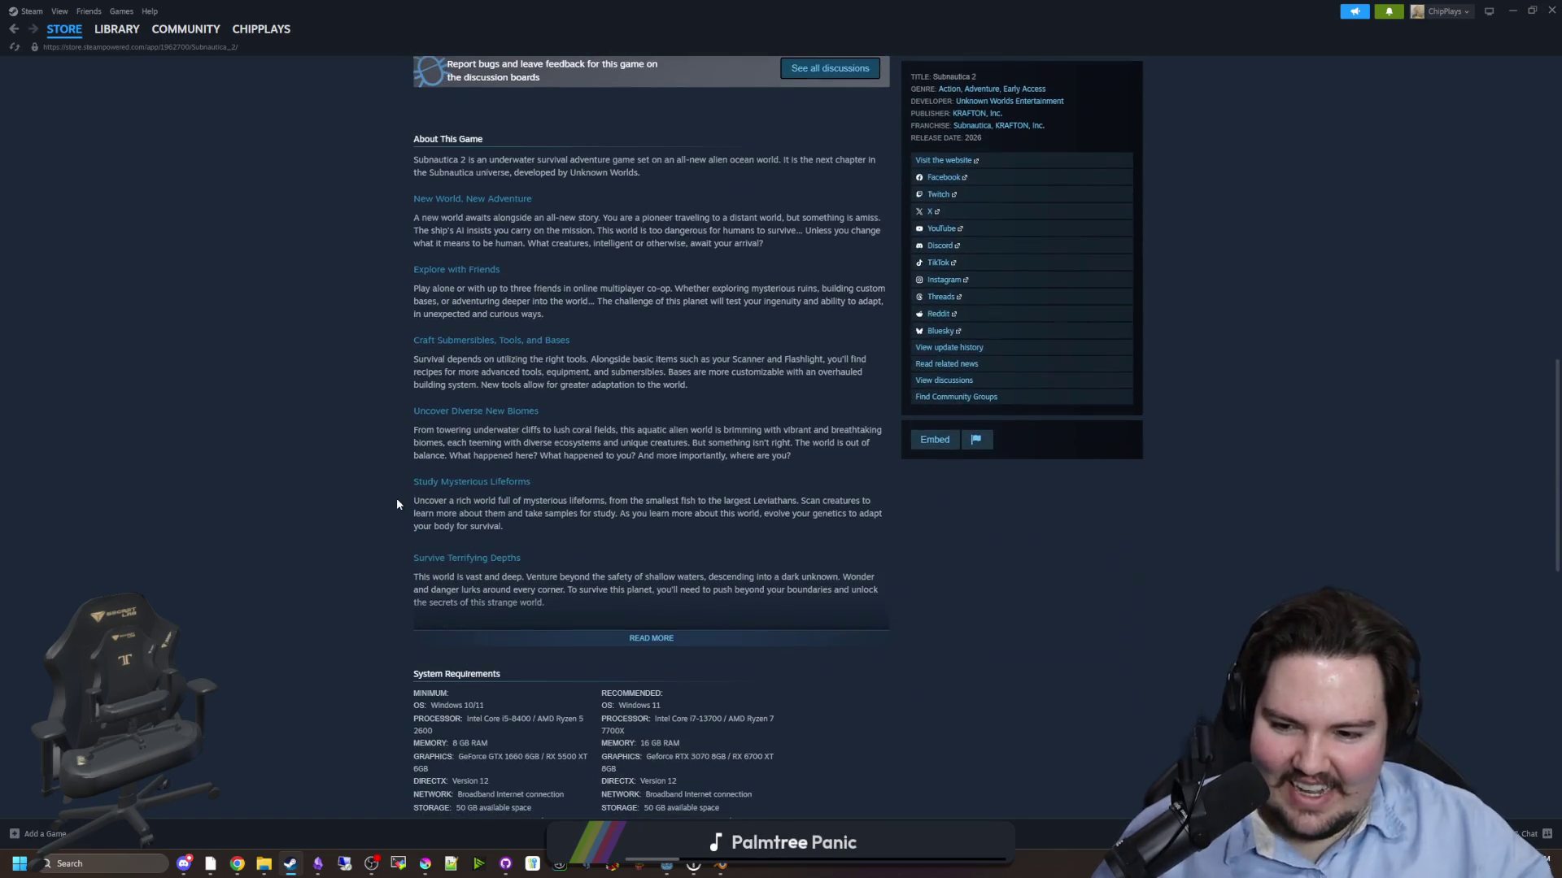
pyautogui.scroll(11, 396, 496)
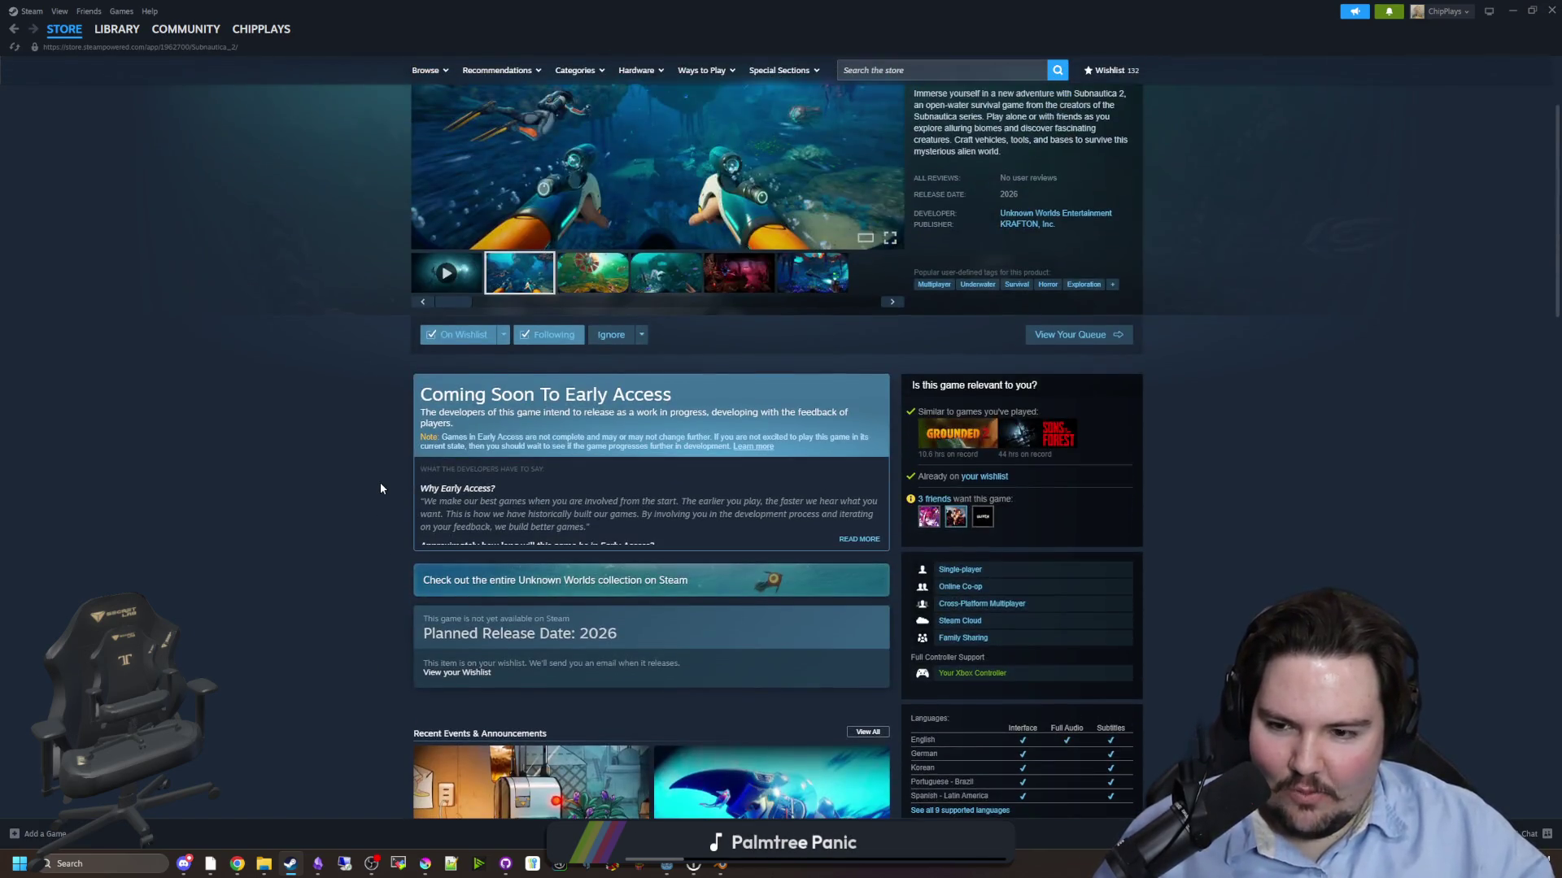
pyautogui.scroll(-6, 380, 485)
pyautogui.scroll(-13, 381, 488)
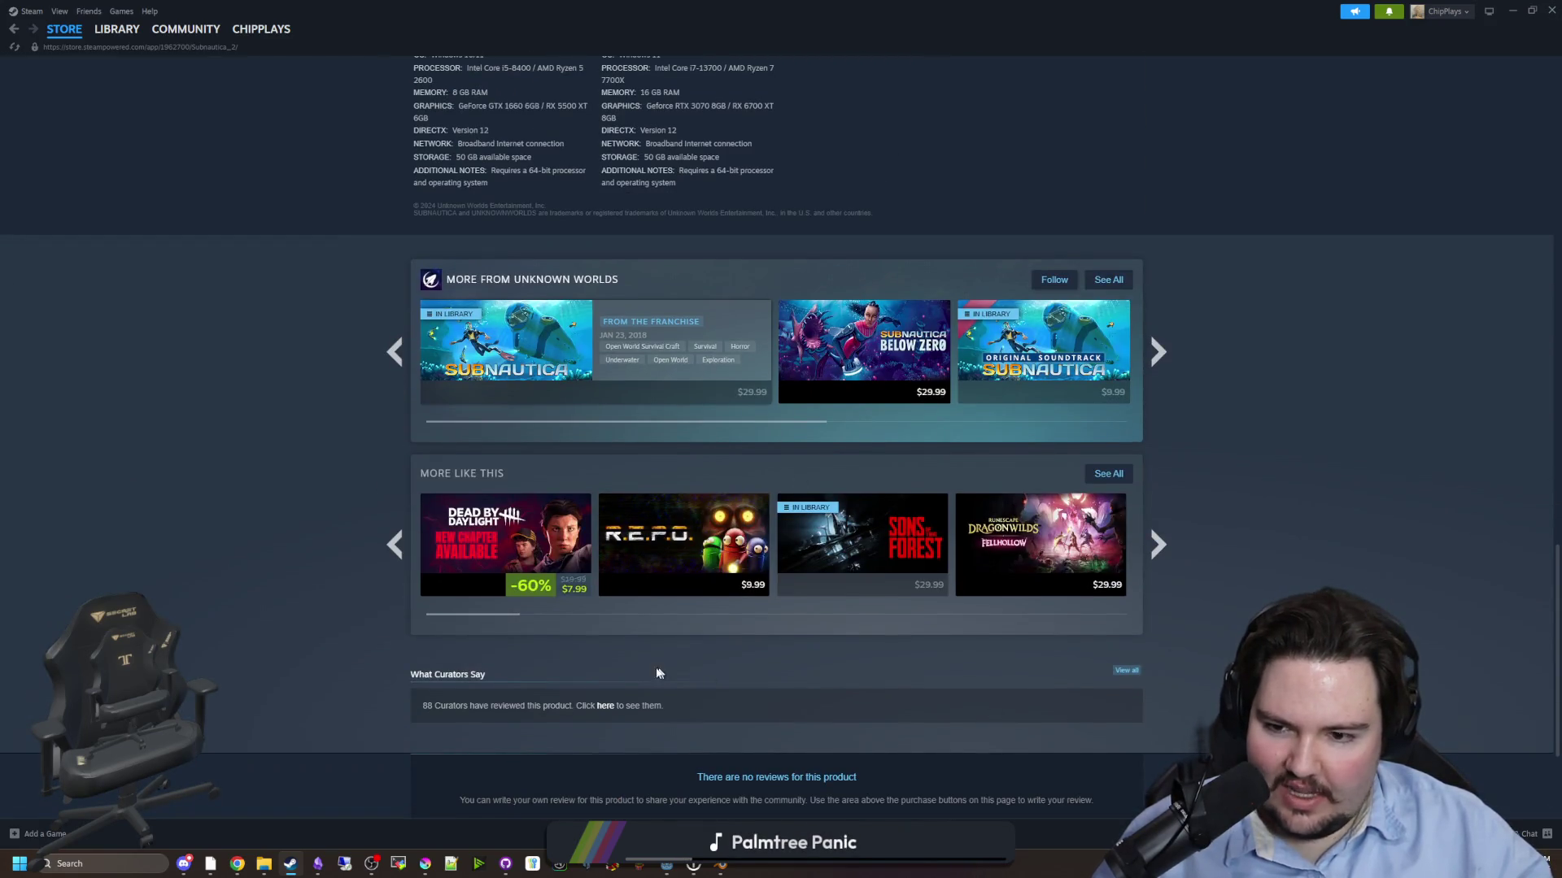
pyautogui.scroll(-2, 513, 556)
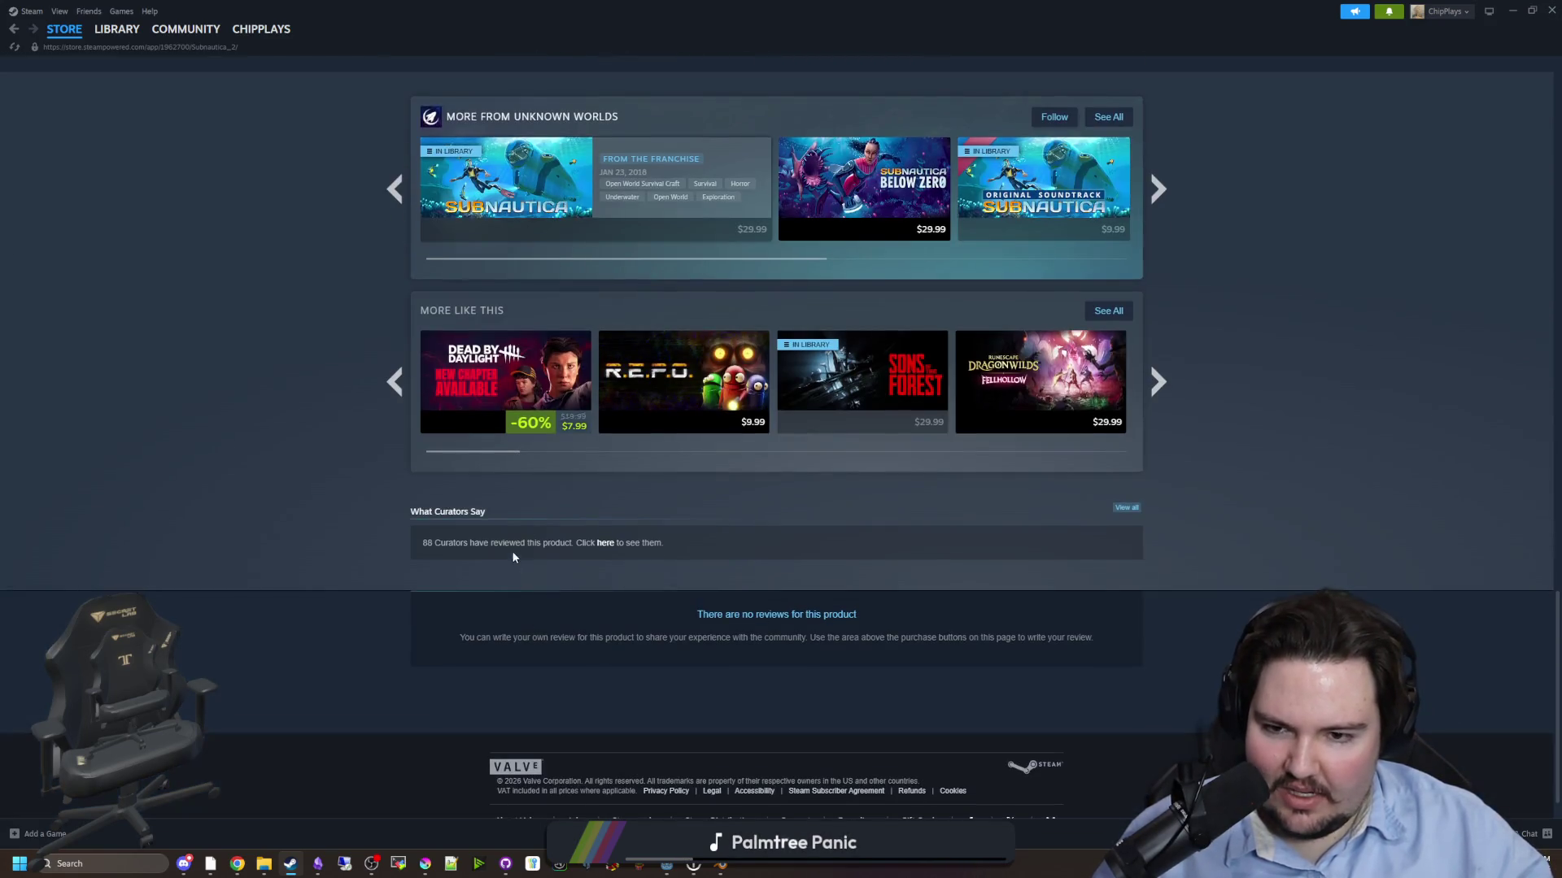
pyautogui.click(605, 542)
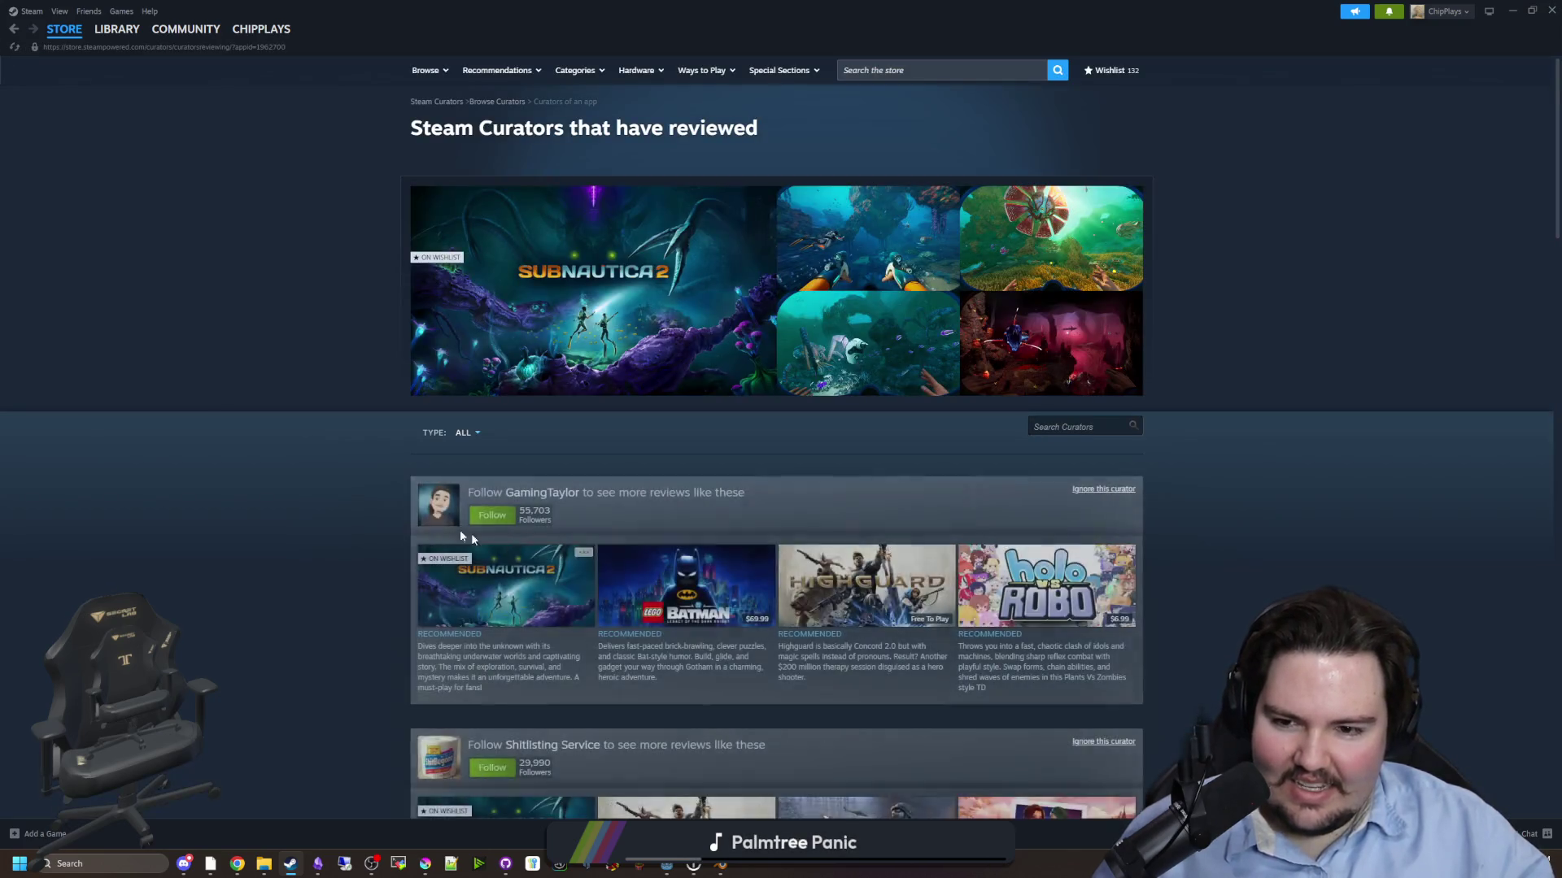
# - Scroll through the curator reviews, then go back to the Subnautica 2 store page
pyautogui.scroll(-2, 361, 509)
pyautogui.scroll(-4, 361, 510)
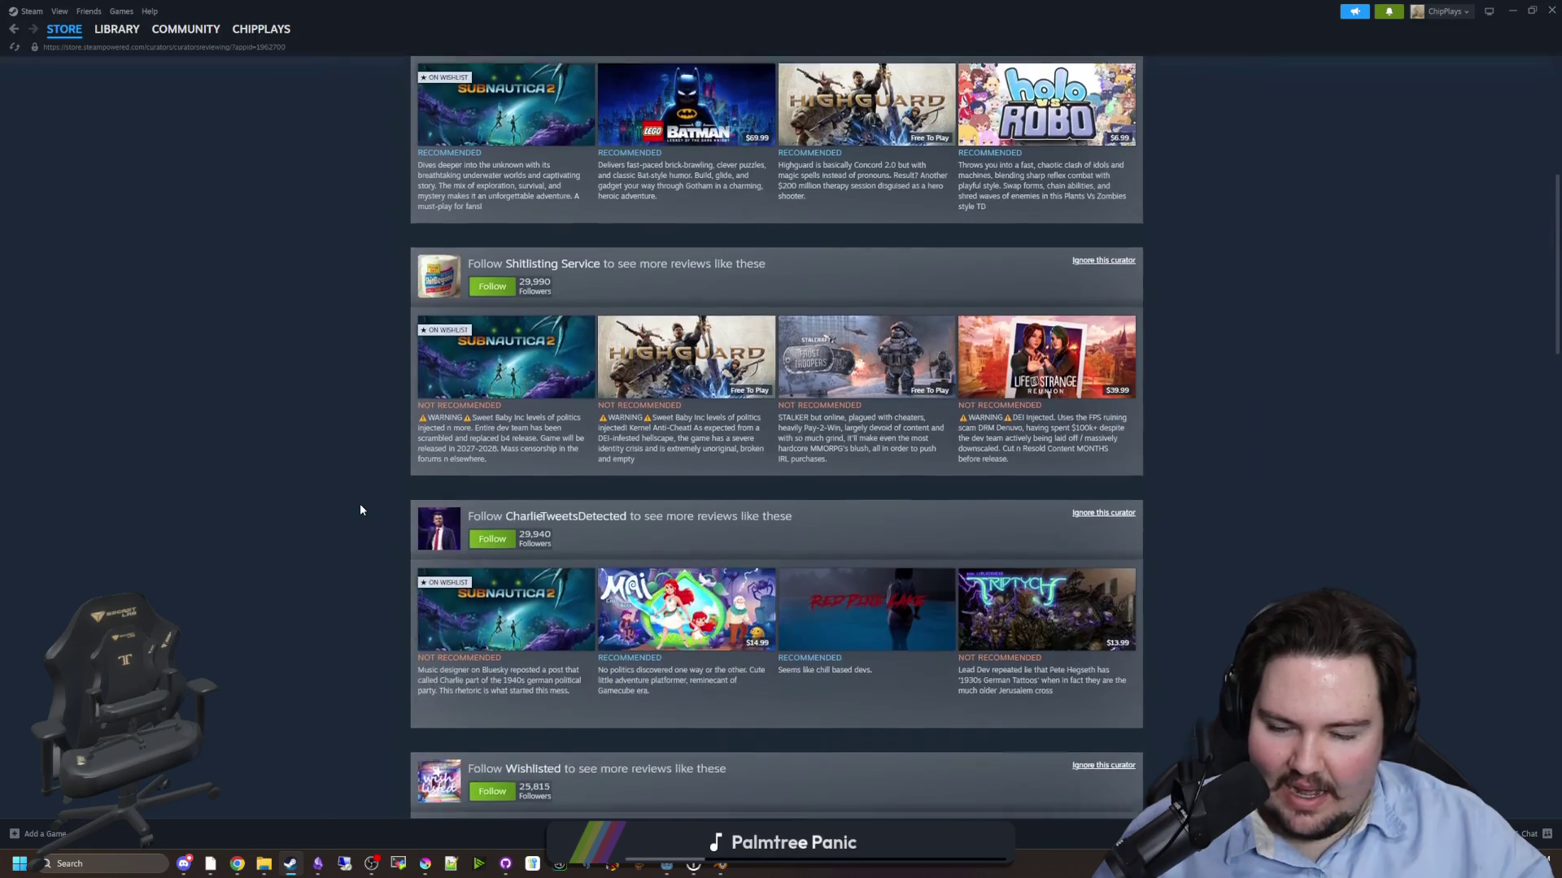
pyautogui.scroll(-4, 343, 534)
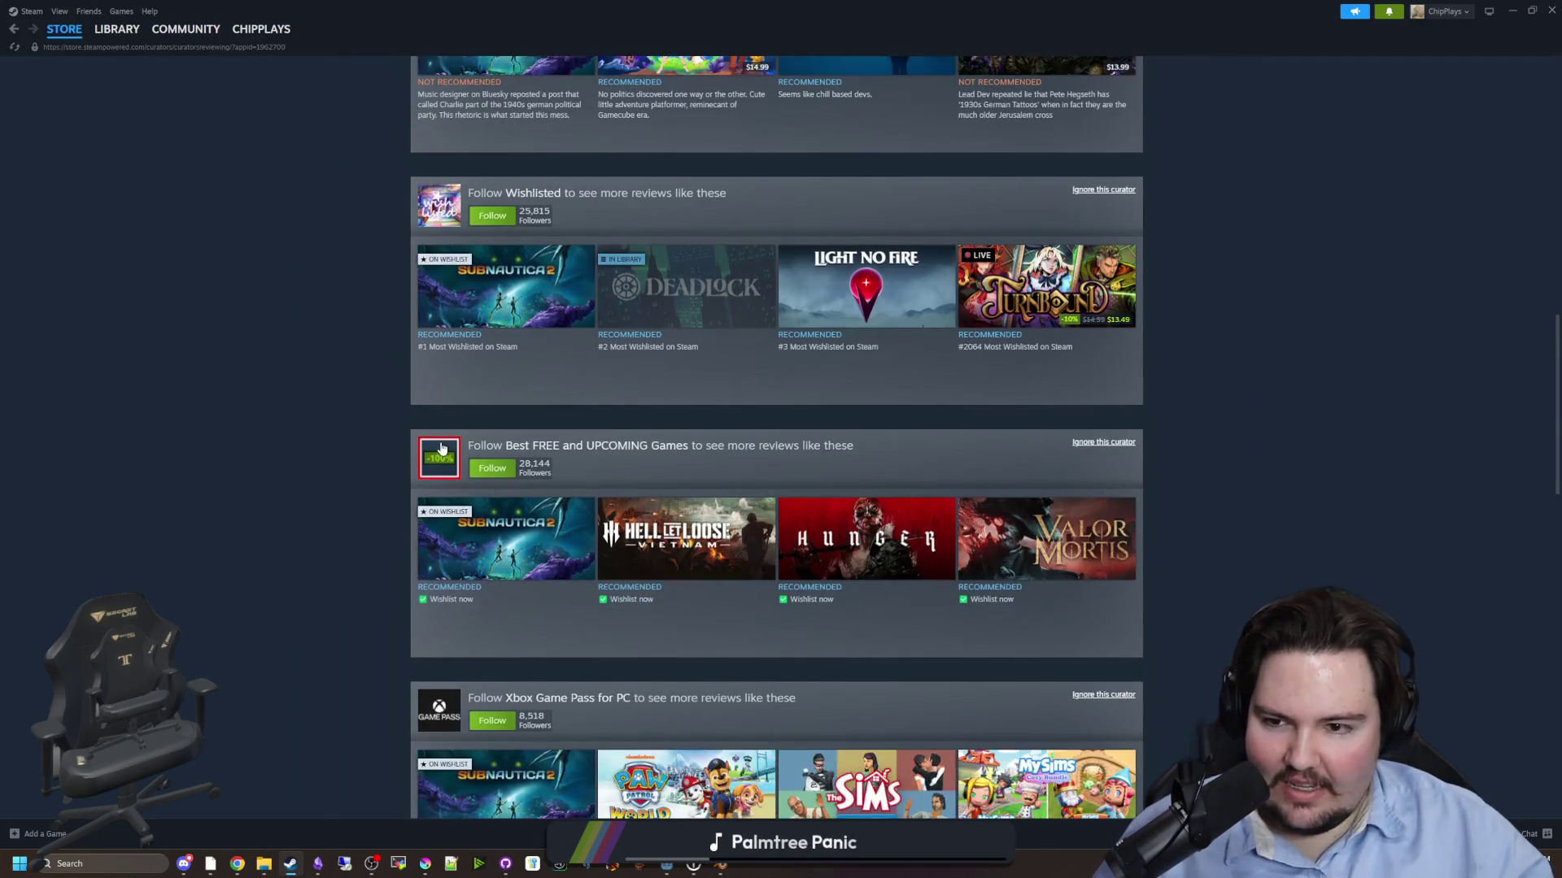
pyautogui.scroll(4, 342, 534)
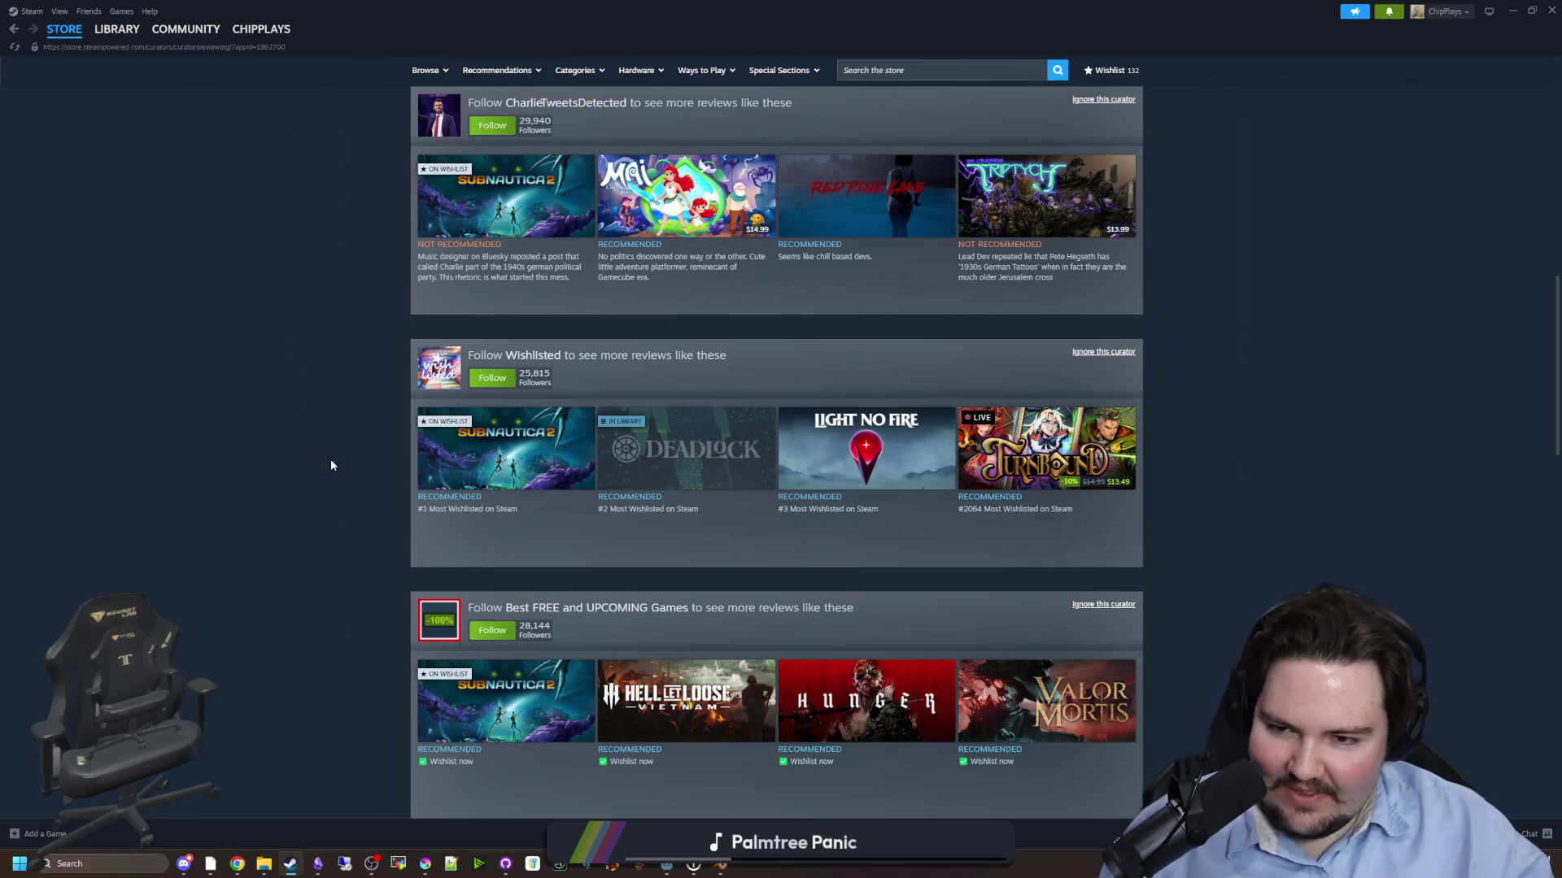
pyautogui.scroll(10, 329, 465)
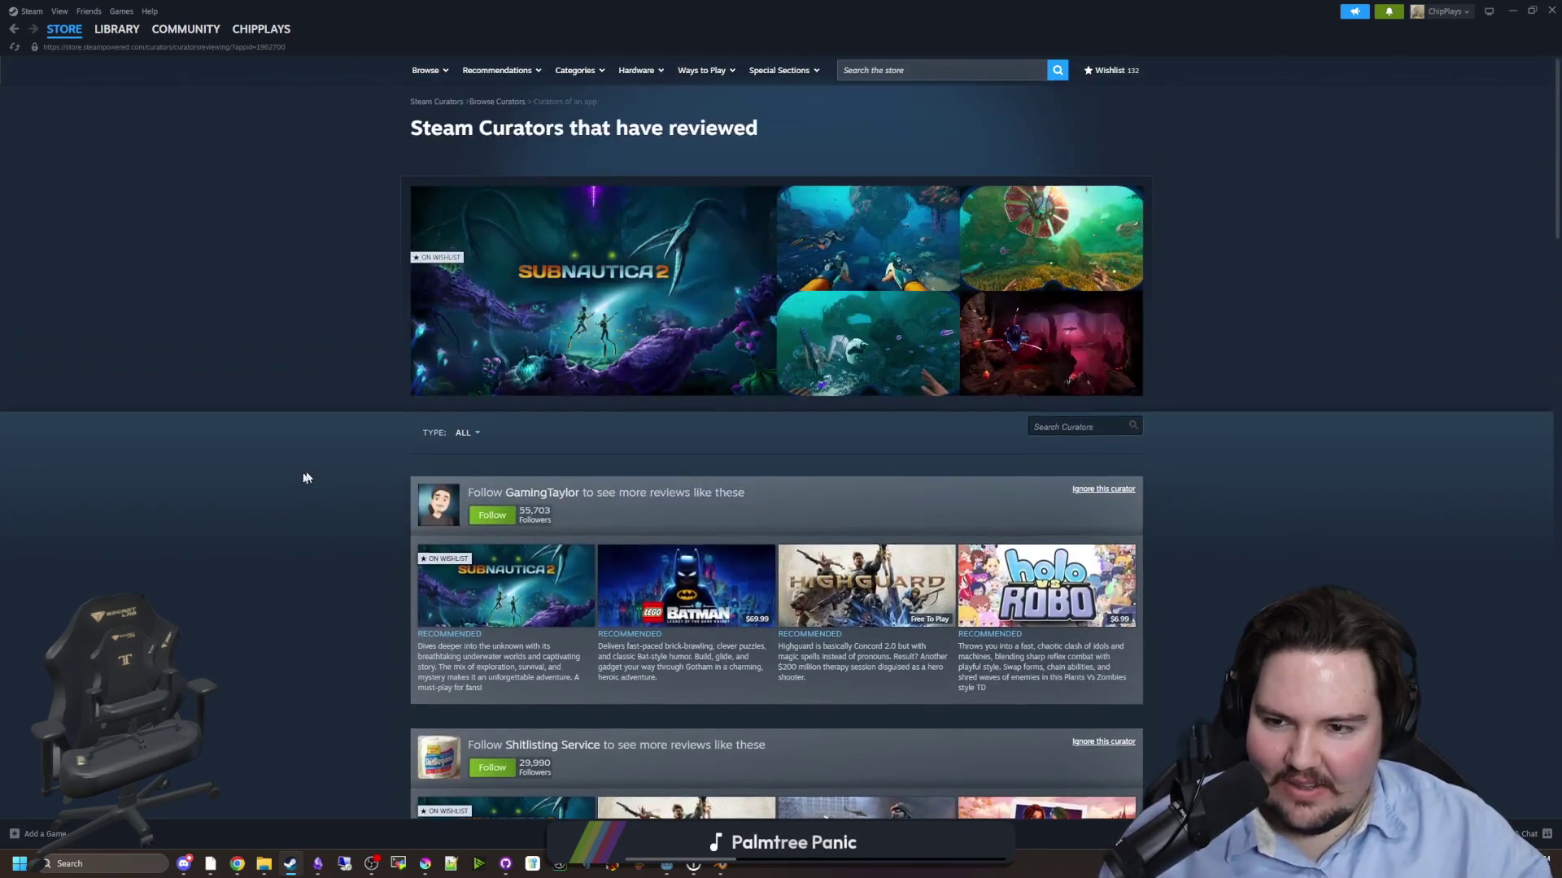
pyautogui.hotkey('alt', 'Left')
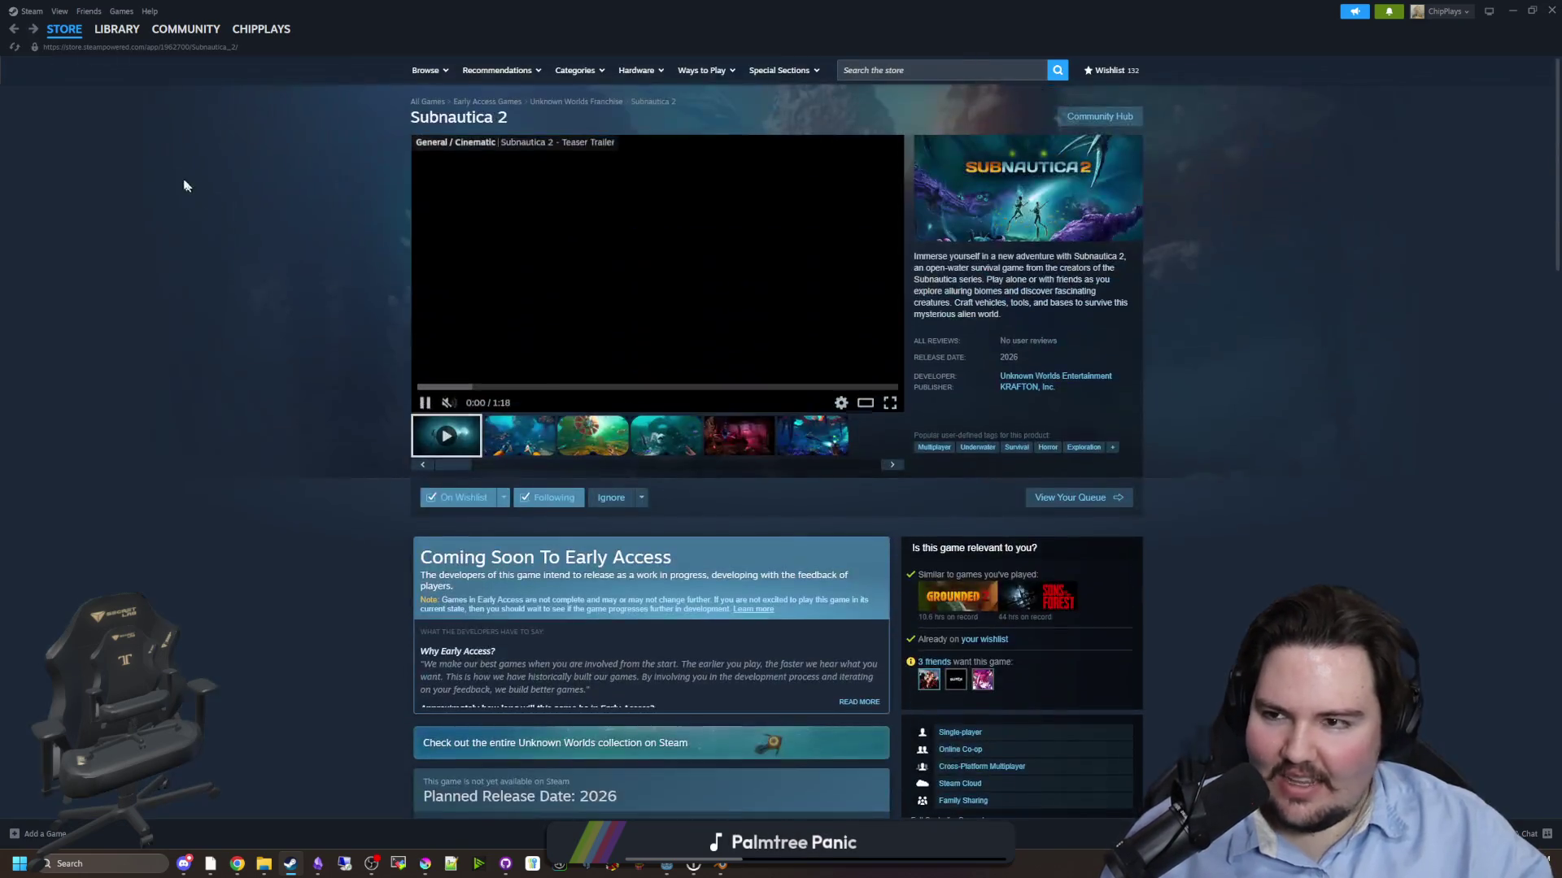
# - Open the wishlist from the STORE menu and select the Space Engineers 2 entry
pyautogui.moveTo(66, 30)
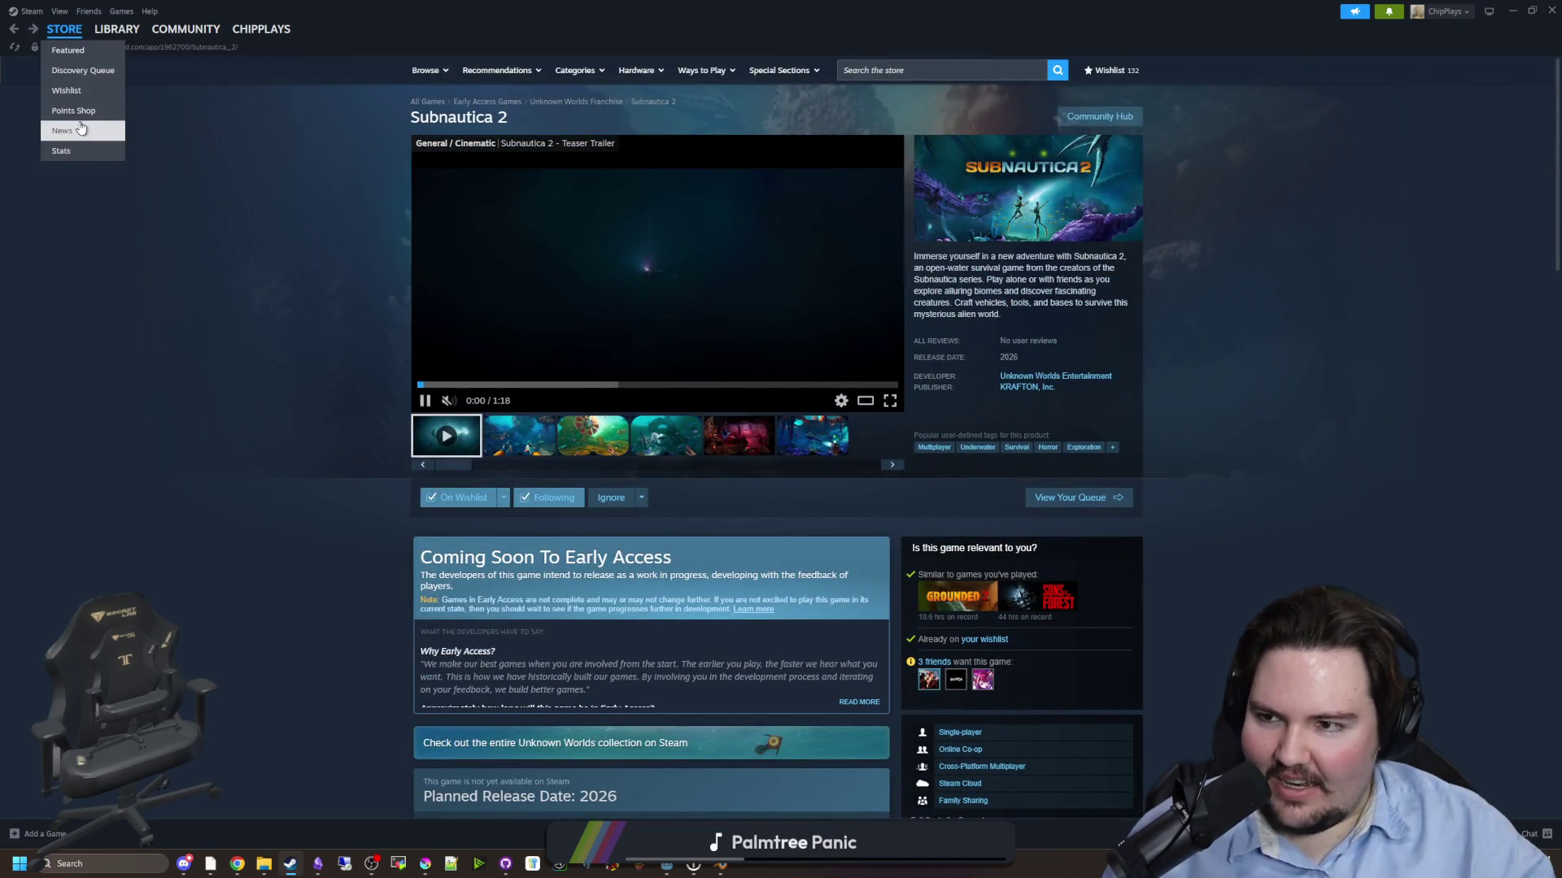
pyautogui.click(84, 95)
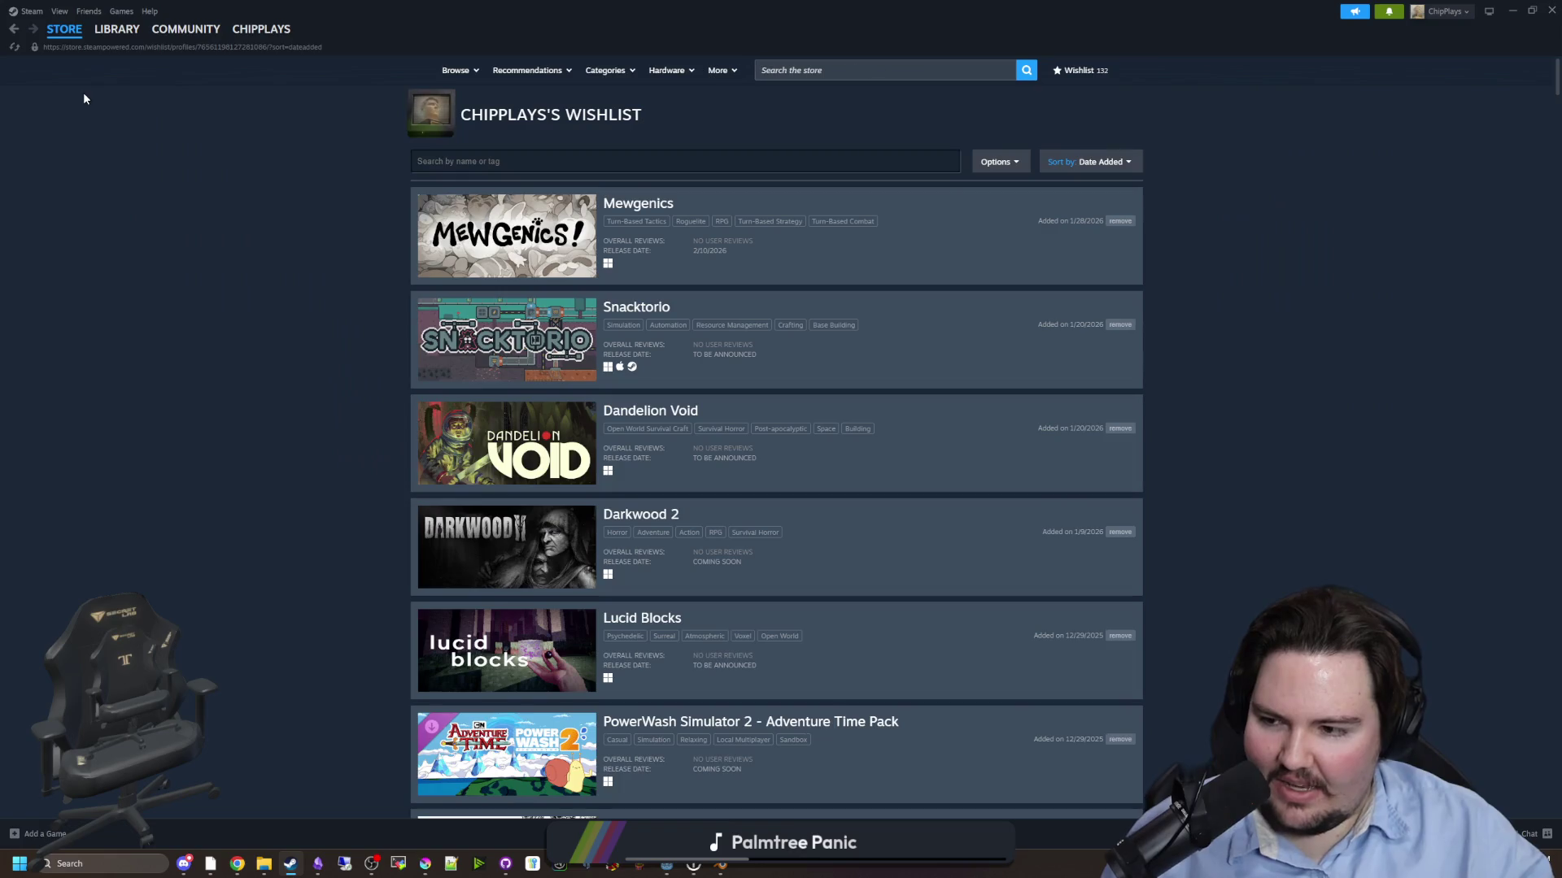
pyautogui.scroll(-15, 216, 386)
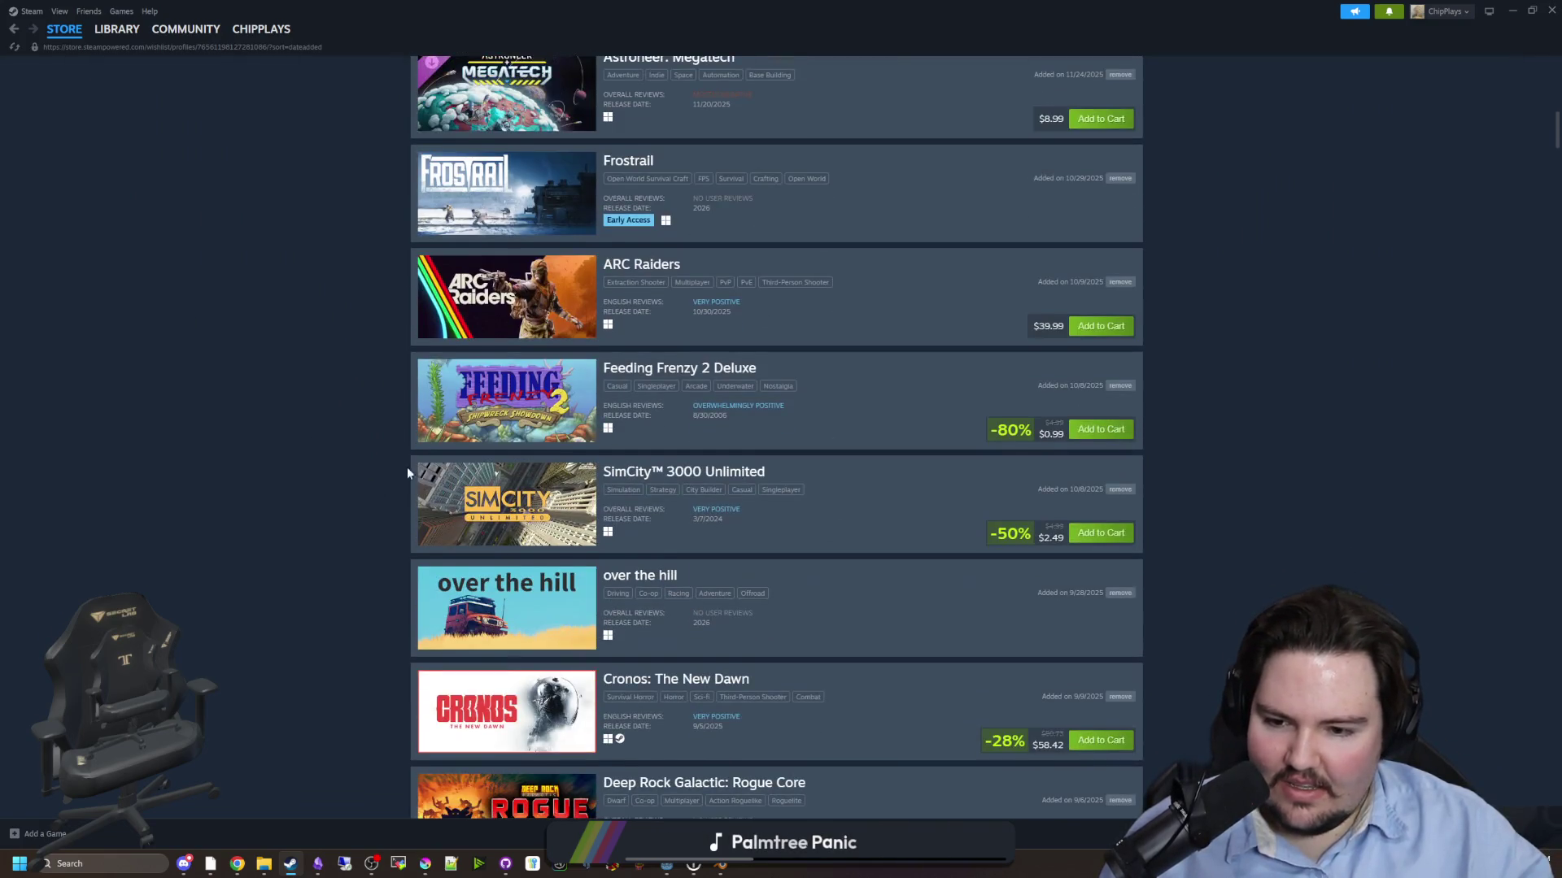
pyautogui.scroll(-6, 397, 455)
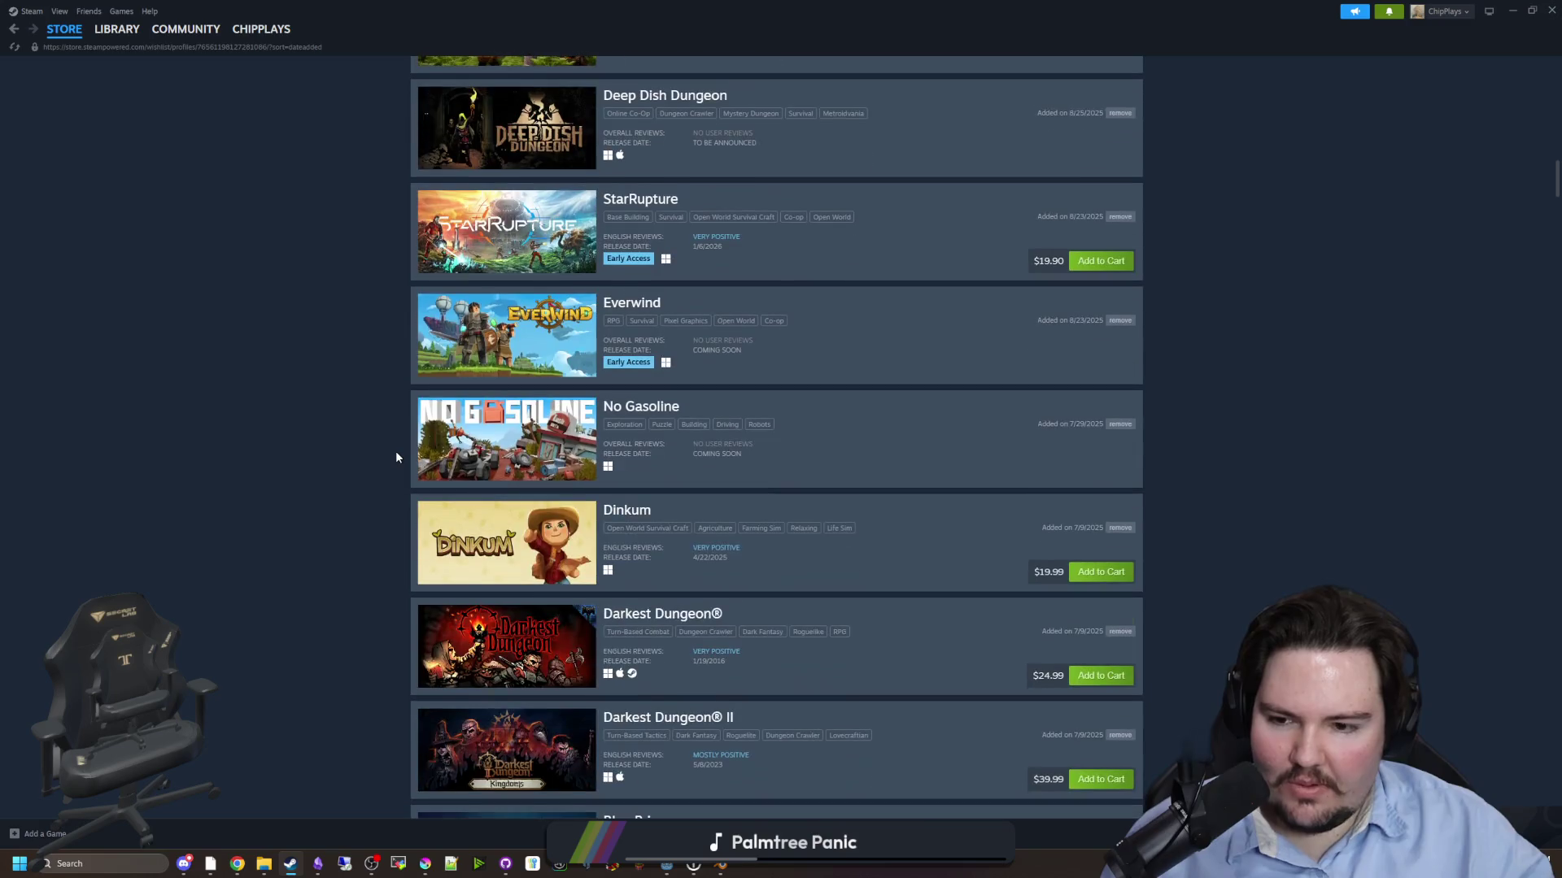
pyautogui.scroll(-5, 397, 458)
pyautogui.scroll(-5, 396, 457)
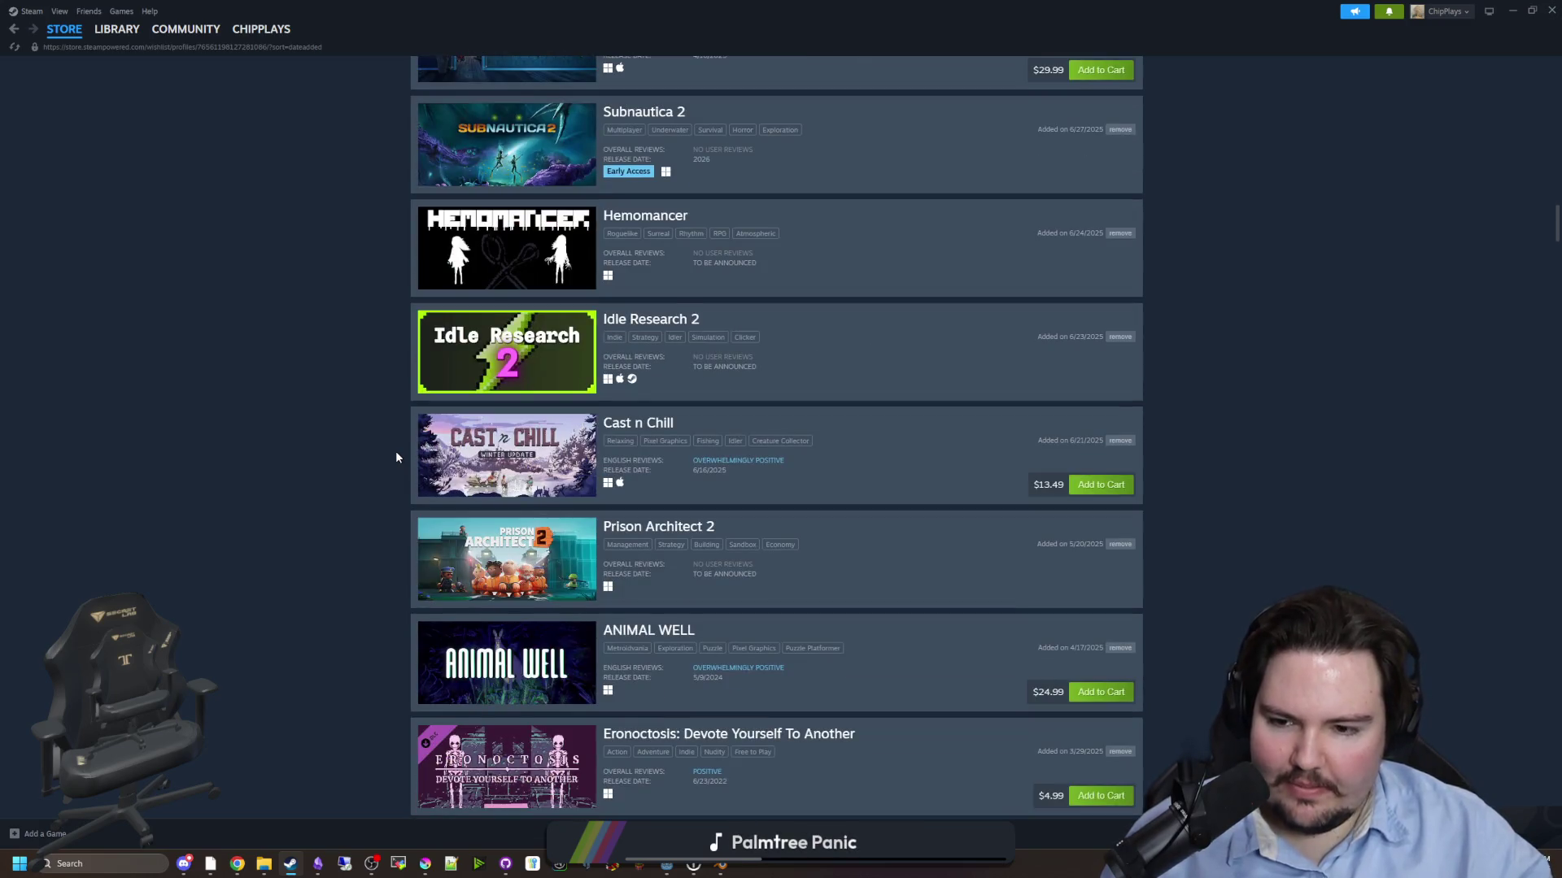
pyautogui.scroll(-4, 396, 457)
pyautogui.scroll(-4, 397, 457)
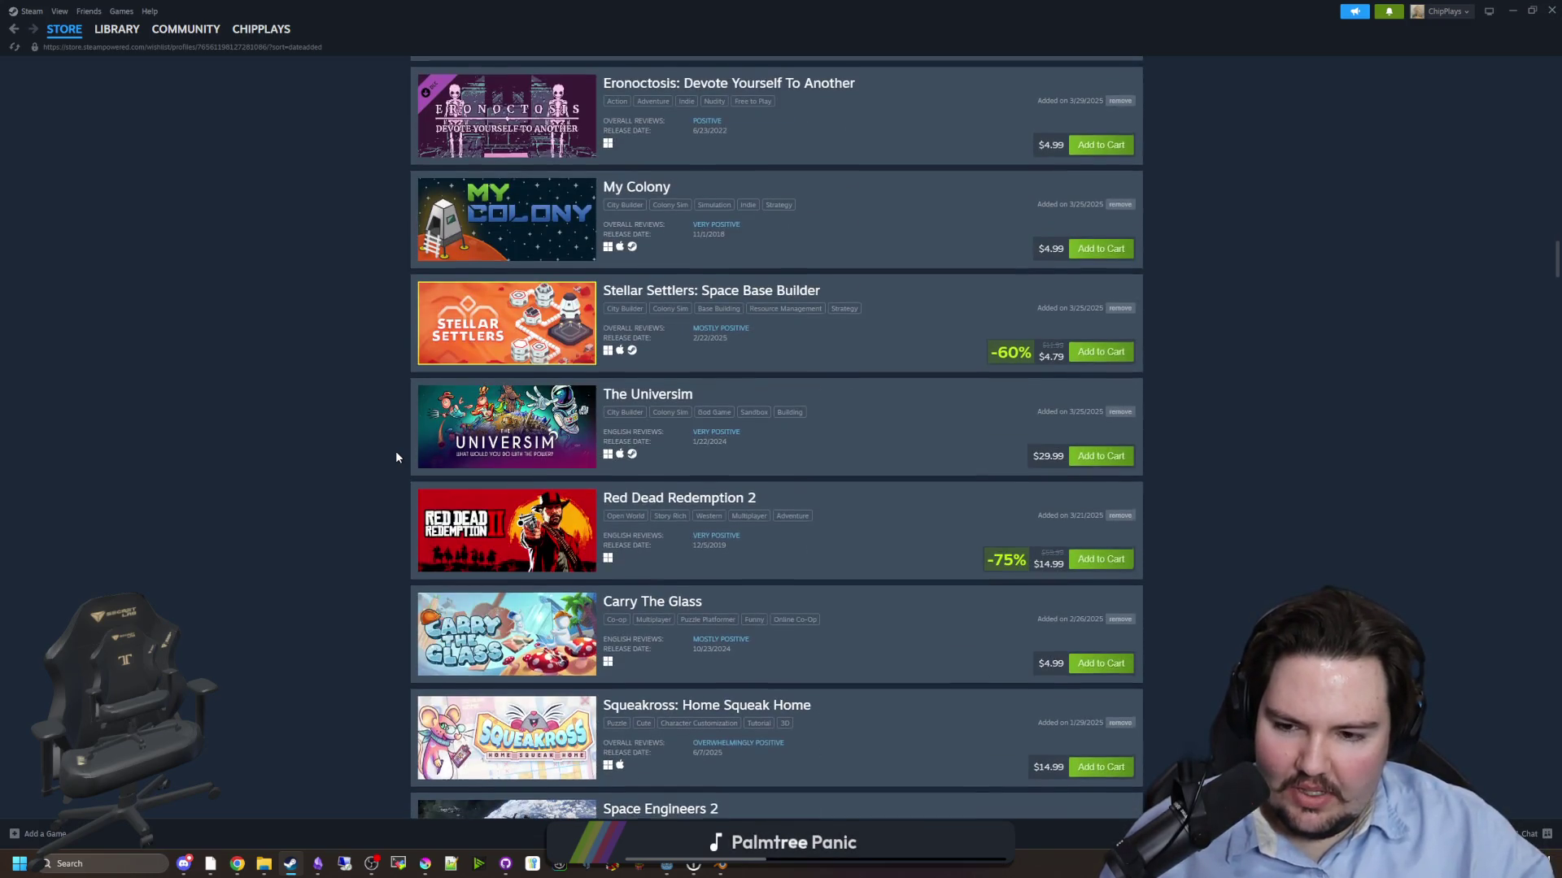
pyautogui.scroll(-5, 396, 457)
pyautogui.scroll(-1, 395, 450)
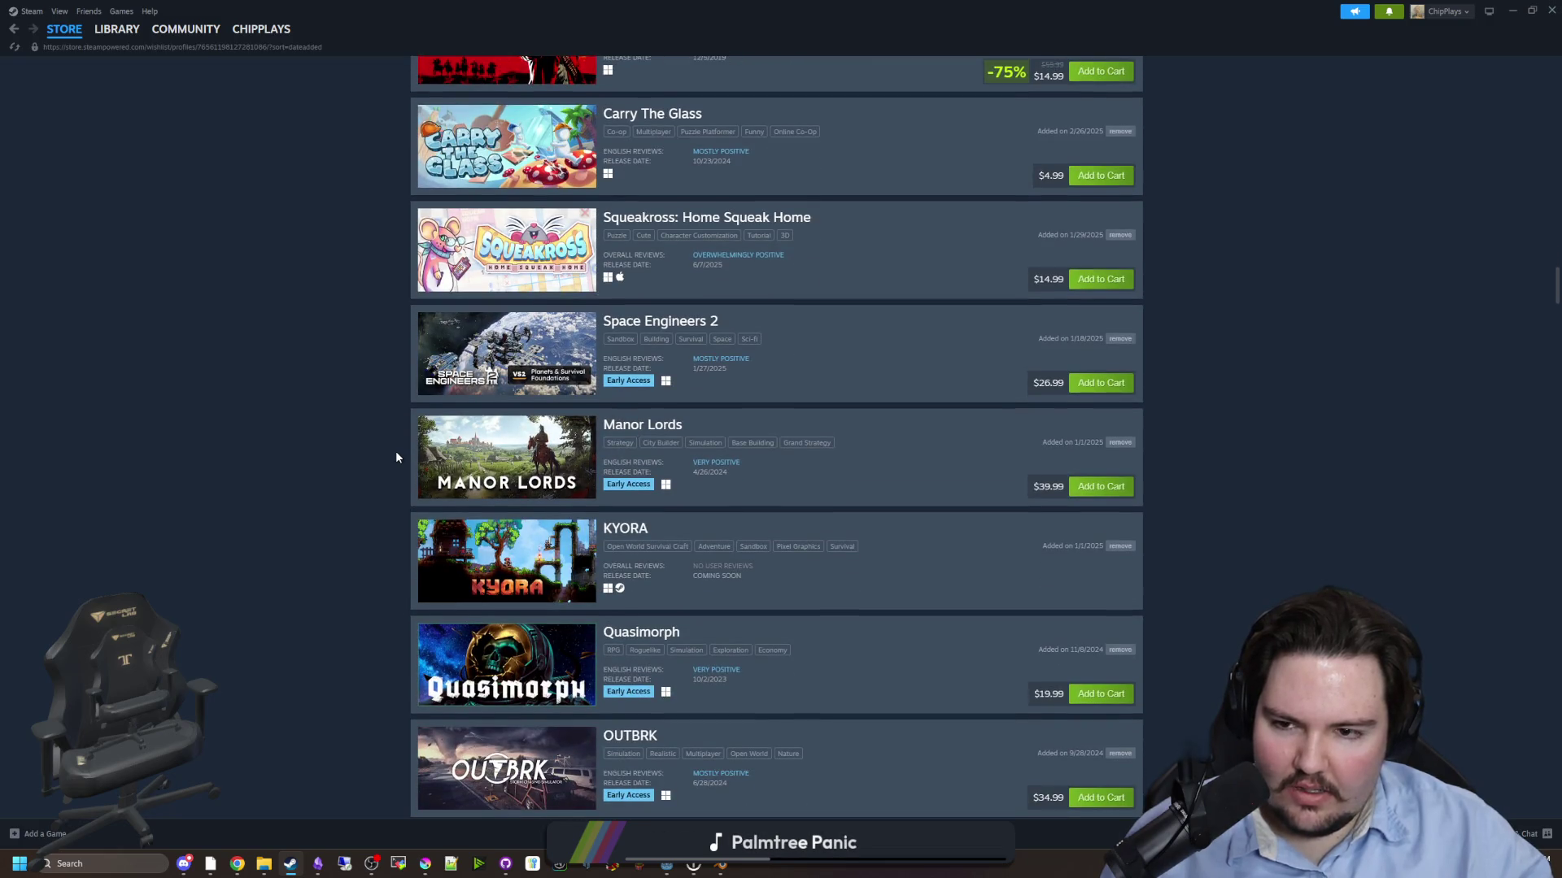
pyautogui.click(531, 345)
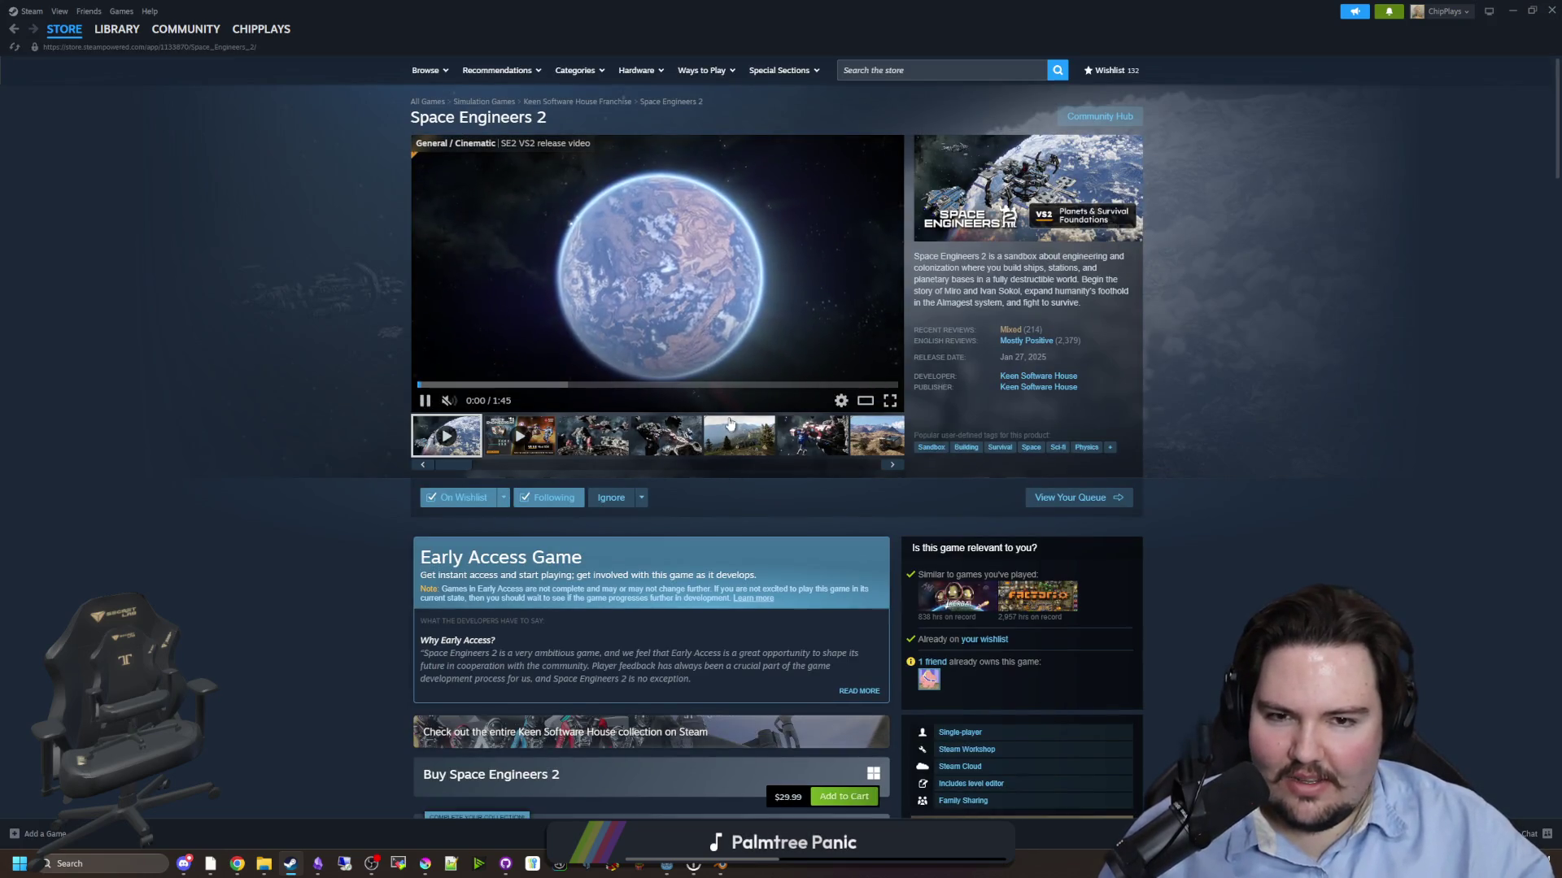
# - Show the third and fourth Space Engineers 2 screenshots and open the gallery full-screen
pyautogui.click(591, 438)
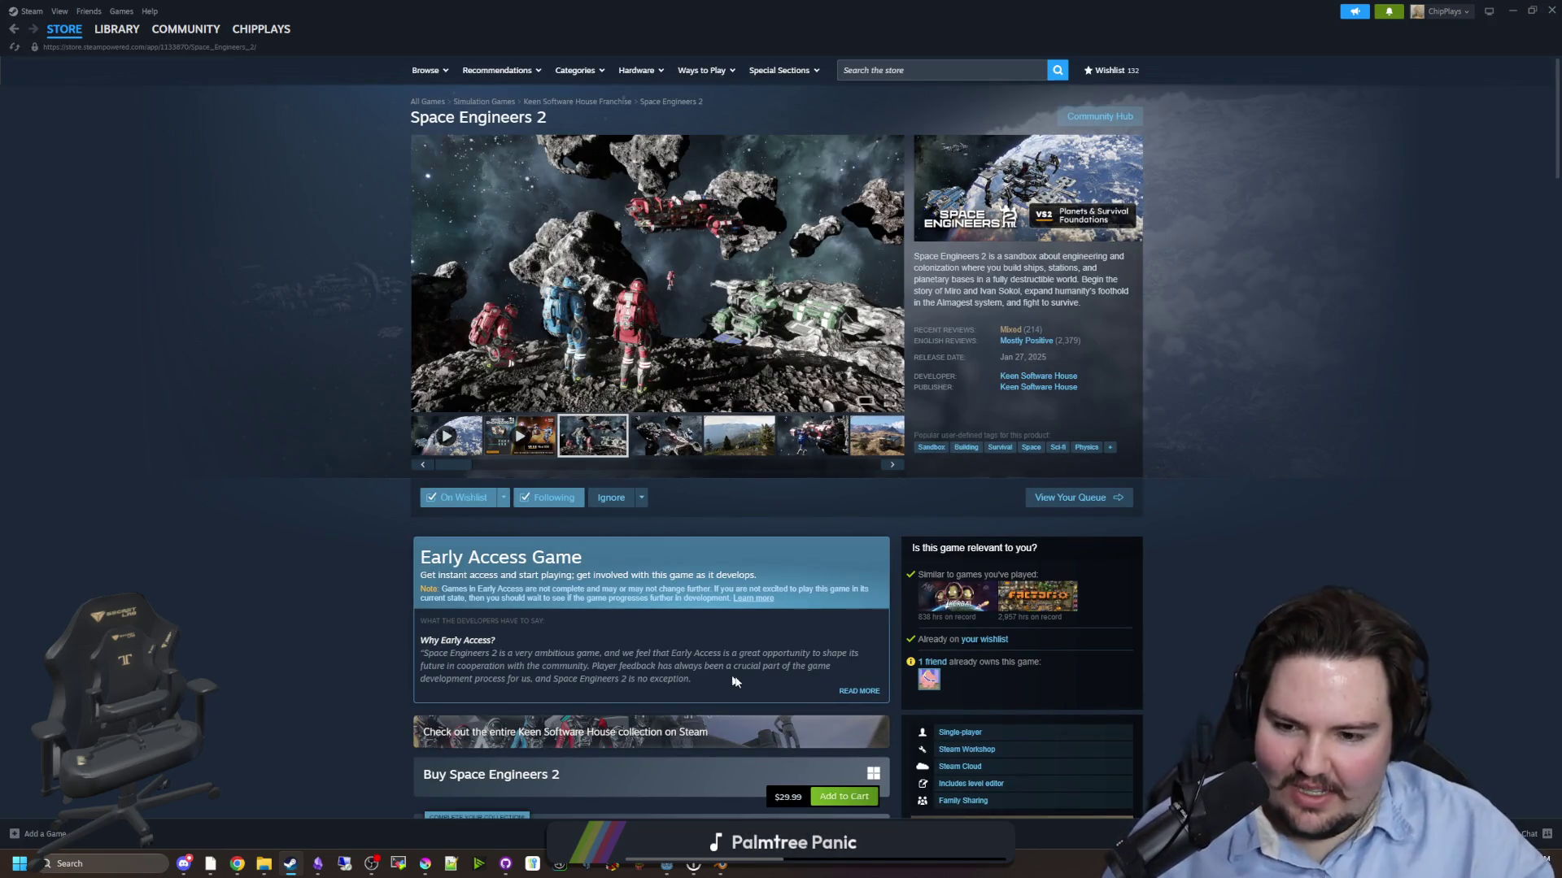
pyautogui.scroll(-3, 584, 607)
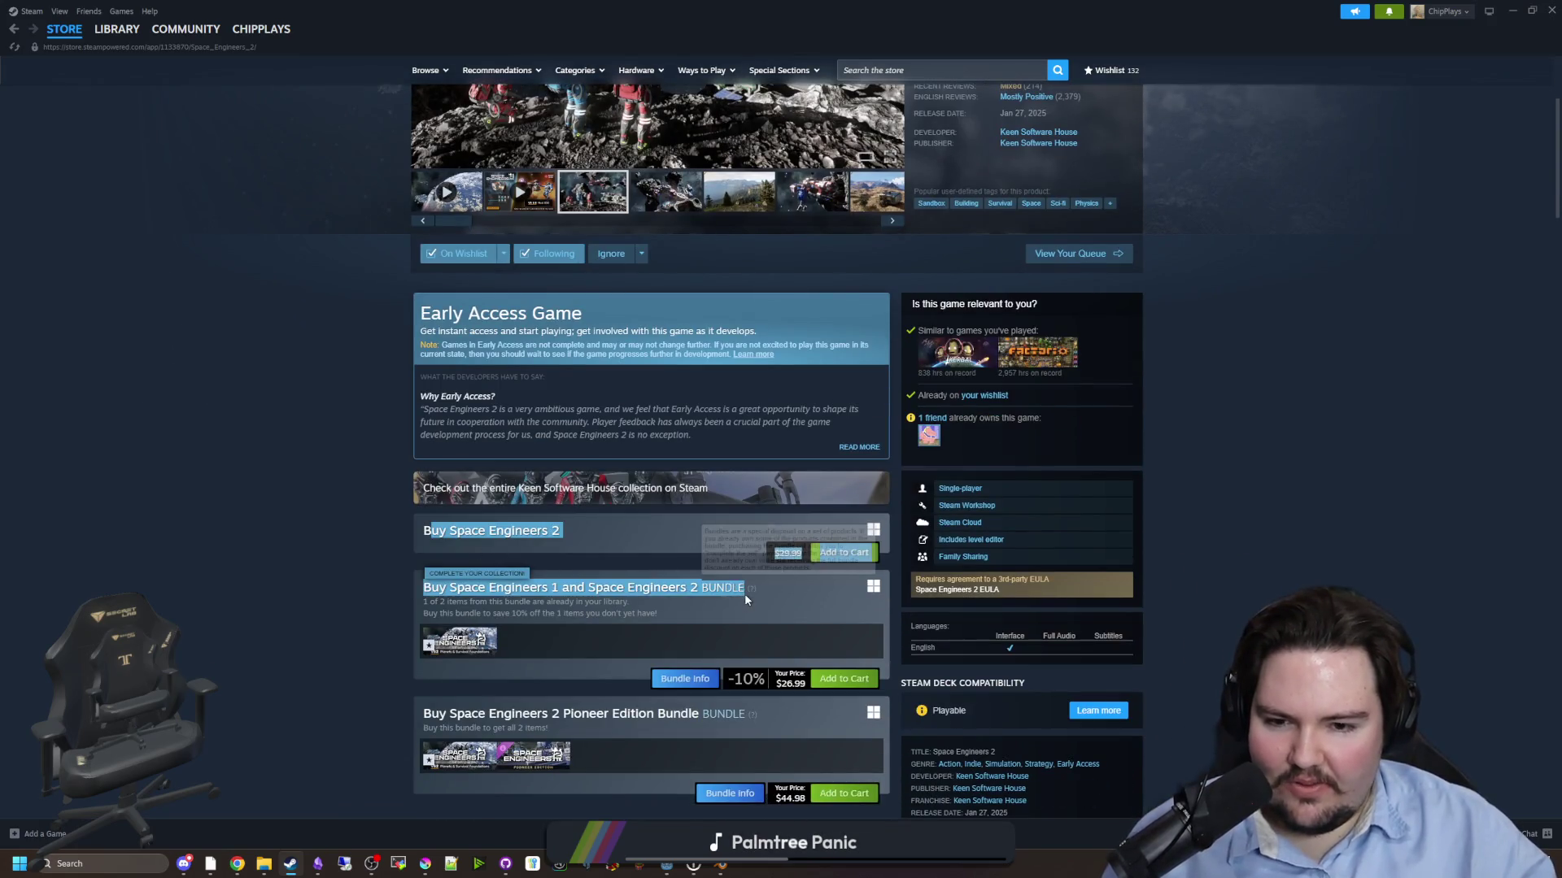
pyautogui.scroll(3, 696, 498)
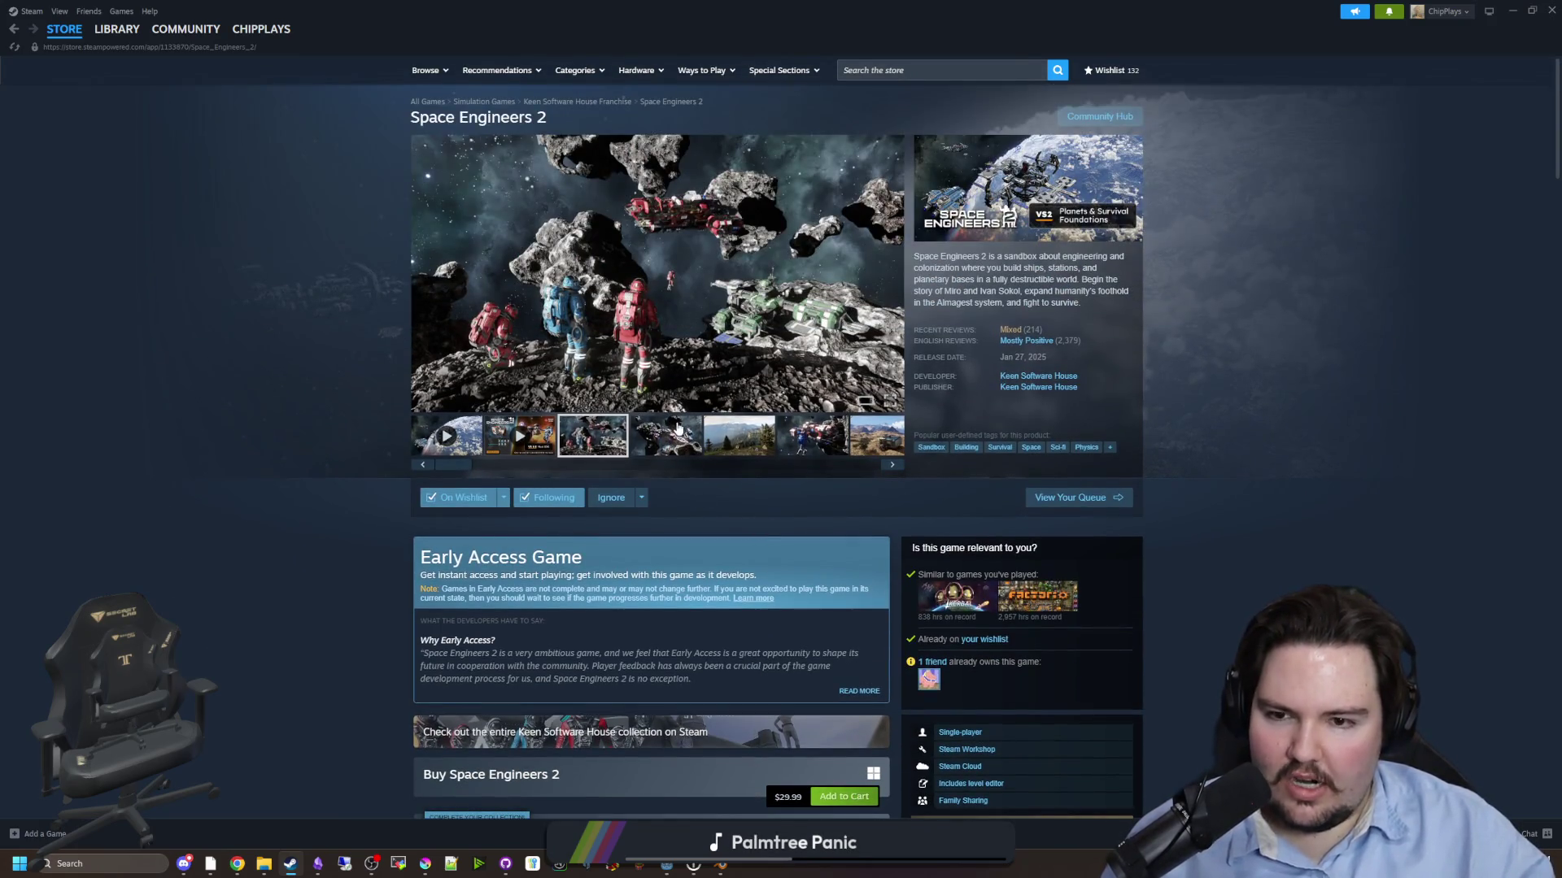
pyautogui.click(678, 428)
pyautogui.click(683, 342)
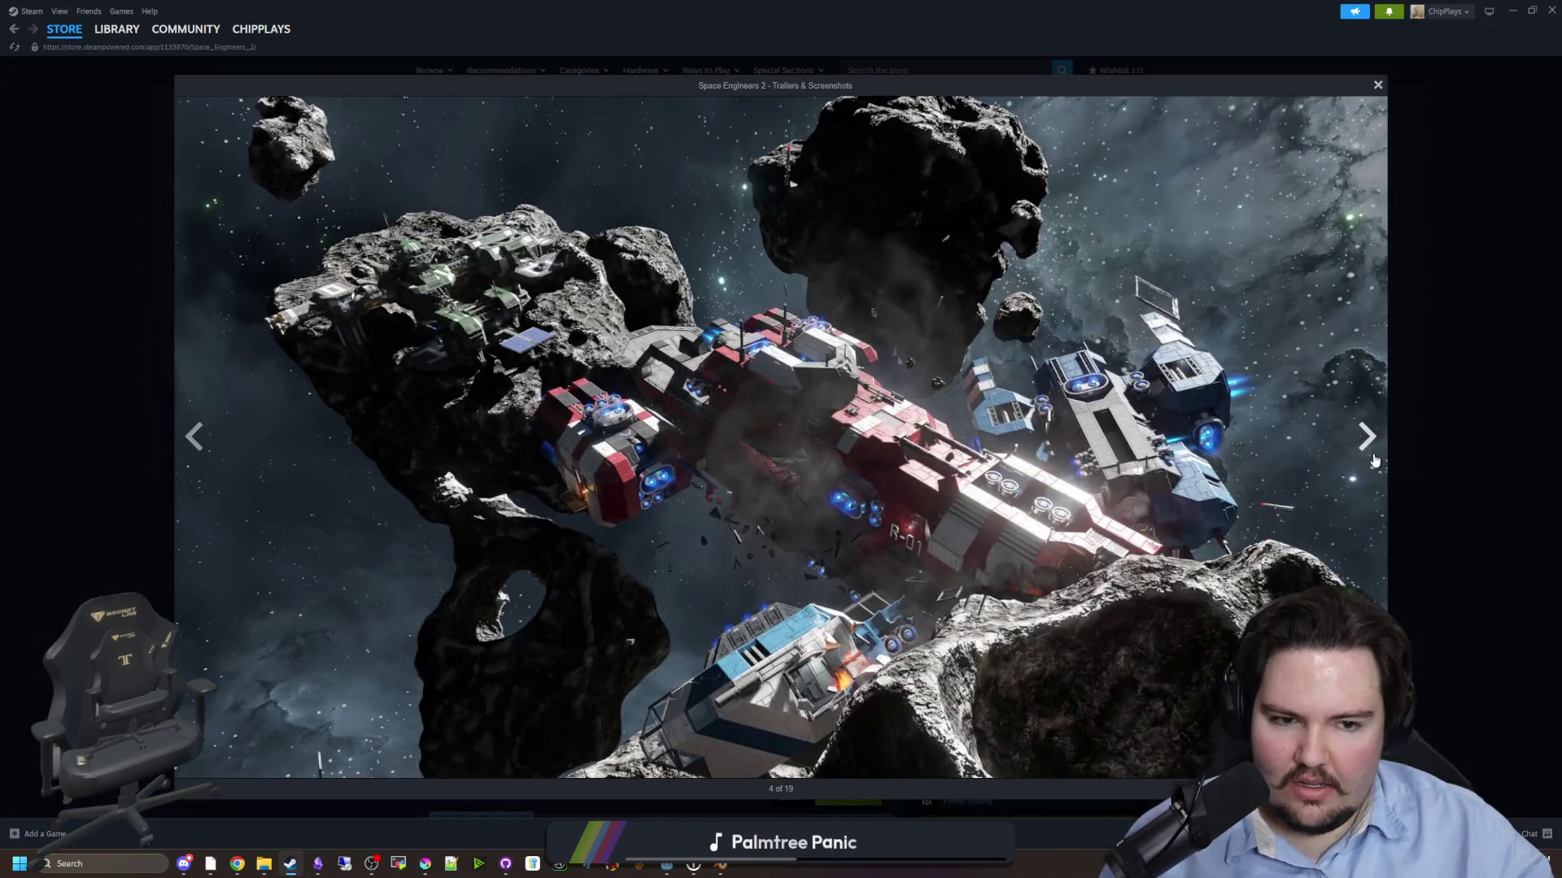
# - Page through the full-screen Space Engineers 2 screenshots, then close the gallery
pyautogui.click(1373, 455)
pyautogui.click(1373, 455)
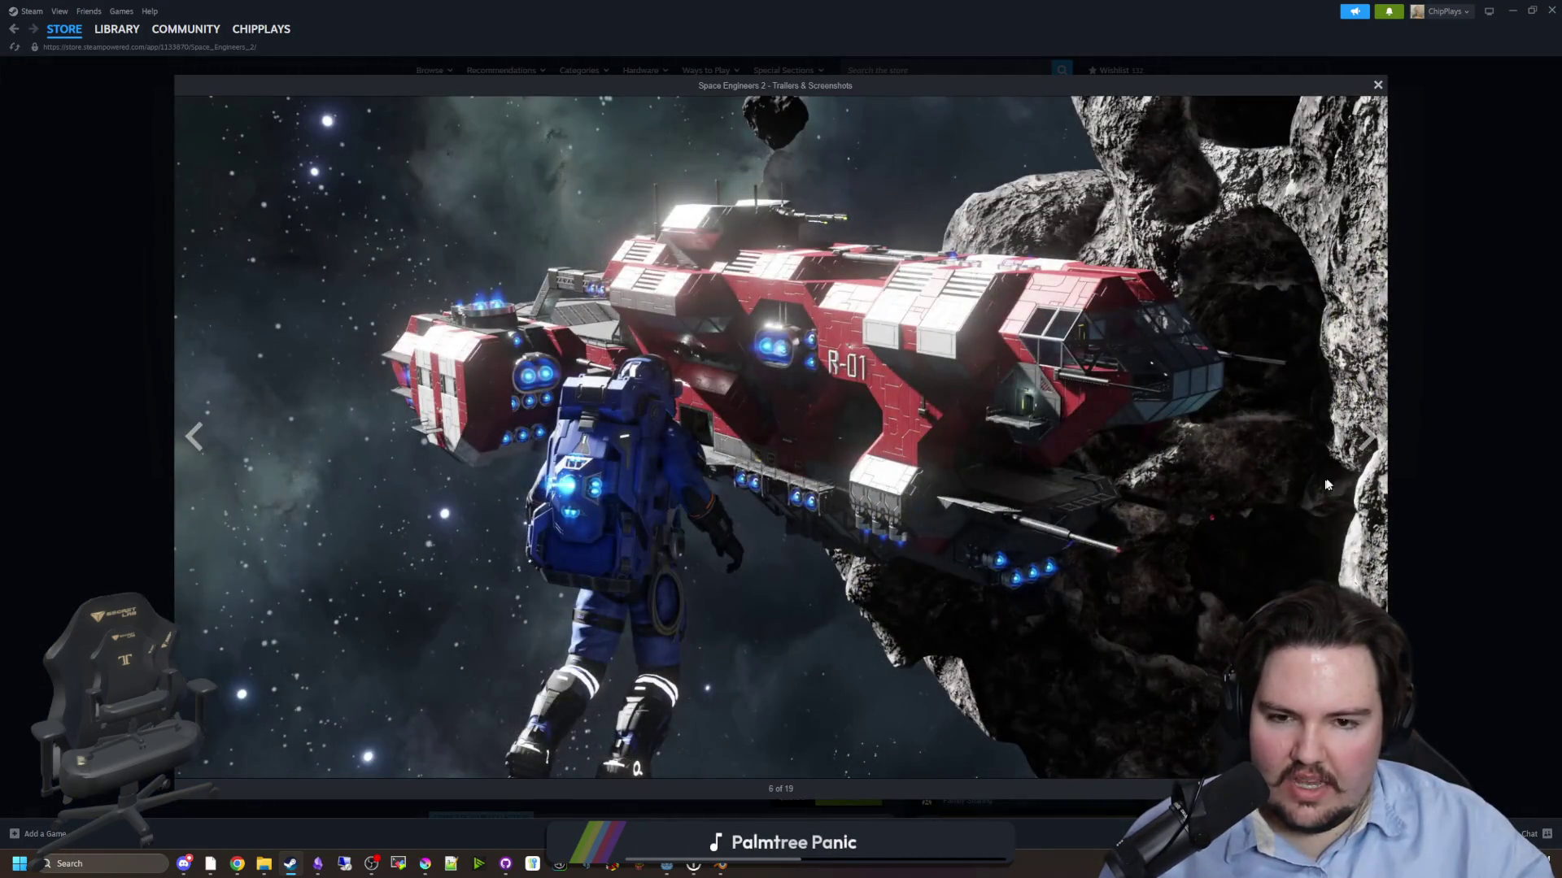
pyautogui.click(1369, 447)
pyautogui.click(1370, 443)
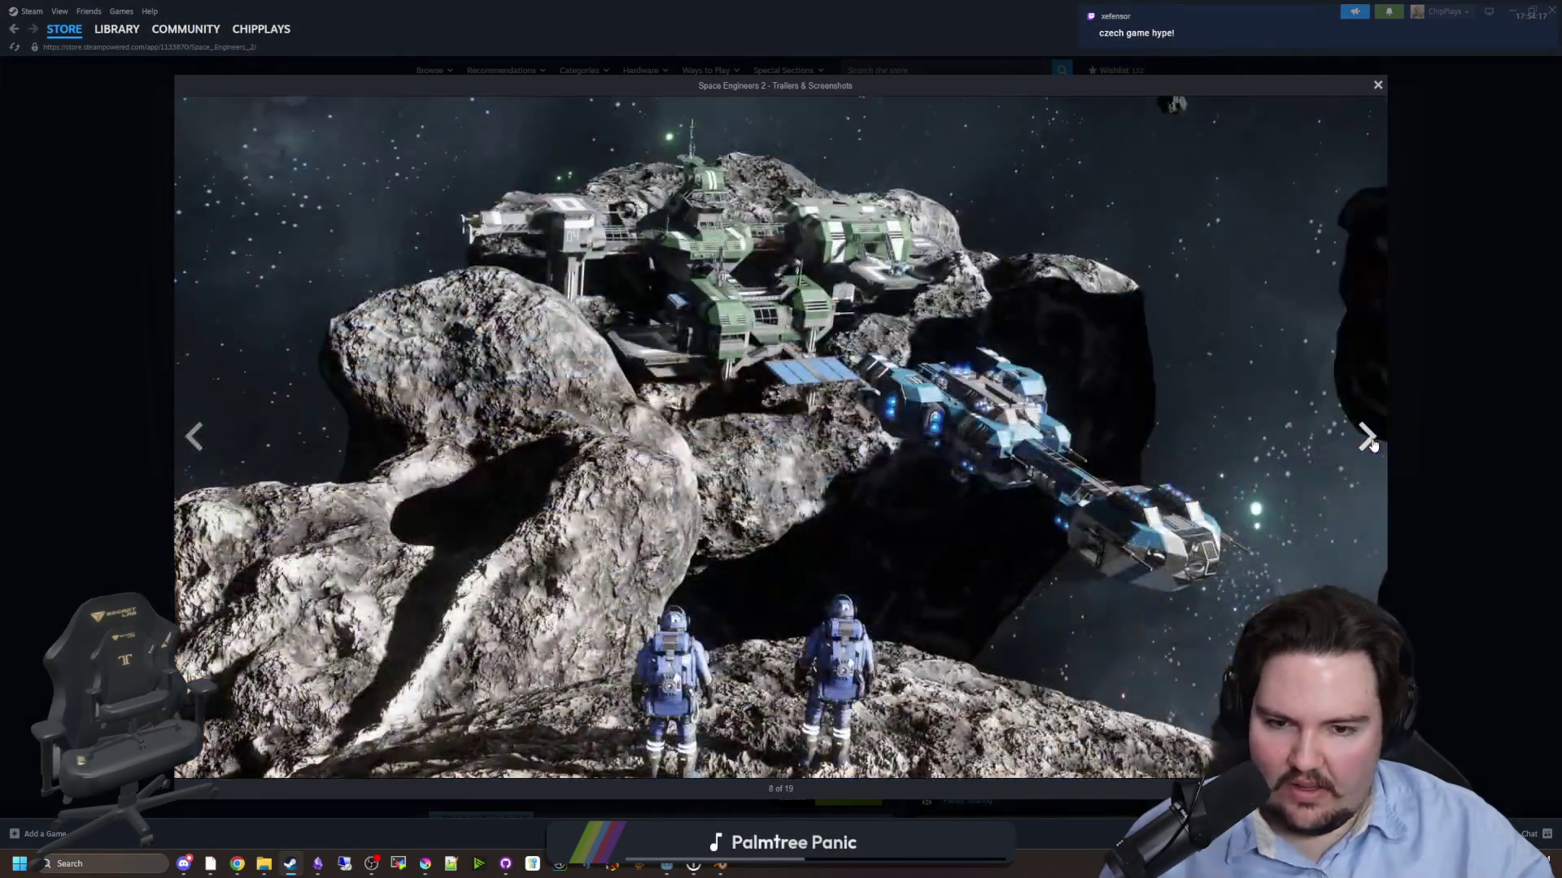
pyautogui.click(1370, 443)
pyautogui.click(1369, 443)
pyautogui.click(1370, 443)
pyautogui.click(1370, 441)
pyautogui.click(1369, 440)
pyautogui.click(1369, 441)
pyautogui.click(1369, 442)
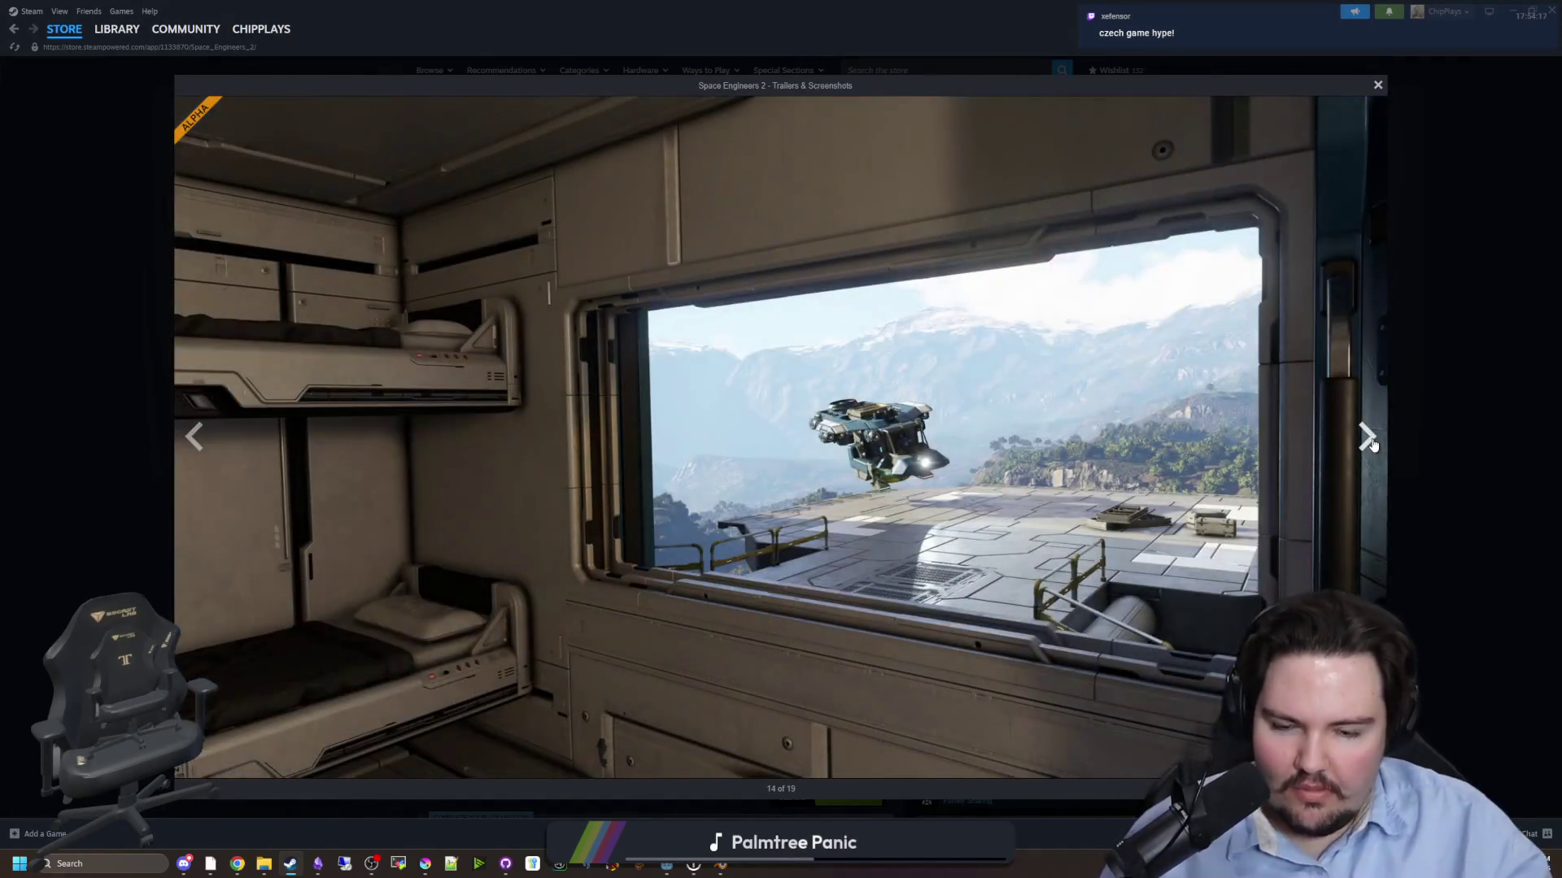
pyautogui.click(1370, 441)
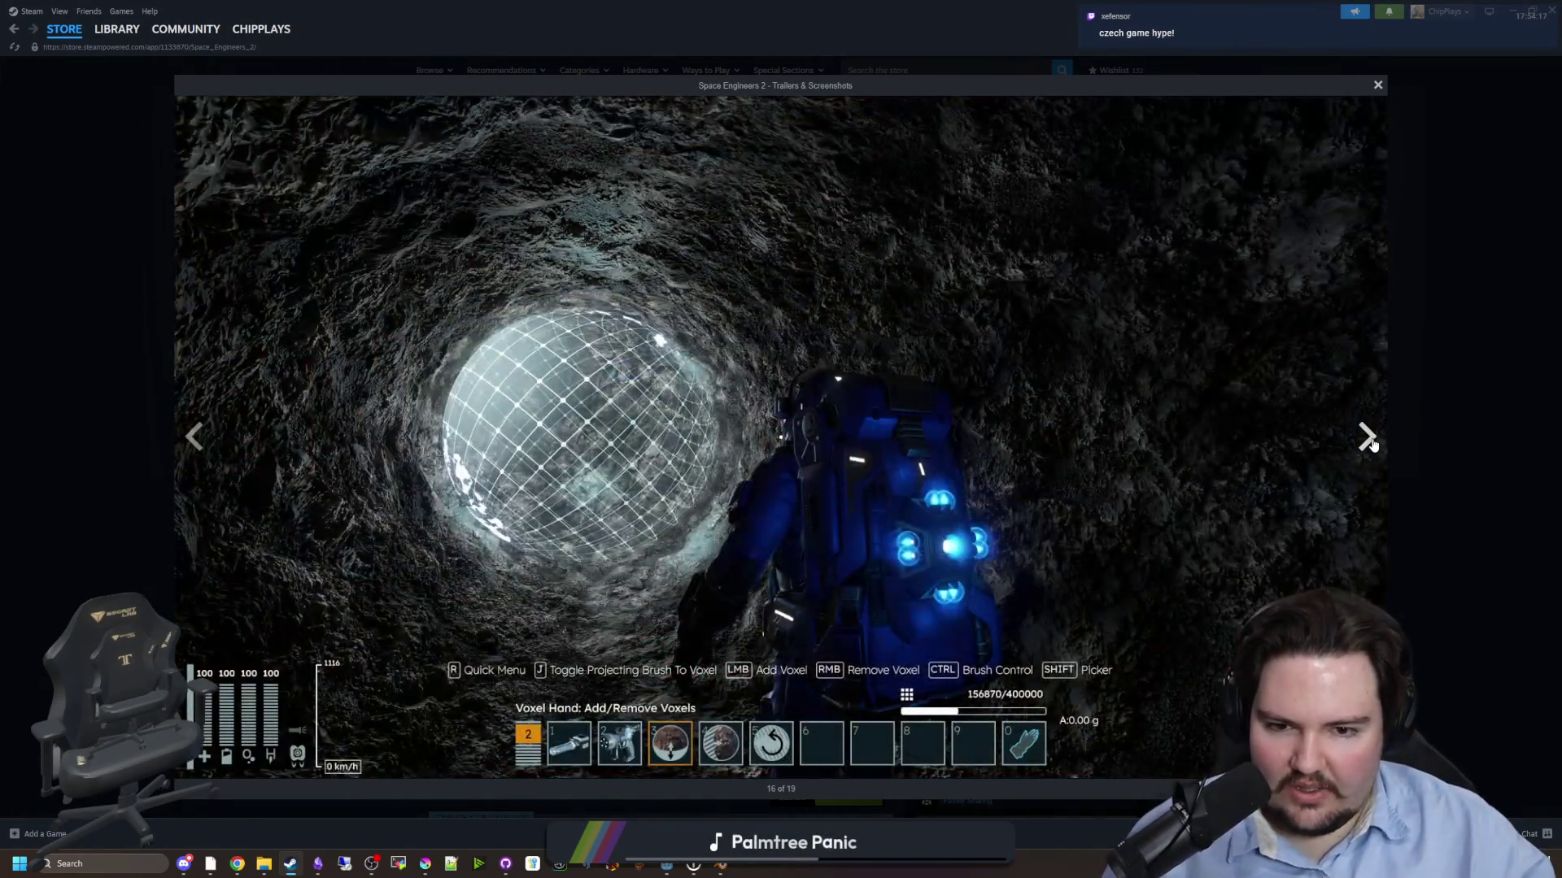
pyautogui.click(1369, 441)
pyautogui.click(1370, 441)
pyautogui.click(1370, 441)
pyautogui.click(1369, 441)
pyautogui.click(1370, 441)
pyautogui.click(1370, 442)
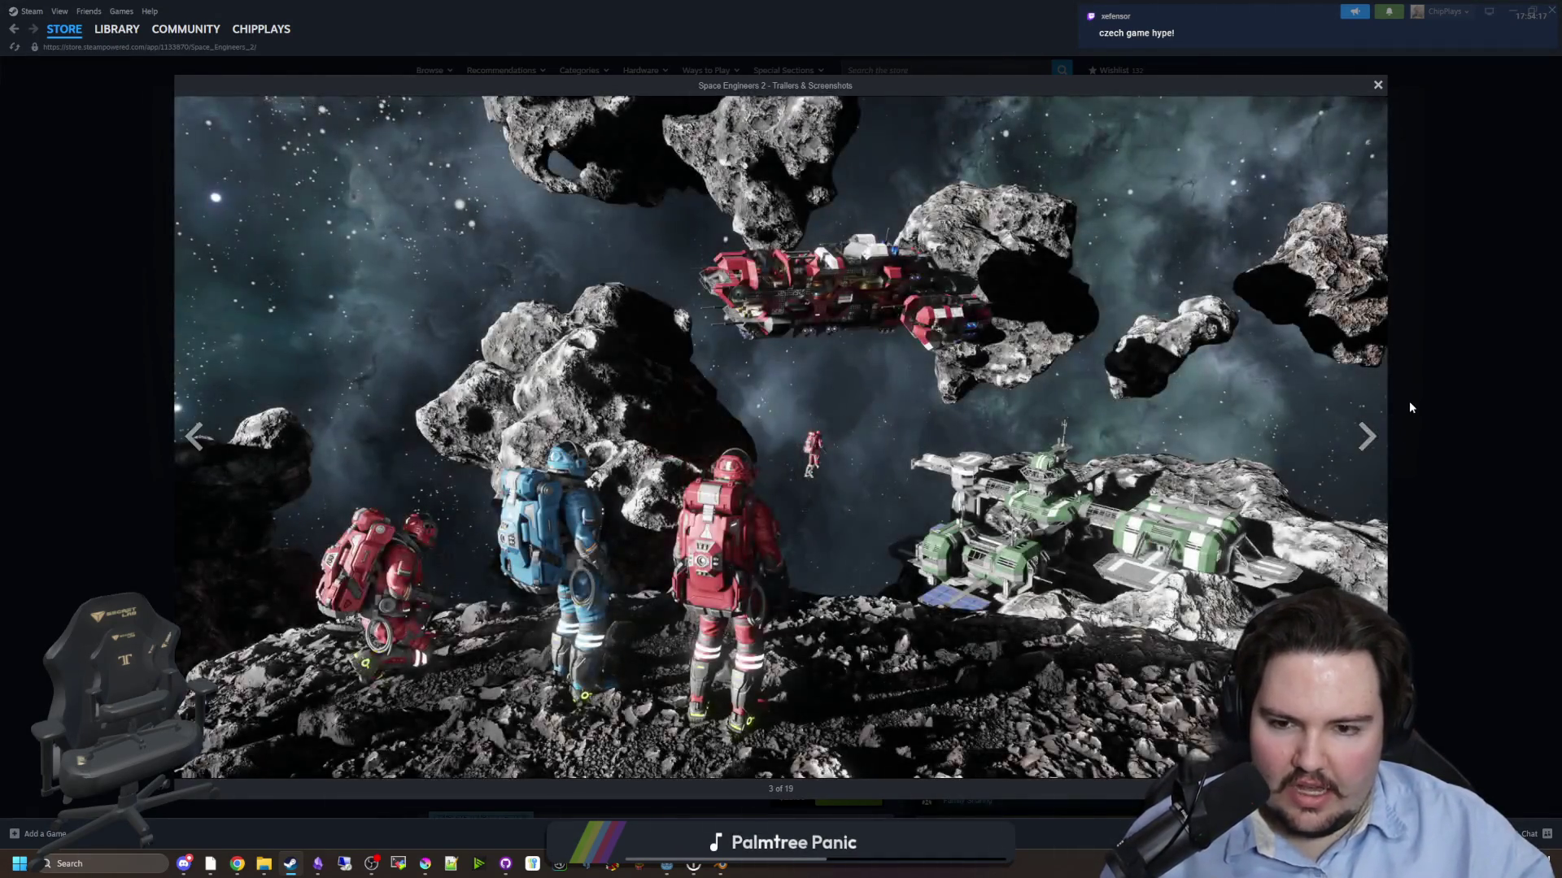
pyautogui.click(1357, 442)
pyautogui.click(1358, 441)
pyautogui.click(1357, 441)
pyautogui.click(1358, 440)
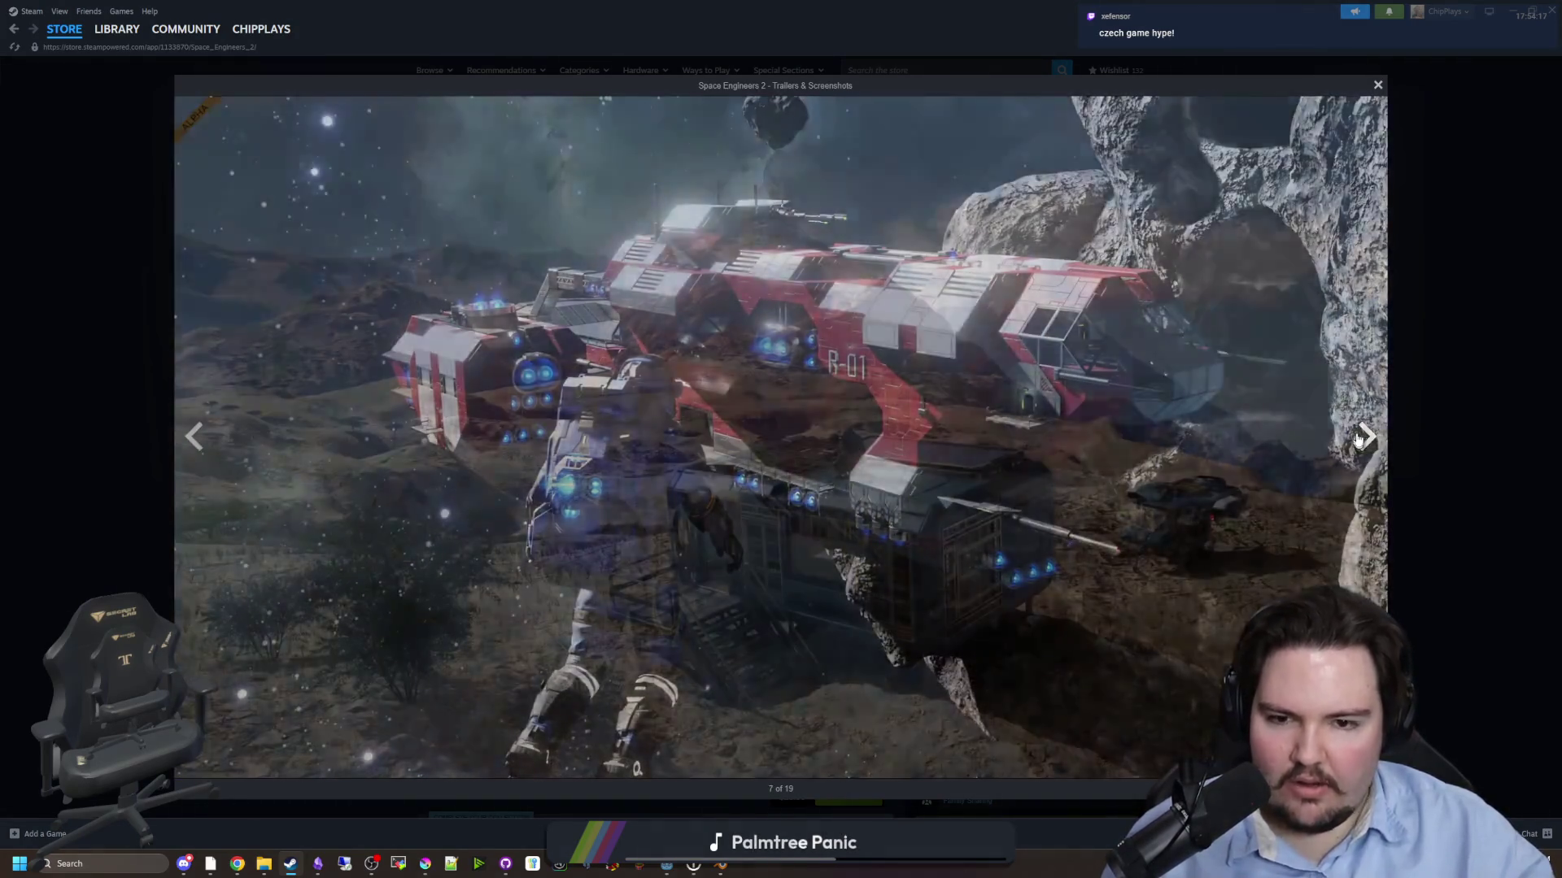
pyautogui.click(1354, 440)
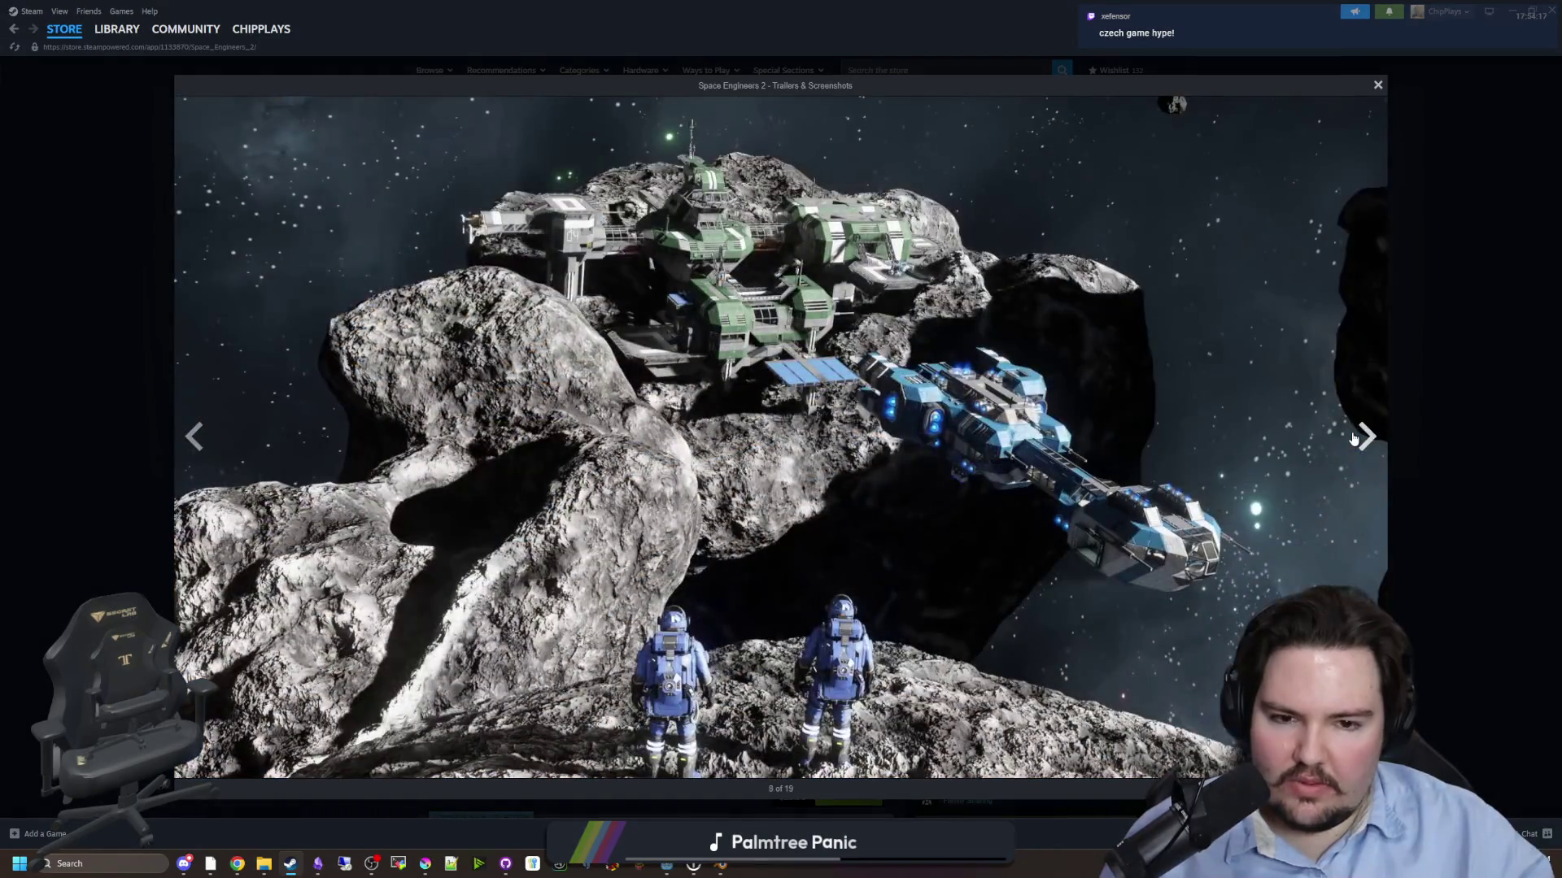
pyautogui.click(1354, 440)
pyautogui.click(1401, 429)
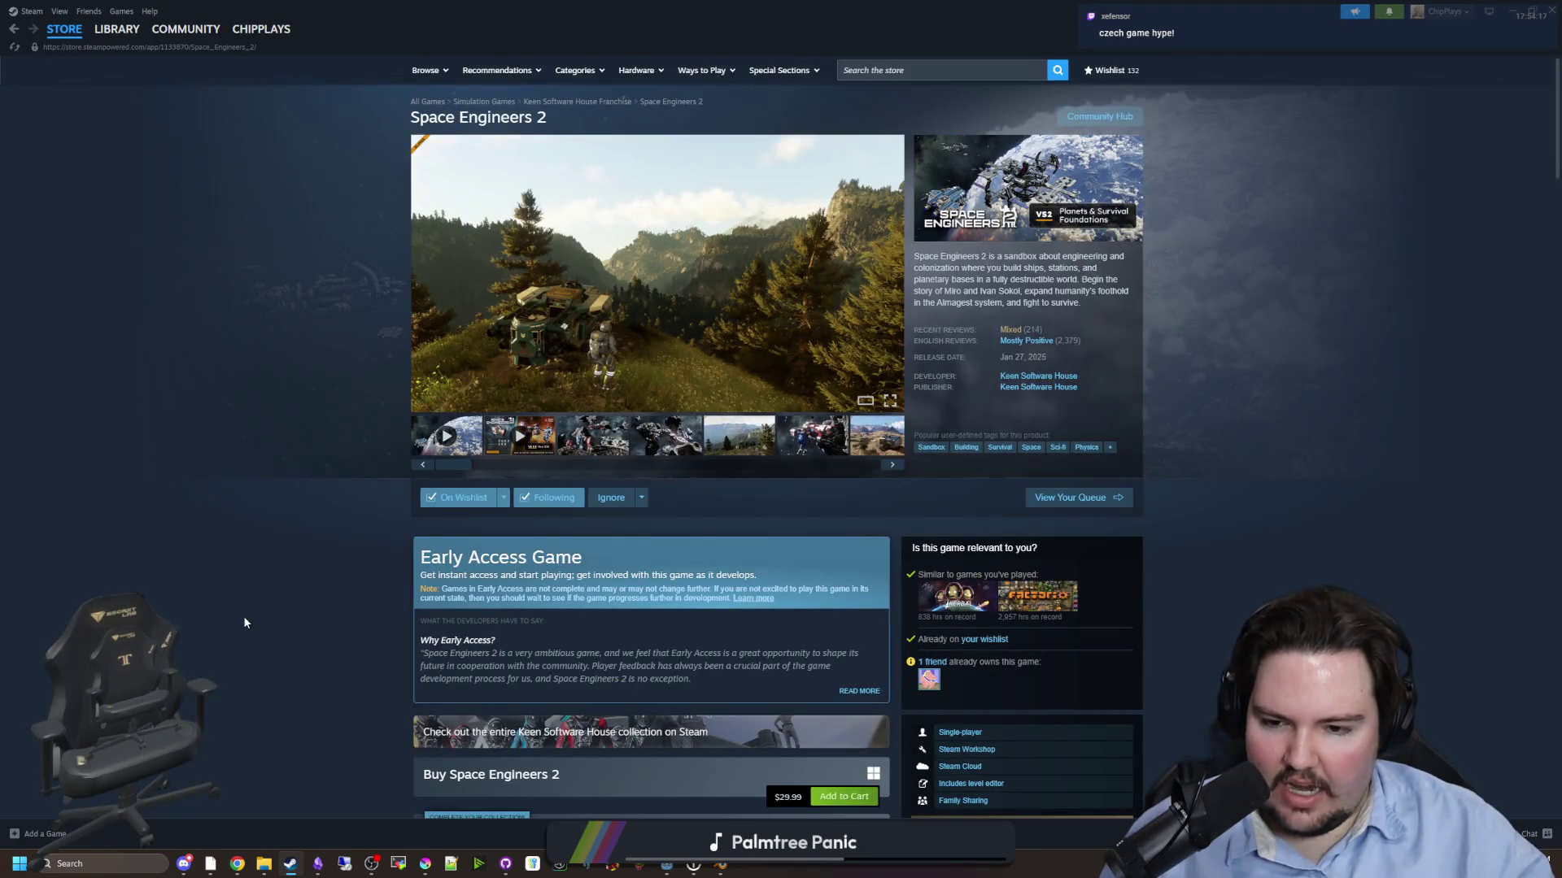
# - Scroll through the page details, check the Recent Reviews rating, and return to the wishlist
pyautogui.scroll(-10, 244, 623)
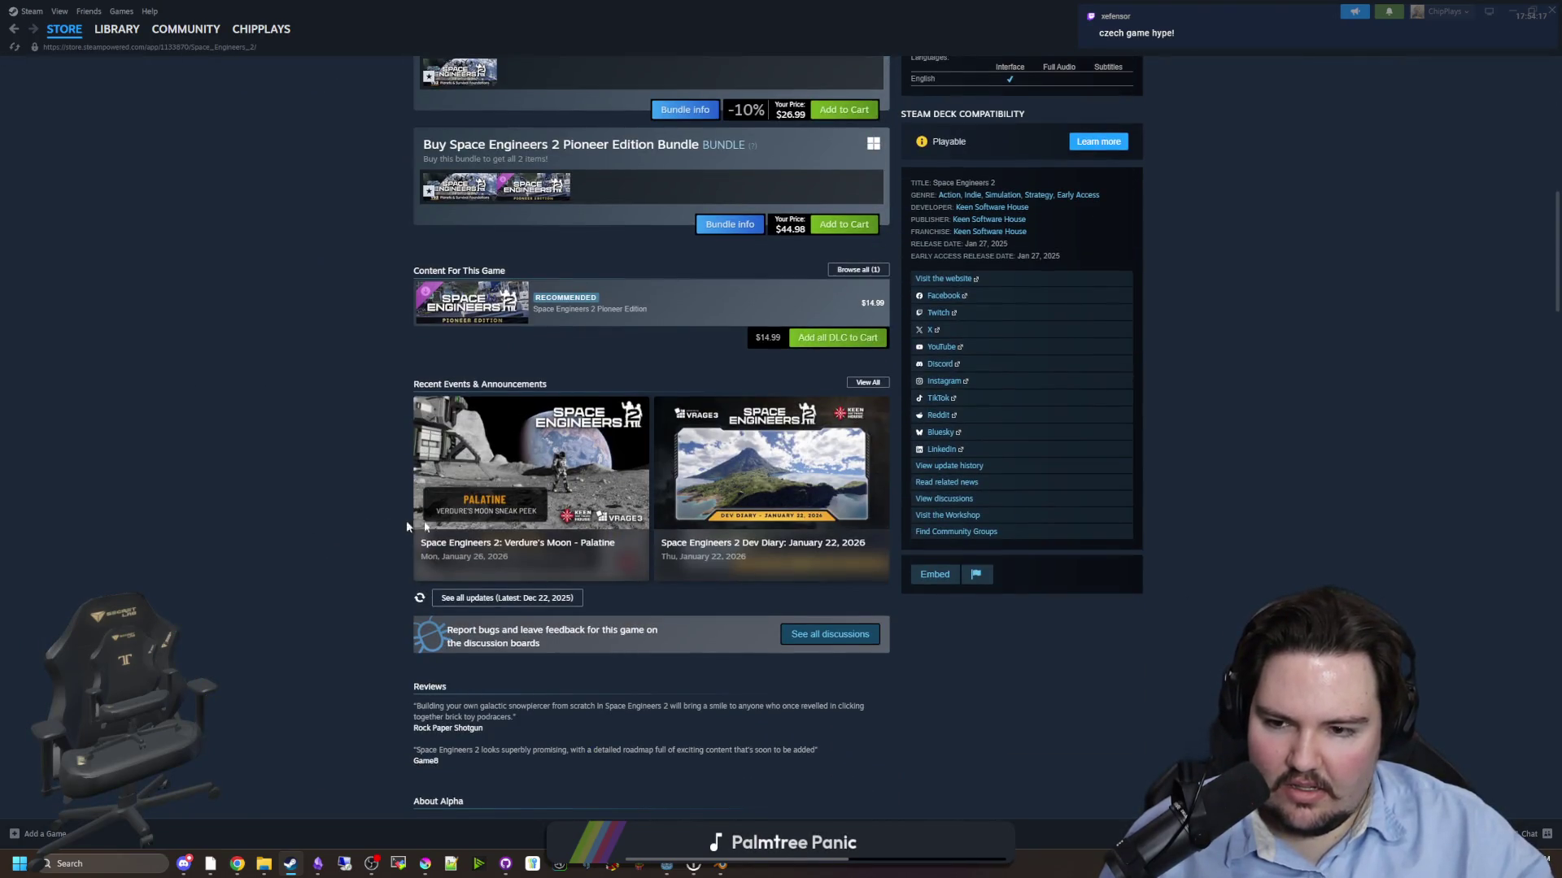
pyautogui.scroll(-5, 481, 574)
pyautogui.scroll(-10, 482, 579)
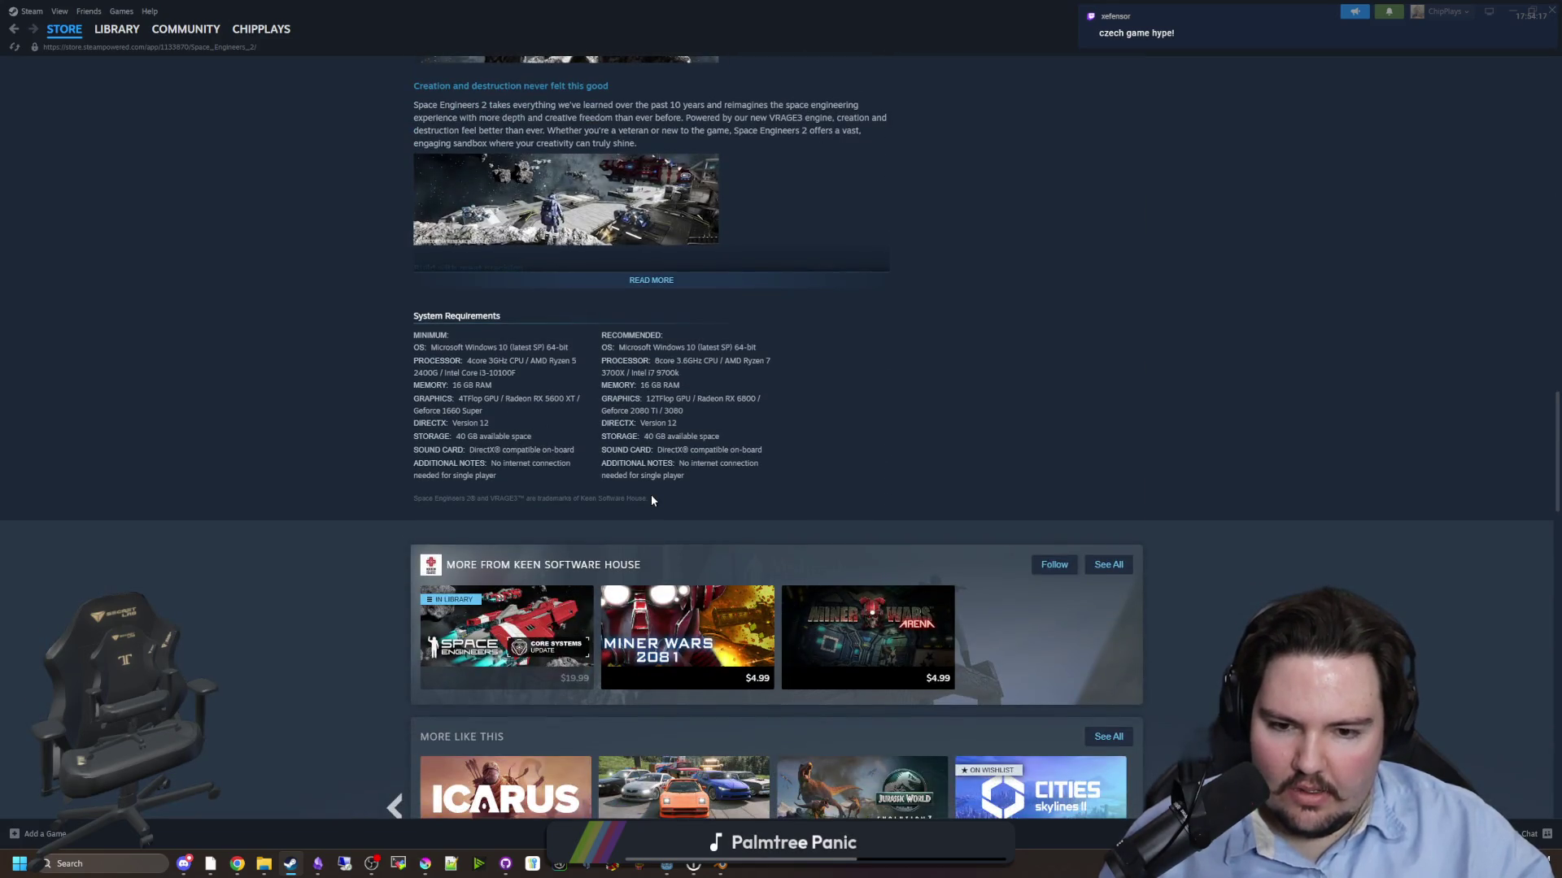
pyautogui.scroll(-4, 651, 500)
pyautogui.scroll(9, 398, 459)
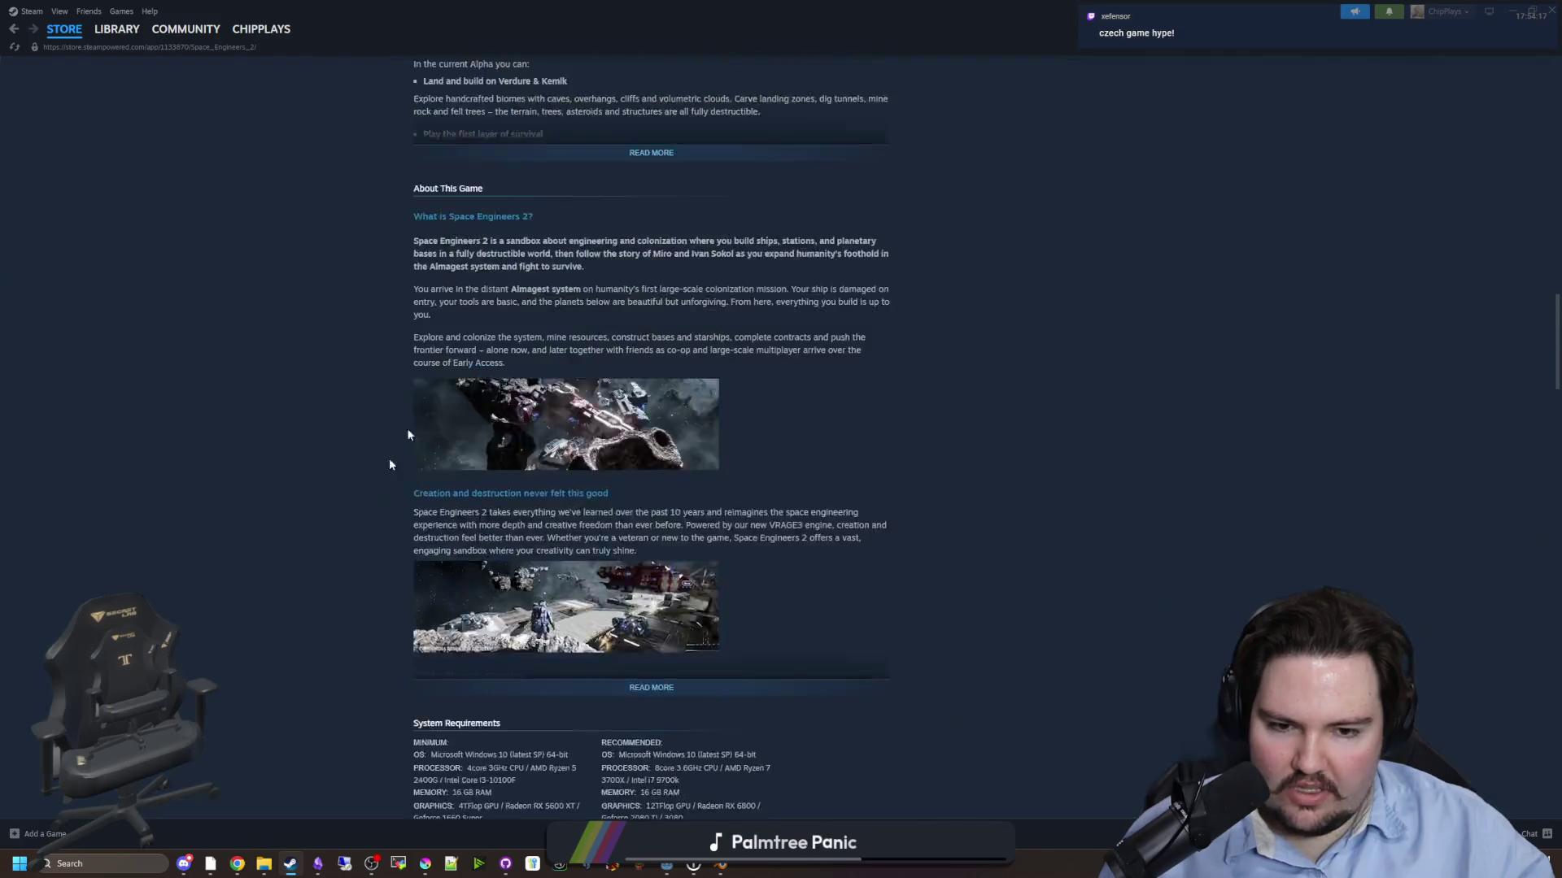
pyautogui.scroll(15, 390, 465)
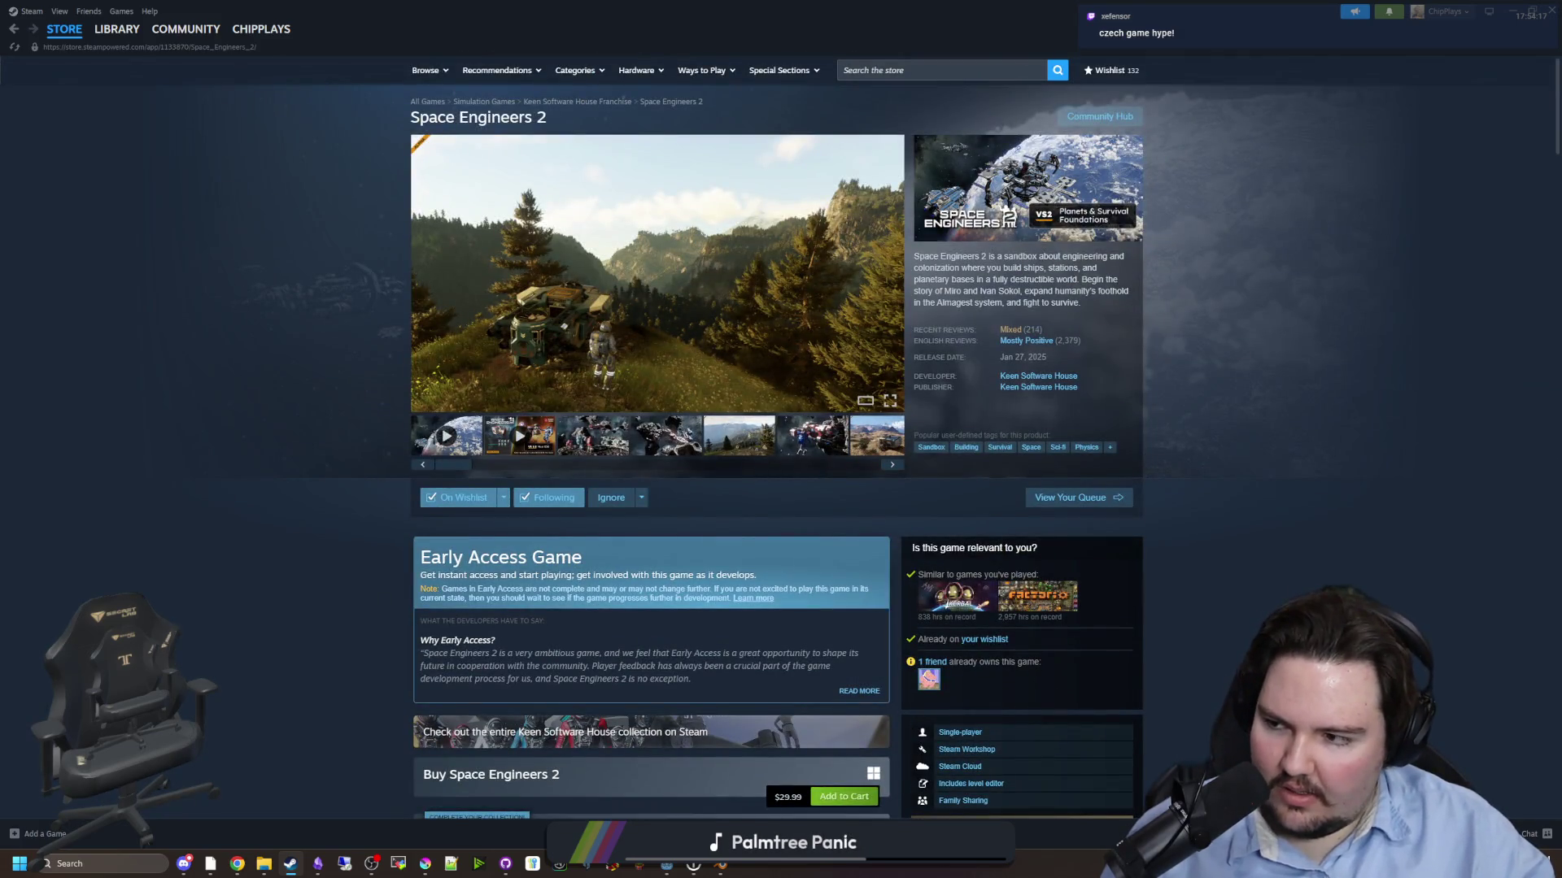
pyautogui.moveTo(1022, 330)
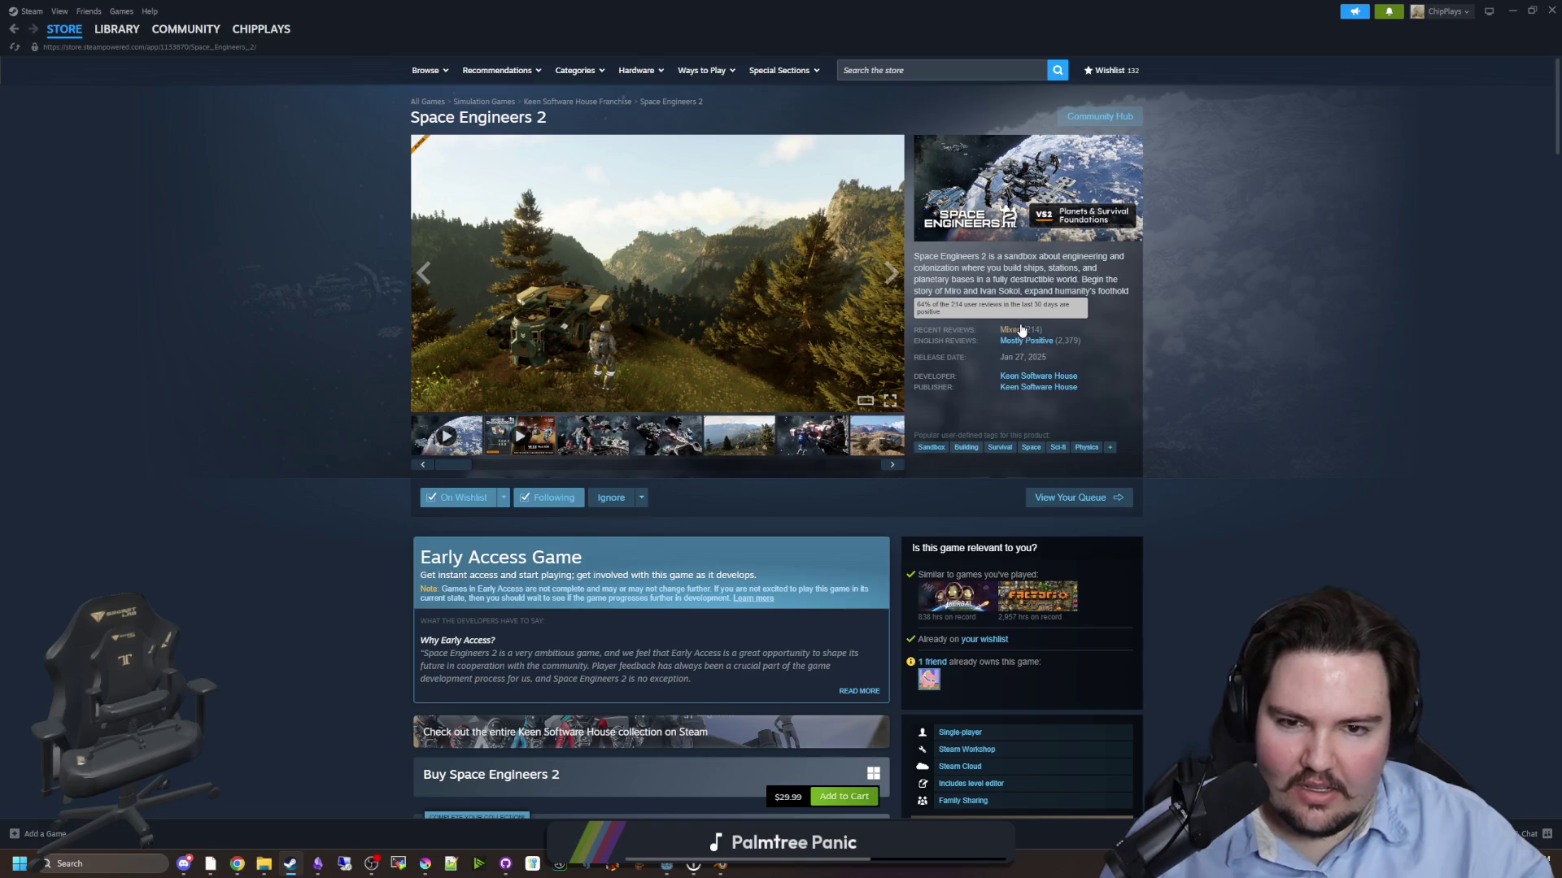
pyautogui.hotkey('alt', 'Left')
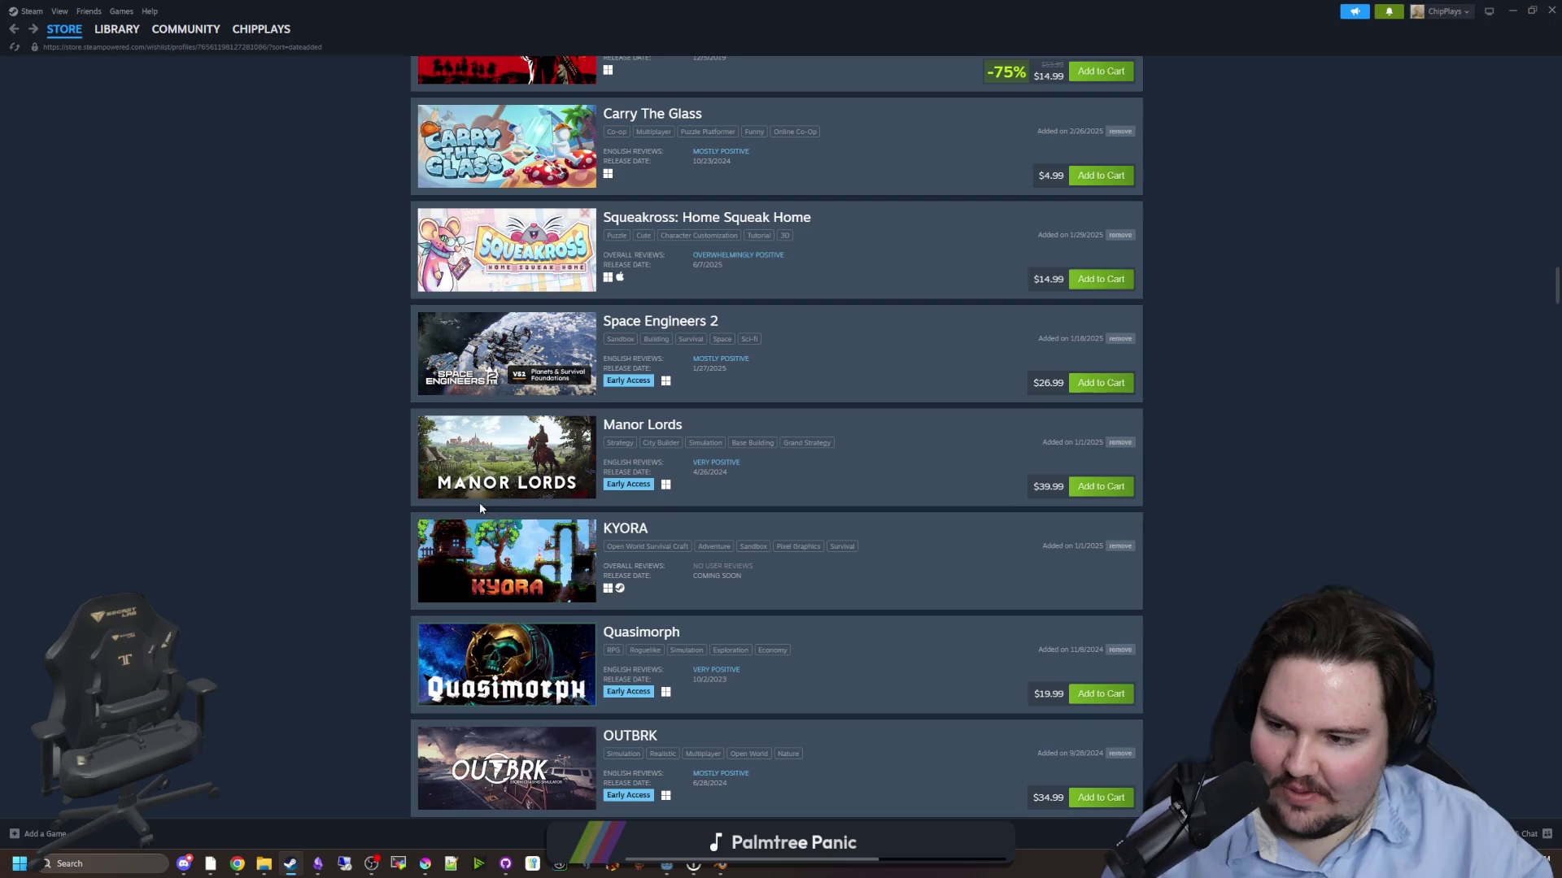
pyautogui.moveTo(511, 493)
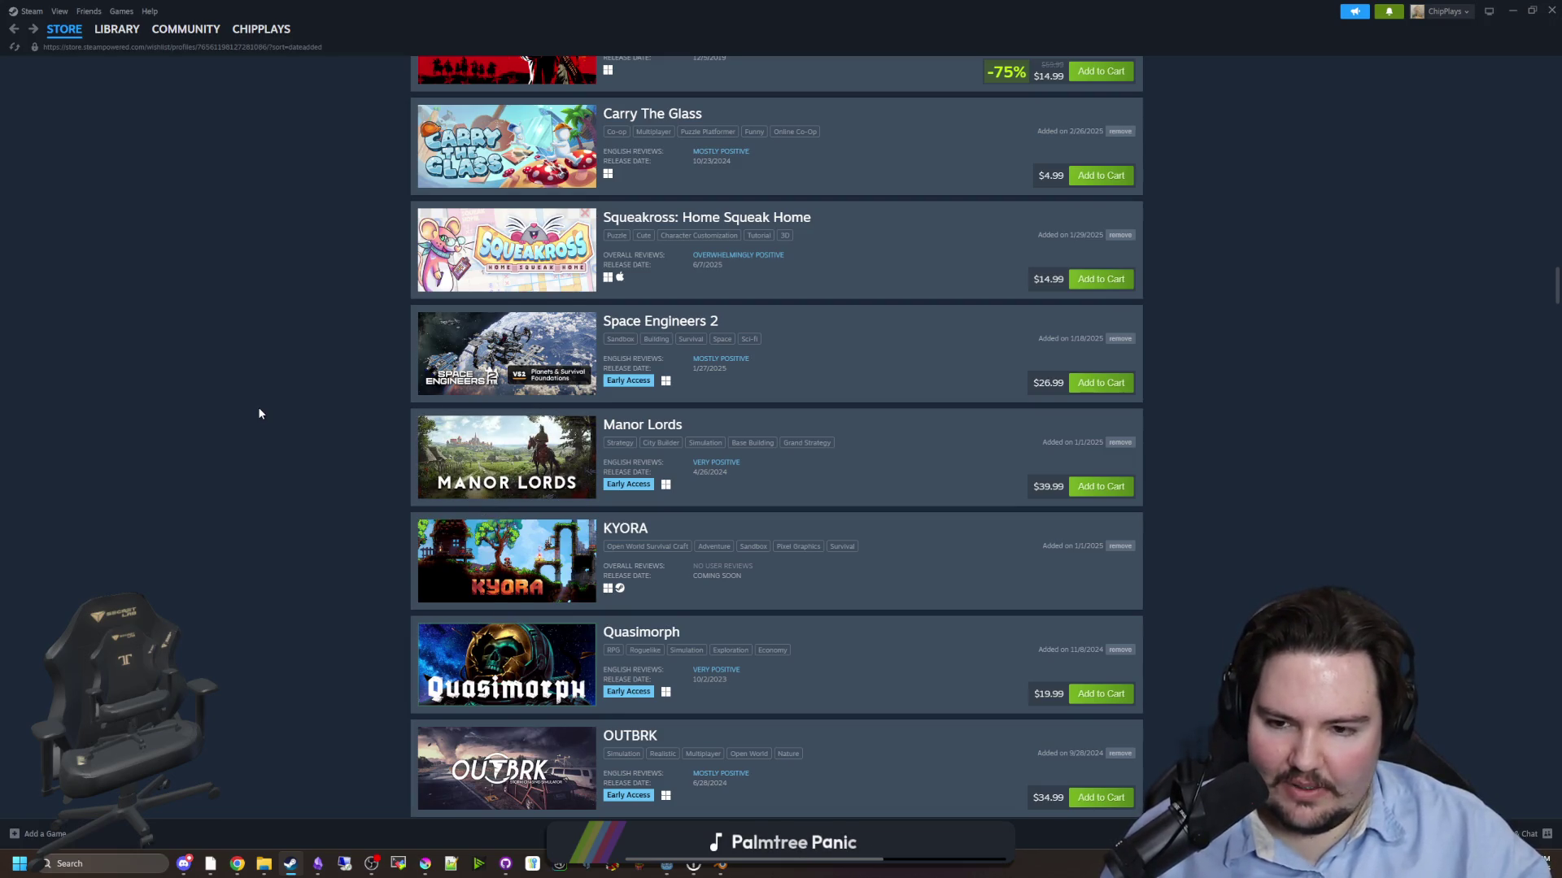
pyautogui.scroll(-2, 260, 411)
pyautogui.moveTo(553, 393)
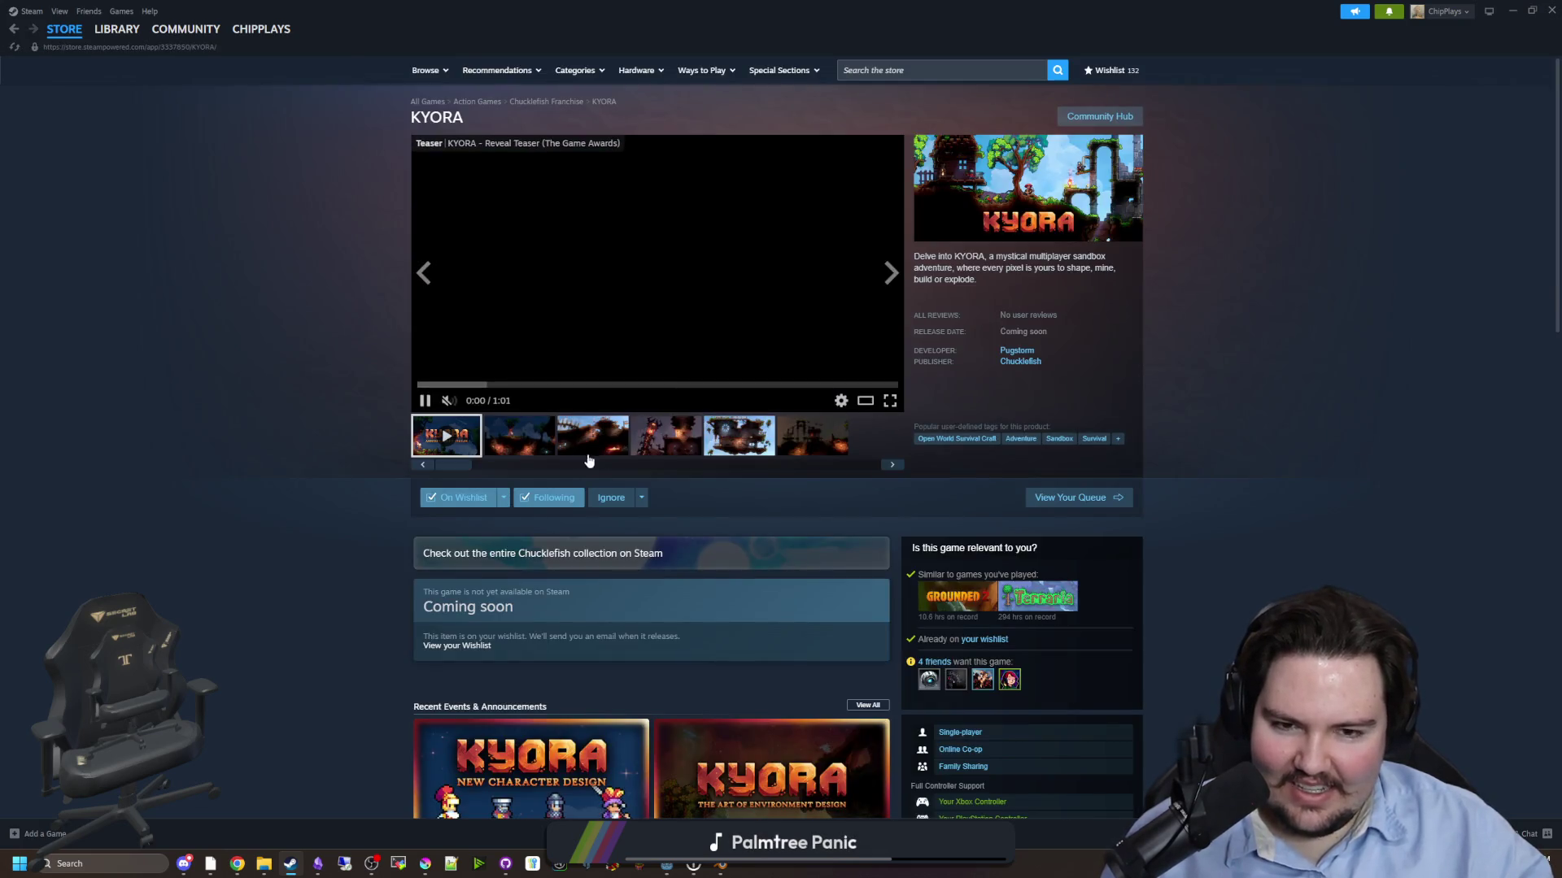
pyautogui.click(573, 368)
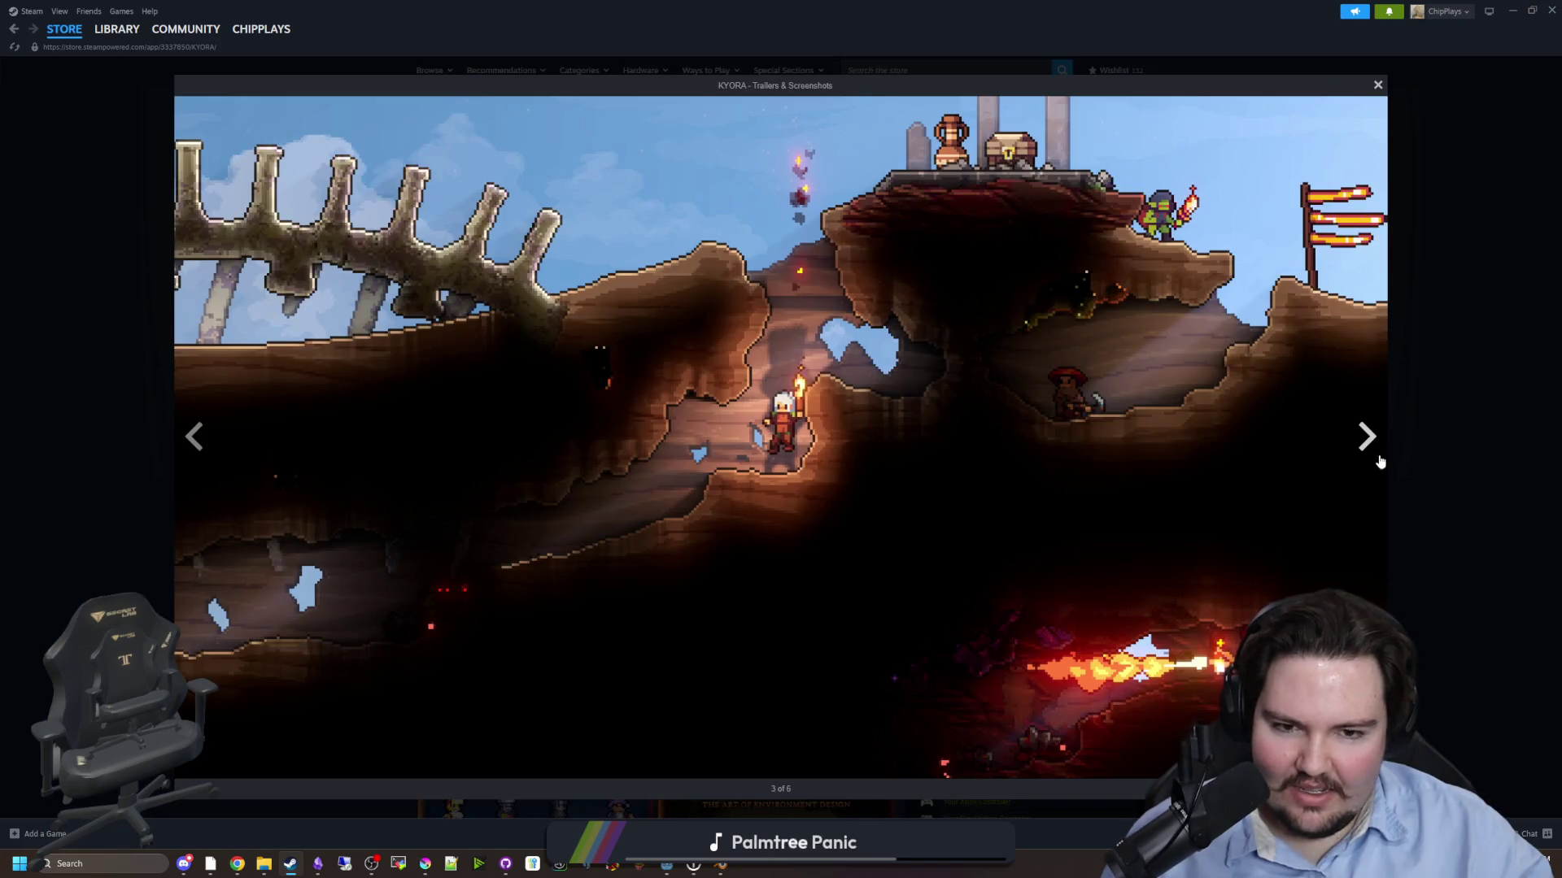
pyautogui.click(1371, 452)
pyautogui.click(1371, 452)
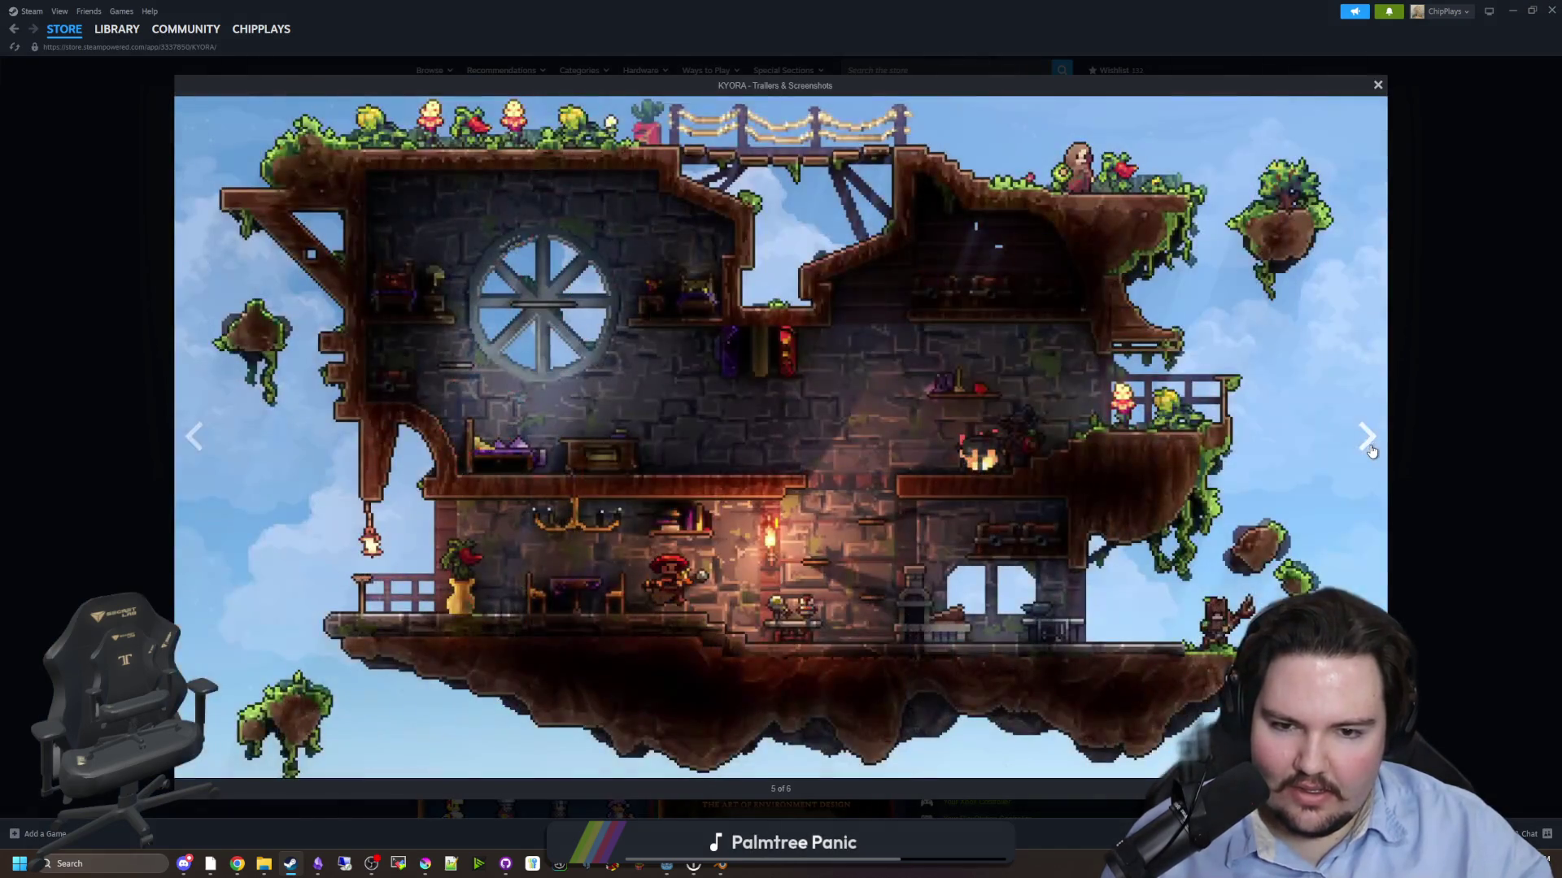
pyautogui.click(1371, 452)
pyautogui.click(1372, 452)
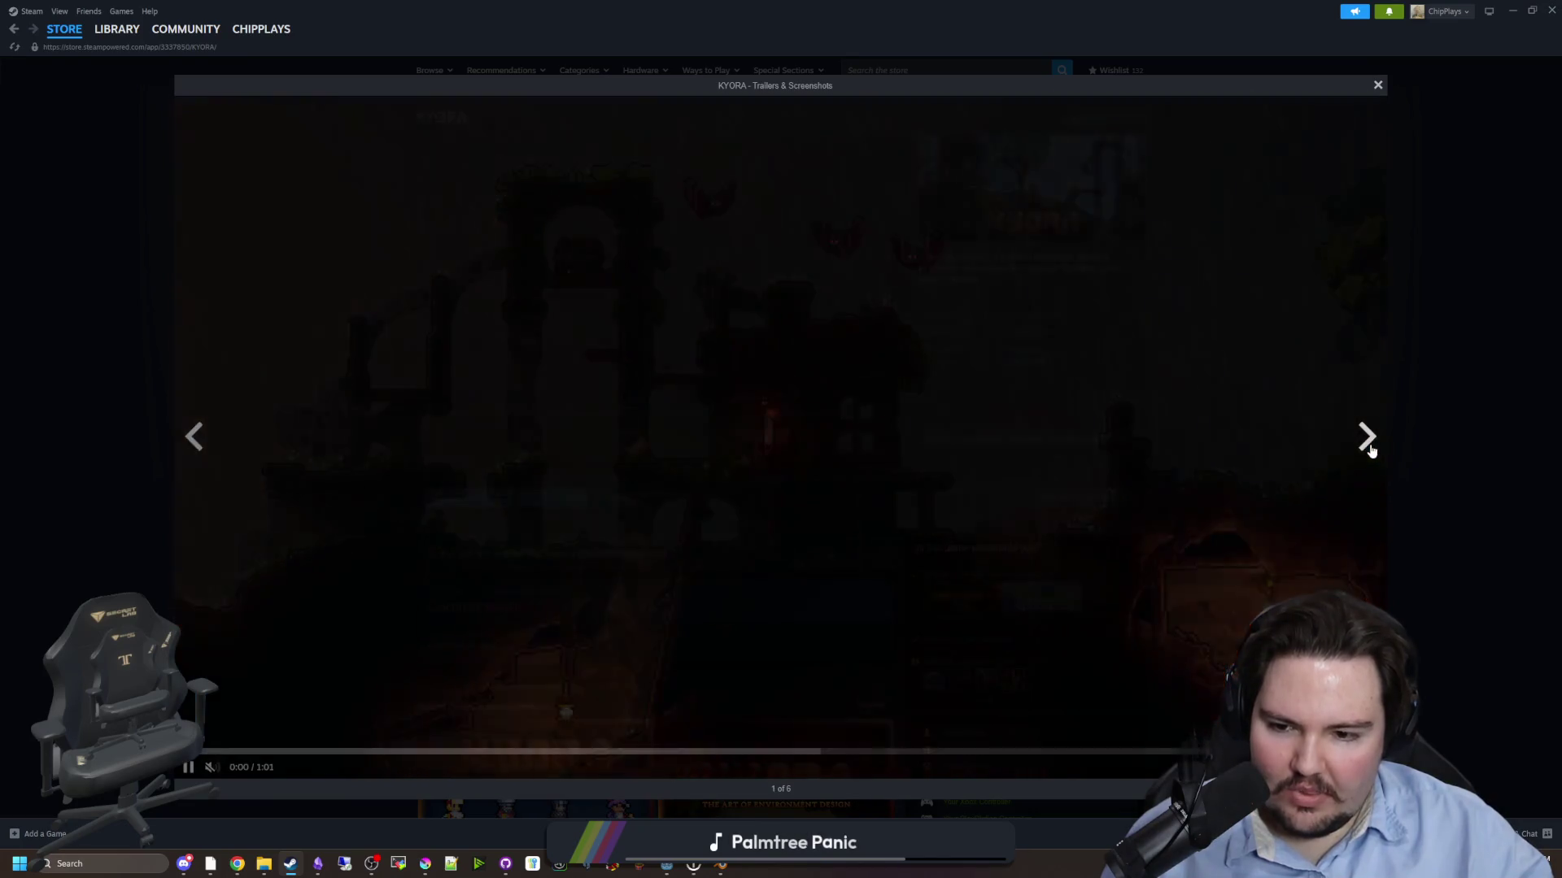
pyautogui.click(1371, 452)
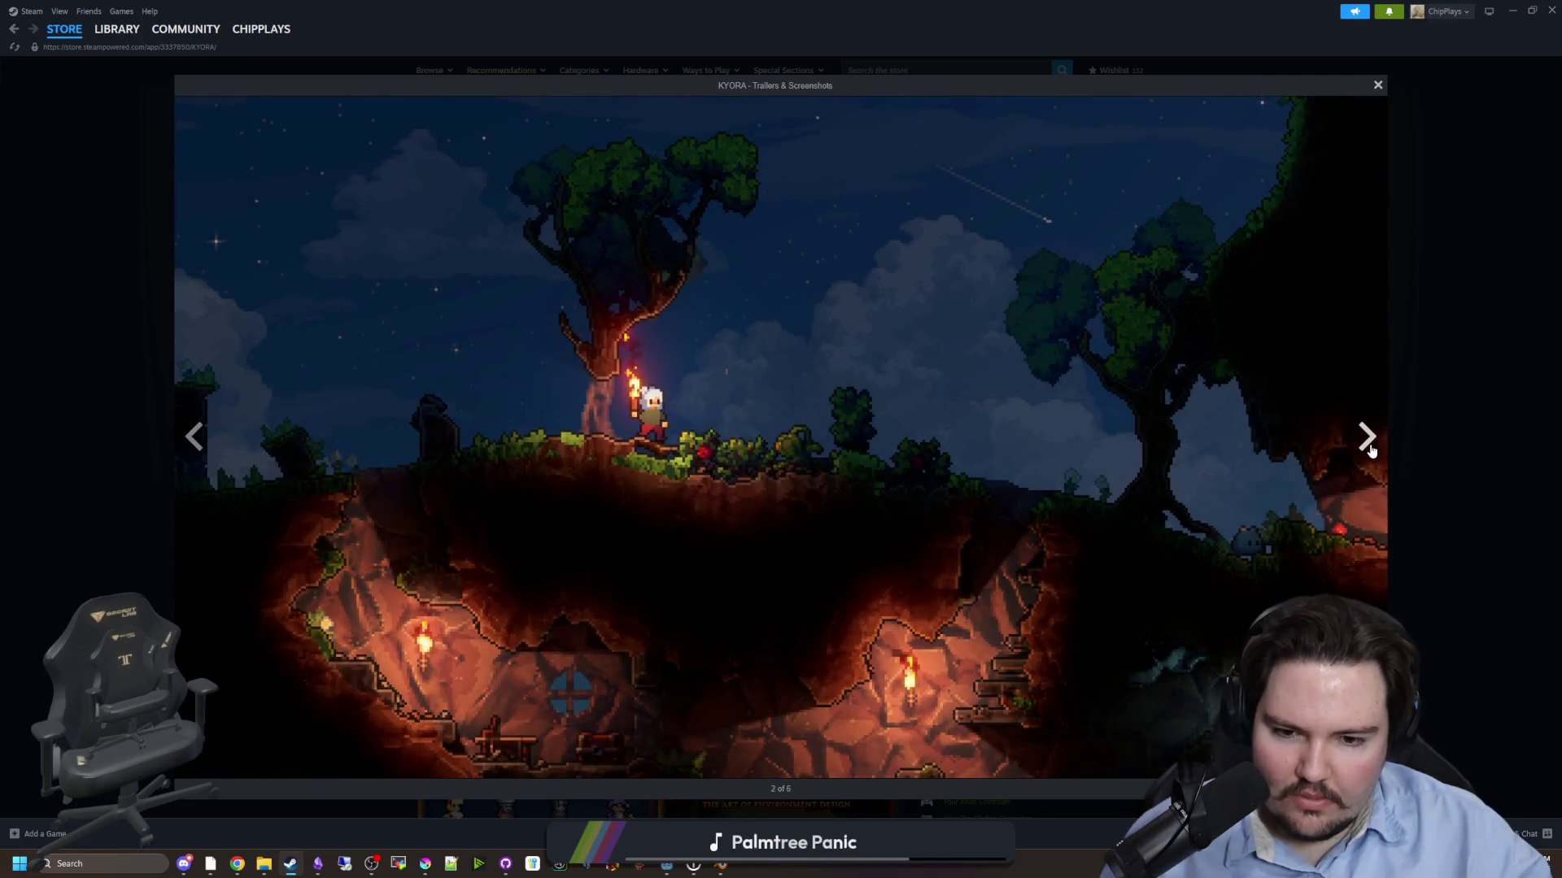
pyautogui.hotkey('alt', 'Left')
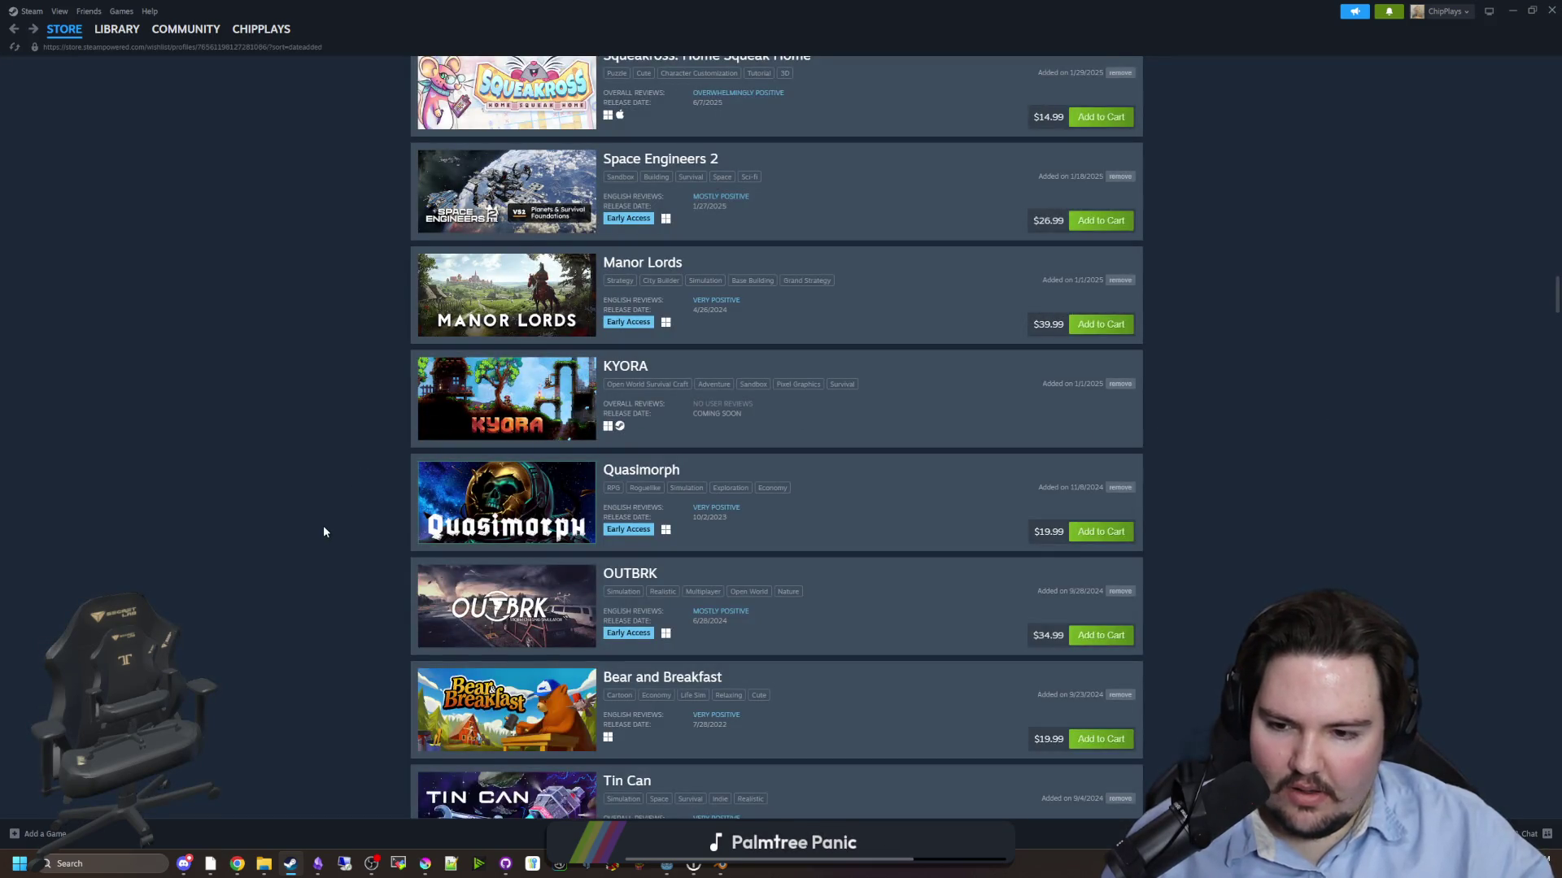
pyautogui.scroll(-5, 324, 532)
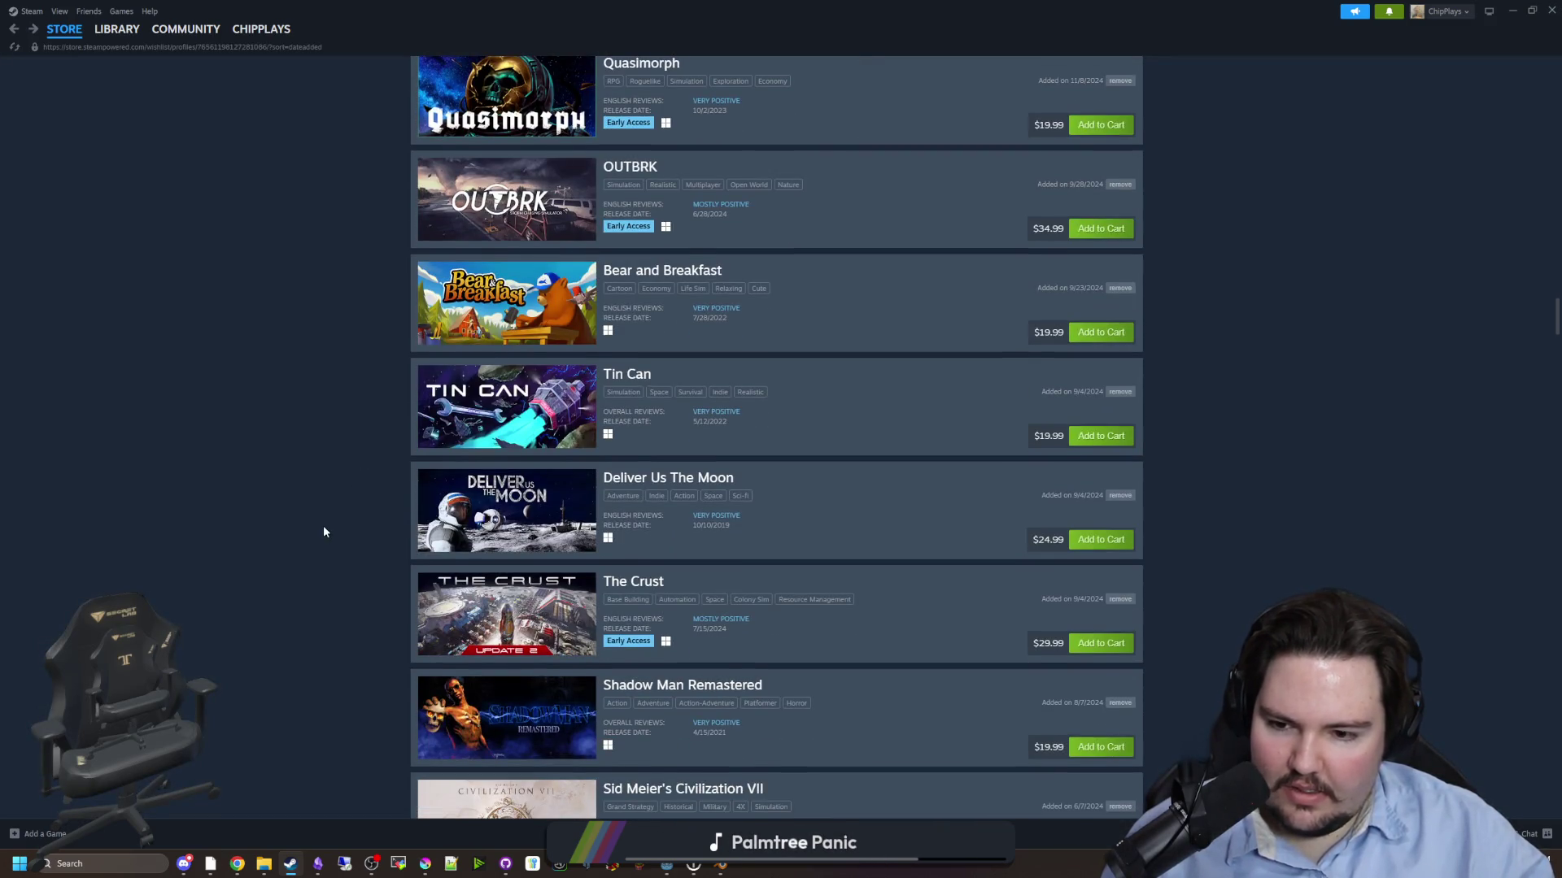
pyautogui.scroll(-3, 324, 532)
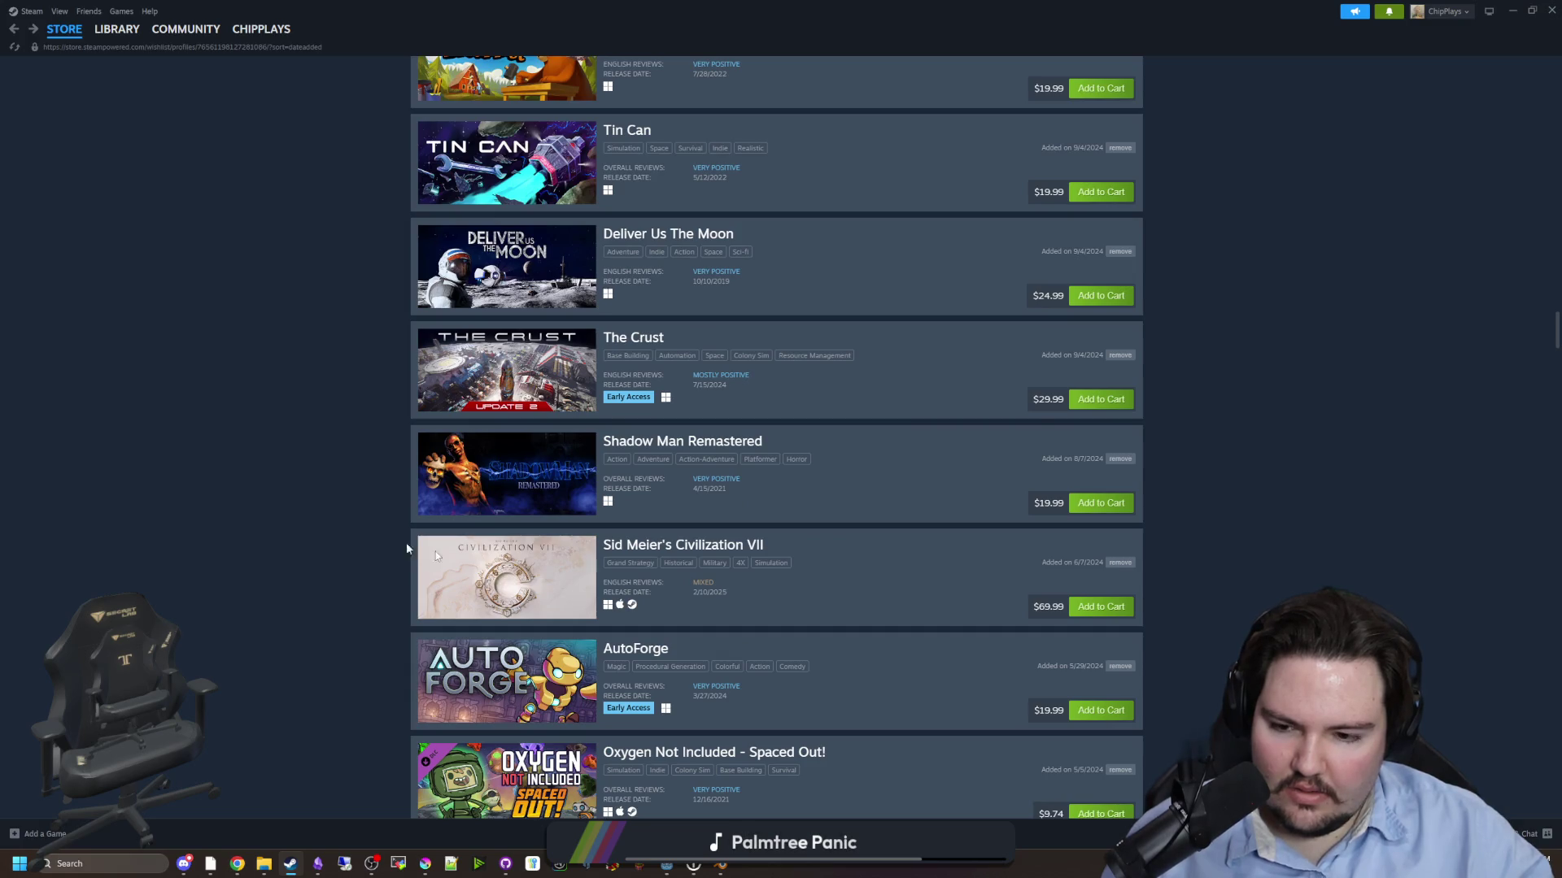
pyautogui.scroll(-6, 342, 540)
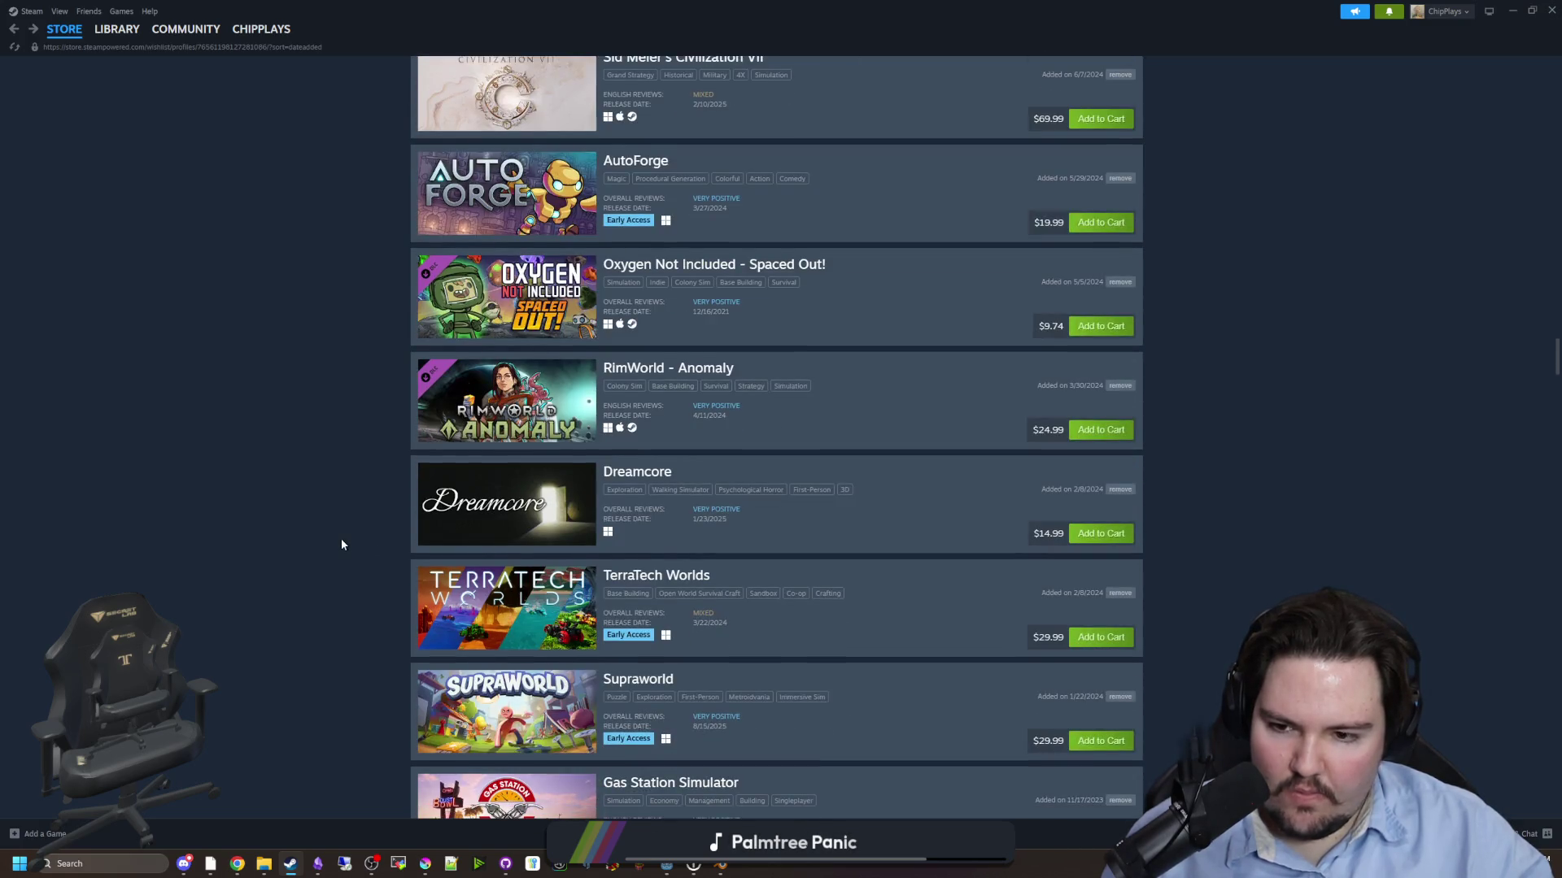
pyautogui.scroll(-2, 342, 543)
pyautogui.scroll(-4, 340, 544)
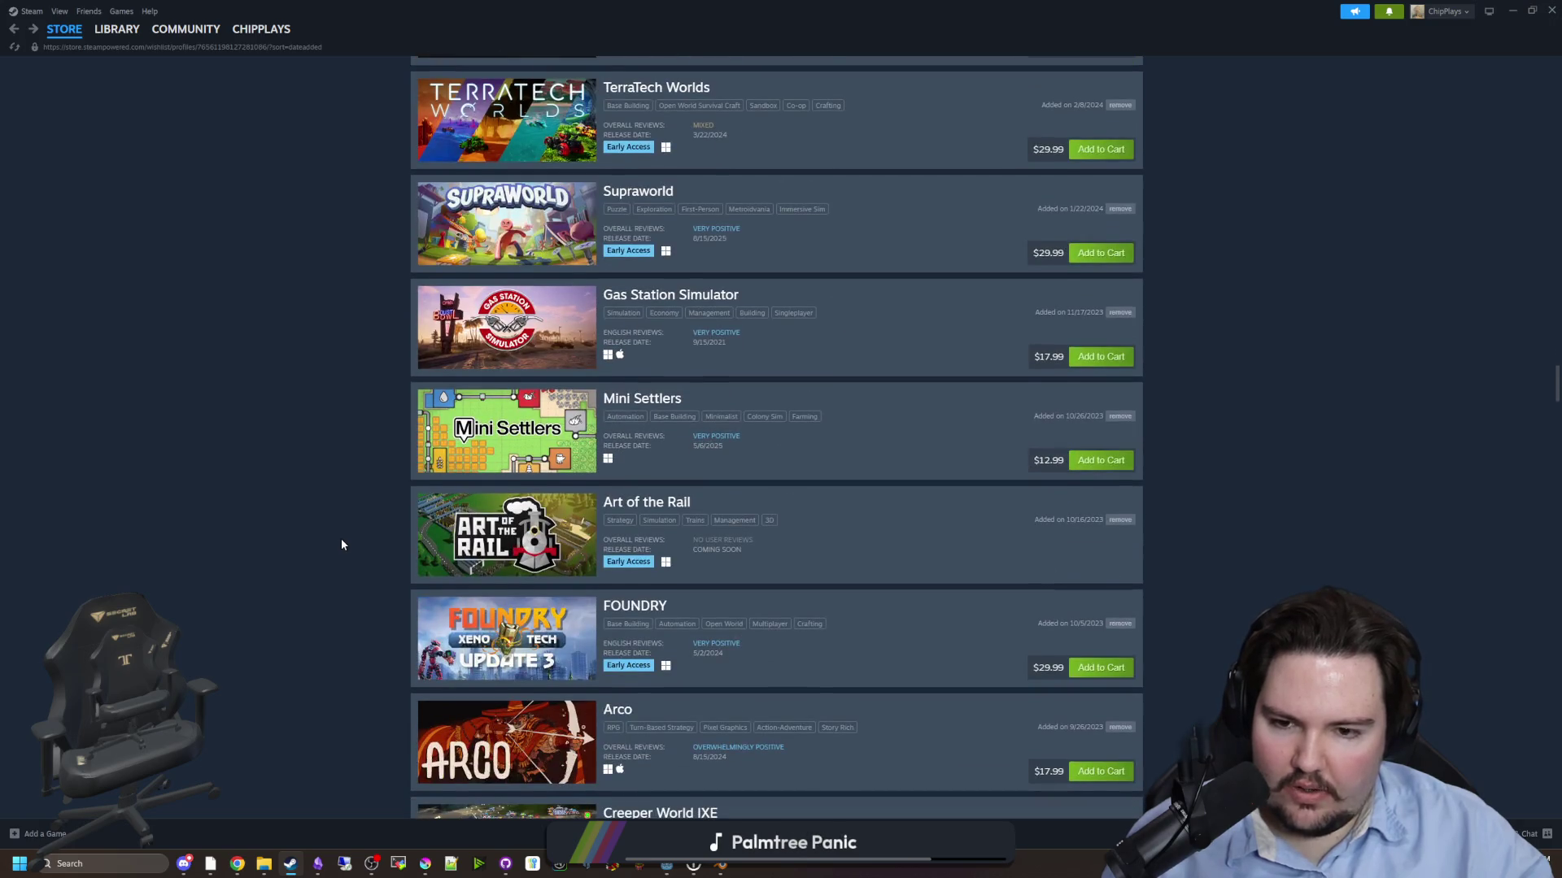
pyautogui.scroll(-4, 340, 539)
pyautogui.scroll(-4, 340, 540)
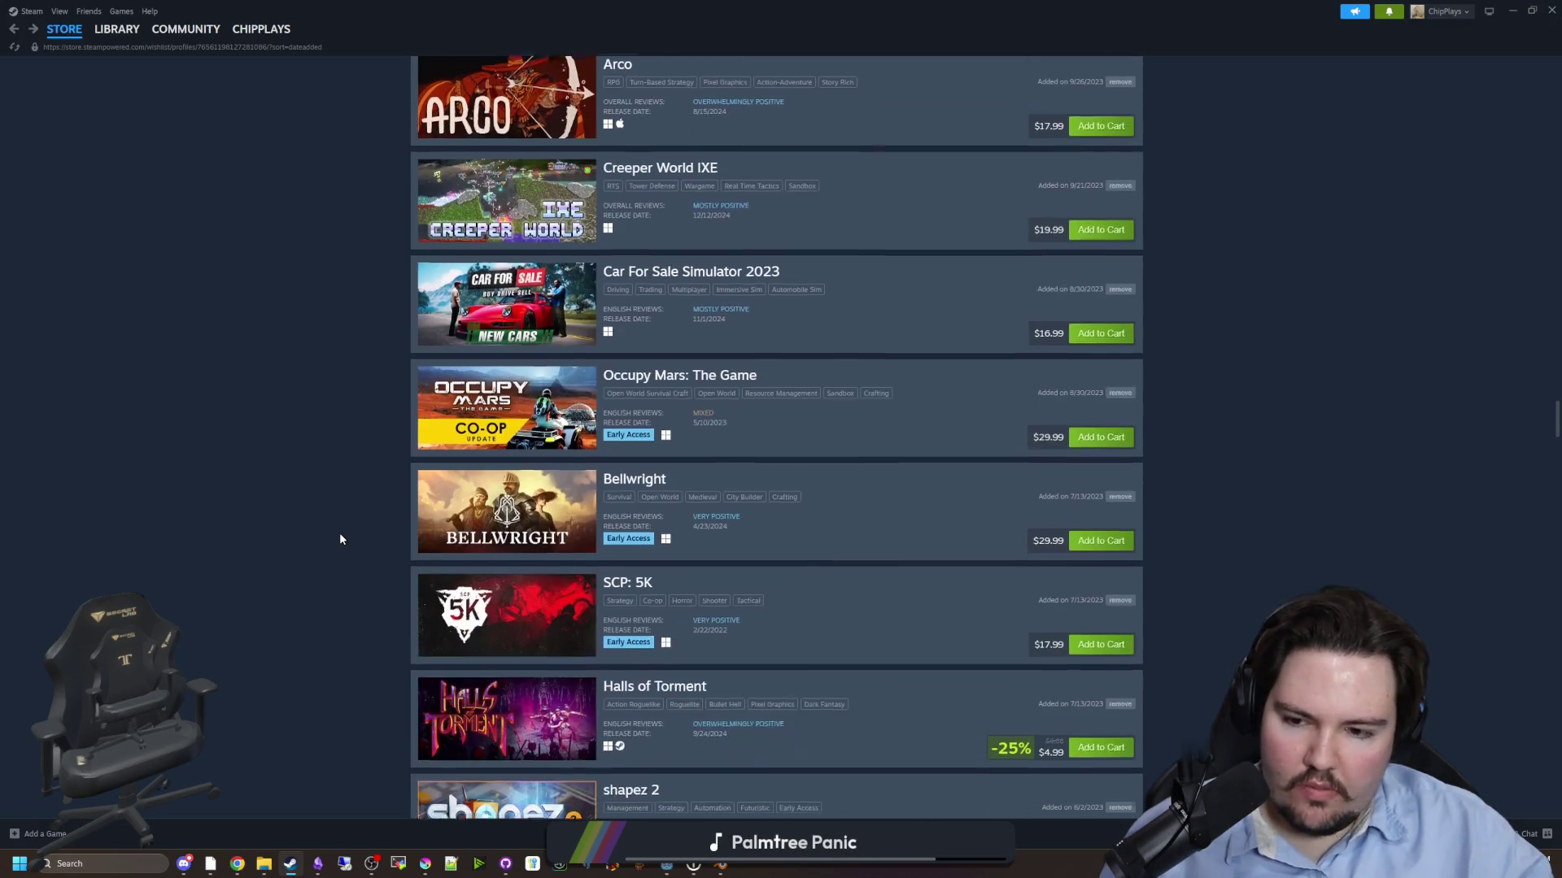
pyautogui.scroll(-3, 340, 539)
pyautogui.scroll(13, 375, 587)
pyautogui.scroll(20, 375, 588)
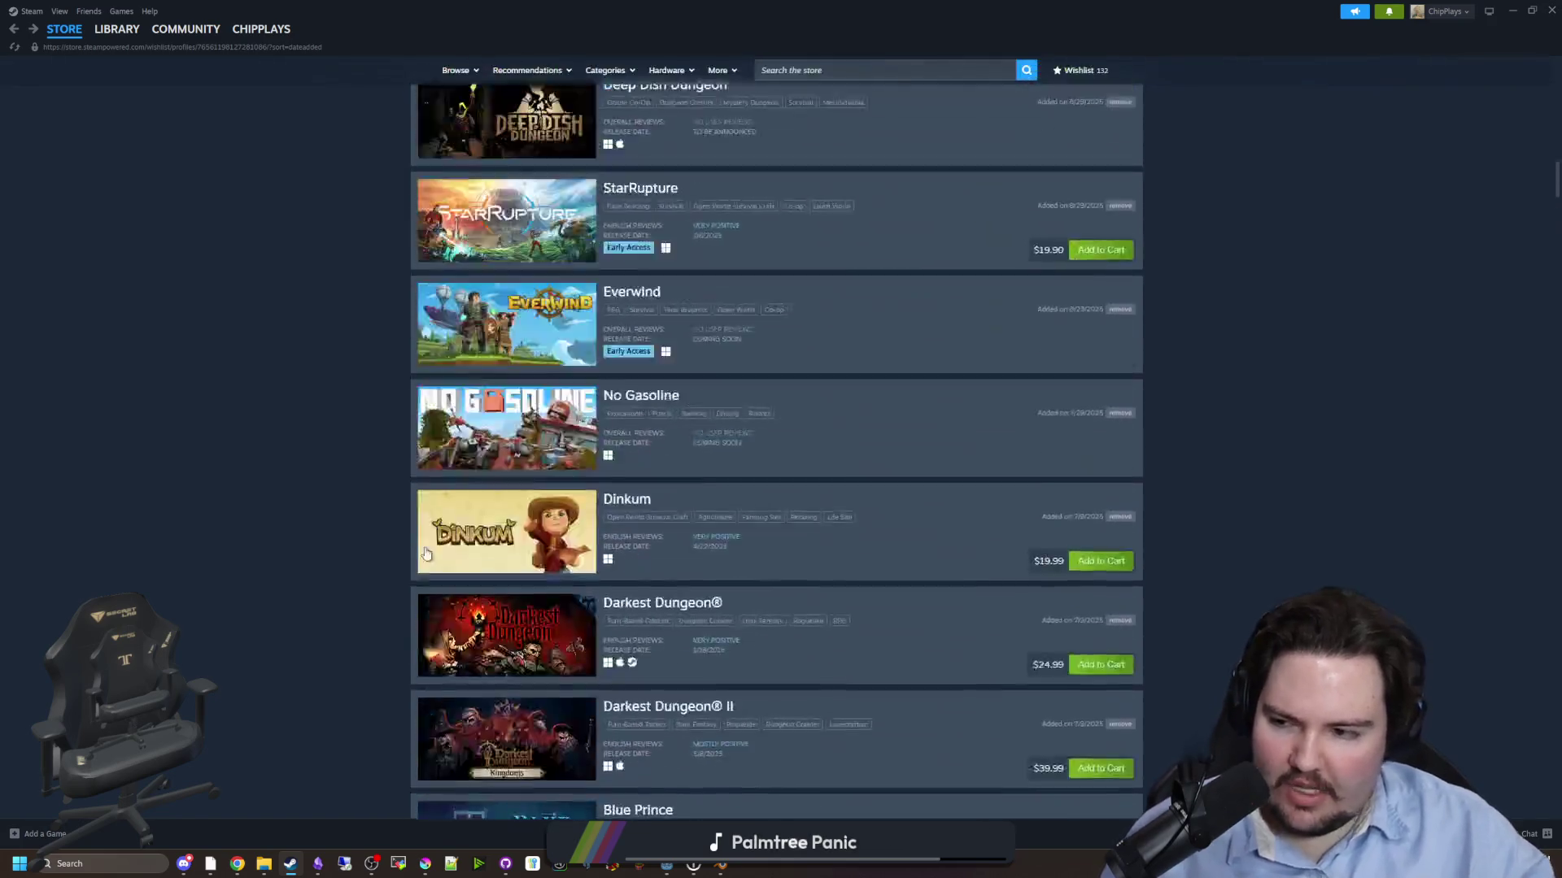
pyautogui.press('super+3')
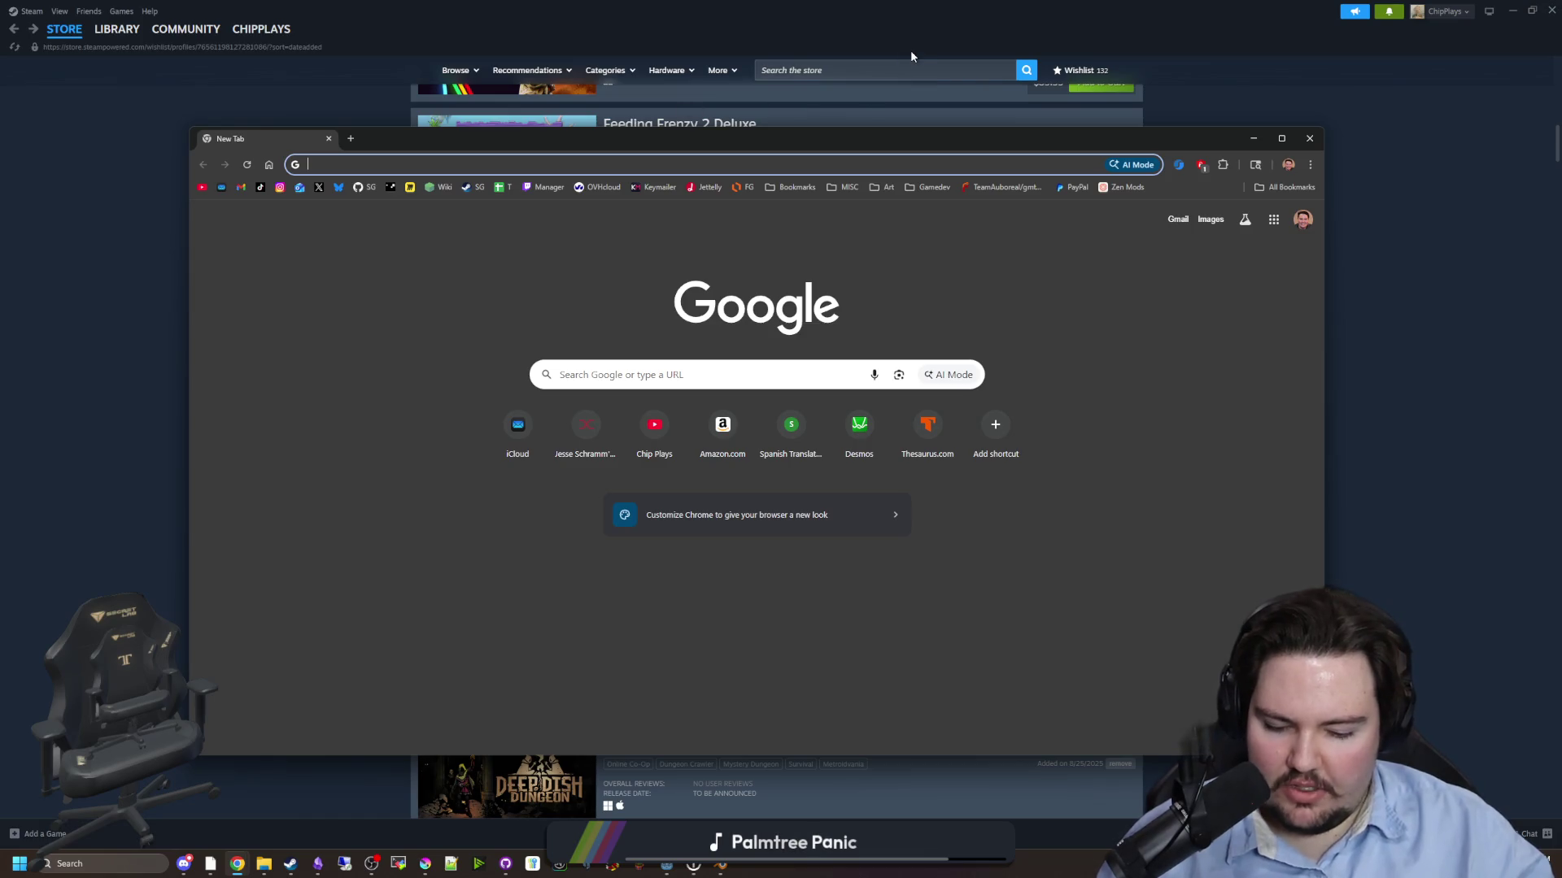
# - Search Google for 'create aeronautics' and look over the results
pyautogui.write('create')
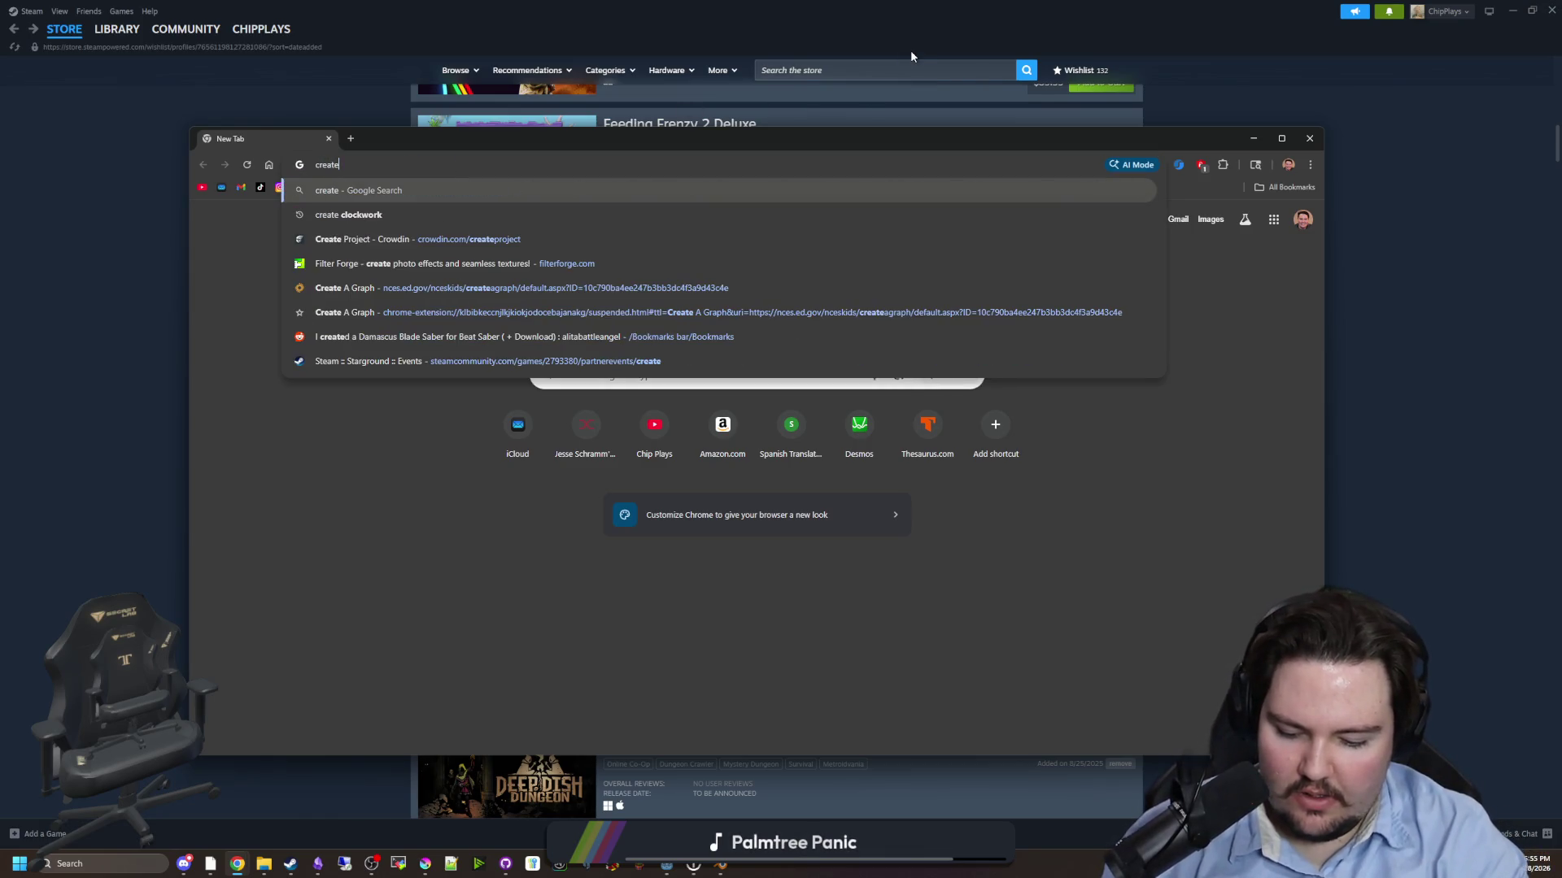
pyautogui.write(' ae')
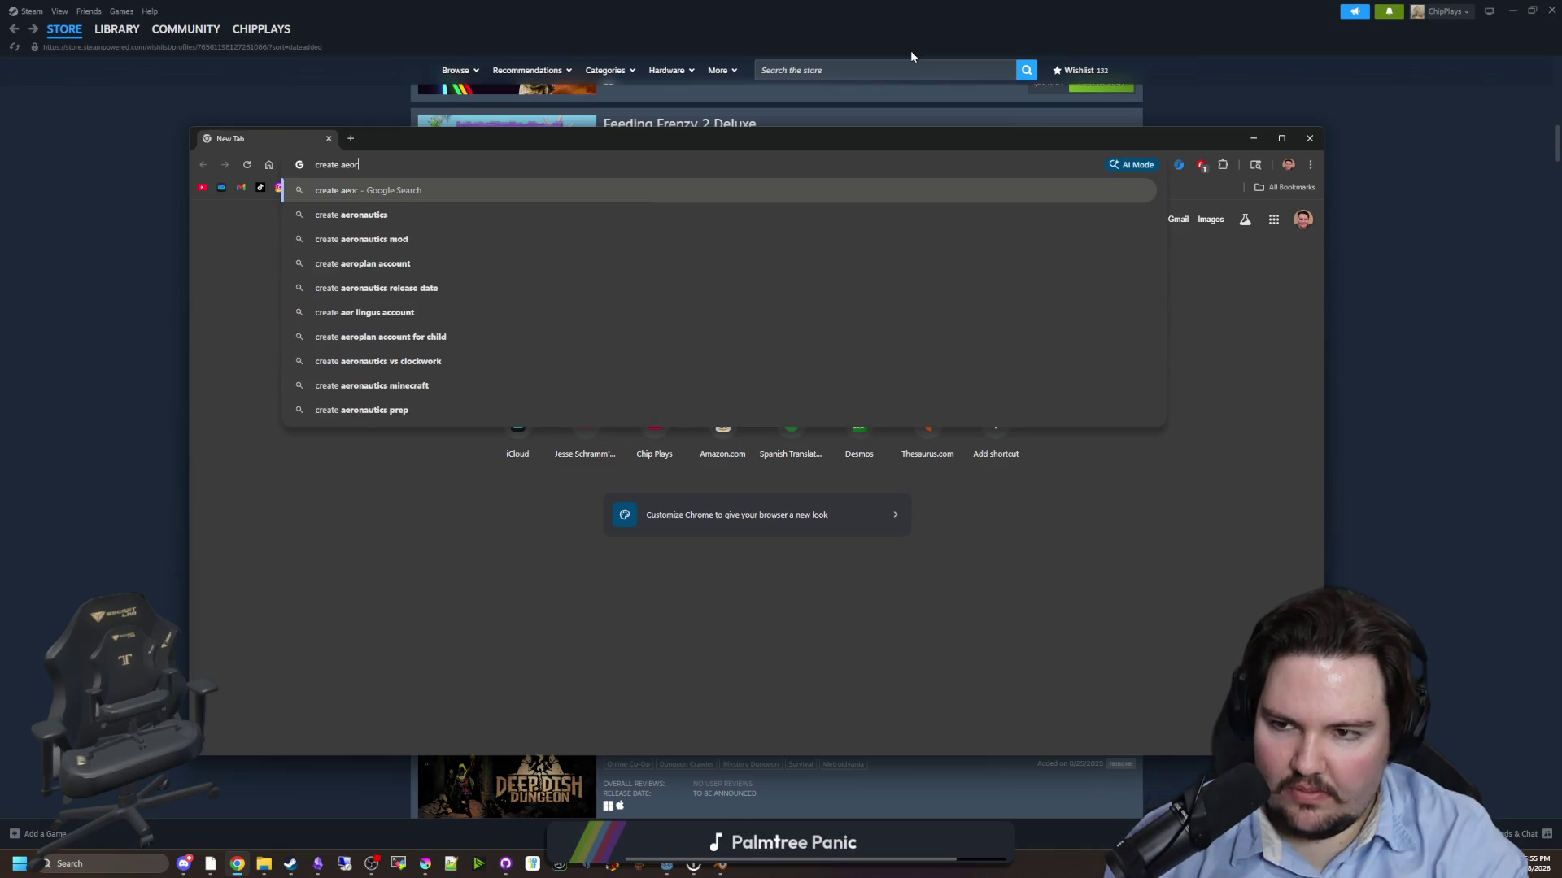
pyautogui.write('ronatuv')
pyautogui.write('ics')
pyautogui.press('Return')
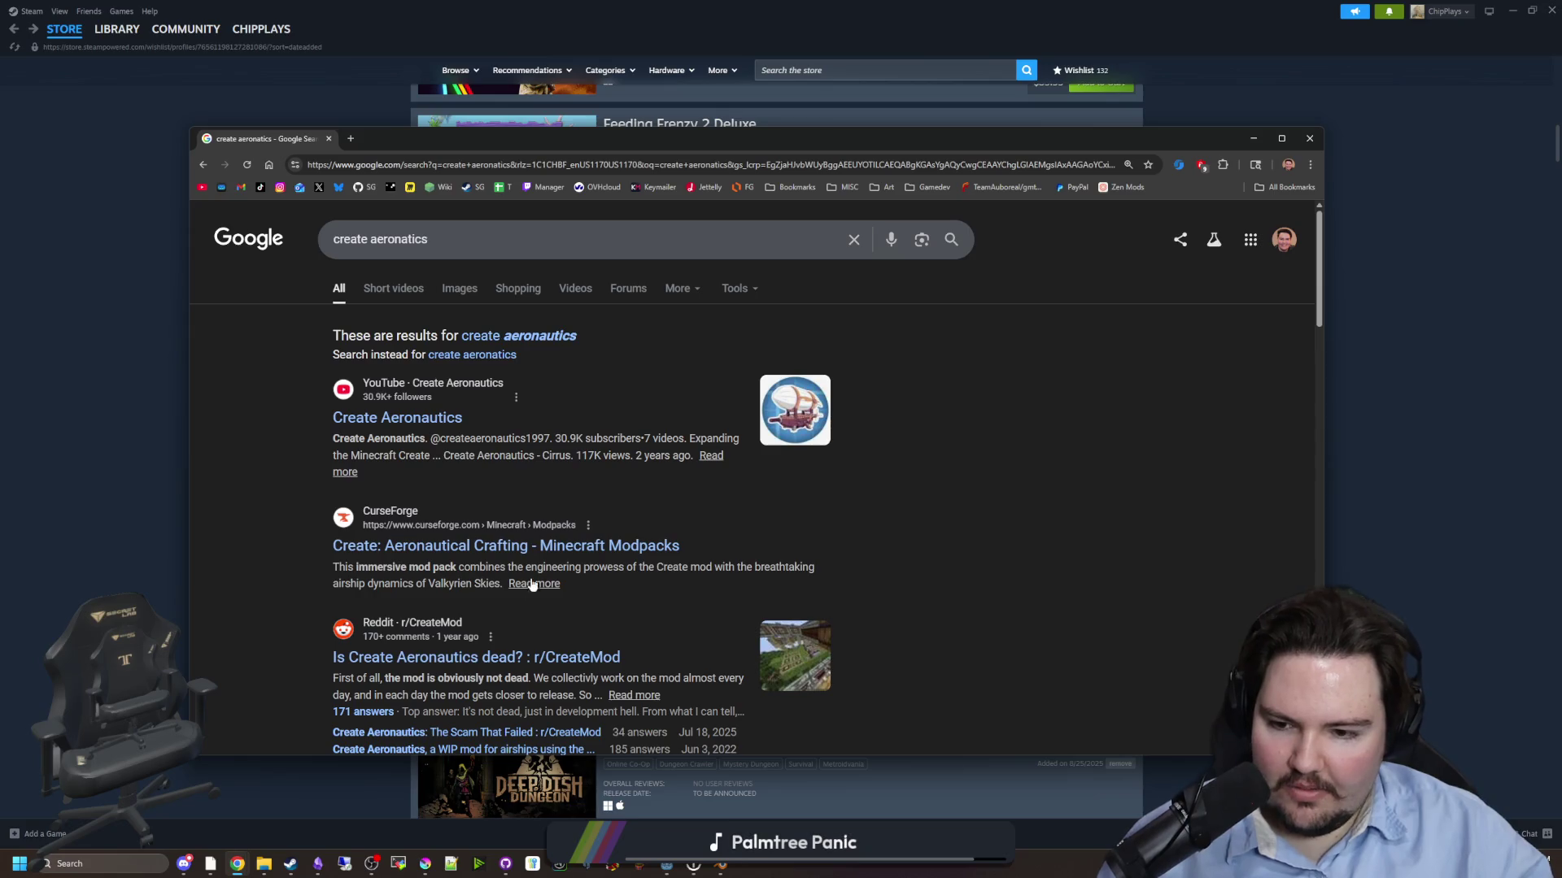
pyautogui.scroll(-6, 502, 529)
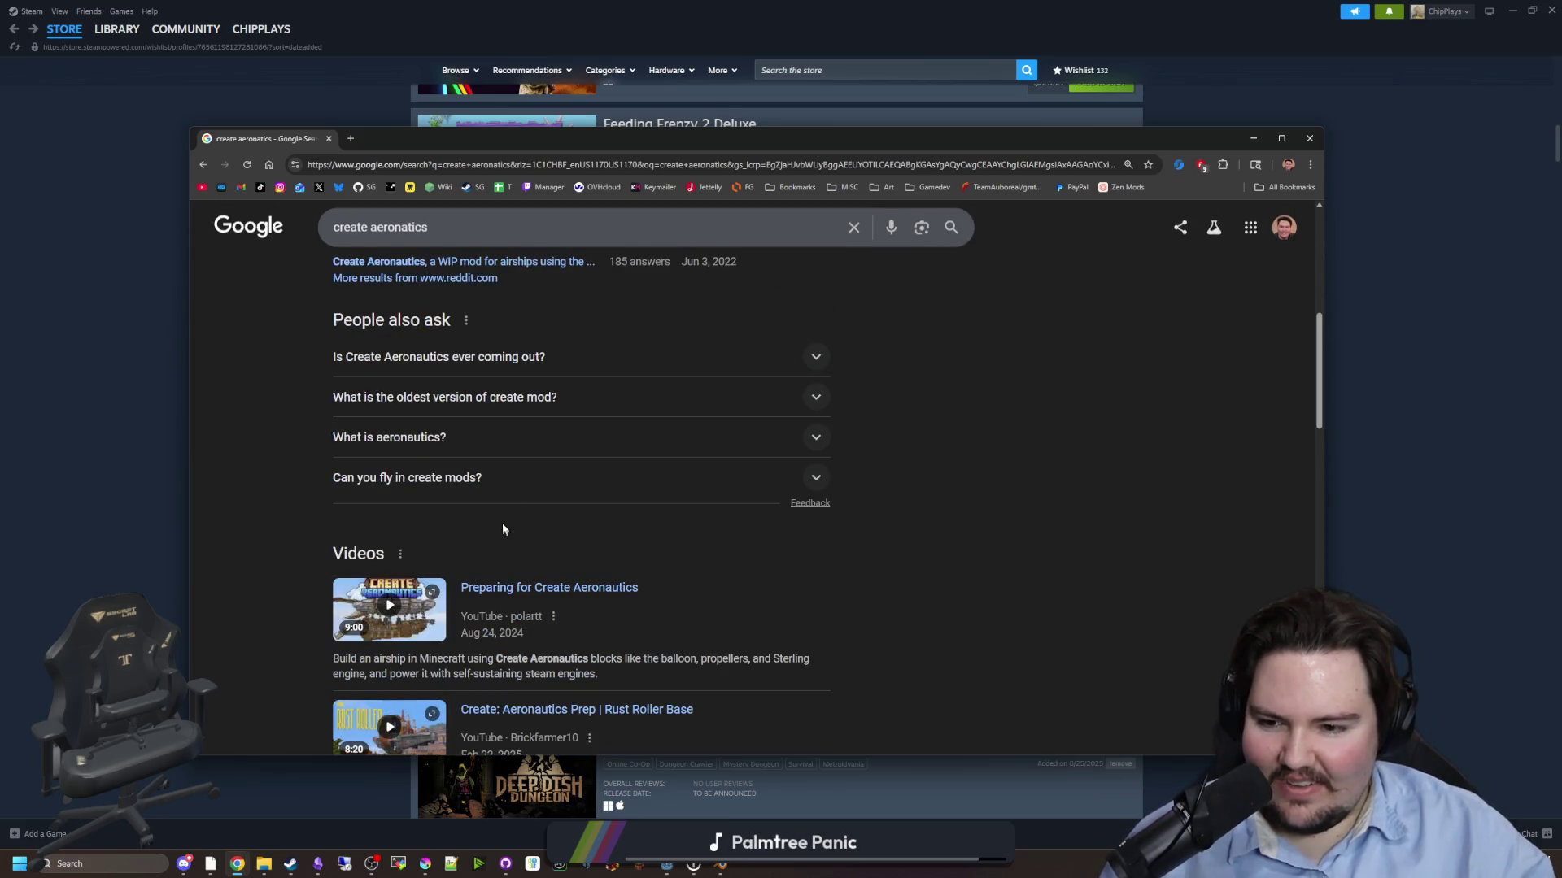
pyautogui.scroll(5, 528, 508)
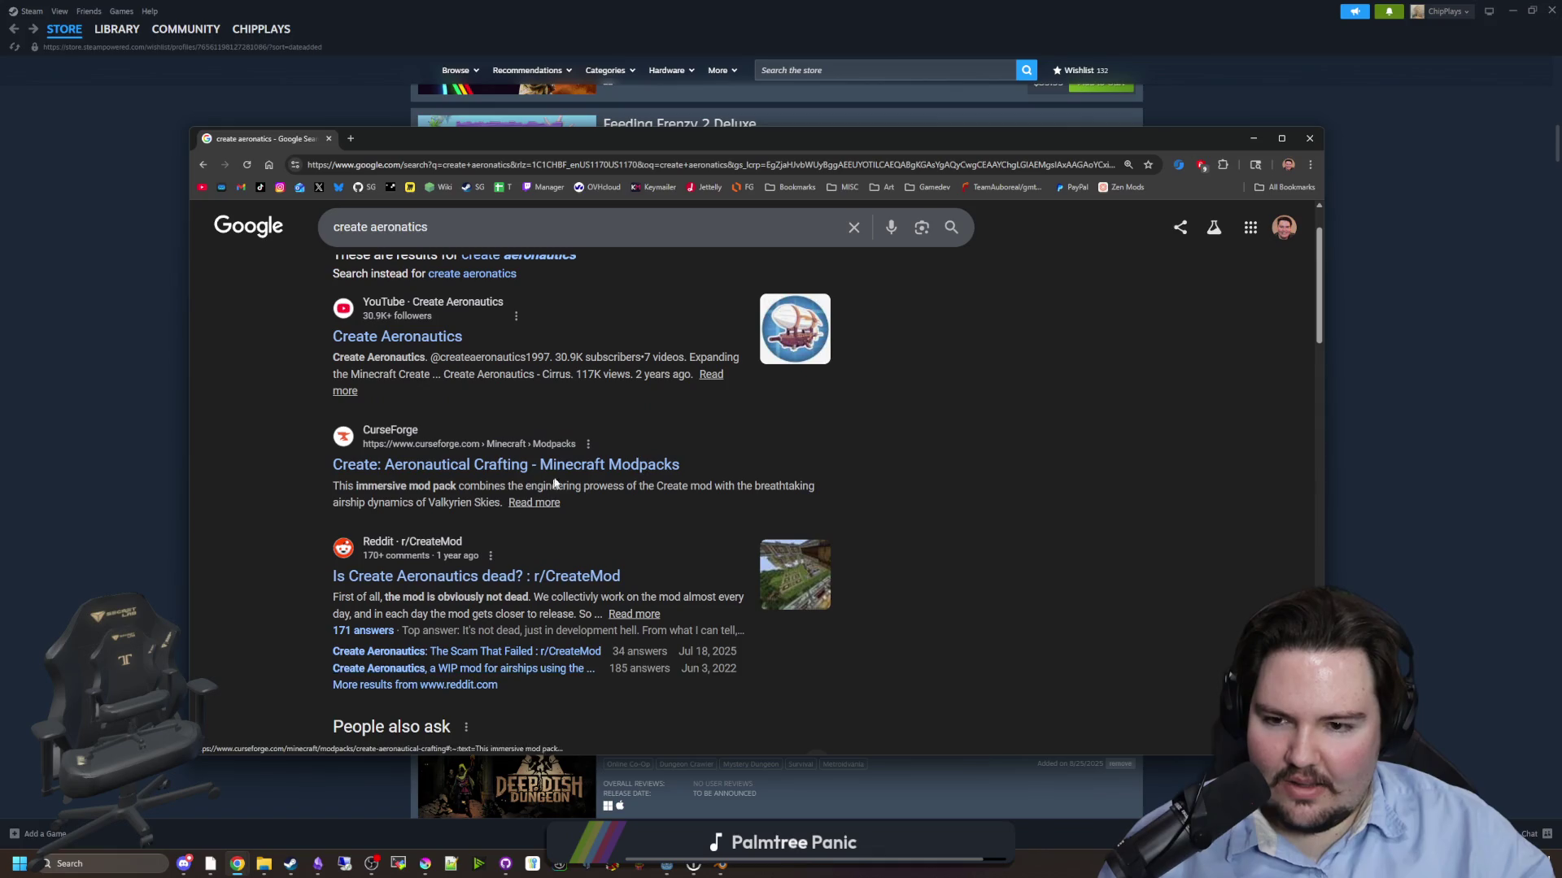
# - Open the CurseForge Create: Aeronautical Crafting modpack result in a maximized browser window
pyautogui.click(407, 138)
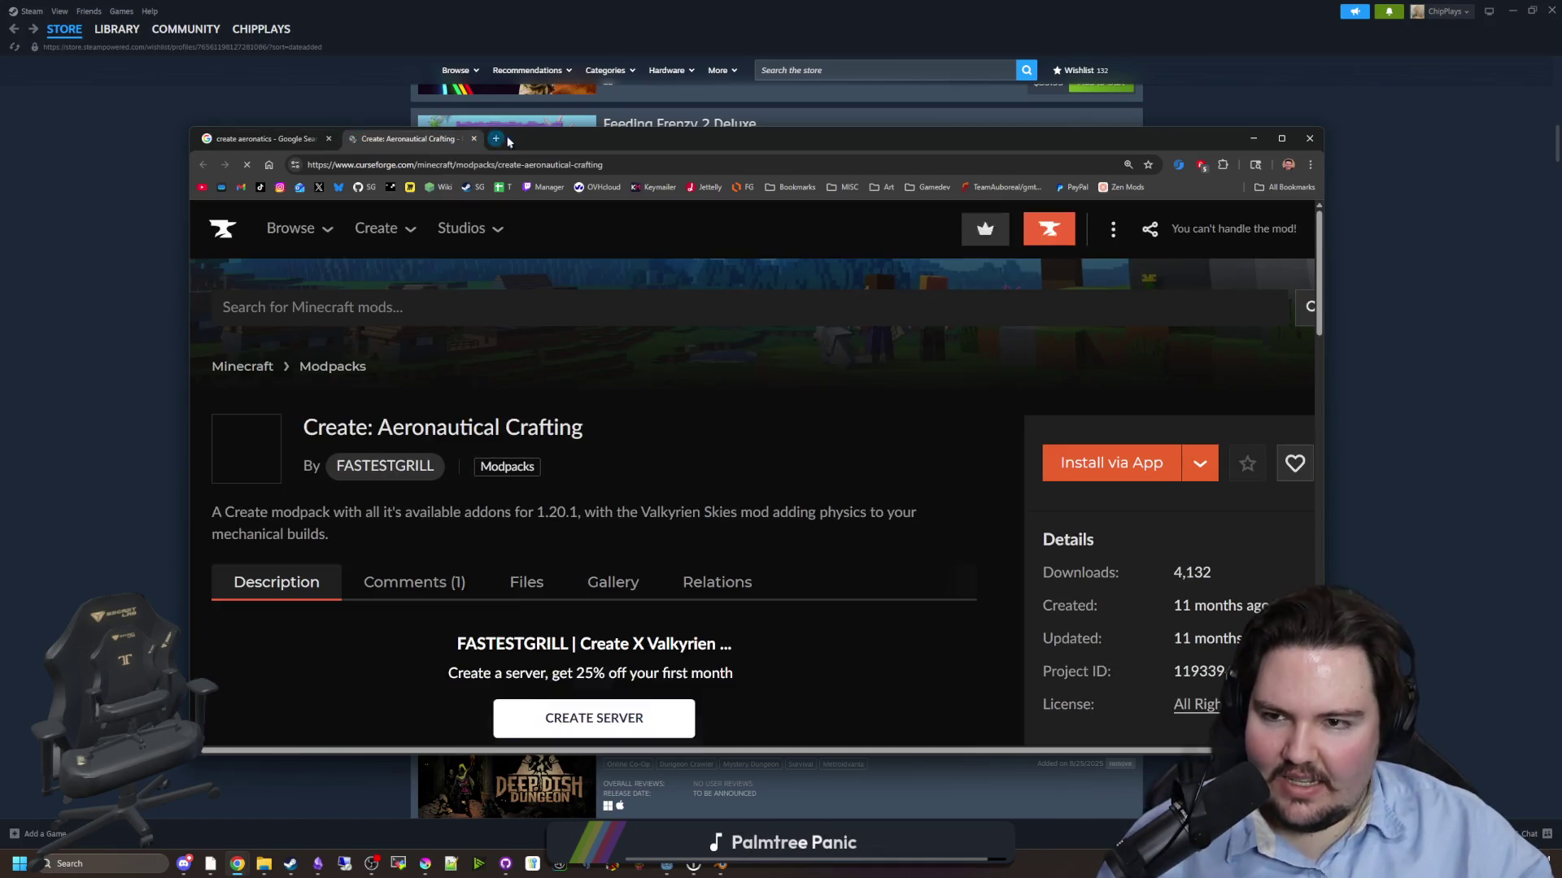
pyautogui.doubleClick(569, 139)
pyautogui.scroll(-12, 319, 510)
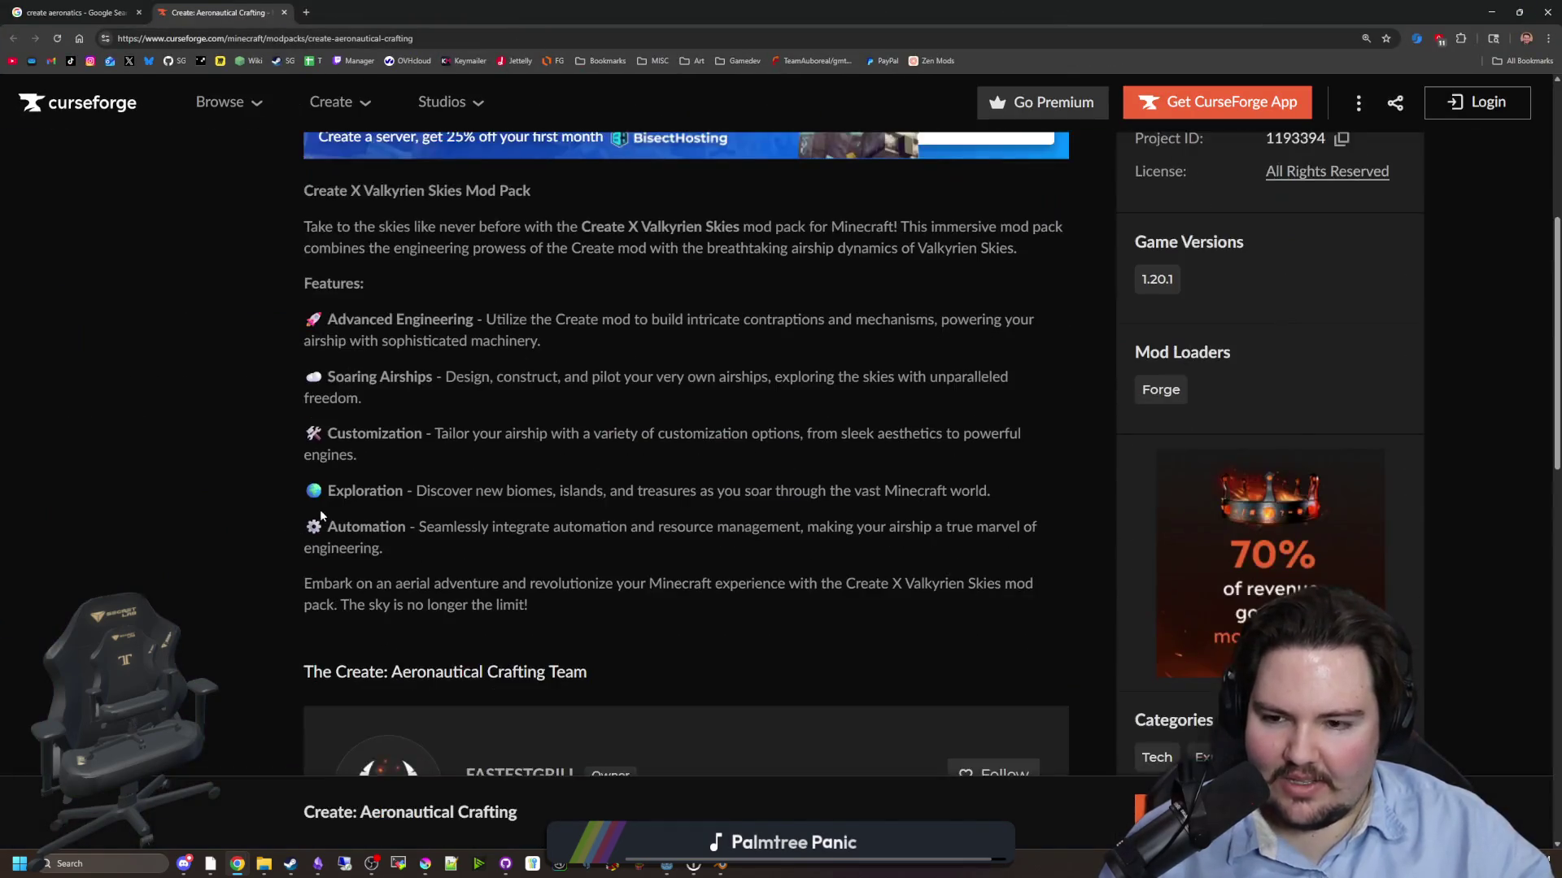
pyautogui.scroll(13, 328, 501)
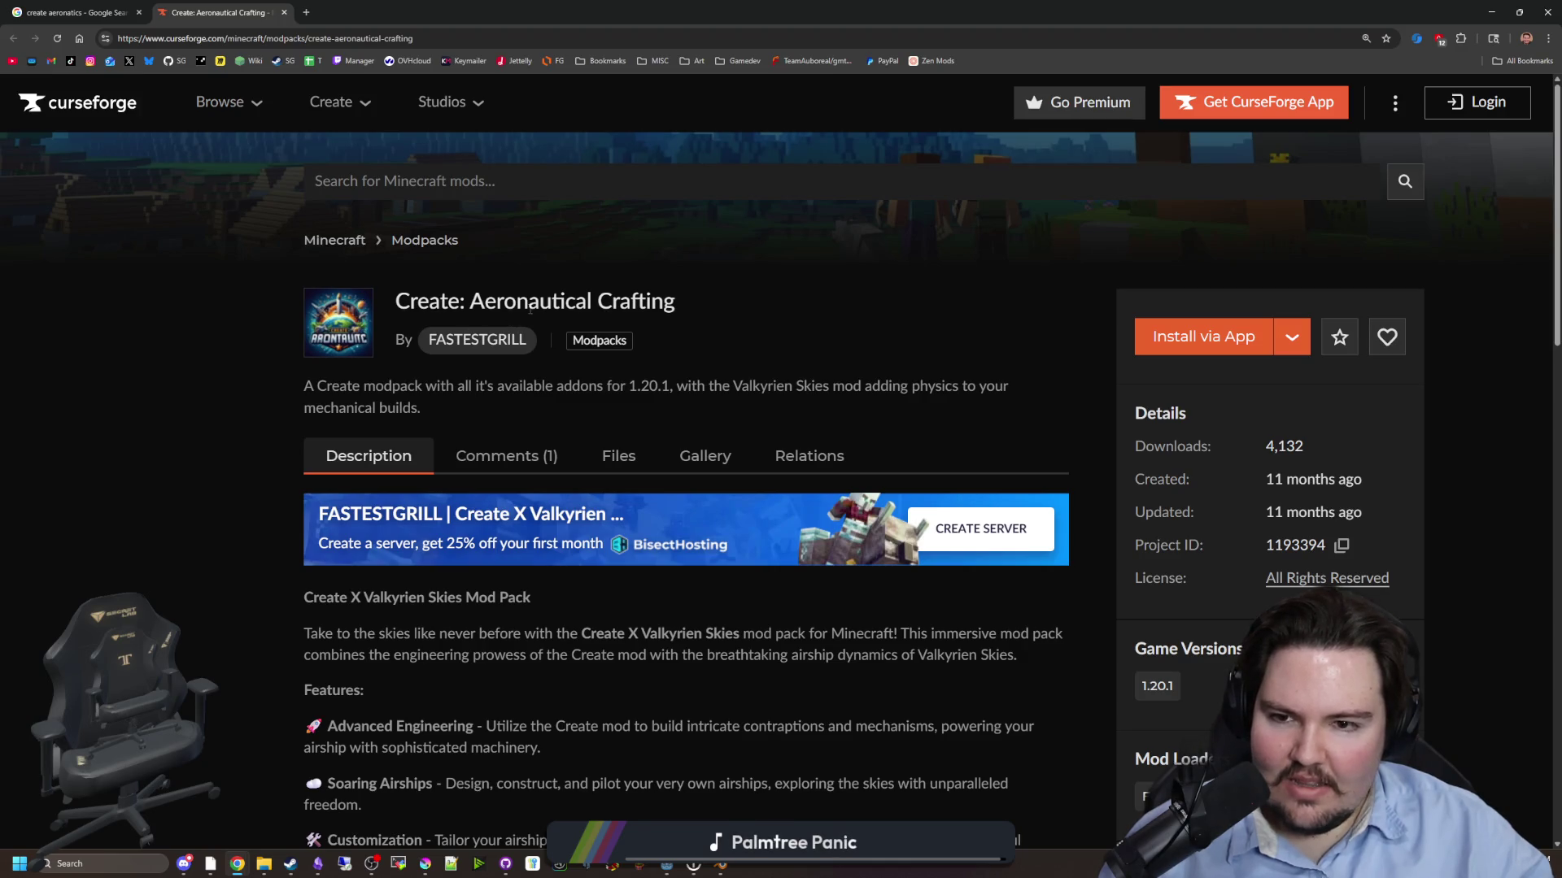
# - Return to the Google results and open the Create Aeronautics YouTube channel
pyautogui.click(77, 12)
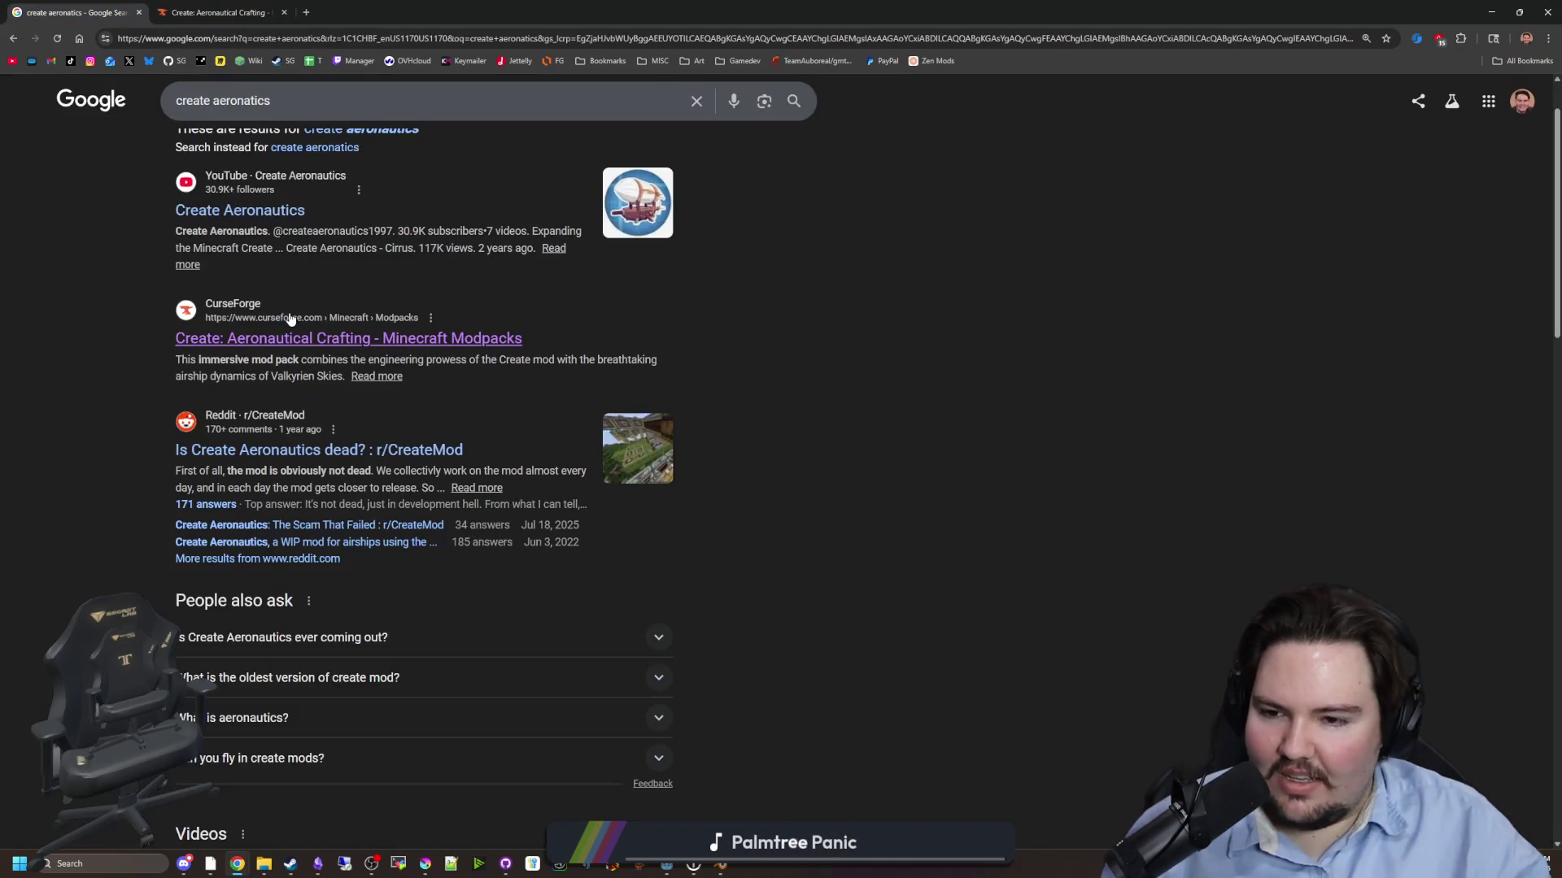
pyautogui.scroll(1, 383, 377)
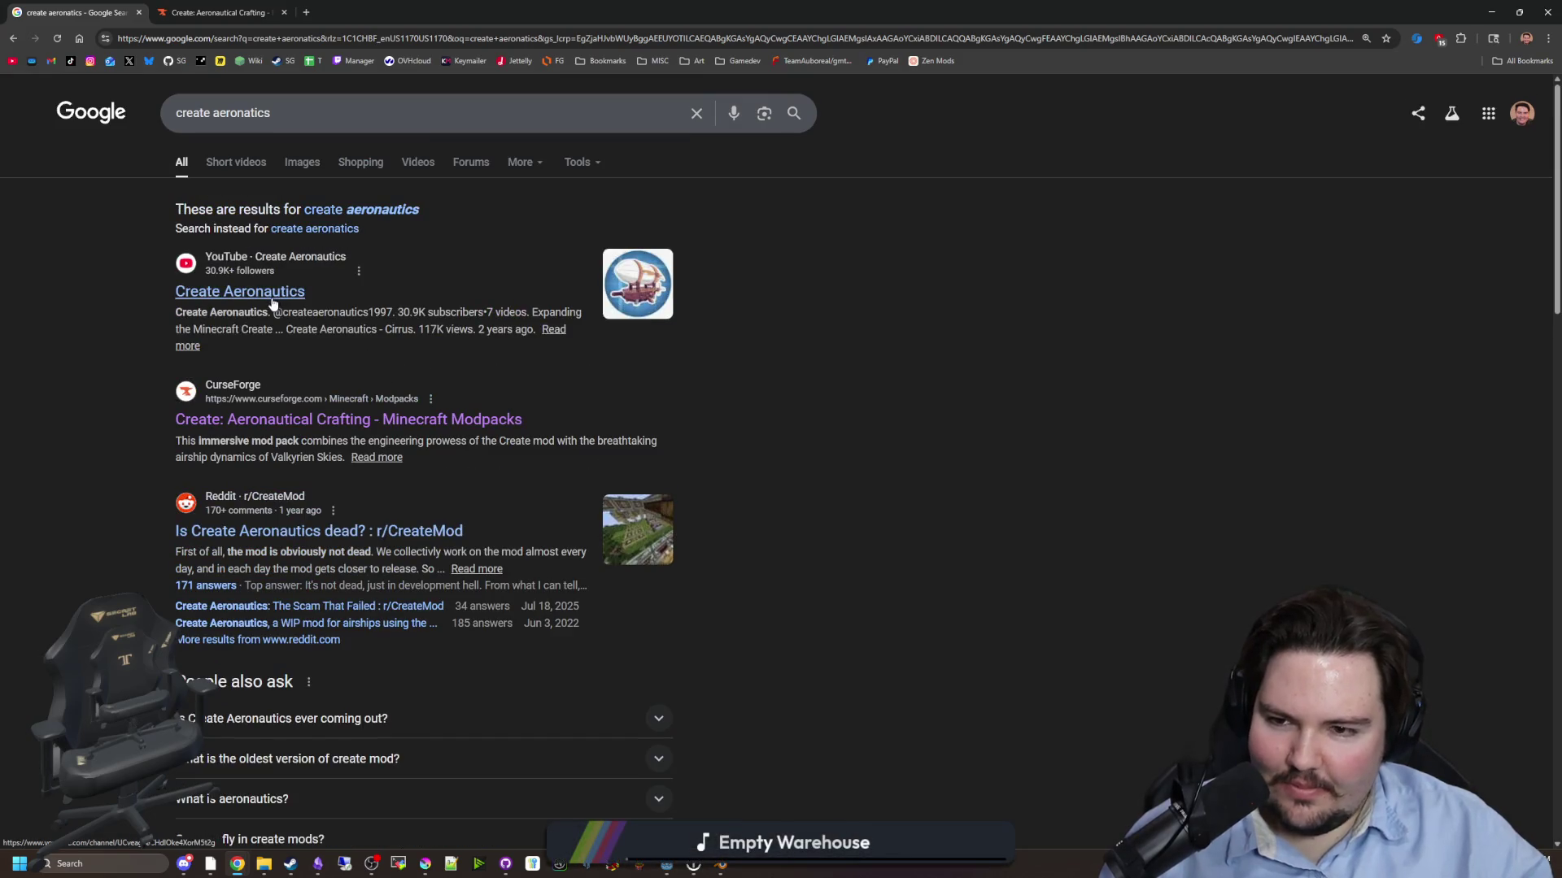
pyautogui.click(298, 295)
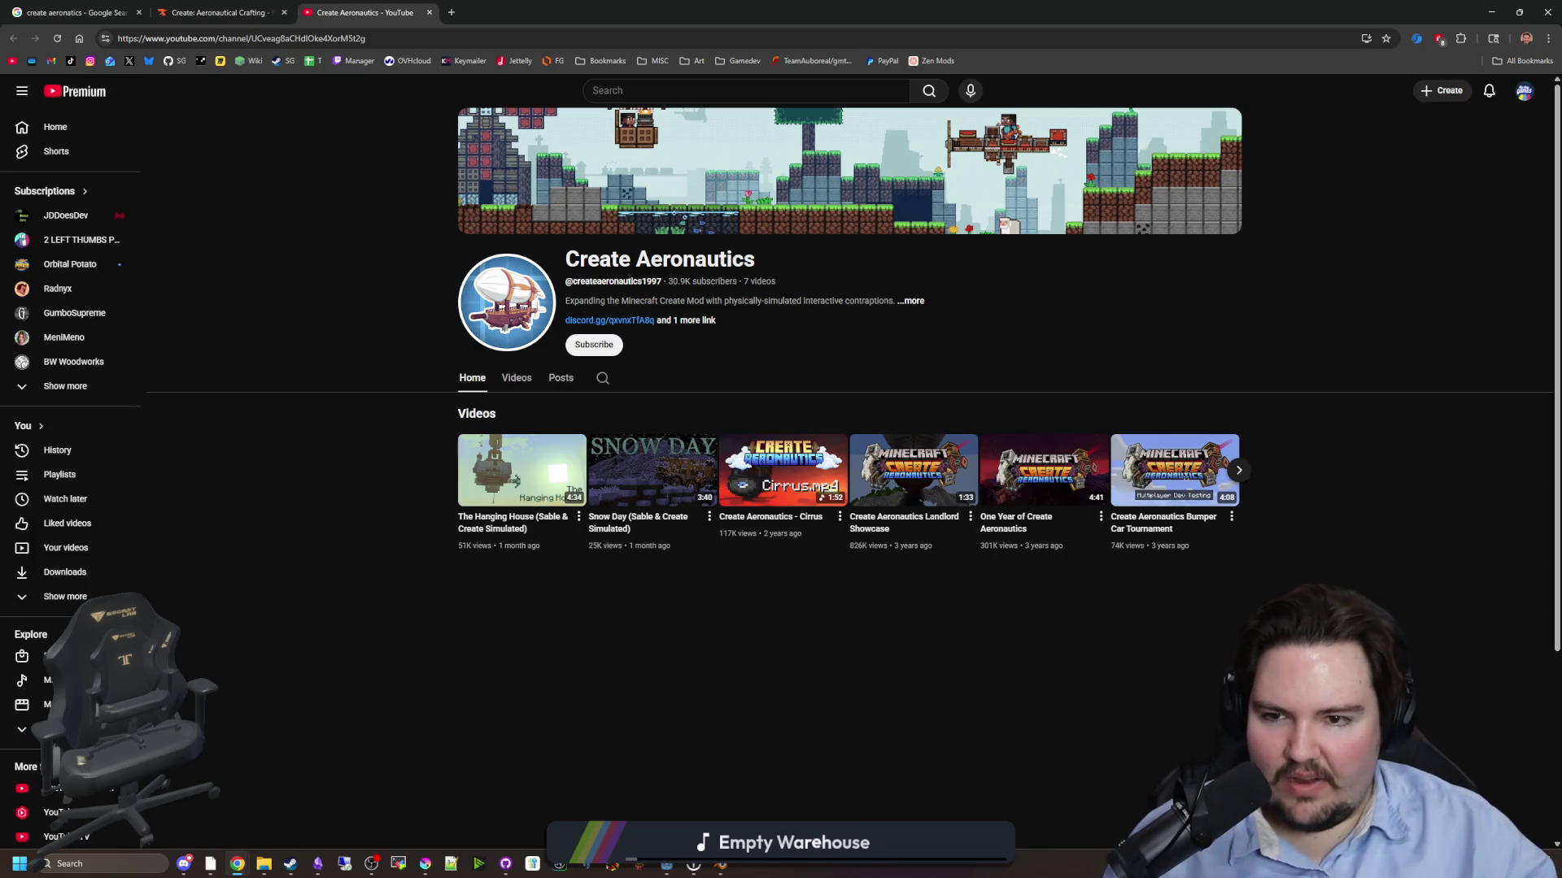
# - List all seven Create Aeronautics uploads, newest The Hanging House, then begin a new search
pyautogui.click(520, 377)
pyautogui.click(330, 37)
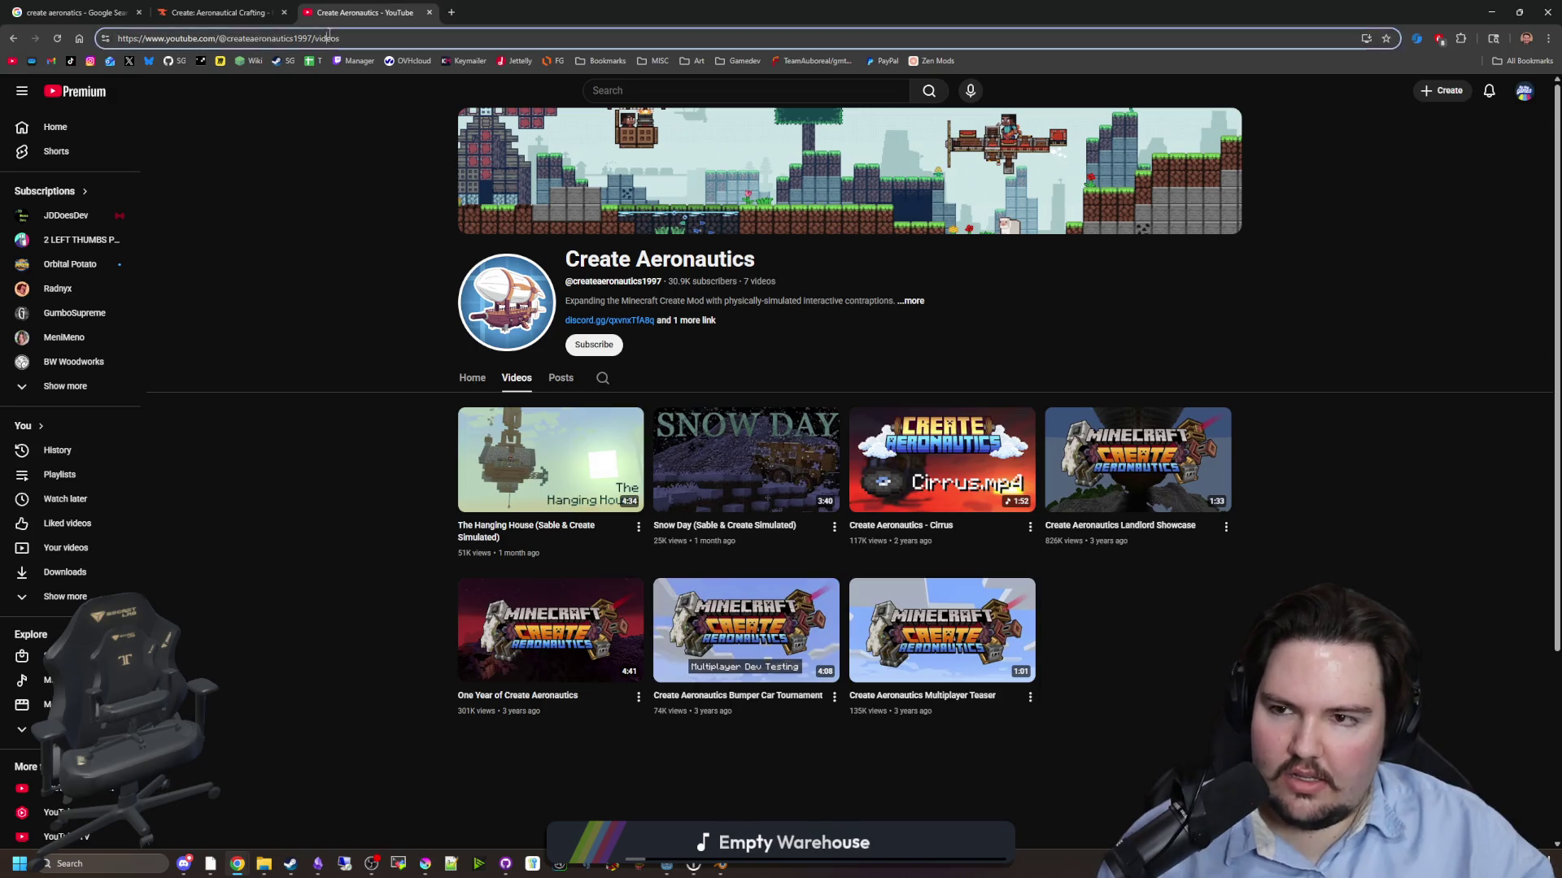
pyautogui.write('cl')
pyautogui.press('BackSpace')
# - Search 'create clockwork' and open the VS: Clockwork mod page on CurseForge
pyautogui.write('reate clockwork')
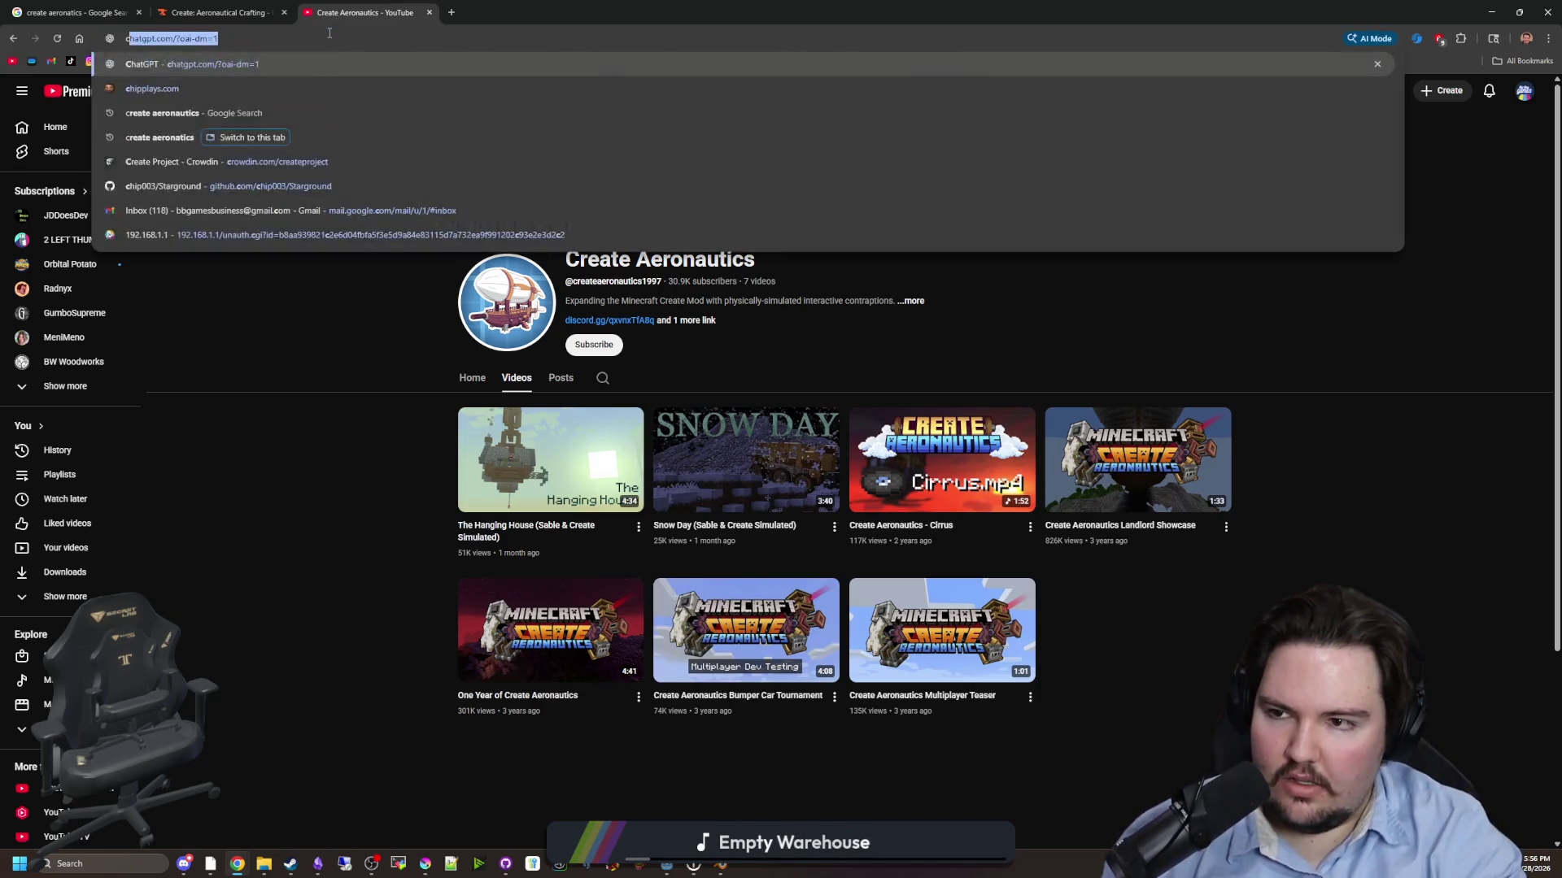
pyautogui.press('Return')
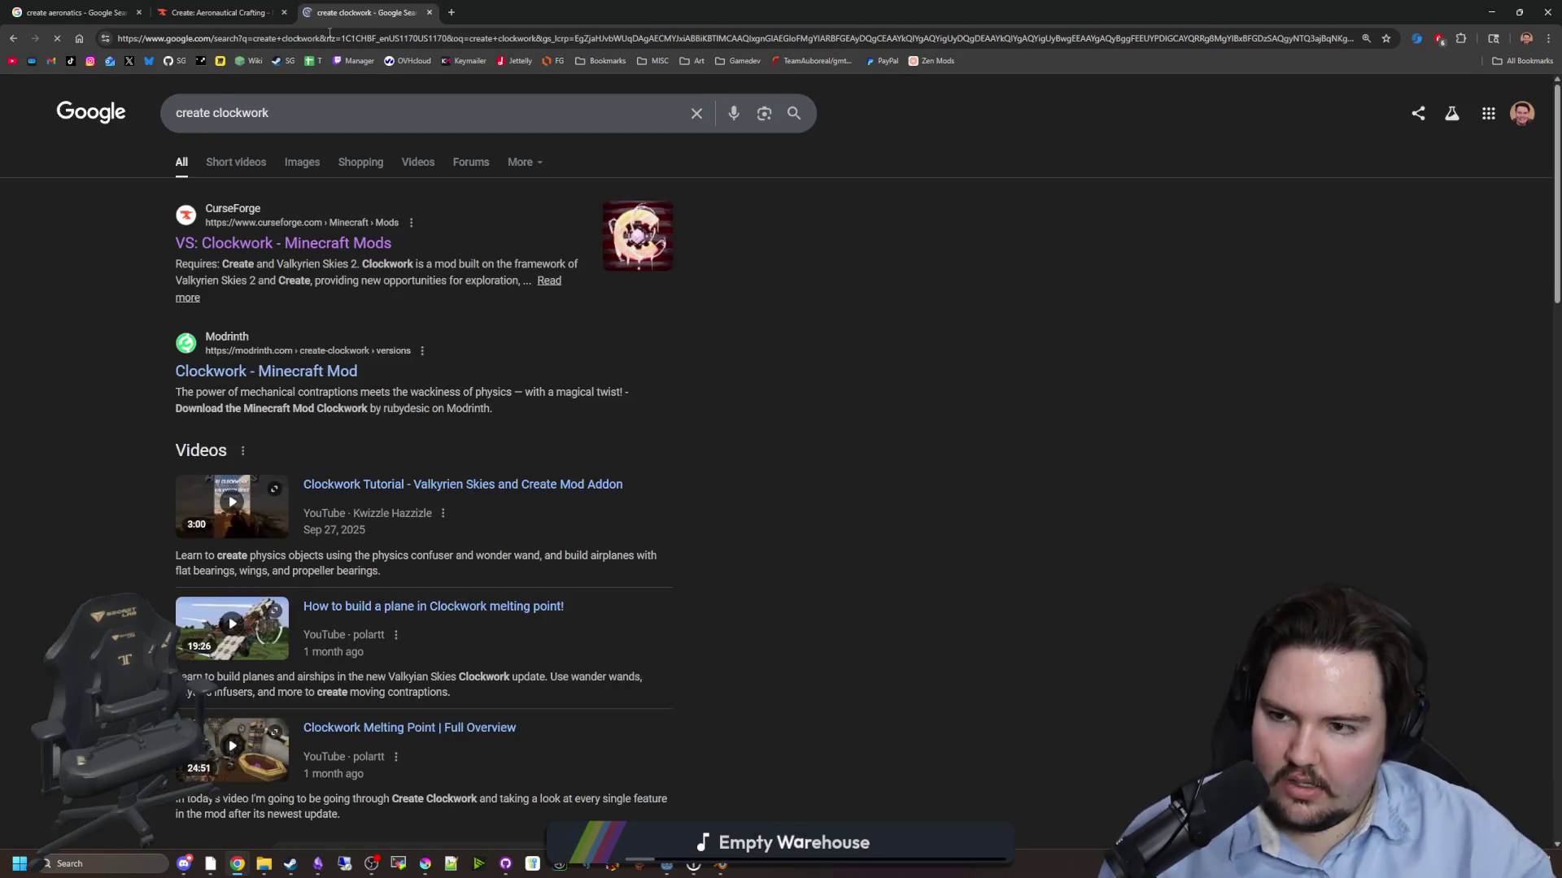
pyautogui.click(266, 246)
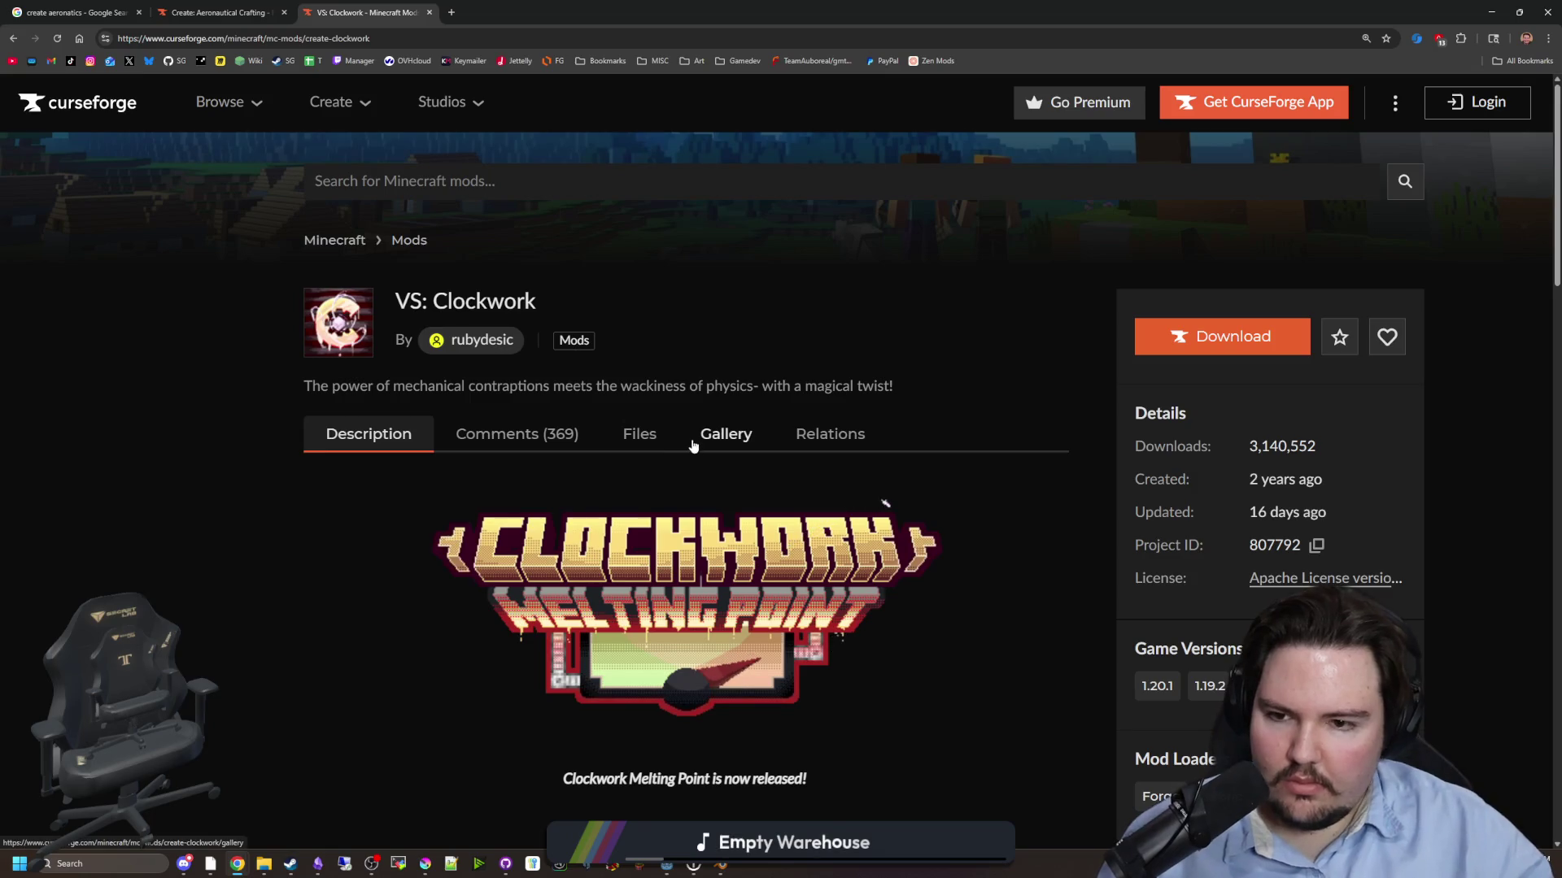
# - Scroll the mod description and highlight its Valkyrien Skies 2 requirement
pyautogui.scroll(-3, 696, 388)
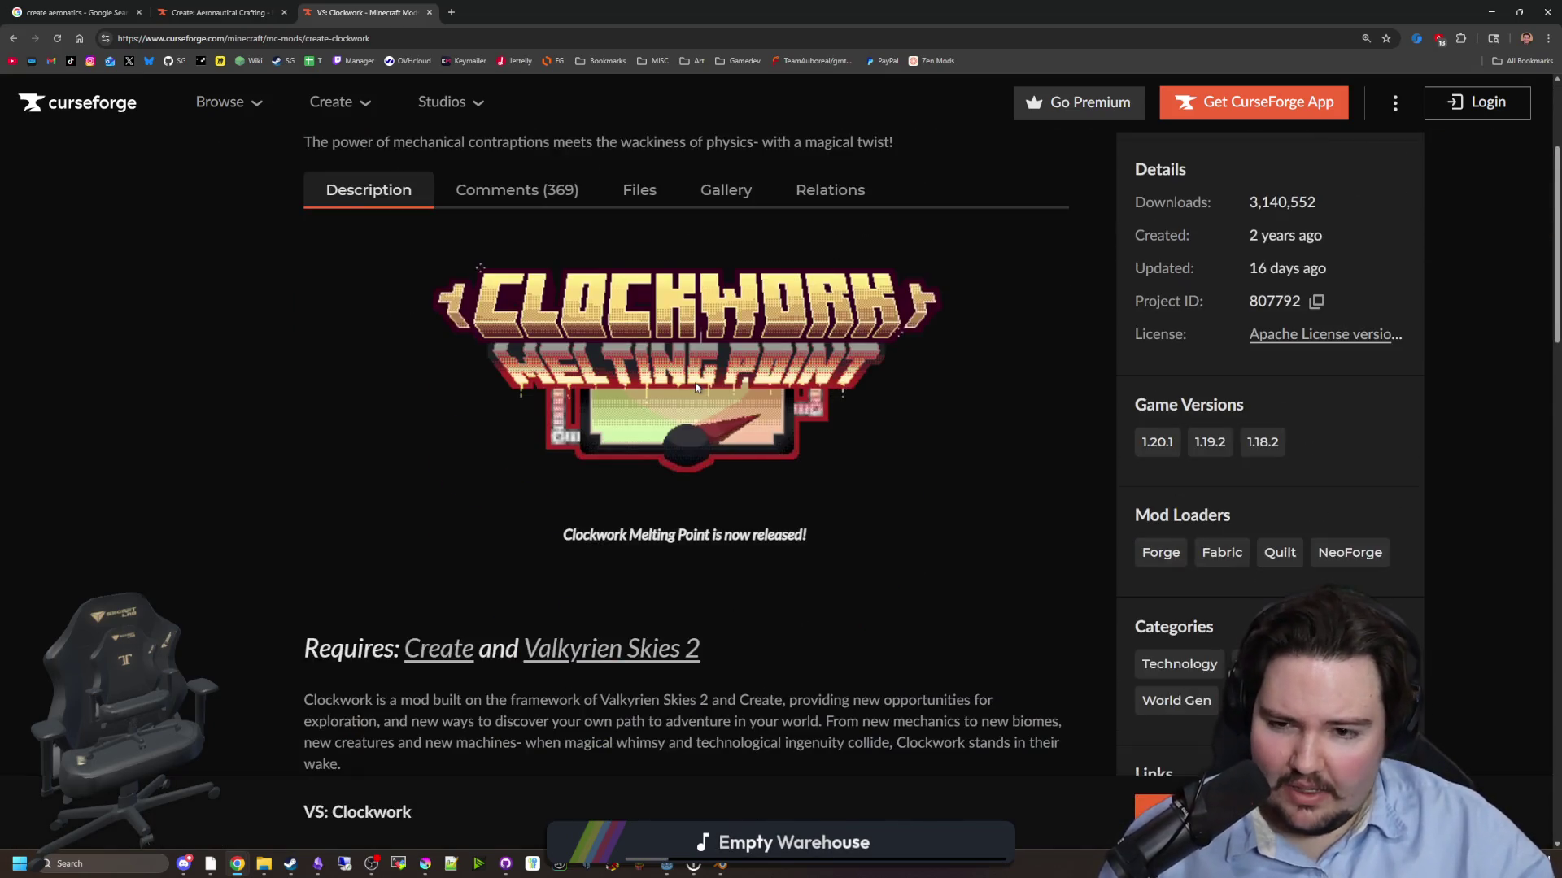
pyautogui.scroll(-3, 696, 386)
pyautogui.moveTo(704, 407)
pyautogui.mouseDown()
pyautogui.moveTo(523, 407)
pyautogui.moveTo(537, 406)
pyautogui.mouseUp()
pyautogui.click(591, 457)
pyautogui.scroll(-10, 605, 453)
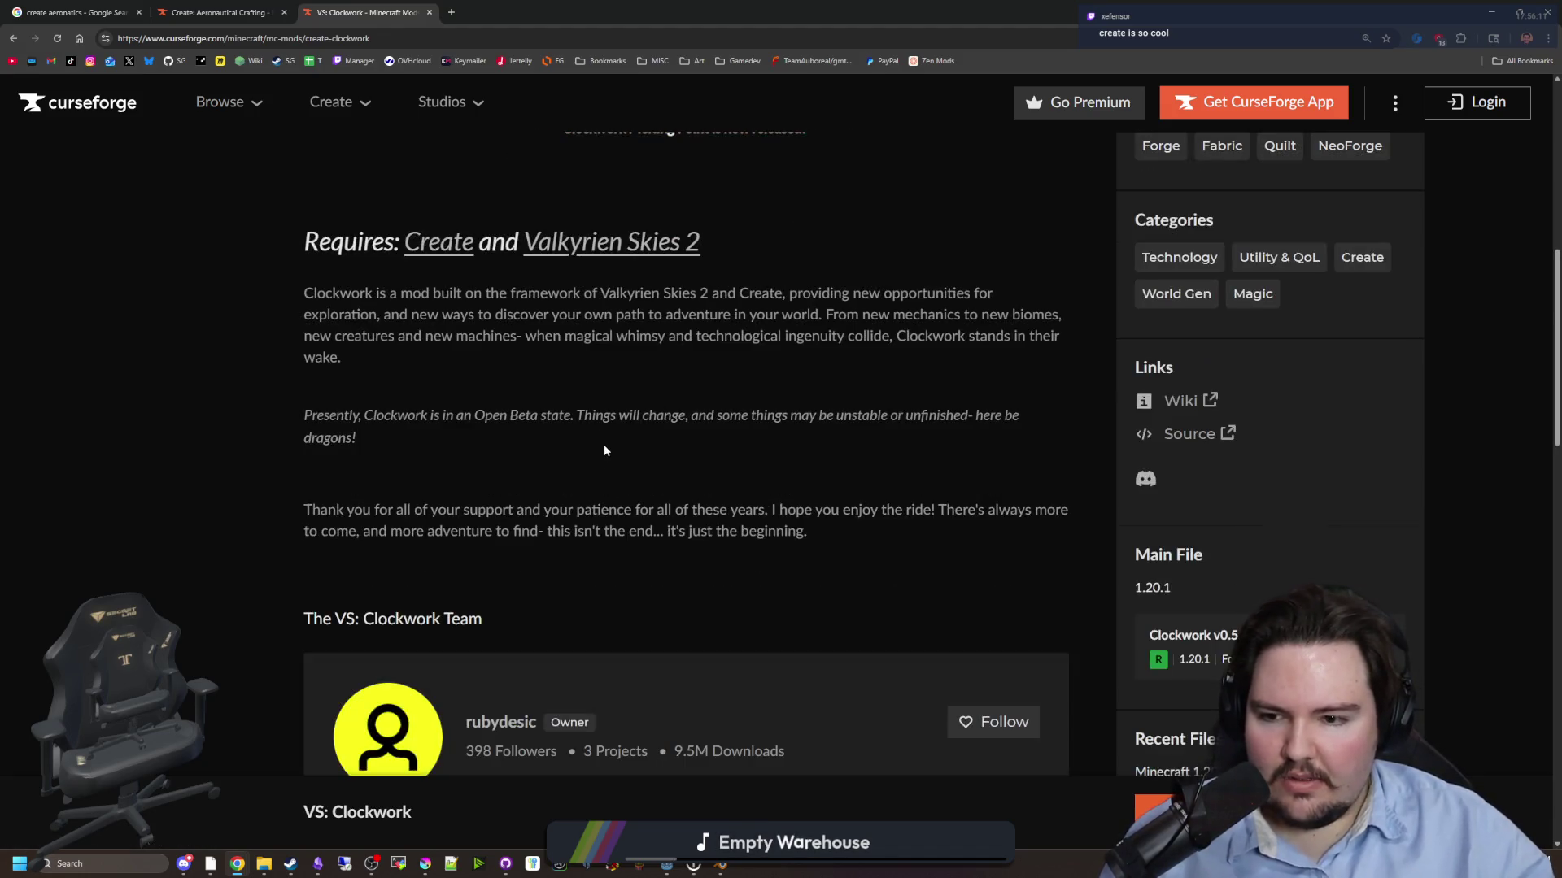
pyautogui.moveTo(698, 521)
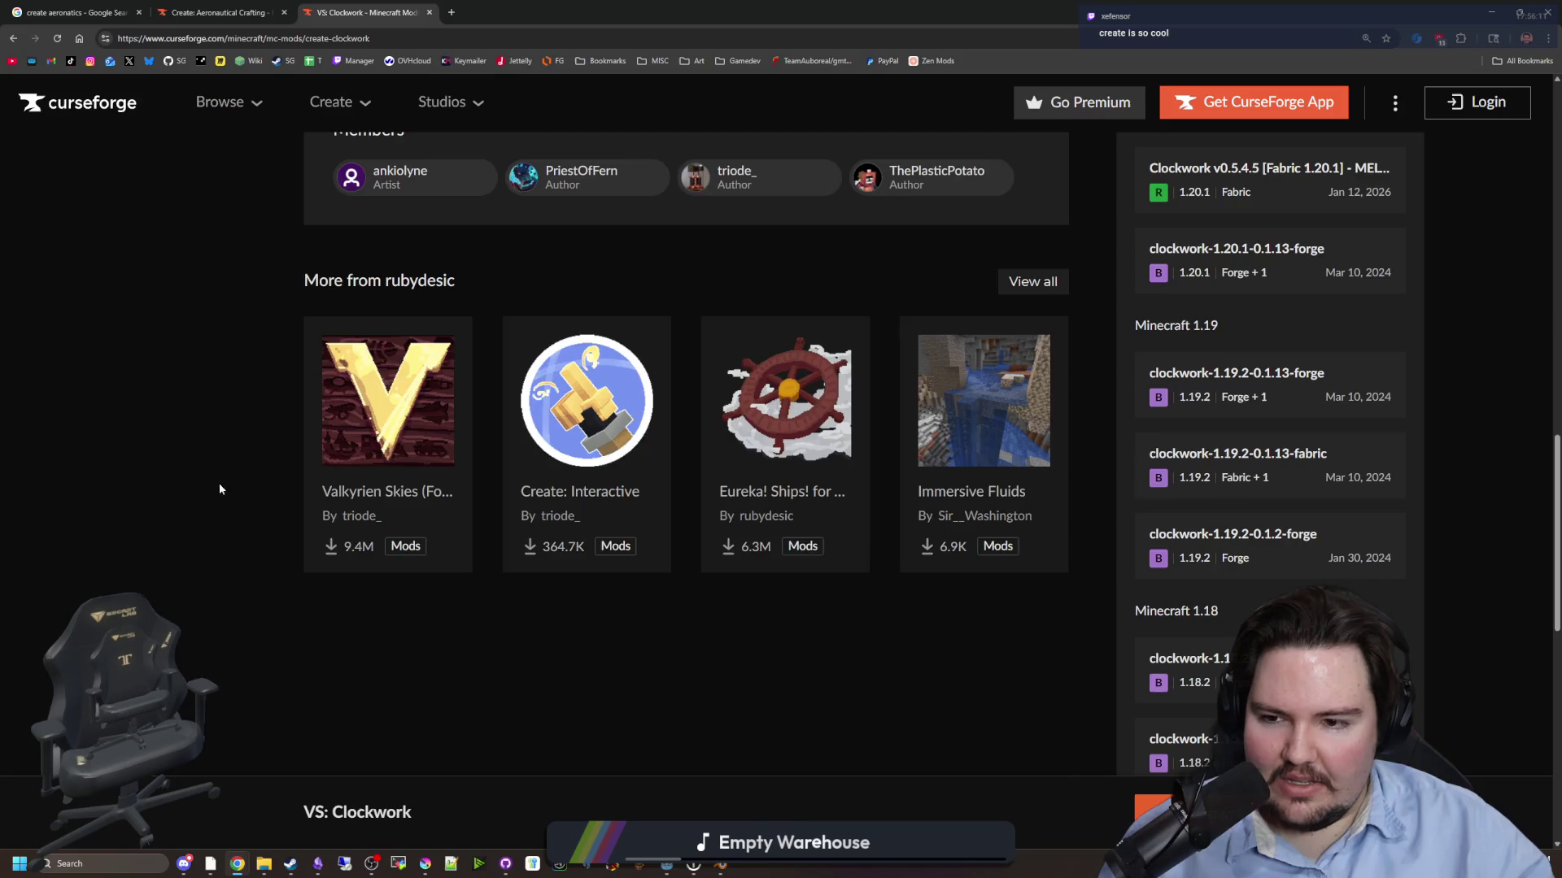
# - Read through the rest of the VS: Clockwork description
pyautogui.scroll(13, 271, 446)
pyautogui.scroll(-4, 272, 446)
pyautogui.scroll(-2, 737, 462)
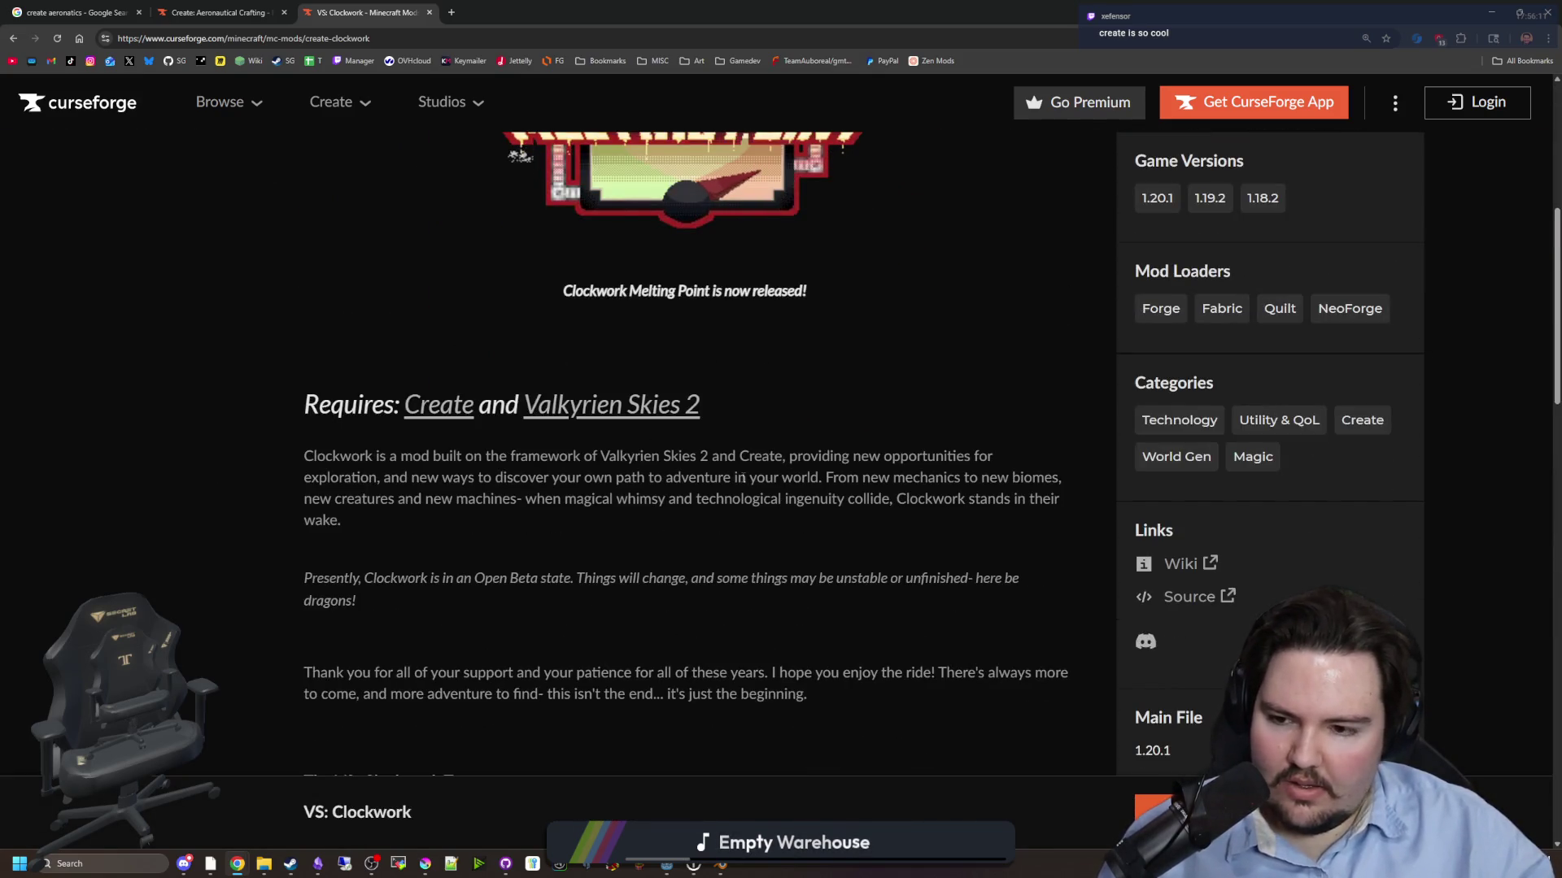
pyautogui.scroll(-7, 831, 573)
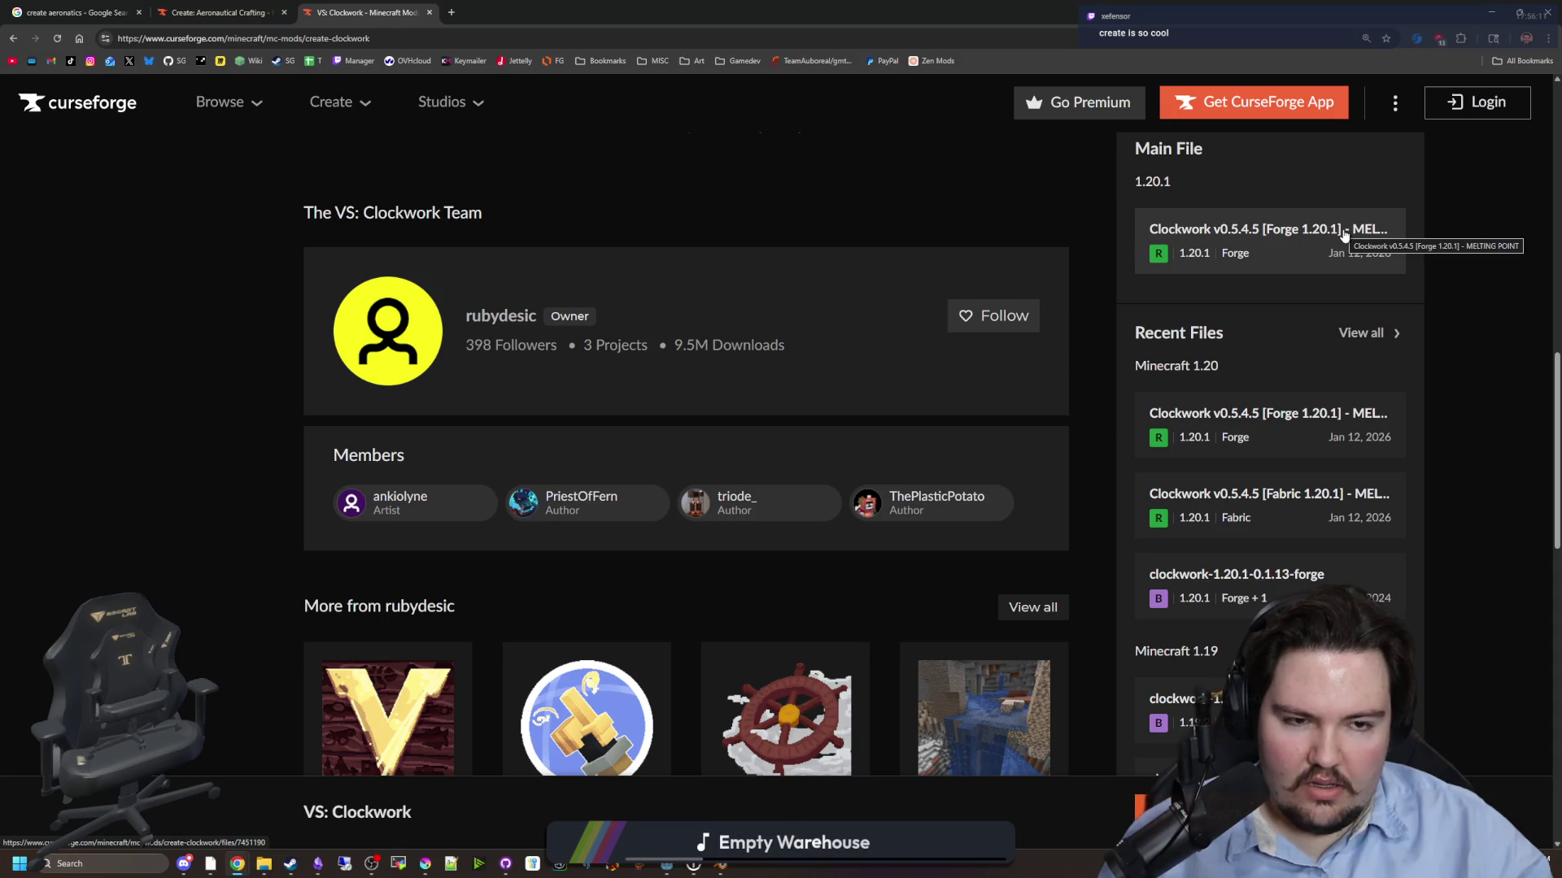
pyautogui.scroll(15, 418, 428)
pyautogui.scroll(-5, 466, 489)
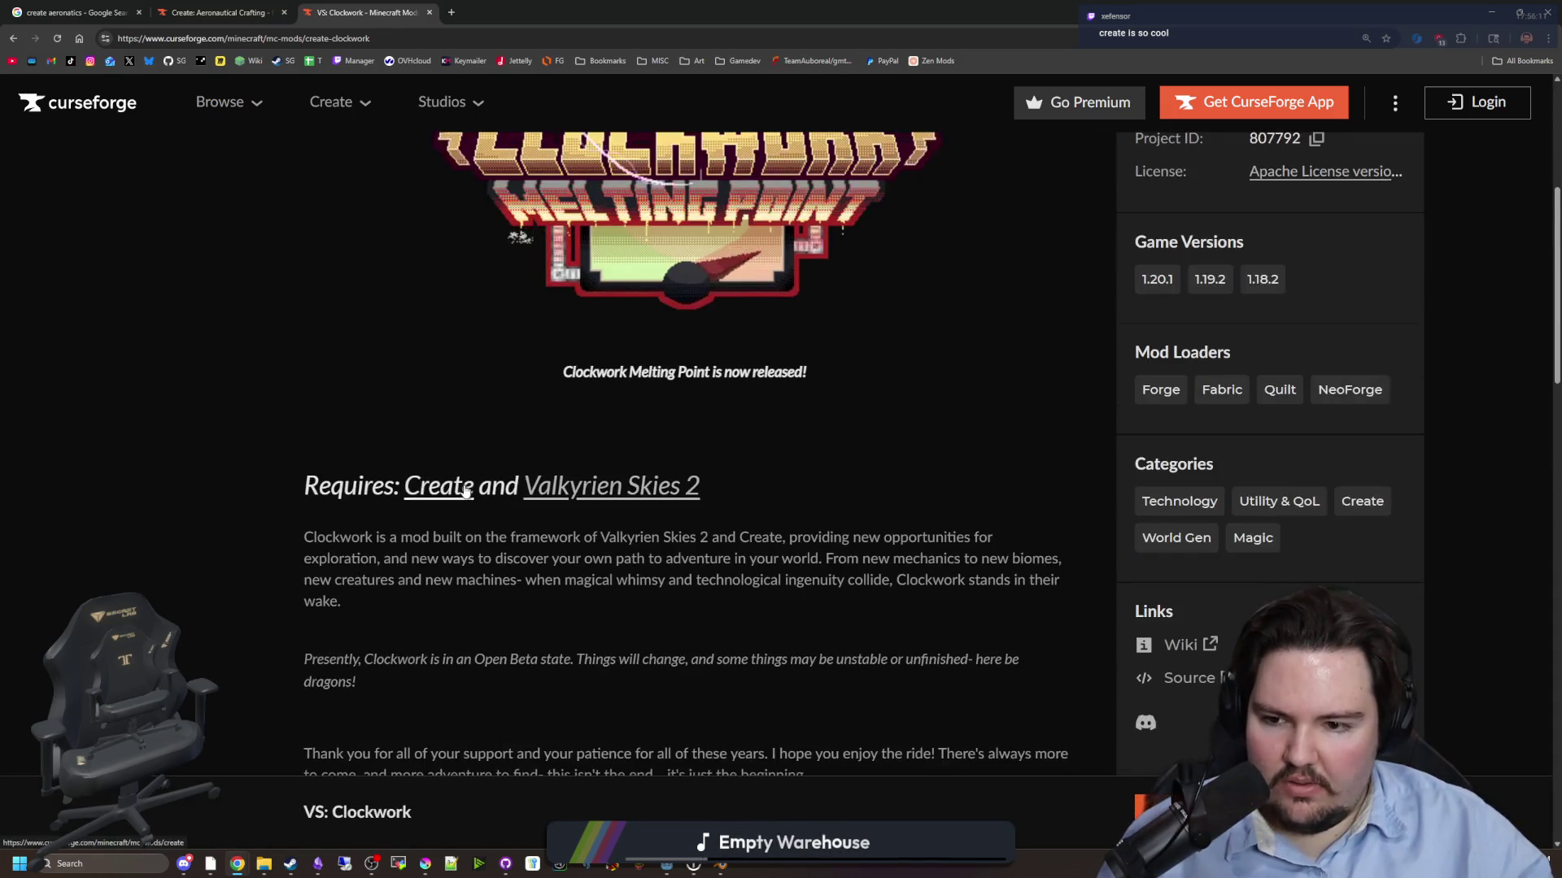
pyautogui.scroll(-2, 465, 489)
pyautogui.moveTo(887, 618); pyautogui.dragTo(348, 375)
pyautogui.click(348, 375)
pyautogui.scroll(-10, 520, 407)
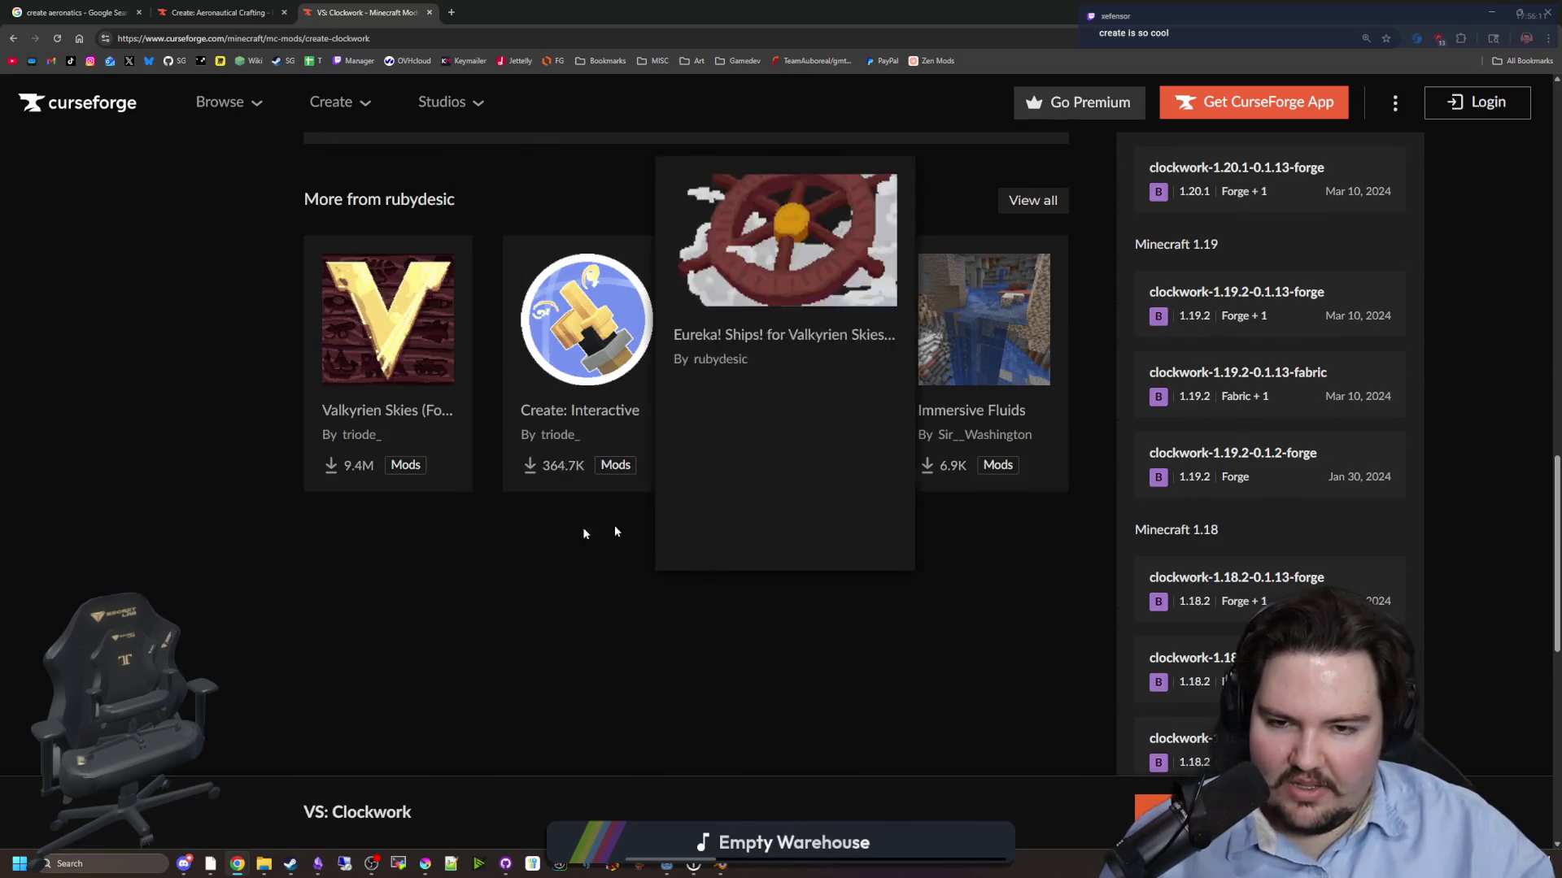
pyautogui.scroll(15, 324, 497)
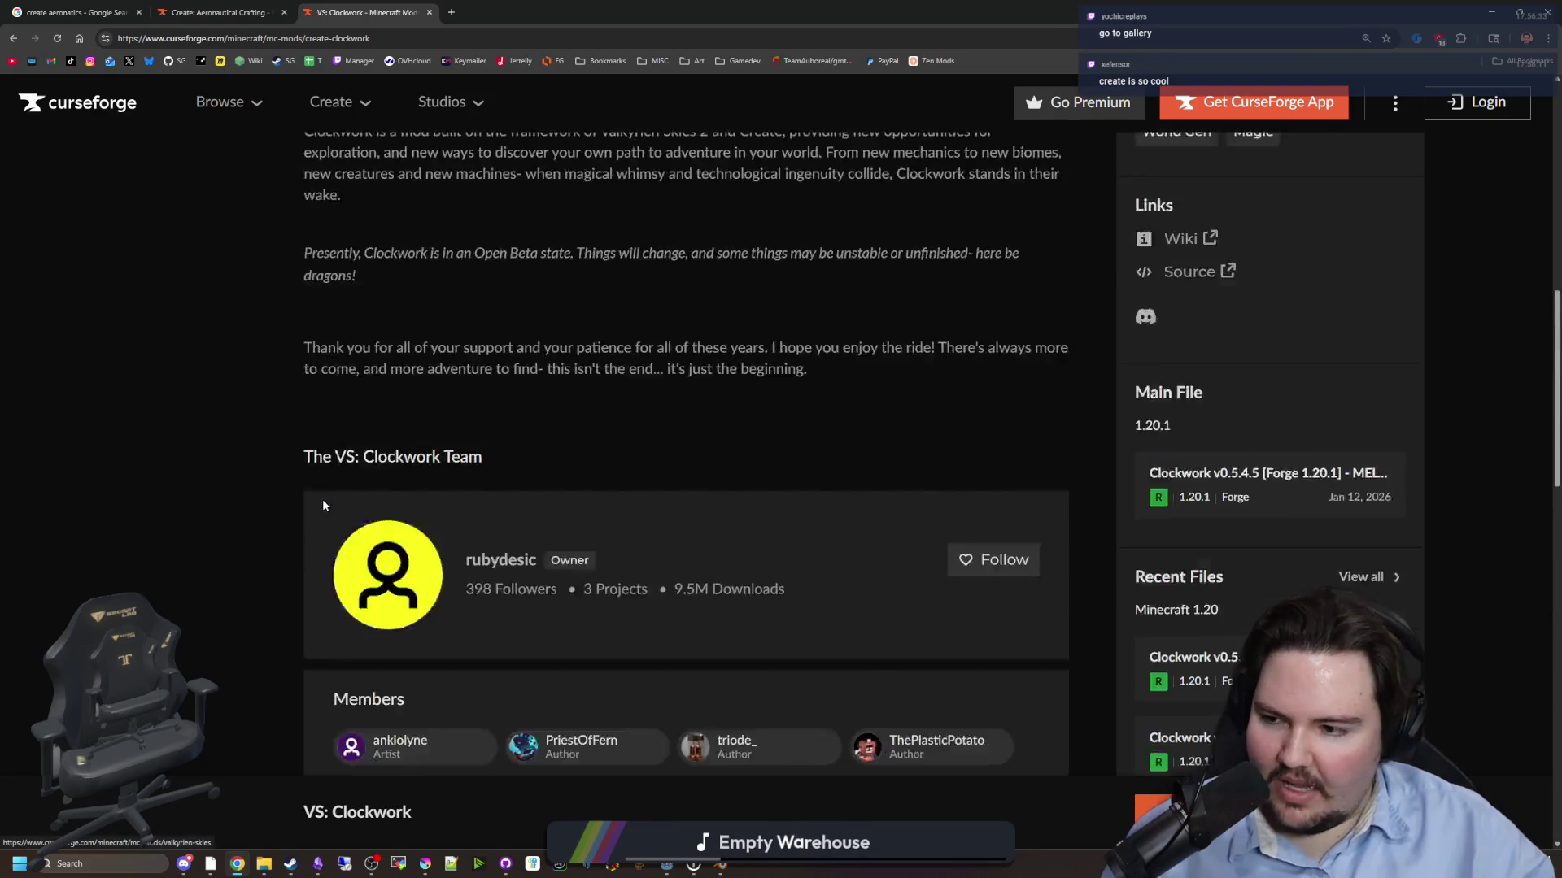
# - View the mod's Gallery, which shows no gallery items
pyautogui.click(752, 443)
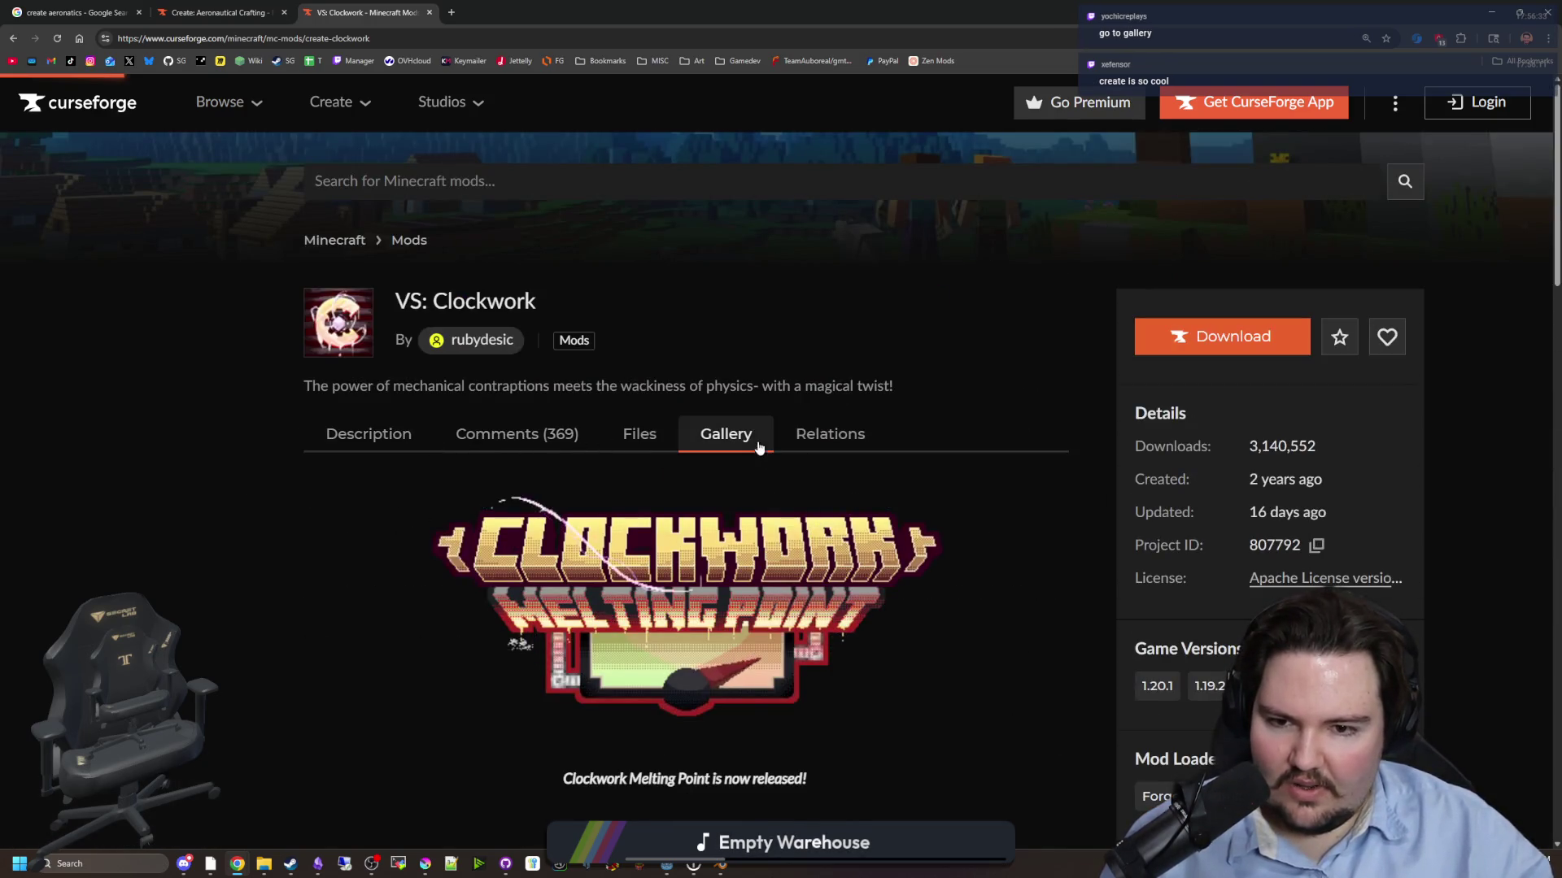
pyautogui.scroll(-2, 757, 446)
pyautogui.moveTo(828, 488); pyautogui.dragTo(580, 493)
pyautogui.click(581, 491)
# - Check the mod's Relations dependencies, then return to its Description
pyautogui.click(829, 272)
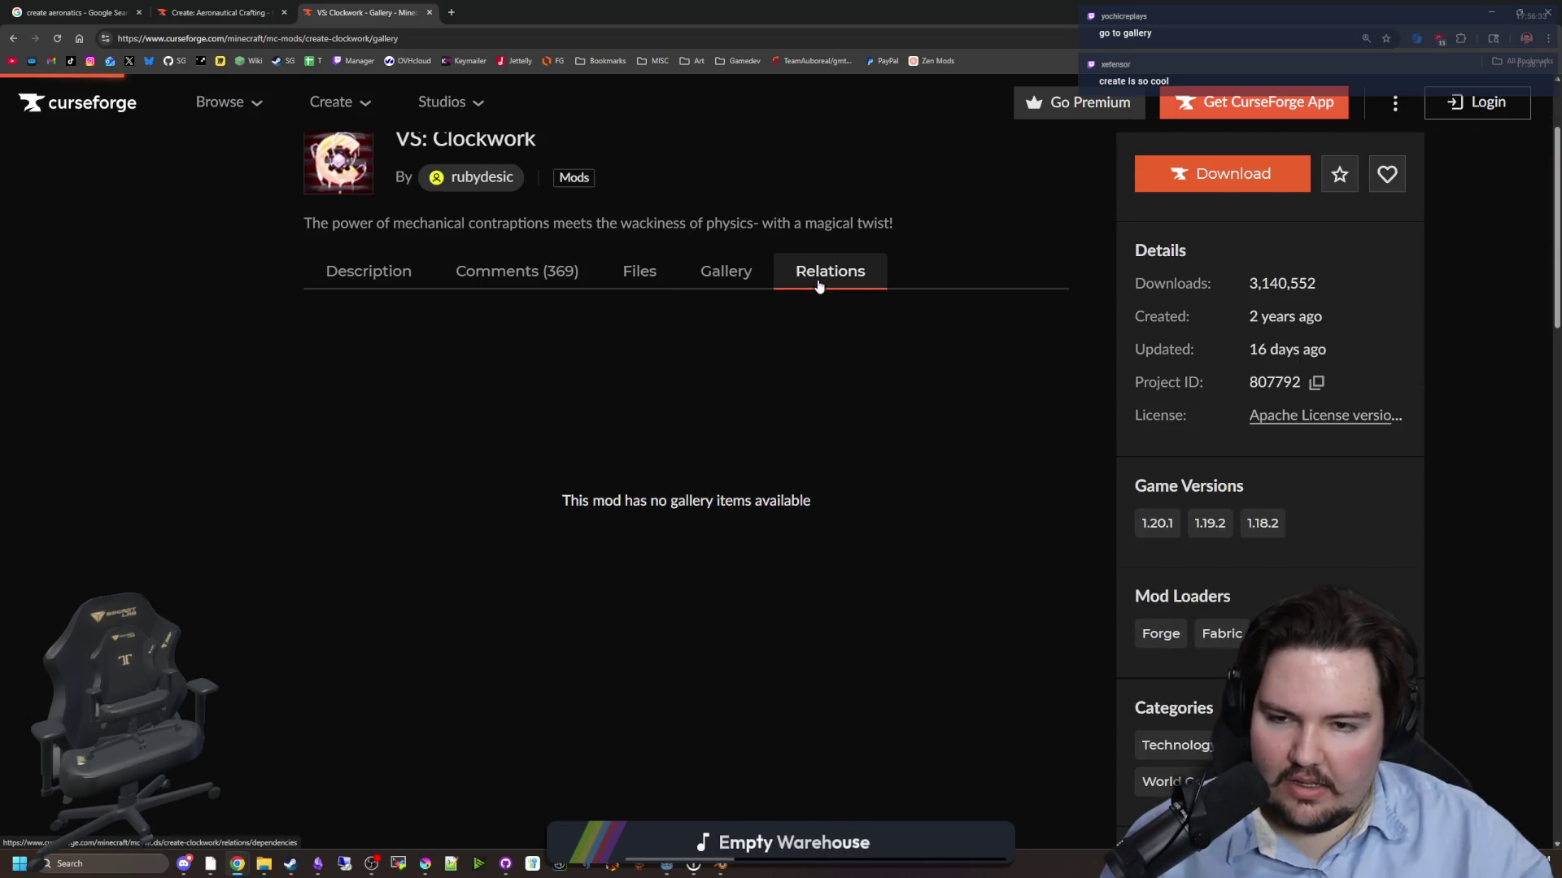
pyautogui.click(370, 271)
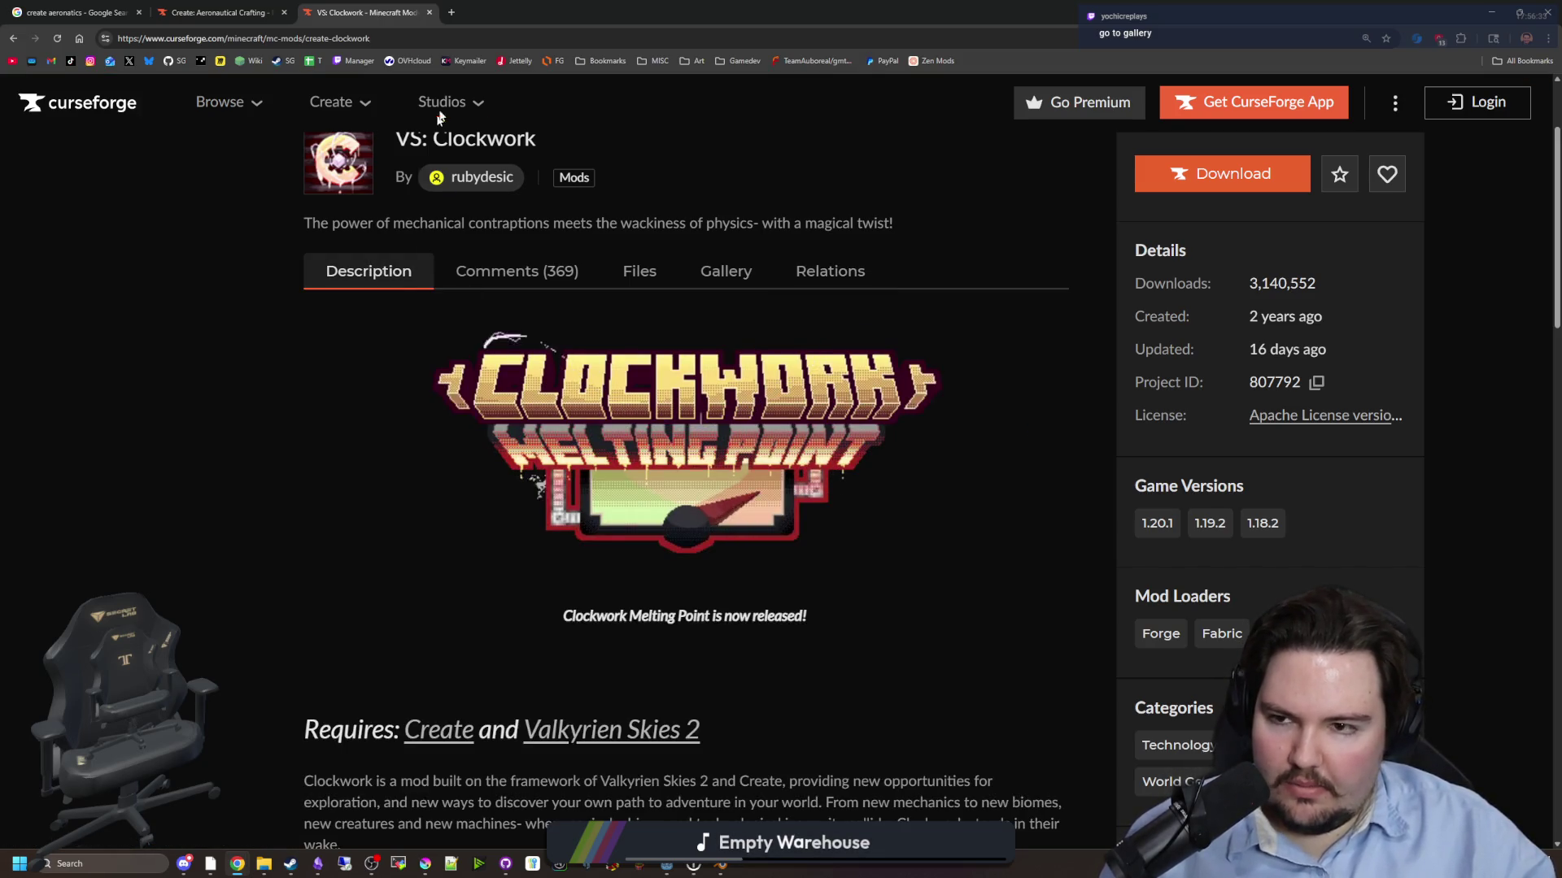
pyautogui.click(436, 40)
# - Search Google for 'create clockwork' and switch to image results
pyautogui.write('crea')
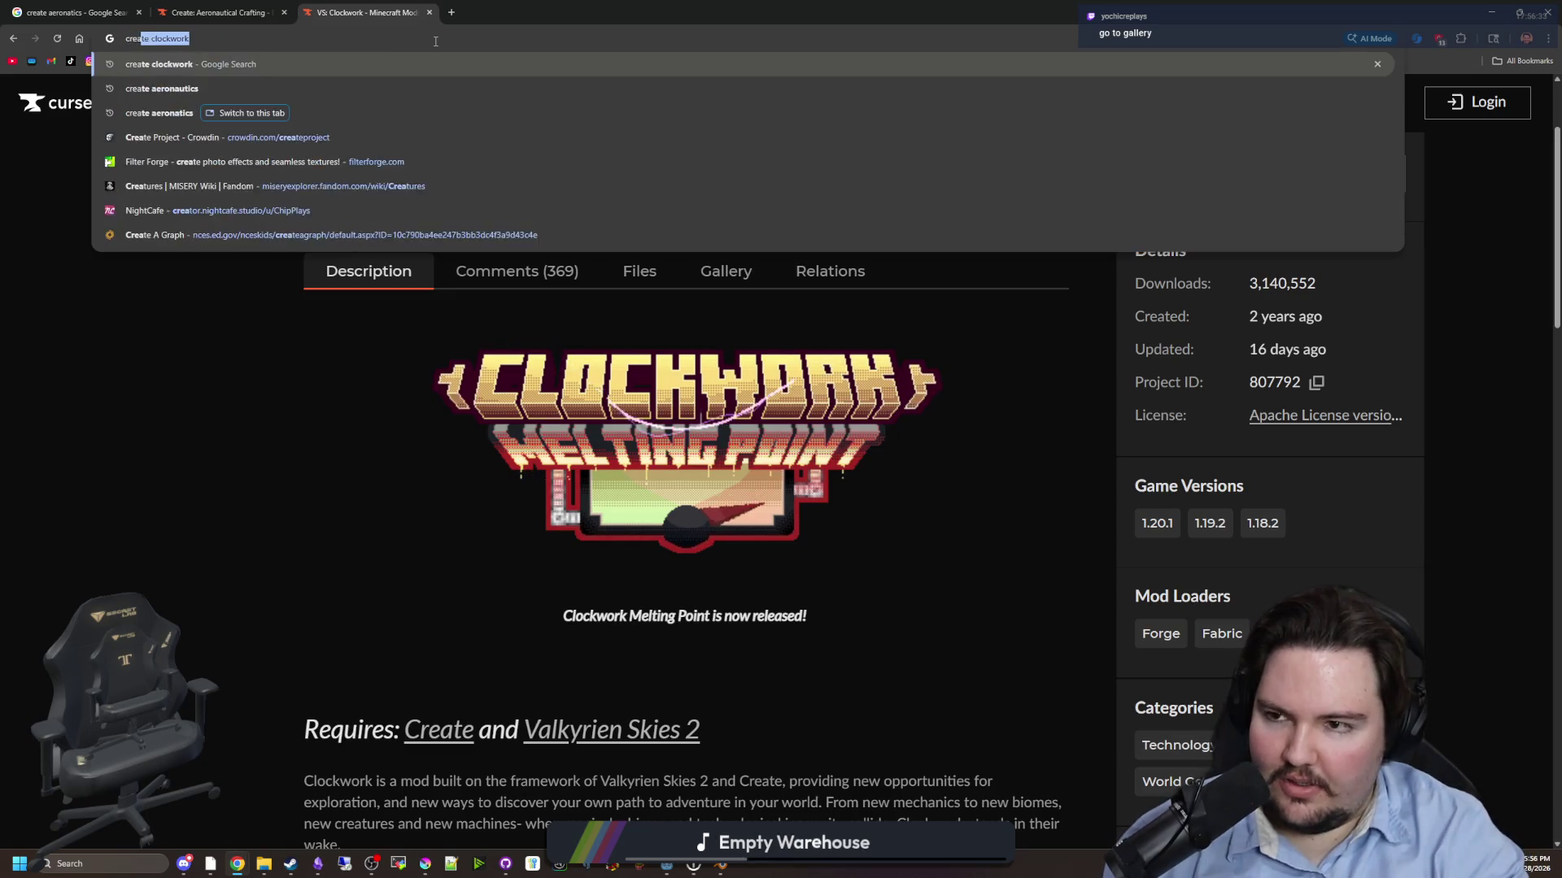
pyautogui.write('te clockwork')
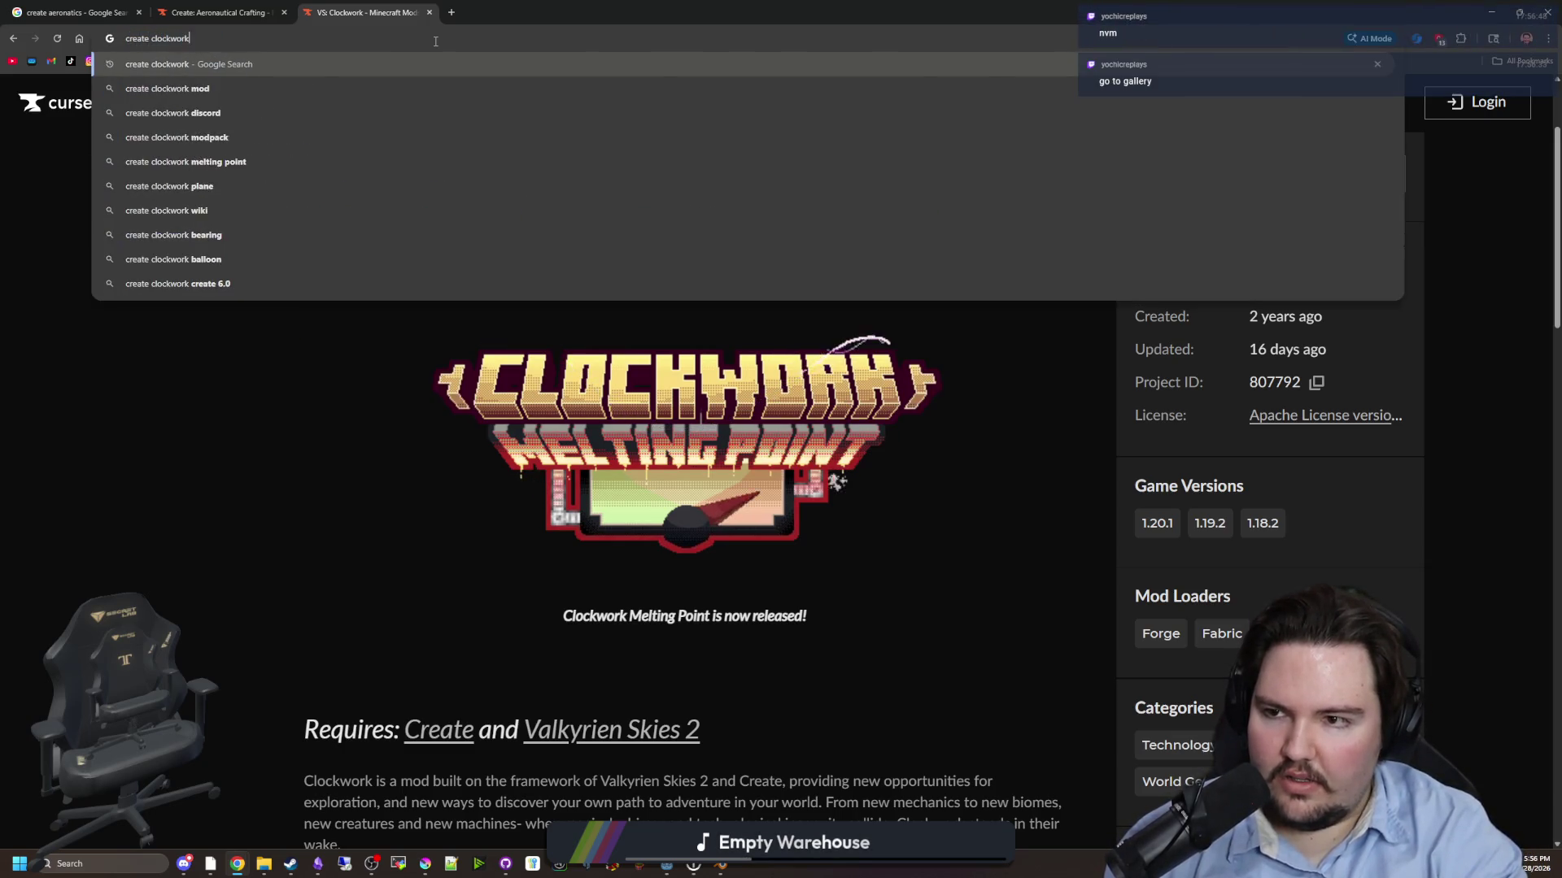
pyautogui.press('Return')
pyautogui.click(302, 162)
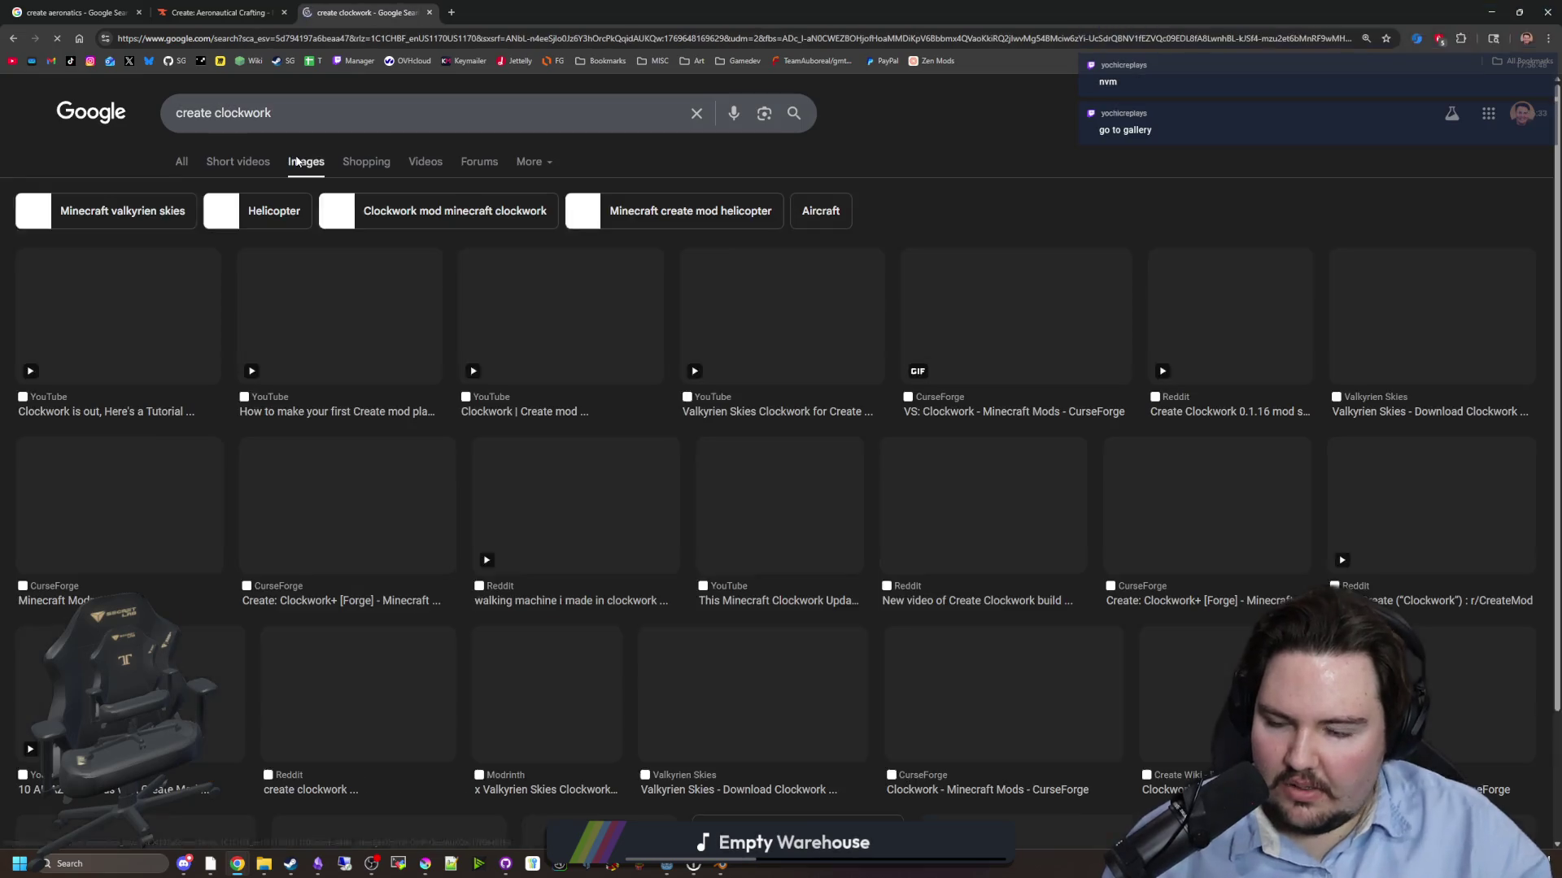
# - Preview image results: Jet Engines, Create plane, Valkyrien Skies Clockwork, Airplanes and Balloons, Spitfire showcase
pyautogui.click(174, 315)
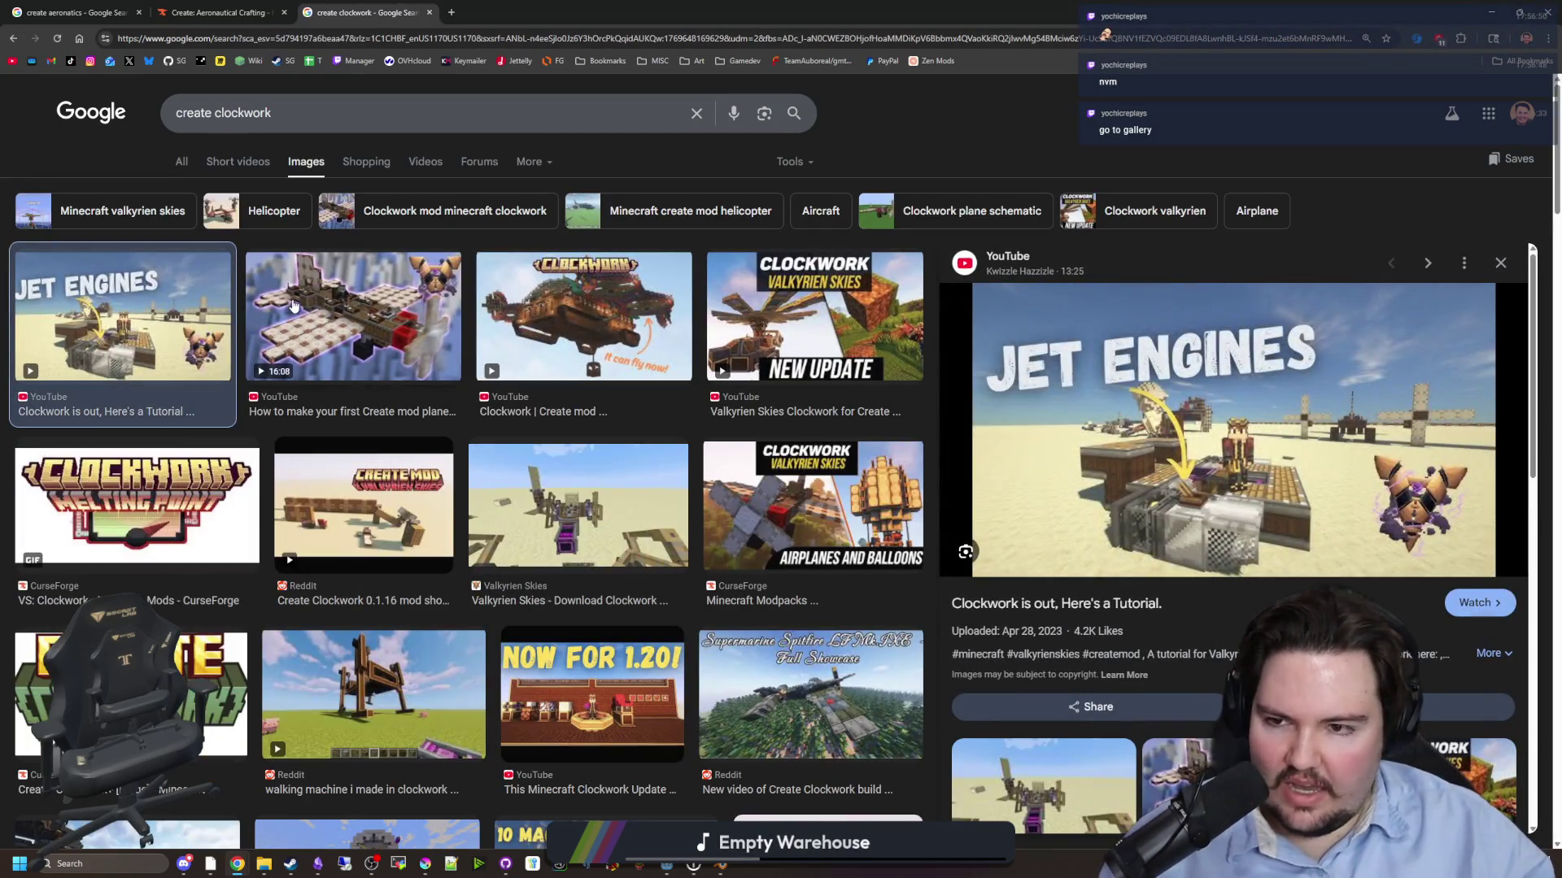
pyautogui.click(294, 310)
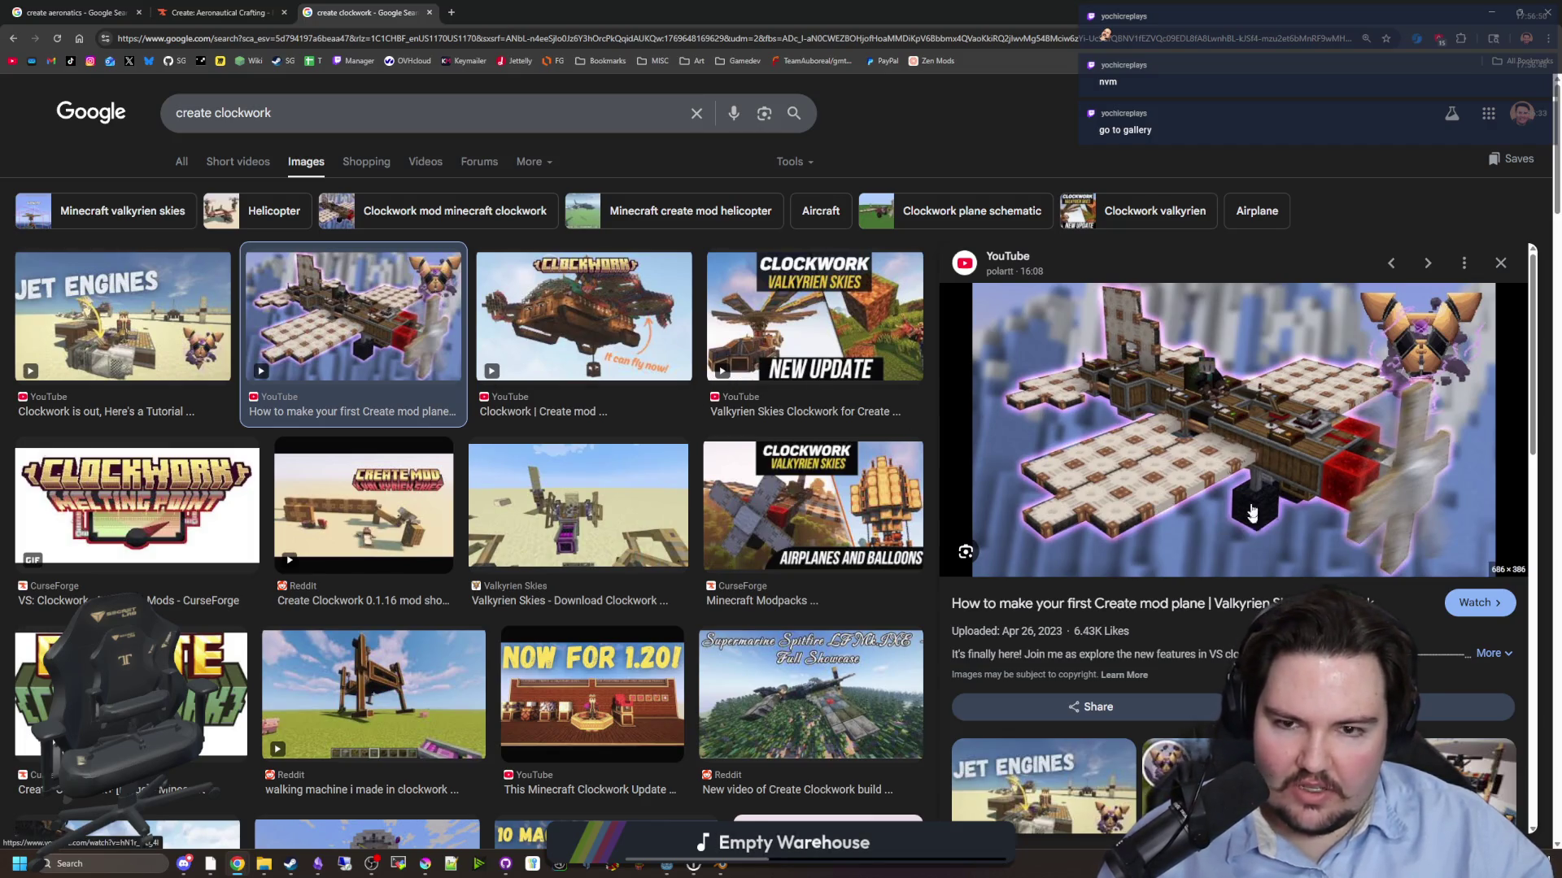
pyautogui.click(846, 366)
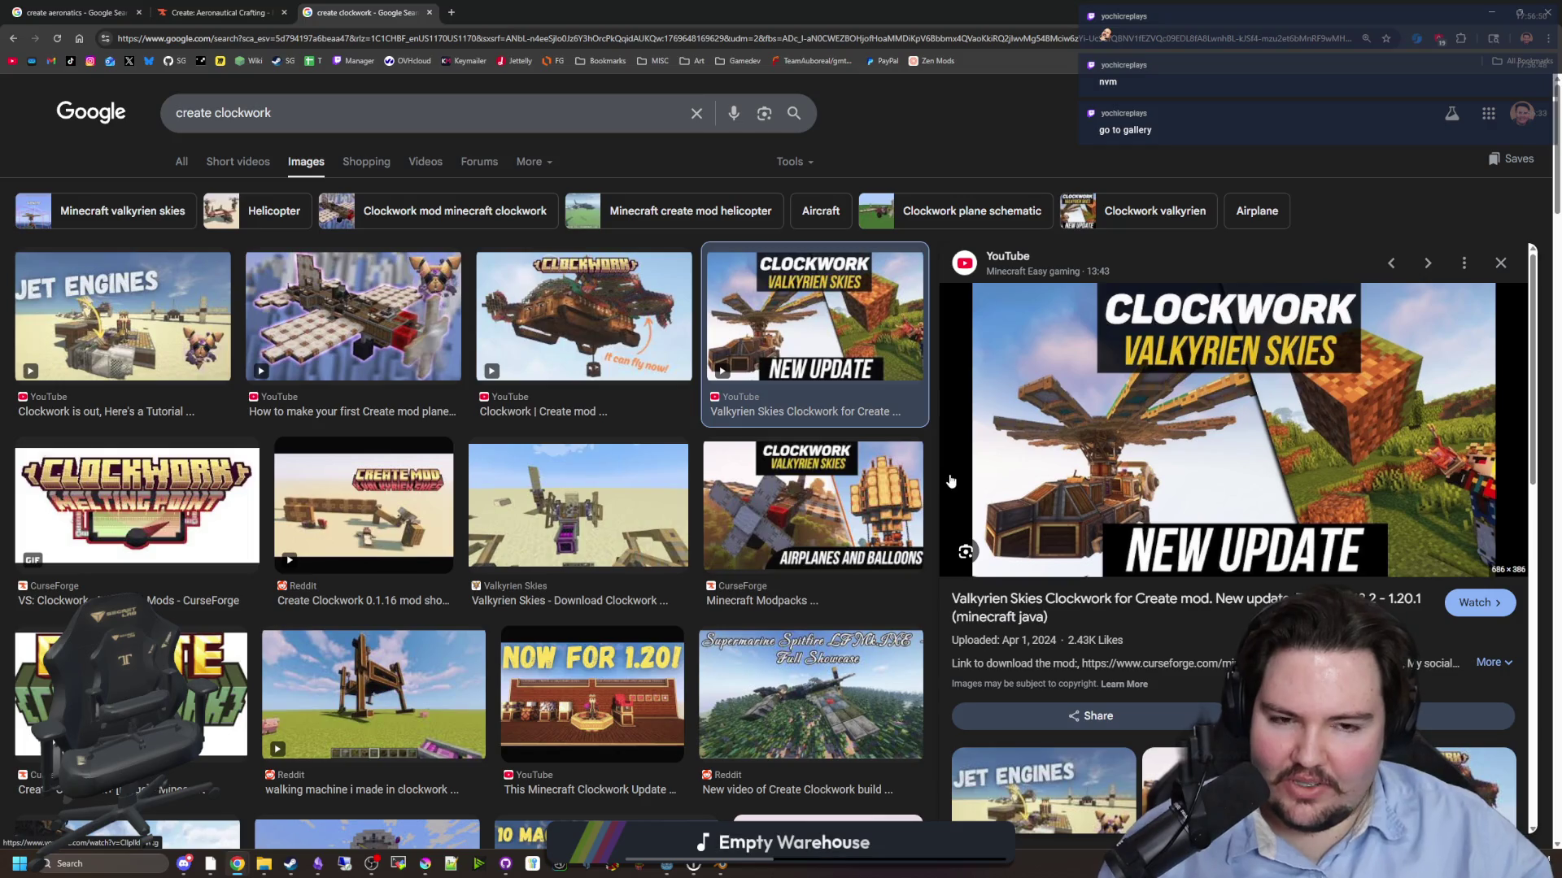
pyautogui.click(625, 553)
pyautogui.click(795, 515)
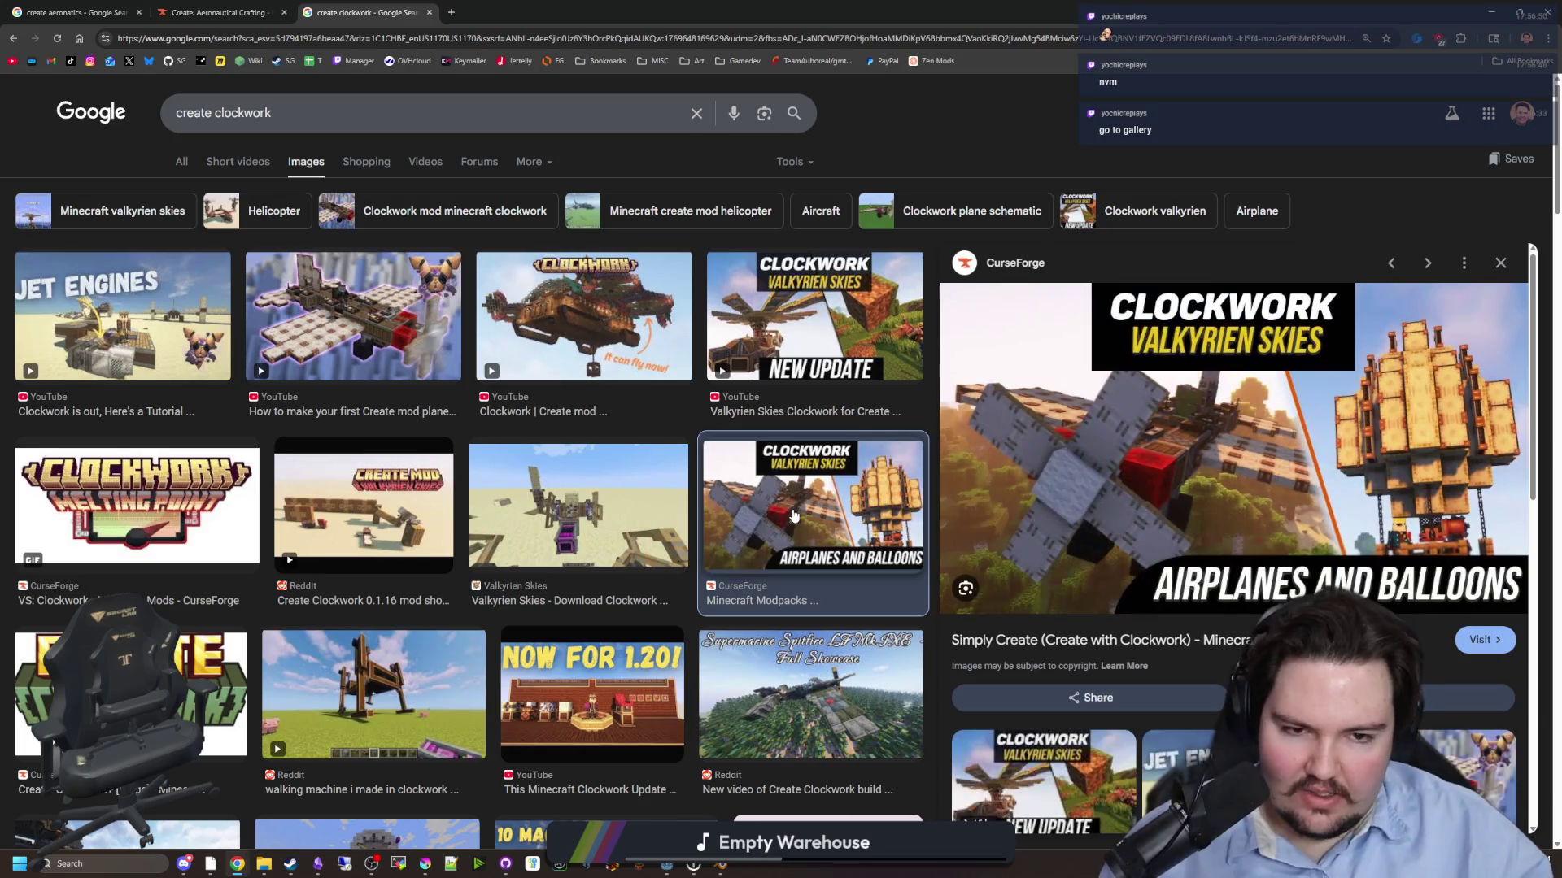
pyautogui.scroll(-2, 618, 500)
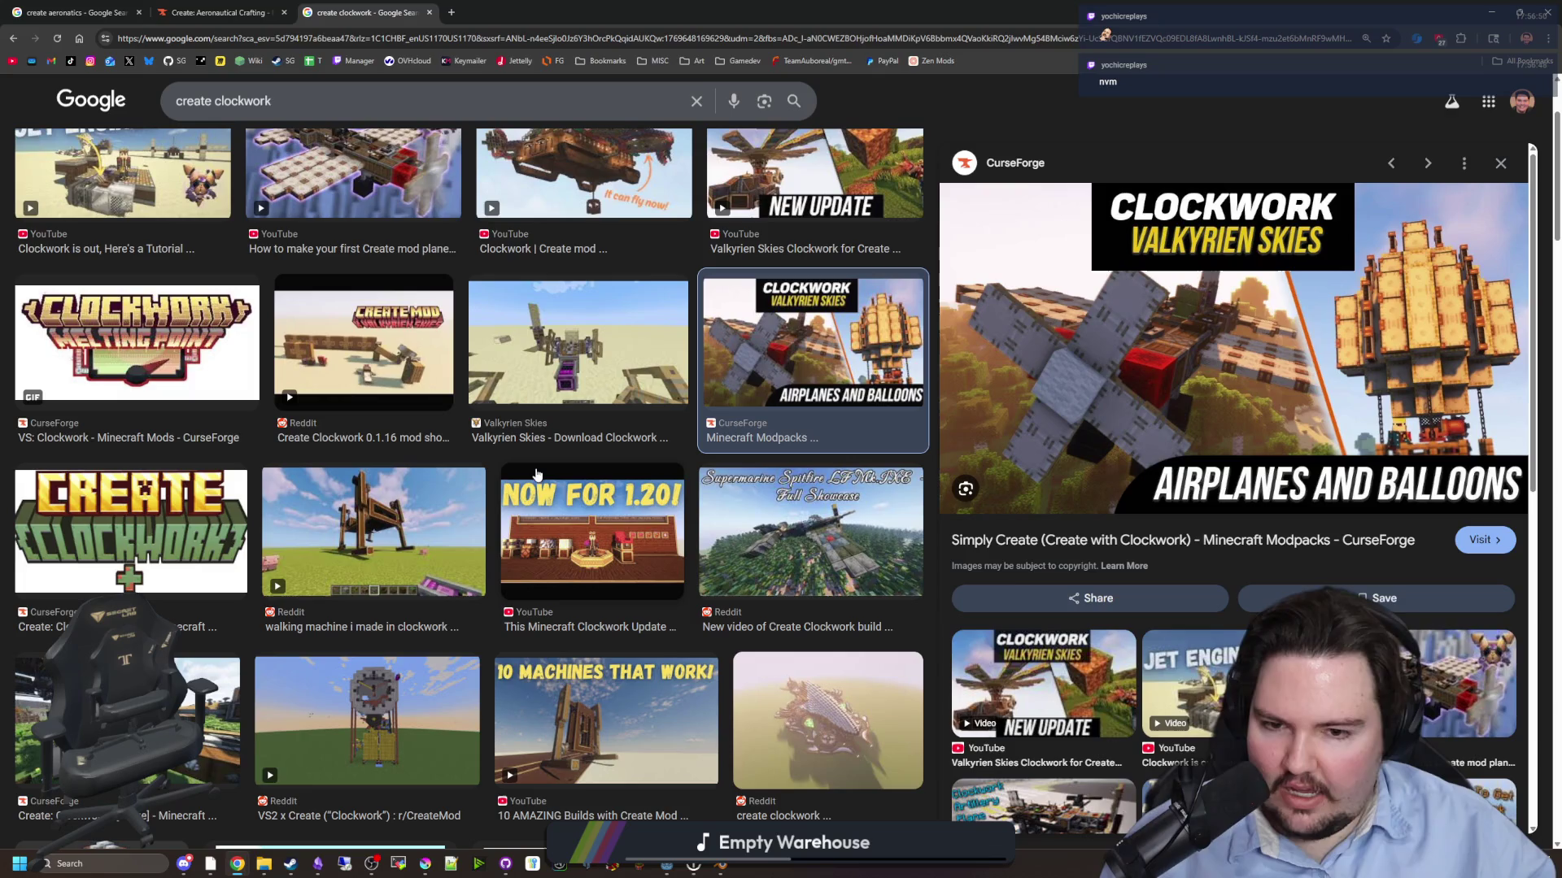
pyautogui.click(676, 544)
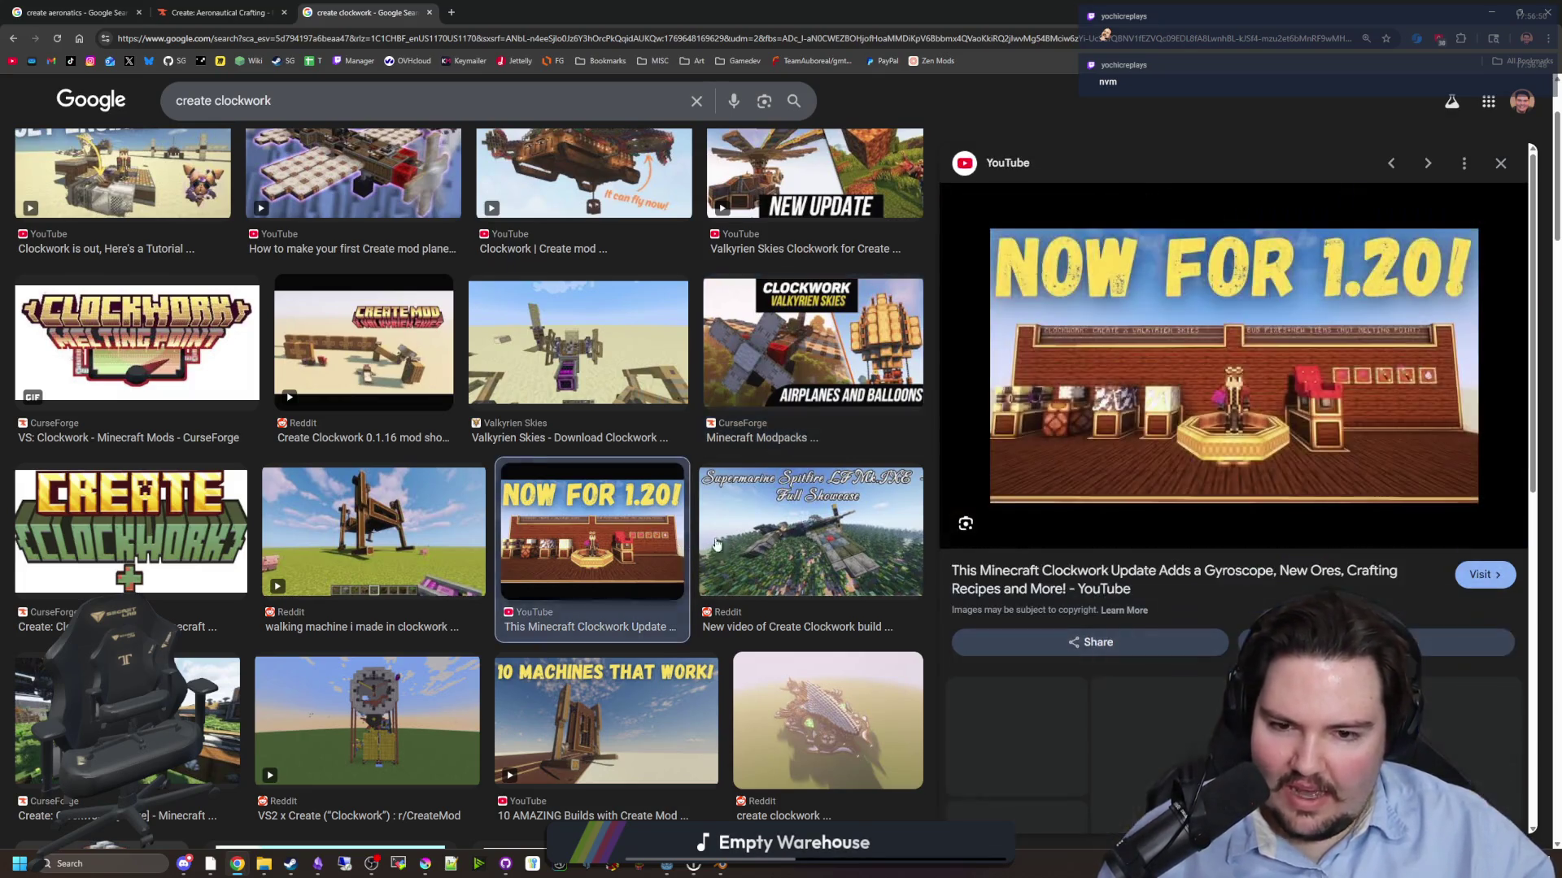
pyautogui.click(846, 532)
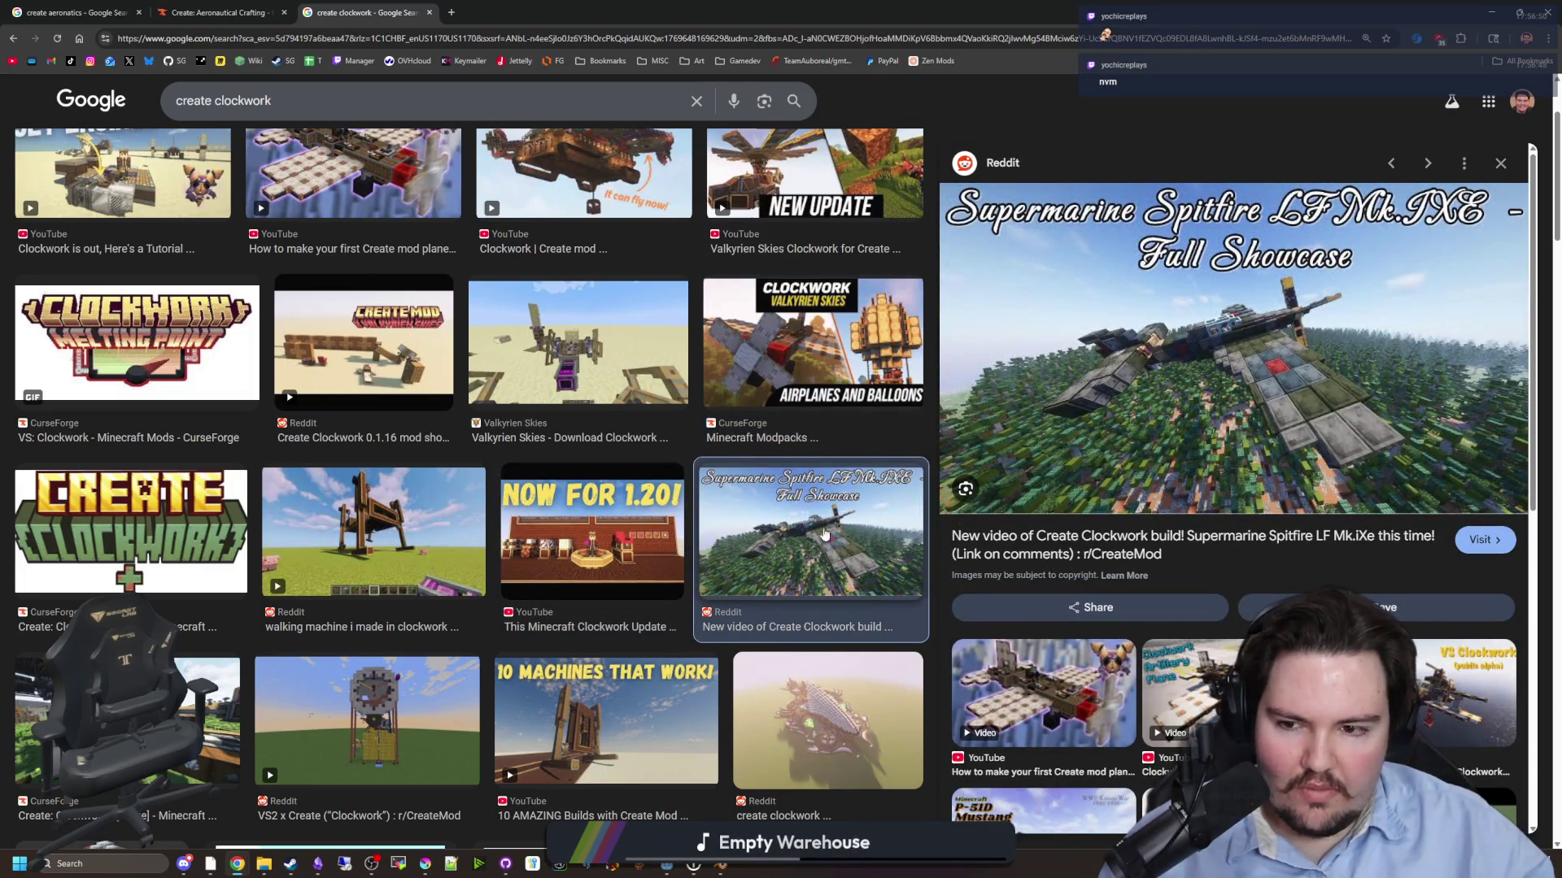
# - Scroll down the grid and preview the Reddit linked controller not working post
pyautogui.scroll(-2, 668, 522)
pyautogui.scroll(-2, 667, 521)
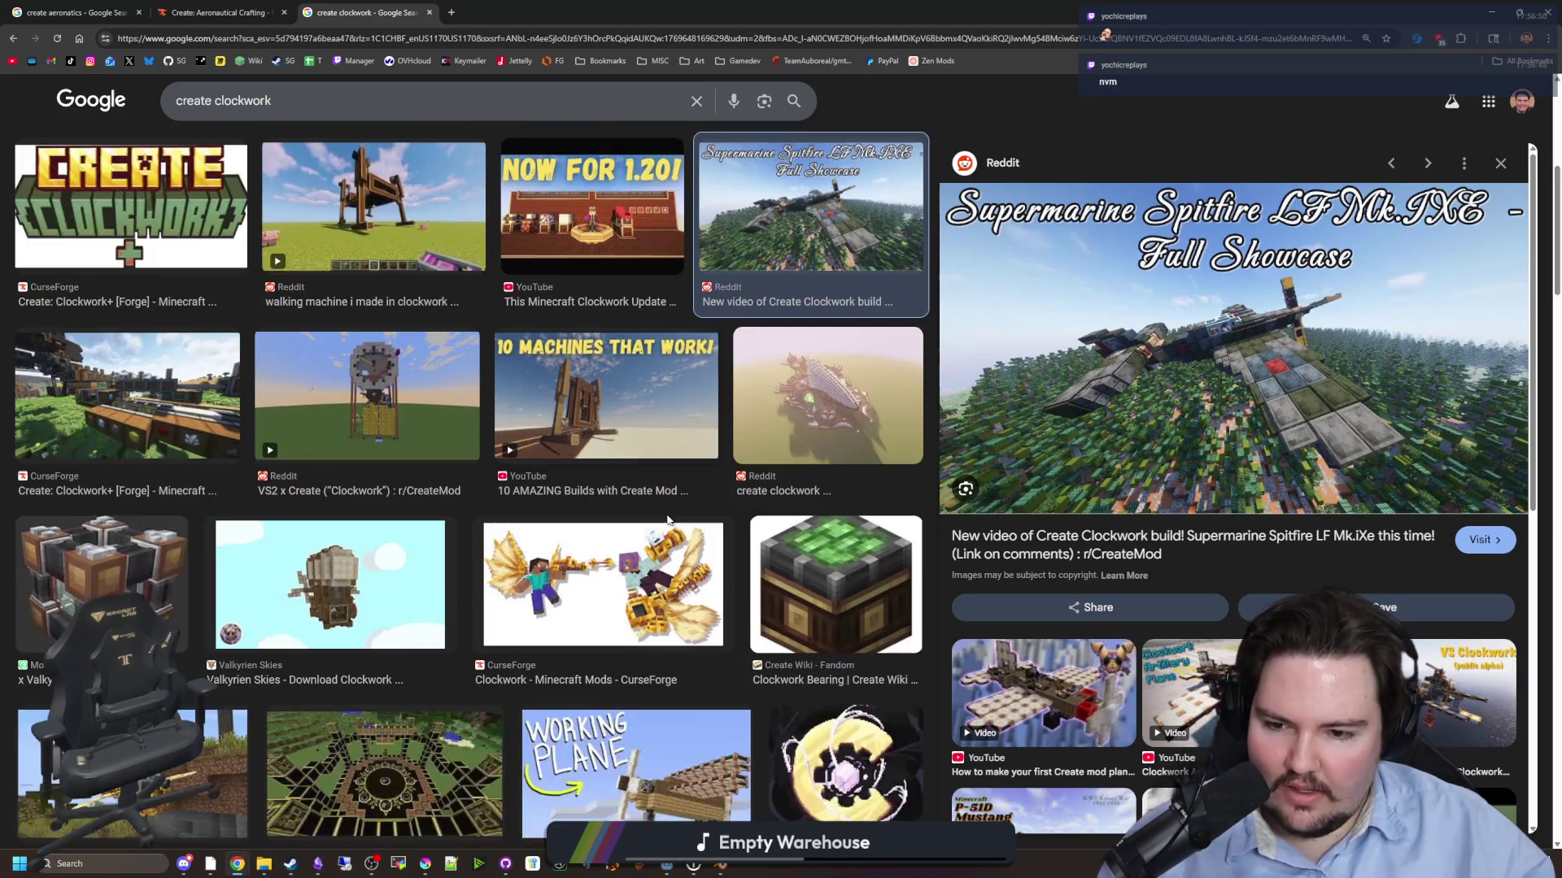
pyautogui.scroll(-3, 533, 464)
pyautogui.scroll(-2, 543, 464)
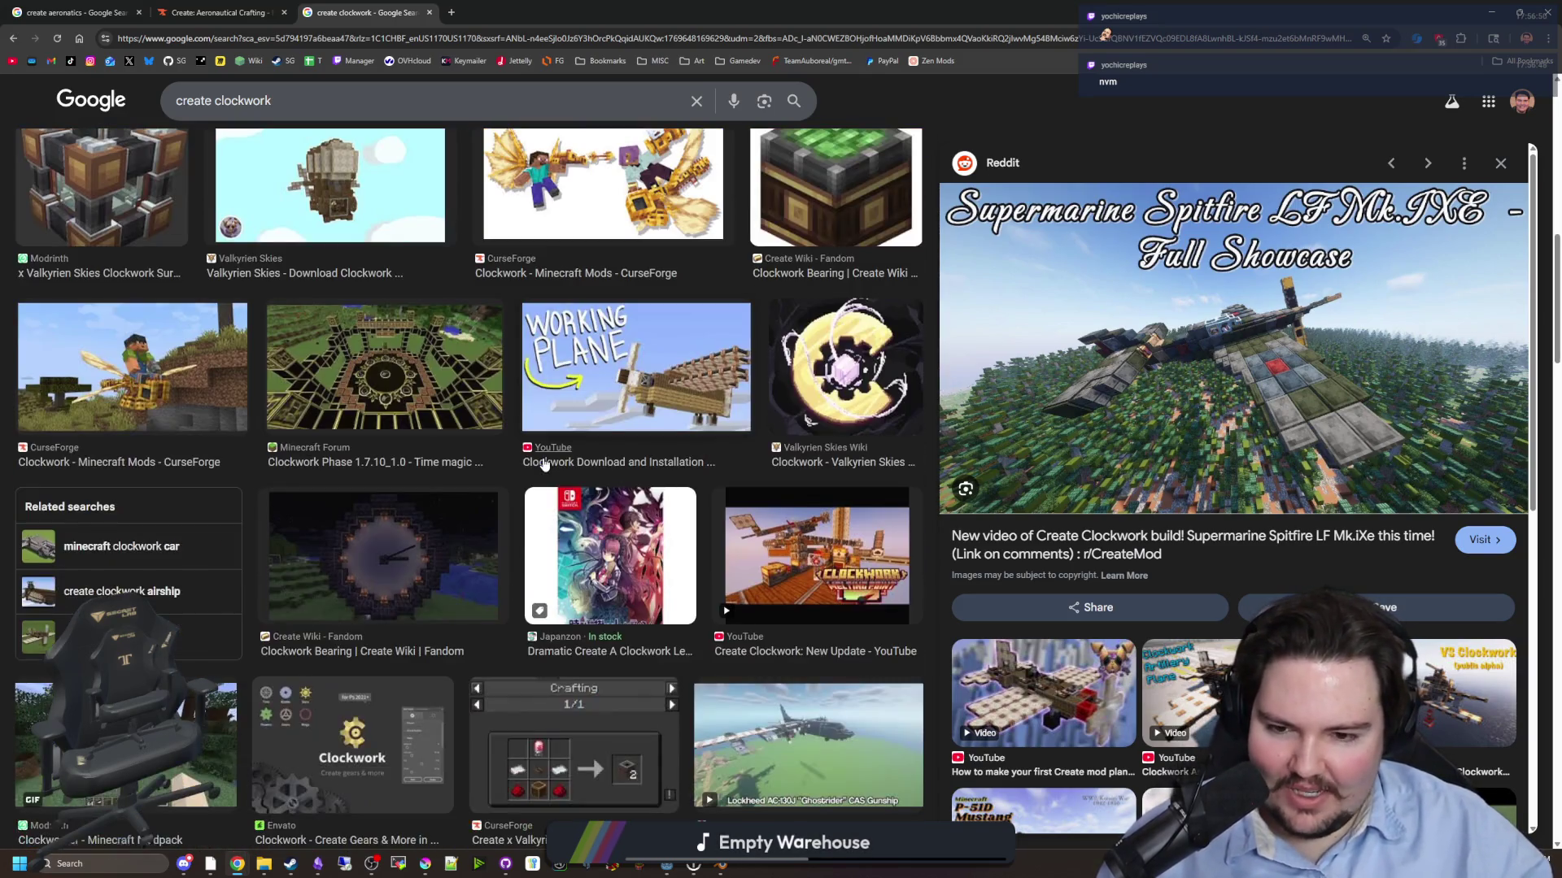
pyautogui.scroll(-2, 544, 464)
pyautogui.scroll(-2, 543, 461)
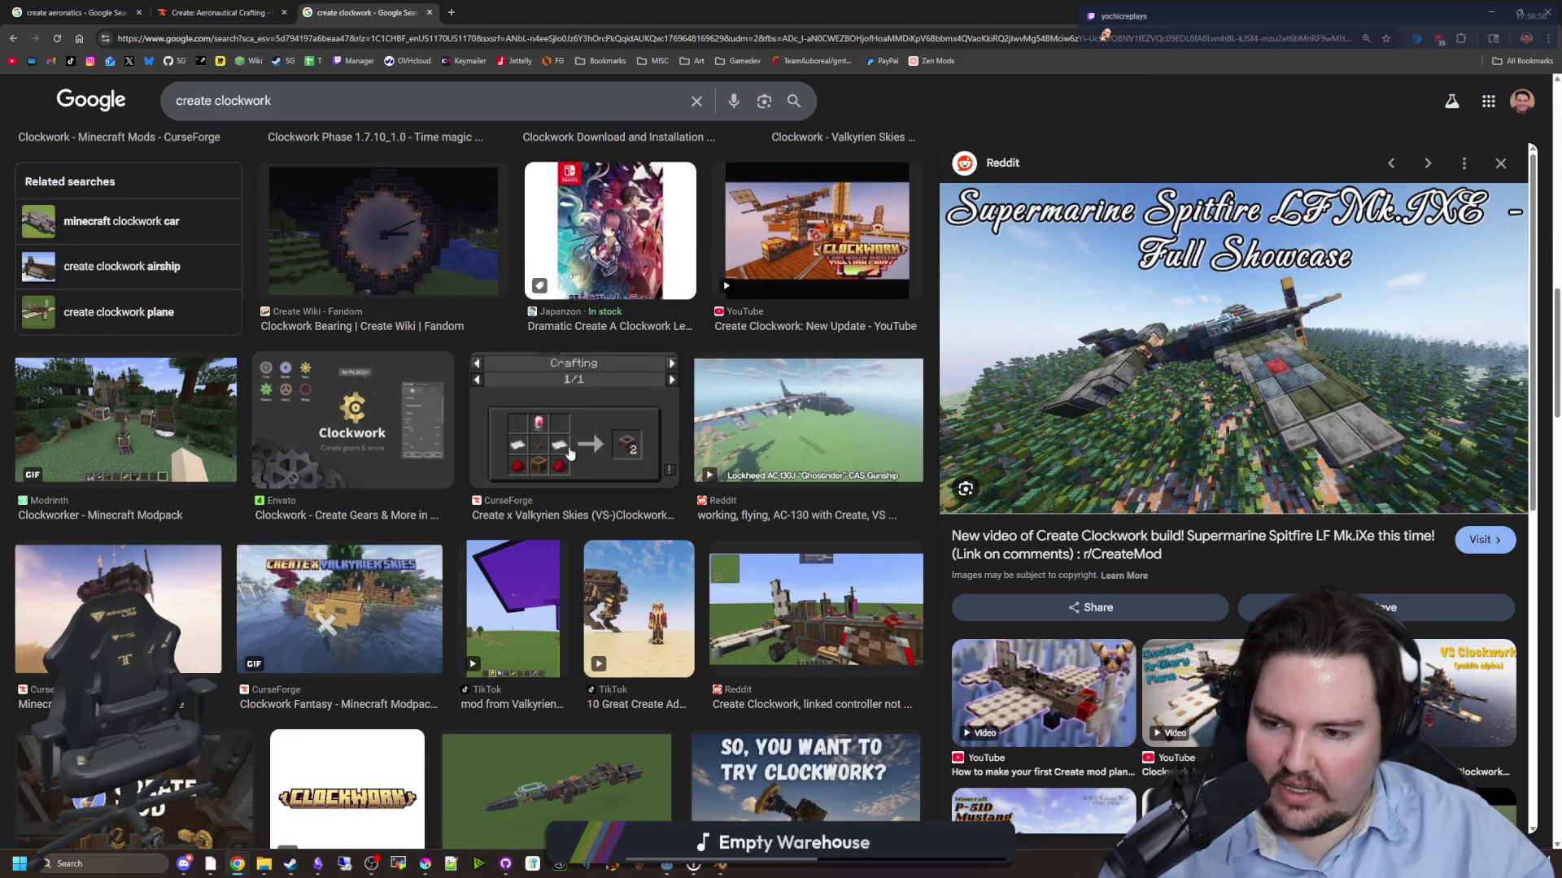
pyautogui.scroll(-1, 569, 453)
pyautogui.click(868, 543)
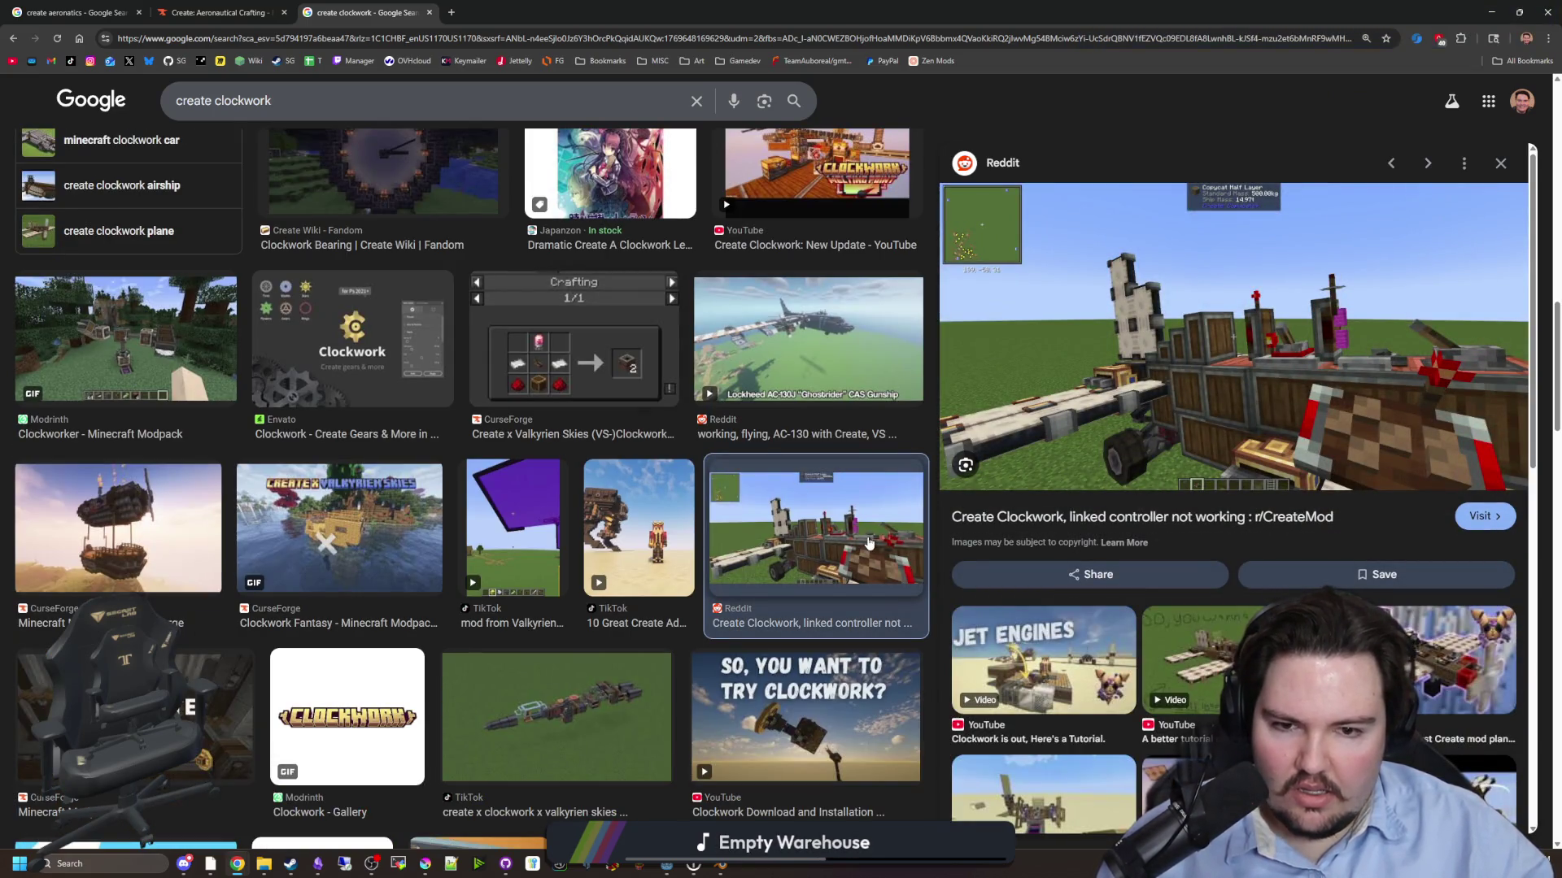
# - Browse further down the create clockwork image grid, then scroll back up
pyautogui.scroll(-3, 540, 476)
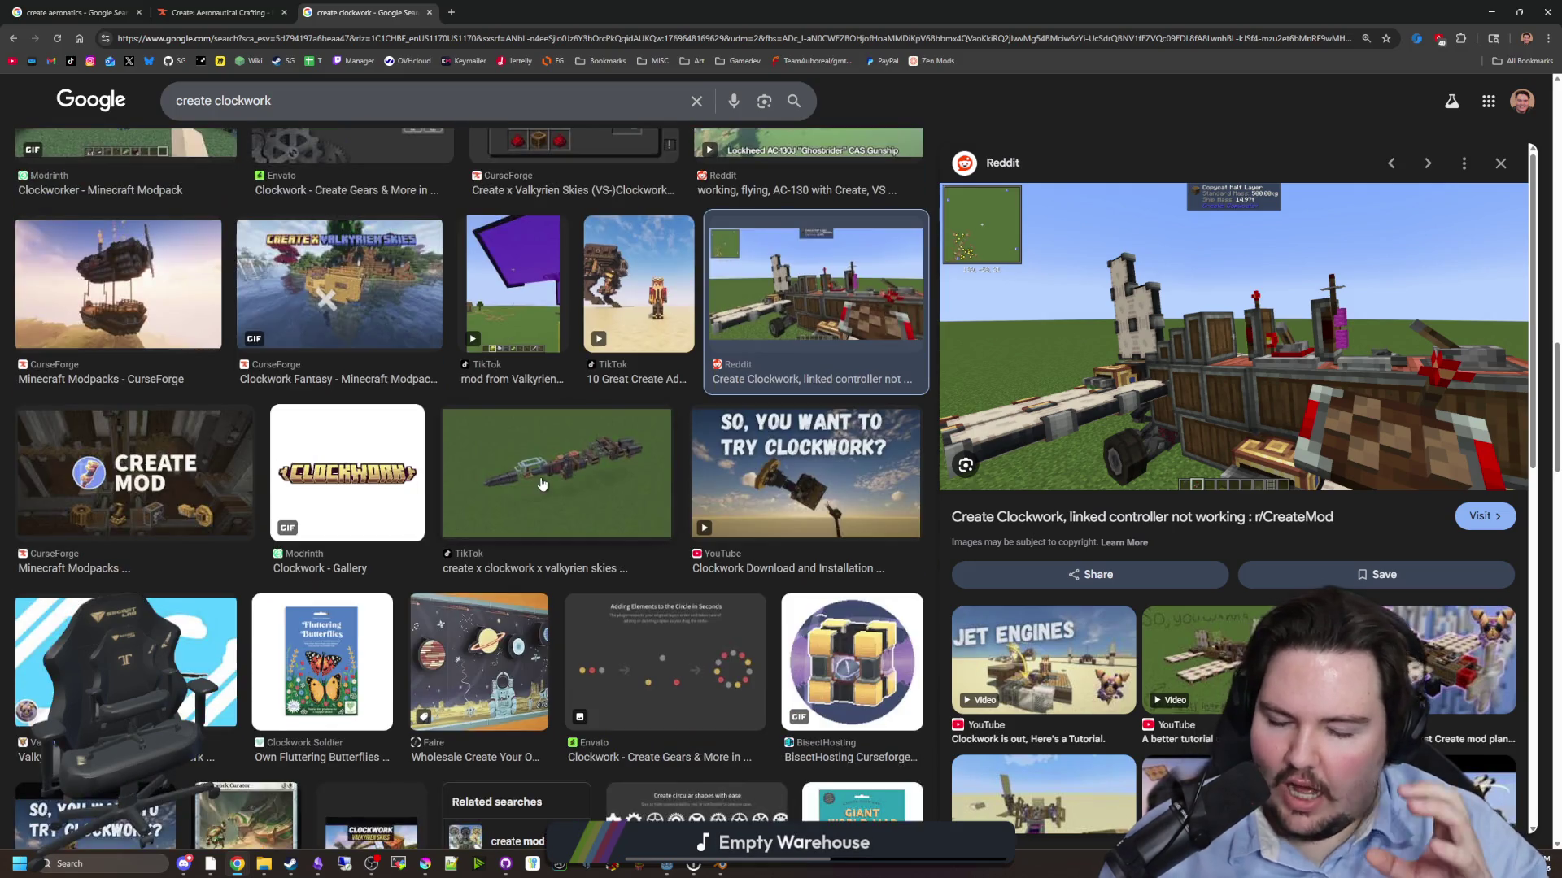
pyautogui.scroll(-4, 542, 485)
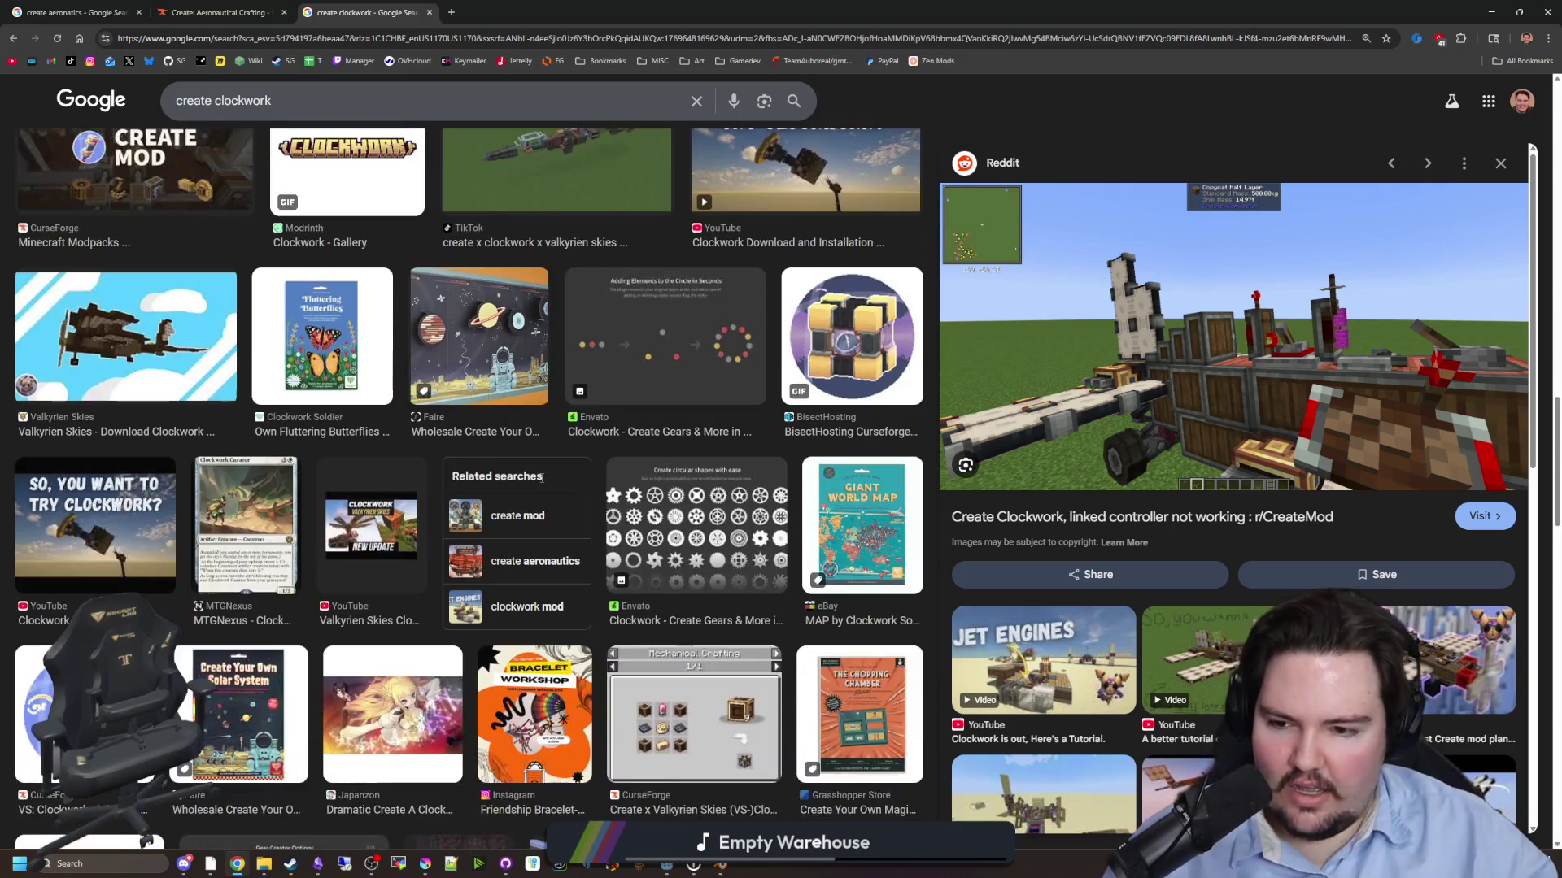
pyautogui.scroll(-4, 542, 479)
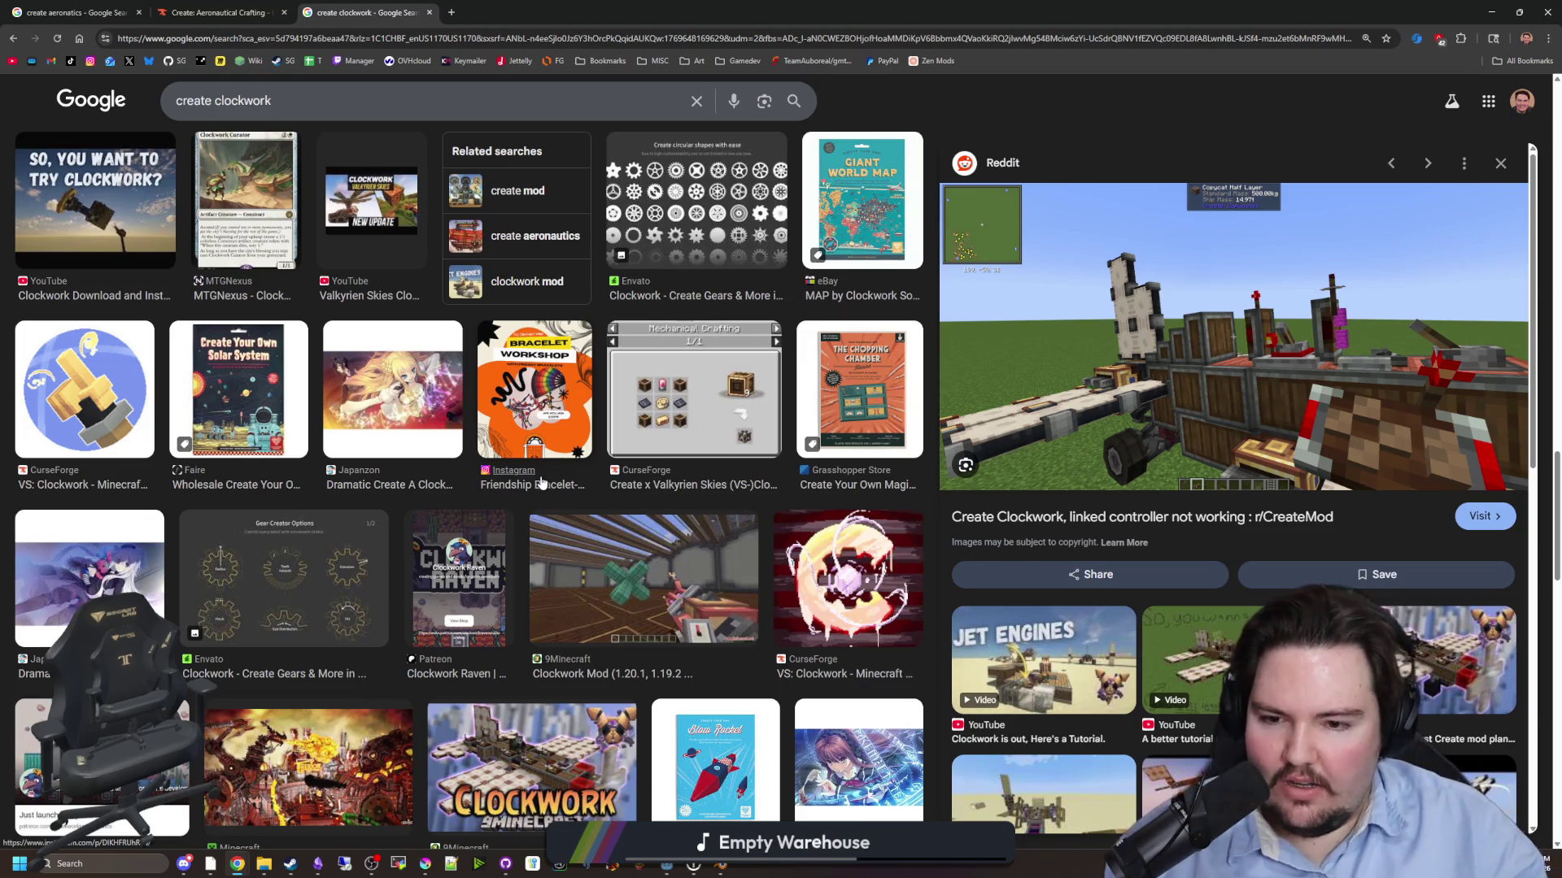
pyautogui.scroll(-4, 575, 561)
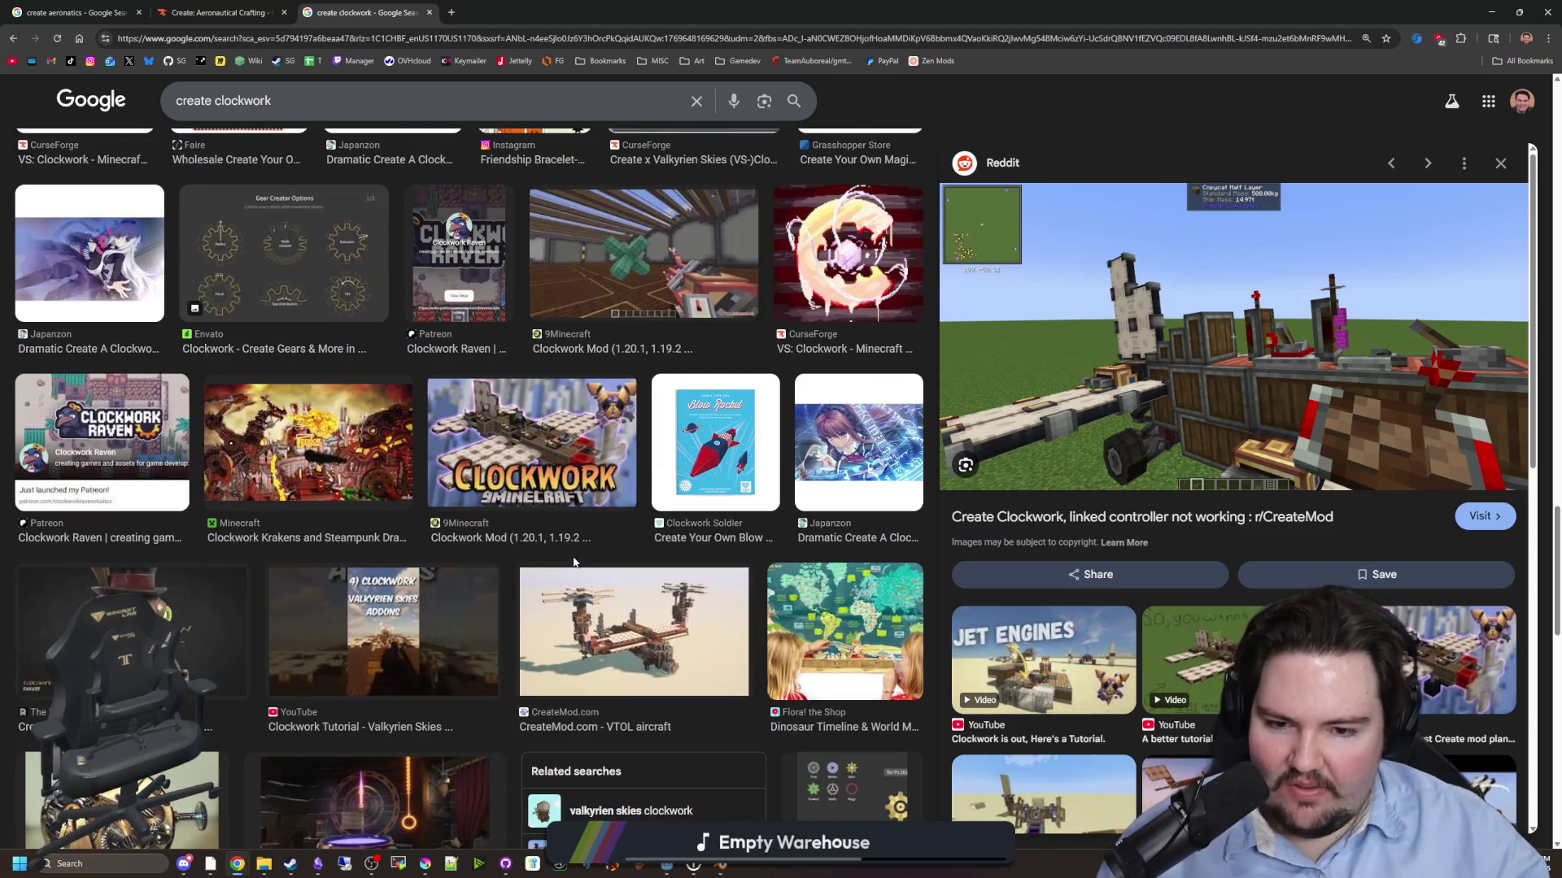
pyautogui.scroll(-4, 574, 562)
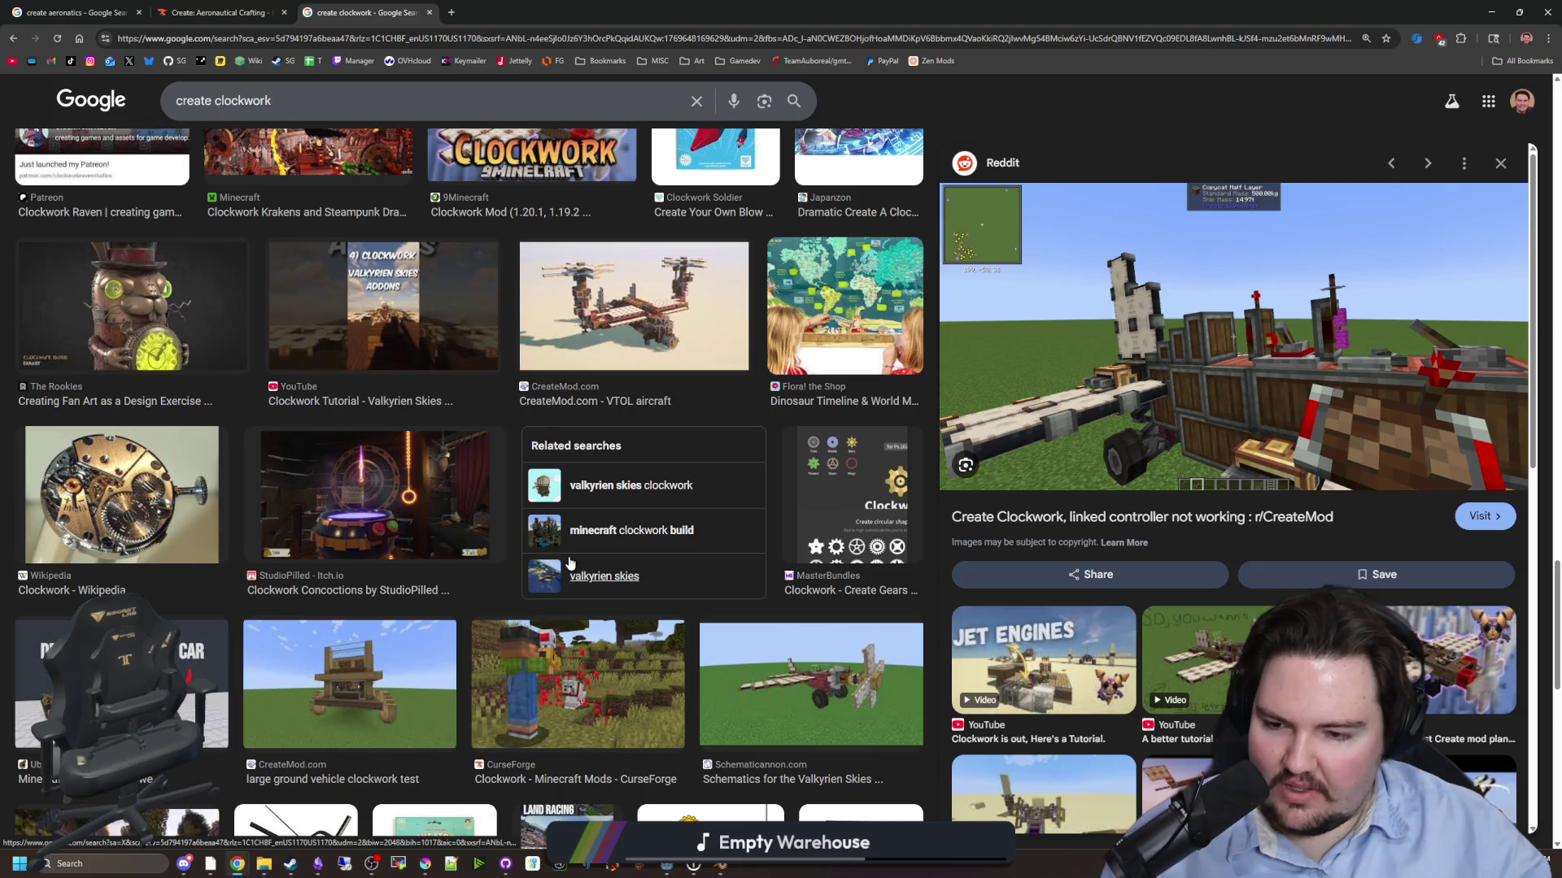
pyautogui.scroll(-3, 569, 562)
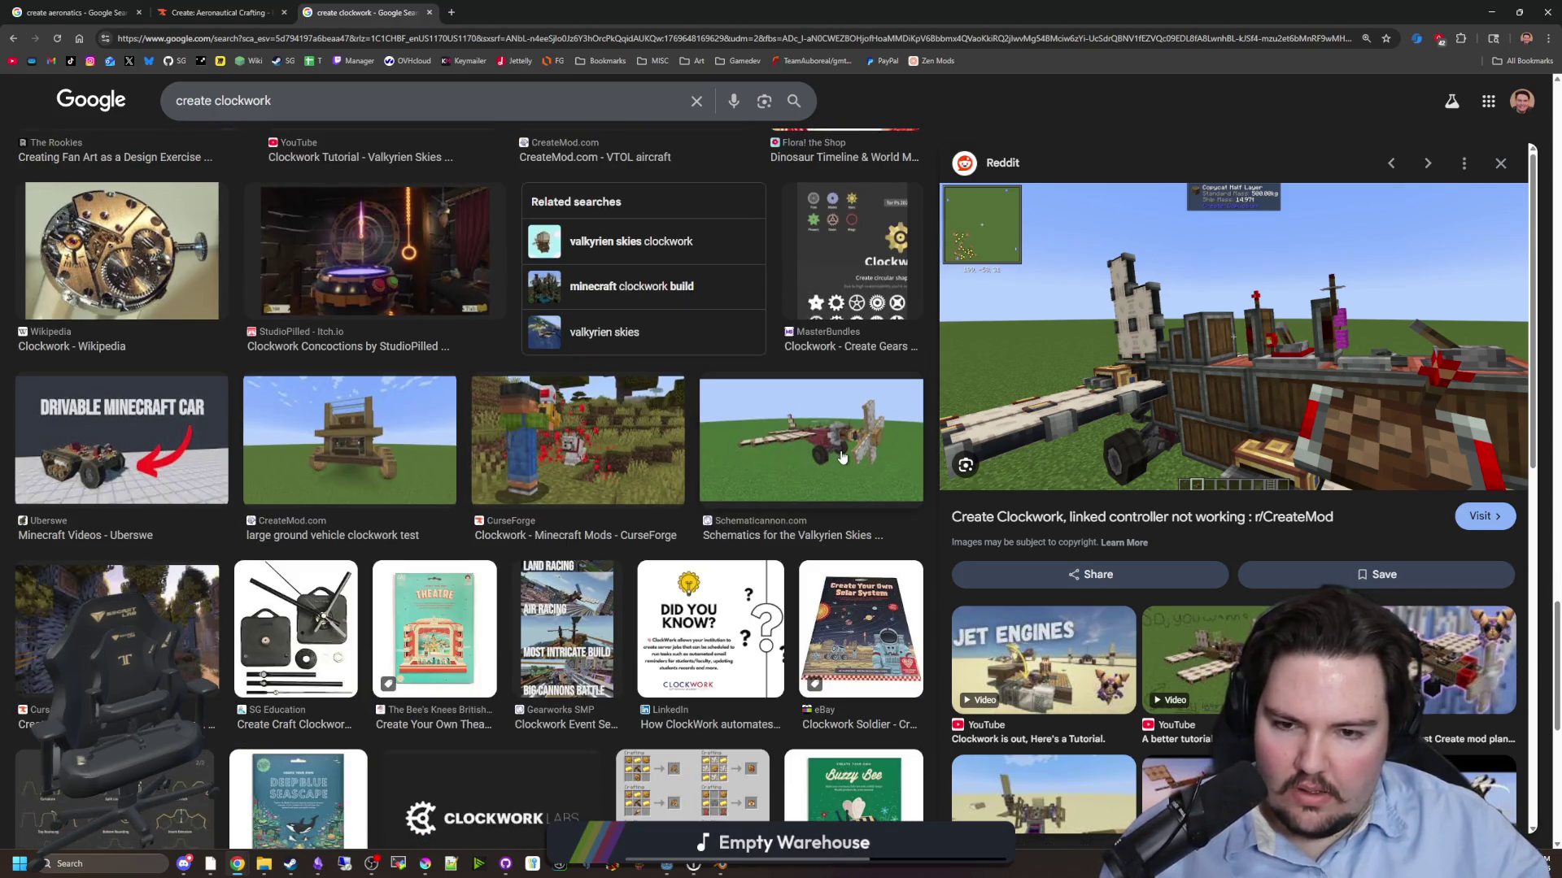
pyautogui.scroll(-4, 558, 448)
pyautogui.scroll(10, 558, 458)
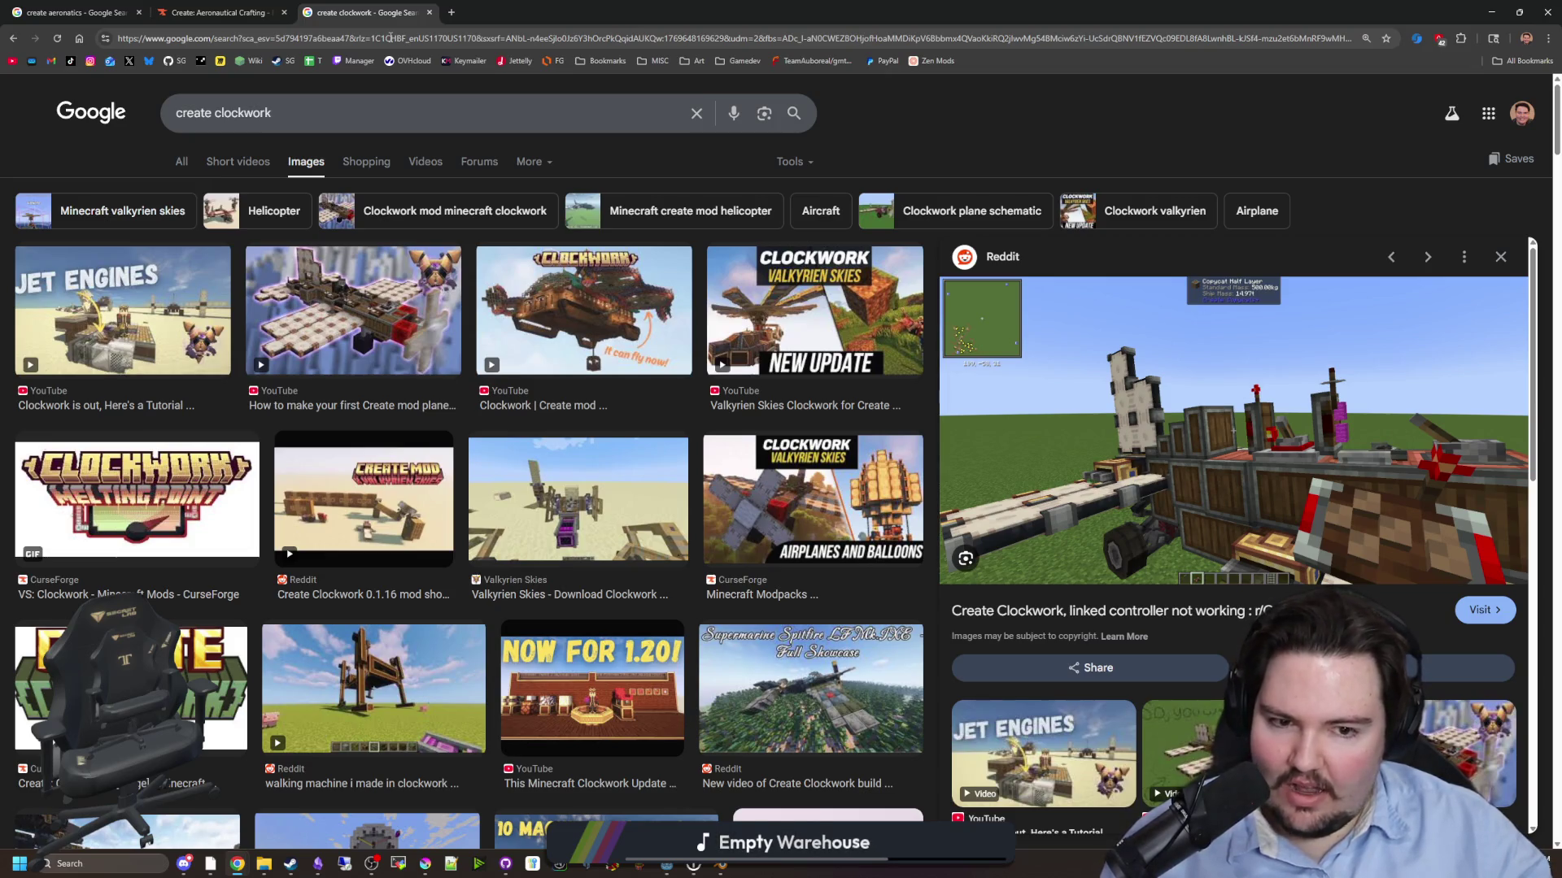
# - Search Google for 'hytale automation' and show its image results
pyautogui.click(390, 38)
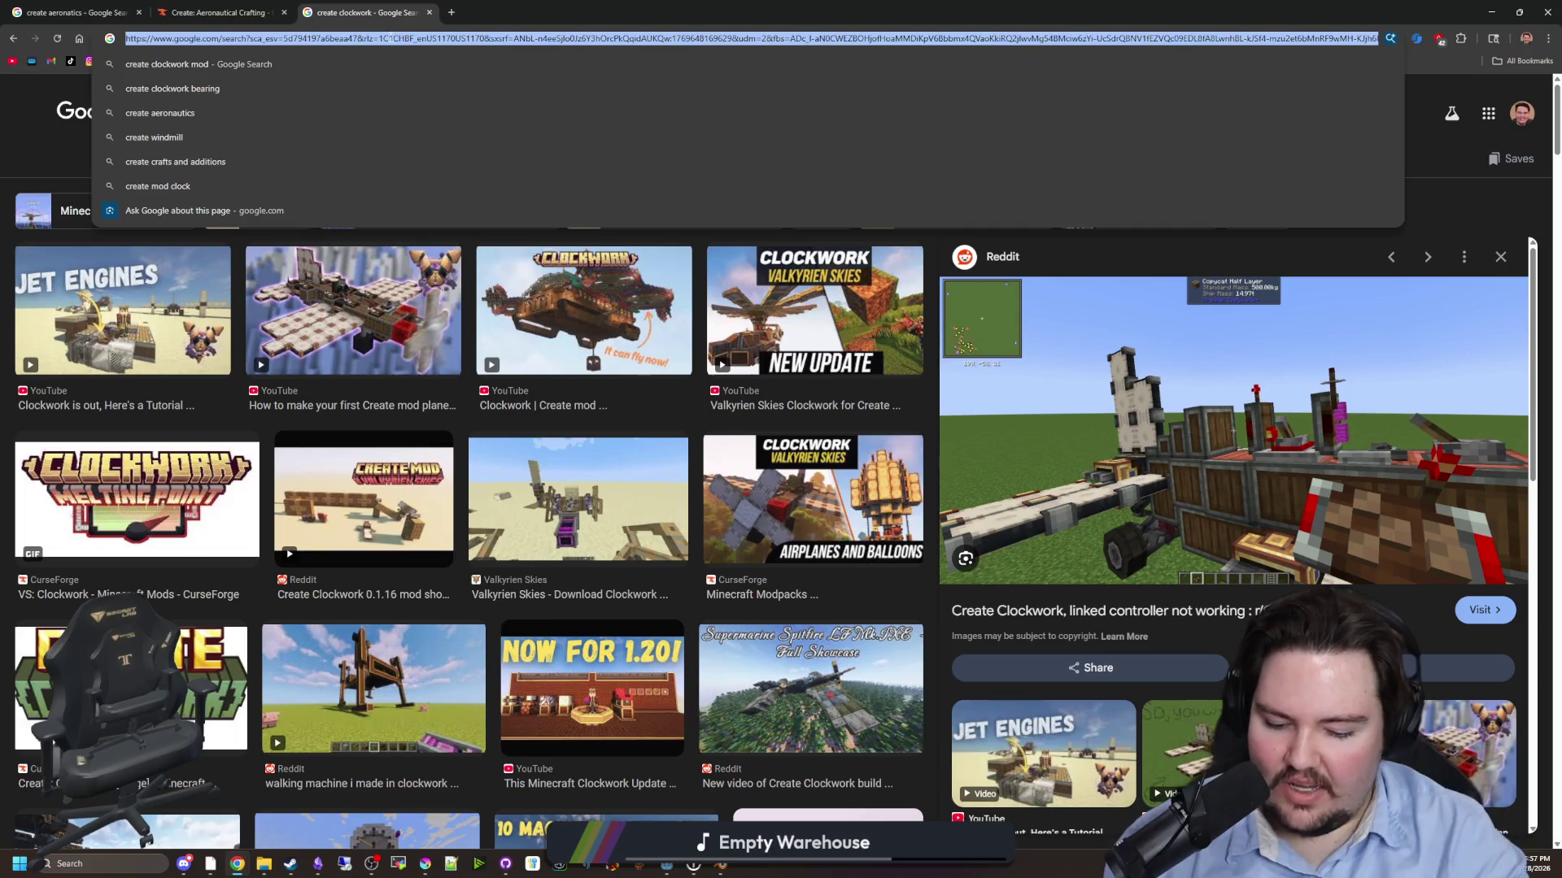
pyautogui.write('hytale automat')
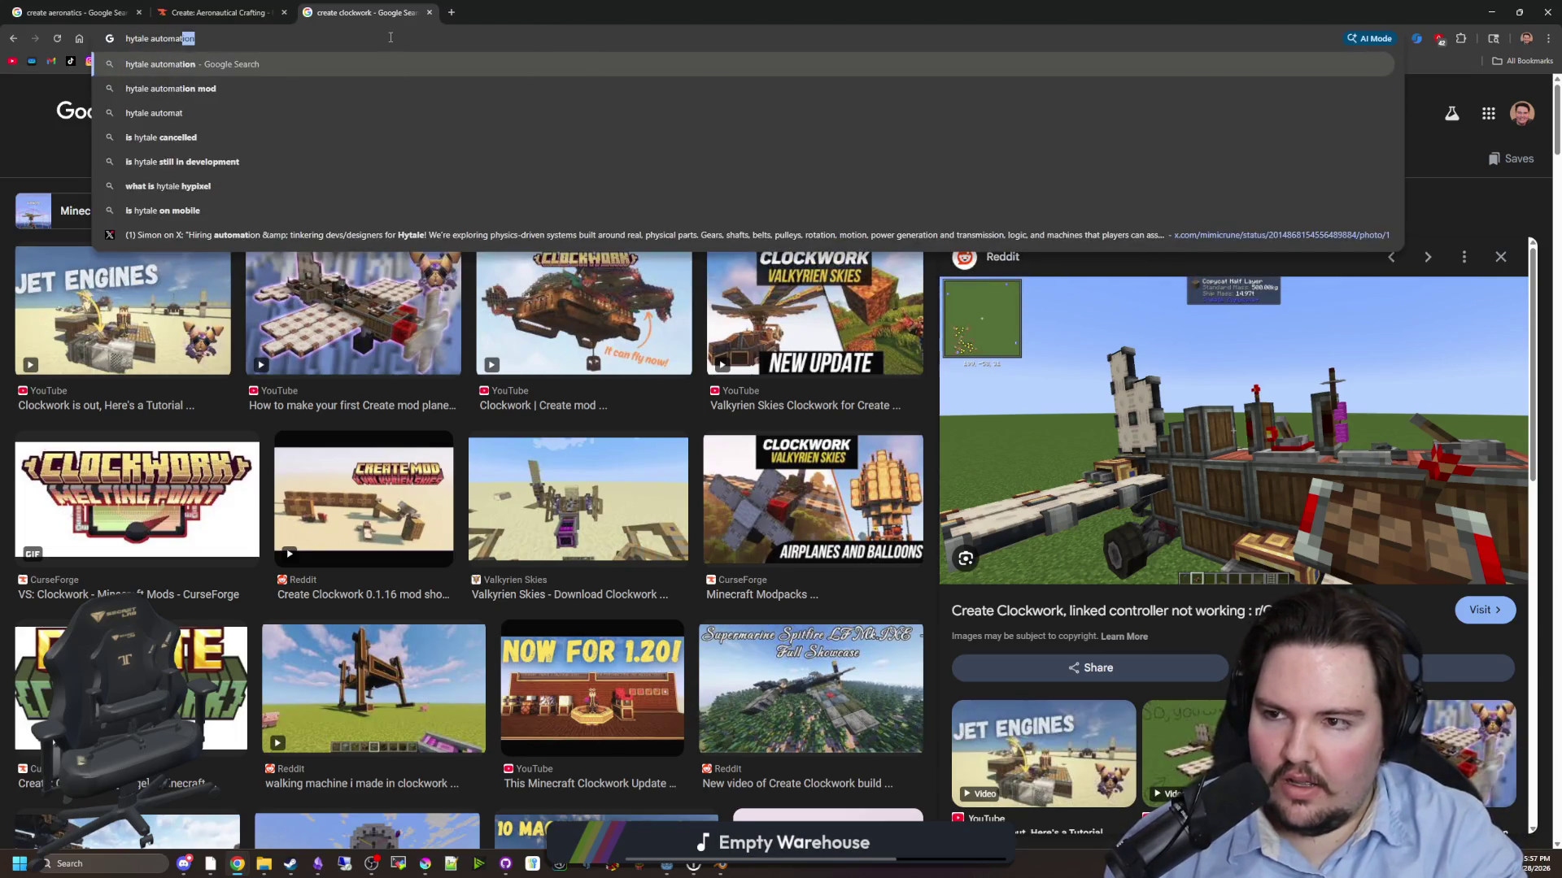
pyautogui.press('Return')
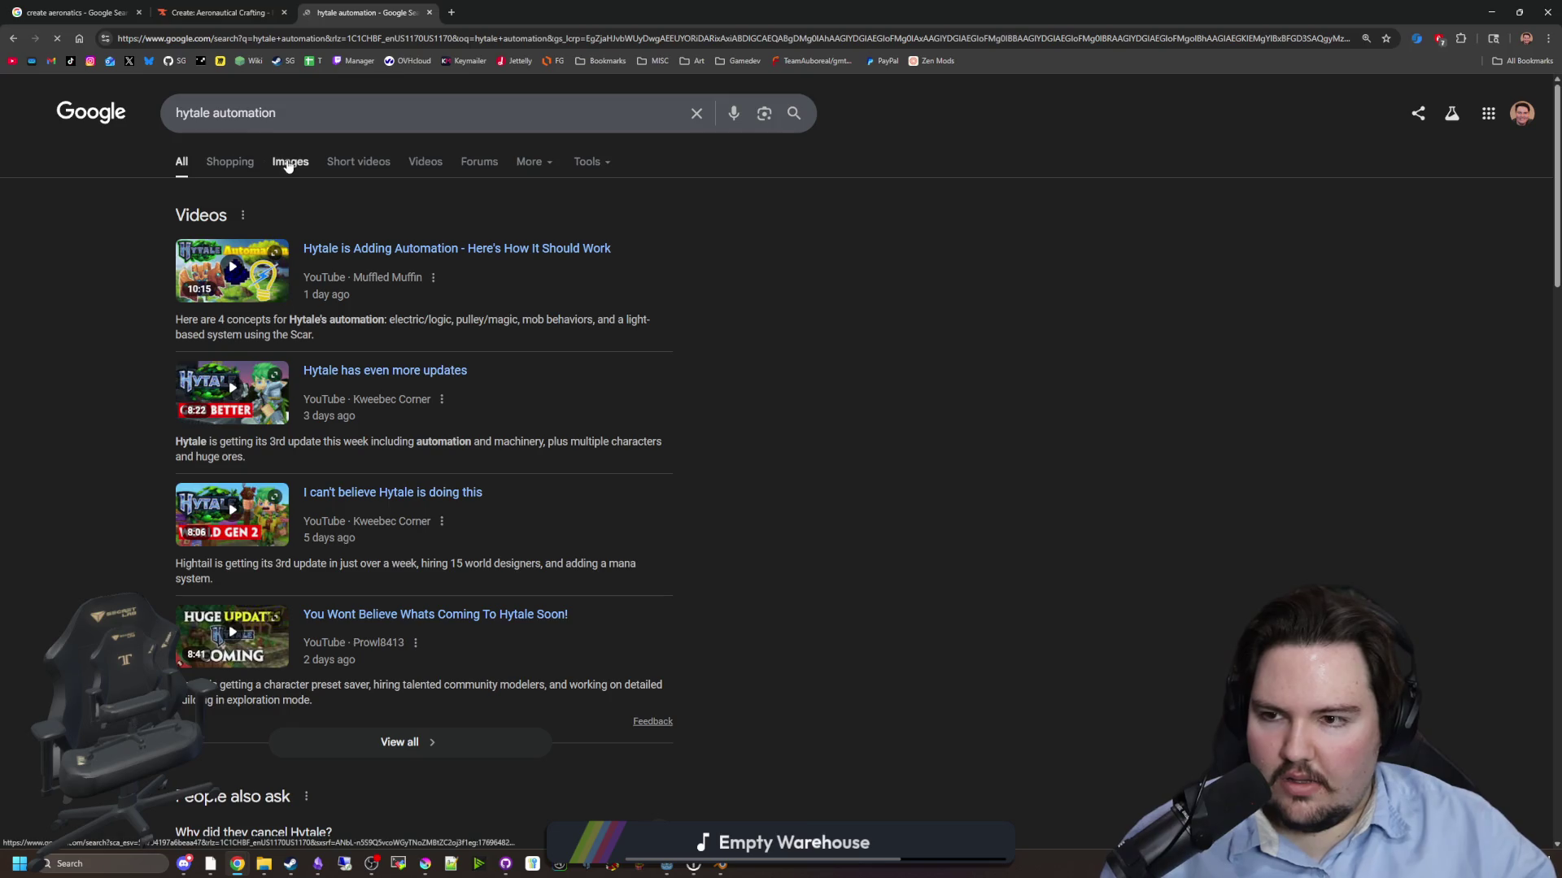
pyautogui.click(289, 161)
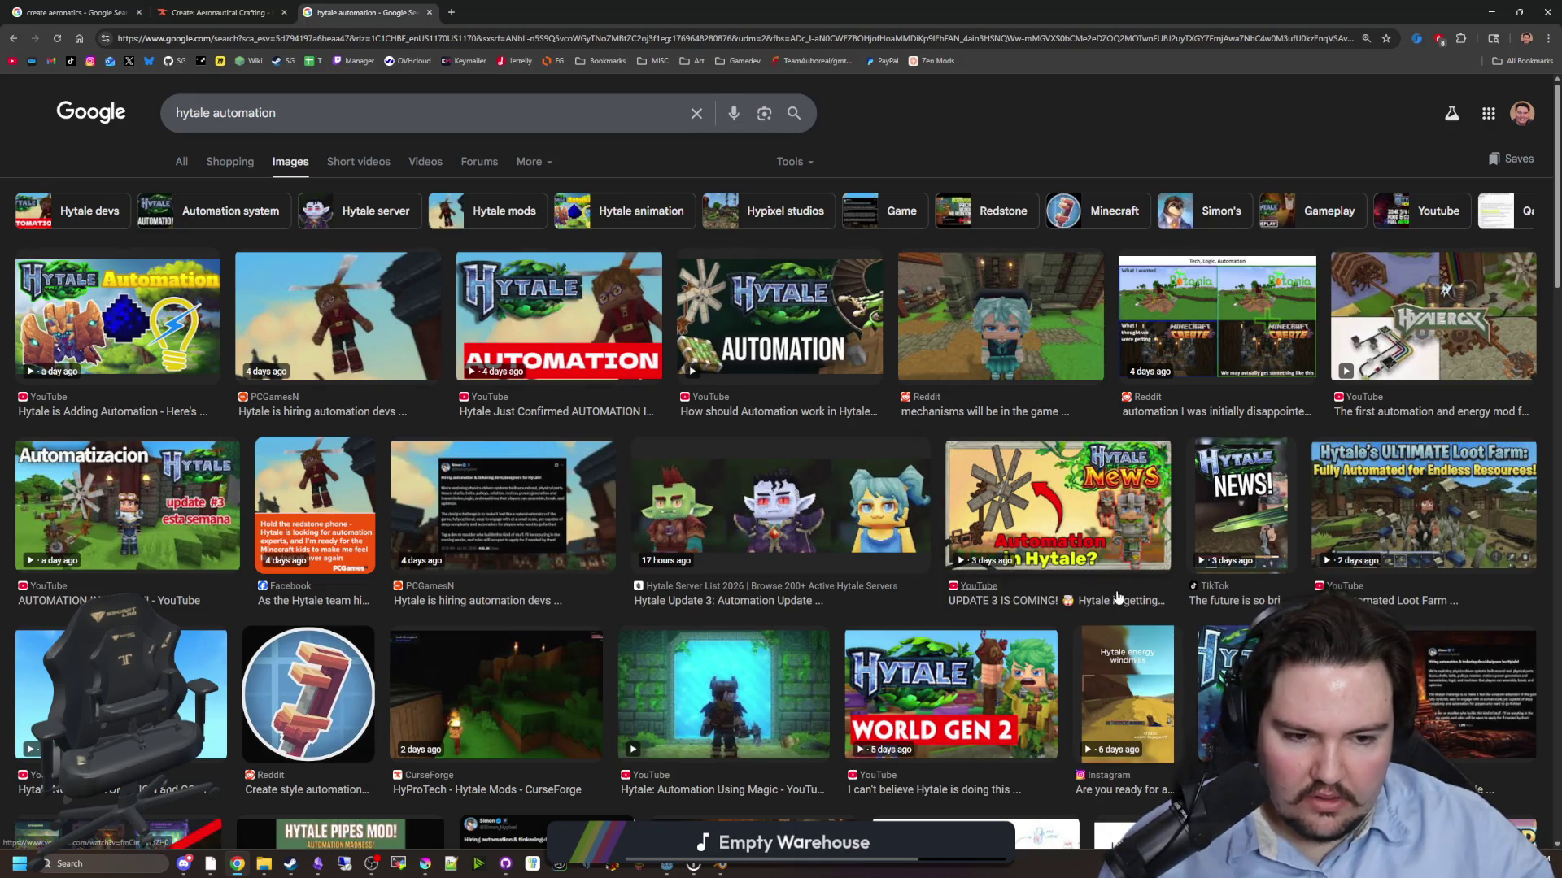
# - Scroll through the hytale automation results and open the X post about hiring automation devs
pyautogui.scroll(-4, 590, 530)
pyautogui.scroll(-5, 594, 497)
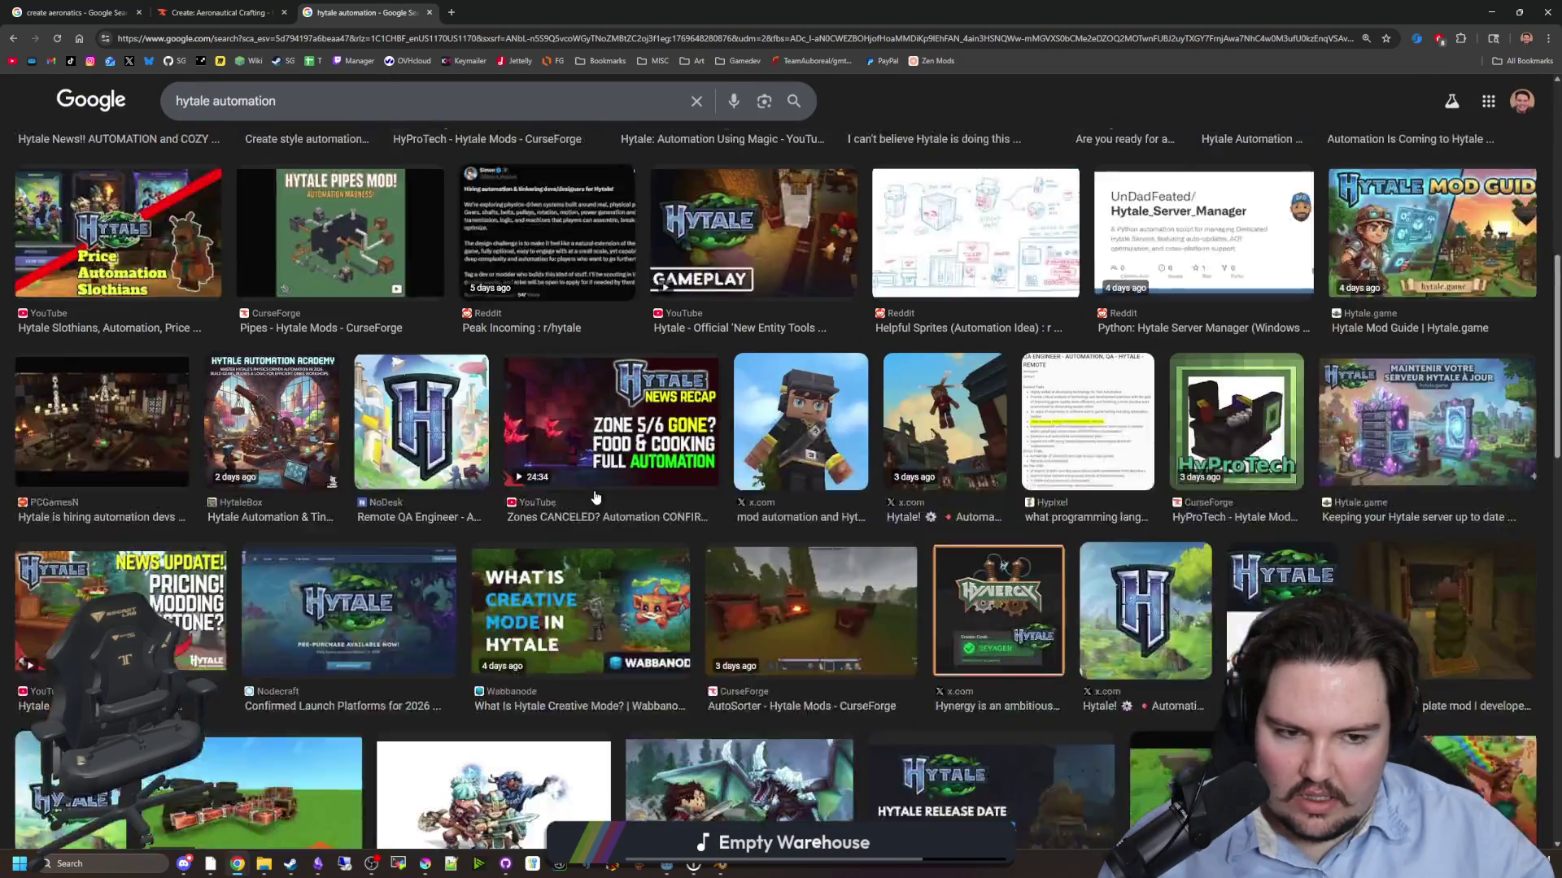
pyautogui.scroll(-5, 594, 497)
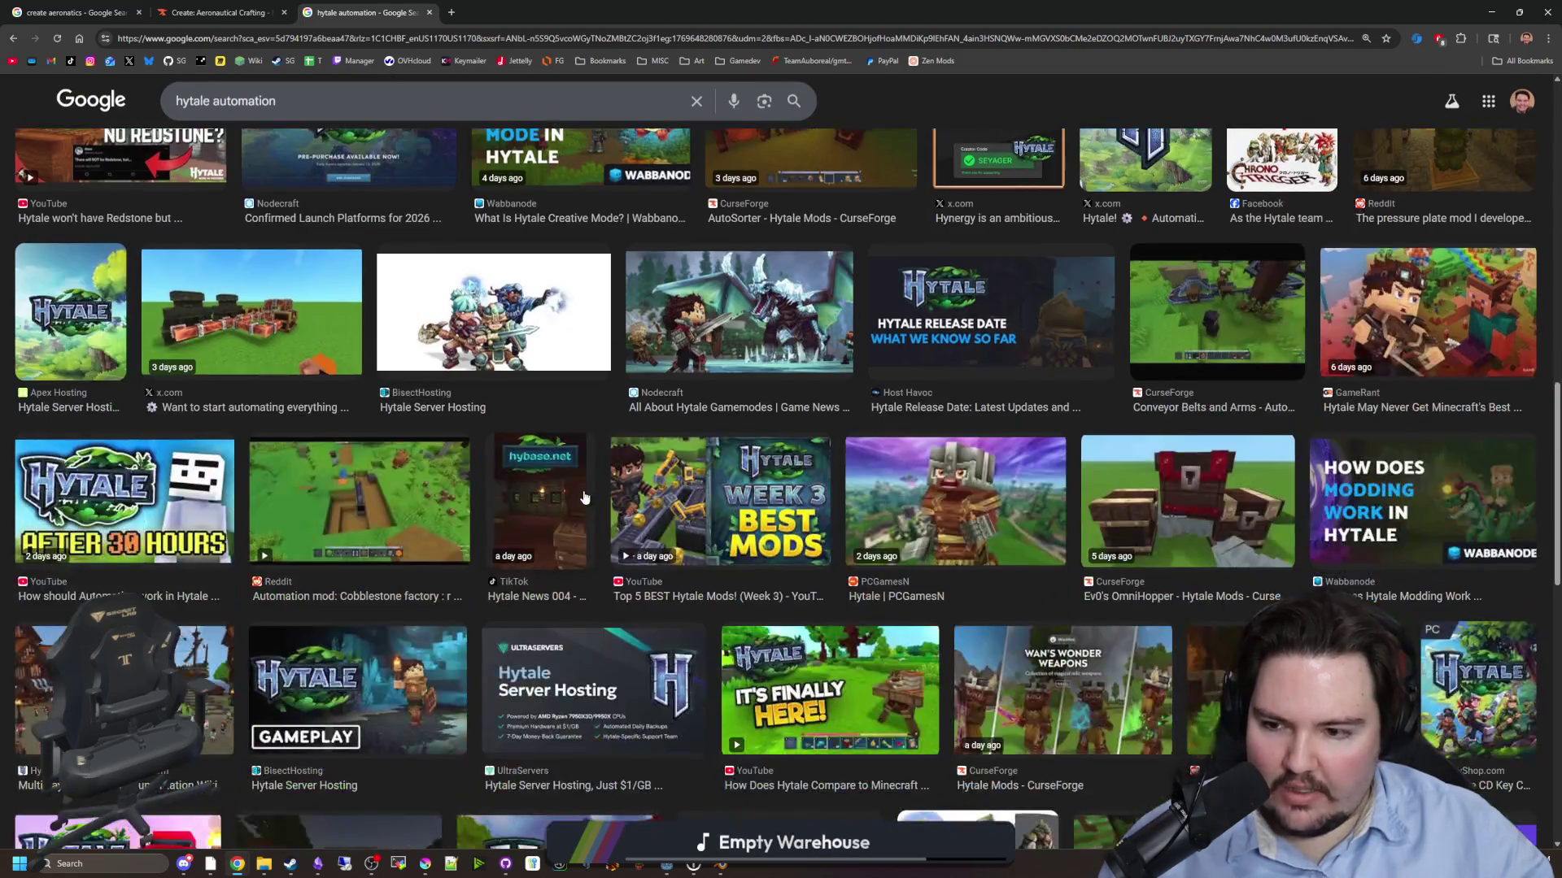
pyautogui.scroll(-4, 350, 423)
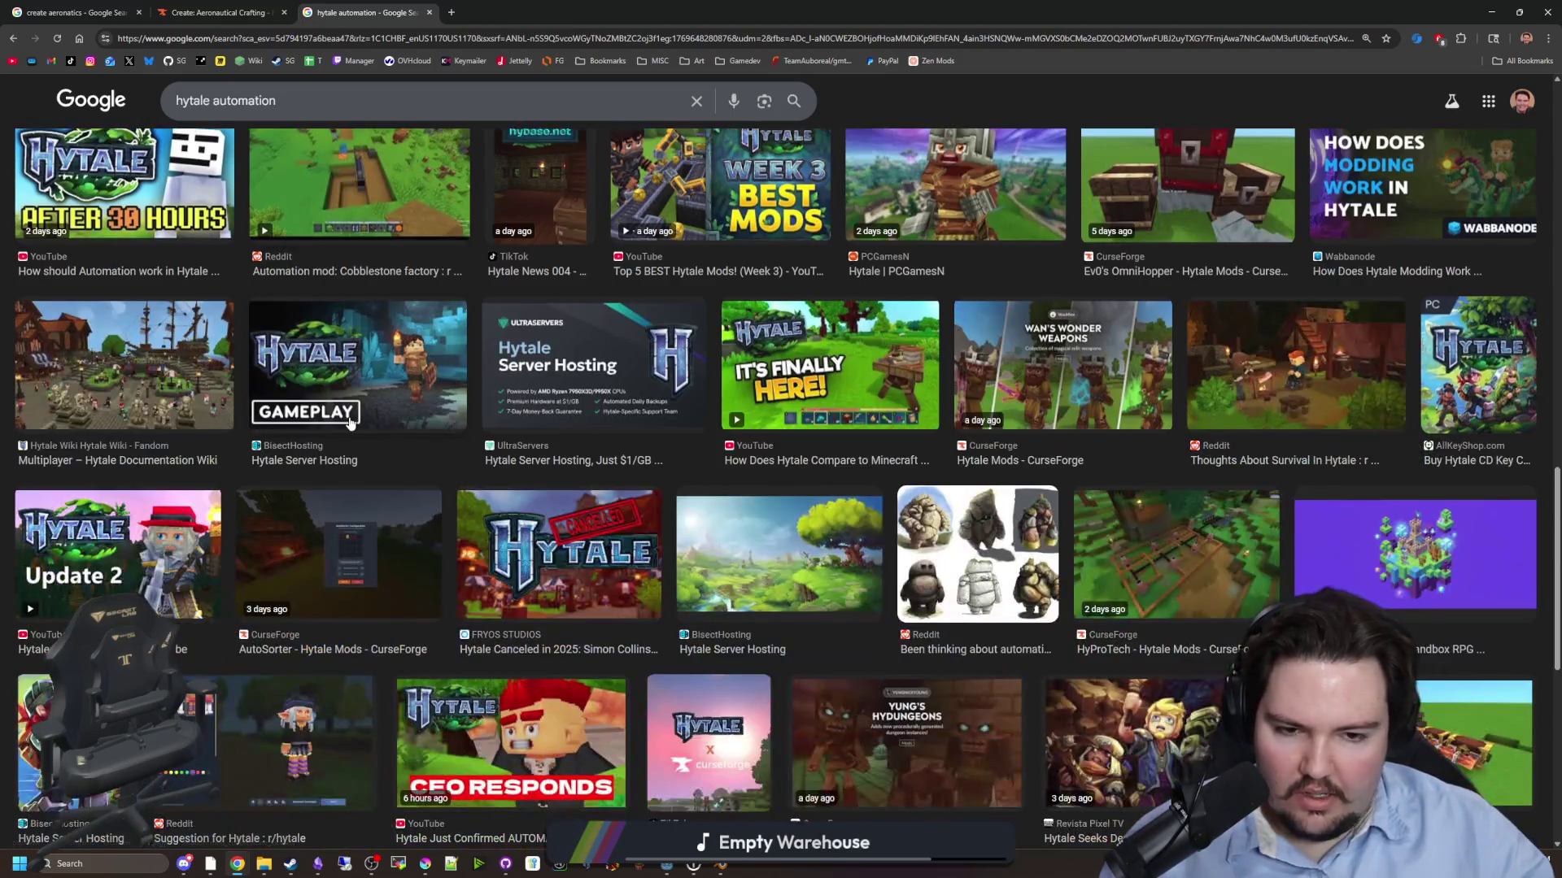
pyautogui.scroll(-3, 350, 422)
pyautogui.scroll(-5, 348, 416)
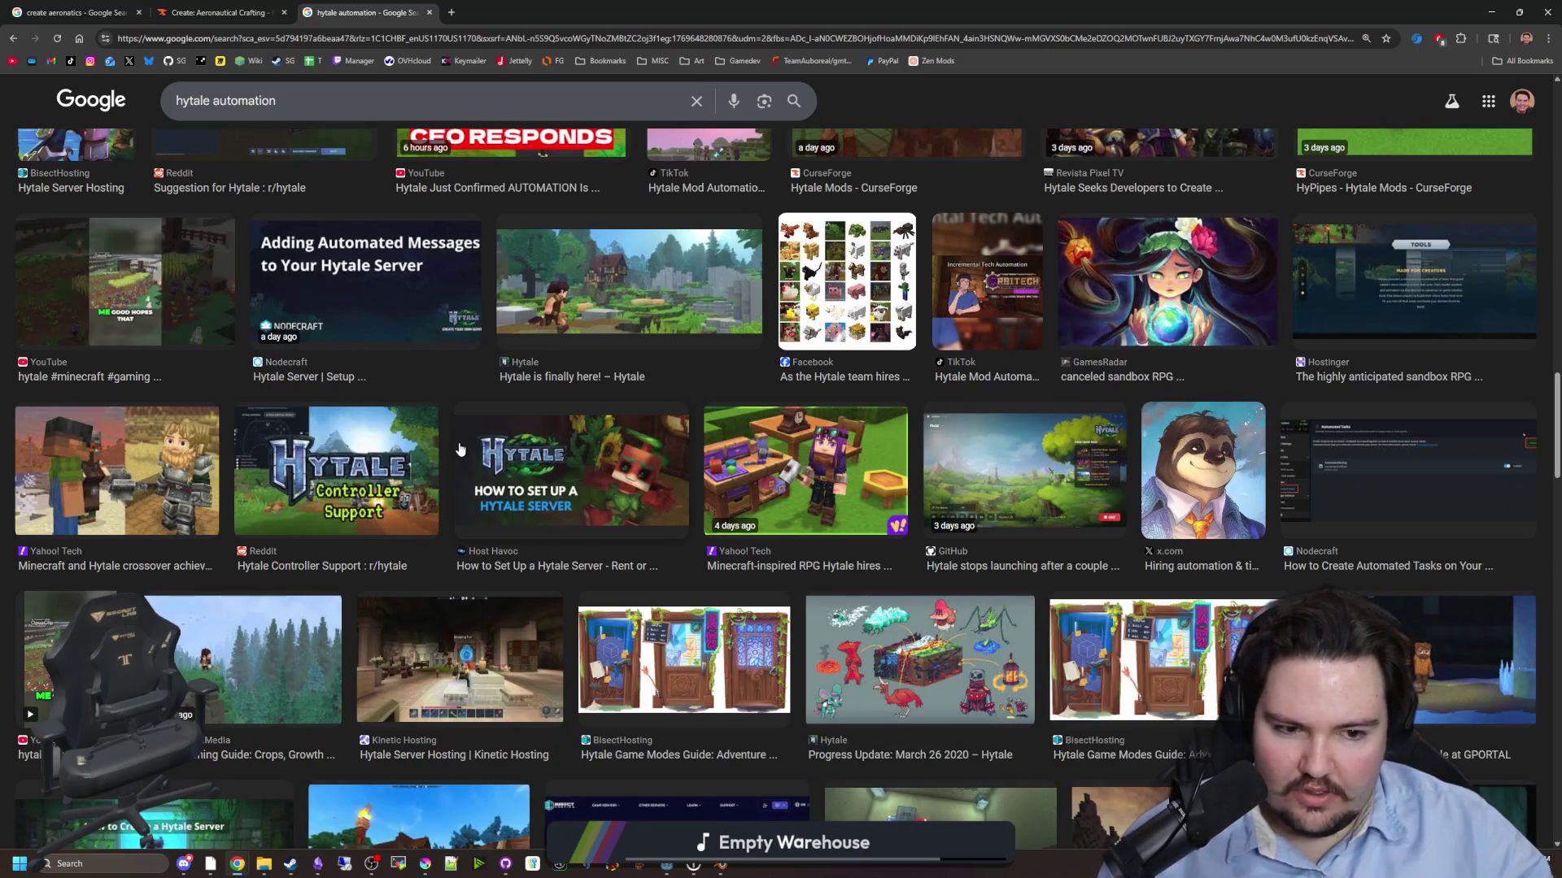
pyautogui.scroll(-4, 460, 449)
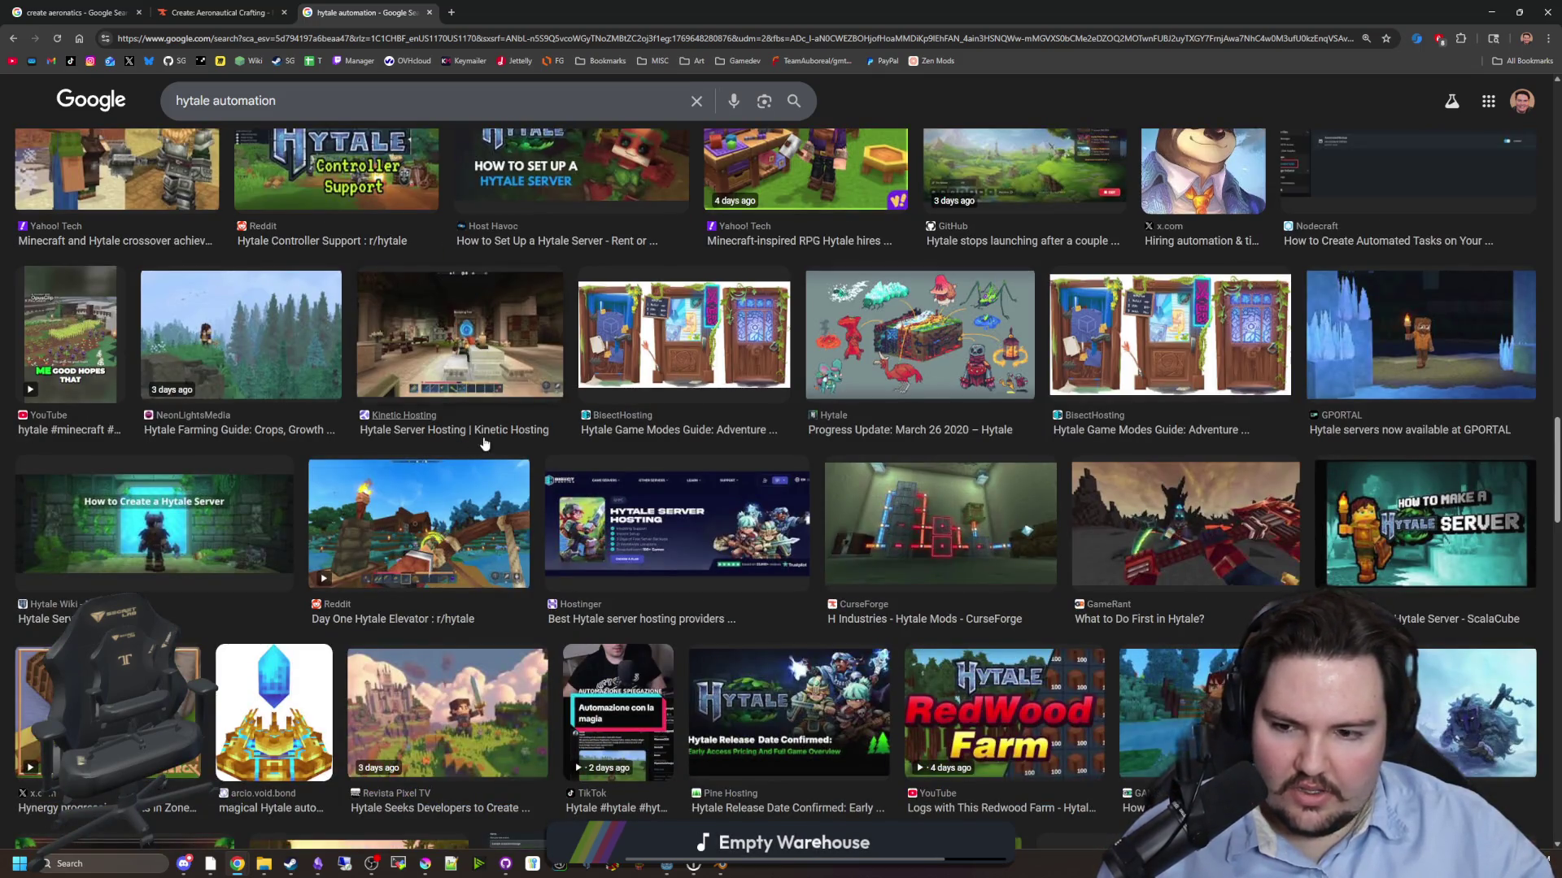
pyautogui.scroll(15, 325, 309)
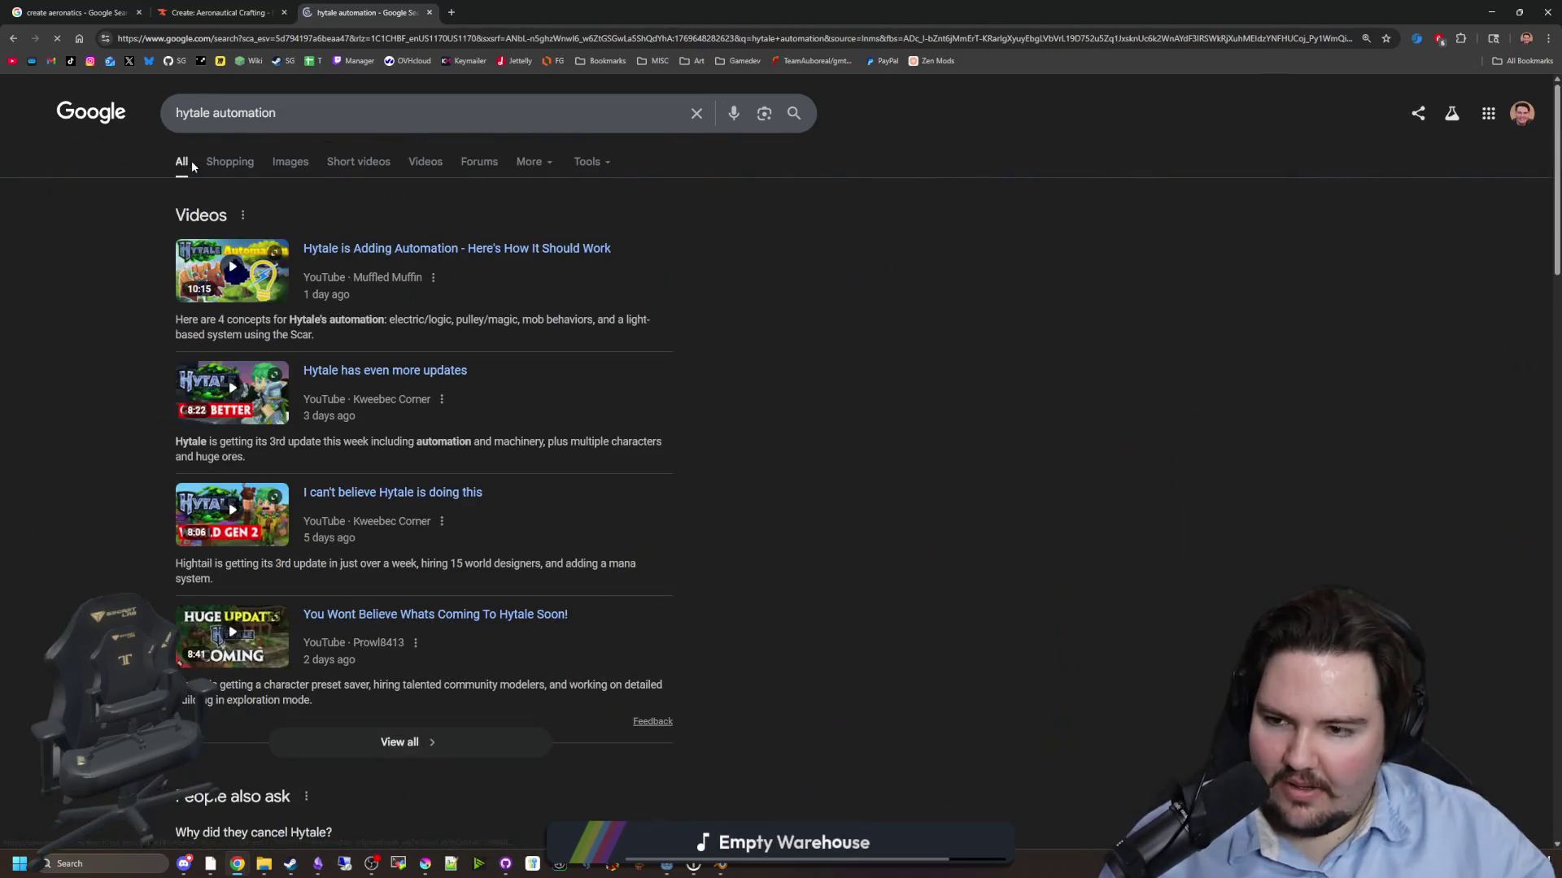
pyautogui.scroll(-2, 415, 382)
pyautogui.scroll(-4, 415, 639)
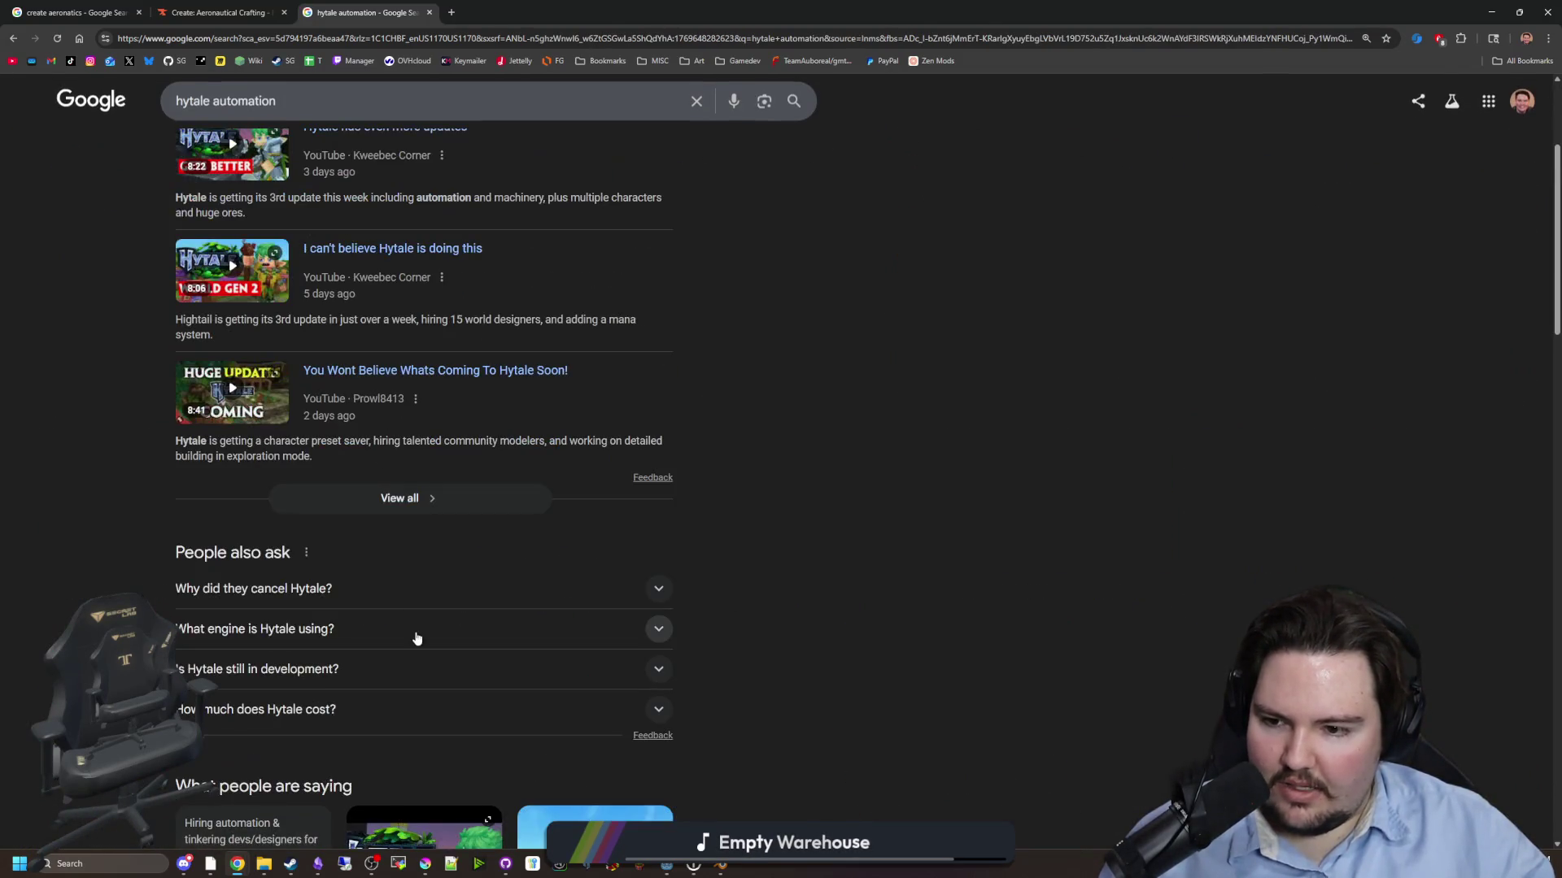
pyautogui.click(258, 630)
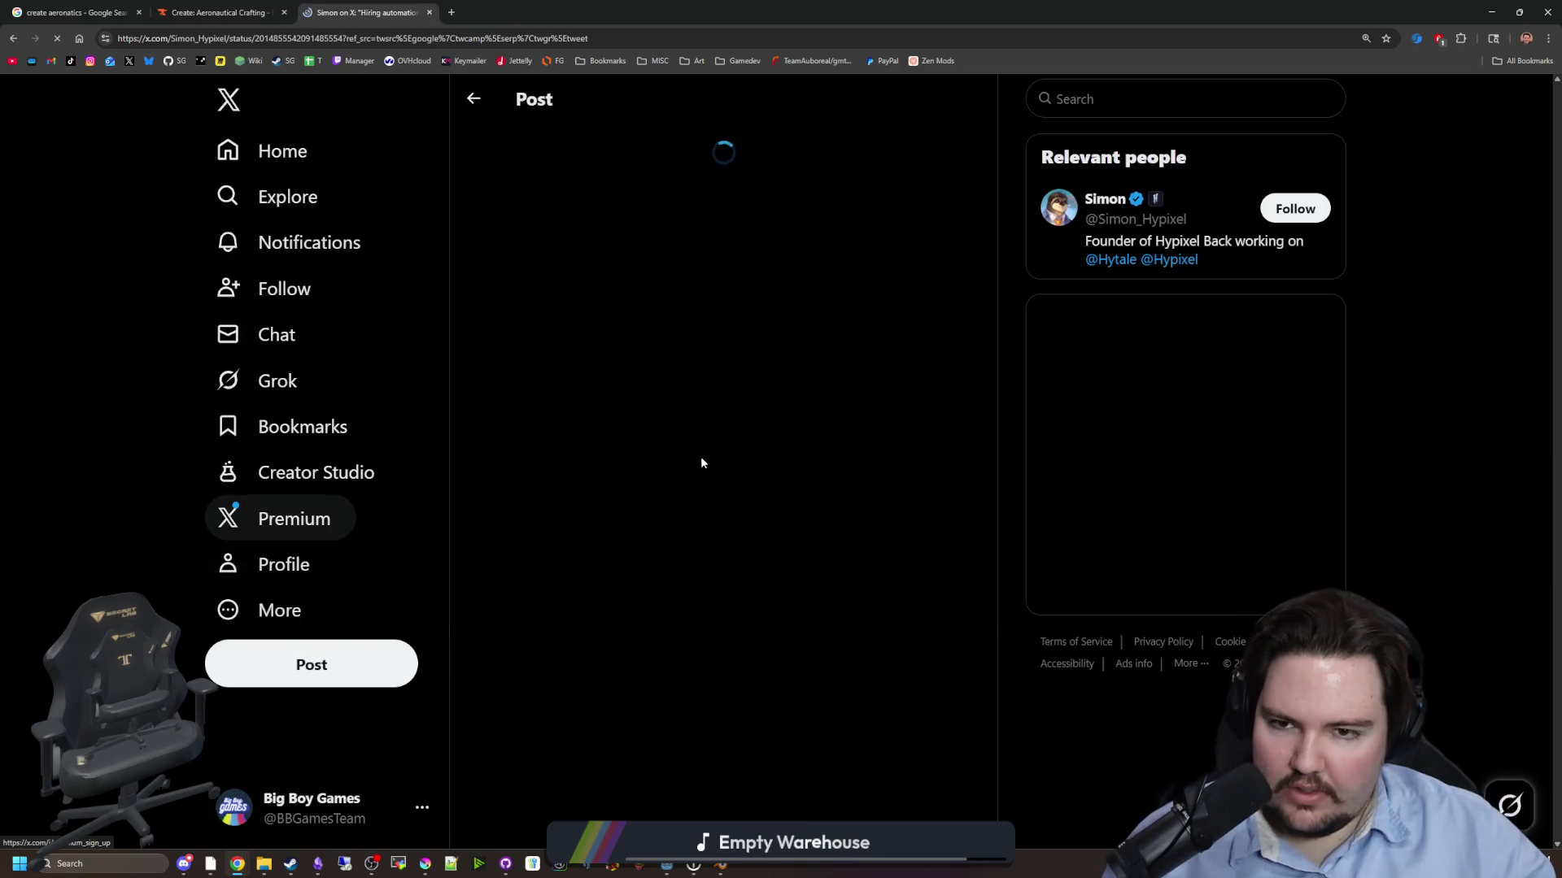
# - Read the hiring post, highlighting its headline, first body line and list of physical systems
pyautogui.moveTo(556, 193); pyautogui.dragTo(910, 189)
pyautogui.click(658, 286)
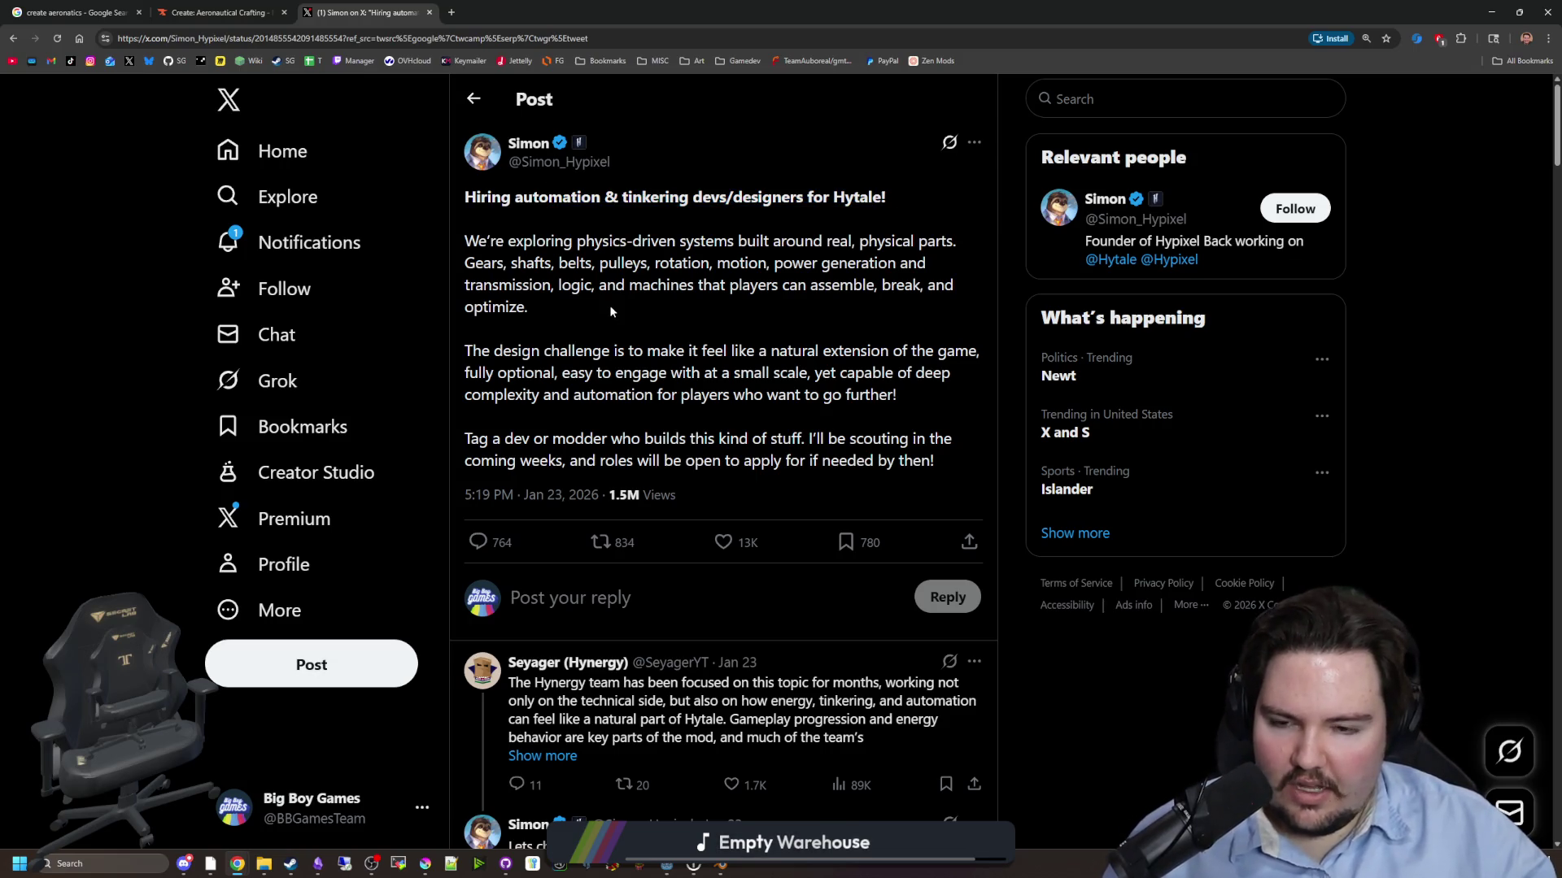
pyautogui.moveTo(595, 241)
pyautogui.mouseDown()
pyautogui.moveTo(743, 236)
pyautogui.moveTo(949, 260)
pyautogui.moveTo(963, 241)
pyautogui.mouseUp()
pyautogui.click(971, 247)
pyautogui.moveTo(483, 263)
pyautogui.mouseDown()
pyautogui.moveTo(590, 263)
pyautogui.moveTo(666, 285)
pyautogui.moveTo(708, 262)
pyautogui.moveTo(900, 263)
pyautogui.moveTo(592, 285)
pyautogui.moveTo(769, 304)
pyautogui.moveTo(886, 289)
pyautogui.mouseUp()
pyautogui.click(864, 308)
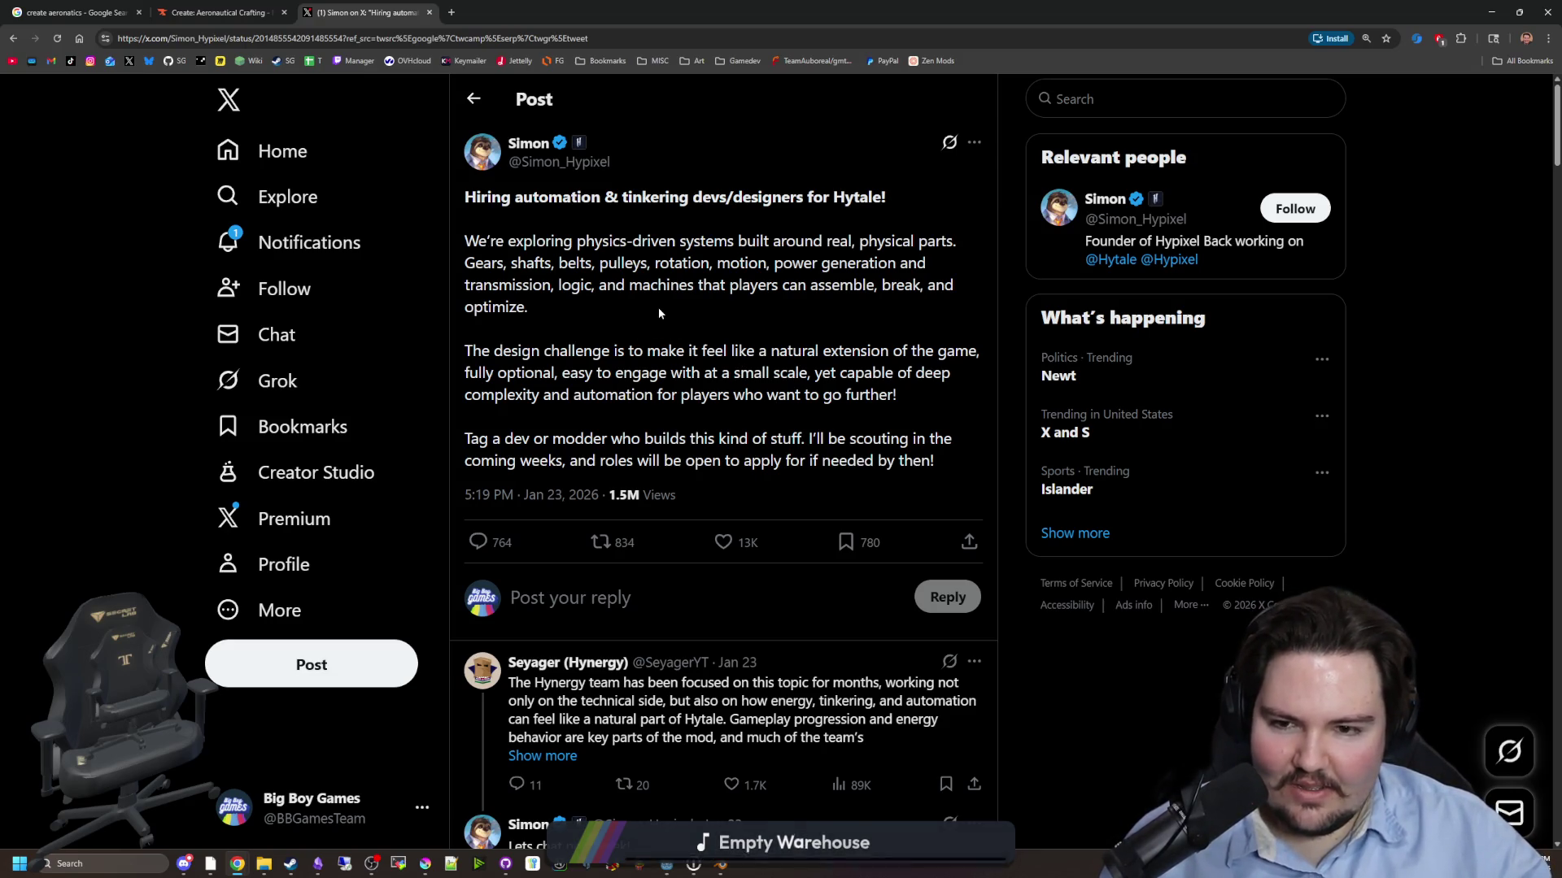
# - Scroll through the post's modder replies and back toward the top
pyautogui.scroll(-3, 723, 455)
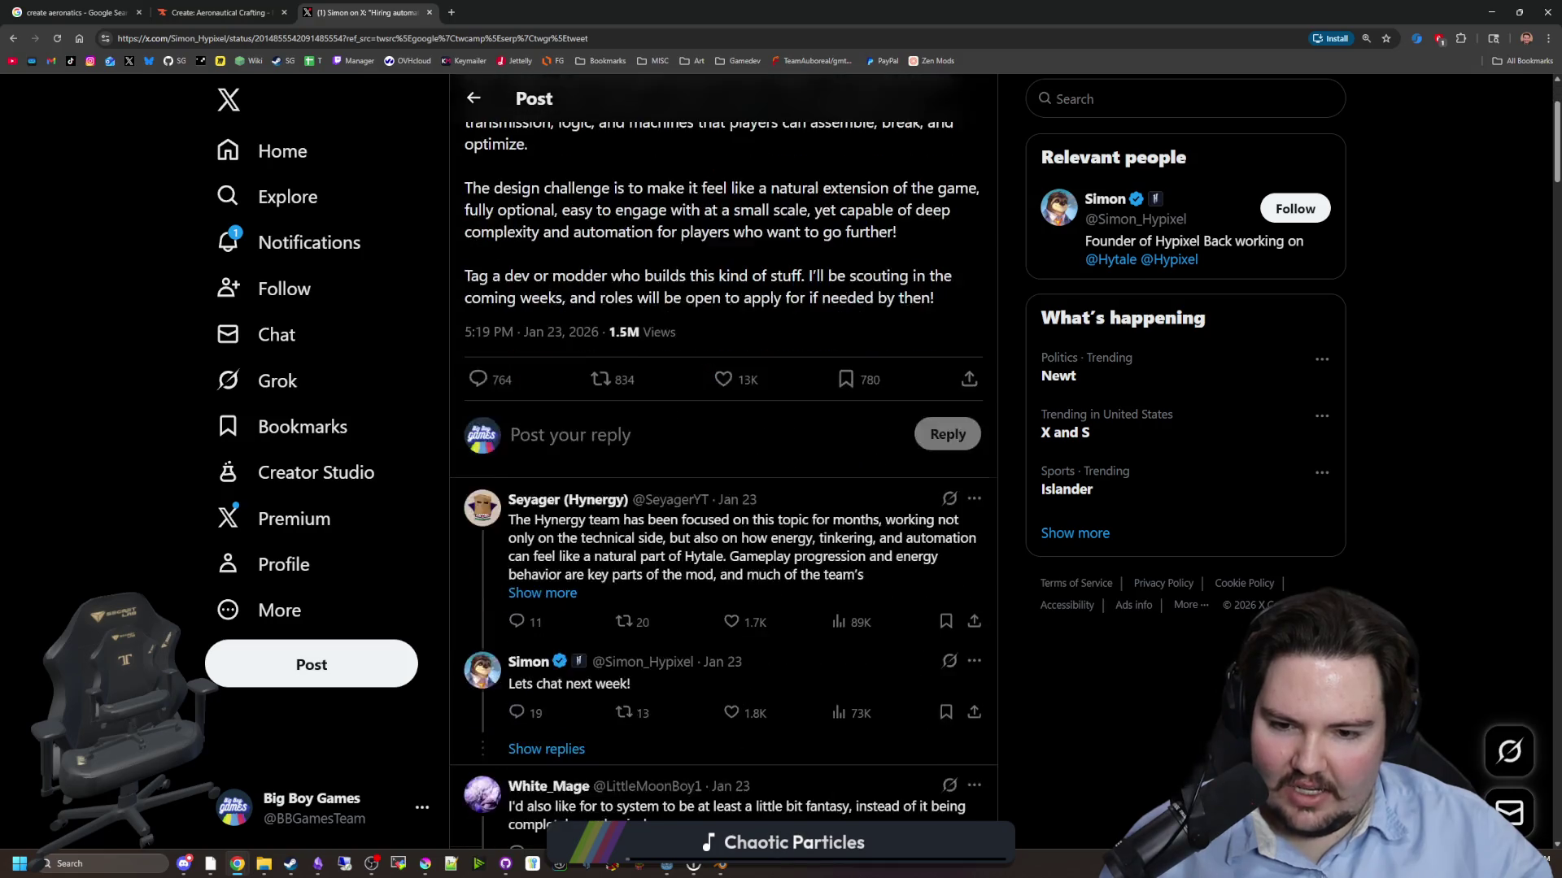
pyautogui.scroll(-1, 723, 456)
pyautogui.scroll(-10, 783, 376)
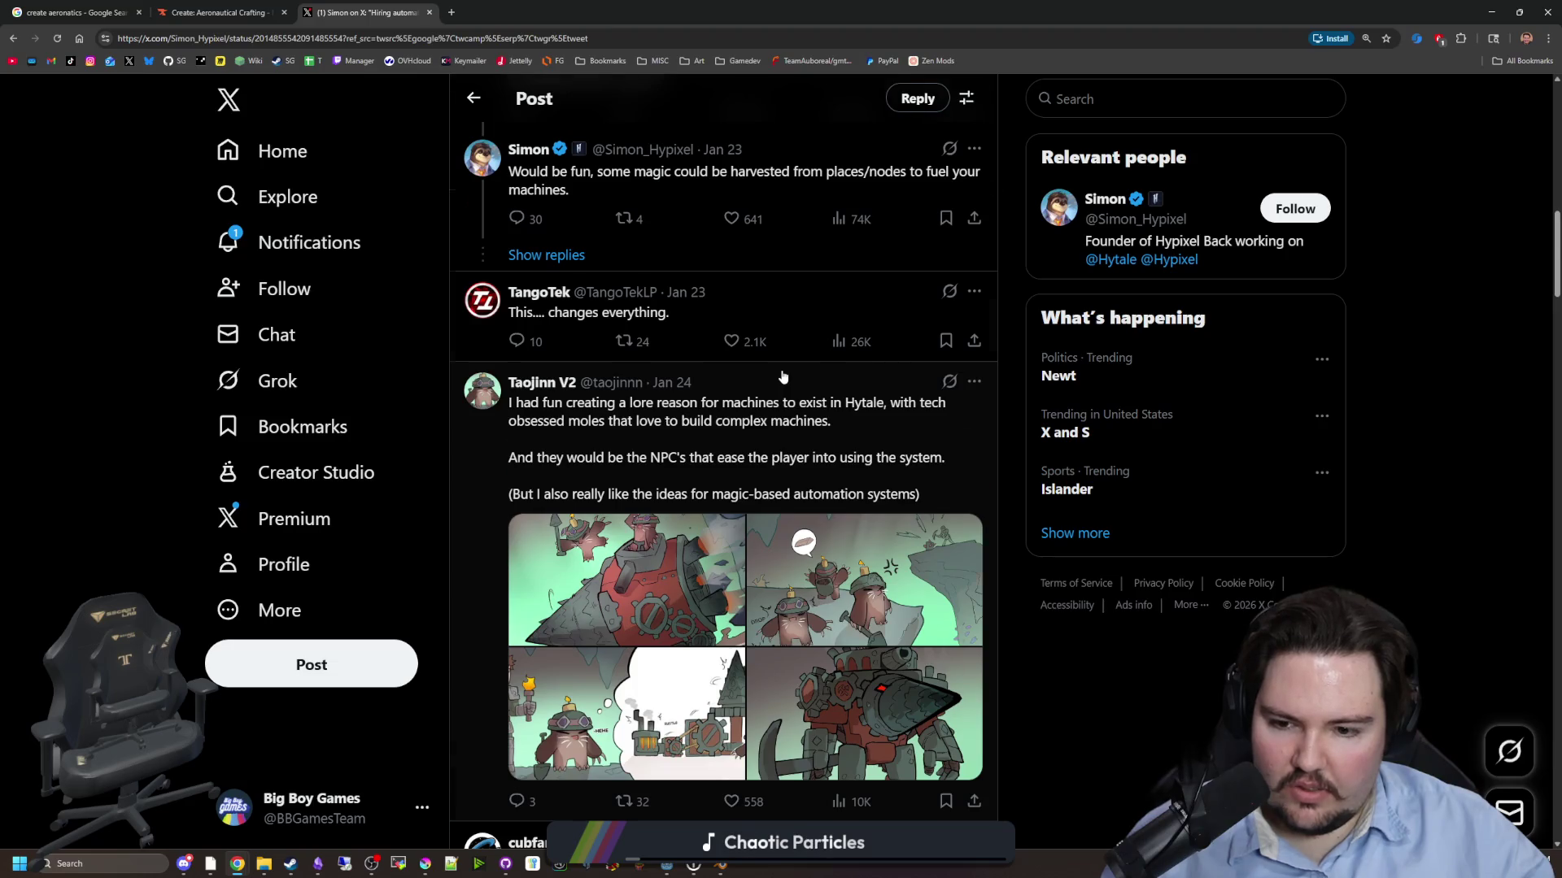
pyautogui.scroll(-7, 782, 377)
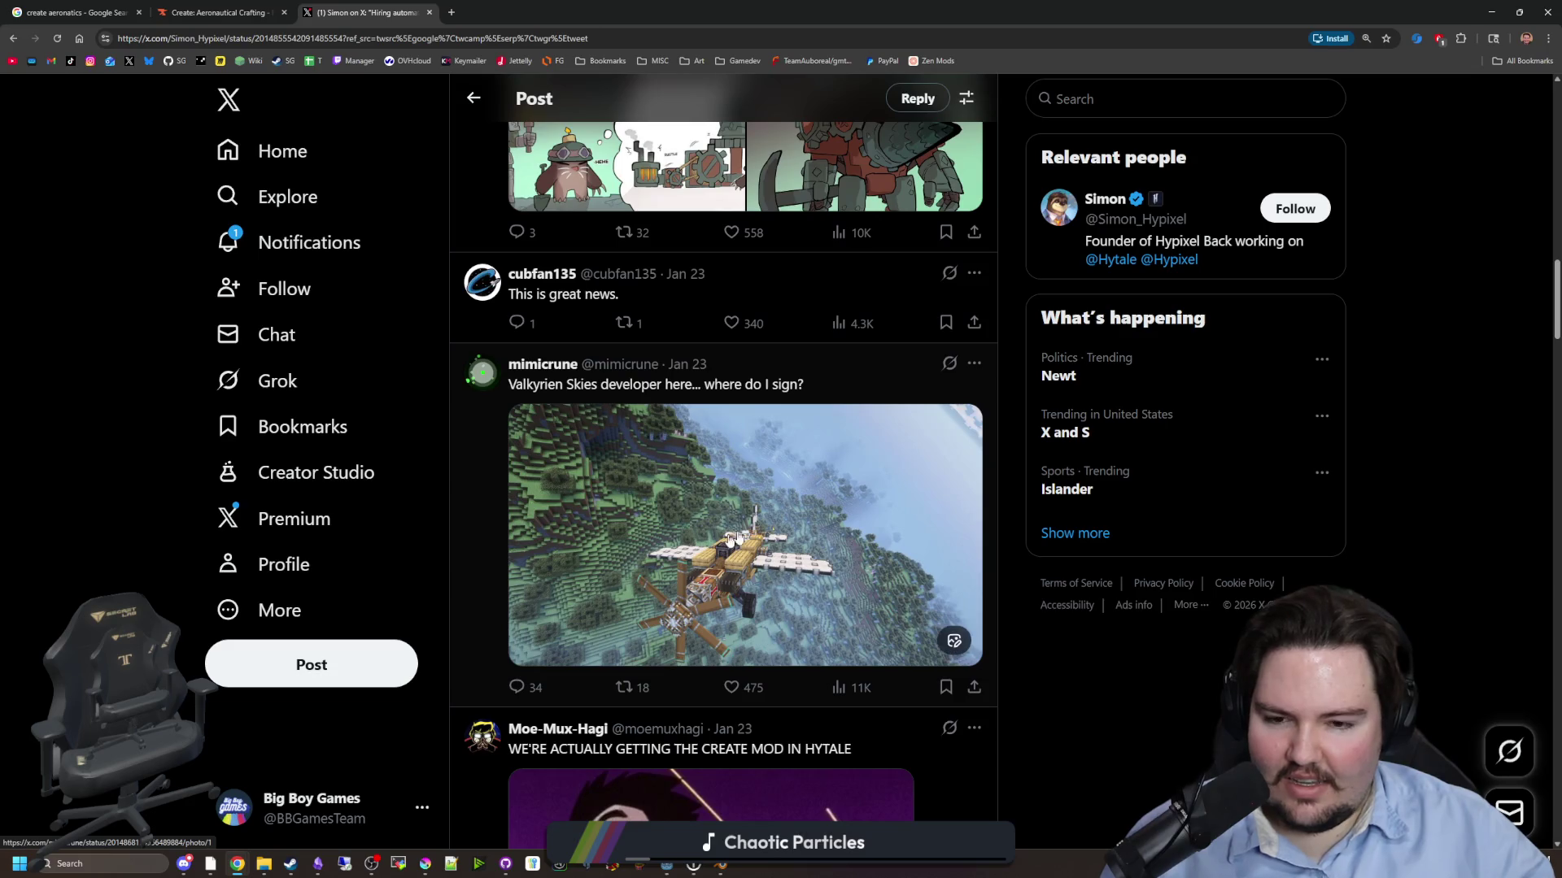
pyautogui.scroll(-10, 729, 539)
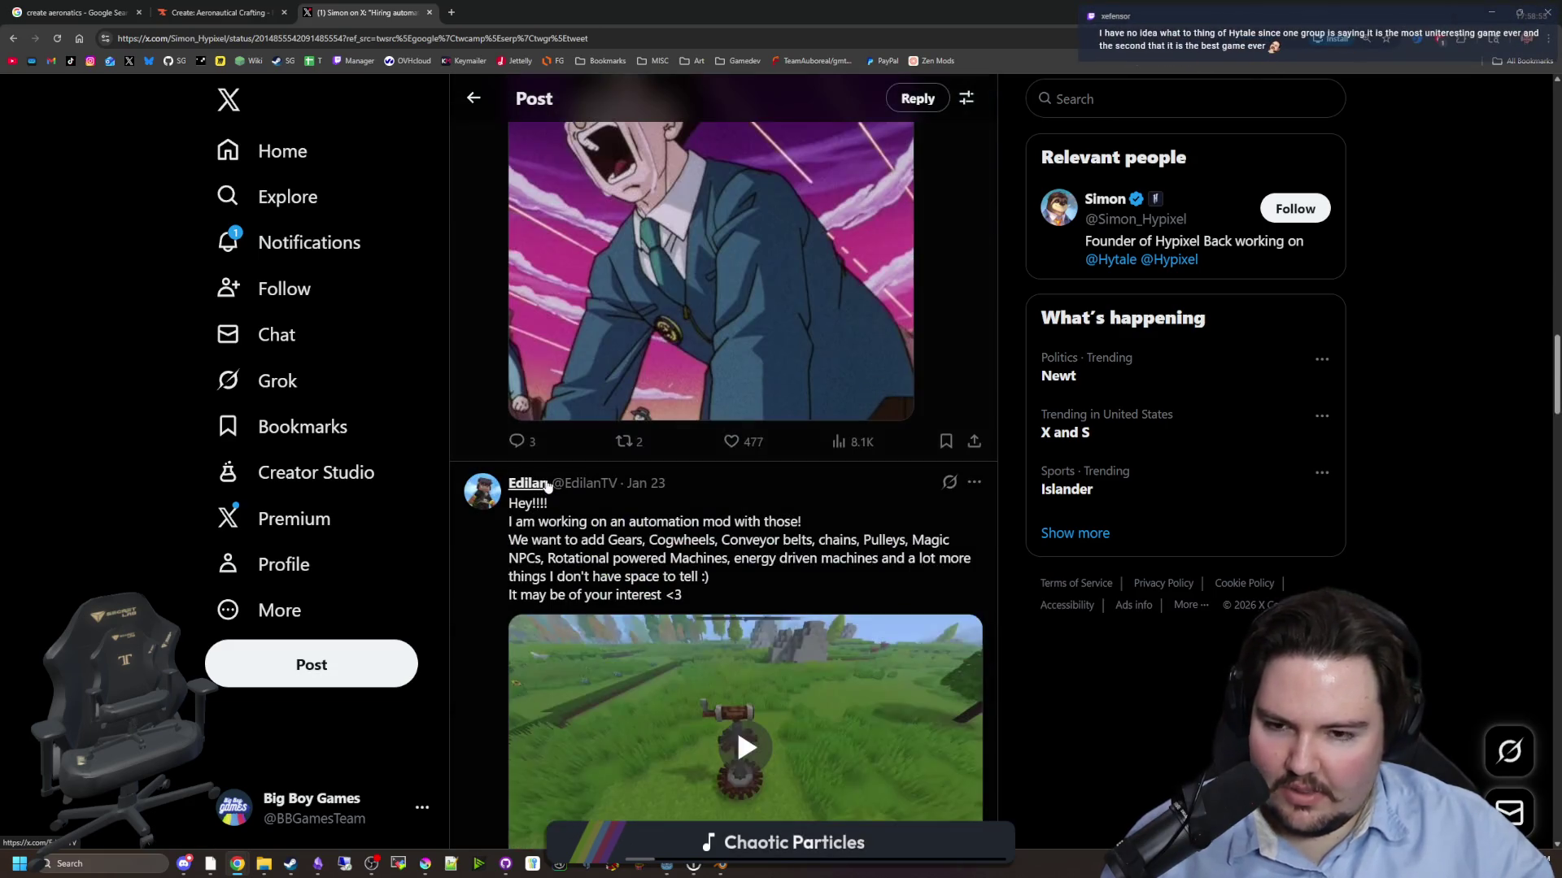
pyautogui.scroll(20, 547, 486)
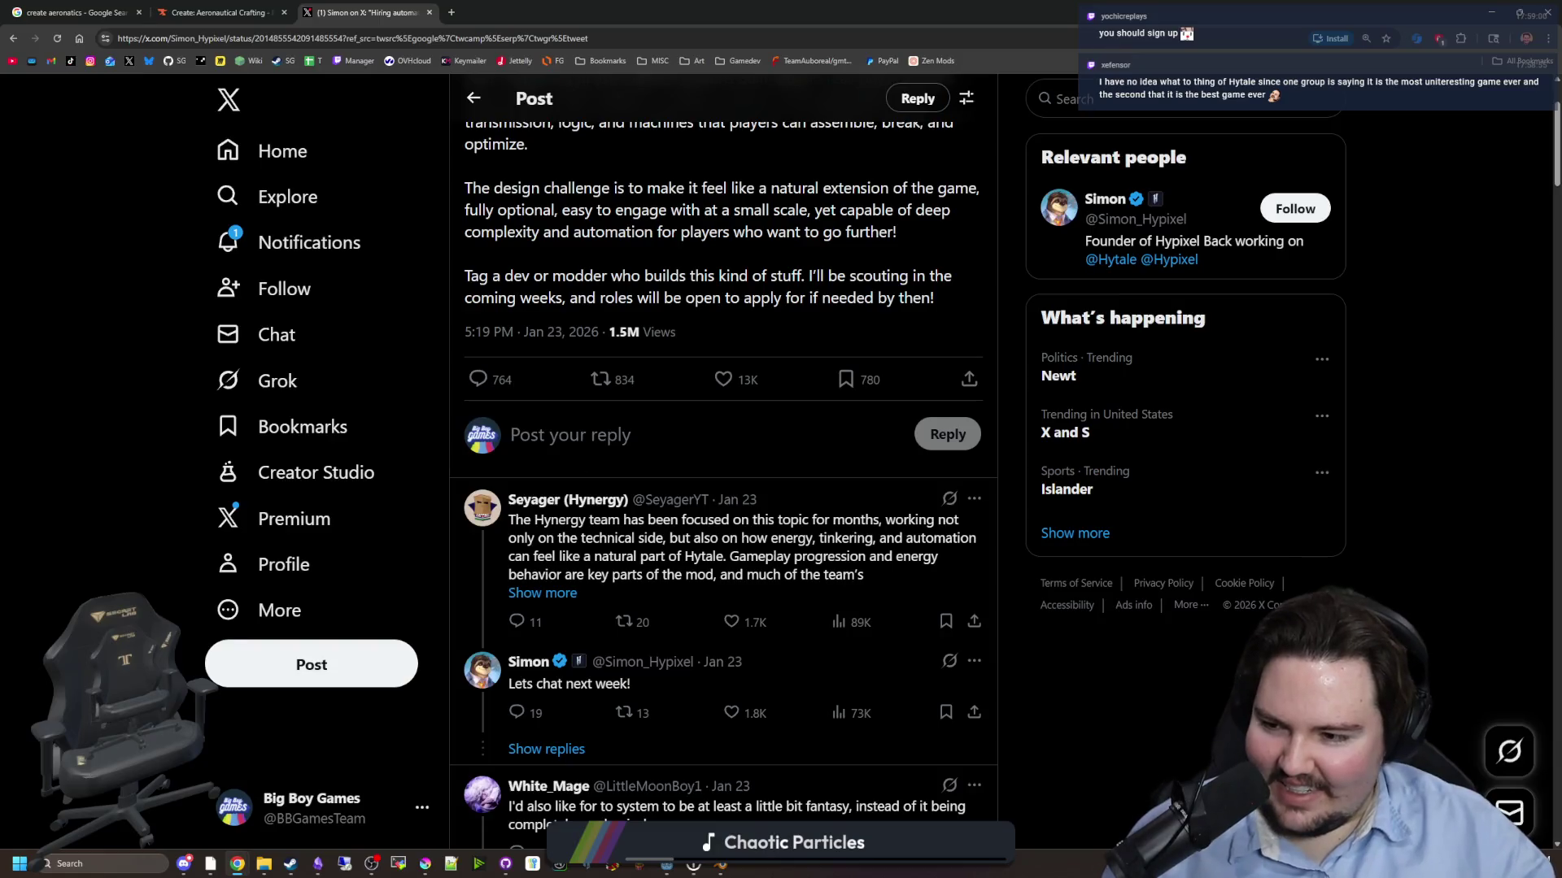
pyautogui.scroll(2, 723, 456)
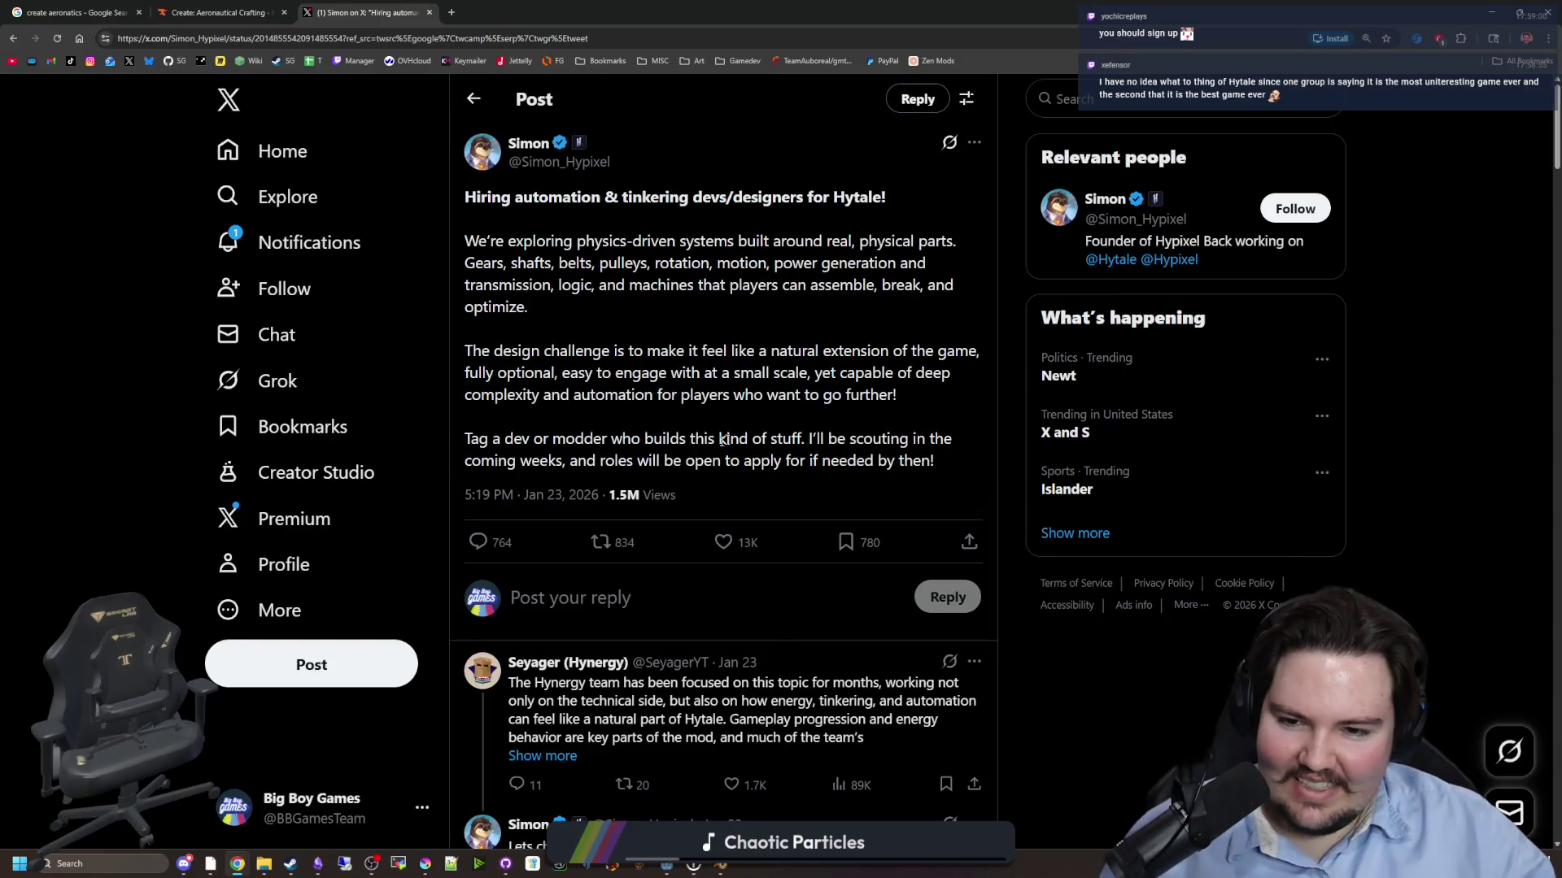
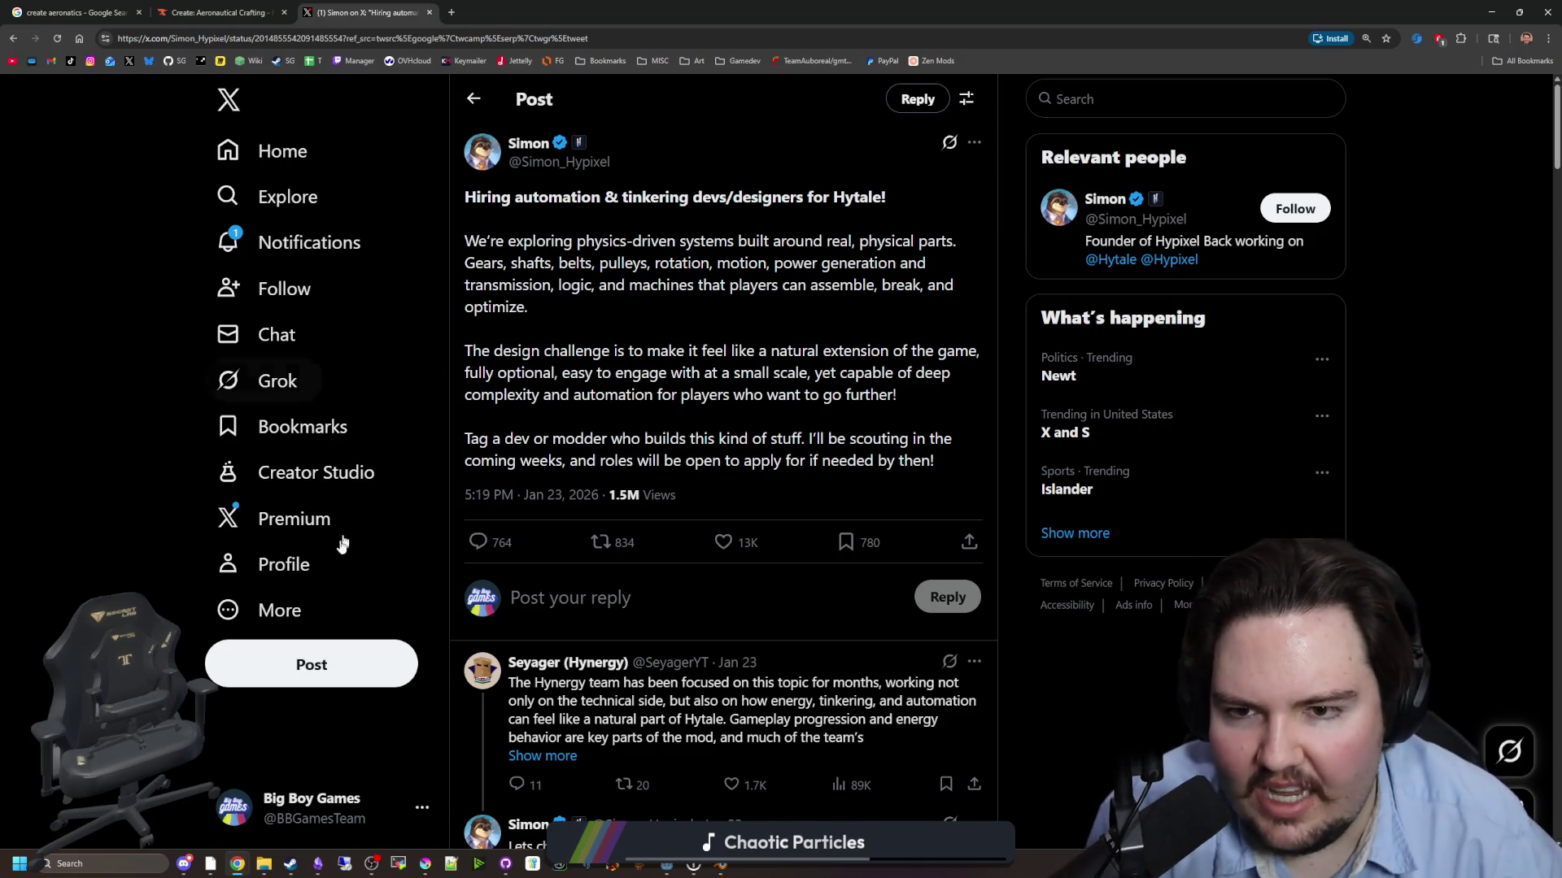
# - Search 'hytale creative mode' in a new tab, show image results, then return to the X post
pyautogui.moveTo(502, 198)
pyautogui.mouseDown()
pyautogui.moveTo(891, 332)
pyautogui.moveTo(838, 431)
pyautogui.mouseUp()
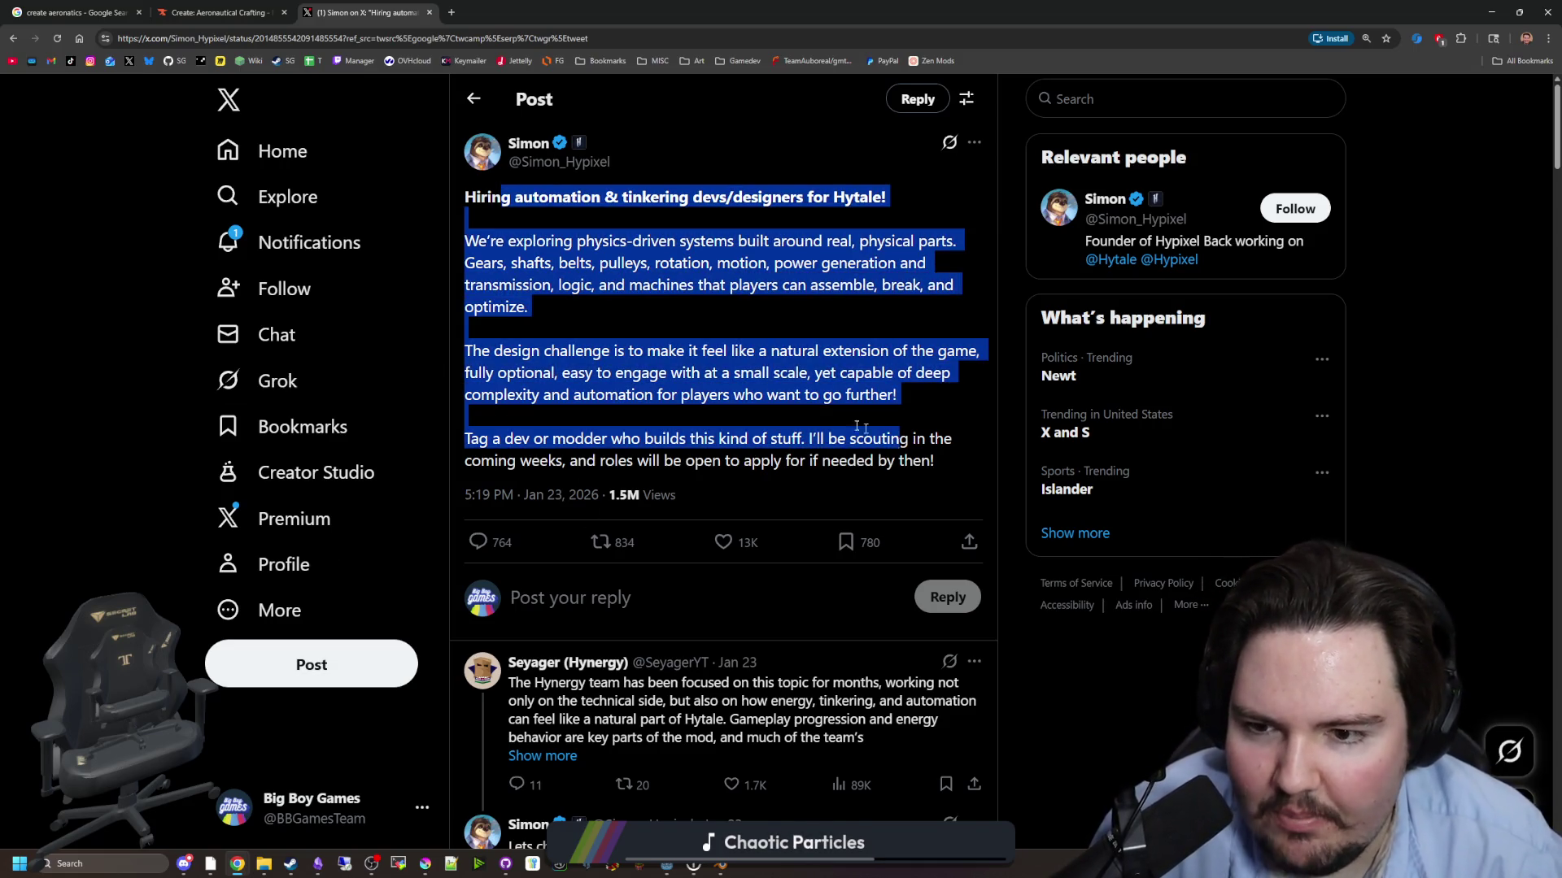
pyautogui.click(838, 423)
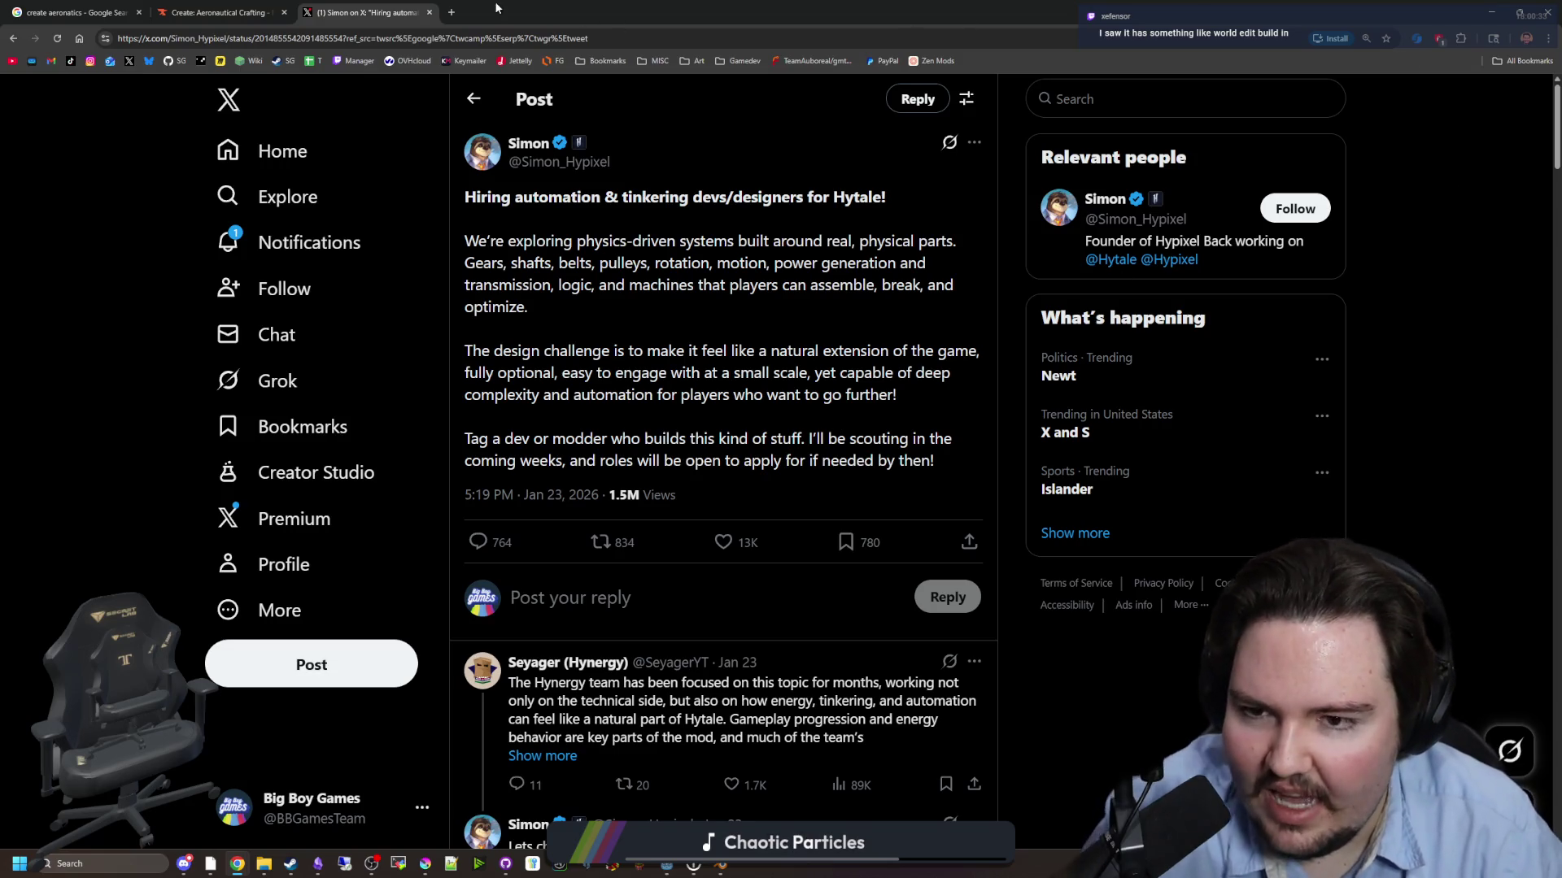
pyautogui.click(449, 13)
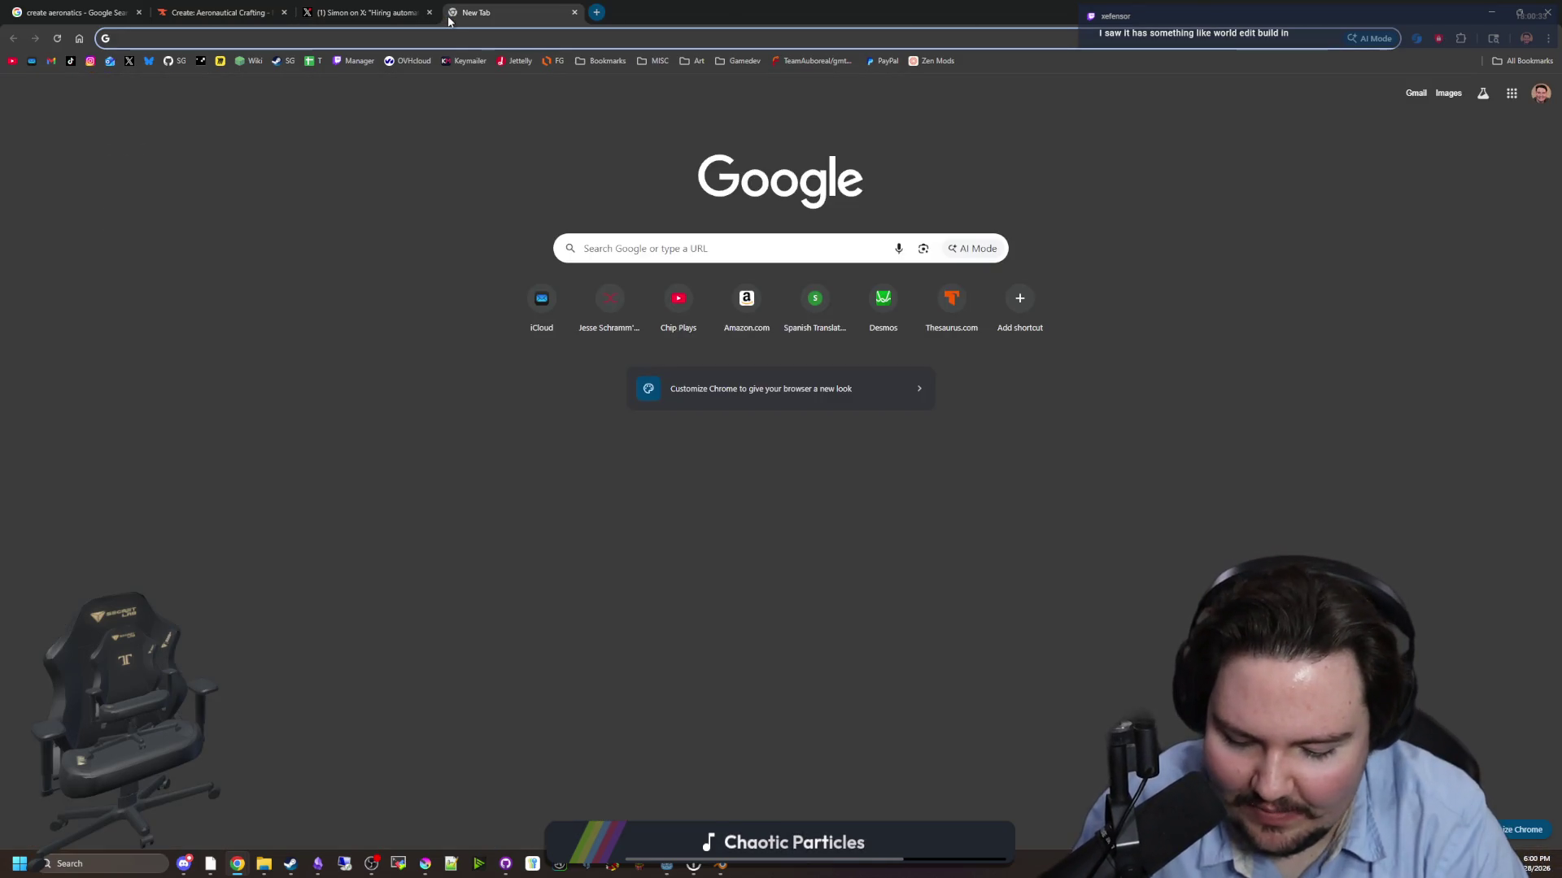
pyautogui.write('hytale creative mode')
pyautogui.press('Return')
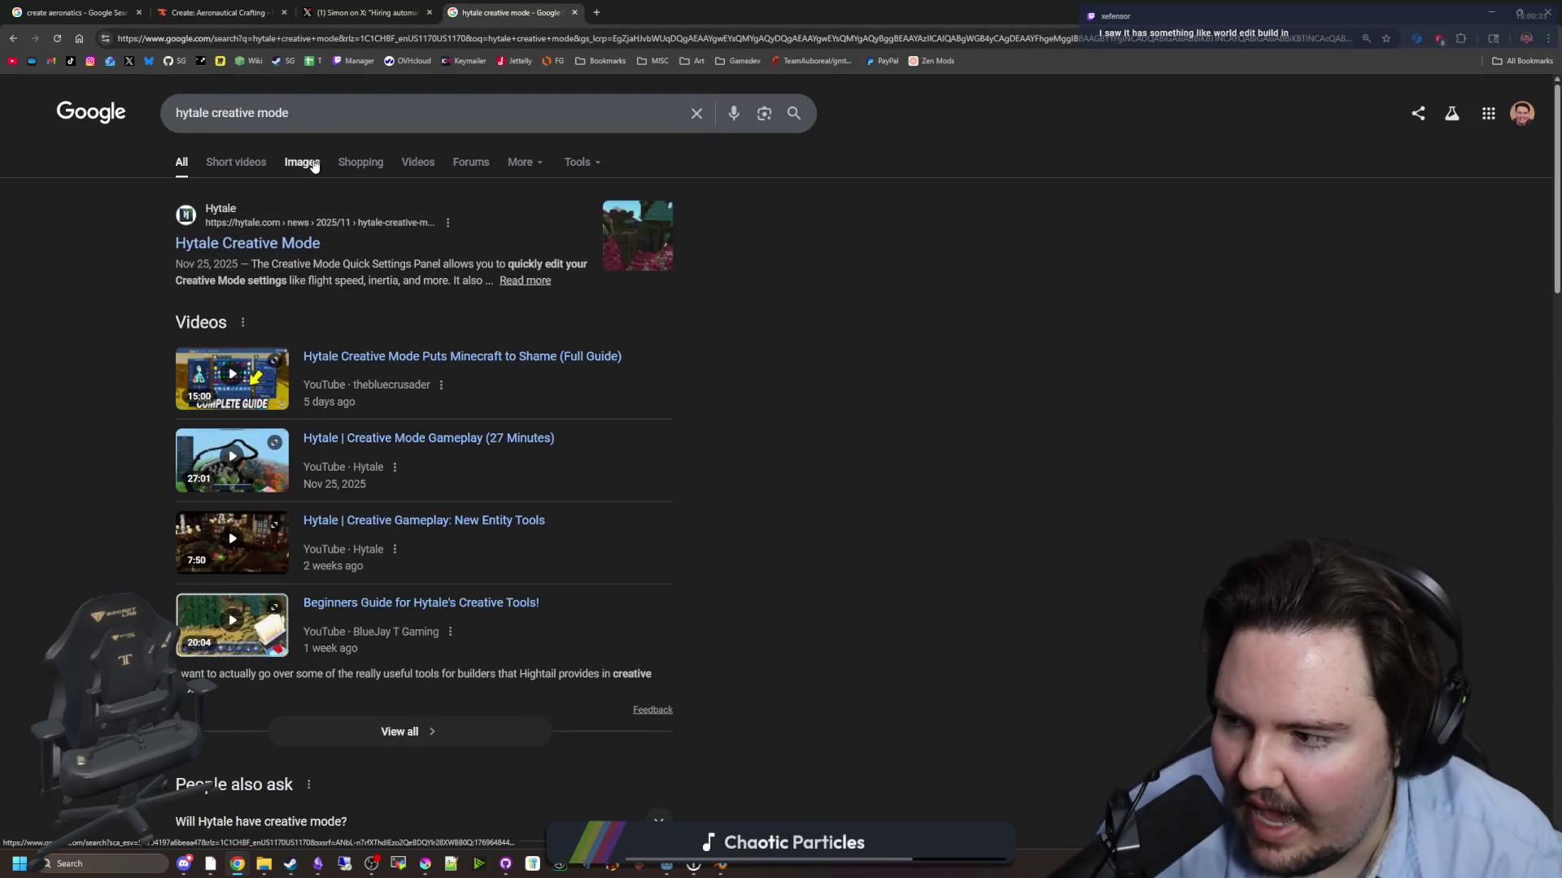
pyautogui.click(314, 167)
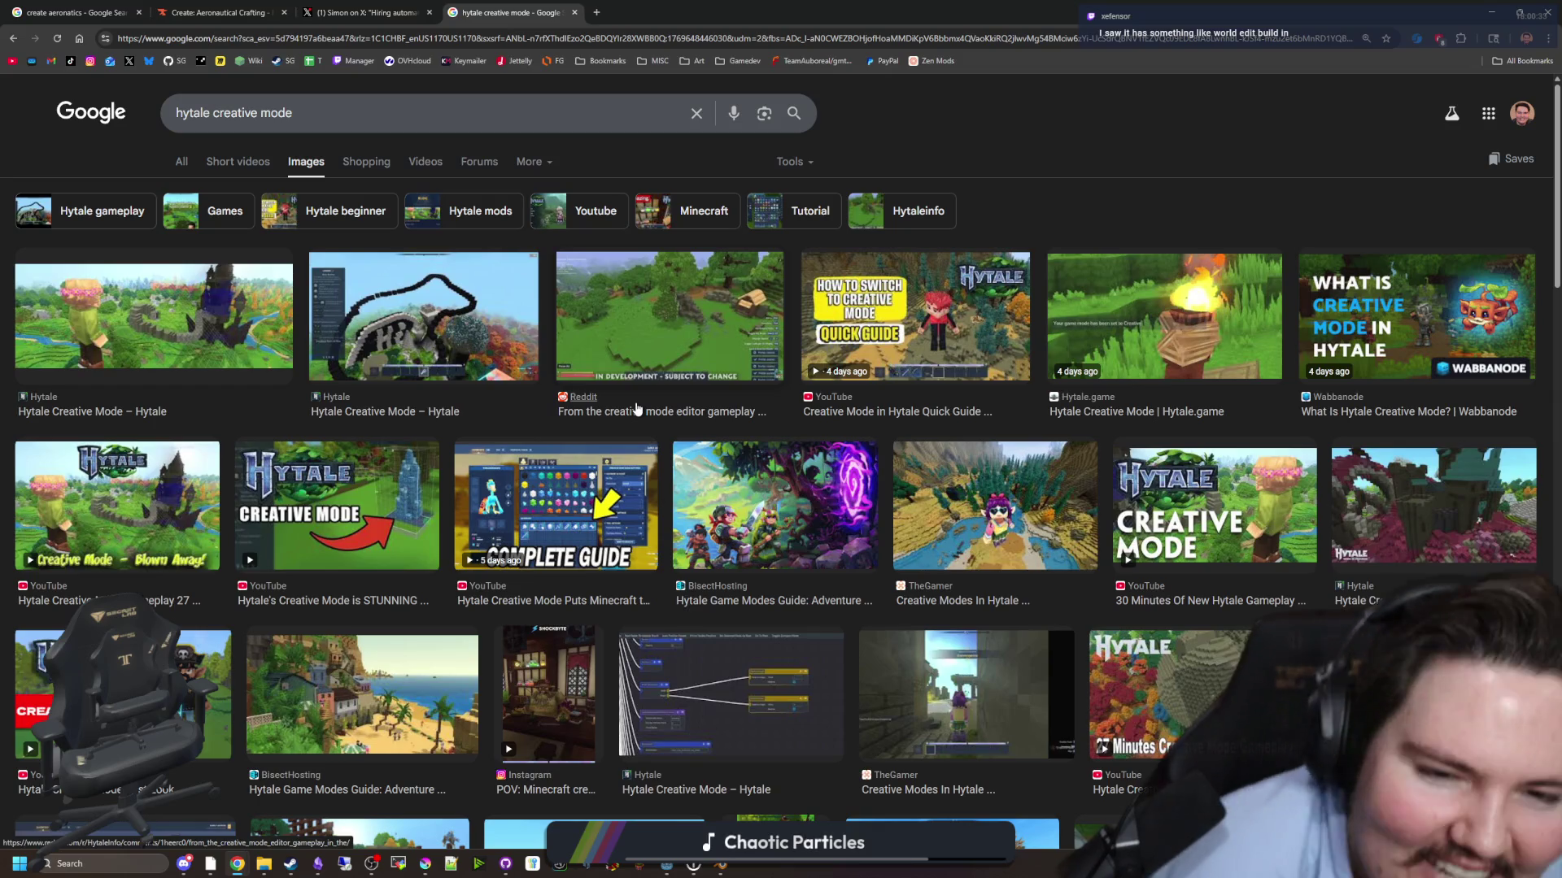
pyautogui.hotkey('ctrl', 'shift', 'Tab')
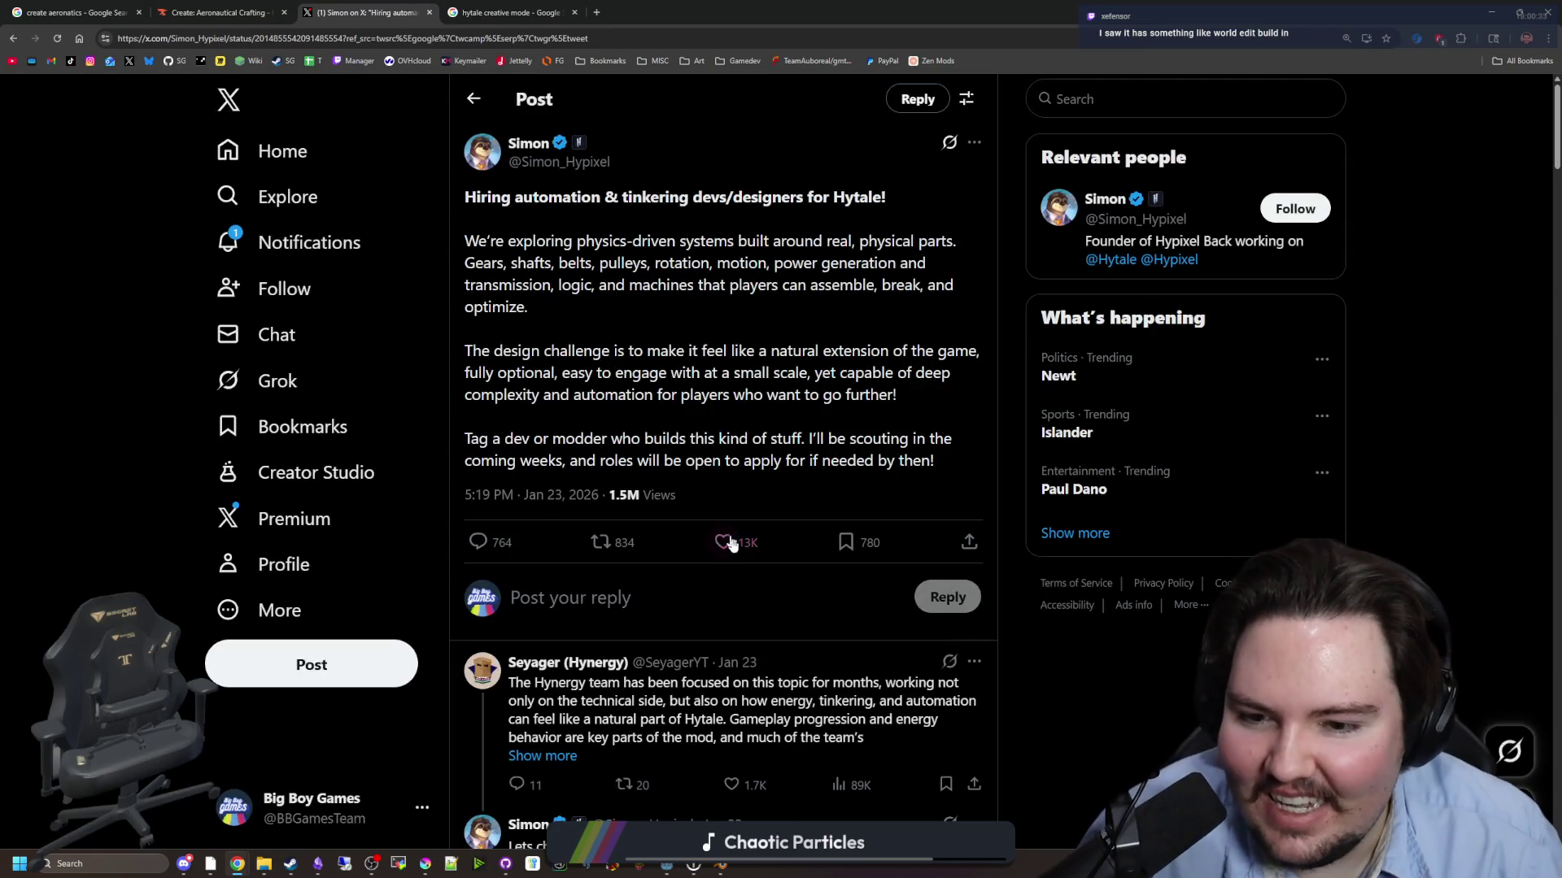
pyautogui.scroll(-15, 595, 386)
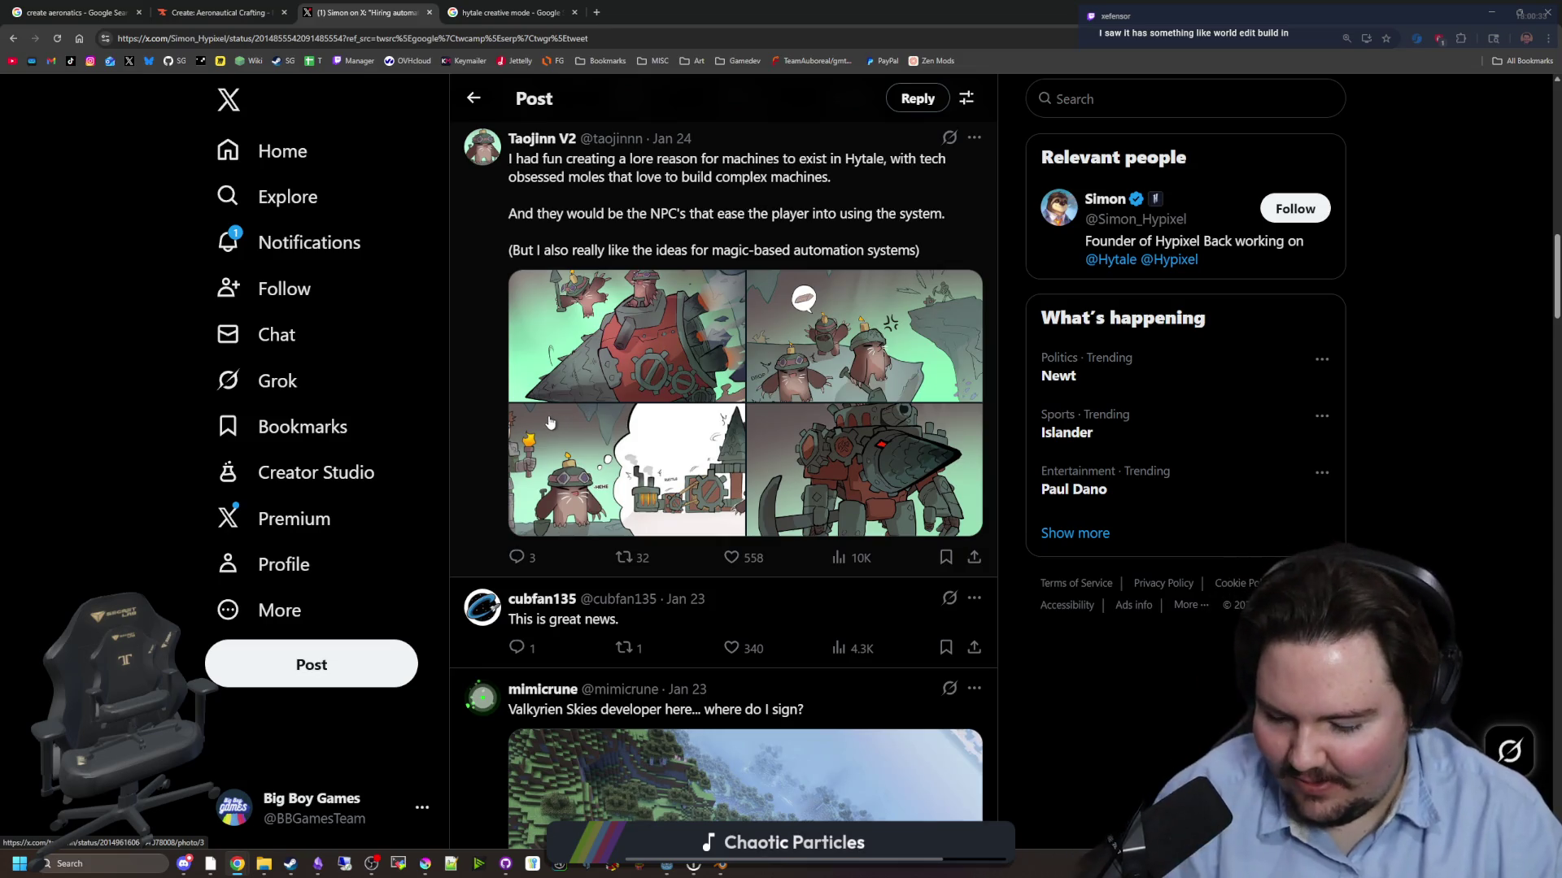
pyautogui.scroll(-20, 653, 382)
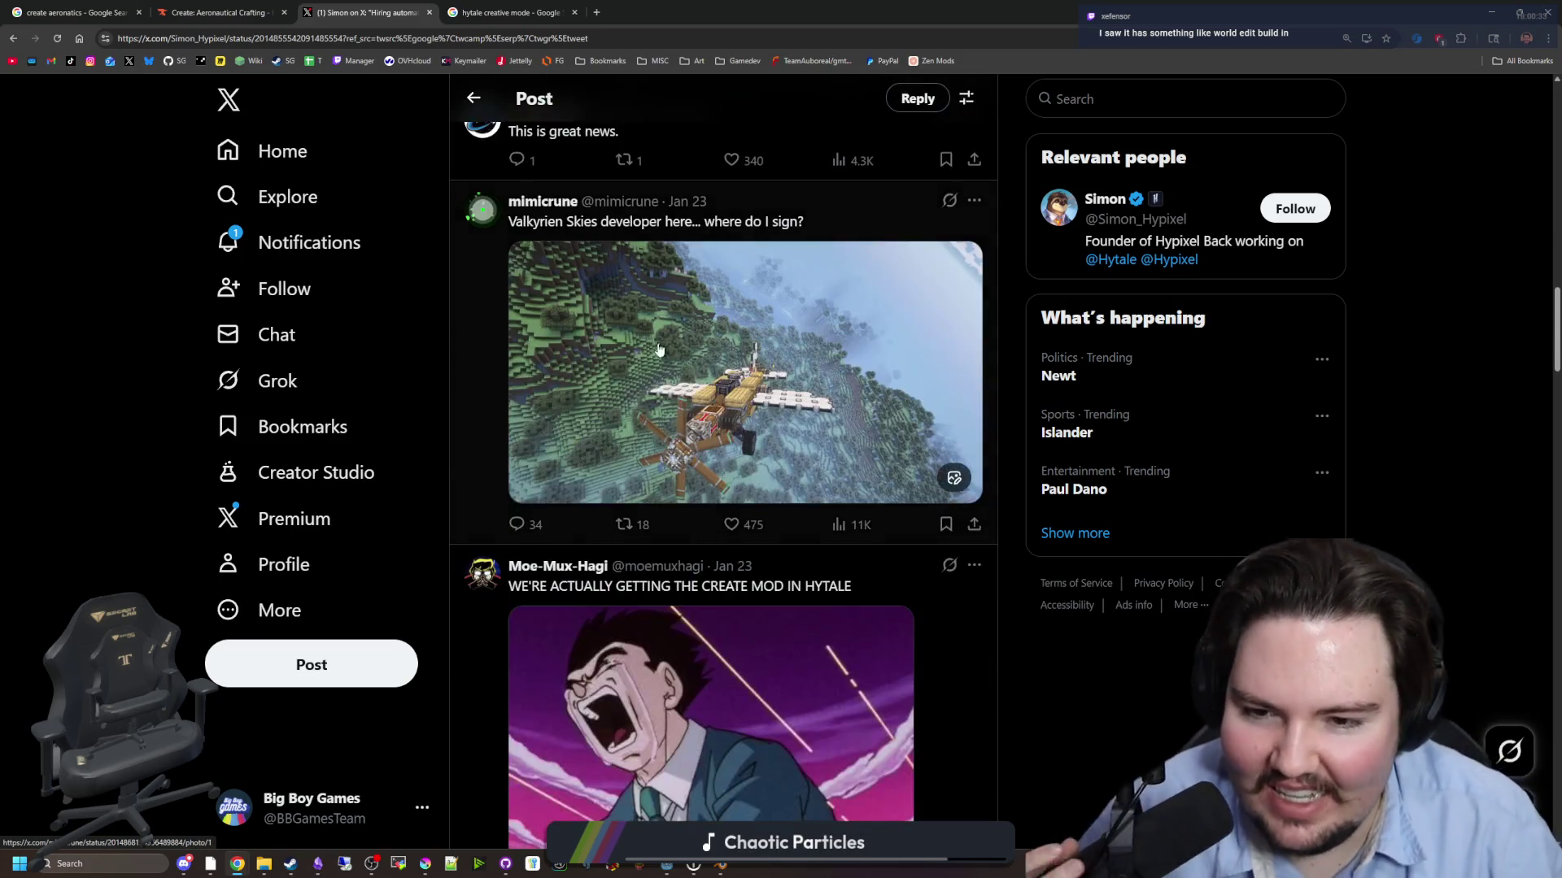
pyautogui.scroll(-4, 637, 307)
pyautogui.scroll(5, 712, 512)
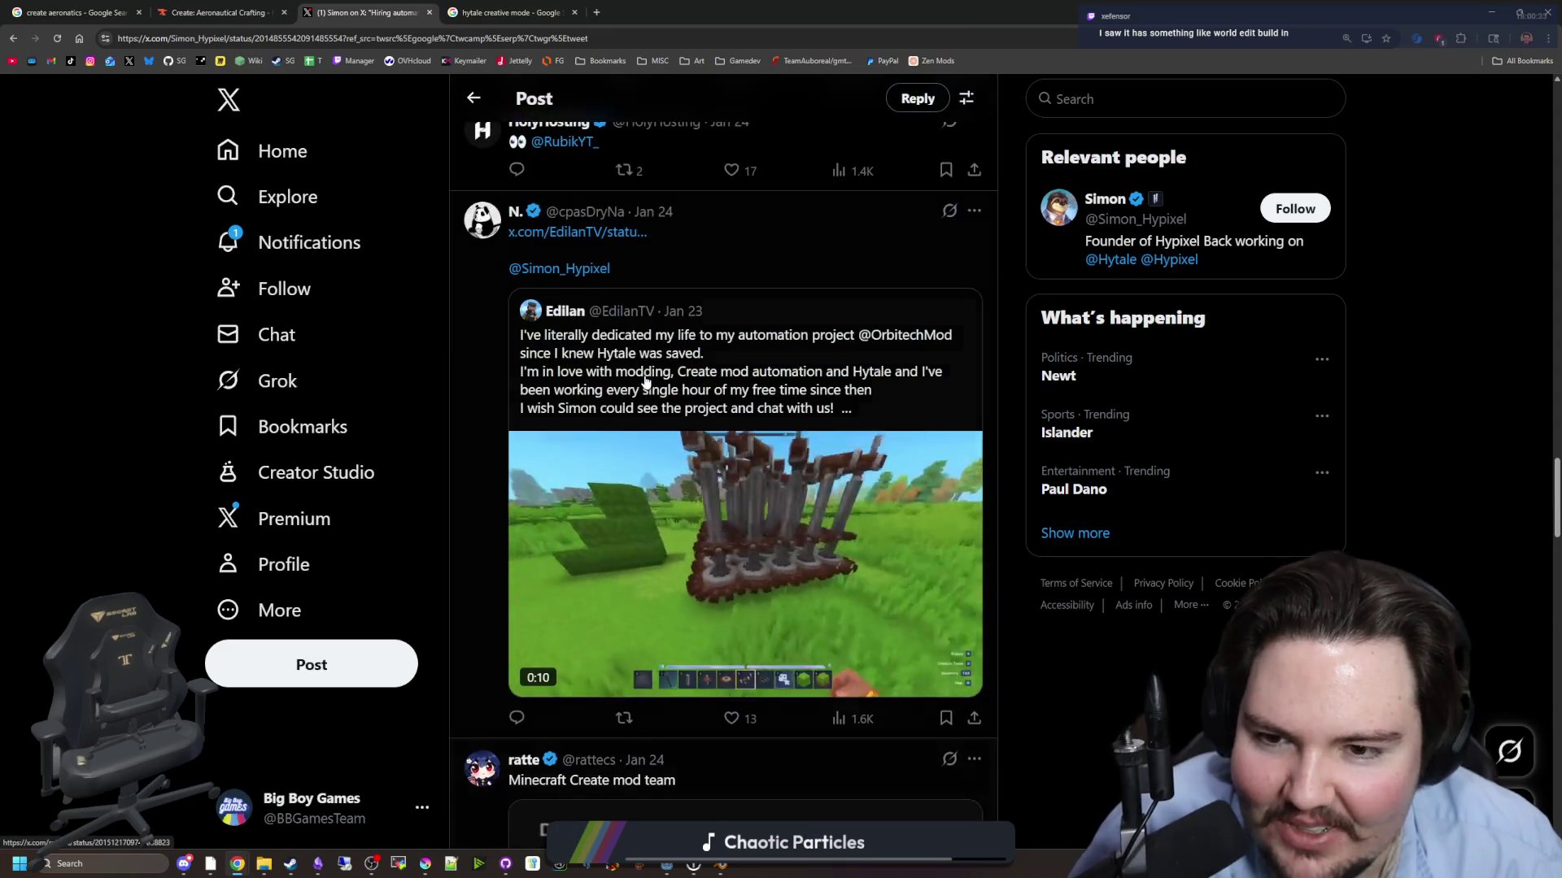
pyautogui.scroll(-15, 712, 512)
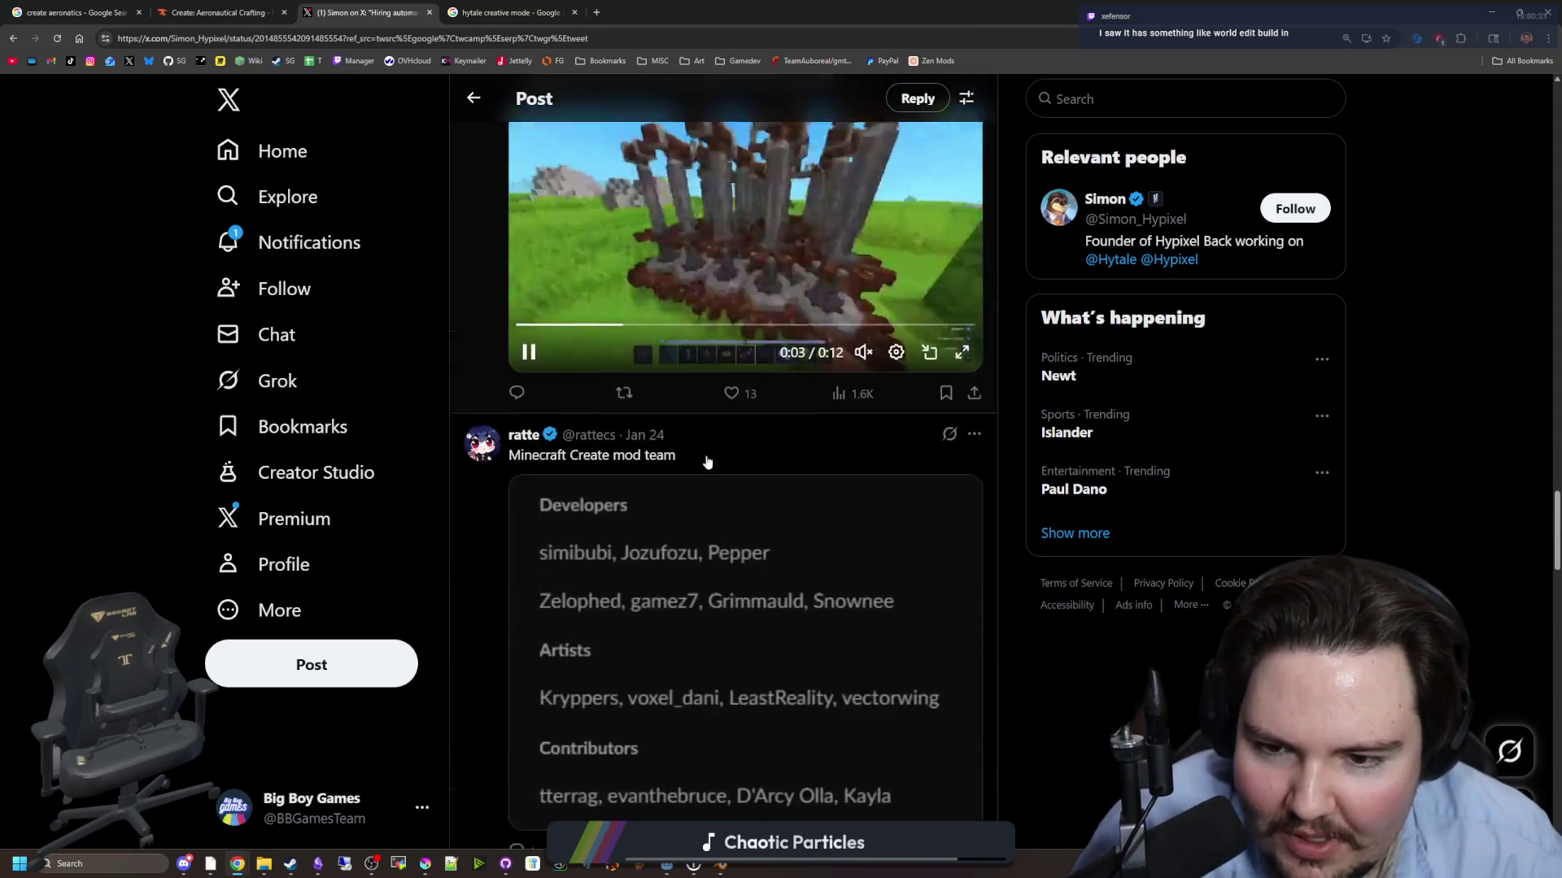
pyautogui.scroll(-14, 709, 435)
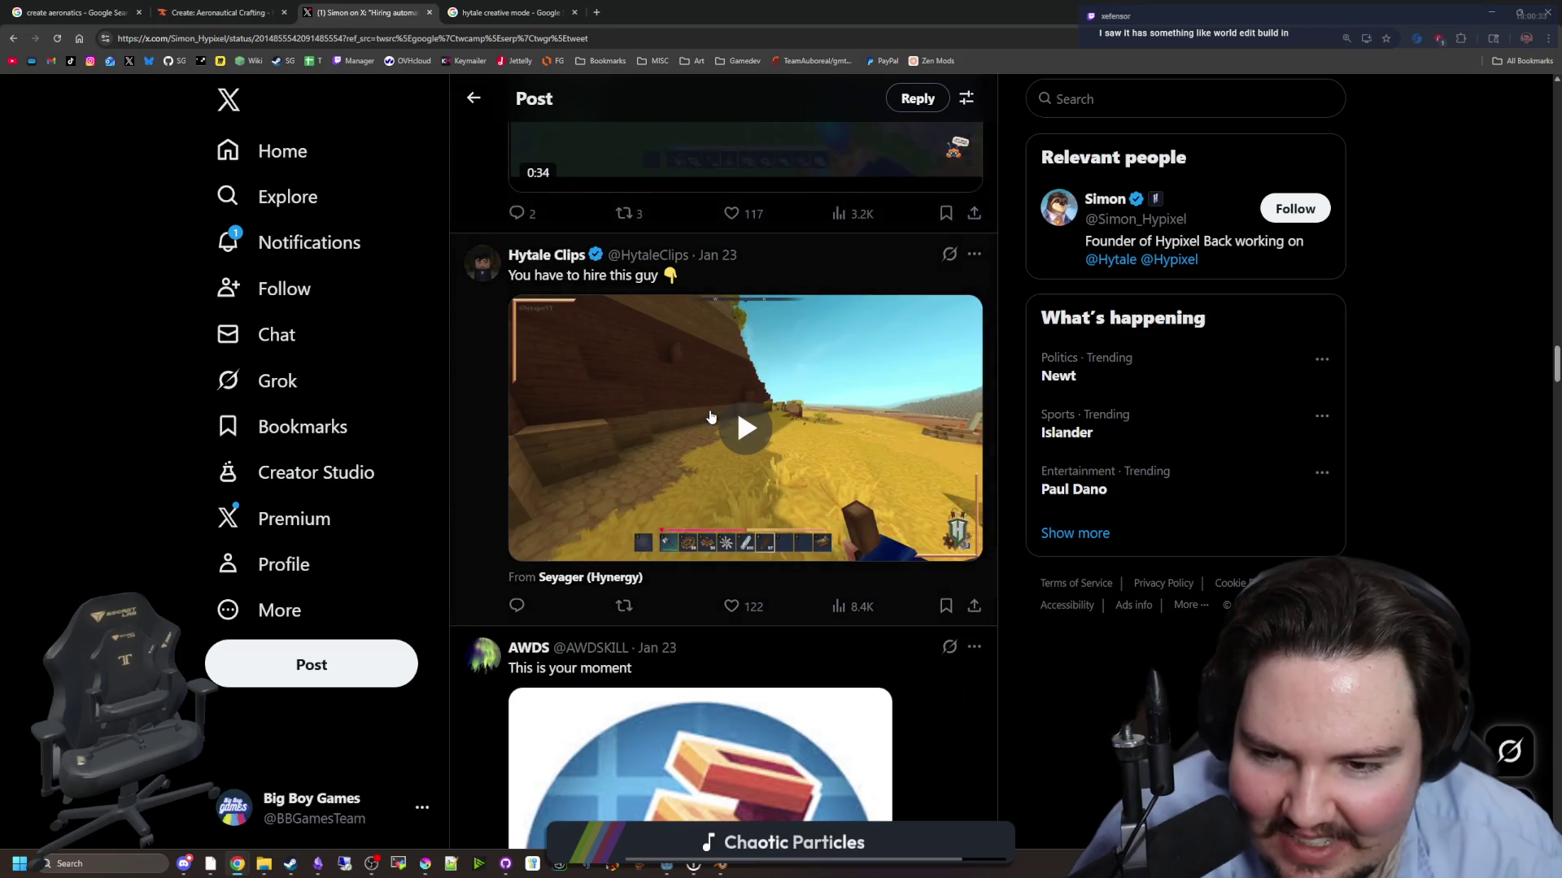
pyautogui.scroll(-20, 710, 416)
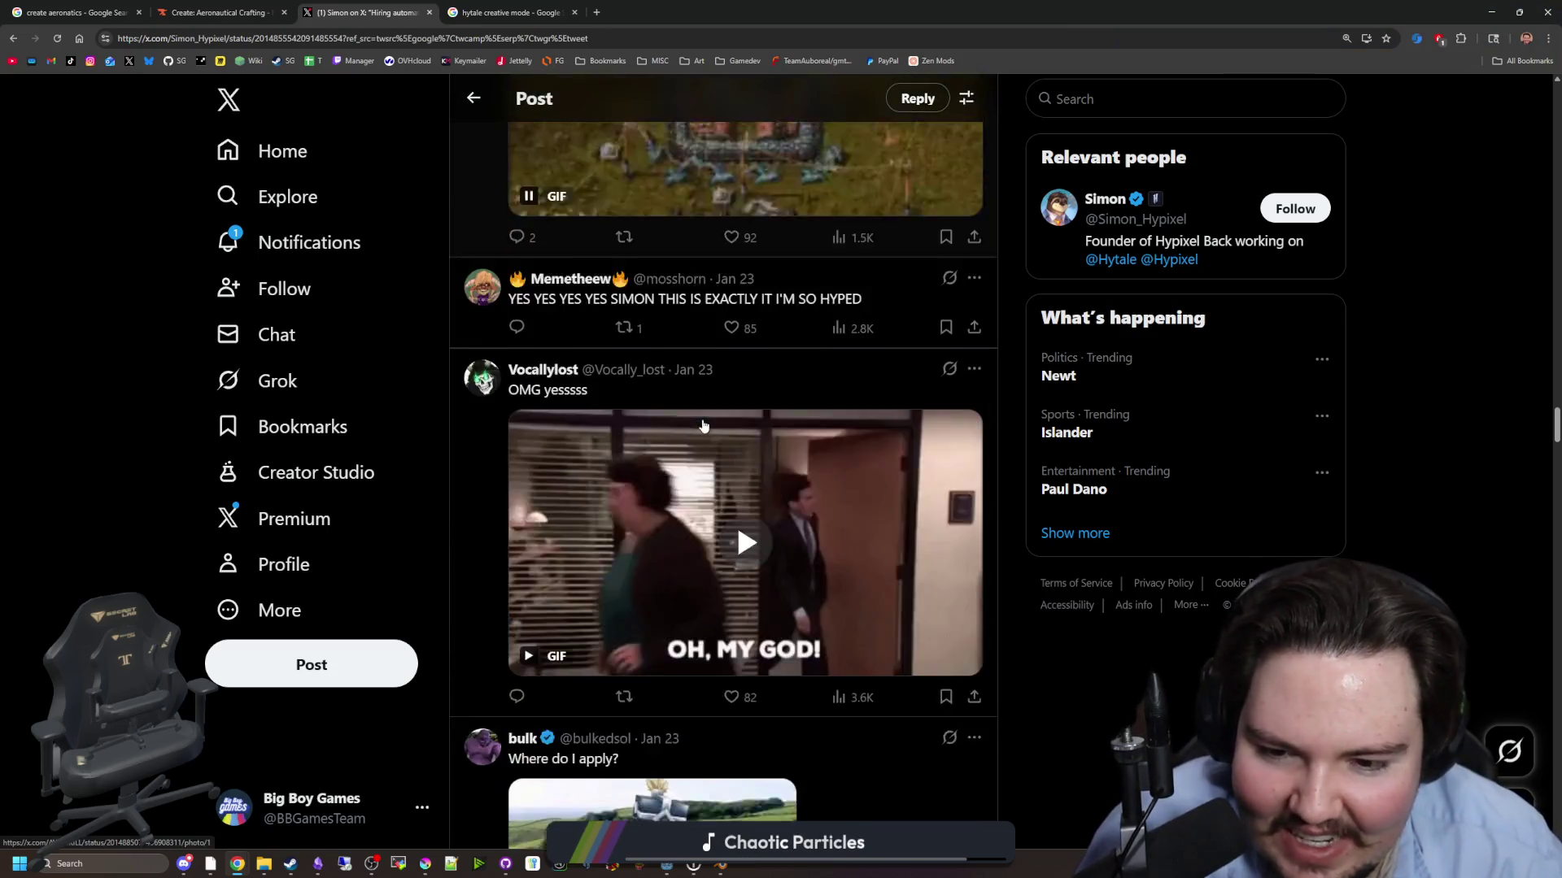
pyautogui.scroll(-20, 720, 574)
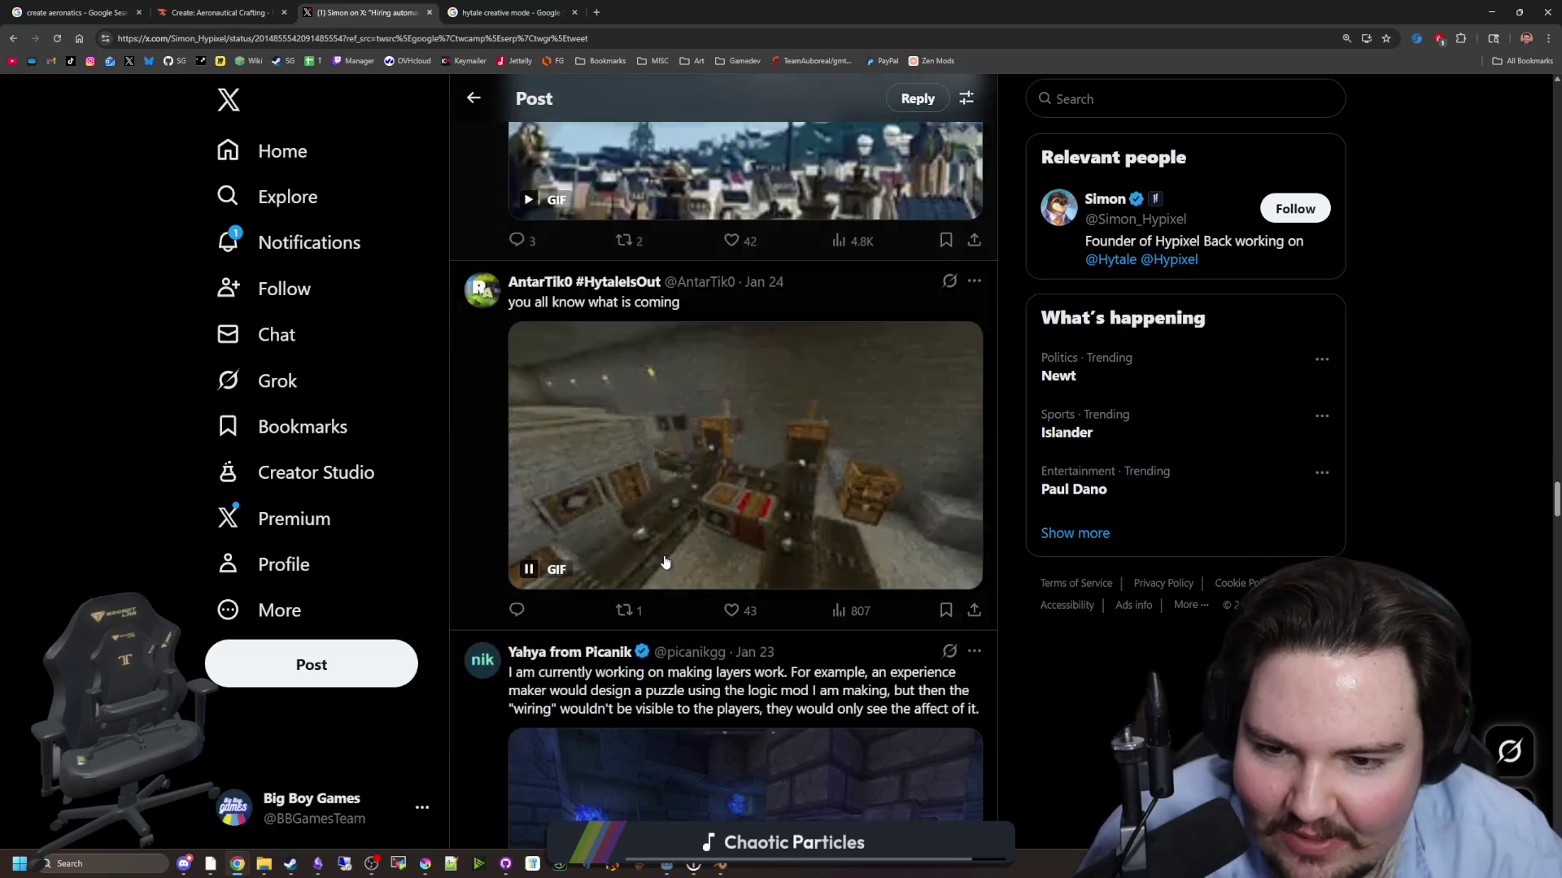
pyautogui.scroll(-20, 666, 562)
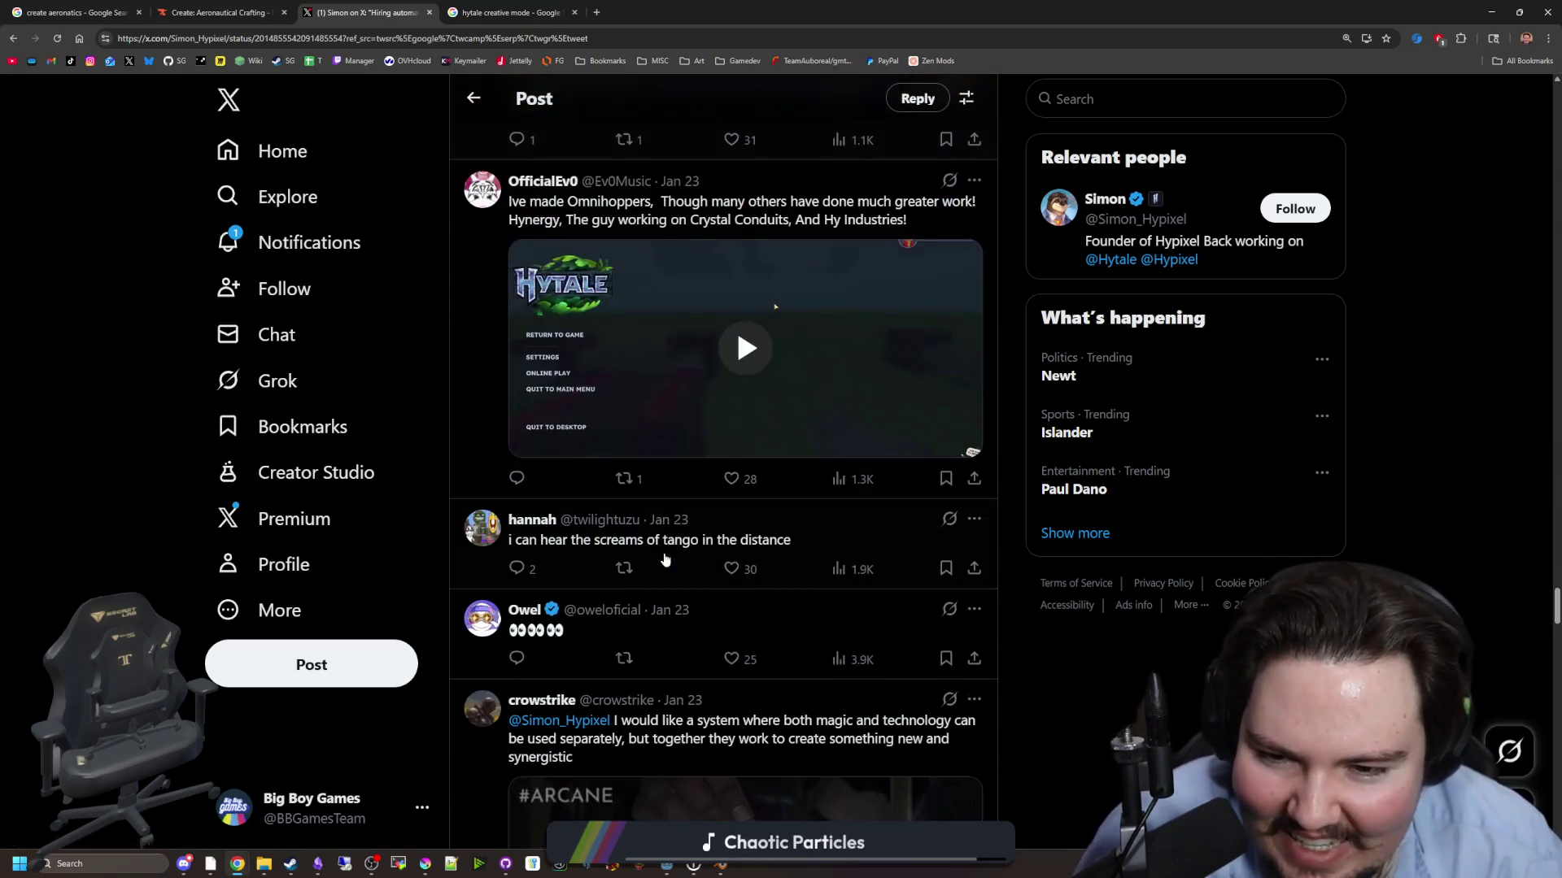
pyautogui.scroll(-20, 665, 558)
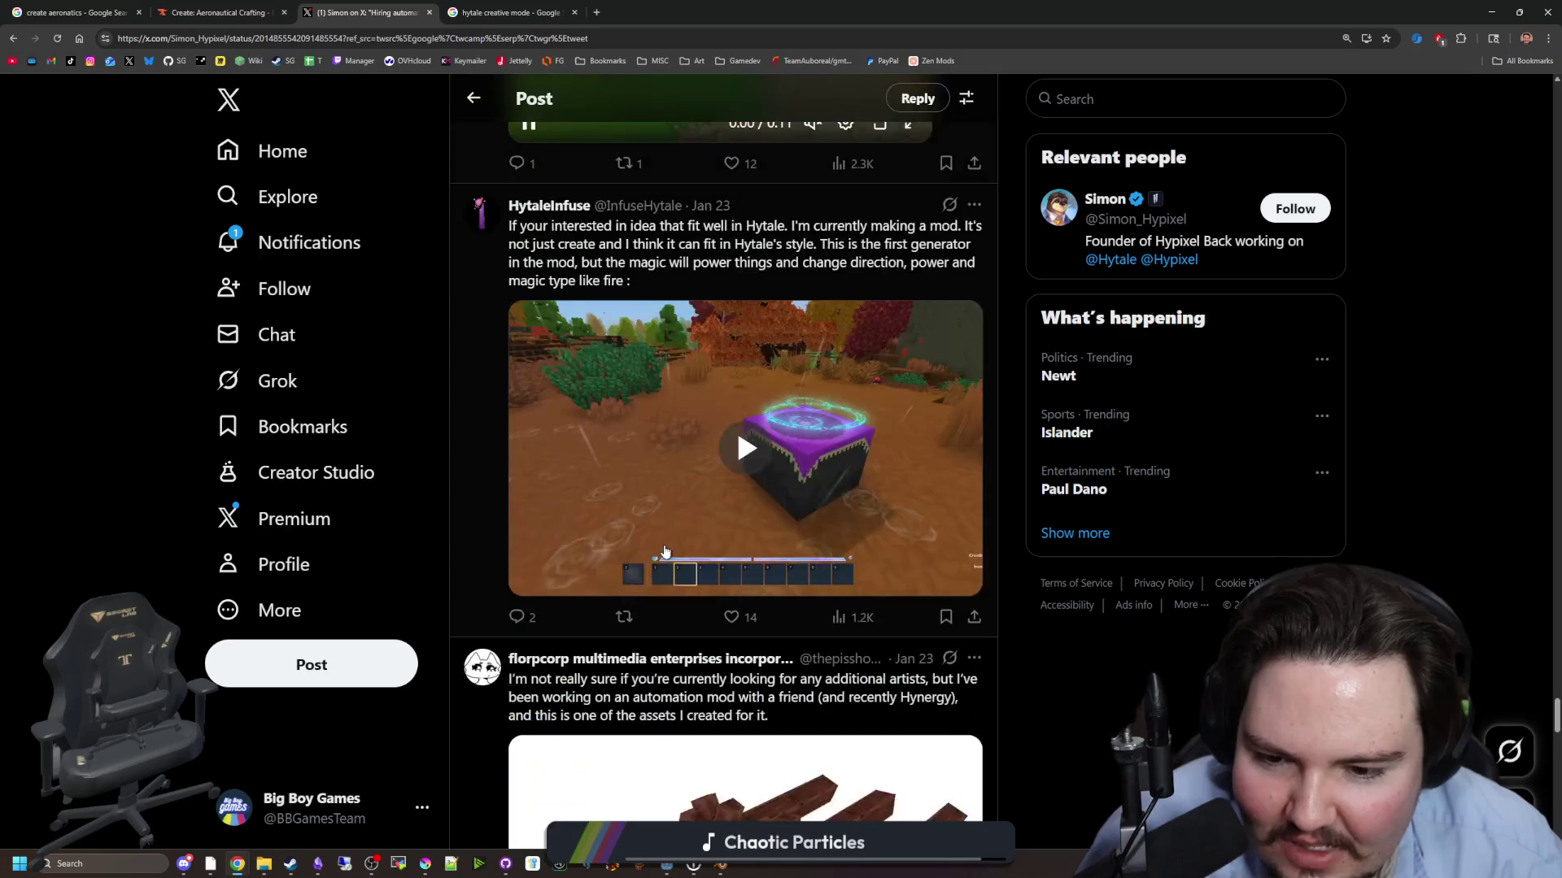
pyautogui.scroll(-10, 663, 550)
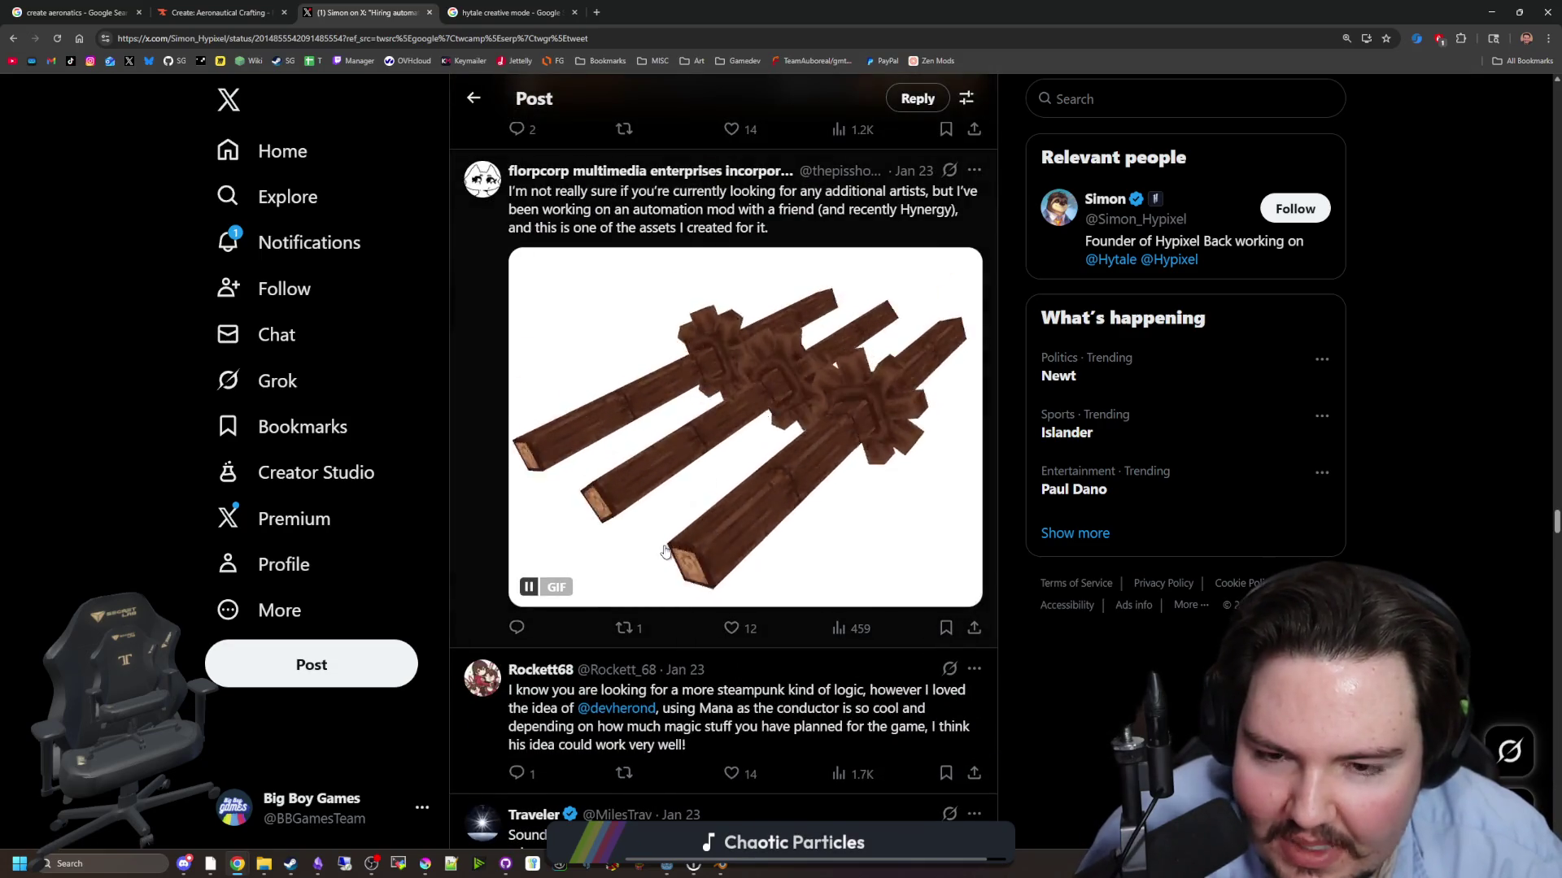
pyautogui.scroll(-15, 633, 482)
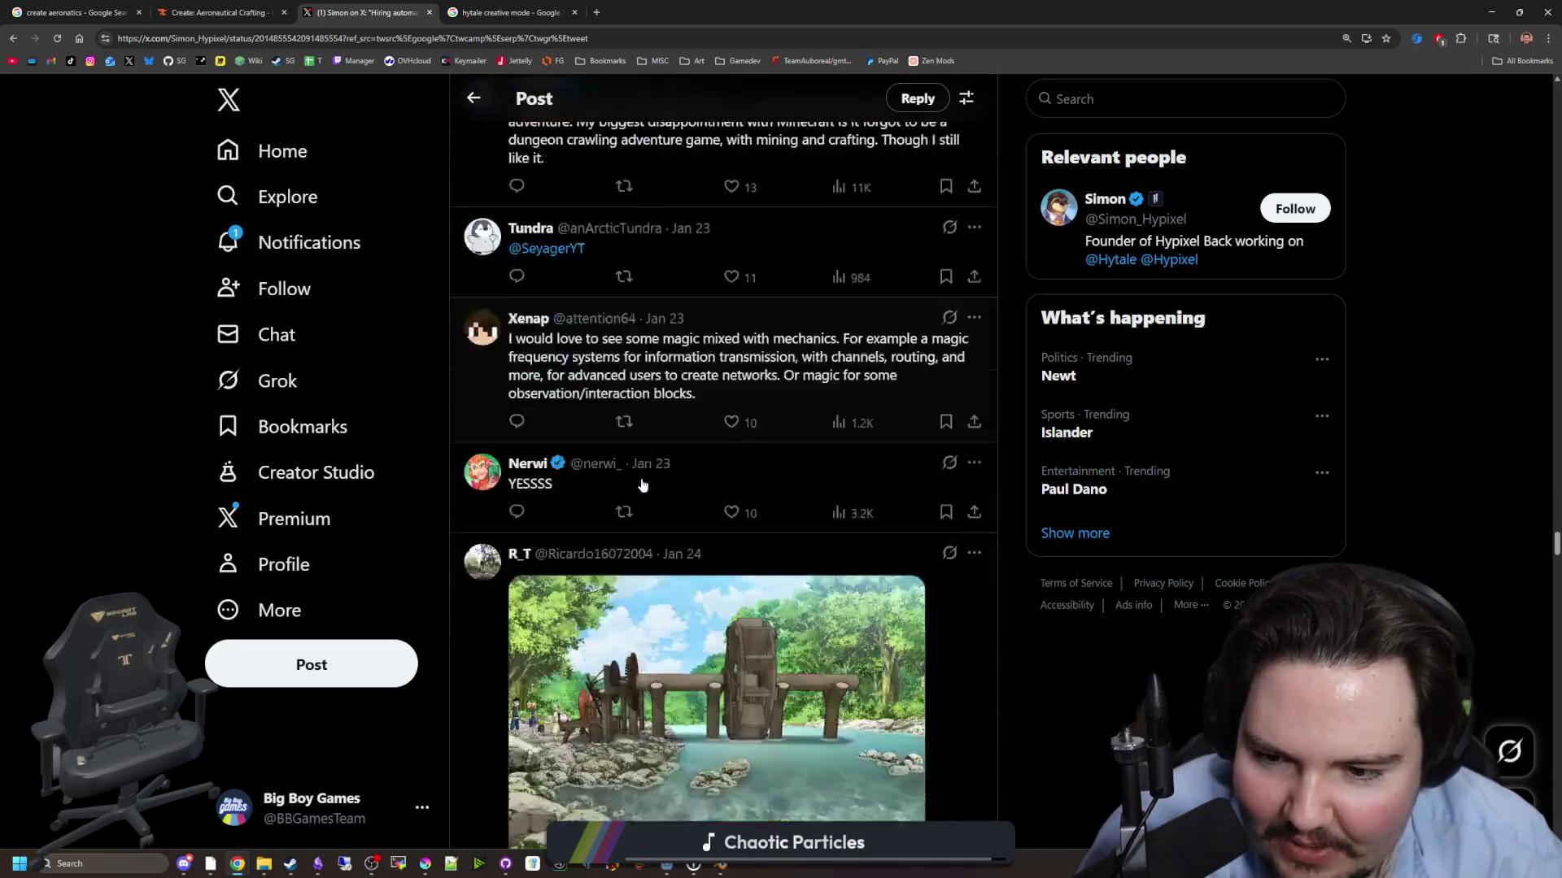
pyautogui.scroll(-15, 631, 480)
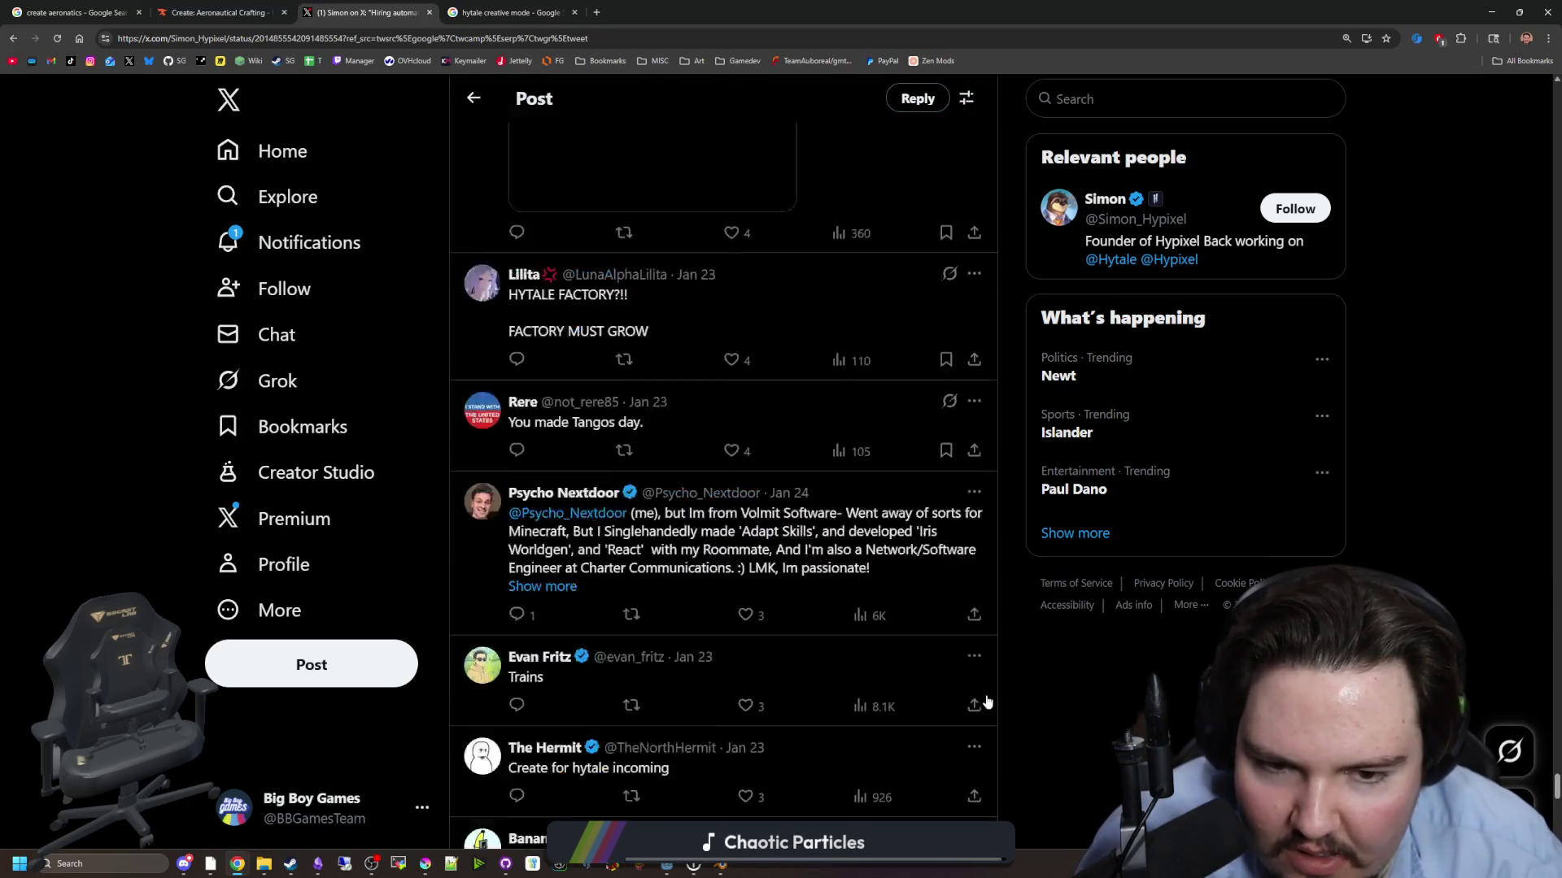
pyautogui.click(508, 12)
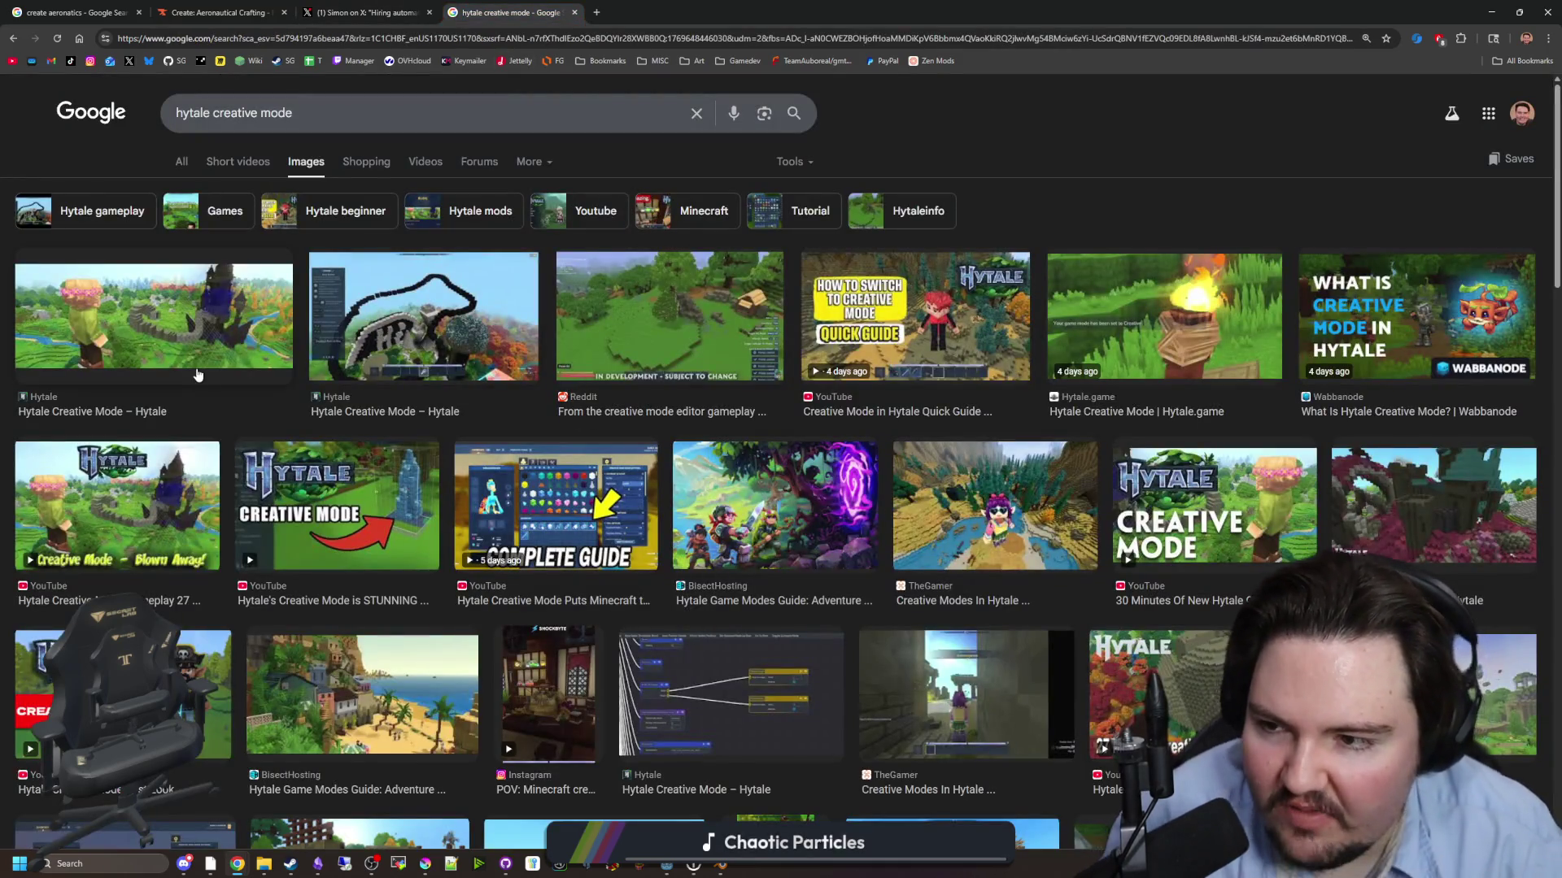
# - Preview Hytale creative mode images, including the Reddit editor image and the gameplay video results
pyautogui.click(196, 375)
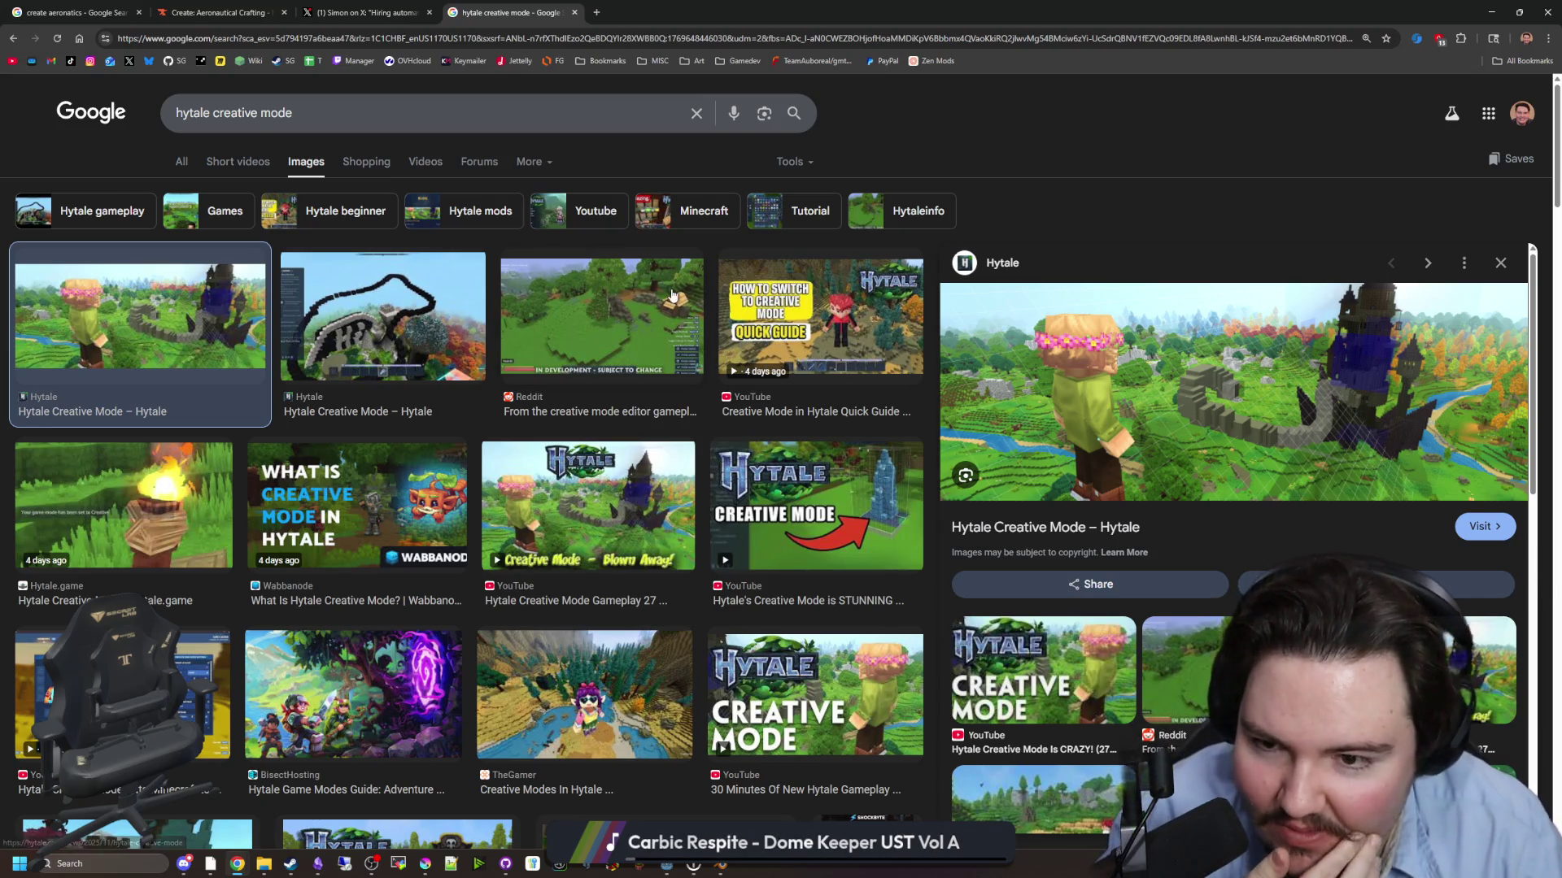
pyautogui.click(1183, 675)
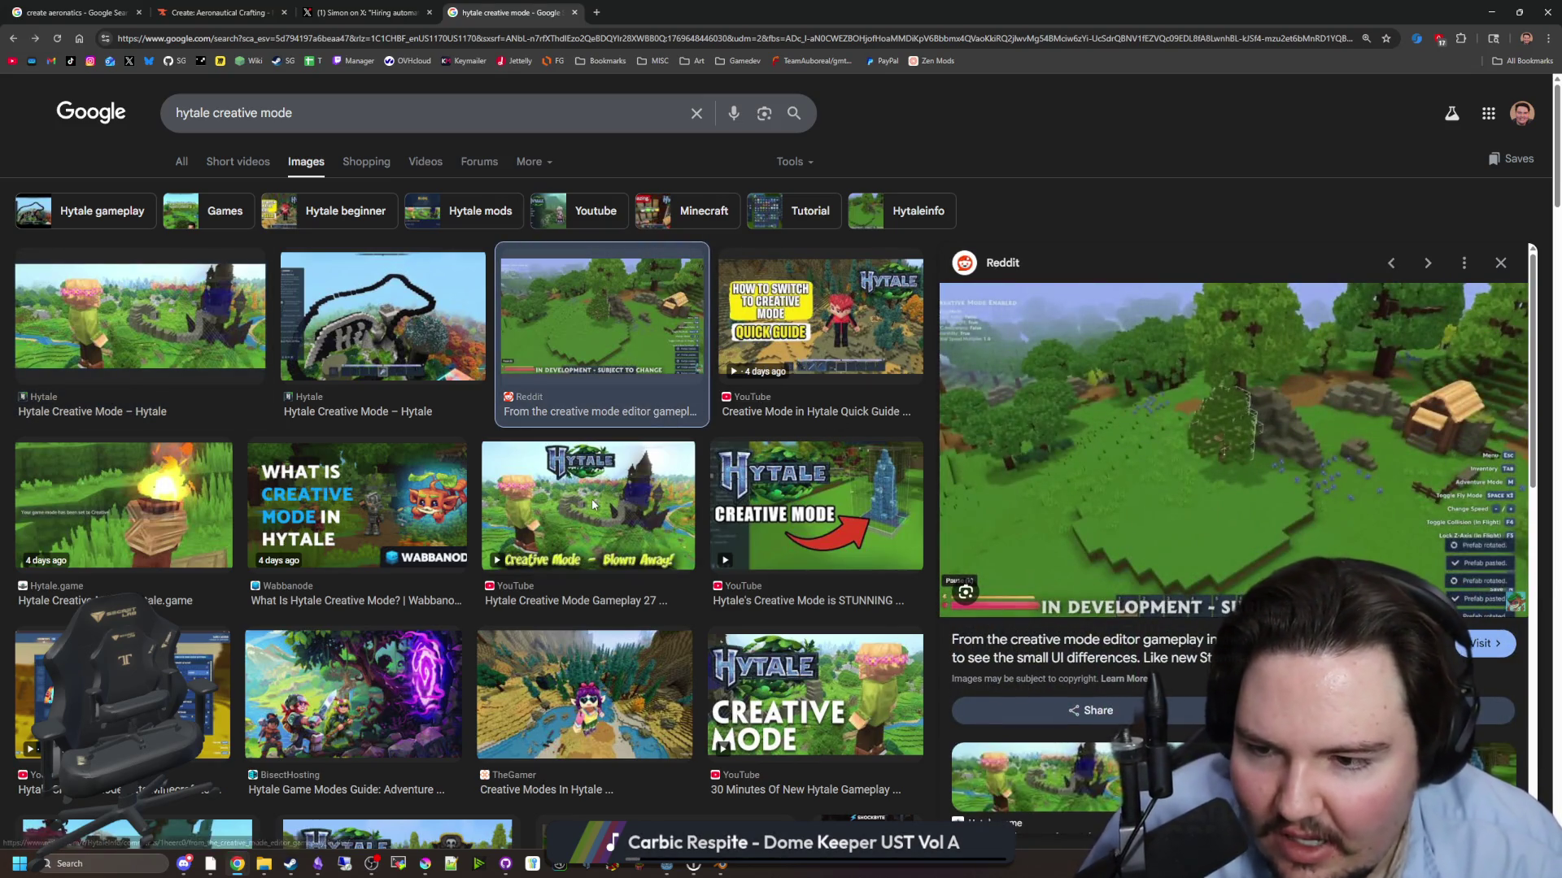
pyautogui.click(643, 520)
pyautogui.click(898, 549)
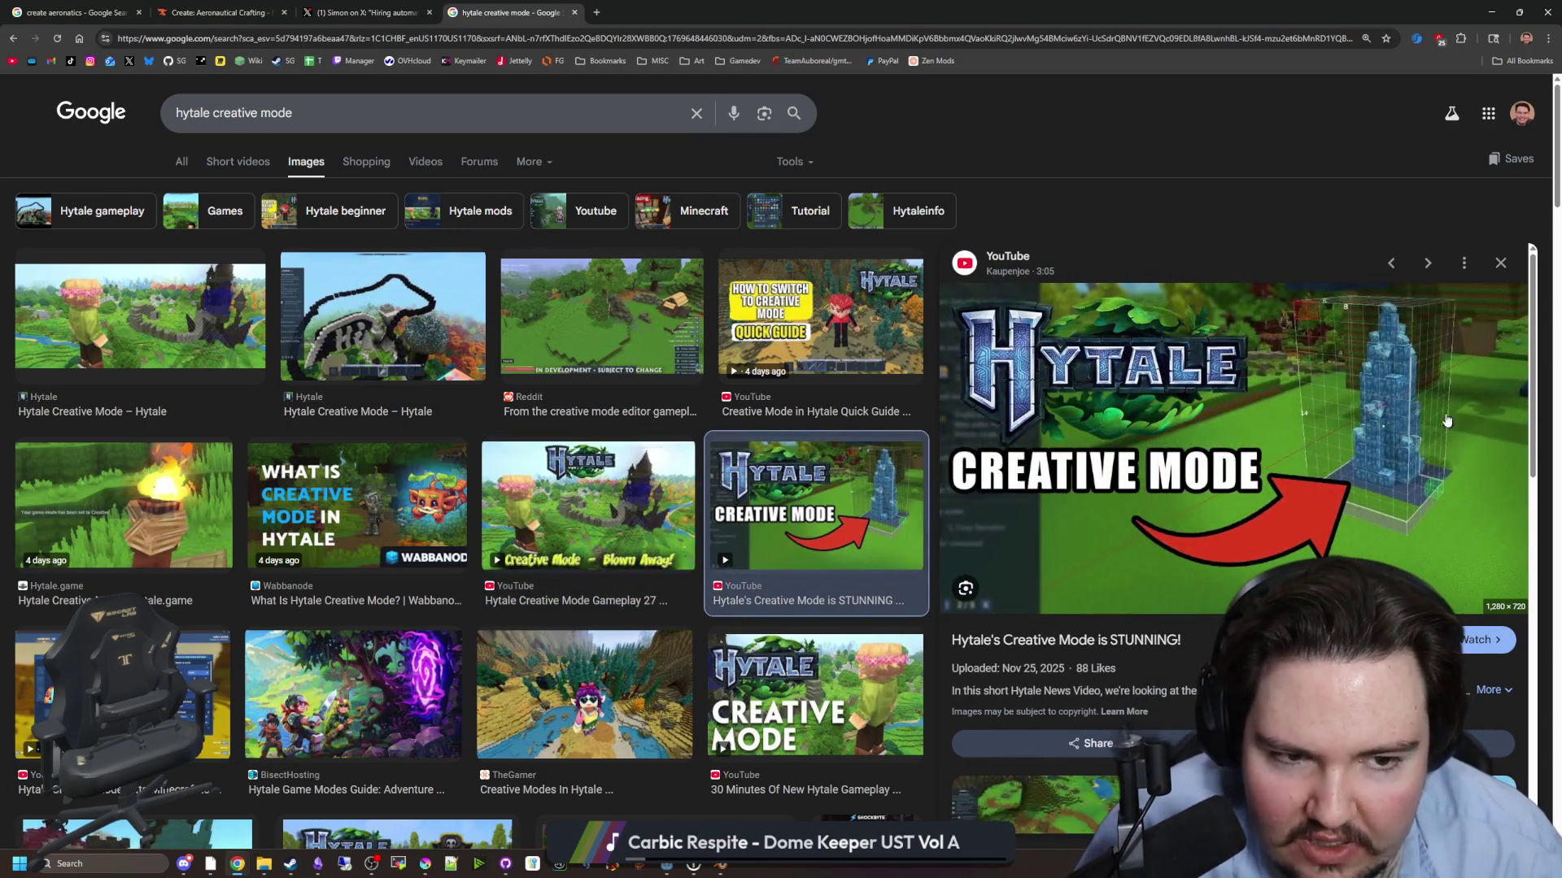
pyautogui.scroll(-4, 498, 464)
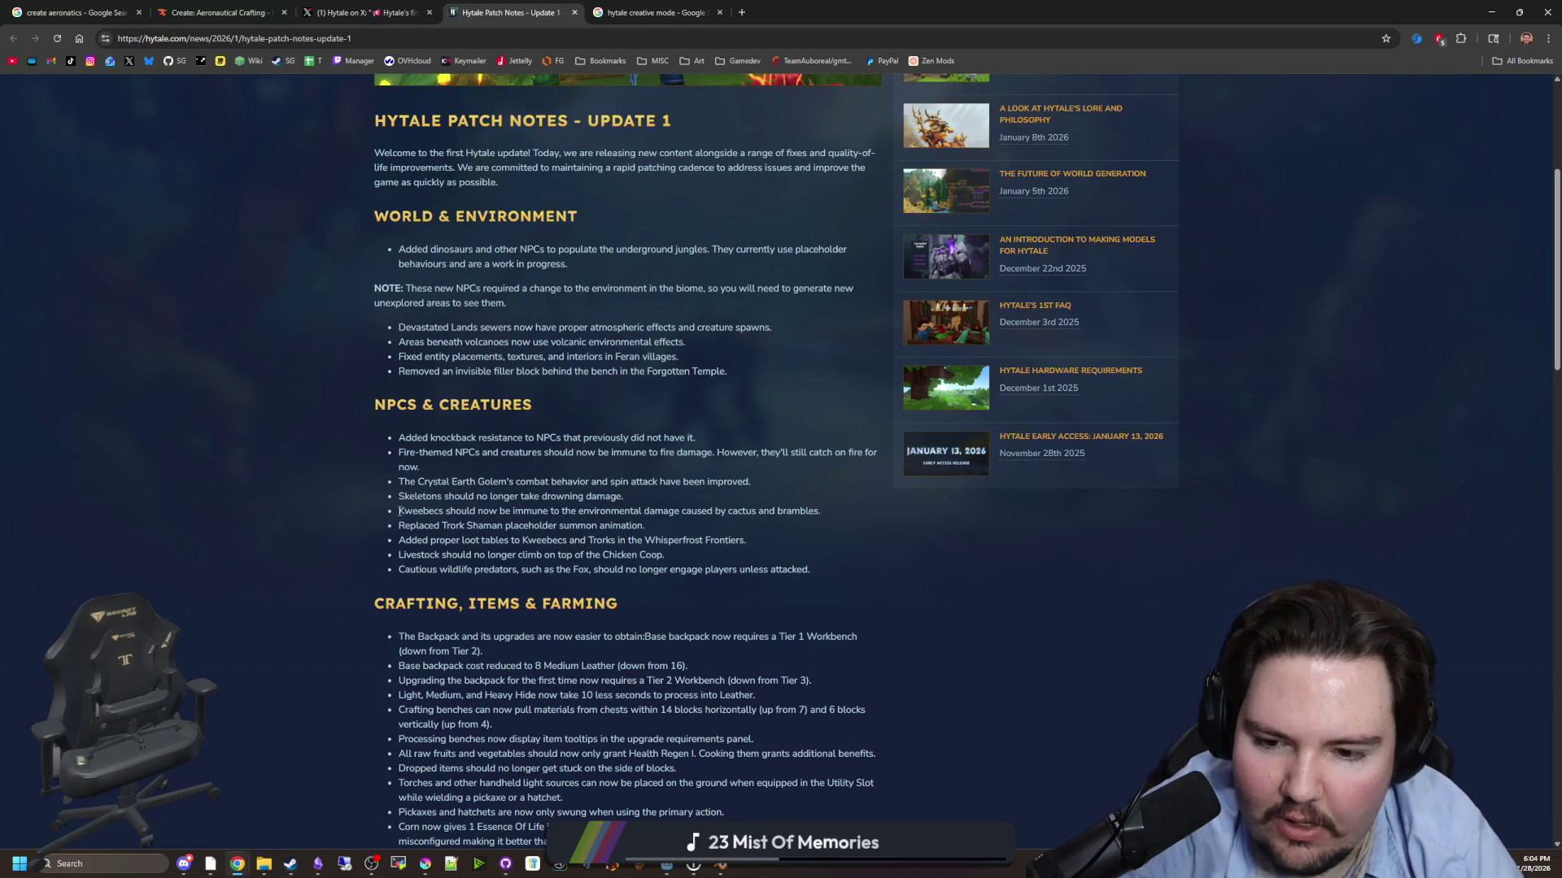
# - Scroll through the Update 1 patch notes to the crafting changes and back up to the title
pyautogui.scroll(-9, 749, 634)
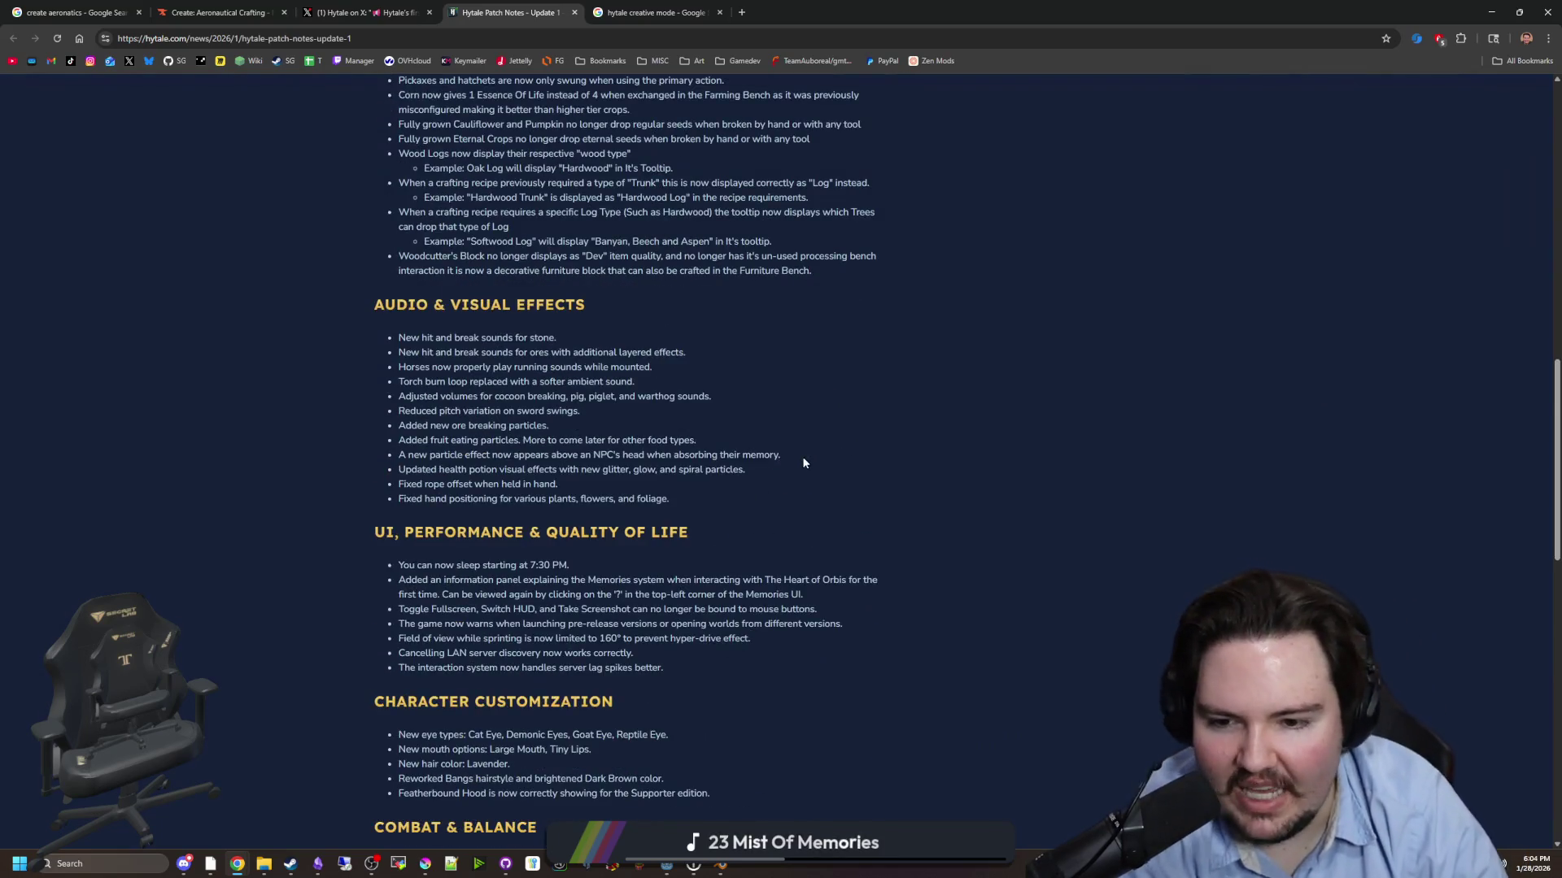
pyautogui.scroll(-5, 802, 464)
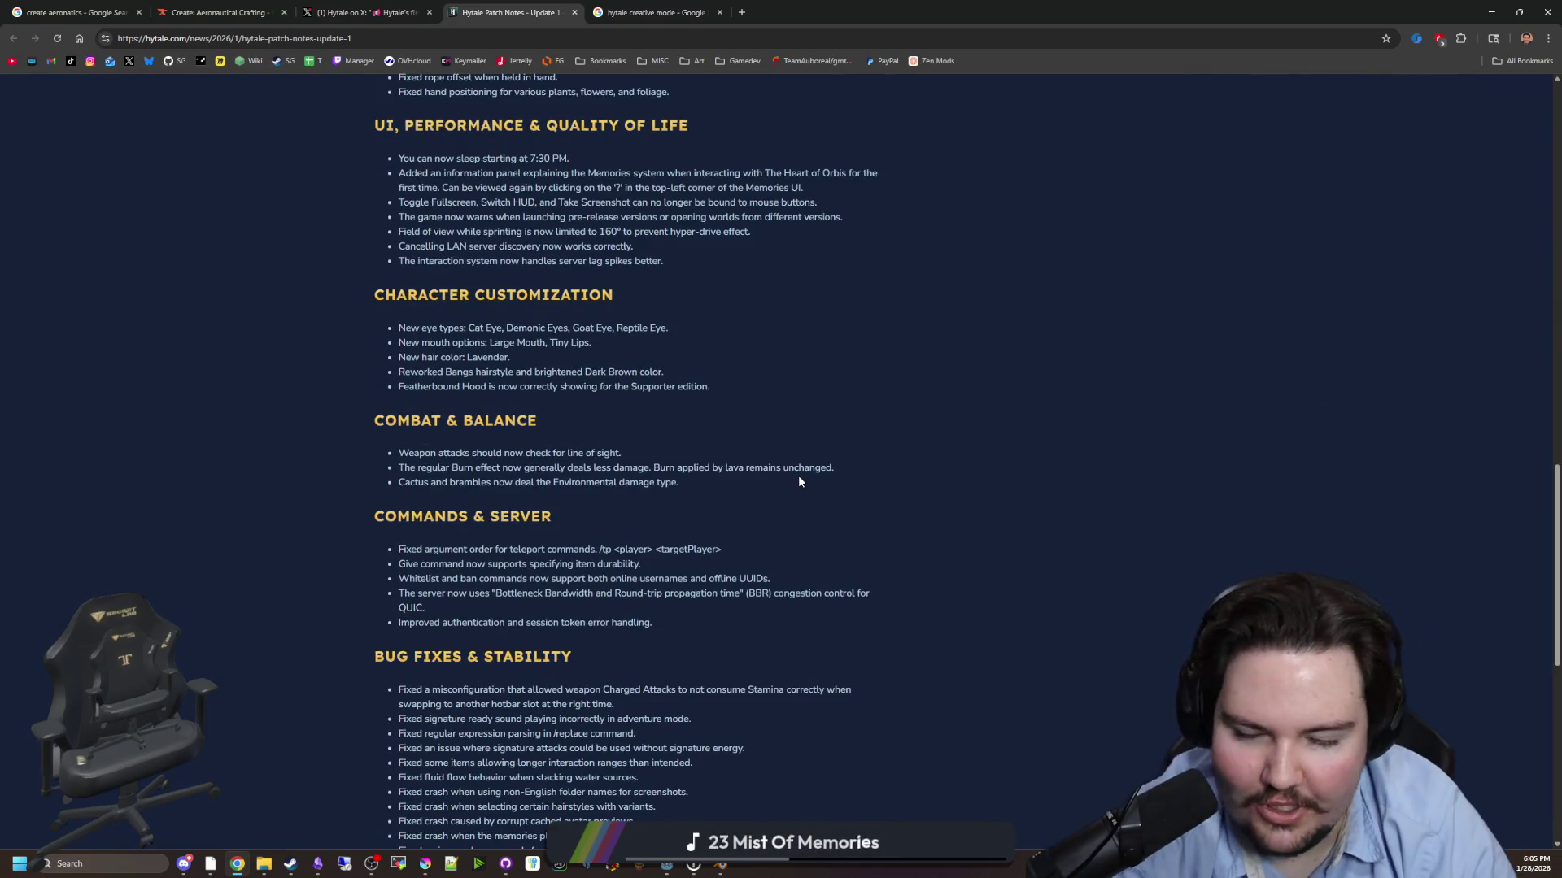
pyautogui.scroll(12, 771, 484)
pyautogui.scroll(6, 722, 505)
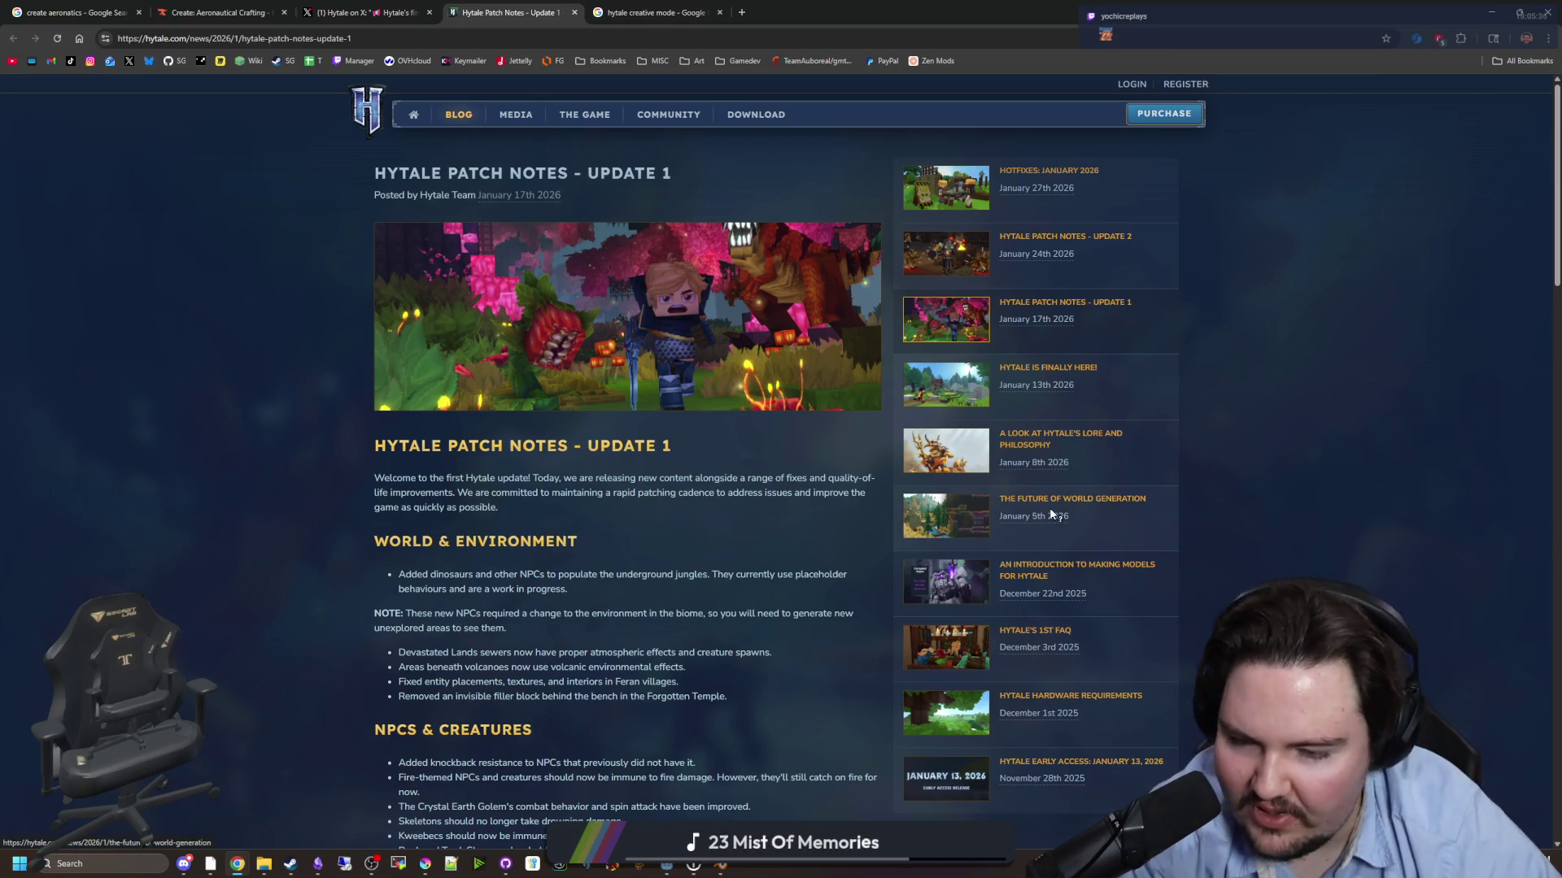
pyautogui.scroll(-9, 1310, 491)
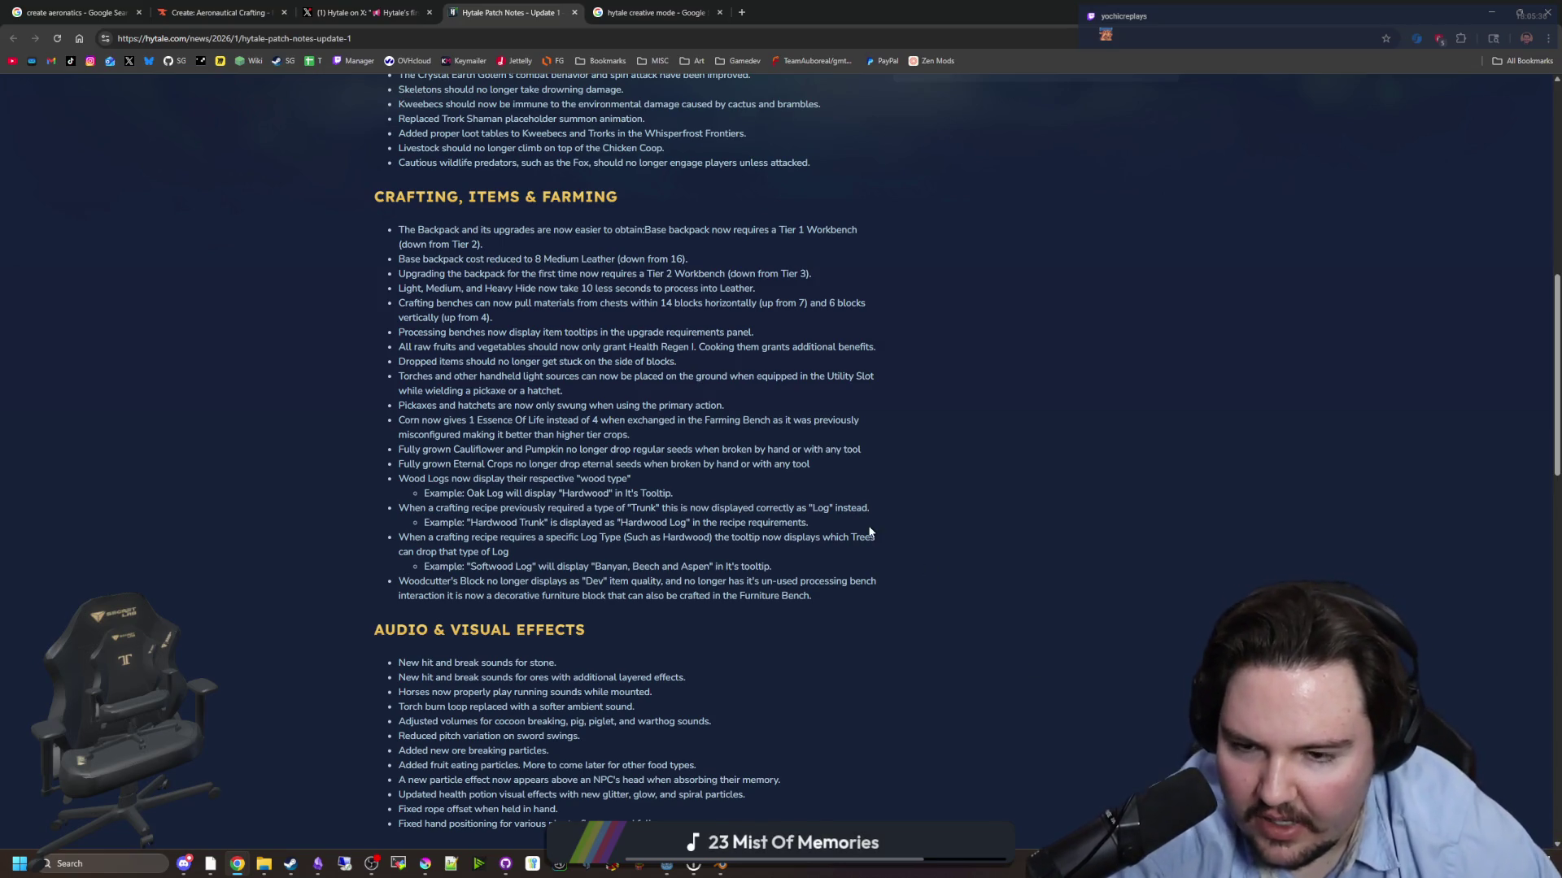
pyautogui.scroll(5, 990, 553)
pyautogui.scroll(4, 990, 553)
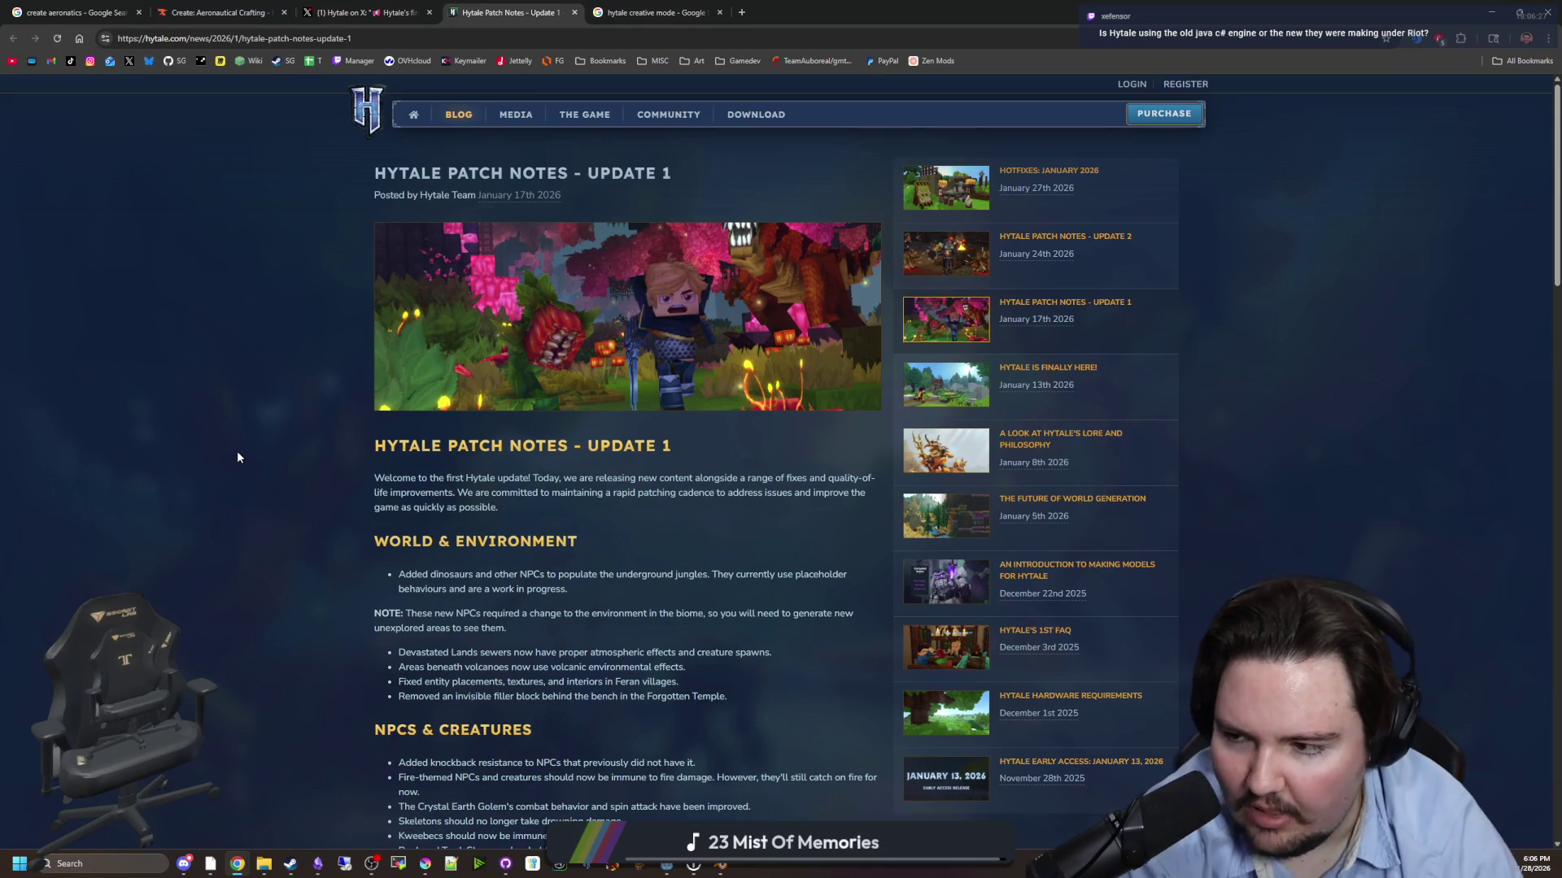
pyautogui.scroll(-2, 606, 618)
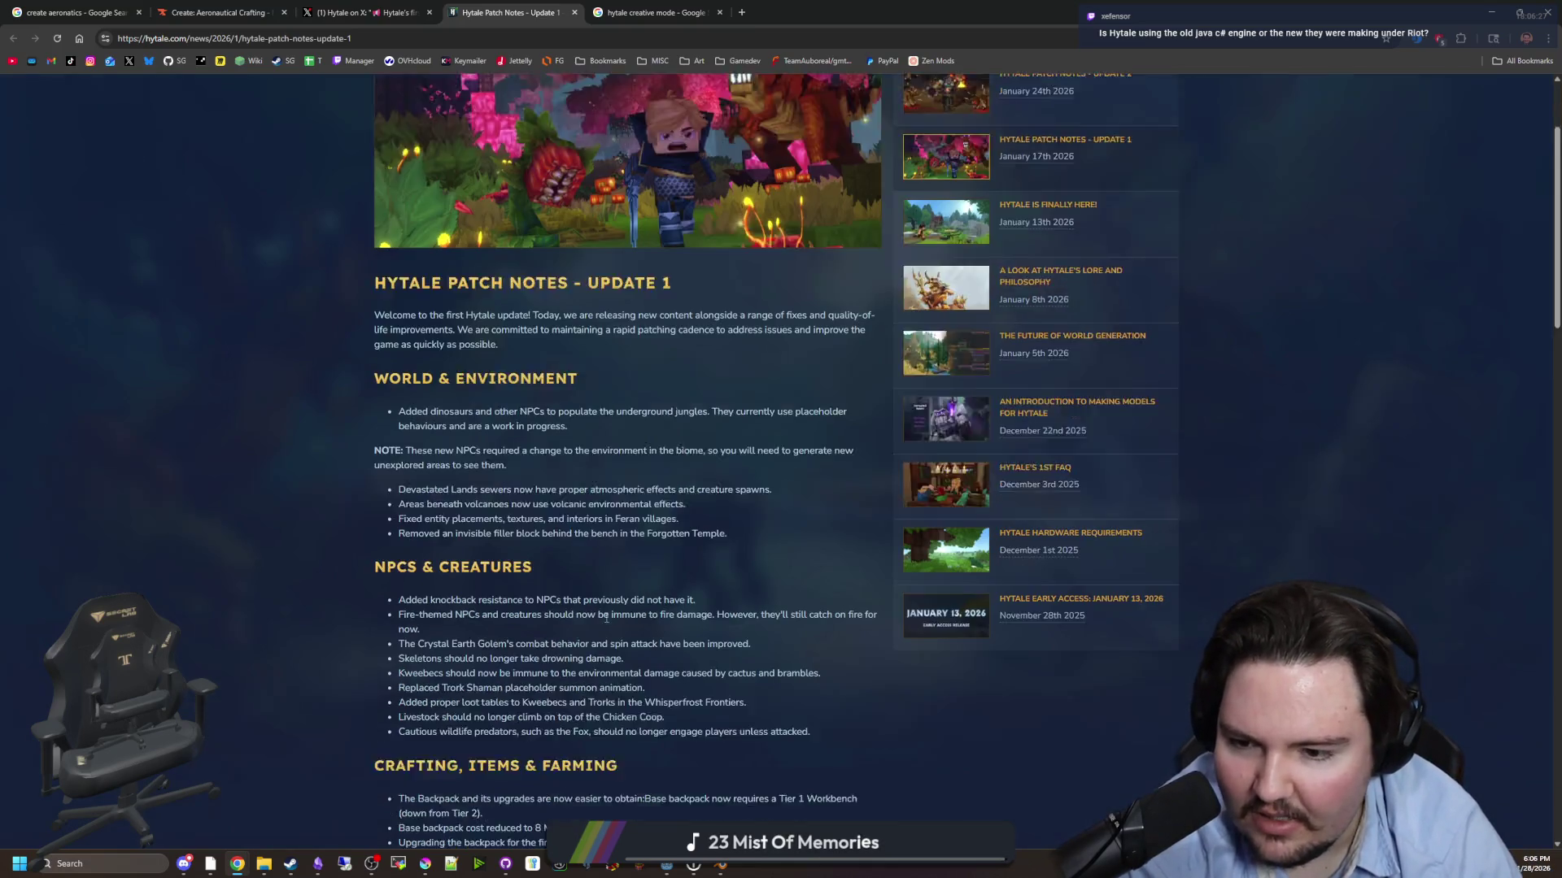
# - Scroll through every Update 1 patch-note section, then jump to the top and on to the footer
pyautogui.scroll(-1, 606, 618)
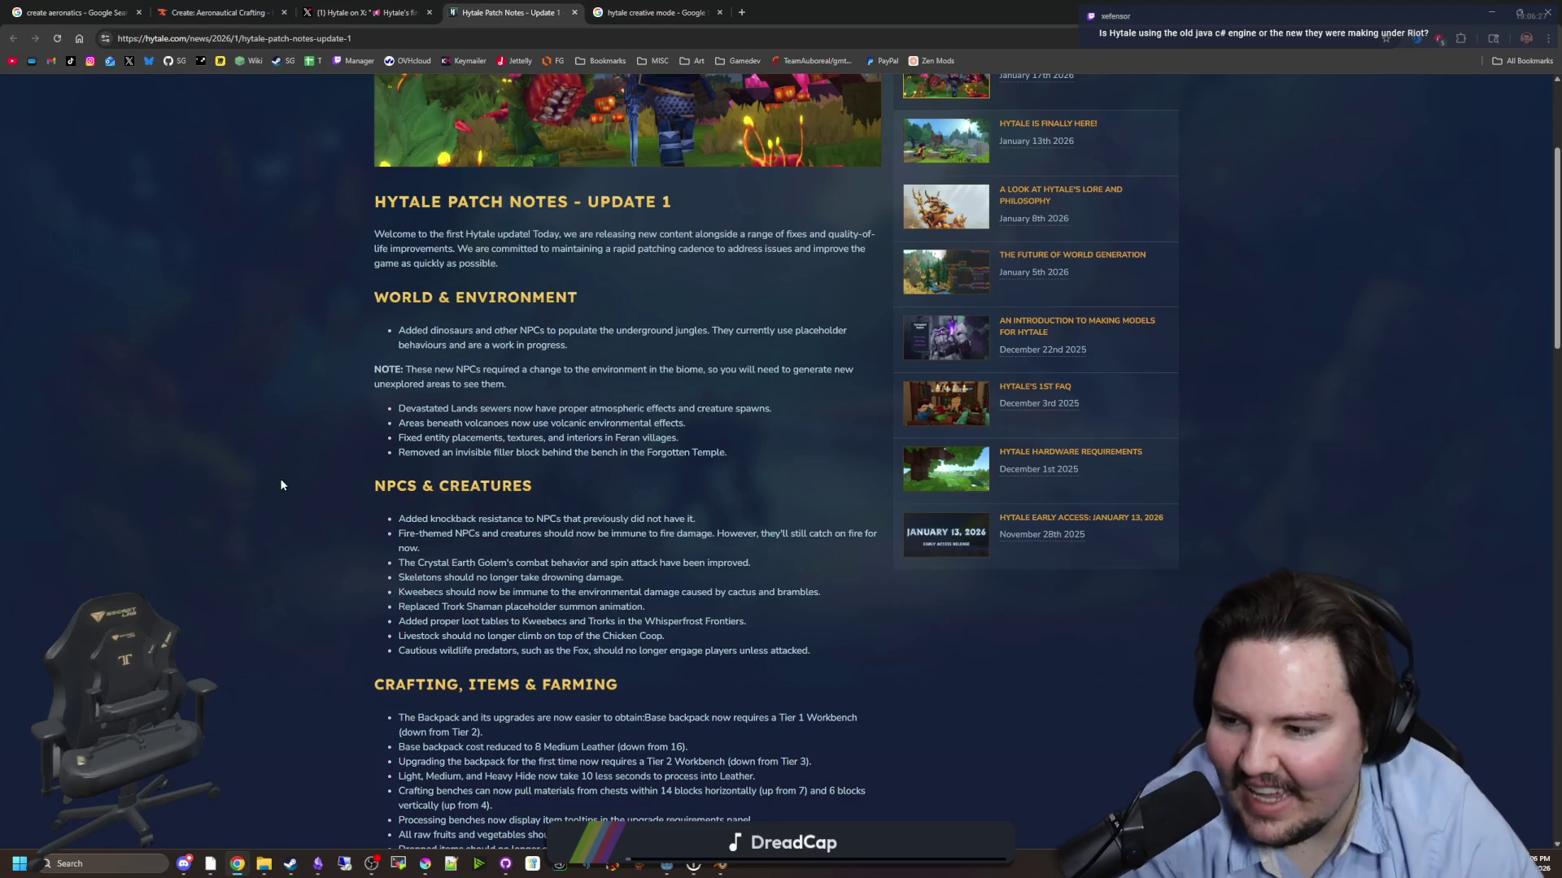
pyautogui.scroll(3, 309, 472)
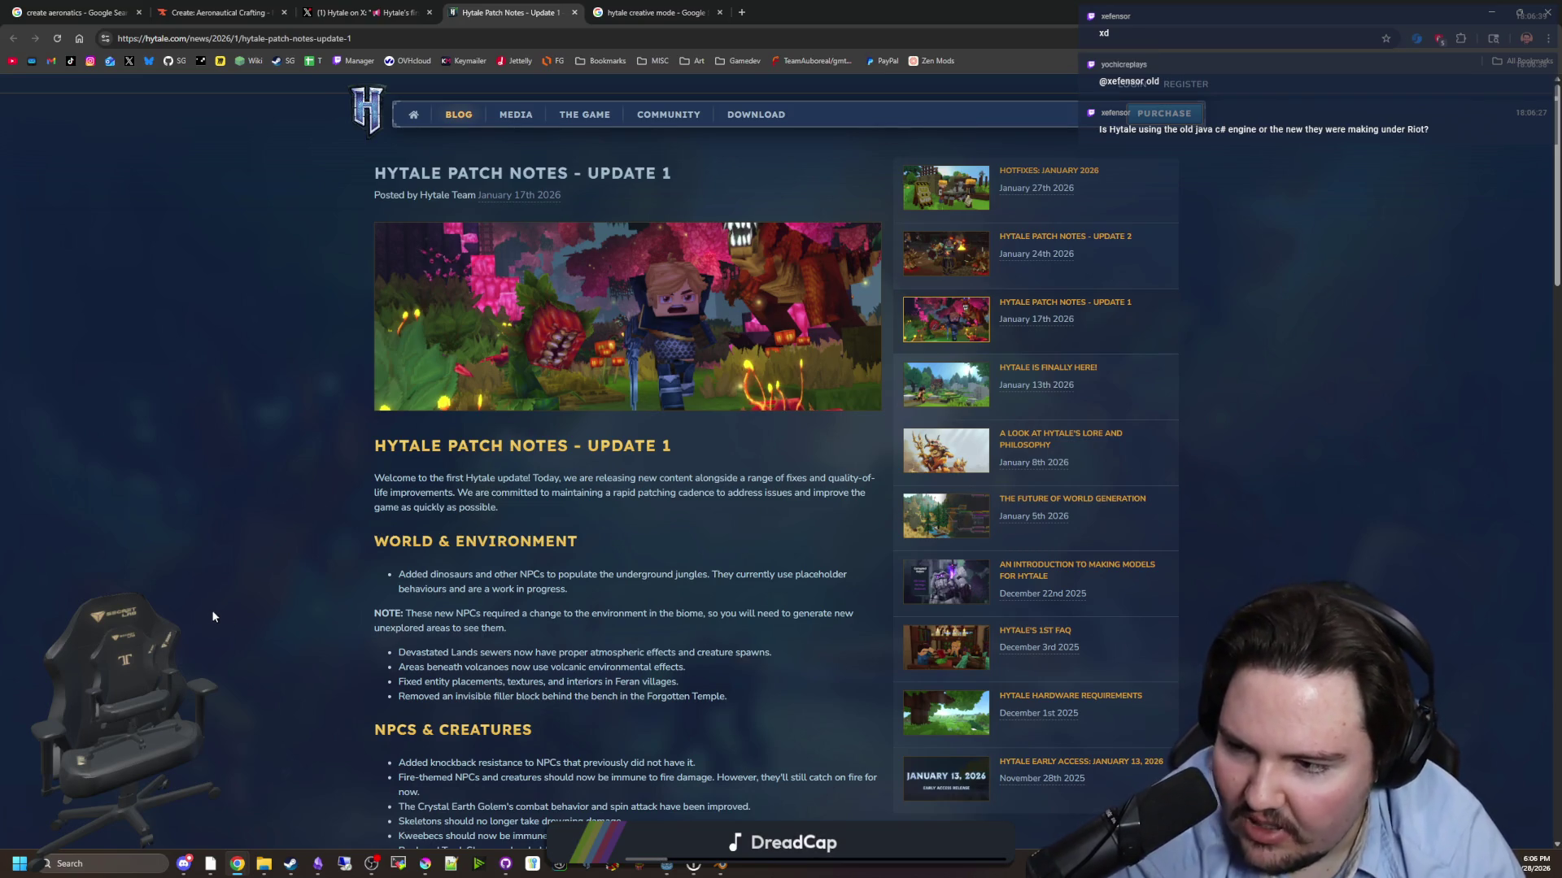
pyautogui.scroll(-7, 725, 536)
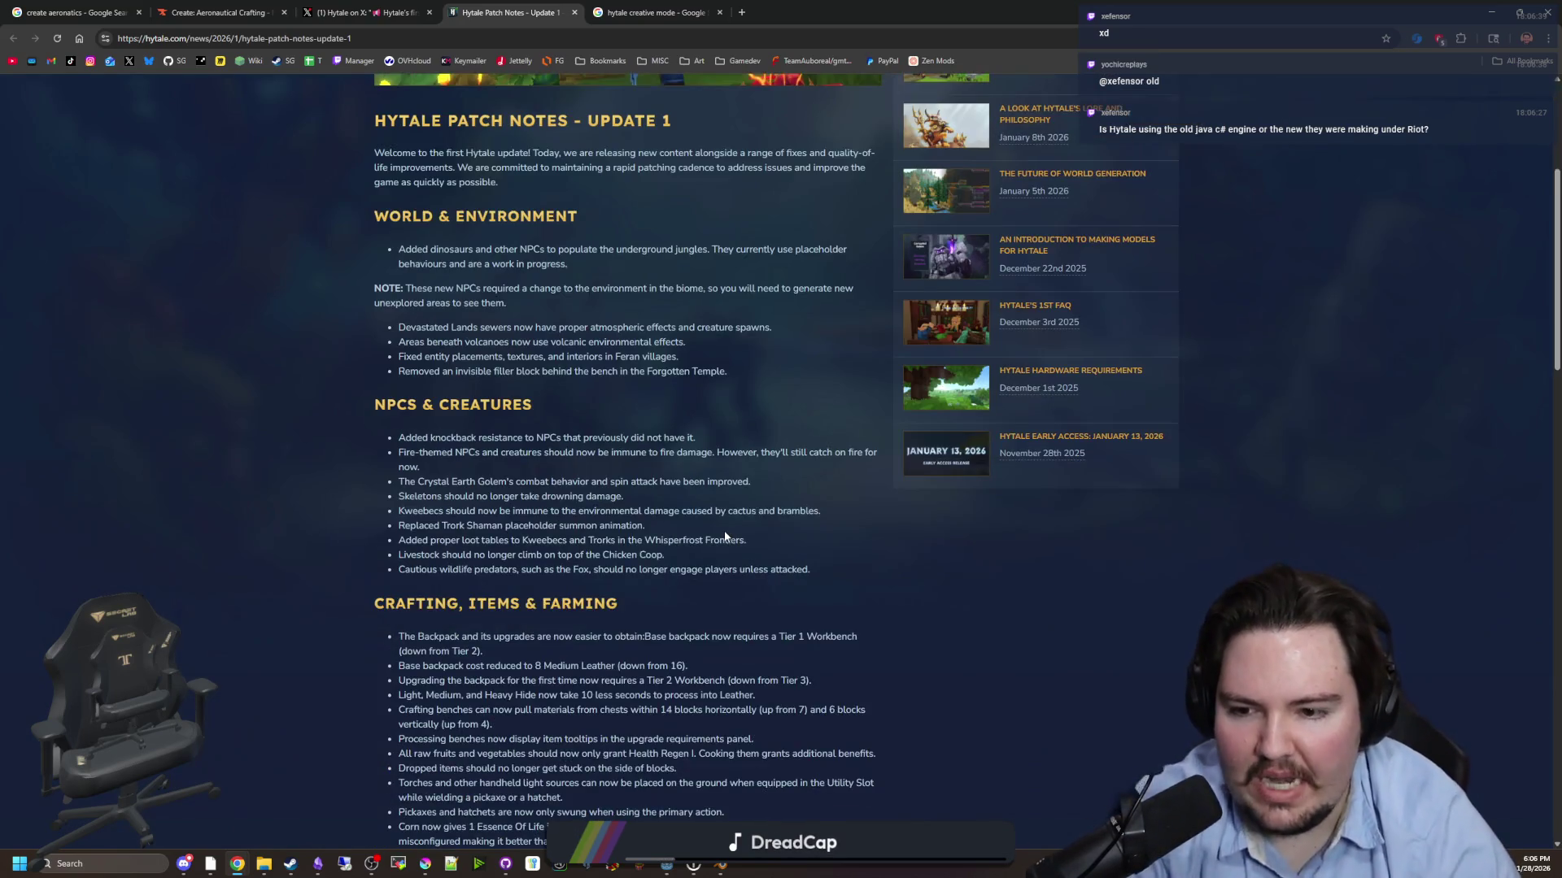
pyautogui.scroll(-8, 737, 350)
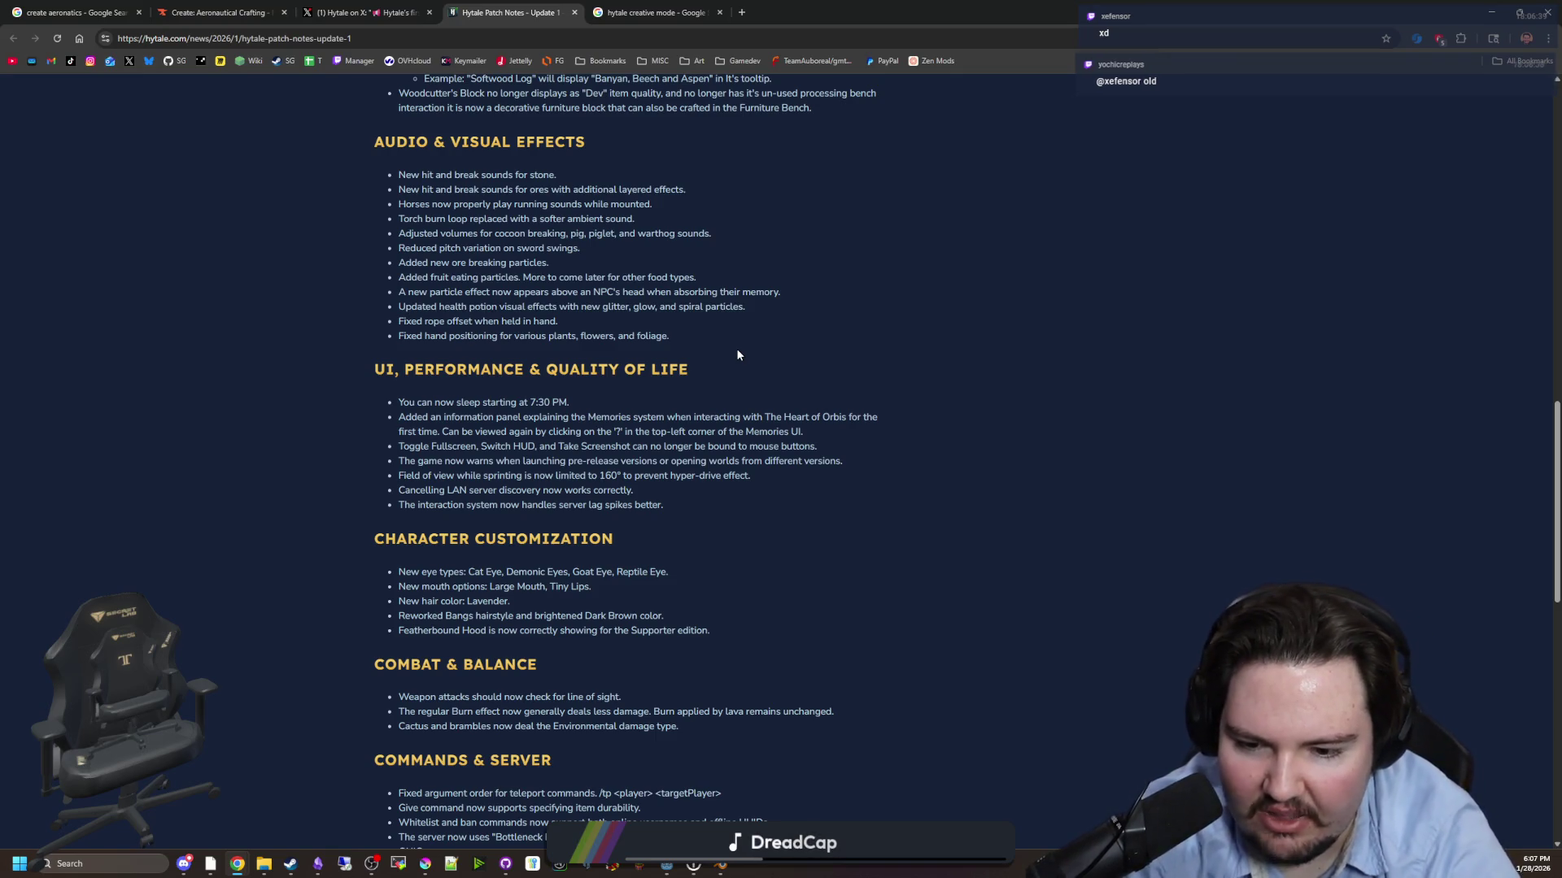
pyautogui.scroll(-10, 692, 335)
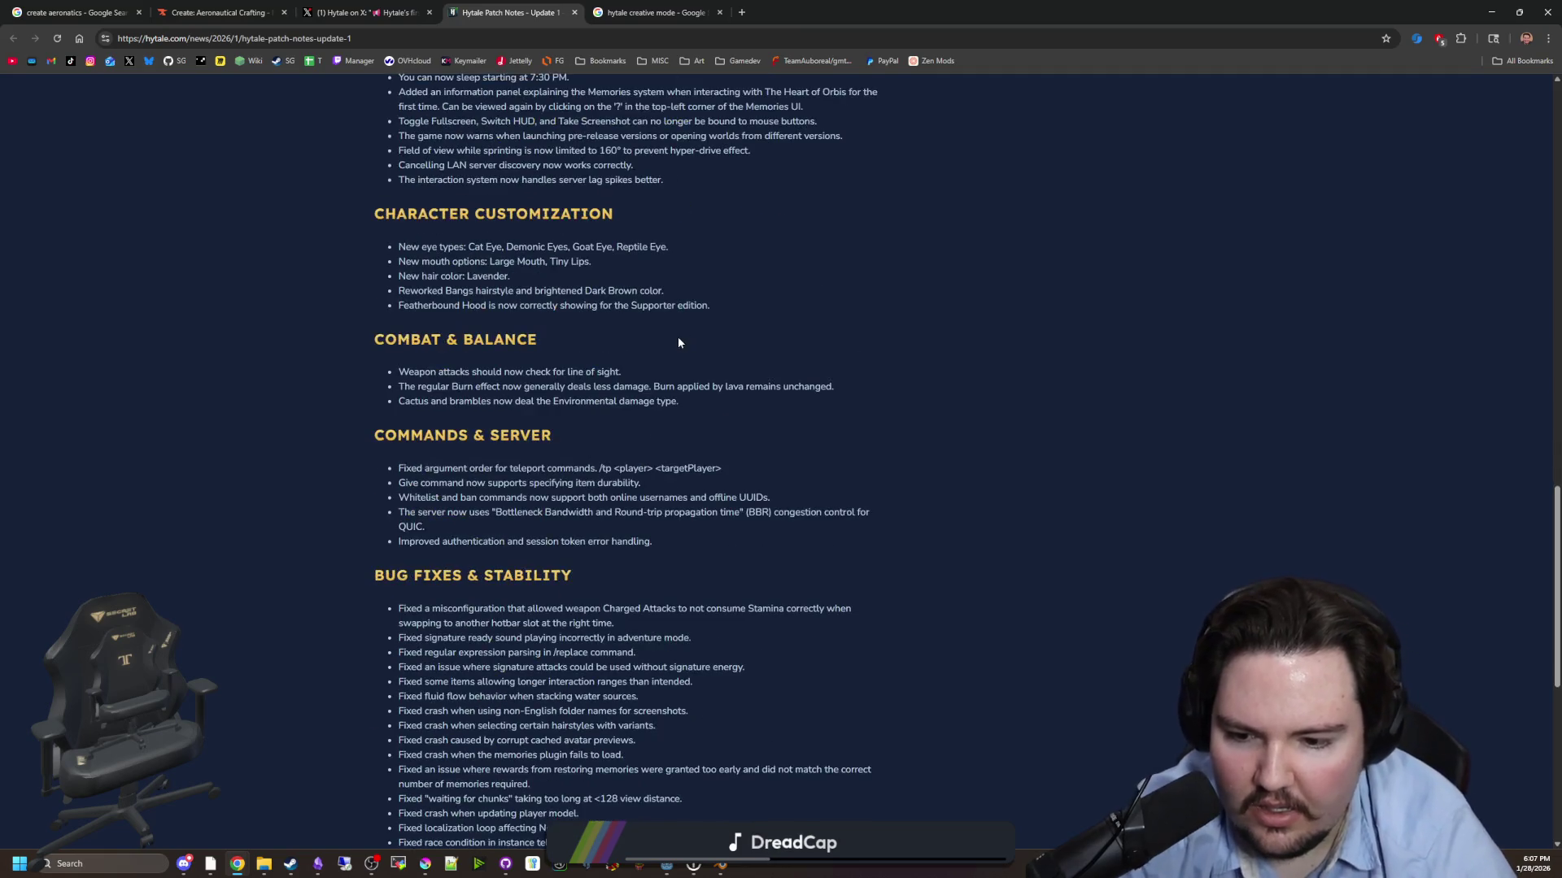
pyautogui.scroll(12, 842, 563)
pyautogui.scroll(15, 841, 564)
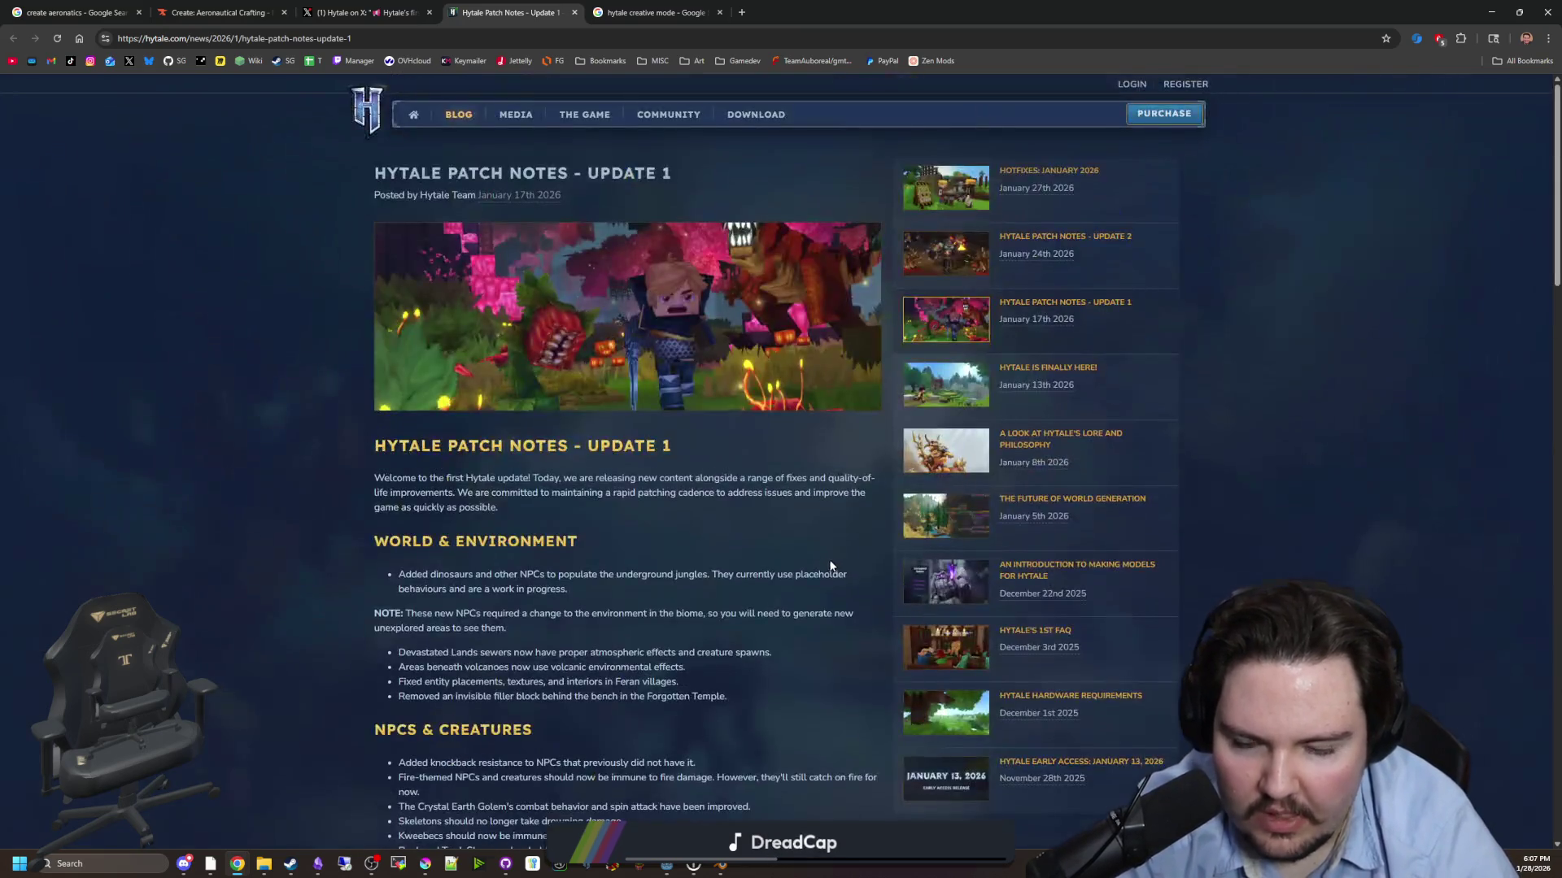
pyautogui.scroll(-2, 587, 557)
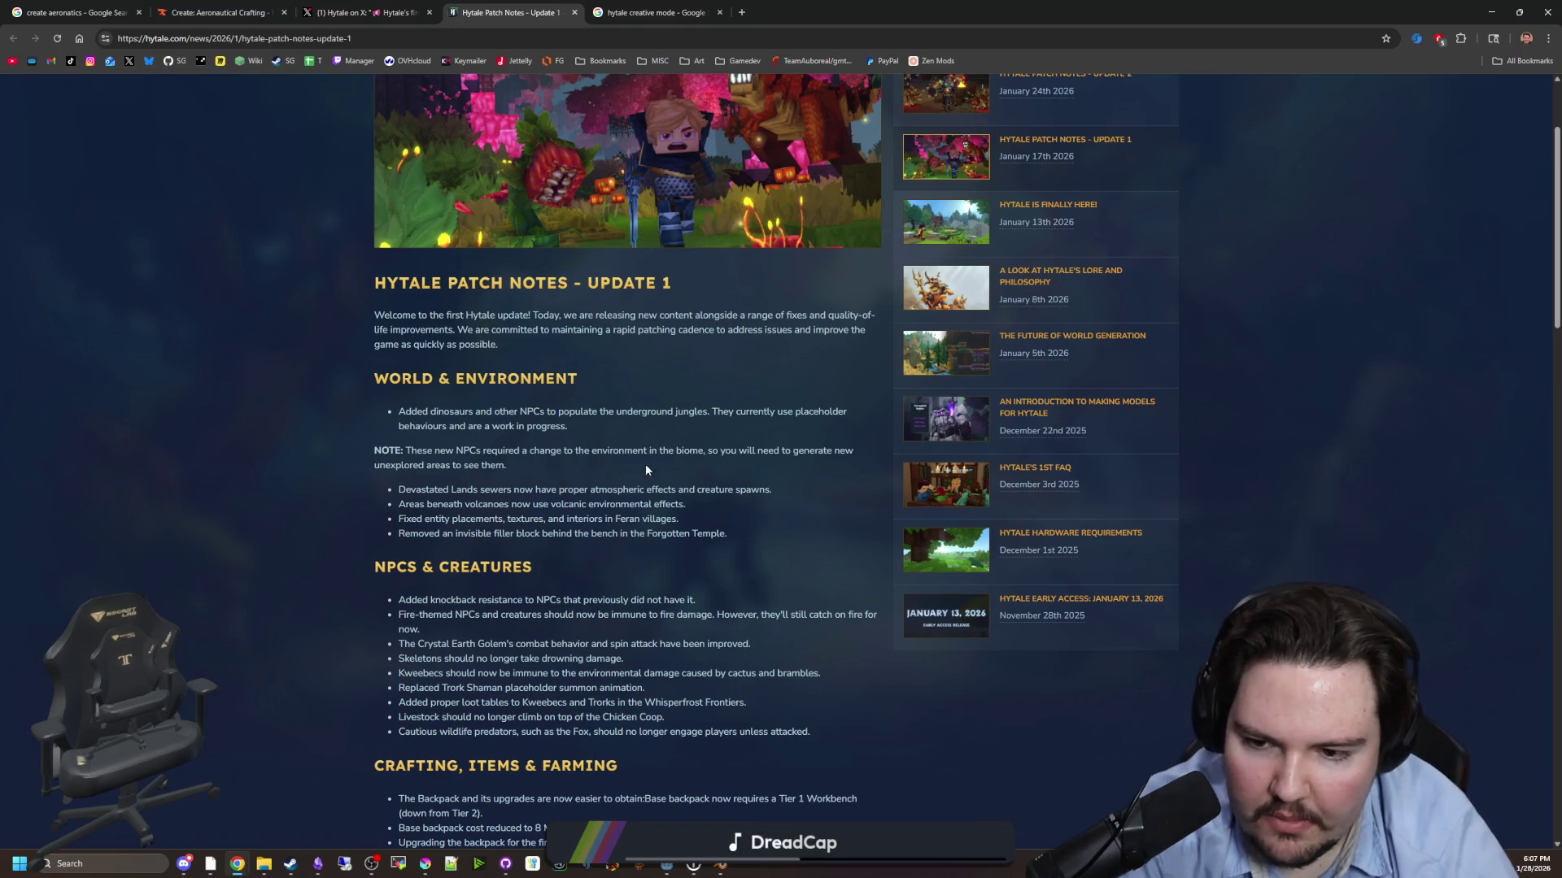
pyautogui.scroll(2, 685, 515)
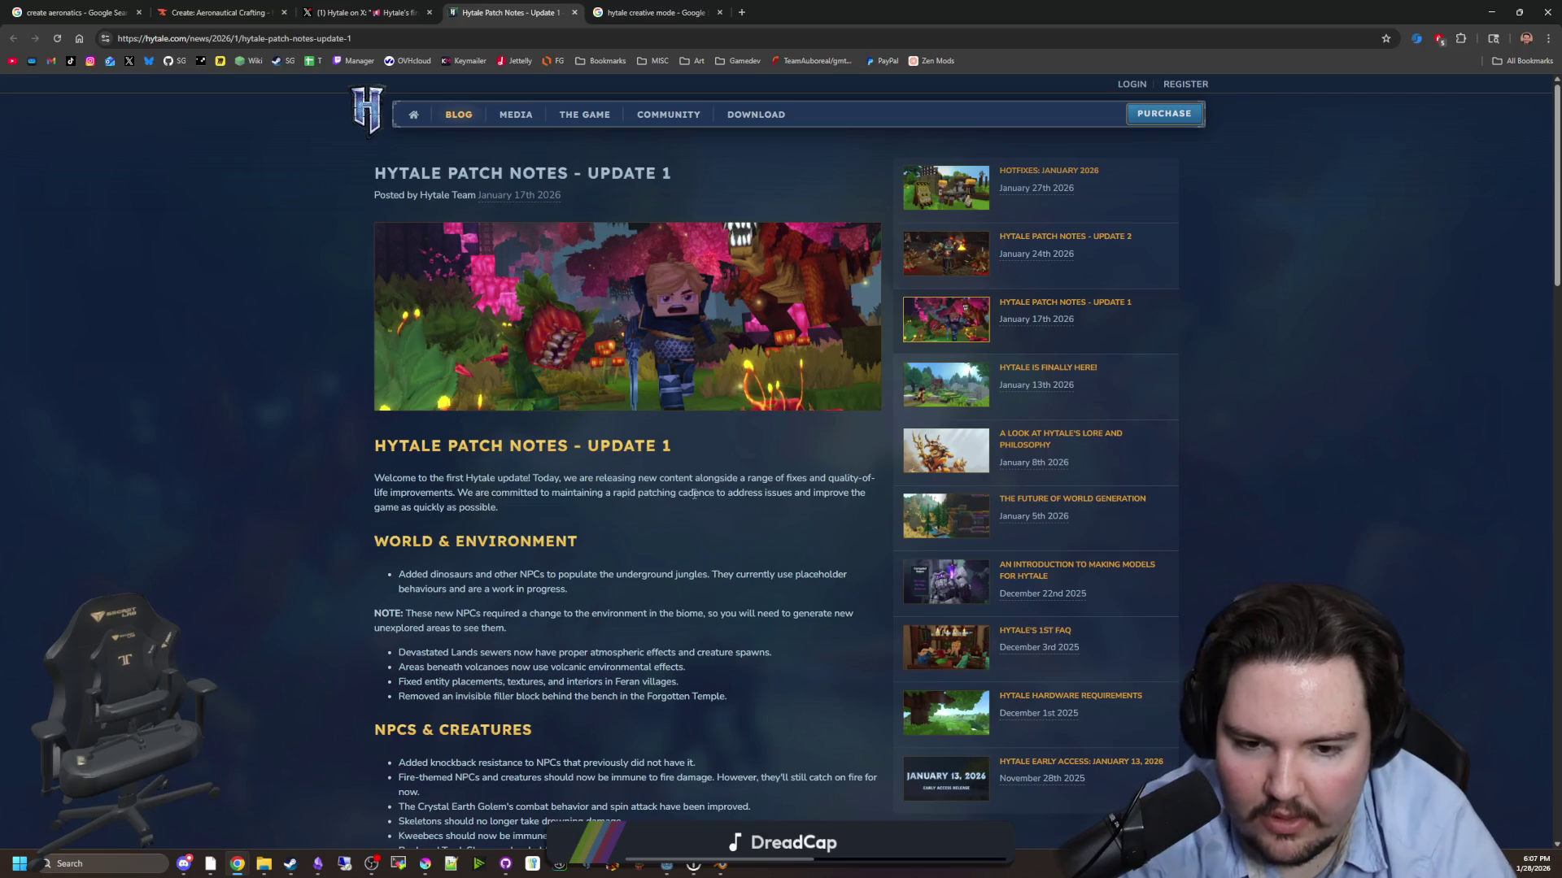
pyautogui.scroll(-8, 692, 488)
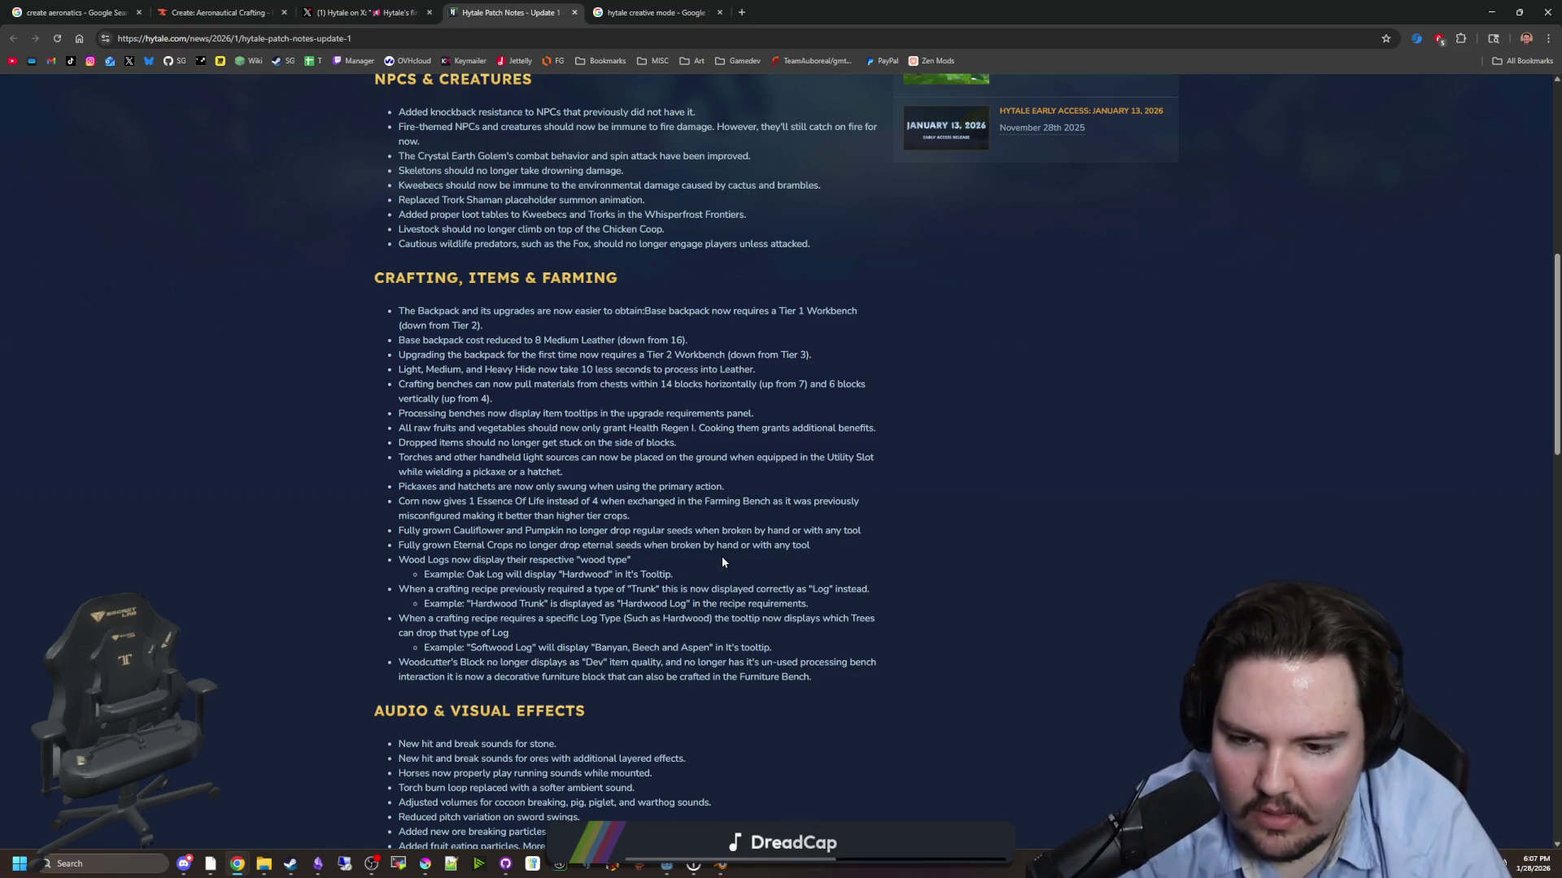
pyautogui.scroll(-4, 763, 470)
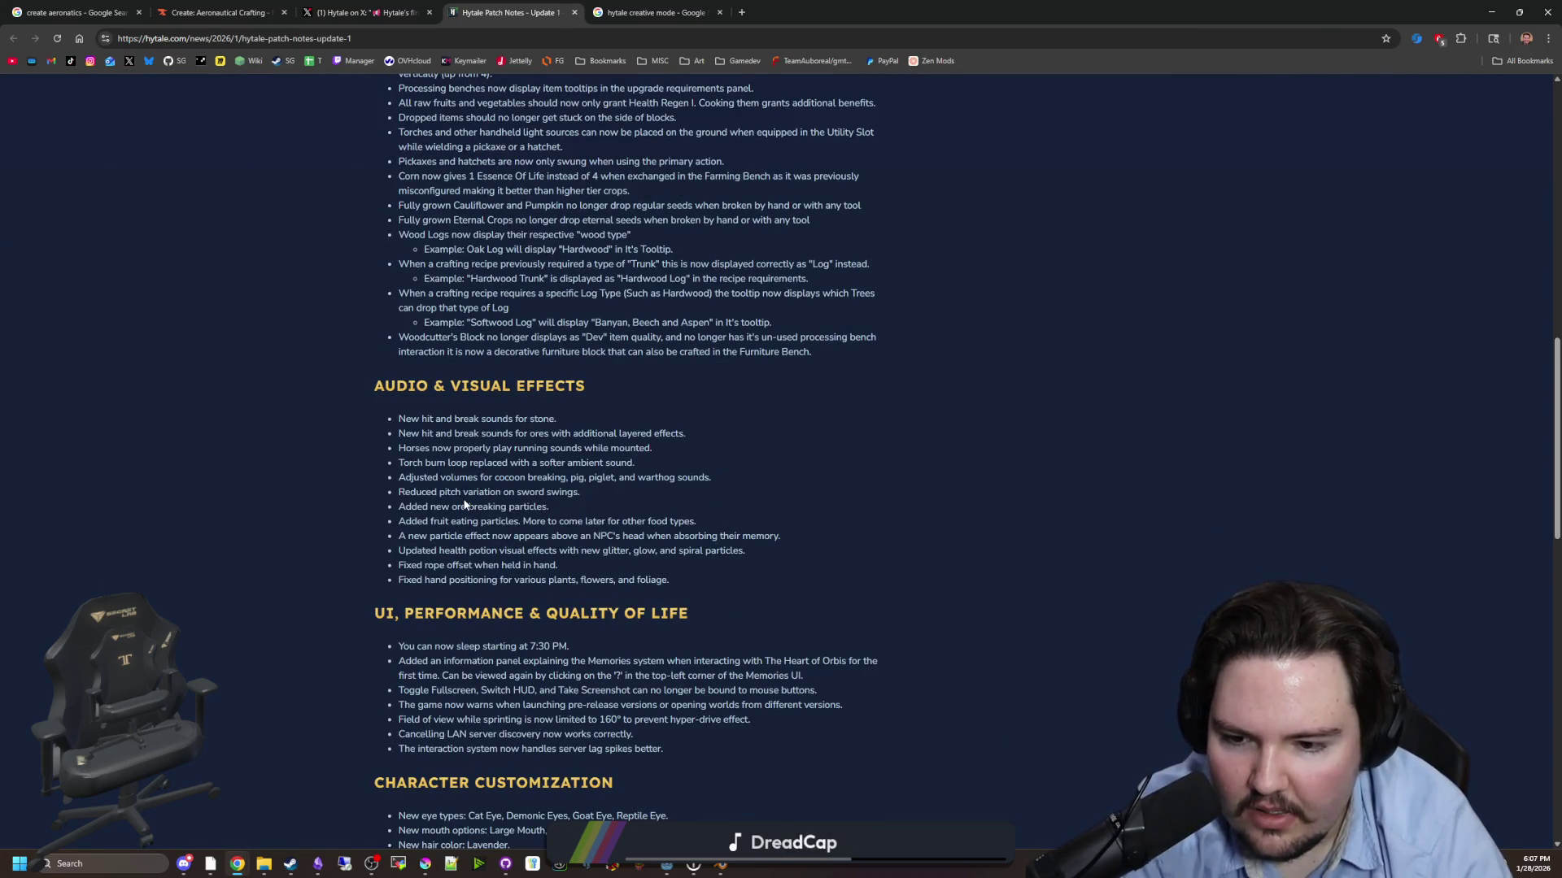
pyautogui.scroll(-2, 464, 504)
pyautogui.scroll(-6, 789, 565)
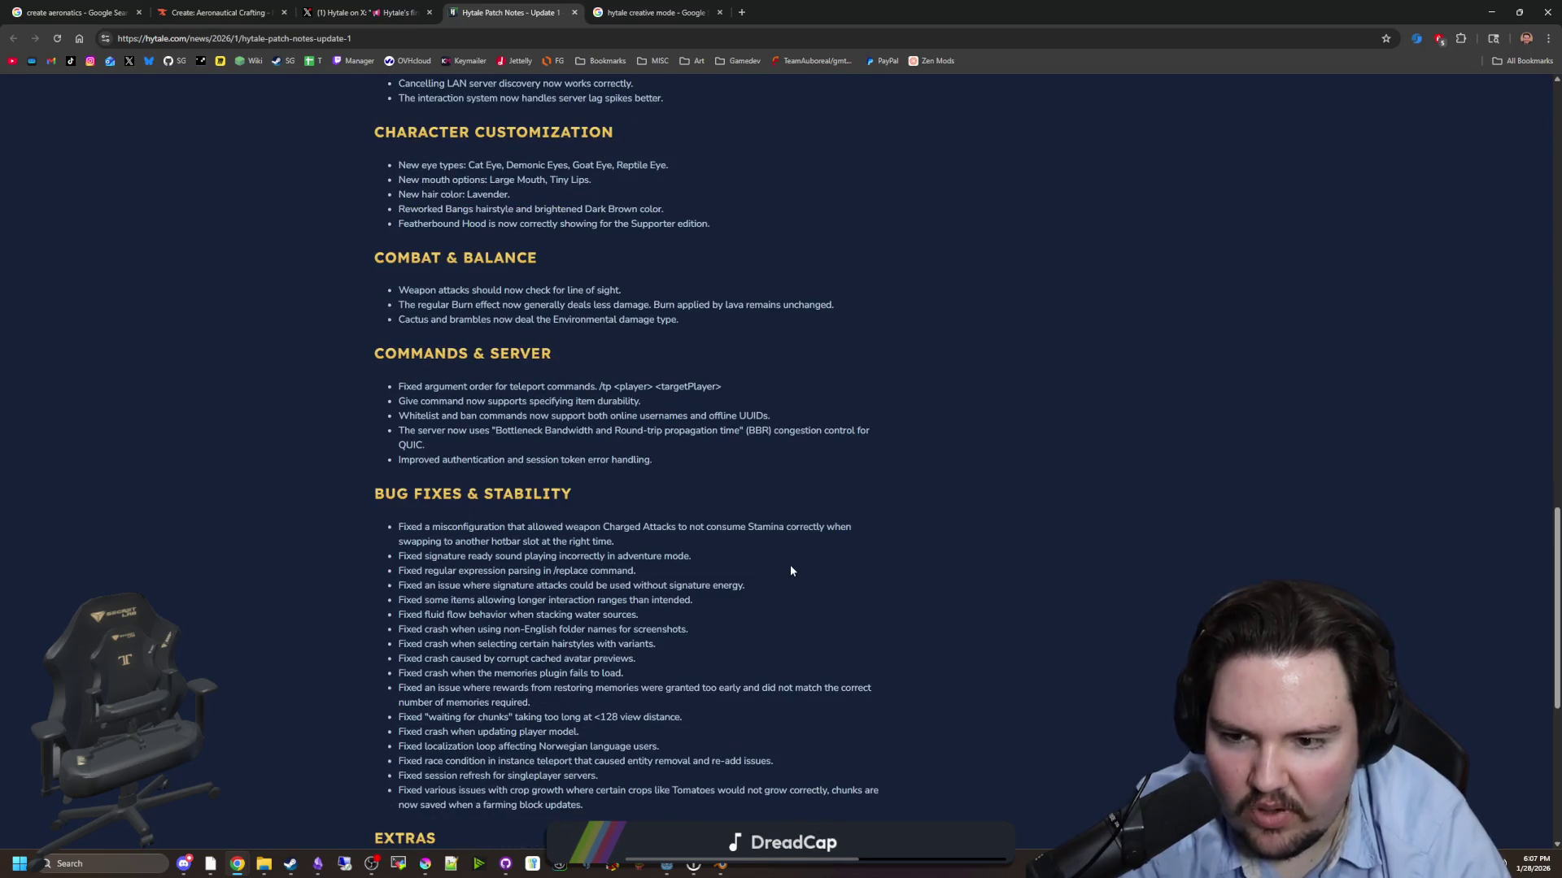
pyautogui.scroll(-4, 789, 569)
pyautogui.scroll(20, 734, 563)
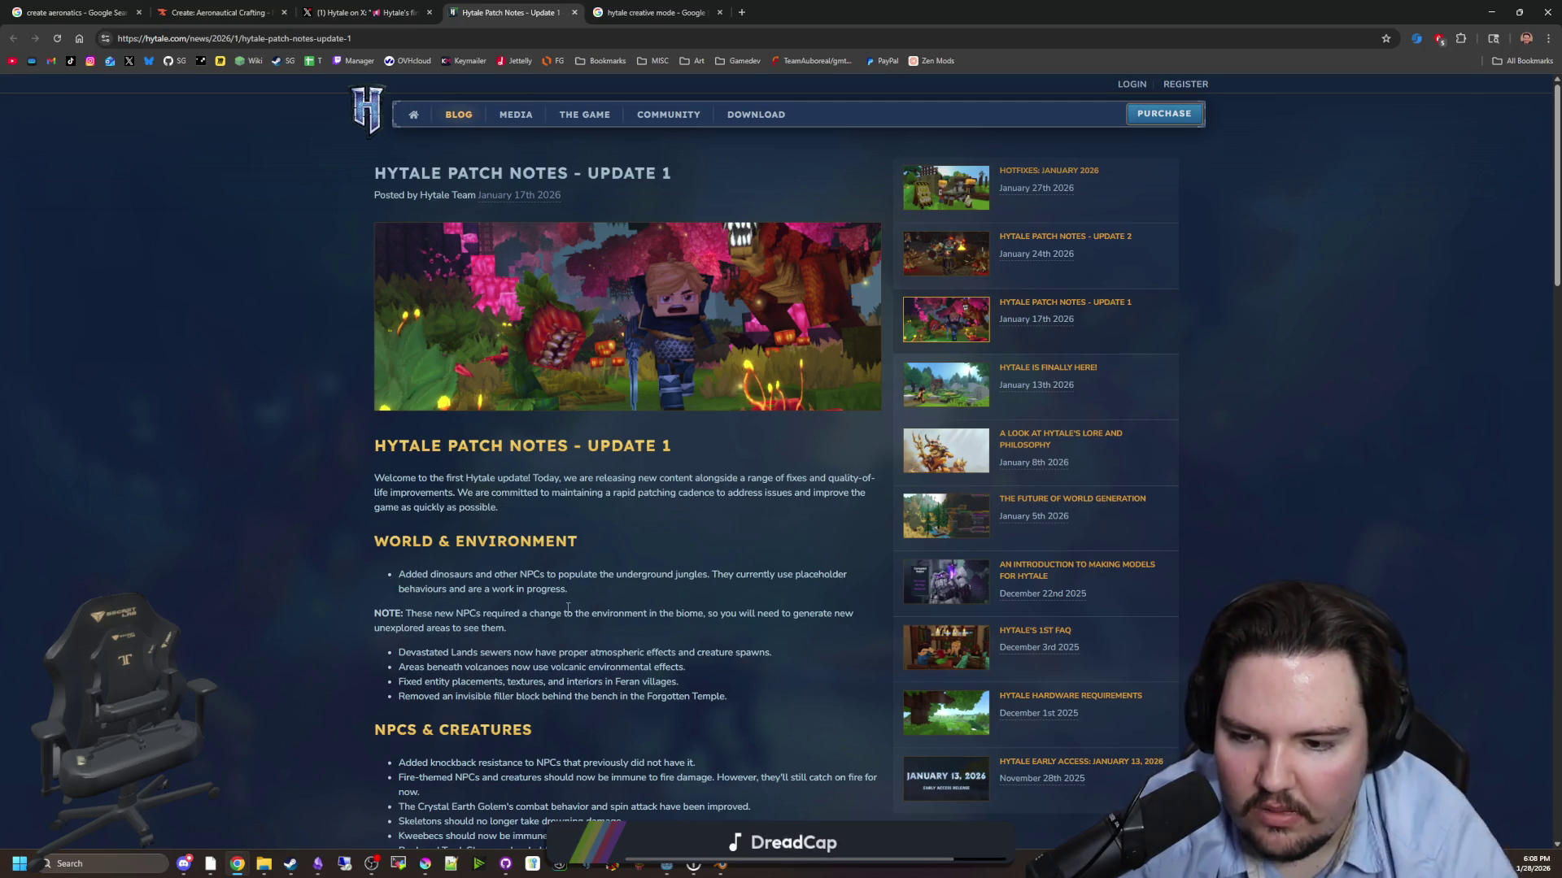
pyautogui.scroll(-15, 950, 357)
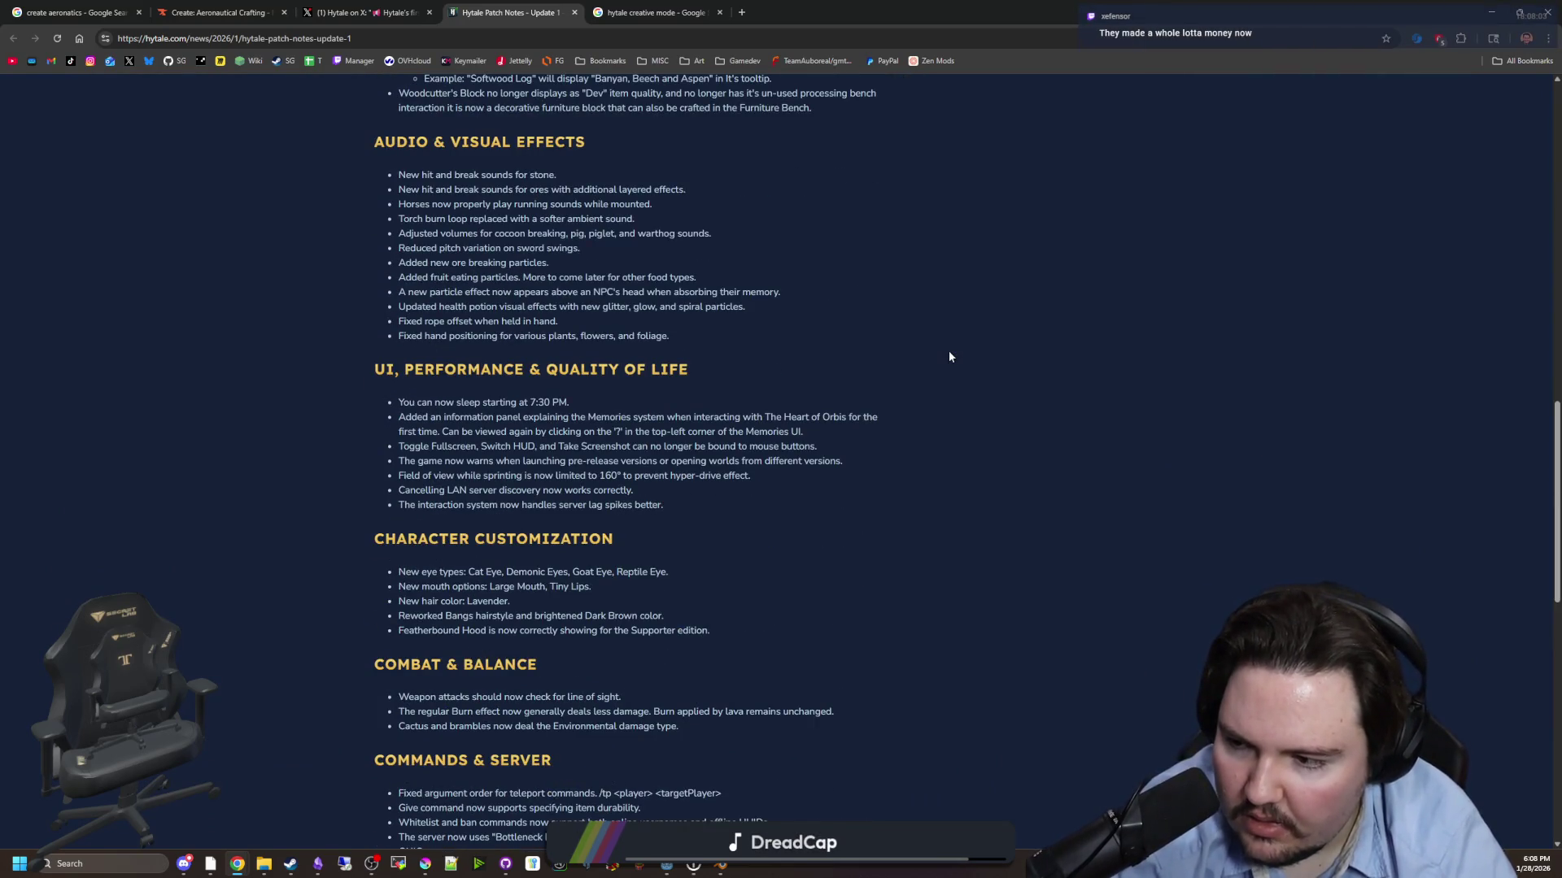
pyautogui.scroll(-5, 949, 356)
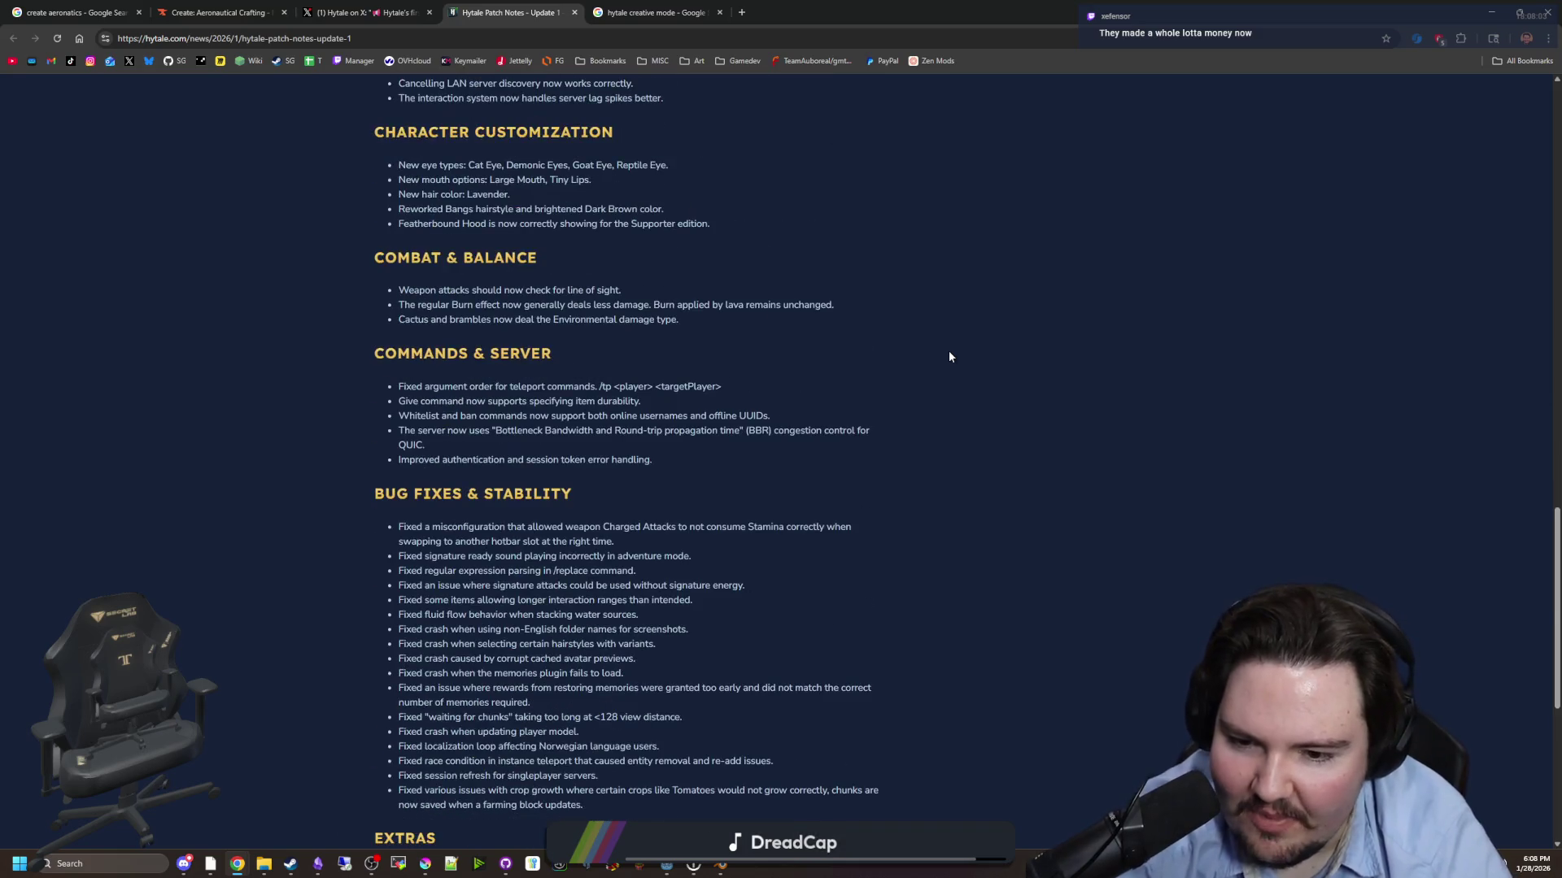
pyautogui.scroll(-5, 949, 356)
pyautogui.press('Home')
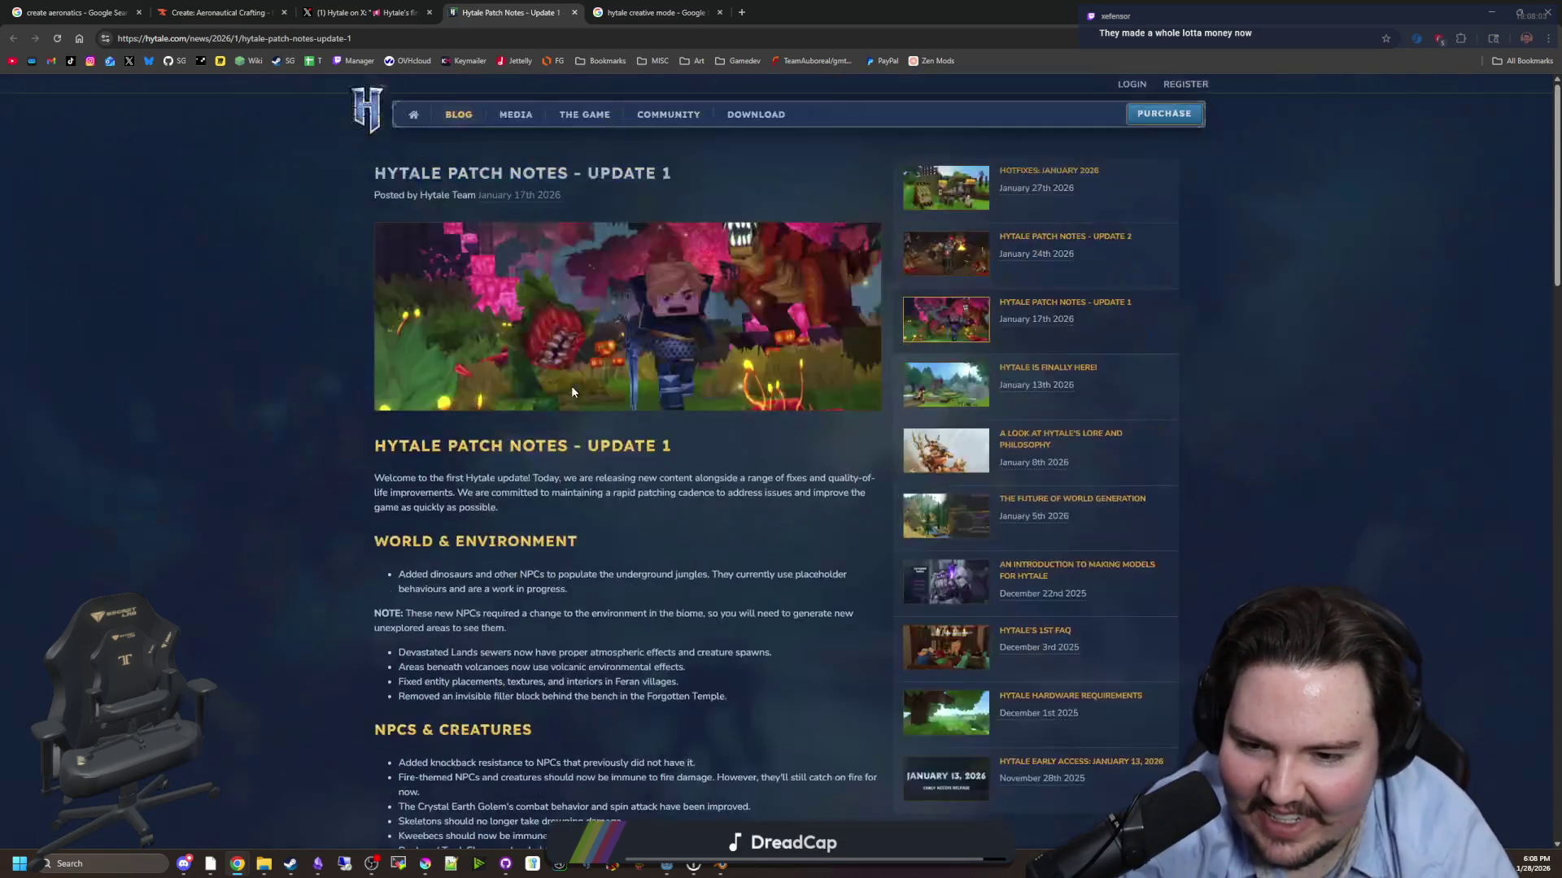
pyautogui.press('End')
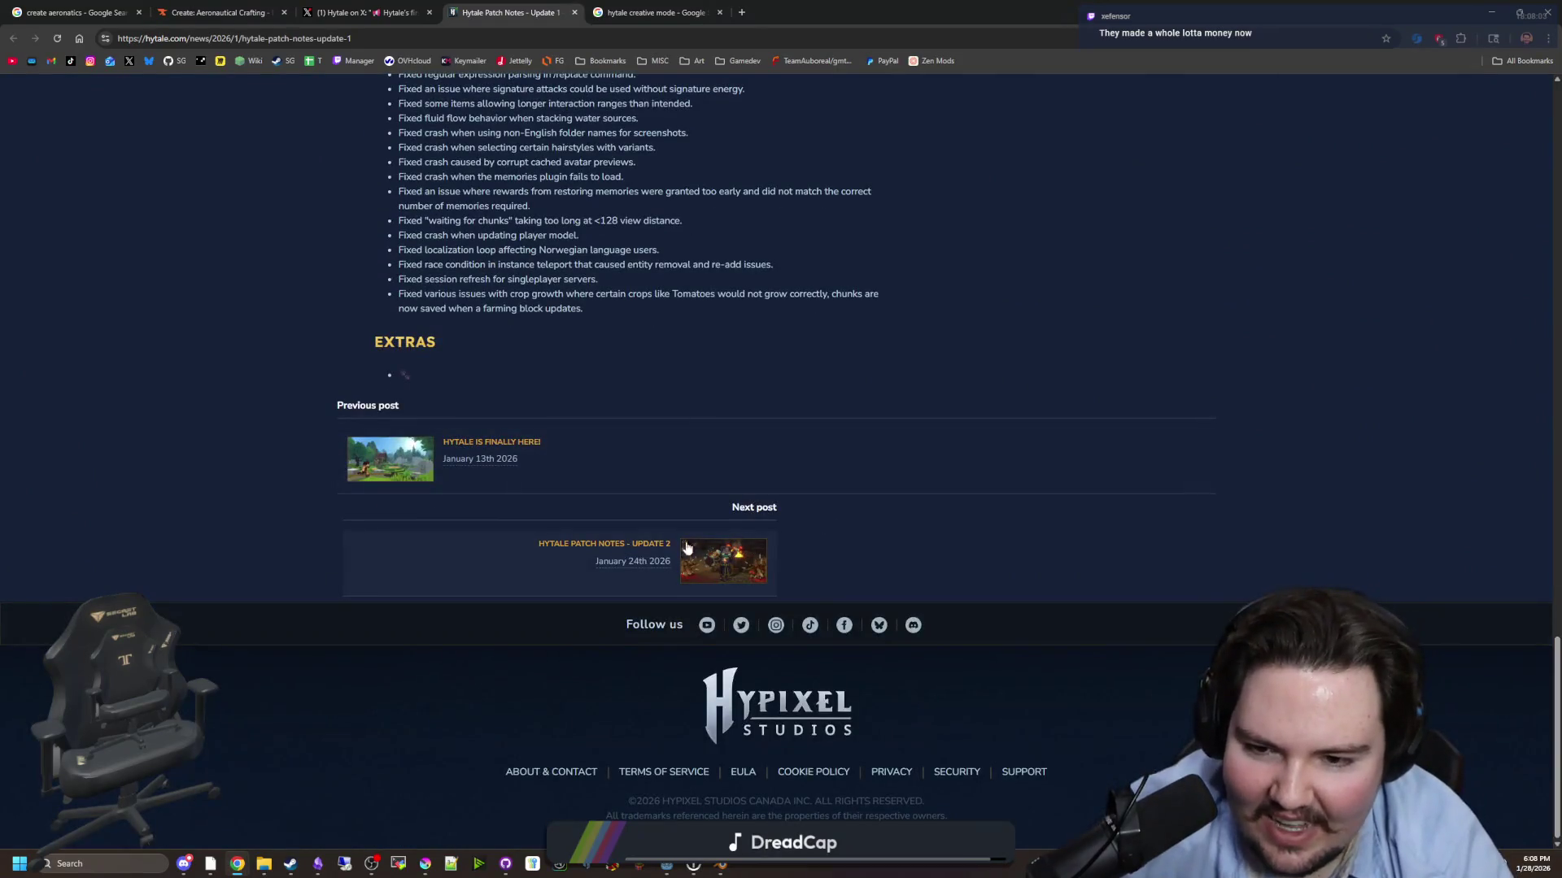
# - Open the Update 2 patch notes, then search Google for 'hytale sales' in a new tab
pyautogui.click(637, 550)
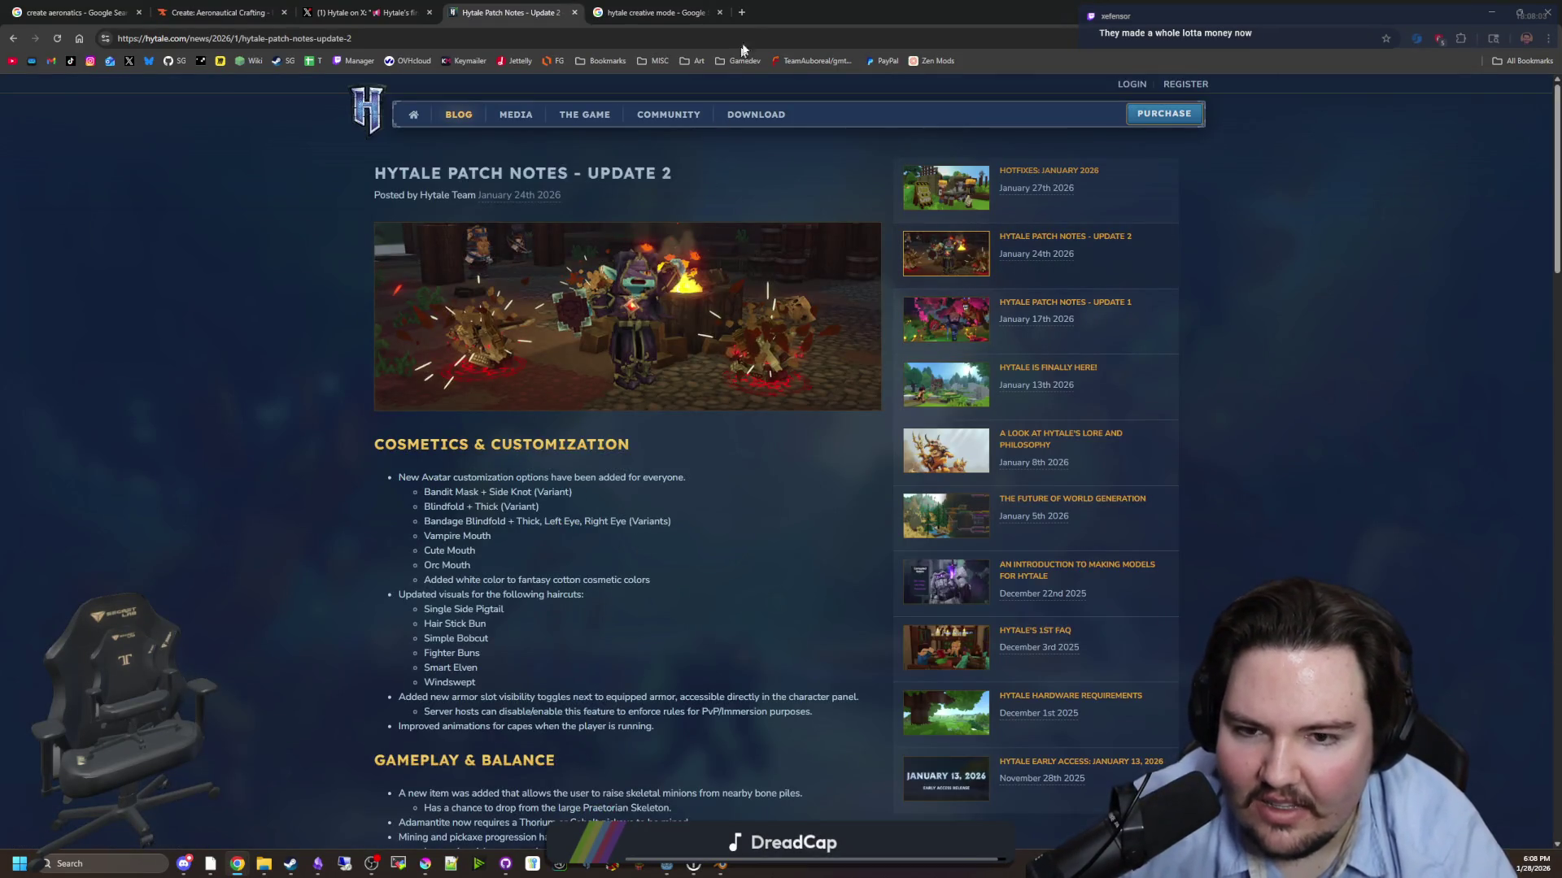
pyautogui.click(742, 15)
pyautogui.write('hyta')
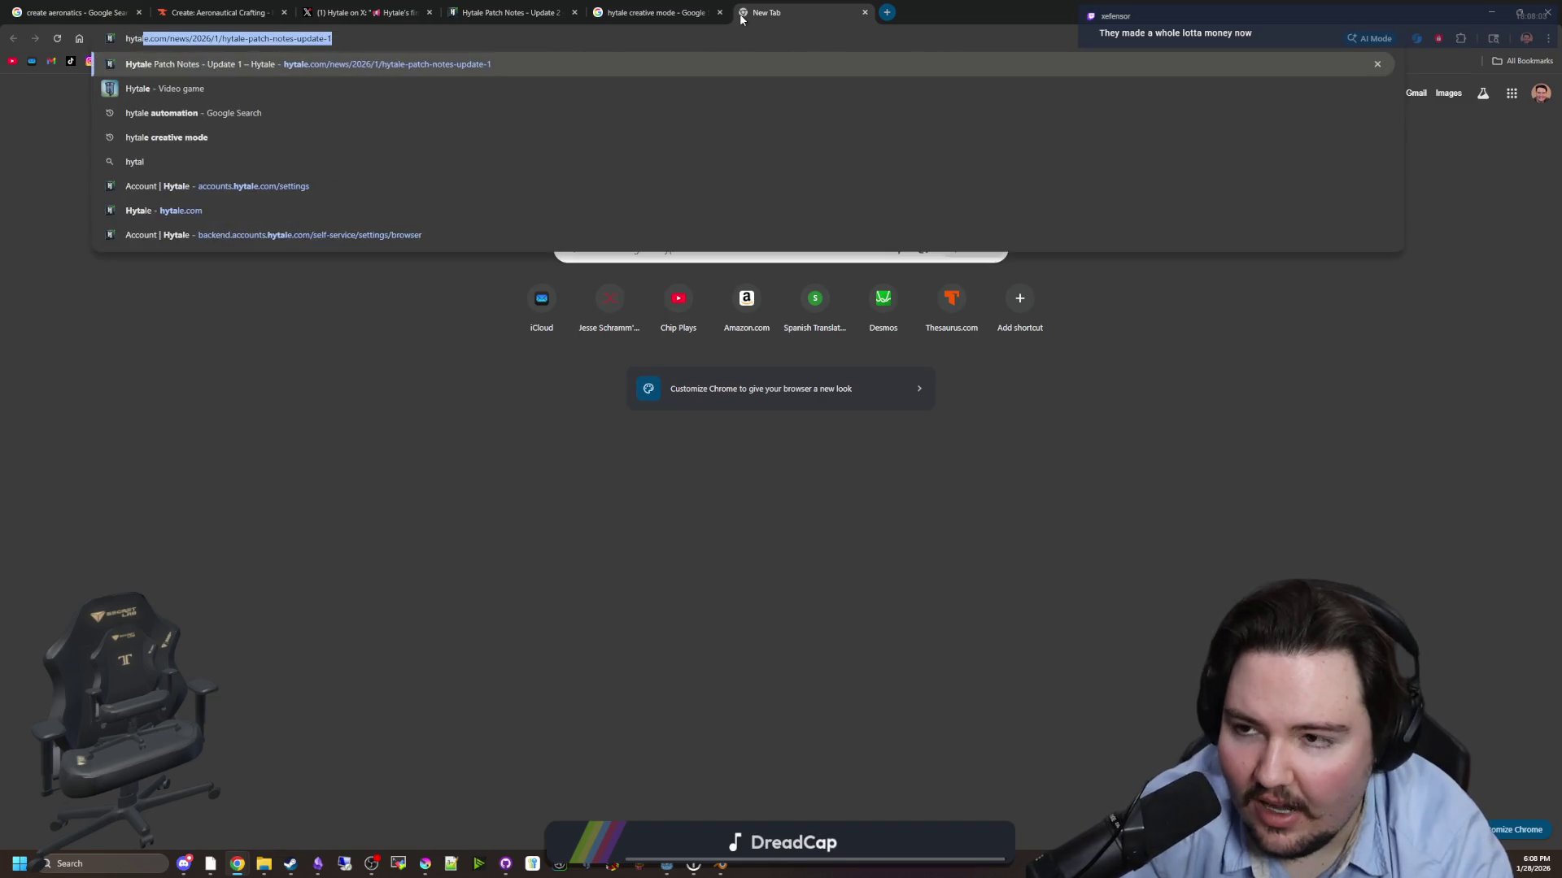
pyautogui.write('le sales')
pyautogui.press('Return')
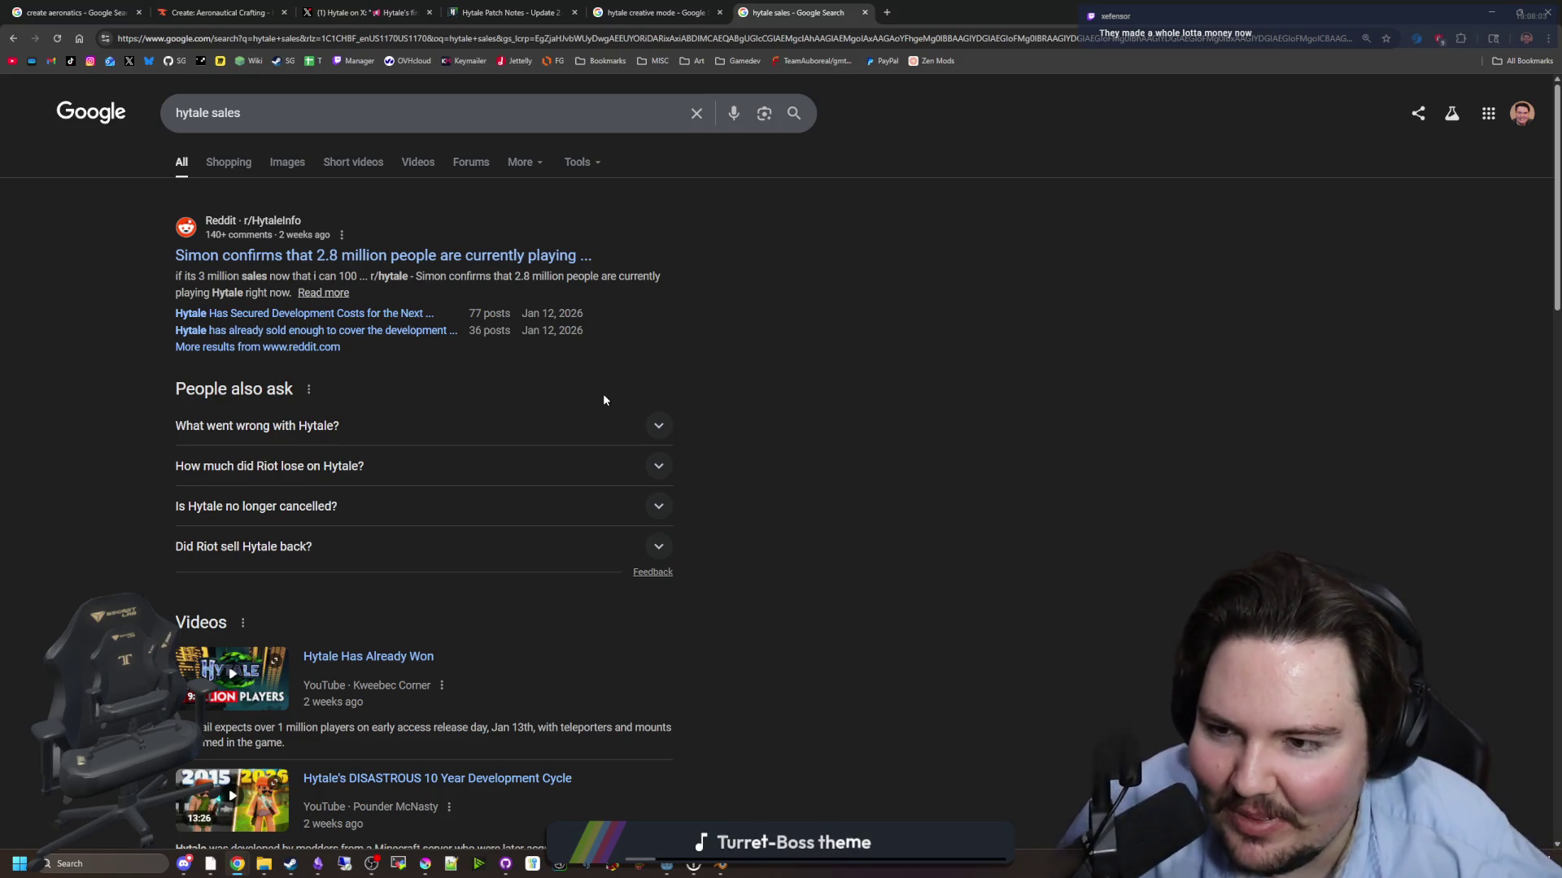
pyautogui.click(112, 862)
# - Launch Calculator, clear the 3,000,000 entry, and compute 5,000,000 × 30 = 150,000,000
pyautogui.write('calculator')
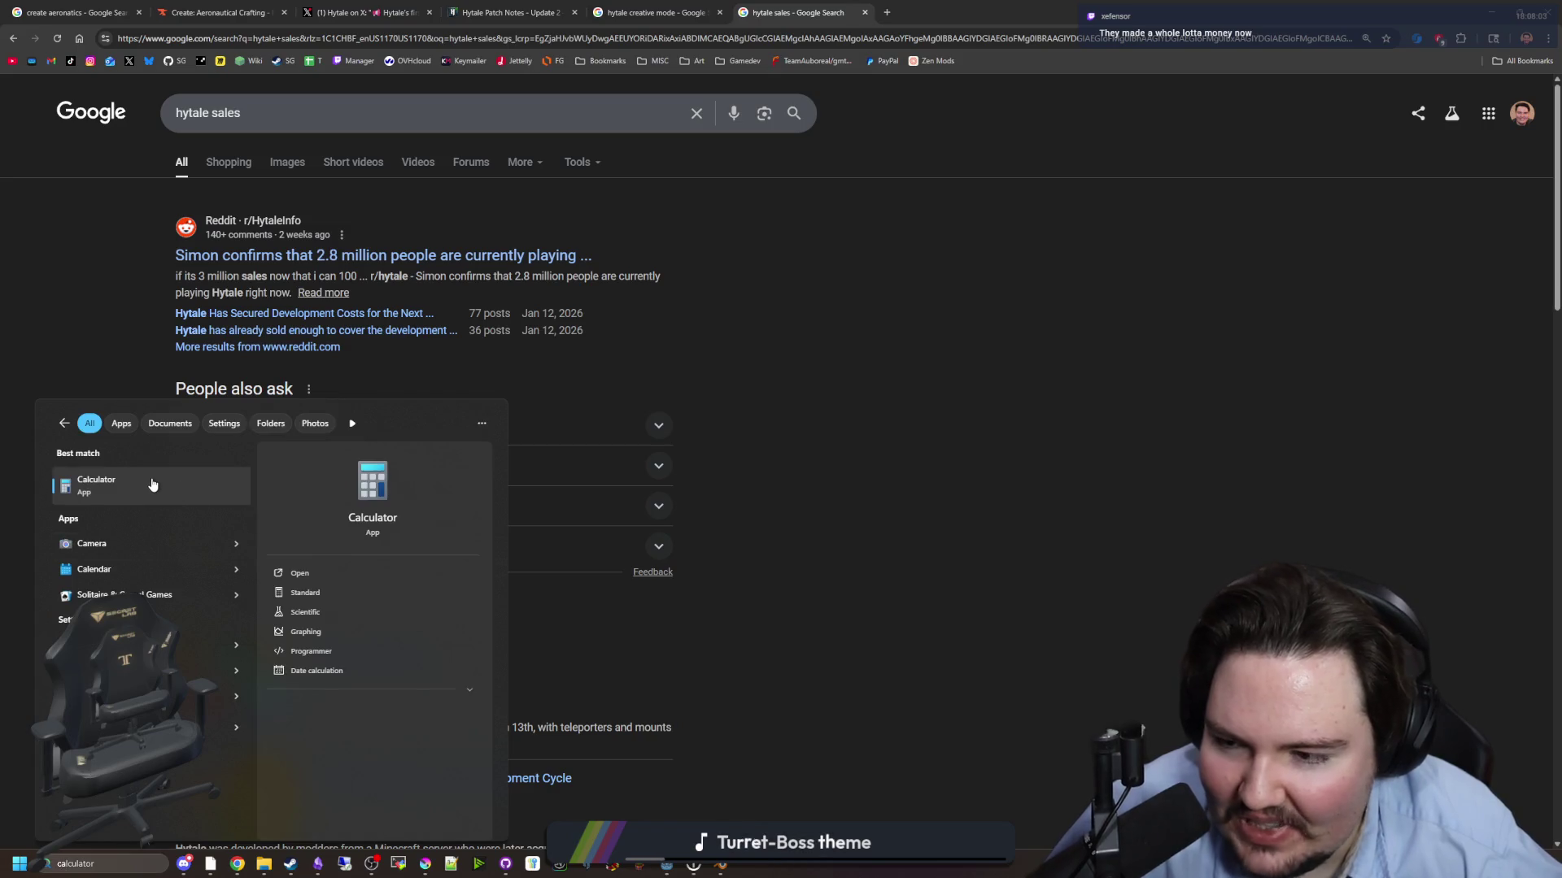
pyautogui.click(187, 487)
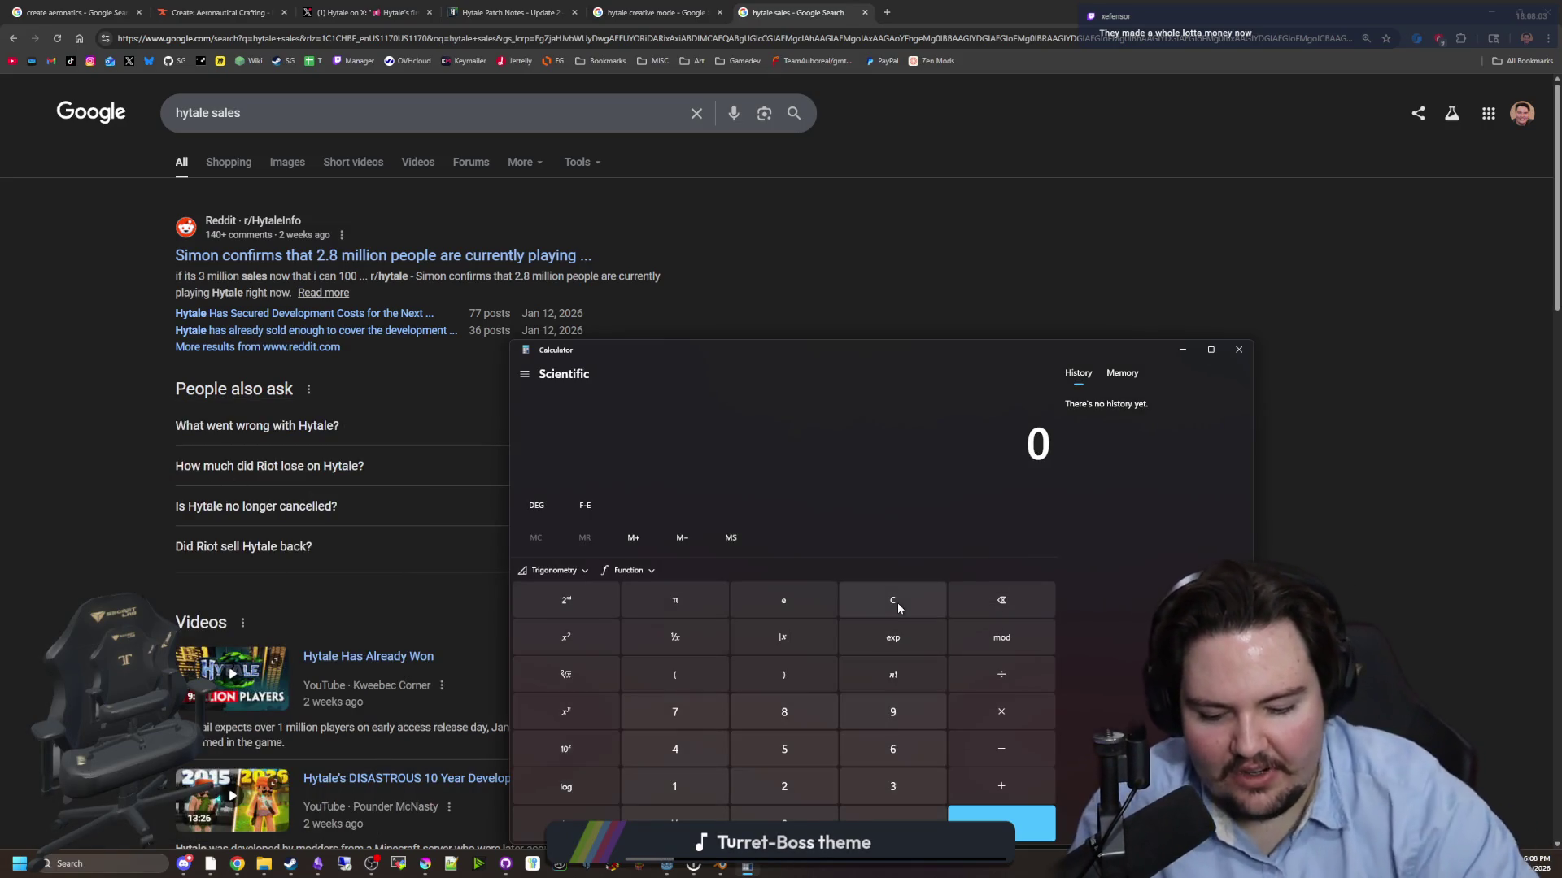
pyautogui.write('3000000')
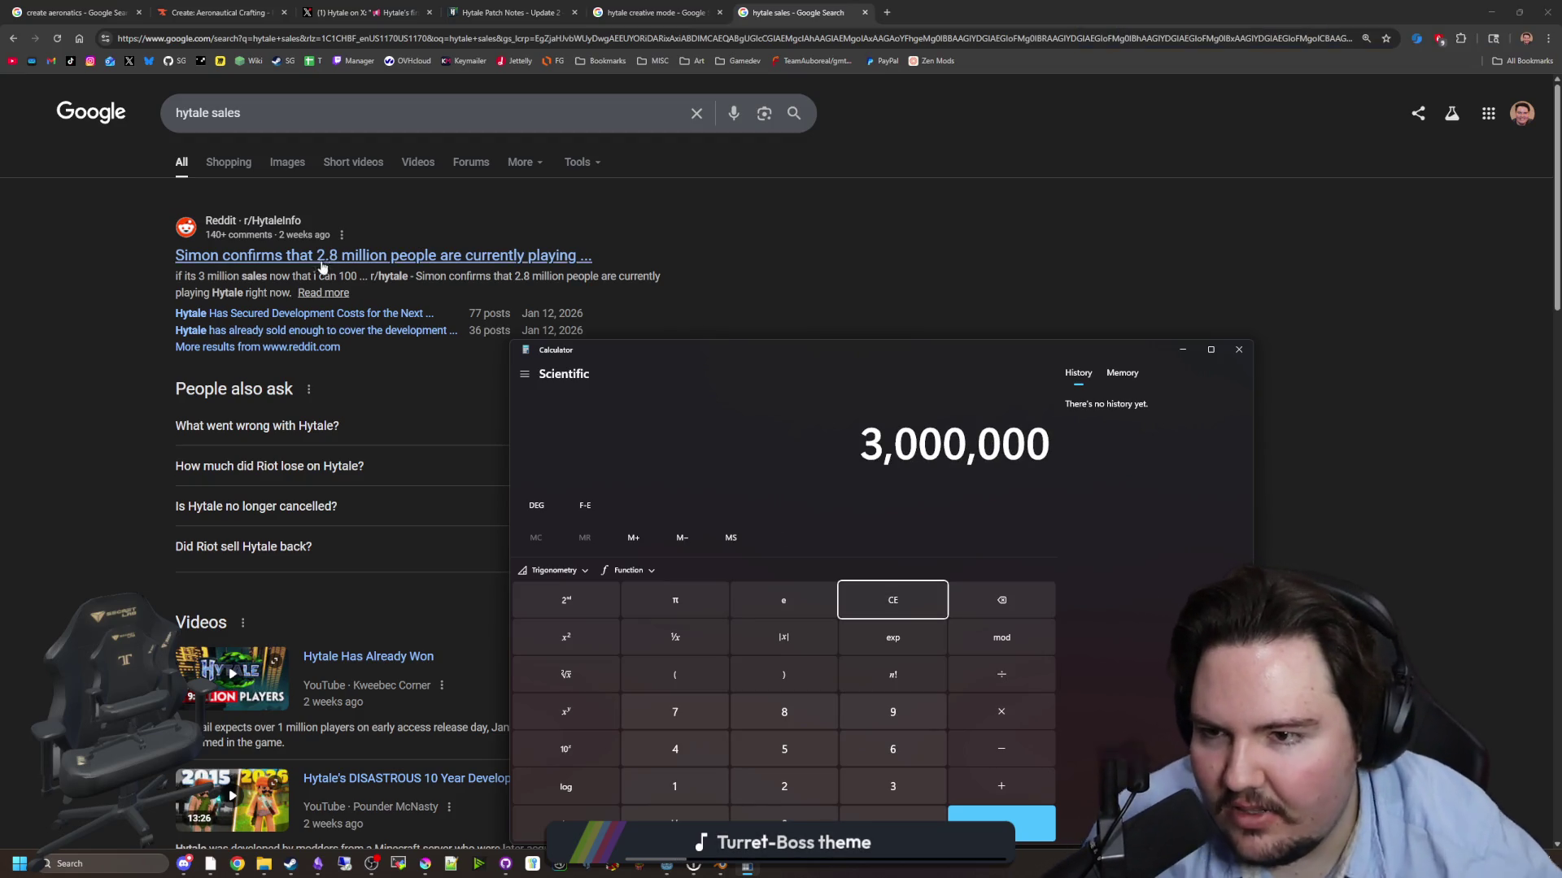
pyautogui.scroll(-10, 401, 412)
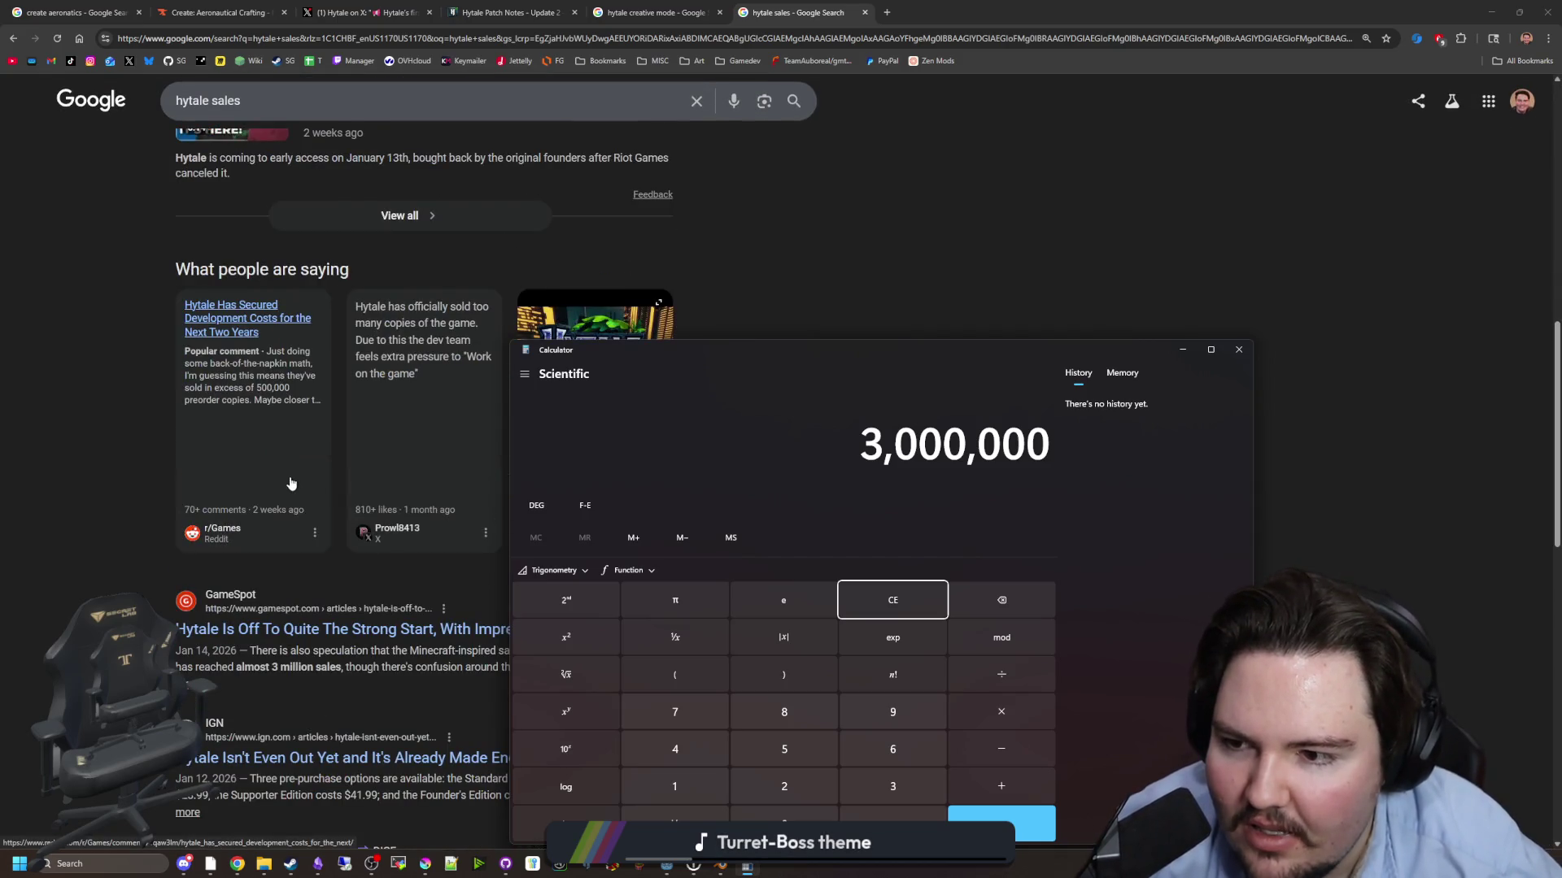
pyautogui.scroll(-4, 290, 484)
pyautogui.scroll(-4, 291, 484)
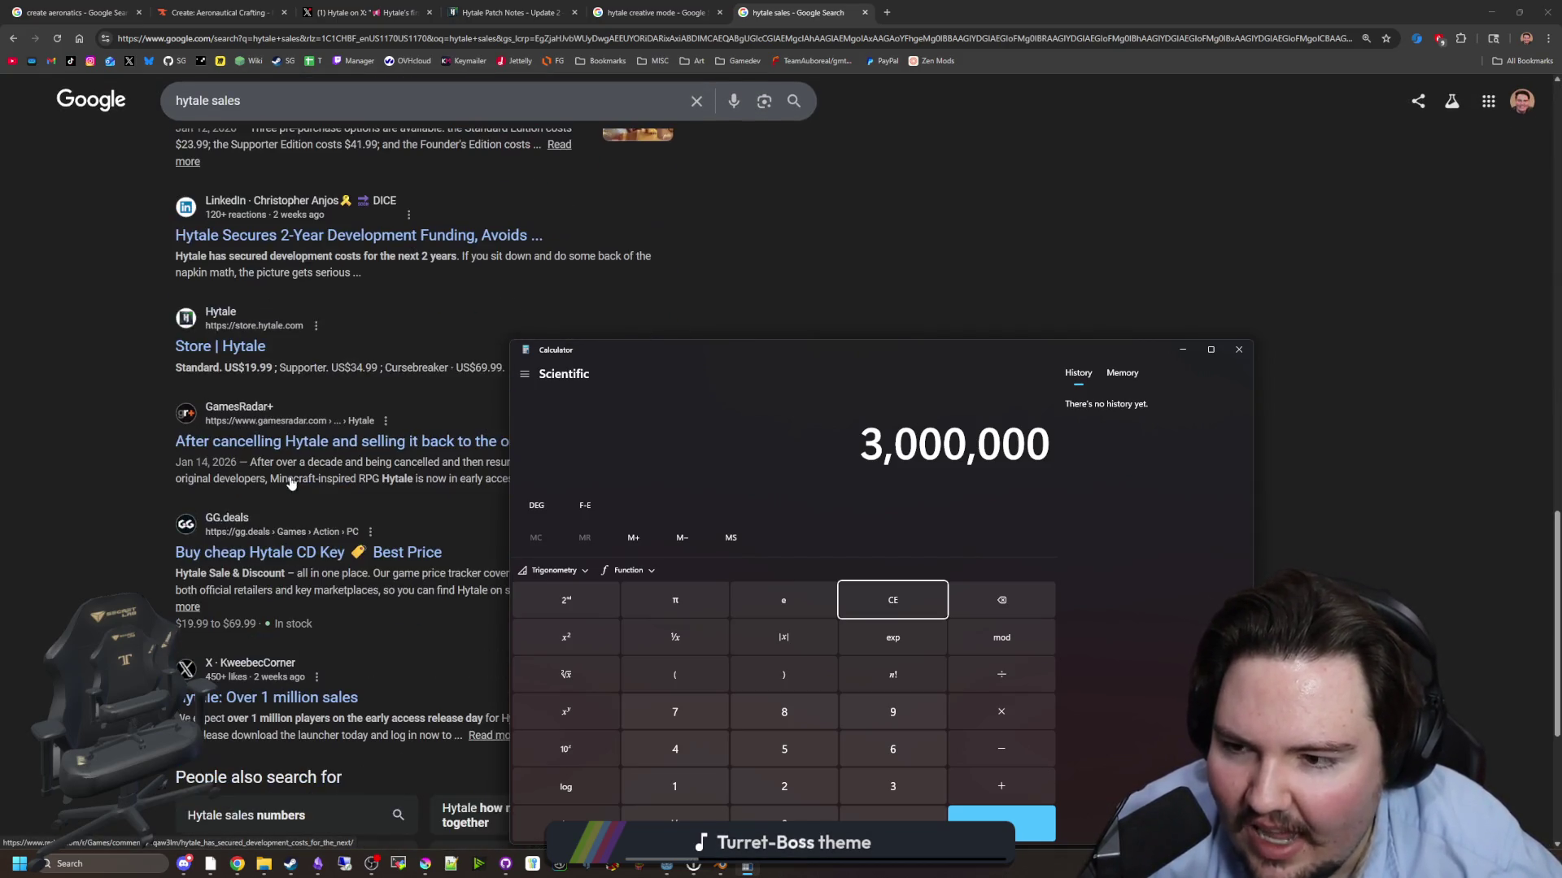
pyautogui.scroll(8, 374, 482)
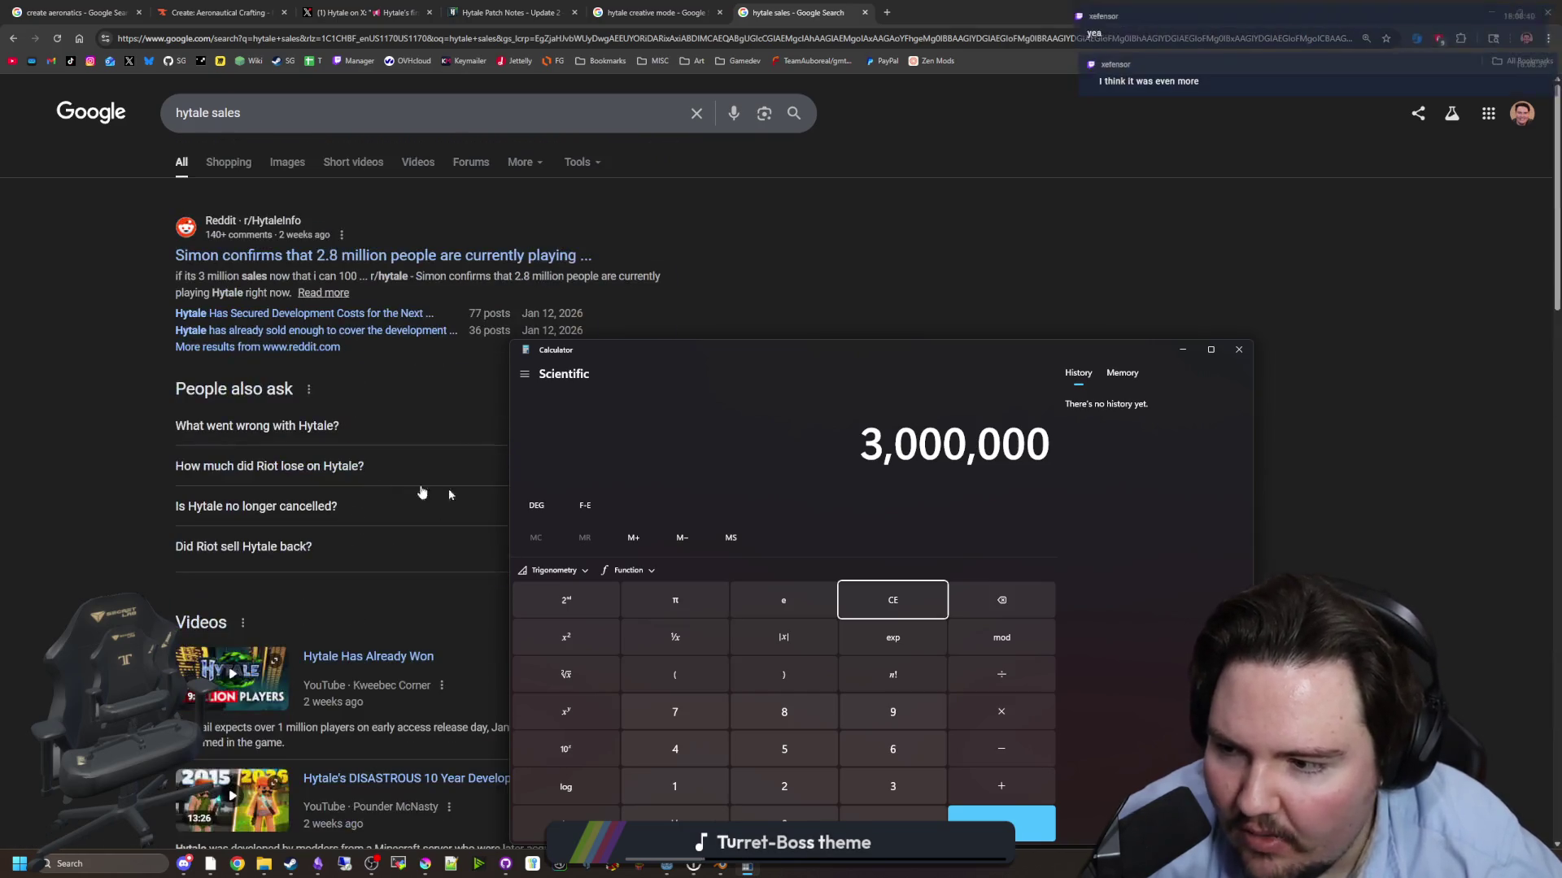
pyautogui.click(900, 602)
pyautogui.write('5000000')
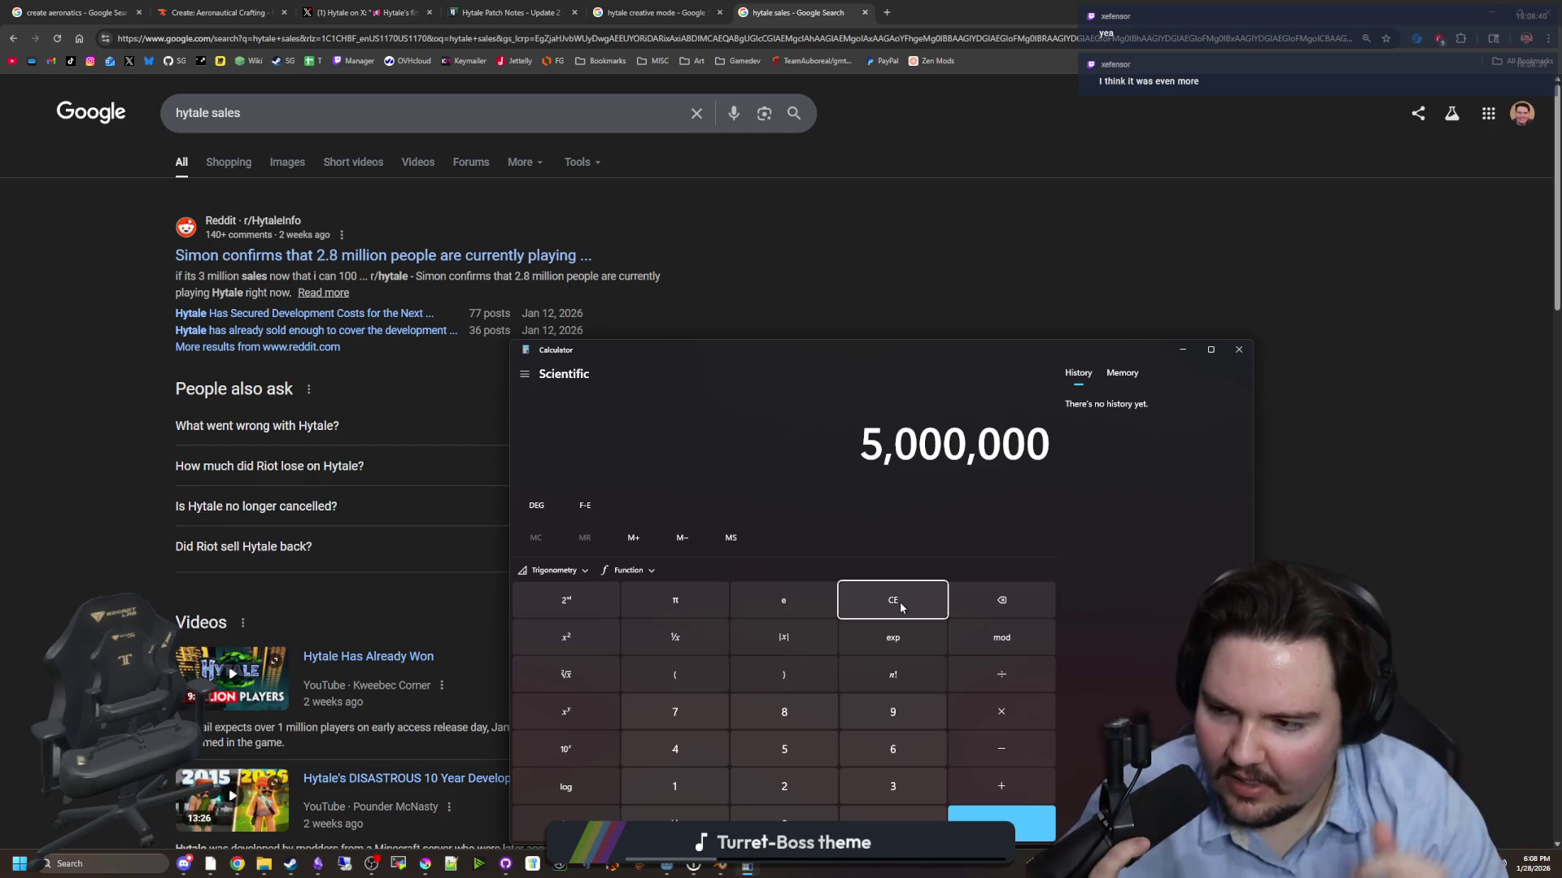
pyautogui.write('*30')
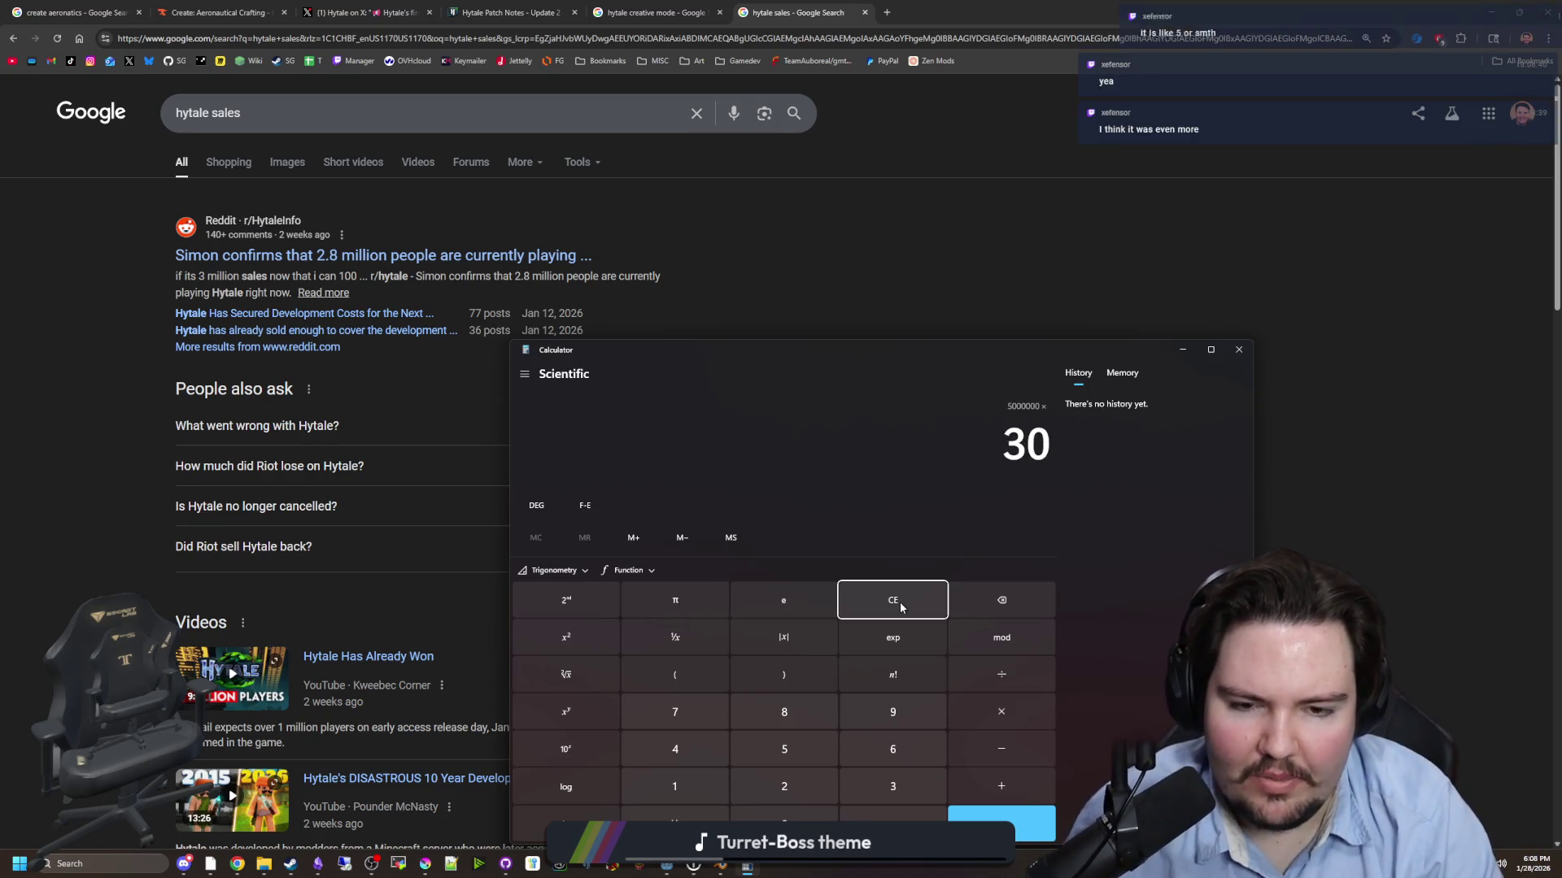
pyautogui.press('Return')
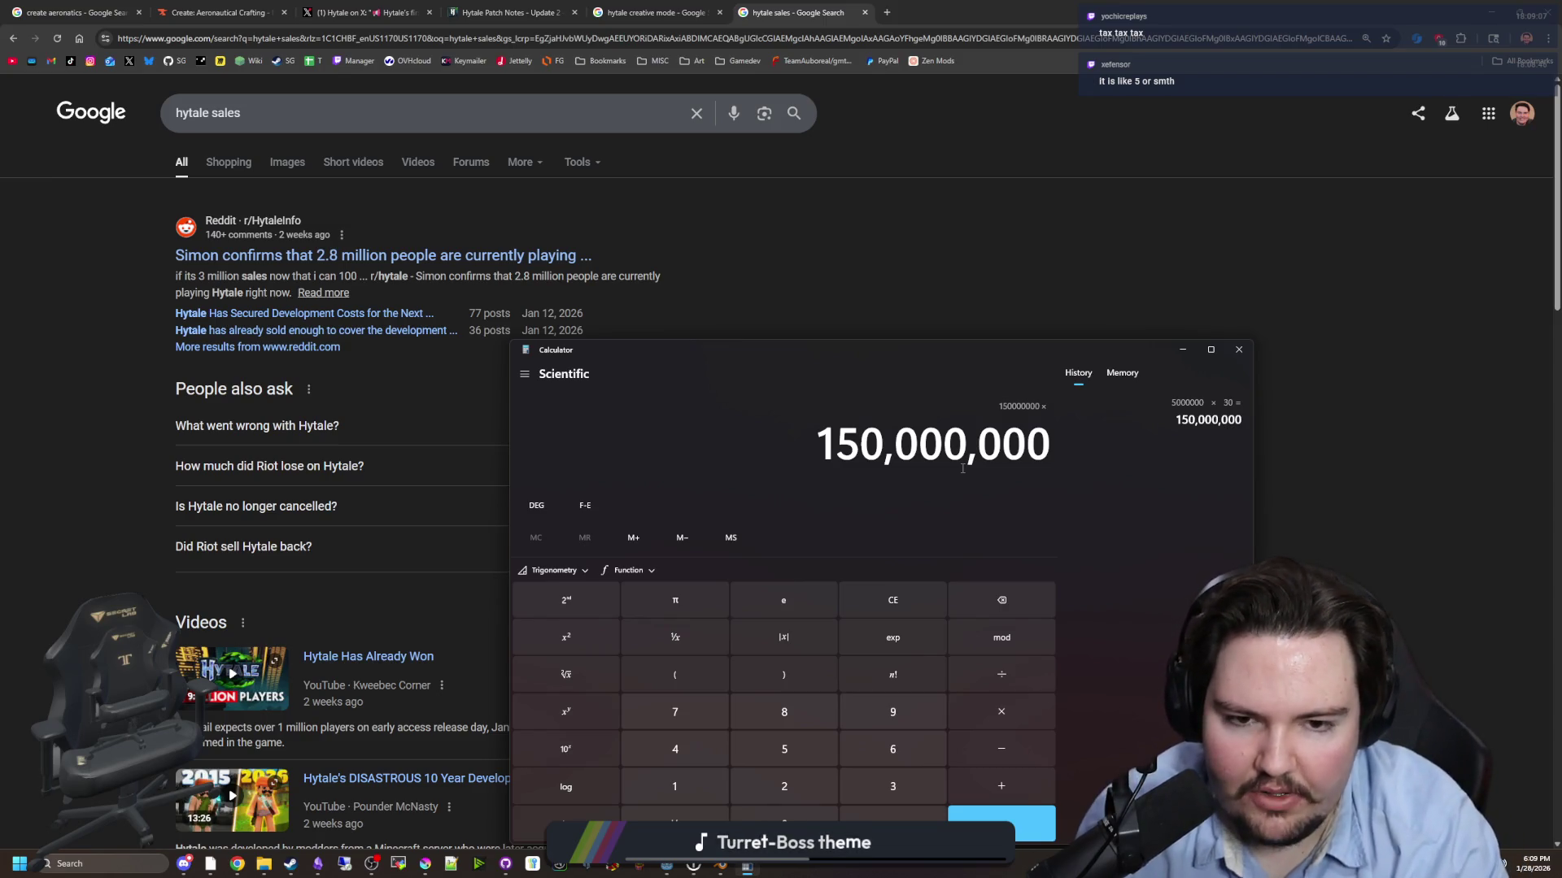
# - Multiply 150,000,000 by 0.8 to get 120,000,000 and move Calculator to the upper right
pyautogui.write('0.8')
pyautogui.press('Return')
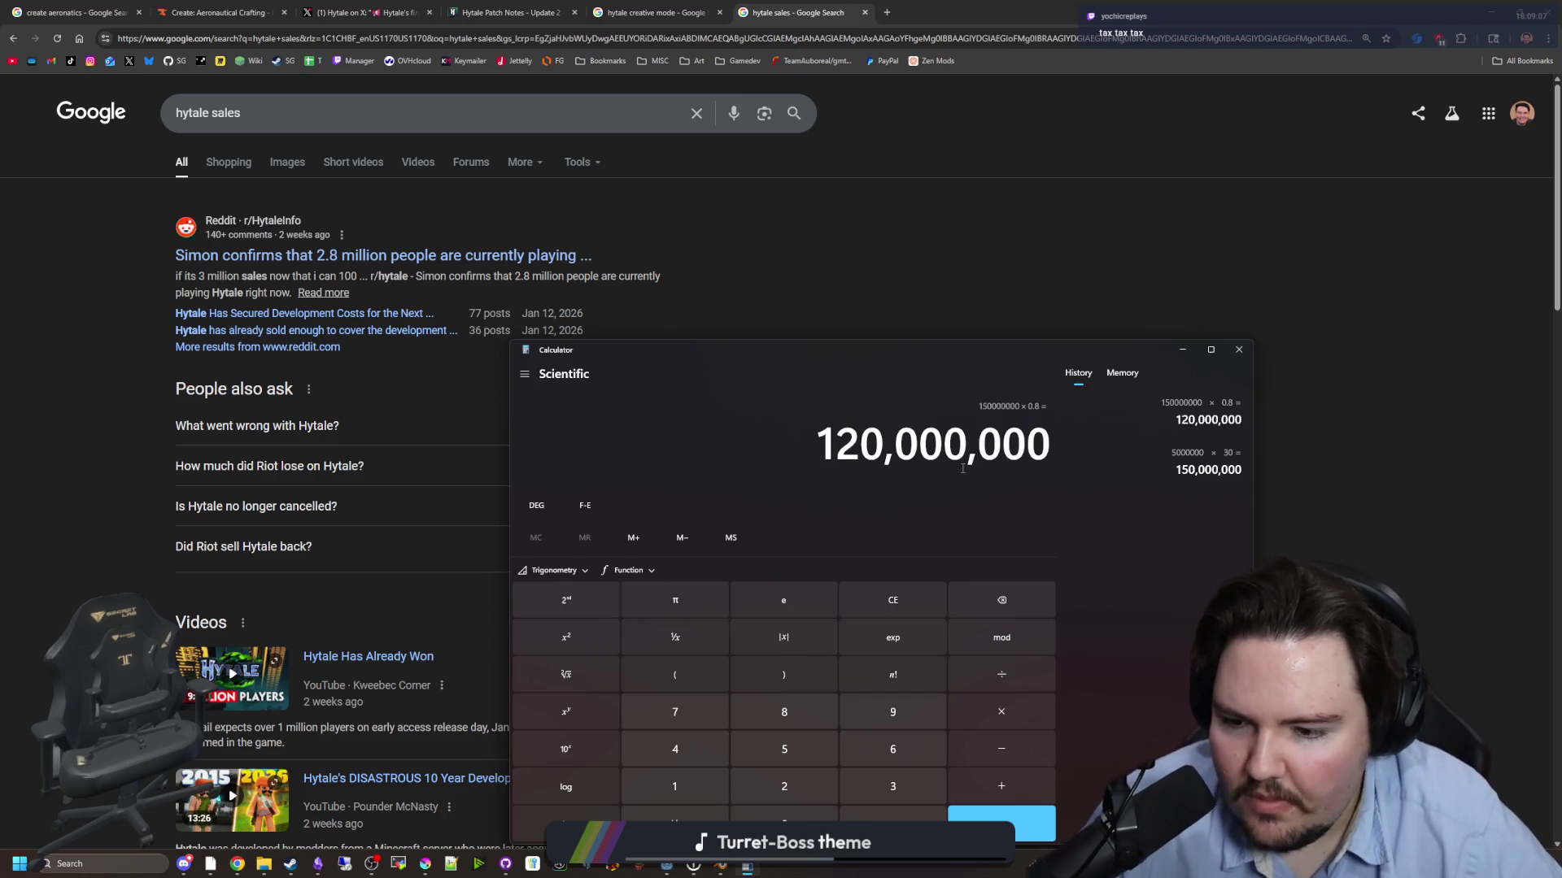
pyautogui.scroll(-10, 145, 483)
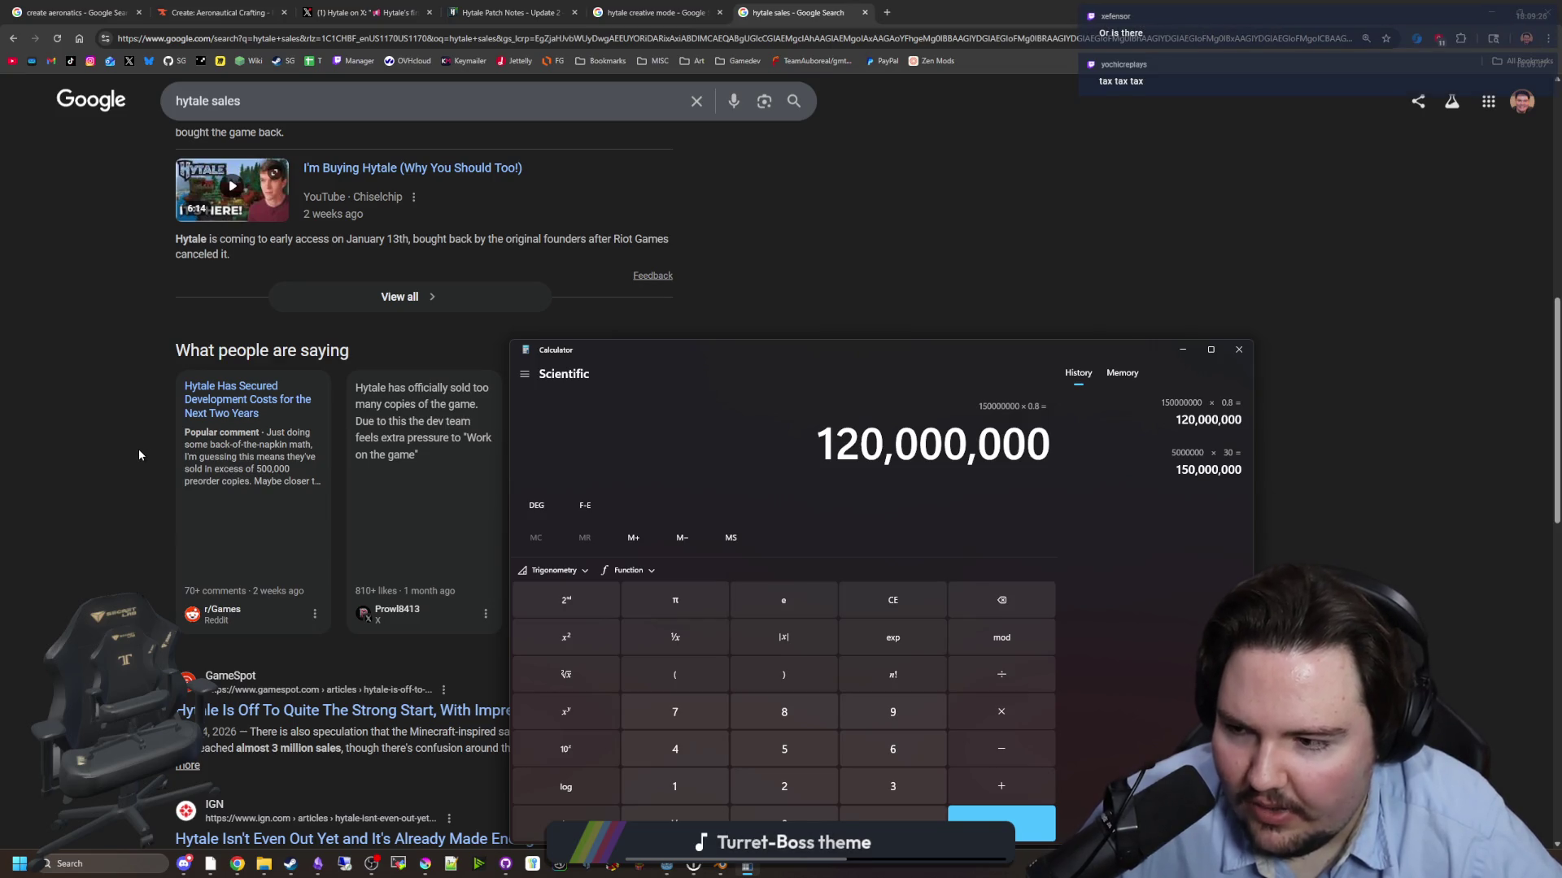
pyautogui.scroll(-5, 138, 449)
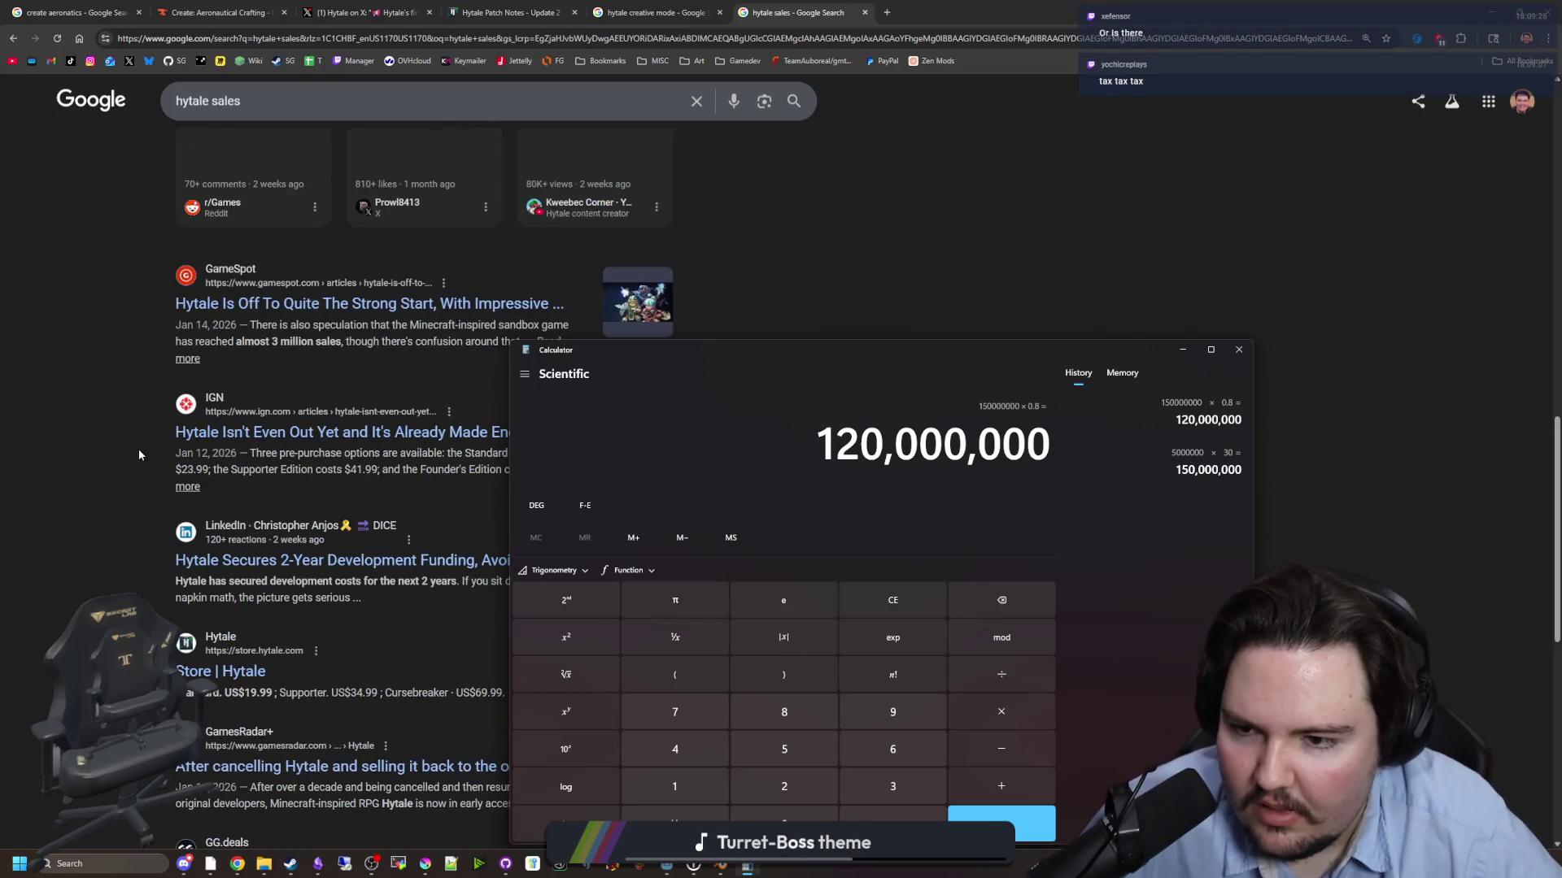
pyautogui.moveTo(678, 359)
pyautogui.mouseDown()
pyautogui.moveTo(930, 721)
pyautogui.moveTo(928, 203)
pyautogui.mouseUp()
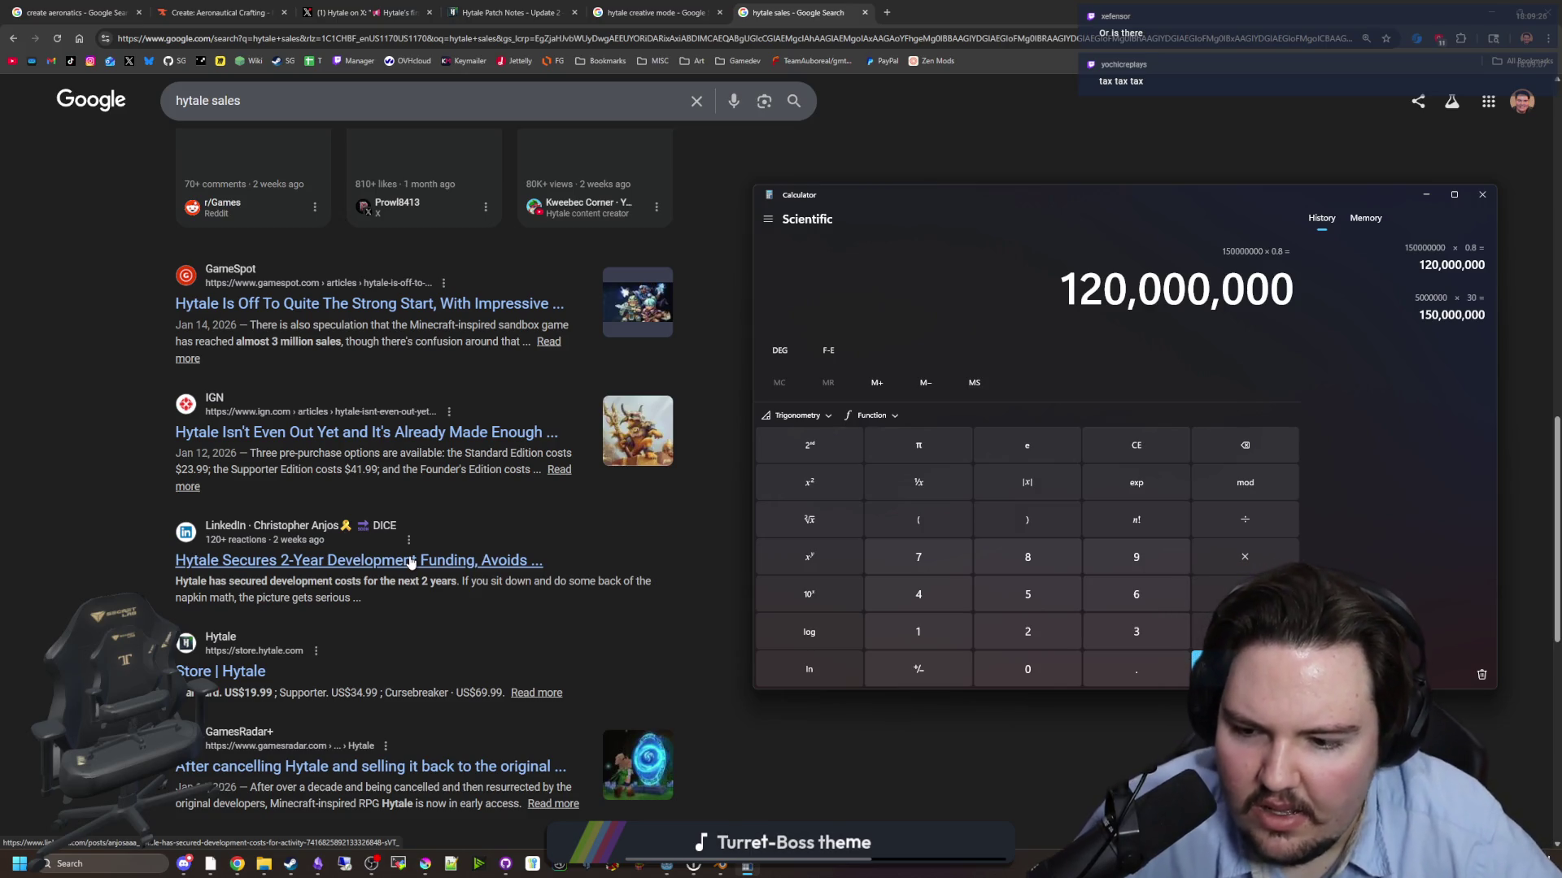
pyautogui.scroll(-4, 409, 563)
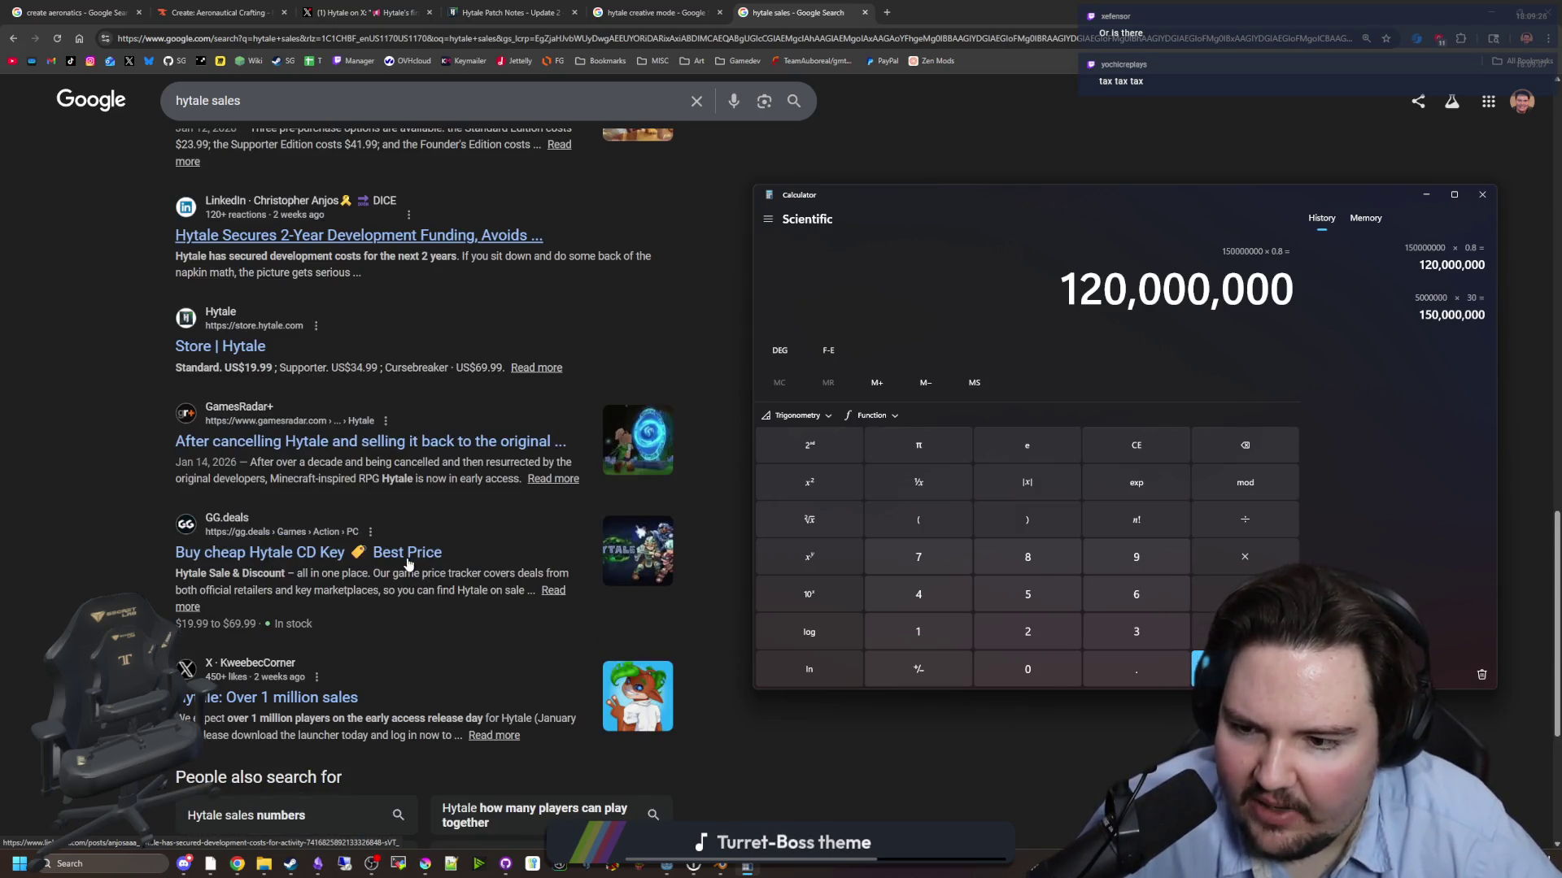
pyautogui.scroll(-3, 409, 564)
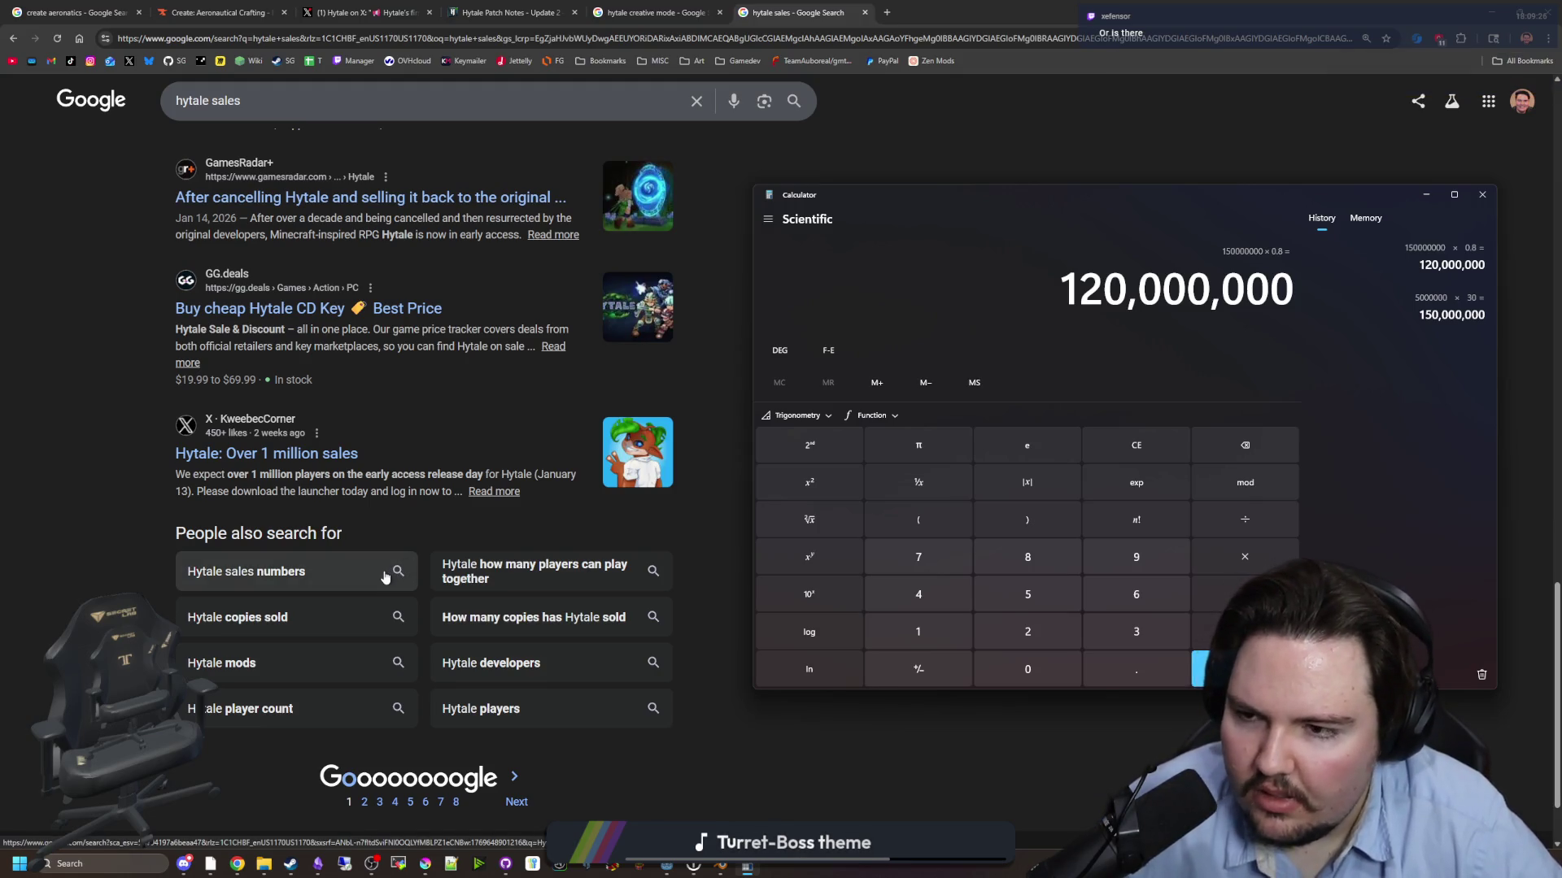
pyautogui.scroll(13, 385, 570)
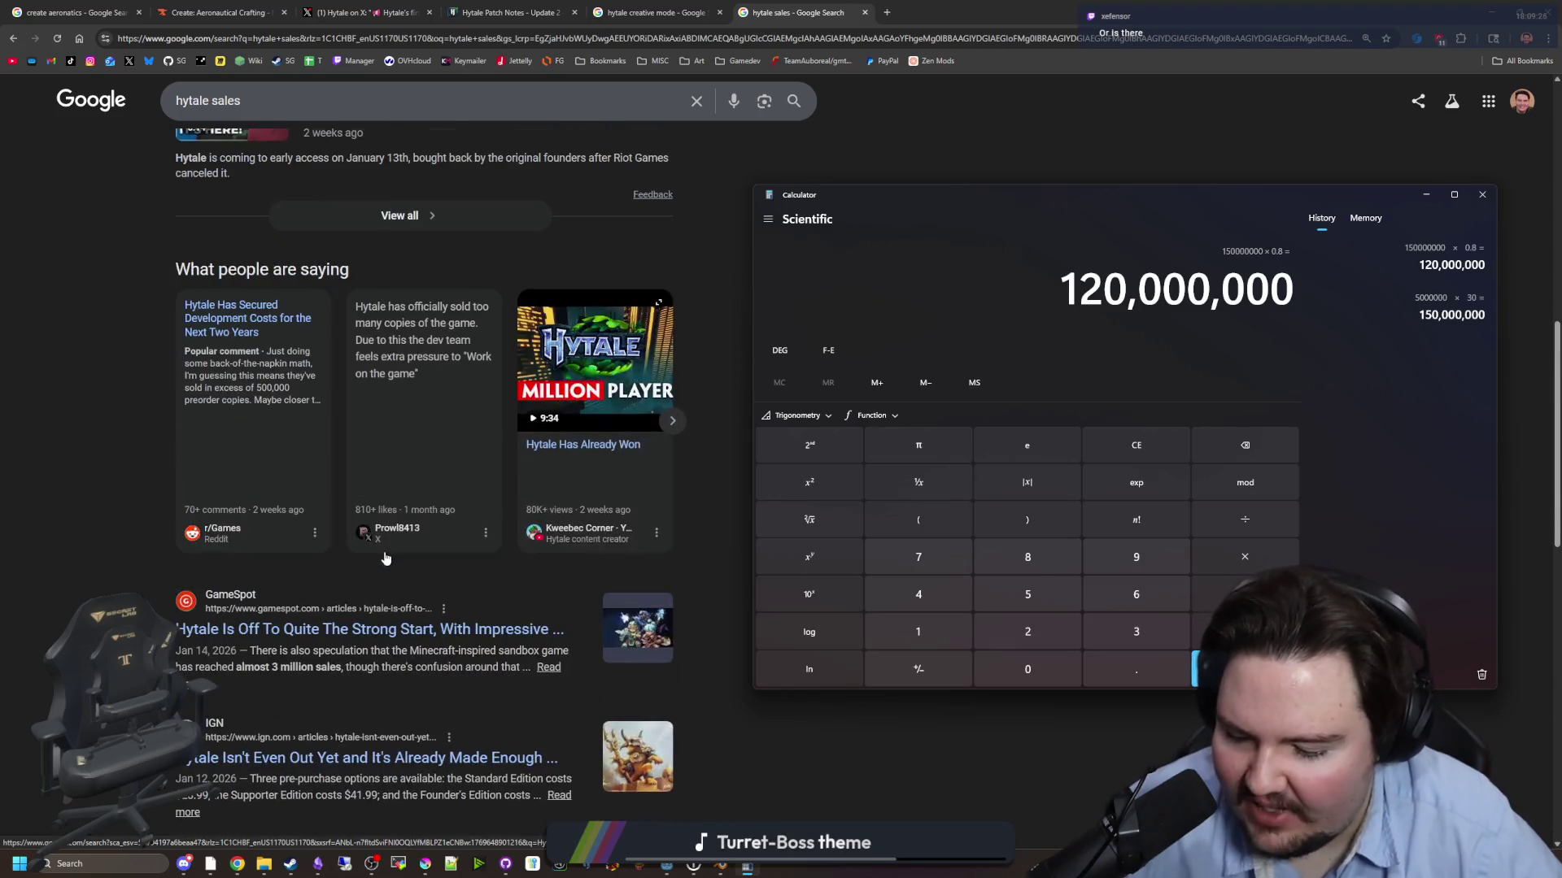
pyautogui.scroll(8, 386, 558)
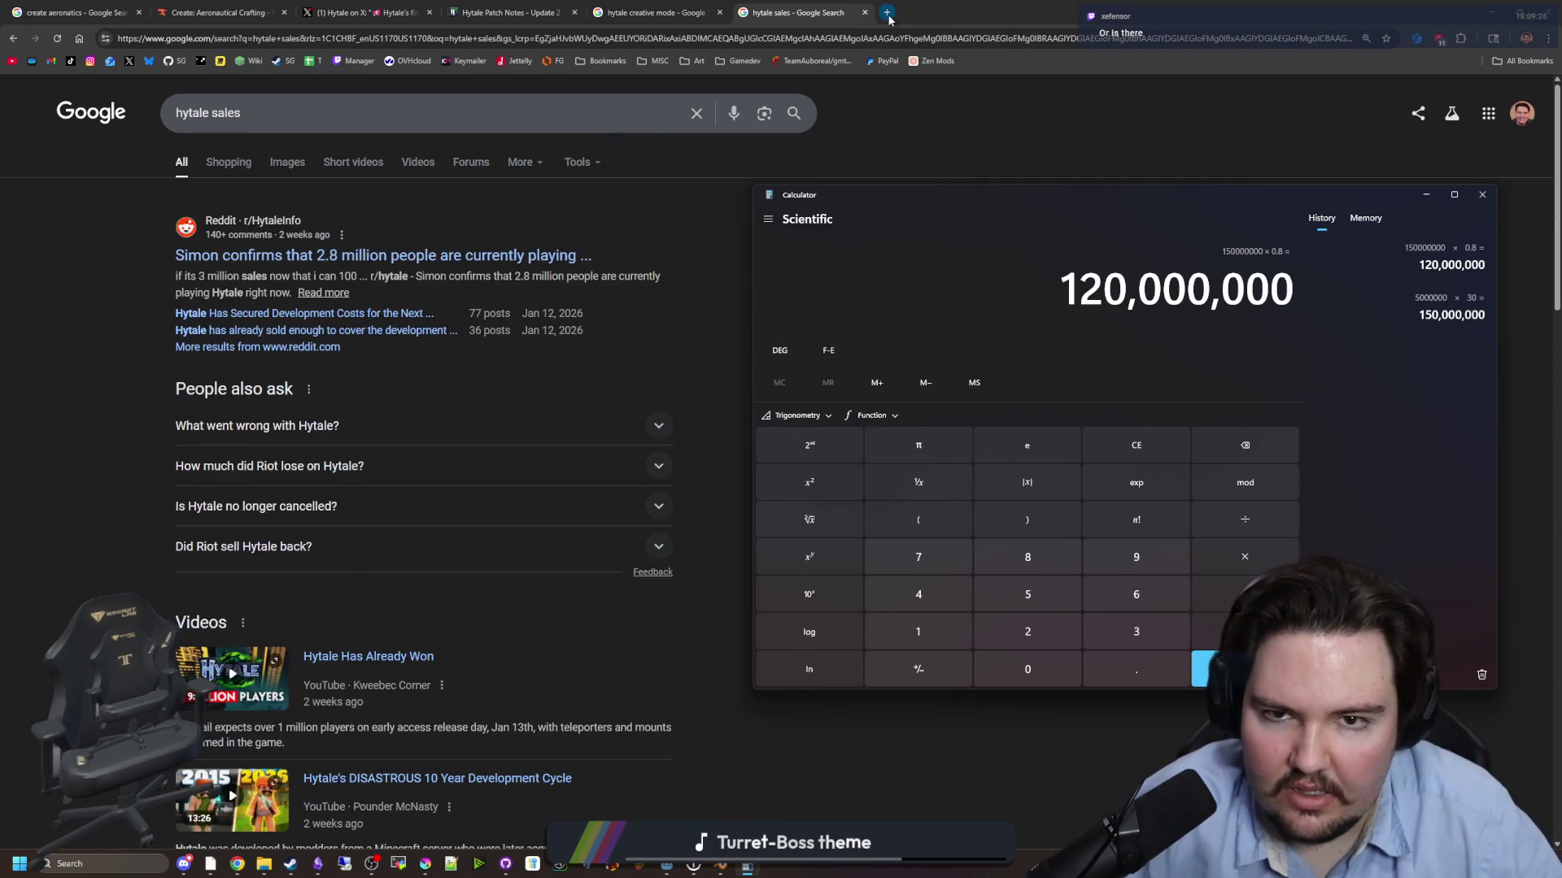
# - Search Google for 'vat taxes' in a new tab, then refine the query to 'vat tax rate'
pyautogui.click(886, 12)
pyautogui.write('vat taxes')
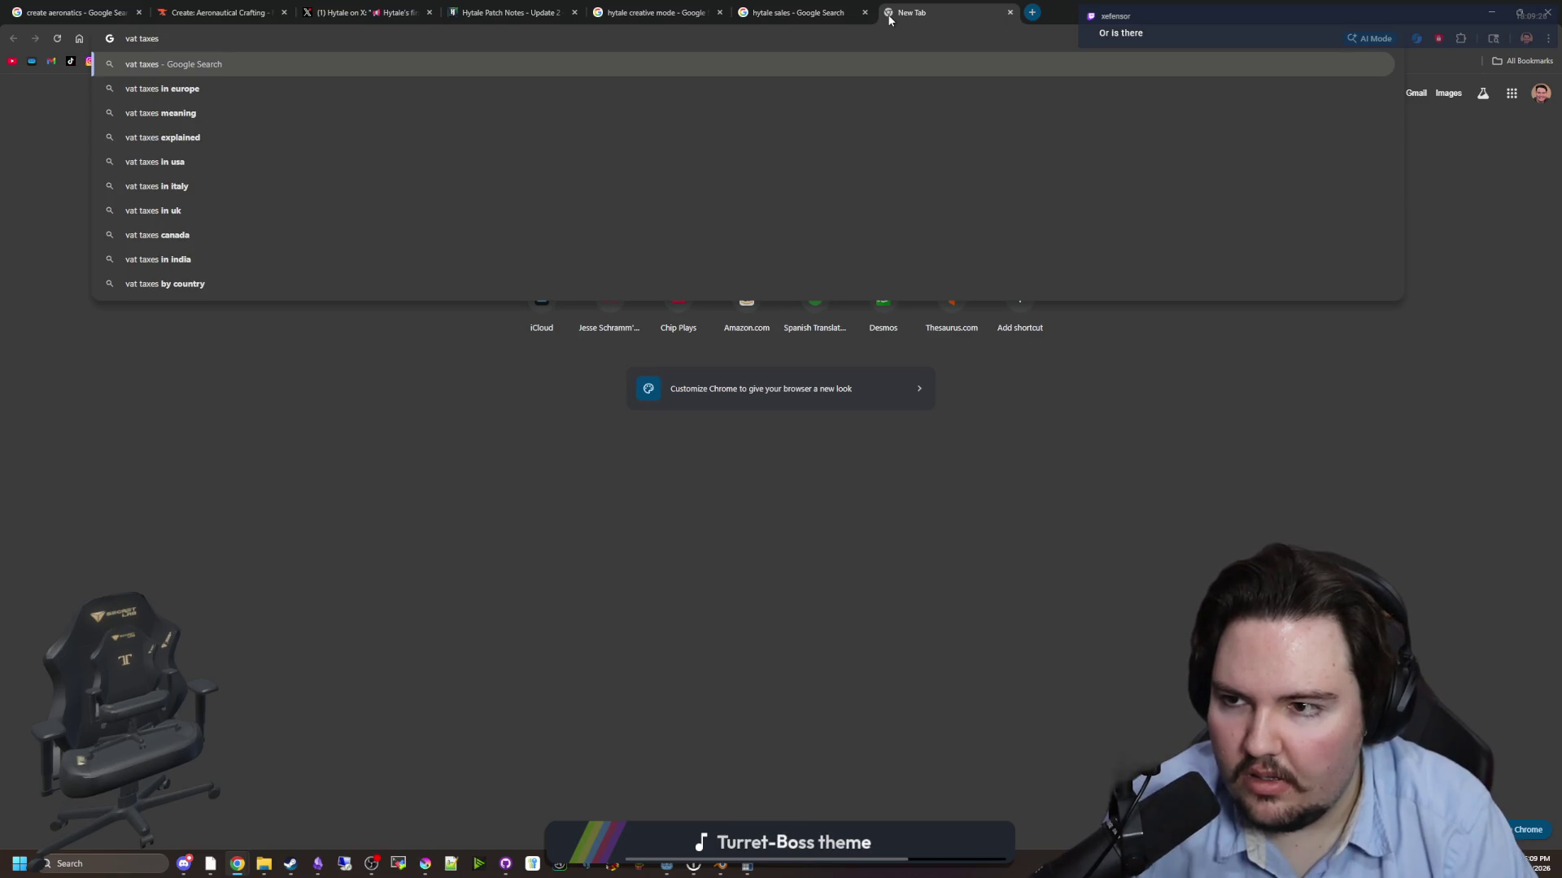
pyautogui.press('Return')
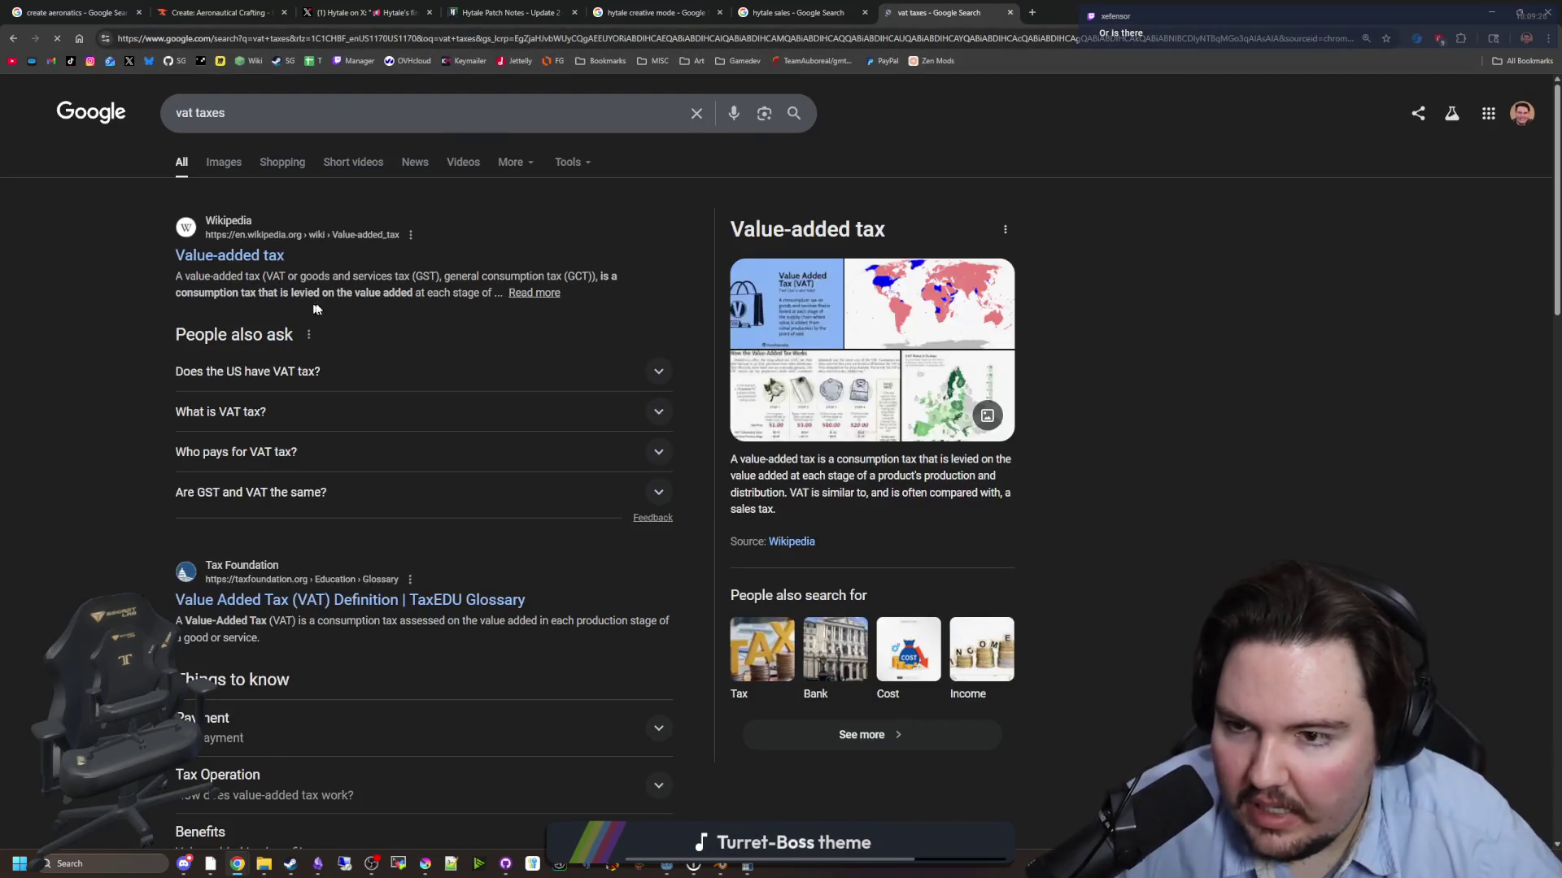
pyautogui.scroll(-7, 478, 484)
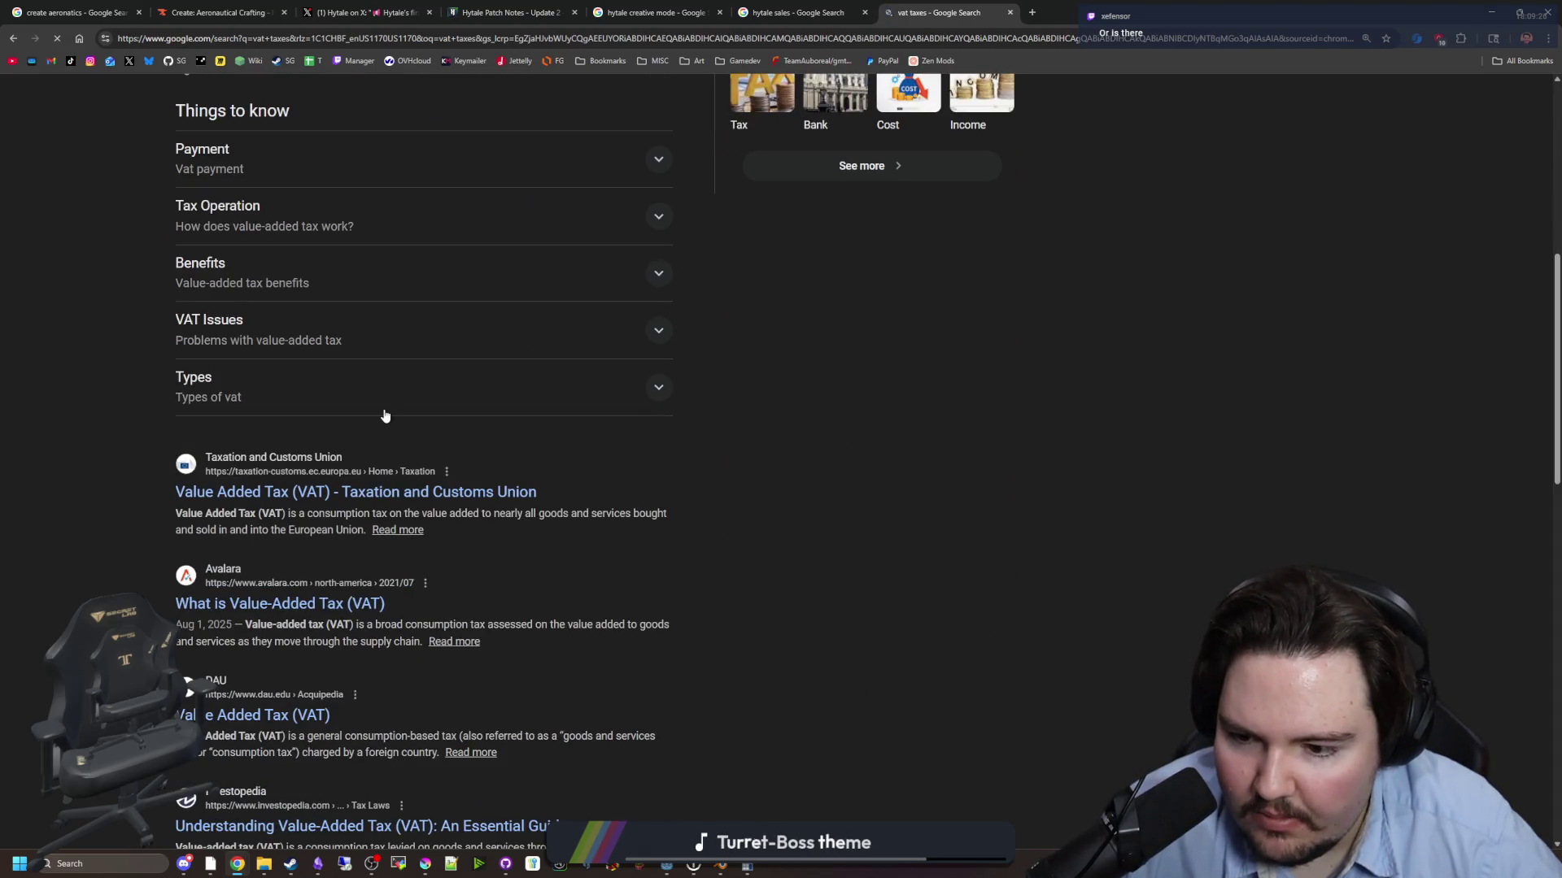
pyautogui.scroll(7, 382, 415)
pyautogui.click(267, 121)
pyautogui.press('BackSpace')
pyautogui.press('BackSpace')
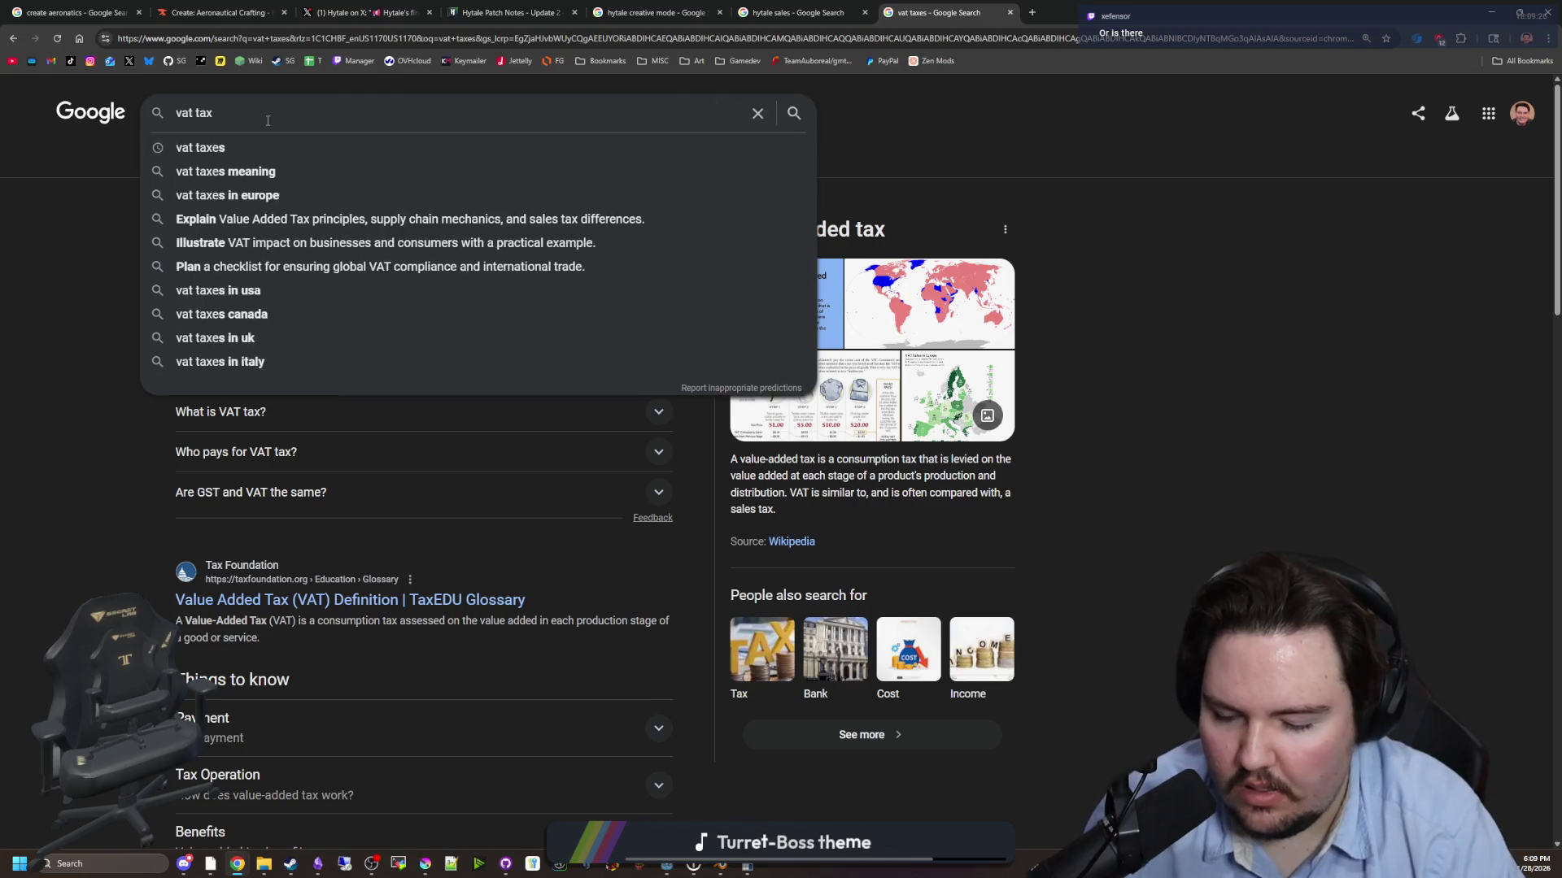
pyautogui.write(' rate')
pyautogui.press('Return')
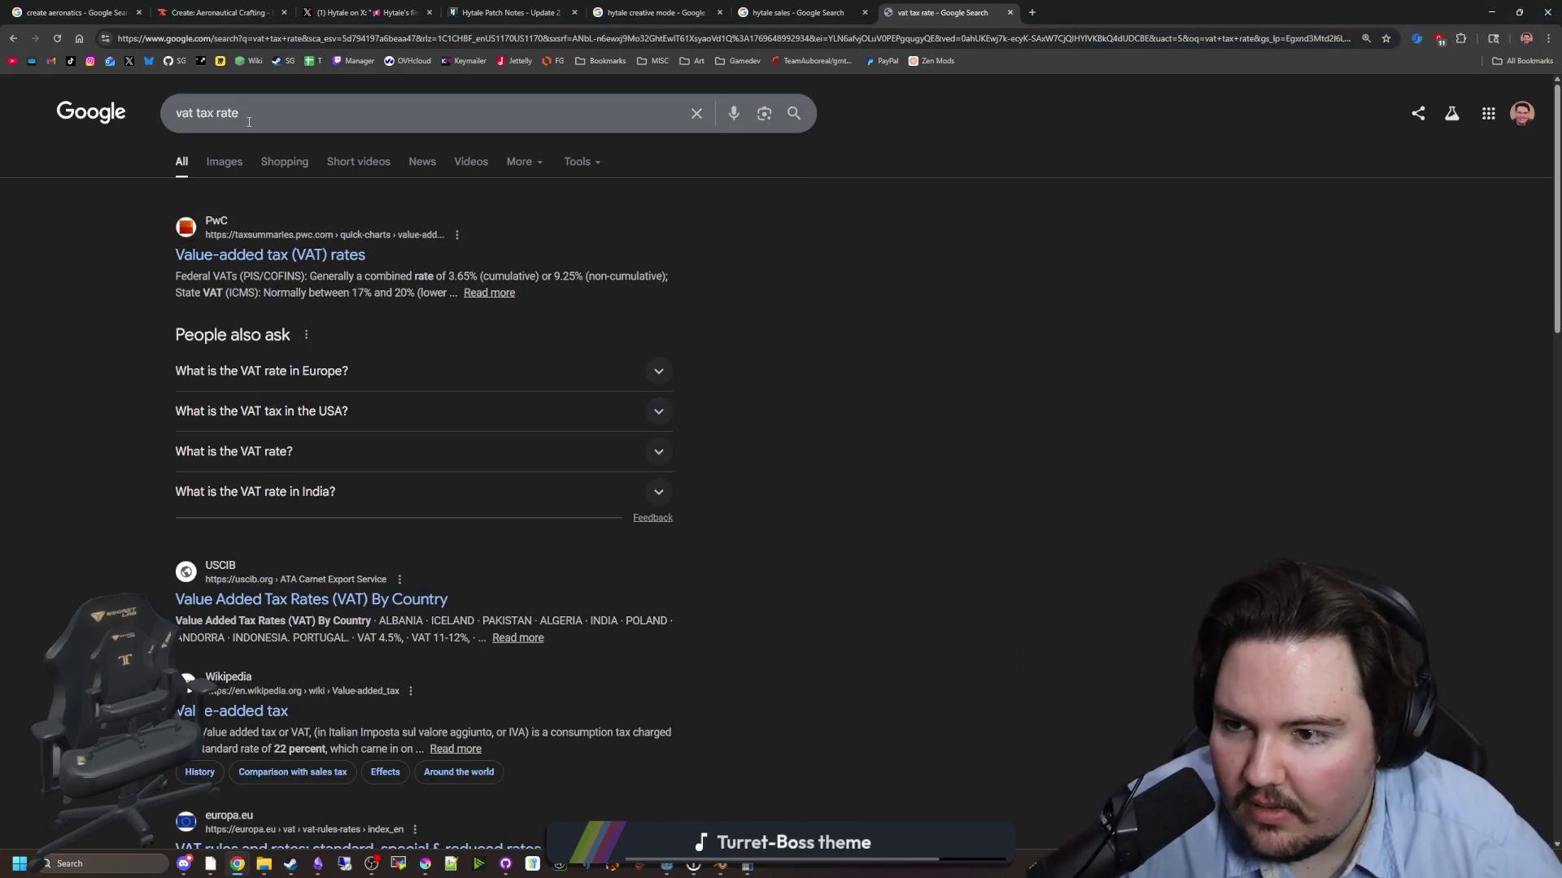
# - Read the PwC rate figures and expand 'What is the VAT rate in Europe?' to see top EU rates
pyautogui.moveTo(388, 276); pyautogui.dragTo(577, 277)
pyautogui.click(569, 276)
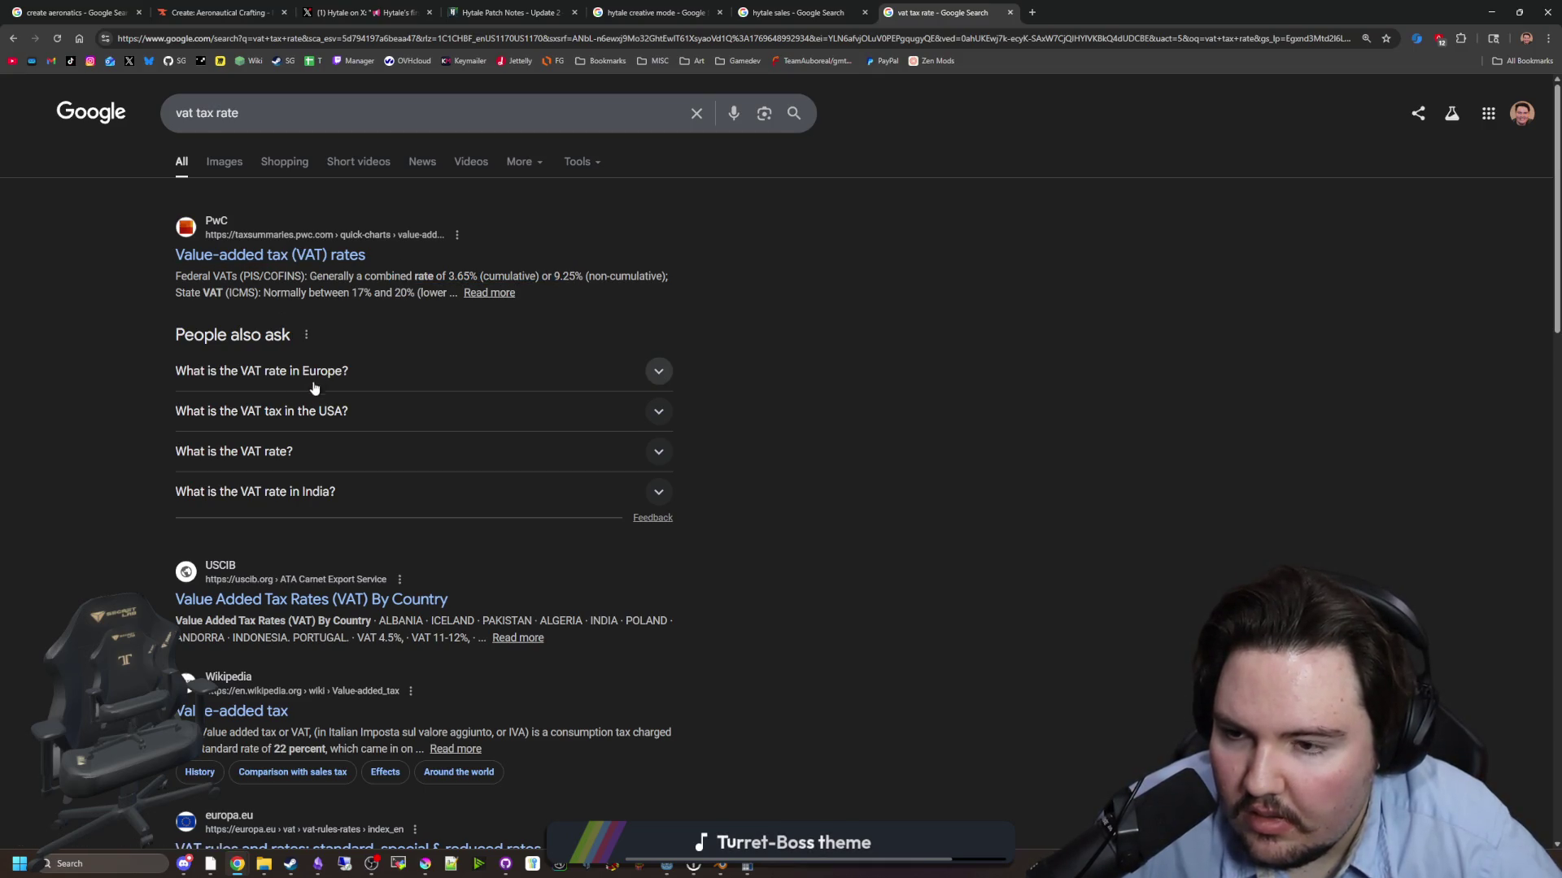
pyautogui.click(415, 382)
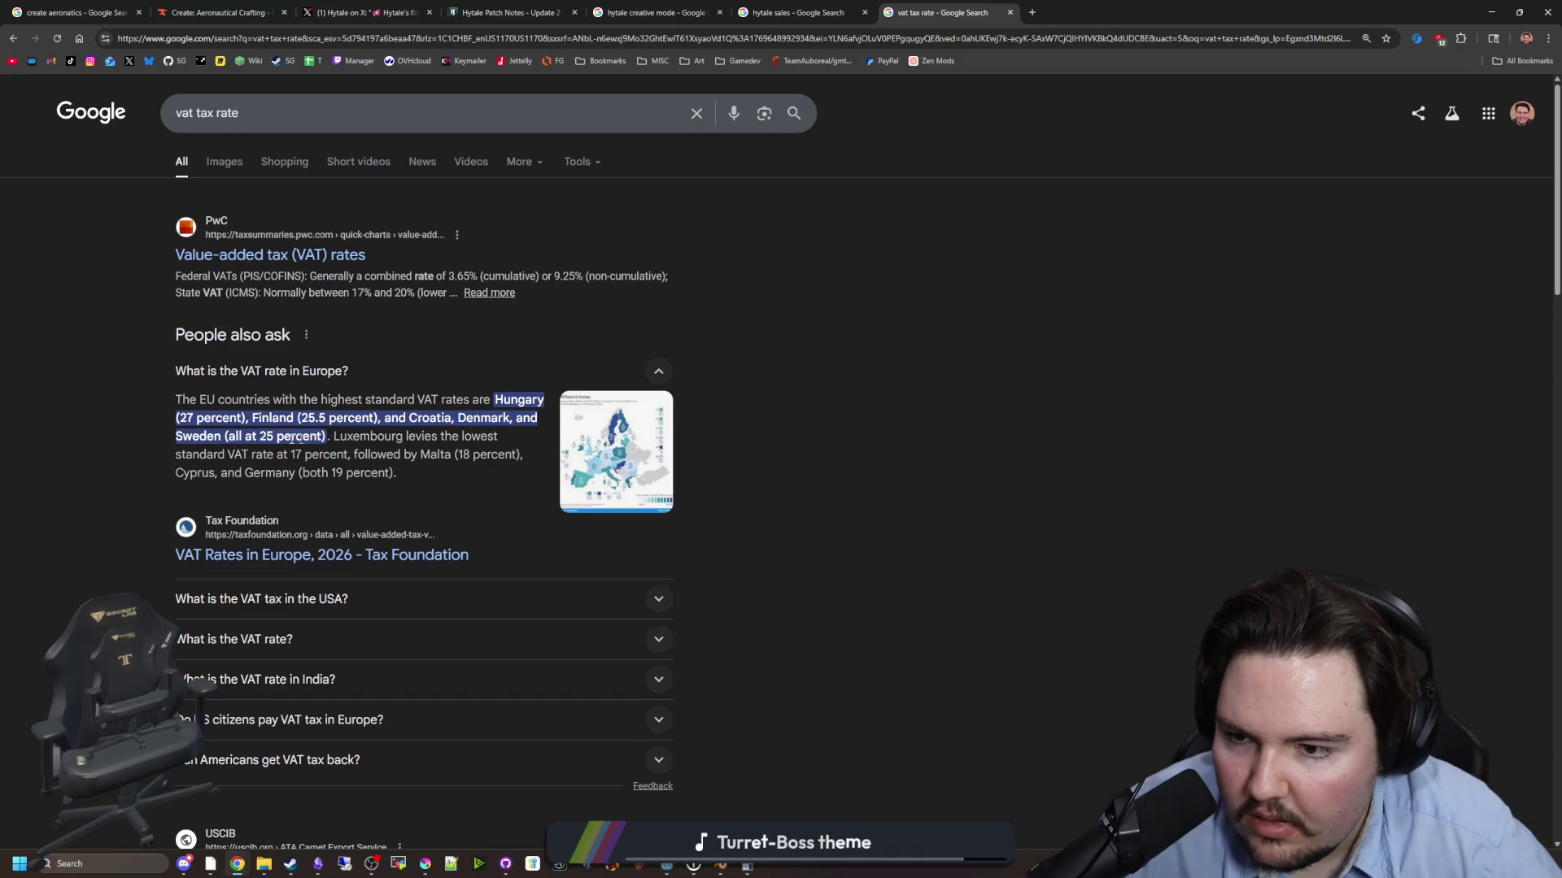
pyautogui.moveTo(233, 418)
pyautogui.mouseDown()
pyautogui.moveTo(423, 455)
pyautogui.moveTo(430, 476)
pyautogui.mouseUp()
pyautogui.click(430, 476)
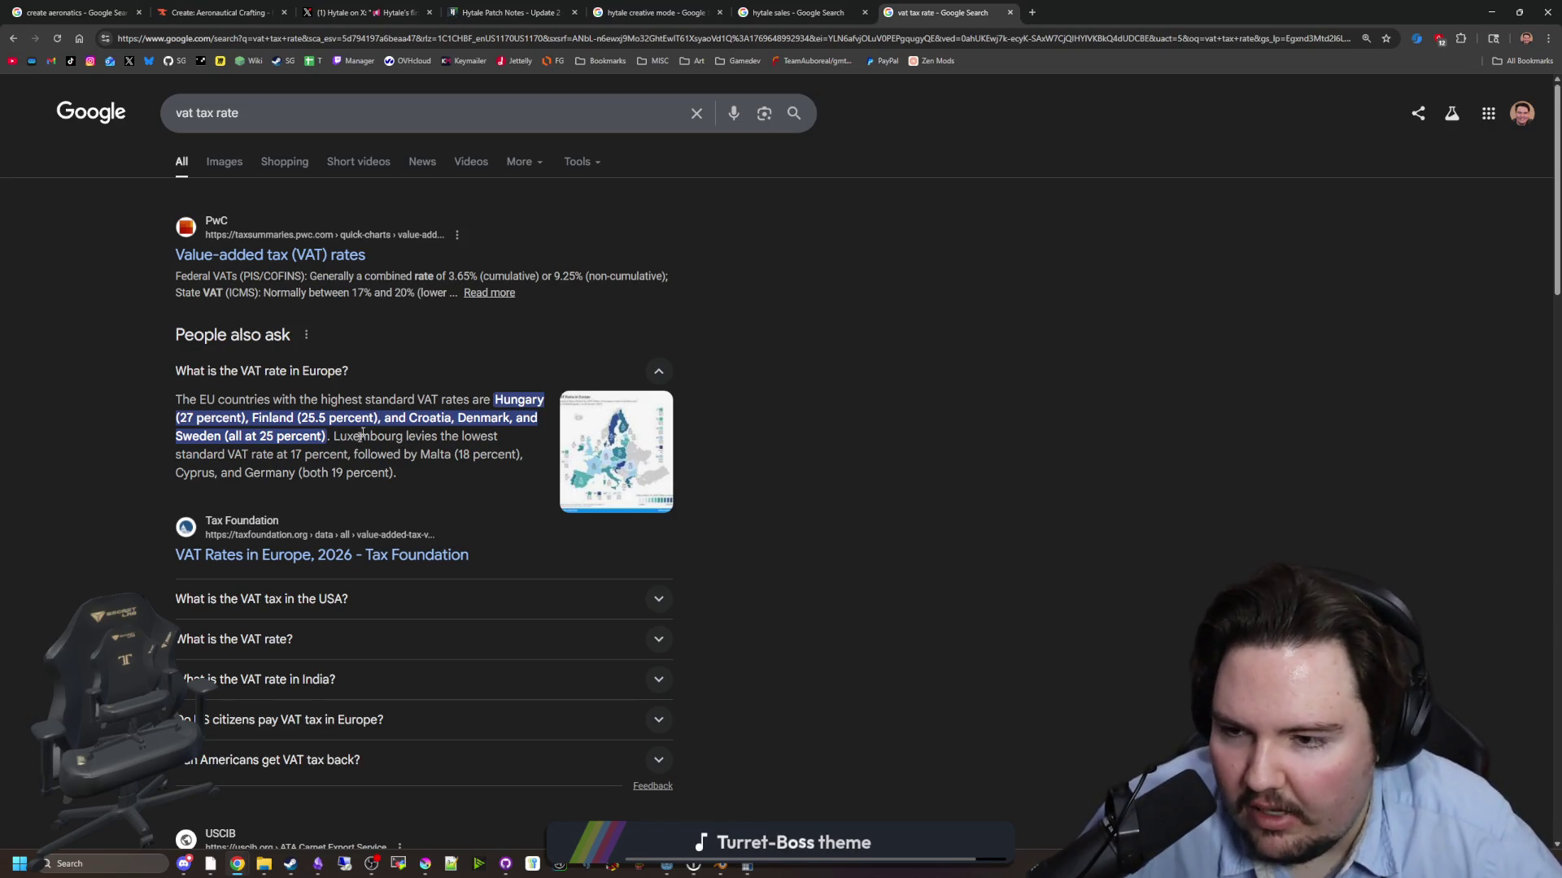
pyautogui.scroll(-4, 470, 415)
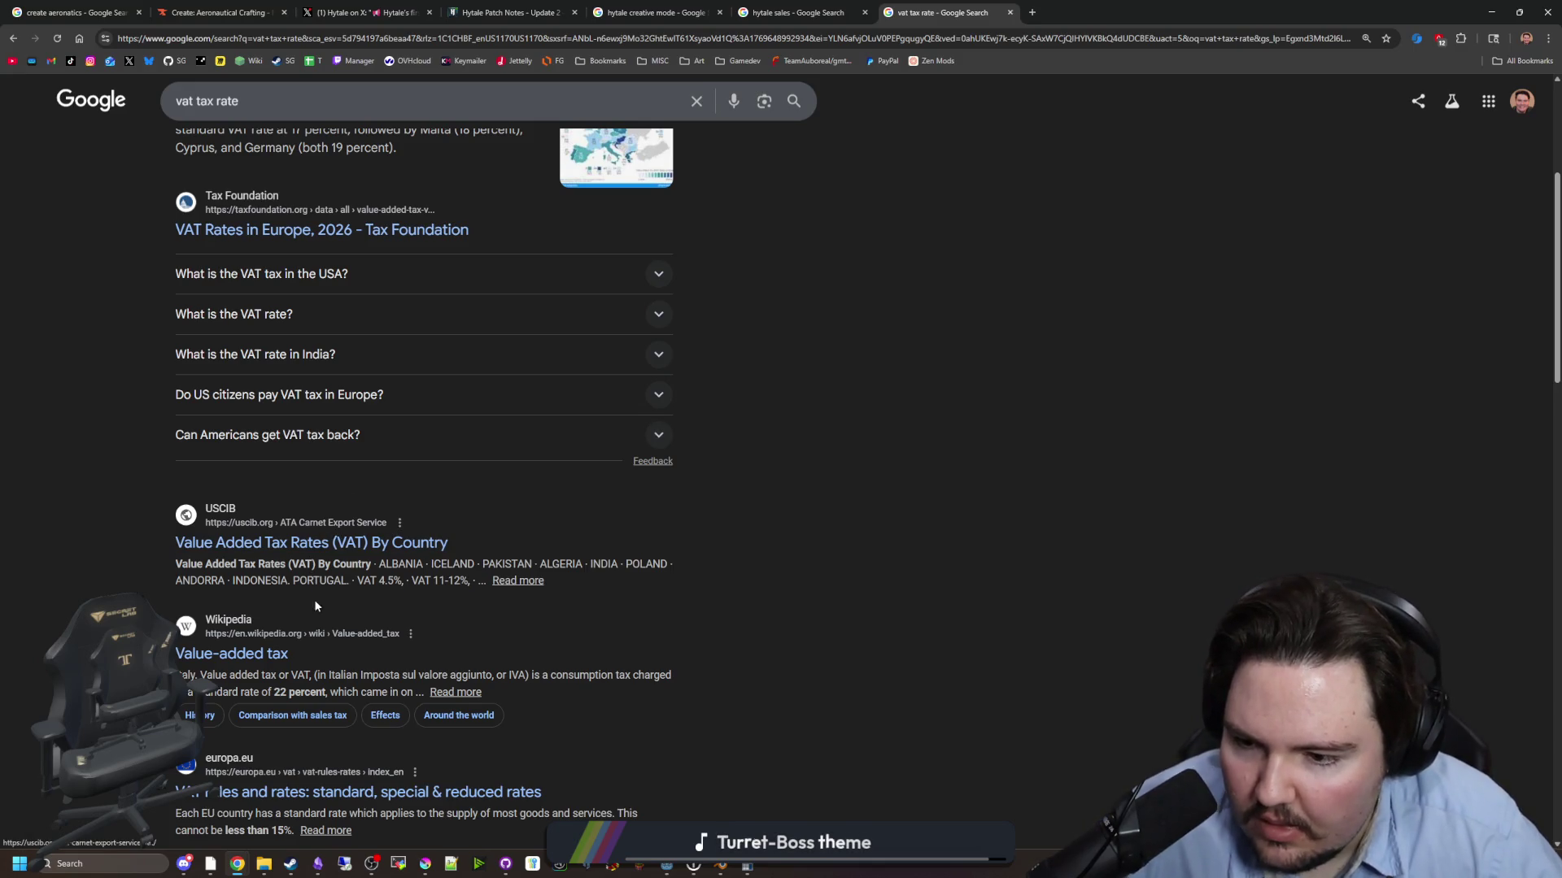
pyautogui.scroll(-2, 254, 655)
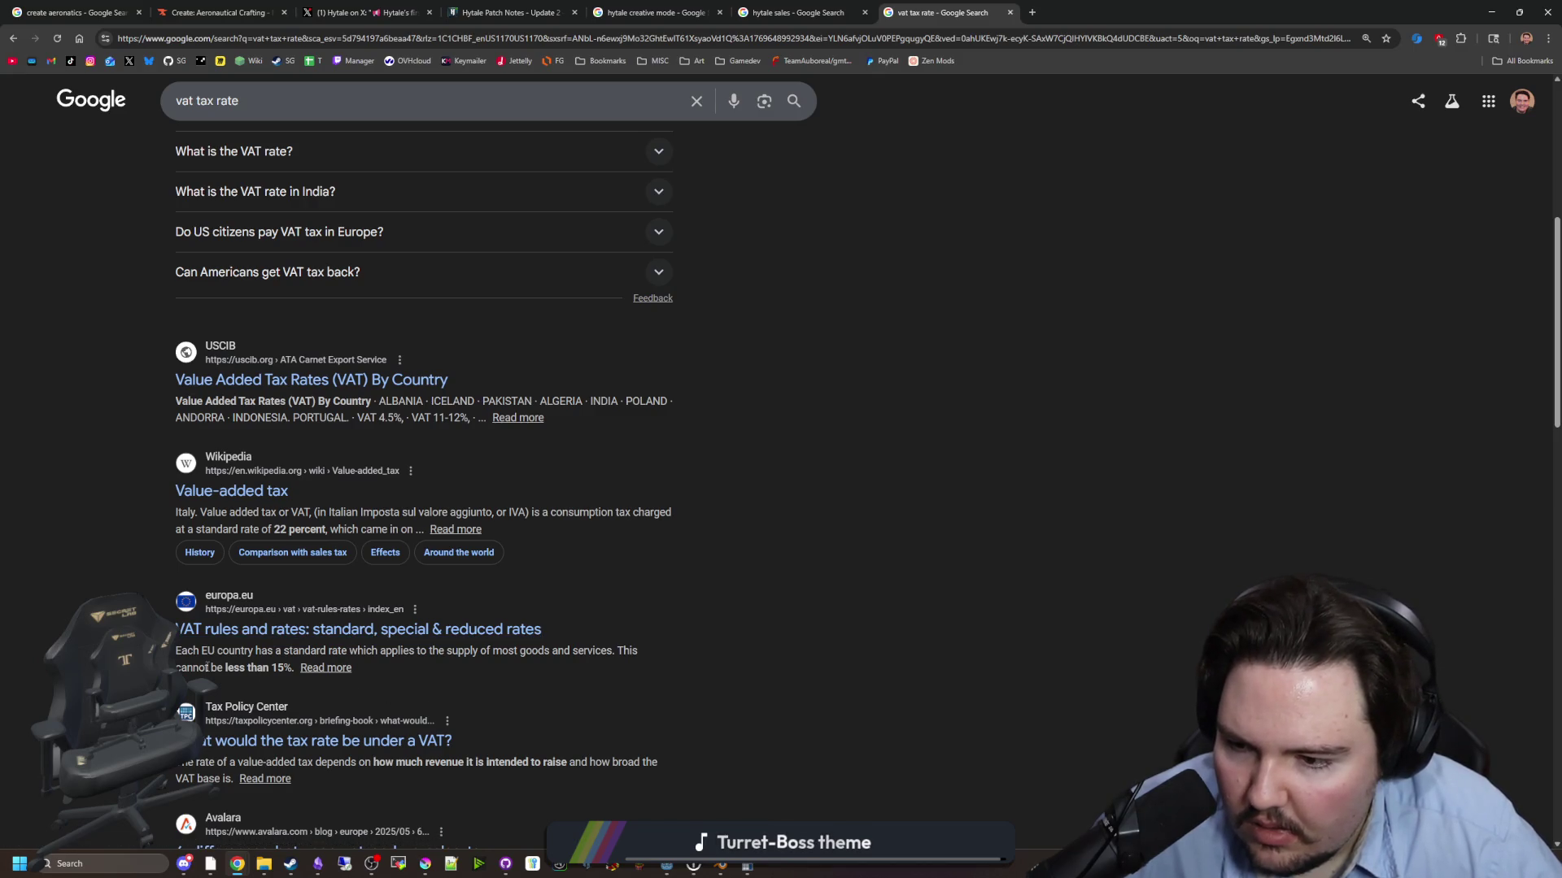
pyautogui.scroll(-2, 594, 653)
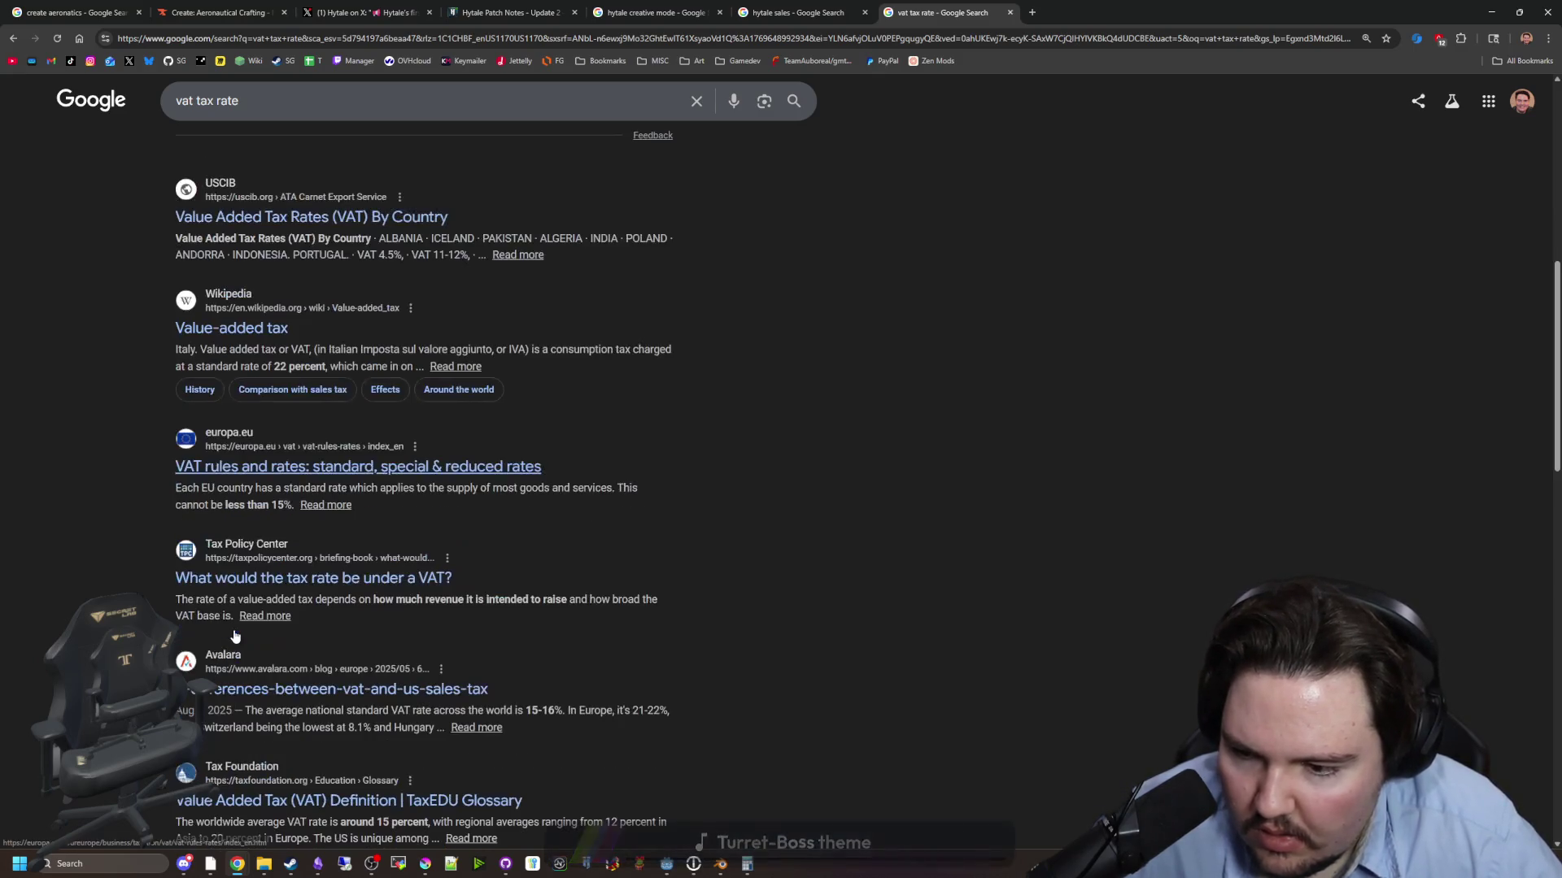
pyautogui.moveTo(1090, 14); pyautogui.dragTo(1074, 870)
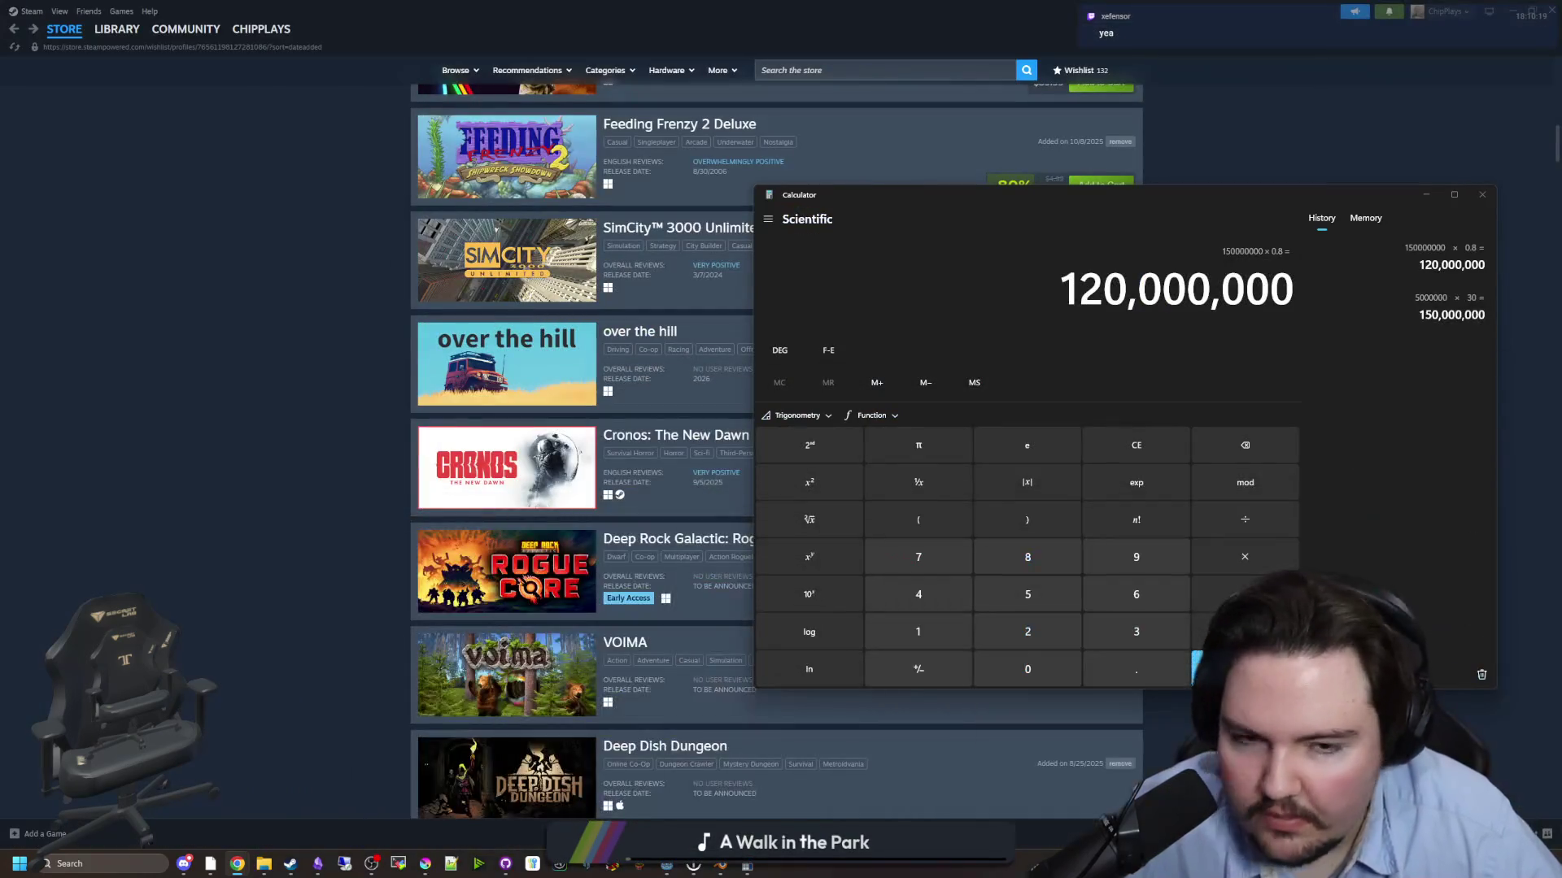
# - Divide the 120,000,000 result by 50 in Calculator to get 2,400,000
pyautogui.moveTo(1090, 189); pyautogui.dragTo(636, 190)
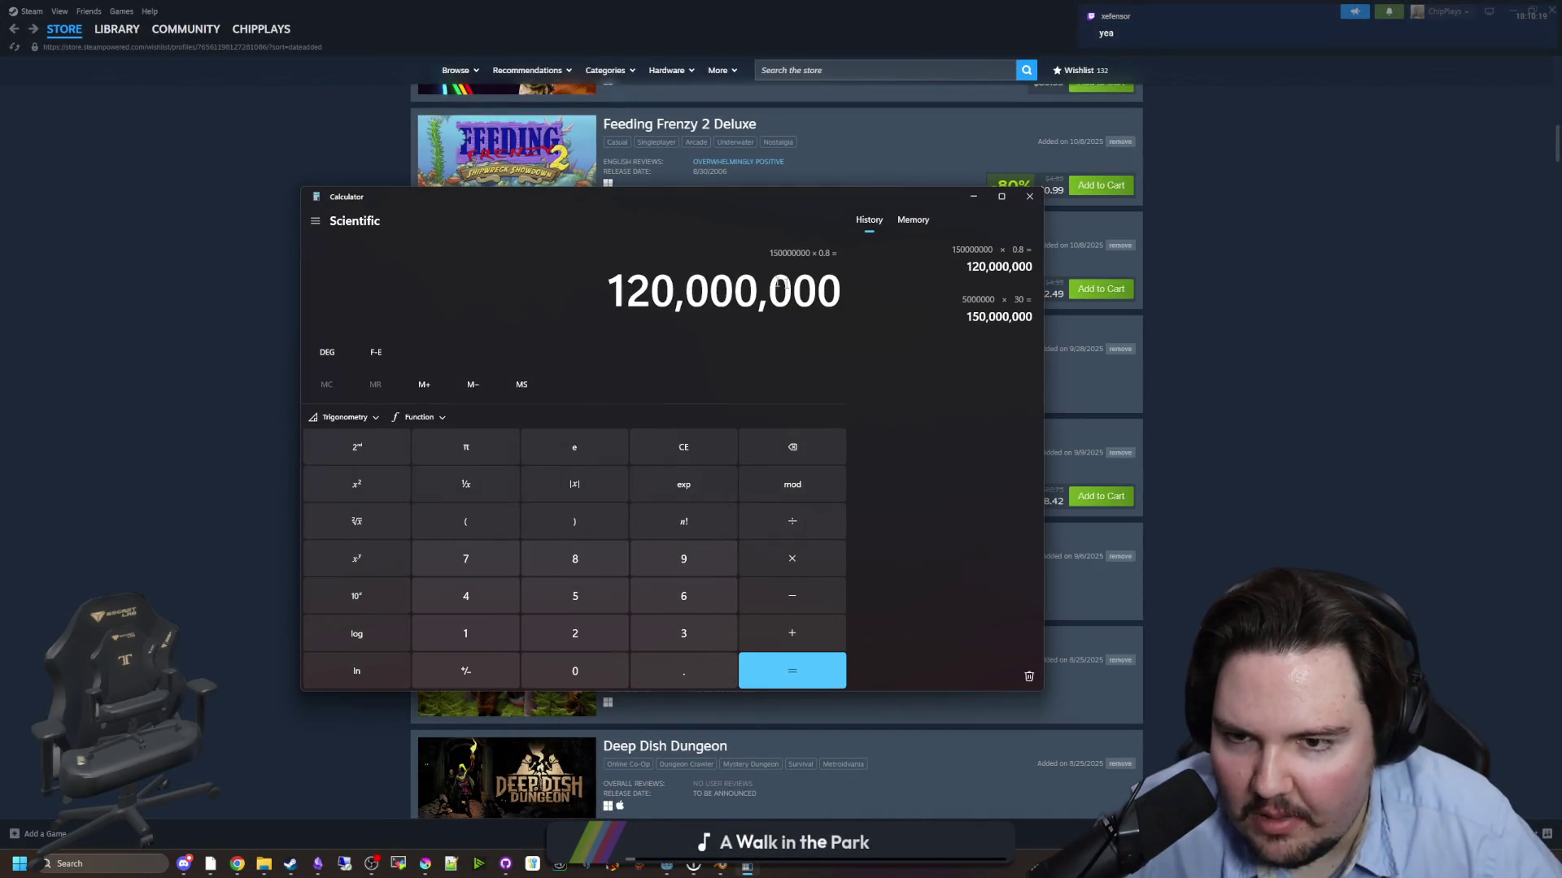
pyautogui.hotkey('ctrl', 'c')
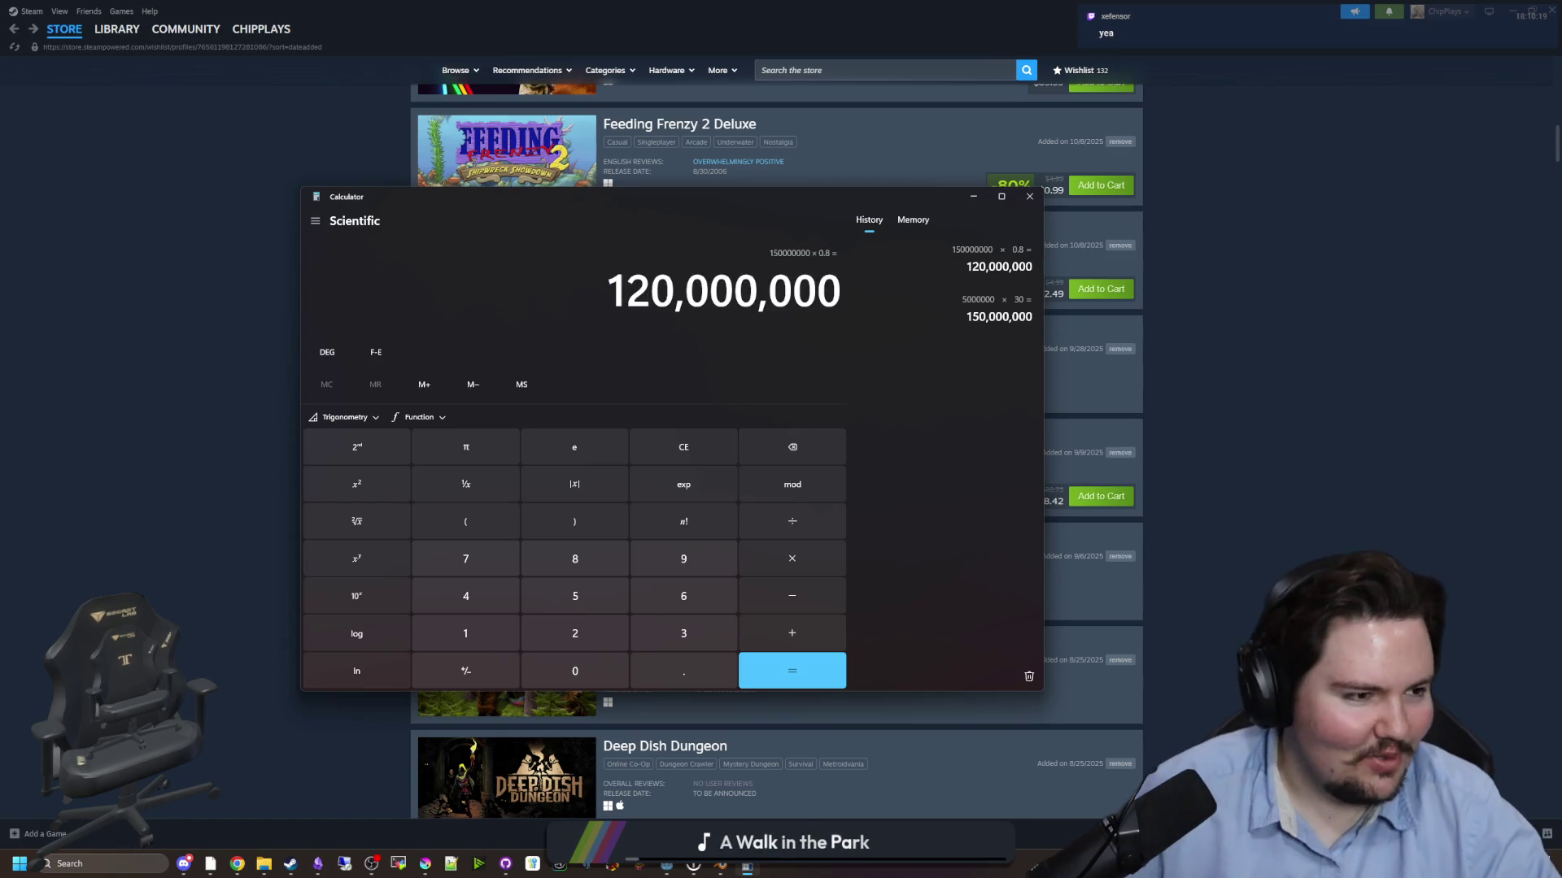
pyautogui.hotkey('alt', 'Tab')
pyautogui.click(856, 409)
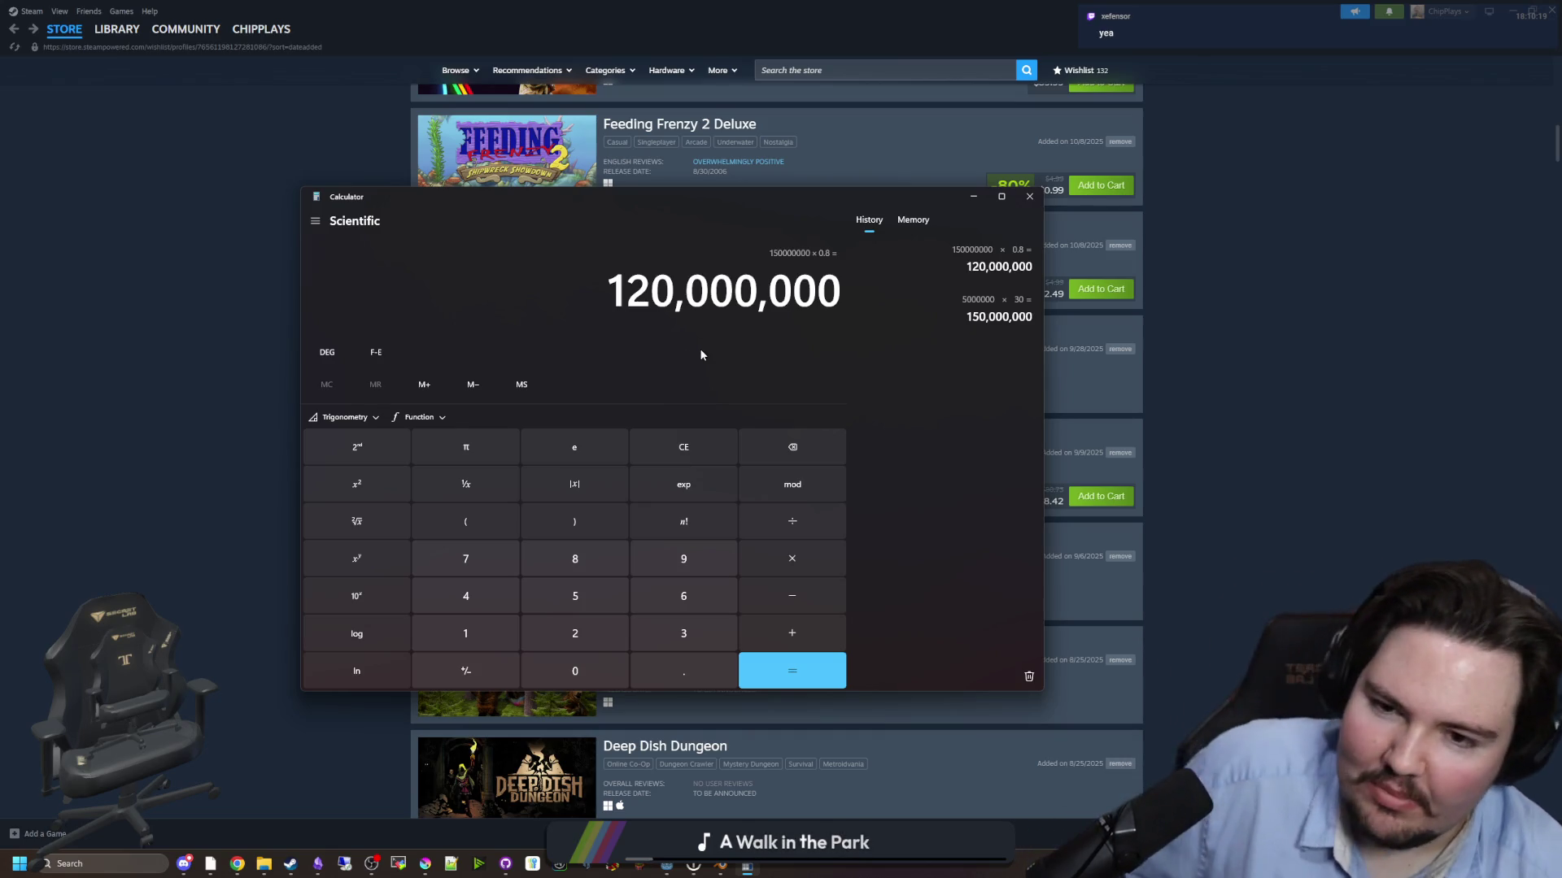
pyautogui.press('/')
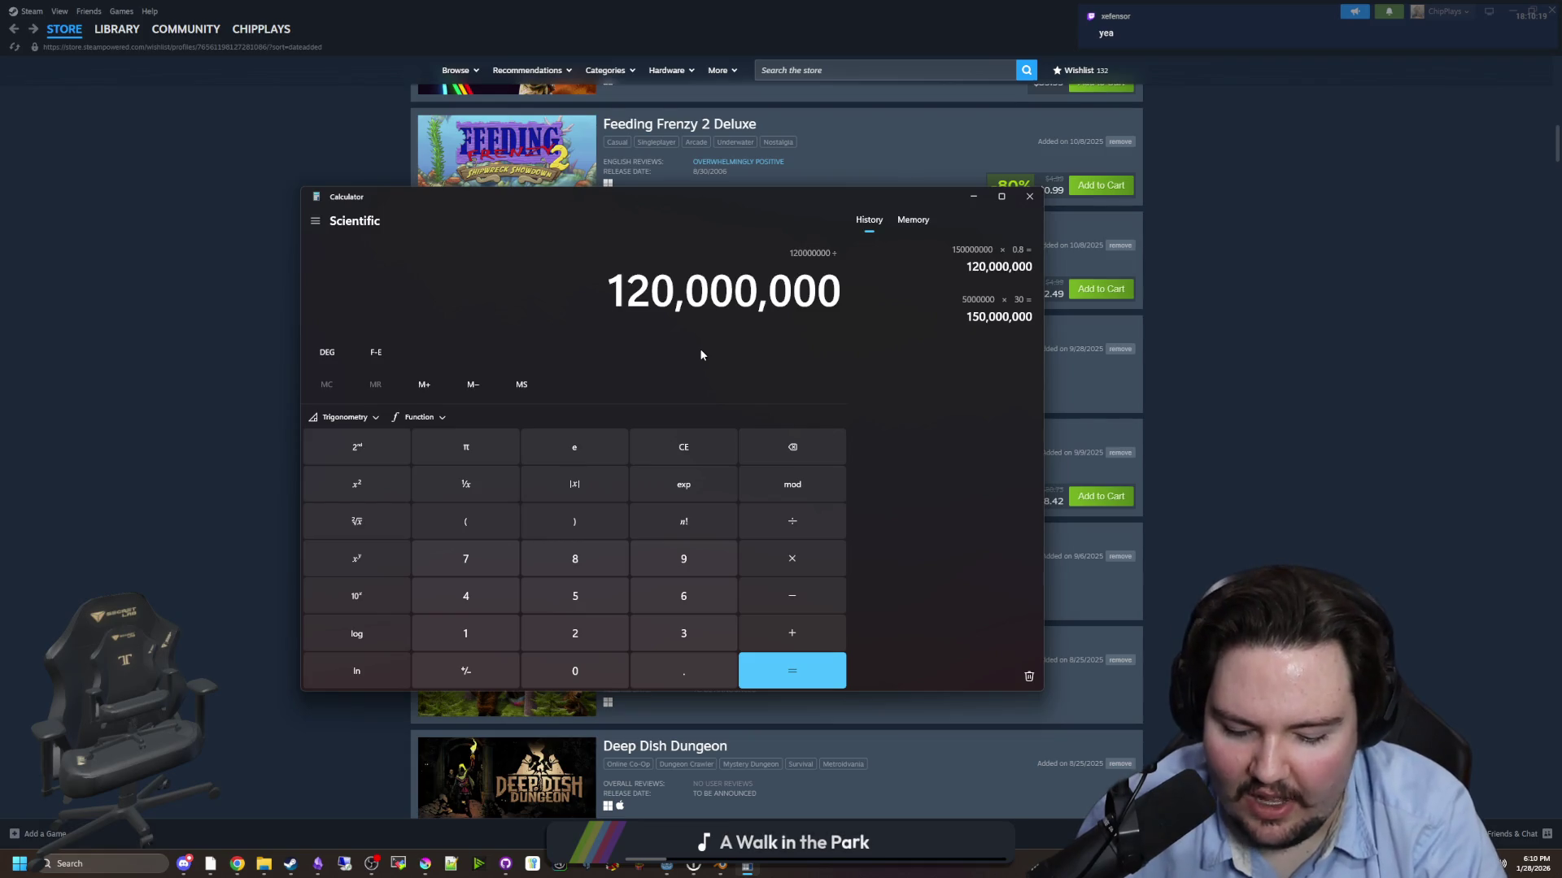
pyautogui.write(' 50')
pyautogui.press('Return')
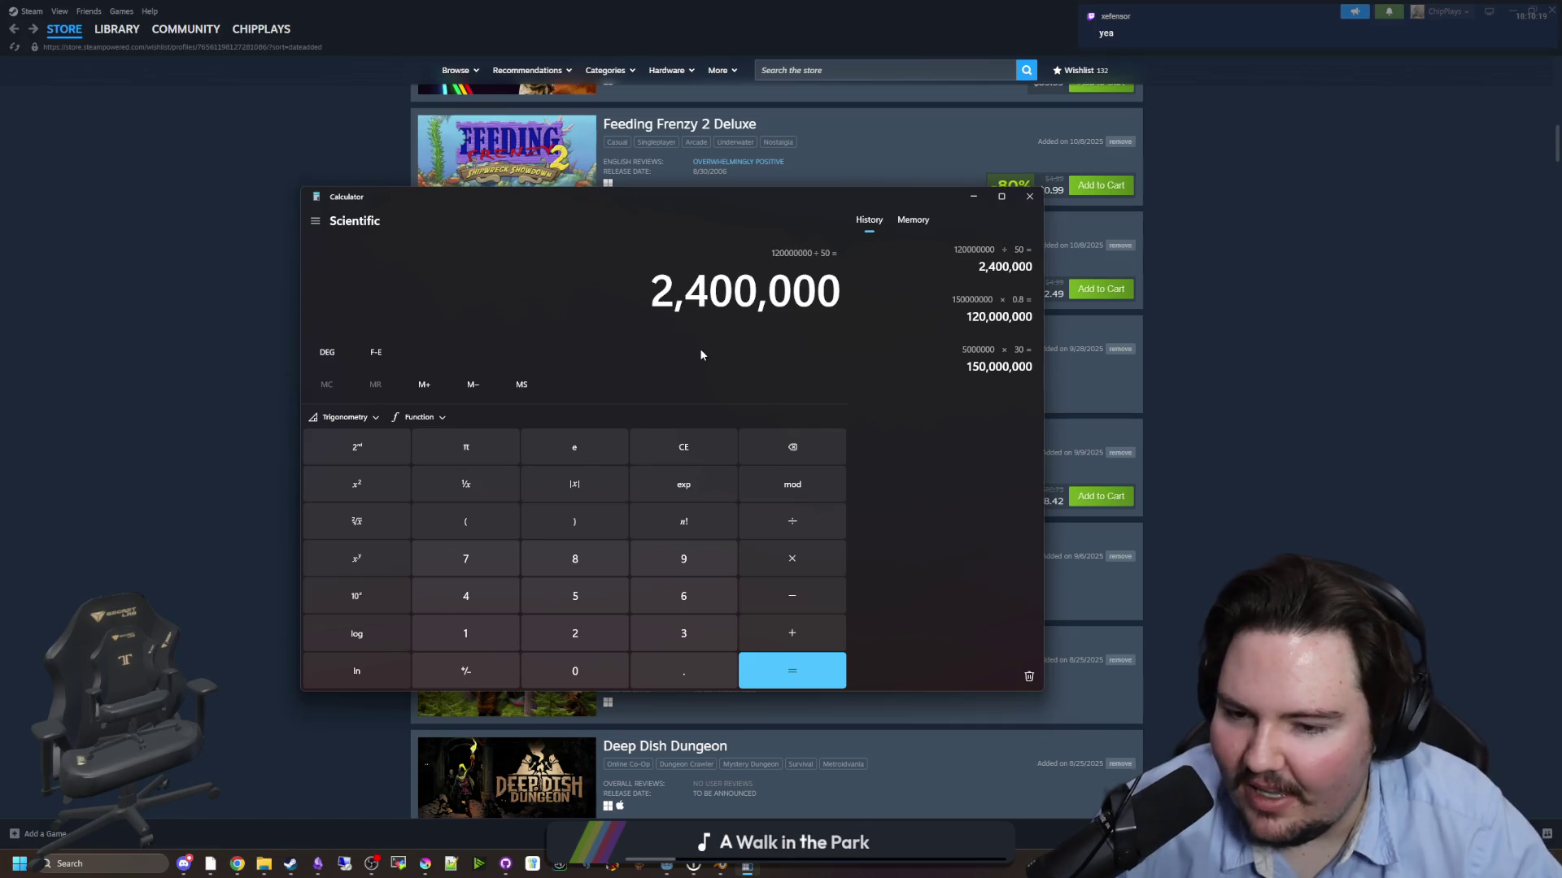
# - Reposition and narrow the Calculator over the wishlist, then bring the Update 2 patch notes forward
pyautogui.moveTo(706, 206)
pyautogui.mouseDown()
pyautogui.moveTo(894, 472)
pyautogui.moveTo(893, 222)
pyautogui.mouseUp()
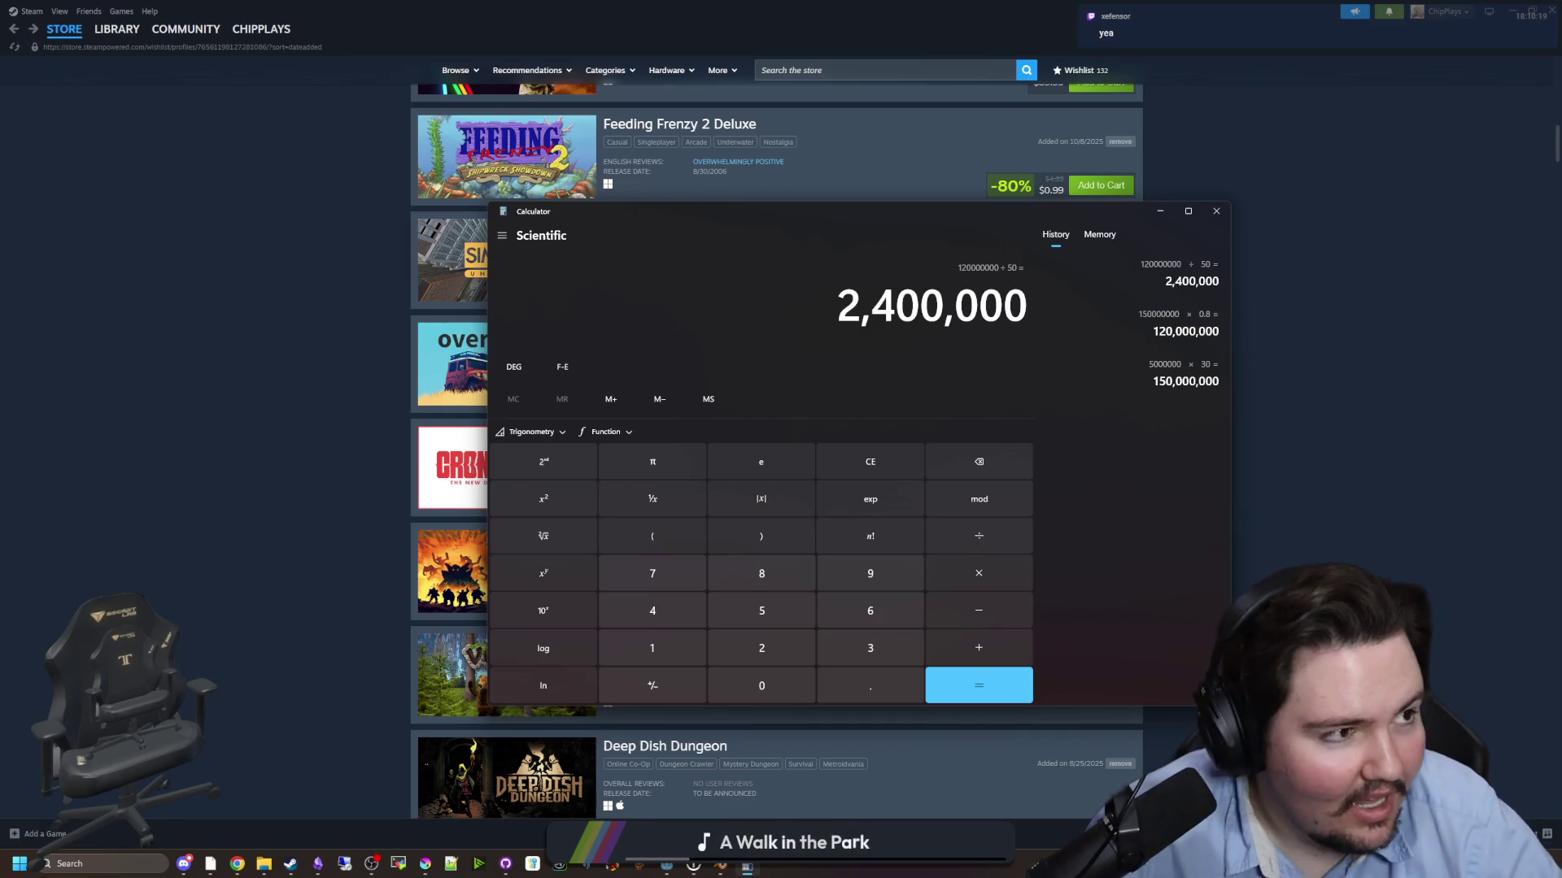
pyautogui.hotkey('alt', 'Tab')
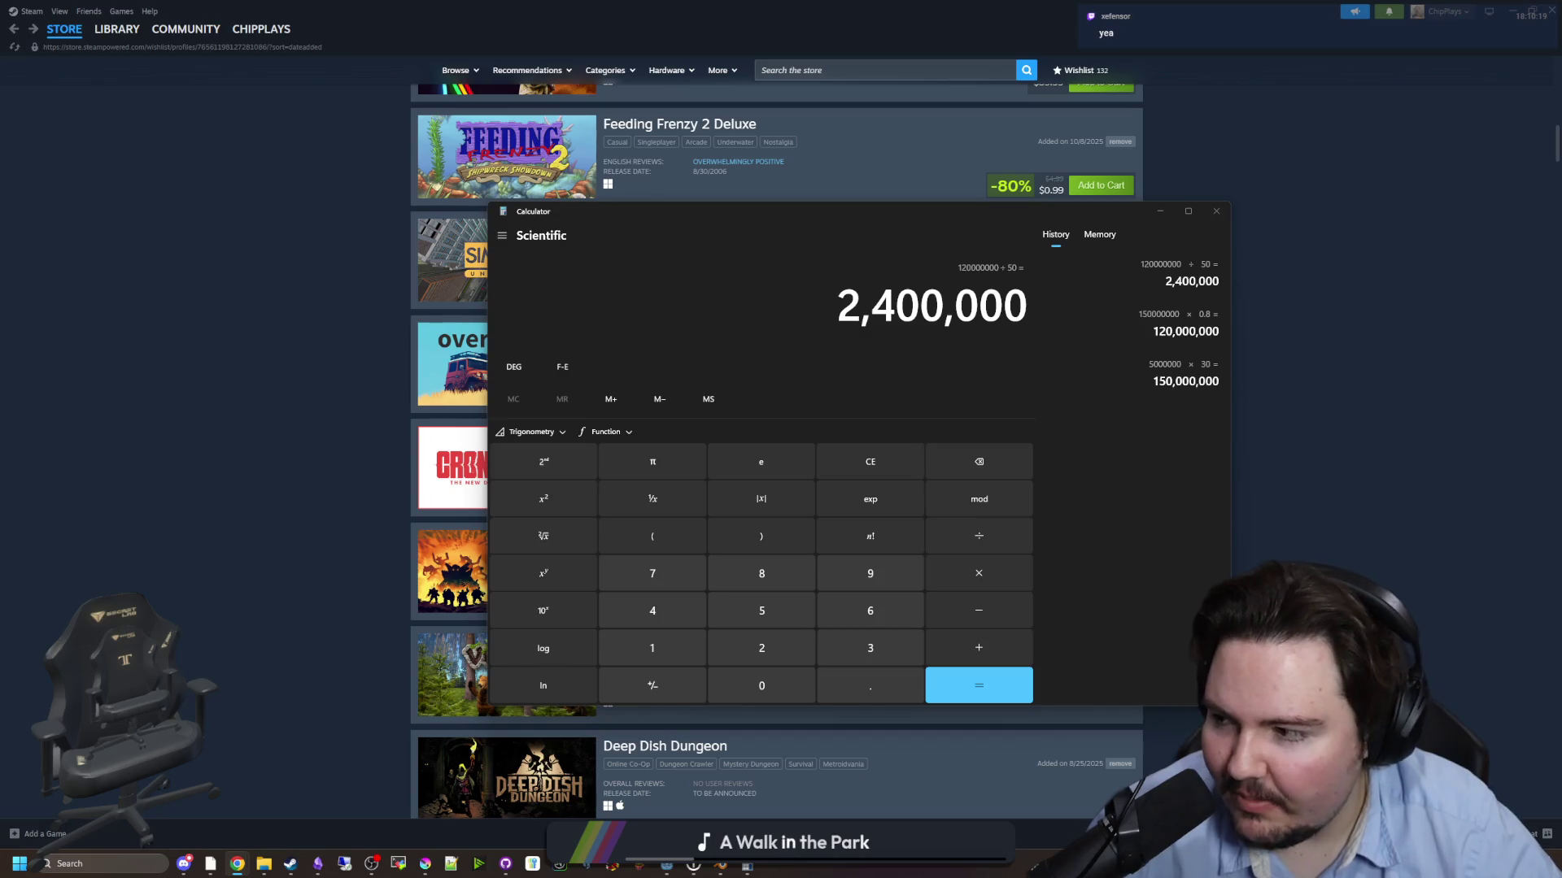
pyautogui.moveTo(767, 217)
pyautogui.mouseDown()
pyautogui.moveTo(593, 222)
pyautogui.moveTo(689, 236)
pyautogui.mouseUp()
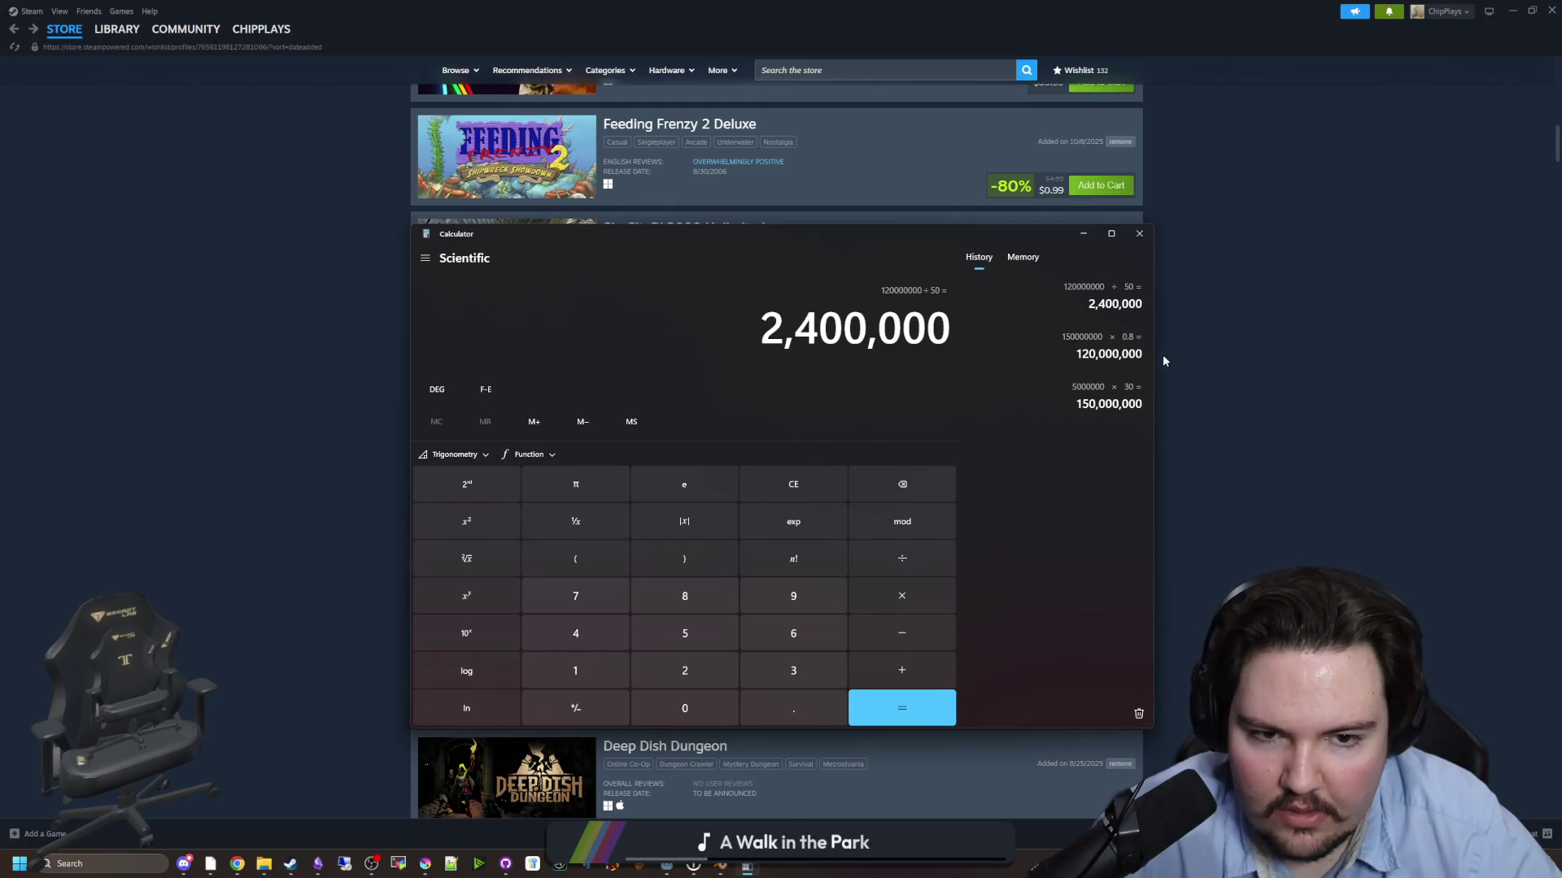
pyautogui.moveTo(1145, 356); pyautogui.dragTo(1142, 361)
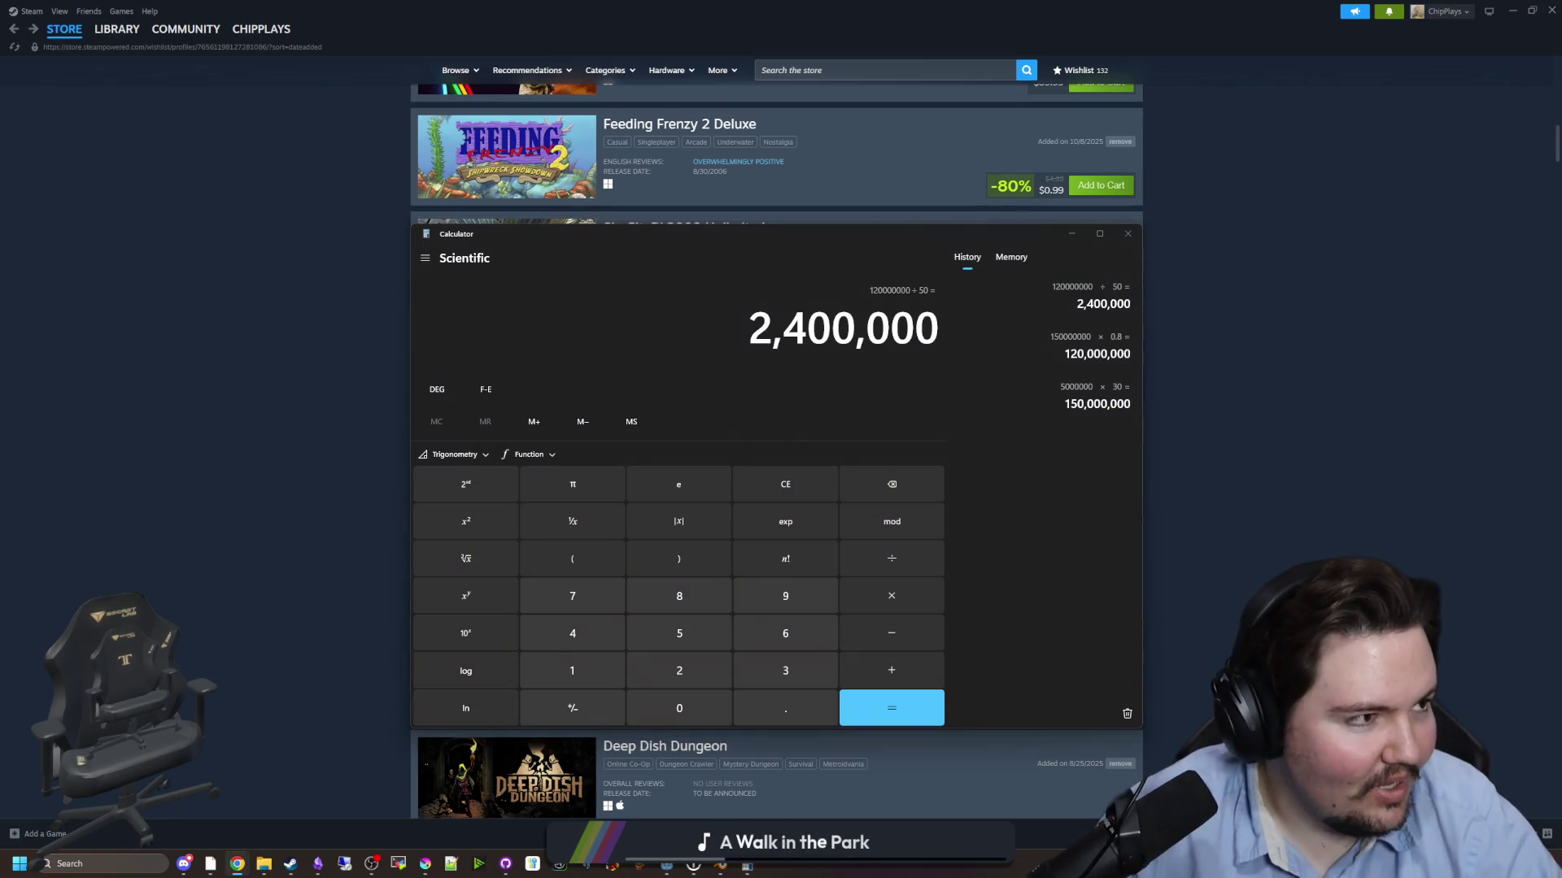
pyautogui.hotkey('alt', 'Tab')
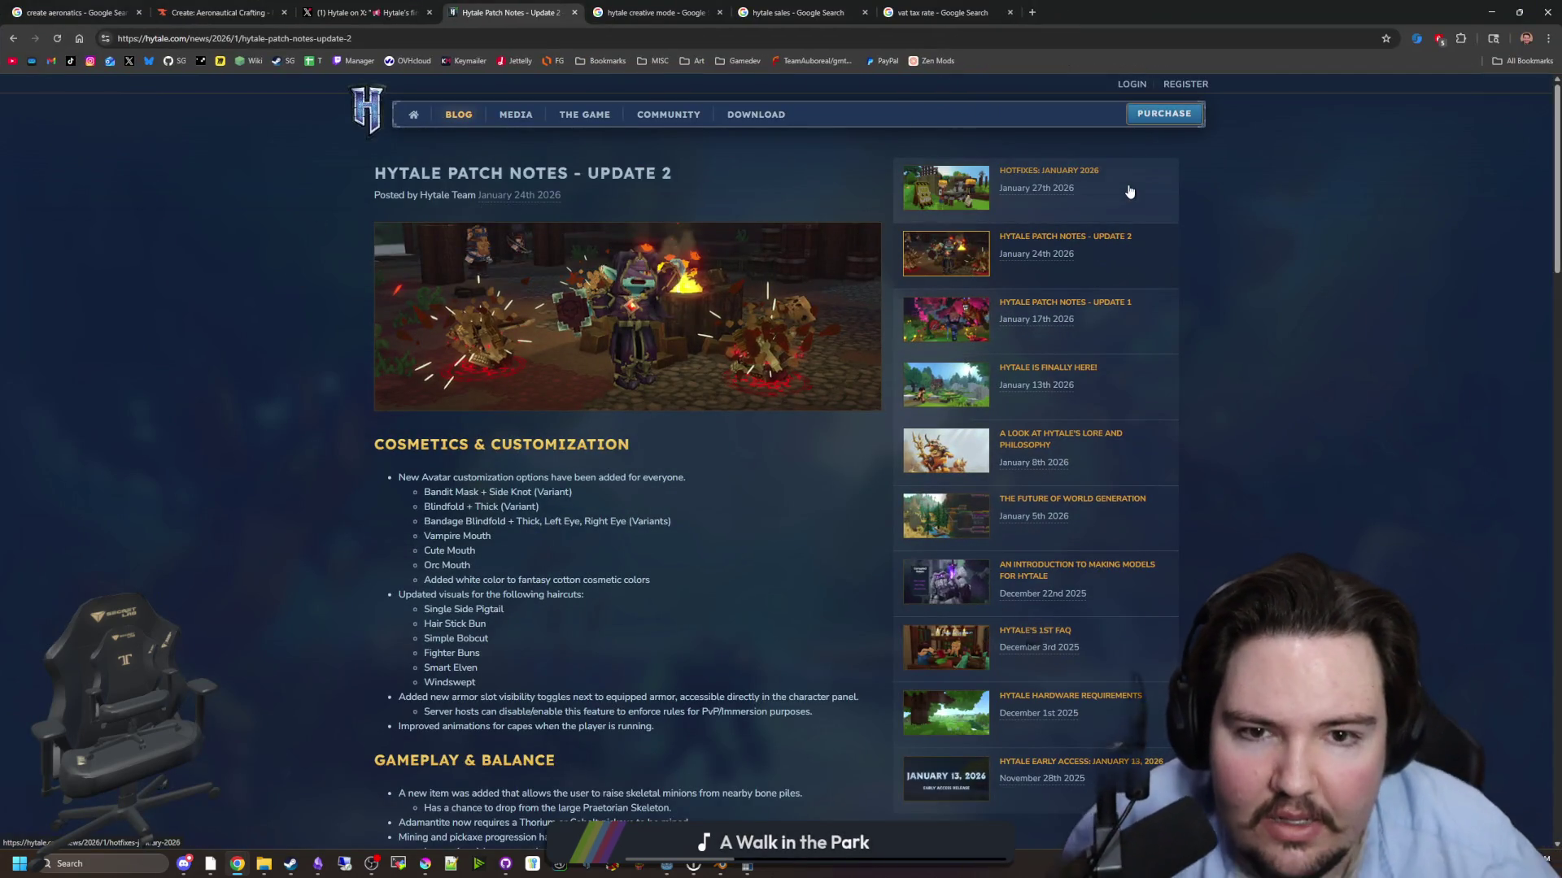
# - Open the Update 1 patch notes and read its NPCs & Creatures list
pyautogui.click(1075, 307)
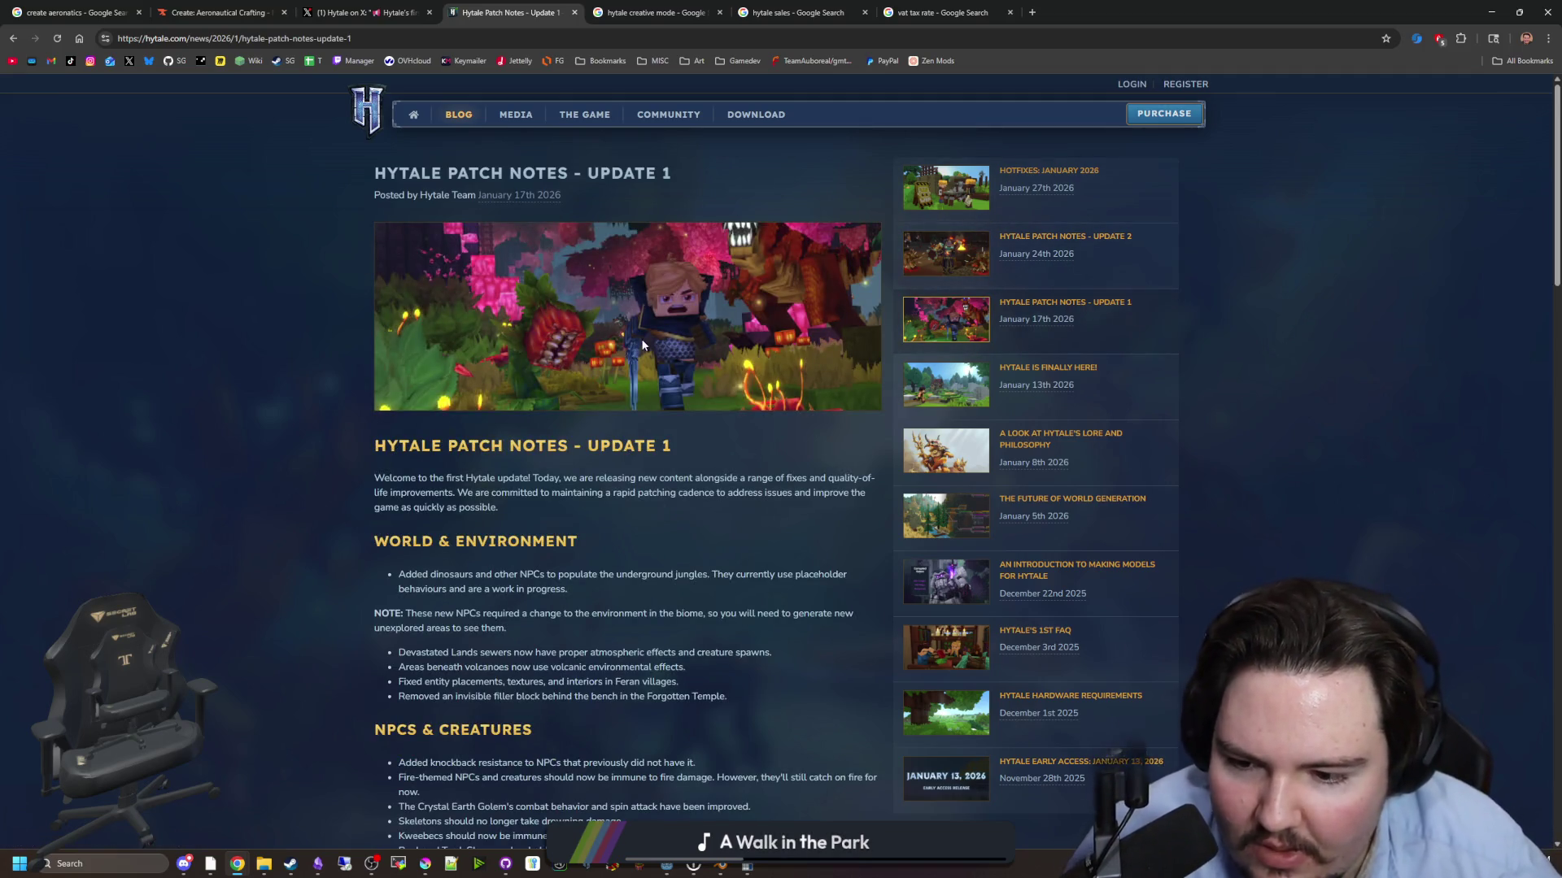
pyautogui.scroll(-2, 639, 339)
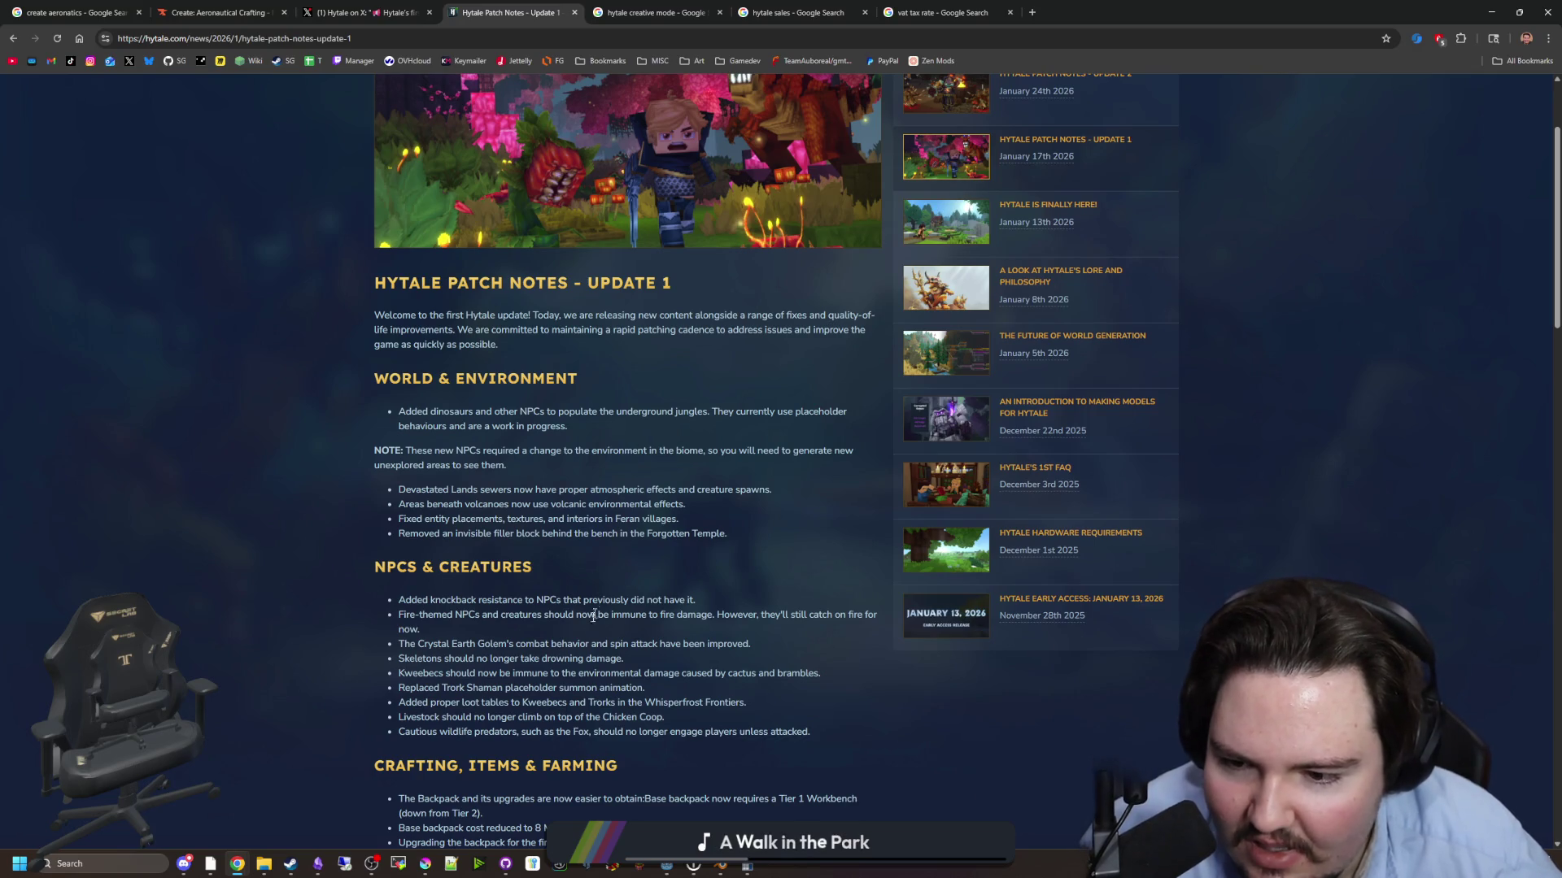
pyautogui.moveTo(399, 600)
pyautogui.mouseDown()
pyautogui.moveTo(825, 724)
pyautogui.moveTo(405, 567)
pyautogui.mouseUp()
pyautogui.click(825, 724)
pyautogui.click(527, 640)
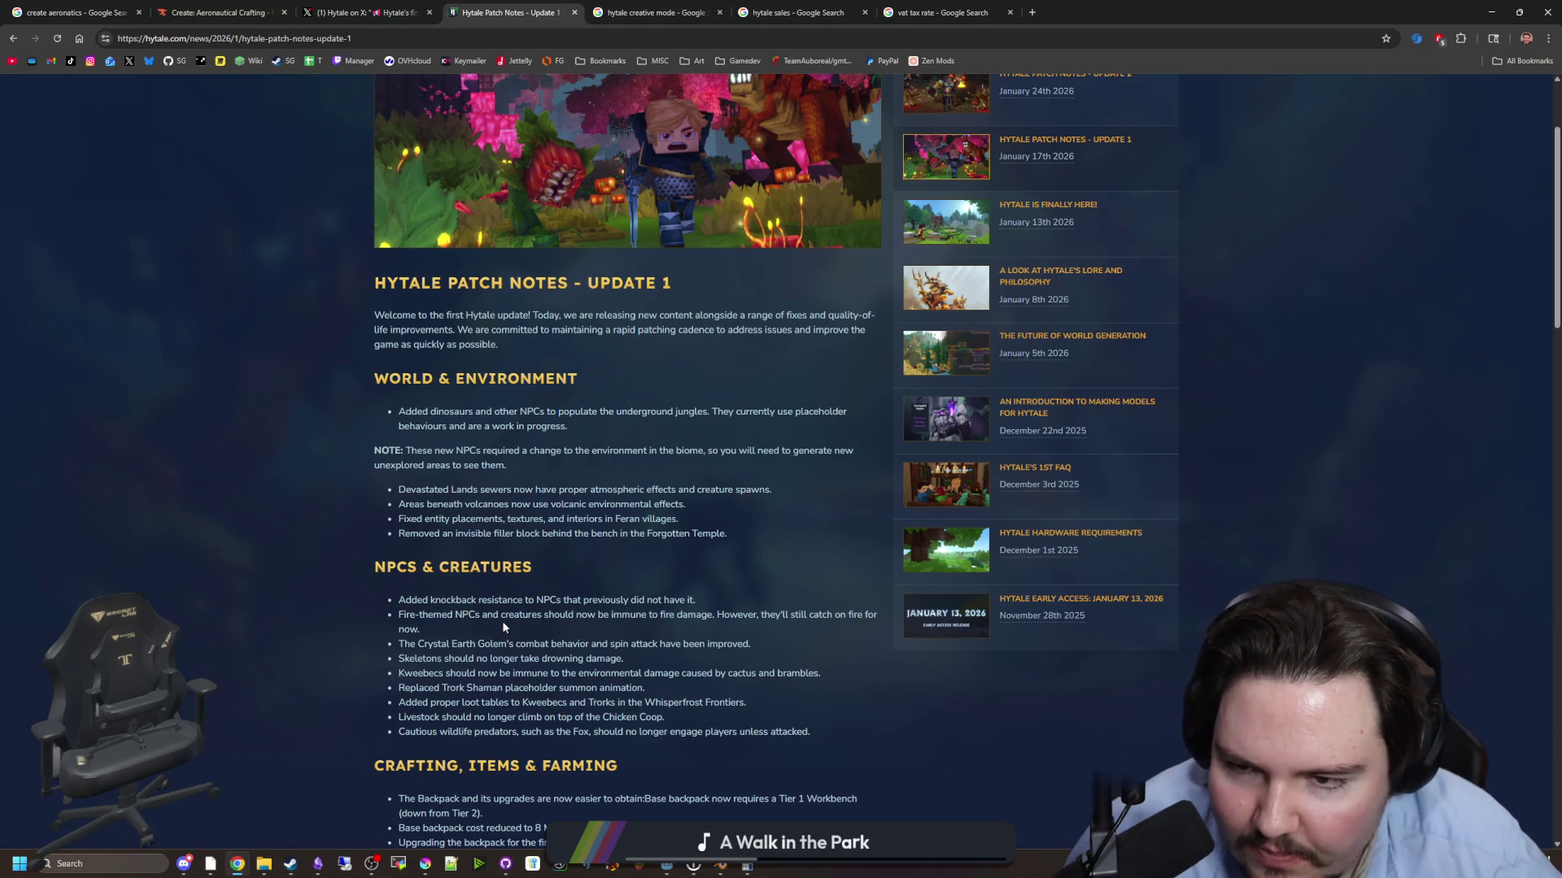
pyautogui.scroll(2, 501, 622)
# - Open the Update 2 notes and read the new avatar customization options and updated haircuts
pyautogui.click(1075, 235)
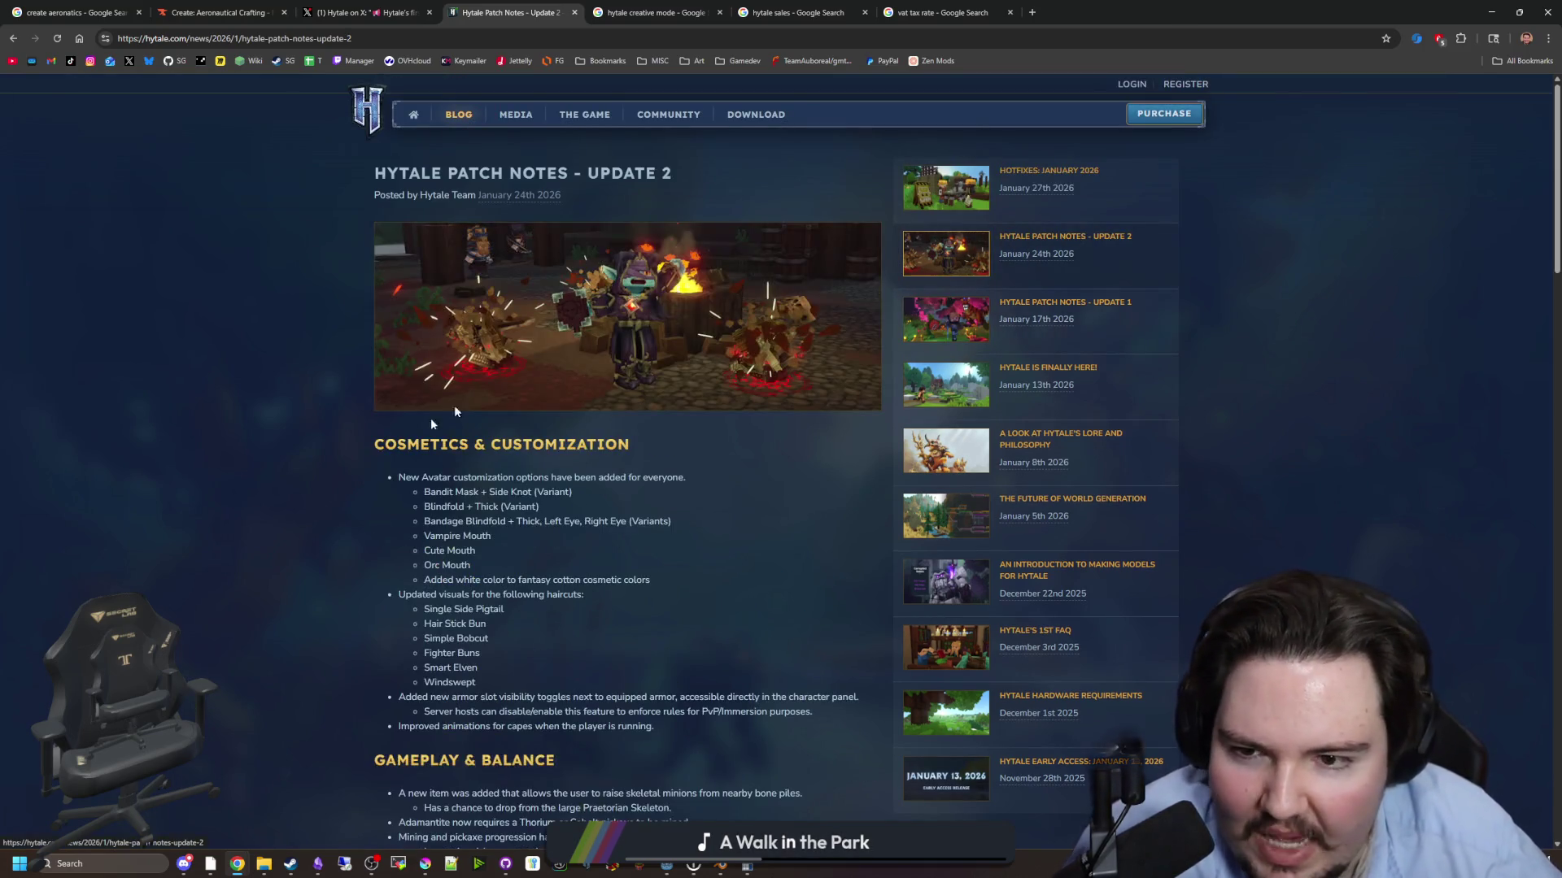
pyautogui.scroll(-3, 435, 507)
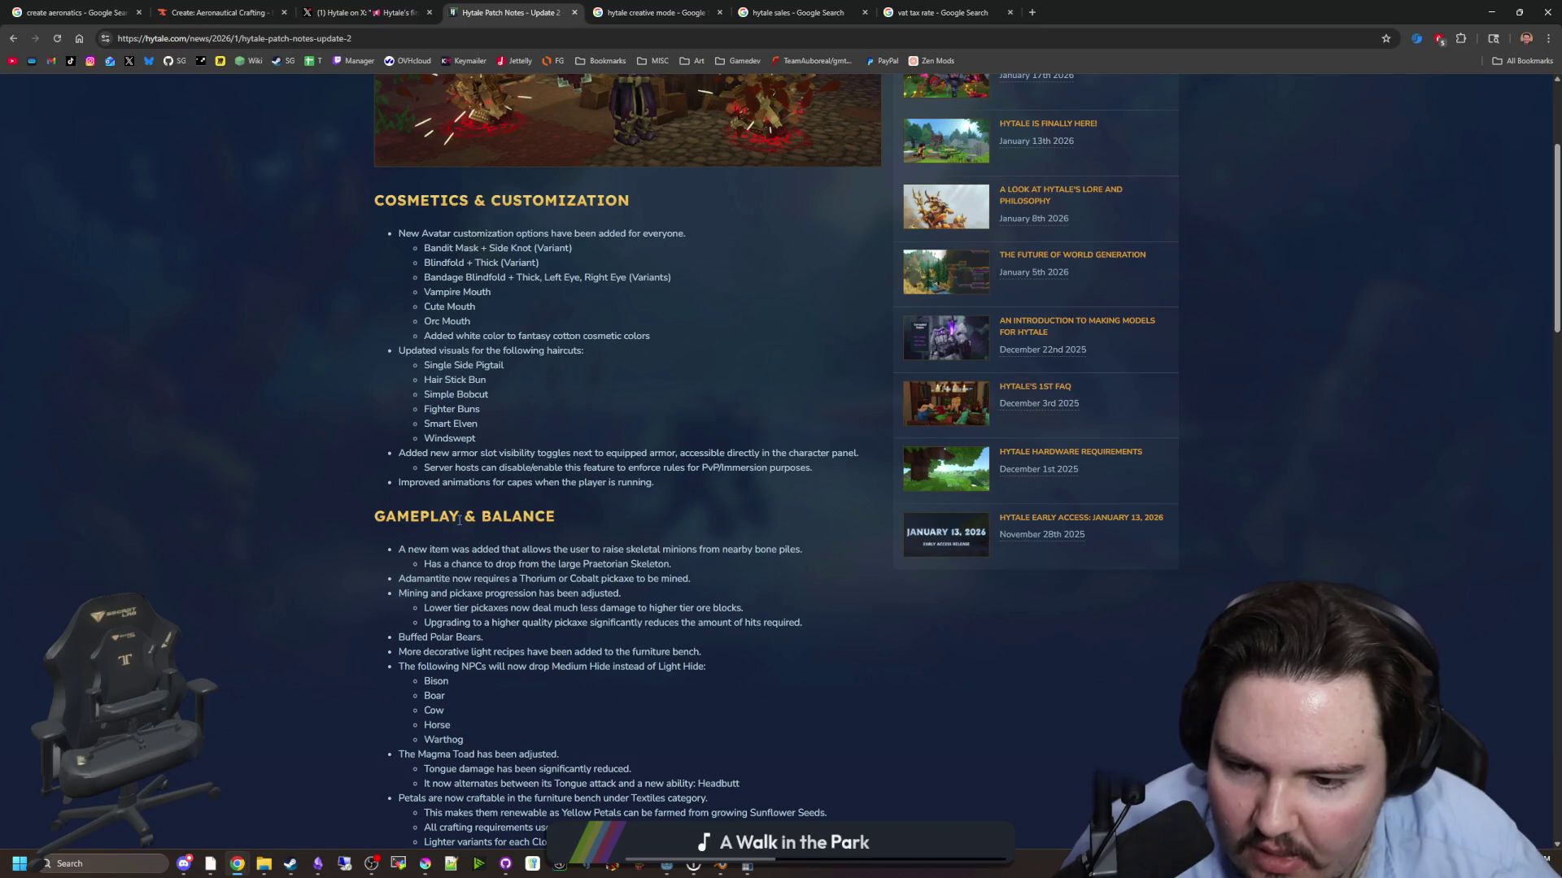
pyautogui.scroll(2, 459, 521)
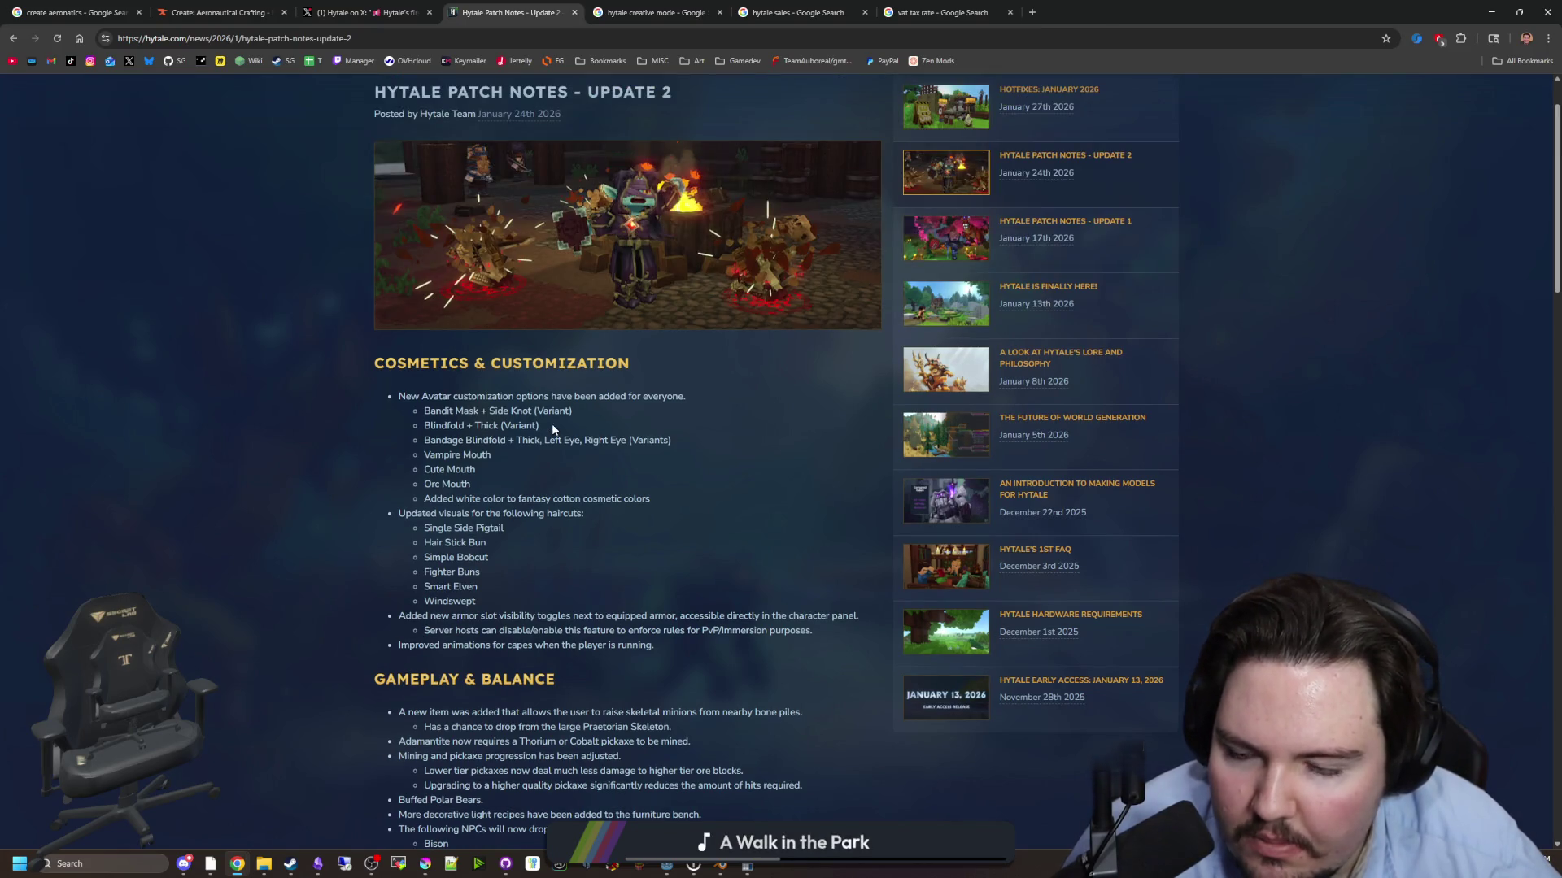
pyautogui.moveTo(411, 396); pyautogui.dragTo(580, 471)
pyautogui.click(558, 453)
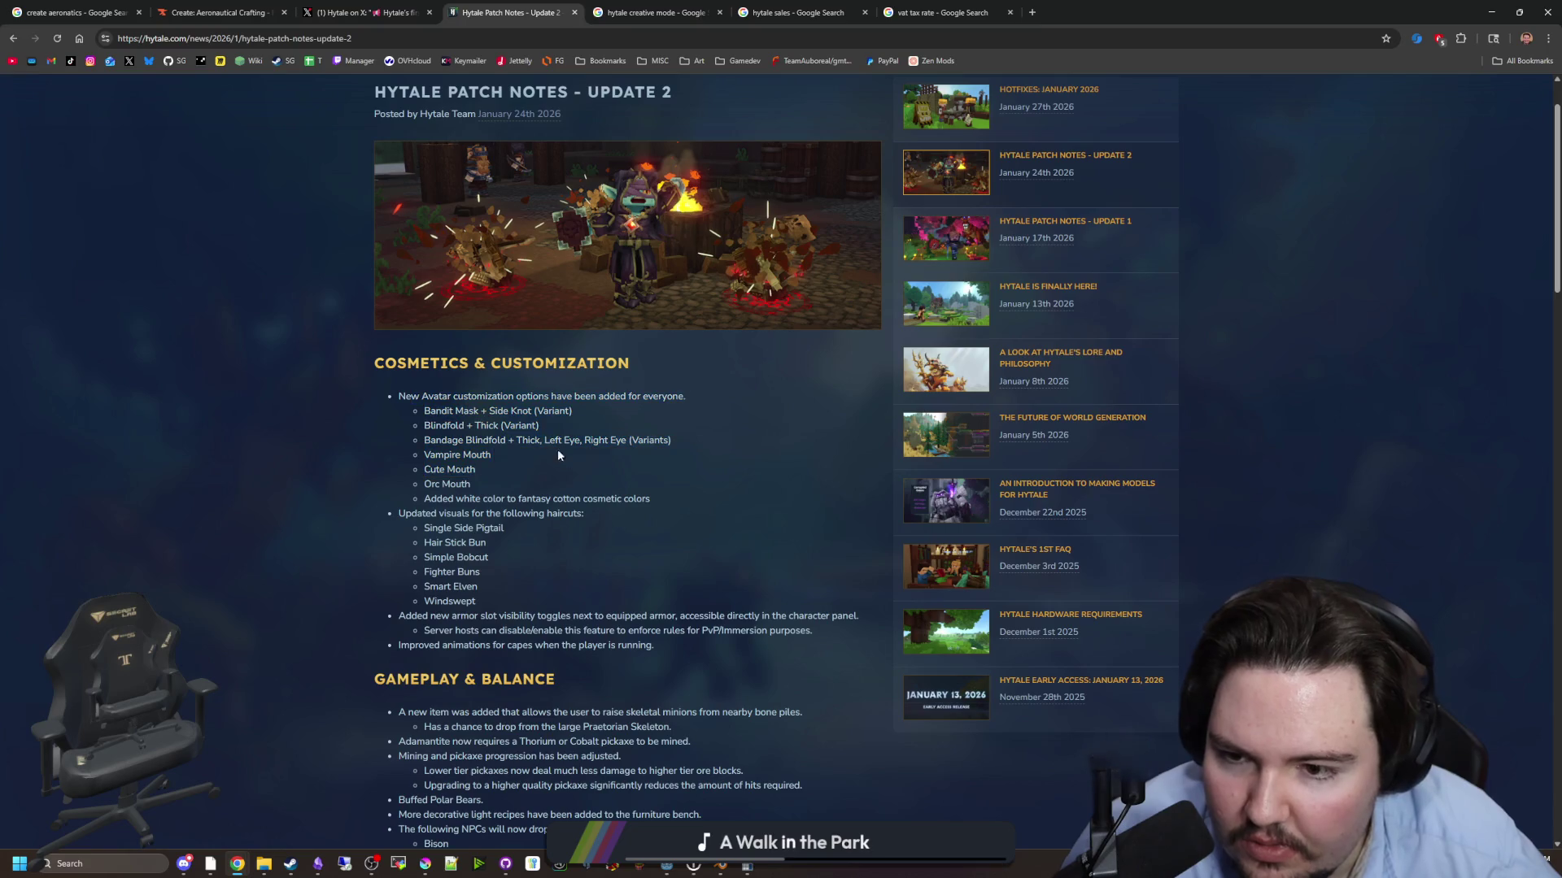
pyautogui.moveTo(466, 398); pyautogui.dragTo(614, 485)
pyautogui.click(615, 485)
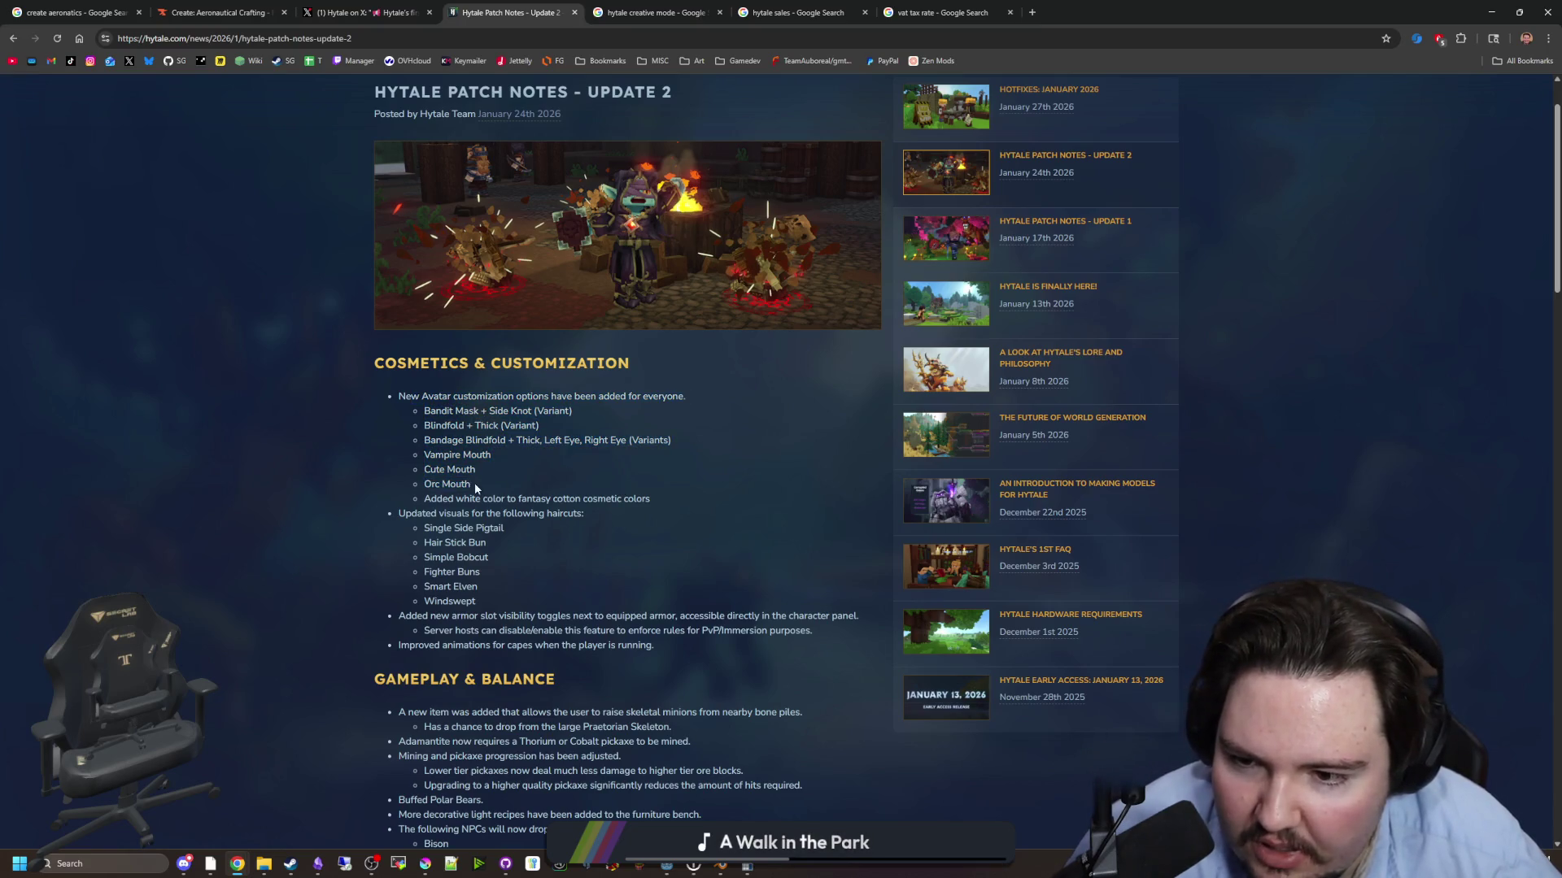
pyautogui.moveTo(416, 529)
pyautogui.mouseDown()
pyautogui.moveTo(502, 610)
pyautogui.moveTo(866, 615)
pyautogui.mouseUp()
pyautogui.click(503, 615)
pyautogui.click(866, 615)
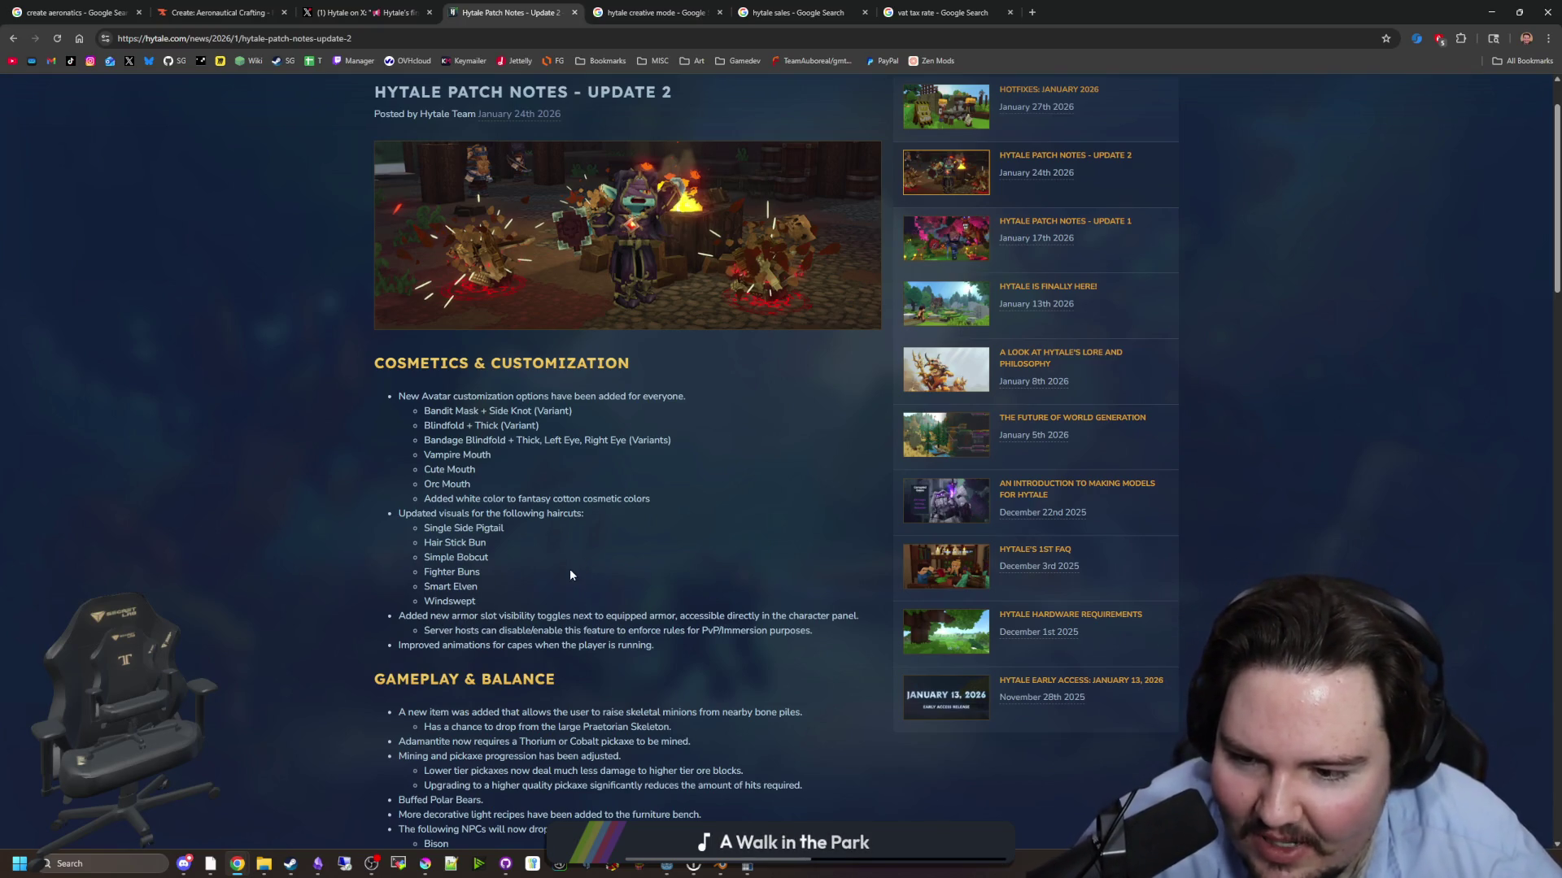
# - Read Update 2's World Generation section, highlighting the WorldGen V2 lines
pyautogui.scroll(-4, 570, 575)
pyautogui.scroll(-2, 537, 447)
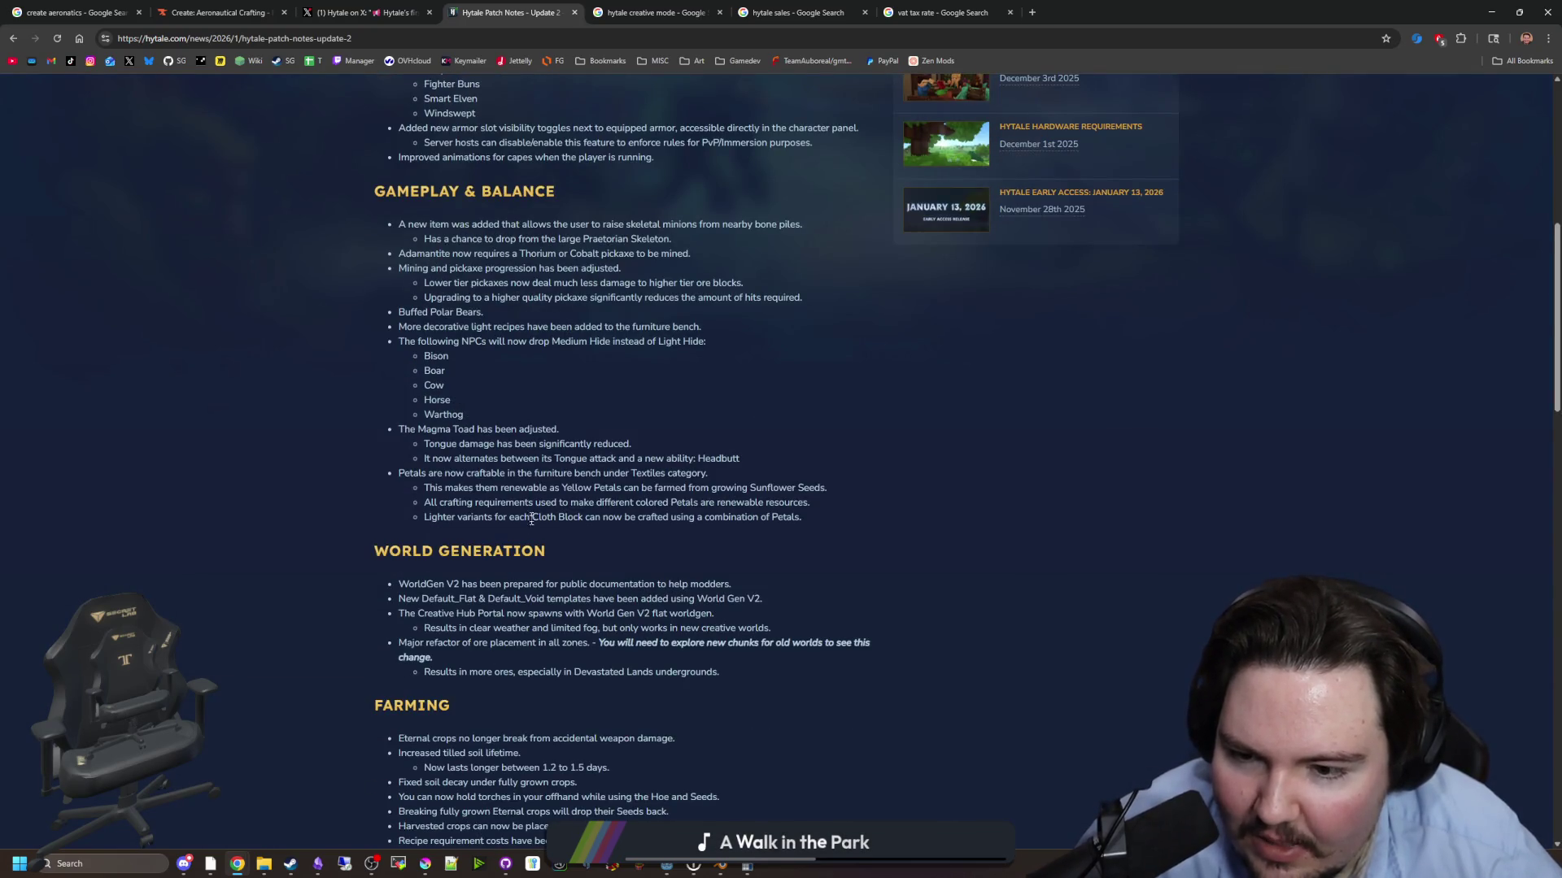
pyautogui.moveTo(396, 578)
pyautogui.mouseDown()
pyautogui.moveTo(757, 602)
pyautogui.moveTo(828, 588)
pyautogui.mouseUp()
pyautogui.click(829, 587)
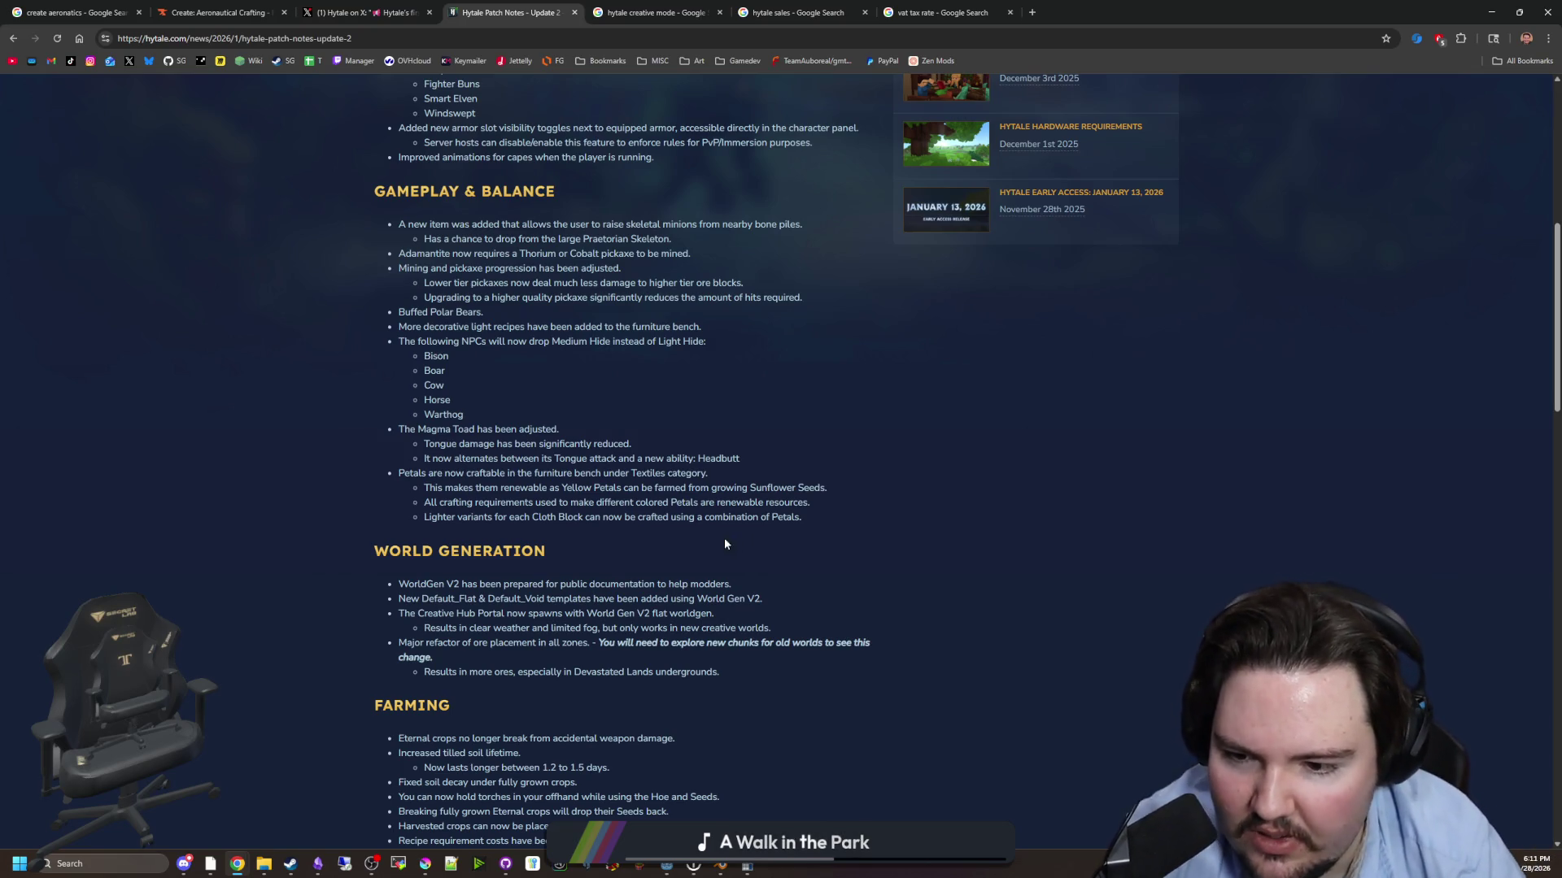
pyautogui.scroll(-1, 616, 474)
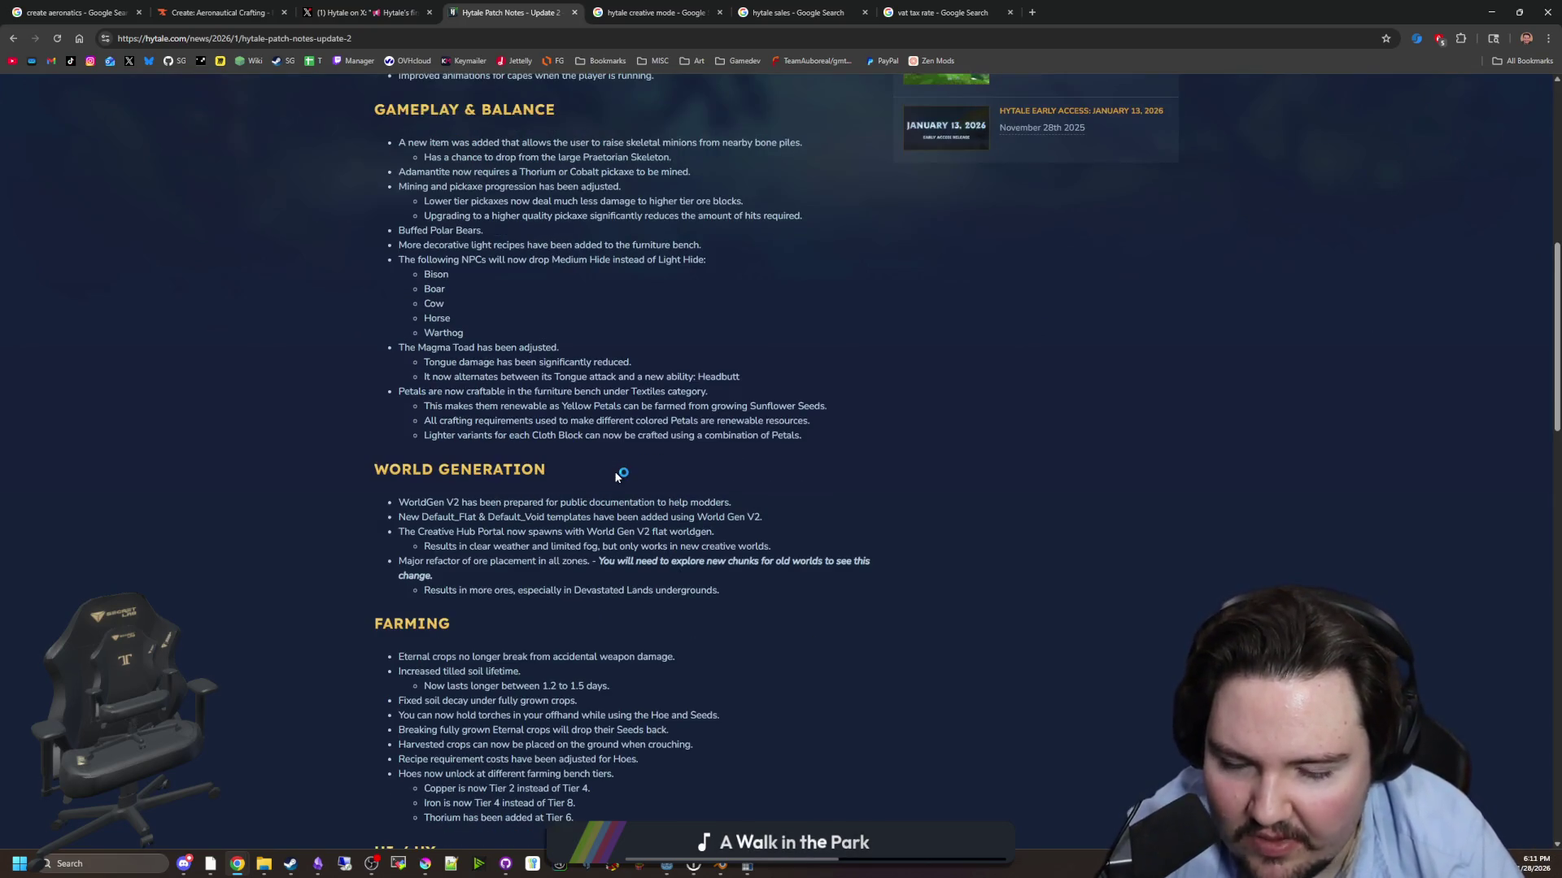
pyautogui.scroll(-2, 617, 475)
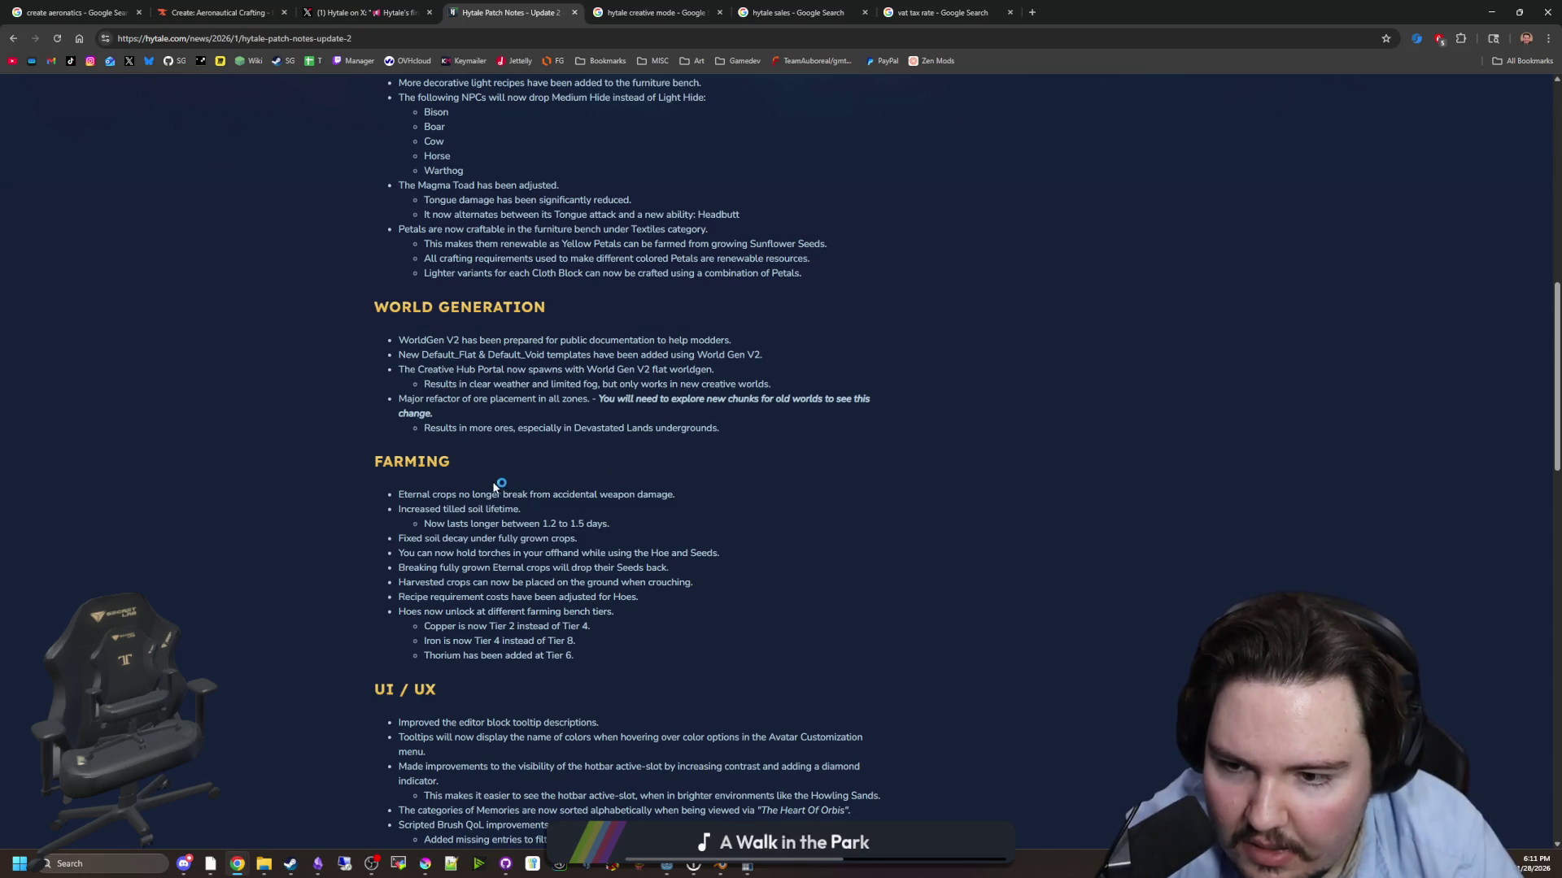
pyautogui.scroll(-8, 502, 522)
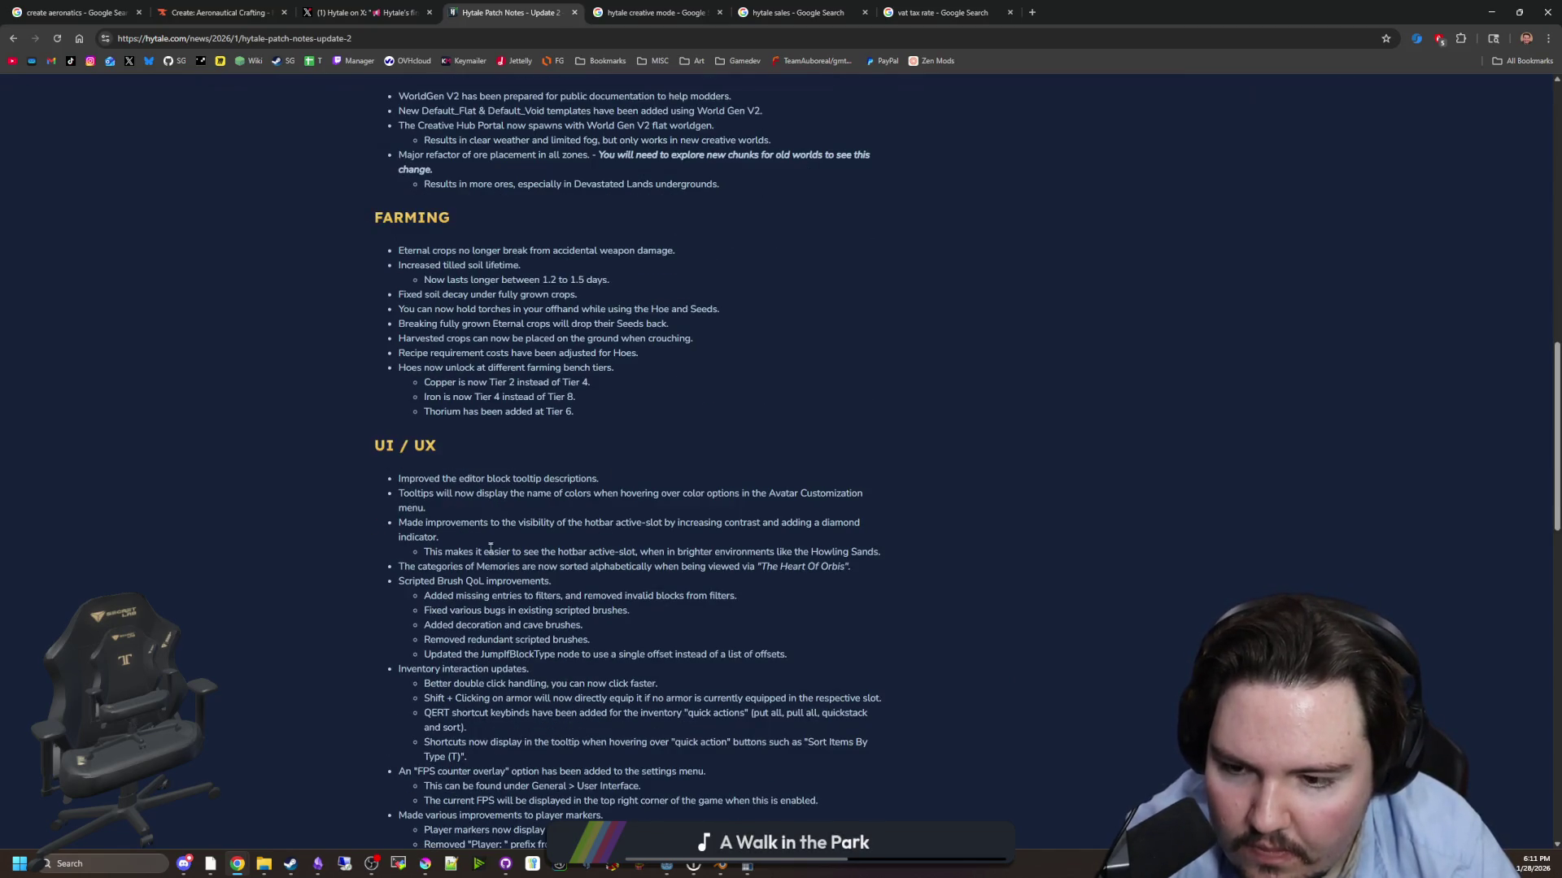
pyautogui.scroll(-10, 405, 496)
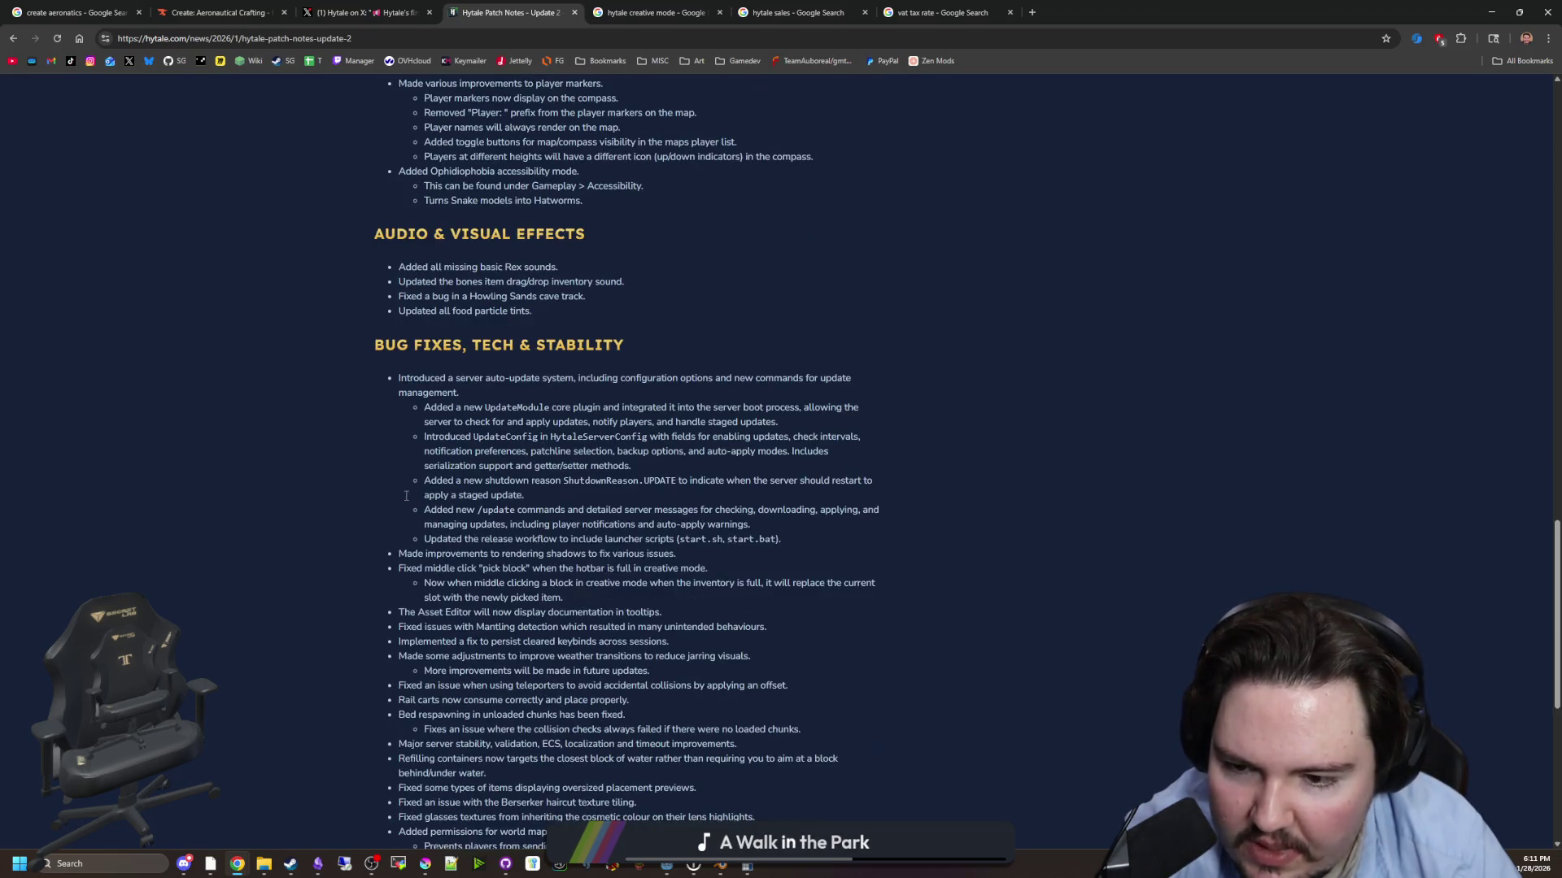
pyautogui.scroll(20, 504, 472)
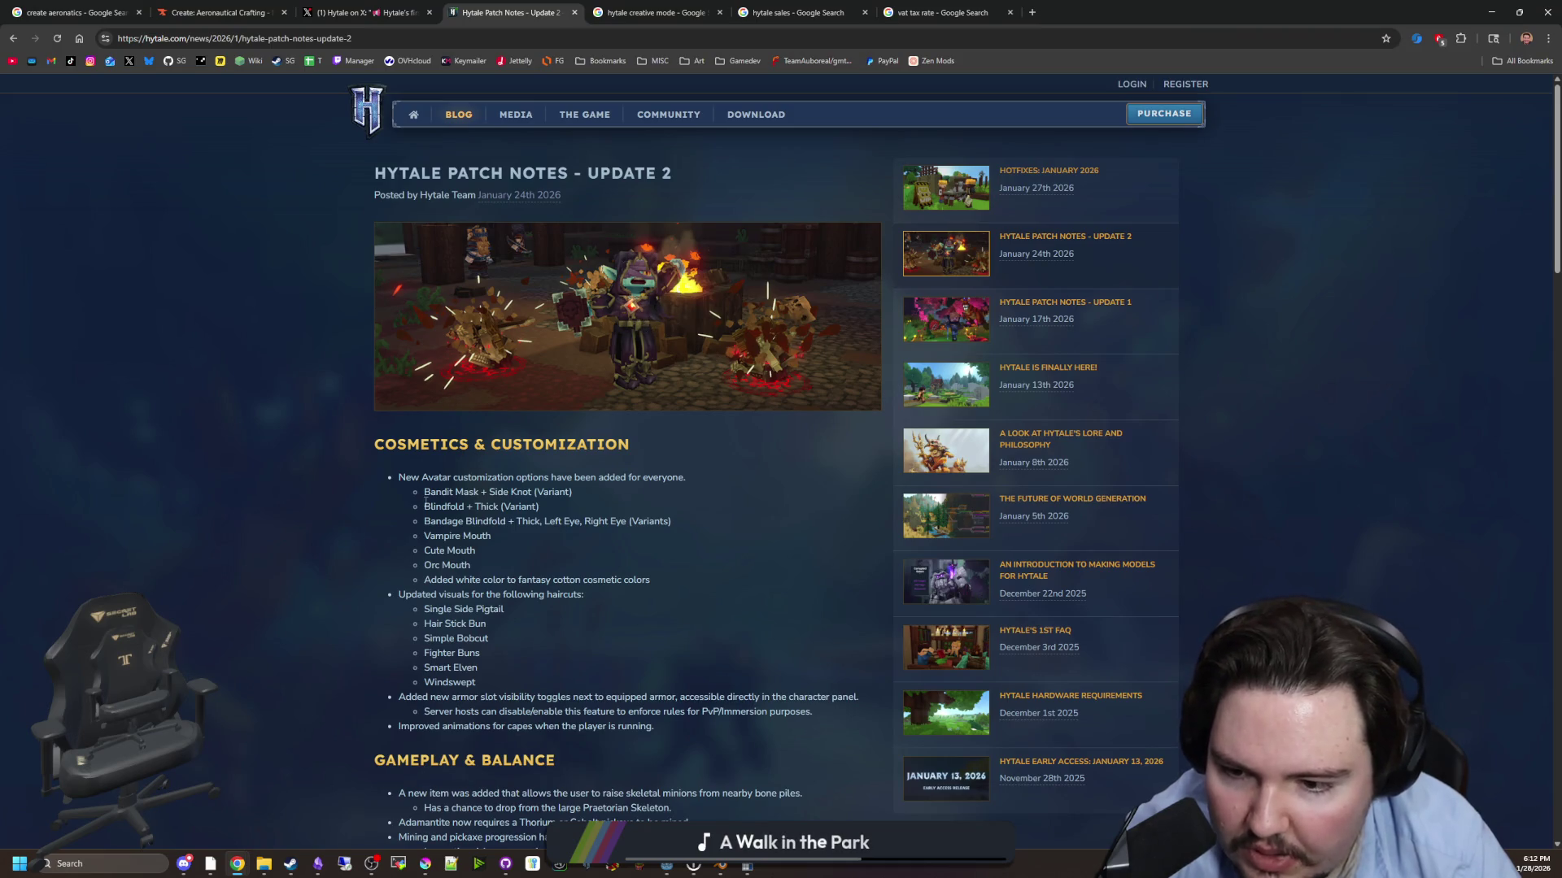
pyautogui.scroll(-3, 525, 501)
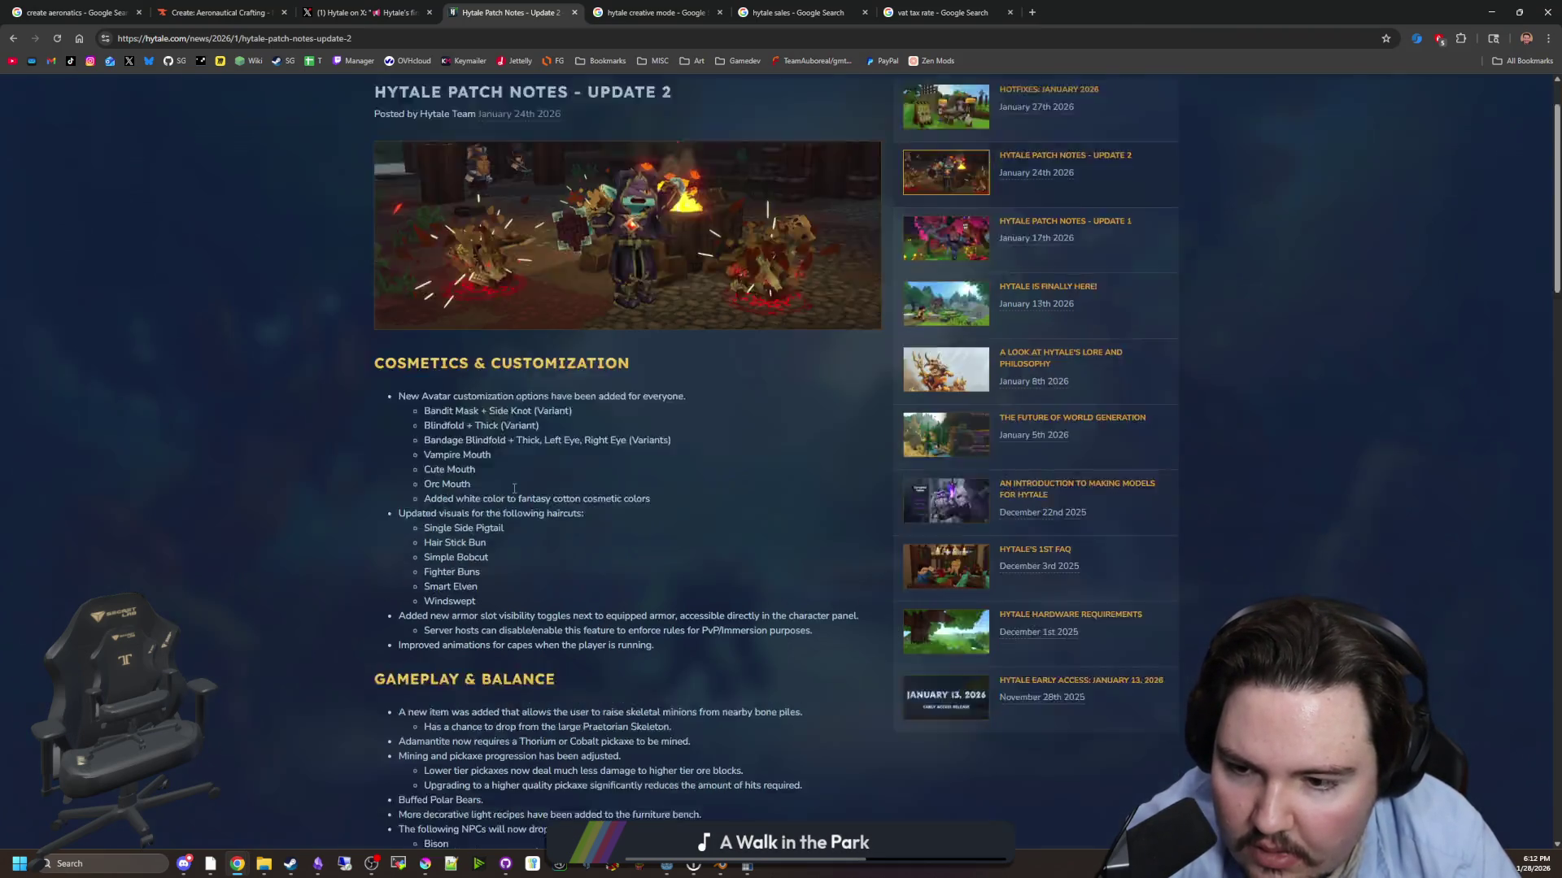
# - Highlight the skeletal minions item, then restore Chrome and drag it down to reveal Steam
pyautogui.moveTo(484, 550); pyautogui.dragTo(837, 544)
pyautogui.moveTo(408, 550); pyautogui.dragTo(804, 558)
pyautogui.click(764, 559)
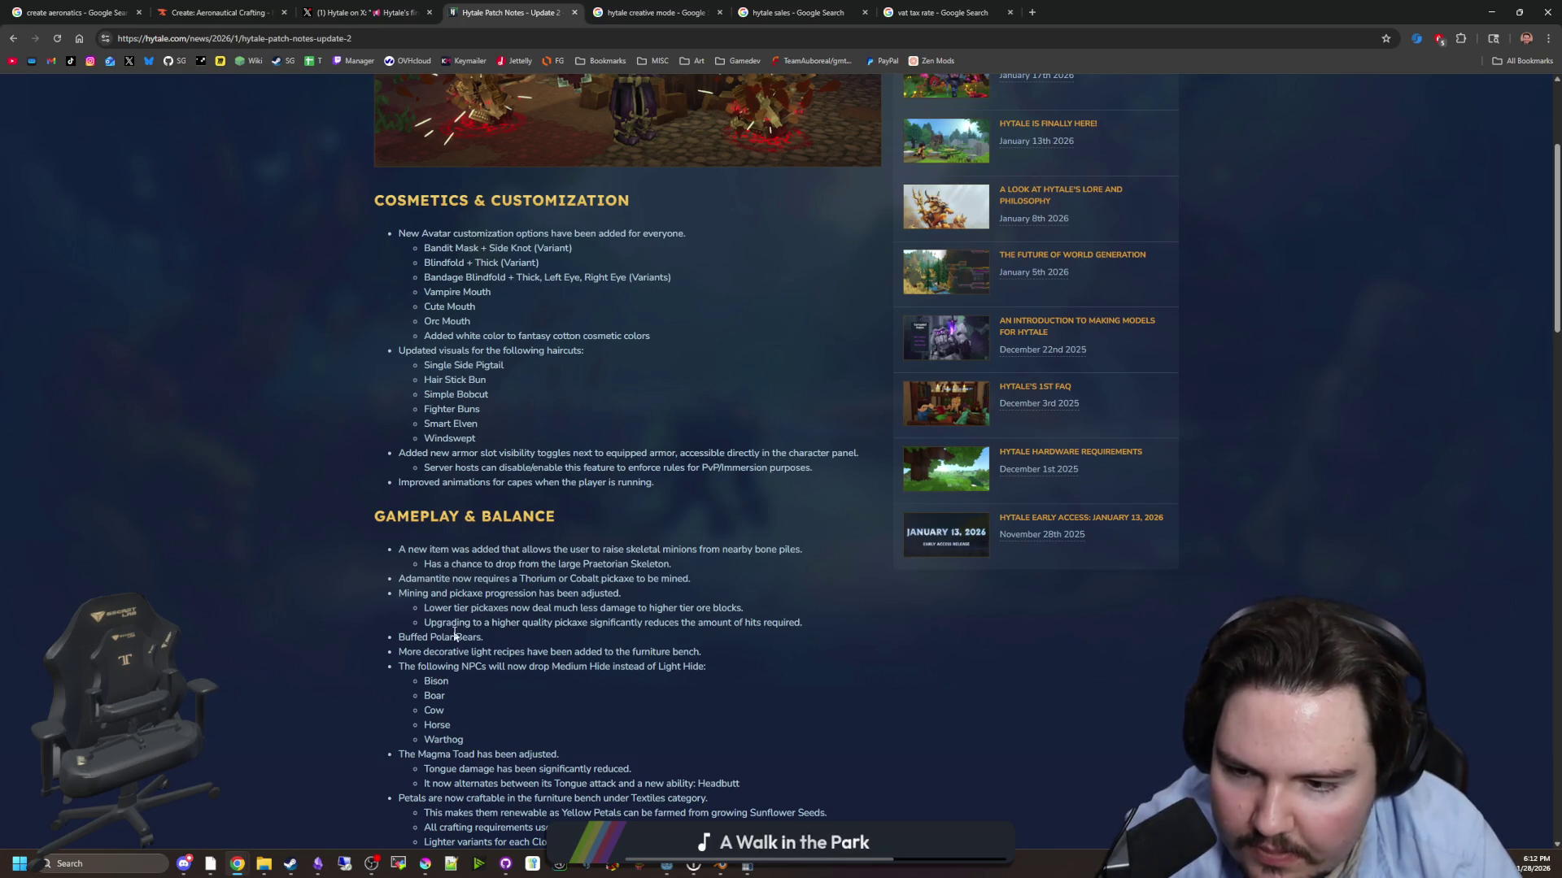
pyautogui.scroll(-3, 618, 683)
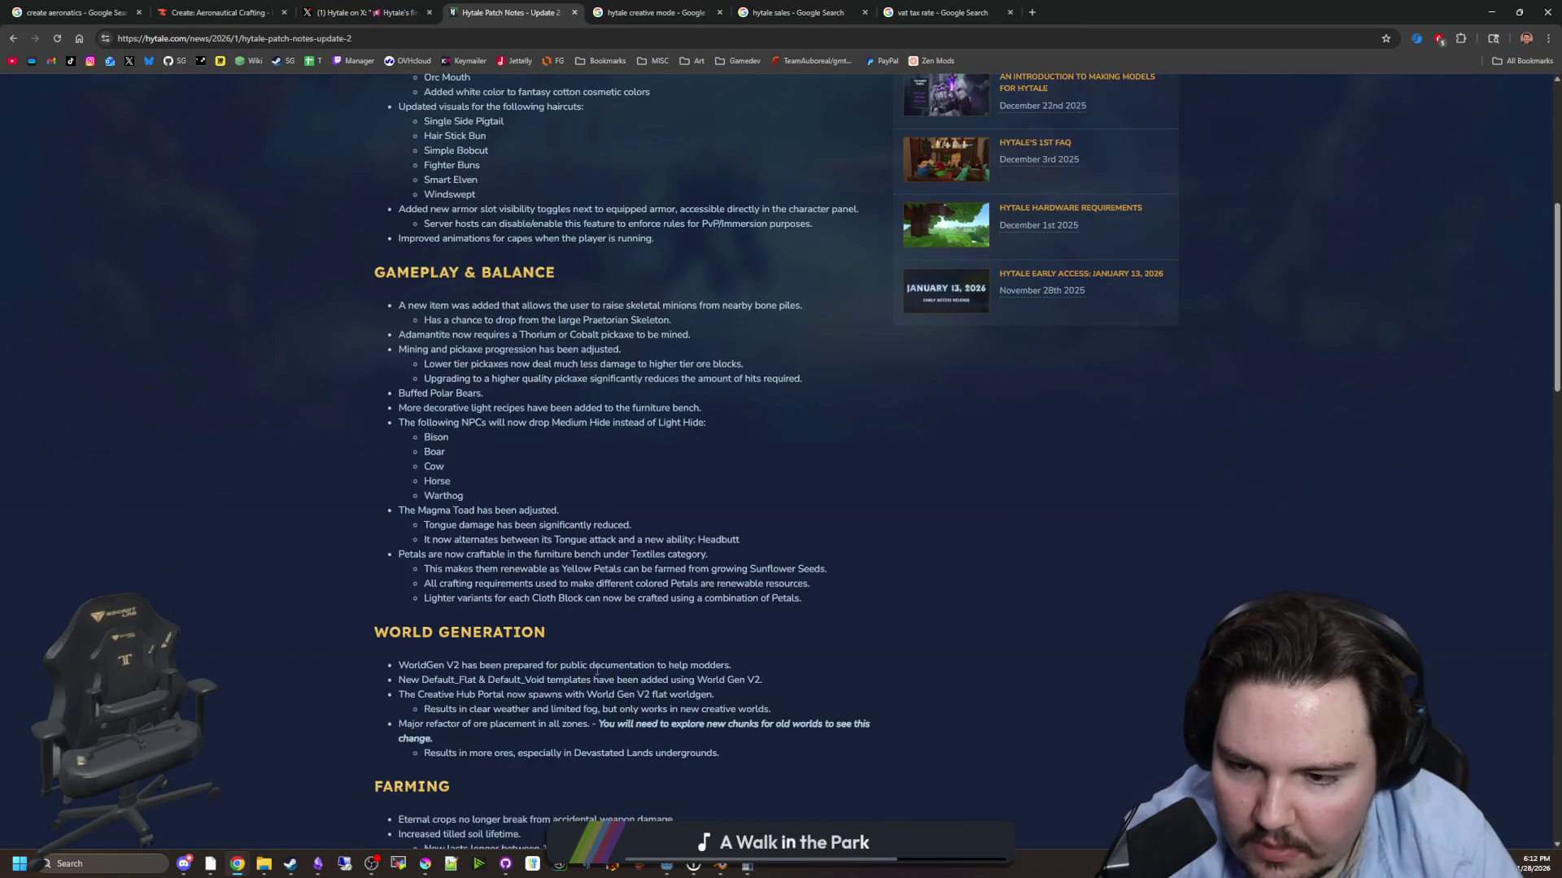
pyautogui.scroll(15, 583, 666)
pyautogui.moveTo(1074, 12)
pyautogui.mouseDown()
pyautogui.moveTo(814, 646)
pyautogui.moveTo(840, 466)
pyautogui.mouseUp()
# - Close Calculator, check X notifications, then hide Chrome and Steam to show Godot running Deadlift
pyautogui.click(1126, 234)
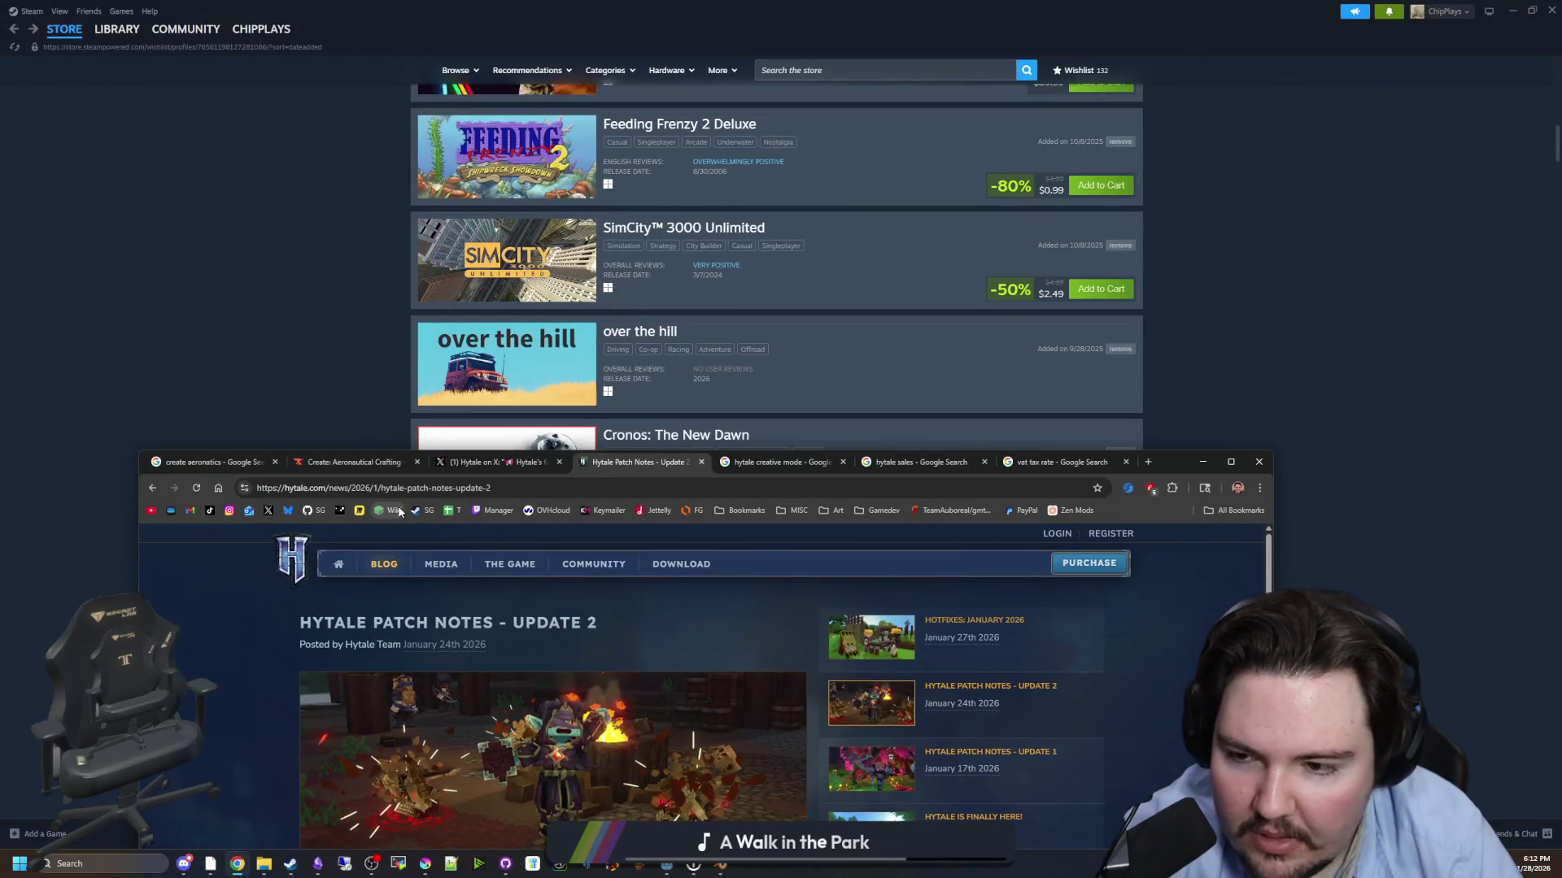
pyautogui.click(489, 463)
pyautogui.click(244, 693)
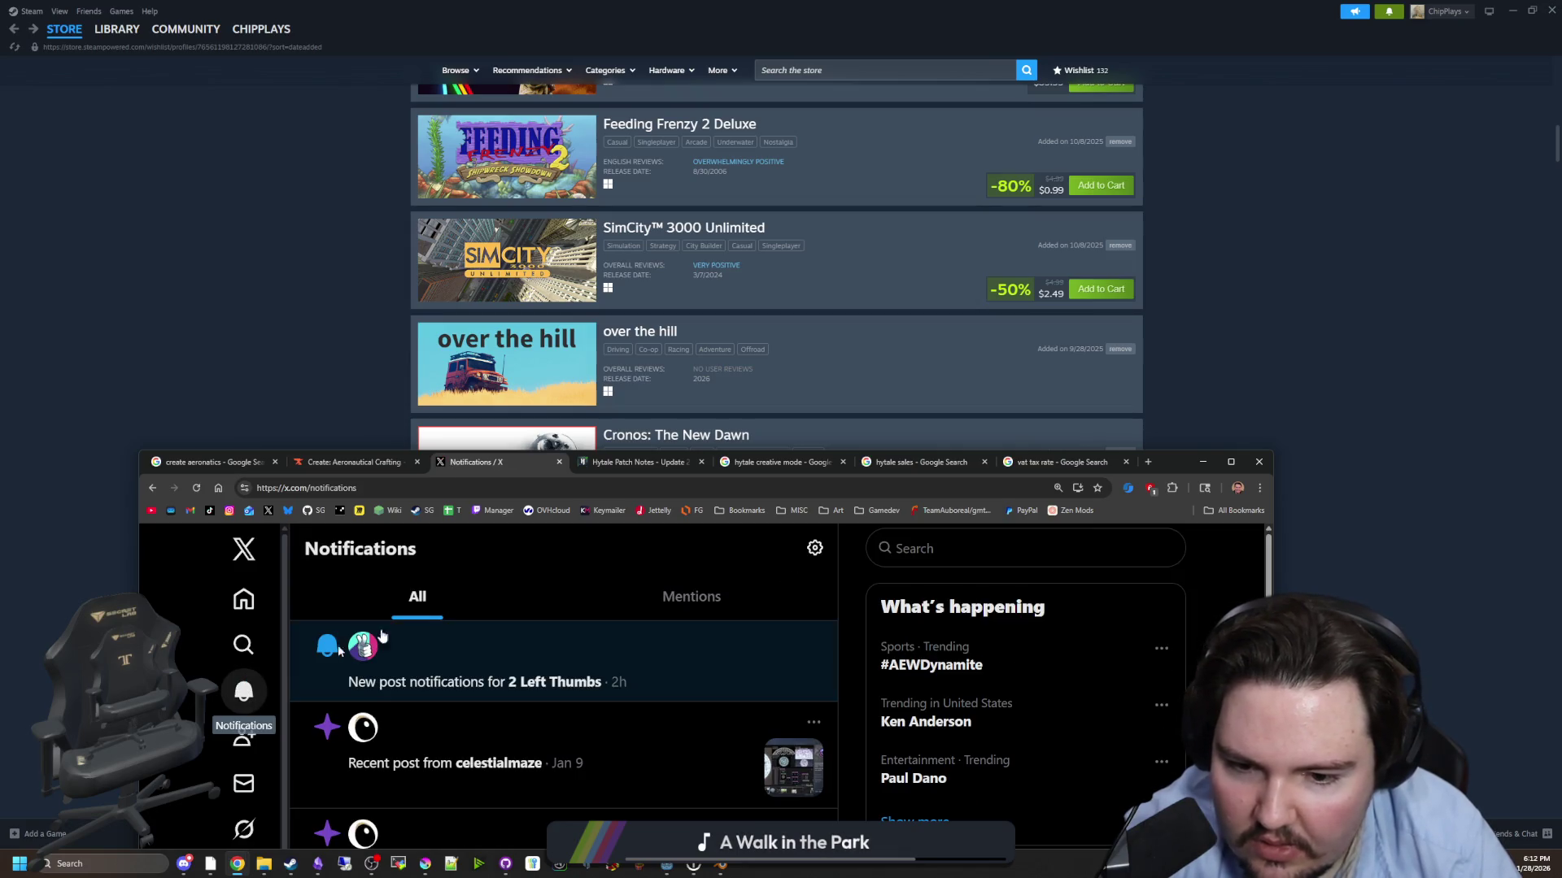
pyautogui.click(1202, 462)
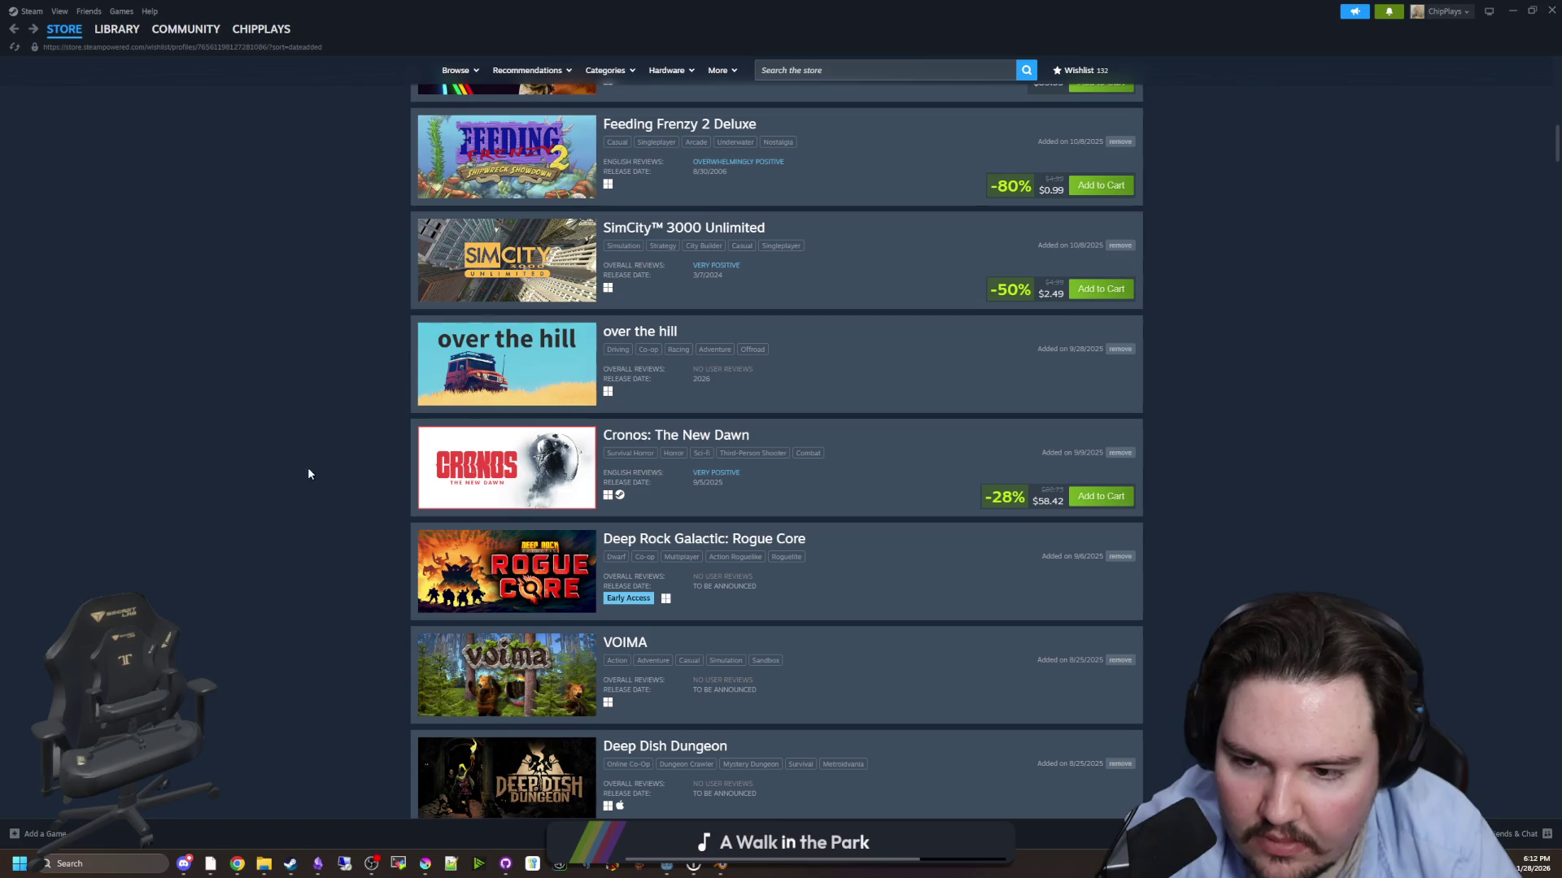
pyautogui.moveTo(1044, 10); pyautogui.dragTo(659, 712)
pyautogui.click(816, 710)
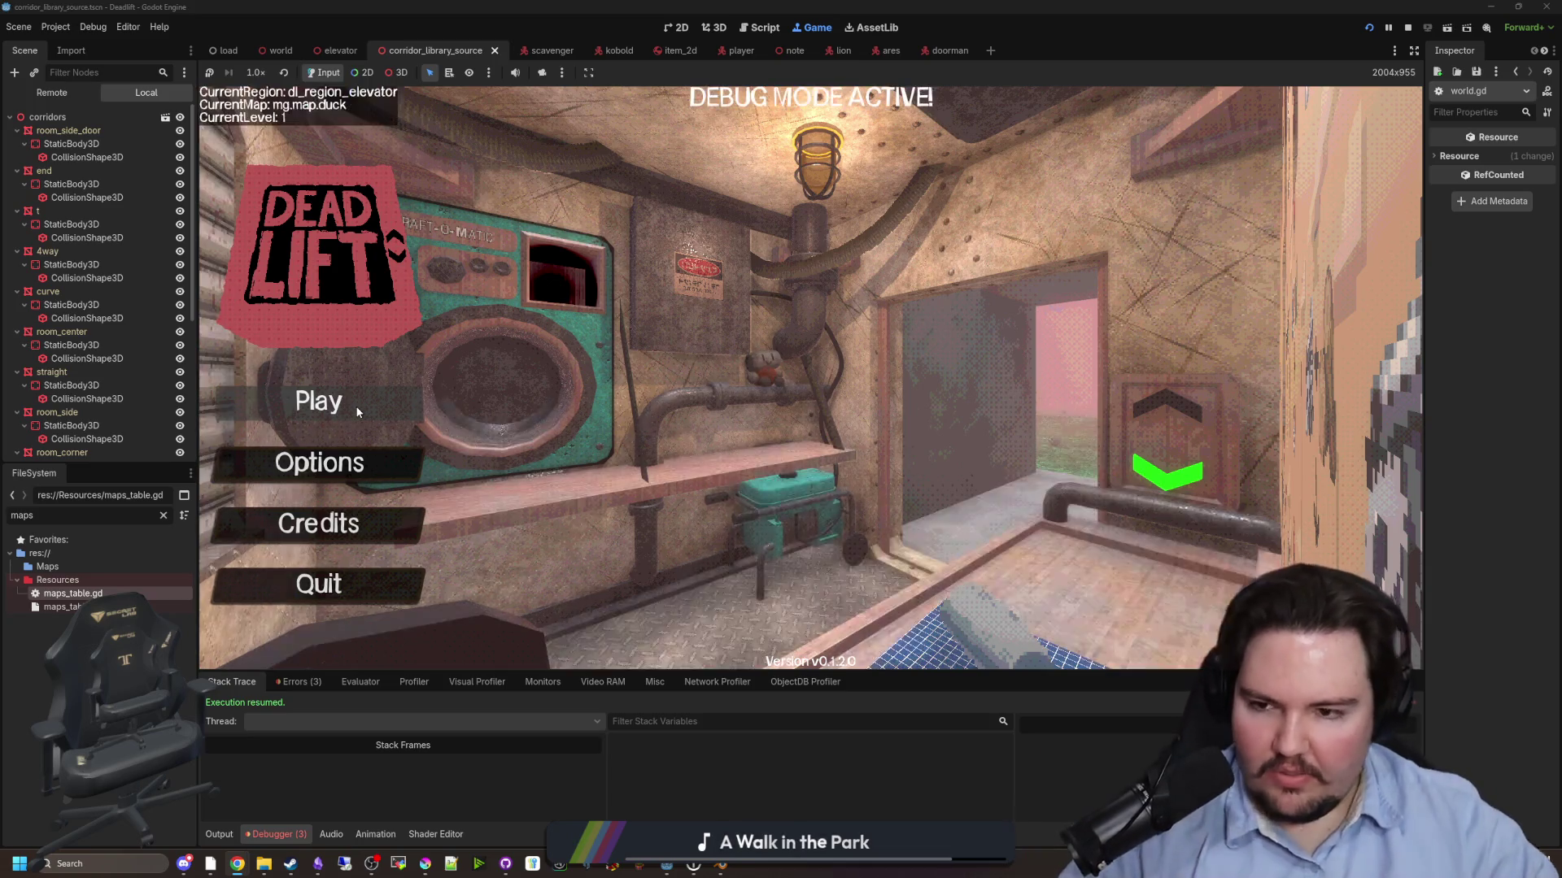
# - Start a new game, then change line 1143 of world.gd to require size() > 1
pyautogui.click(356, 413)
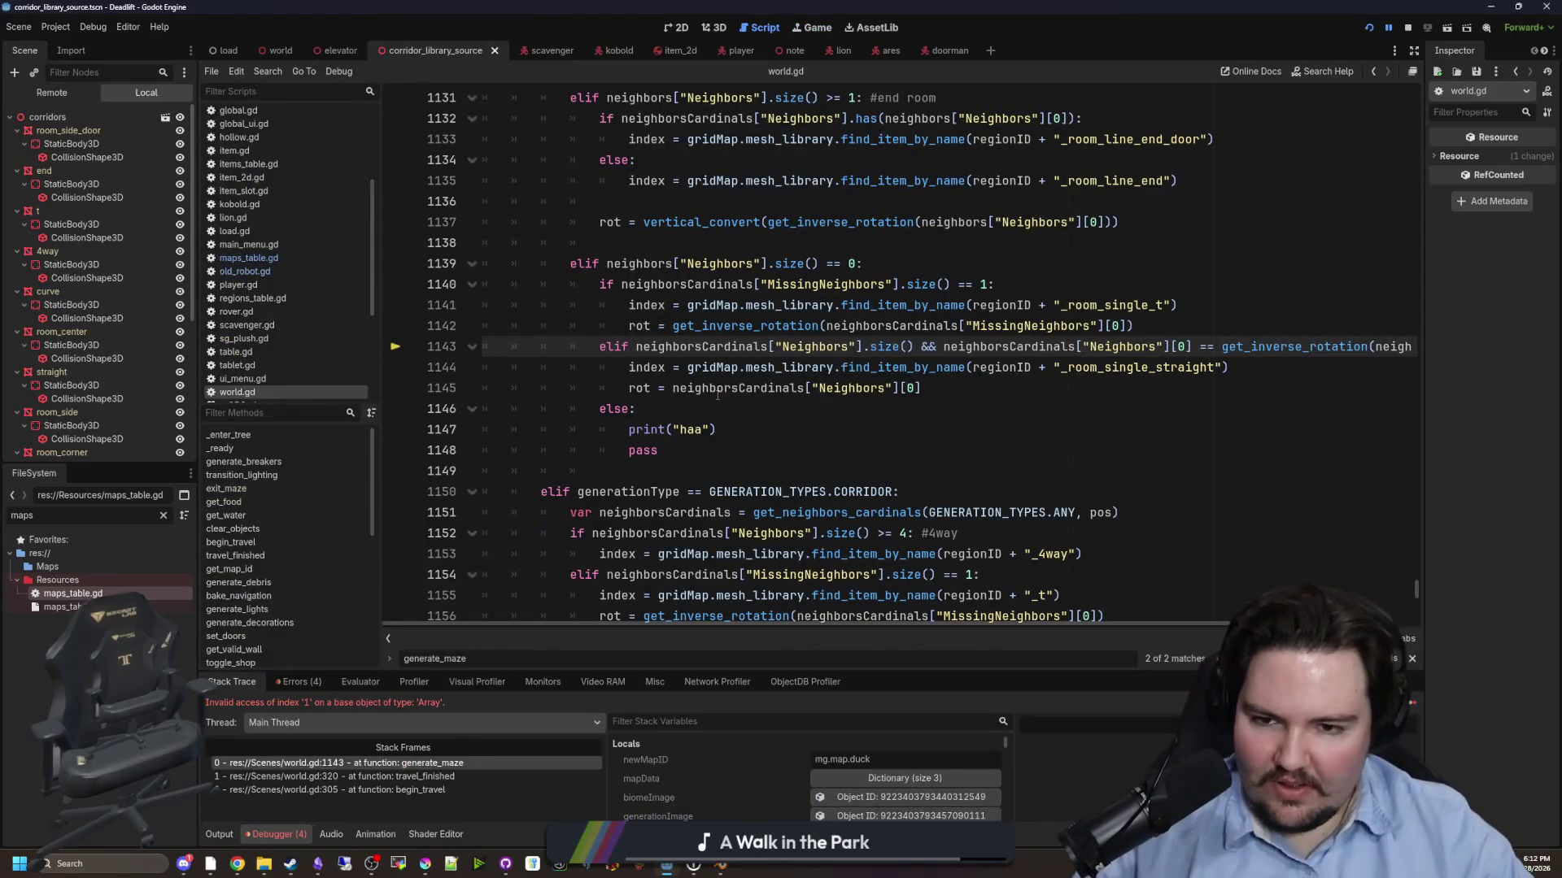
pyautogui.click(716, 389)
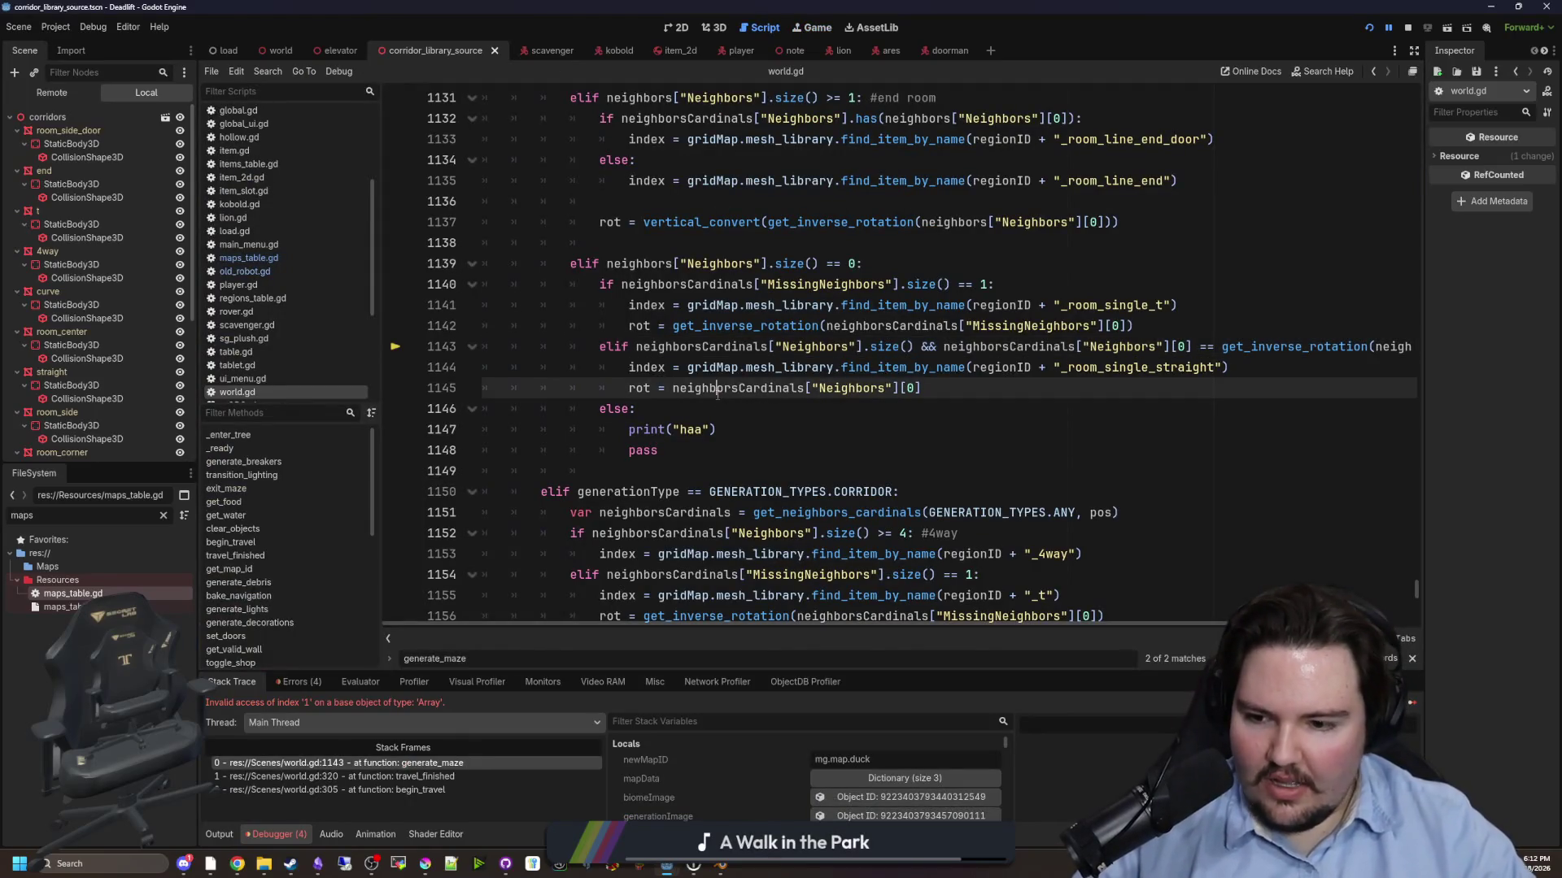
pyautogui.scroll(1, 833, 423)
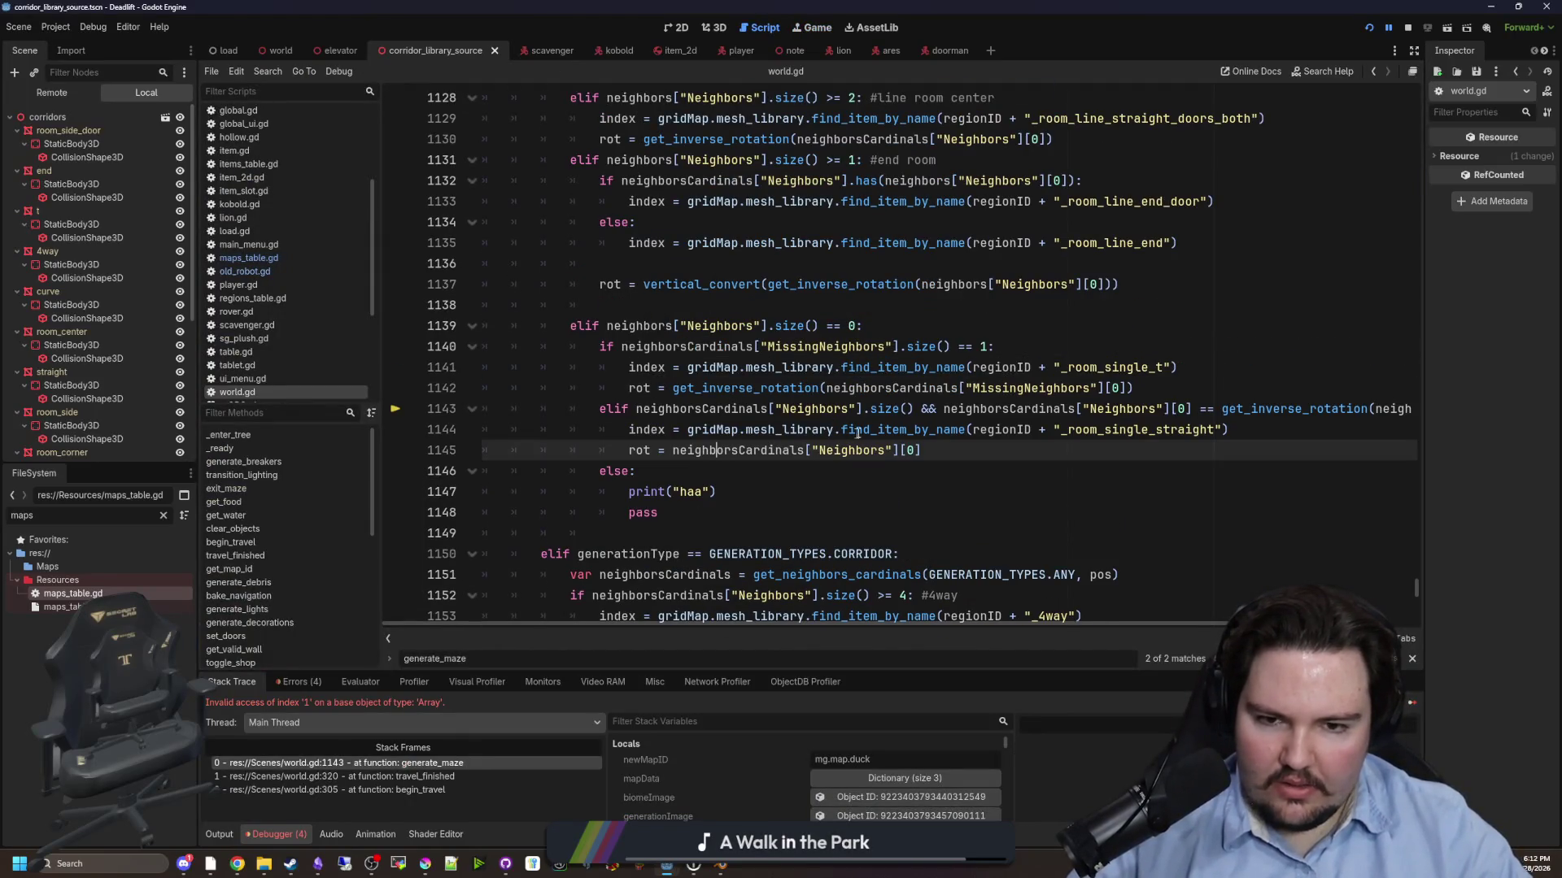
pyautogui.click(915, 408)
pyautogui.write('> ')
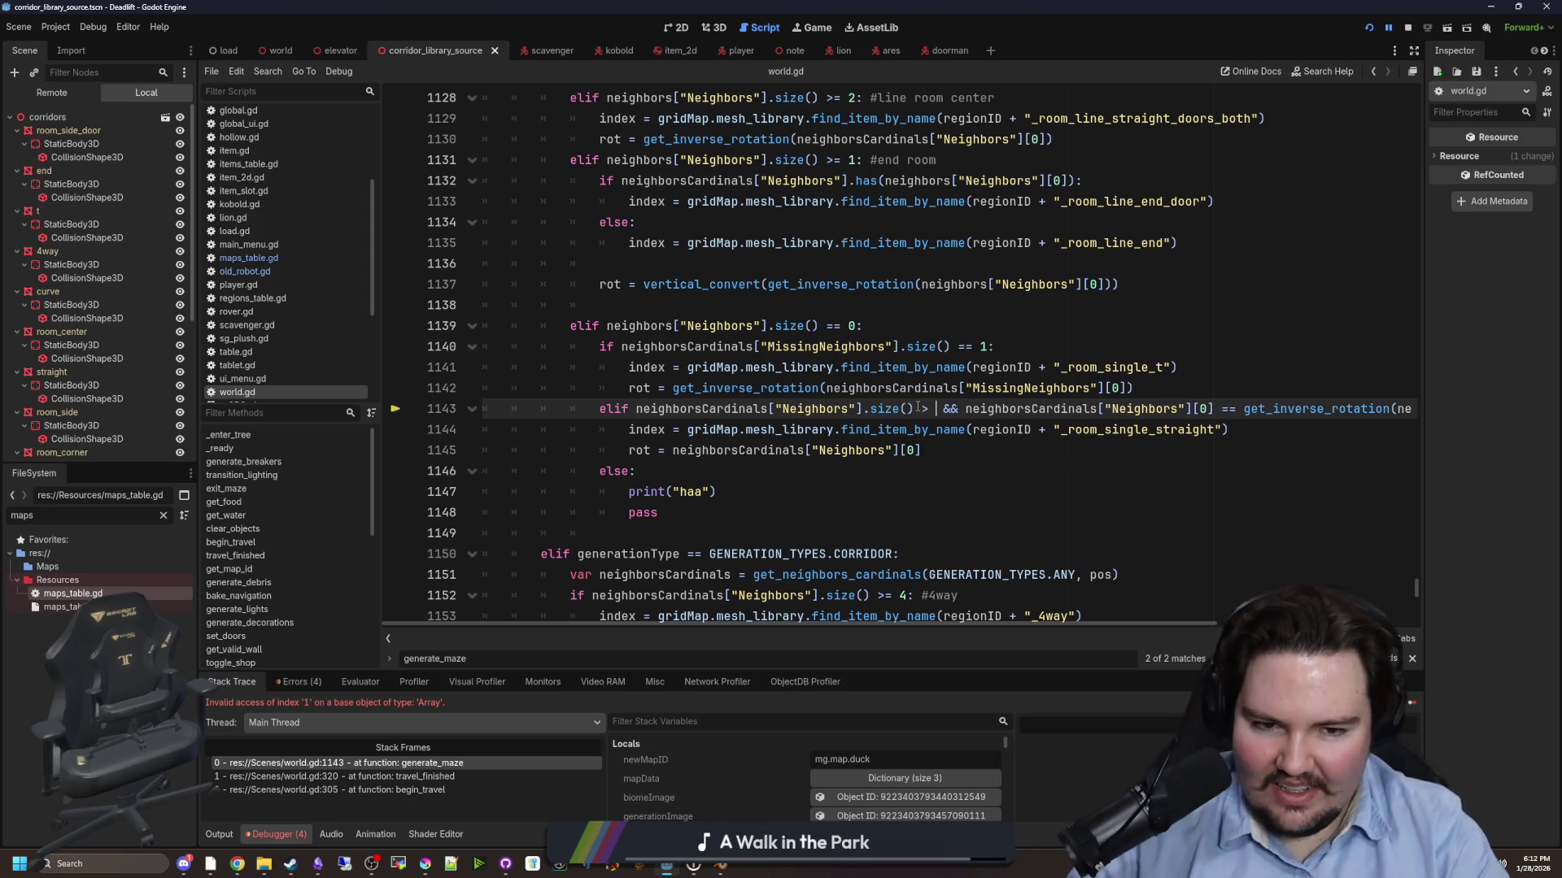
pyautogui.write('1')
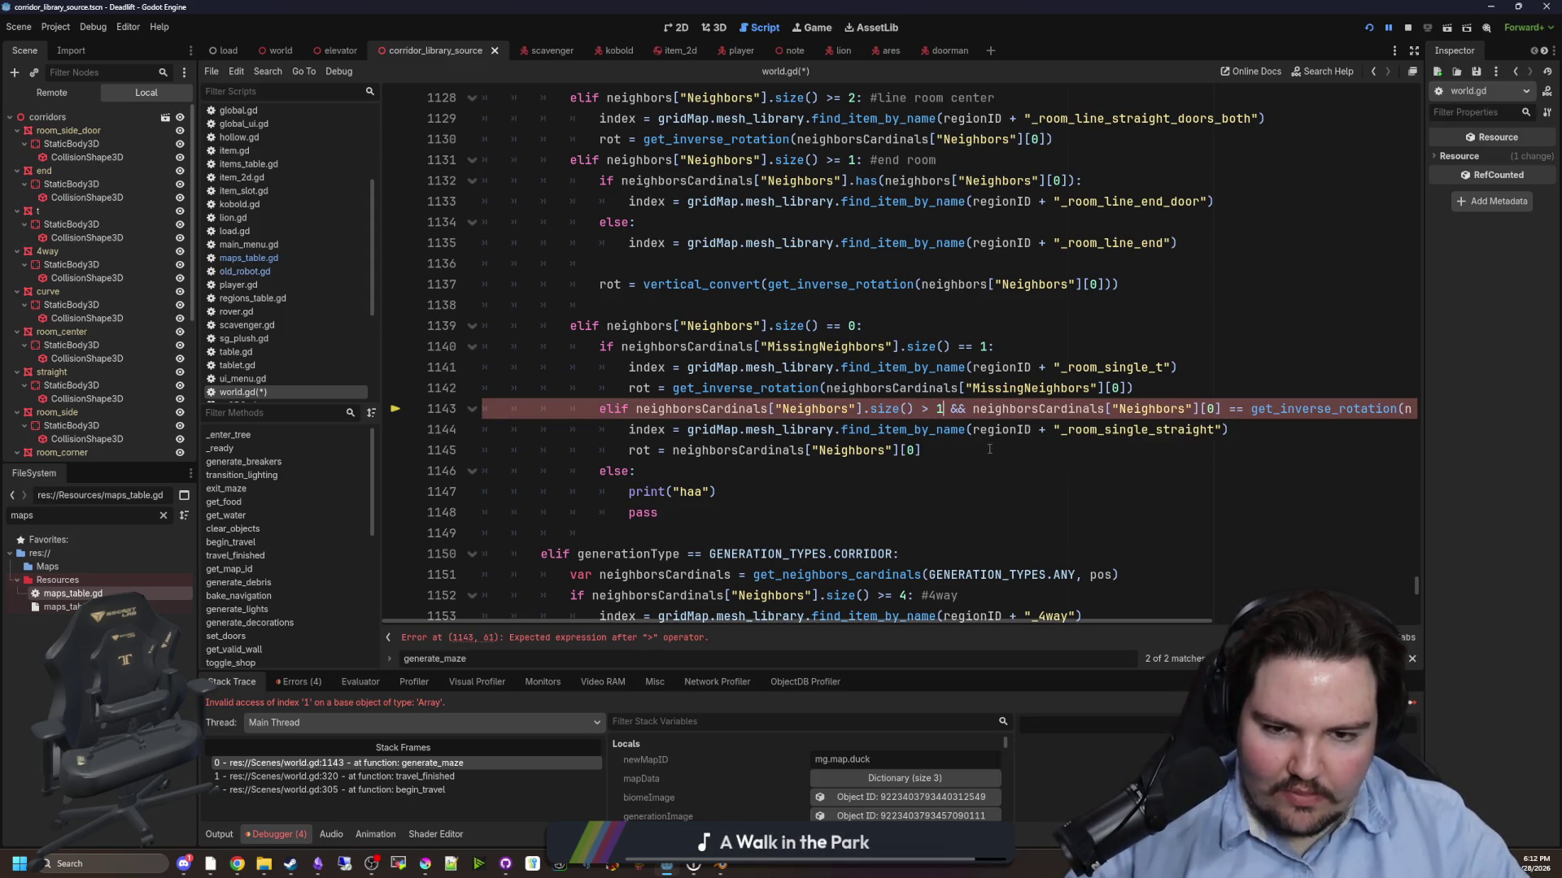
pyautogui.click(989, 449)
# - Save world.gd, resume the paused game and return to the Deadlift title screen
pyautogui.hotkey('ctrl', 's')
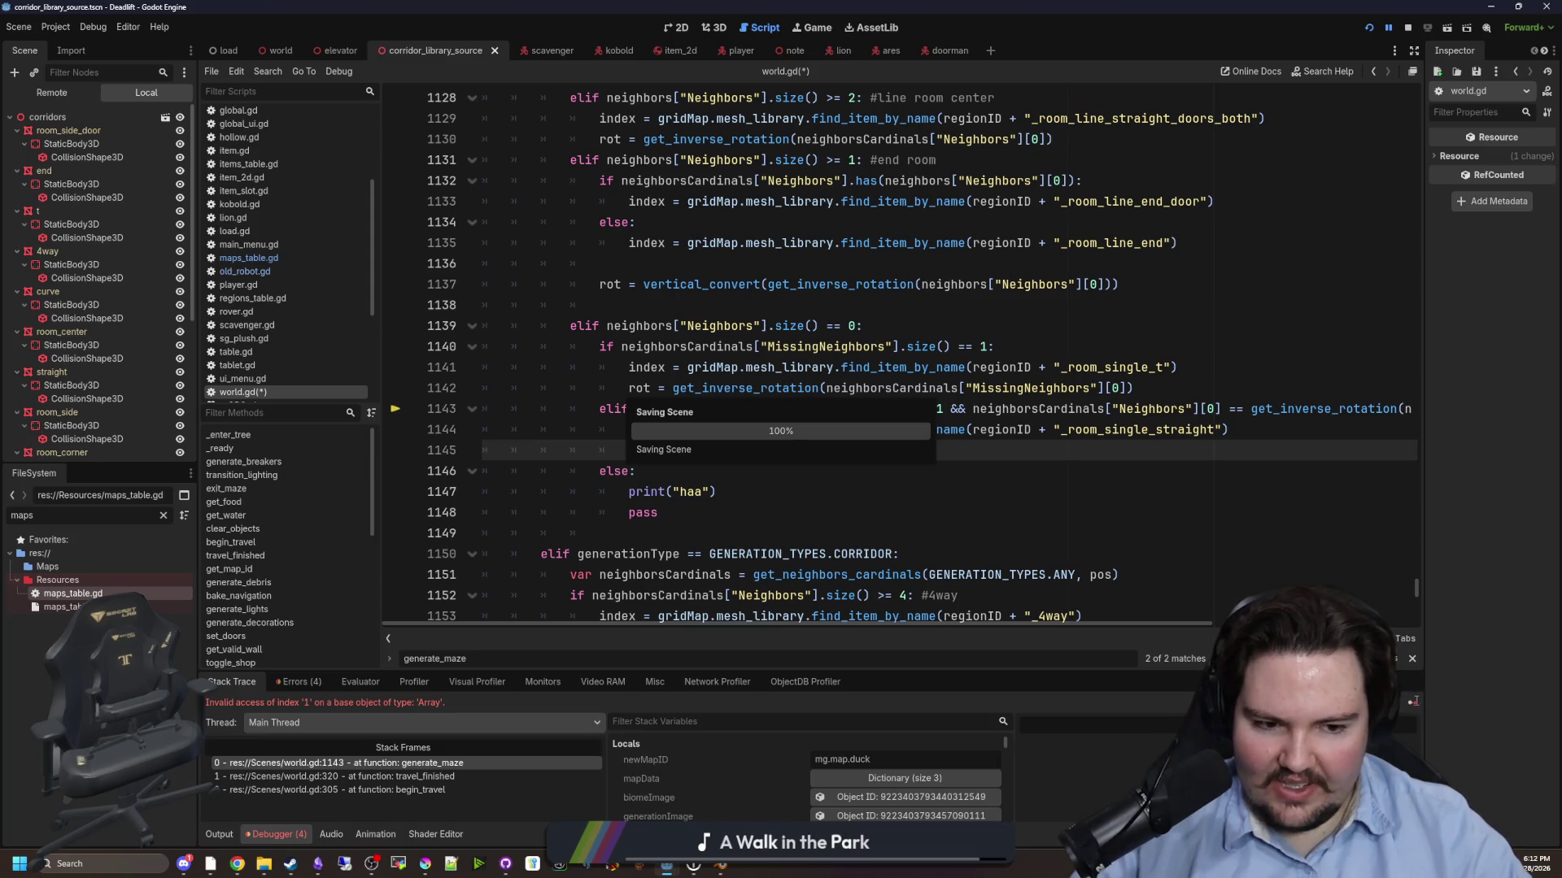
pyautogui.click(1412, 701)
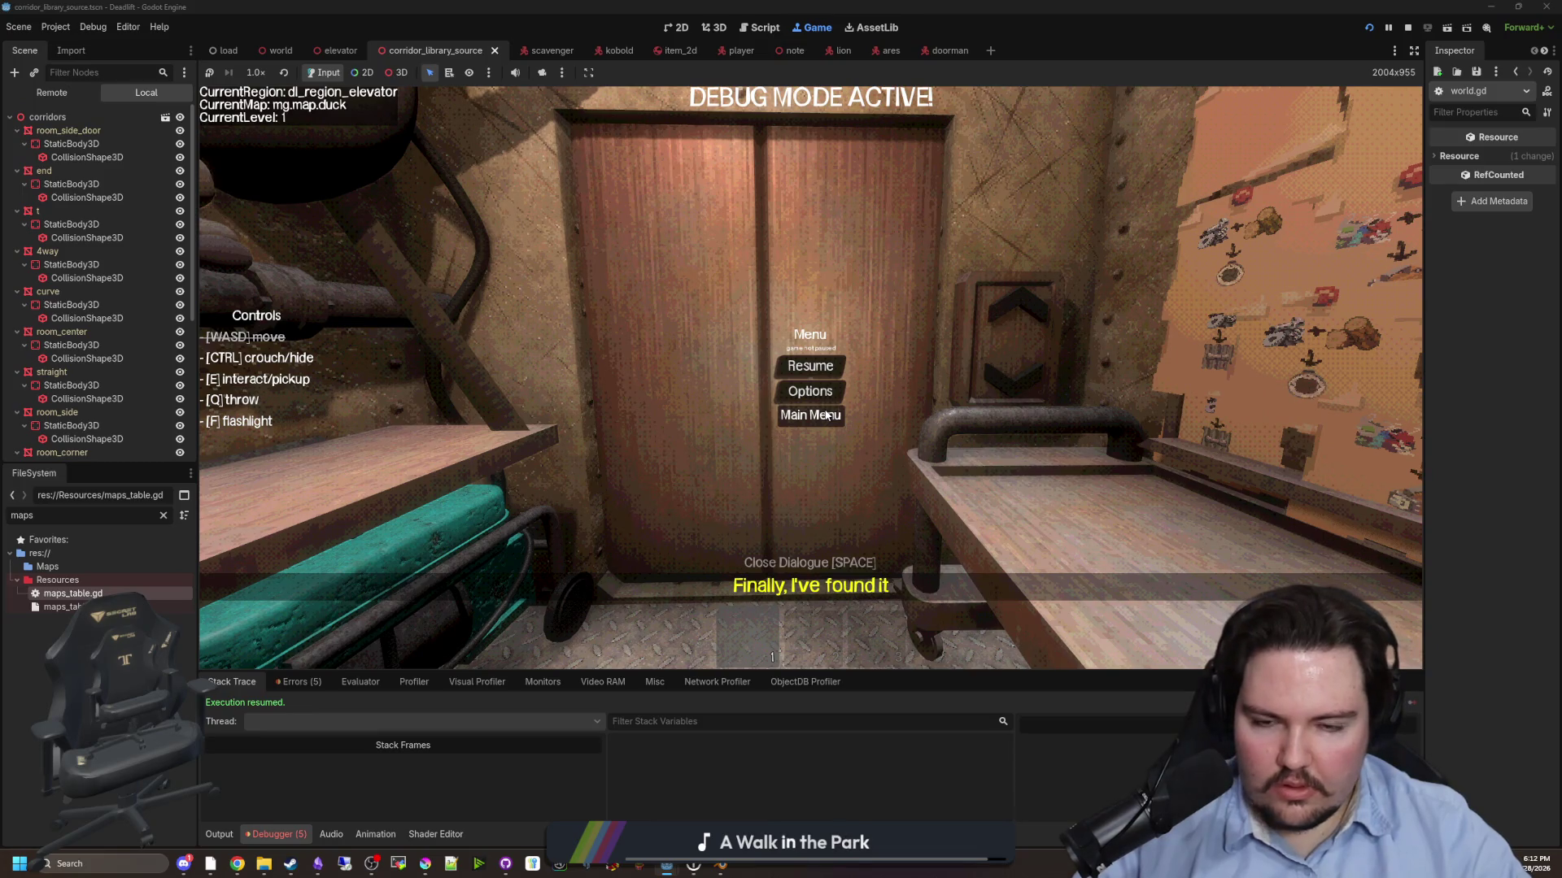
pyautogui.click(826, 416)
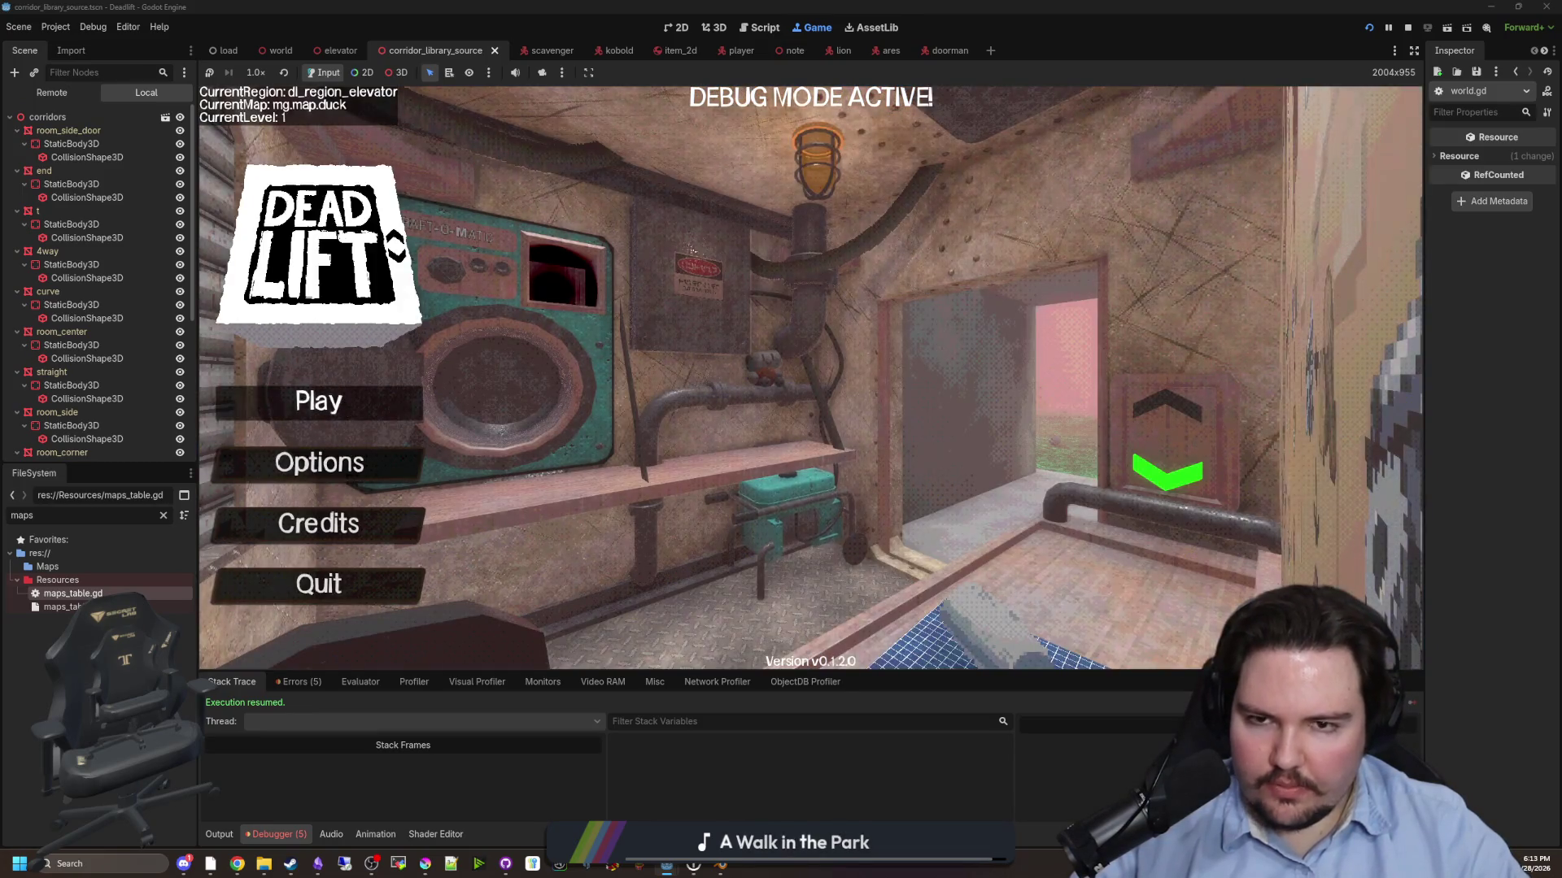
# - Start a test run, ride the elevator to the breakroom, then quit to the title screen
pyautogui.click(343, 406)
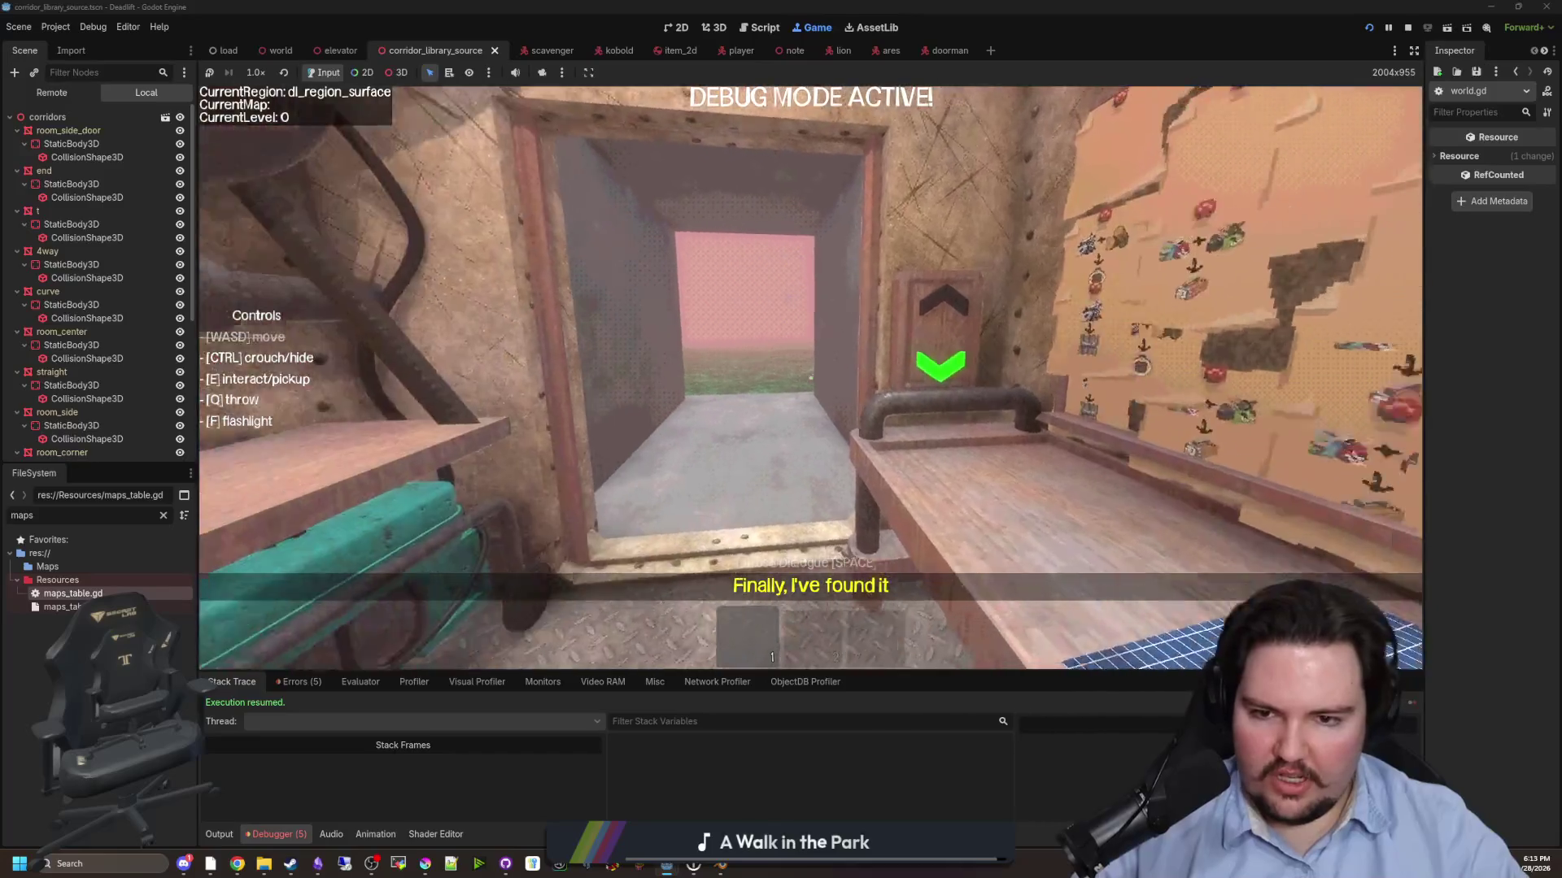
pyautogui.press('e')
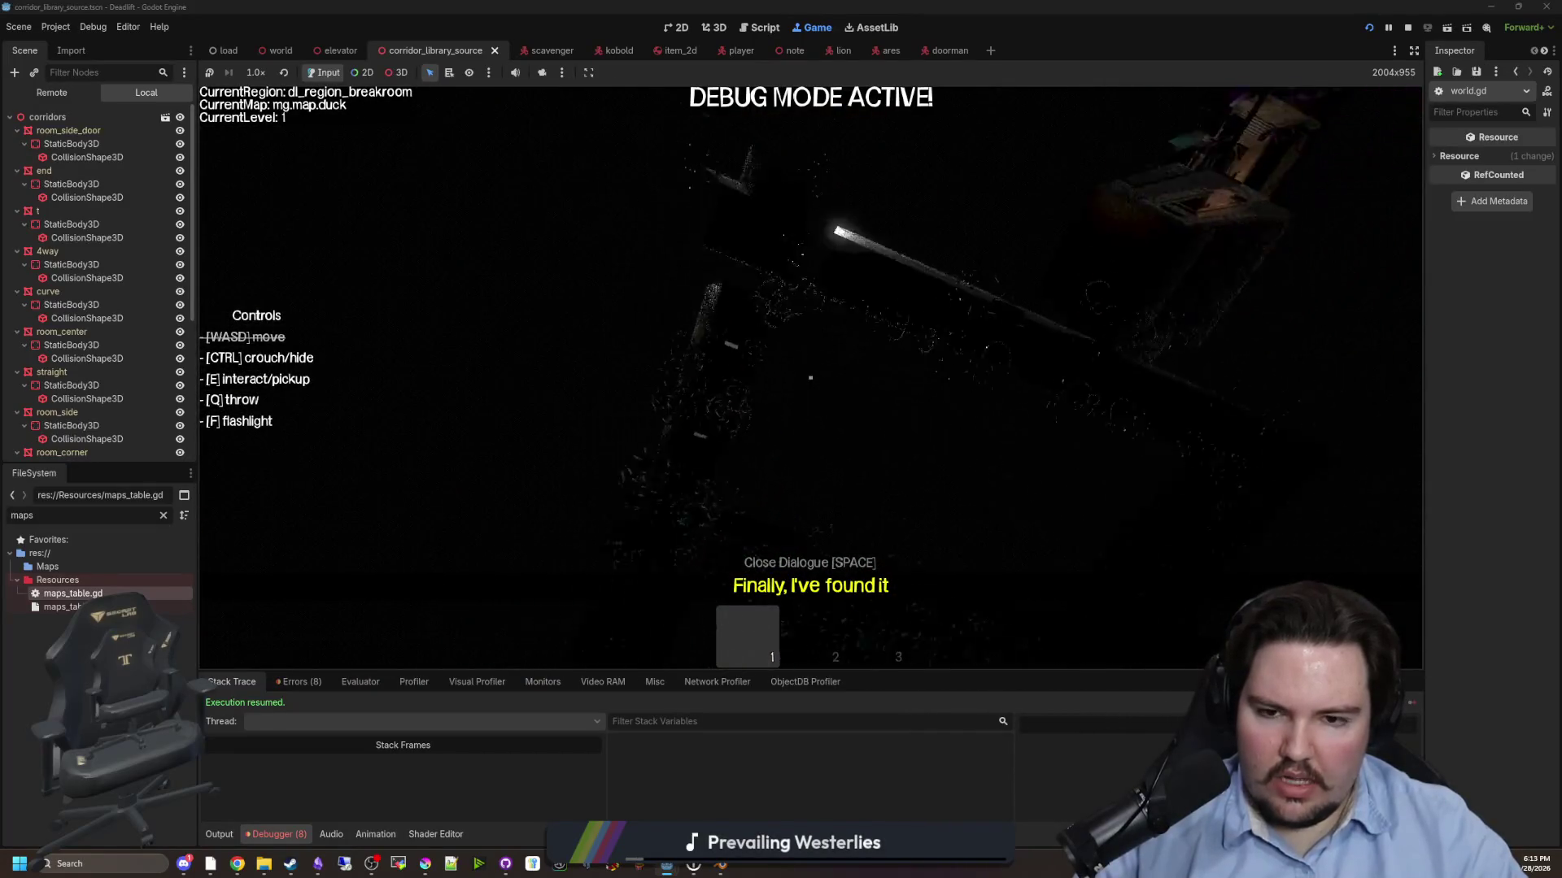
pyautogui.press('Escape')
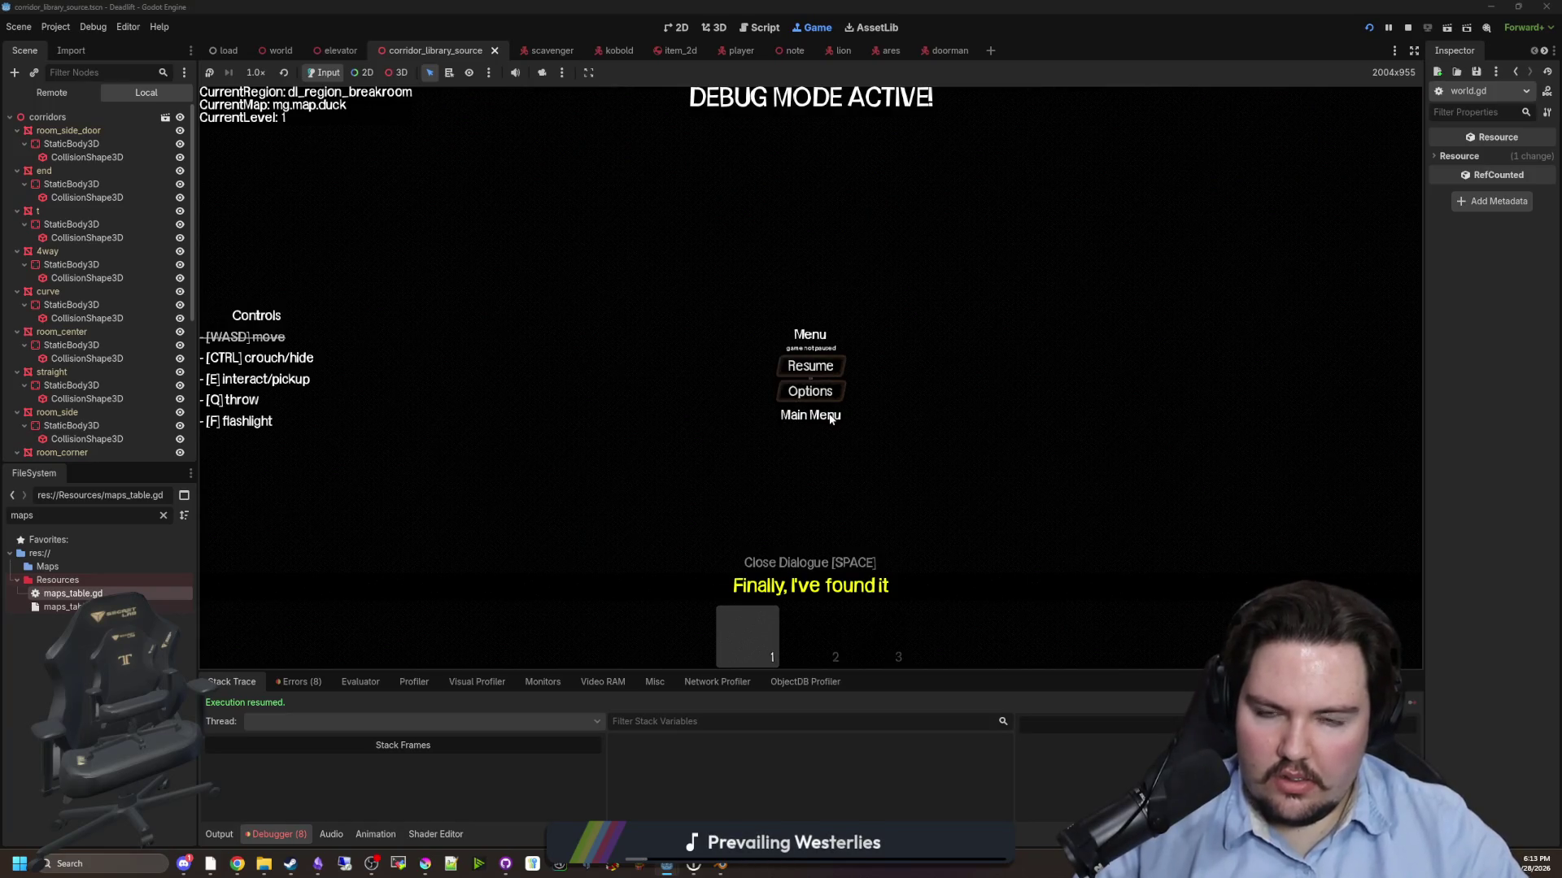
pyautogui.click(830, 417)
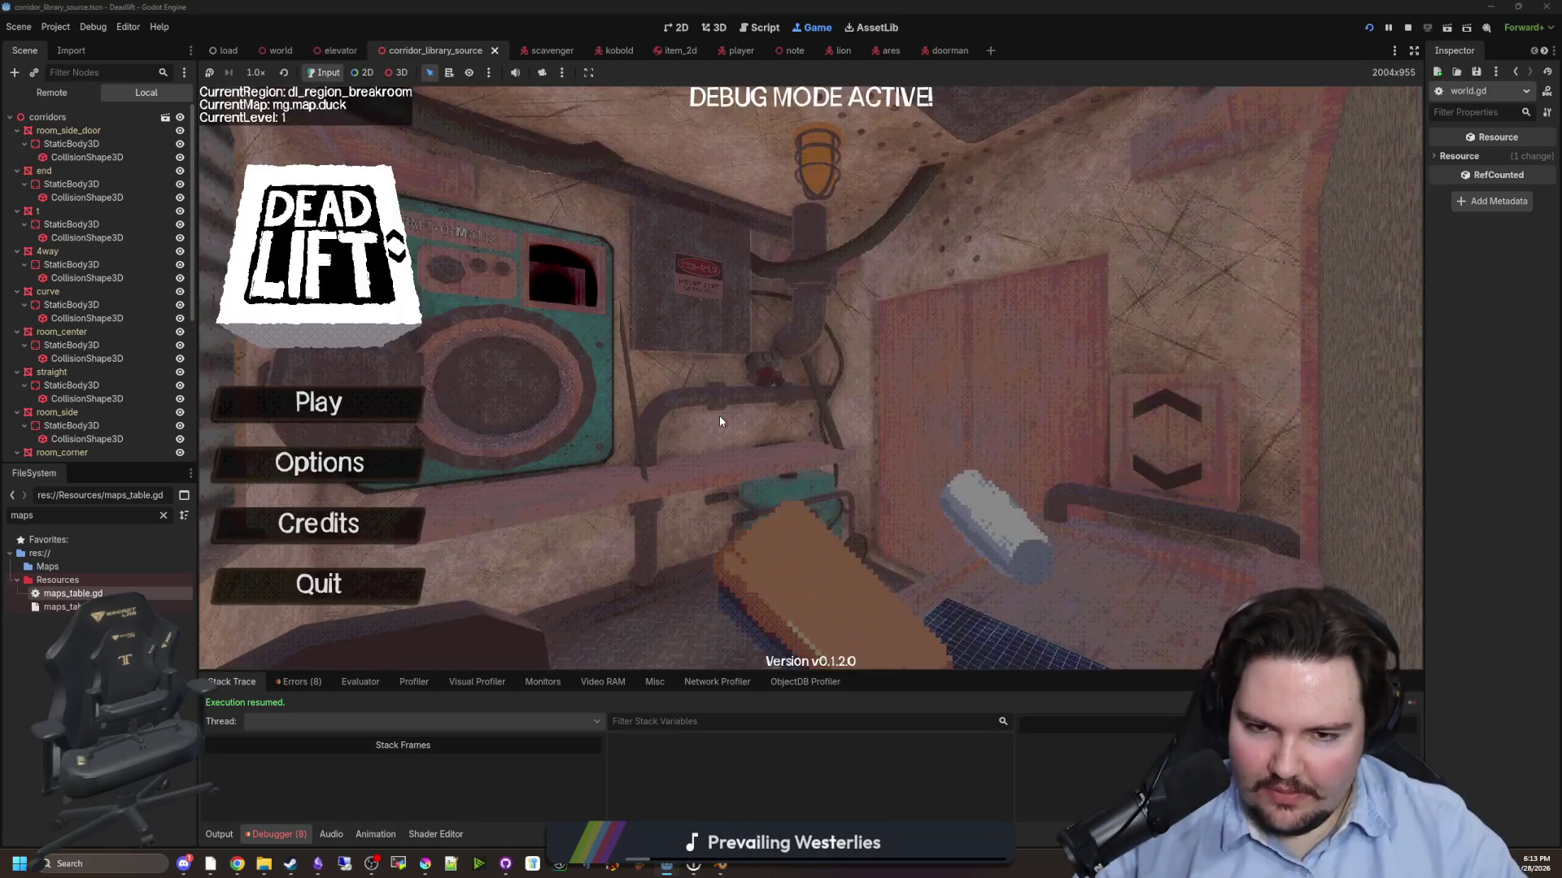
# - In a second run, descend to the breakroom and walk the vine corridor into the elevator region, then quit to the title
pyautogui.click(354, 407)
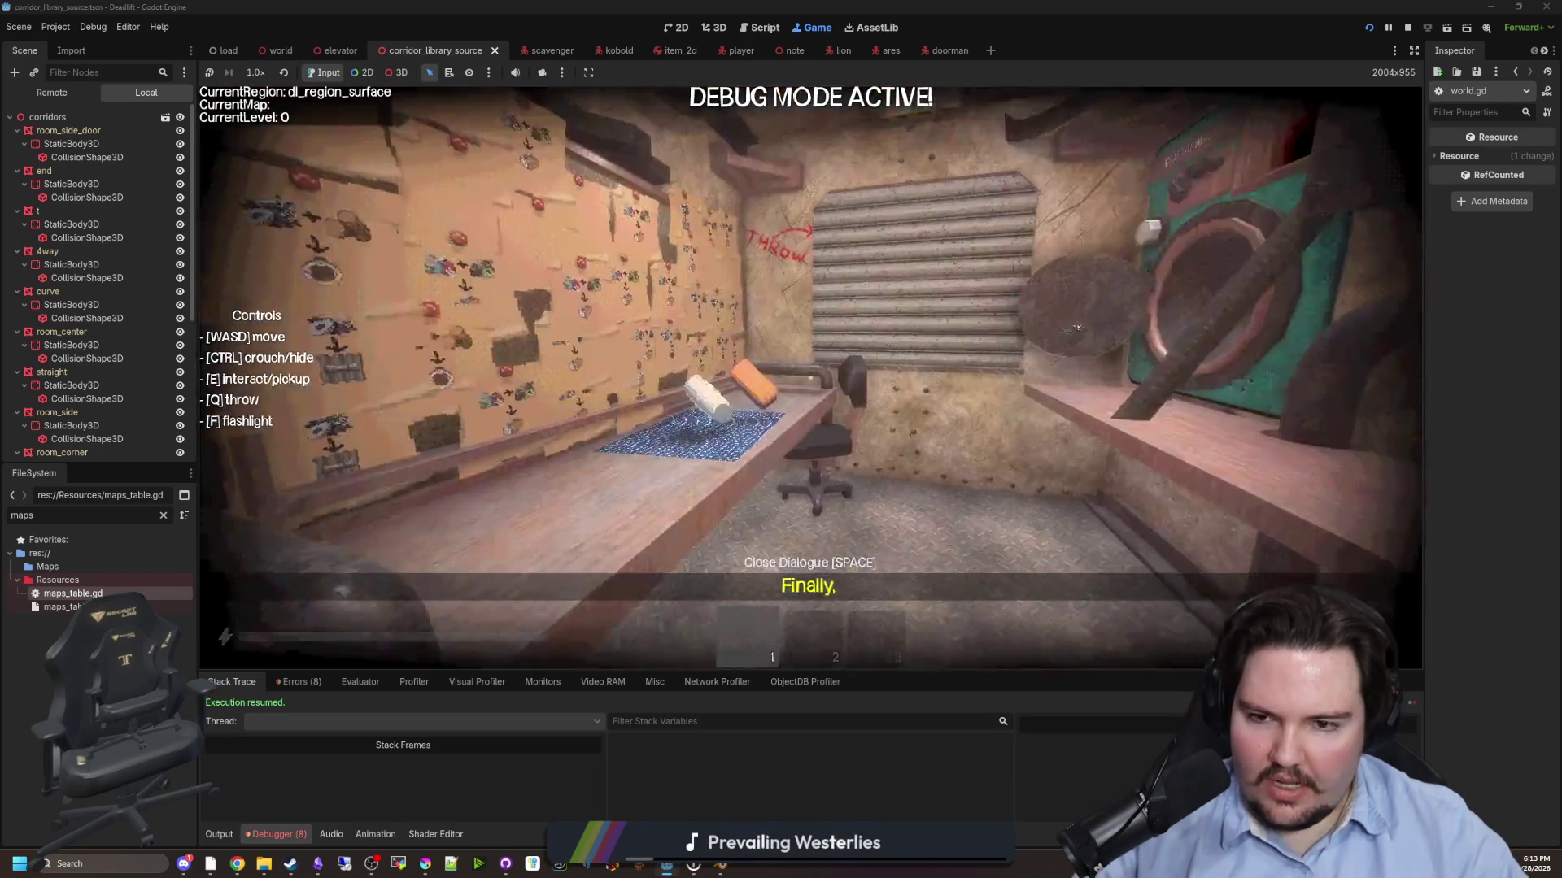
pyautogui.press('e')
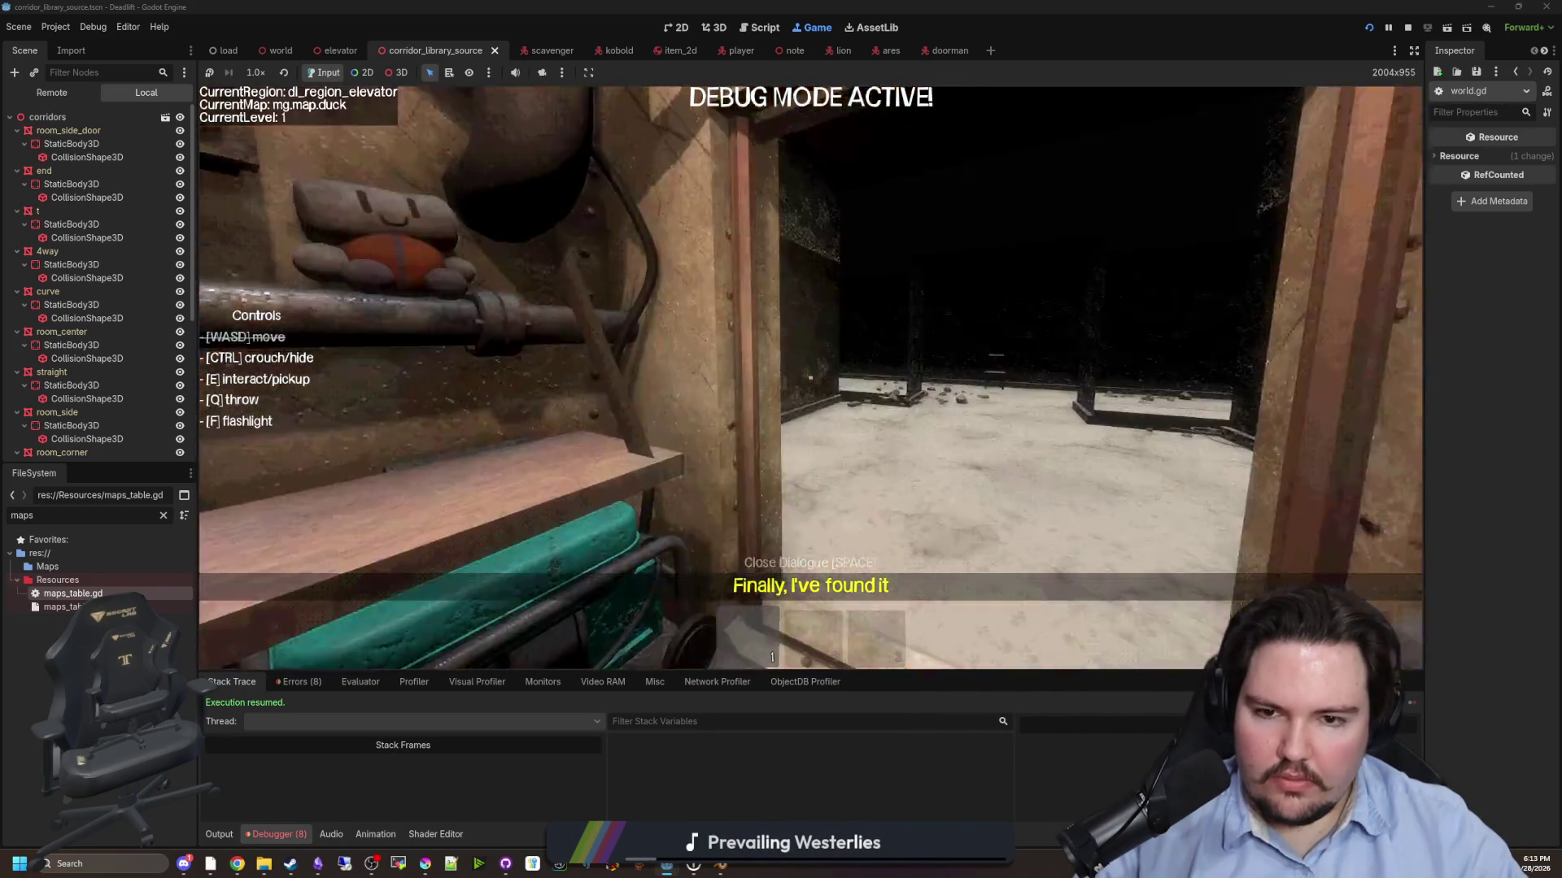
pyautogui.press('w')
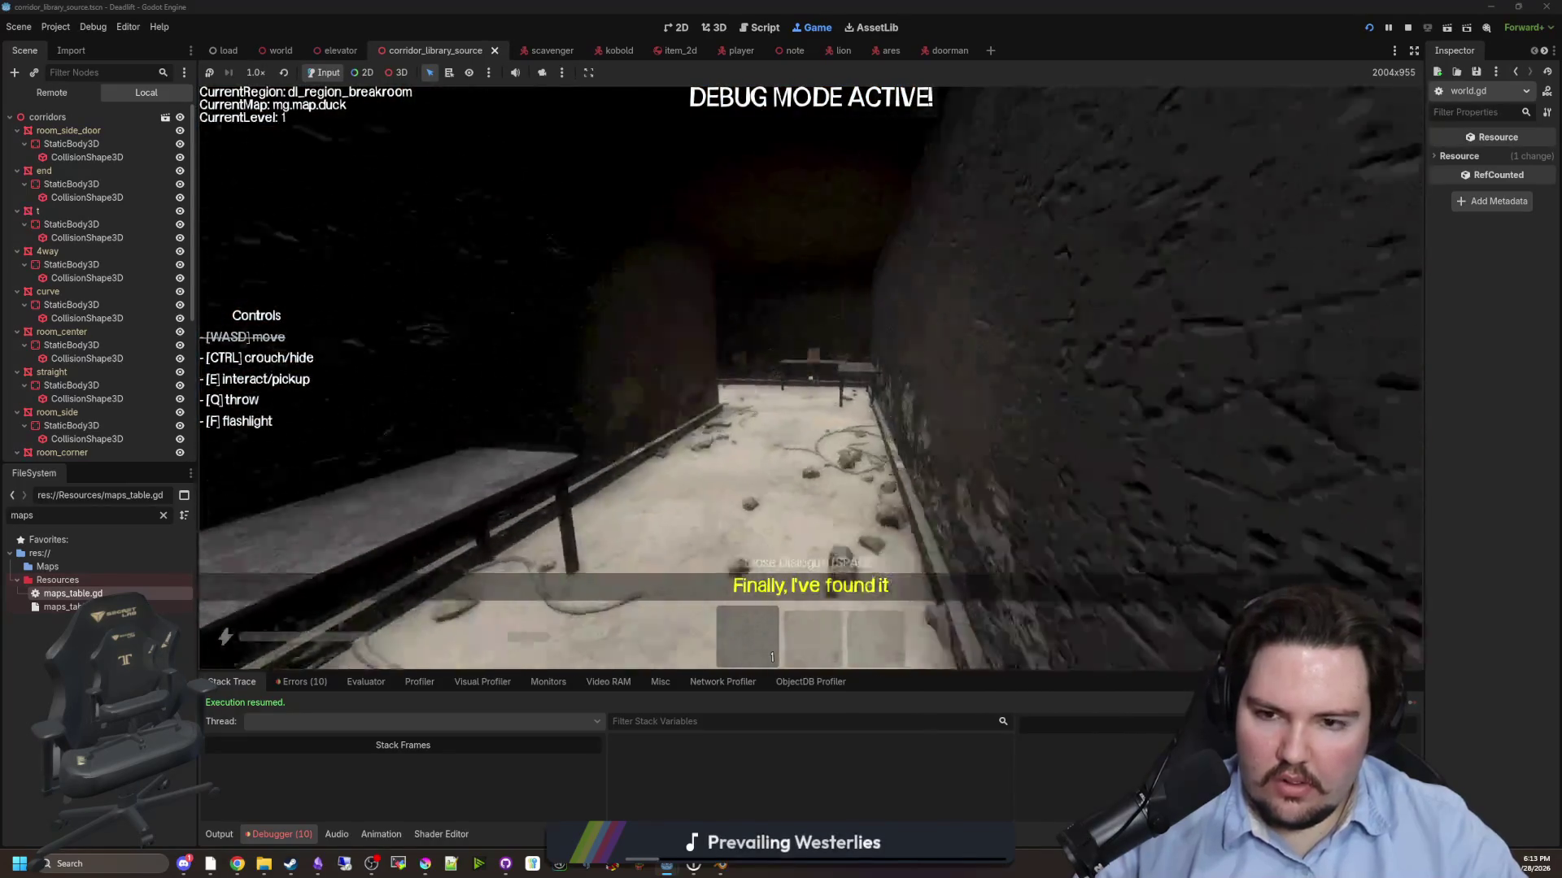
pyautogui.press('w')
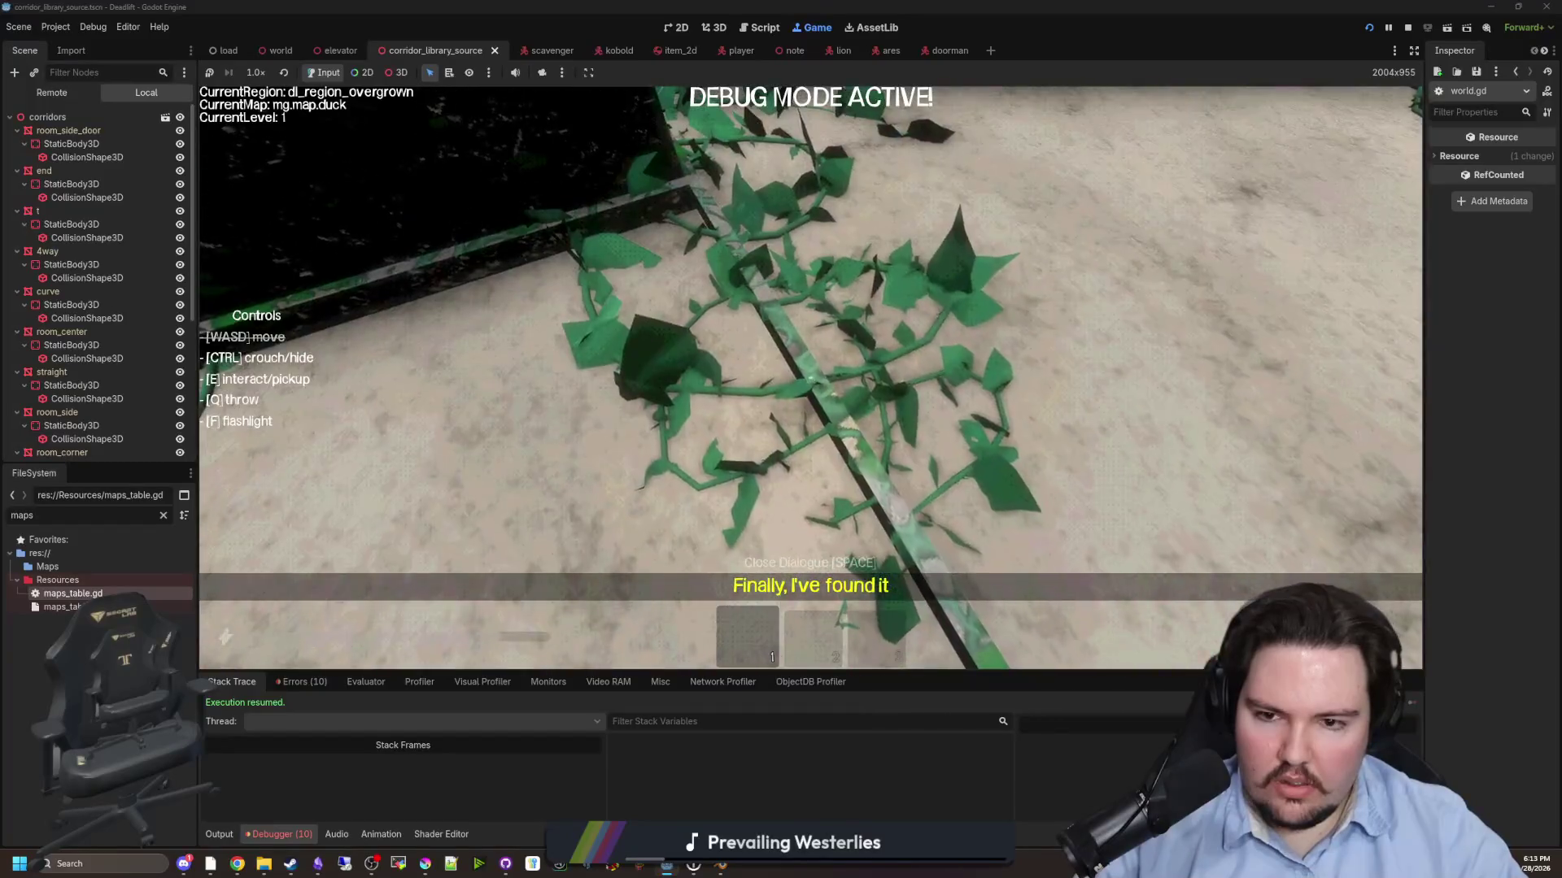
pyautogui.moveTo(810, 378)
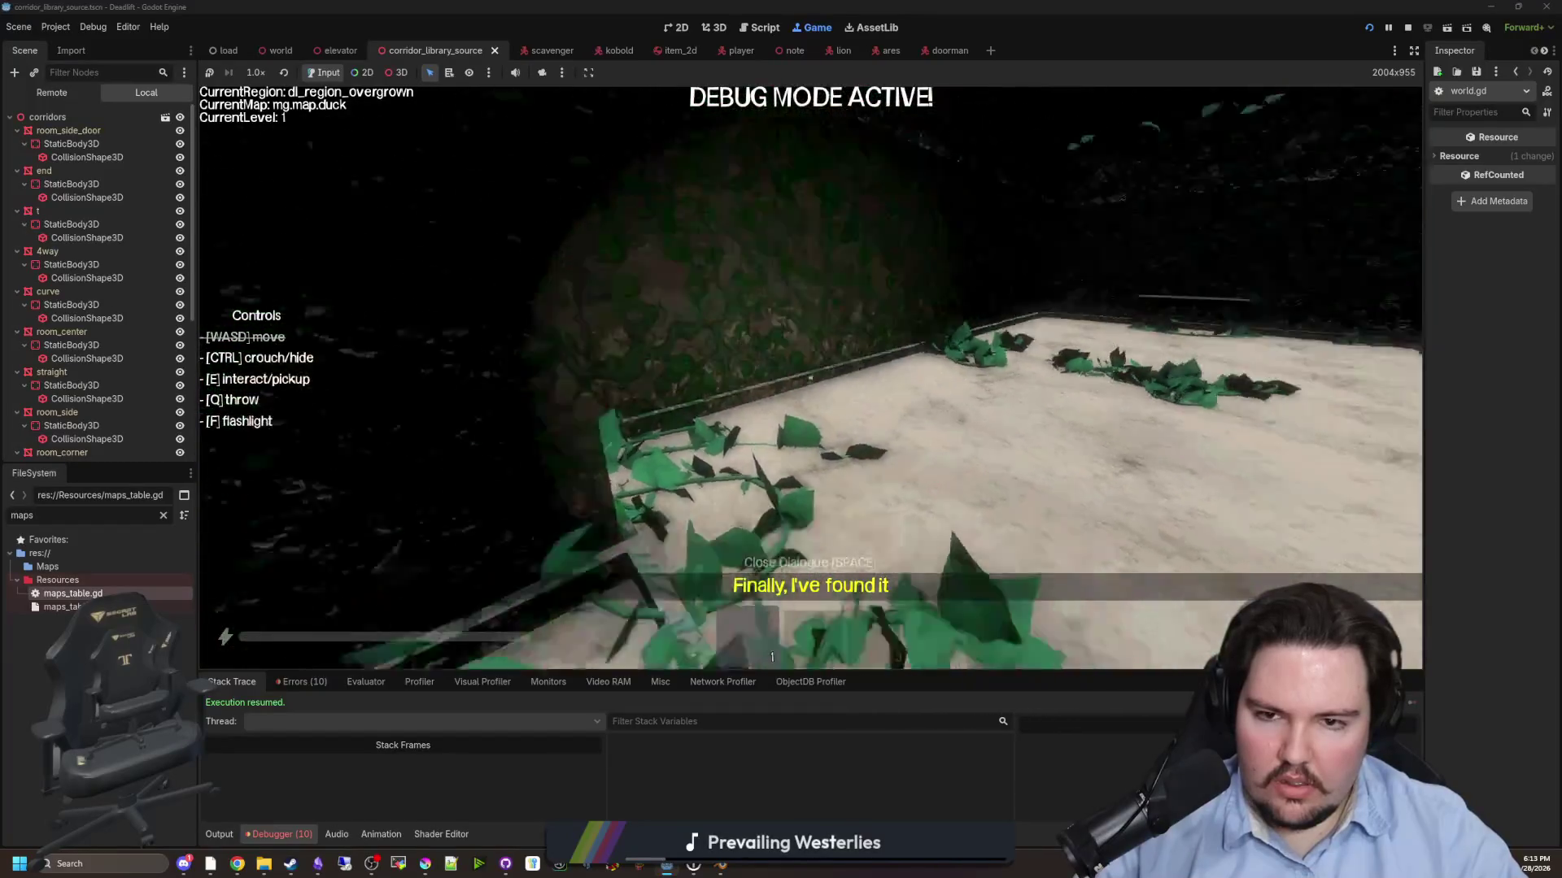
pyautogui.press('w')
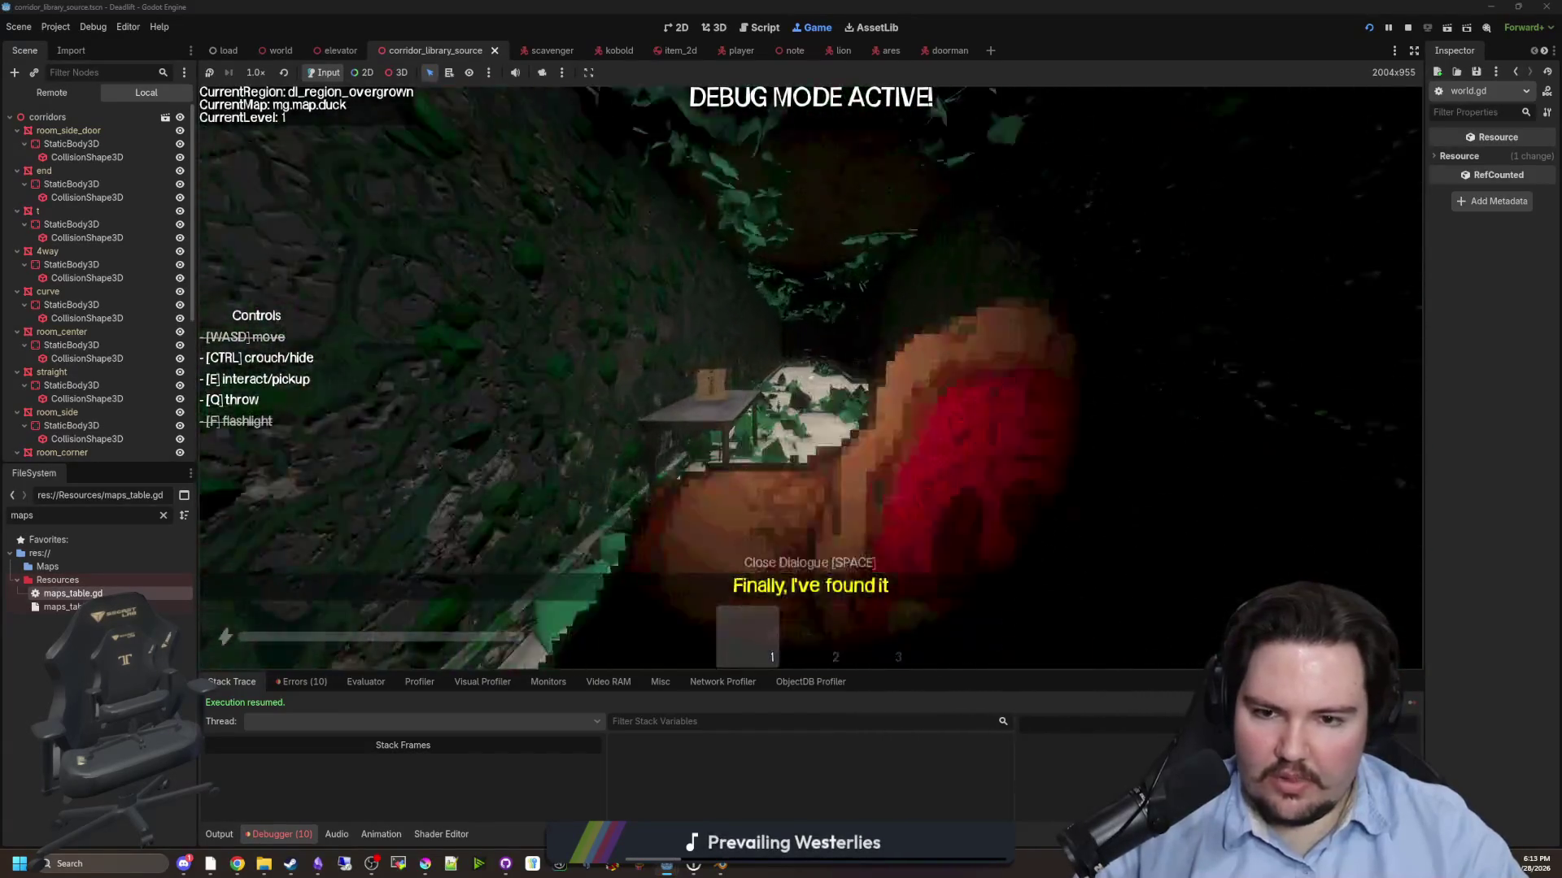
pyautogui.press('w')
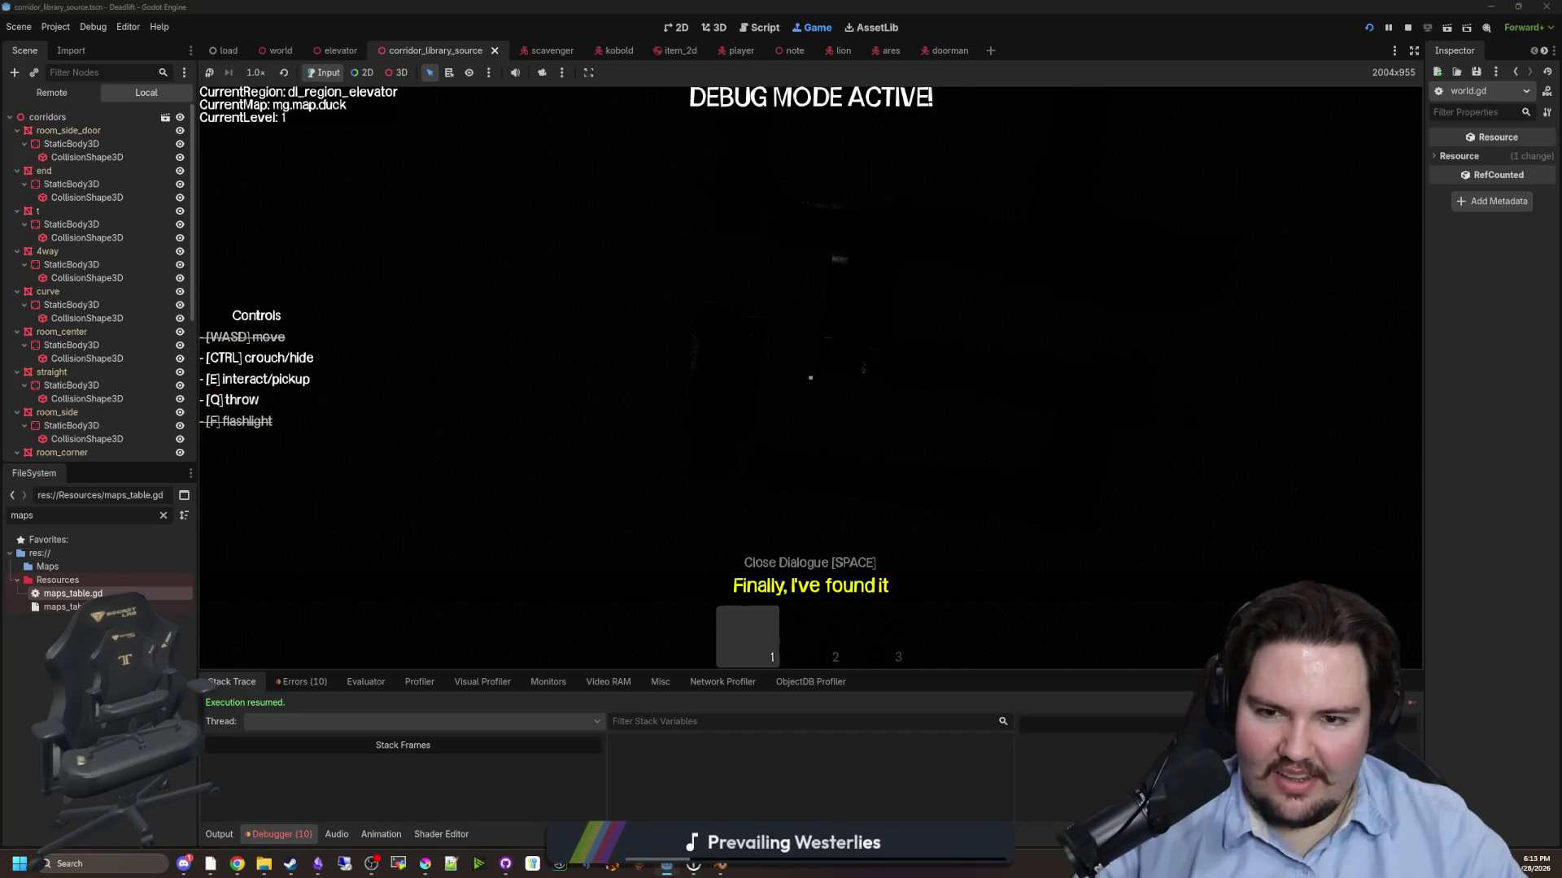
pyautogui.press('Escape')
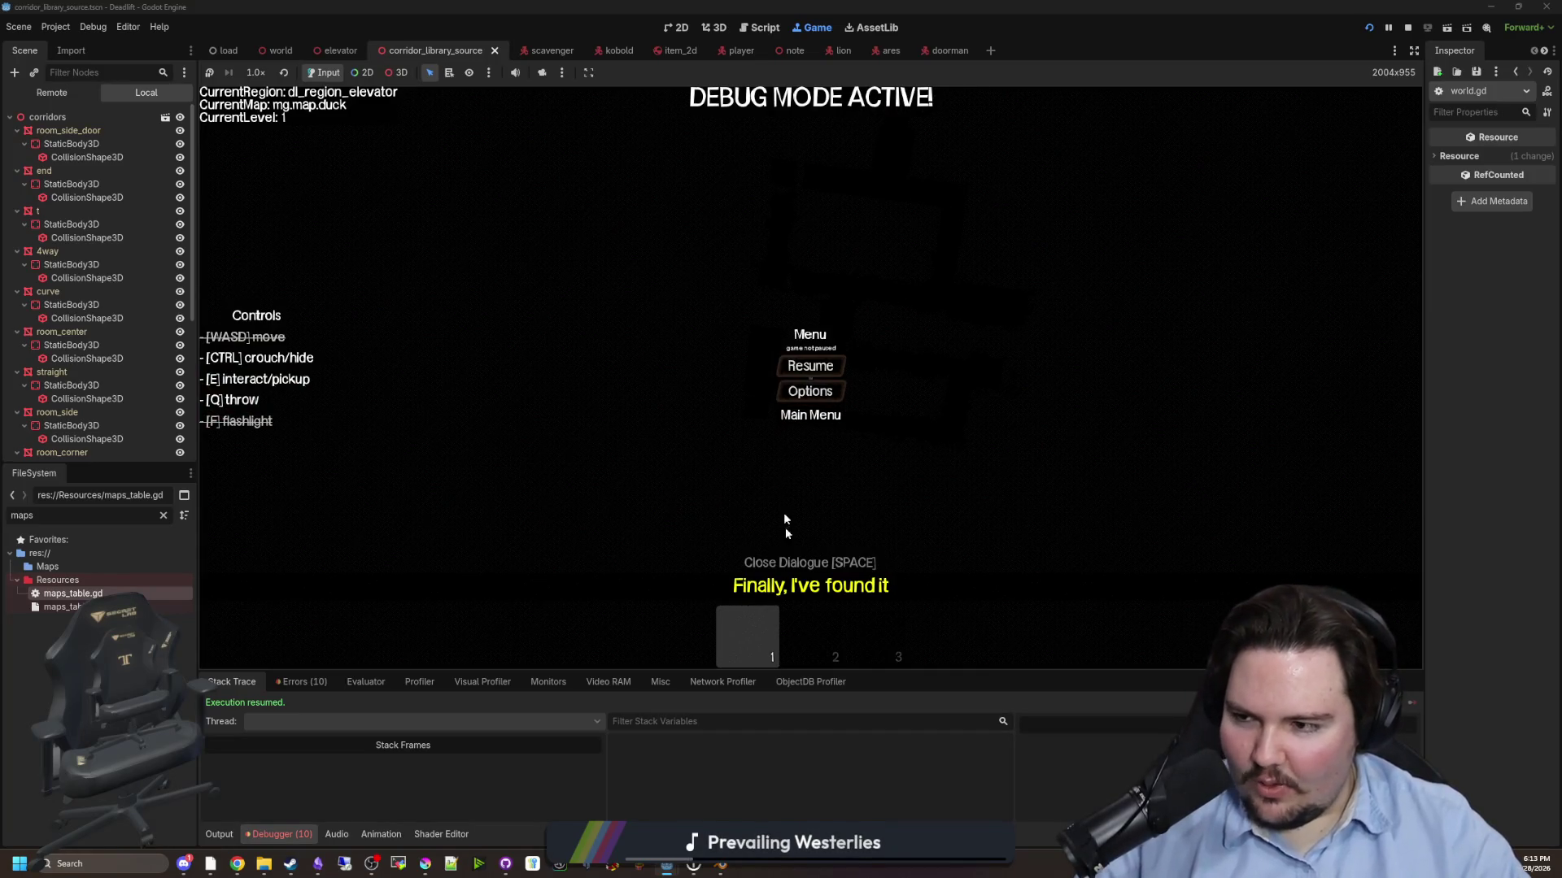
pyautogui.click(775, 414)
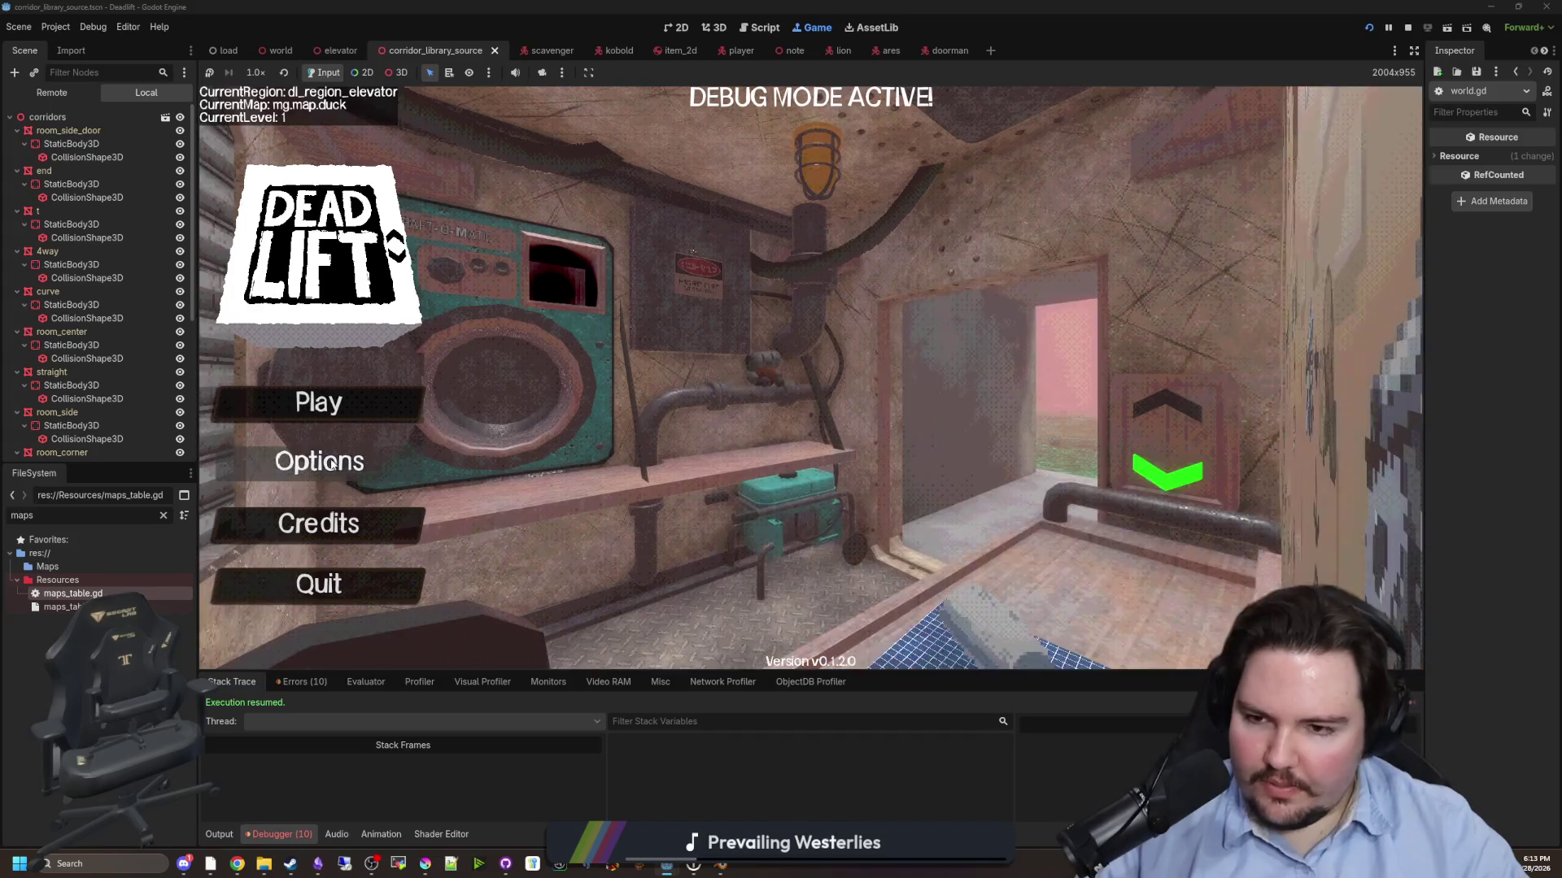
# - Start a fresh game, descend into the breakroom and walk down the corridor toward the doorway
pyautogui.click(342, 412)
pyautogui.press('w')
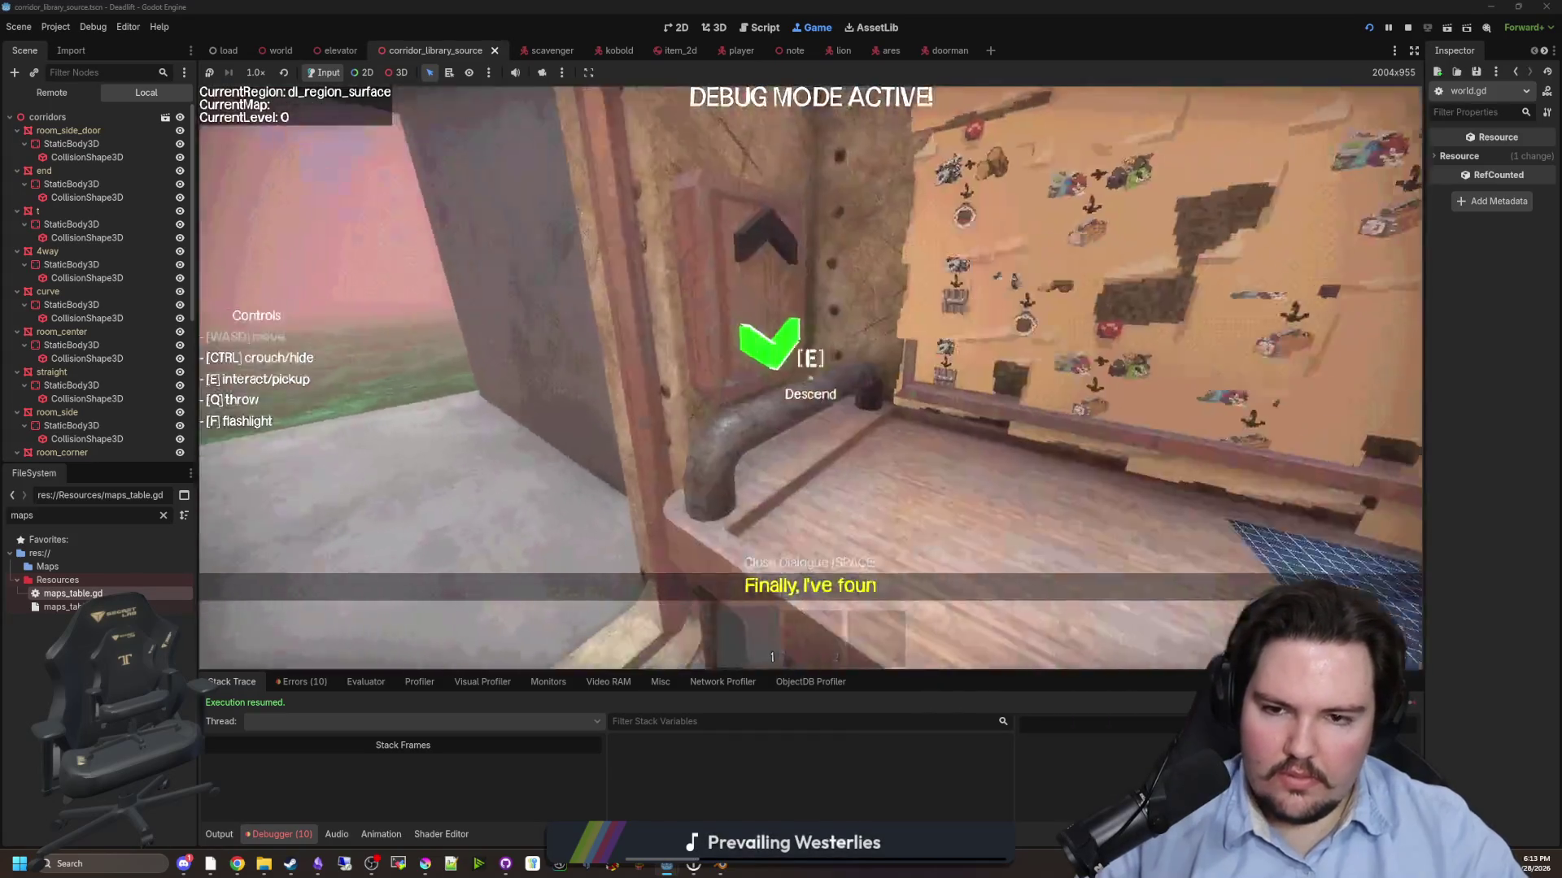
pyautogui.press('e')
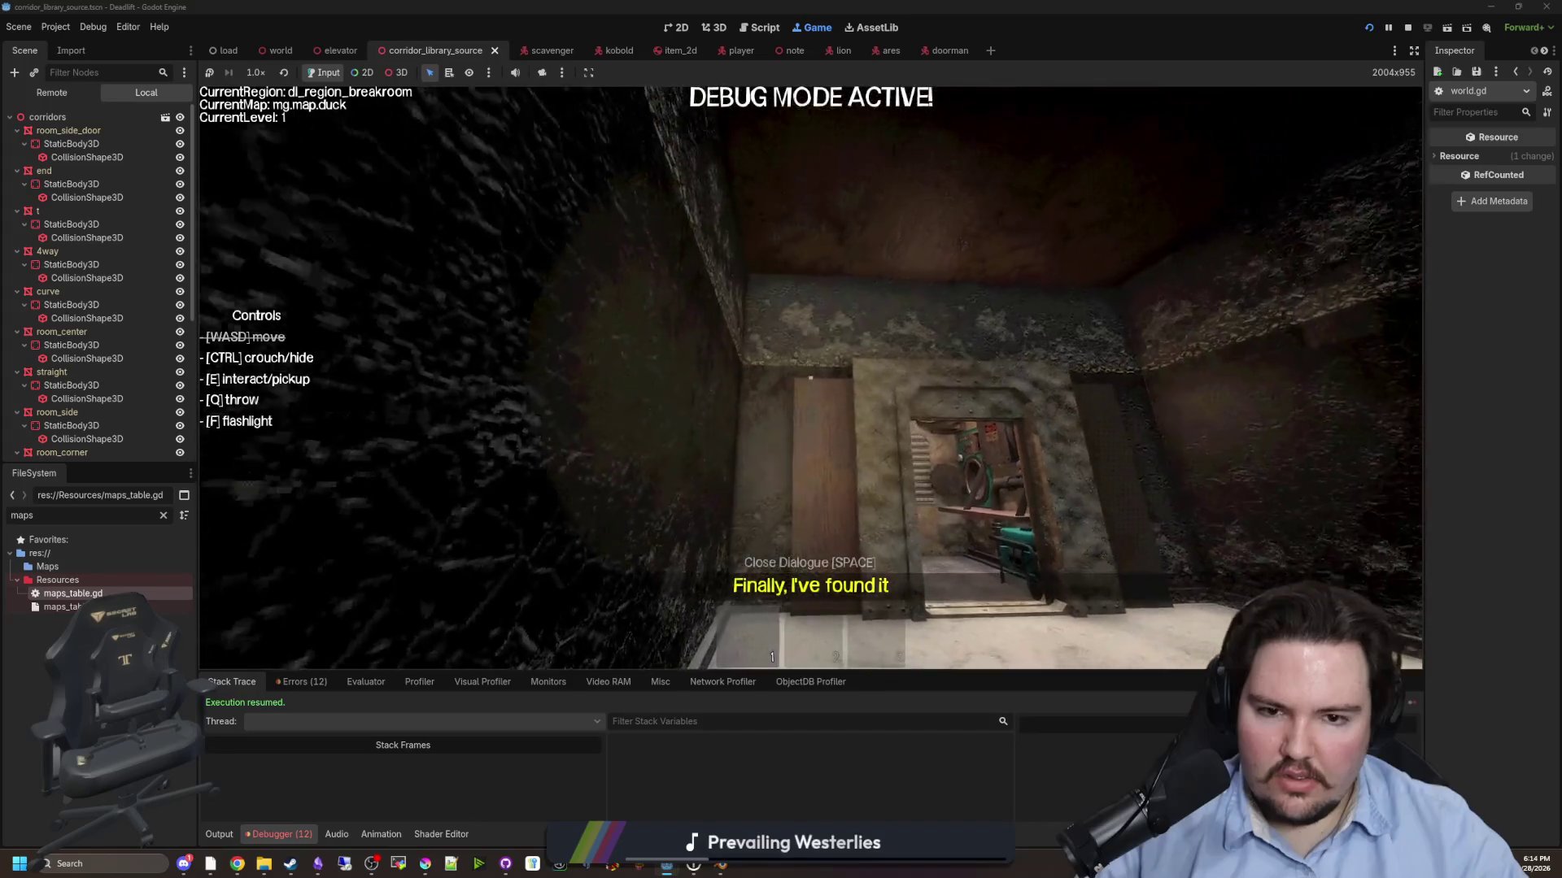
pyautogui.press('w')
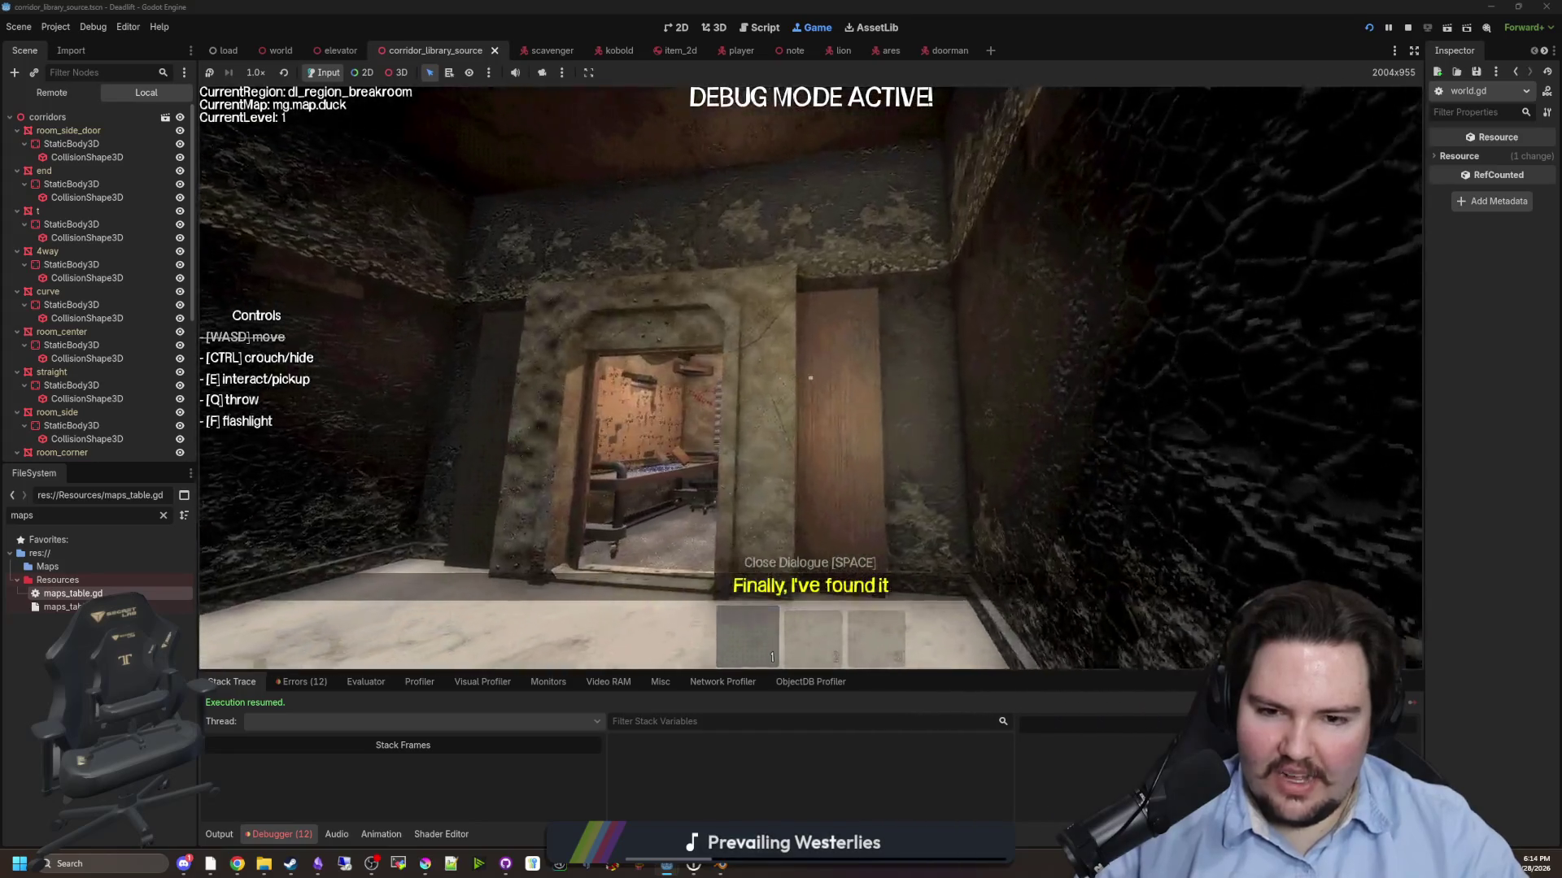